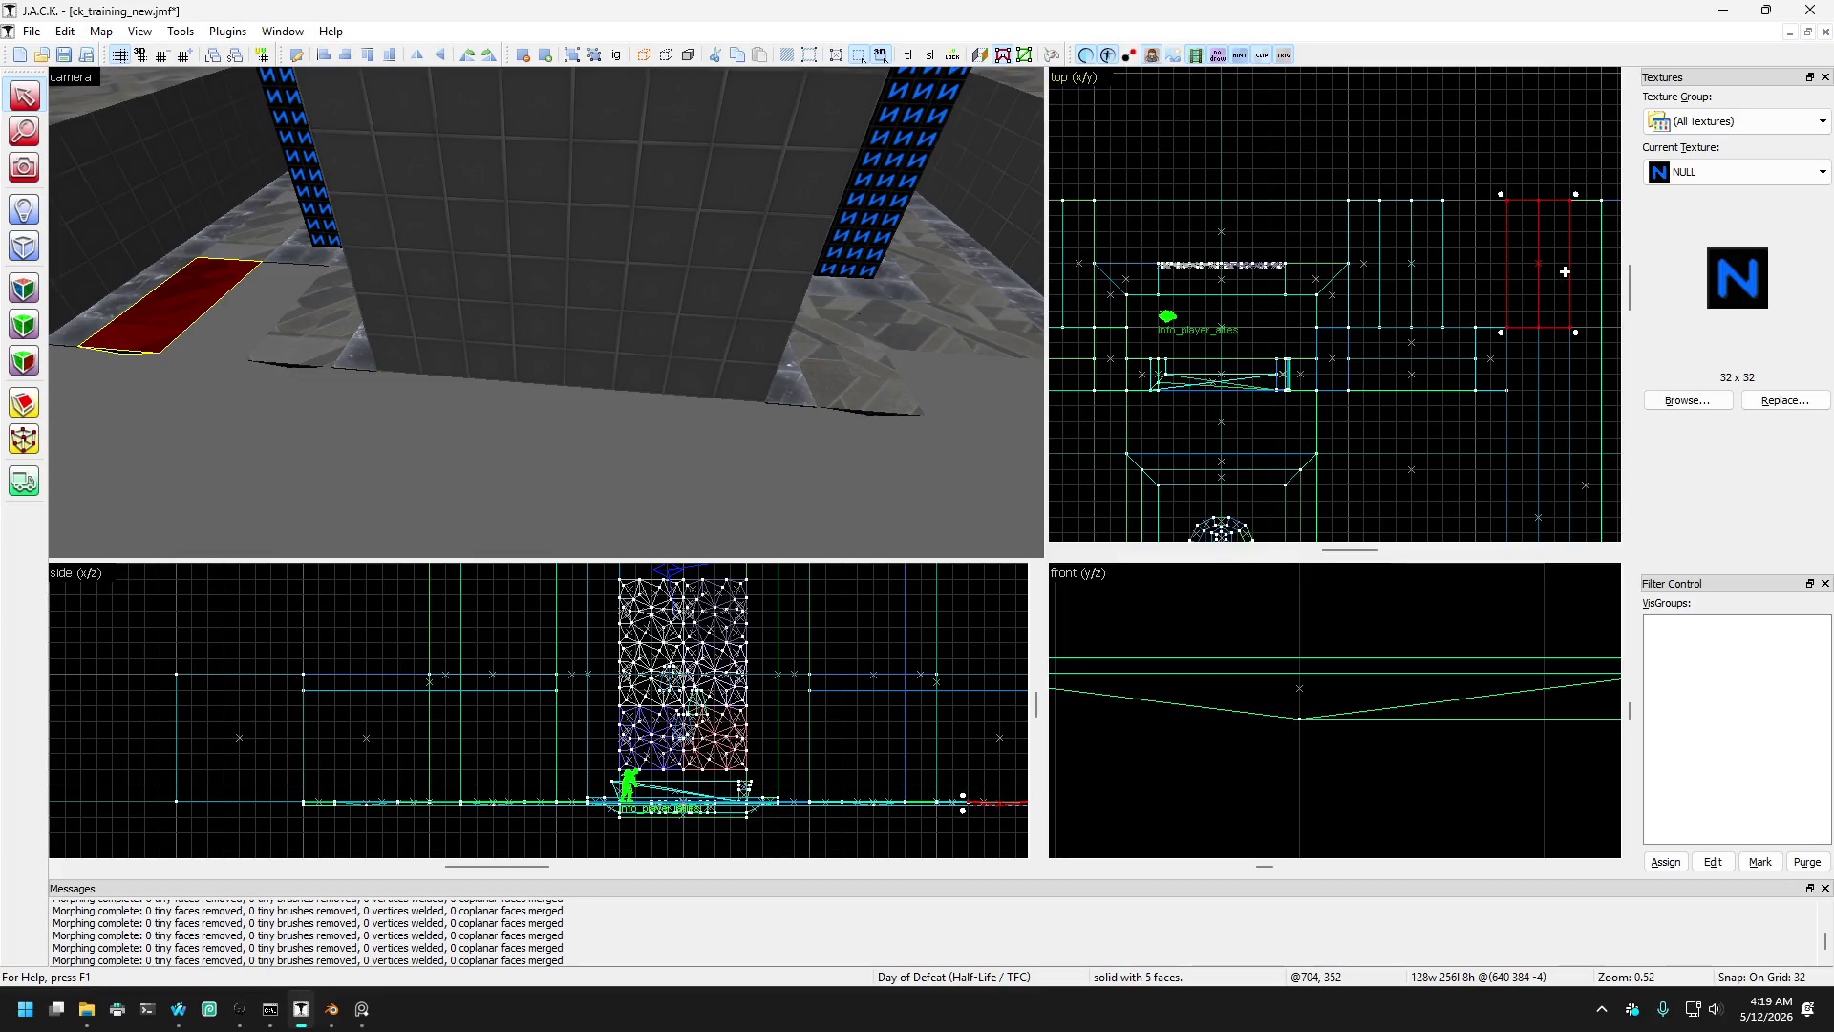
- Rotate the red NULL brush 90°, place a copy, and select both long floor strips
mouse_move(1578, 195)
mouse_down()
mouse_move(1543, 192)
mouse_move(1452, 245)
mouse_move(1480, 238)
mouse_move(1474, 286)
mouse_move(1490, 286)
mouse_up()
mouse_move(348, 301)
mouse_down()
mouse_move(397, 325)
mouse_move(314, 273)
mouse_move(293, 283)
mouse_move(332, 293)
mouse_up()
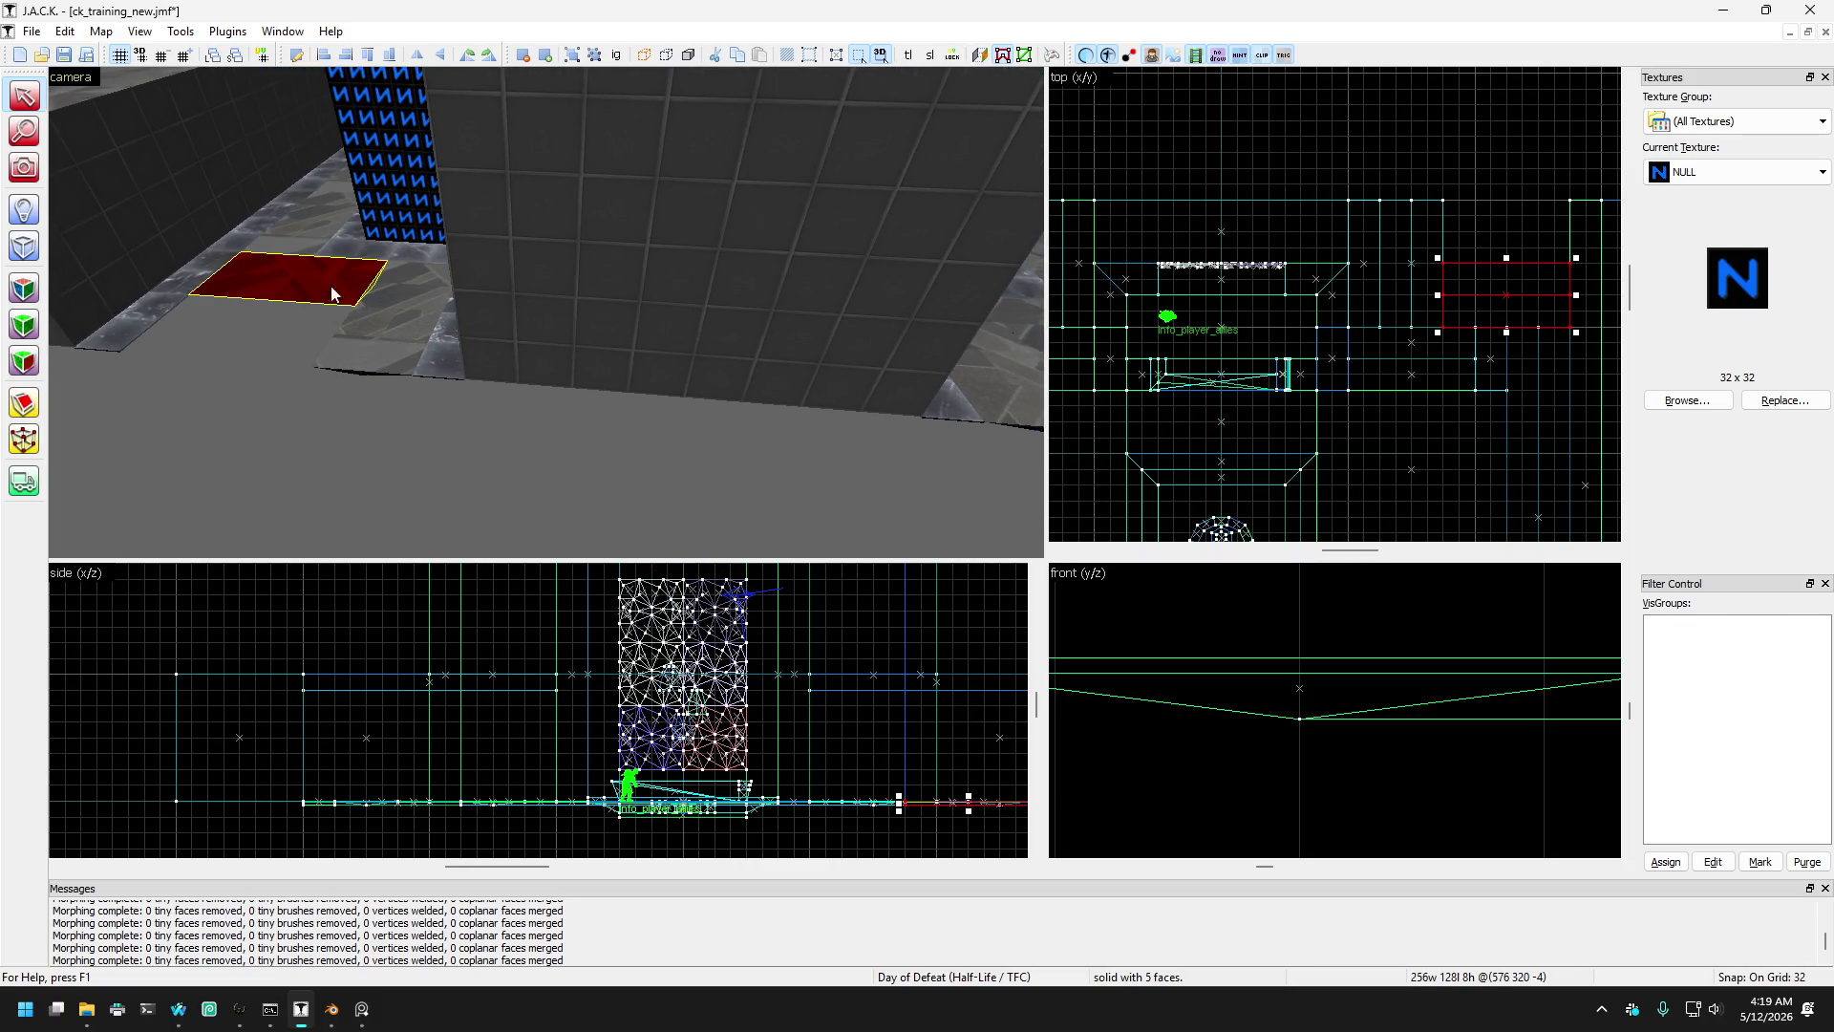
click(287, 244)
drag(450, 266, 640, 277)
ctrl+click(664, 273)
- Lengthen both NULL floor strips from 768 to 992 units in the top view
scroll(1419, 362, down, 3)
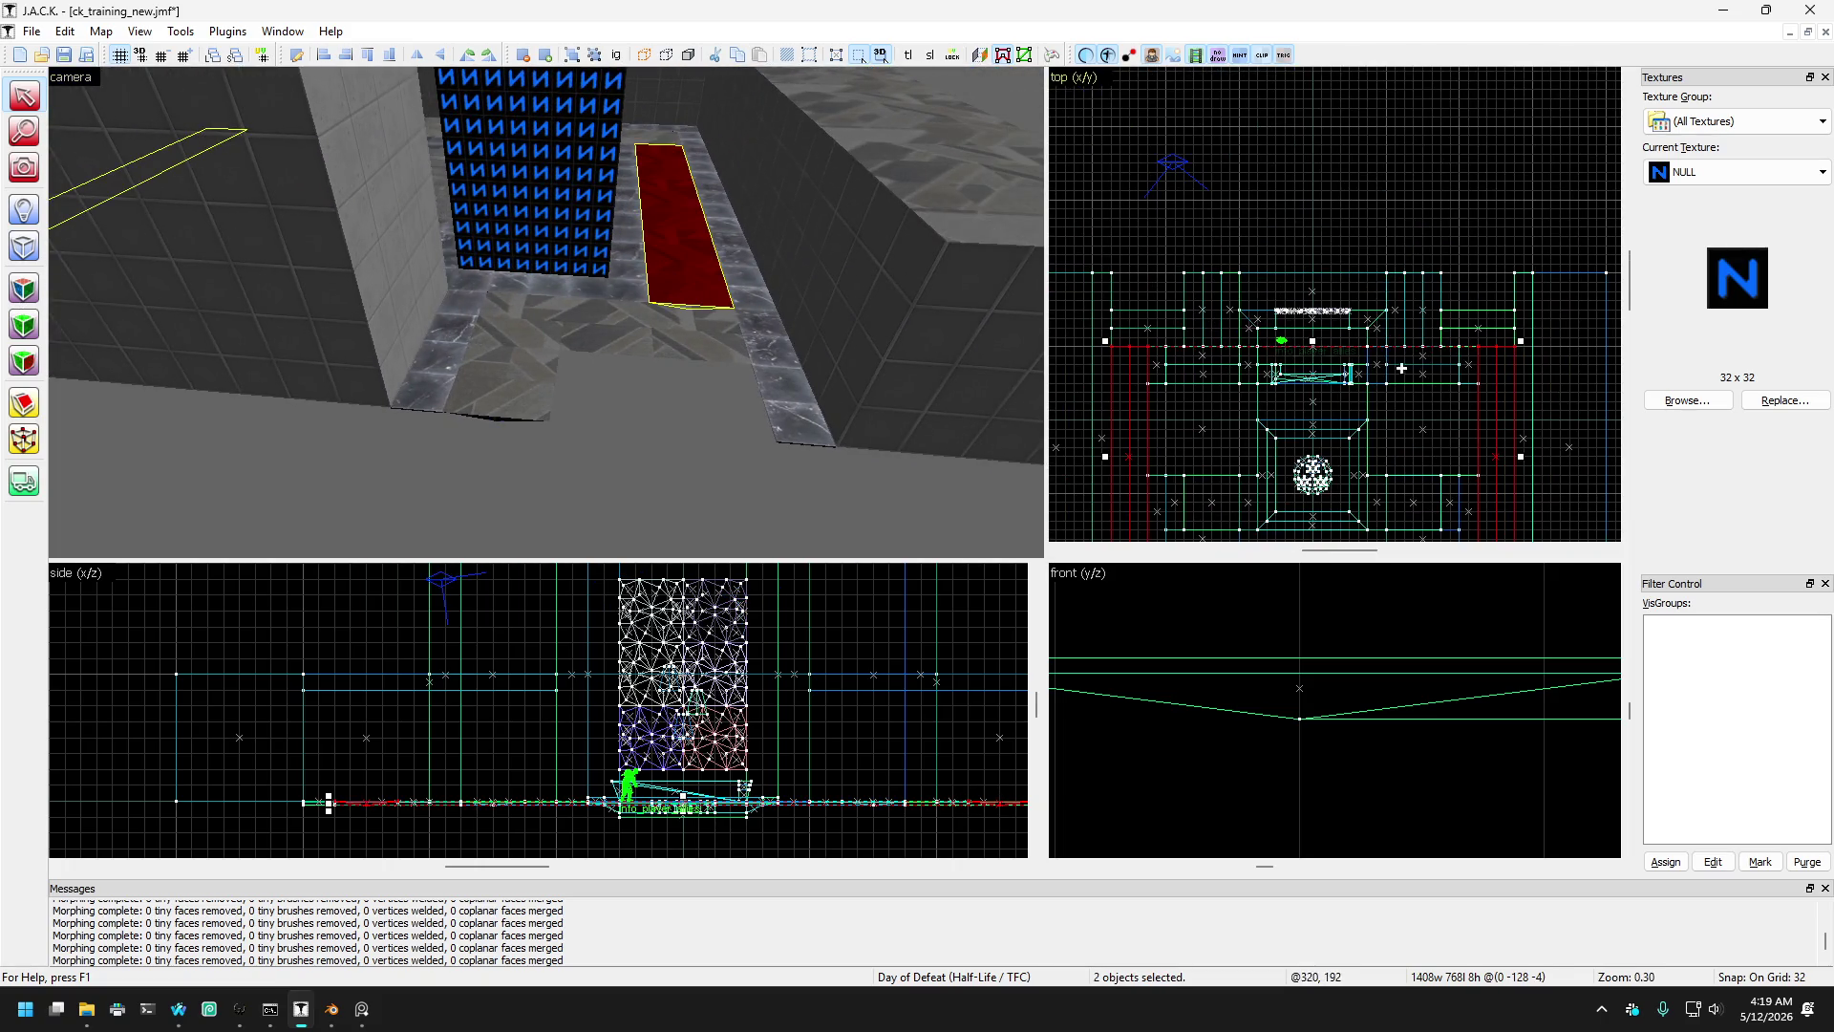
drag(1314, 342, 1313, 306)
scroll(1433, 320, up, 2)
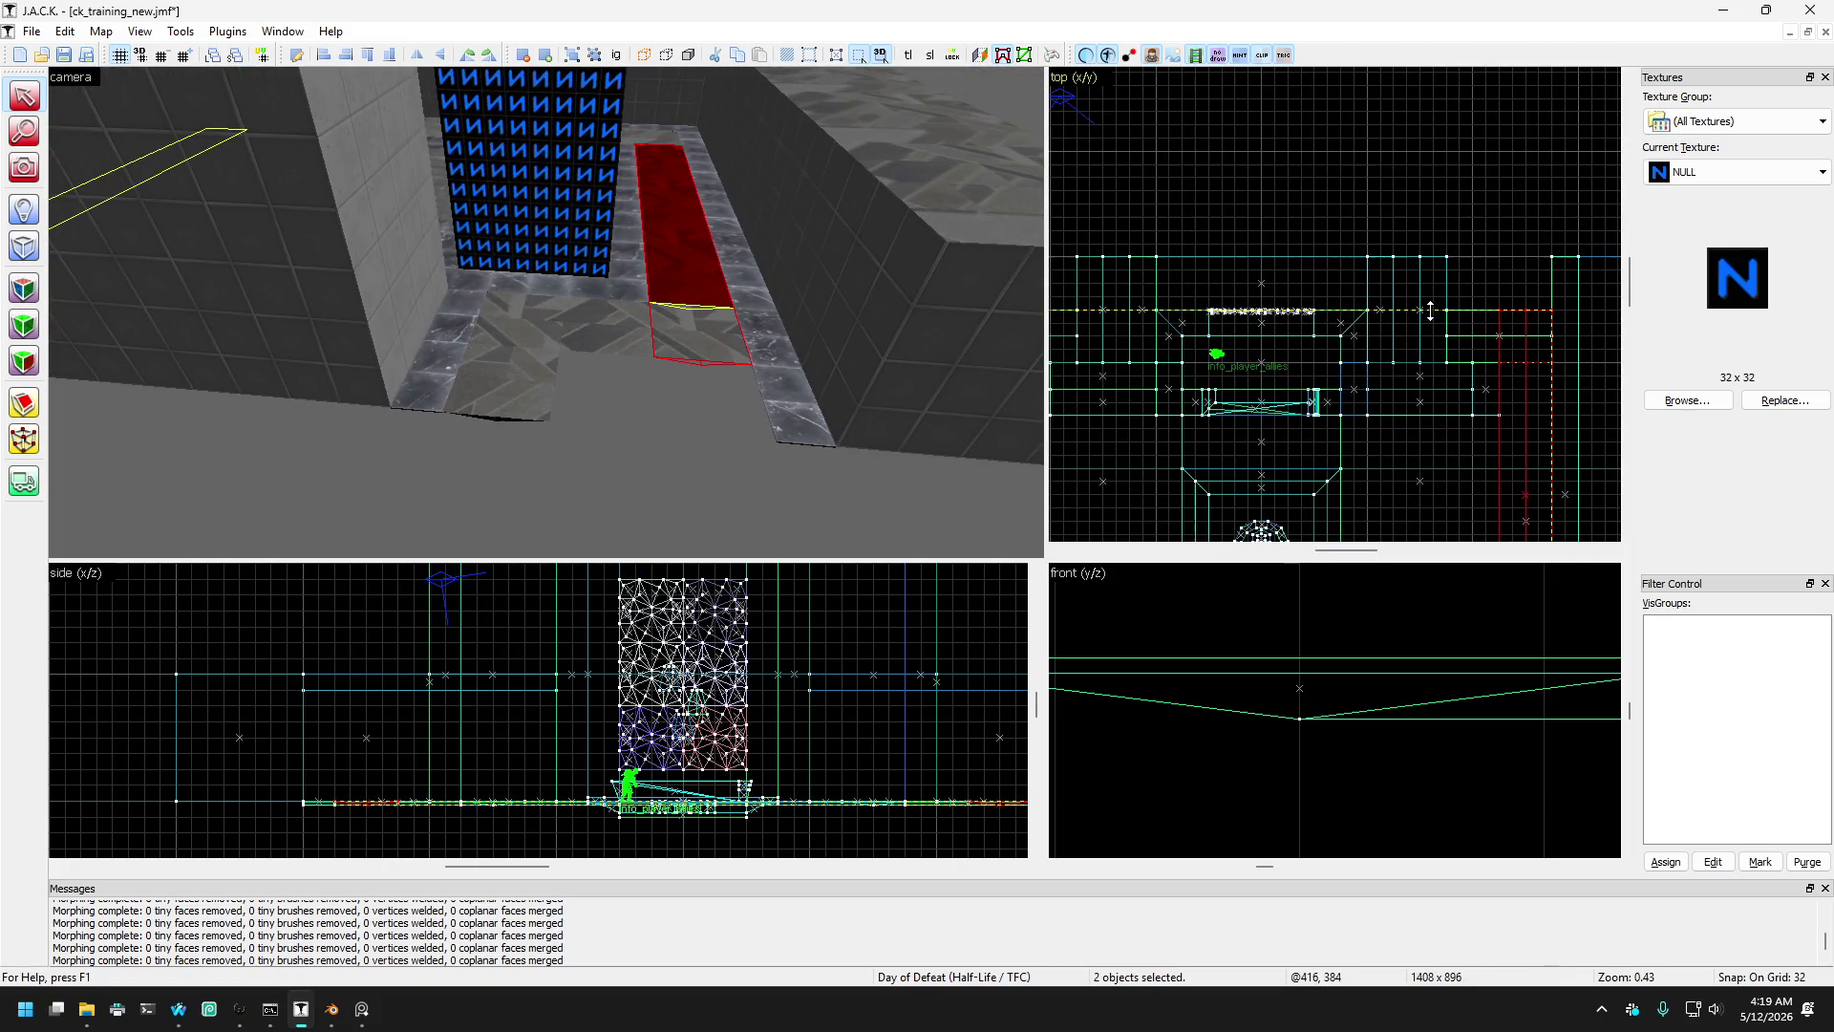
drag(762, 331, 695, 336)
scroll(1485, 362, down, 2)
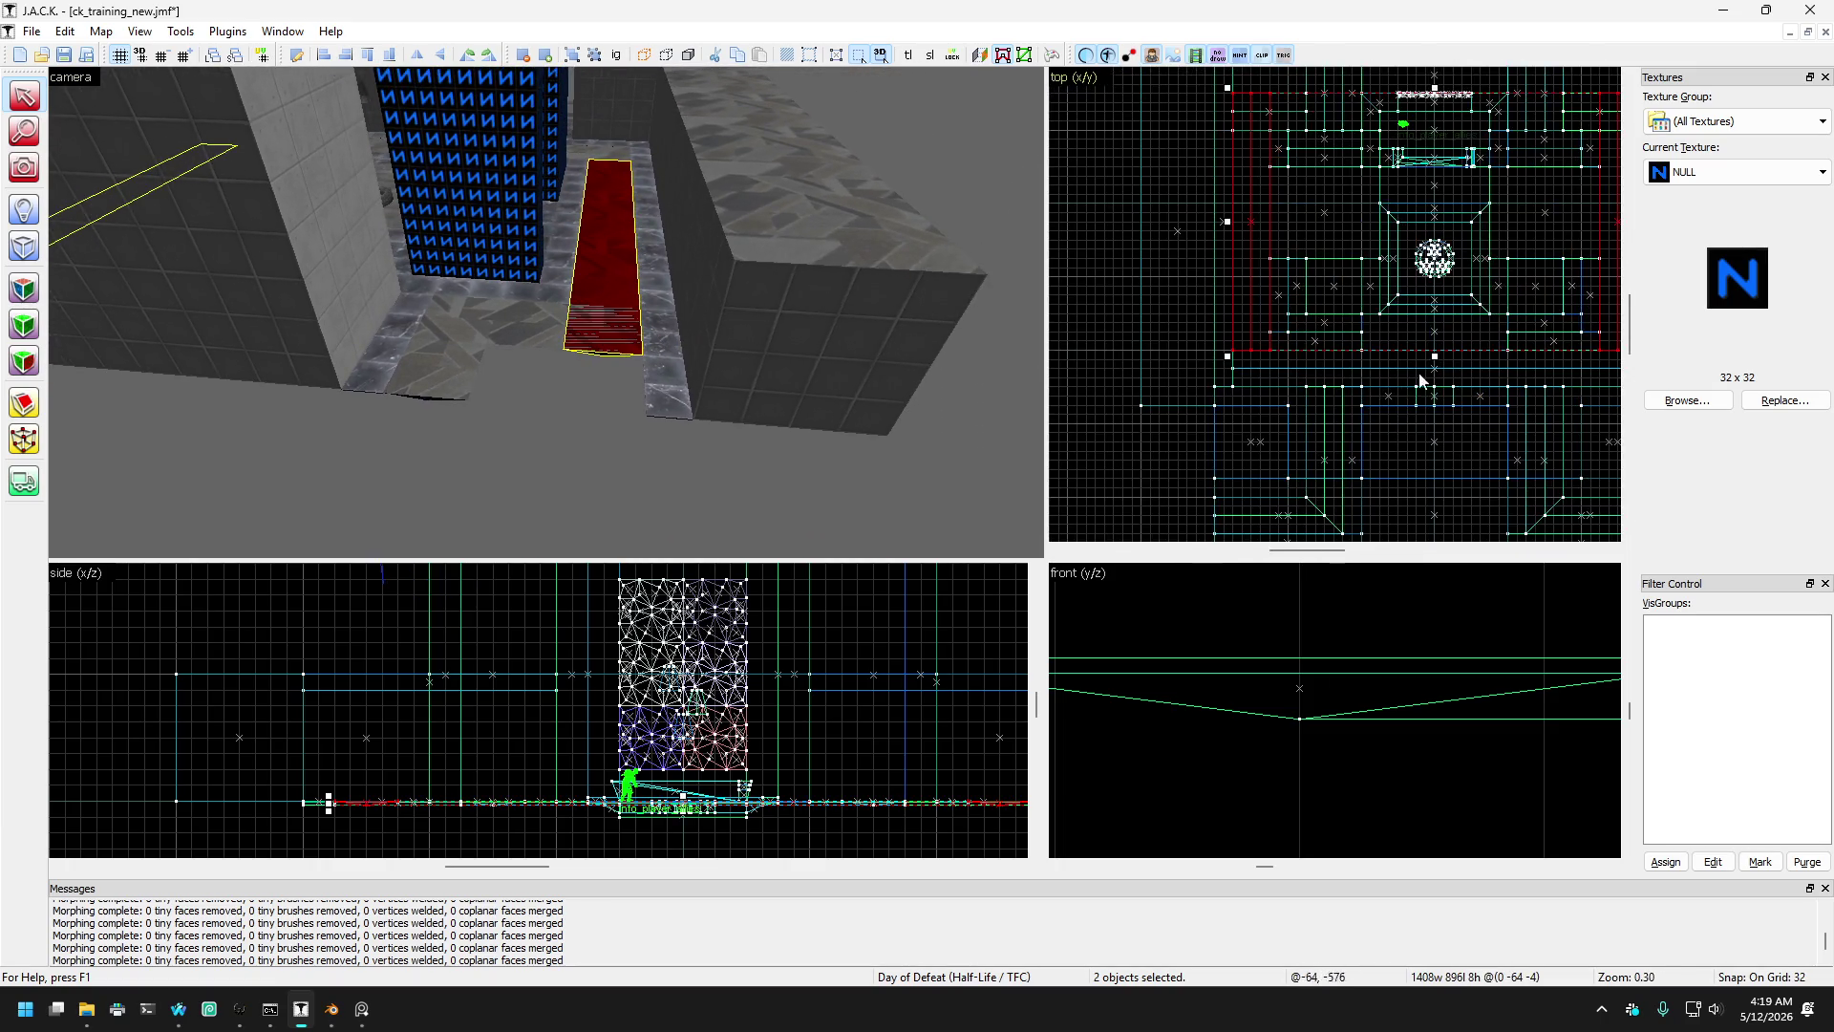
mouse_move(1435, 356)
mouse_down()
mouse_move(1316, 383)
mouse_move(1319, 403)
mouse_up()
scroll(1314, 379, up, 2)
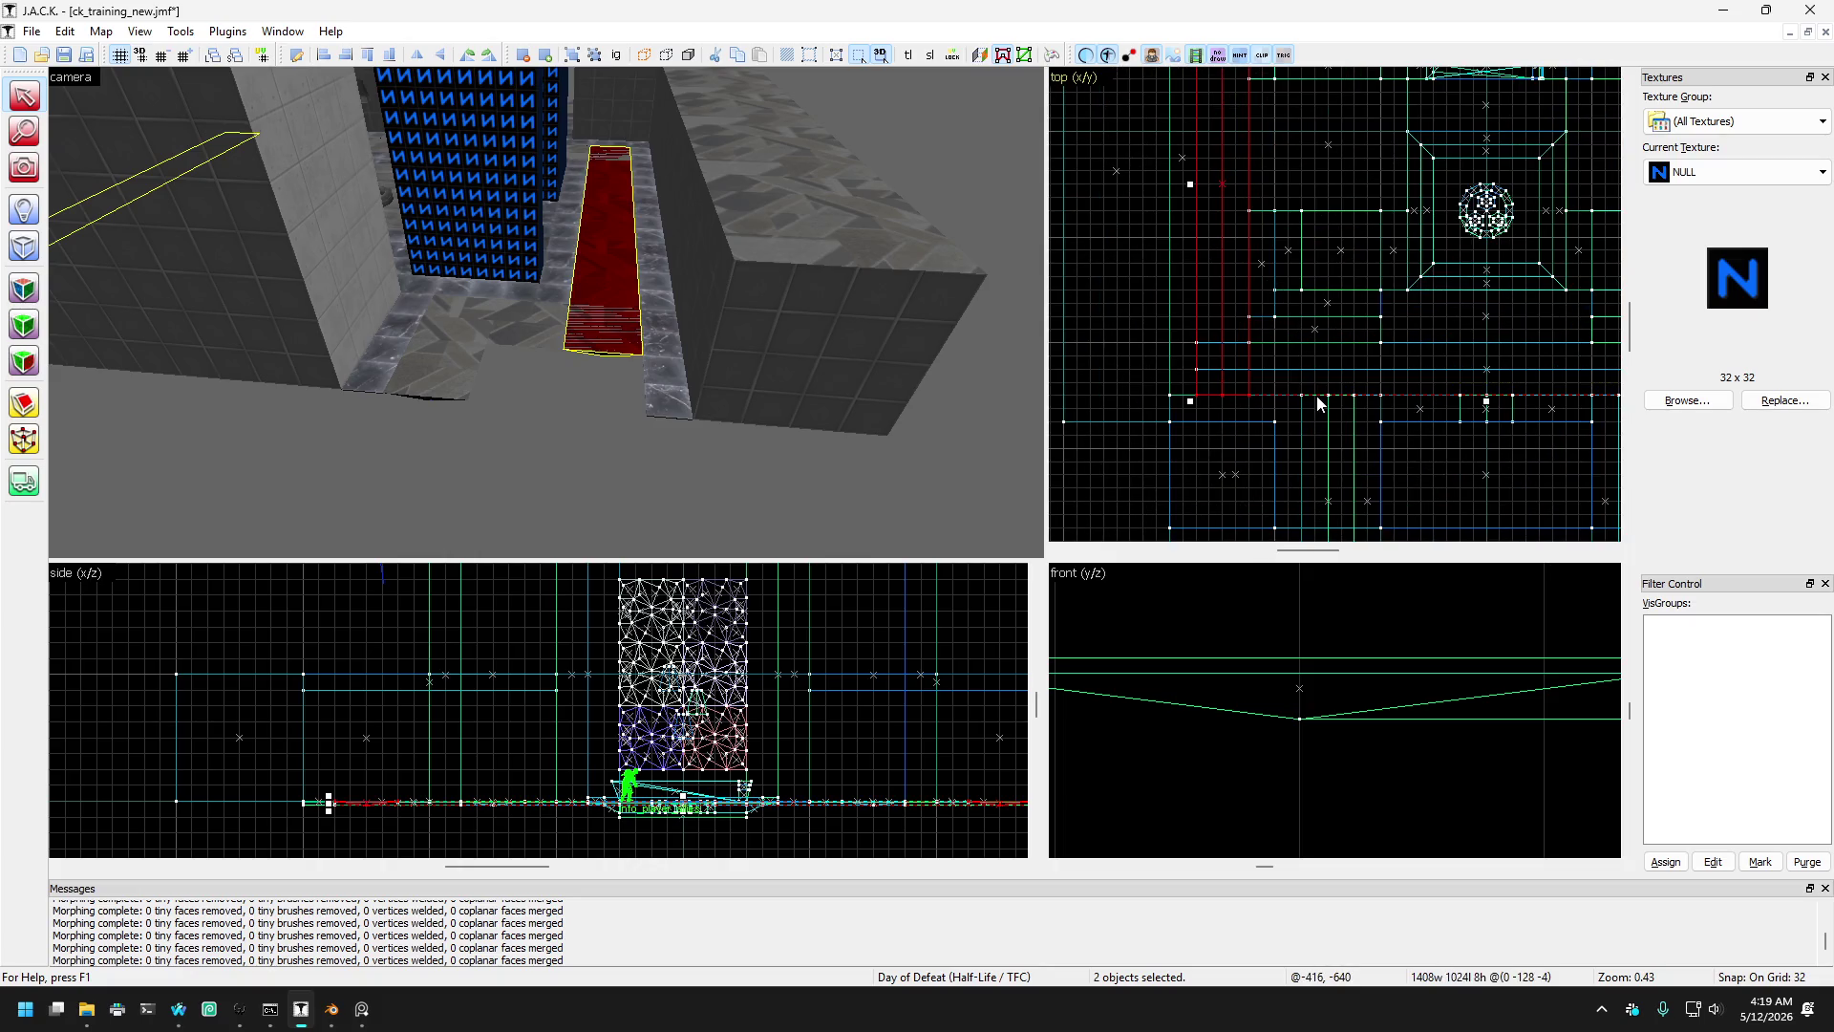
- Draw diagonal clip lines across the corners of the two long NULL strips
click(26, 404)
scroll(1254, 394, up, 4)
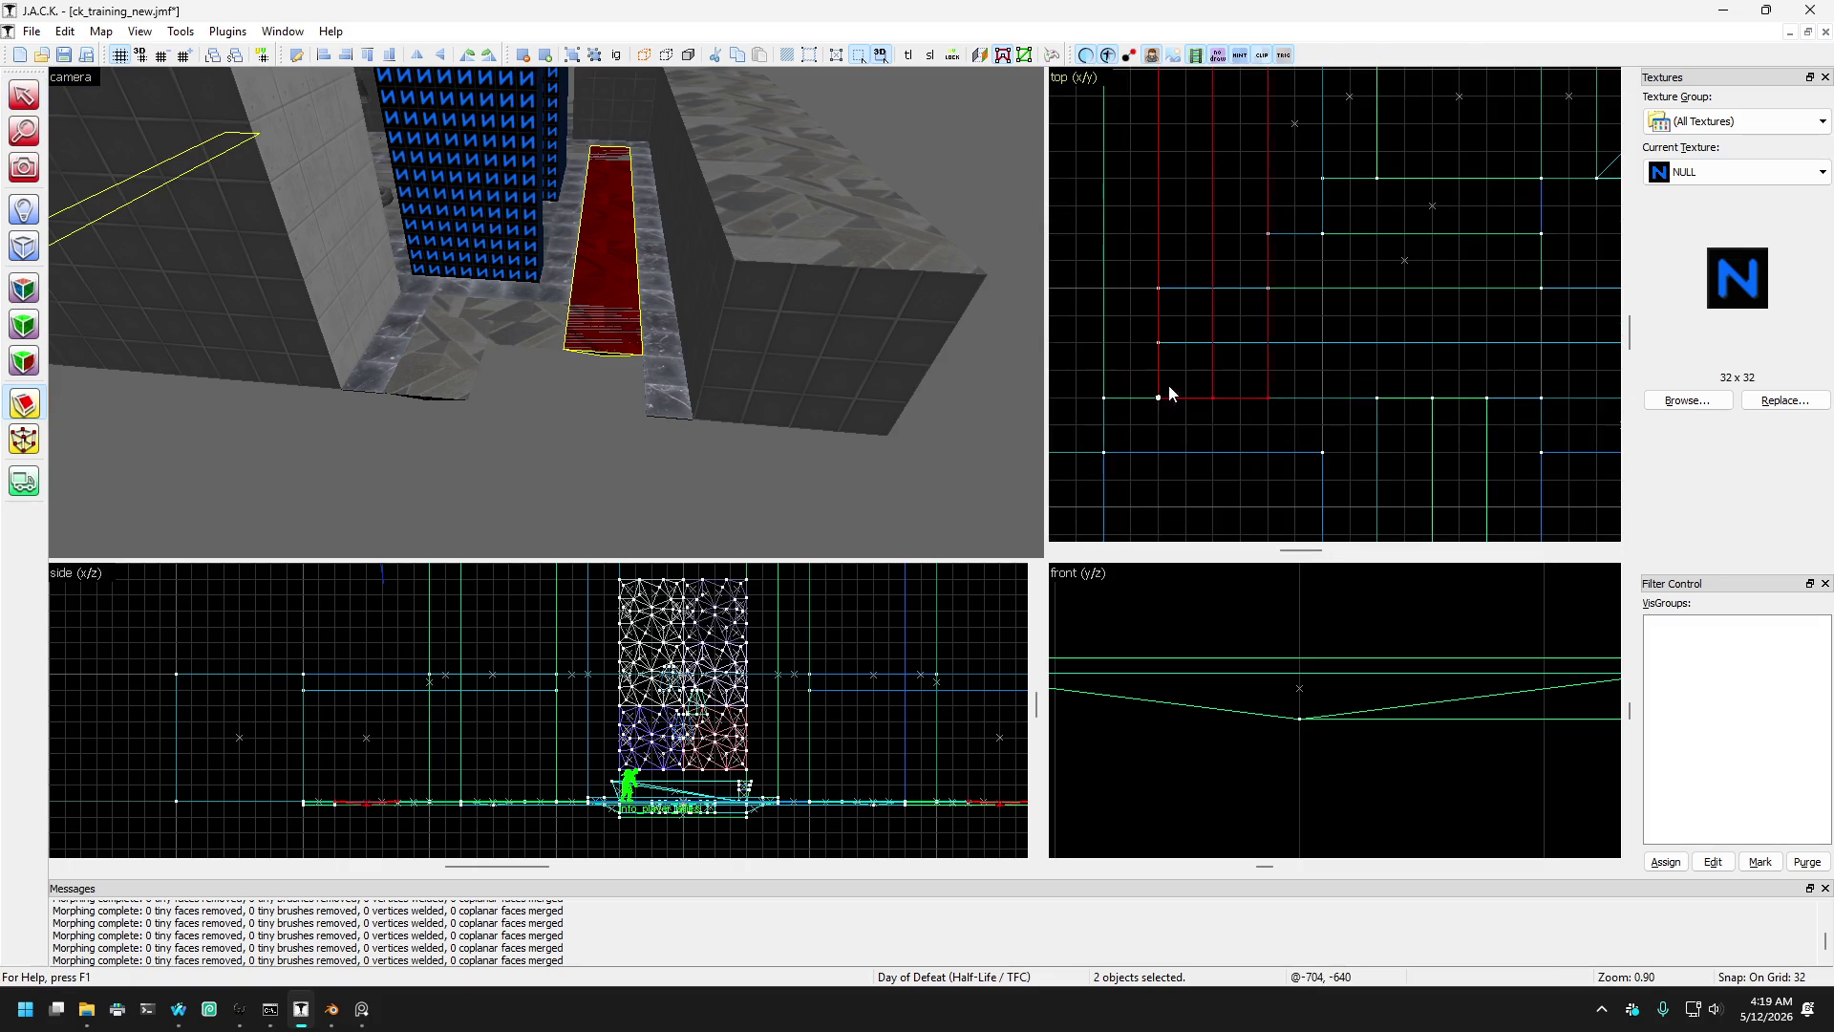
drag(1169, 390, 1204, 352)
scroll(1229, 363, down, 6)
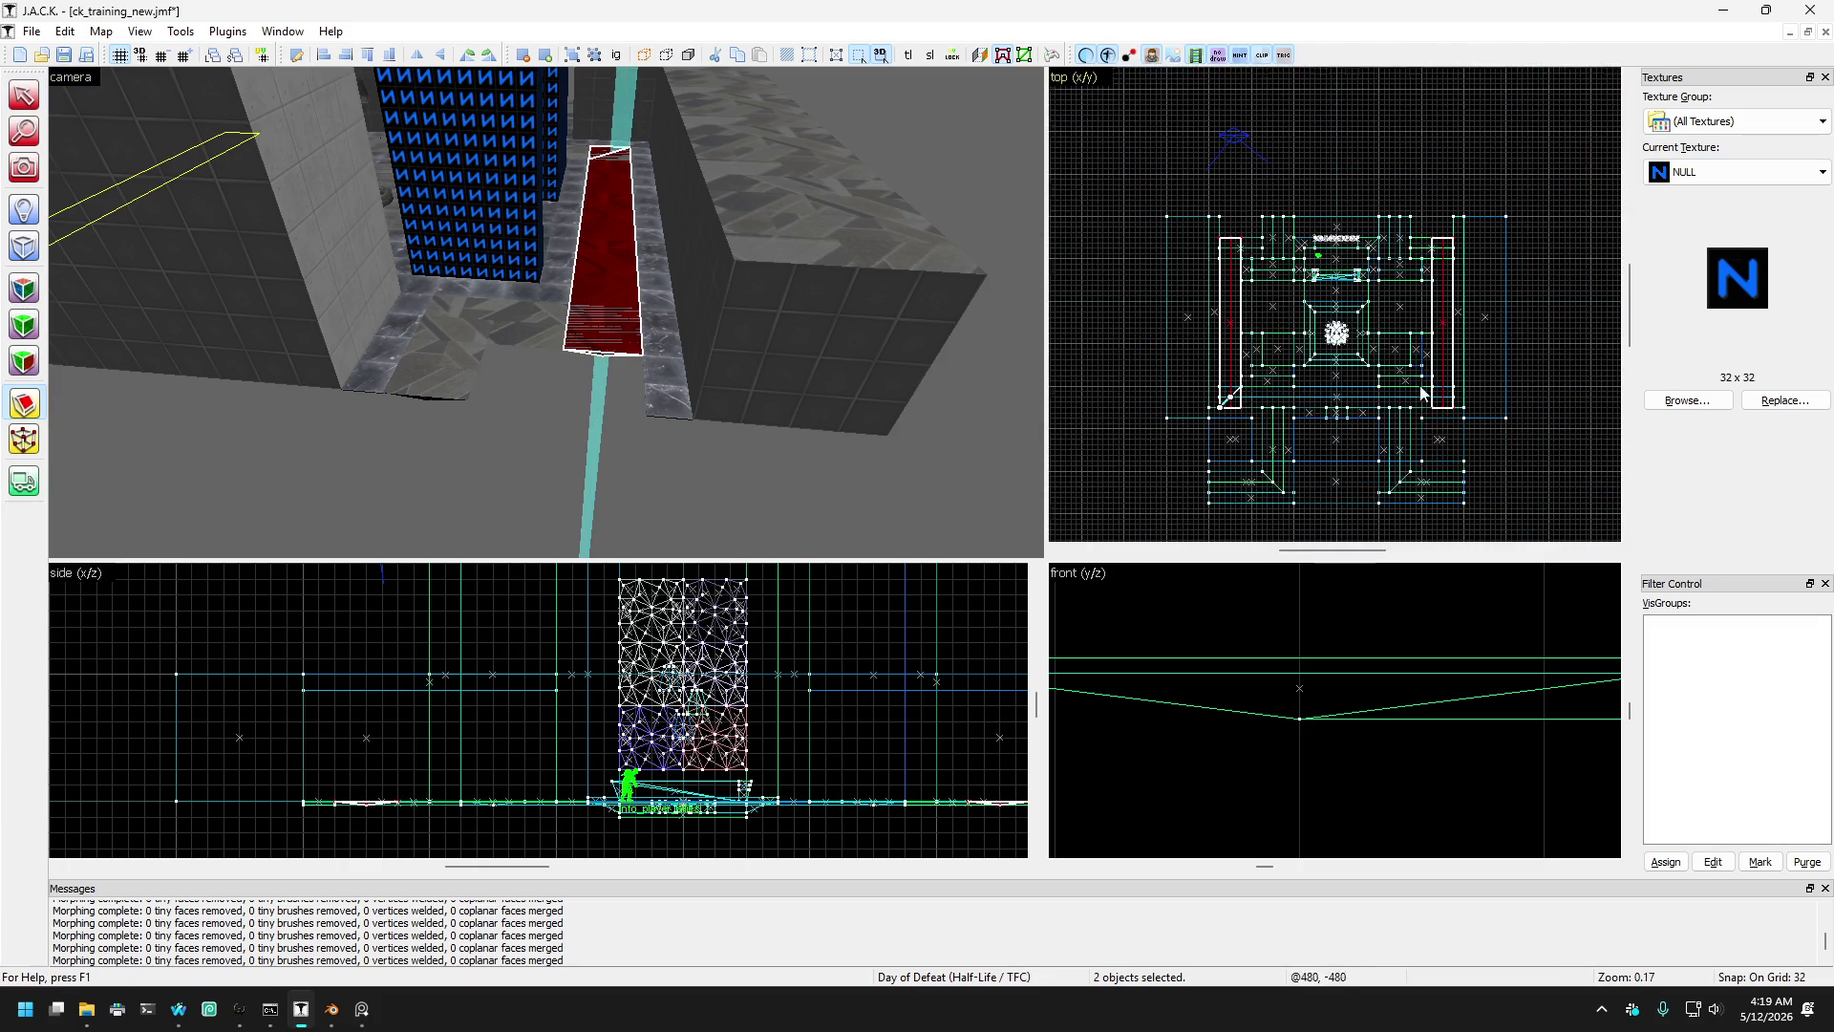
scroll(1438, 126, up, 5)
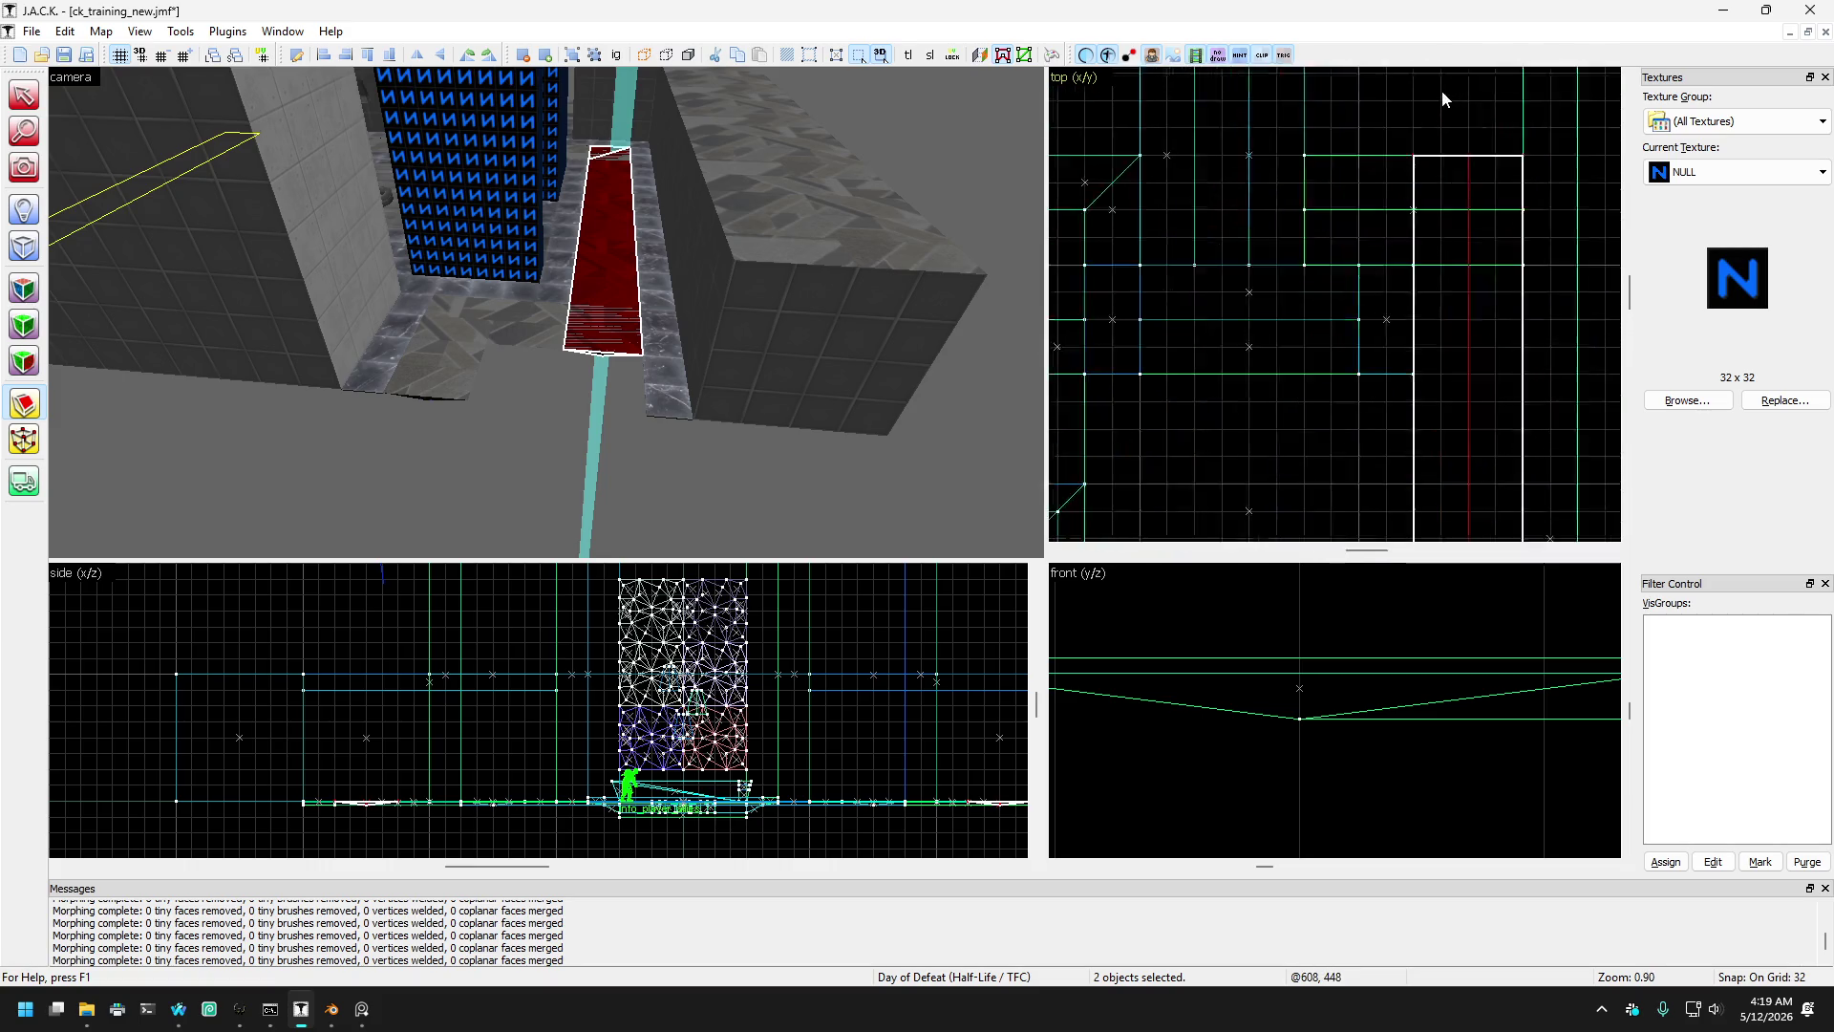
scroll(1433, 148, up, 5)
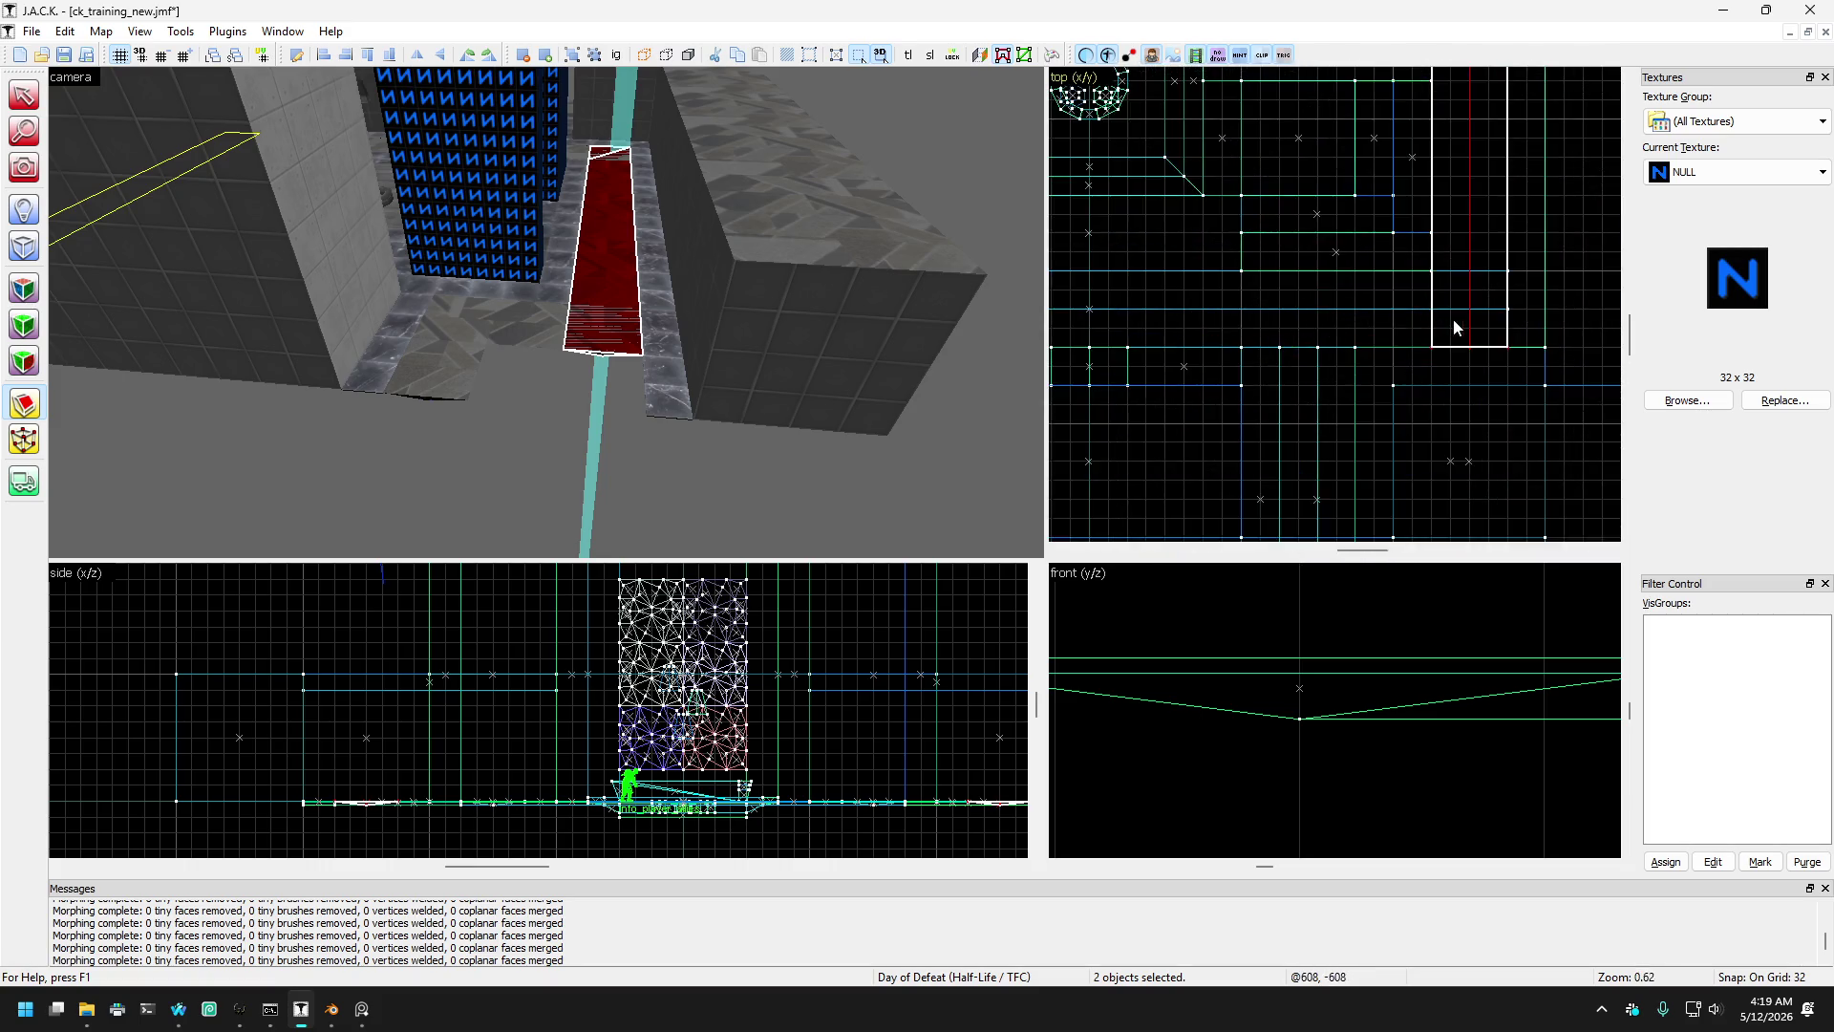
drag(1567, 386, 1526, 351)
scroll(1526, 352, down, 5)
scroll(1276, 284, up, 3)
drag(1183, 212, 1314, 343)
scroll(1230, 260, down, 10)
scroll(1448, 428, up, 9)
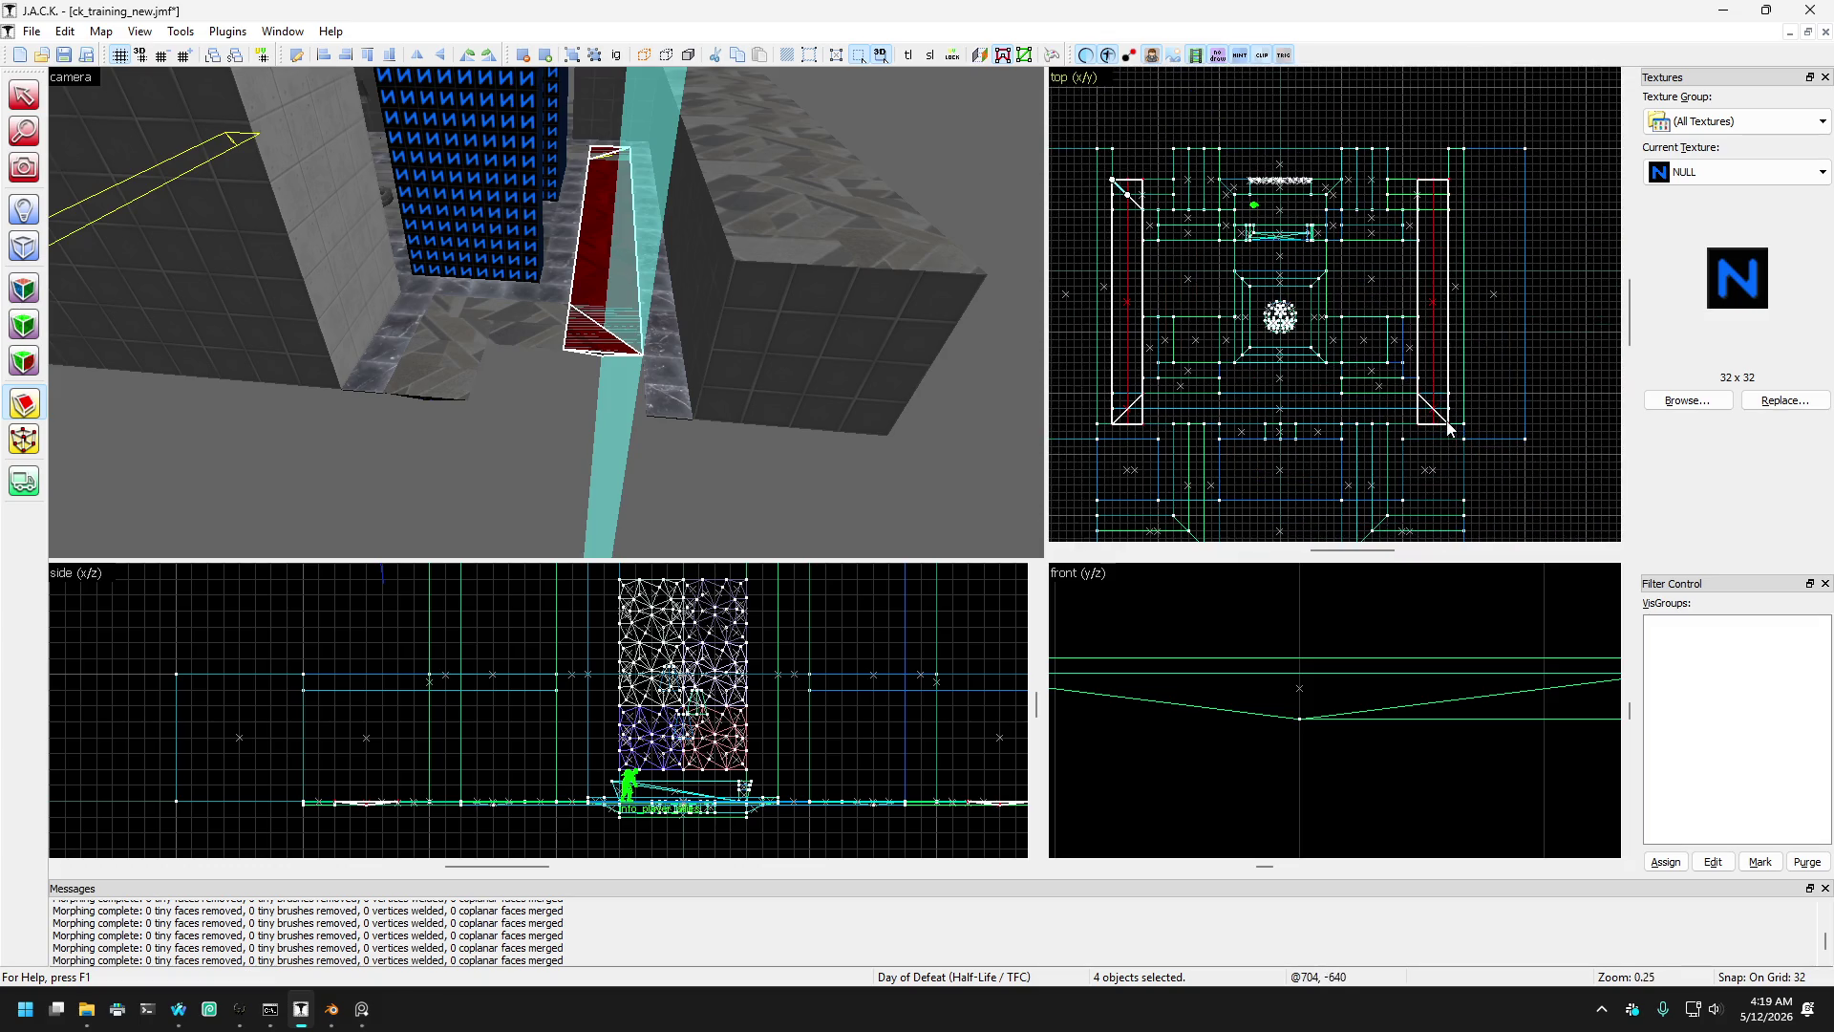
- Apply the diagonal clips and remove the long strip sections, keeping the corner wedges
key(Return)
scroll(1453, 229, down, 6)
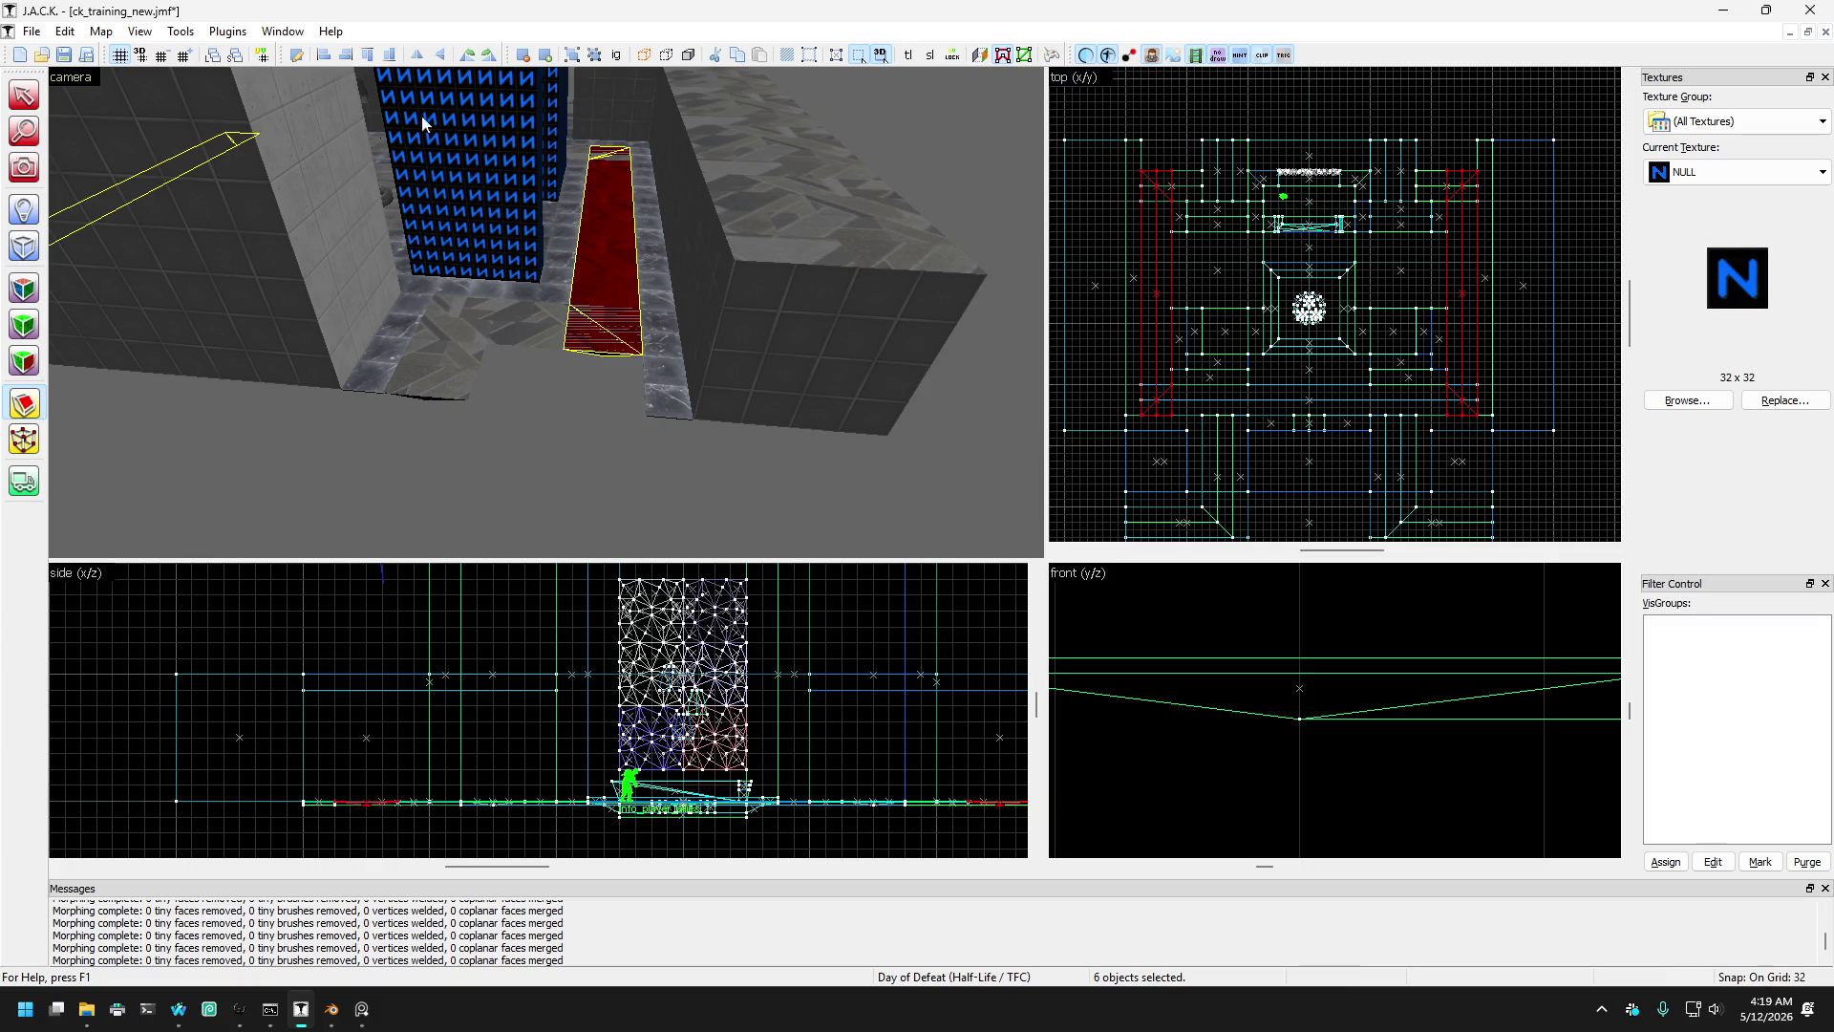
click(25, 93)
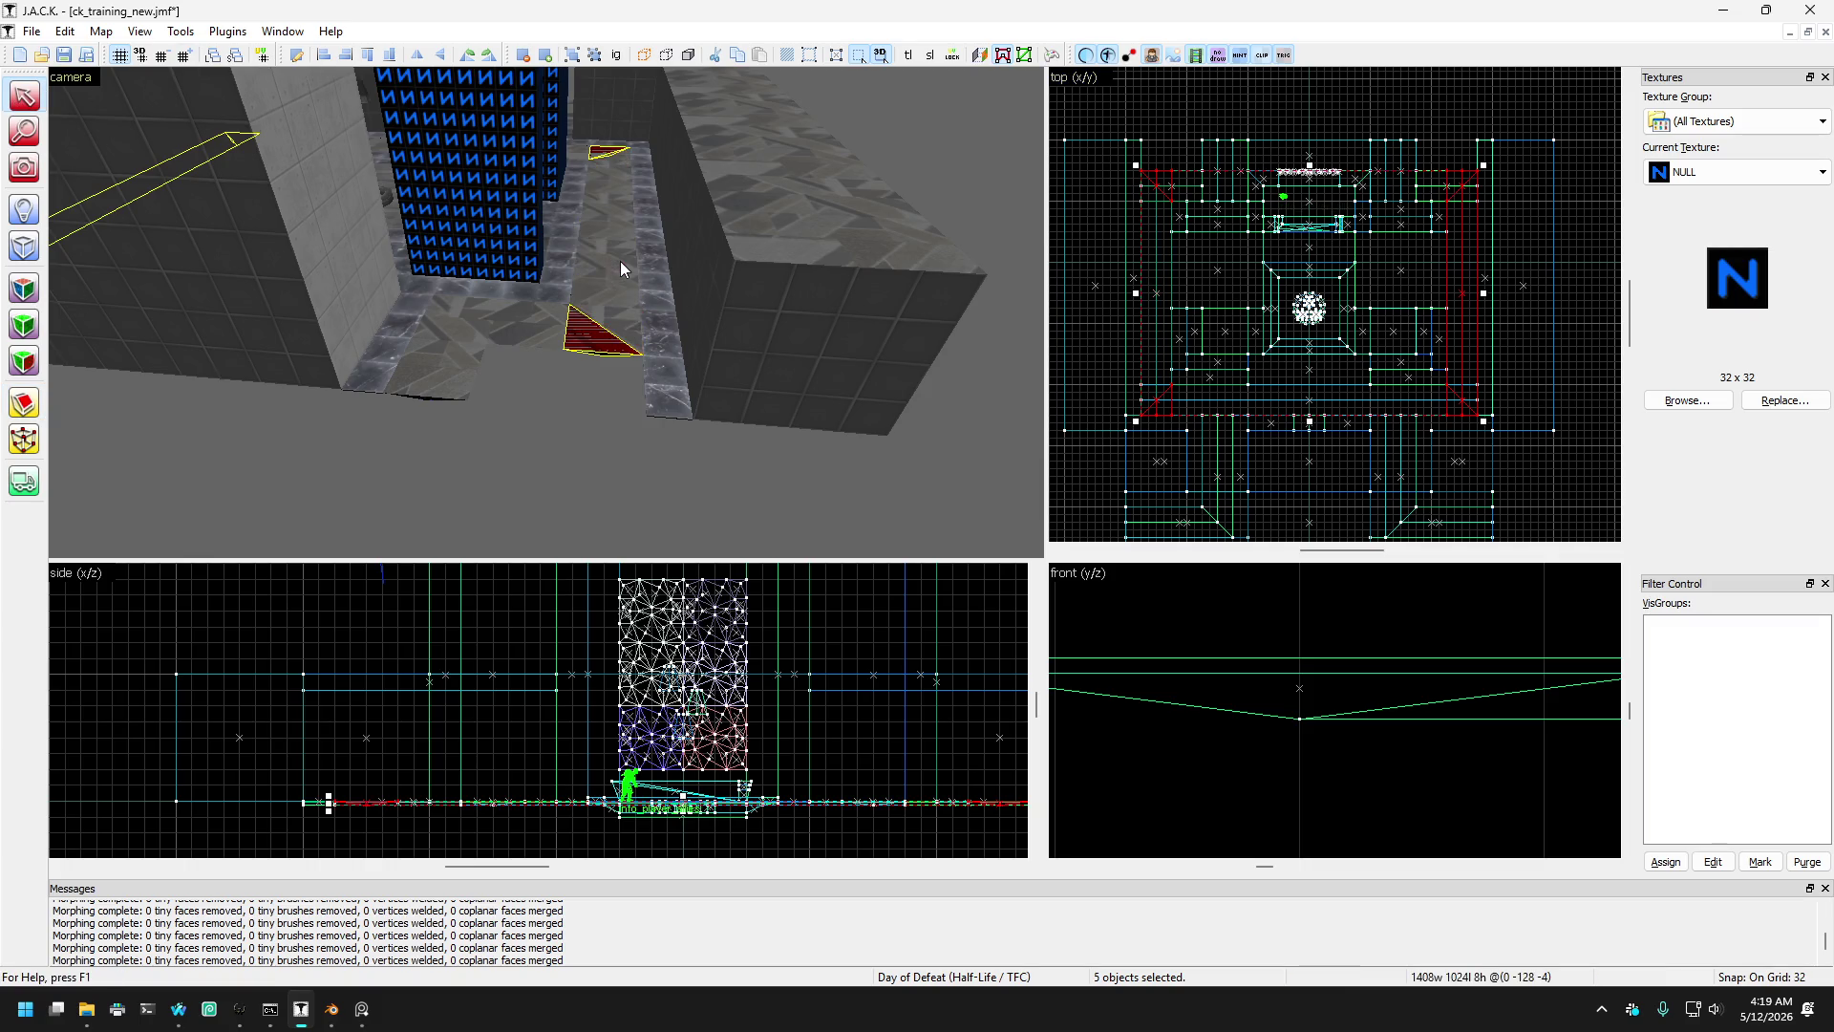
key(Left)
key(Left)
key(Left)
- Select the red ramp piece together with the second red slab
ctrl+click(406, 239)
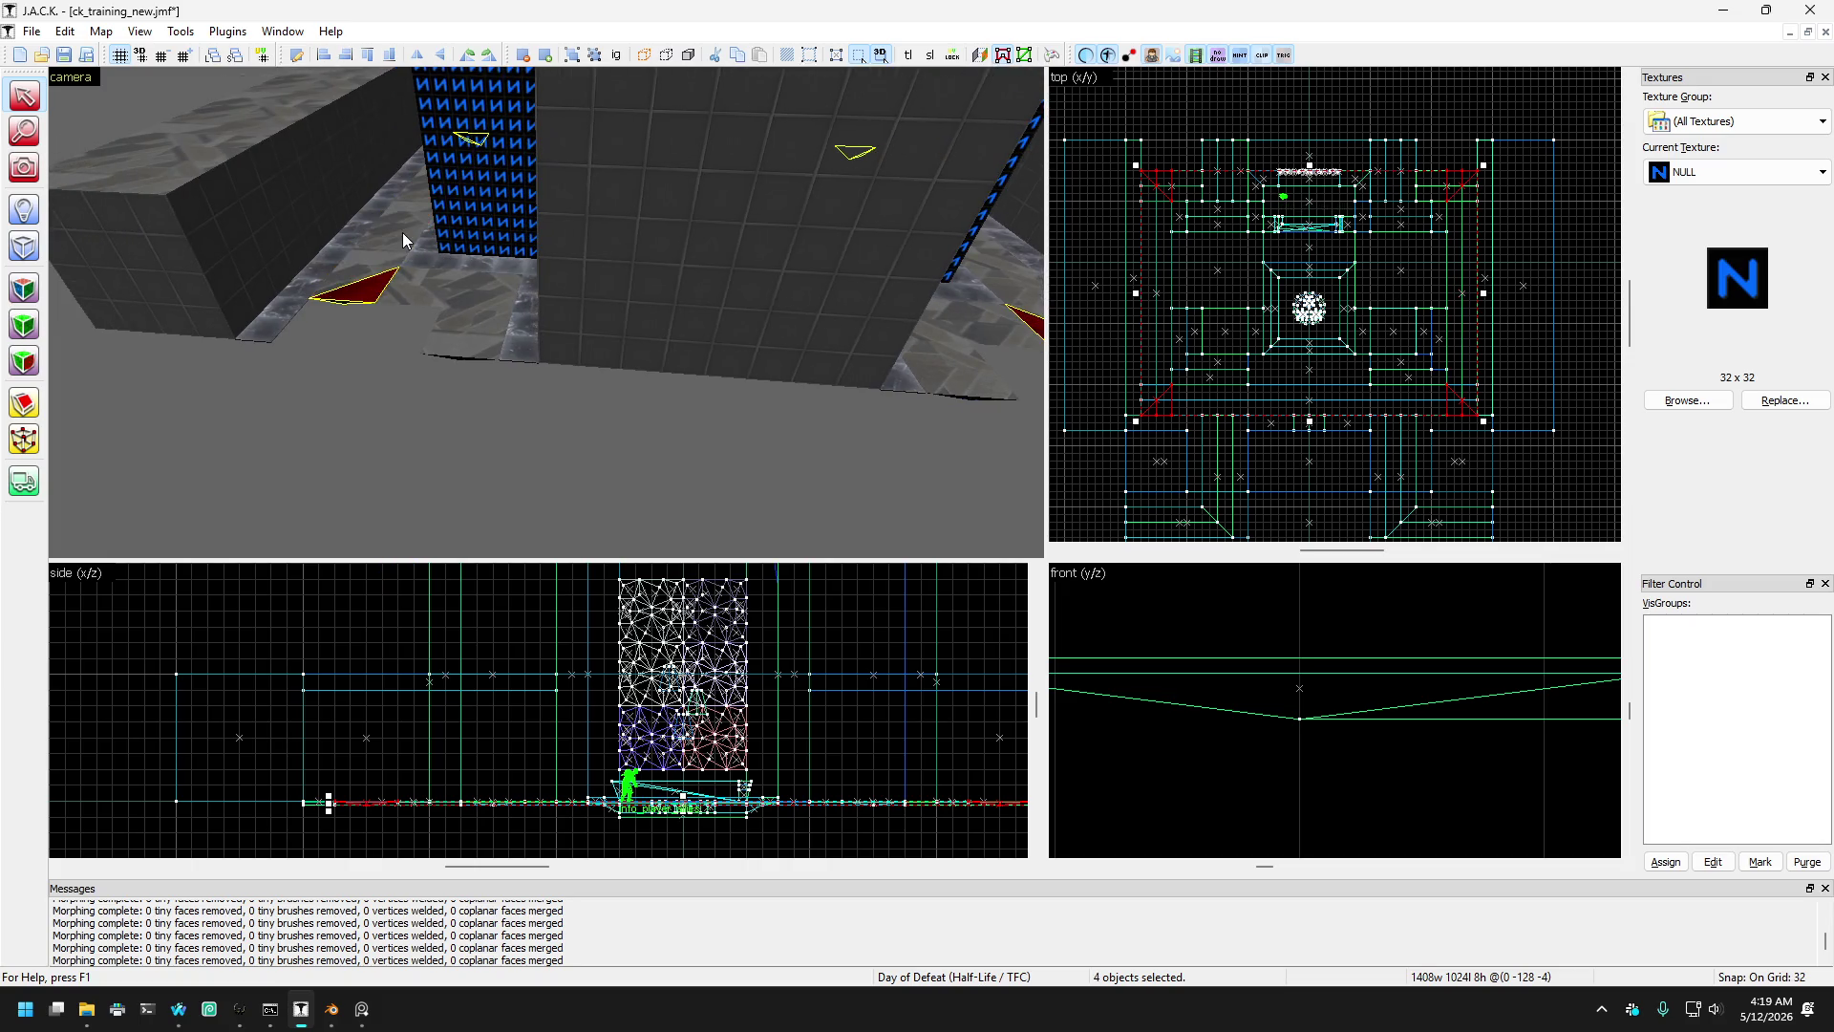
click(382, 269)
key(Right)
key(Right)
key(Right)
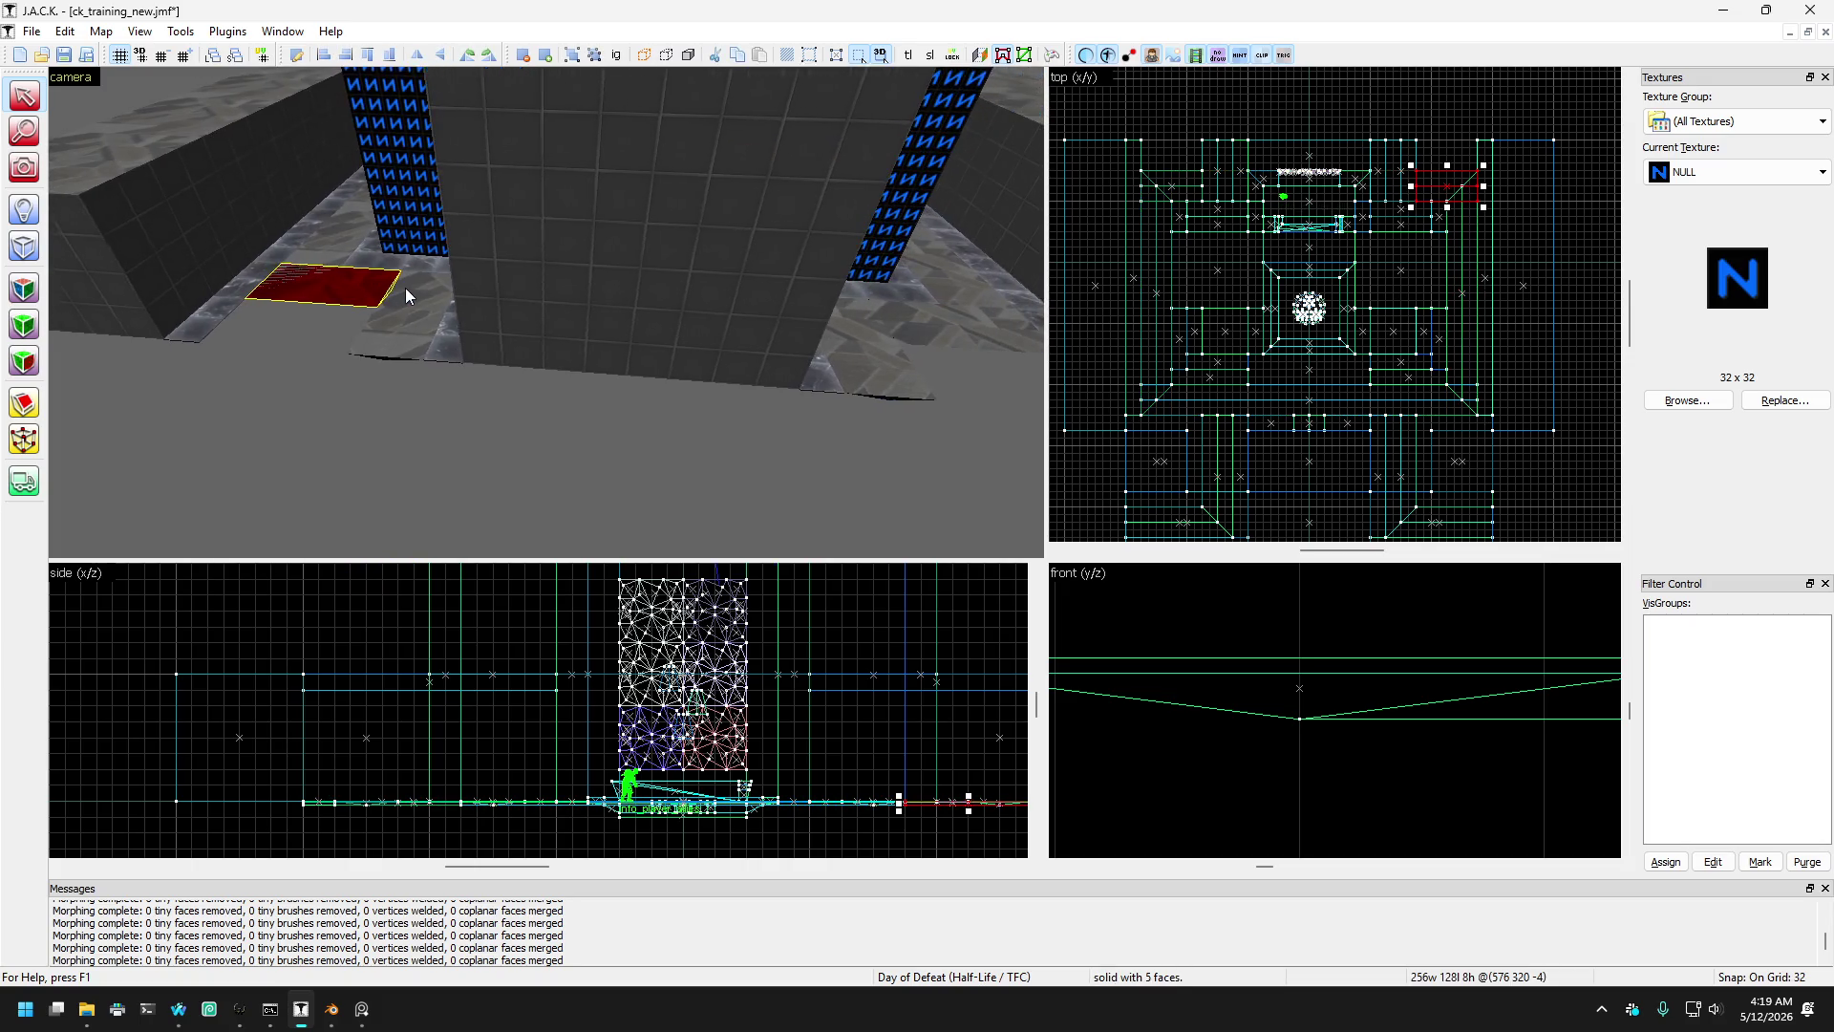
key(Left)
key(Left)
ctrl+click(639, 334)
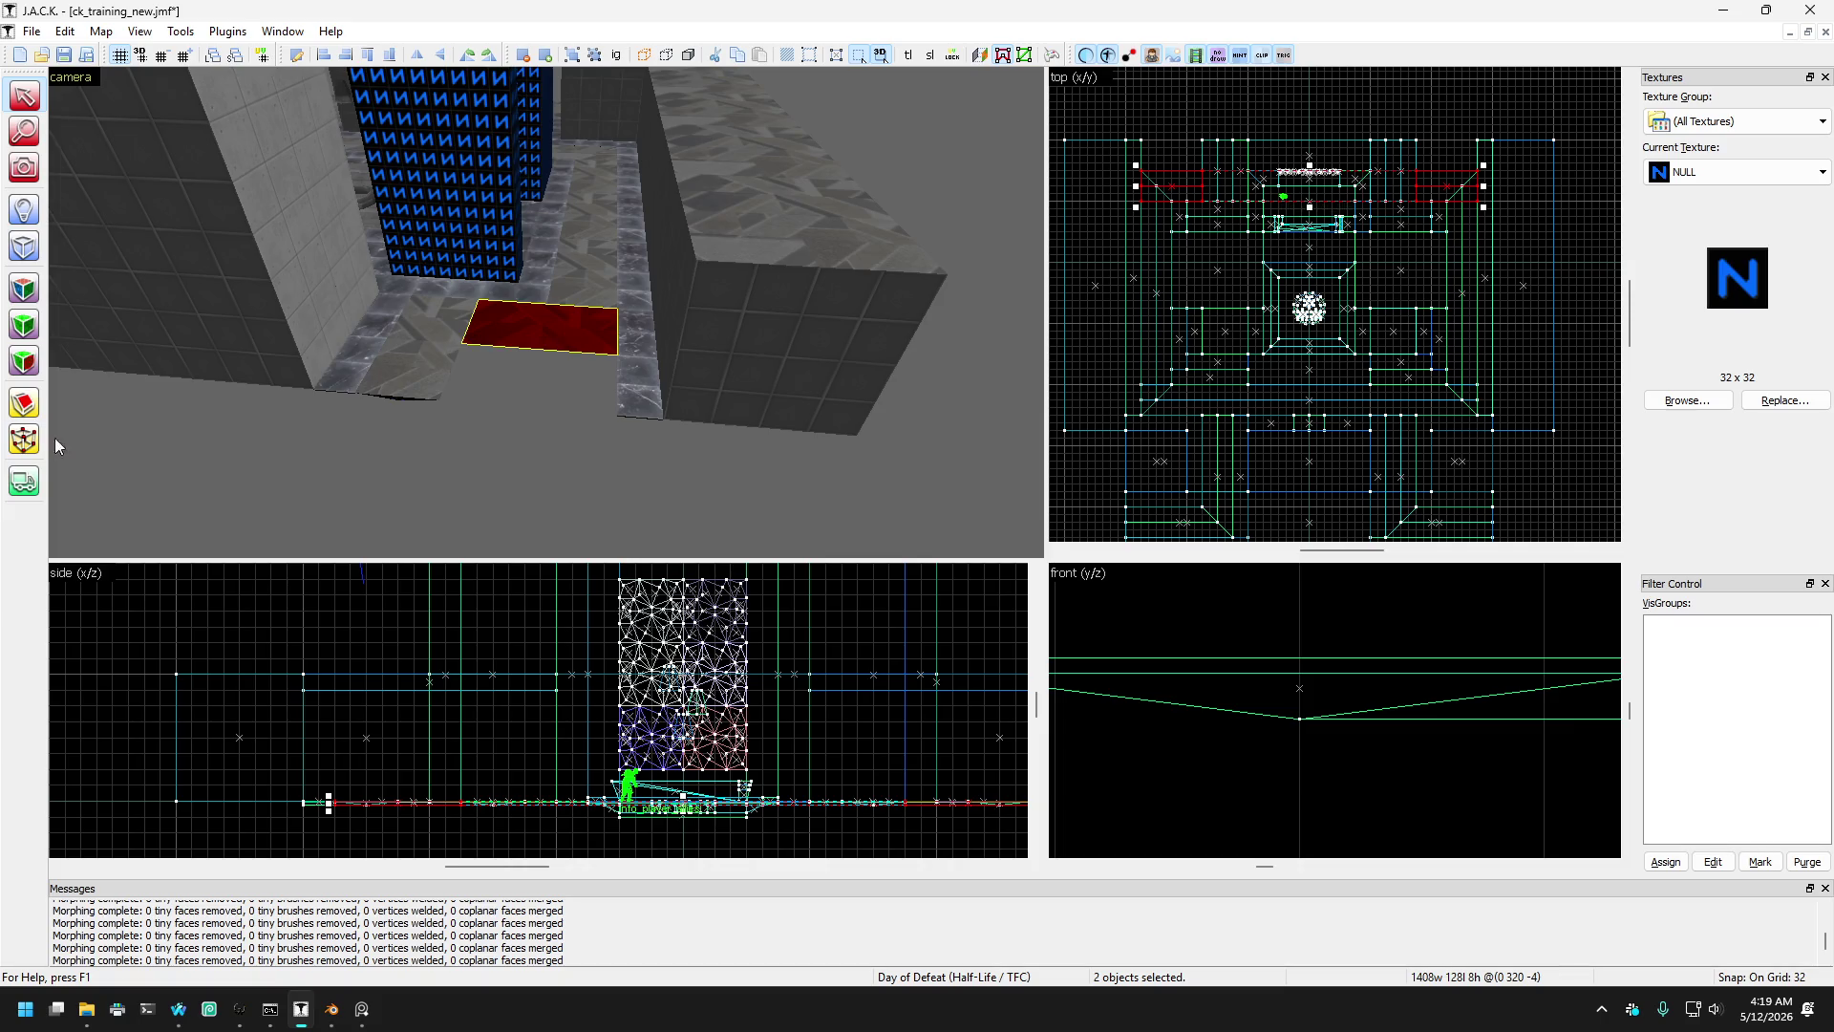
- Drag vertex columns of both red slabs outward to widen them
click(24, 440)
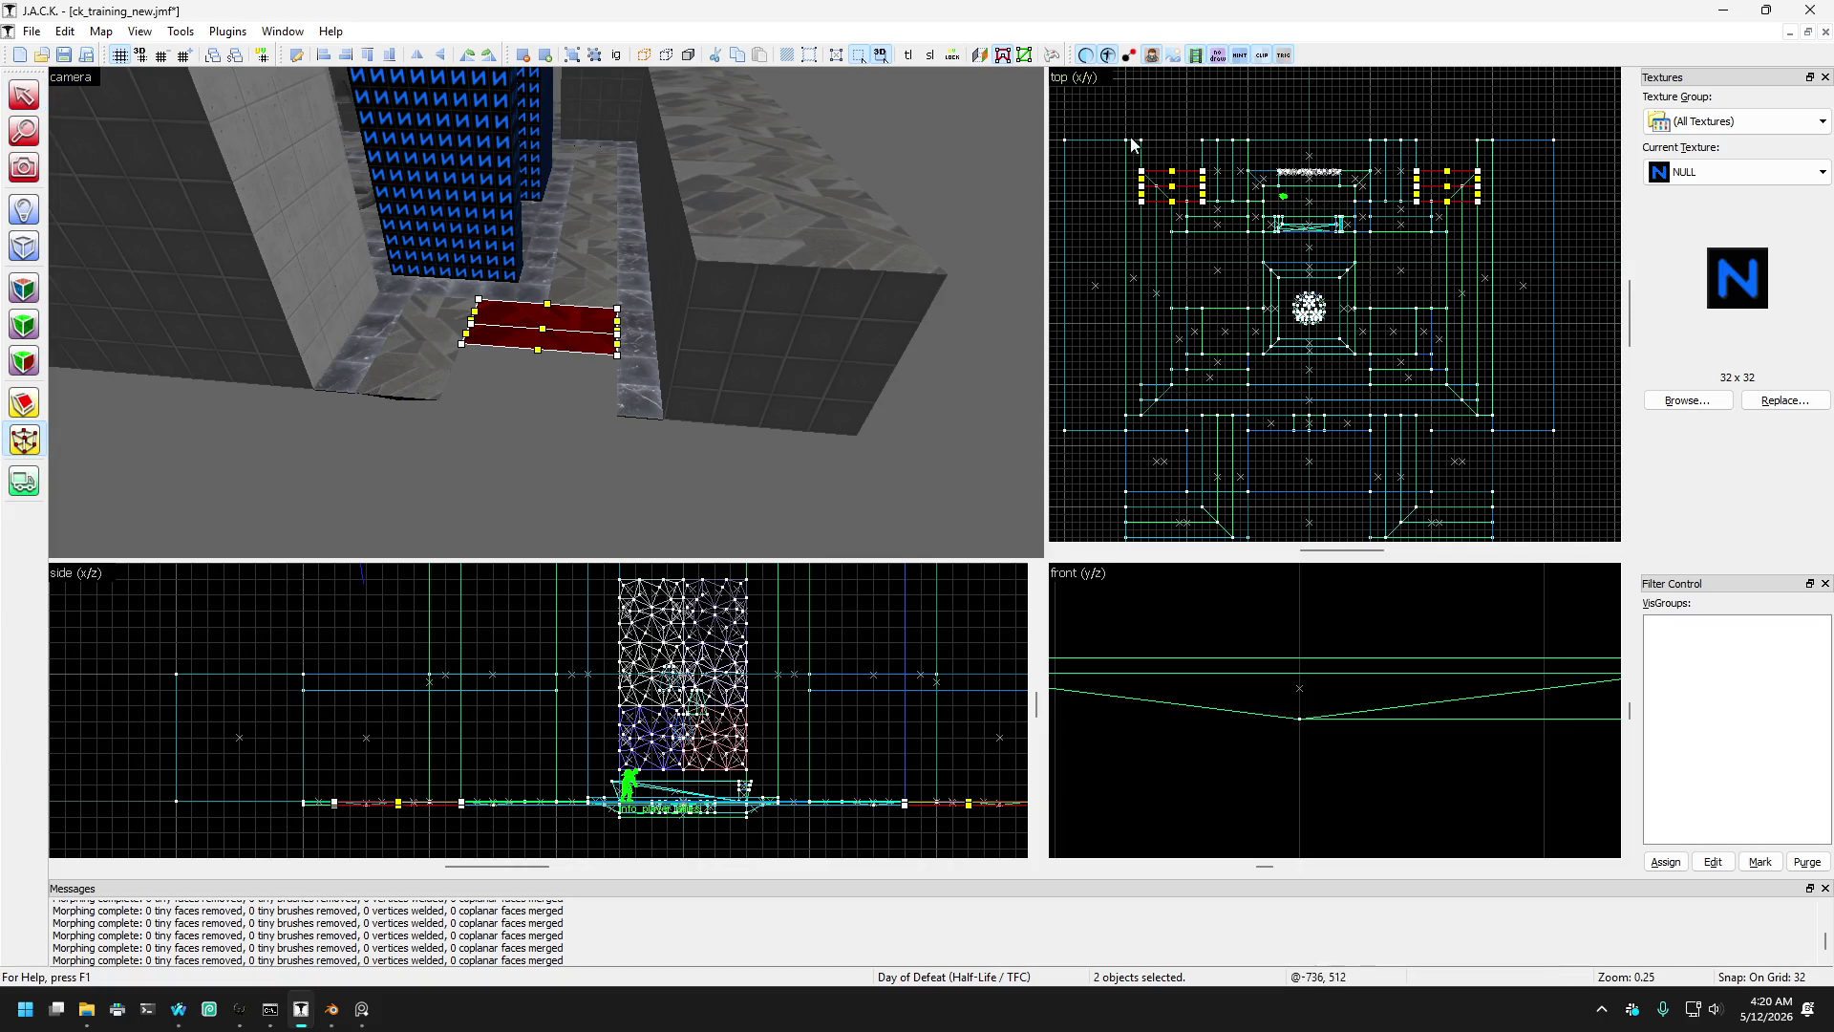
scroll(1133, 143, up, 2)
mouse_move(1195, 134)
mouse_down()
mouse_move(1239, 233)
mouse_move(1308, 207)
mouse_up()
scroll(1223, 208, up, 1)
scroll(1528, 210, down, 3)
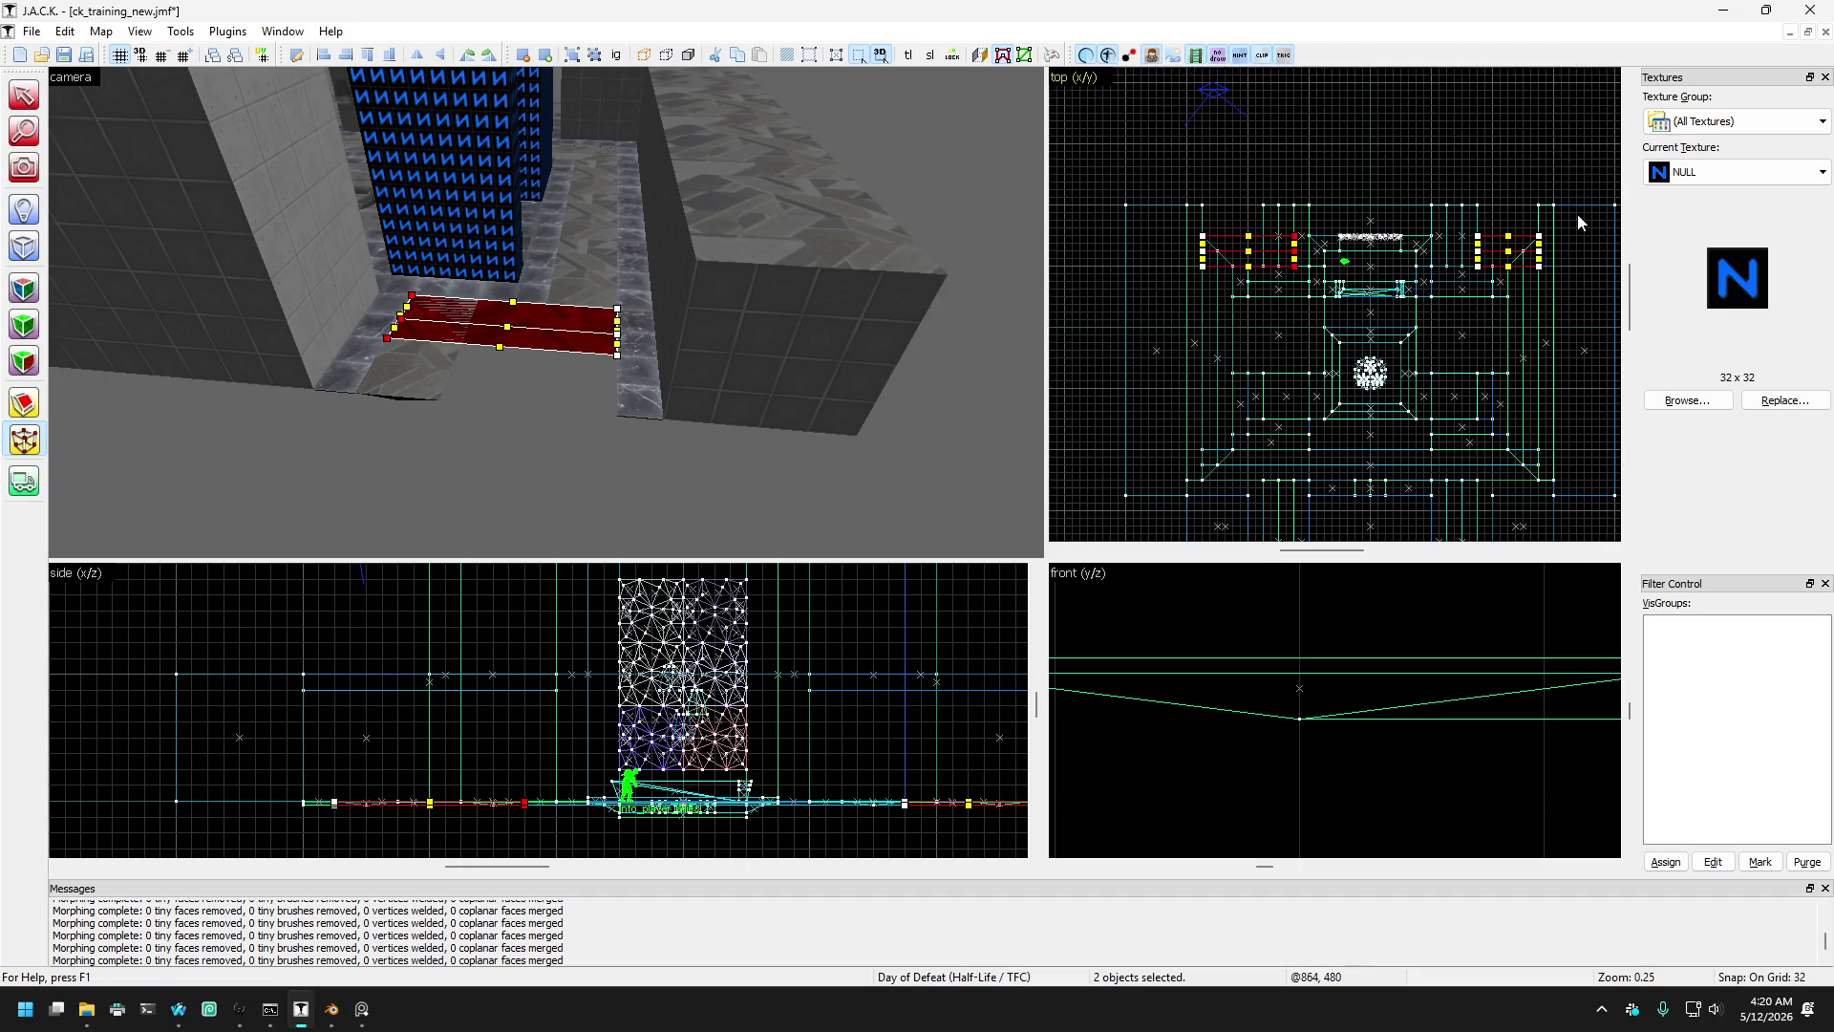
scroll(1578, 214, up, 2)
drag(1429, 168, 1331, 355)
scroll(1414, 330, up, 2)
scroll(1337, 355, down, 4)
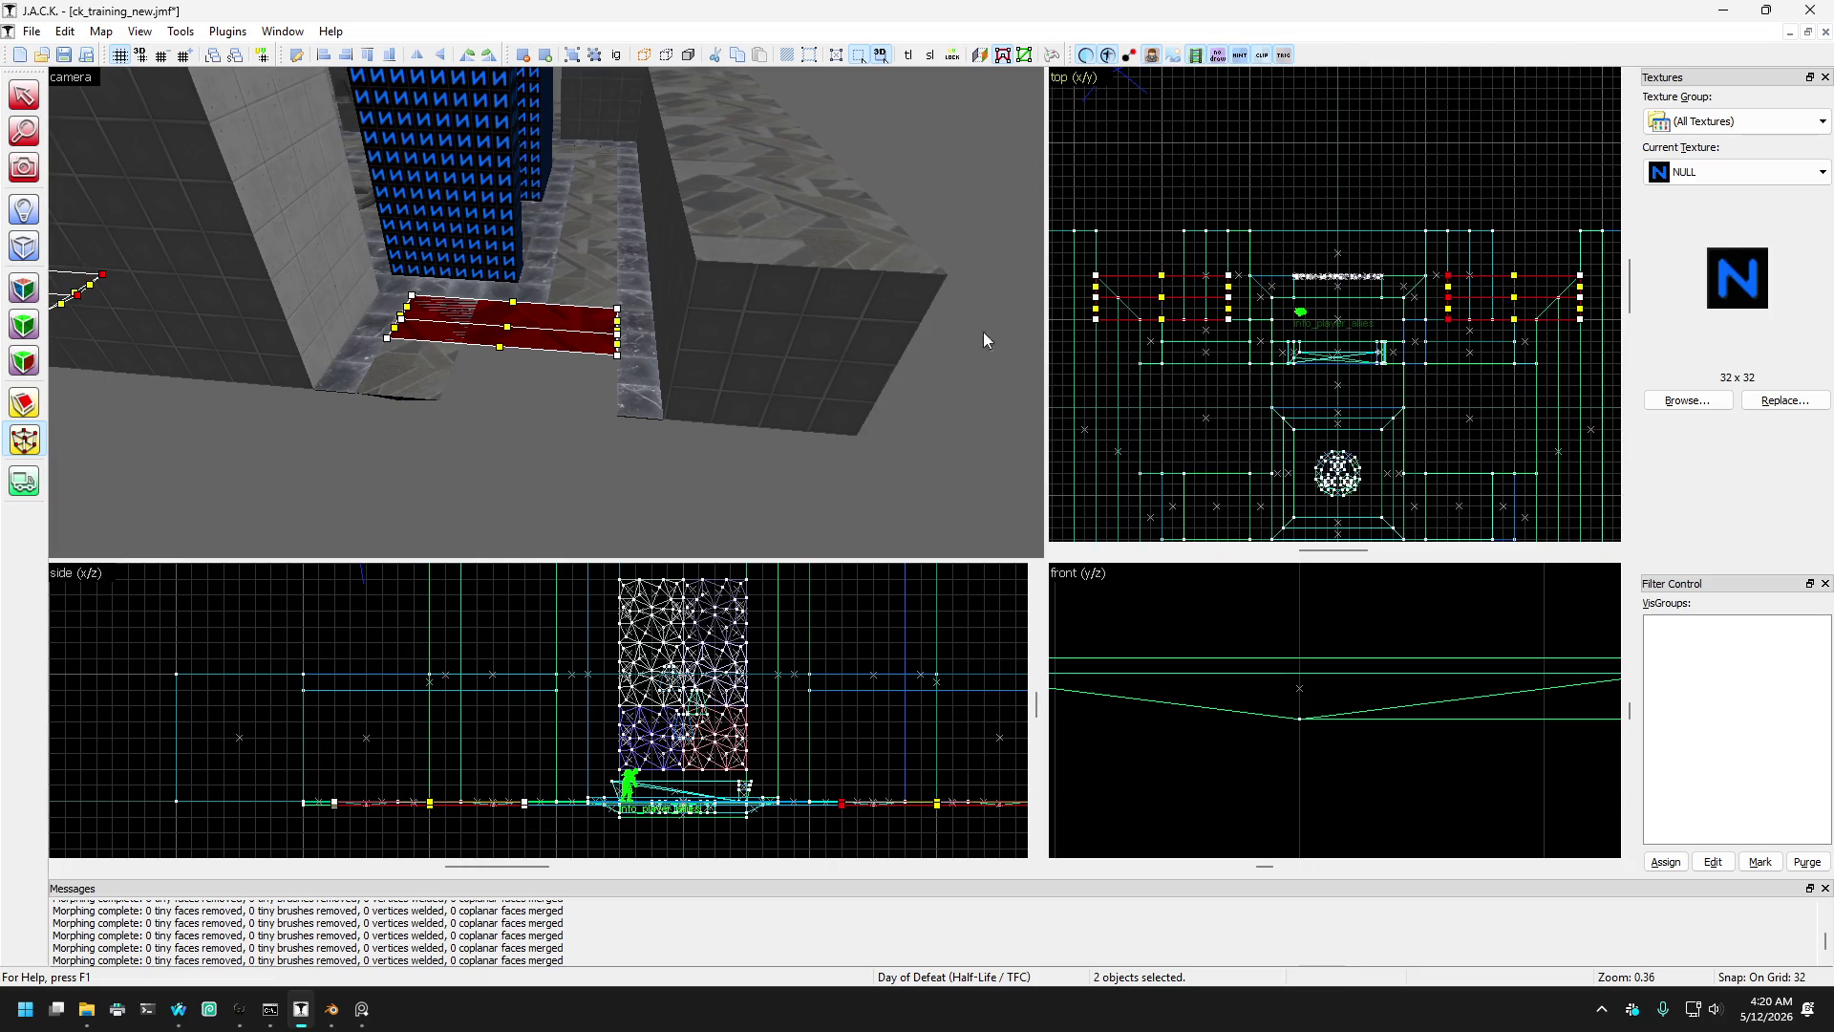
click(19, 406)
scroll(1440, 321, up, 3)
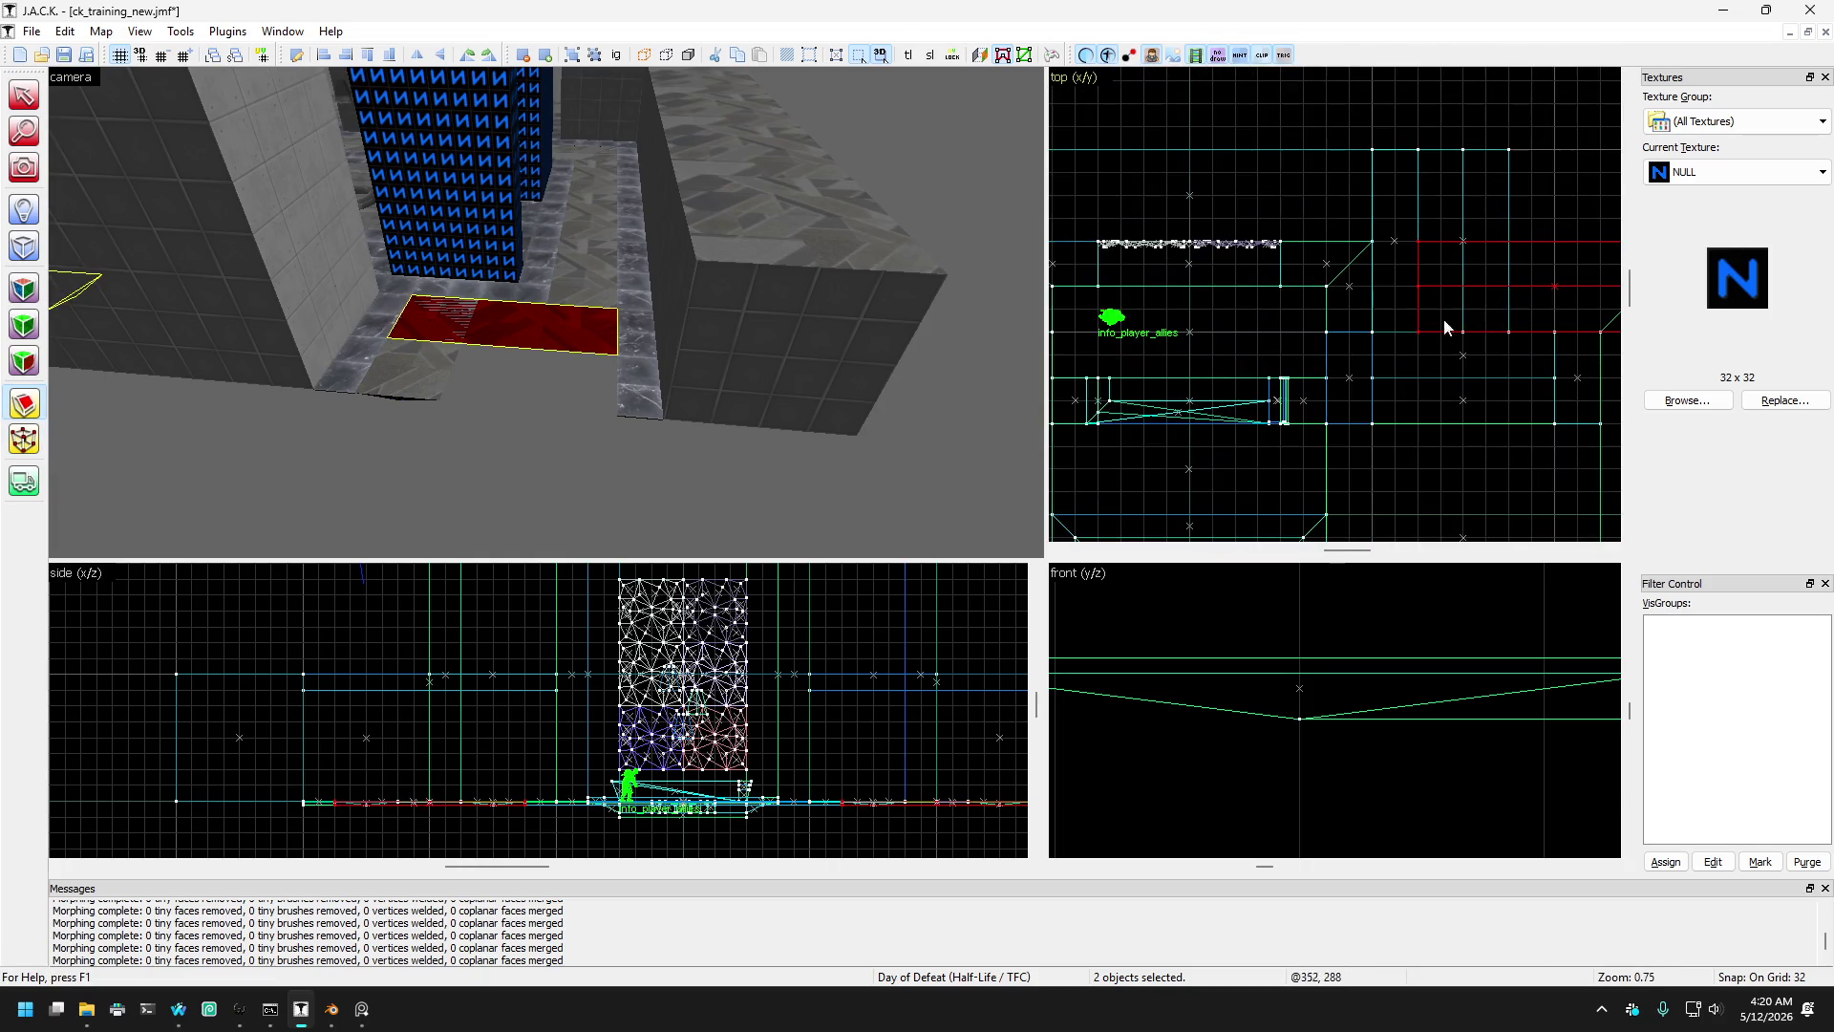
- Cut both red slabs diagonally into wedges
drag(1431, 330, 1470, 283)
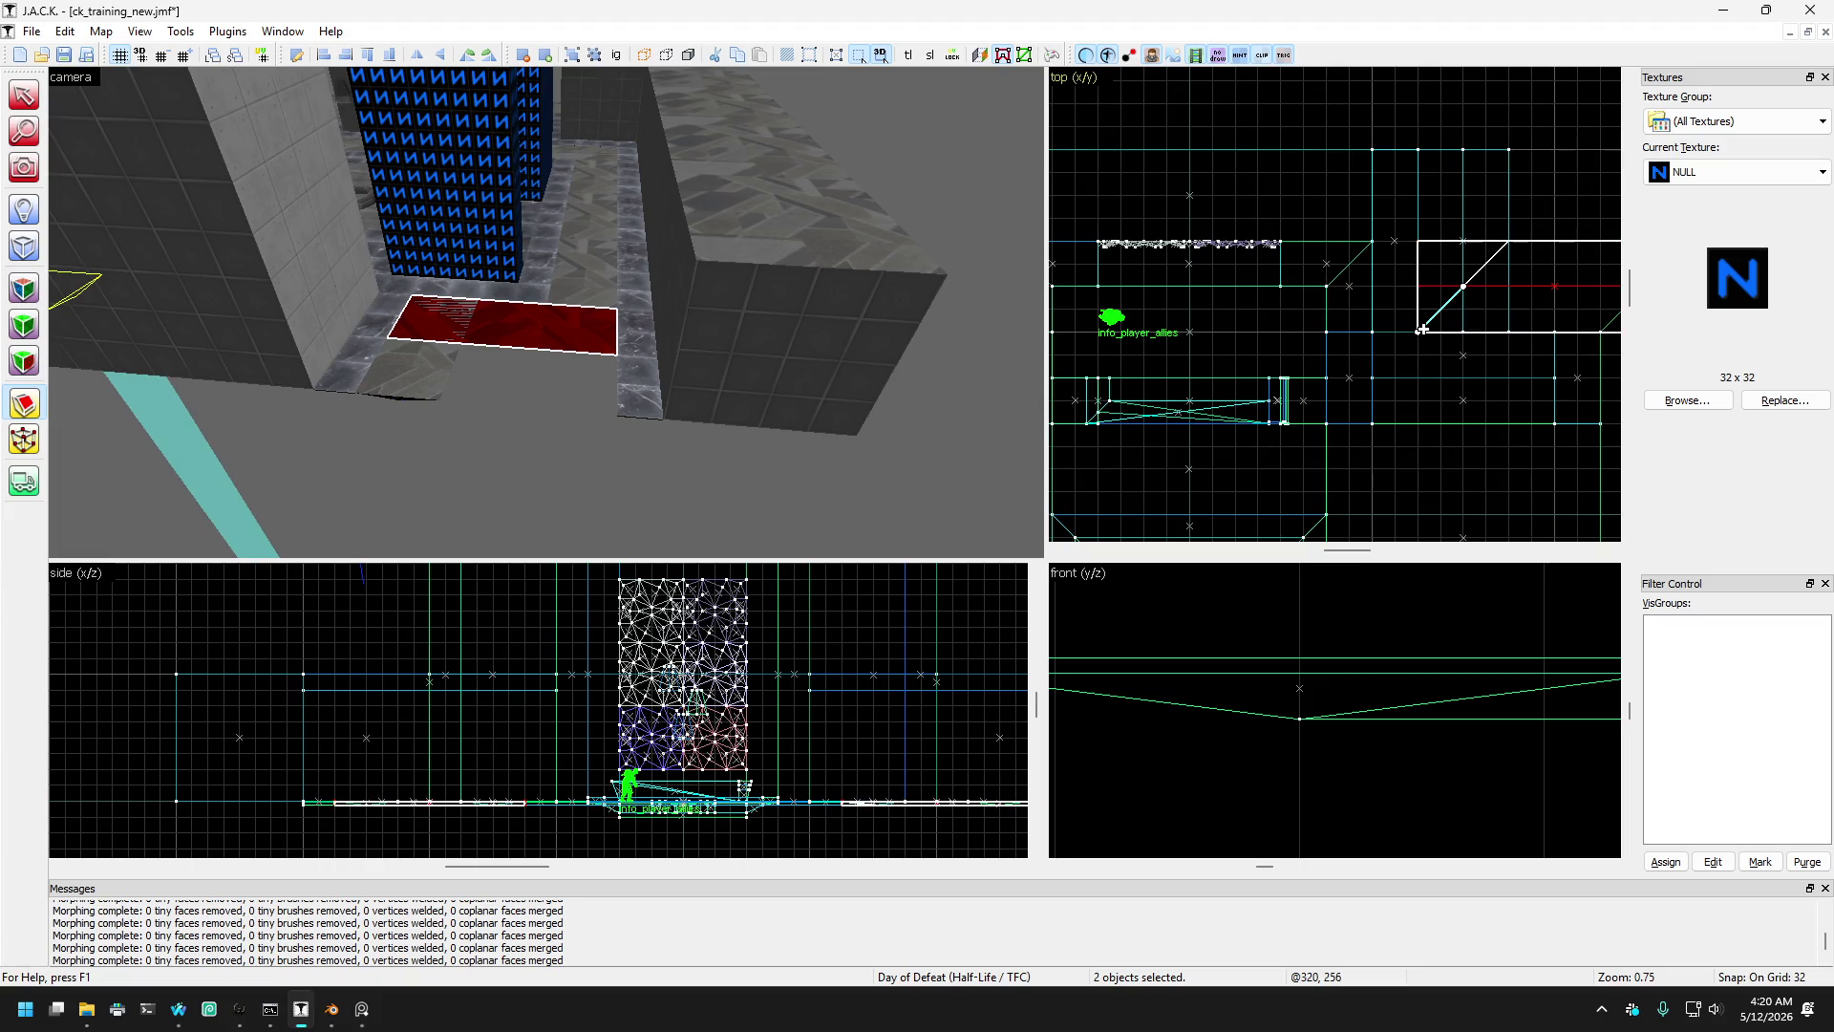
scroll(1547, 286, down, 4)
scroll(1270, 286, up, 6)
key(Return)
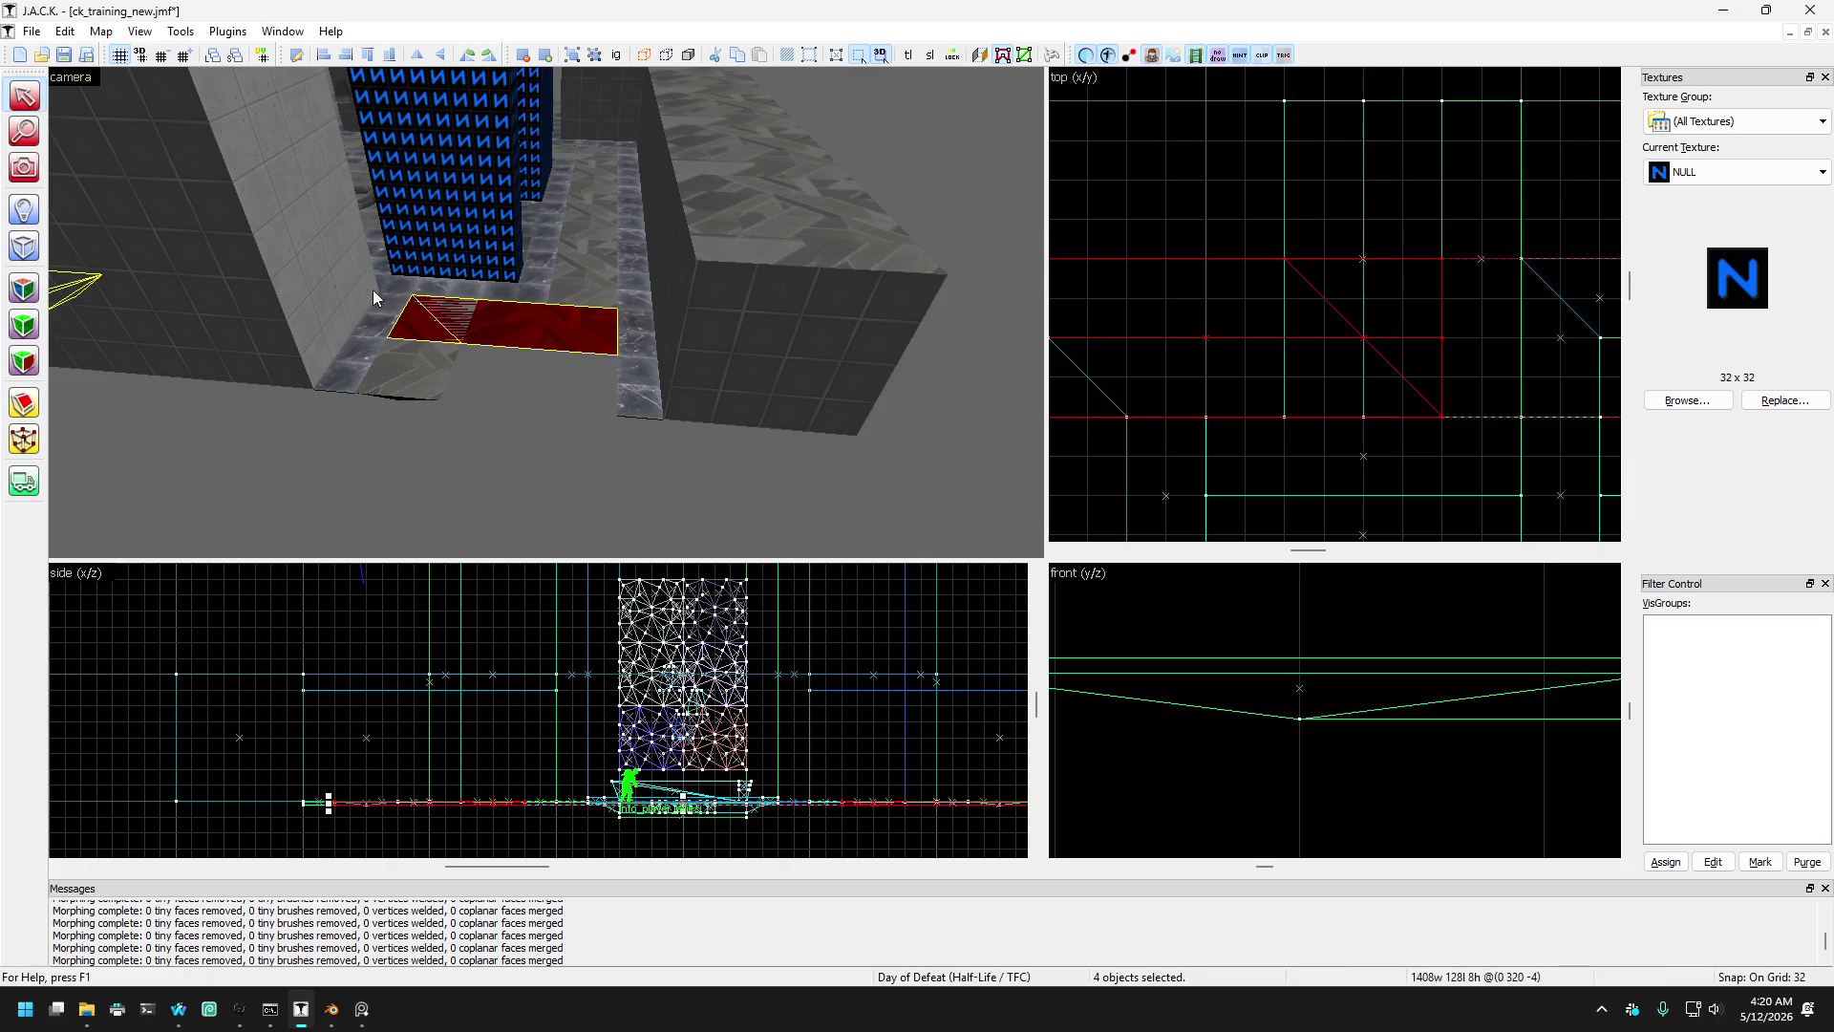
- Select the two red wedges and trim them with a second diagonal cut
ctrl+click(507, 325)
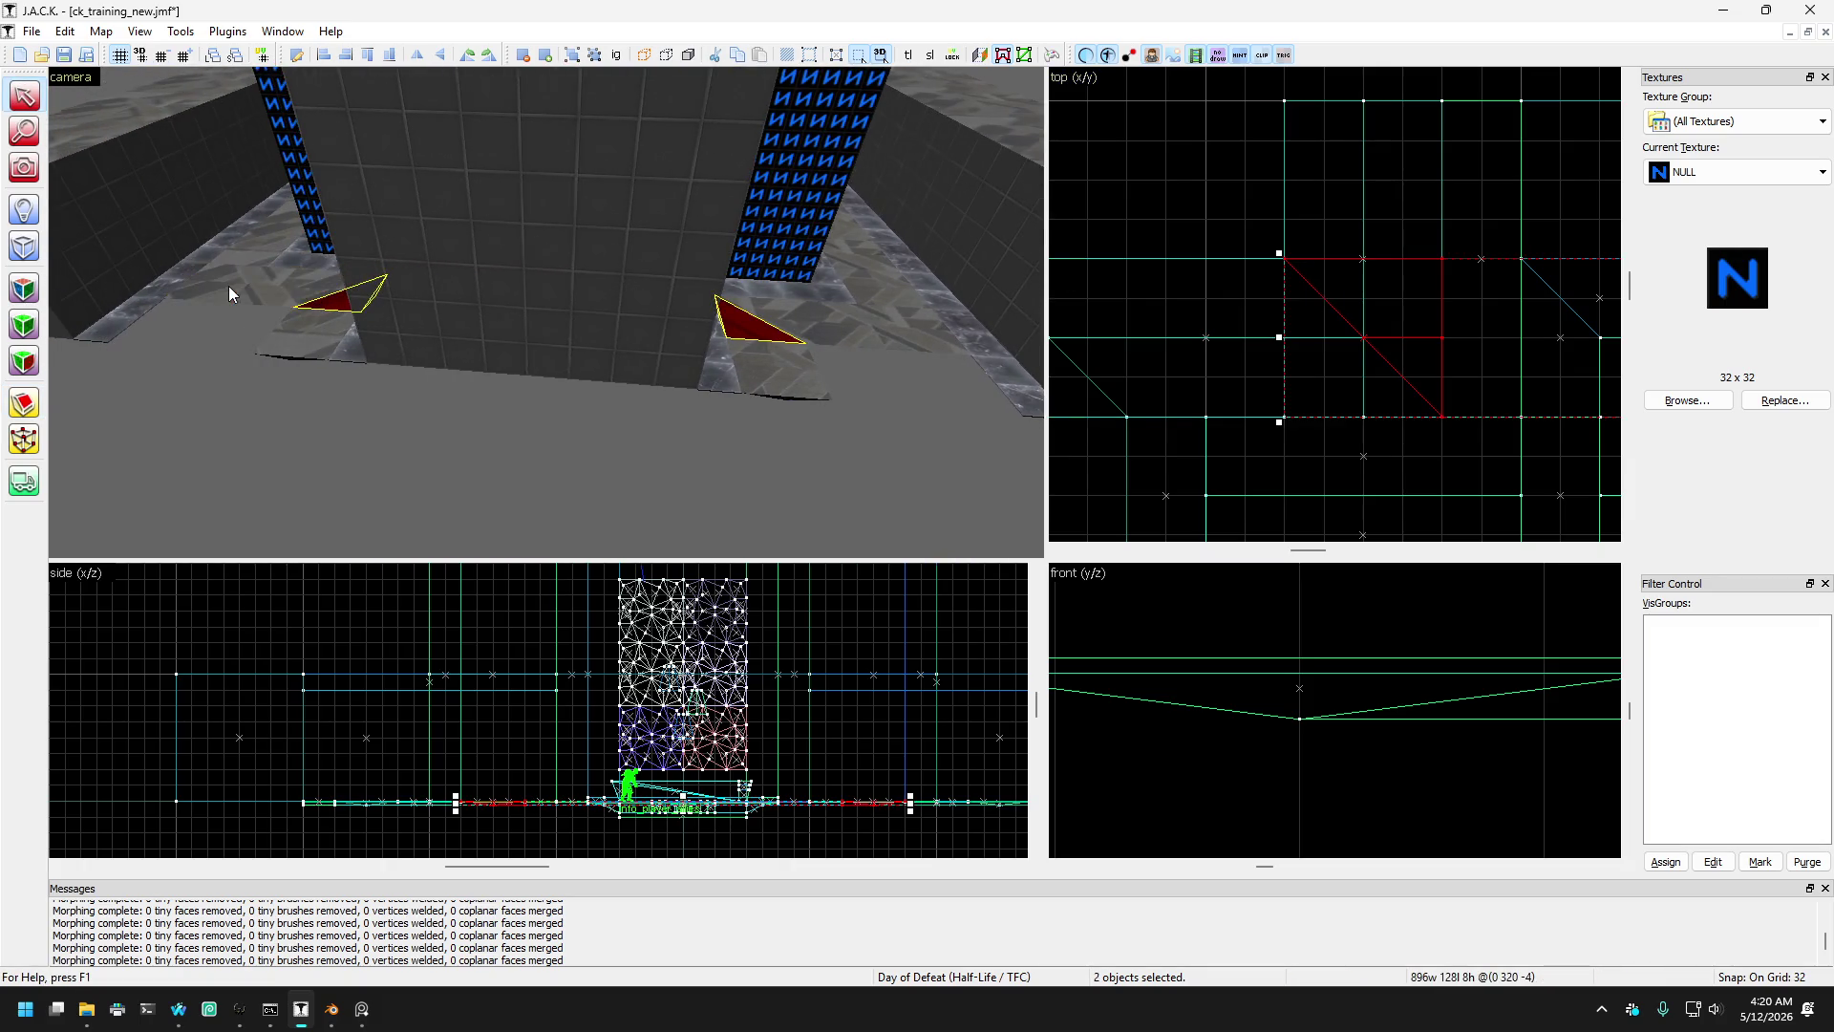
key(Escape)
click(769, 372)
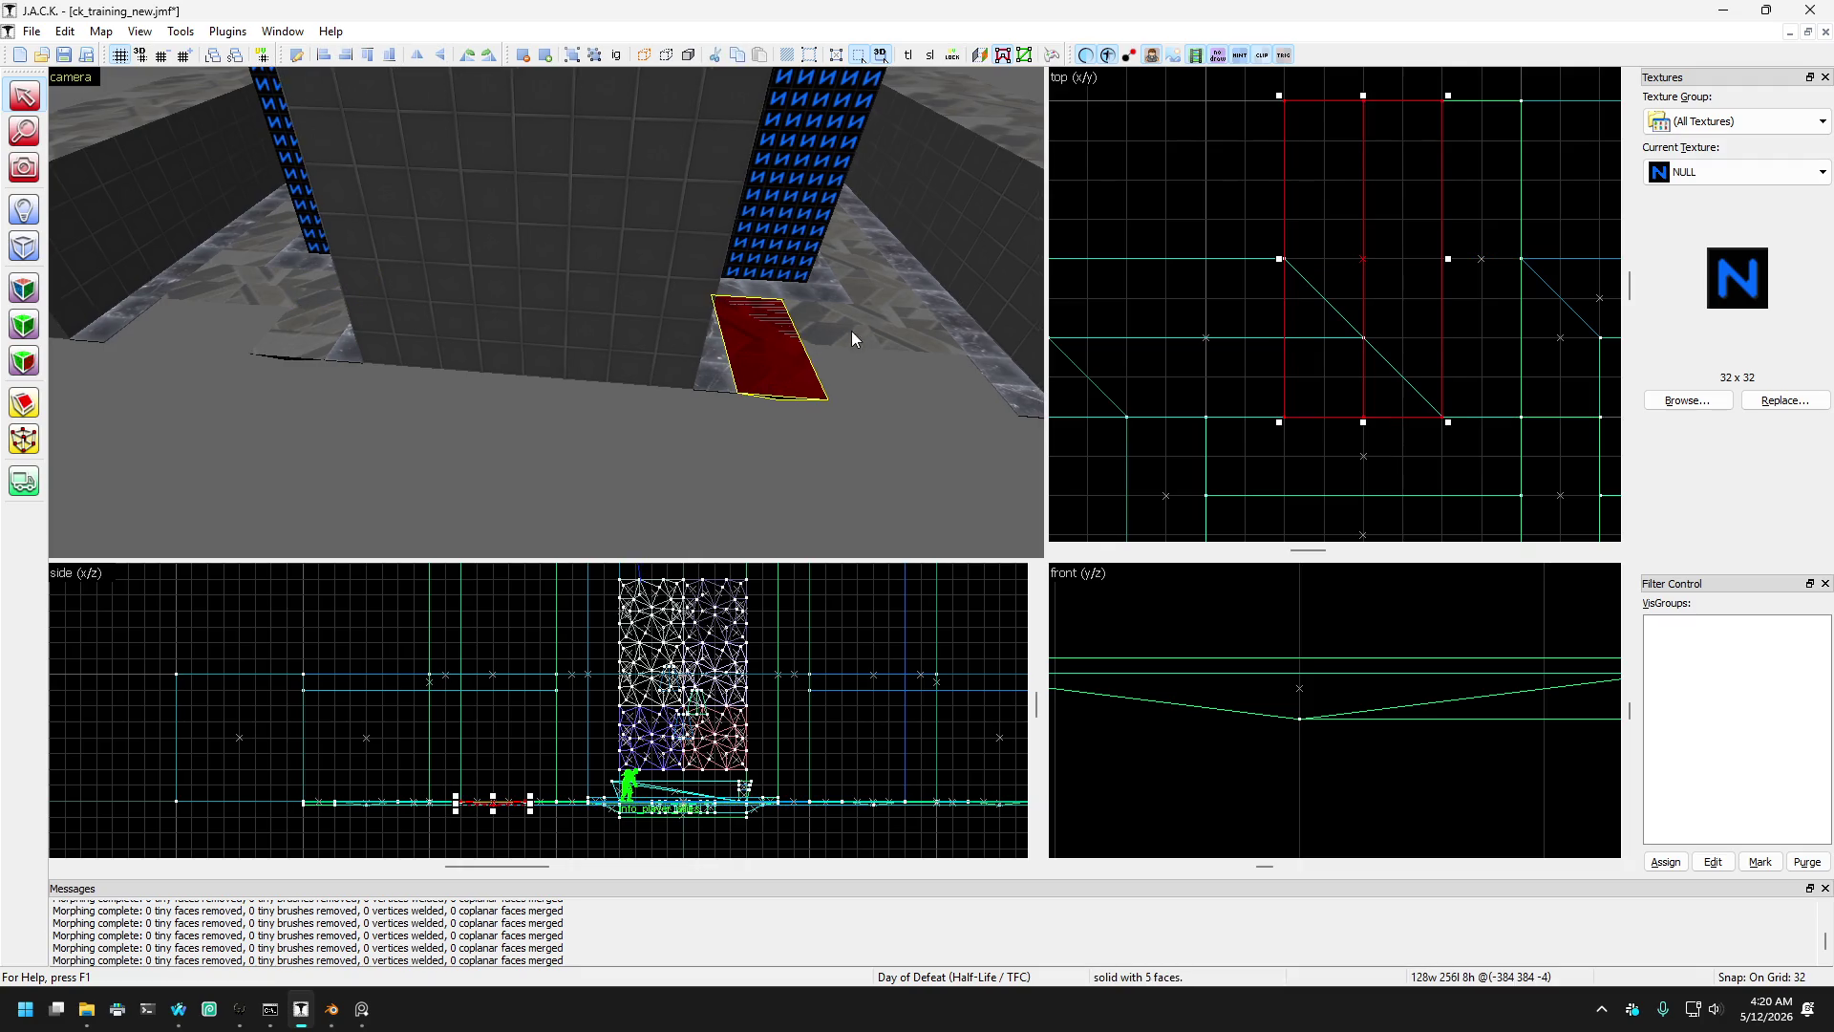
ctrl+click(320, 341)
click(25, 397)
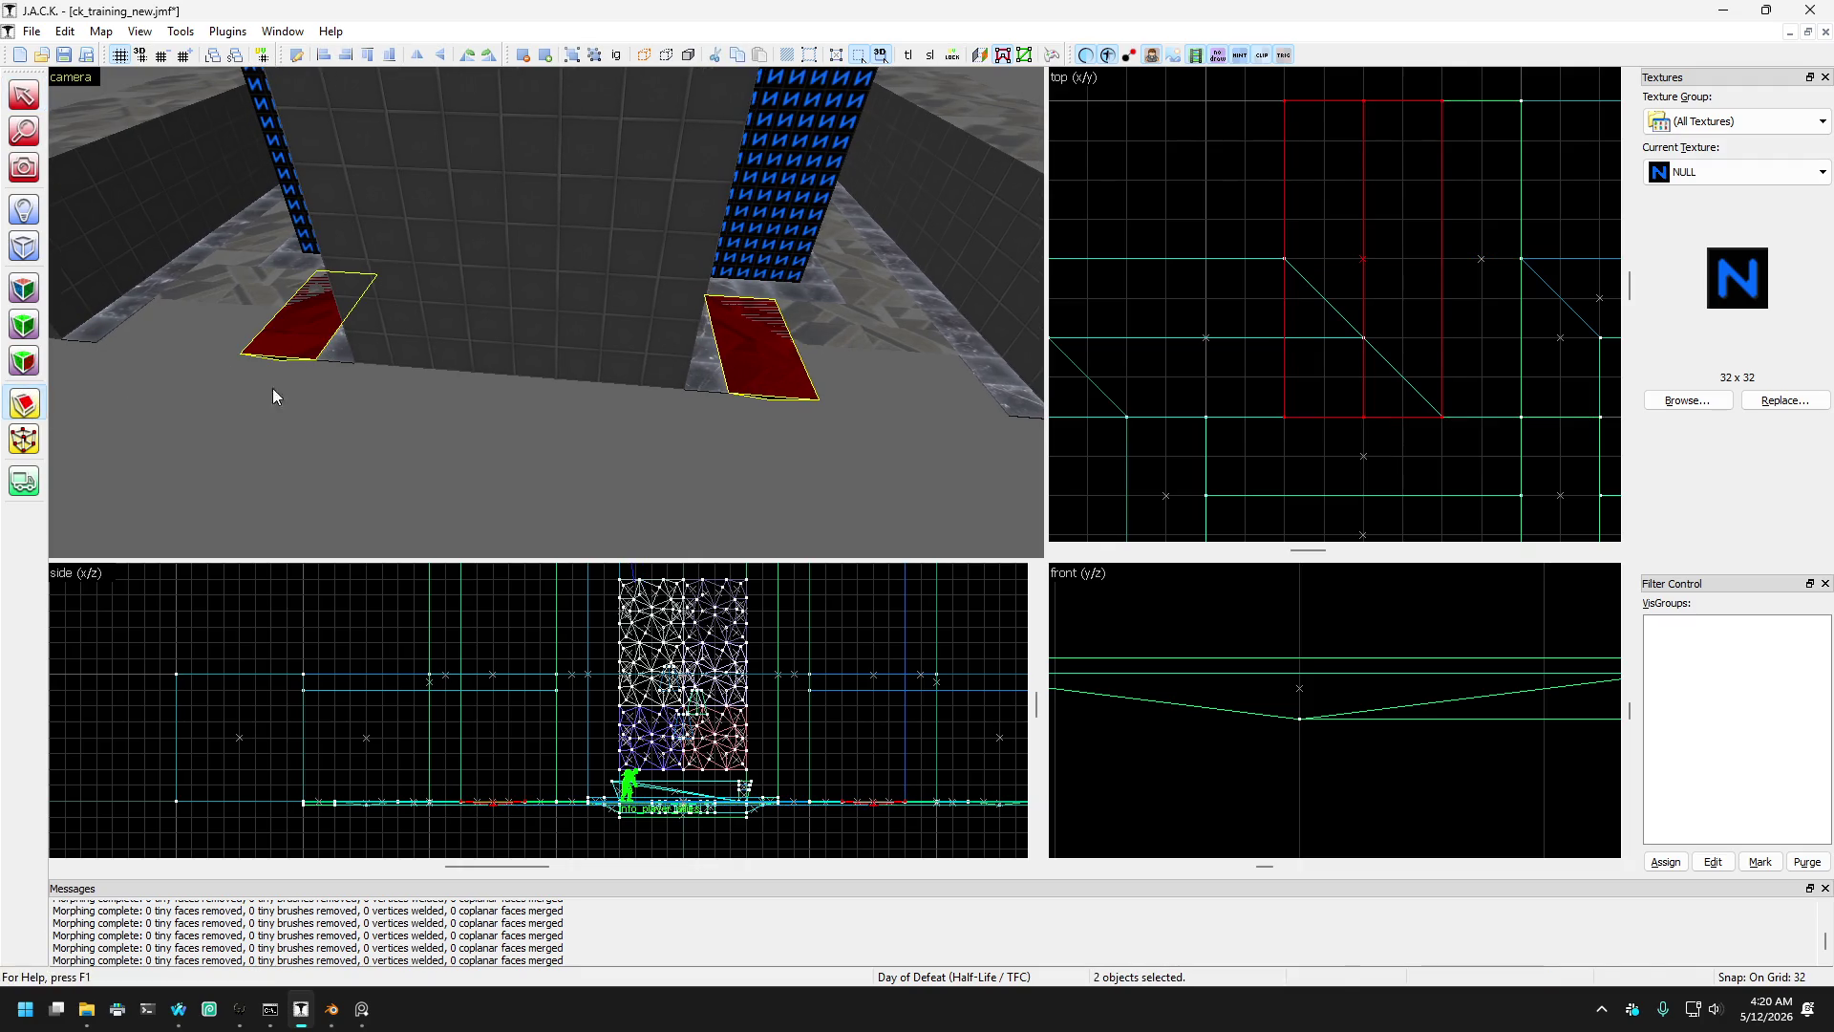
drag(1293, 289, 1311, 301)
scroll(1310, 300, down, 6)
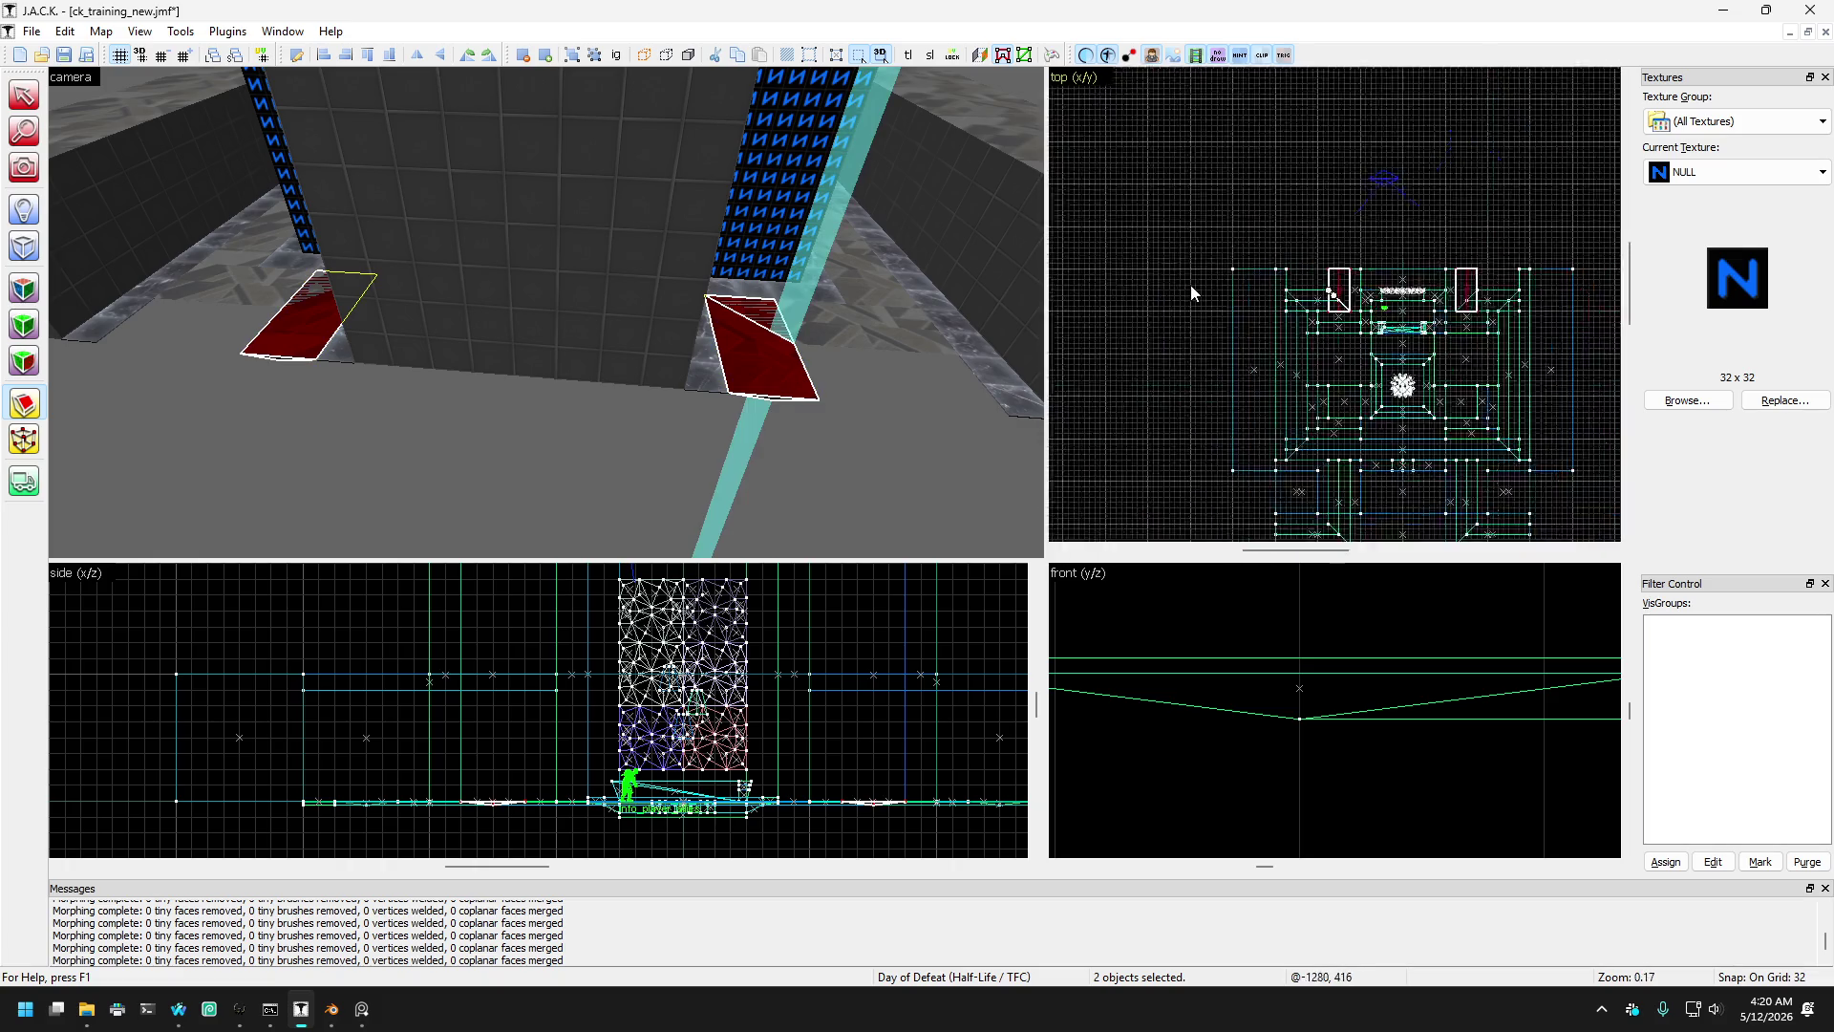
scroll(1394, 281, up, 5)
key(Return)
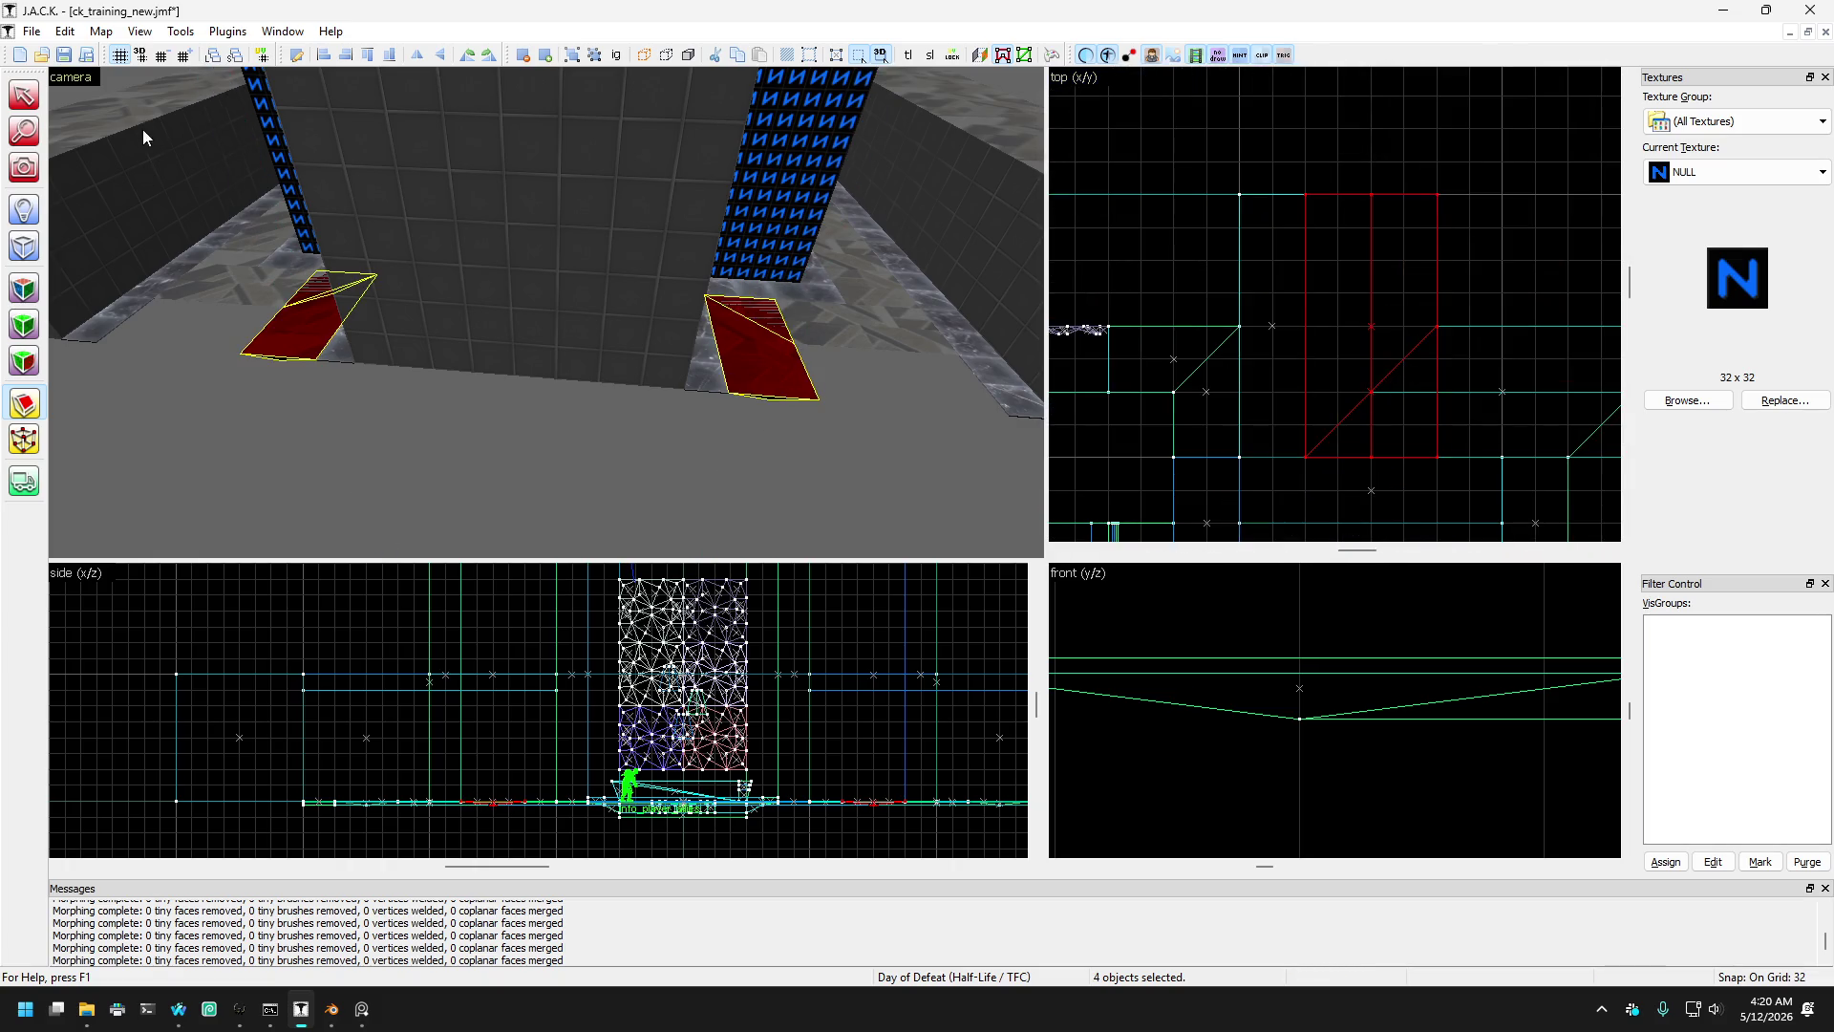
click(10, 107)
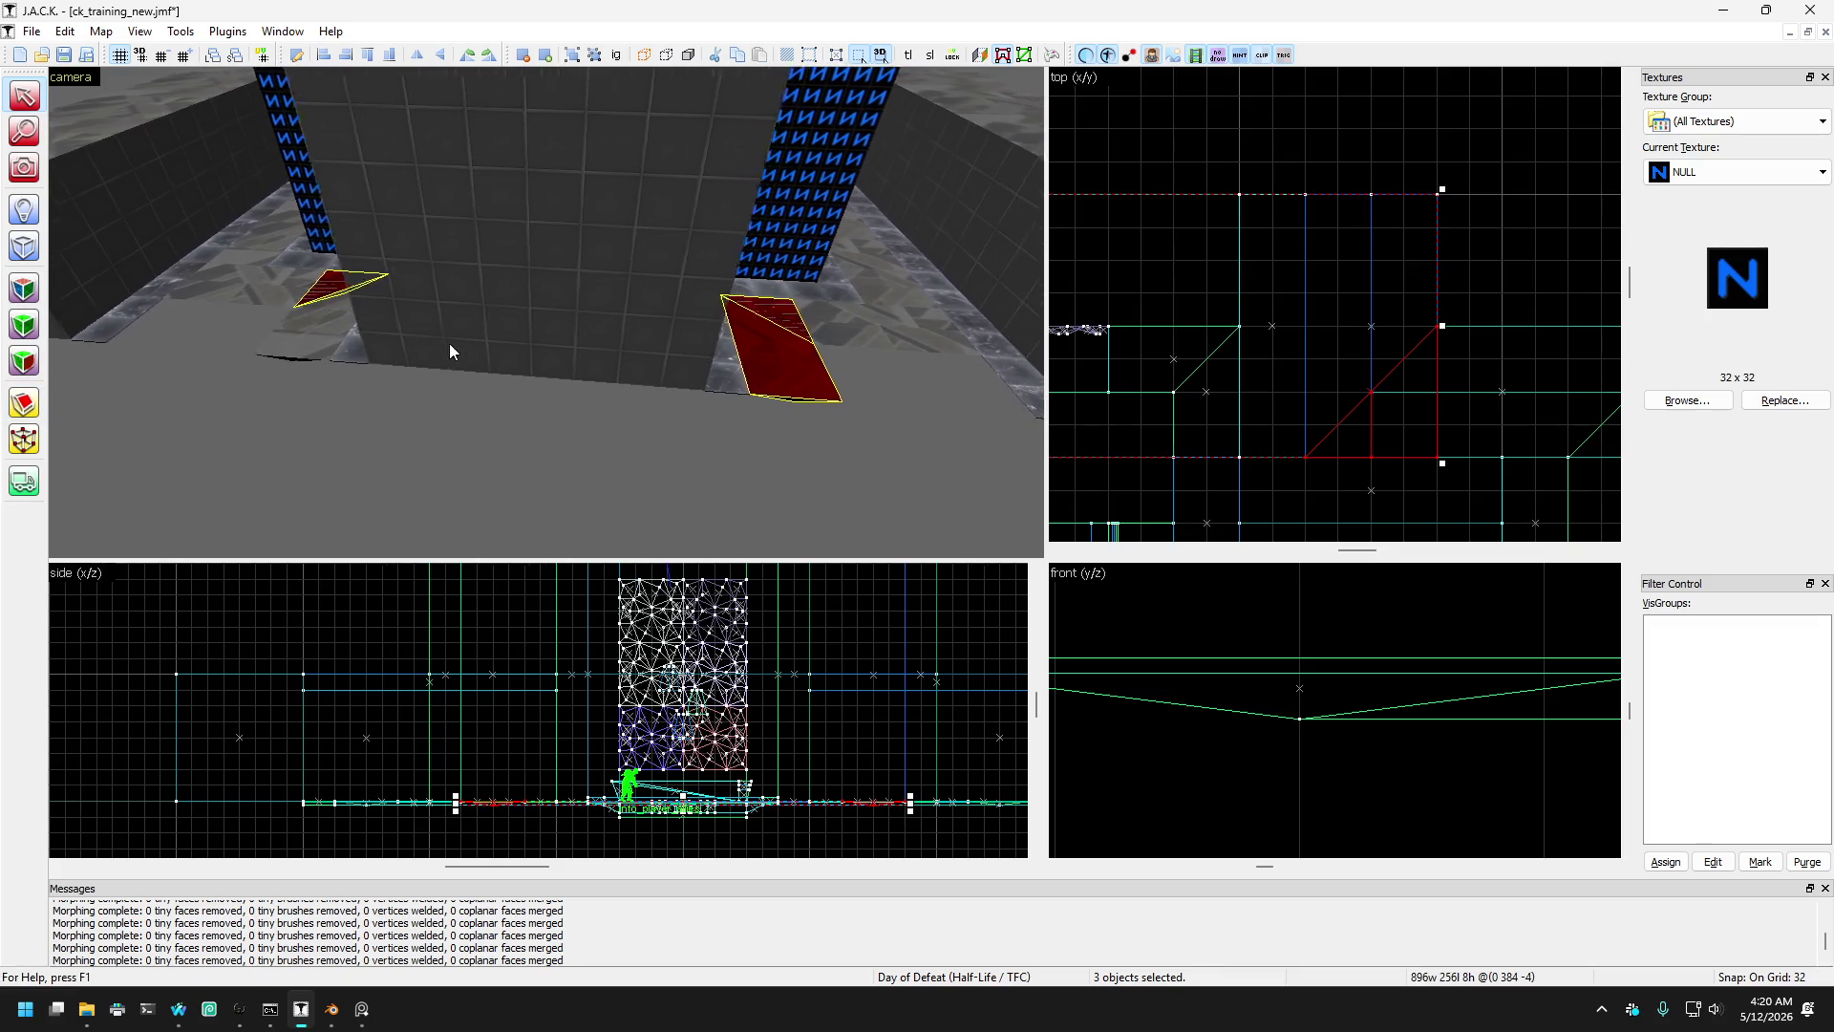
key(Escape)
- Select the thin red strip along the wall
mouse_move(661, 374)
mouse_down()
mouse_move(546, 306)
mouse_move(376, 336)
mouse_move(266, 285)
mouse_move(231, 302)
mouse_move(429, 315)
mouse_move(496, 287)
mouse_move(547, 312)
mouse_up()
click(231, 301)
click(23, 171)
- Fly the 3D view through the corridor to the NULL pillars around the well
key(w)
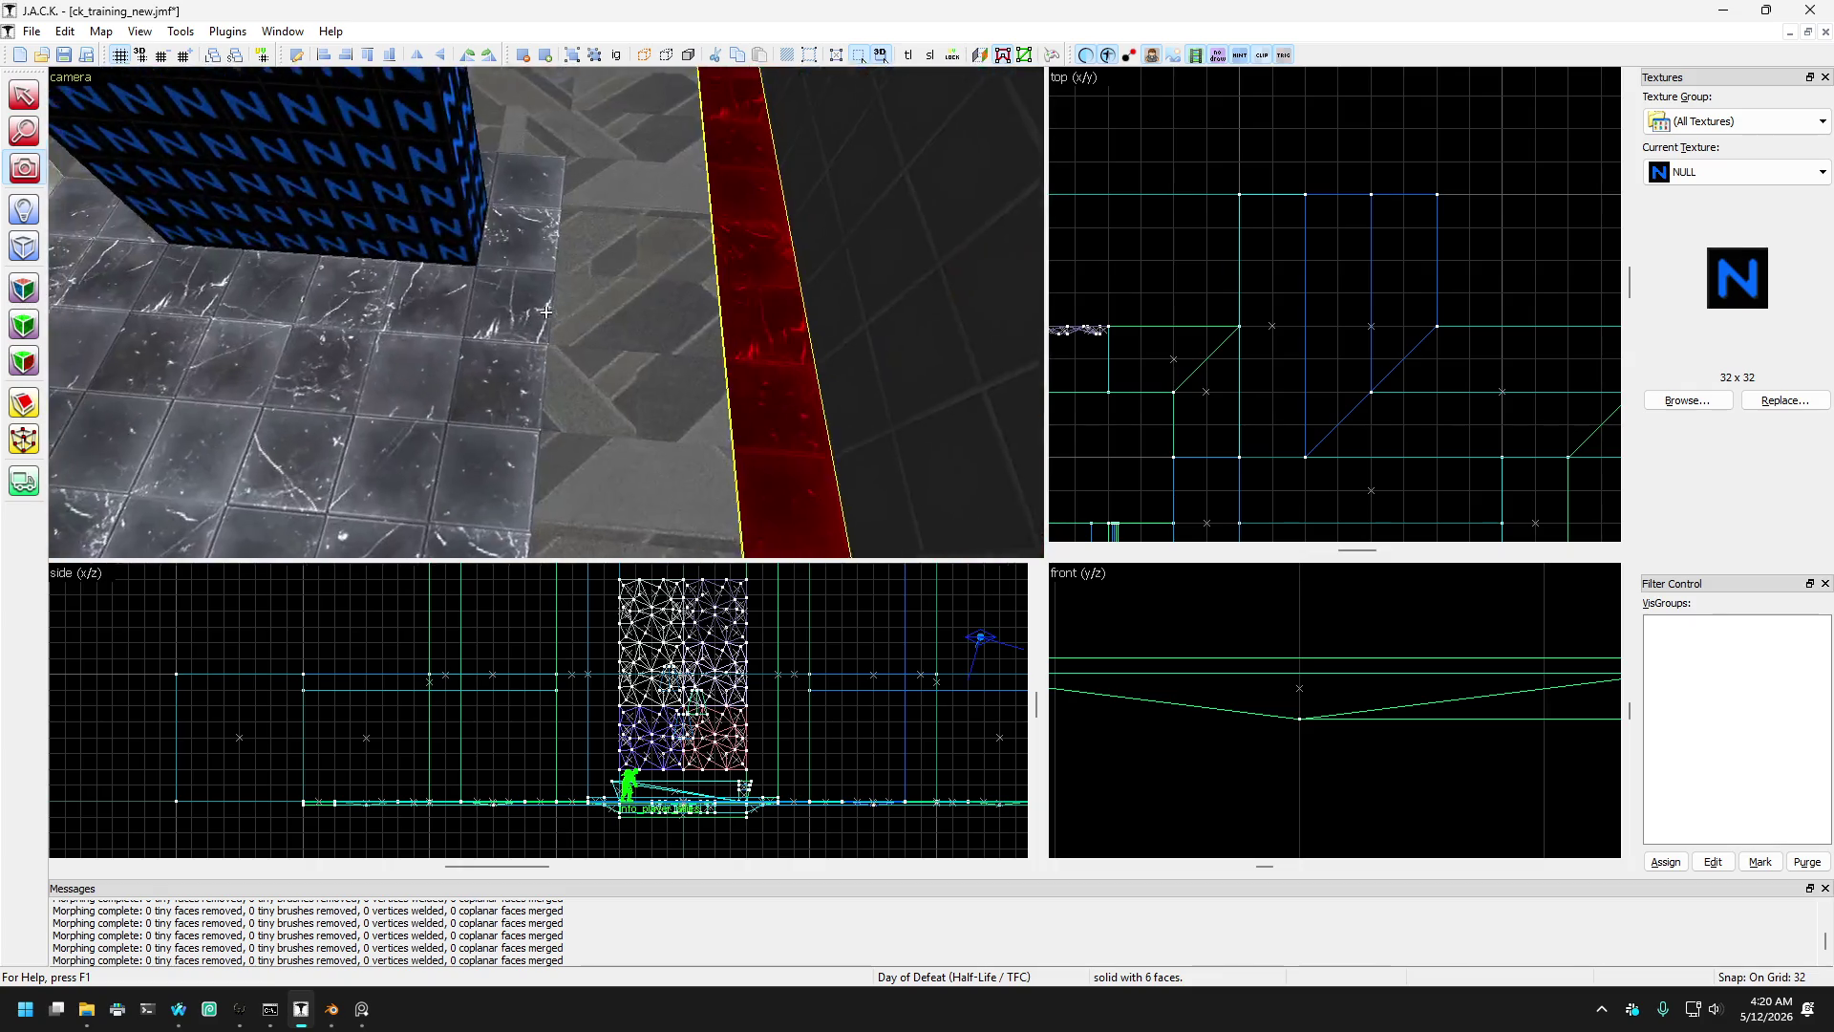
key(w)
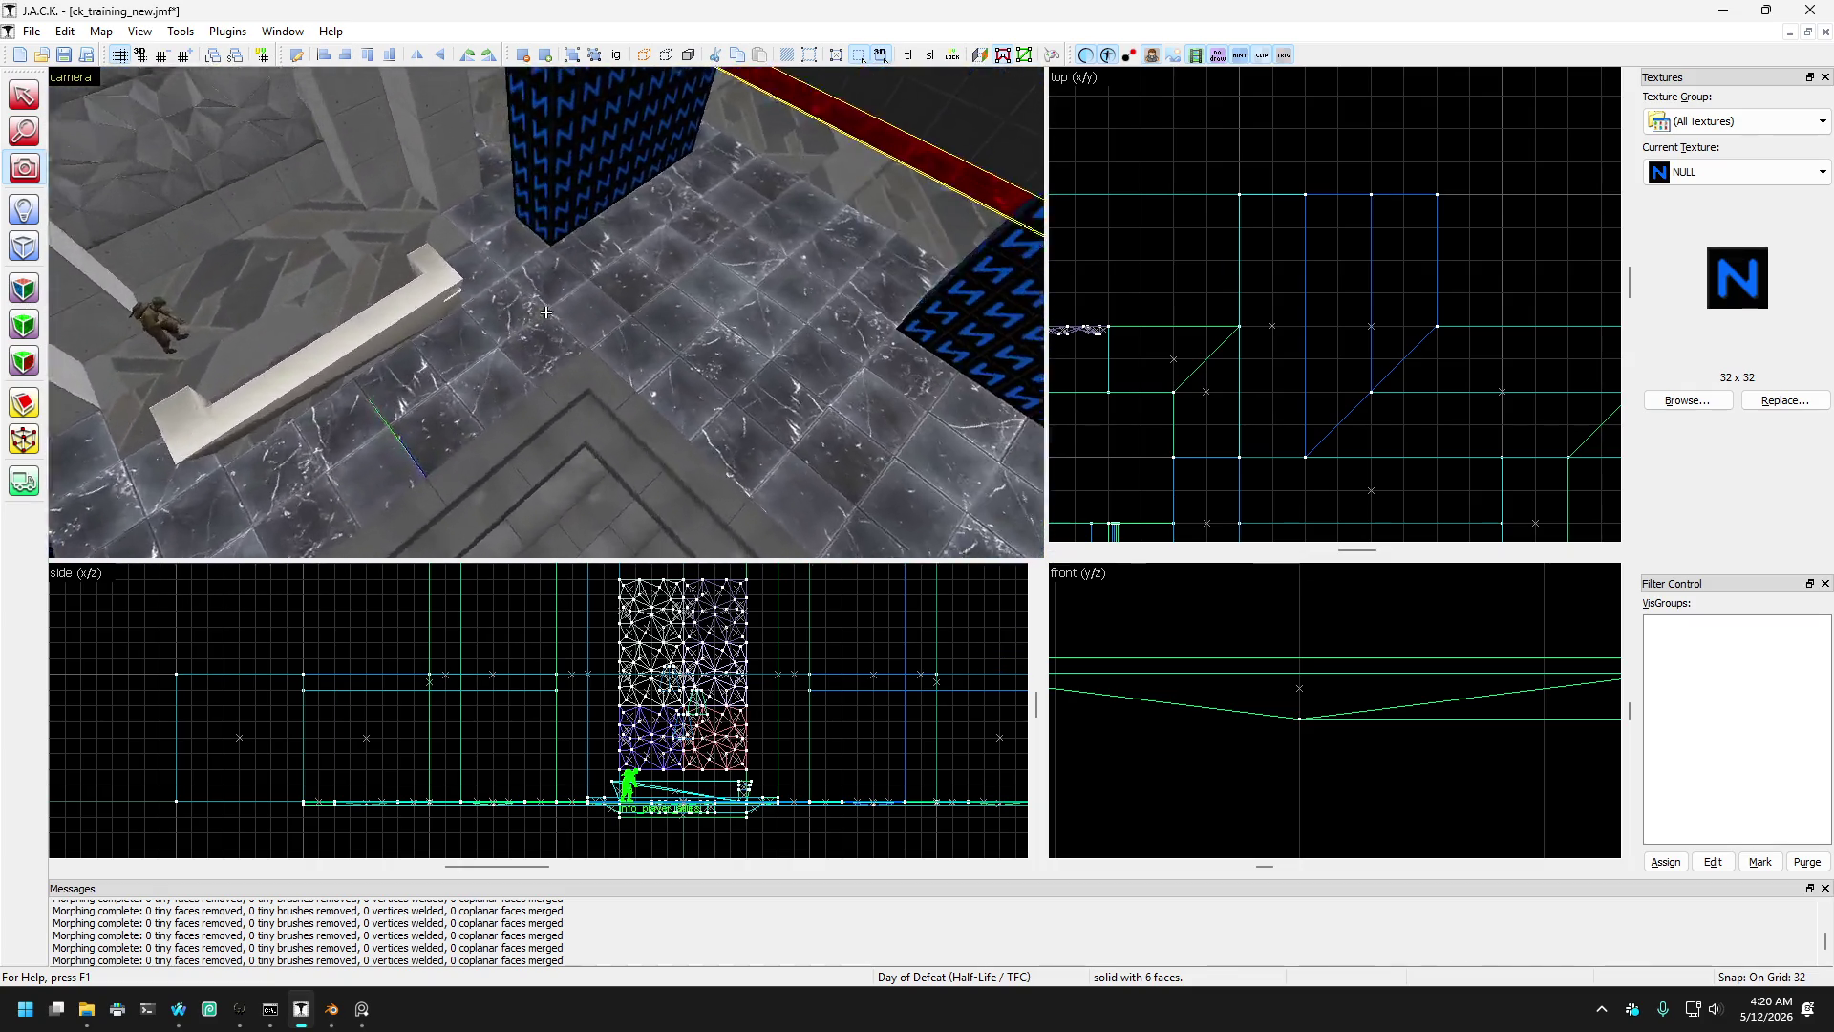
key(w)
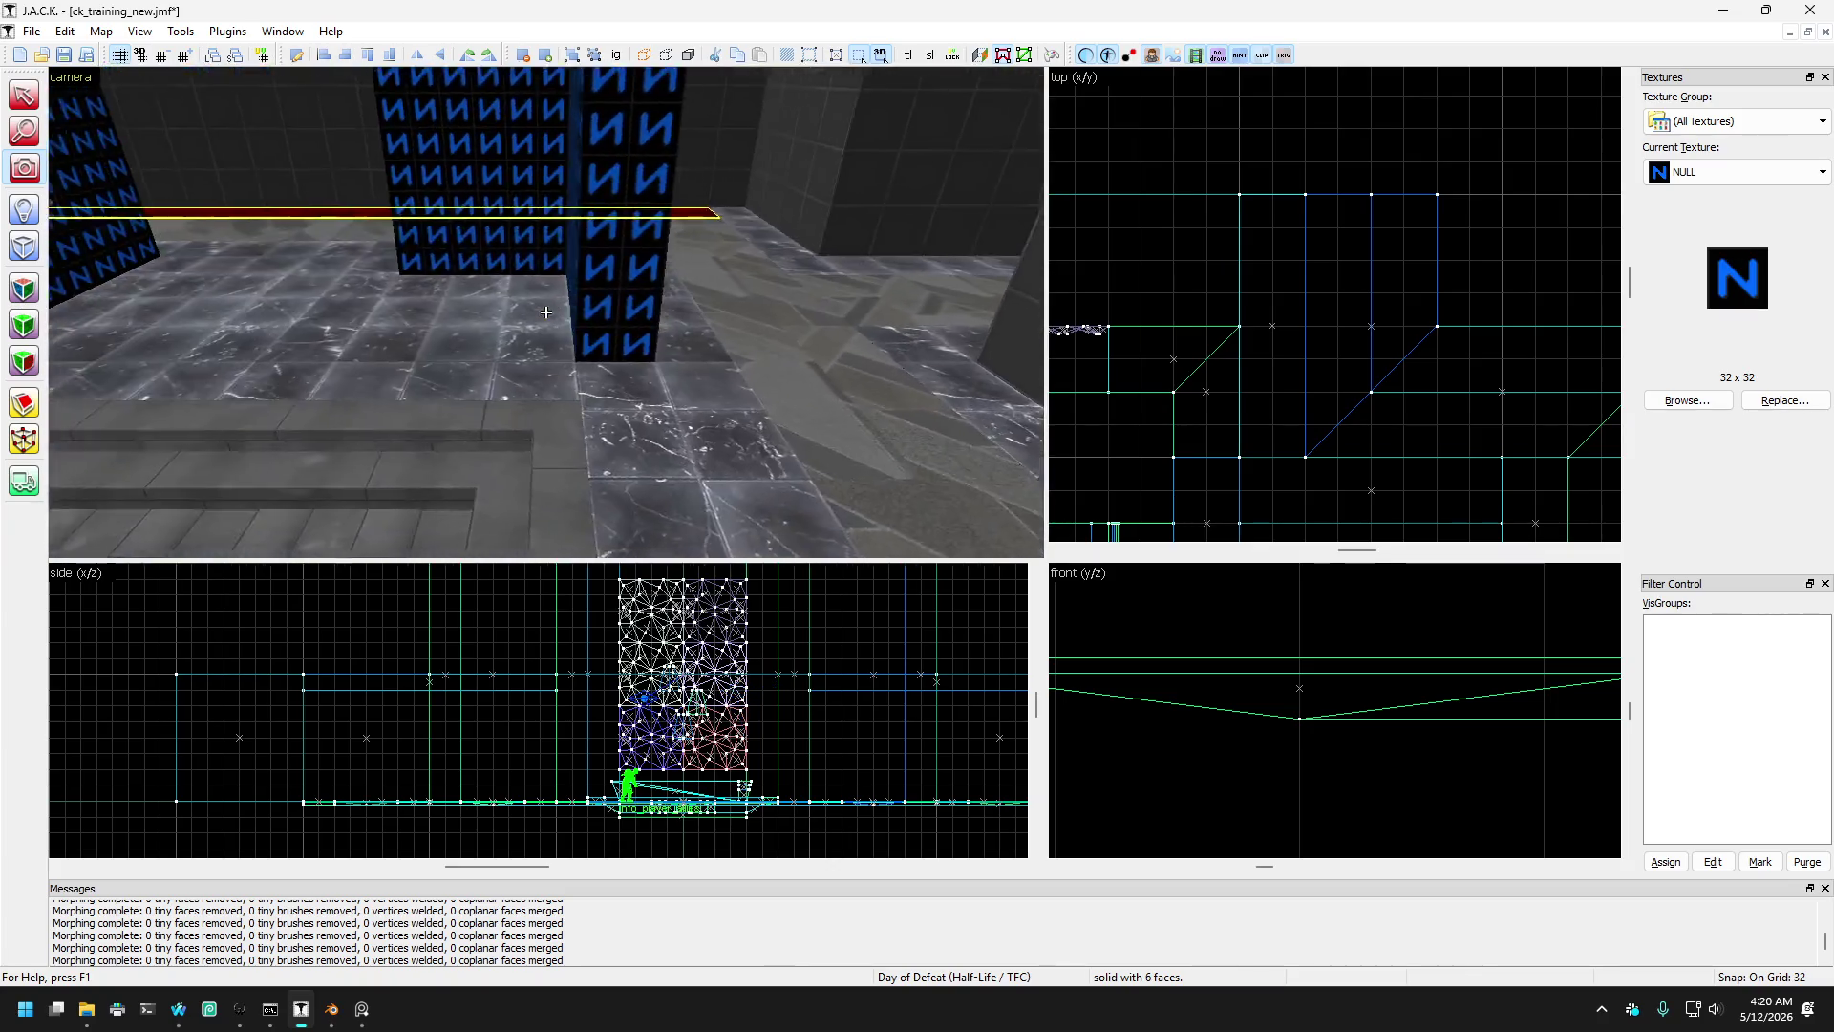
key(w)
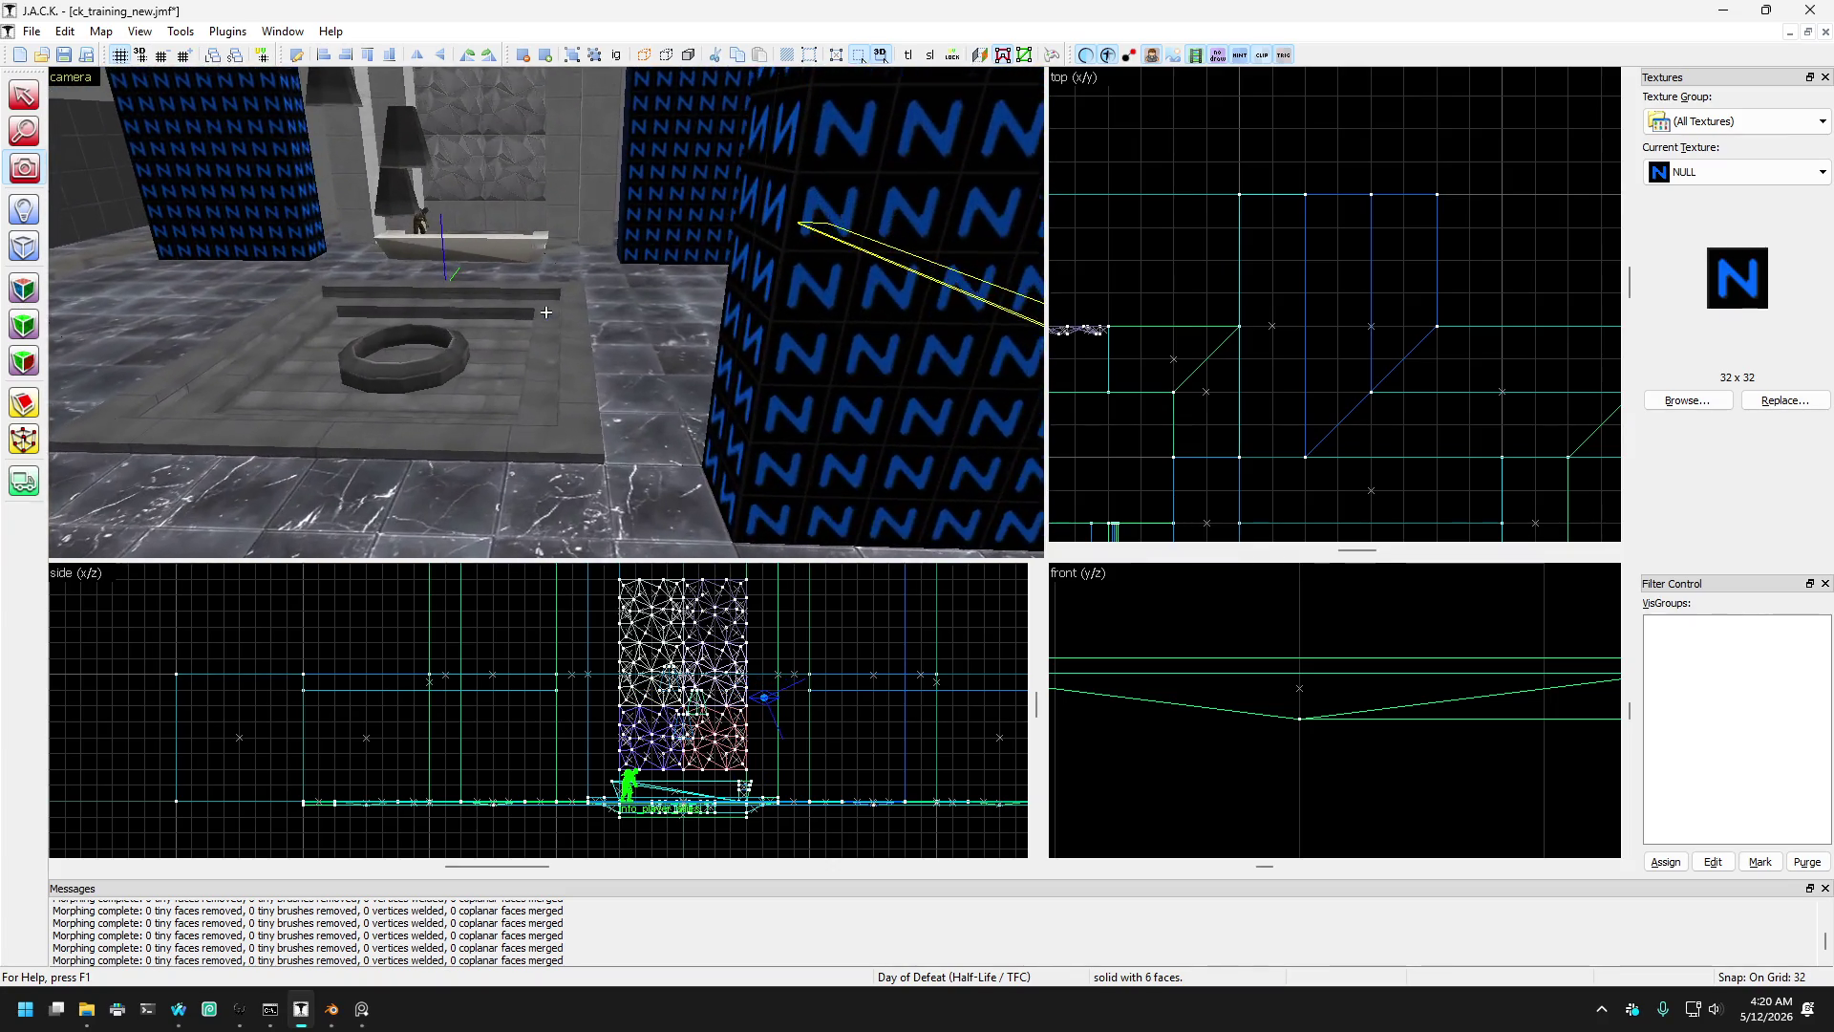
key(w)
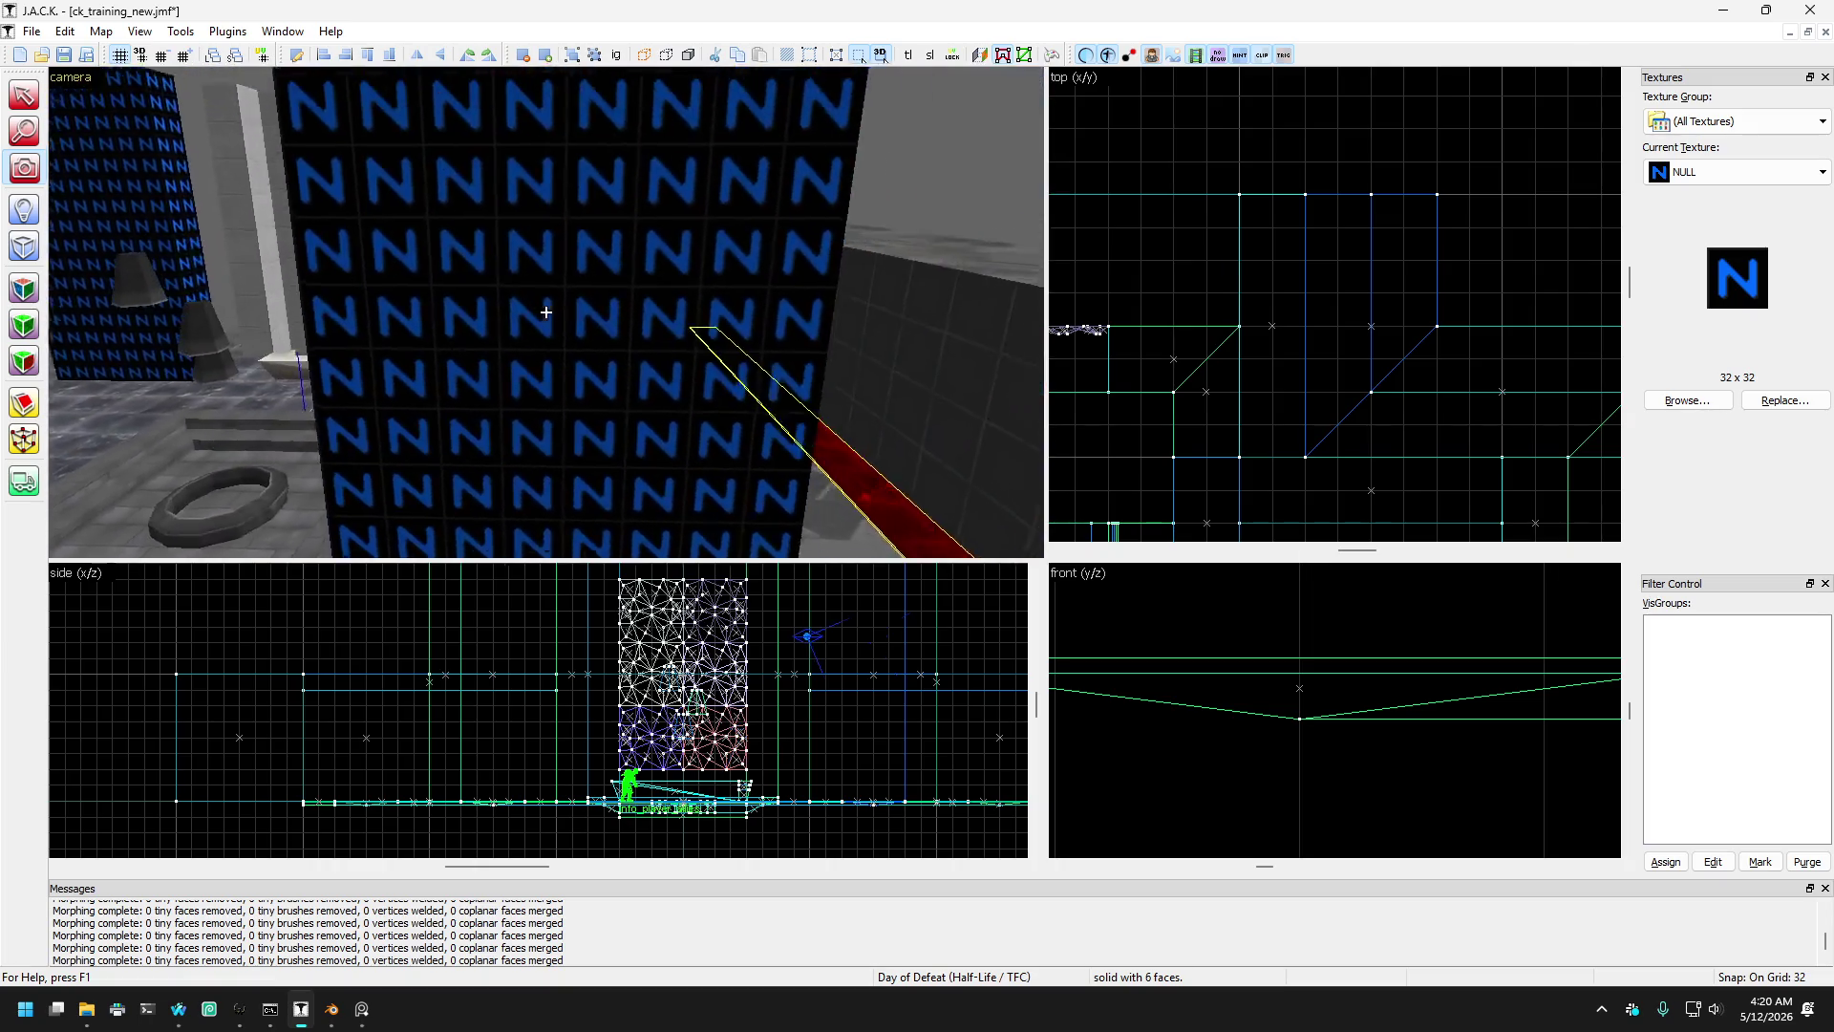
key(w)
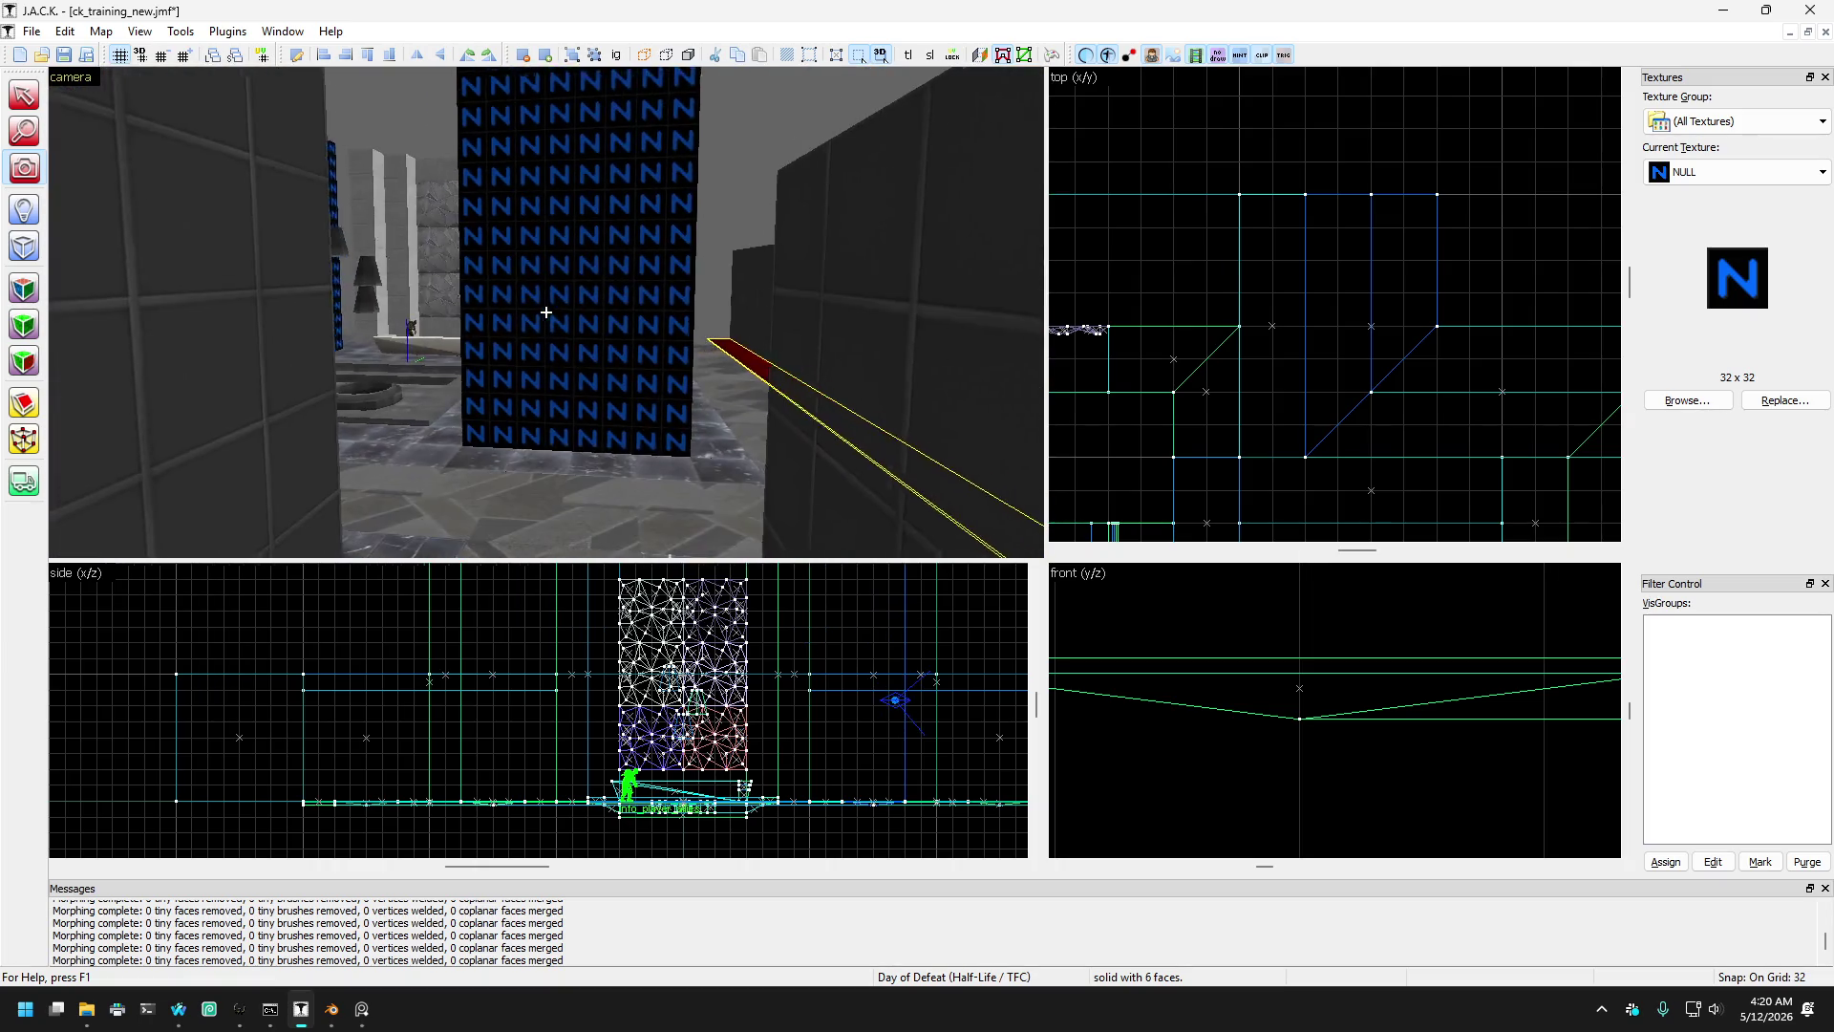
key(w)
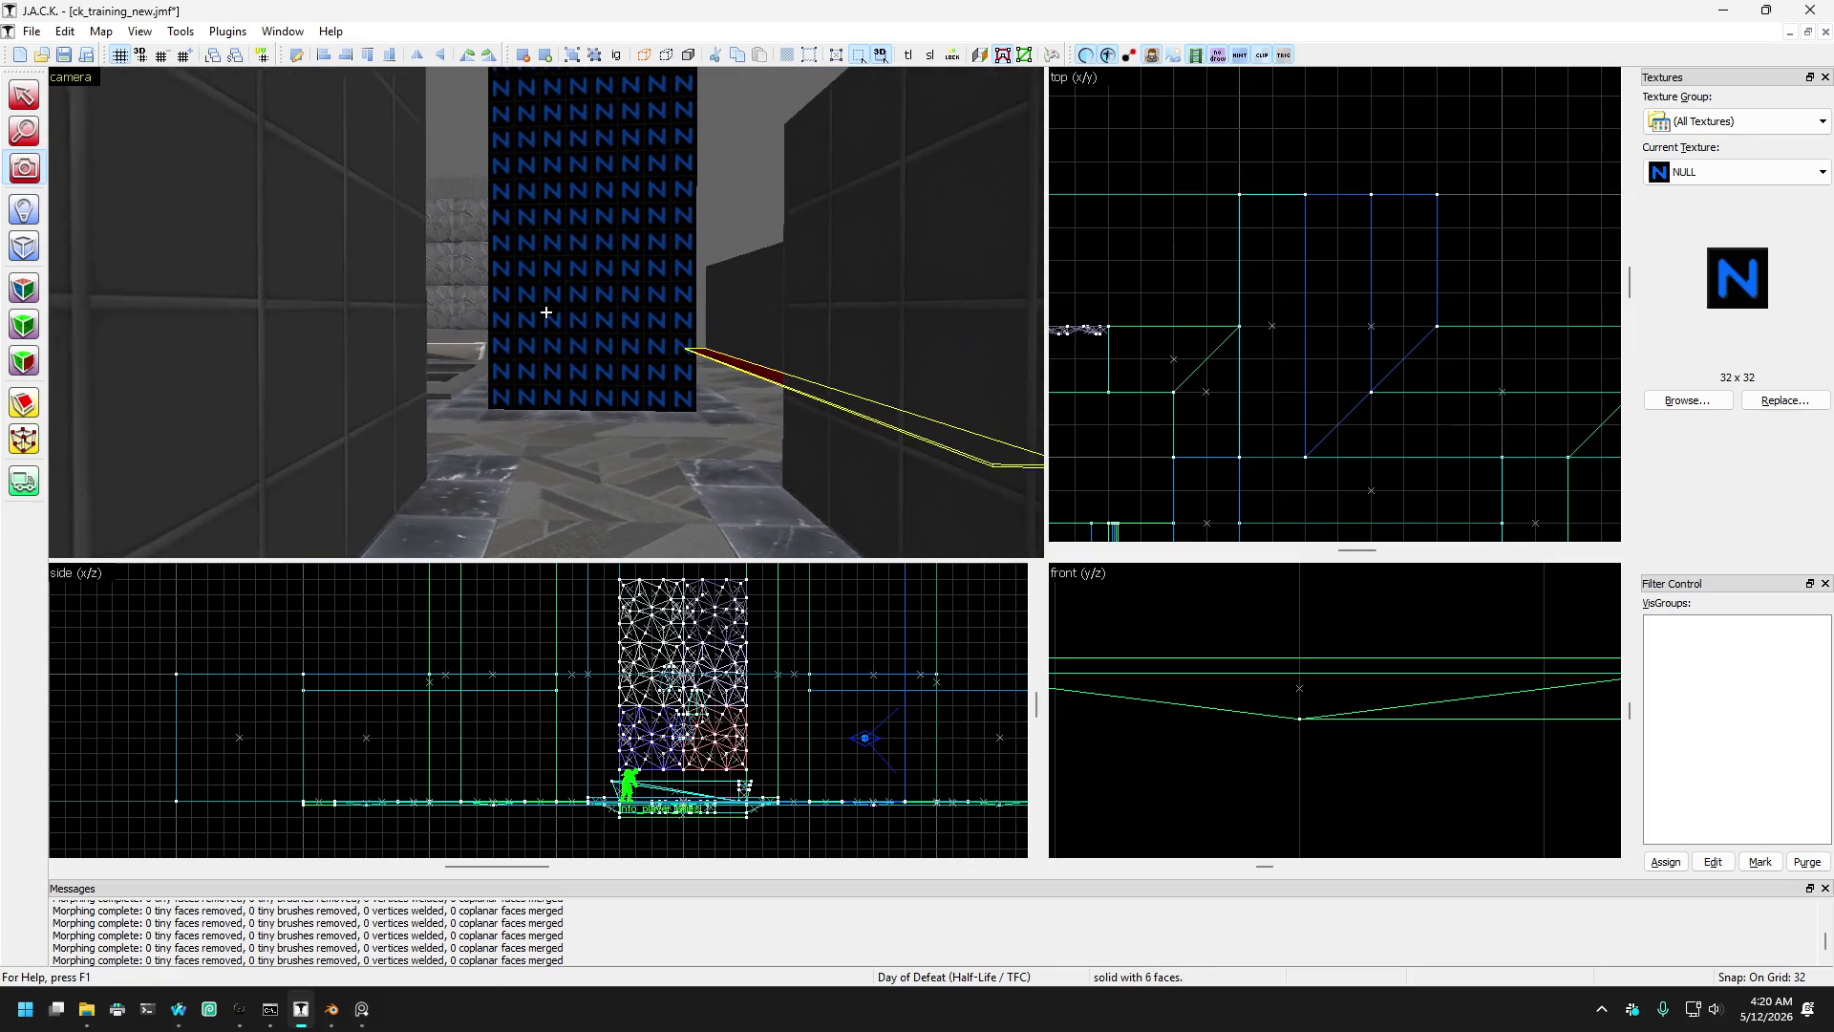
key(s)
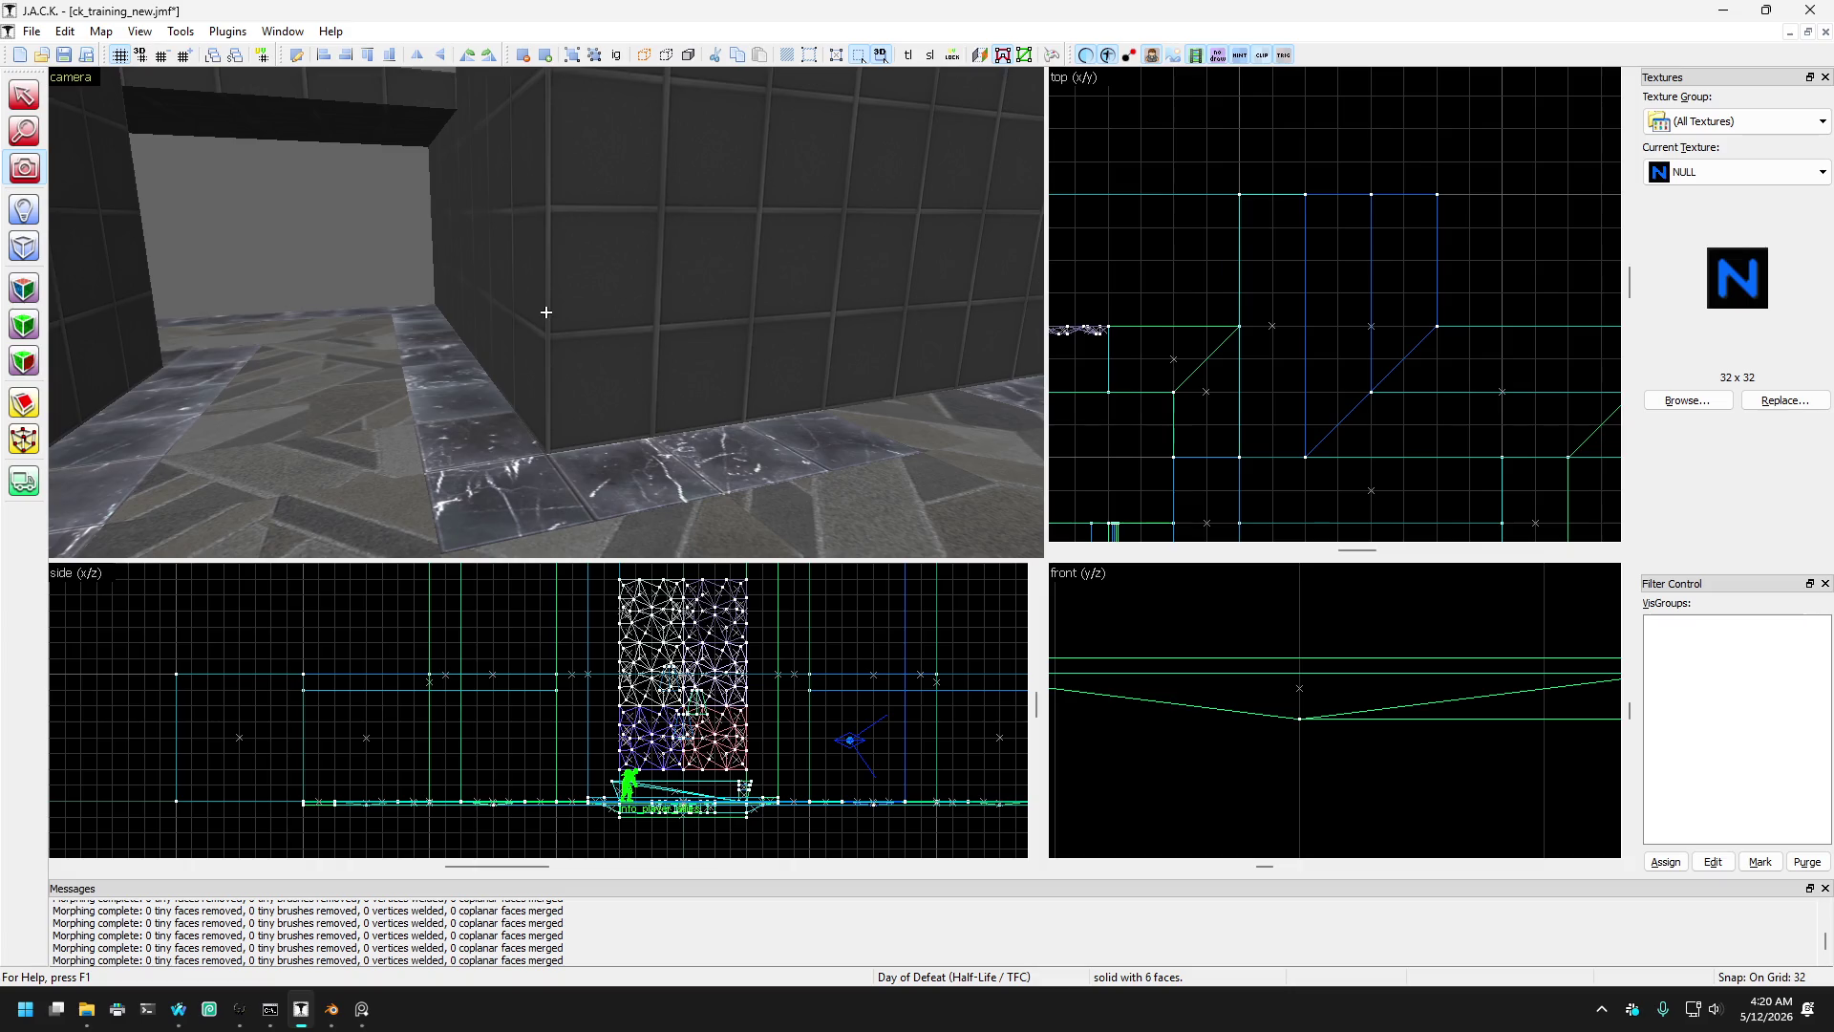
key(Right)
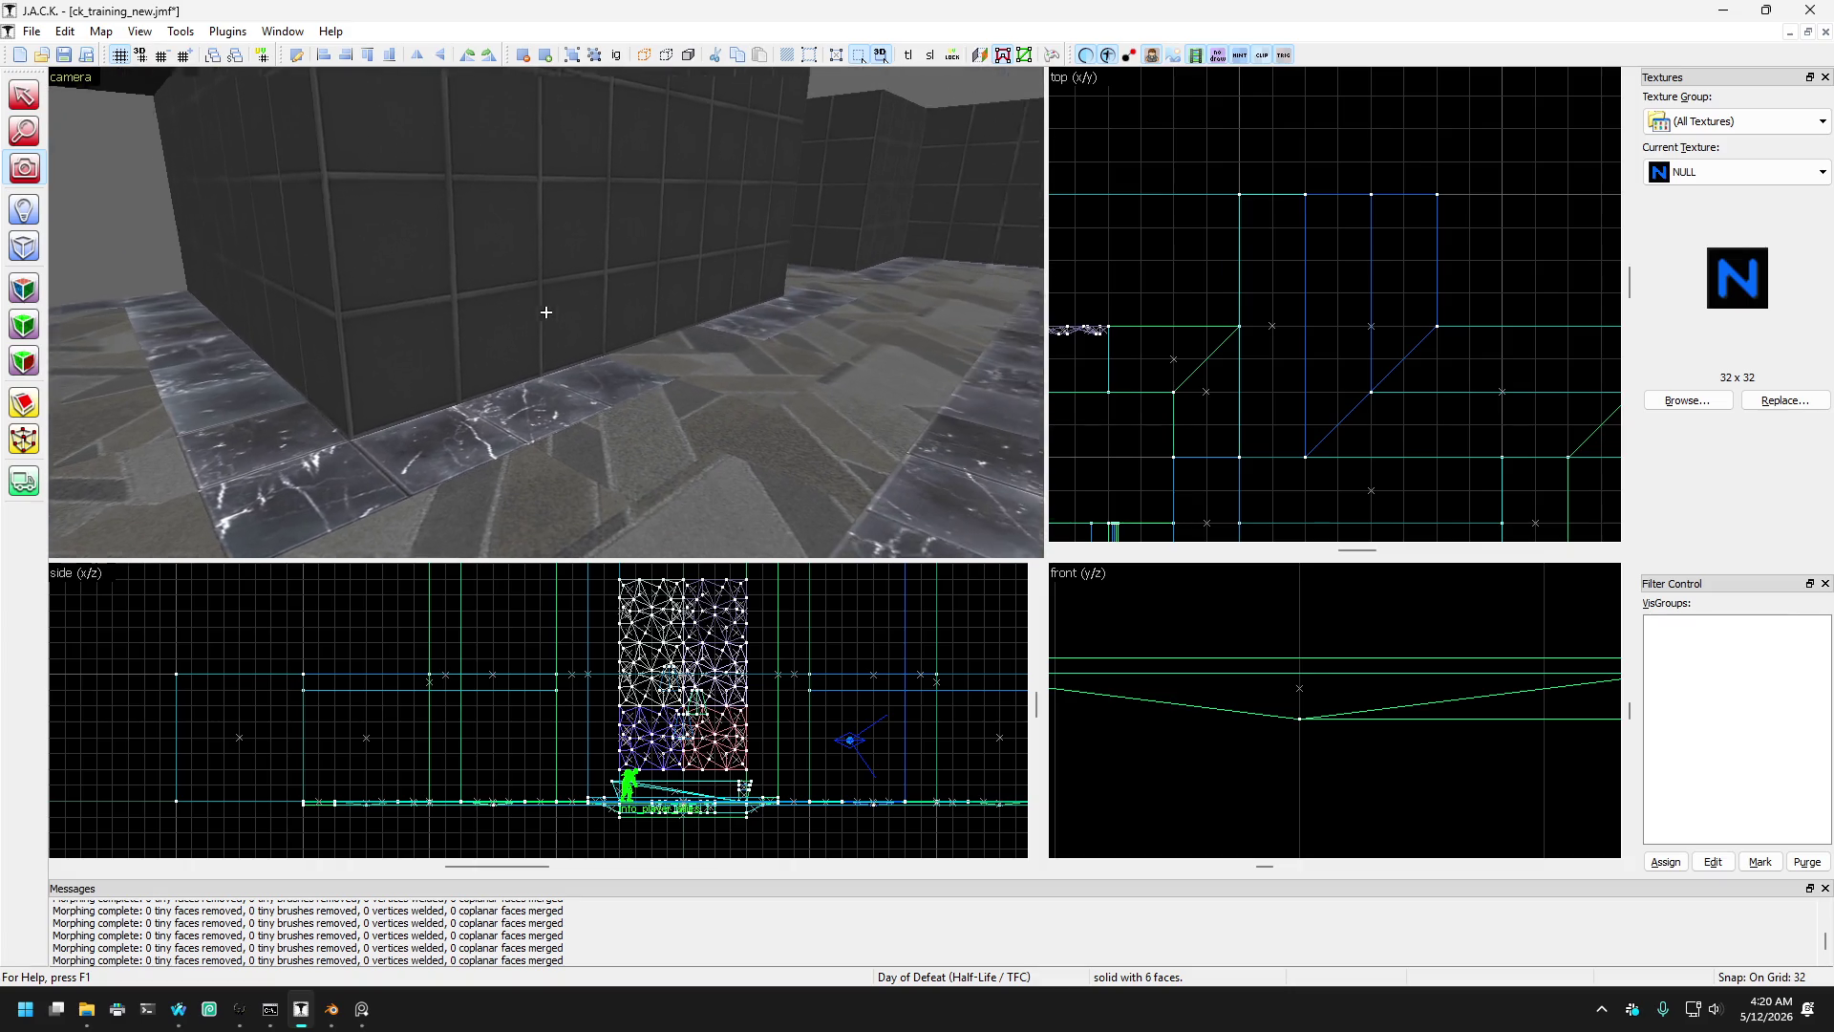
key(Left)
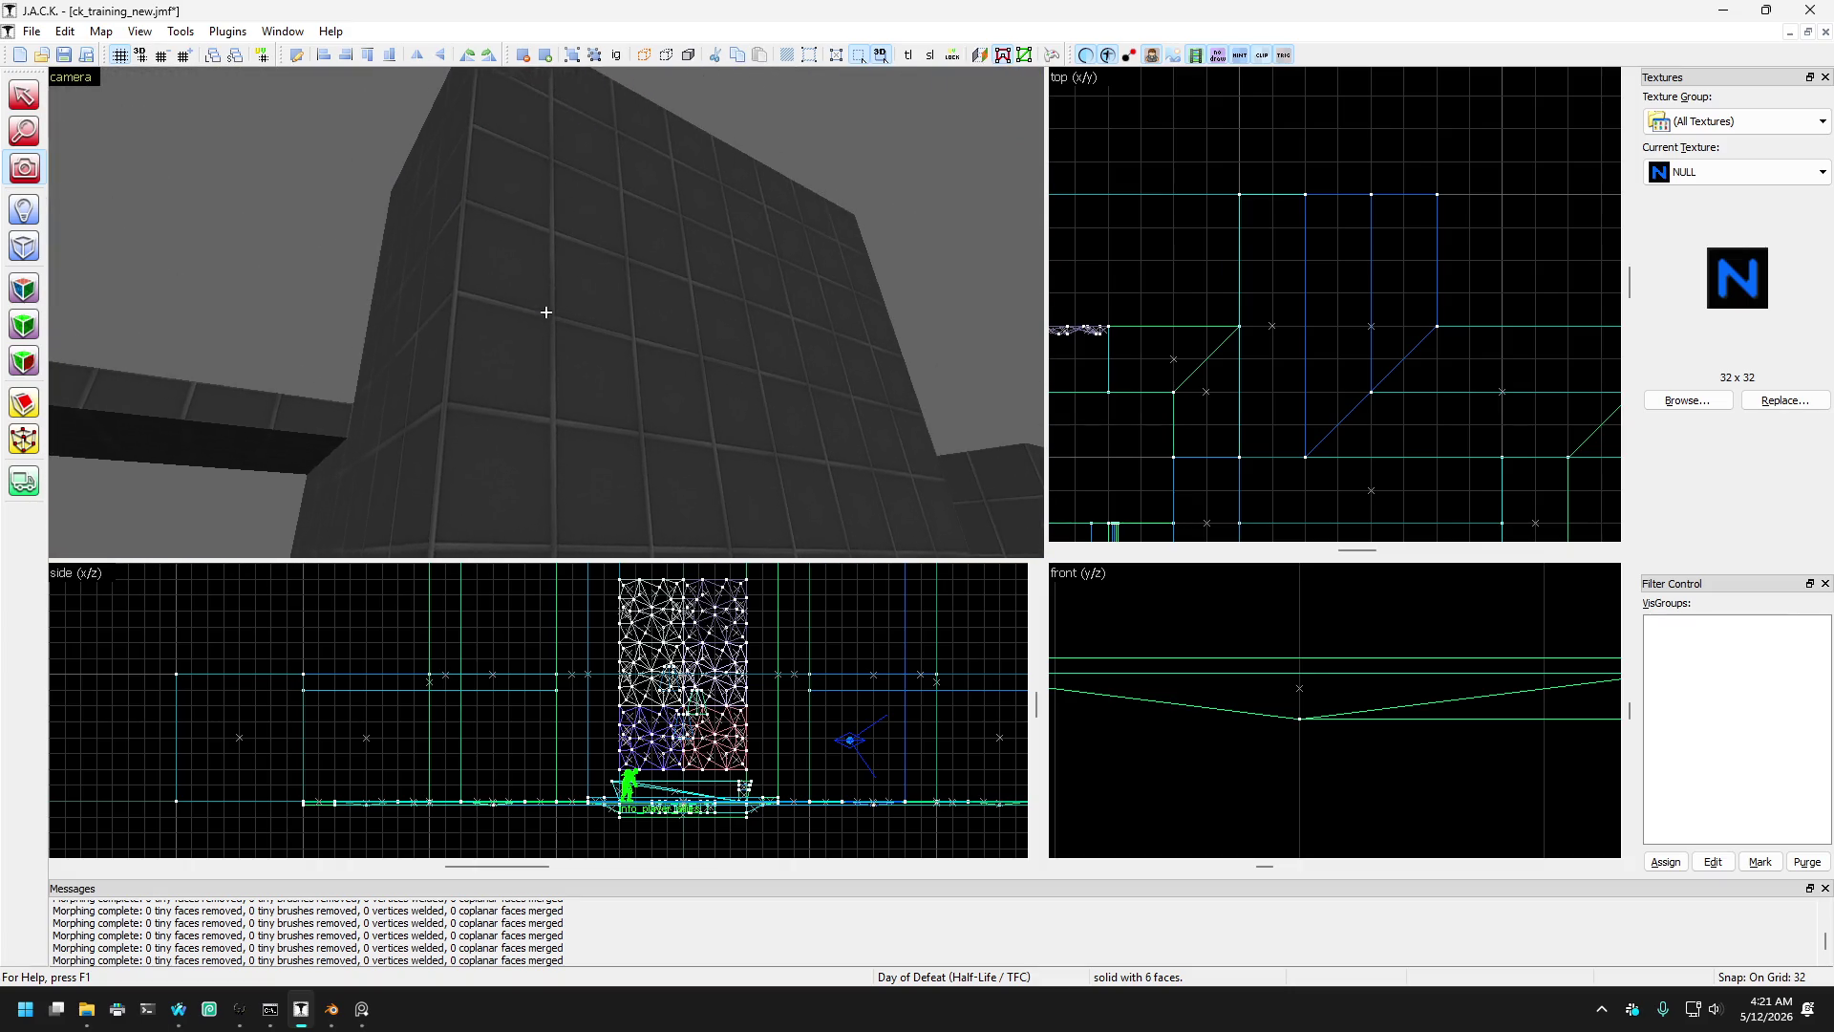
key(Down)
key(z)
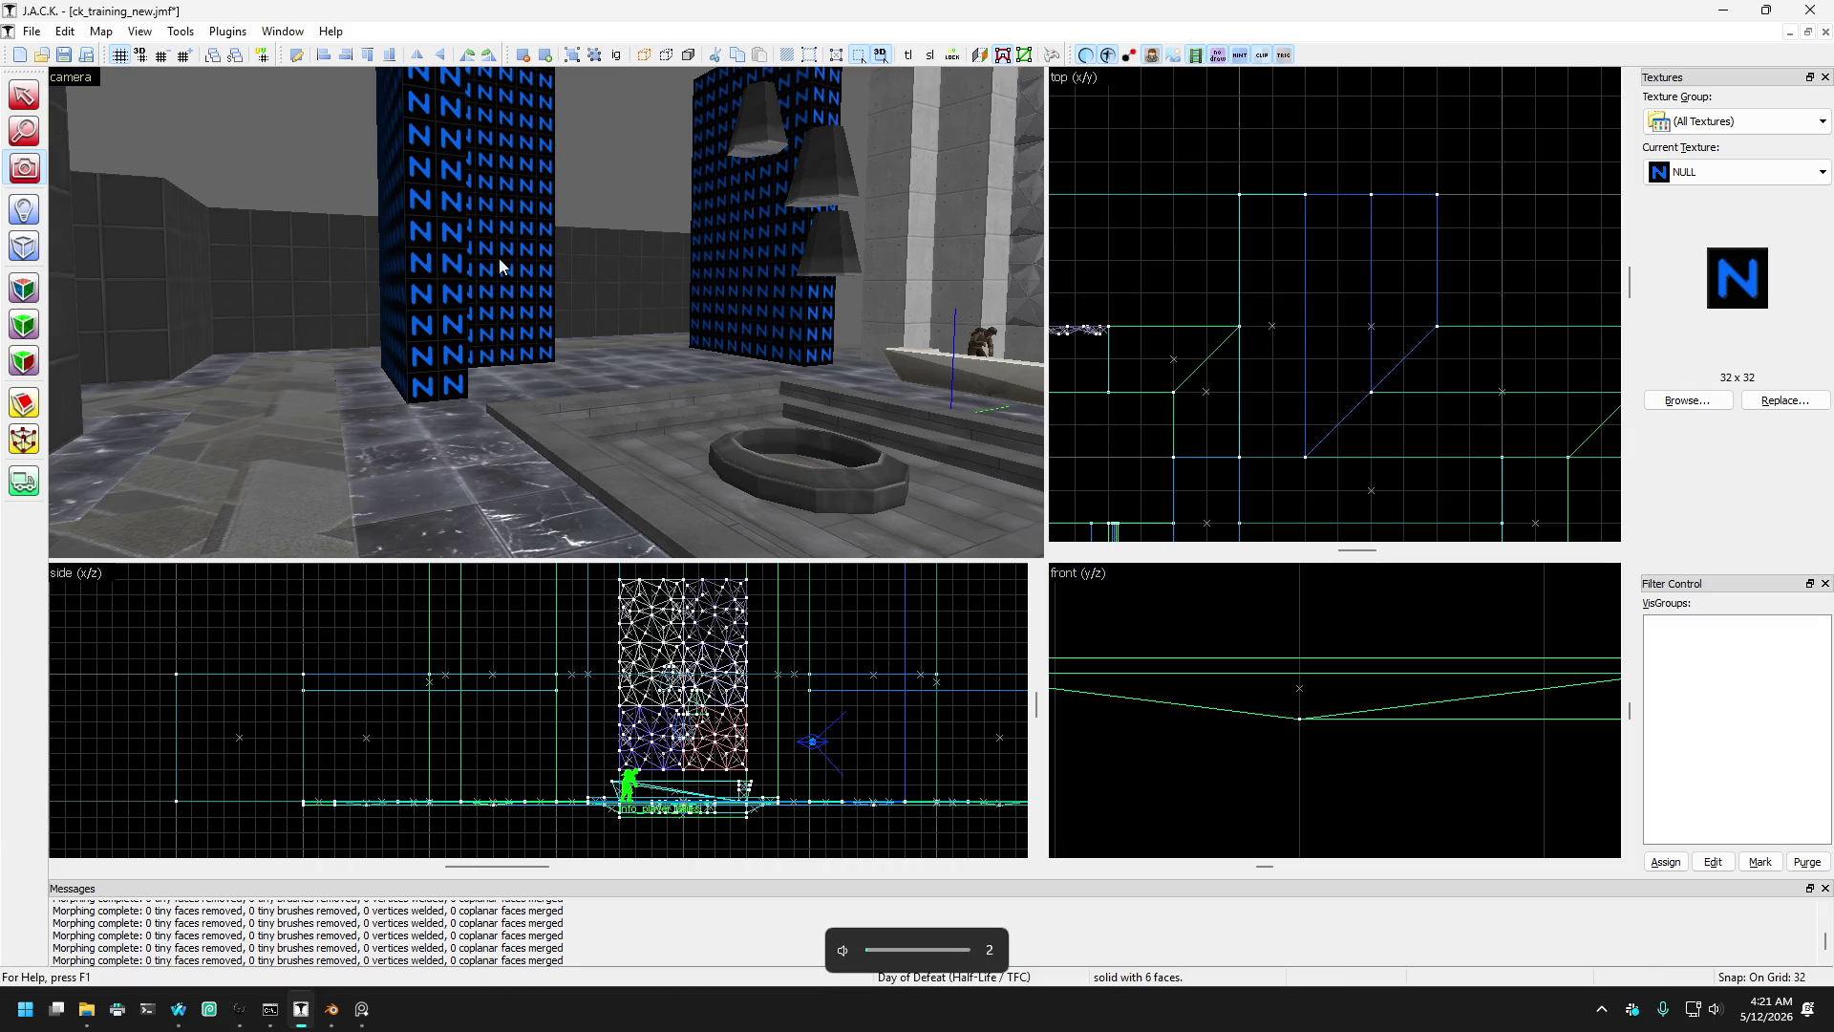
- Move the 256 × 64 × 2 floor slab along the base of the left NULL pillar
key(z)
key(w)
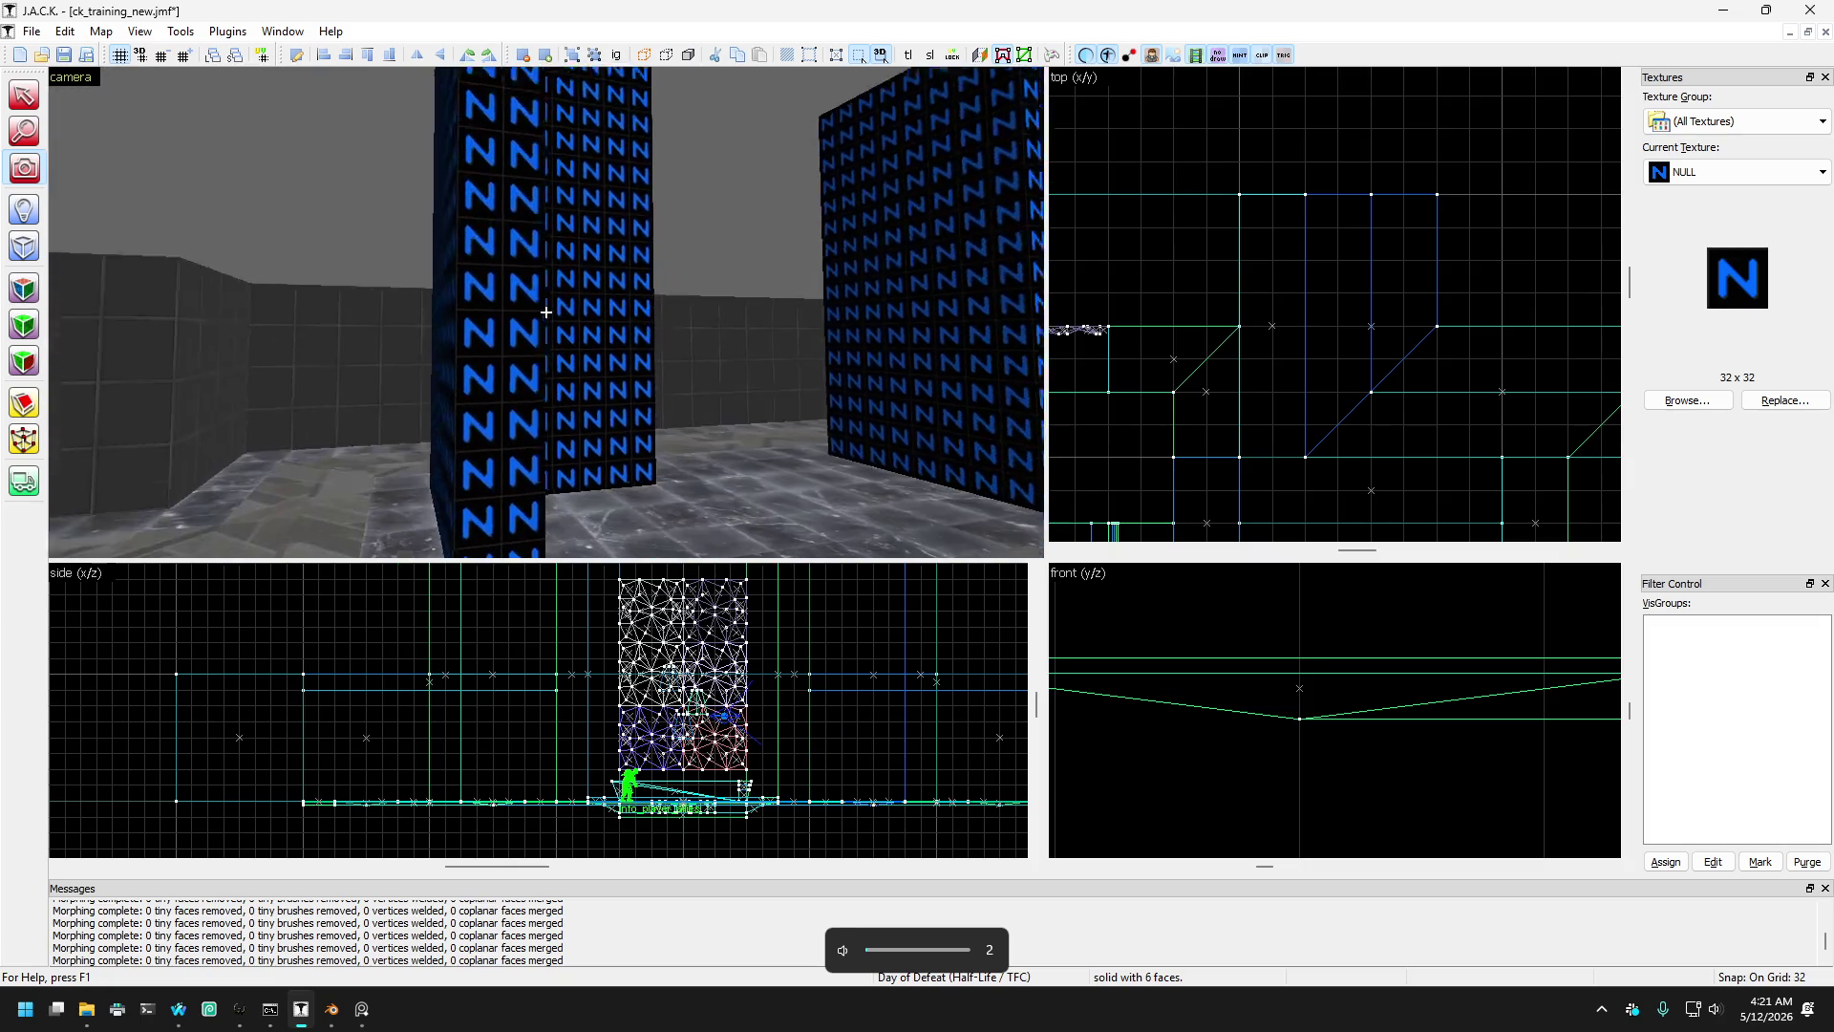
key(w)
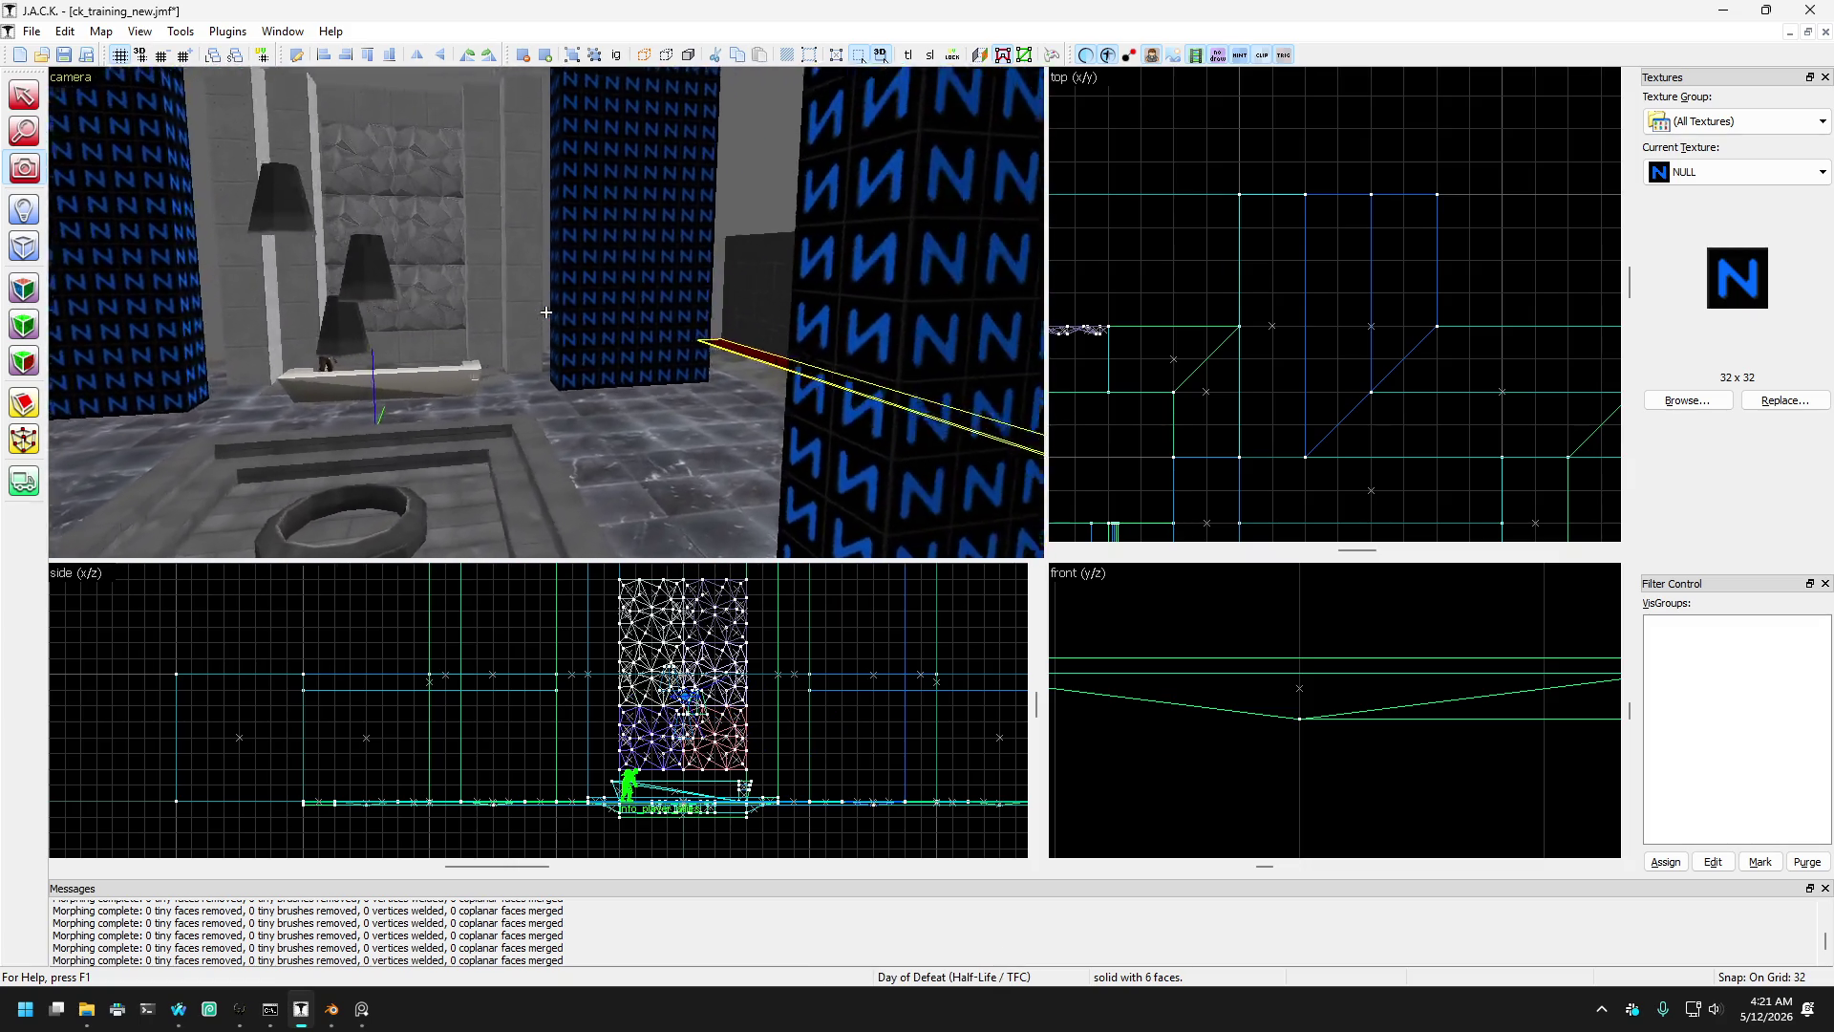
key(s)
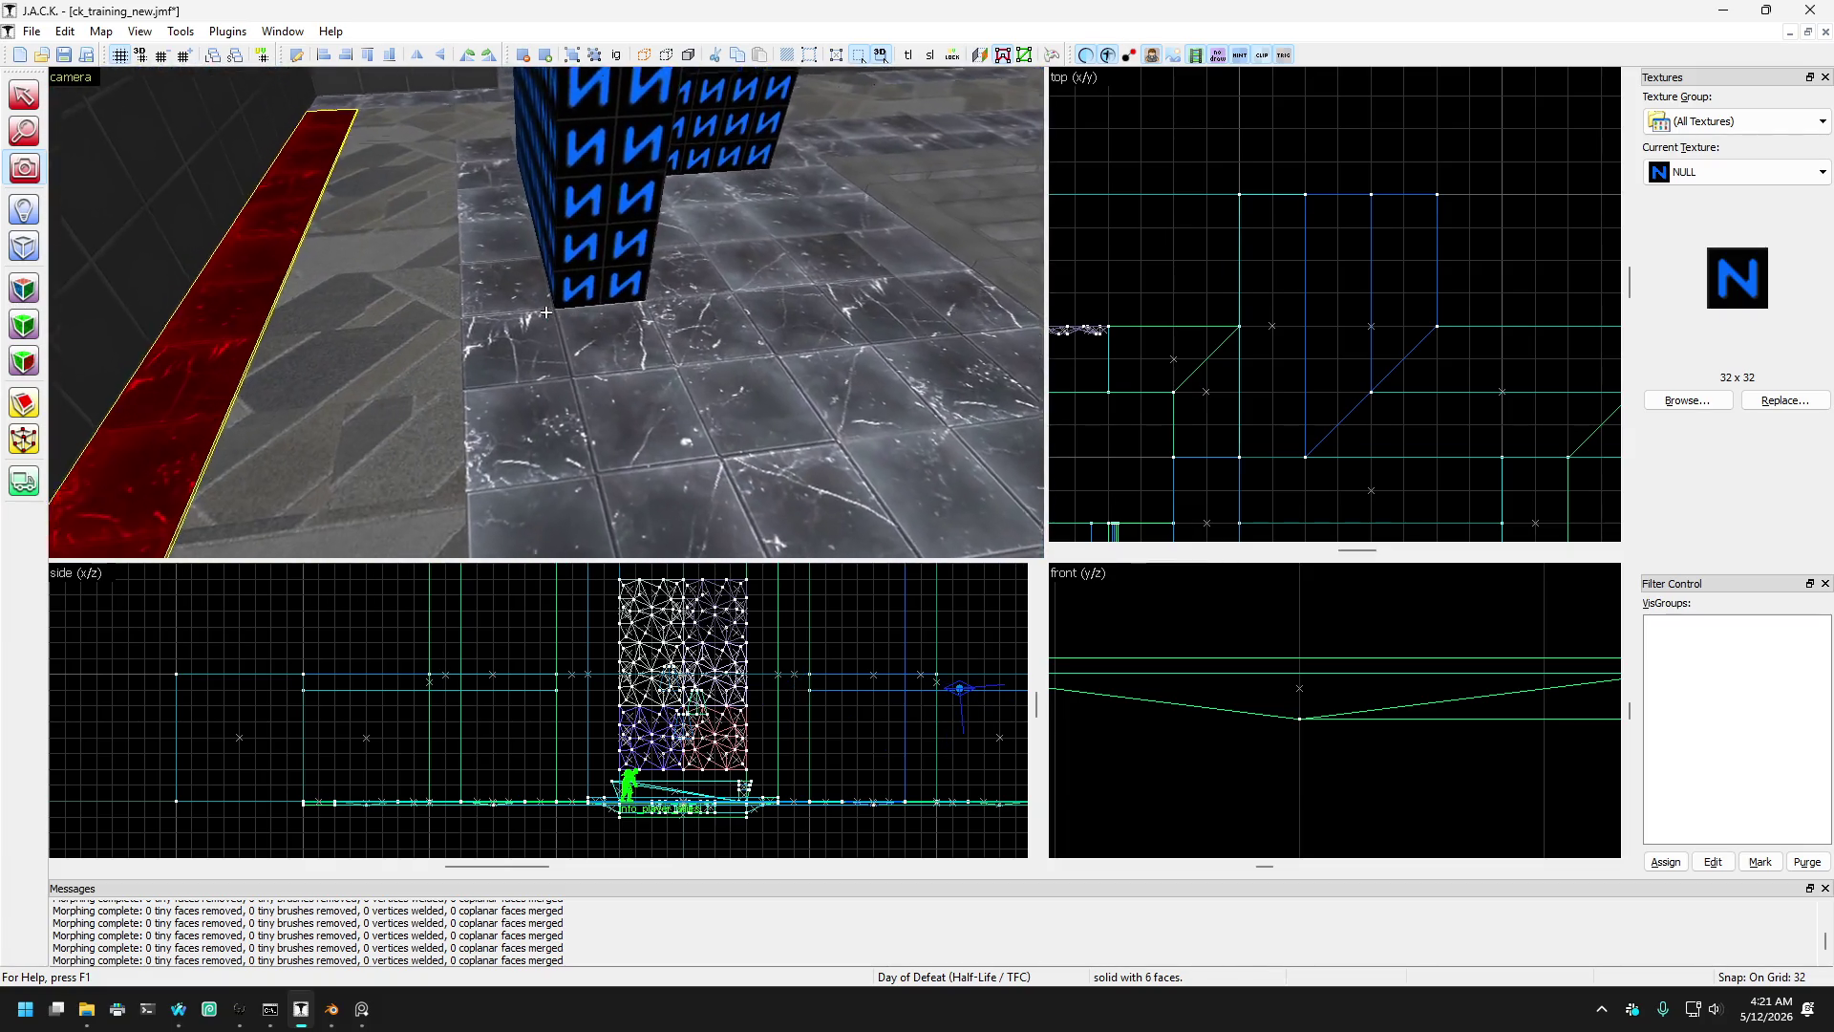
key(w)
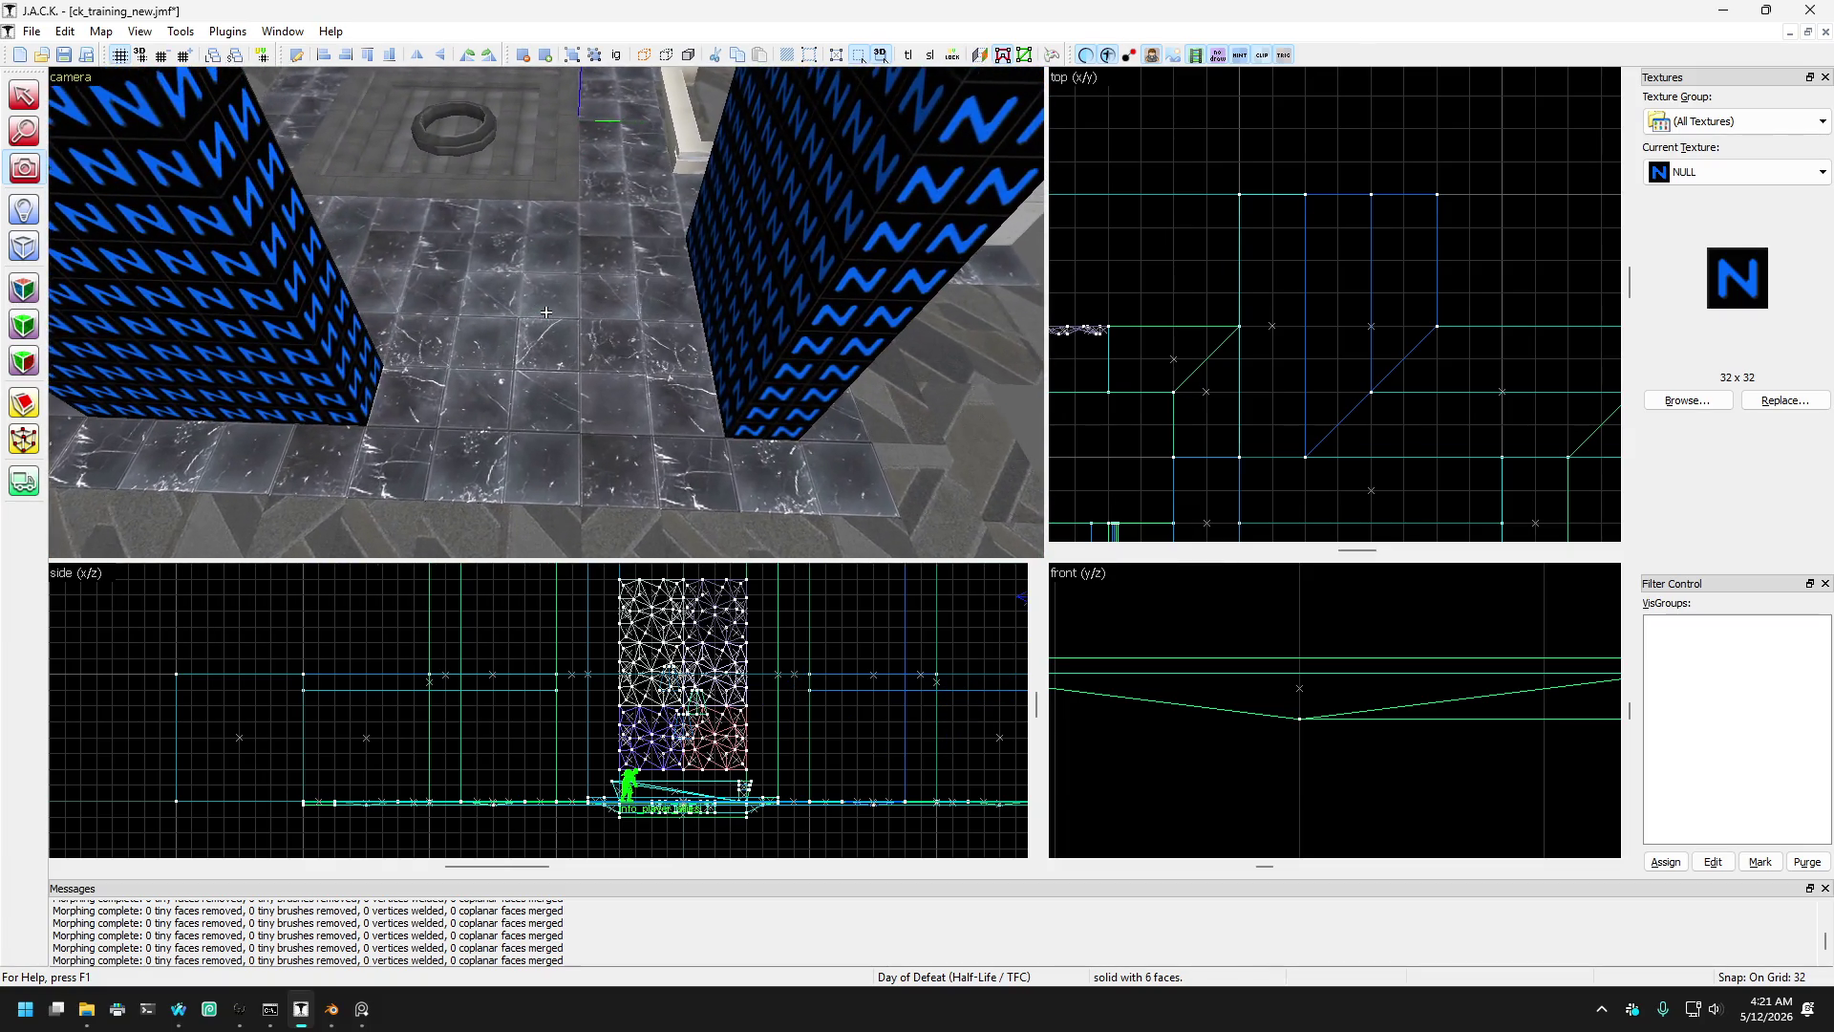
key(w)
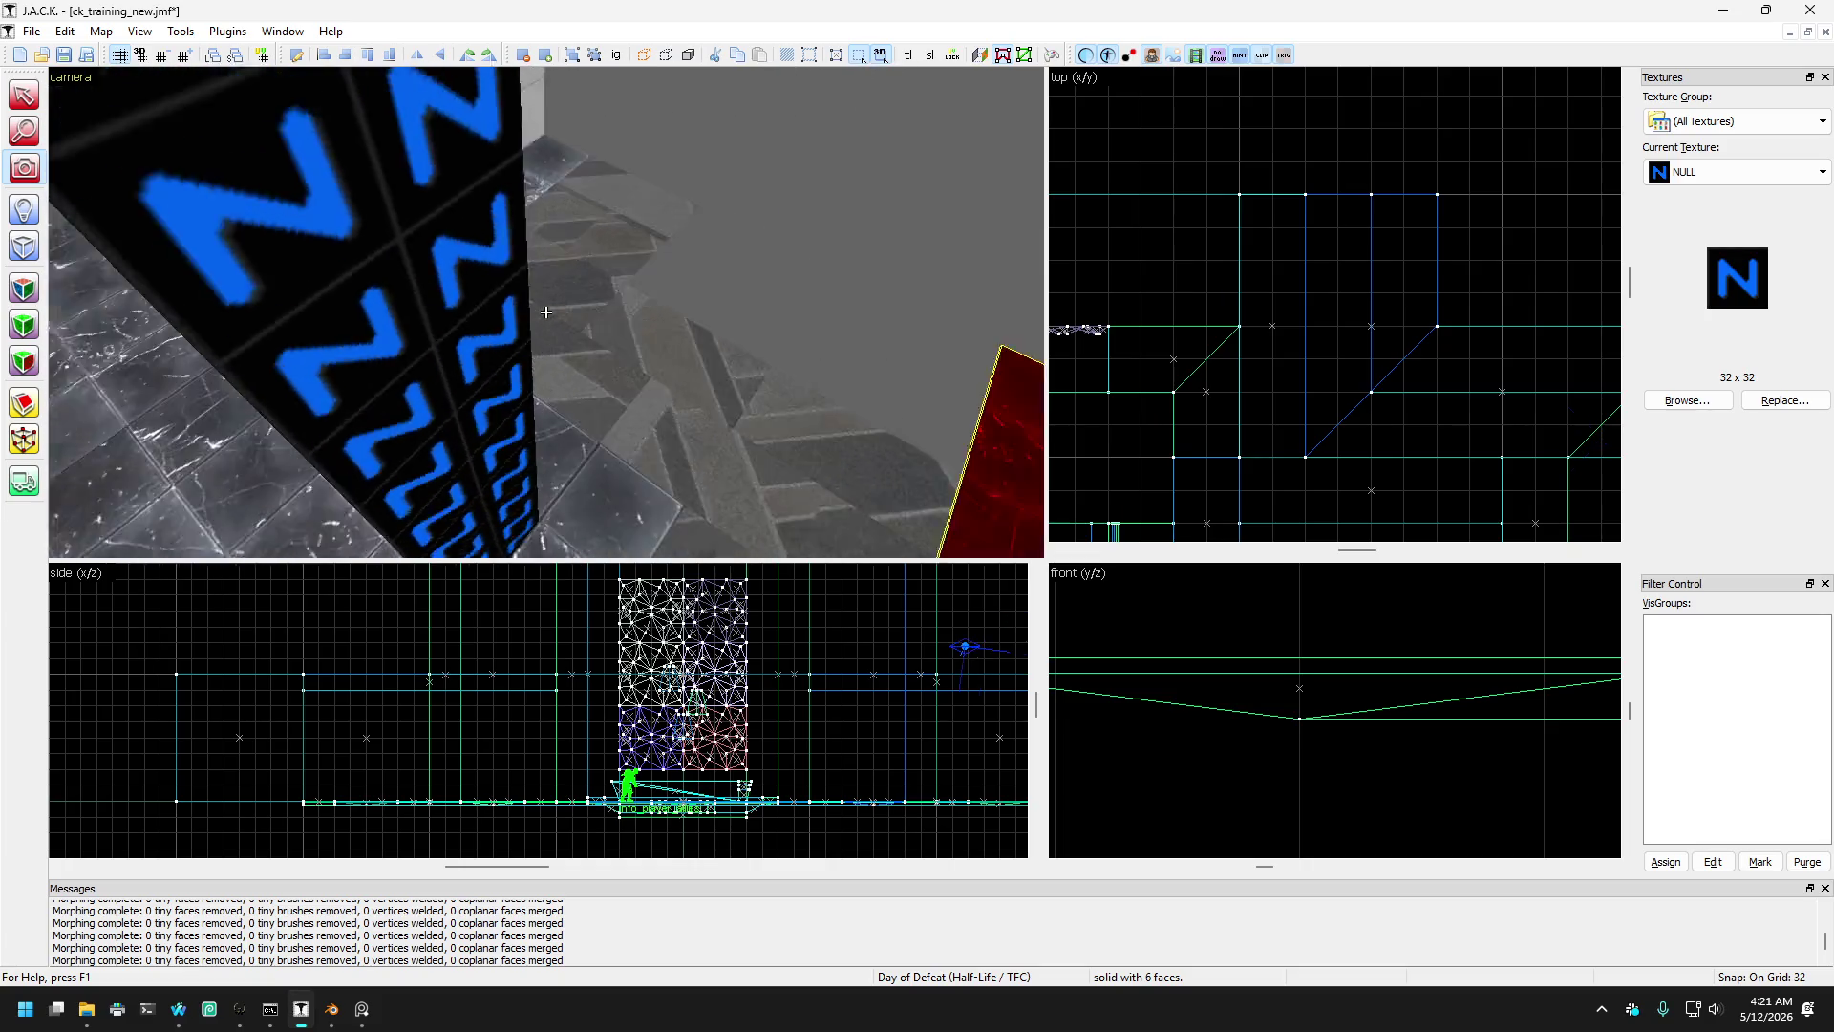
key(w)
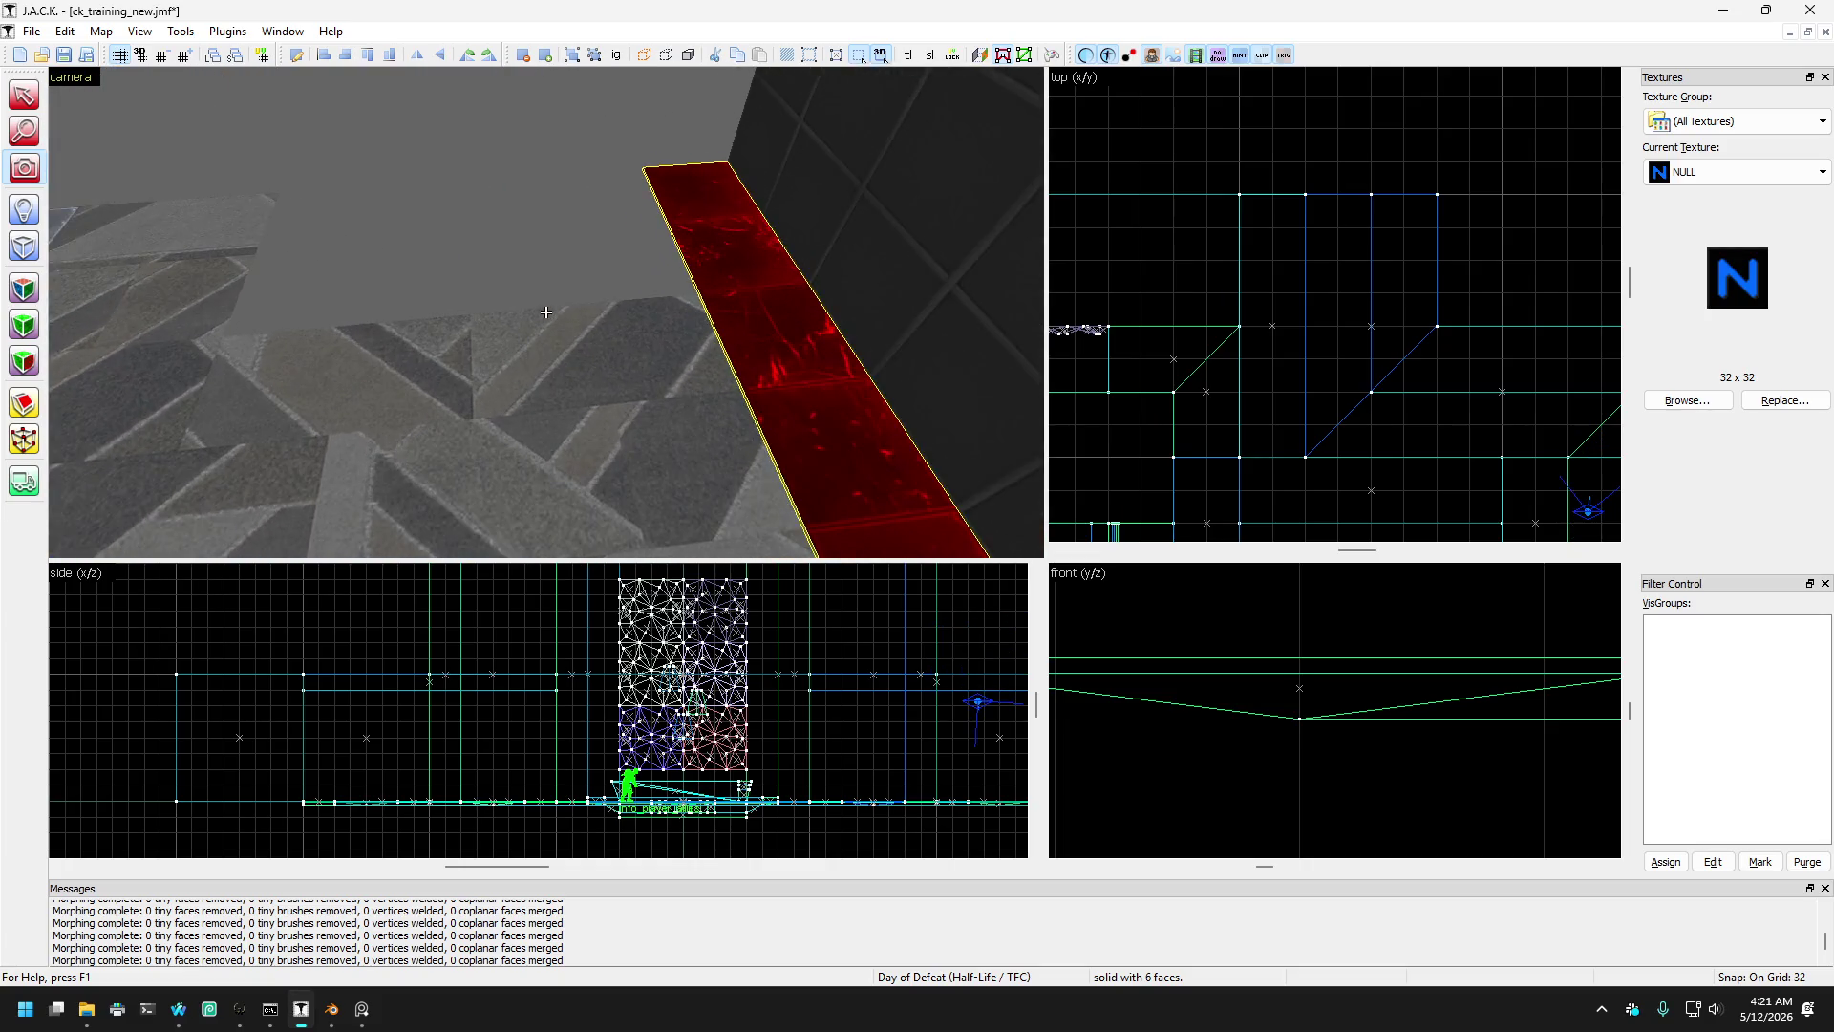
key(z)
click(505, 396)
mouse_move(505, 396)
mouse_down()
mouse_move(405, 318)
mouse_move(685, 376)
mouse_up()
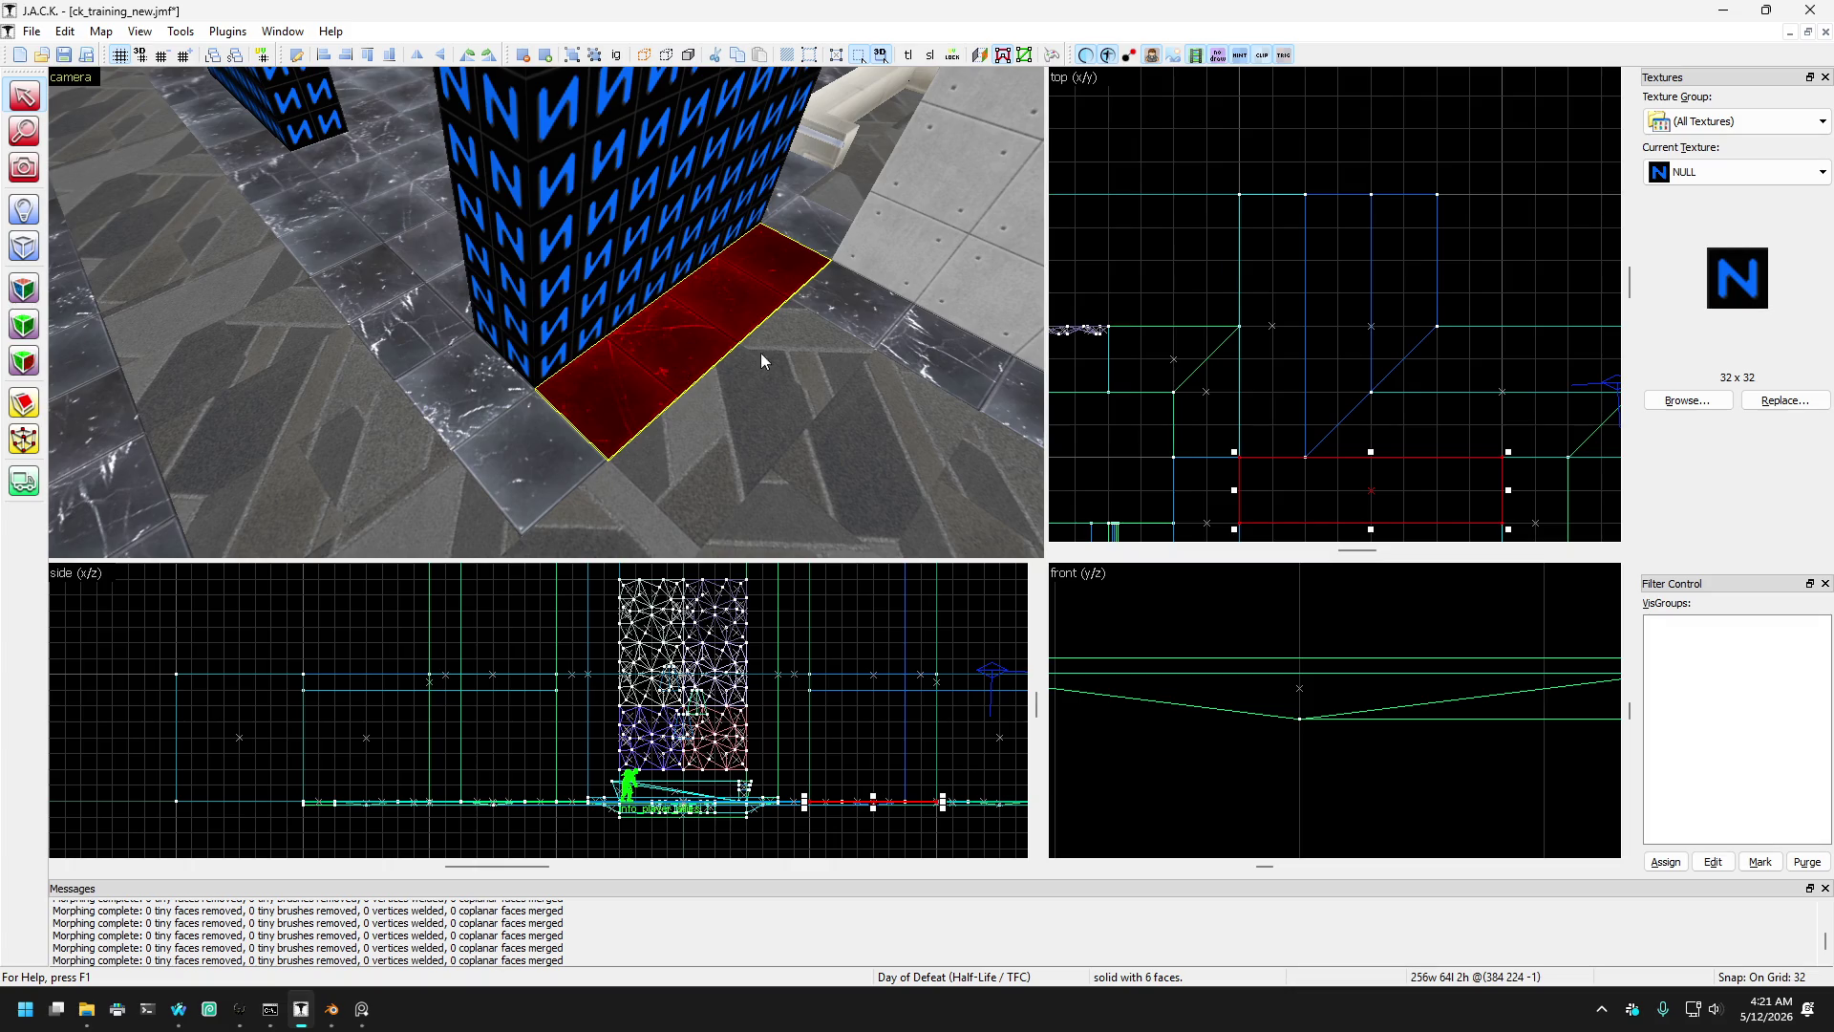
- Select the left floor strip at the pillar base and shorten it to 288 units
key(d)
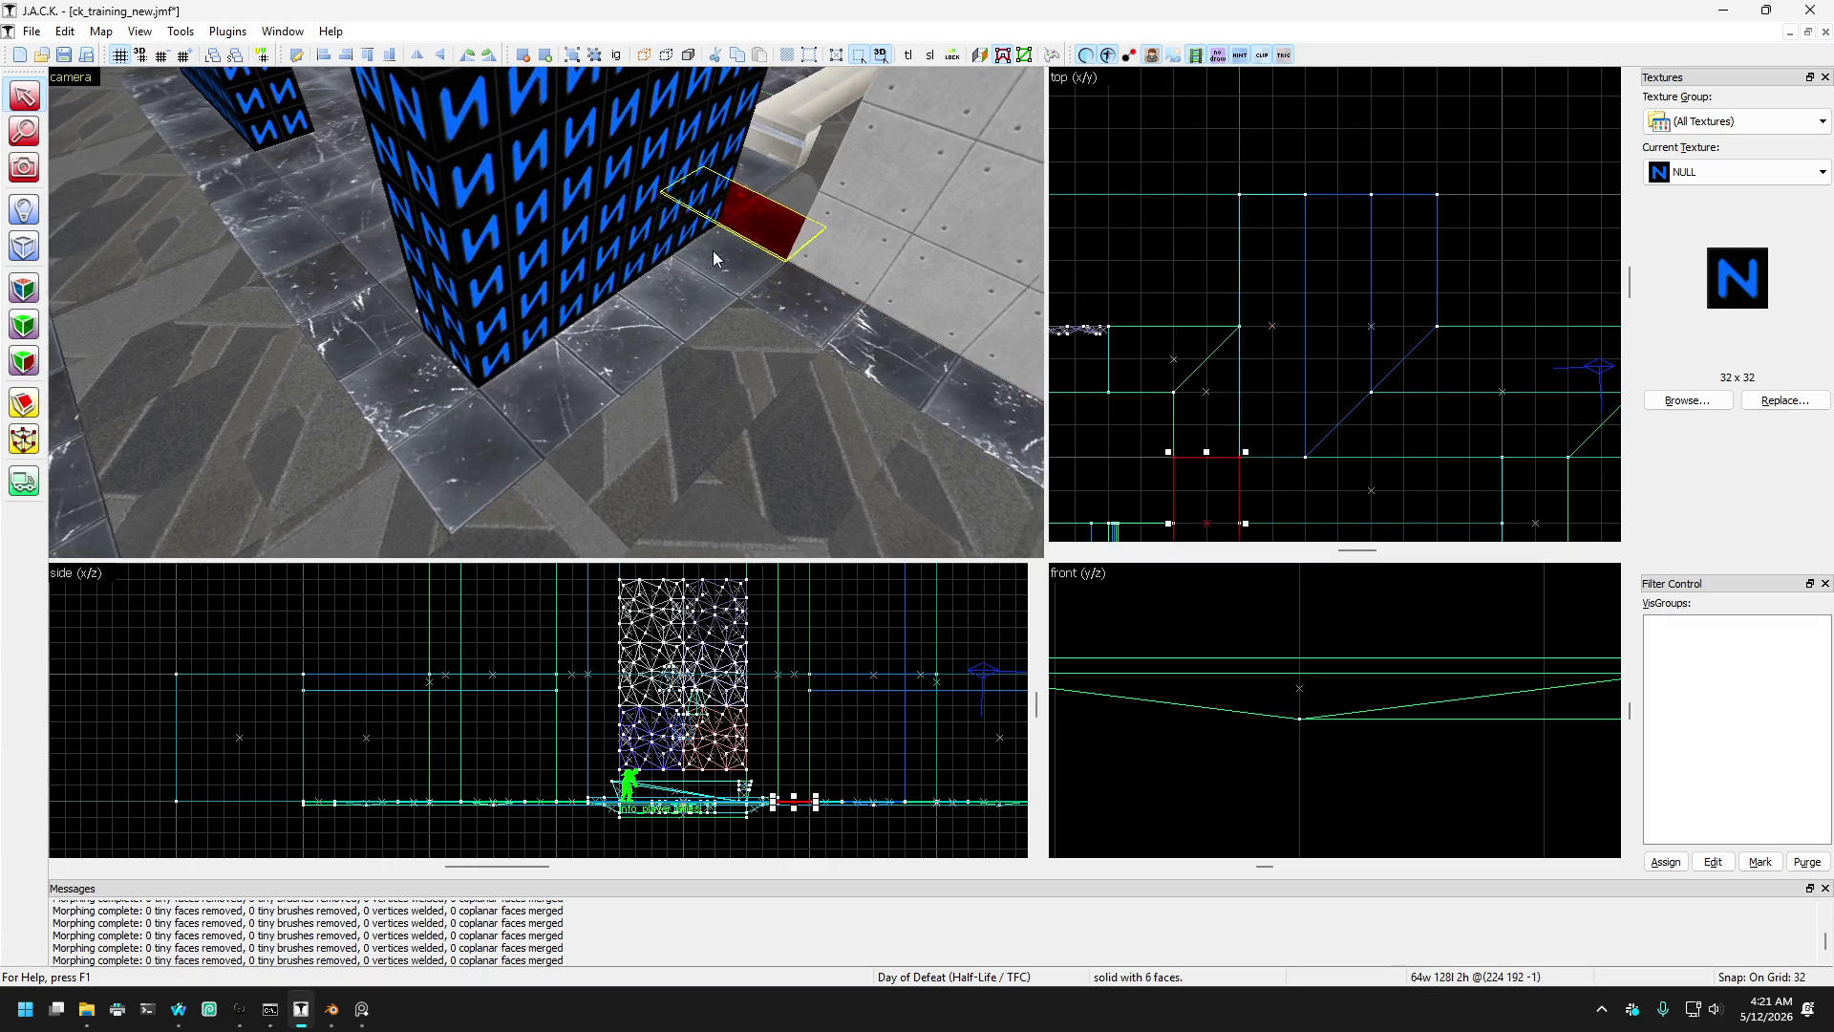
key(z)
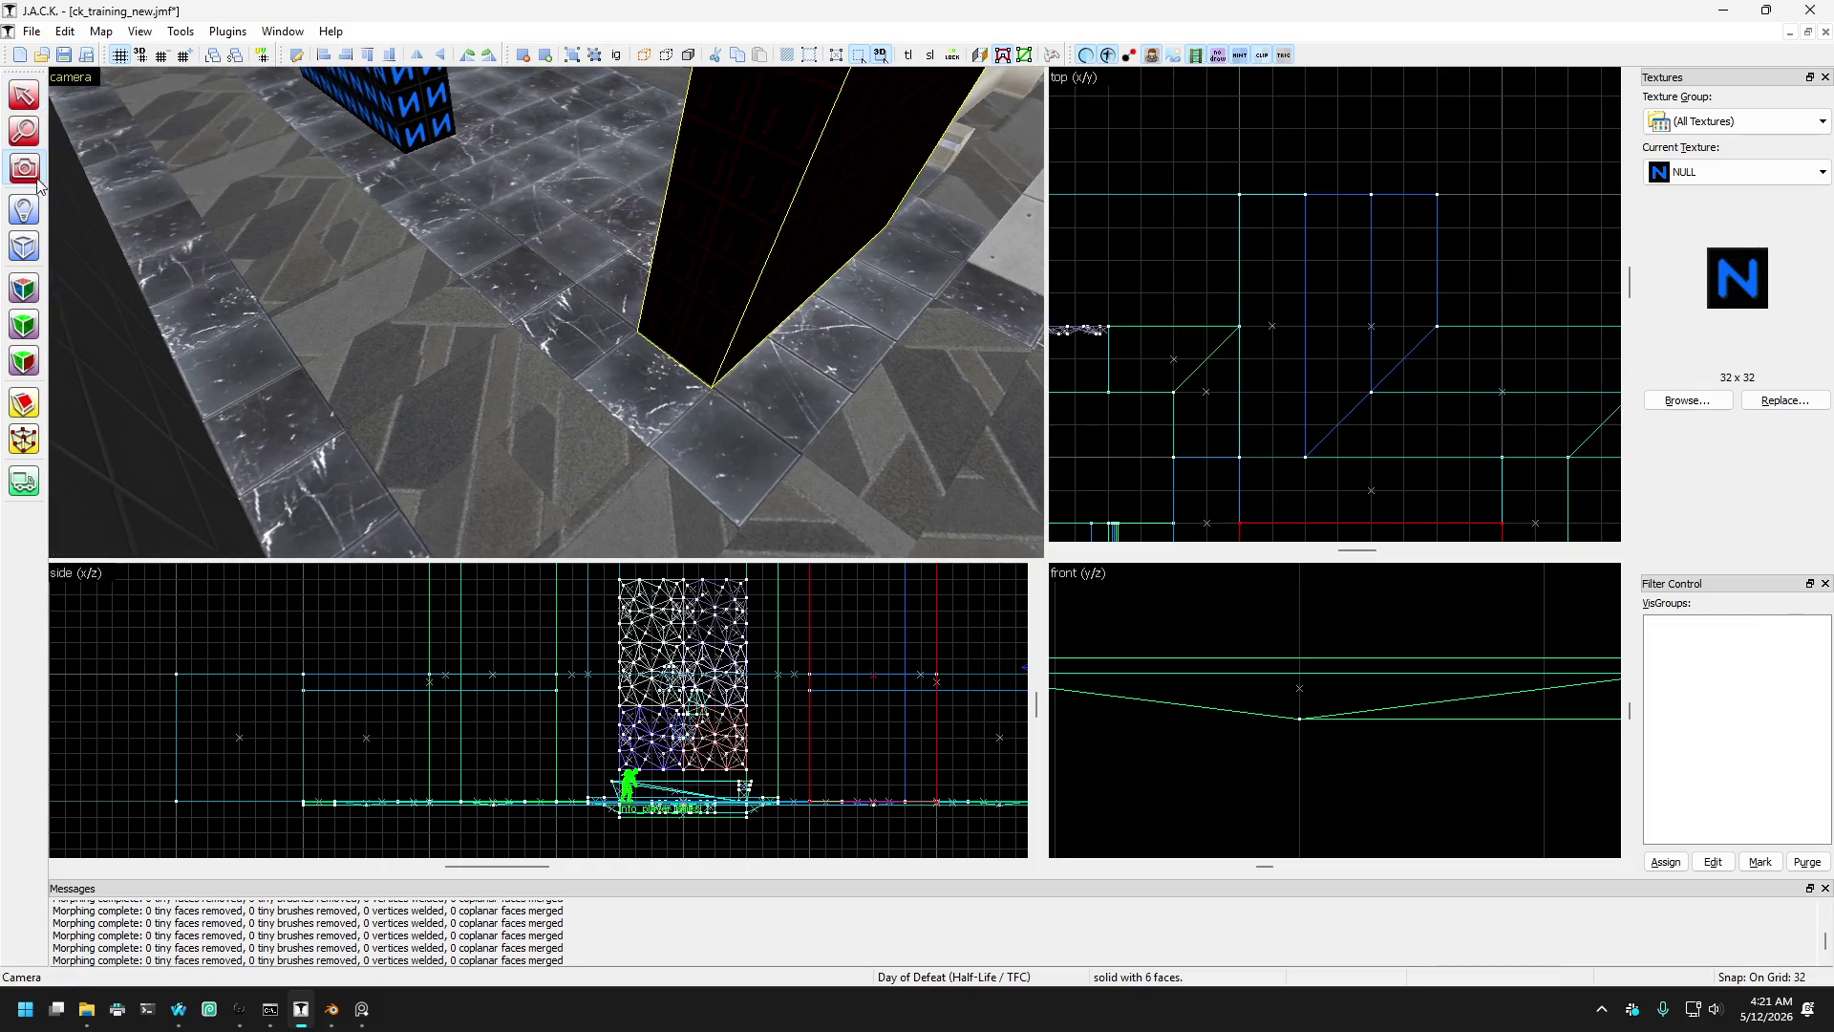
key(w)
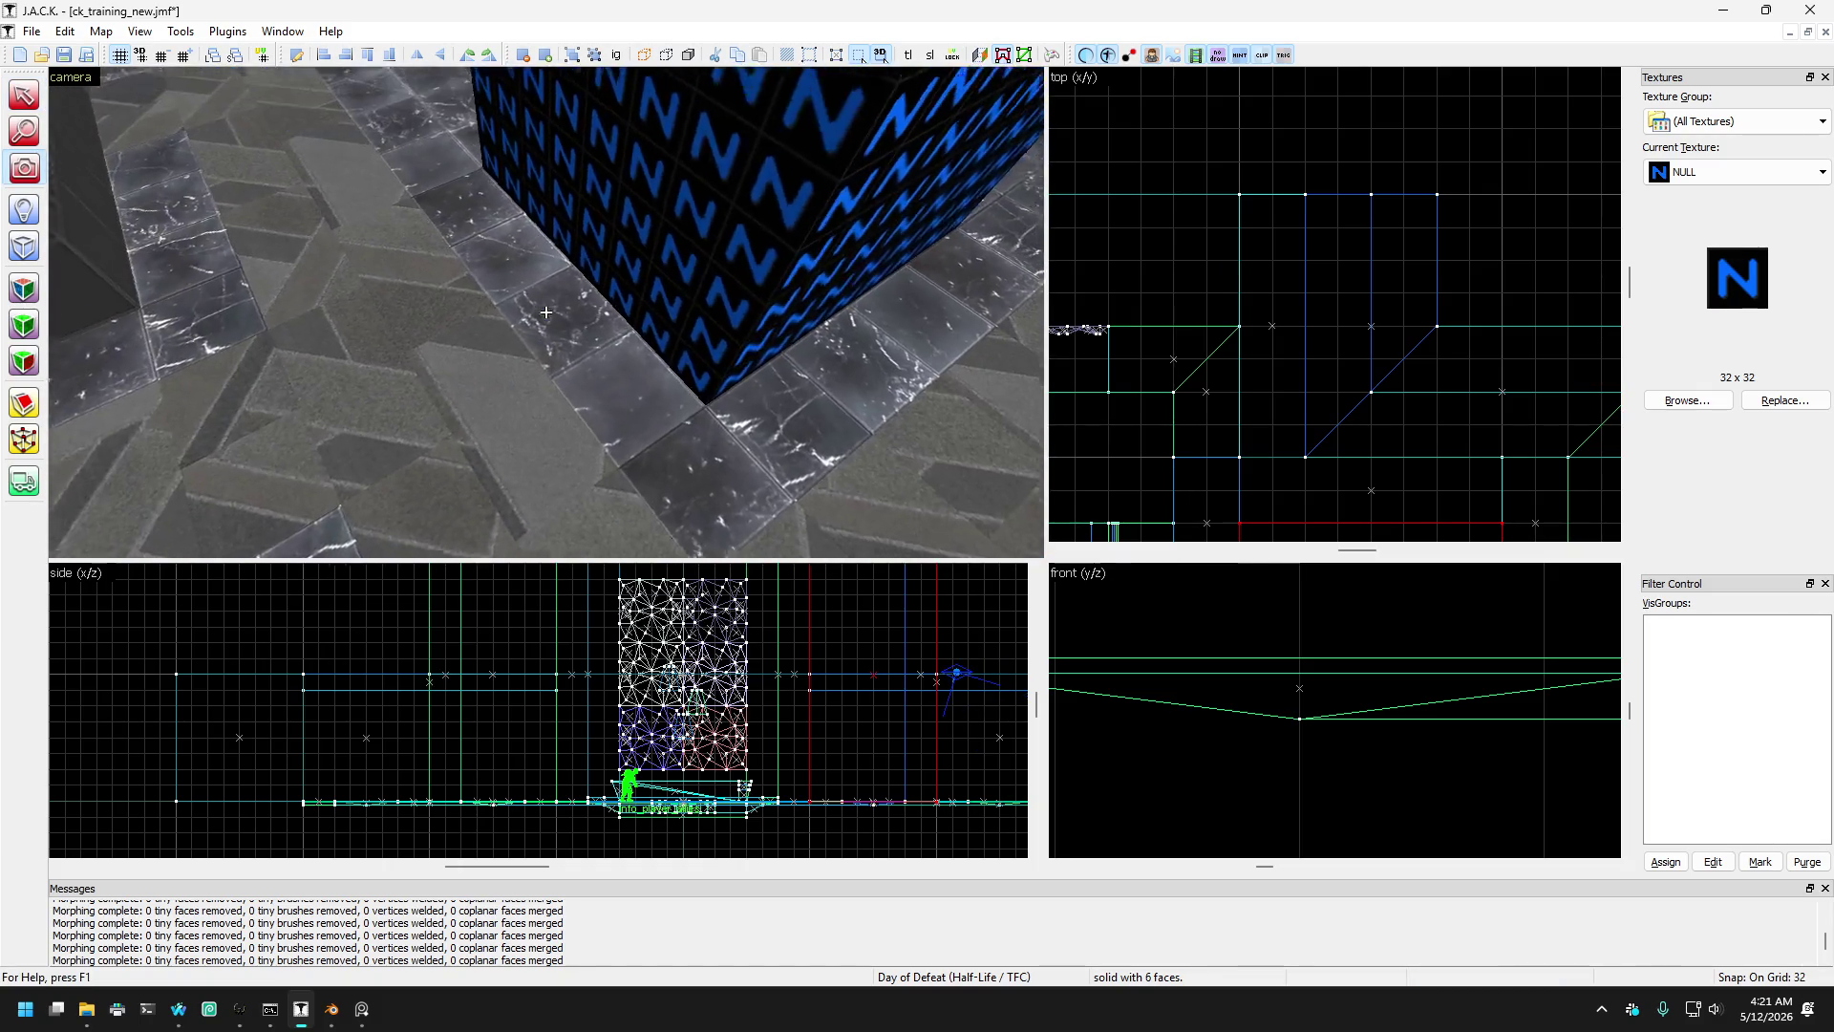
key(z)
click(480, 394)
click(641, 405)
click(556, 472)
click(671, 465)
ctrl+click(580, 467)
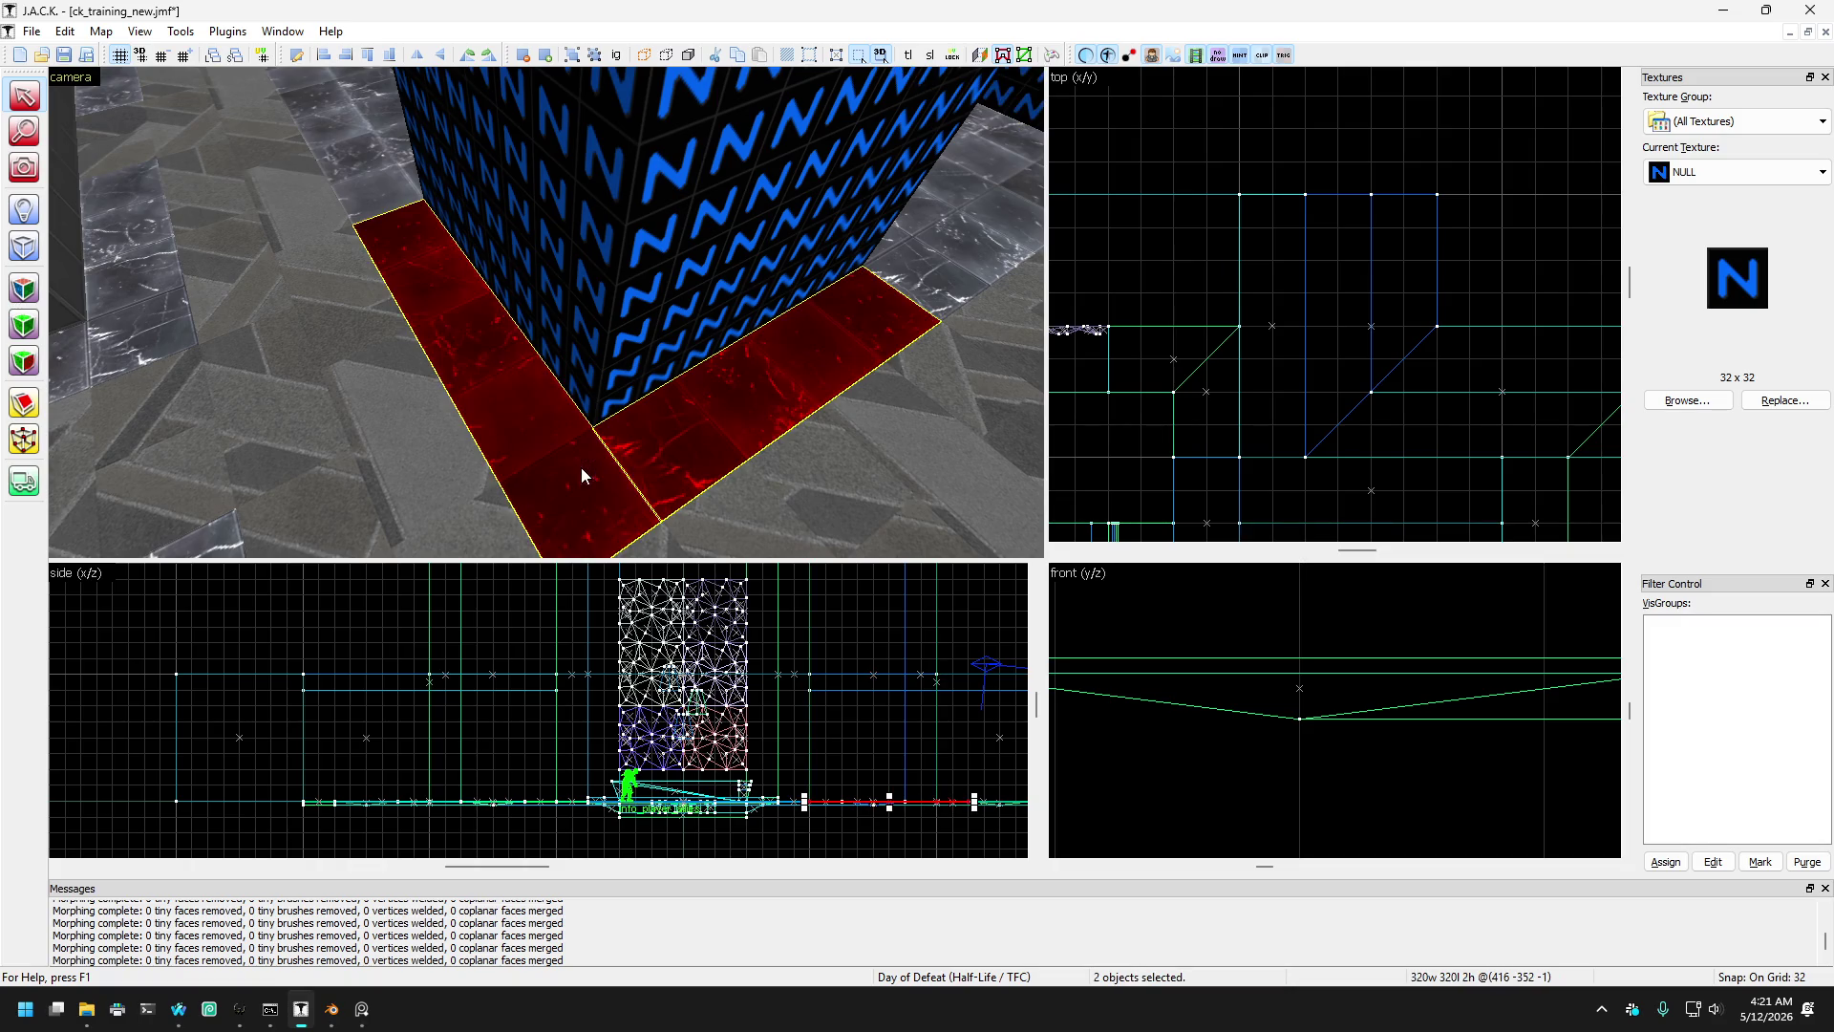
click(557, 462)
scroll(1166, 289, down, 5)
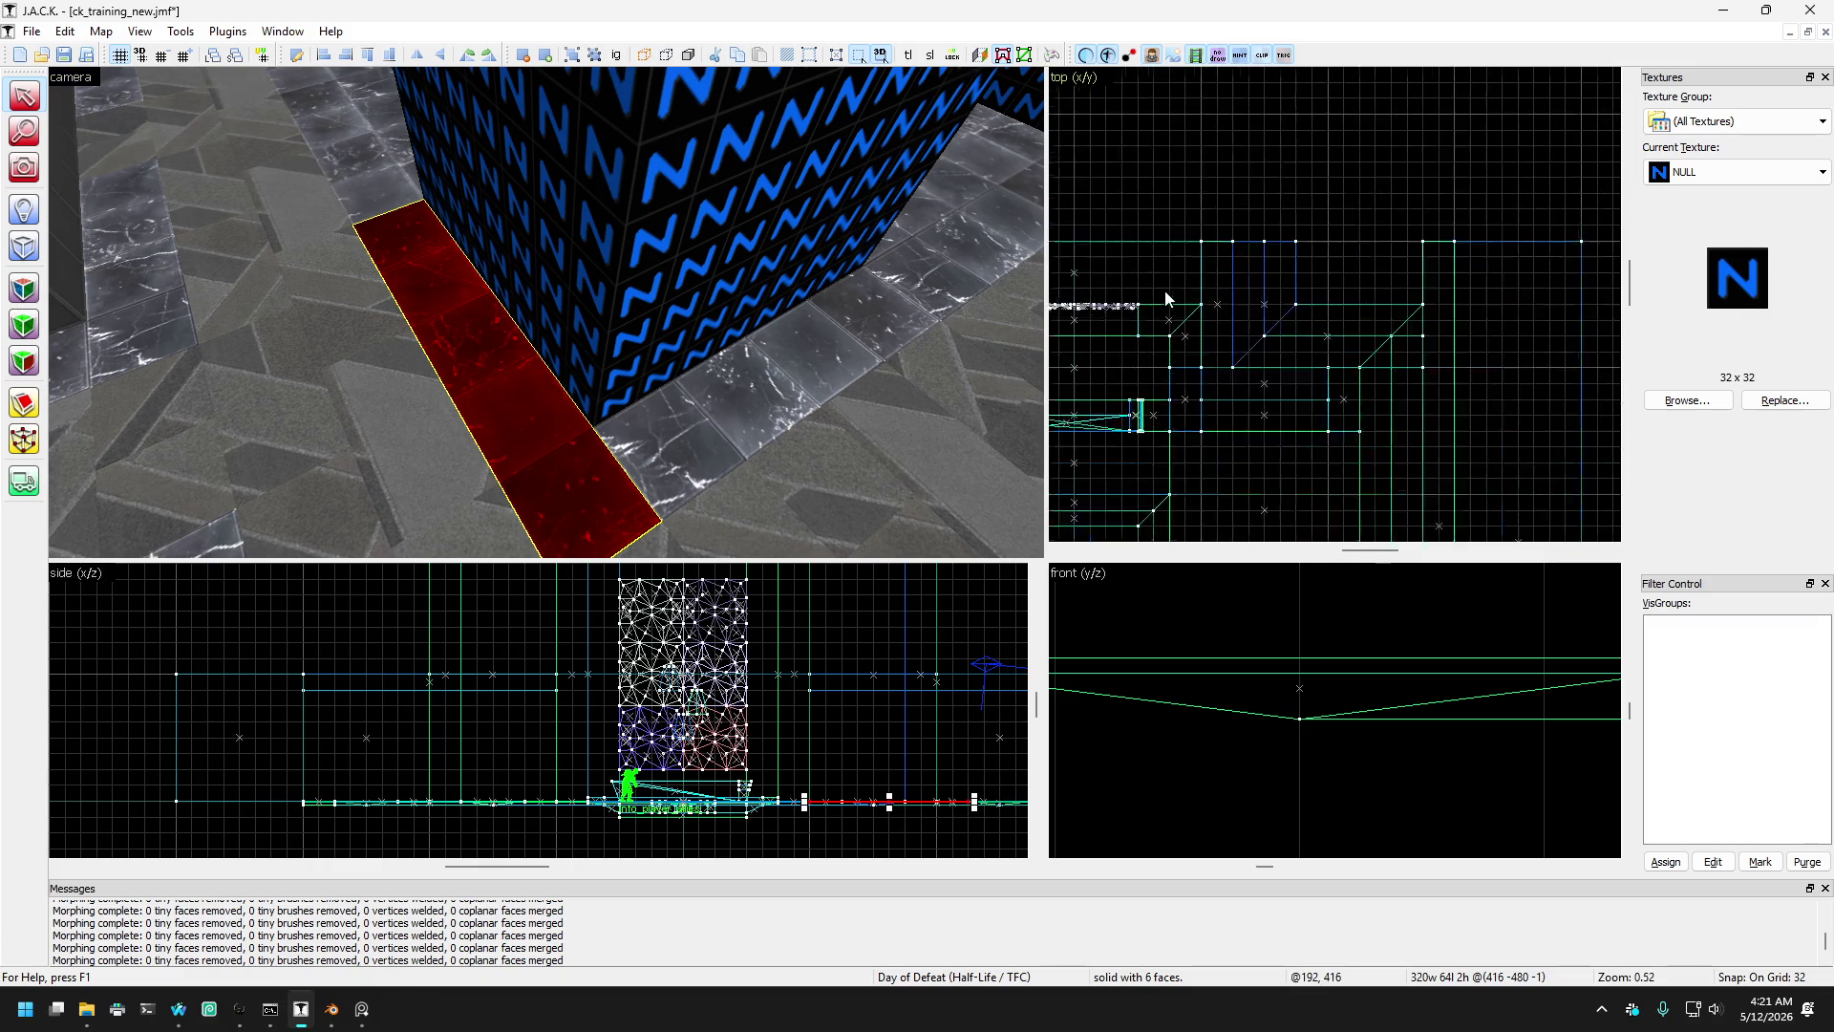
scroll(1318, 452, up, 8)
drag(1528, 374, 1443, 375)
- Drag corner vertices so the left and front floor strips meet diagonally
ctrl+click(591, 438)
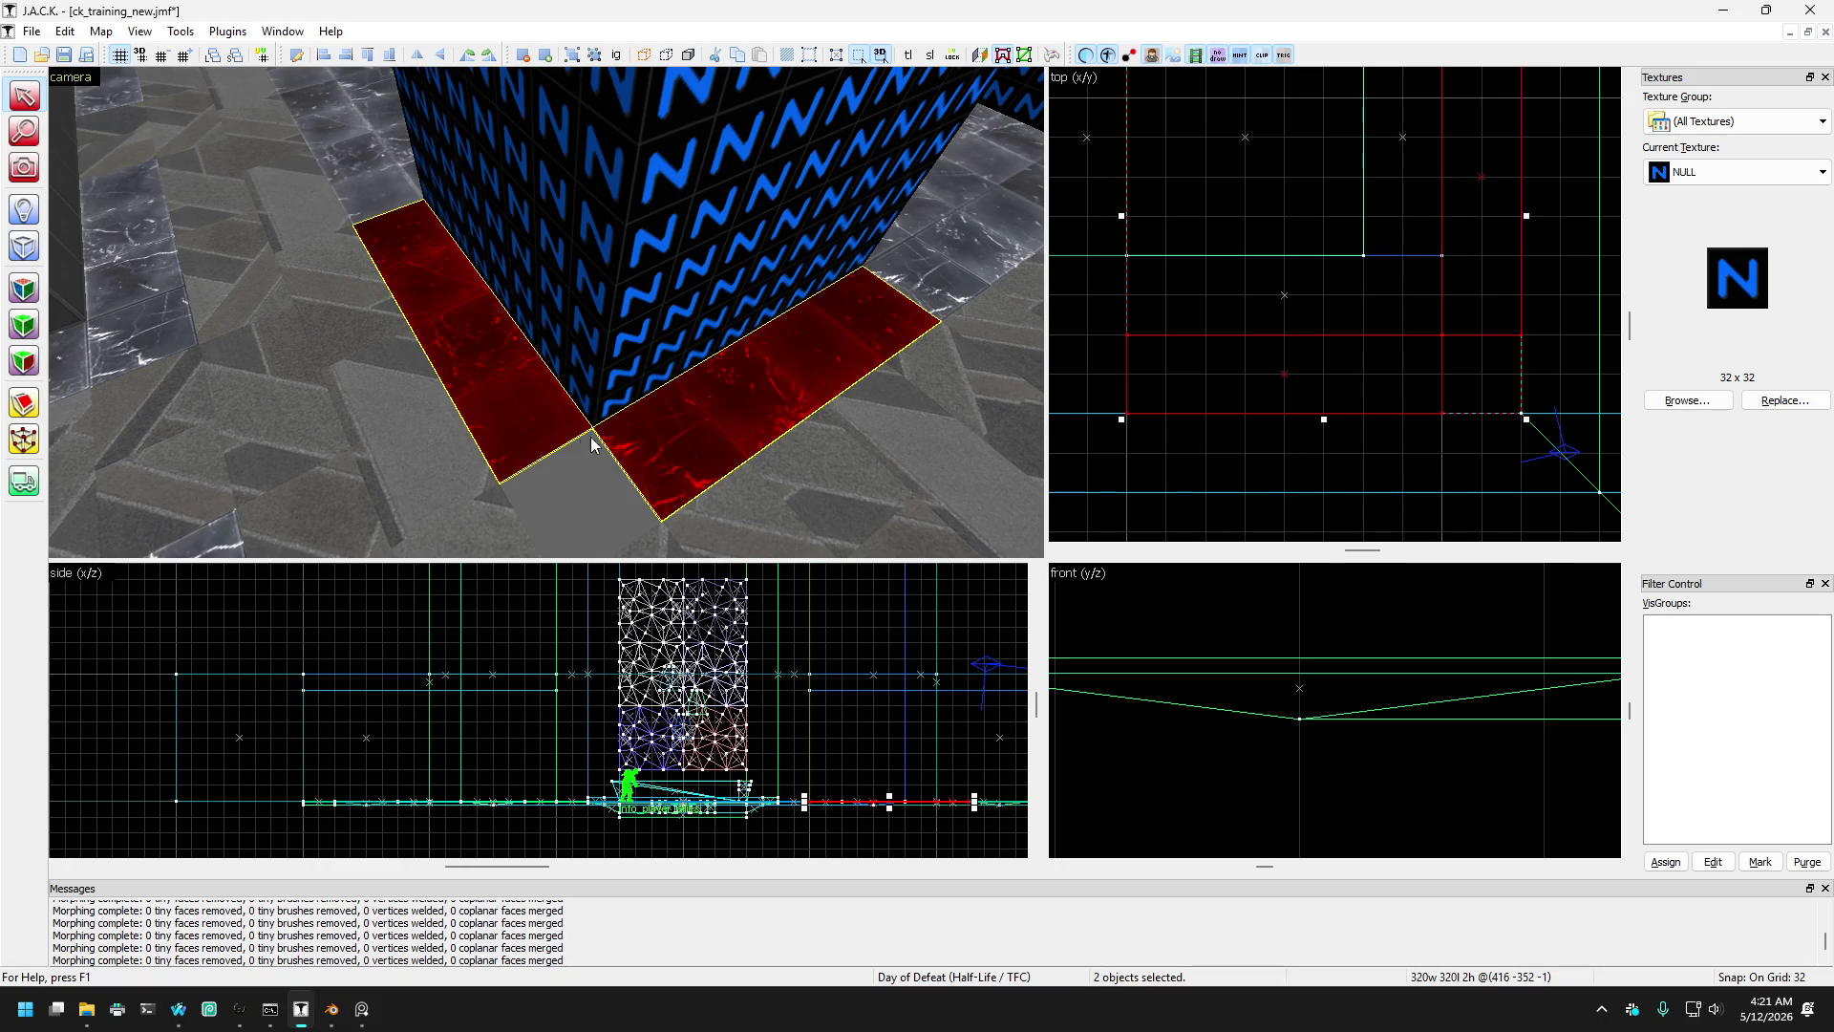
click(24, 439)
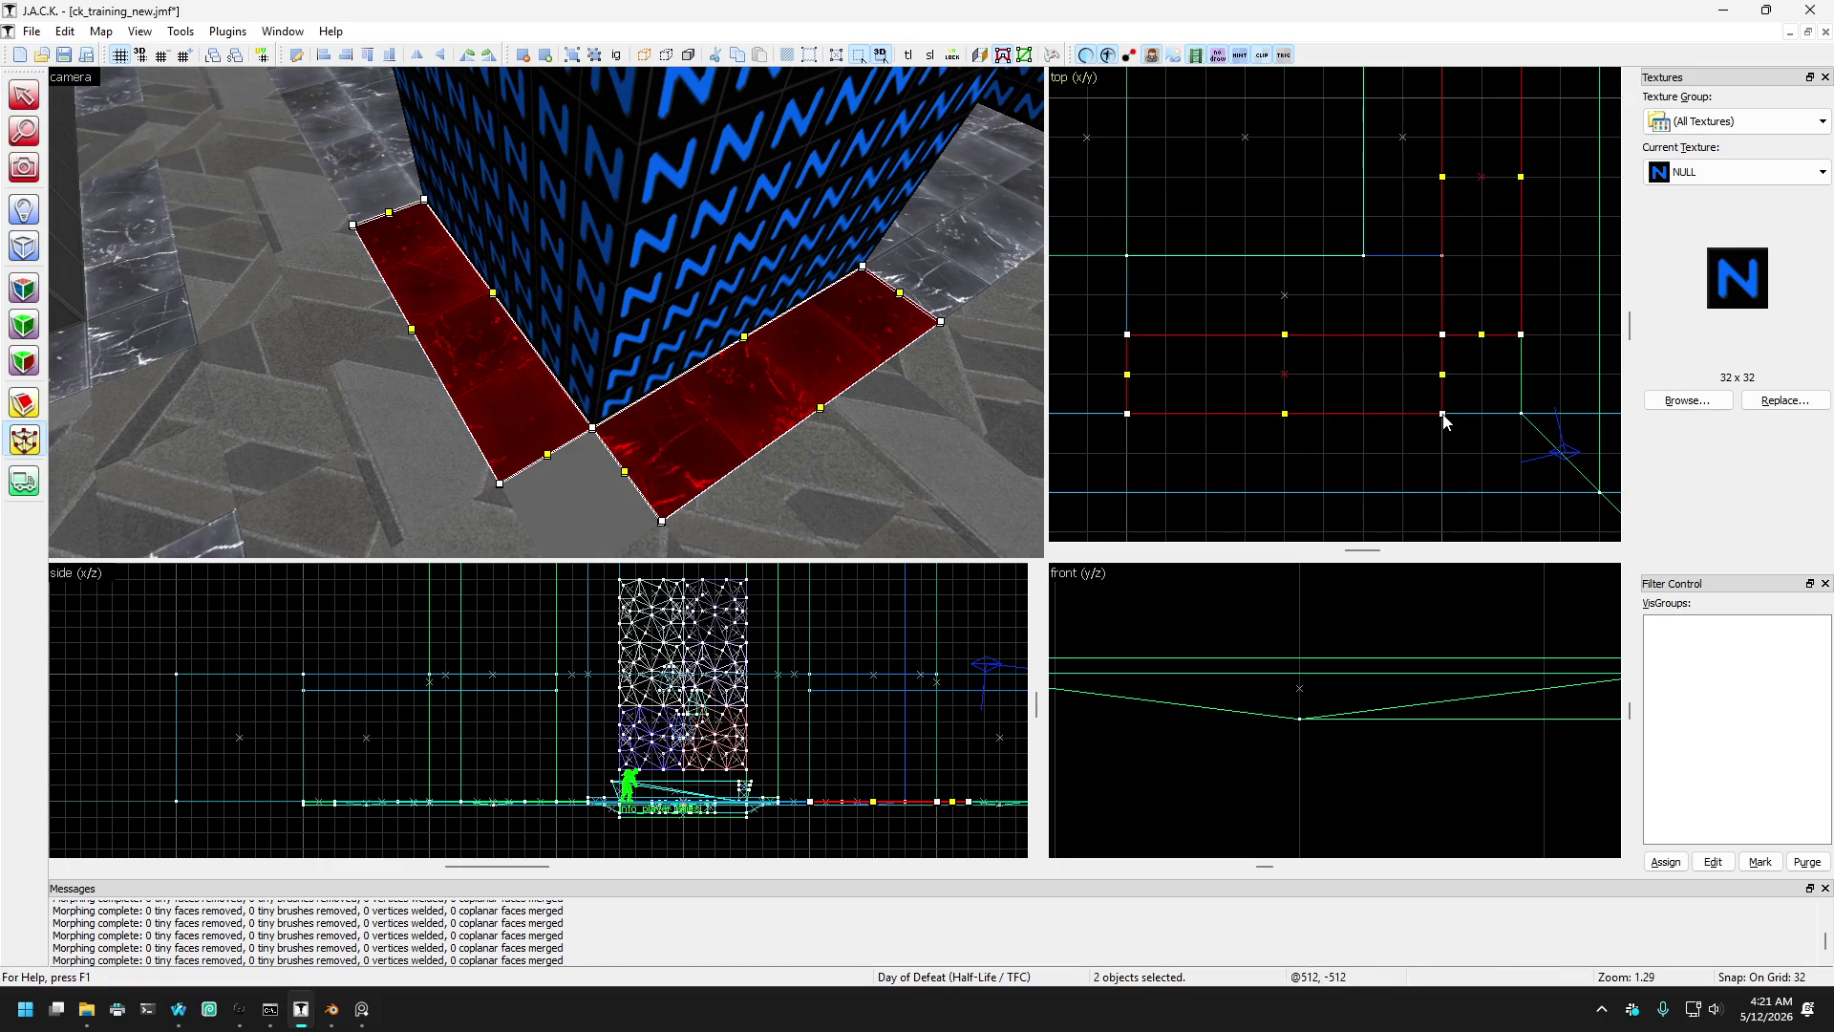
drag(1443, 418, 1510, 414)
drag(1525, 342, 1526, 411)
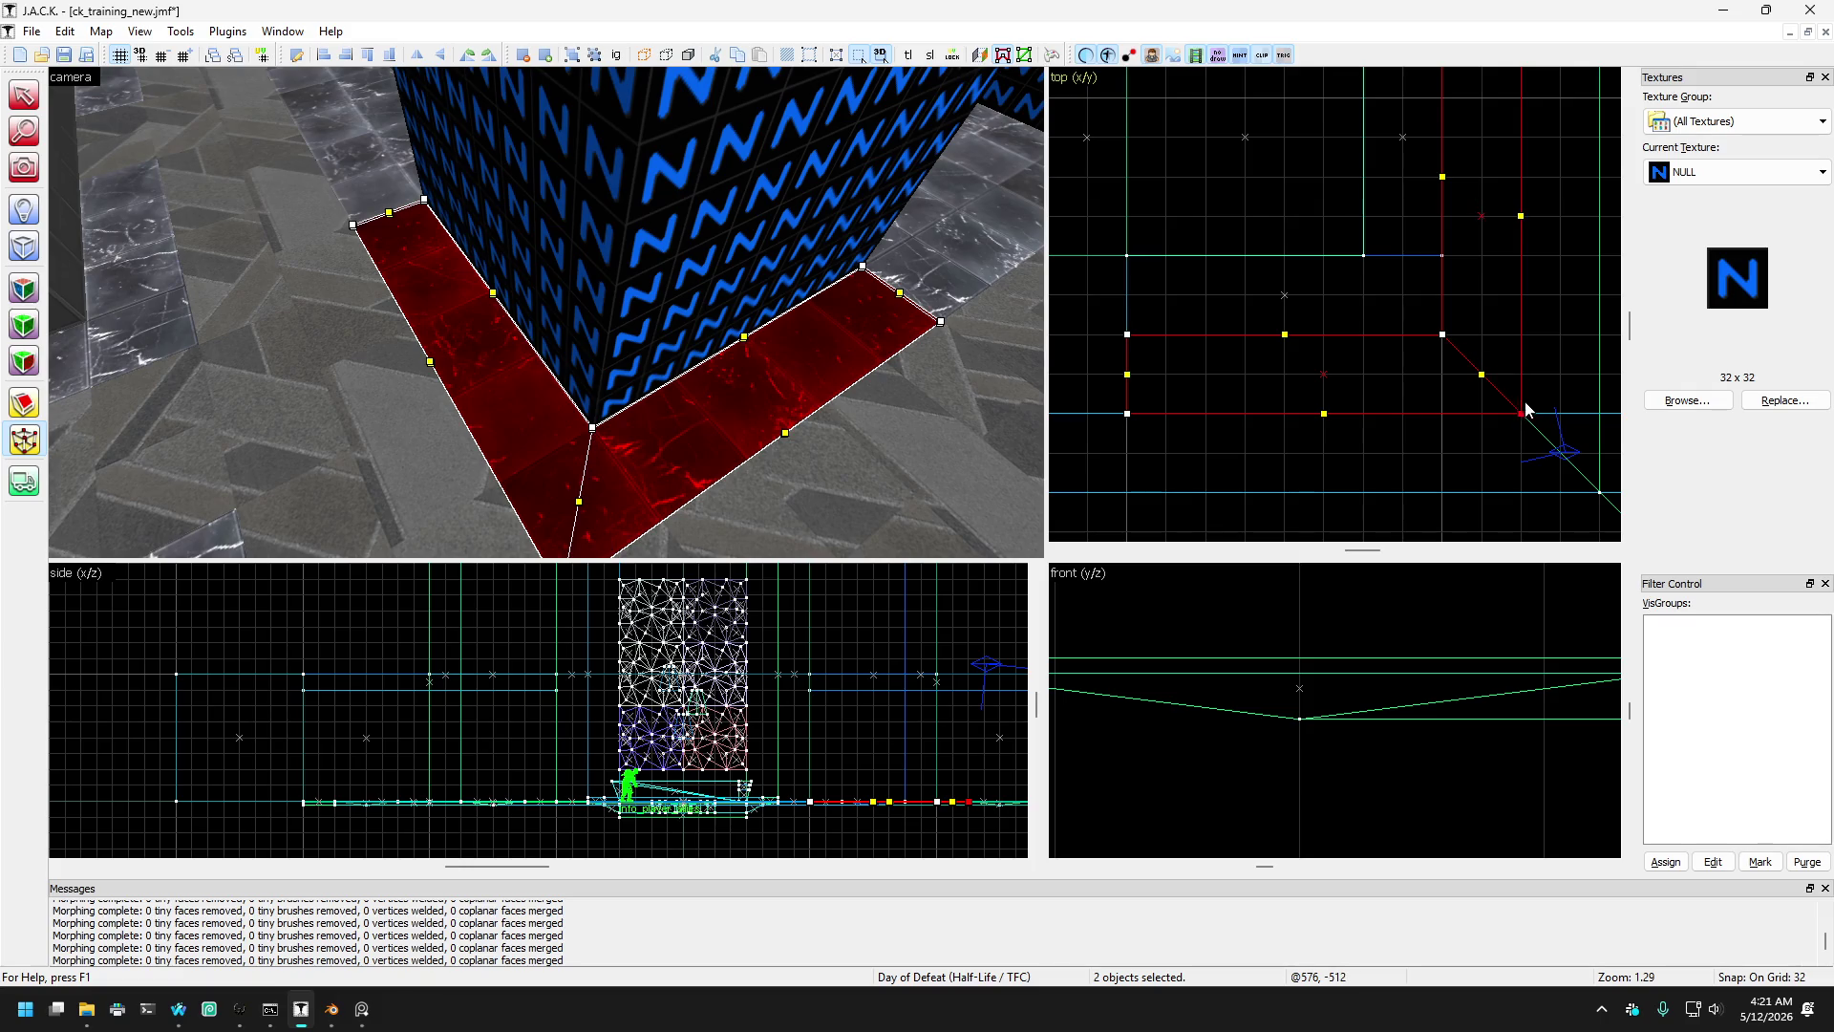
- Fly to another NULL pillar and centre the top view on its side strip
key(z)
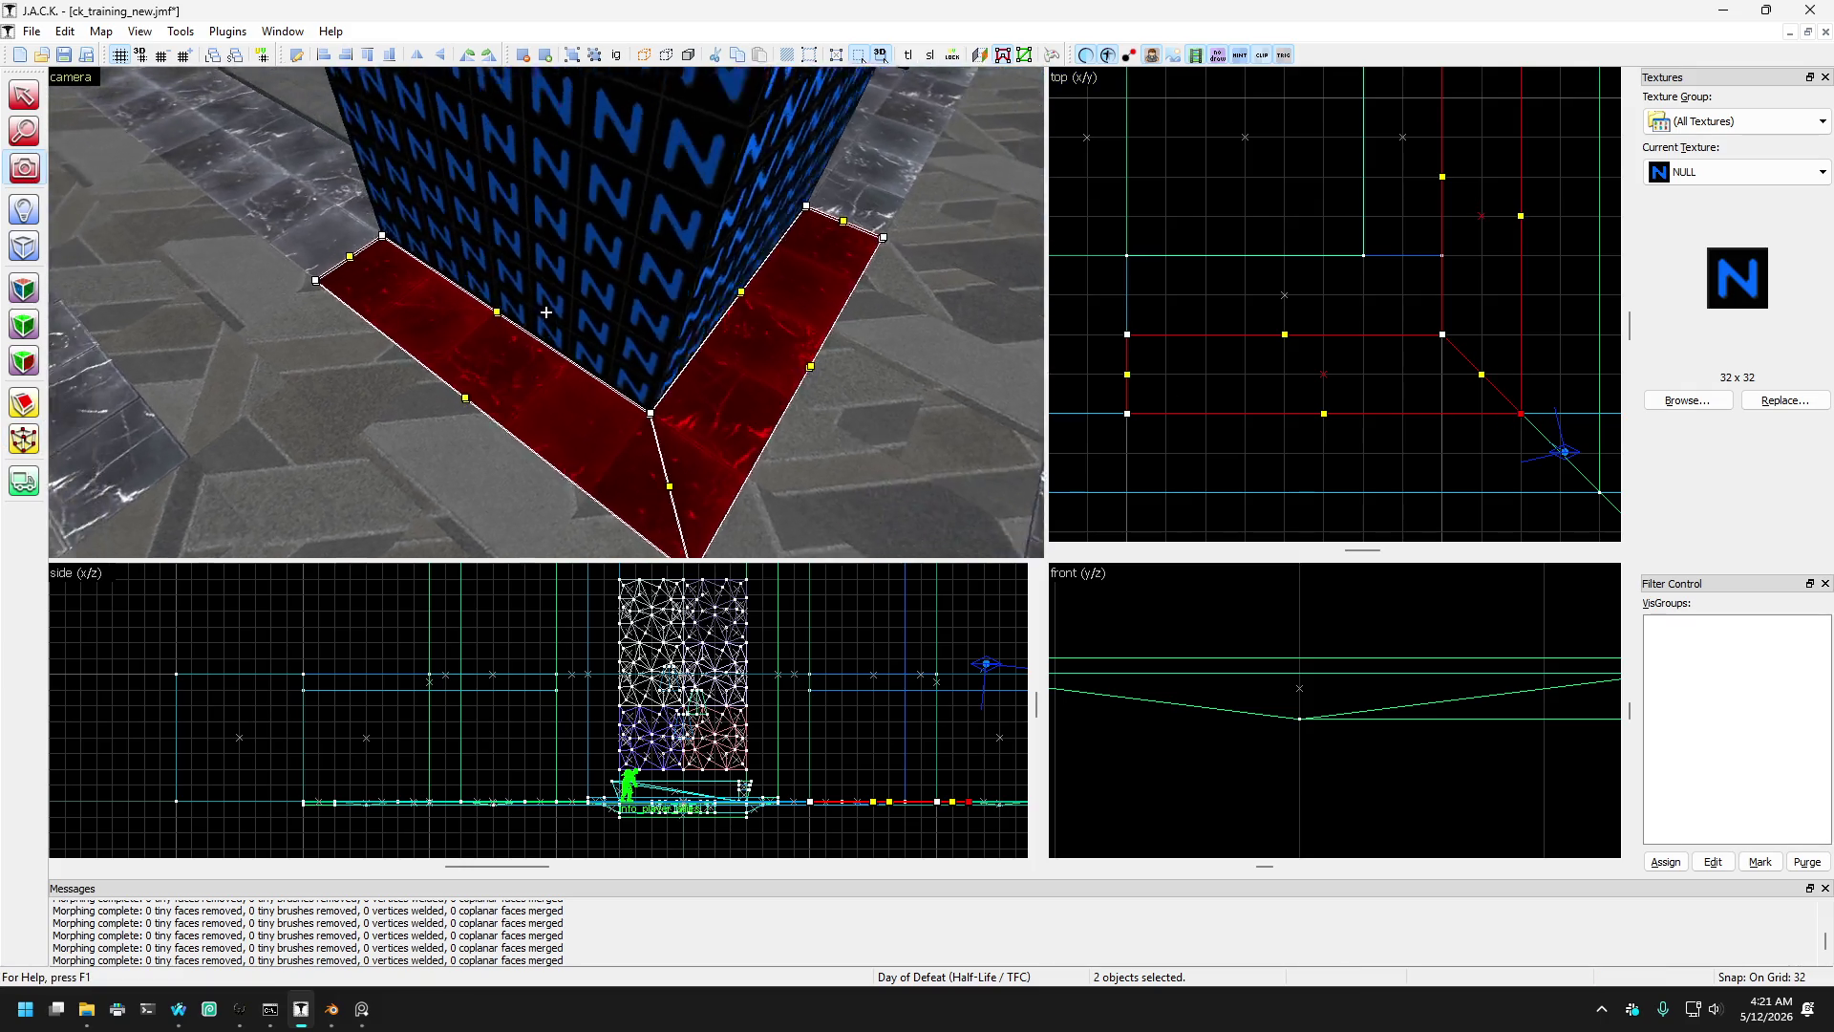
key(w)
key(z)
click(35, 92)
click(420, 382)
click(443, 331)
scroll(1445, 331, down, 3)
key(ctrl+e)
scroll(1385, 329, up, 4)
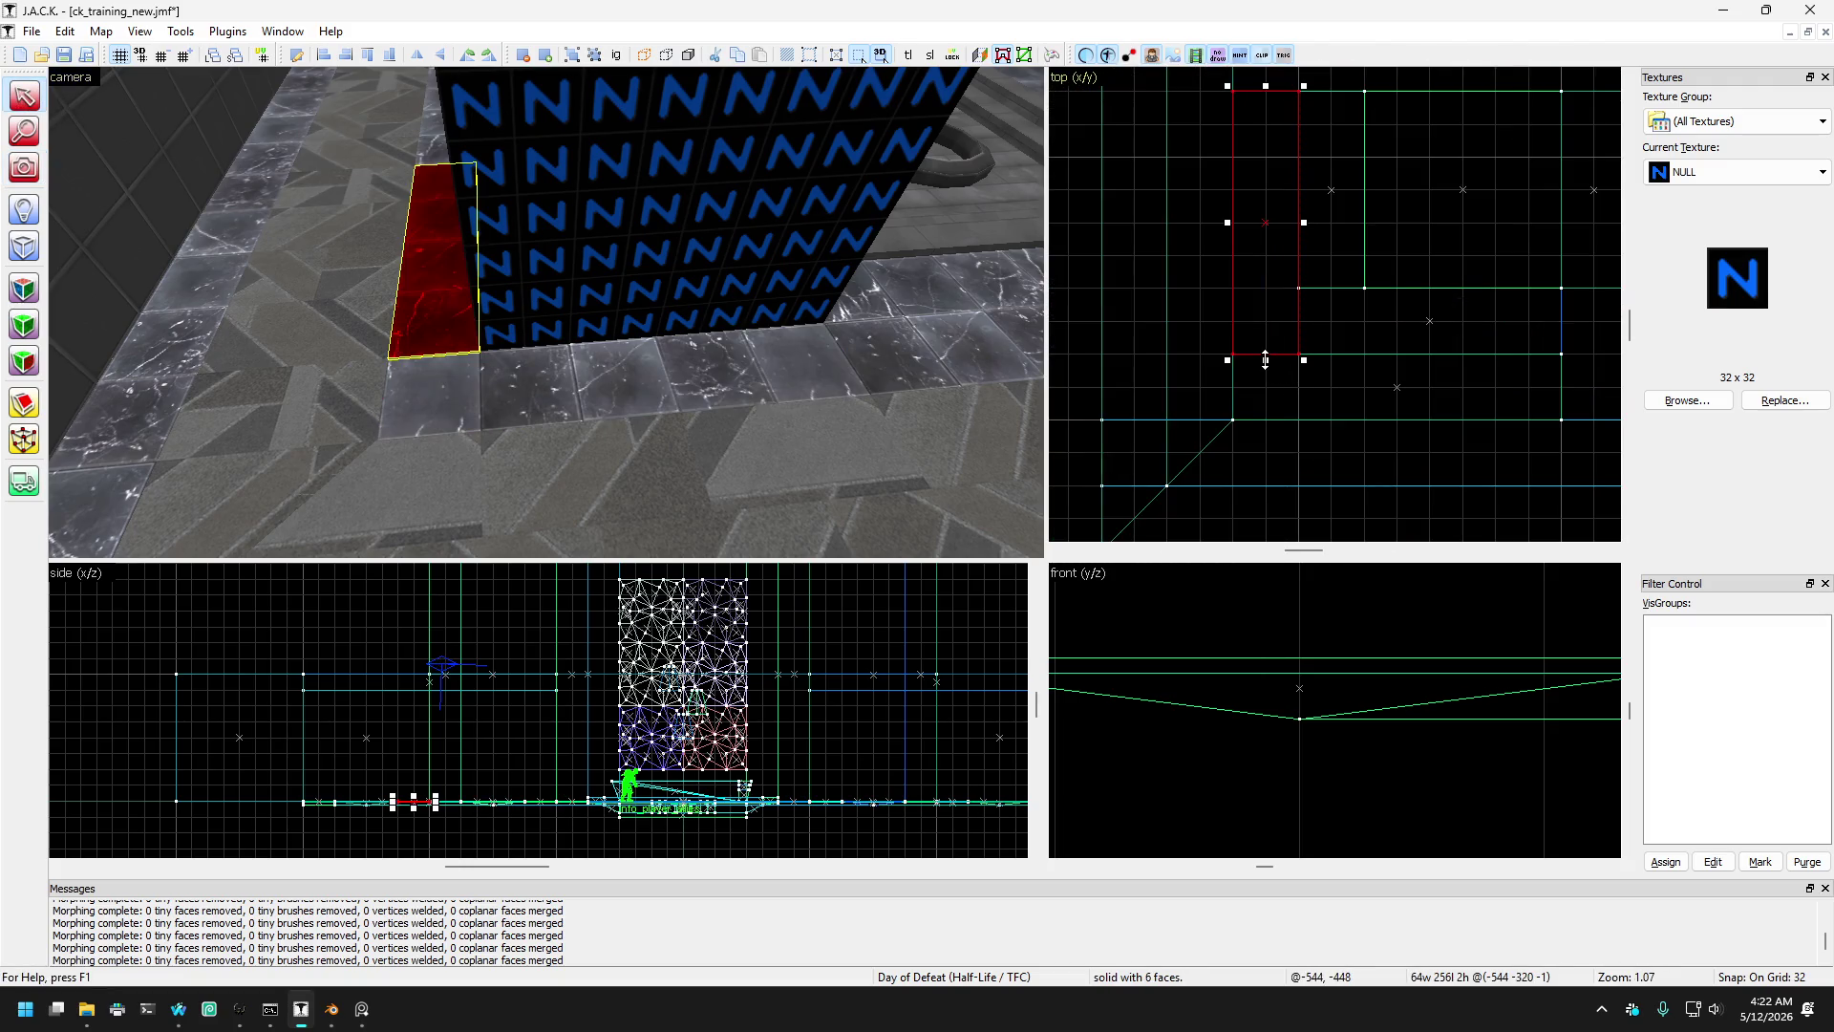
- Move a corner vertex so that pillar's front and side strips meet
click(584, 370)
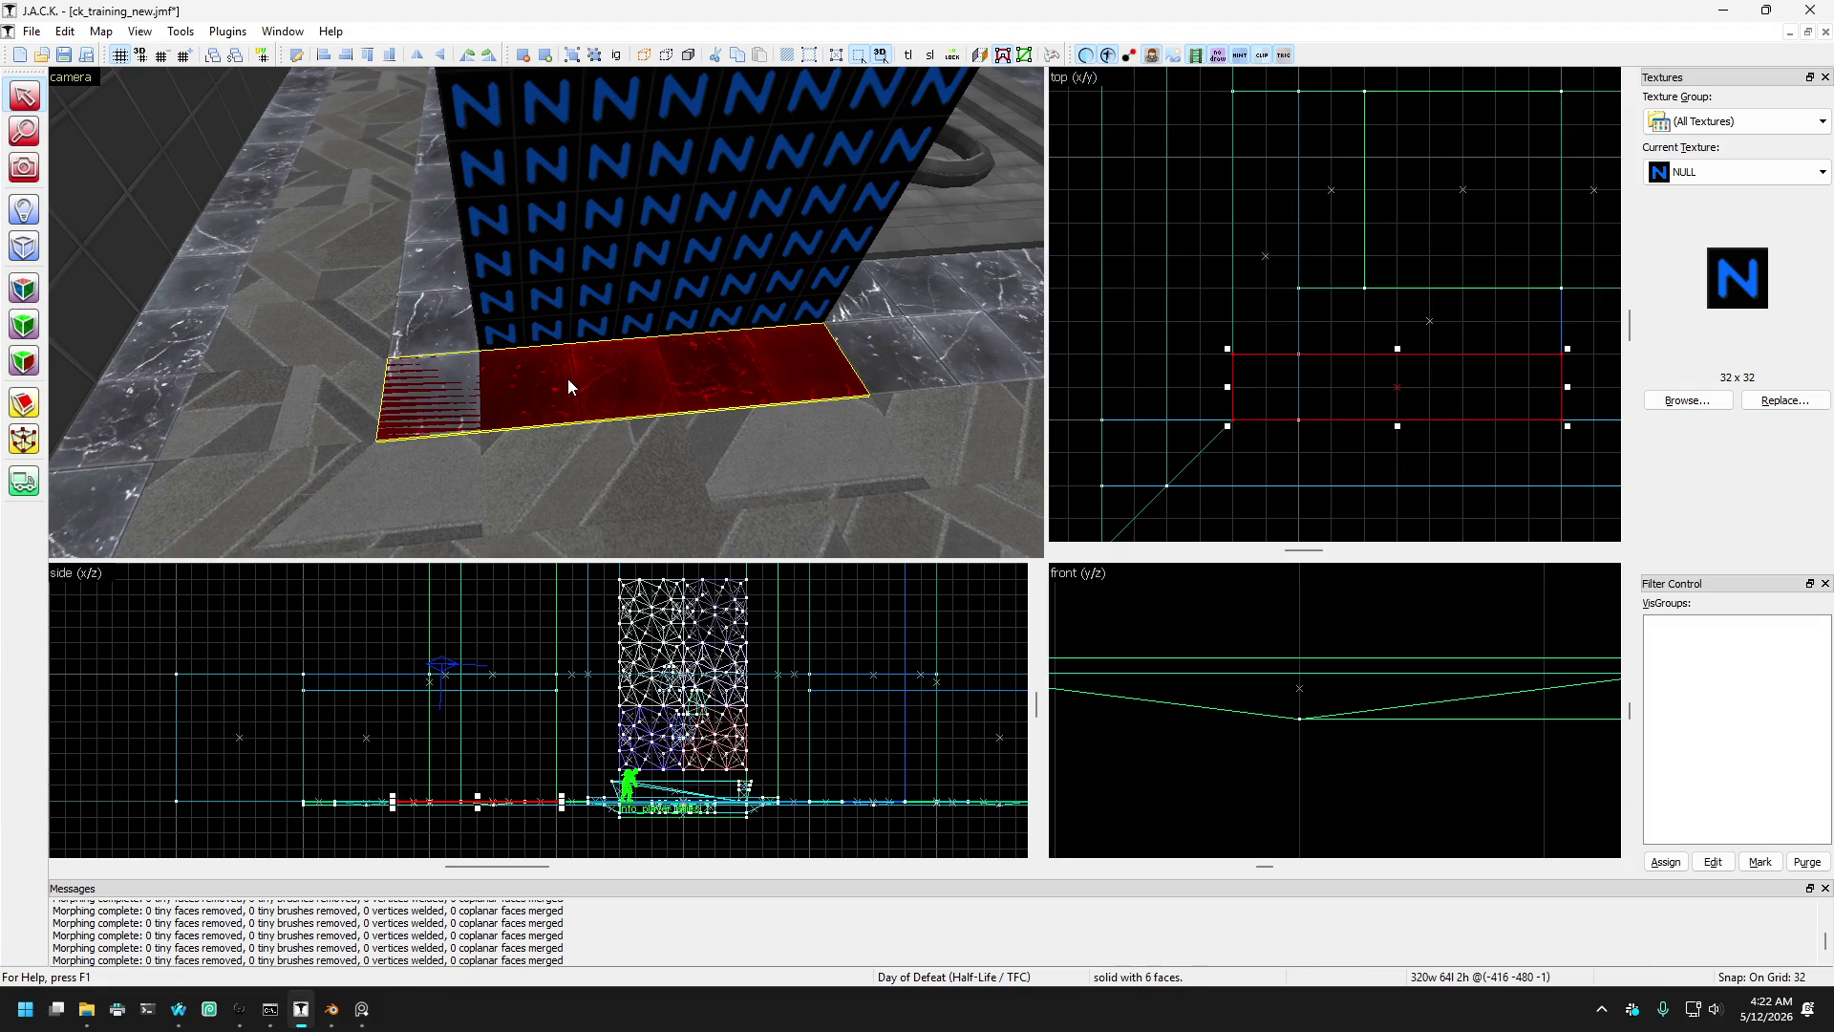
ctrl+click(418, 336)
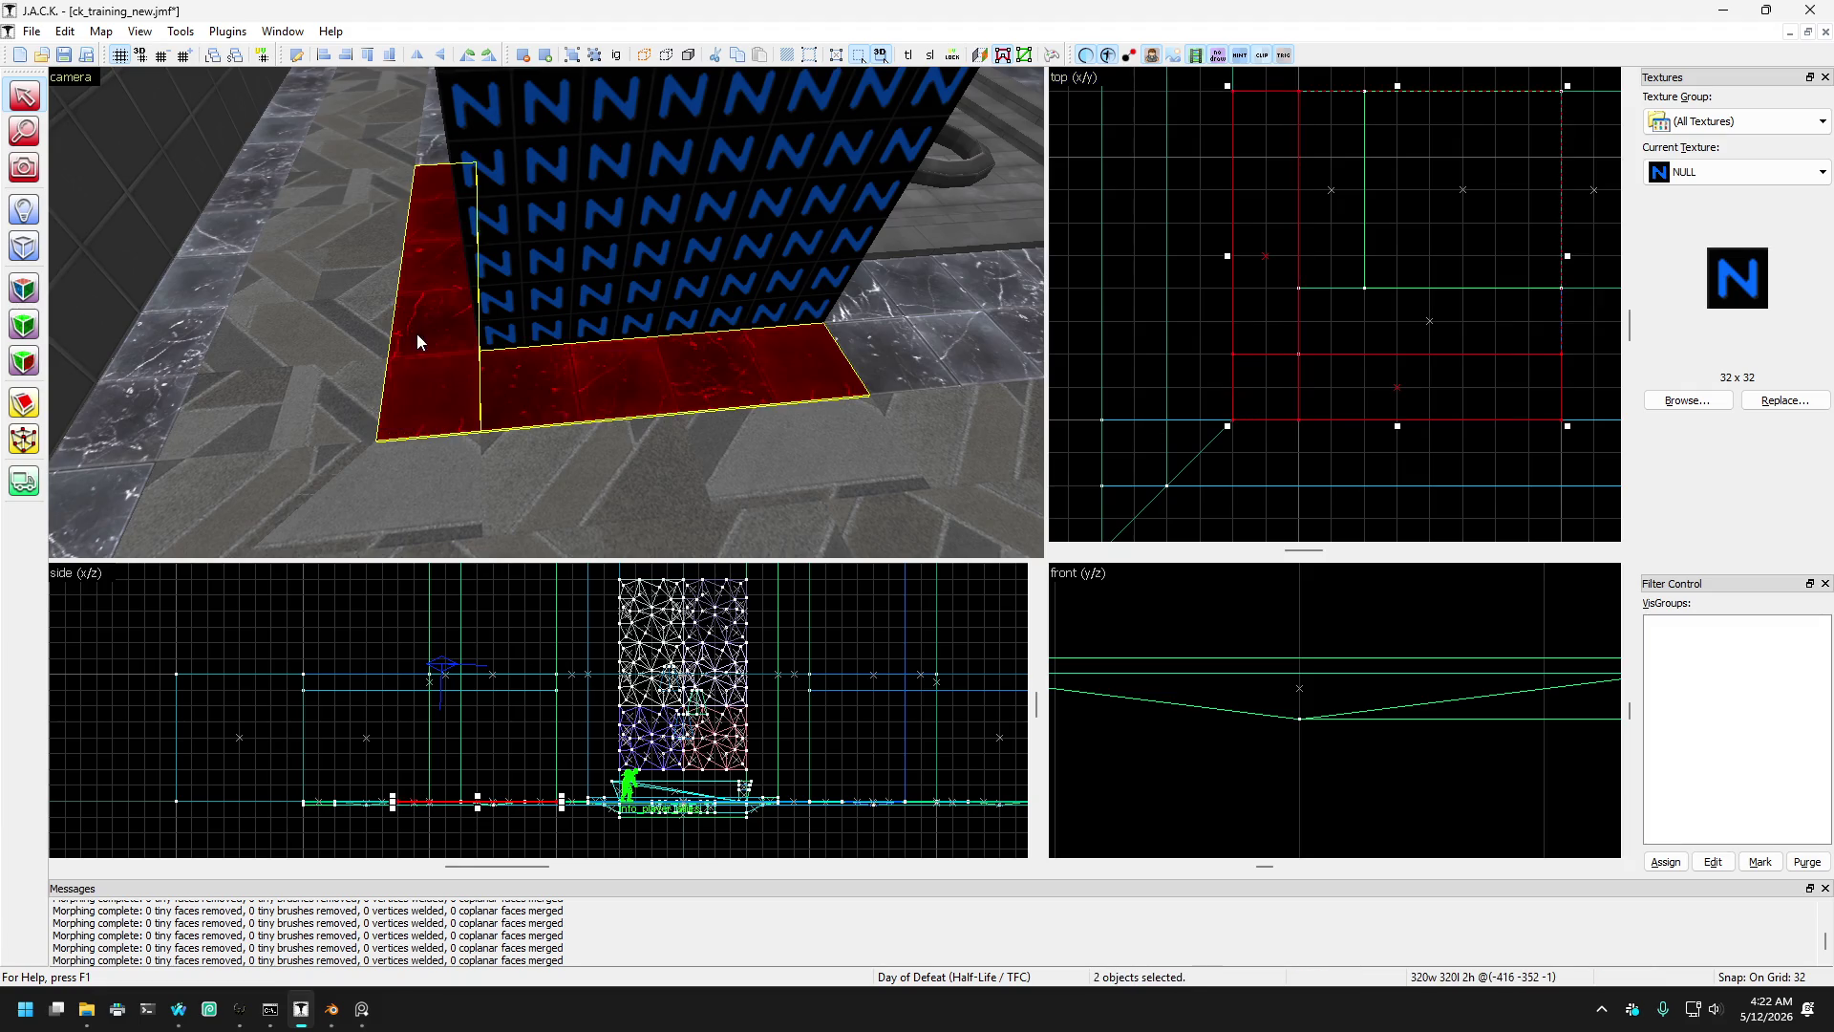
click(23, 439)
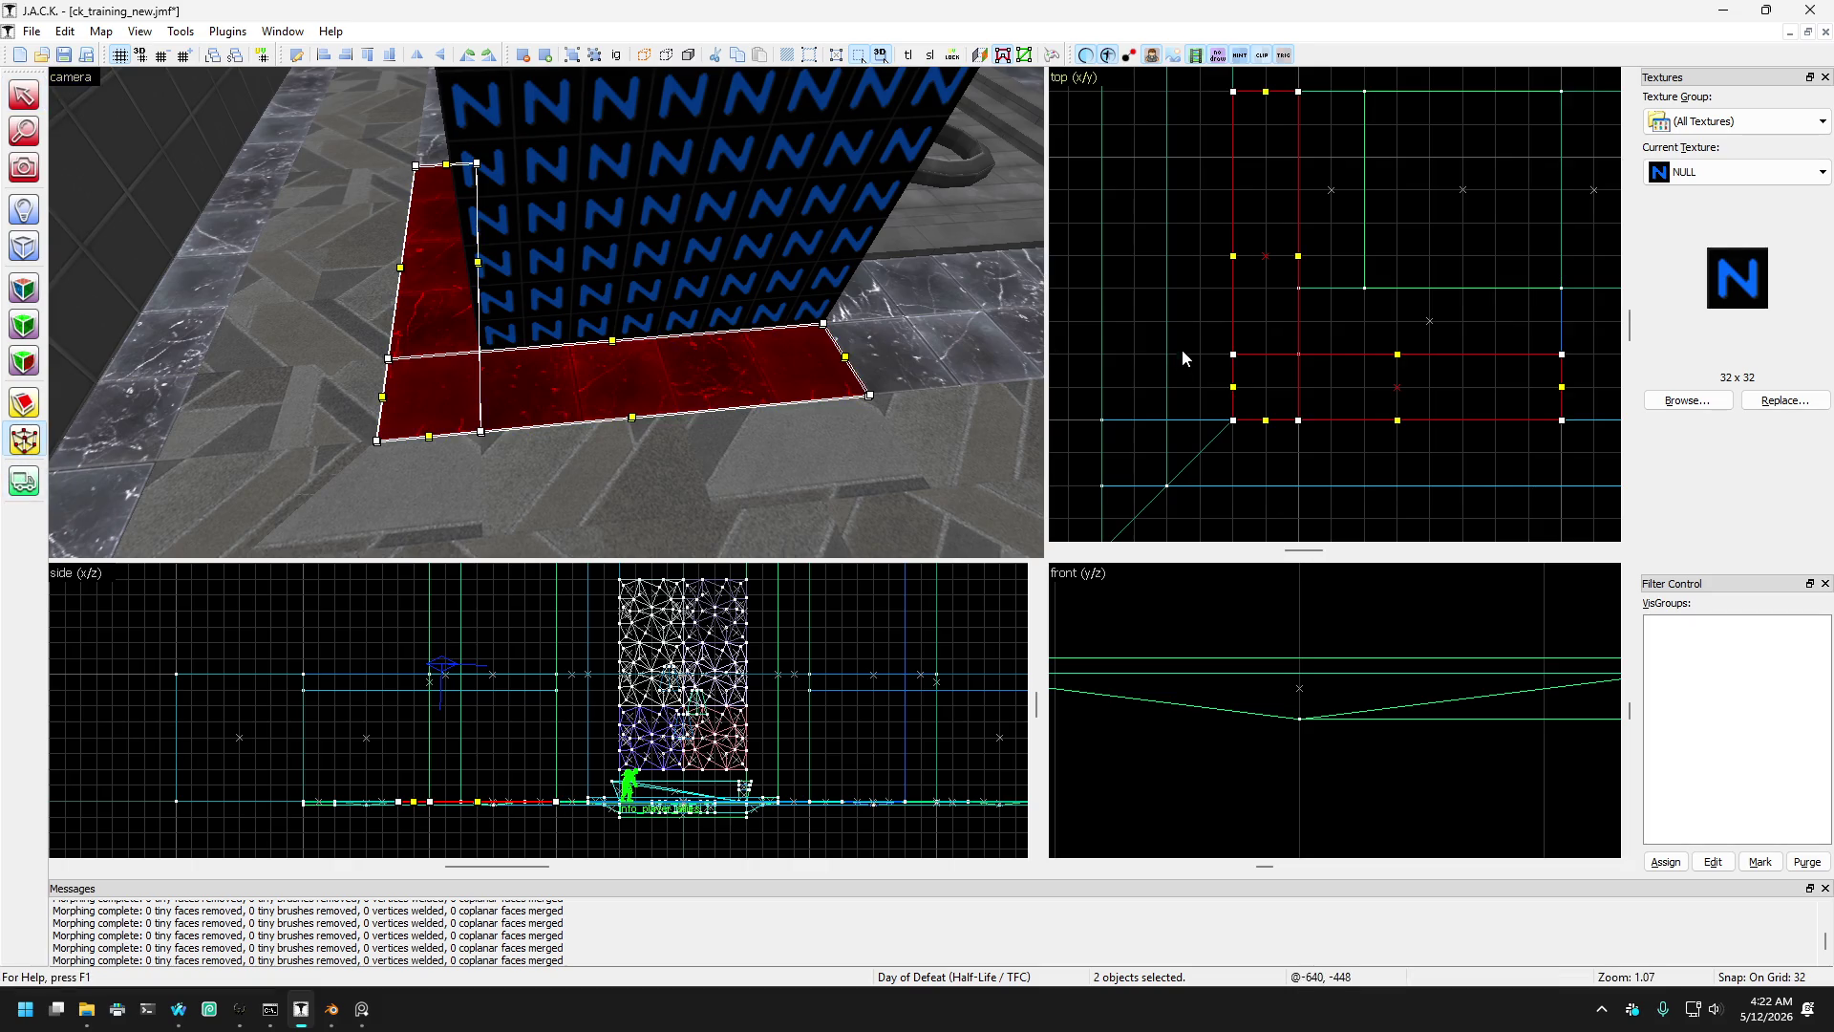
drag(1244, 364, 1294, 360)
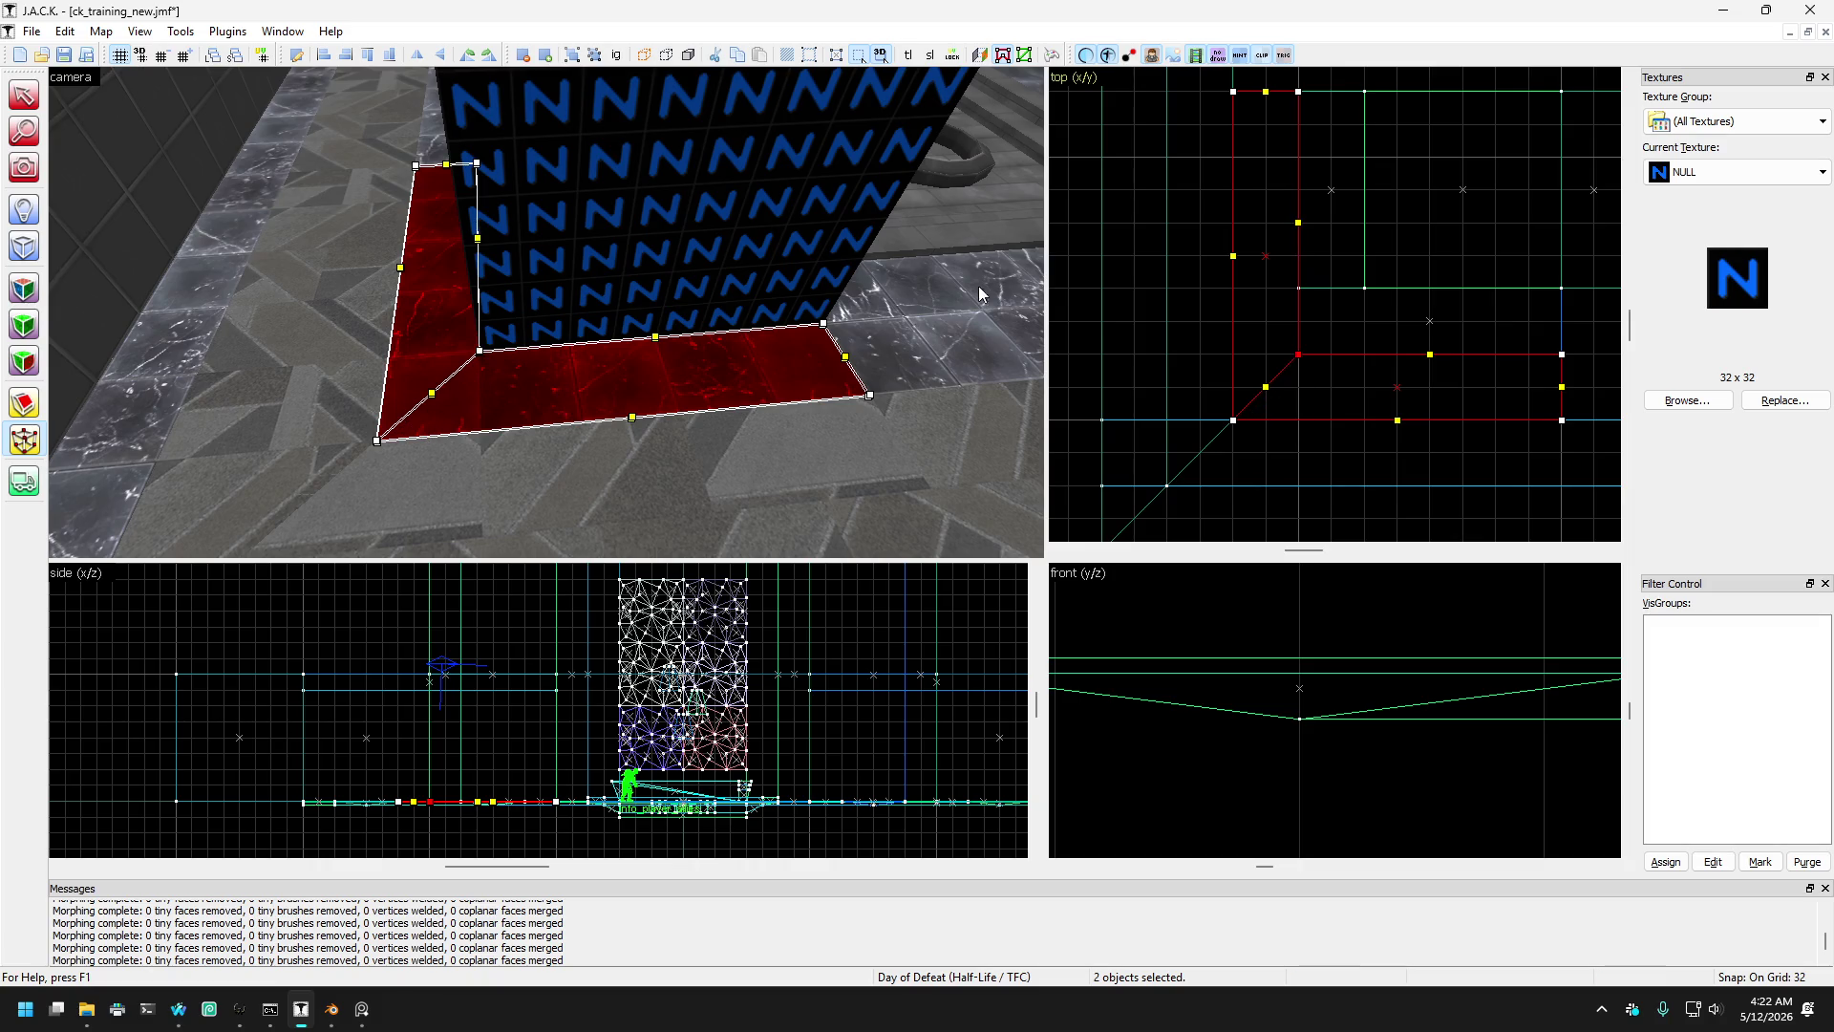
click(23, 95)
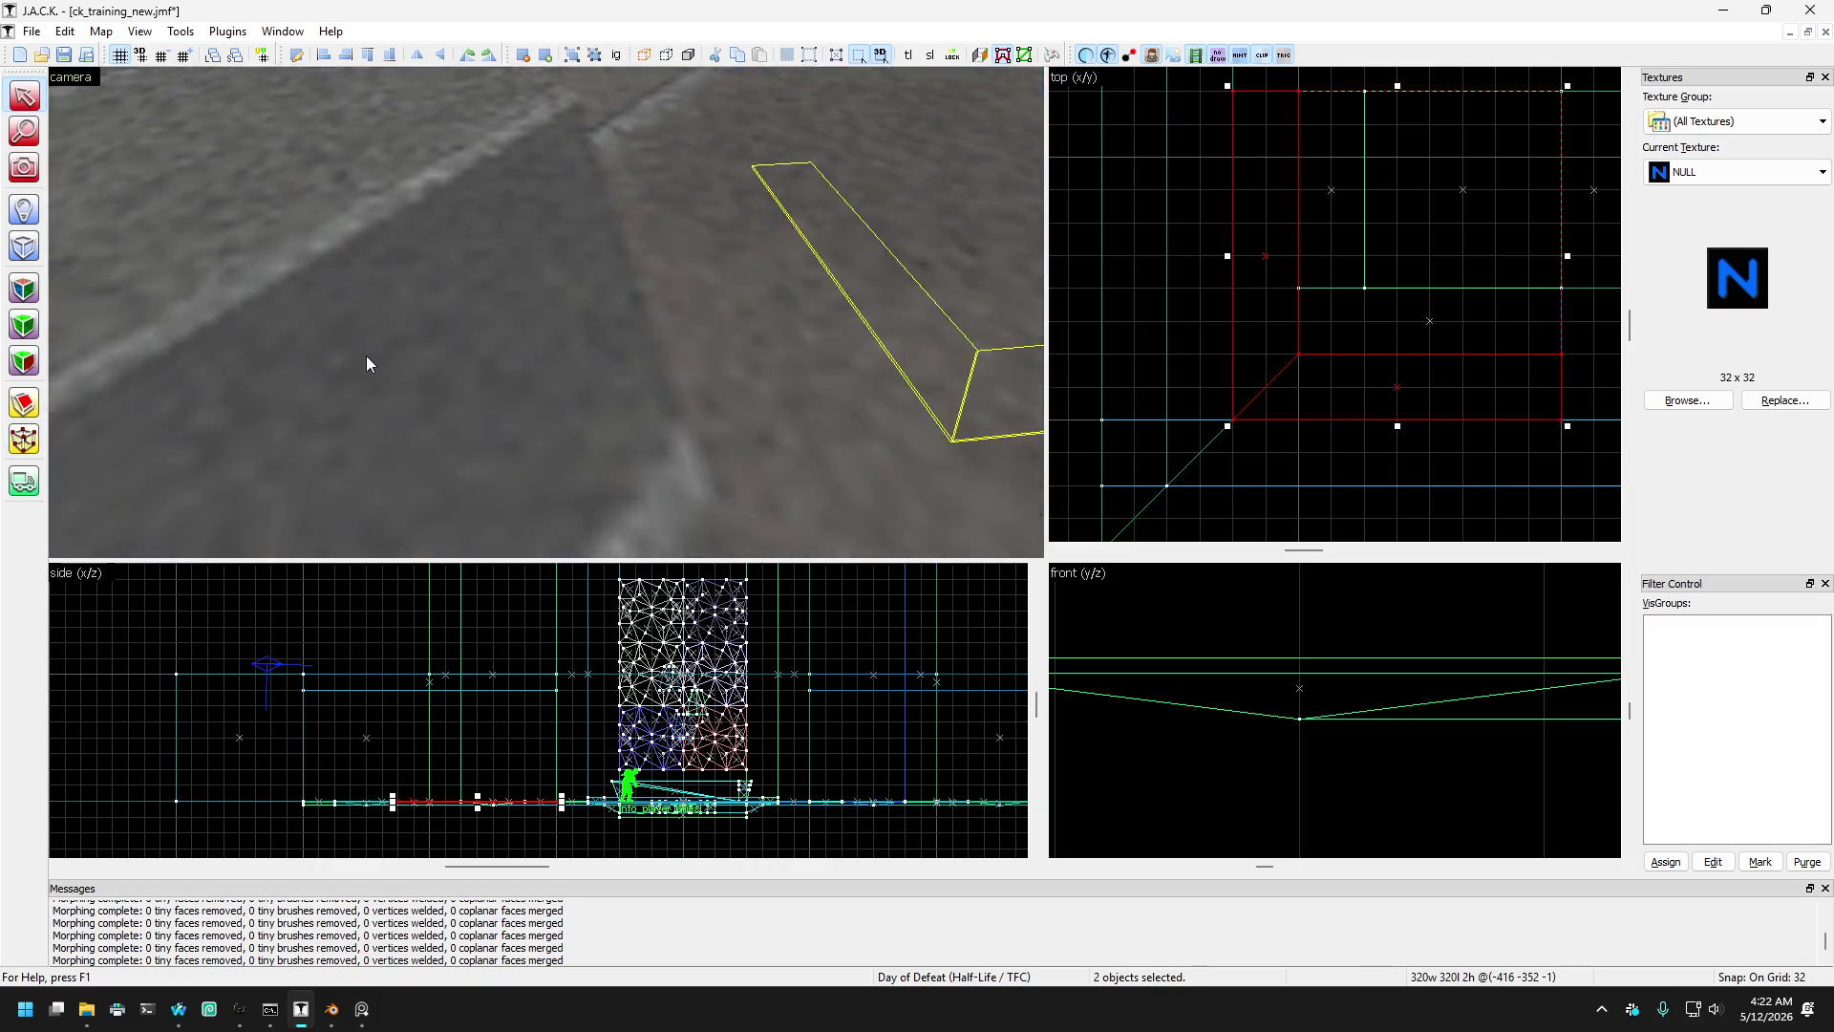
- Select the large red floor brush beside the pillar
click(366, 363)
click(197, 363)
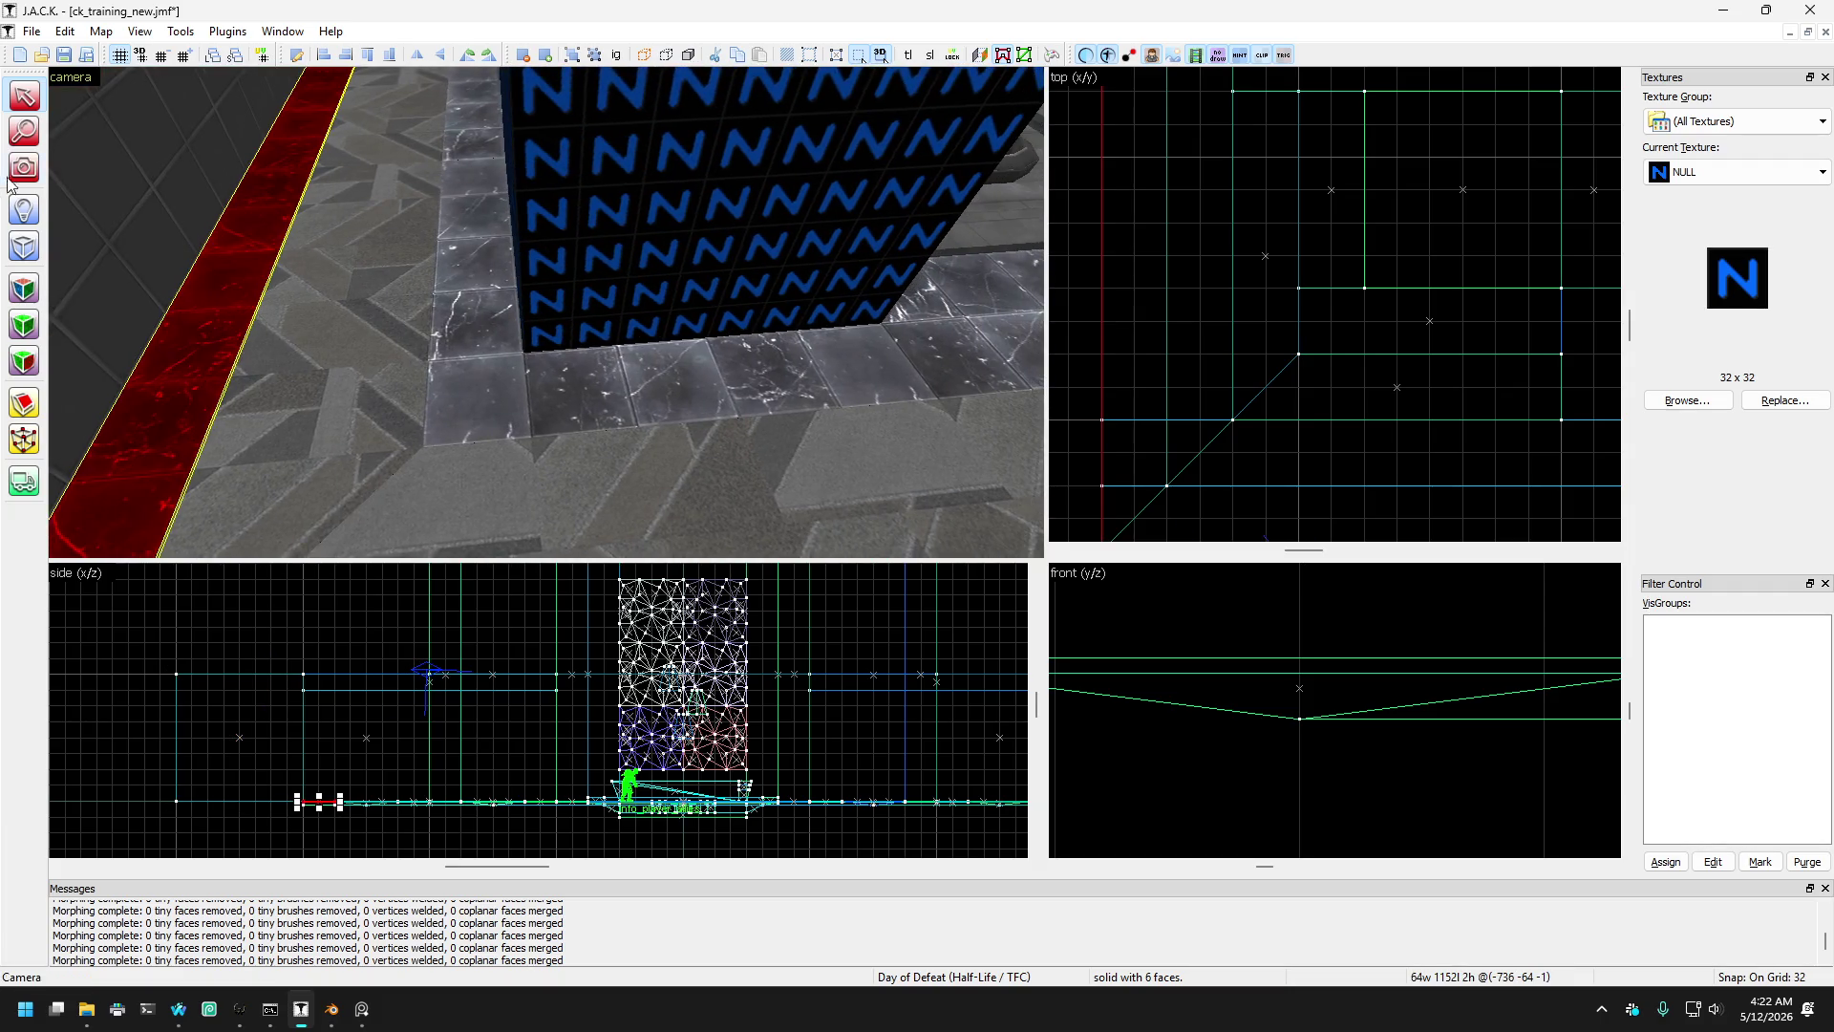
key(shift+c)
key(z)
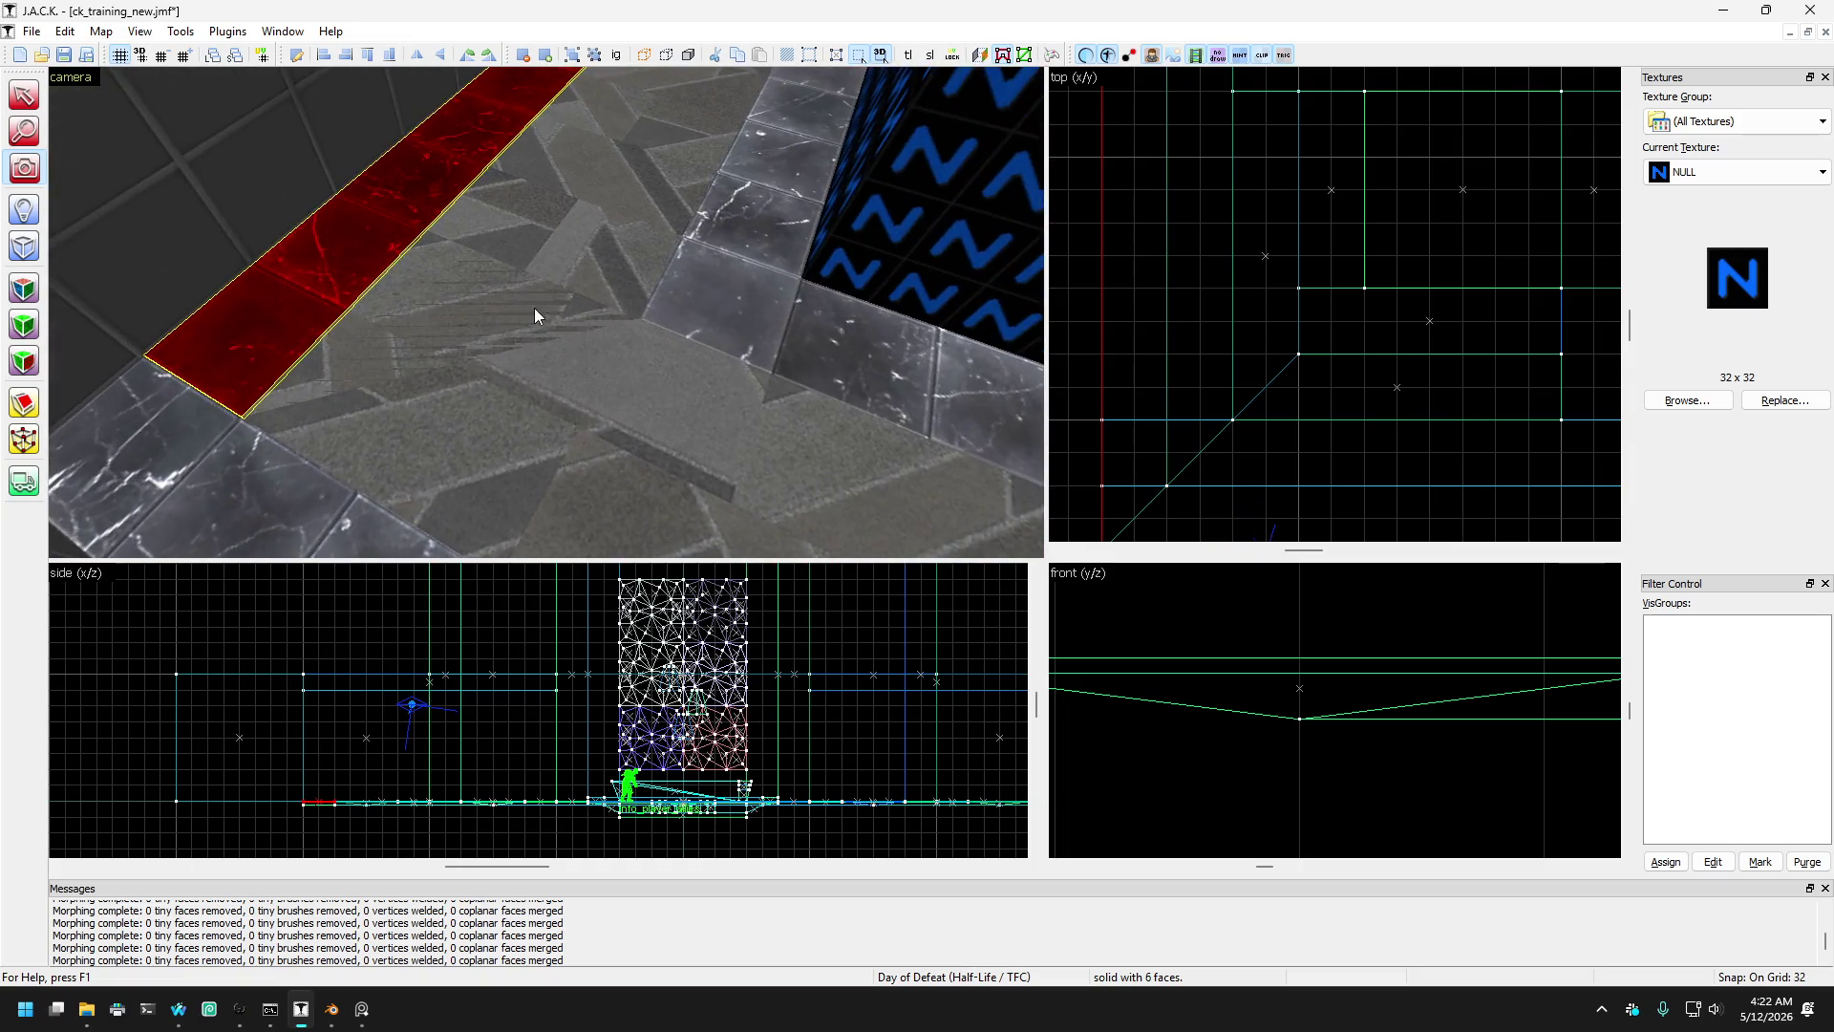
key(z)
key(shift+s)
click(460, 340)
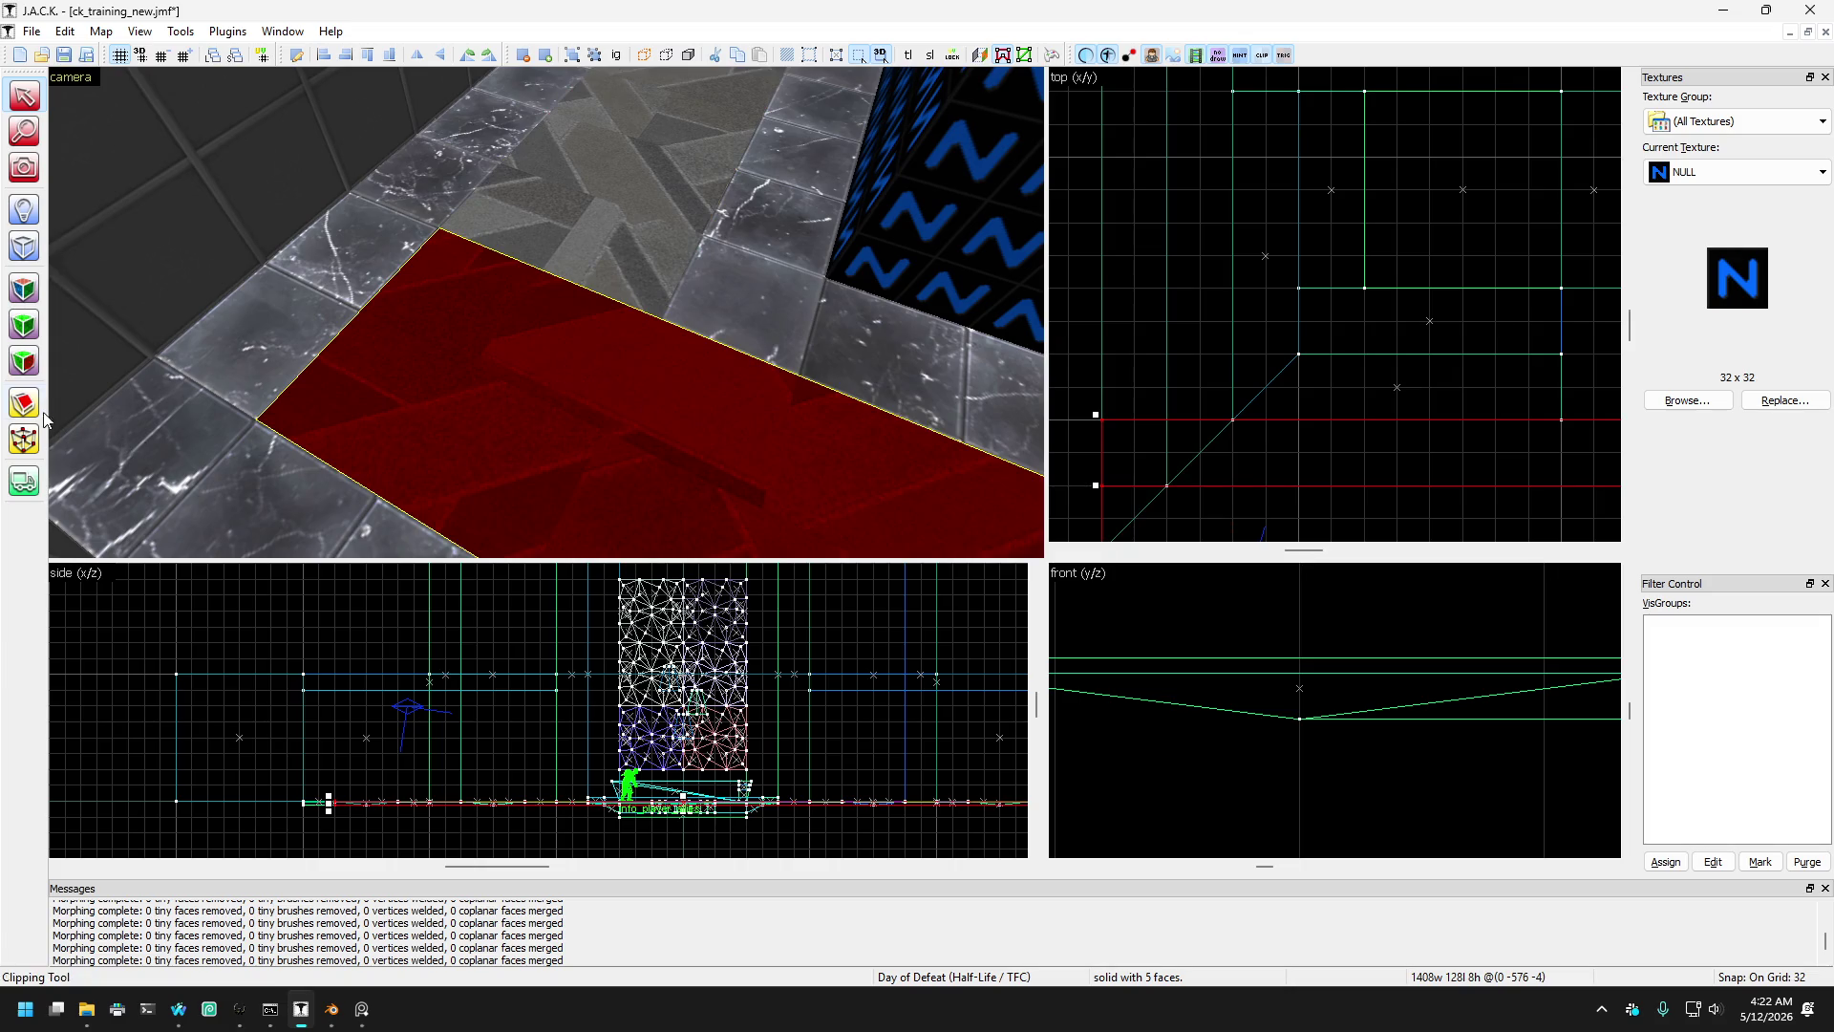
- Clip the floor brush along the diagonal wall line
click(38, 417)
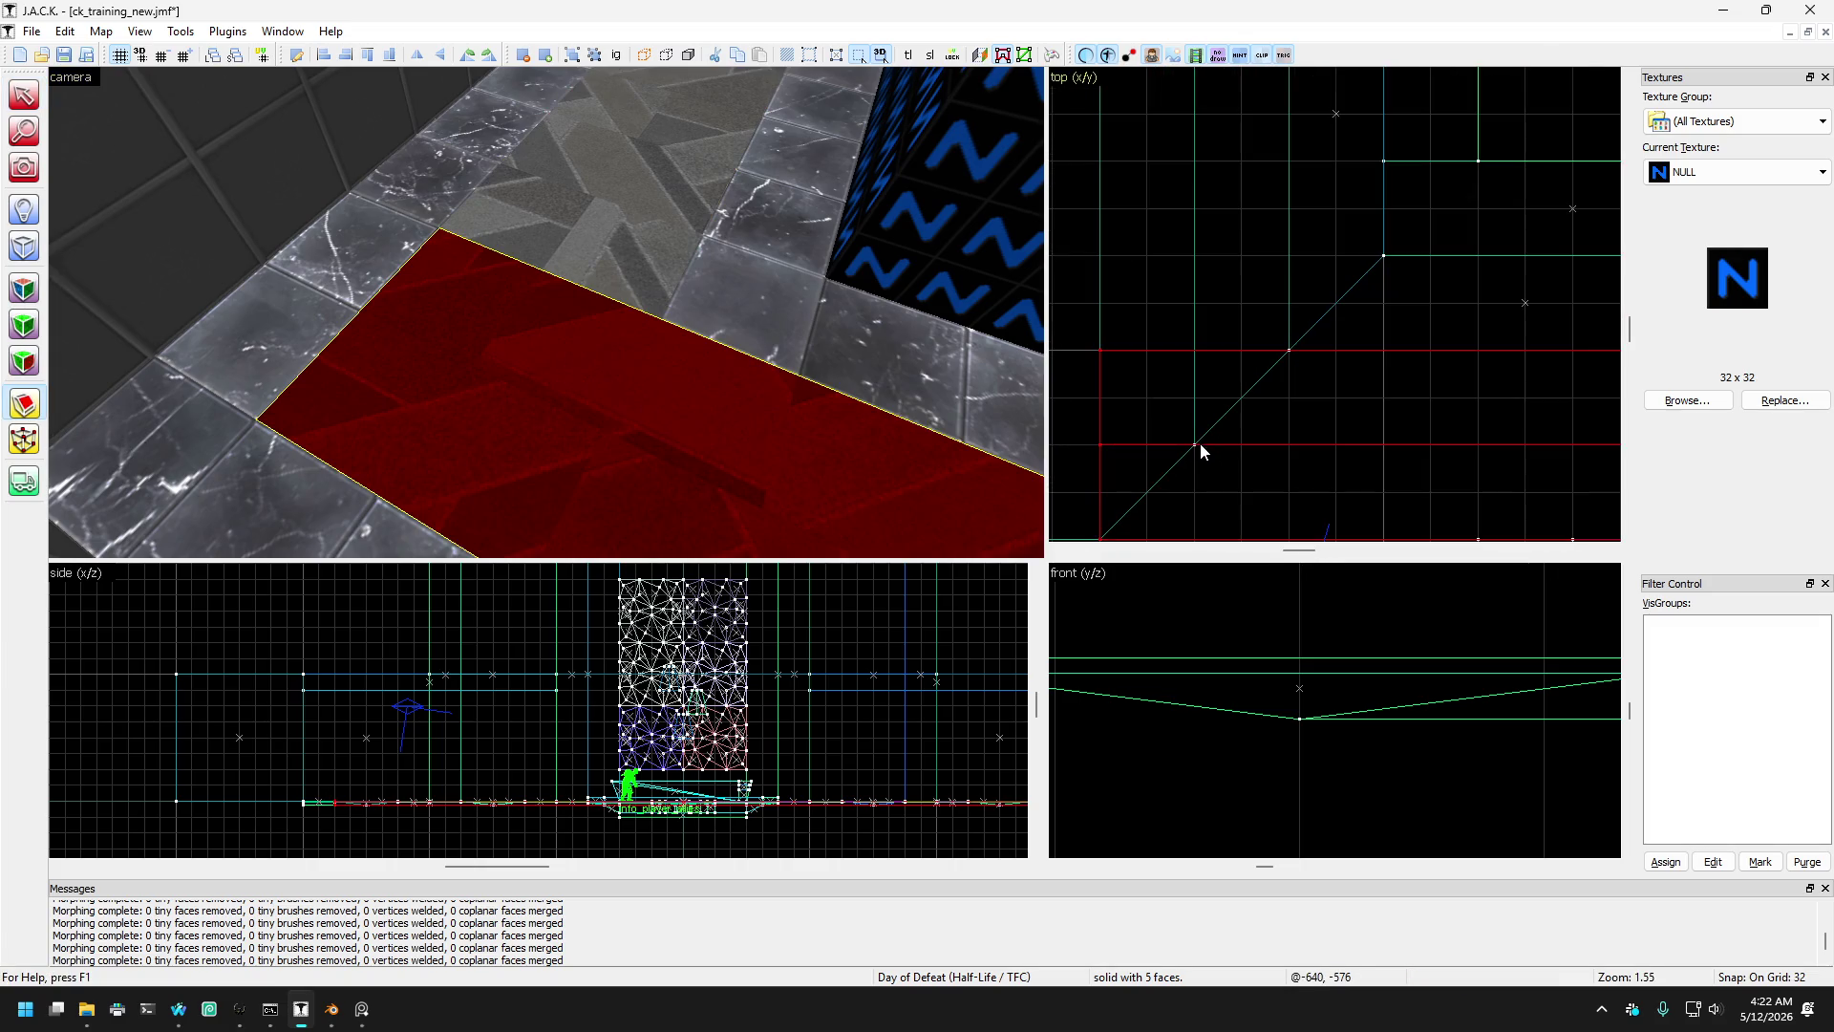
drag(1199, 443, 1211, 381)
scroll(1165, 364, down, 5)
scroll(1469, 381, up, 10)
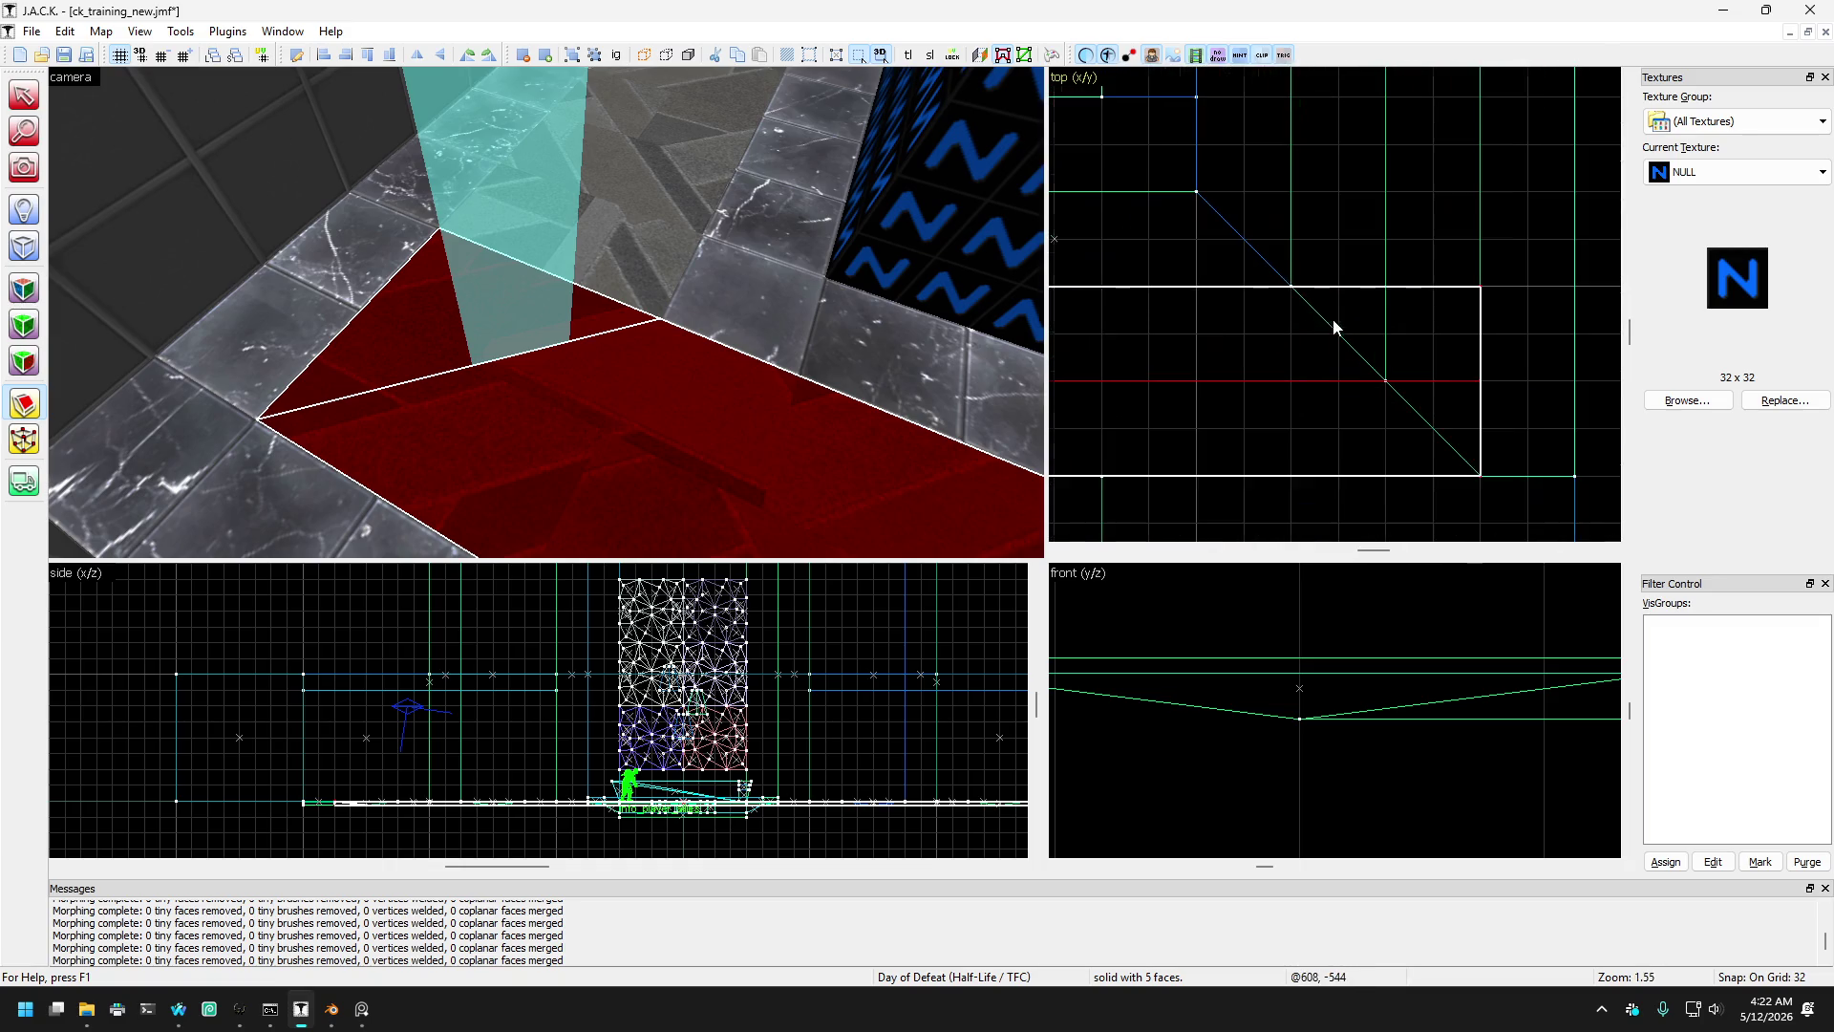
click(1299, 296)
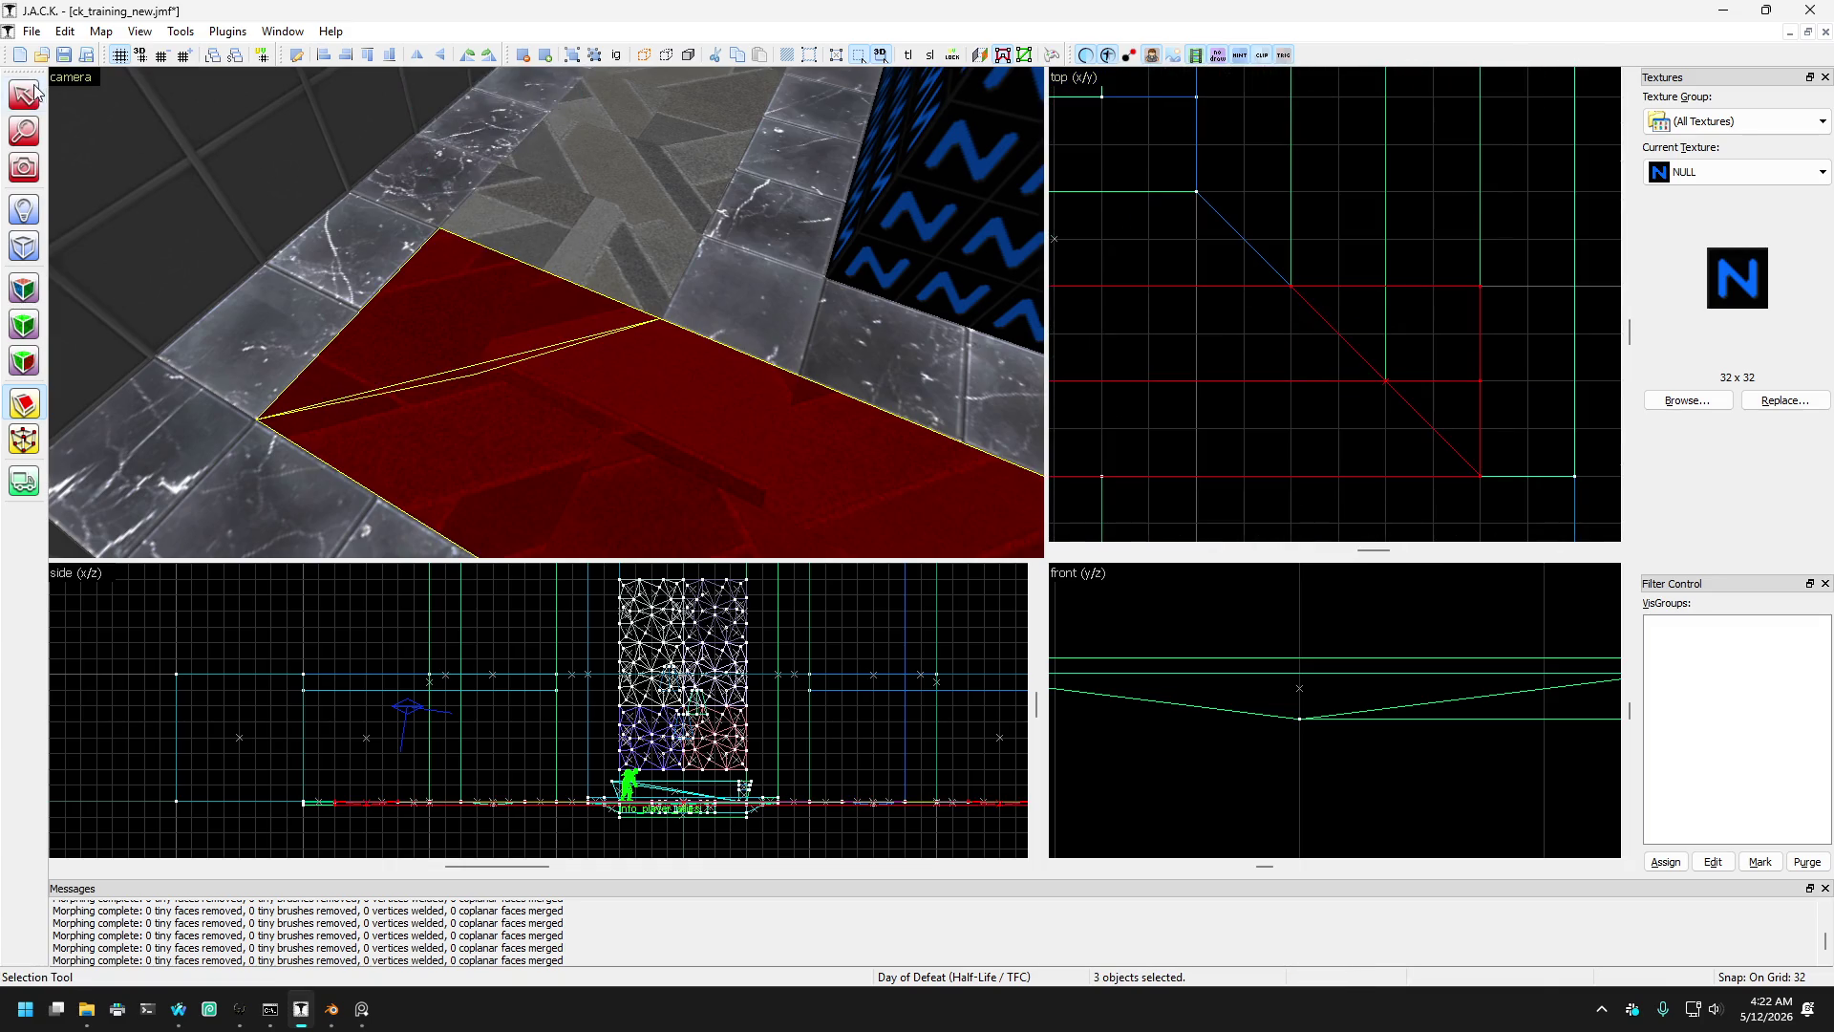
- Deselect the cut pieces and select the upper marble floor strip
ctrl+click(661, 401)
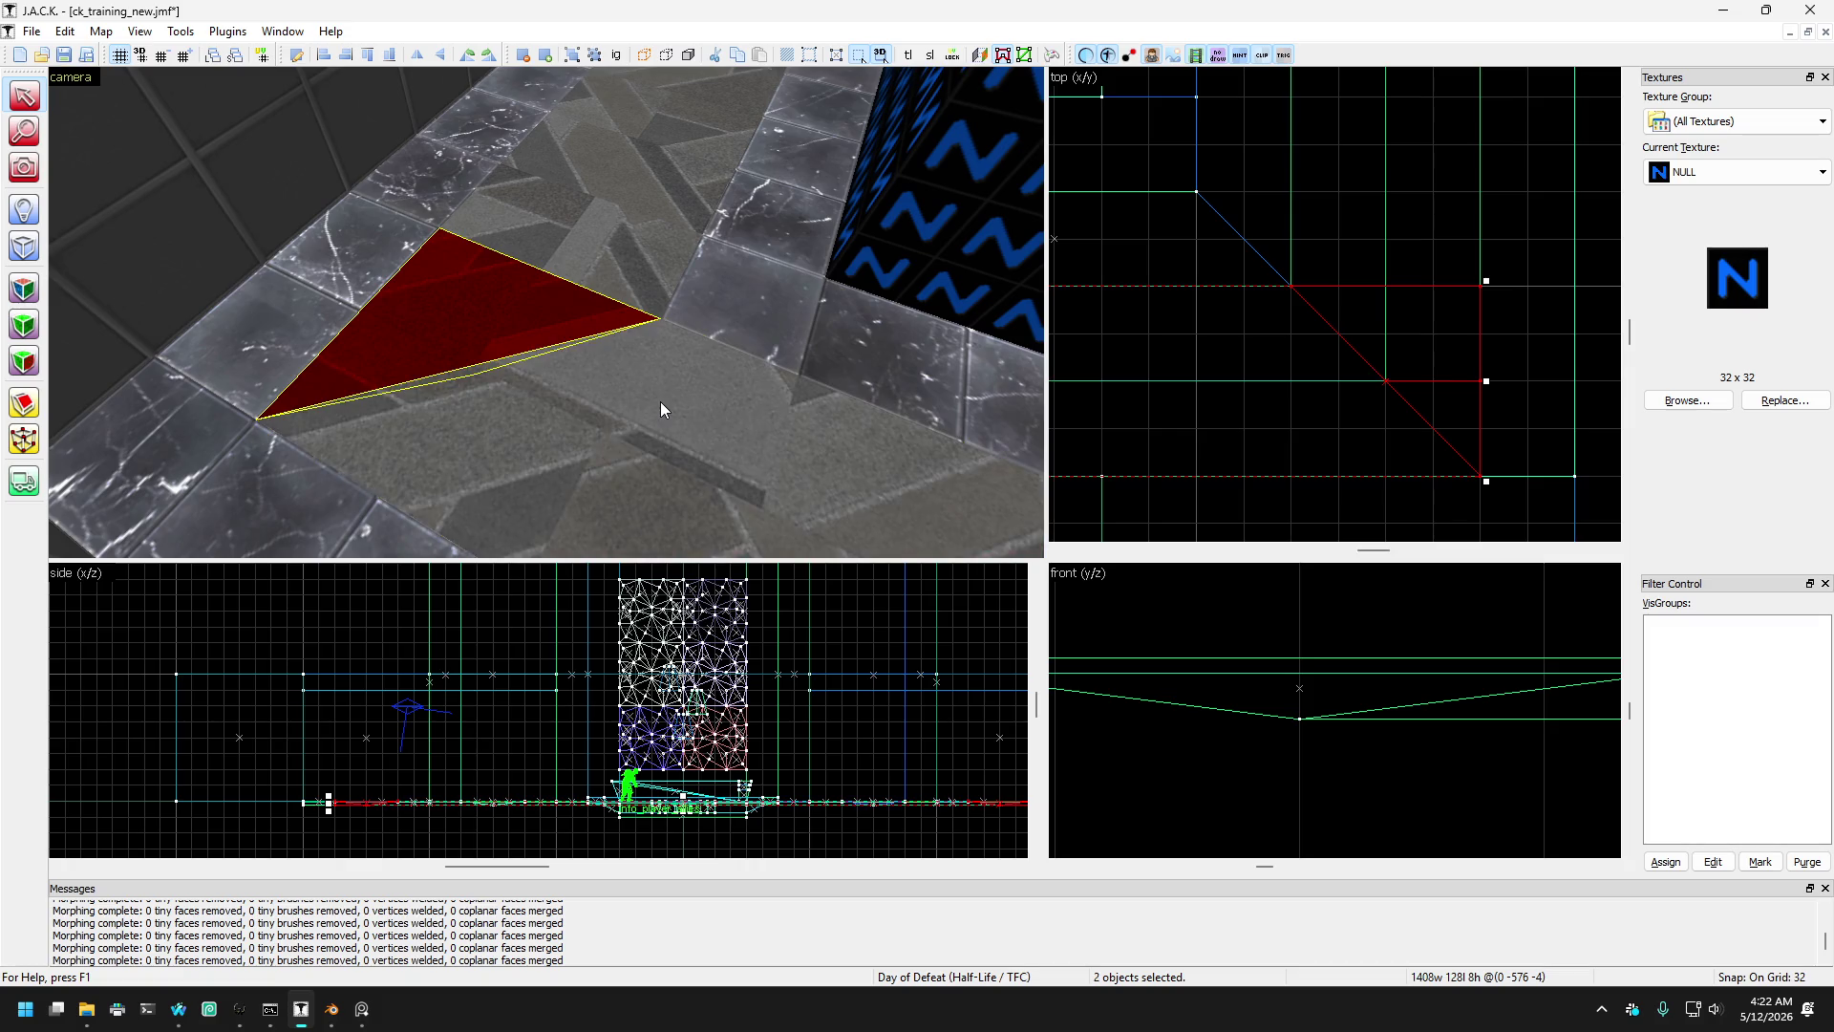
ctrl+click(485, 344)
click(421, 330)
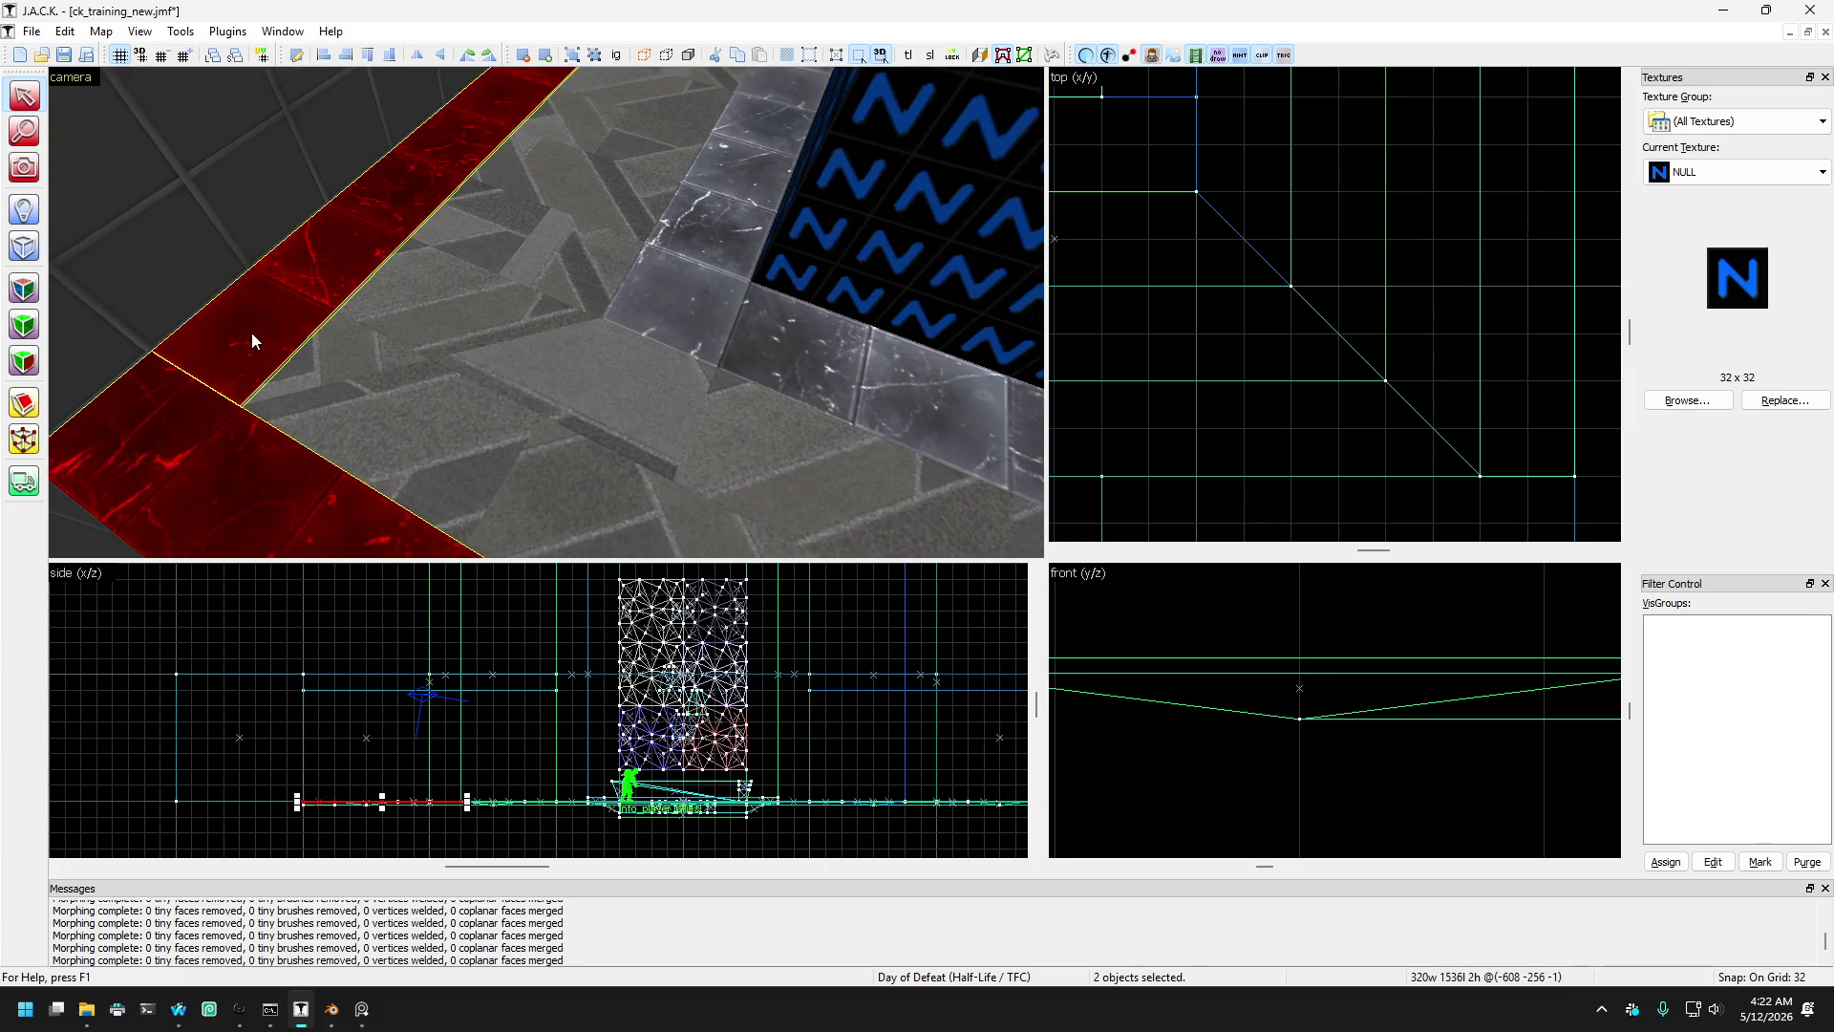
key(Up)
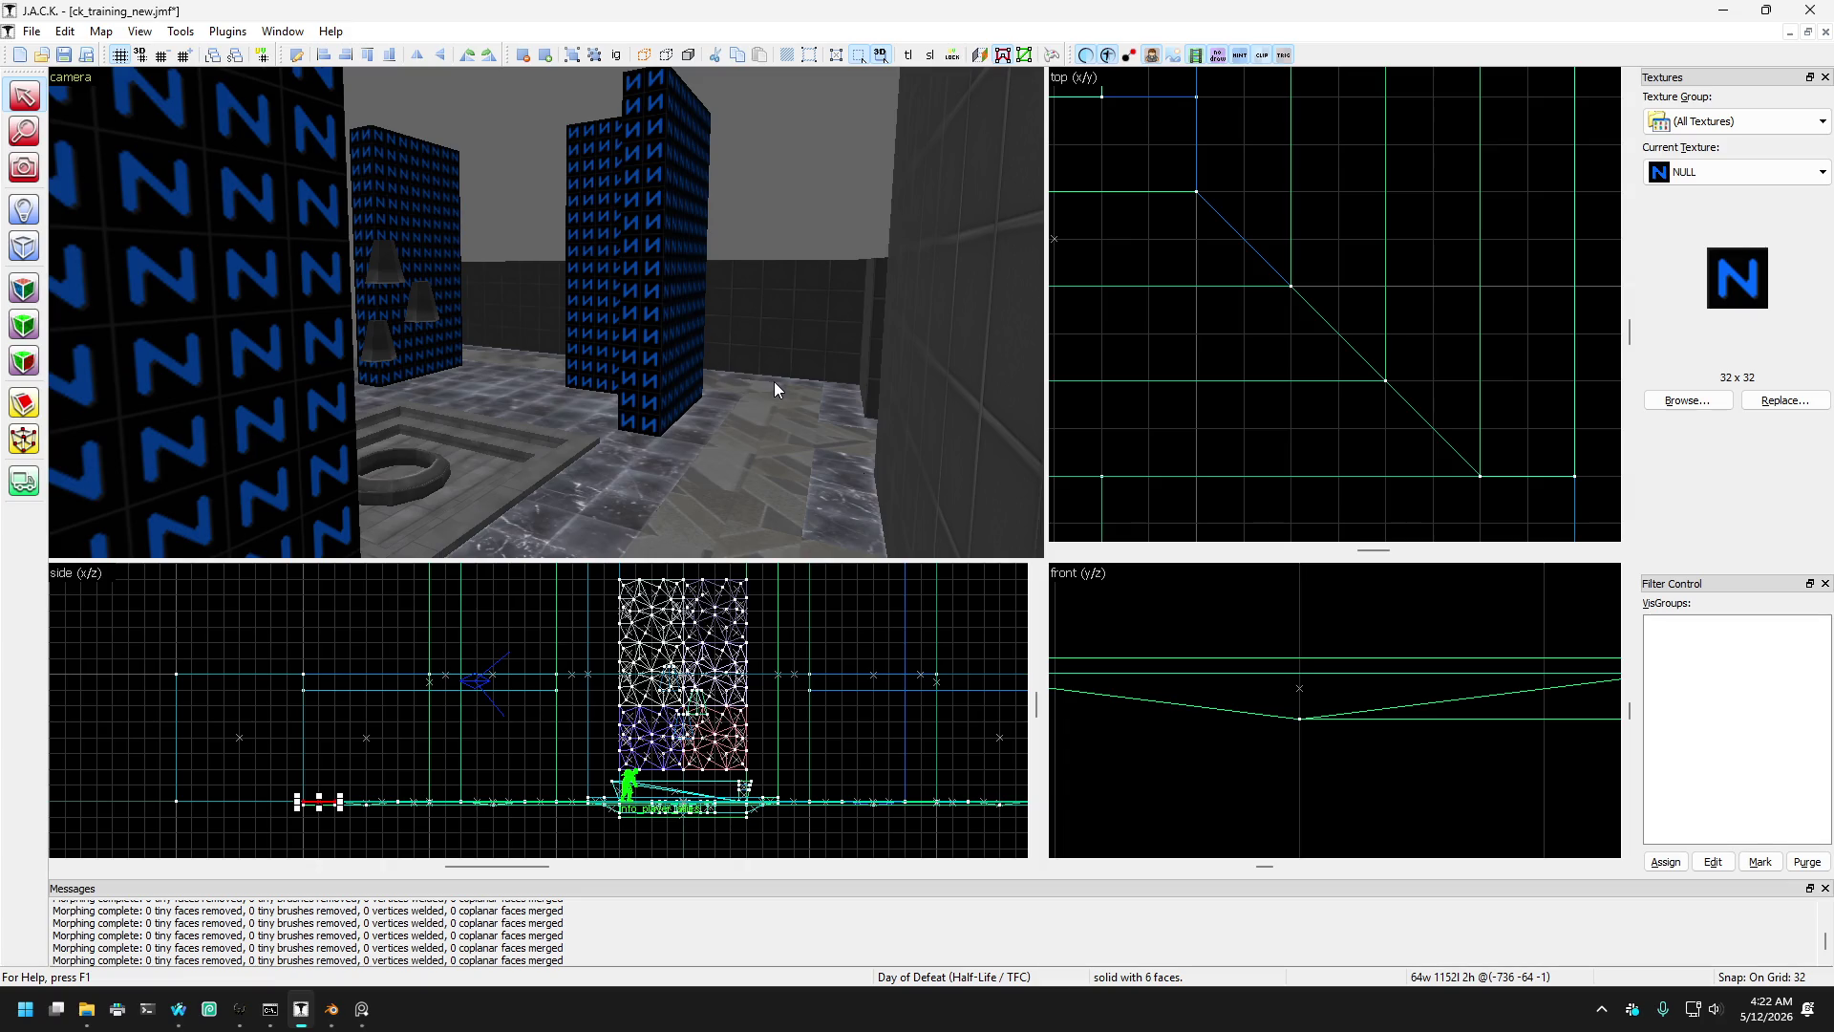
- Select the long floor strip and another floor brush next to the pillar base
ctrl+click(775, 380)
scroll(1448, 329, down, 5)
scroll(1291, 315, up, 5)
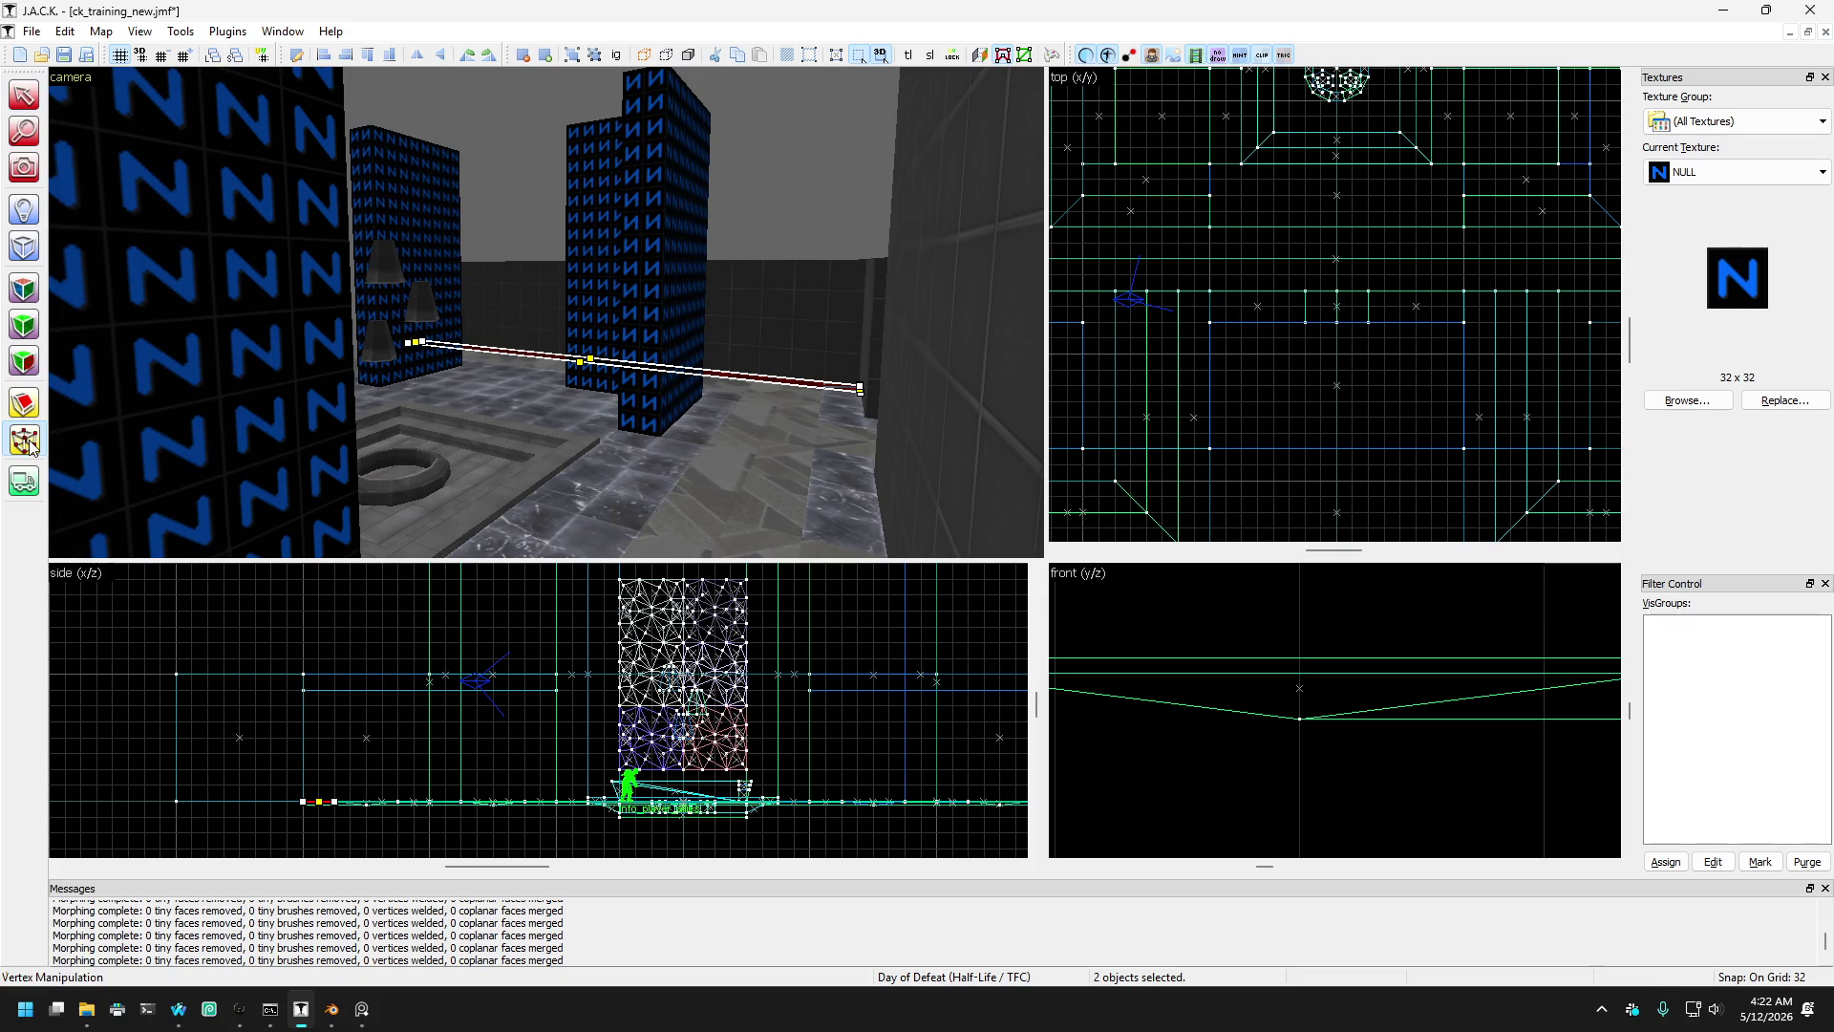
scroll(1280, 263, down, 2)
scroll(1381, 317, up, 5)
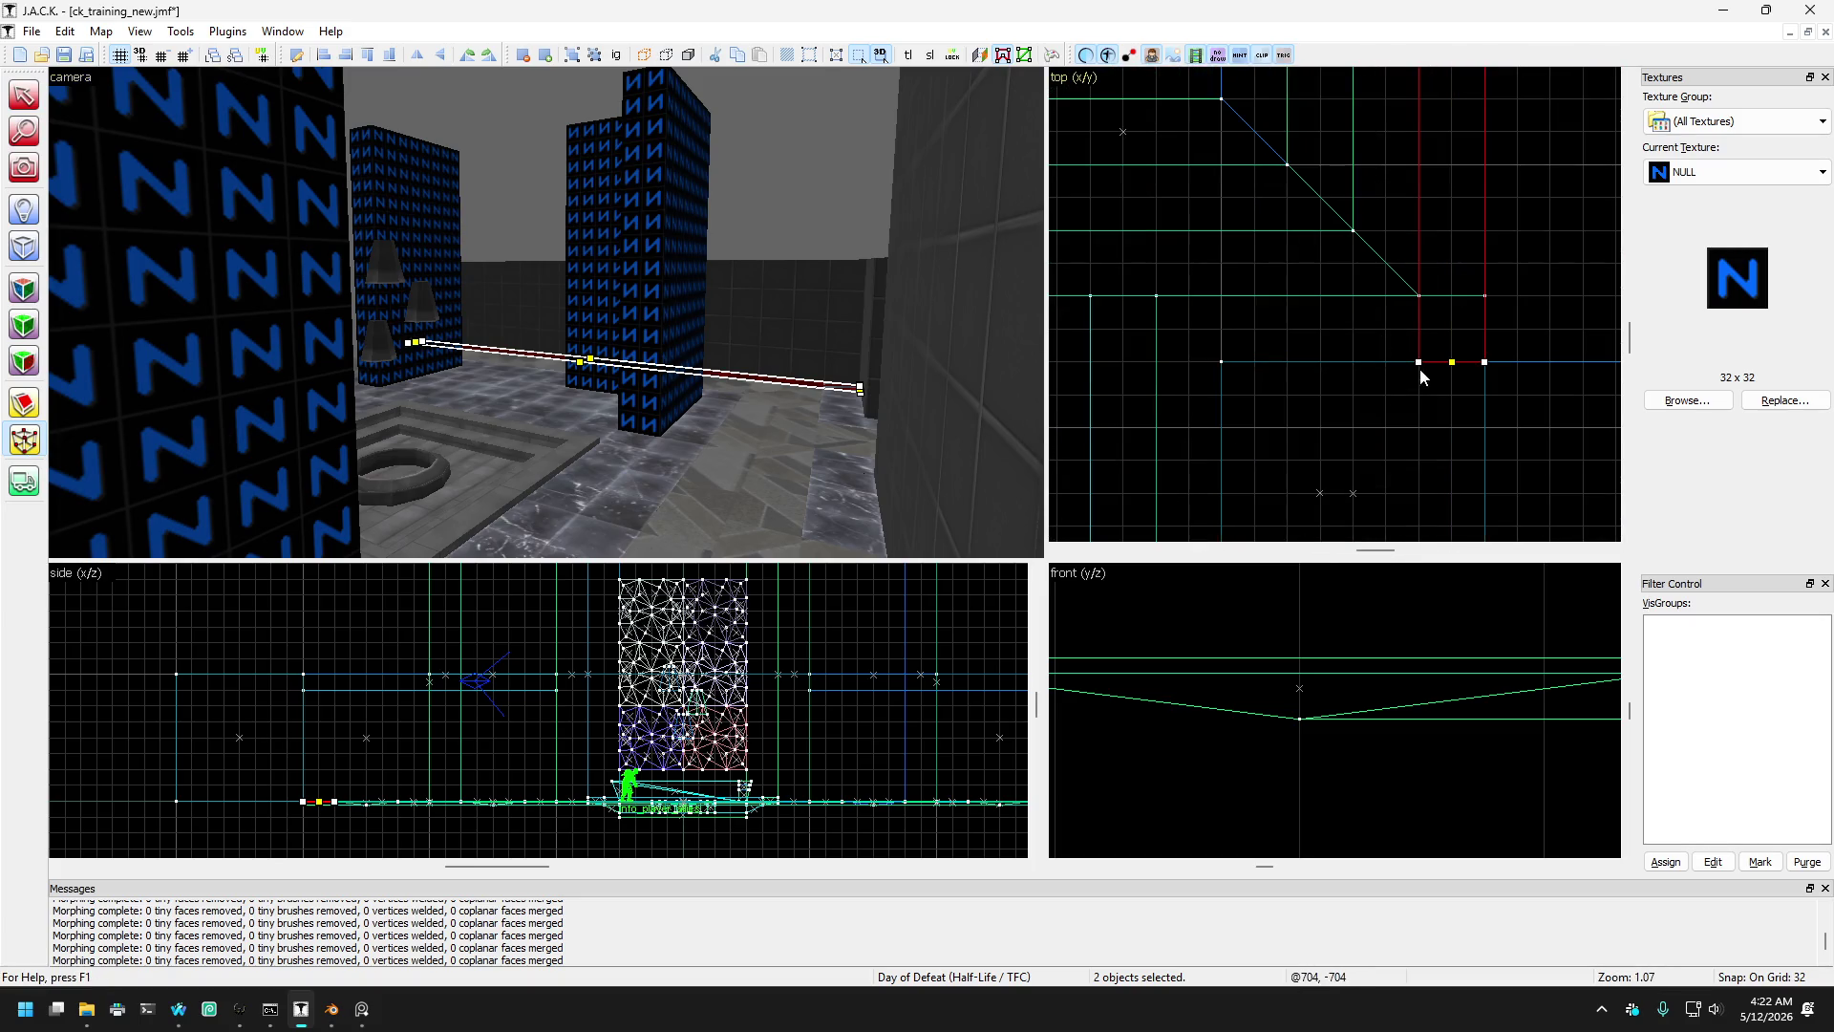
scroll(1419, 309, down, 4)
scroll(1217, 312, up, 3)
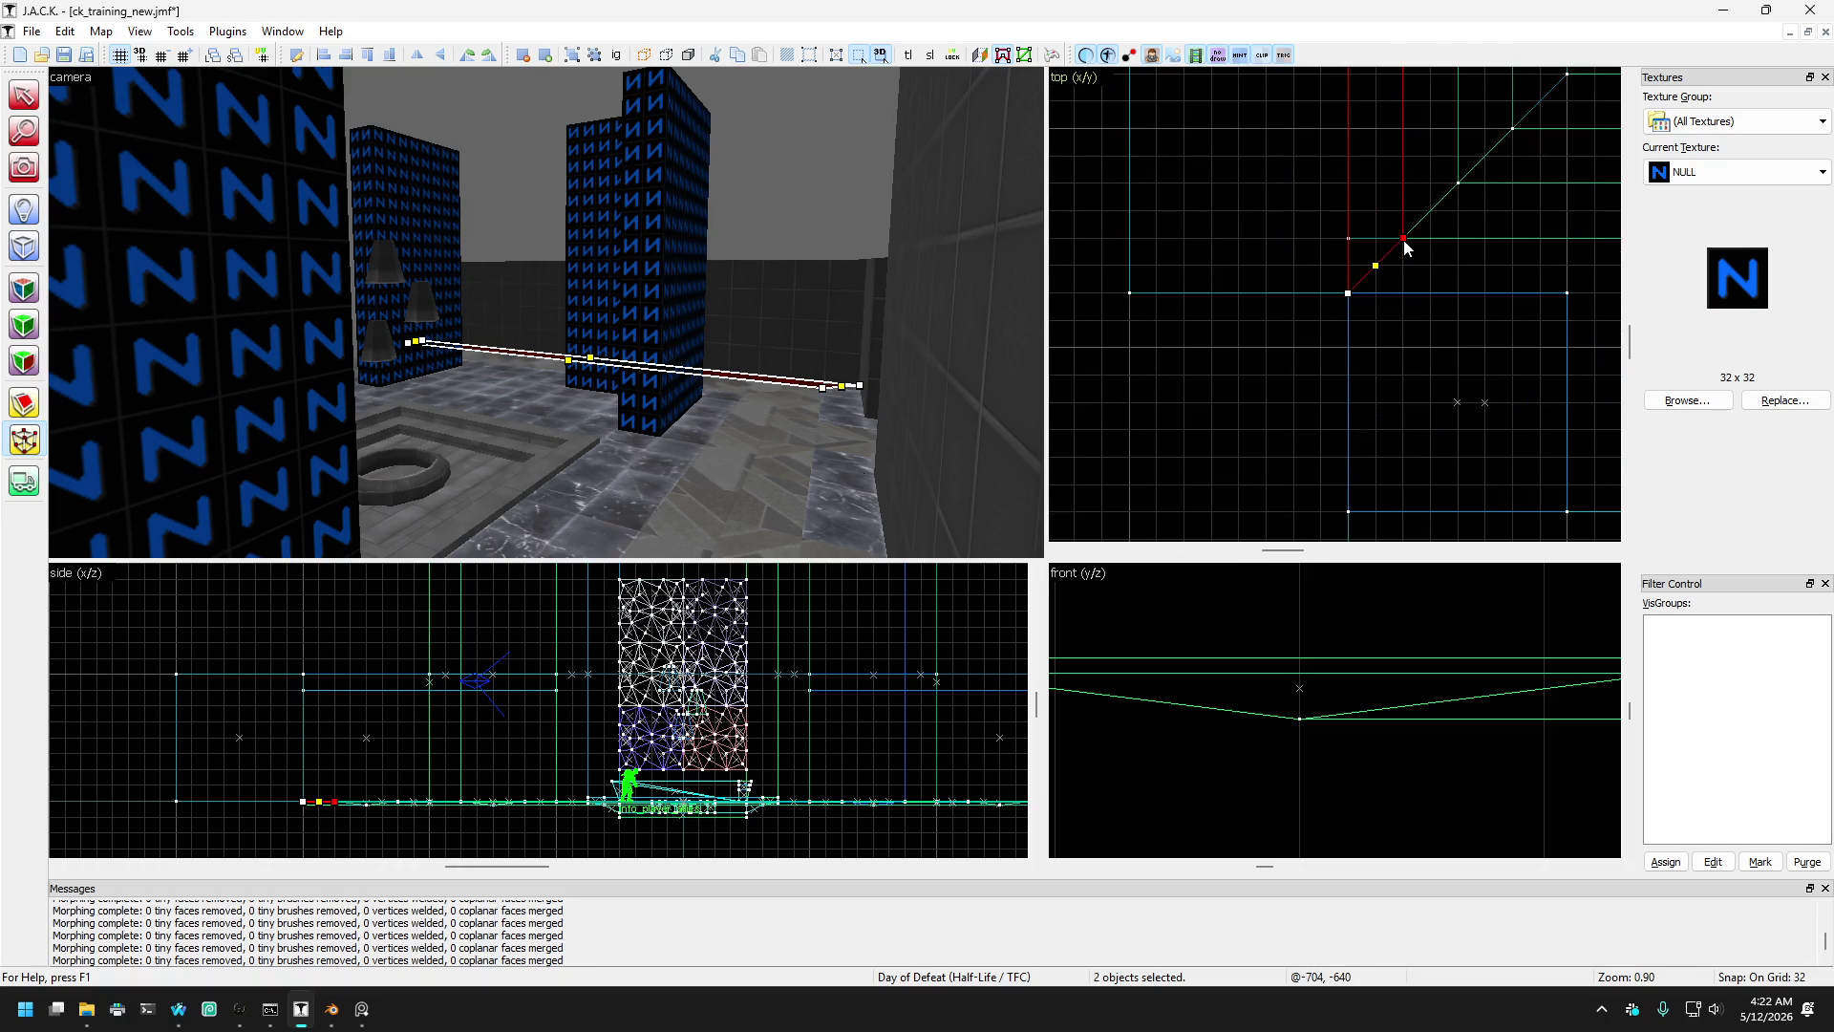
click(863, 401)
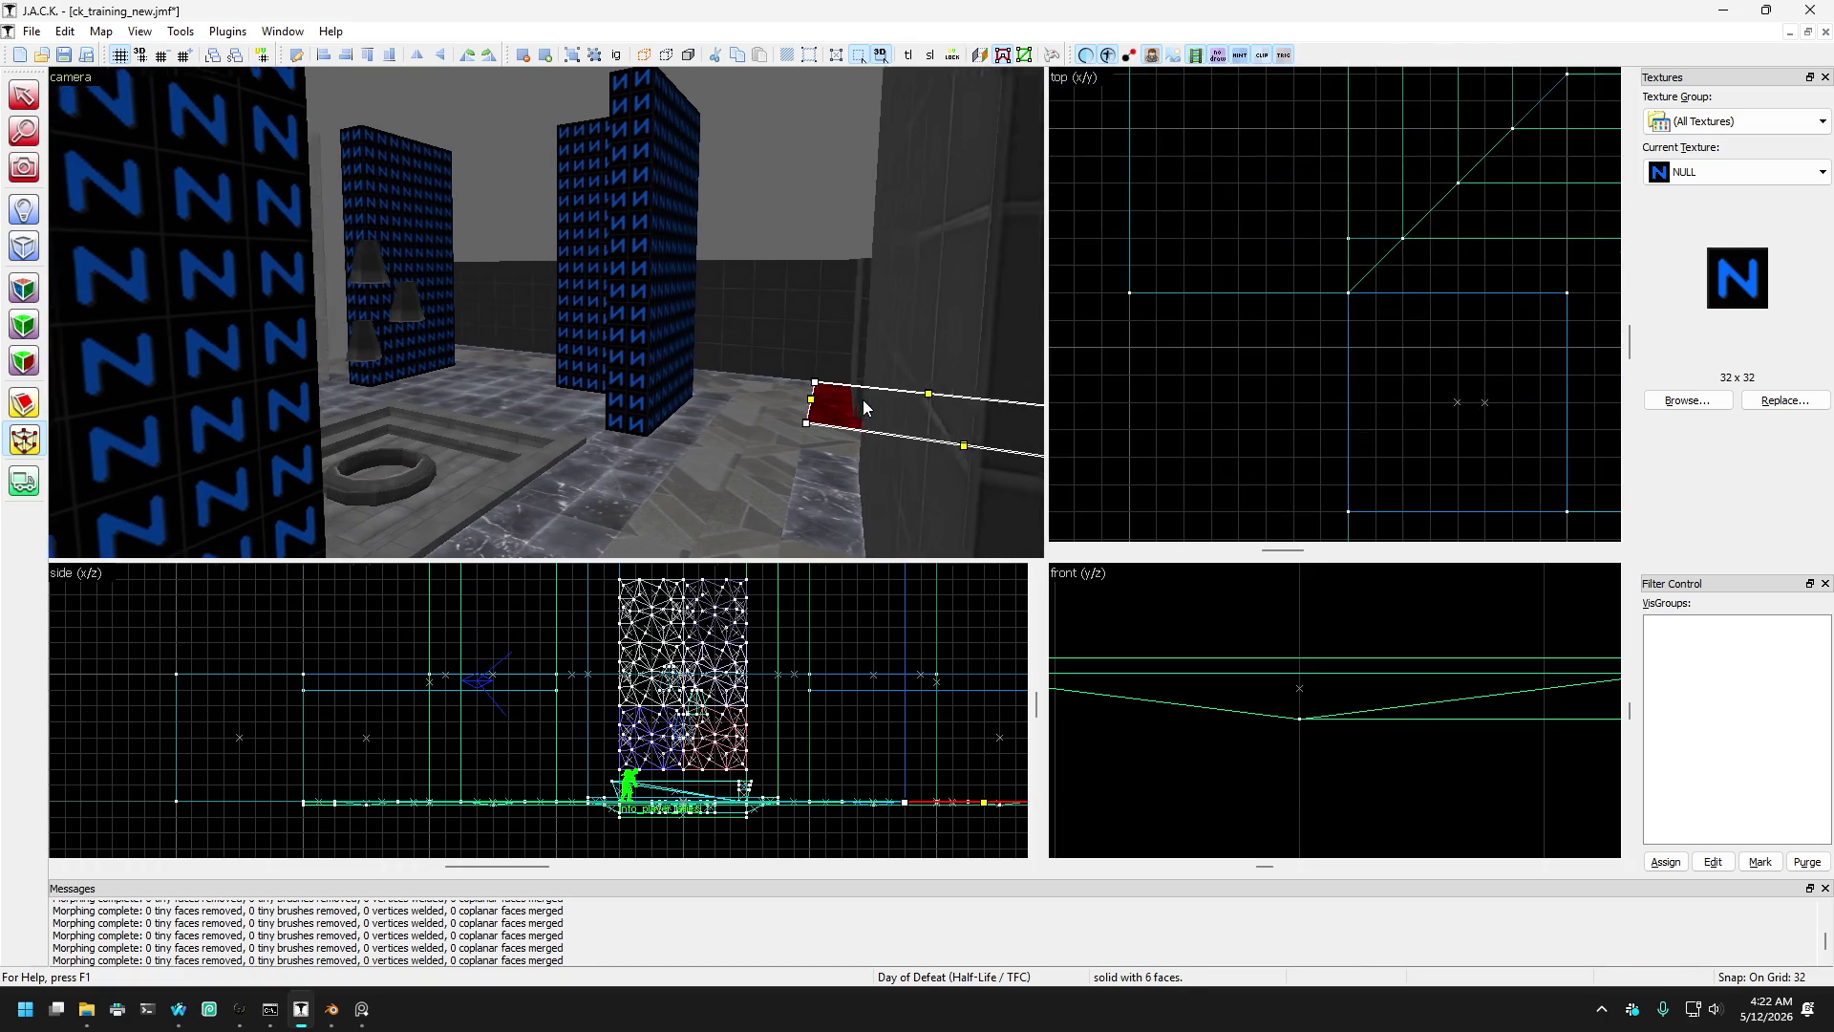
key(Right)
key(Up)
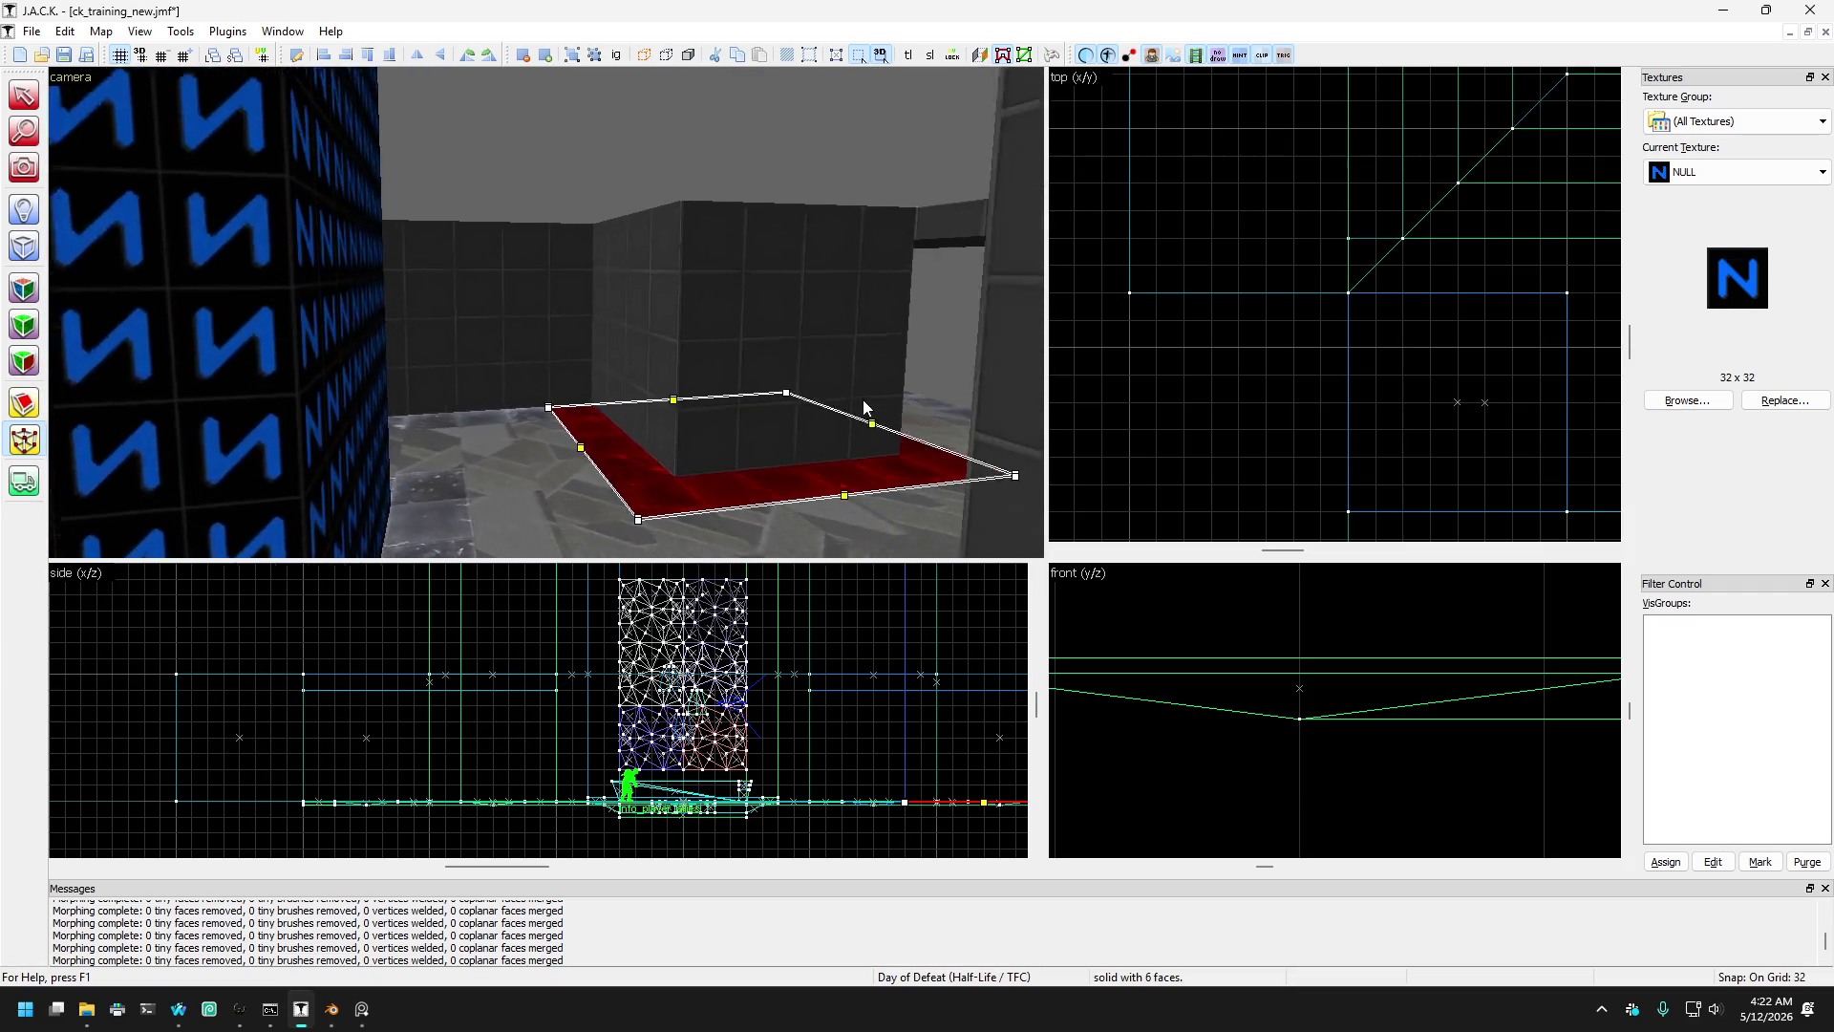
key(Up)
key(Left)
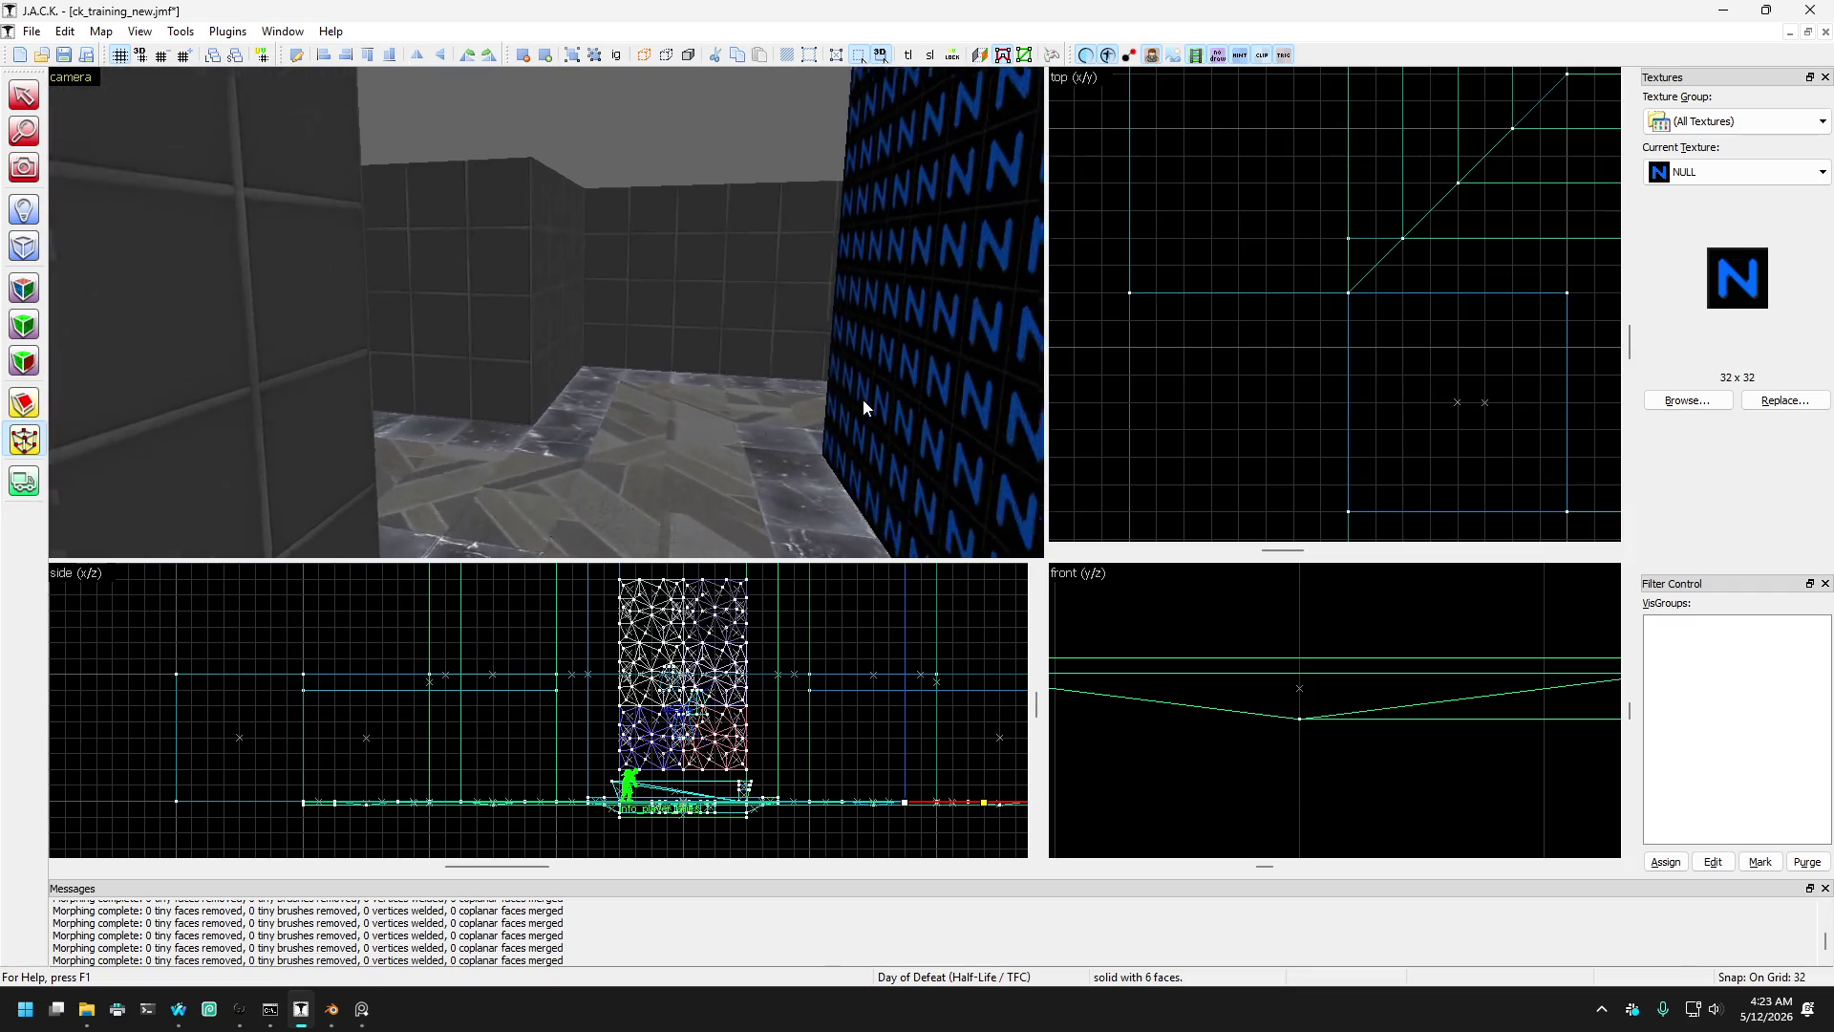
key(Down)
- Add the L-shaped trim, thin floor brush and two brush groups, dropping the right-arm brush
click(588, 409)
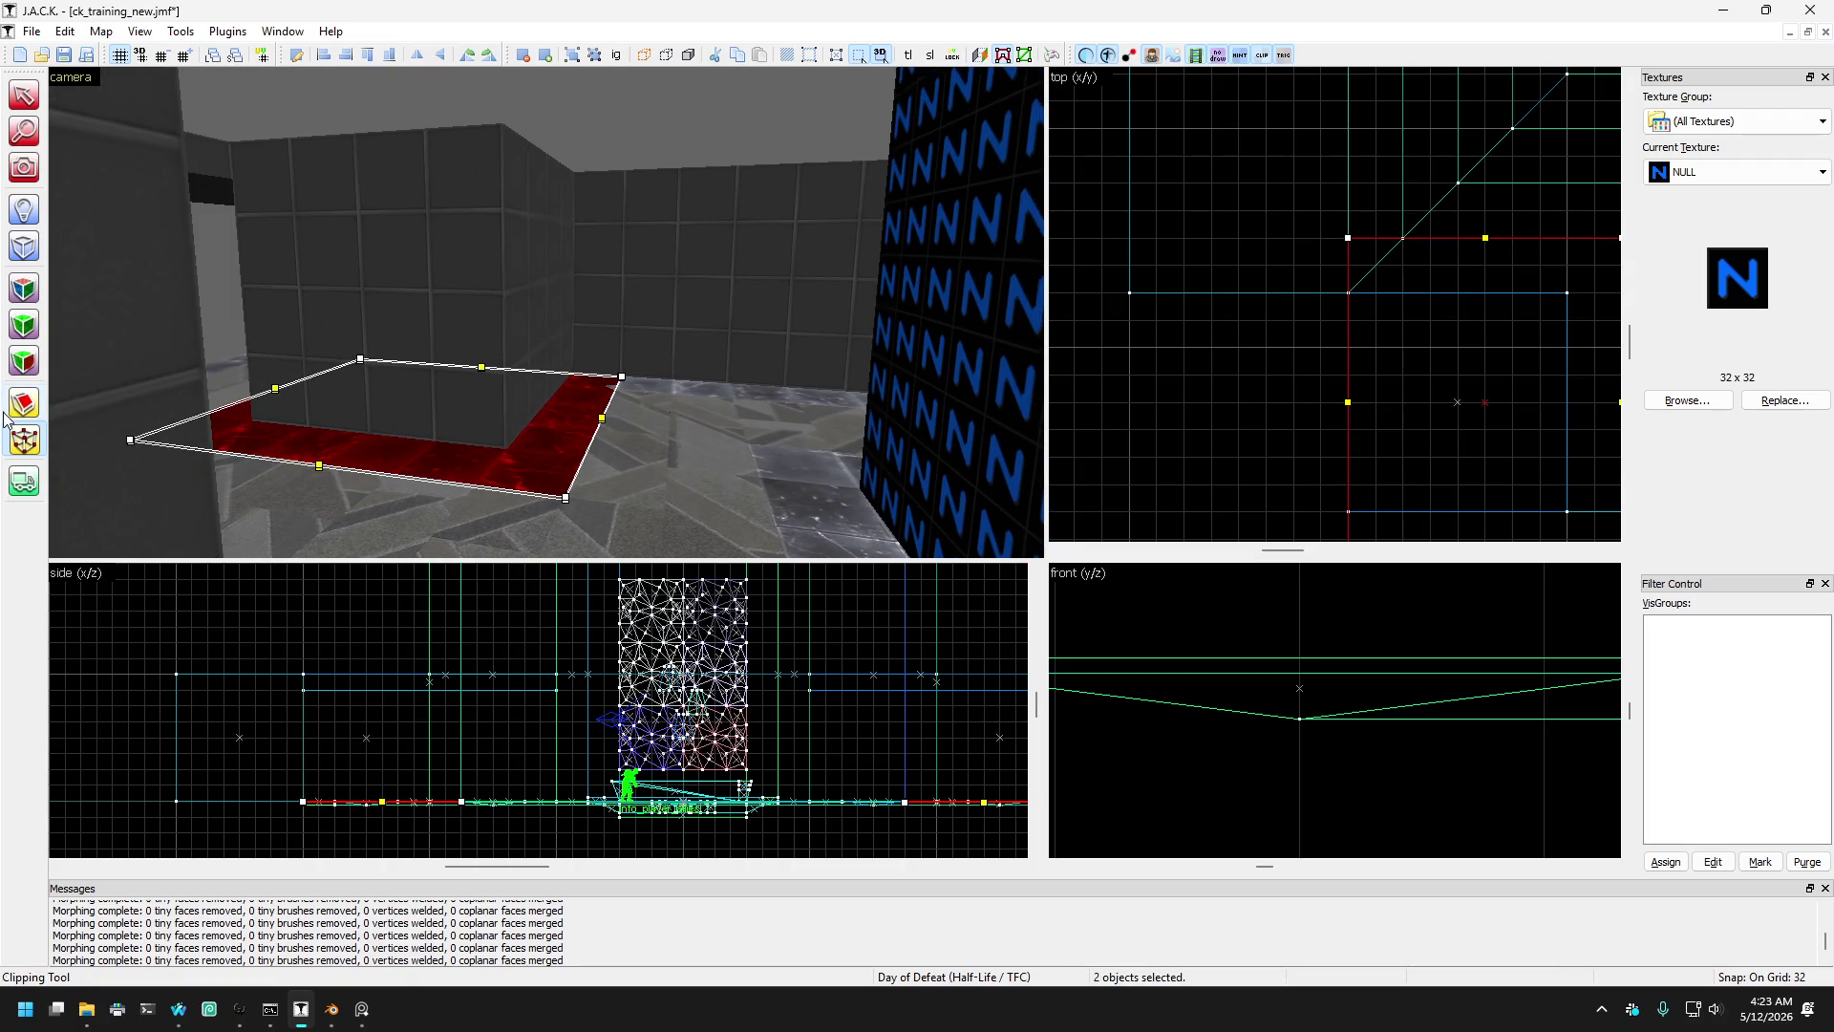
scroll(1307, 327, down, 2)
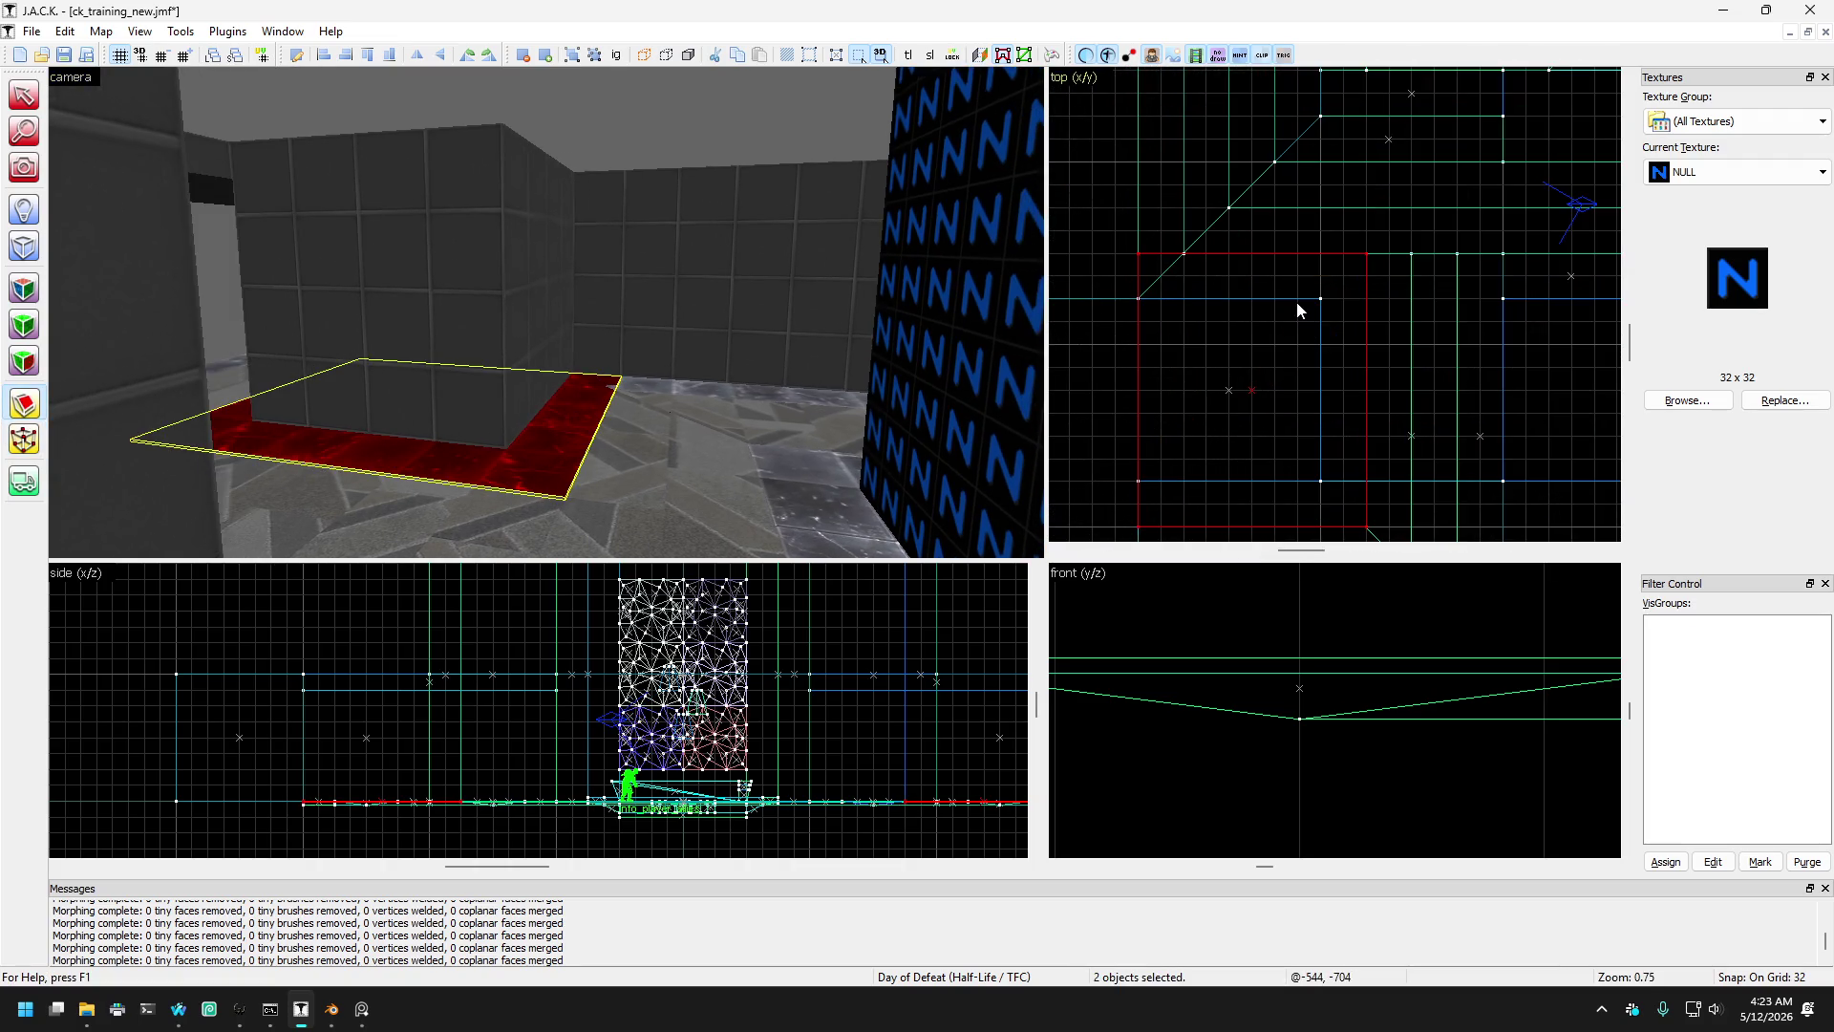
click(1301, 303)
scroll(1275, 334, down, 4)
scroll(1285, 320, up, 3)
scroll(1286, 315, up, 2)
click(1302, 446)
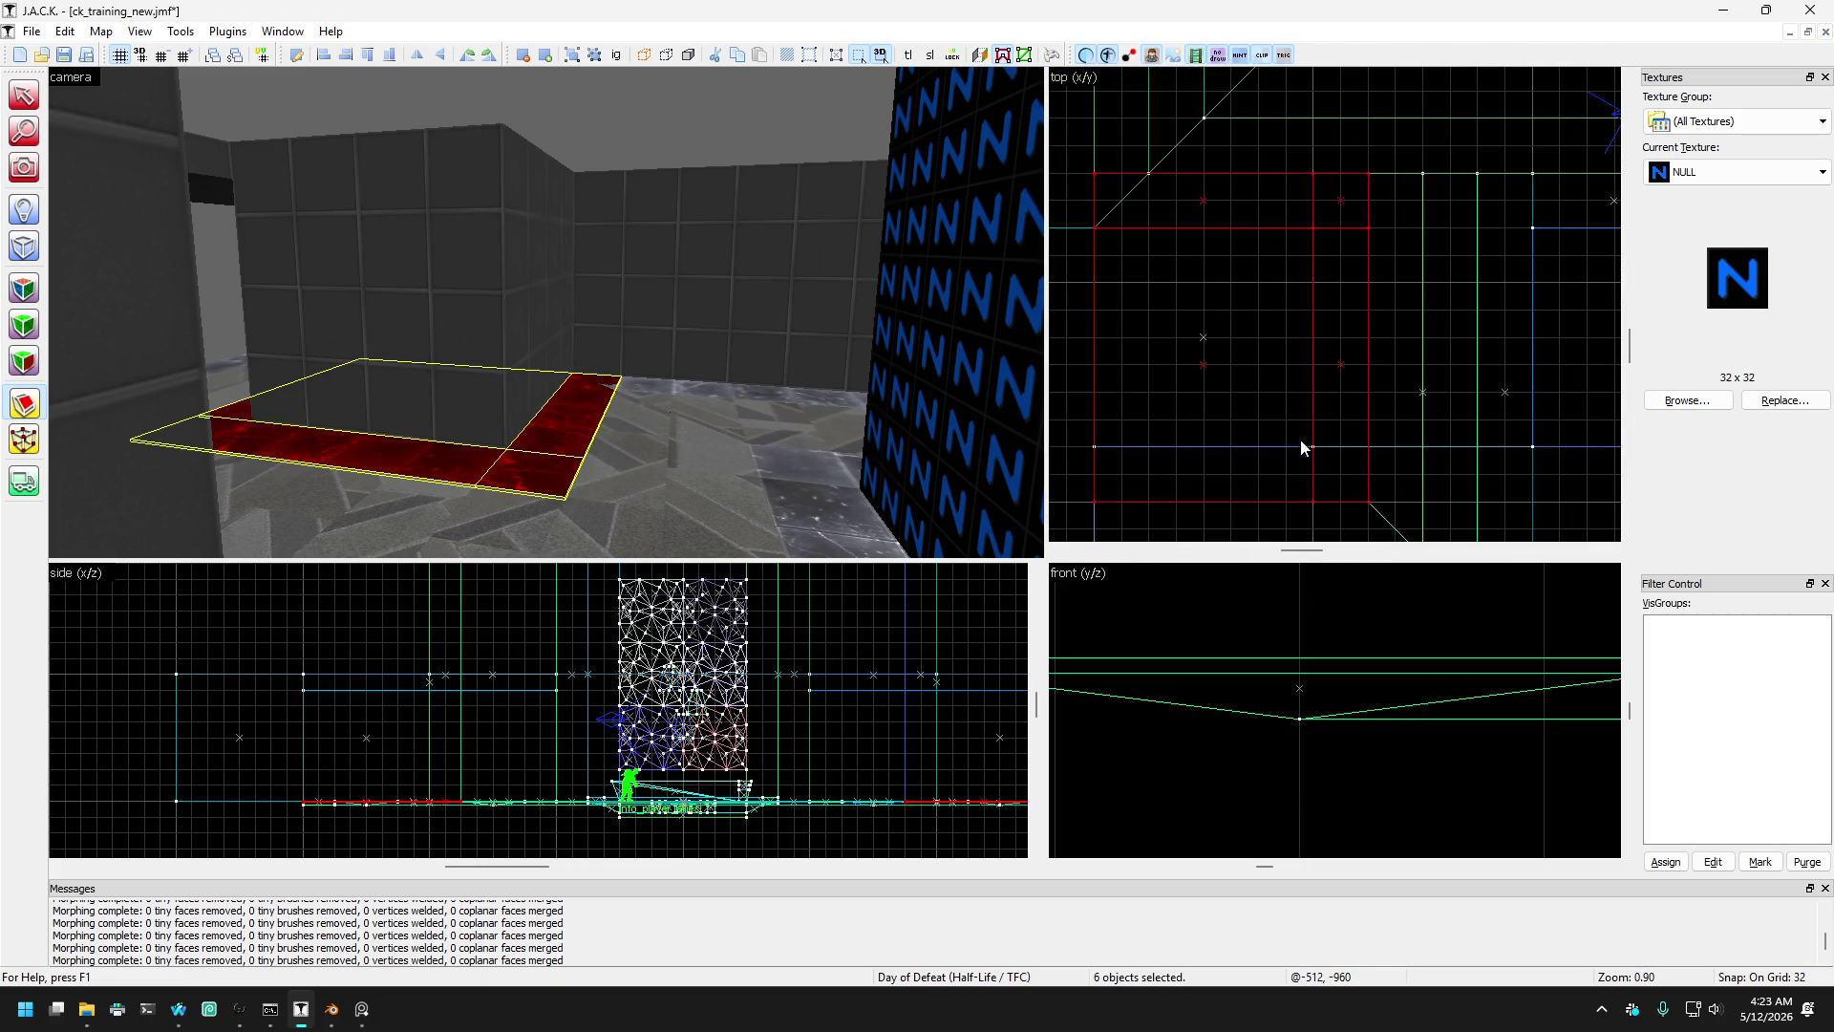
scroll(1261, 451, down, 4)
ctrl+click(1499, 402)
scroll(1498, 401, up, 3)
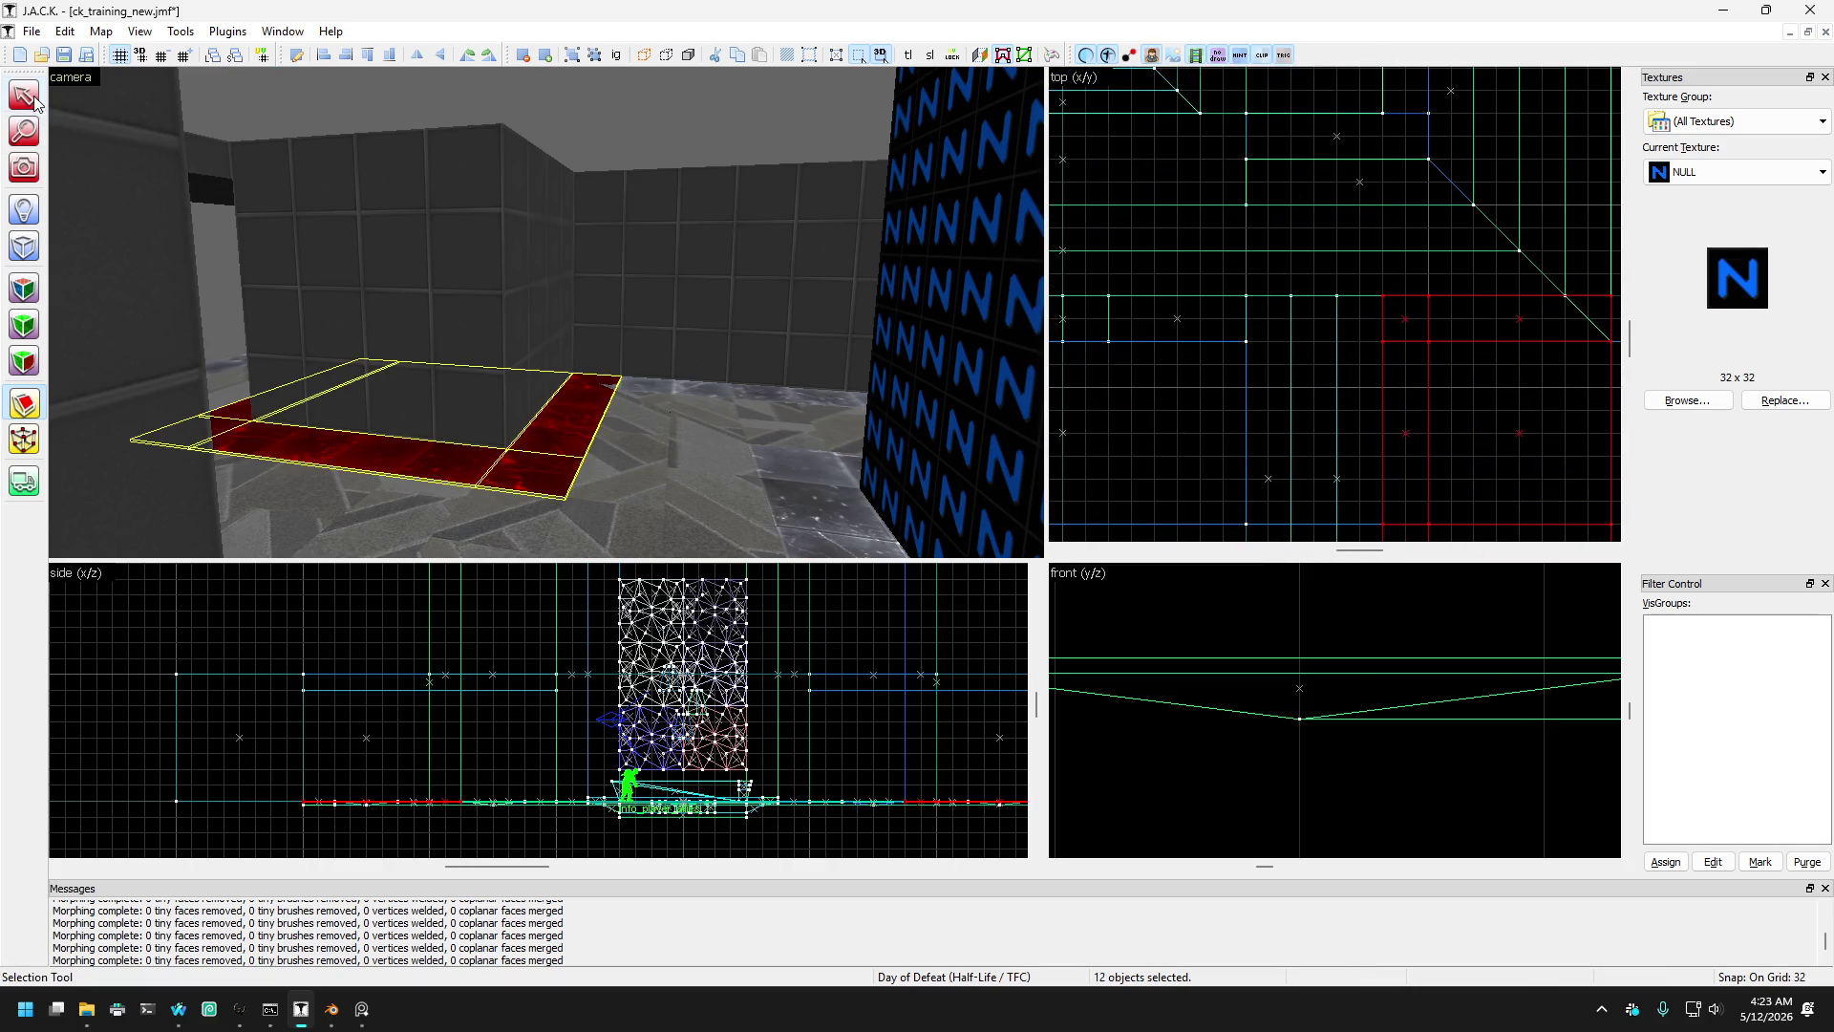
scroll(467, 364, up, 3)
ctrl+click(543, 450)
- Deselect the middle and front-middle floor brushes, then clear the whole selection
ctrl+click(409, 494)
scroll(410, 495, up, 3)
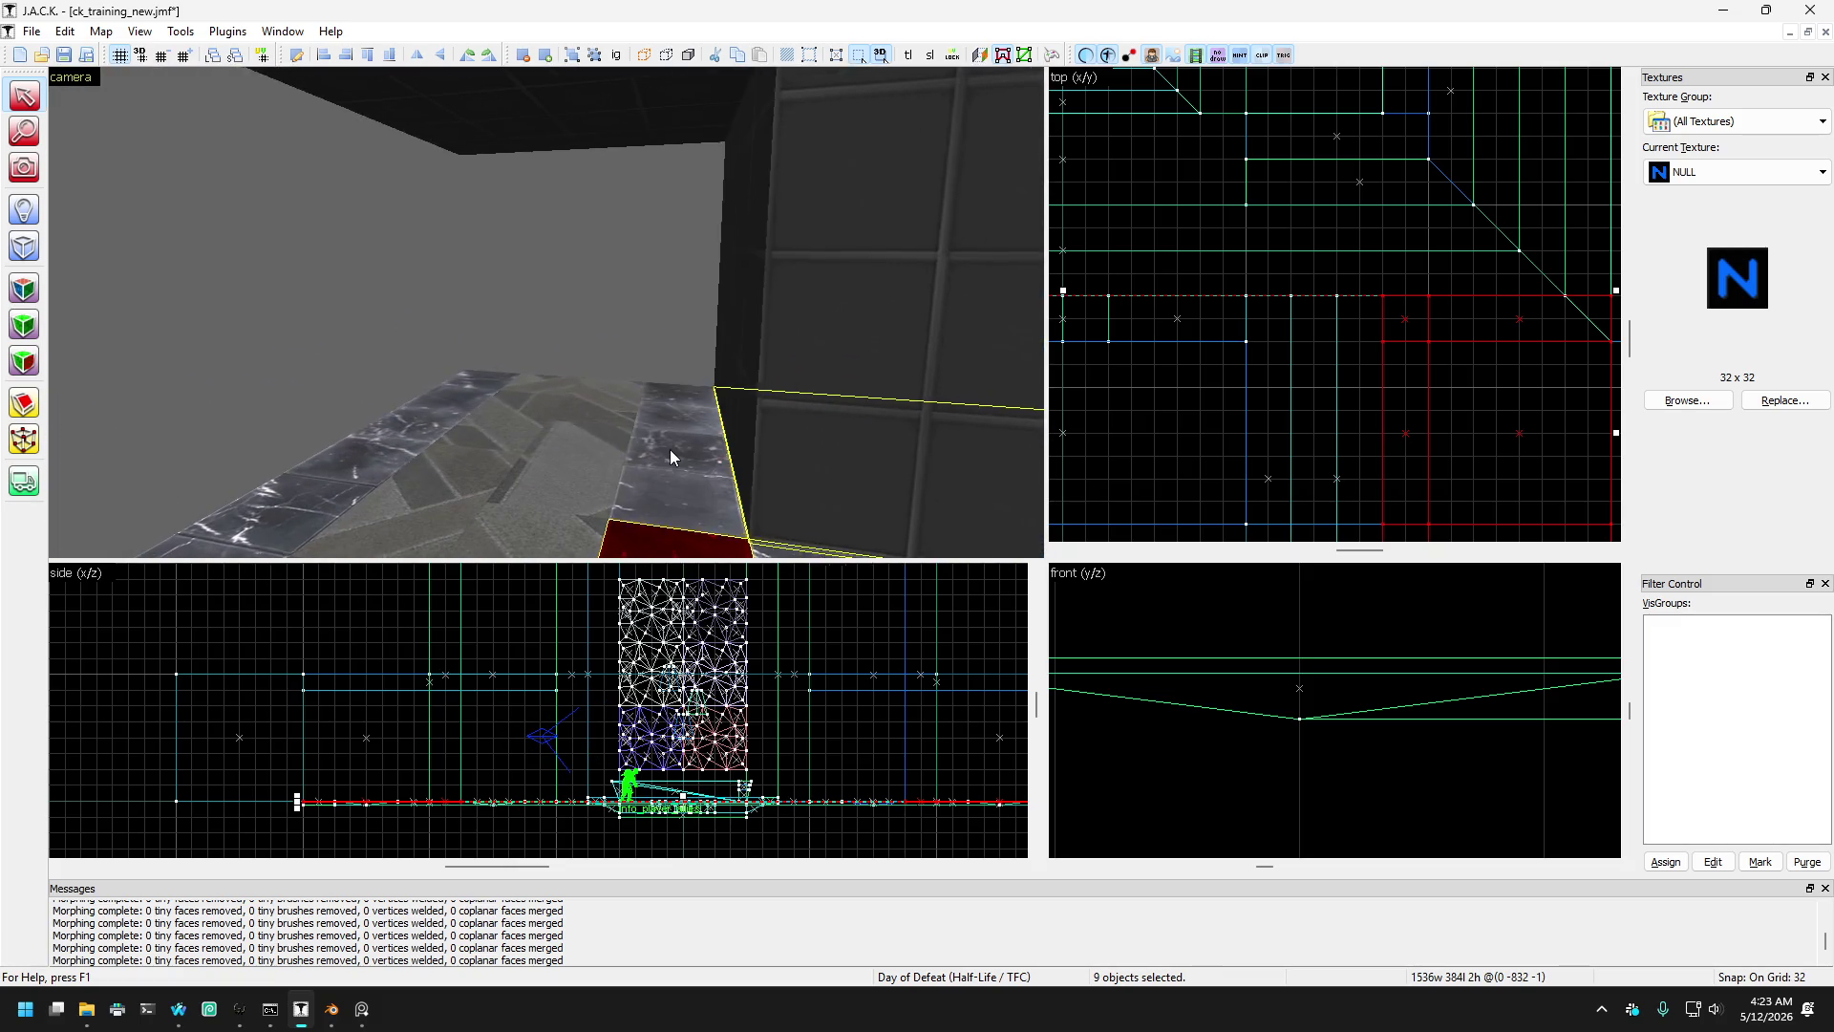
key(Up)
key(Up)
key(Up)
key(Left)
key(Left)
key(Left)
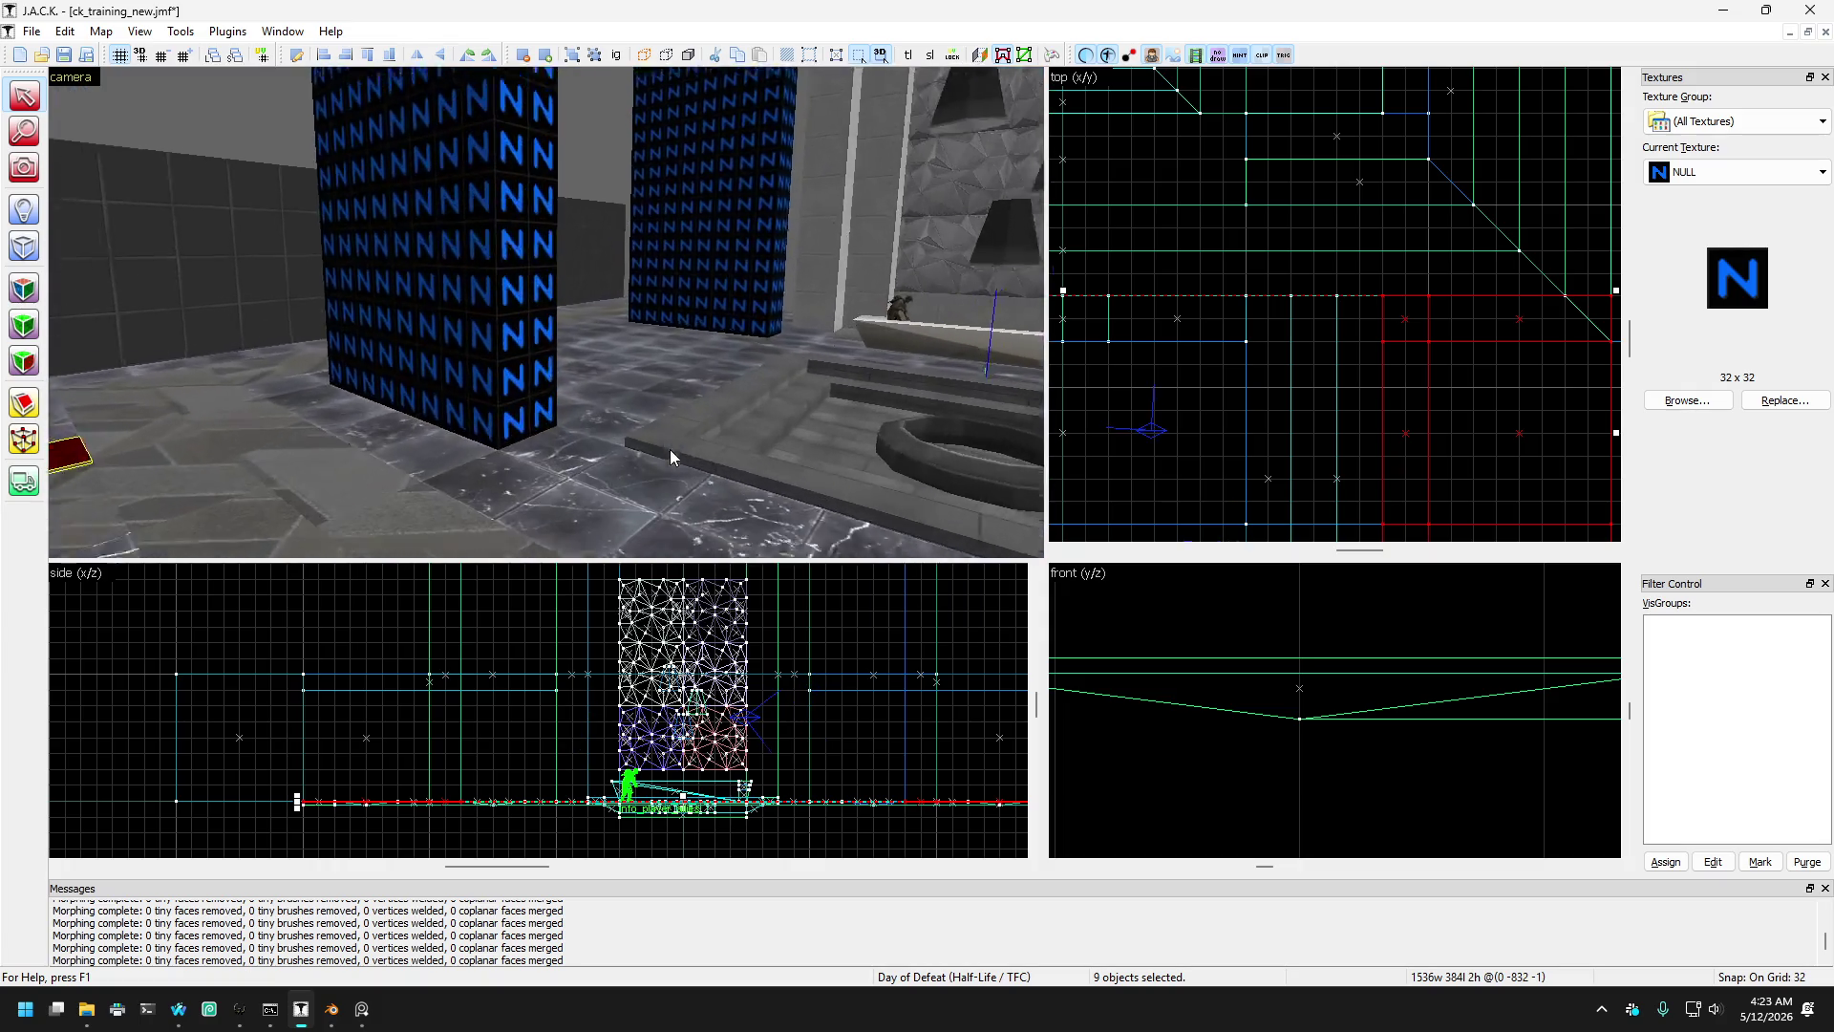
key(Right)
key(Right)
key(Right)
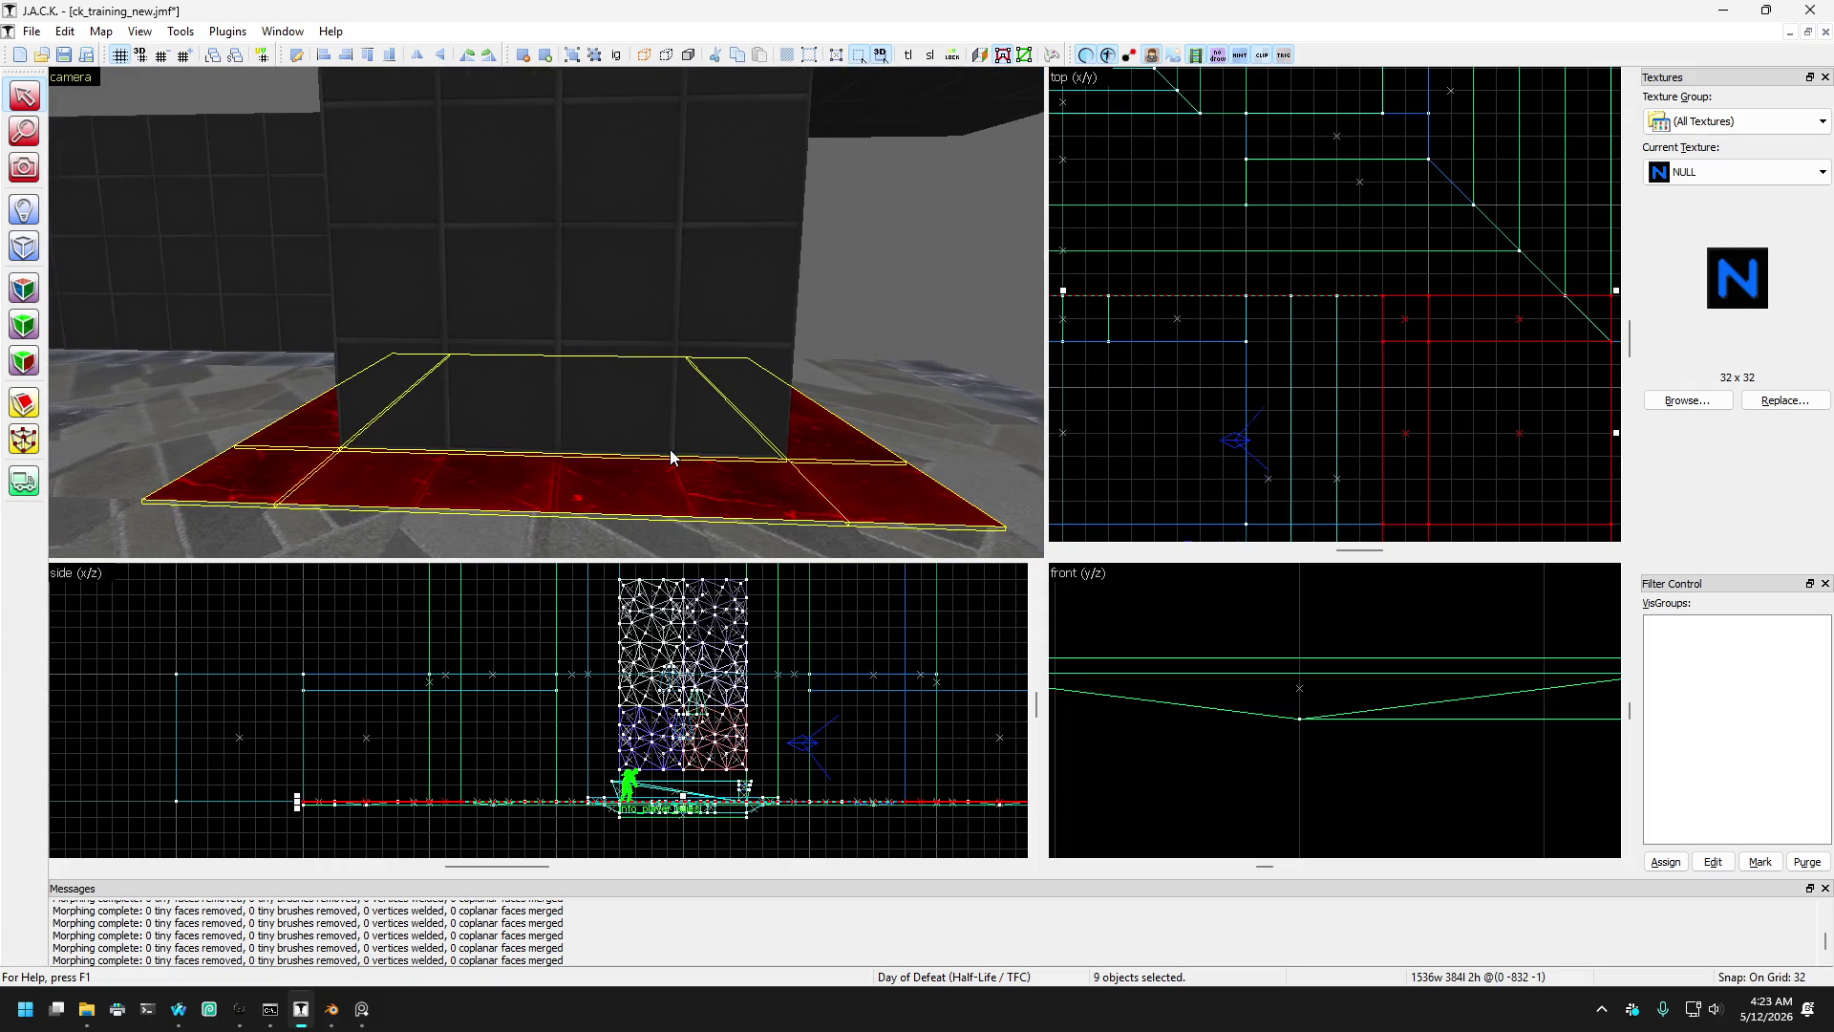
ctrl+click(665, 464)
key(Right)
key(Right)
key(Right)
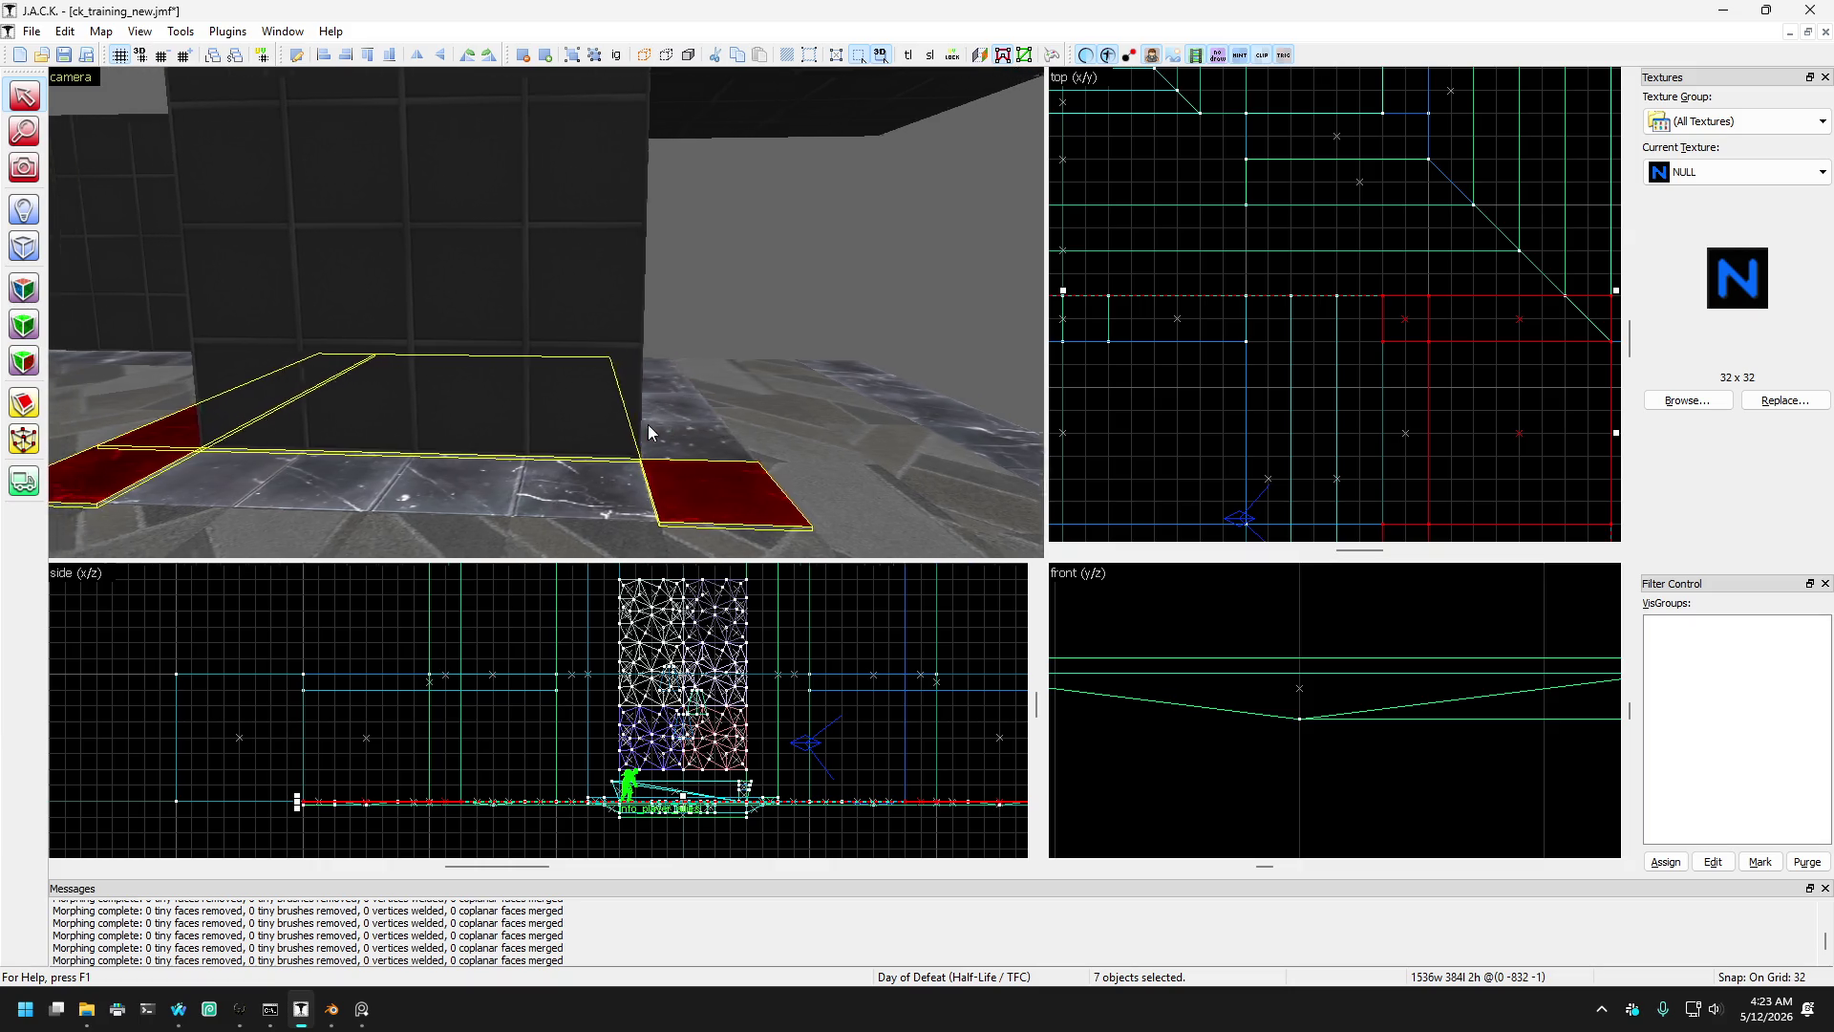
key(Up)
key(Up)
key(Up)
key(Escape)
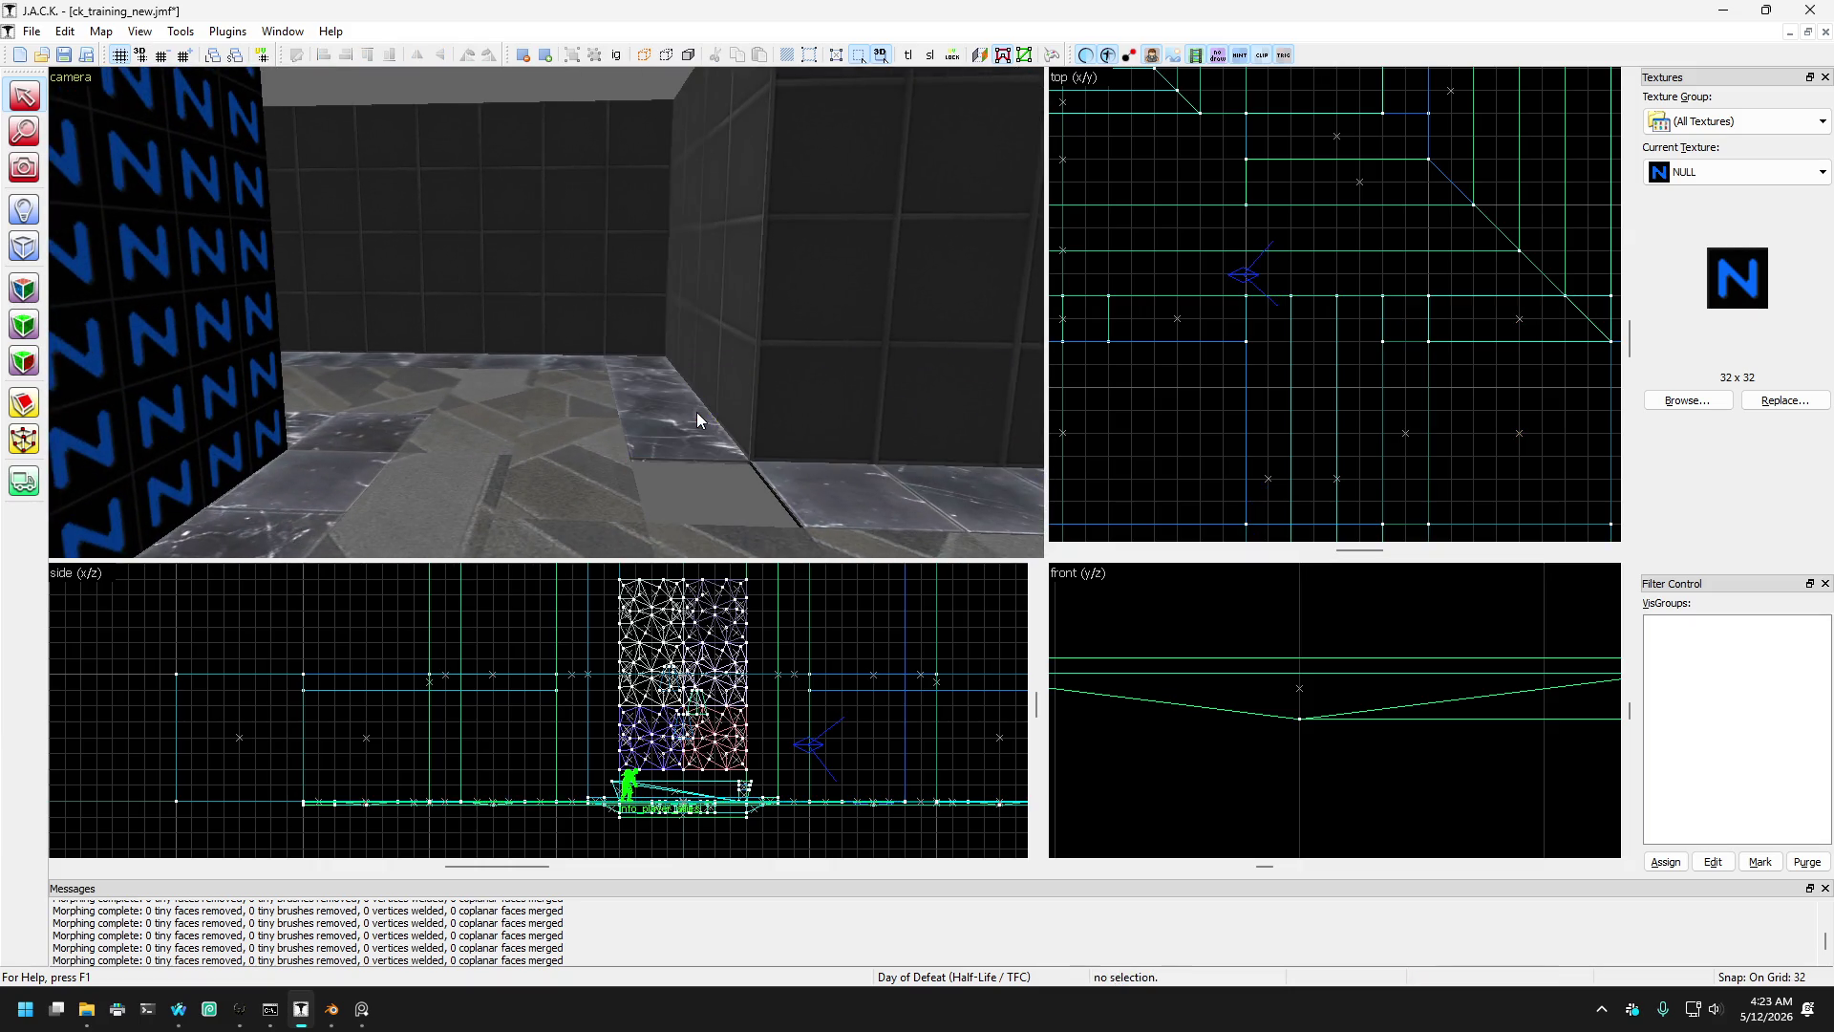
- Reselect the floor trim strips one by one around the central floor patch
key(Down)
key(Down)
key(Down)
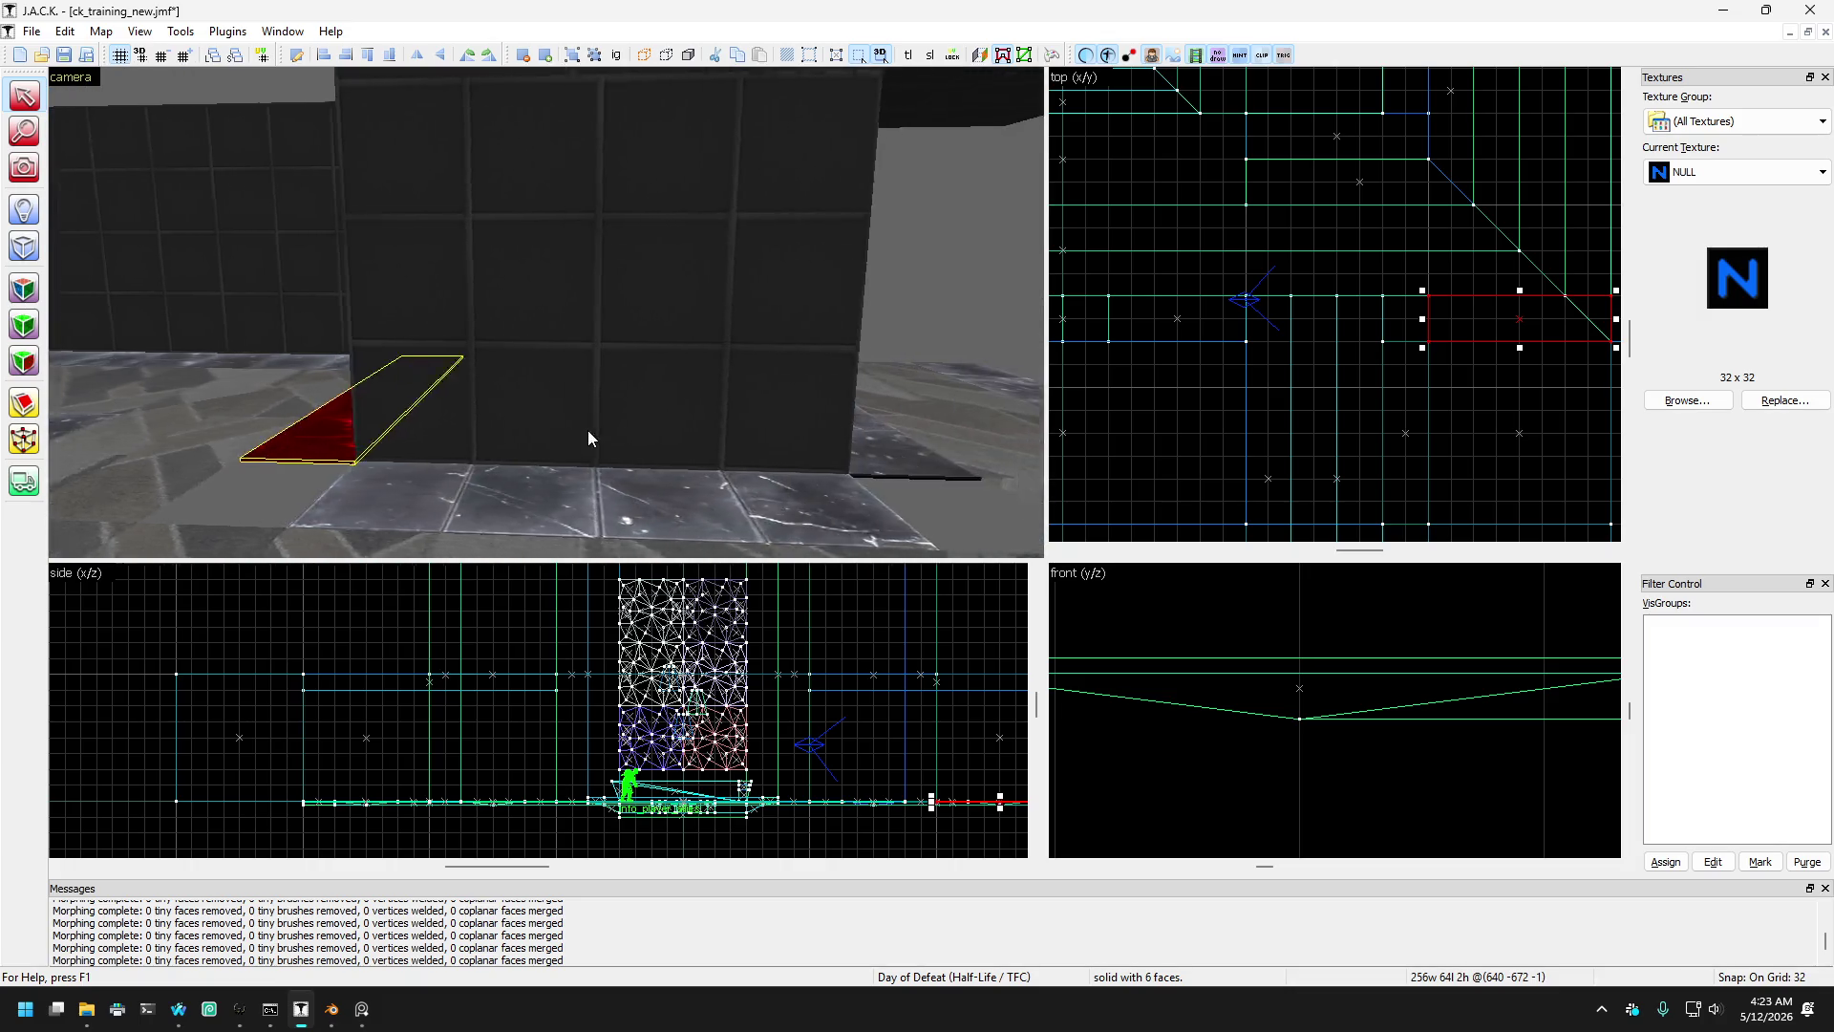
ctrl+click(512, 514)
key(Right)
key(Right)
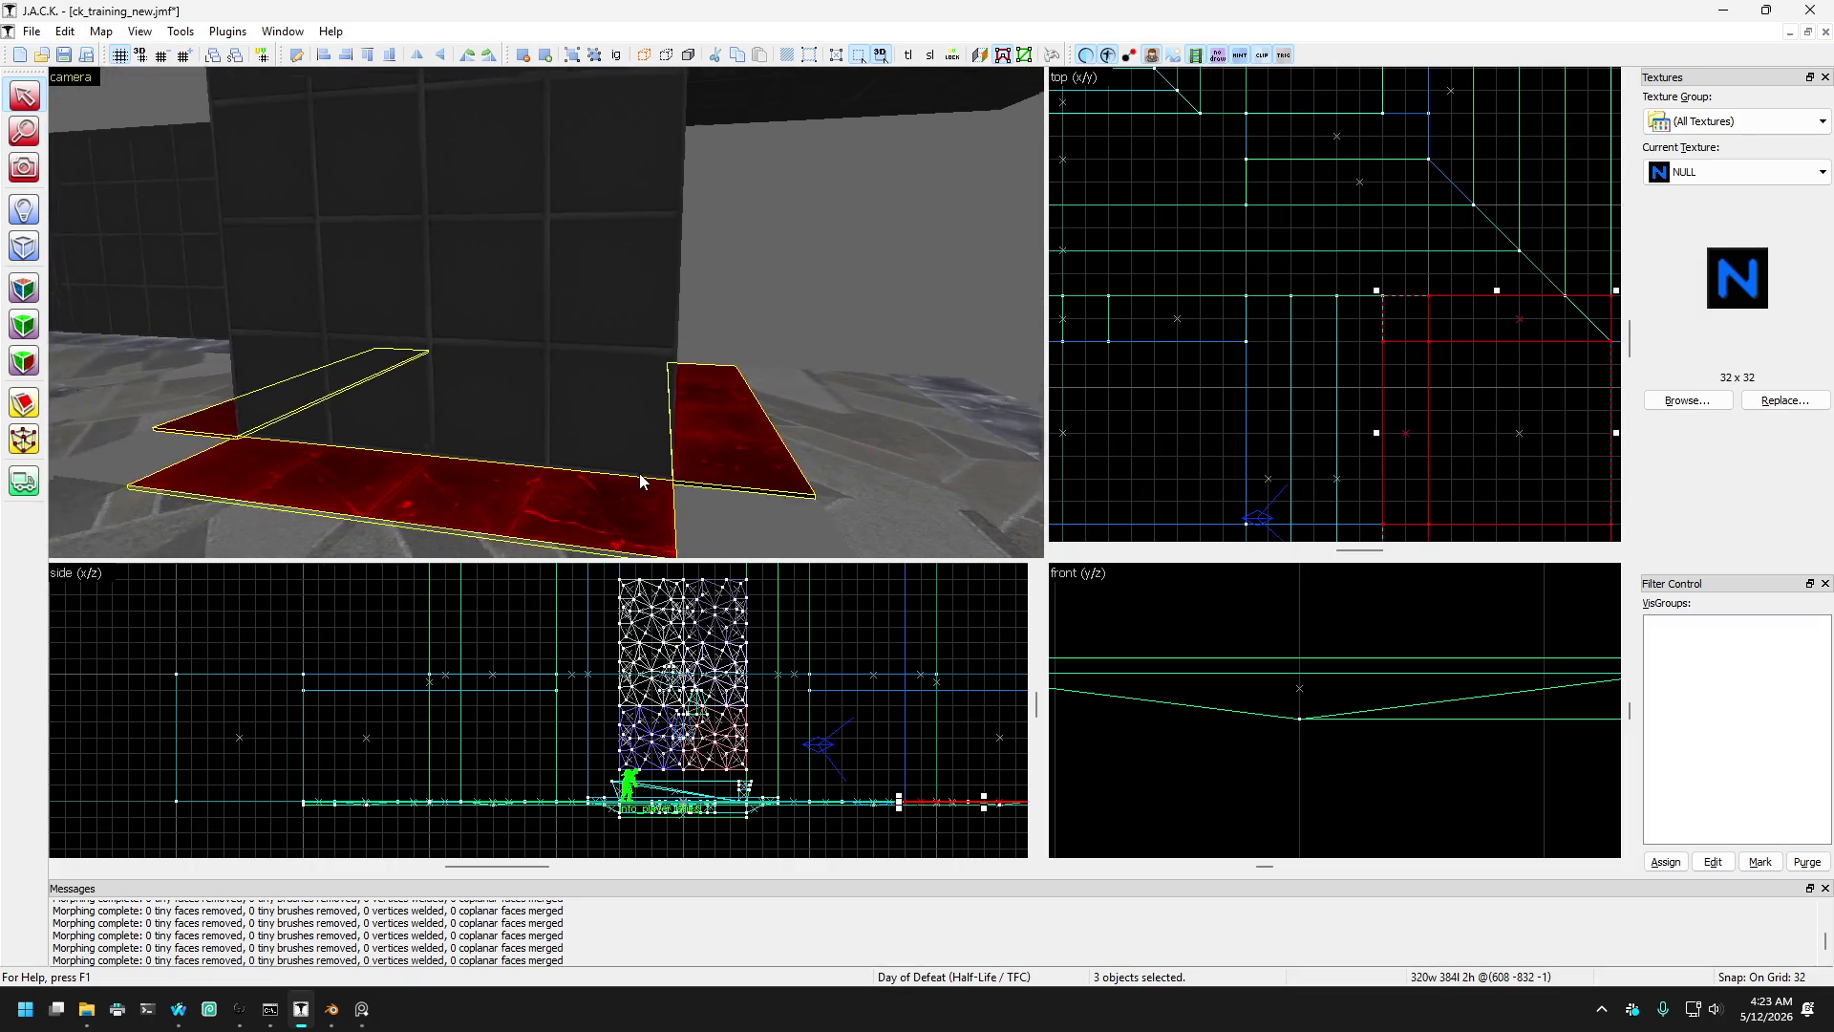
key(Down)
key(Down)
key(Down)
key(Left)
key(Left)
key(Up)
key(Up)
key(Up)
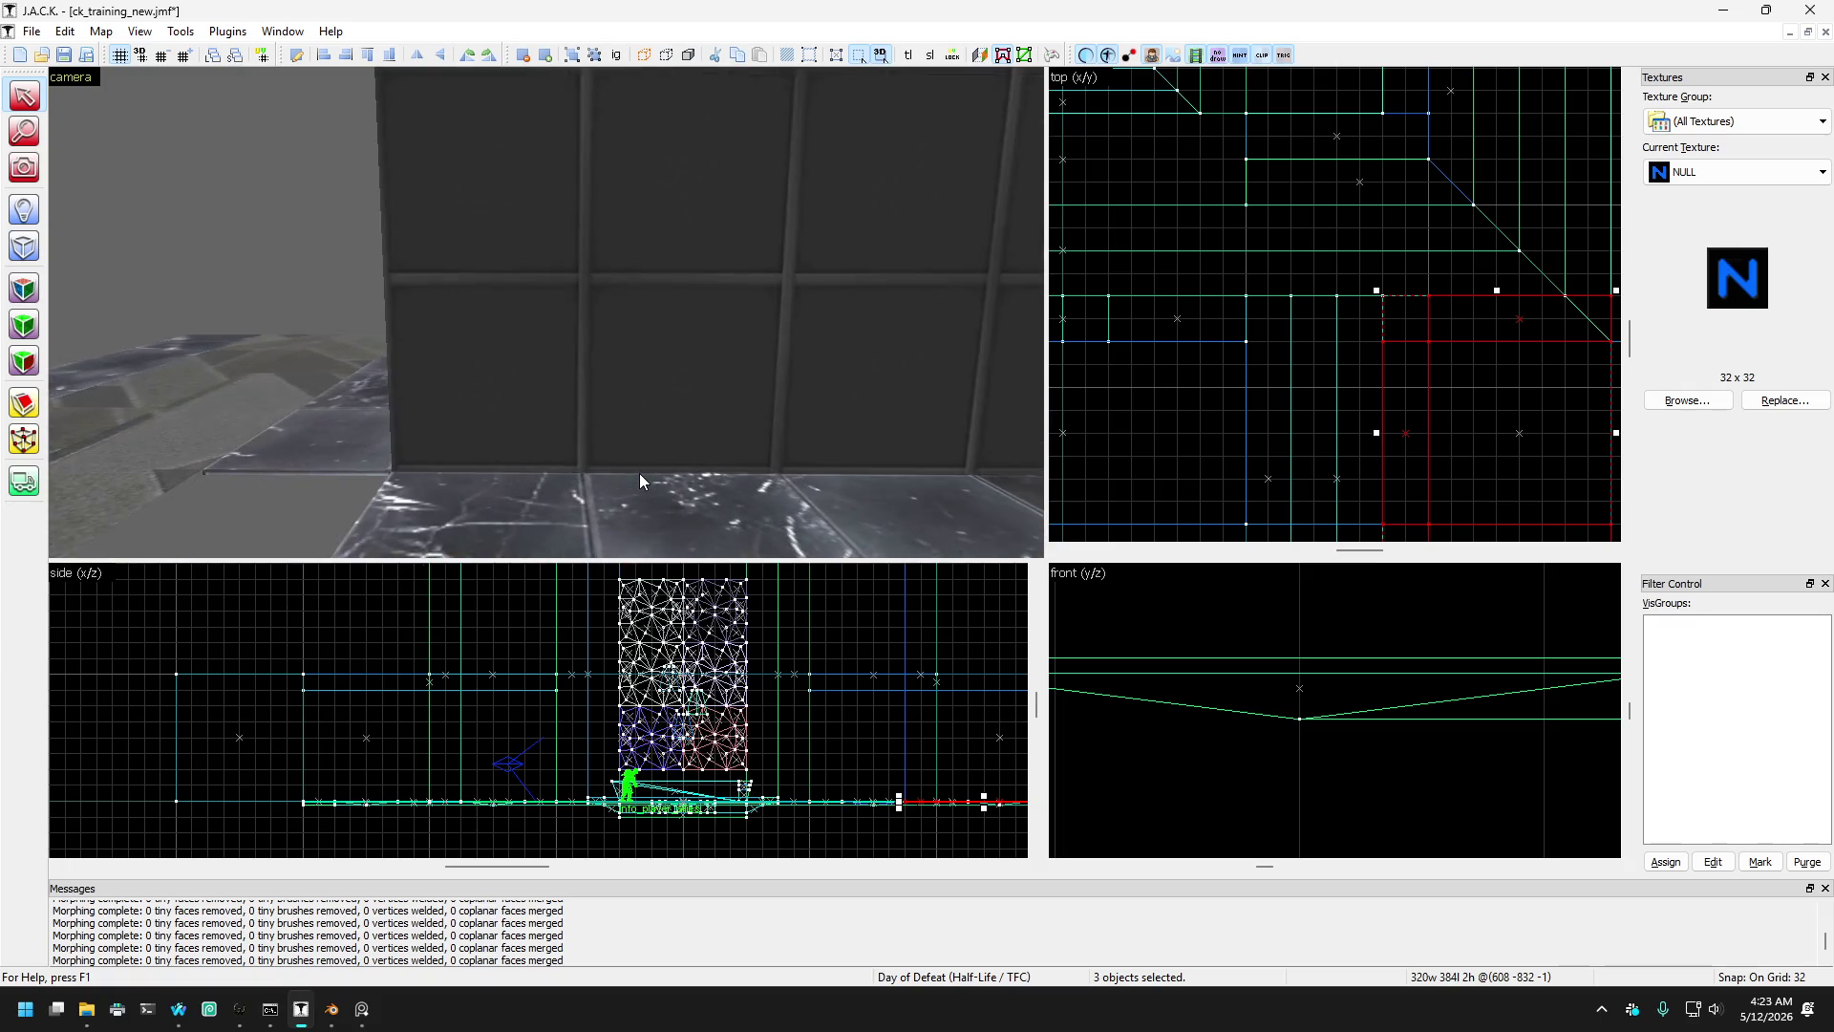
ctrl+click(439, 439)
key(Down)
key(Down)
ctrl+click(466, 456)
key(Right)
key(Right)
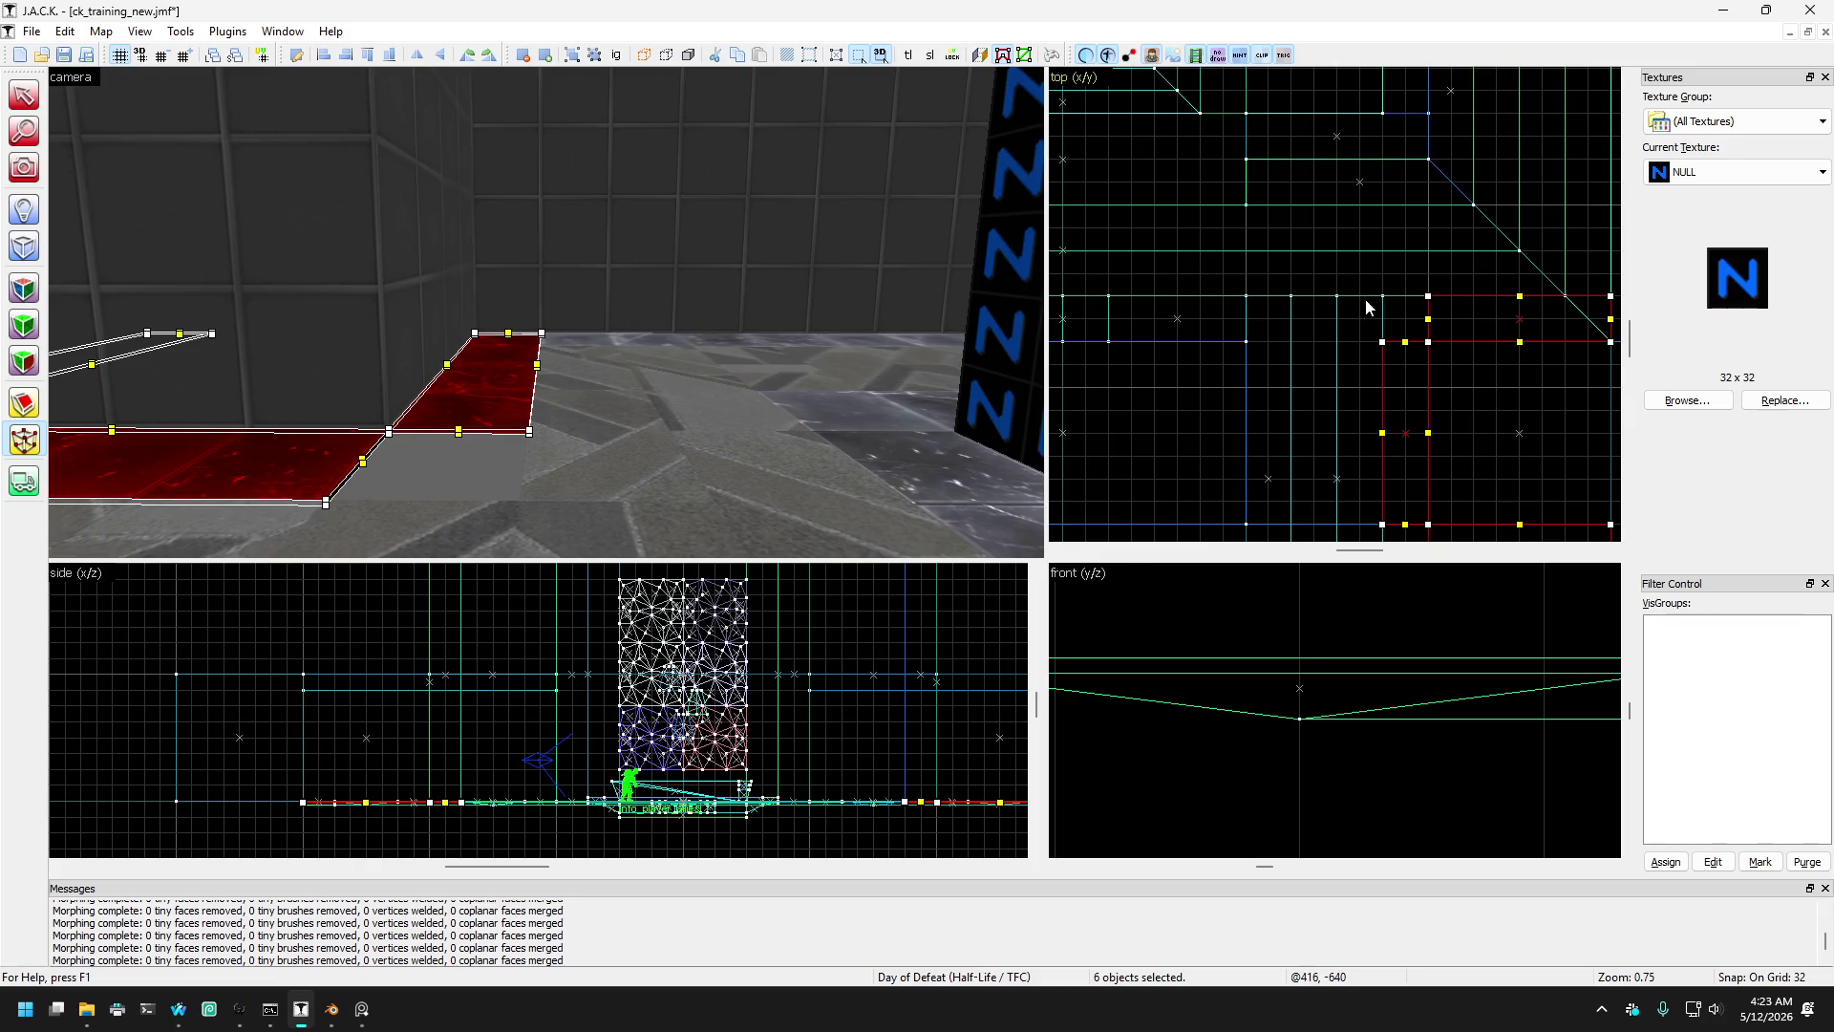
- Zoom the top view in and out to inspect the selected strips' corners
scroll(1368, 305, up, 4)
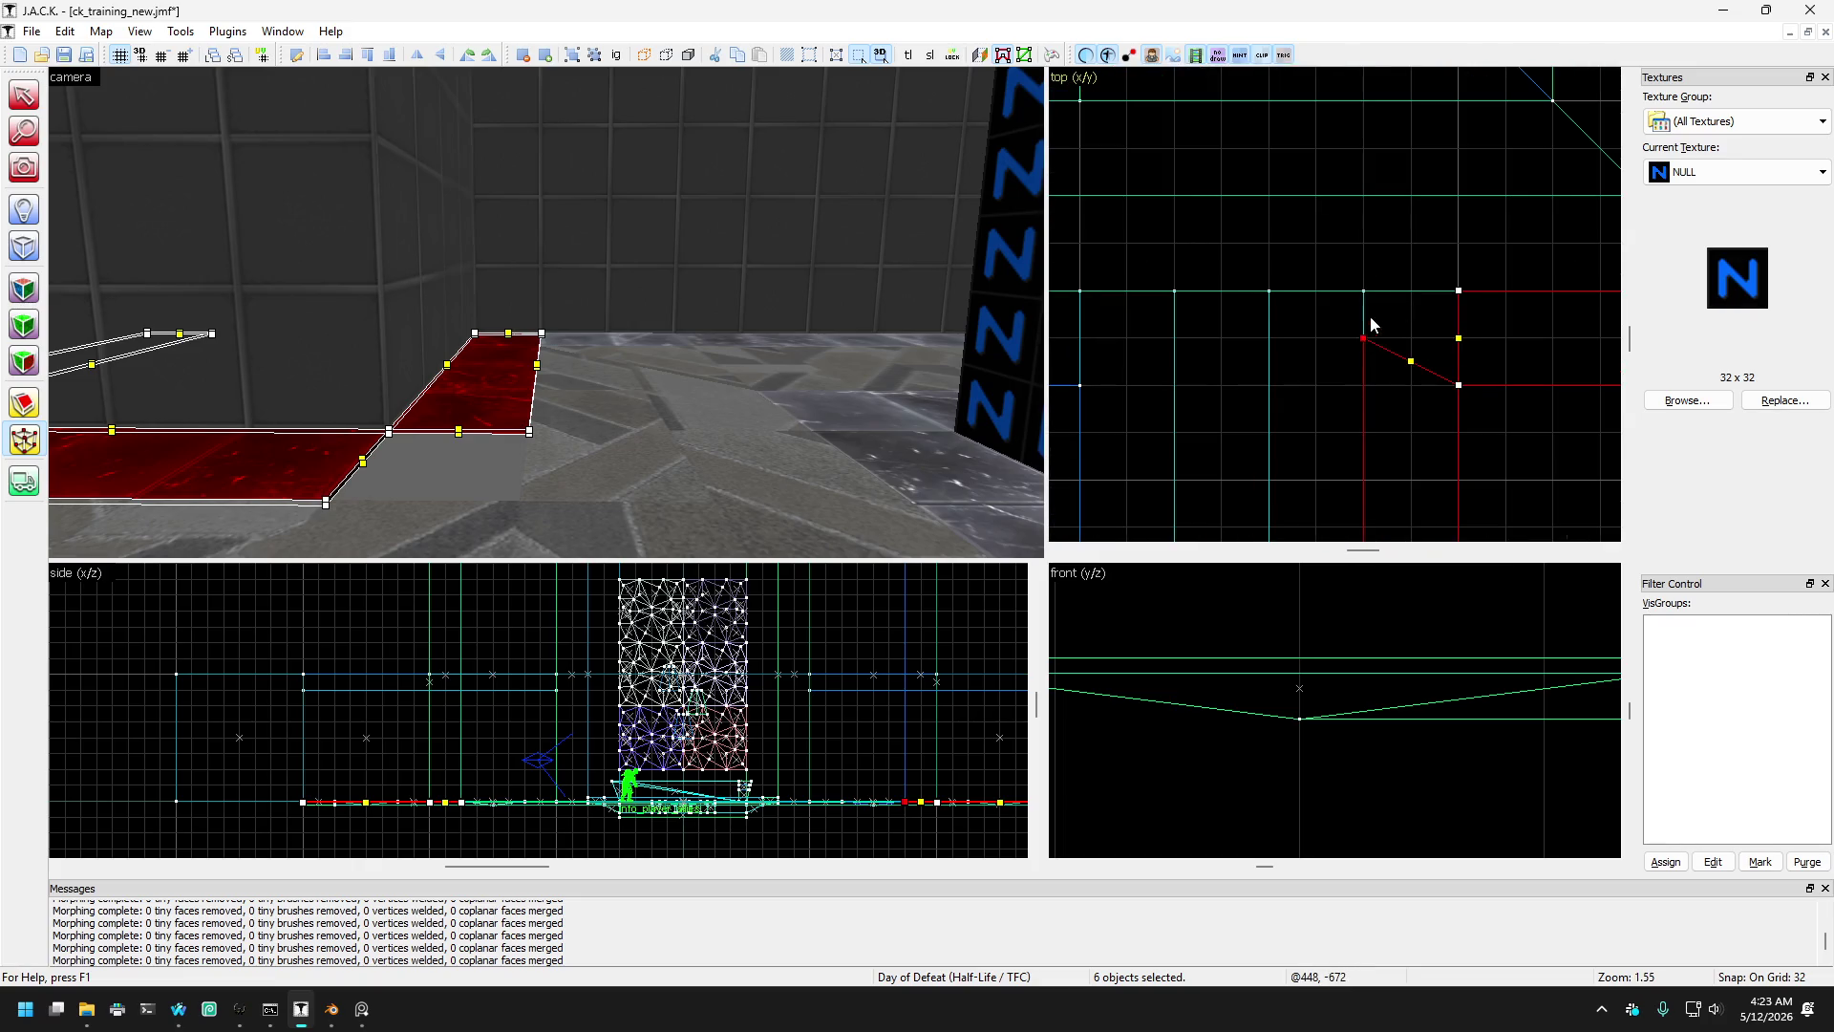
scroll(1377, 296, down, 3)
scroll(1285, 409, up, 5)
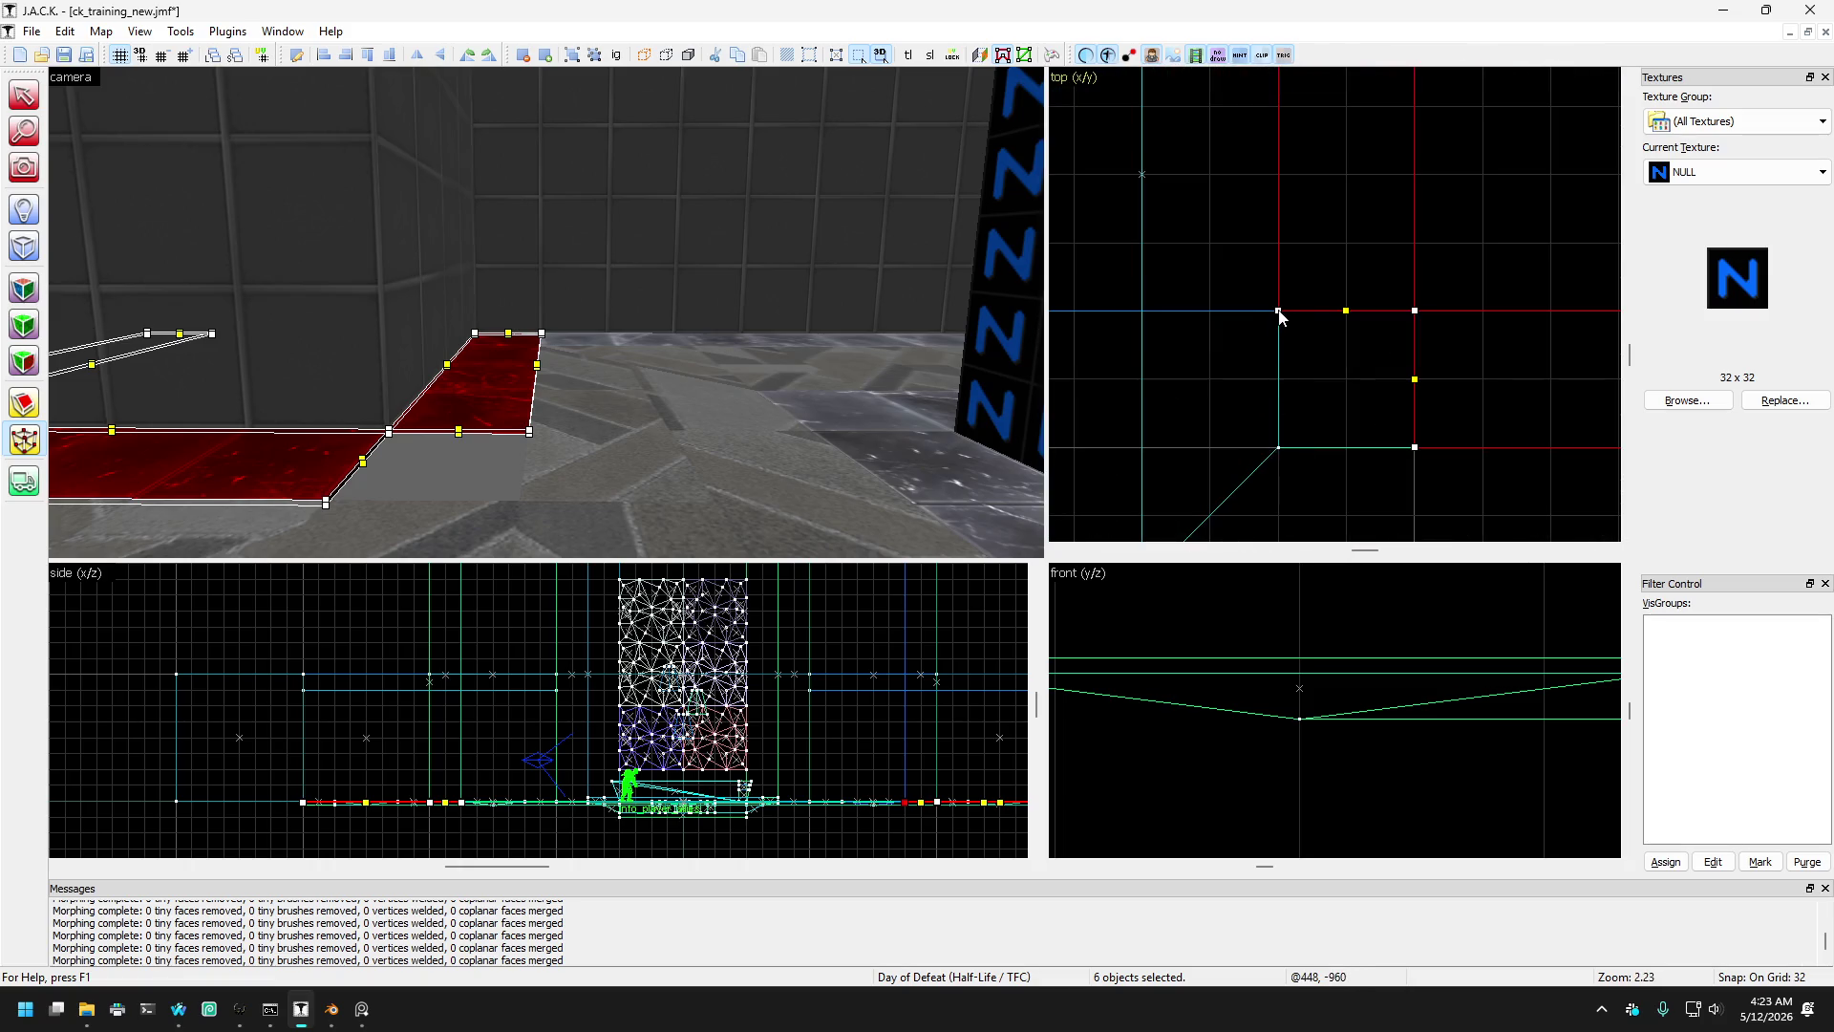
scroll(1302, 452, down, 12)
scroll(1291, 324, up, 7)
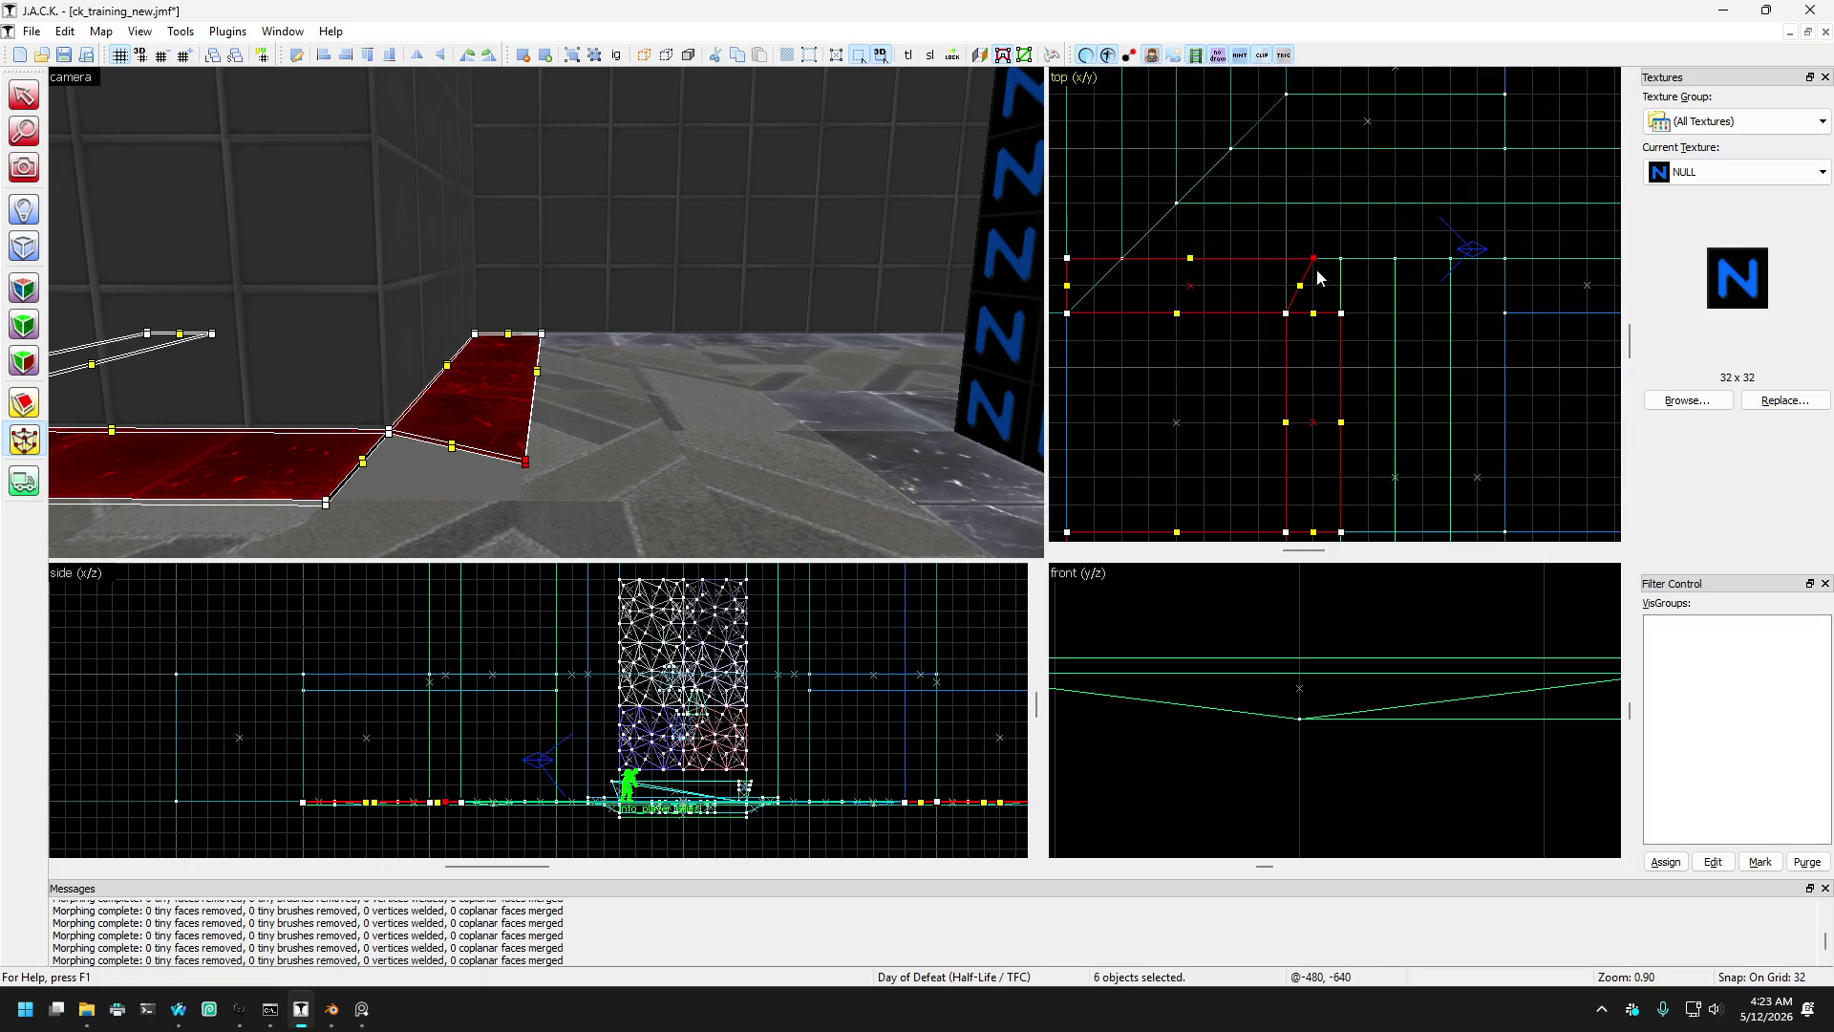
scroll(1335, 183, down, 3)
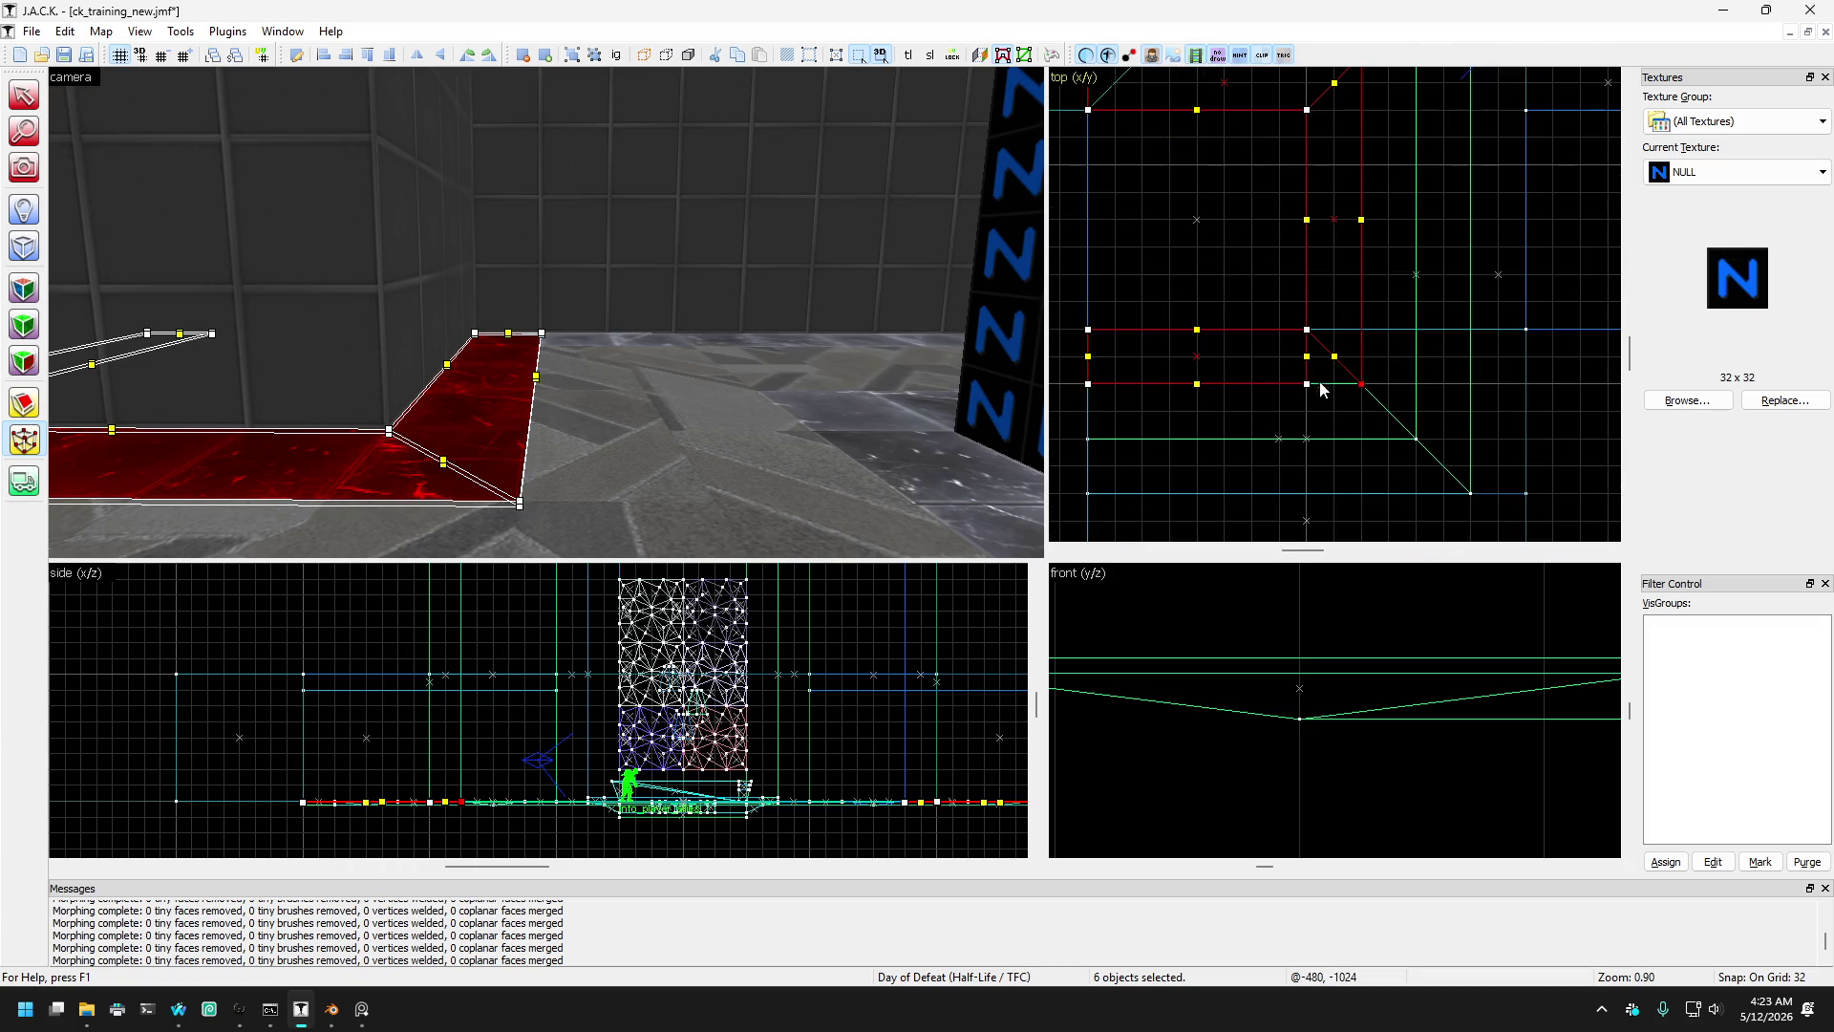
scroll(1361, 395, down, 2)
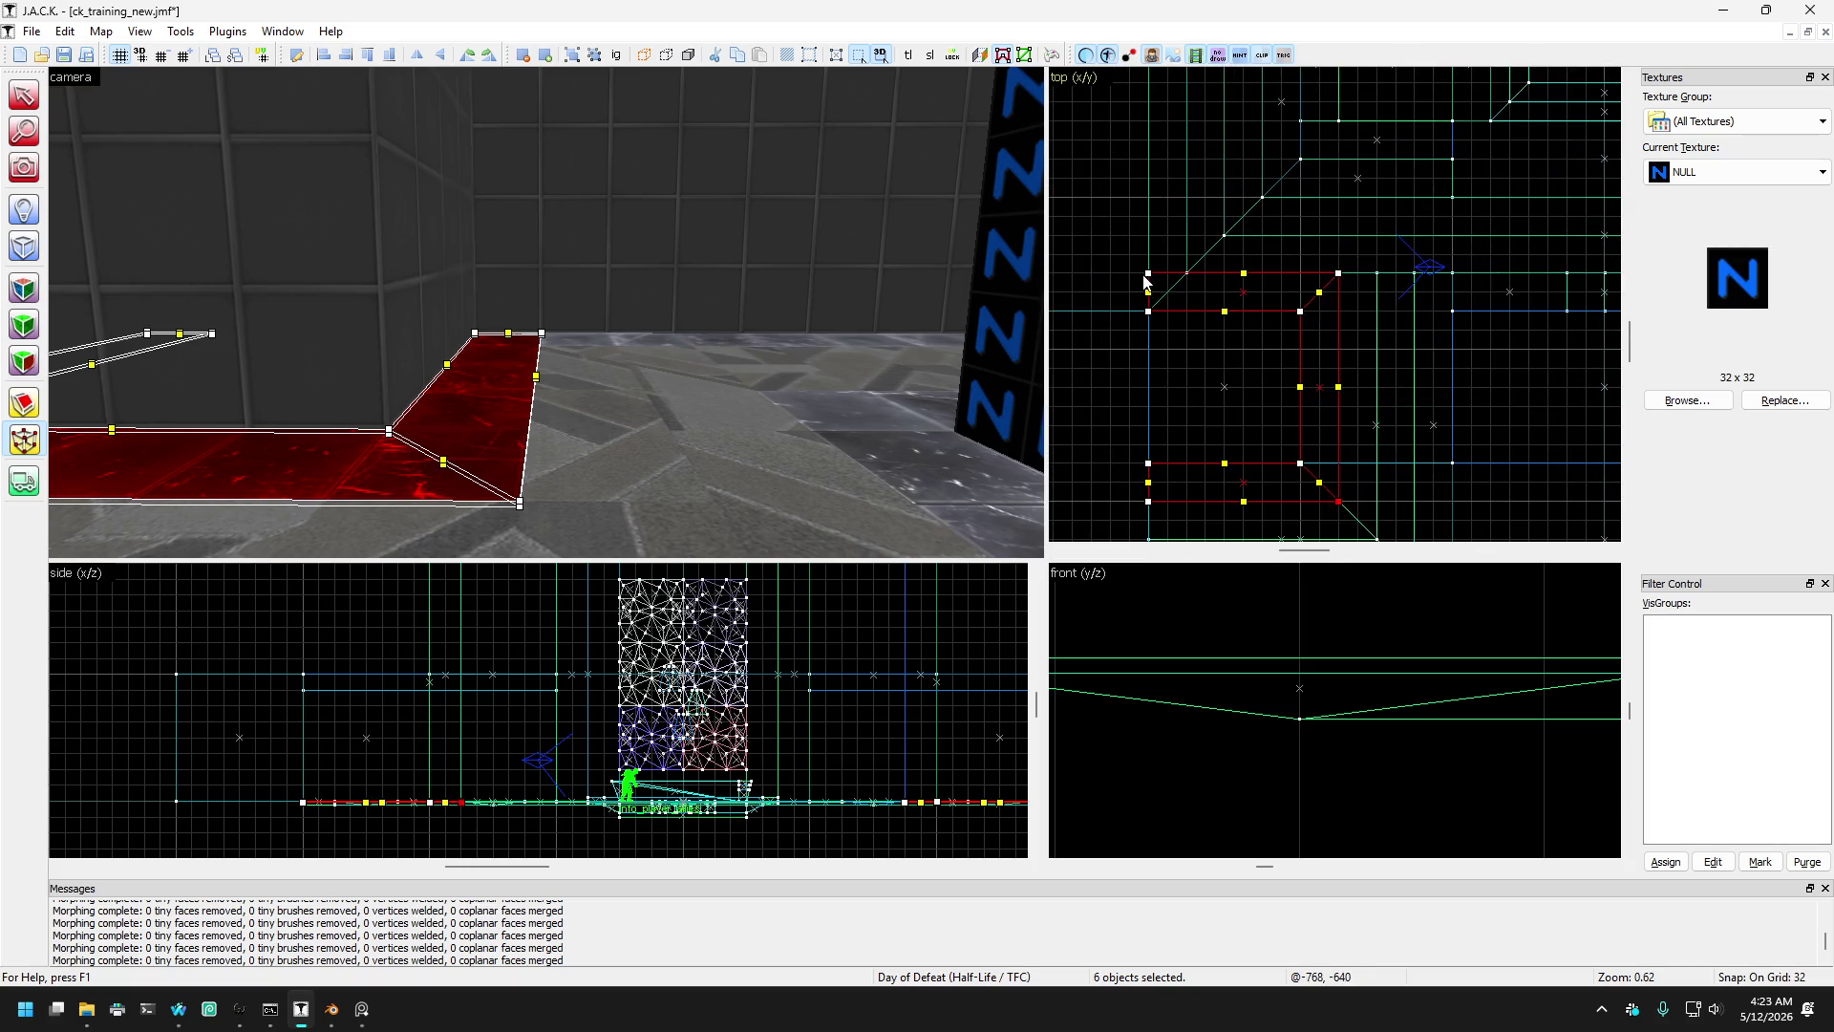
scroll(1500, 287, down, 2)
scroll(1514, 294, up, 3)
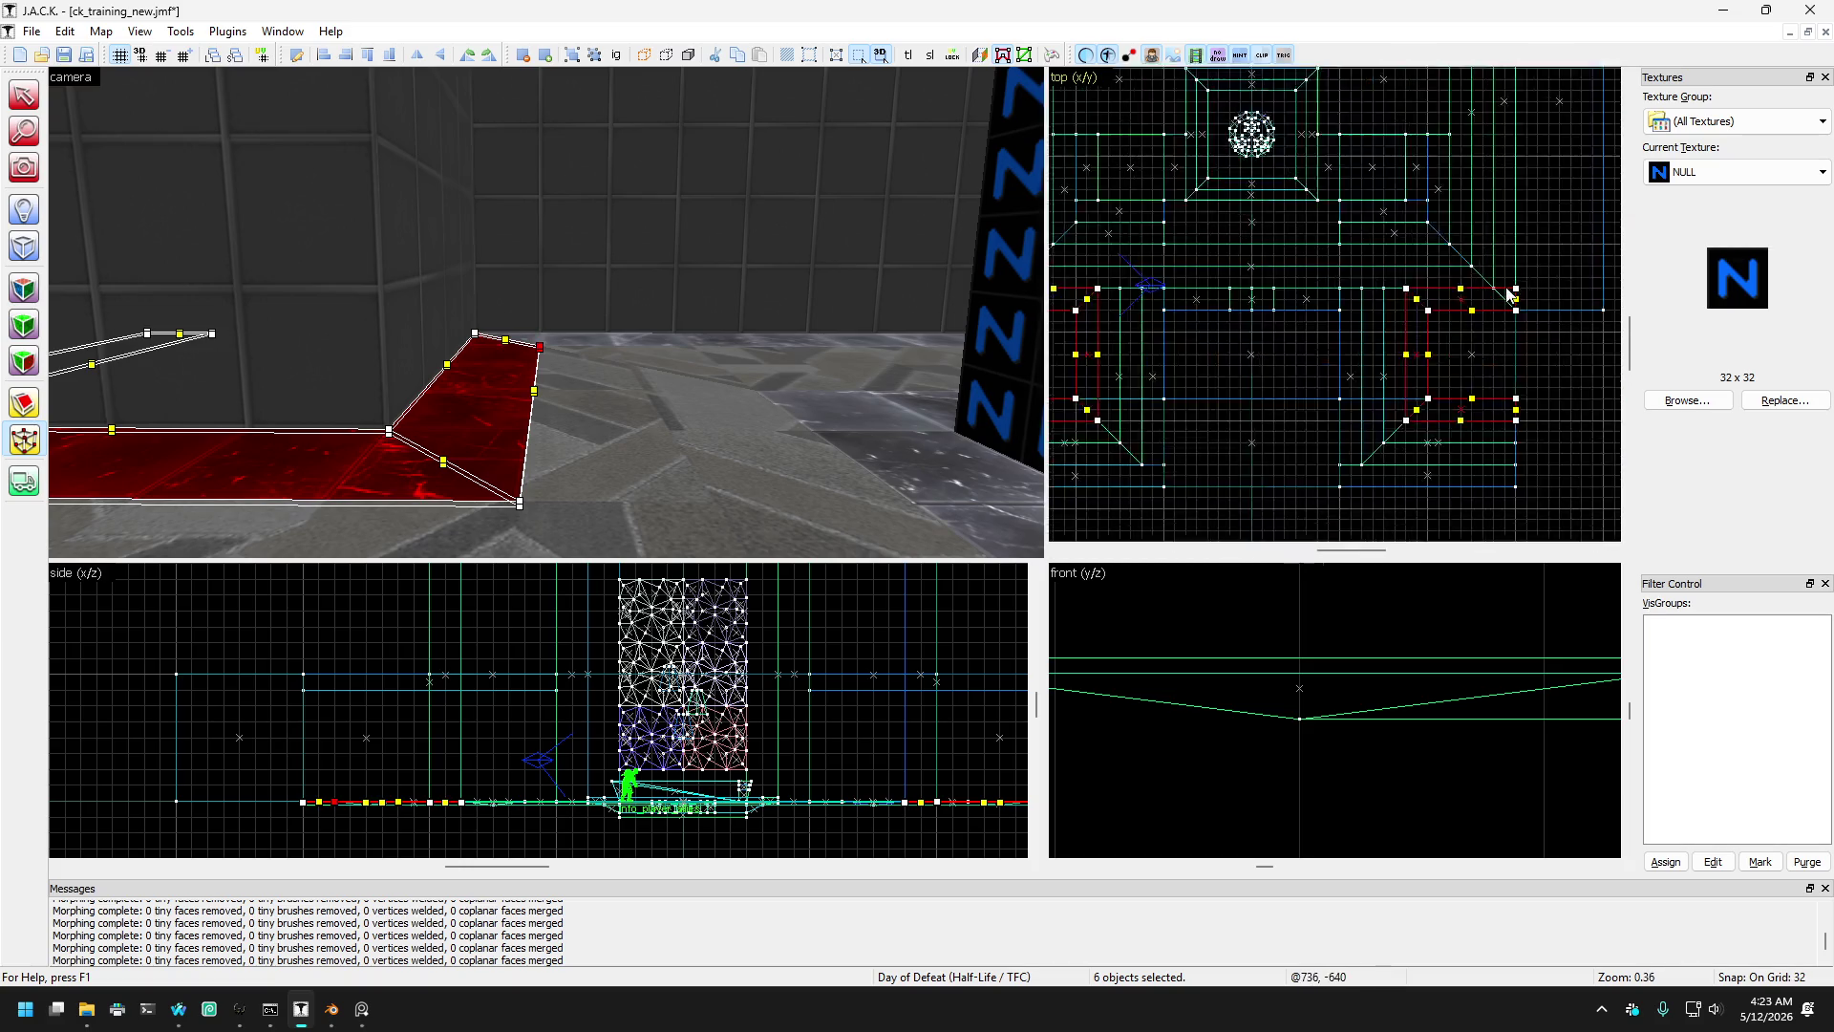
scroll(1488, 297, down, 4)
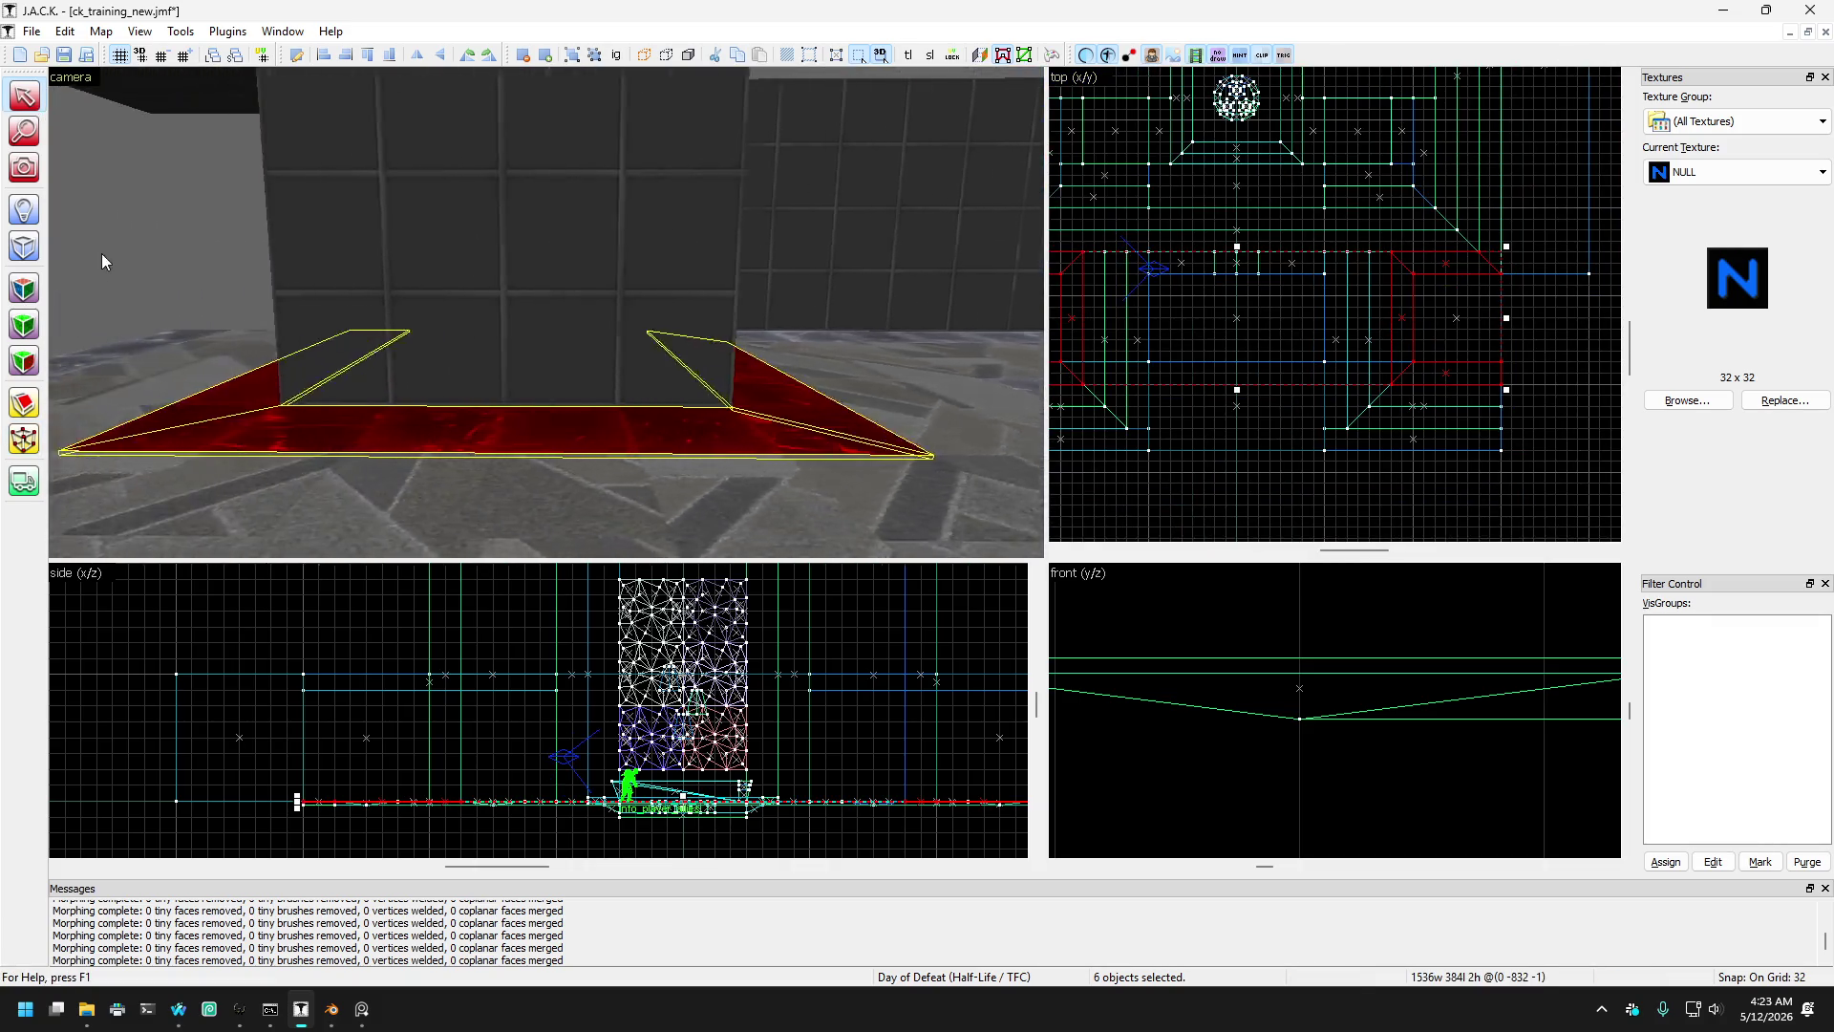
- Clear the selection, fly the 3D camera to the wall and select the floor strip along it
key(Escape)
key(shift+c)
key(z)
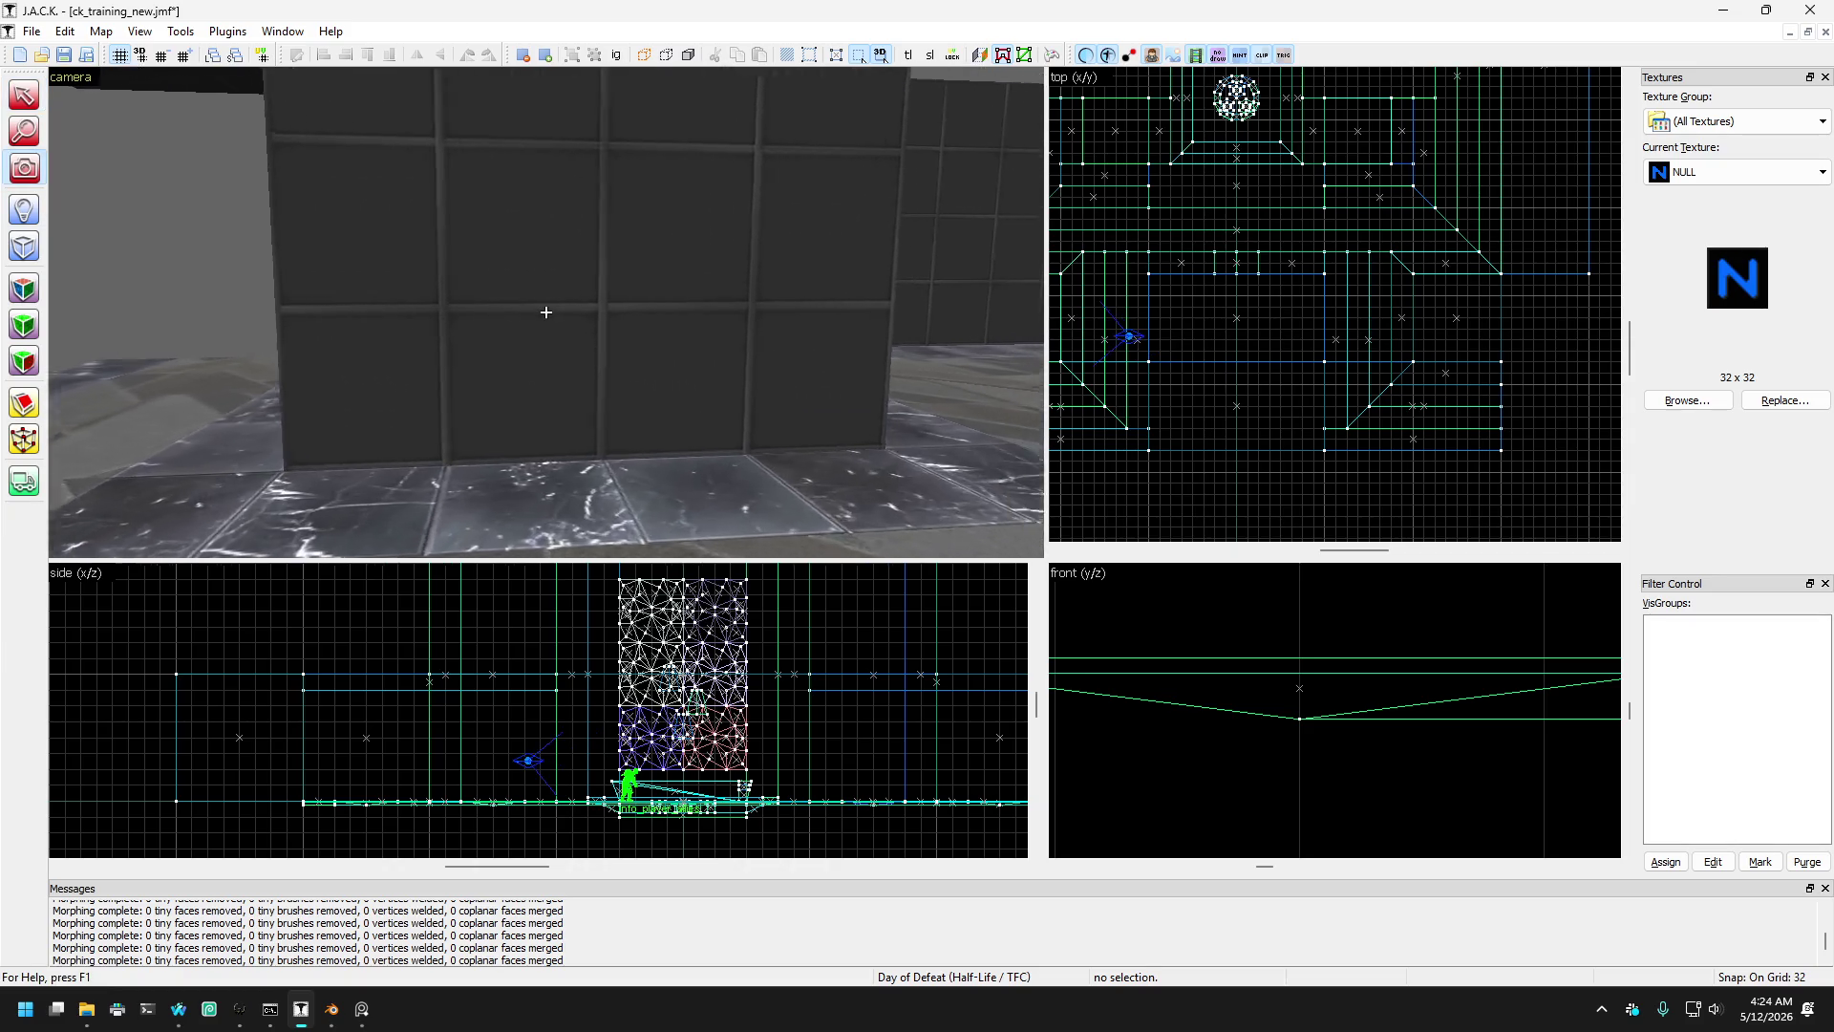
key(w)
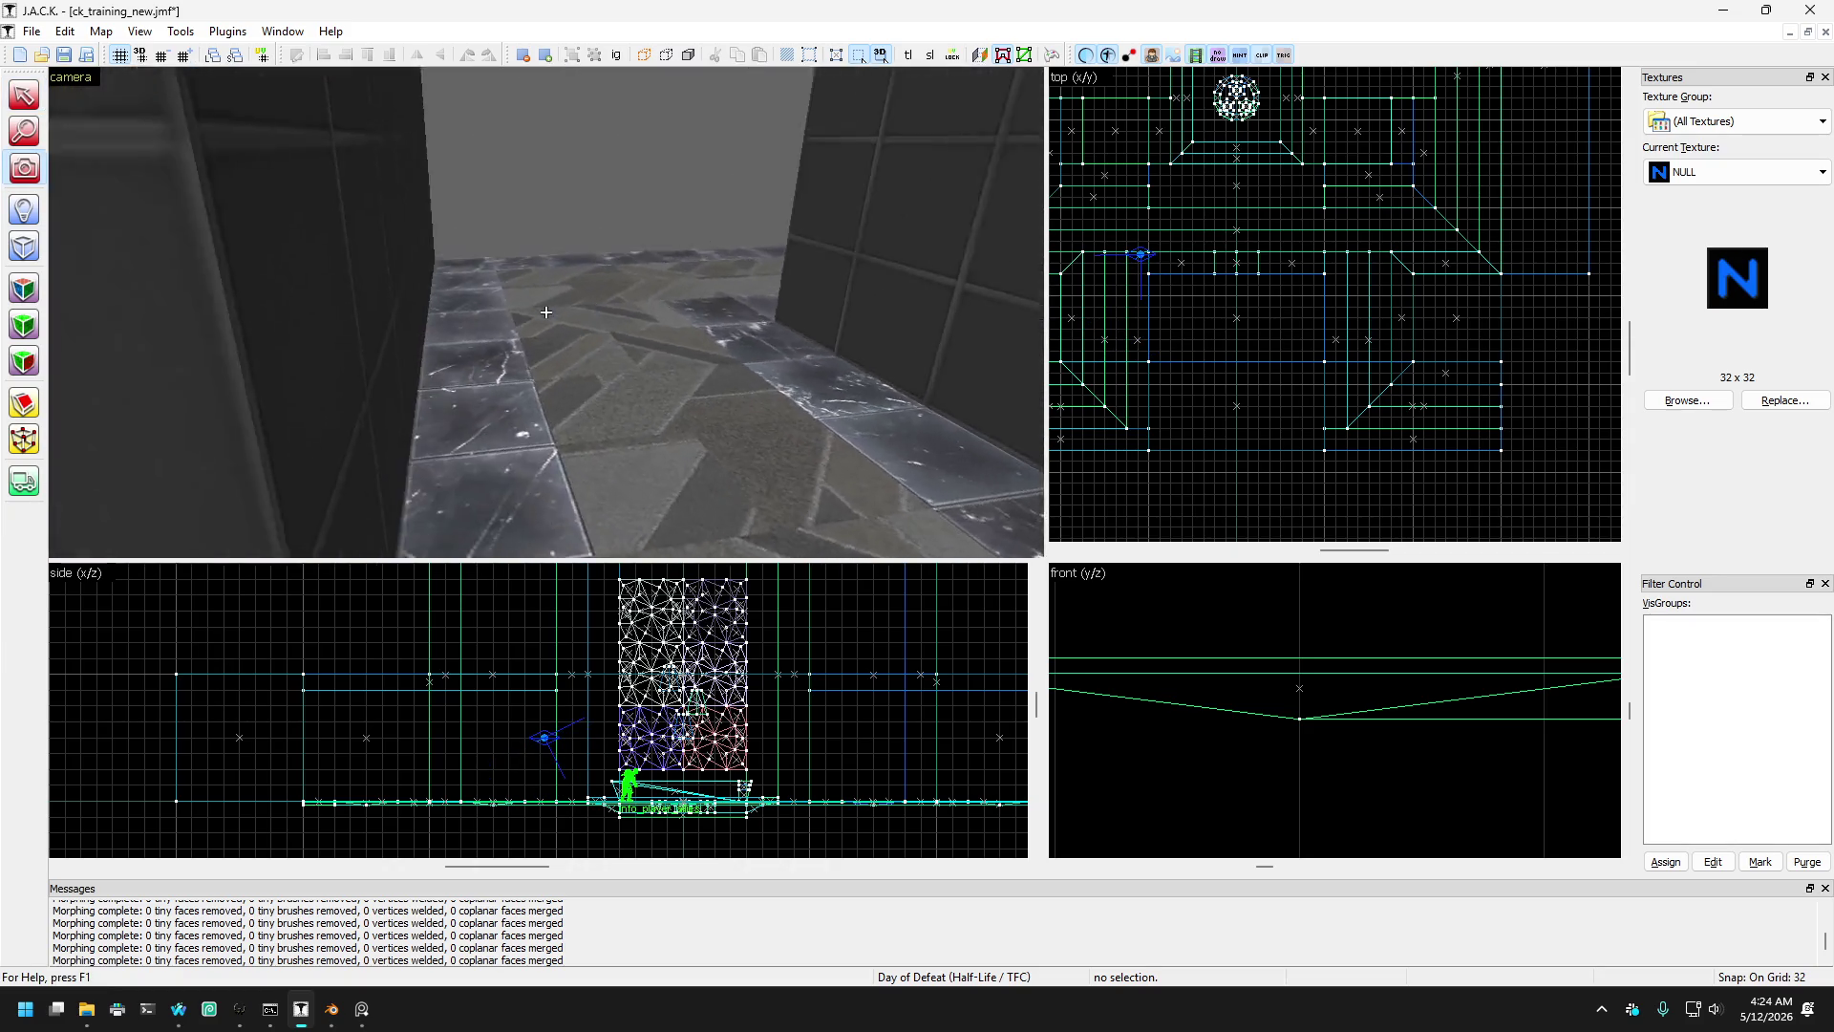
key(w)
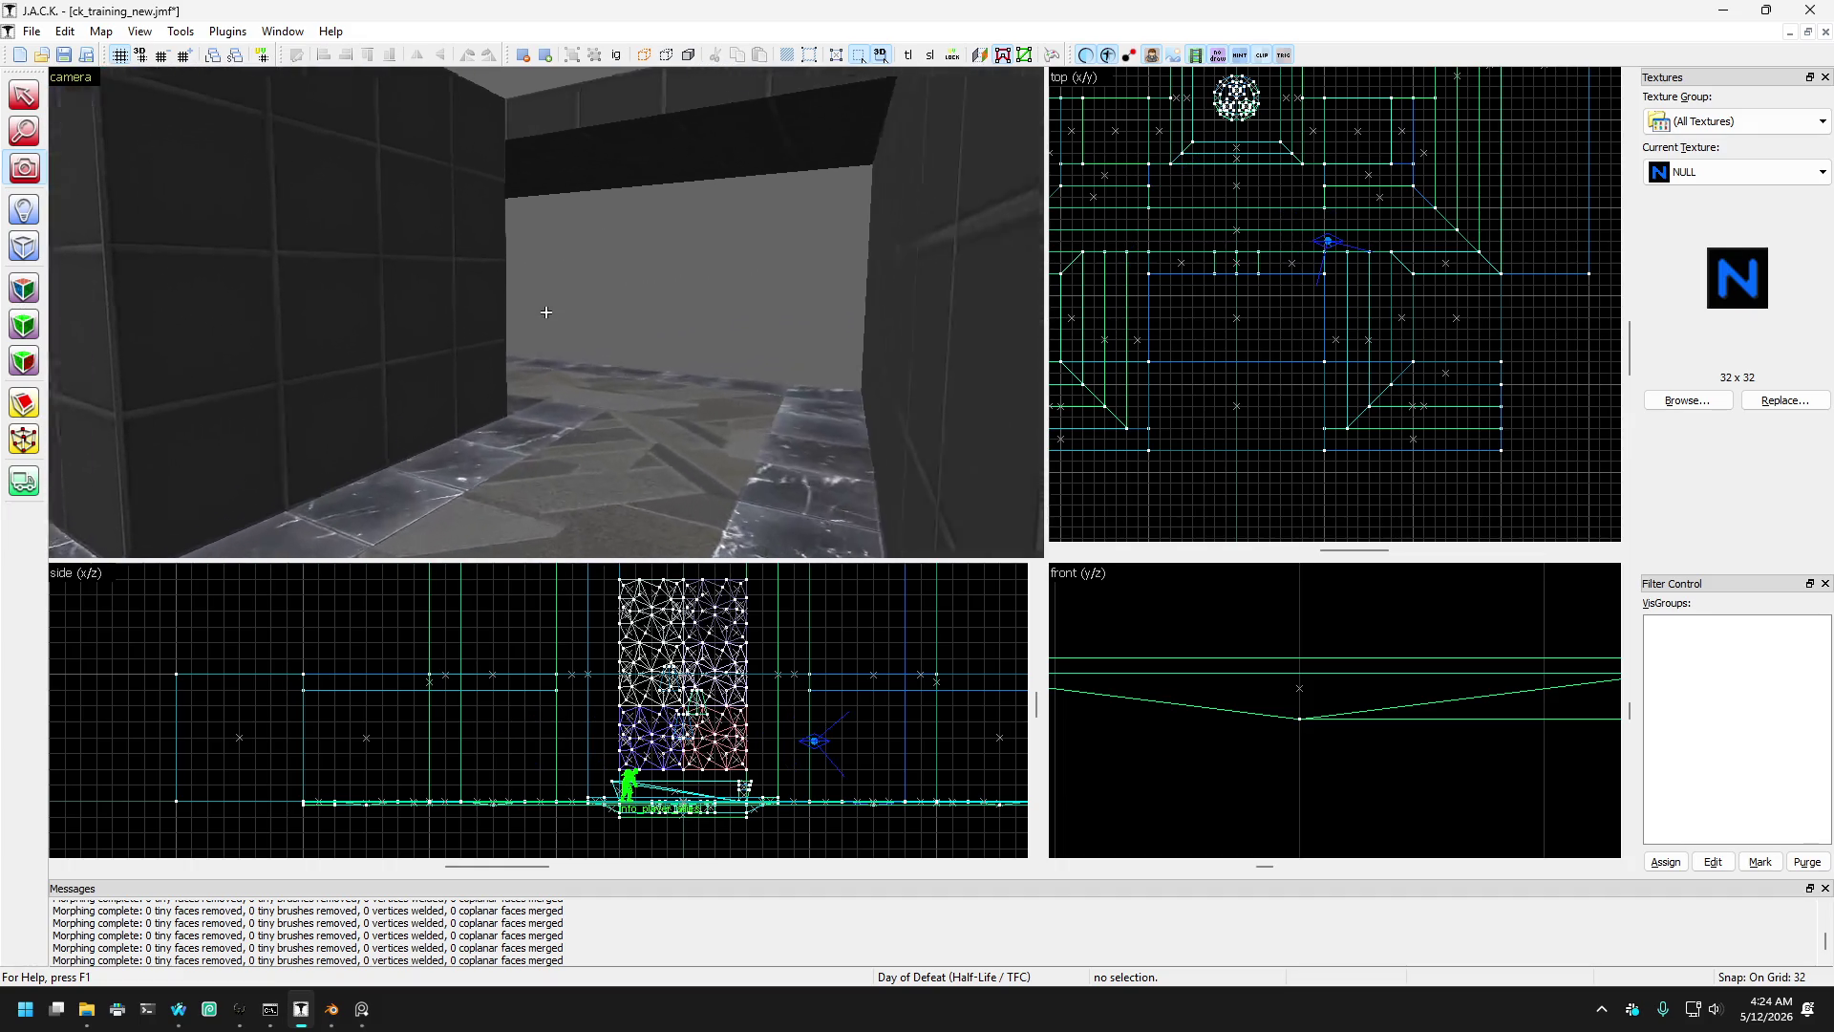
key(w)
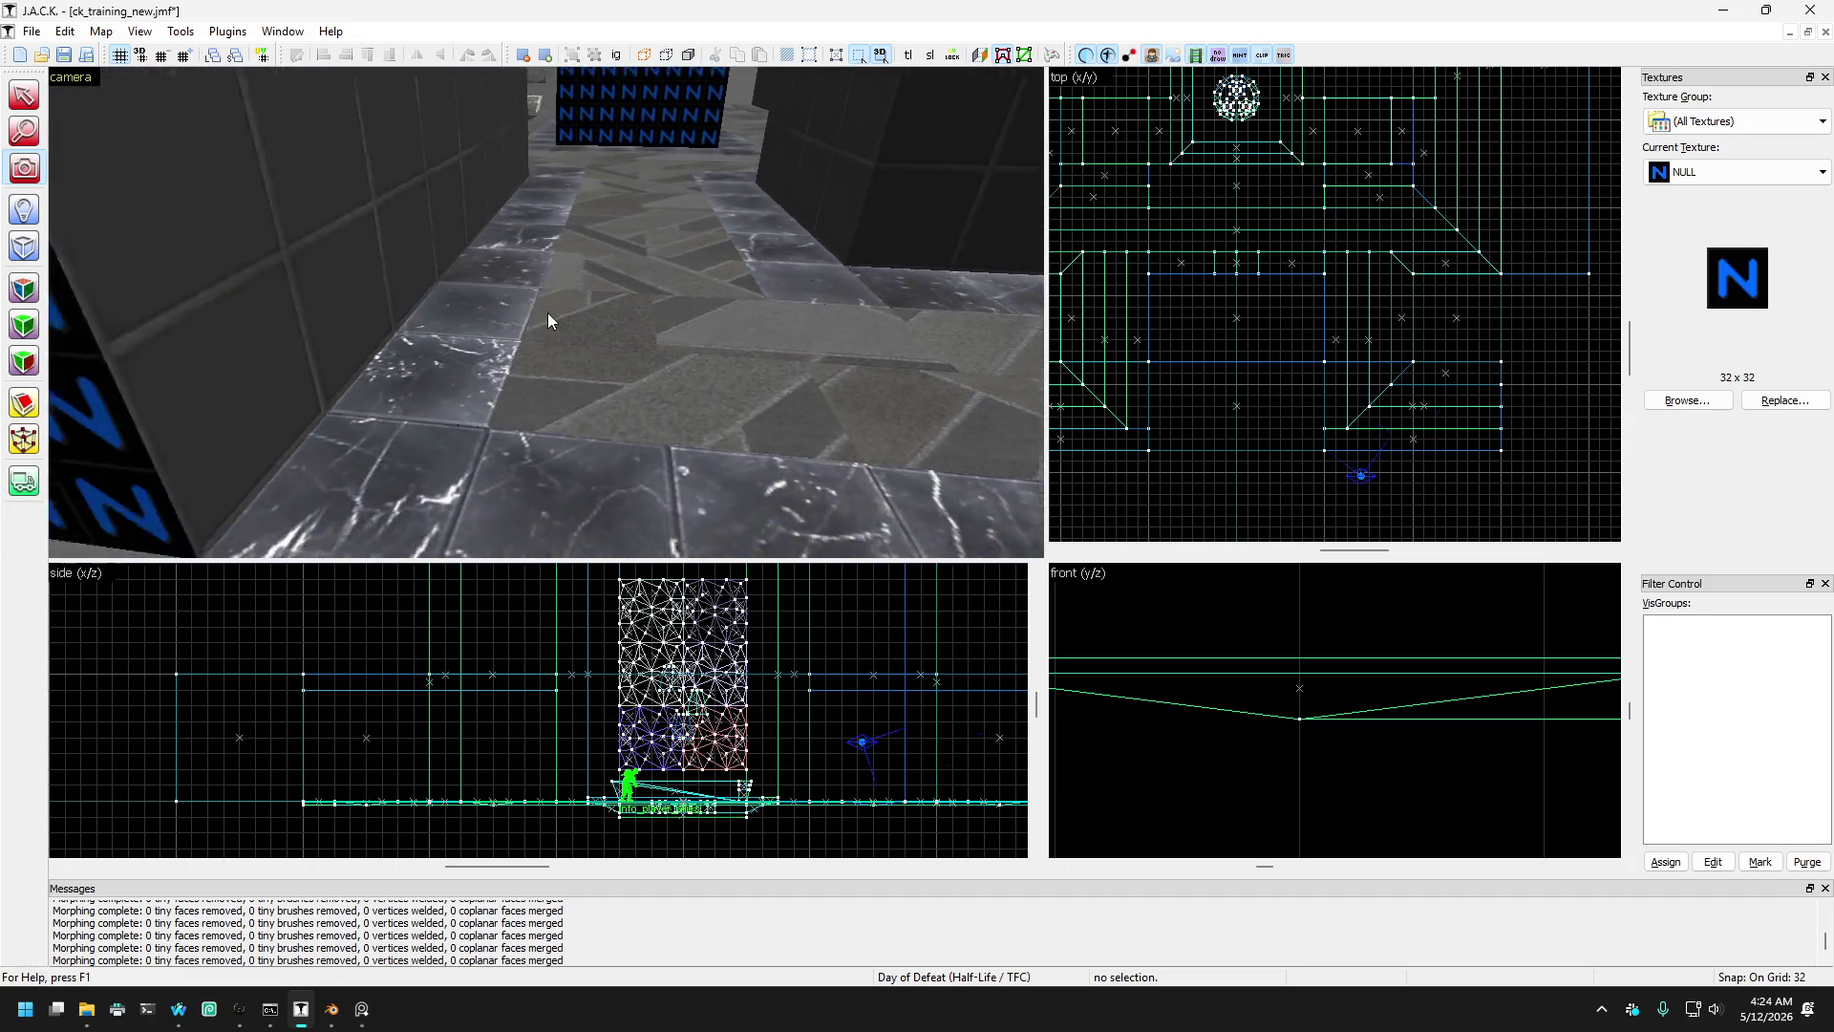
key(z)
click(397, 472)
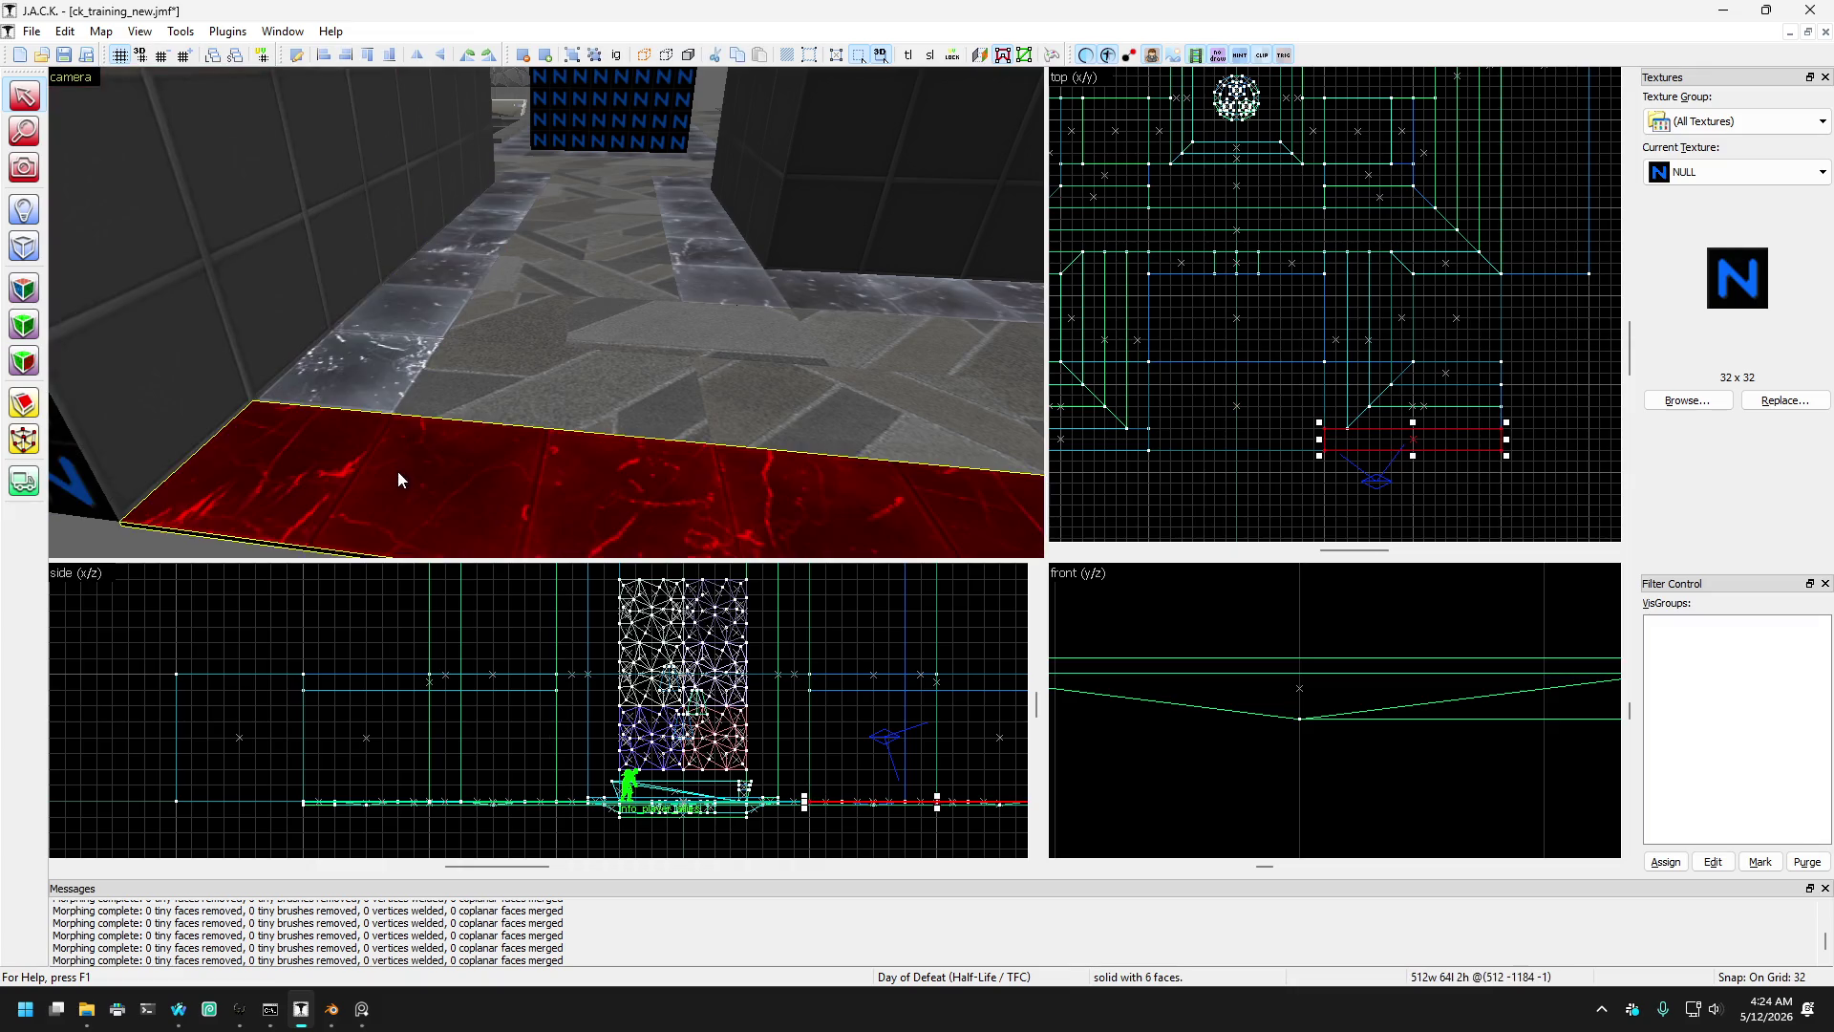
- Rotate the strip 90° so it runs lengthwise and add the second floor strip
key(ctrl+r)
key(Left)
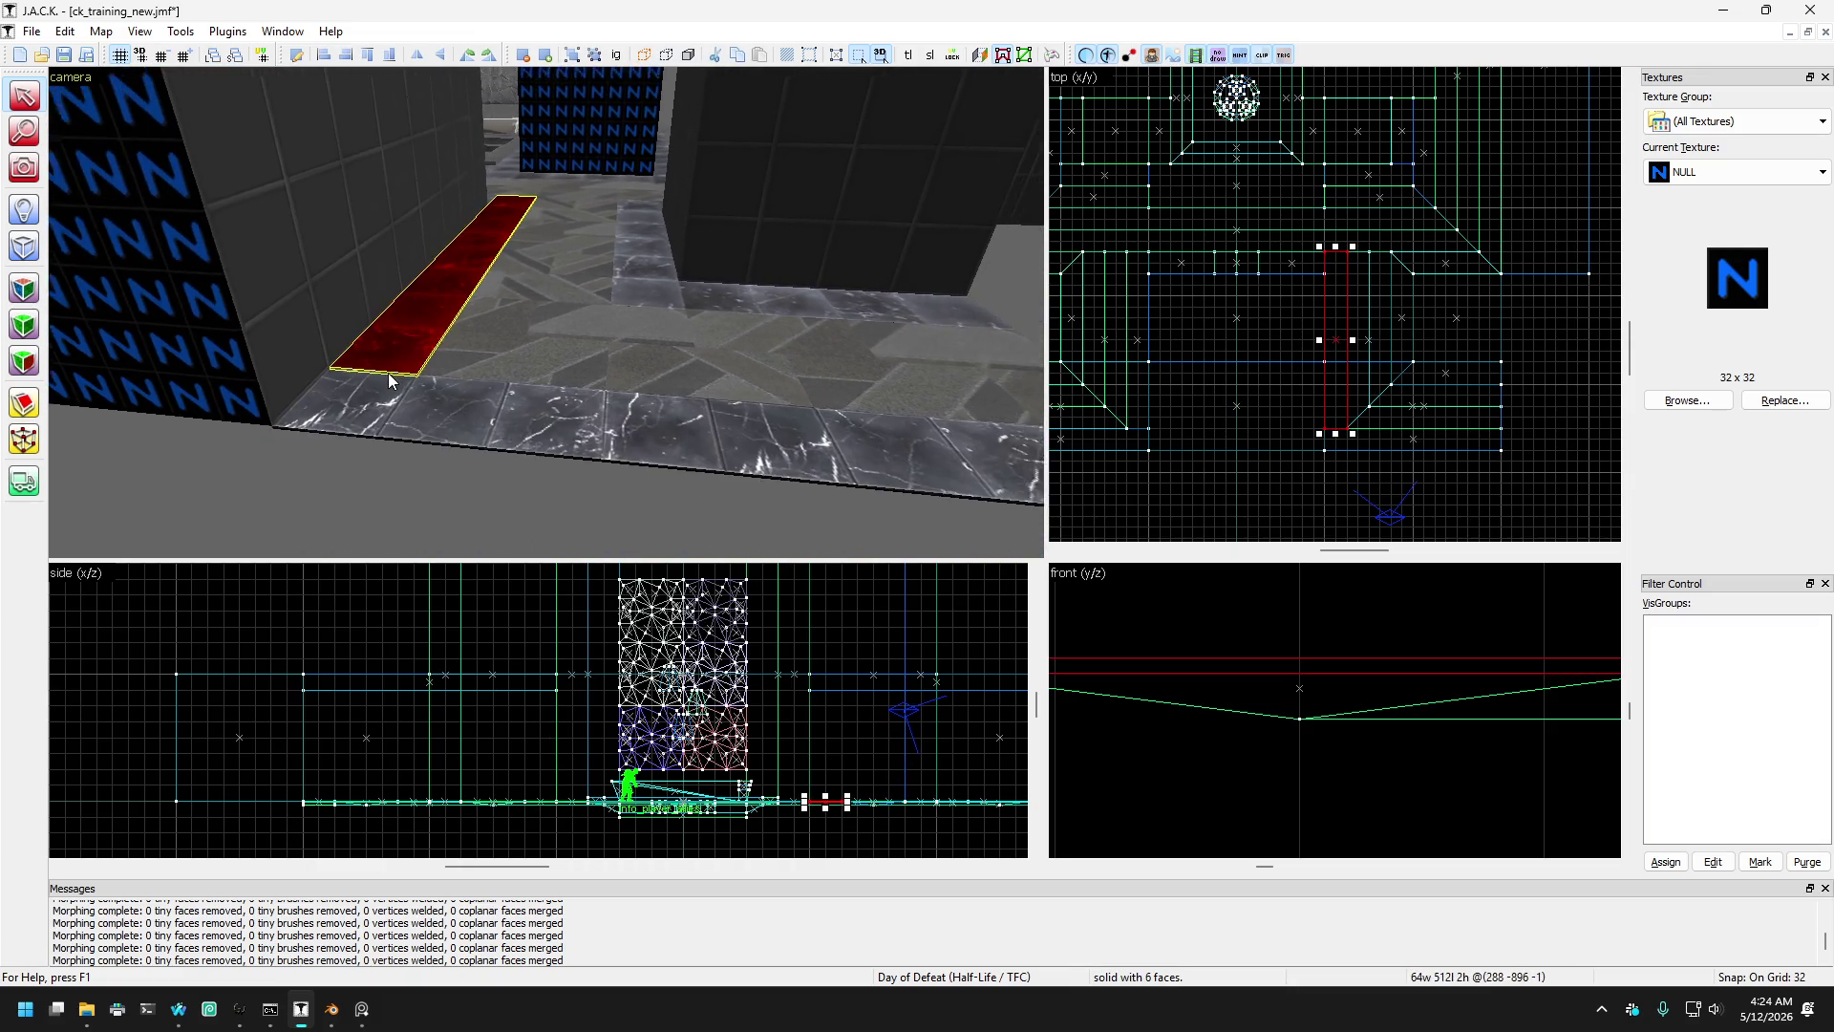
key(s)
key(Left)
key(ctrl+r)
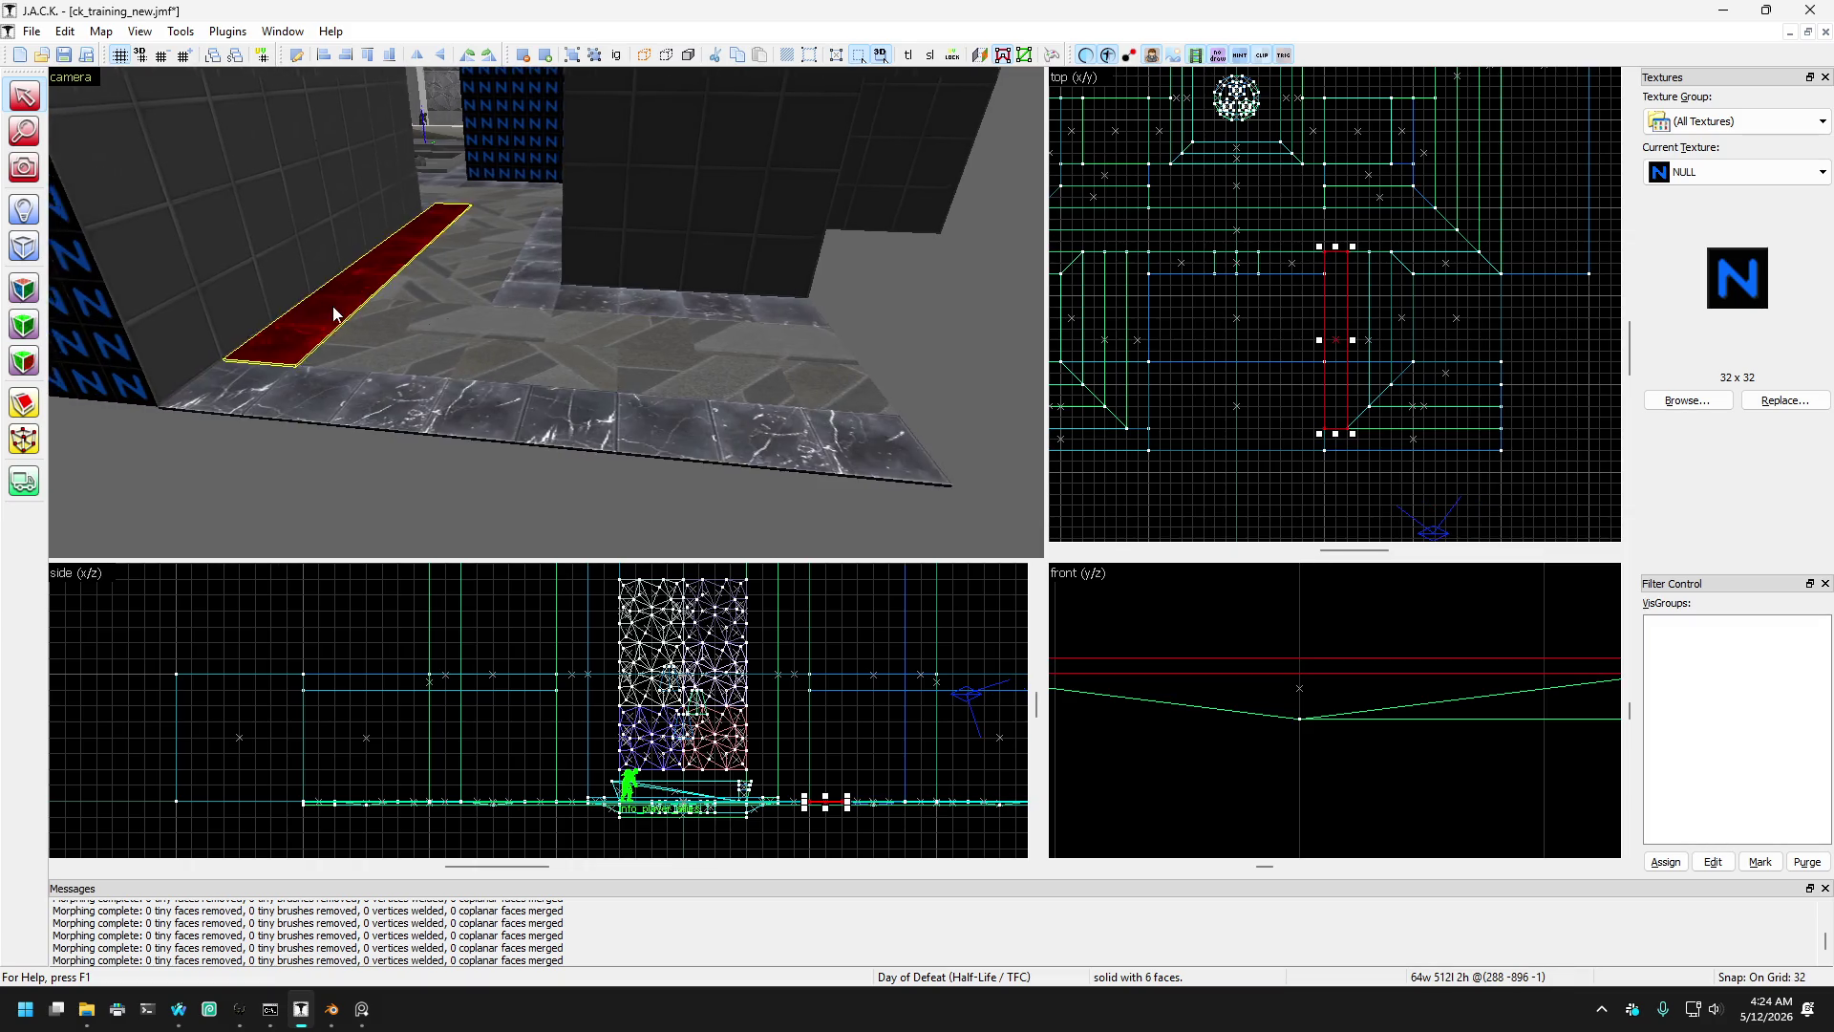
key(s)
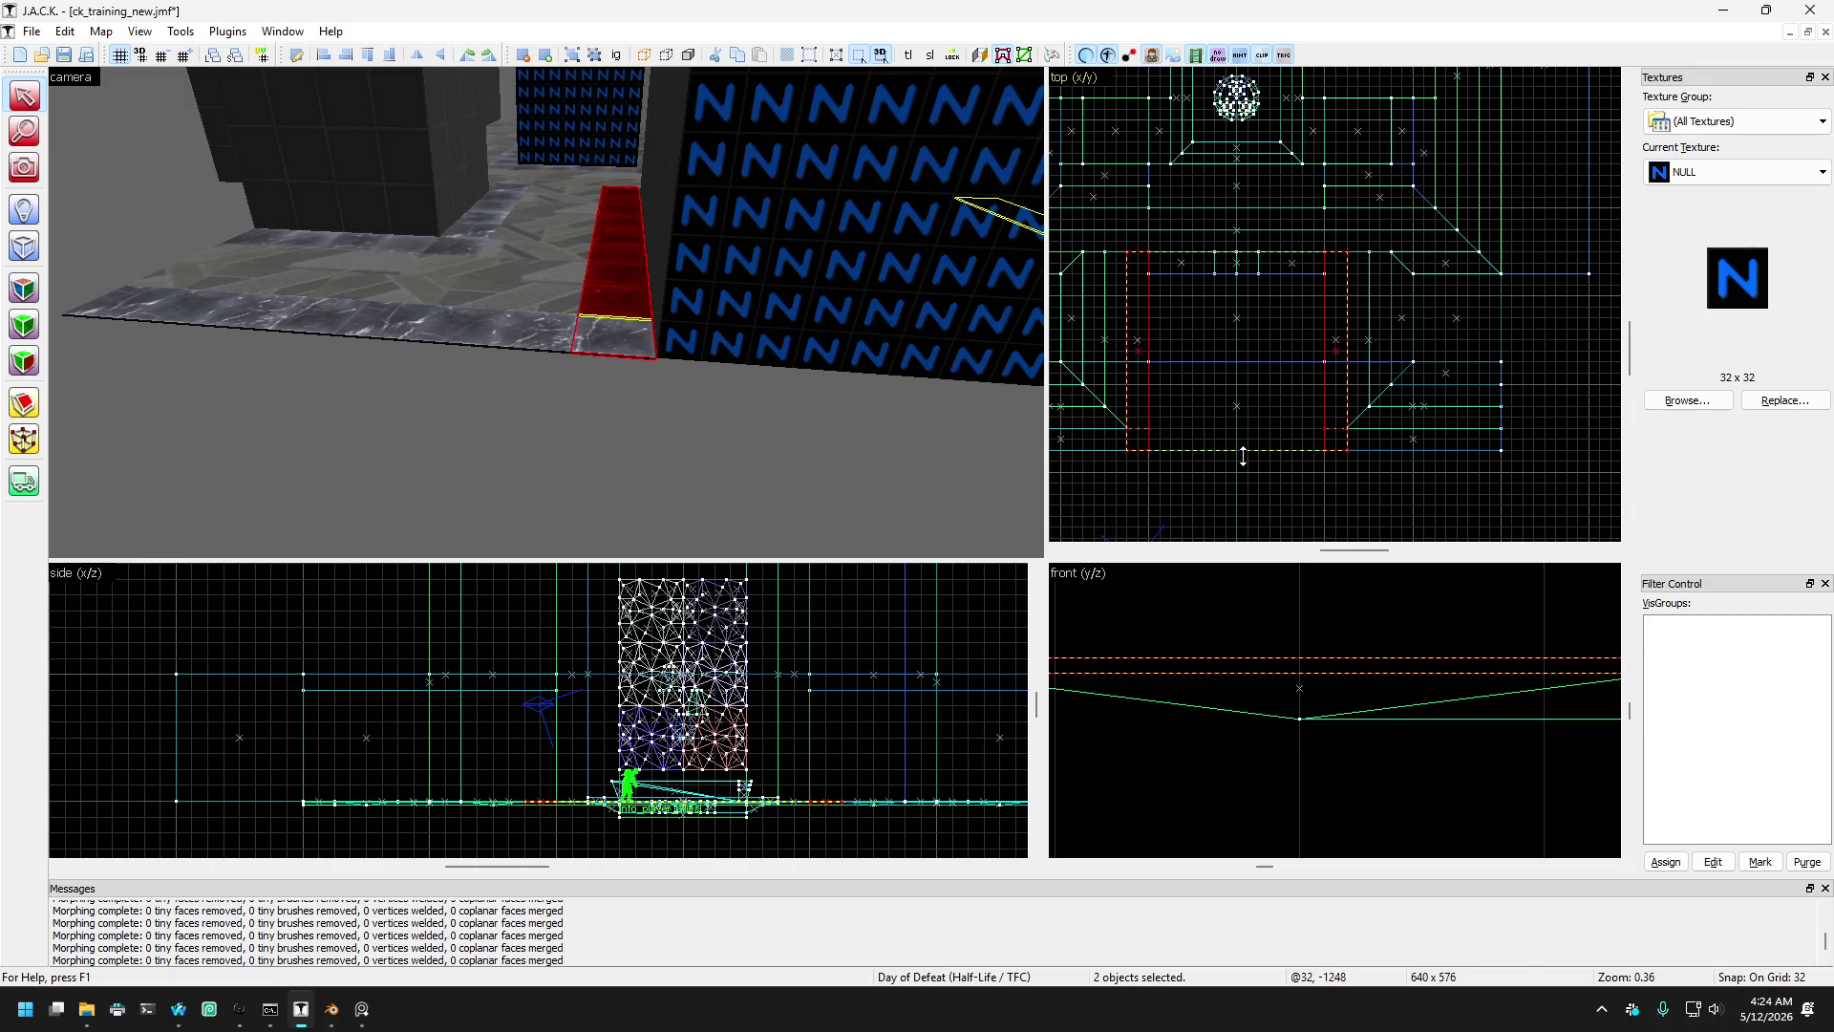
key(Right)
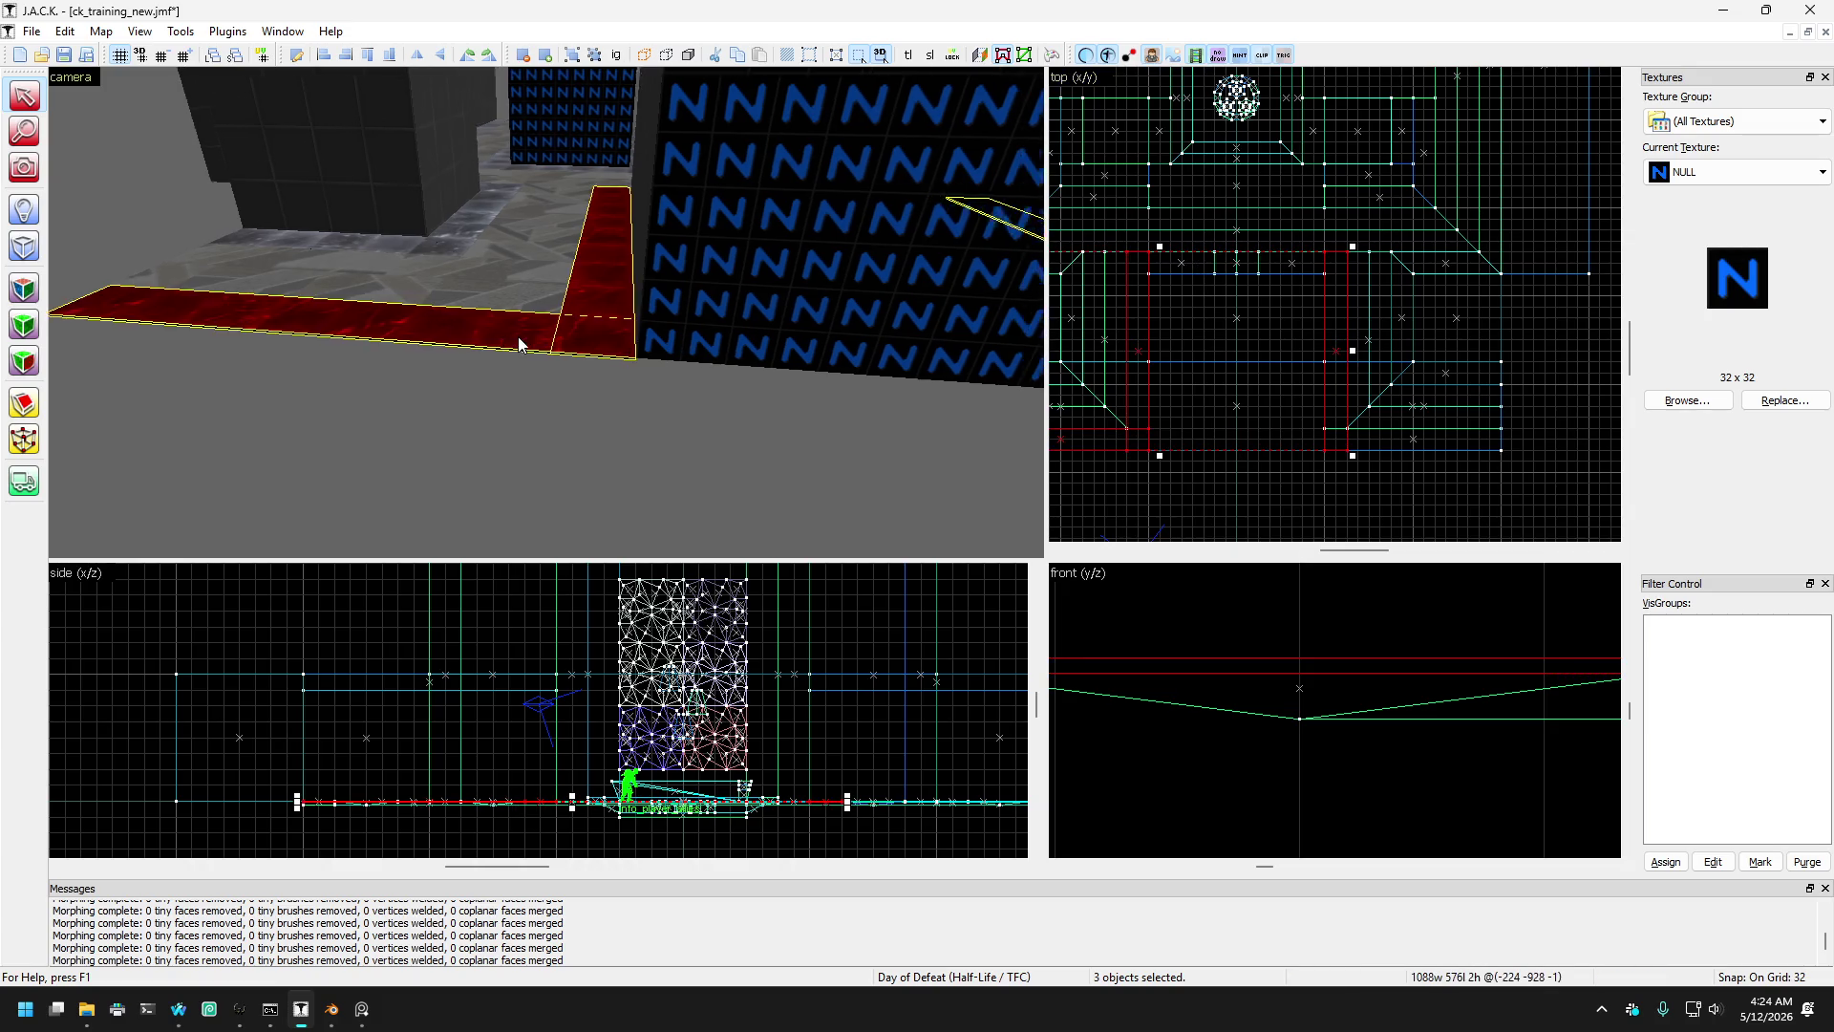
ctrl+click(649, 415)
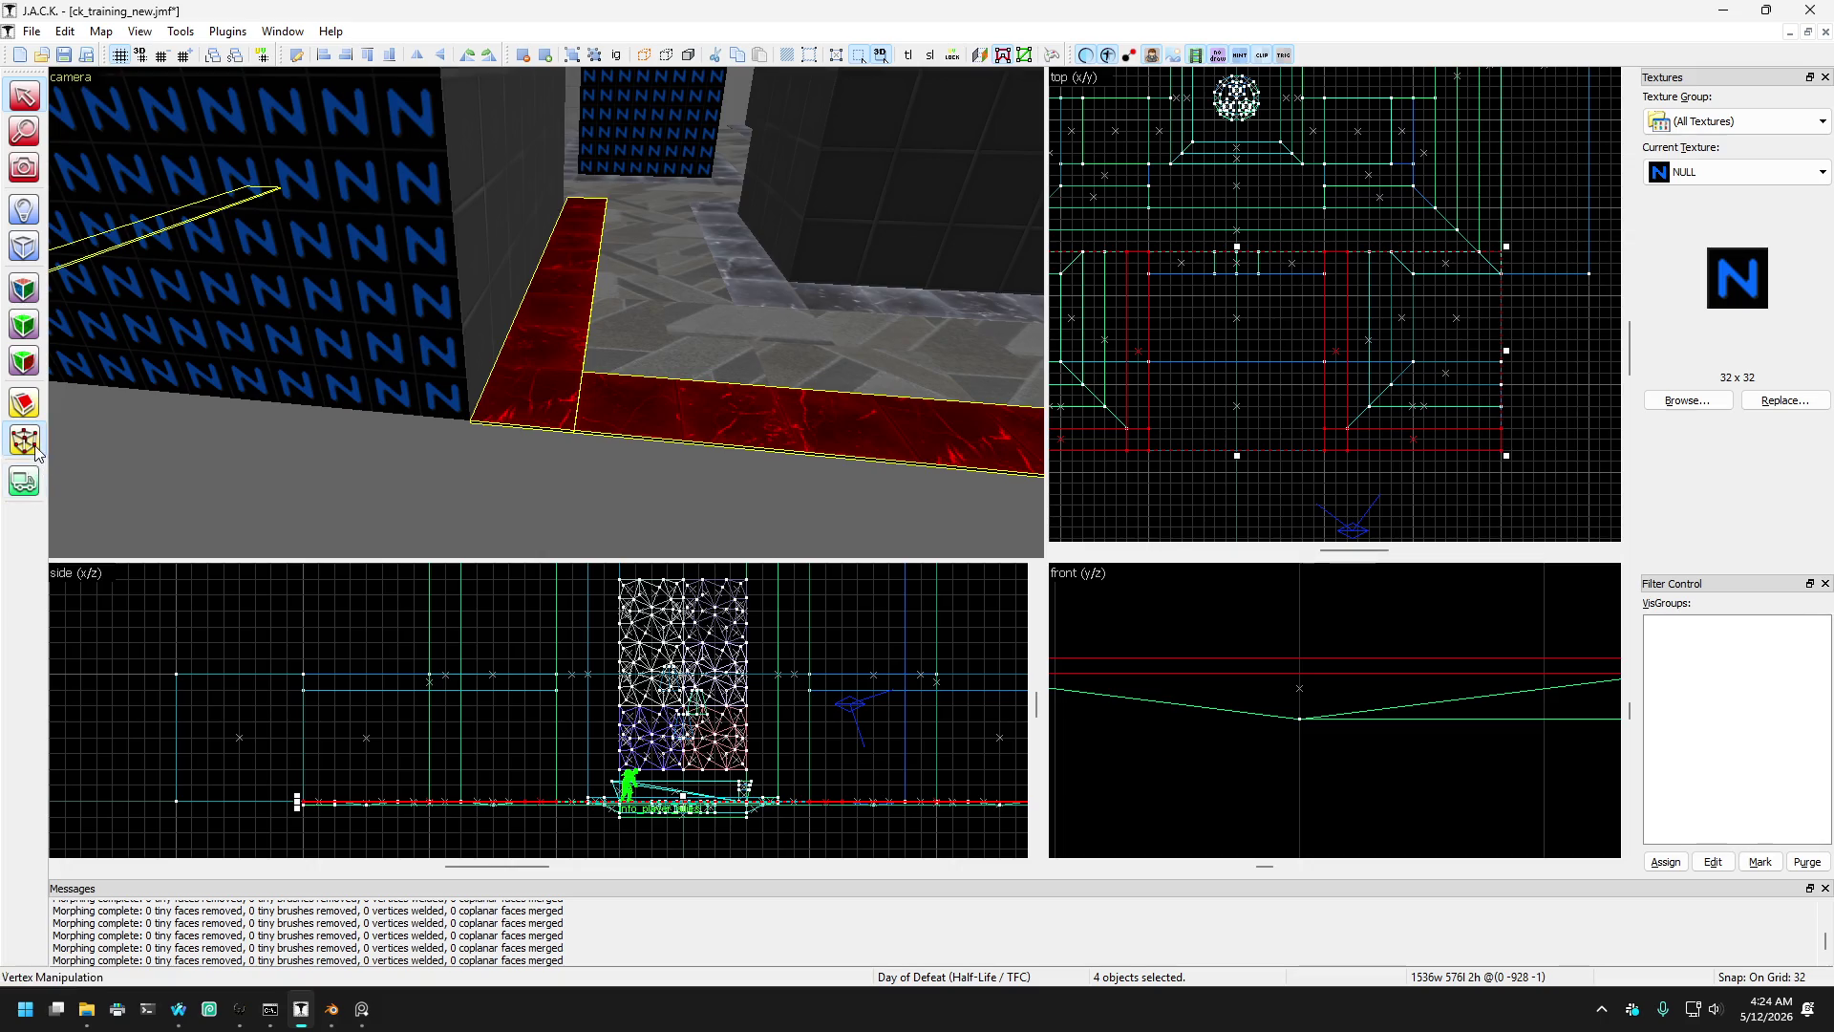
- Move the strips' corner vertex up one grid step in the top view for a diagonal join
scroll(1330, 449, up, 4)
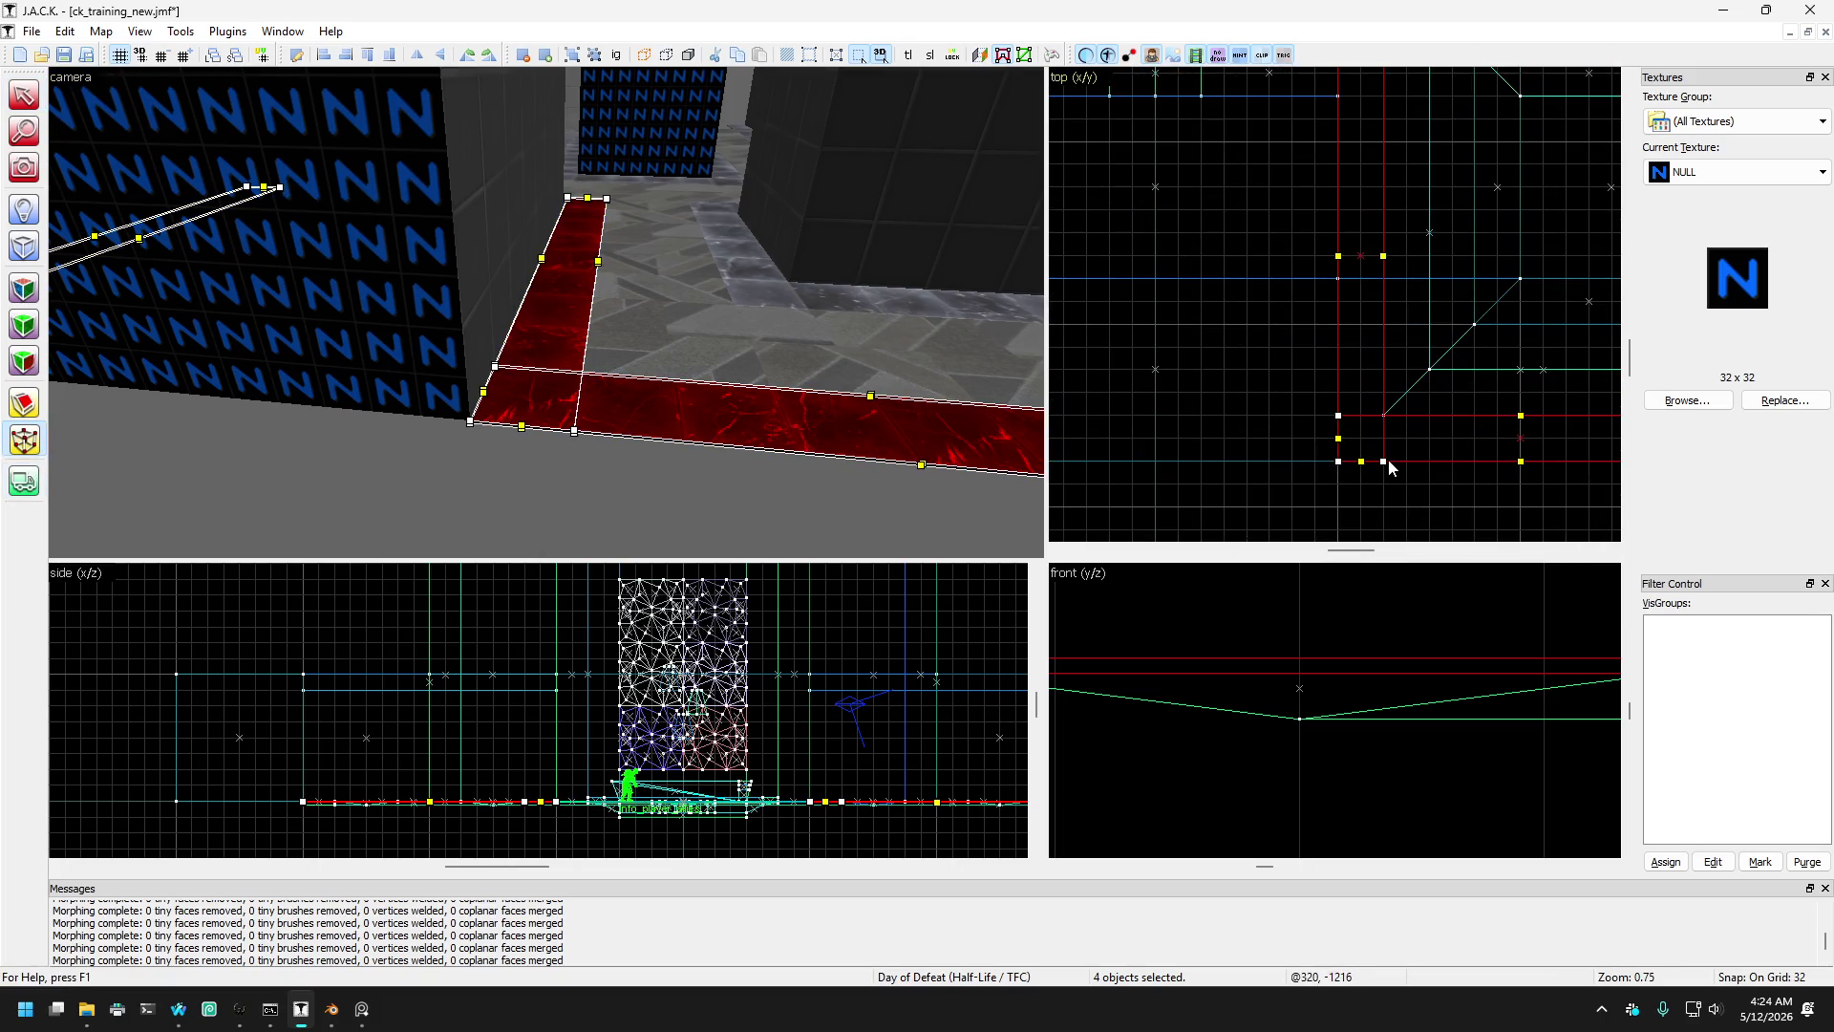
drag(1389, 460, 1385, 433)
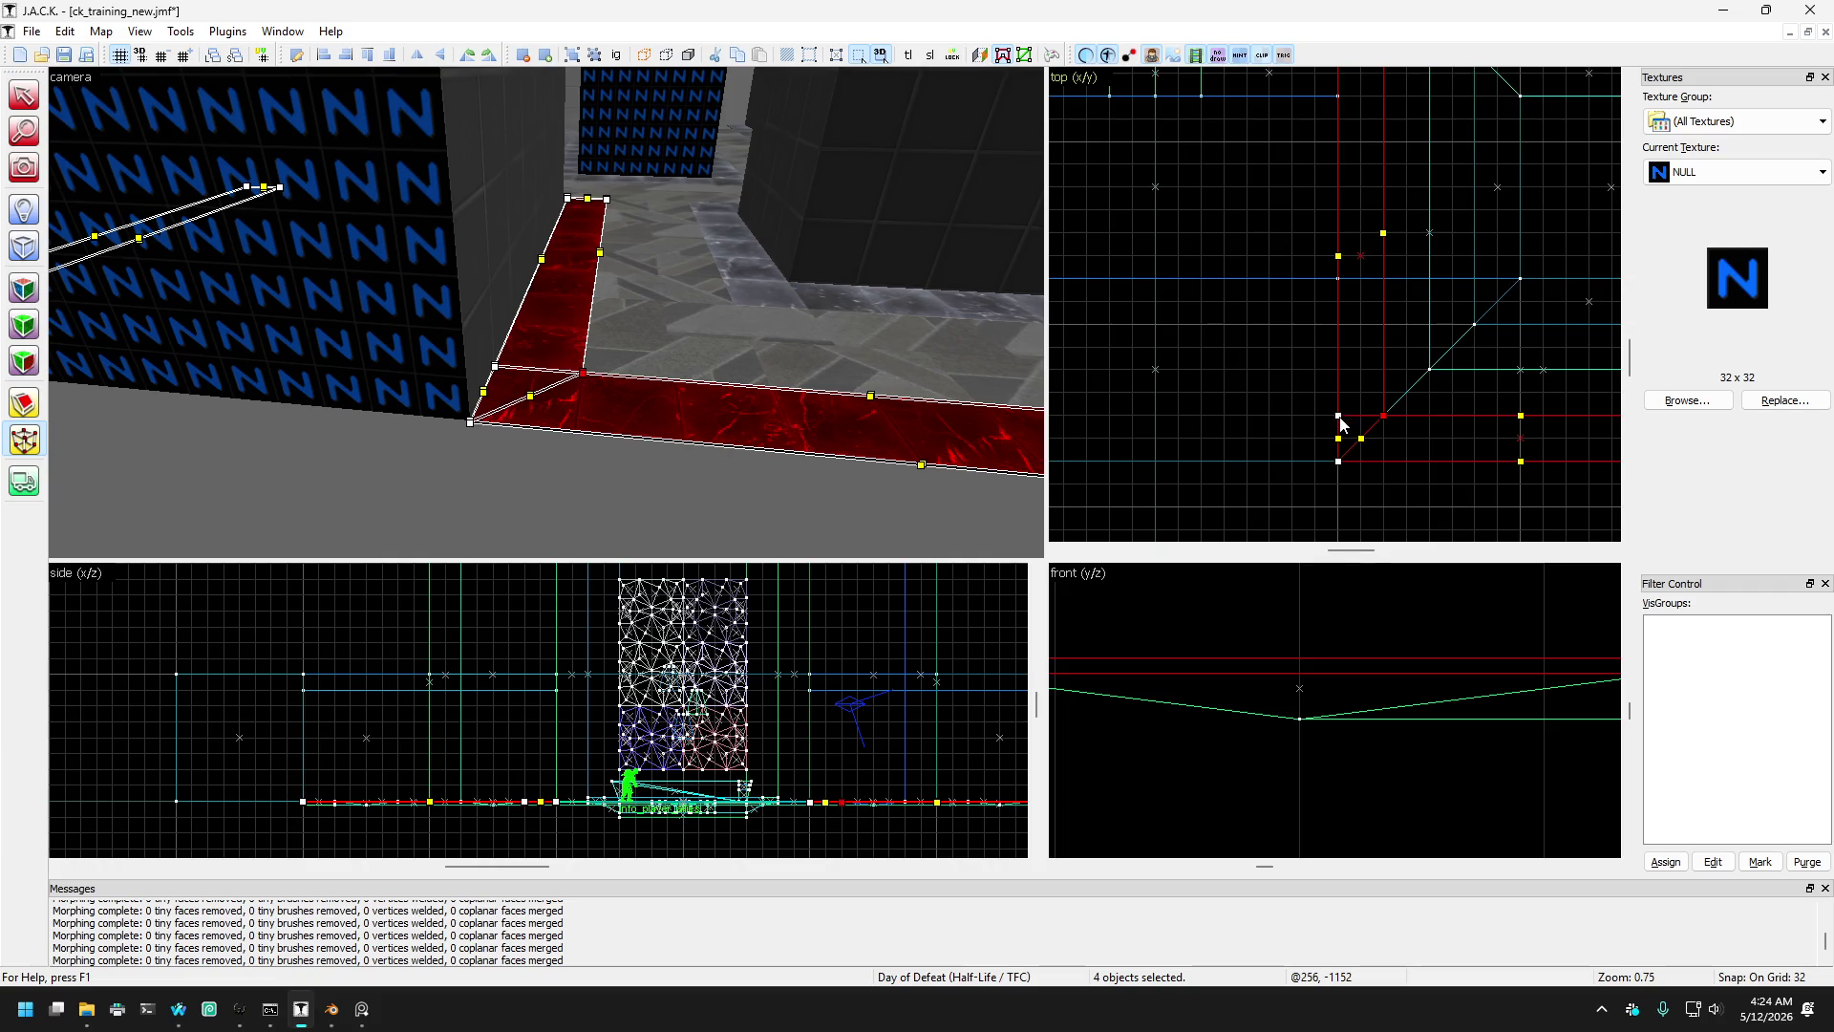
scroll(1383, 425, down, 5)
scroll(1333, 428, up, 6)
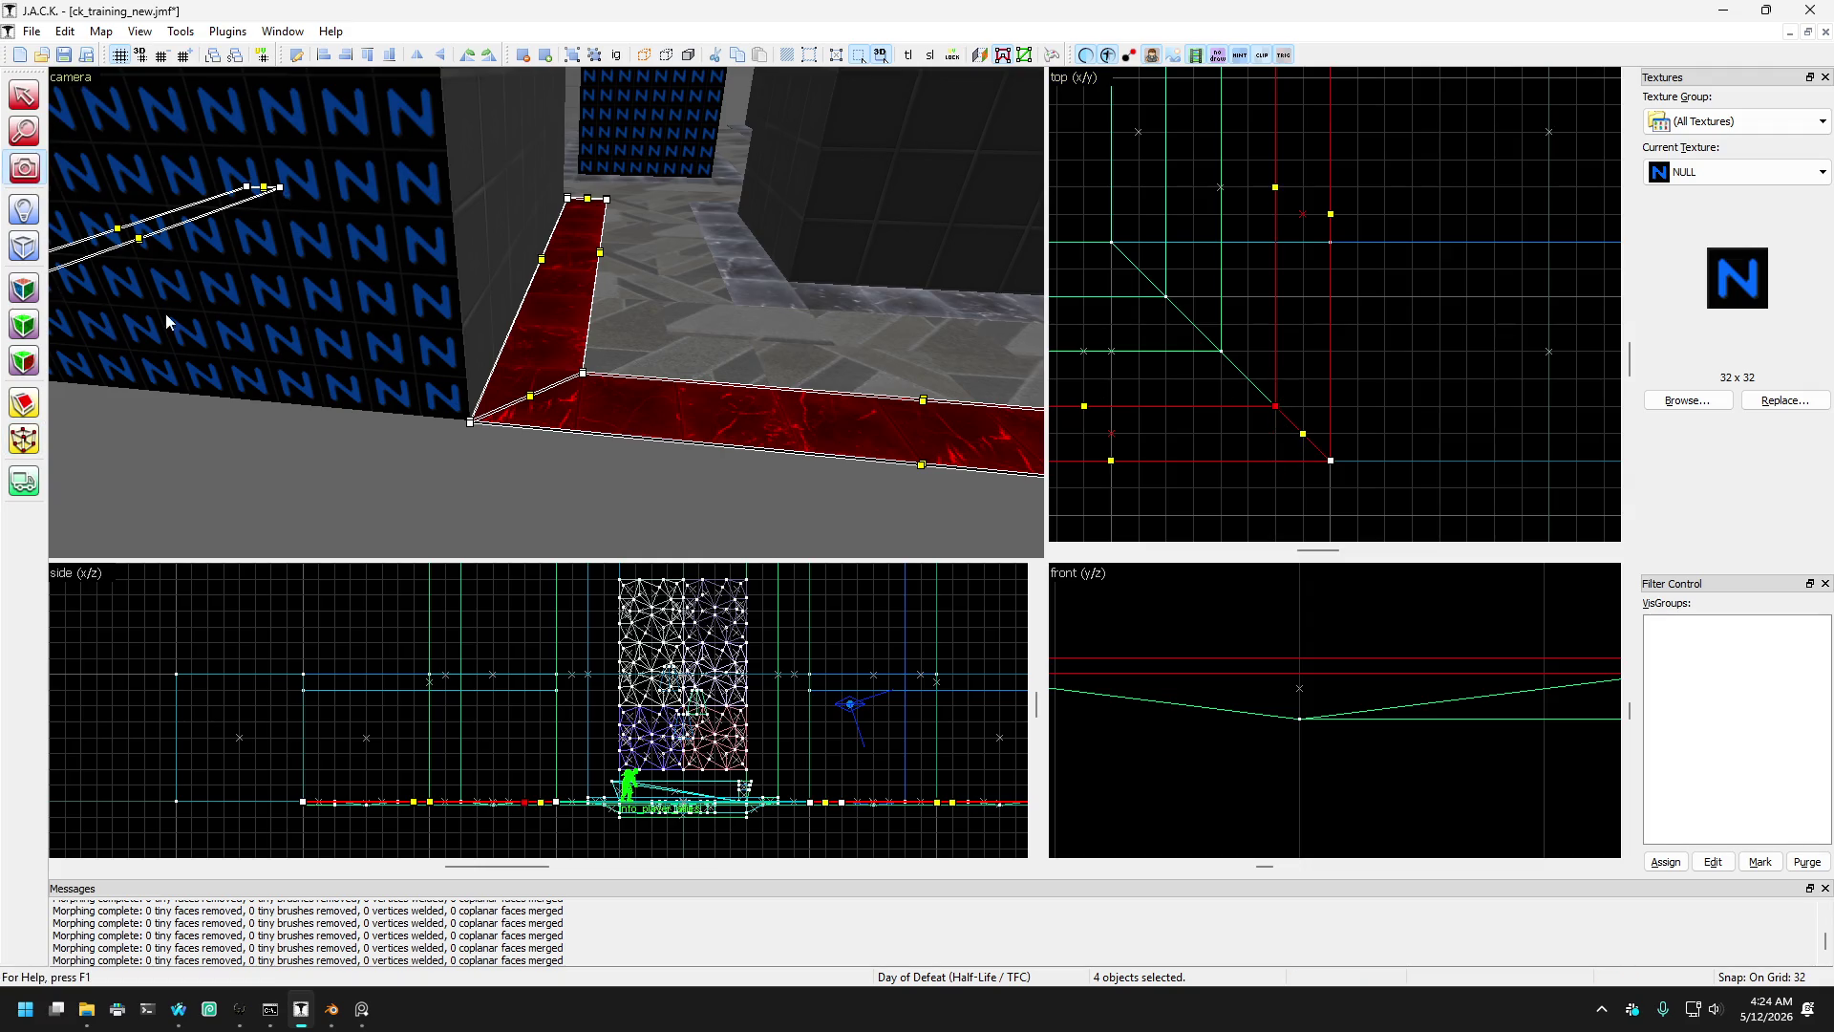
scroll(1253, 296, down, 4)
scroll(1253, 296, up, 4)
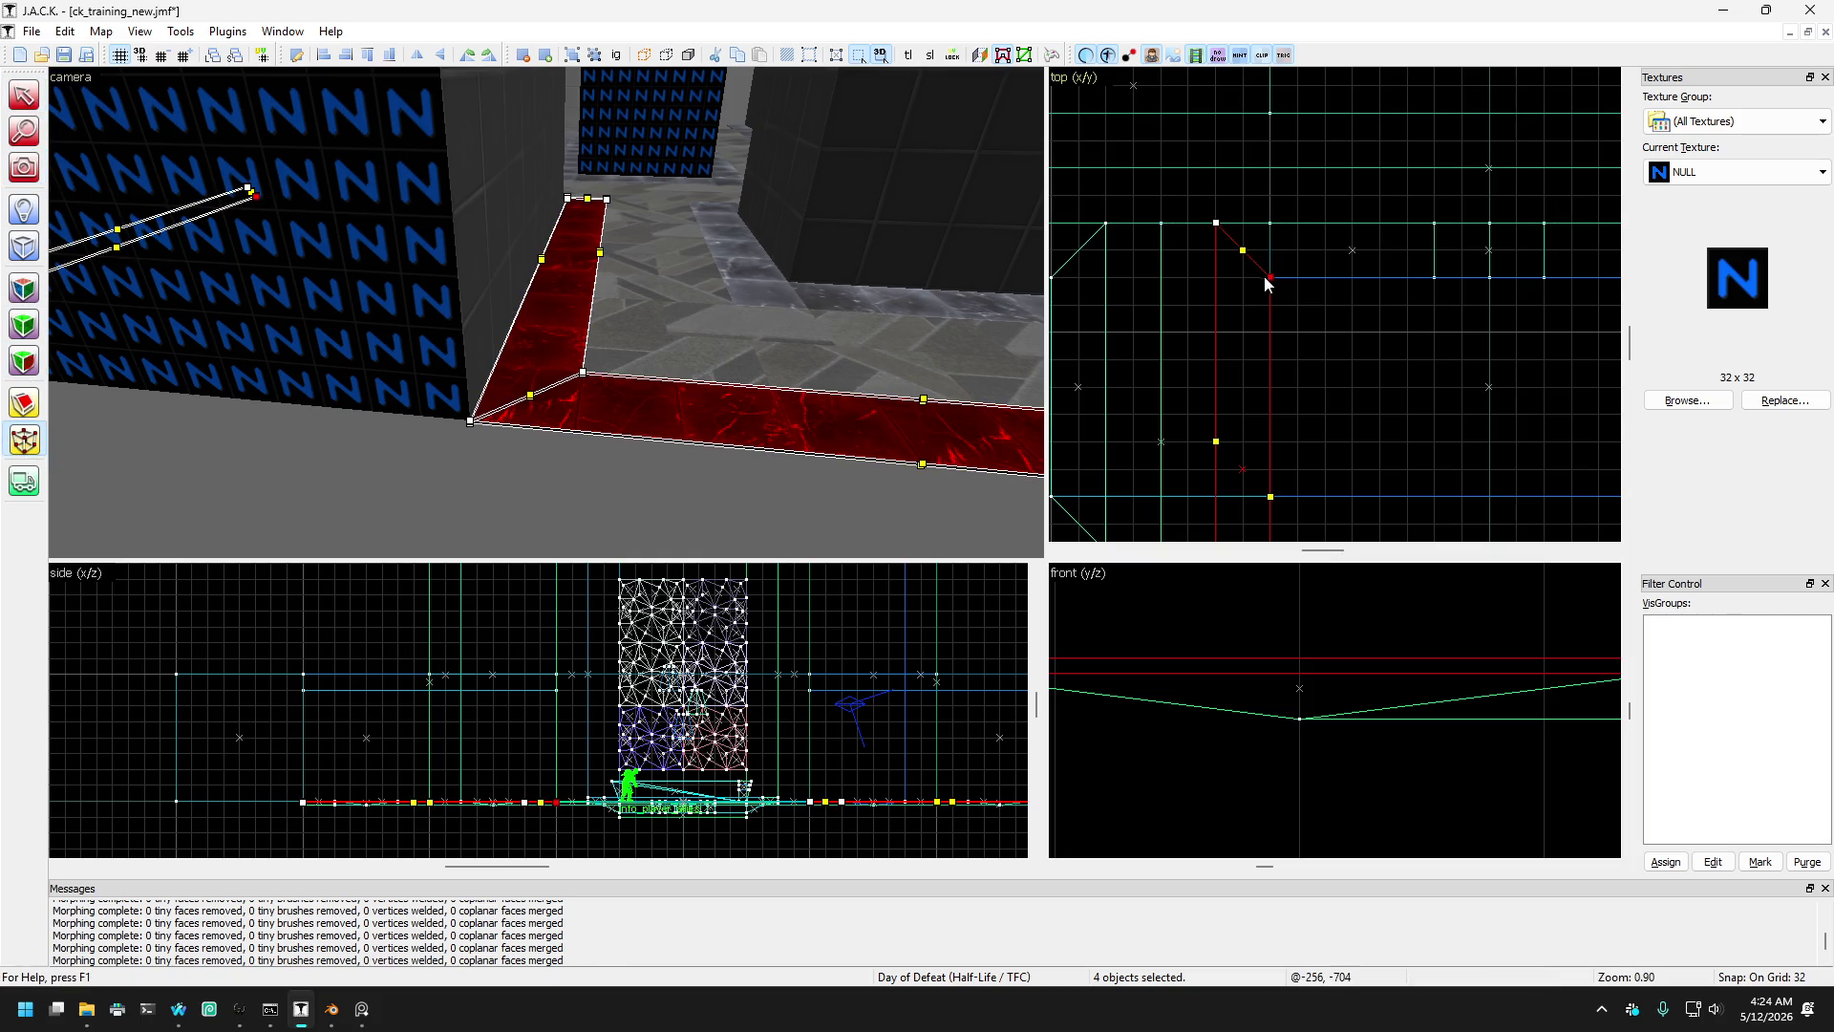
scroll(1267, 282, down, 4)
scroll(1409, 250, up, 5)
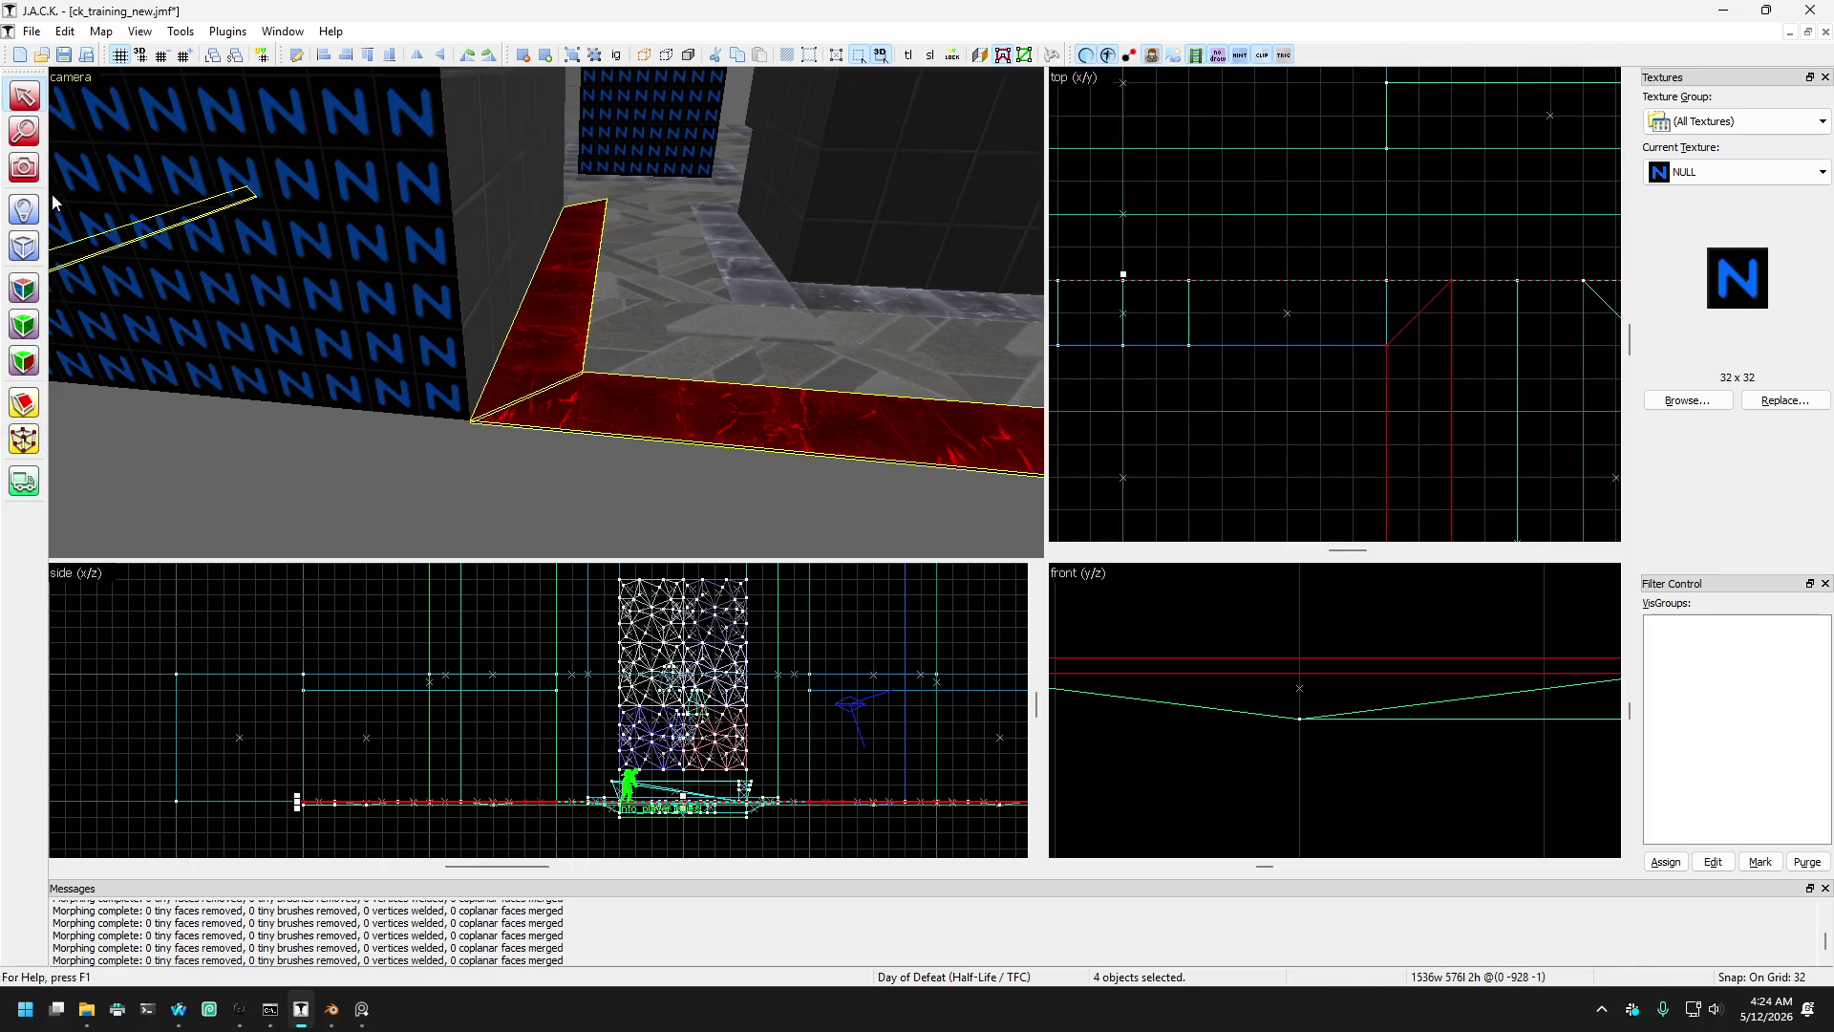
- Select the strip at the wall's base and pull its end vertex left to angle it
key(z)
key(w)
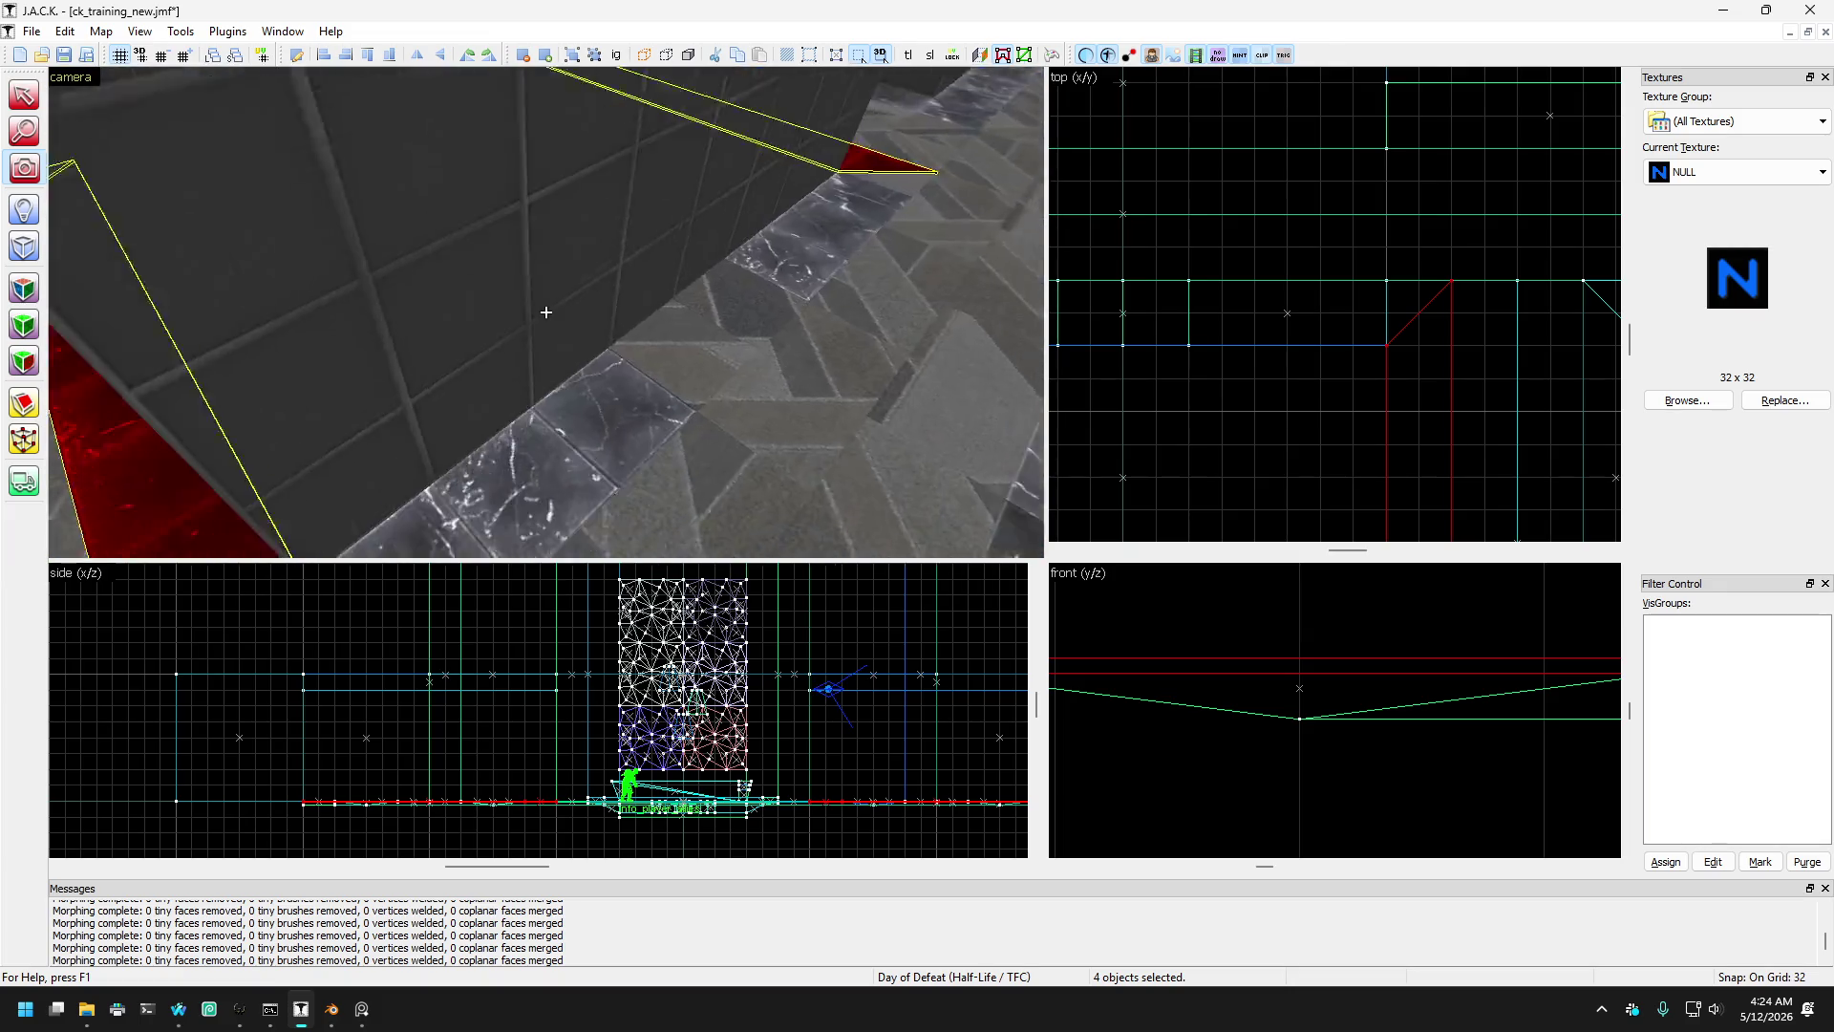
key(z)
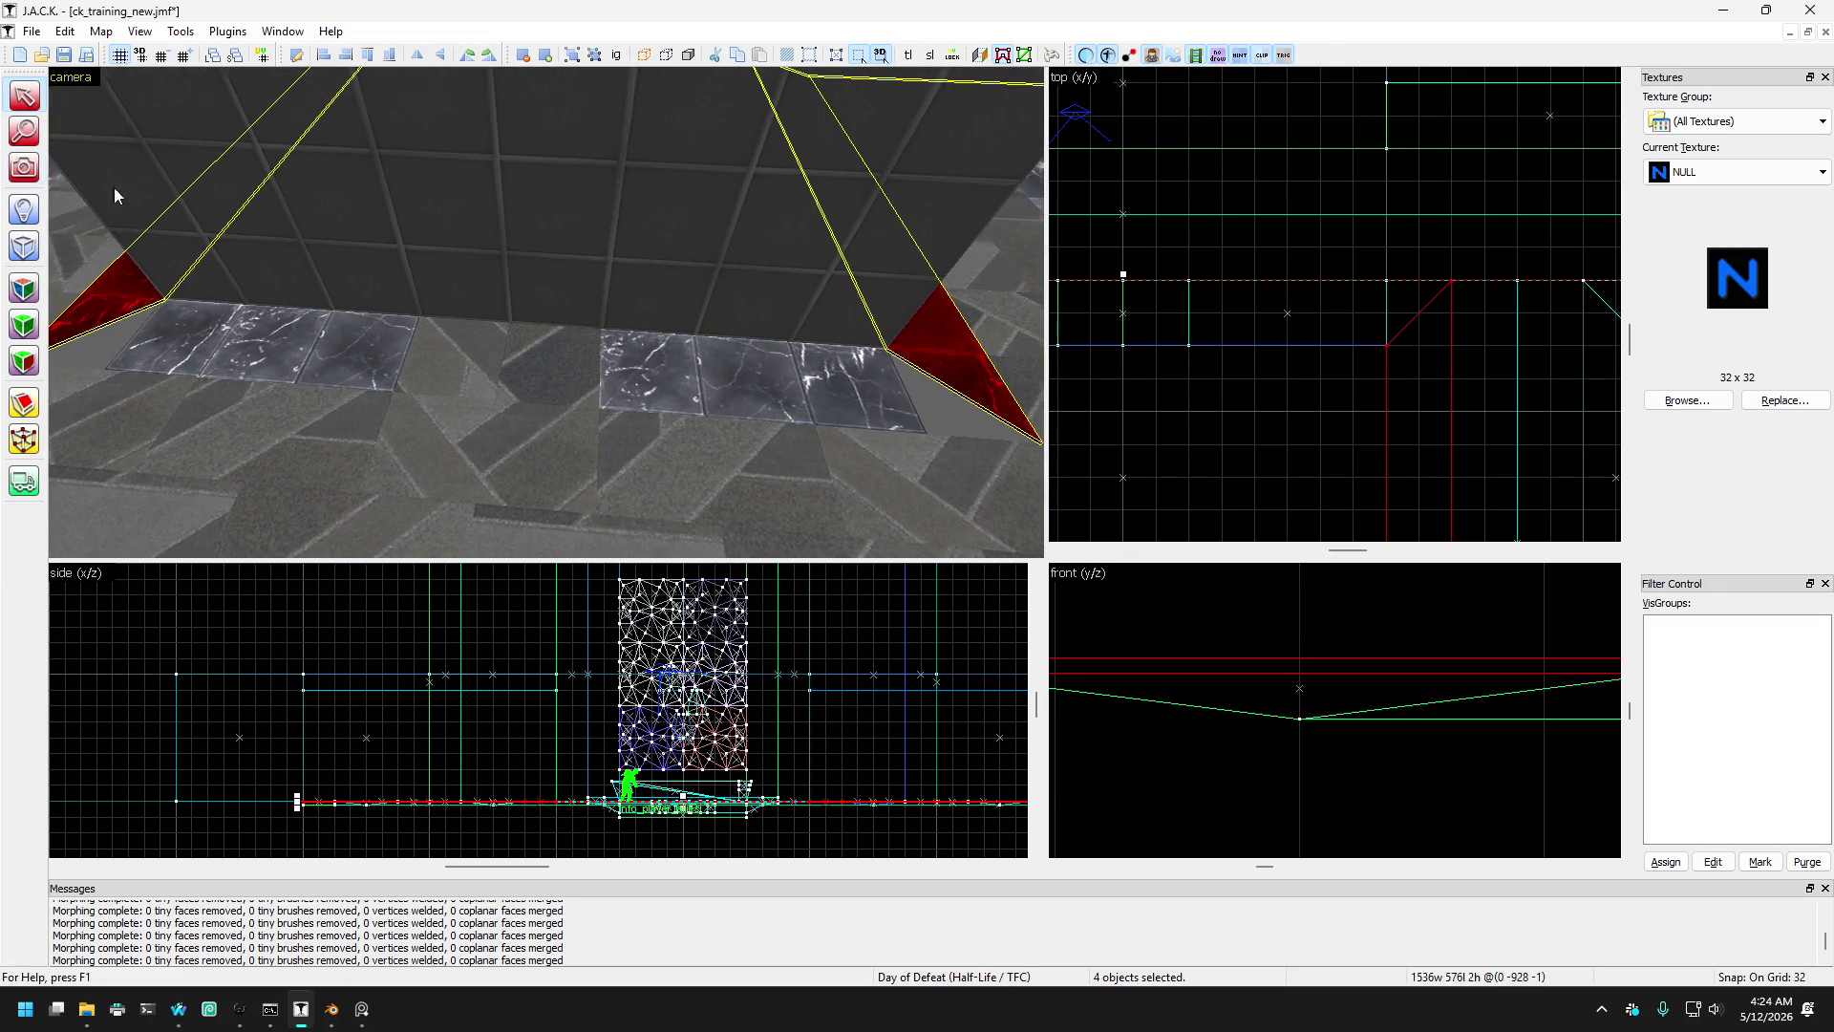
click(290, 318)
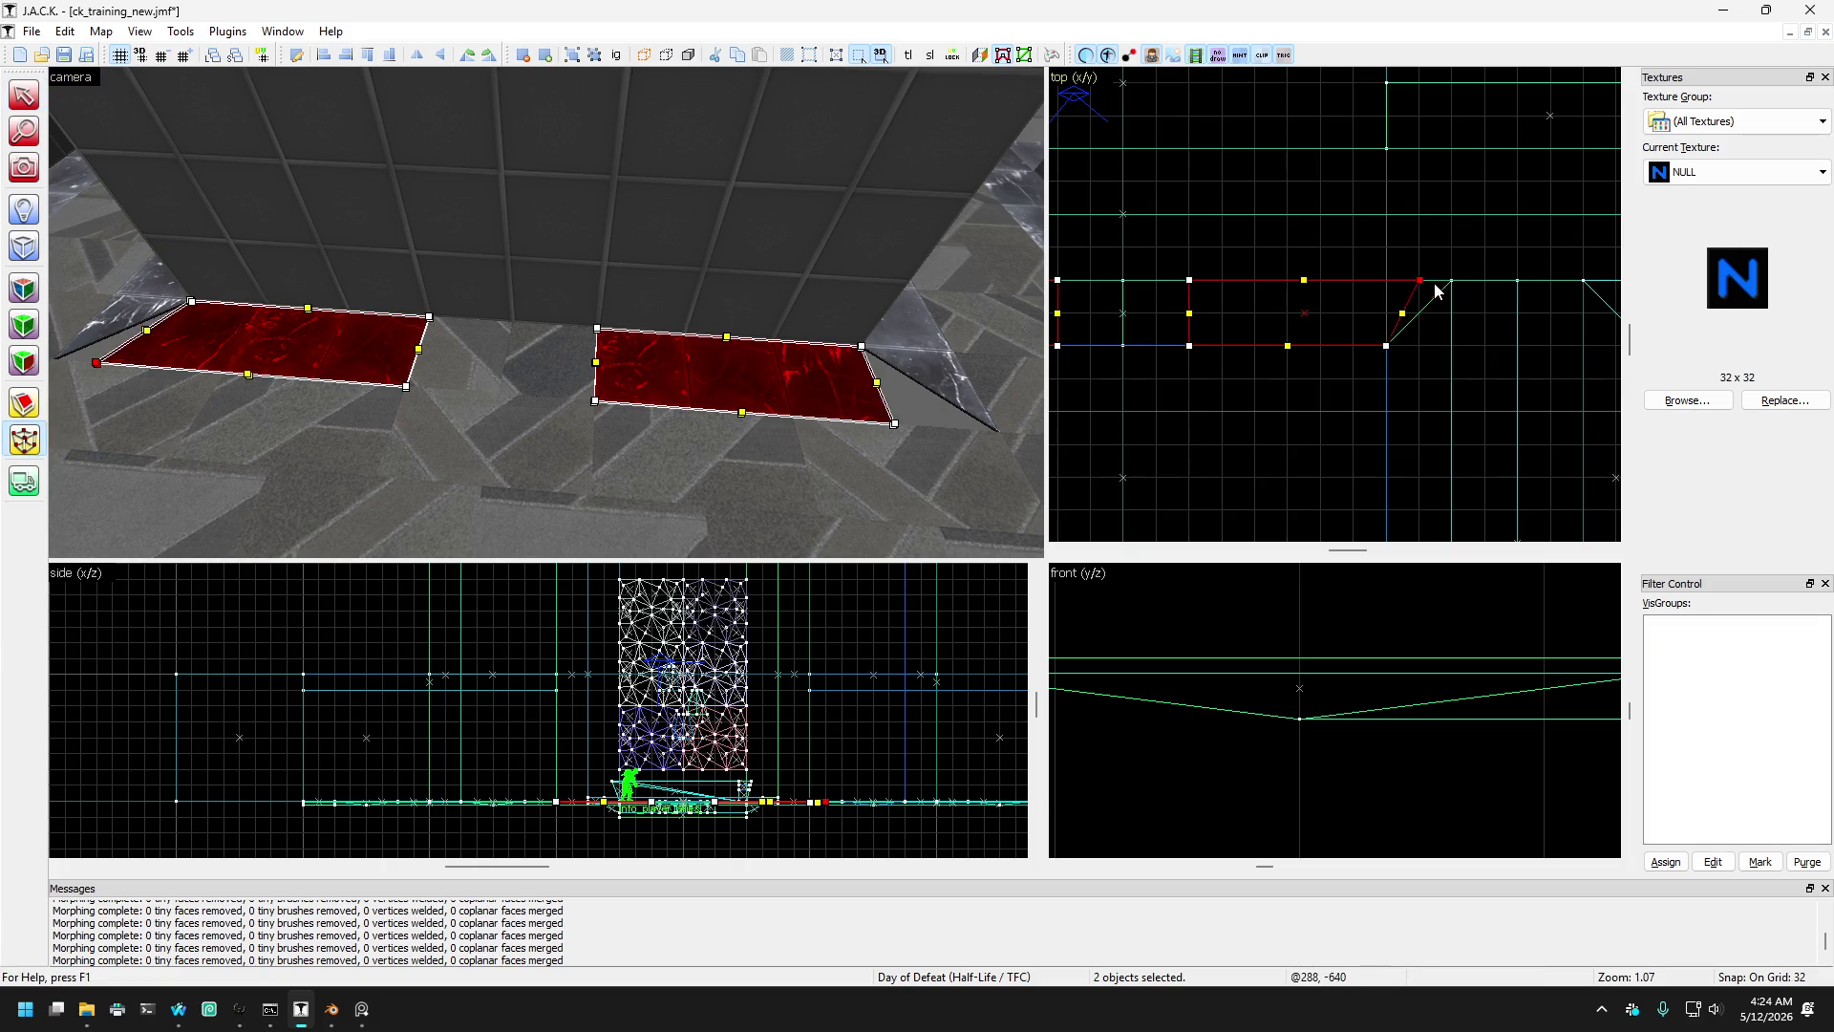
key(Left)
key(Left)
key(Left)
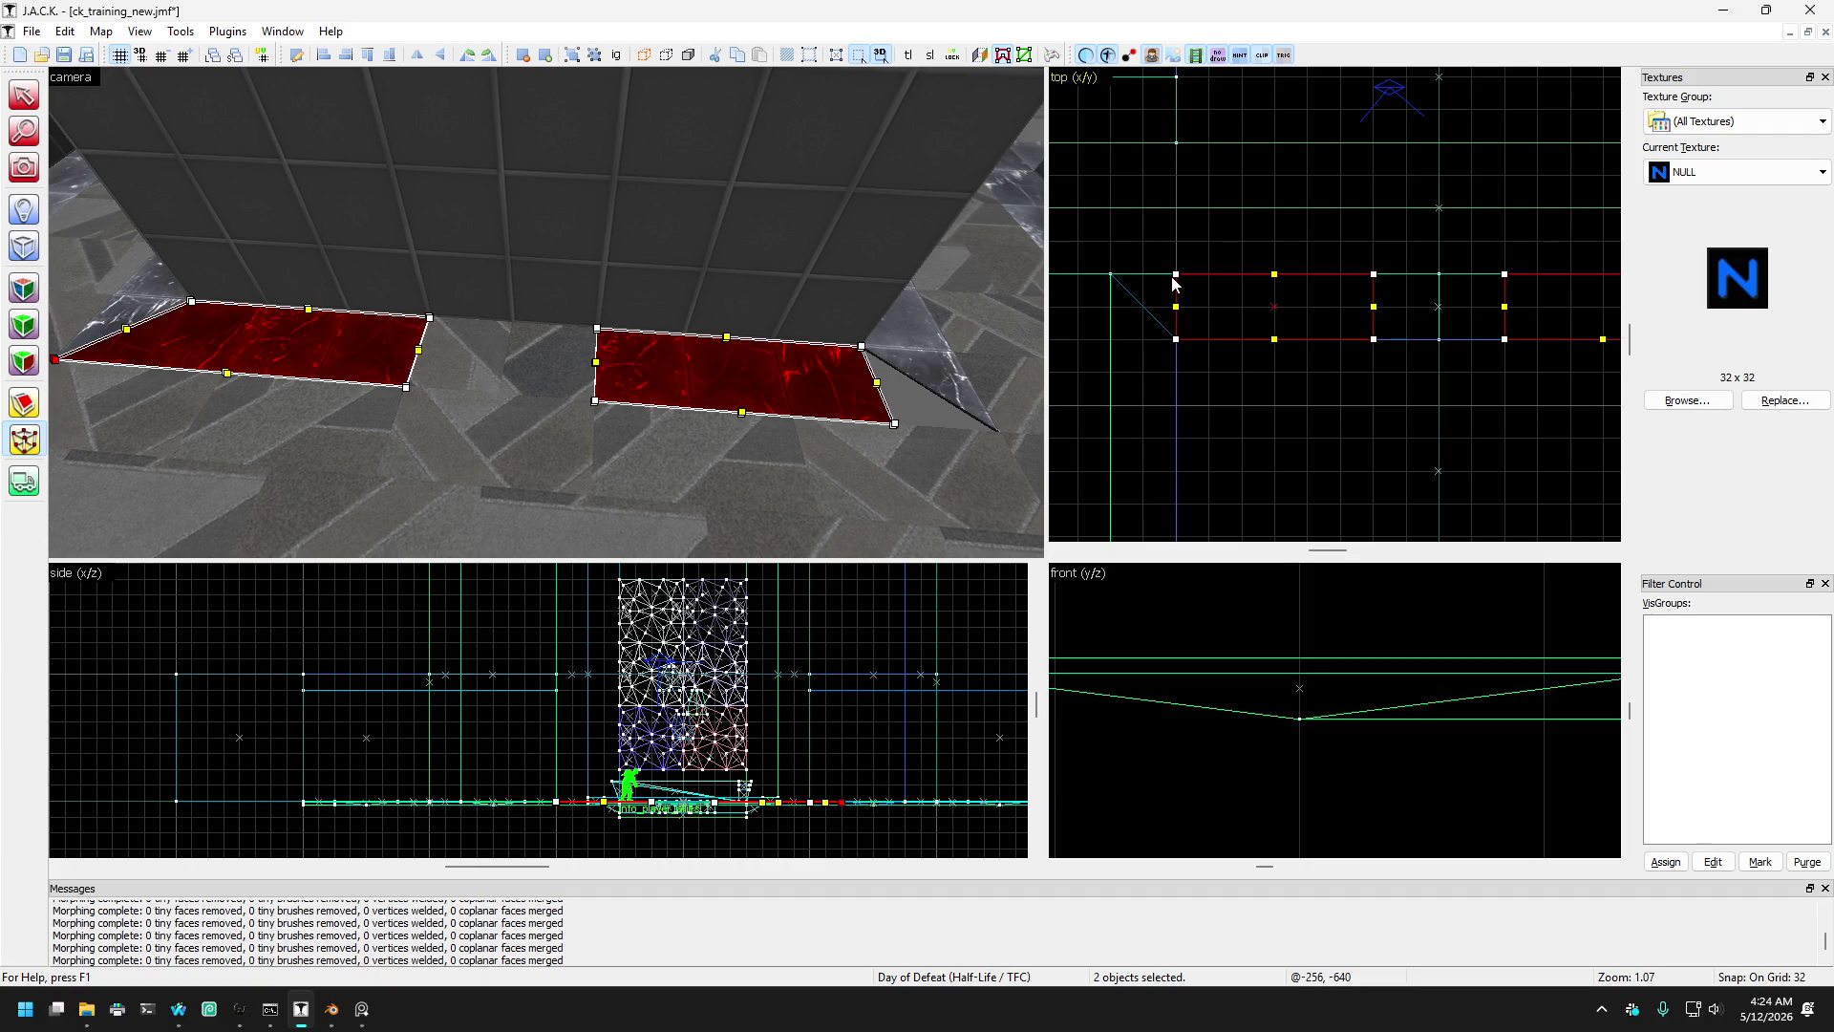
drag(1178, 283, 1118, 283)
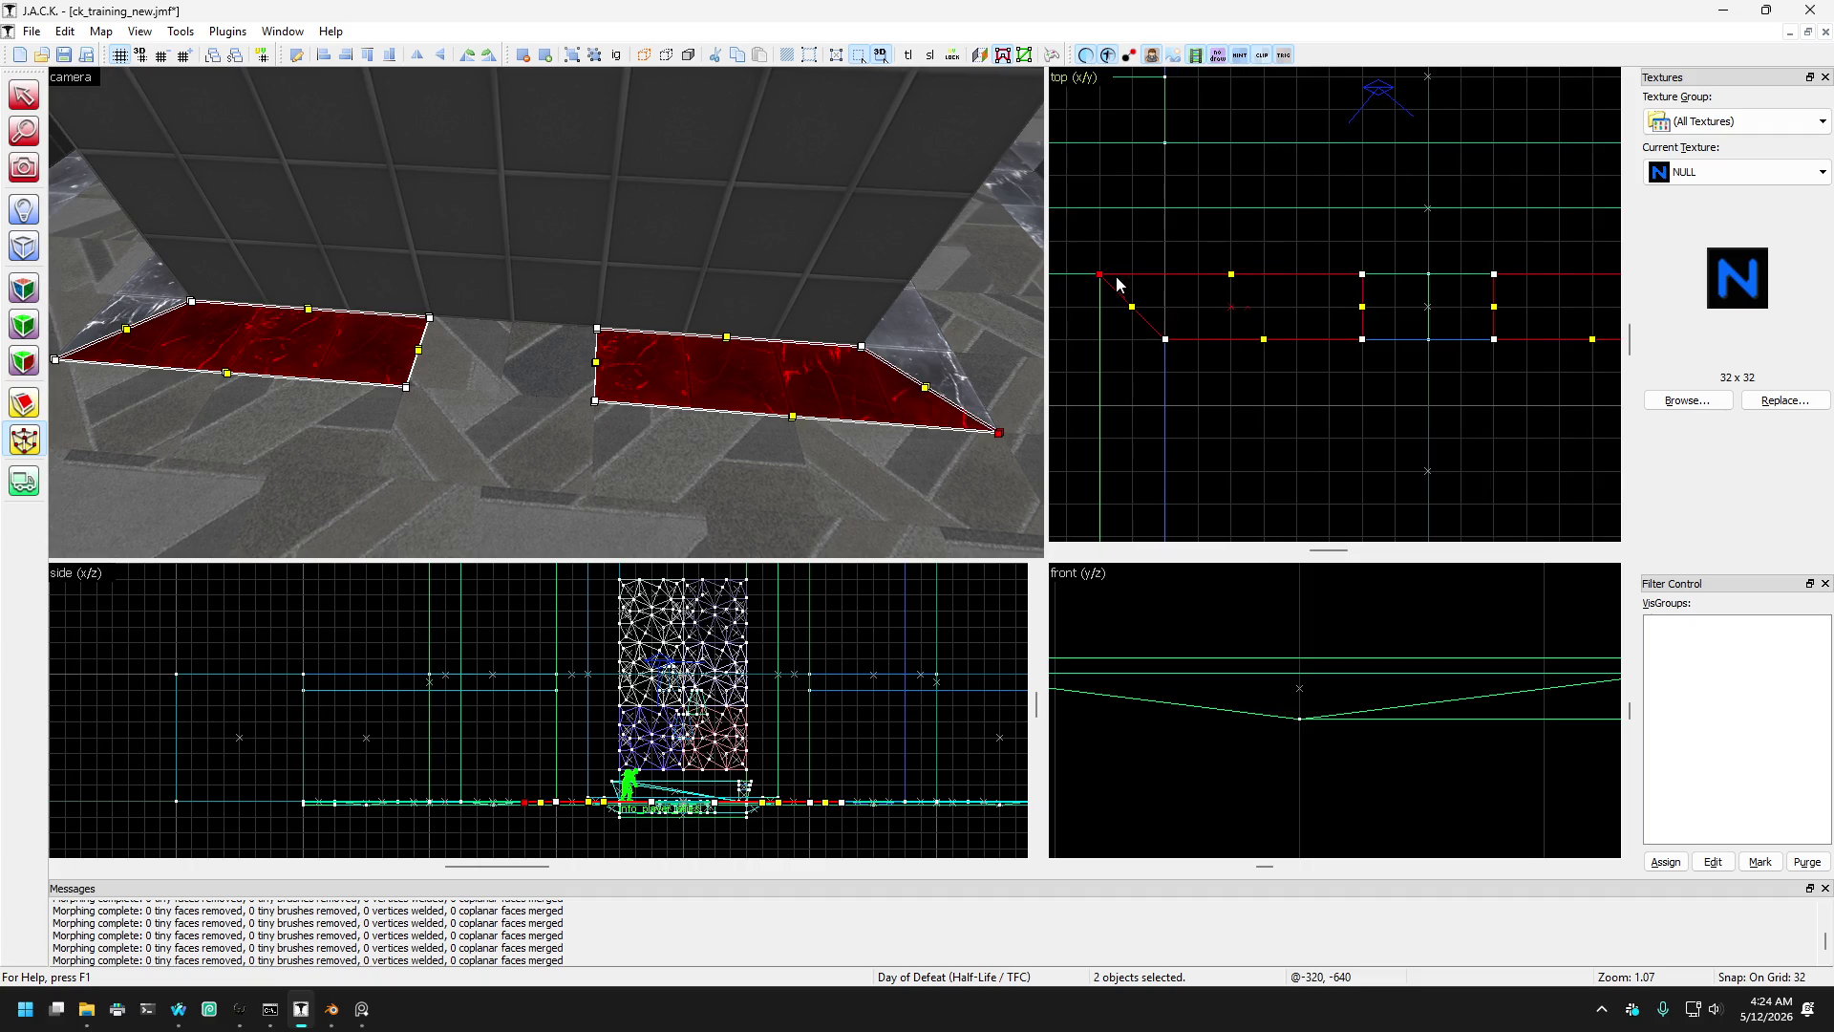
- Return to the Selection tool and turn the 3D camera to look across the floor
click(24, 96)
mouse_move(191, 258)
mouse_down()
mouse_move(259, 275)
mouse_move(262, 329)
mouse_move(284, 352)
mouse_move(31, 179)
mouse_up()
click(24, 168)
mouse_move(477, 286)
mouse_down()
mouse_move(638, 253)
mouse_move(535, 303)
mouse_up()
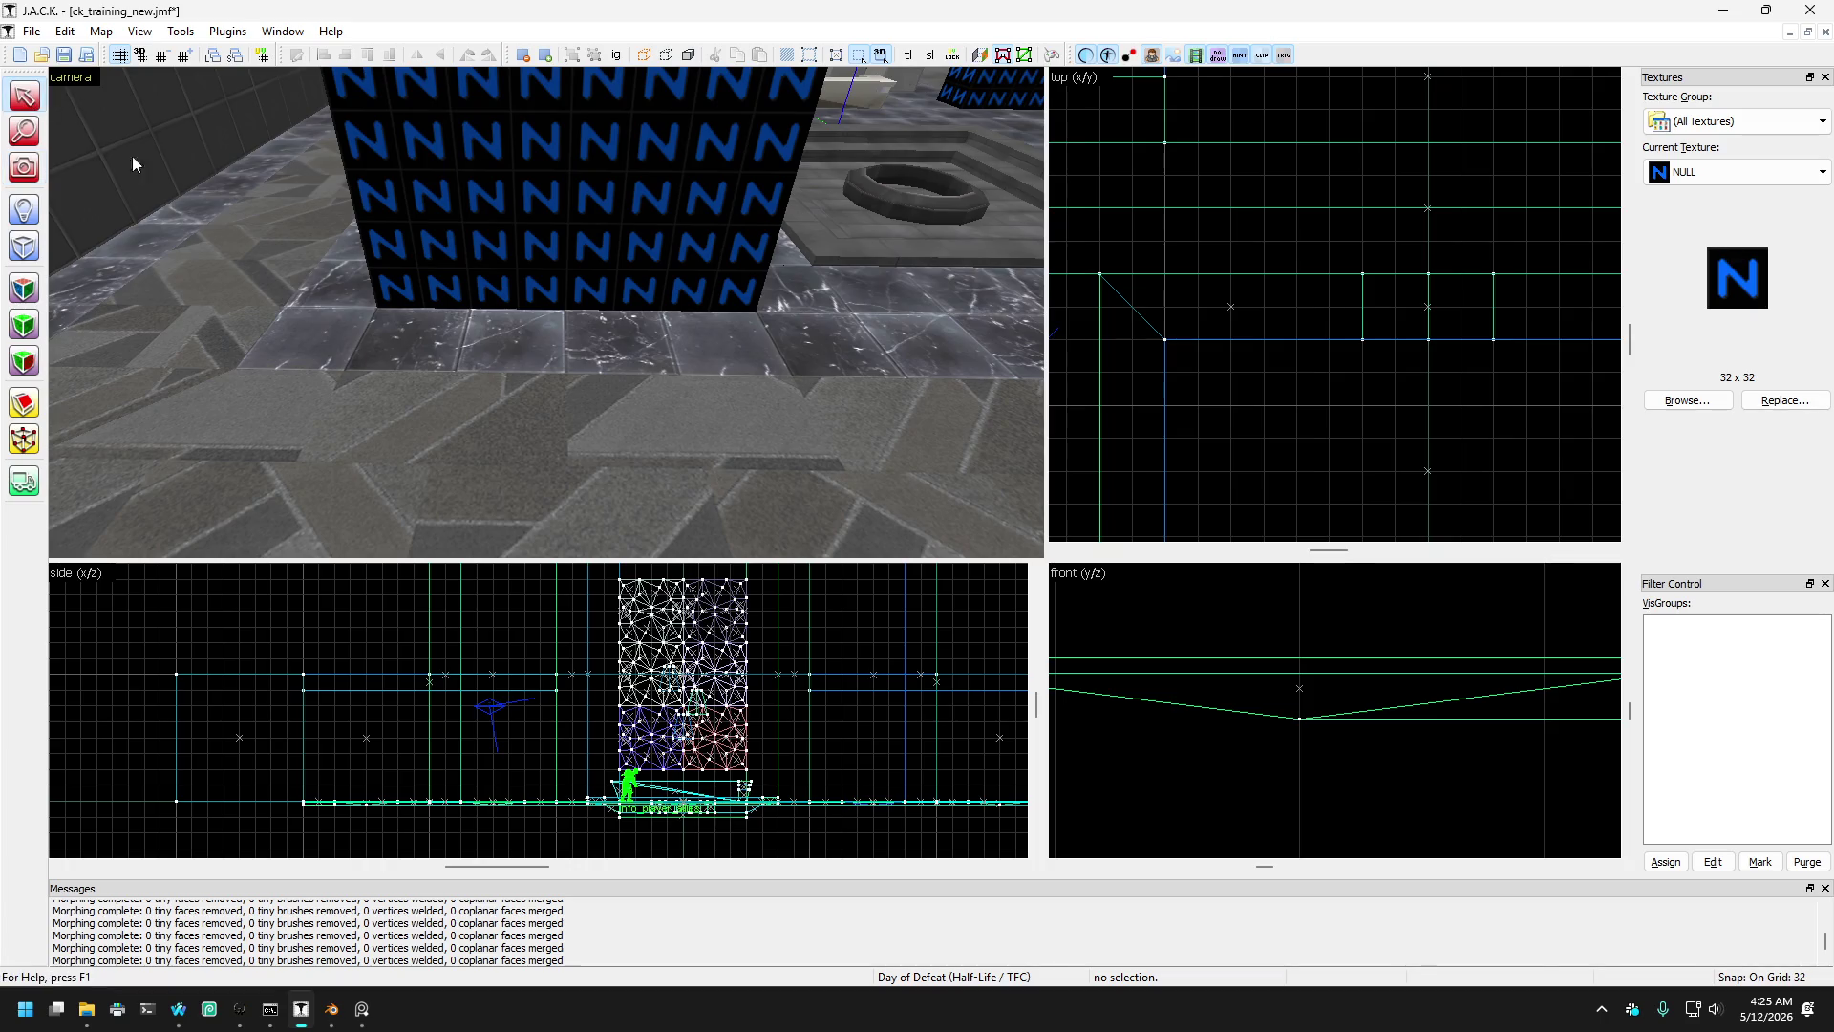
- Select the floor strip beside the NULL pillar and turn the camera to face it
click(356, 332)
mouse_move(360, 335)
mouse_down()
mouse_move(344, 328)
mouse_move(380, 274)
mouse_move(354, 327)
mouse_move(346, 307)
mouse_move(164, 289)
mouse_up()
click(26, 169)
drag(541, 315, 545, 311)
- Narrow the two black NULL blocks by pulling their inner edges inward
key(w)
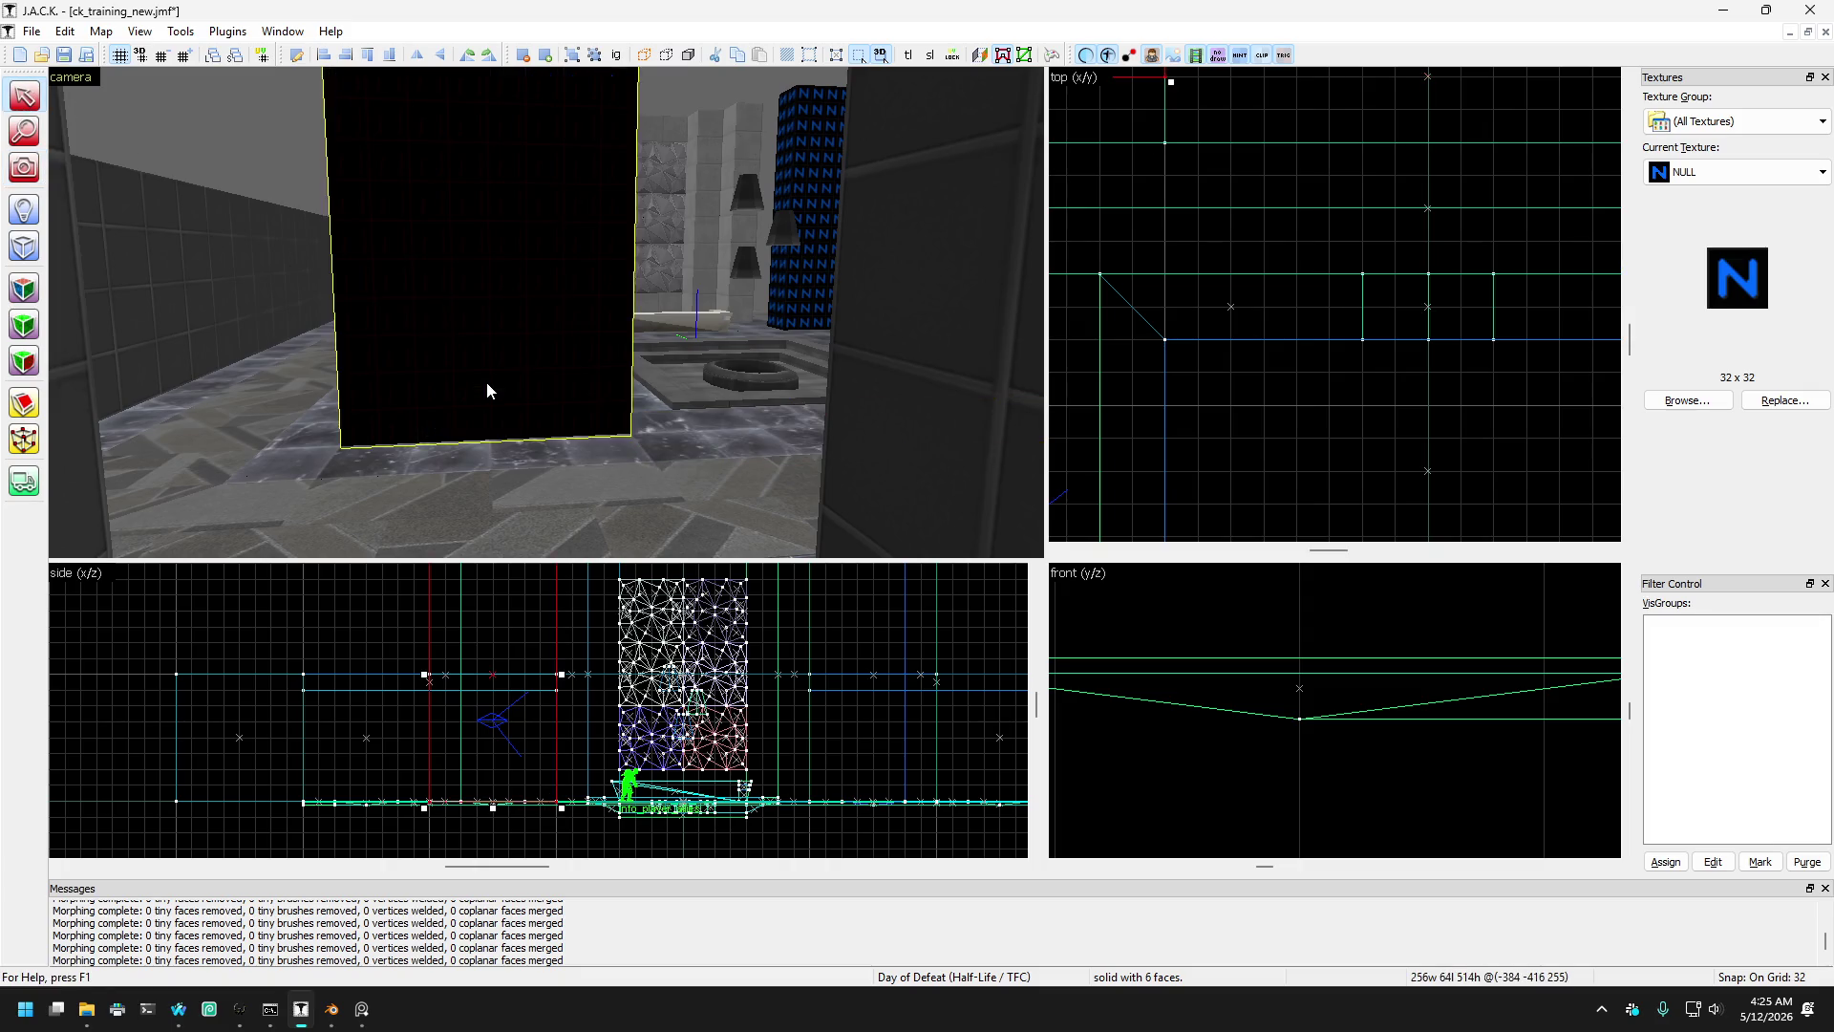
scroll(1272, 415, down, 2)
scroll(1180, 268, up, 2)
drag(1347, 276, 1277, 276)
key(w)
click(812, 388)
scroll(1462, 288, down, 2)
scroll(1462, 287, up, 1)
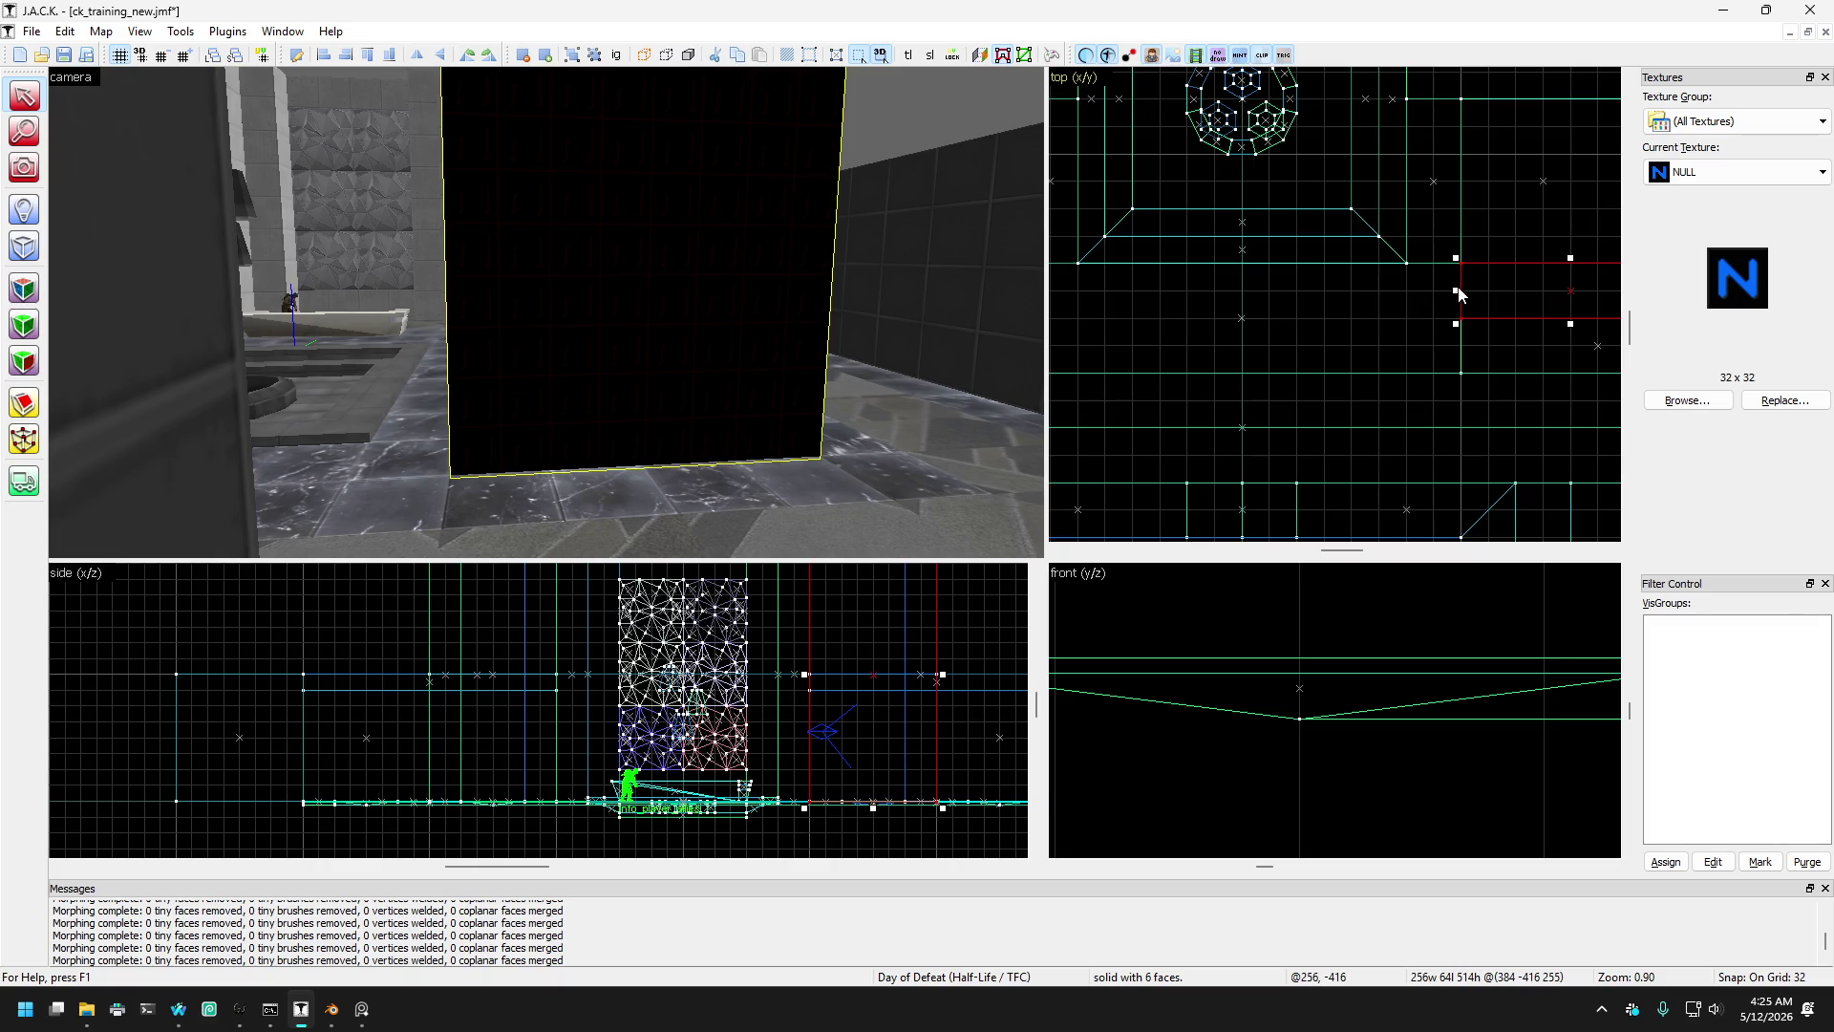
drag(1459, 287, 1510, 296)
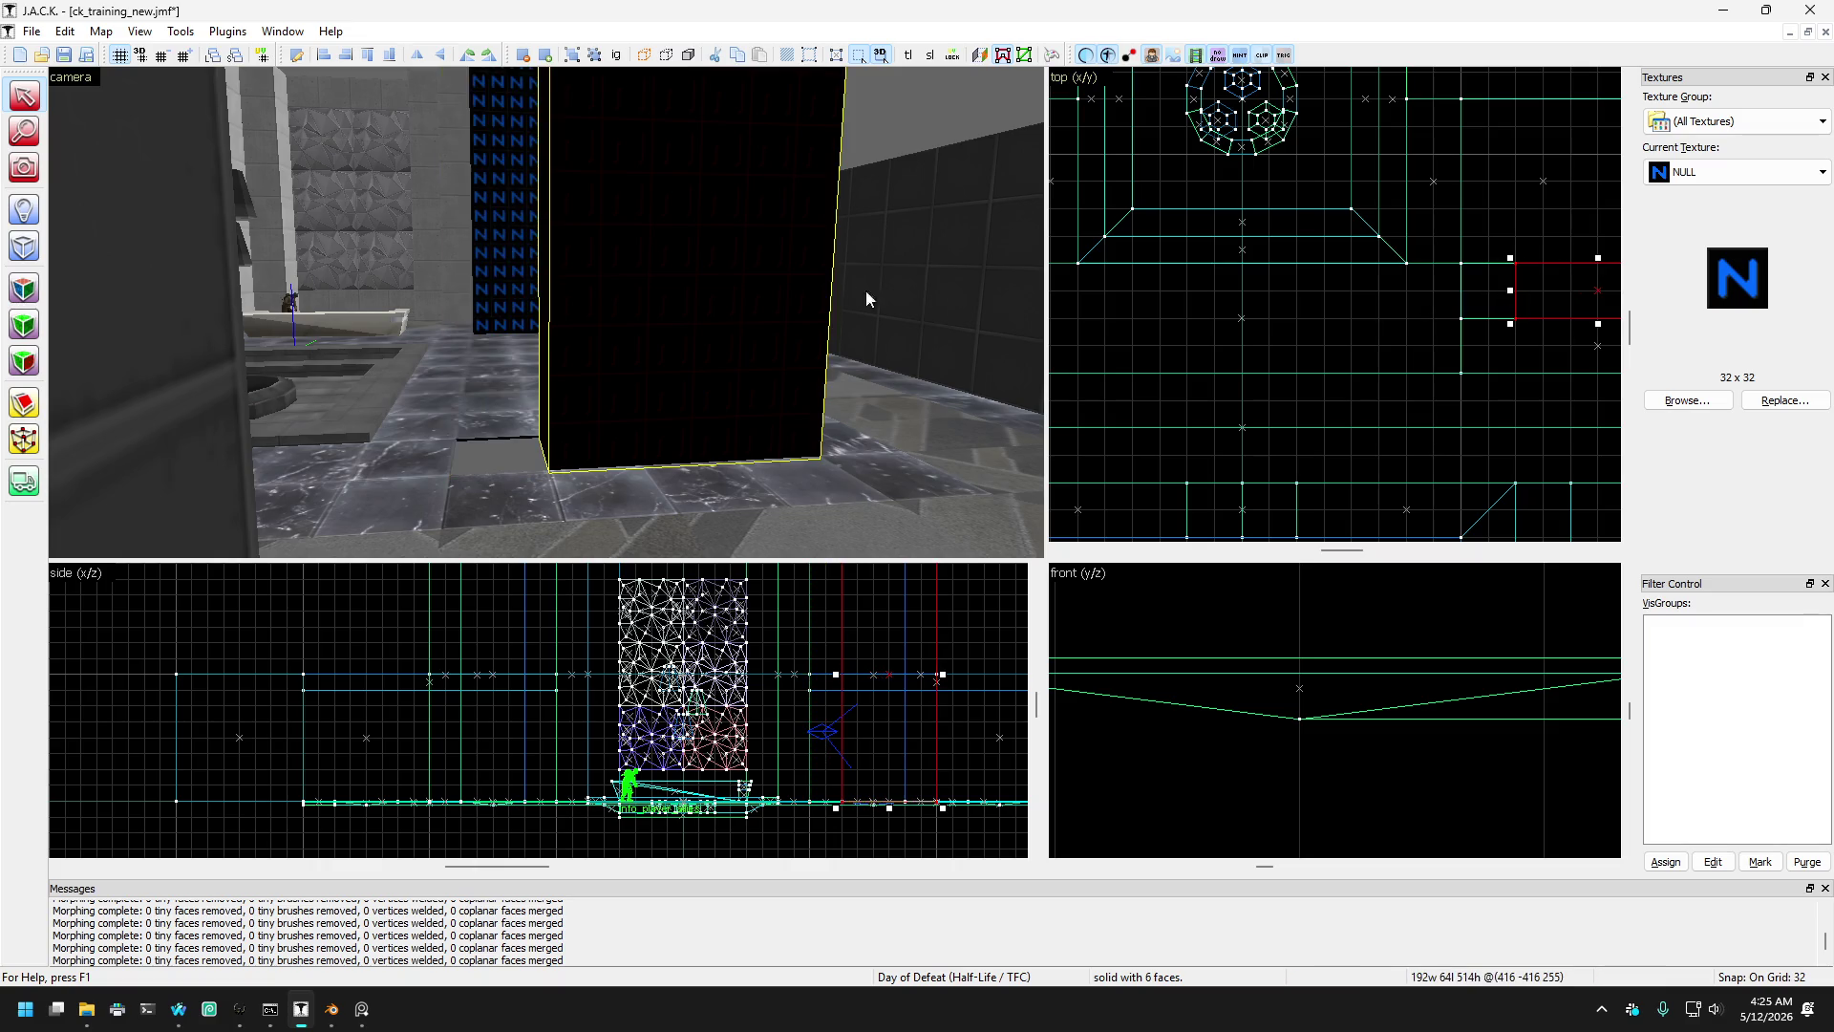
- Shrink the 320×64 floor slab and reshape the left slab by moving their vertices
scroll(868, 147, down, 5)
click(741, 458)
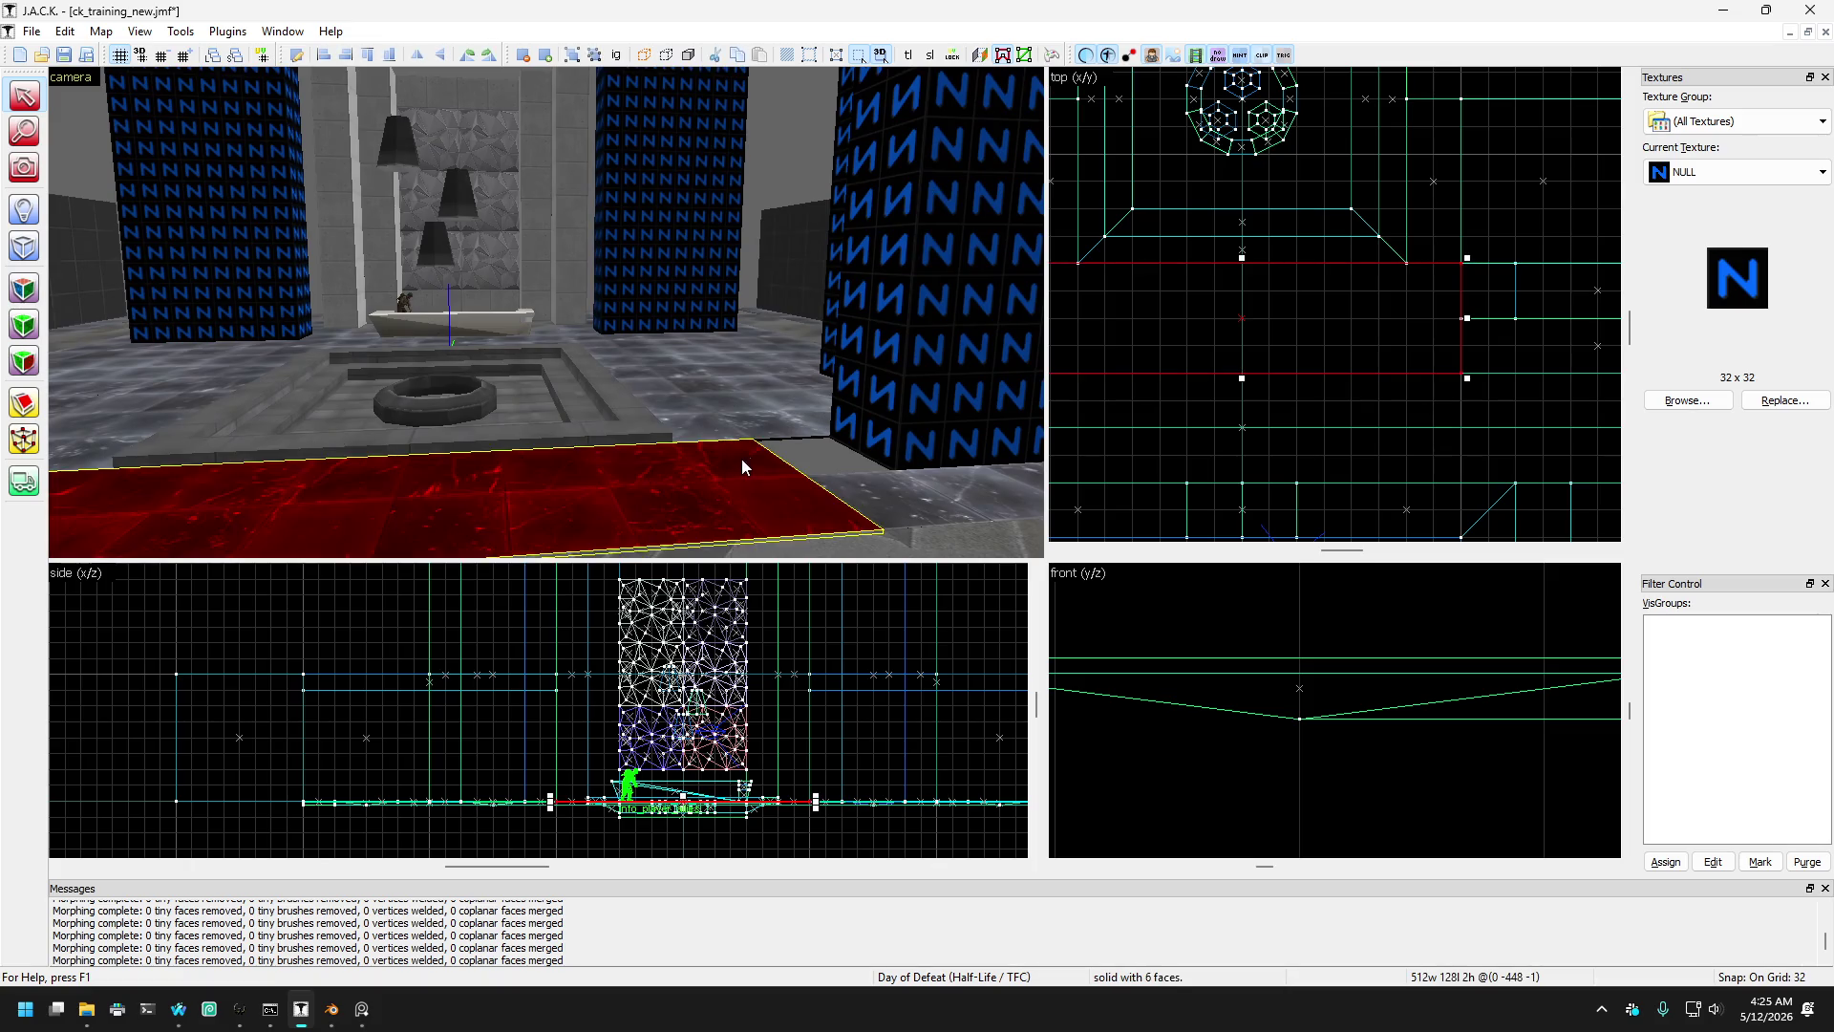
scroll(715, 502, down, 1)
click(862, 514)
click(871, 508)
scroll(871, 508, down, 3)
scroll(1166, 382, down, 2)
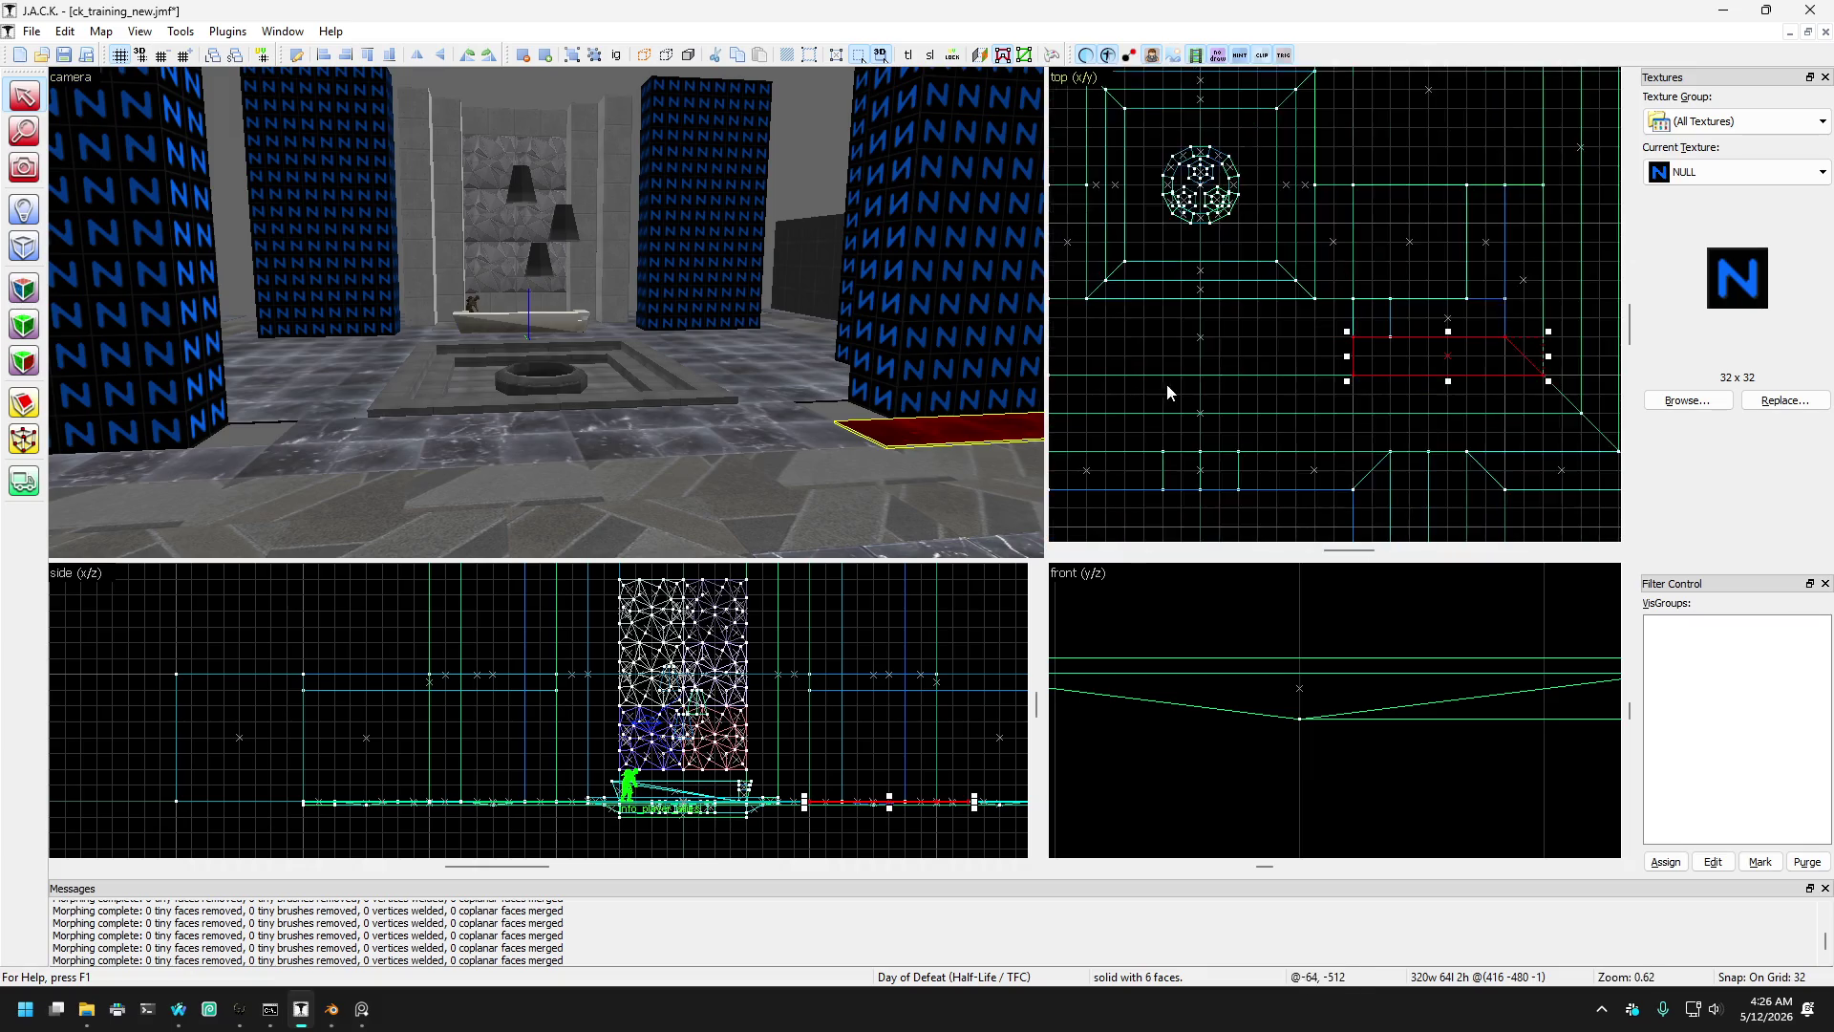
key(Left)
ctrl+click(301, 456)
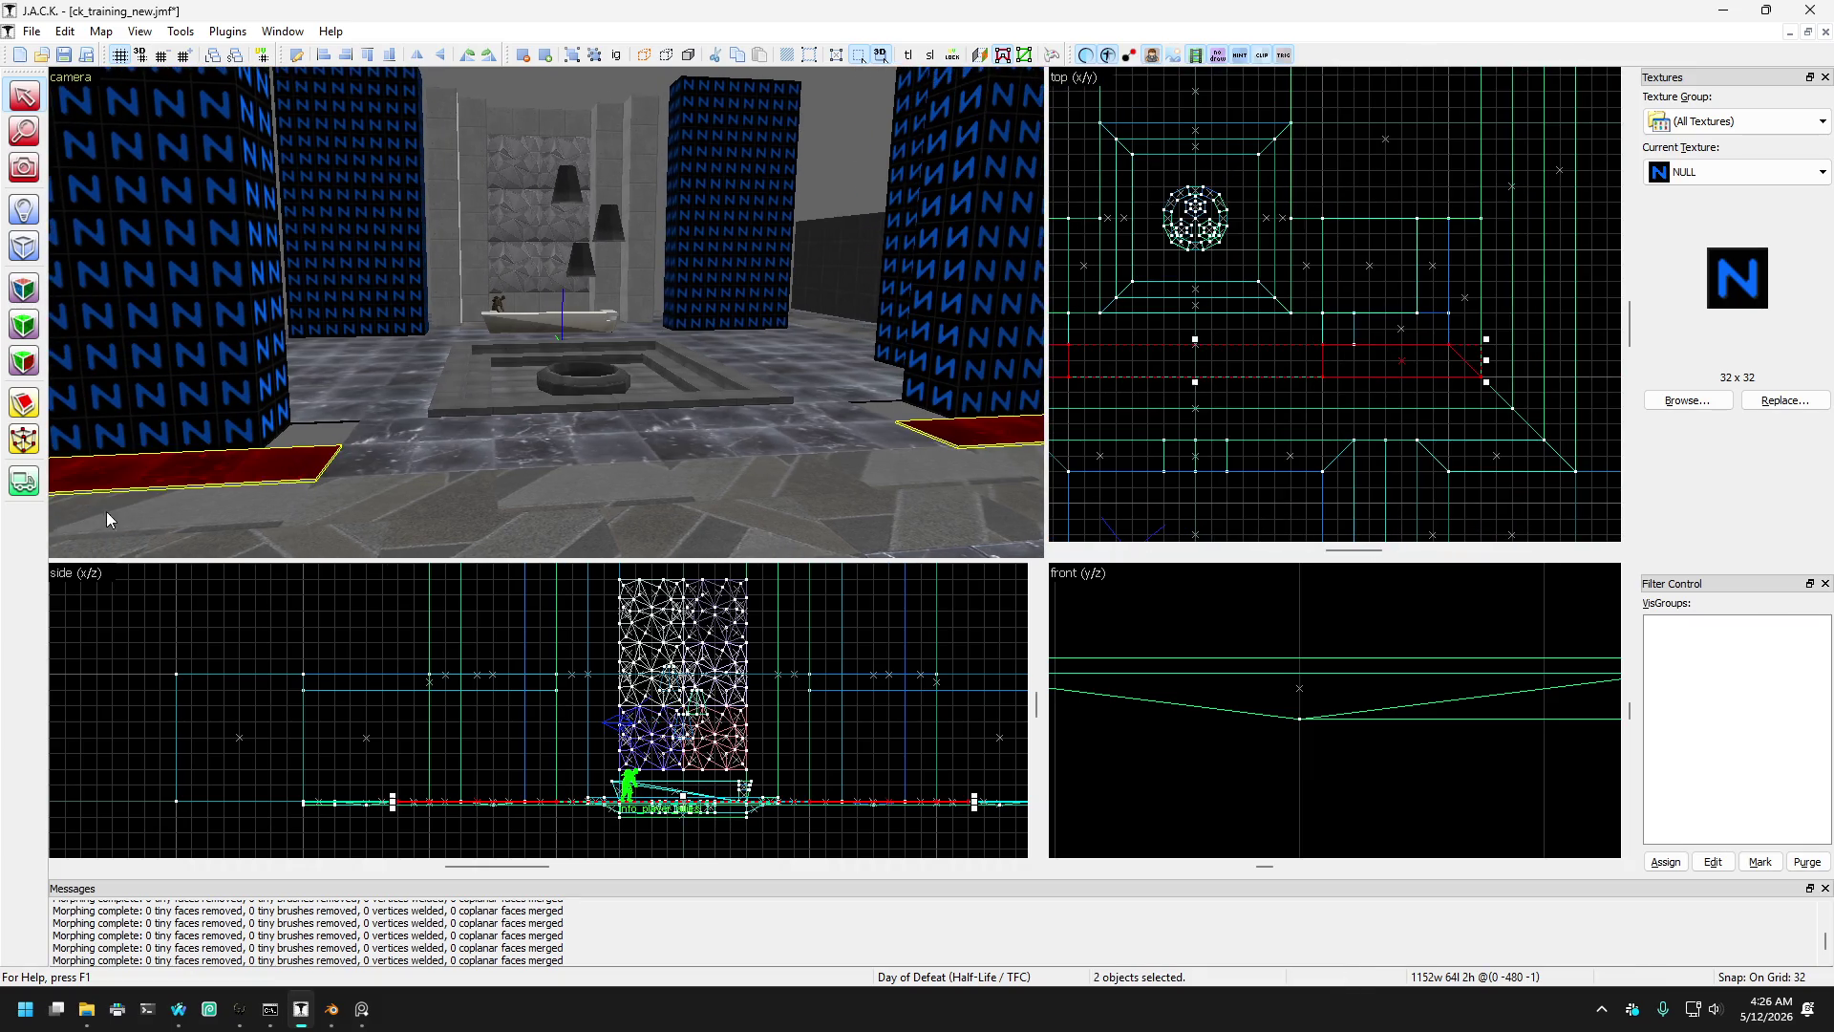
click(24, 440)
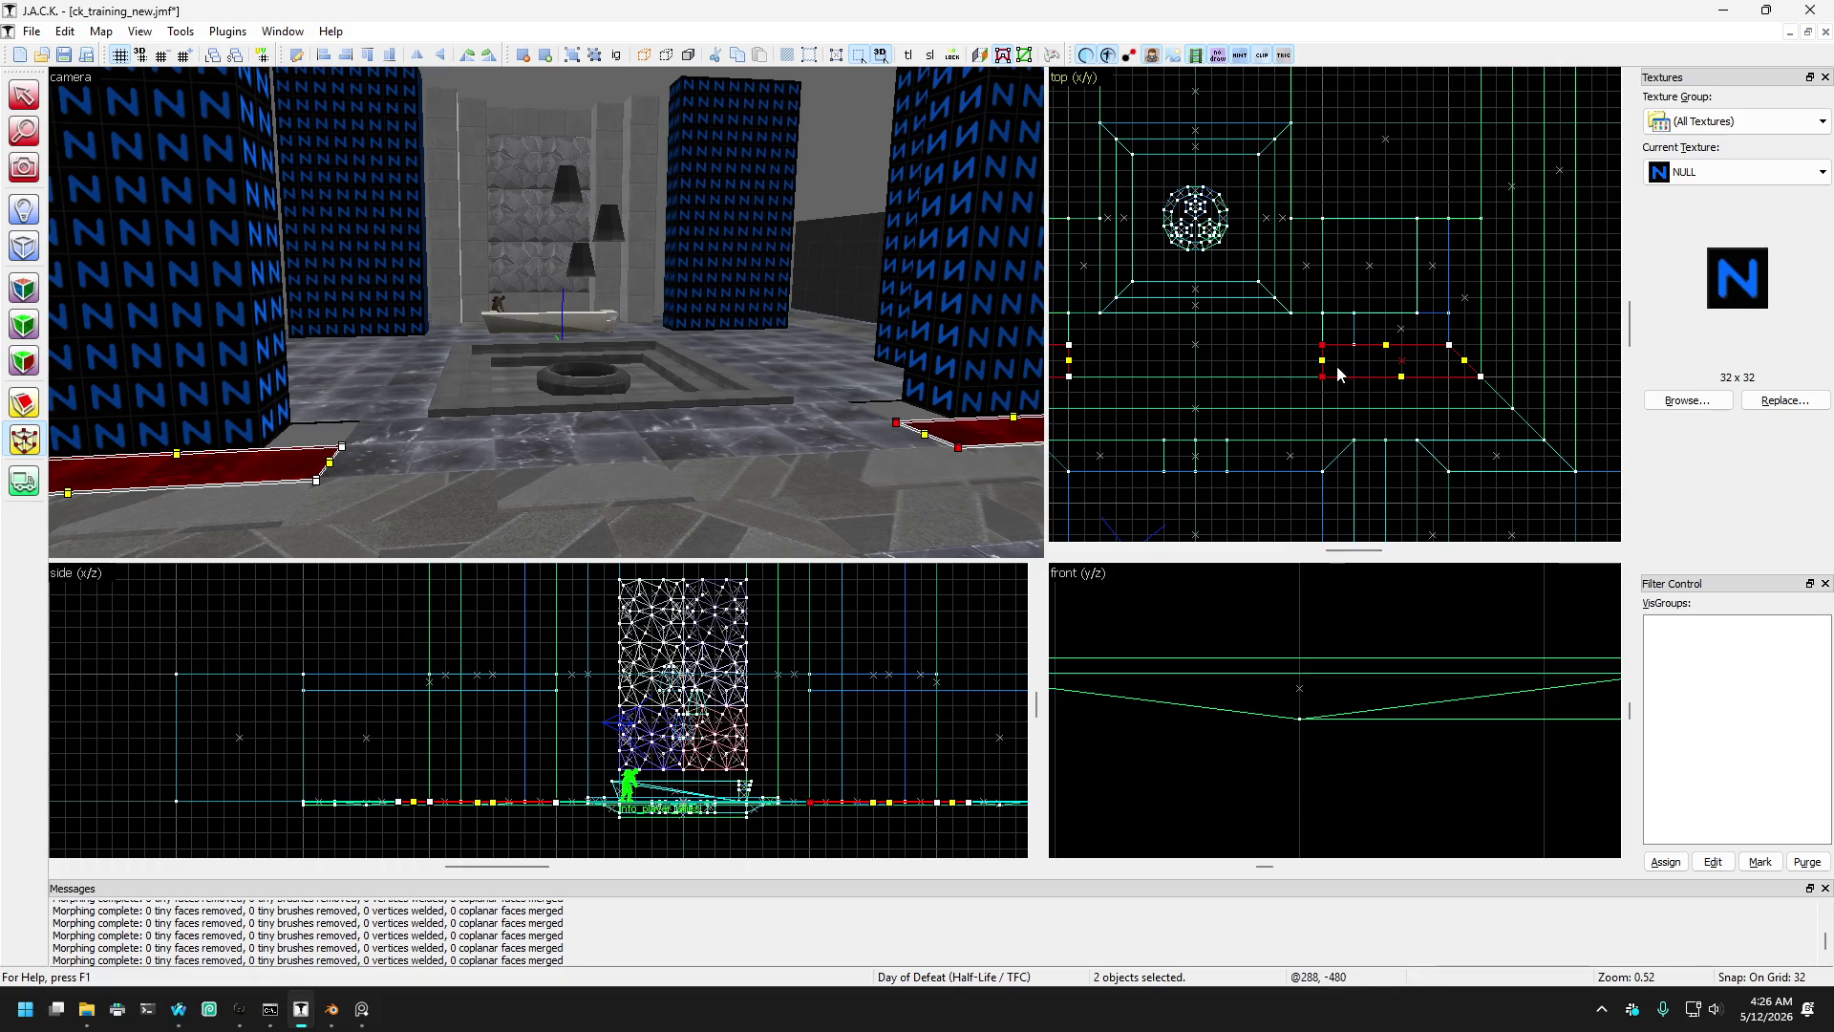
scroll(1337, 365, up, 2)
click(1311, 352)
drag(1311, 360, 1366, 360)
scroll(1366, 360, down, 2)
scroll(1268, 301, up, 2)
mouse_move(1268, 302)
mouse_down()
mouse_move(1229, 365)
mouse_move(1185, 362)
mouse_up()
- Pull the inner edges of the red slab and the opposite slab inward with vertex editing
click(24, 96)
scroll(370, 405, up, 3)
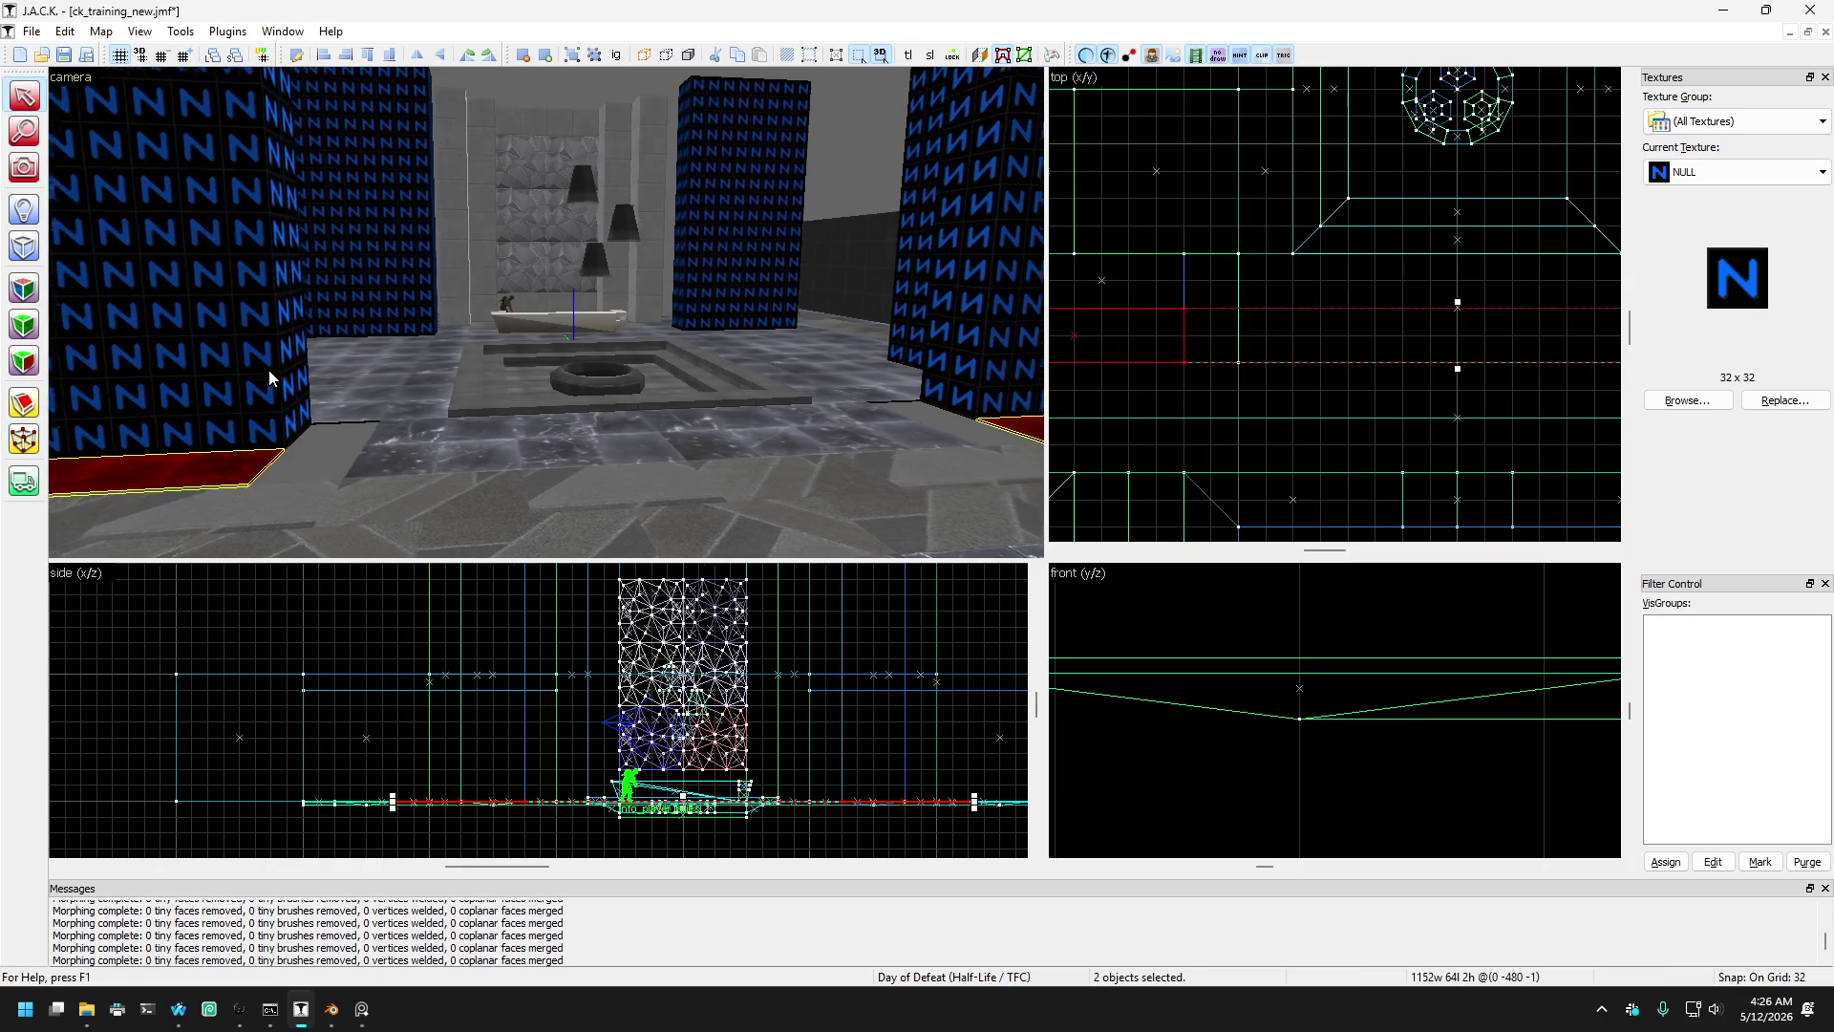
click(416, 463)
scroll(388, 422, down, 3)
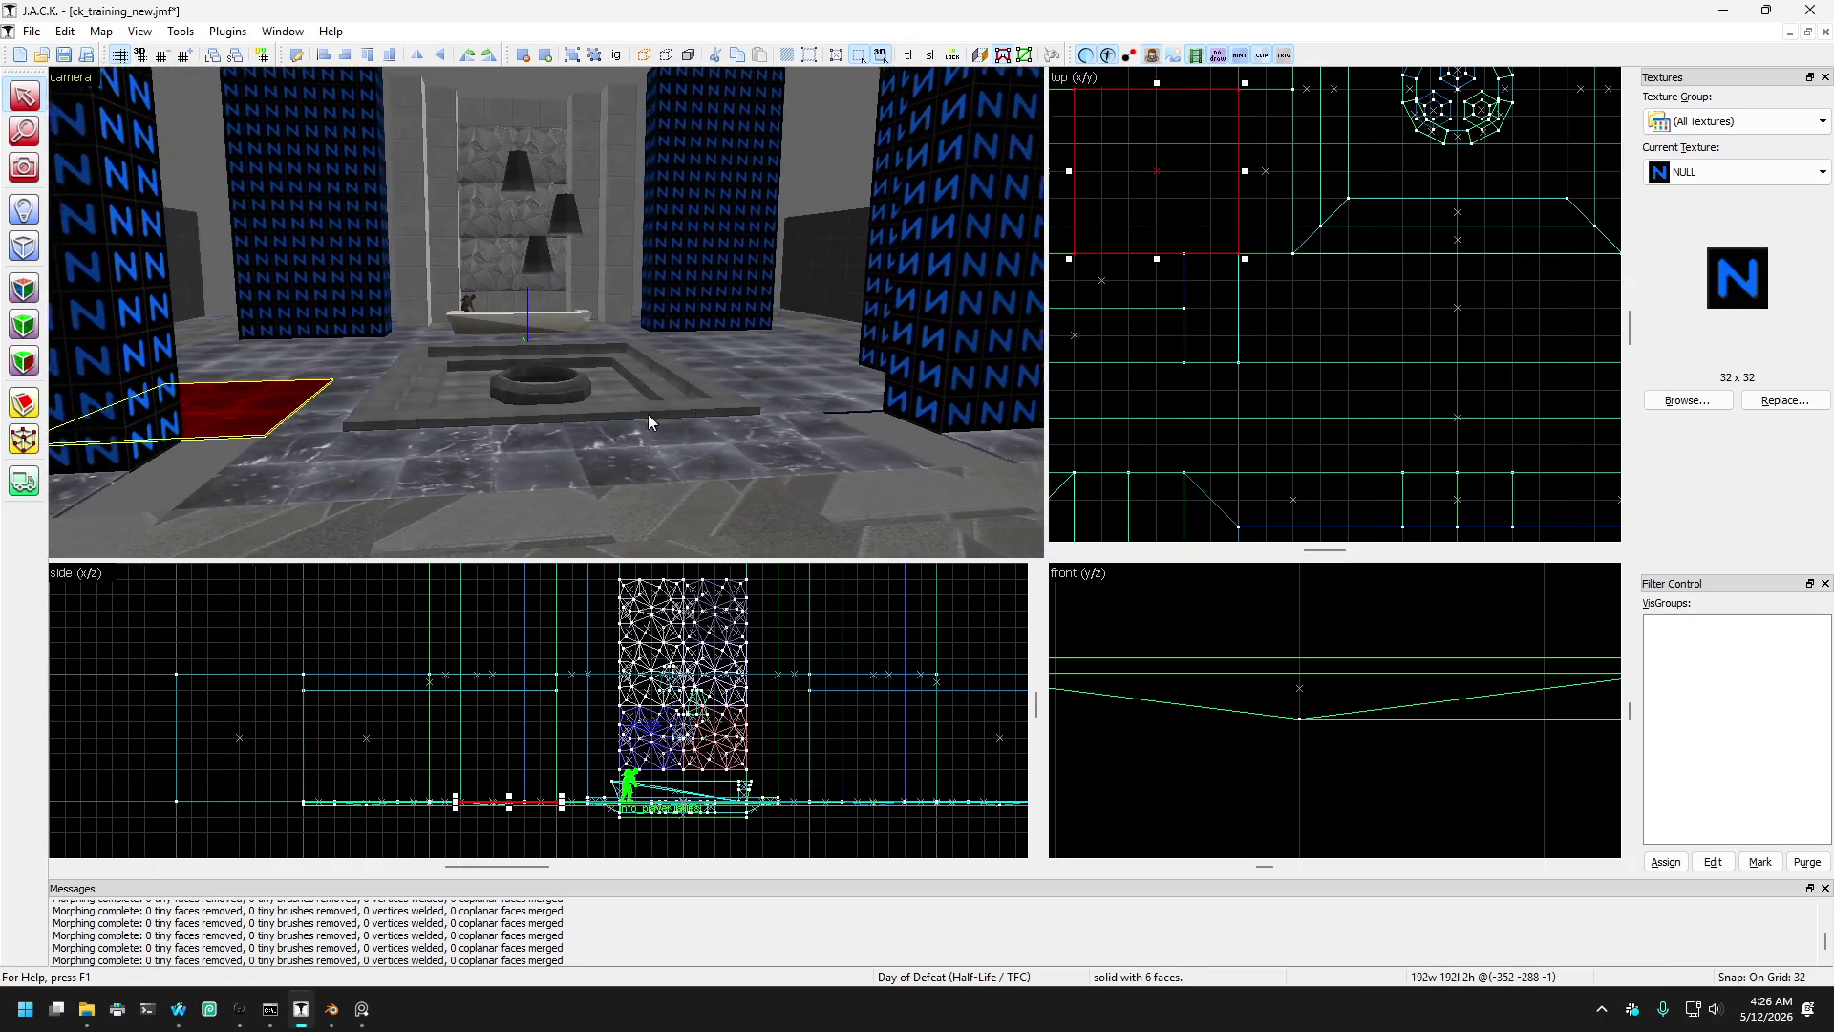
ctrl+click(880, 393)
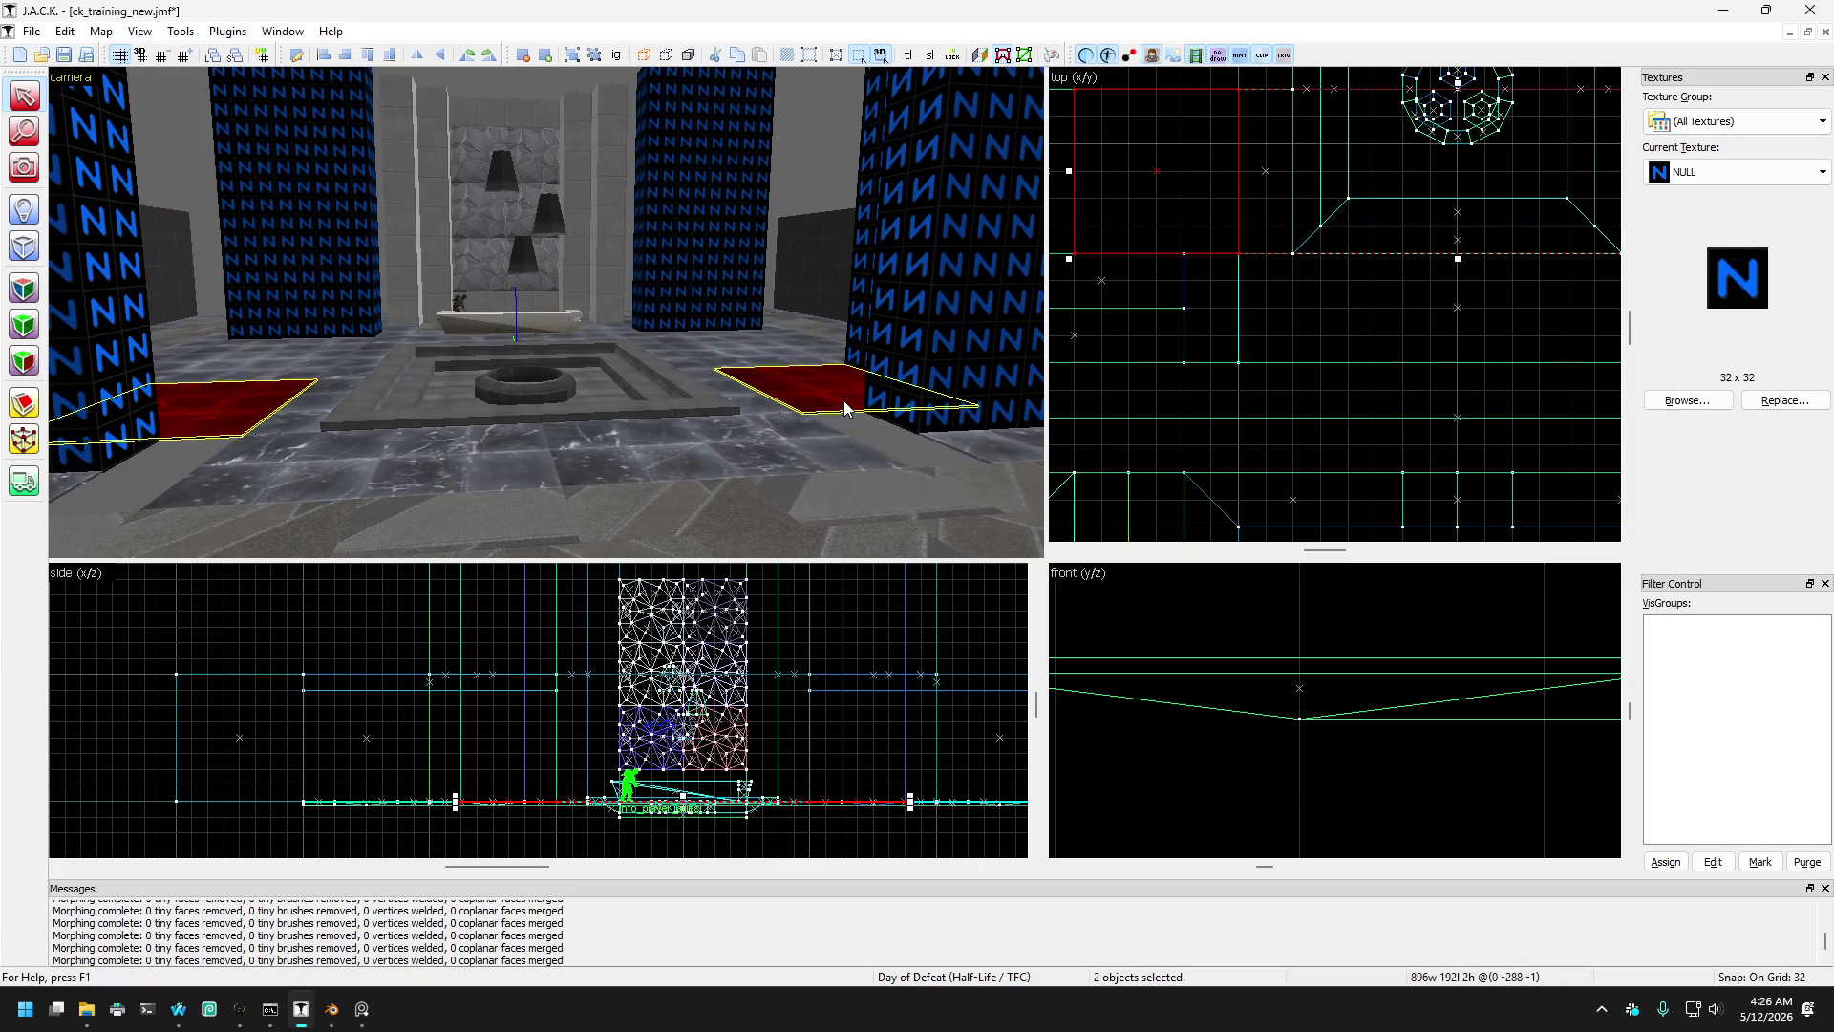
click(24, 440)
scroll(1208, 194, down, 2)
scroll(1208, 195, up, 2)
scroll(1373, 378, down, 4)
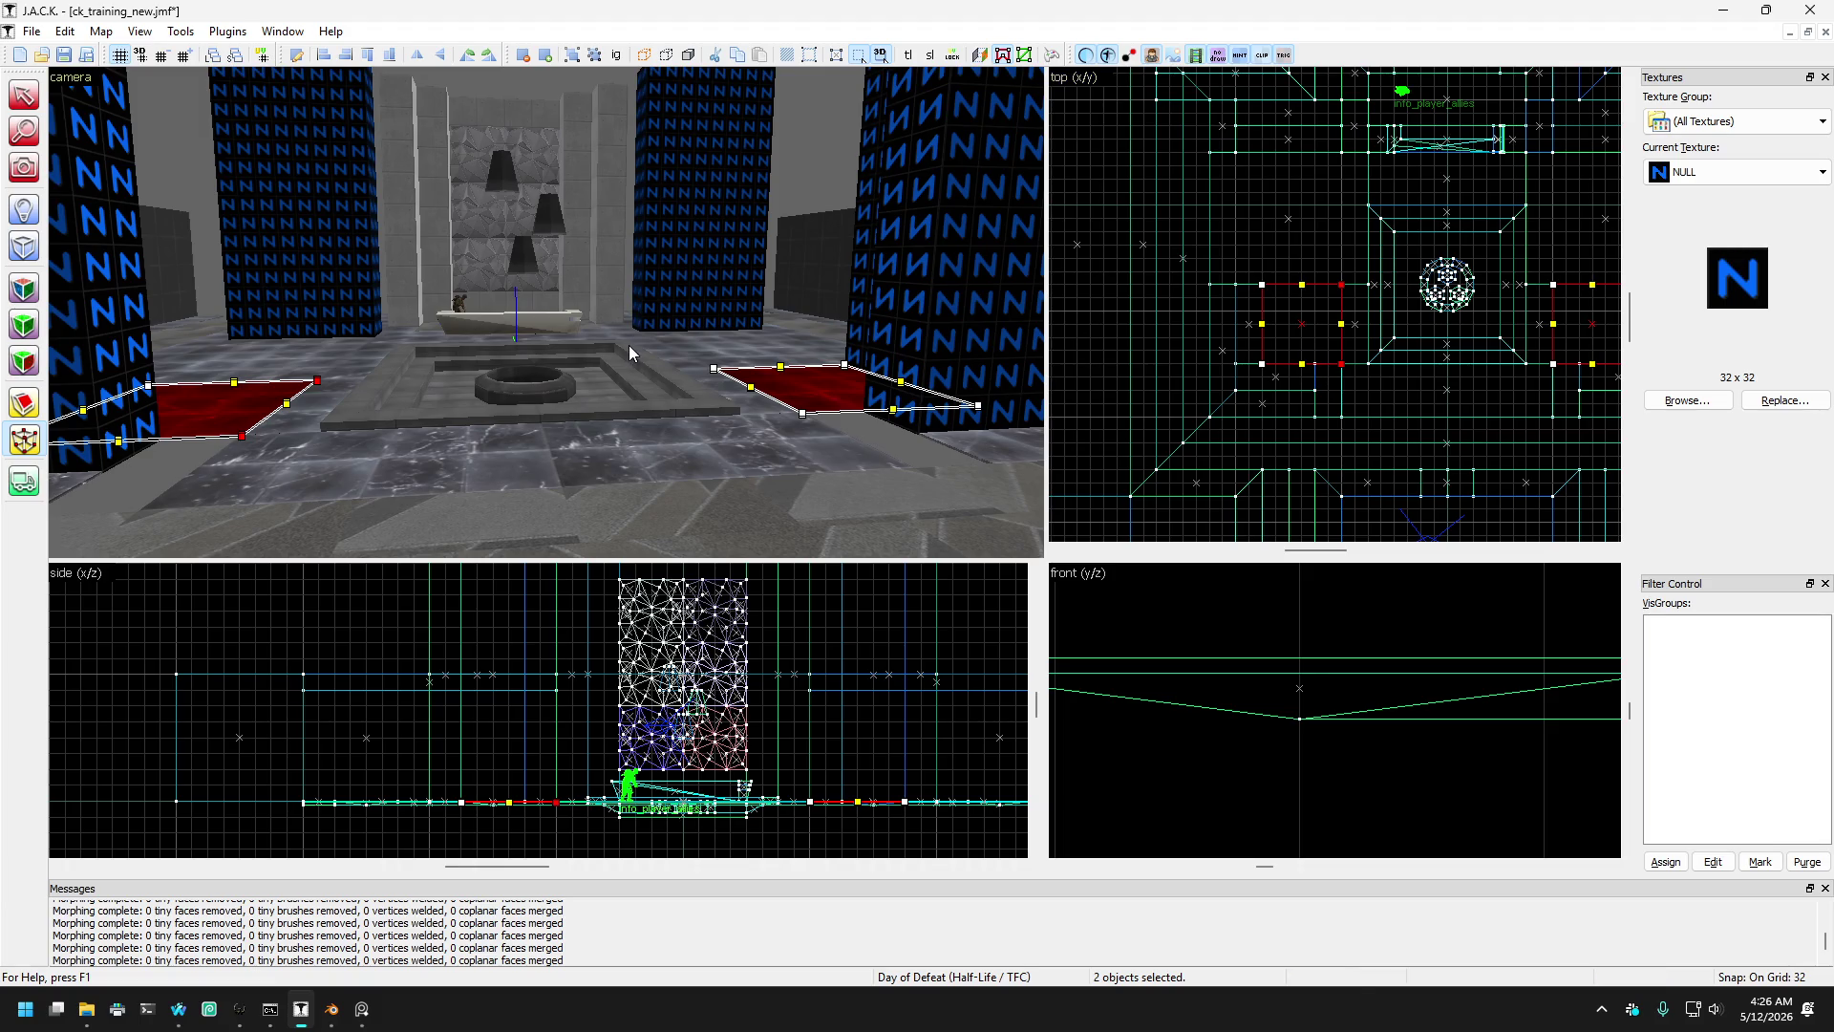
drag(1342, 325, 1319, 331)
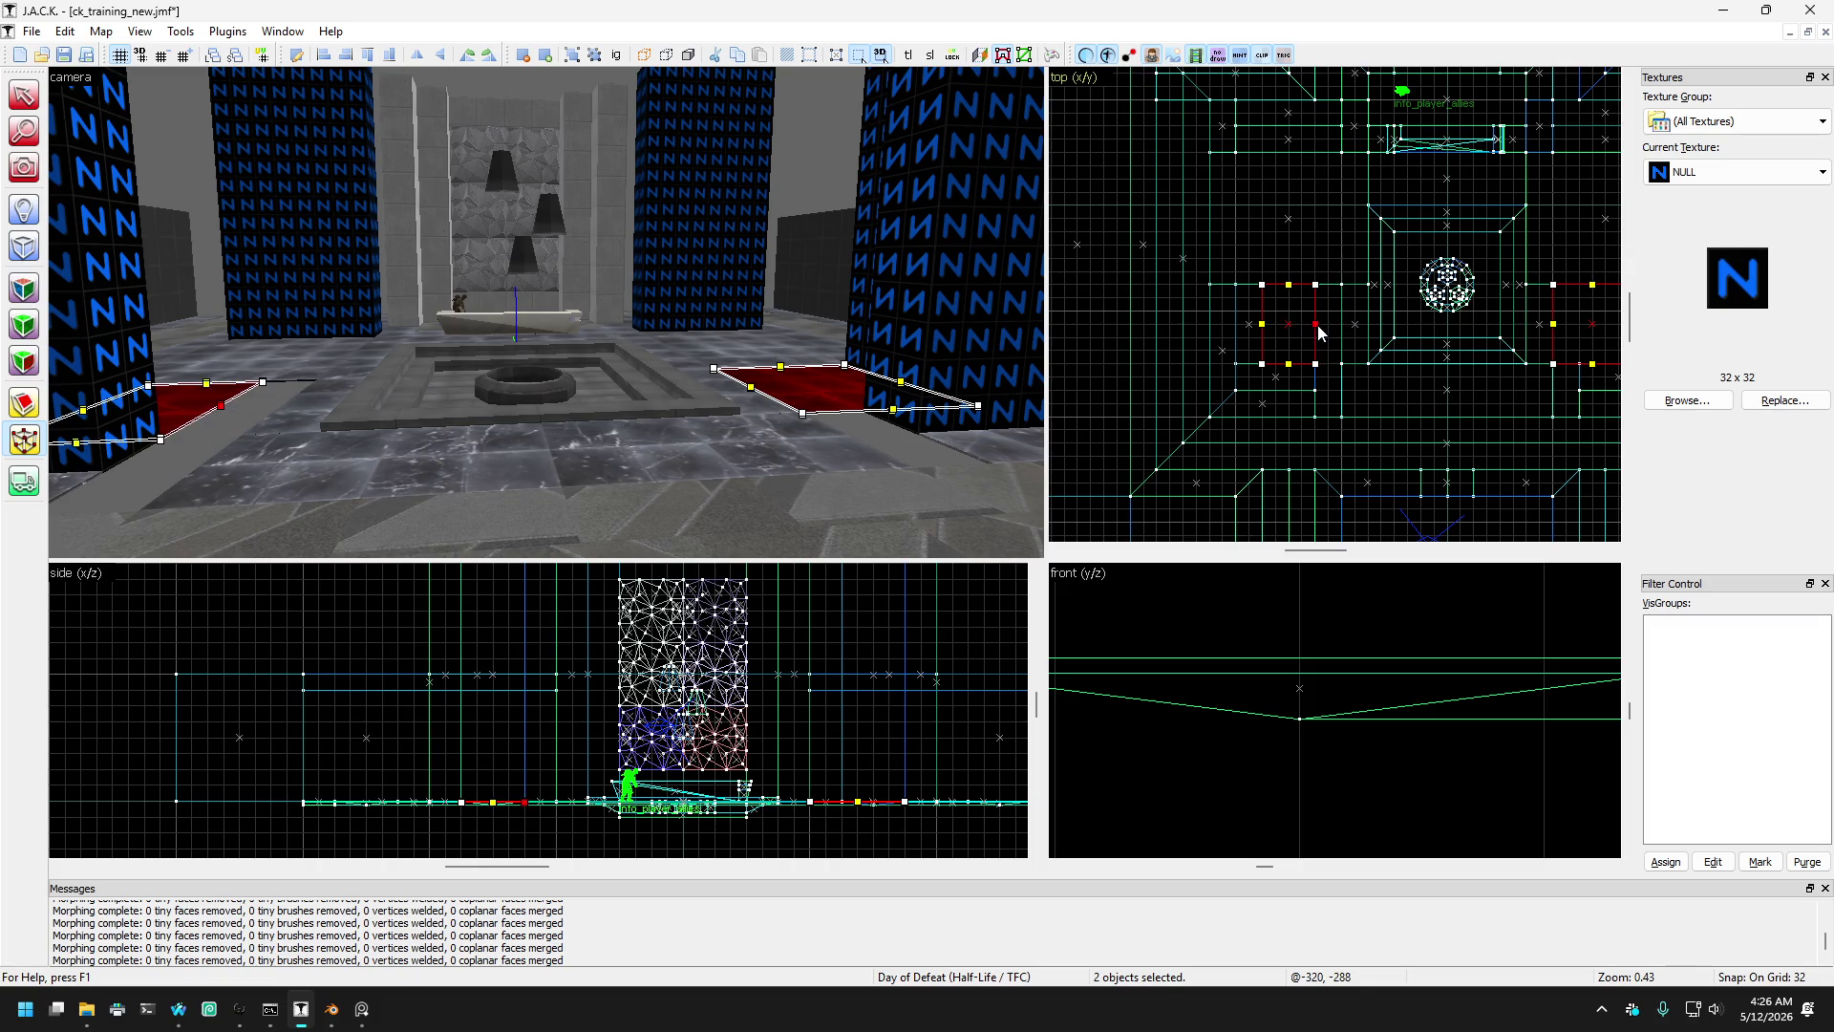
drag(1554, 330, 1578, 331)
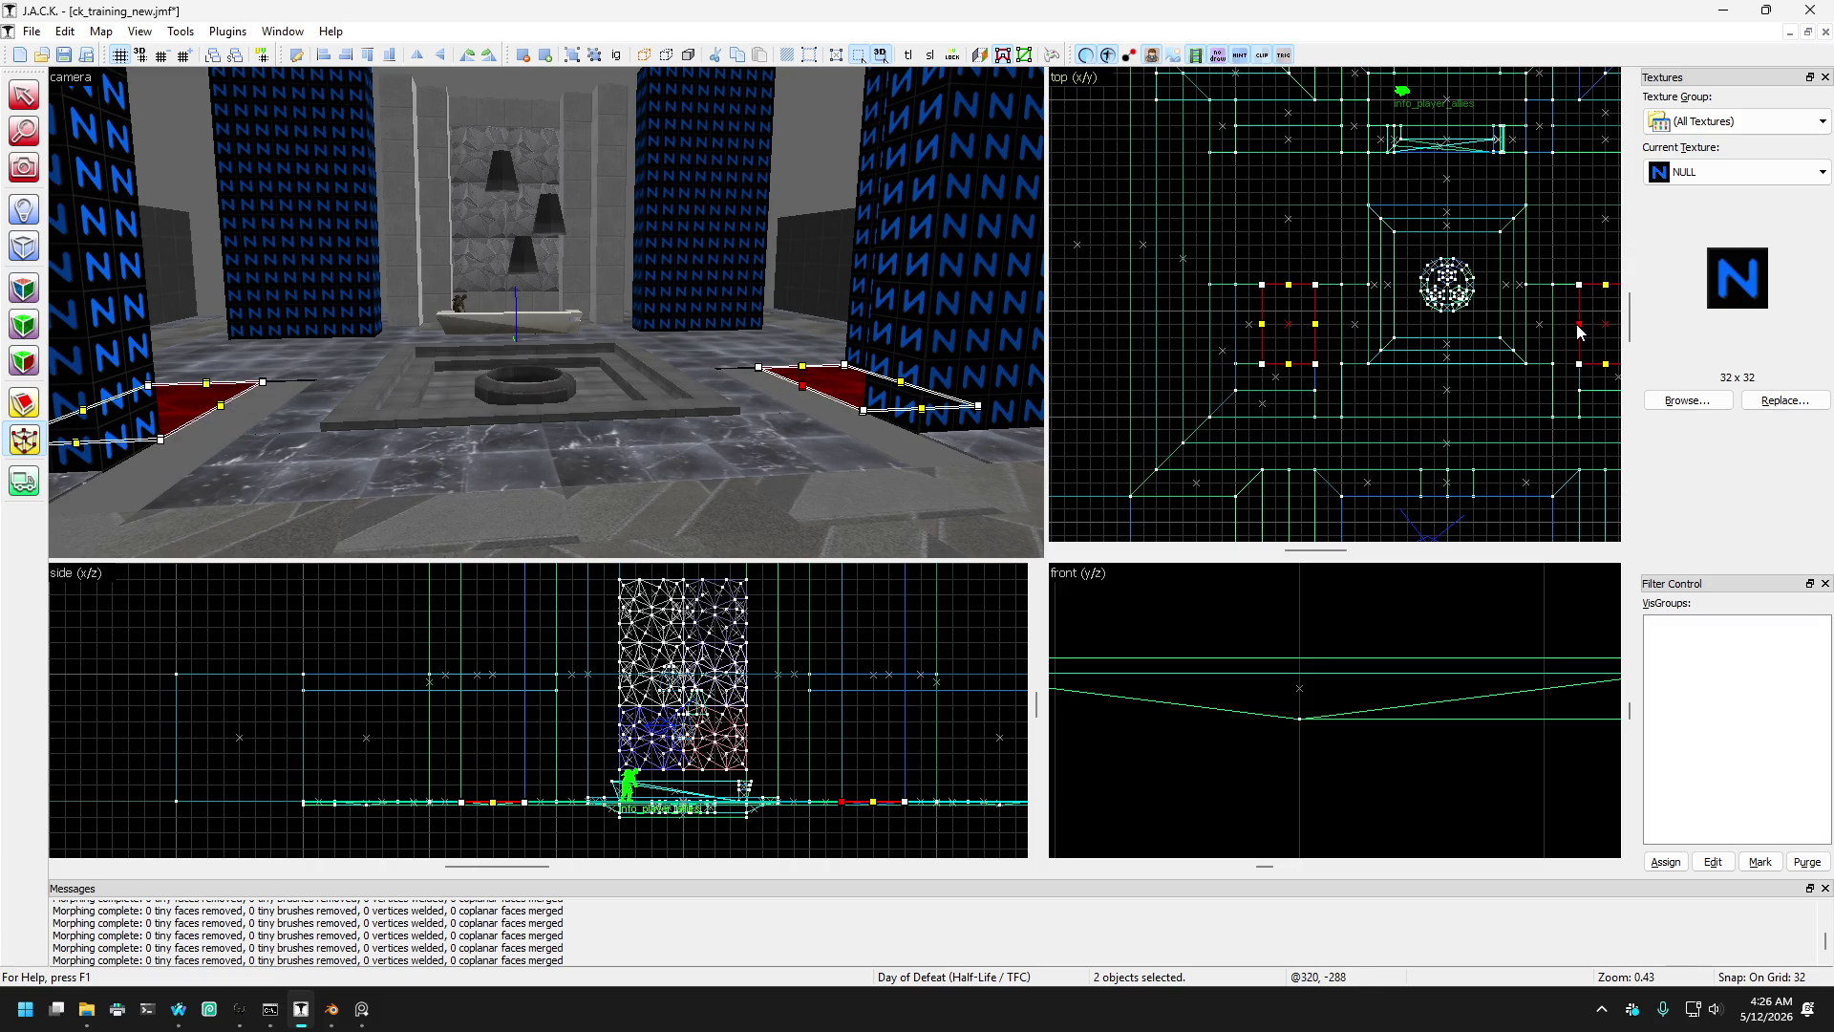
- Resize the slabs beside and in front of the well, undoing one misplaced resize
click(755, 409)
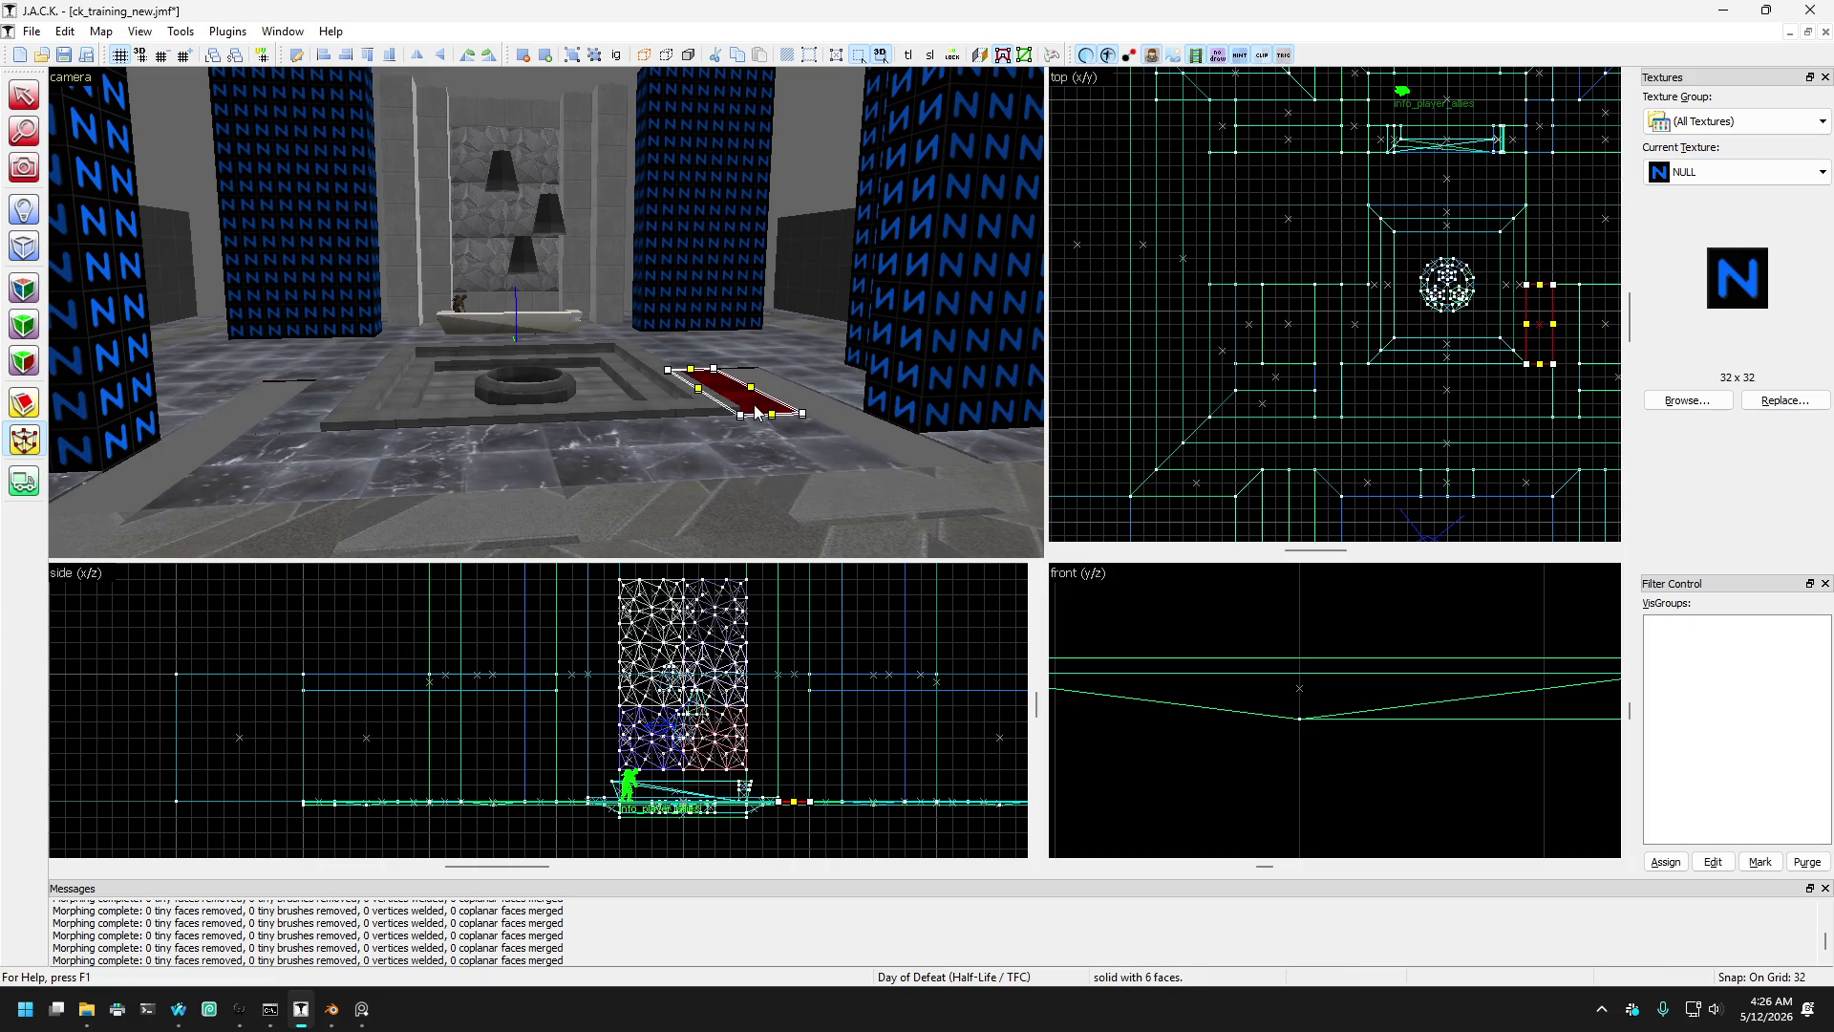
ctrl+click(292, 422)
drag(1552, 331, 1578, 330)
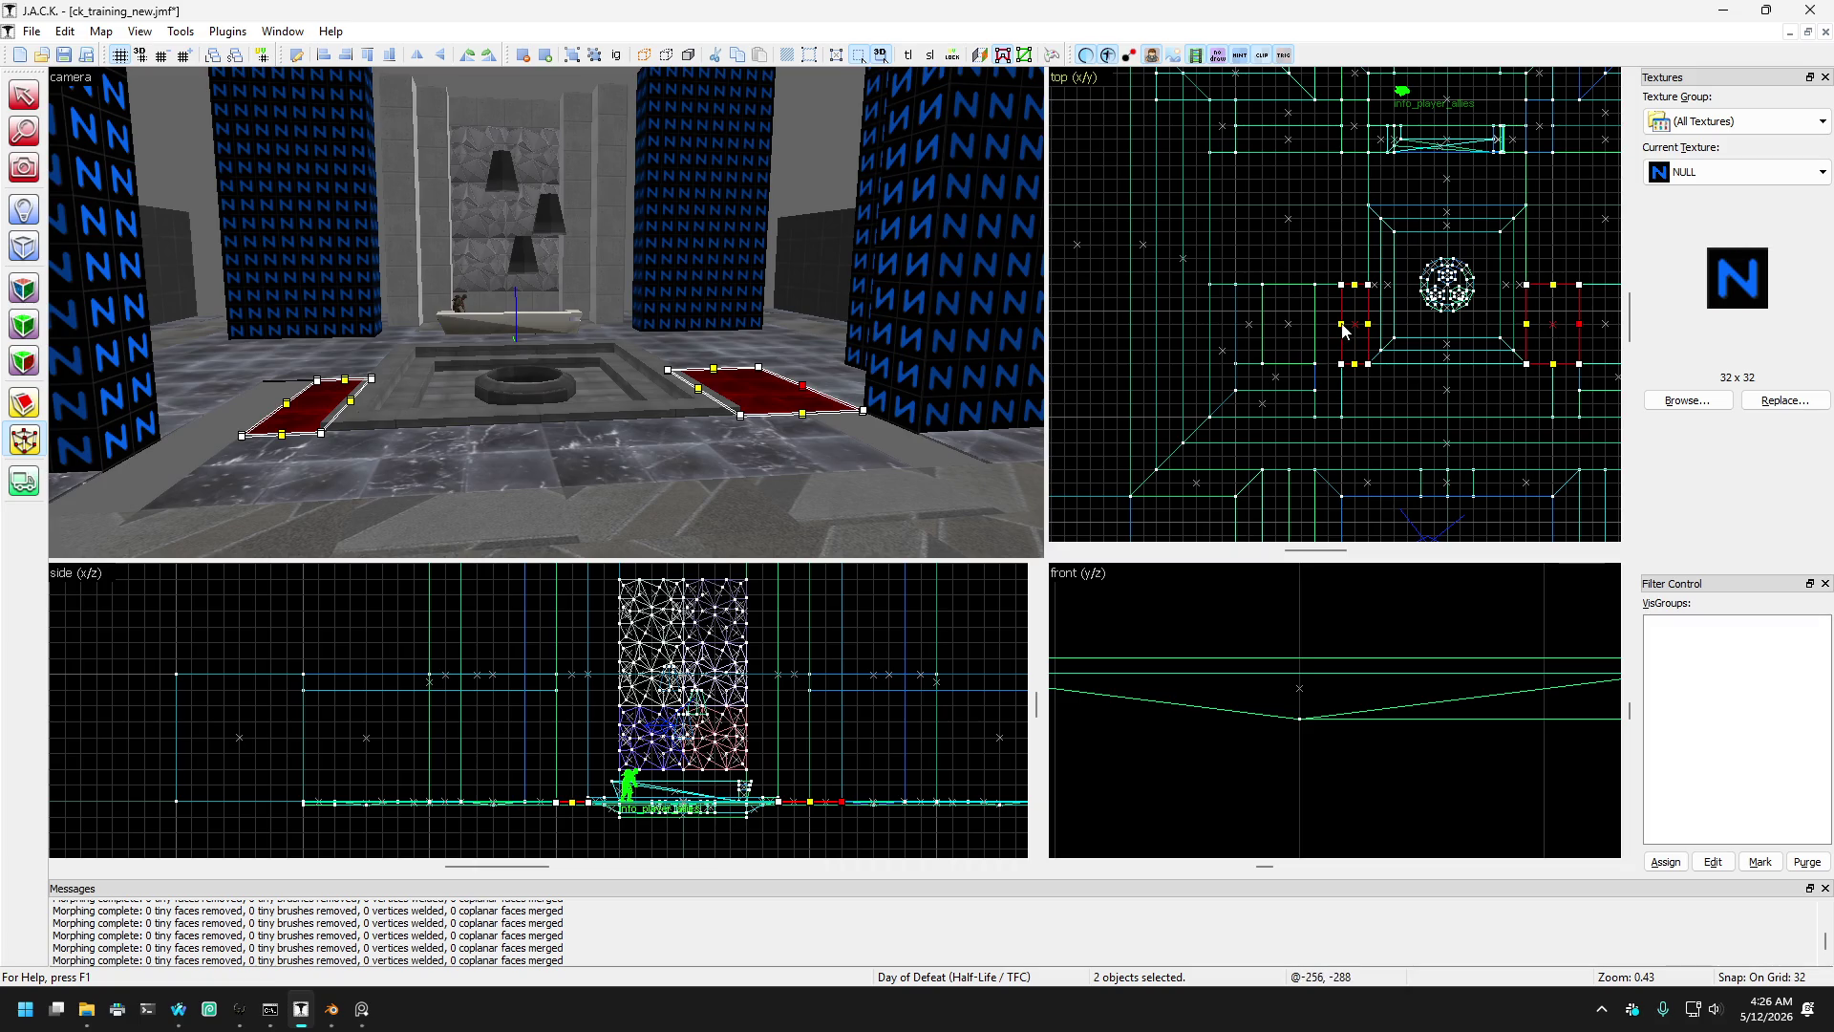
click(412, 449)
key(w)
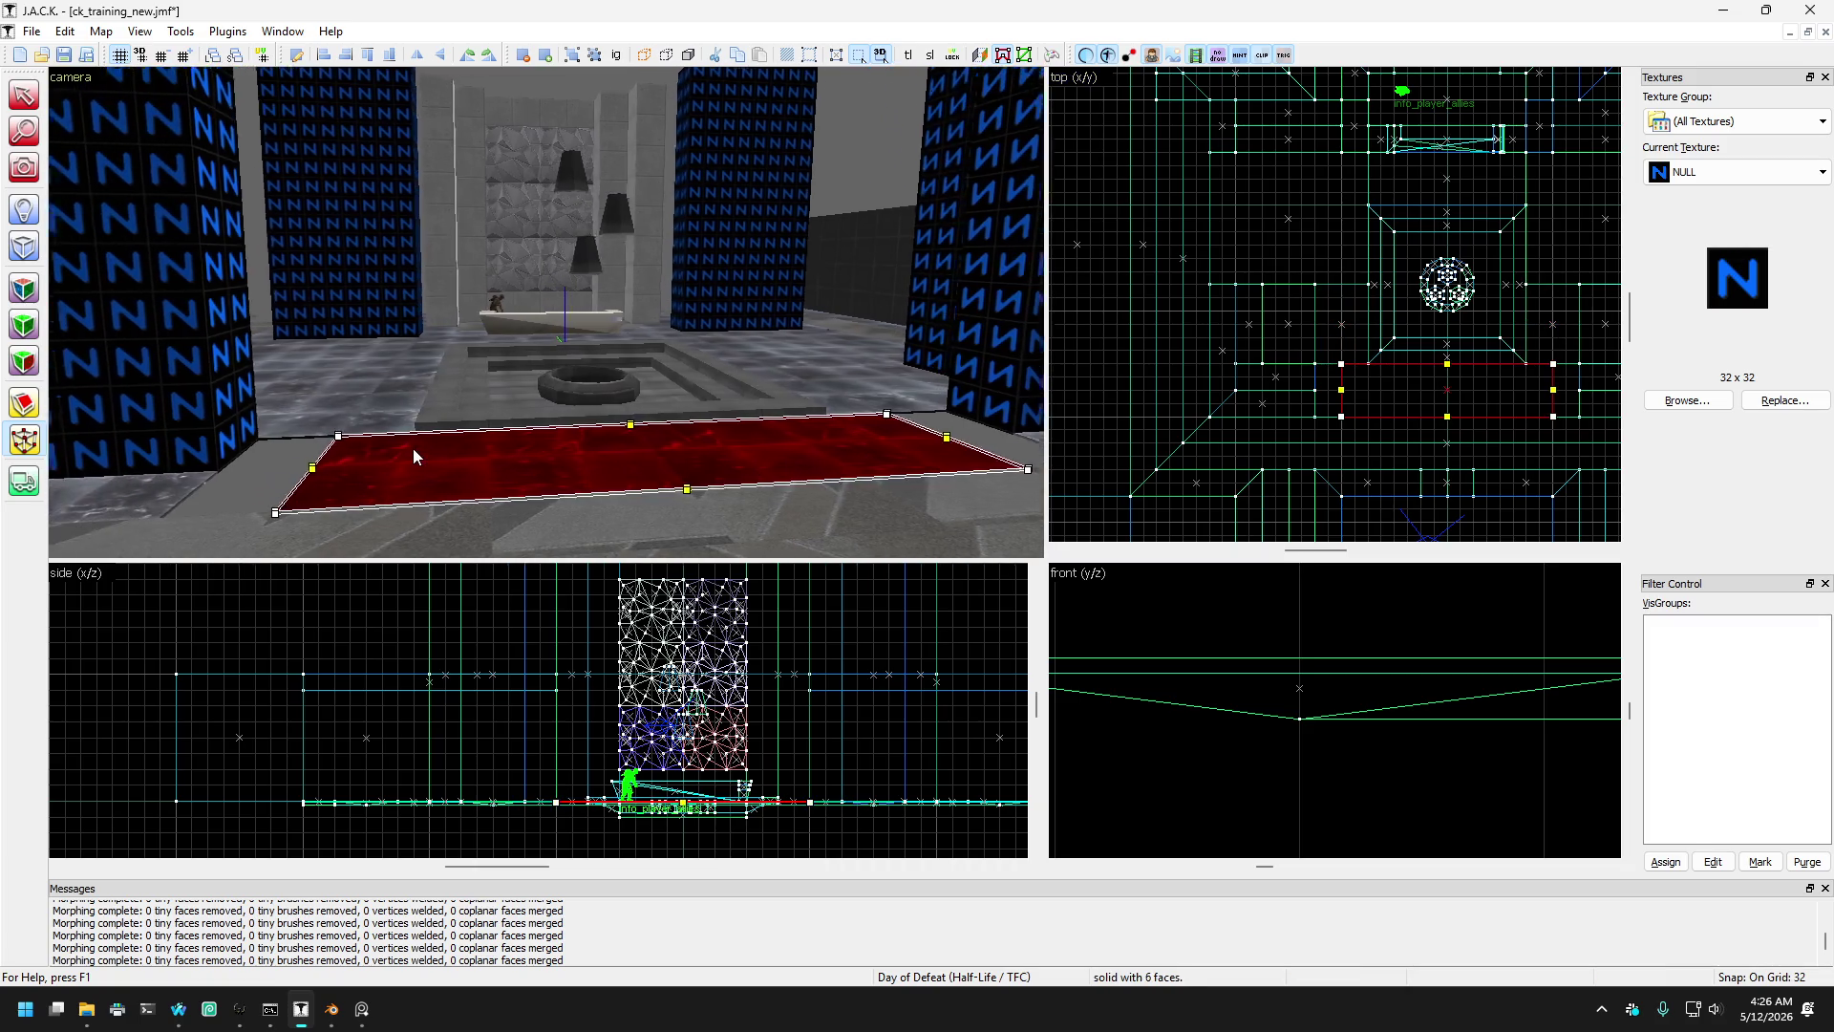
drag(1342, 397, 1312, 397)
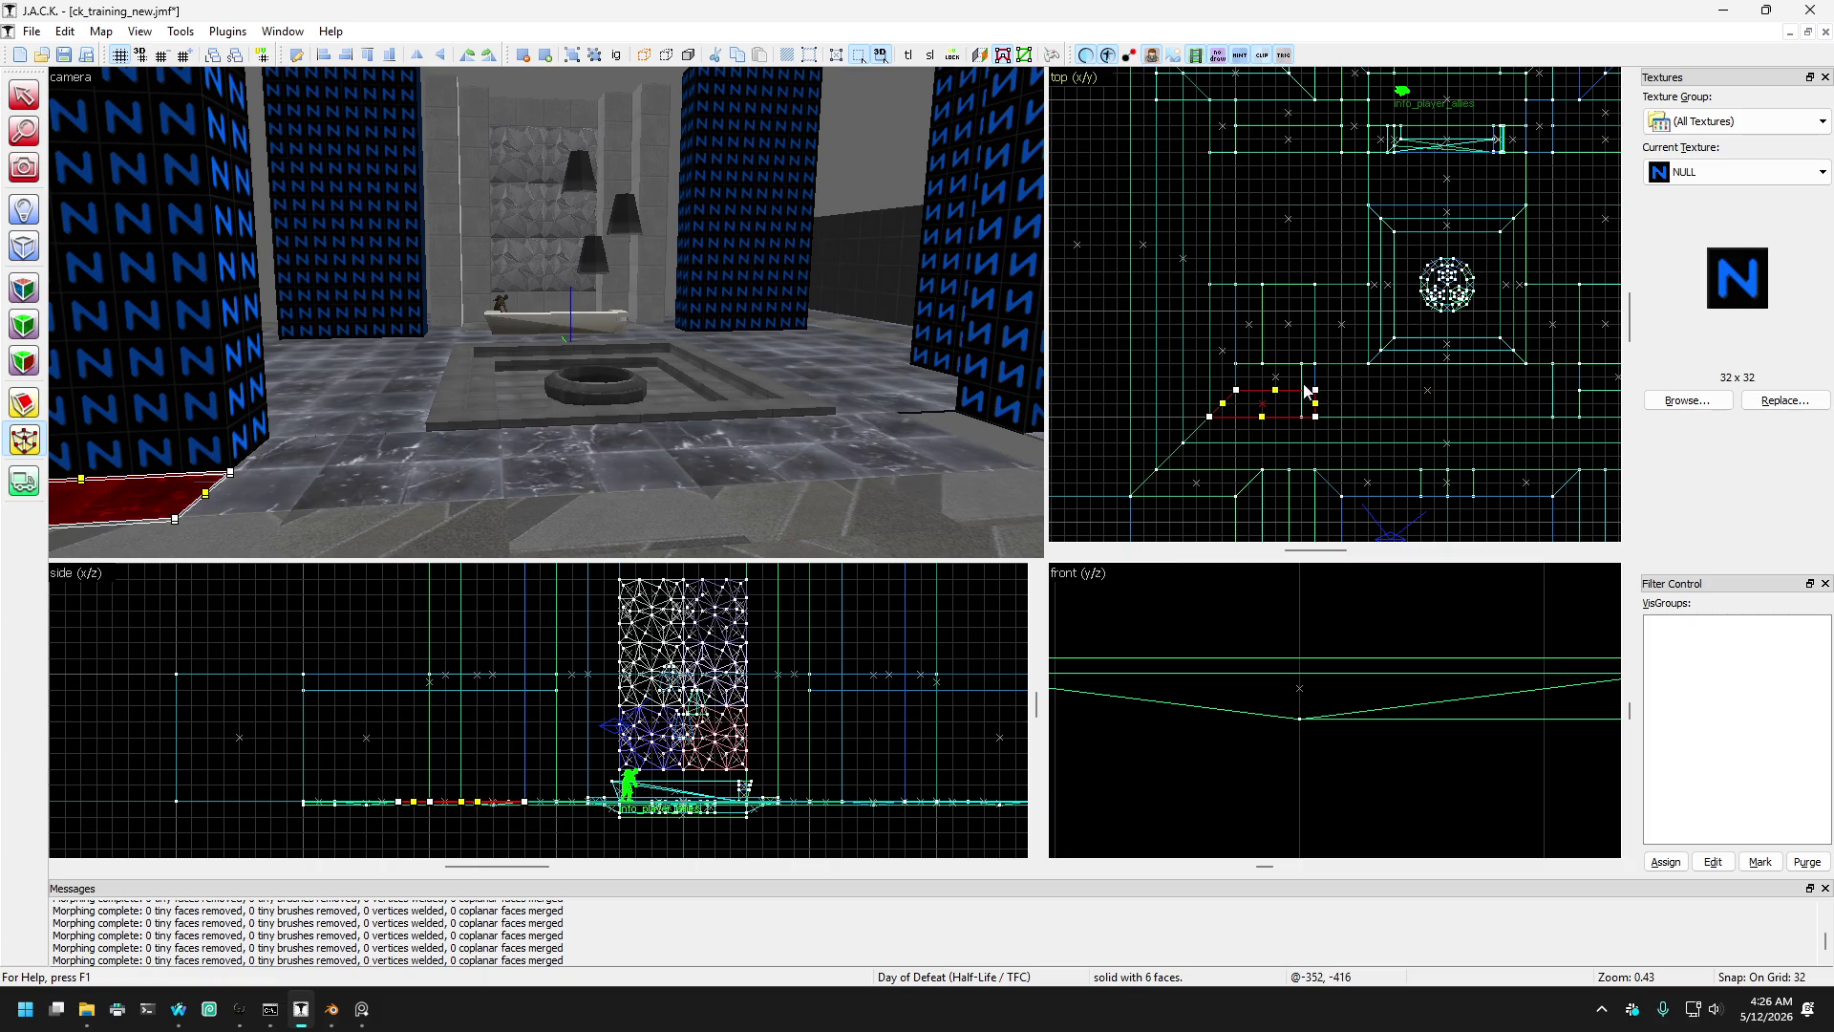
key(ctrl+z)
drag(1305, 399, 1318, 399)
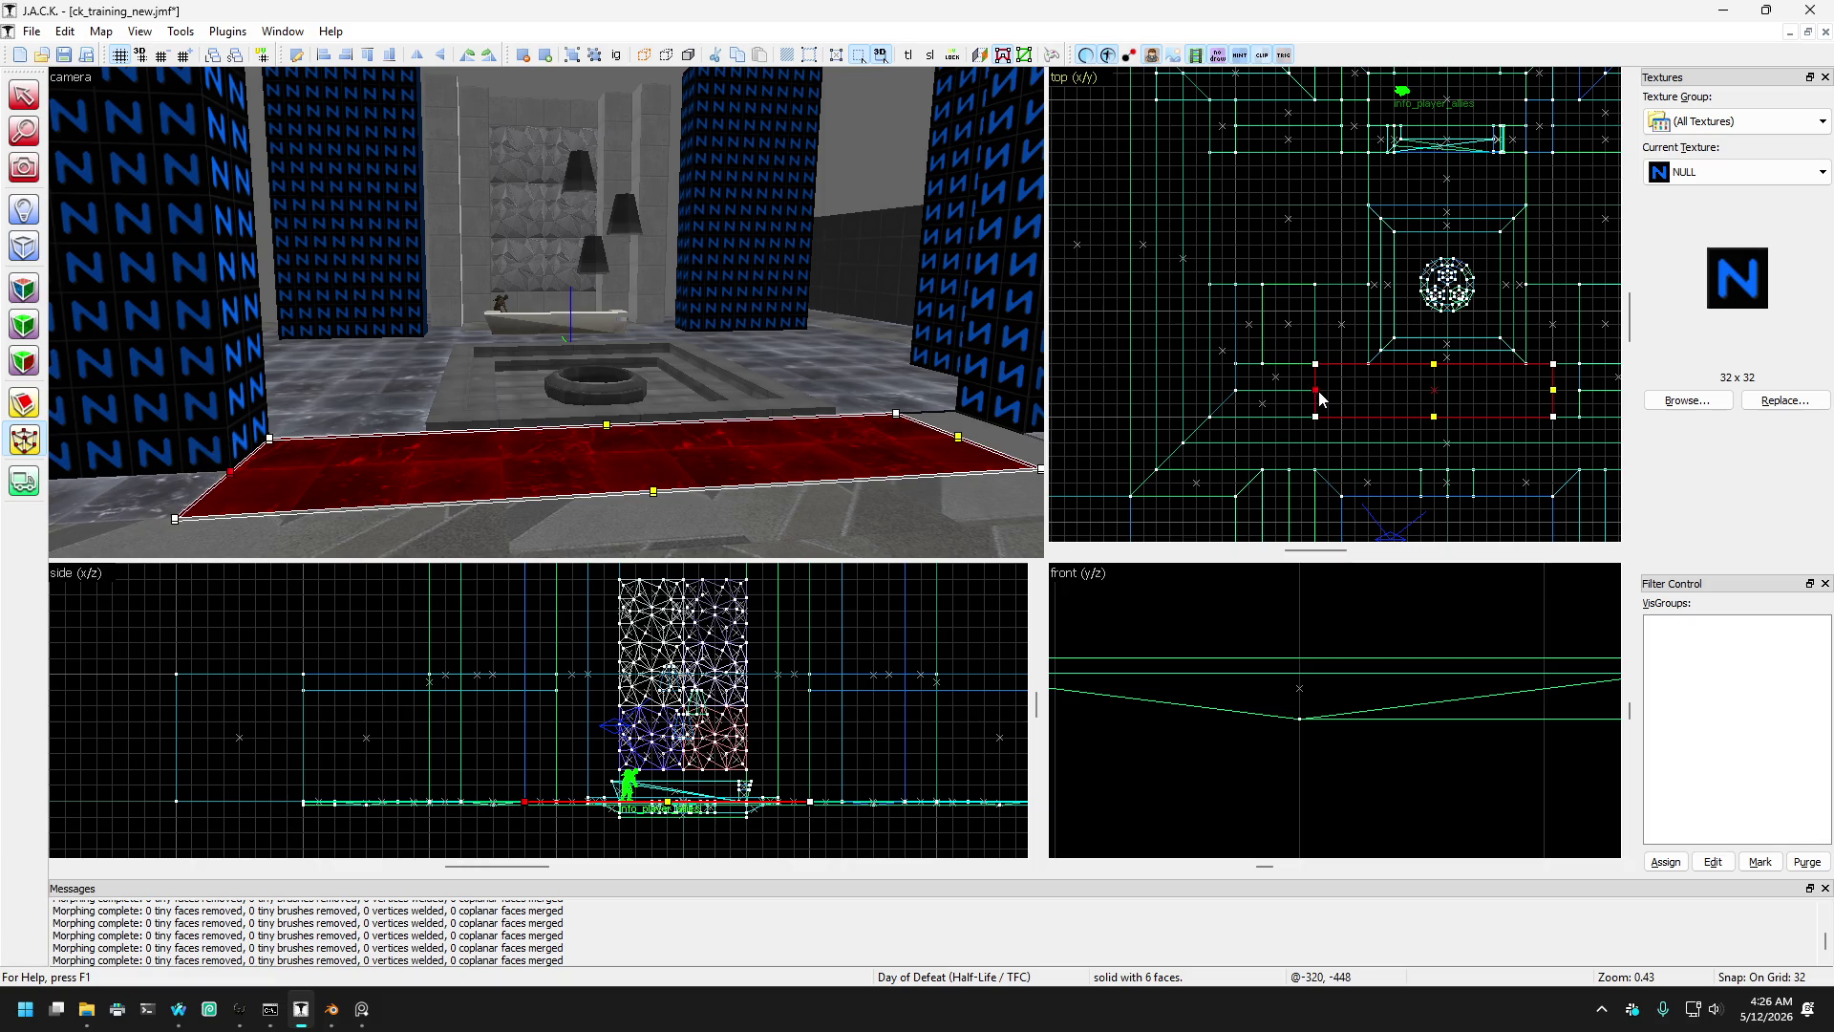
drag(1553, 392, 1578, 391)
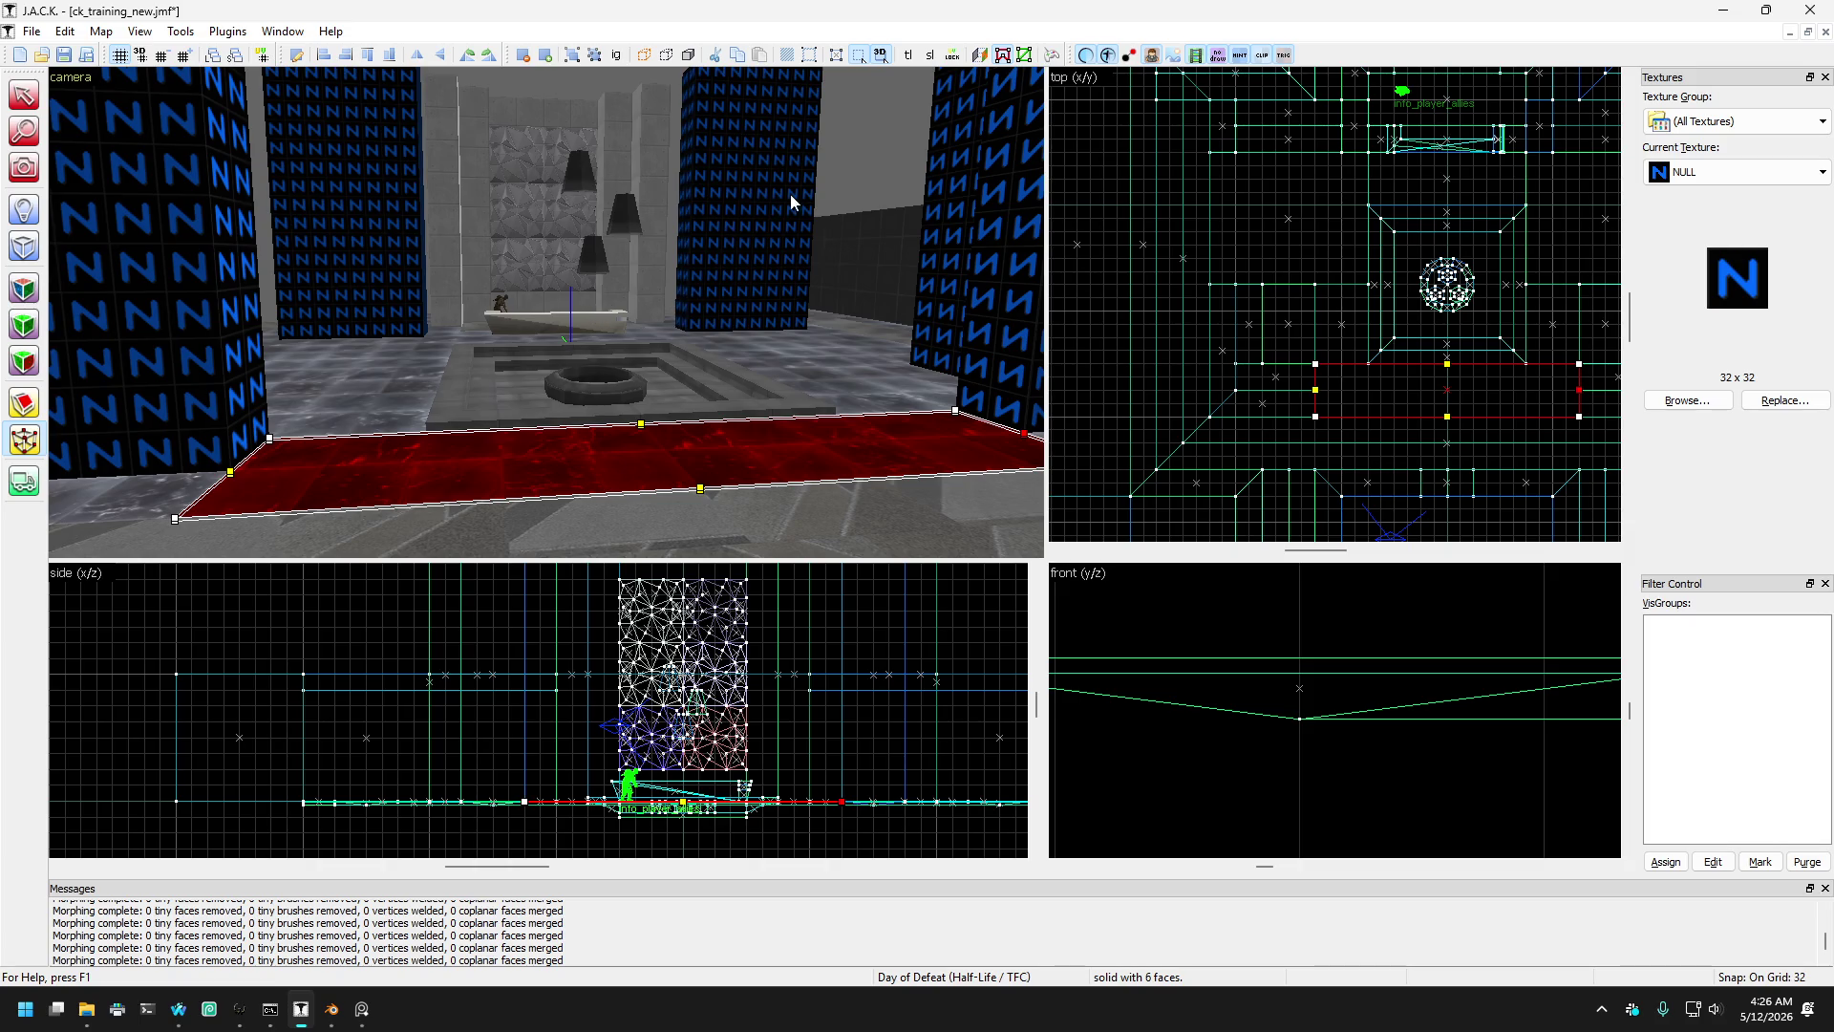
- Clear the selection and rotate the 3D view to a new angle
click(216, 237)
key(Escape)
click(23, 167)
drag(430, 315, 545, 313)
key(Left)
key(w)
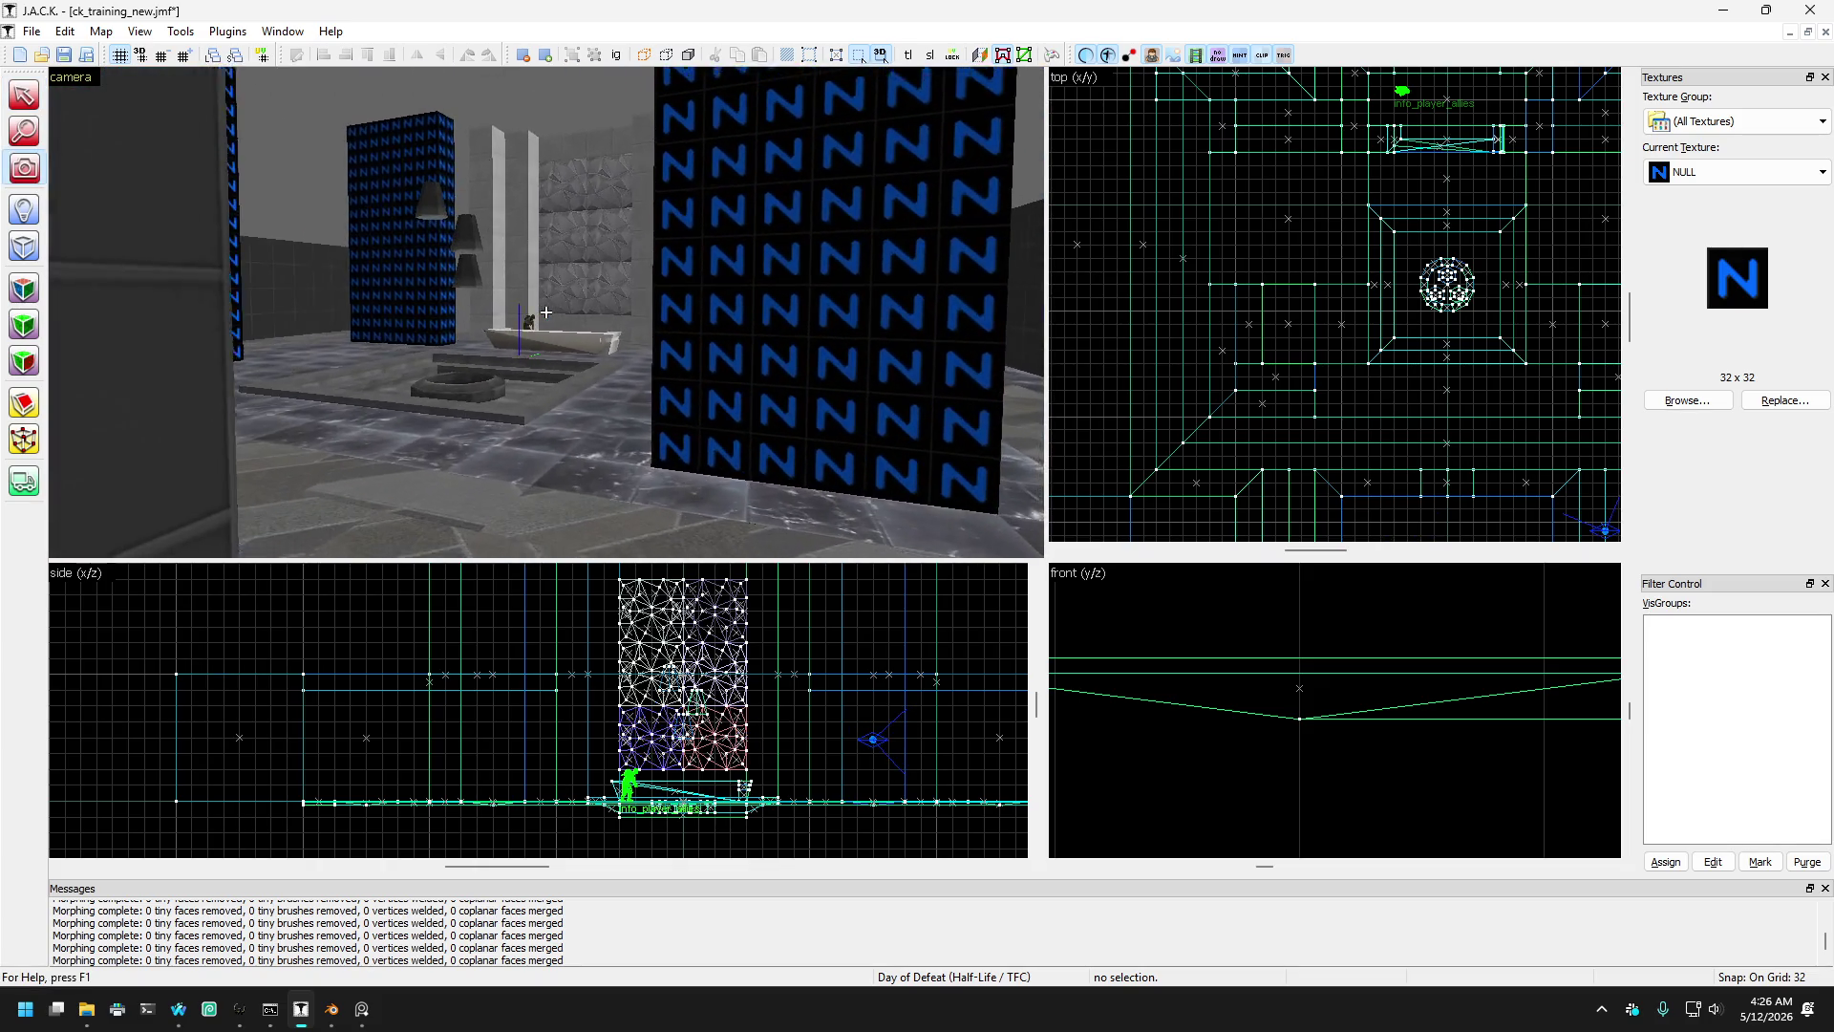
key(d)
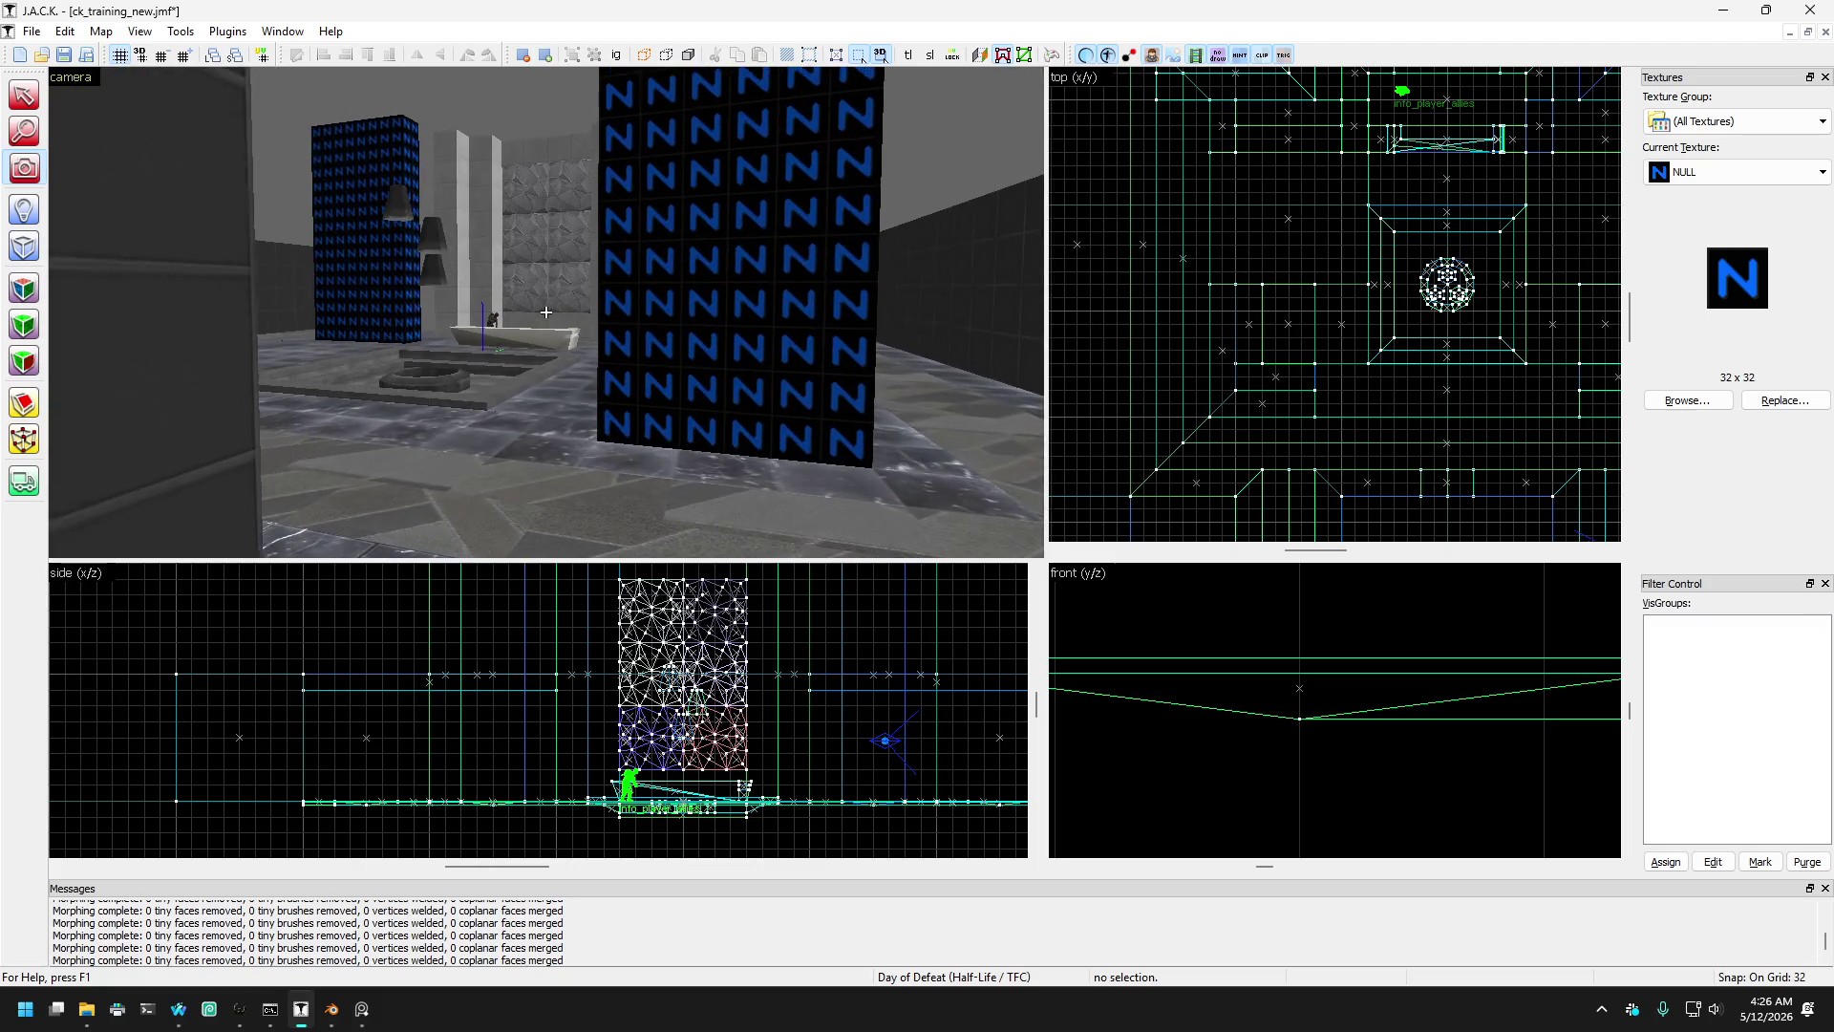
key(Left)
key(w)
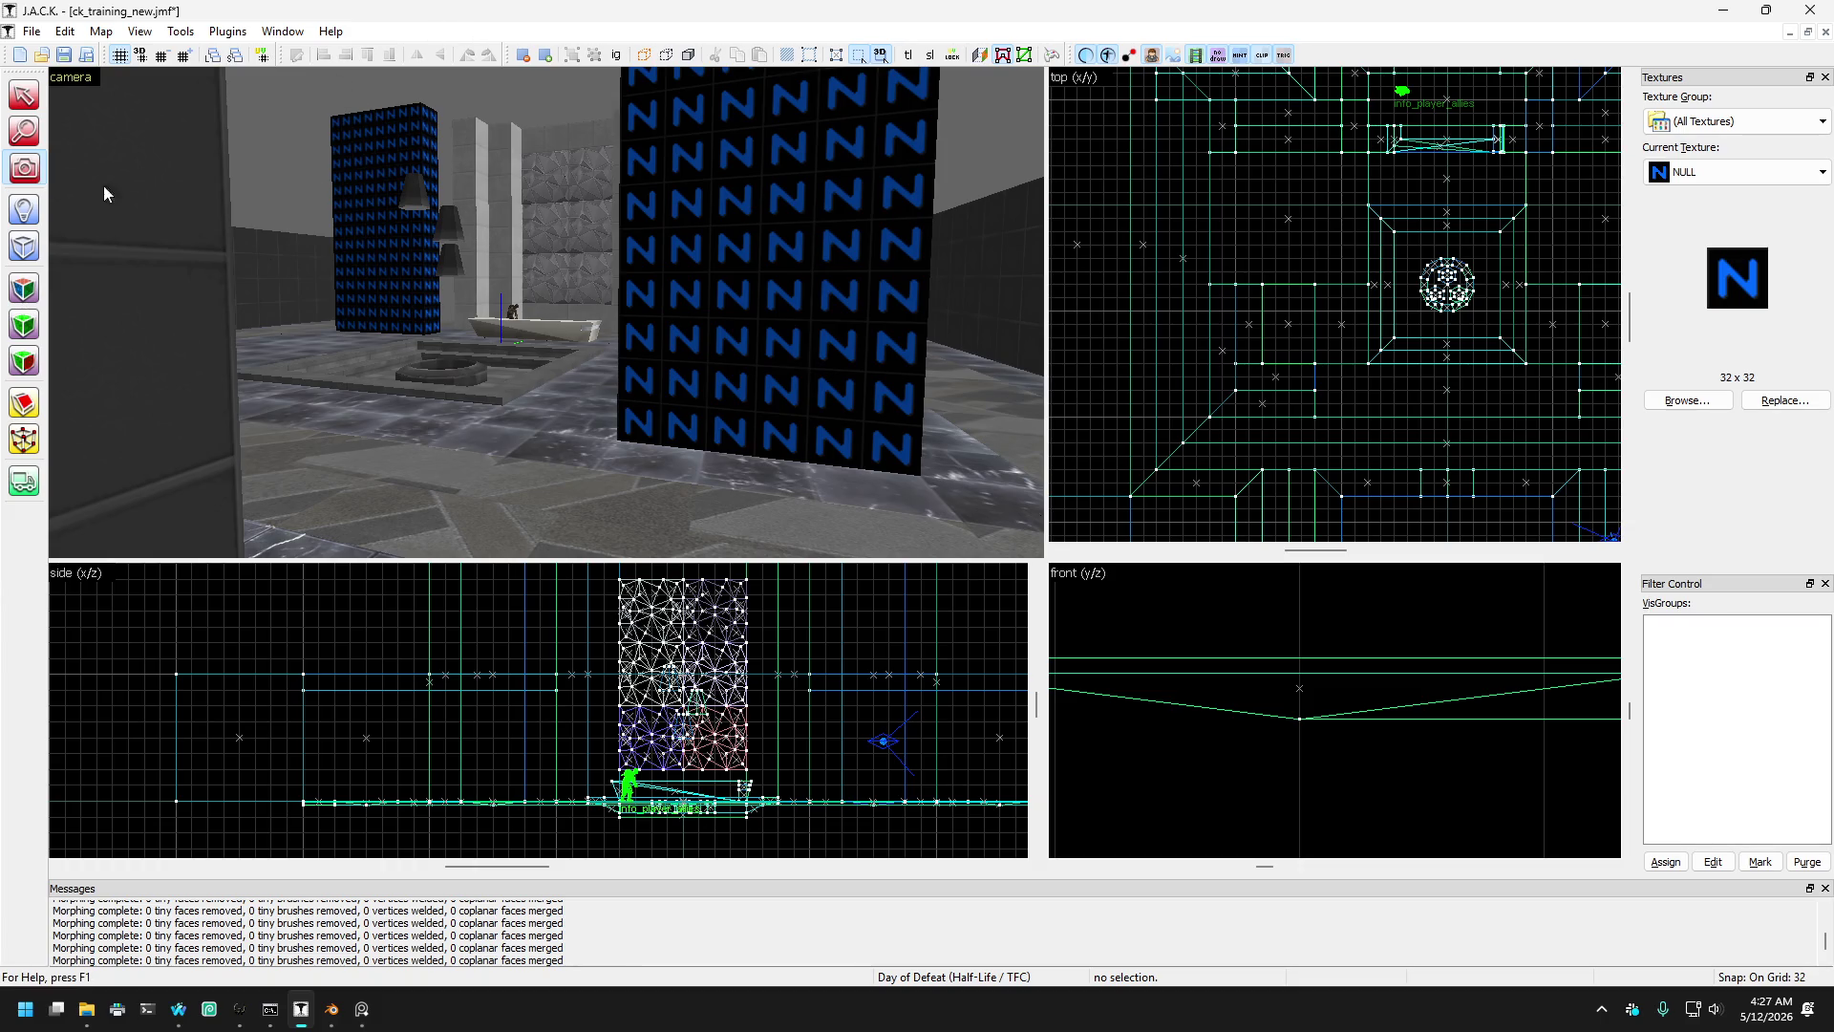
key(z)
key(w)
key(d)
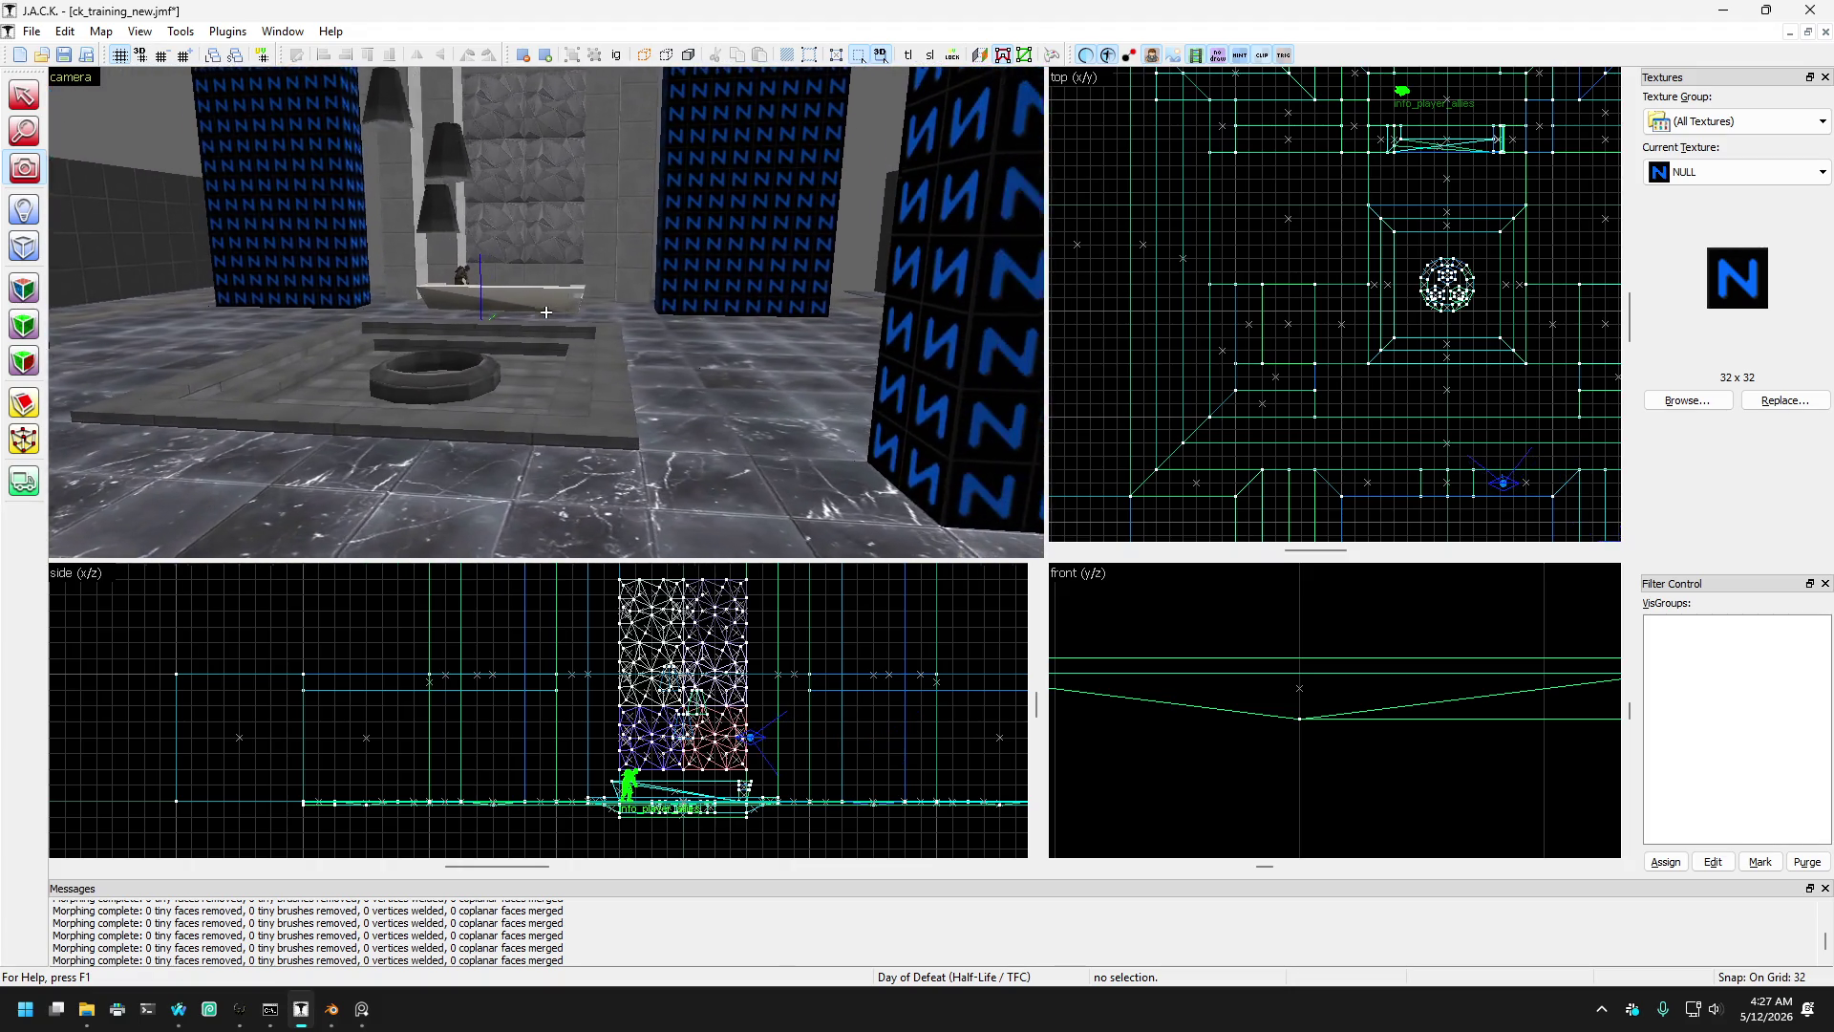
key(z)
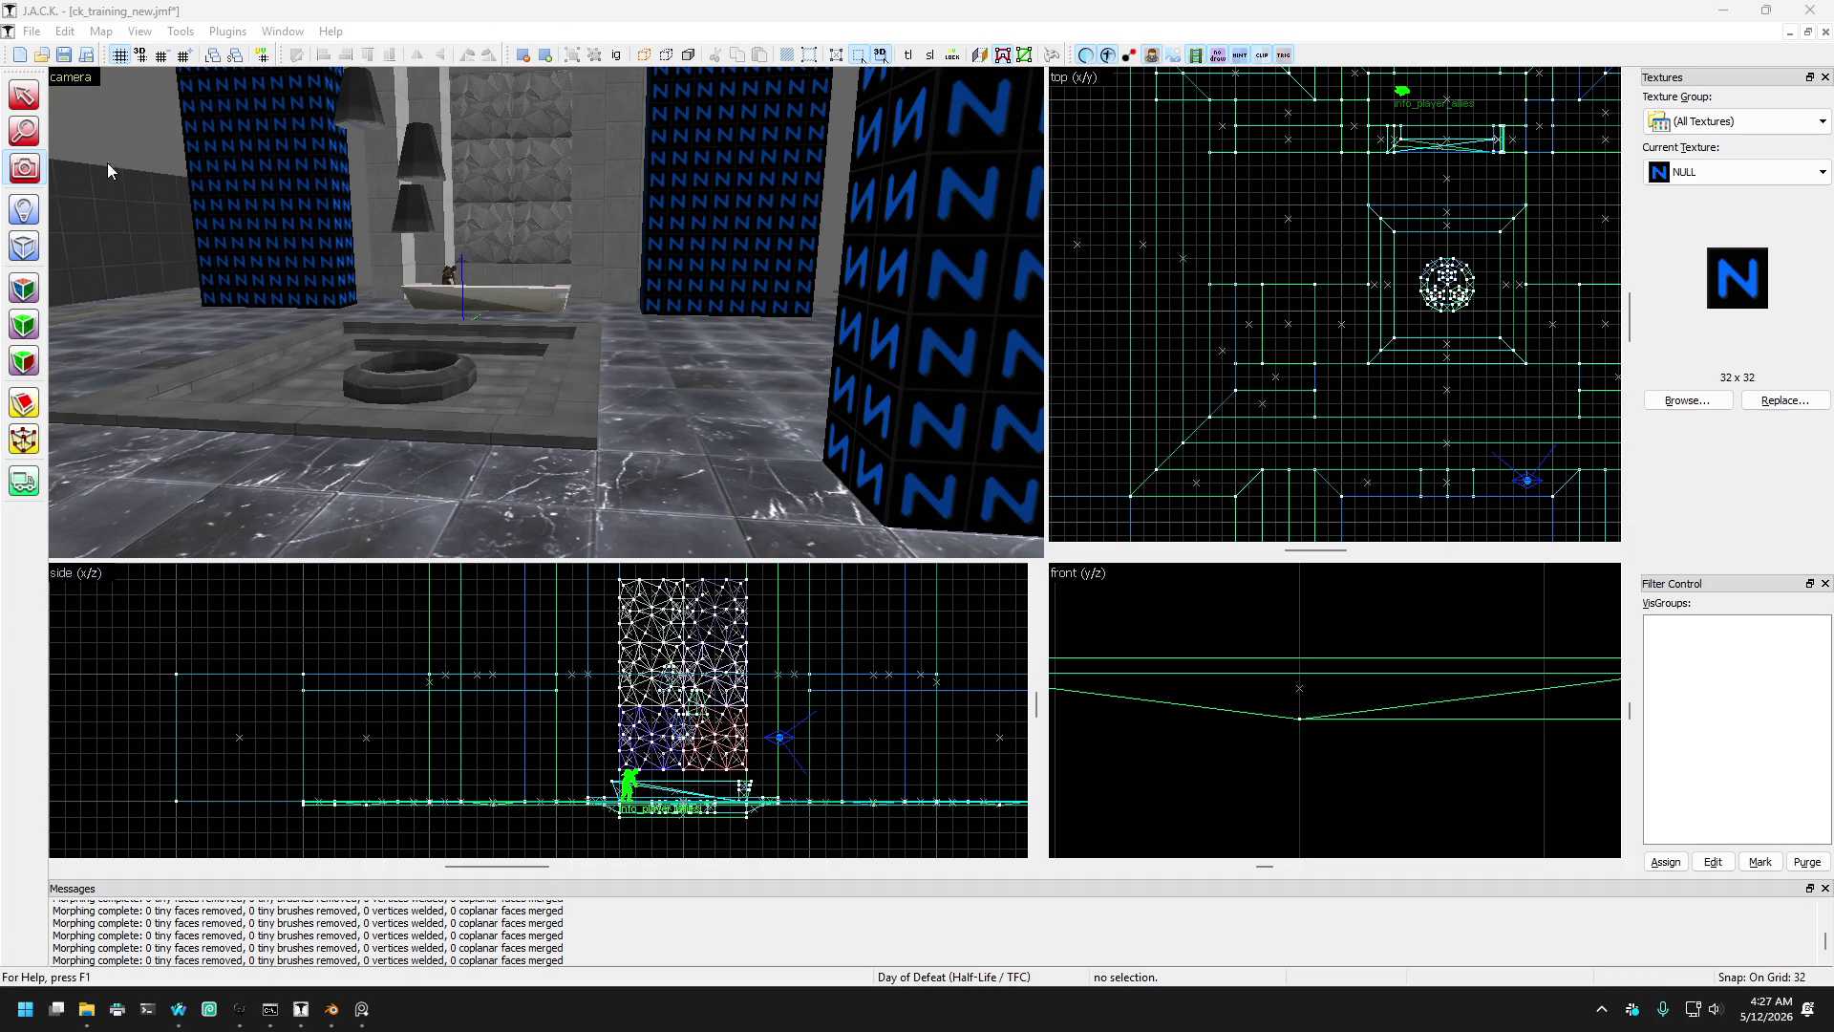
click(545, 313)
scroll(546, 312, up, 3)
key(a)
key(w)
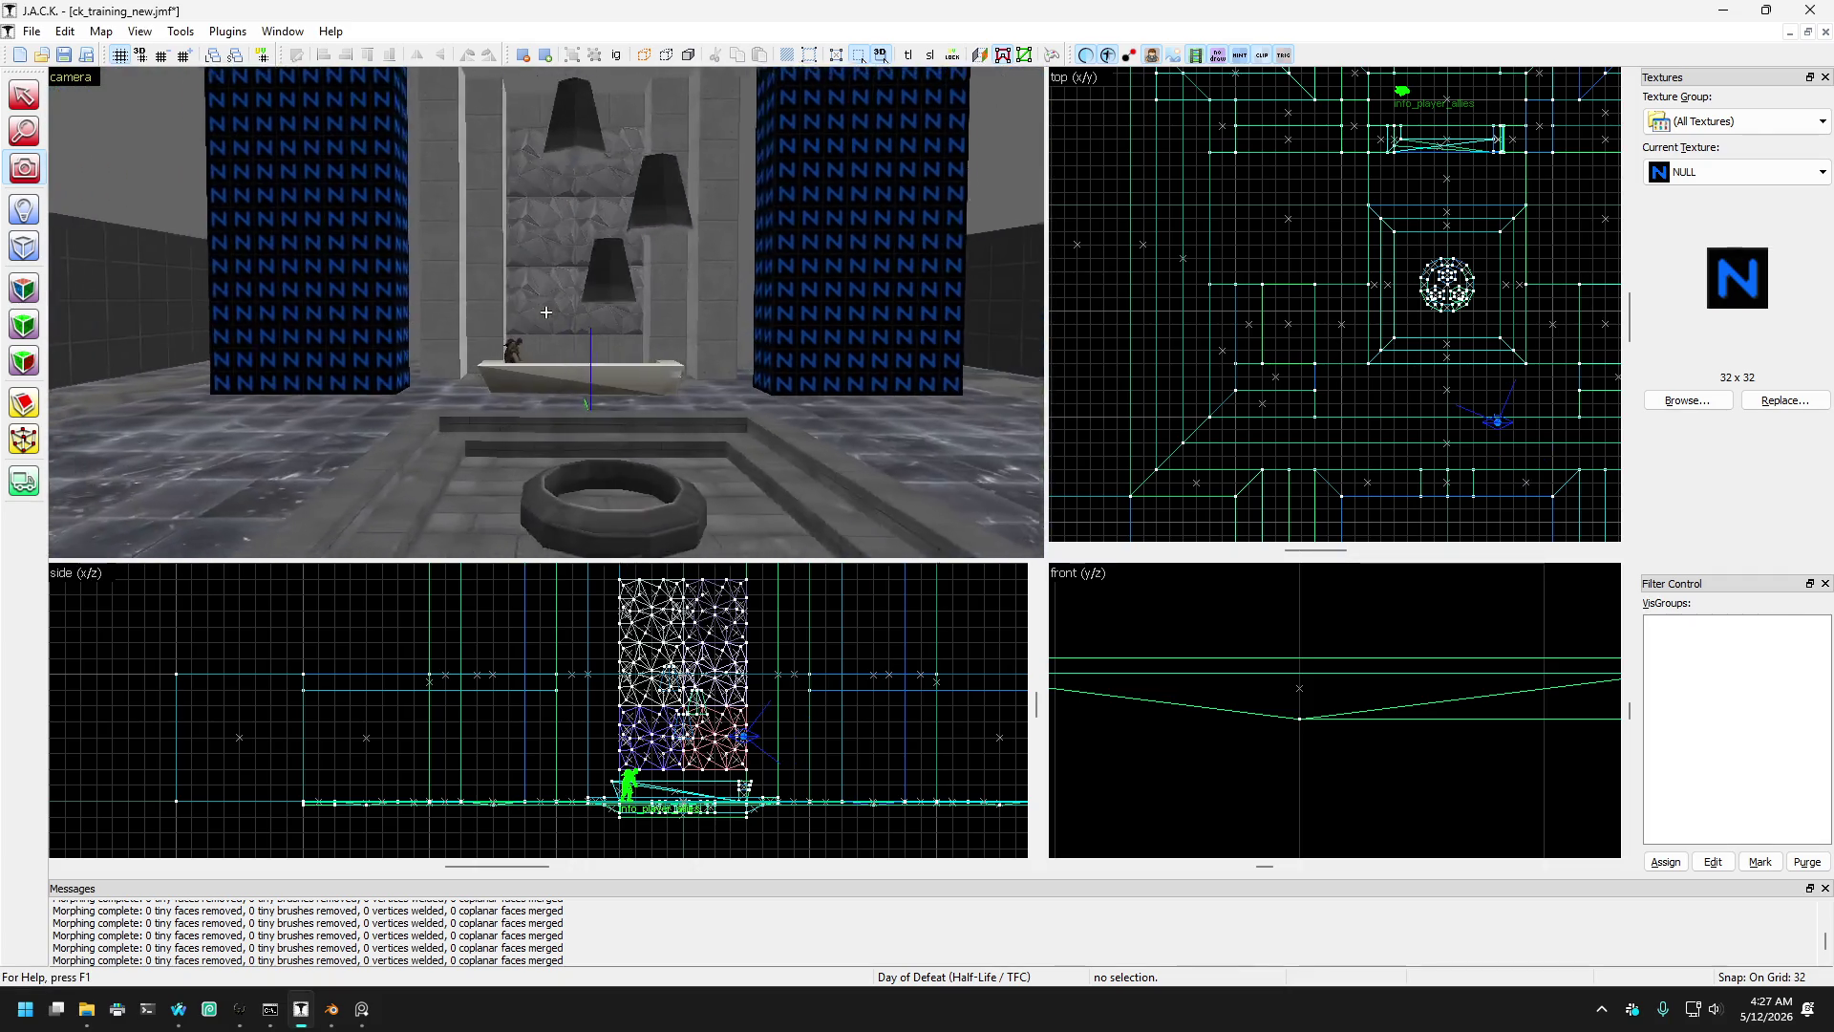
key(a)
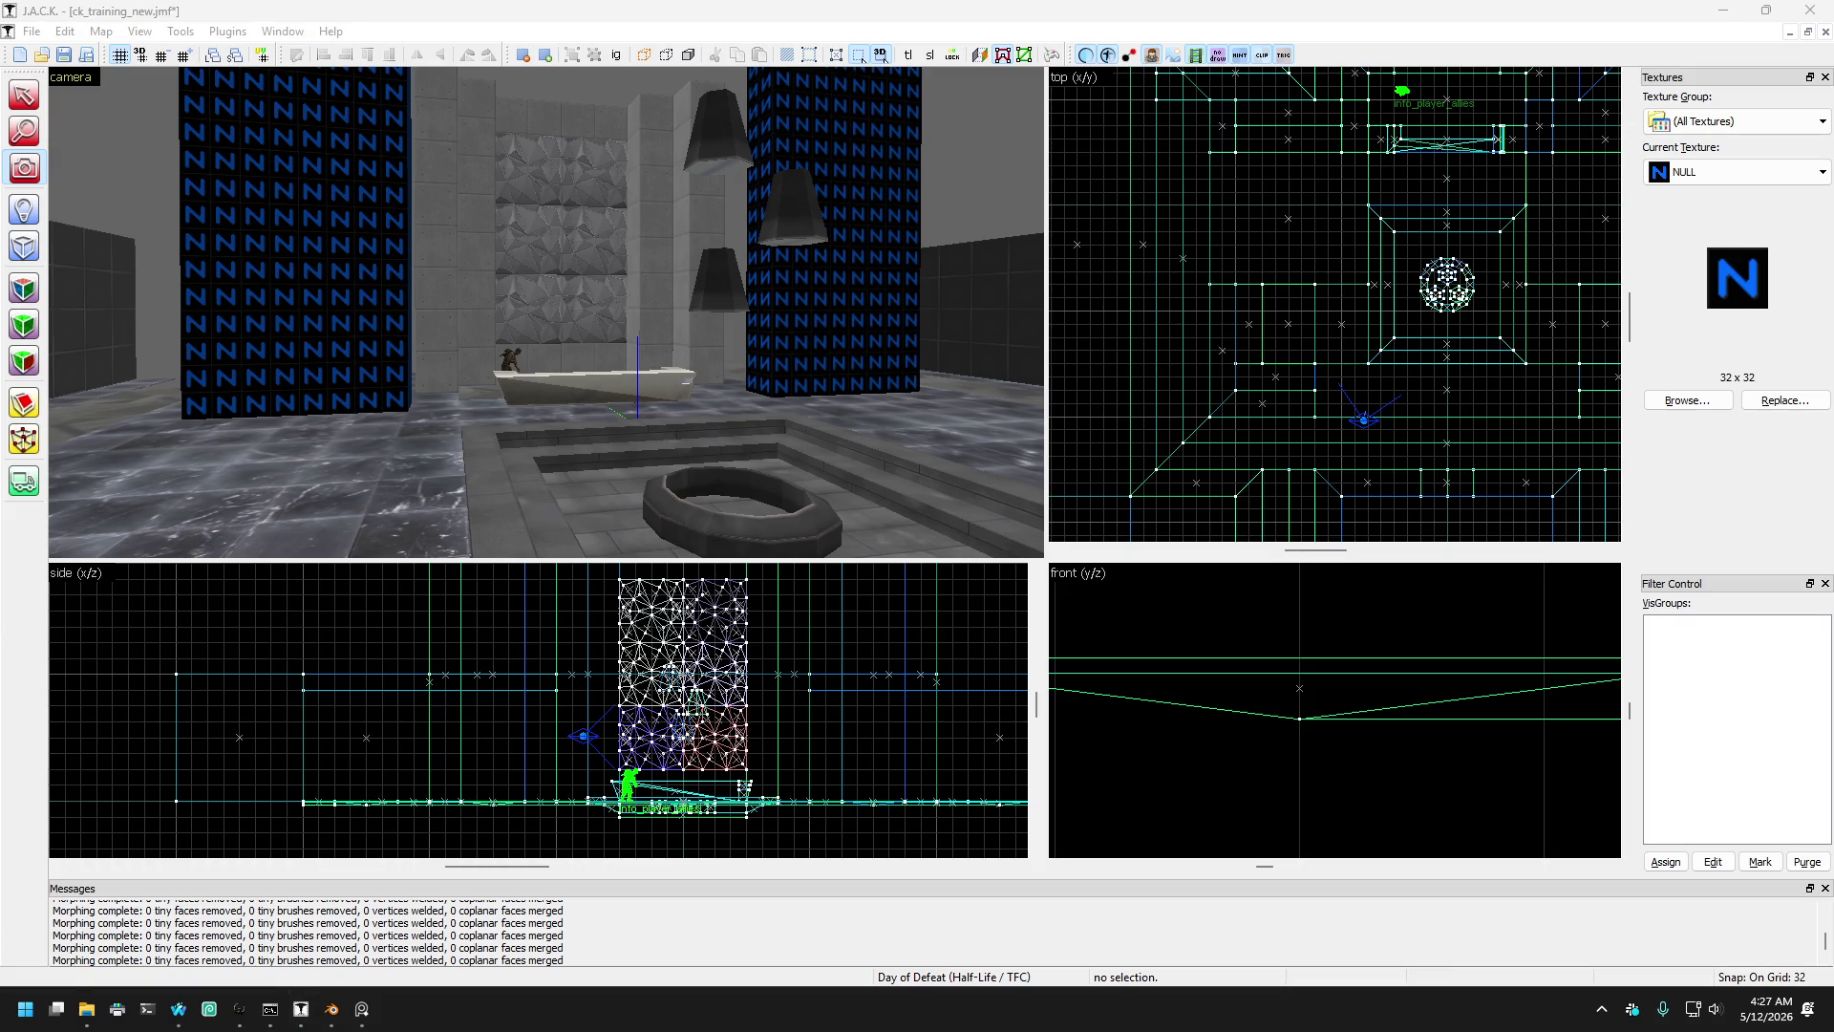
click(301, 1009)
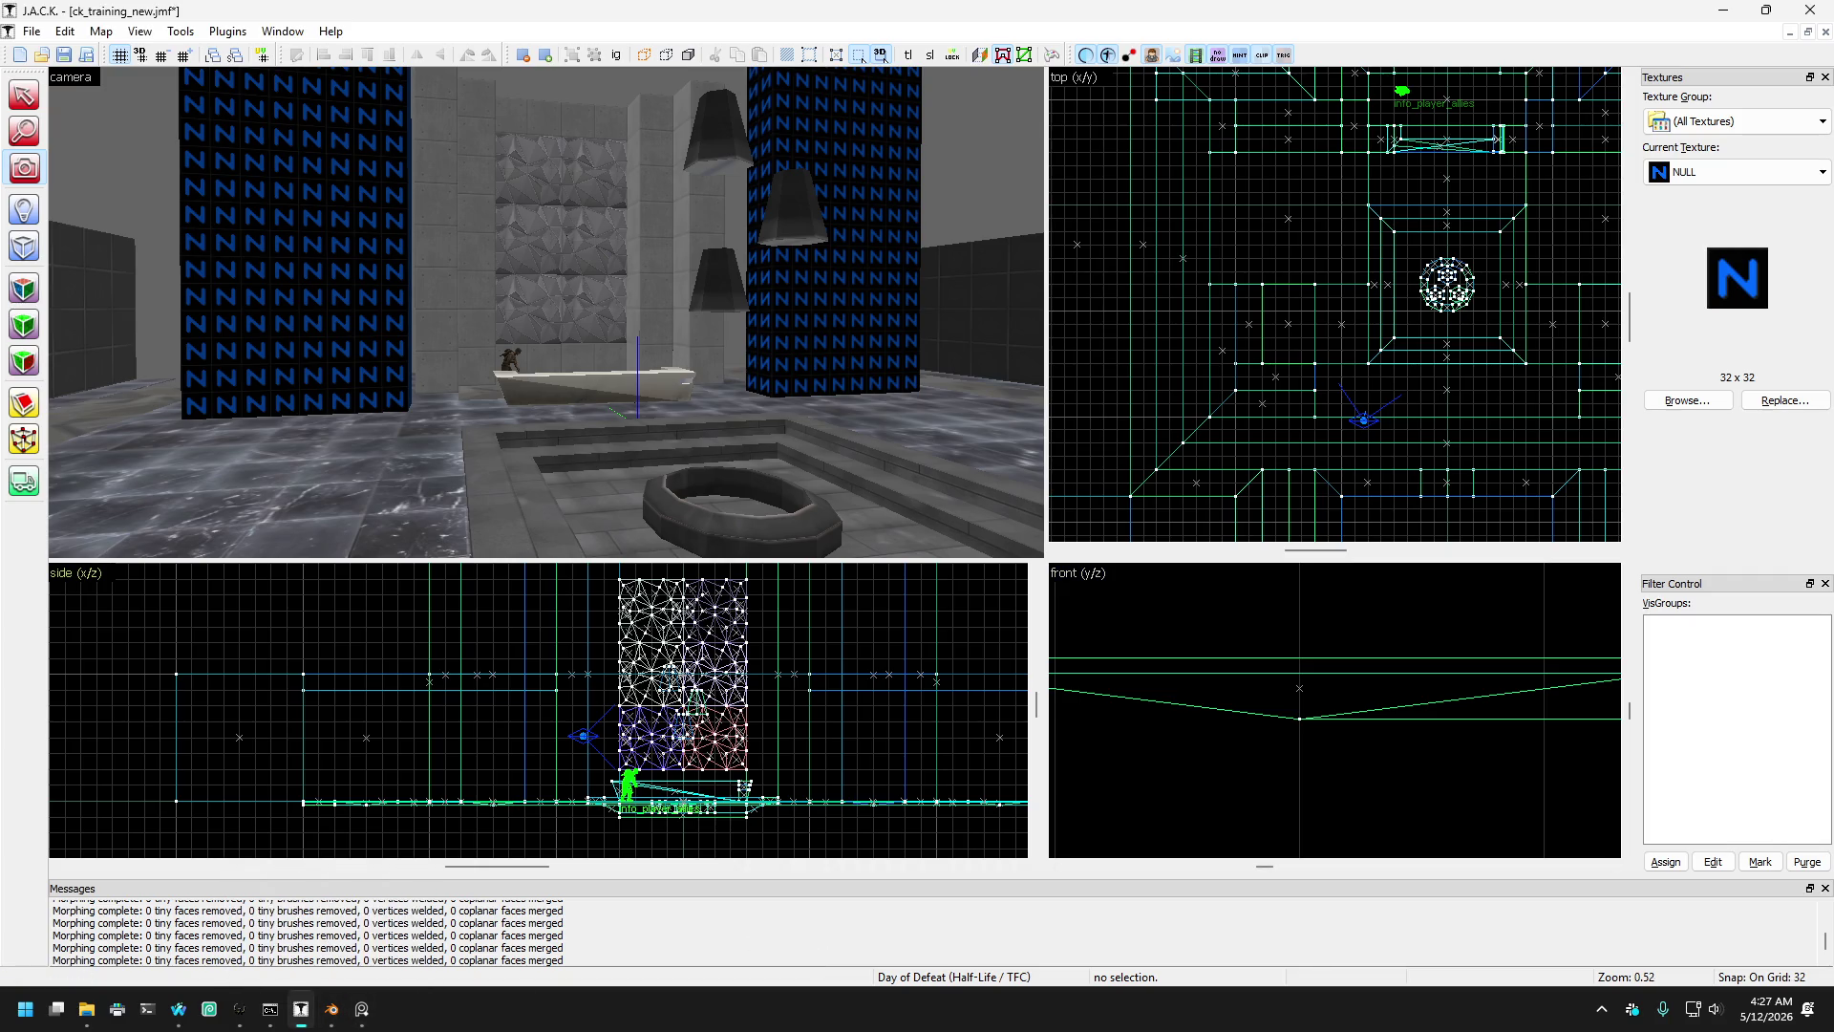
key(alt+Tab)
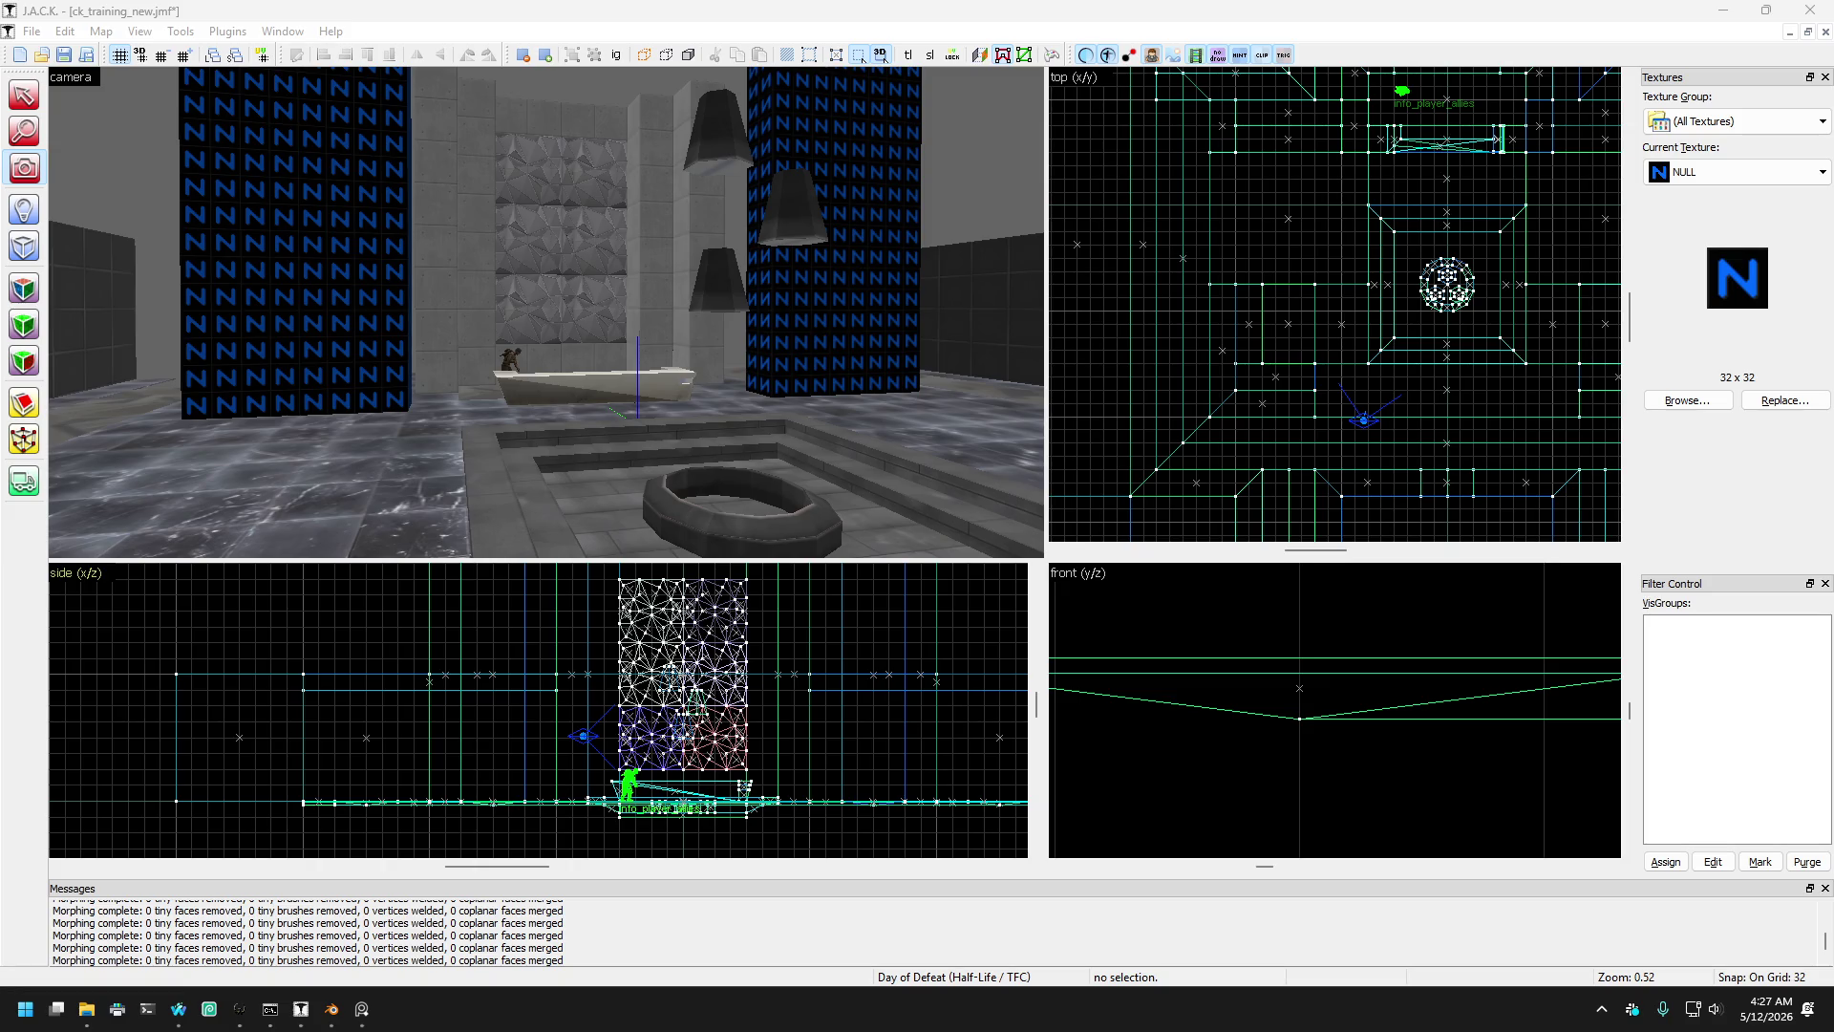
- Fly the 3D camera down the corridor and up close to the NULL-textured pillar
click(551, 326)
key(z)
key(w)
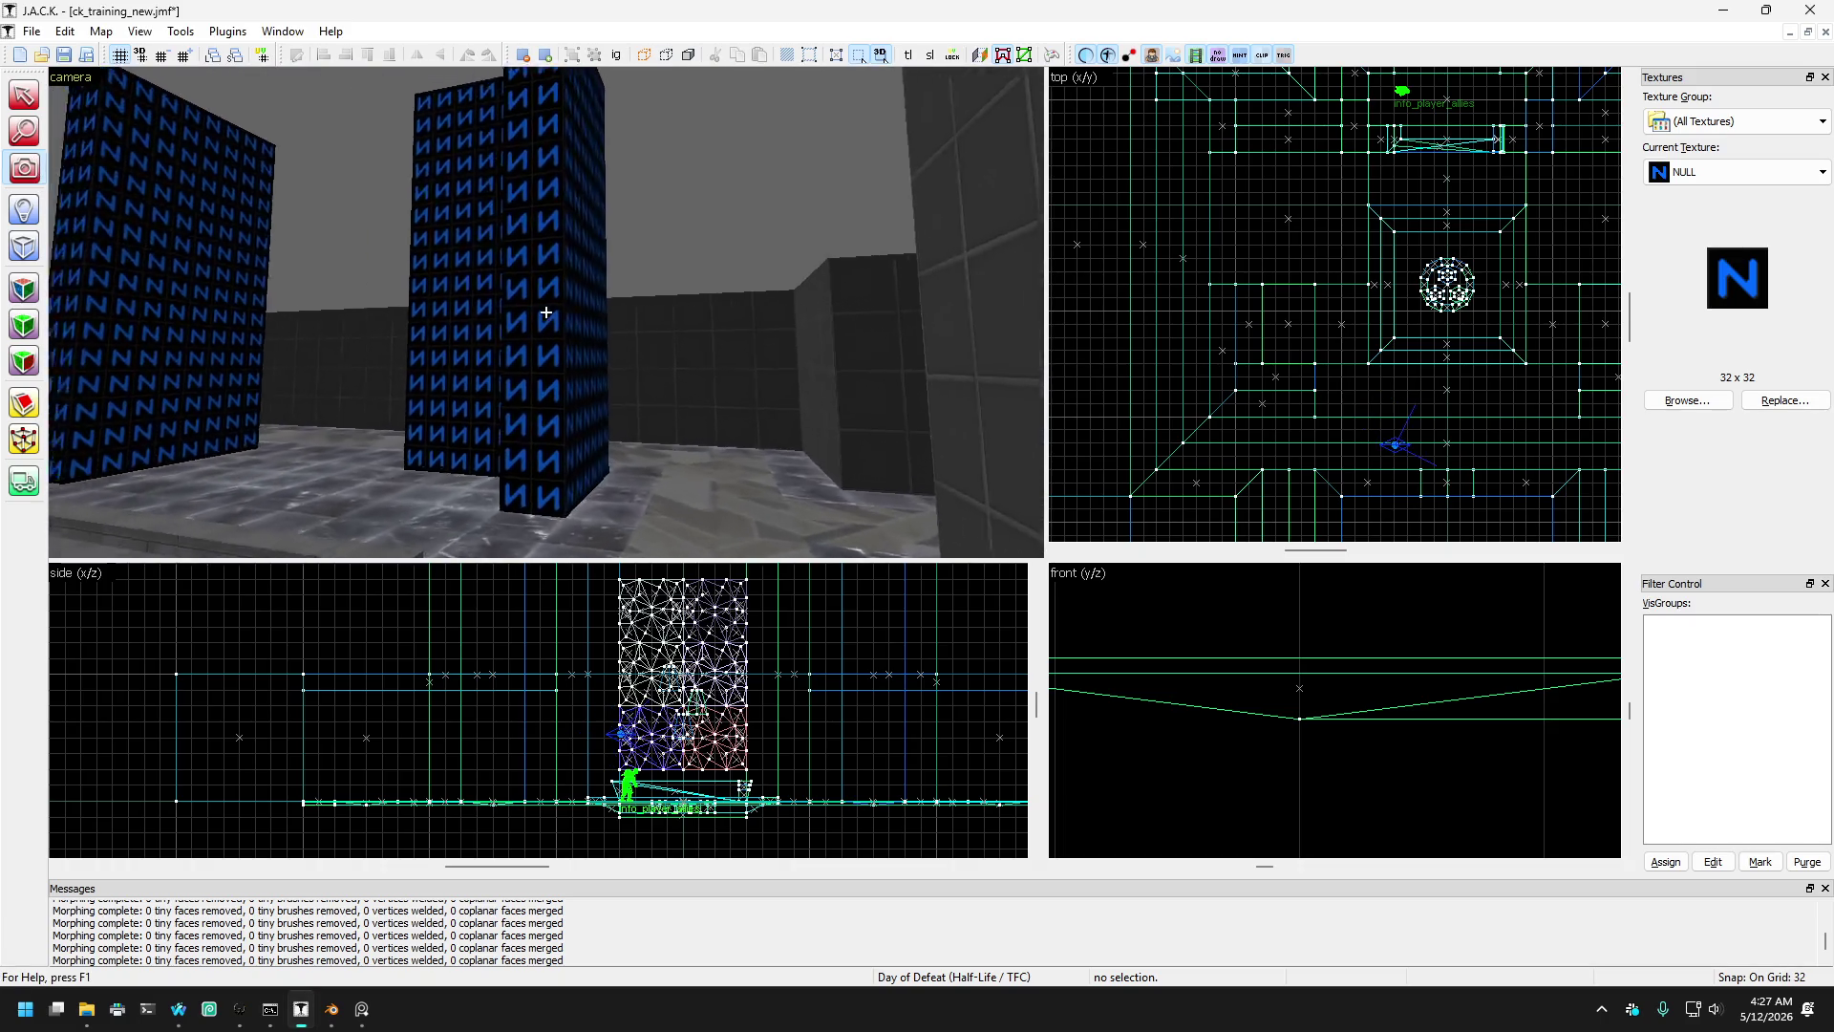
key(w)
key(z)
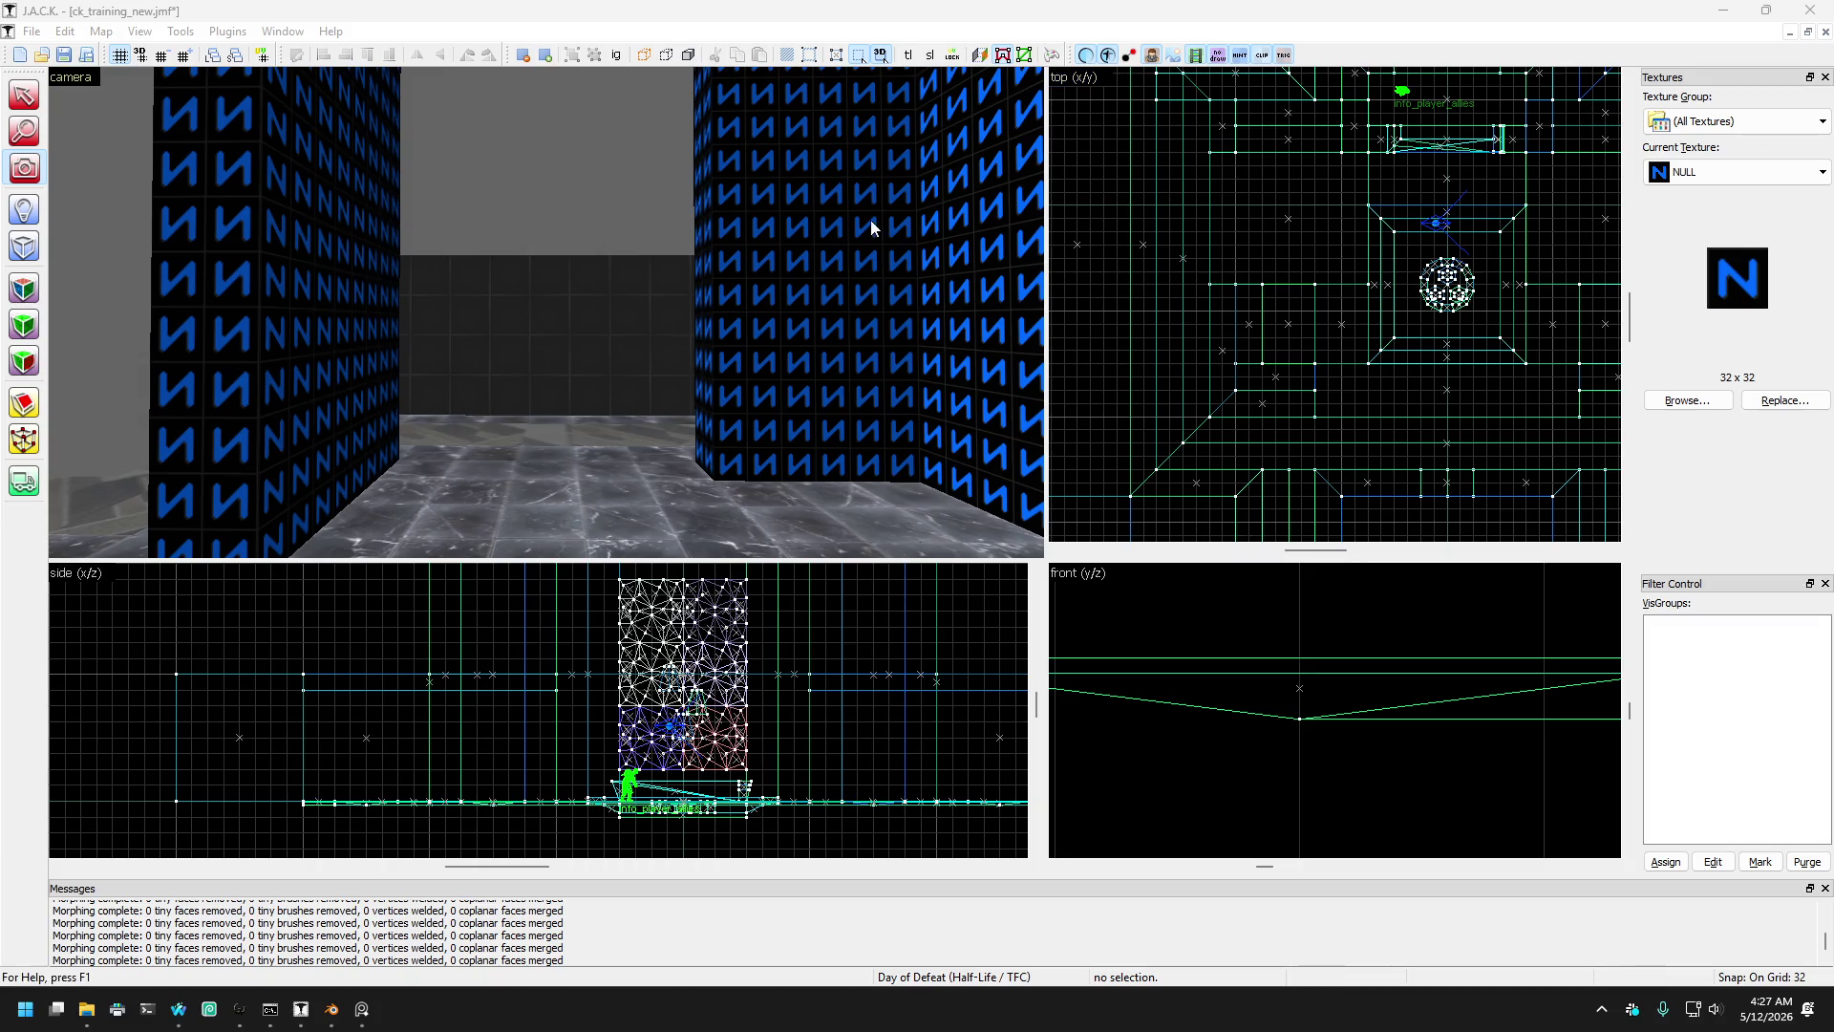
click(545, 312)
key(Up)
key(Up)
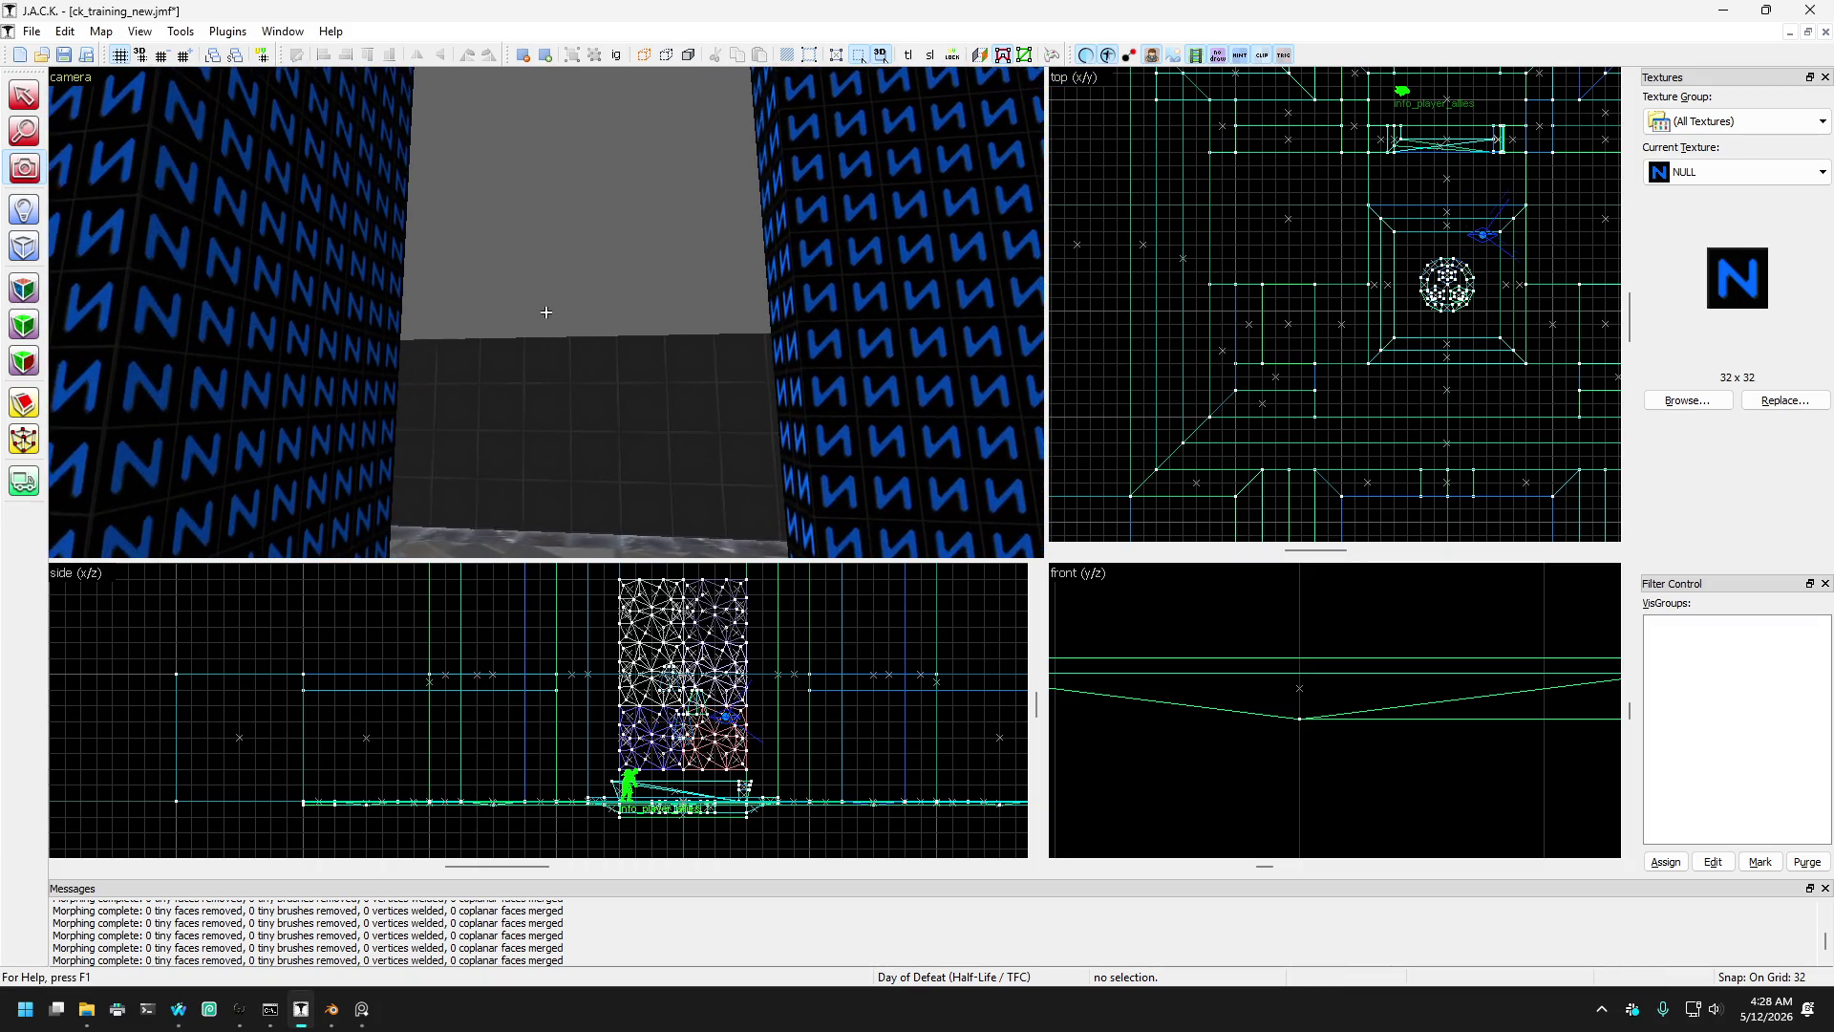
key(Down)
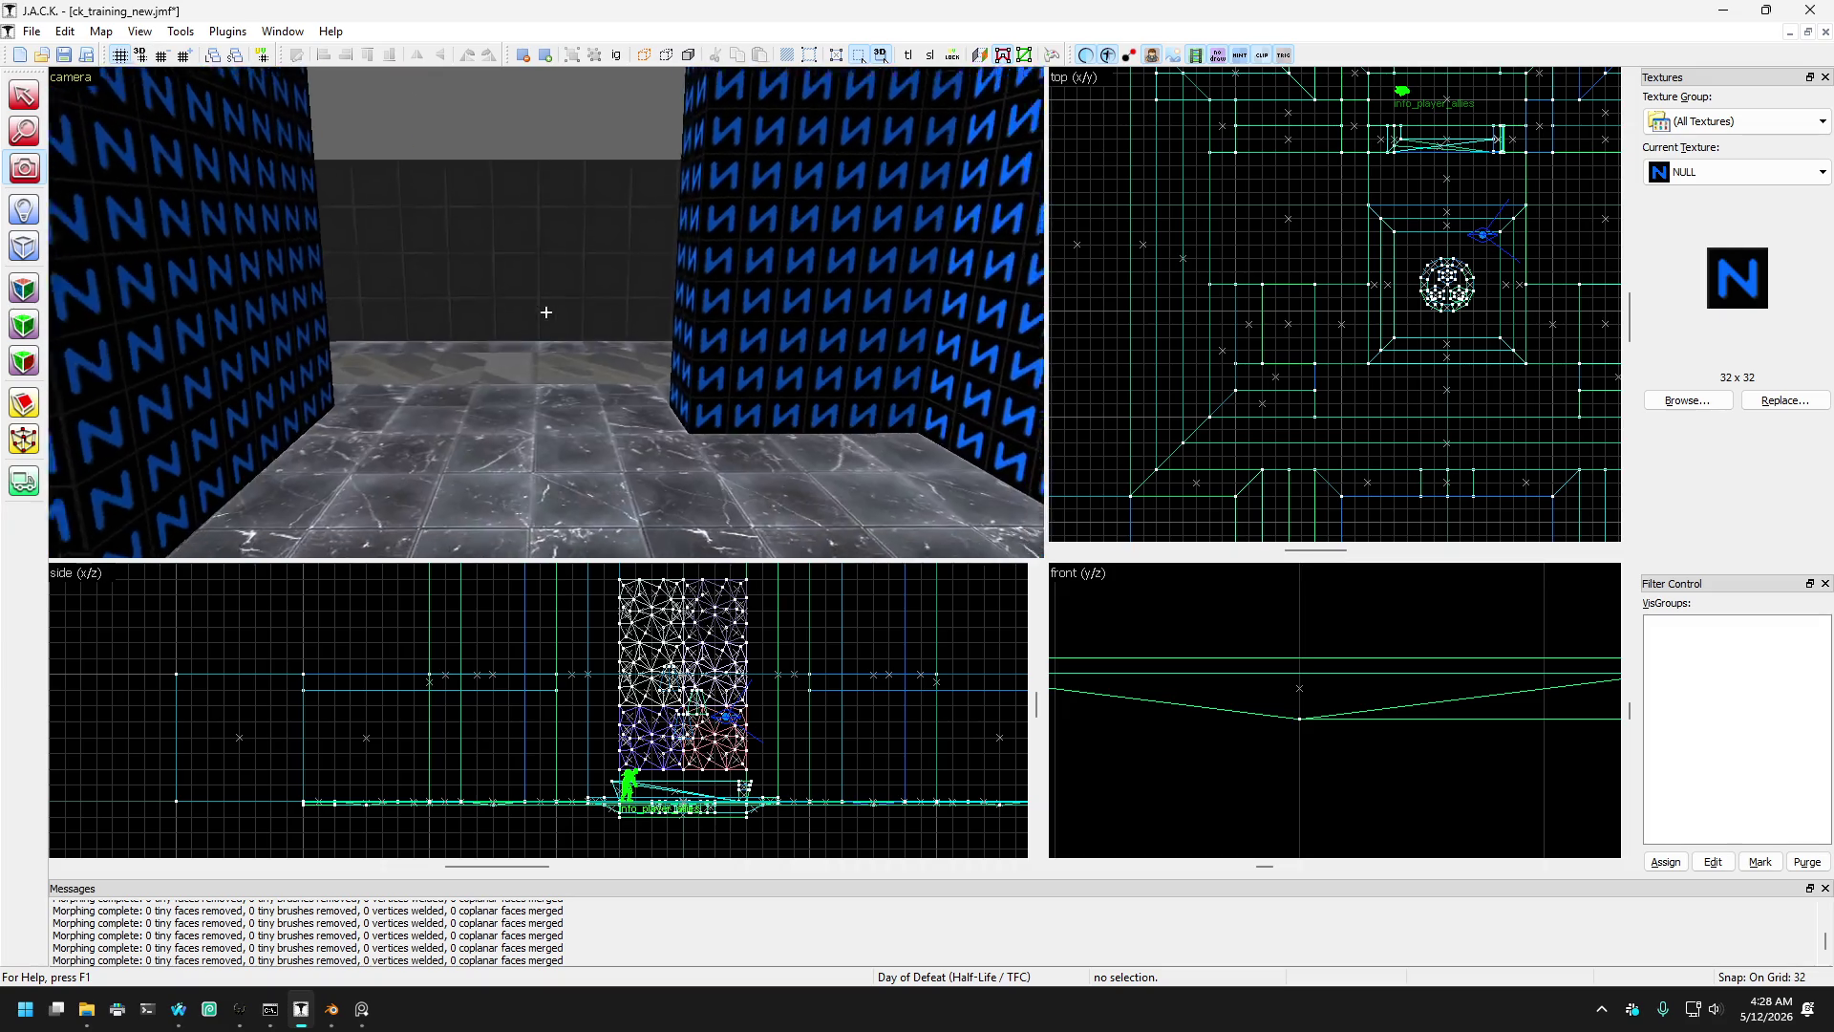
key(Up)
key(Right)
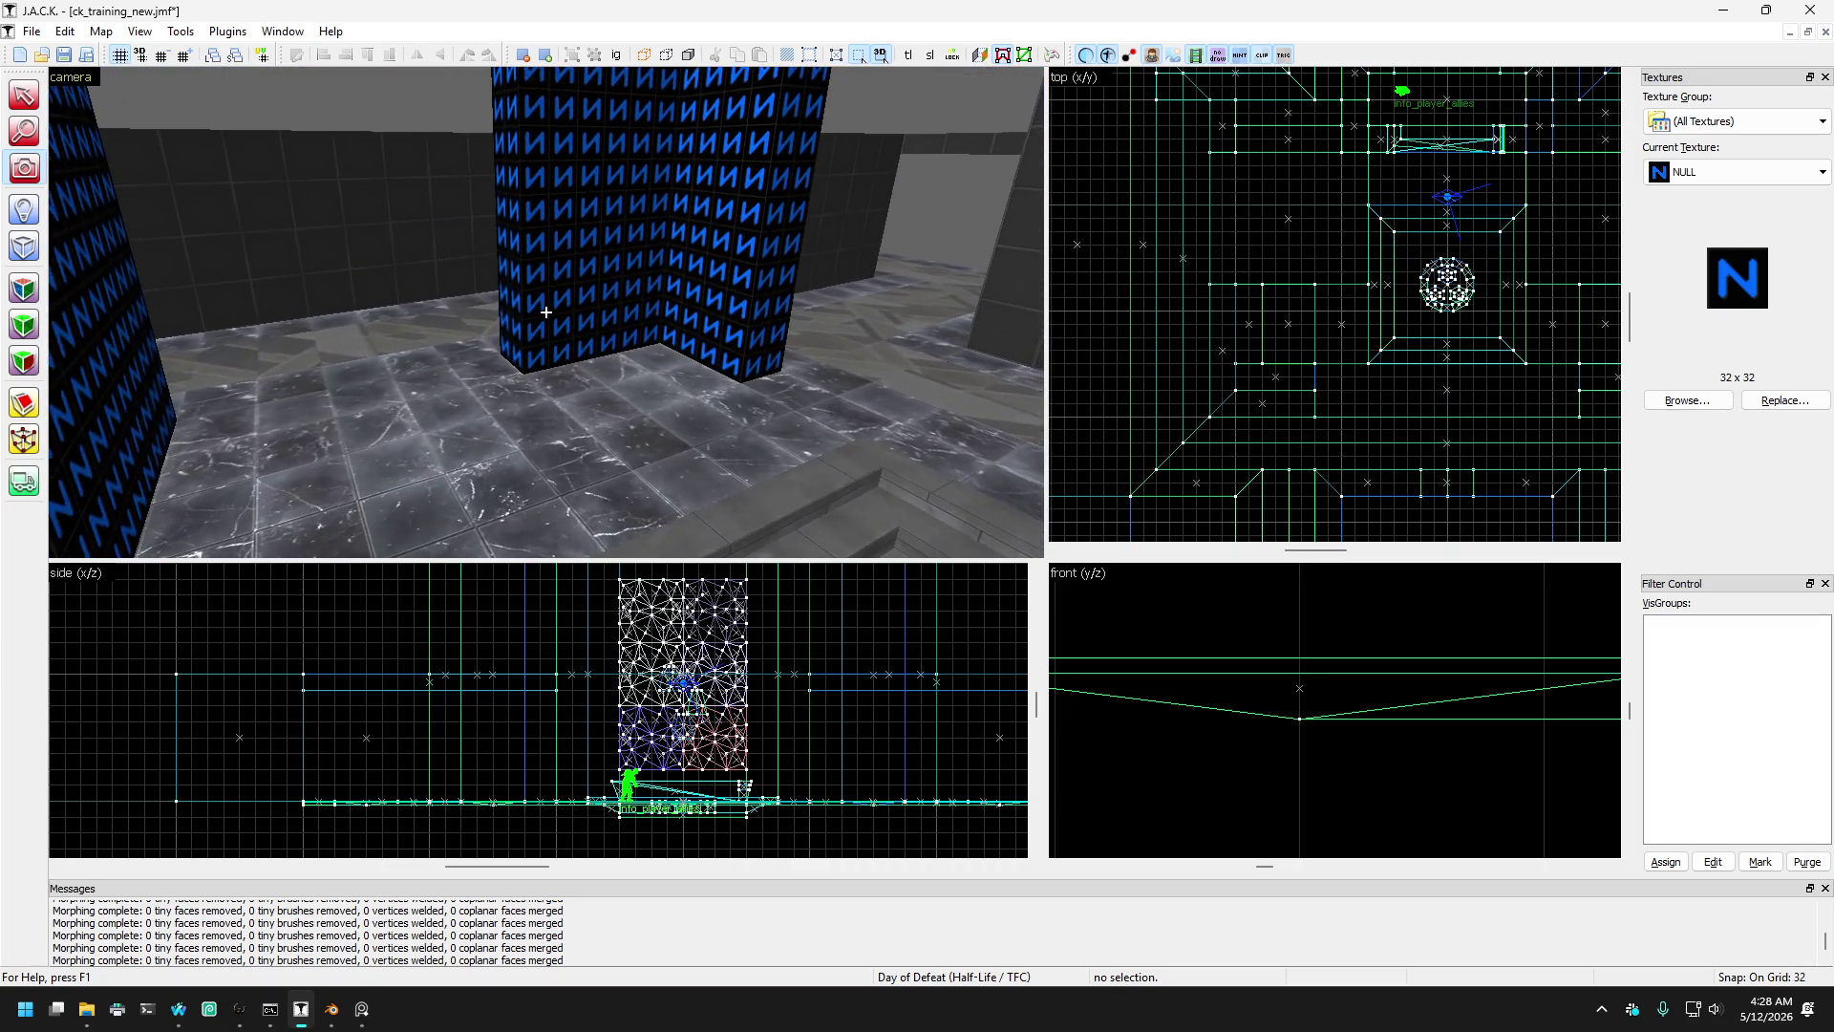
key(Up)
key(Right)
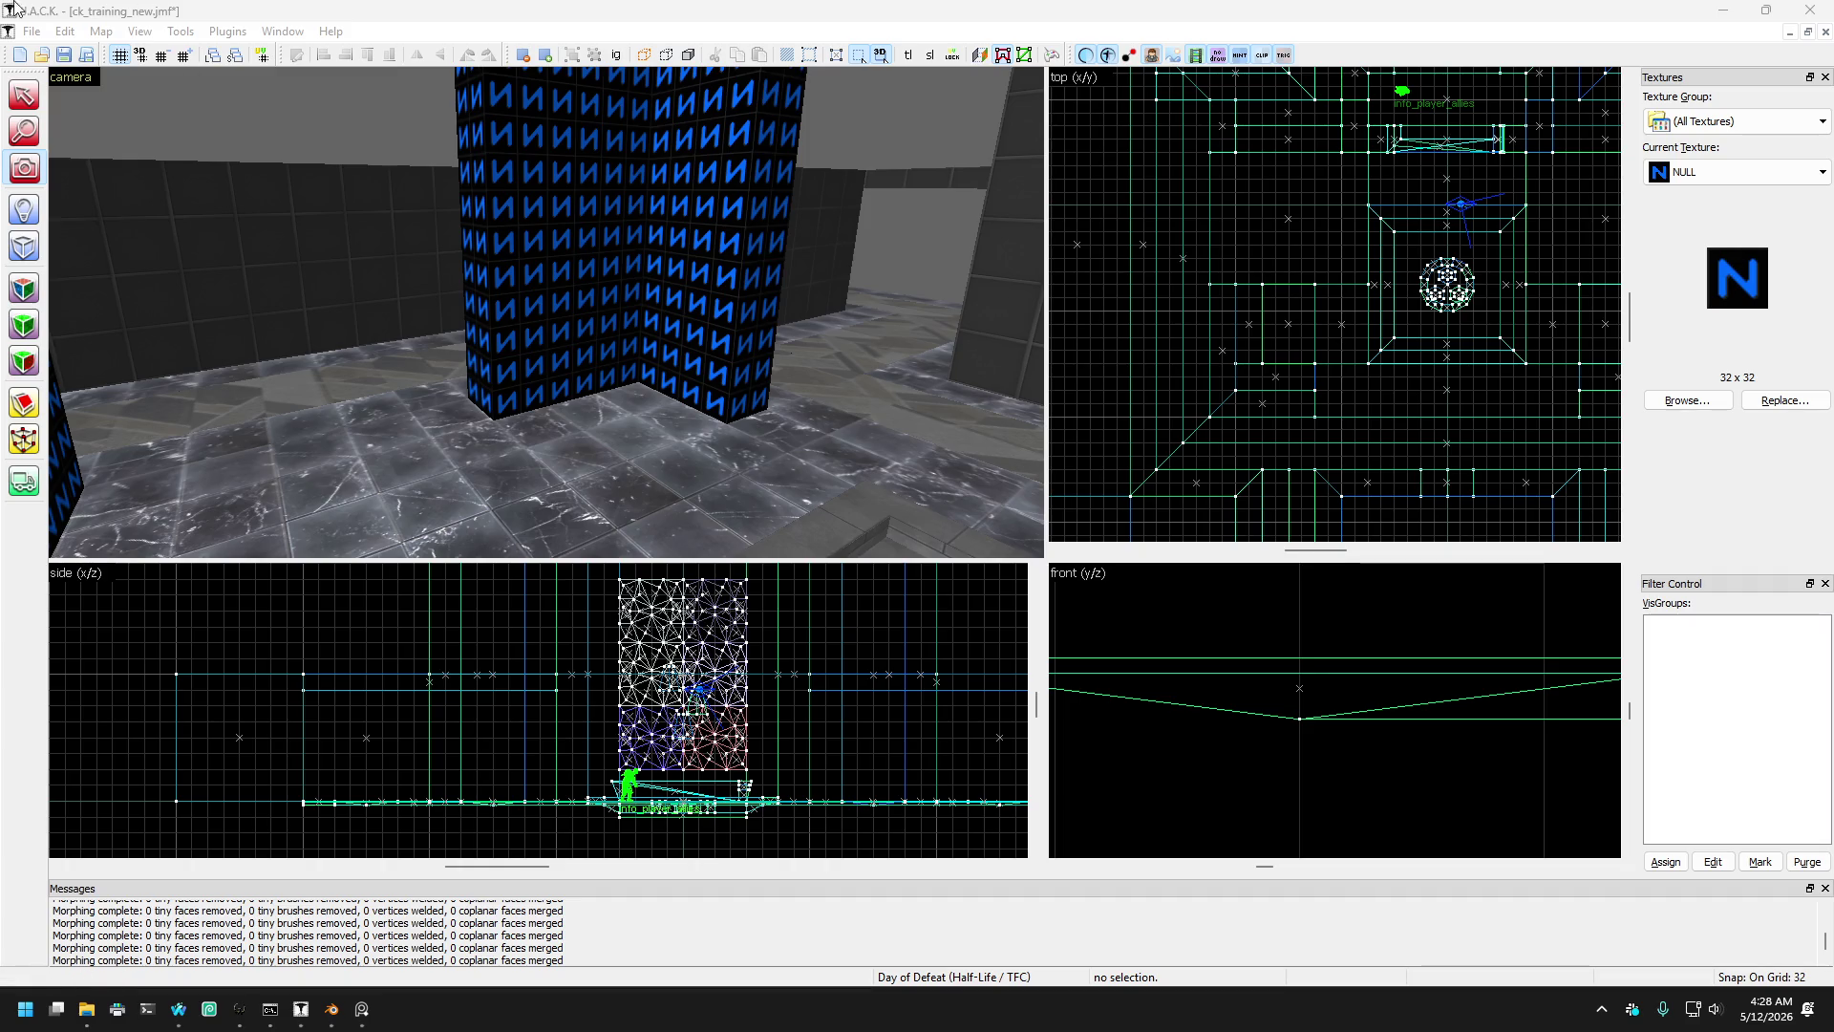
click(545, 312)
- Fly around the well, looking down at its ring and across the ledge and surrounding pillars
key(a)
key(Left)
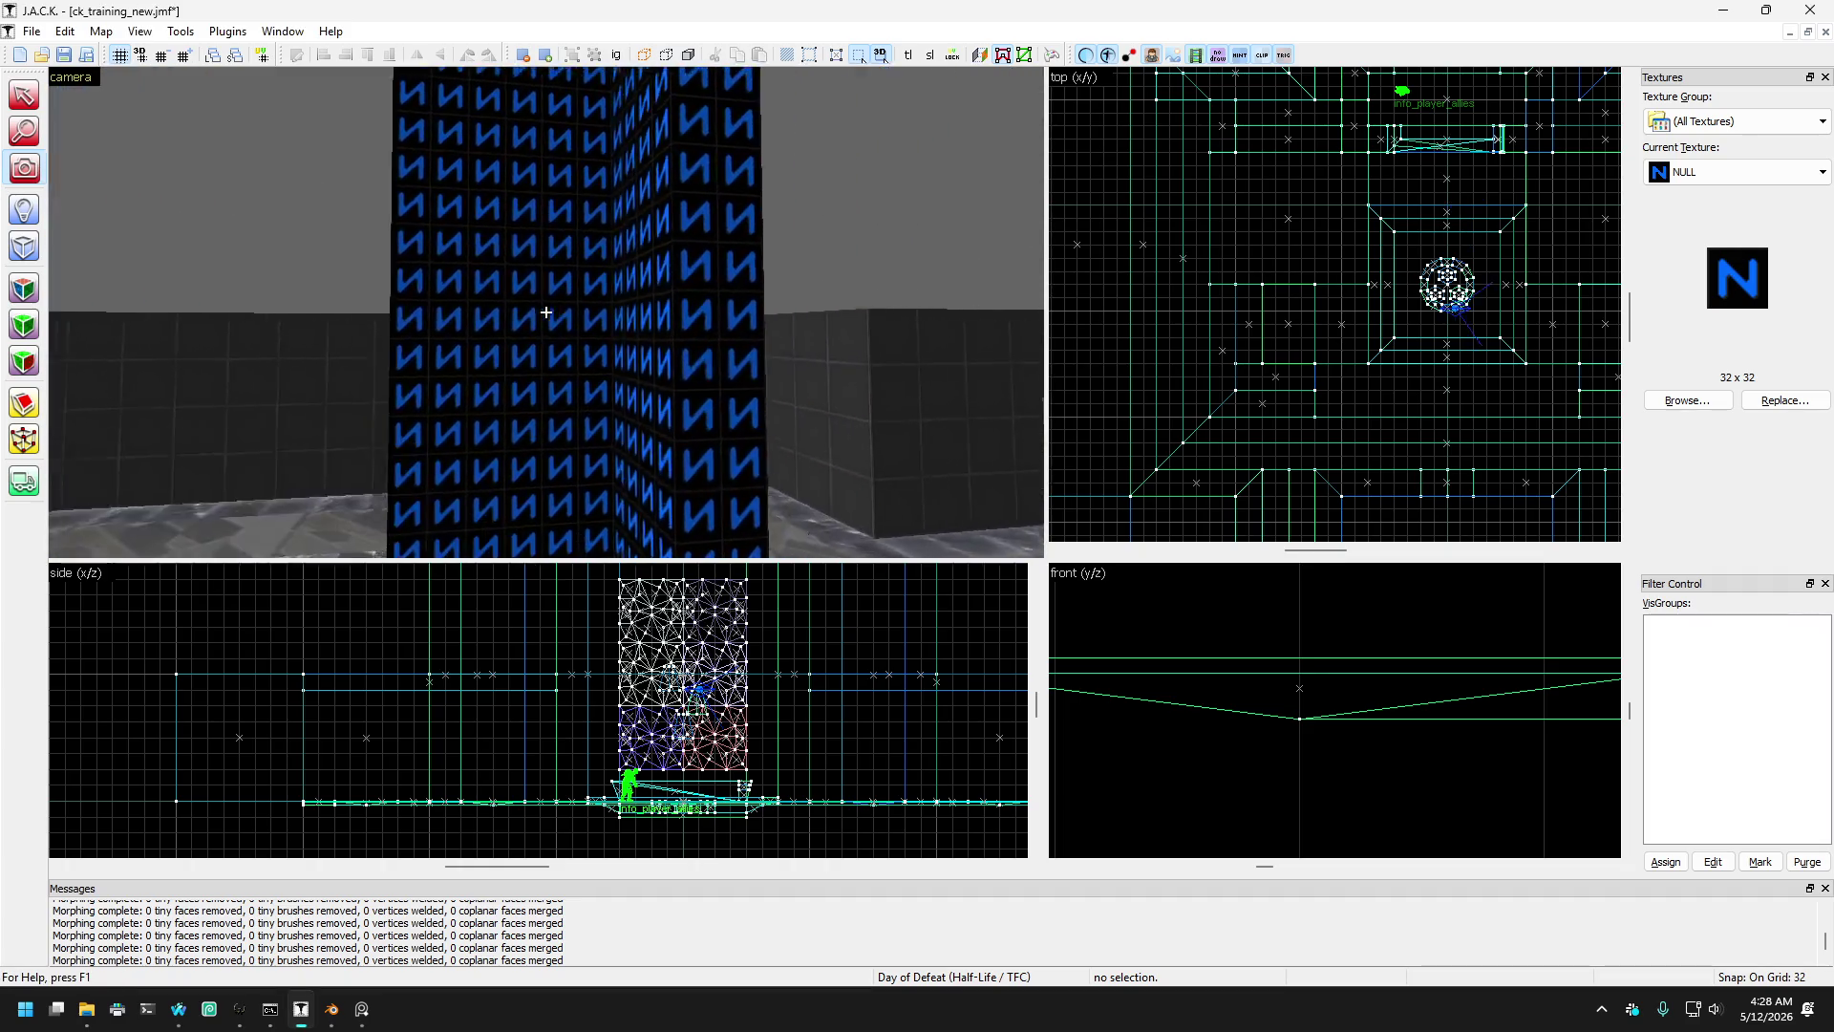
key(s)
key(a)
key(Down)
key(s)
key(Up)
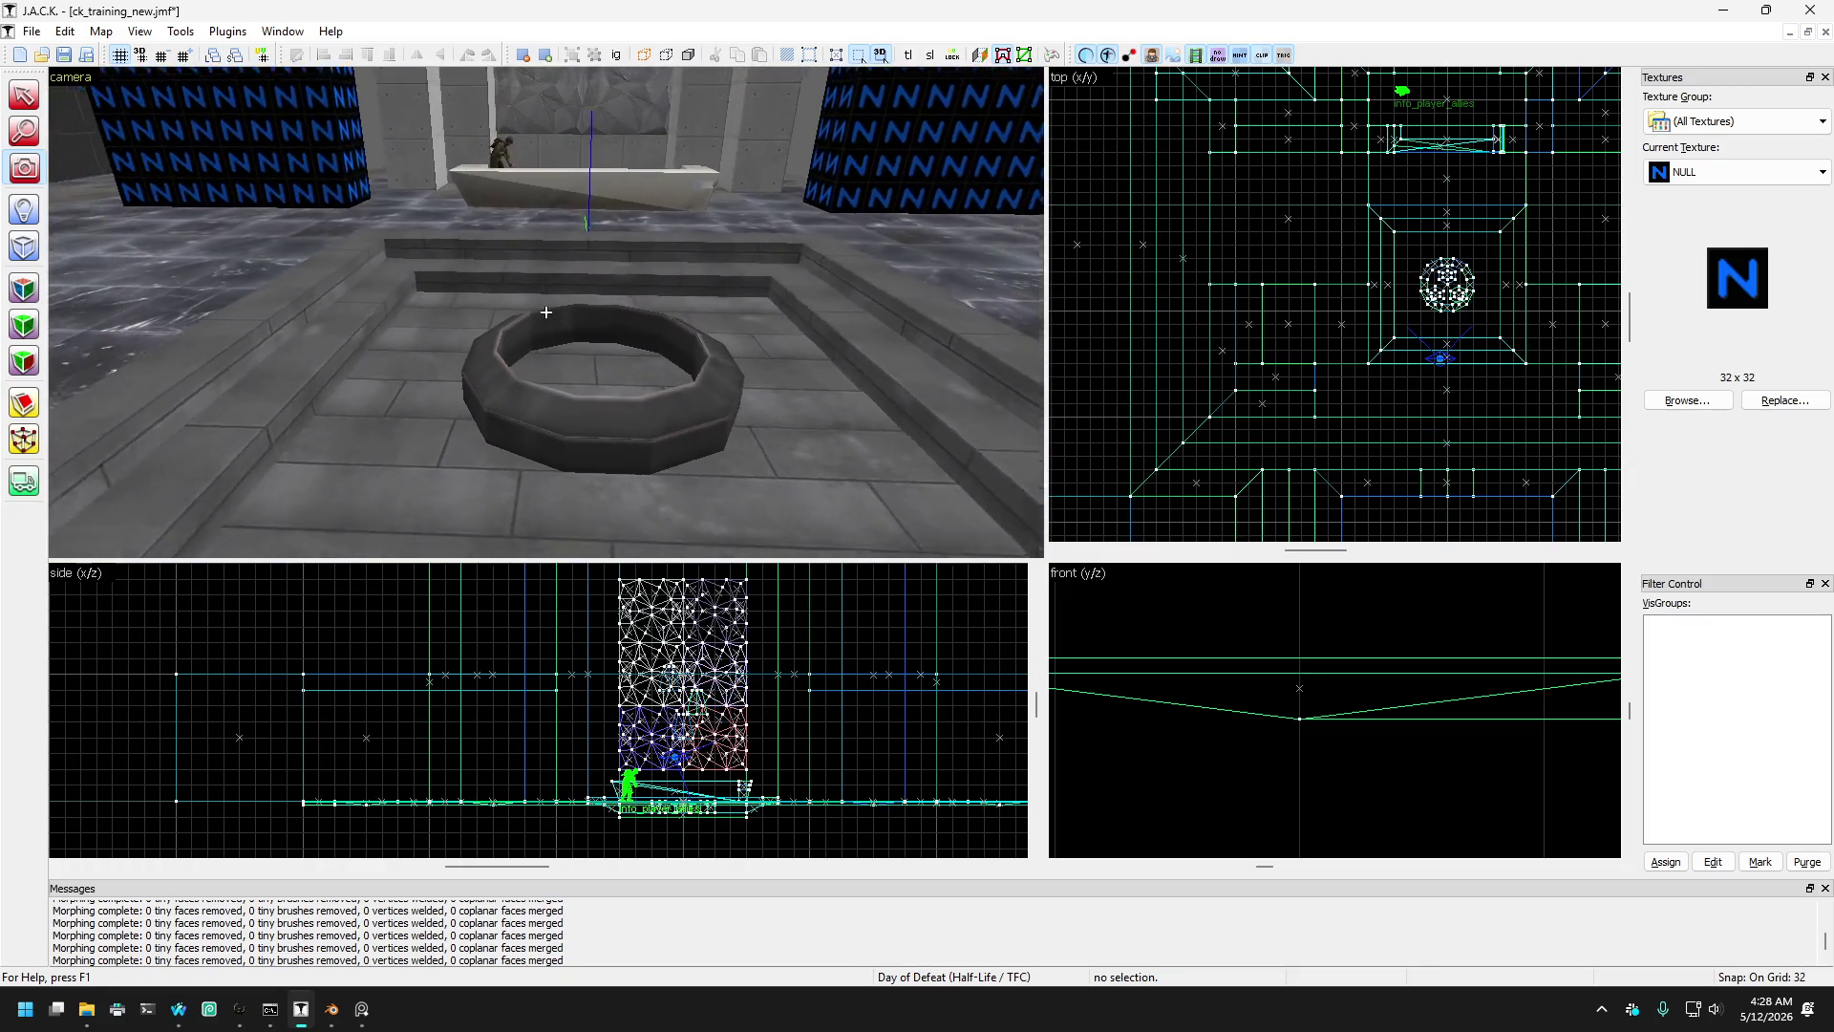
key(w)
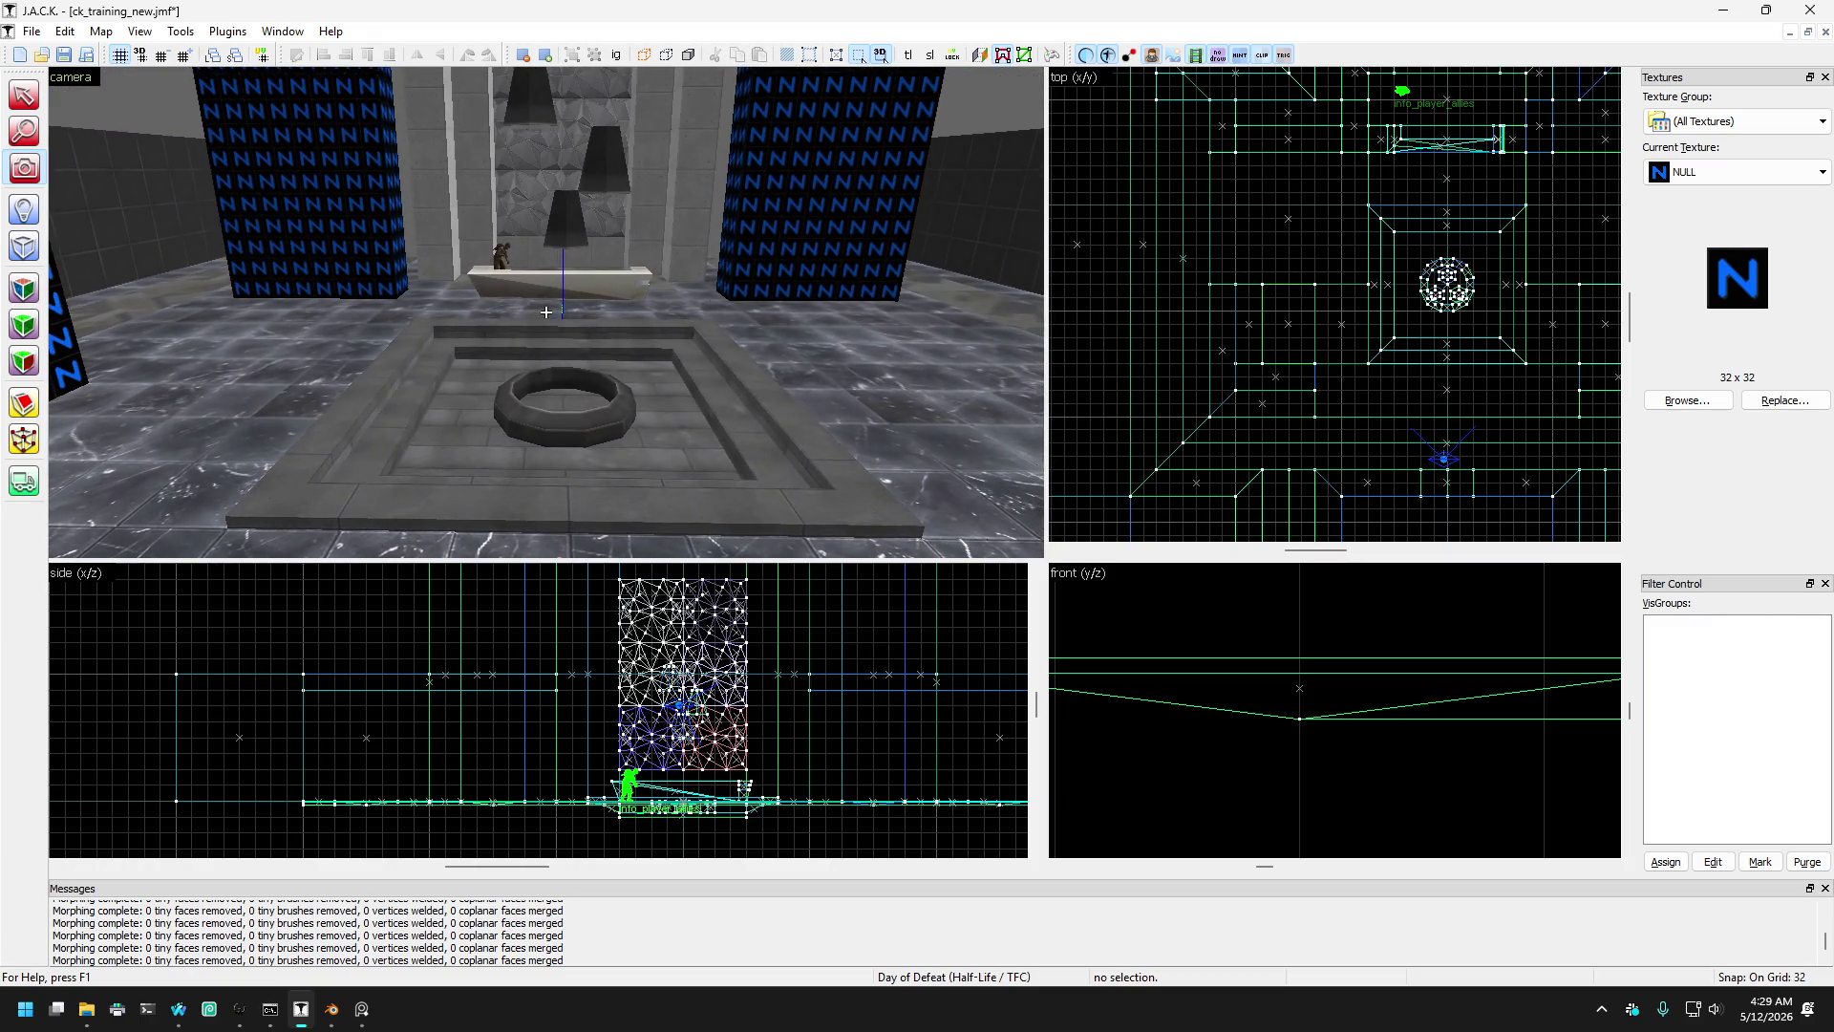
key(a)
key(Up)
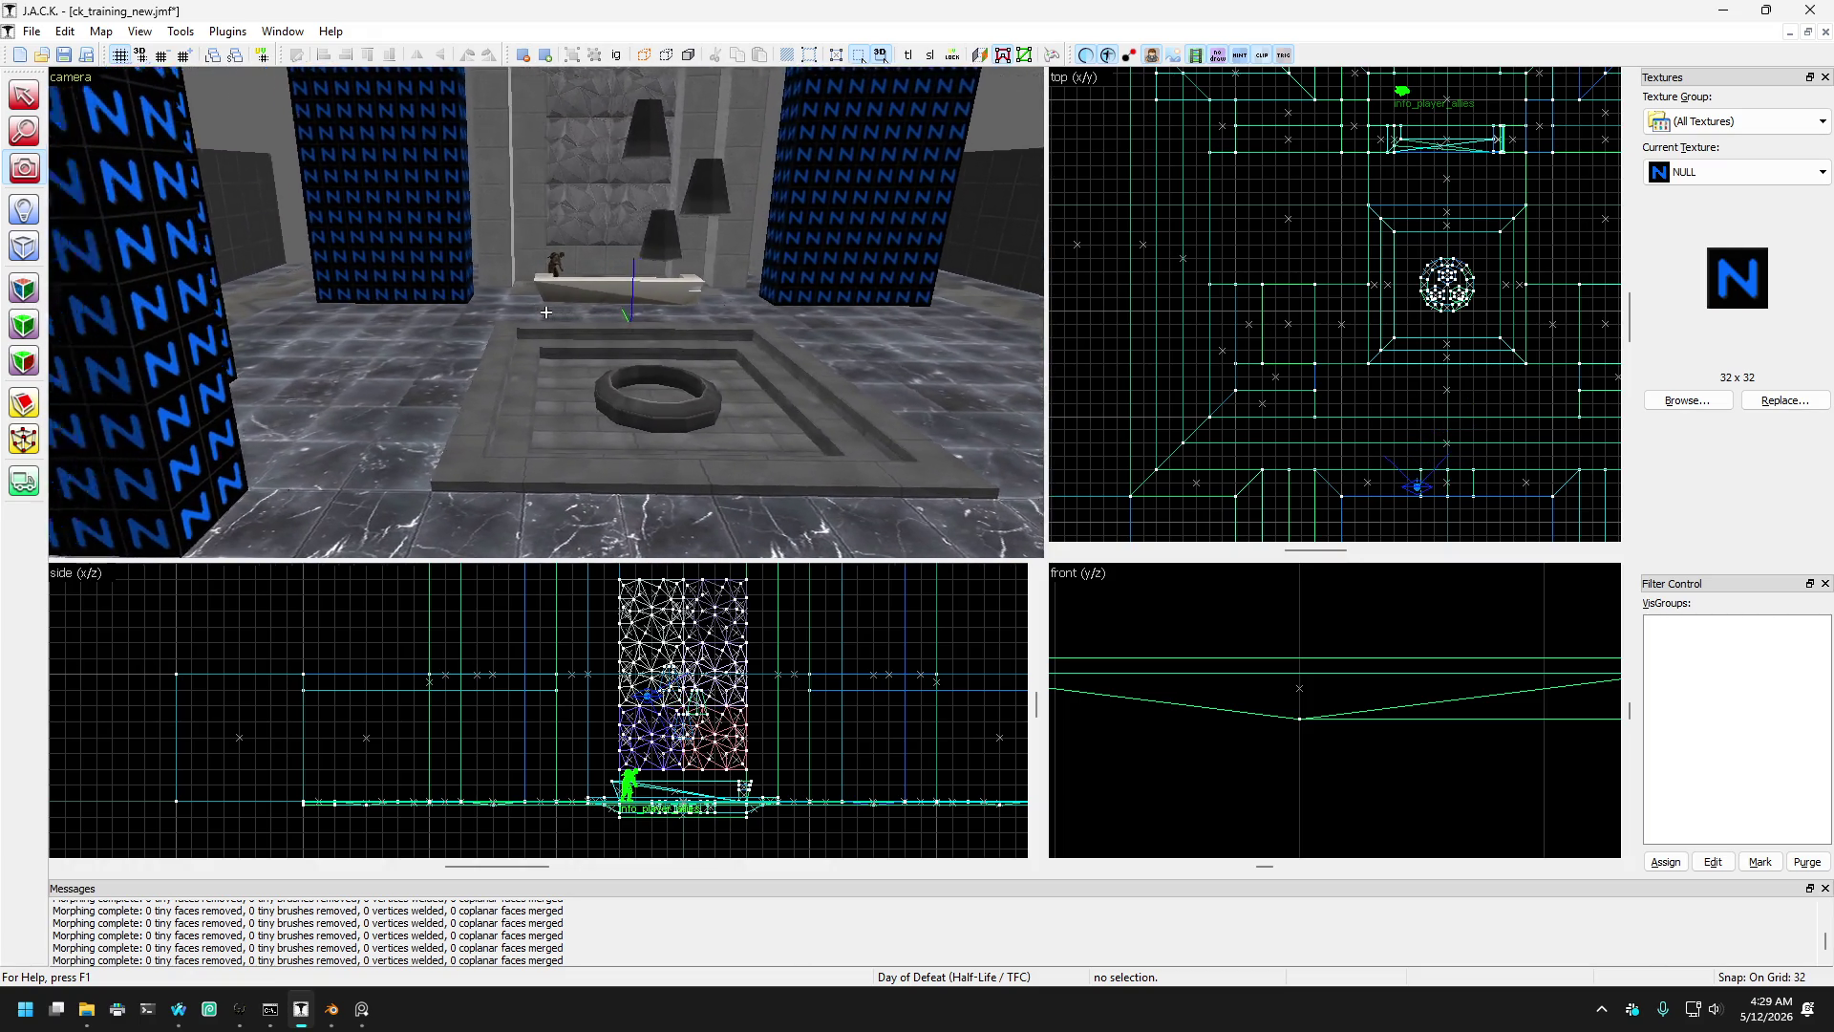
key(w)
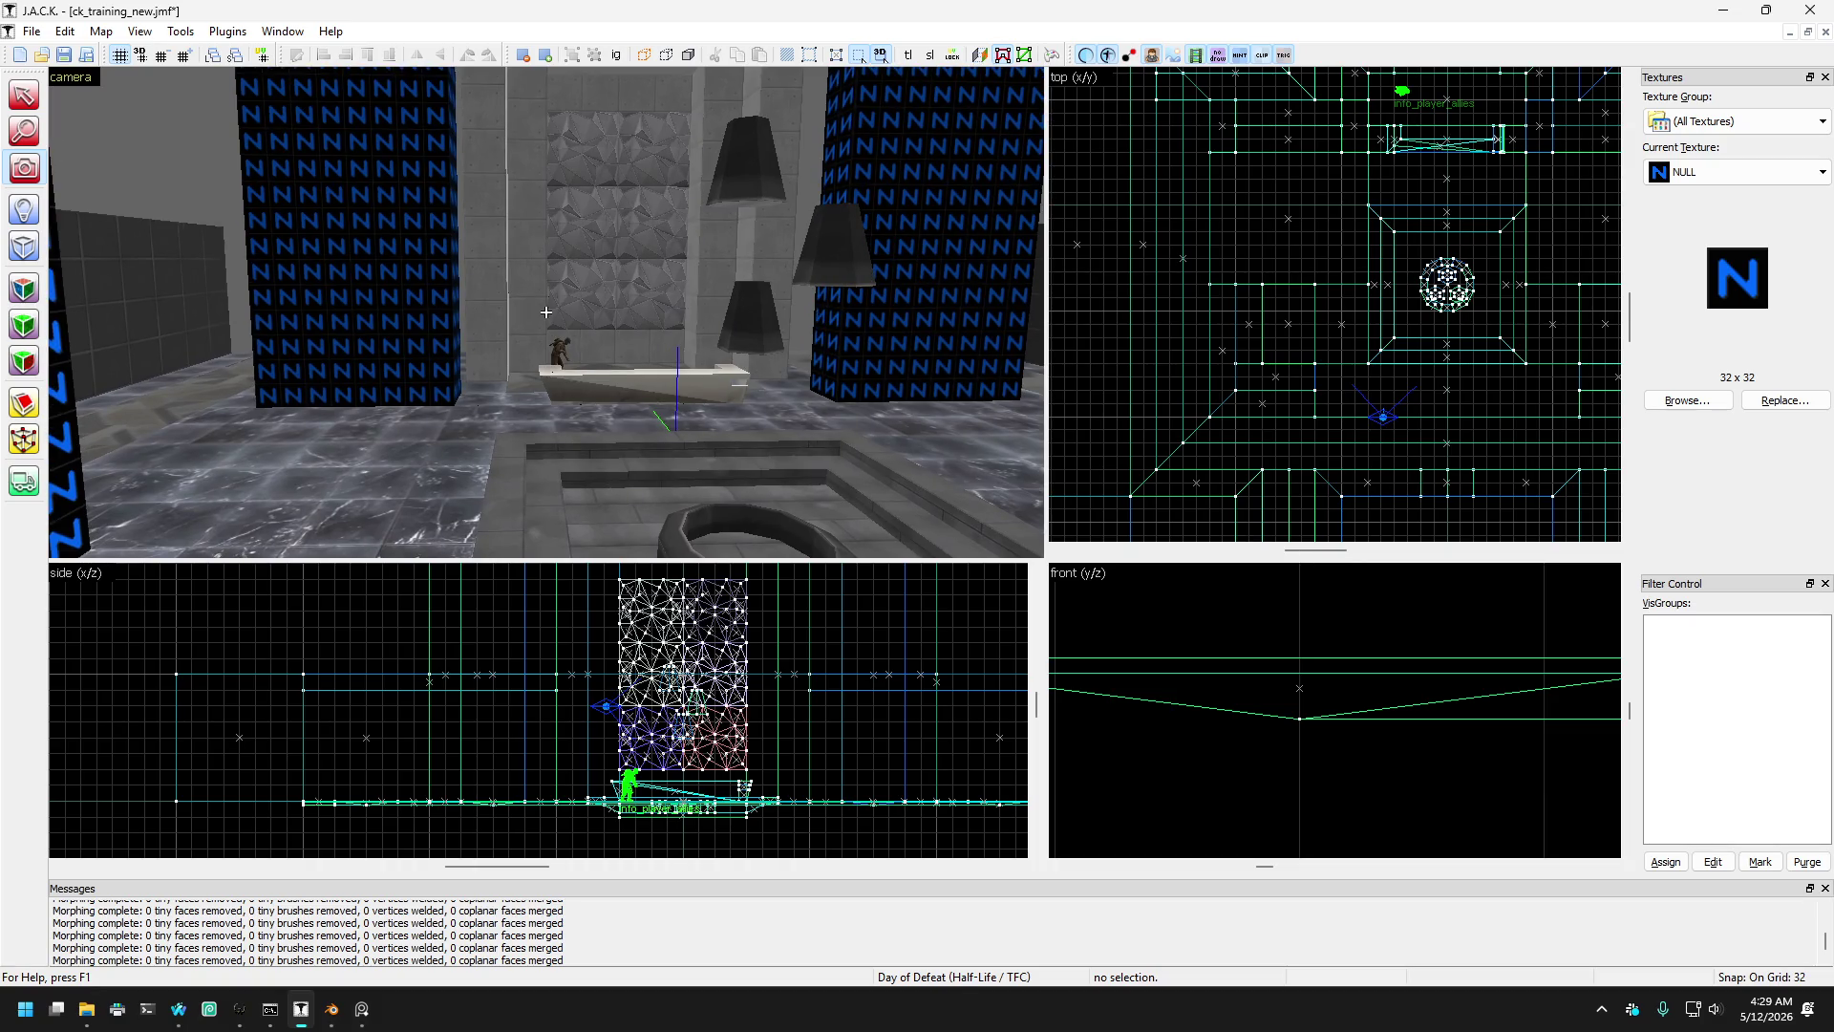
key(Right)
- Frame both pillars by the ledge, then narrow the left pillar from 256 to 192 units
key(w)
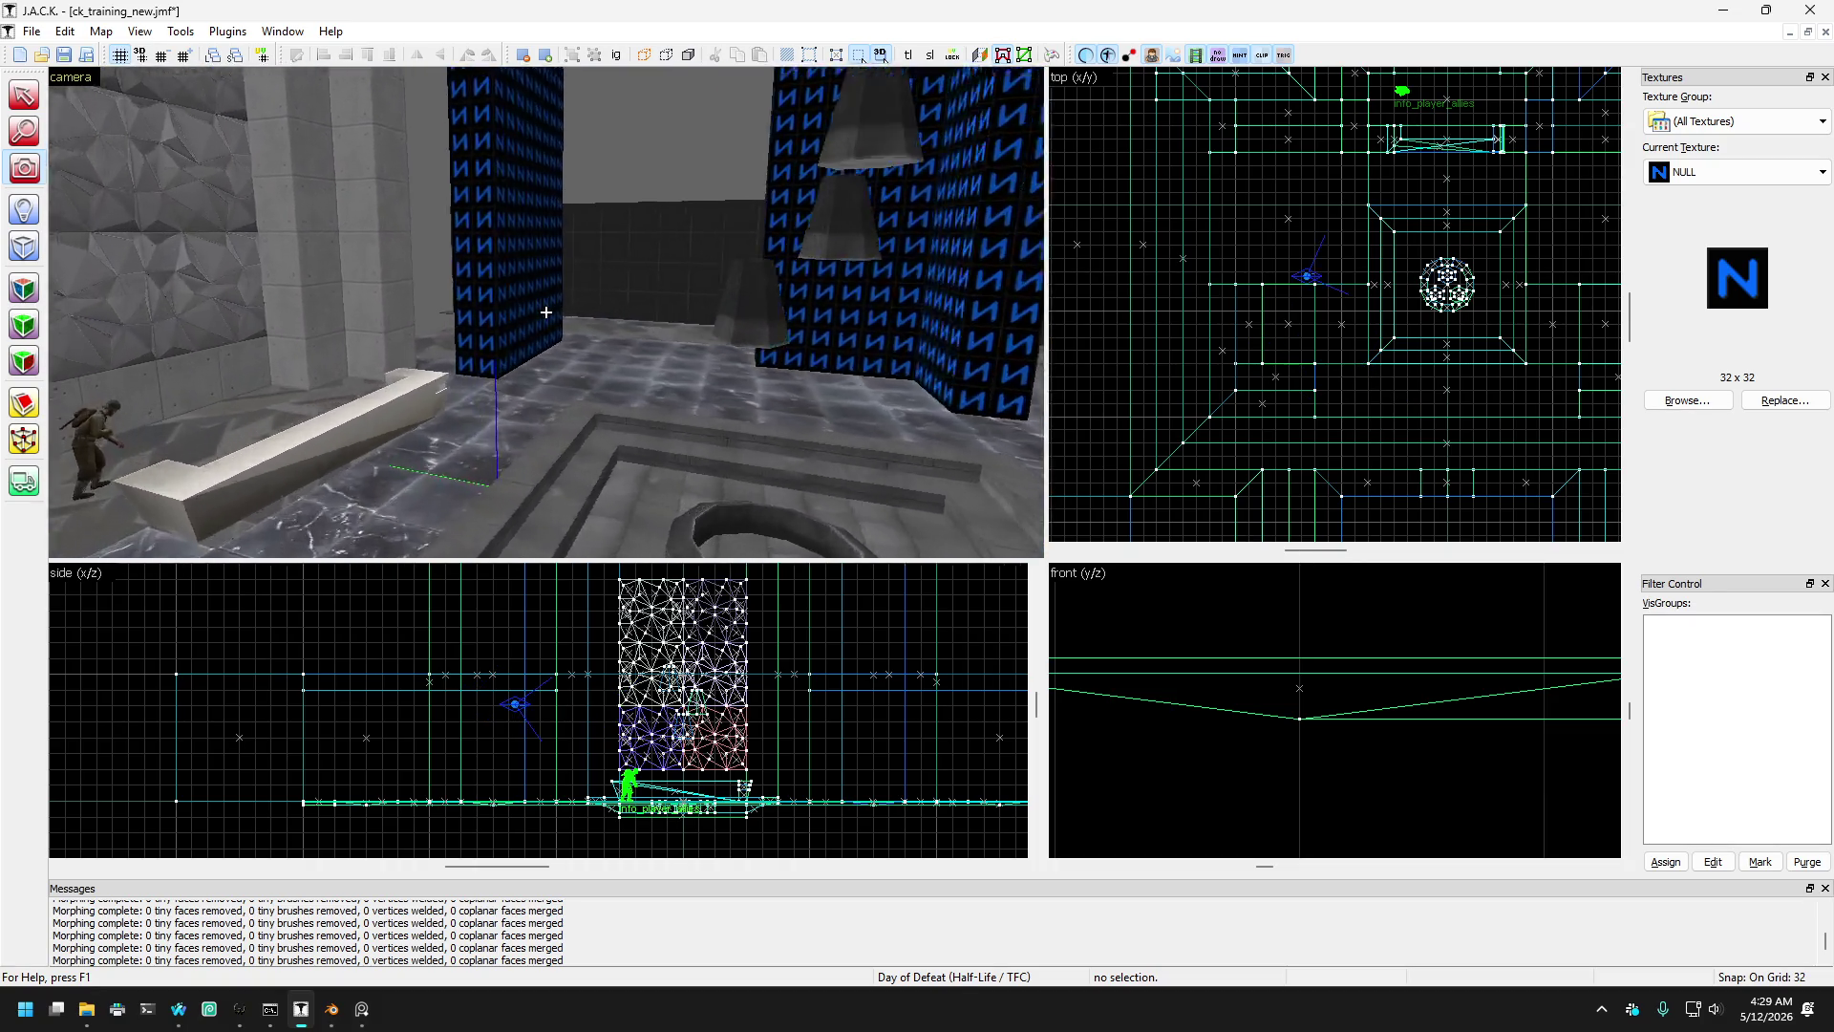
key(s)
key(w)
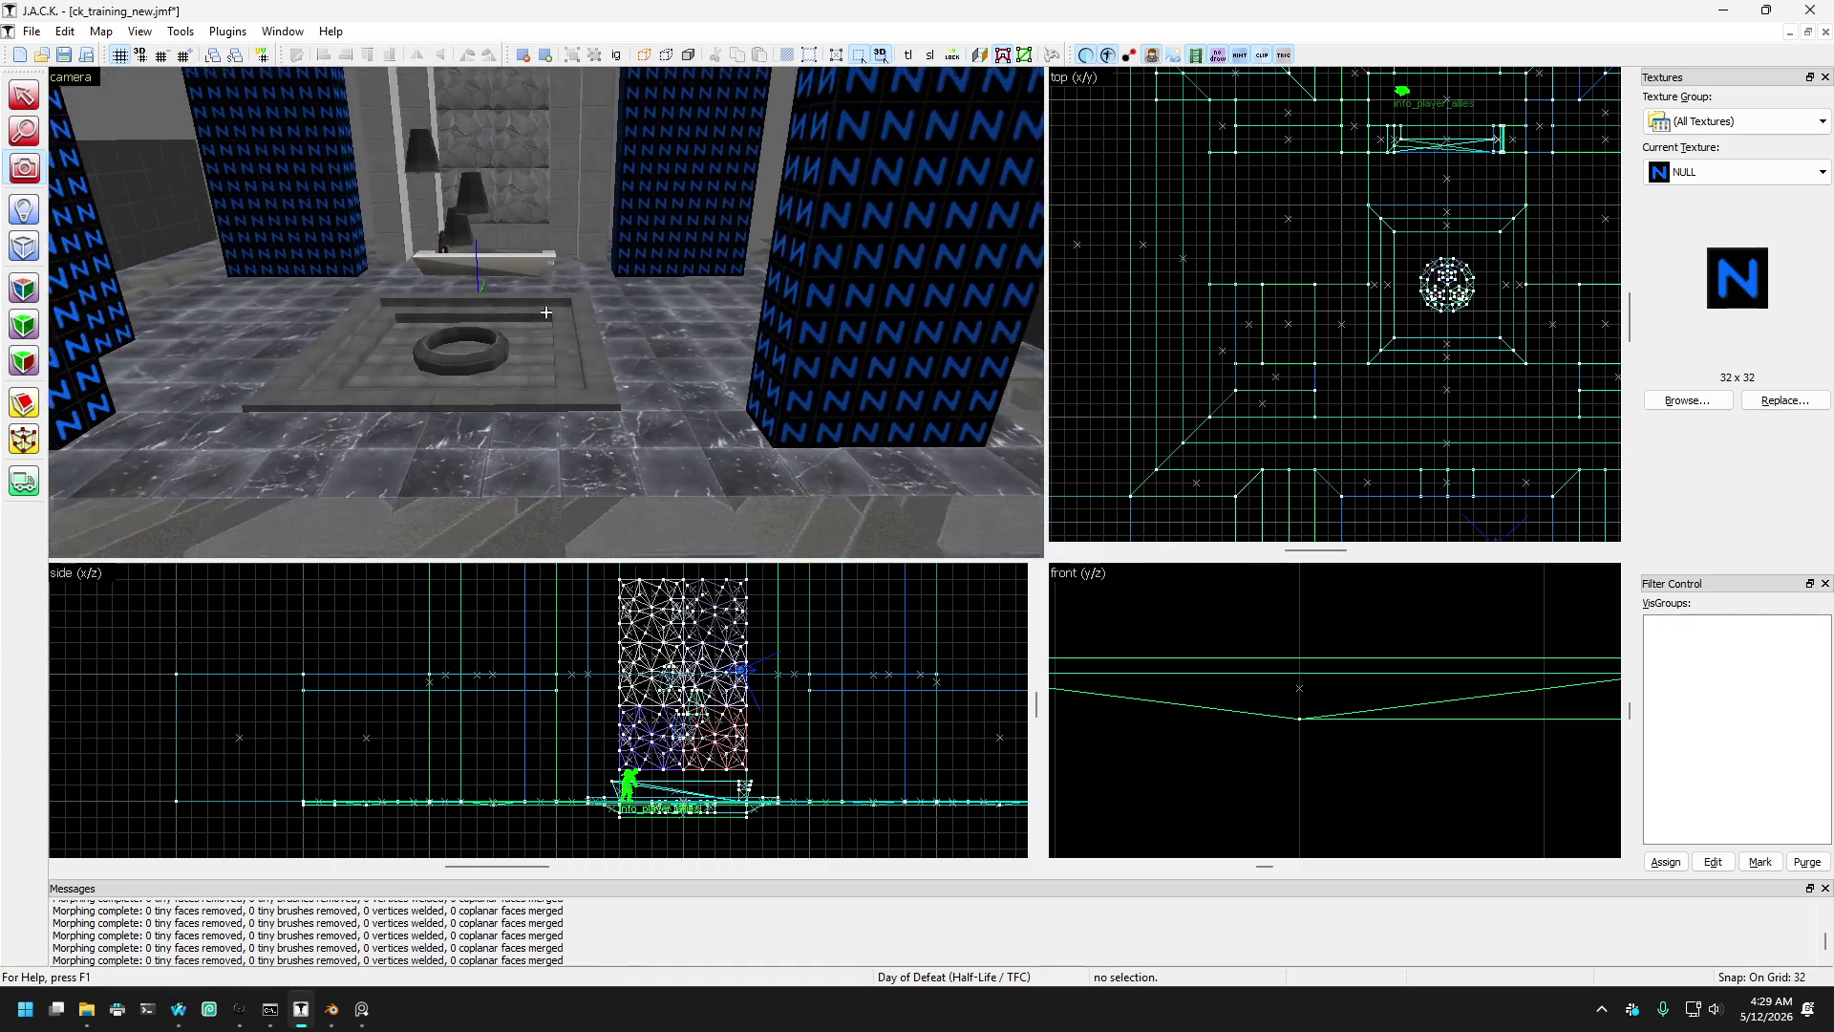
key(w)
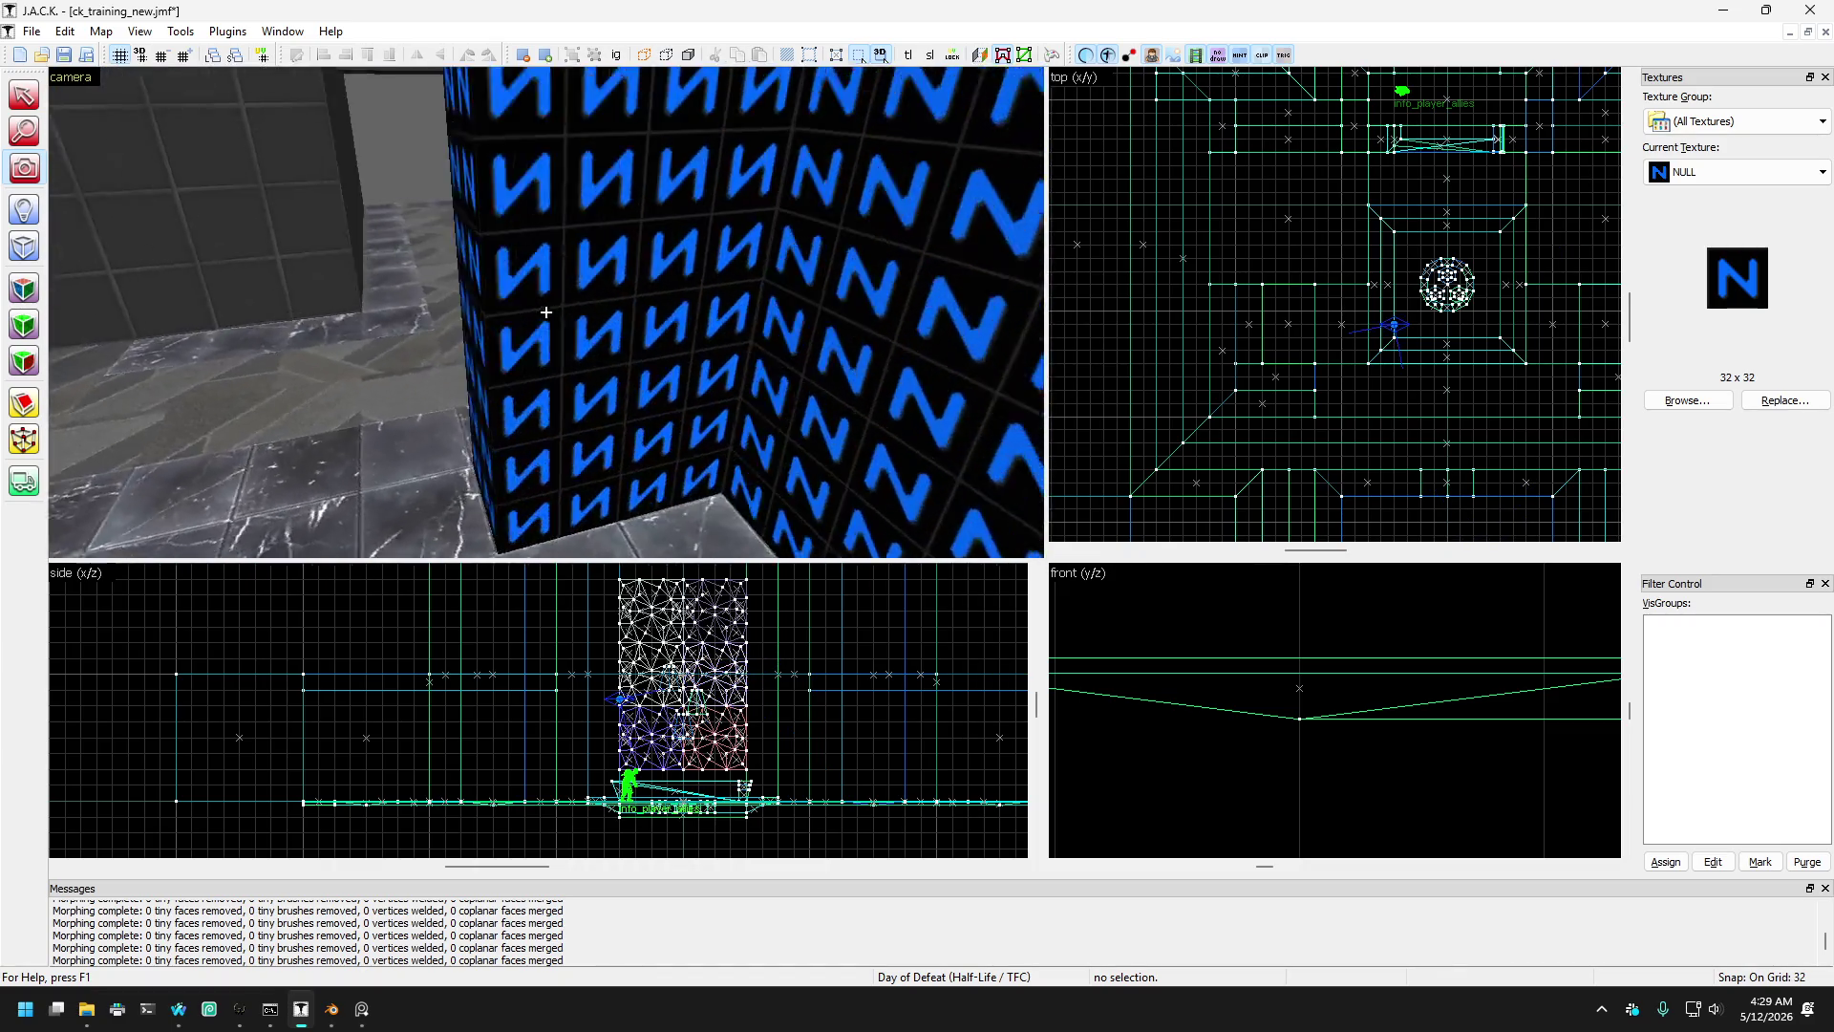
key(s)
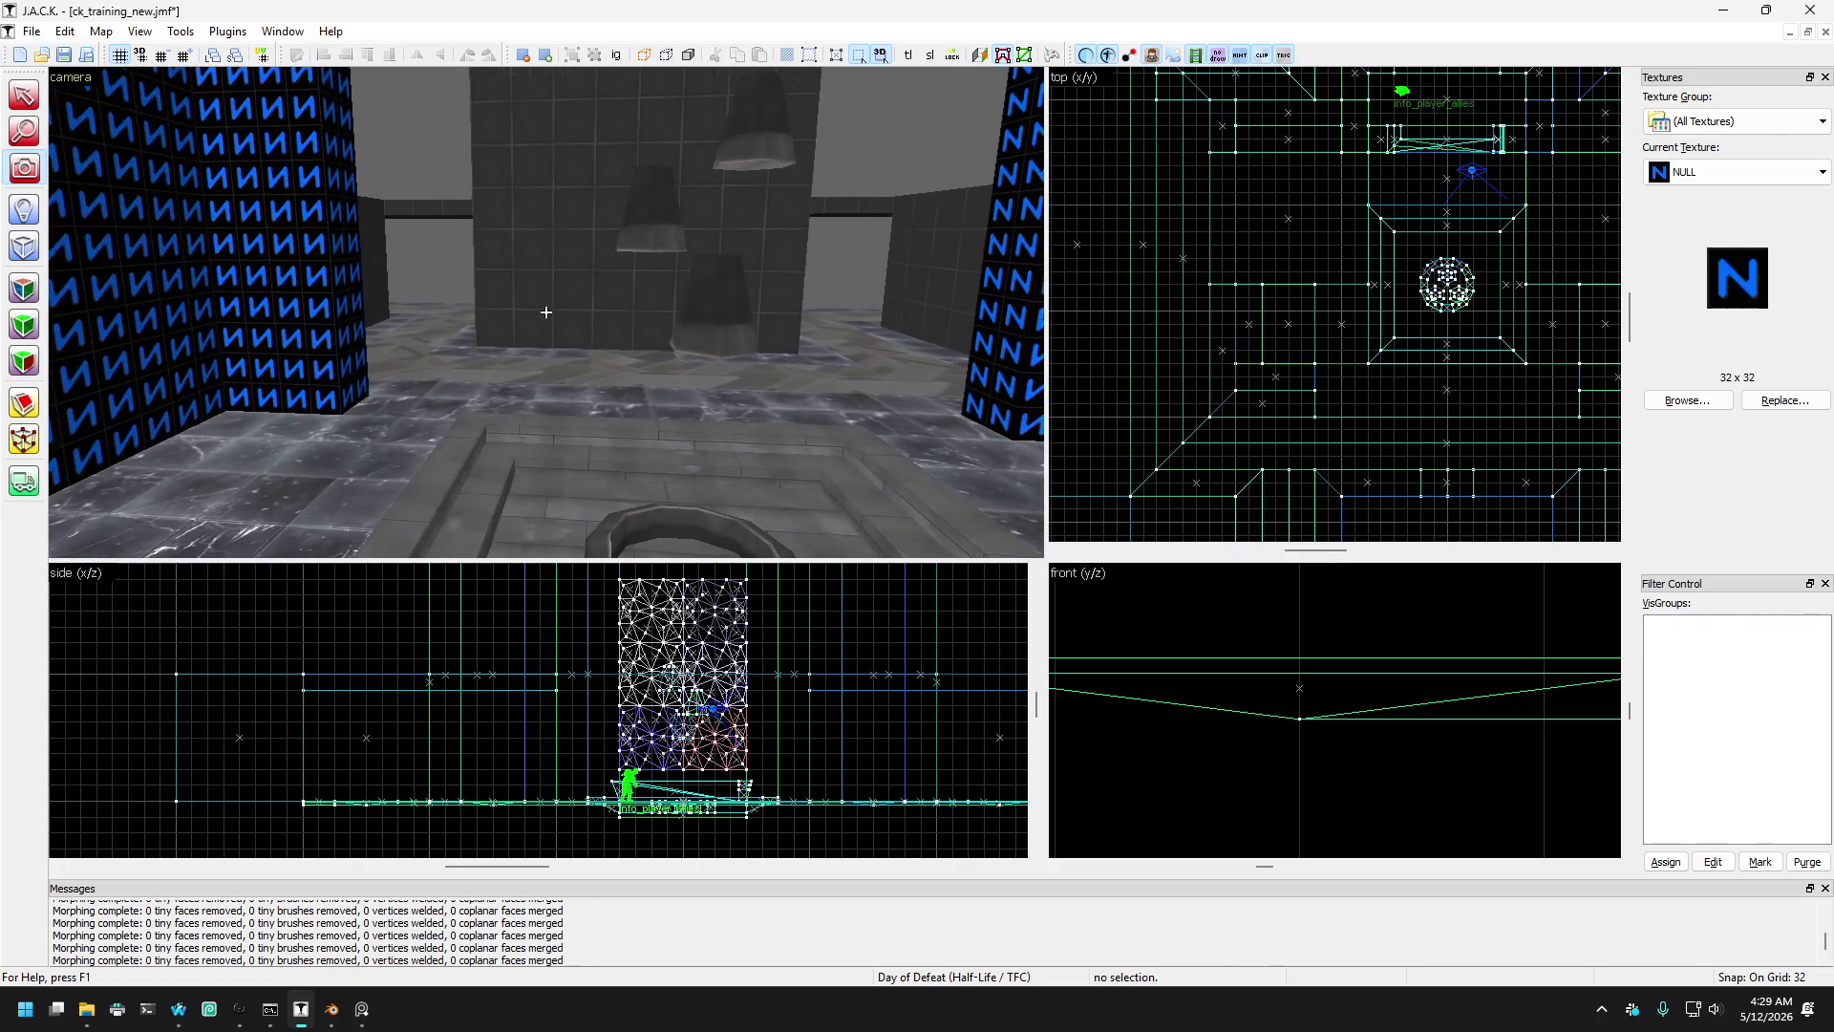
key(w)
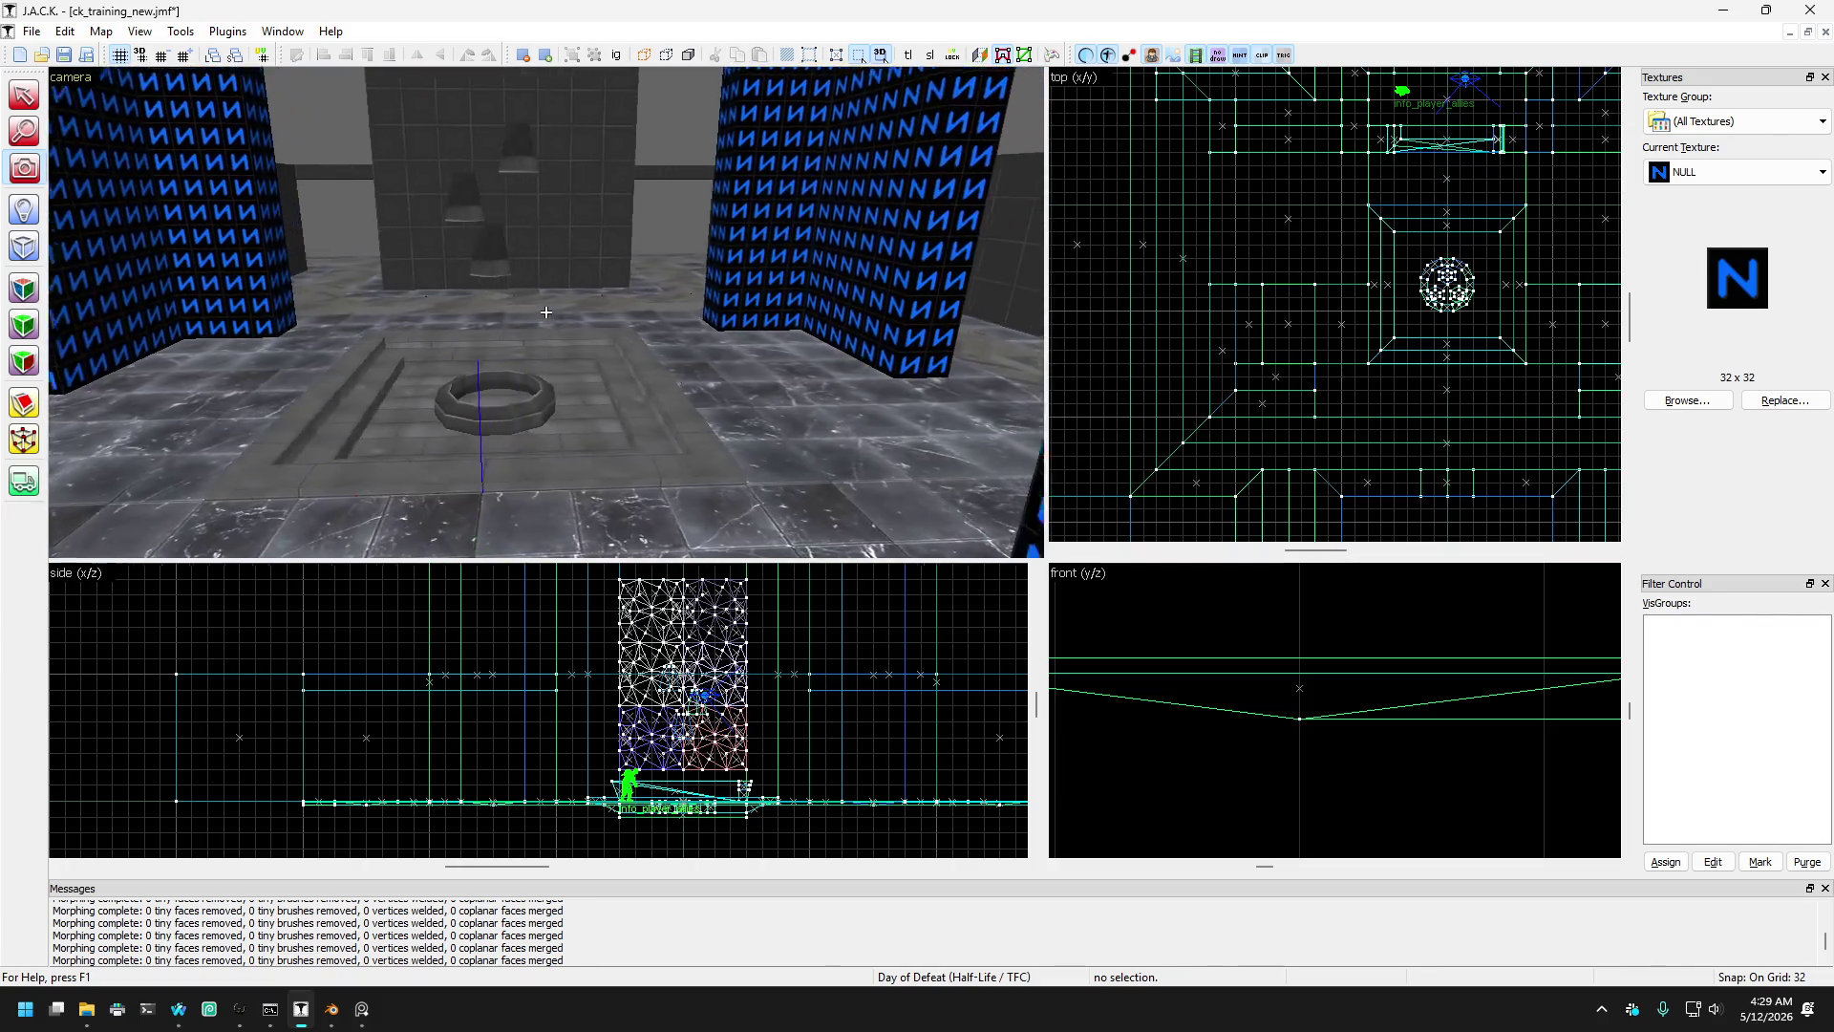
key(s)
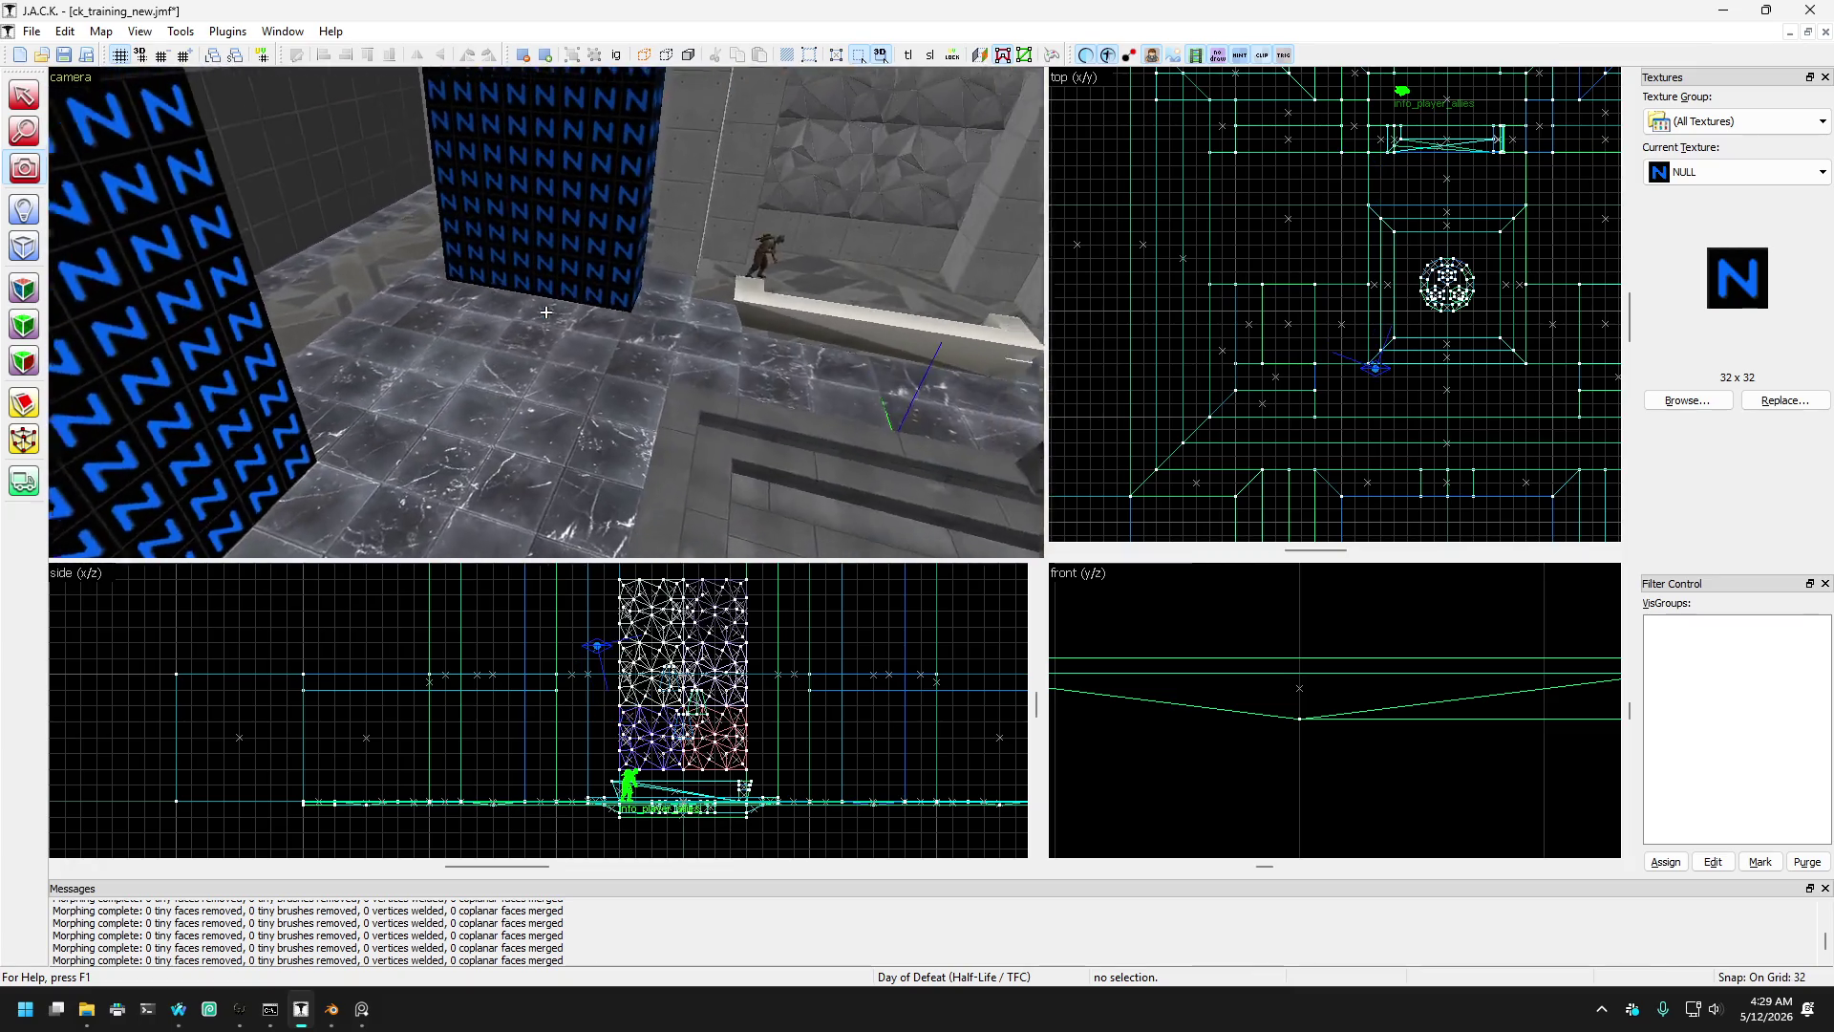
key(z)
key(d)
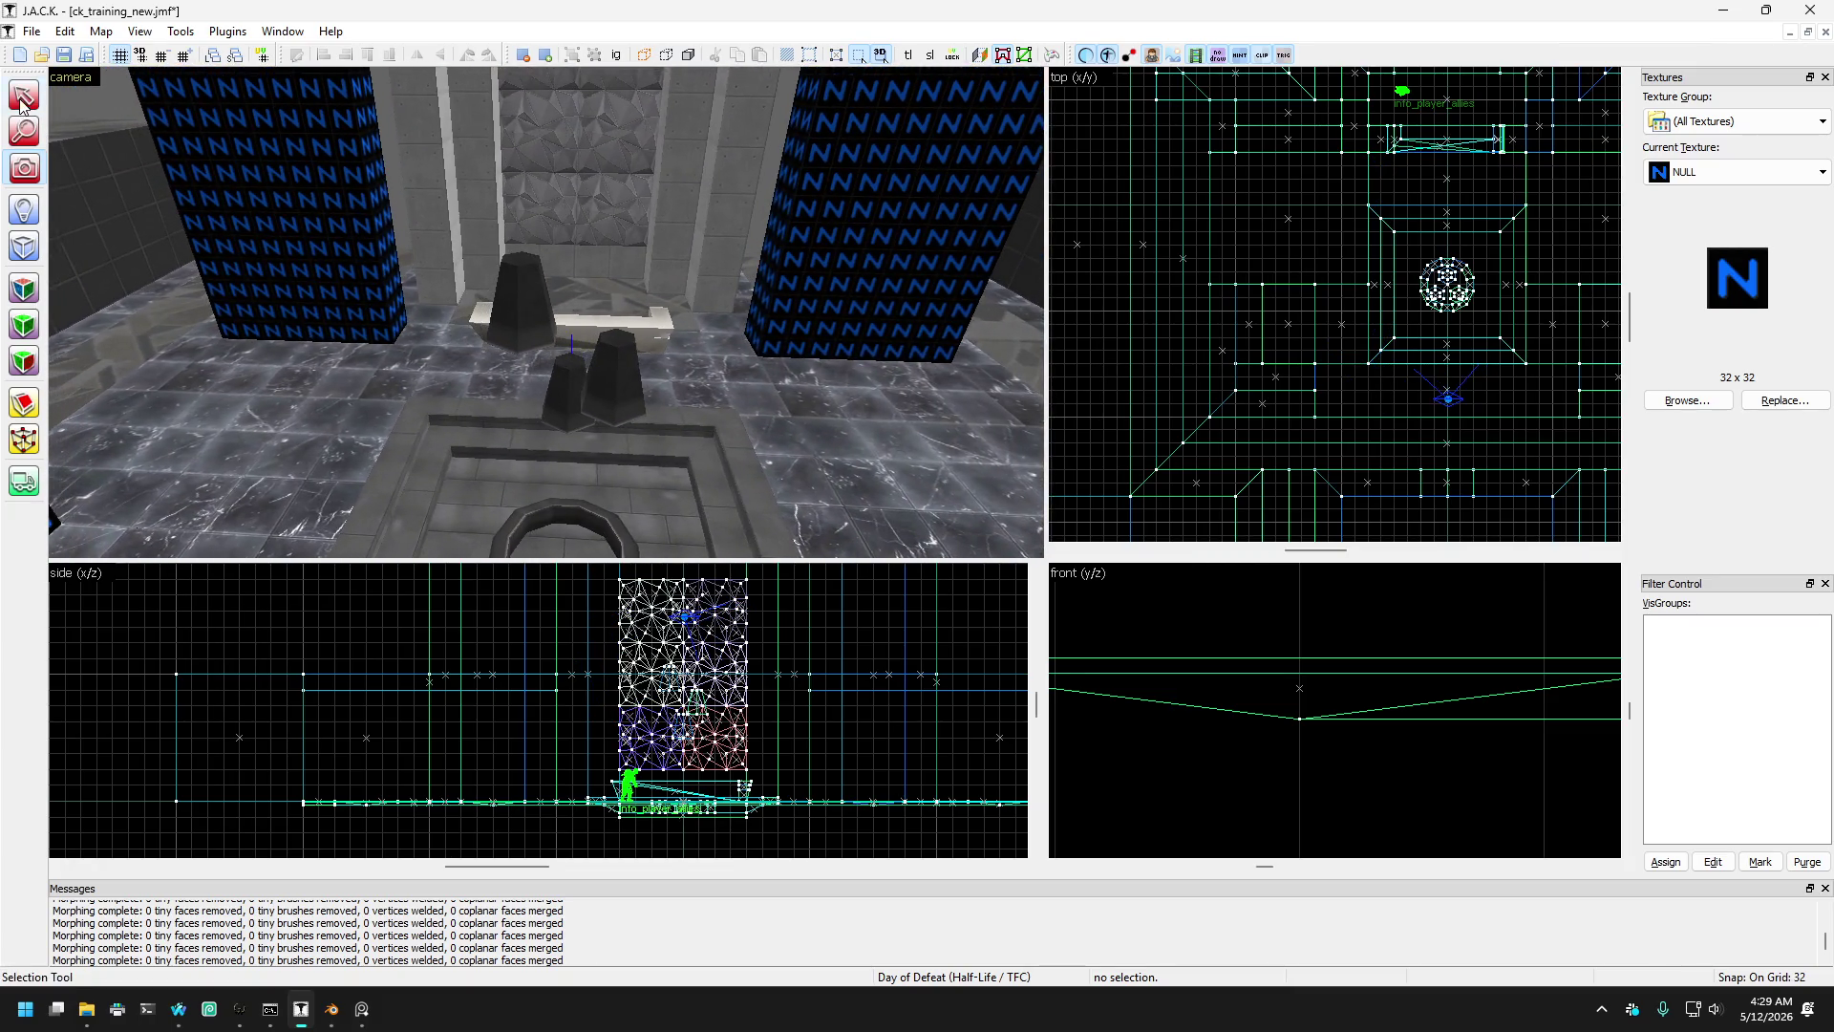
click(308, 207)
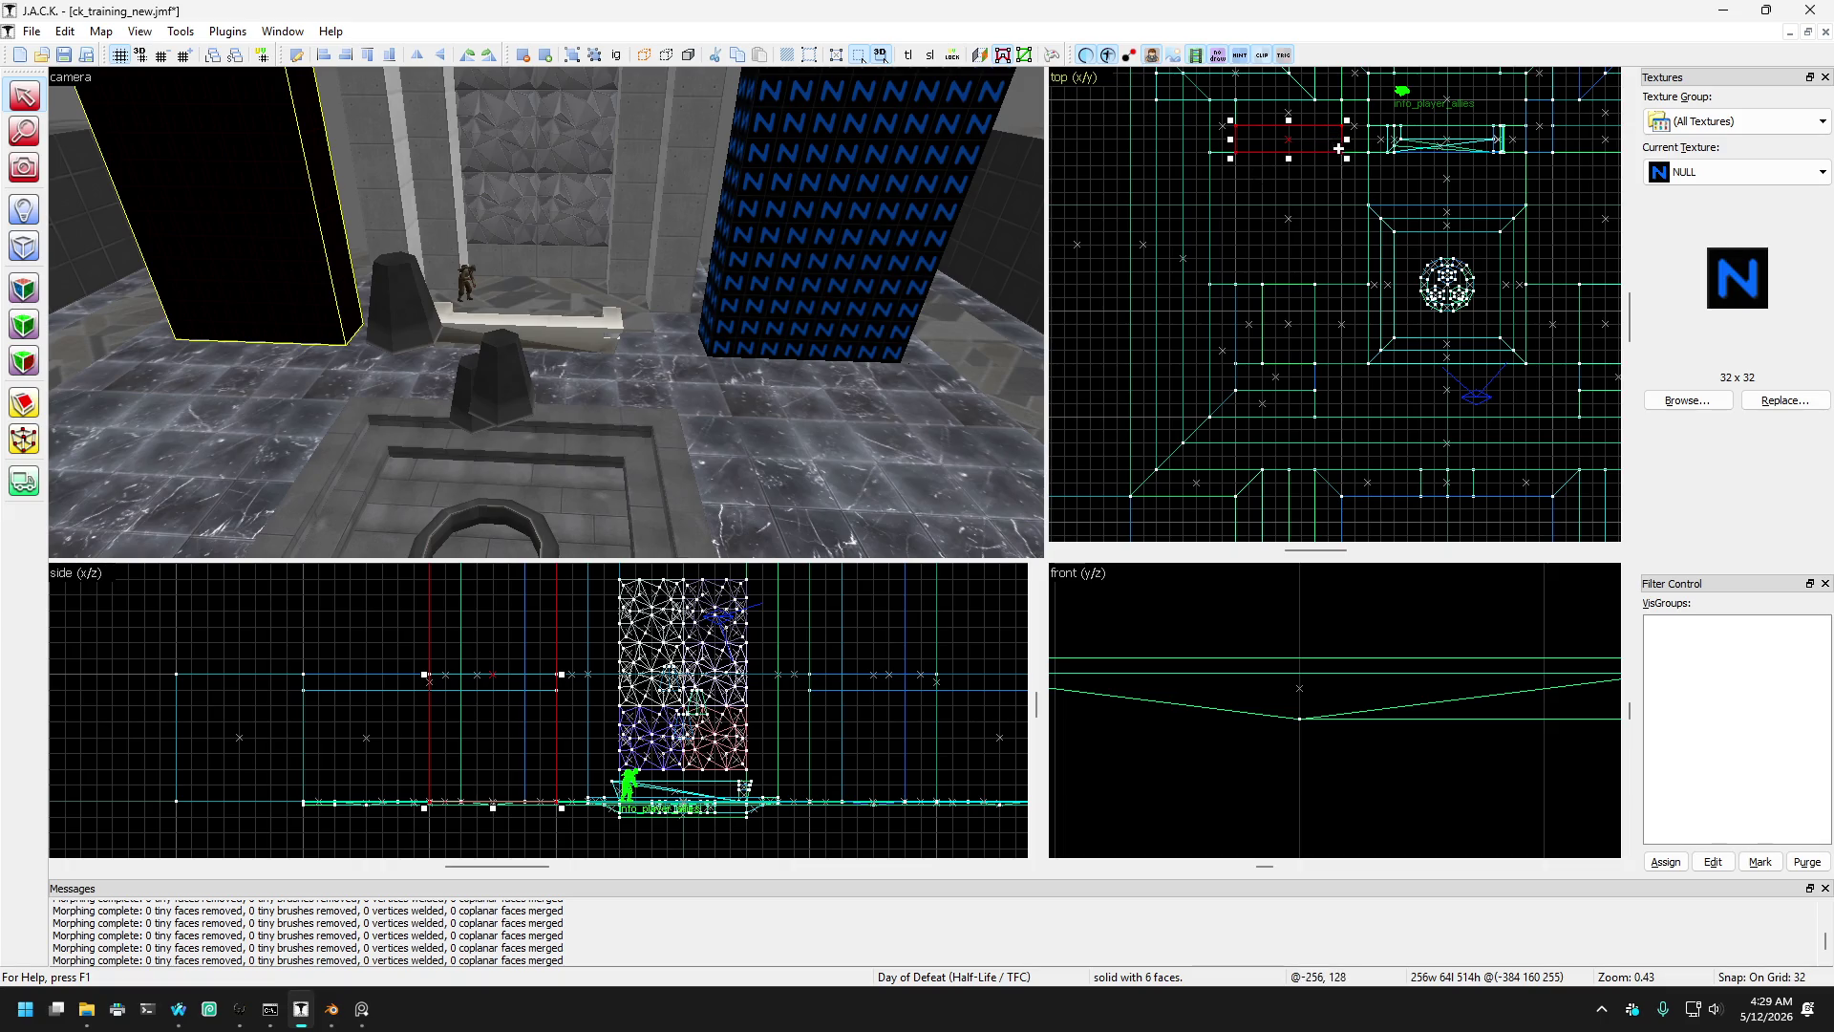
drag(1352, 140, 1321, 141)
- Reposition the camera over the well area, then resize the right pillar in the top view
key(a)
key(s)
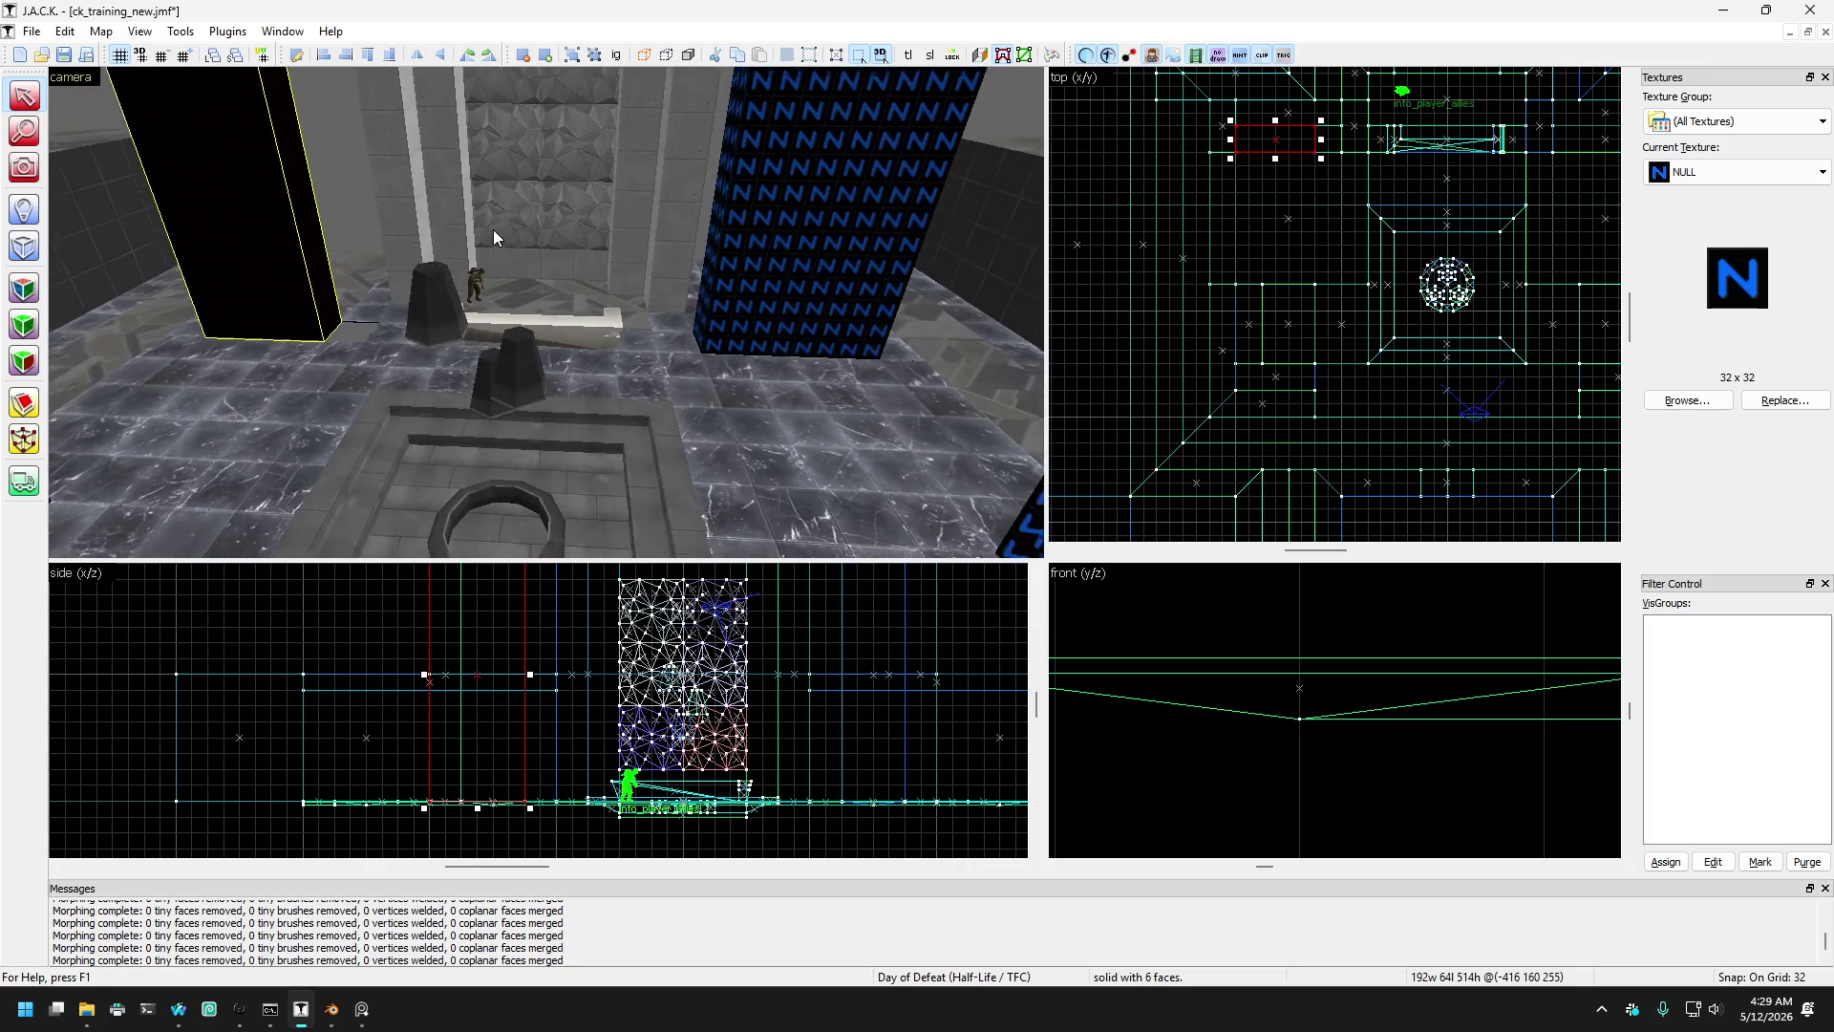
key(w)
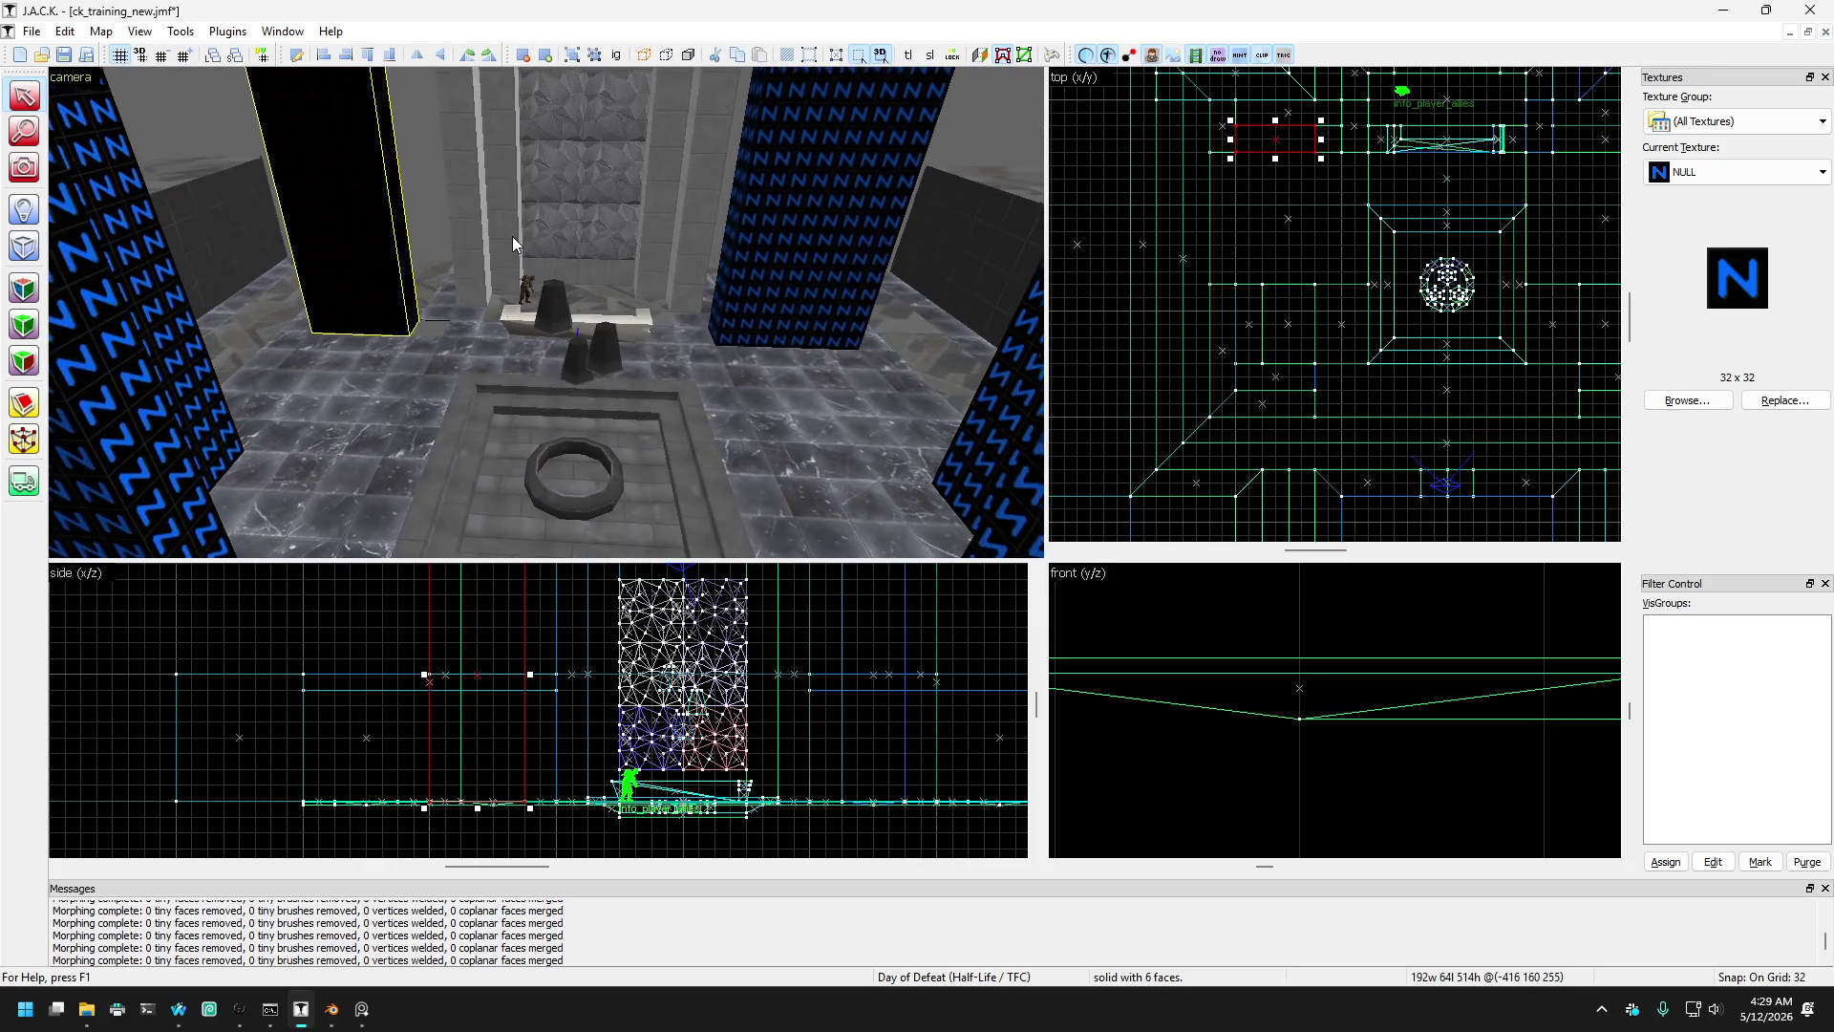
key(s)
click(24, 167)
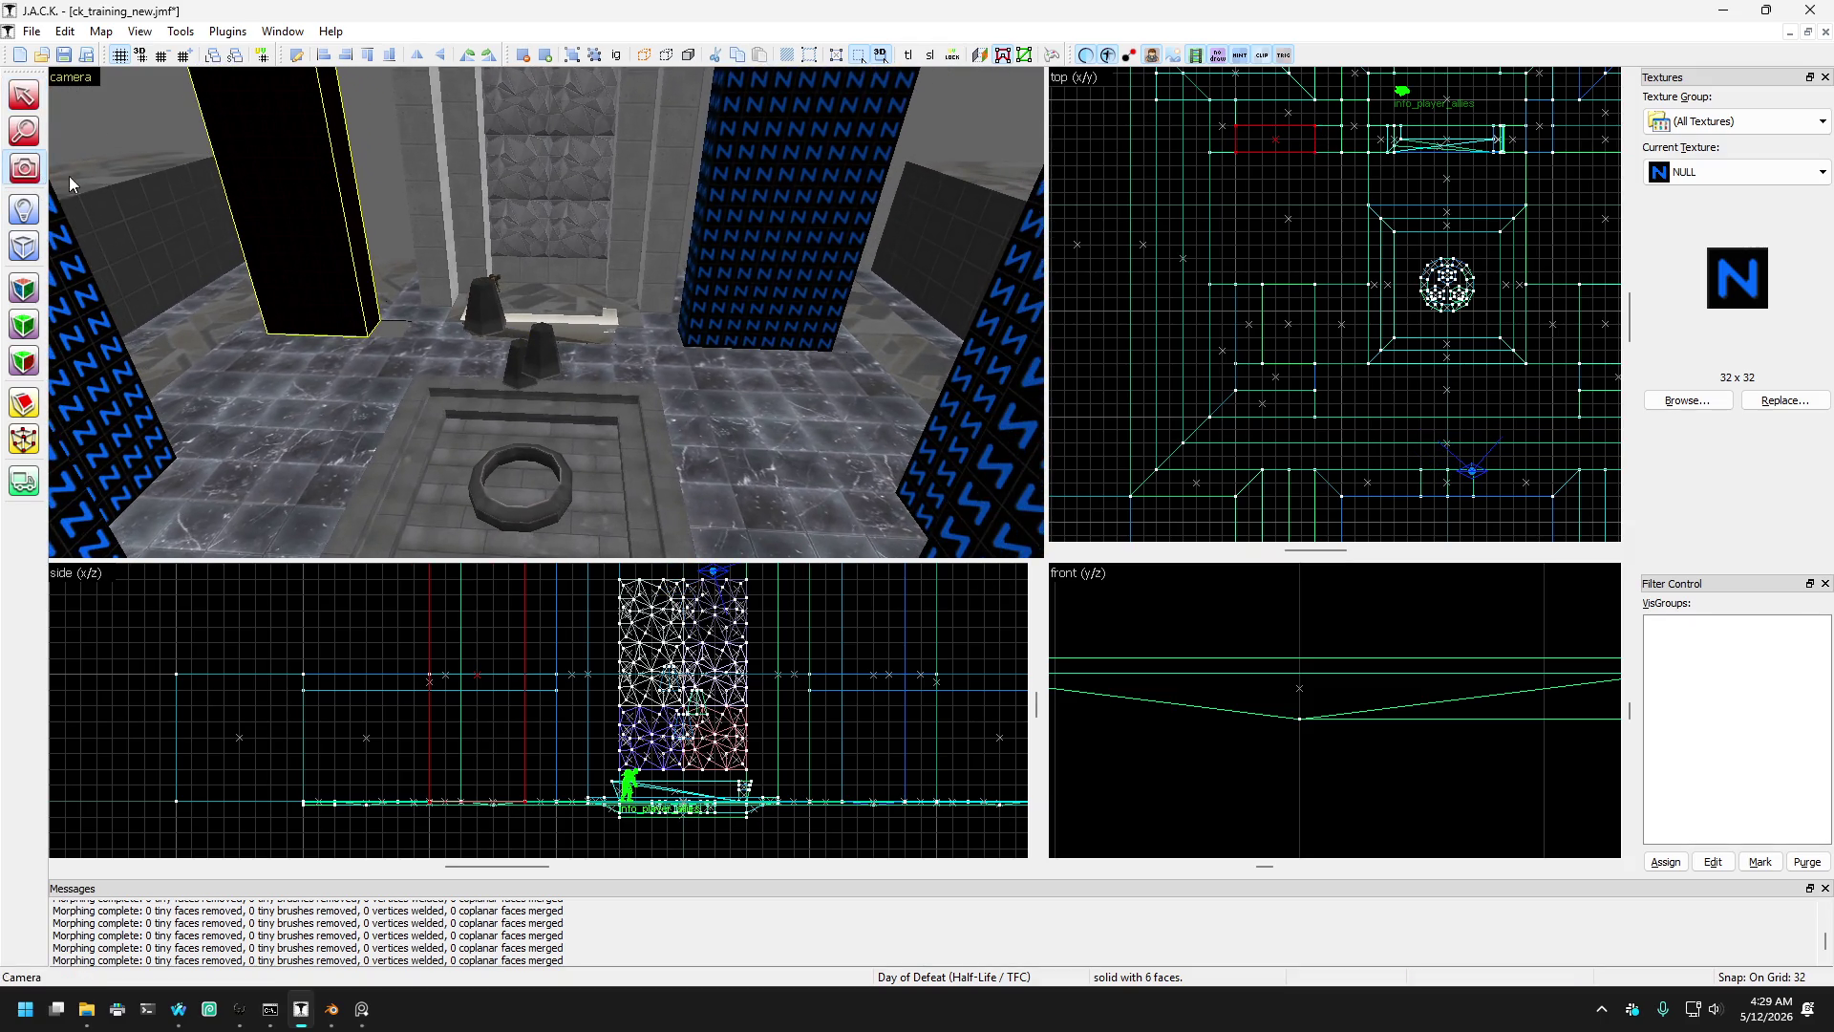
key(z)
key(w)
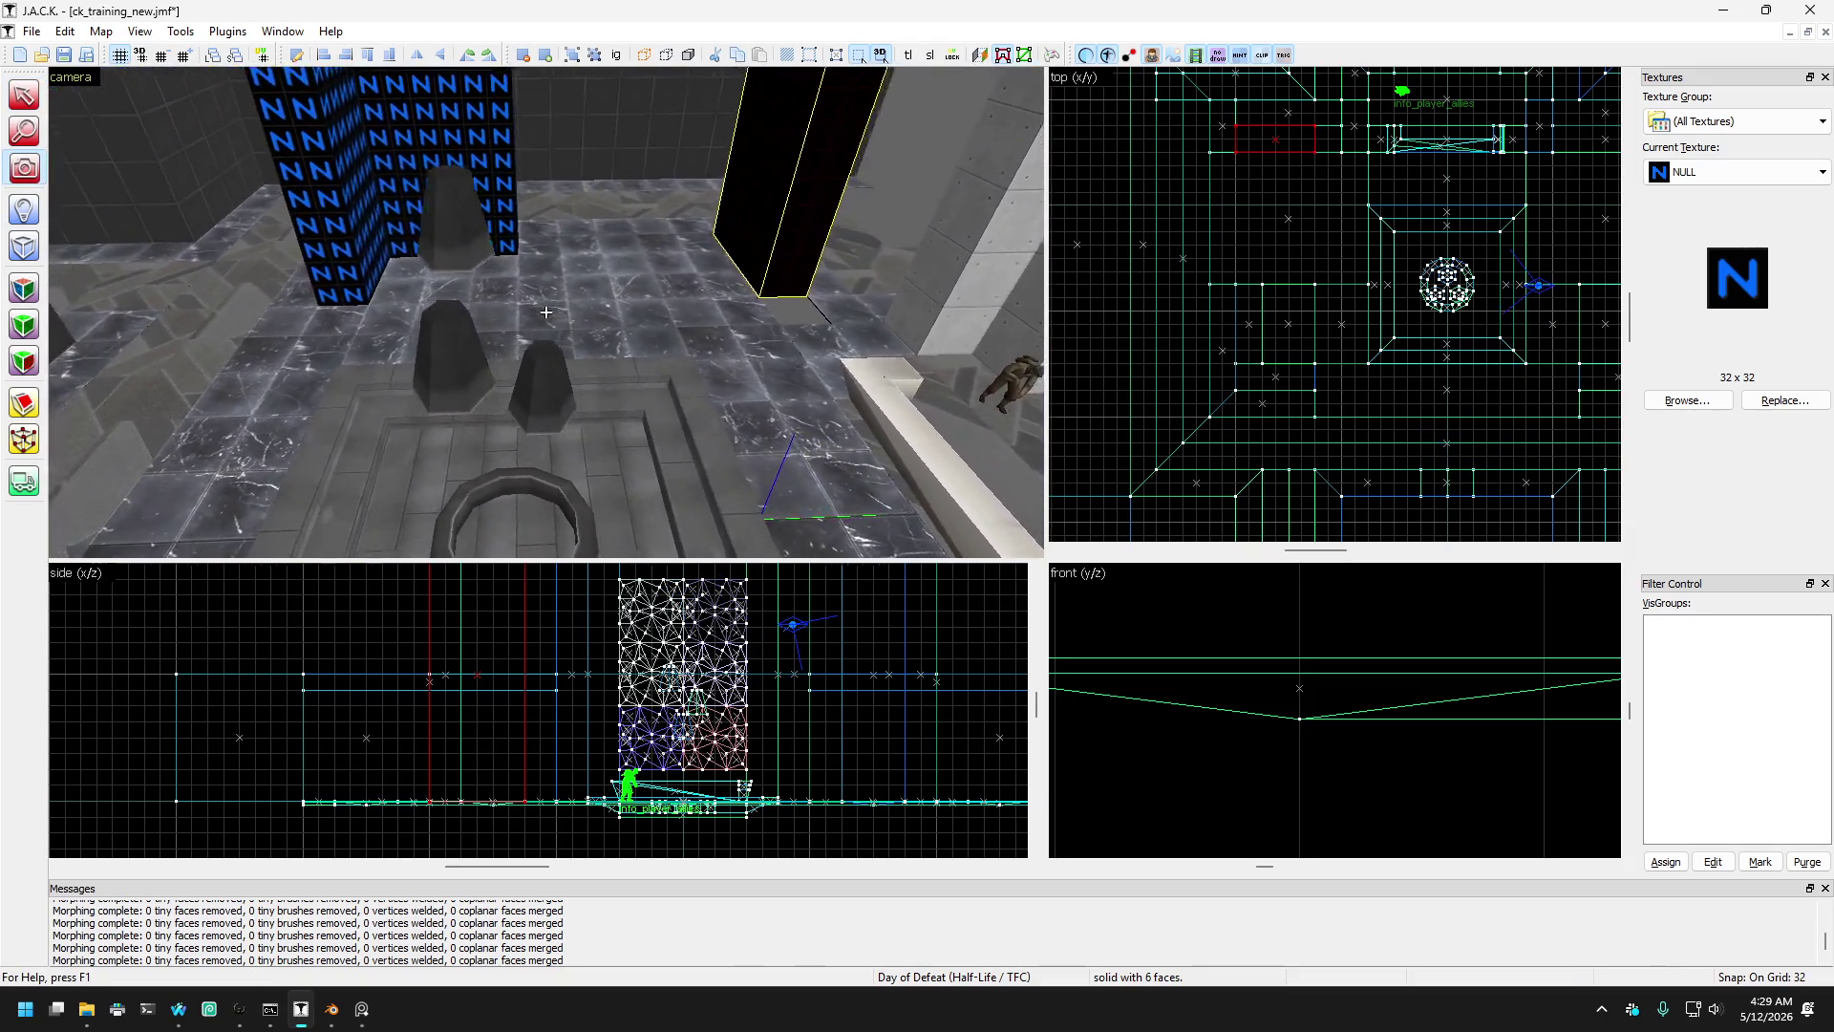
key(s)
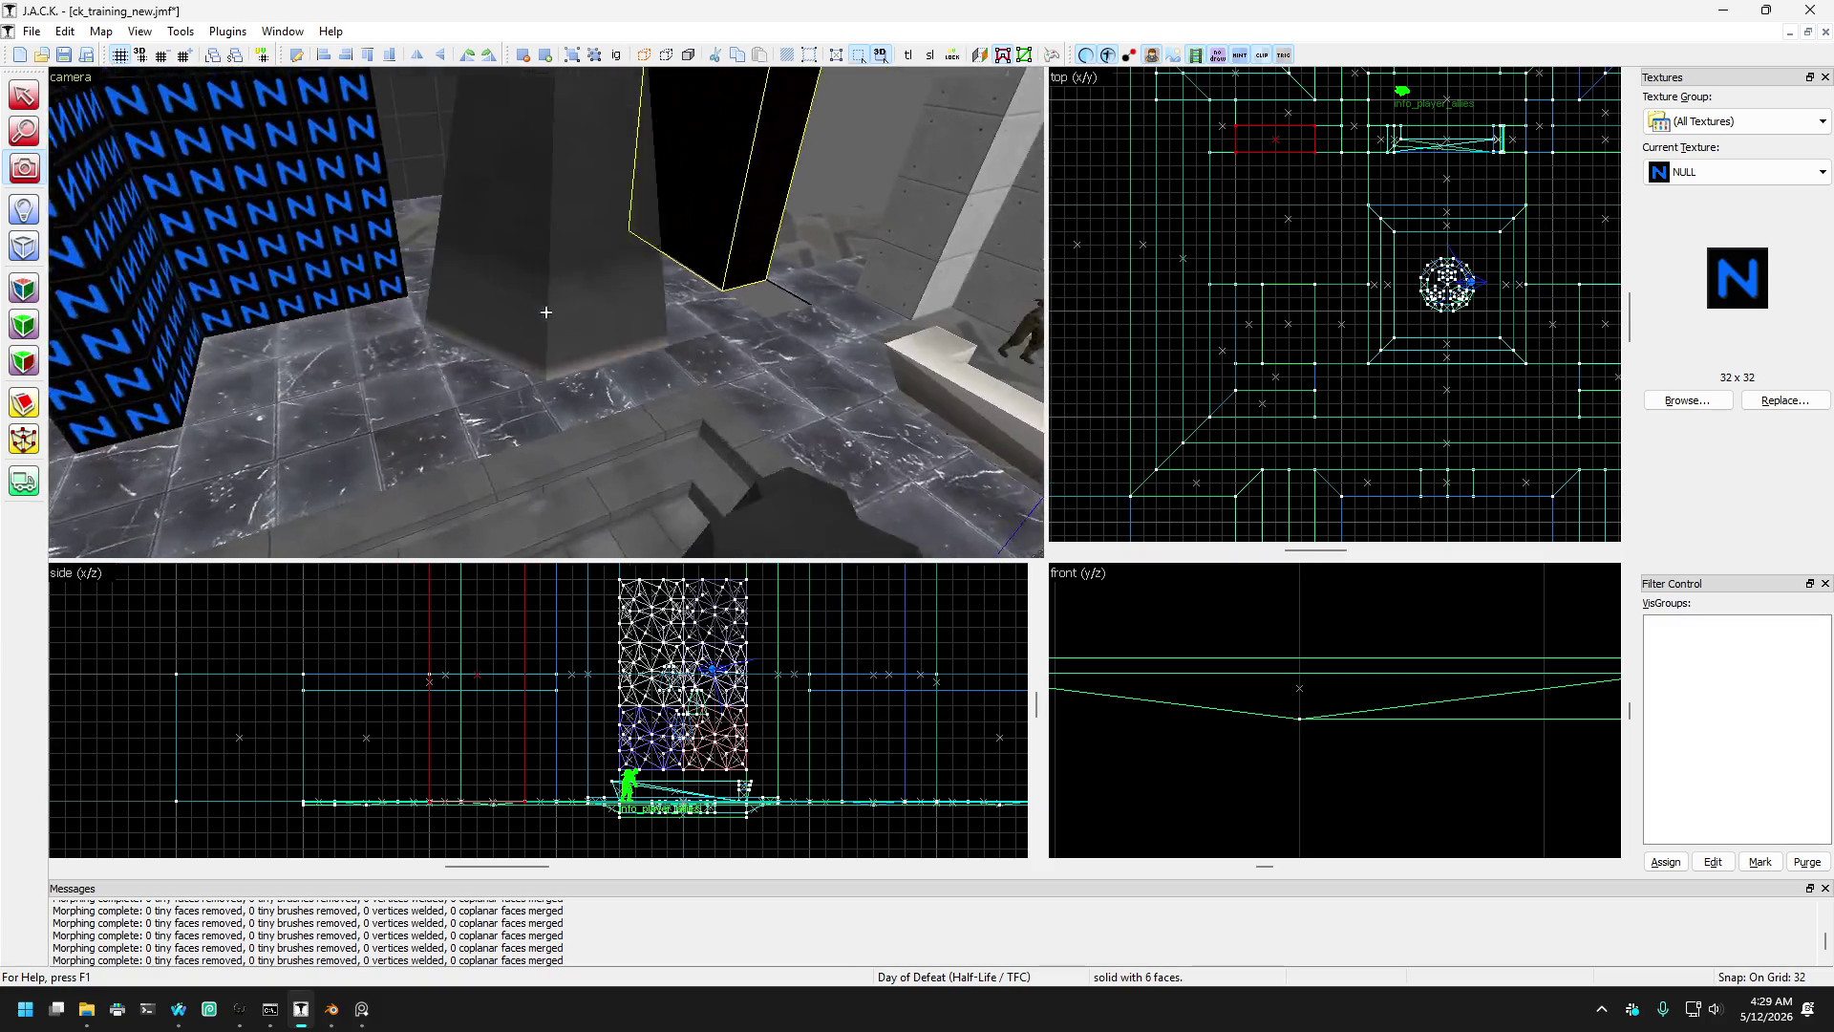
key(d)
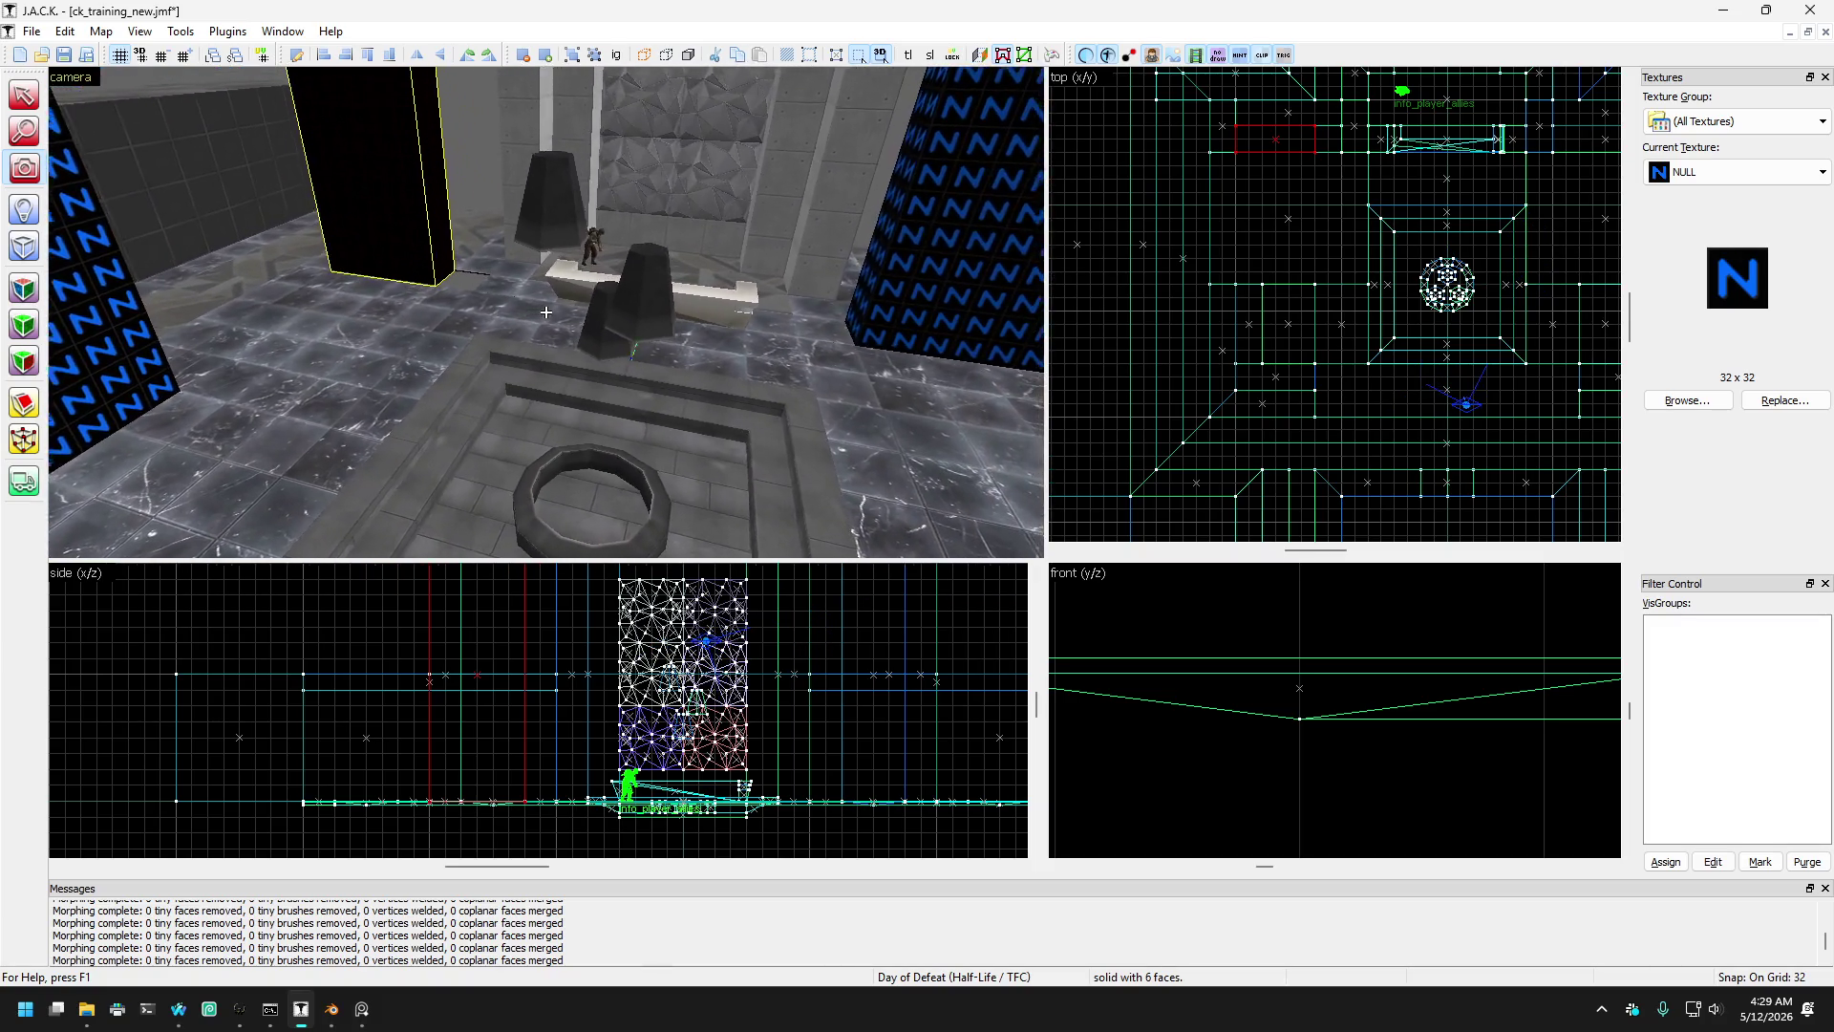
key(s)
key(z)
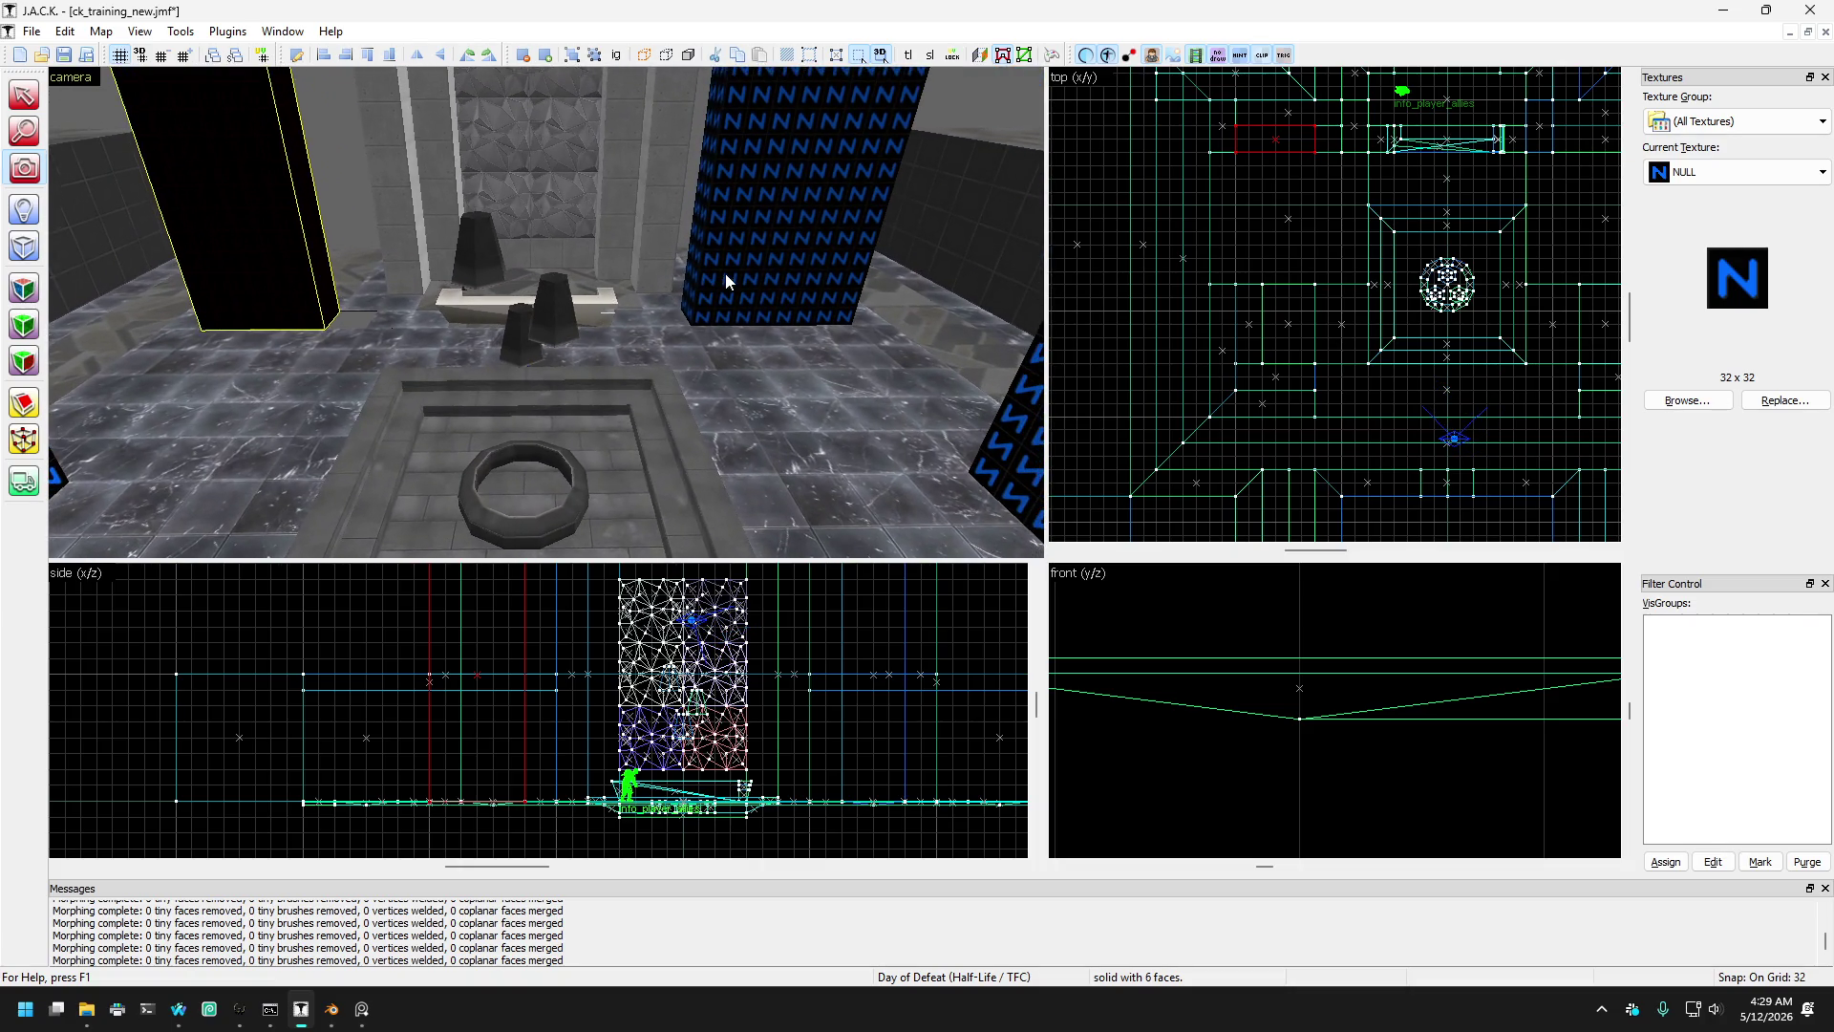
click(18, 95)
click(816, 258)
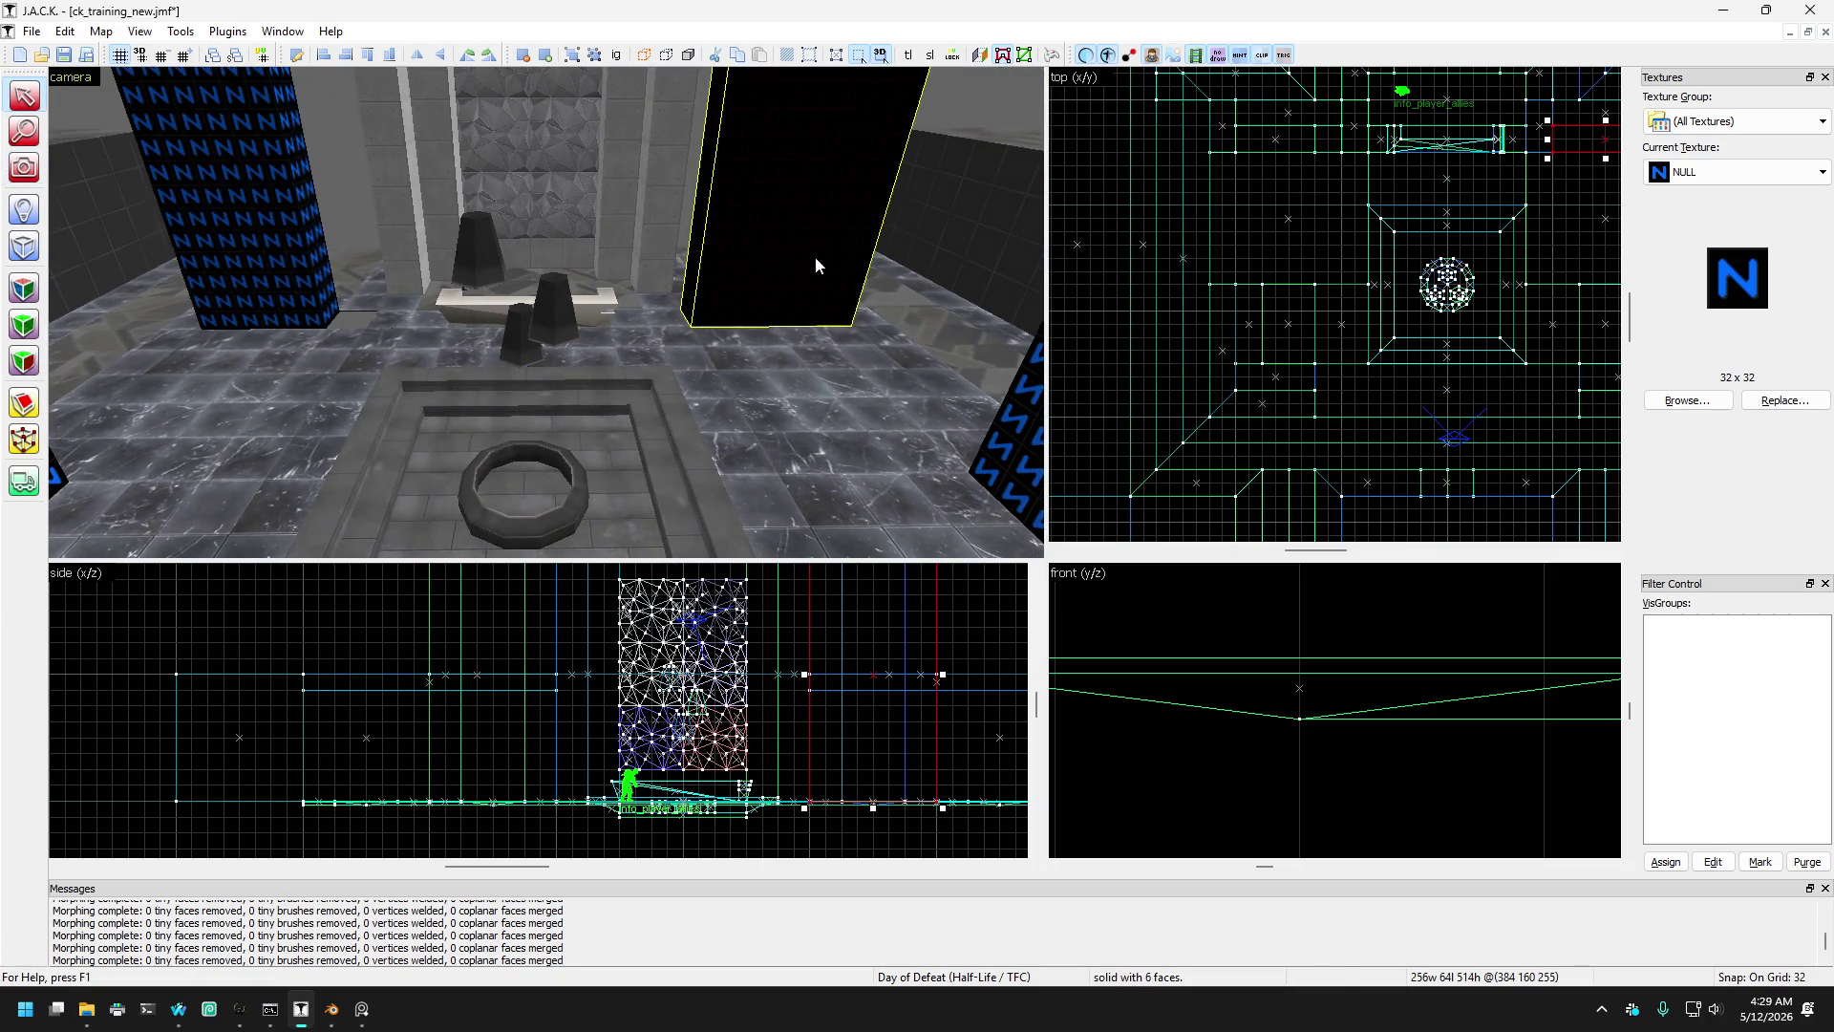
scroll(1563, 229, up, 1)
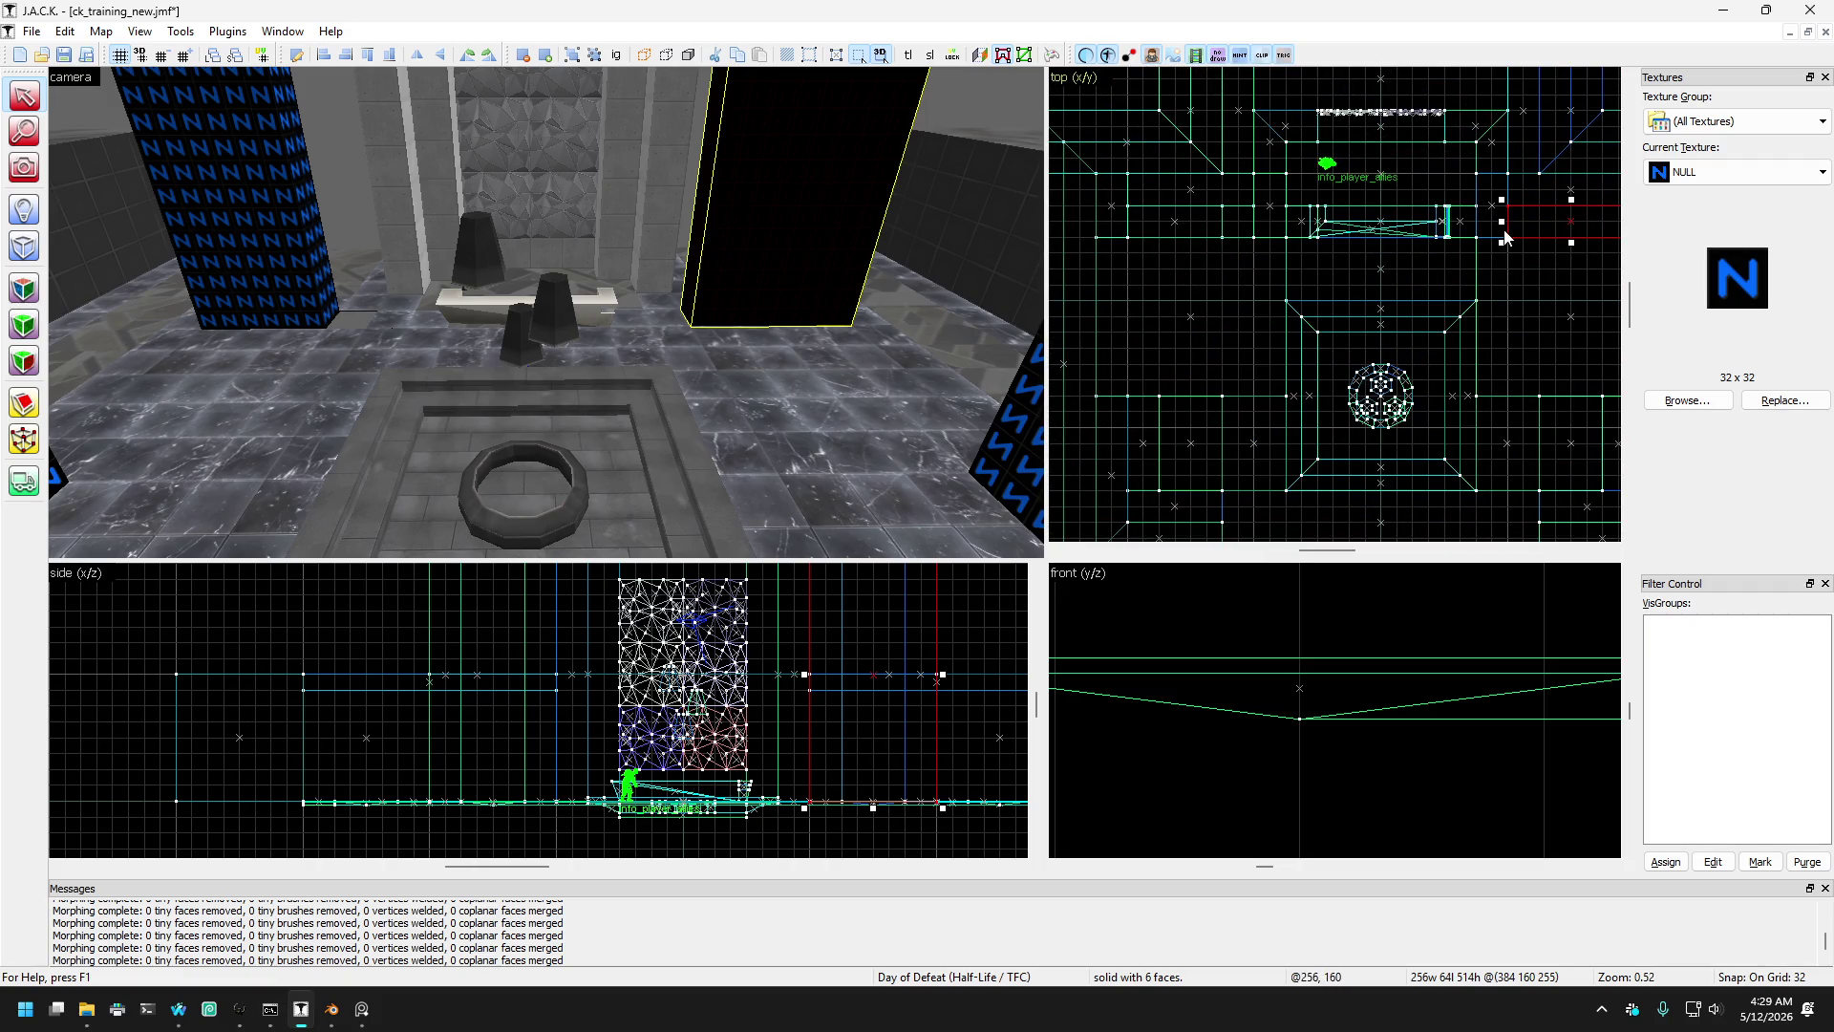
drag(1500, 221, 1540, 221)
- Reshape the thin floor slab beside the ledge to 256 × 64, then narrow it to 192
key(Escape)
click(696, 321)
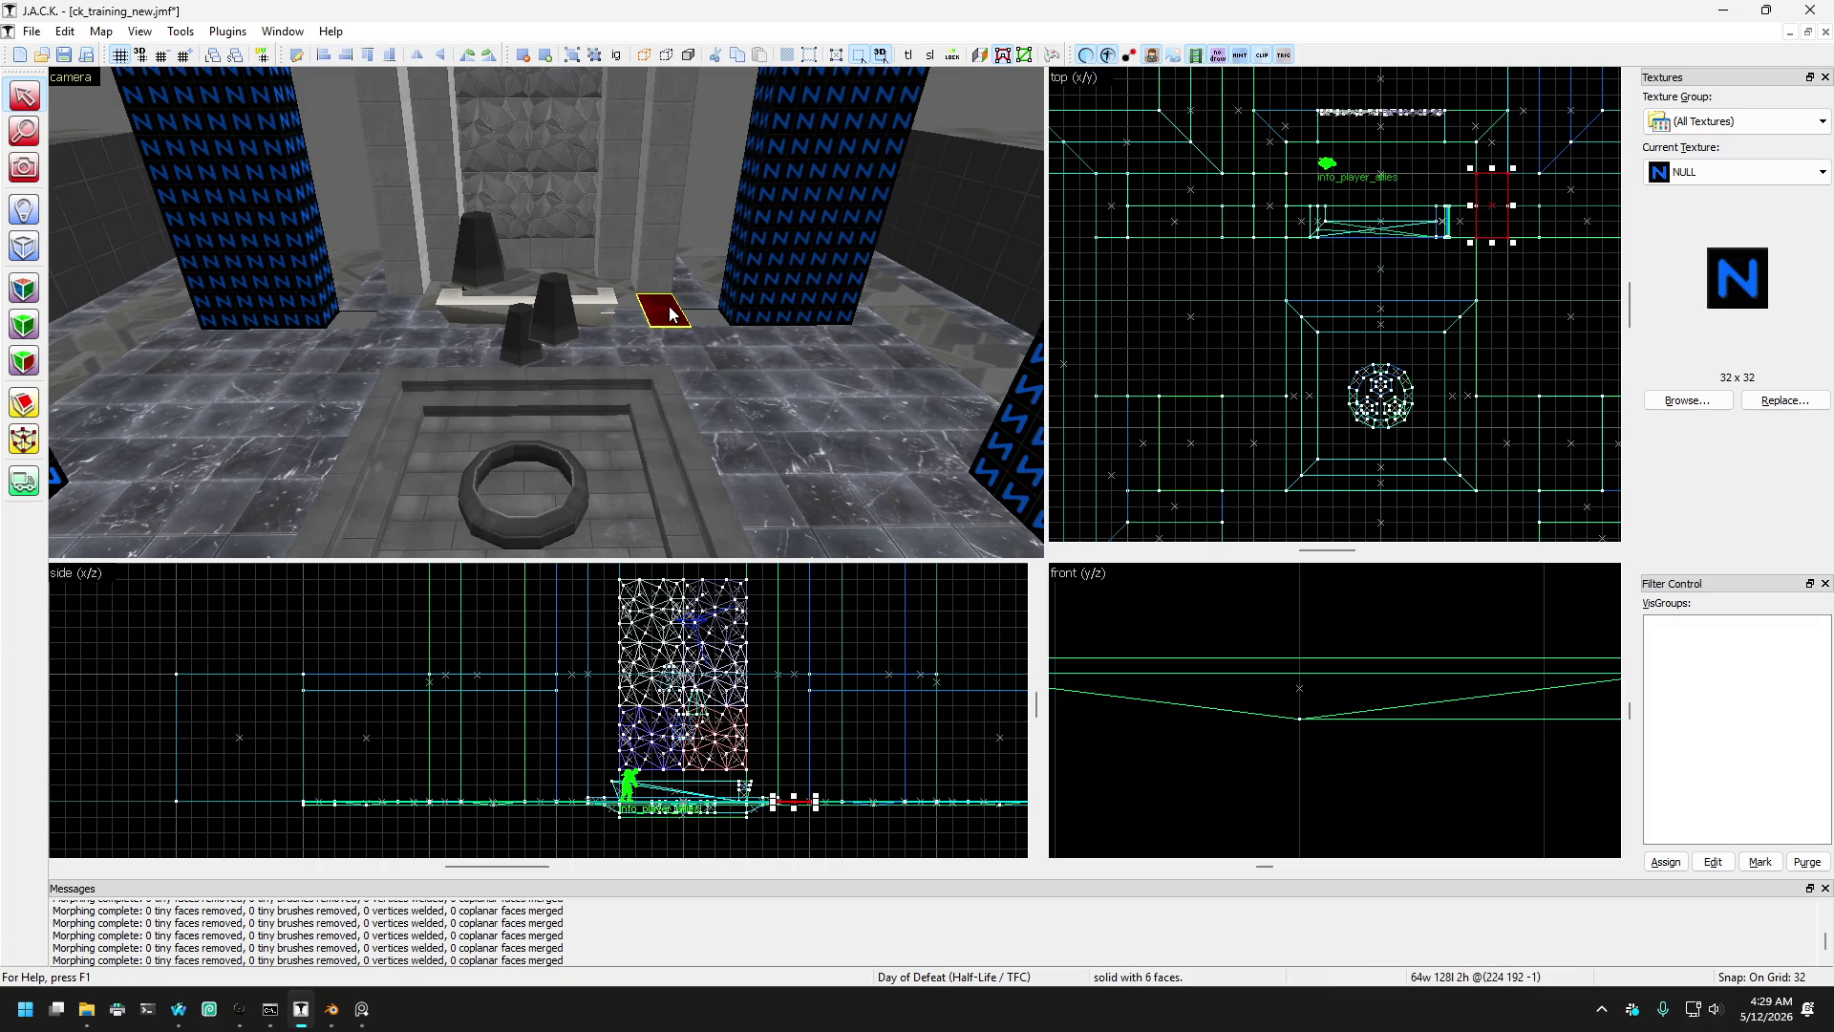
drag(683, 310, 452, 309)
key(Up)
scroll(1351, 211, up, 1)
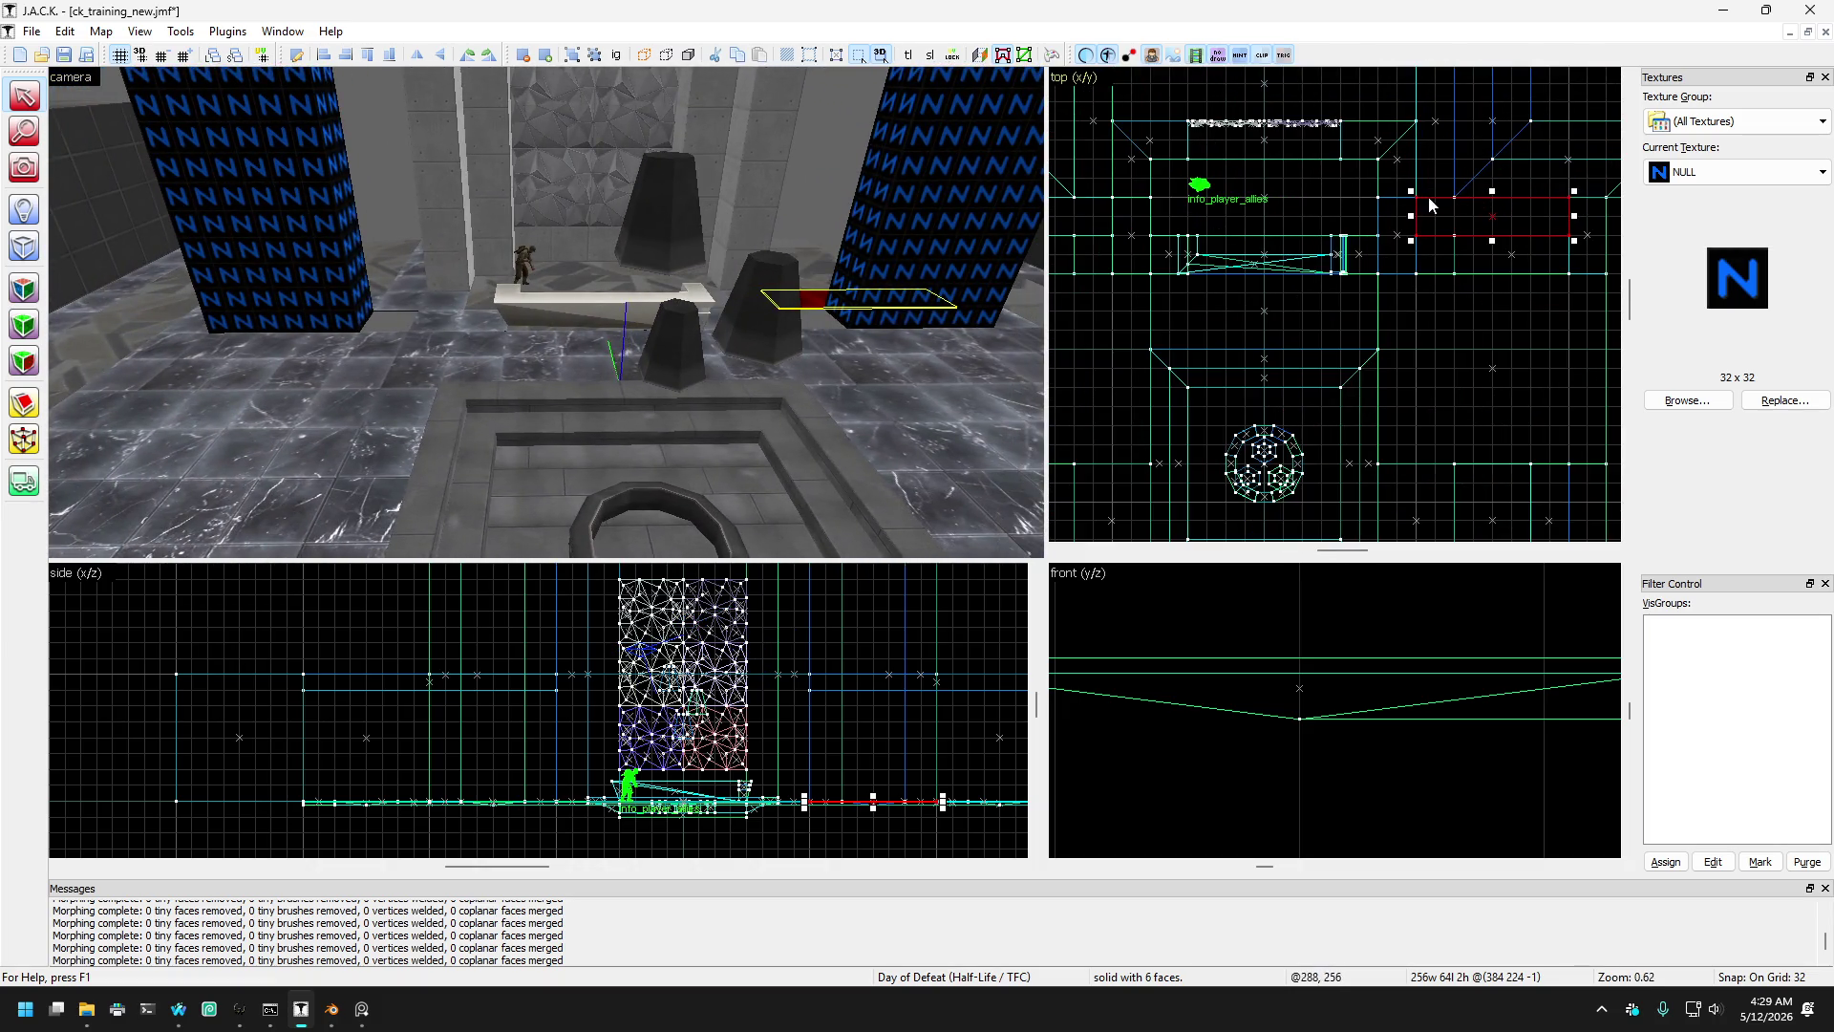
drag(1412, 214, 1466, 225)
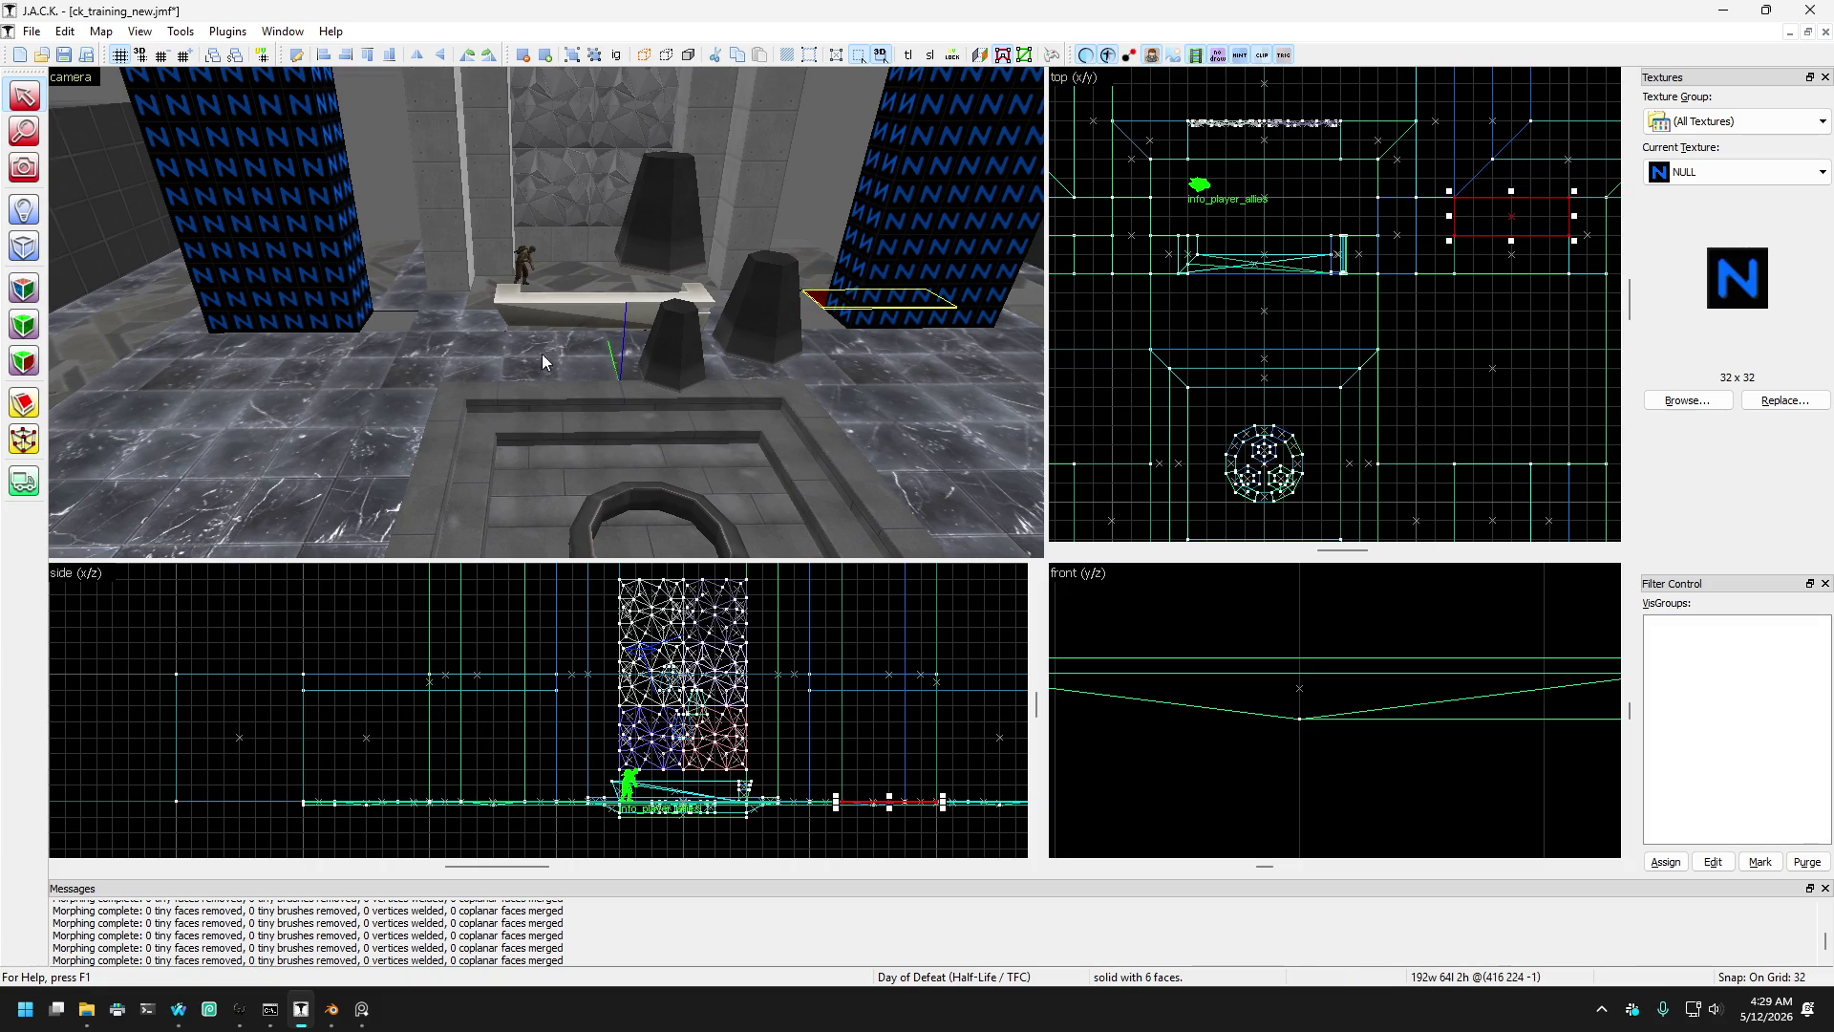
- Try widening the small flat brush near the left pillar to 128 units, undoing the changes
click(408, 306)
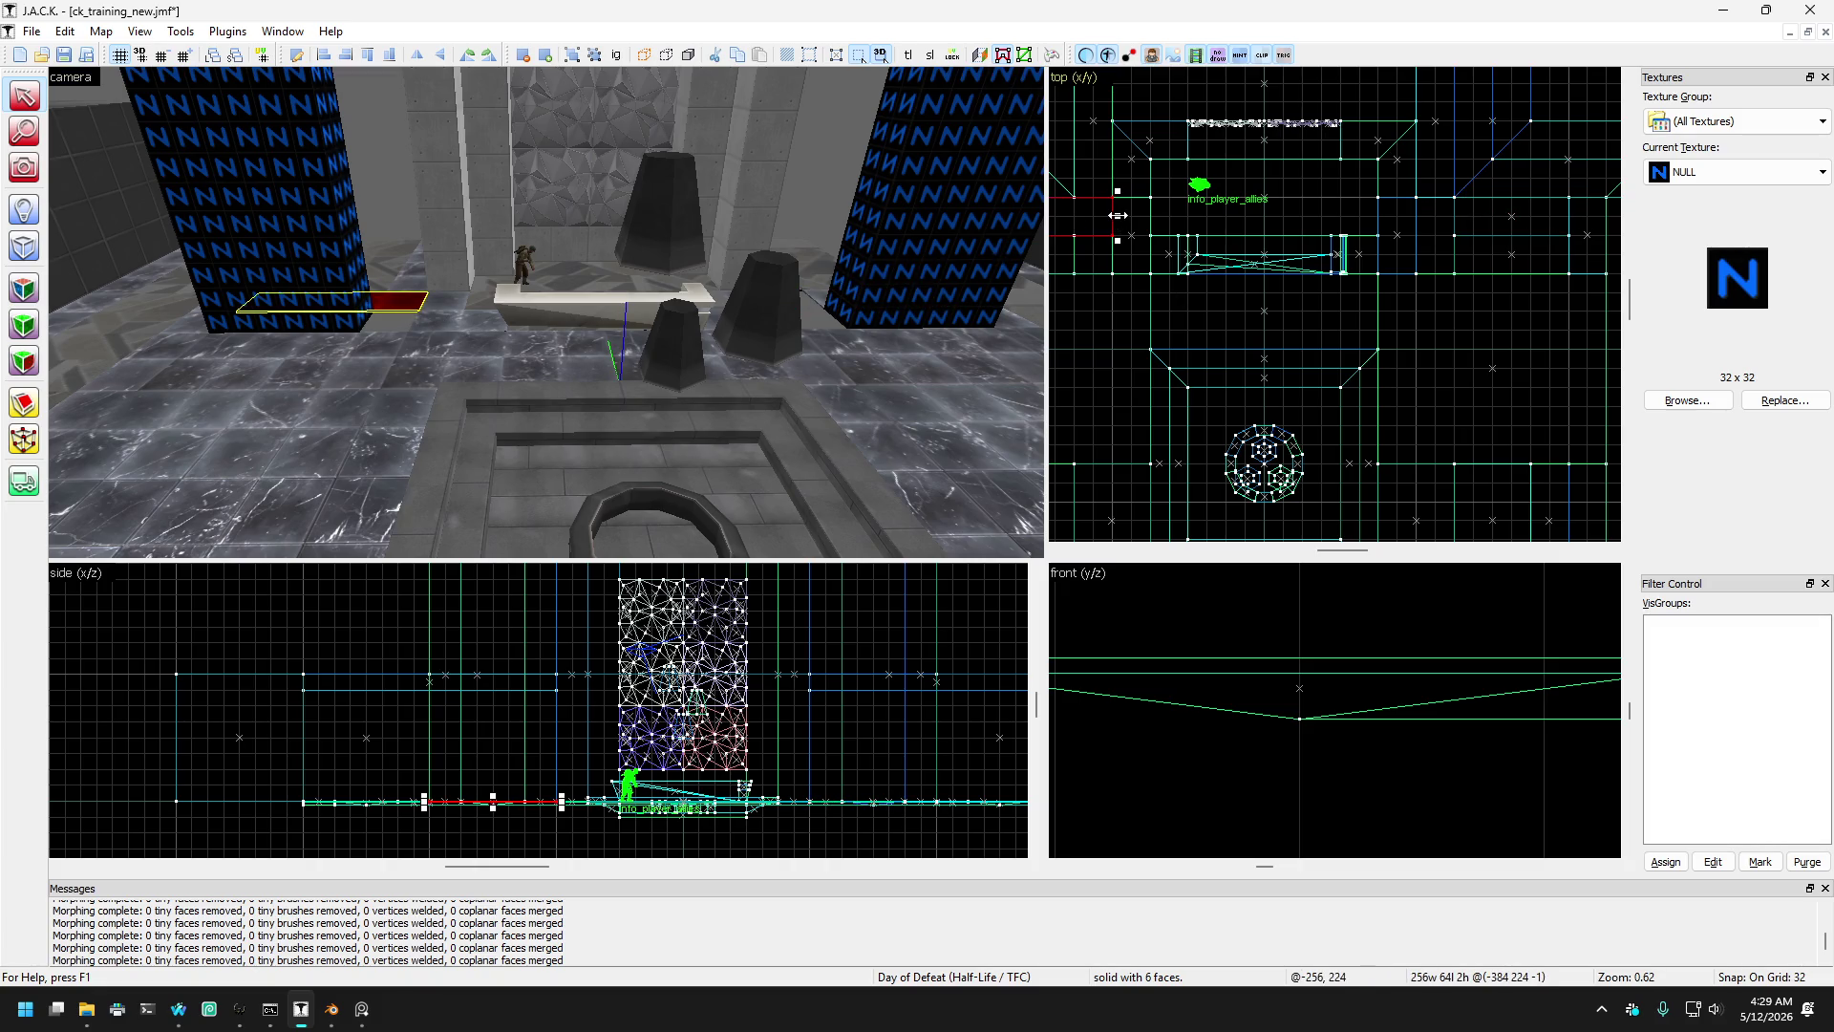
click(409, 304)
key(d)
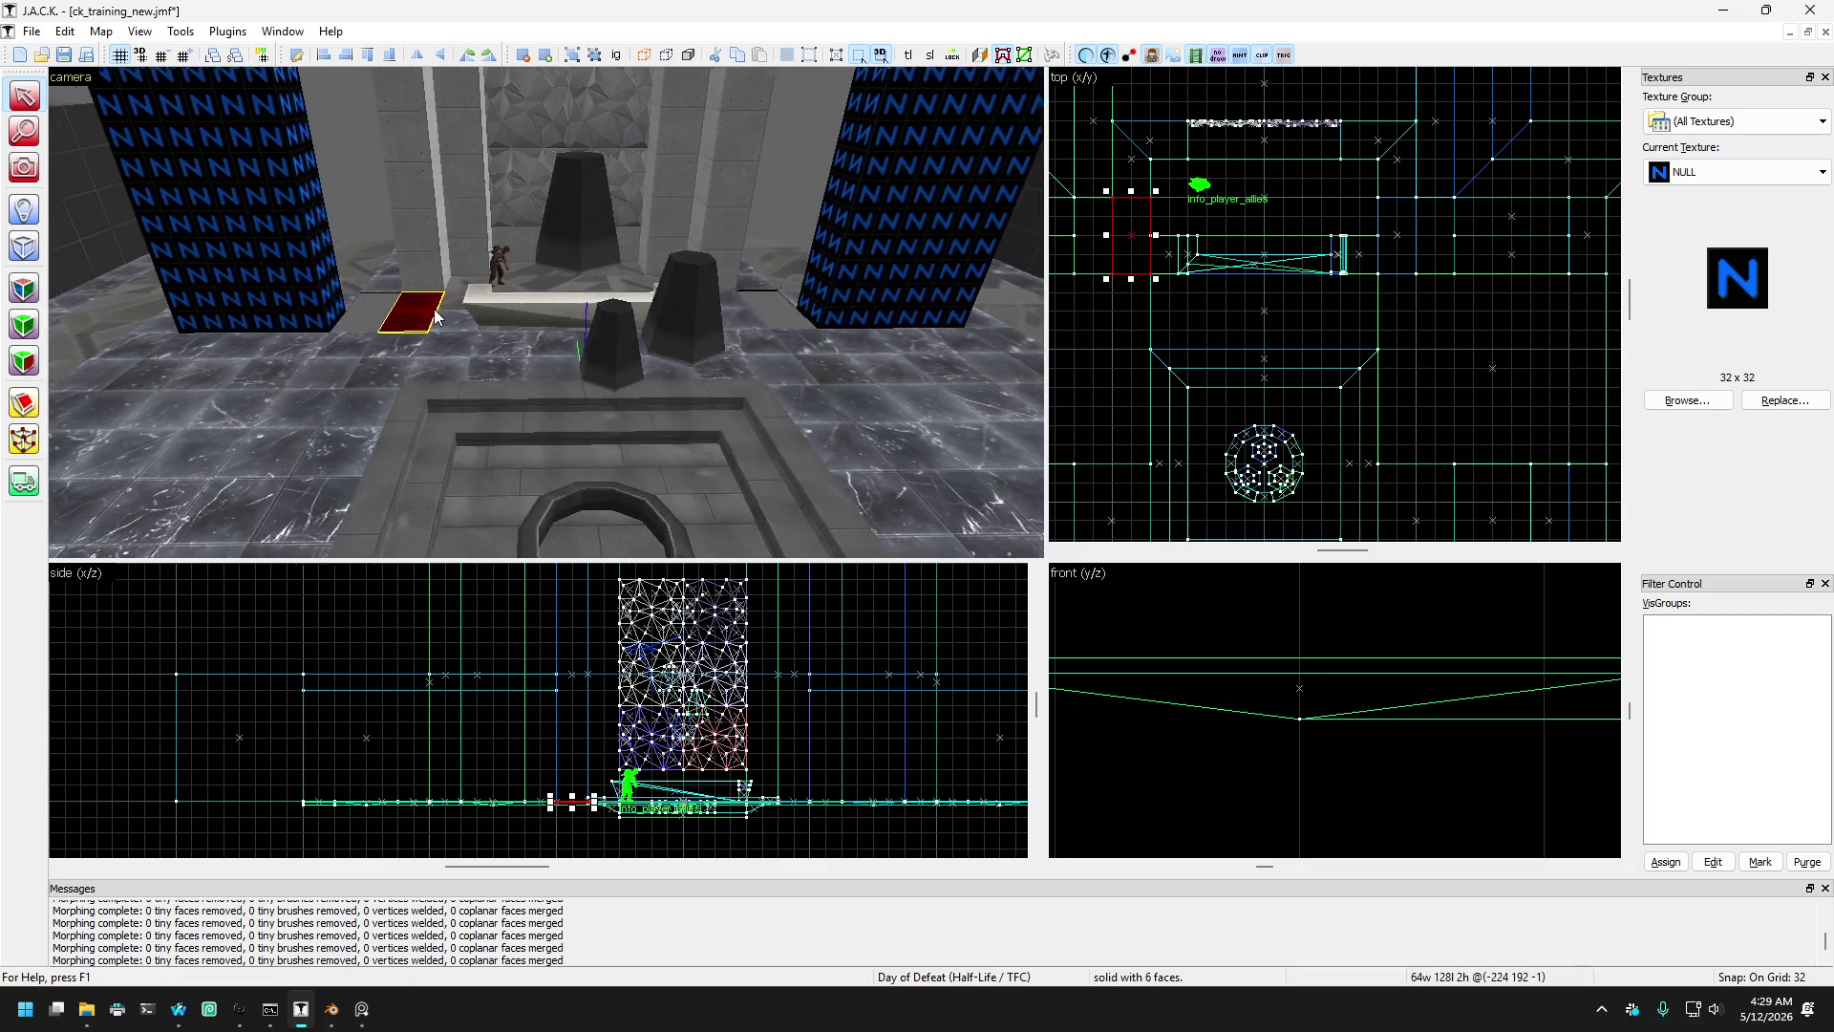
key(ctrl+z)
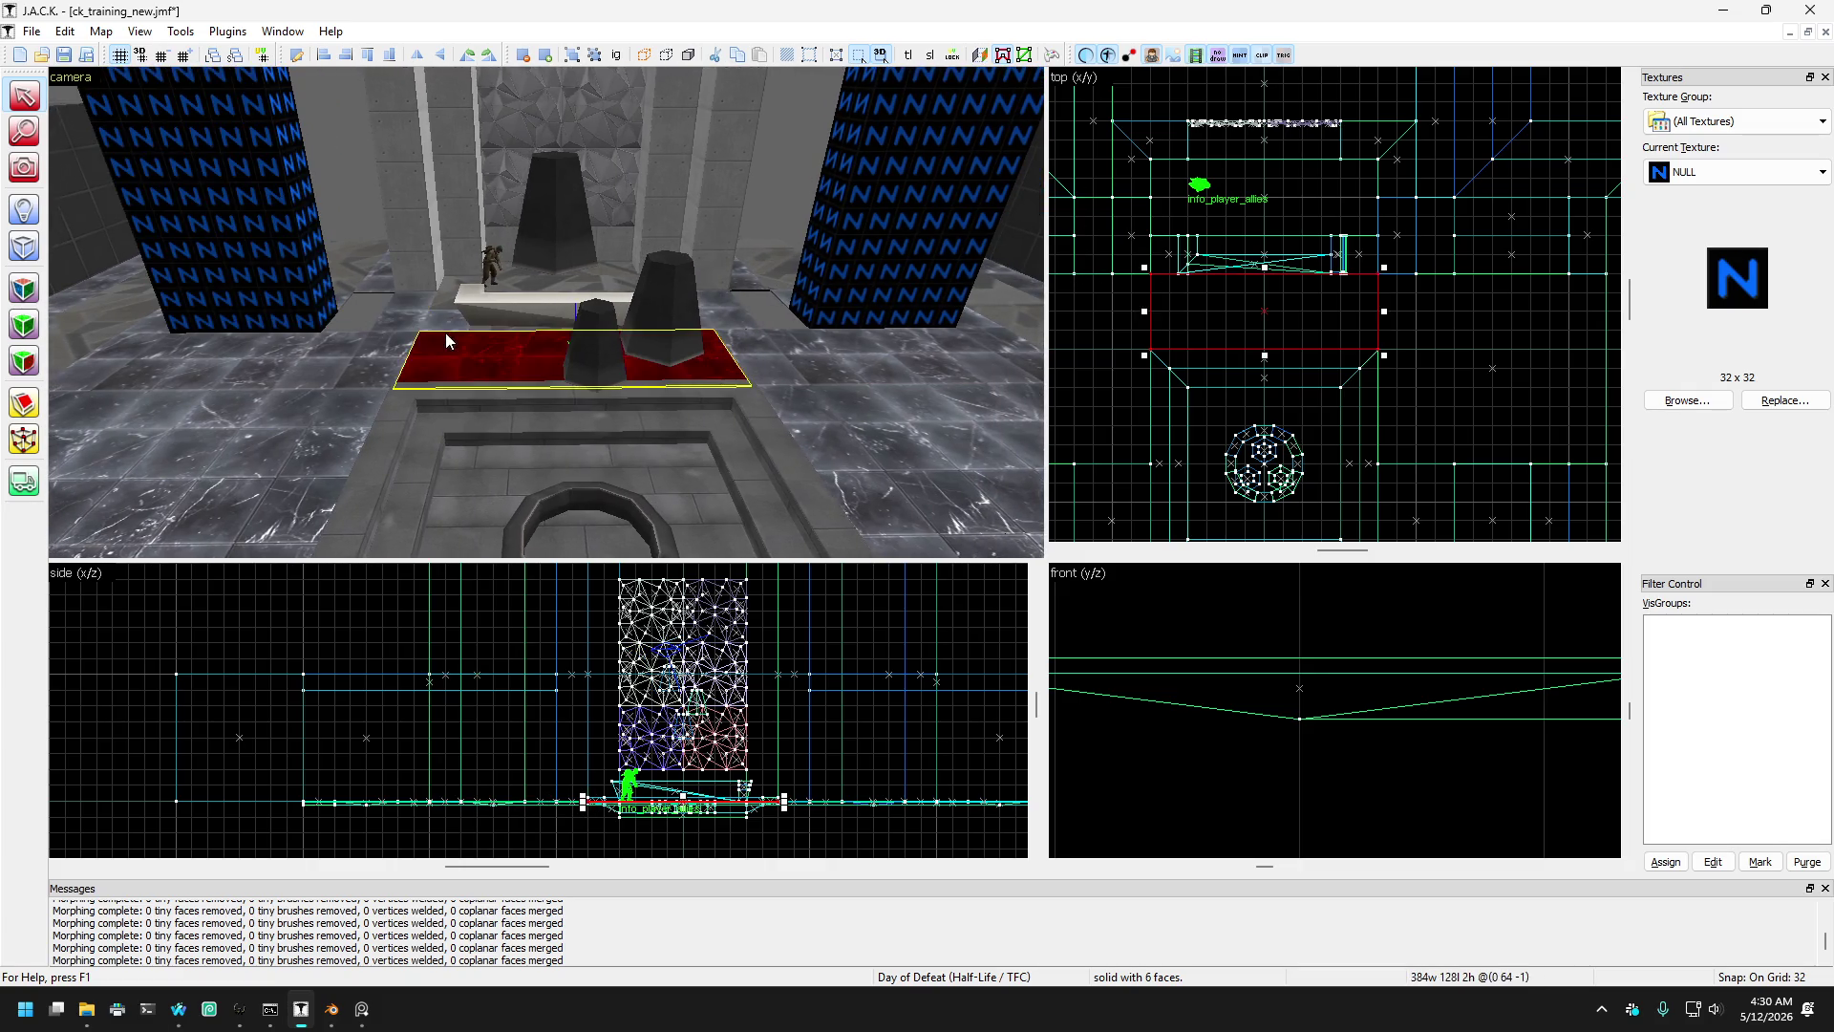
key(ctrl+y)
drag(1101, 235, 1068, 235)
key(ctrl+z)
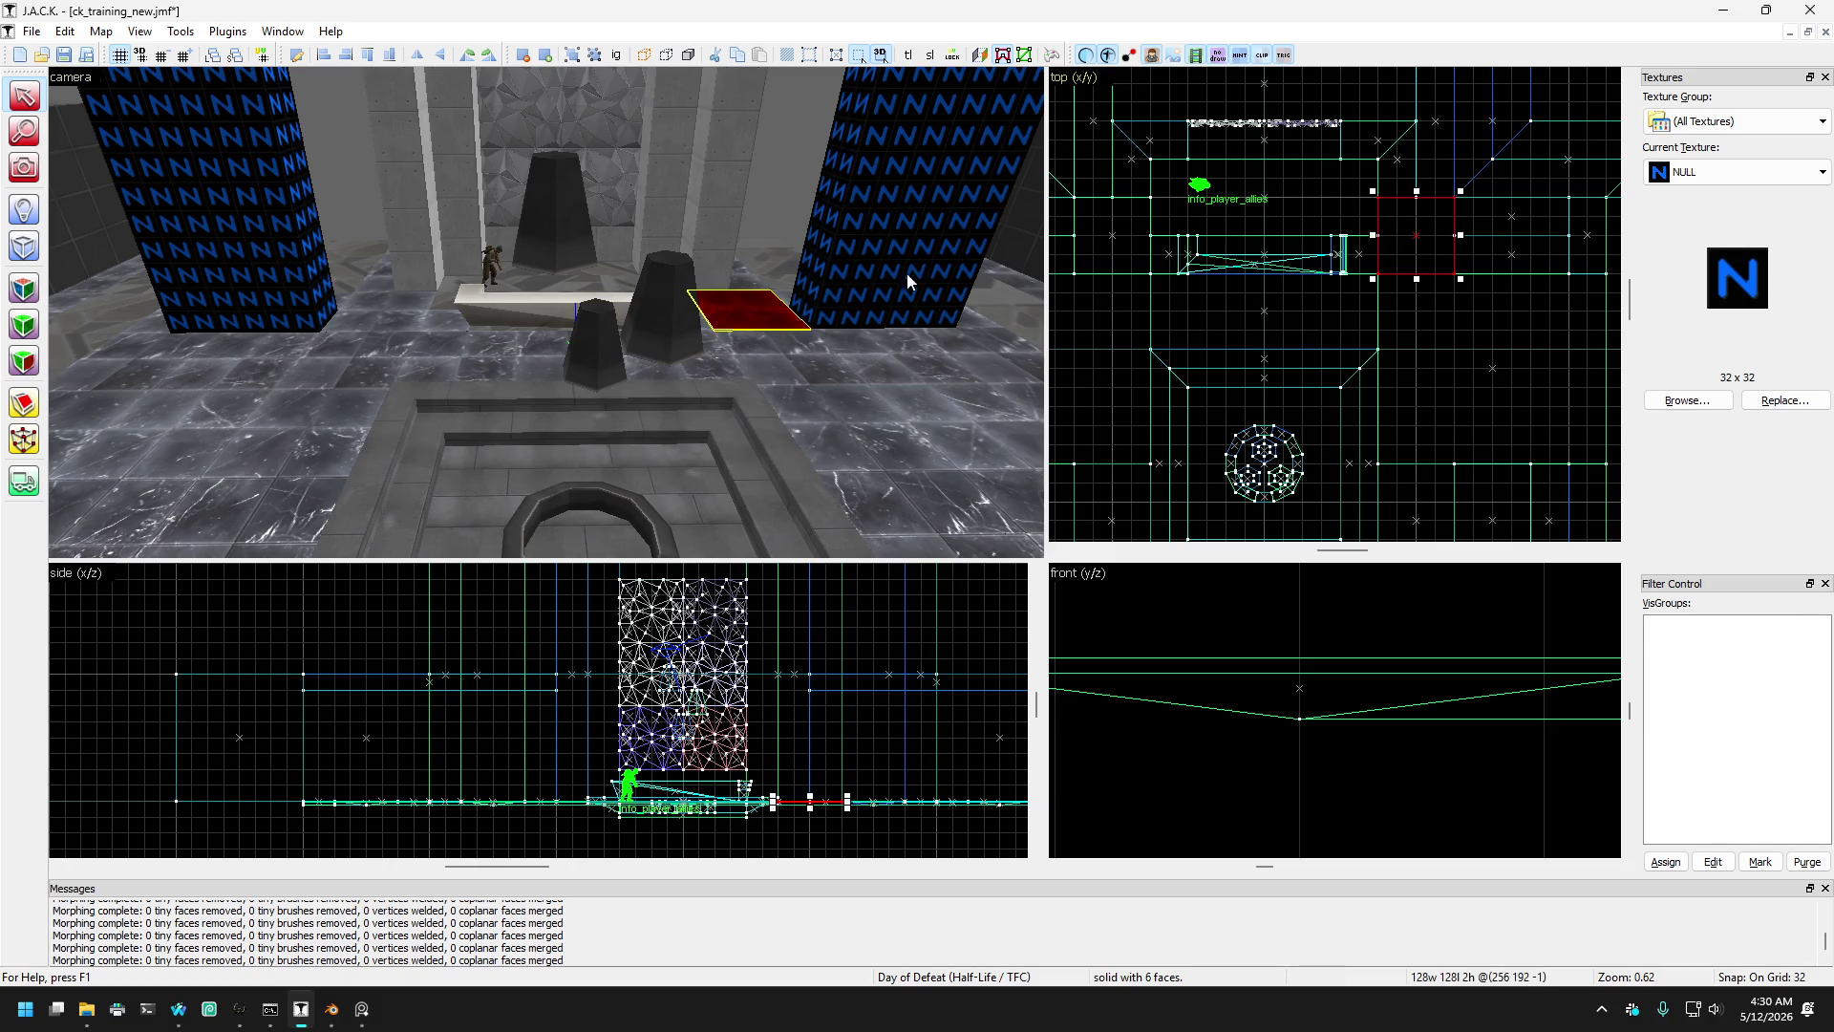
key(ctrl+z)
- Step through the floor brushes near the well, ending on the small 64 × 128 brush
click(770, 335)
click(663, 359)
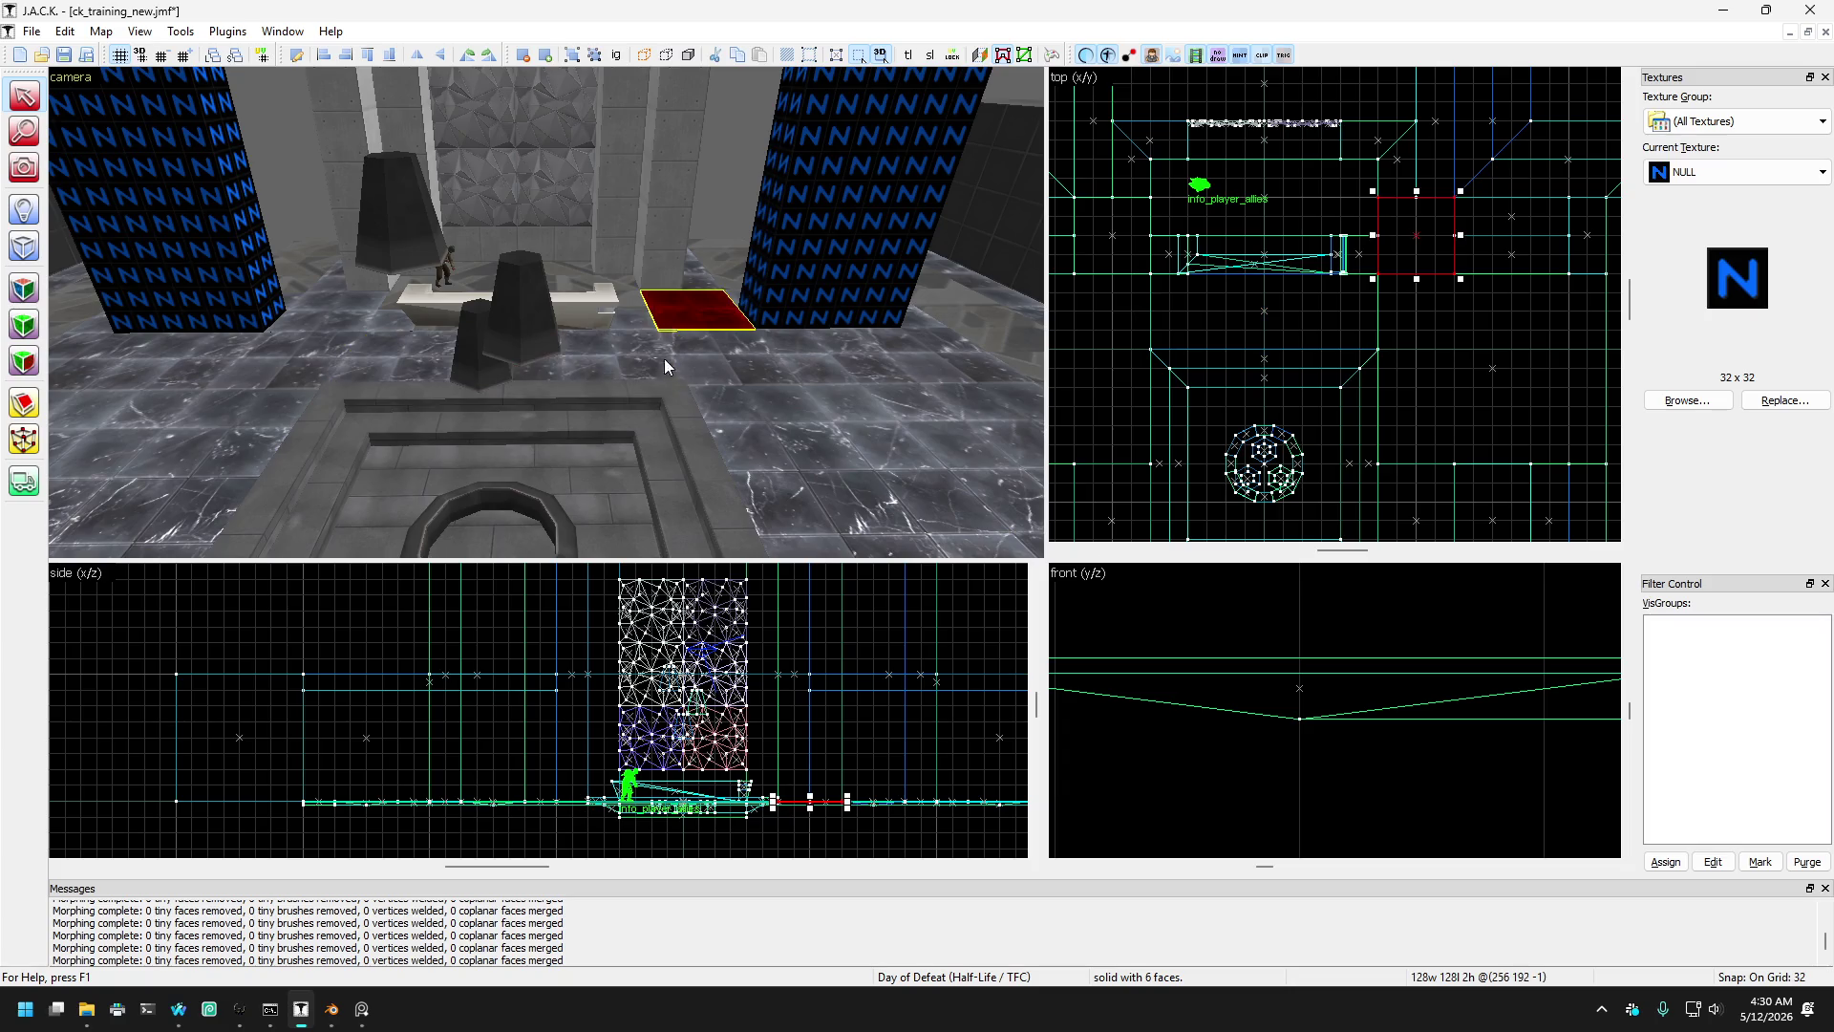
click(738, 347)
scroll(737, 348, down, 3)
scroll(731, 346, up, 5)
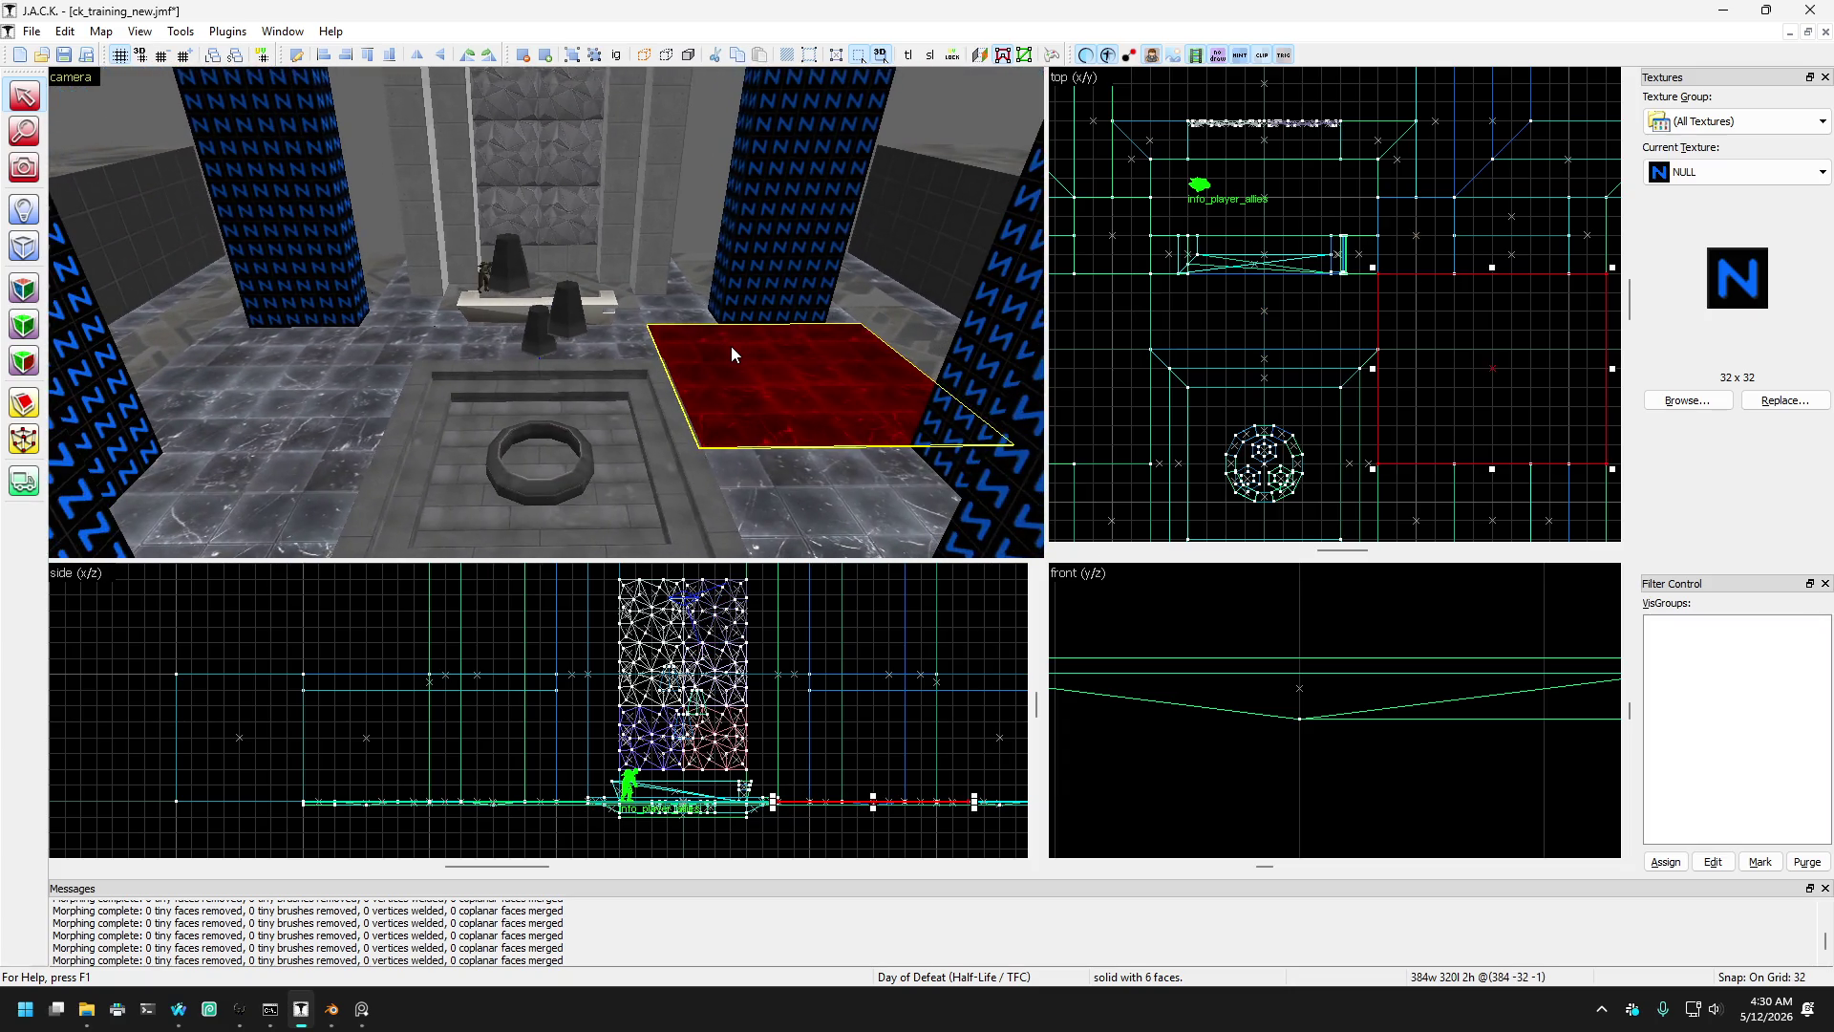
scroll(730, 356, up, 5)
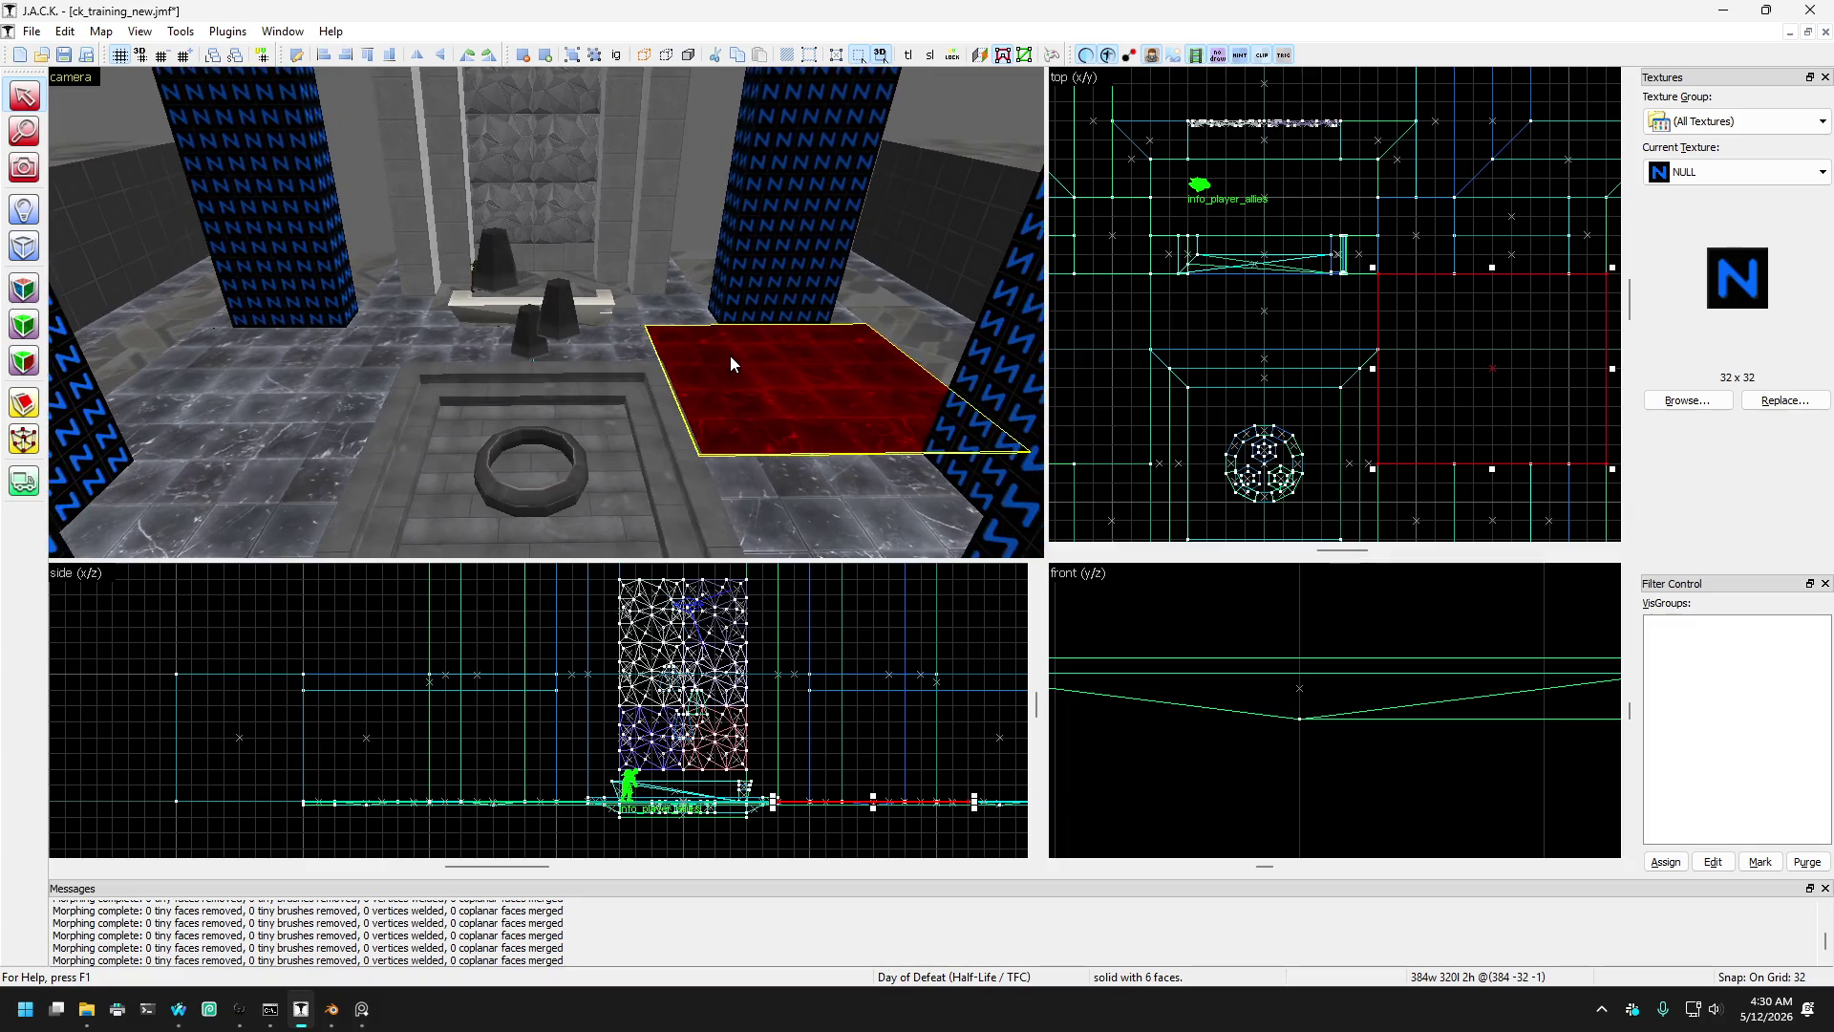
click(708, 315)
scroll(707, 325, up, 3)
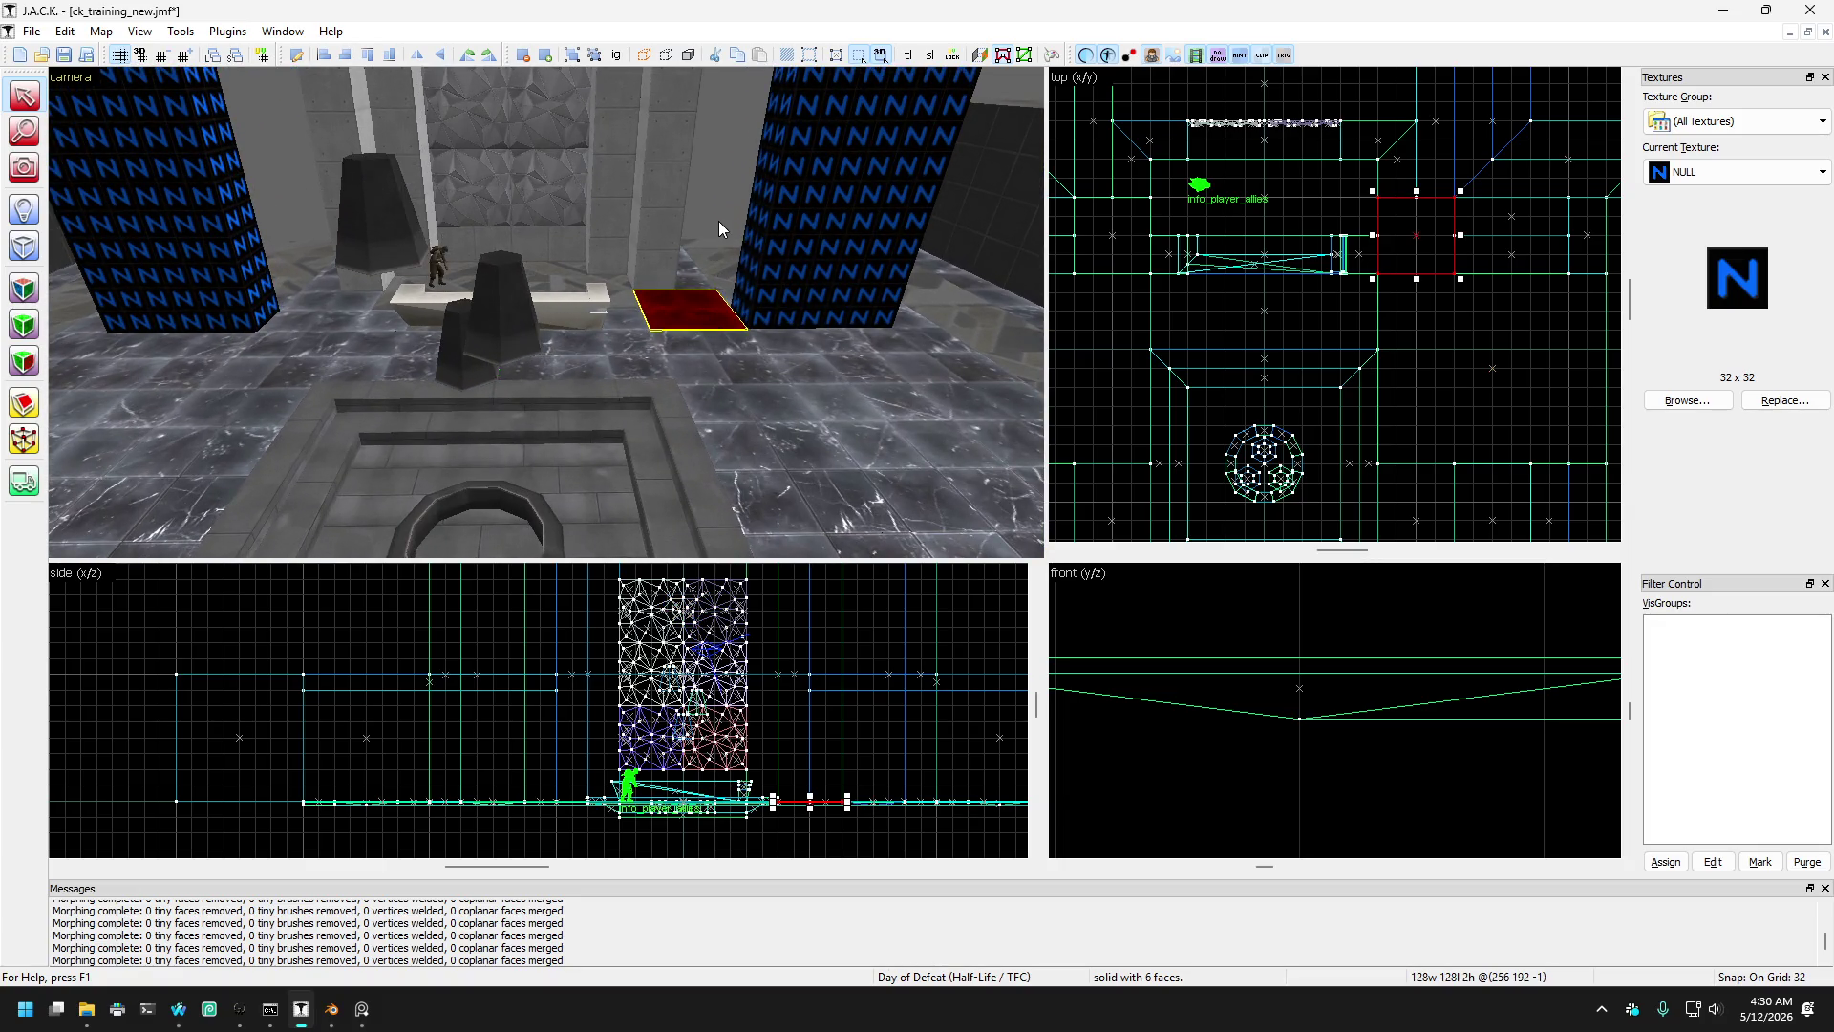
click(725, 294)
scroll(679, 306, up, 5)
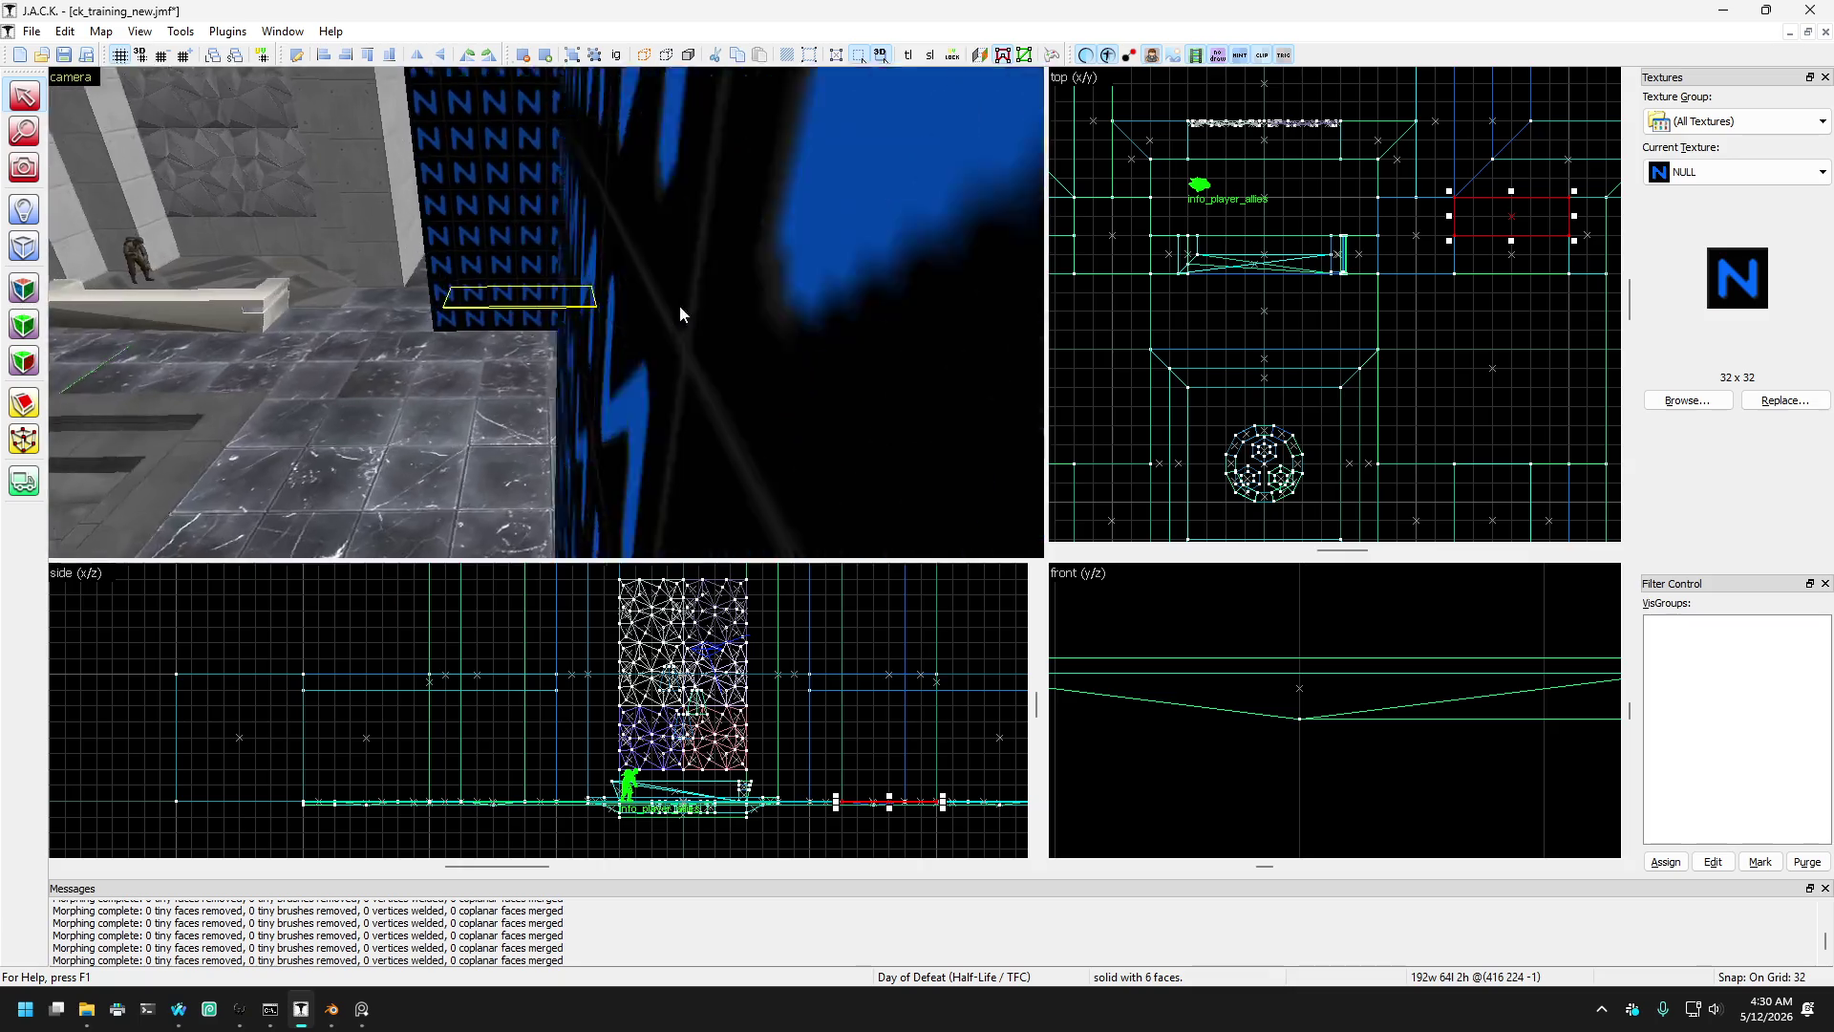
scroll(679, 306, down, 3)
click(554, 292)
- Select only the thin 192×64 flat brush beside the NULL pillar
mouse_move(550, 294)
mouse_down()
mouse_move(676, 319)
mouse_move(518, 300)
mouse_up()
click(701, 289)
scroll(703, 290, down, 3)
ctrl+click(467, 296)
ctrl+click(469, 302)
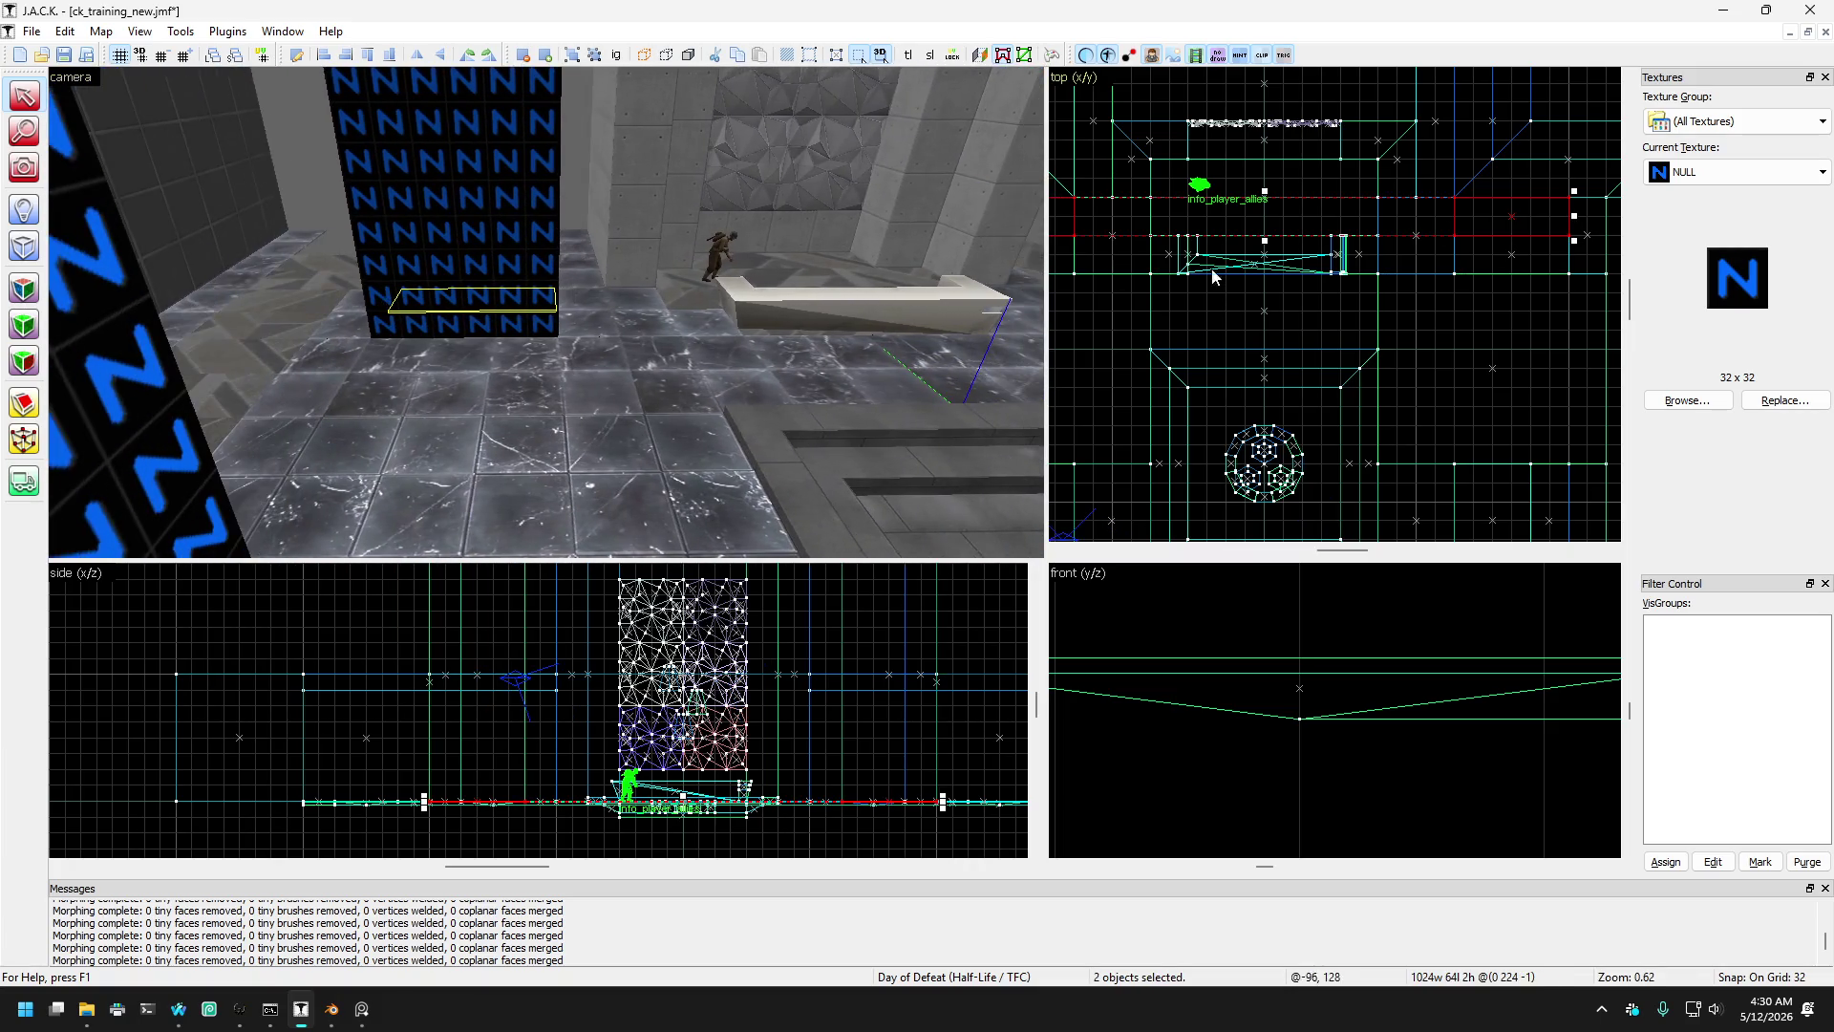
drag(502, 315, 338, 304)
ctrl+click(349, 302)
- Undo a widening to 256 and stretch the flat brush's left side to 224 units instead
key(Up)
key(Right)
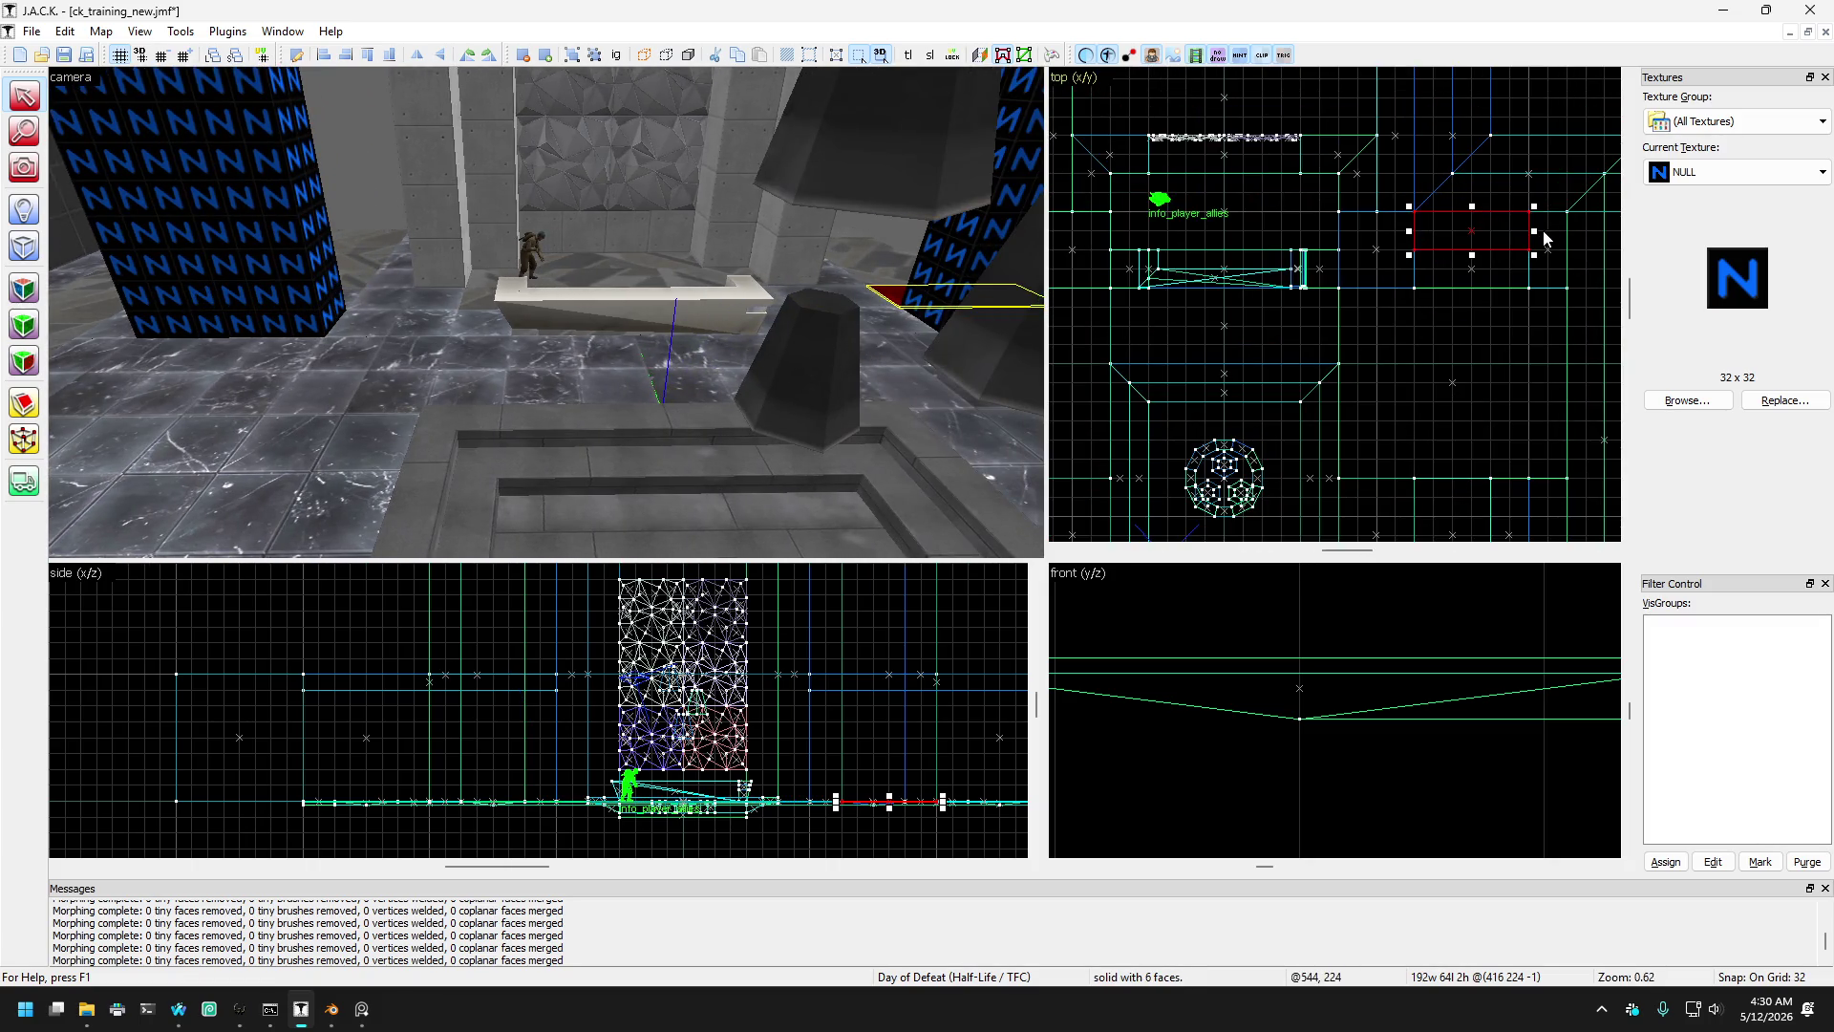
drag(1532, 229, 1571, 230)
mouse_move(649, 346)
mouse_down()
mouse_move(382, 317)
mouse_move(324, 290)
mouse_up()
key(ctrl+z)
scroll(1153, 242, up, 5)
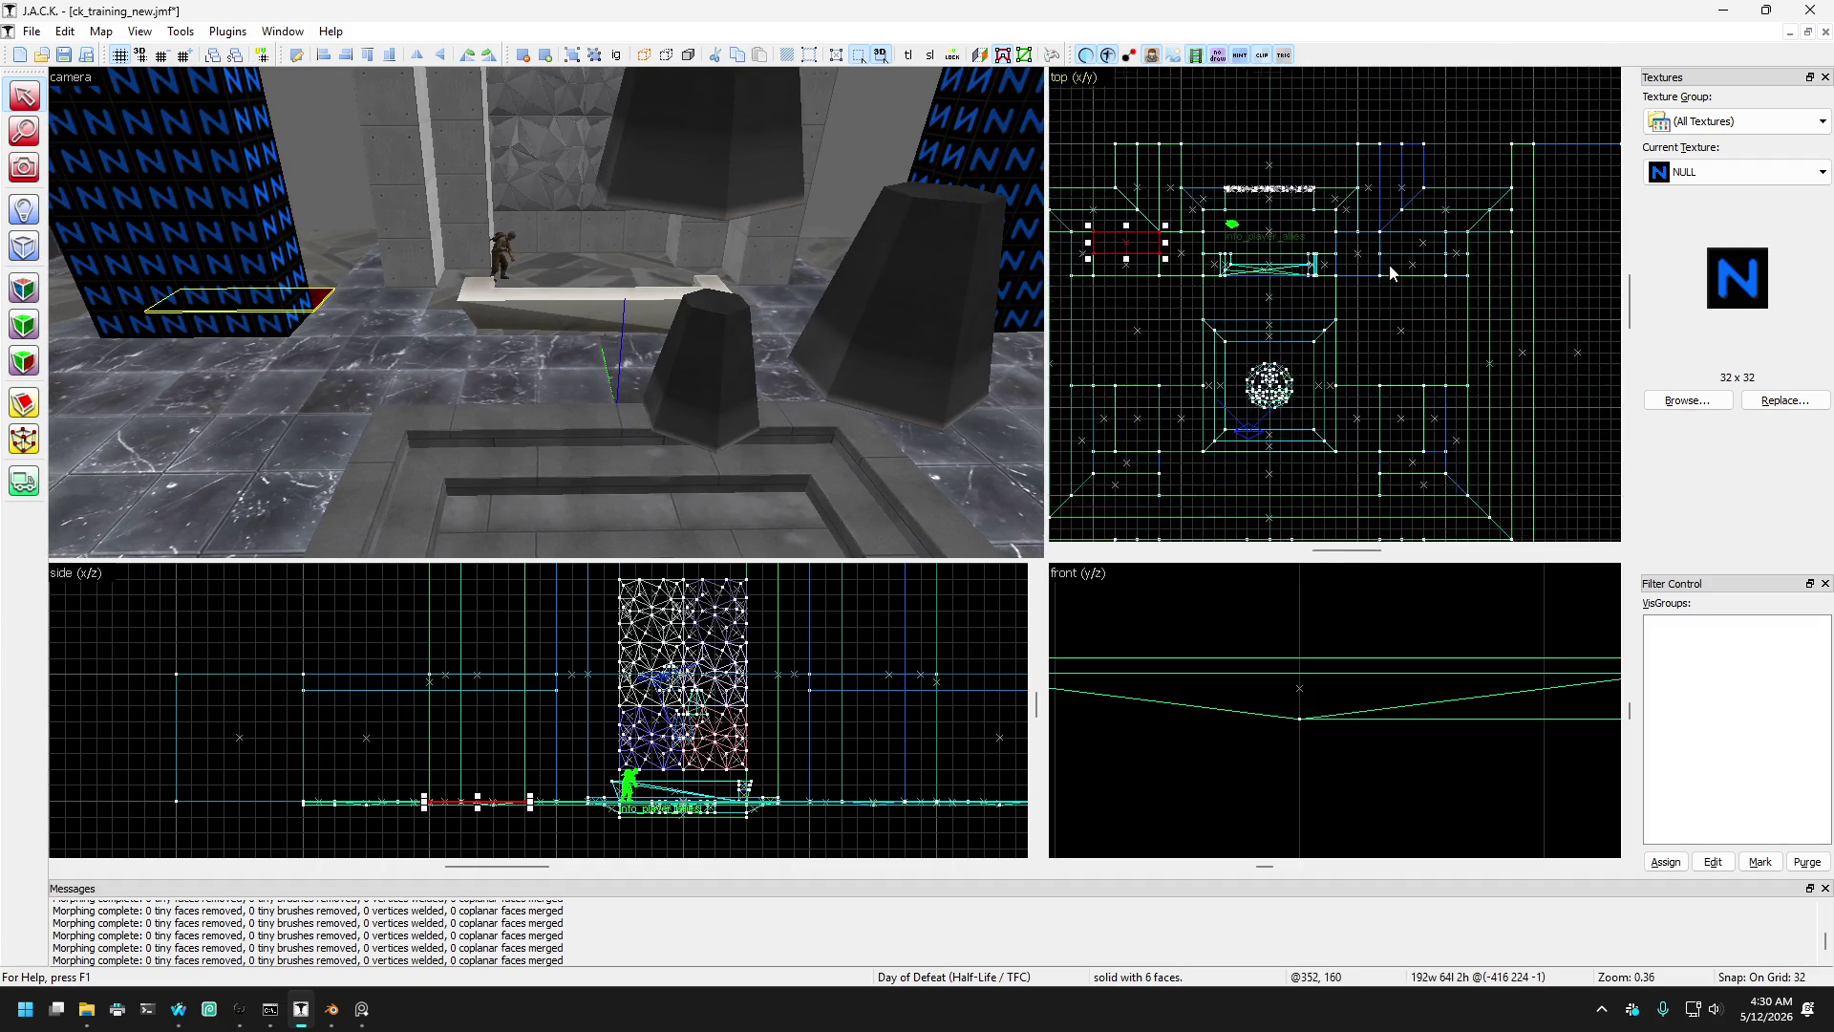
drag(1287, 243, 1233, 246)
- Add a third brush to the selection, edit the brushes' vertices, then deselect
click(25, 440)
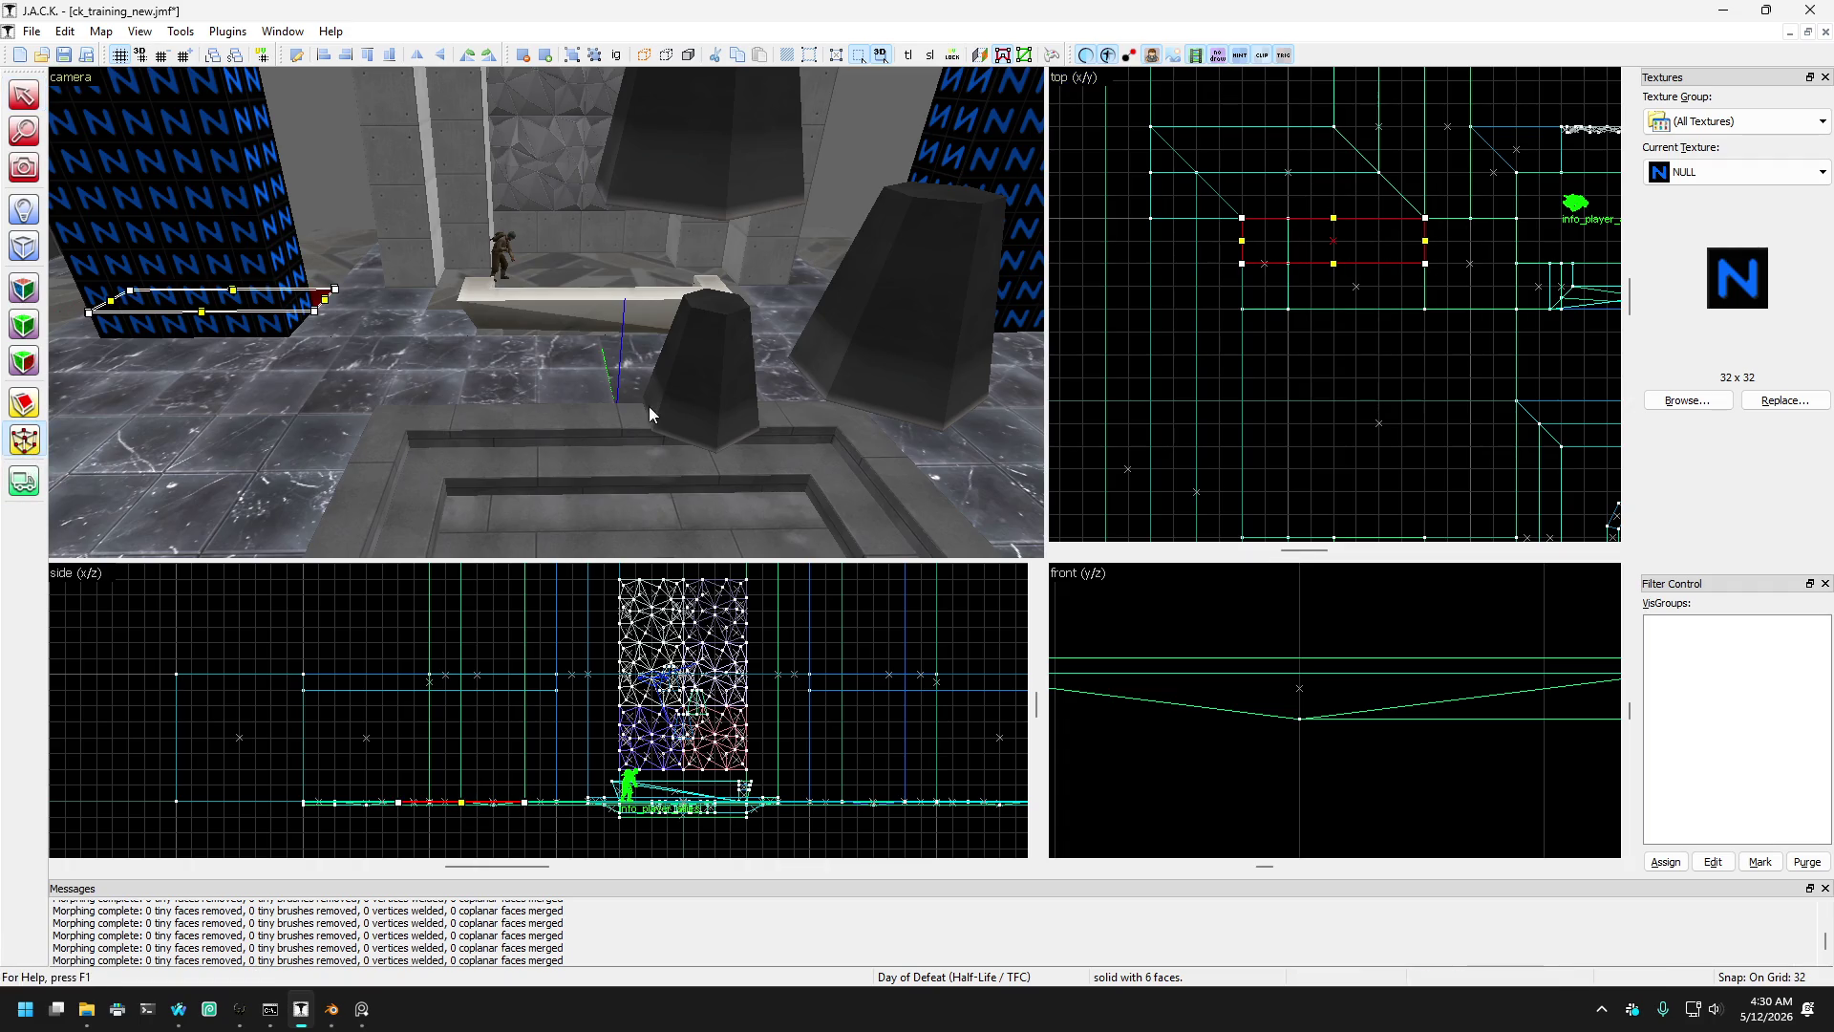
click(25, 94)
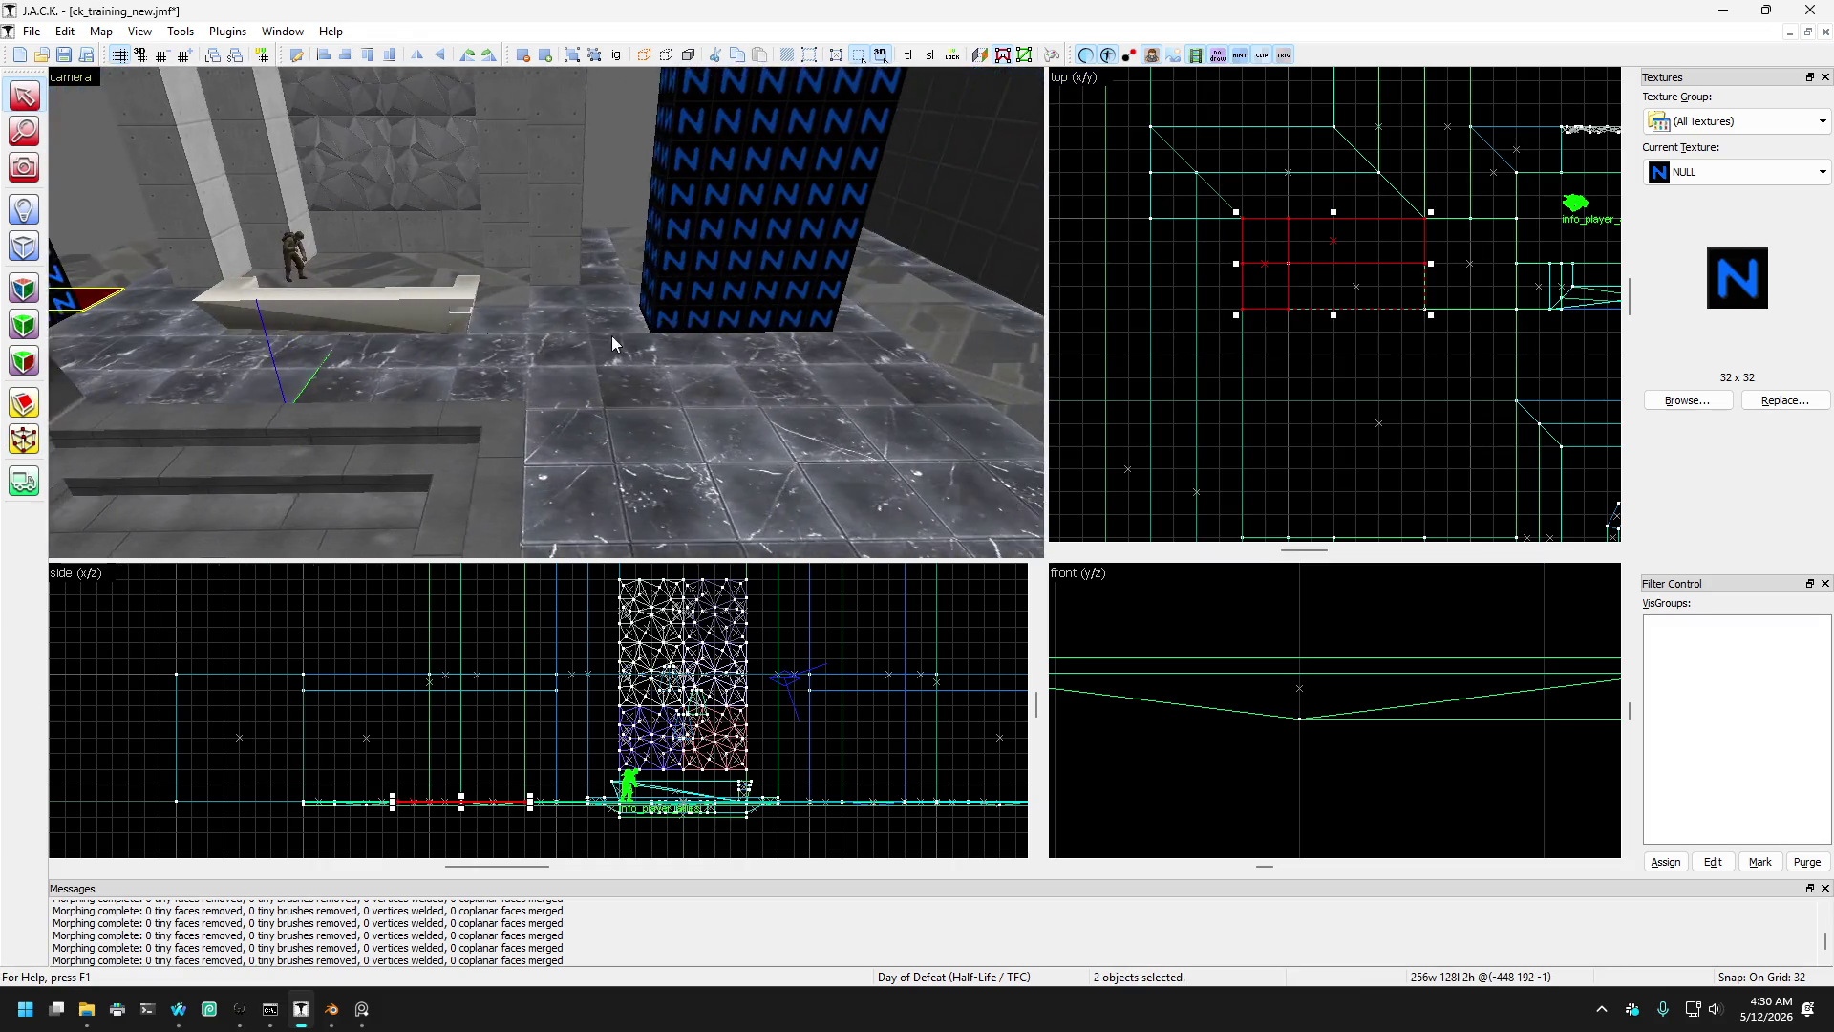
ctrl+click(778, 300)
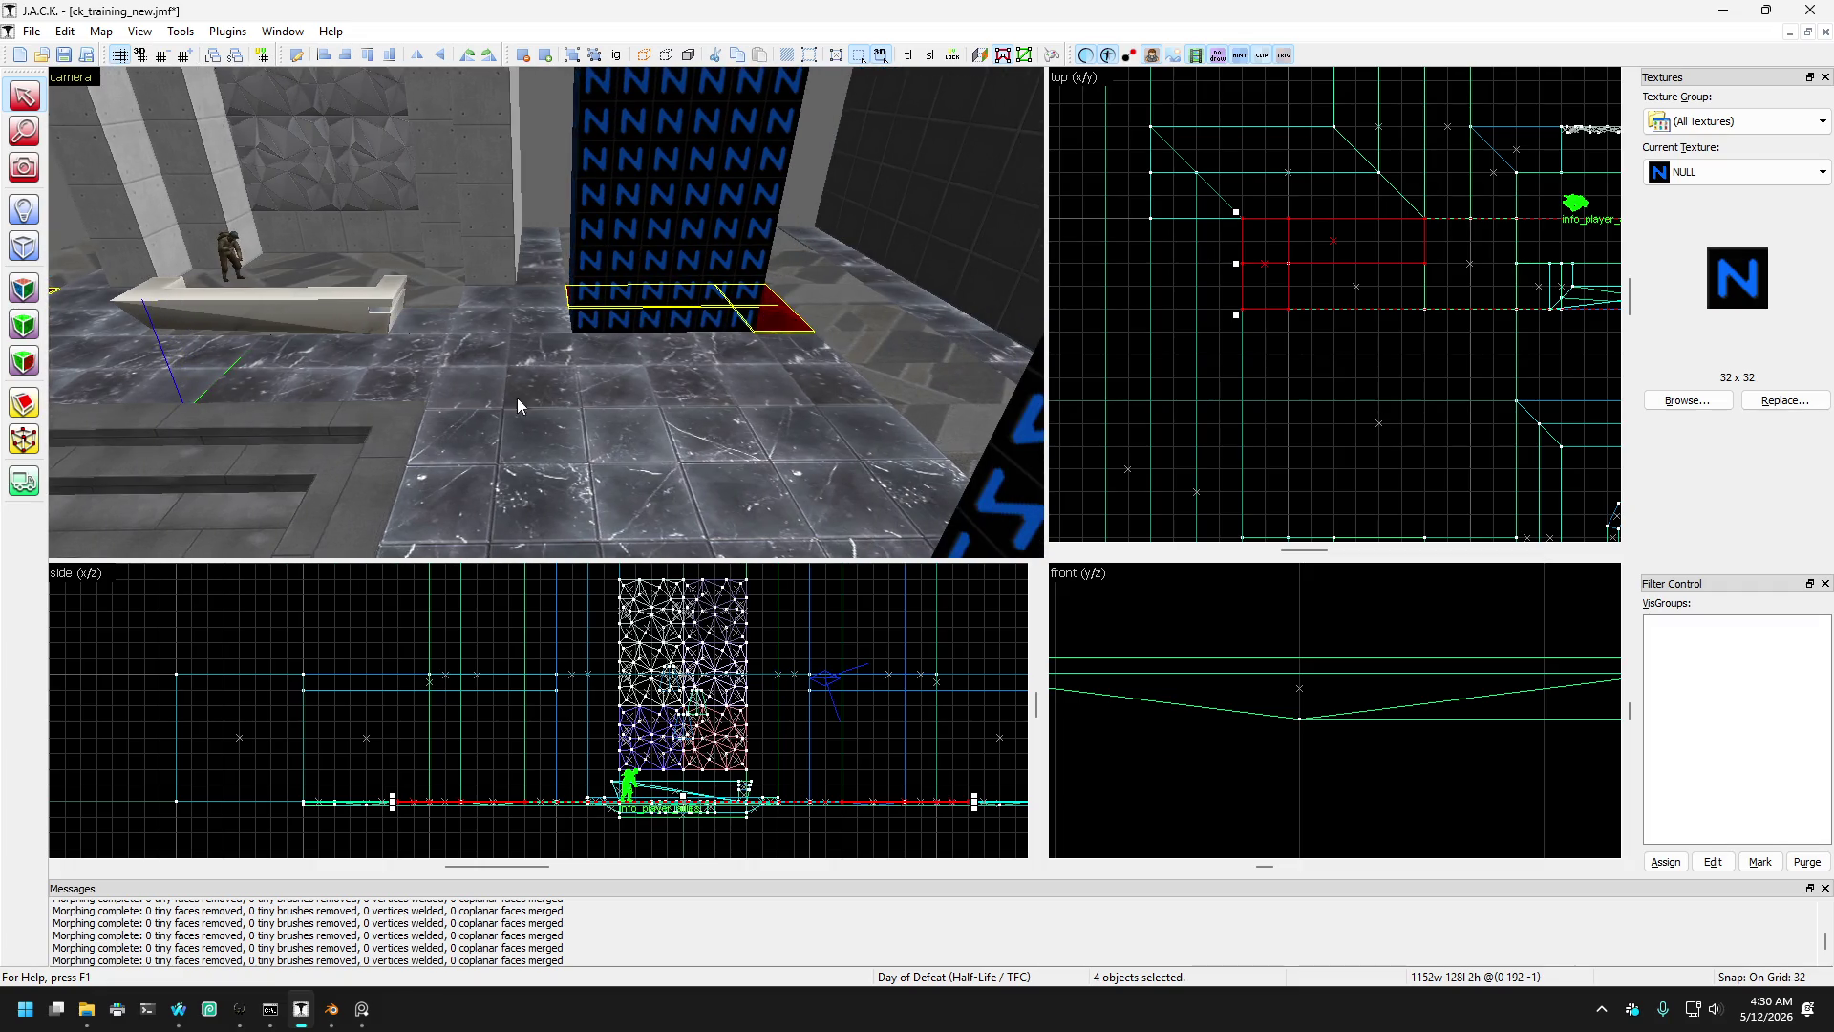
click(40, 458)
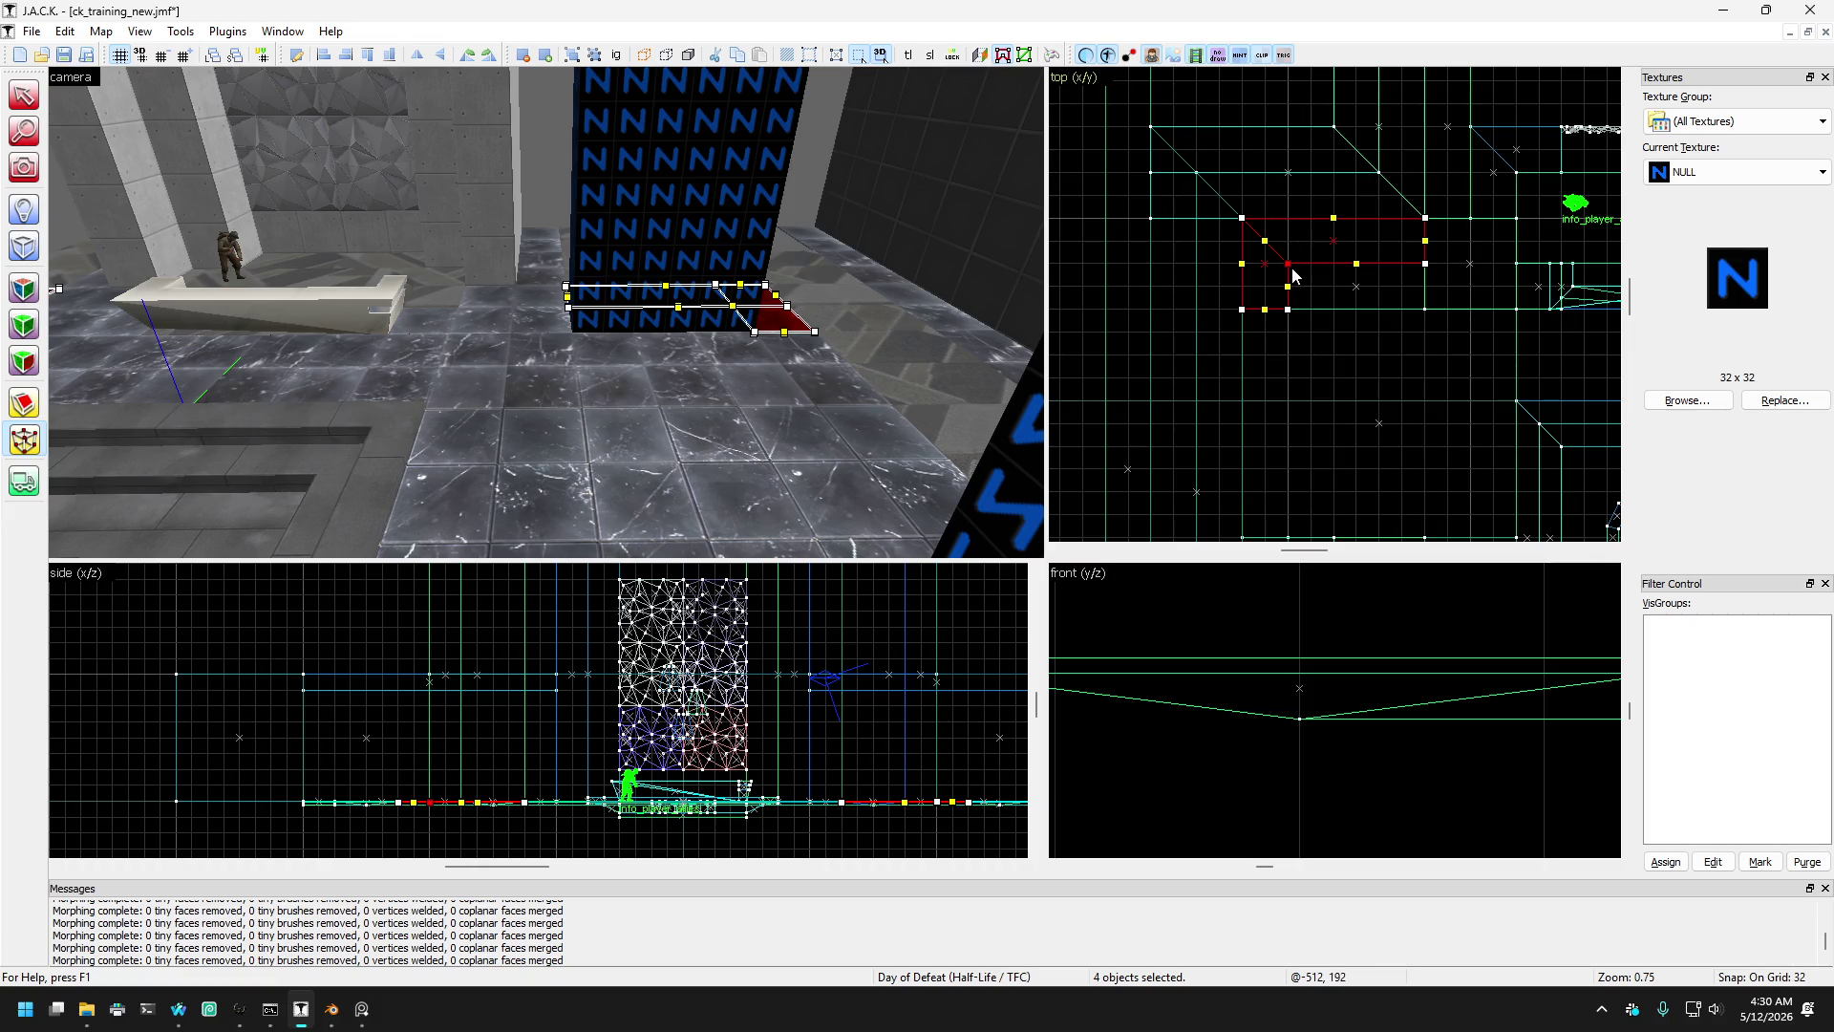
scroll(1293, 275, down, 2)
scroll(1390, 268, up, 4)
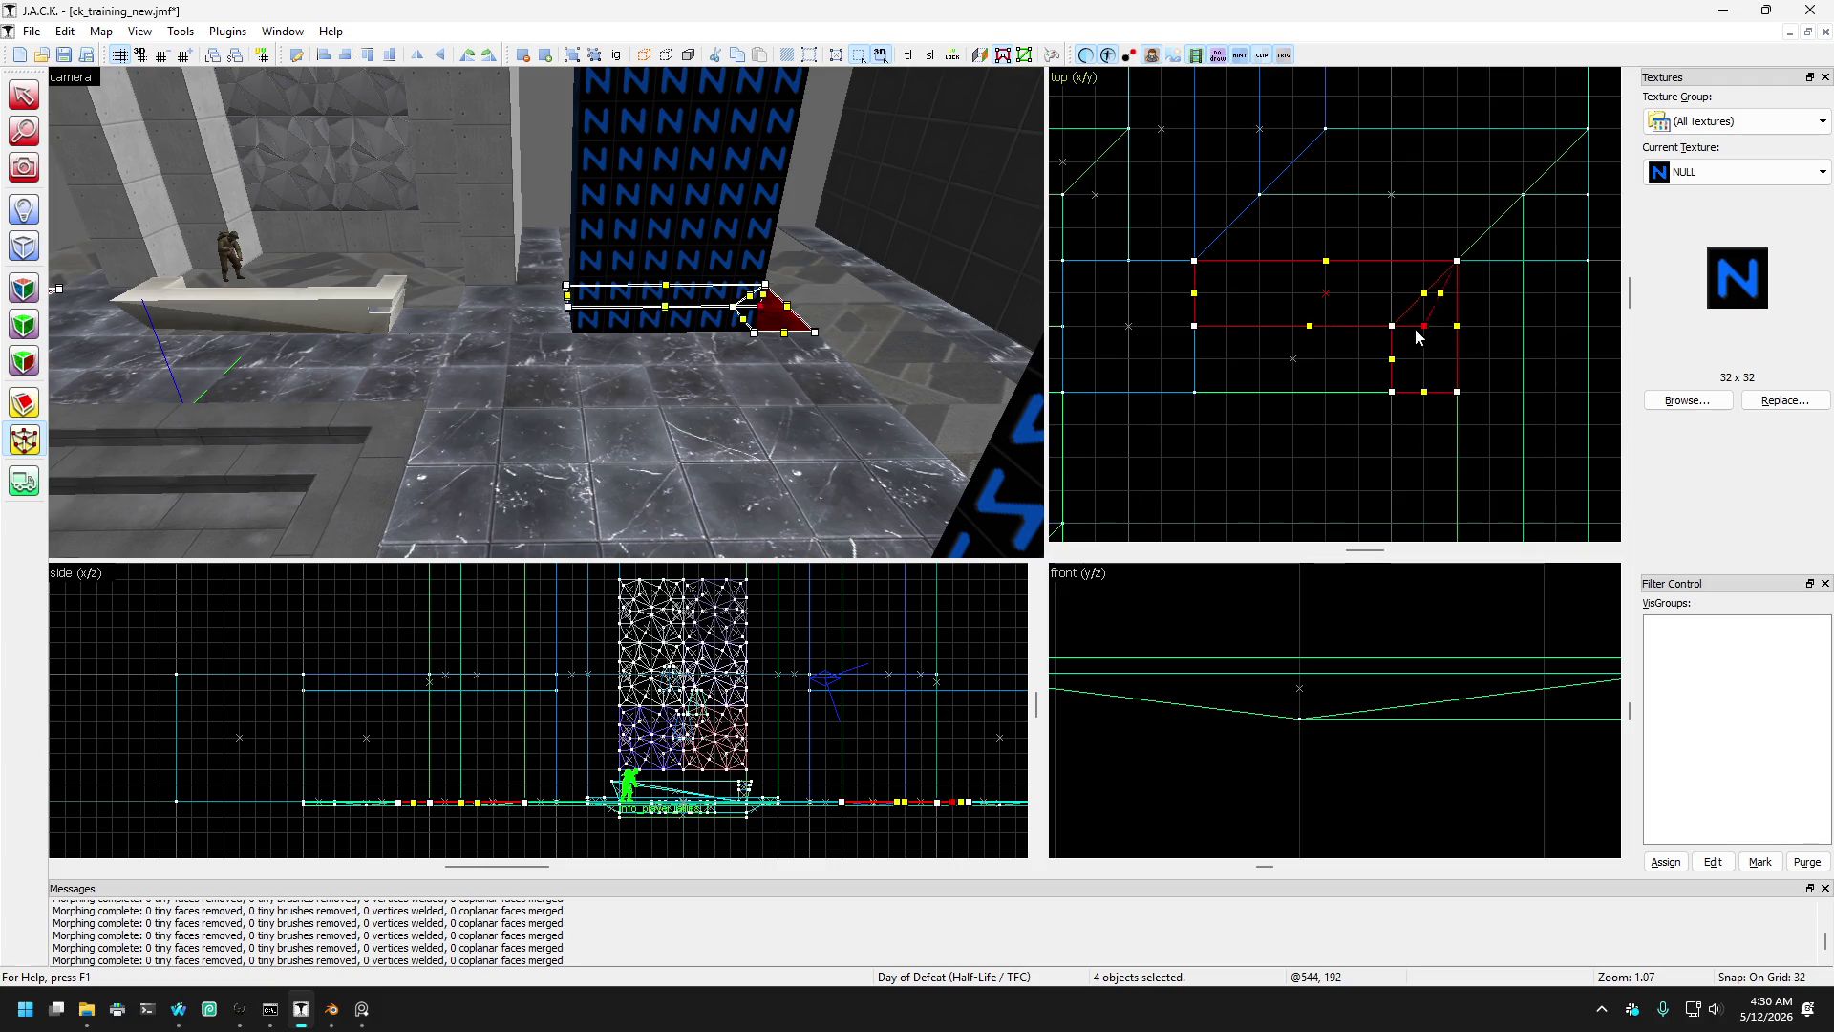
key(Escape)
- Click through the small red brushes and the 384-wide slab, ending on the large floor slab
click(579, 315)
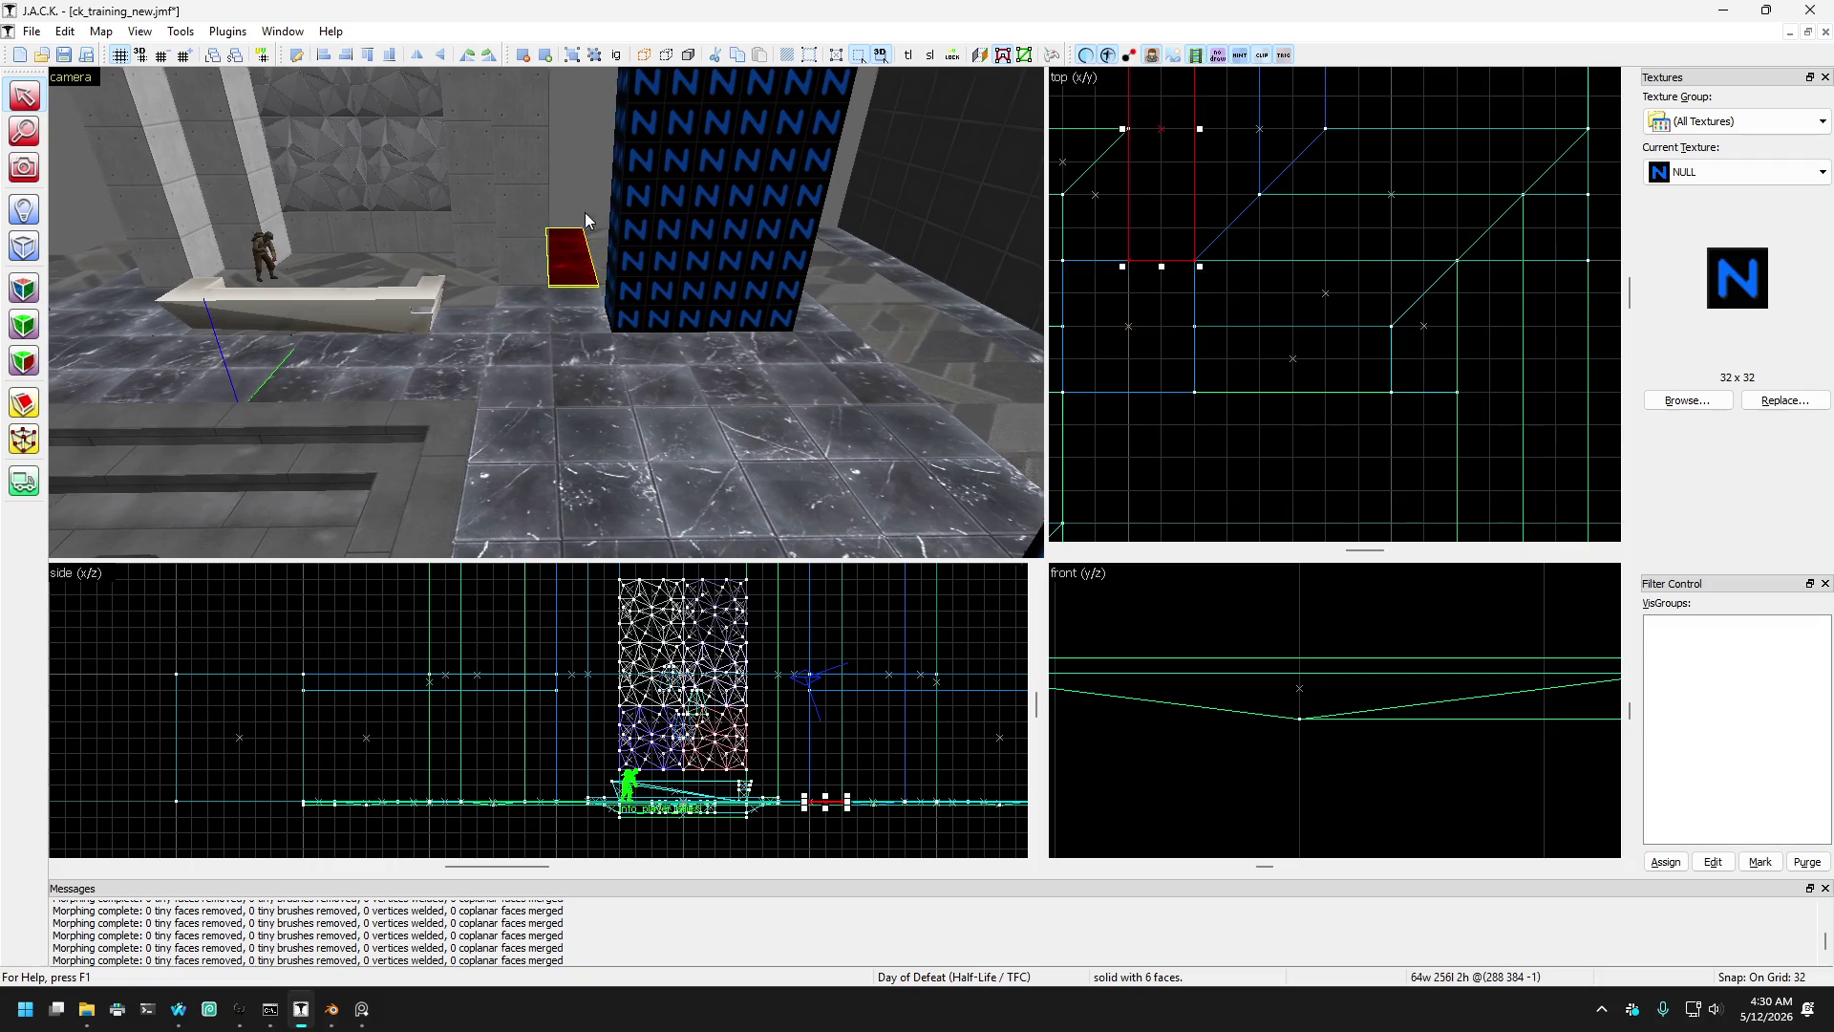
click(611, 374)
click(564, 341)
click(560, 357)
click(650, 288)
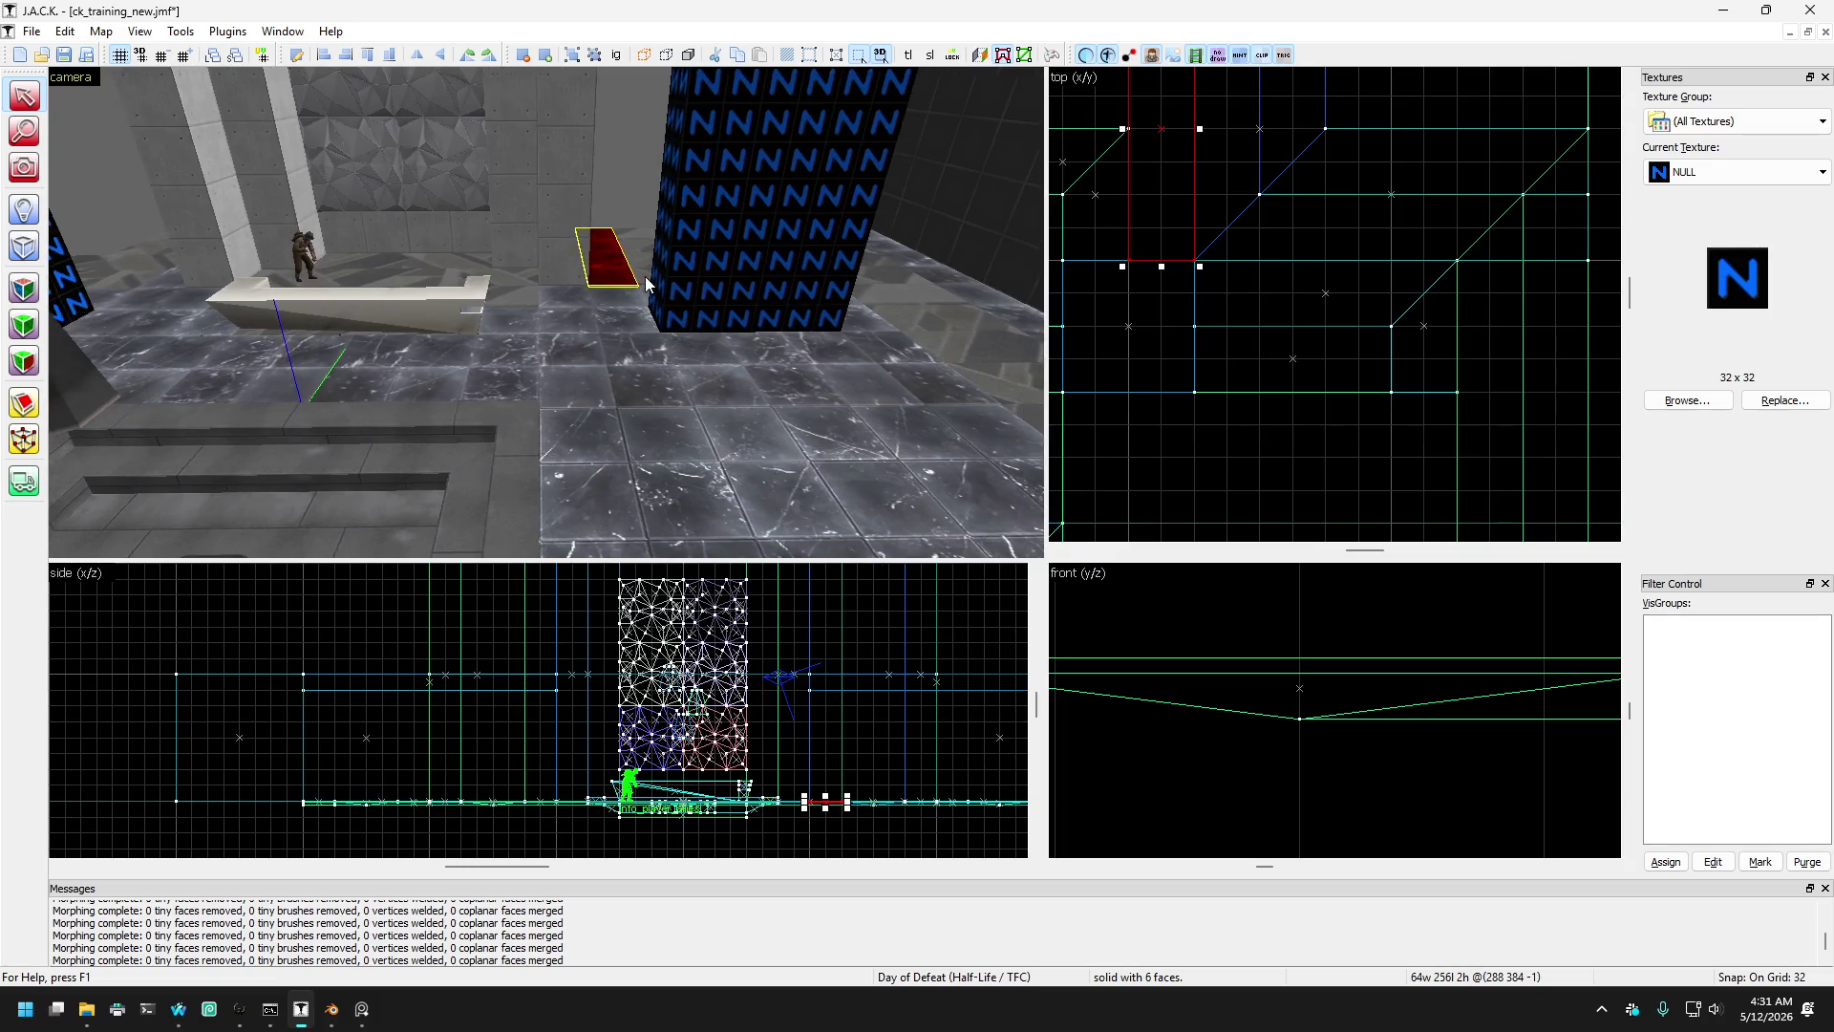
click(594, 306)
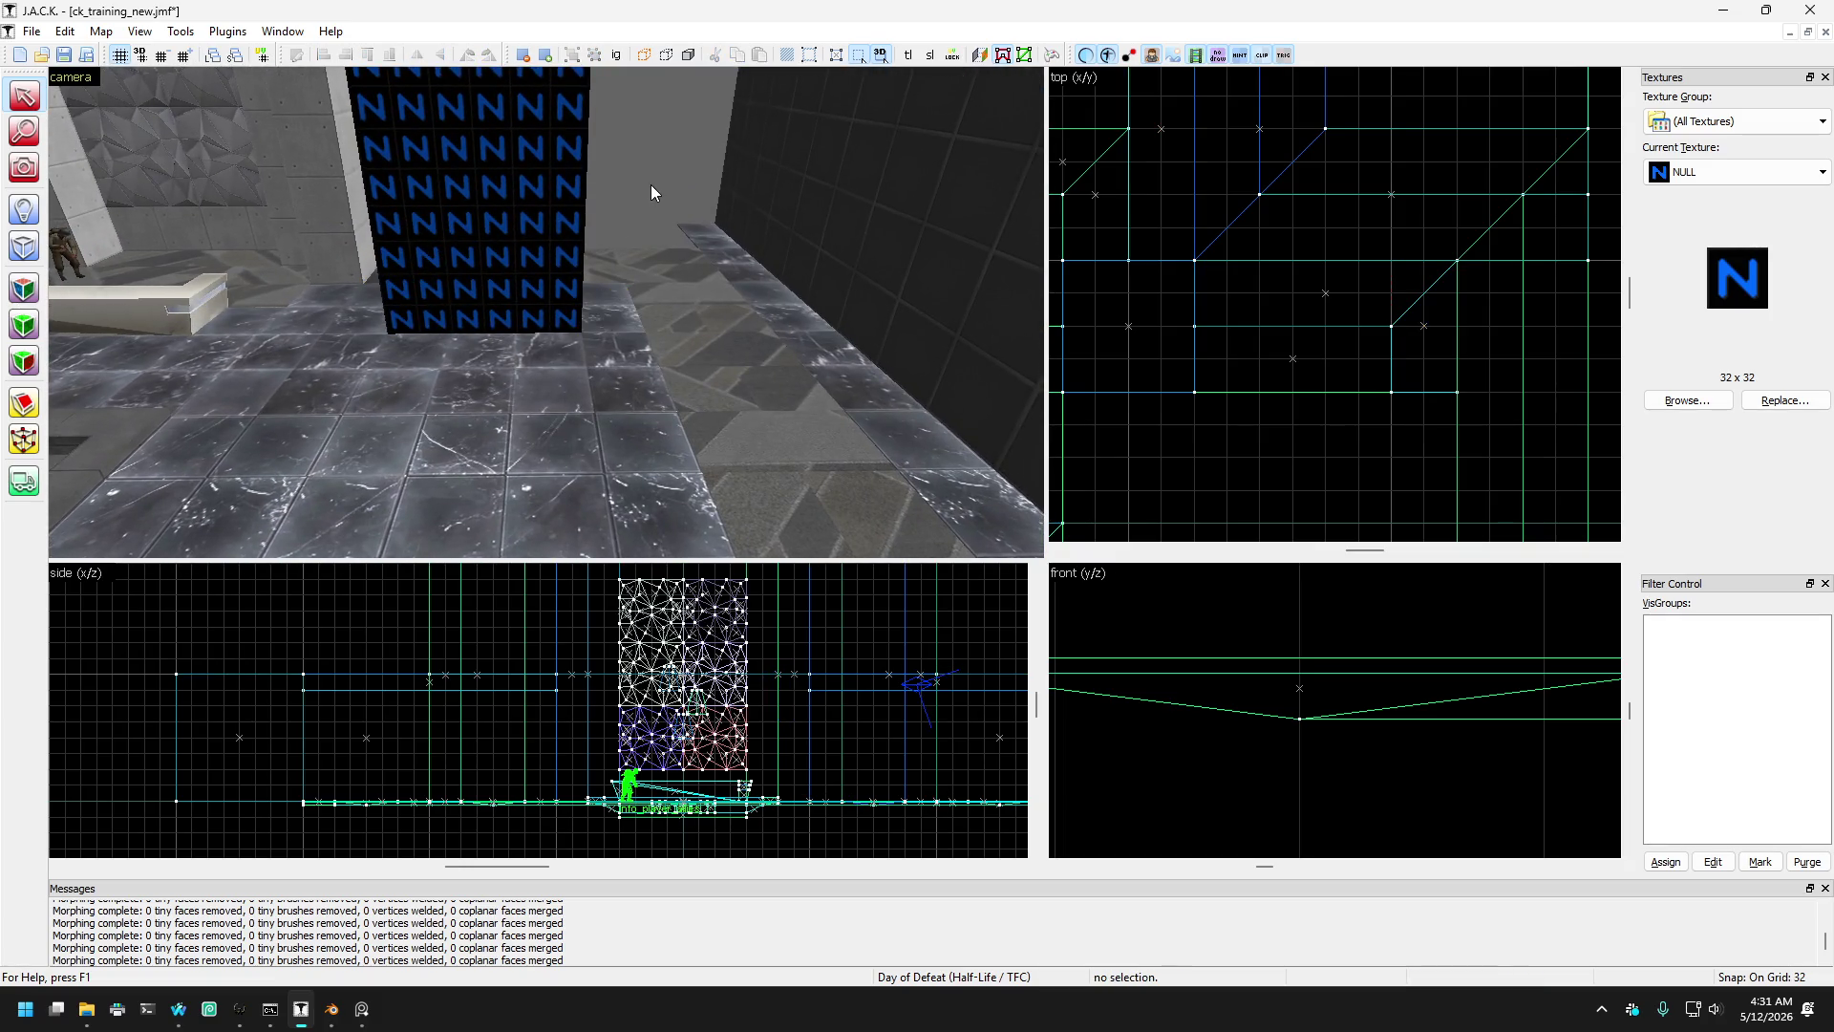
click(578, 371)
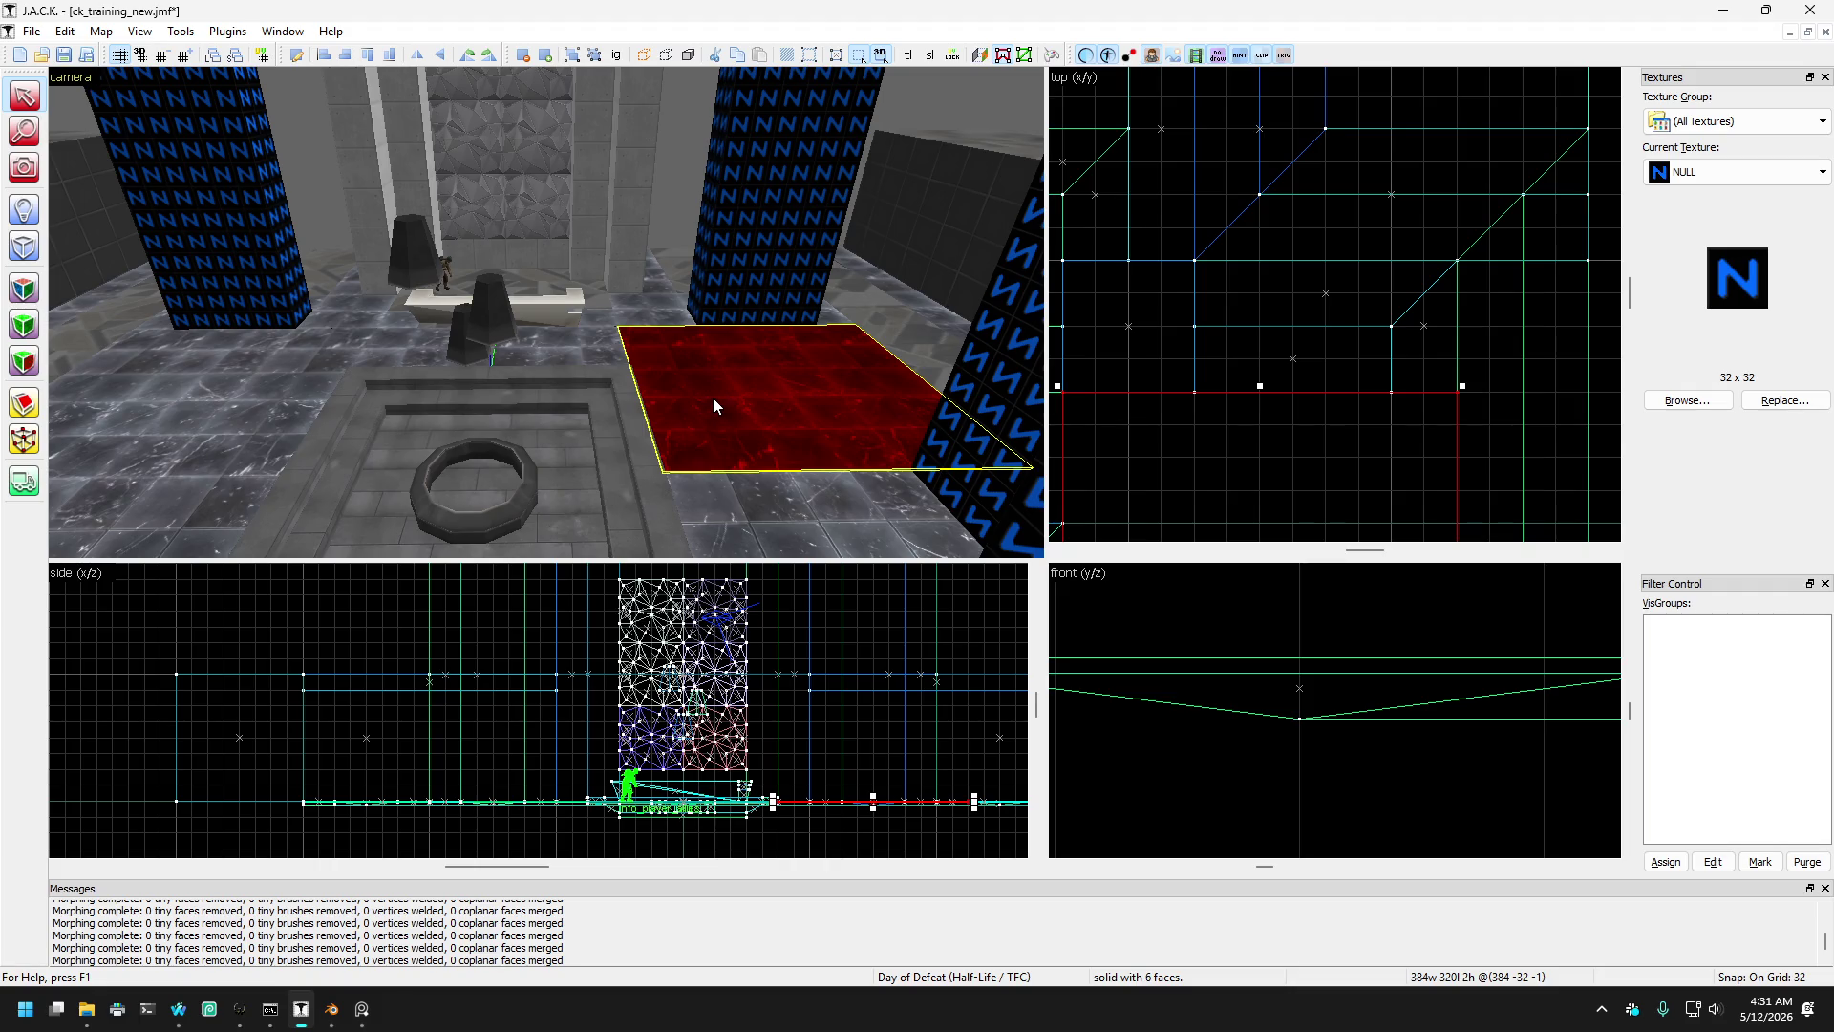
- Raise the pending NULL block to 512 units in the front view and create the 128×128×512 pillar
click(36, 175)
drag(545, 311, 546, 312)
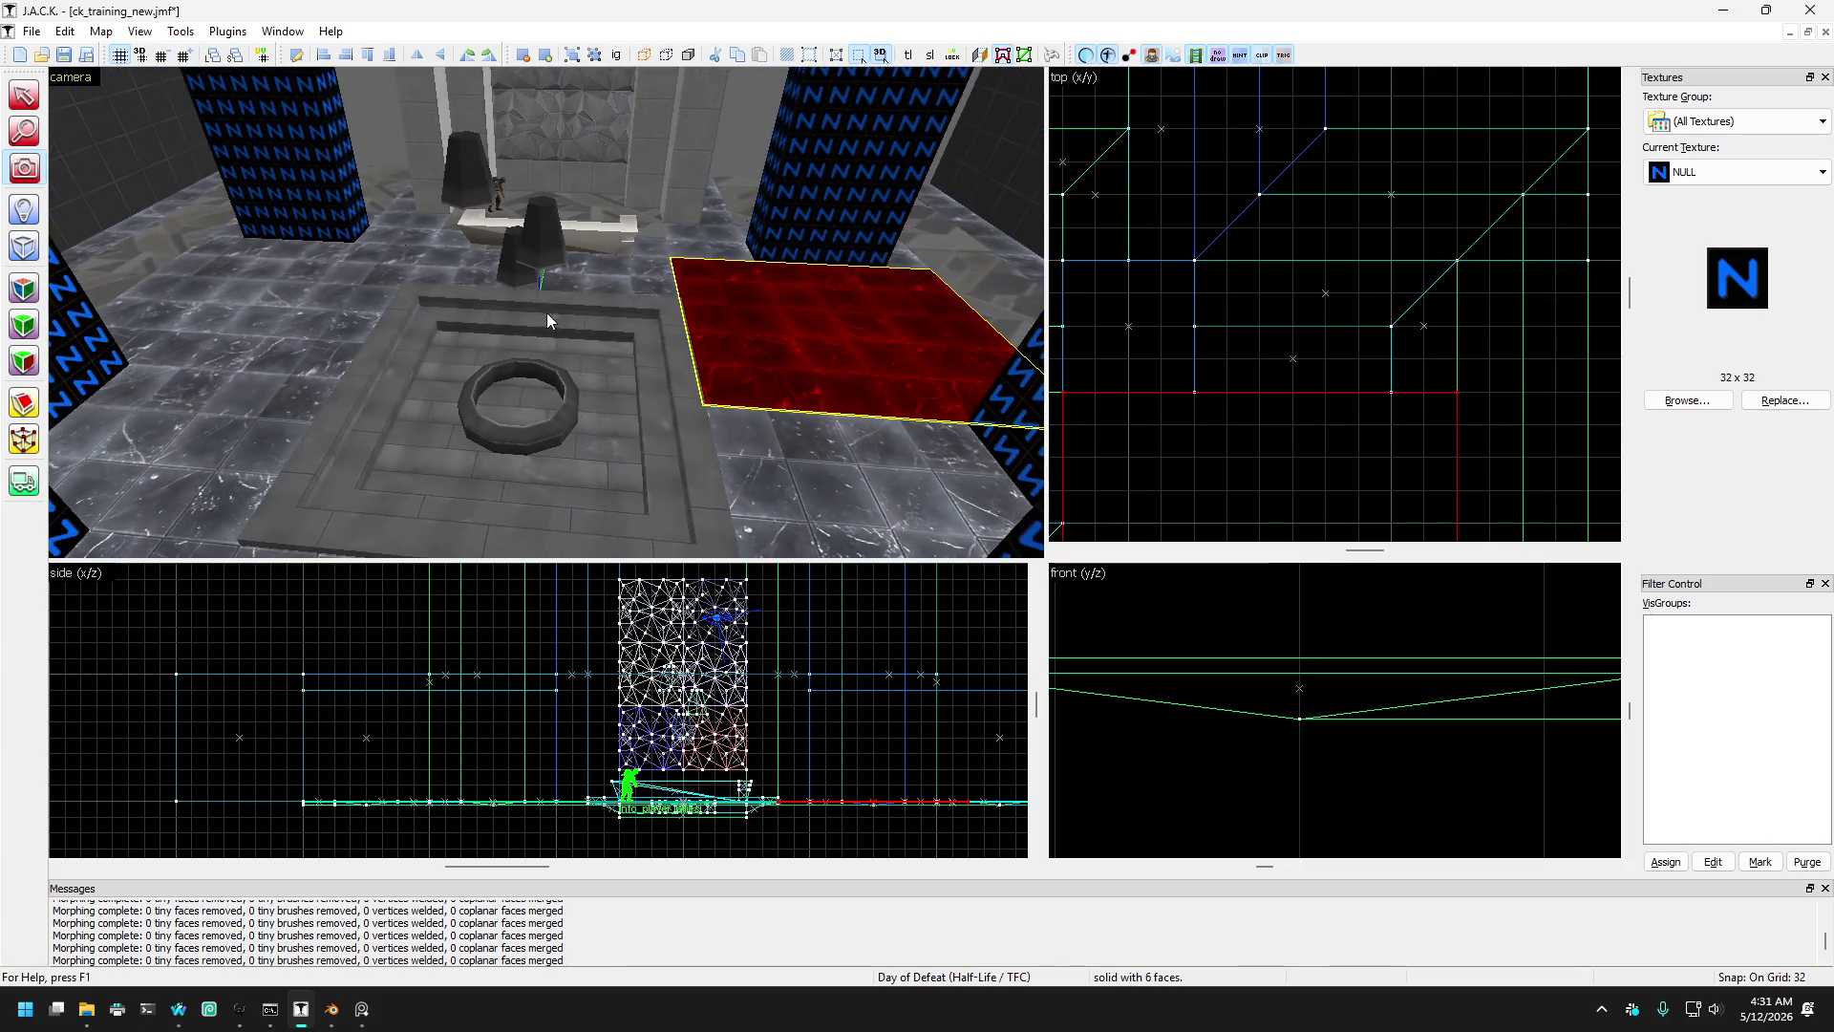
click(24, 246)
scroll(1316, 344, down, 4)
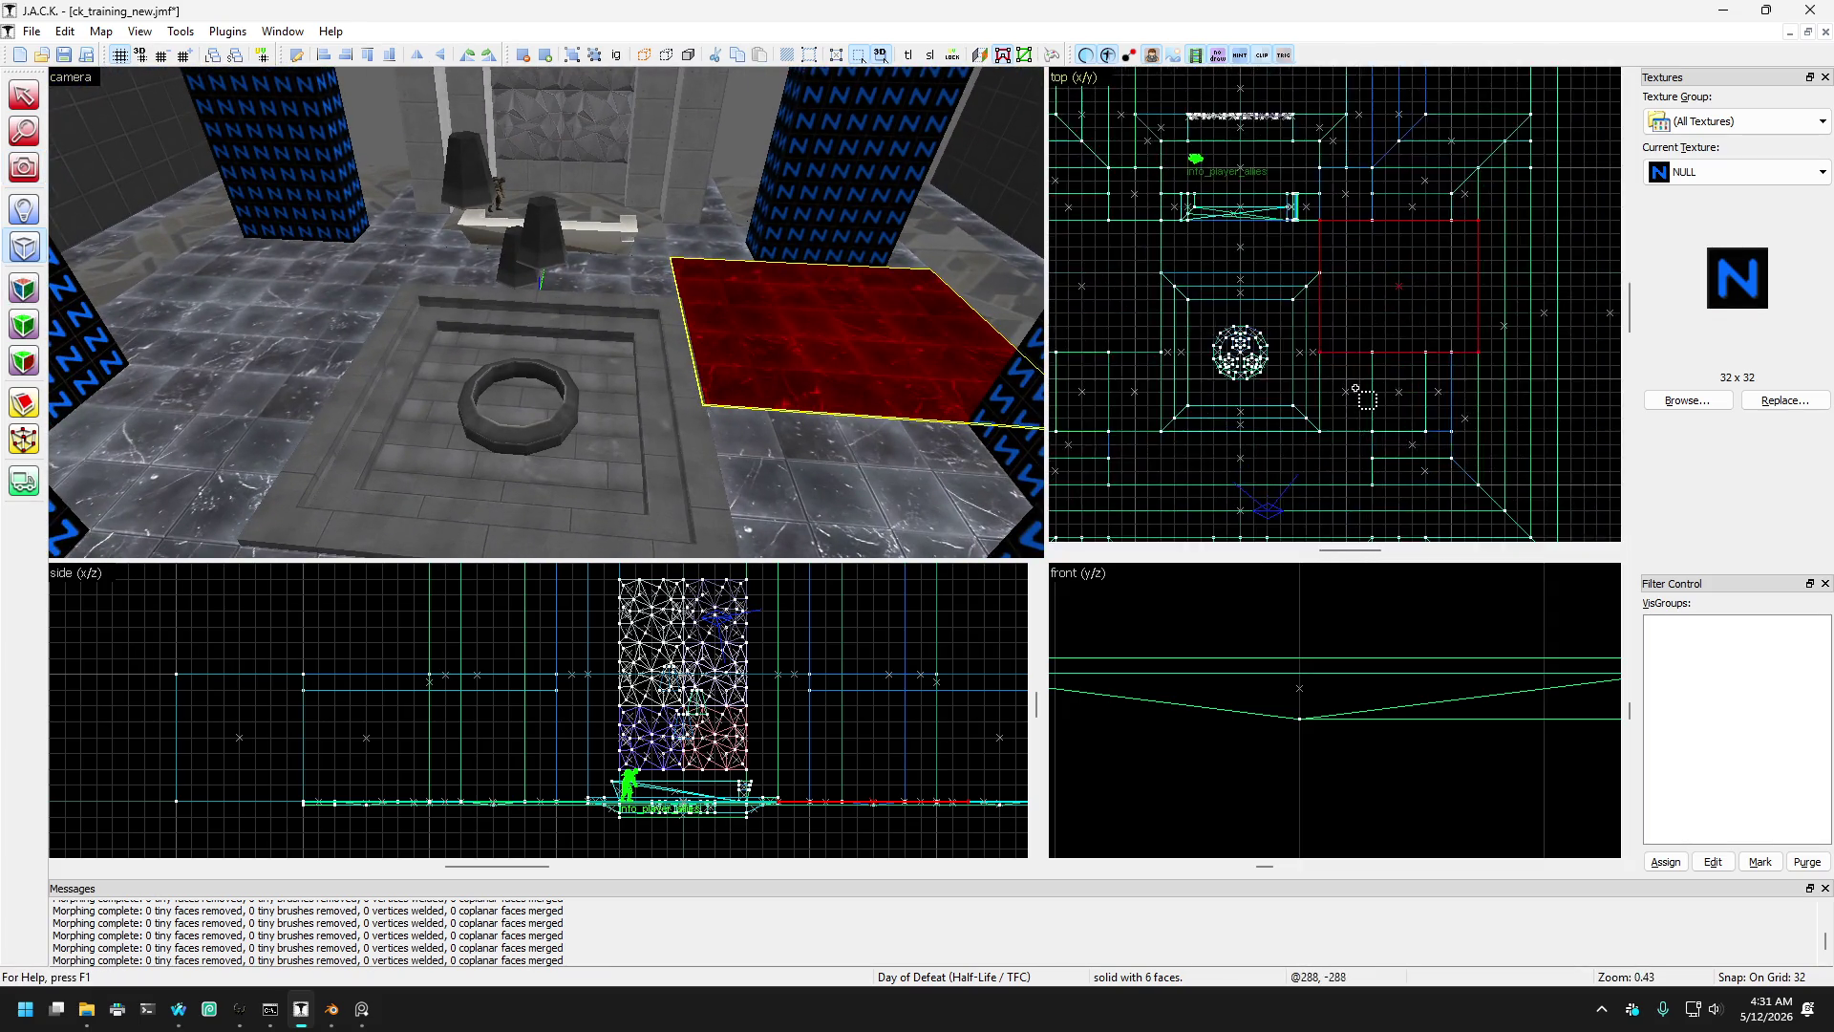
scroll(1318, 345, up, 3)
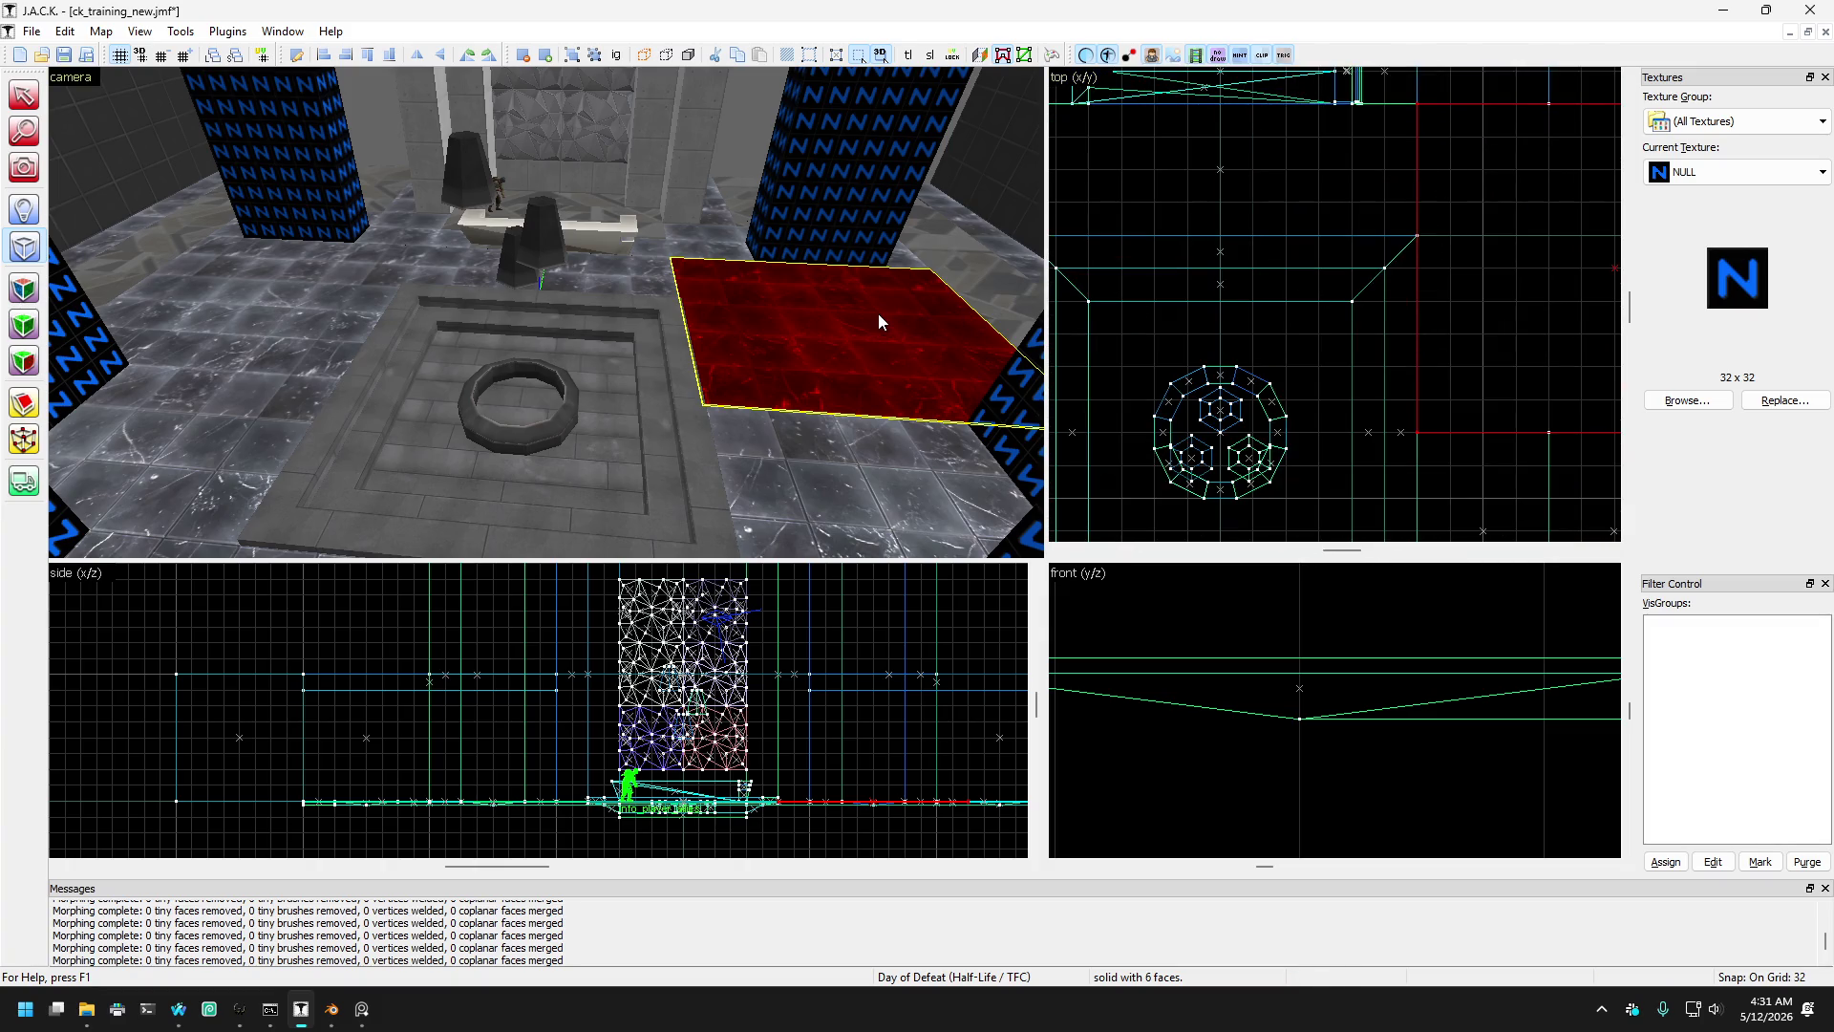
scroll(1452, 294, up, 2)
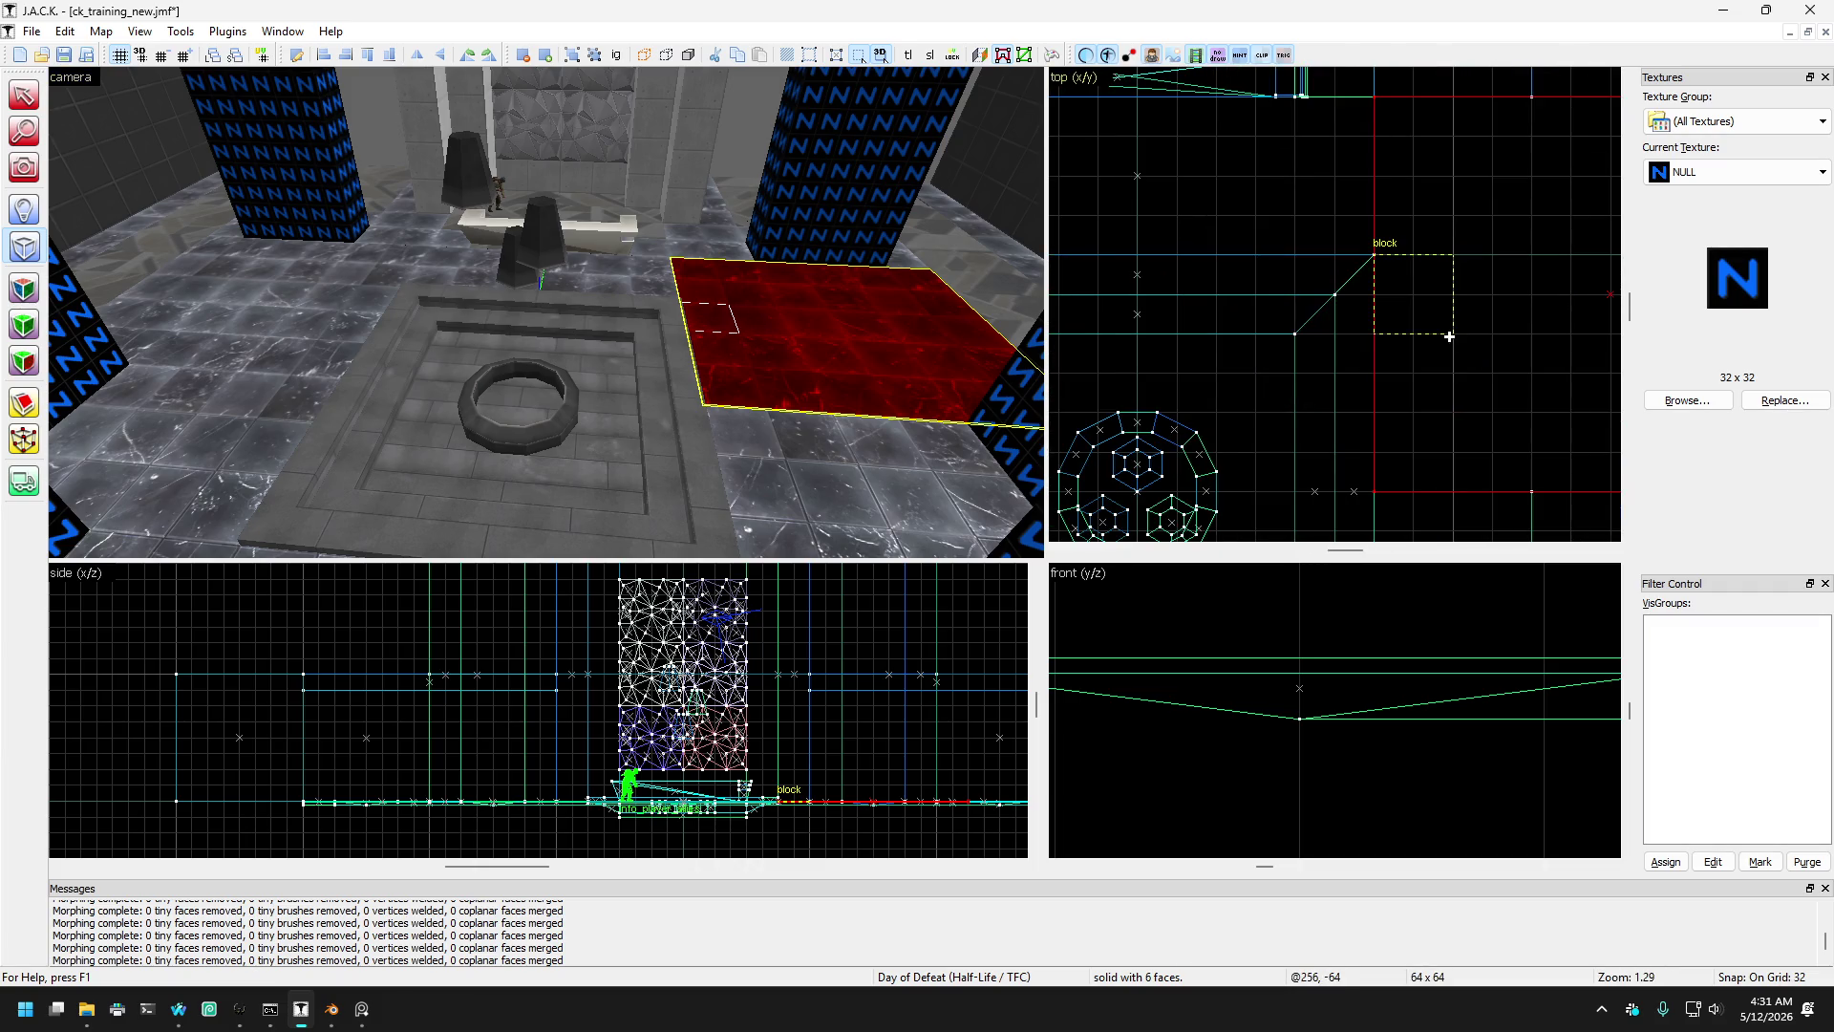
scroll(1391, 314, down, 6)
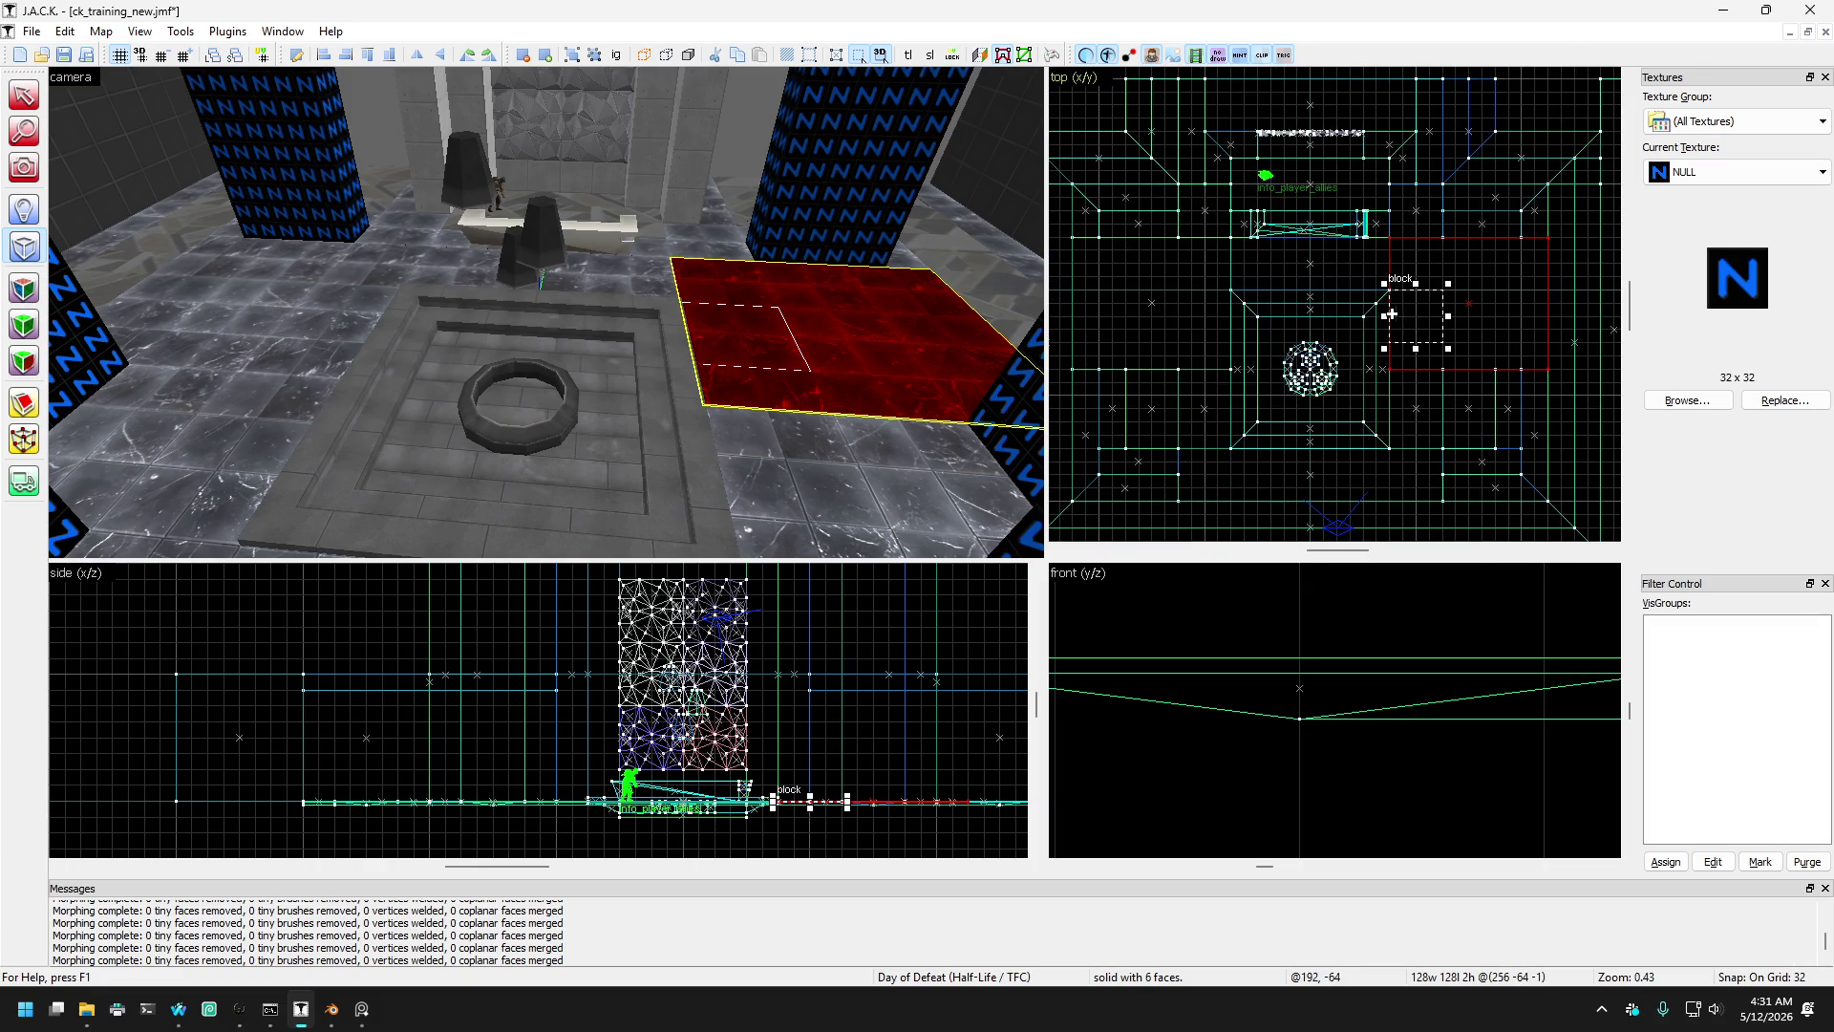
scroll(1451, 409, up, 2)
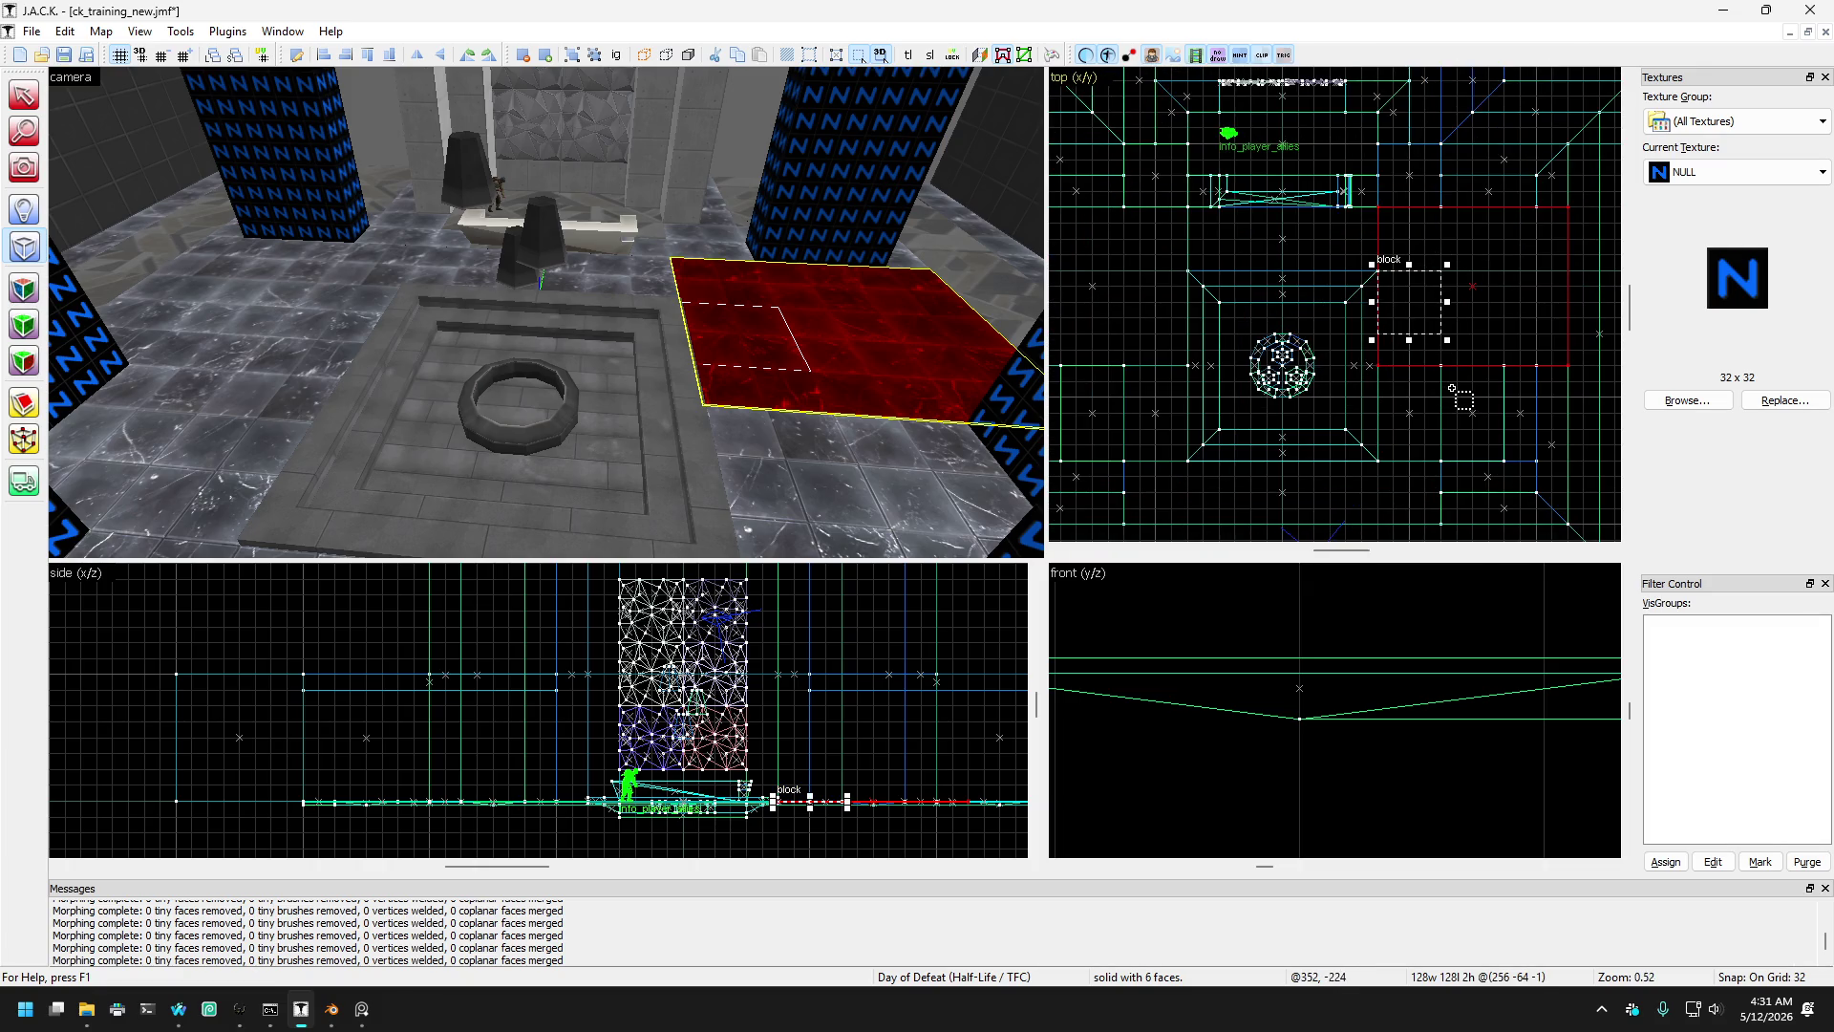
scroll(1293, 748, down, 10)
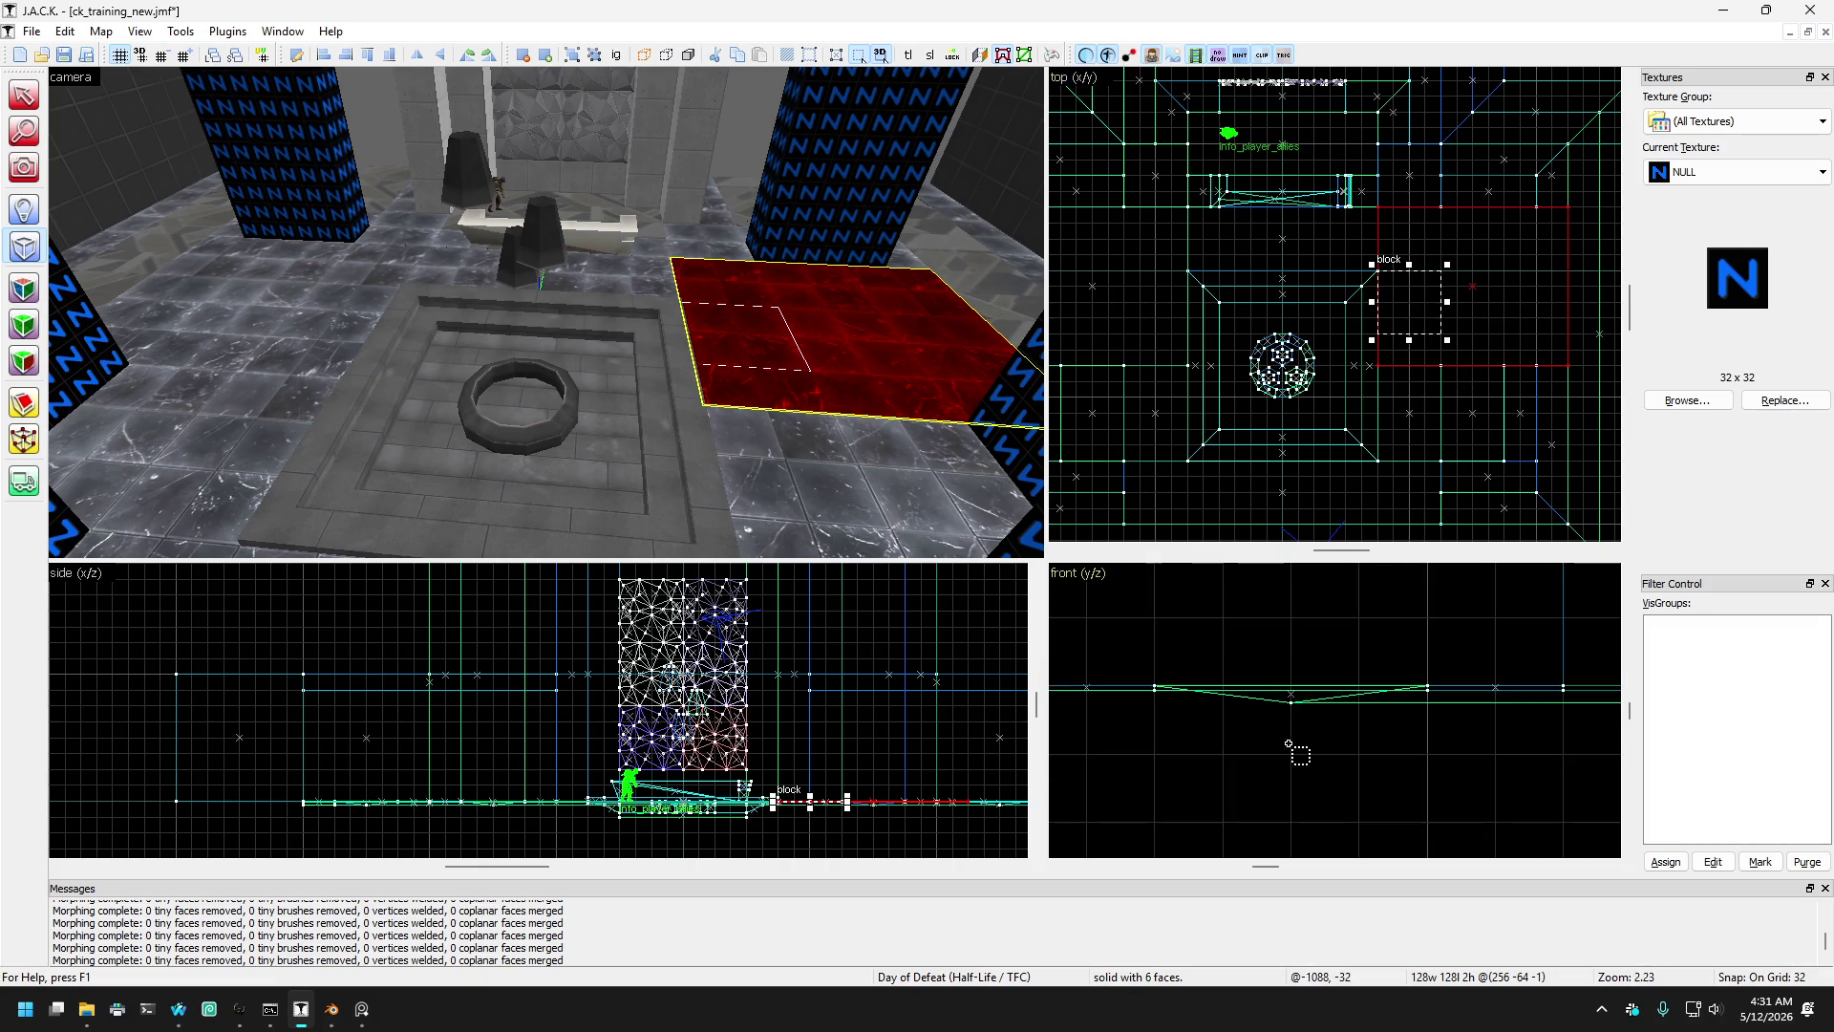
scroll(1304, 755, up, 2)
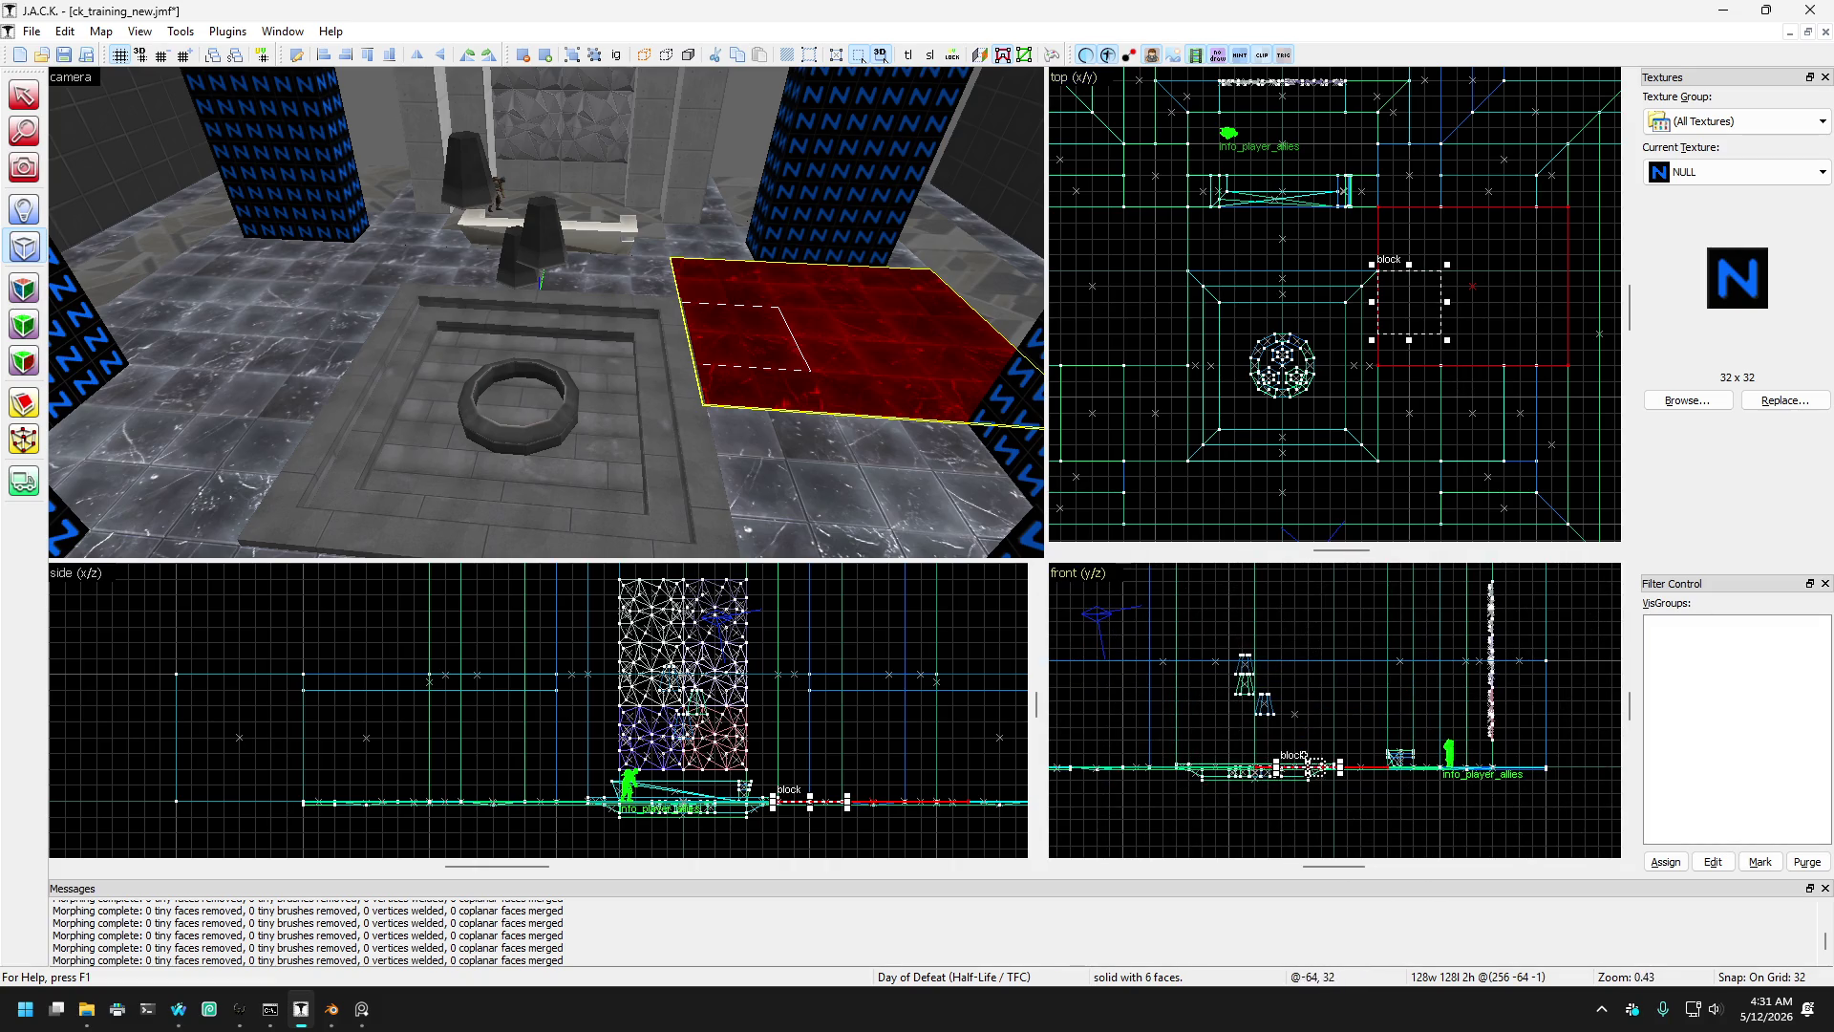
drag(1309, 754, 1309, 573)
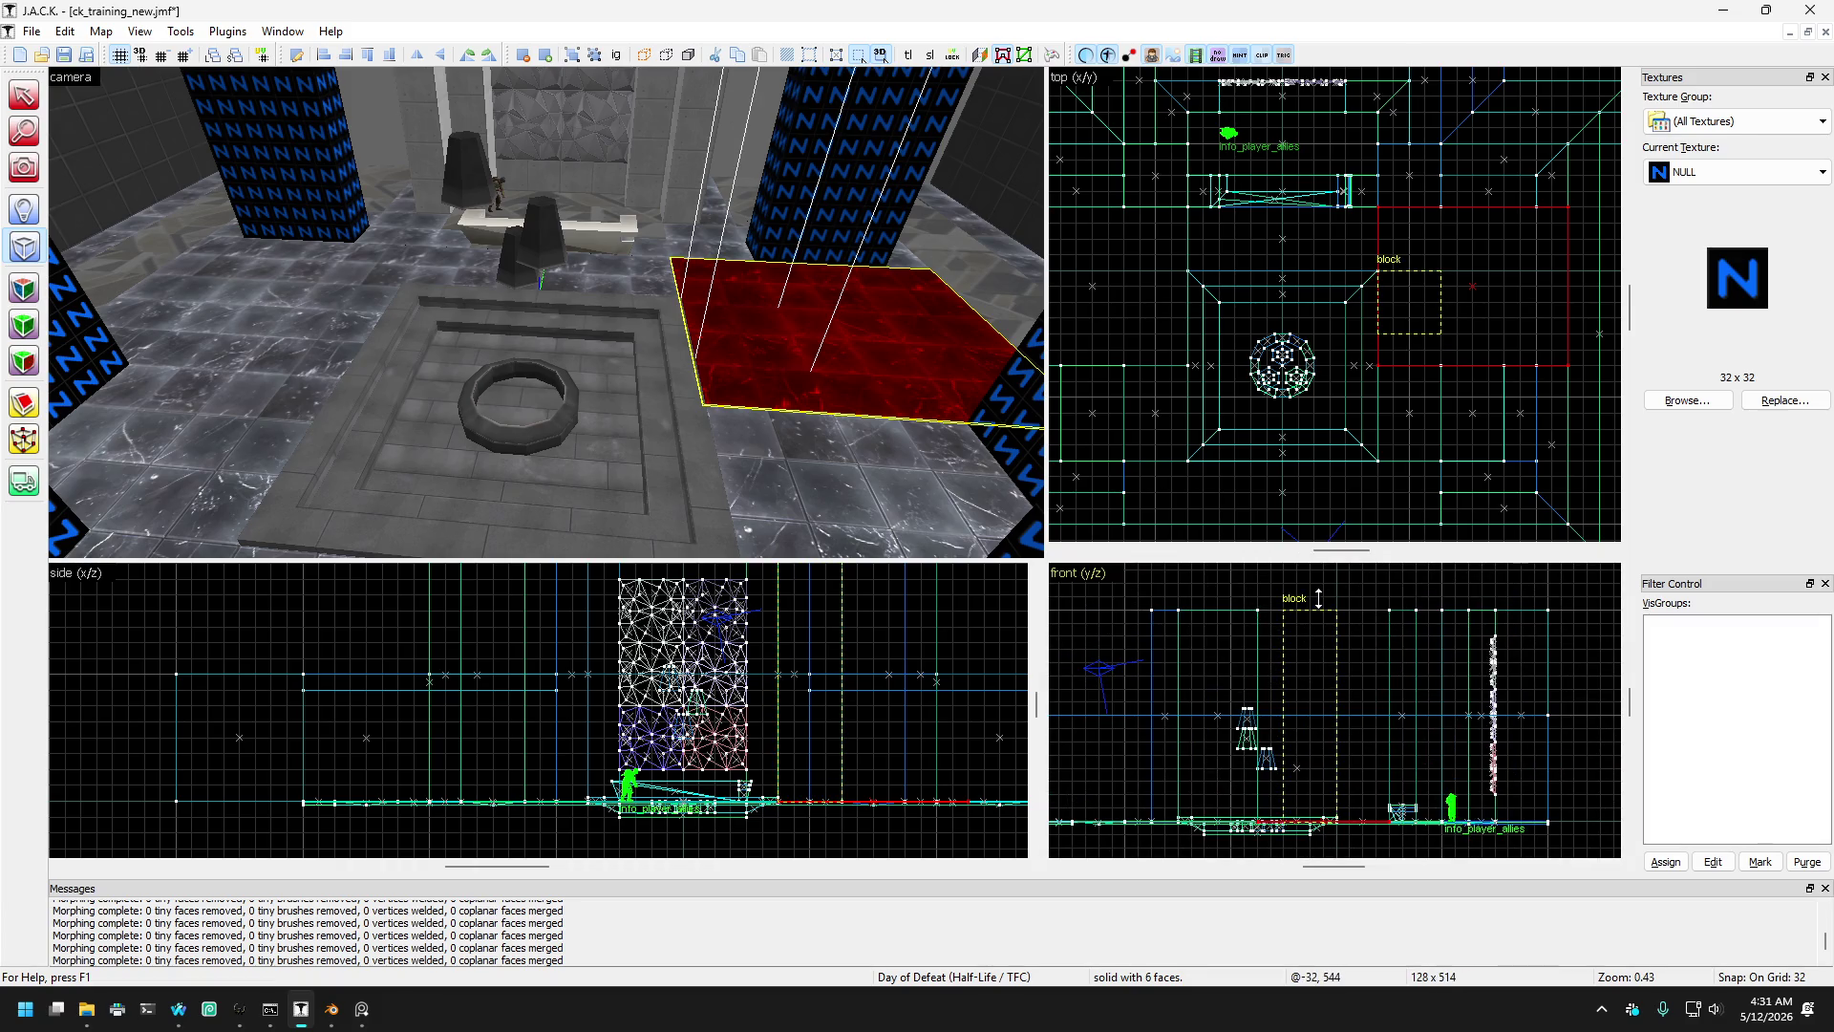
scroll(1323, 771, up, 1)
scroll(1323, 771, up, 2)
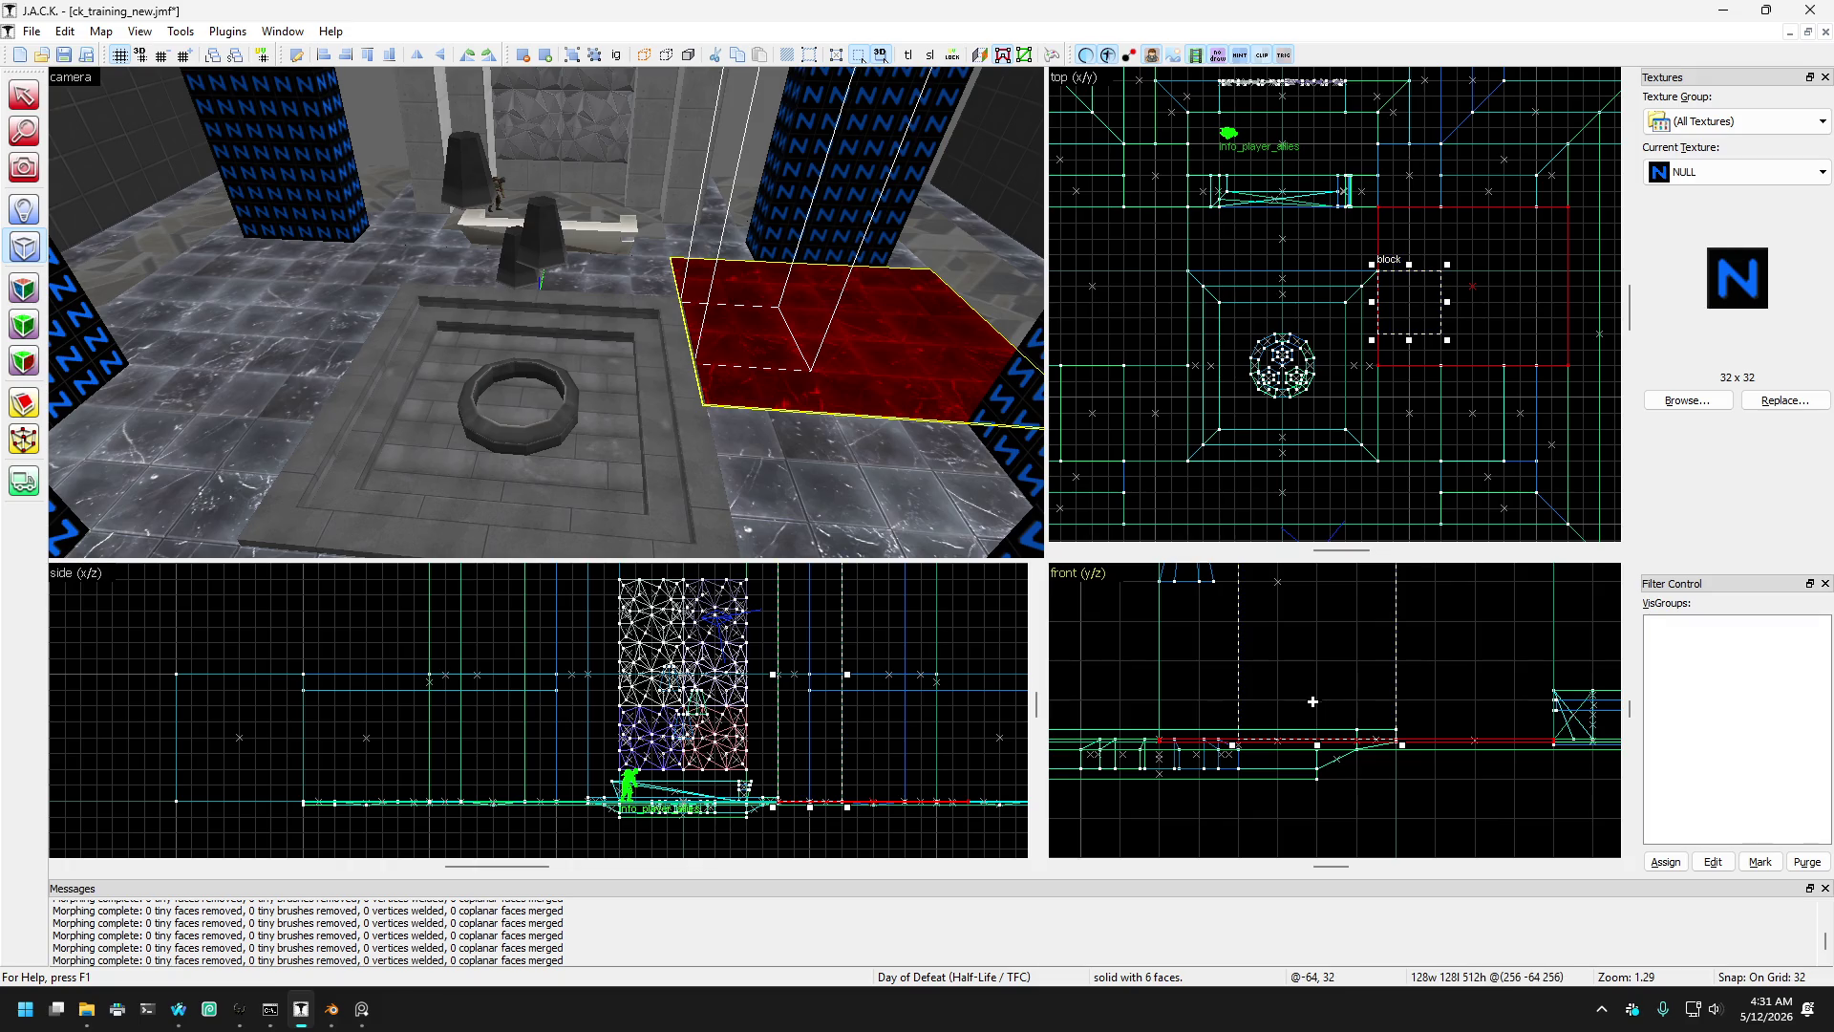
key(Return)
click(34, 99)
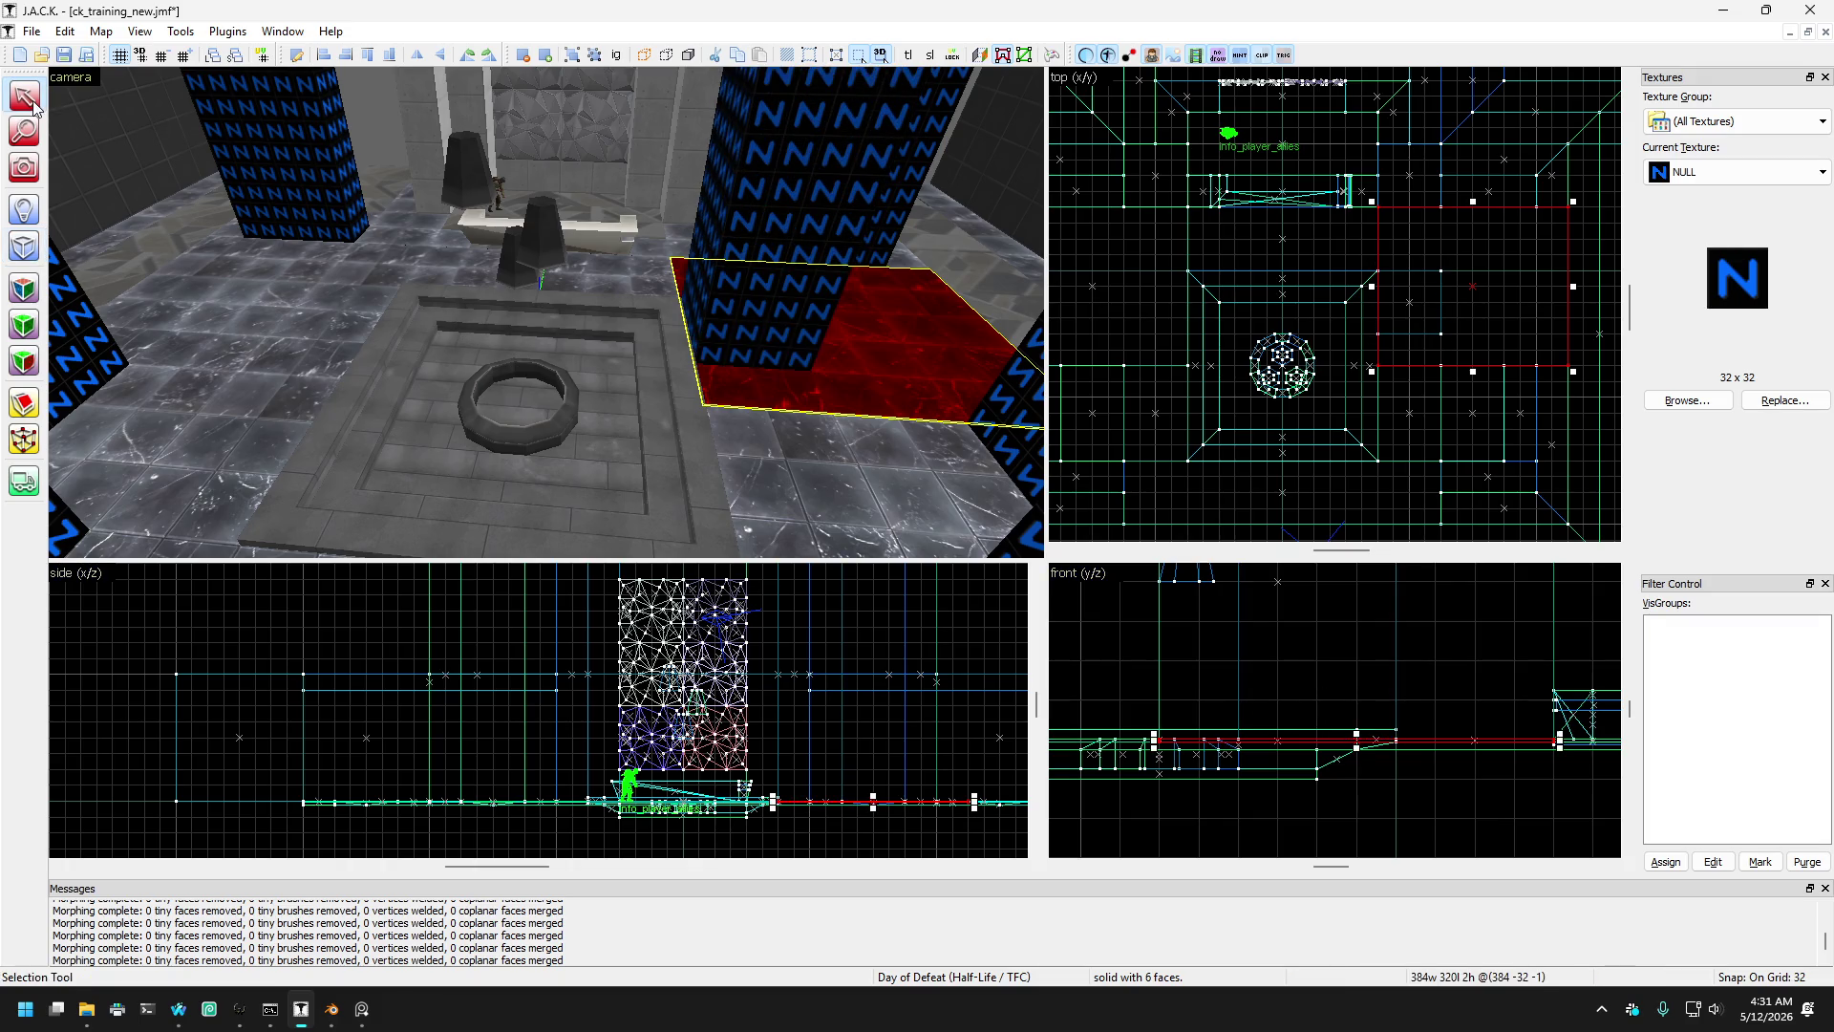
- Drag the new tall pillar left in the top view so it stands beside the well
click(853, 292)
drag(1413, 303, 1160, 304)
mouse_move(263, 162)
mouse_down()
mouse_move(342, 162)
mouse_move(339, 141)
mouse_move(434, 262)
mouse_up()
- Fly around the pillars with mouselook, then select both pillars flanking the well
key(z)
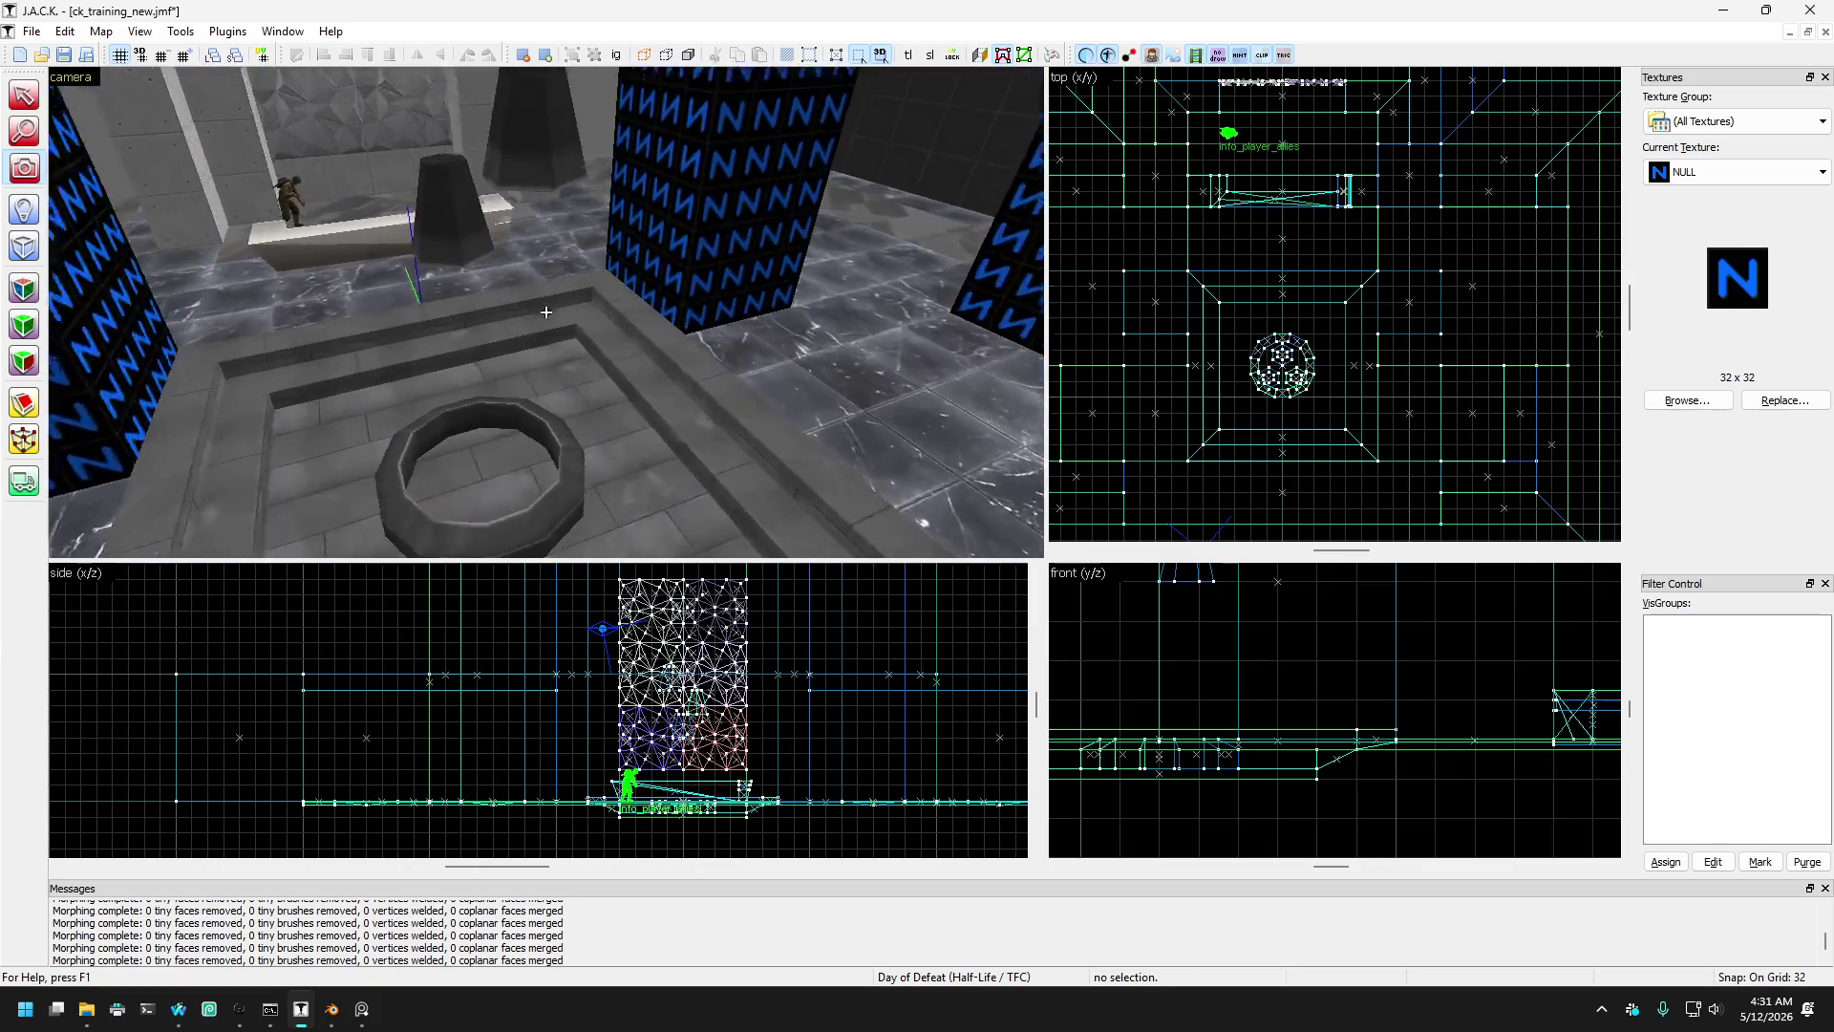
key(w)
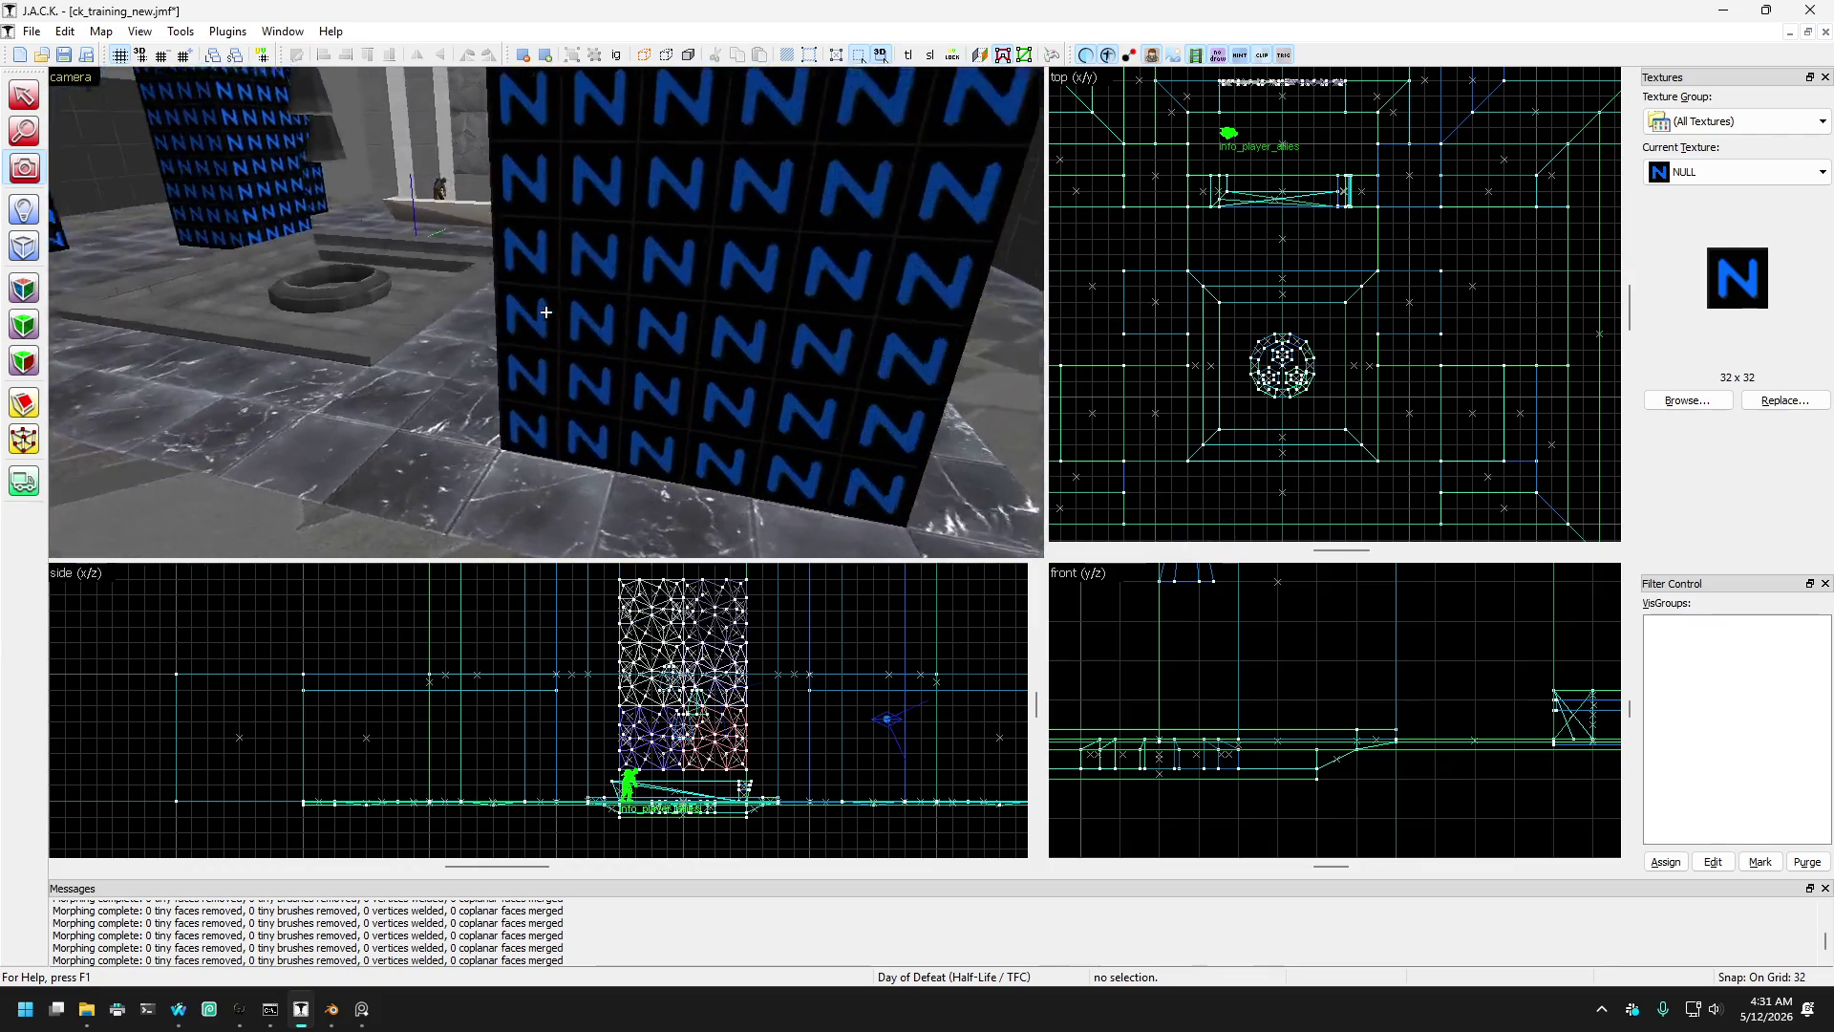
key(w)
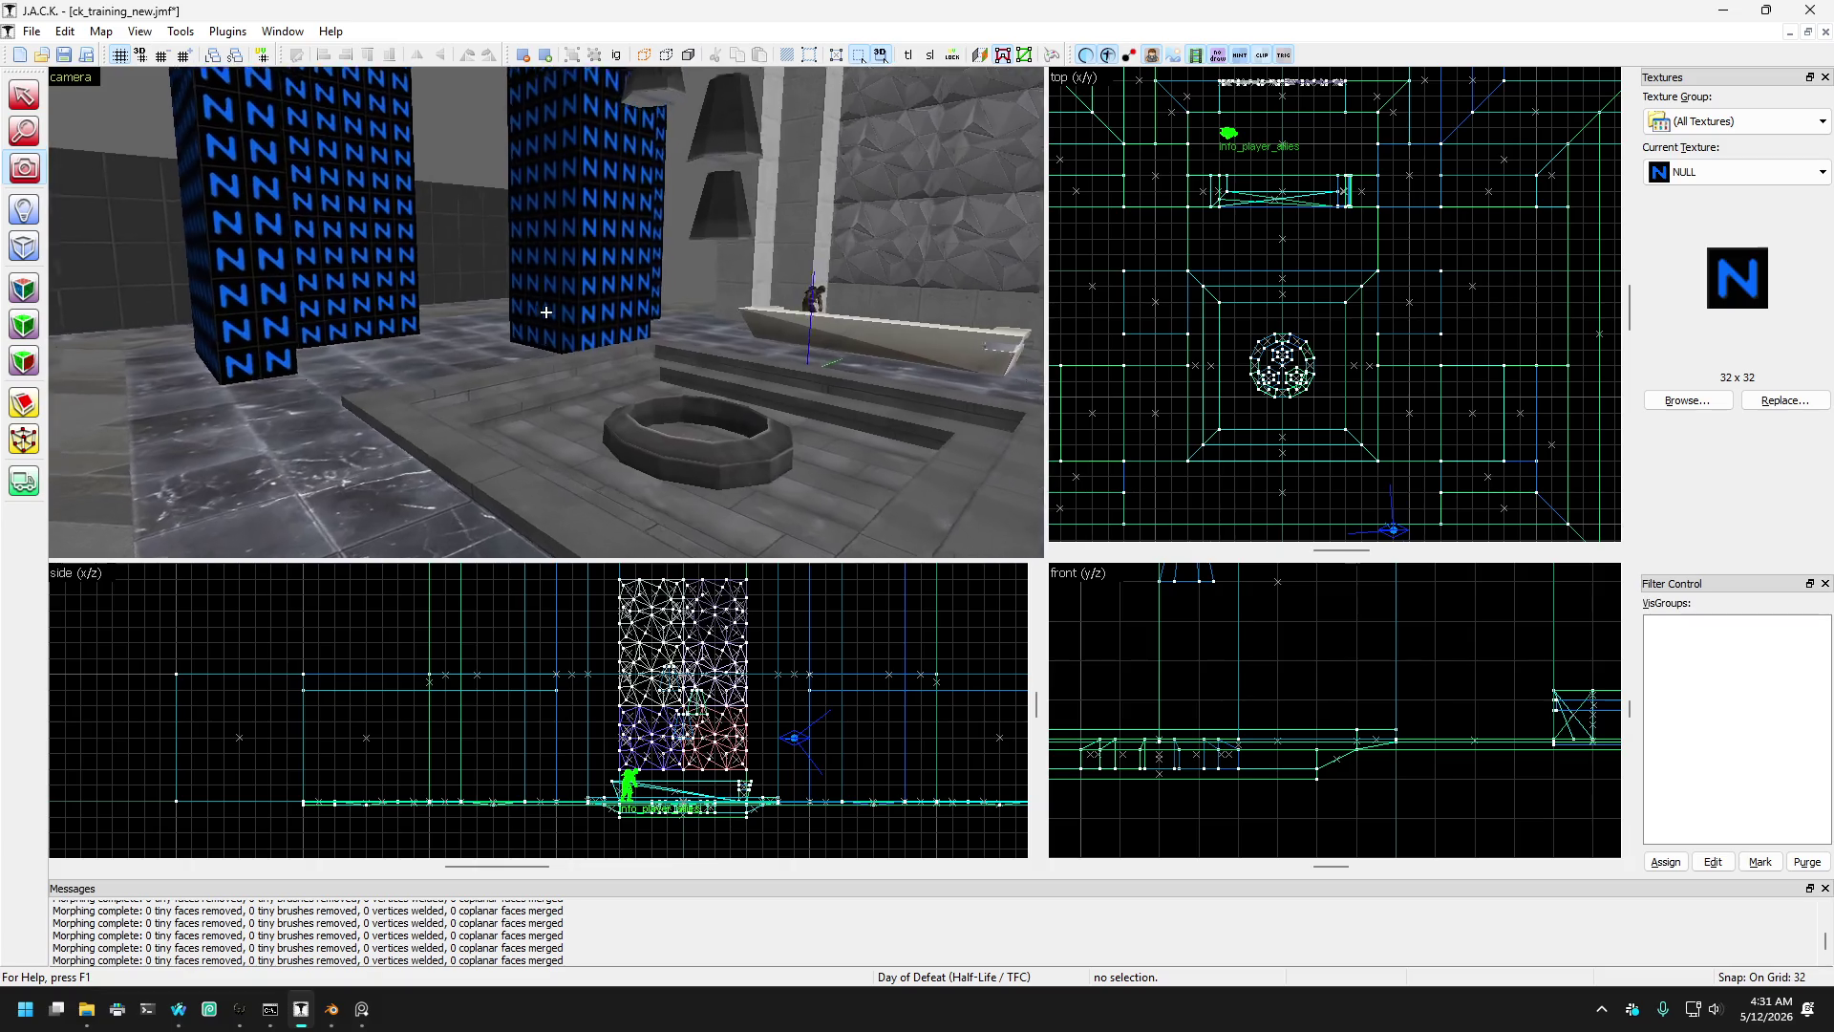
key(w)
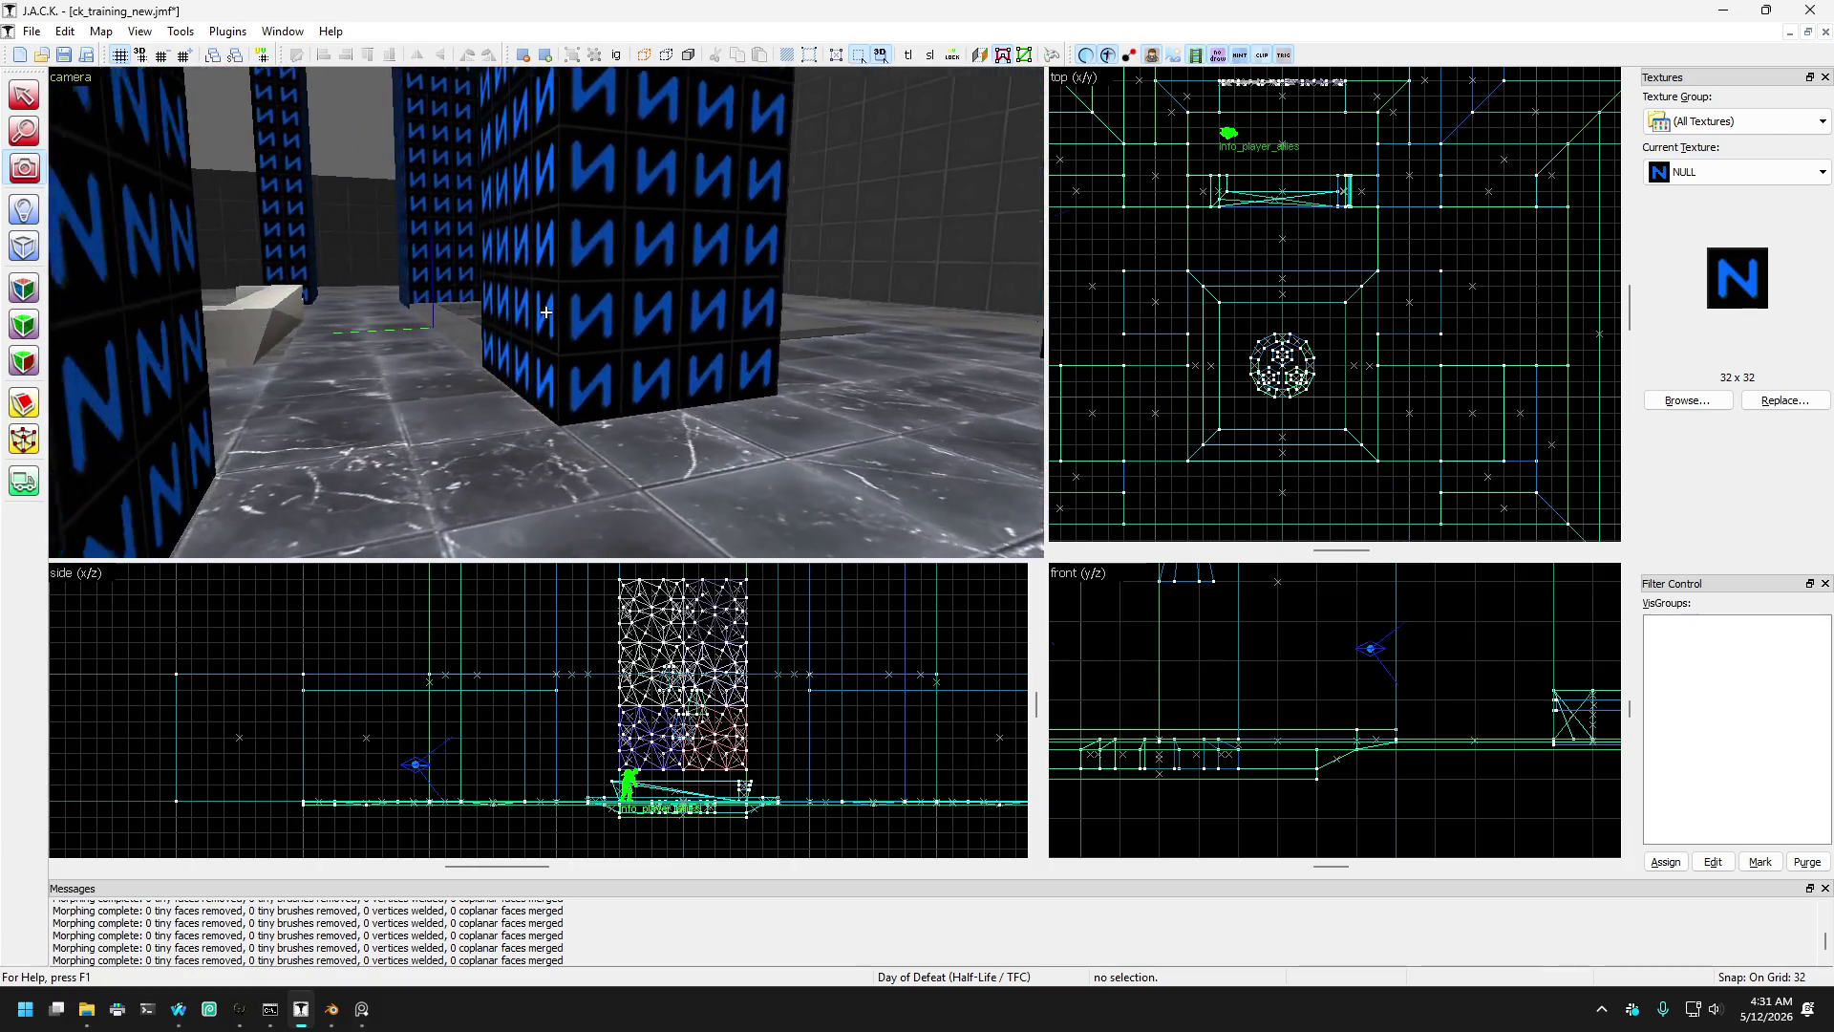
key(w)
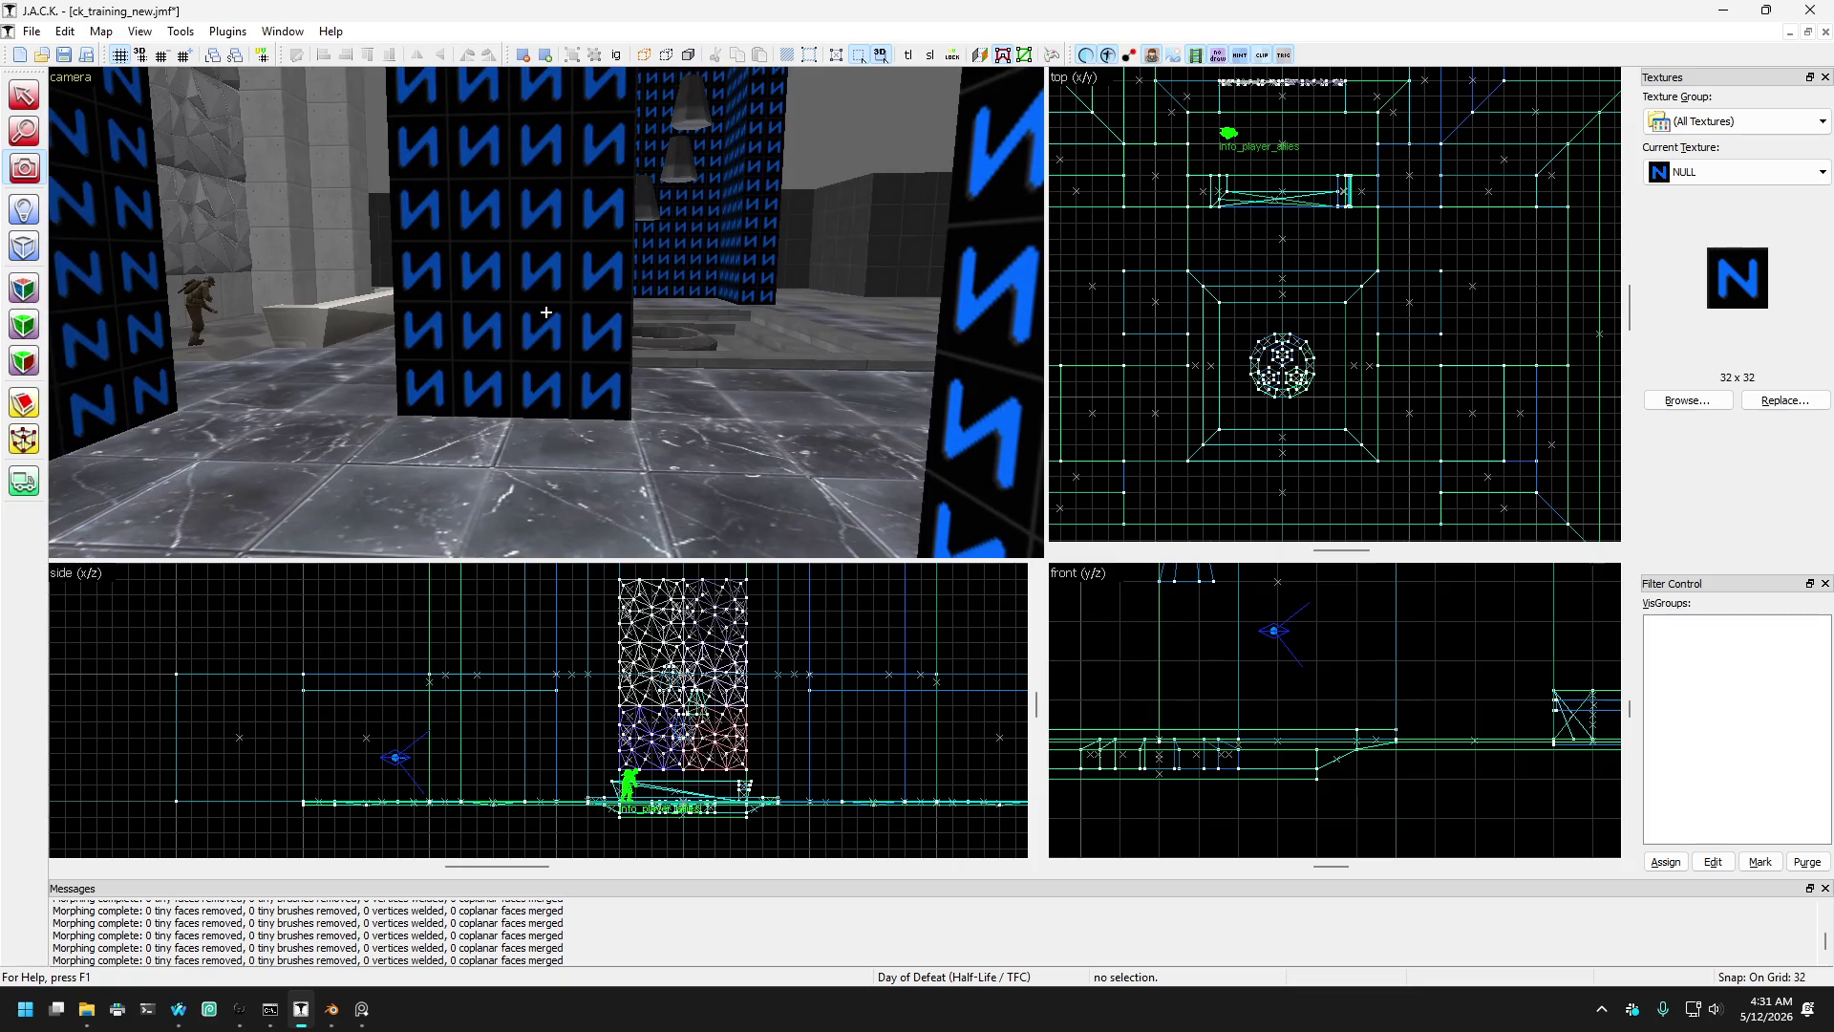
key(w)
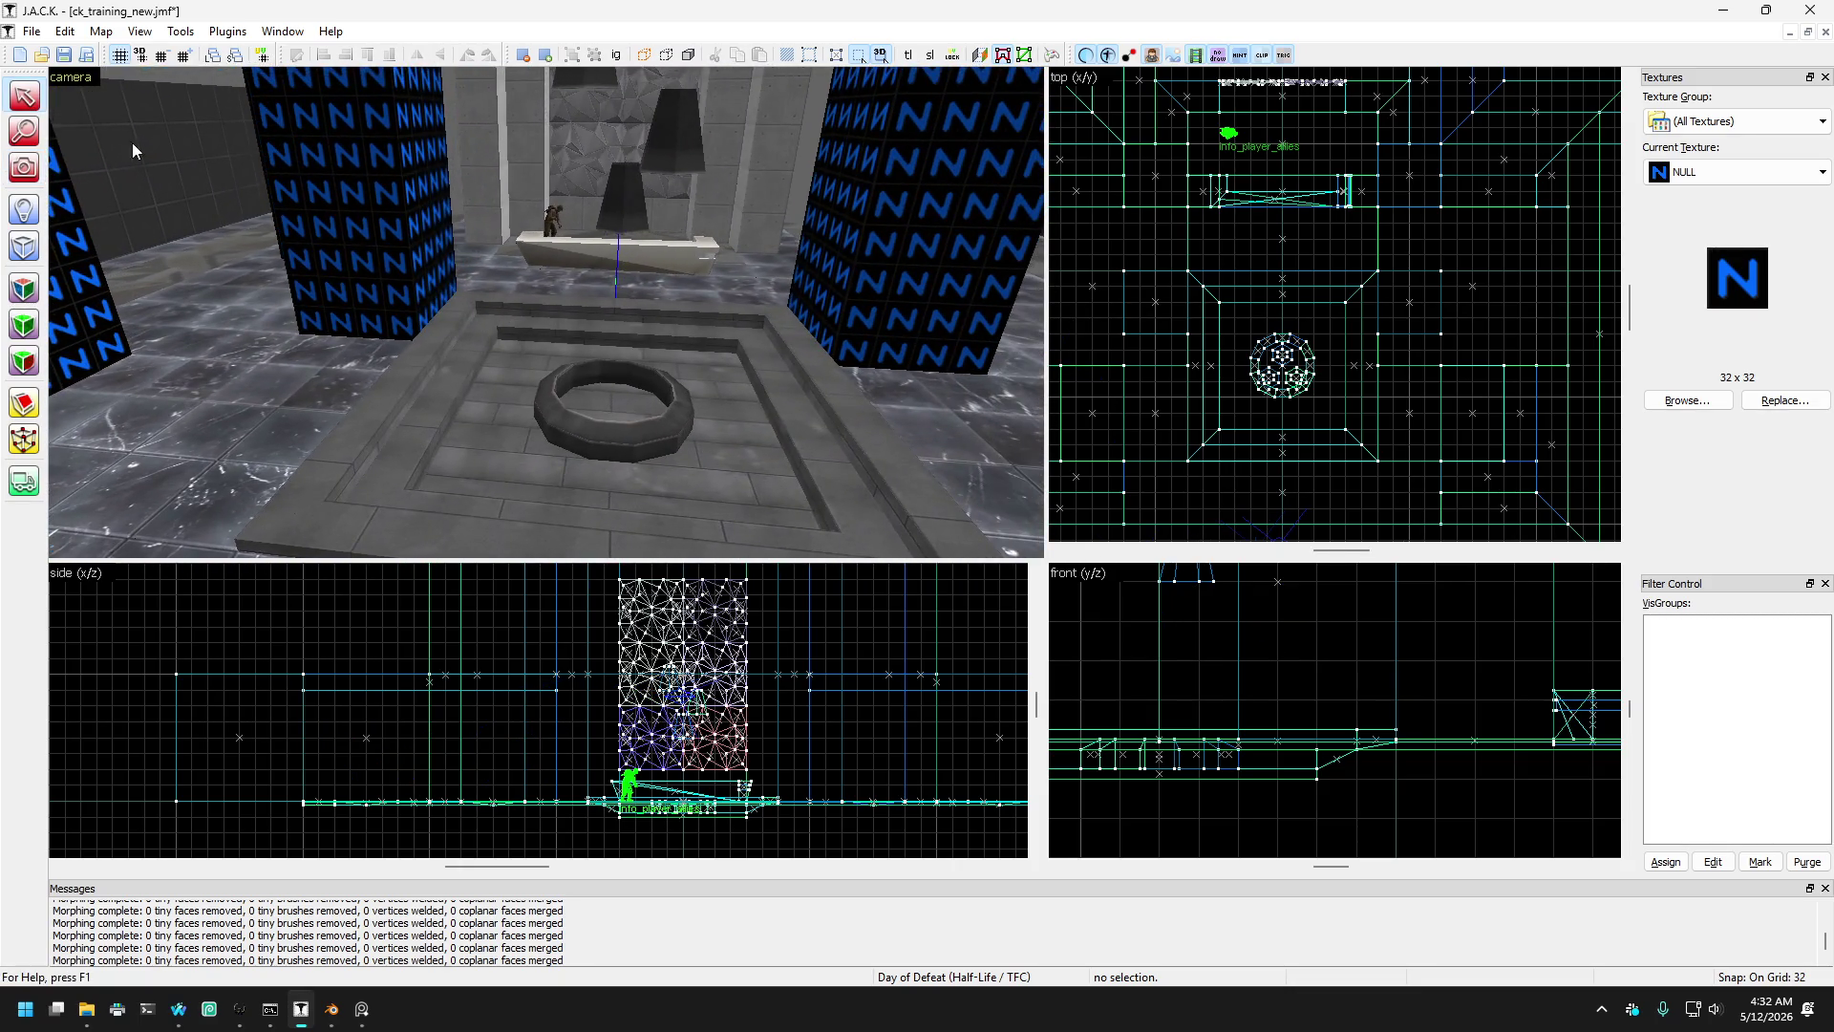
click(373, 201)
ctrl+click(917, 220)
- Thin both selected pillars from 128 to 64 units deep, then deselect
scroll(1215, 296, up, 1)
scroll(1215, 295, up, 1)
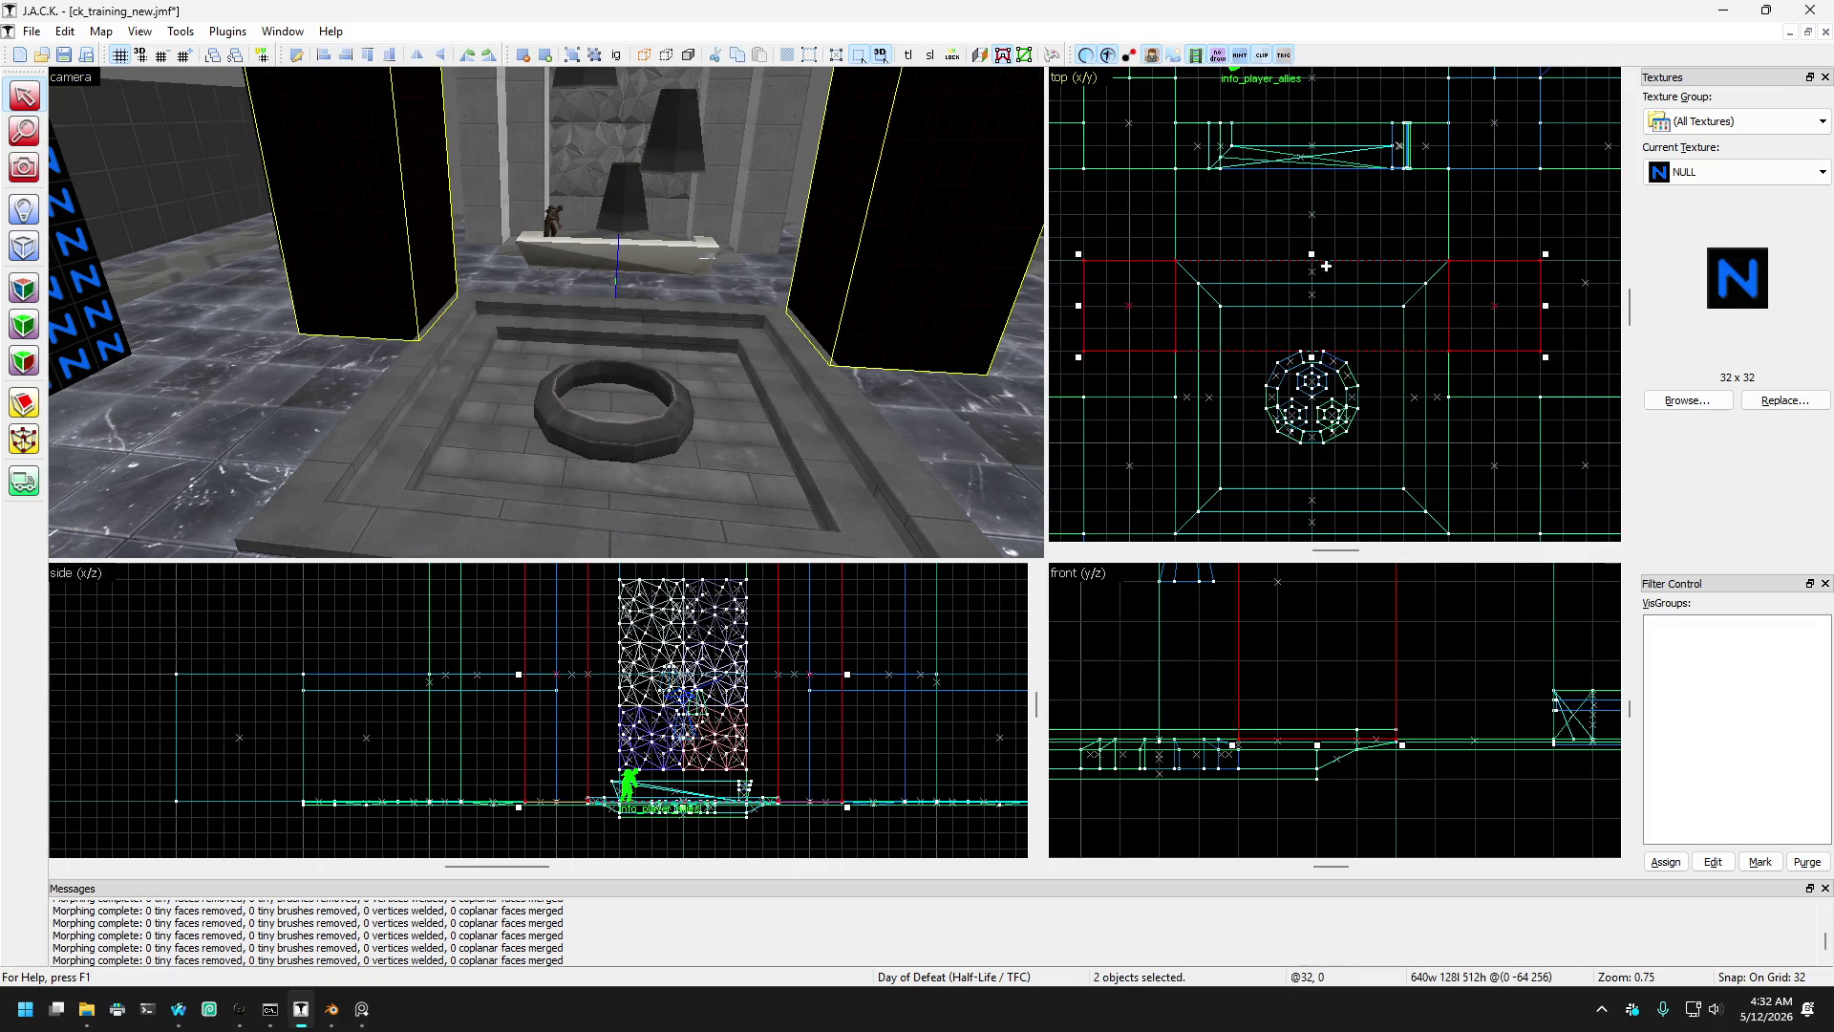
drag(1311, 253, 1312, 299)
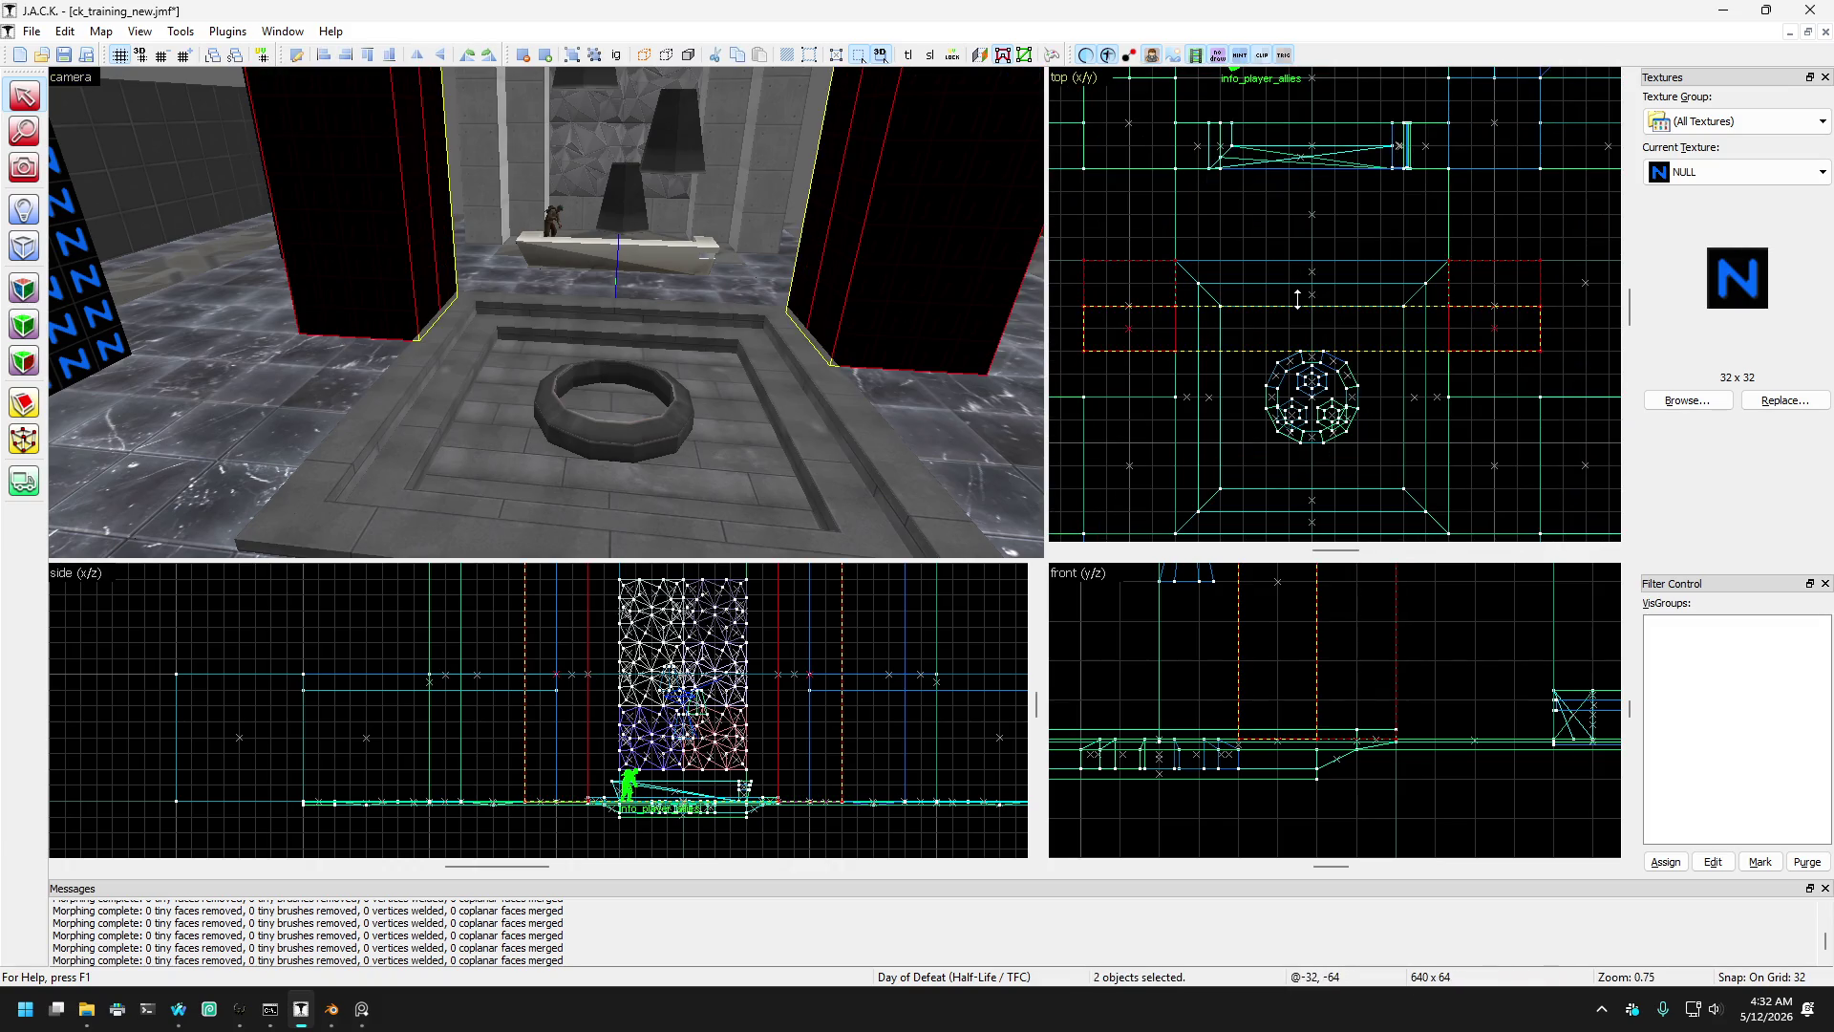
key(a)
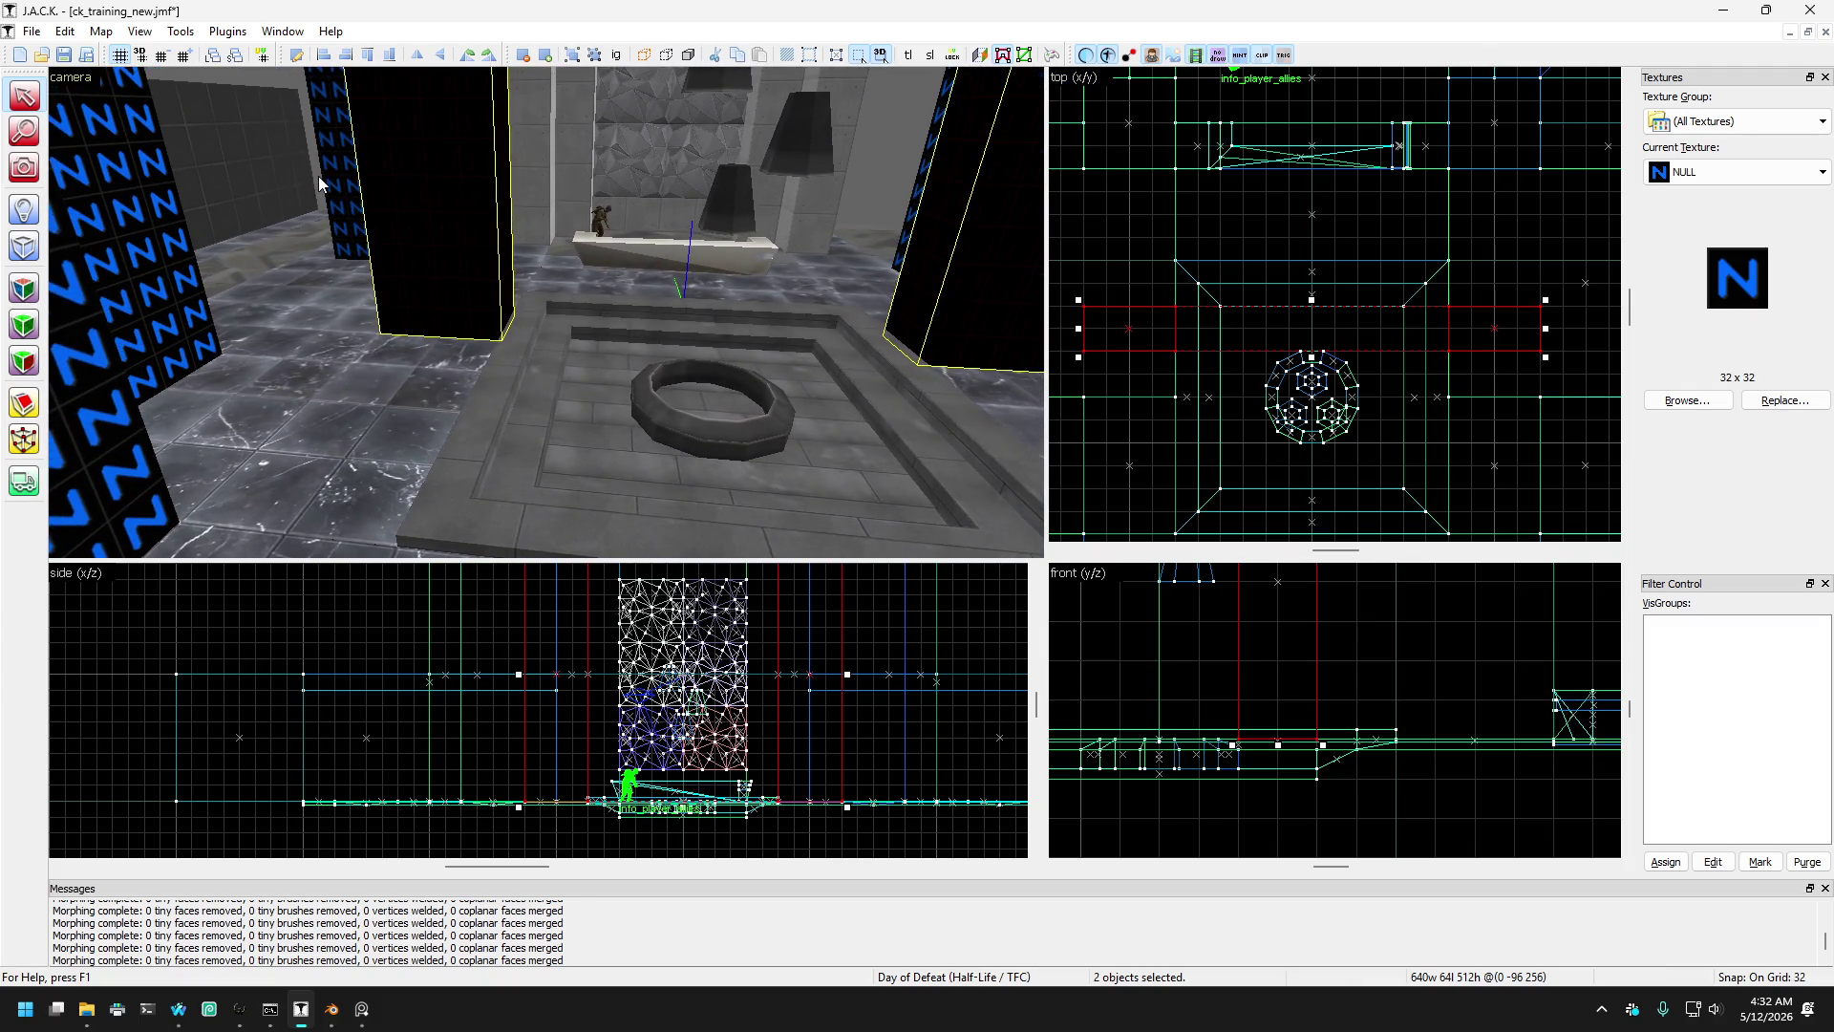
key(Escape)
- Fly around the thinned pillars with mouselook, then select both tall pillars
key(z)
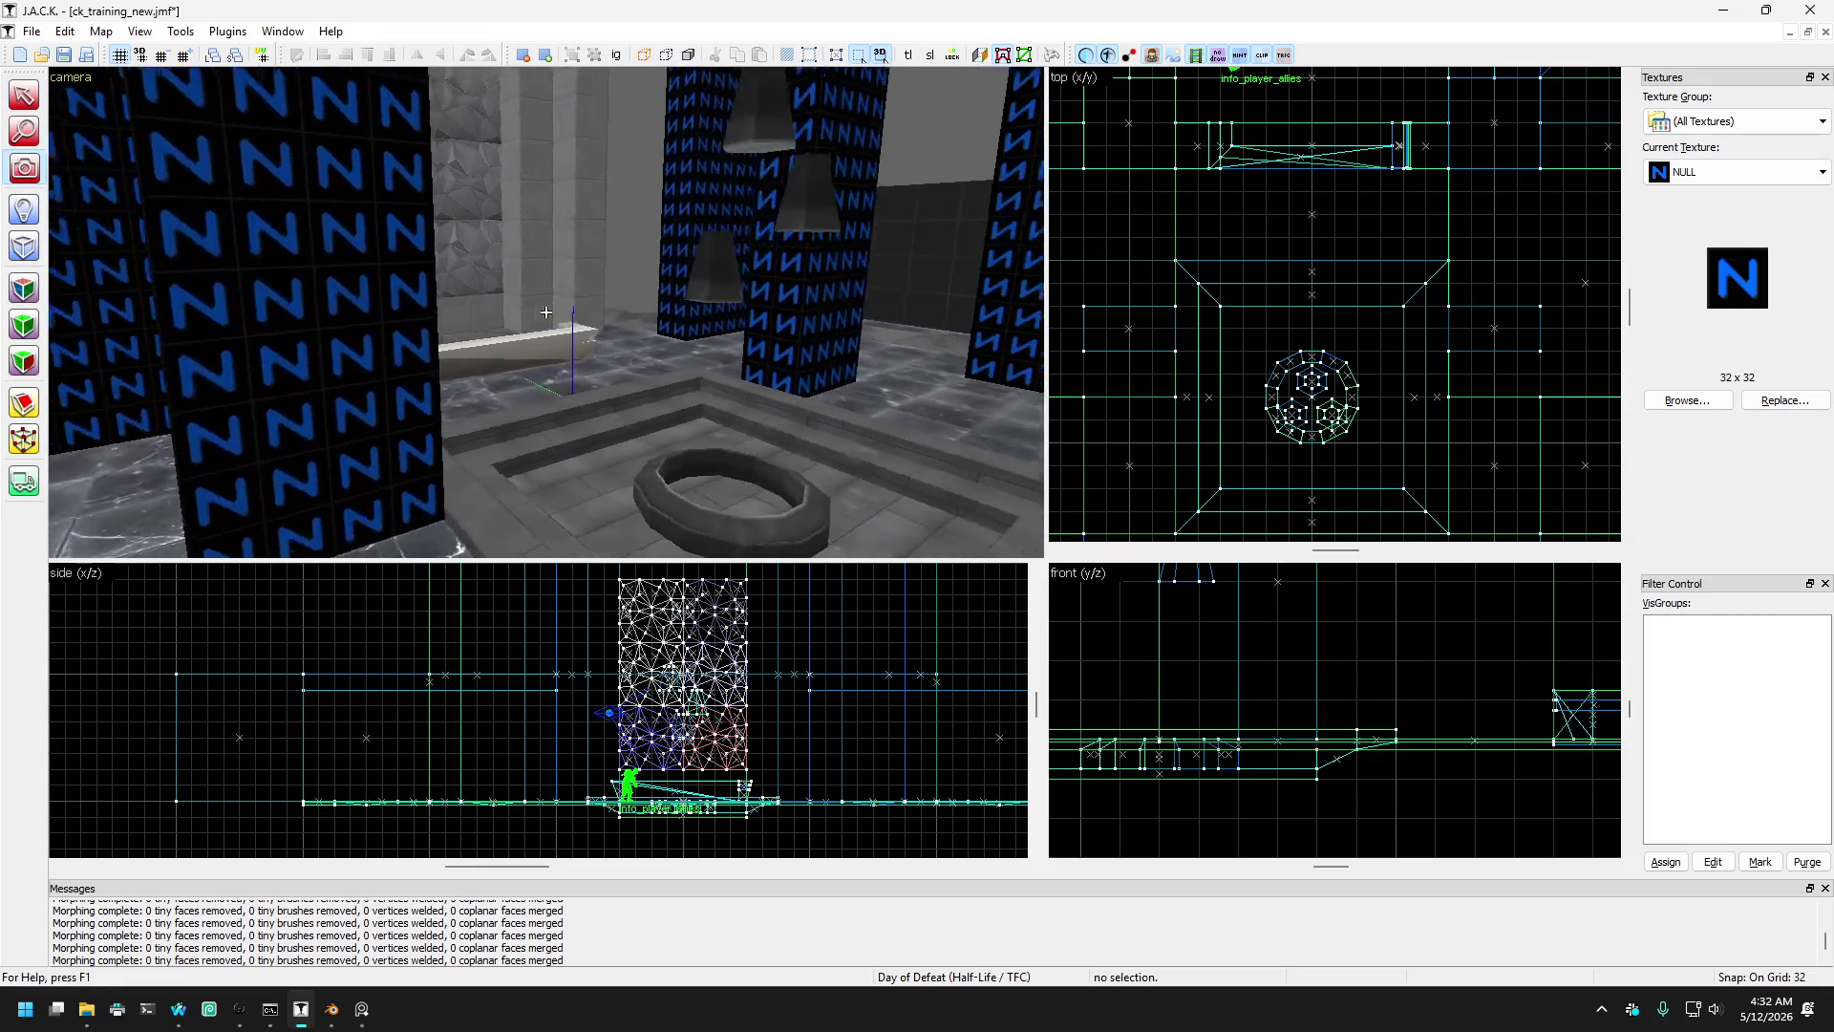
key(w)
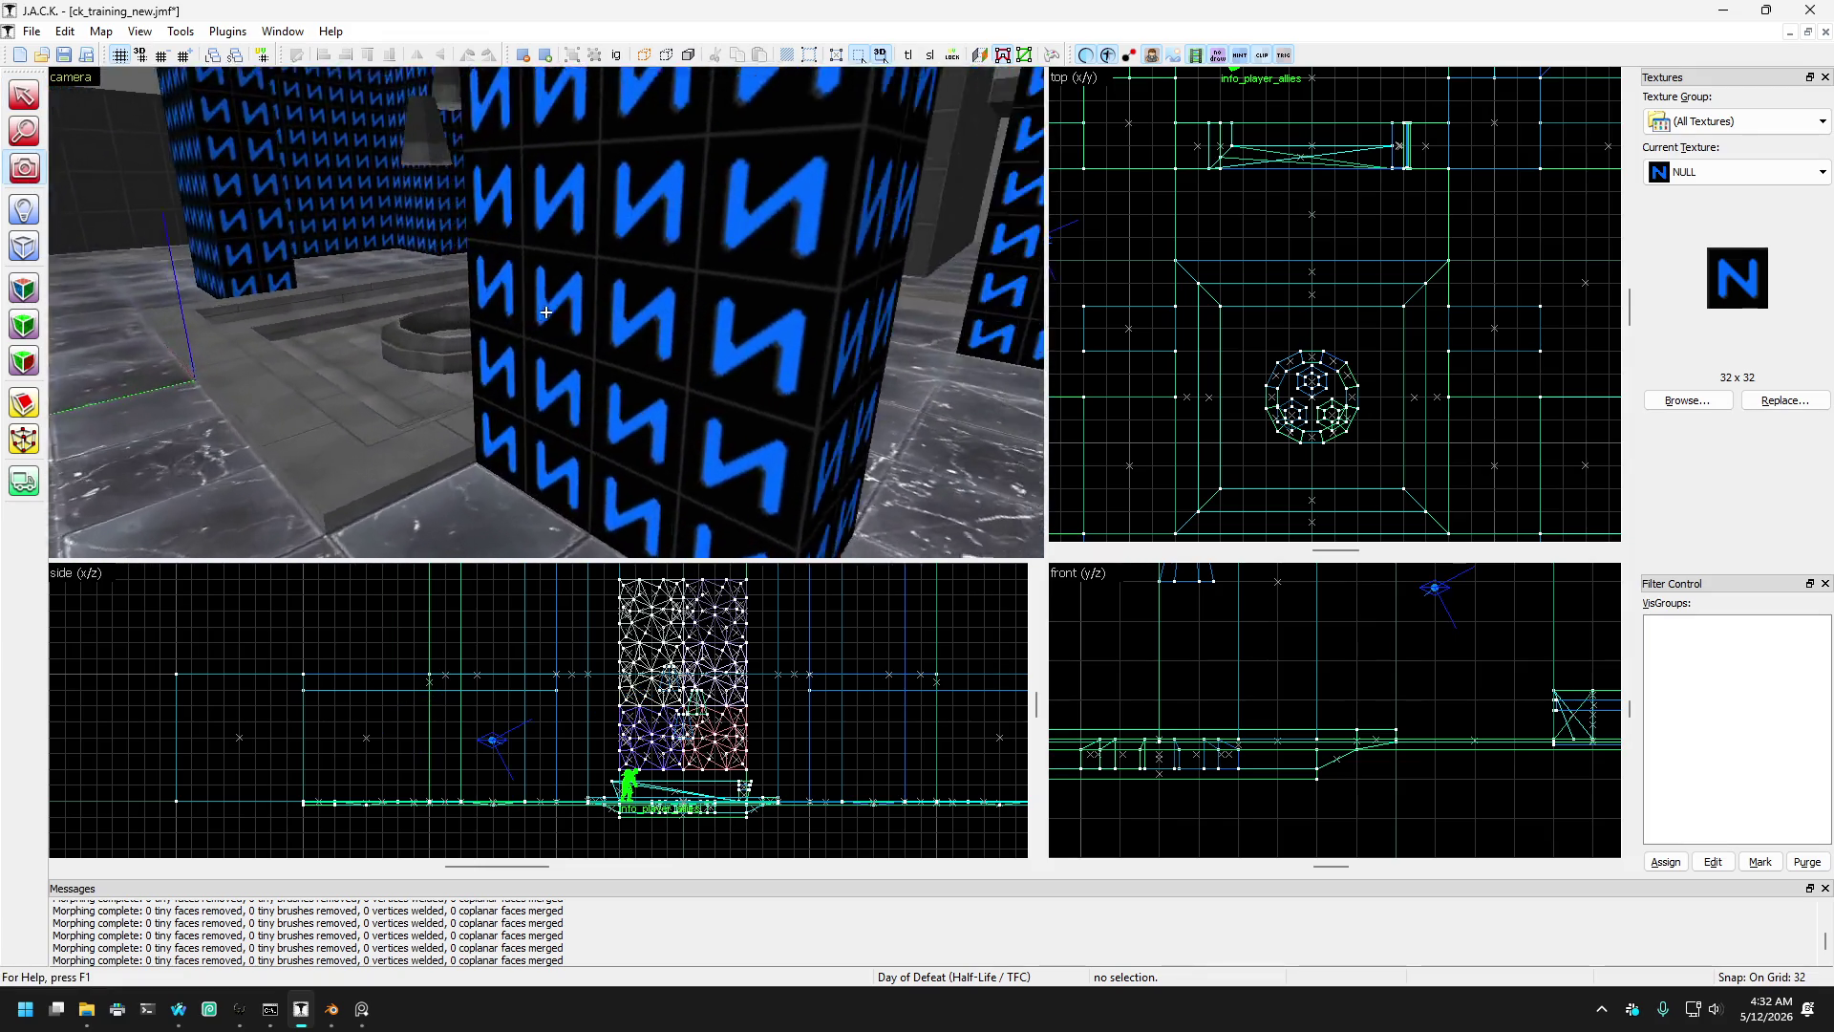
key(s)
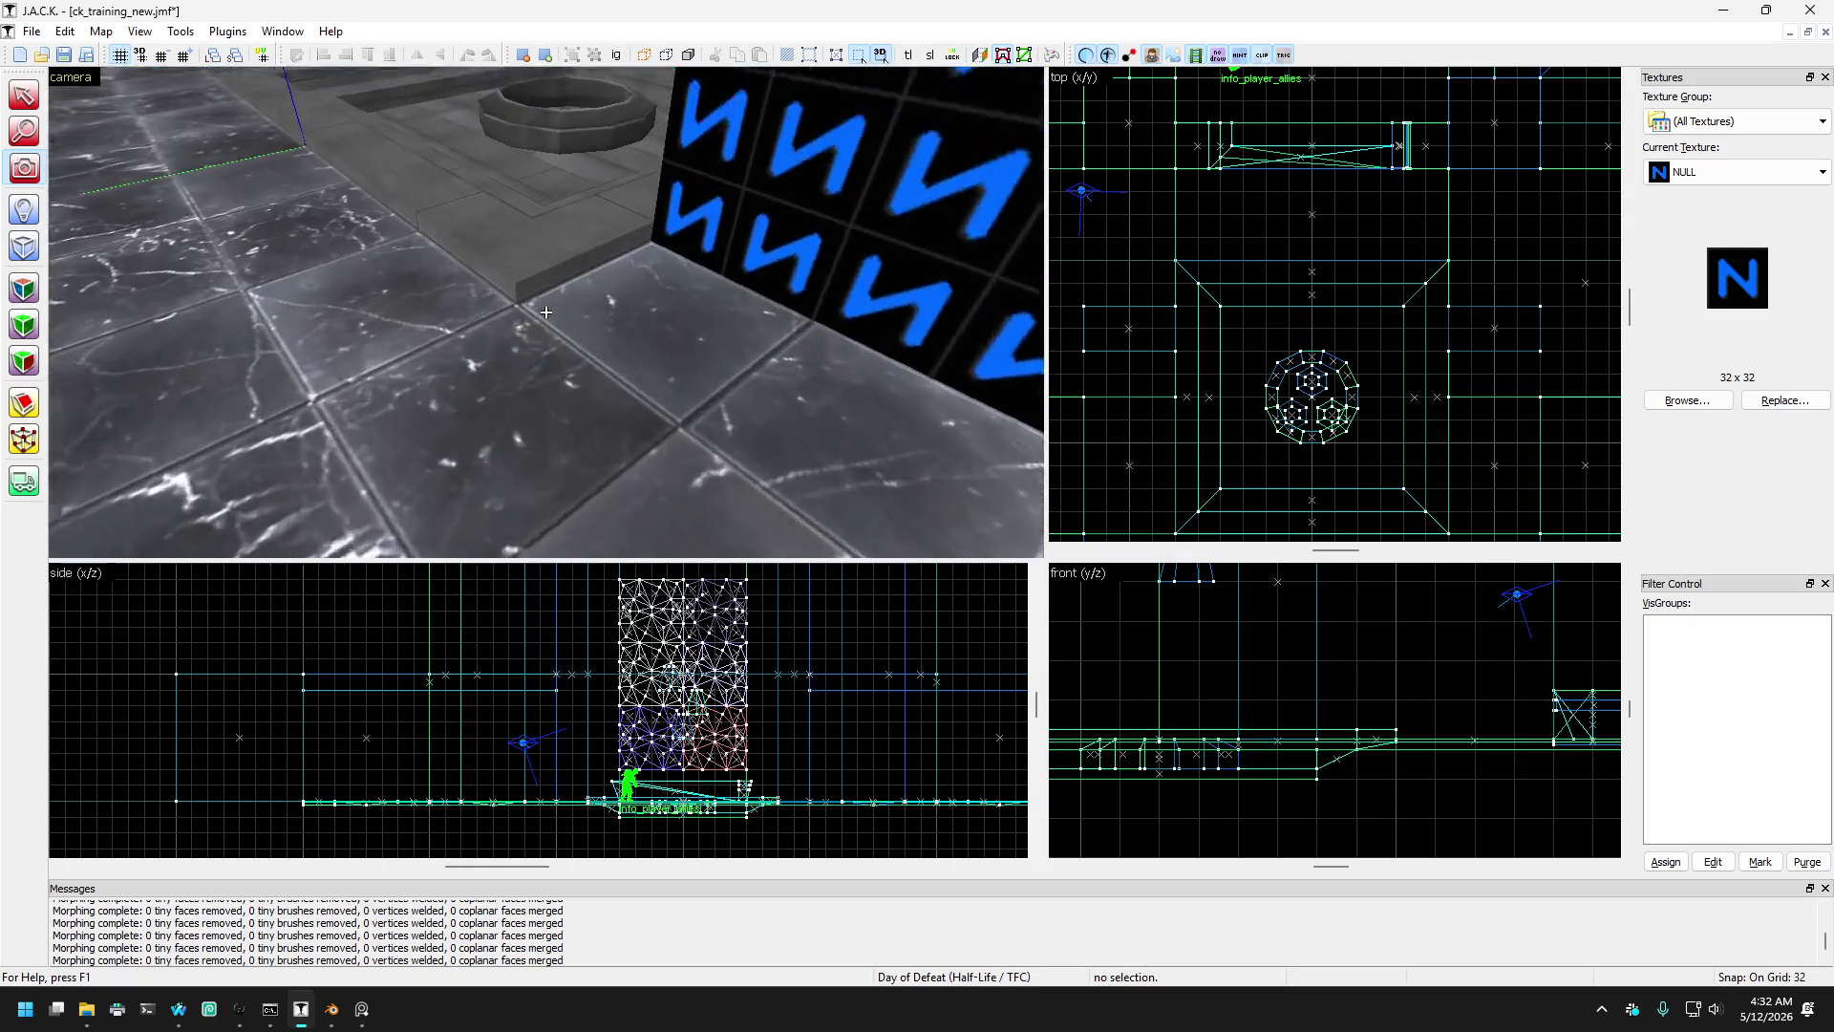
key(w)
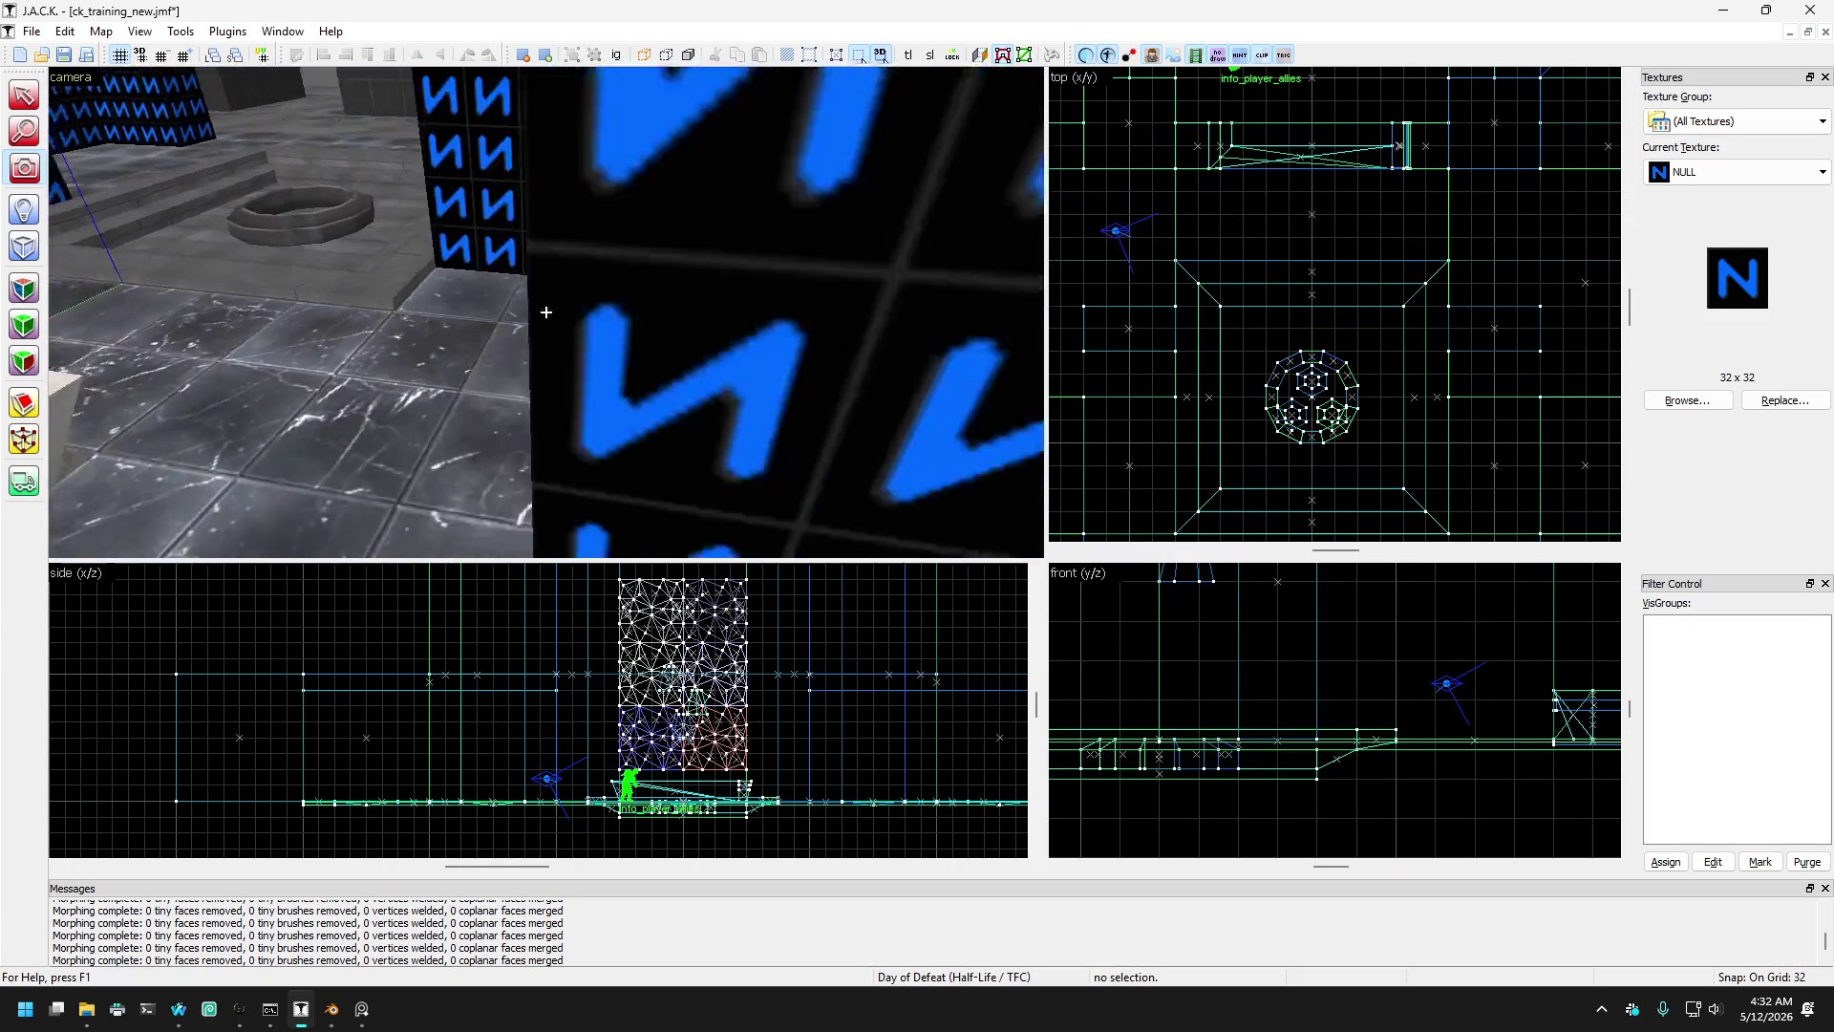
key(w)
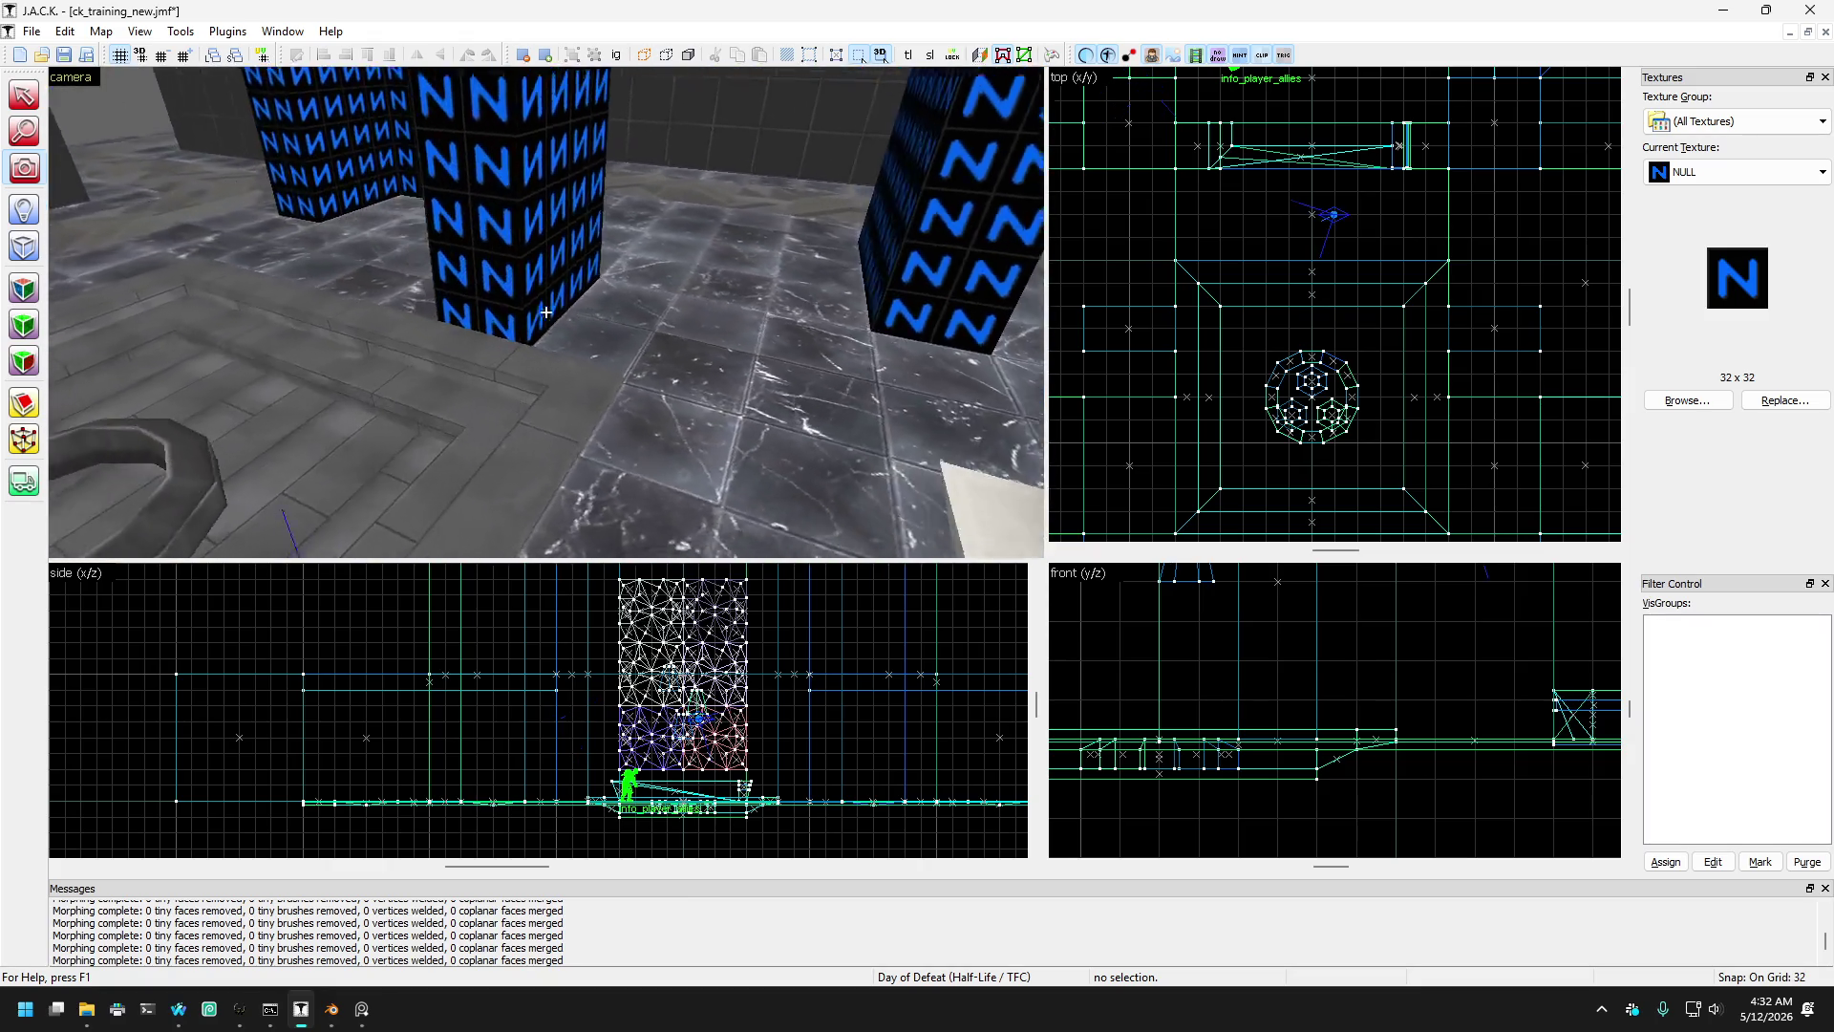
key(s)
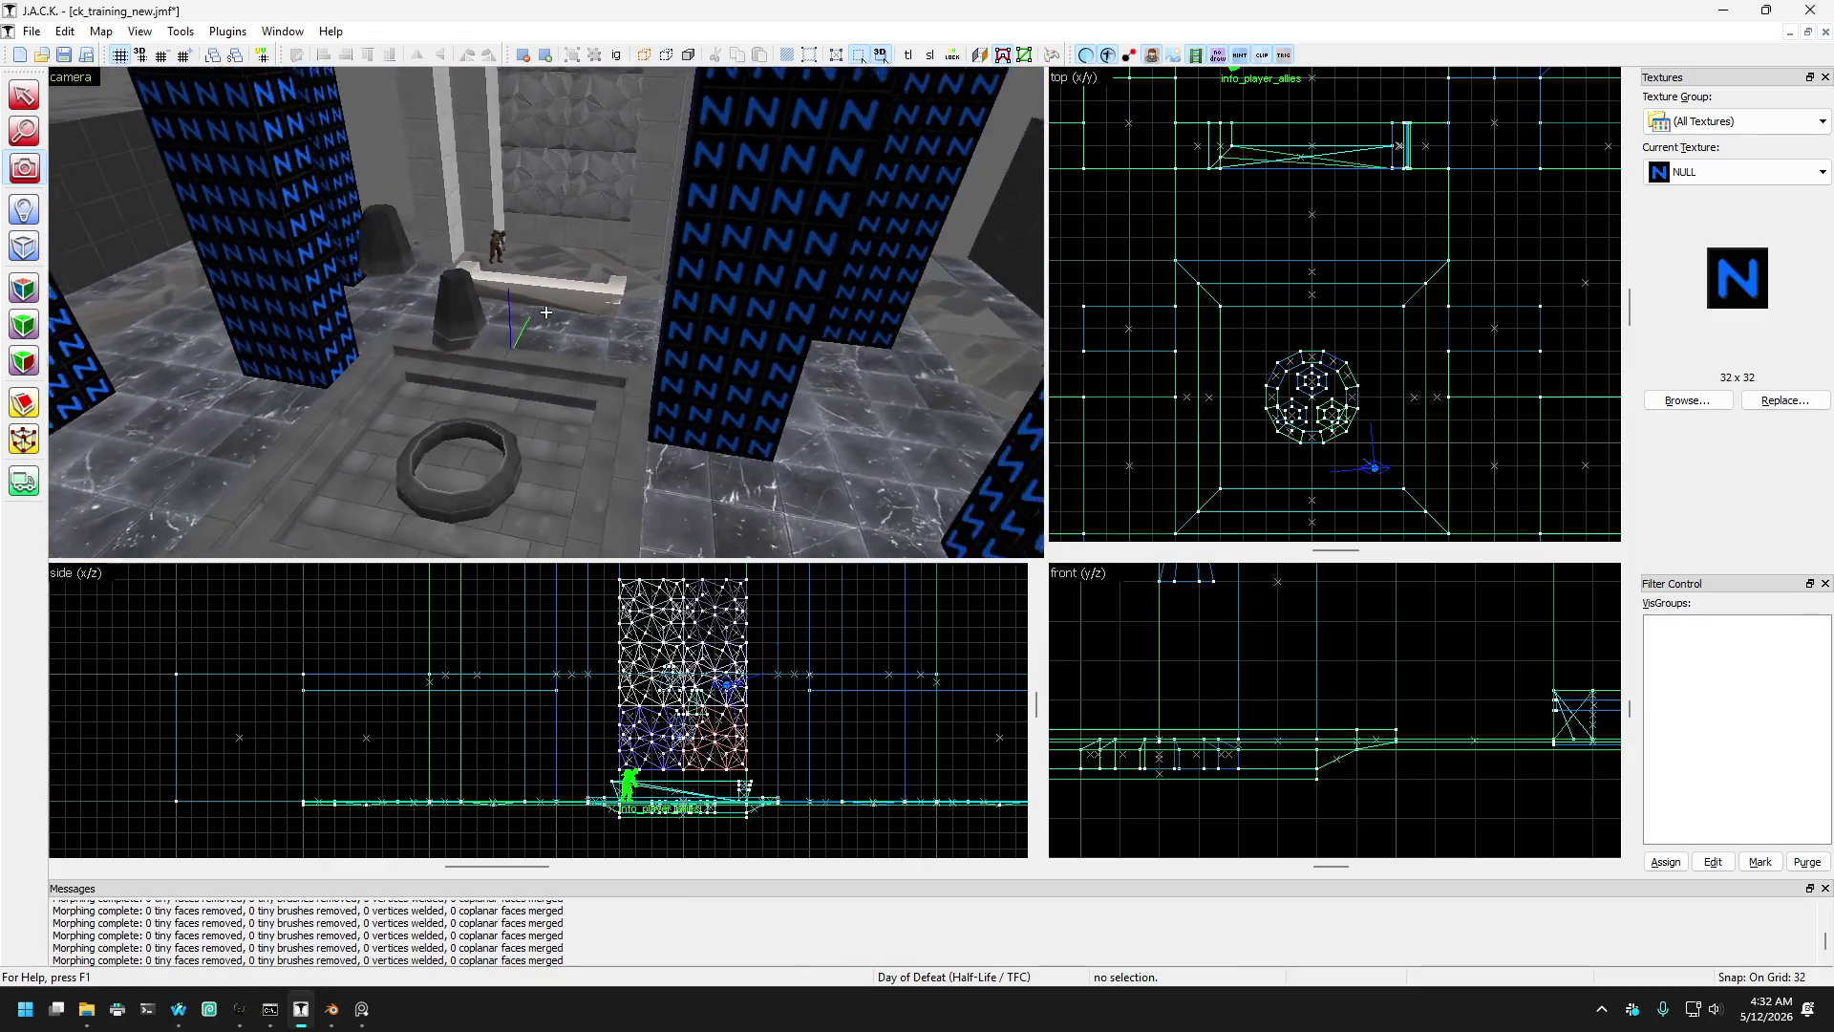
key(w)
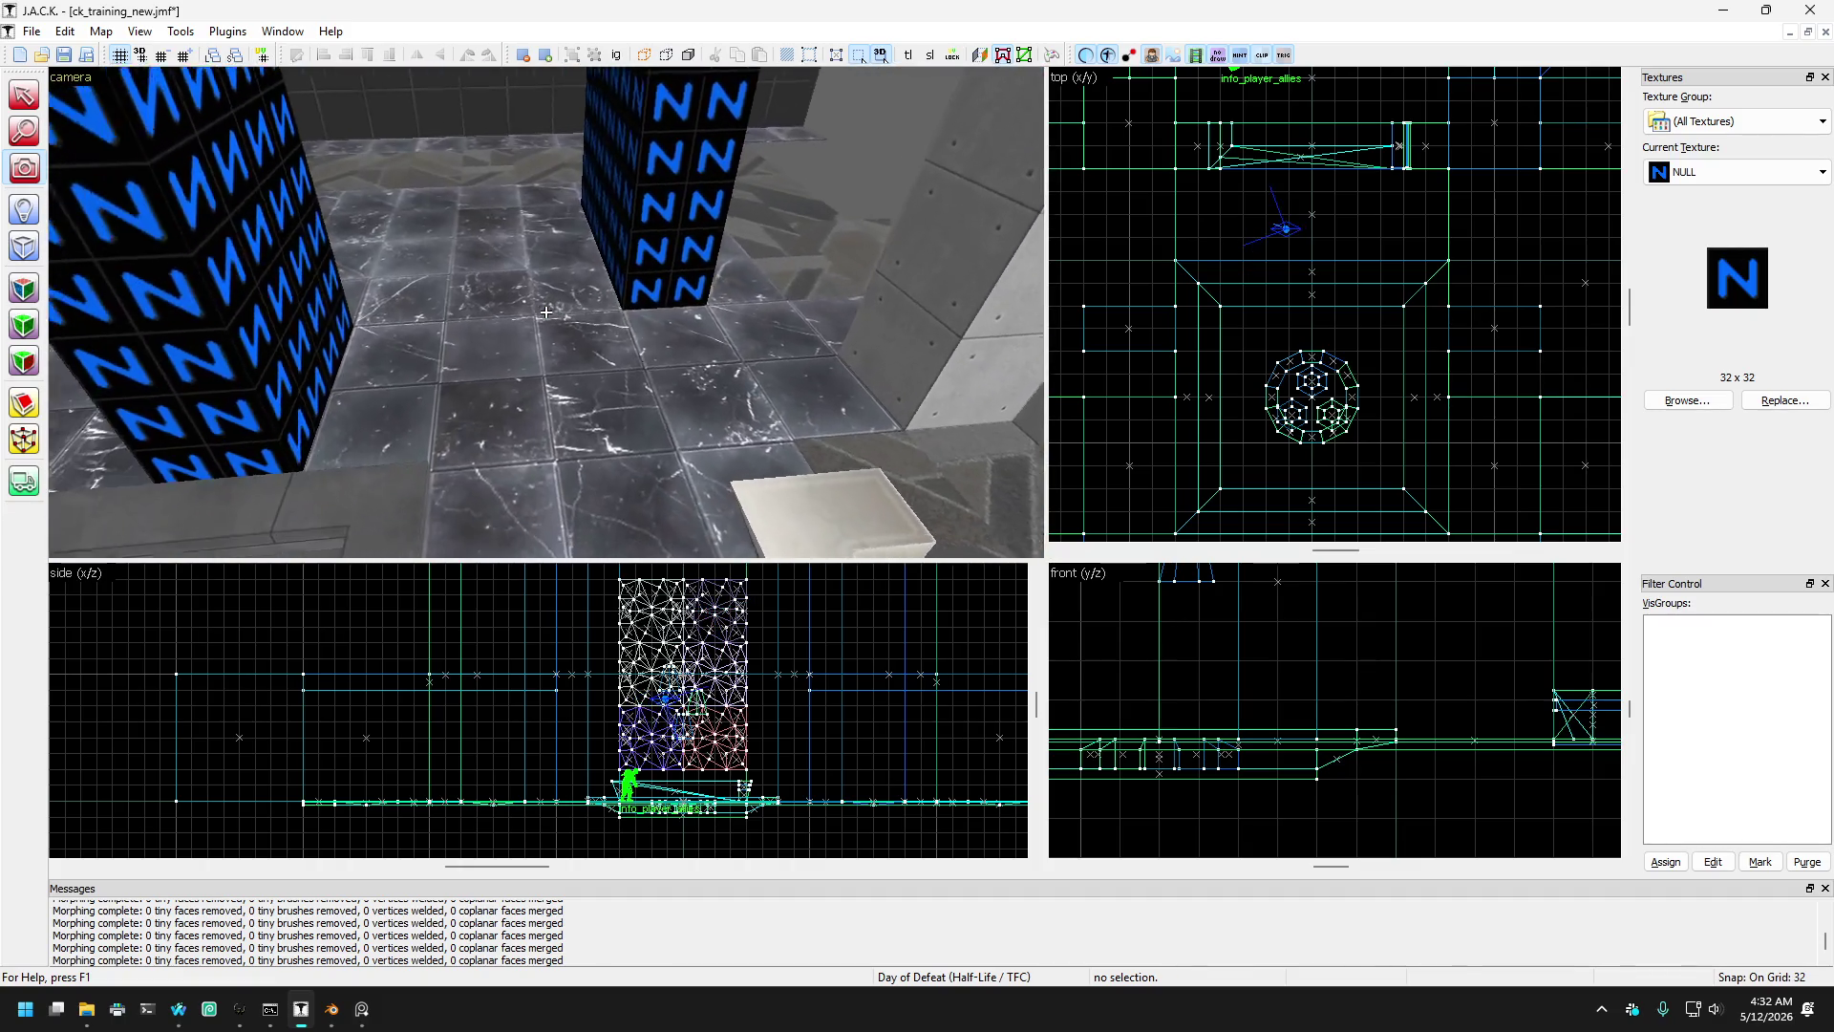
key(w)
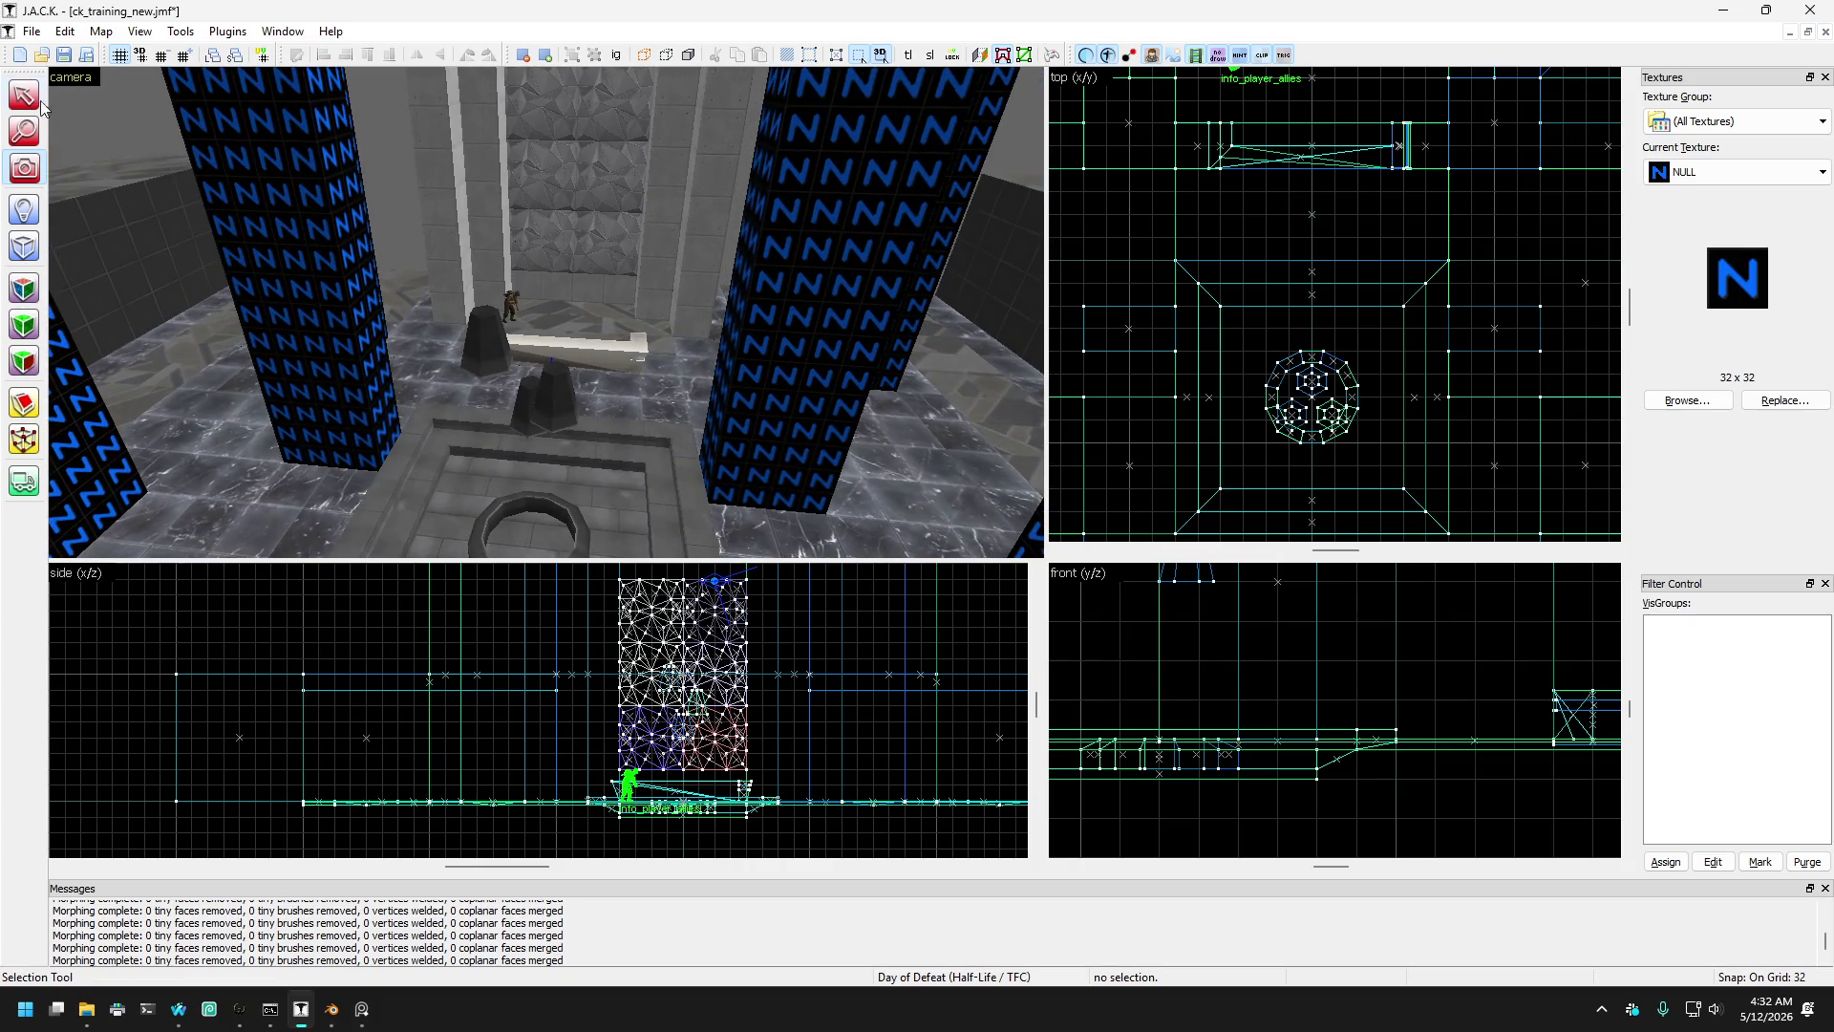
click(316, 286)
- Move both pillars one grid step up in plan and narrow the left pillar's outer side via vertices
ctrl+click(812, 287)
mouse_move(1241, 323)
mouse_down()
mouse_move(1247, 286)
mouse_move(1235, 329)
mouse_up()
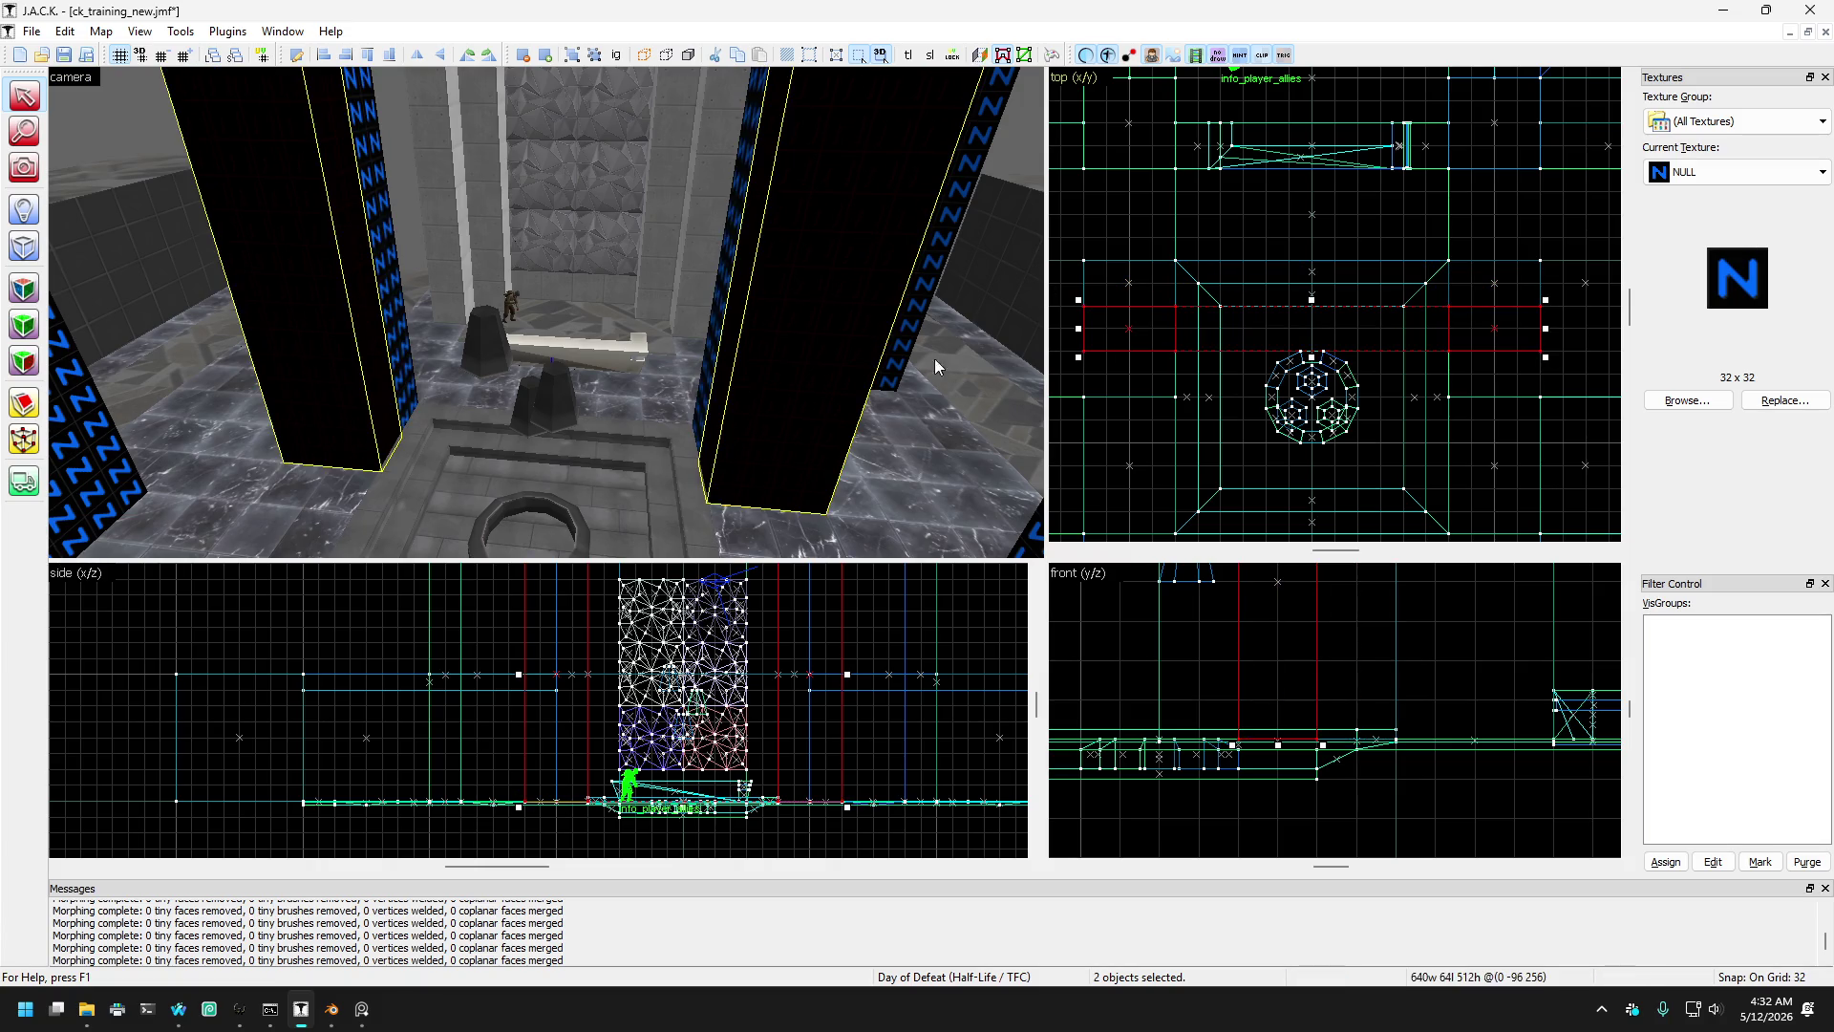
click(23, 439)
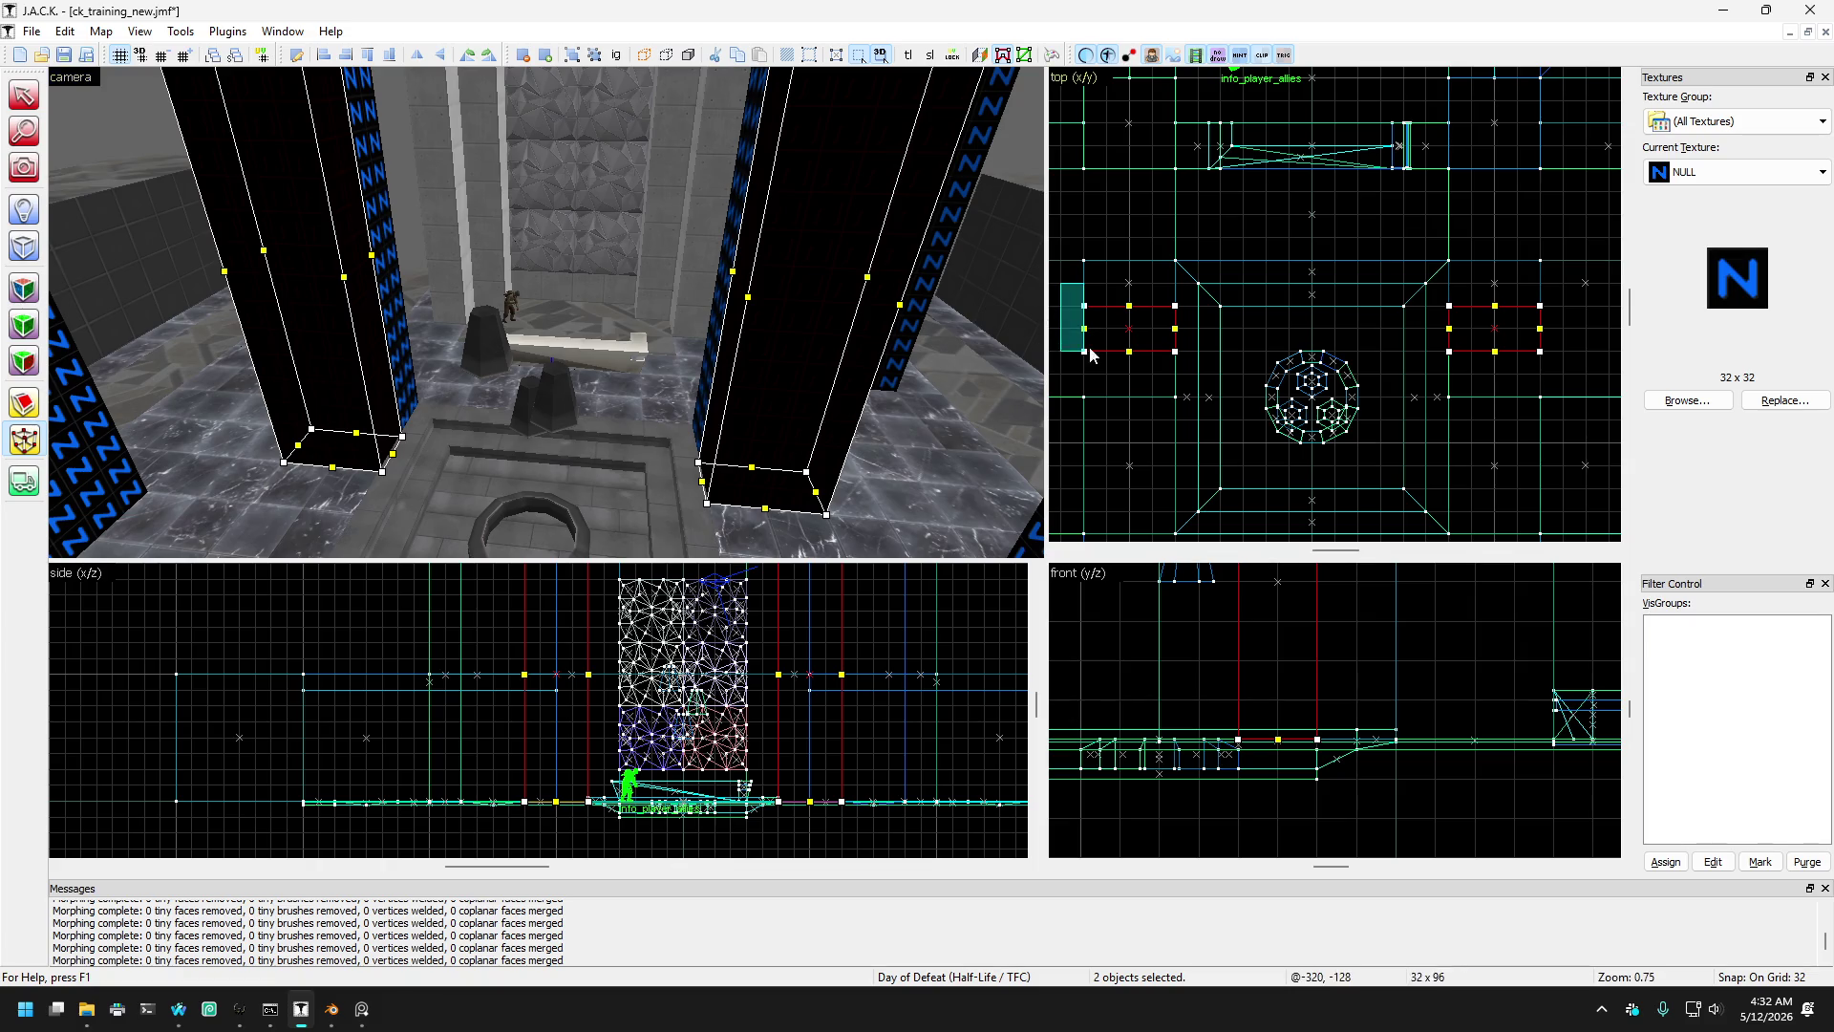
drag(1086, 354, 1130, 355)
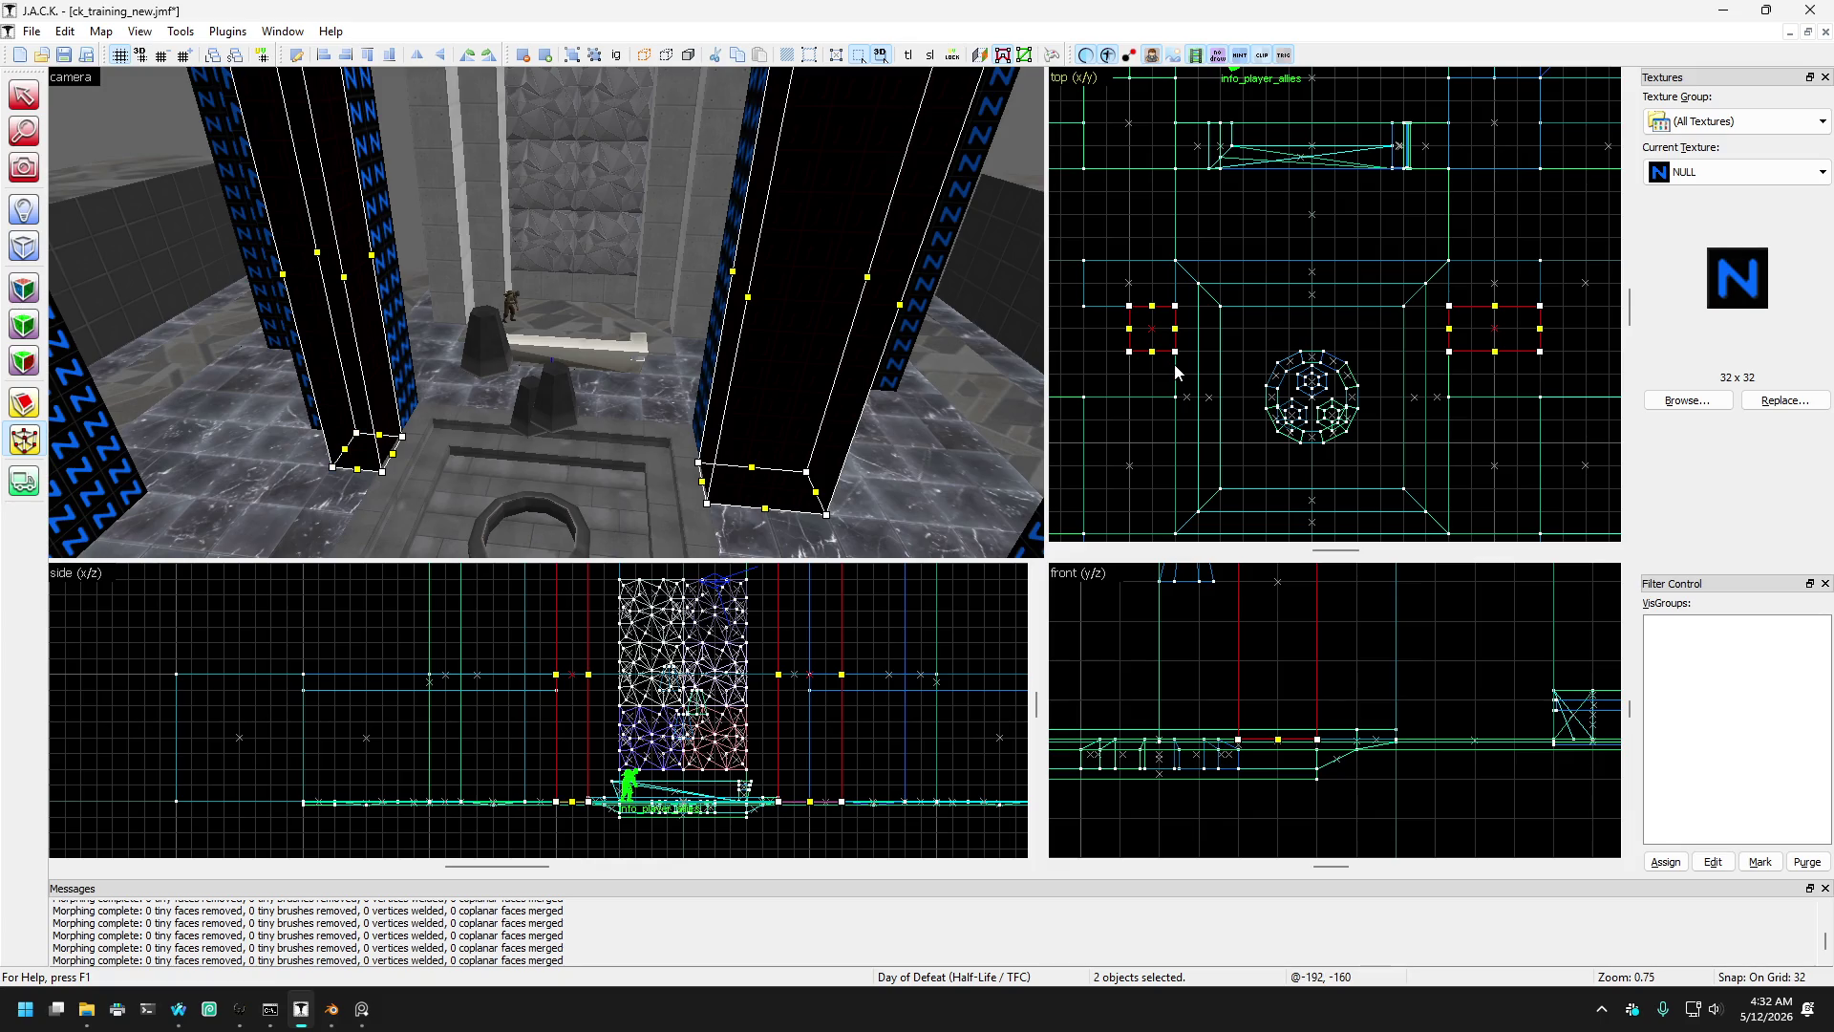
click(11, 99)
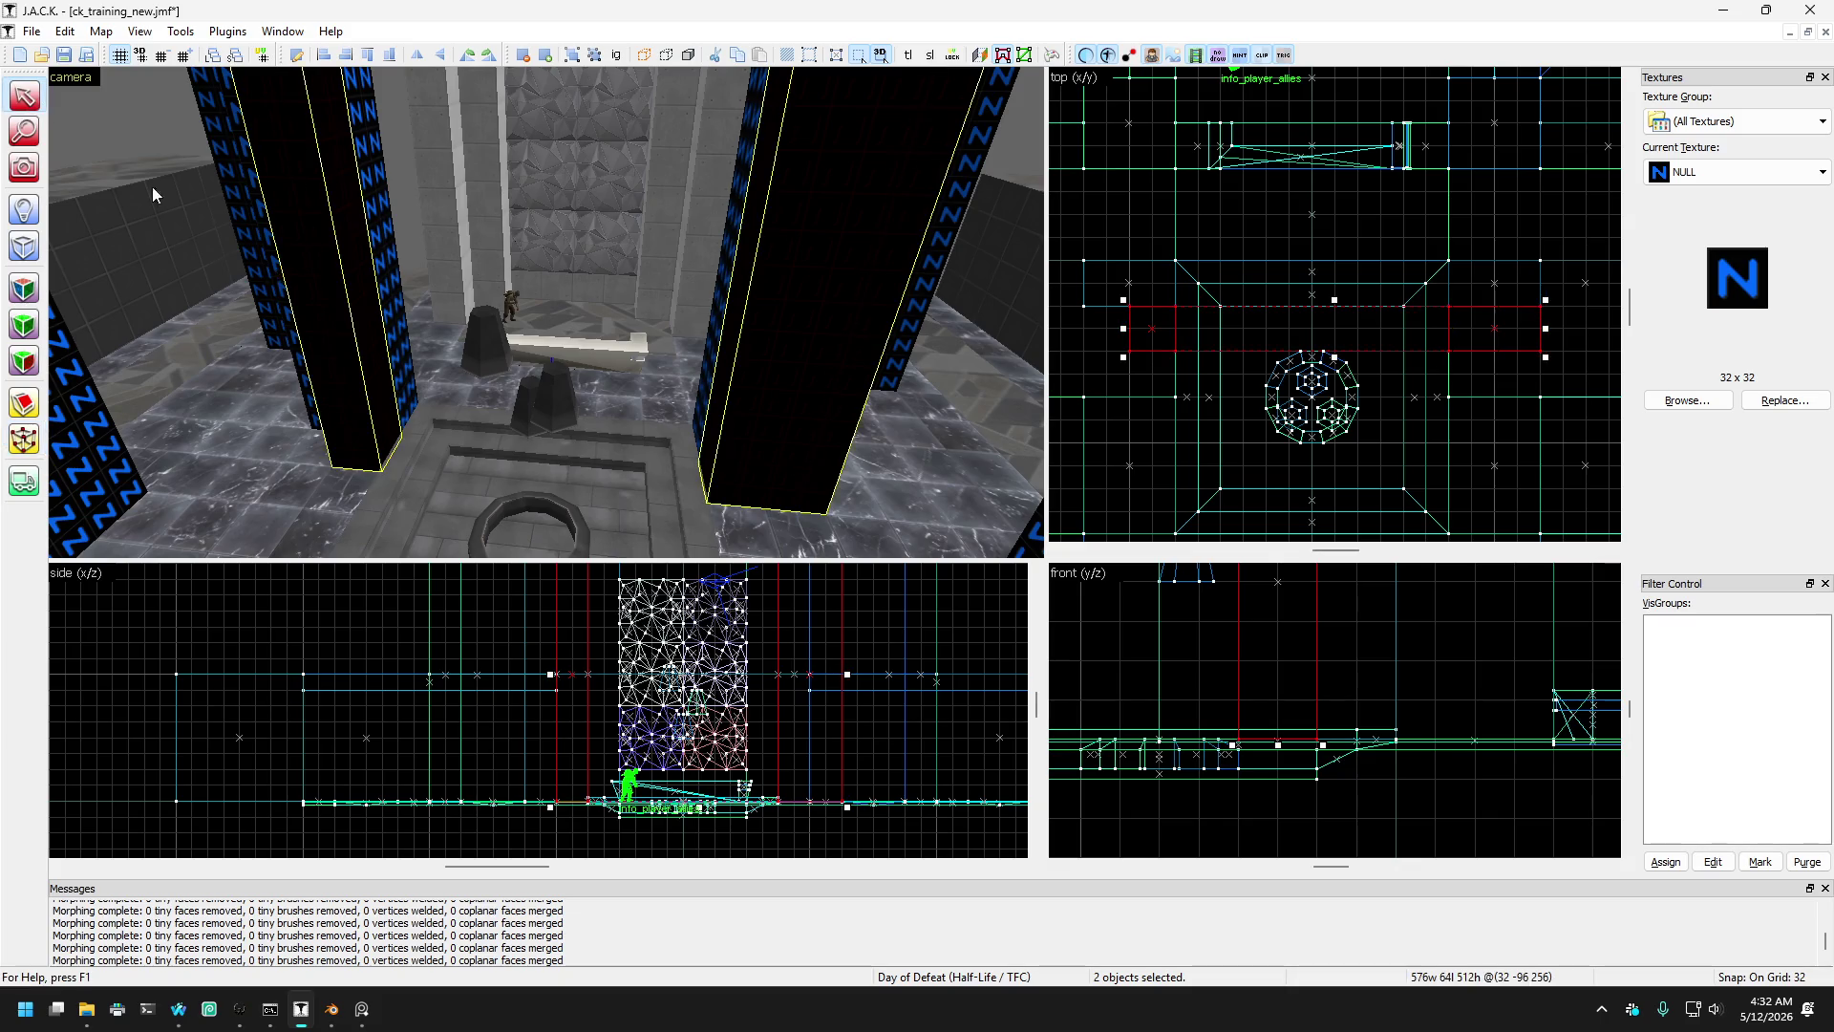
- Shrink the wider right pillar to 64 units wide
click(808, 462)
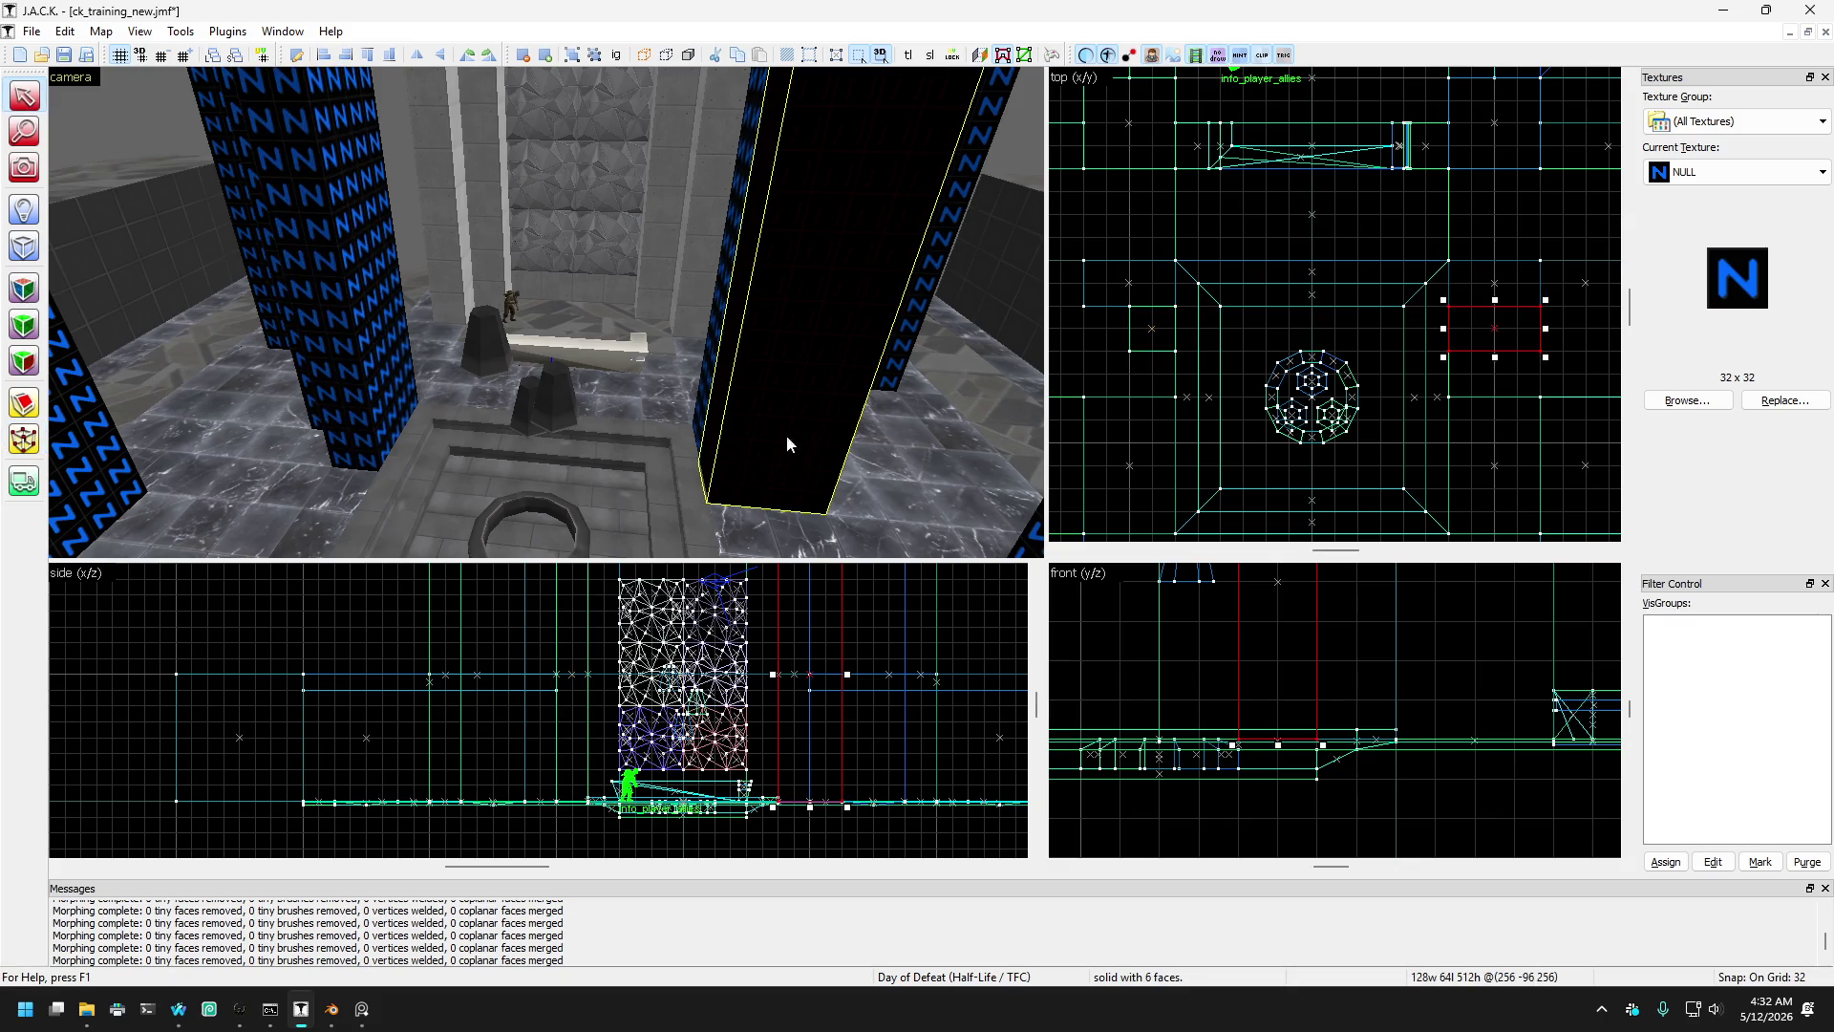
key(a)
key(d)
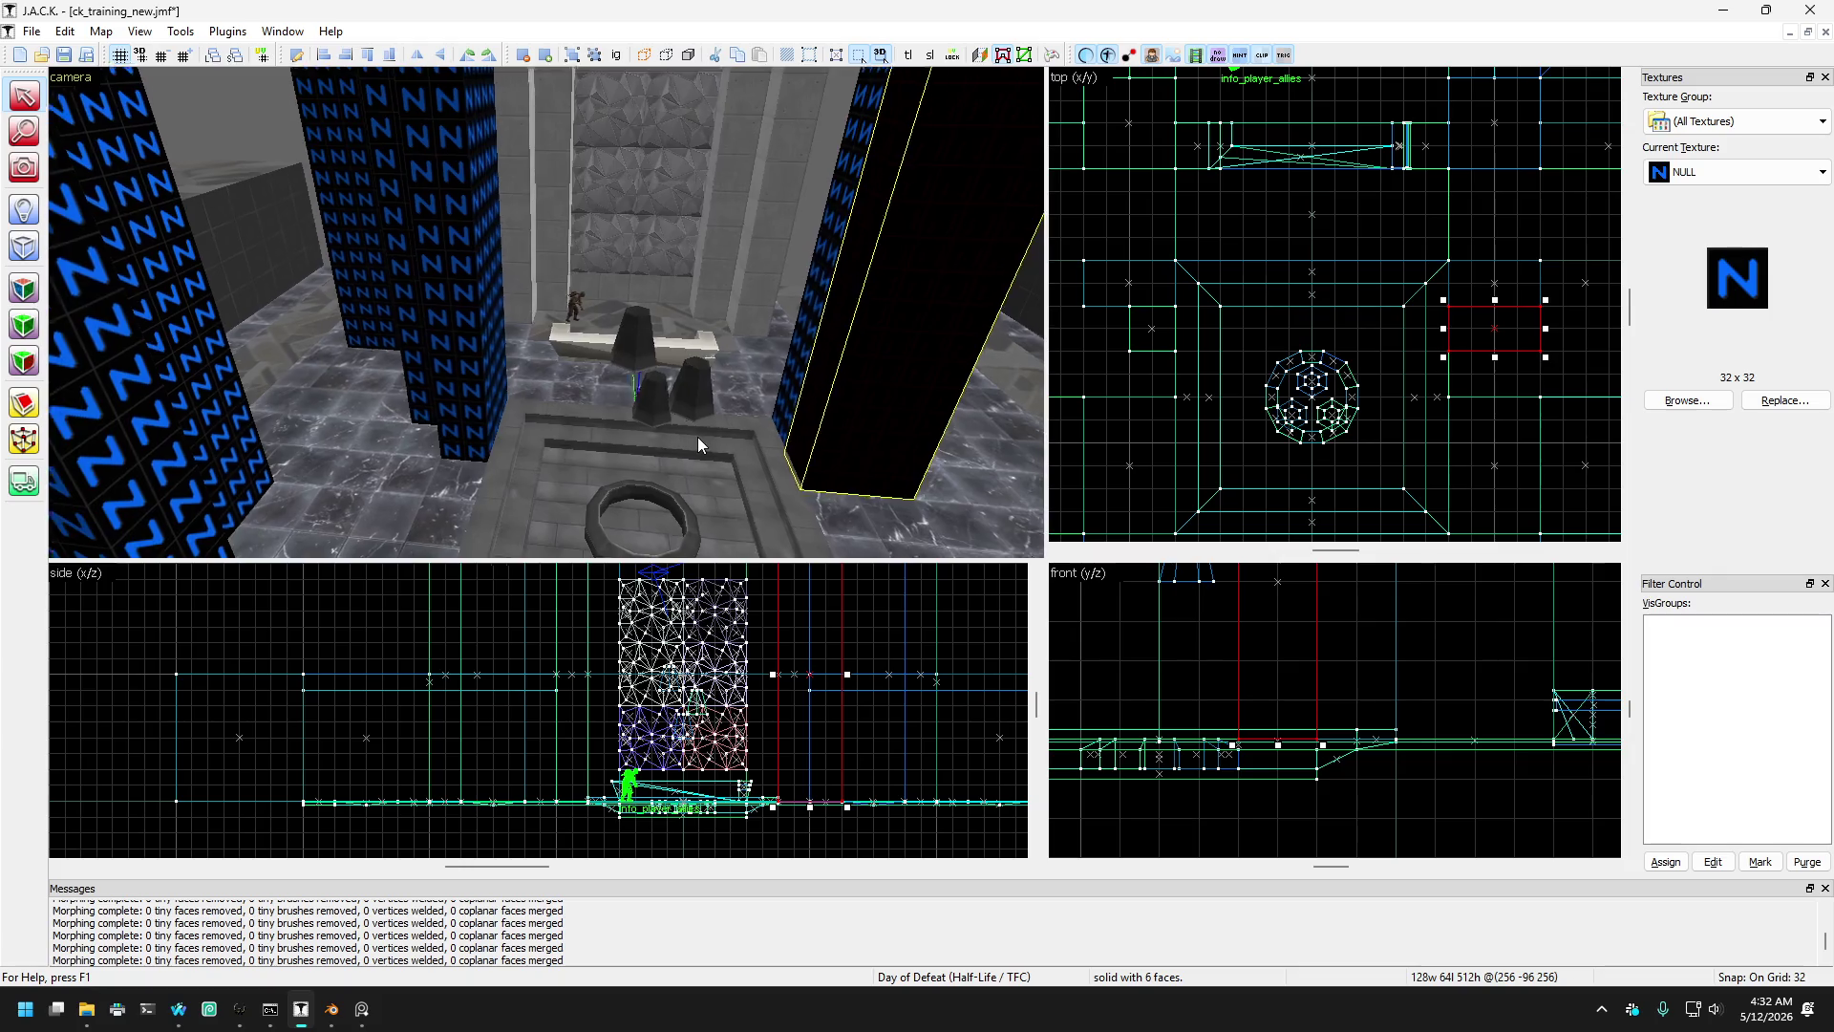
key(d)
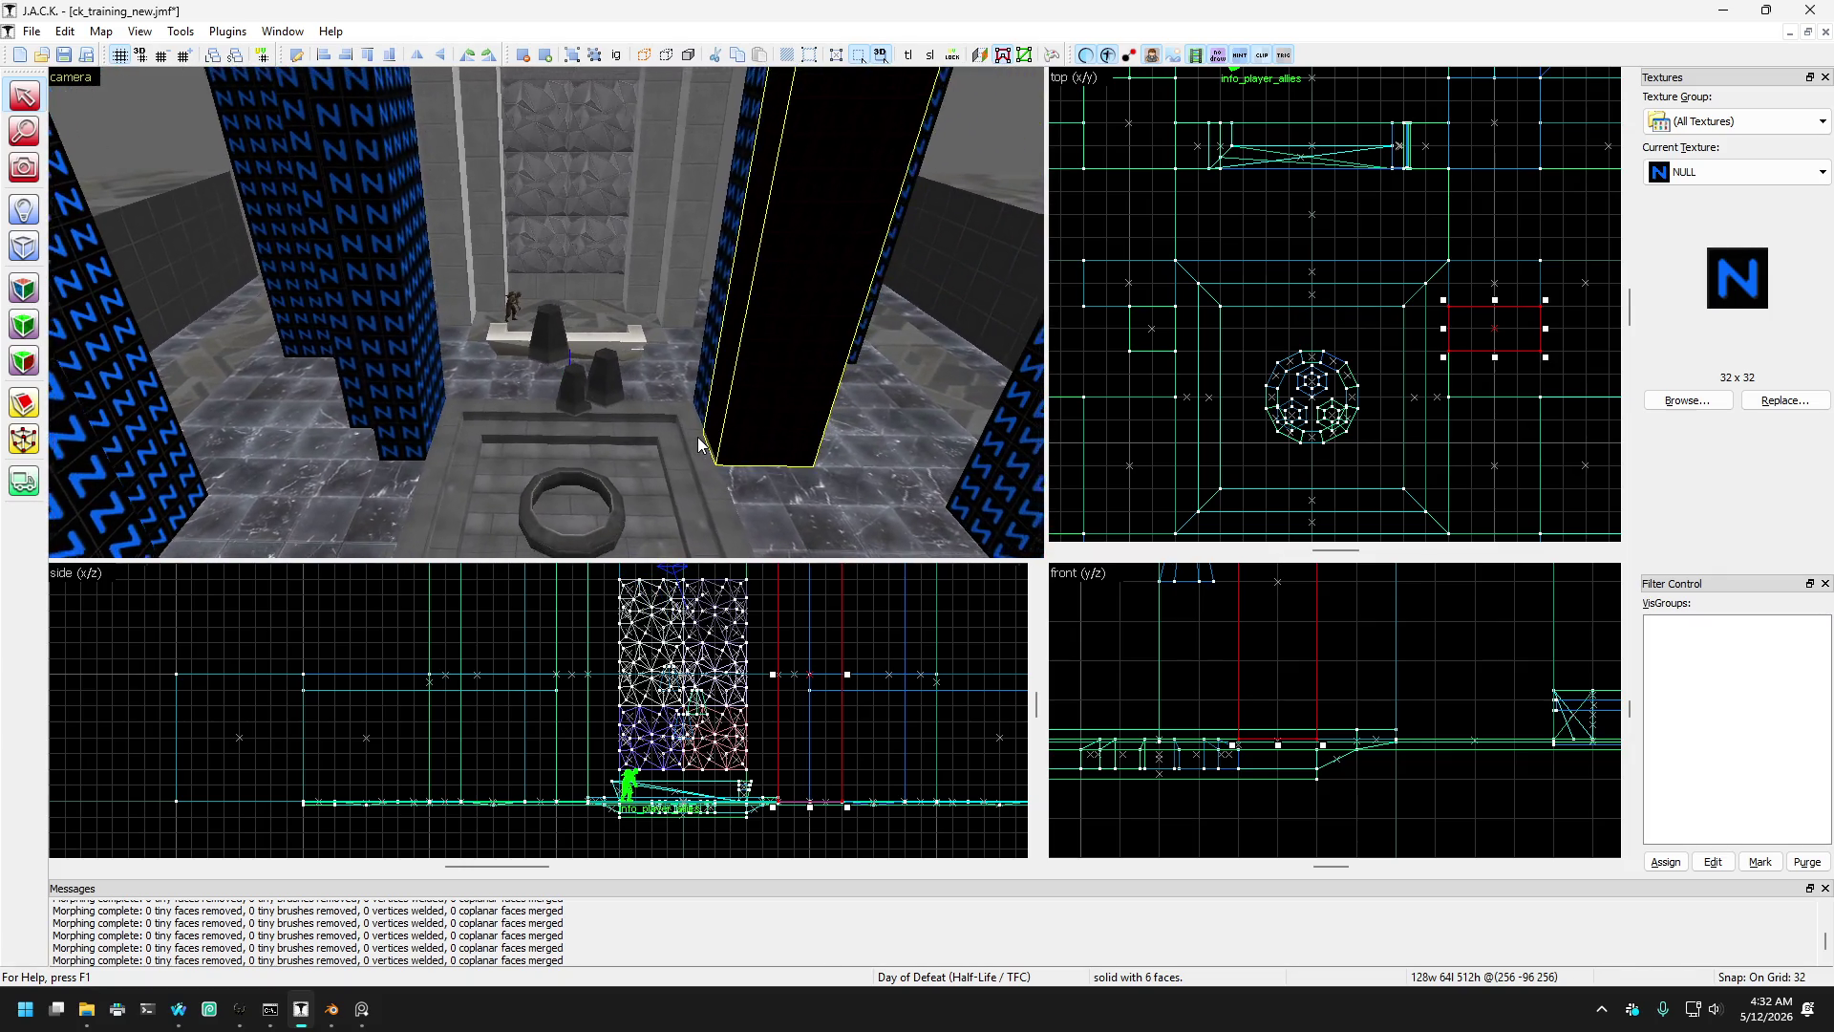
click(384, 388)
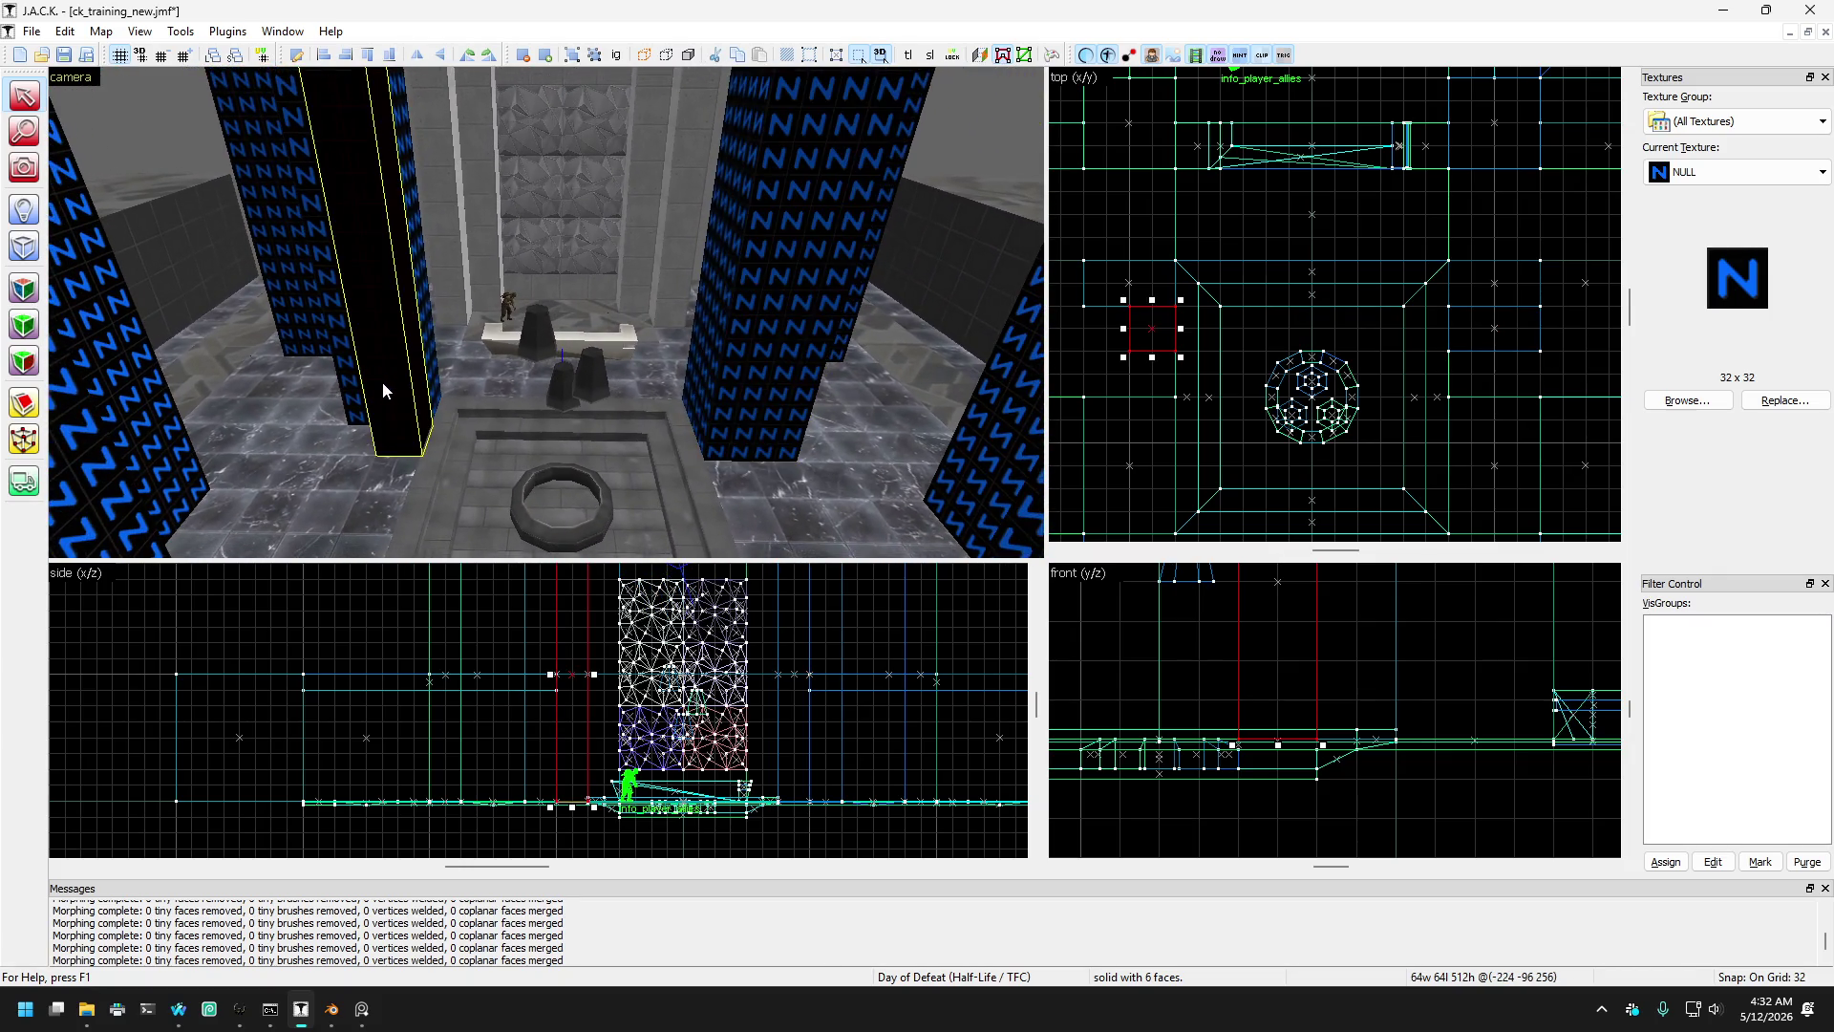
click(739, 367)
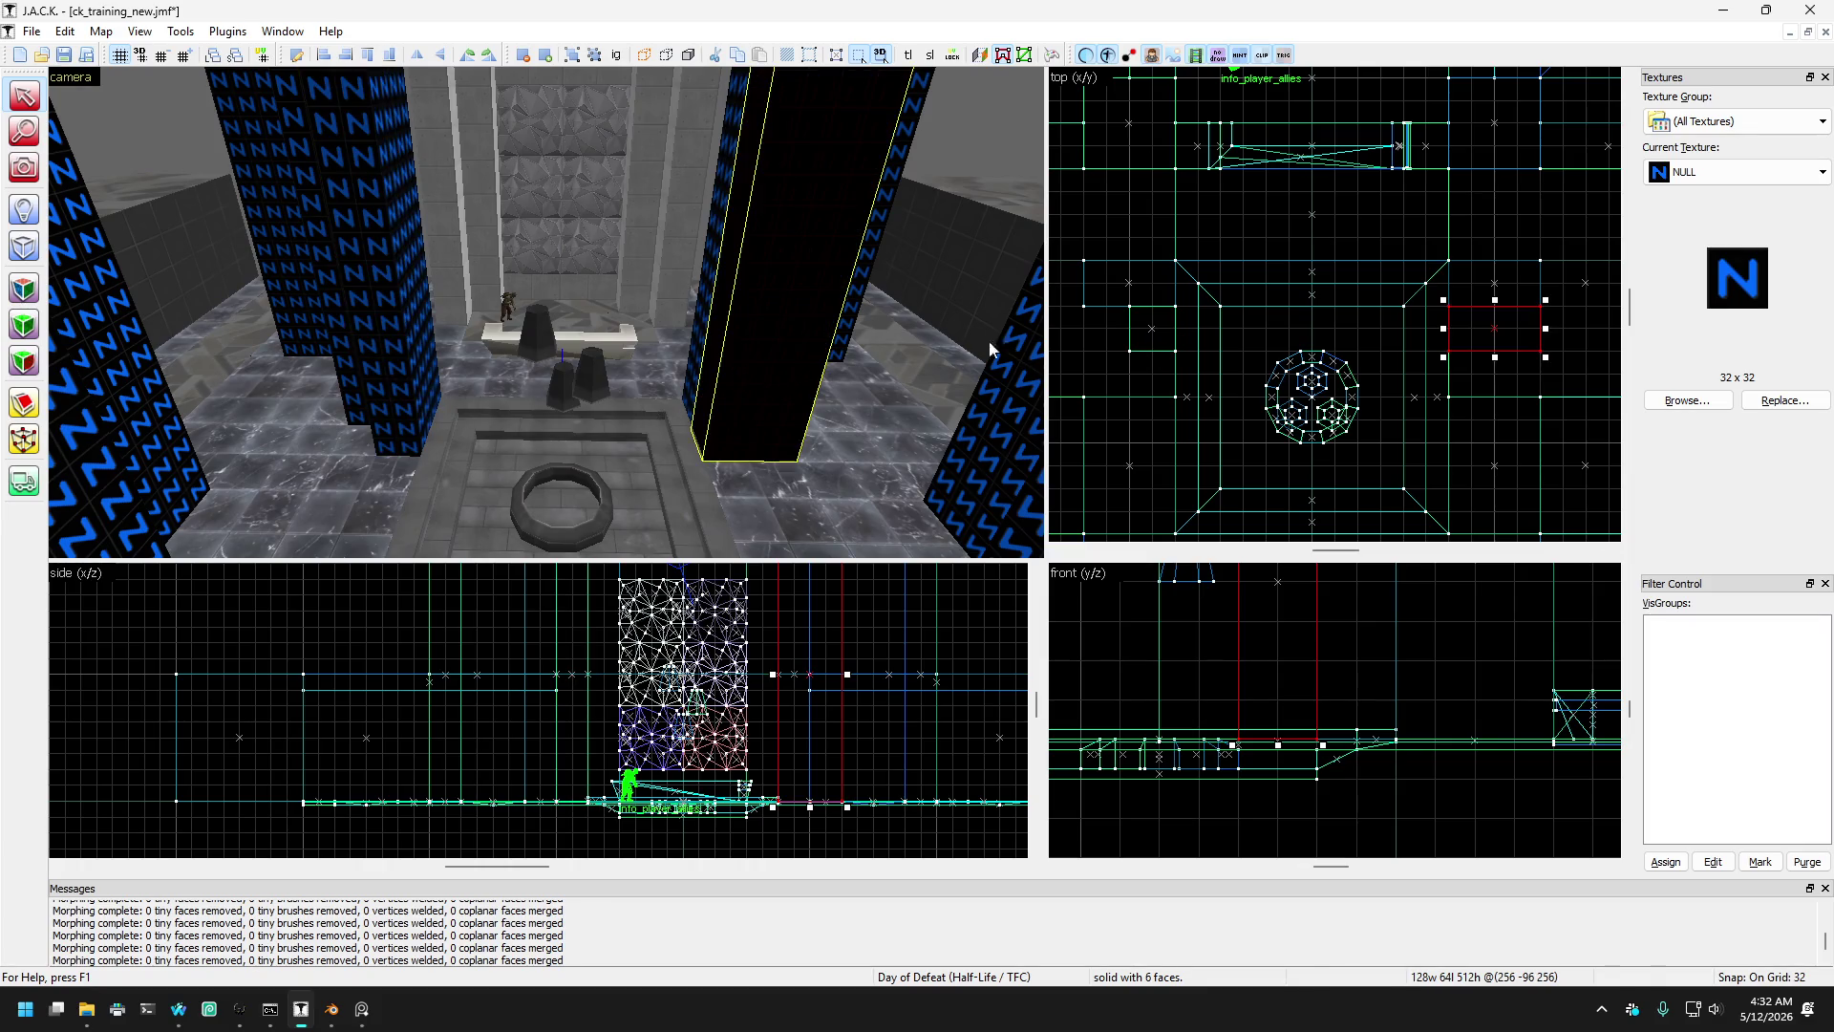
drag(1545, 329, 1497, 327)
- Check the slimmed pillars in the 3D view, briefly selecting the thin left pillar
drag(825, 239, 825, 237)
key(Escape)
drag(840, 175, 515, 369)
click(441, 367)
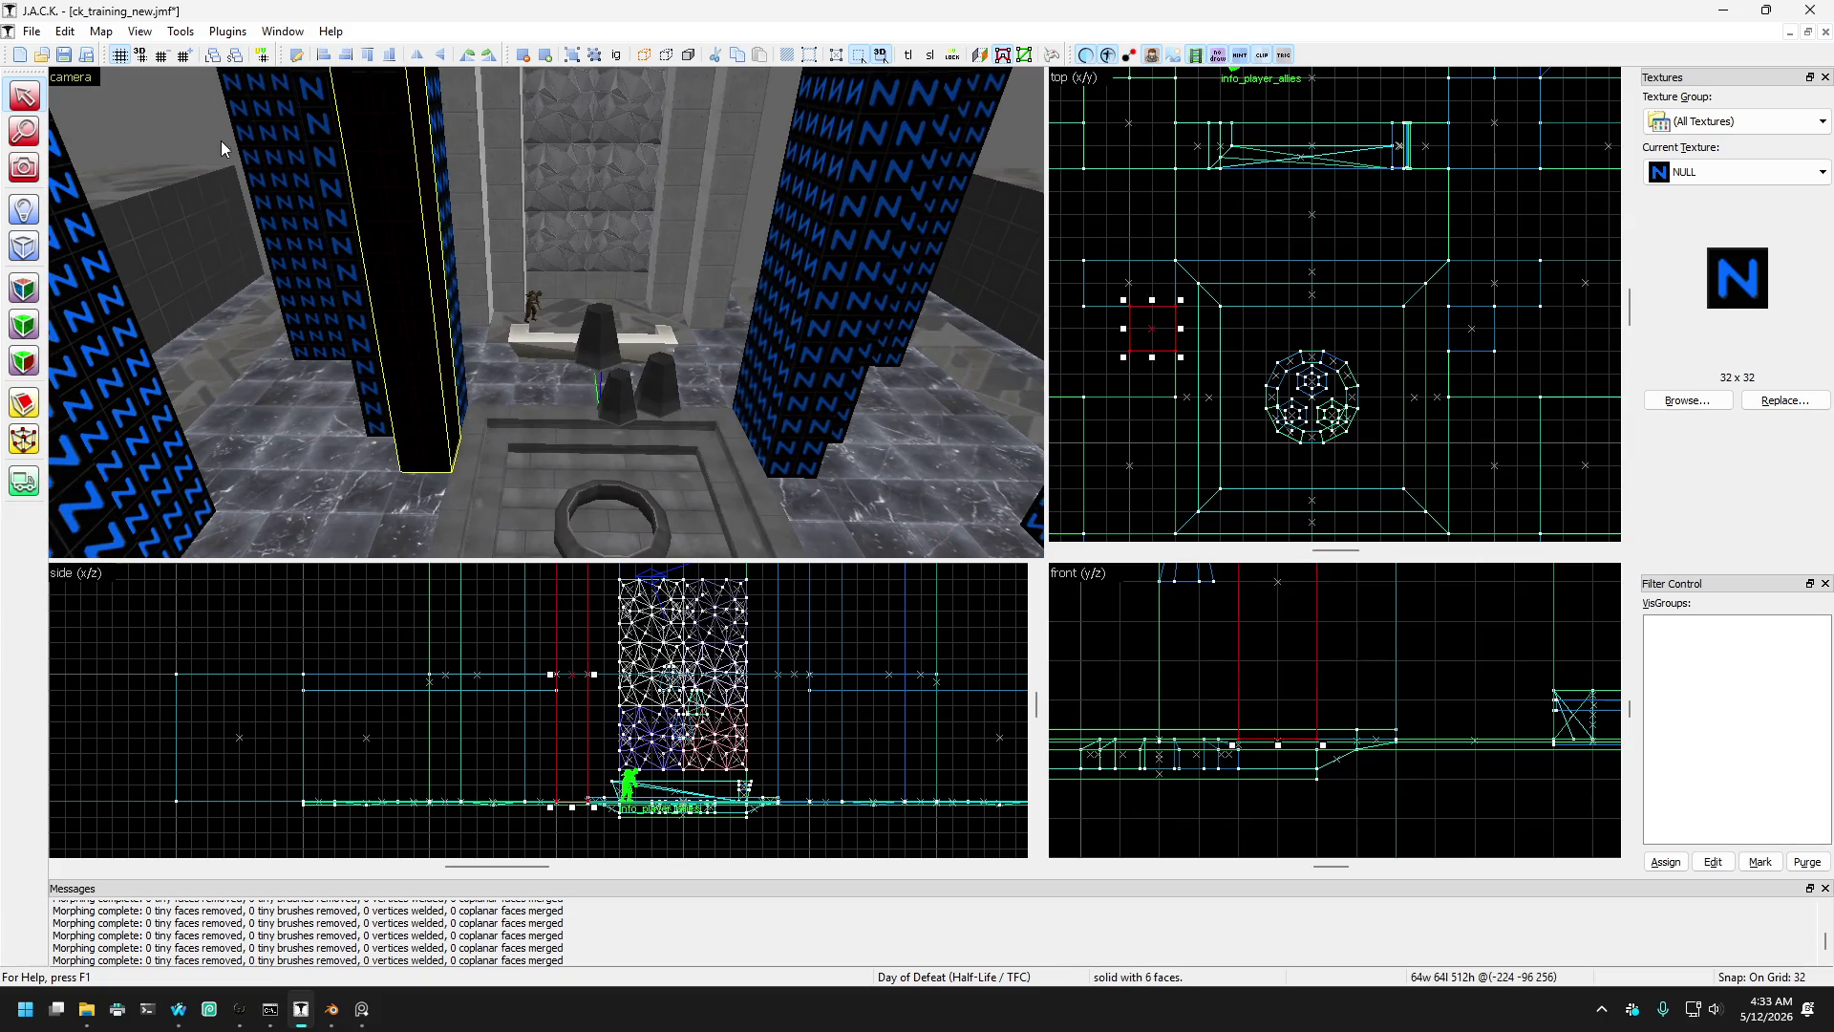
key(Escape)
- Inspect with mouselook, then narrow the left N-textured pillar by dragging its handle
key(z)
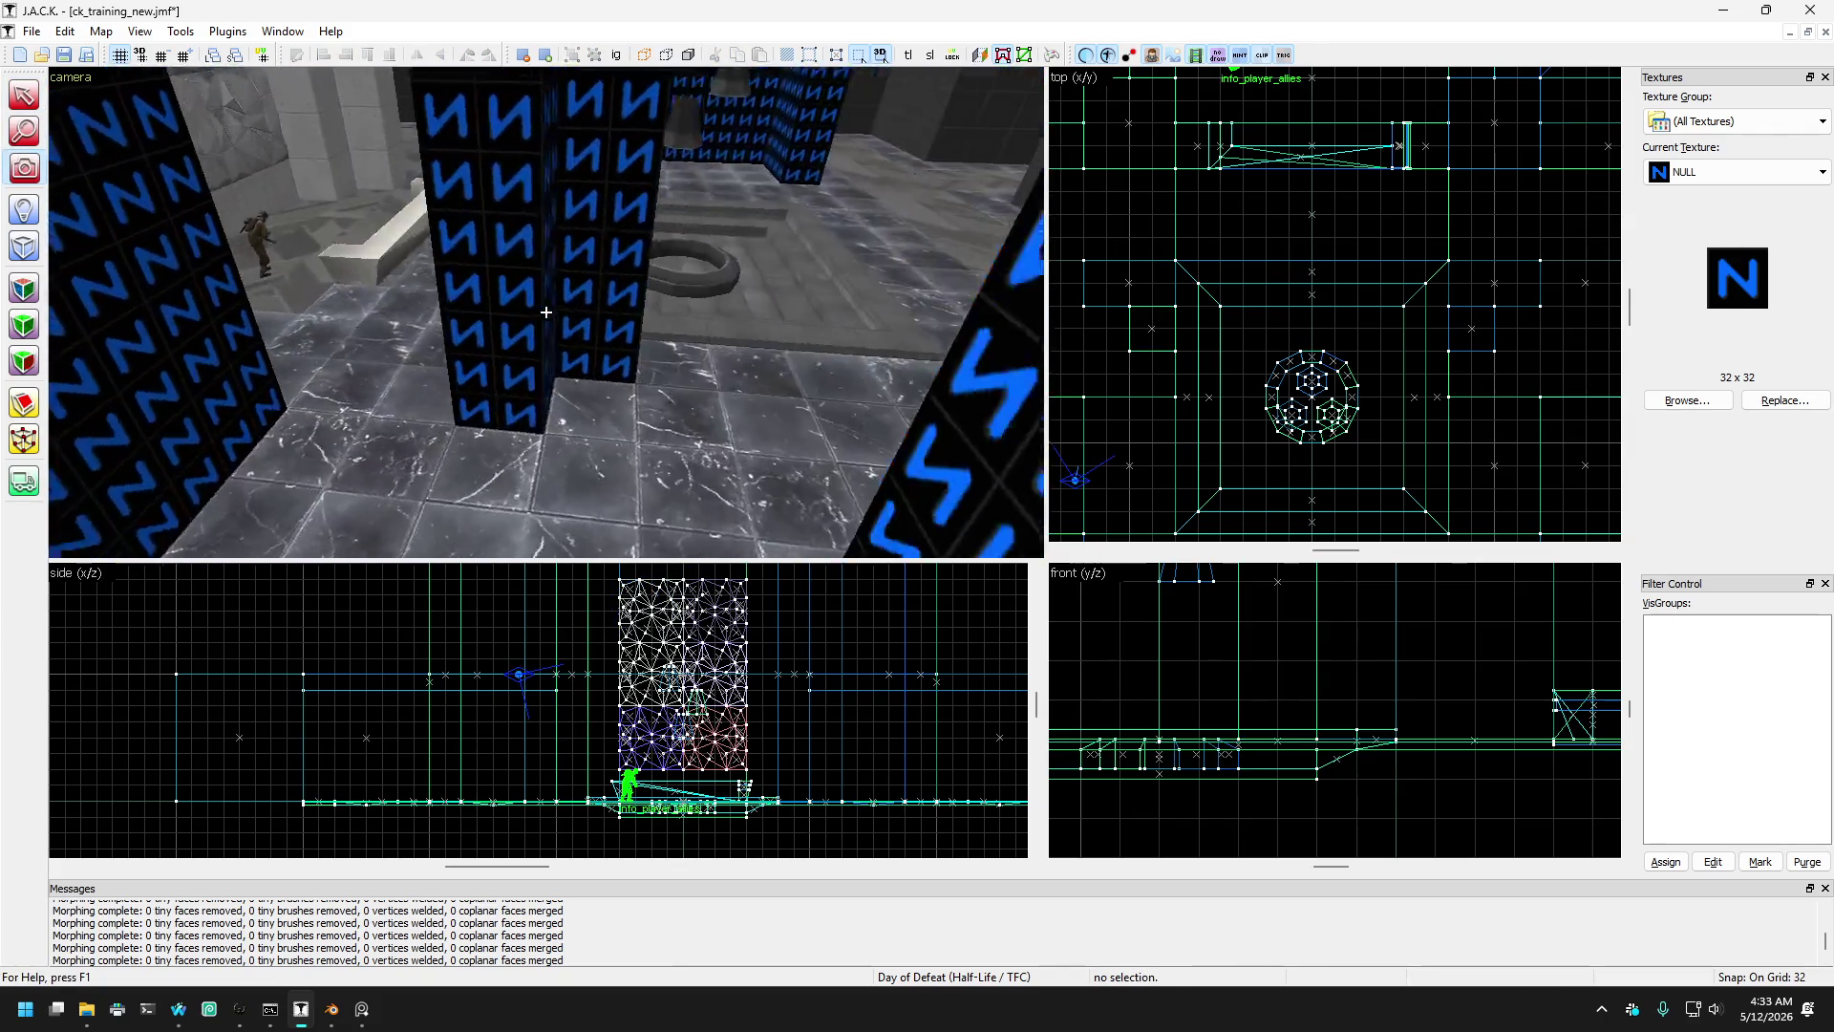
key(w)
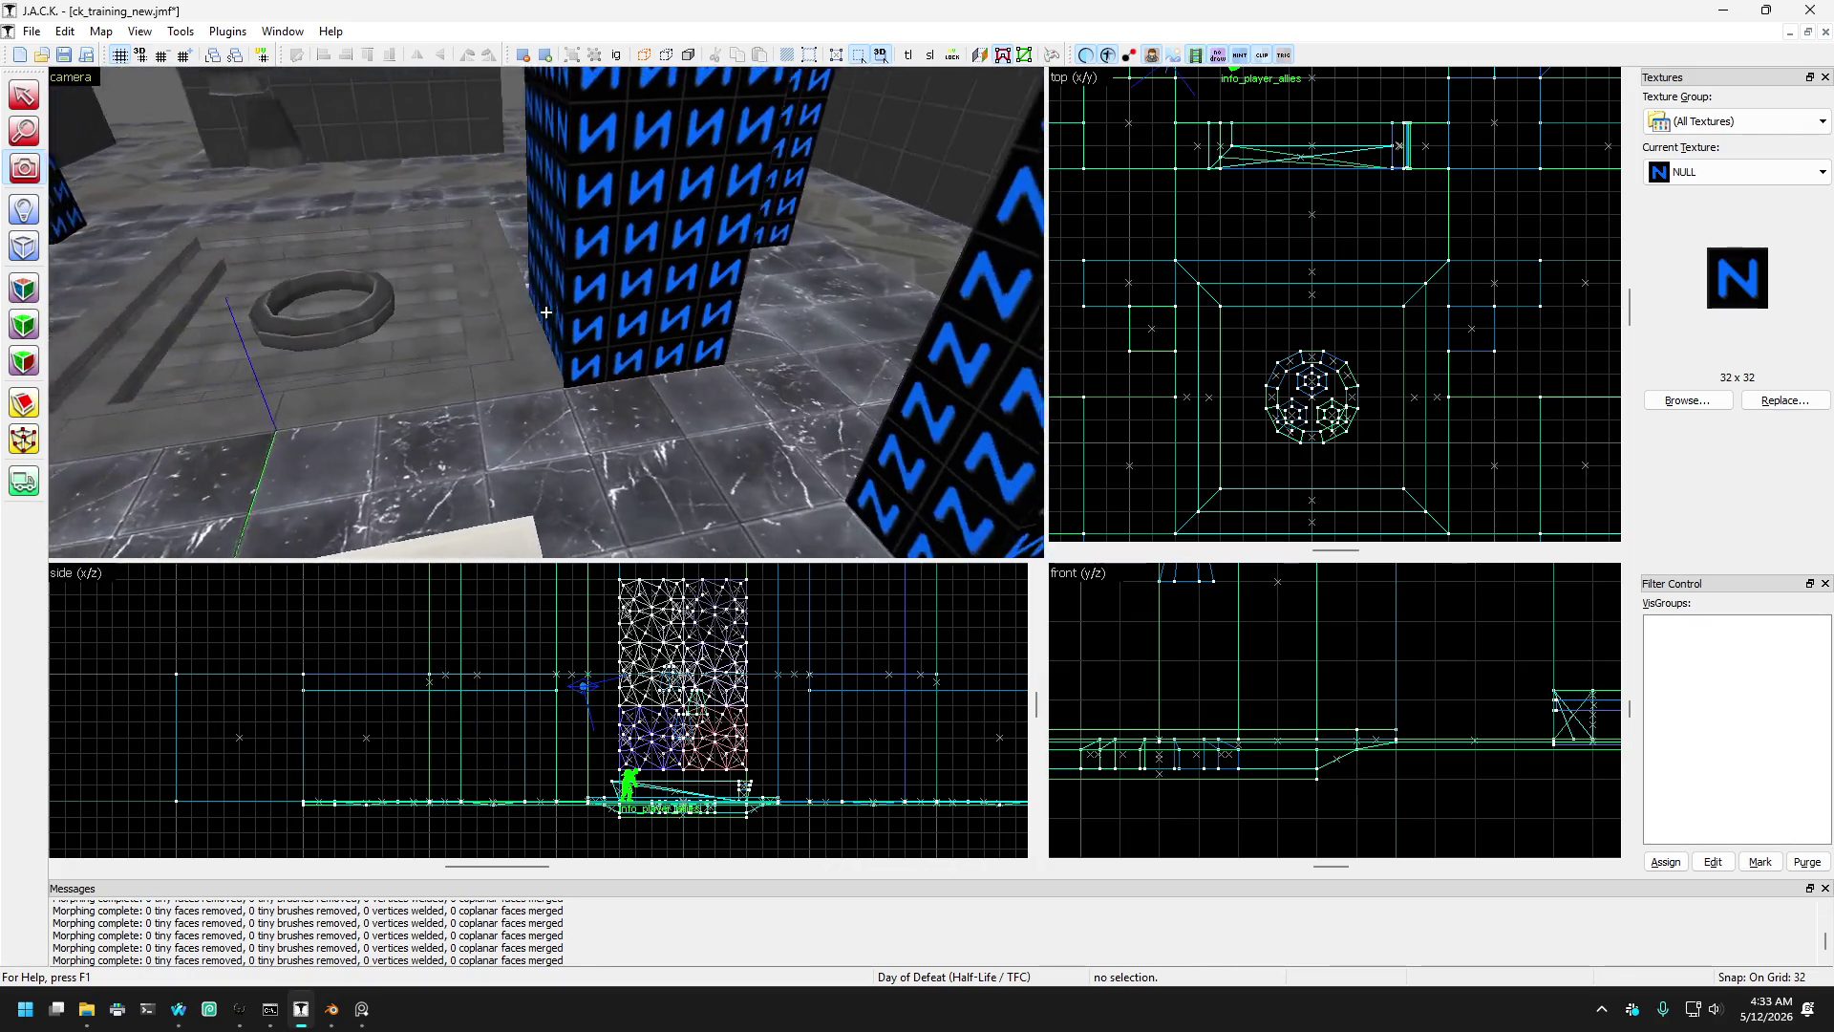
key(w)
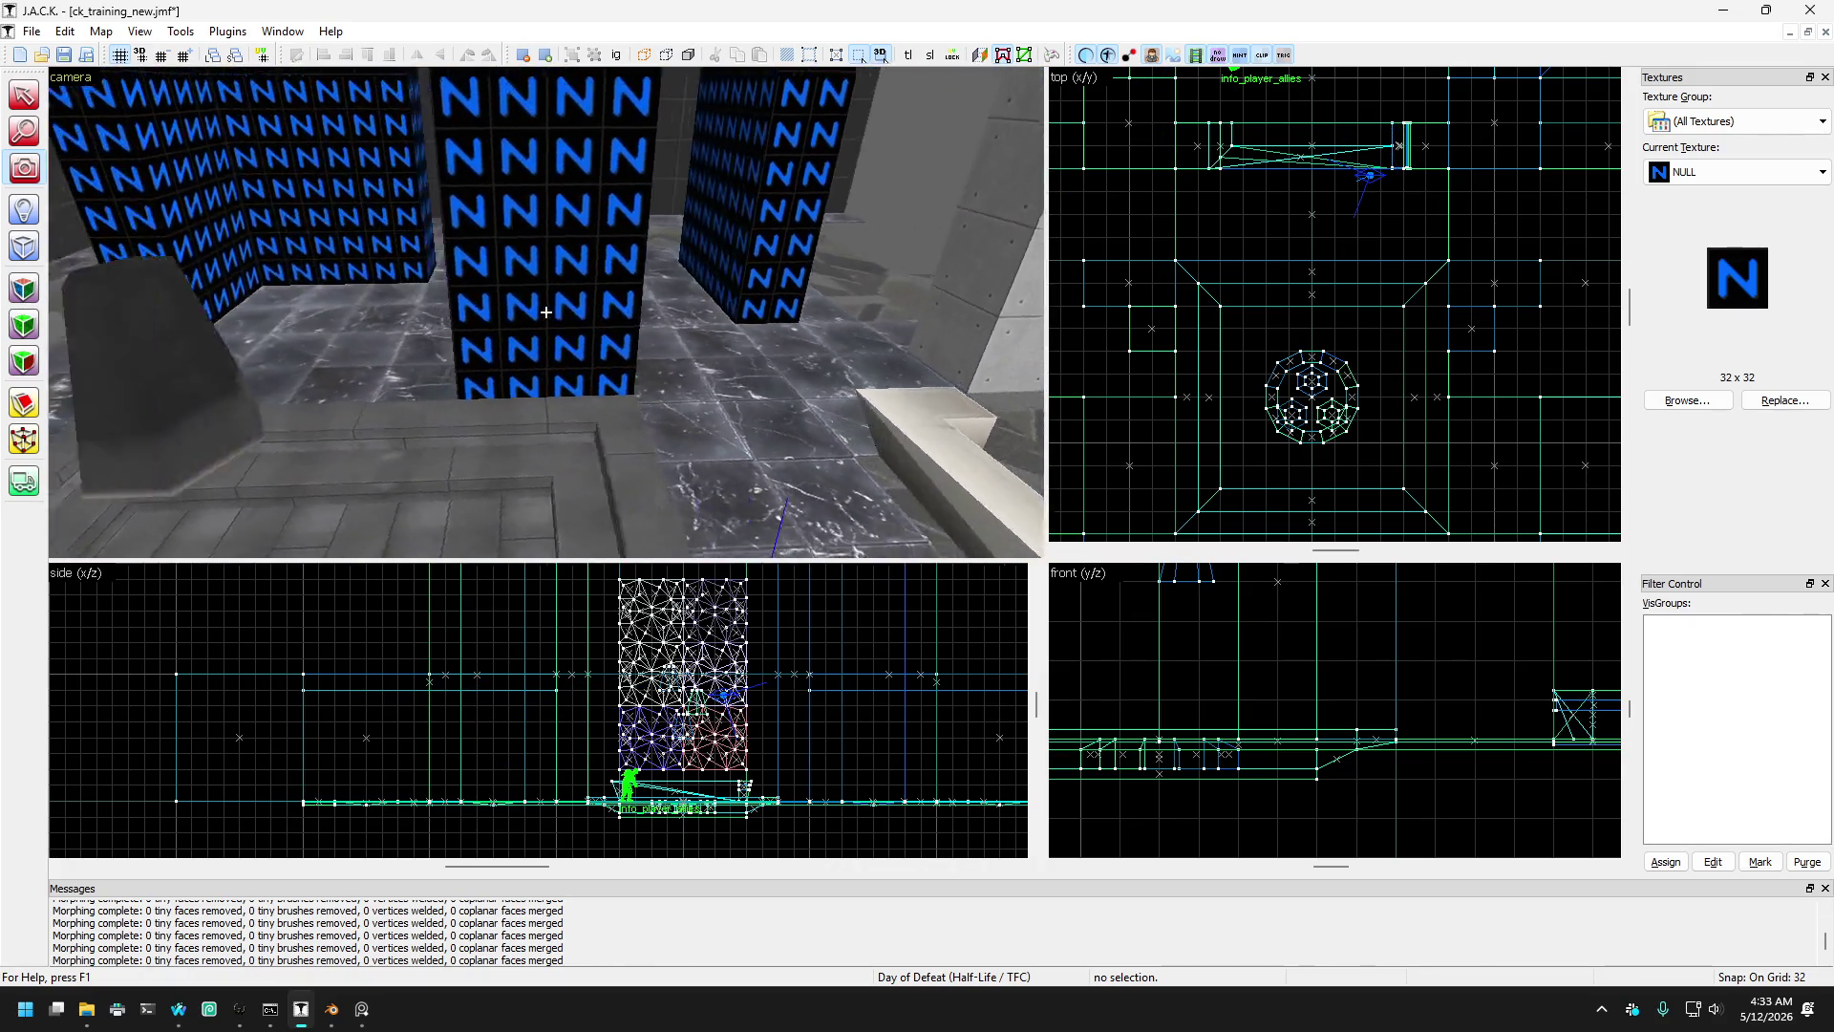
key(s)
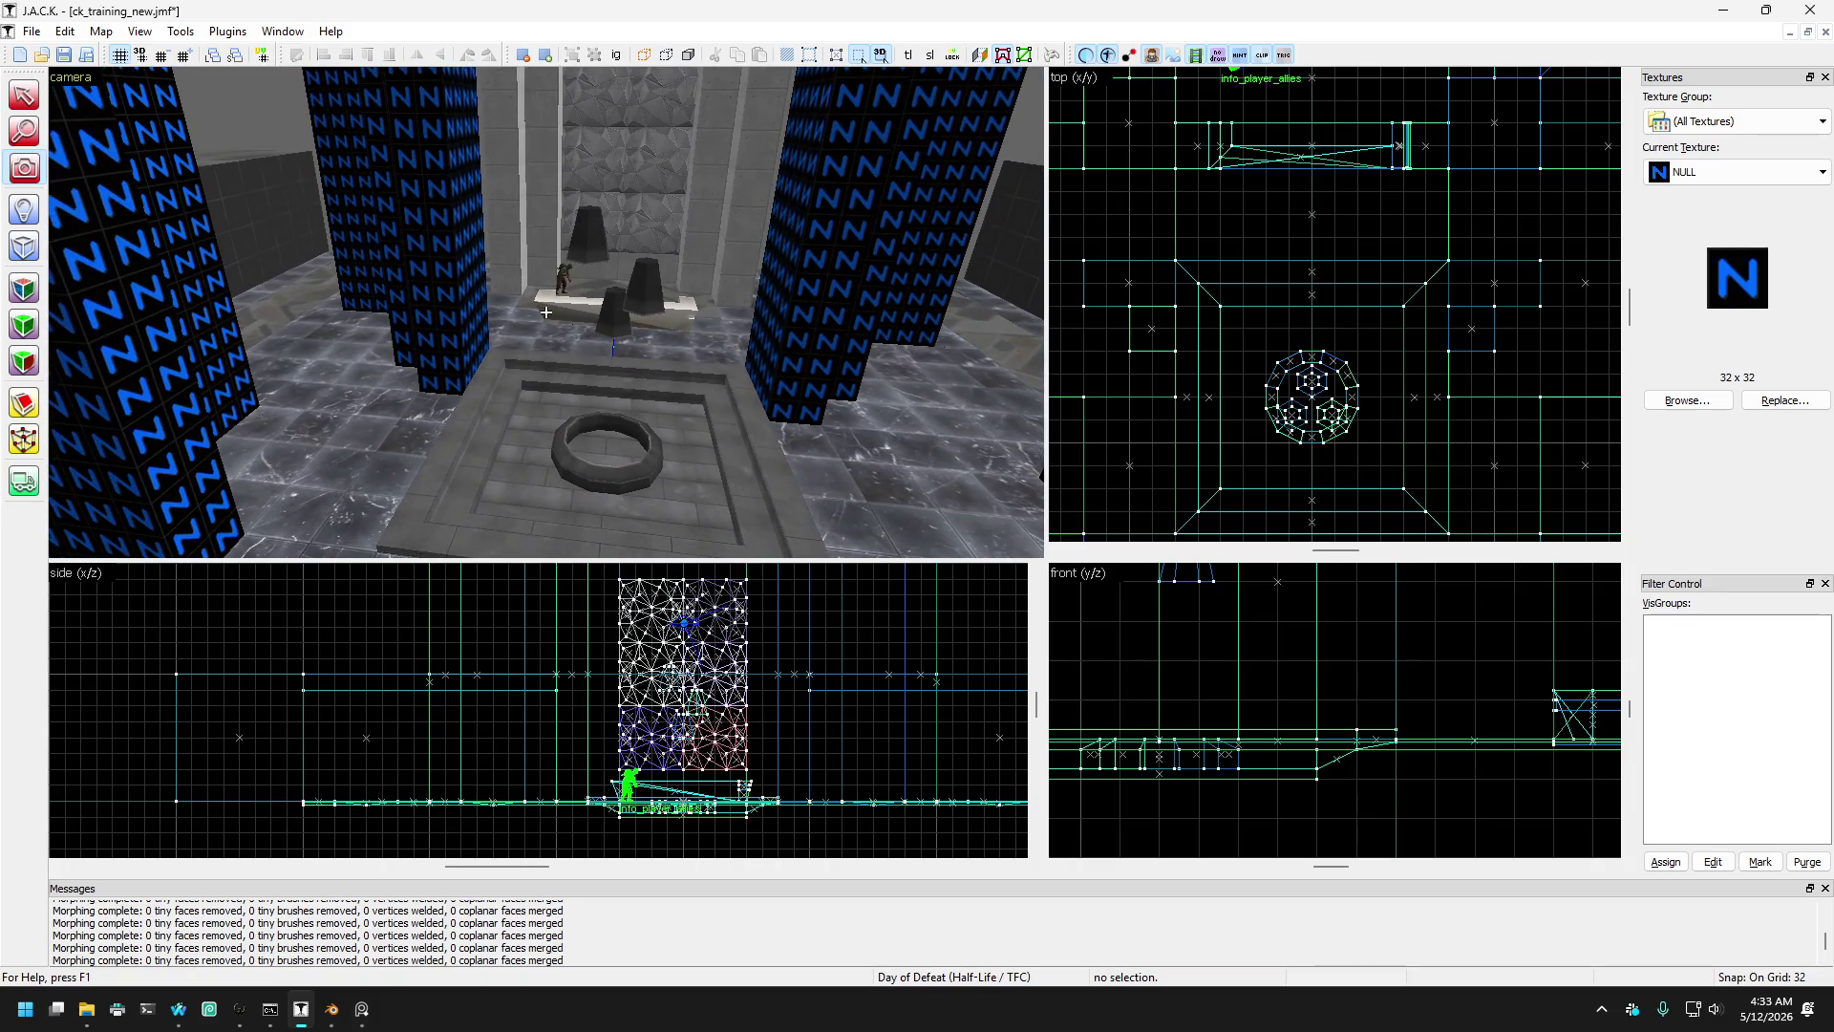
key(s)
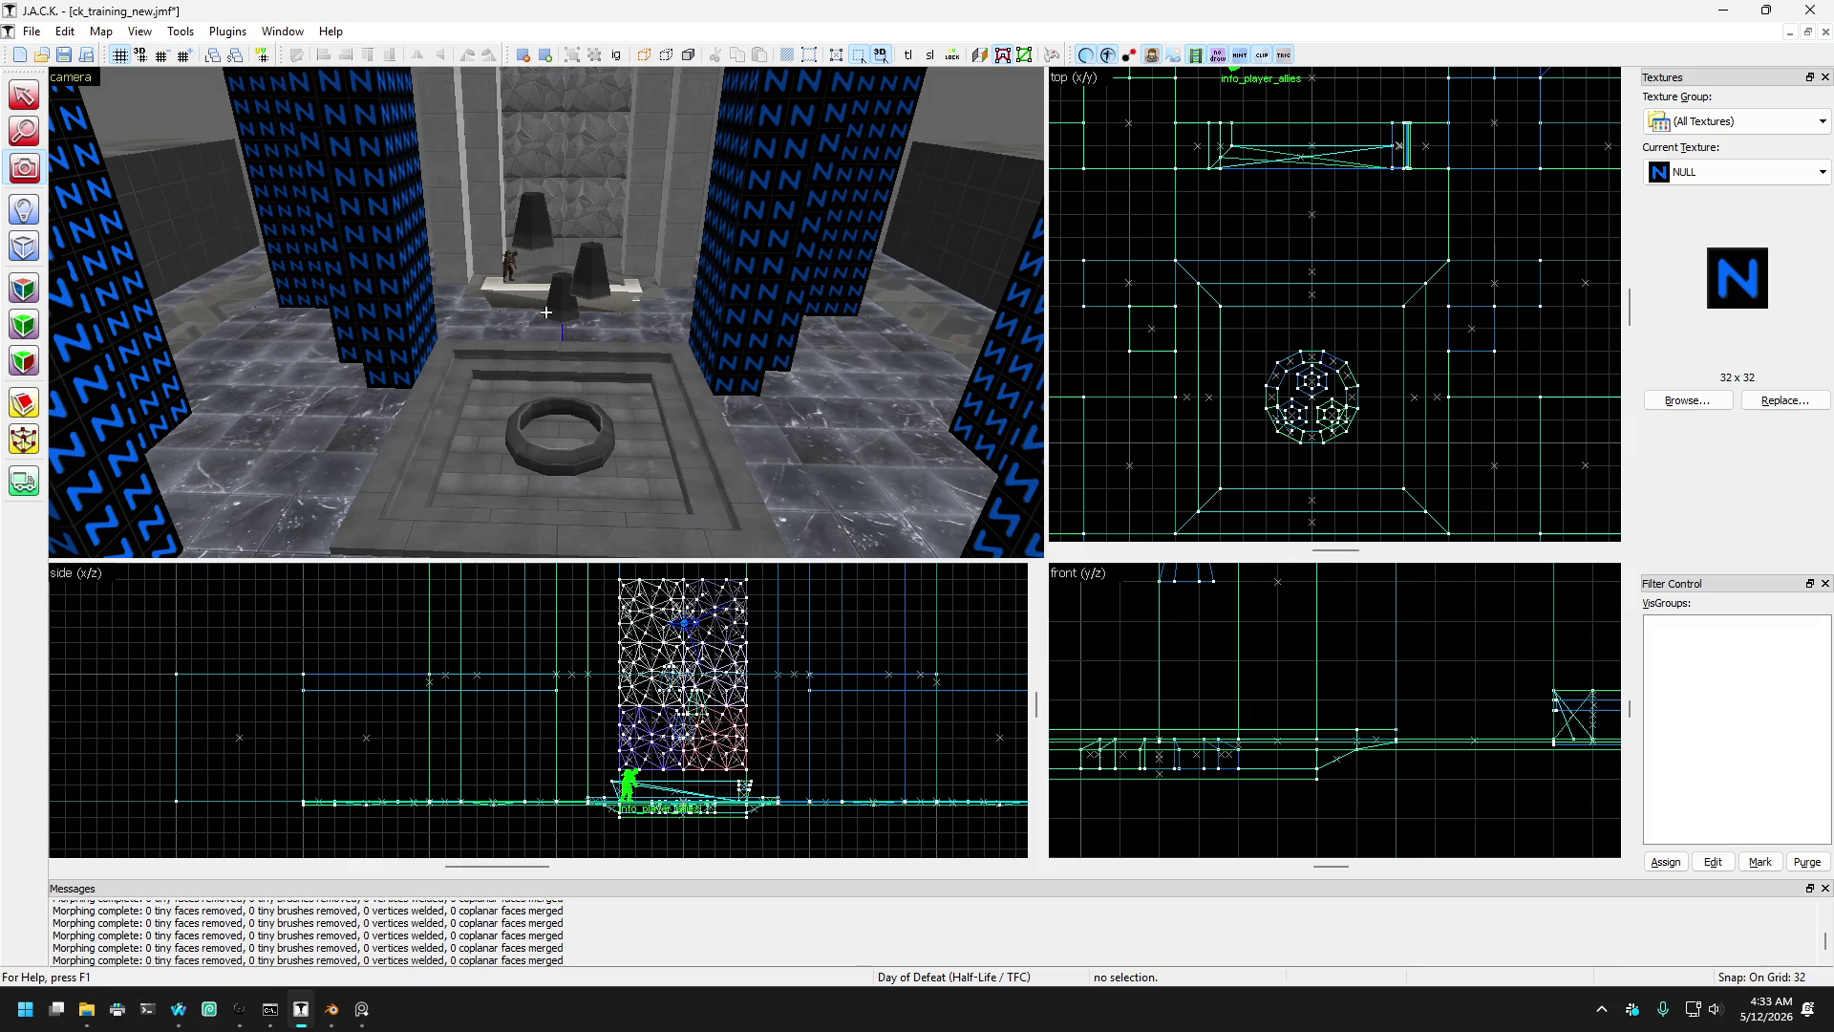
key(s)
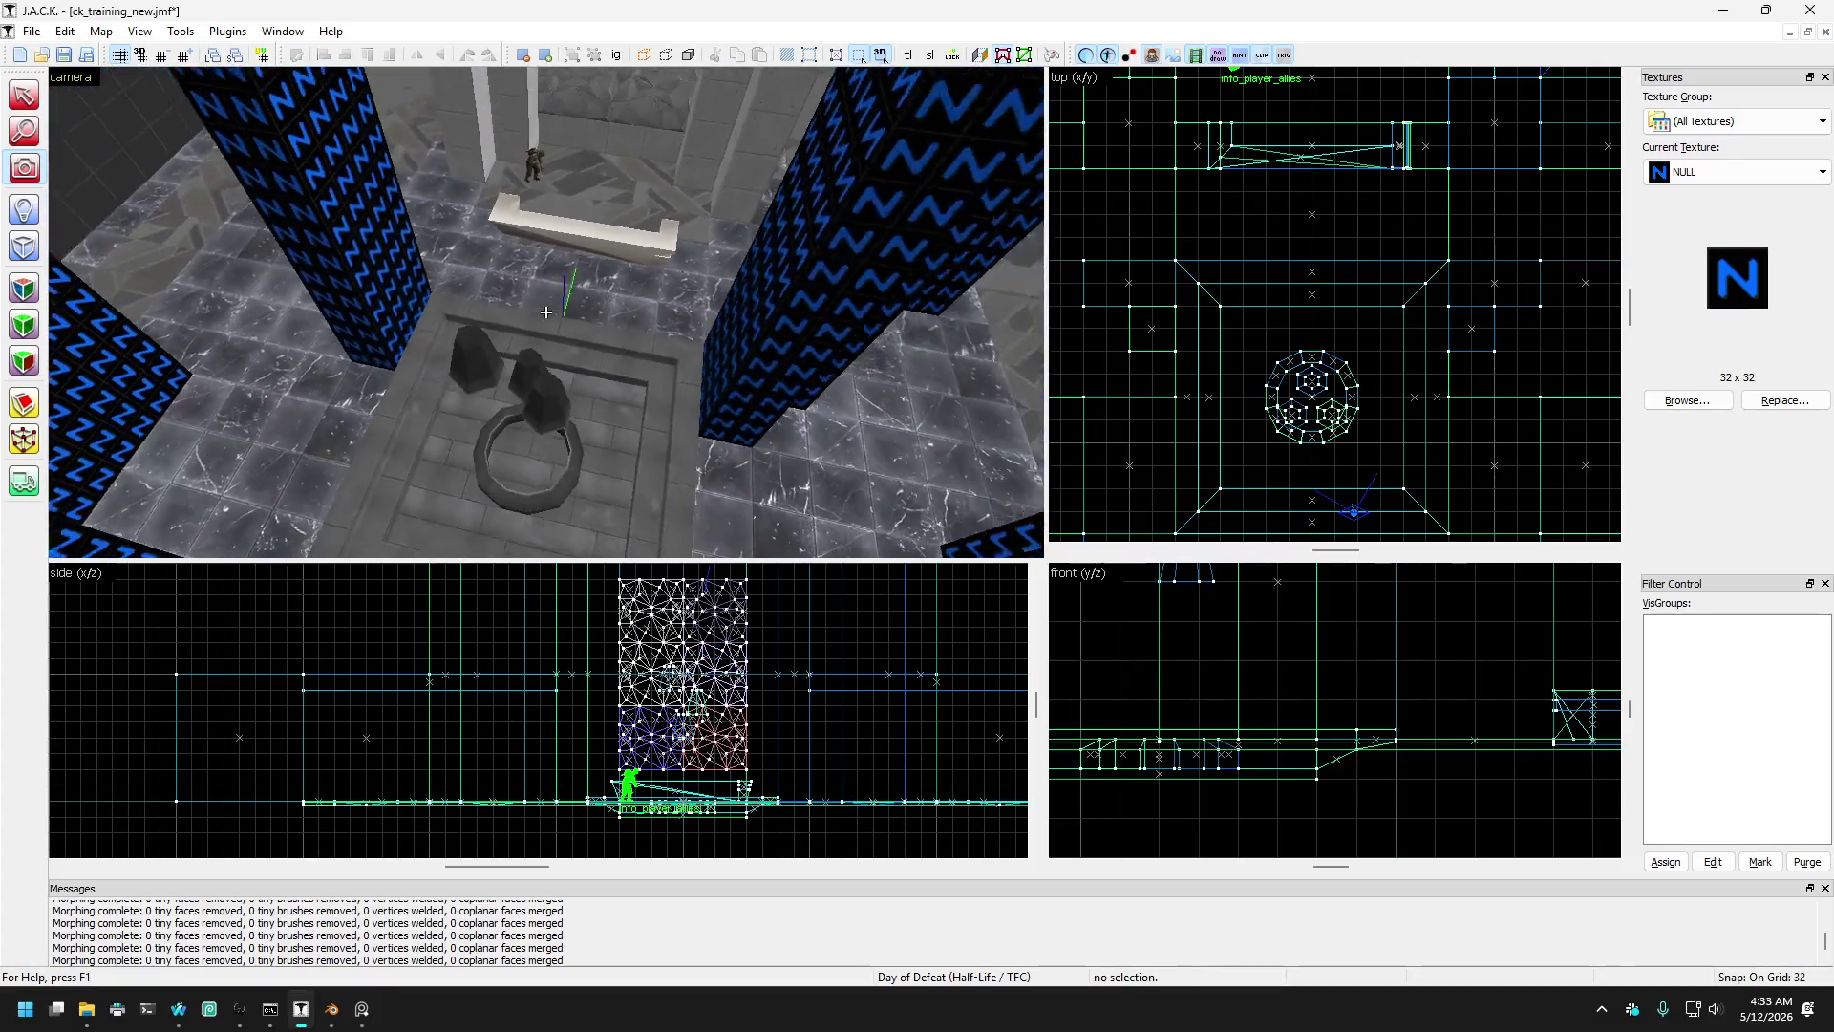
key(z)
click(250, 252)
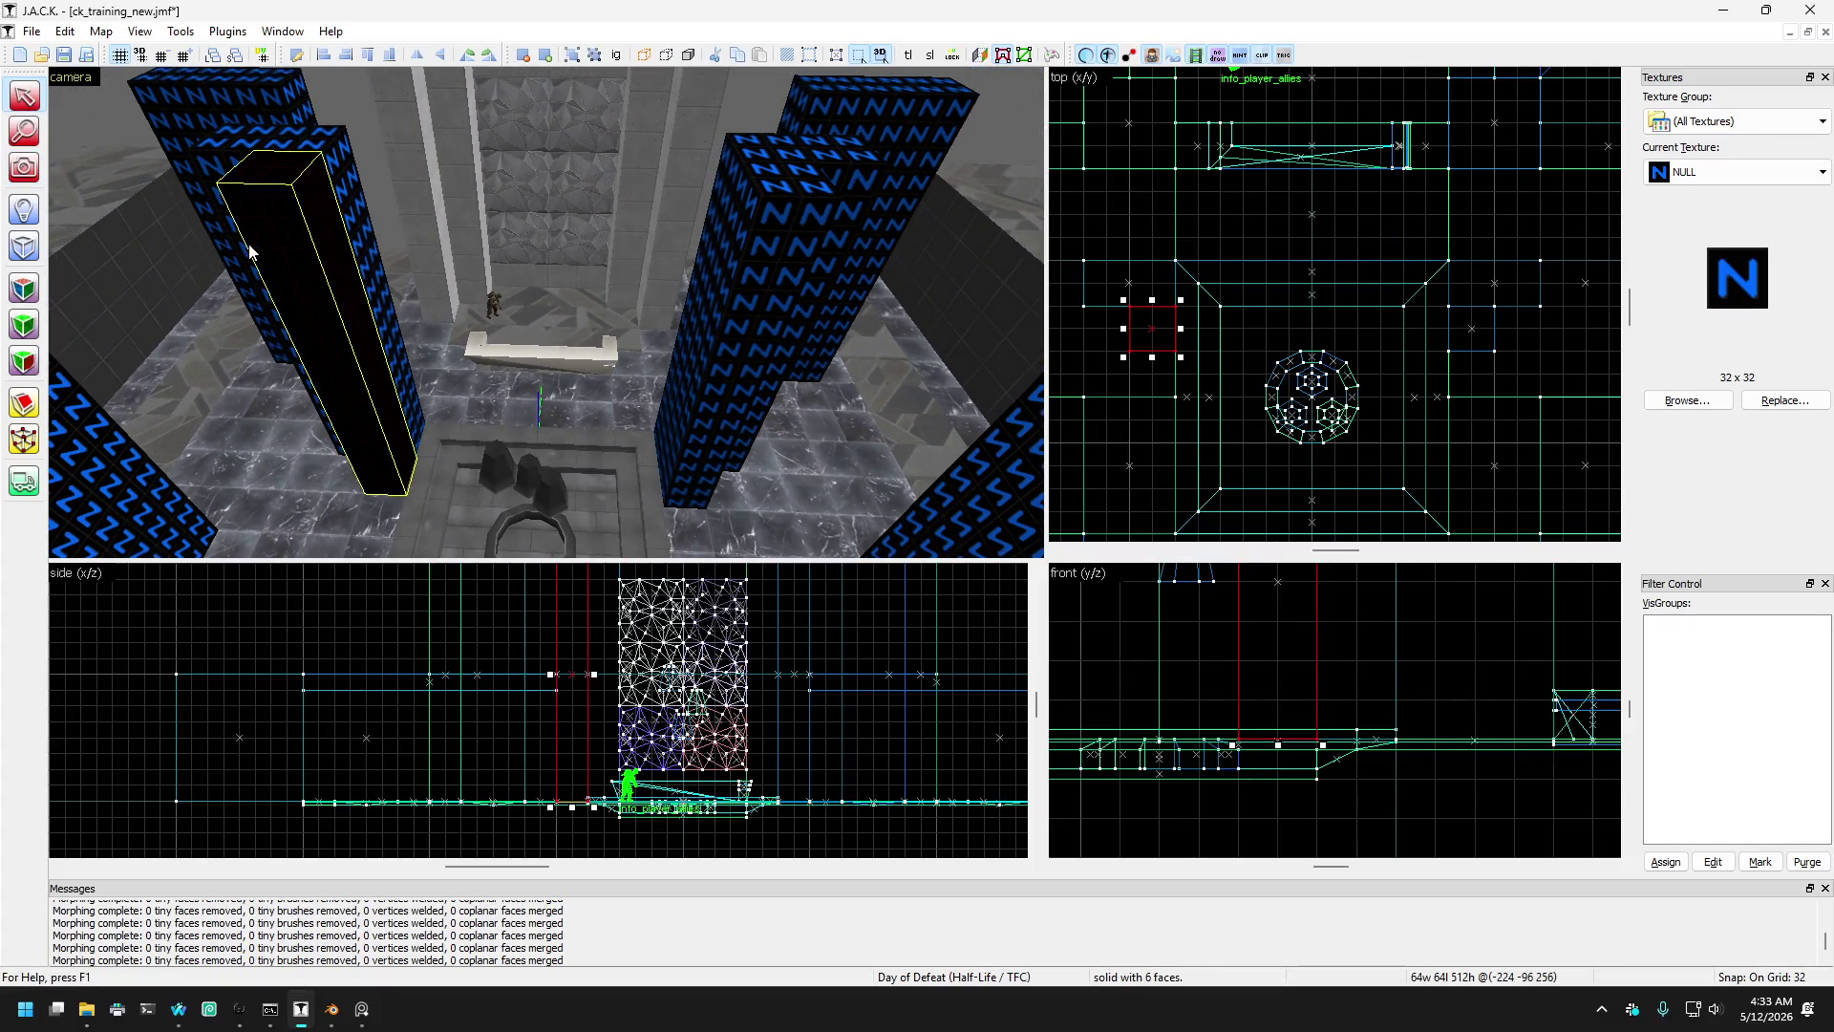
click(296, 151)
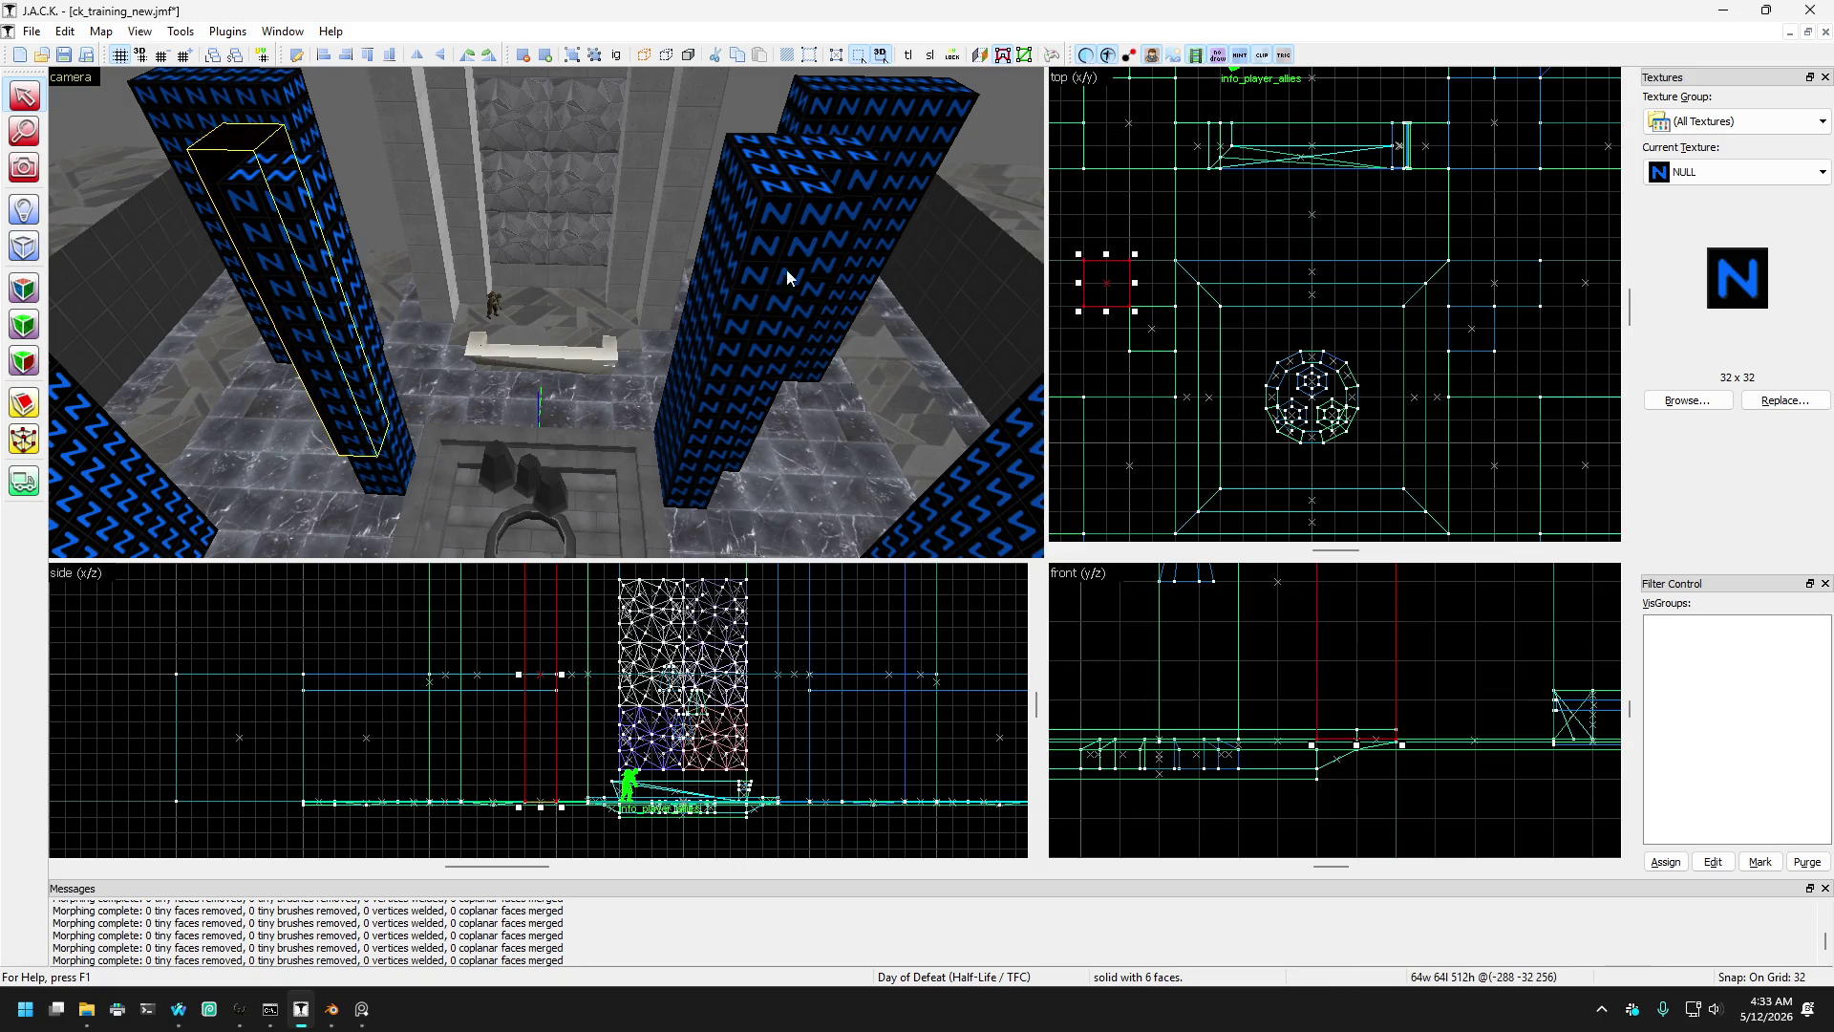
click(780, 145)
drag(1442, 284, 1473, 284)
key(Escape)
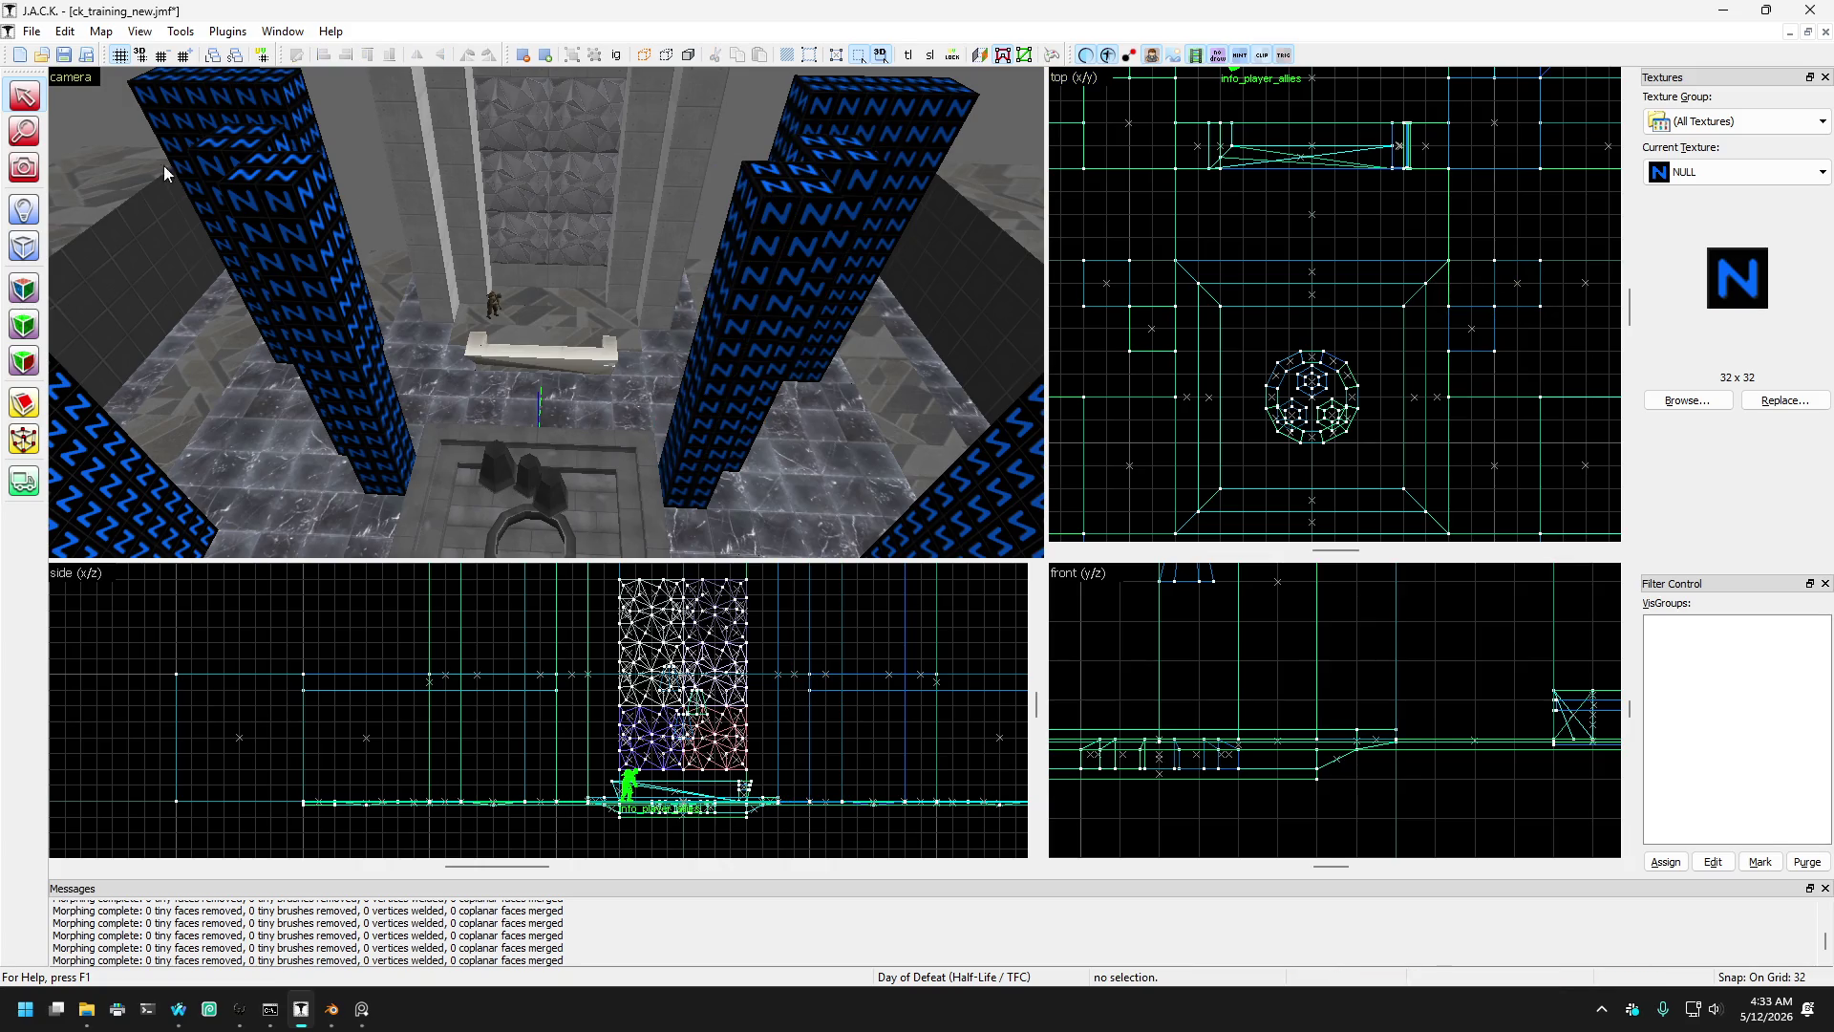
- Move both thin pillars inward toward the centre behind the well, then deselect
click(308, 251)
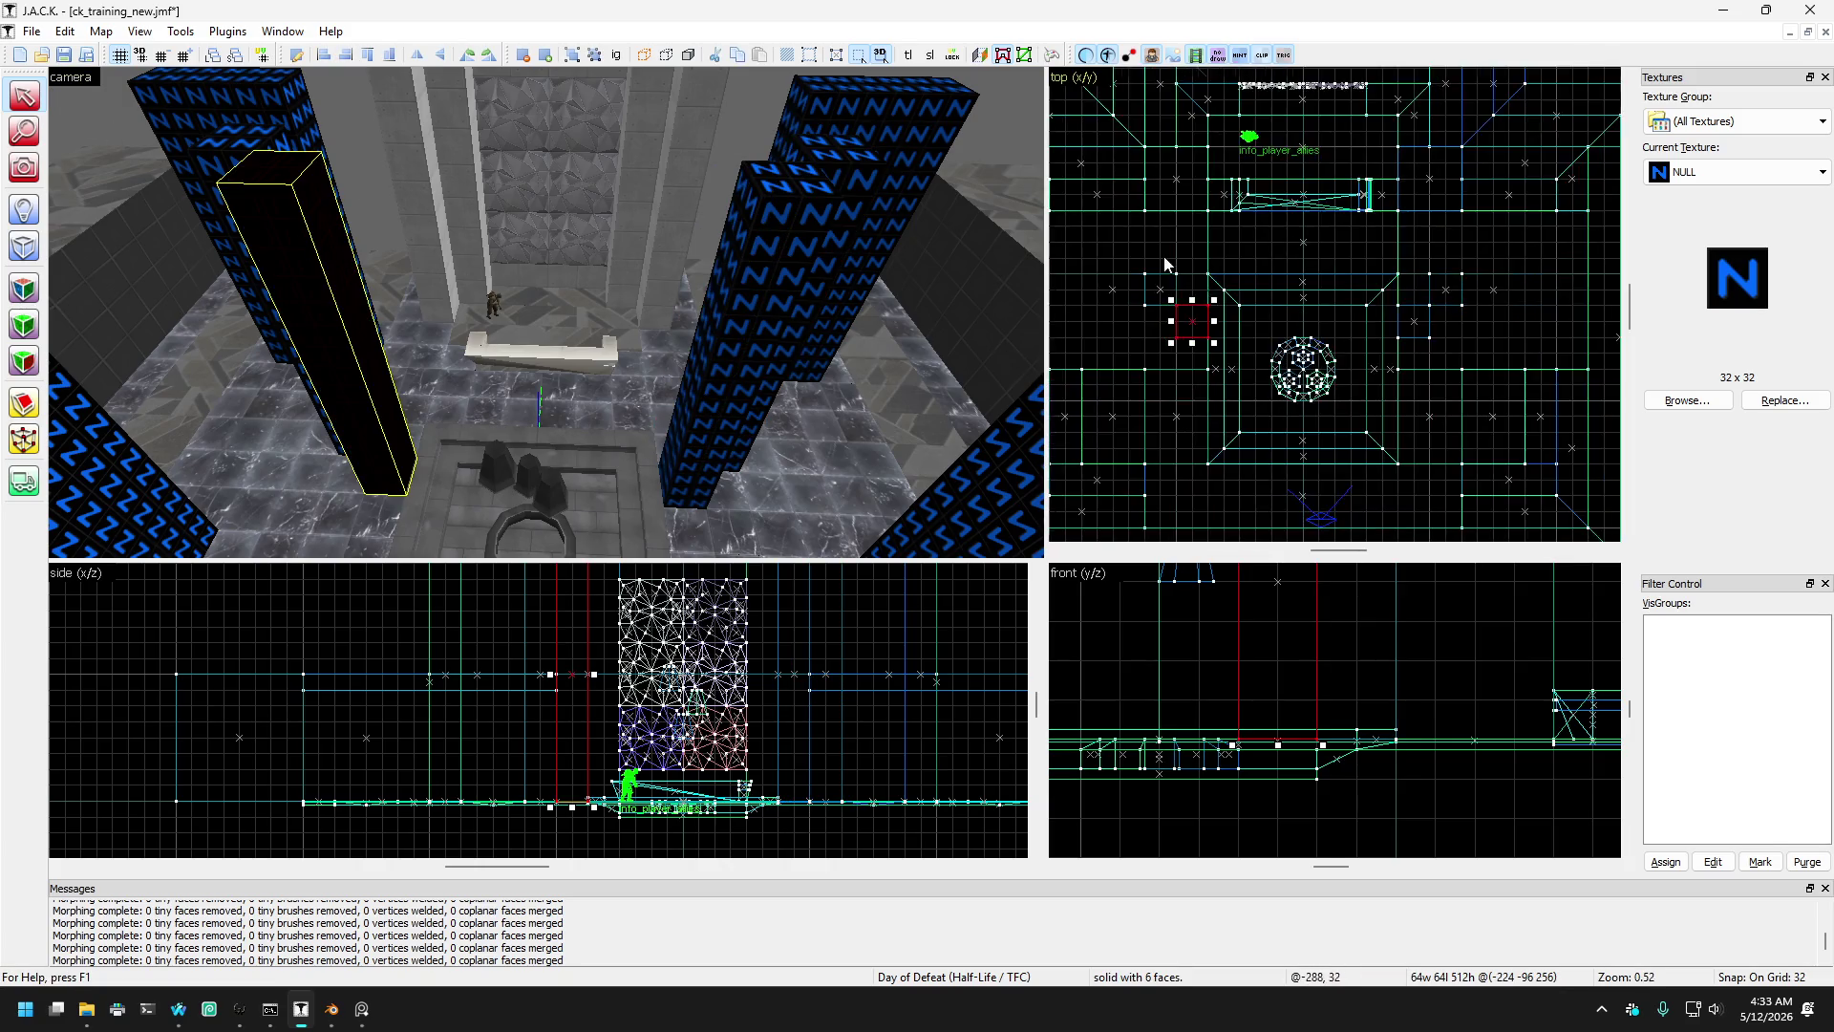
scroll(1218, 363, up, 2)
drag(1218, 363, 1259, 260)
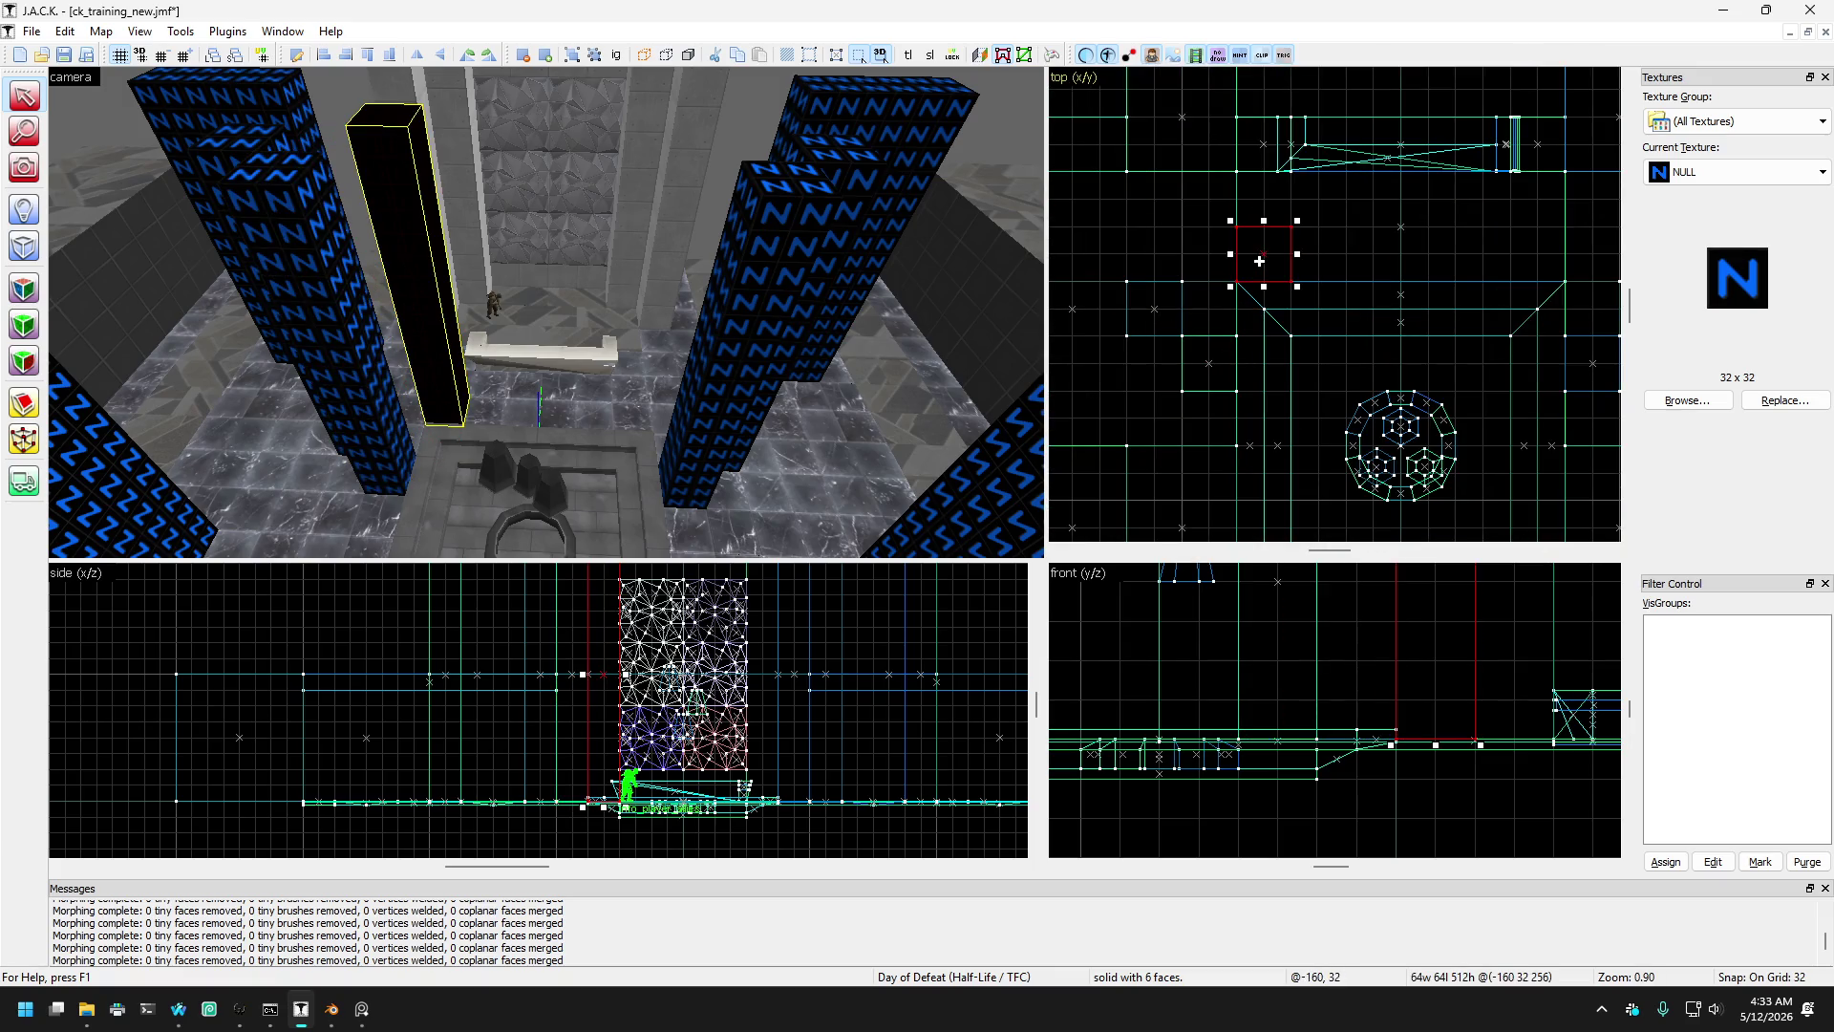
click(815, 191)
scroll(1299, 388, down, 2)
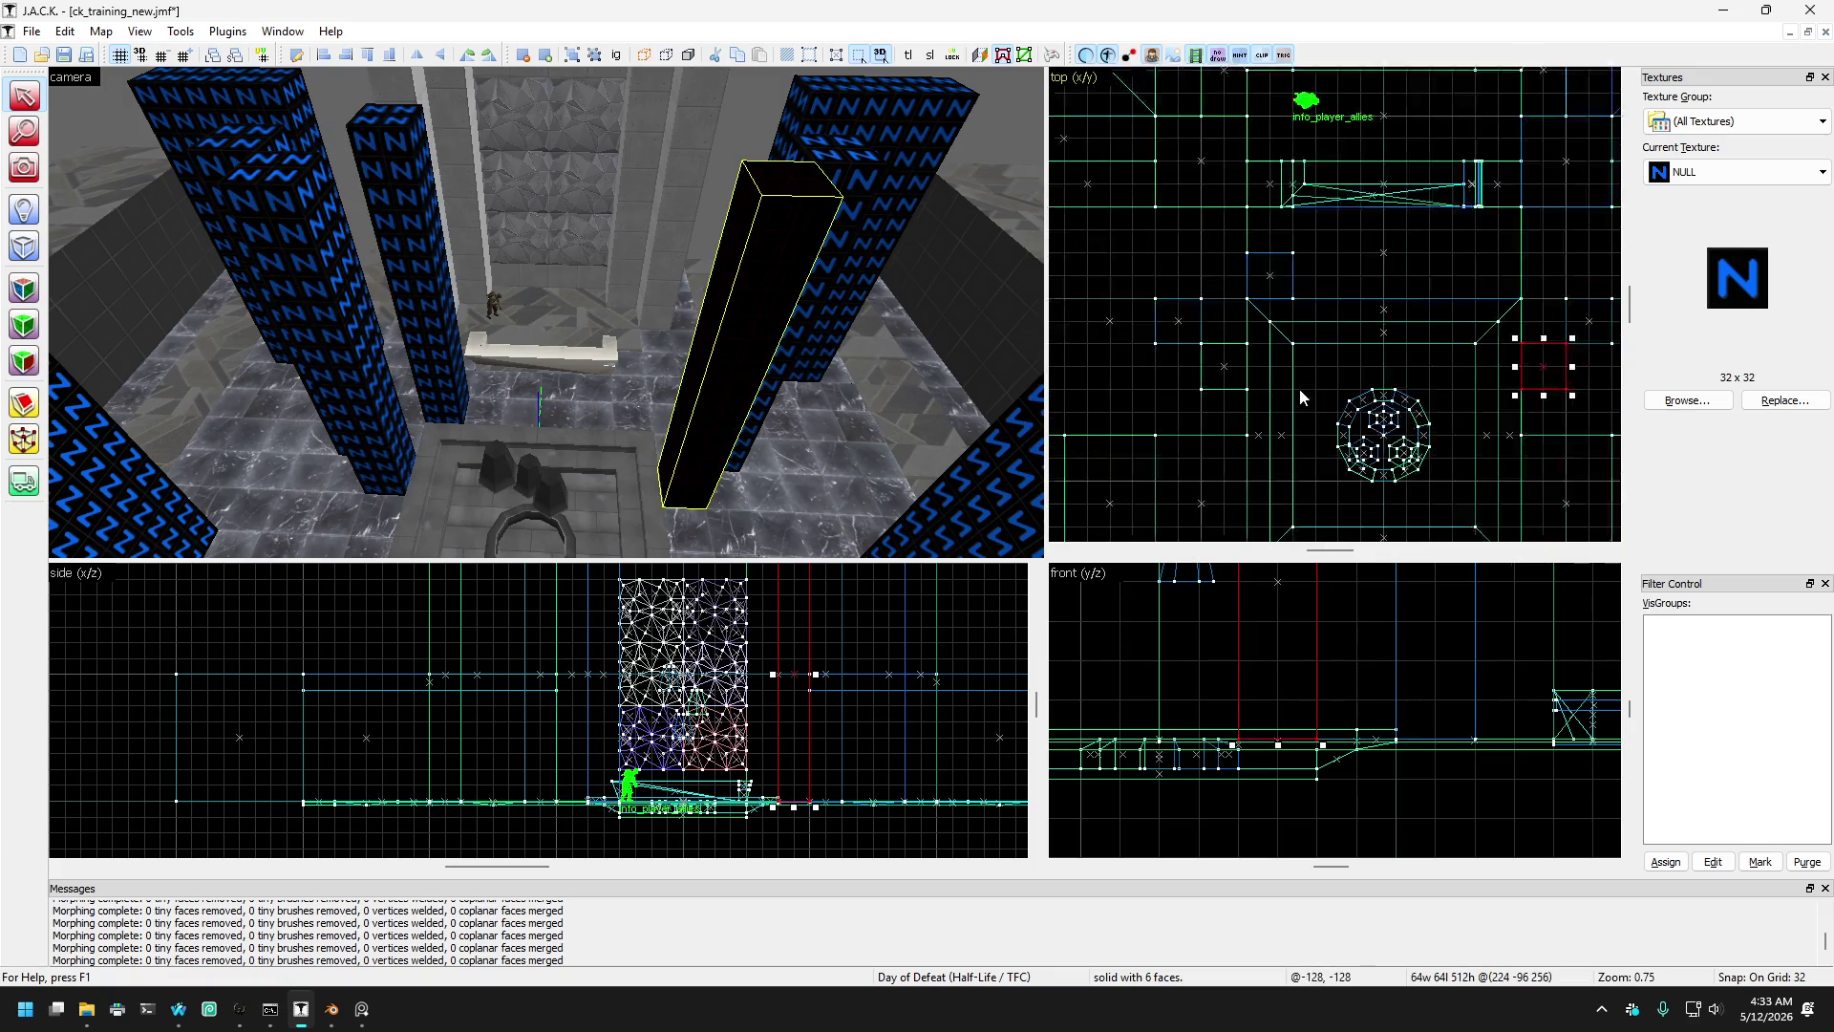
drag(1499, 312, 1495, 307)
scroll(1496, 320, down, 2)
scroll(1497, 322, up, 2)
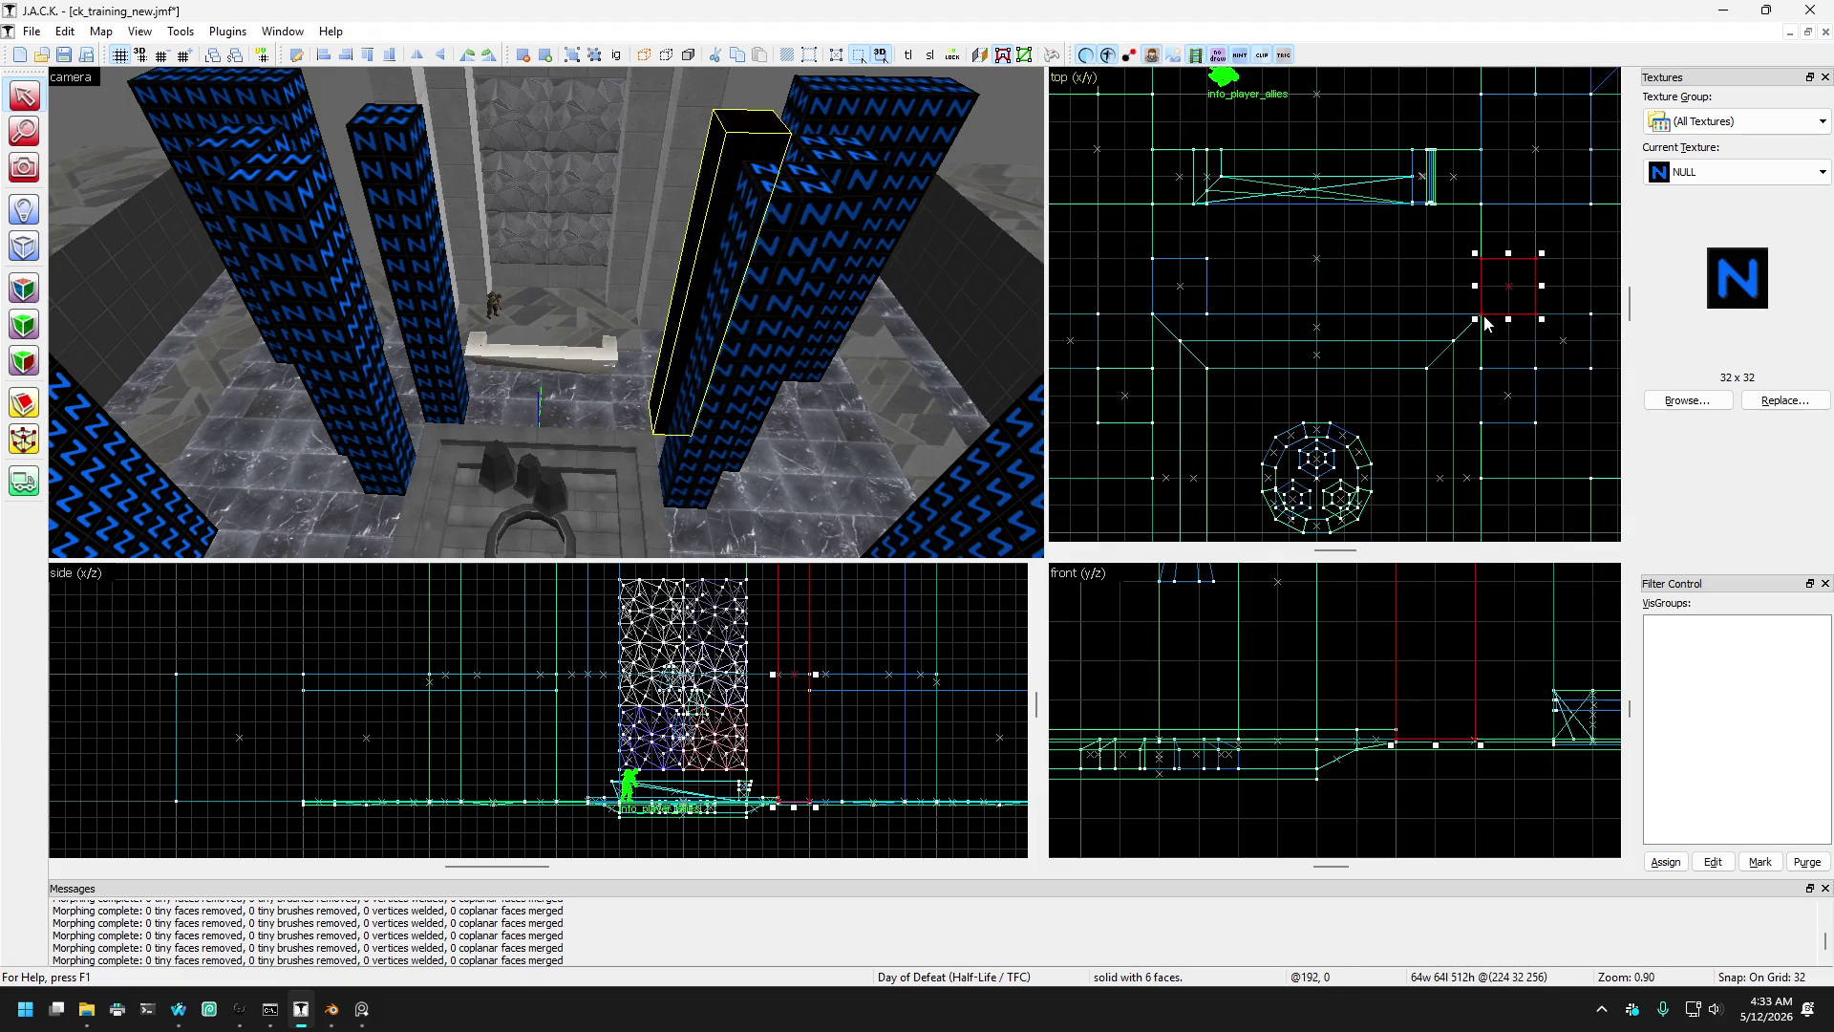
mouse_move(1507, 299)
mouse_down()
mouse_move(1461, 308)
mouse_move(1438, 339)
mouse_up()
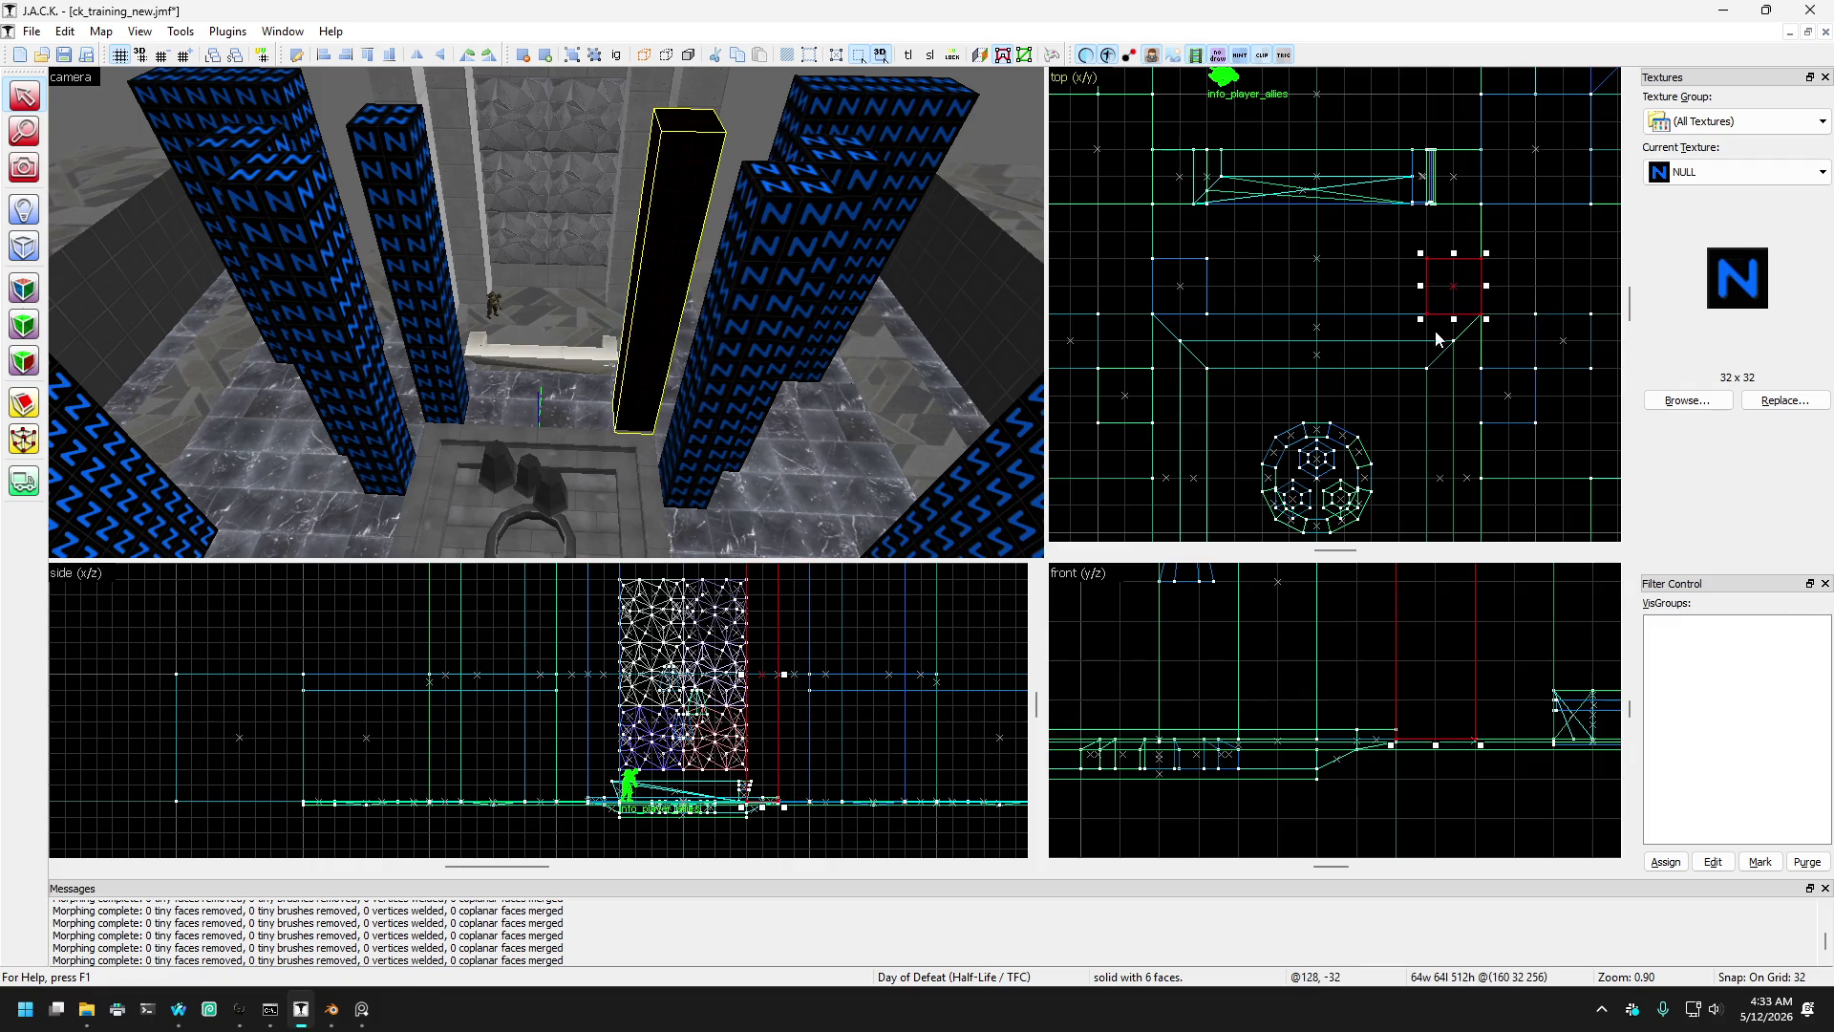
click(707, 140)
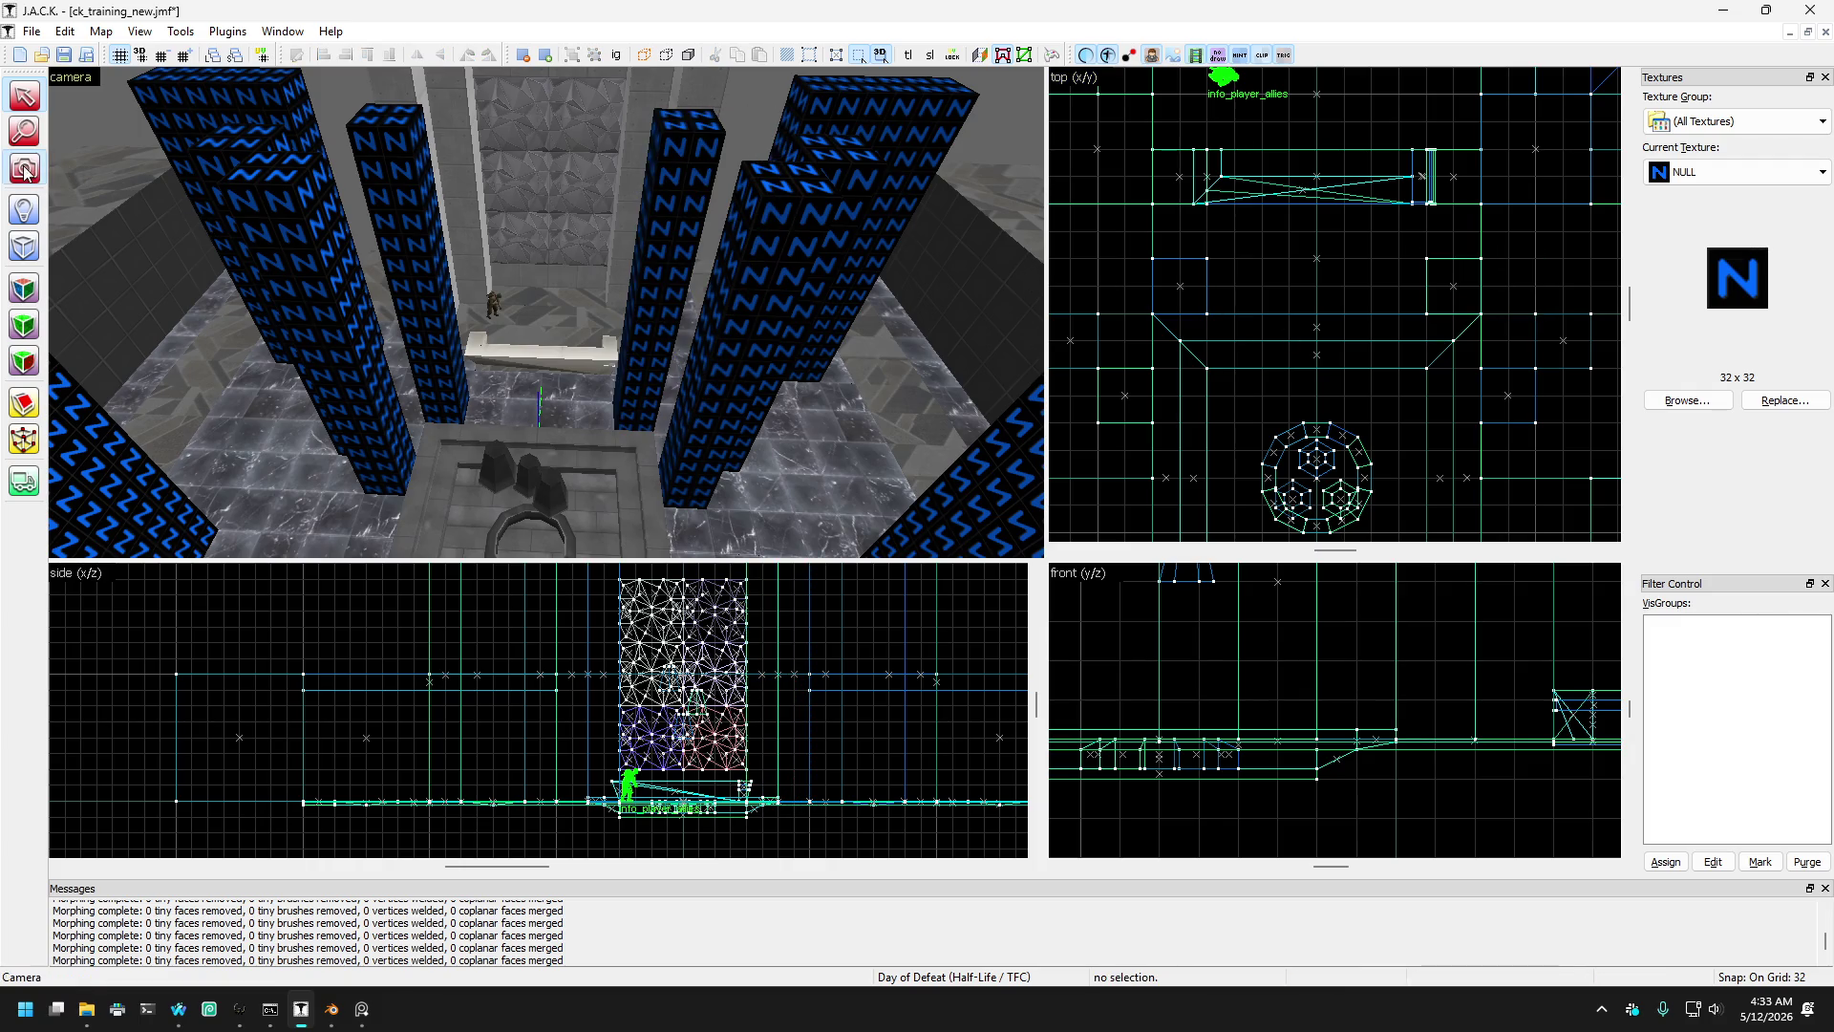
click(24, 168)
scroll(545, 311, up, 6)
scroll(545, 311, down, 10)
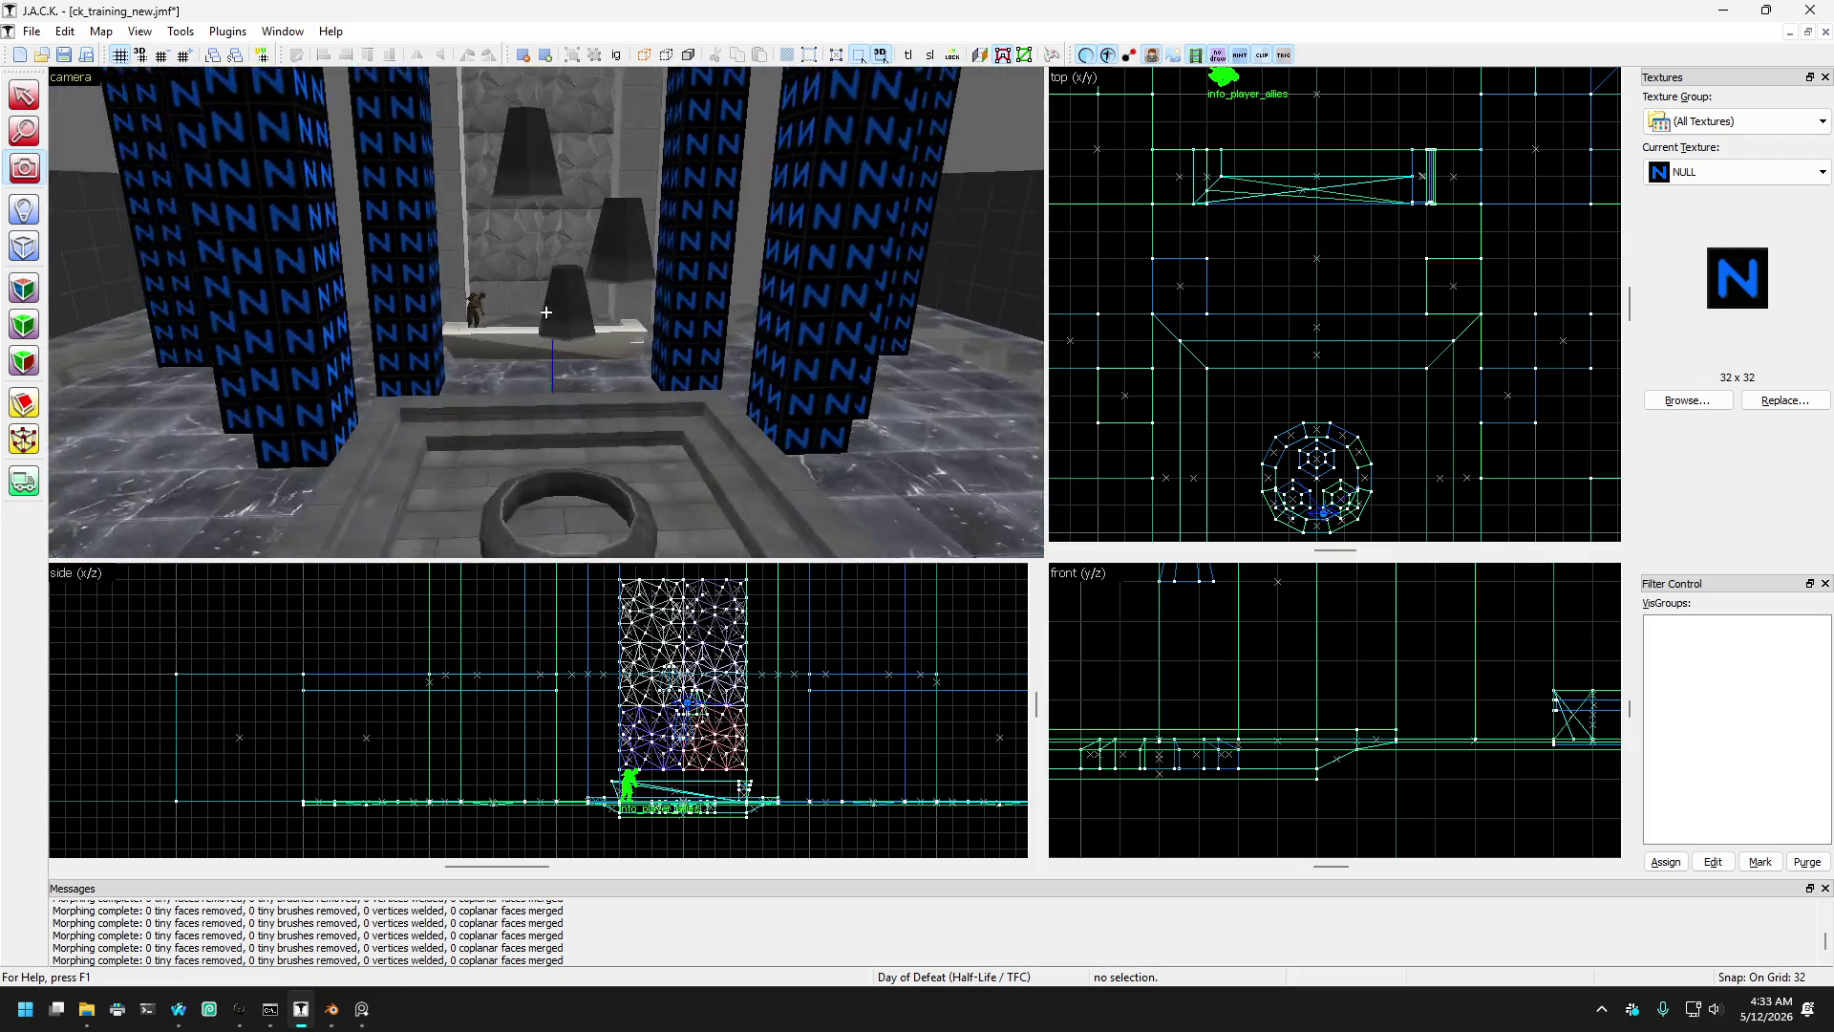
key(a)
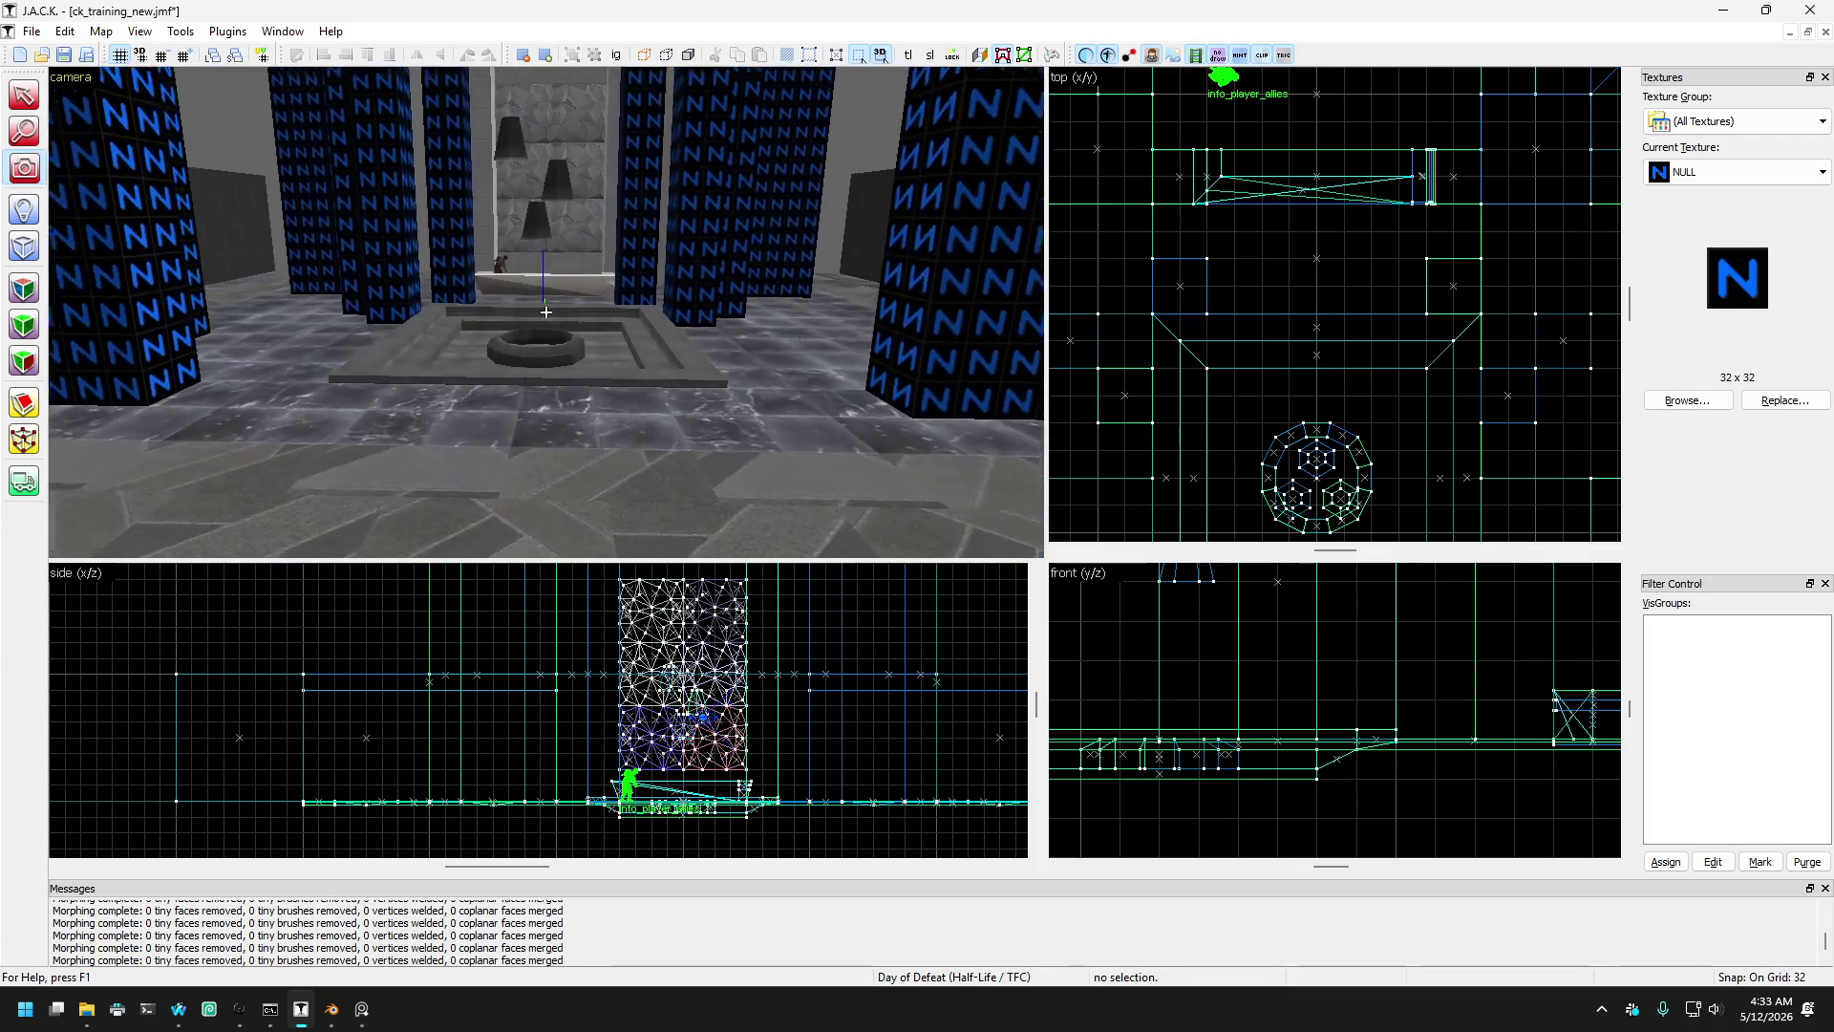
key(a)
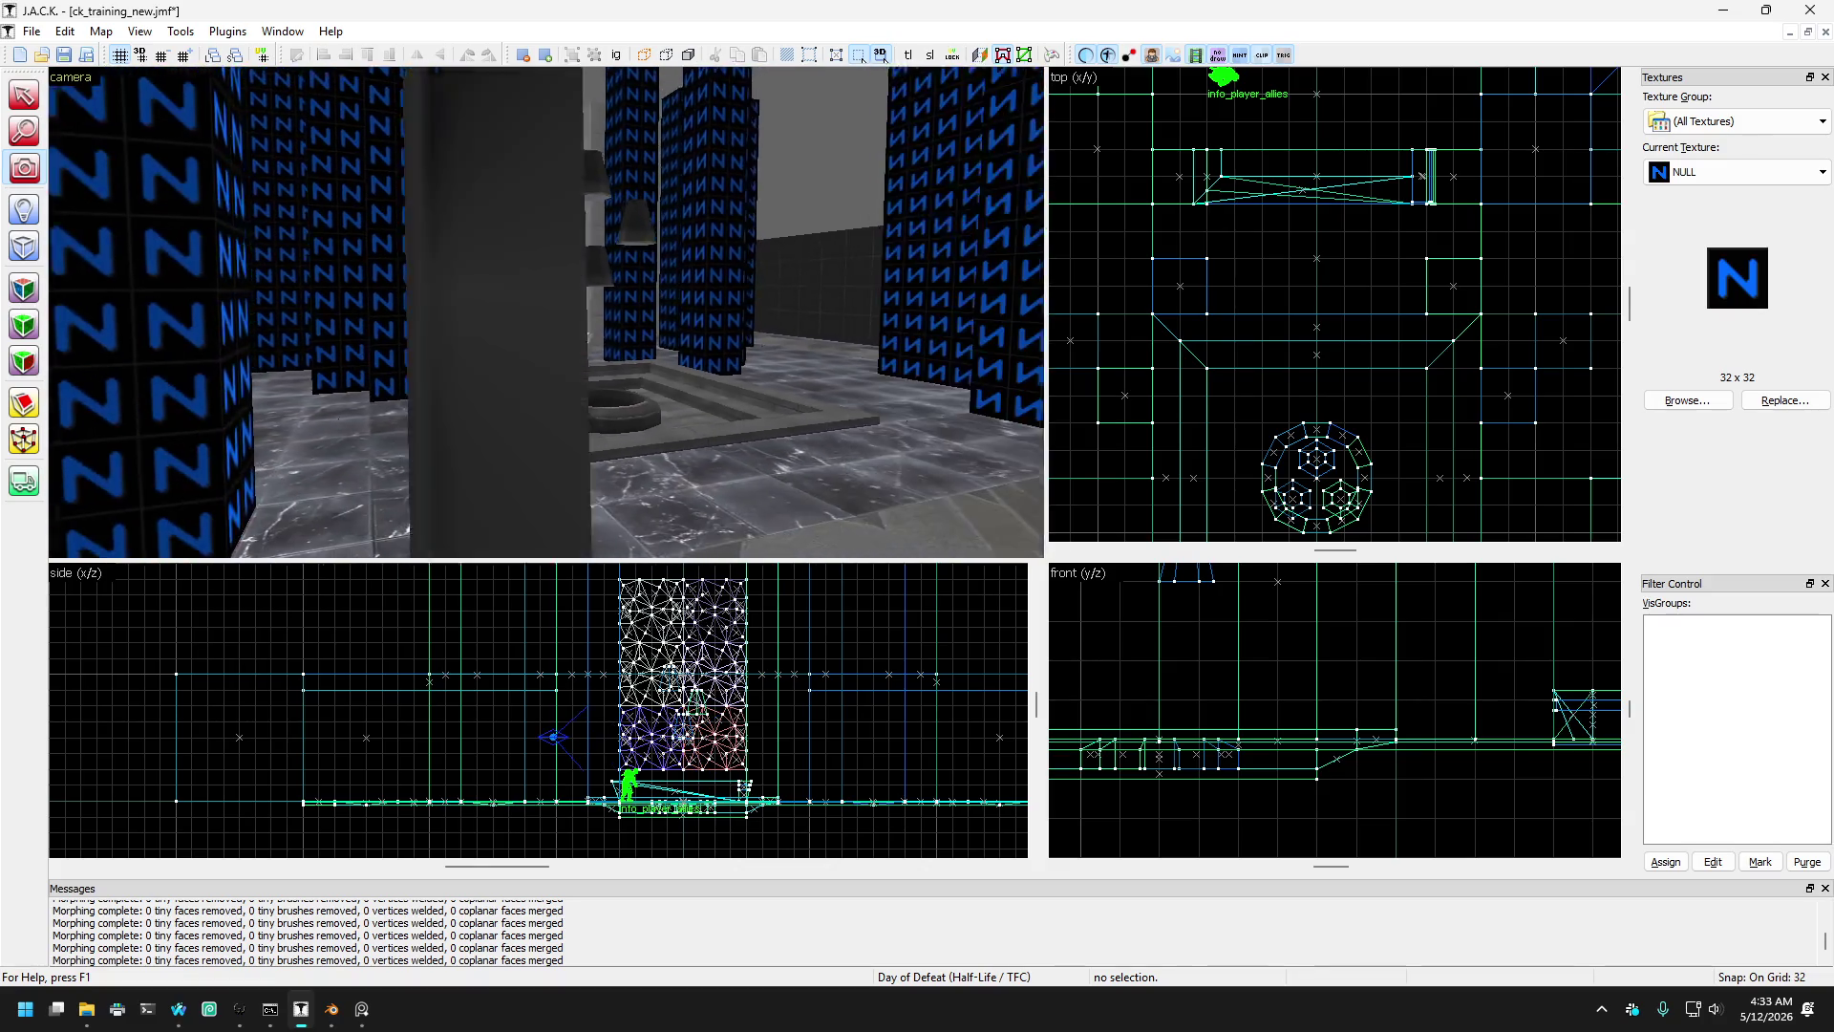
key(a)
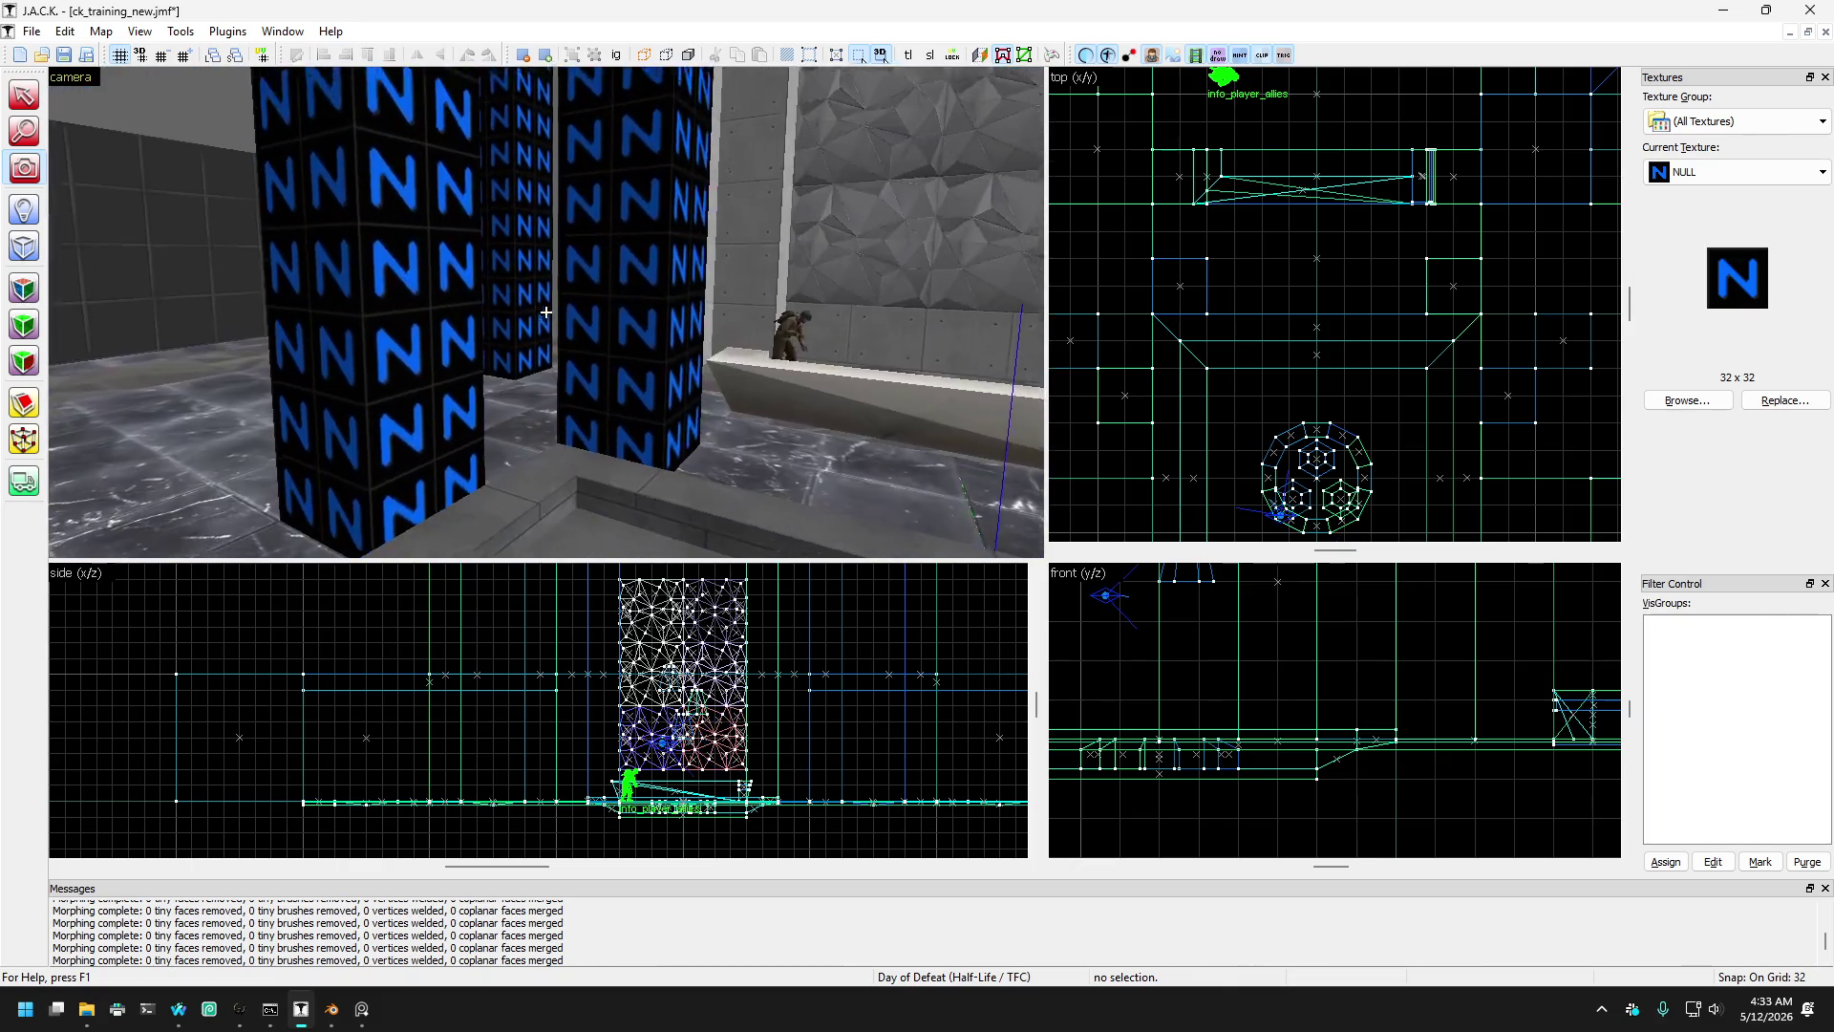
key(w)
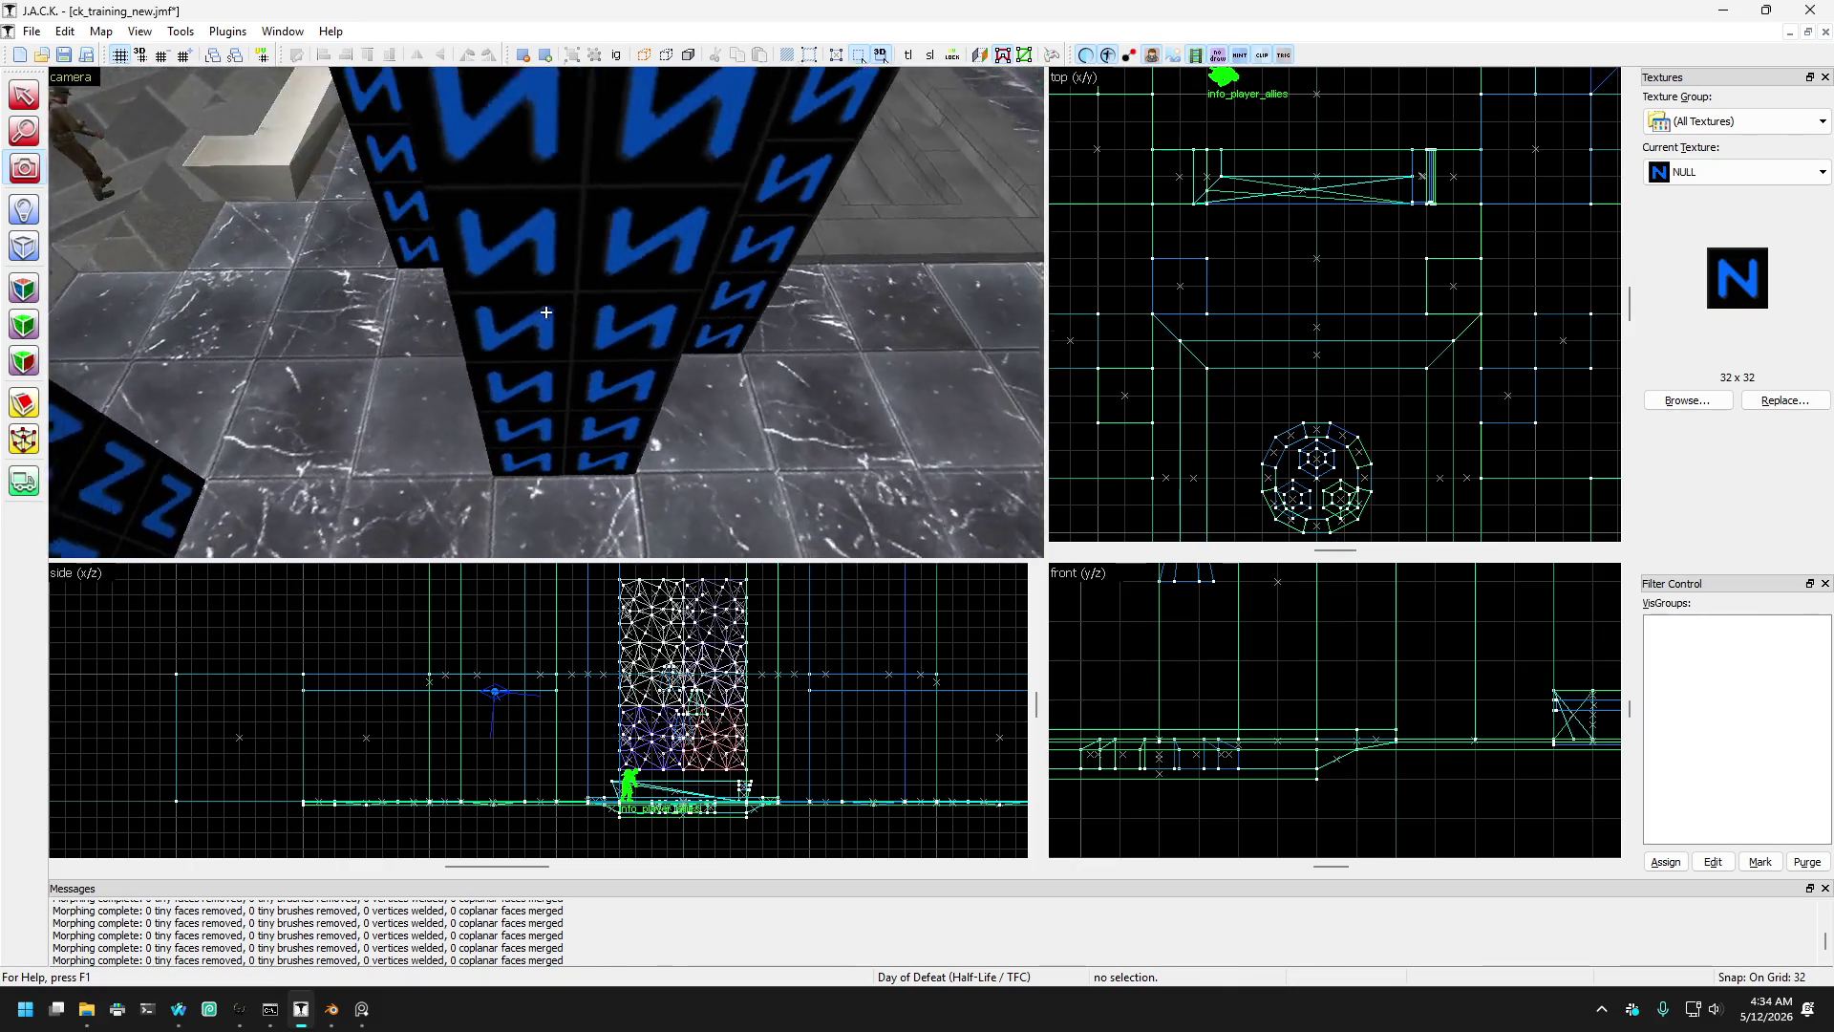
key(w)
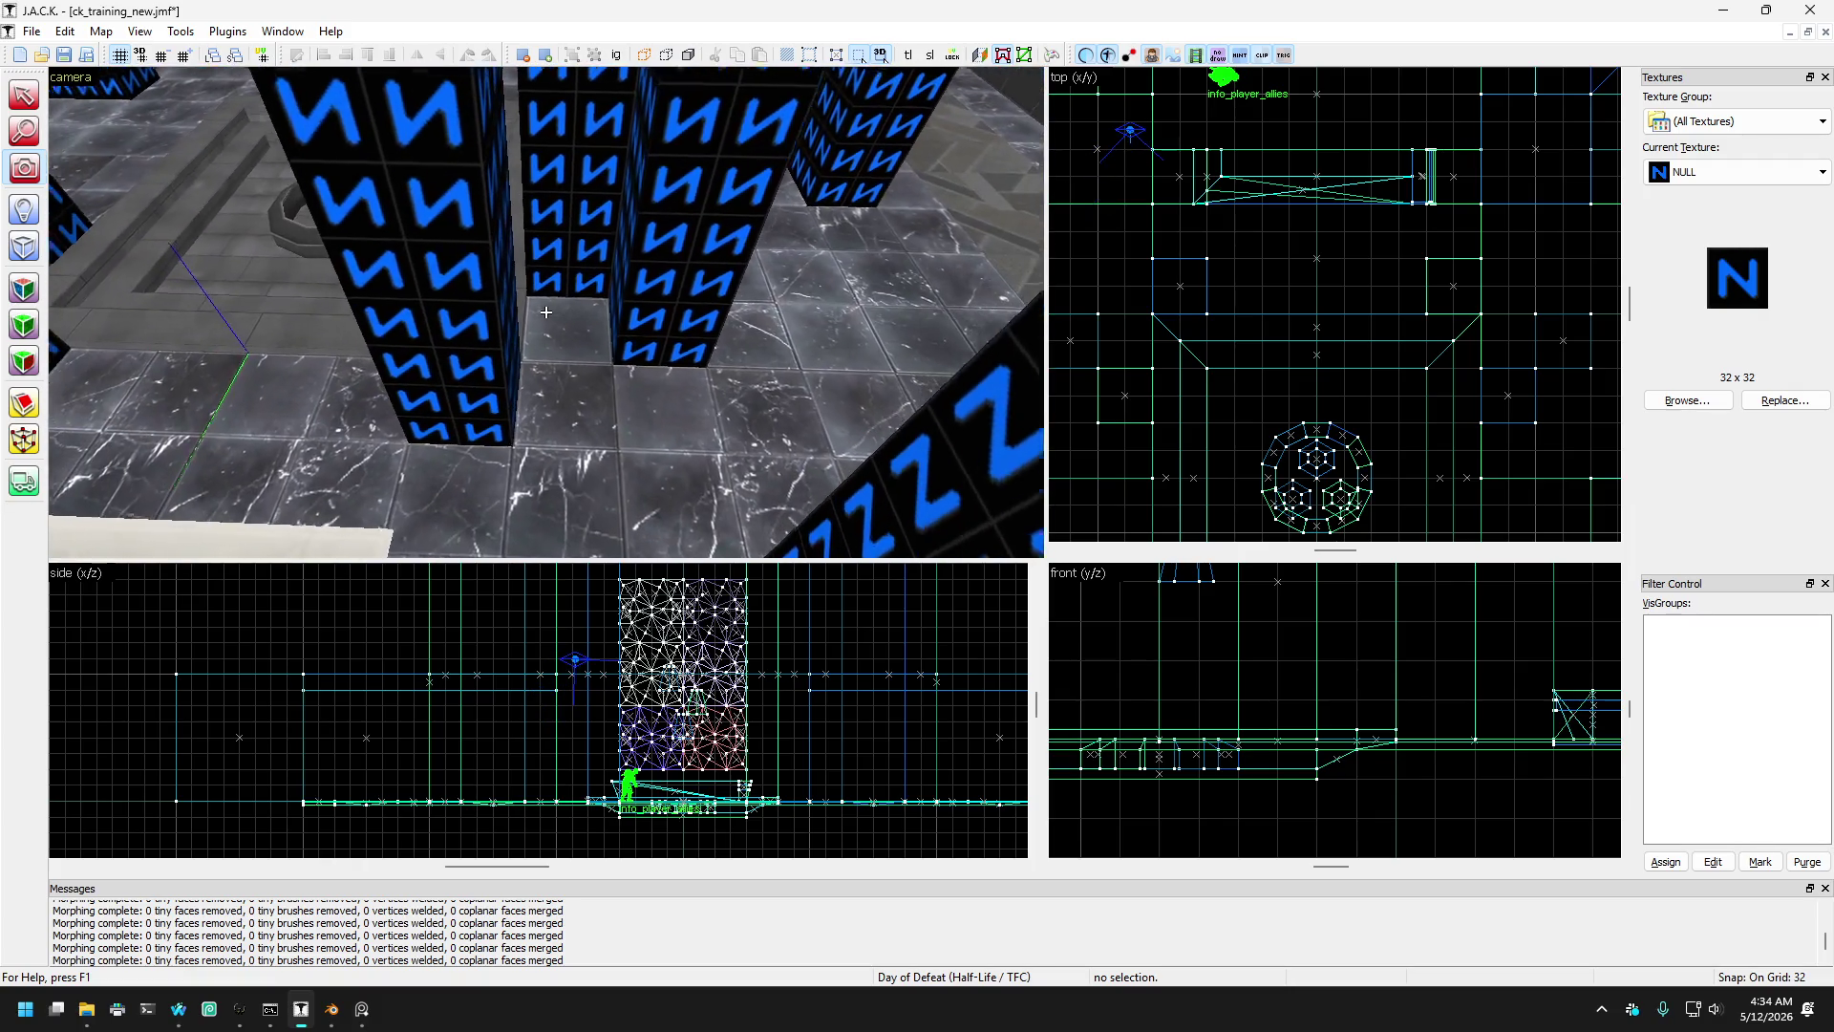
key(Up)
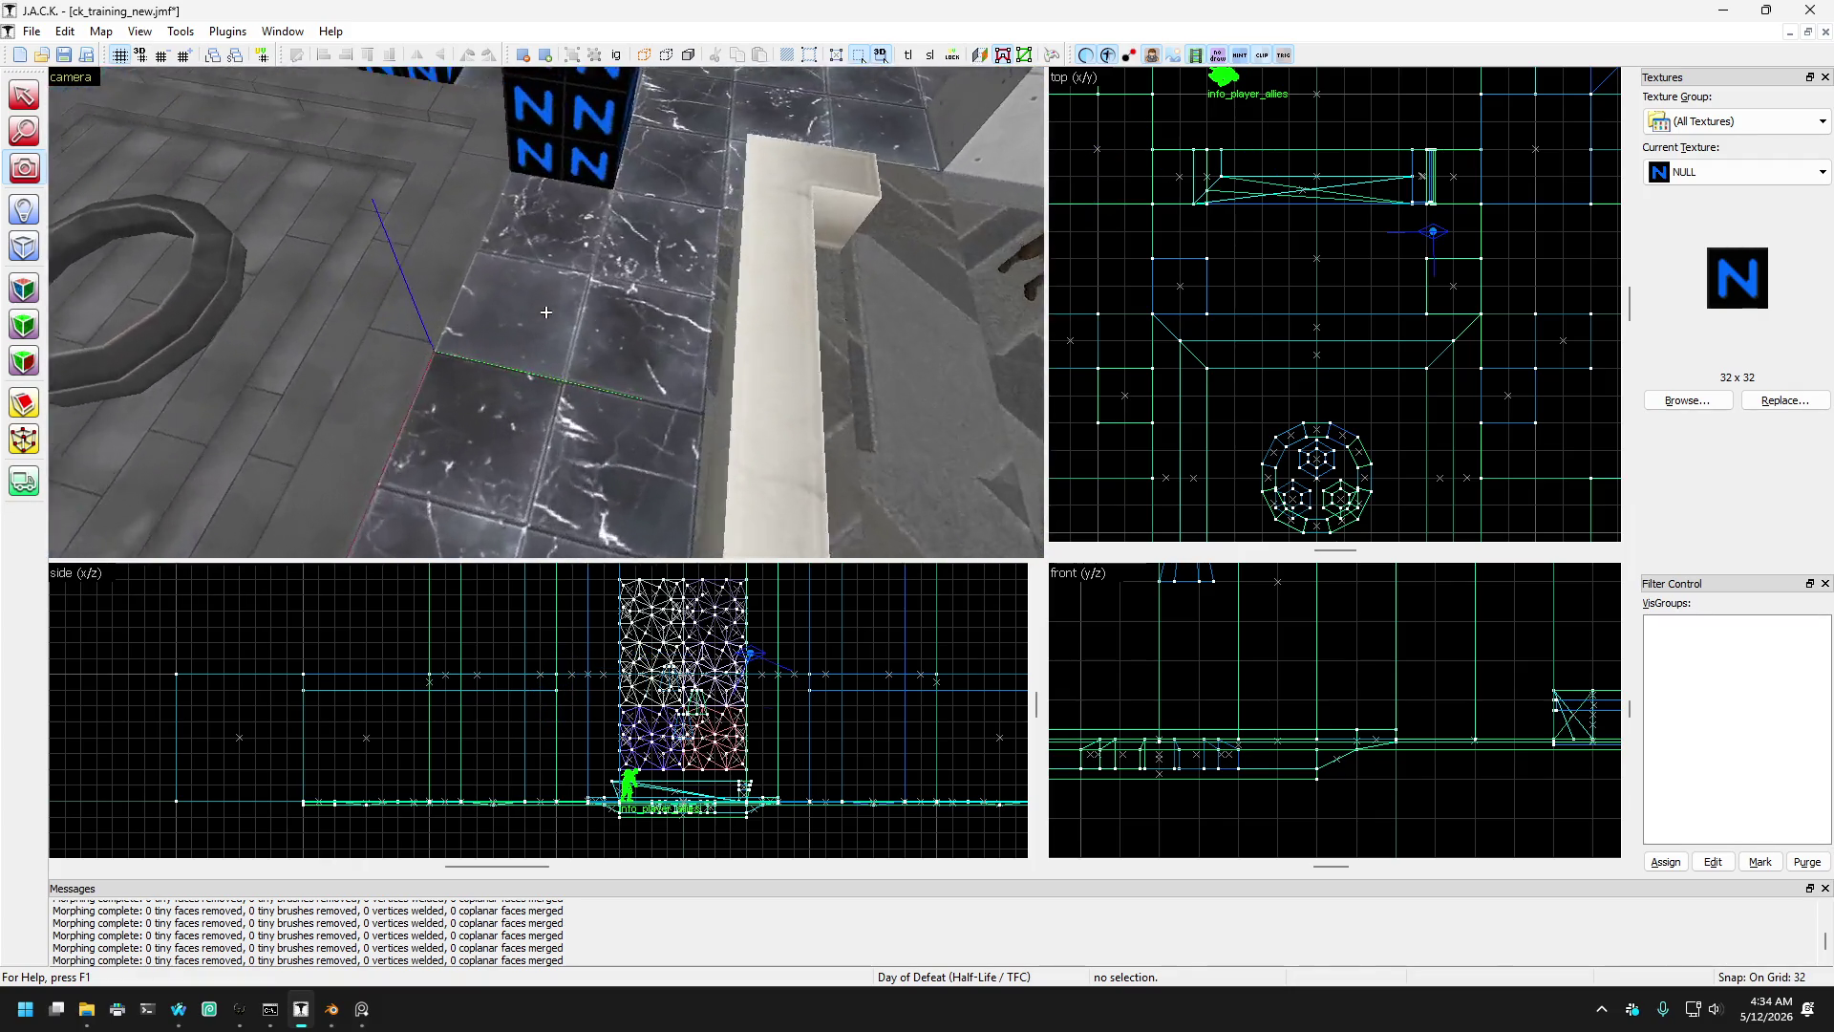
key(w)
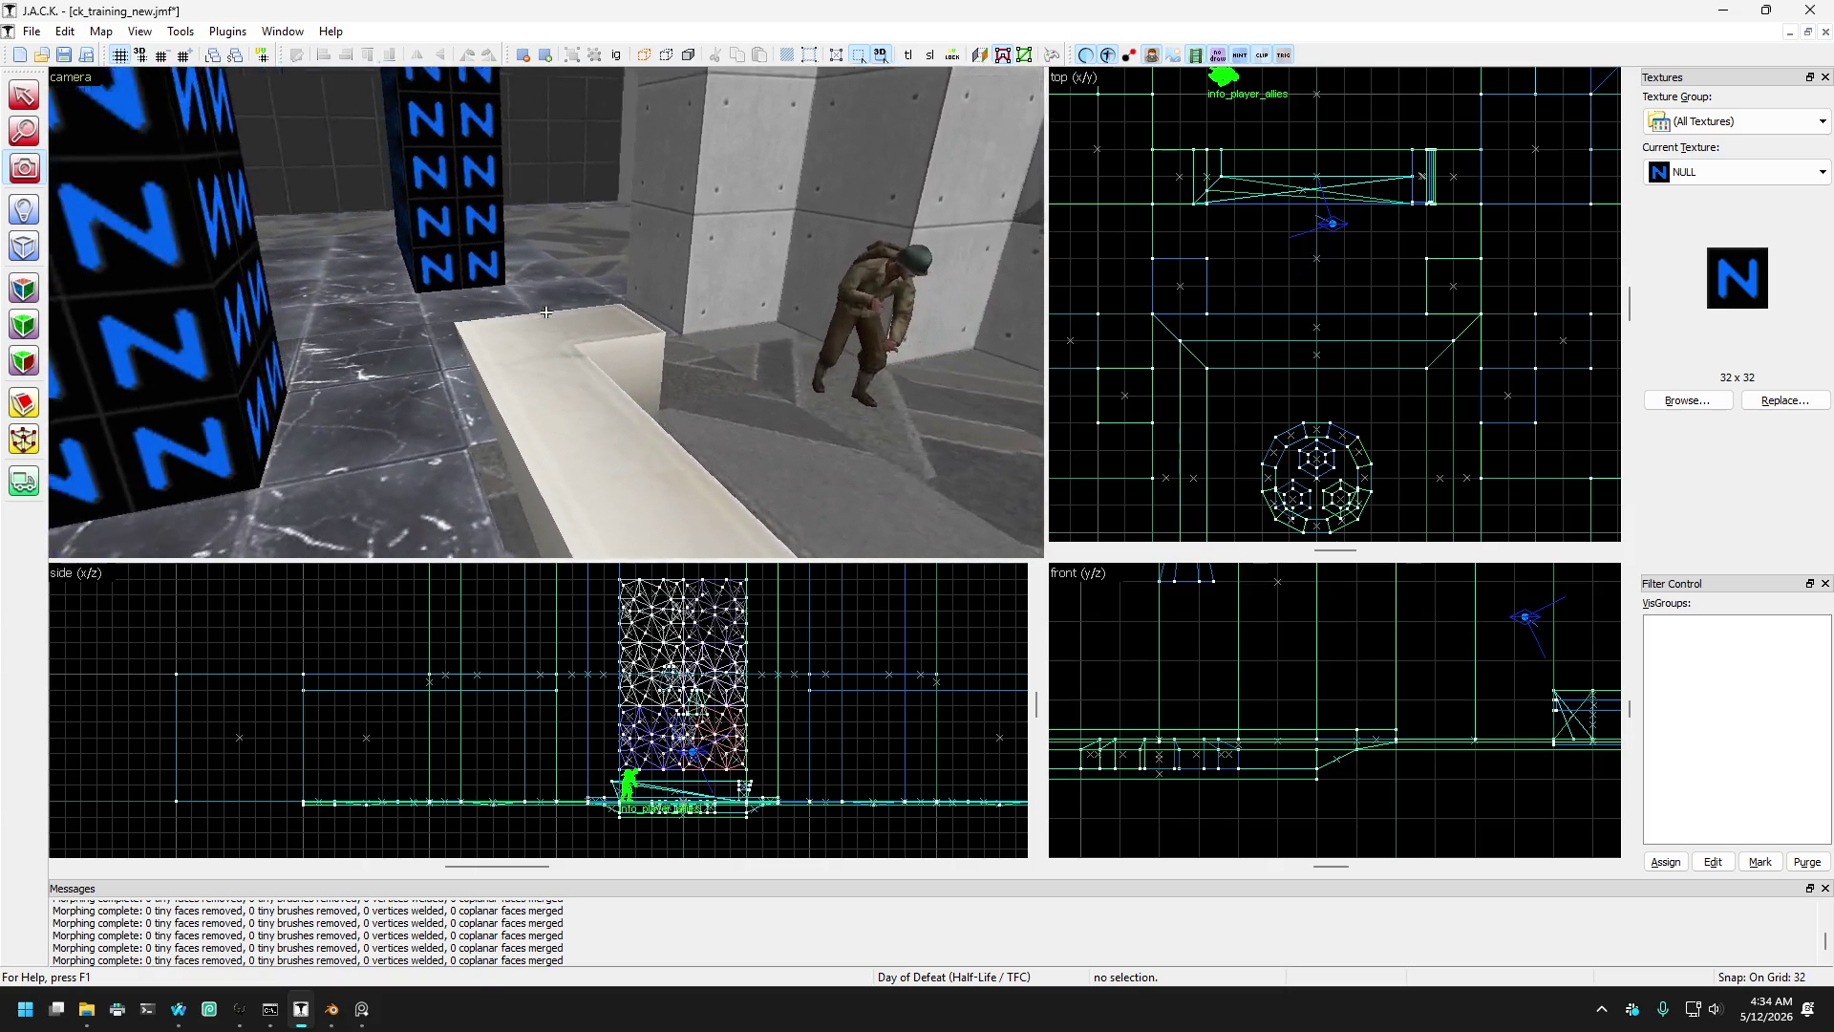
key(w)
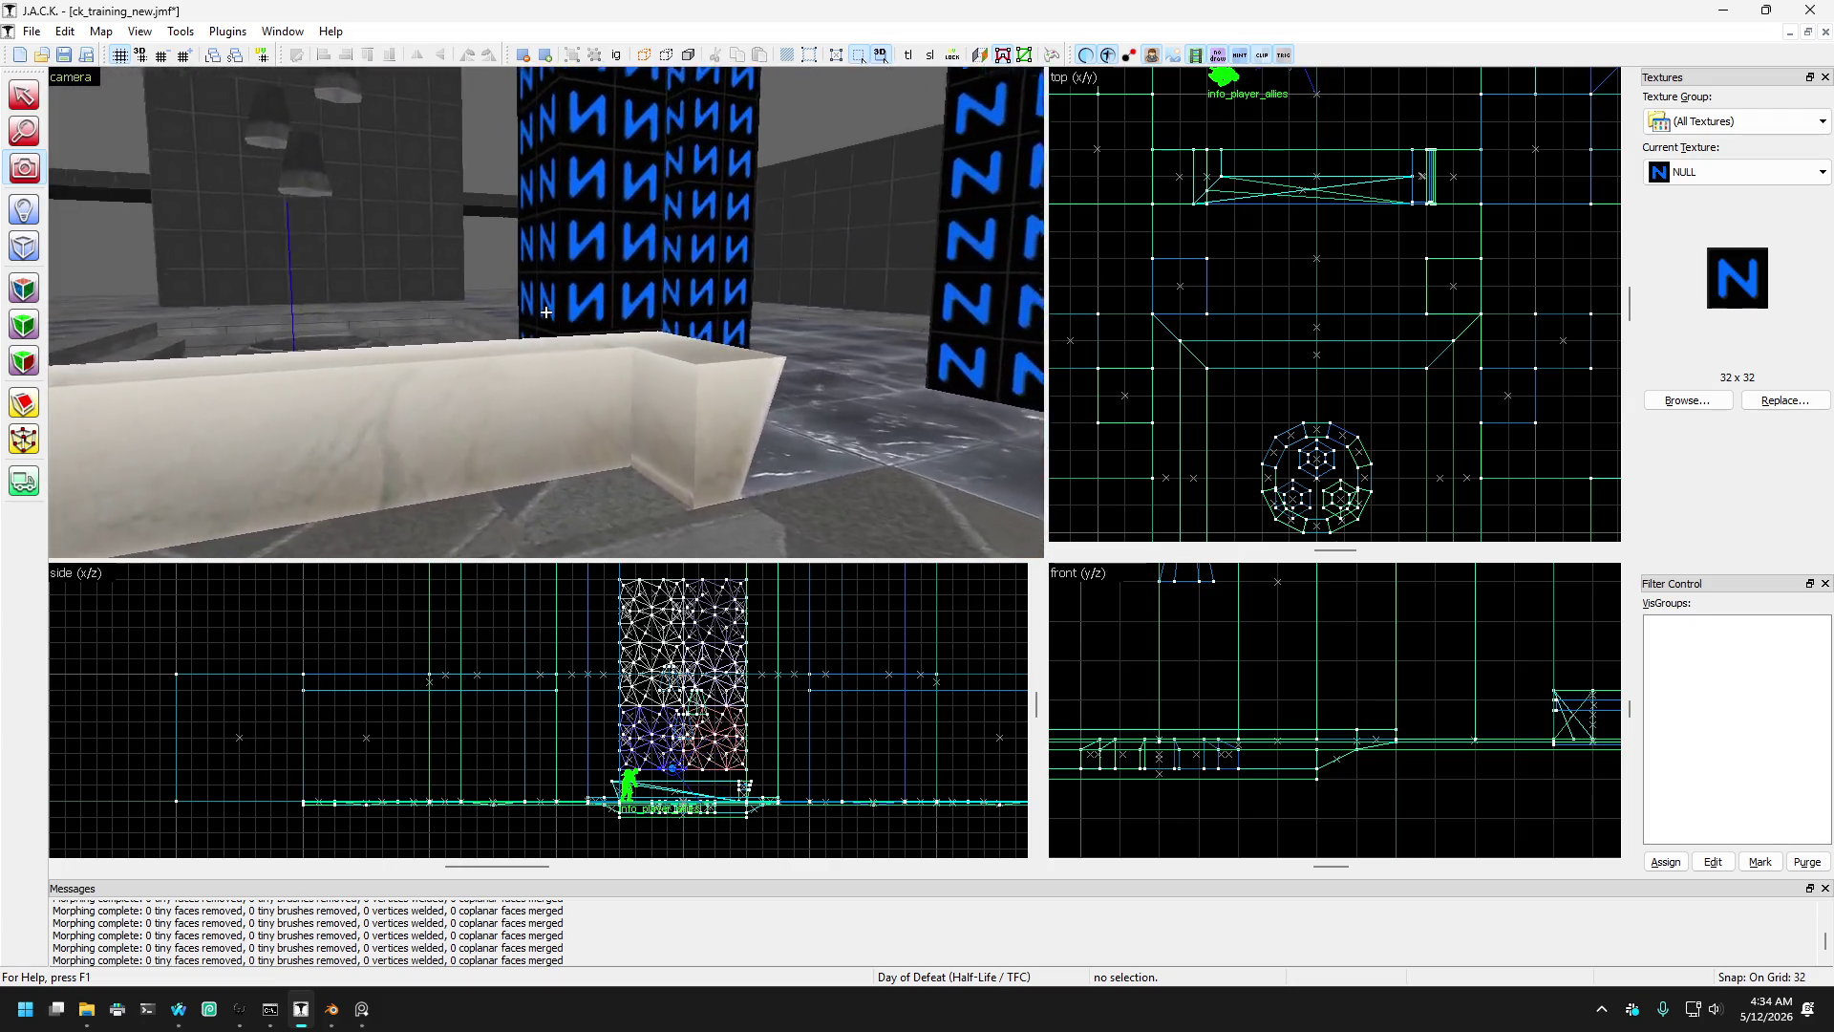
key(Up)
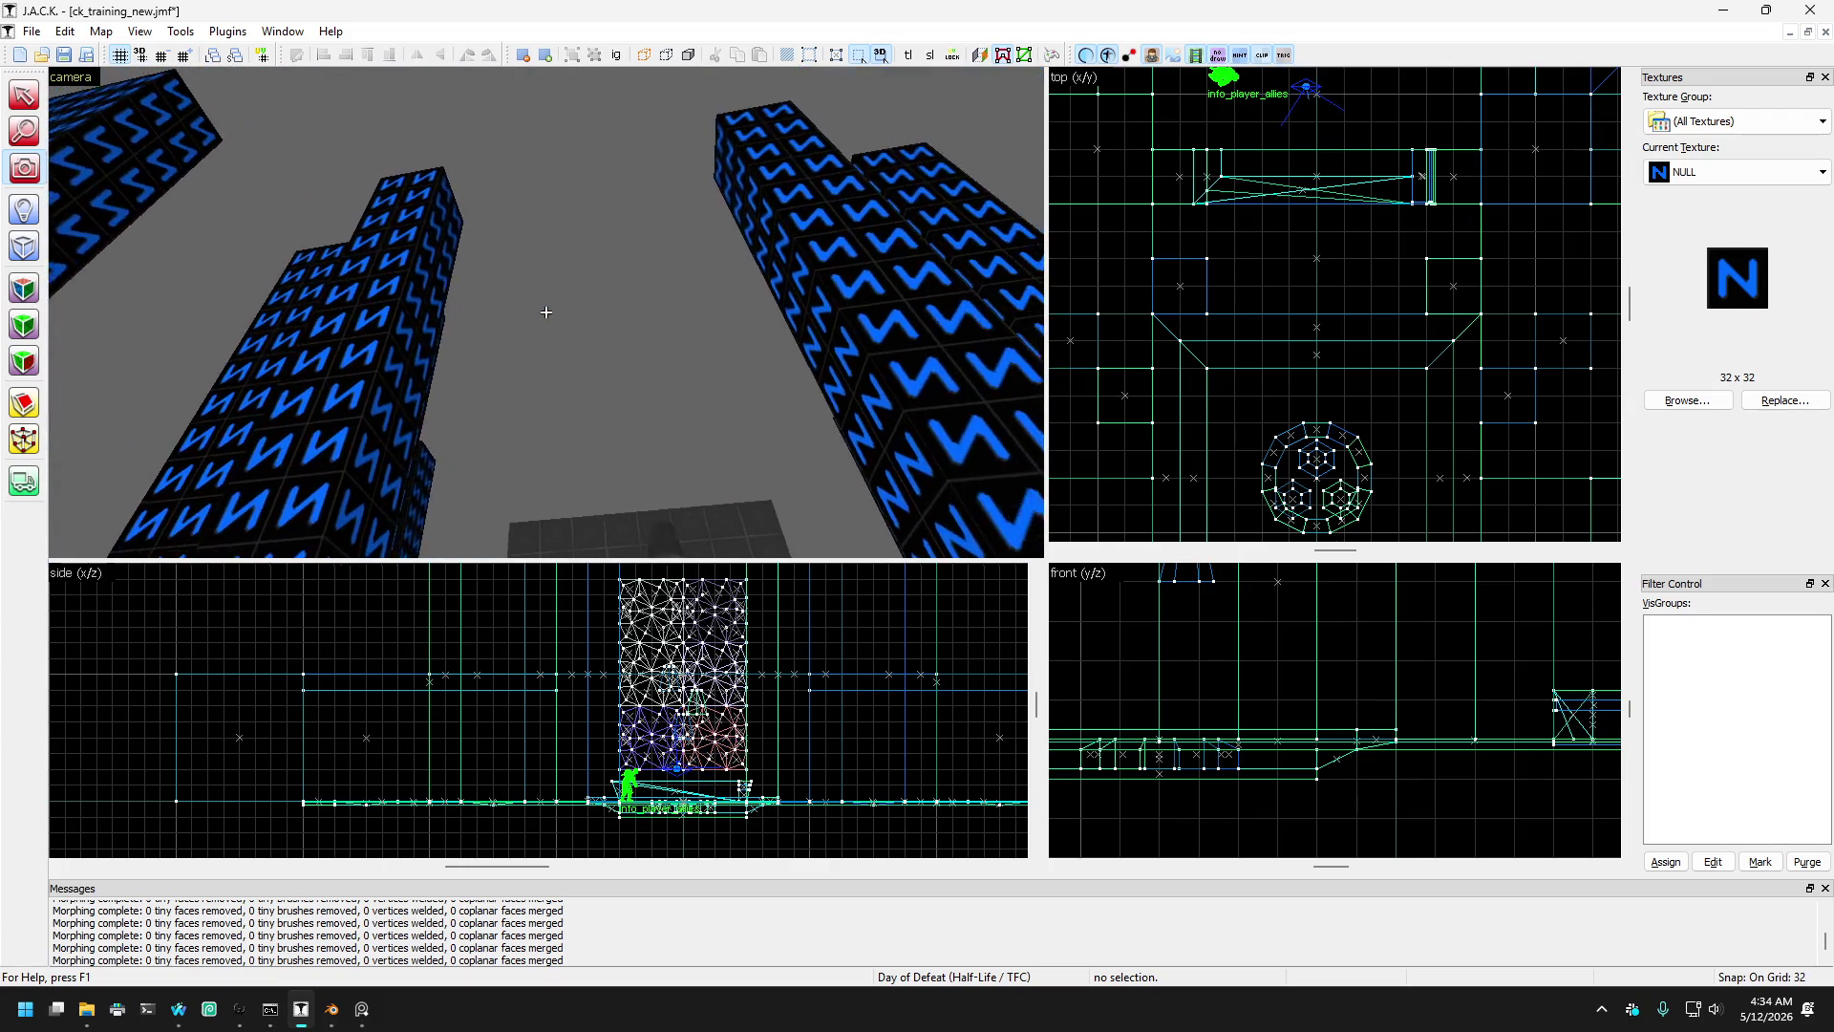
key(Right)
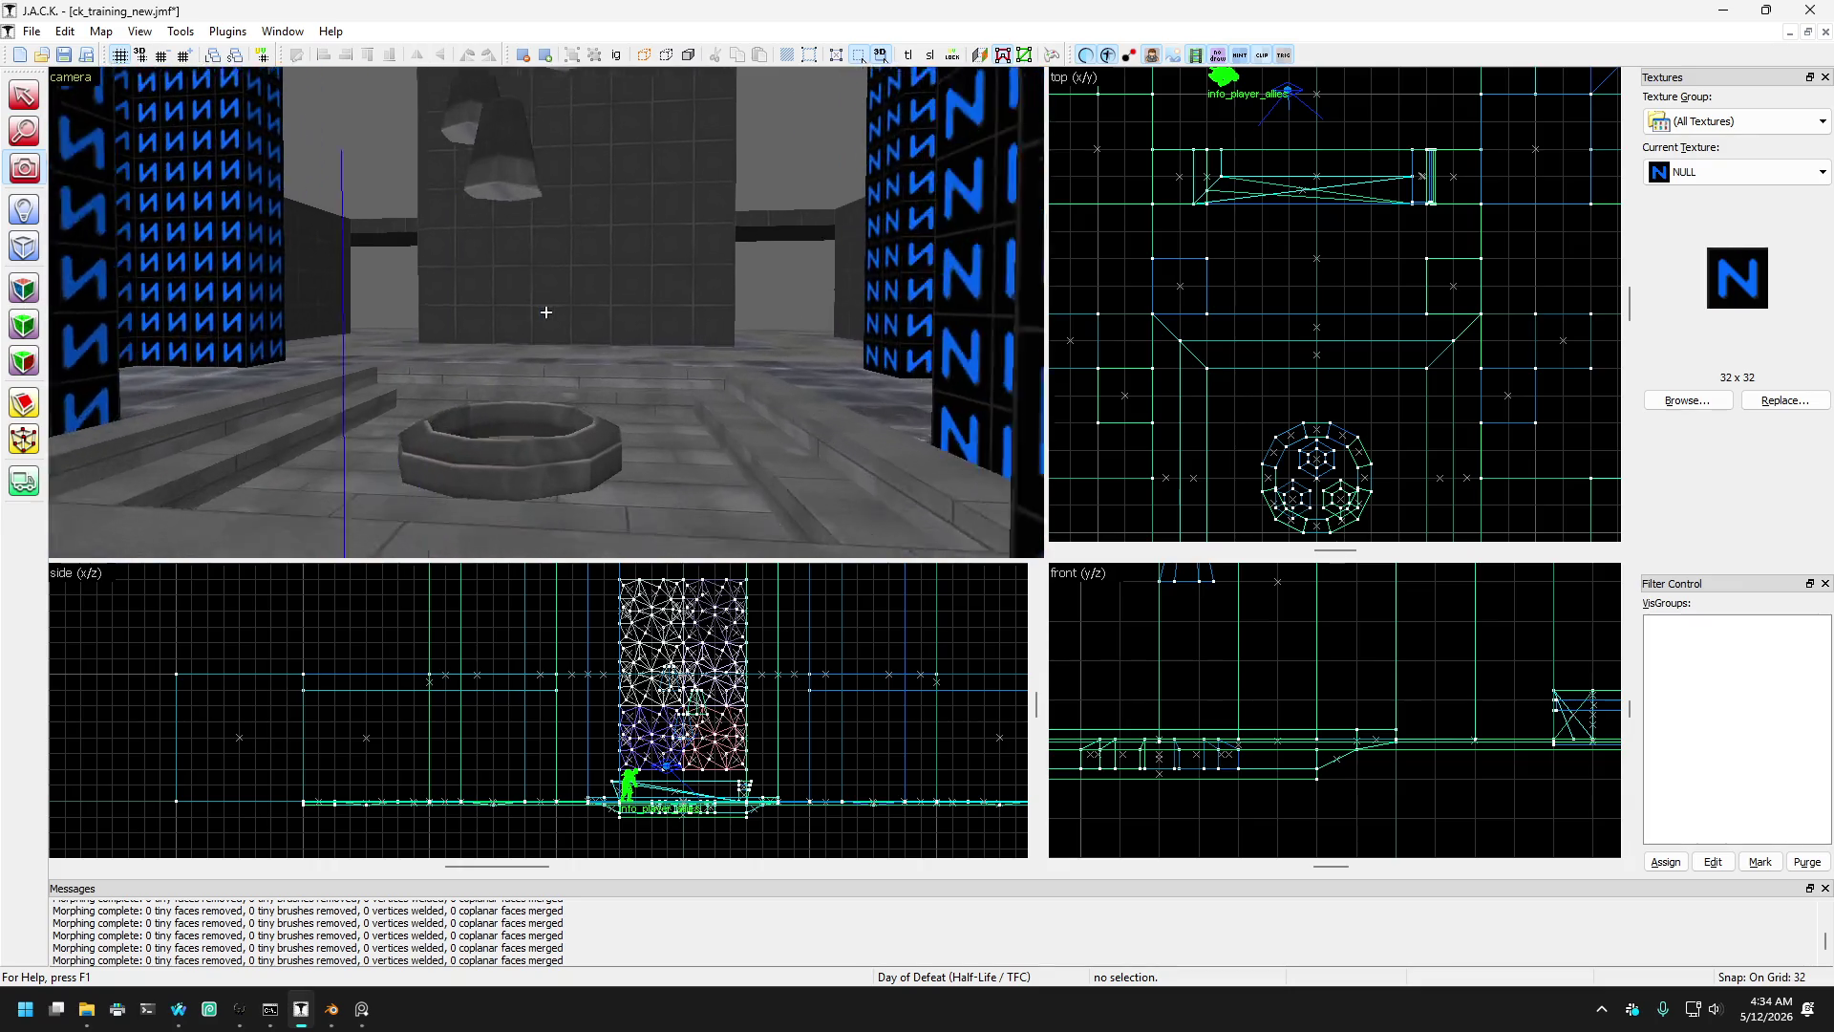
key(w)
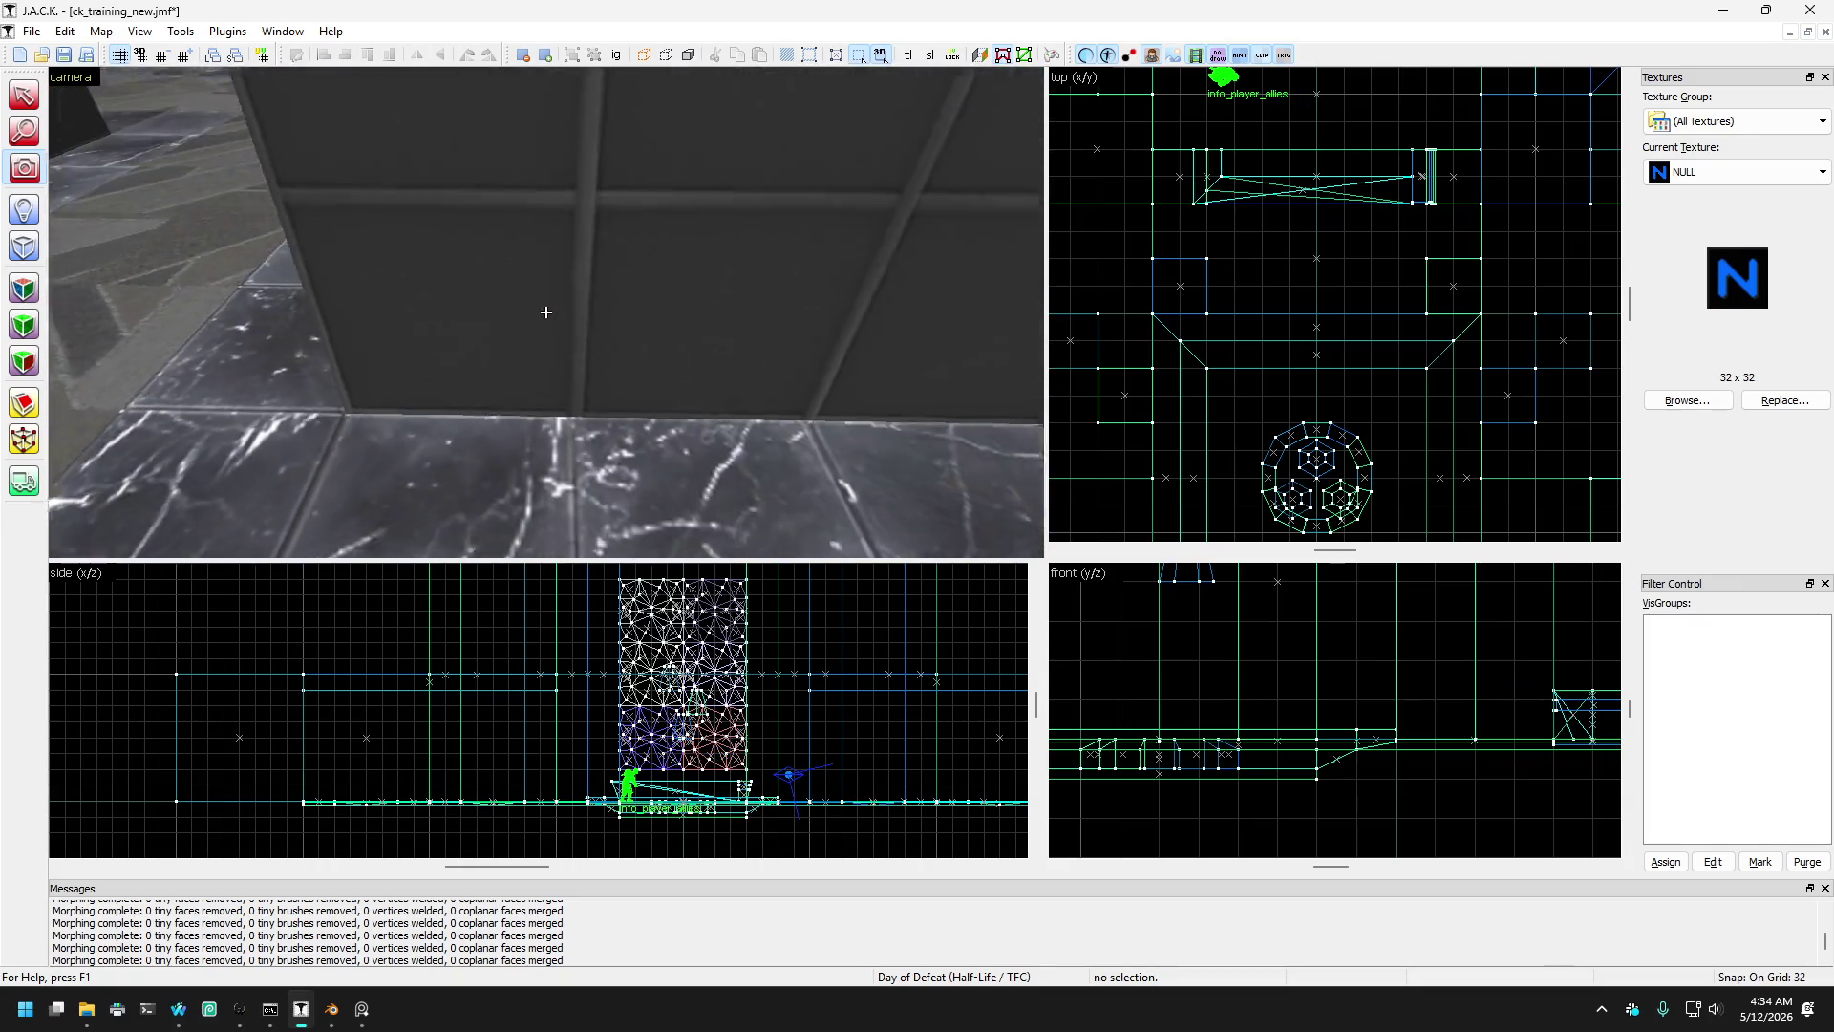
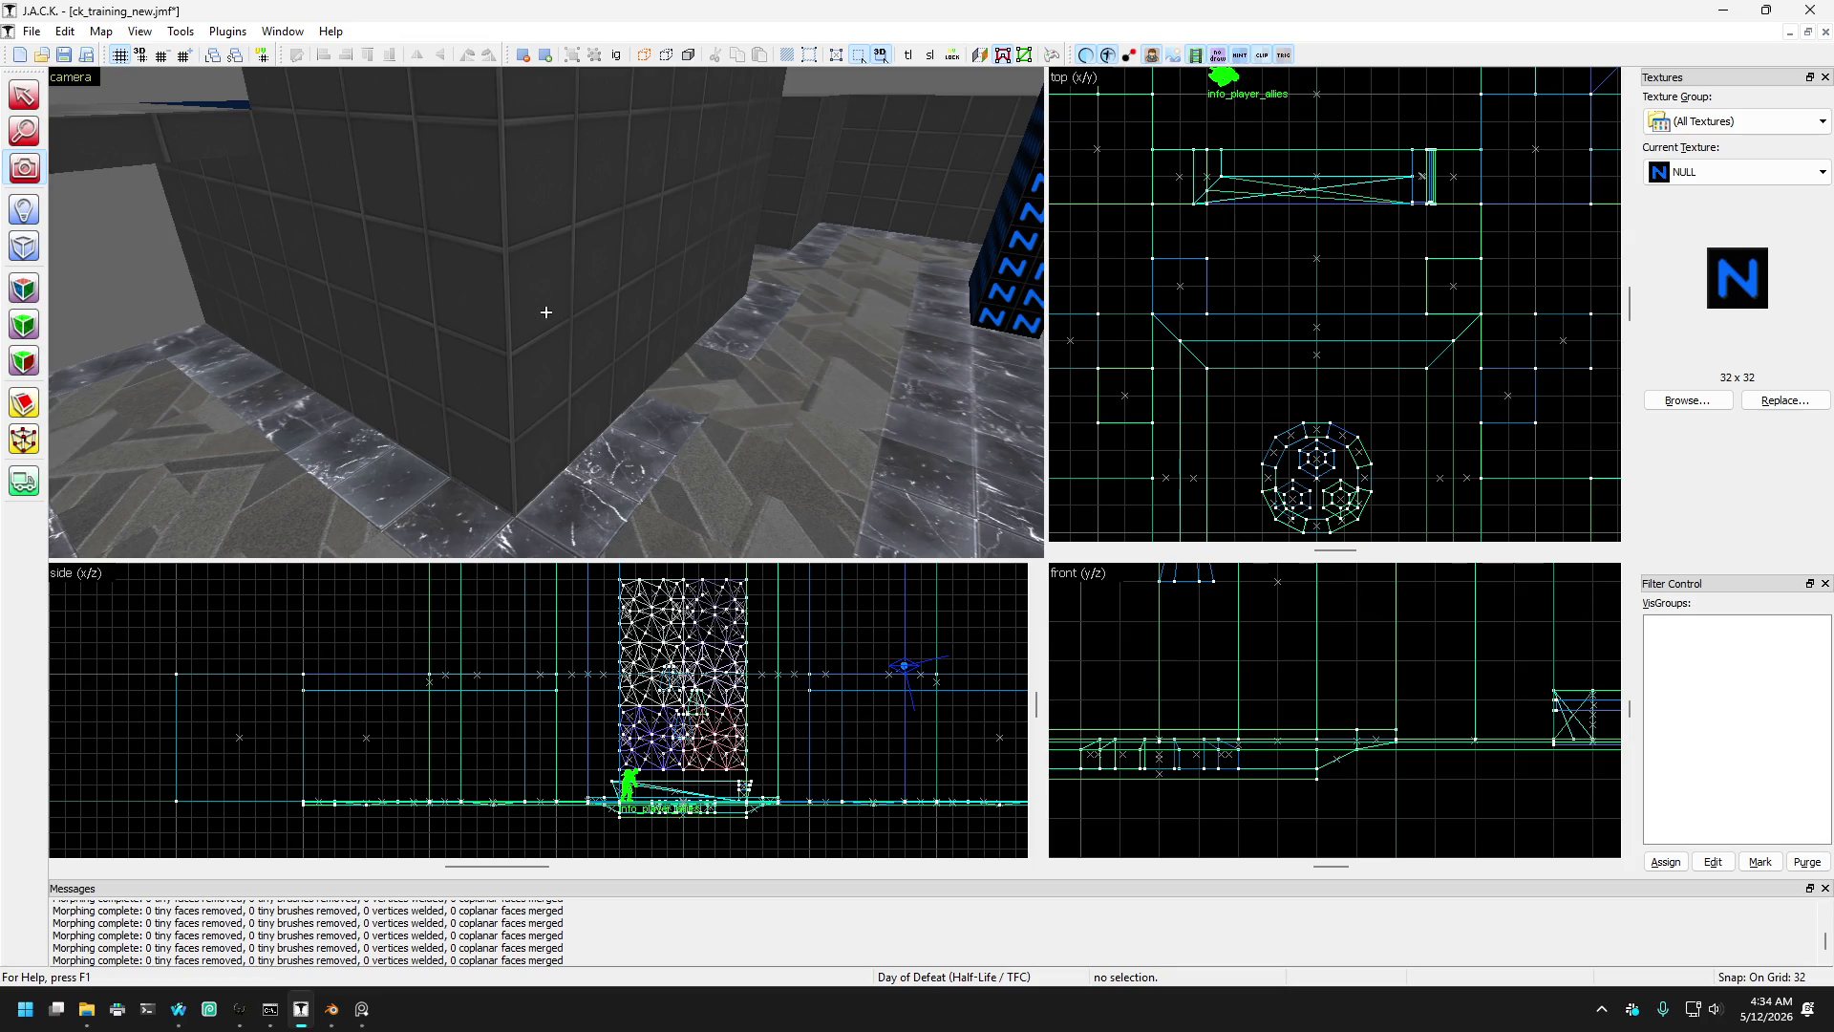
- Fly the 3D view over the ring pit toward the NULL pillars
key(w)
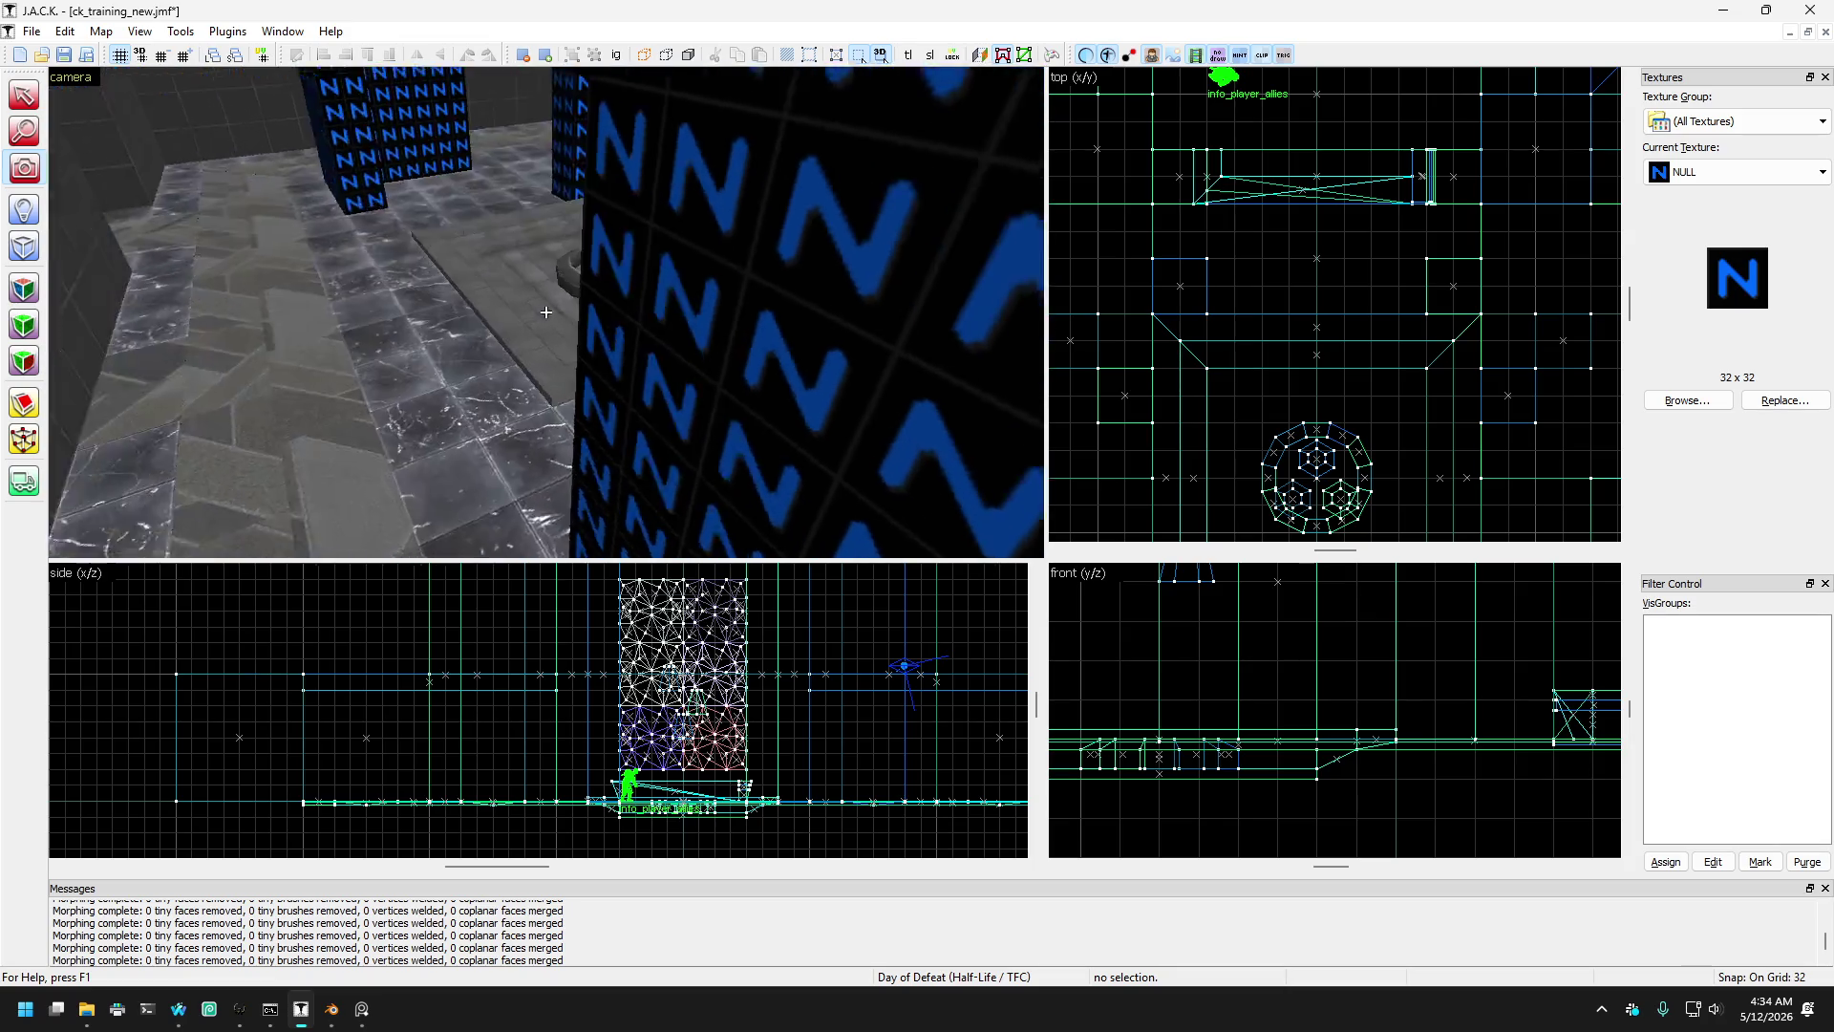
key(w)
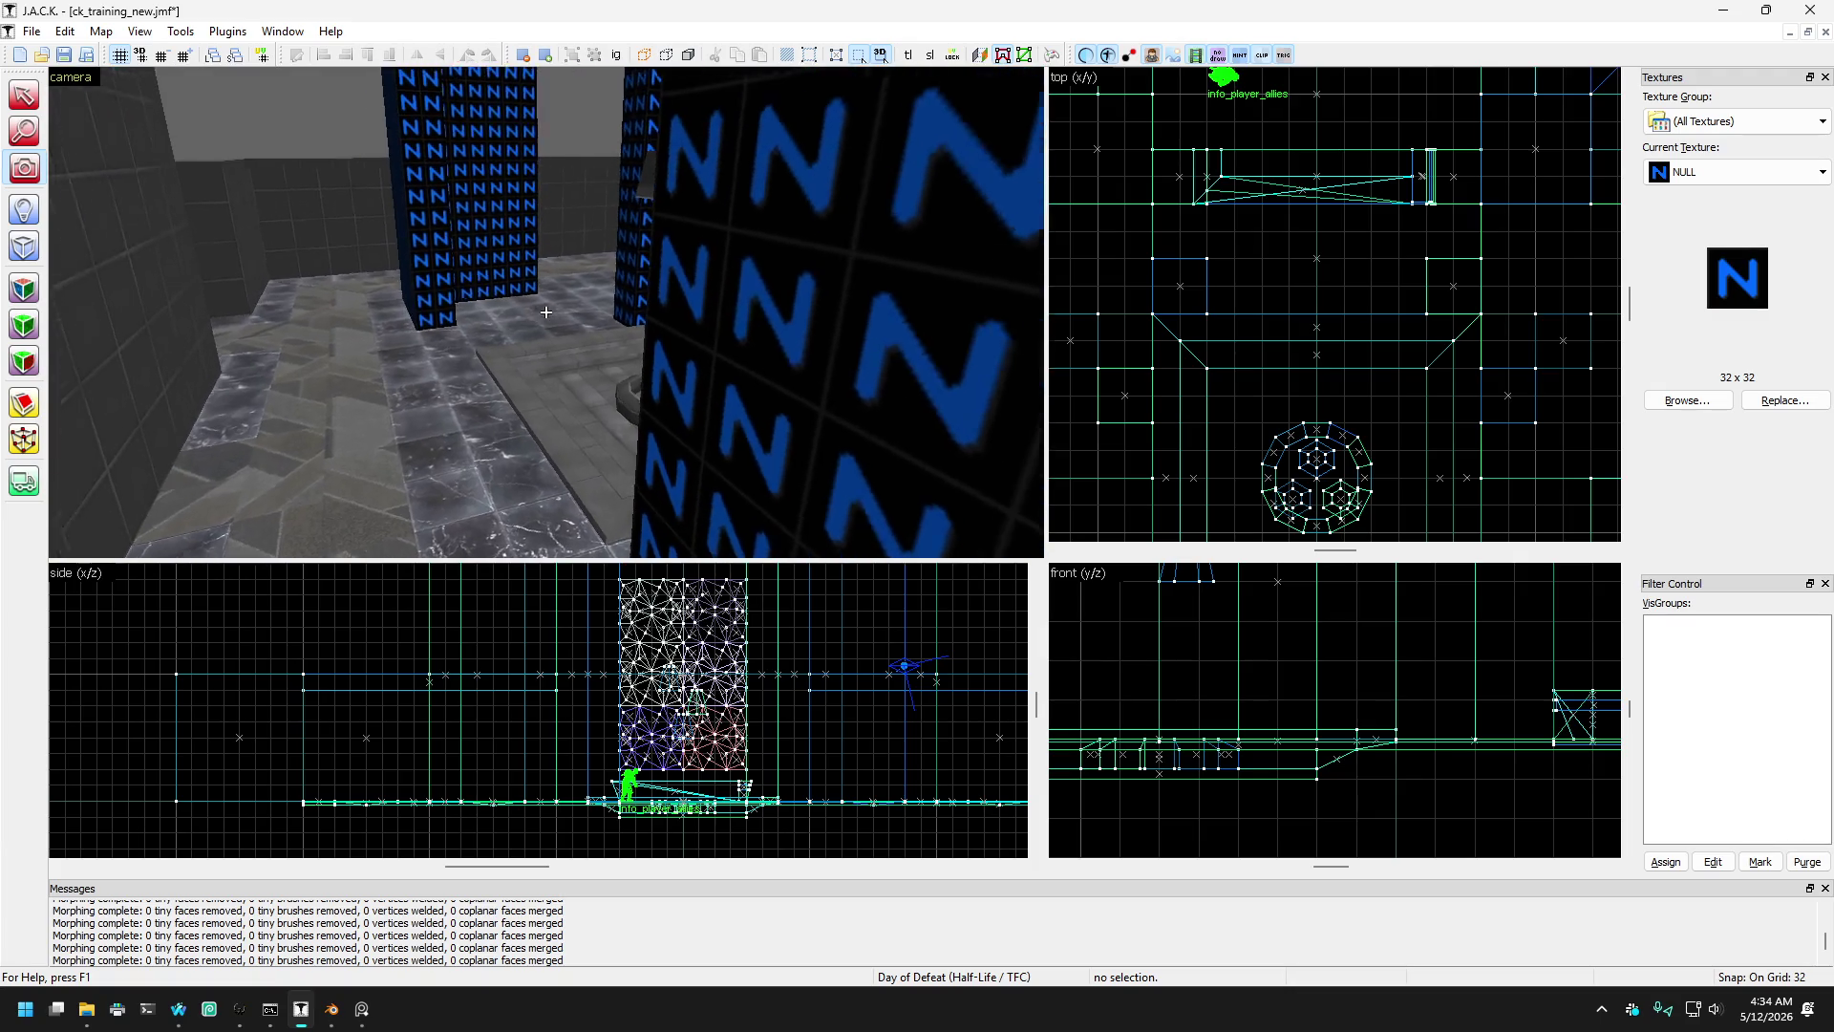
key(w)
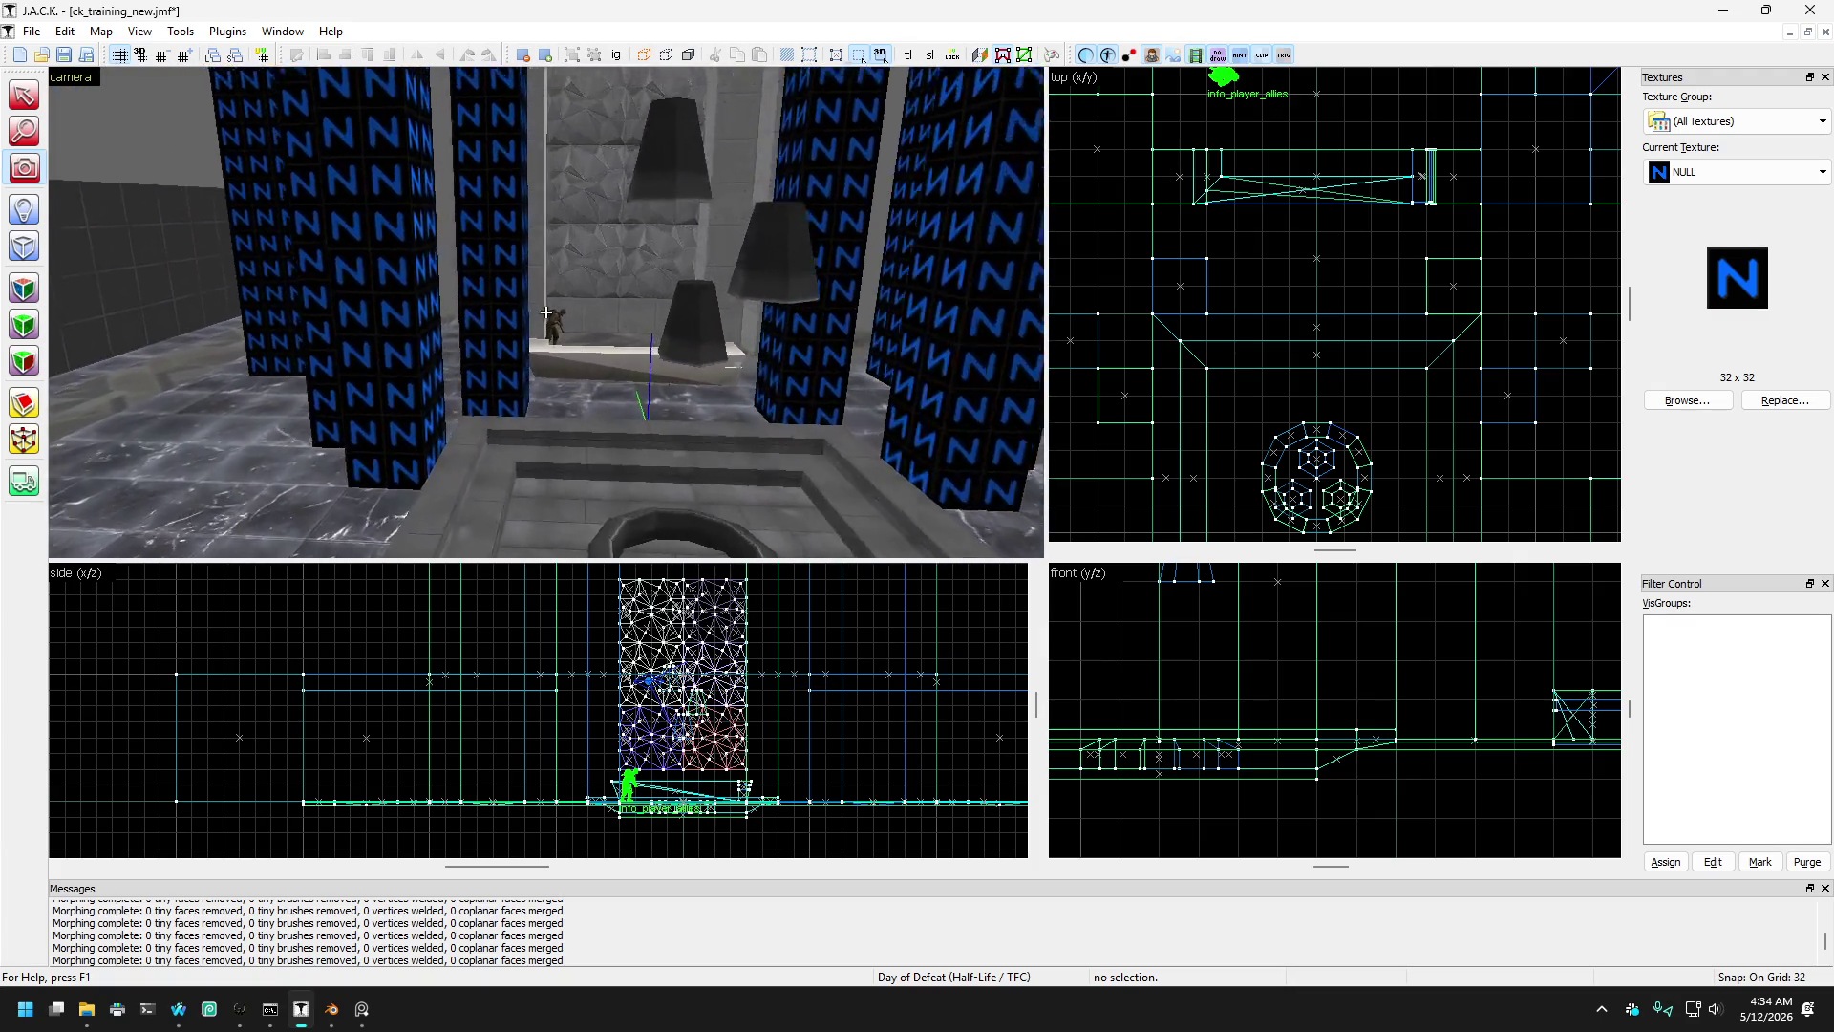
key(s)
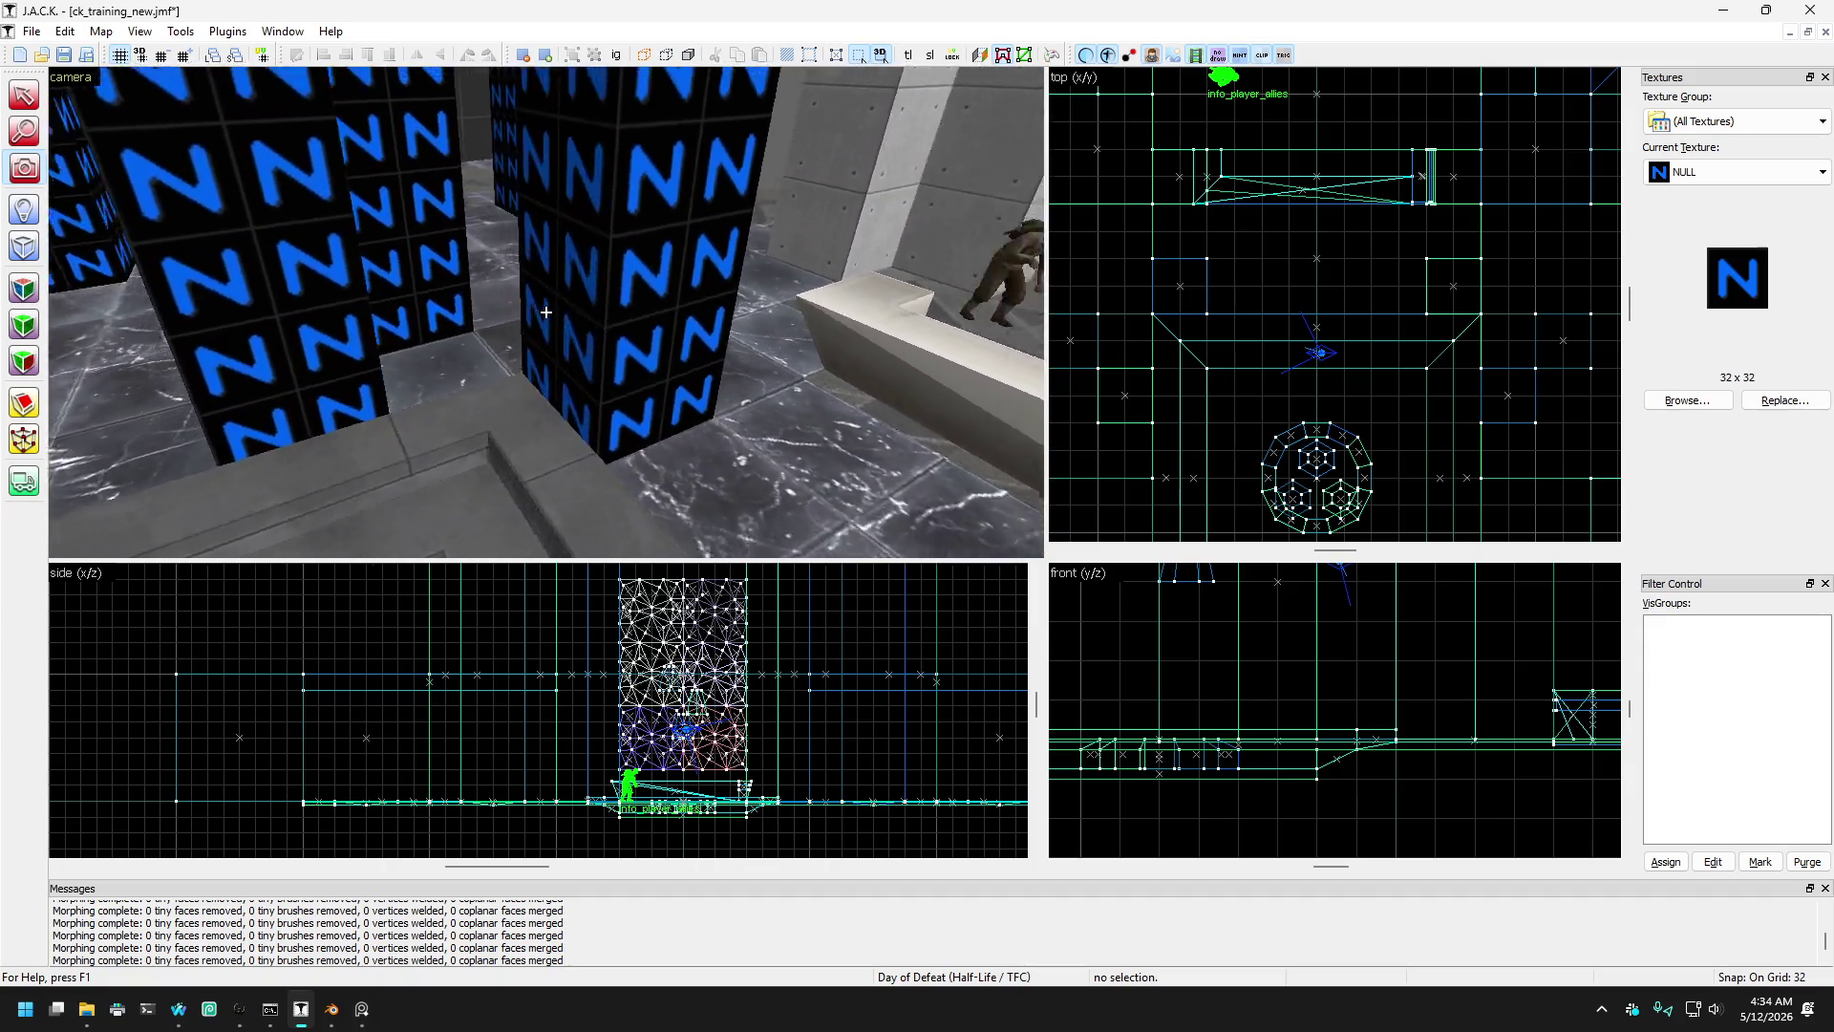
key(s)
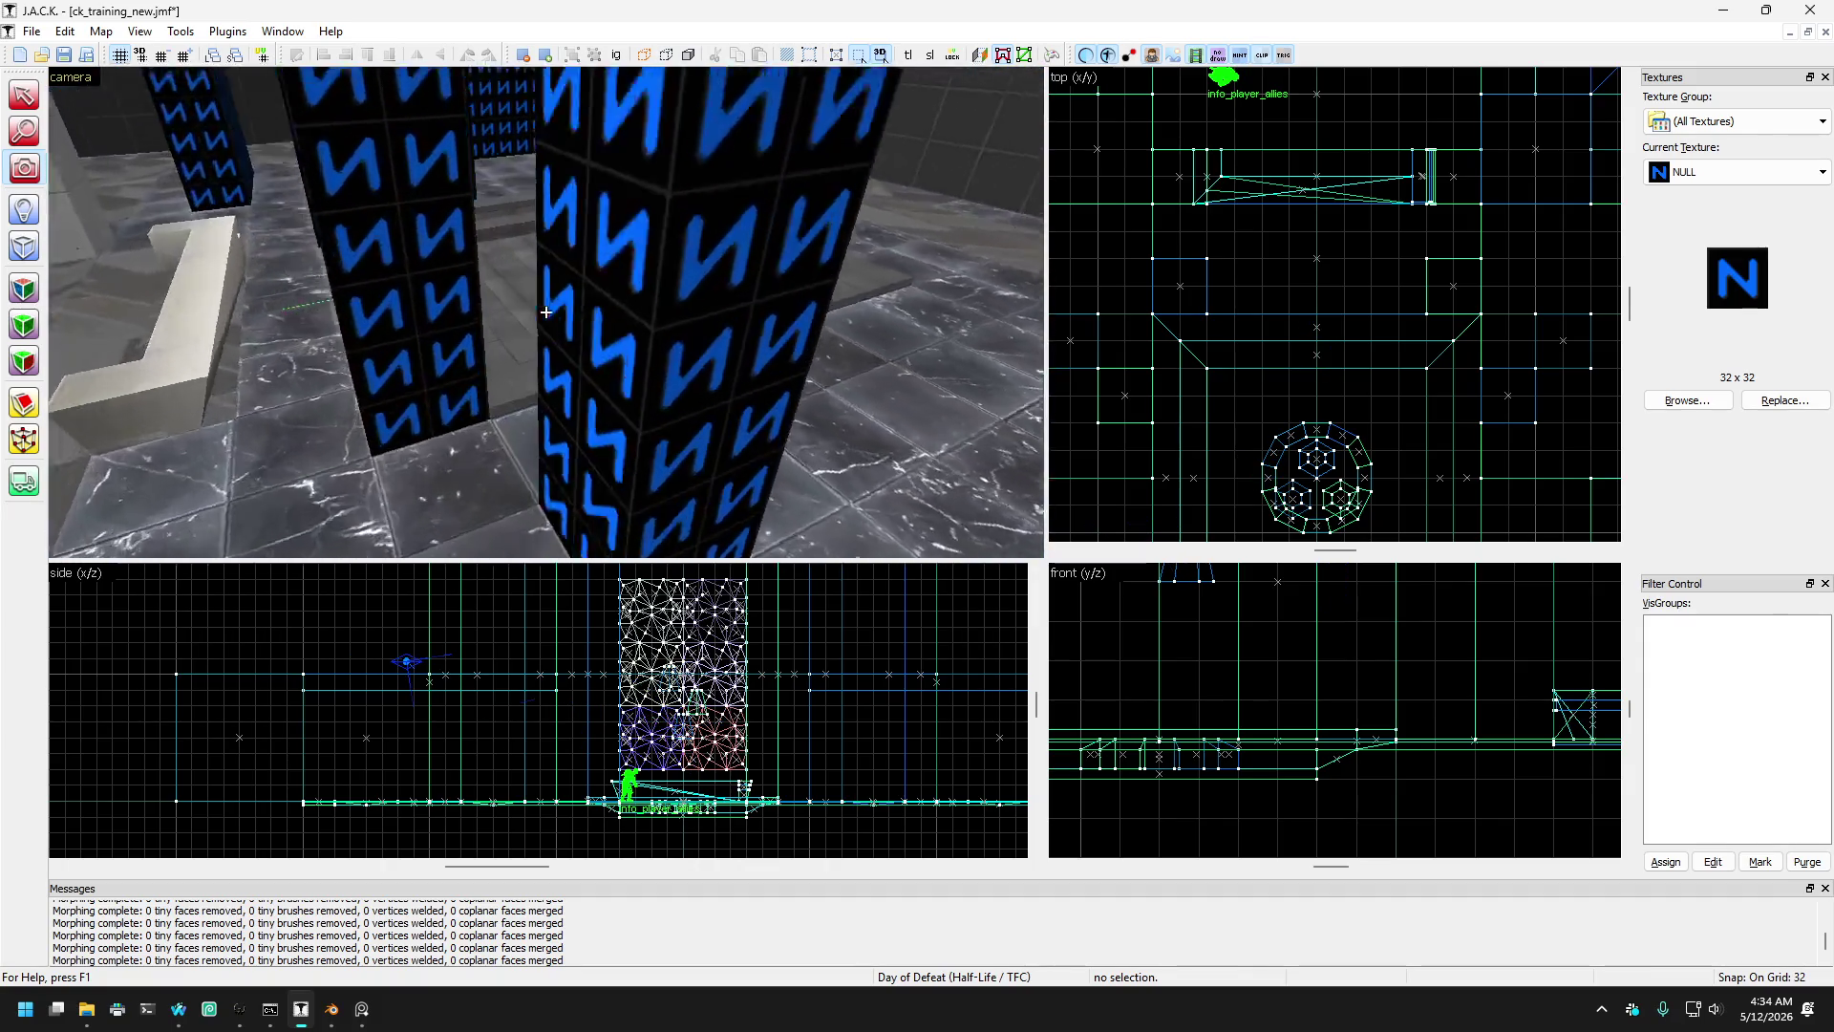
key(w)
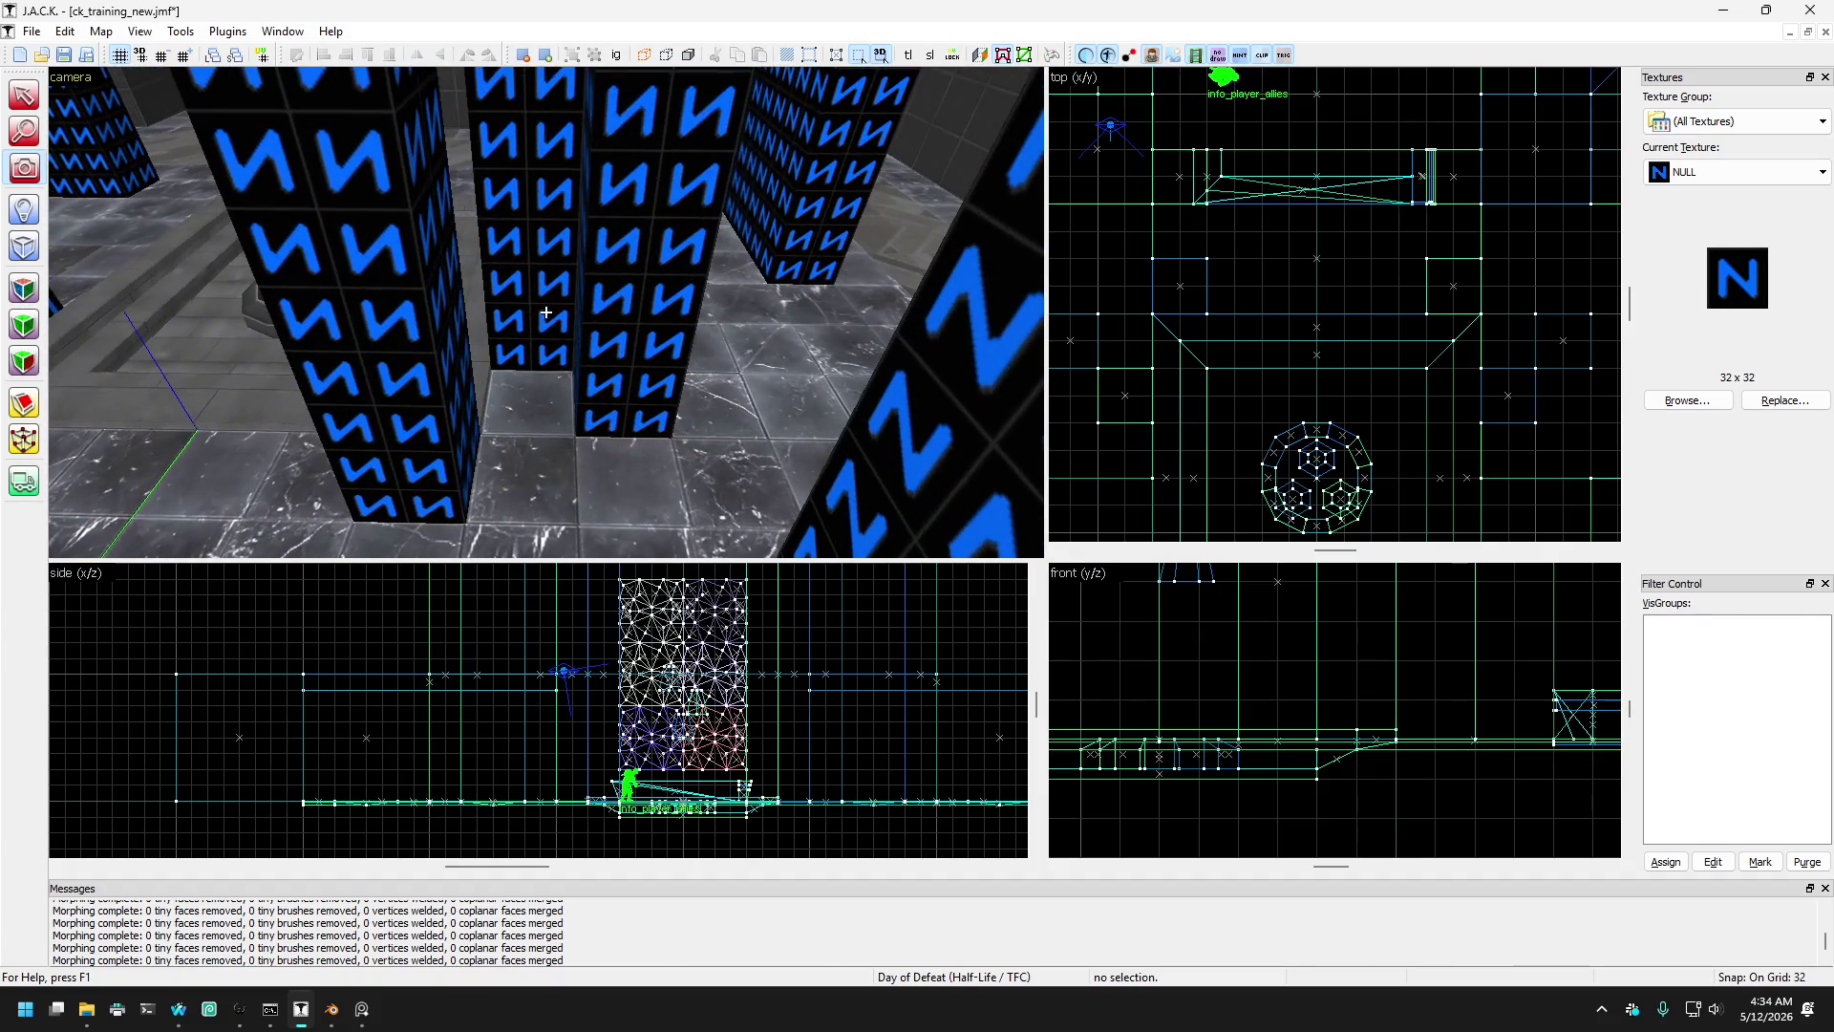
key(w)
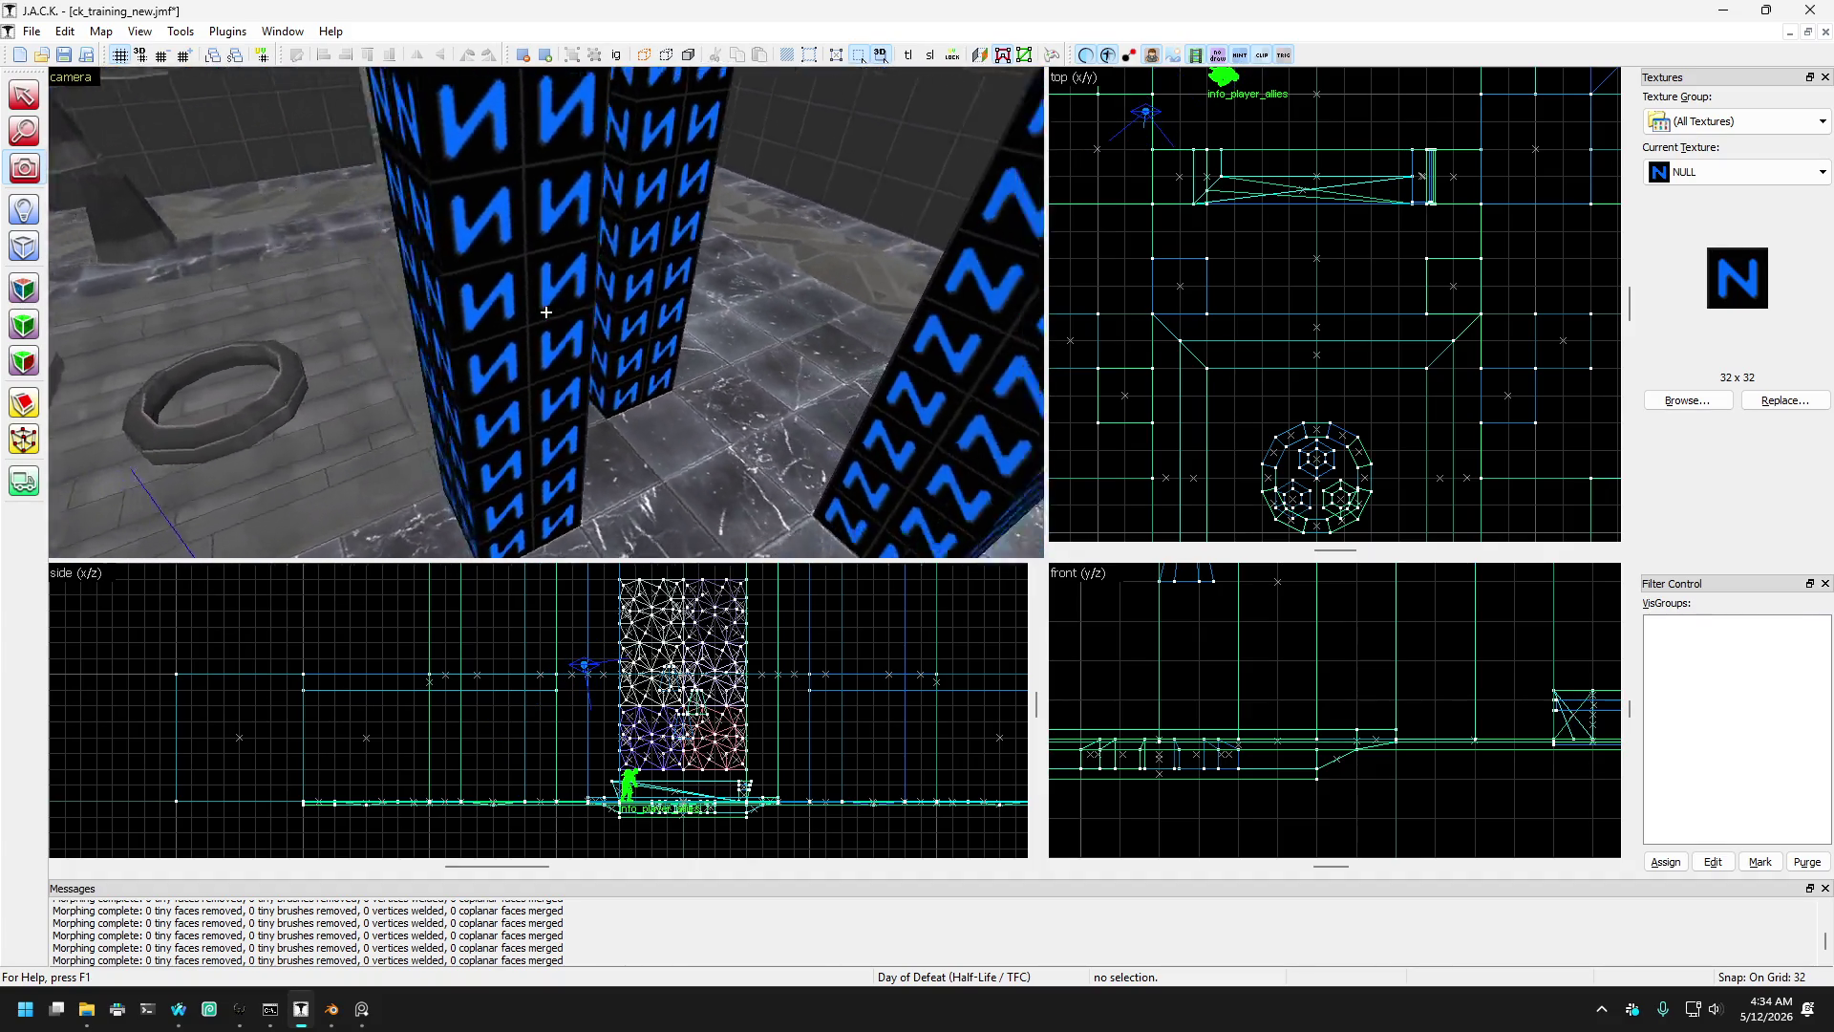
key(w)
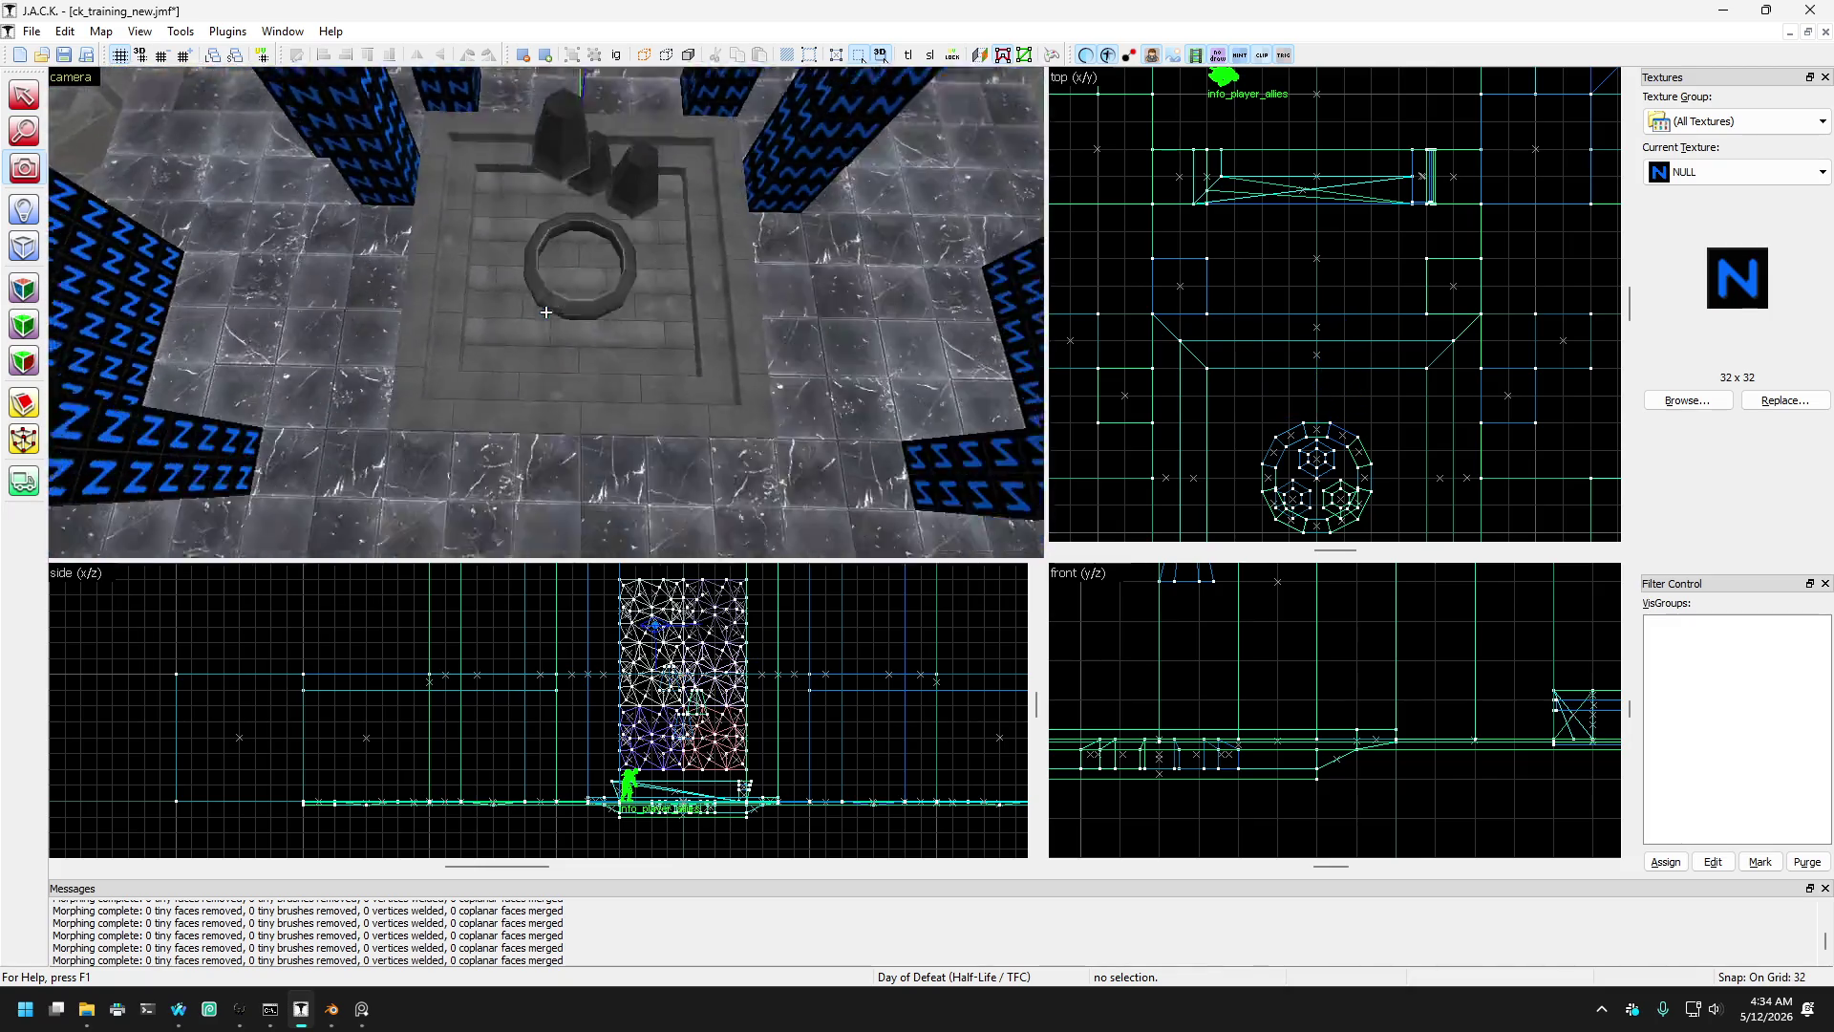
key(s)
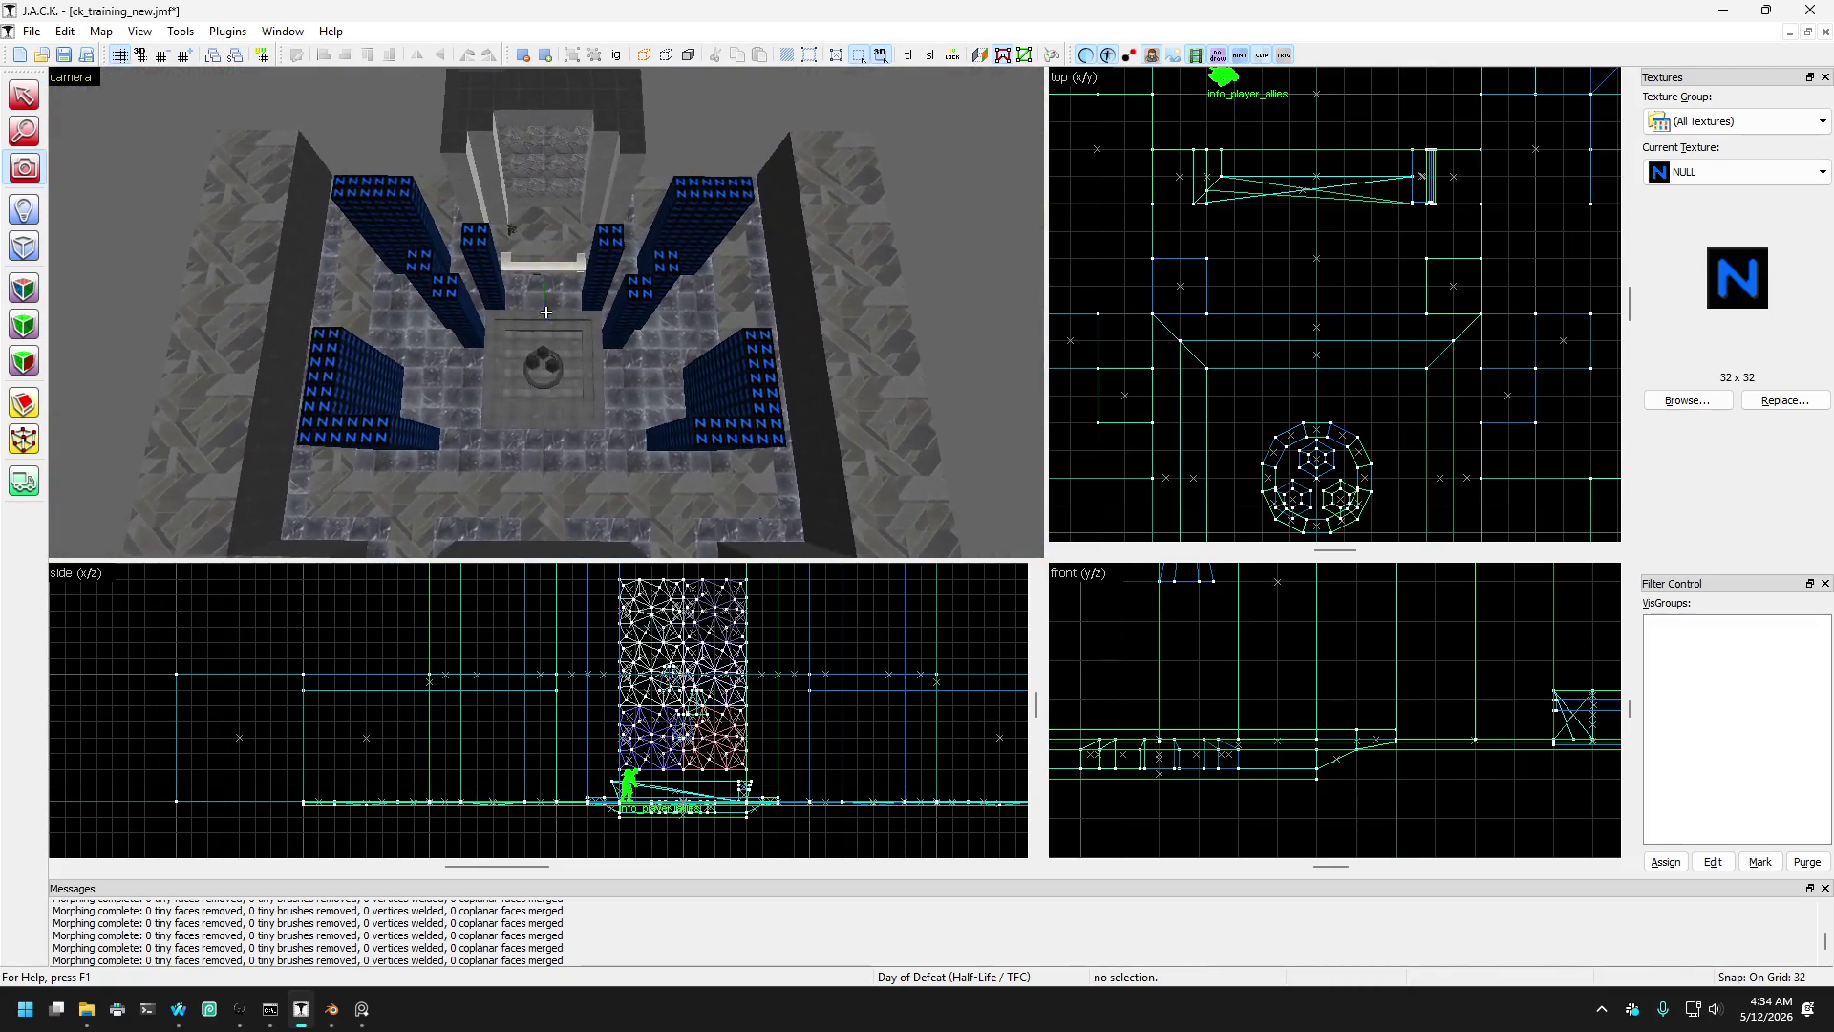
key(z)
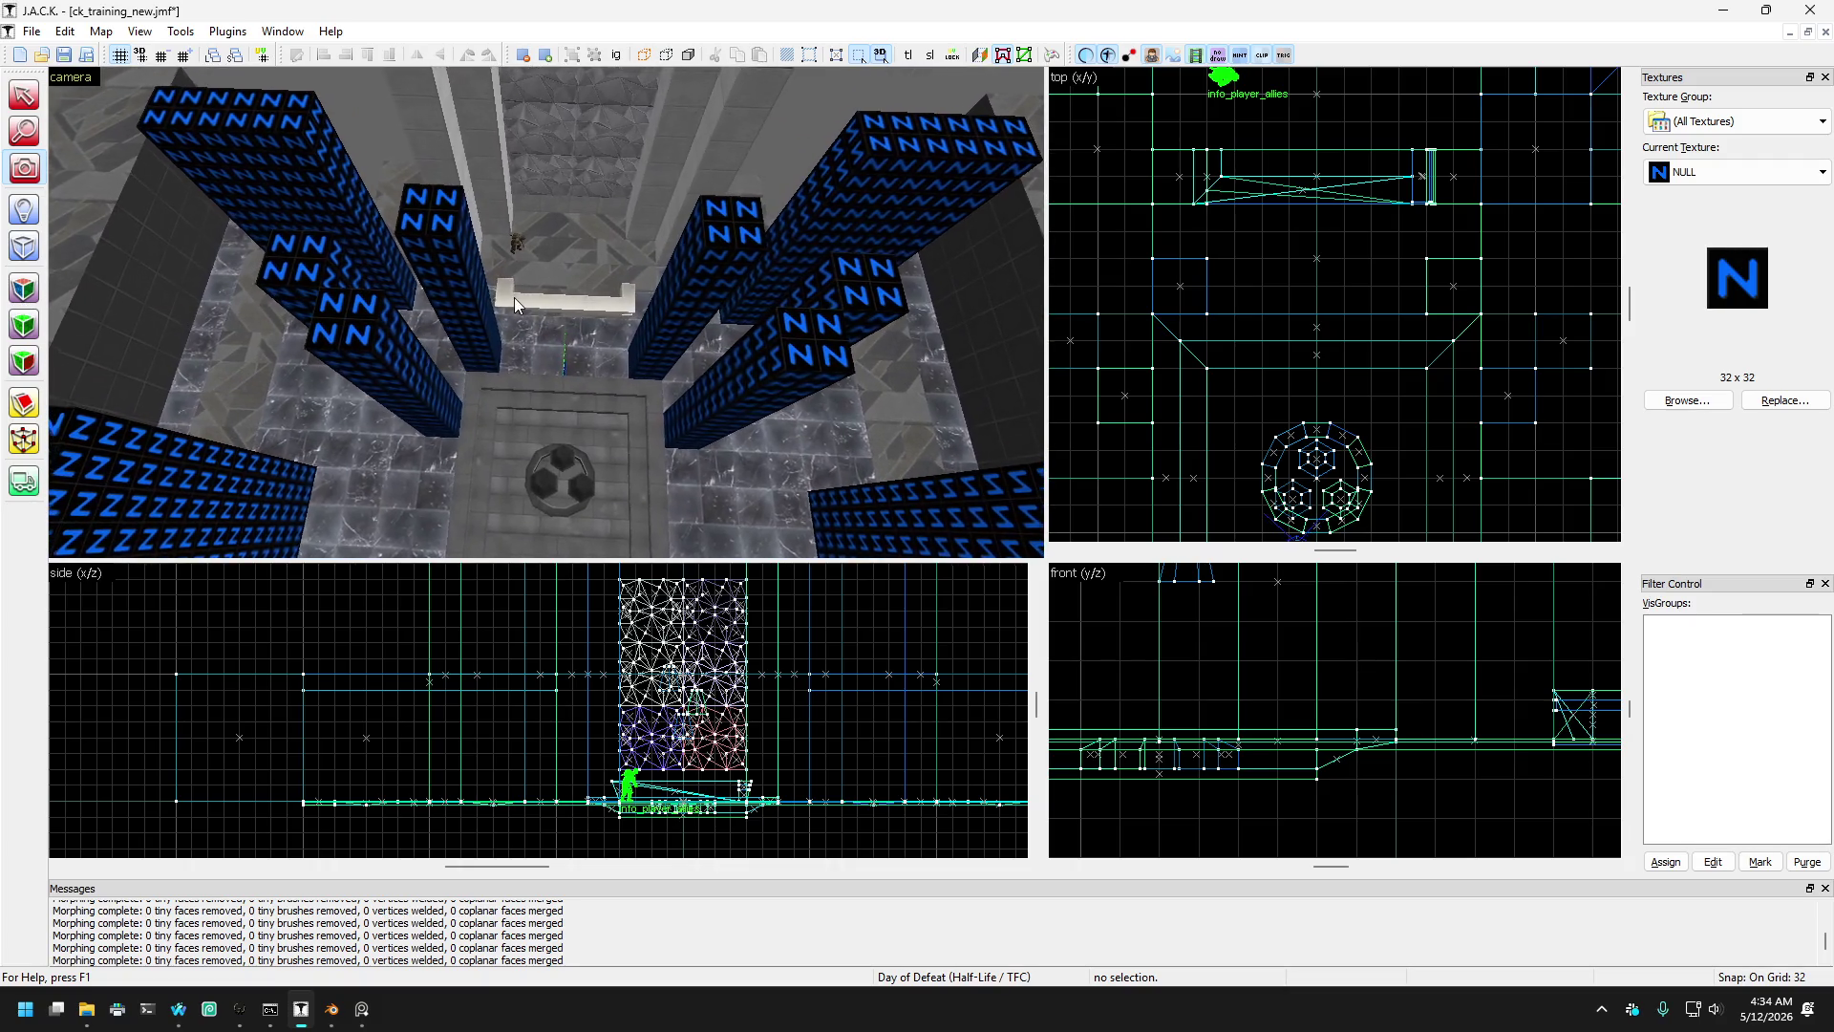
- Shift the NULL pillar left of the platform two grid steps diagonally
click(32, 101)
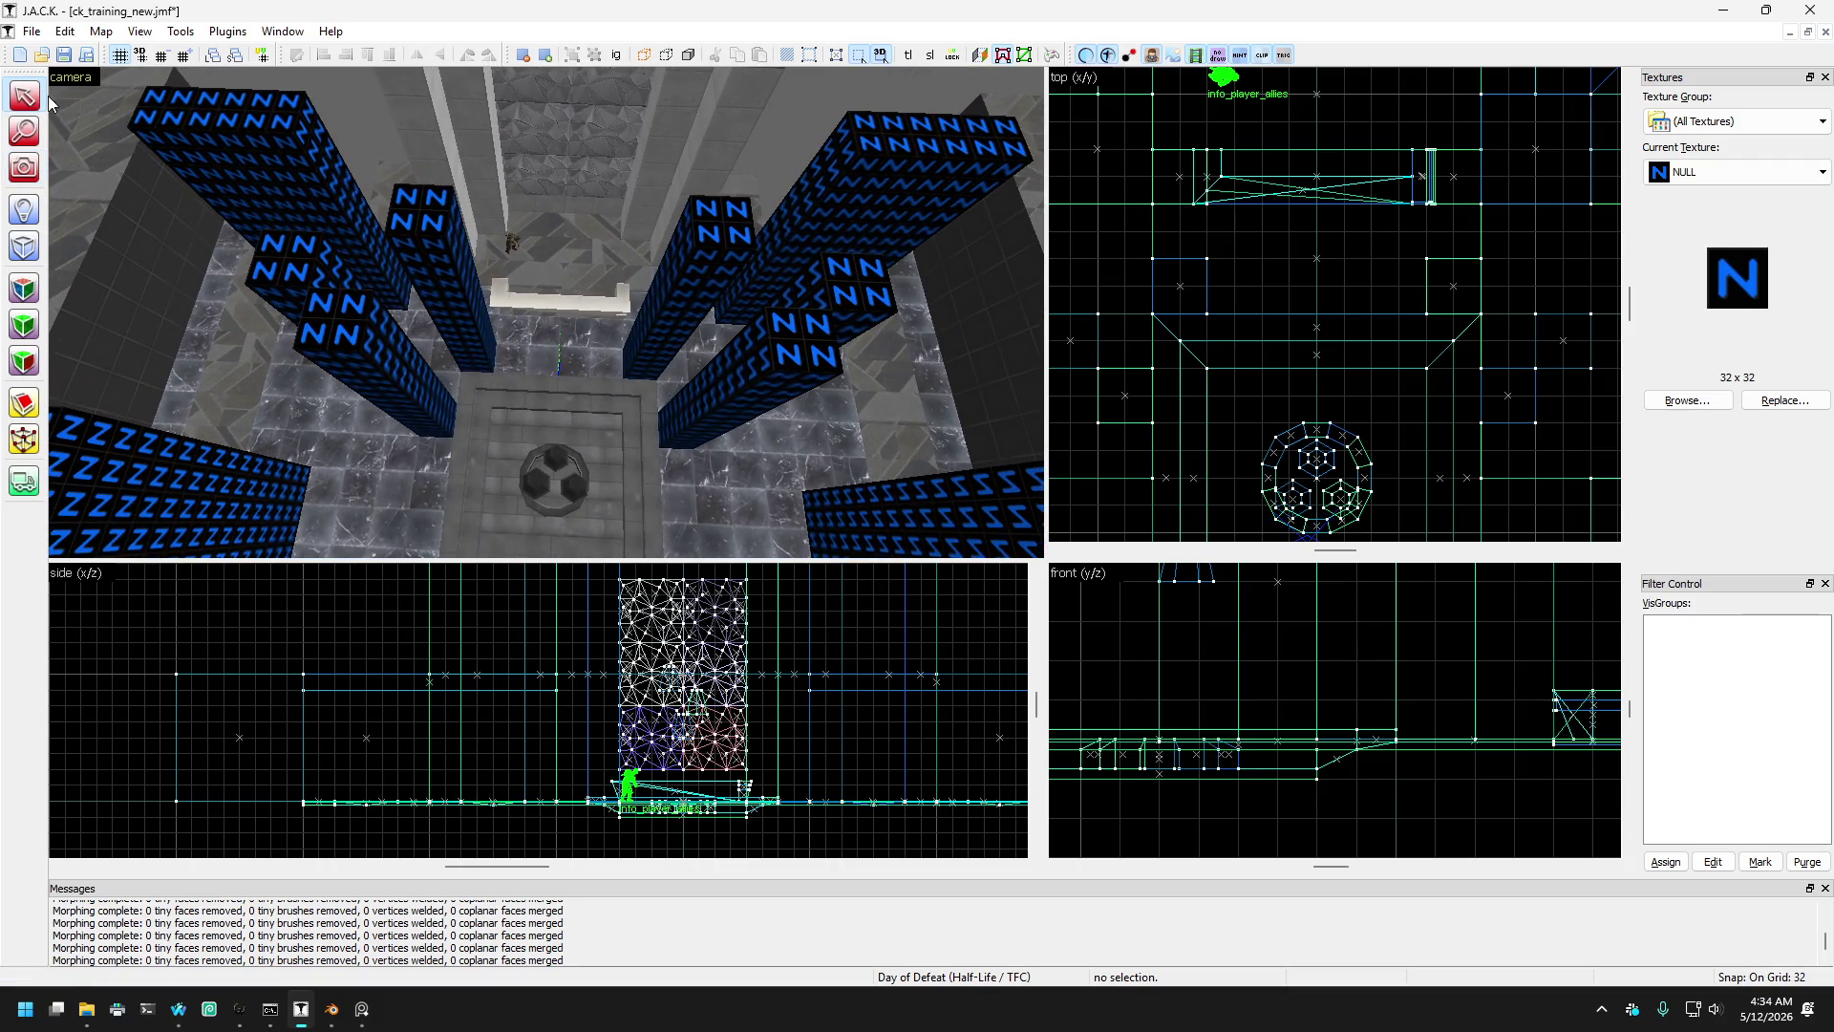
click(248, 239)
scroll(1150, 284, down, 2)
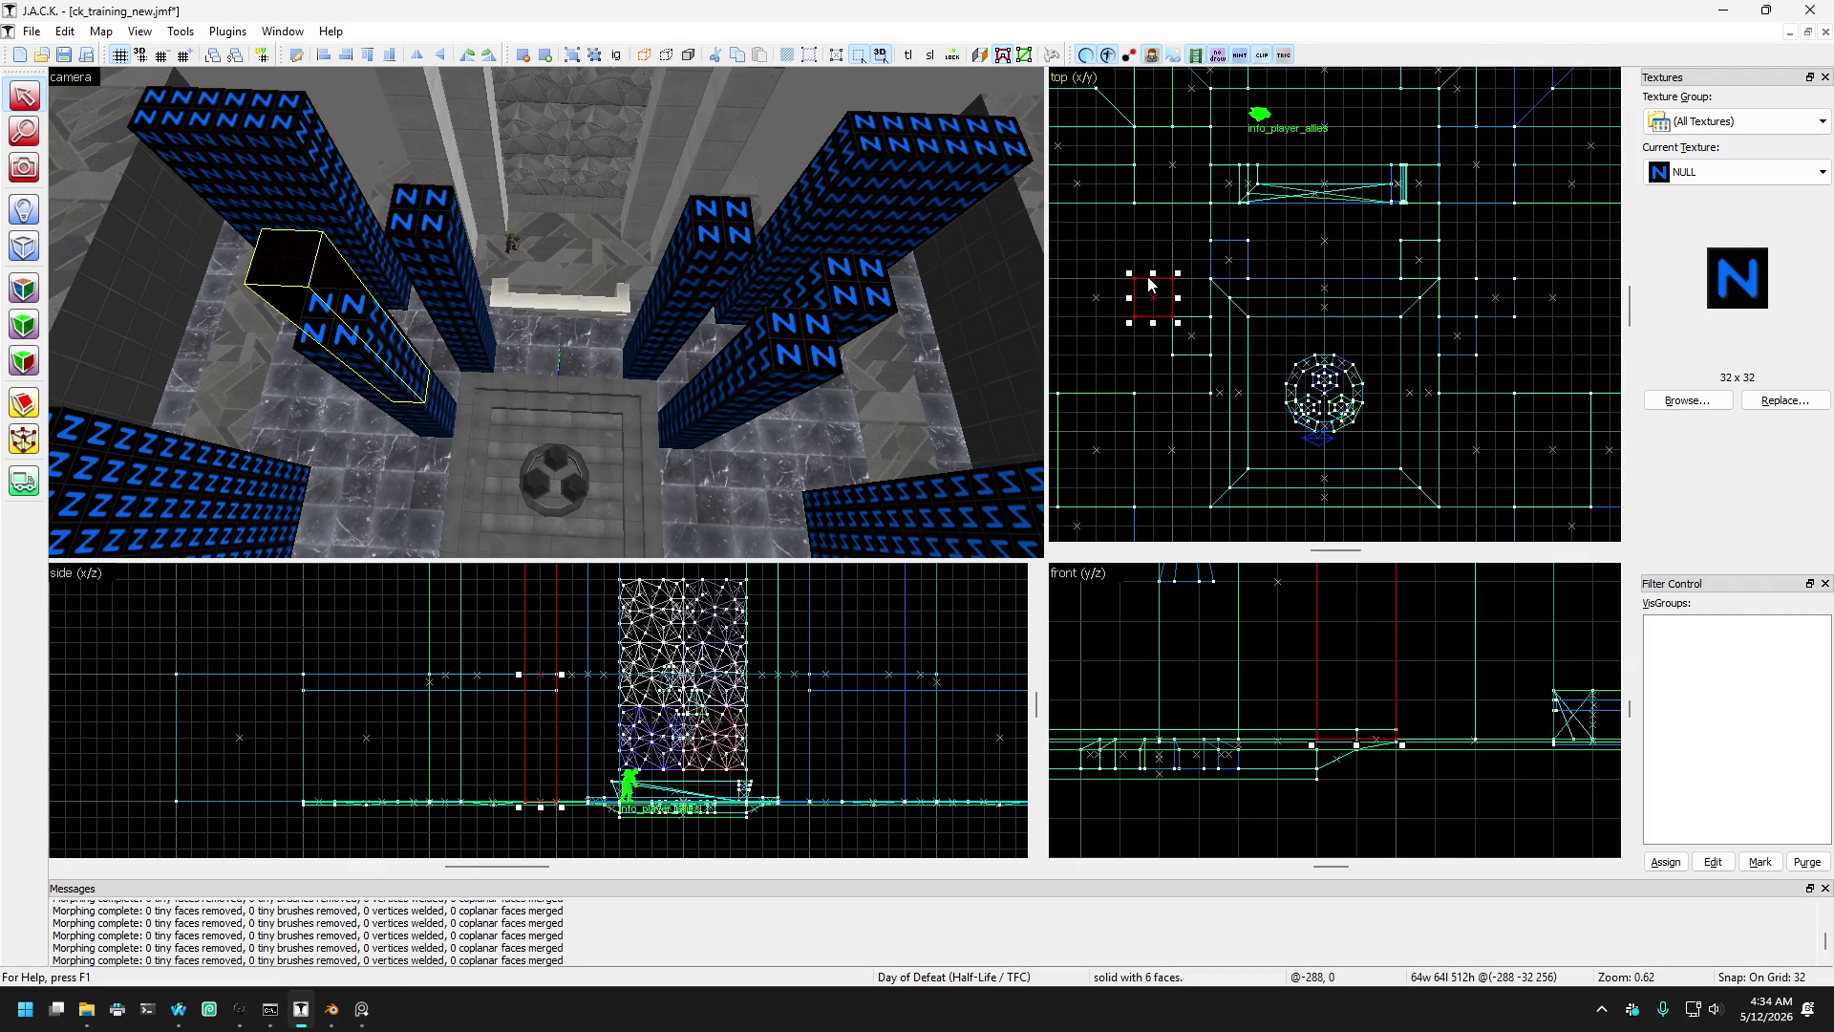
scroll(1149, 284, up, 1)
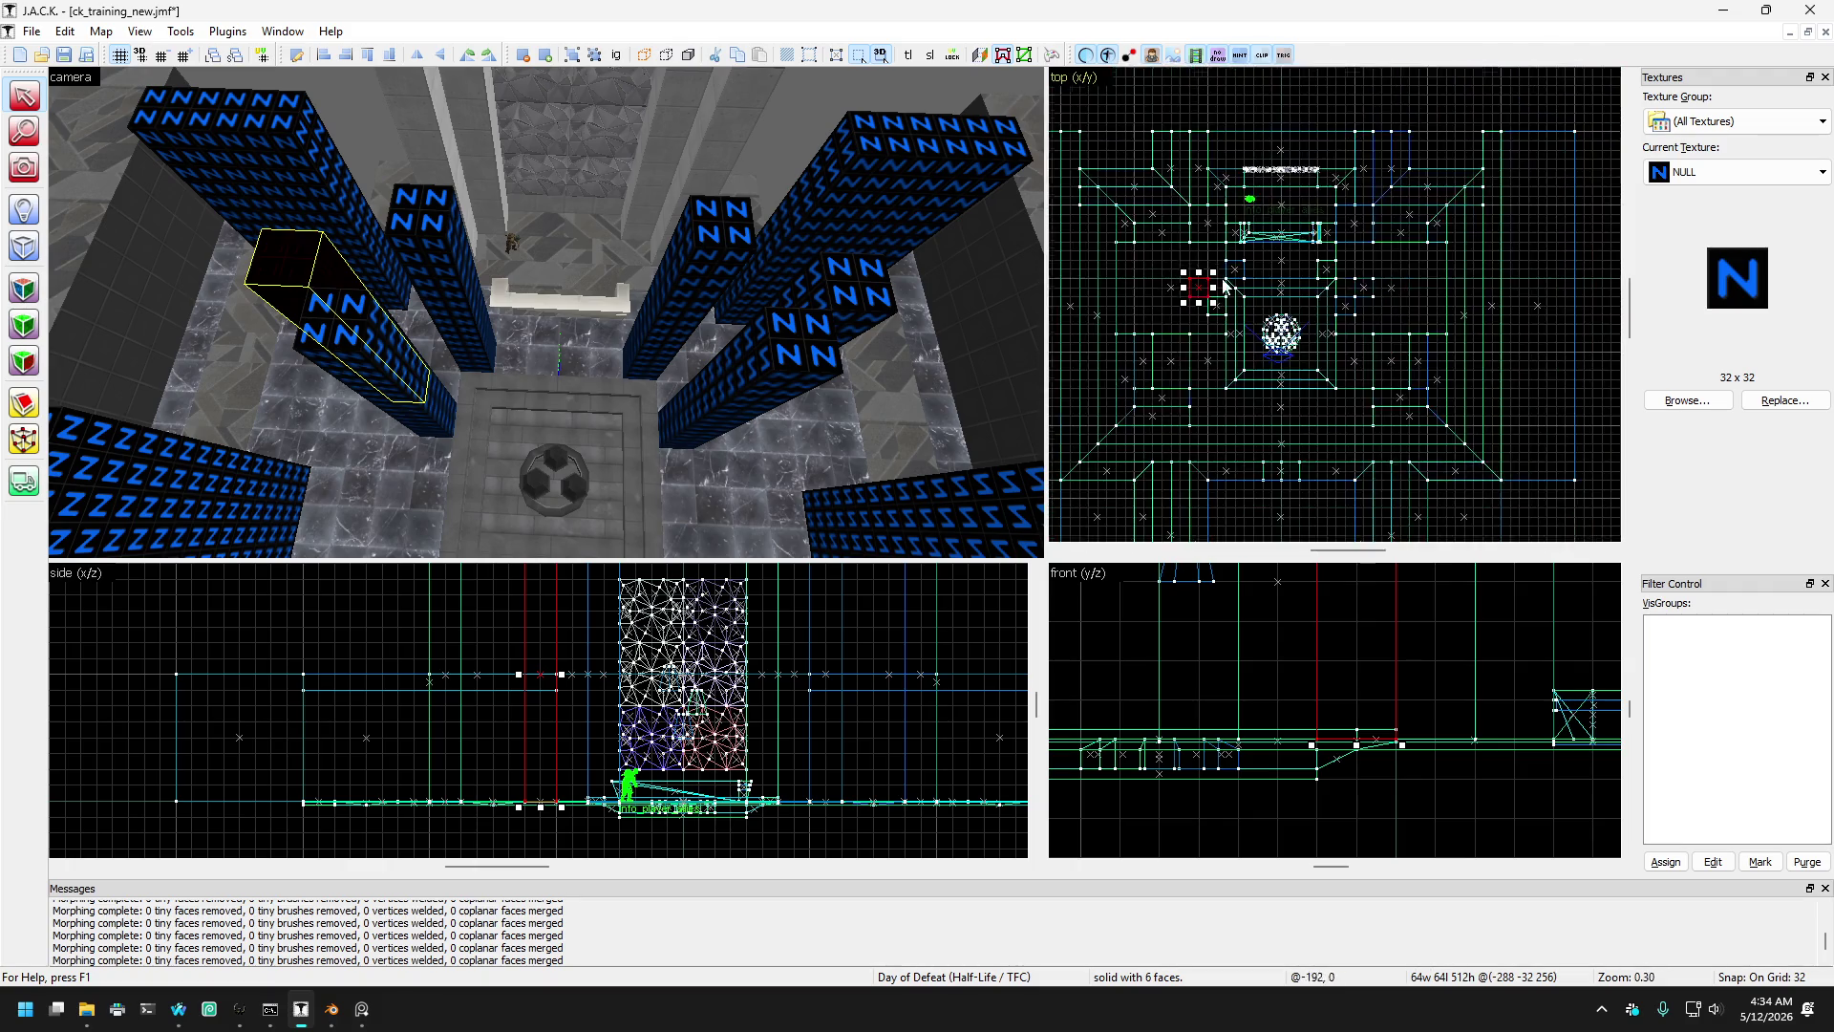
scroll(1259, 299, down, 1)
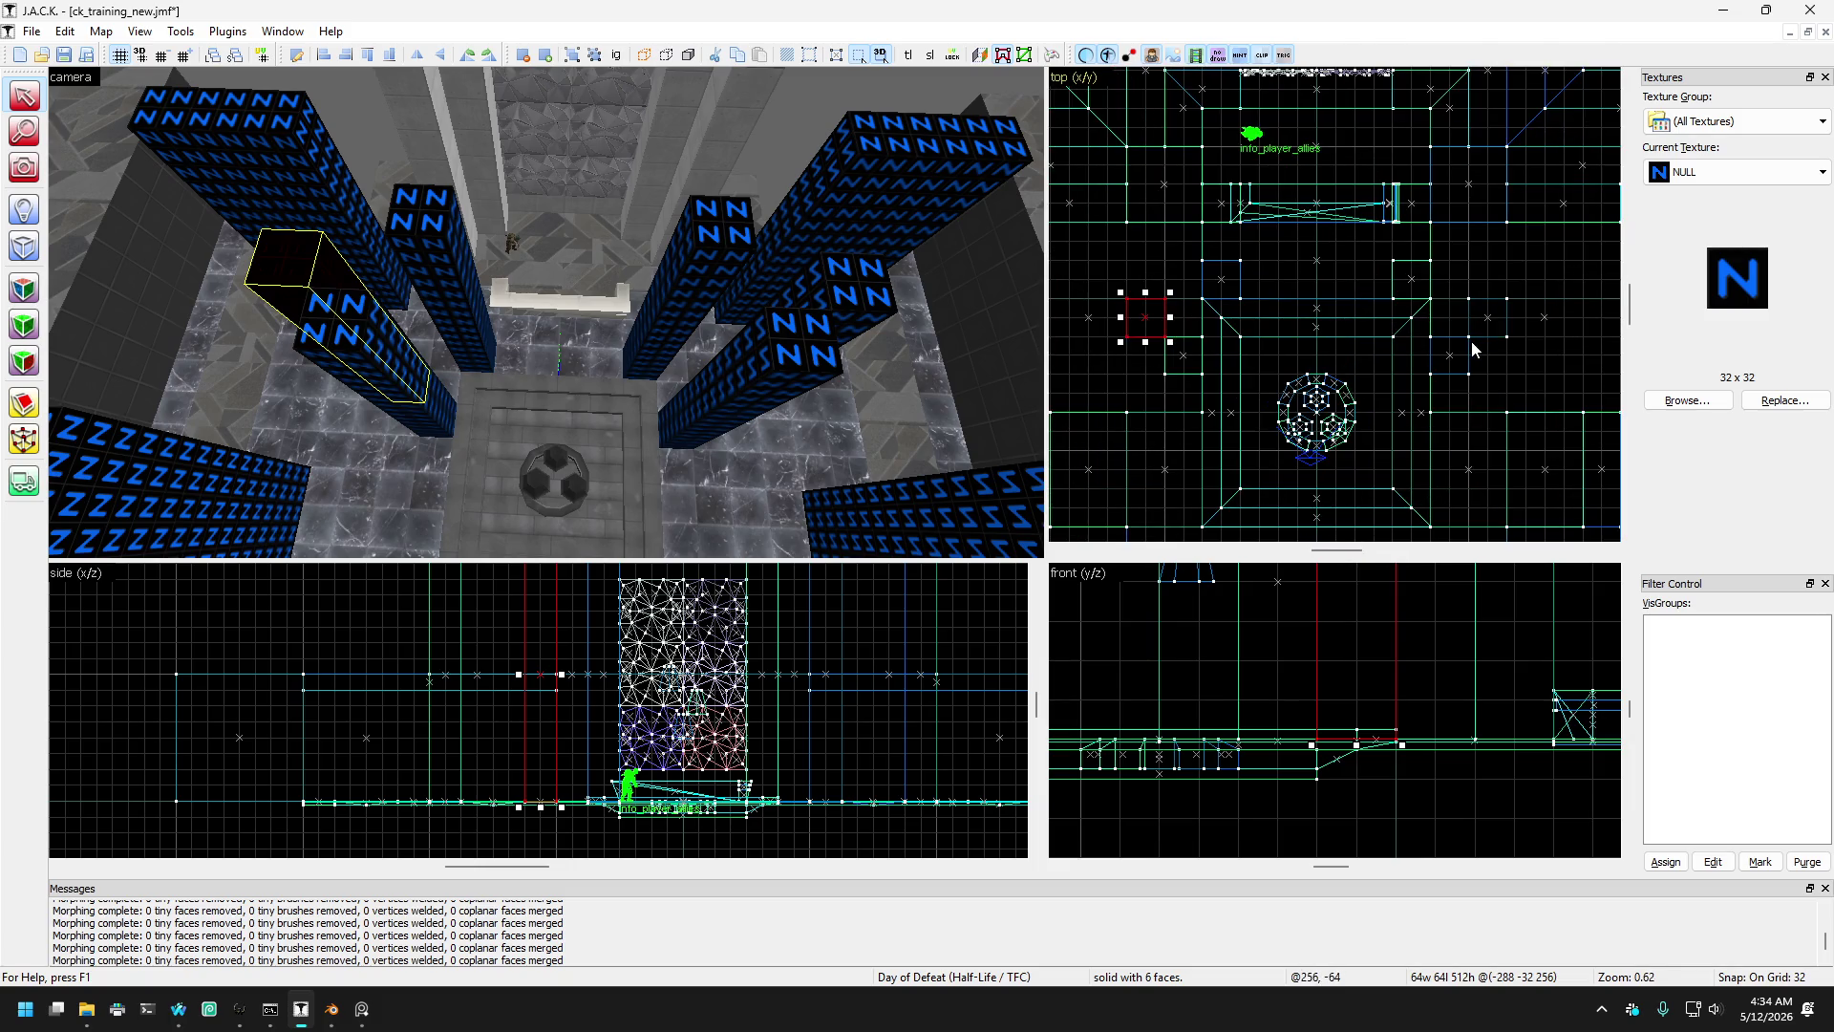
drag(387, 377, 381, 376)
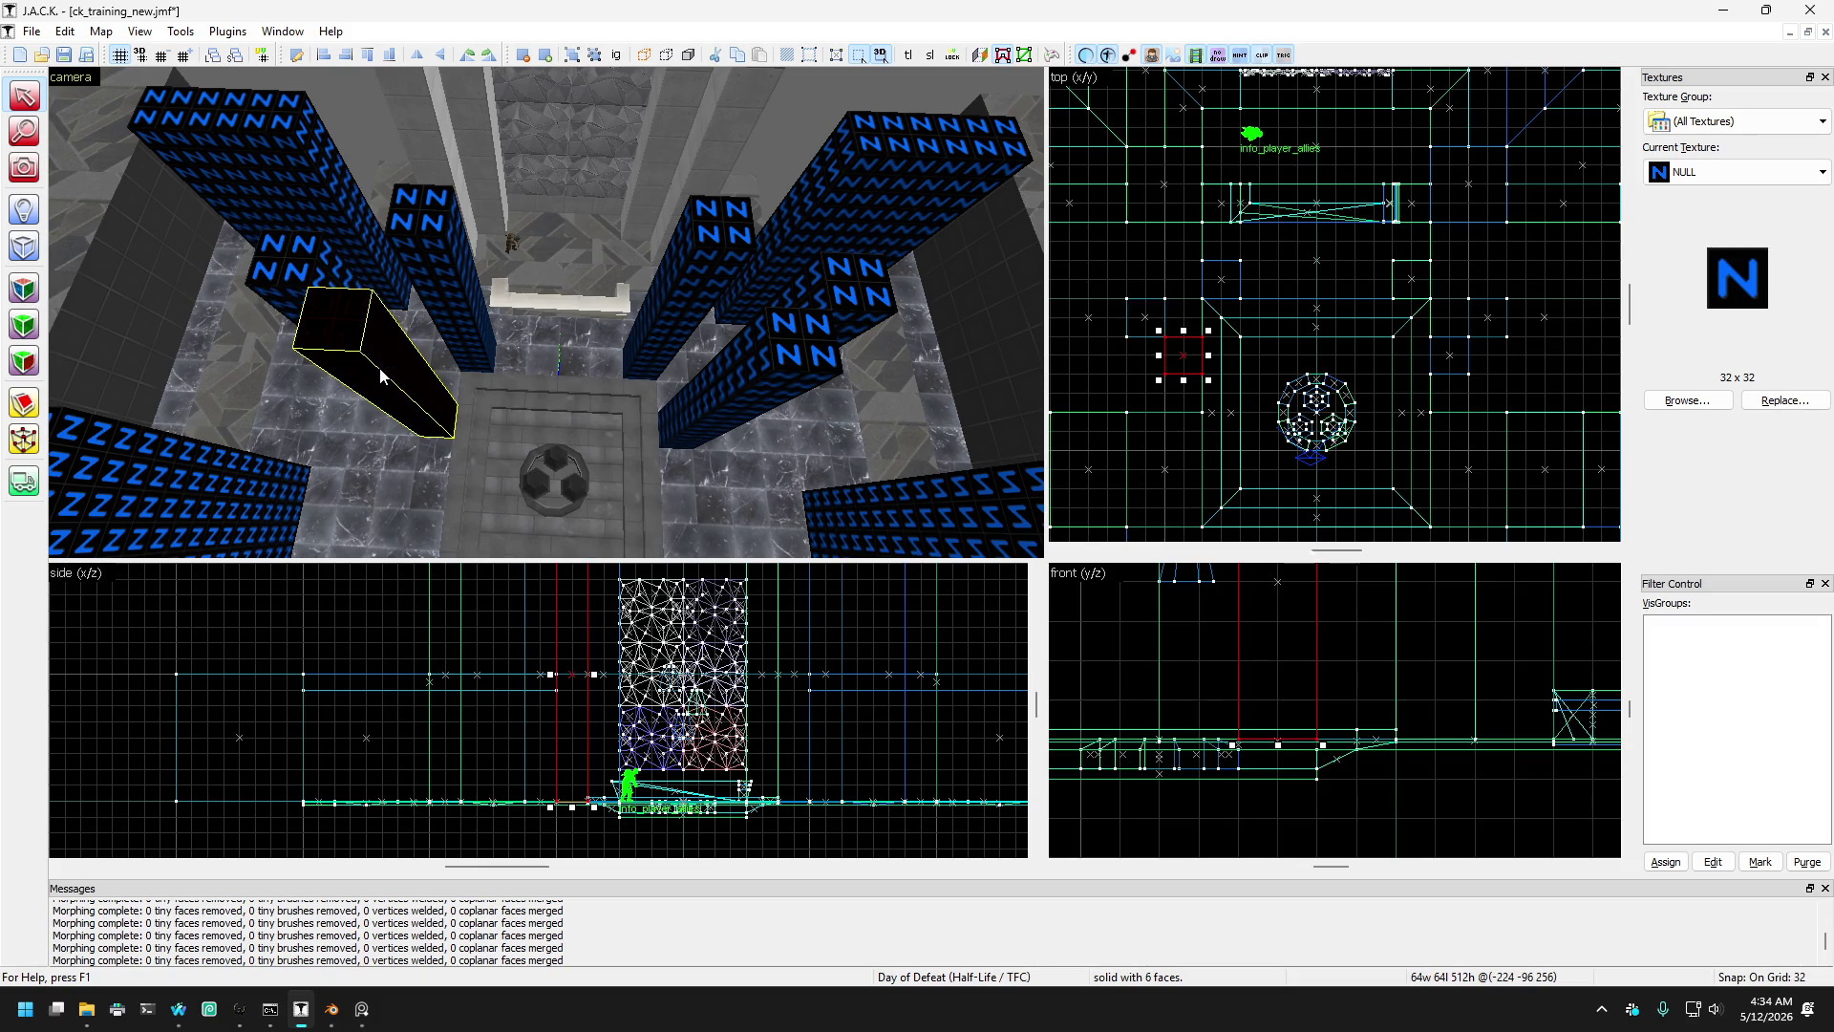
scroll(1177, 311, up, 2)
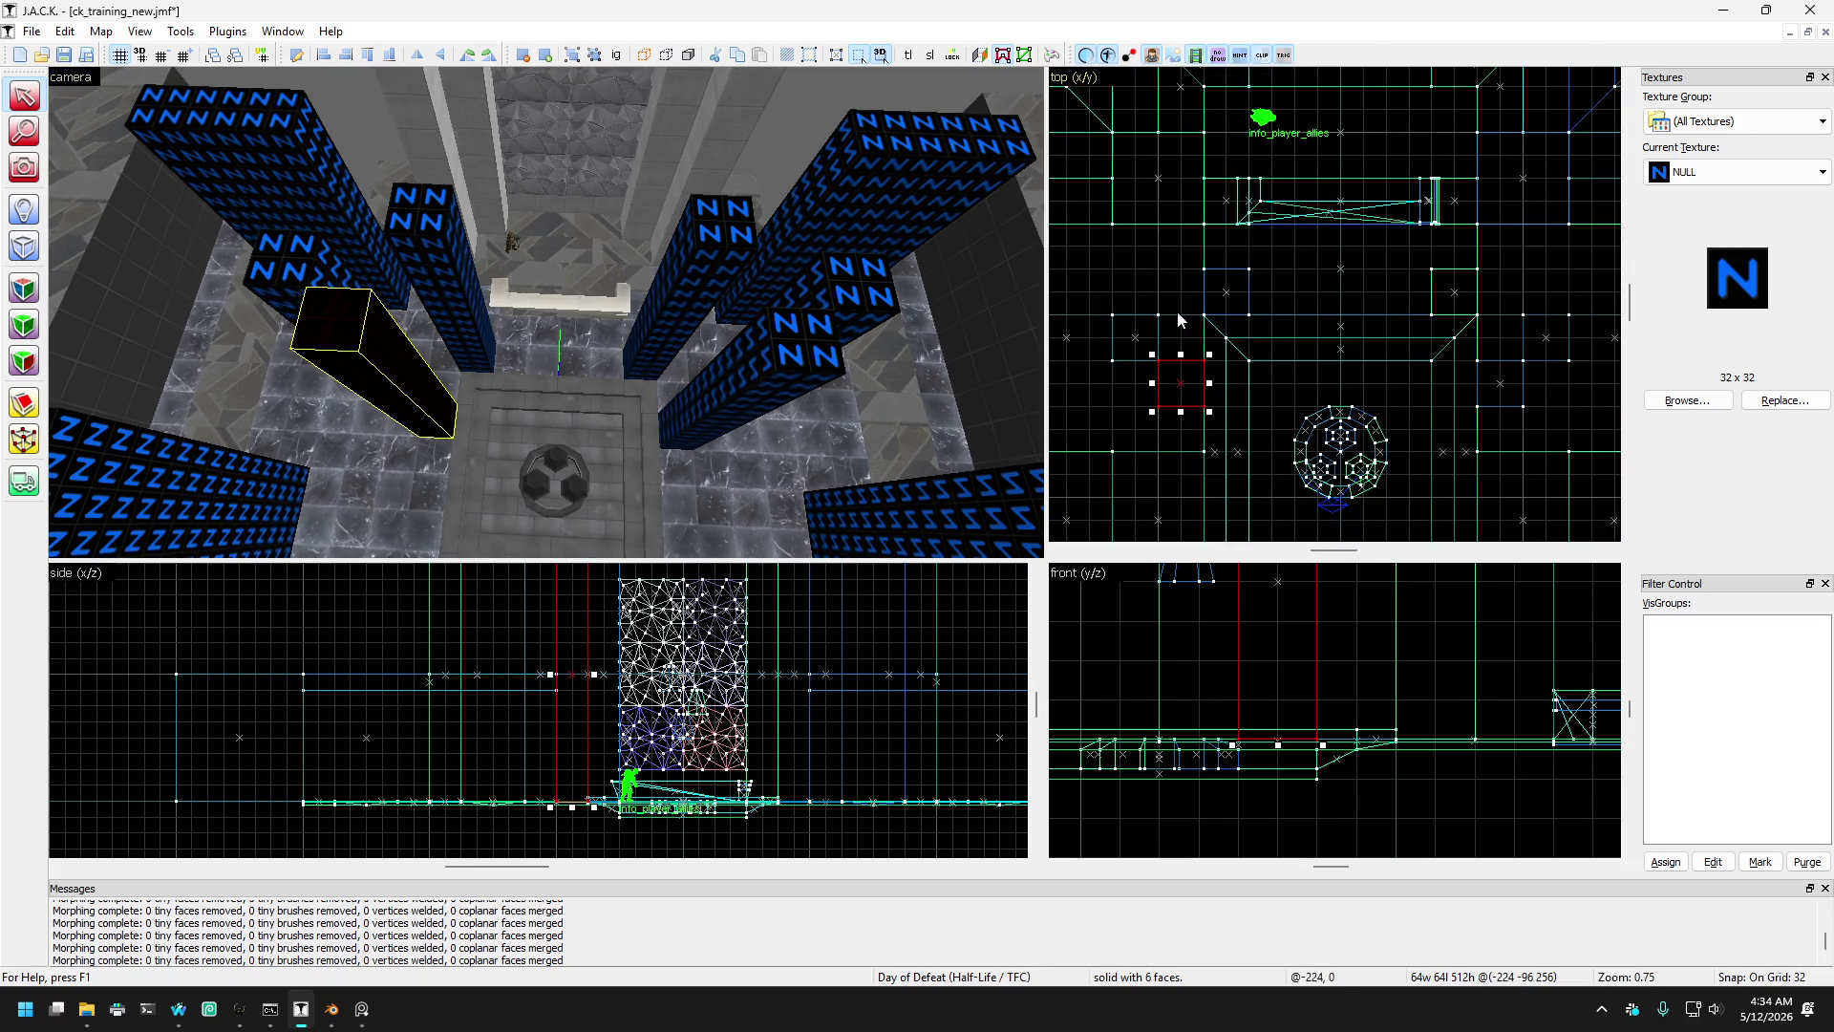
- Drag corner vertices of the left and right NULL pillars to slant their ends
click(25, 445)
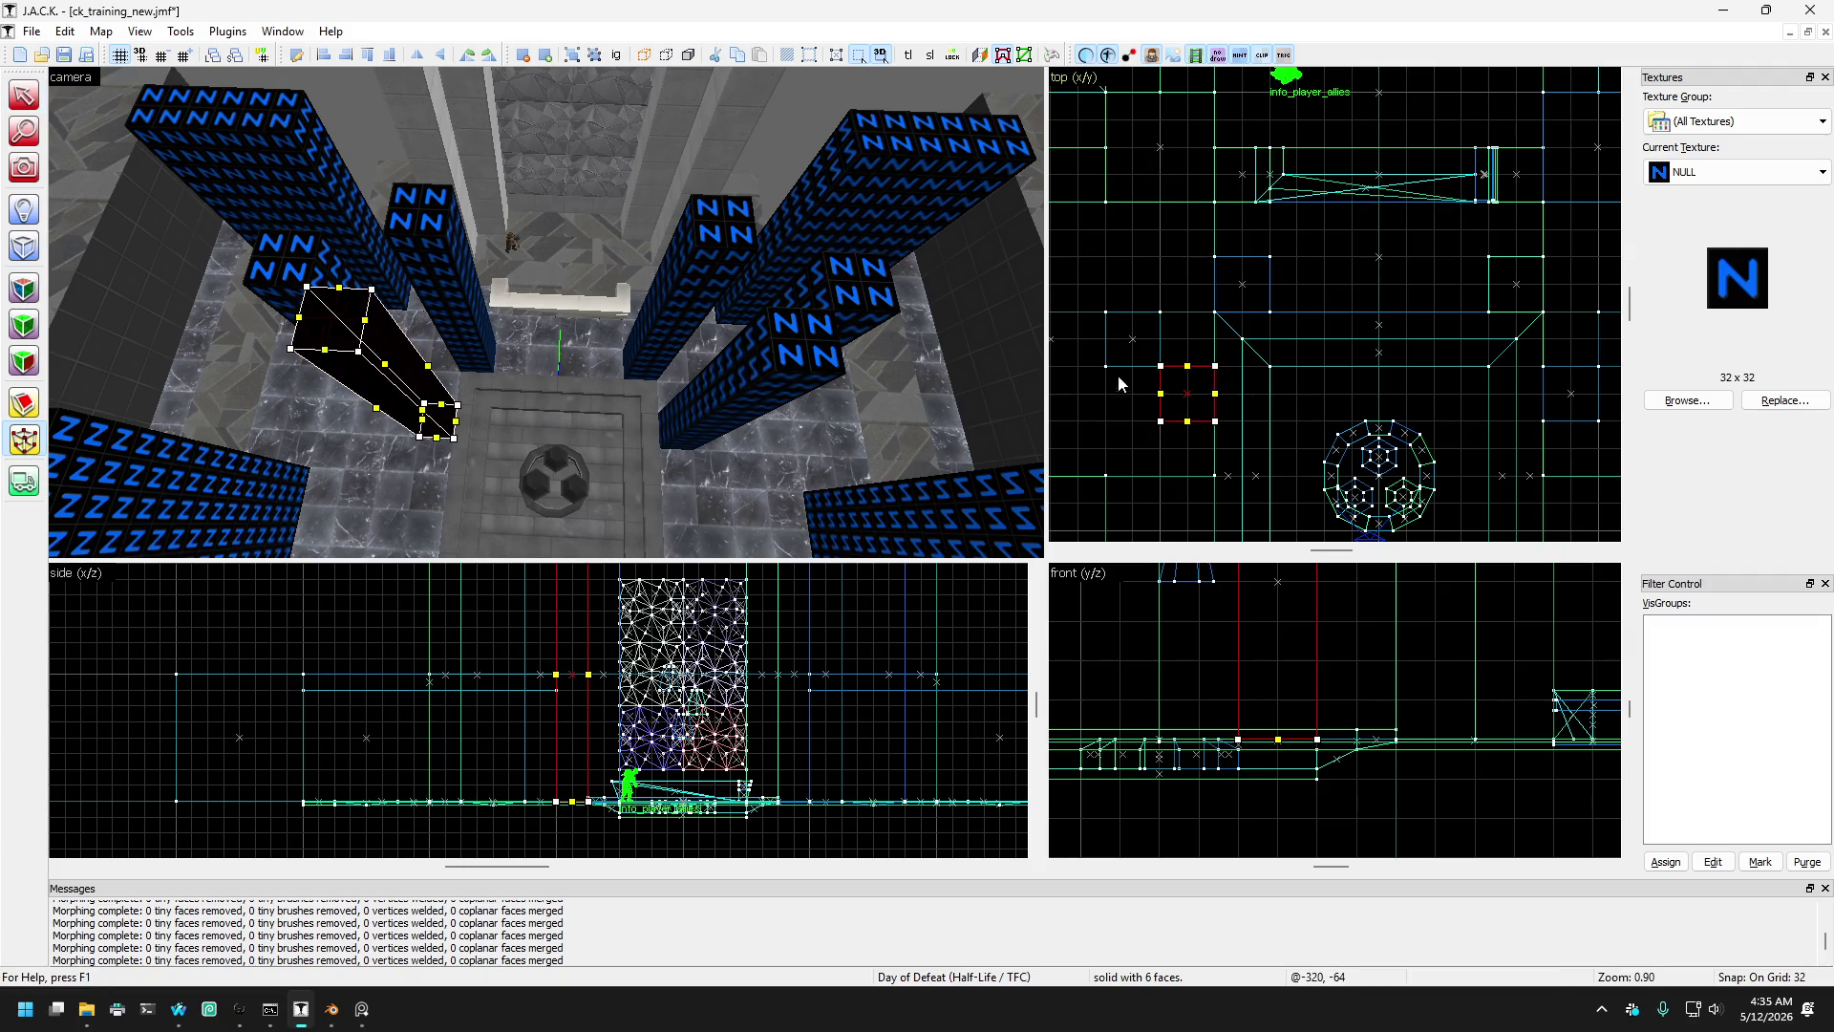
drag(1215, 370, 1211, 320)
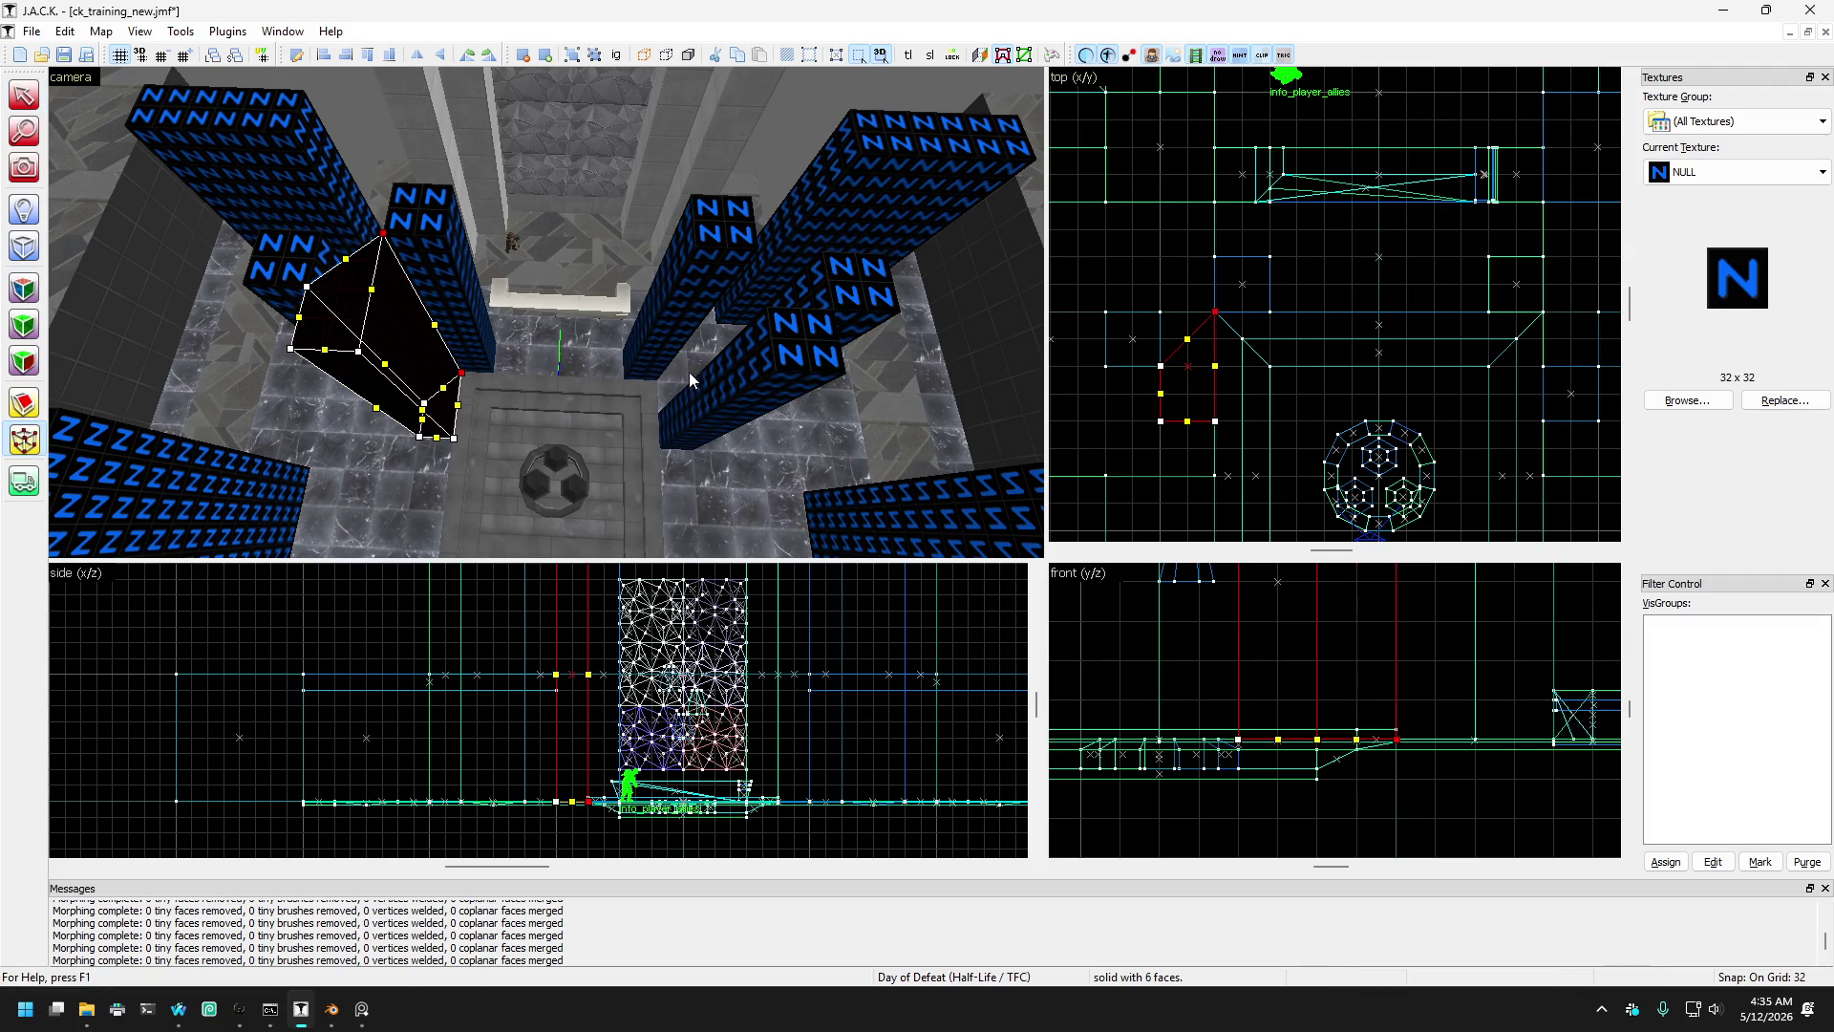
click(762, 370)
mouse_move(1549, 373)
mouse_down()
mouse_move(1549, 324)
mouse_move(1576, 324)
mouse_move(1552, 327)
mouse_up()
click(623, 315)
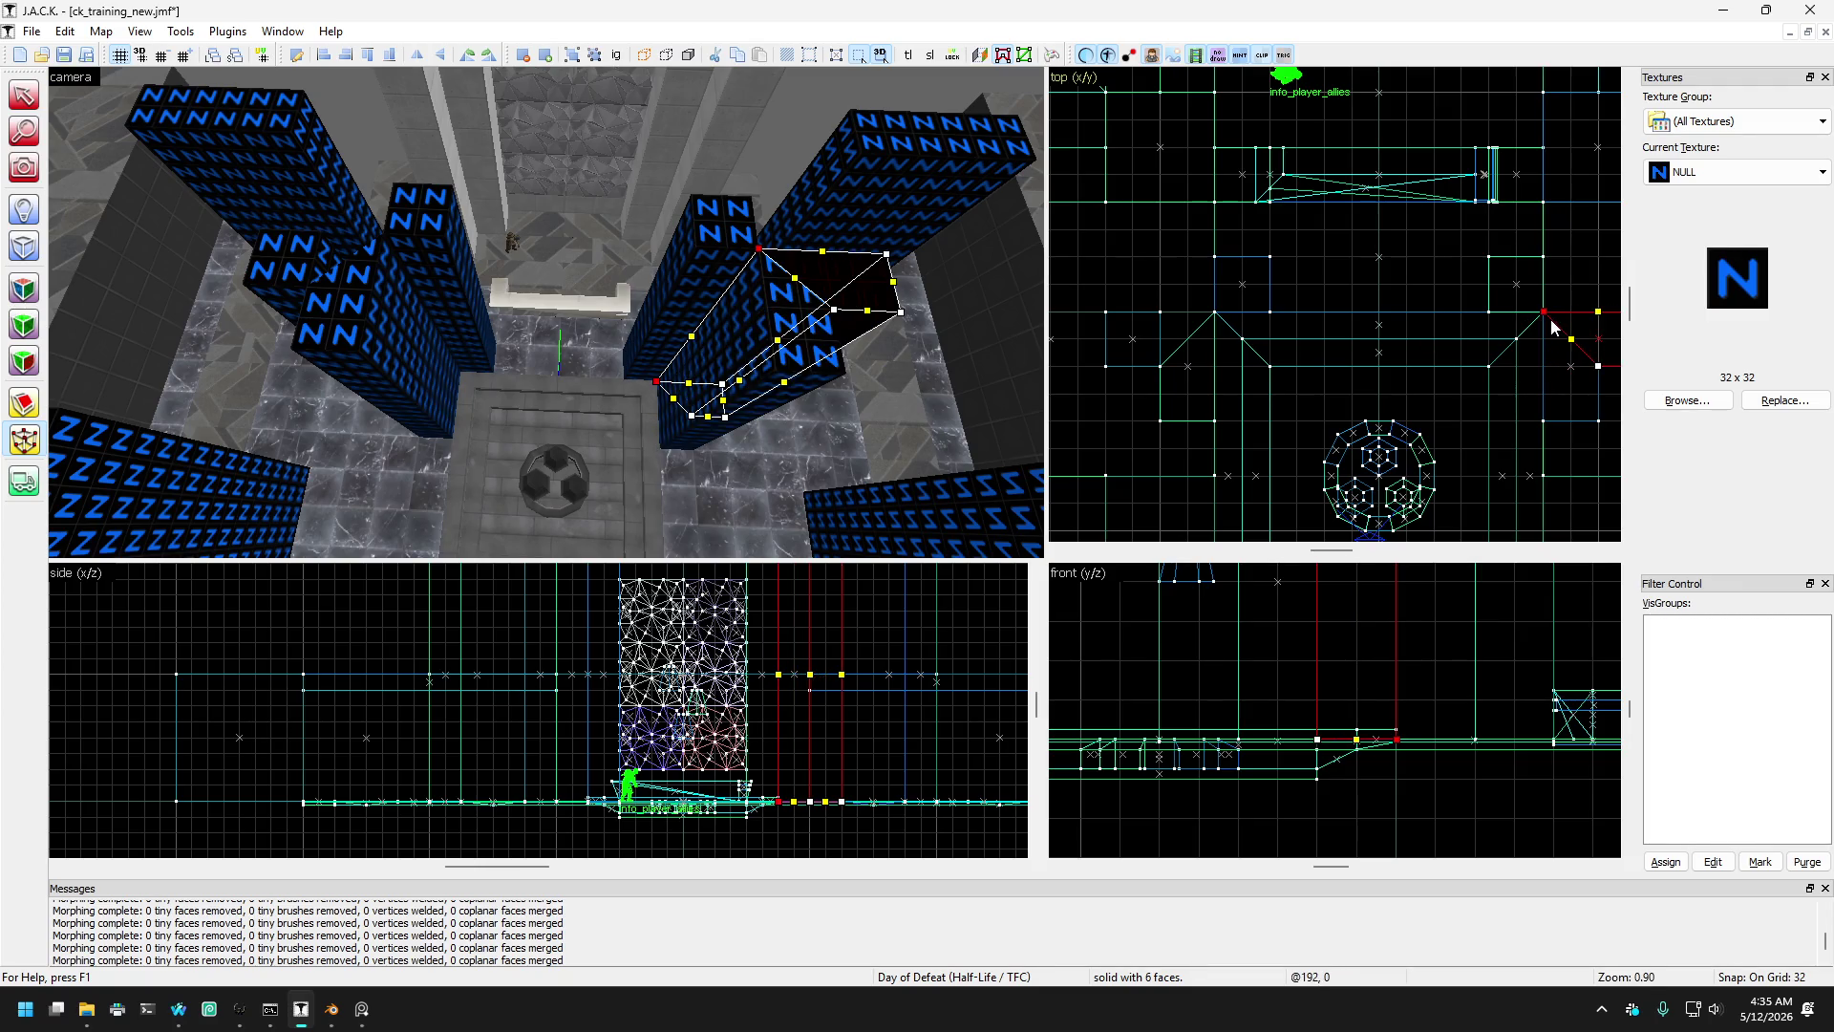
click(321, 277)
drag(1162, 318, 1214, 319)
key(shift+s)
key(Escape)
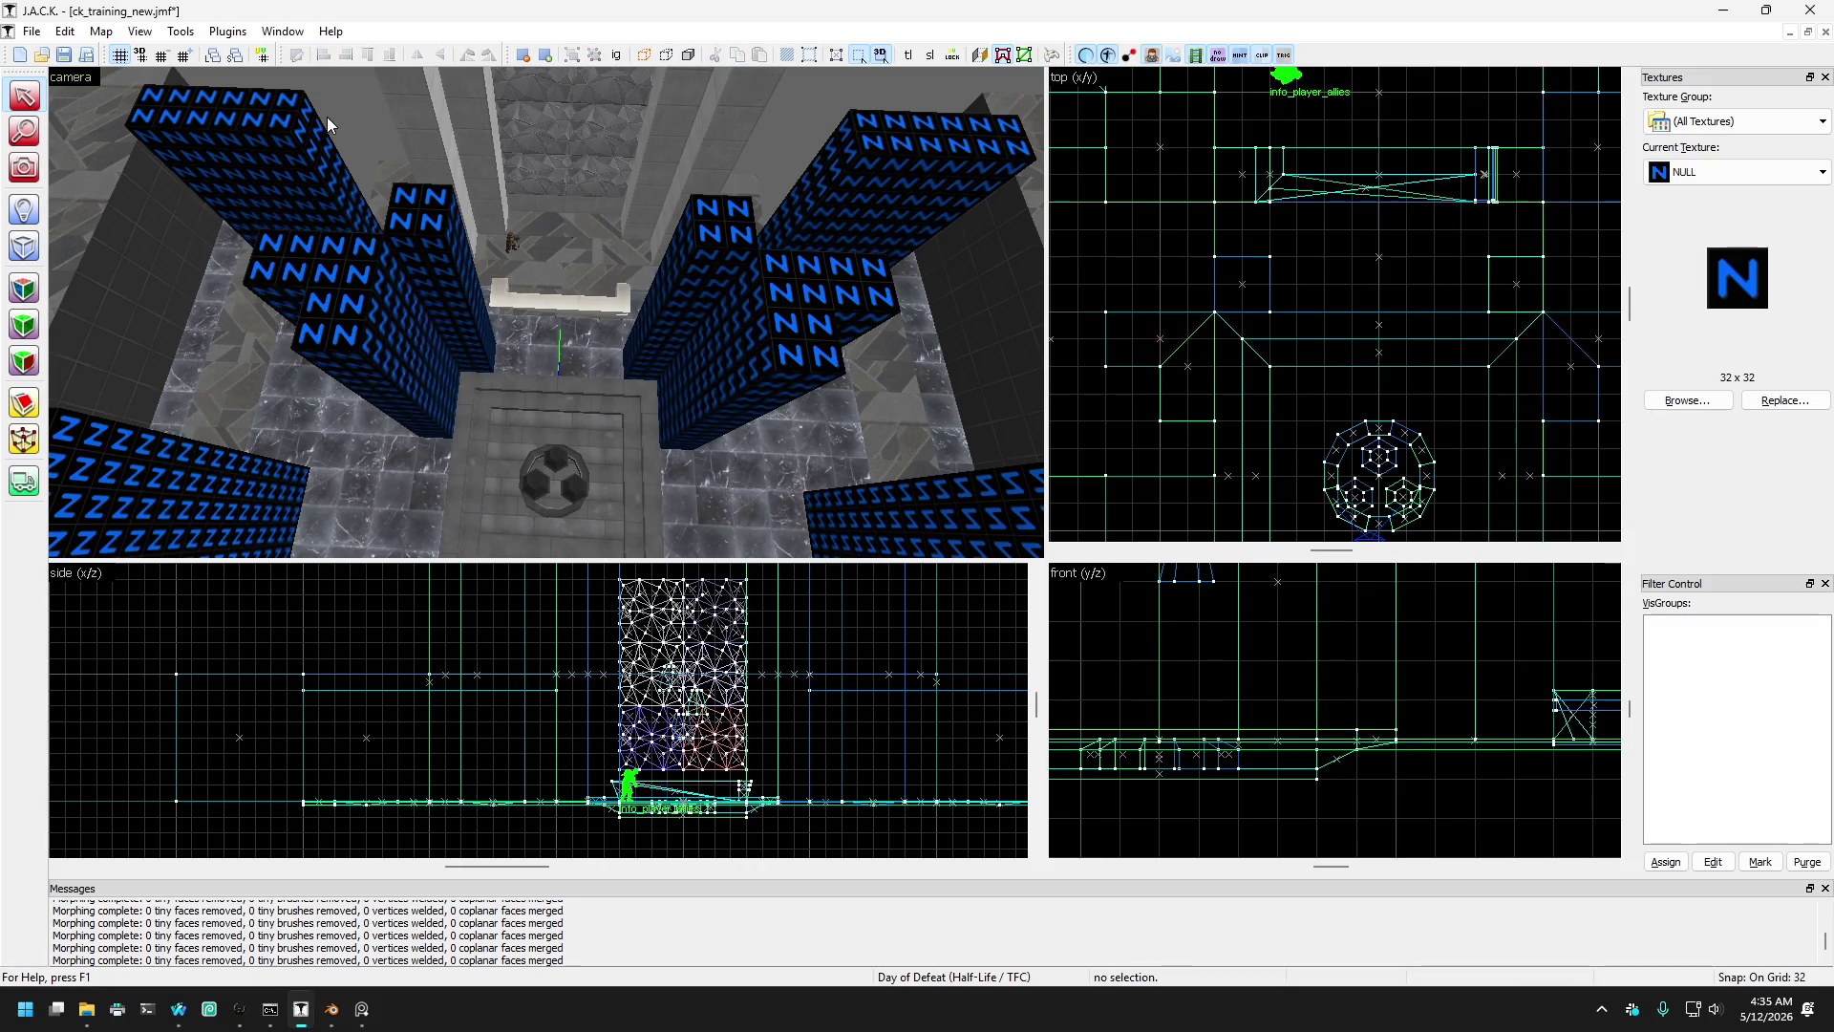
- Circle the 3D view around the NULL pillars and pull back to overlook them from above
click(24, 168)
scroll(545, 311, up, 10)
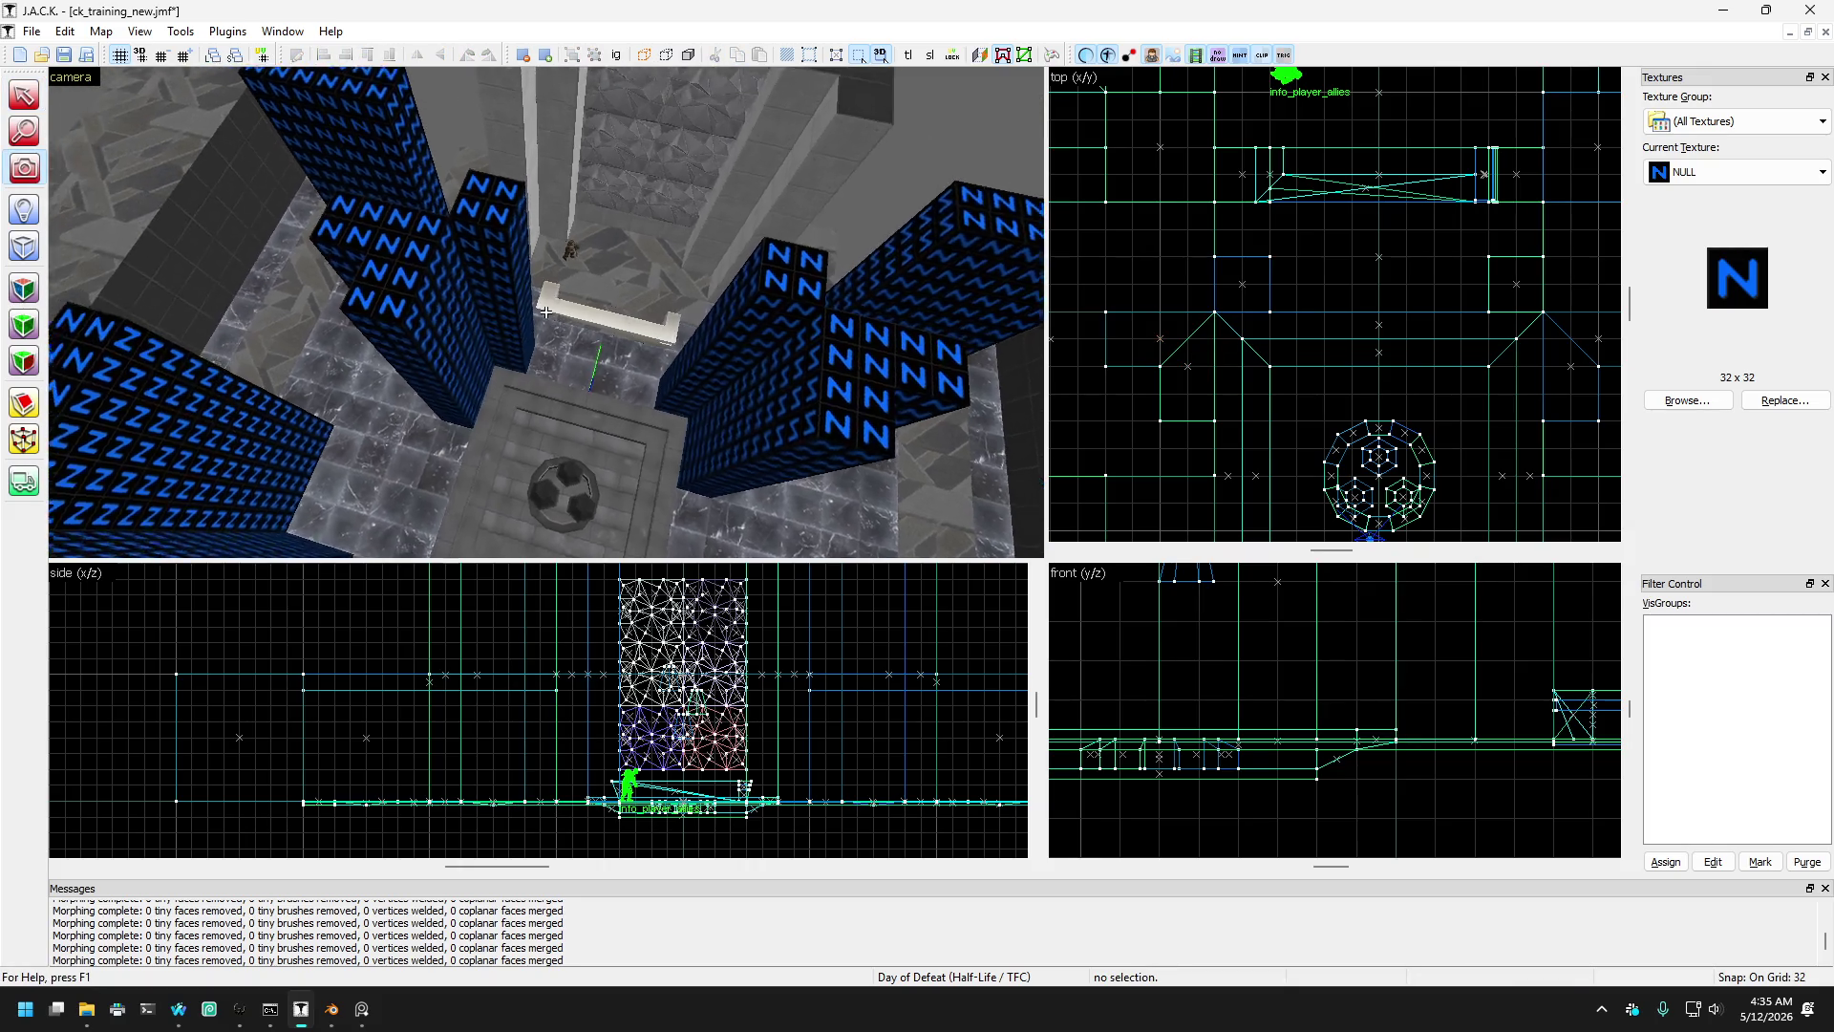
scroll(545, 312, down, 10)
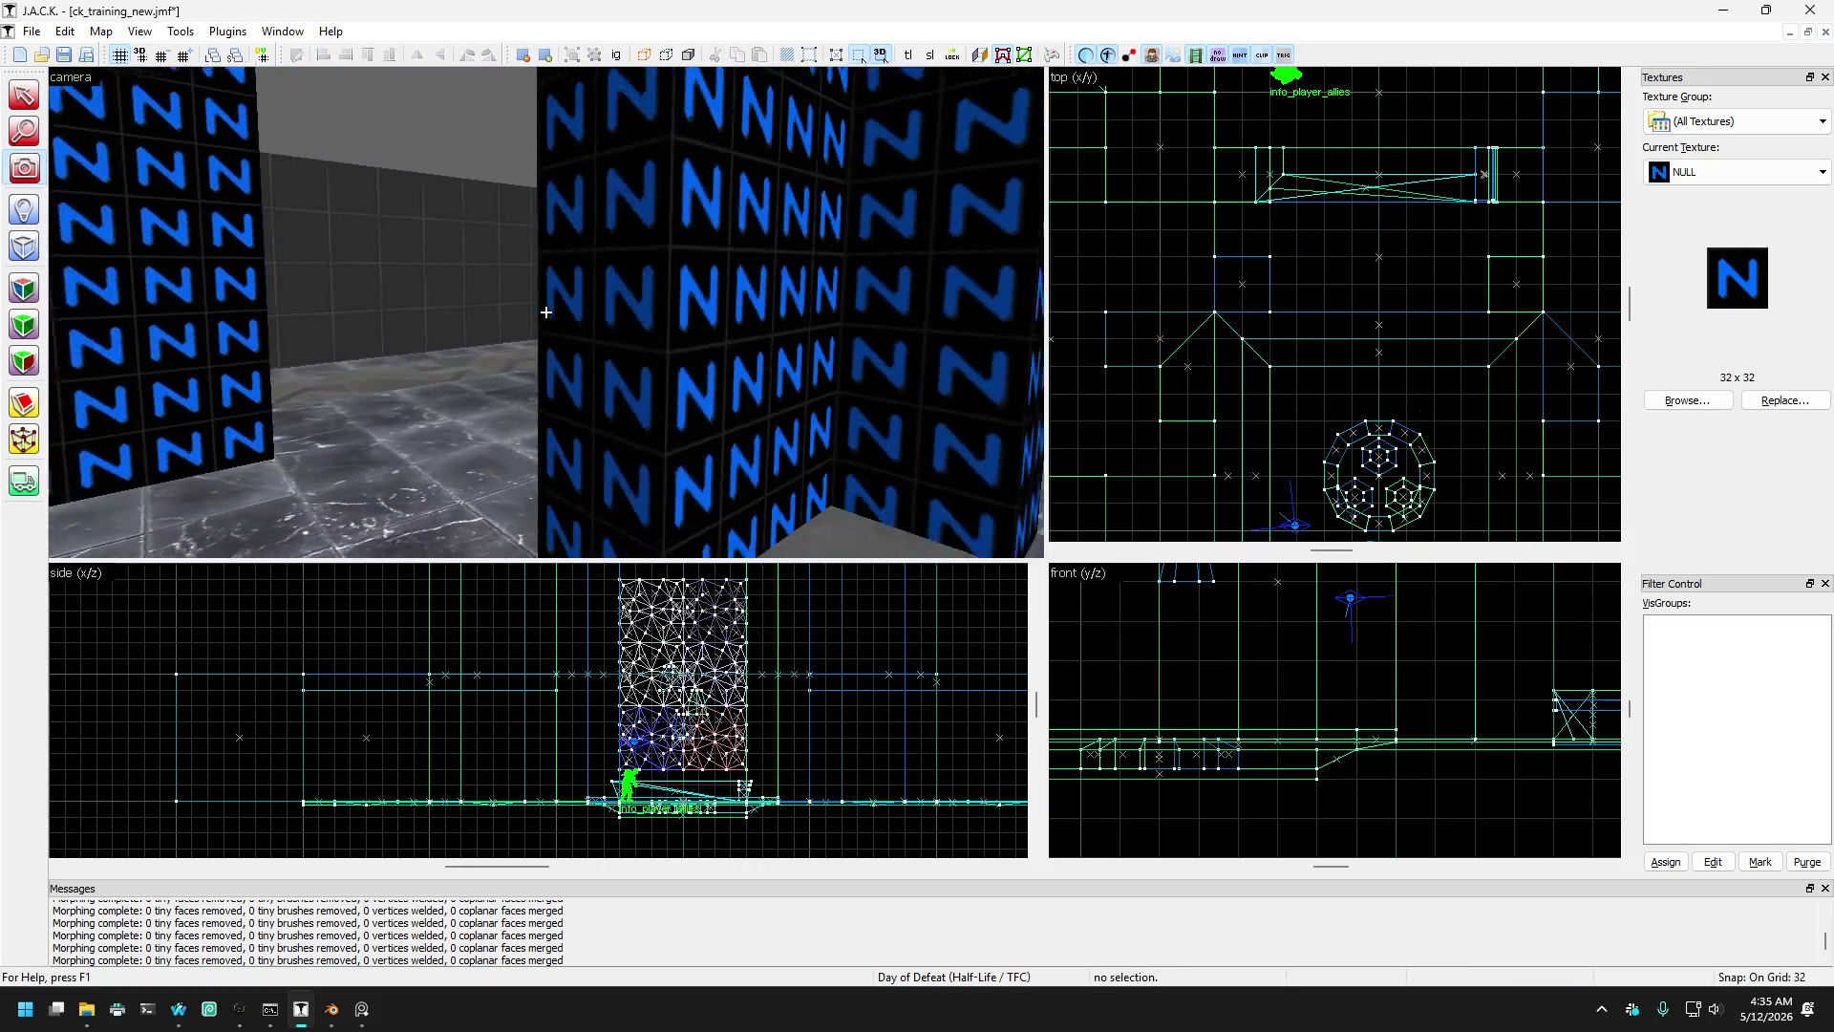
key(d)
key(Left)
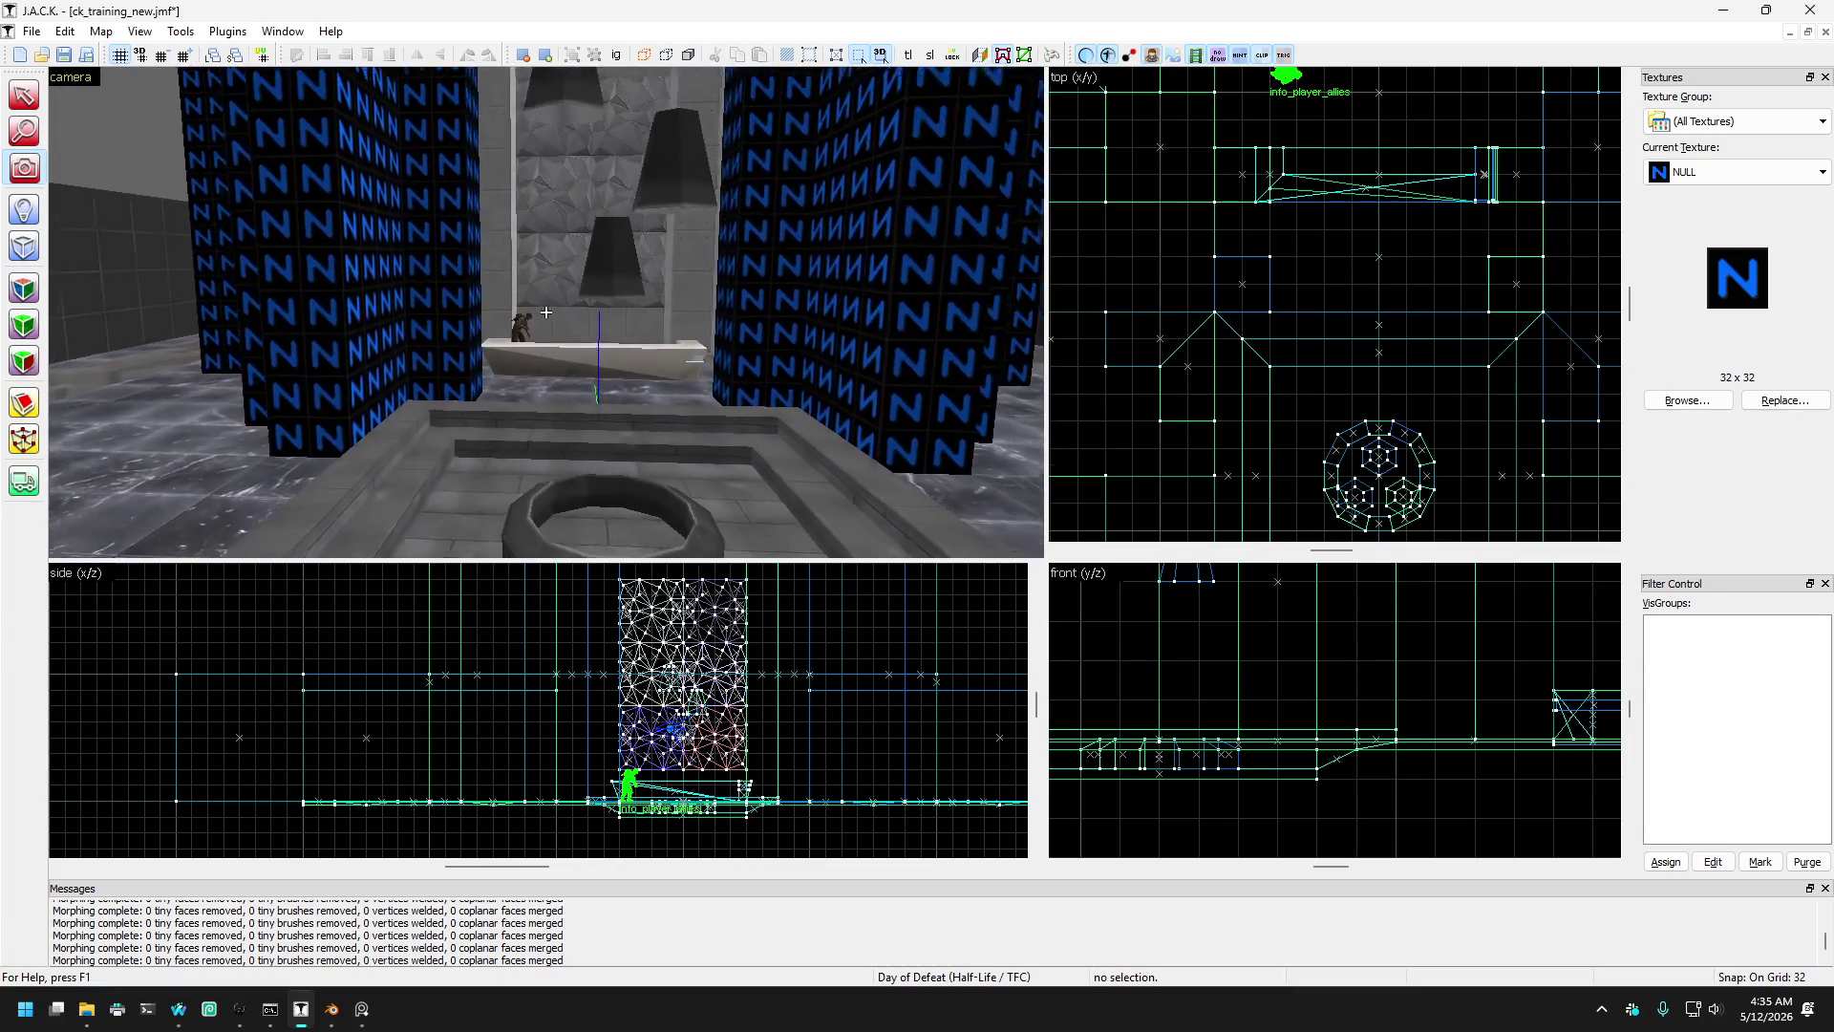
key(a)
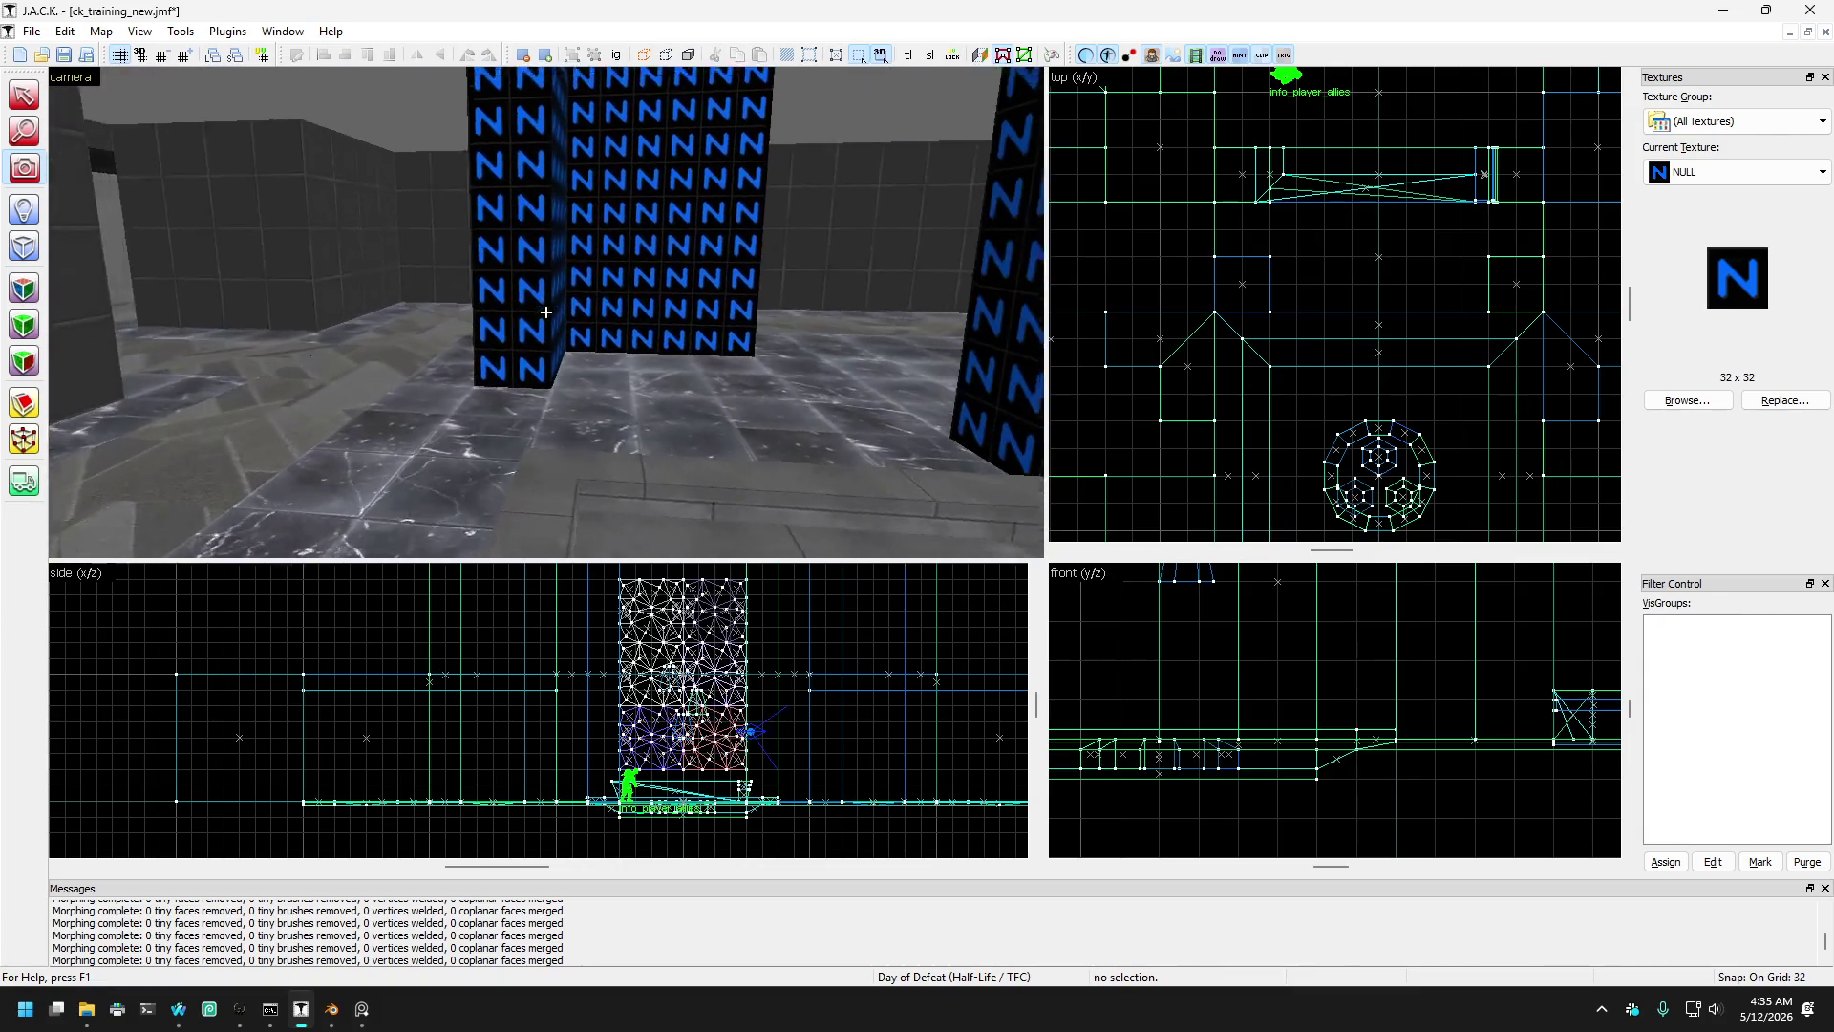
key(a)
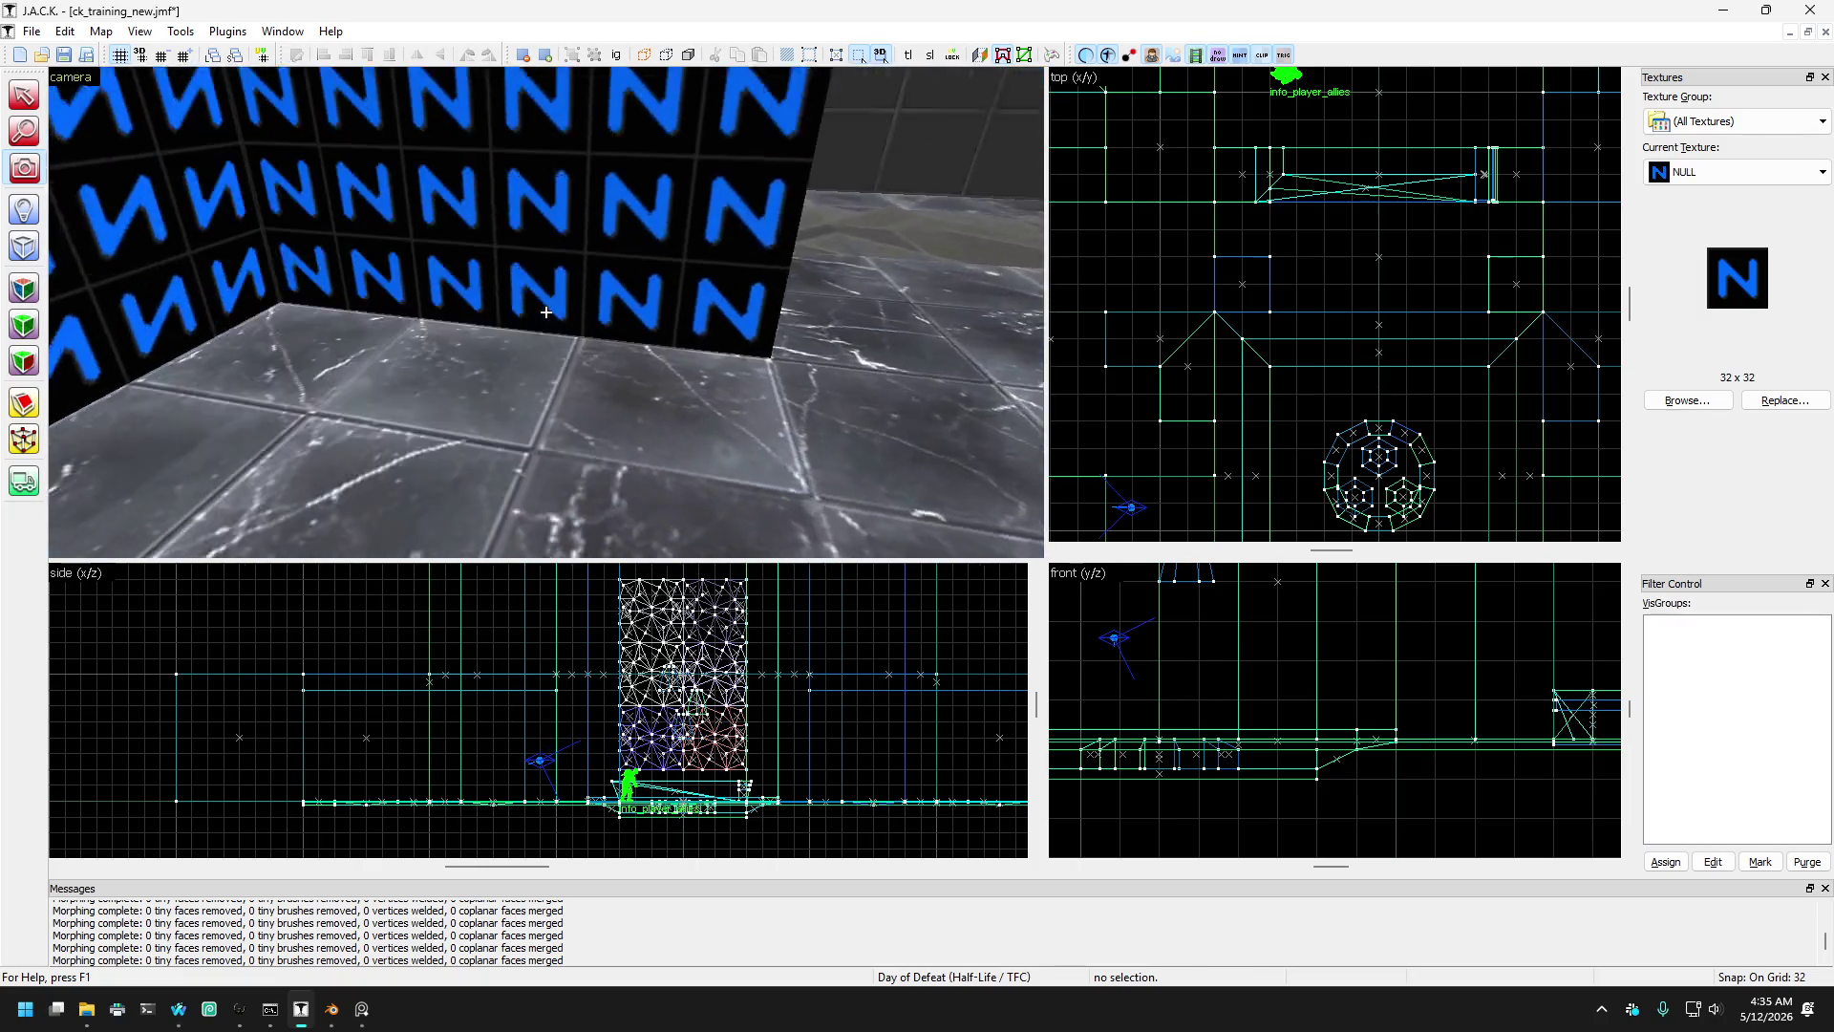
key(Left)
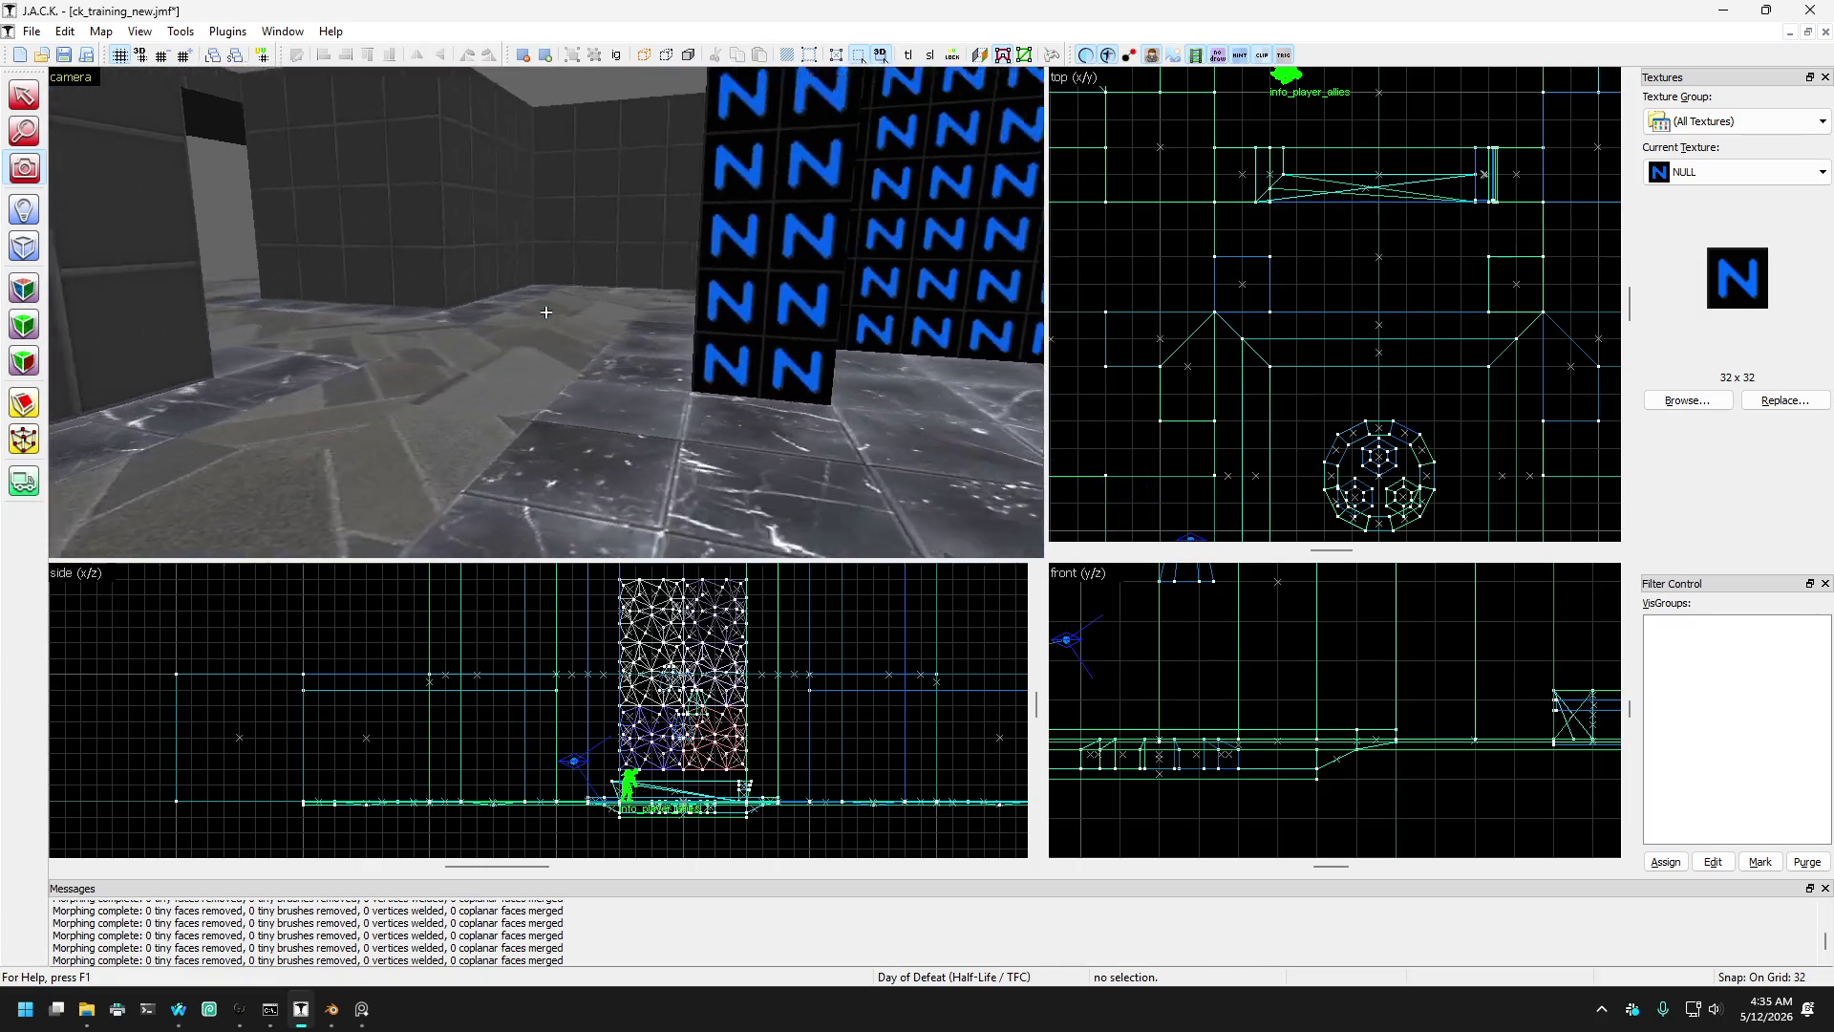
key(a)
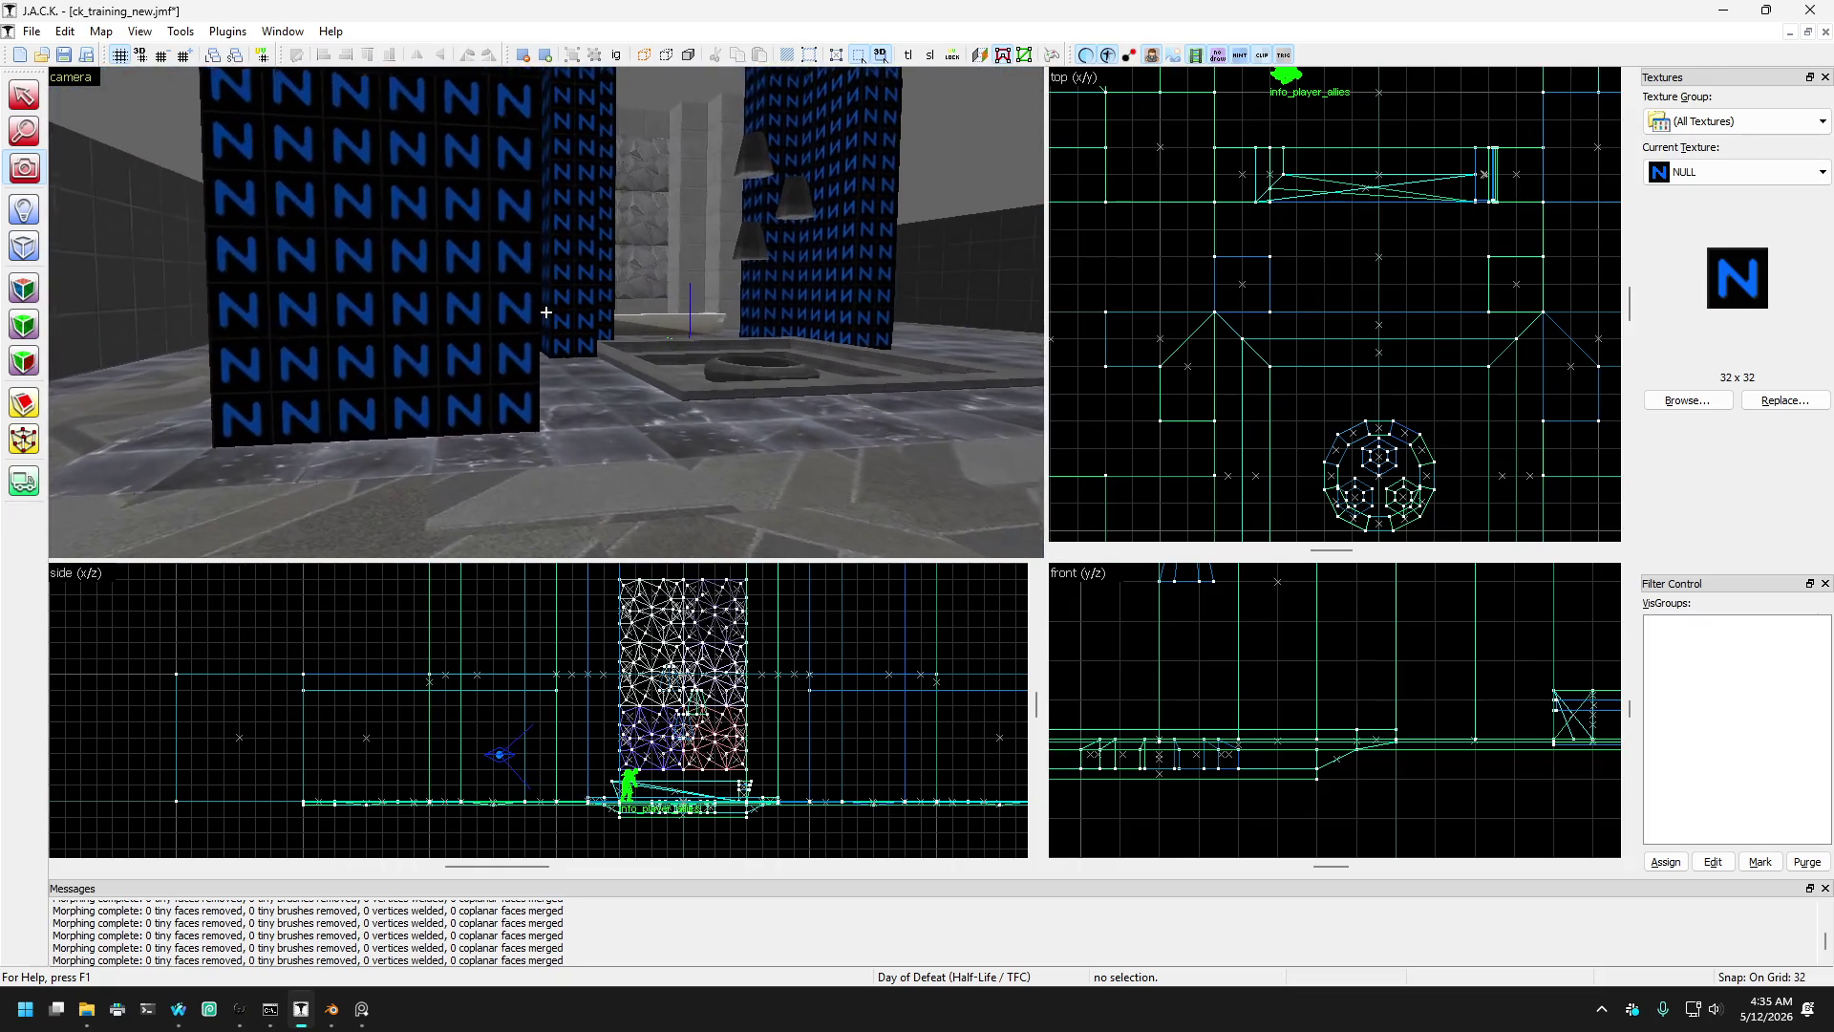
key(Page_Down)
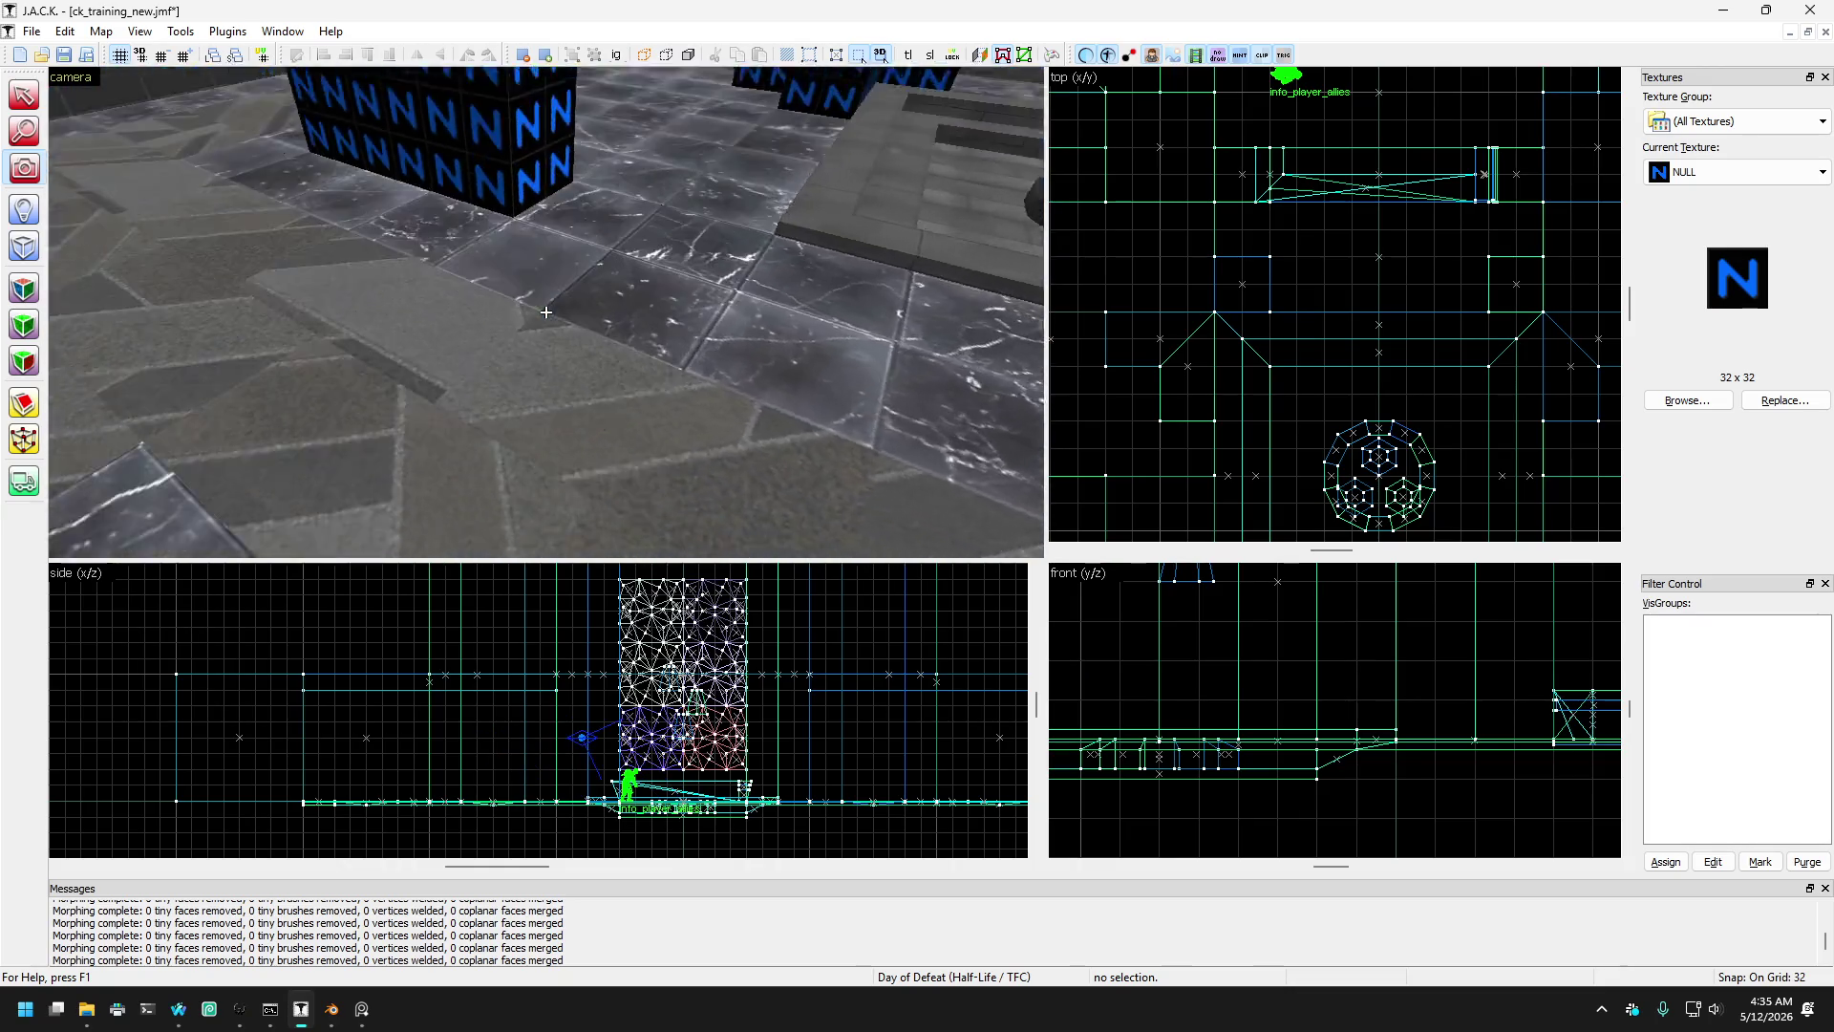
key(w)
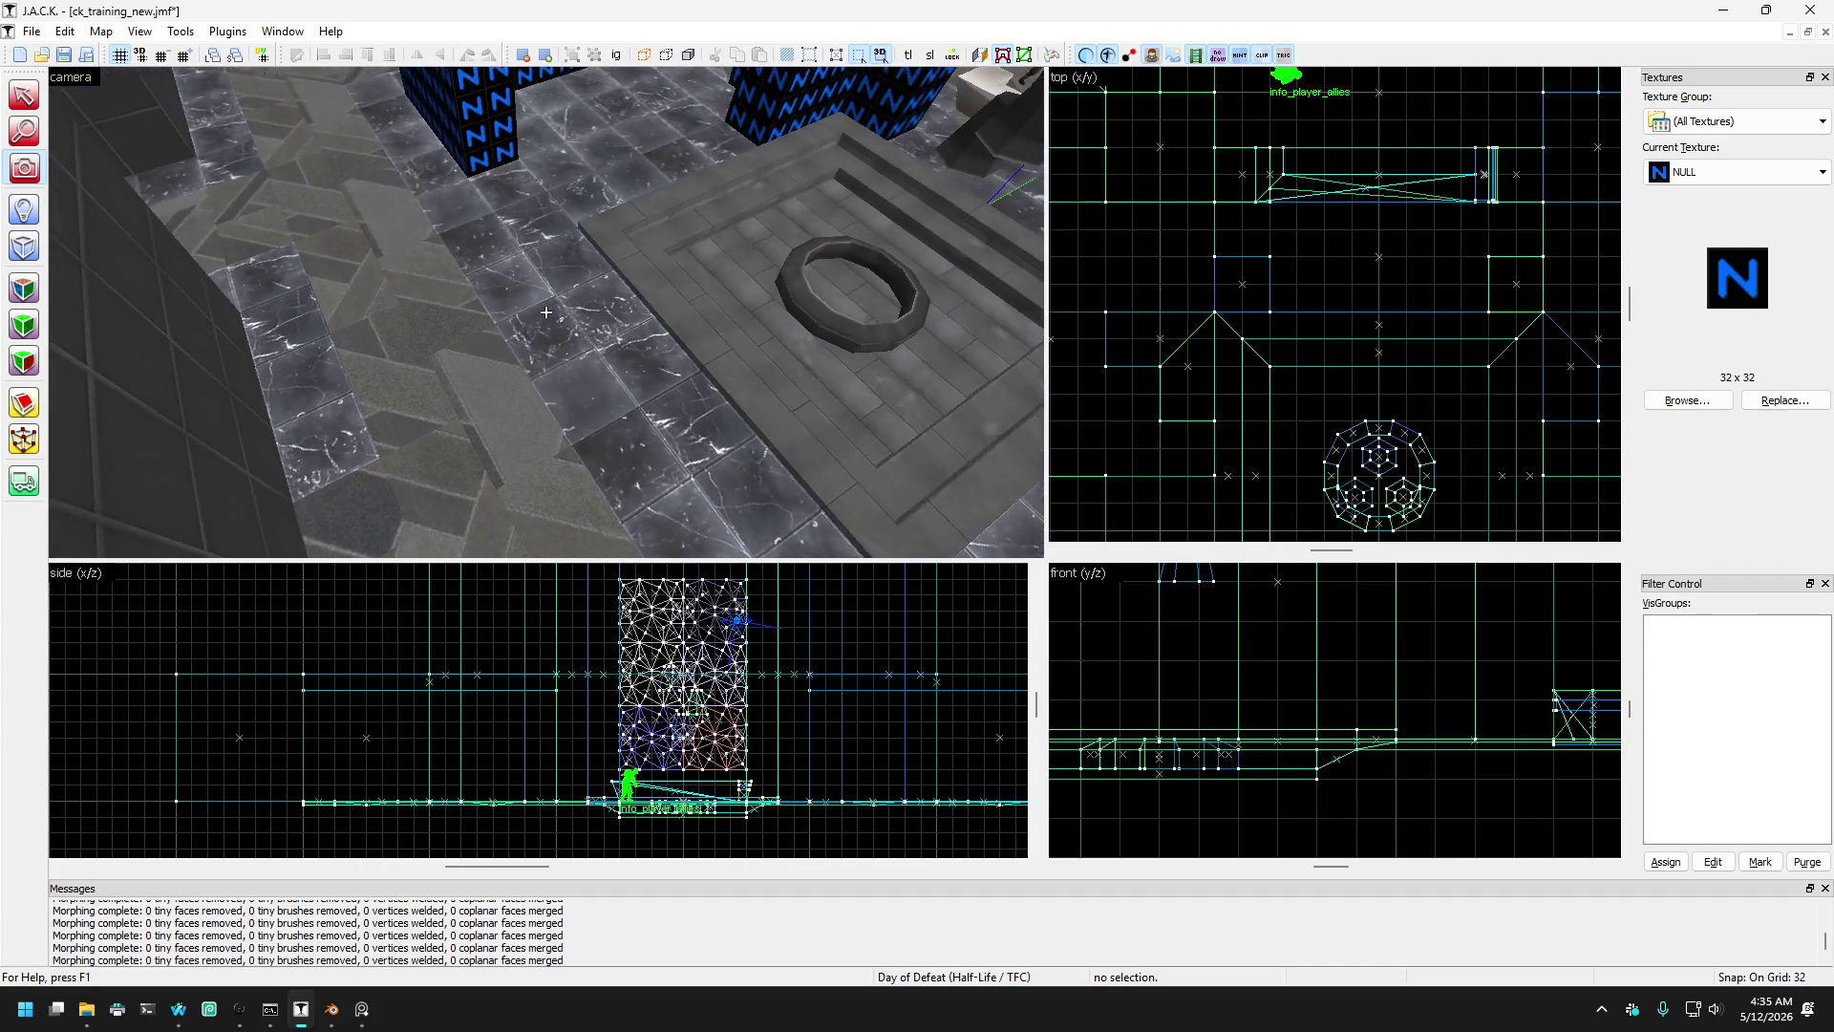
key(a)
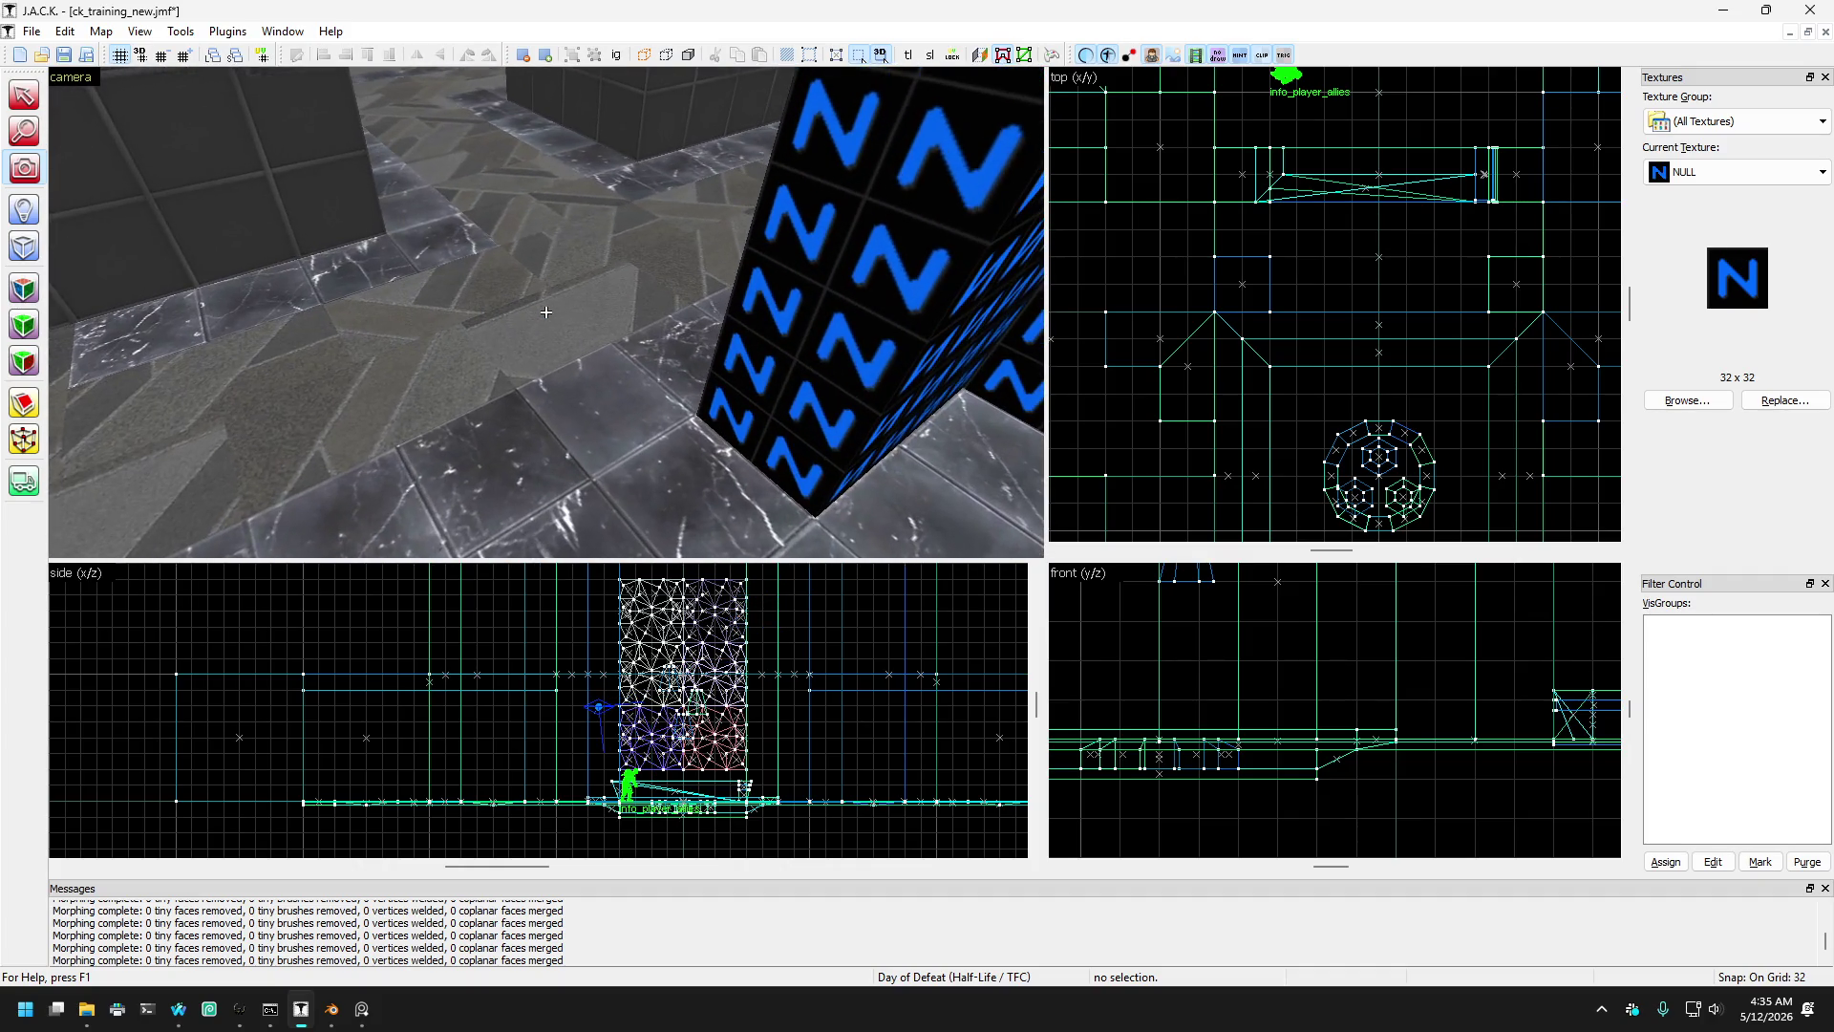
key(w)
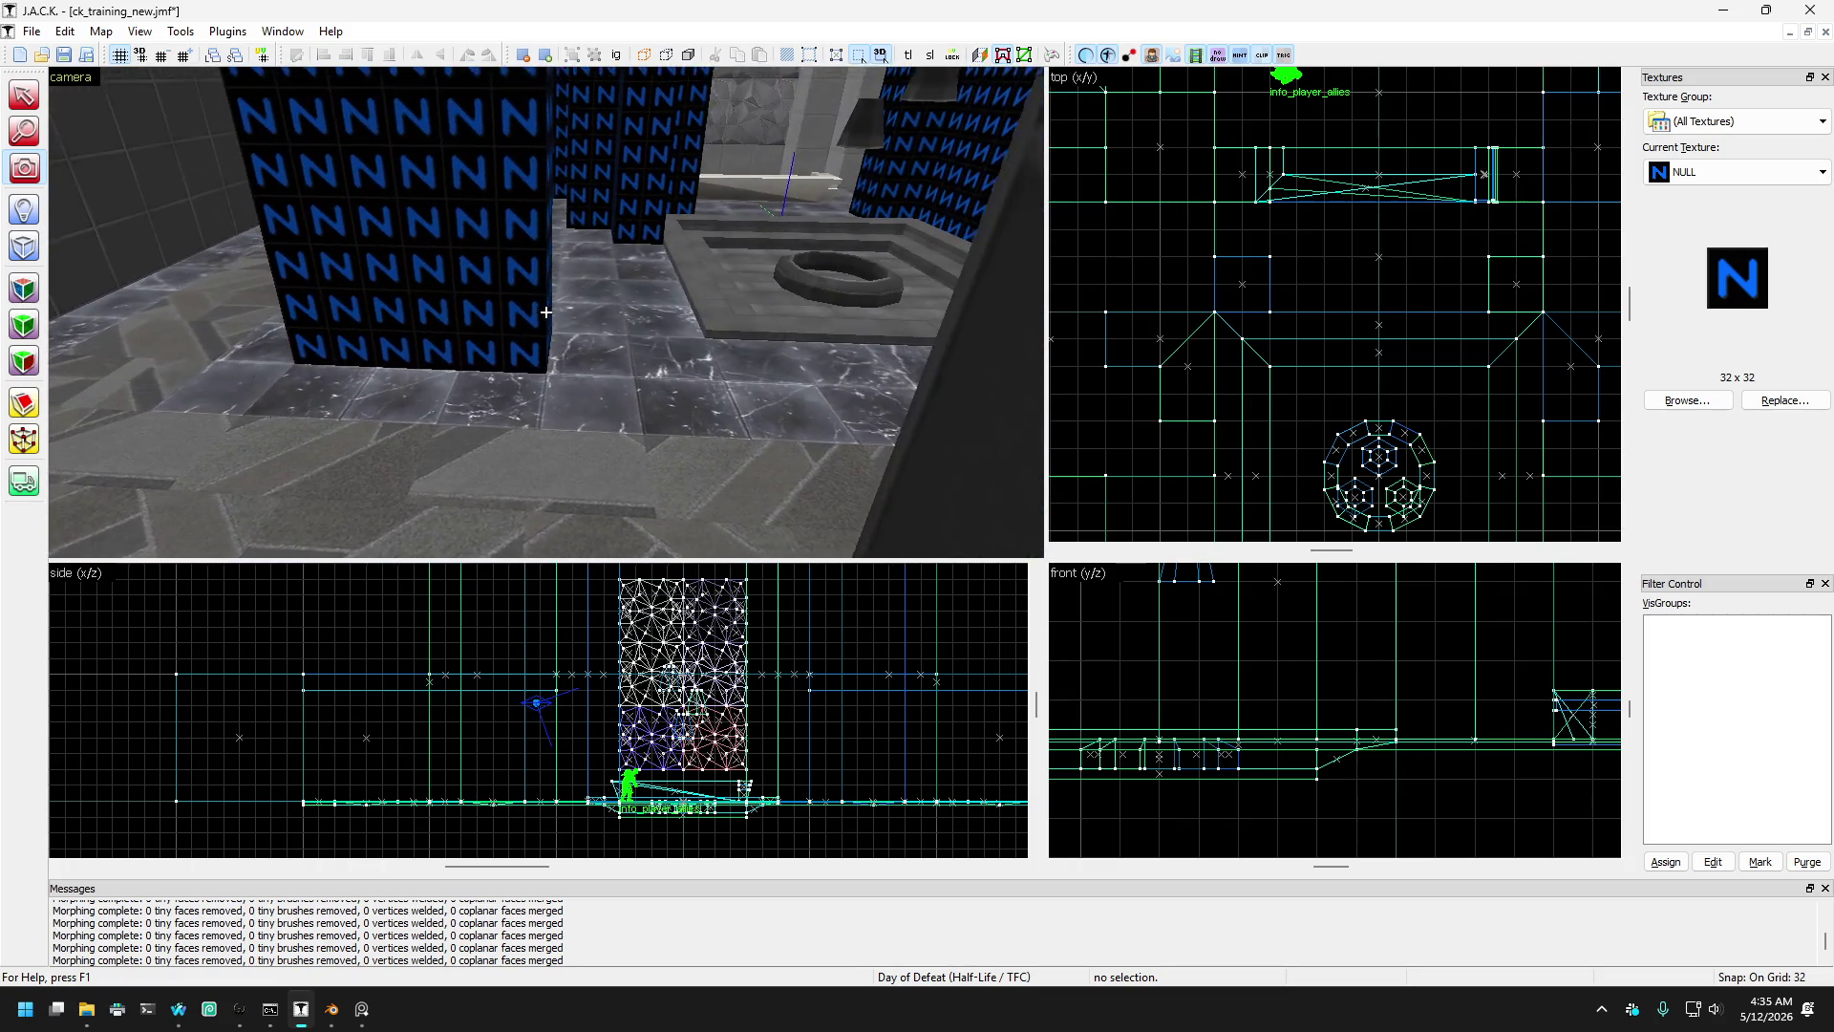
key(s)
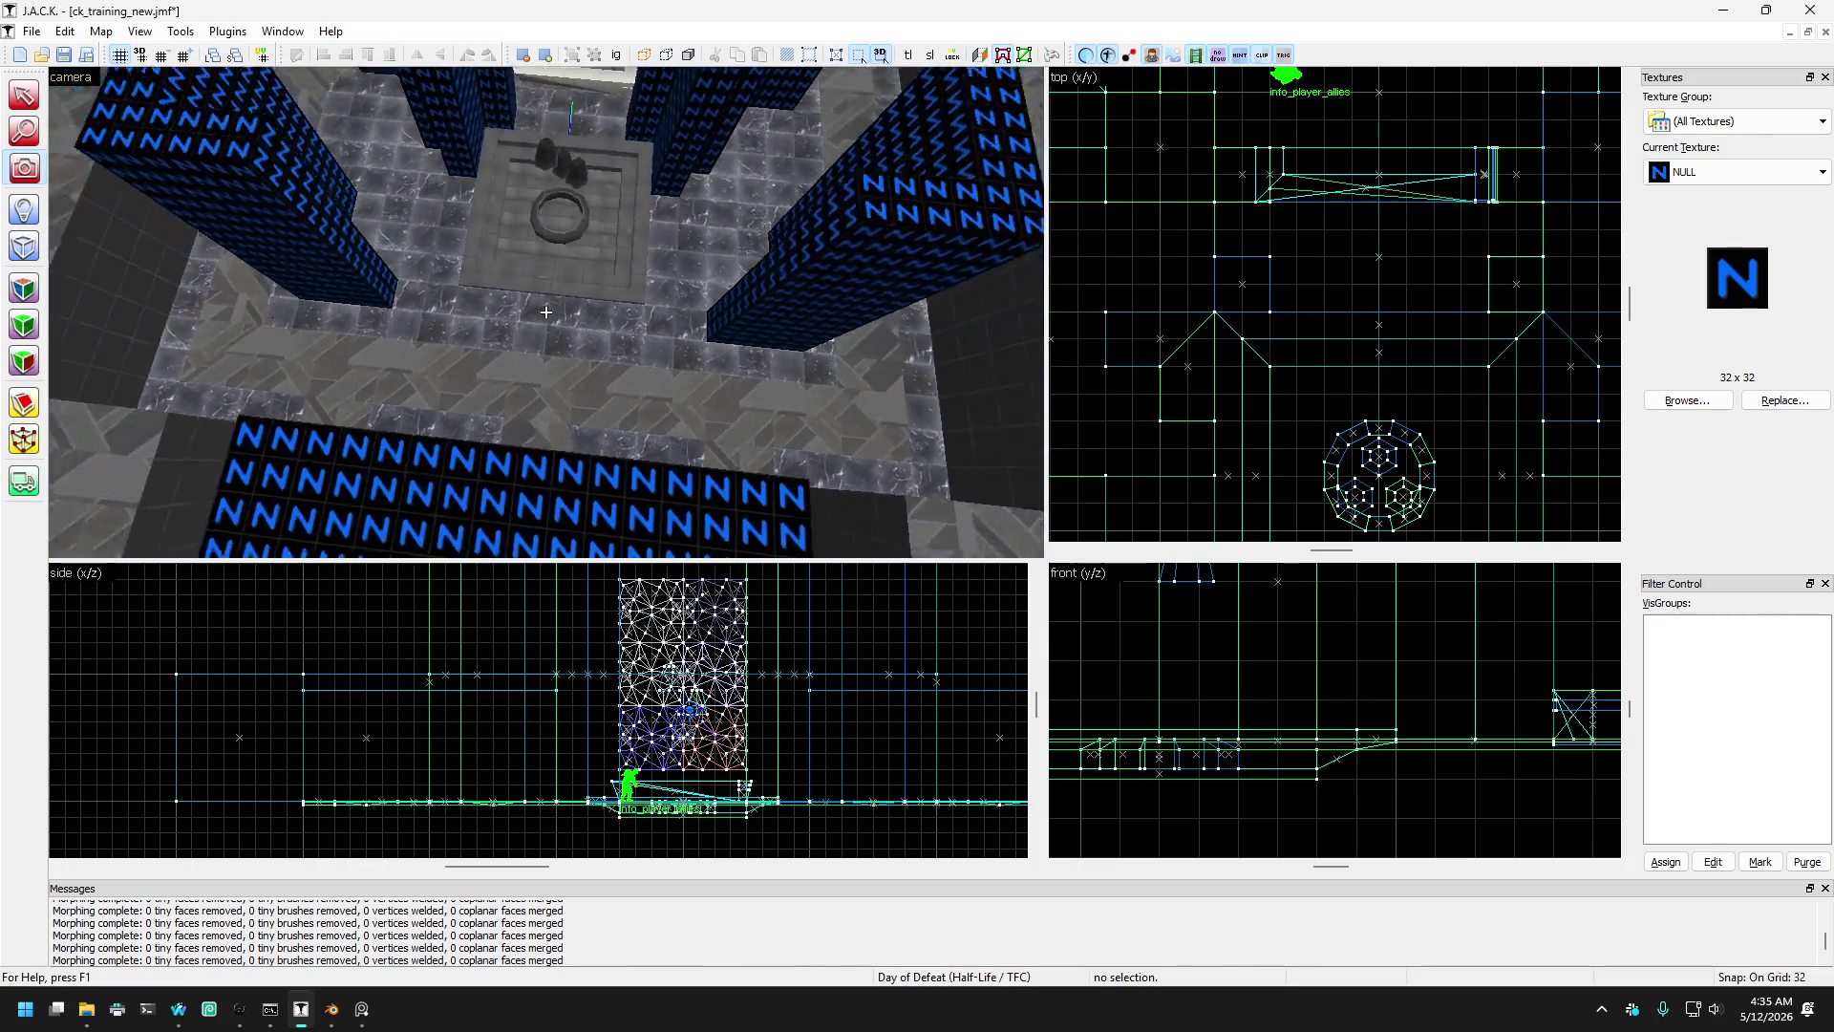
key(shift+s)
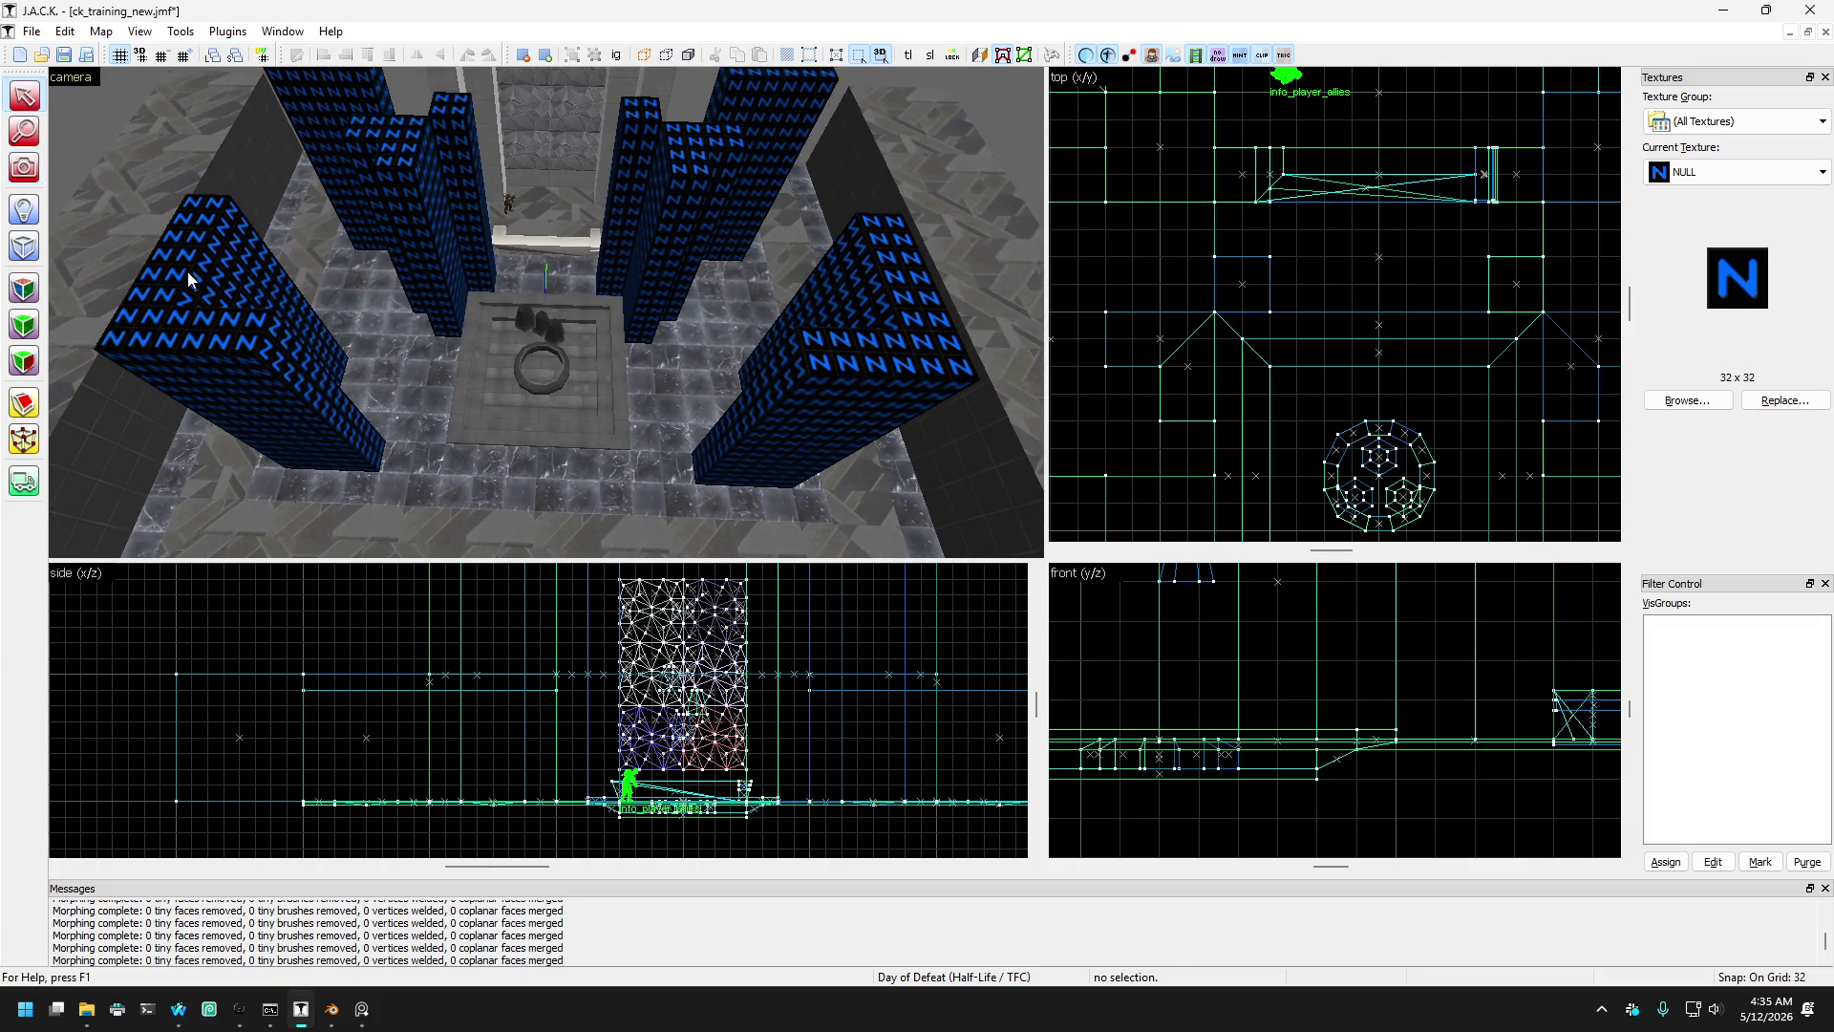
- Move the end corner vertices of both front pillars
click(244, 361)
ctrl+click(779, 436)
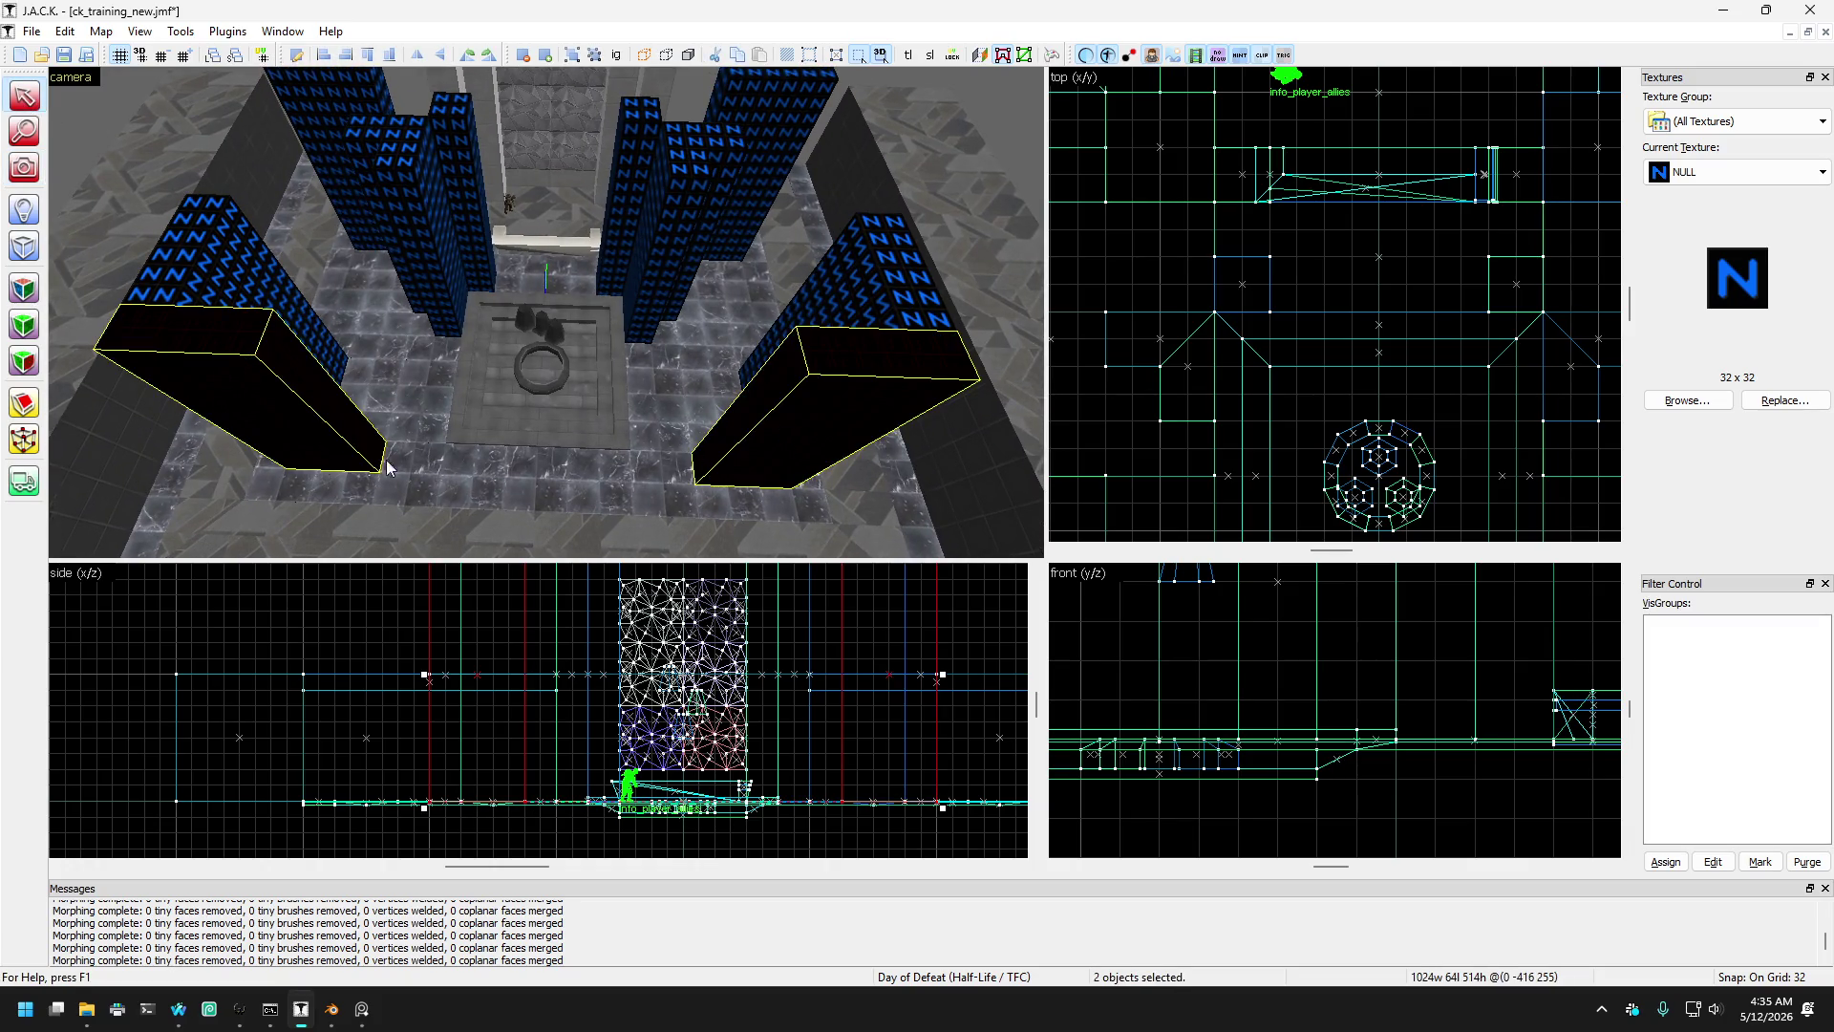
scroll(1194, 301, down, 4)
scroll(1210, 370, up, 3)
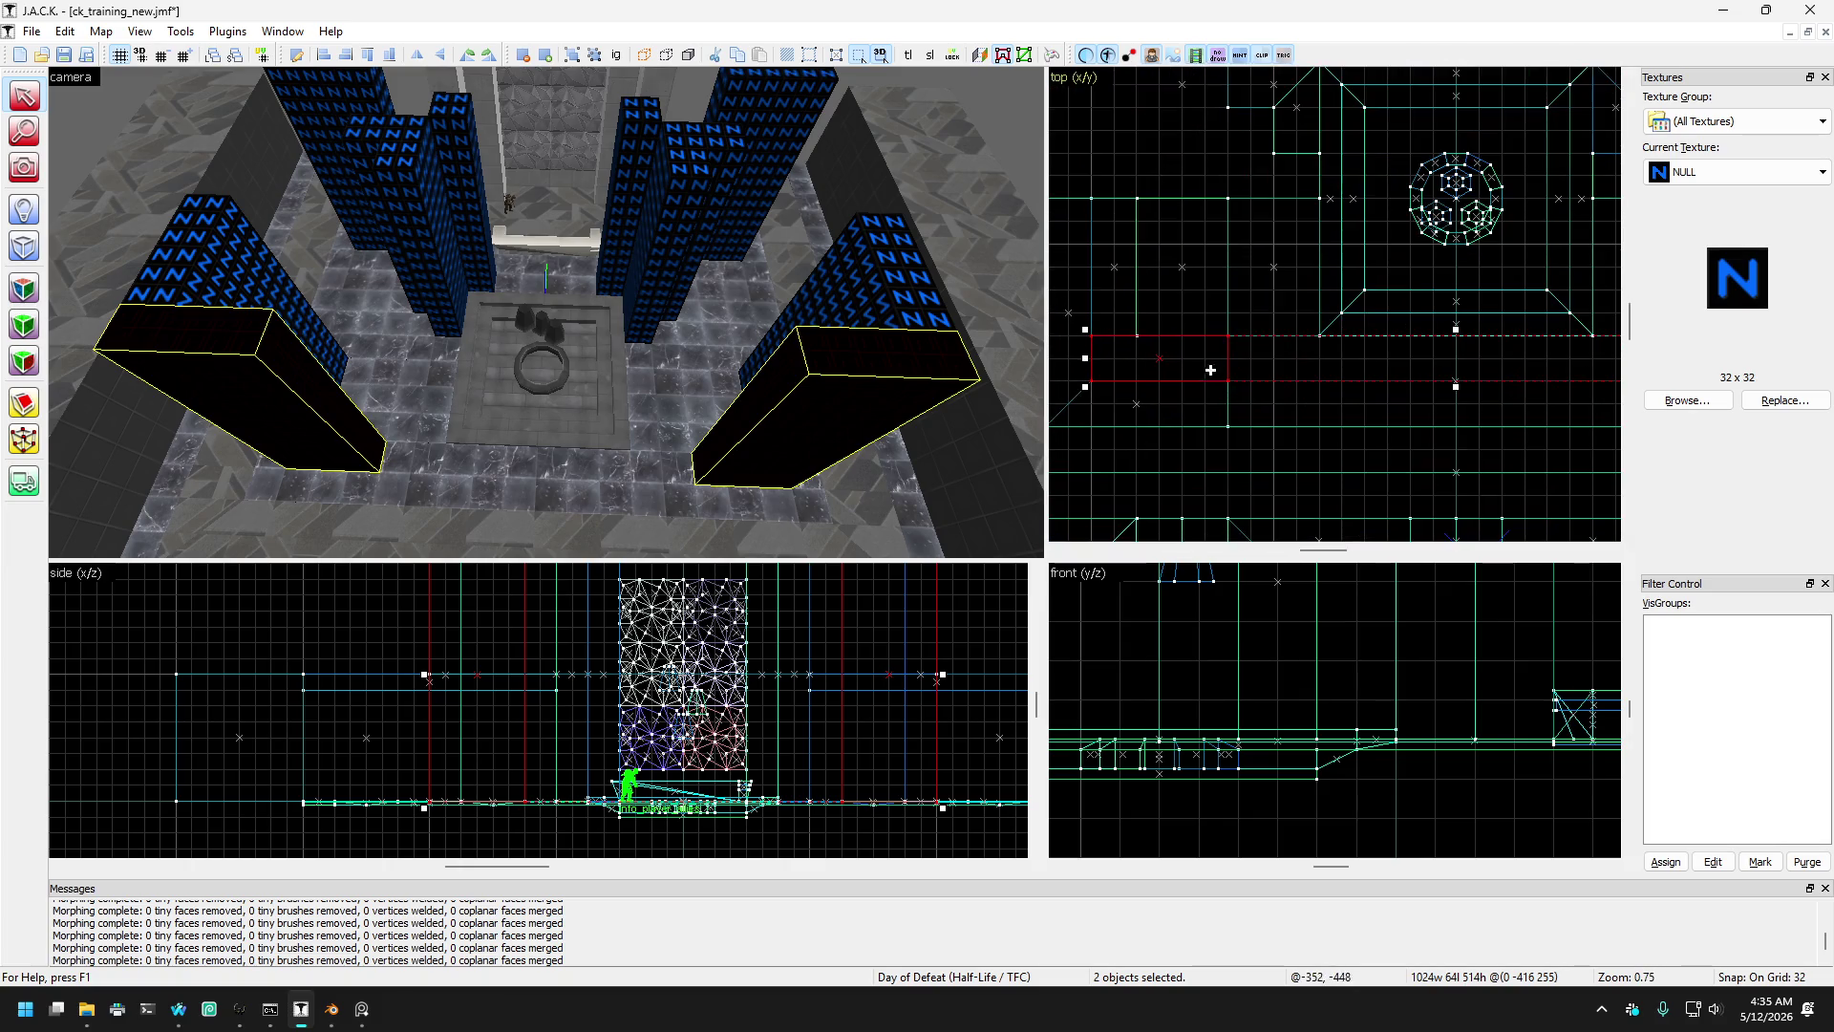
click(24, 440)
mouse_move(1182, 314)
mouse_down()
mouse_move(1277, 430)
mouse_move(1201, 385)
mouse_up()
scroll(1200, 385, down, 1)
scroll(1547, 396, up, 2)
drag(1559, 395, 1528, 386)
mouse_move(1496, 309)
mouse_down()
mouse_move(1556, 409)
mouse_move(1525, 406)
mouse_move(1579, 396)
mouse_up()
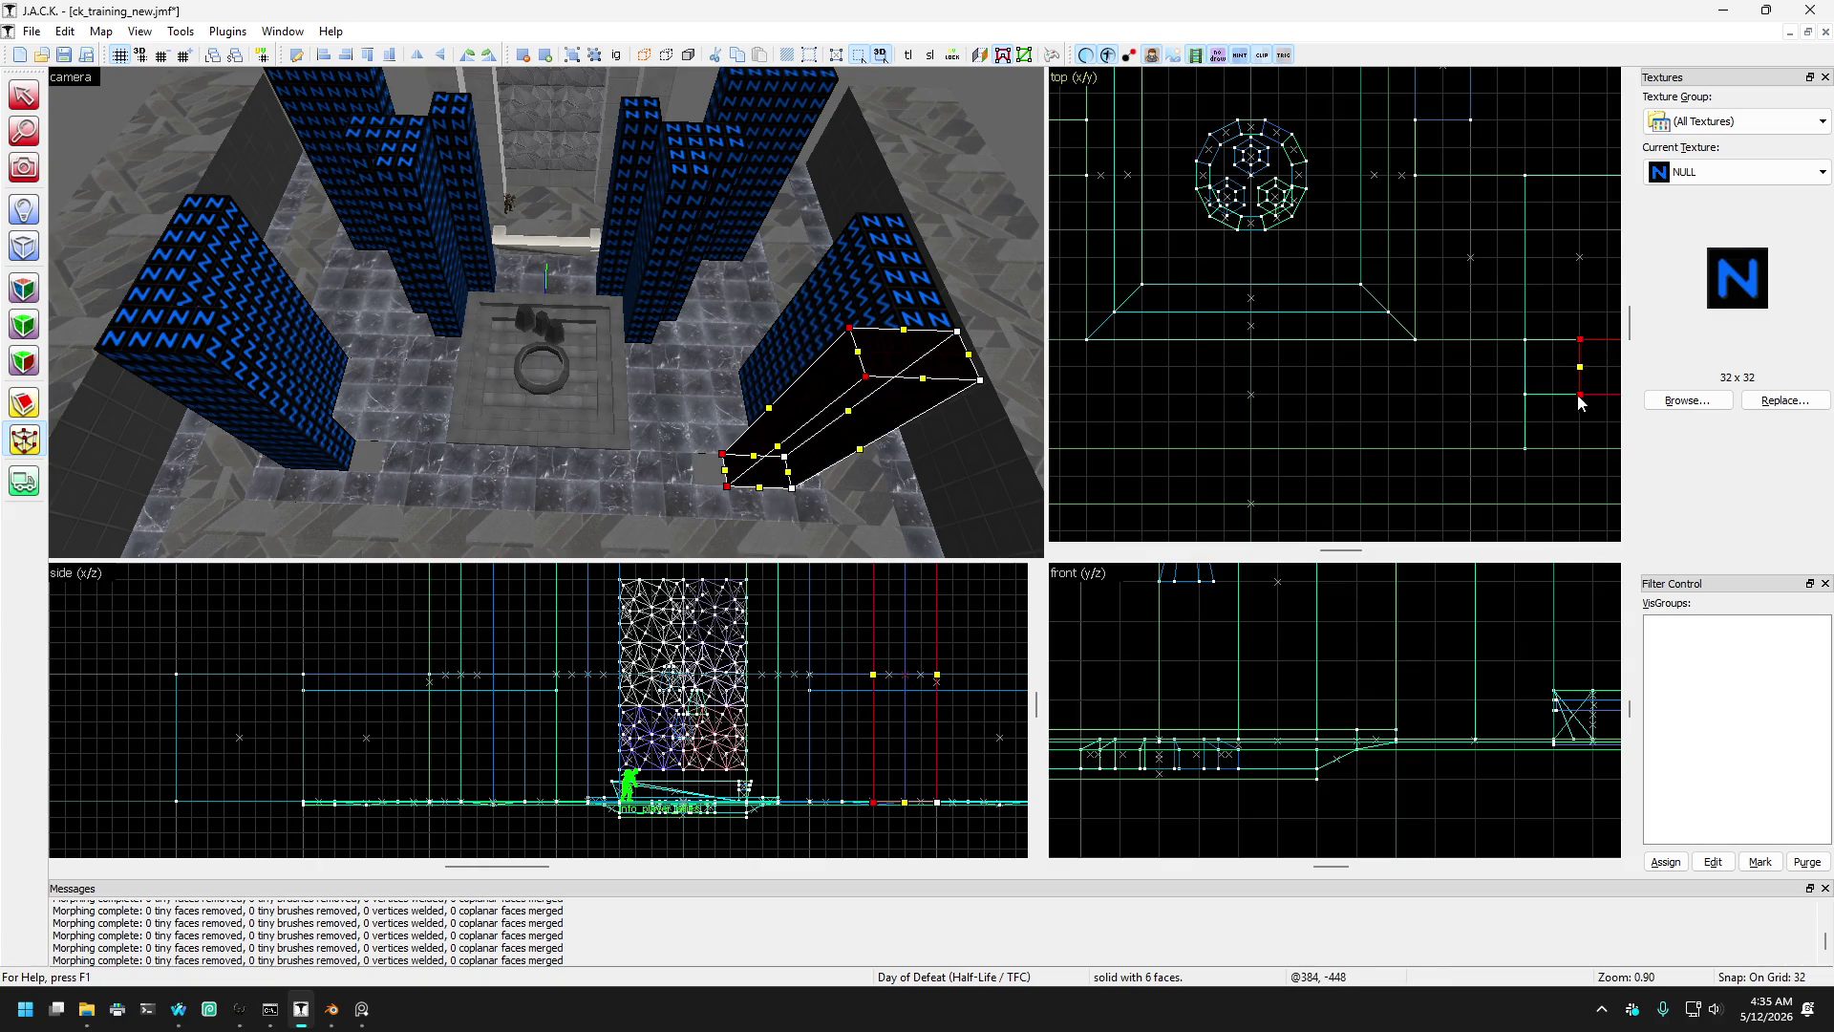
click(24, 96)
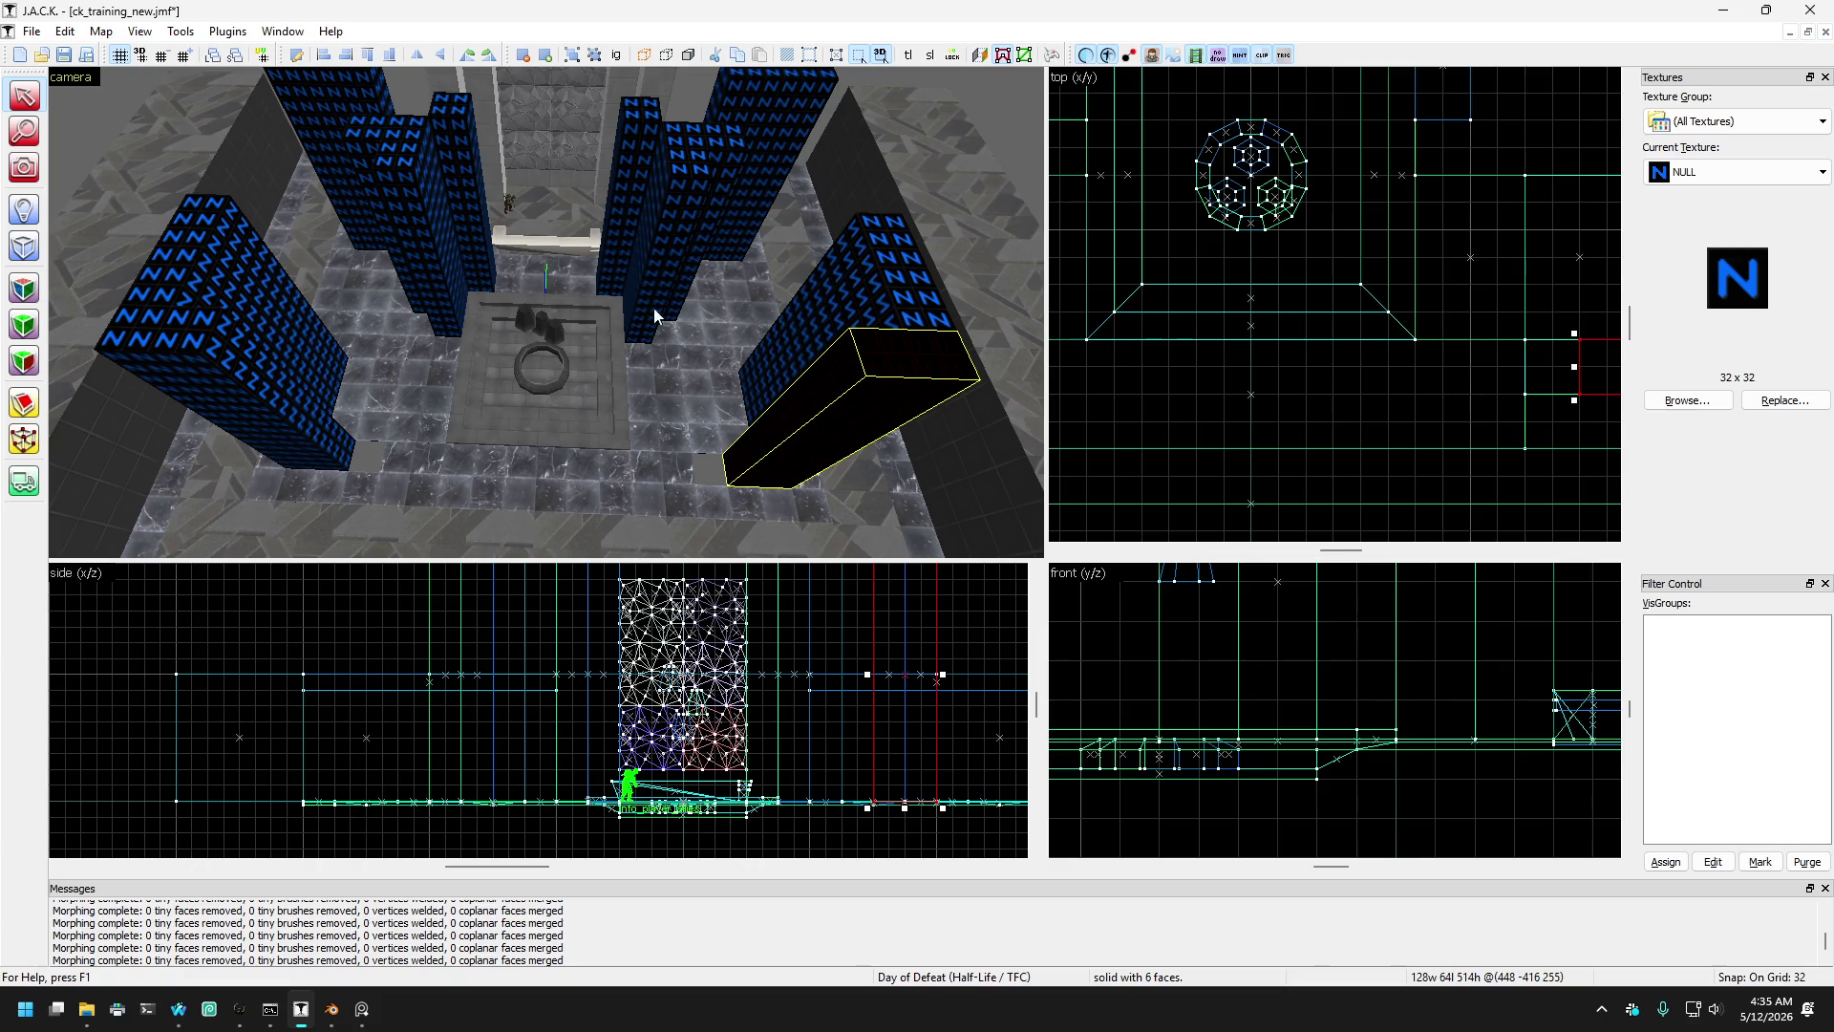
- Narrow the two small floor brushes and widen the red floor strip two grid steps right
drag(690, 527, 723, 521)
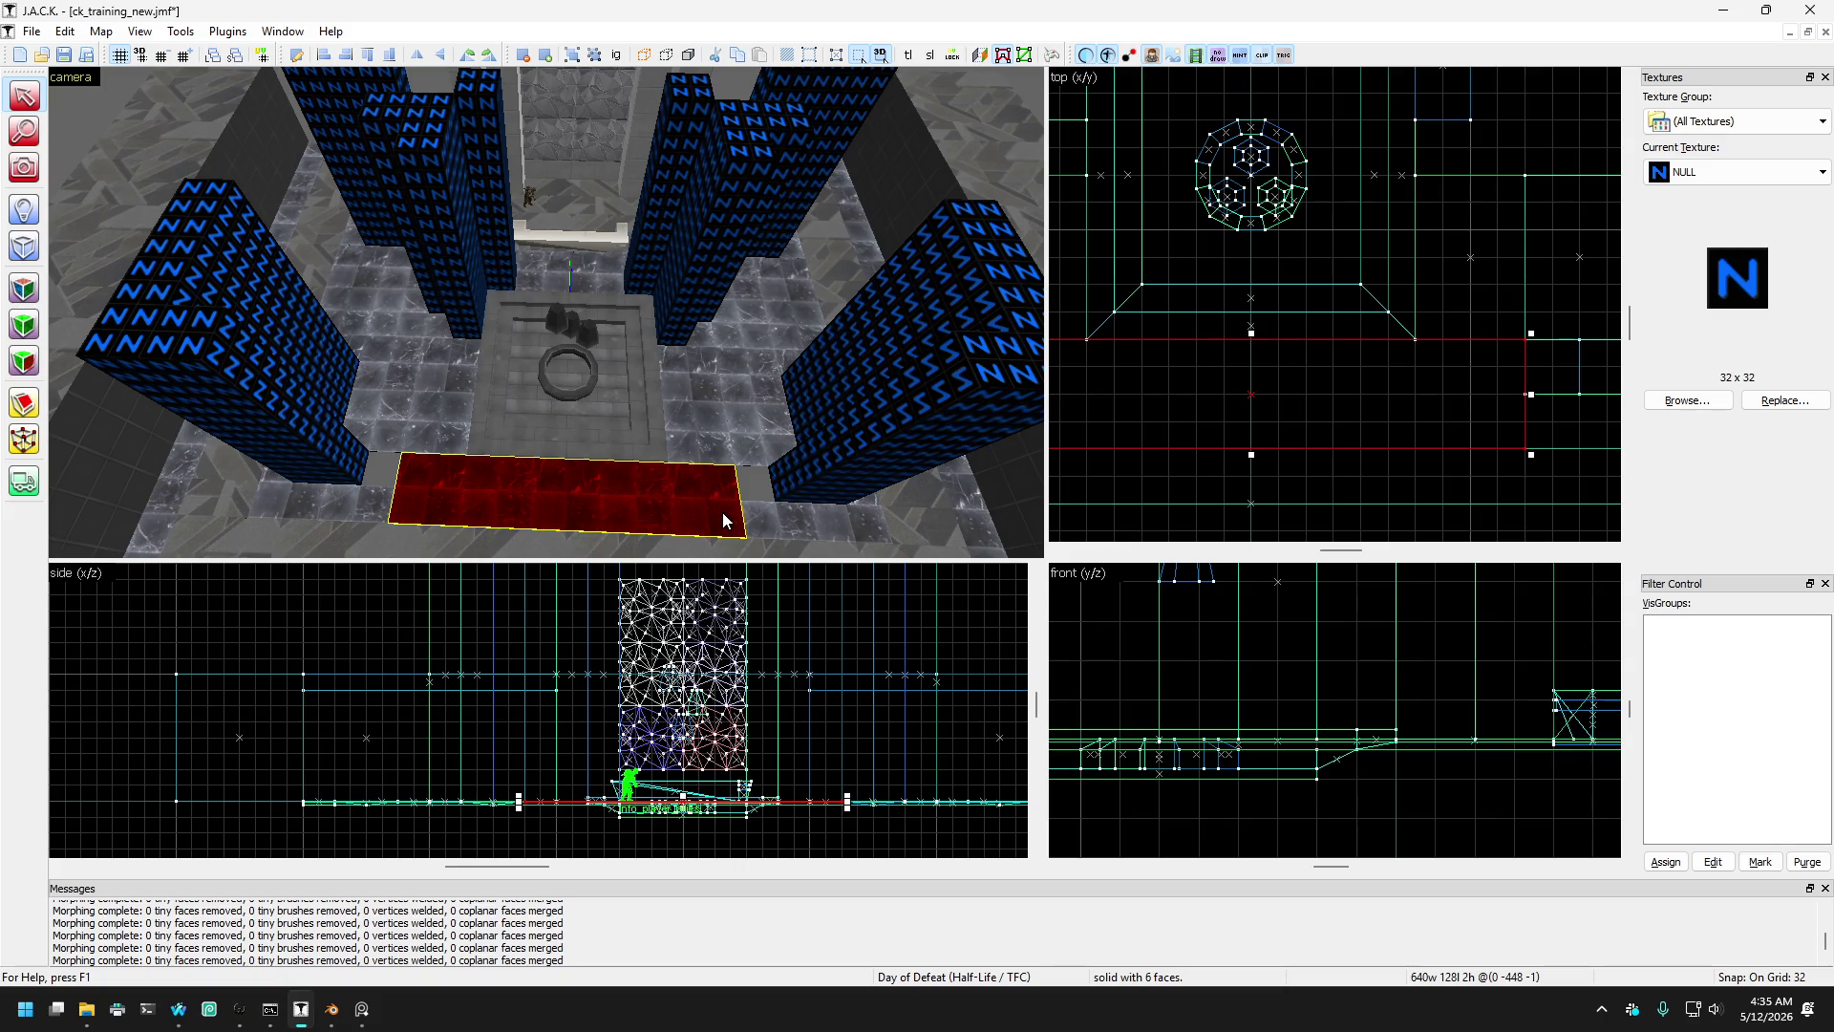
click(777, 524)
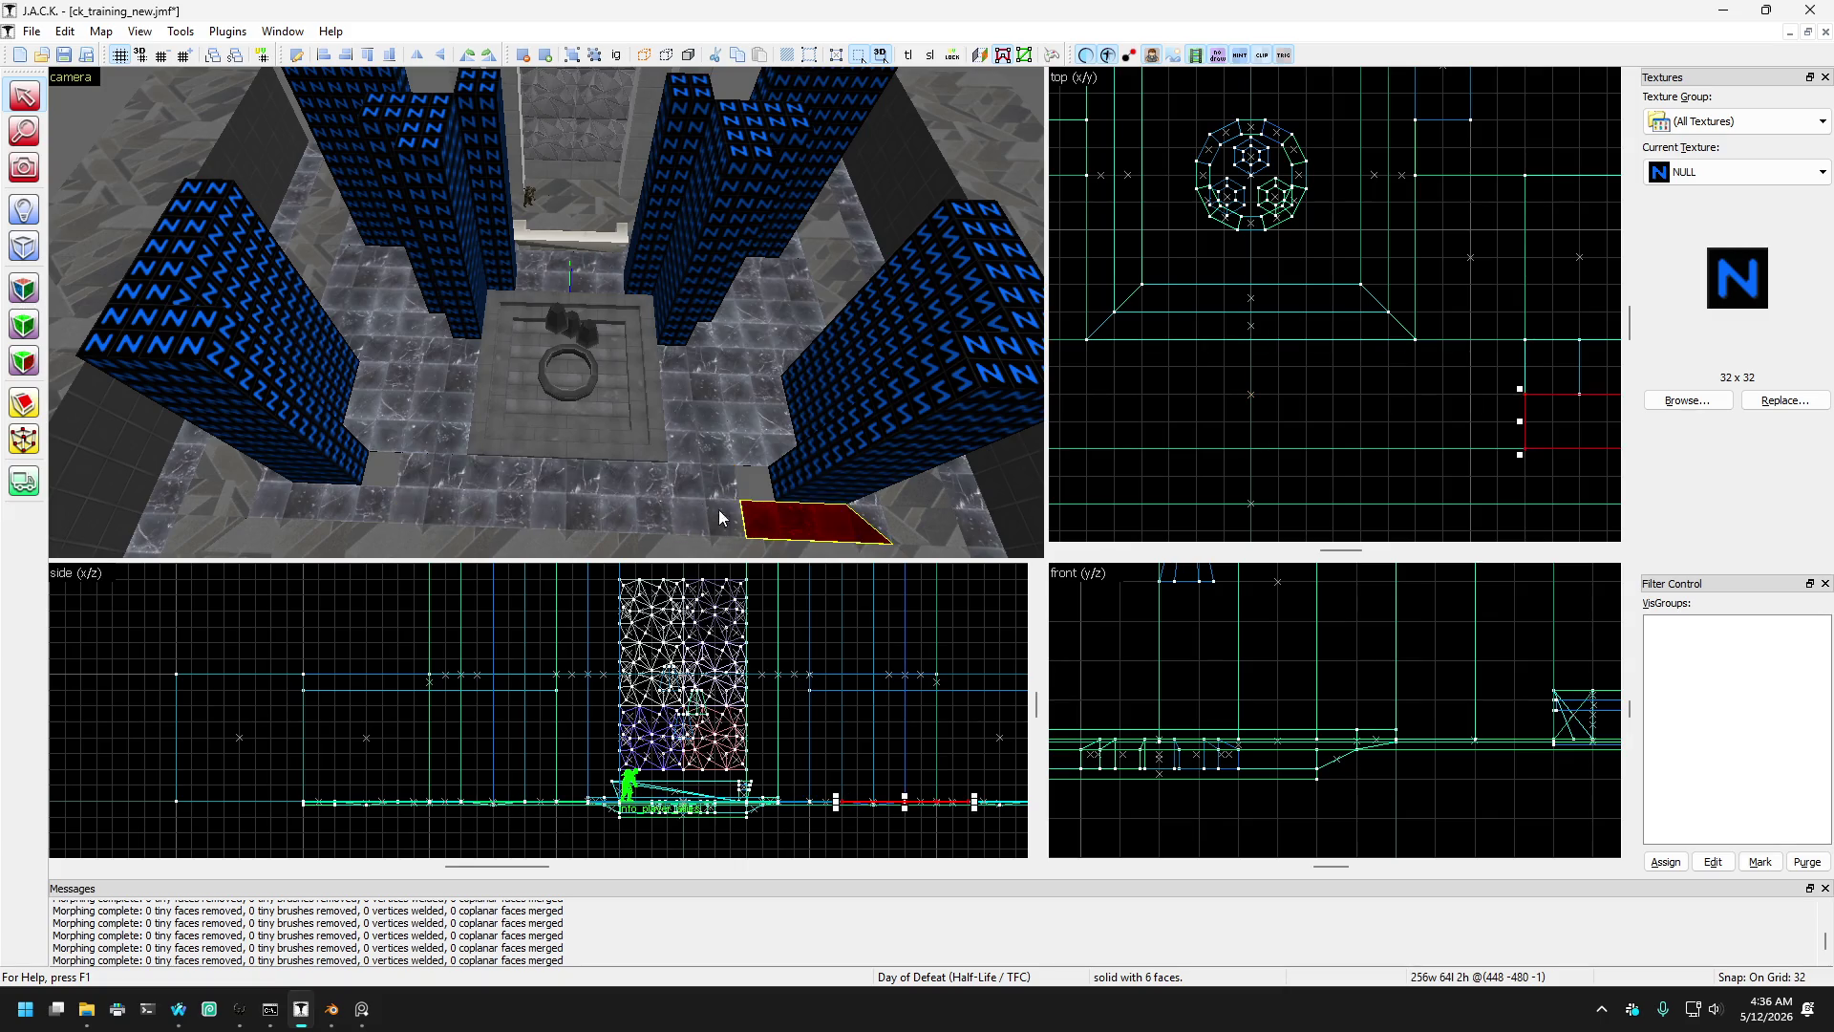
ctrl+click(320, 521)
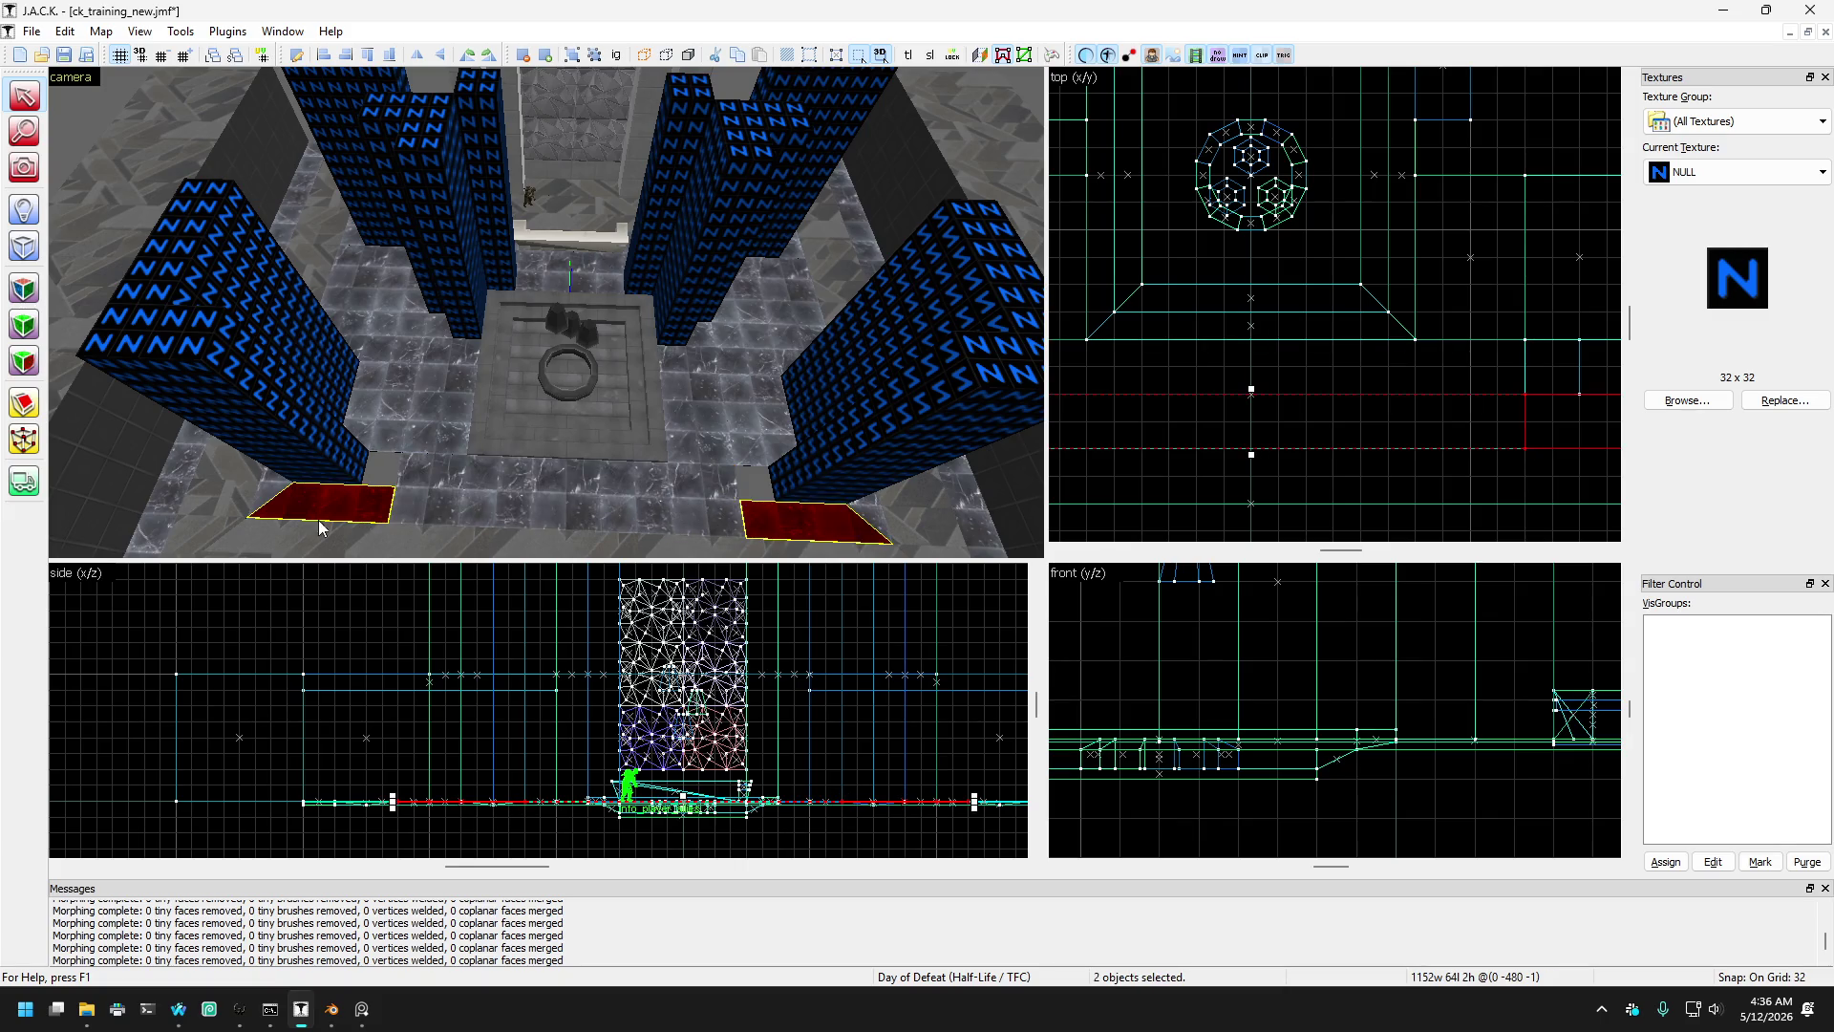
click(31, 449)
scroll(1382, 334, down, 3)
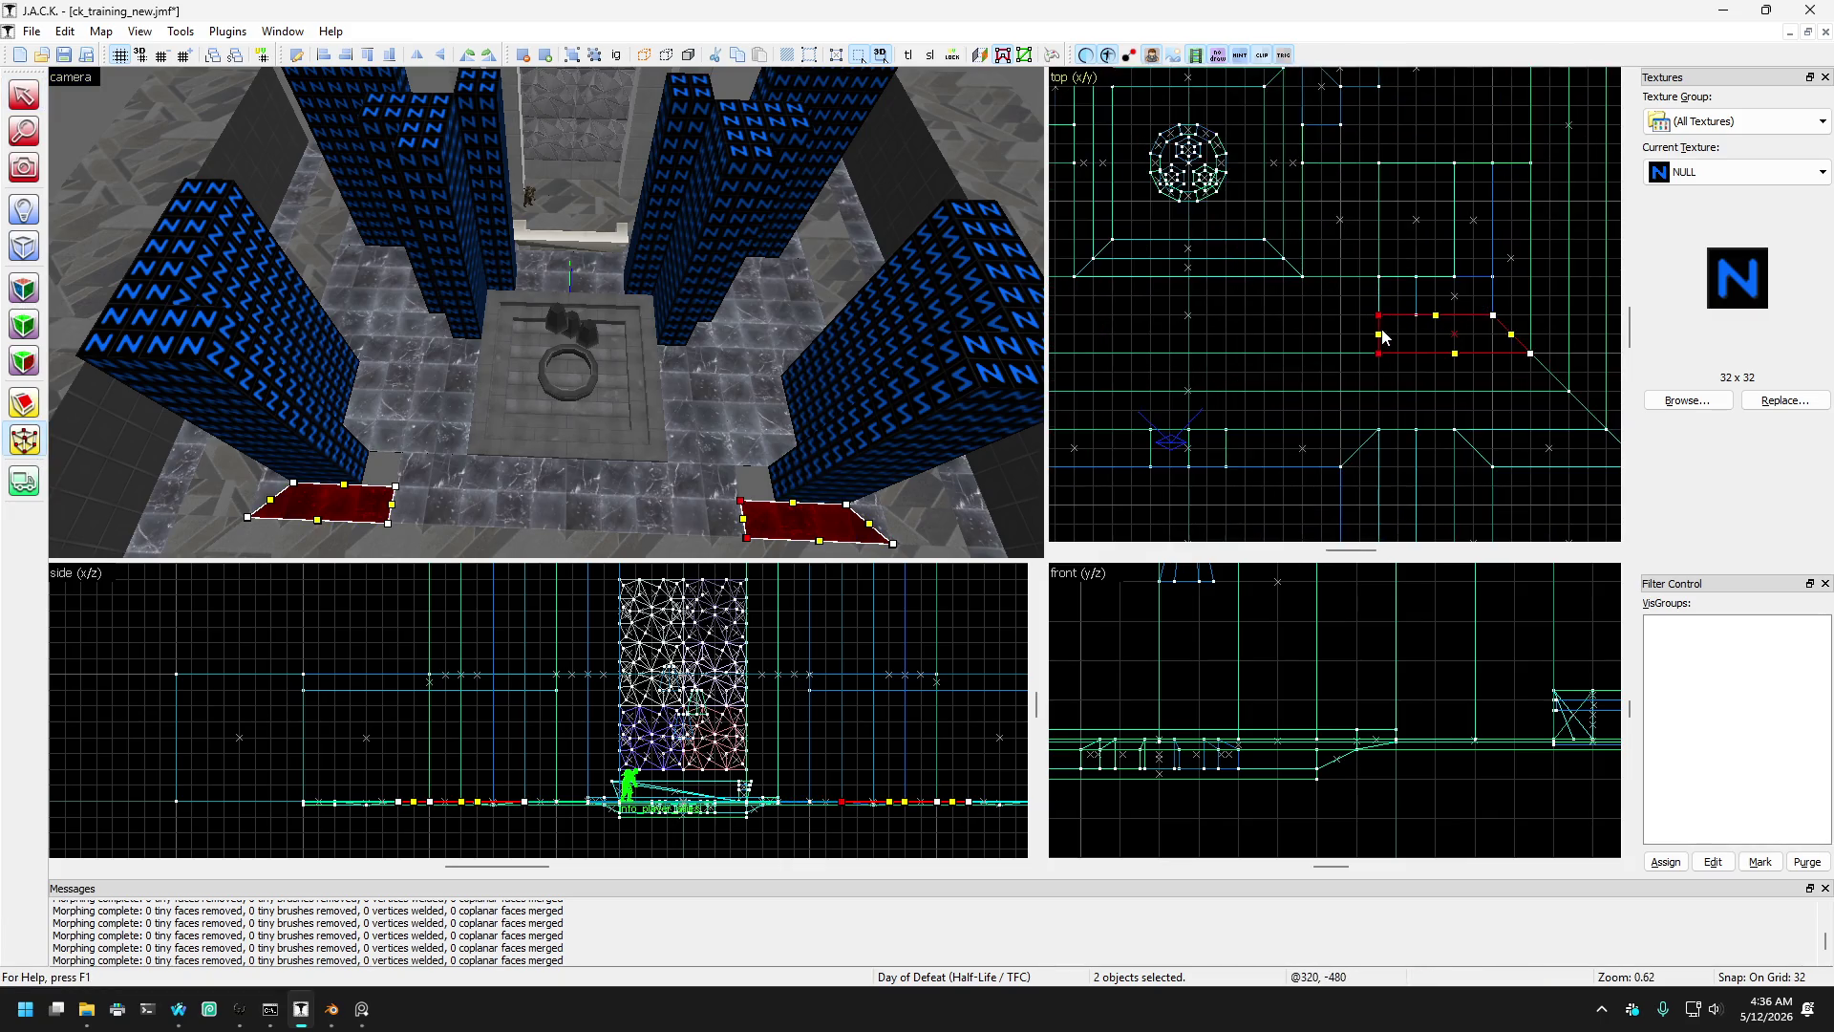
drag(1382, 334, 1421, 330)
scroll(1309, 320, left, 2)
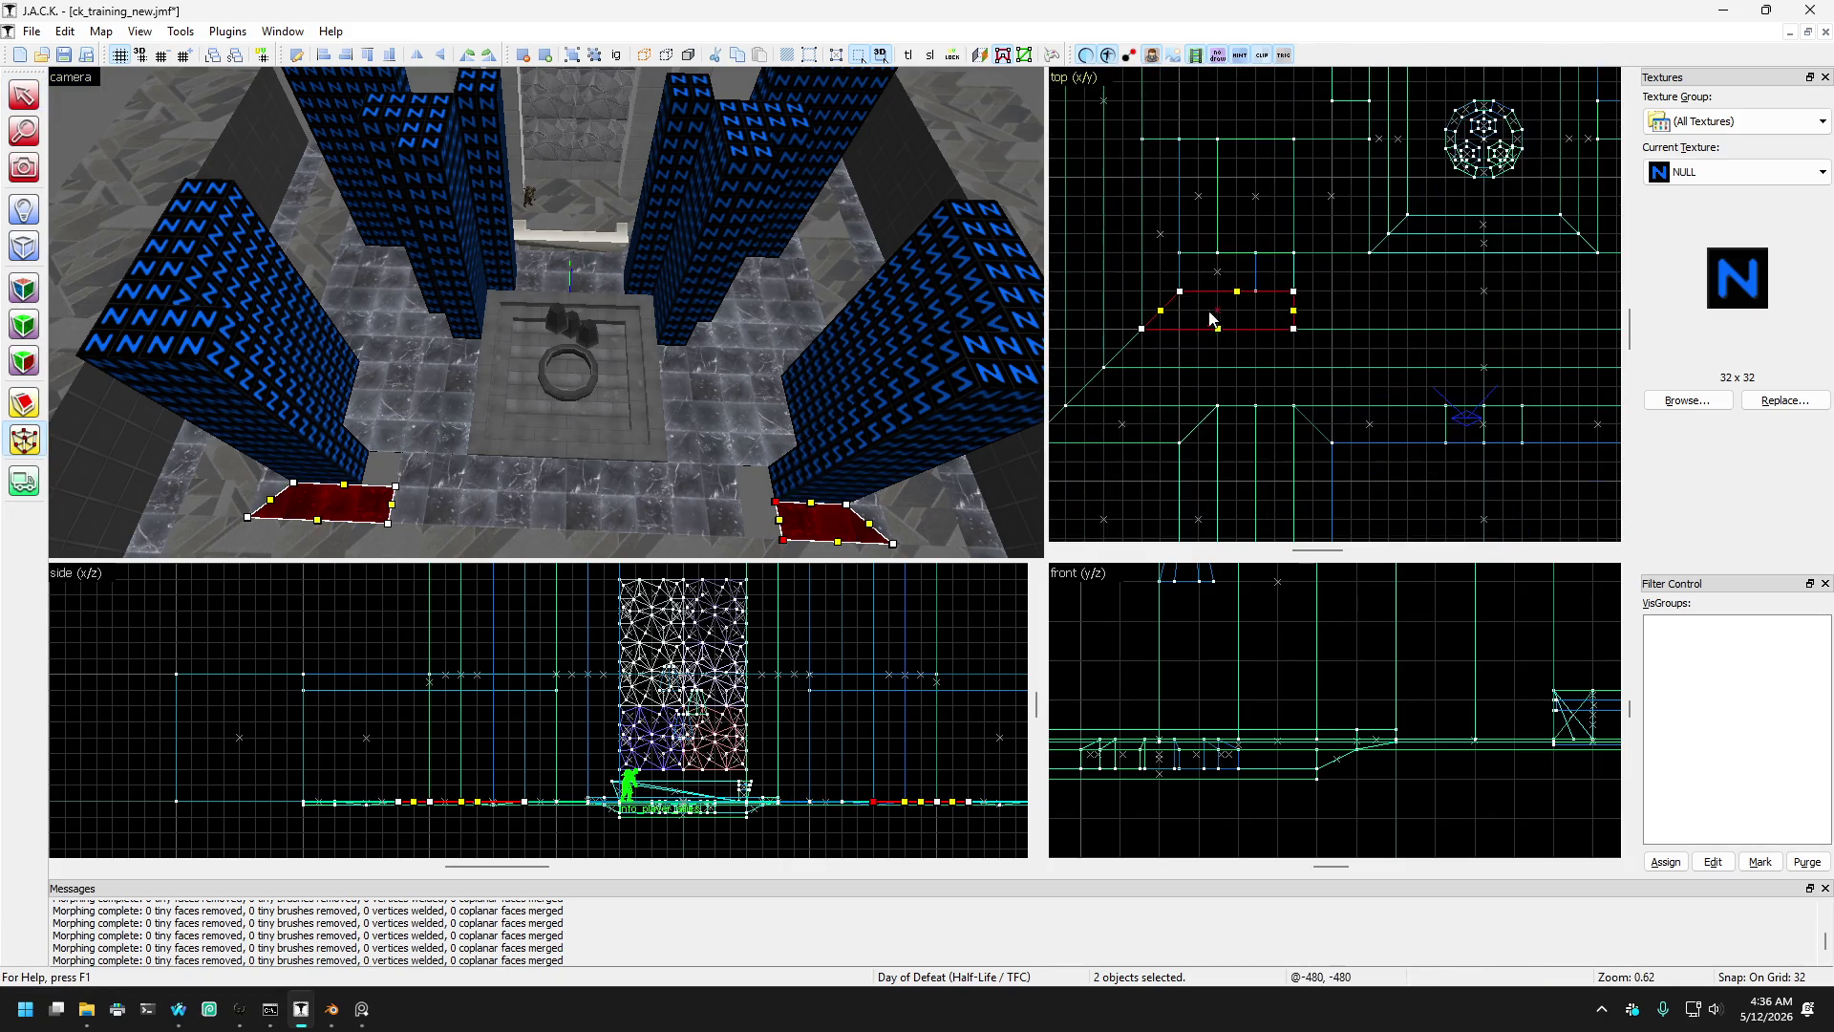
mouse_move(1296, 302)
mouse_down()
mouse_move(1219, 306)
mouse_move(1256, 294)
mouse_up()
click(506, 478)
scroll(1280, 323, right, 3)
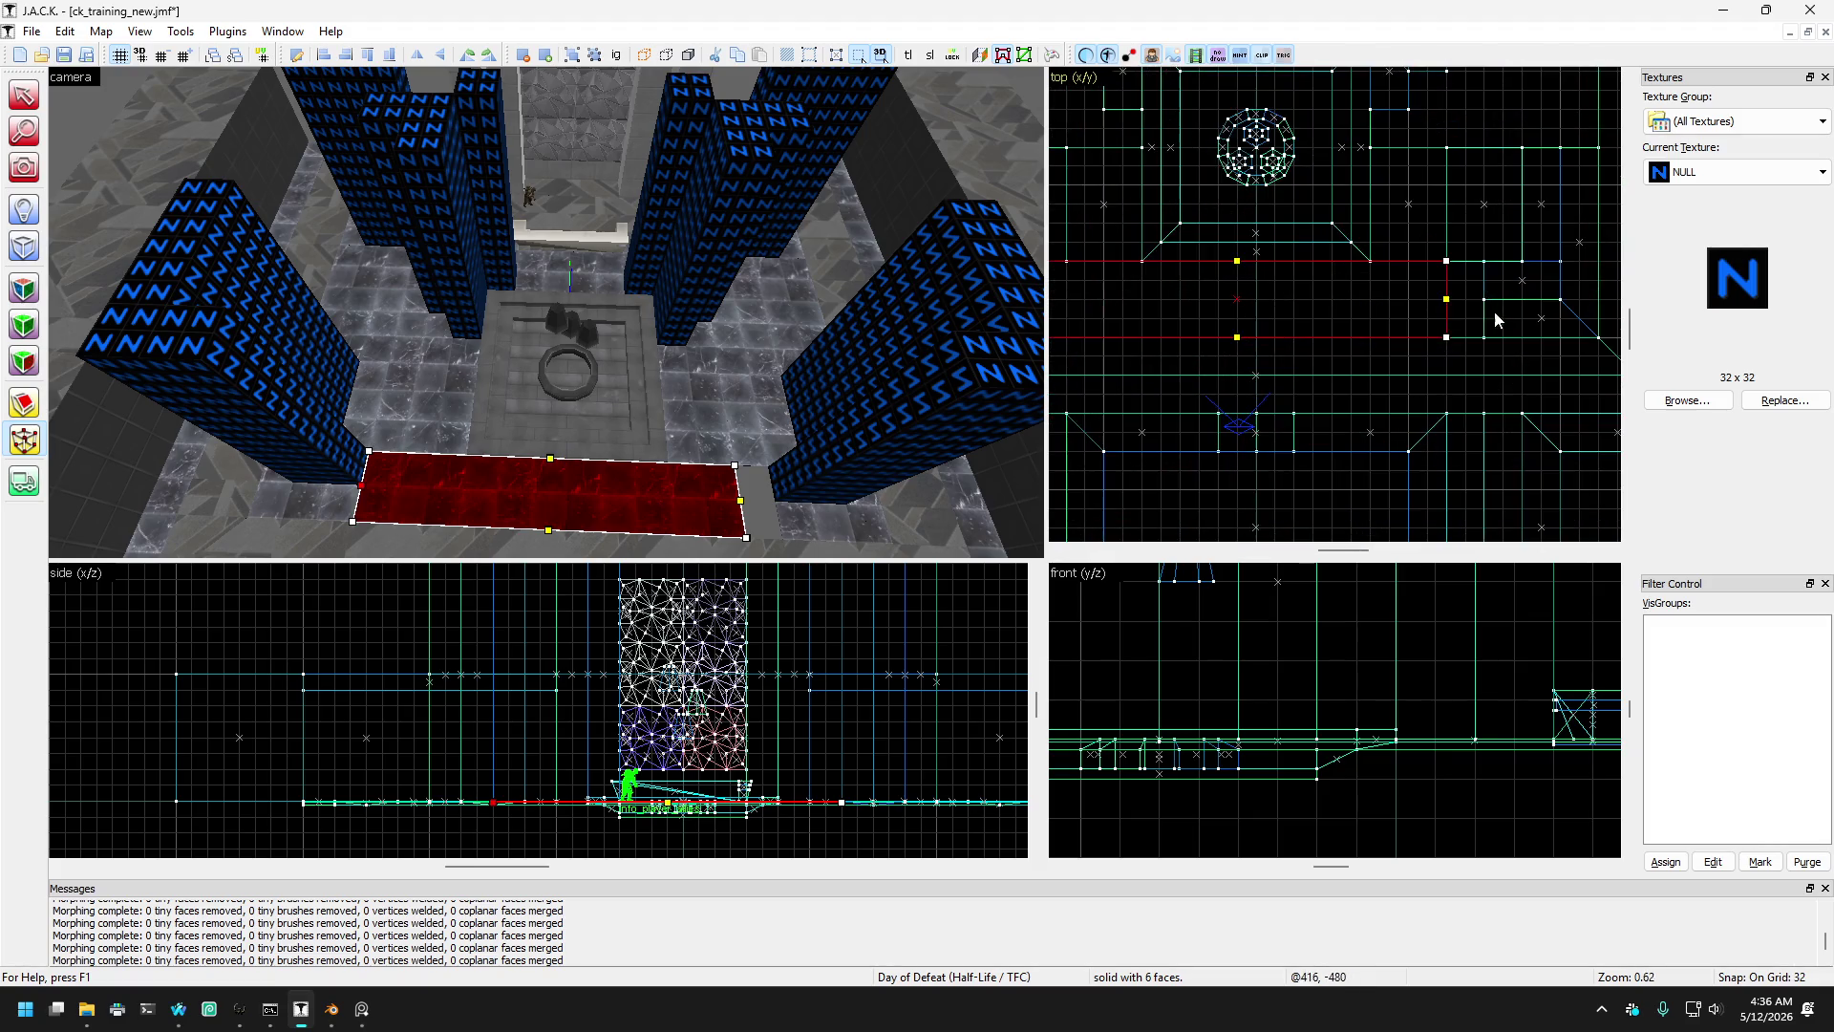
drag(1446, 309, 1481, 313)
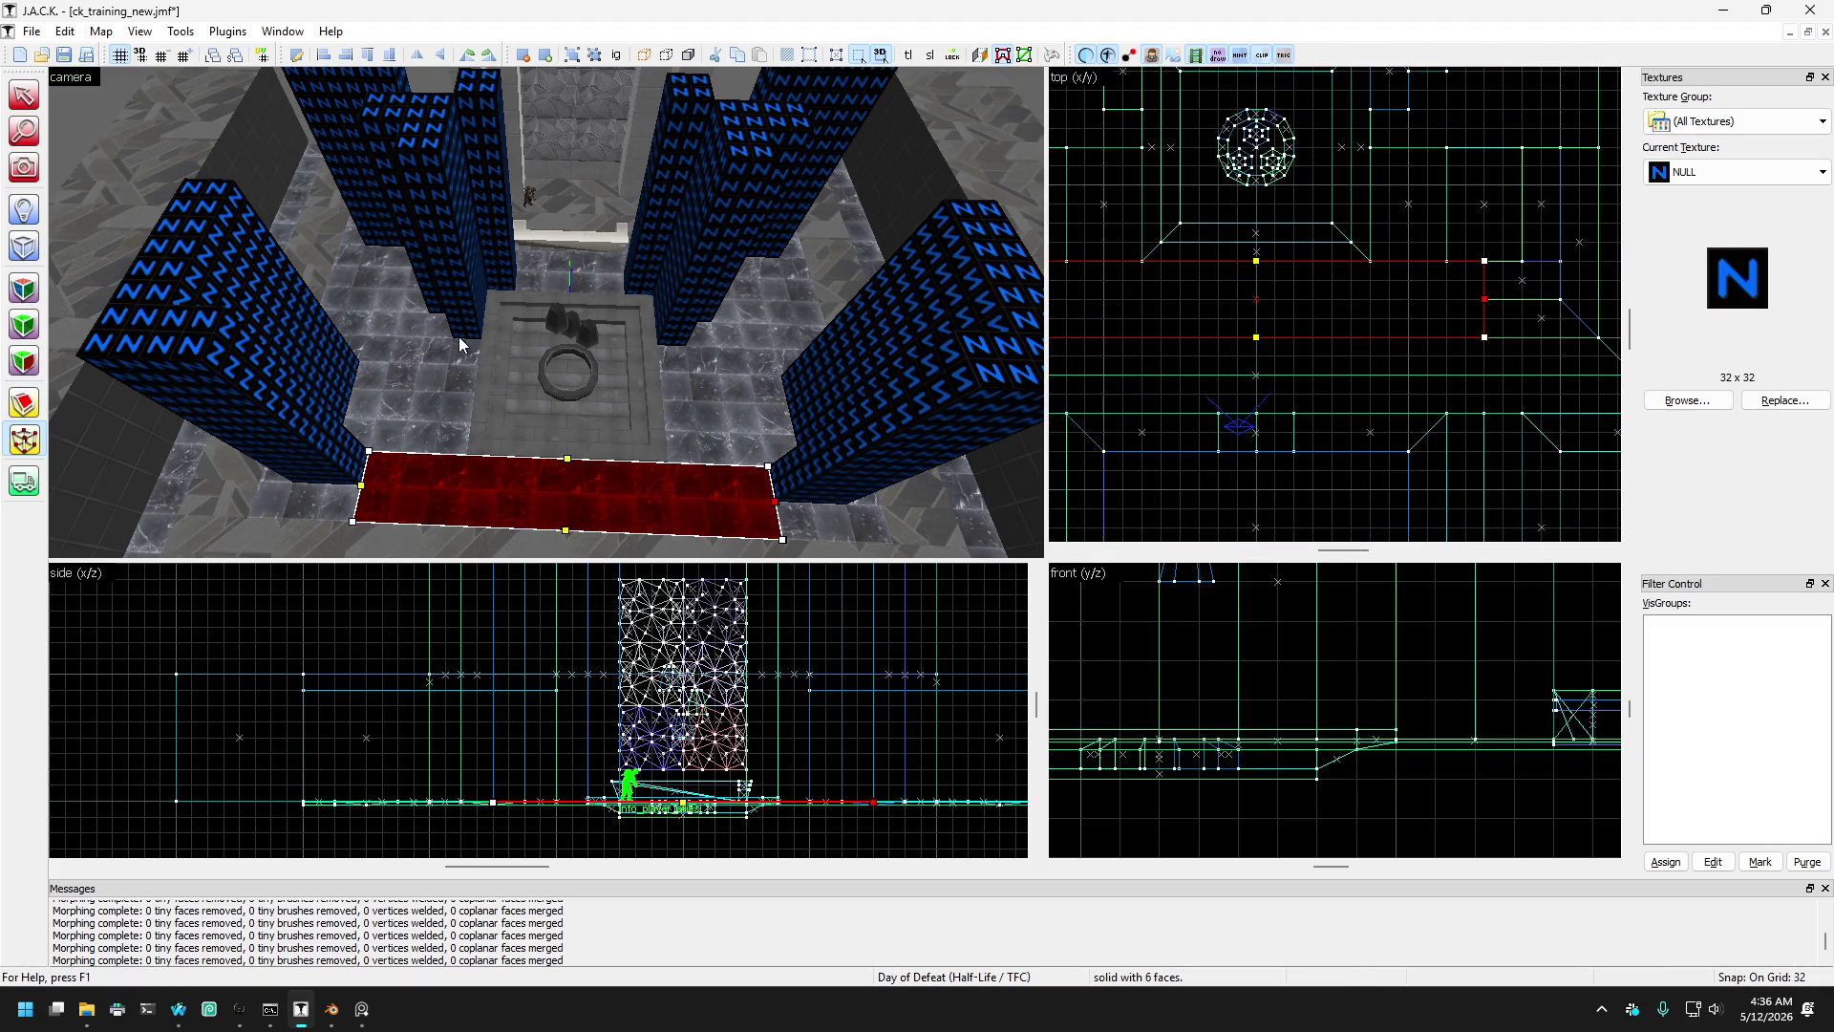
click(24, 95)
click(399, 478)
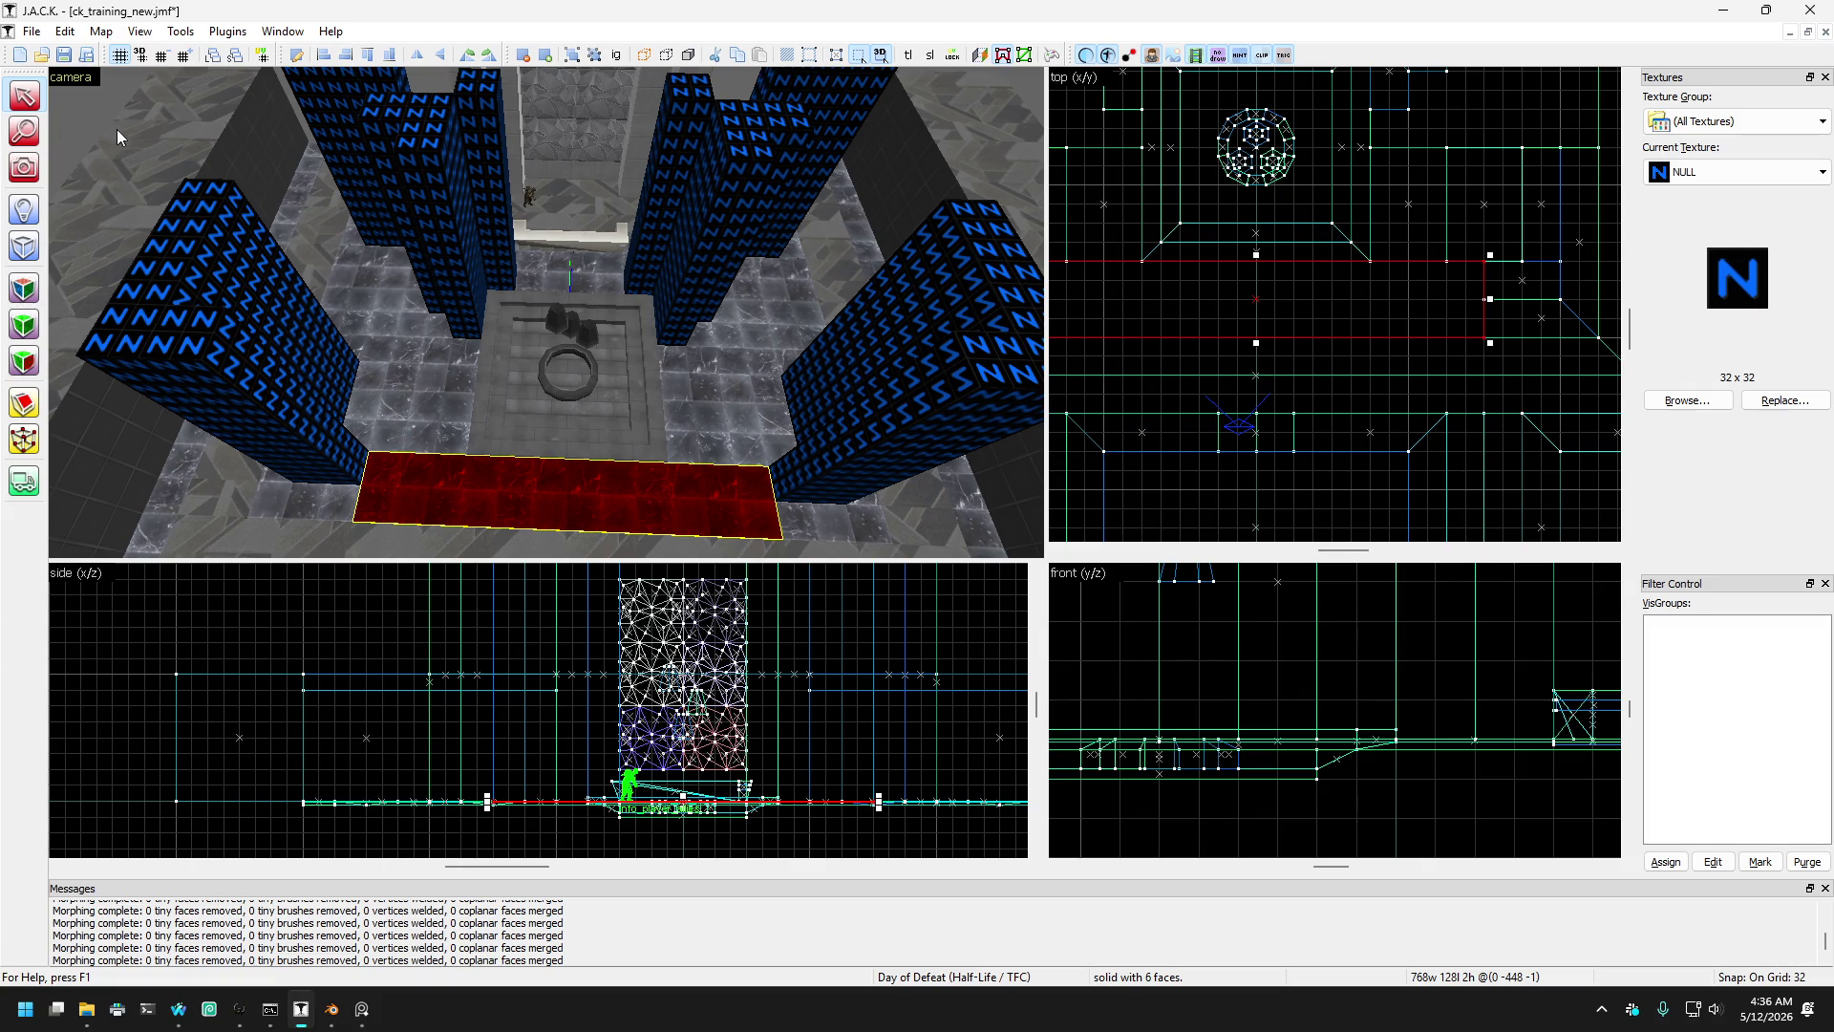
key(Escape)
key(z)
key(w)
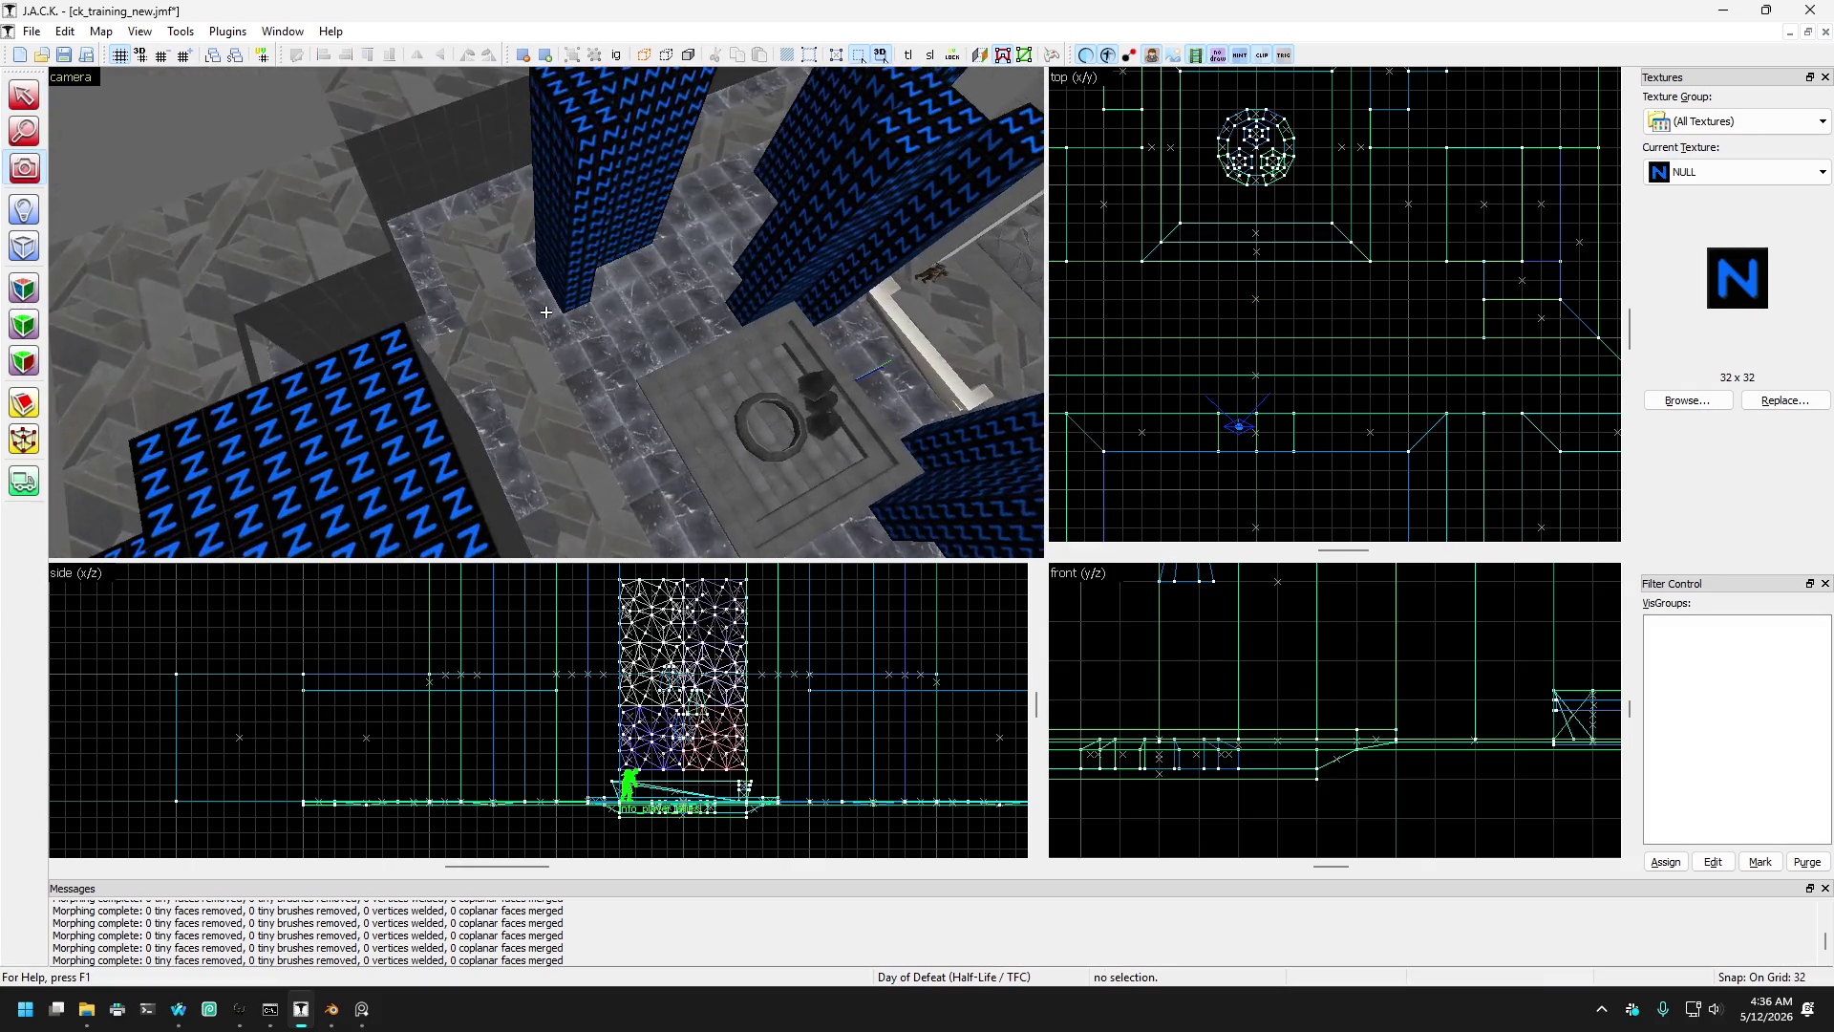
key(w)
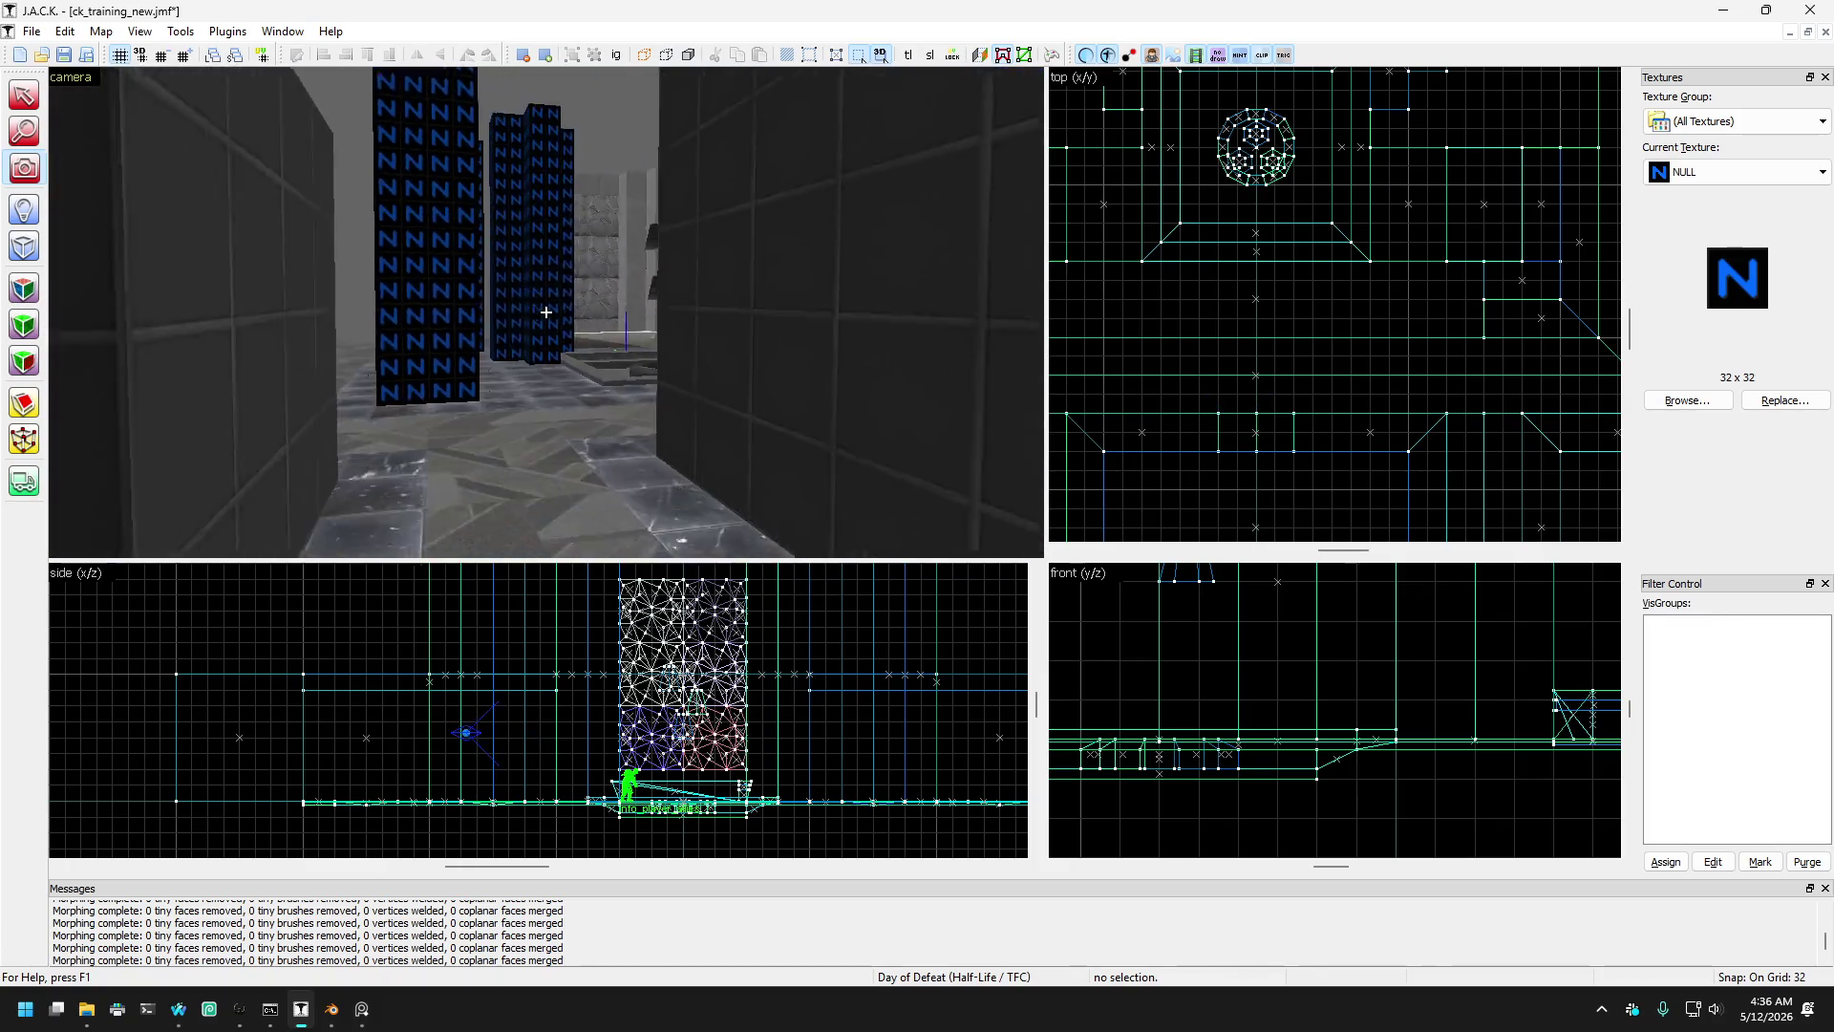
key(w)
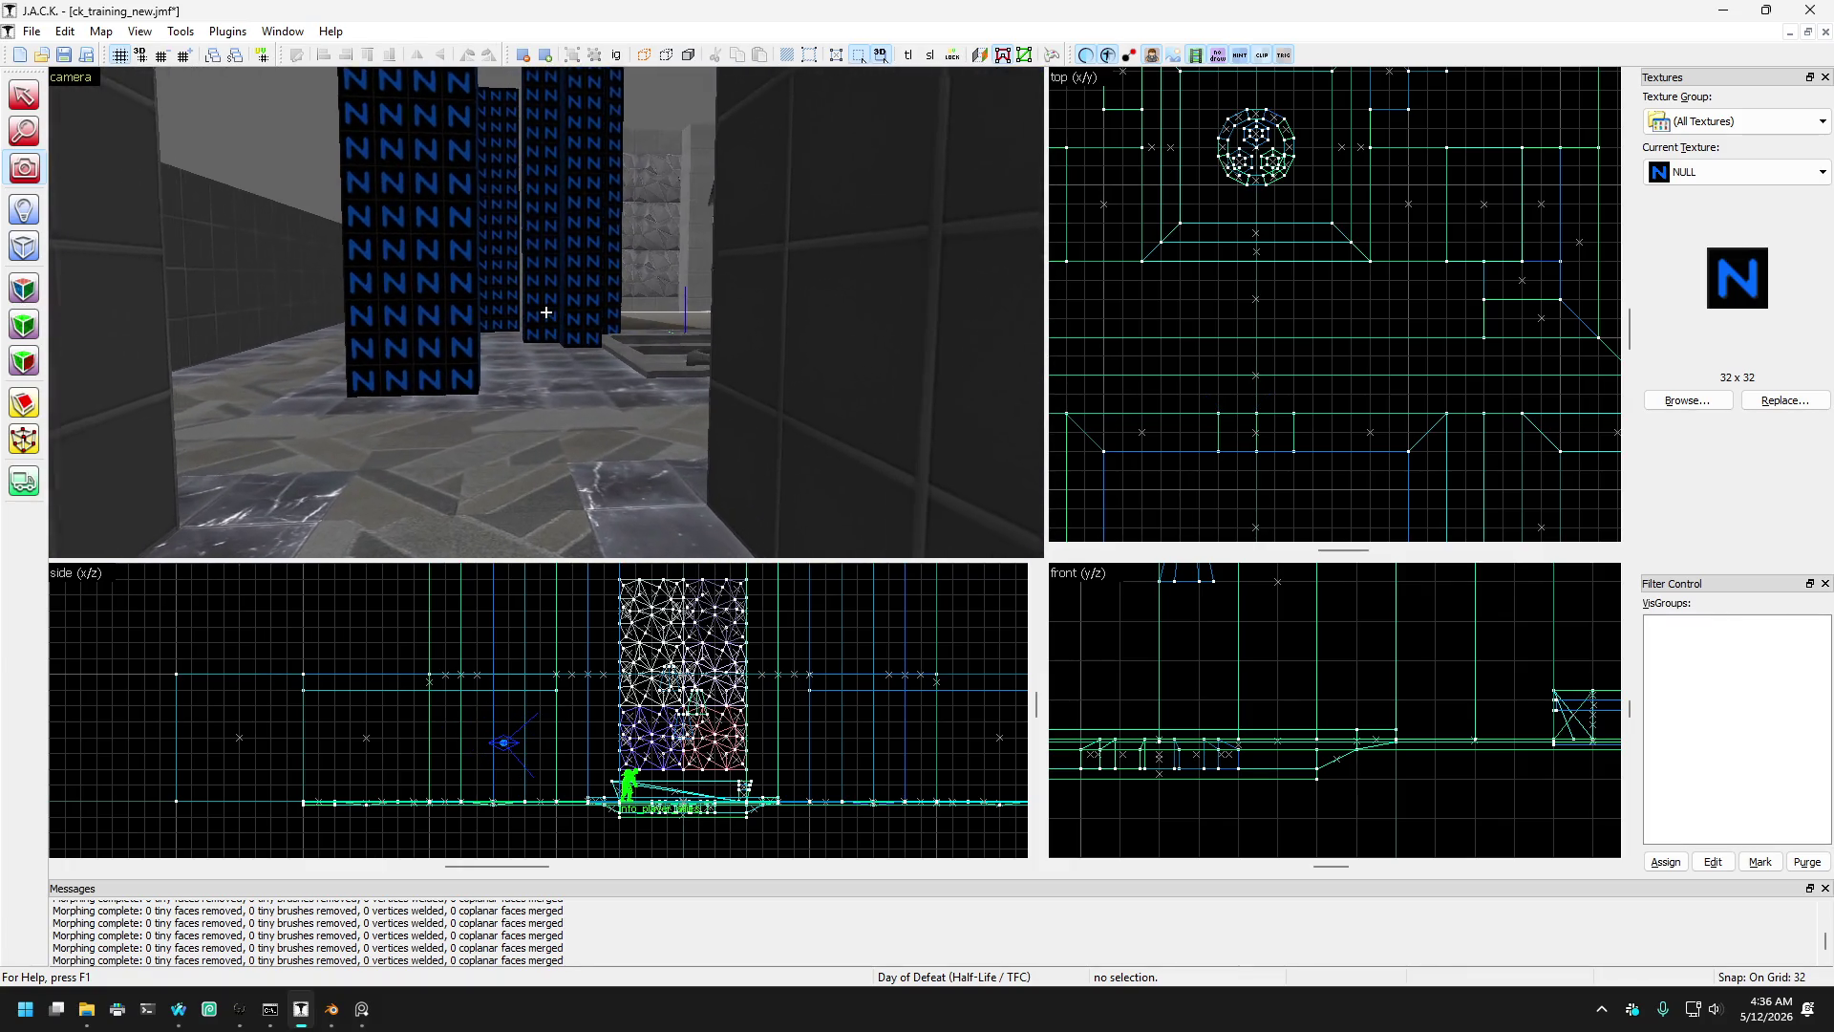
key(w)
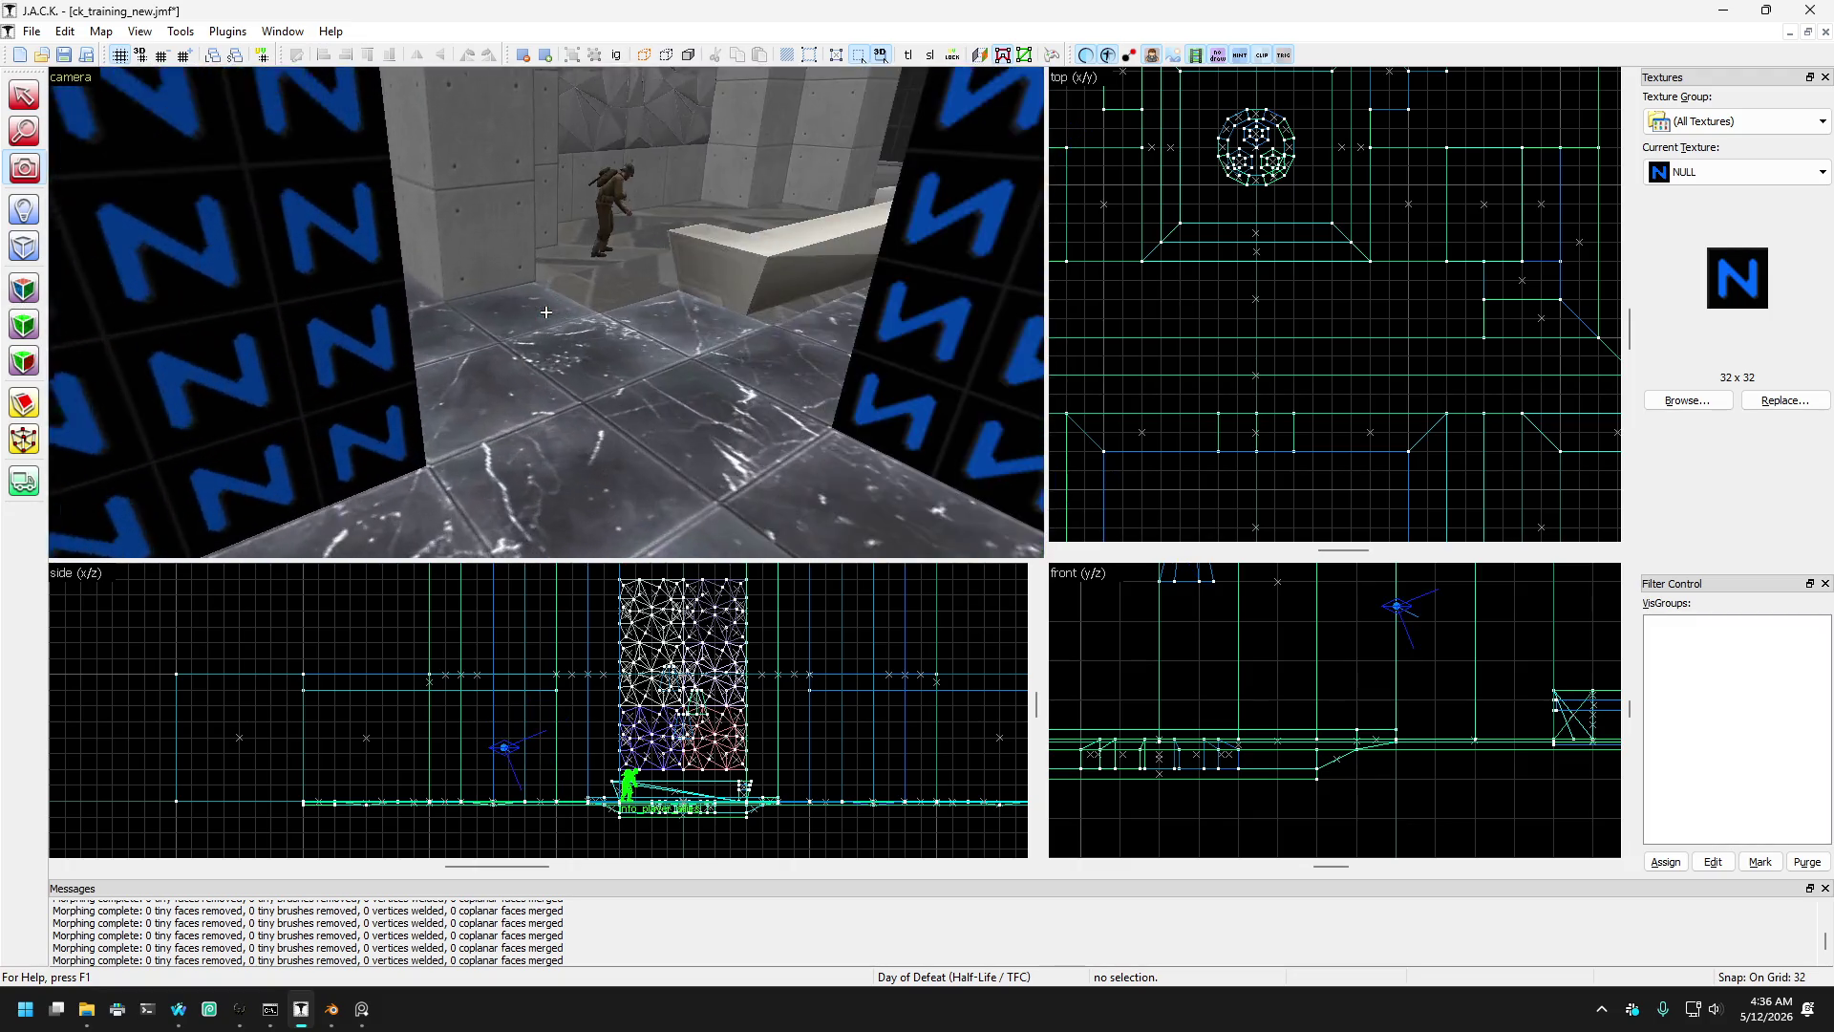
key(s)
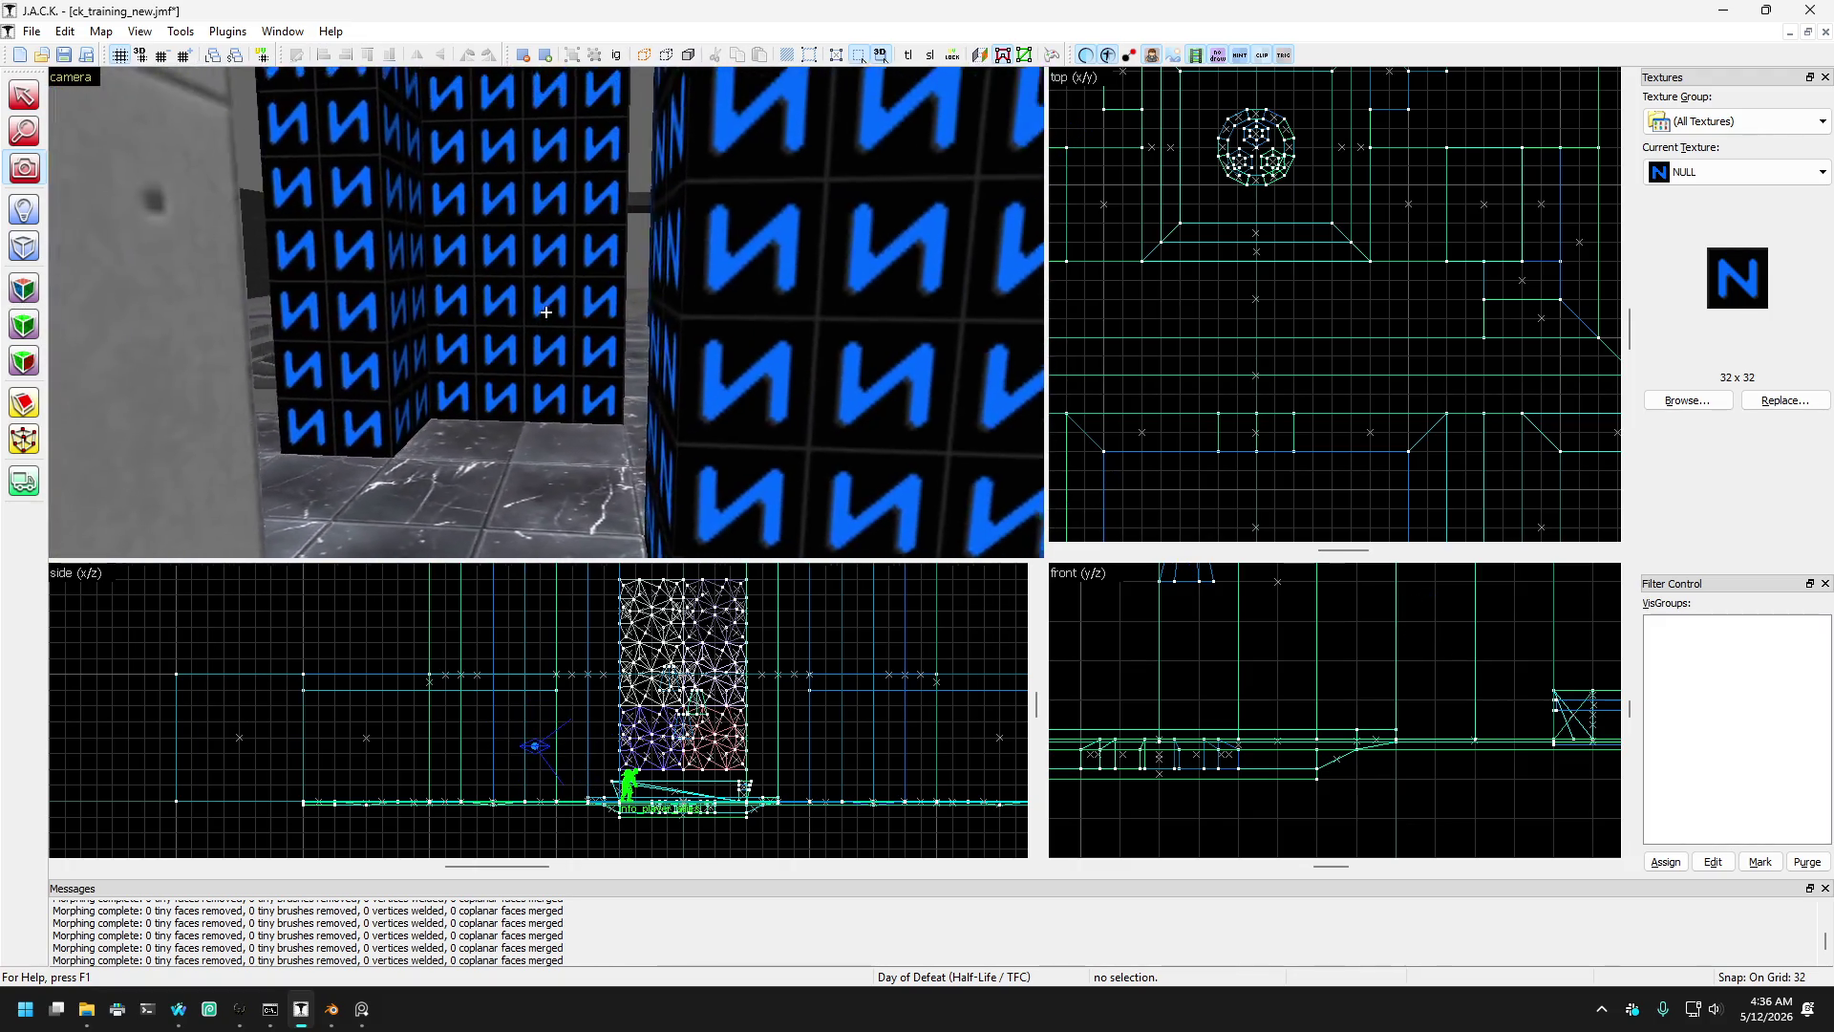
key(s)
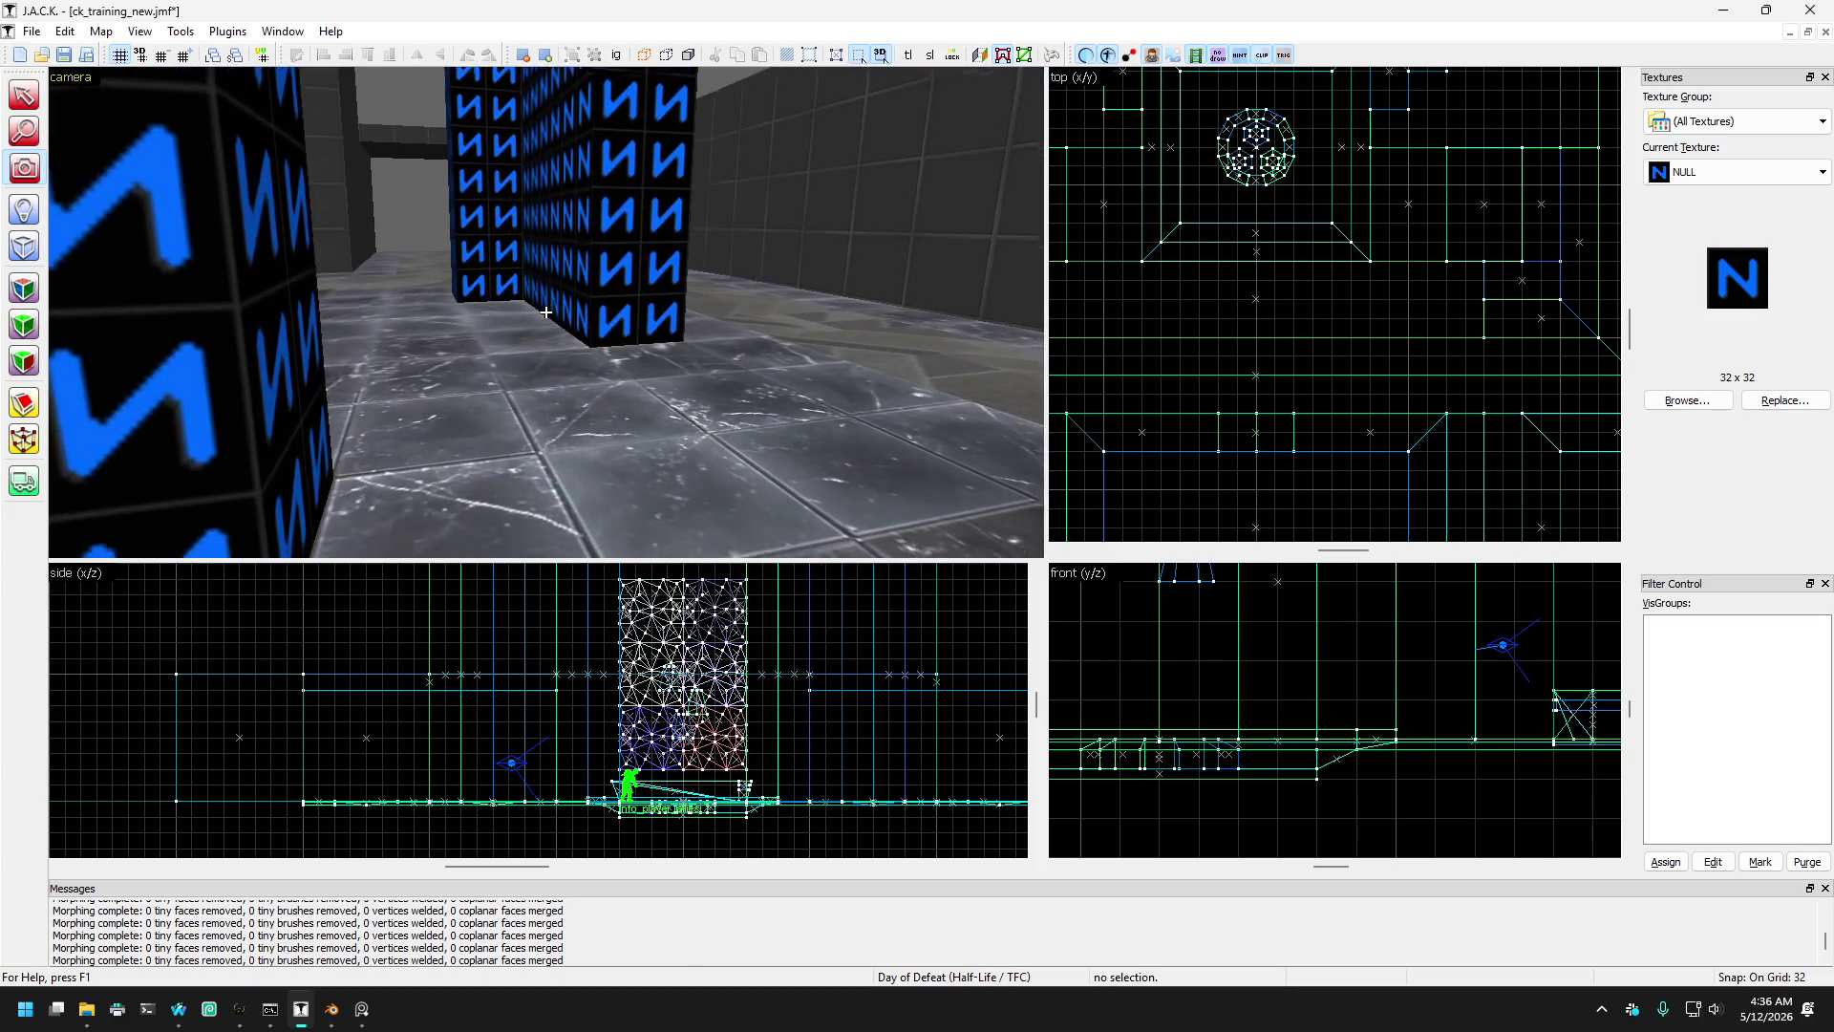
key(s)
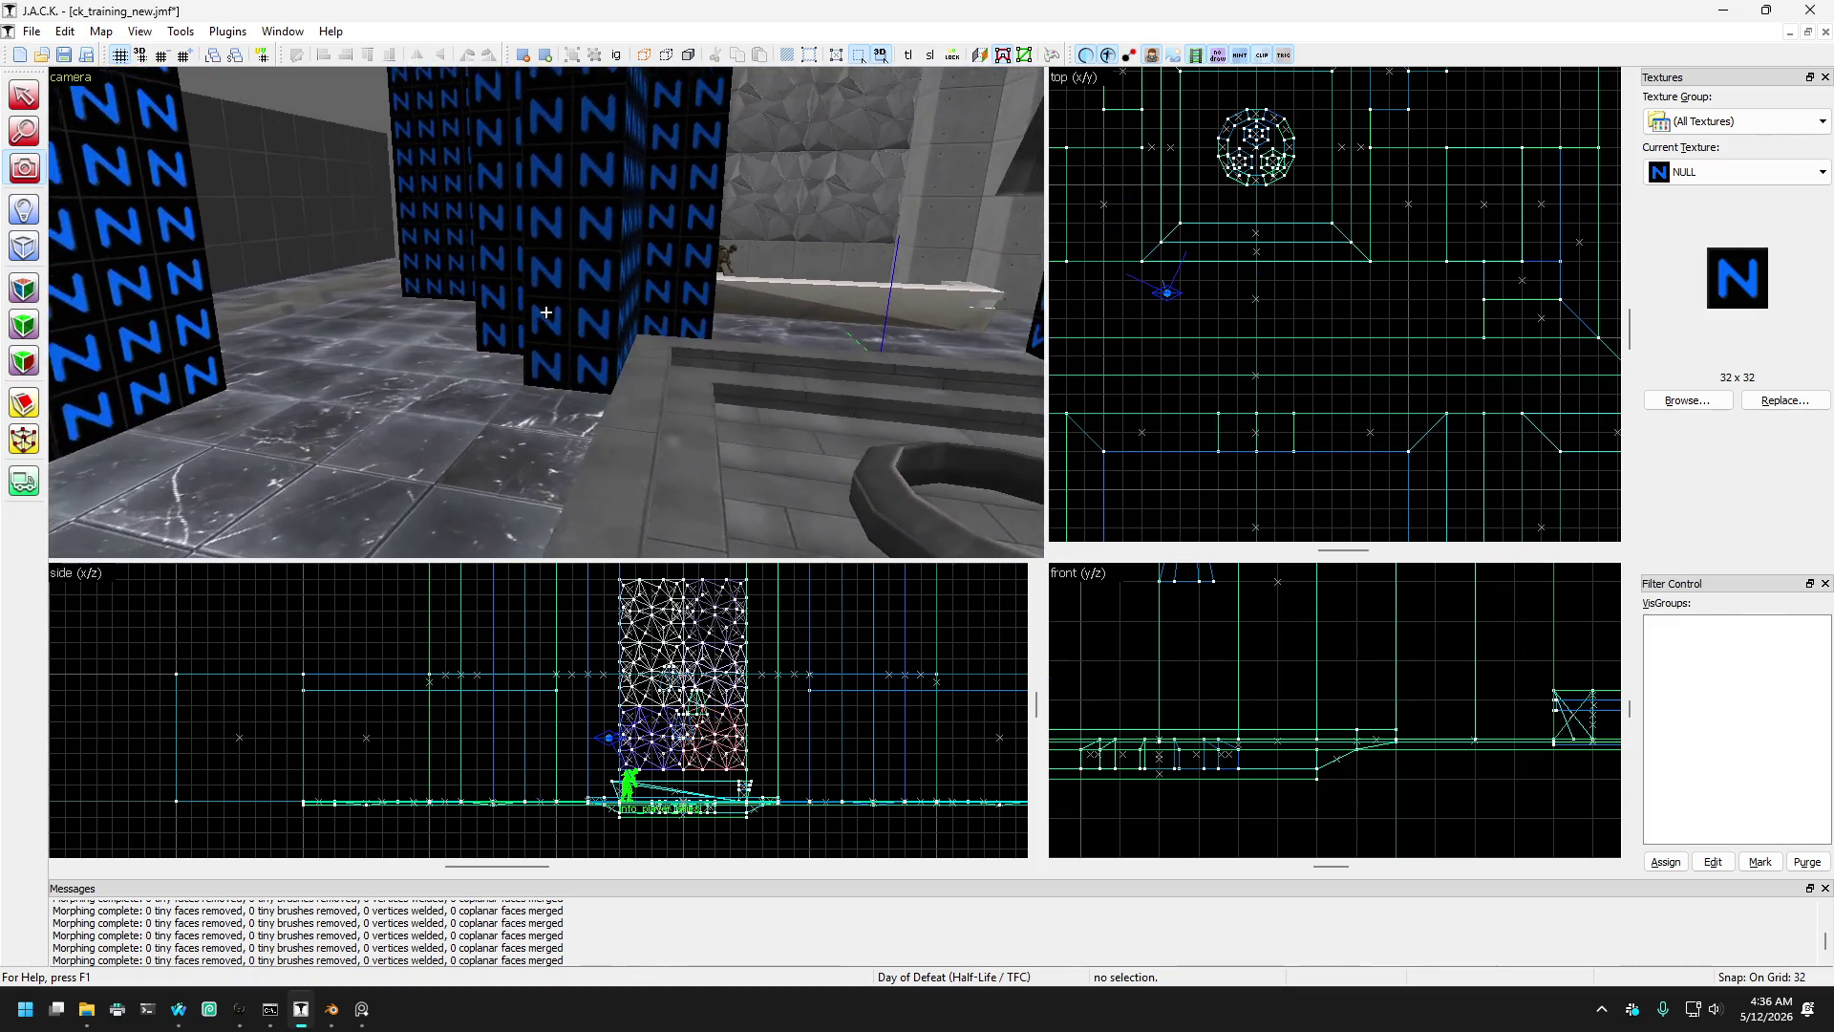
key(s)
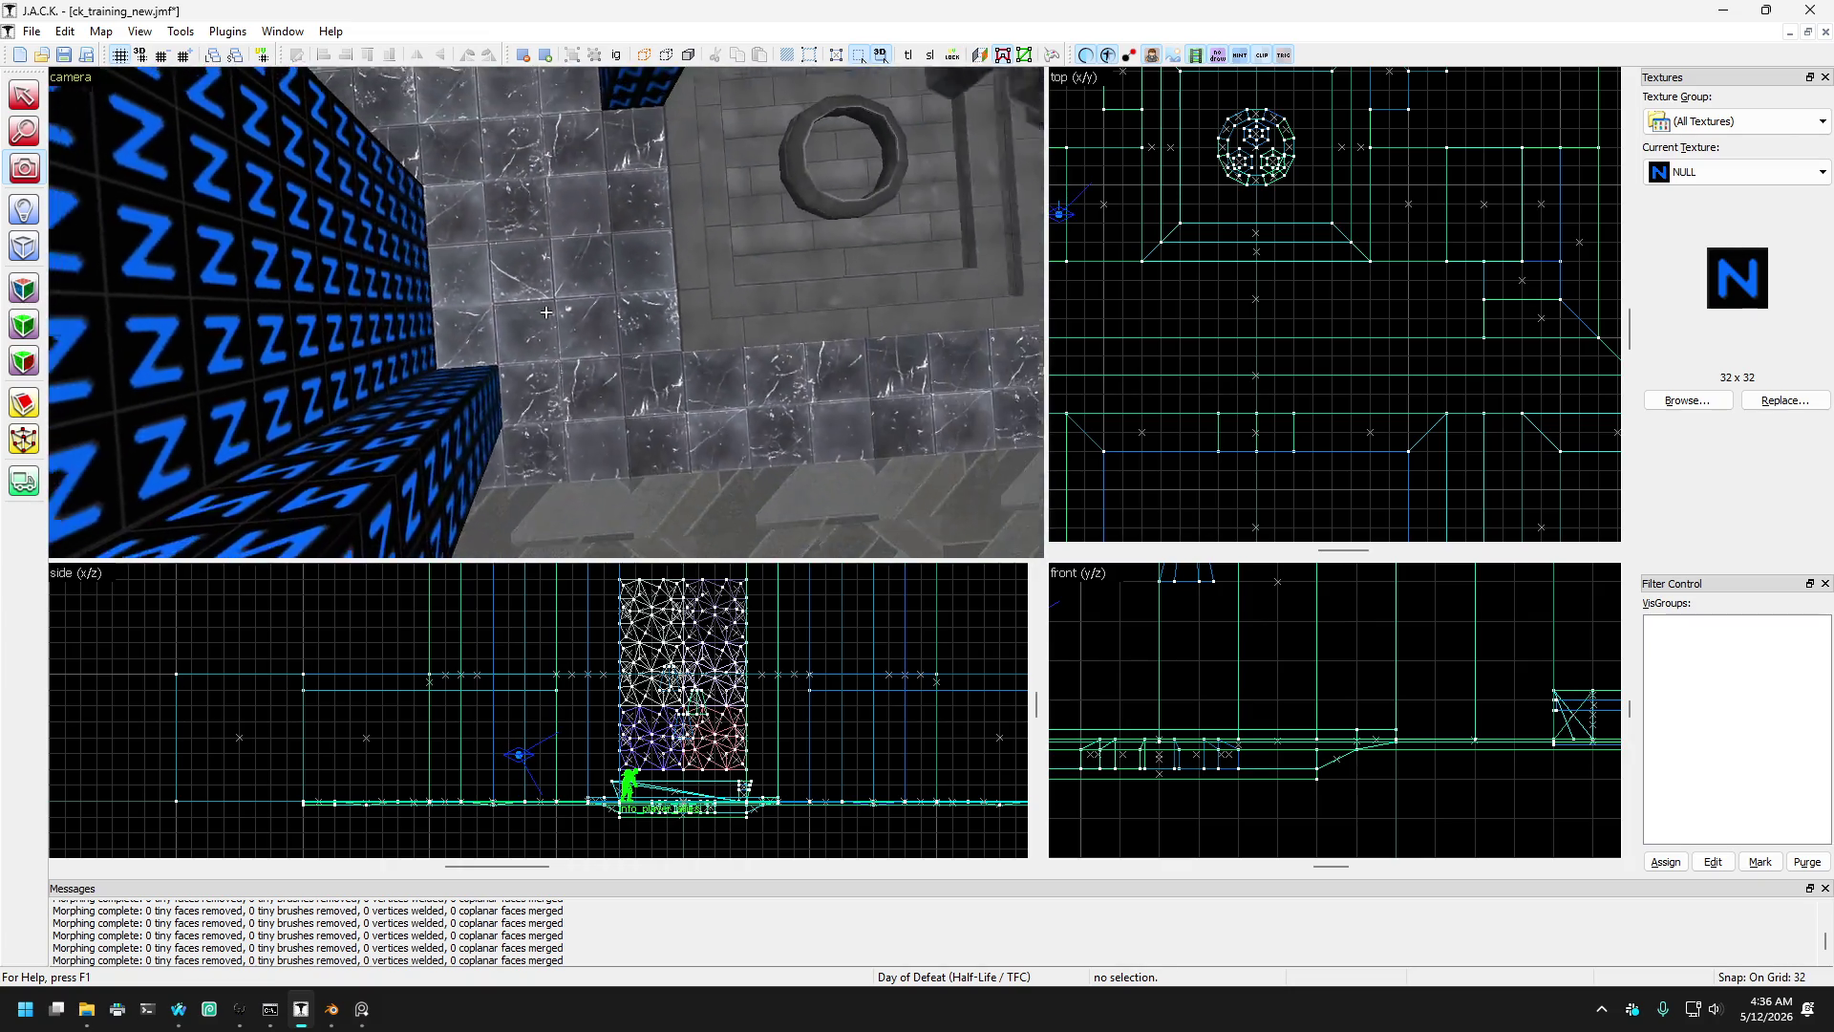
key(w)
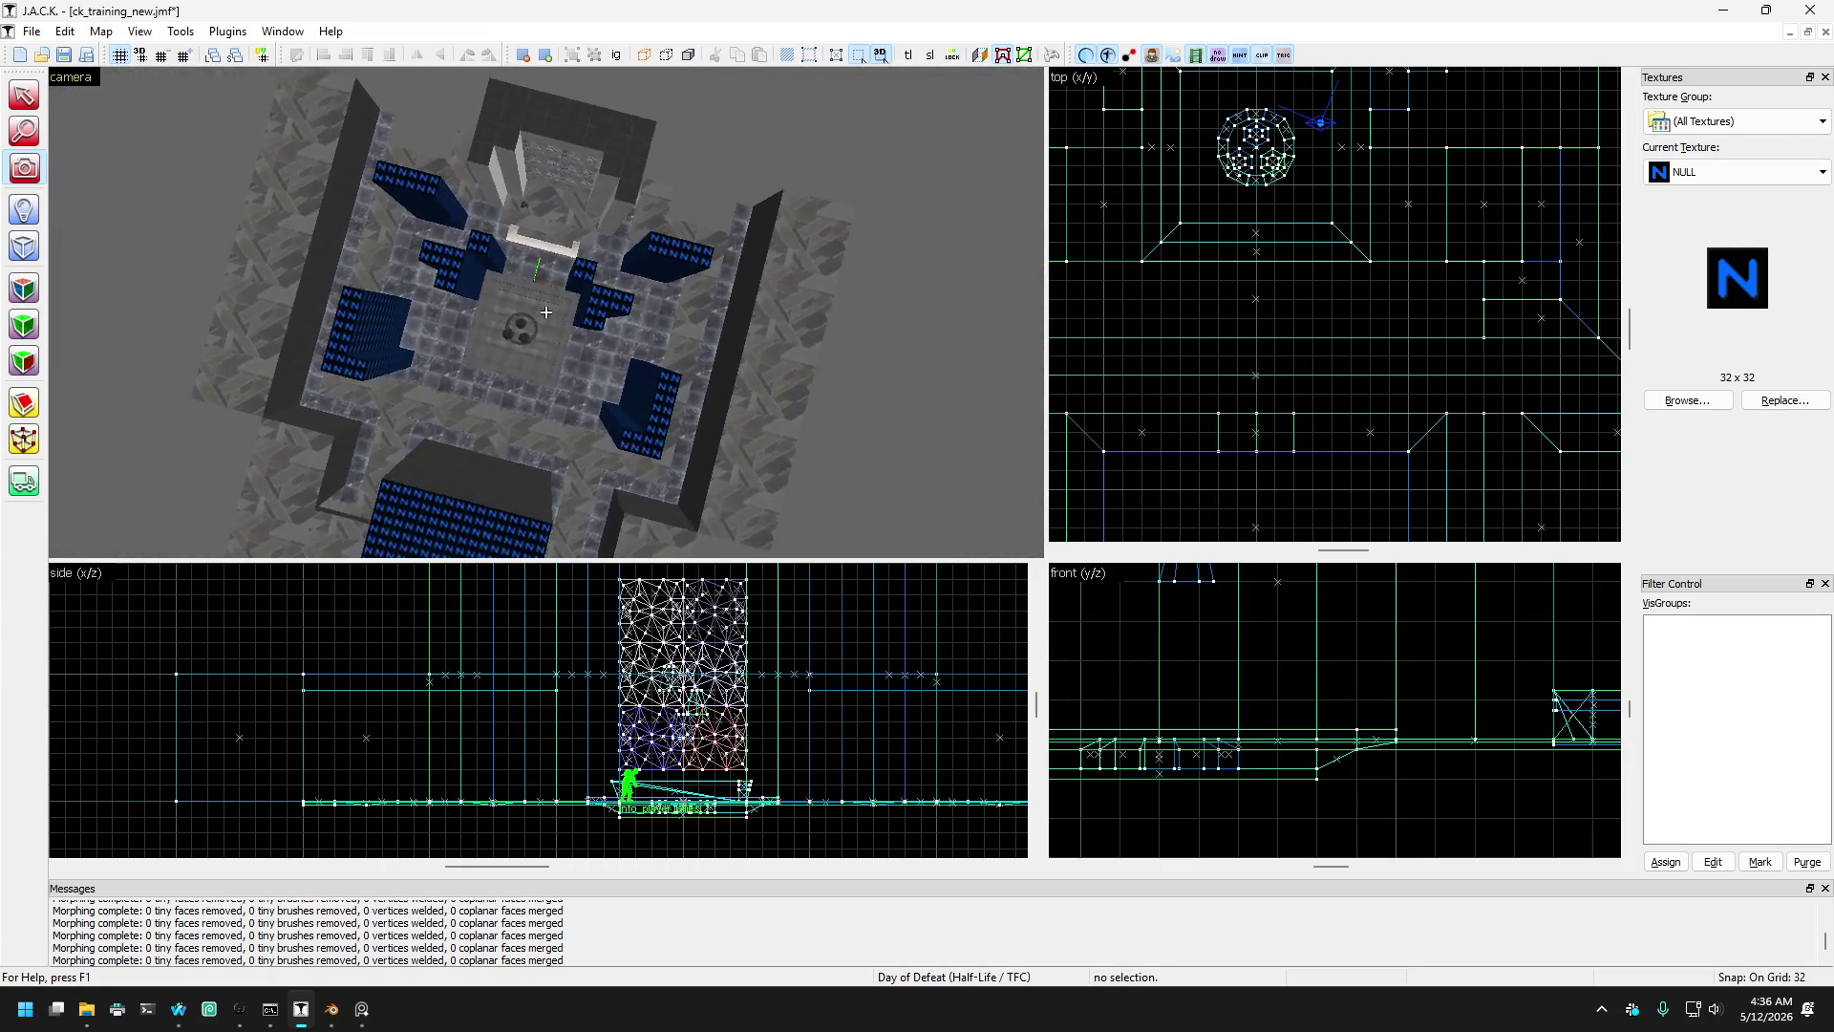
scroll(1362, 303, down, 3)
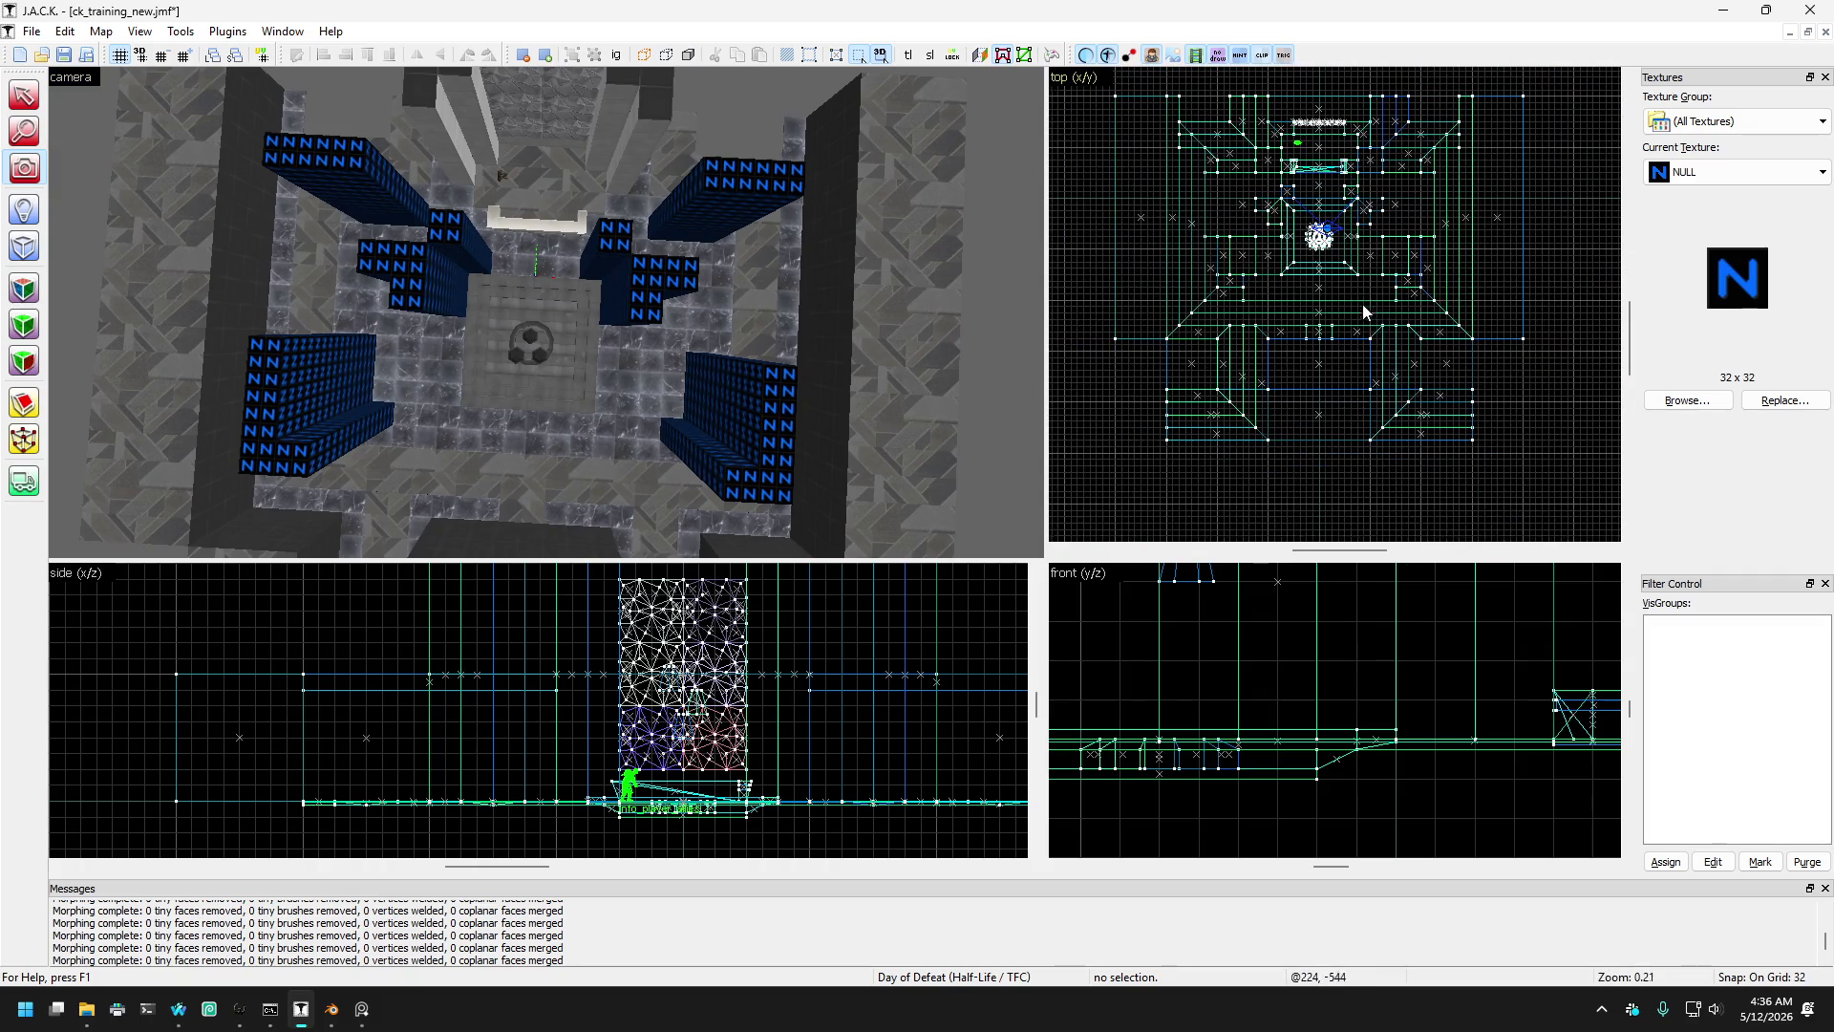
- Select all twelve NULL-textured wall blocks around the courtyard
click(26, 97)
click(355, 194)
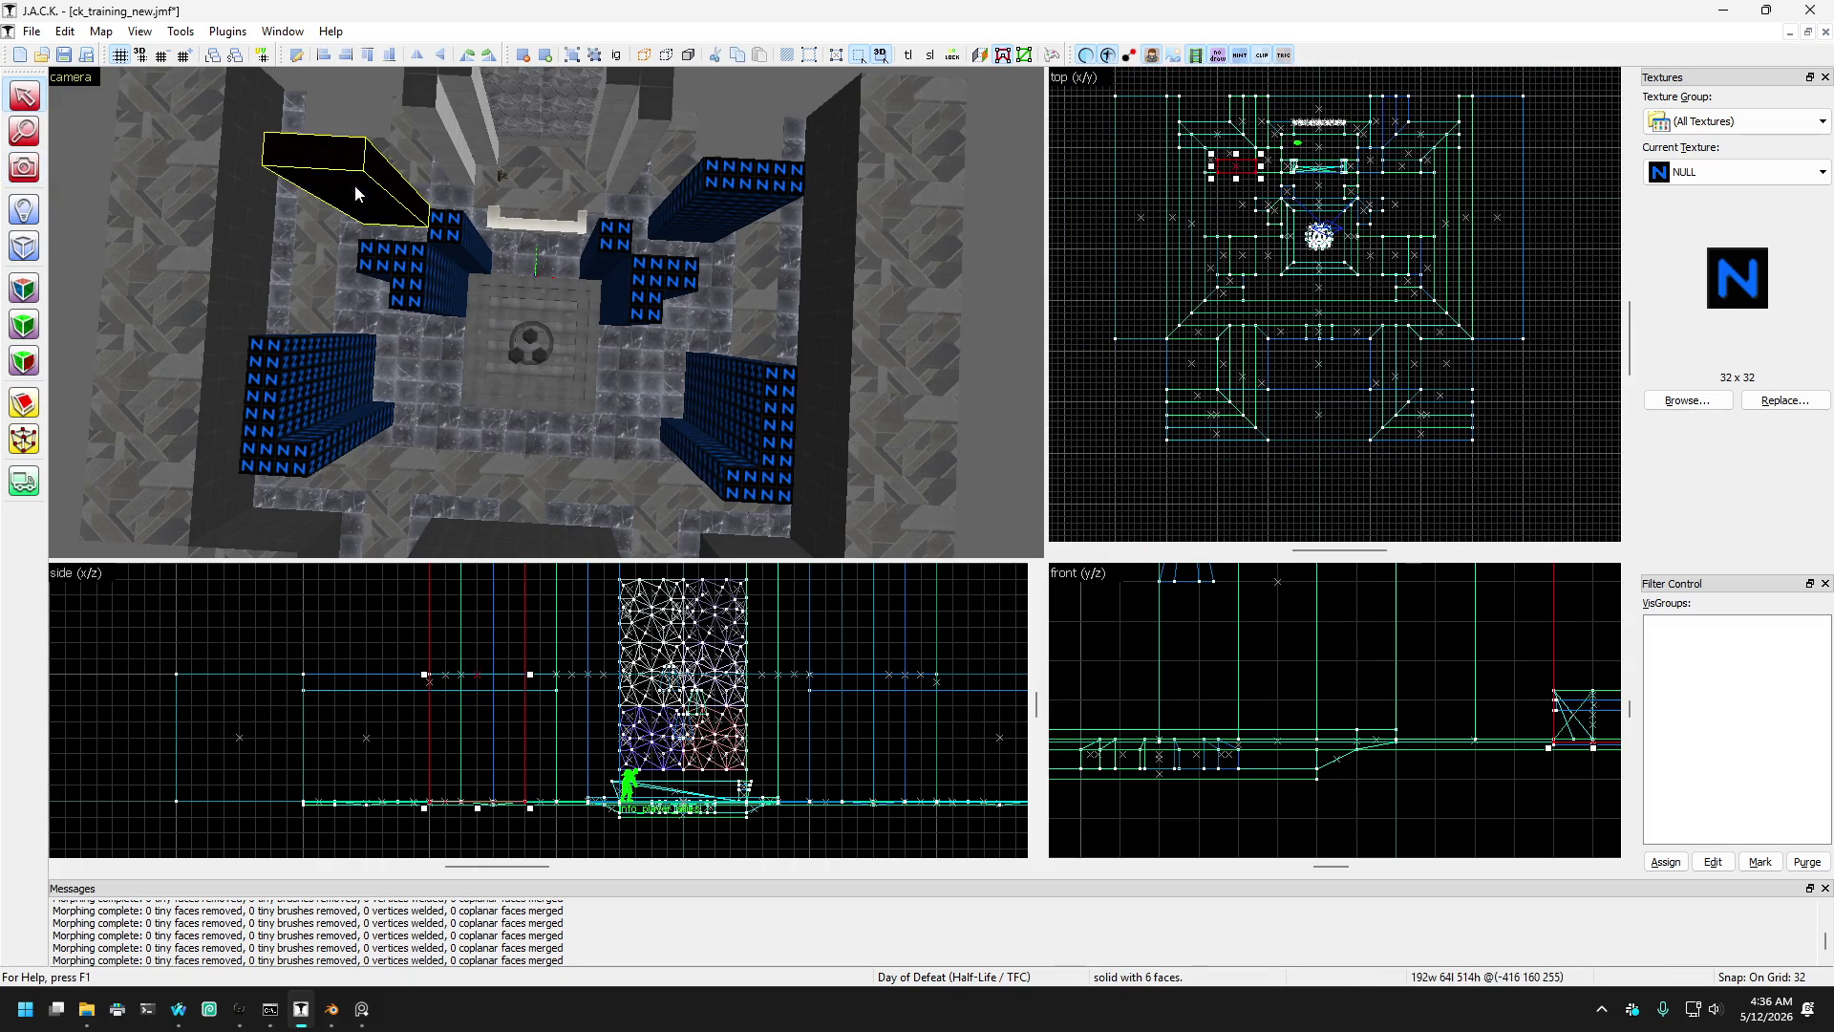
ctrl+click(475, 240)
ctrl+click(404, 283)
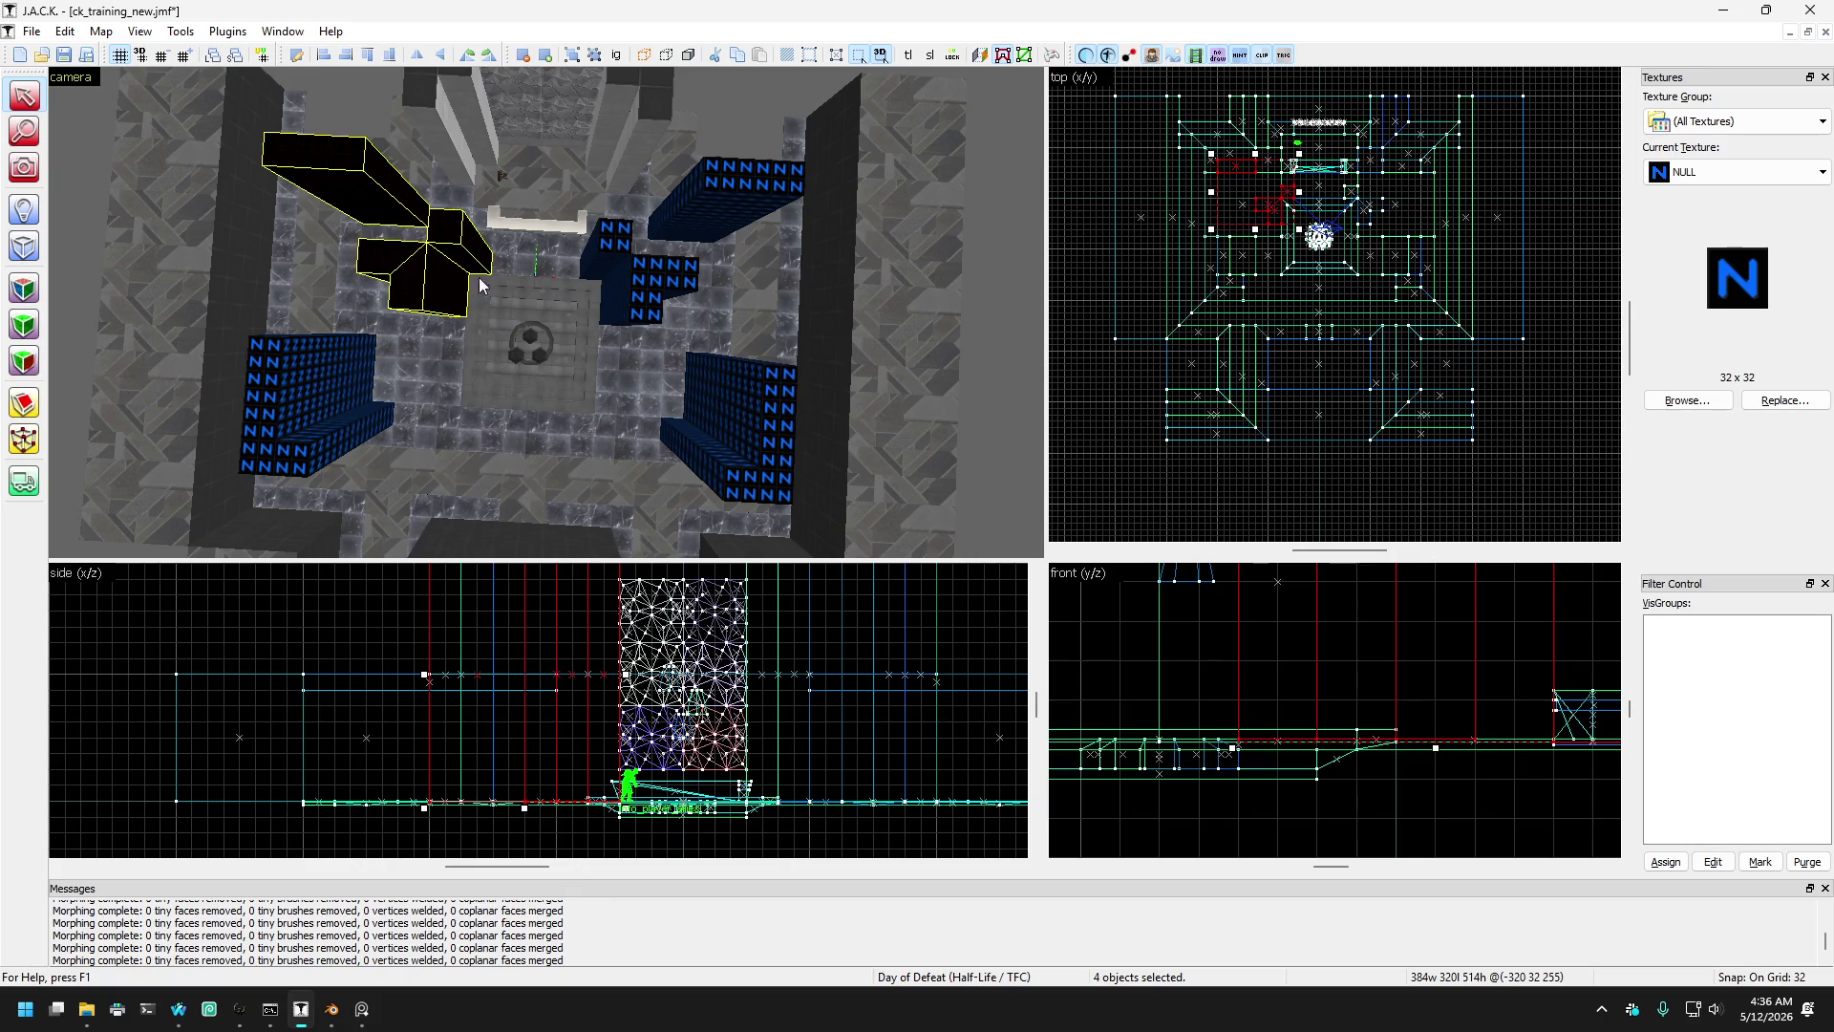
ctrl+click(616, 254)
ctrl+click(695, 276)
ctrl+click(748, 196)
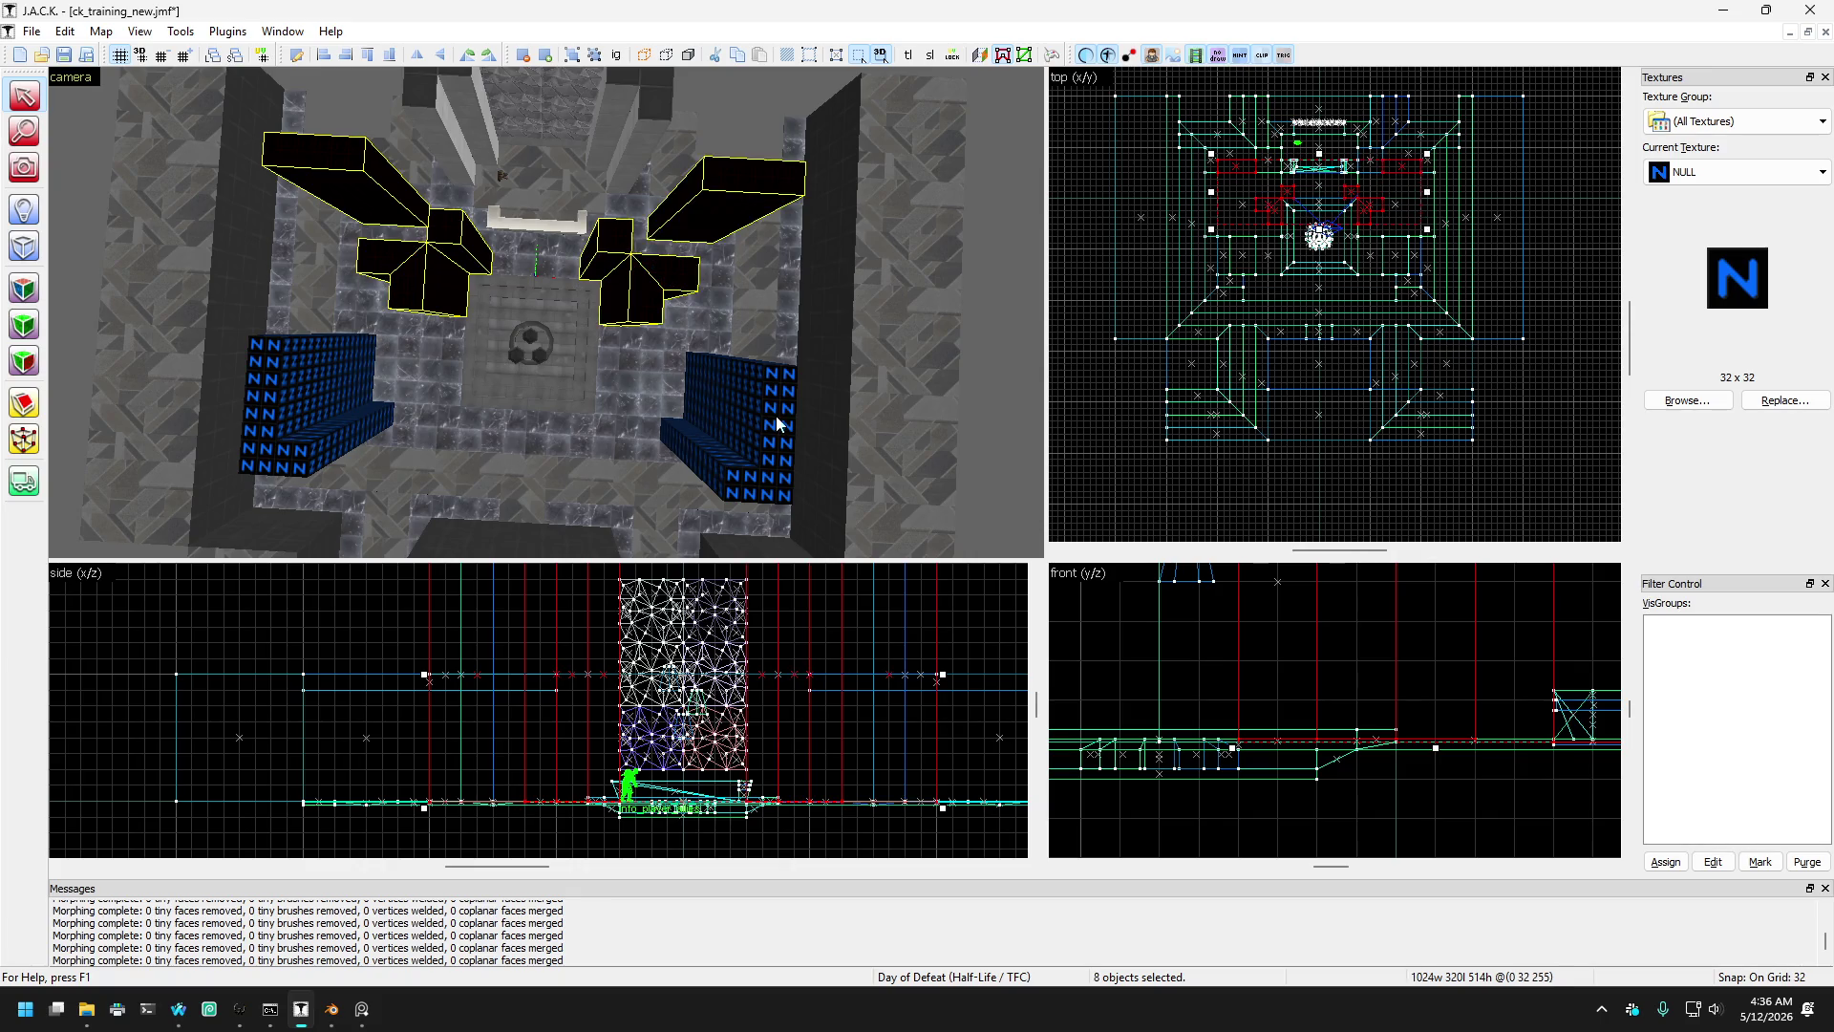
ctrl+click(775, 415)
ctrl+click(729, 472)
ctrl+click(367, 428)
ctrl+click(322, 408)
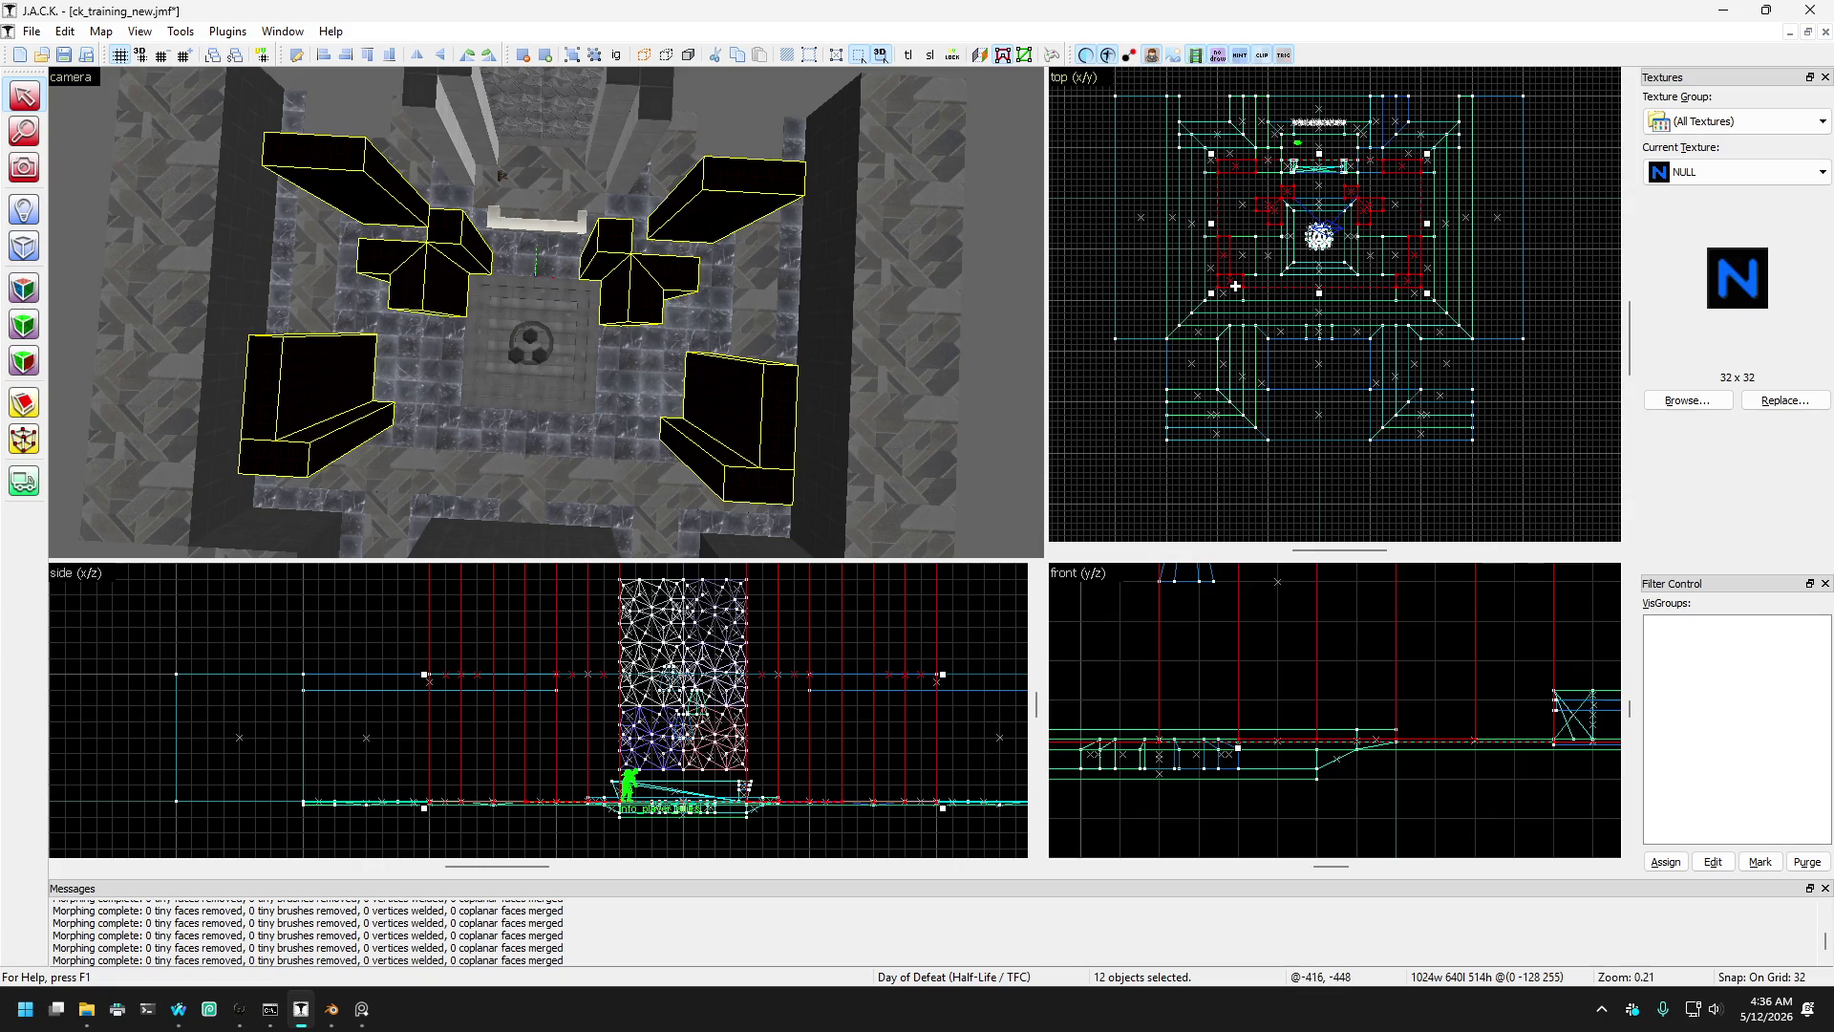
- Zoom the top view to inspect them, then select only the small back-left cap block
scroll(1301, 211, up, 3)
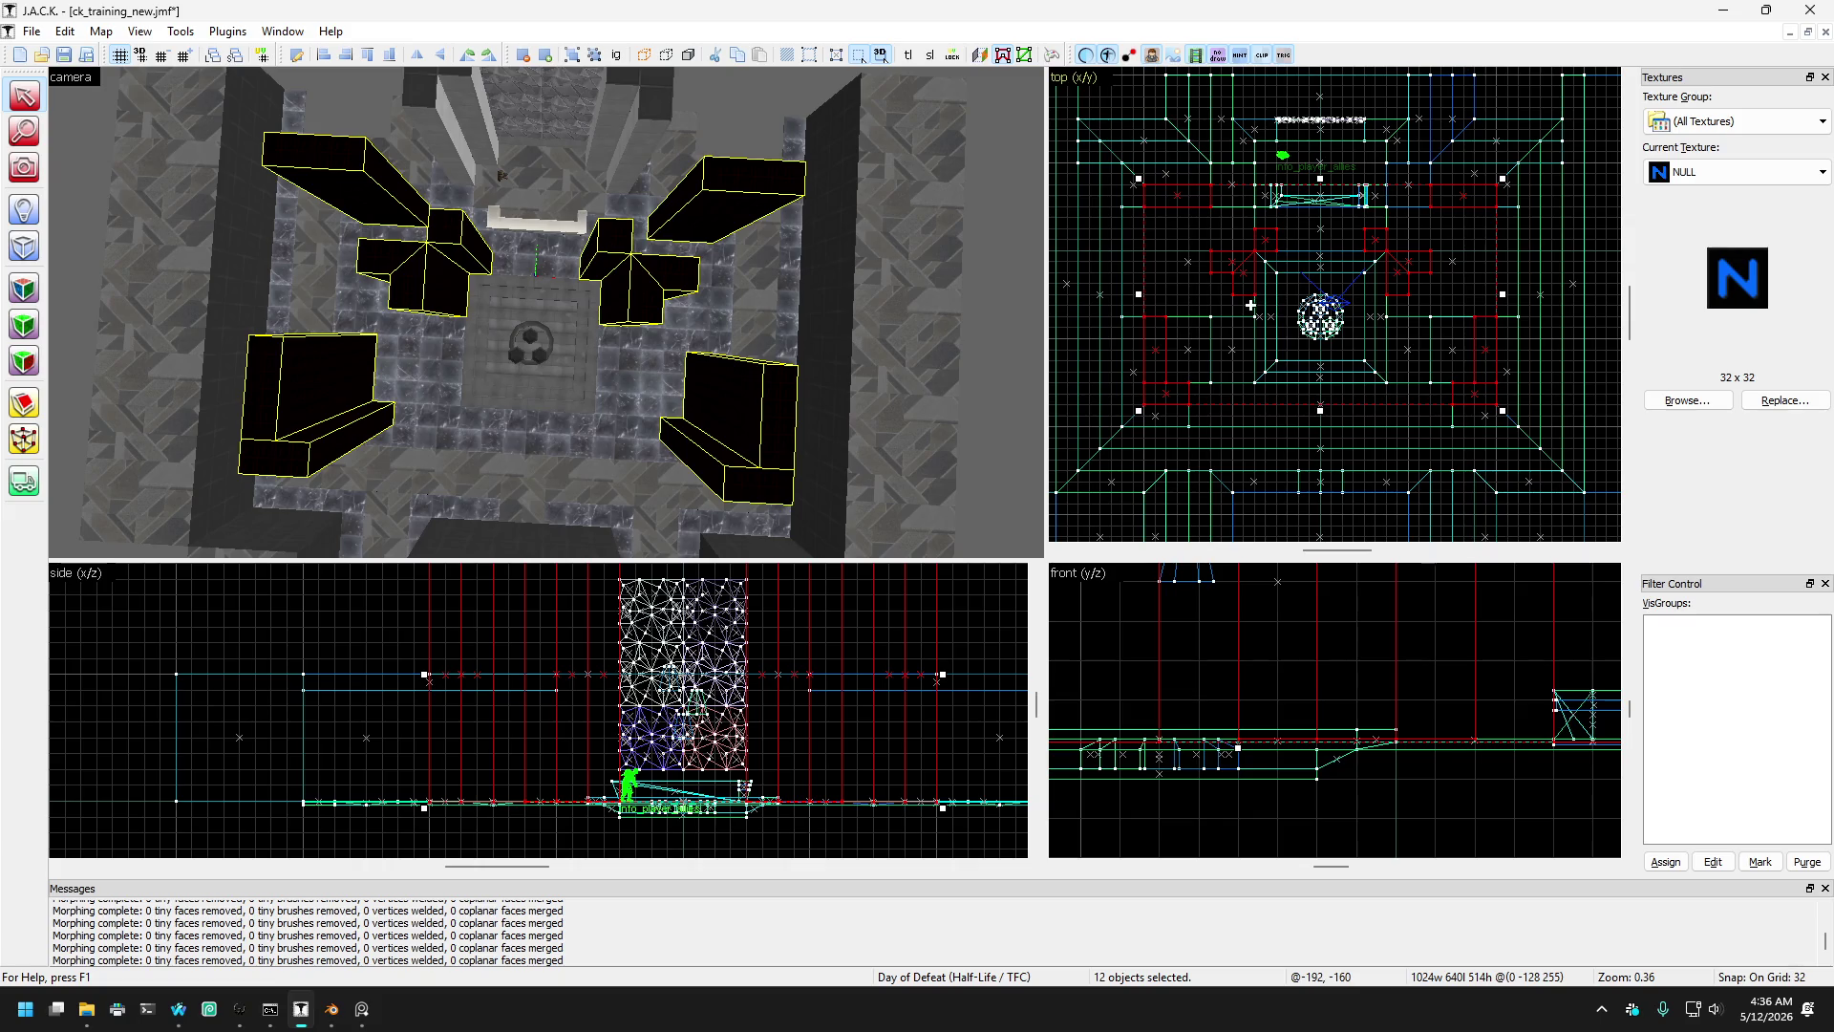
scroll(1264, 307, up, 2)
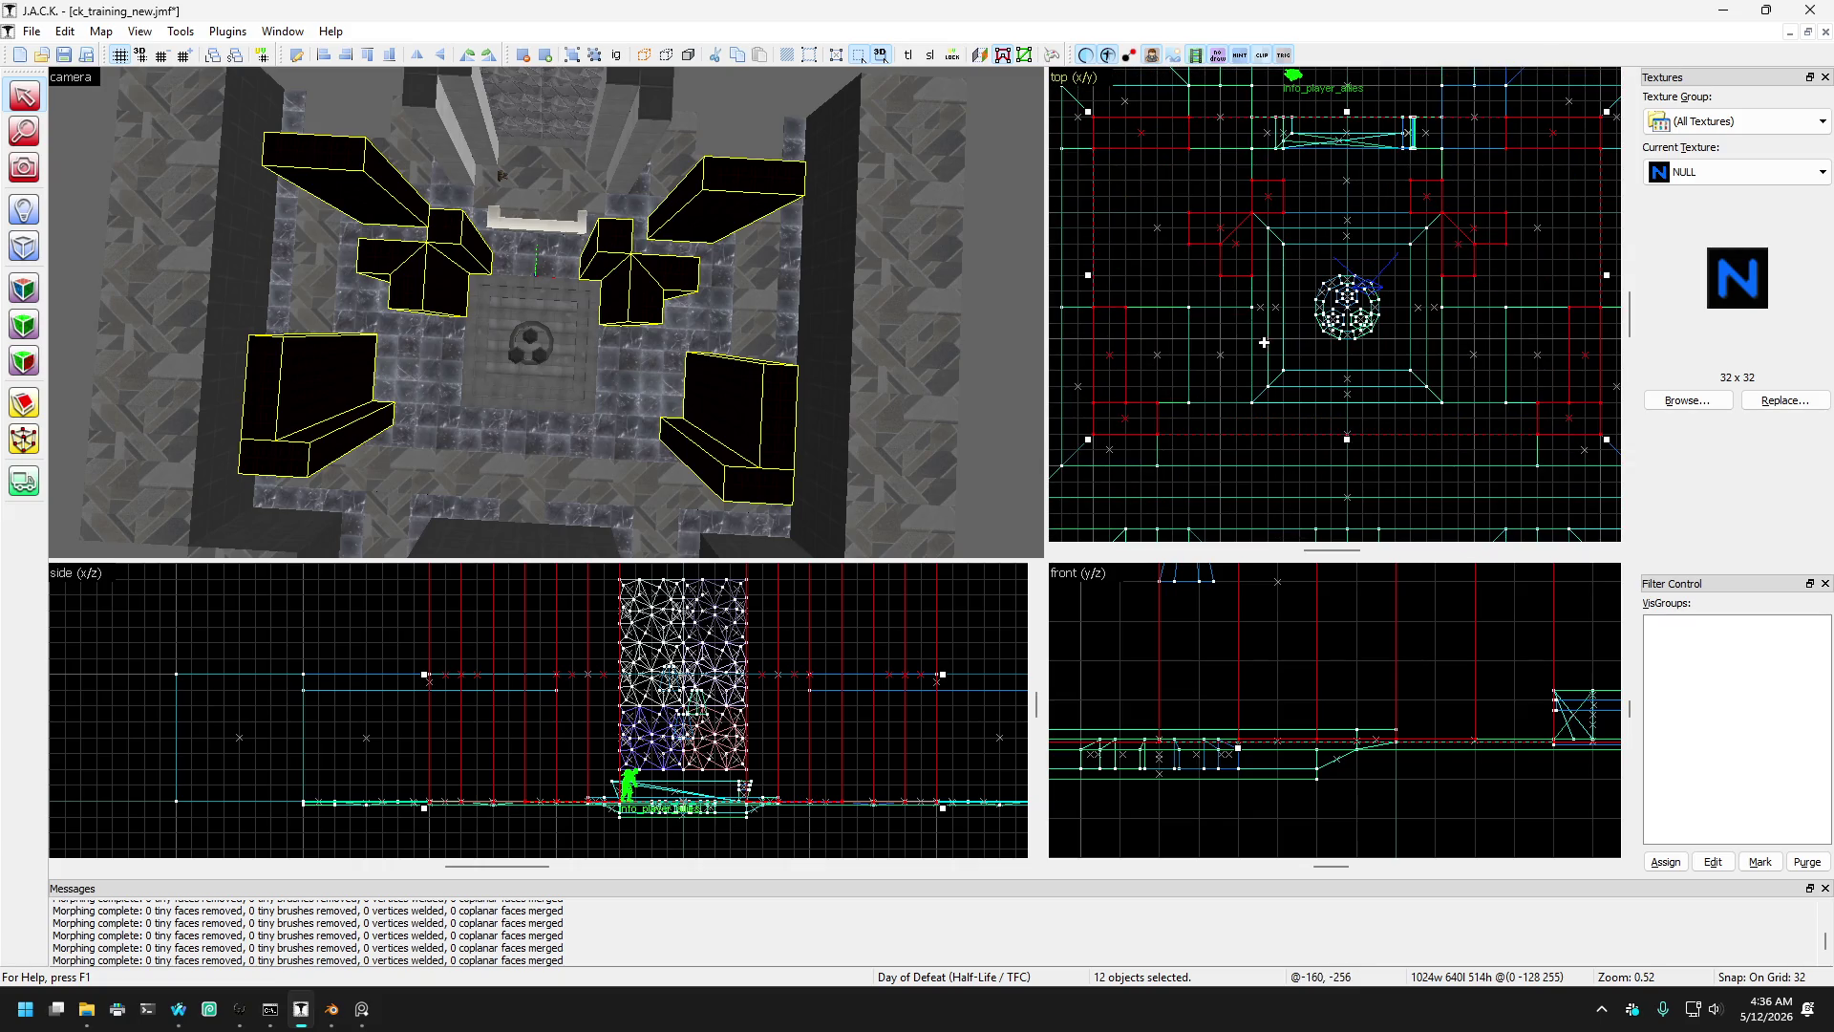
scroll(1263, 342, down, 1)
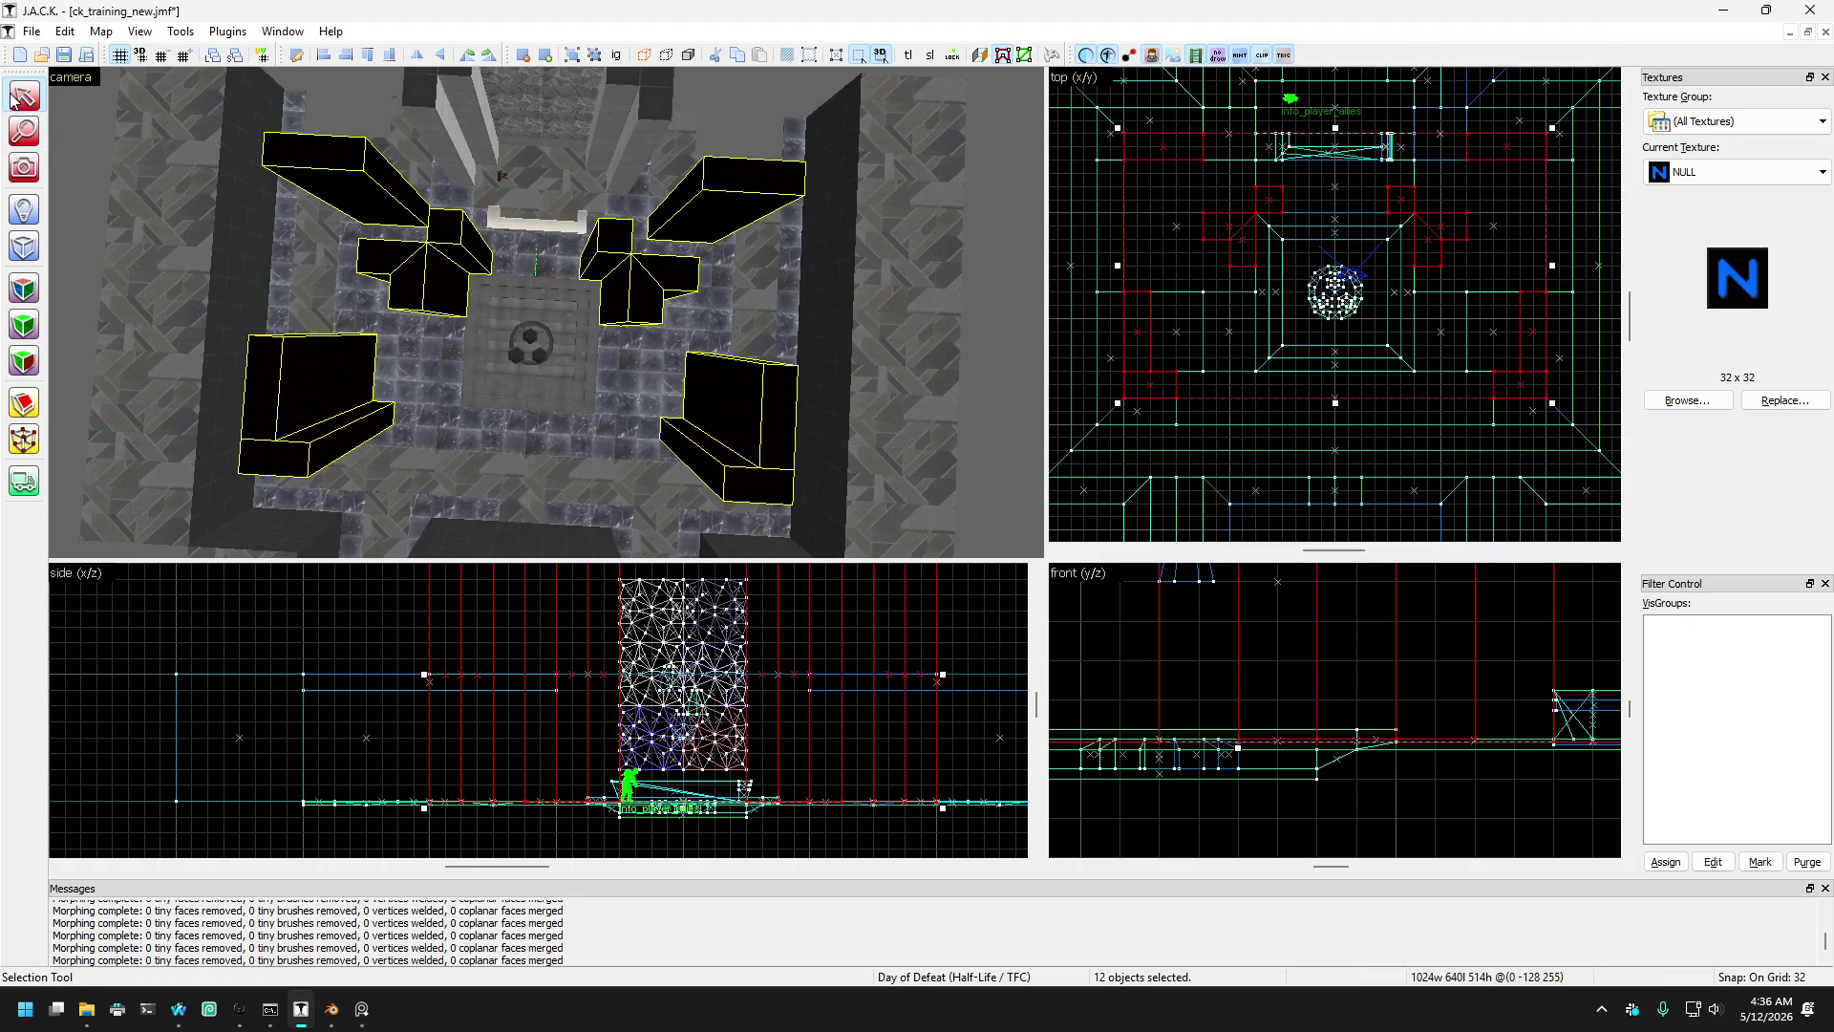
click(442, 248)
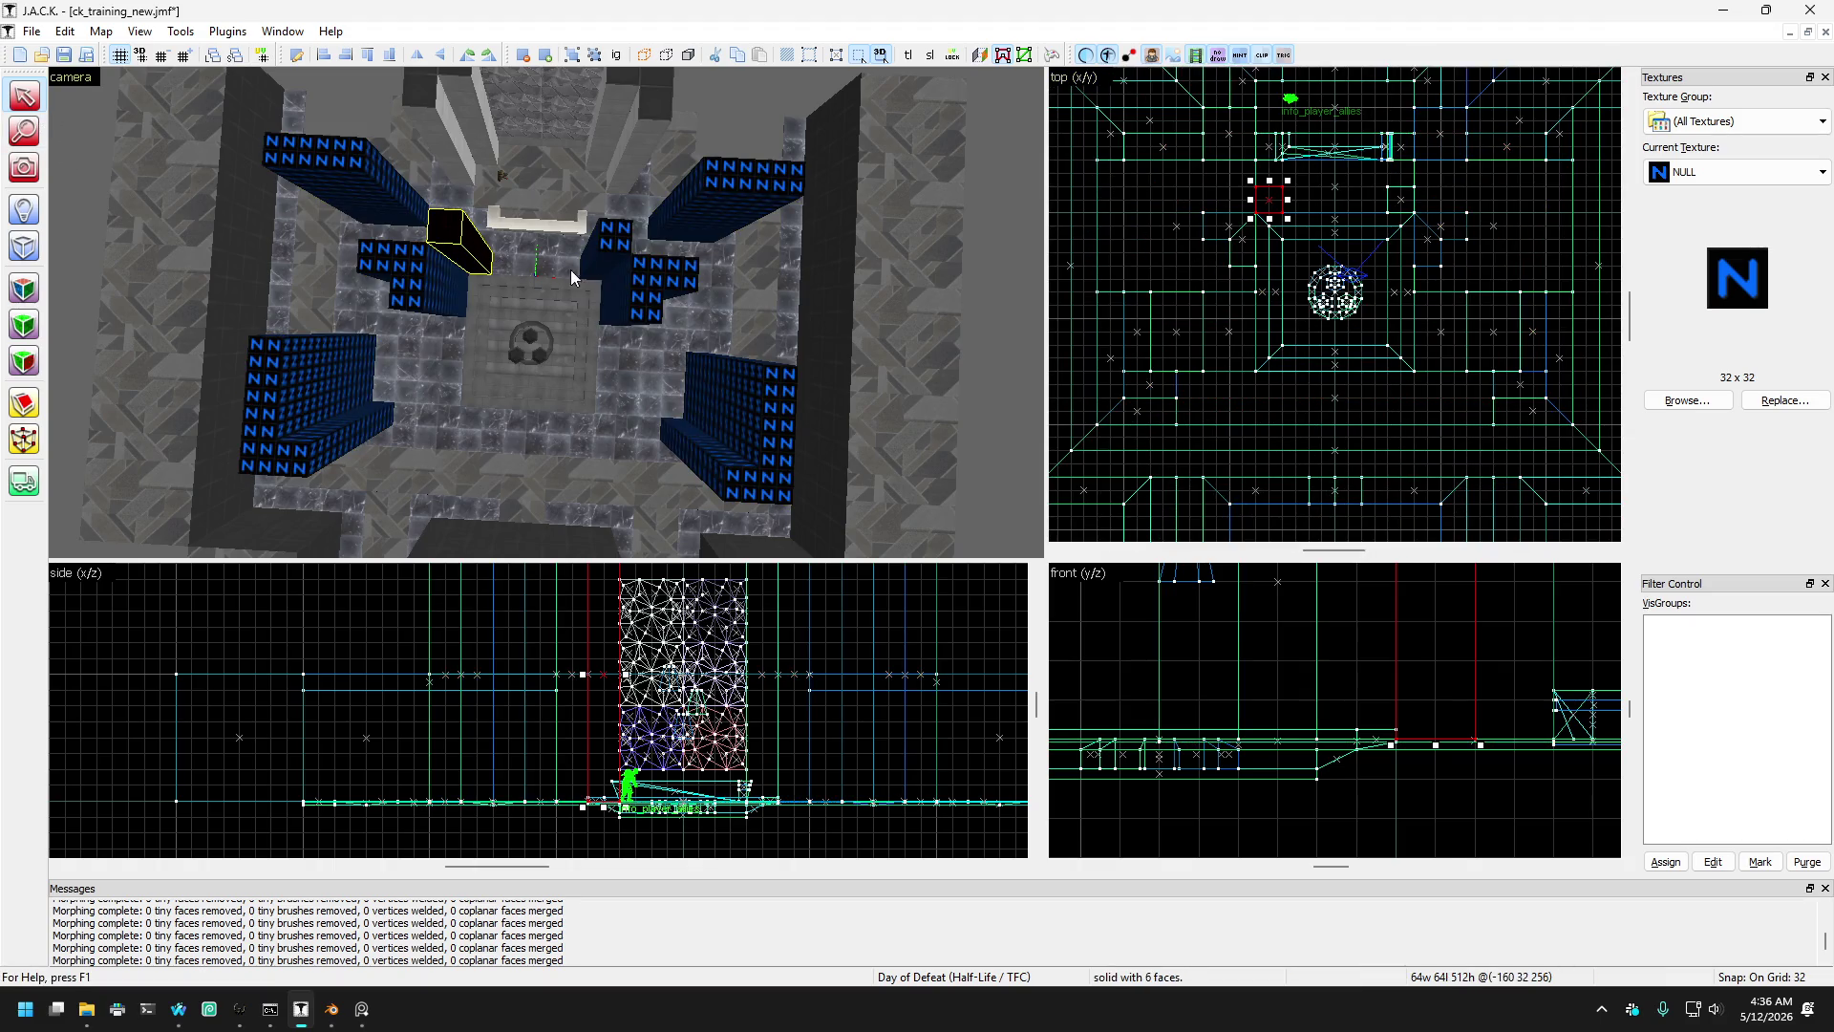
- Move the two small cap blocks toward the central platform
ctrl+click(617, 250)
drag(1378, 209, 1407, 410)
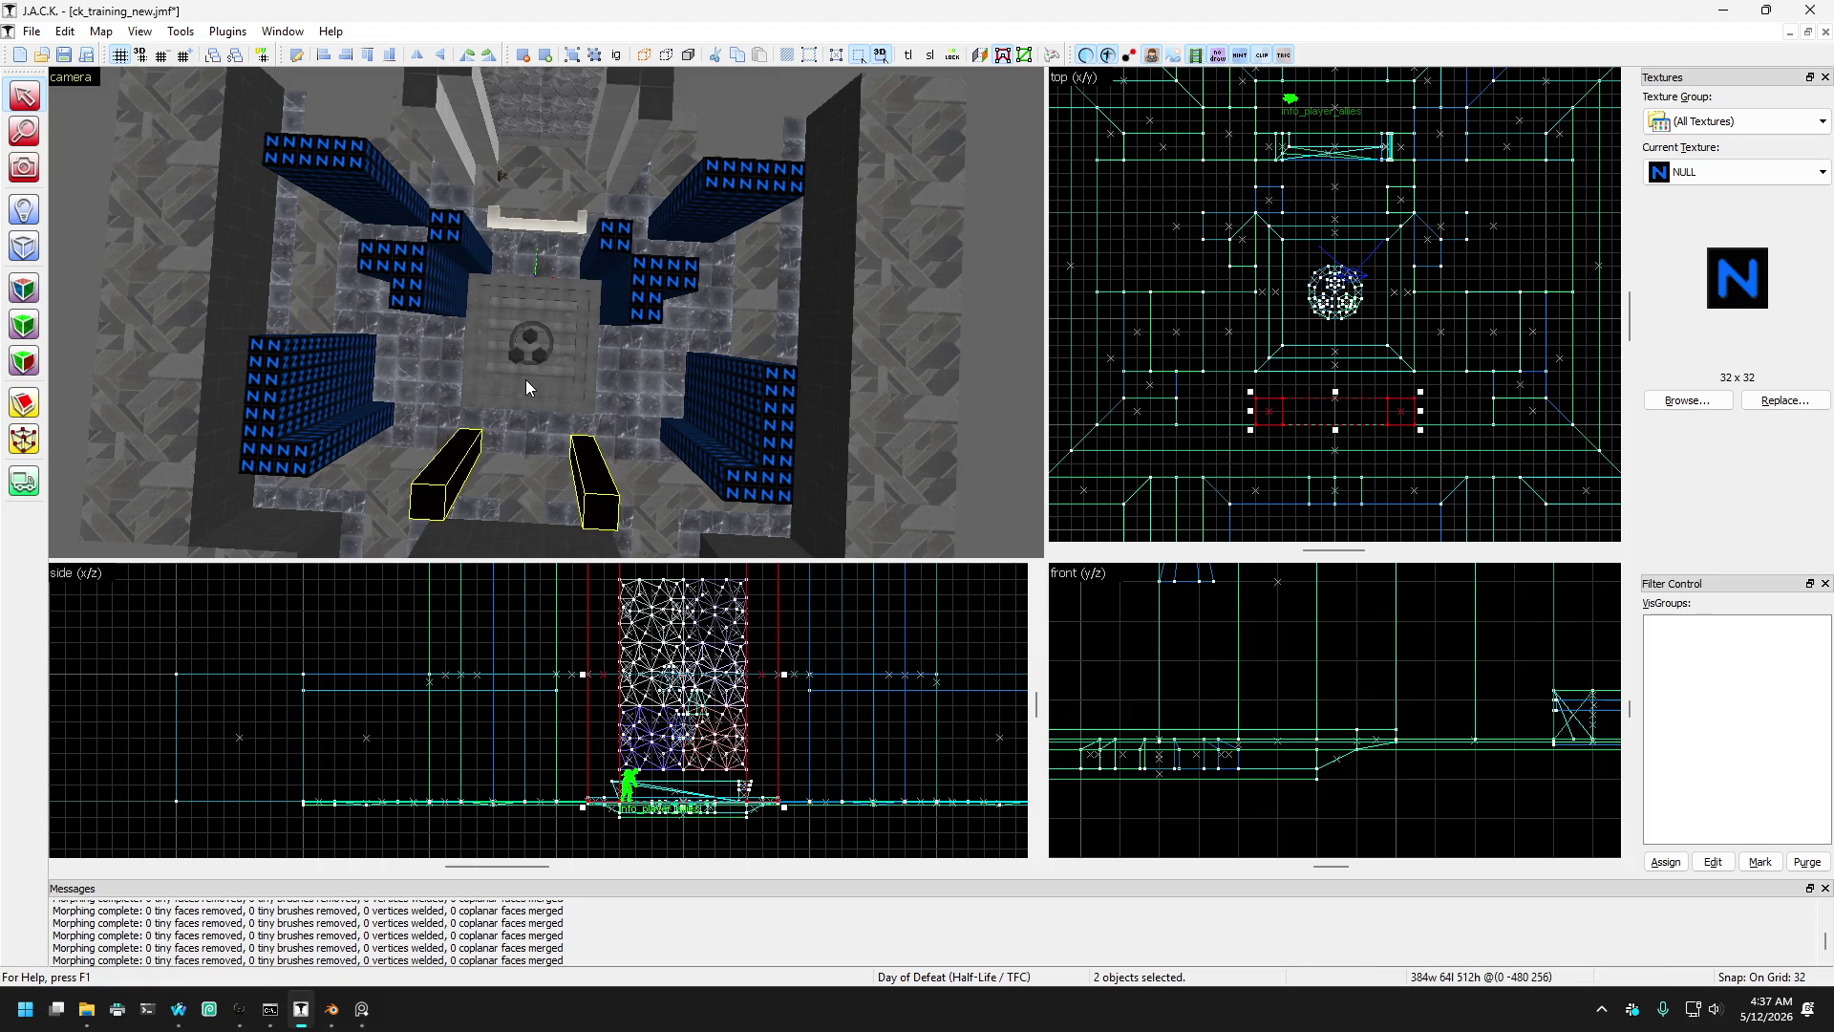
key(Left)
key(Left)
key(Left)
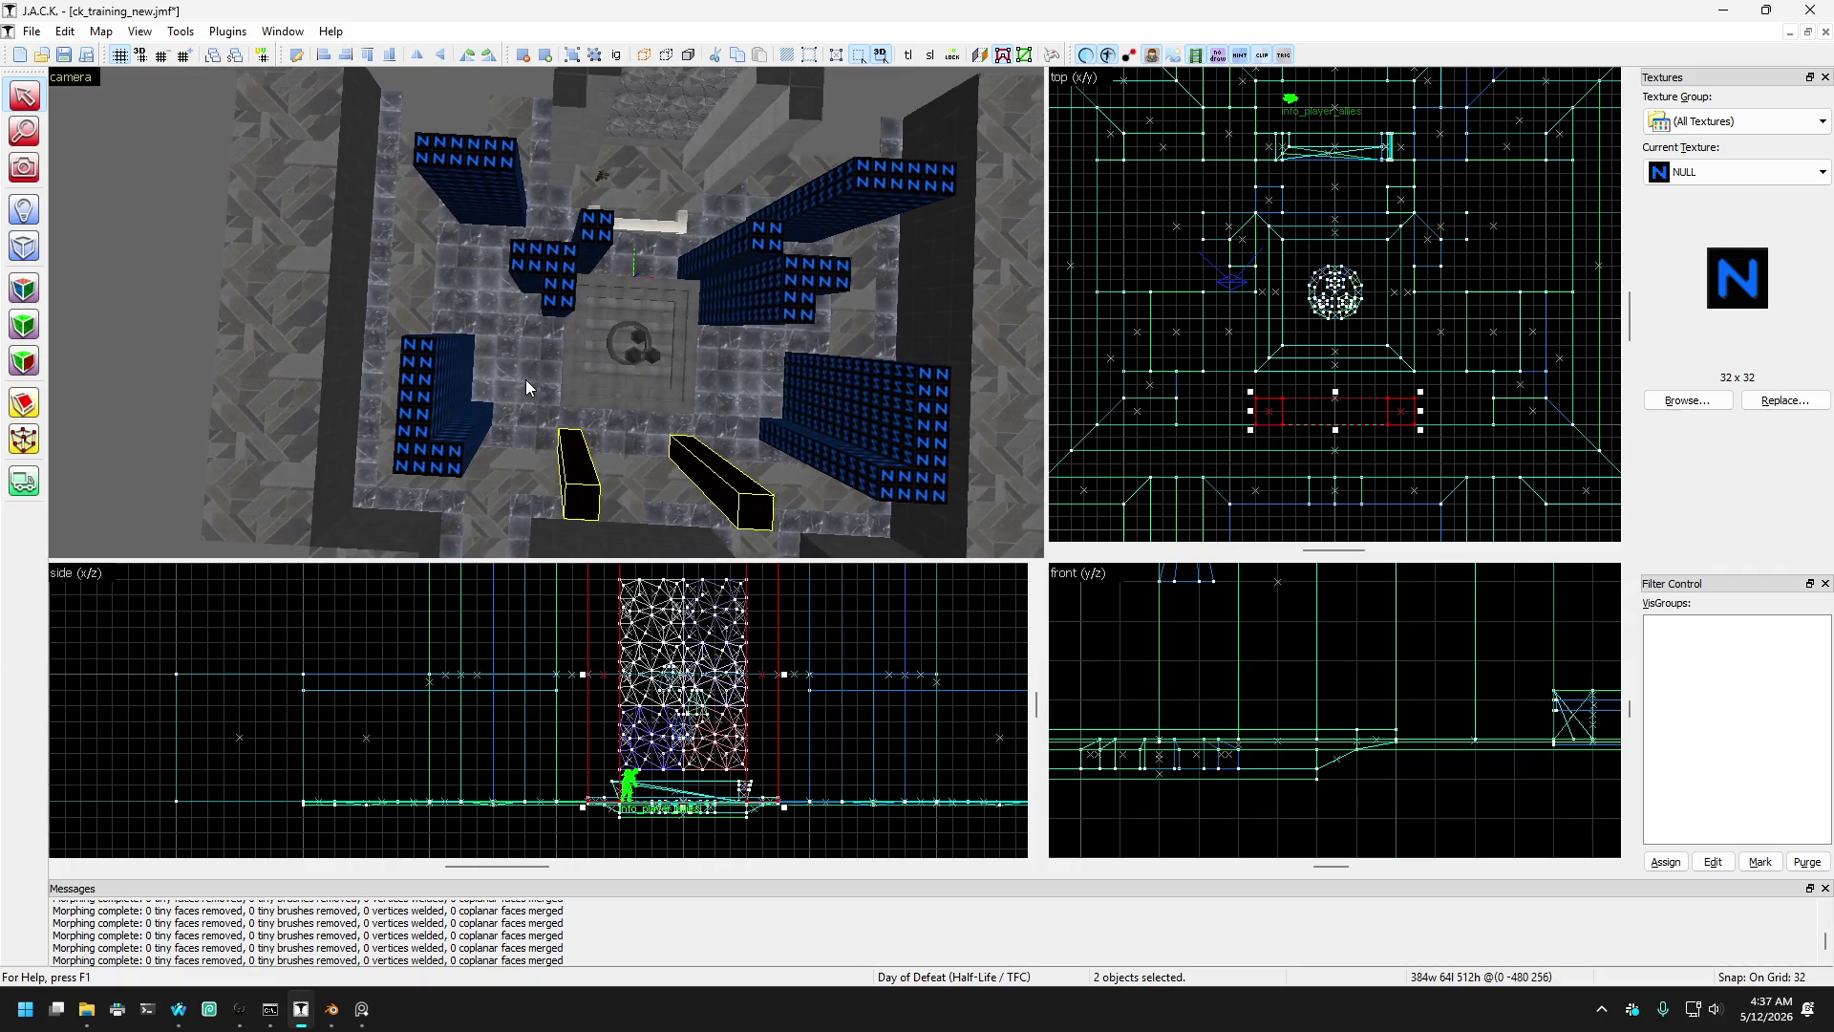
scroll(526, 387, down, 3)
- Shift the left block at the platform front to the right side and delete it
click(493, 459)
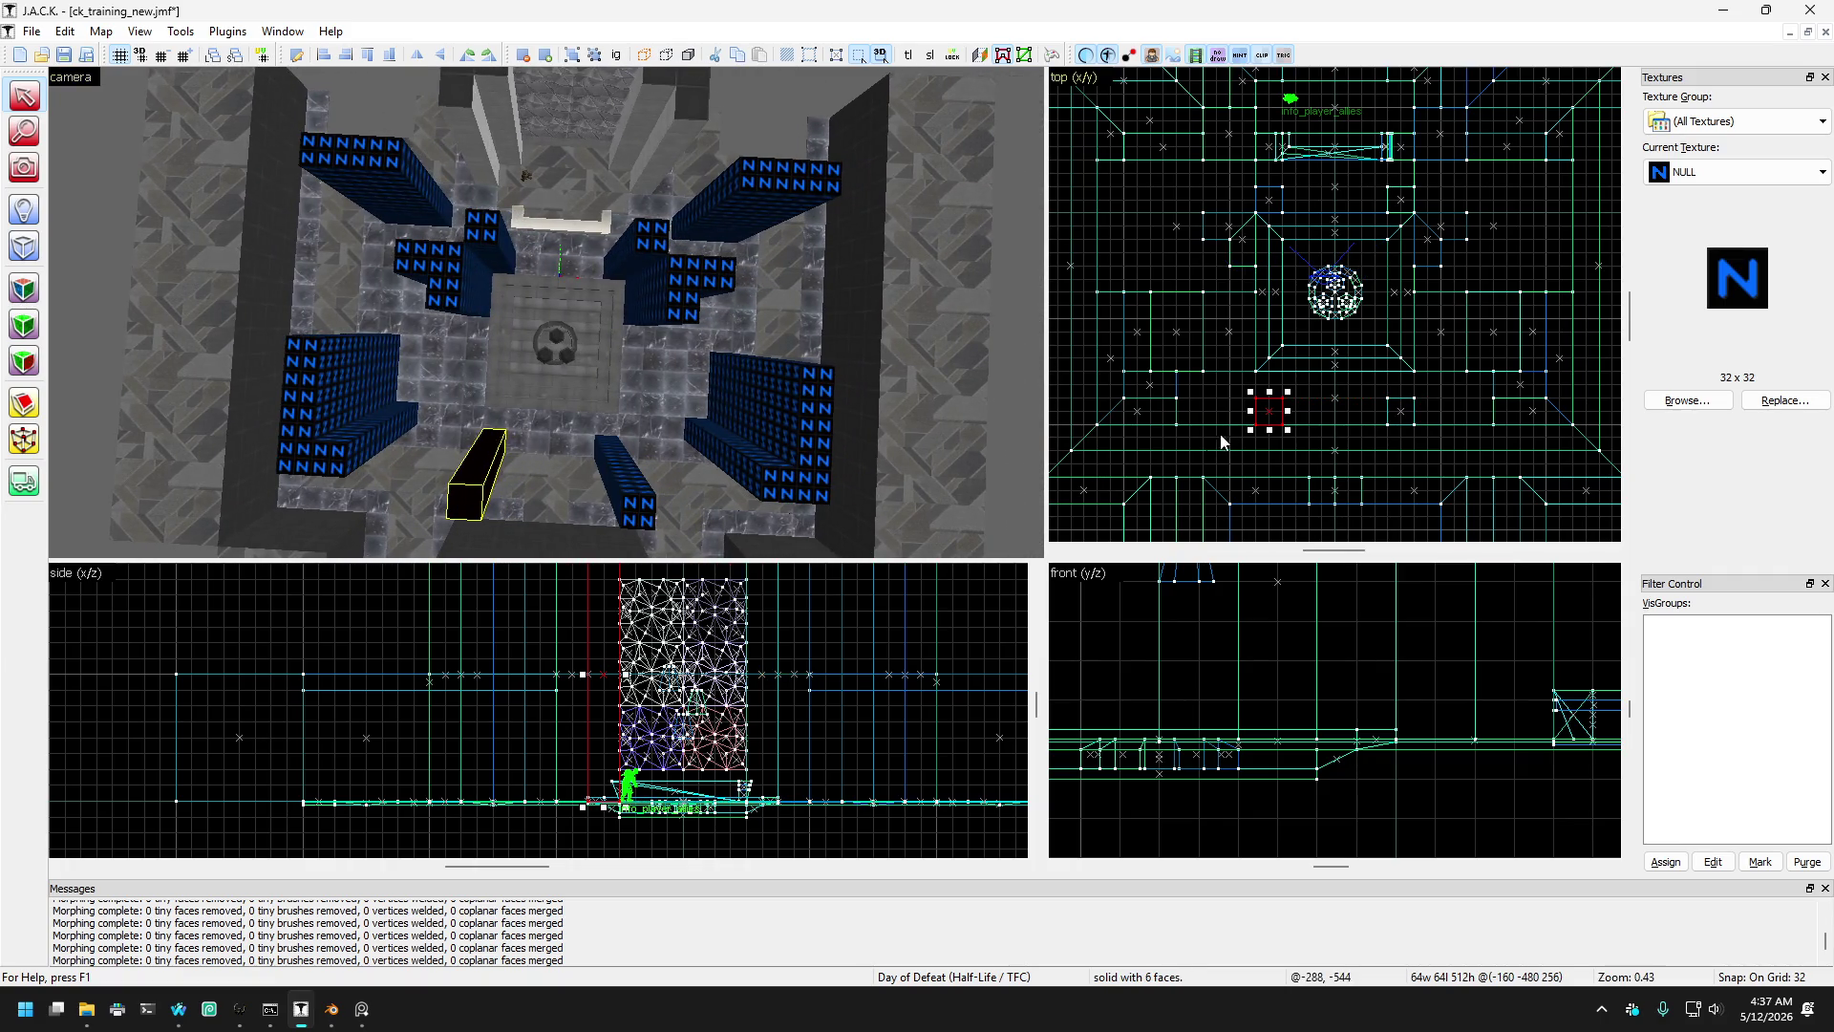
drag(475, 474, 621, 477)
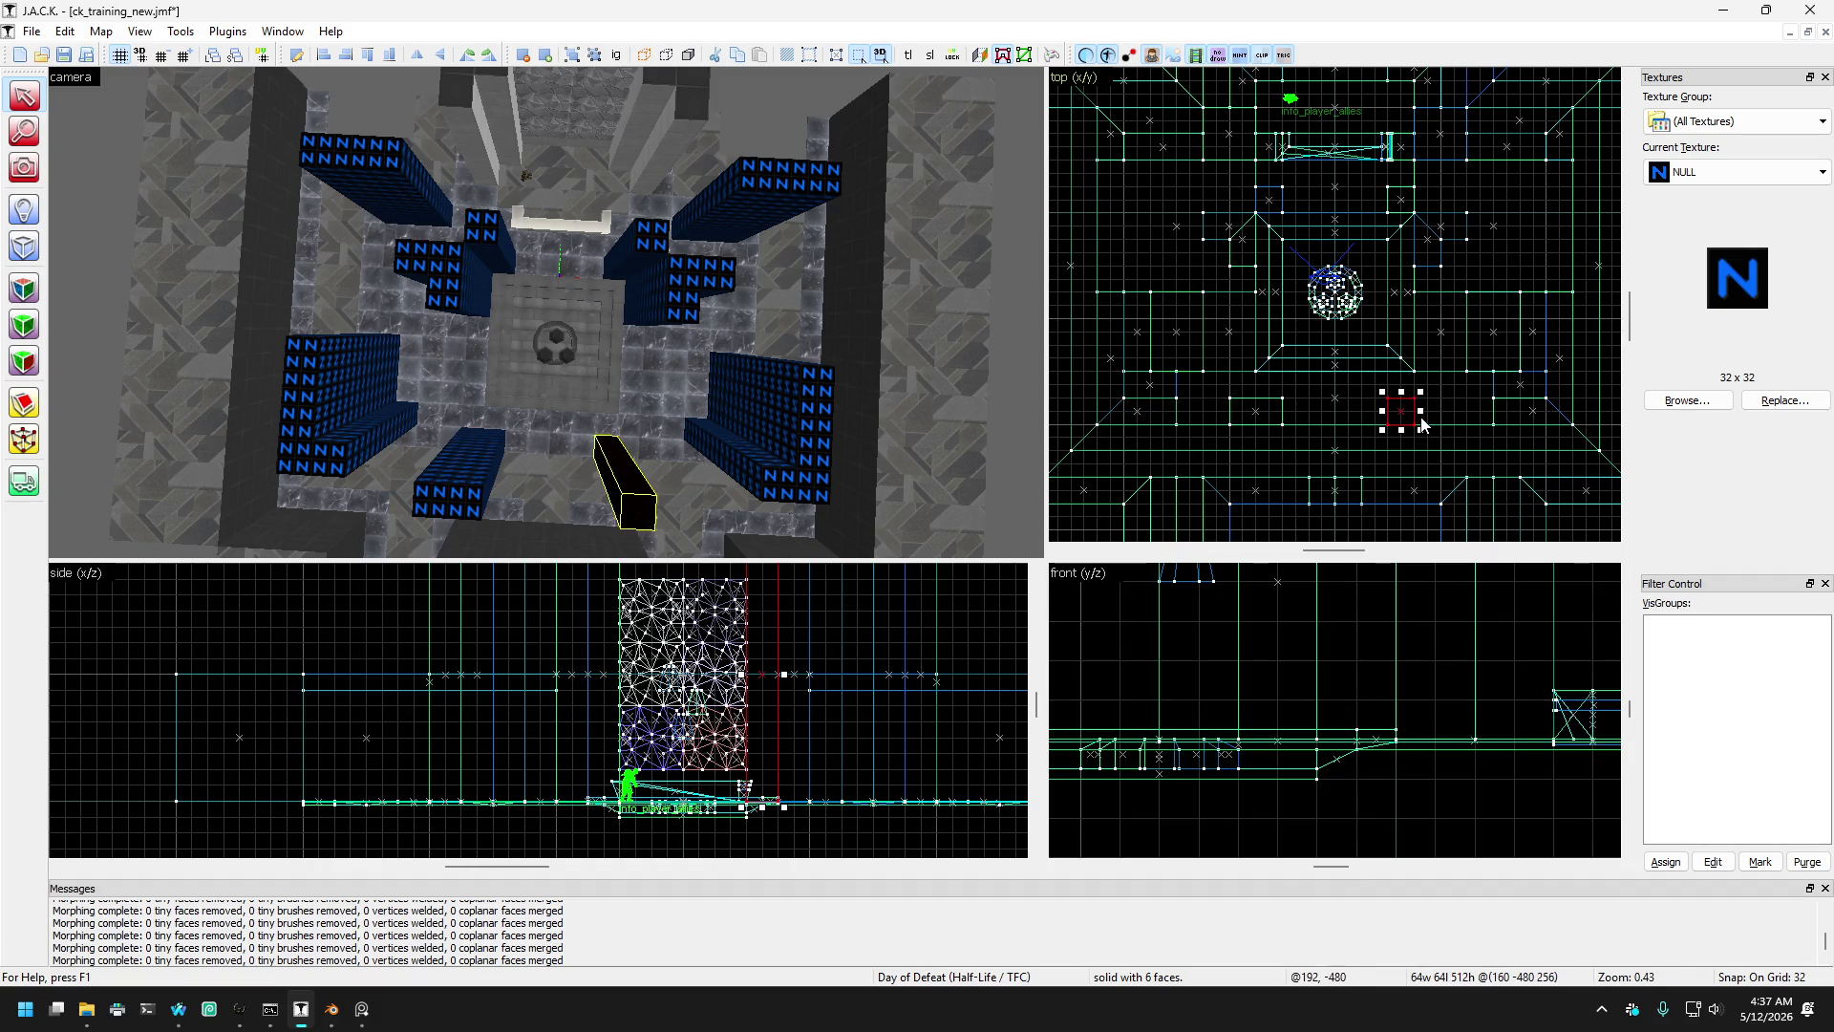
scroll(369, 204, down, 3)
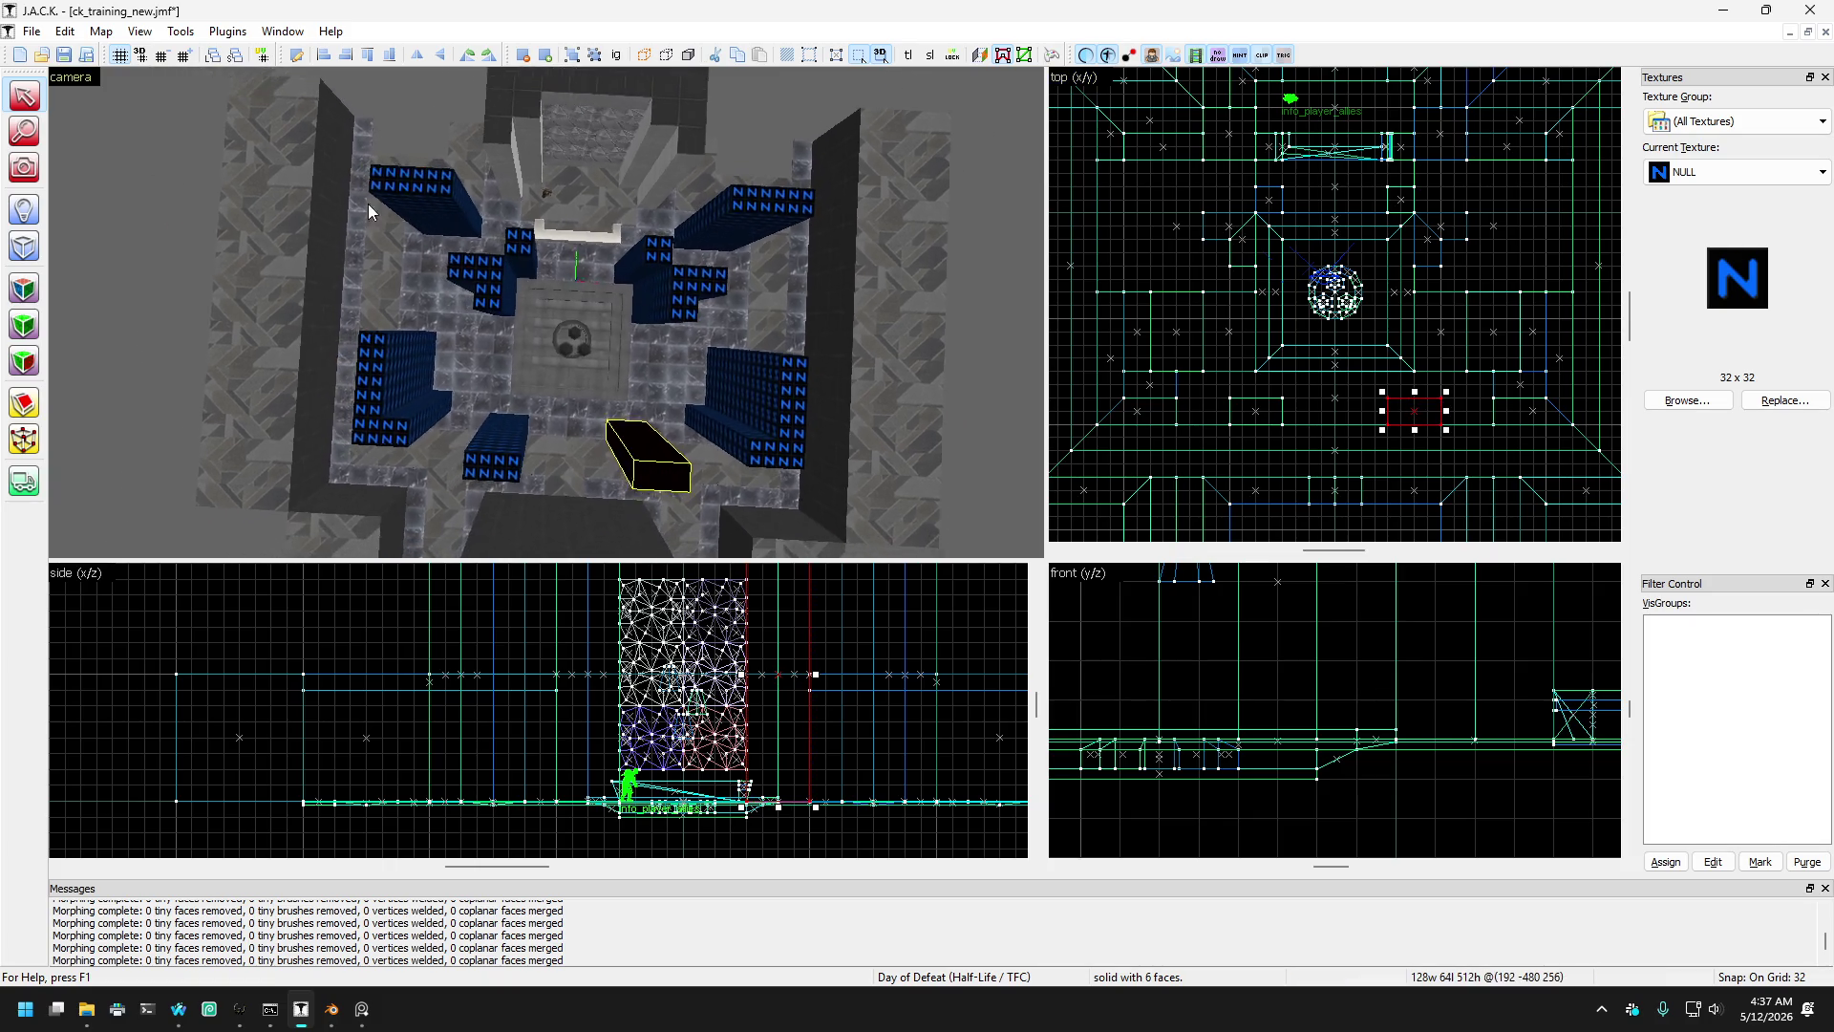
key(Delete)
click(26, 180)
drag(546, 311, 546, 312)
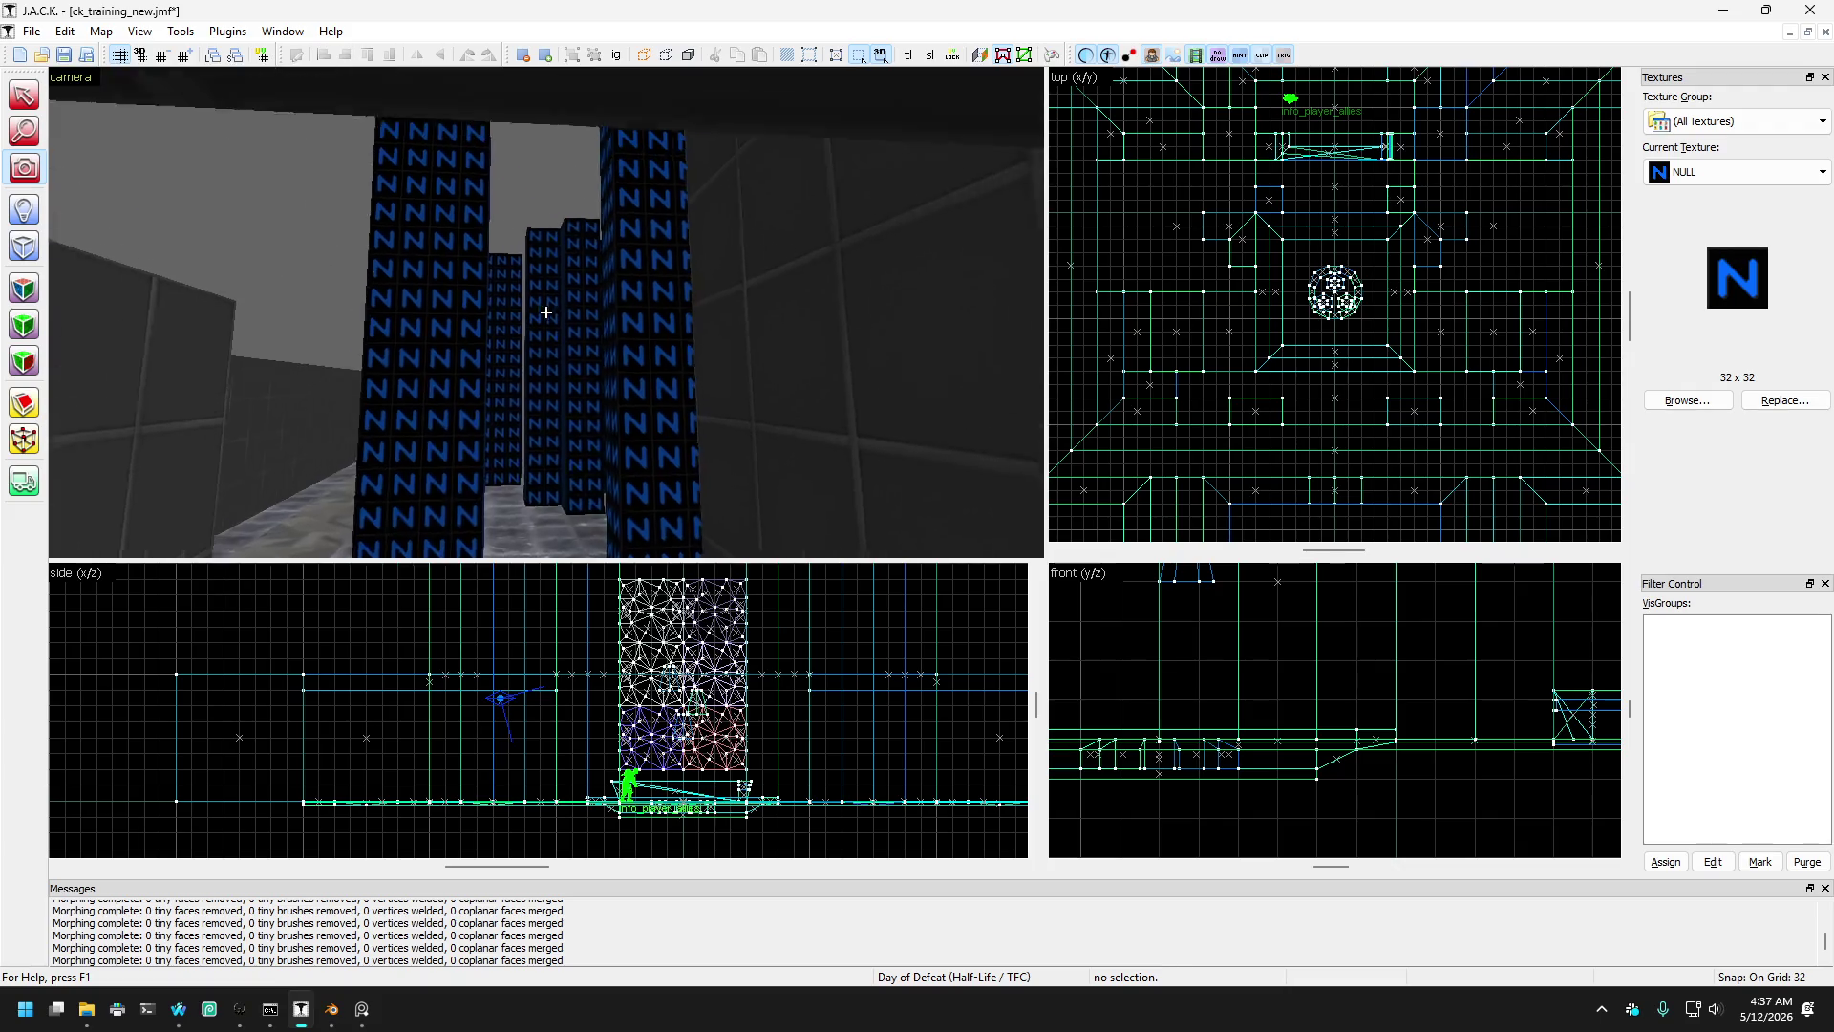
key(w)
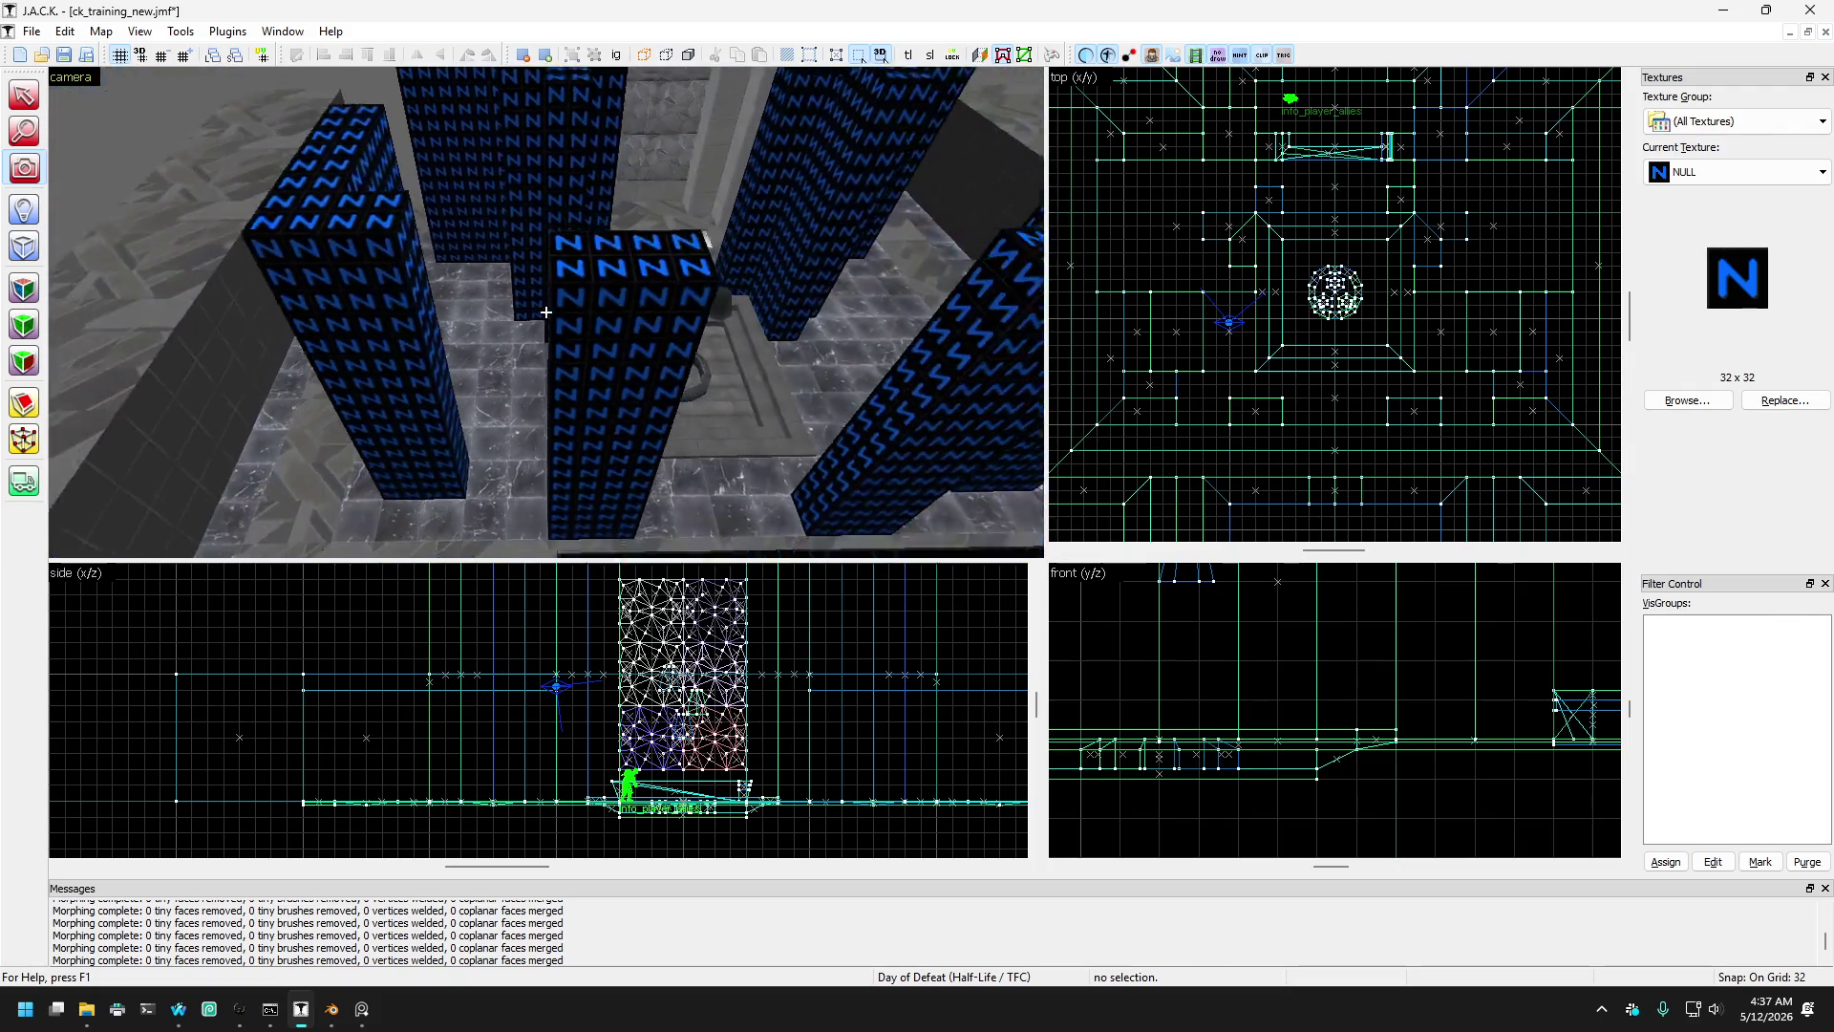
key(w)
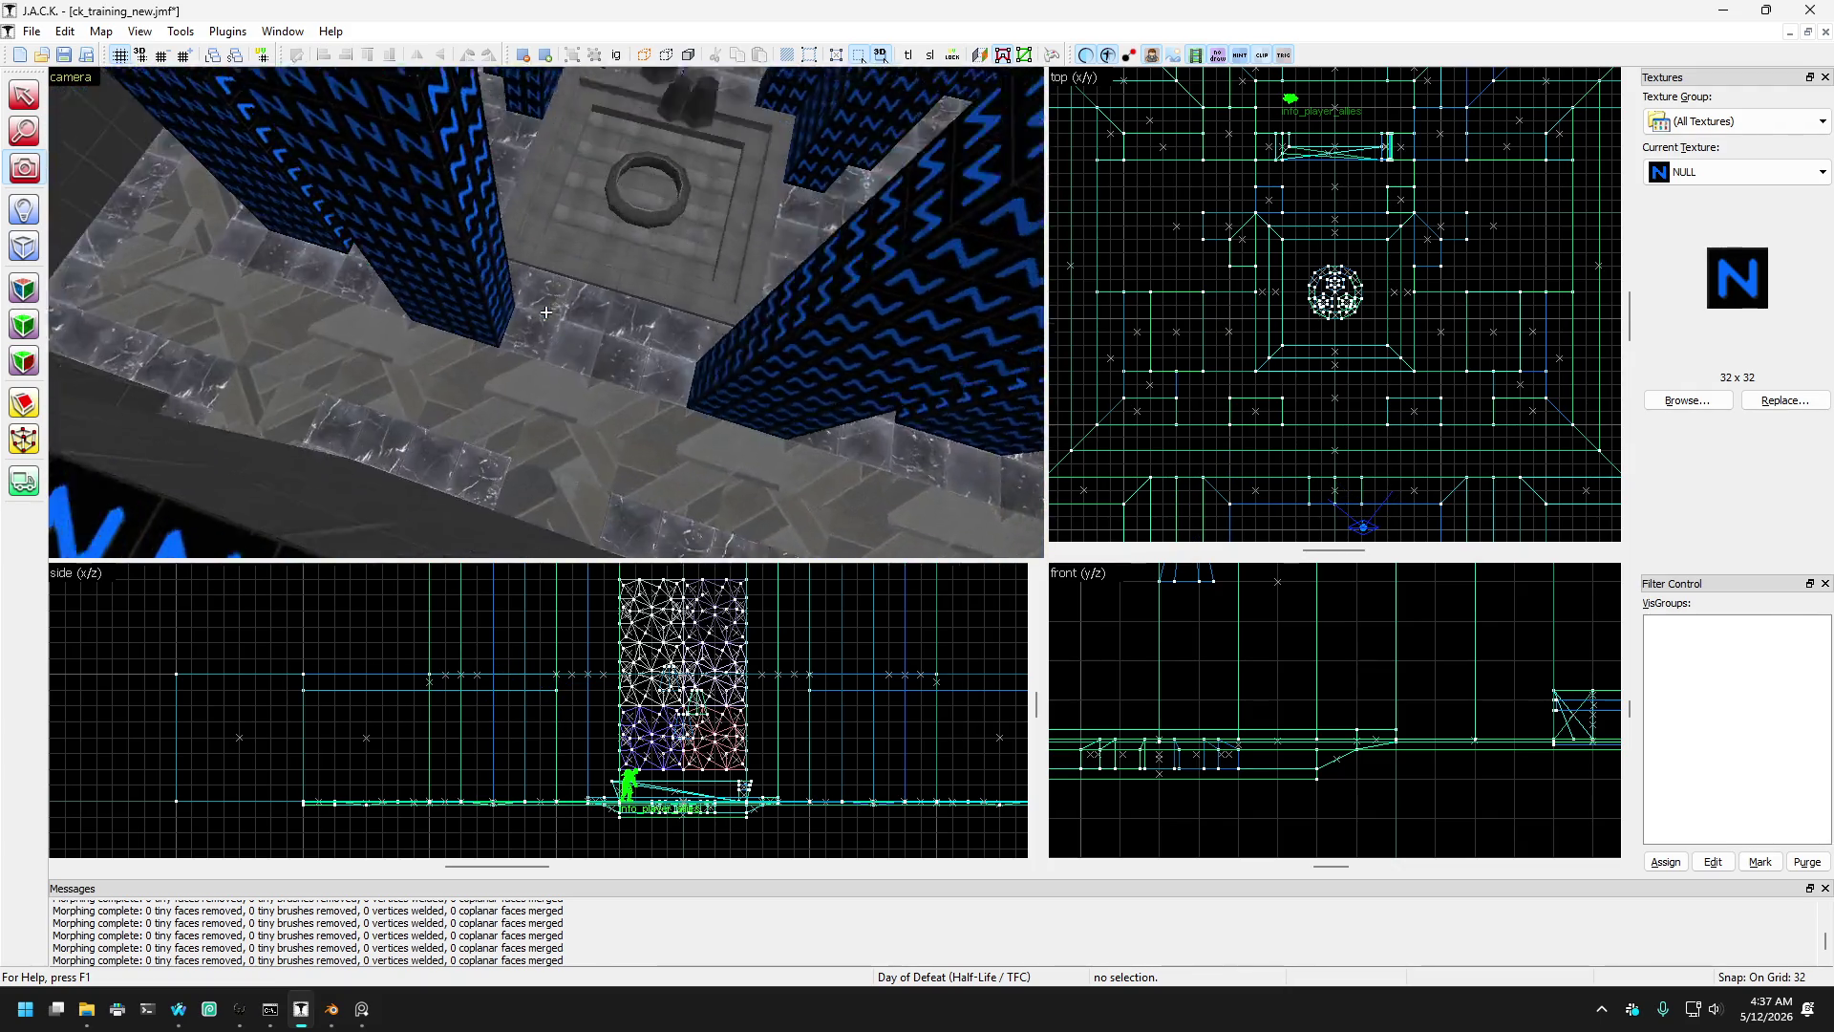
key(w)
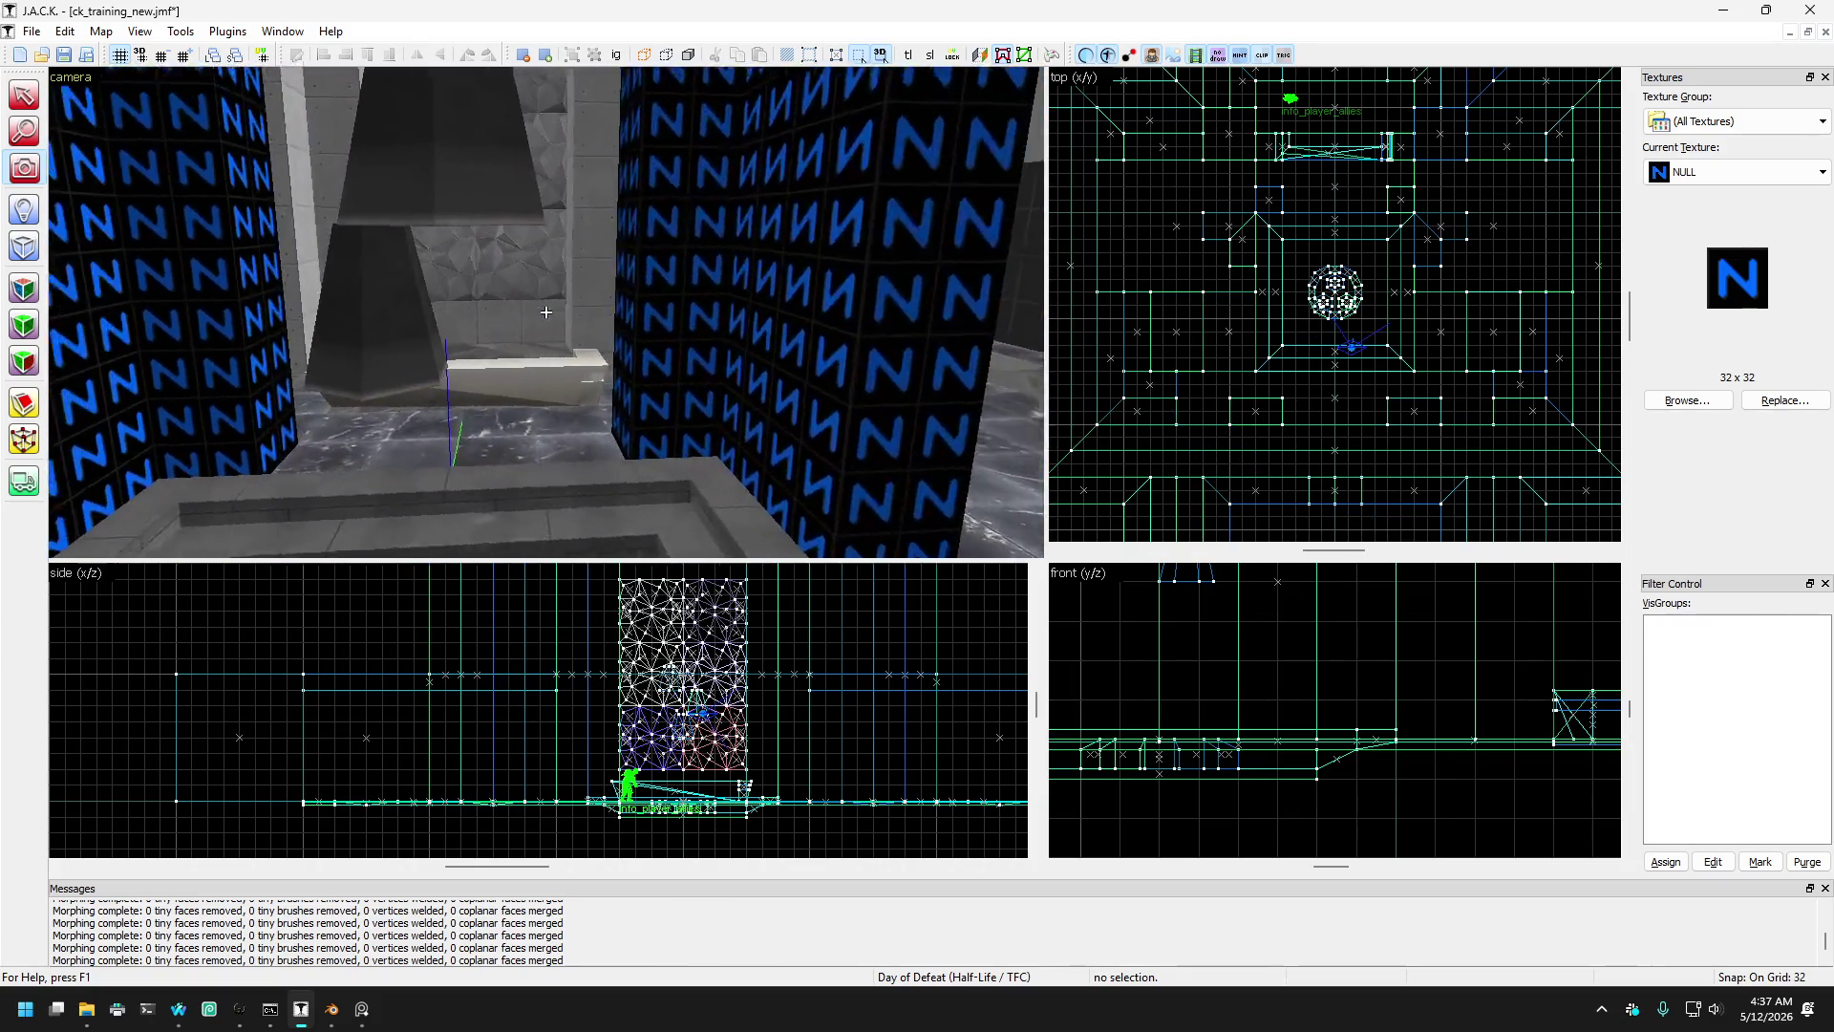
key(w)
key(w)
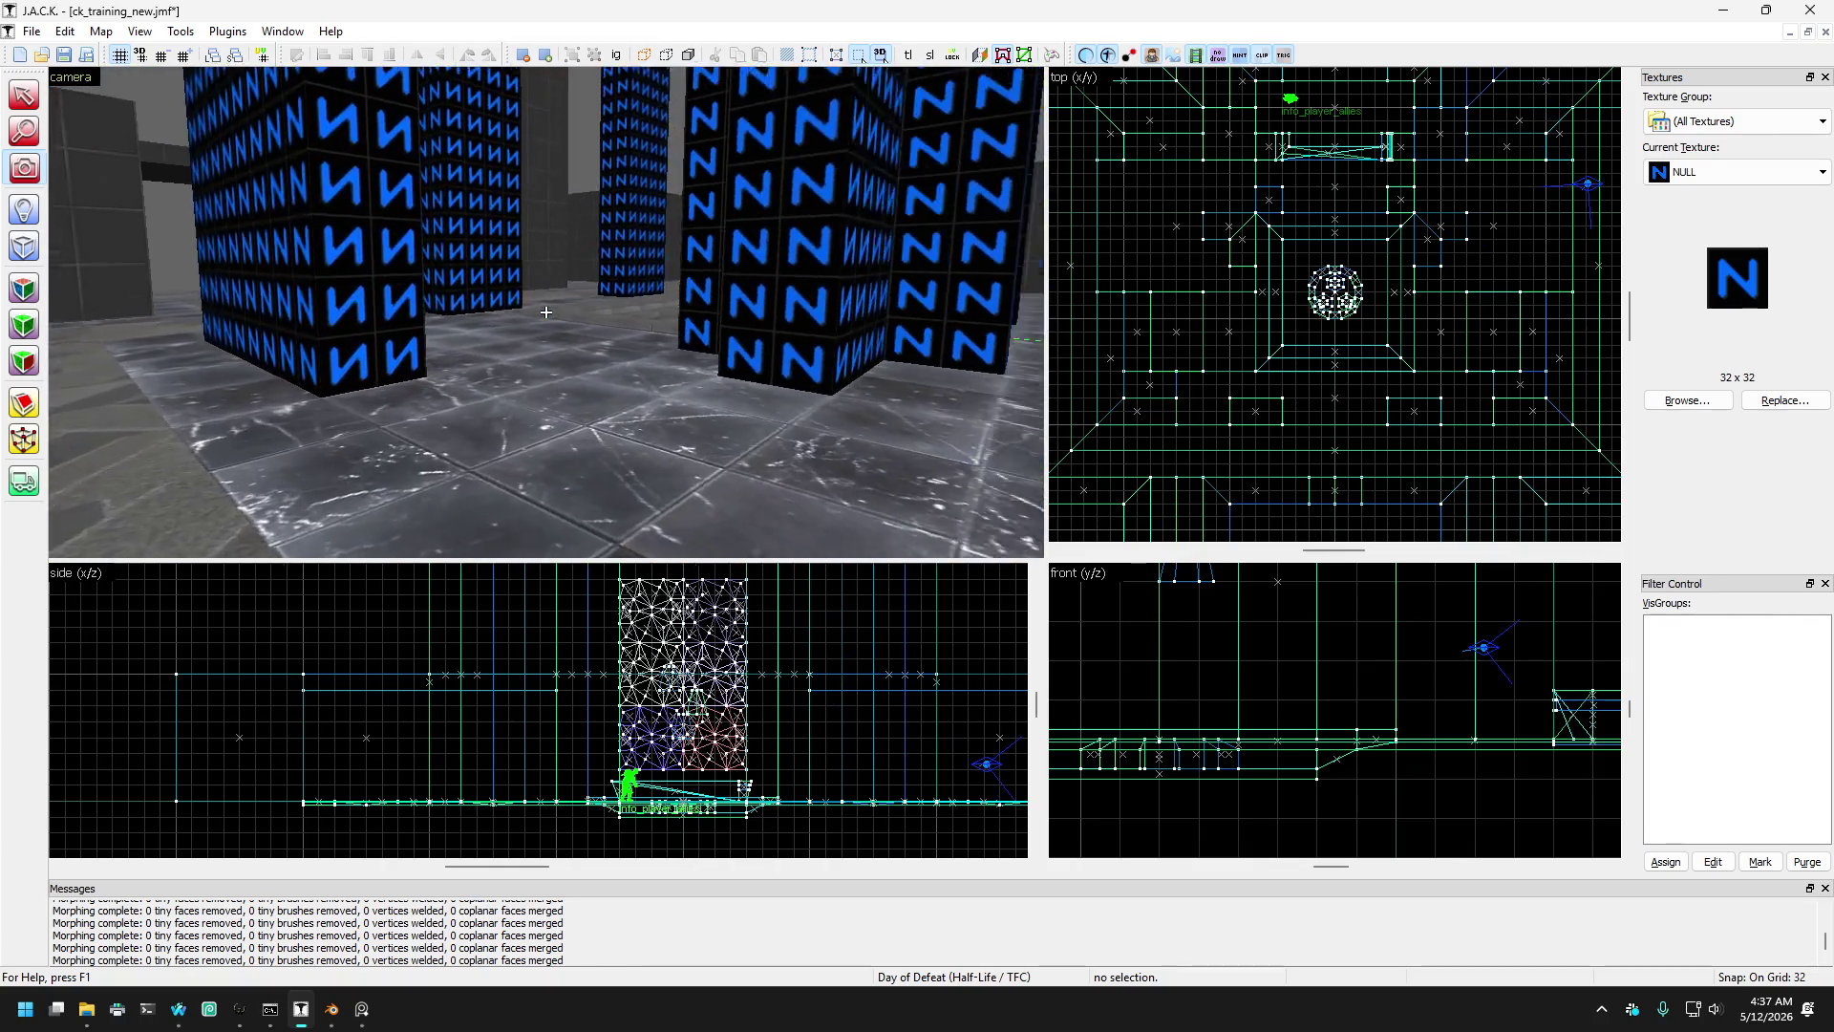
key(w)
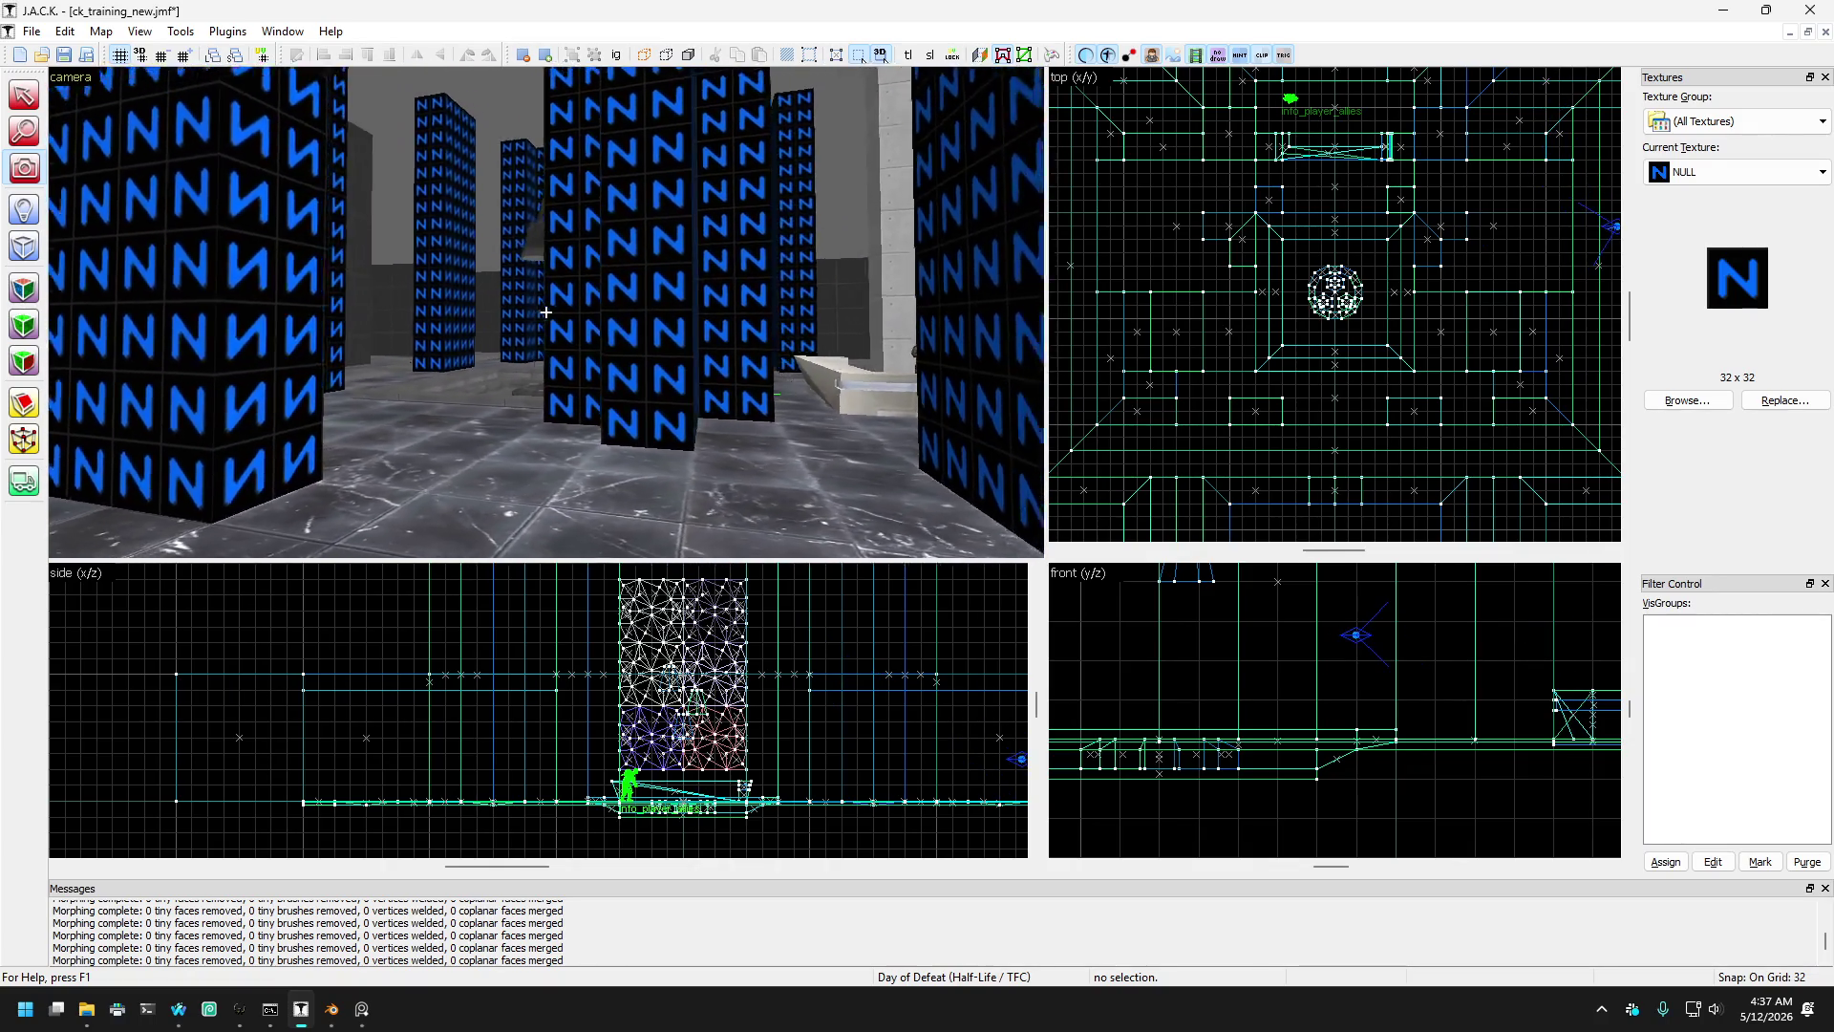
key(w)
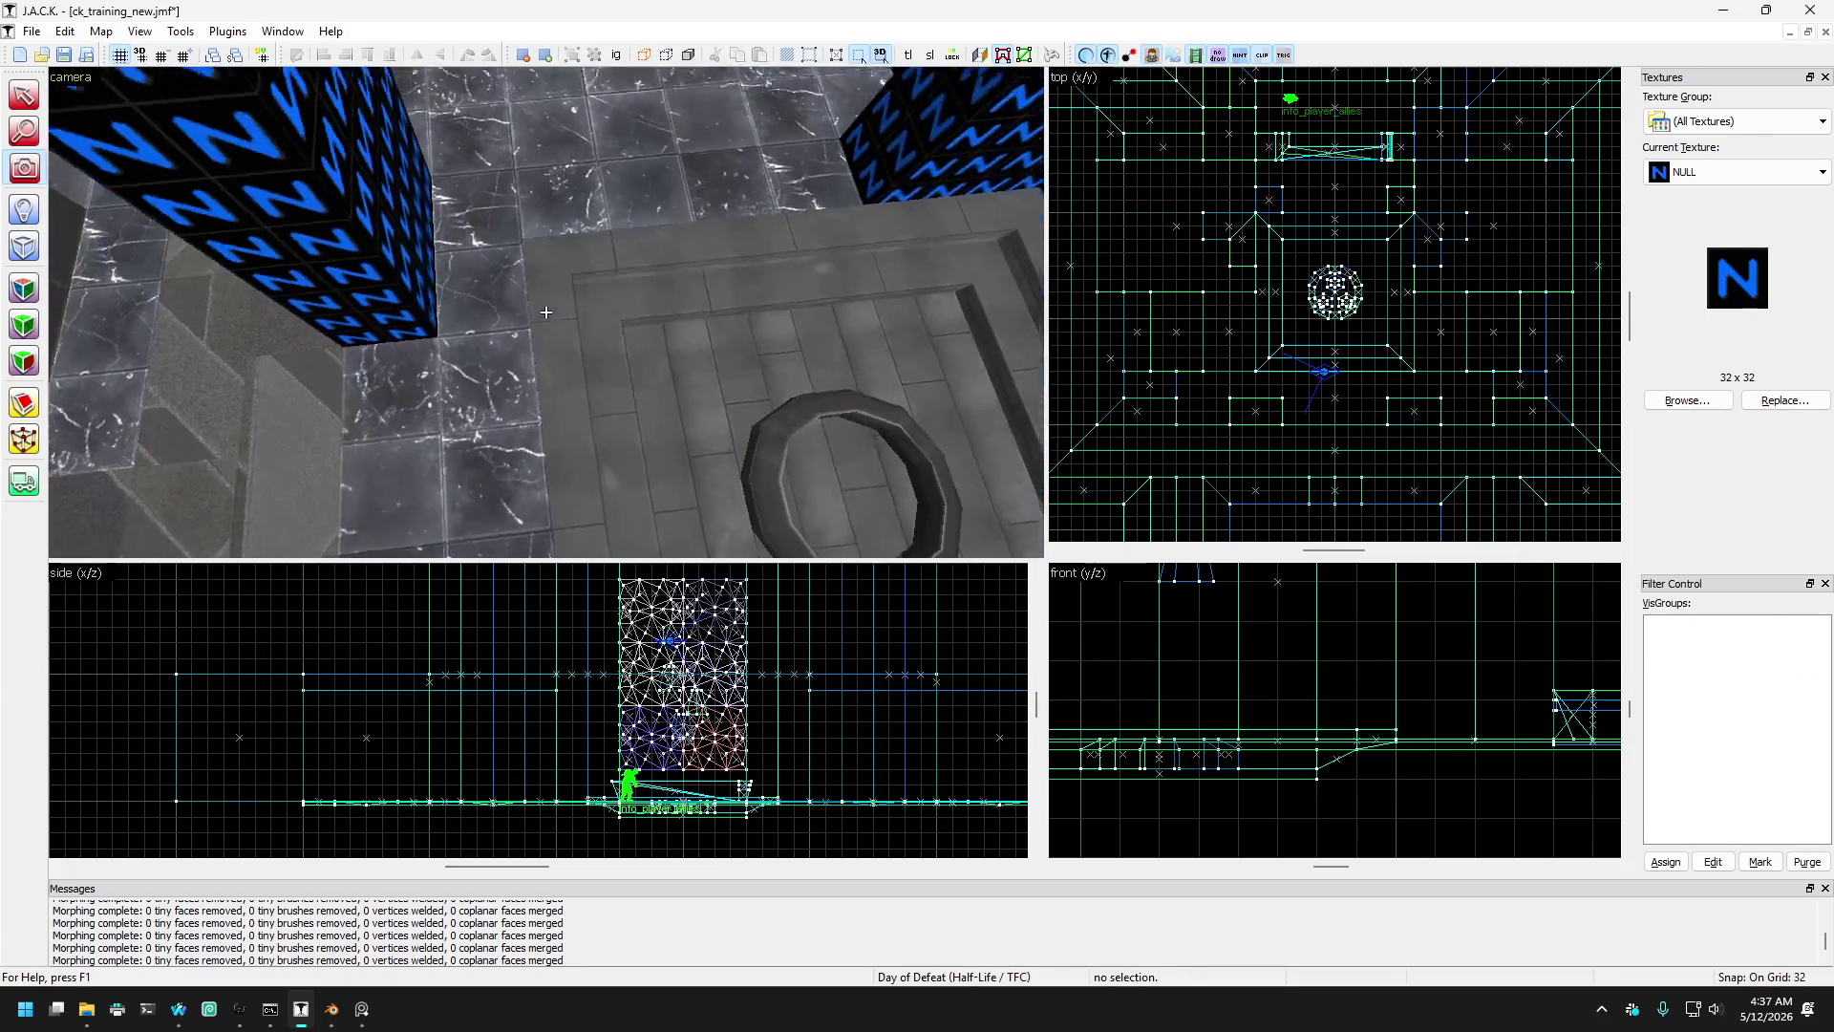
key(s)
- Move both NULL blocks in front of the platform one grid step north
click(24, 95)
click(271, 330)
ctrl+click(696, 409)
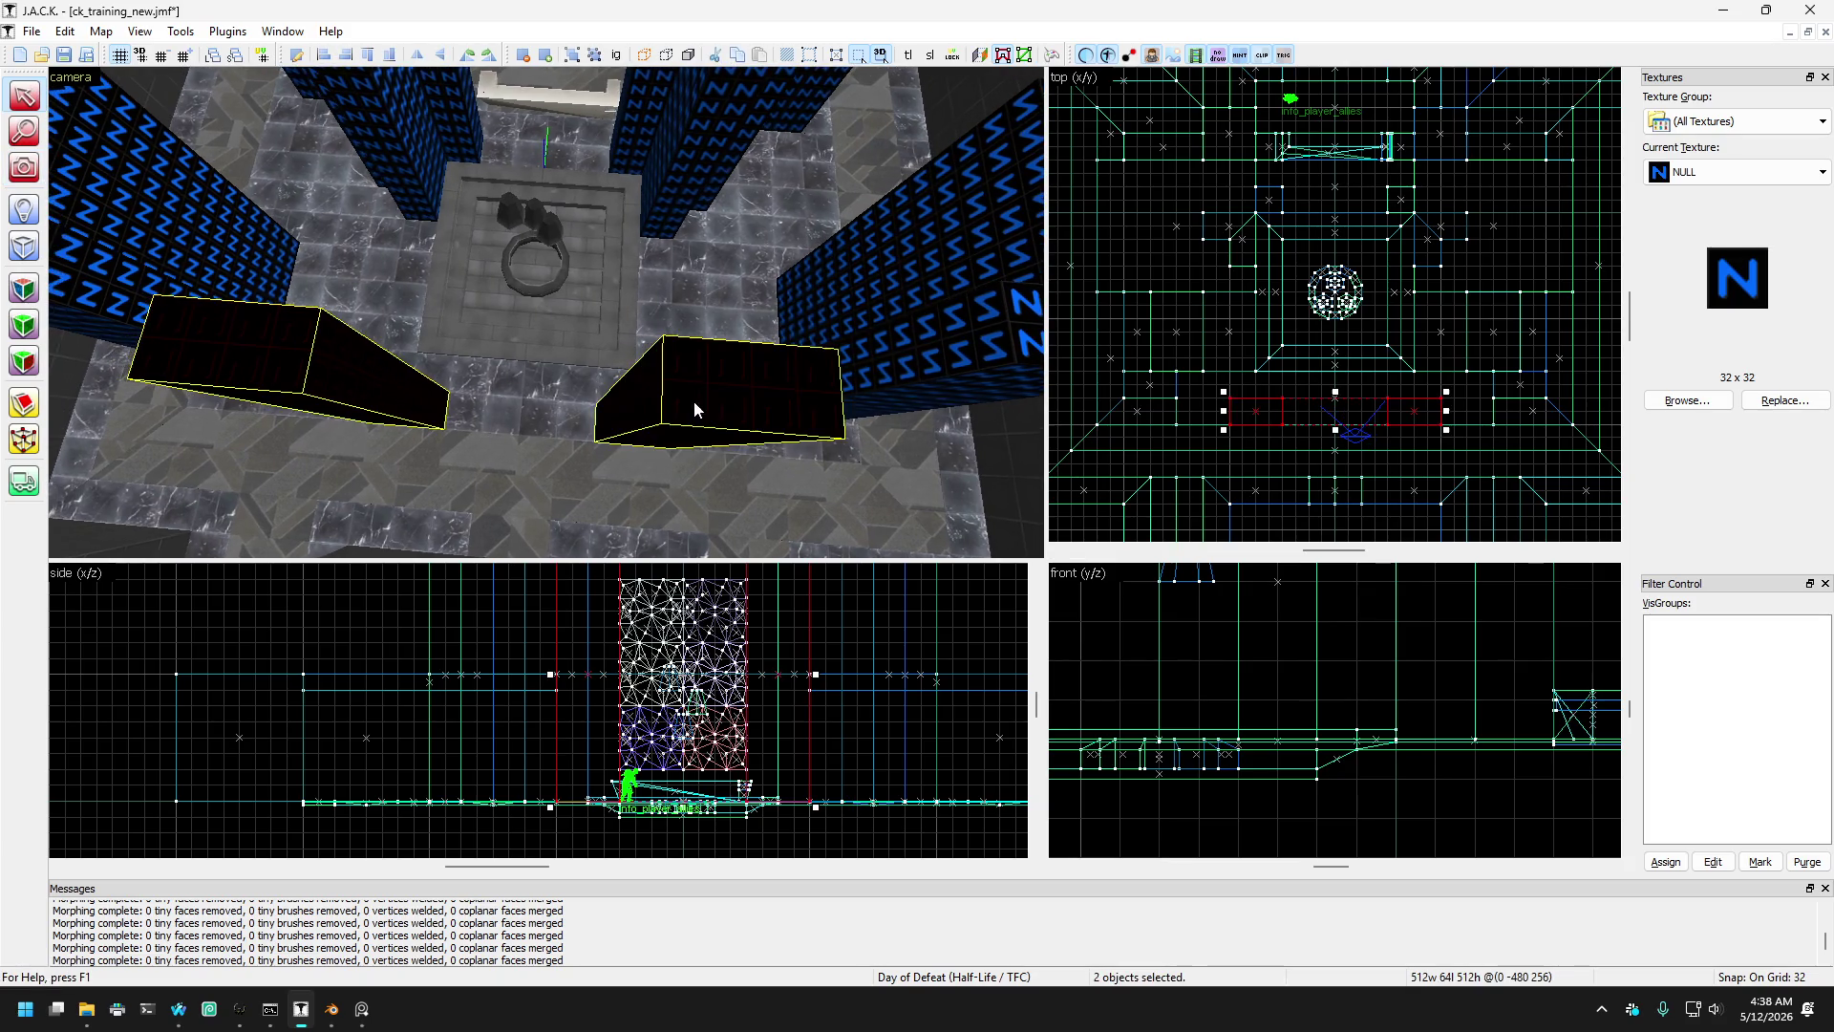
scroll(1315, 327, up, 2)
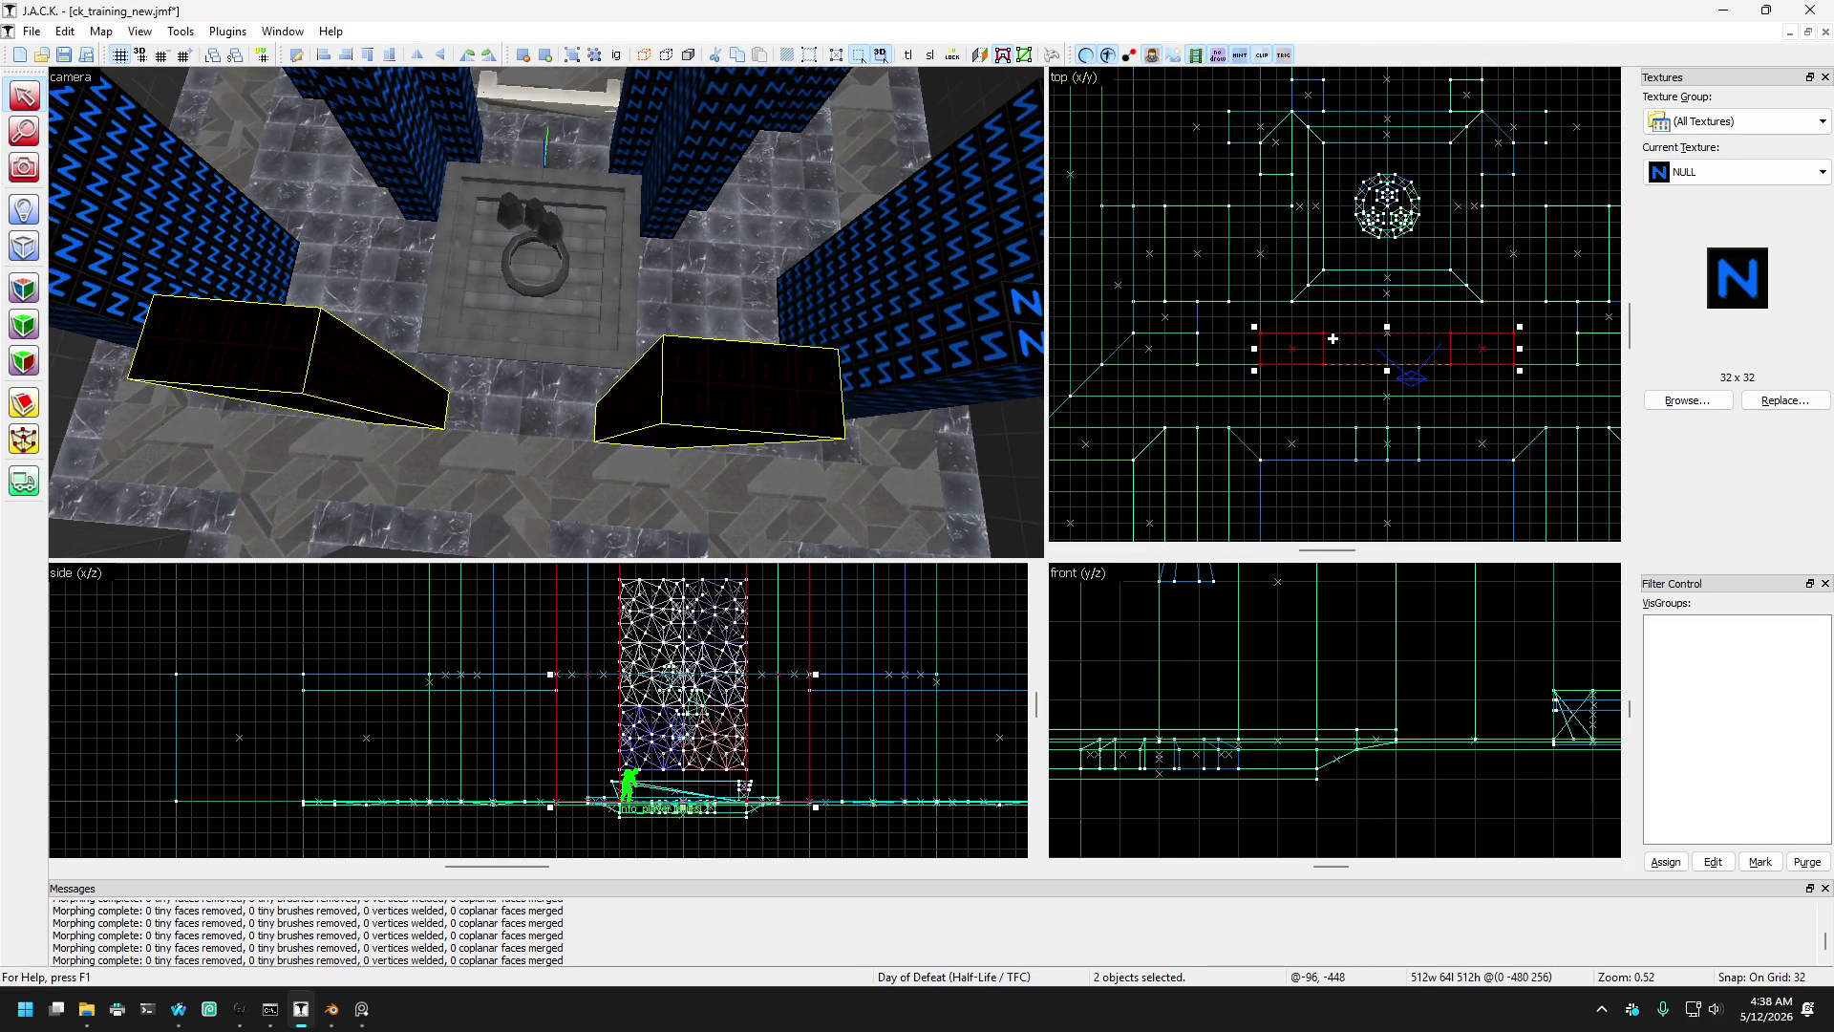
drag(1303, 345, 1303, 323)
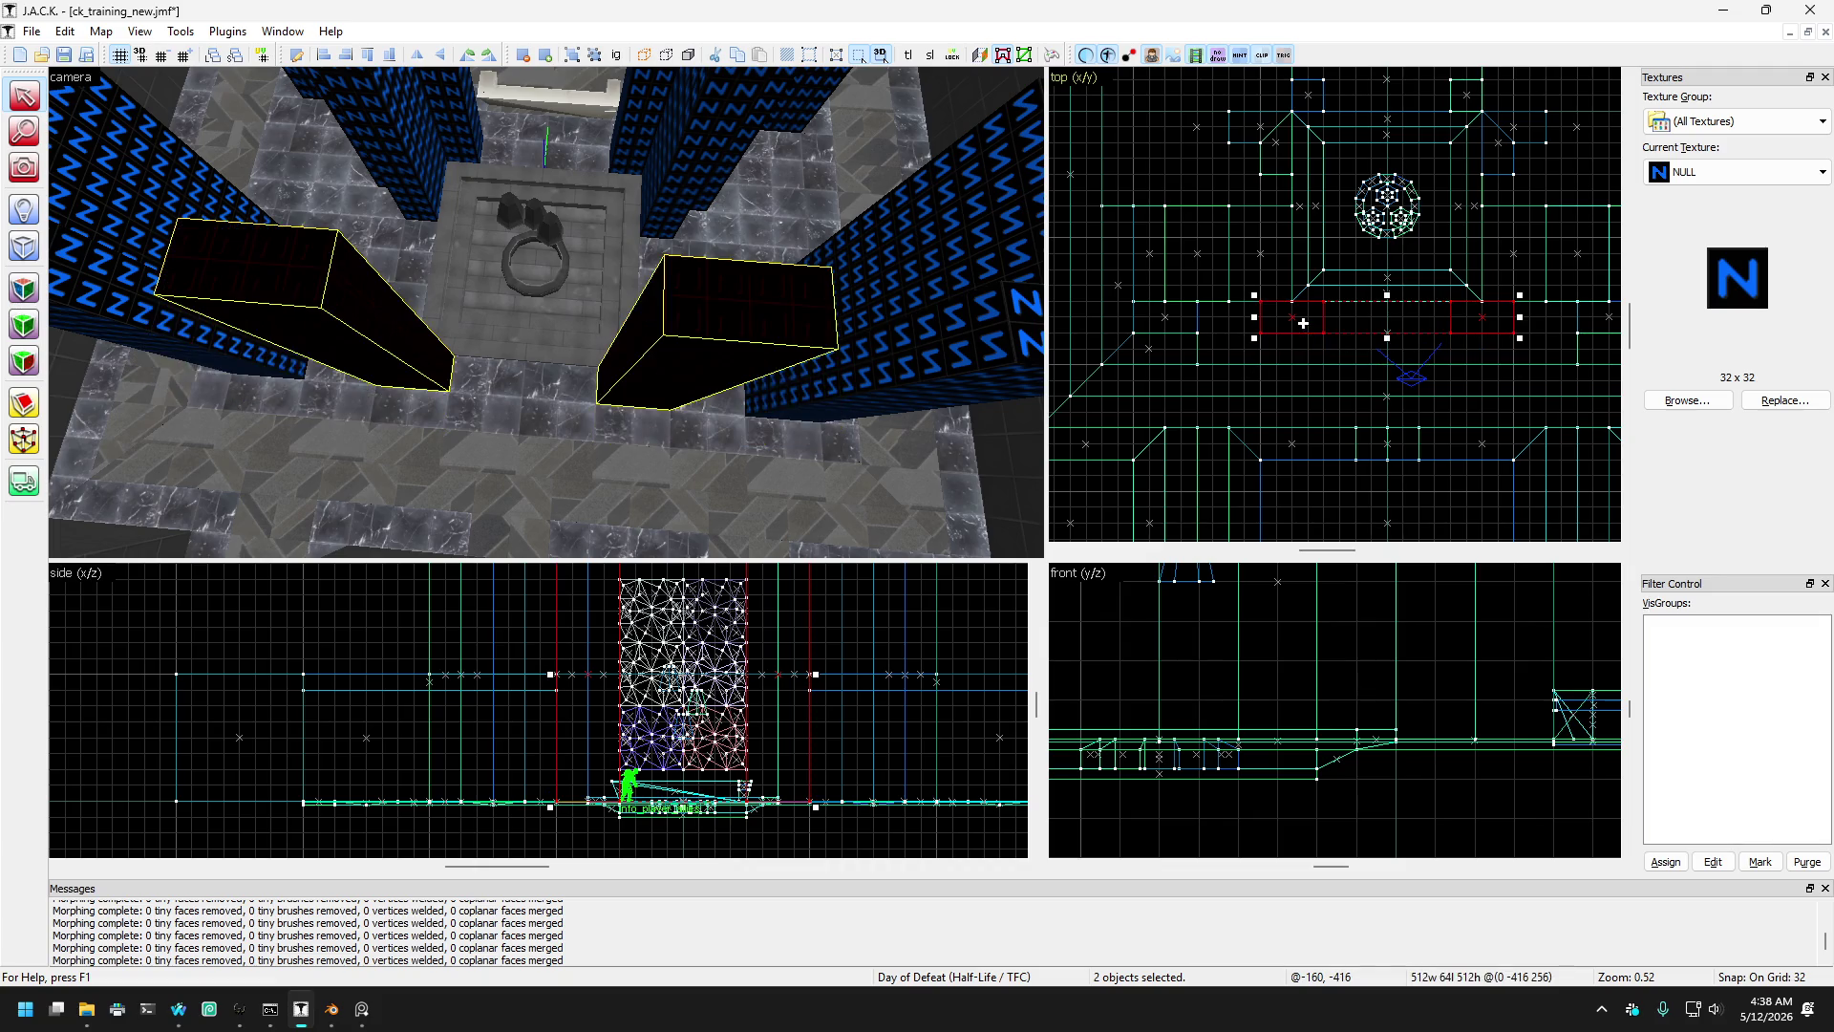
- Narrow the right block from its left side and the left block to 64 units wide
click(693, 387)
drag(1444, 317, 1480, 319)
click(374, 348)
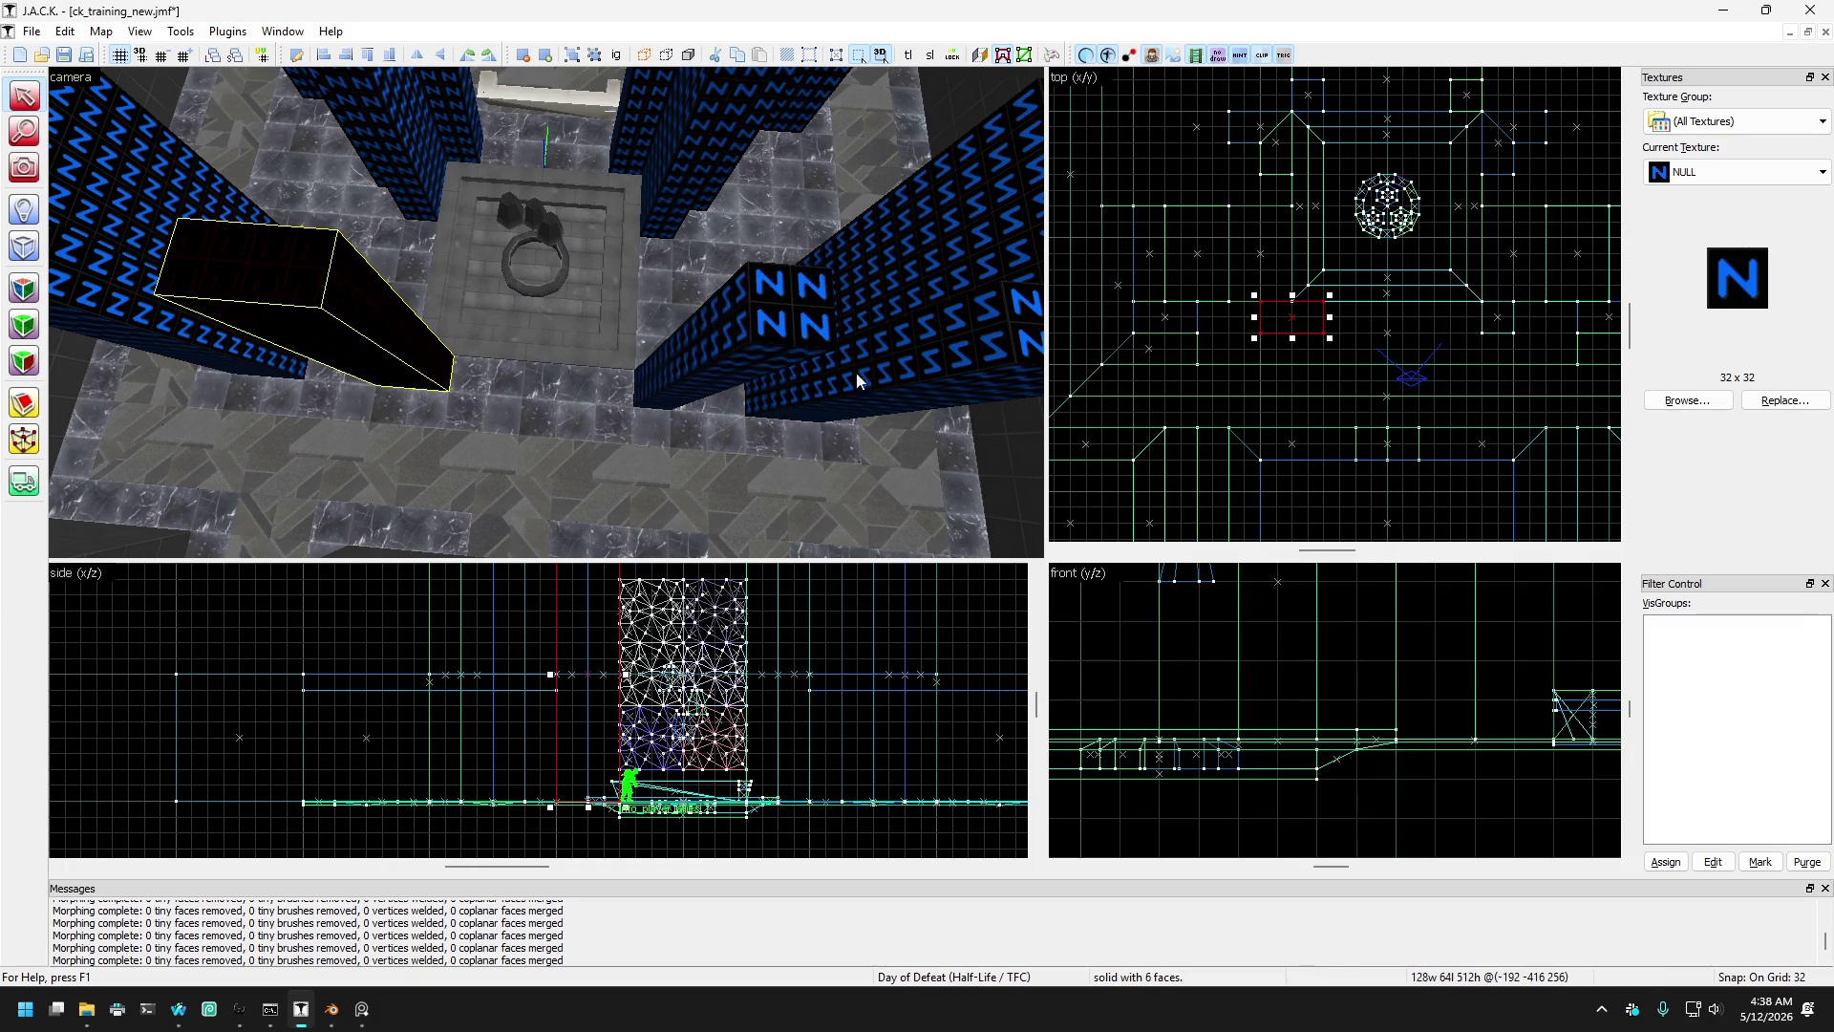
drag(1330, 315, 1299, 315)
scroll(703, 359, down, 6)
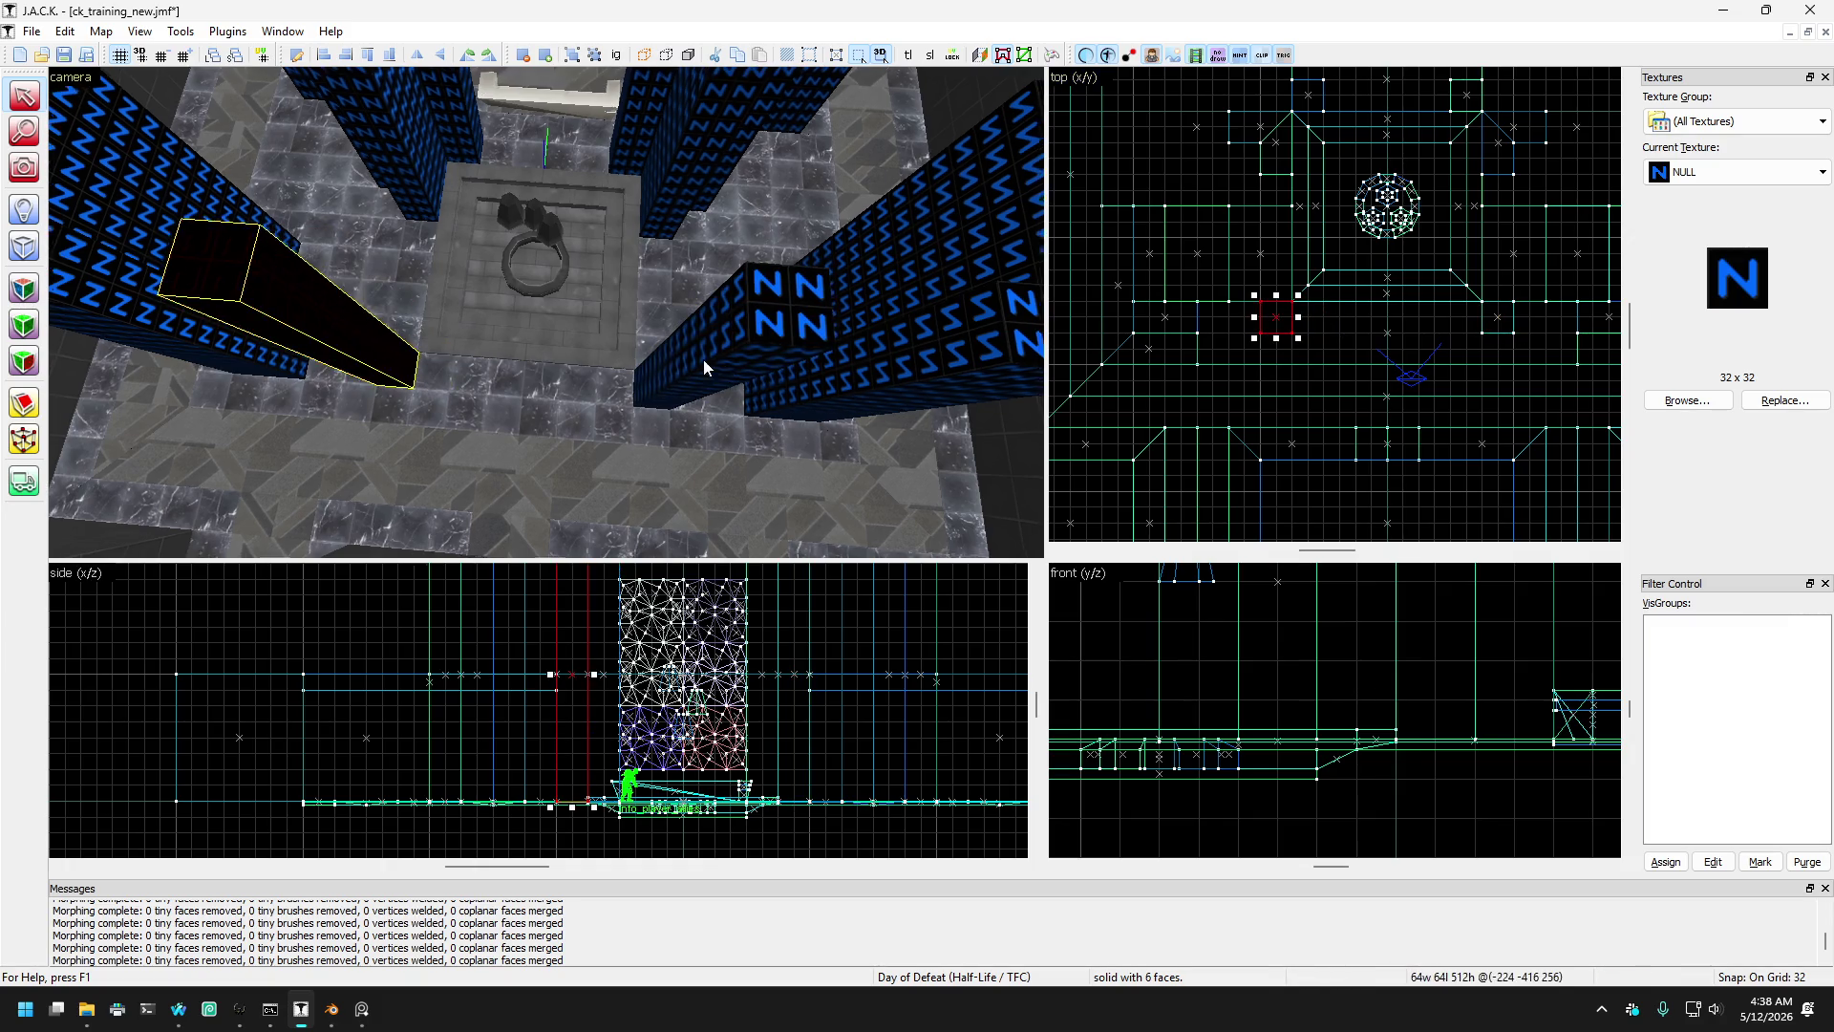
scroll(644, 254, up, 5)
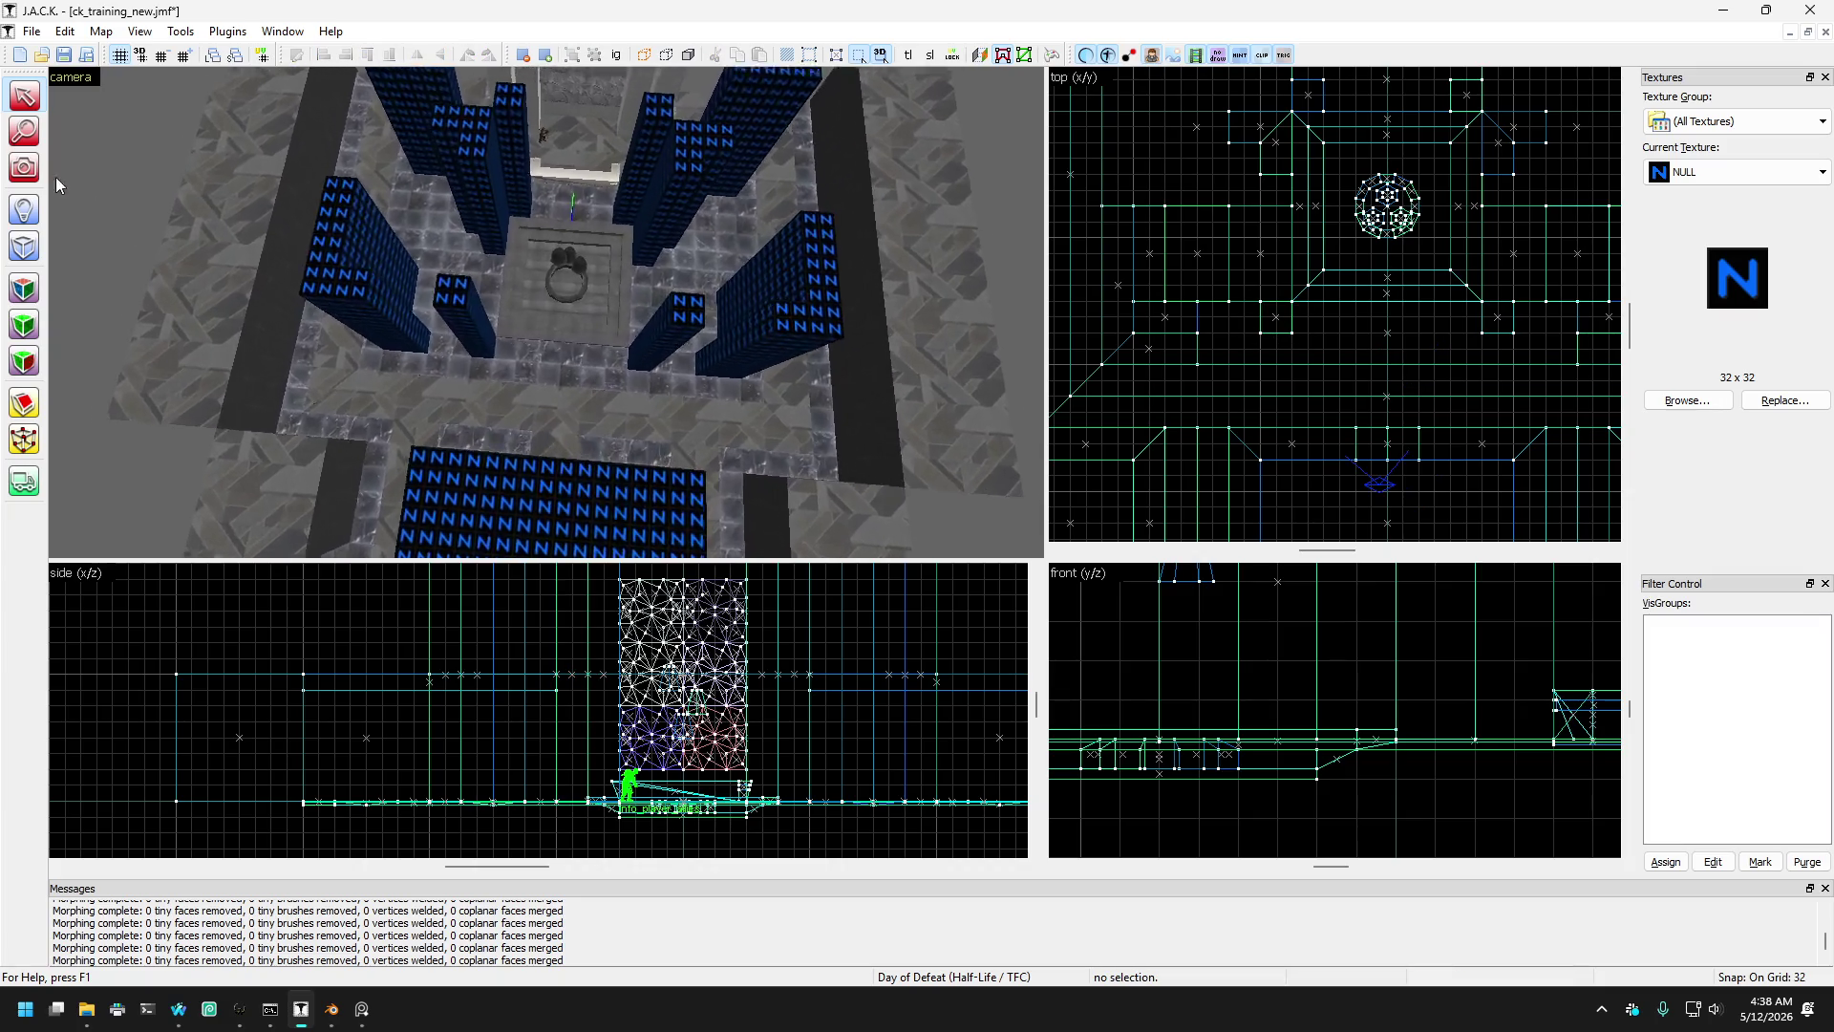
click(24, 168)
drag(545, 311, 545, 311)
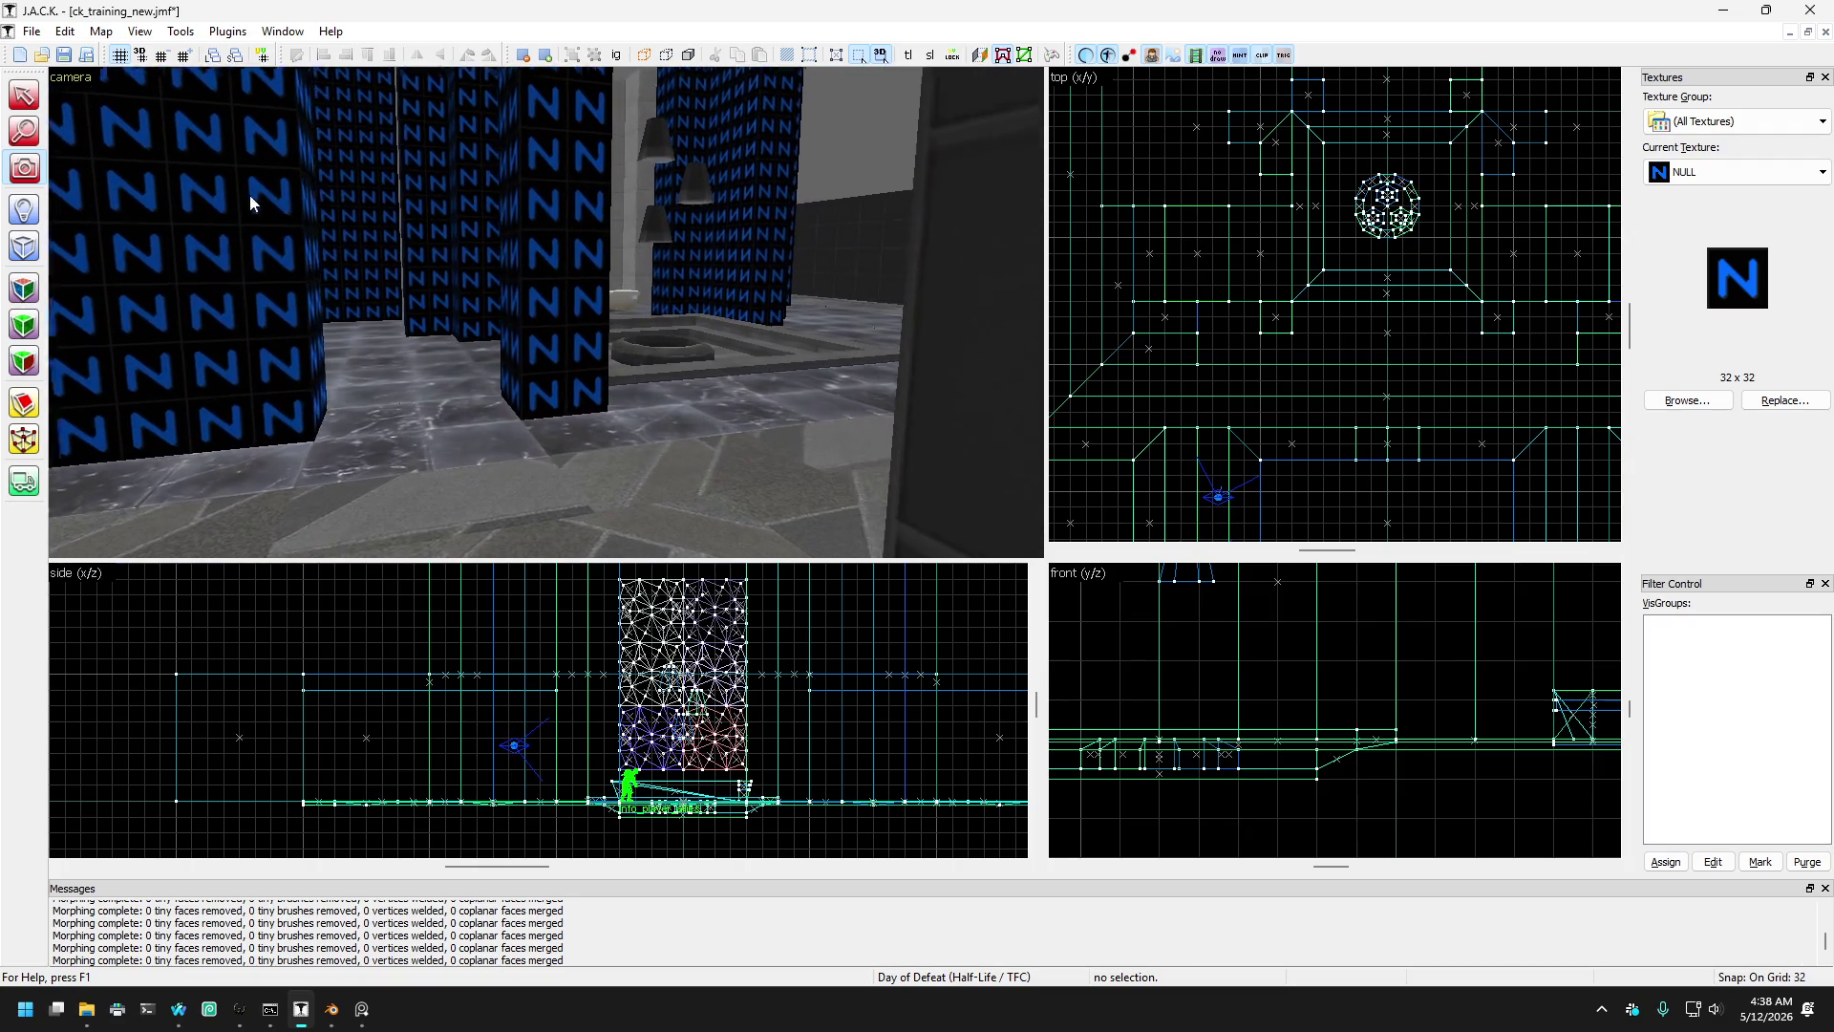
click(532, 295)
mouse_move(684, 308)
mouse_down()
mouse_move(771, 335)
mouse_move(711, 323)
mouse_up()
key(Escape)
mouse_move(715, 149)
mouse_down()
mouse_move(491, 238)
mouse_move(123, 203)
mouse_up()
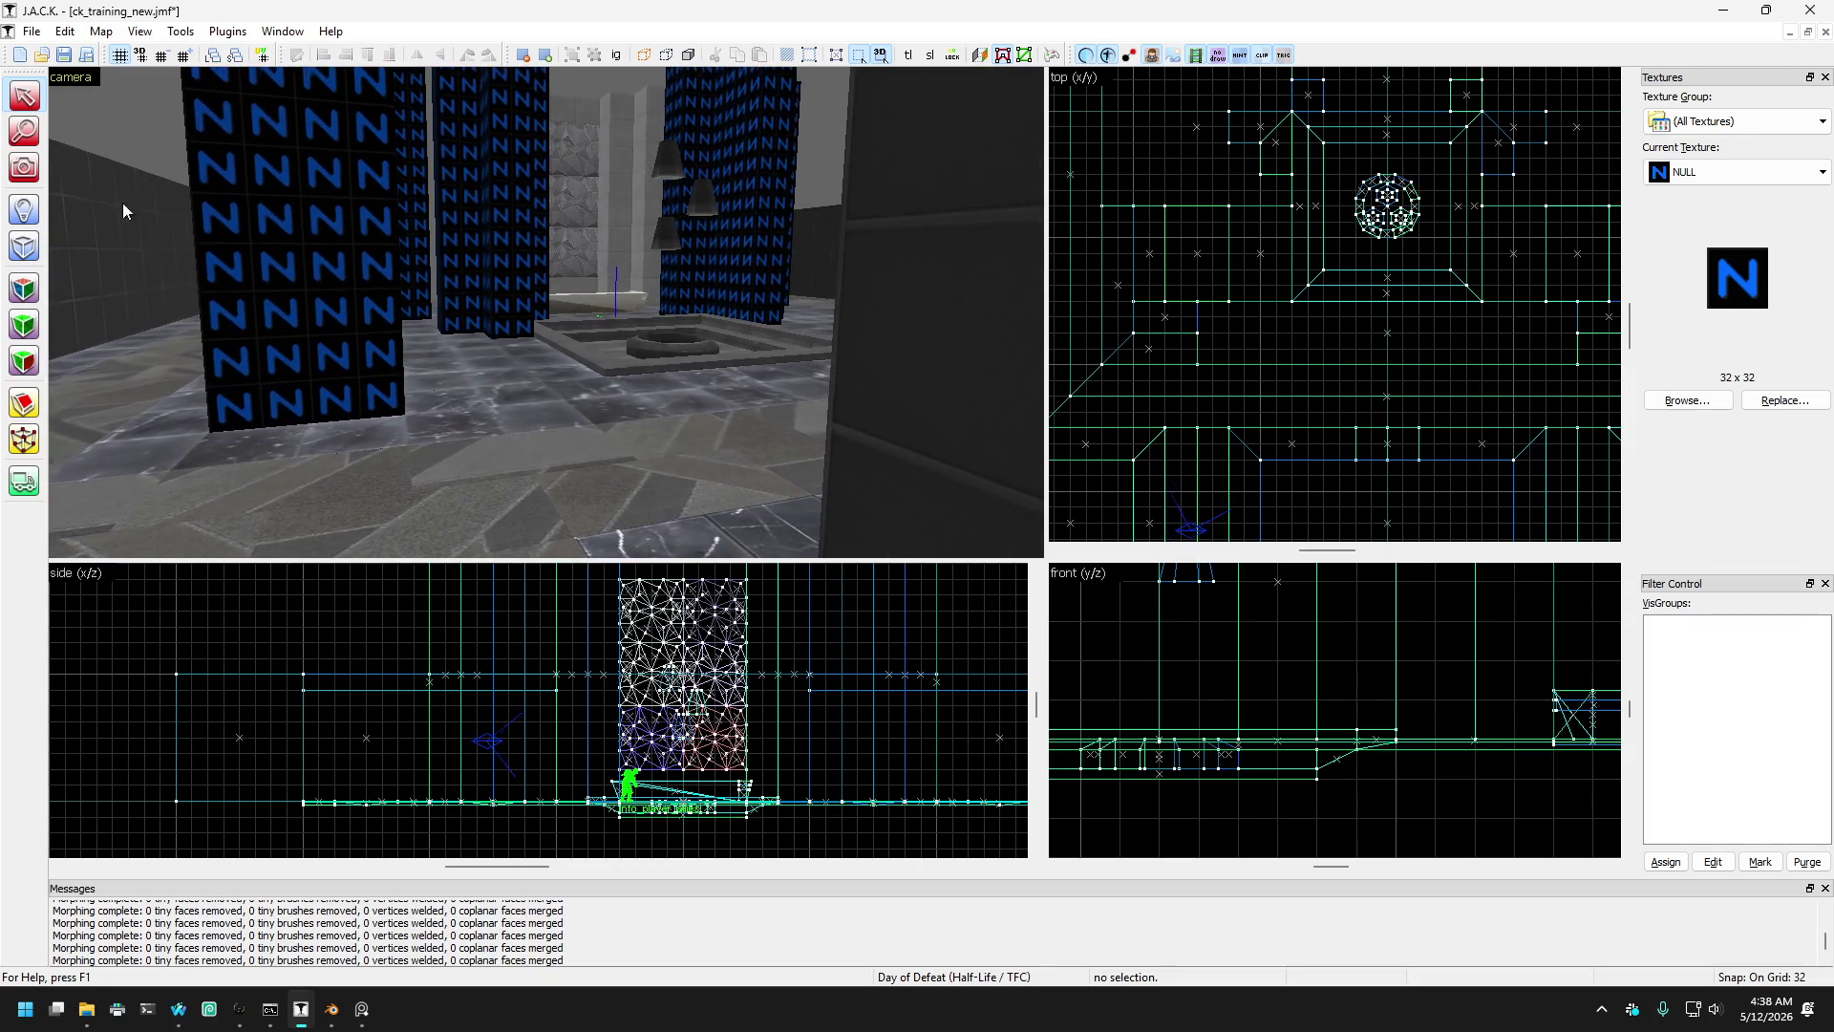
click(27, 177)
key(w)
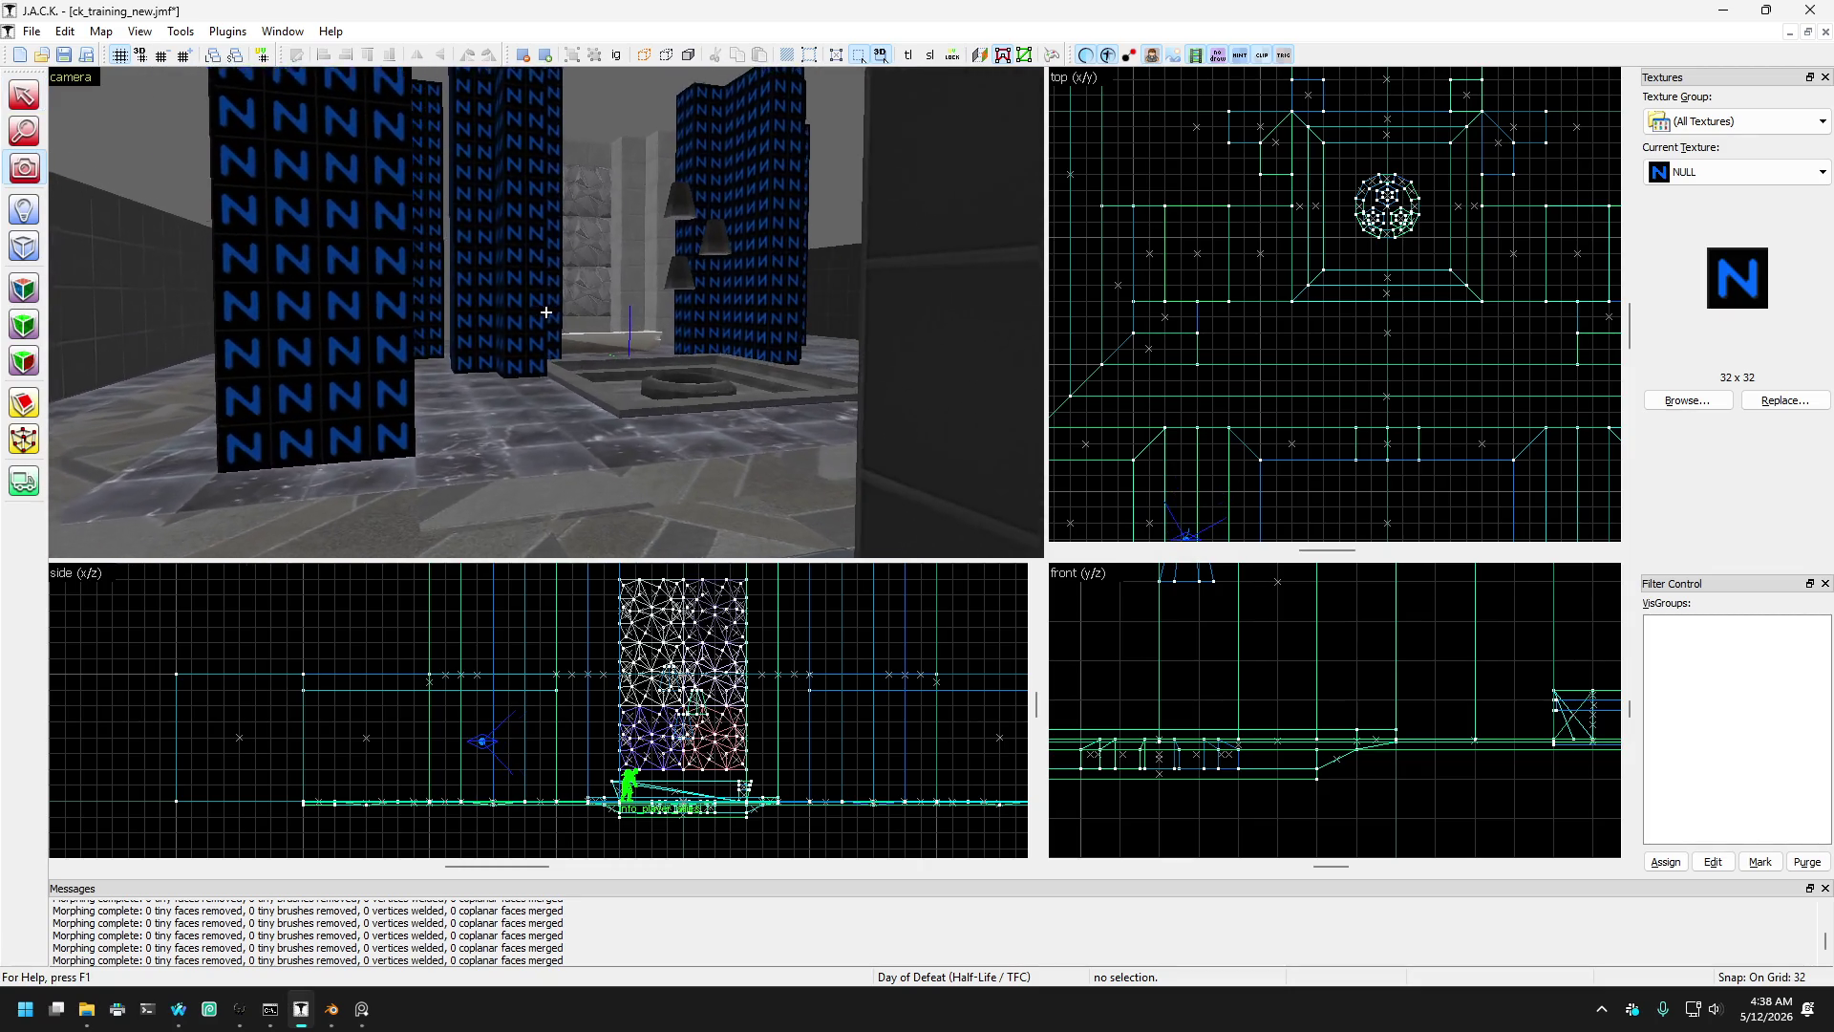
key(w)
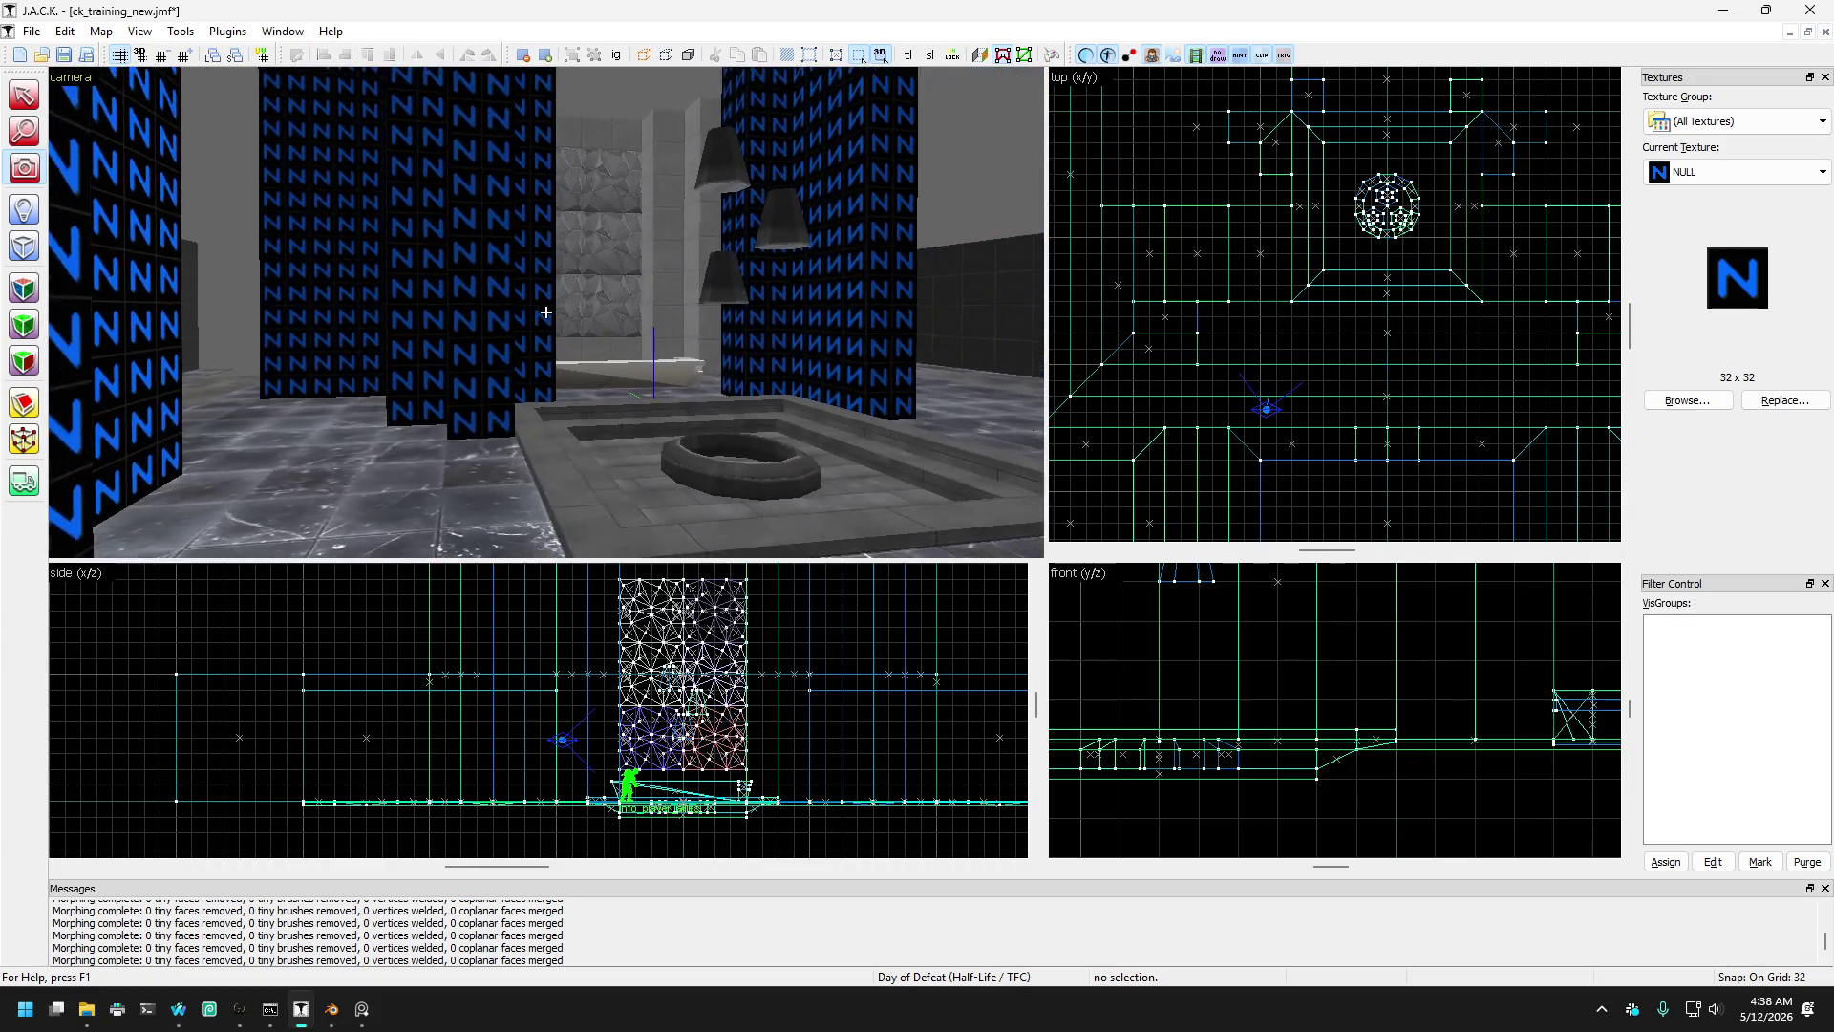
key(w)
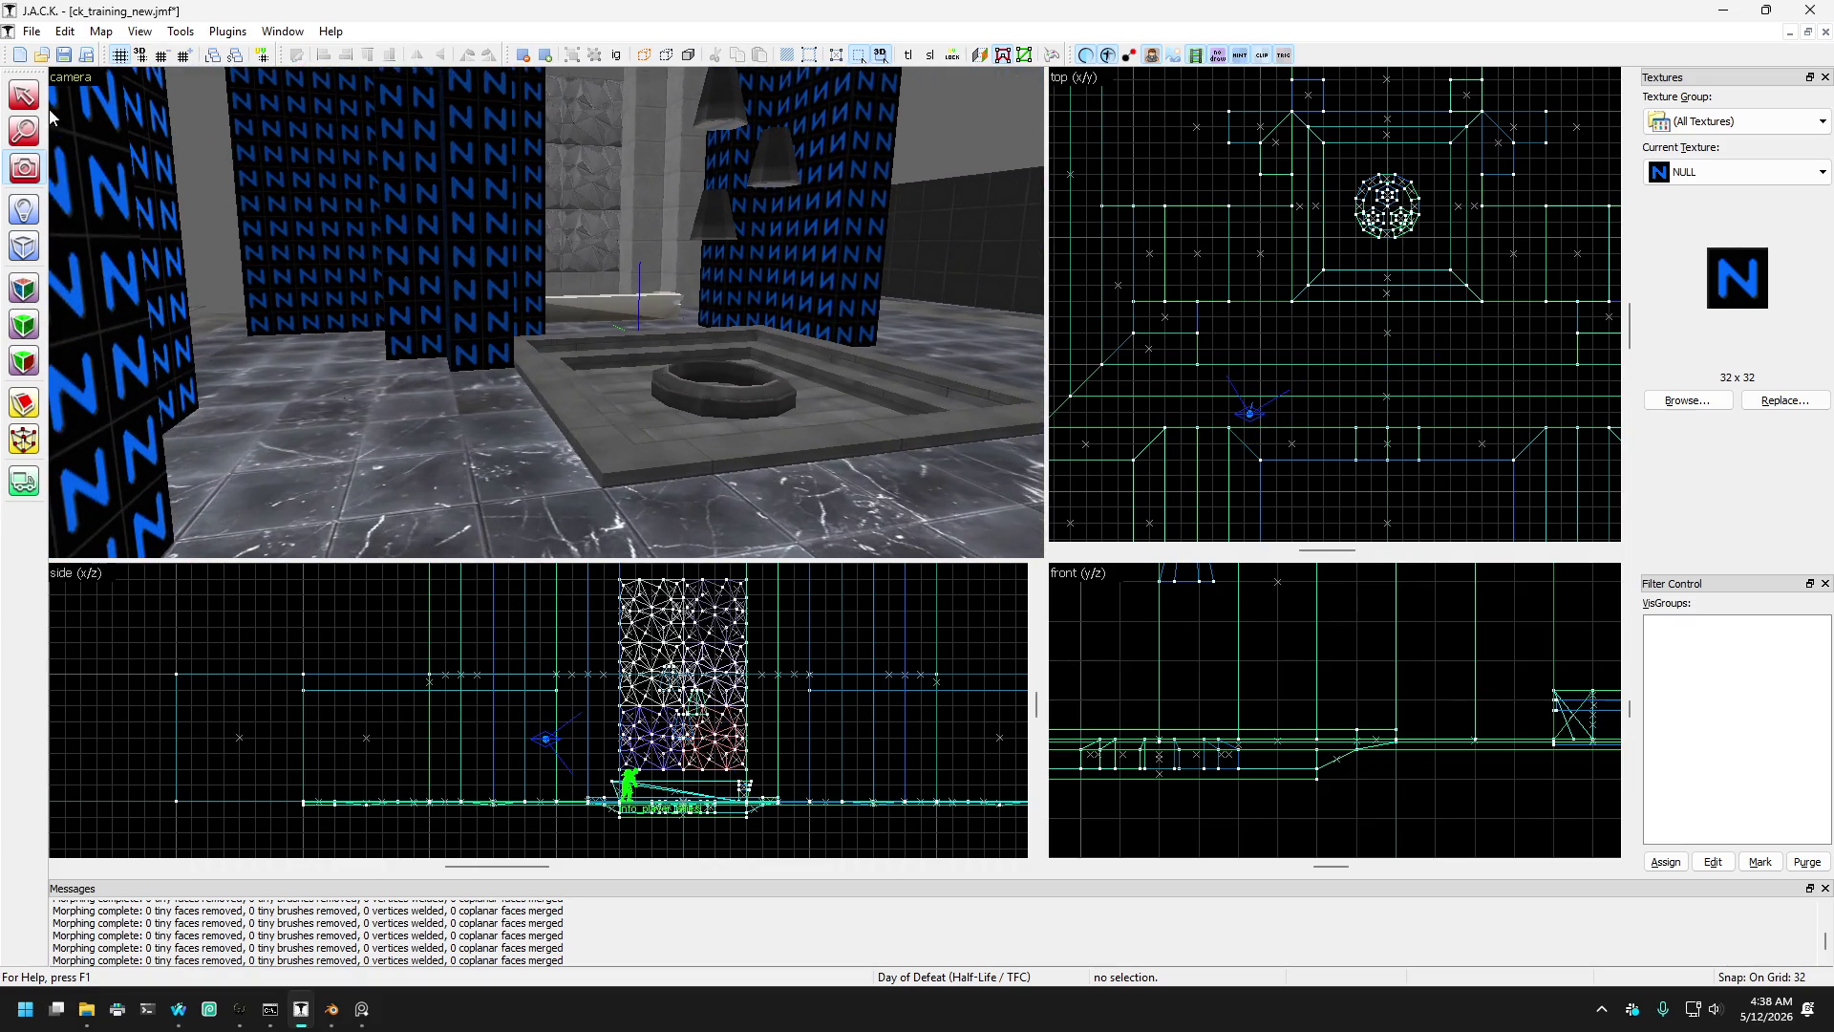
- Select and check pillars behind the fountain, then clear the selection
click(472, 277)
ctrl+click(838, 300)
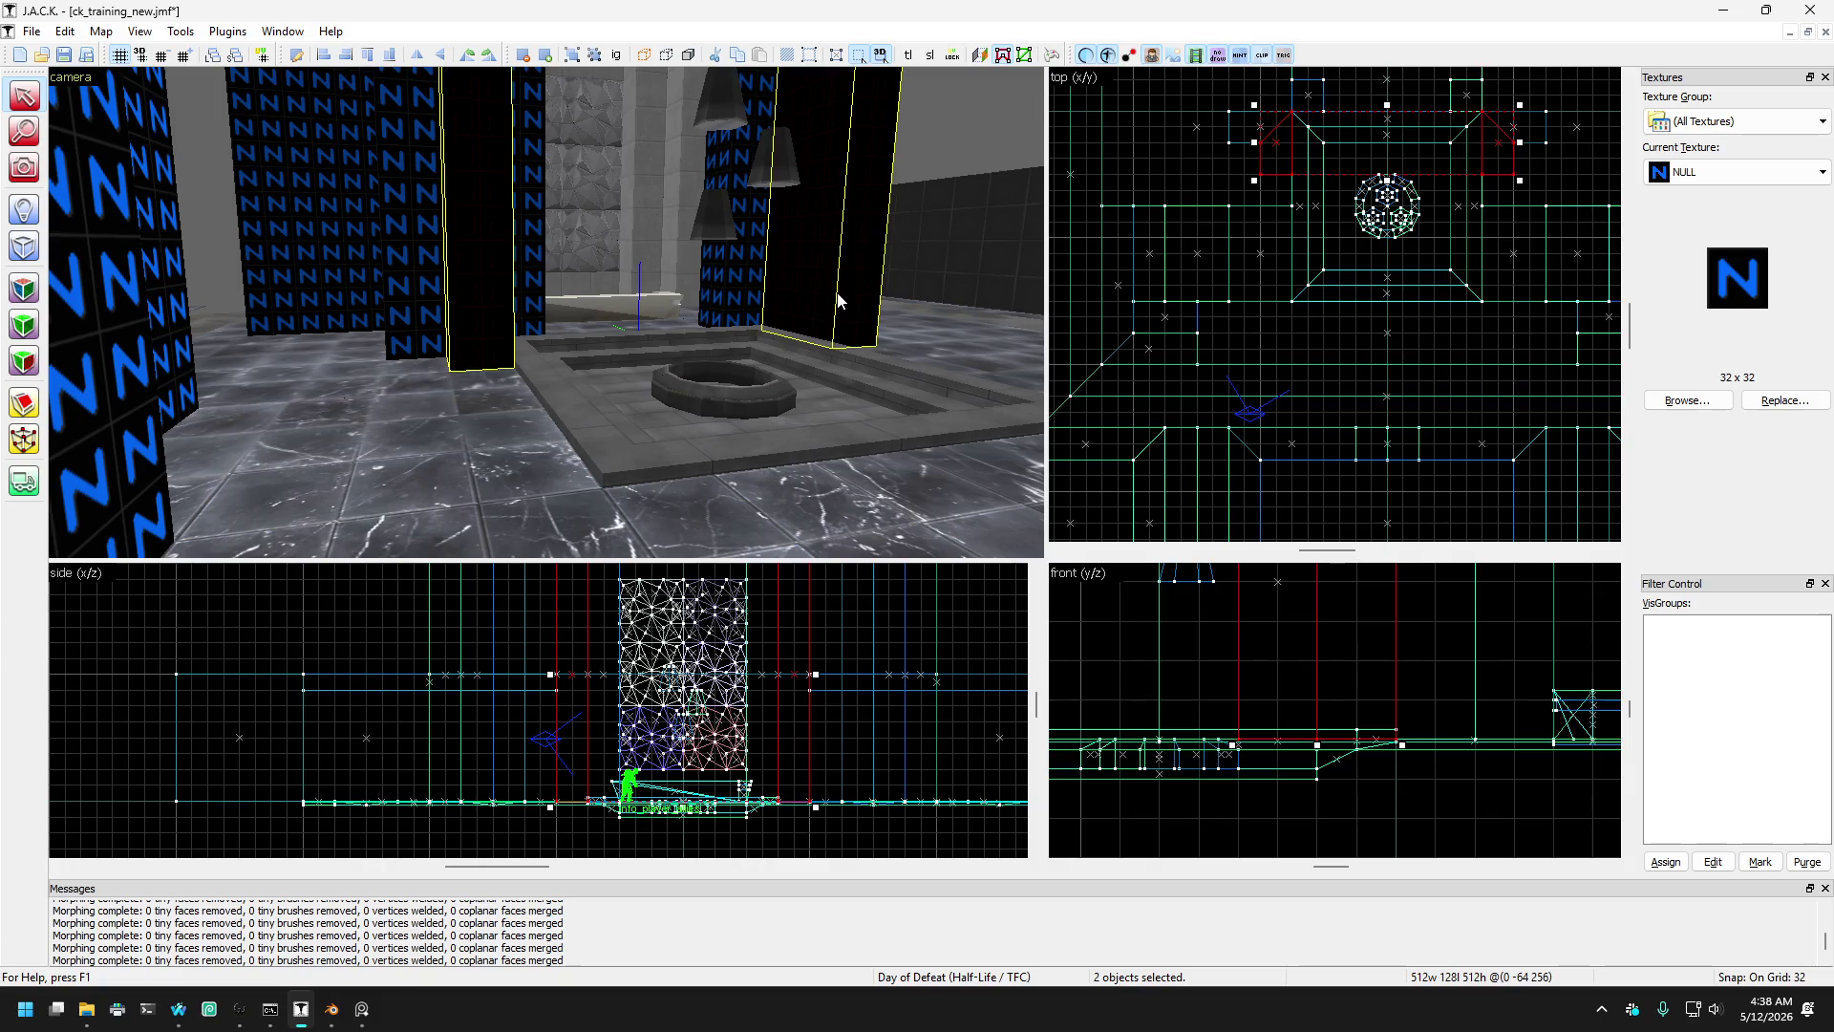
scroll(1341, 123, up, 1)
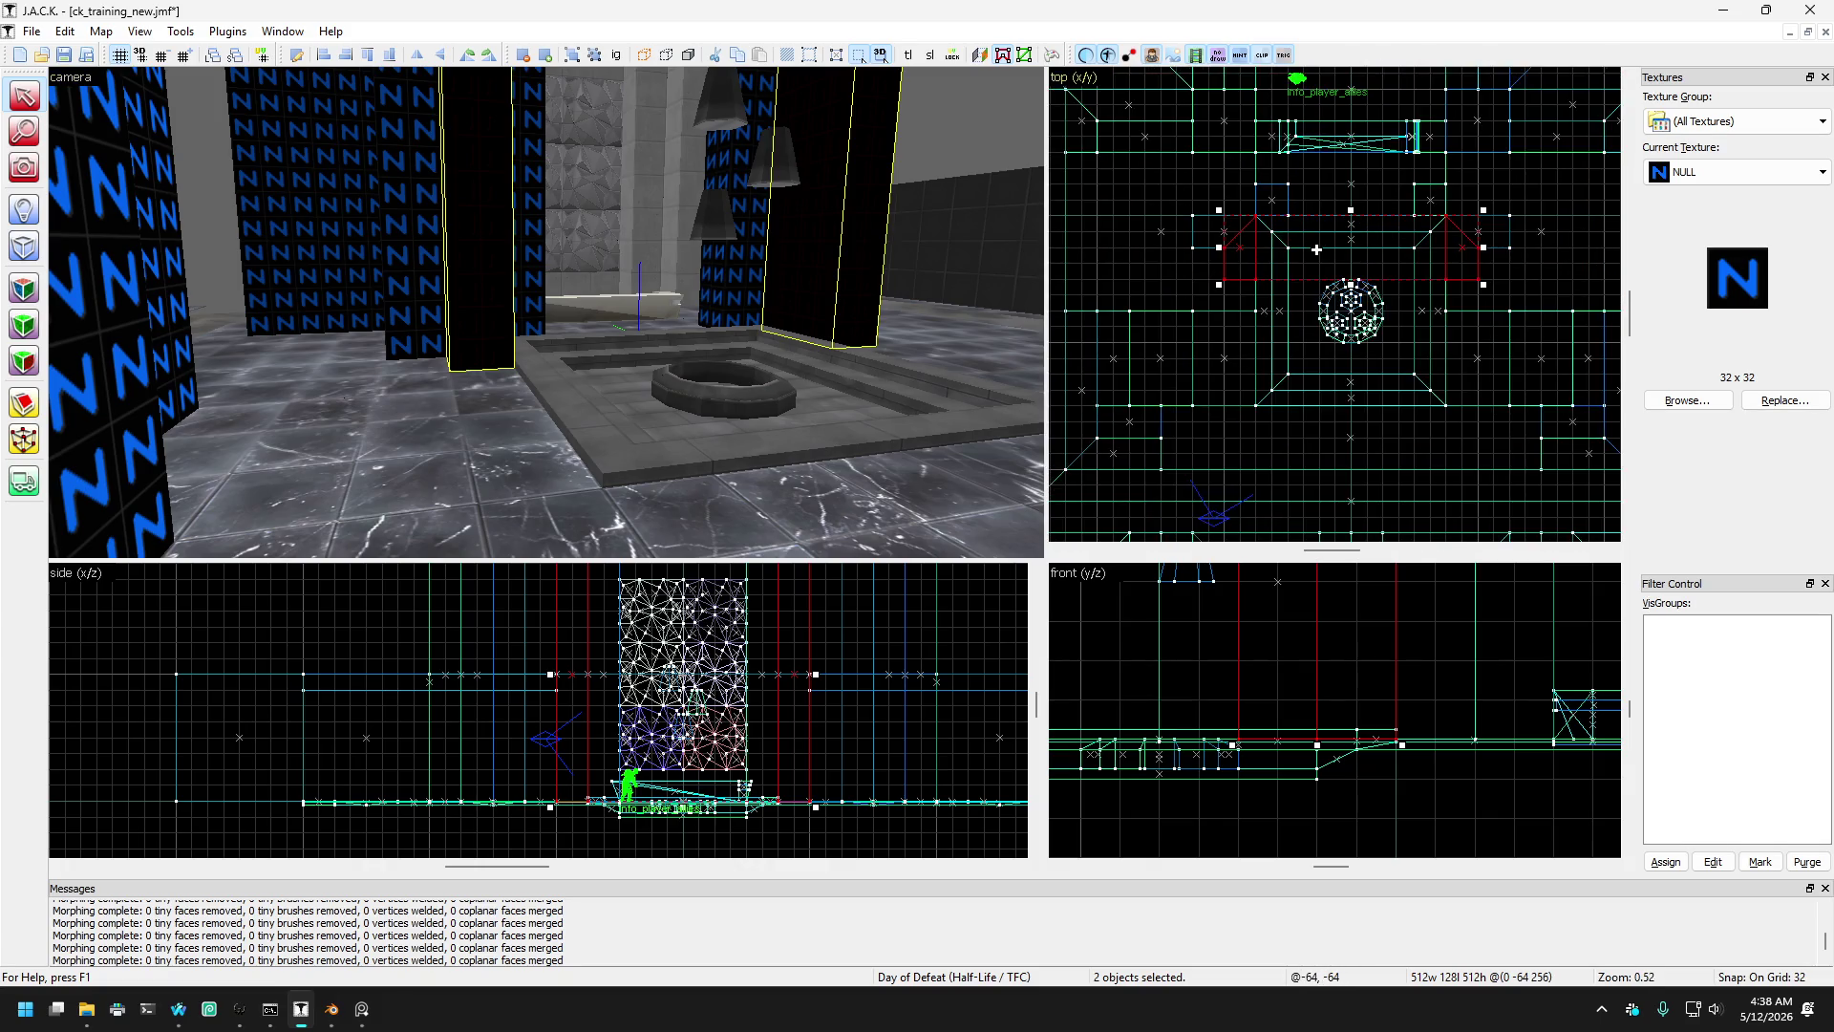
click(473, 255)
click(808, 276)
key(Escape)
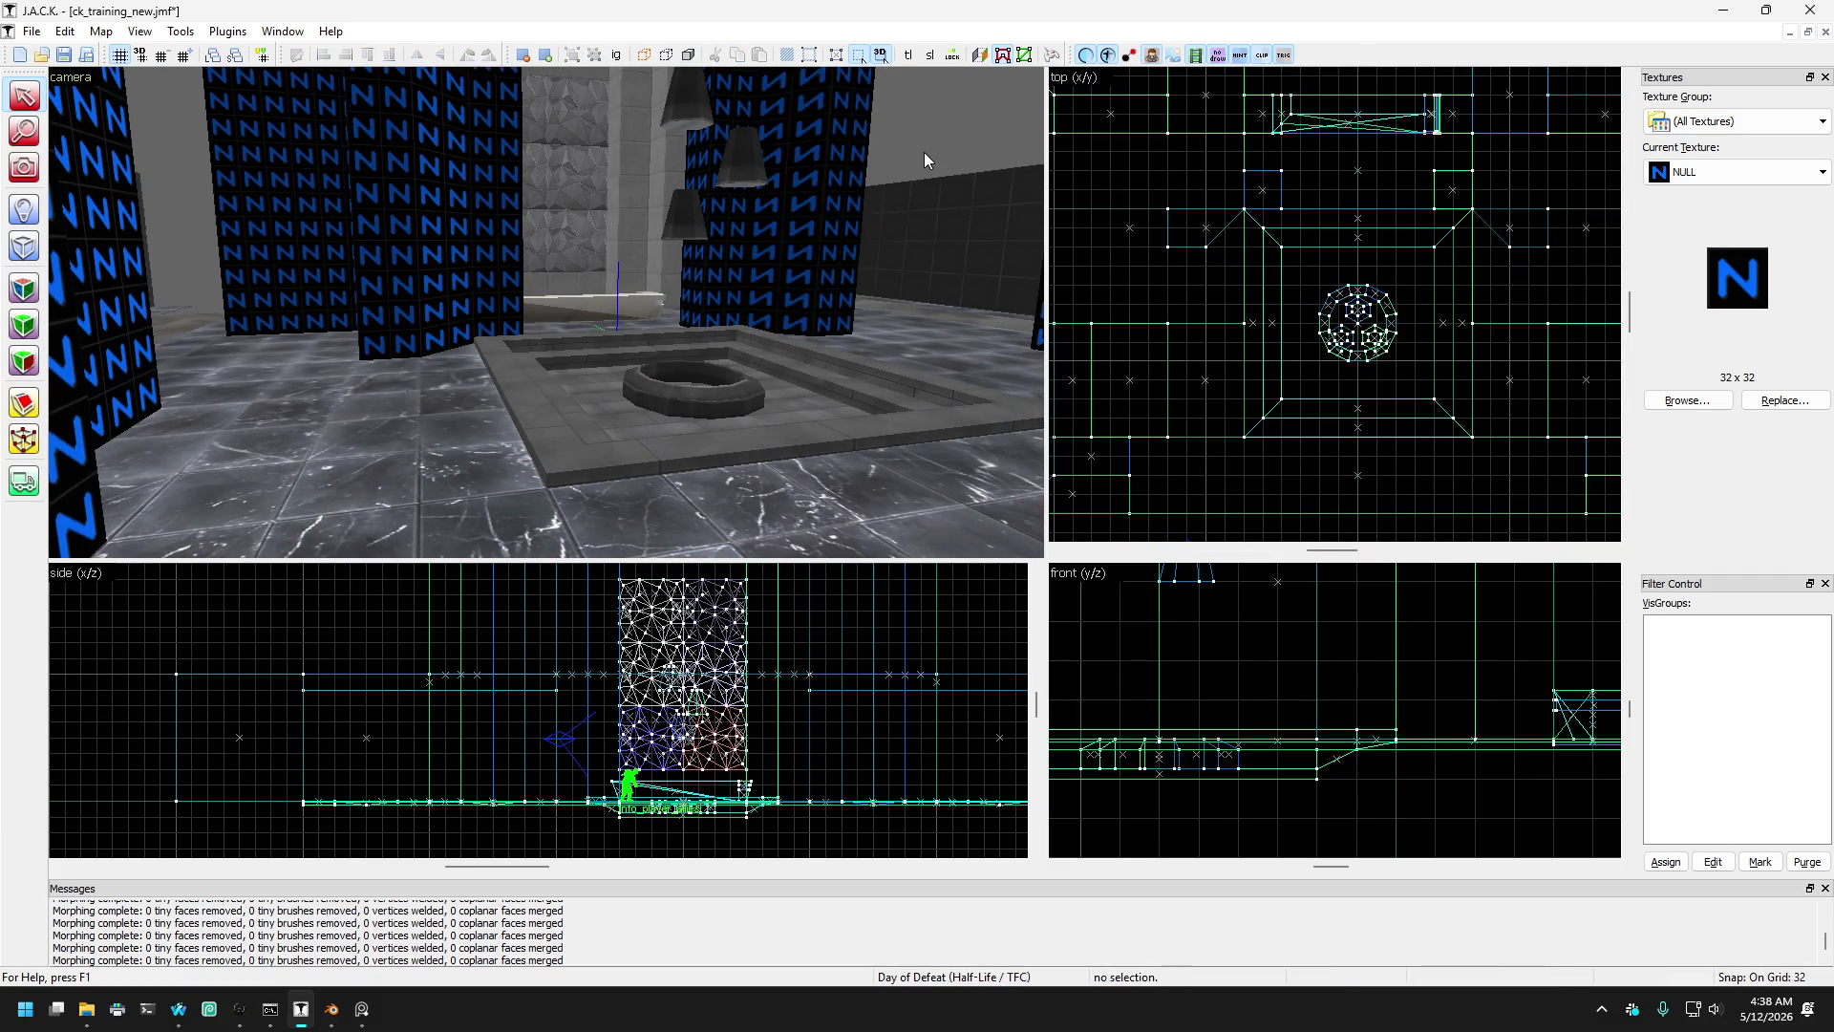
- Fly the 3D view forward past the NULL pillars toward the central platform
key(Up)
key(Left)
click(29, 170)
key(z)
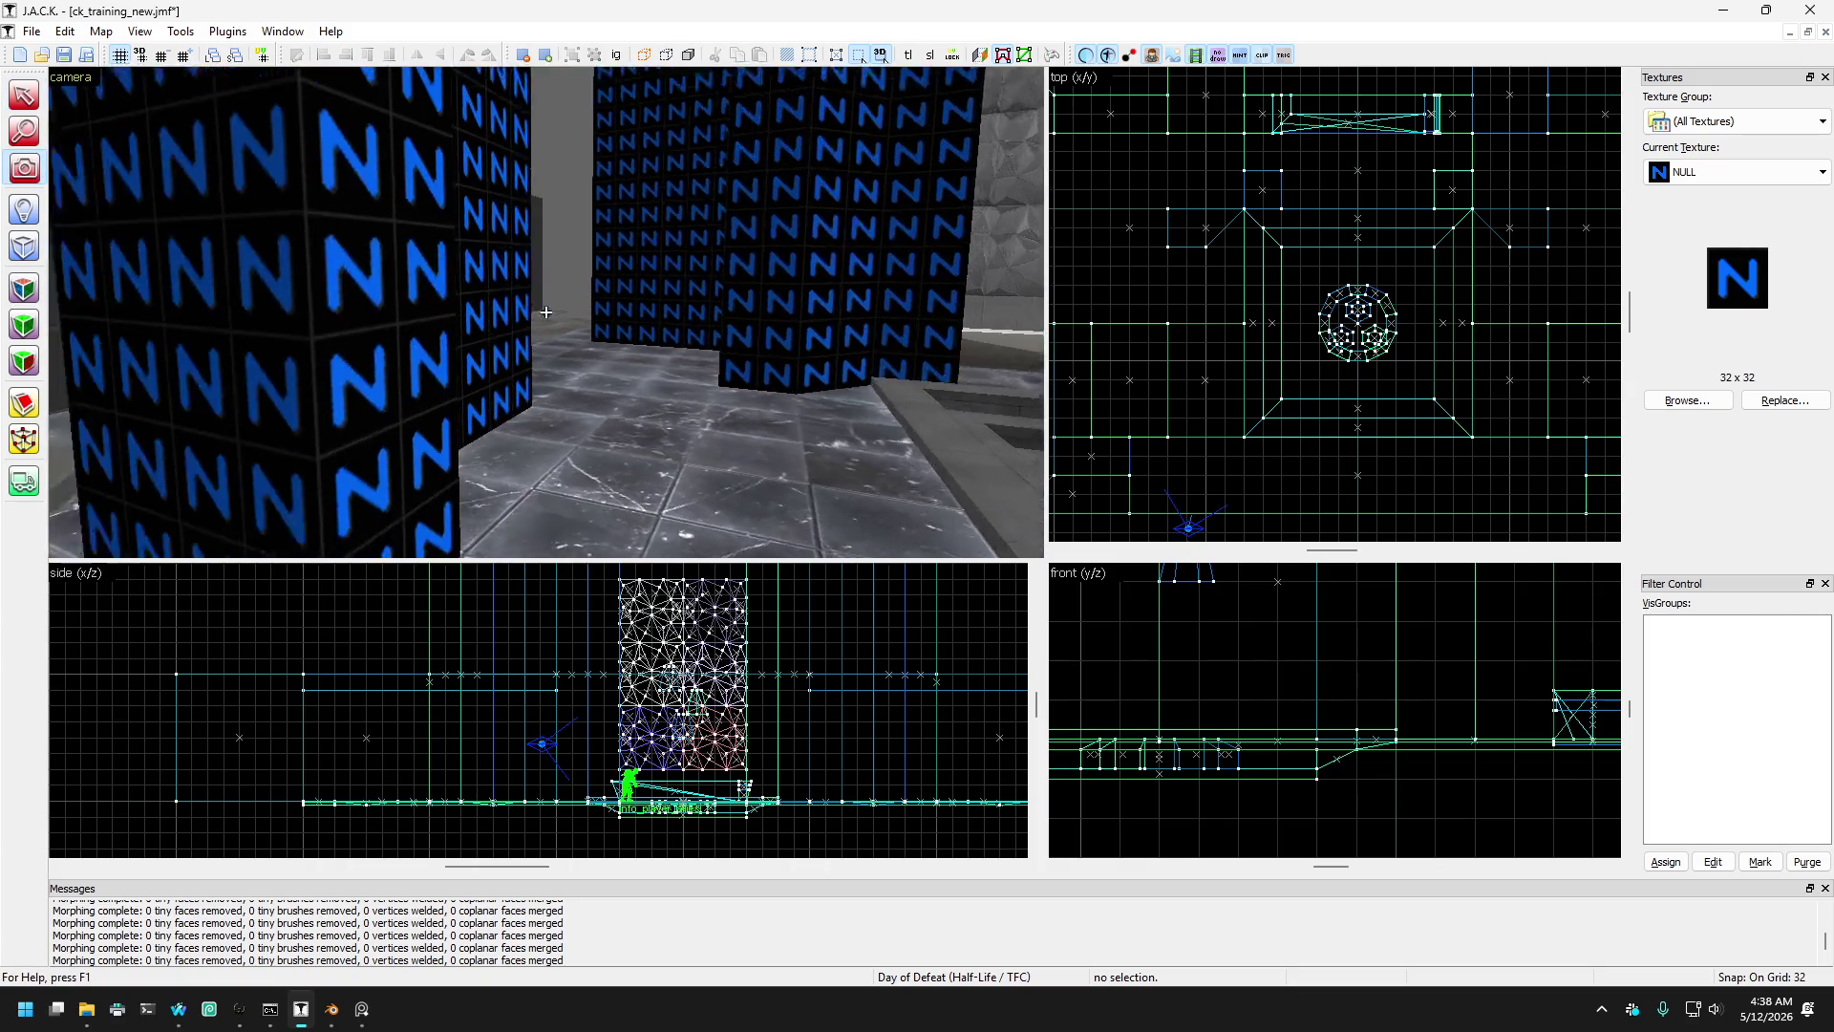
key(w)
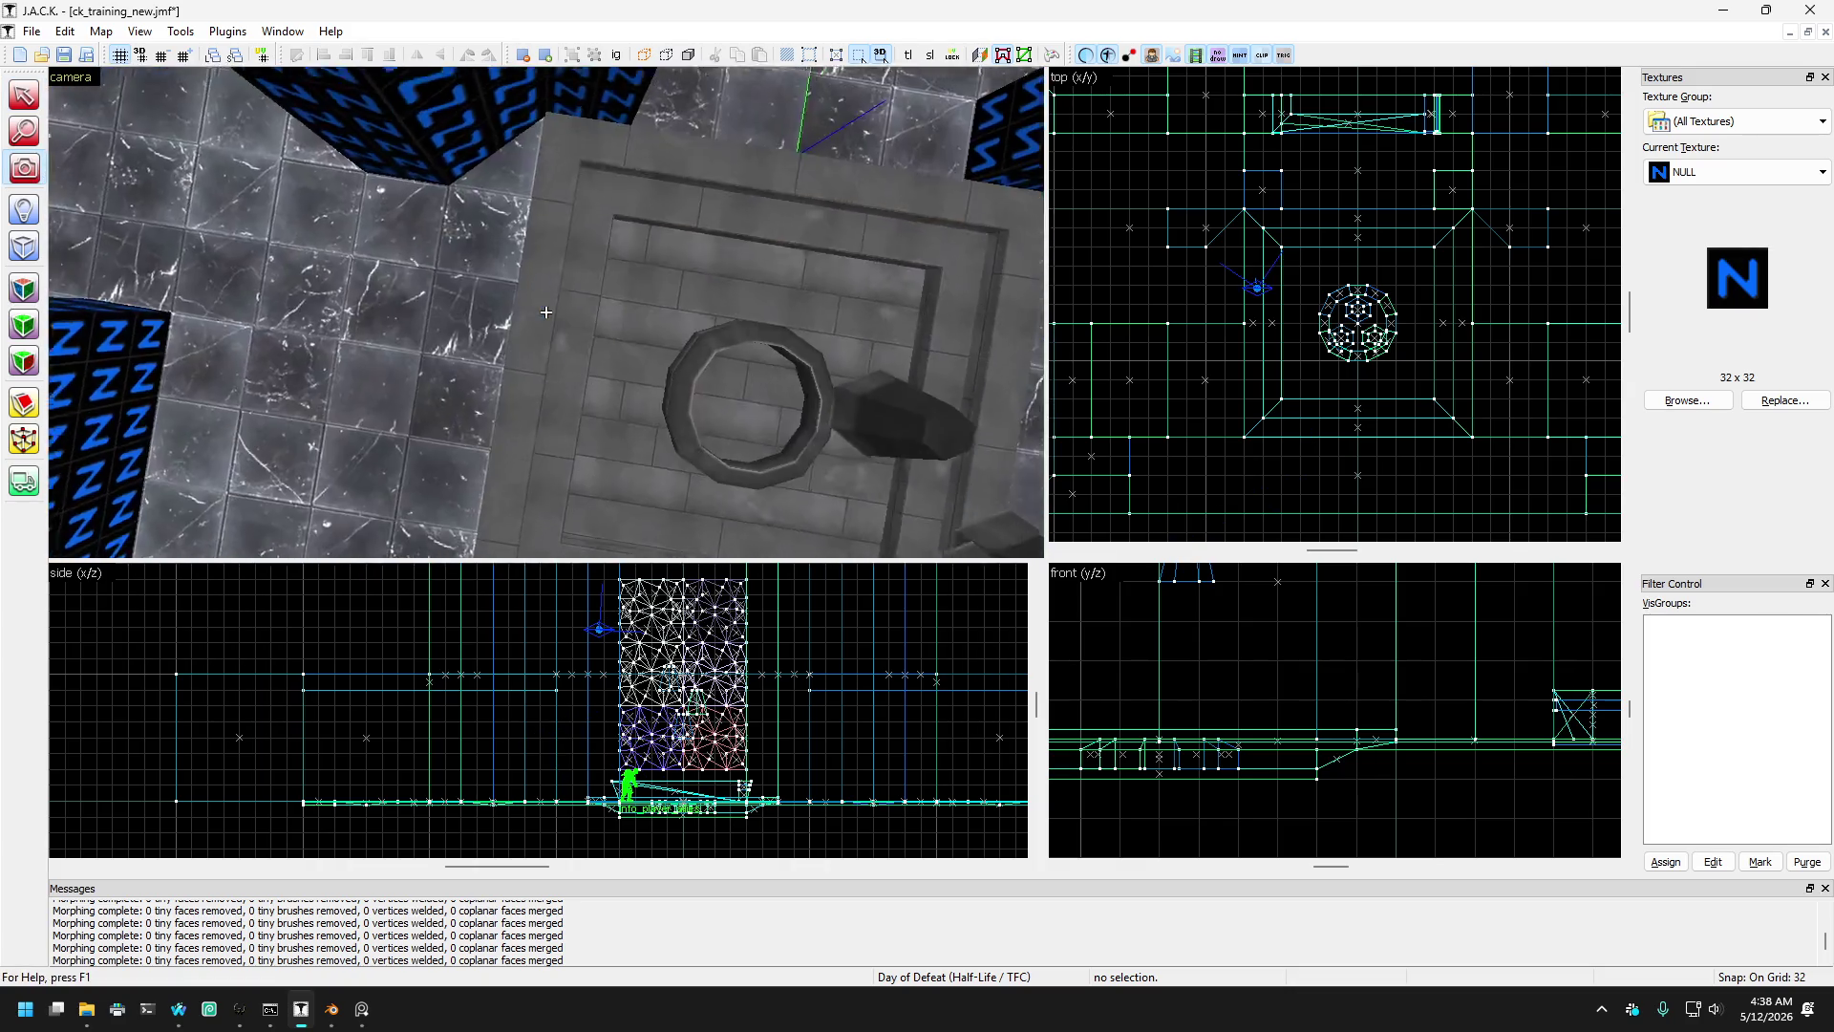
key(w)
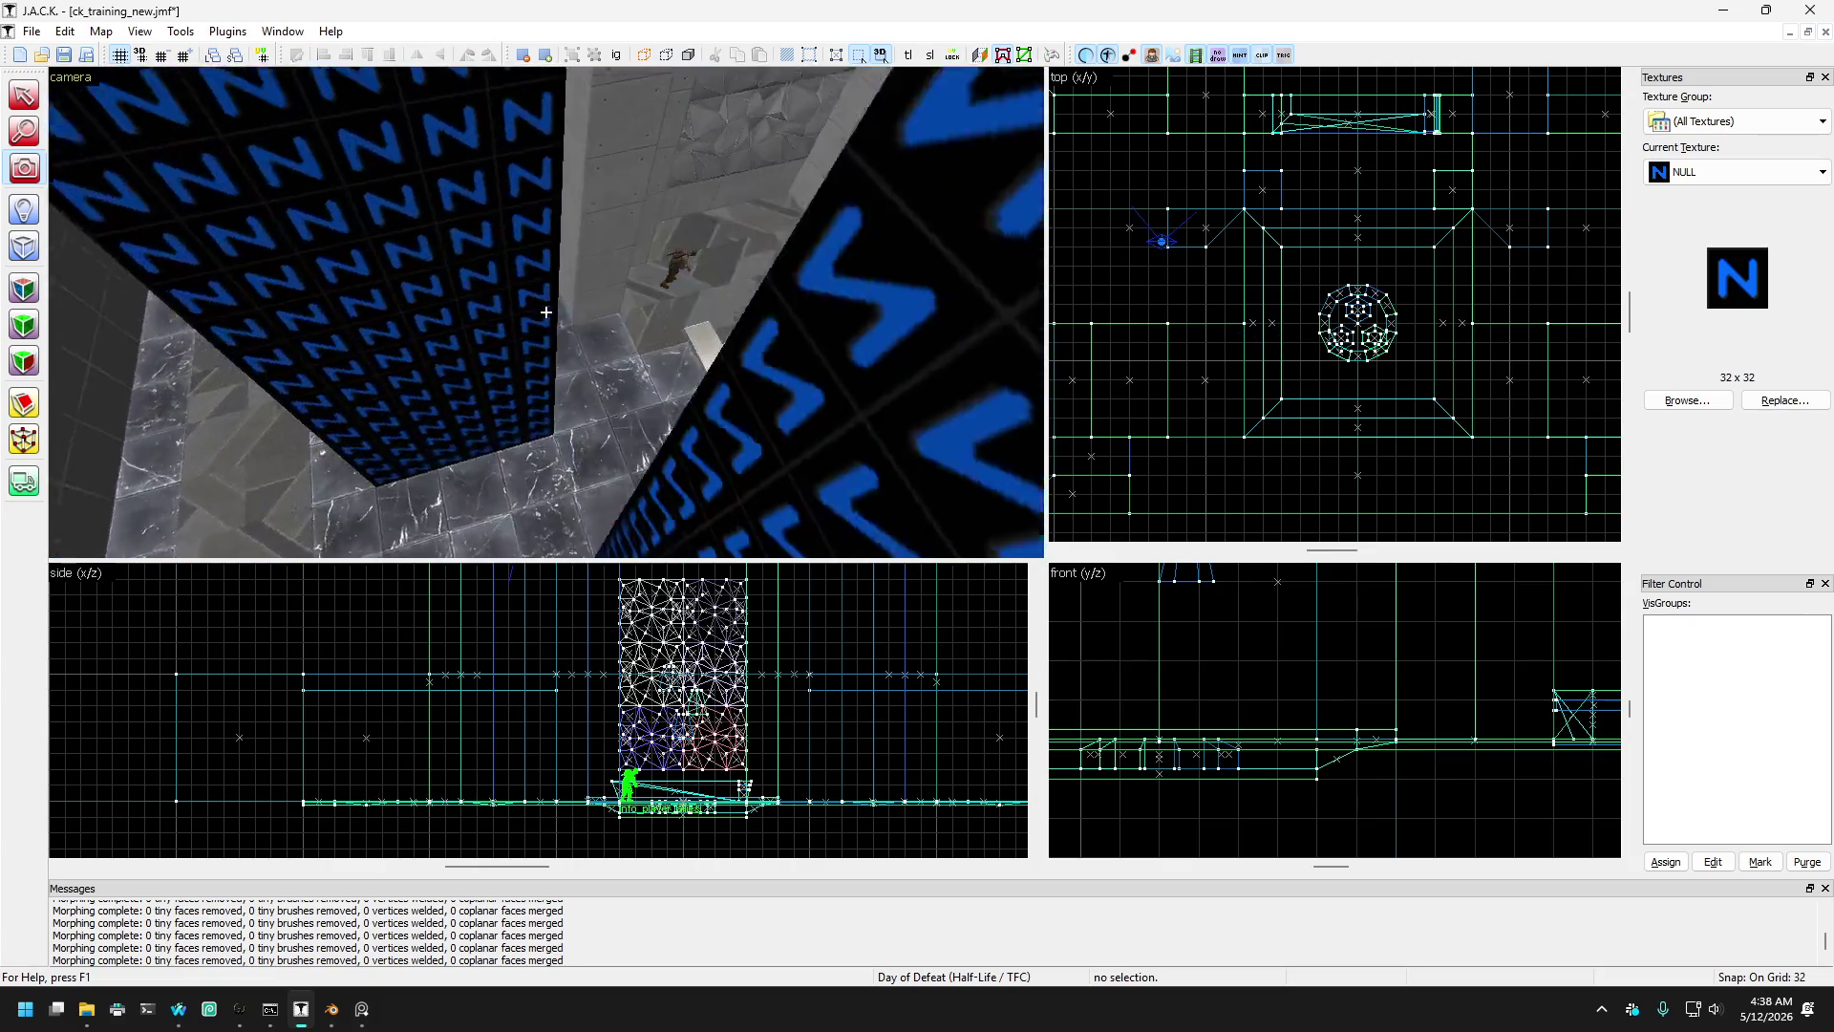
key(w)
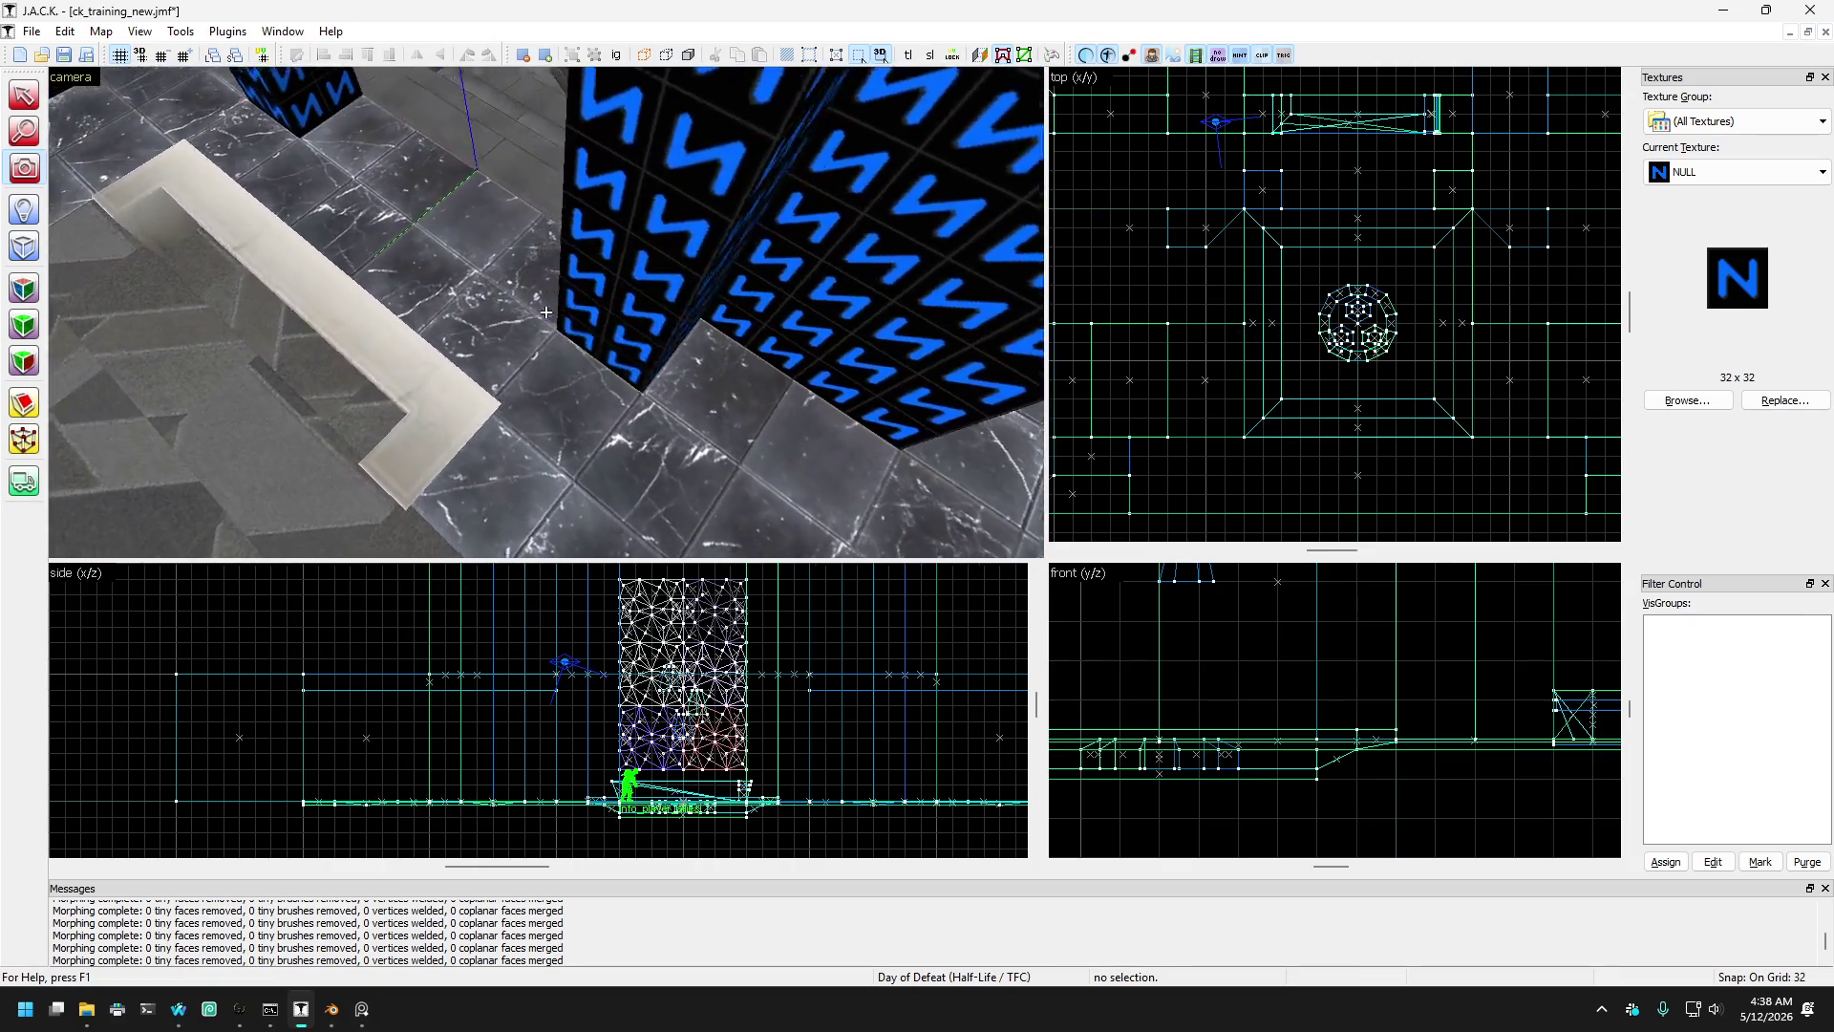
key(w)
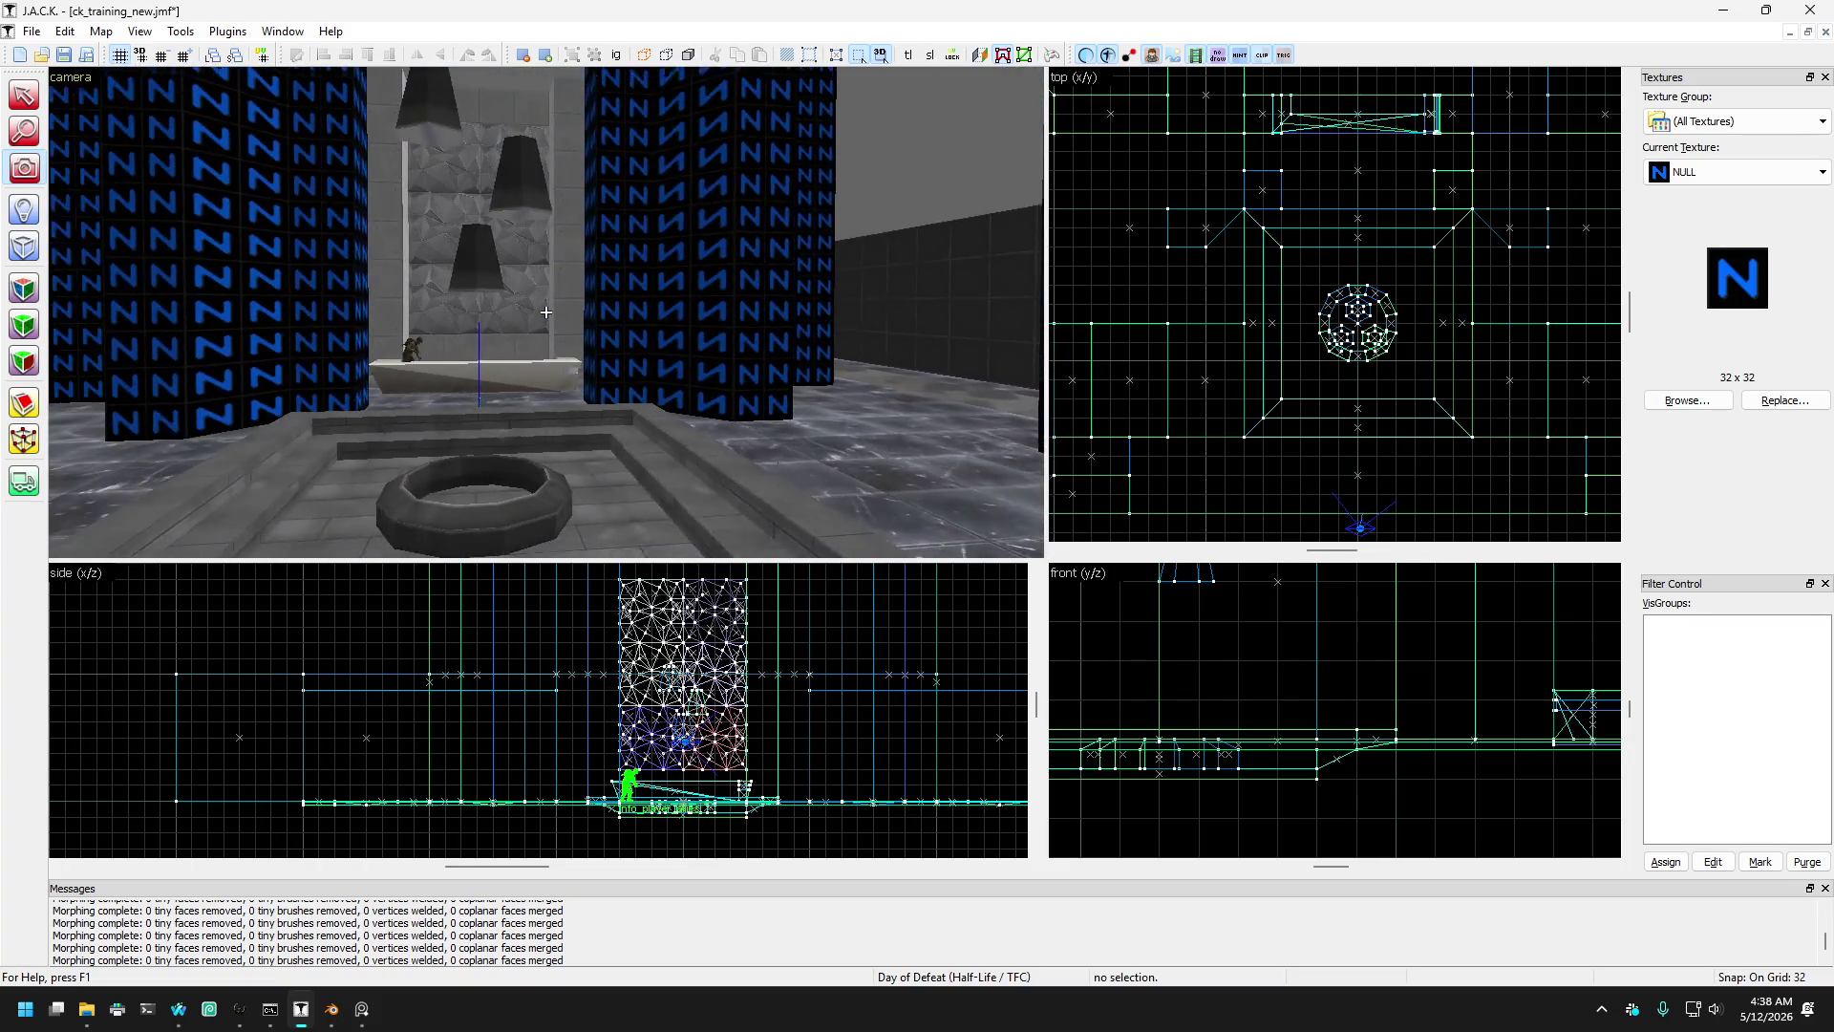
key(s)
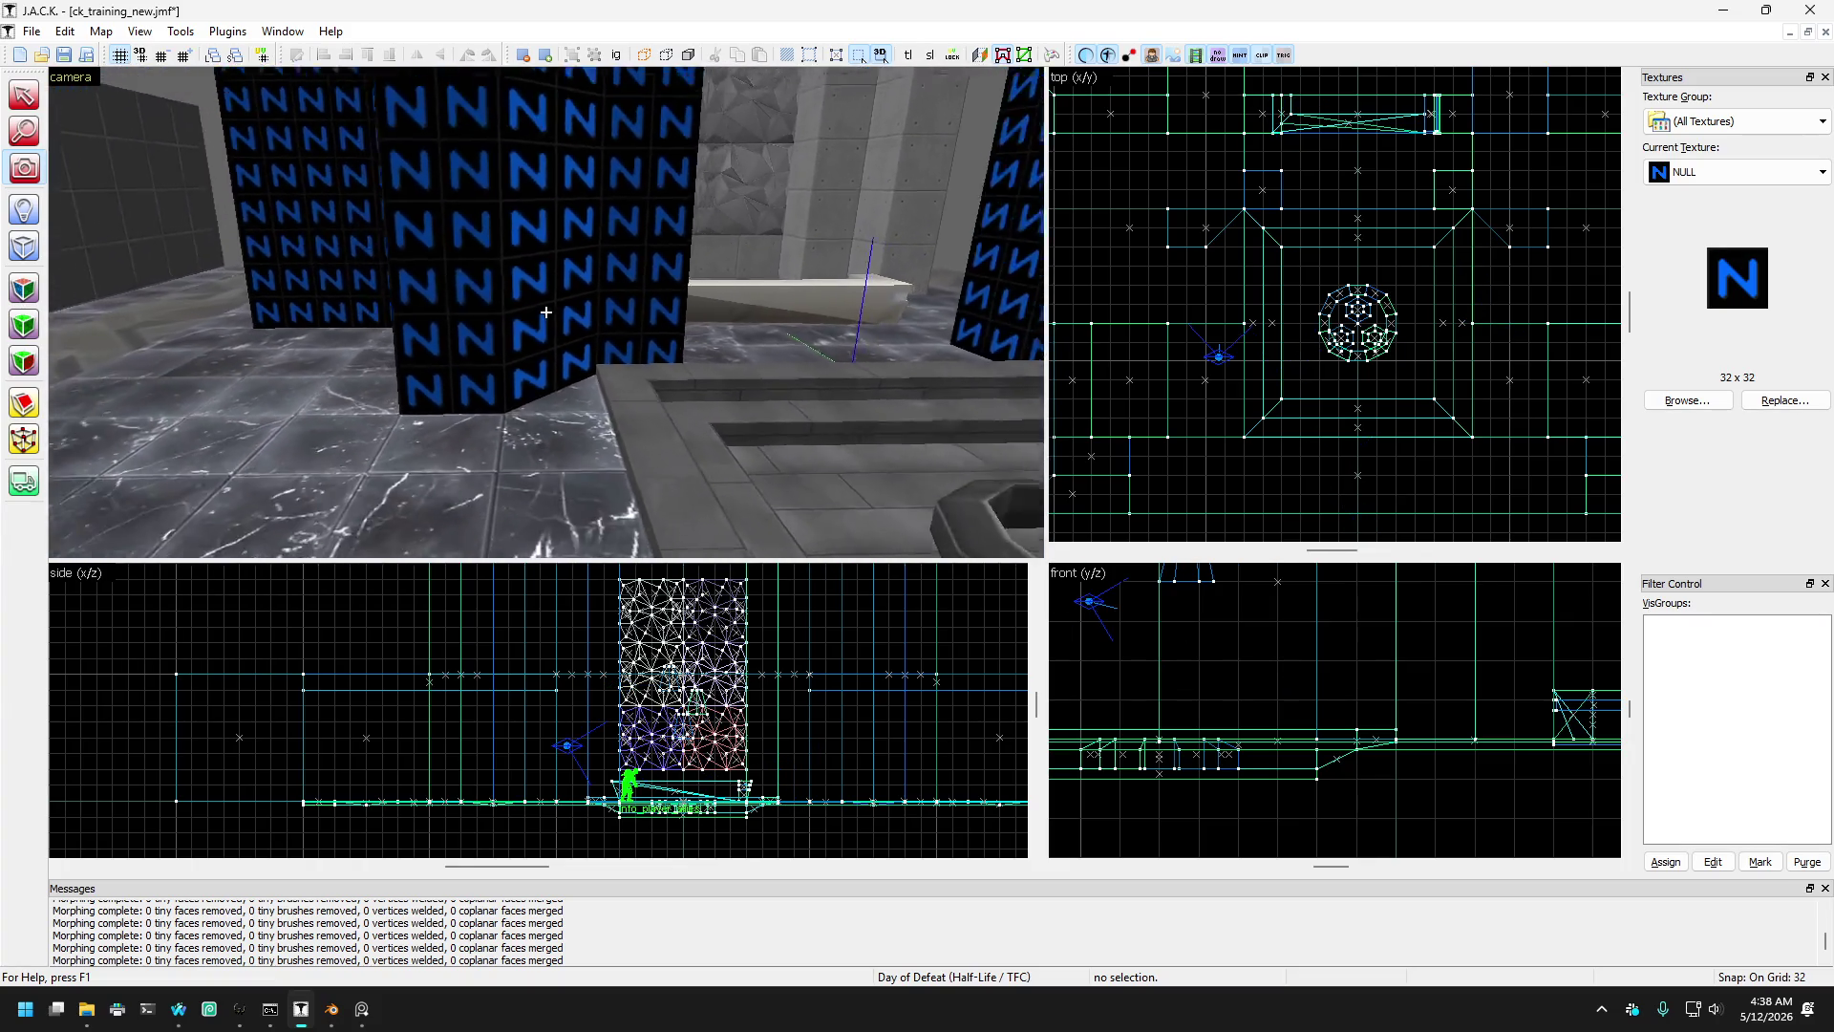
key(w)
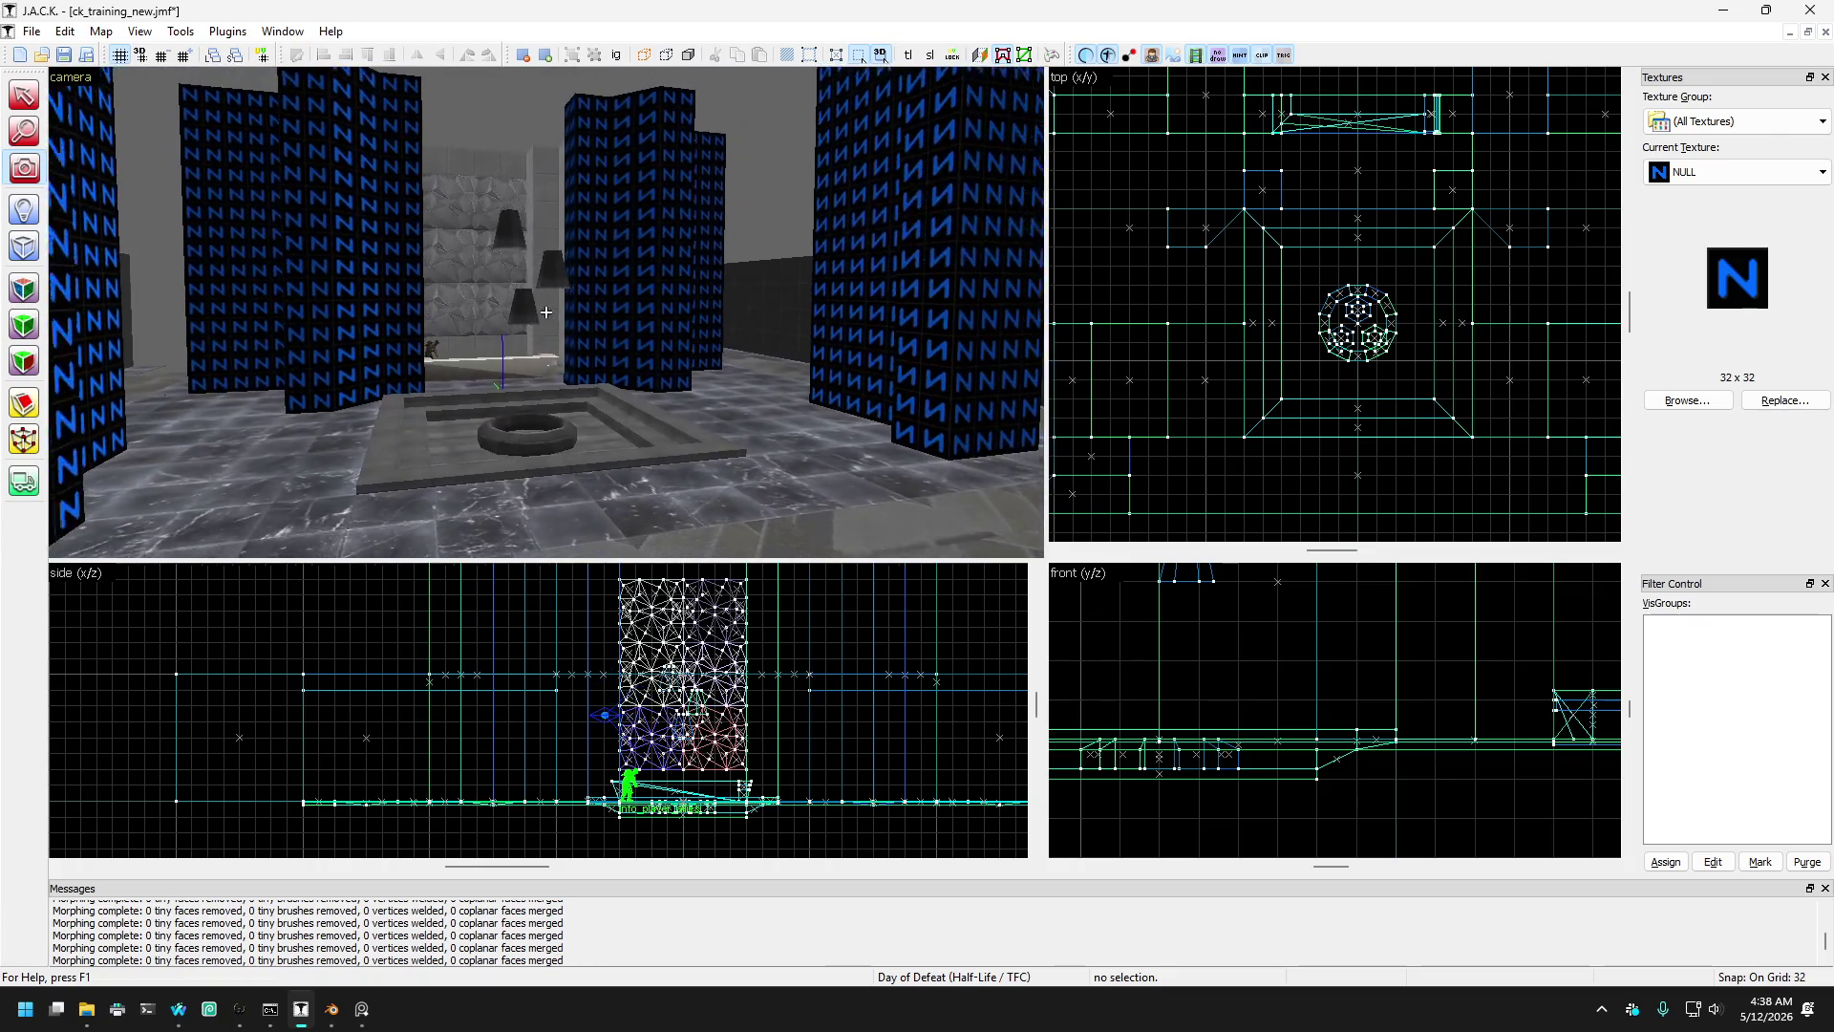
key(w)
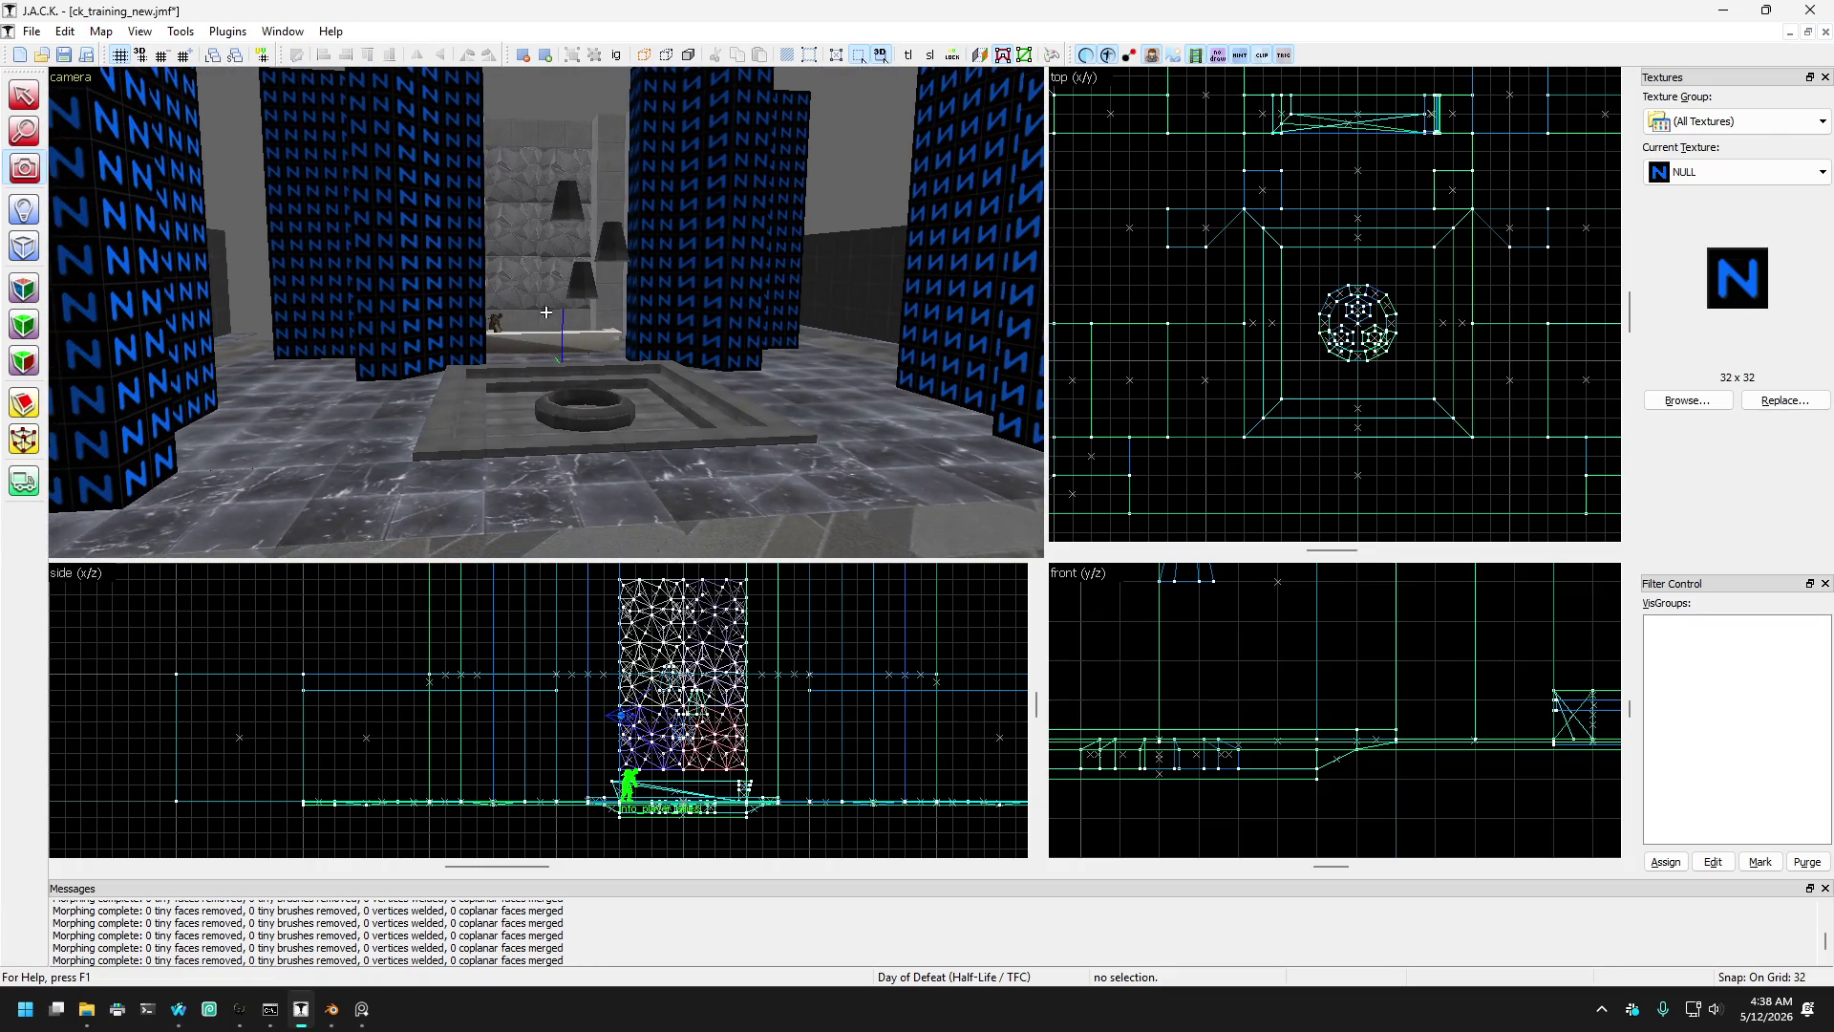
click(42, 94)
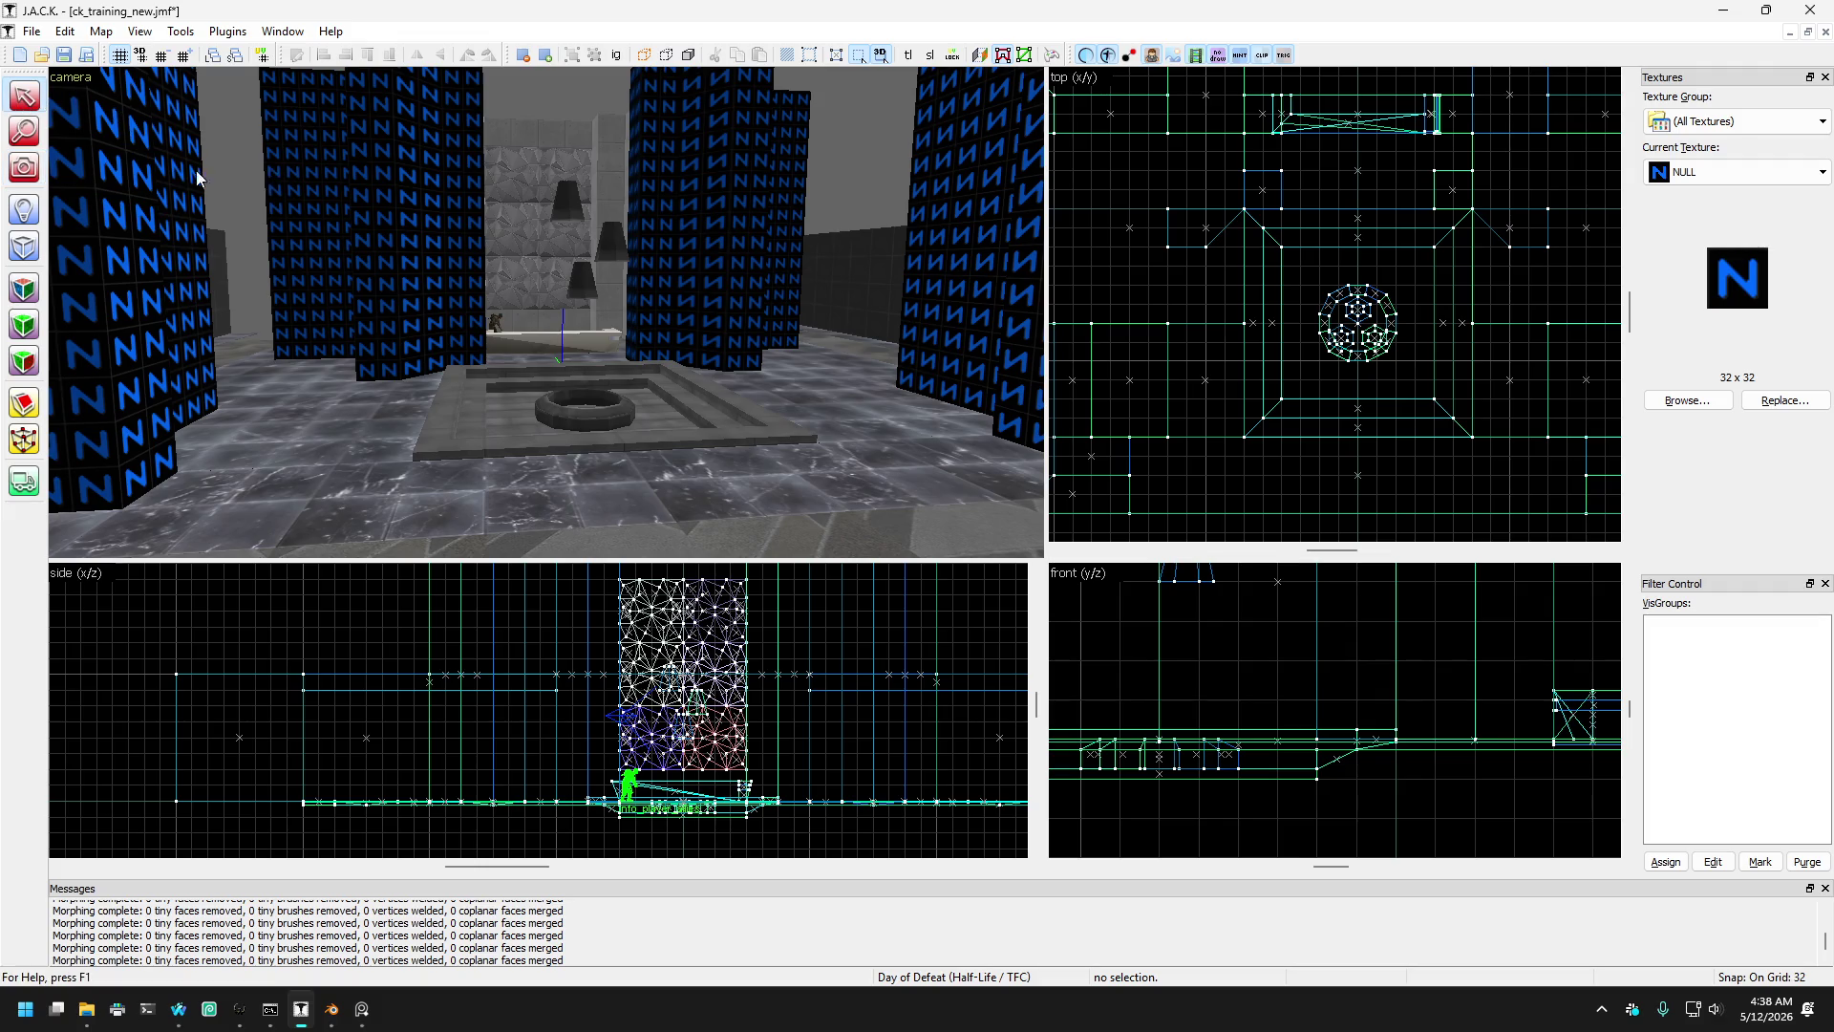
- Delete the two NULL pillars beside the platform
click(459, 258)
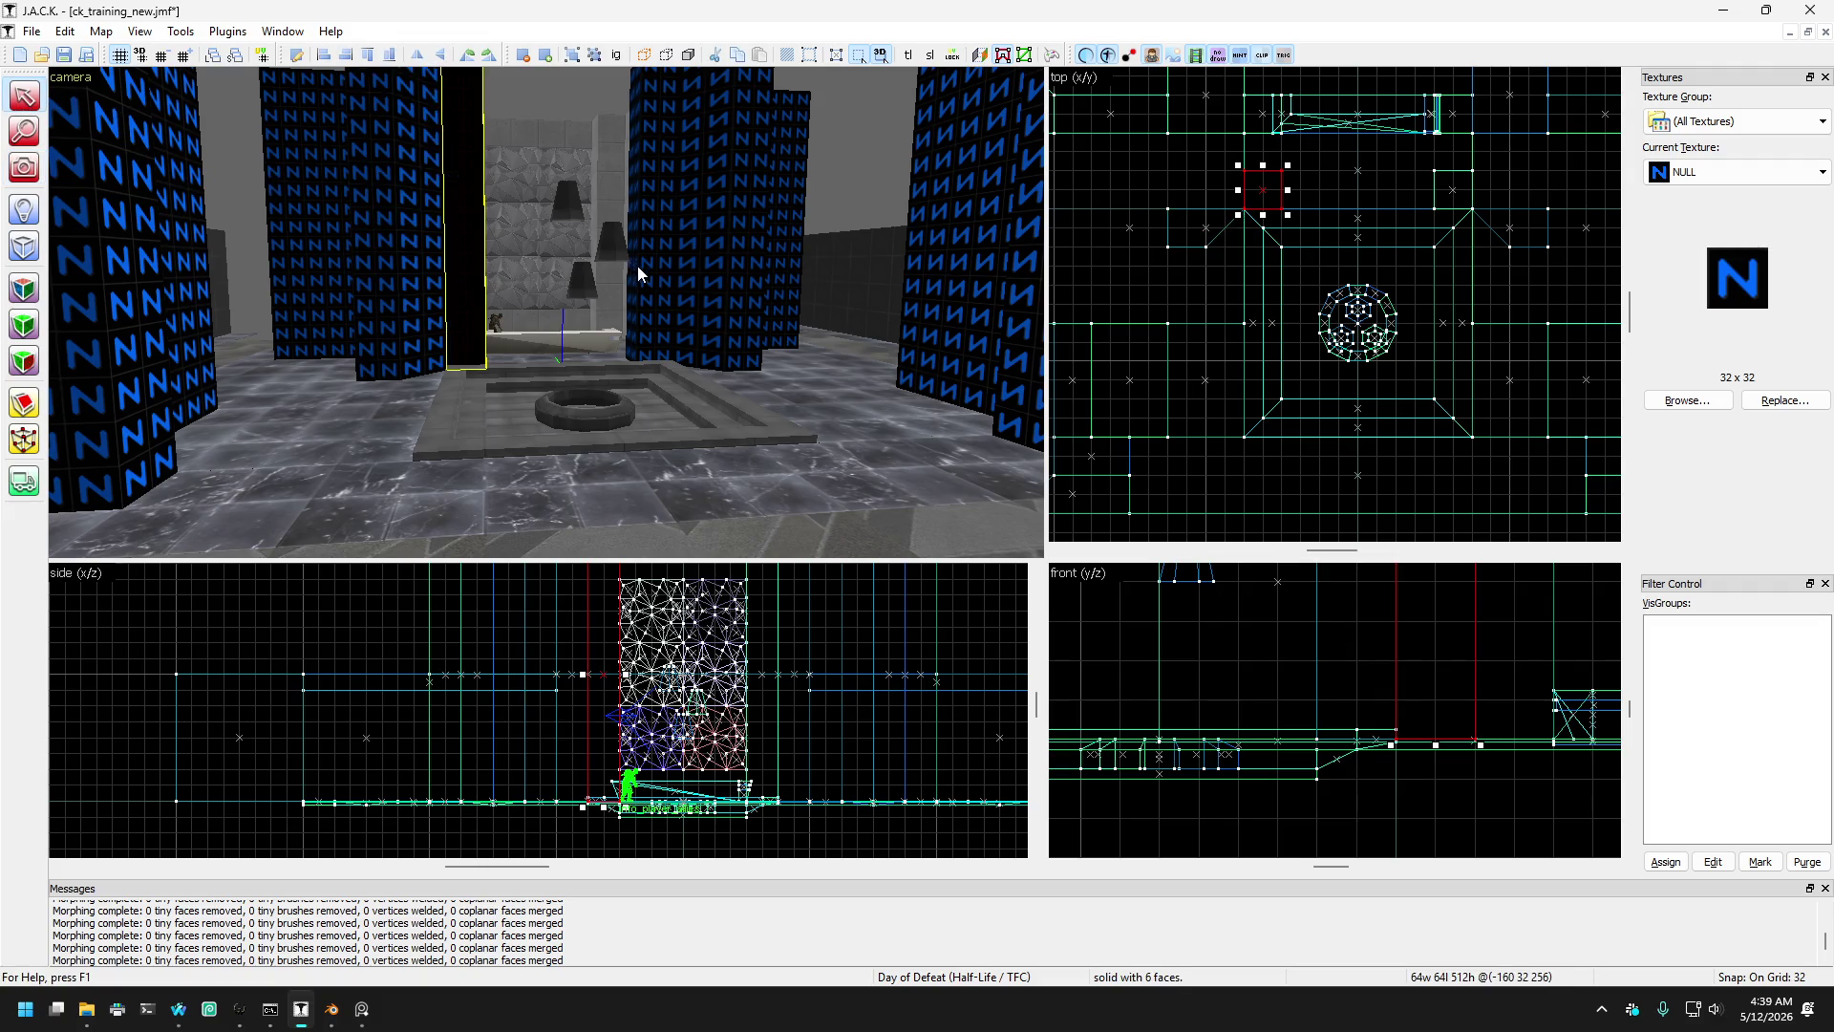
ctrl+click(647, 310)
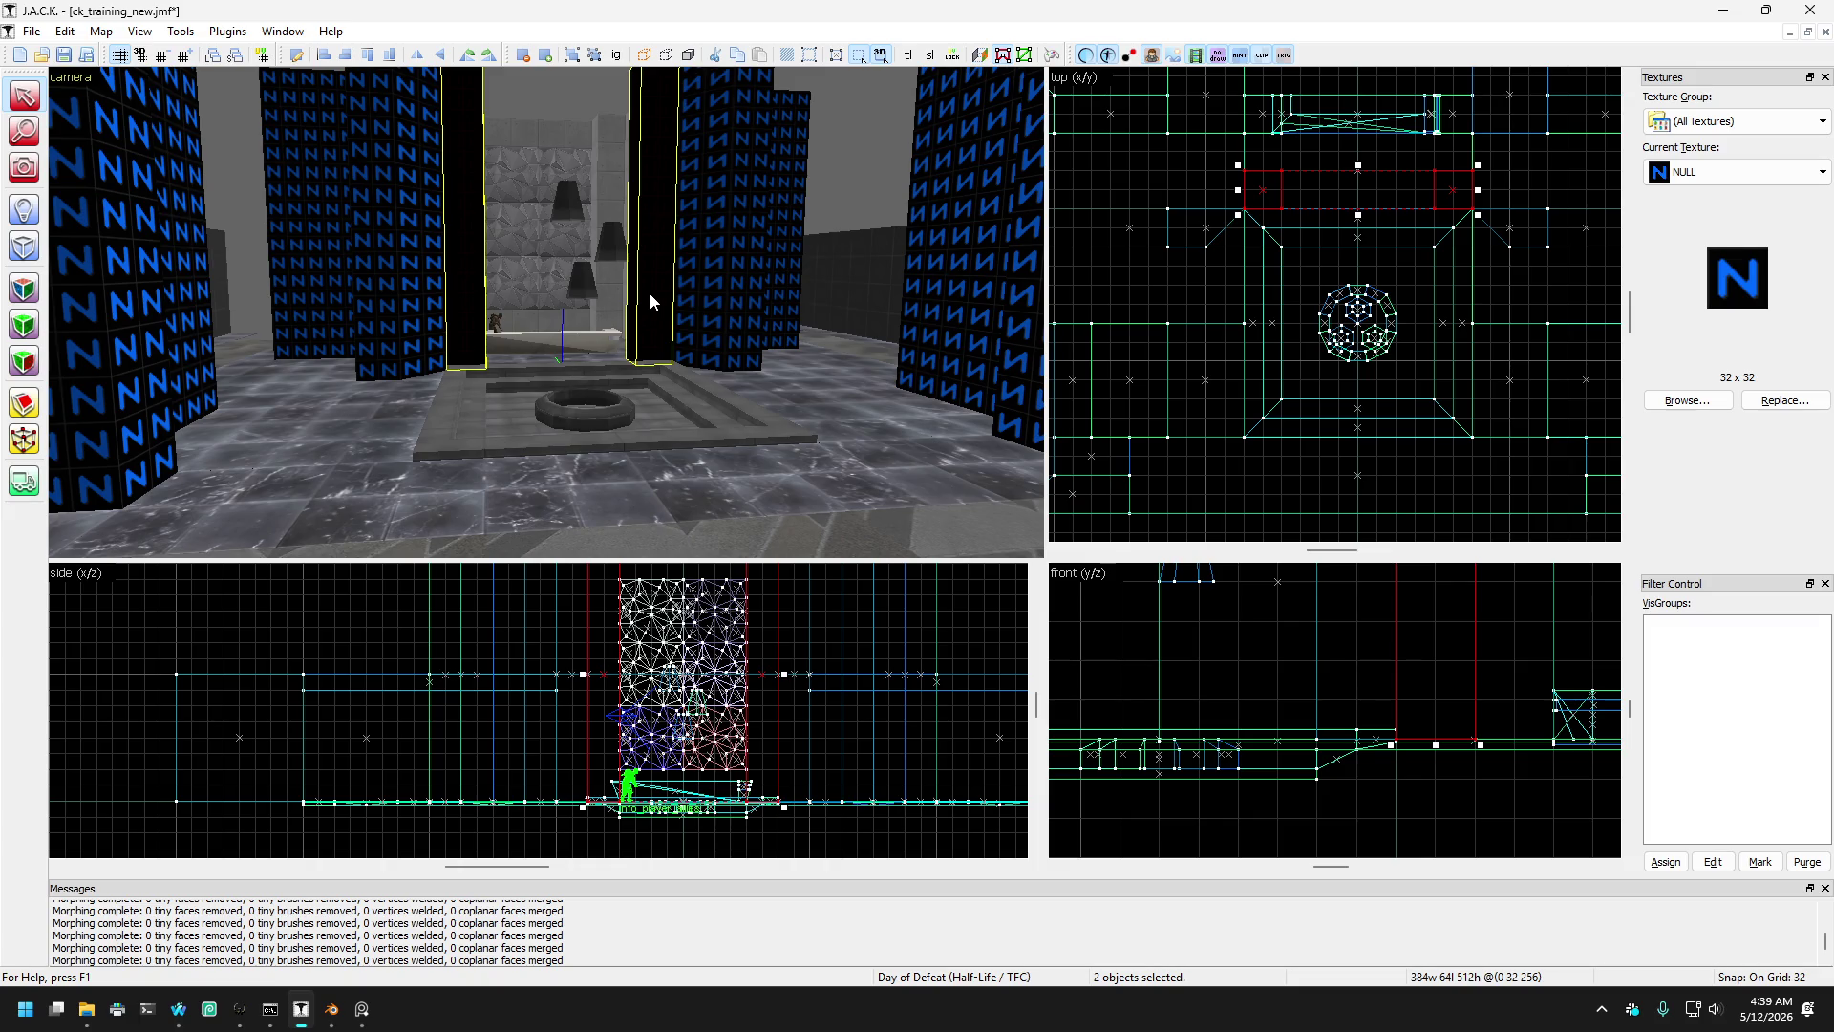
key(Delete)
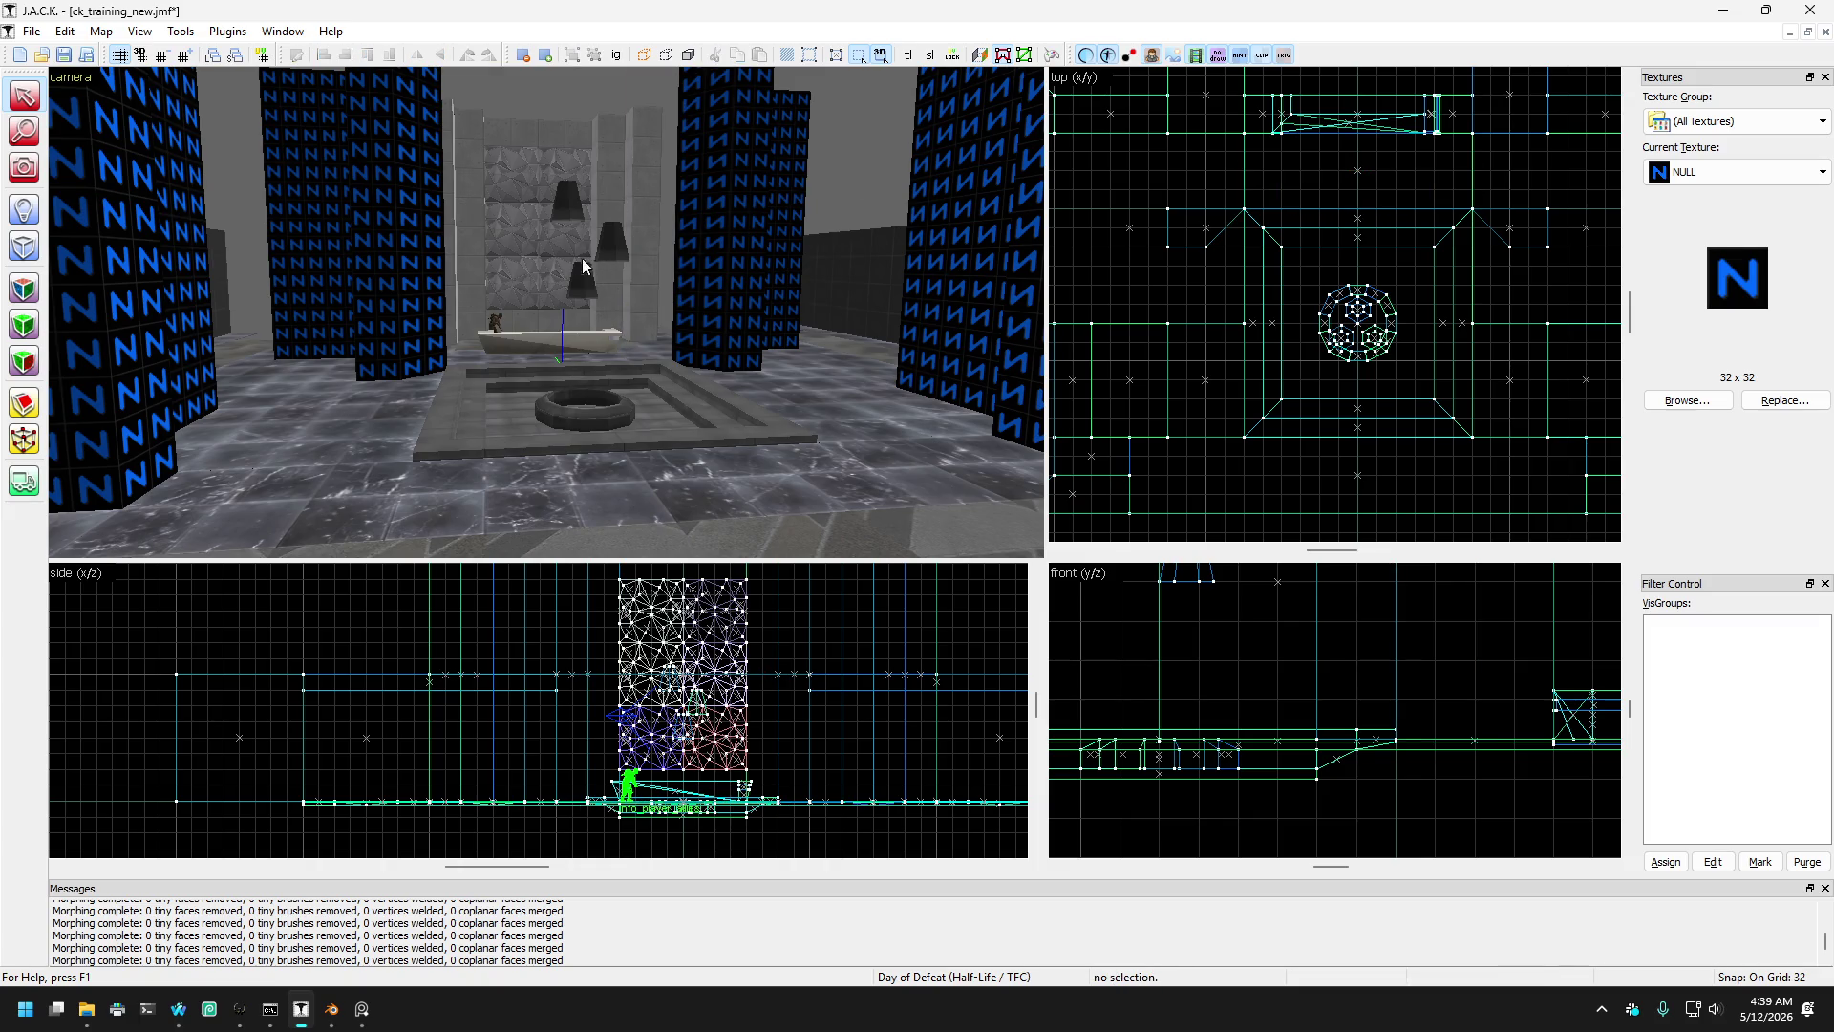
- Shift one vertex edge of each remaining left and right pillar inward
click(406, 275)
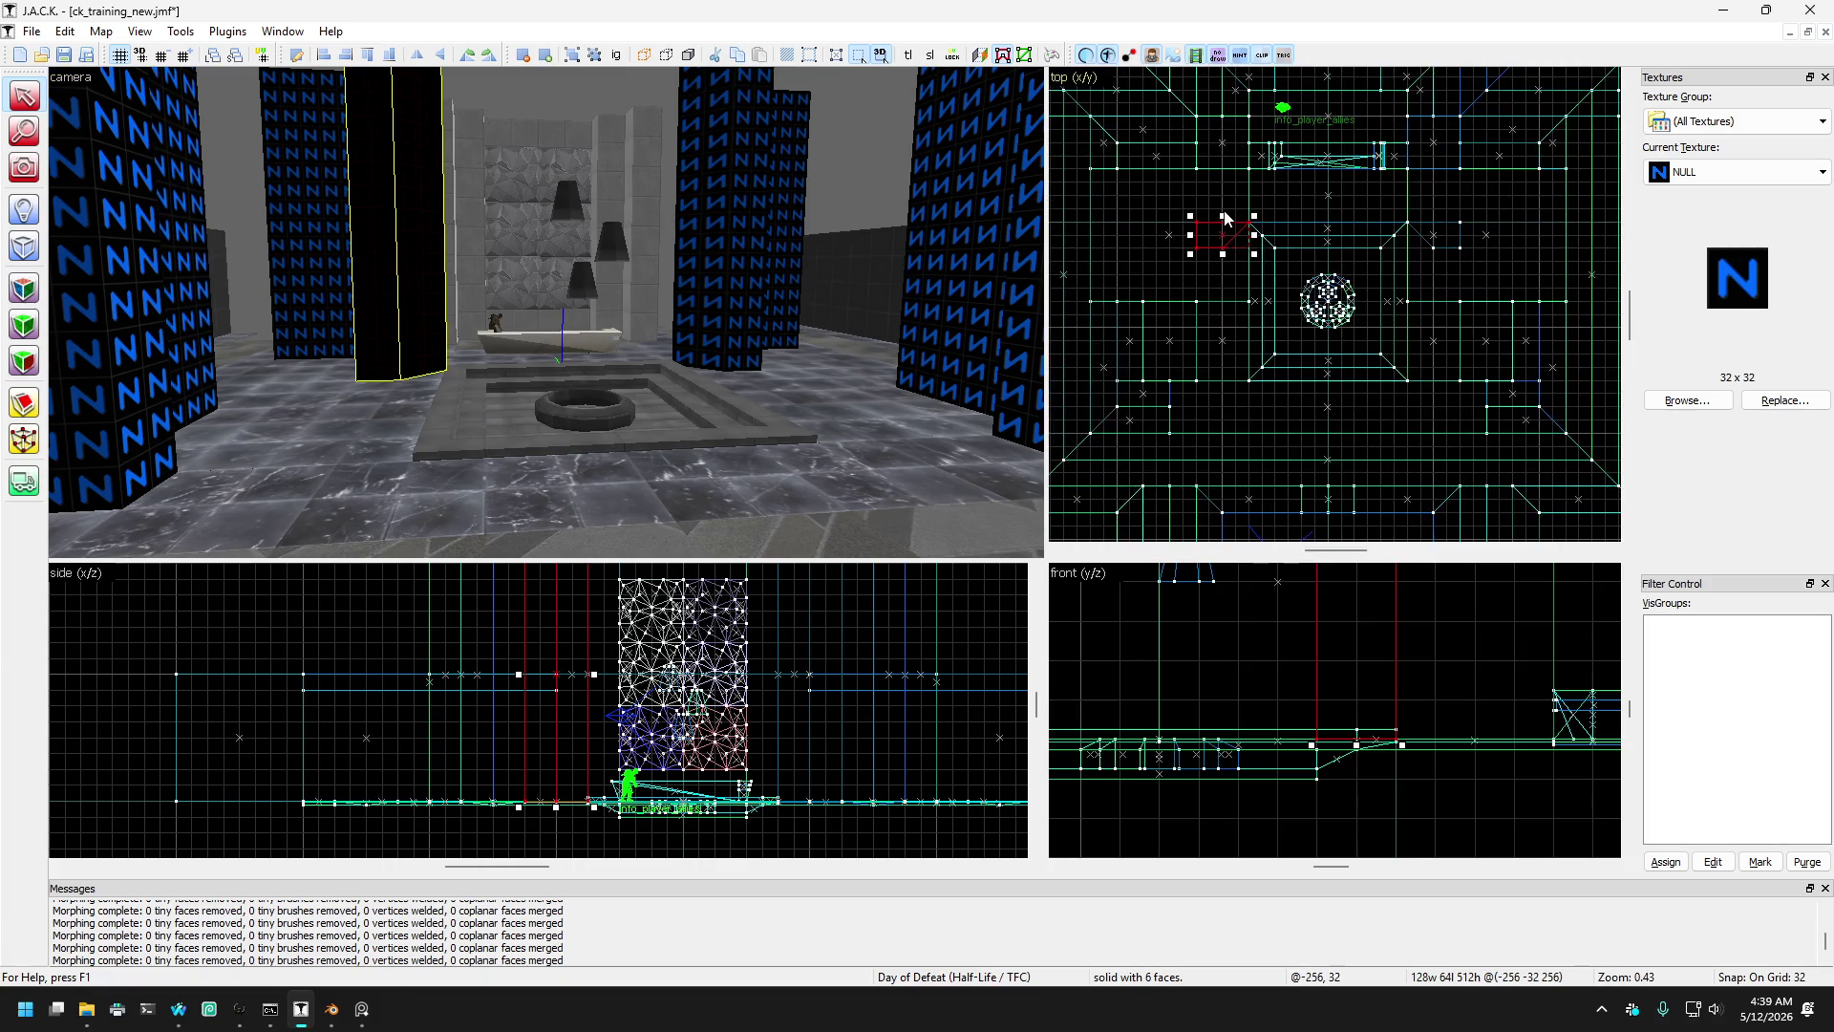
ctrl+click(719, 317)
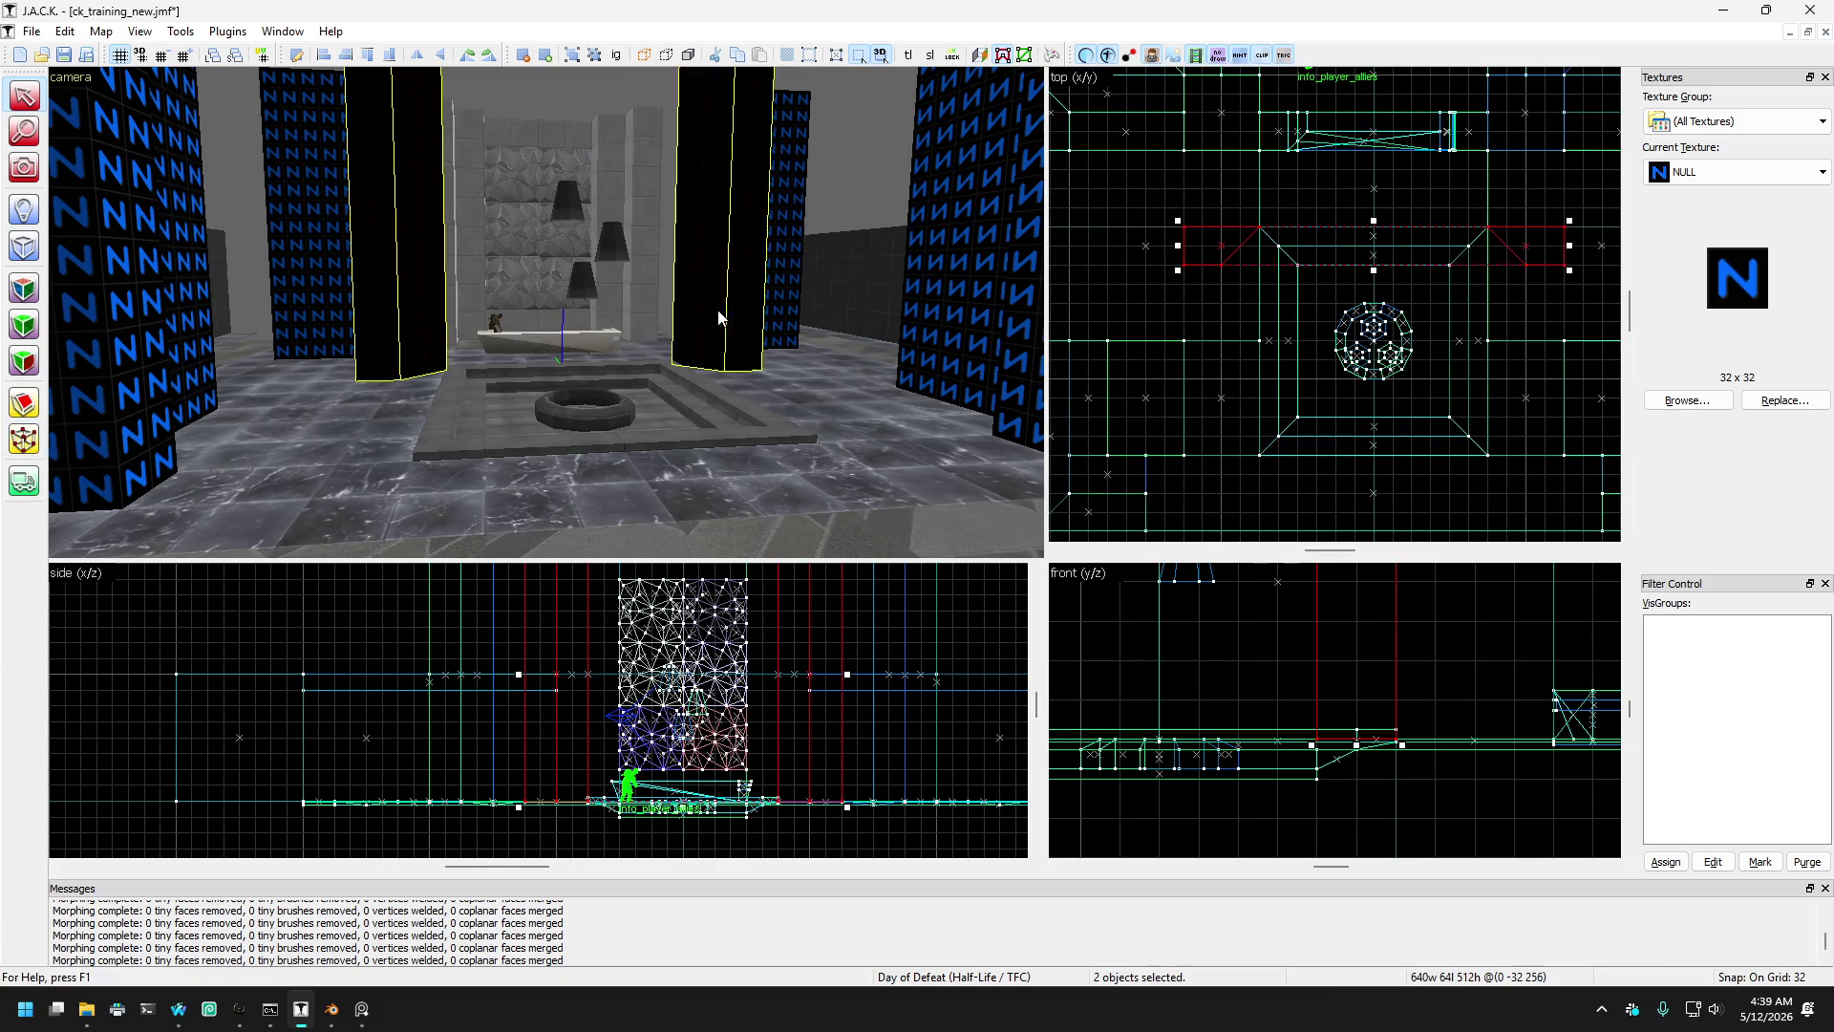
click(25, 441)
drag(1222, 271, 1266, 271)
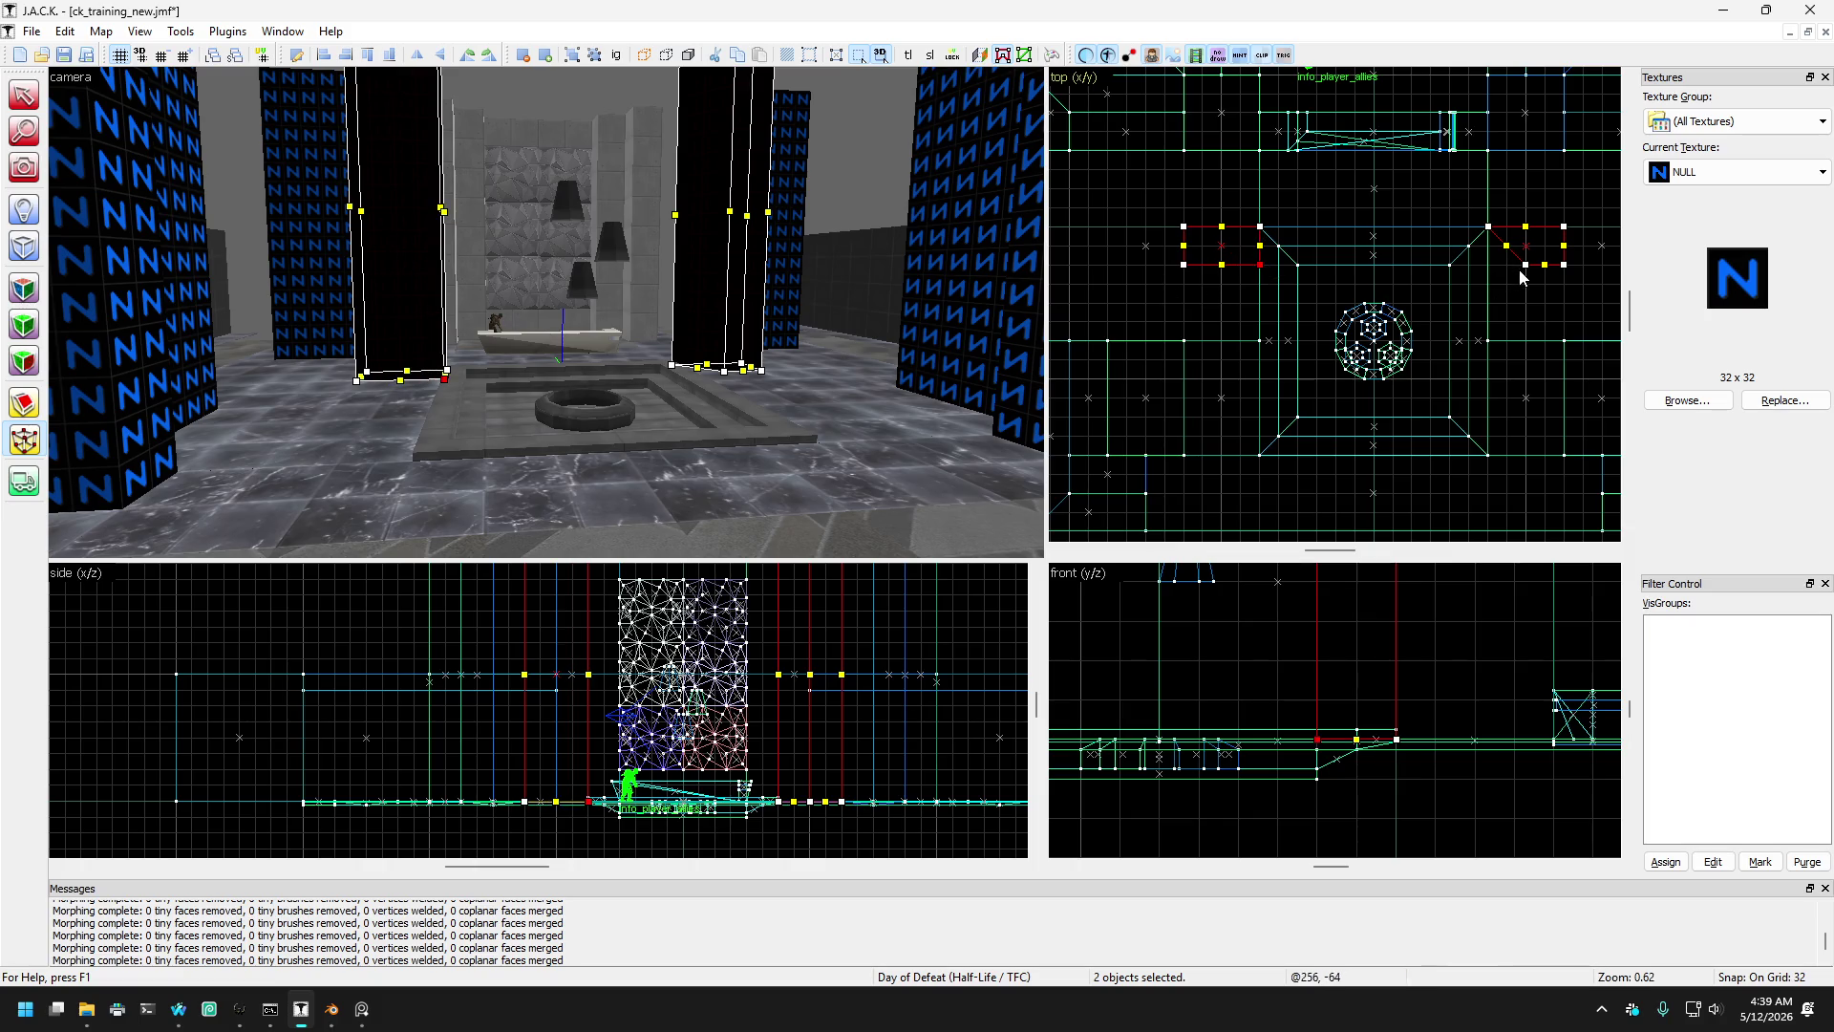
drag(1524, 271, 1494, 270)
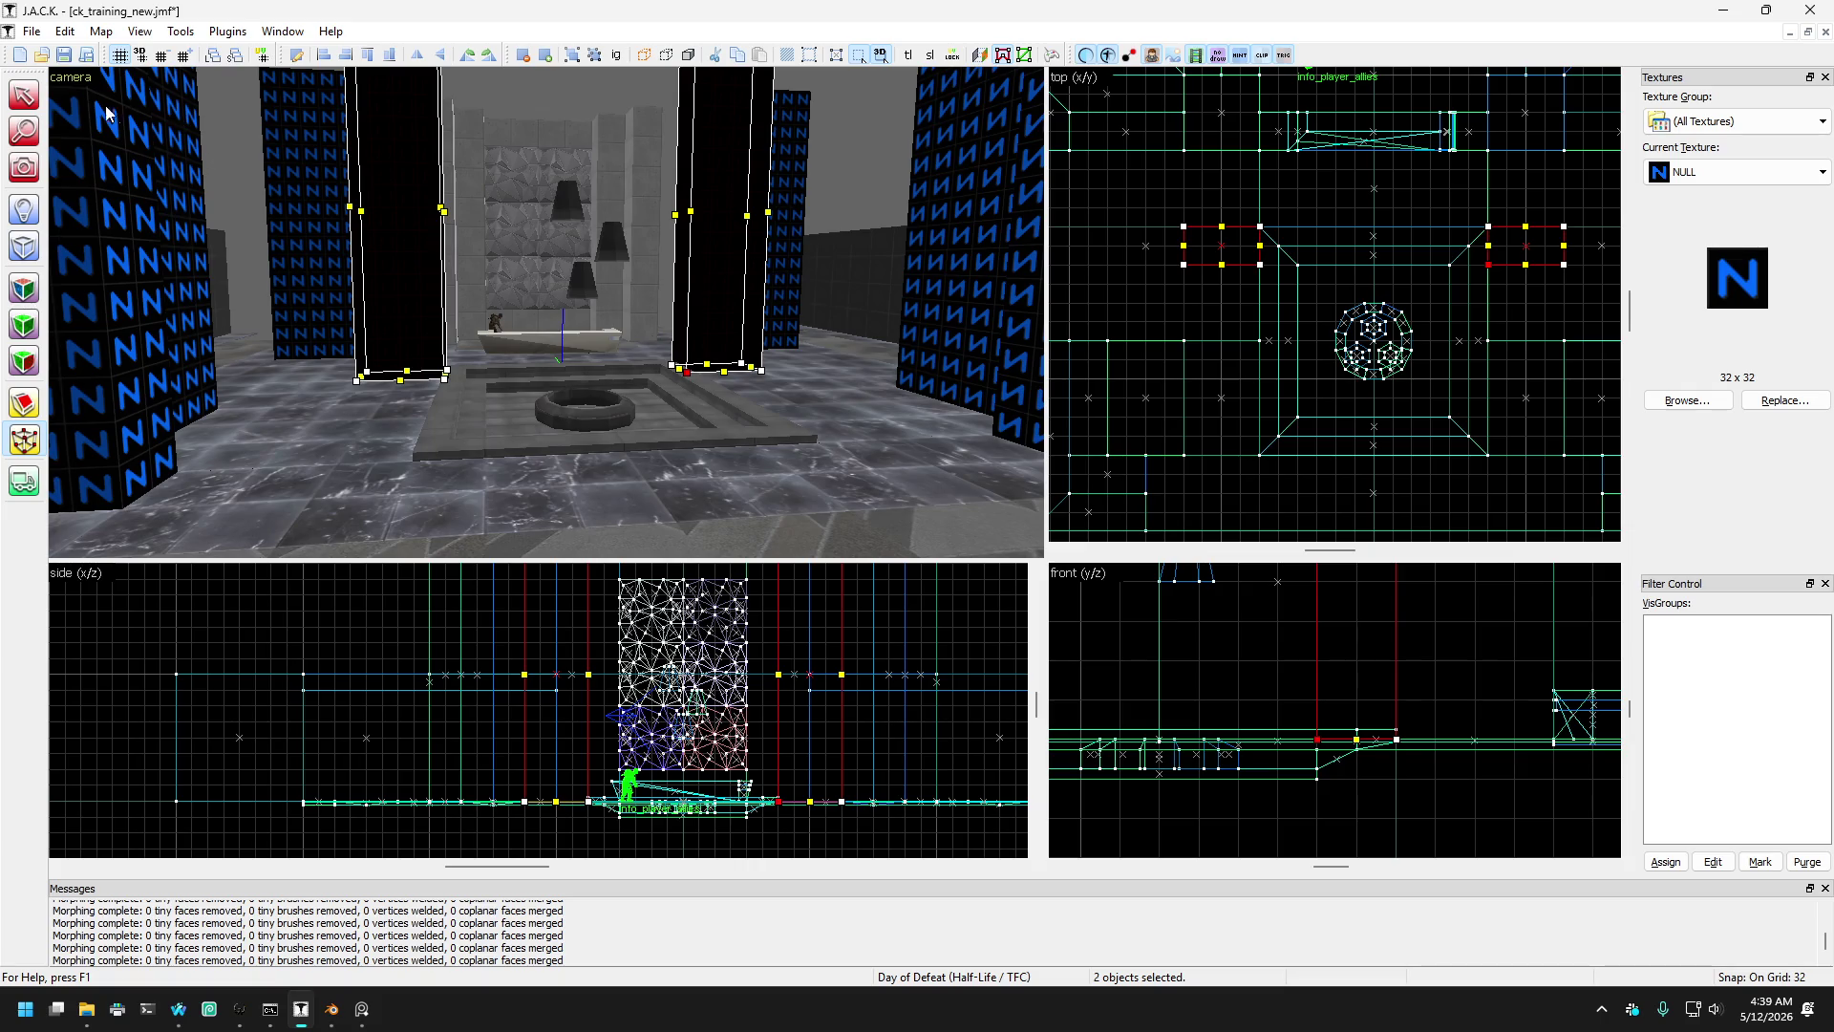
click(41, 107)
- Fly the 3D view back and up over the ring and ledge to look down on the pillars
key(z)
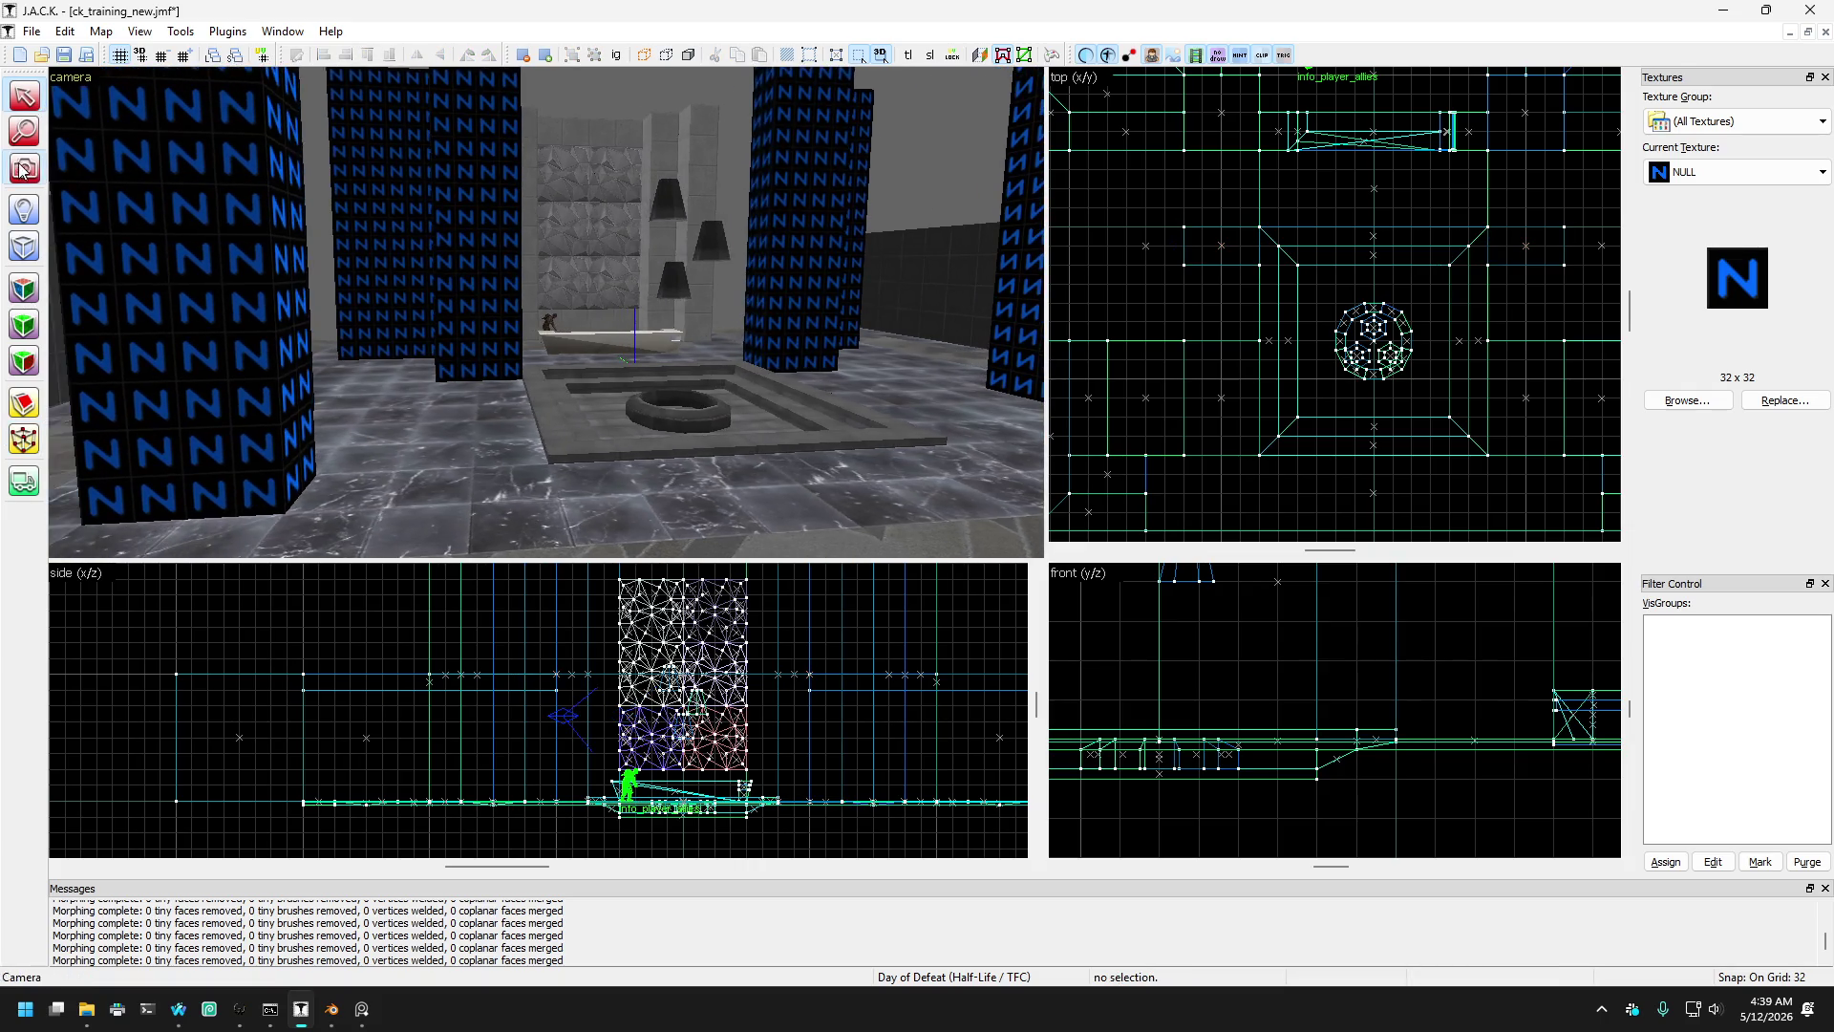
key(w)
key(w)
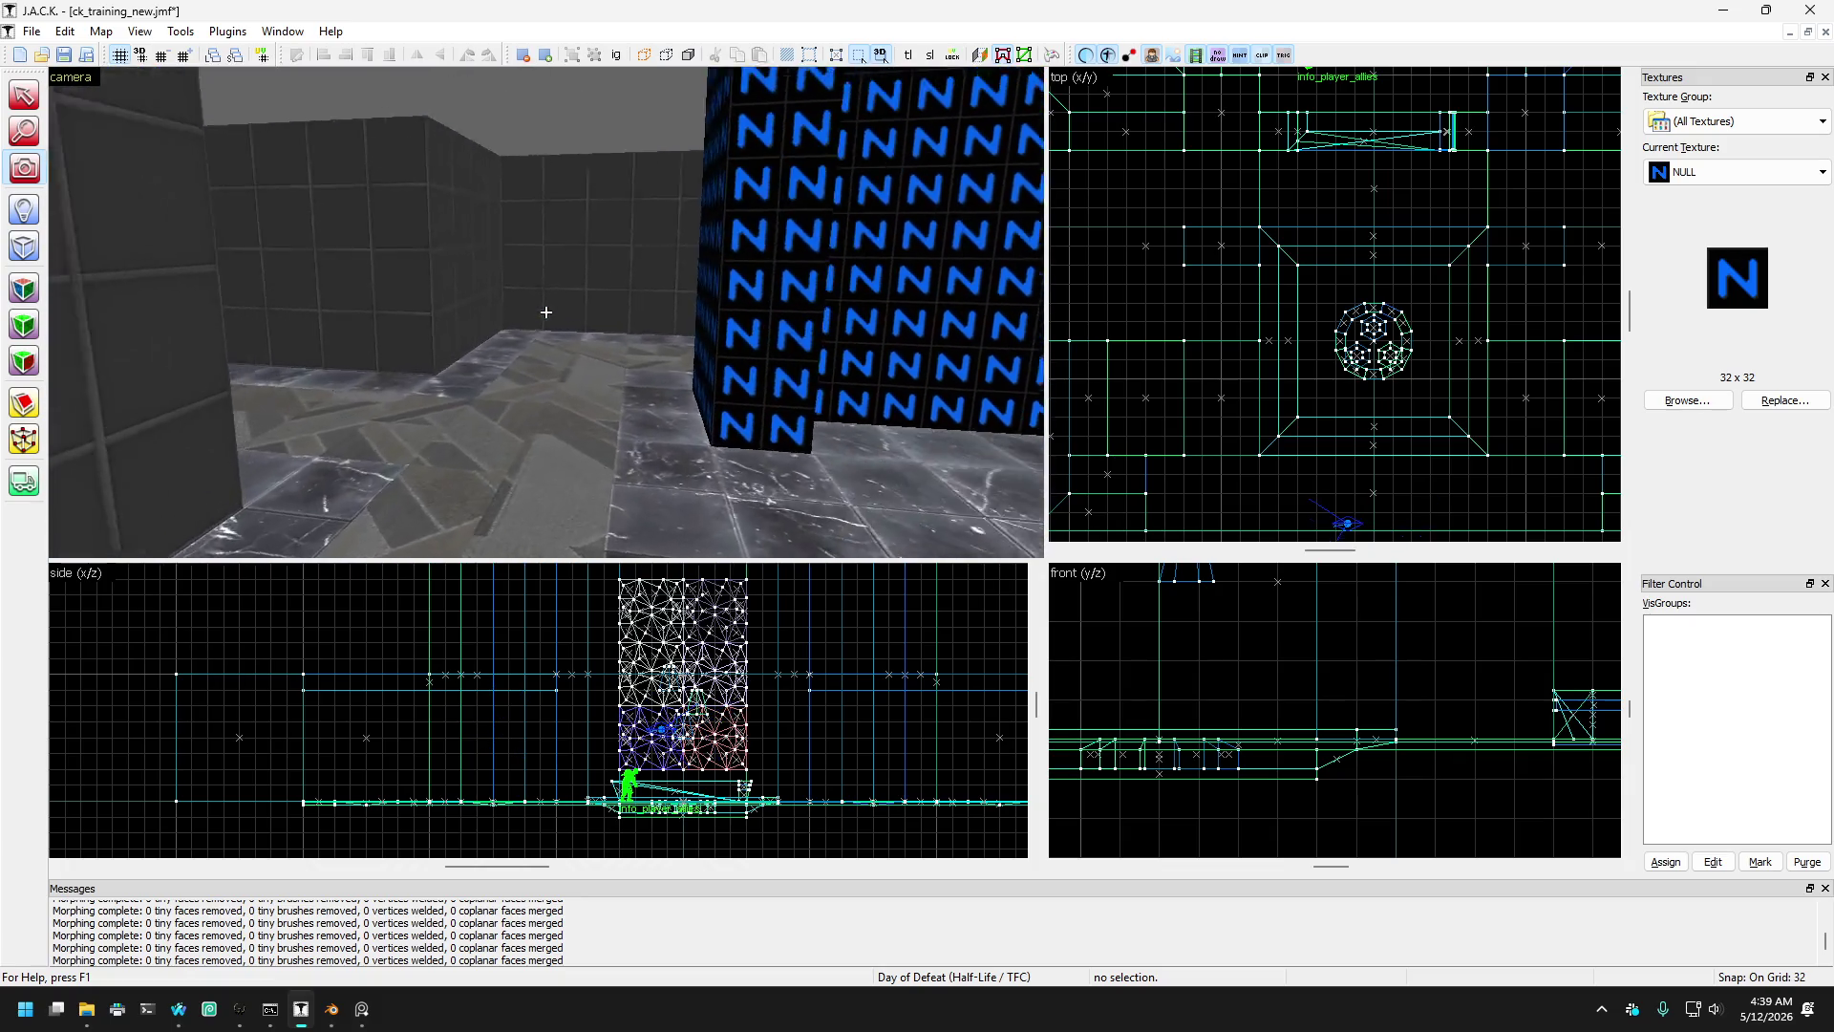
key(s)
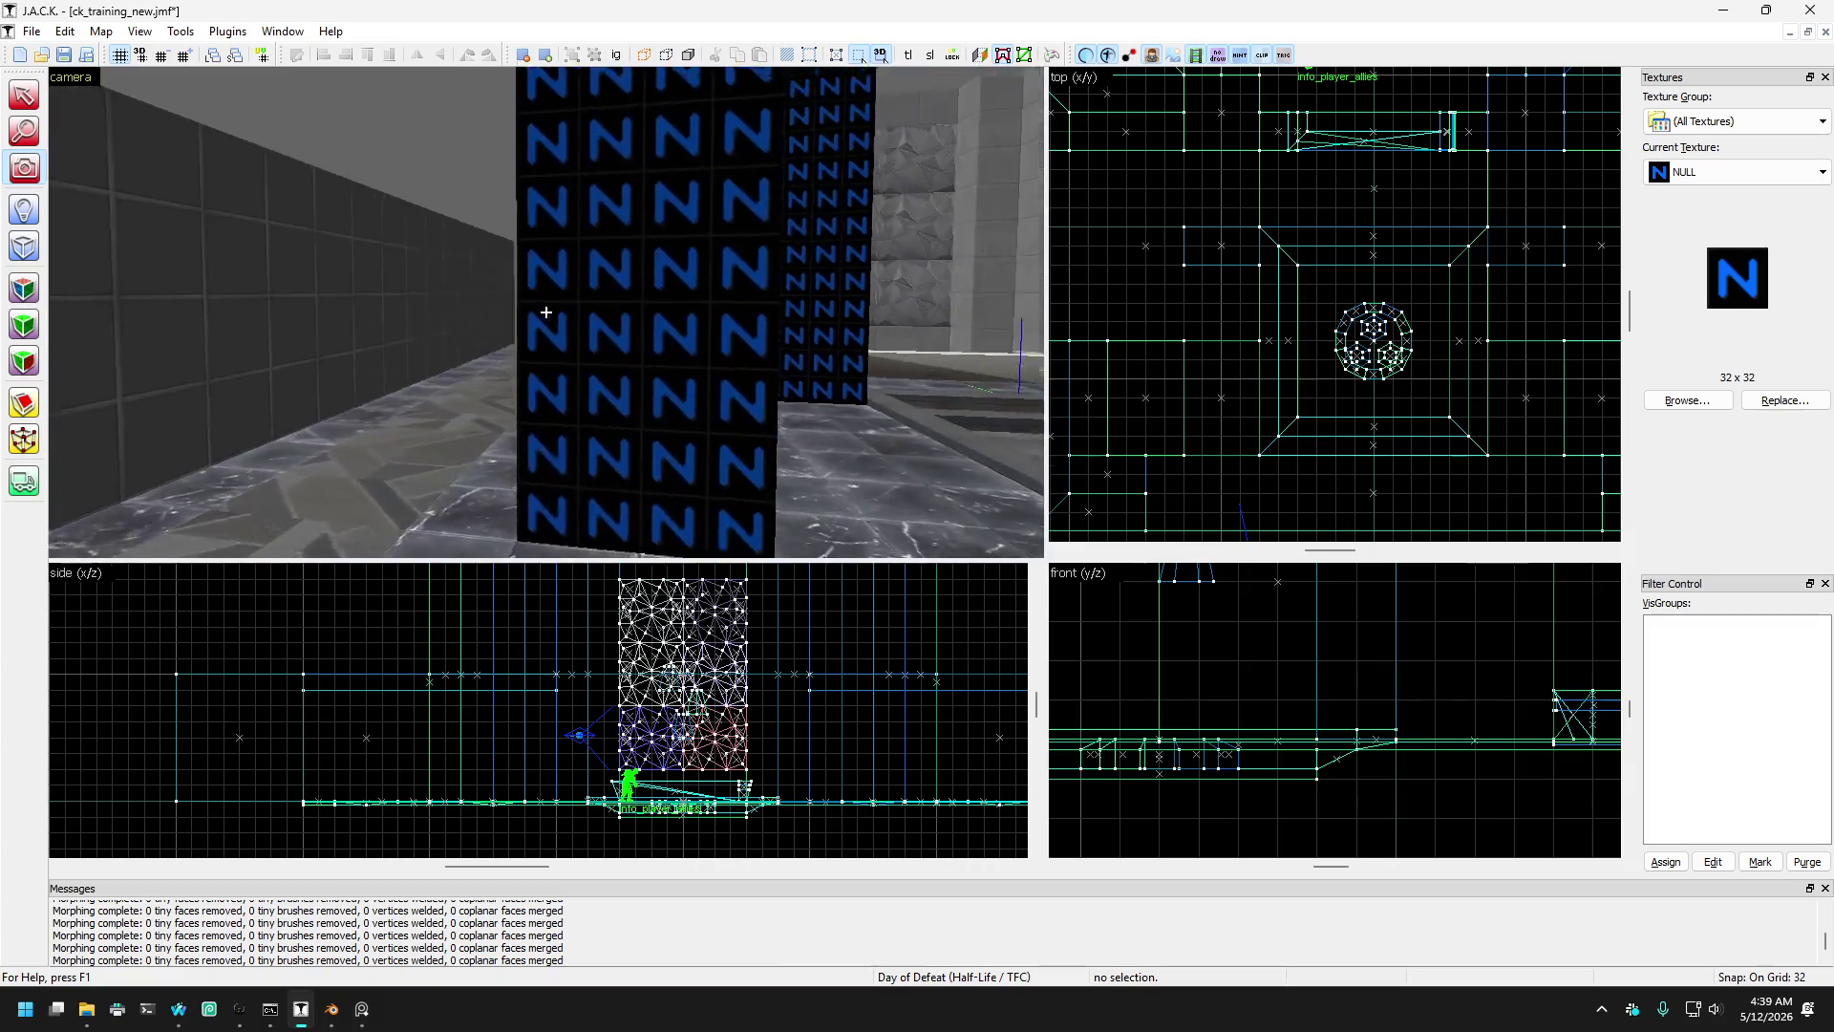
key(s)
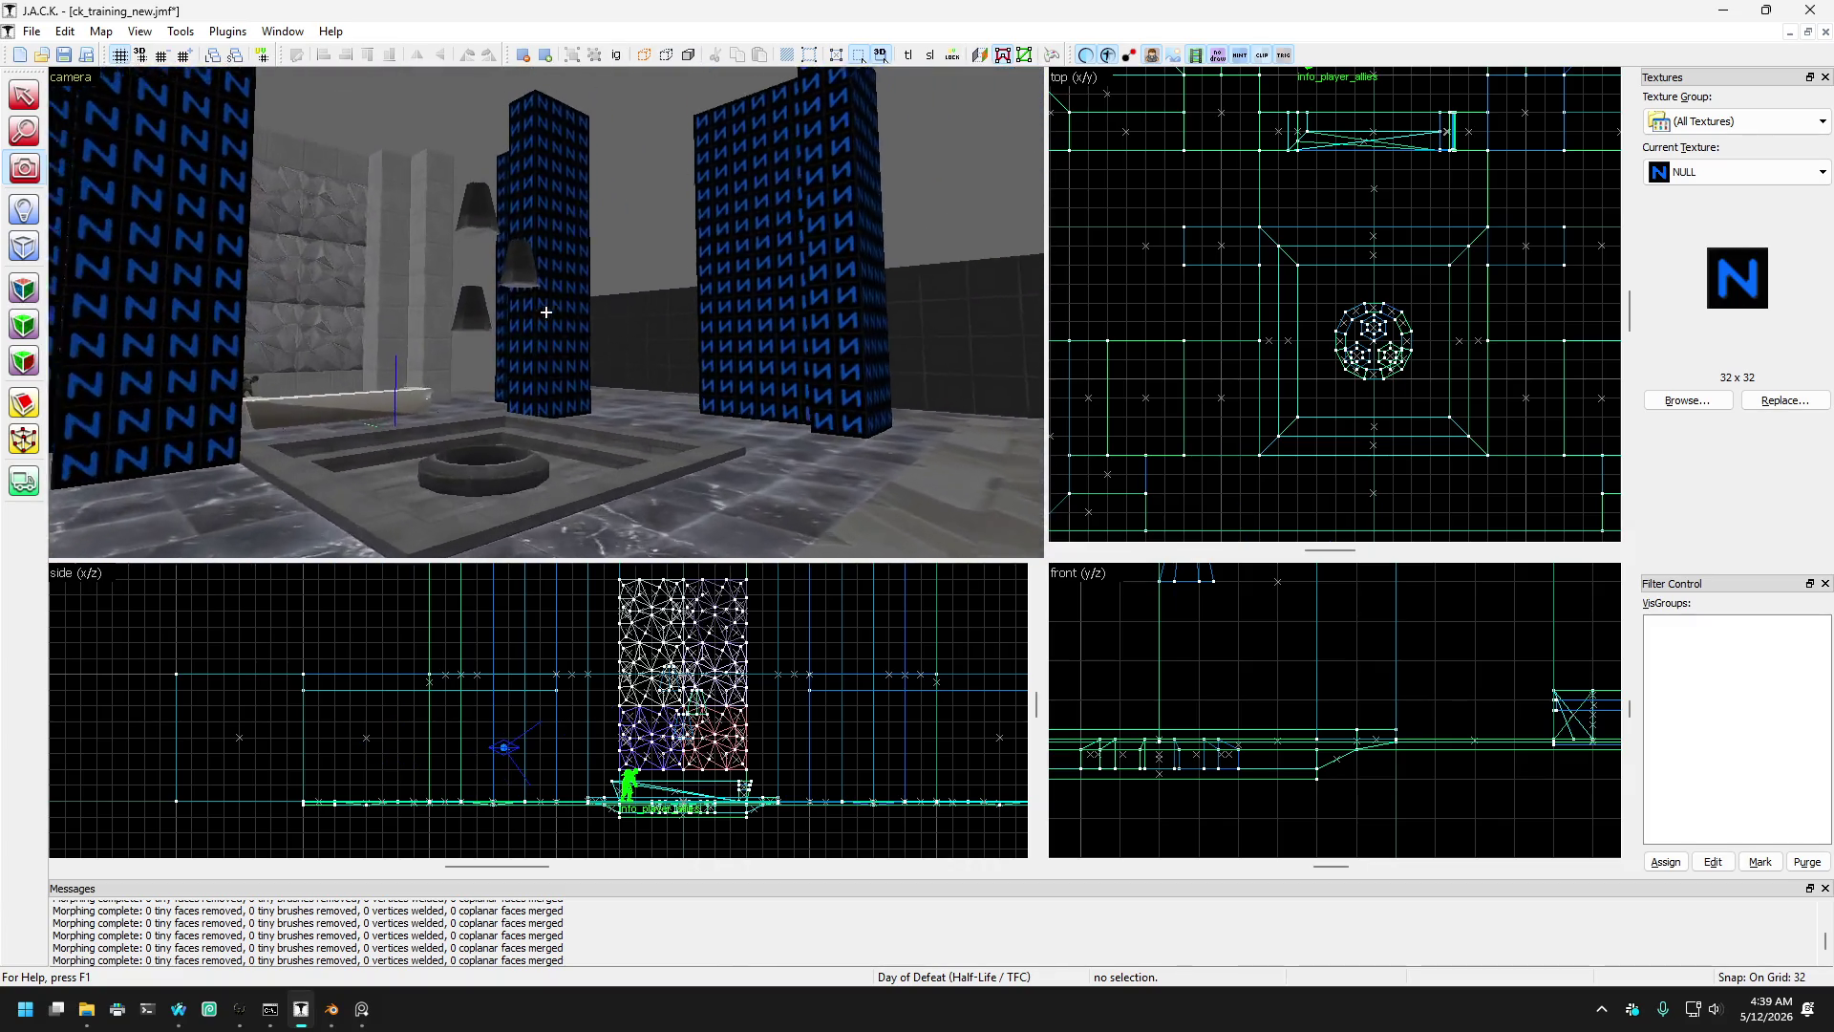
key(s)
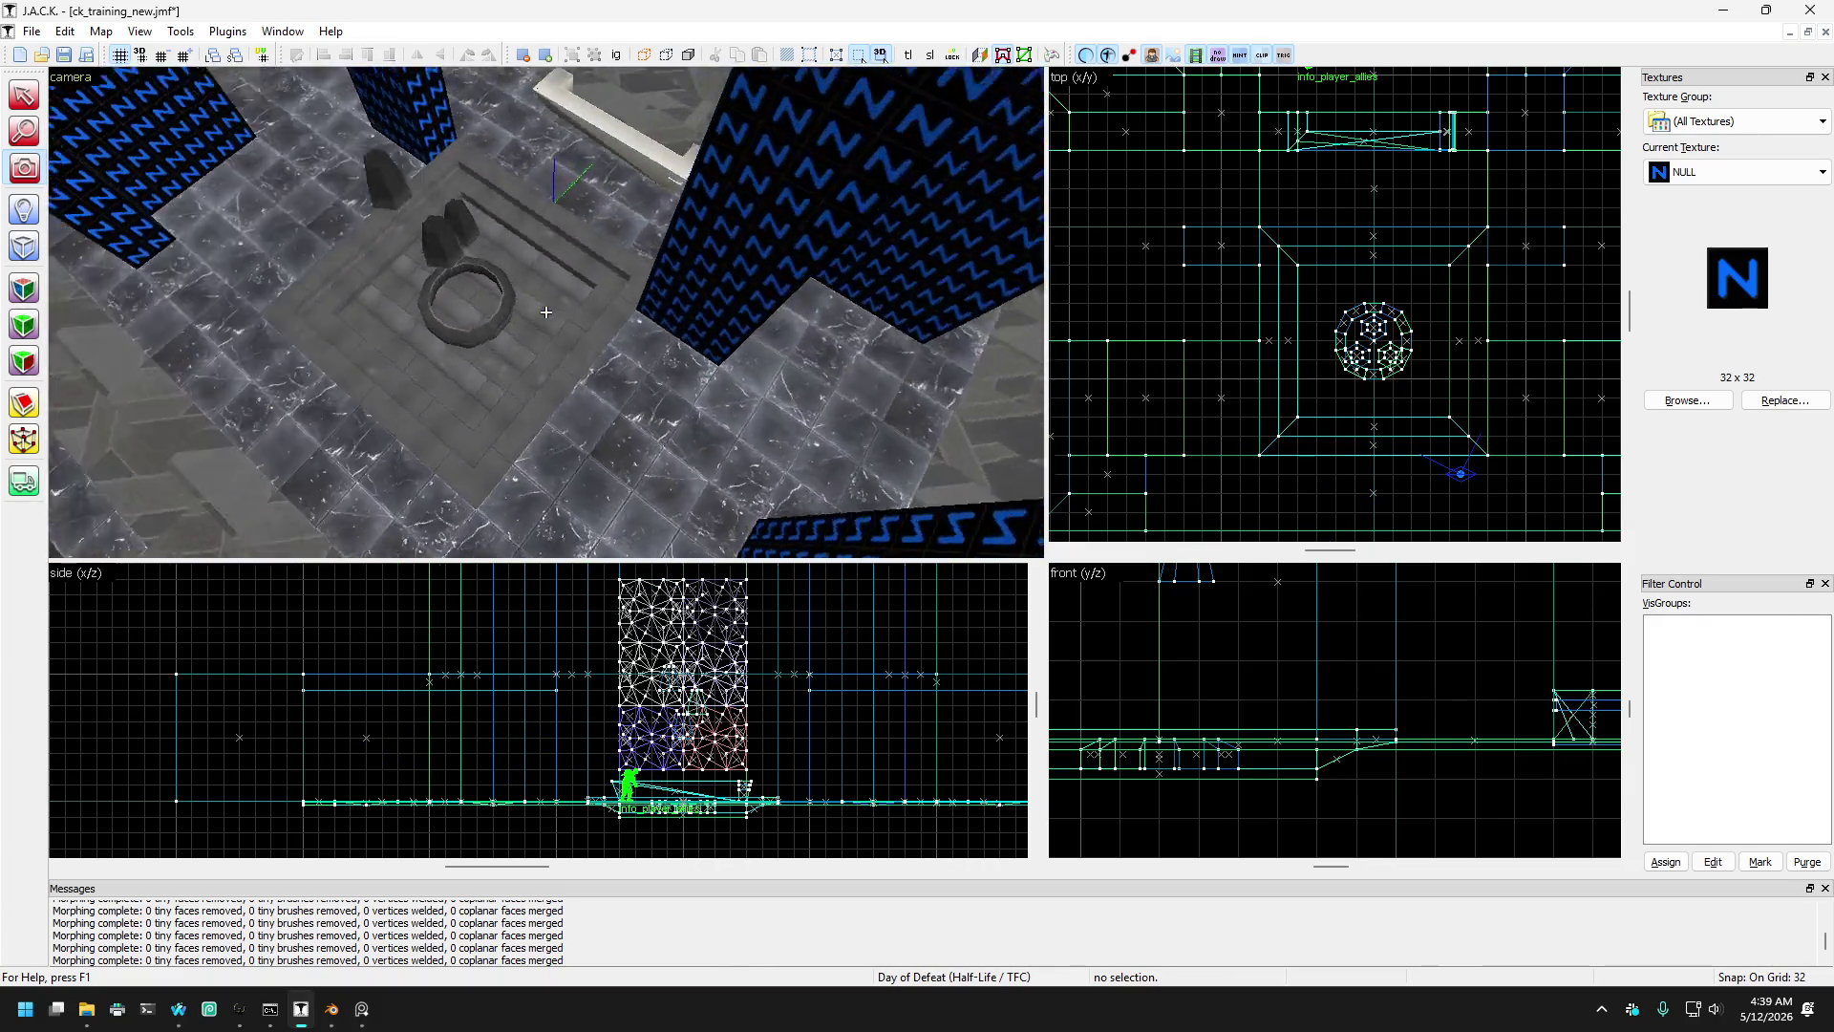
key(s)
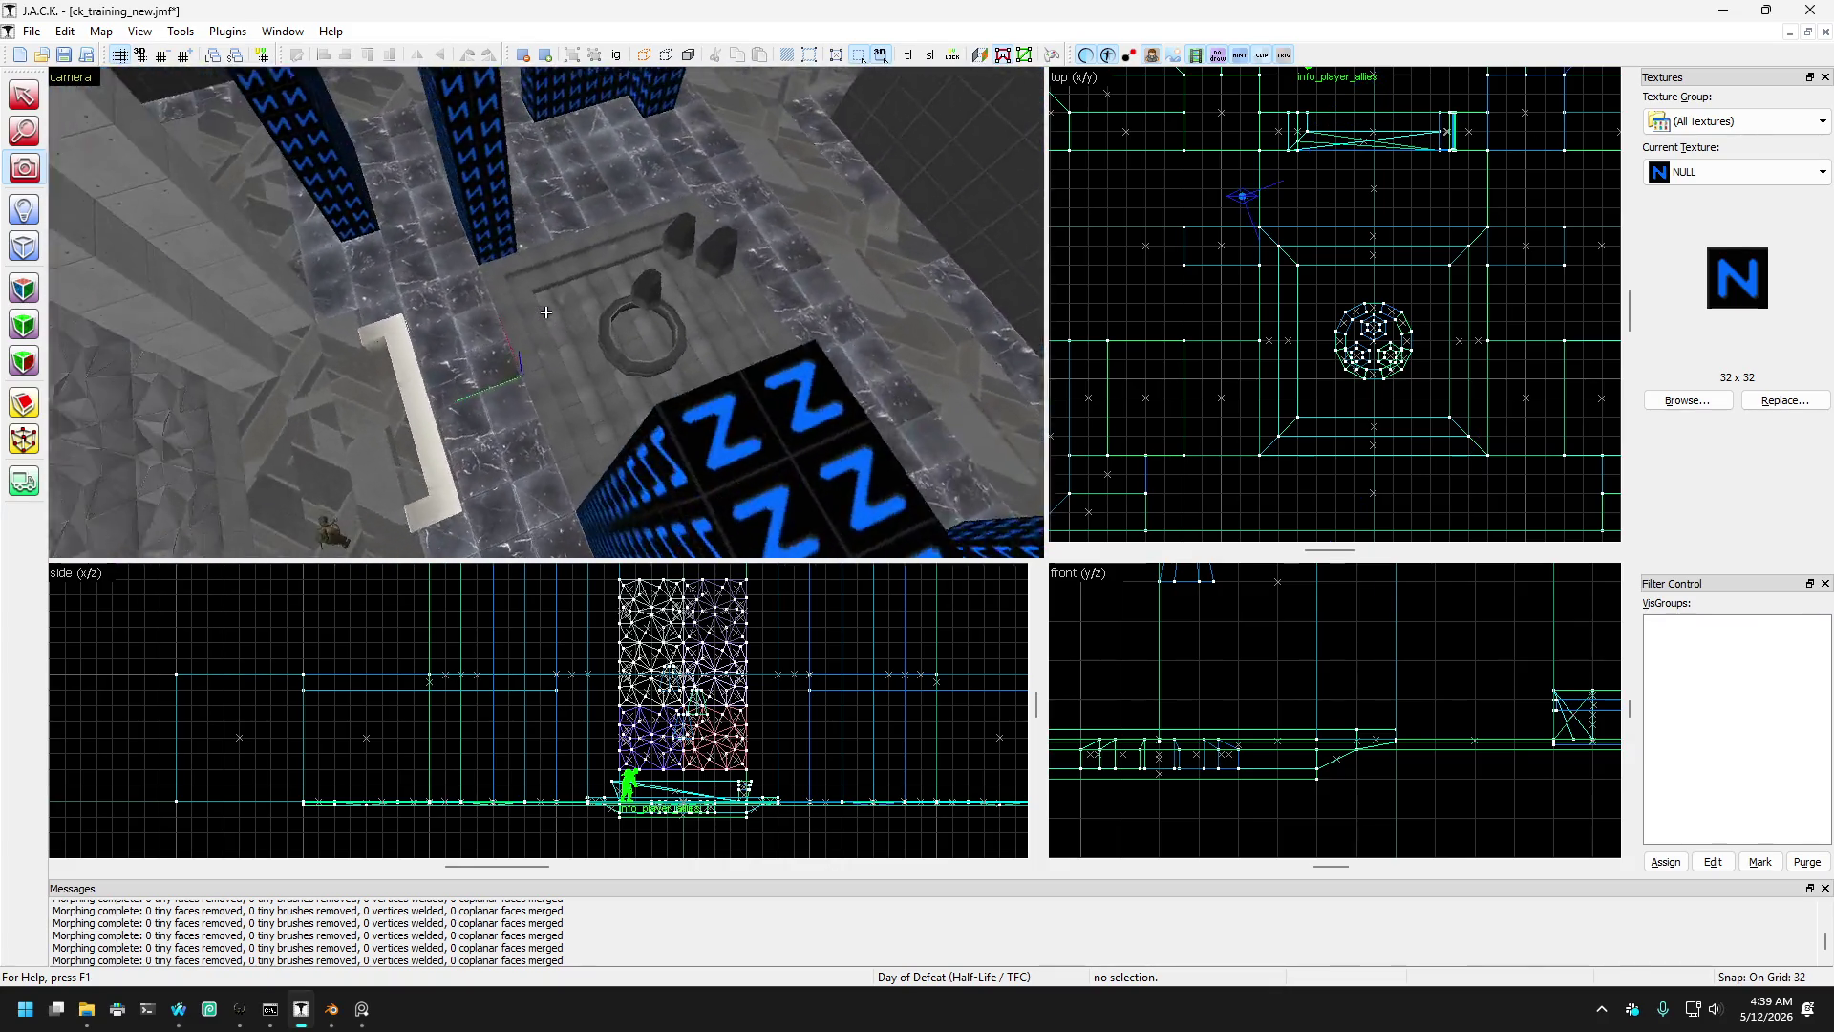
key(w)
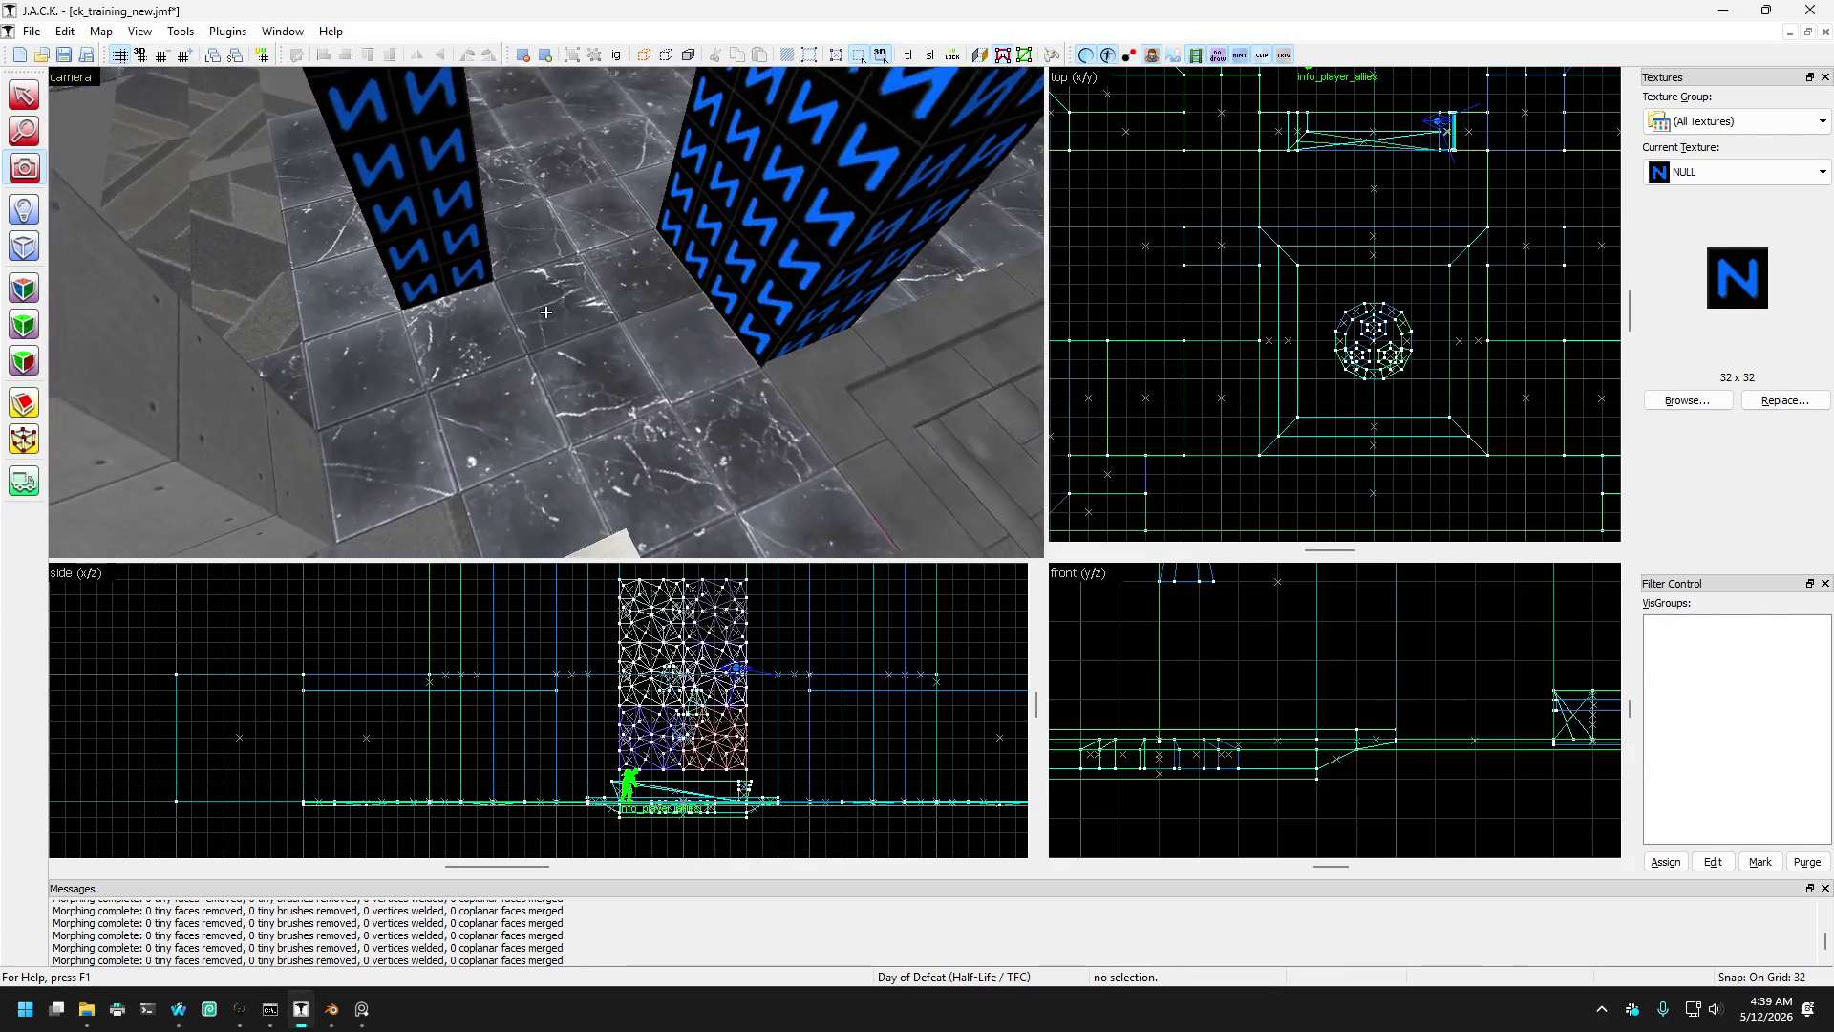
key(s)
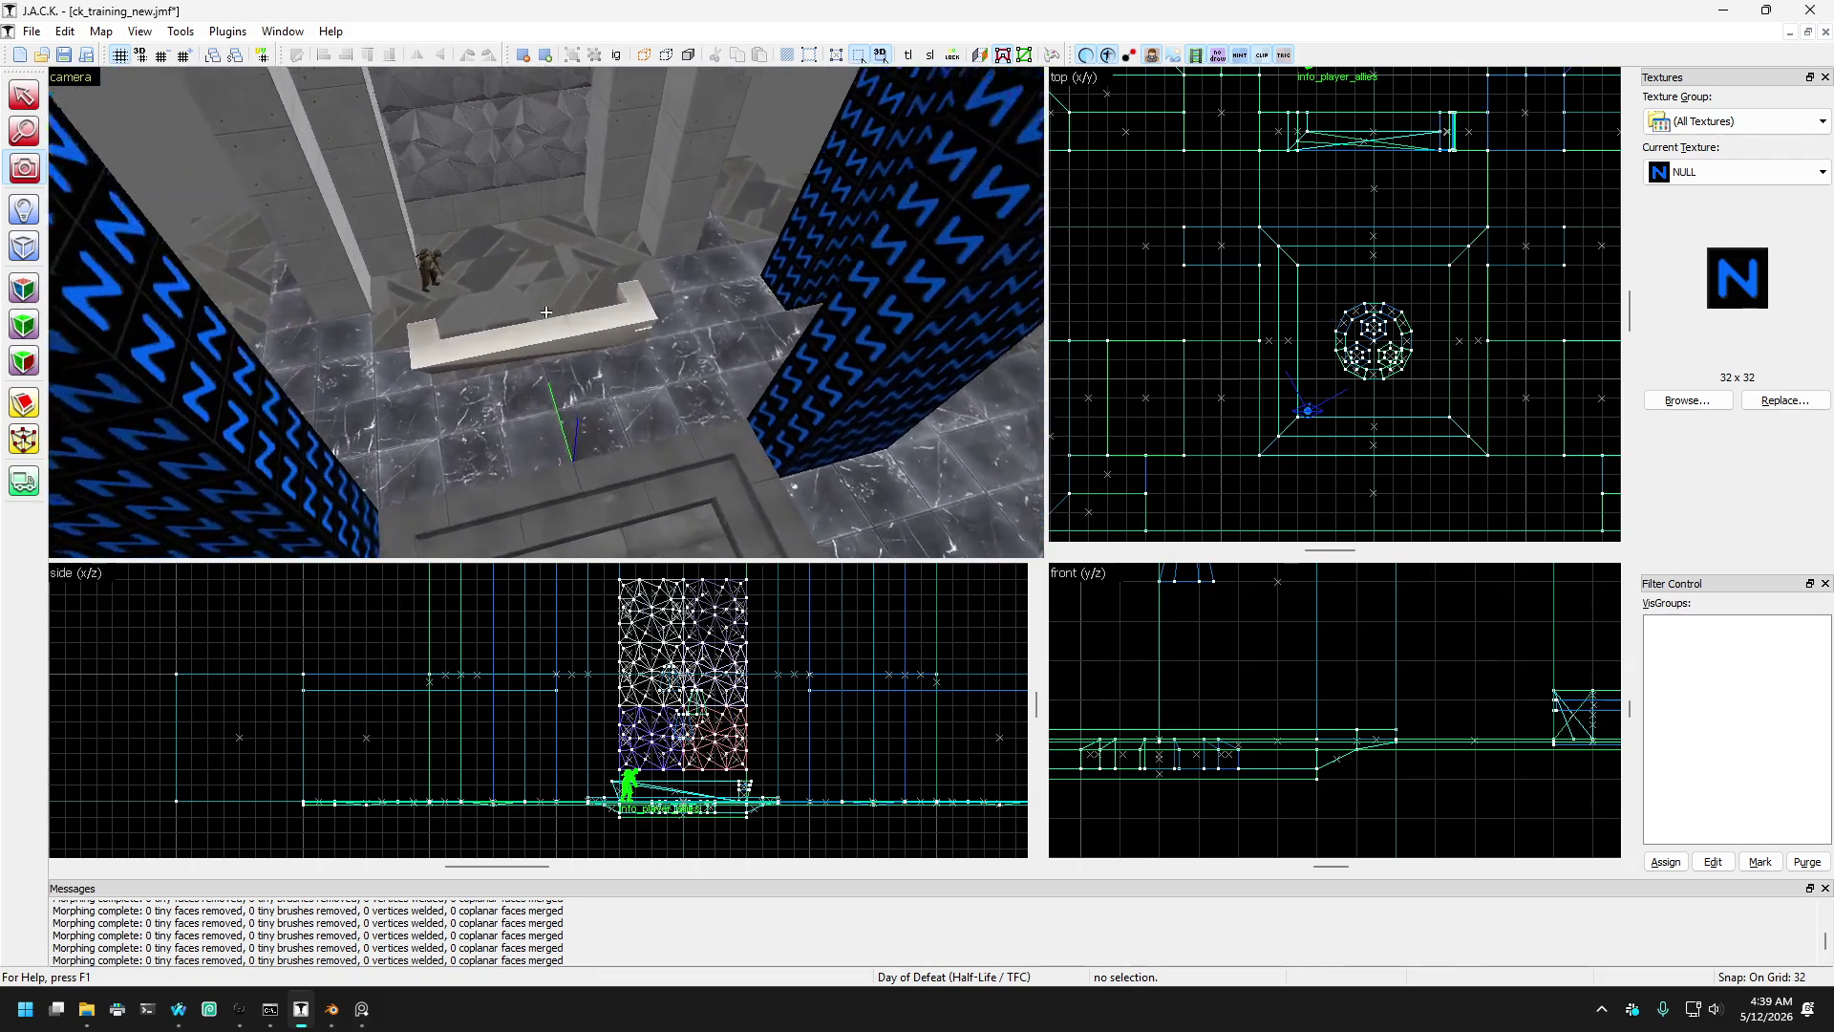
key(w)
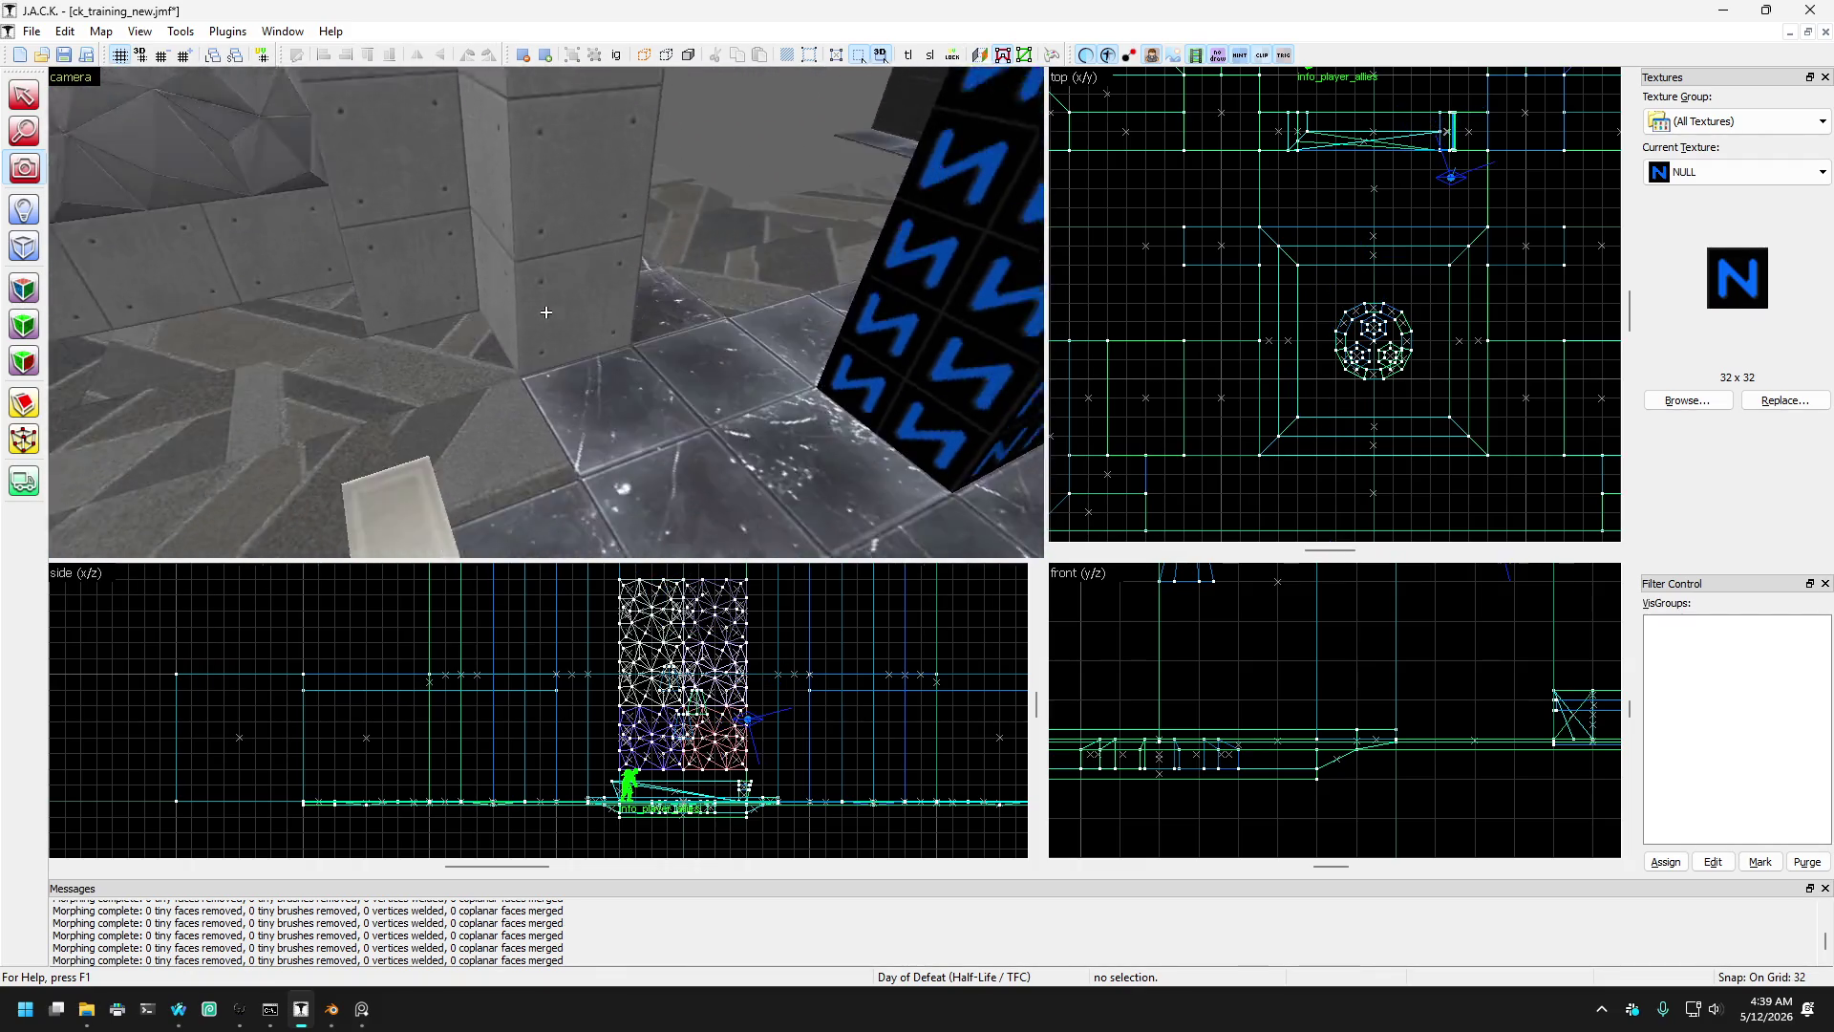
key(s)
key(z)
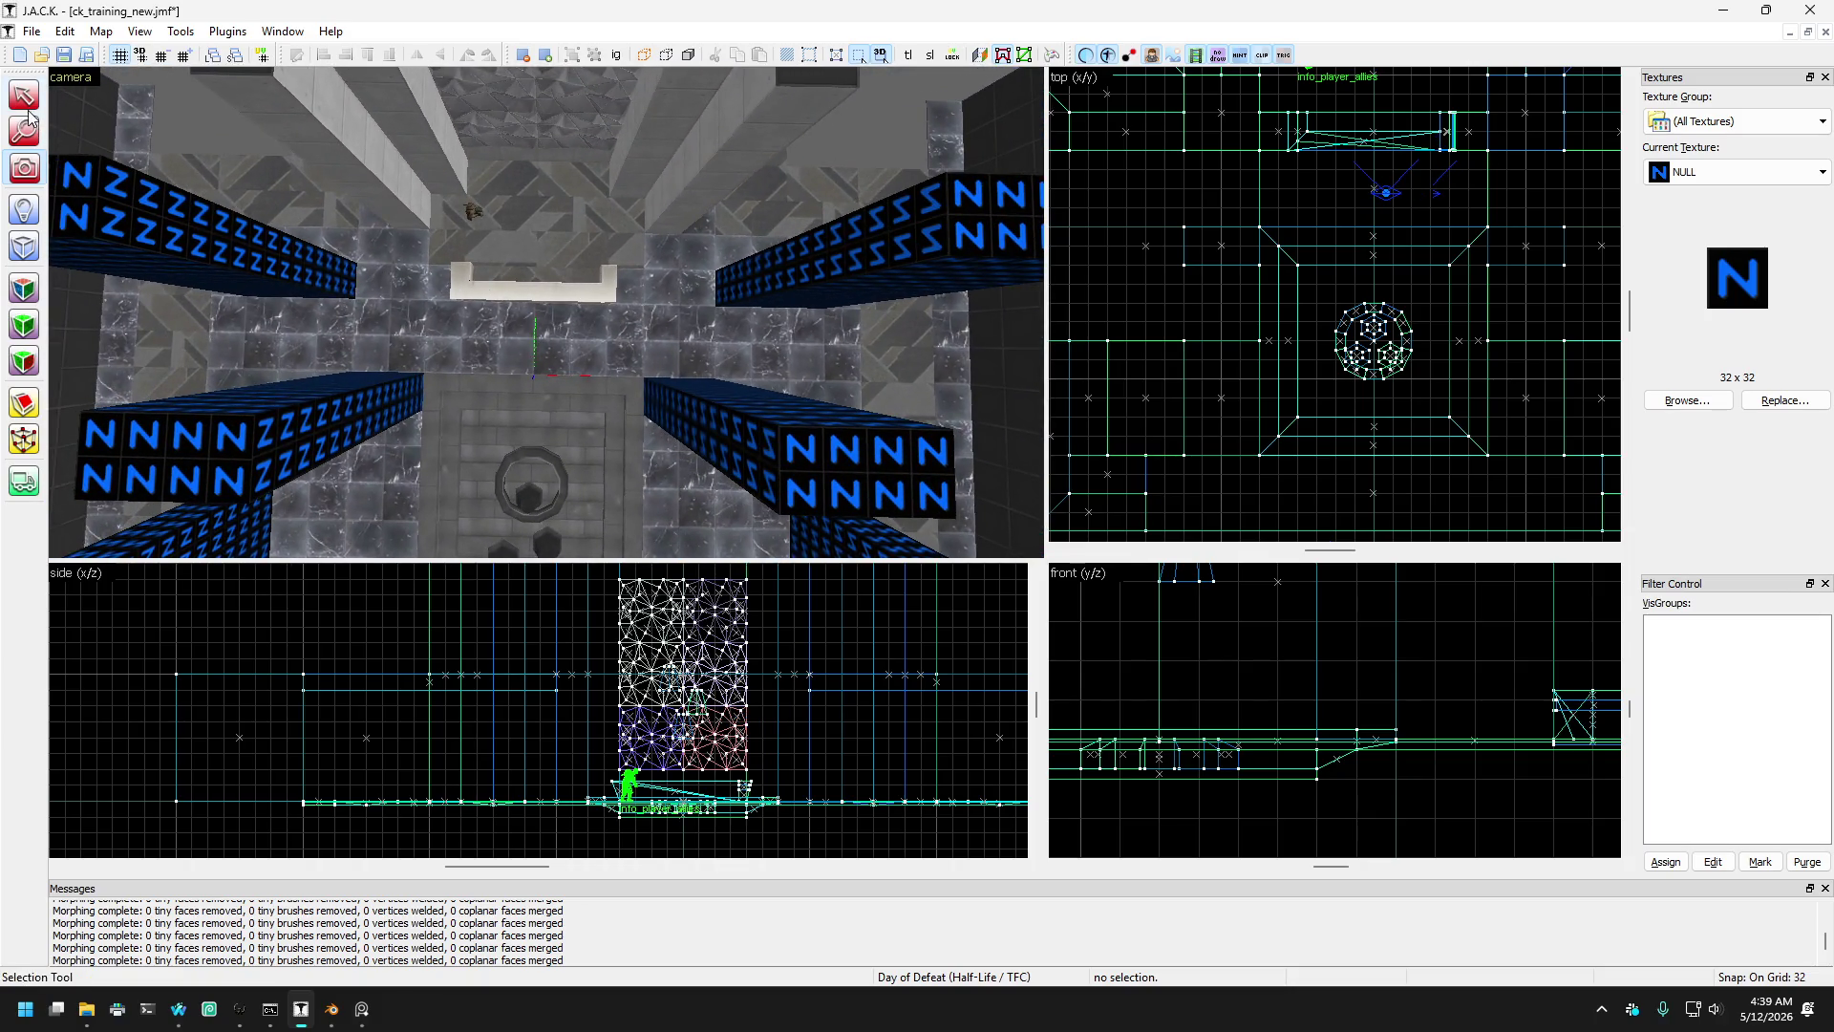
- Select both long NULL bars and pull their inner vertices inward toward the room's centre
click(329, 265)
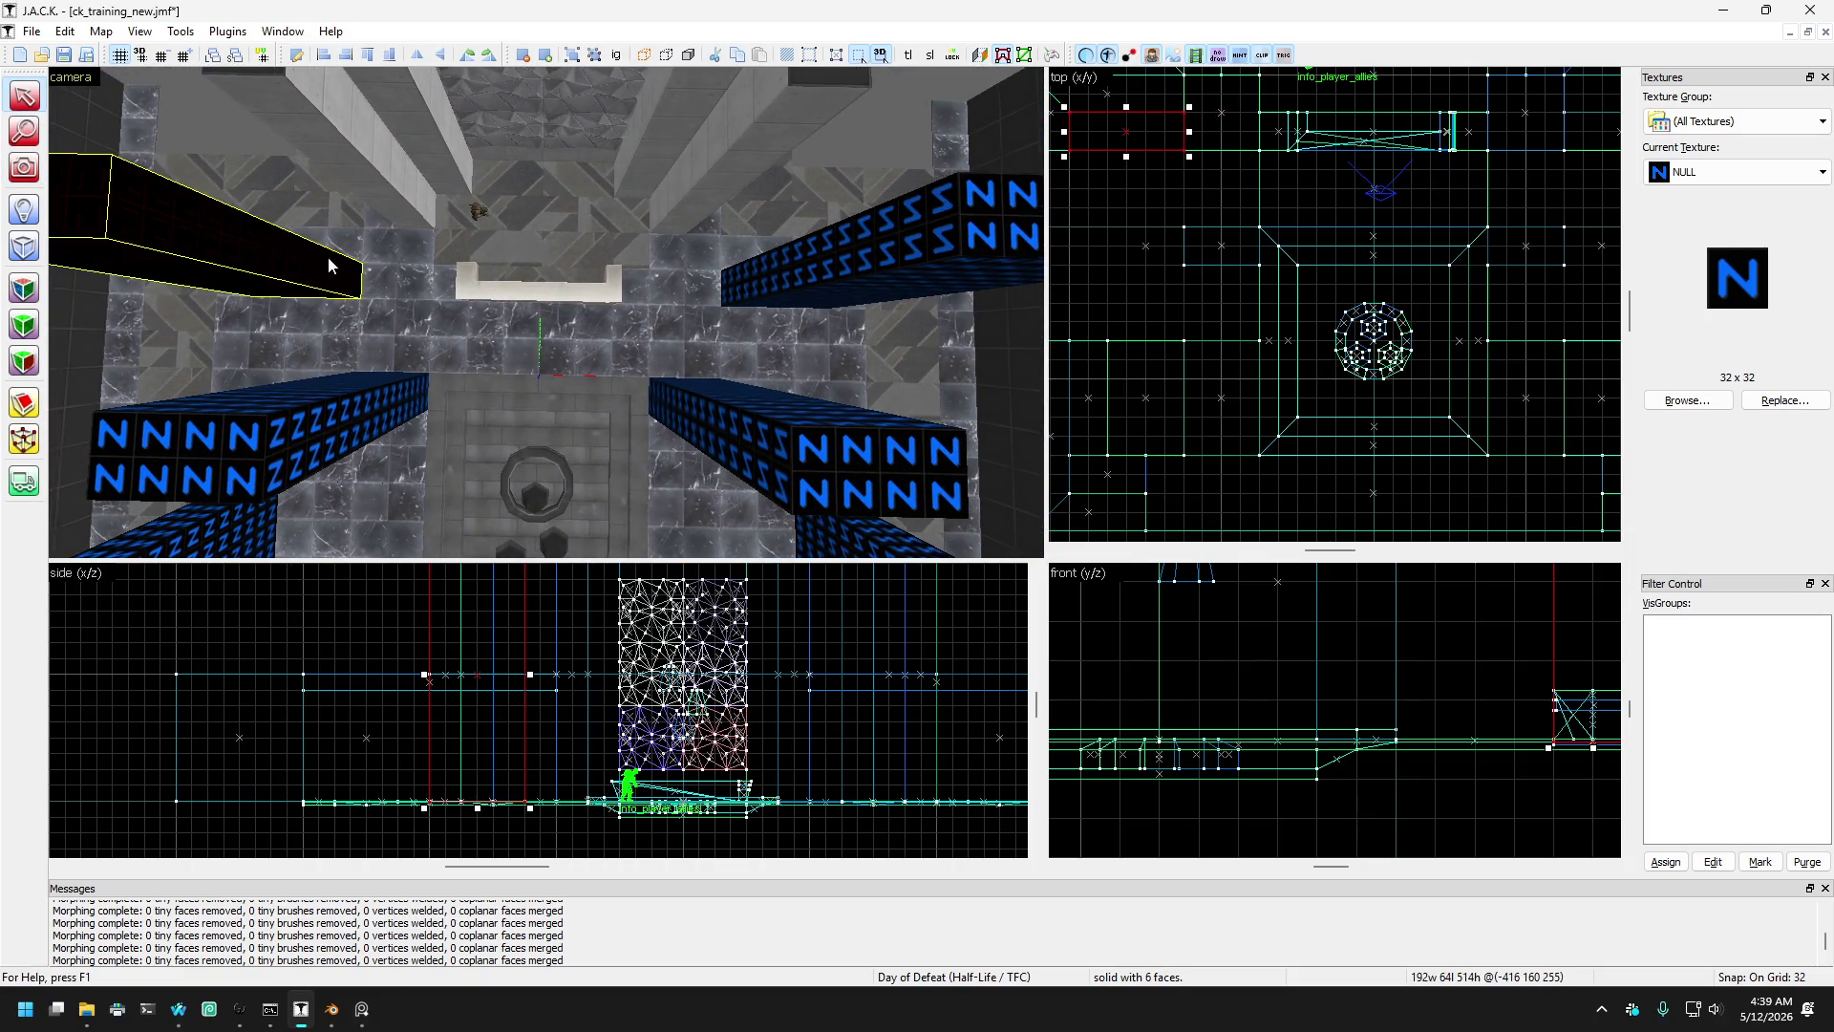
ctrl+click(747, 274)
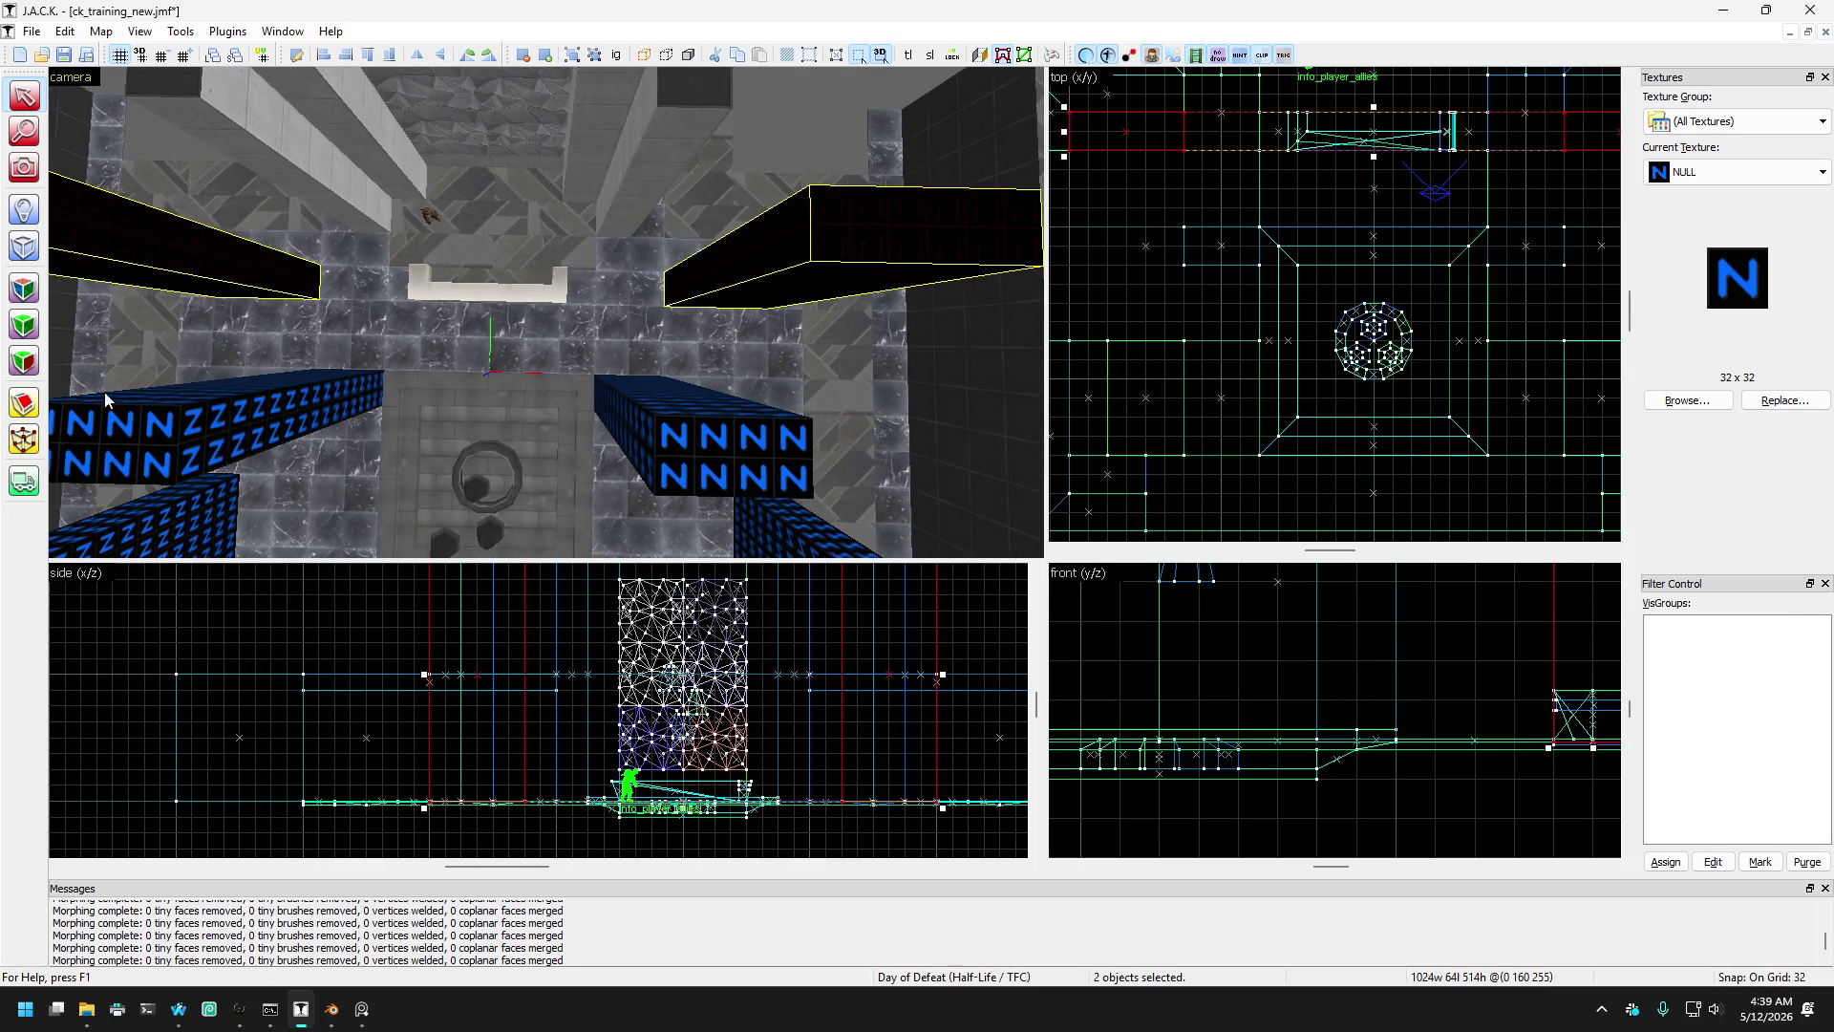
click(24, 441)
scroll(1179, 151, up, 2)
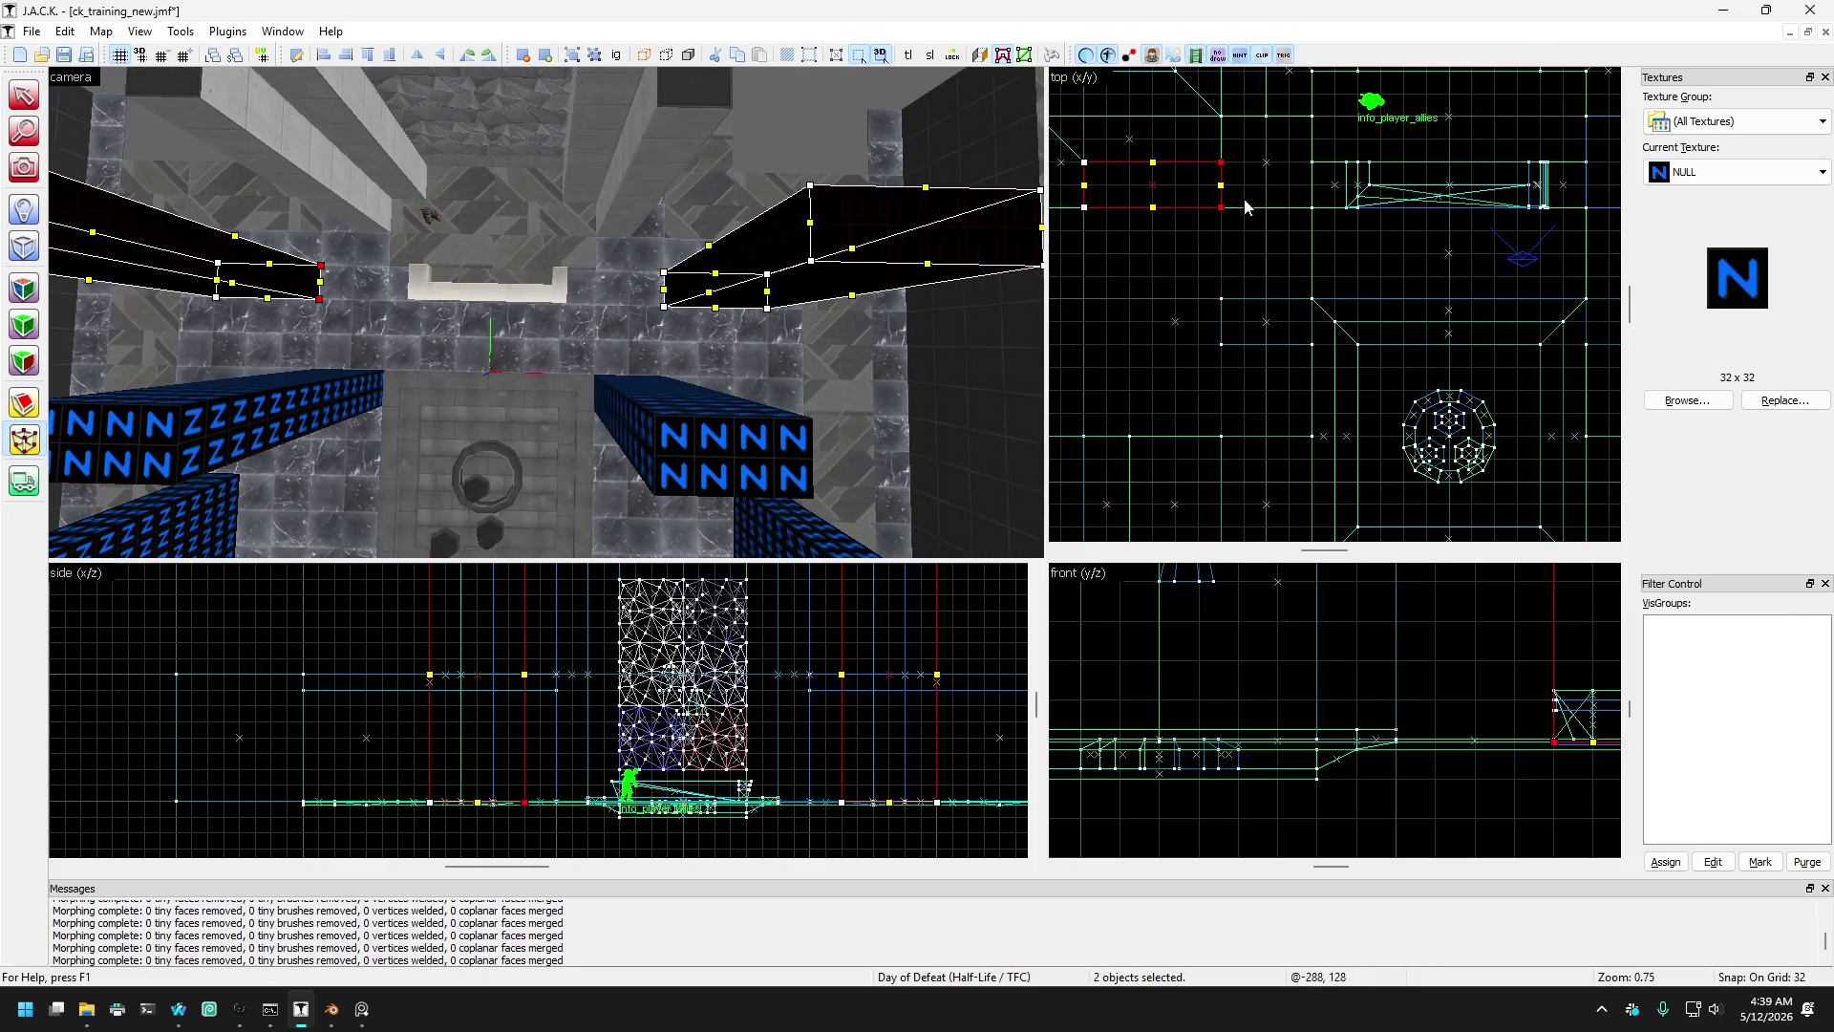
scroll(1263, 214, down, 2)
scroll(1373, 235, up, 3)
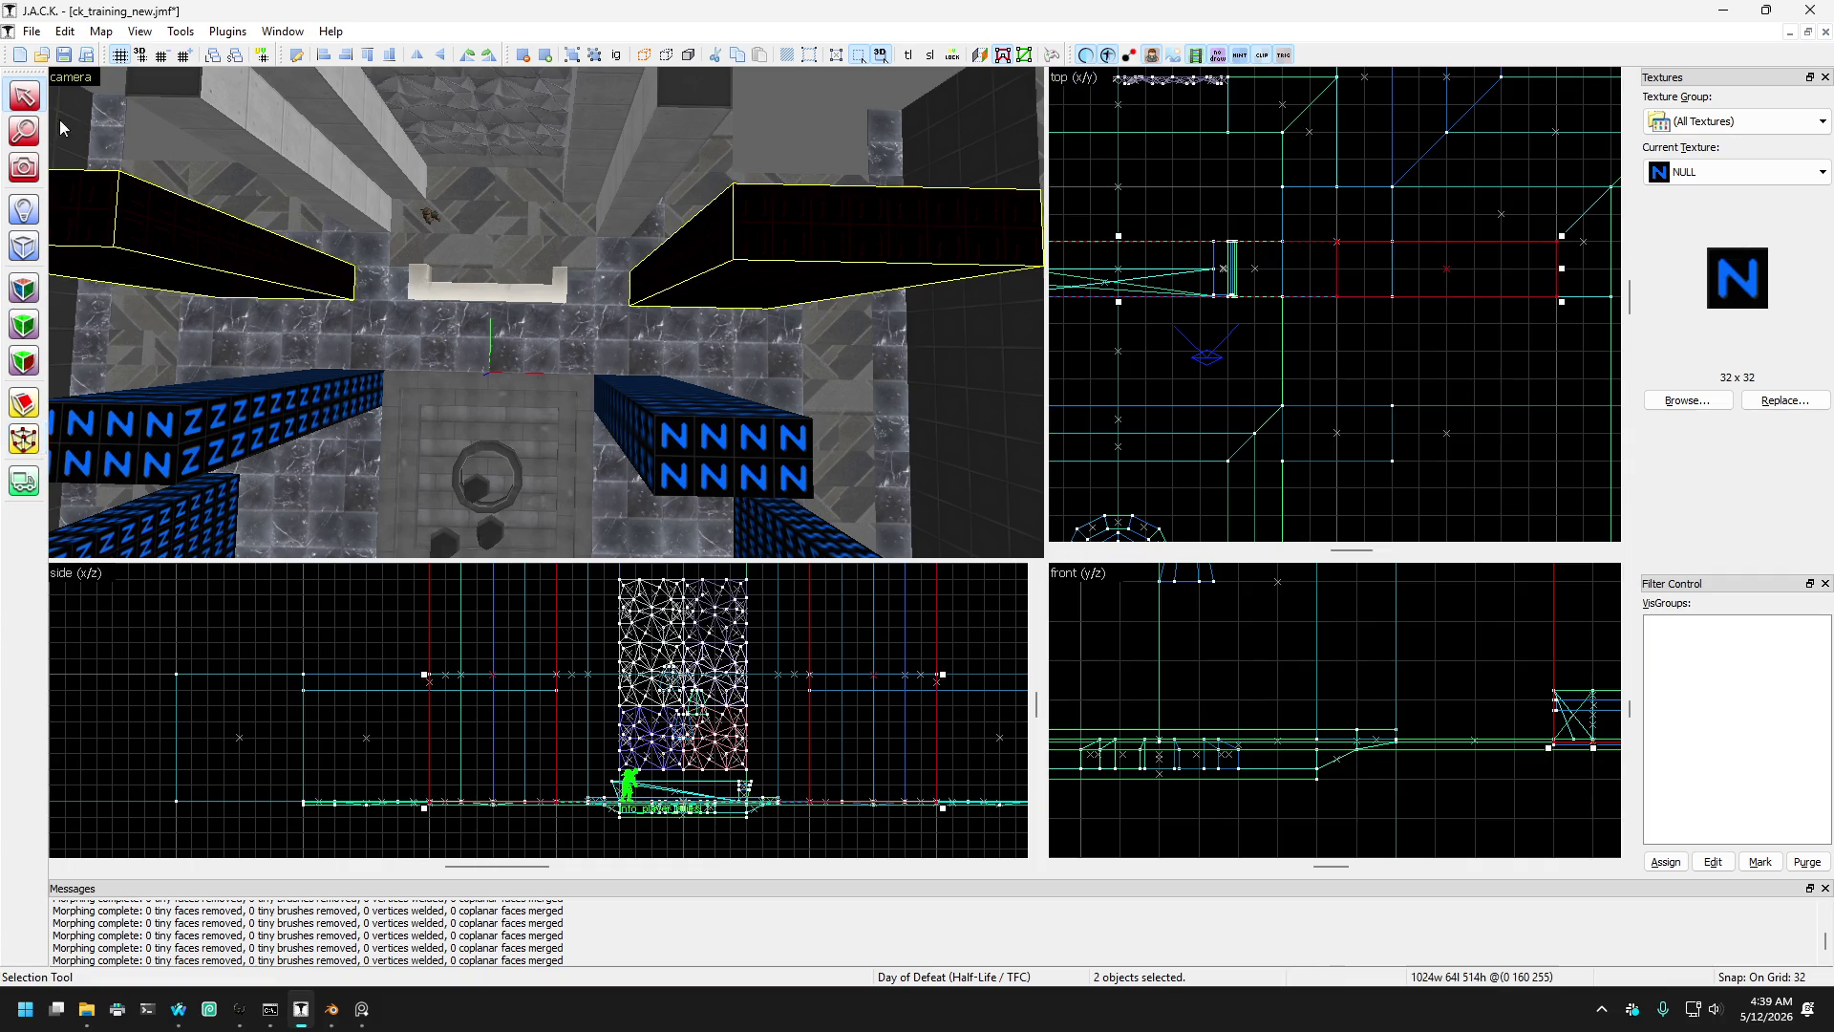
- Return to the Camera tool and turn the 3D view back between the NULL pillars
click(24, 167)
drag(516, 287, 546, 311)
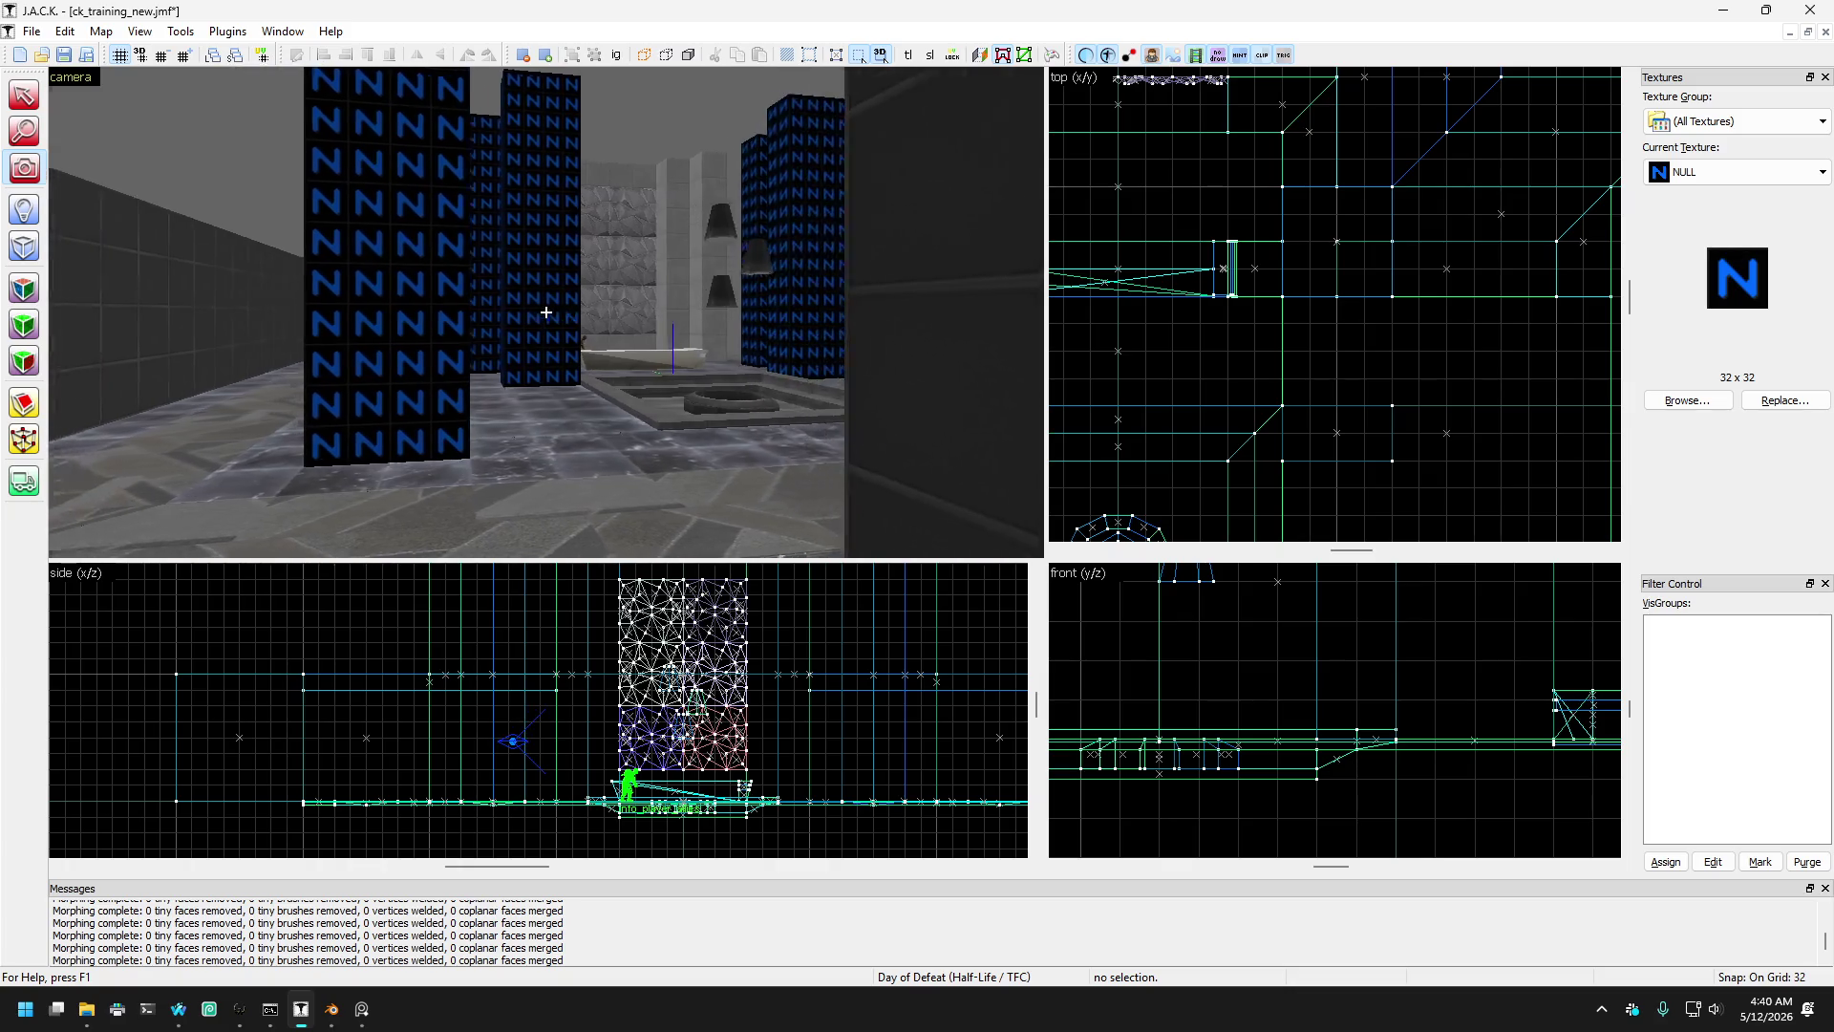
drag(545, 311, 546, 311)
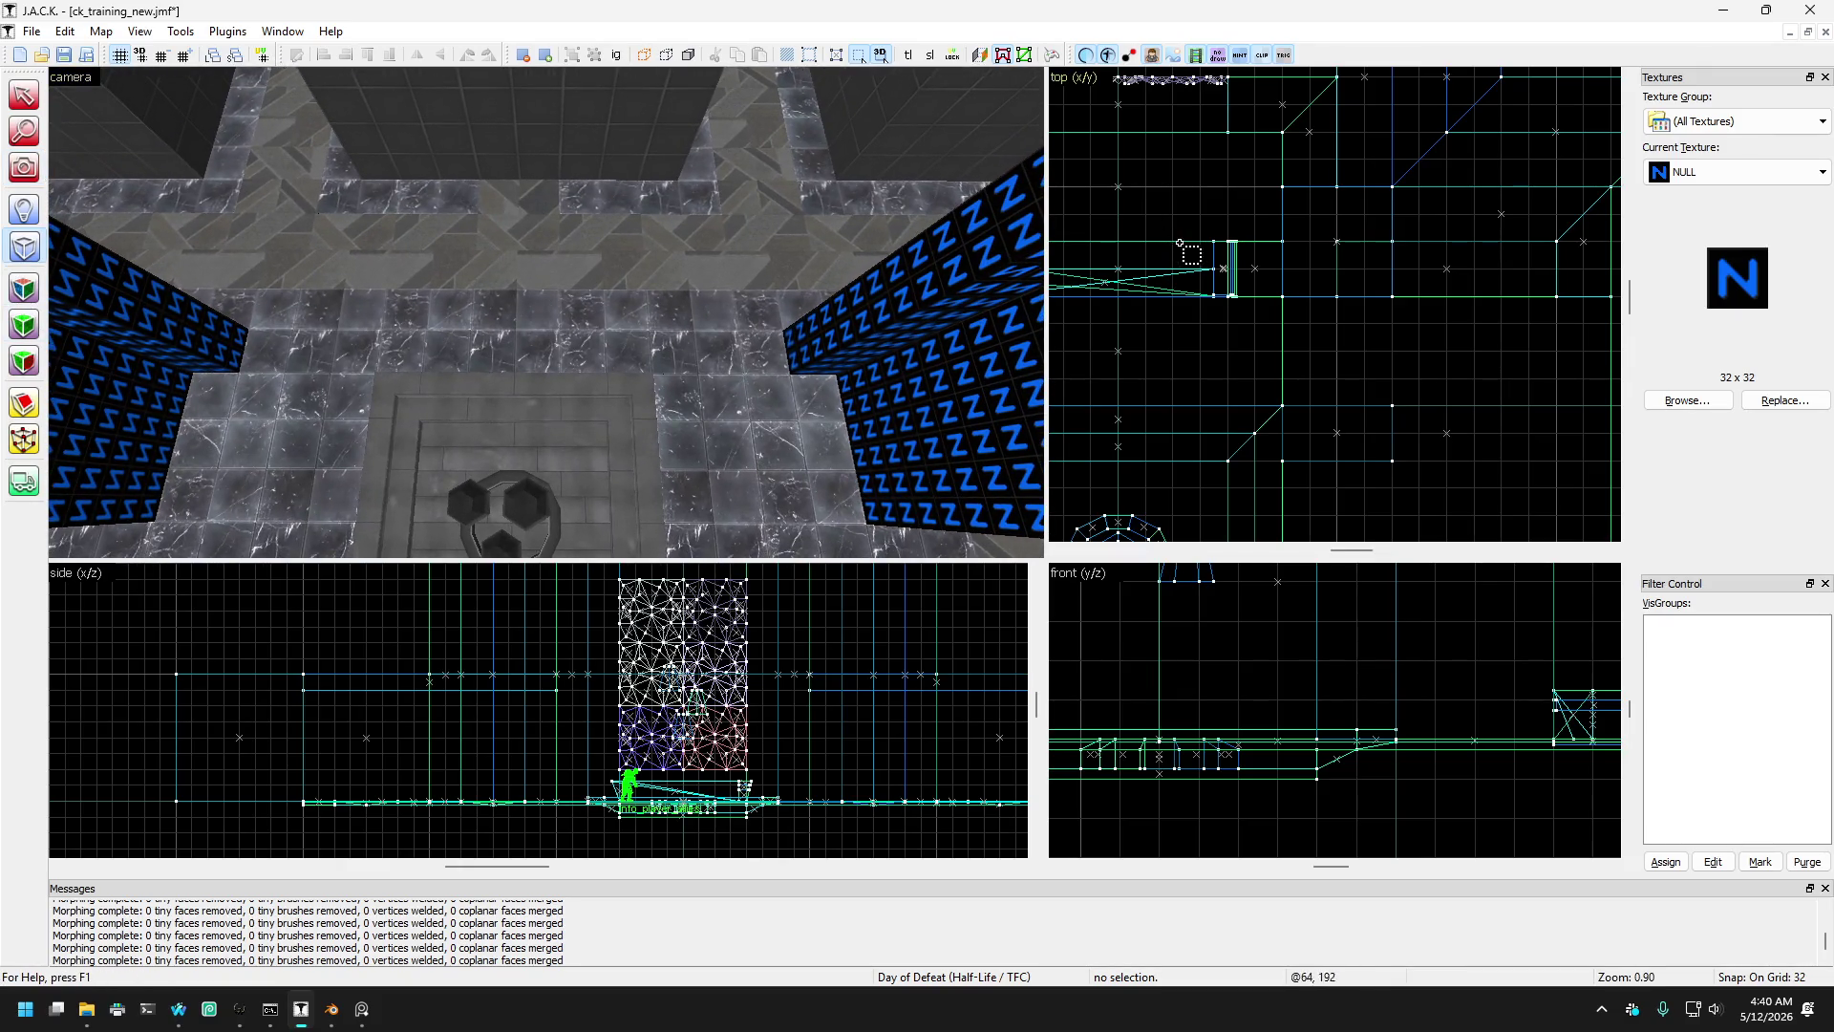
- Select the 768-unit floor strip in front of the central platform
scroll(1179, 242, down, 5)
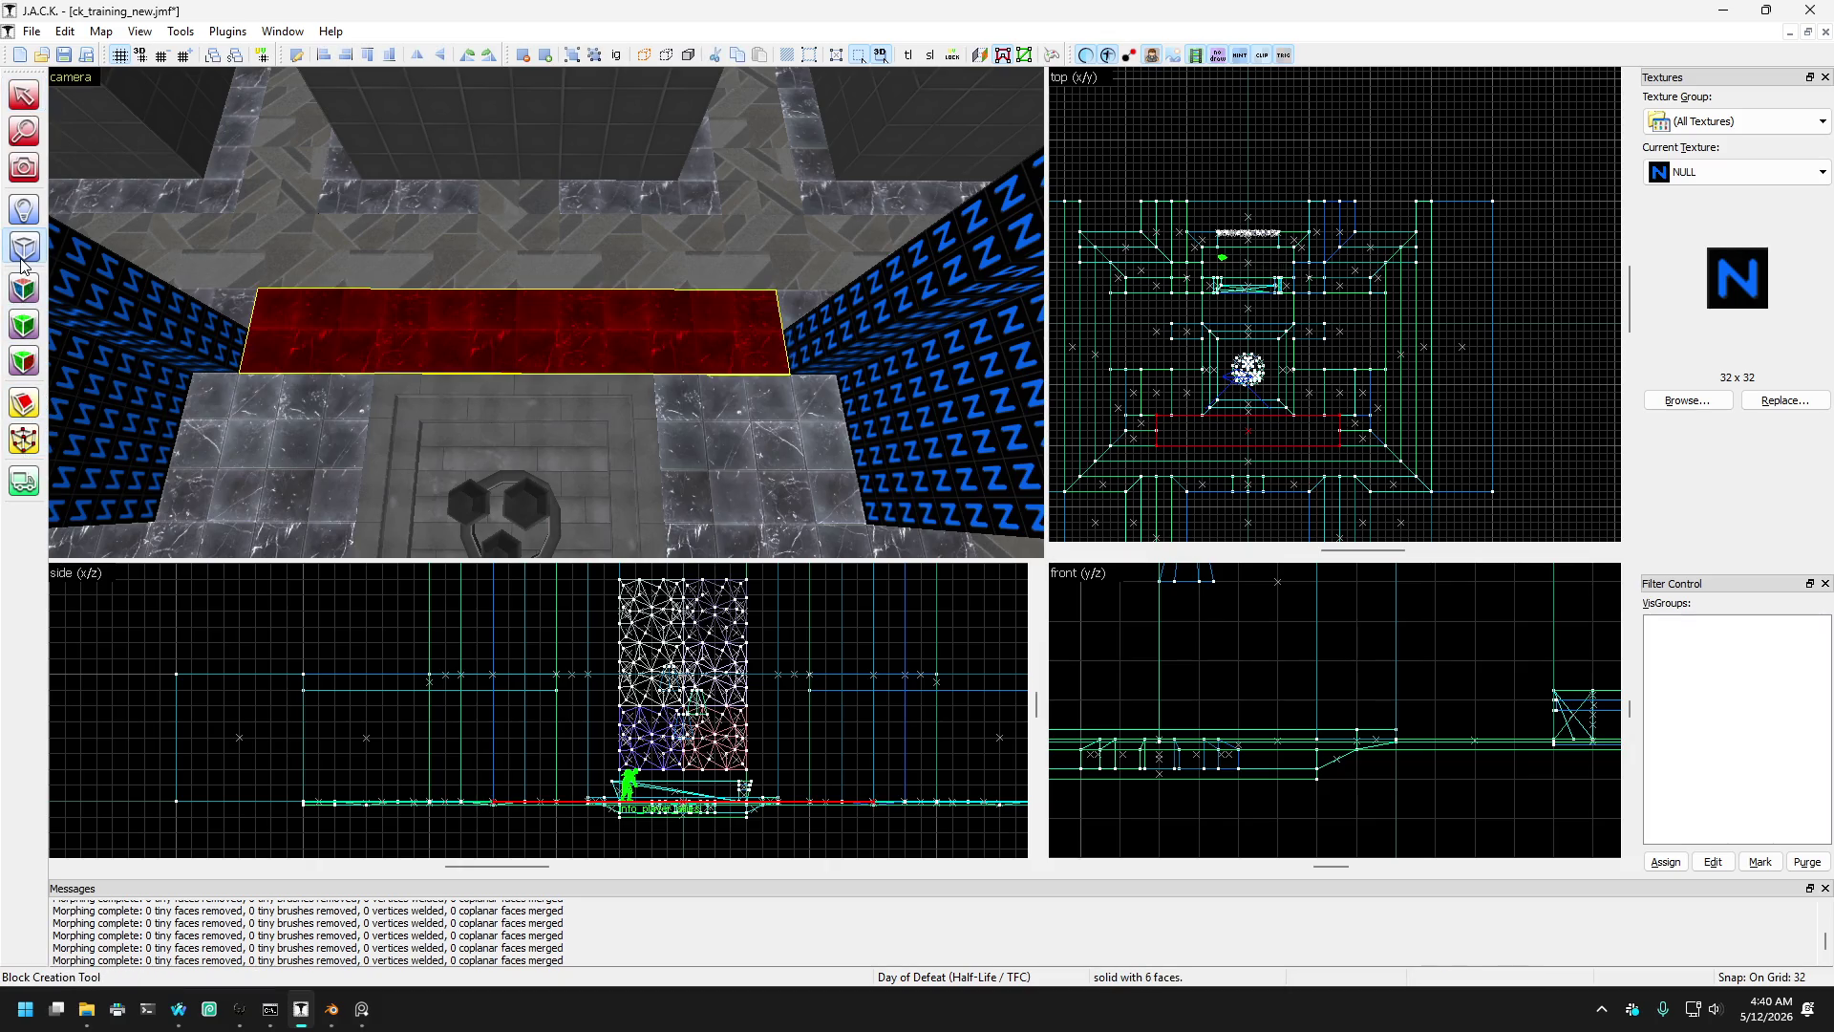
click(27, 170)
- Fly the 3D camera along the long floor strip until the whole strip is framed
key(z)
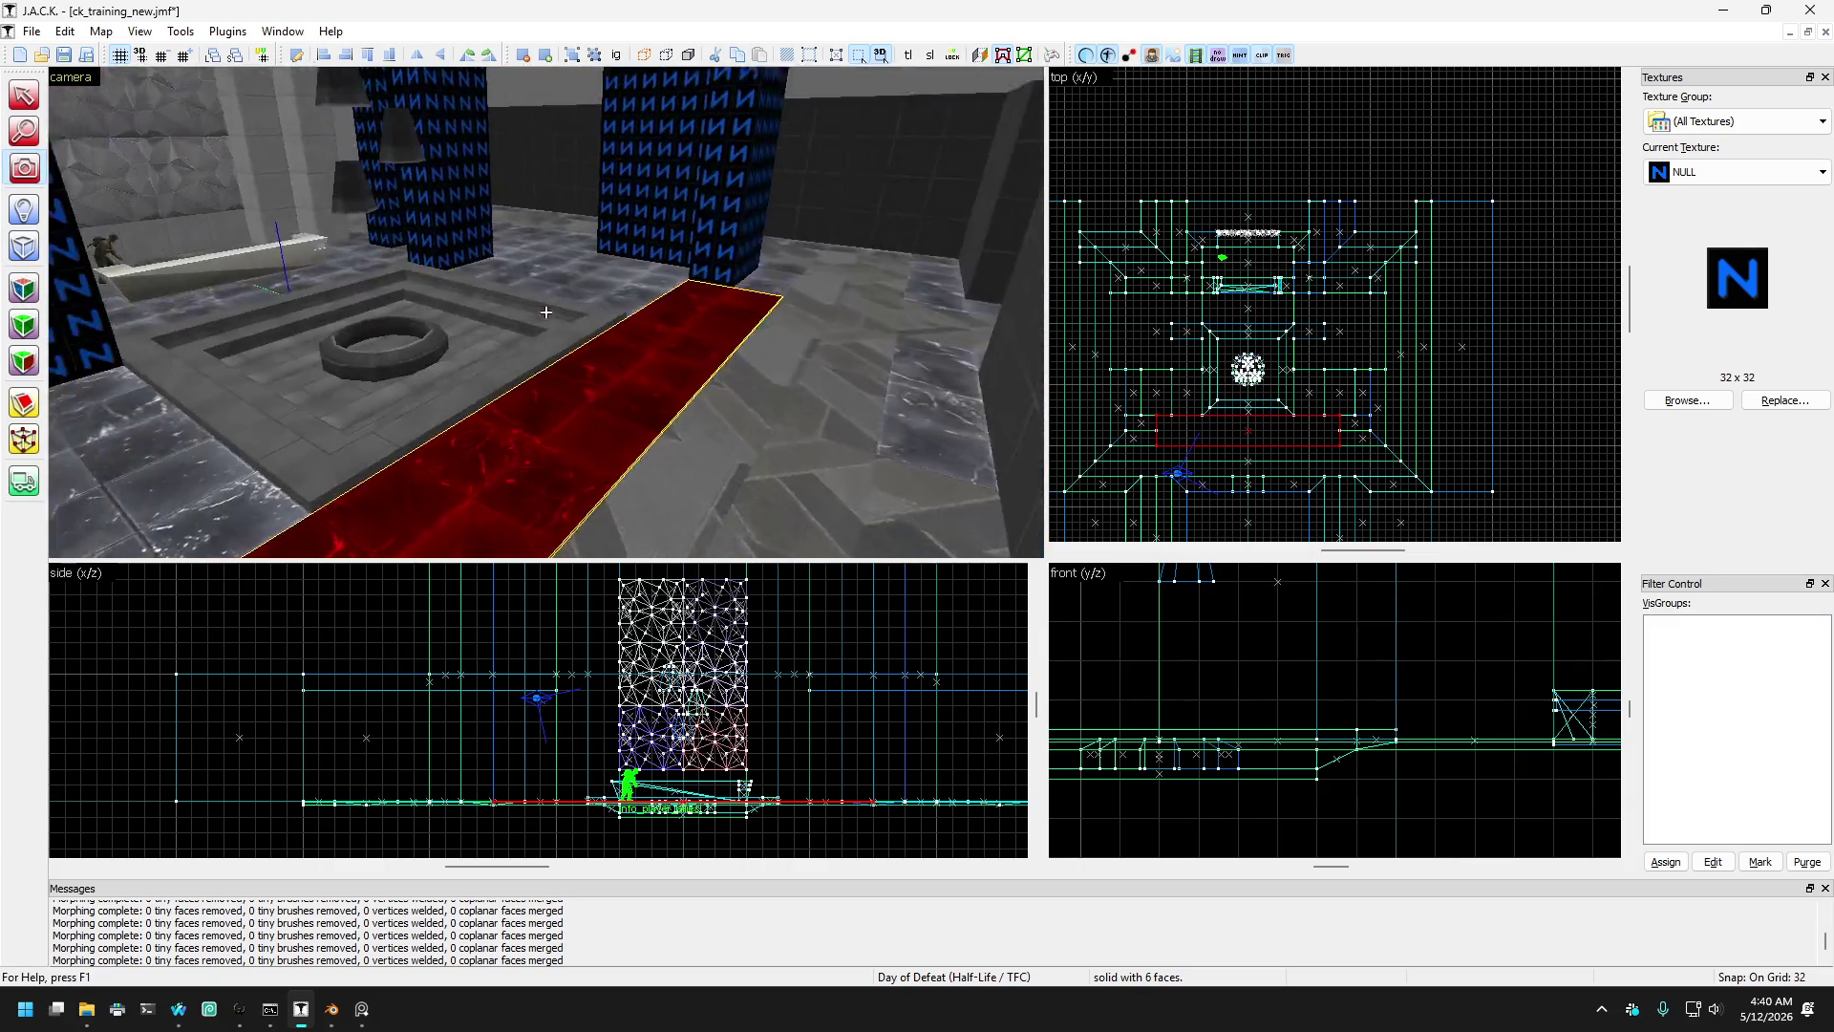
key(w)
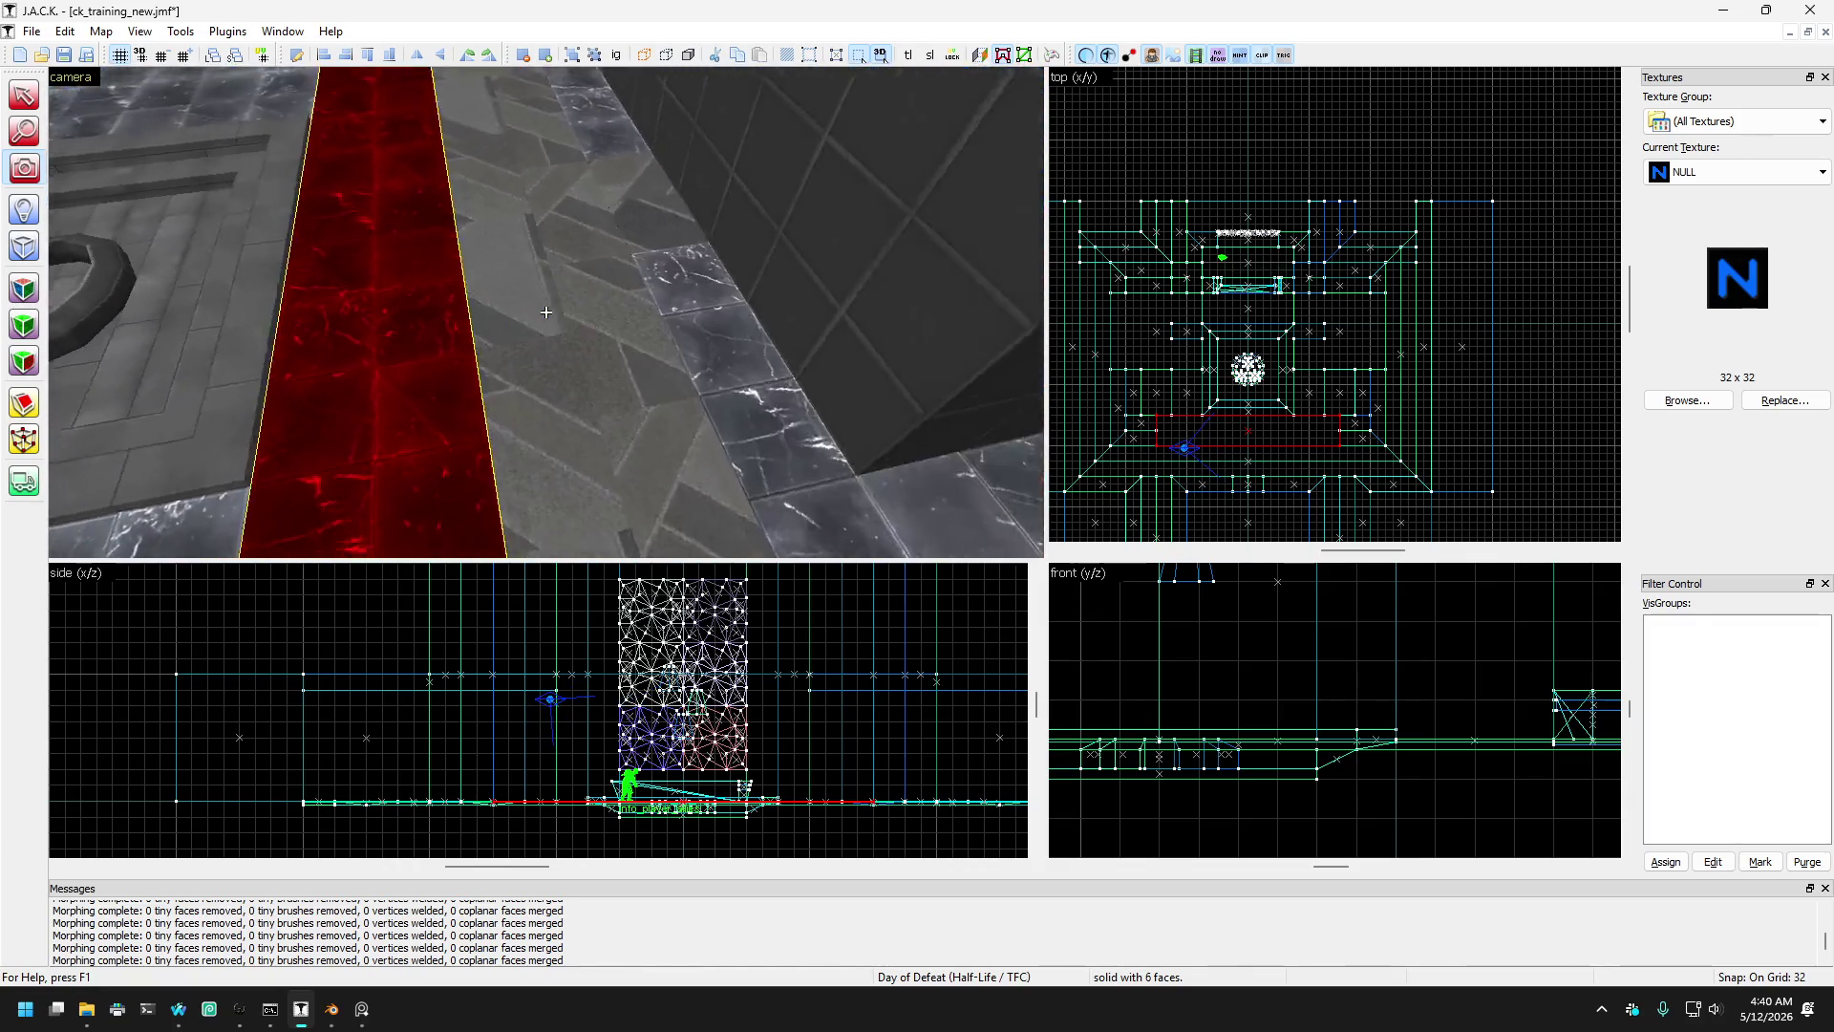
key(w)
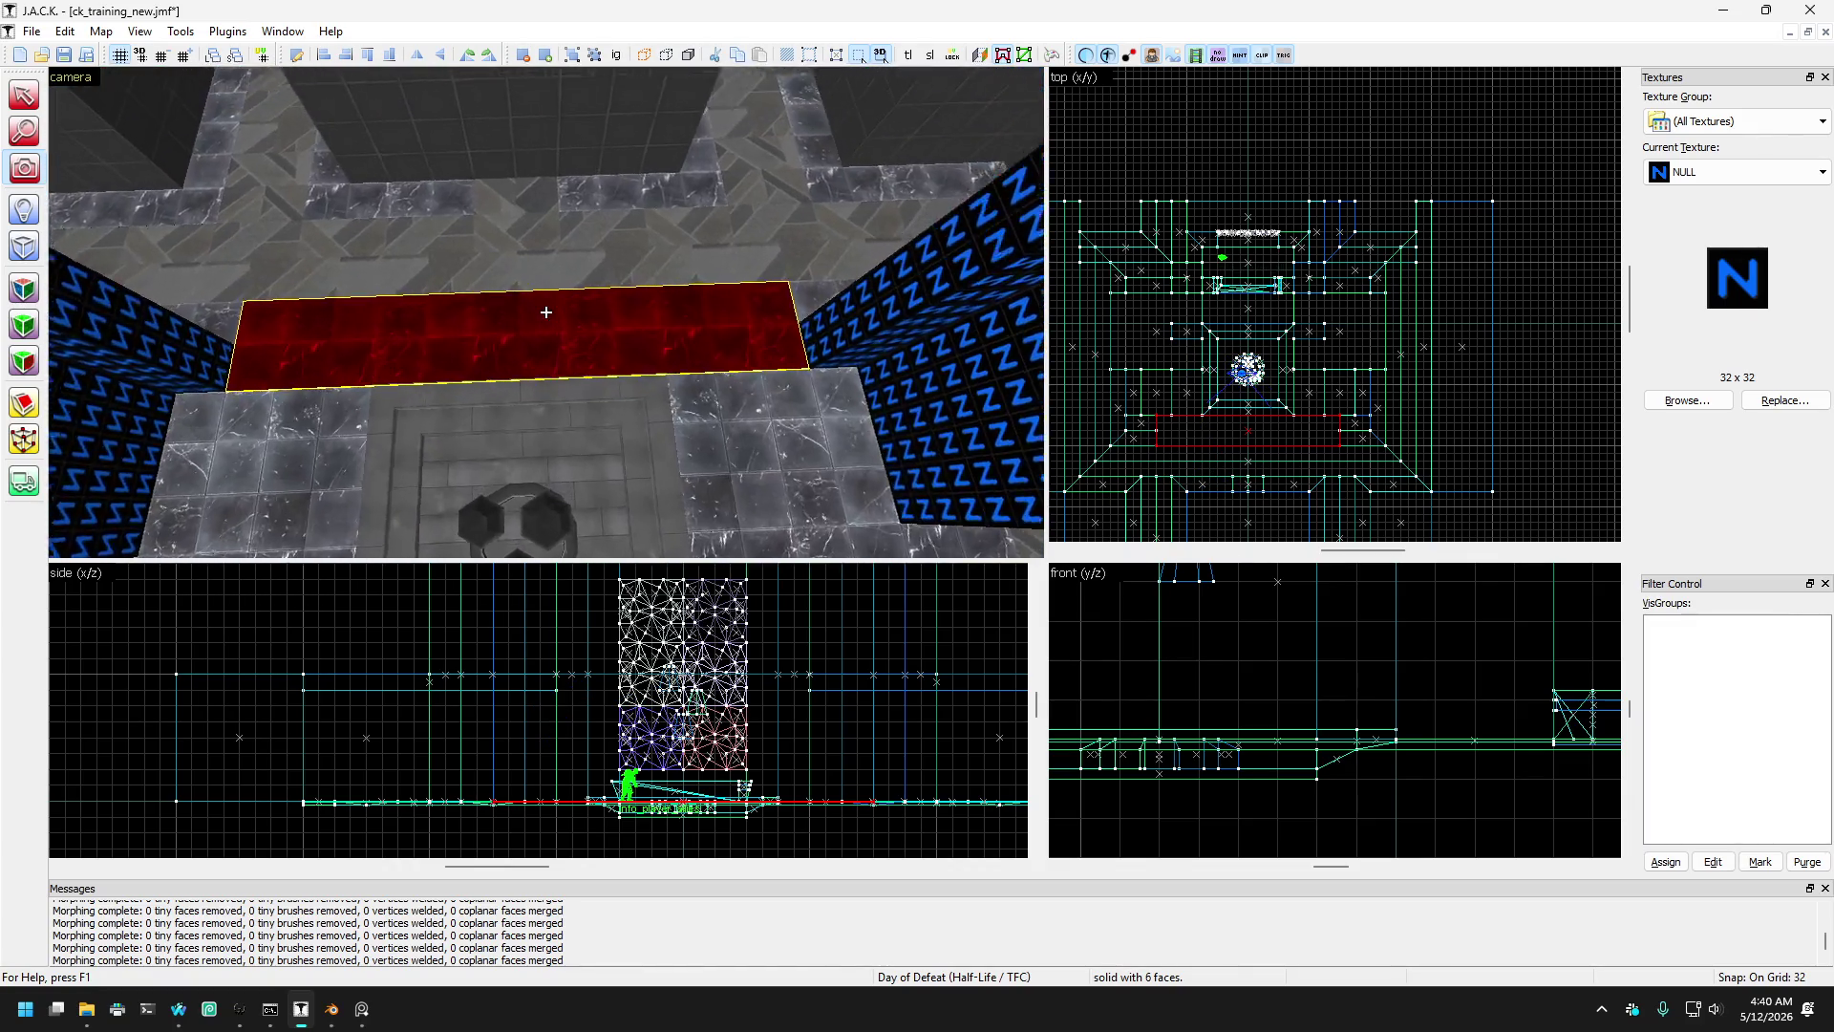
key(w)
key(z)
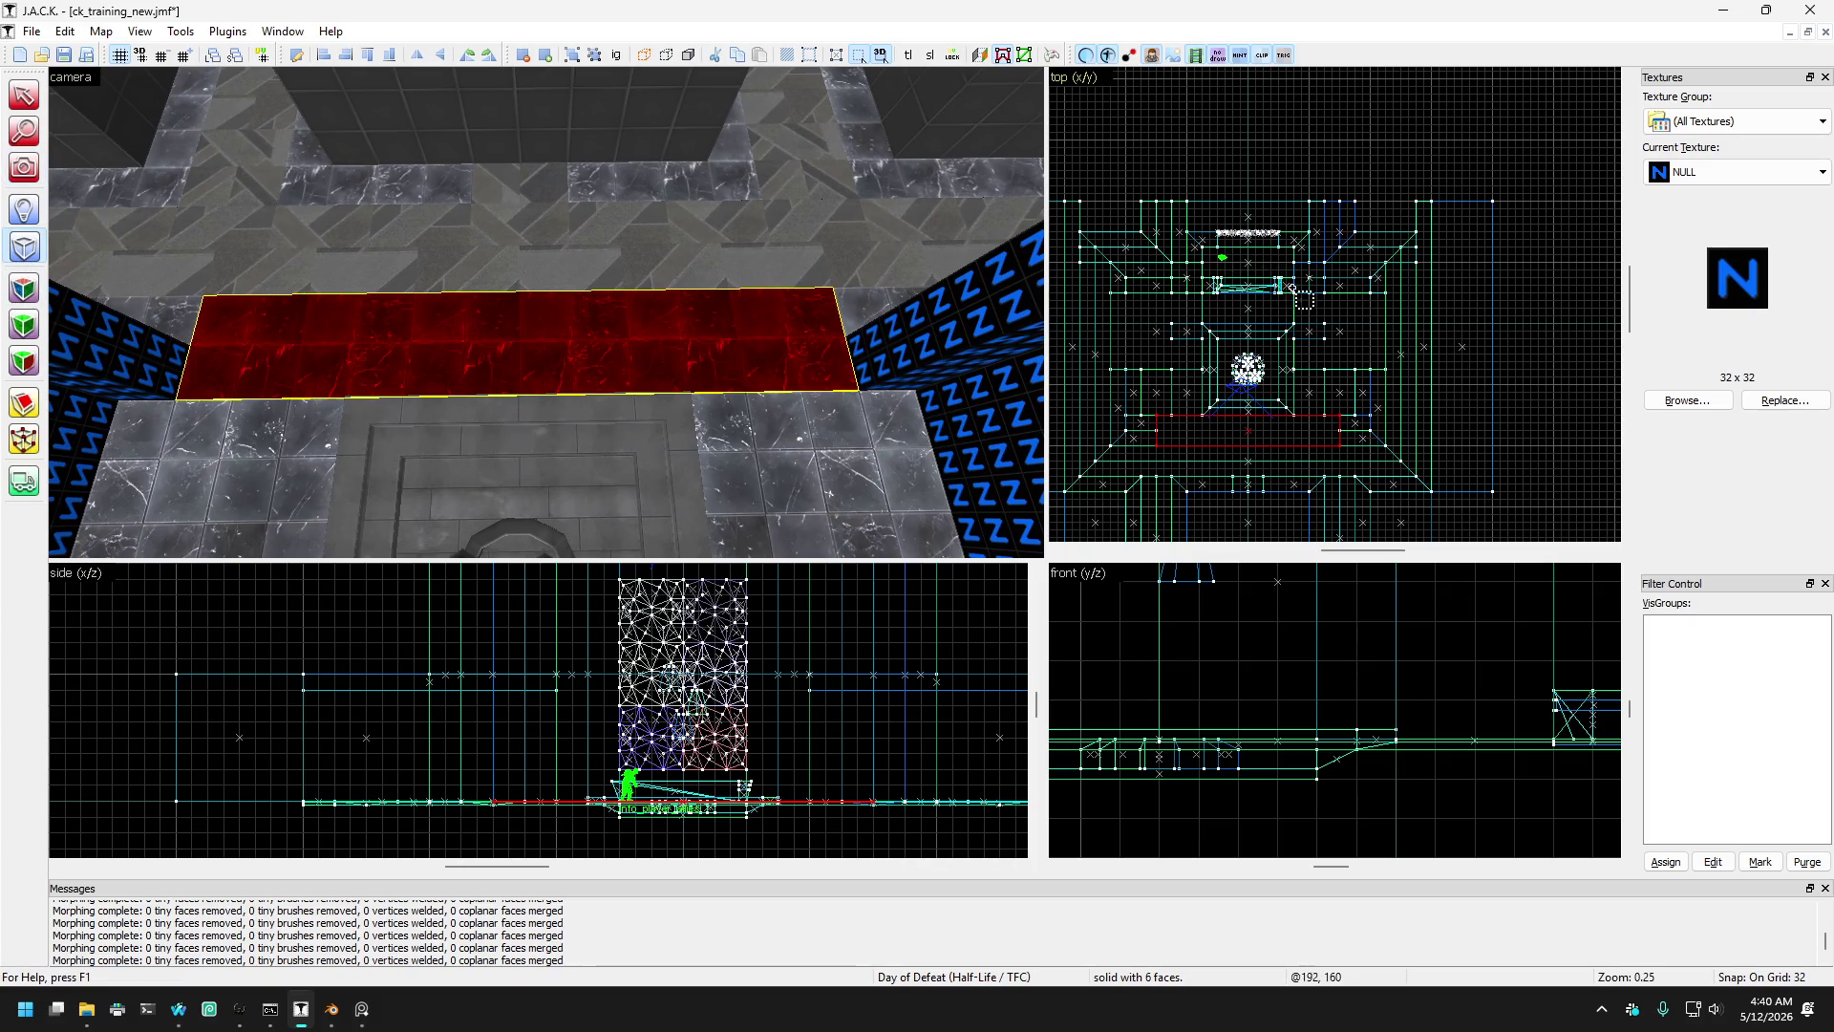
- Create the drawn 128×64, 512-unit-tall NULL pillar brush and select it
scroll(1291, 289, up, 5)
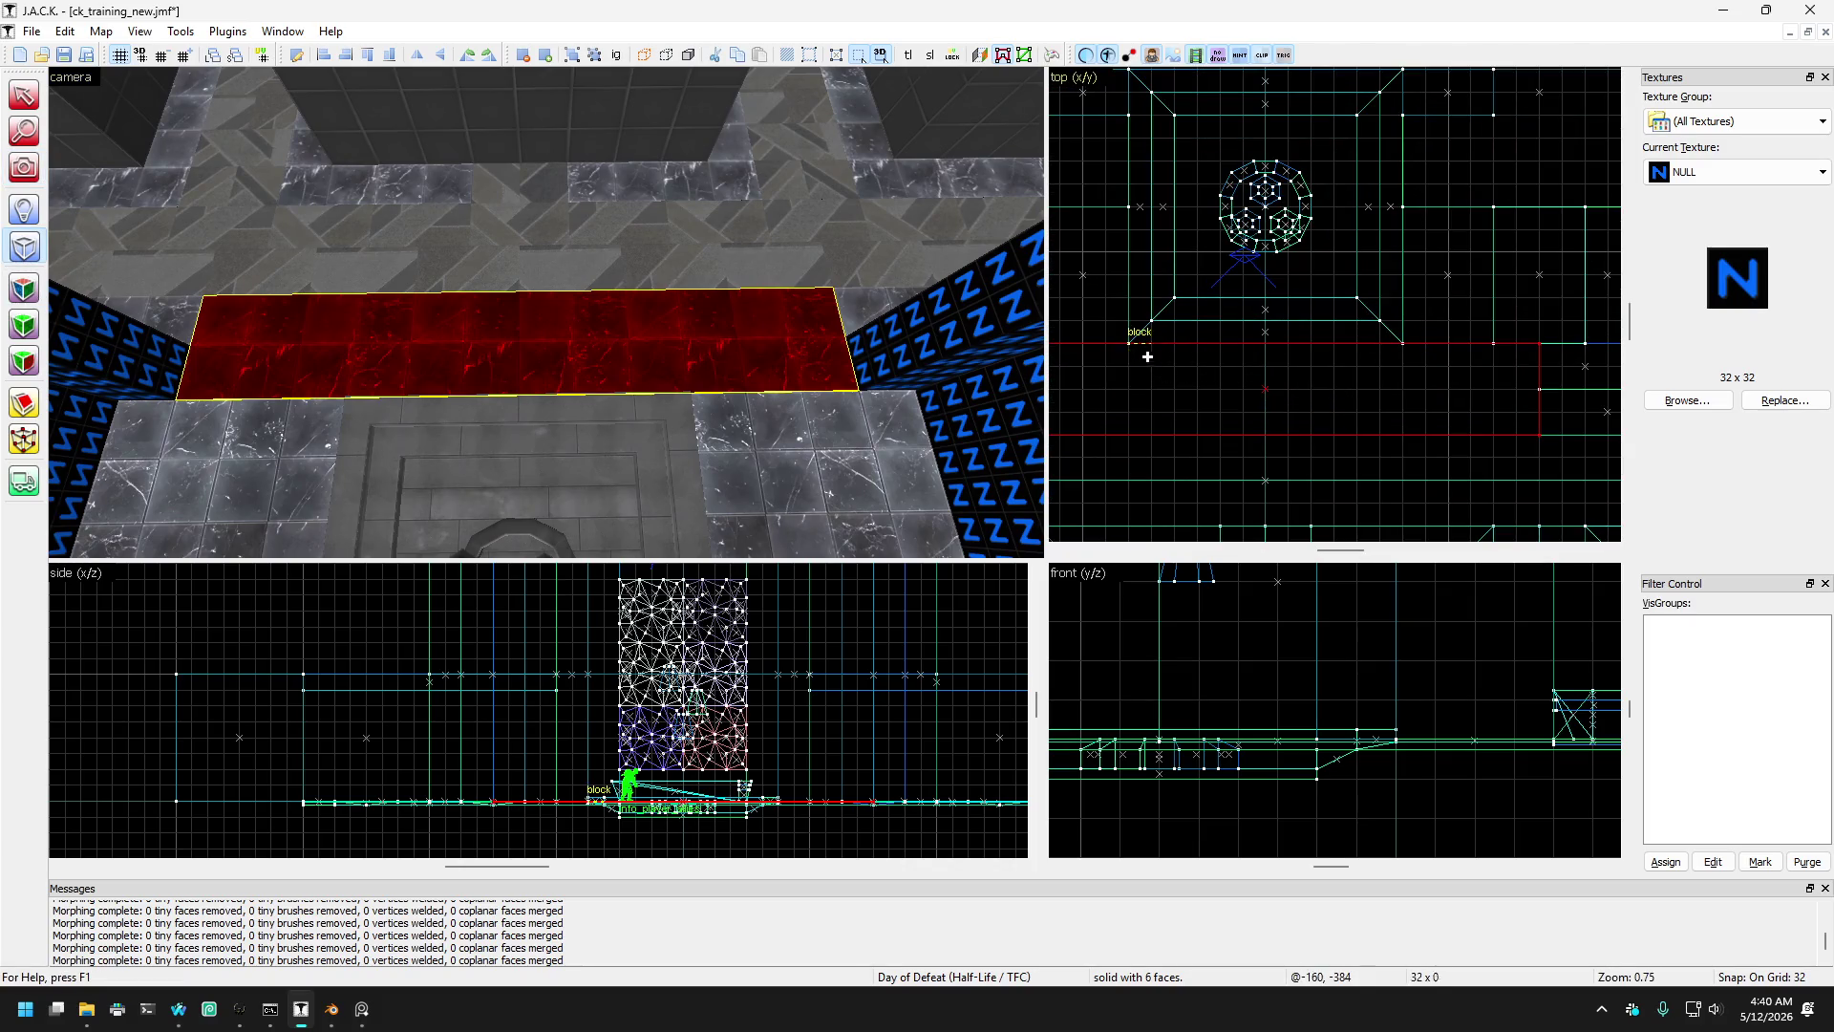
scroll(1241, 383, down, 2)
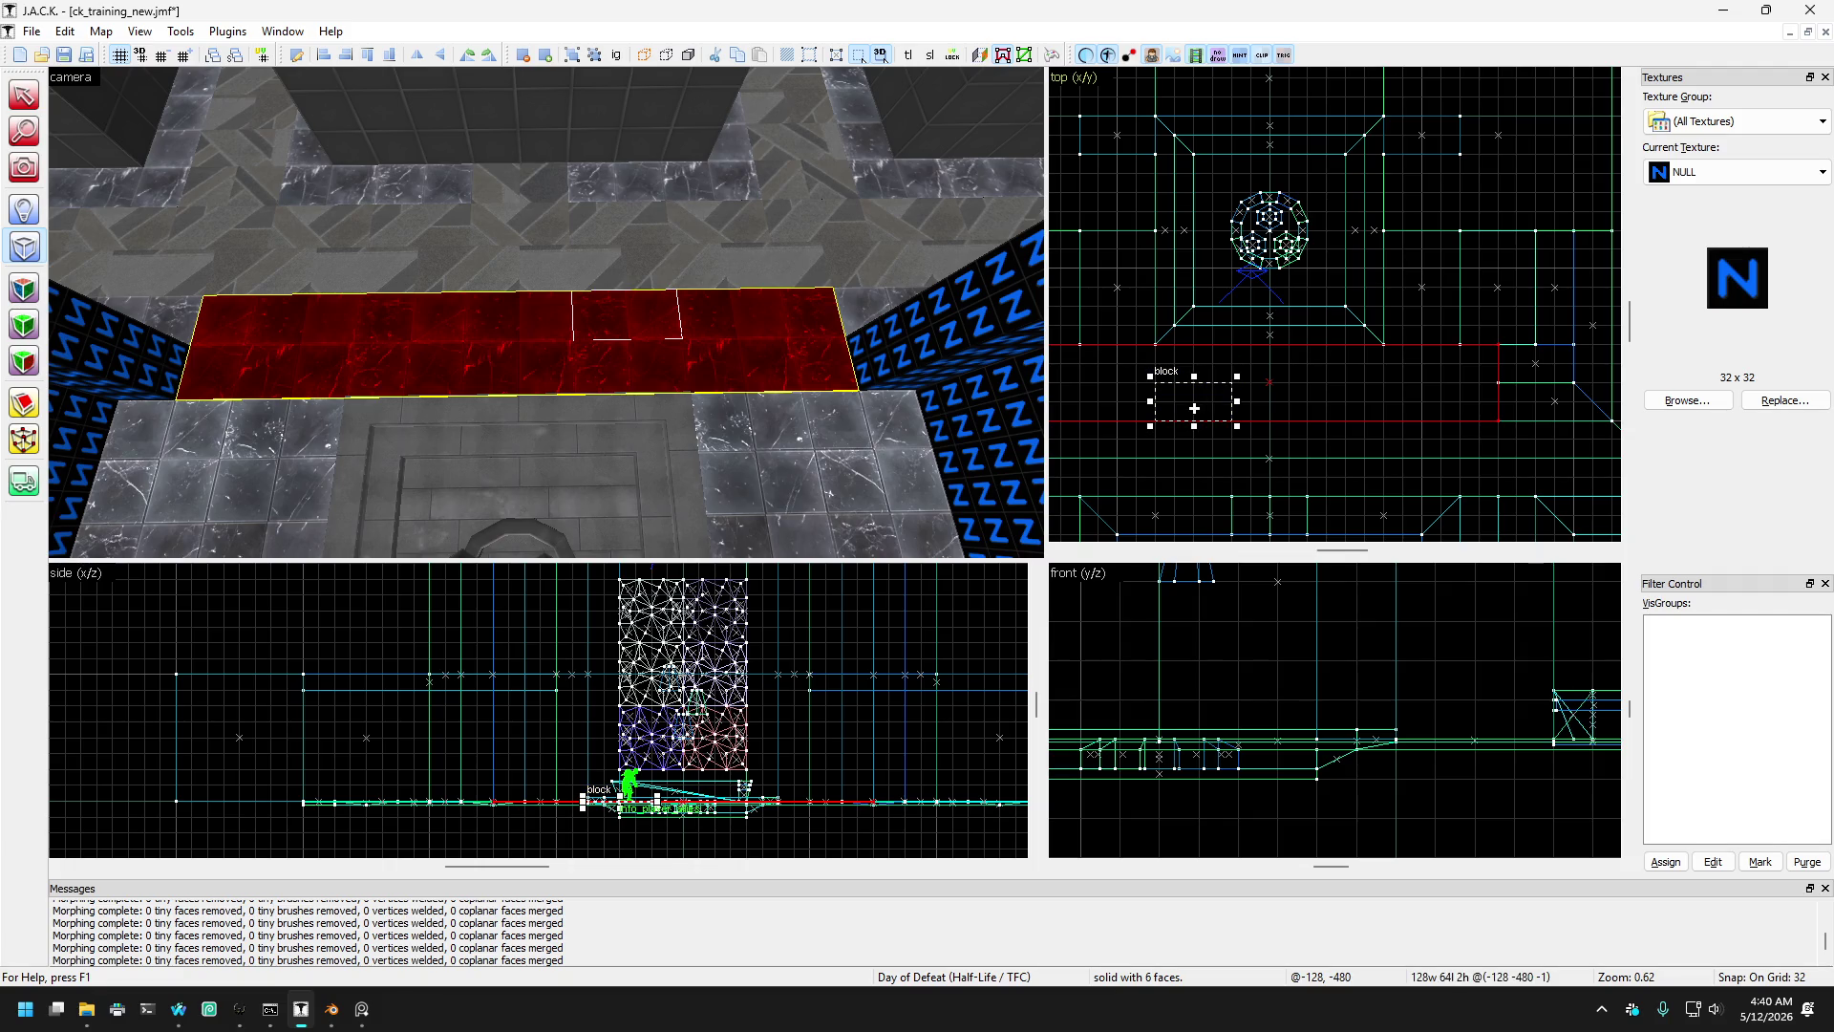
scroll(726, 807, down, 3)
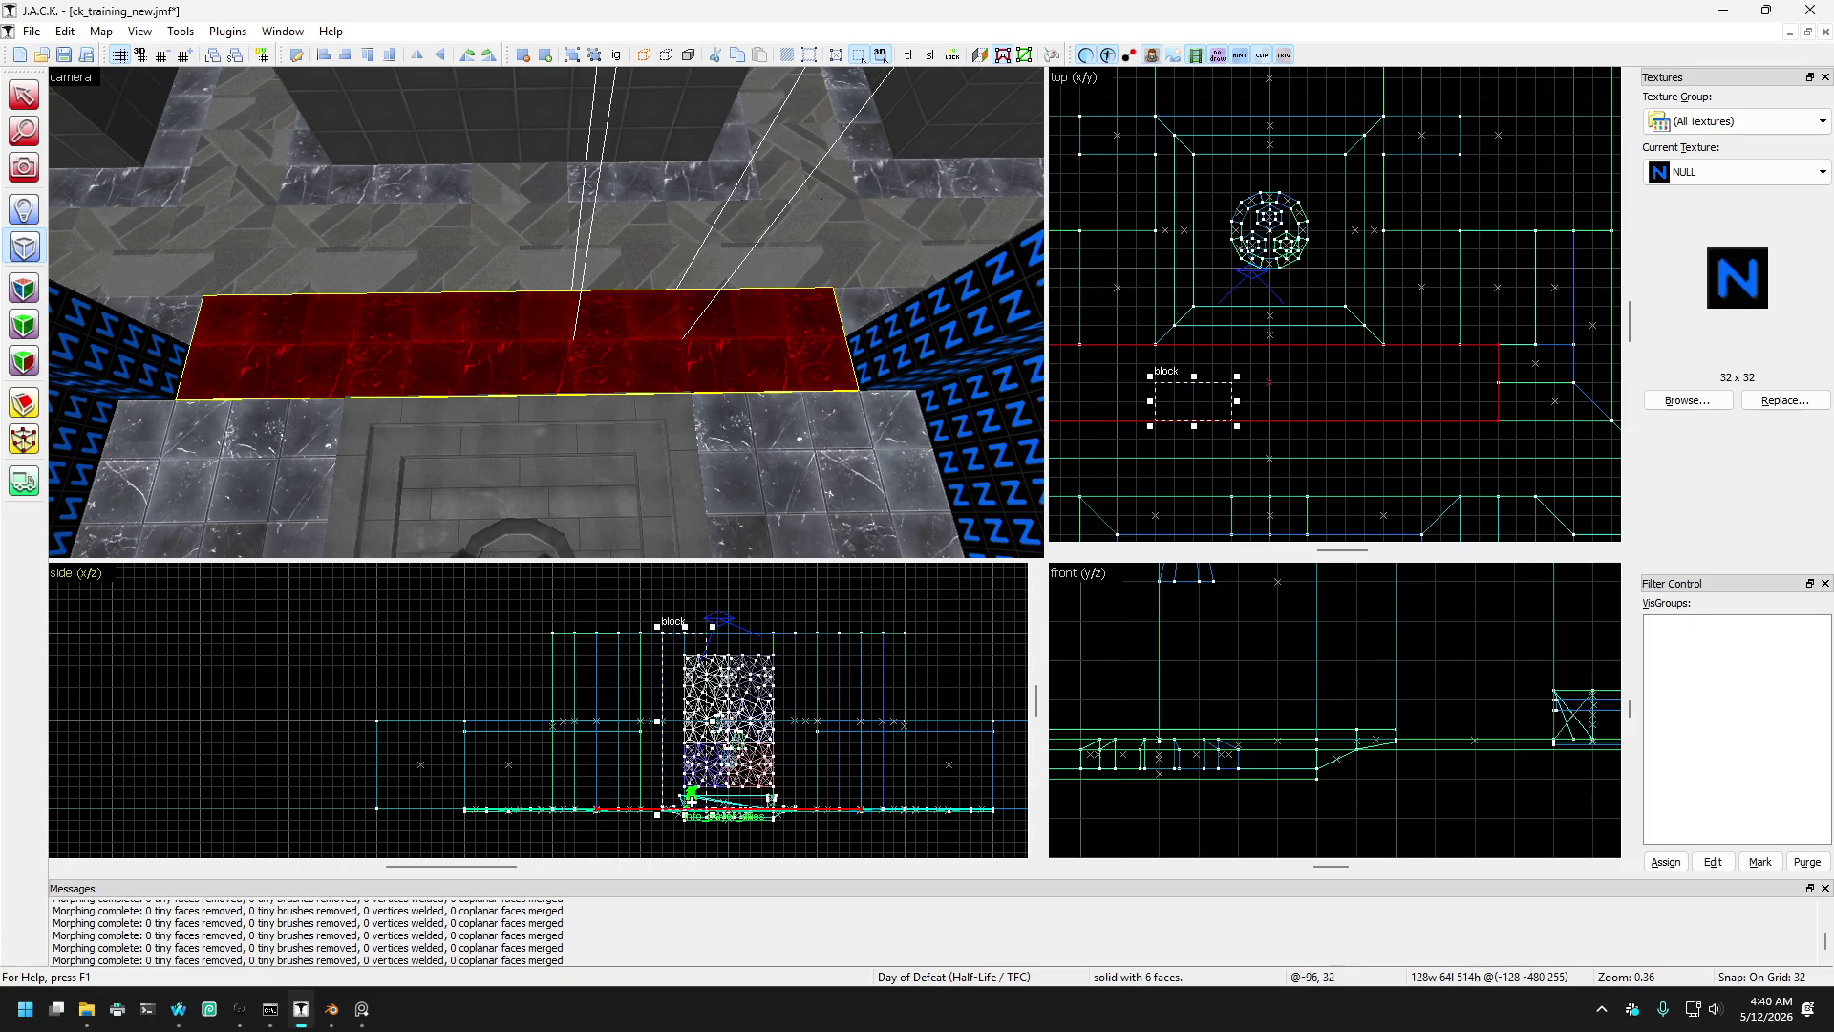
scroll(690, 801, up, 3)
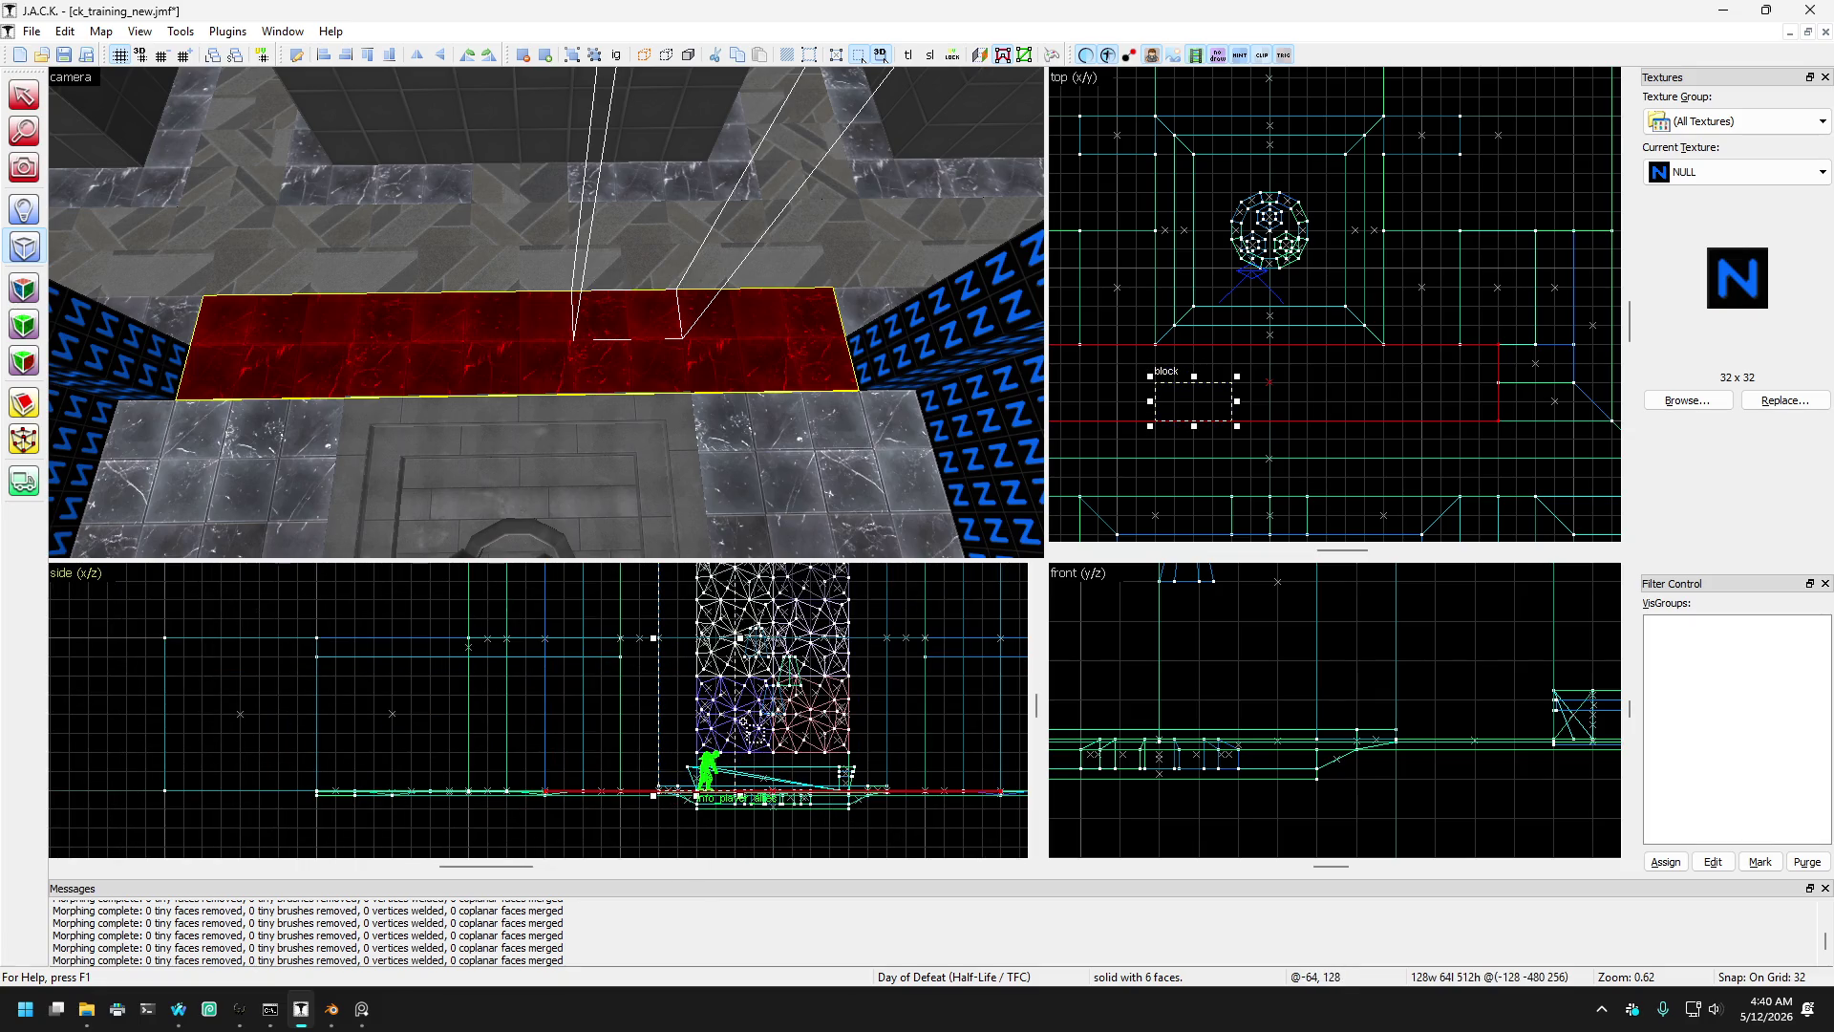
key(Return)
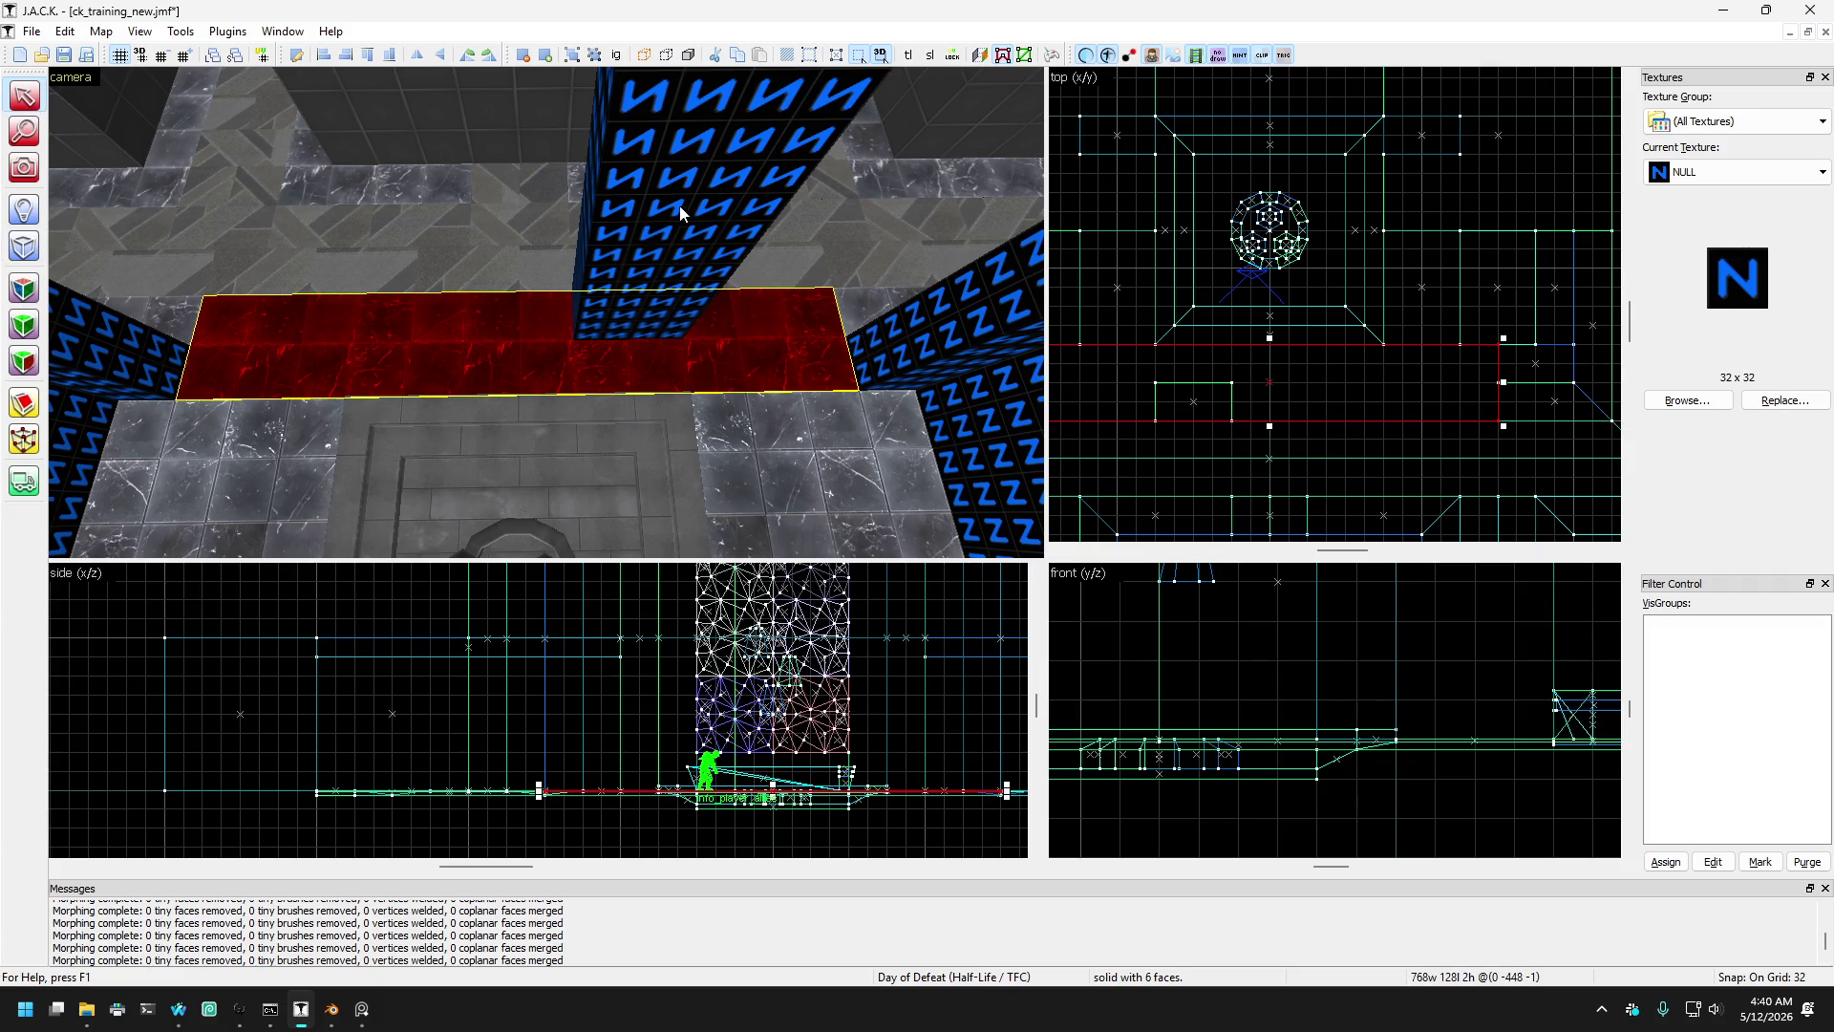
click(680, 205)
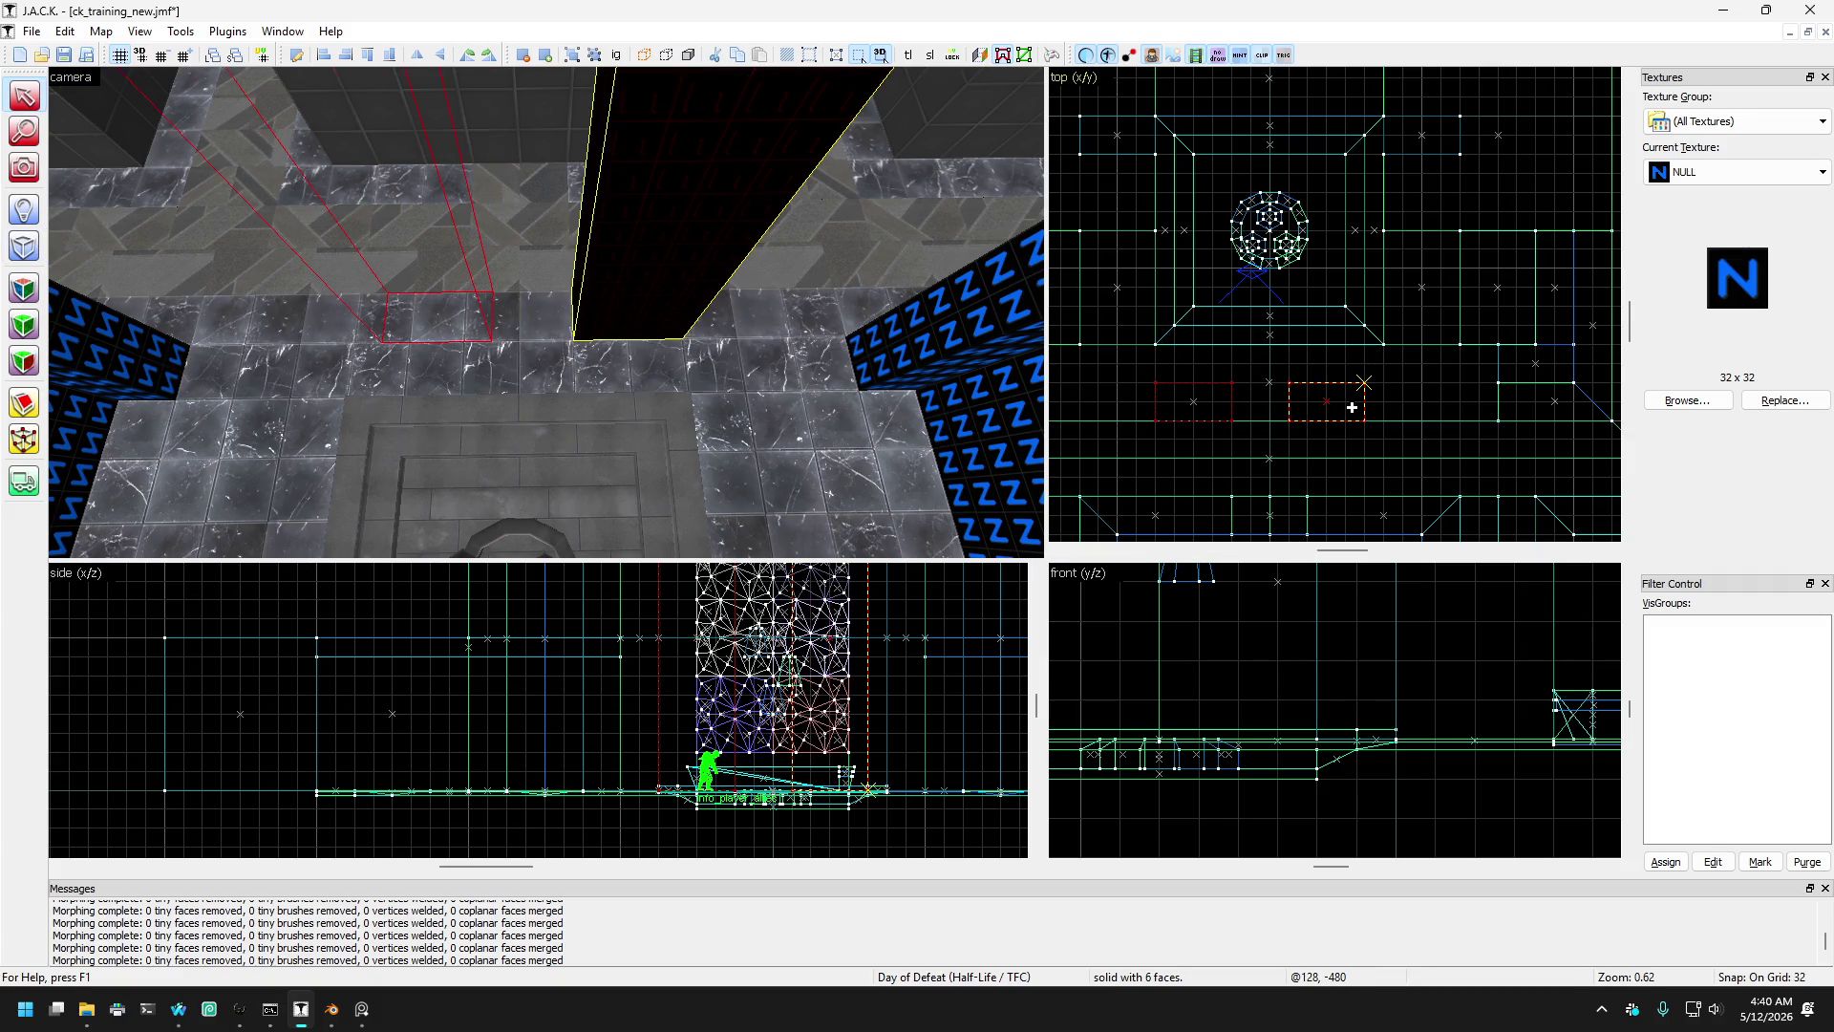
click(1351, 407)
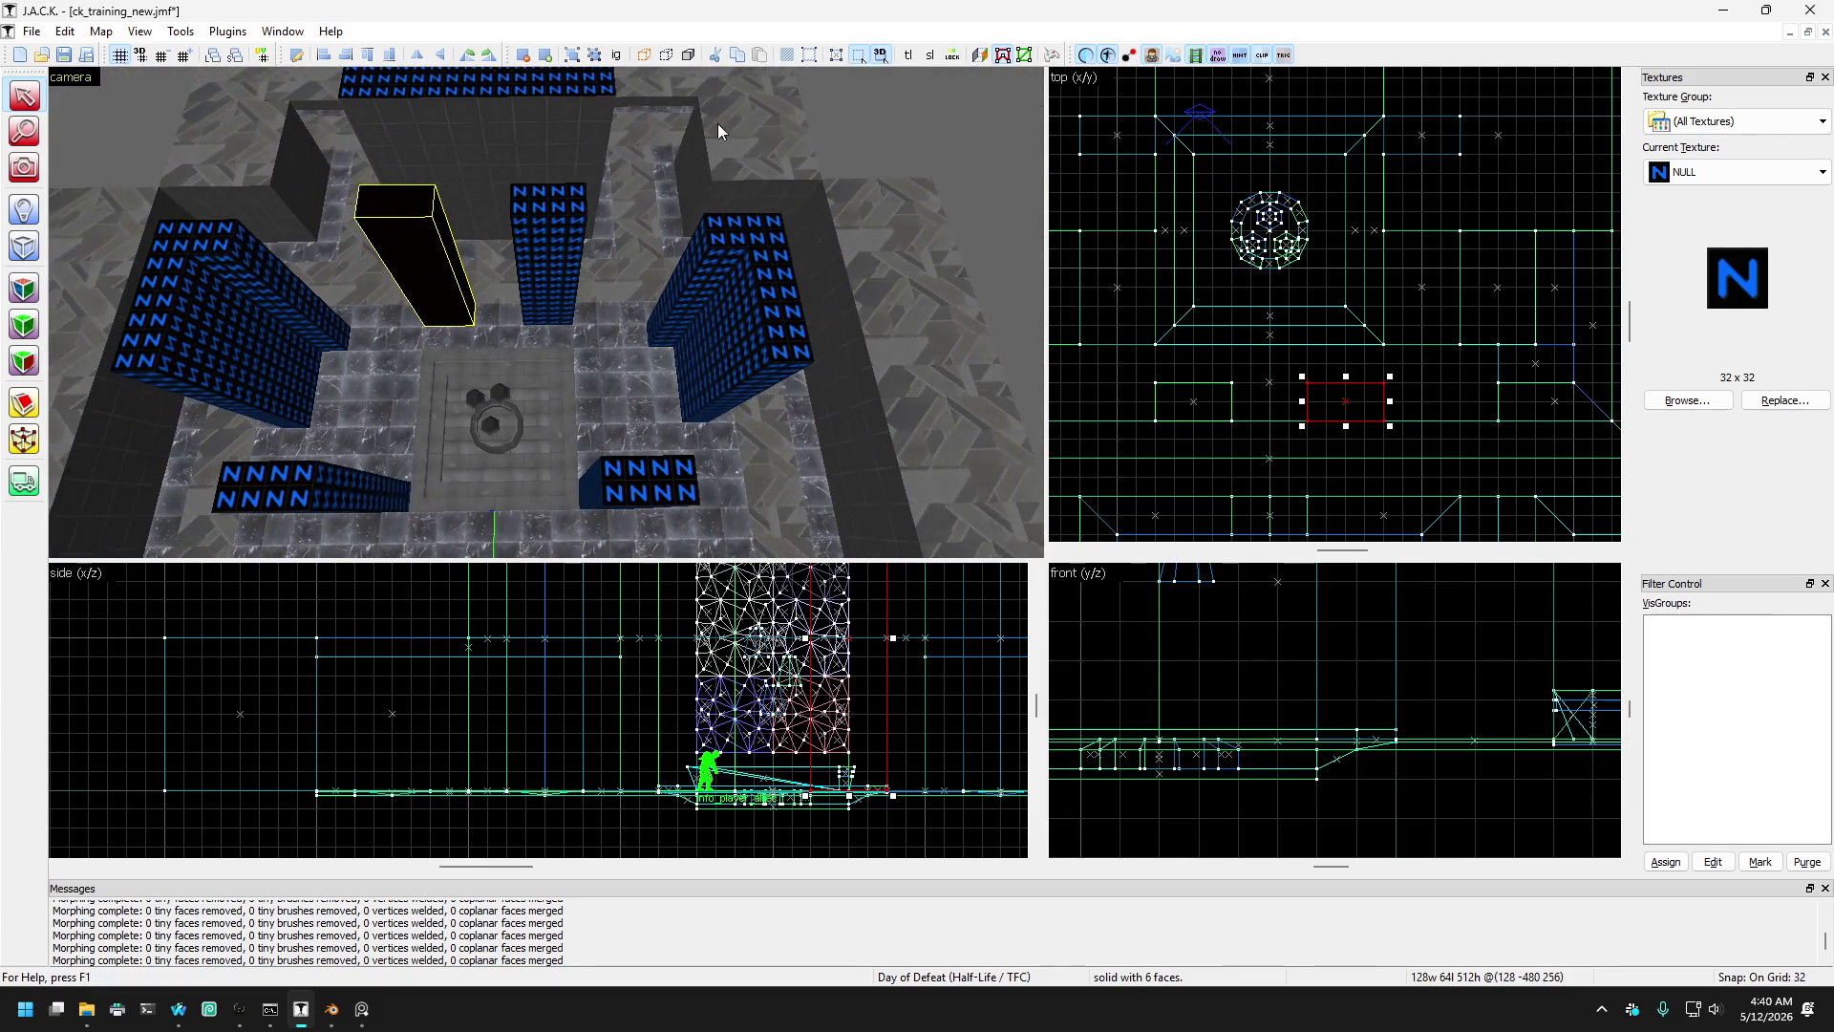
key(w)
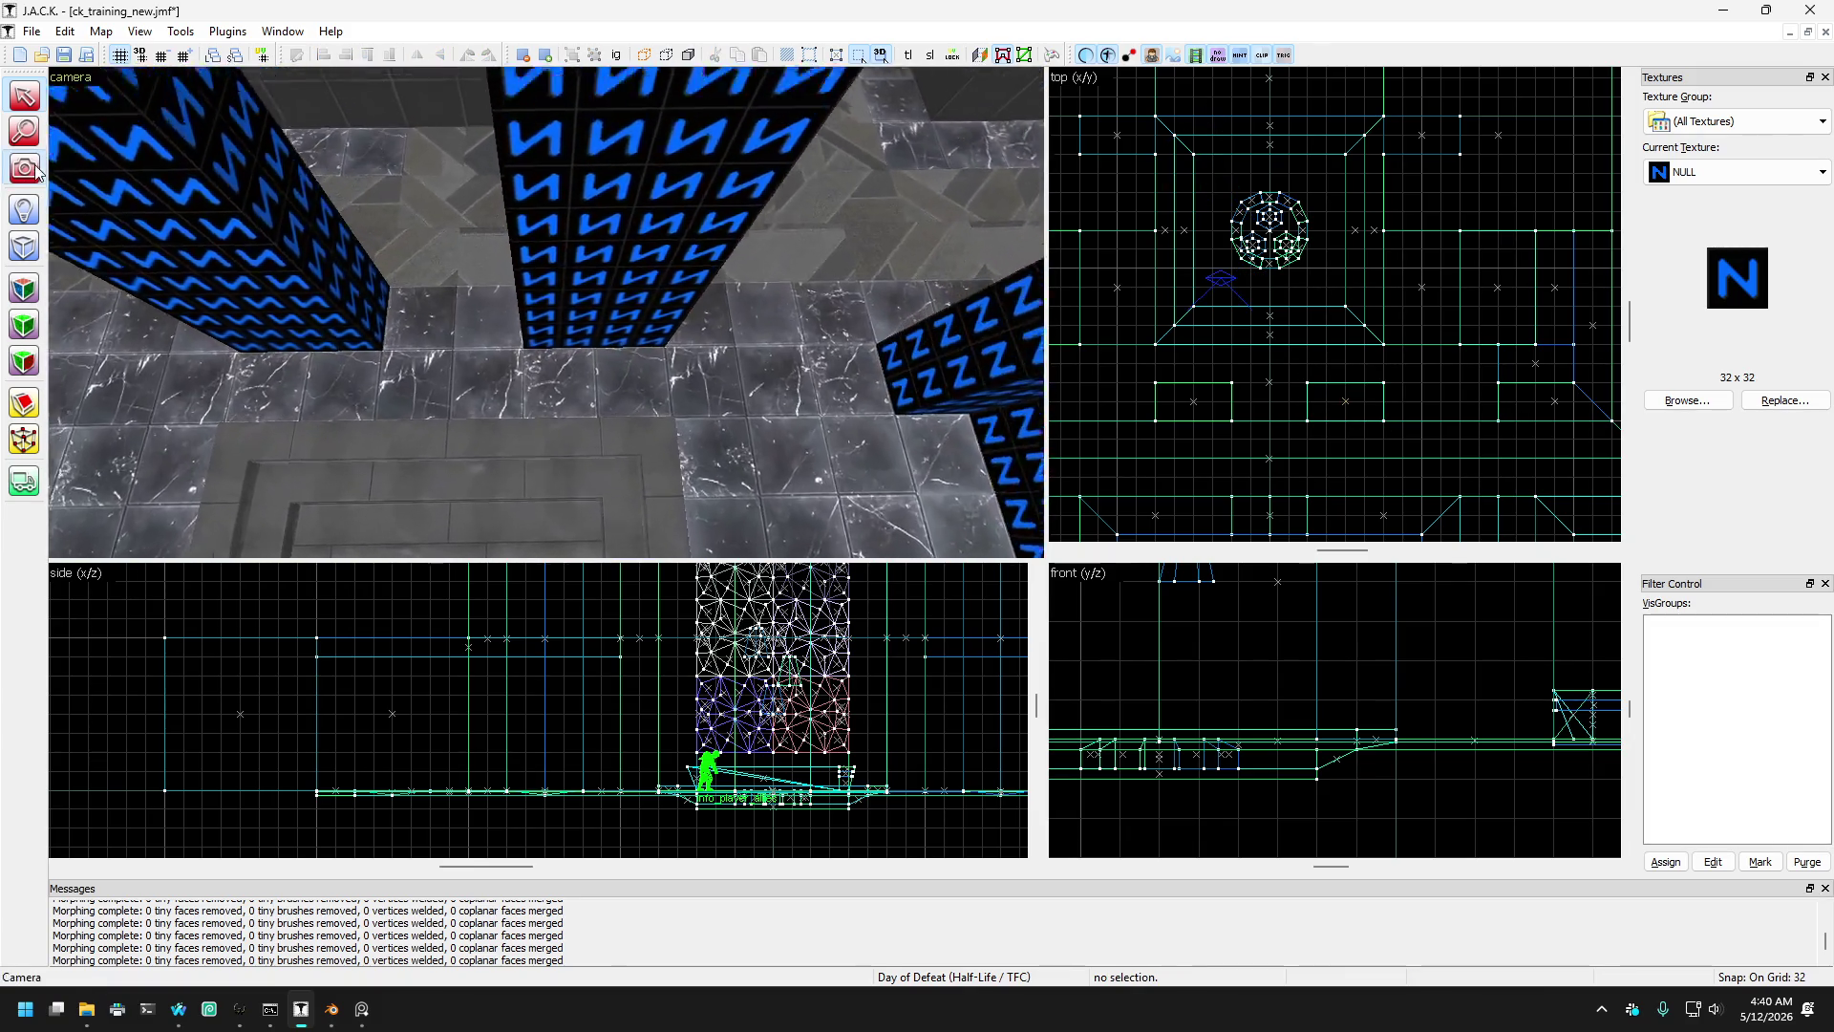
key(w)
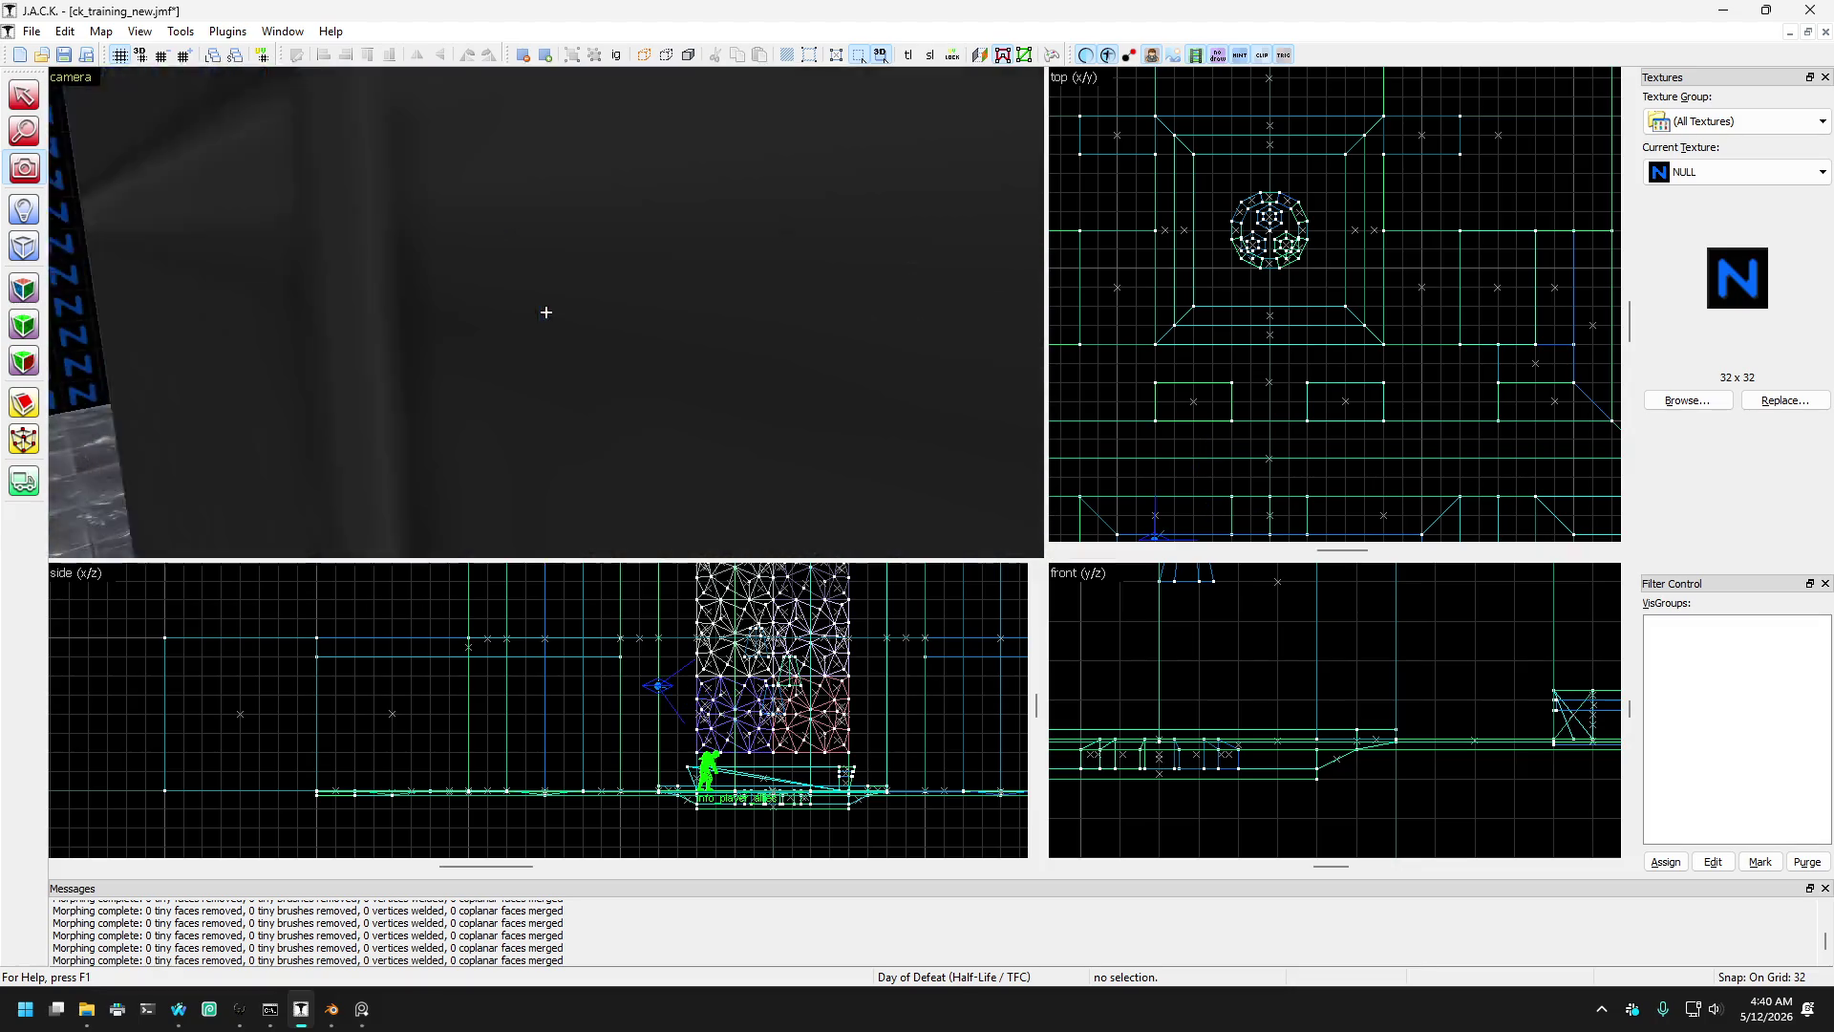
key(w)
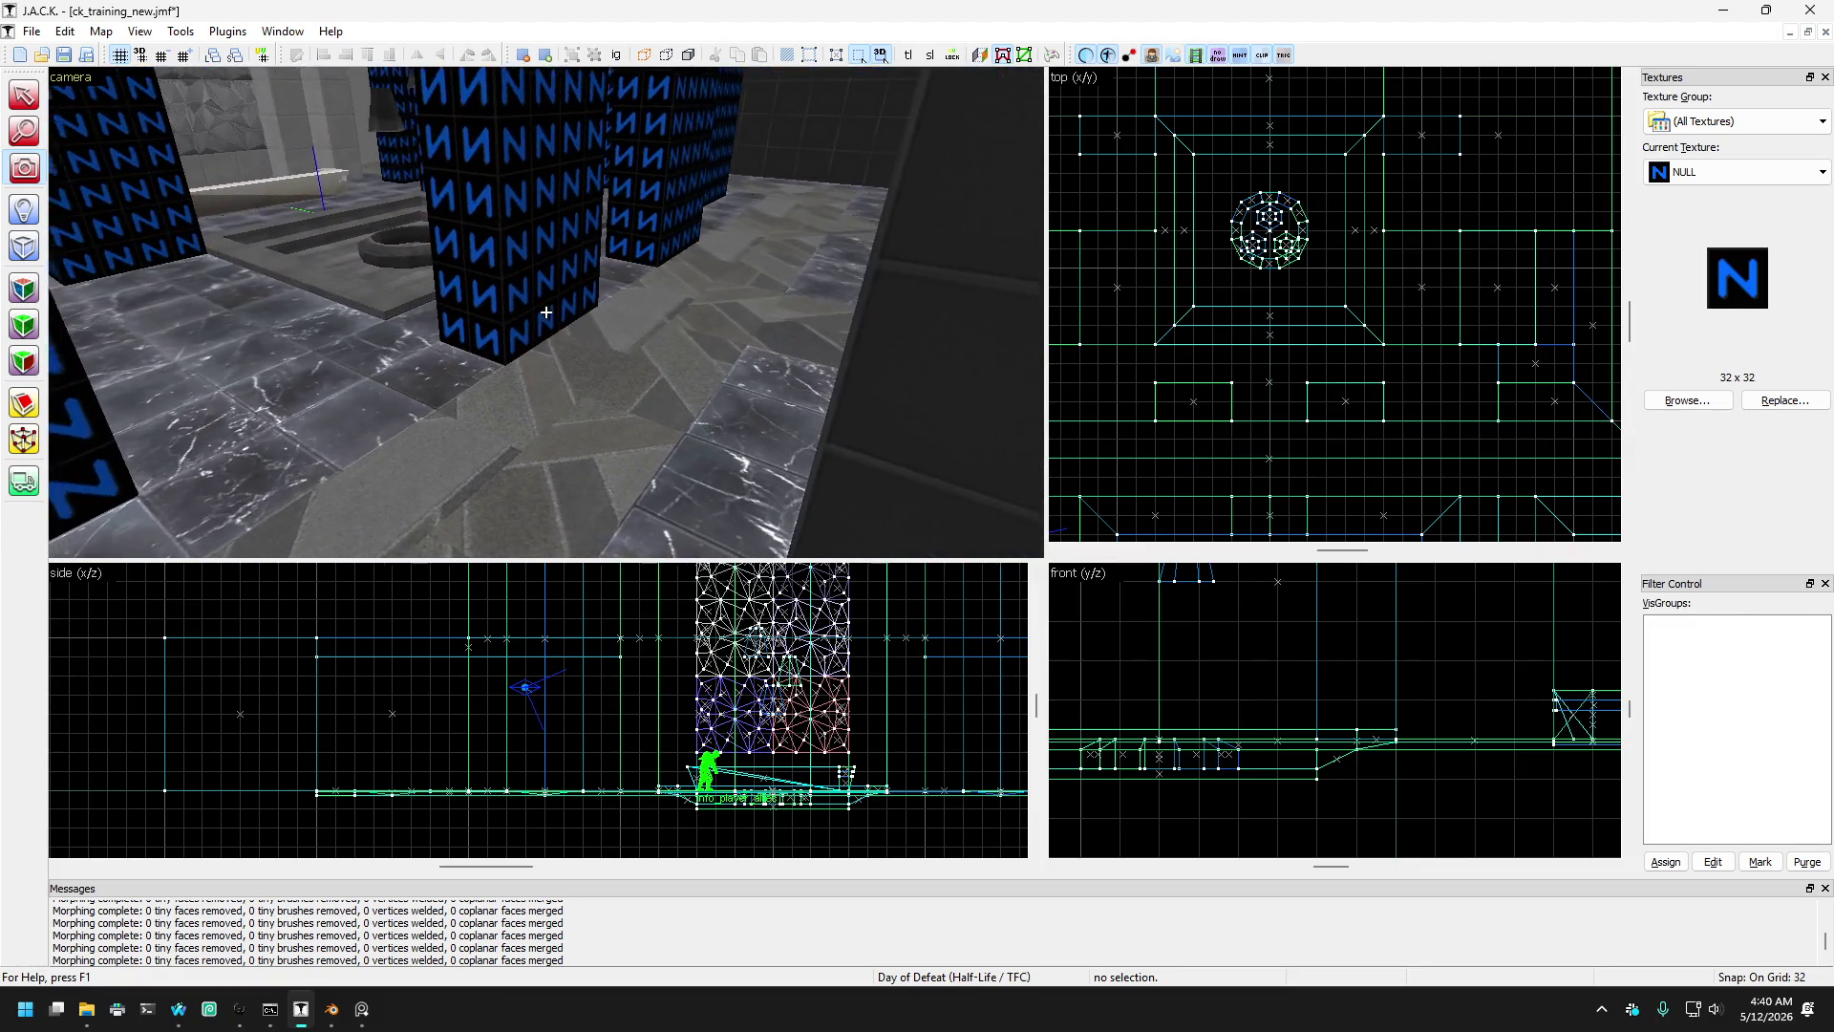
key(w)
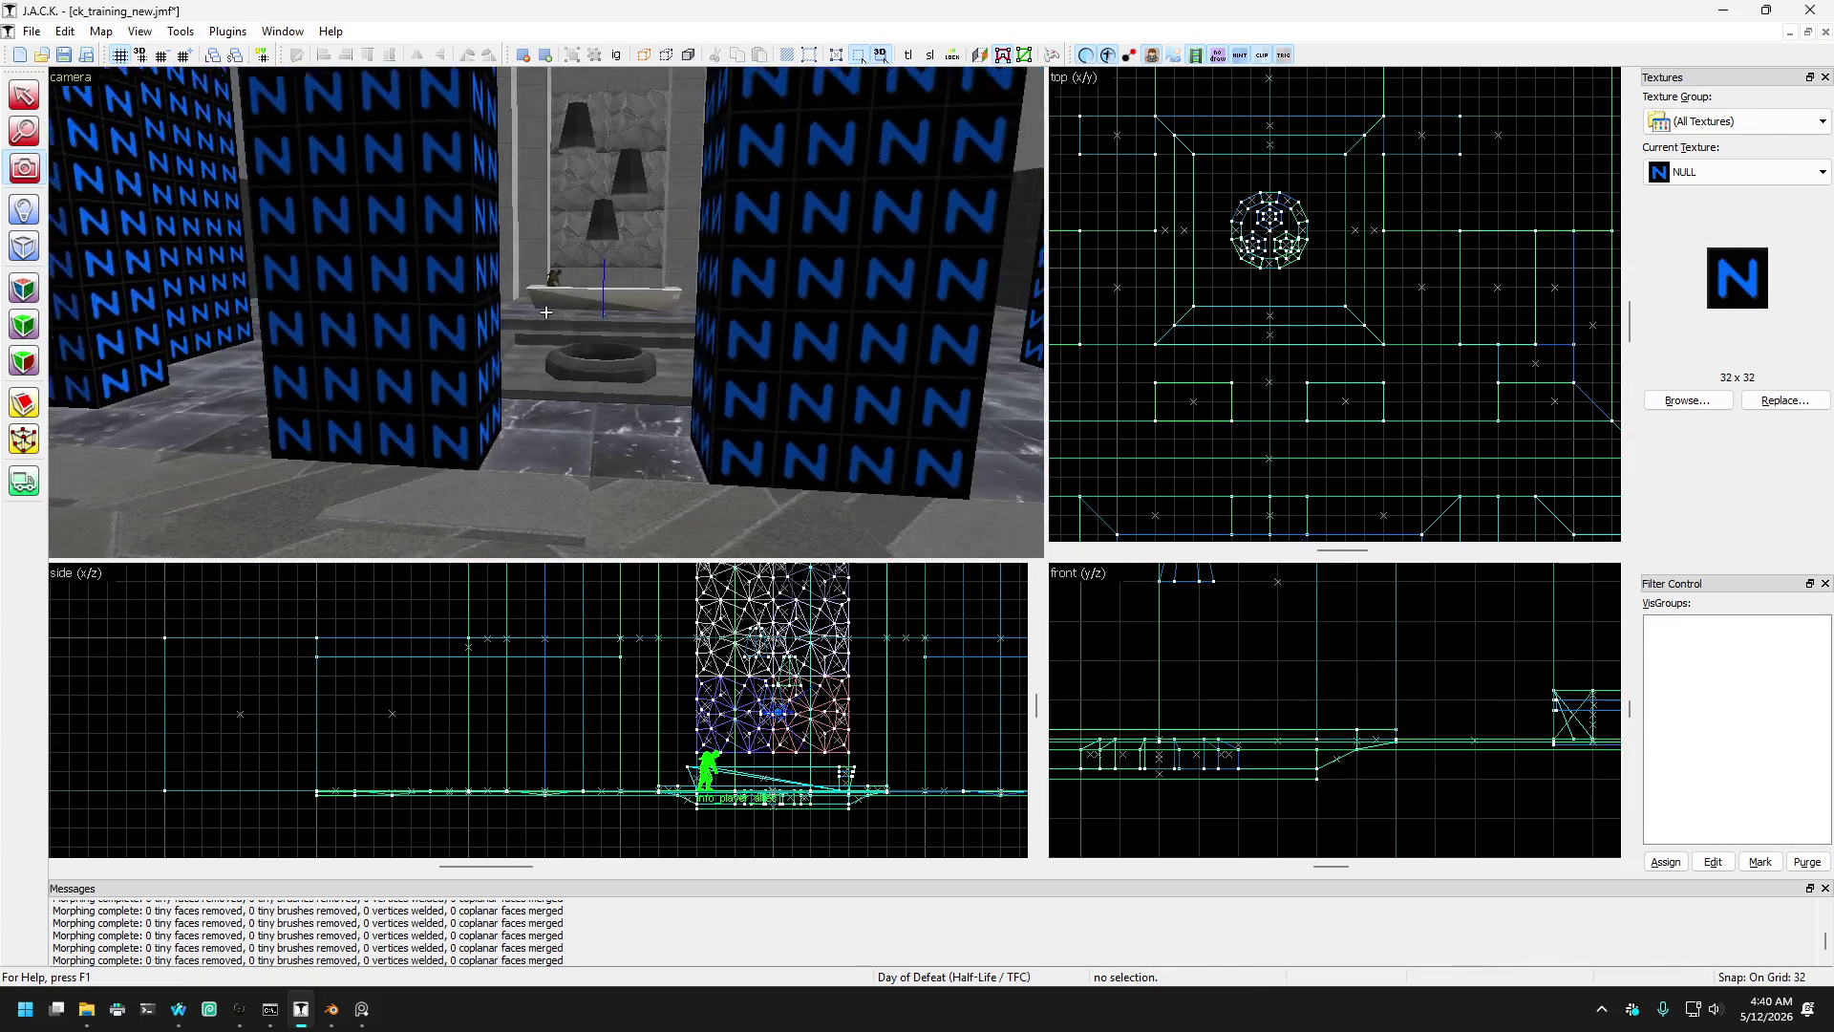
key(s)
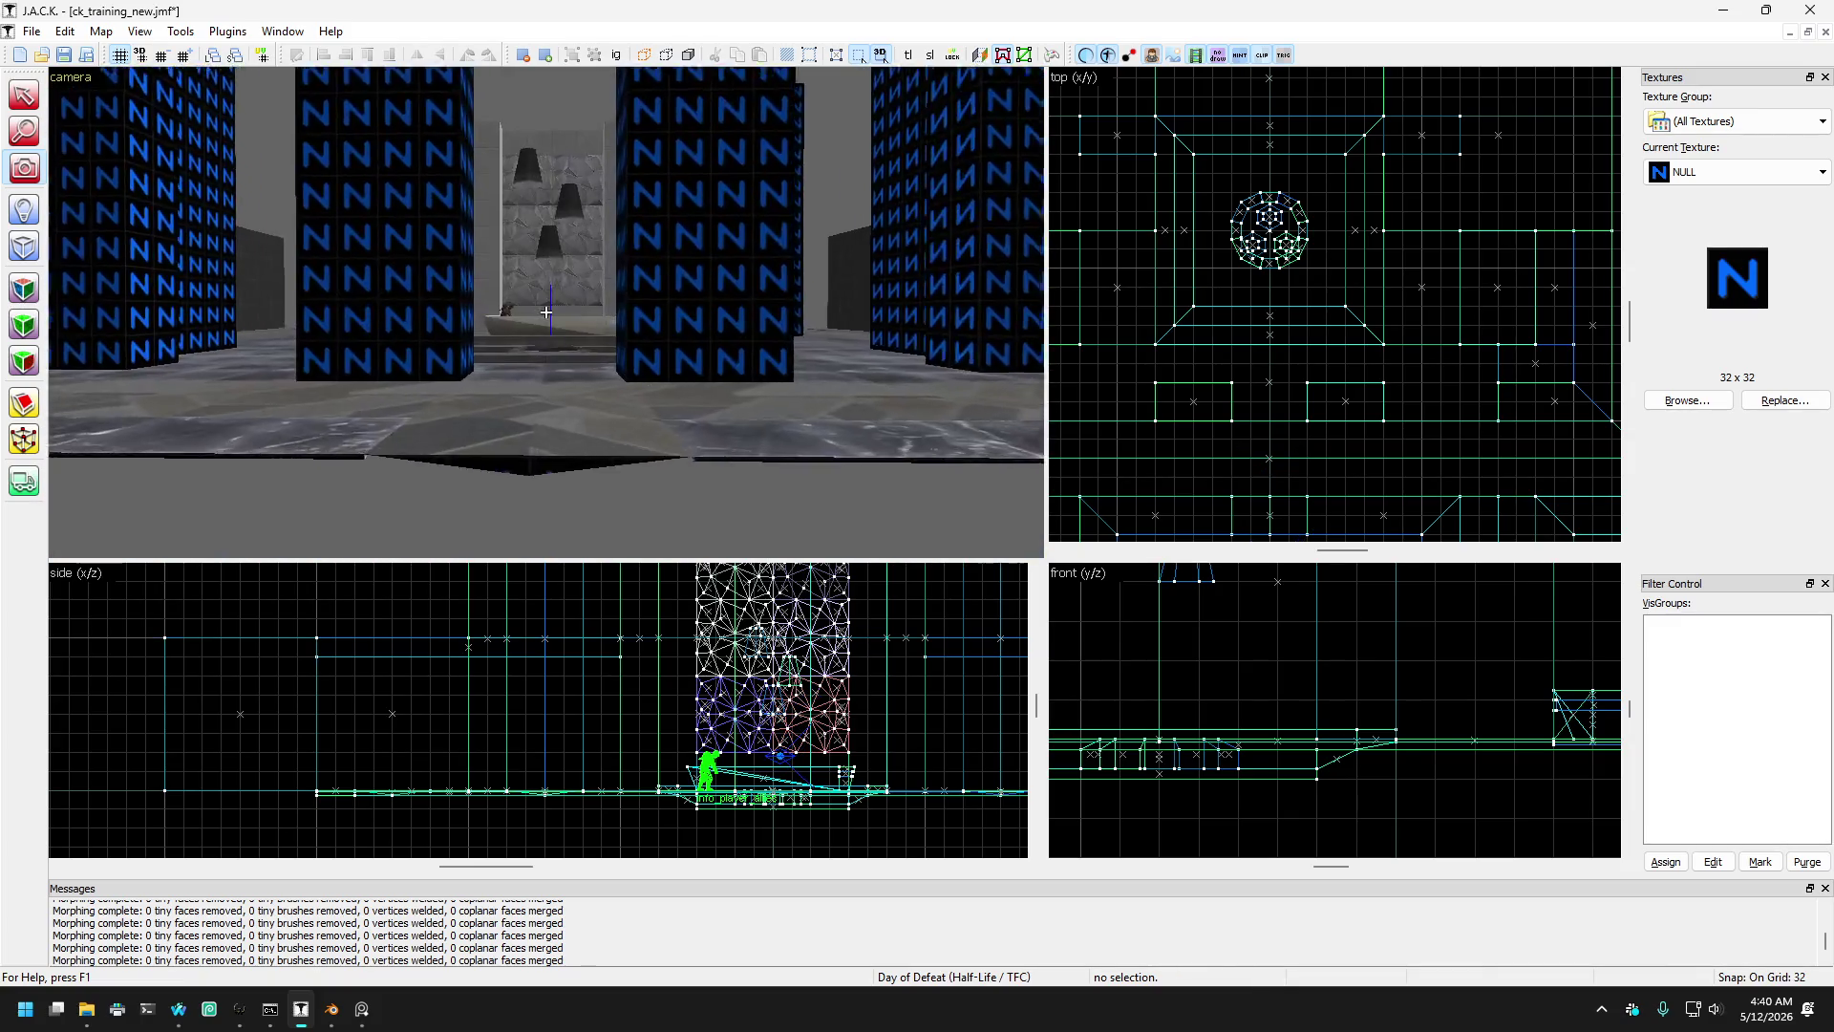
key(w)
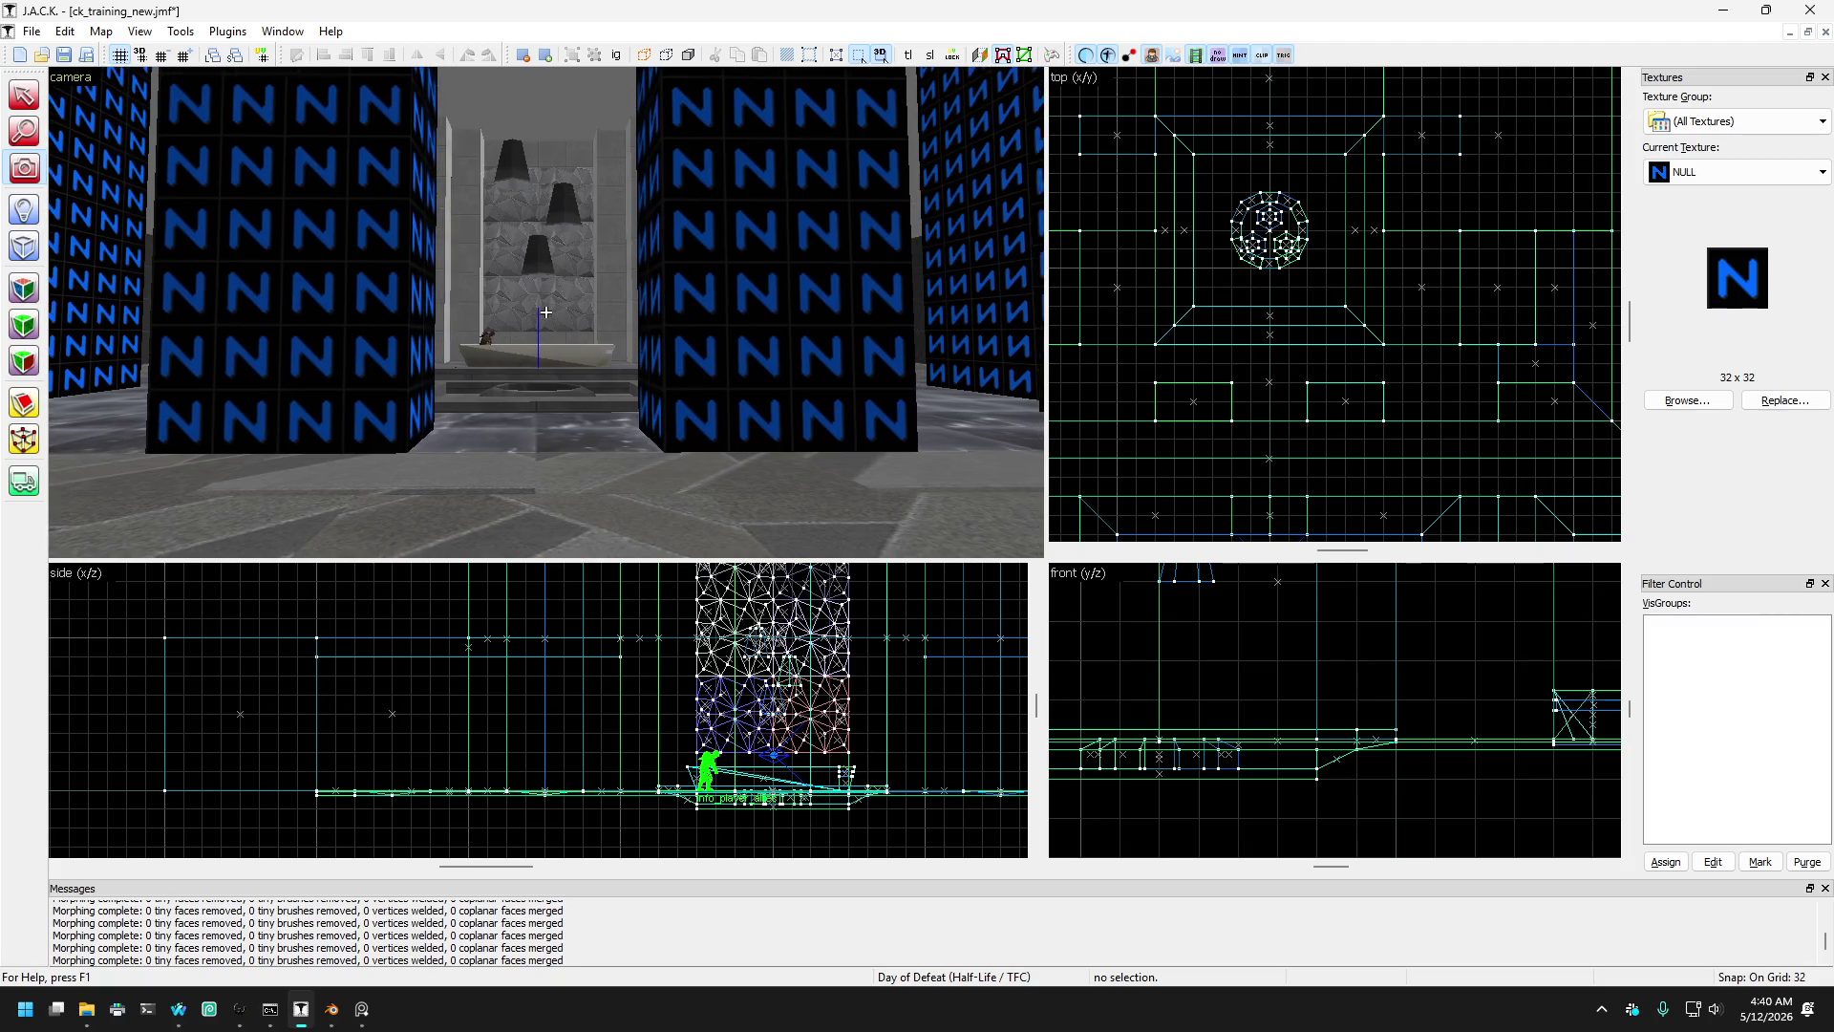
key(s)
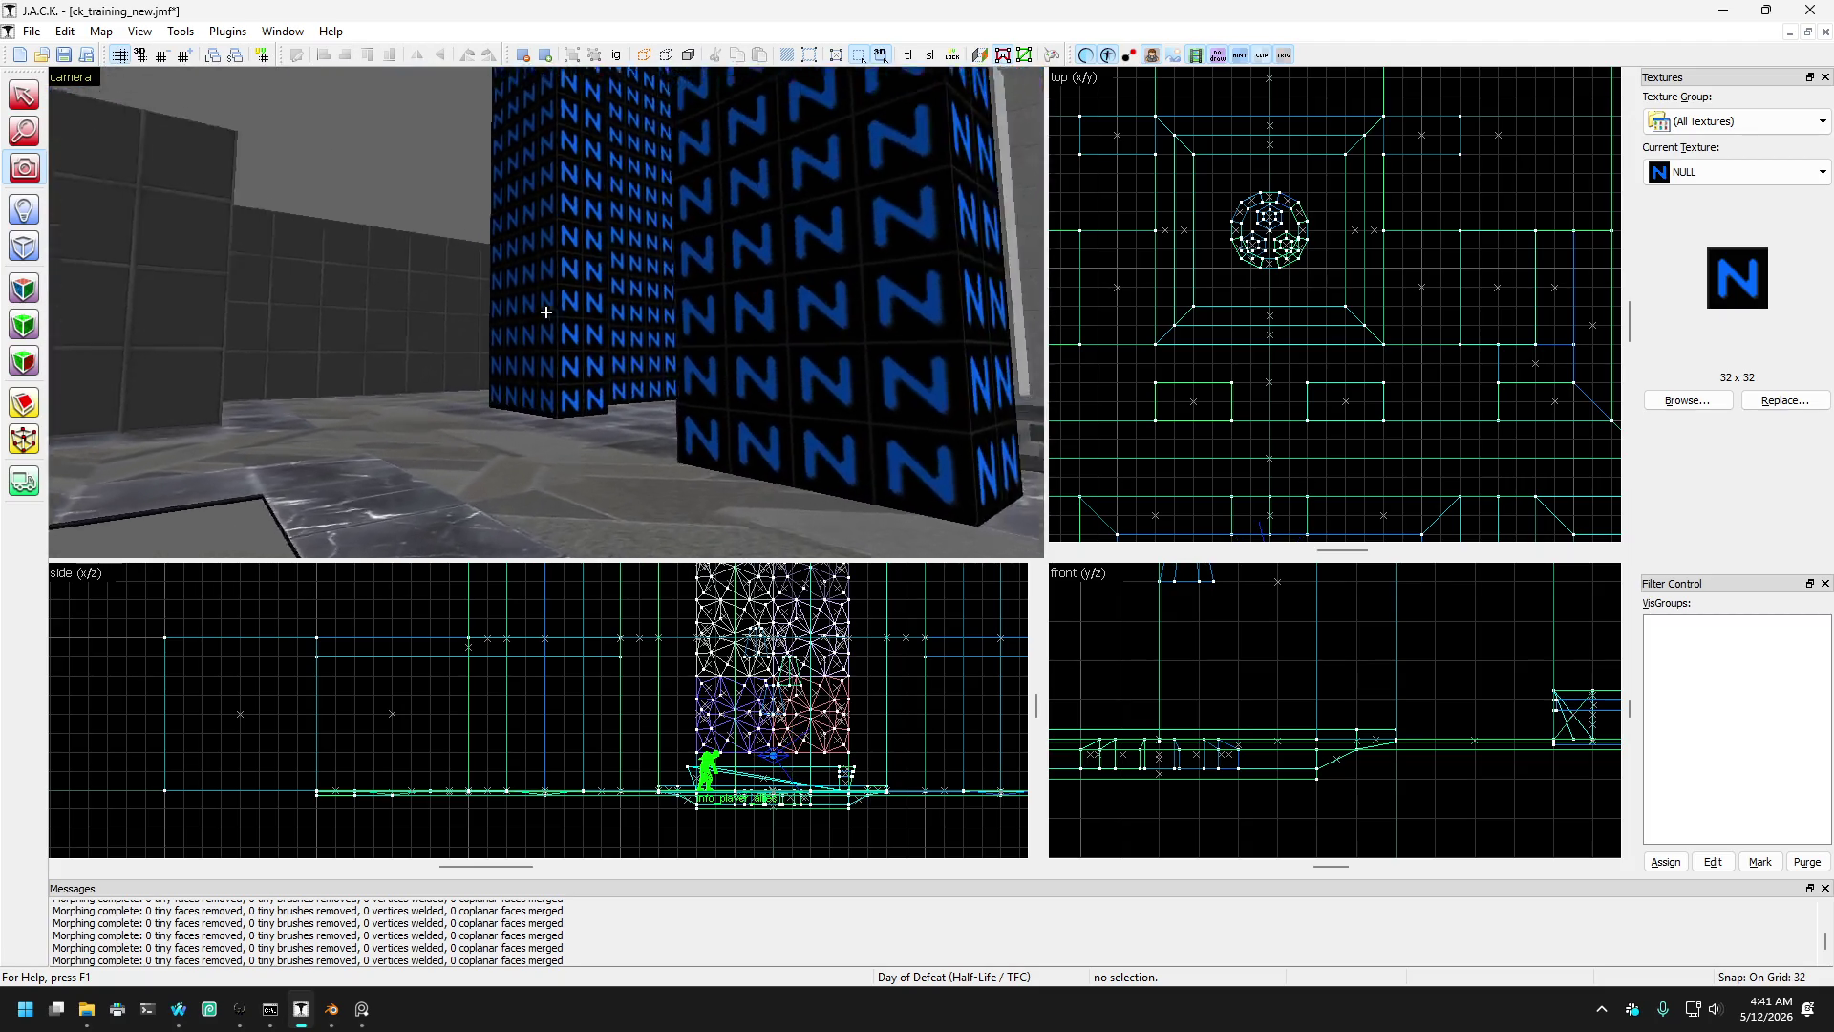
key(w)
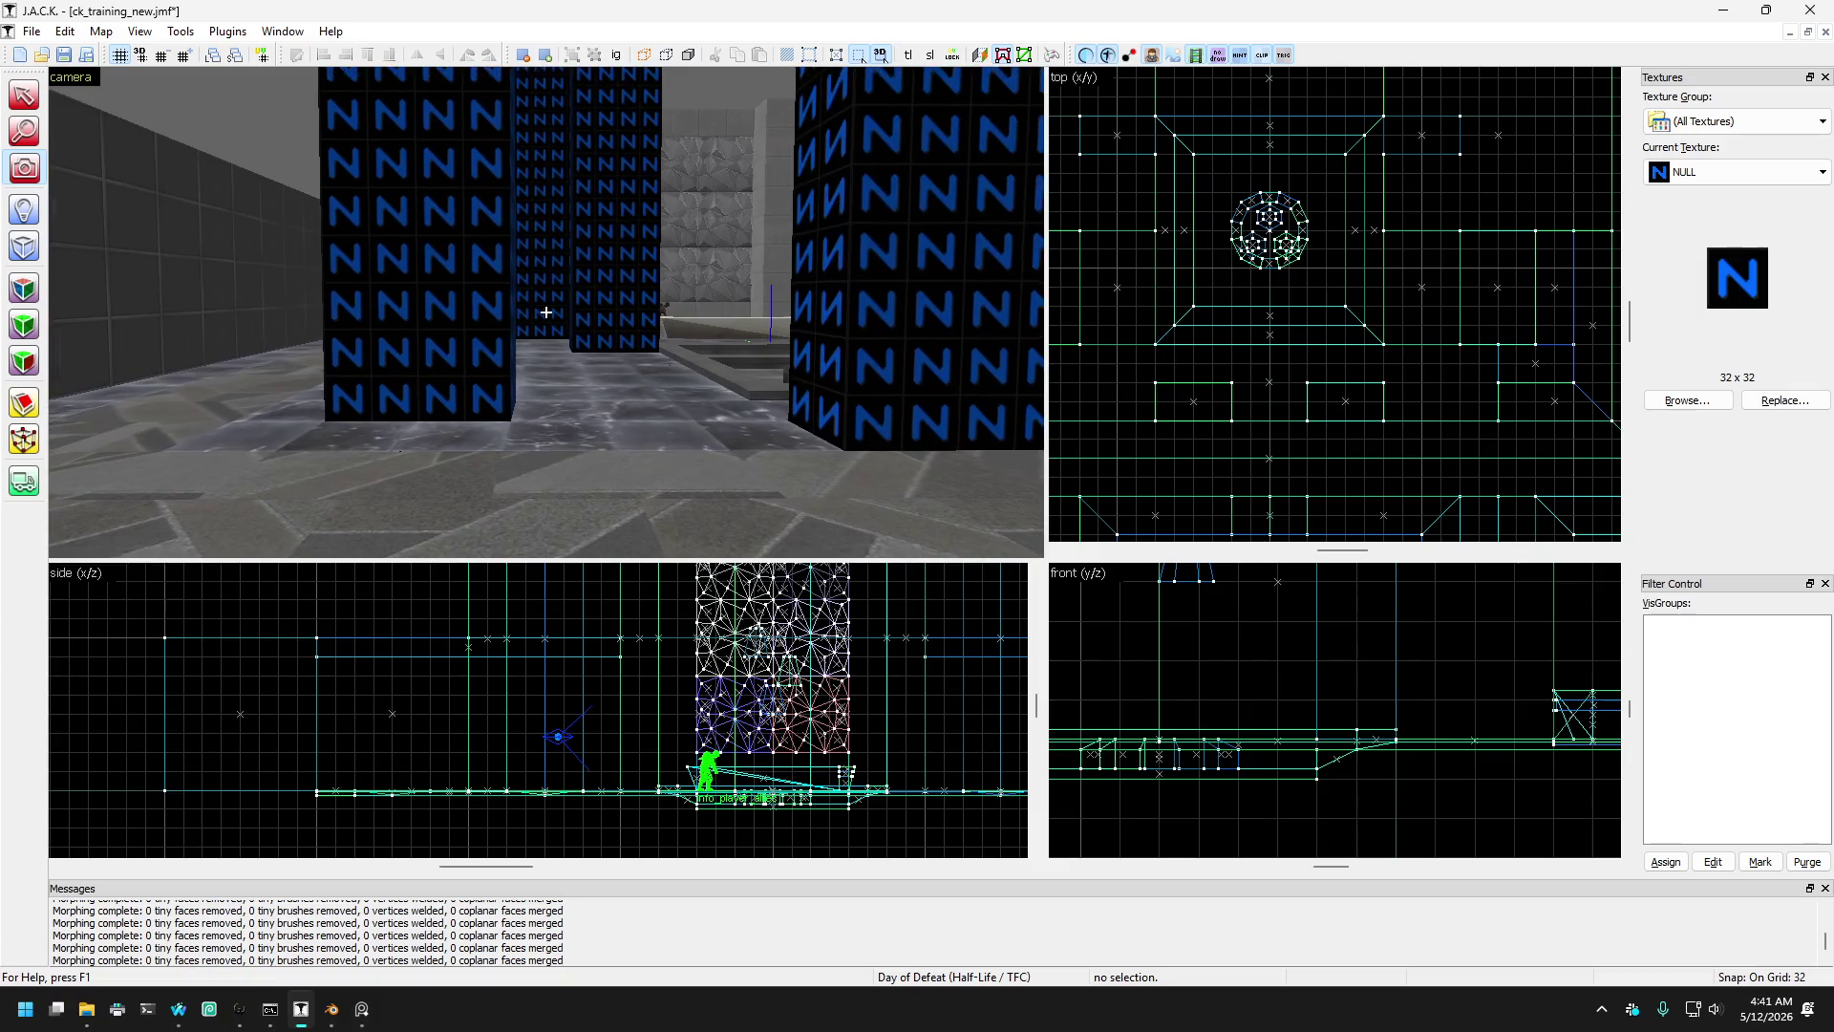
key(w)
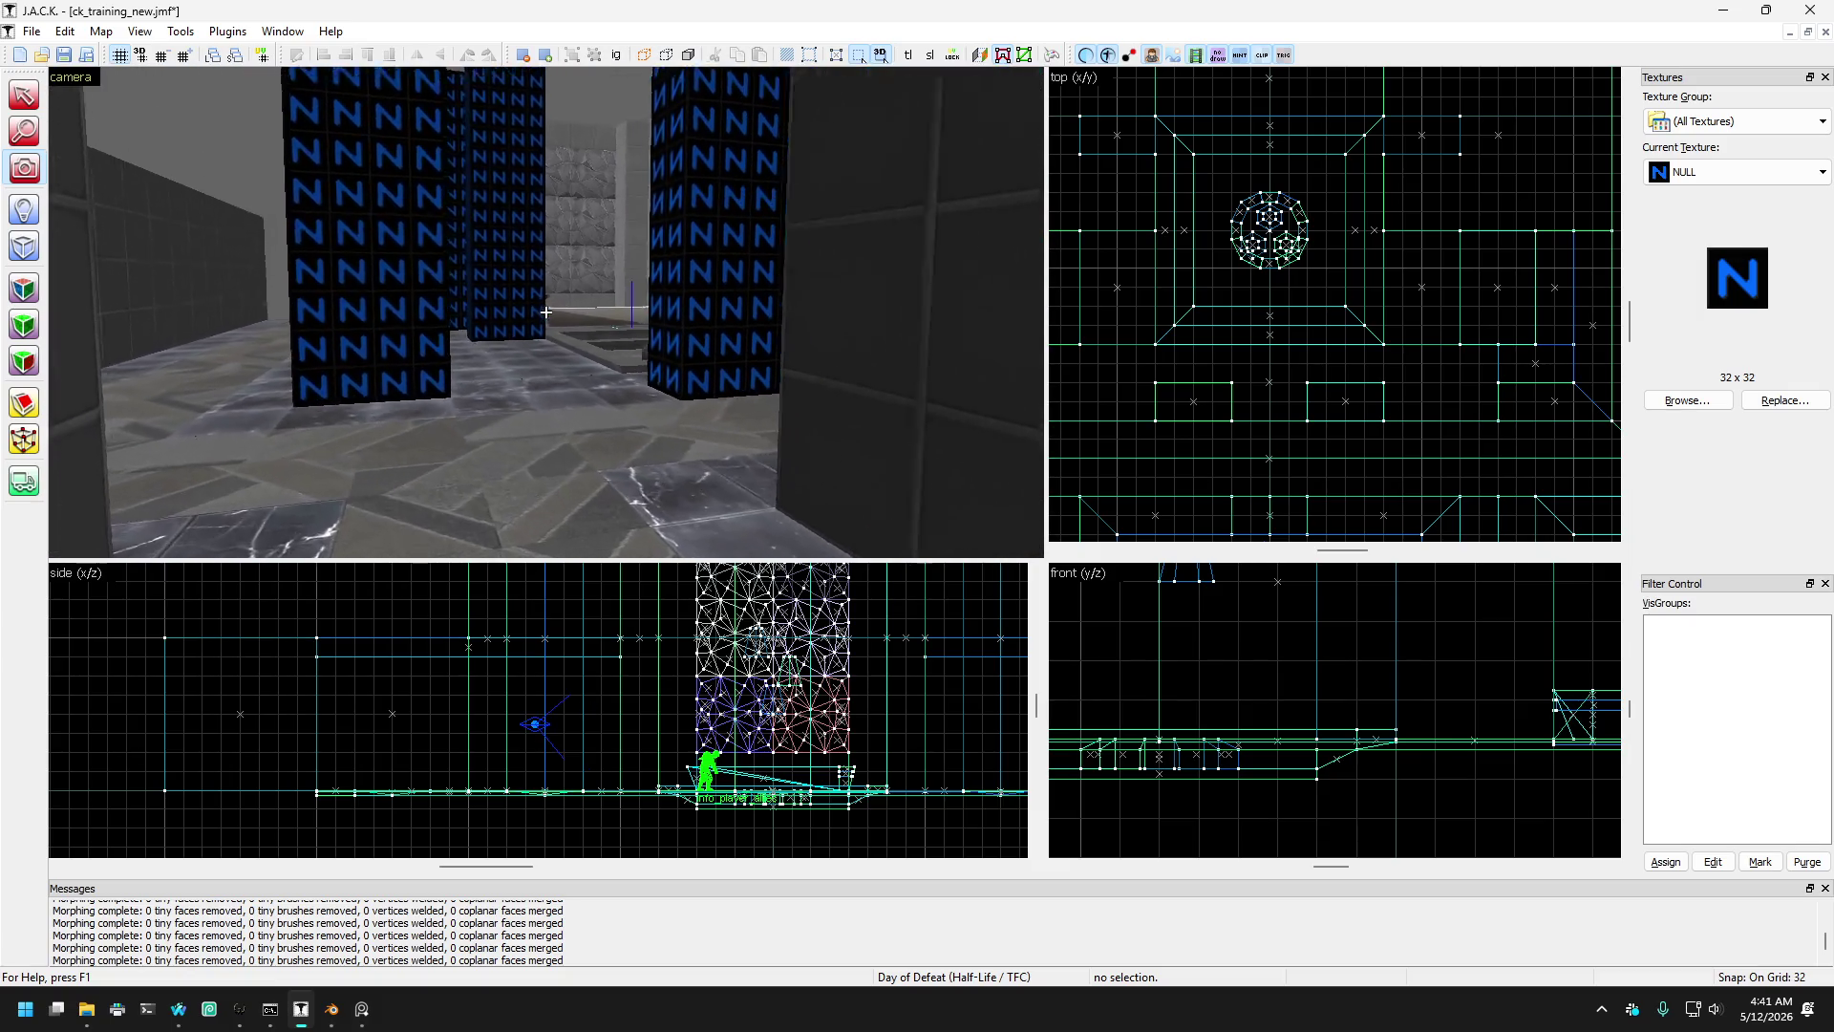
key(s)
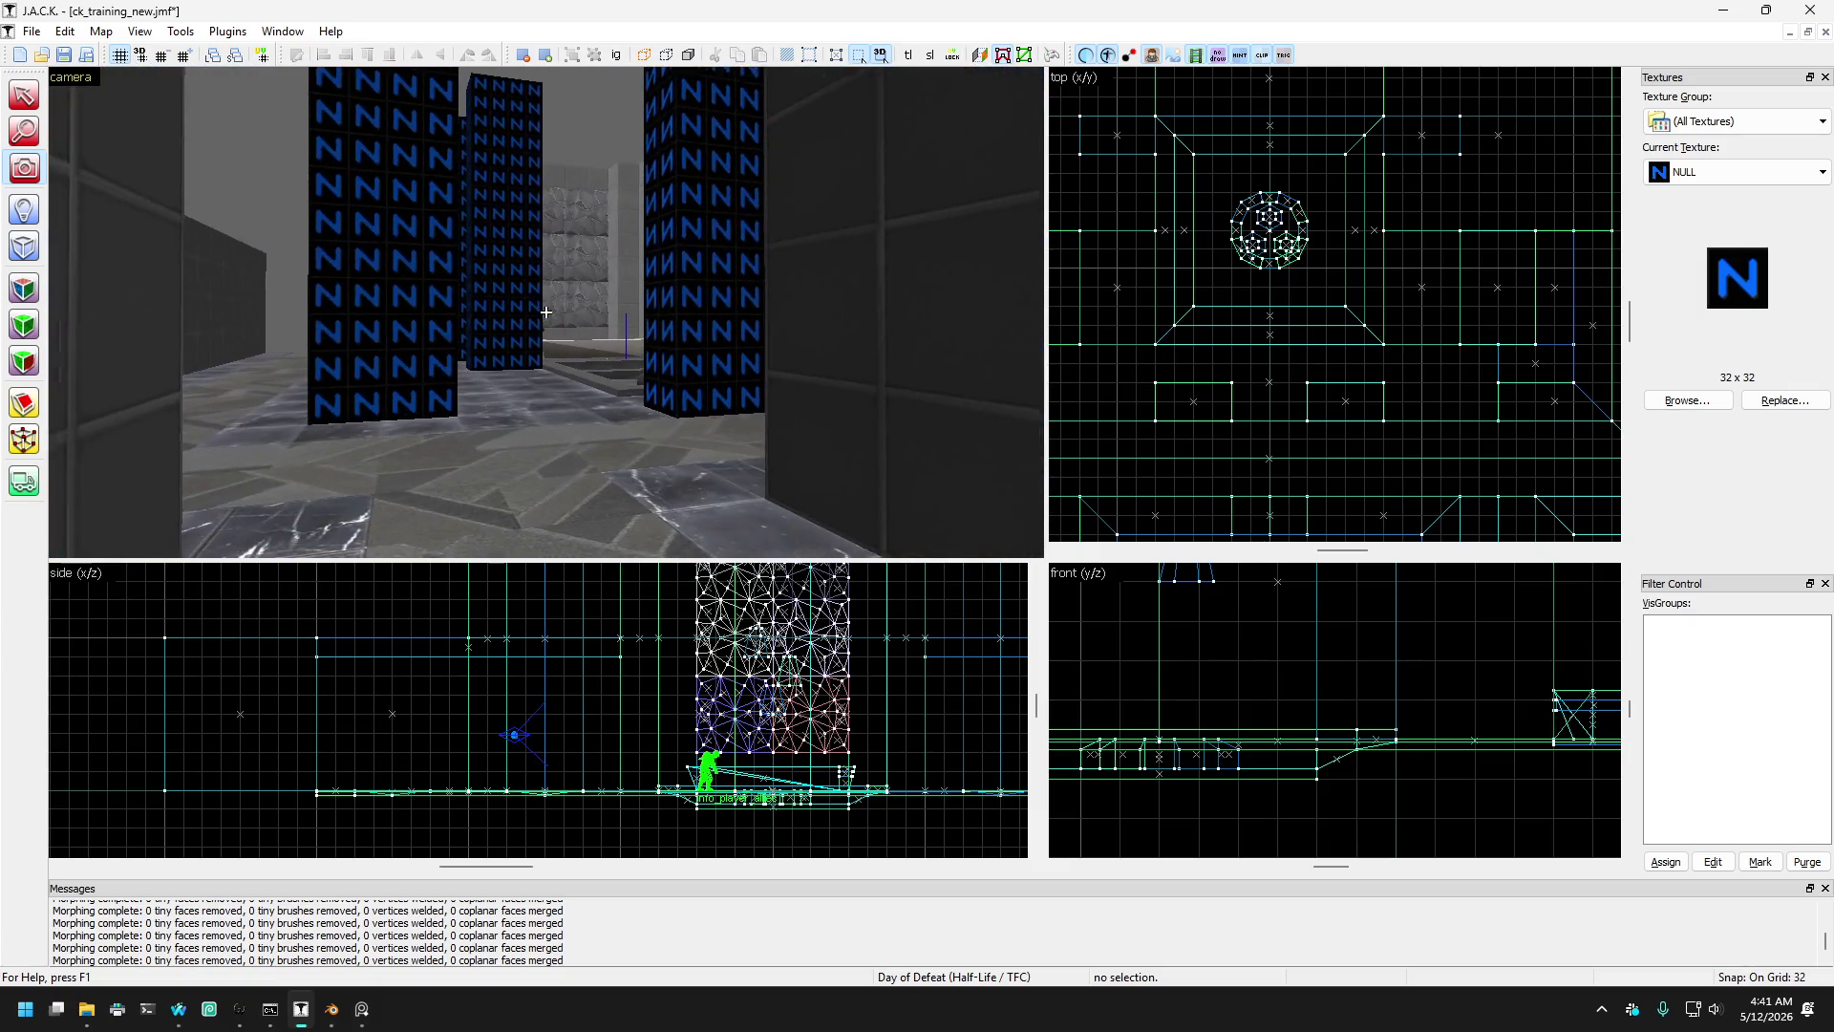
key(w)
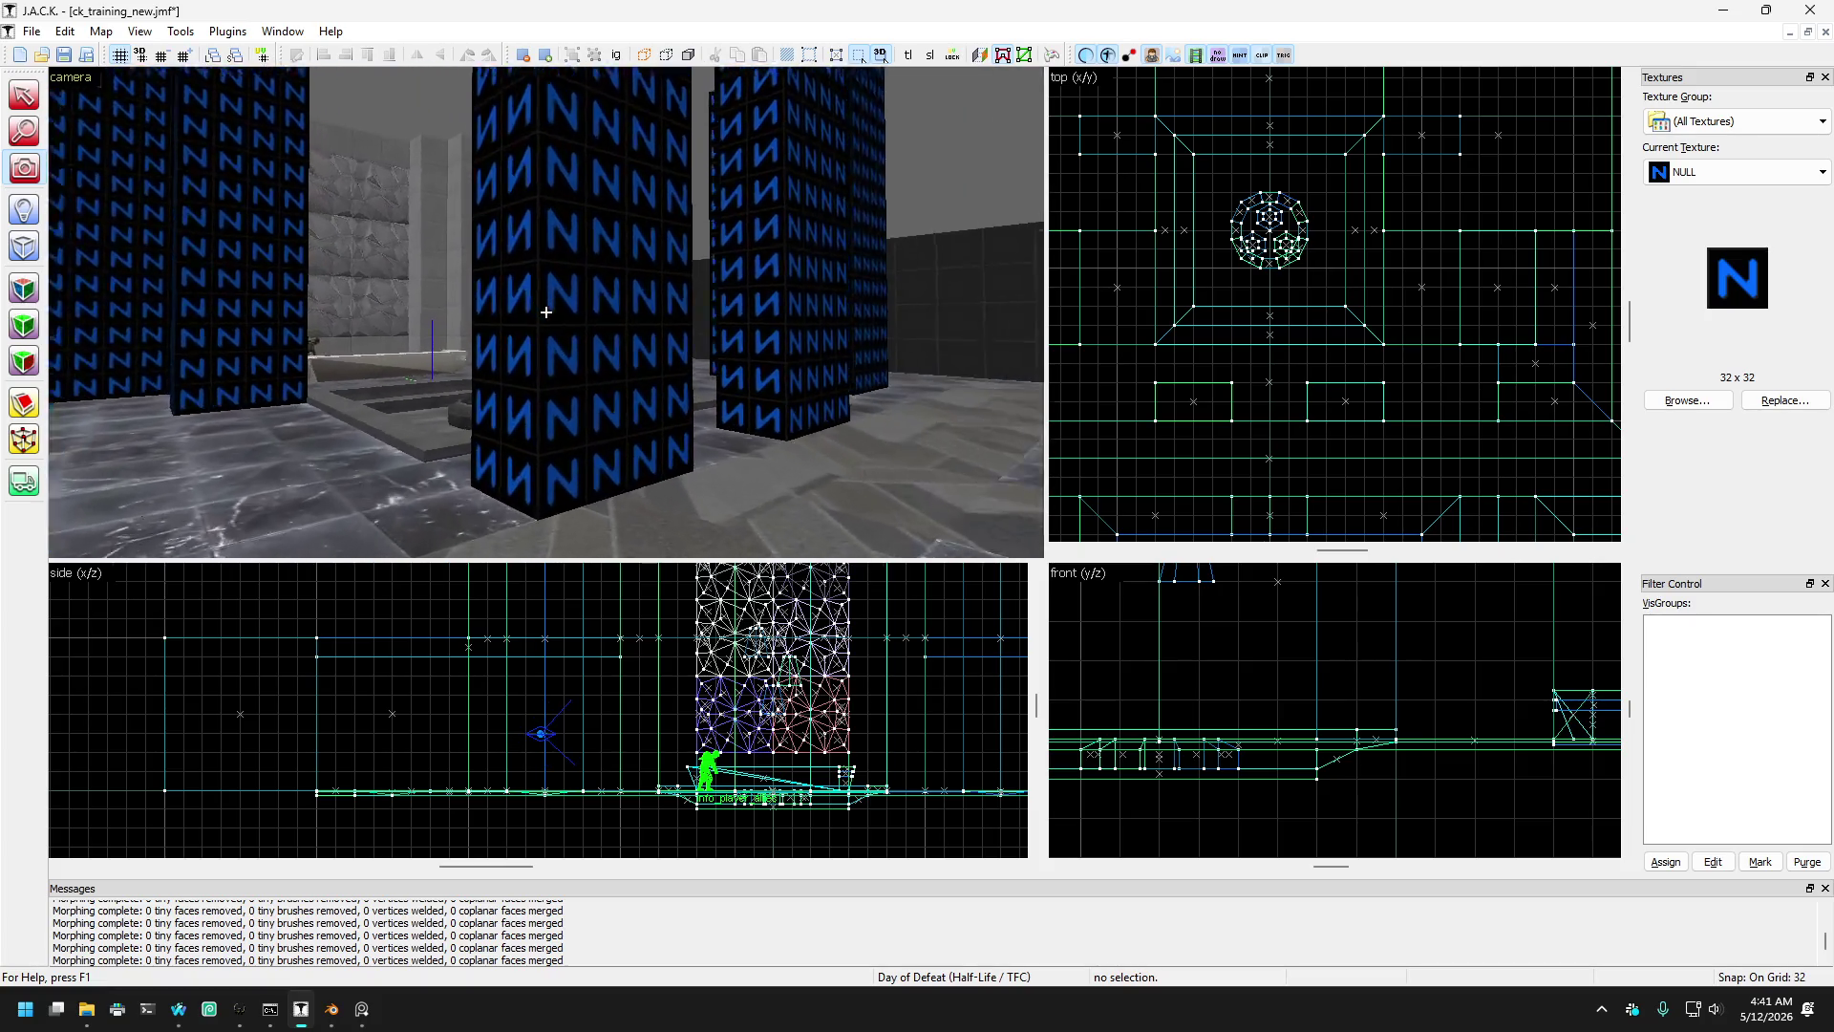
key(w)
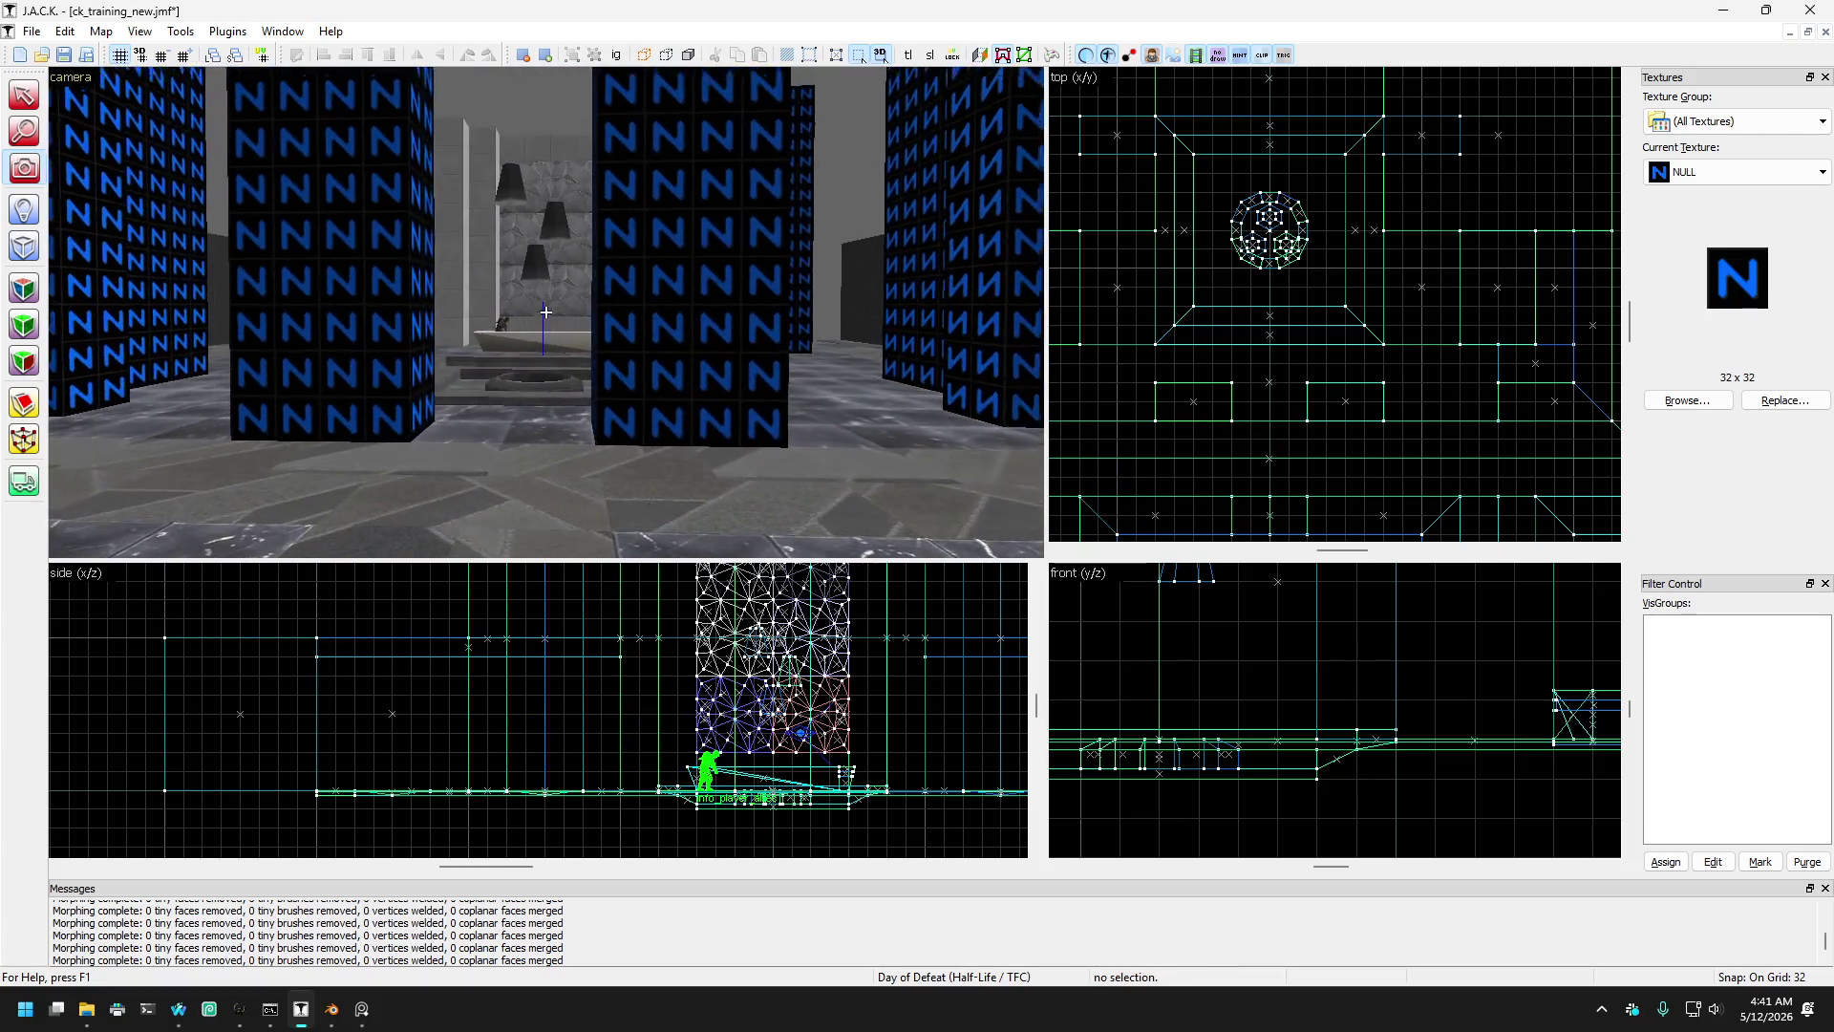
key(w)
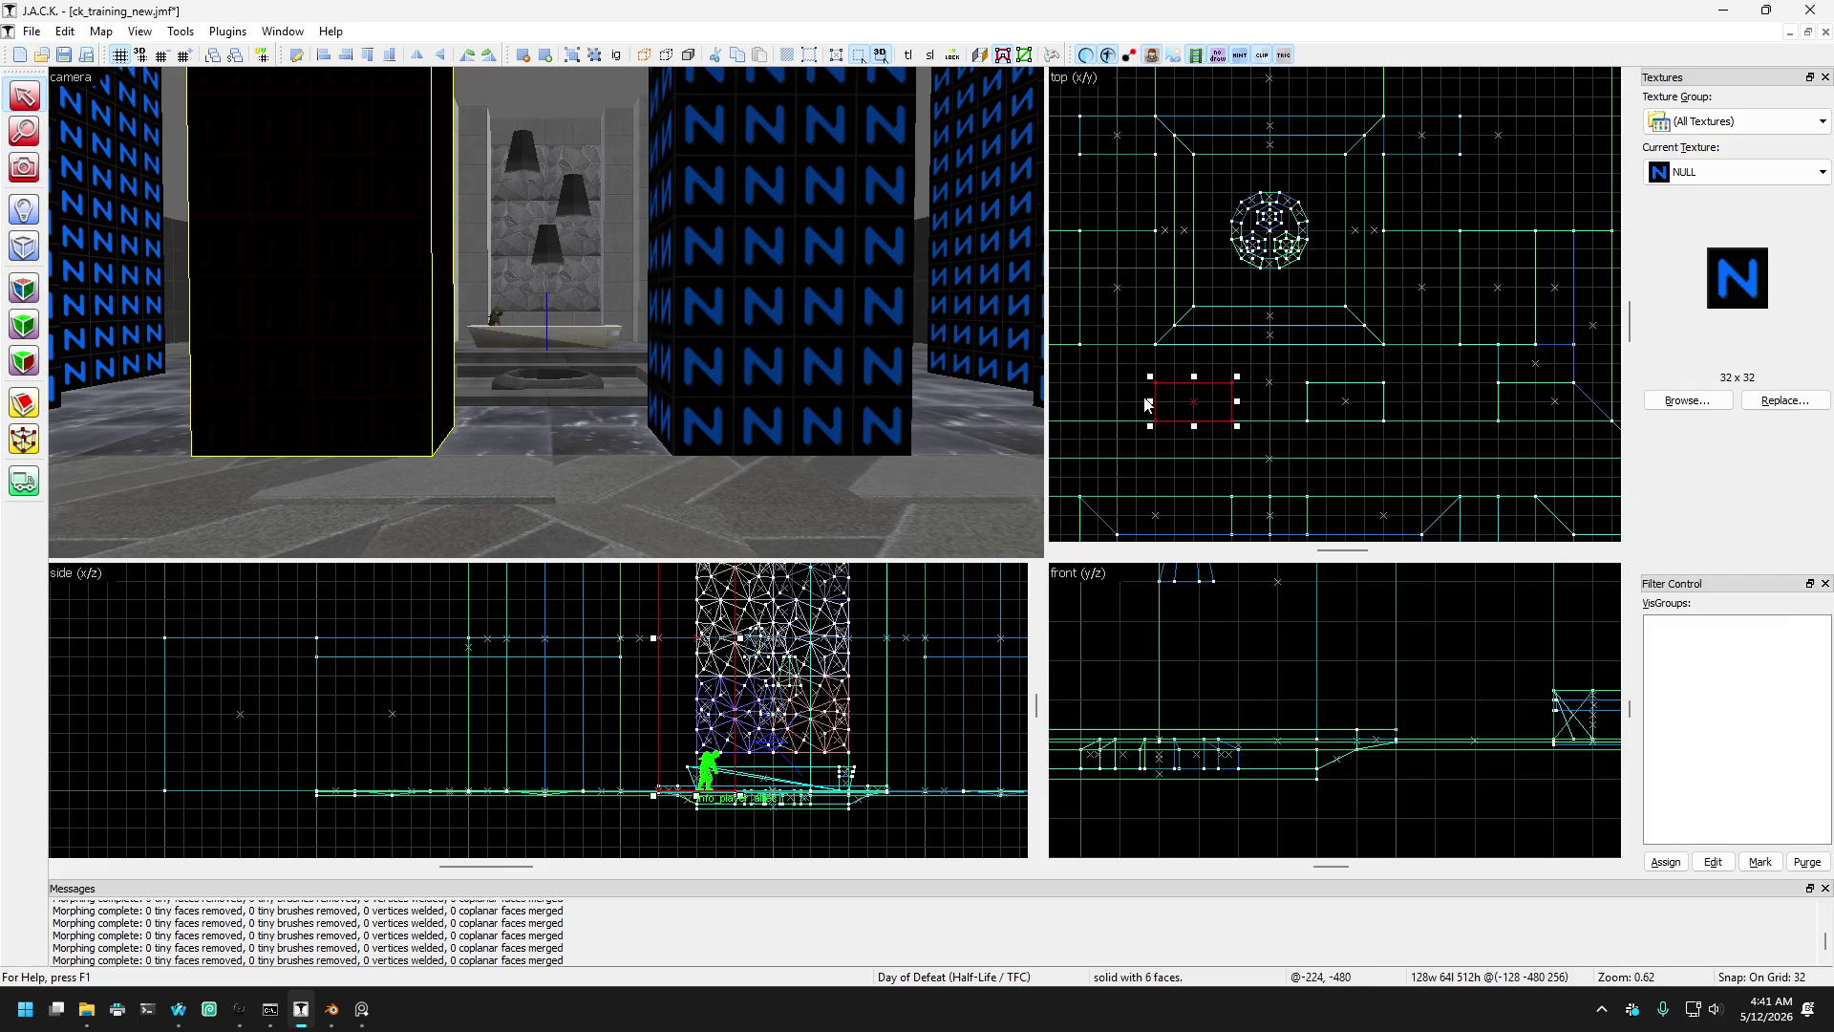
- Narrow the left and right alcove pillars from 128 to 64 units wide, then view them textured
drag(1183, 399, 1195, 400)
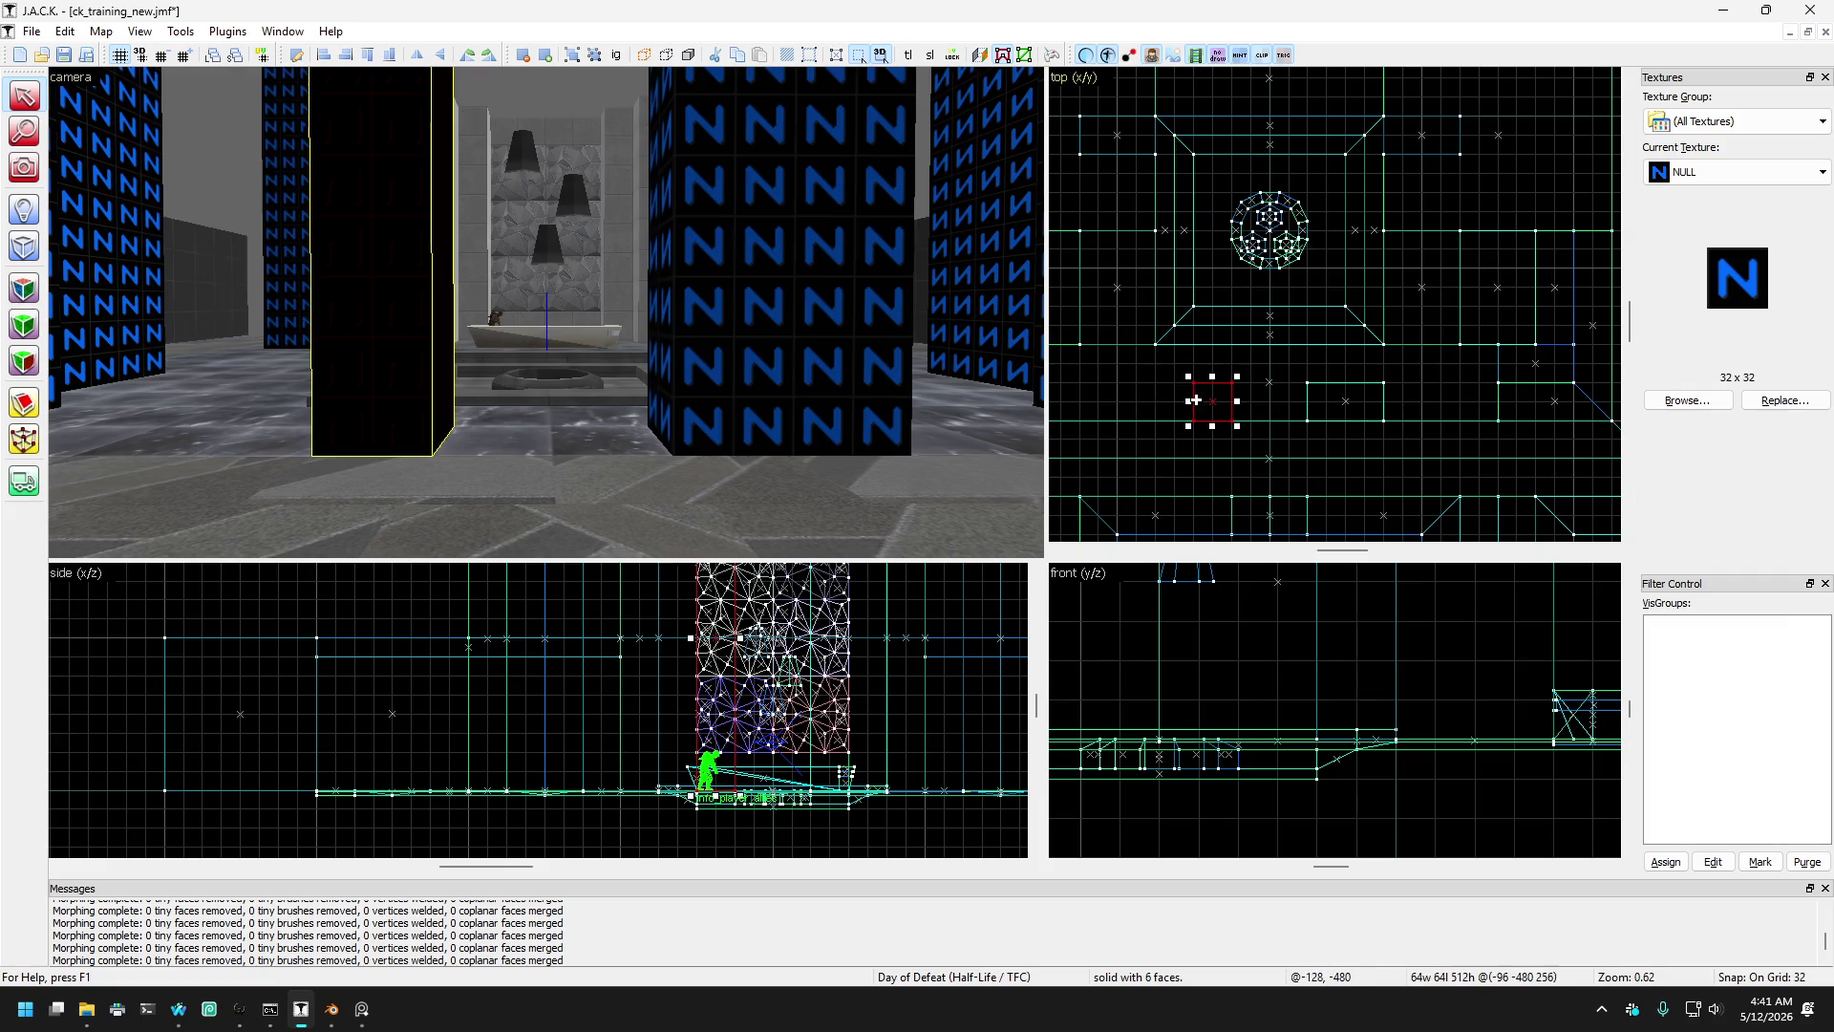
click(782, 357)
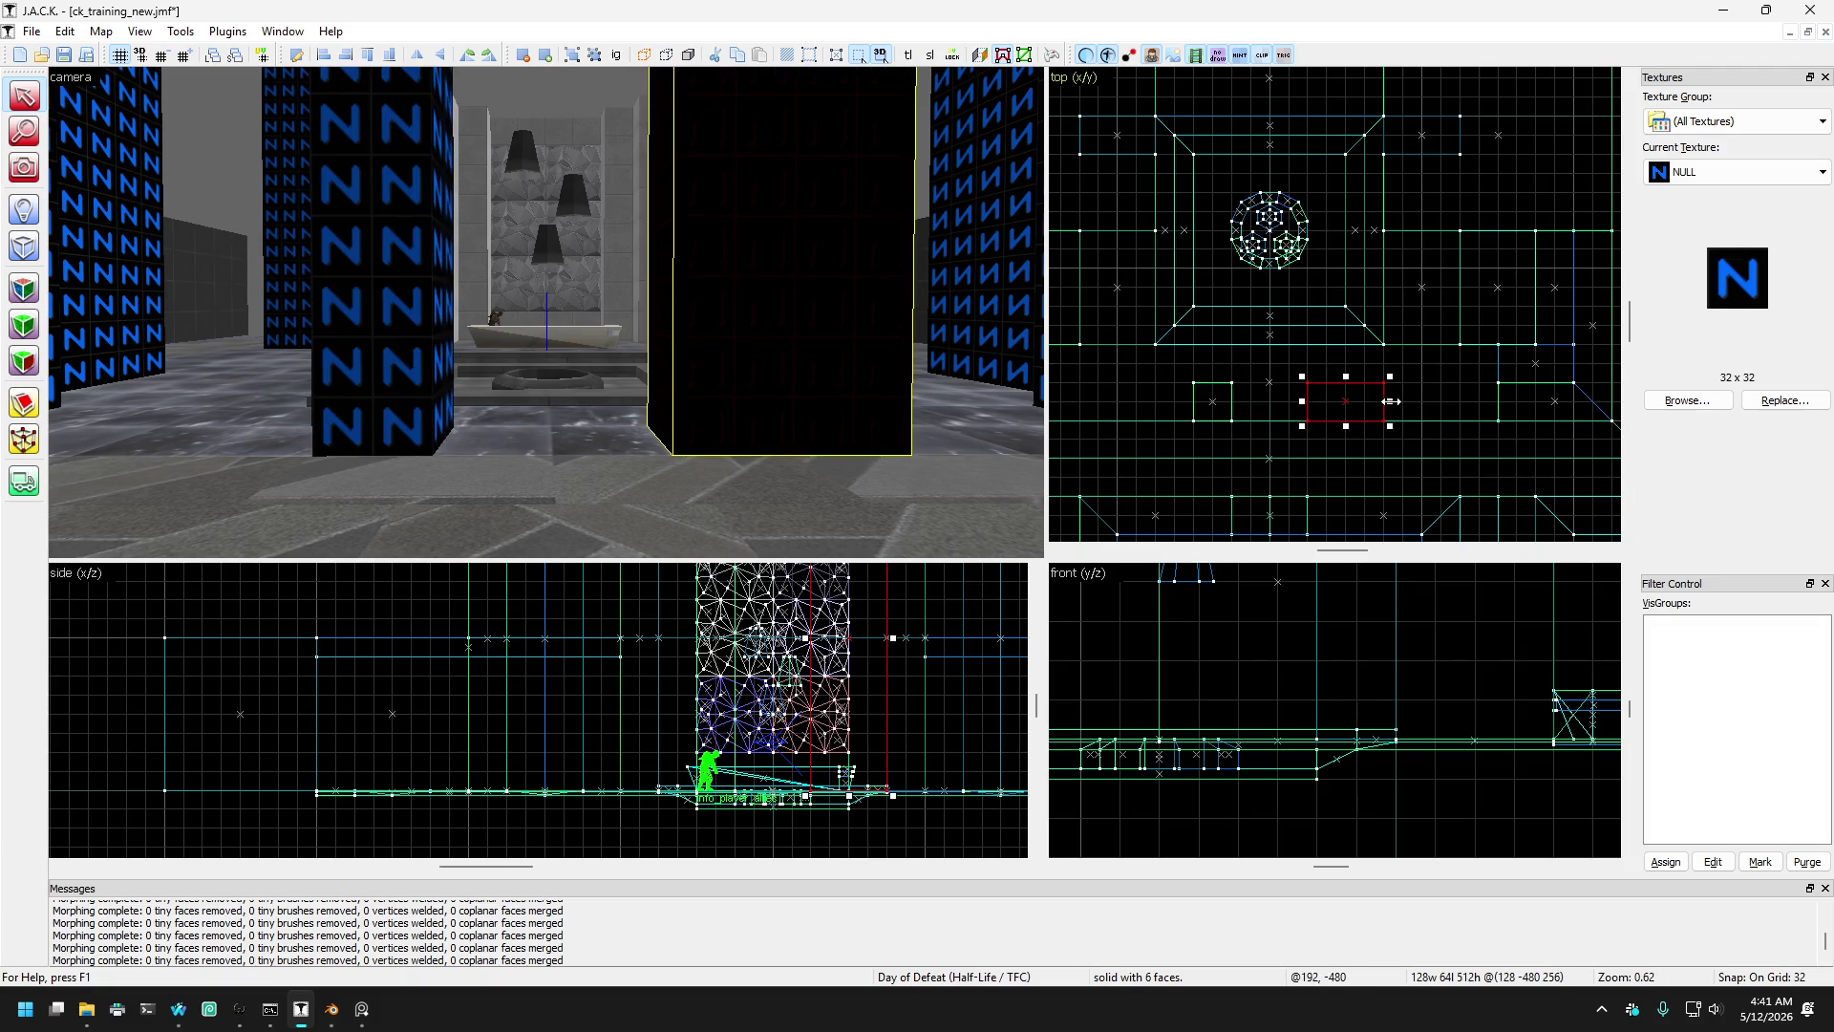
click(883, 172)
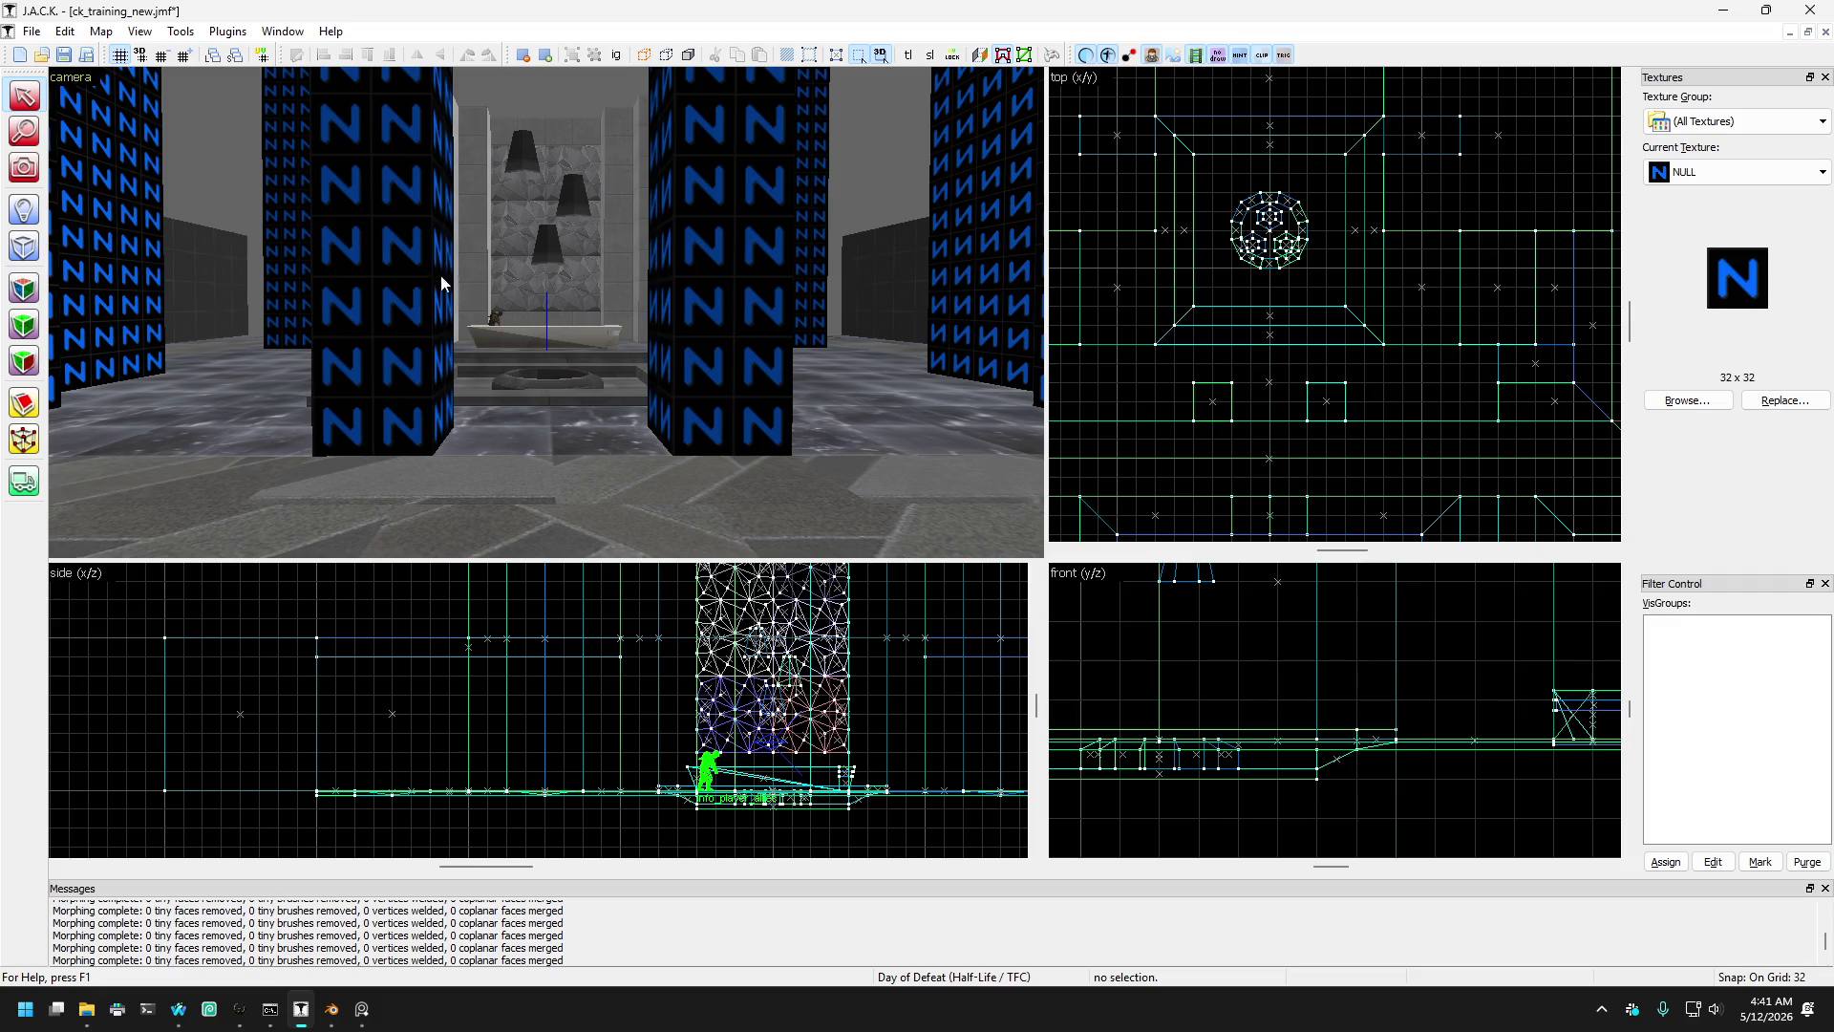
drag(547, 248, 545, 312)
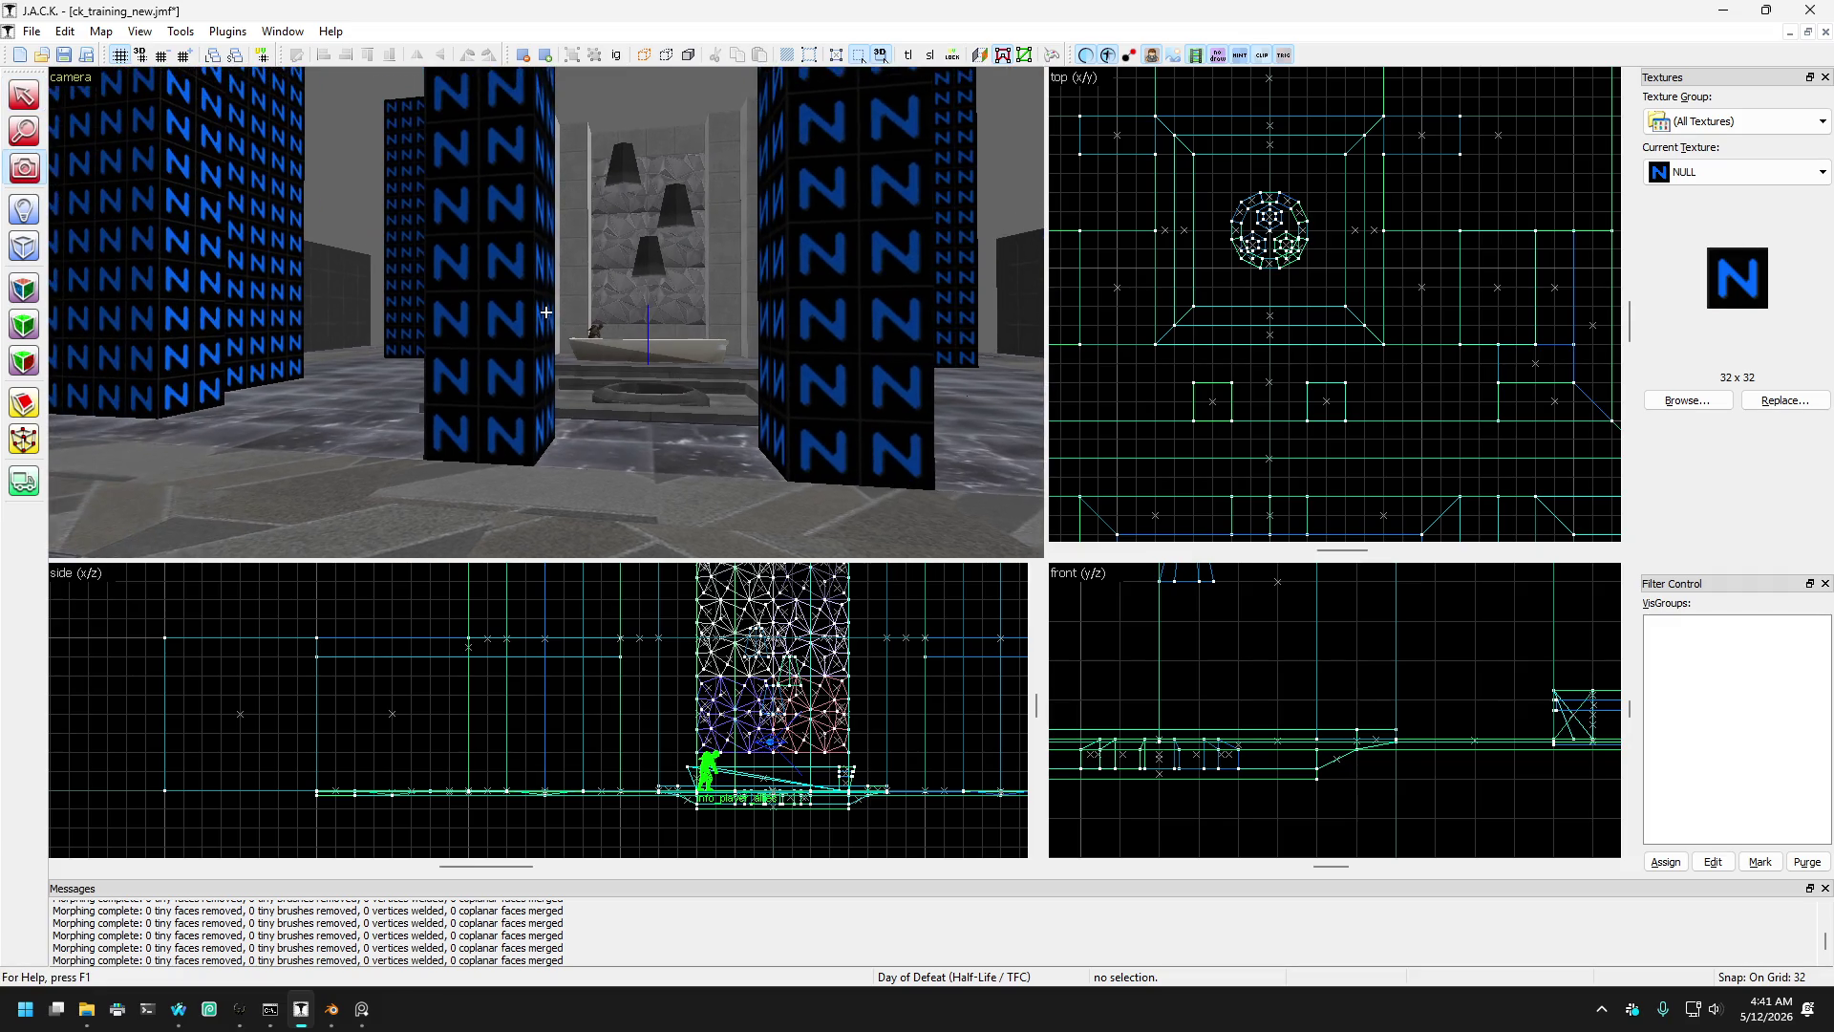
key(s)
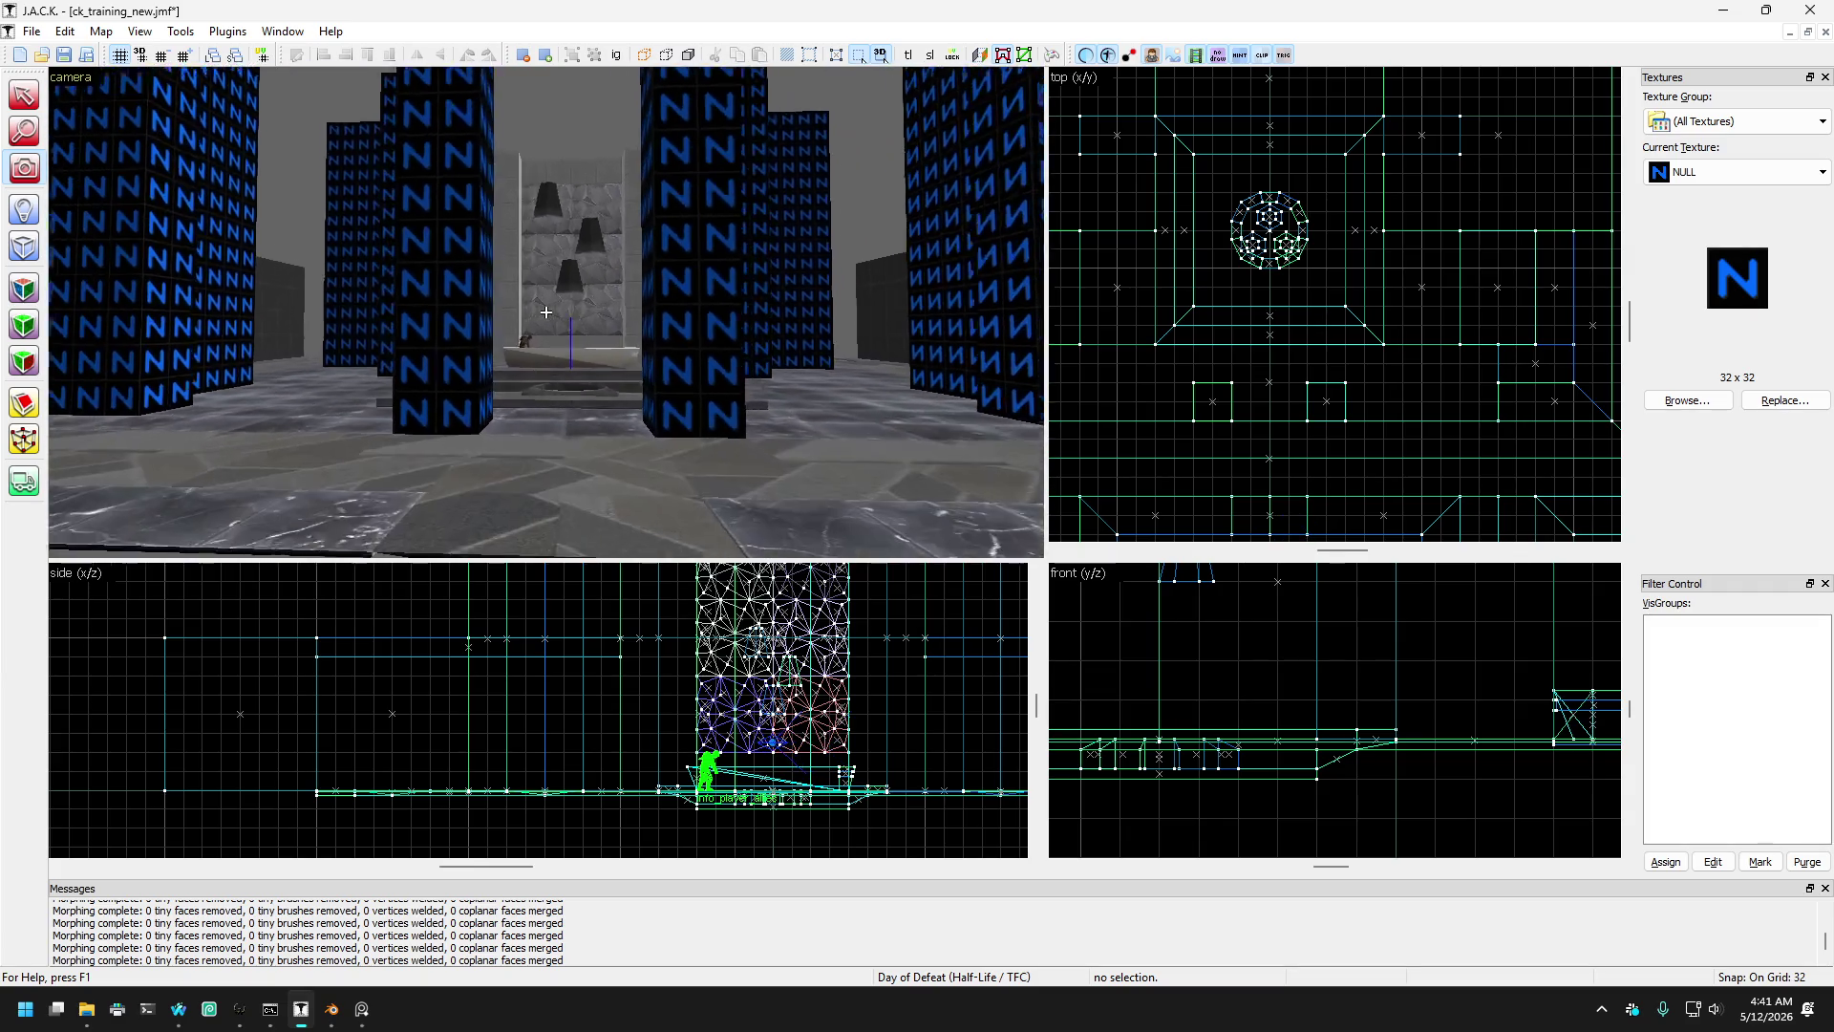
key(w)
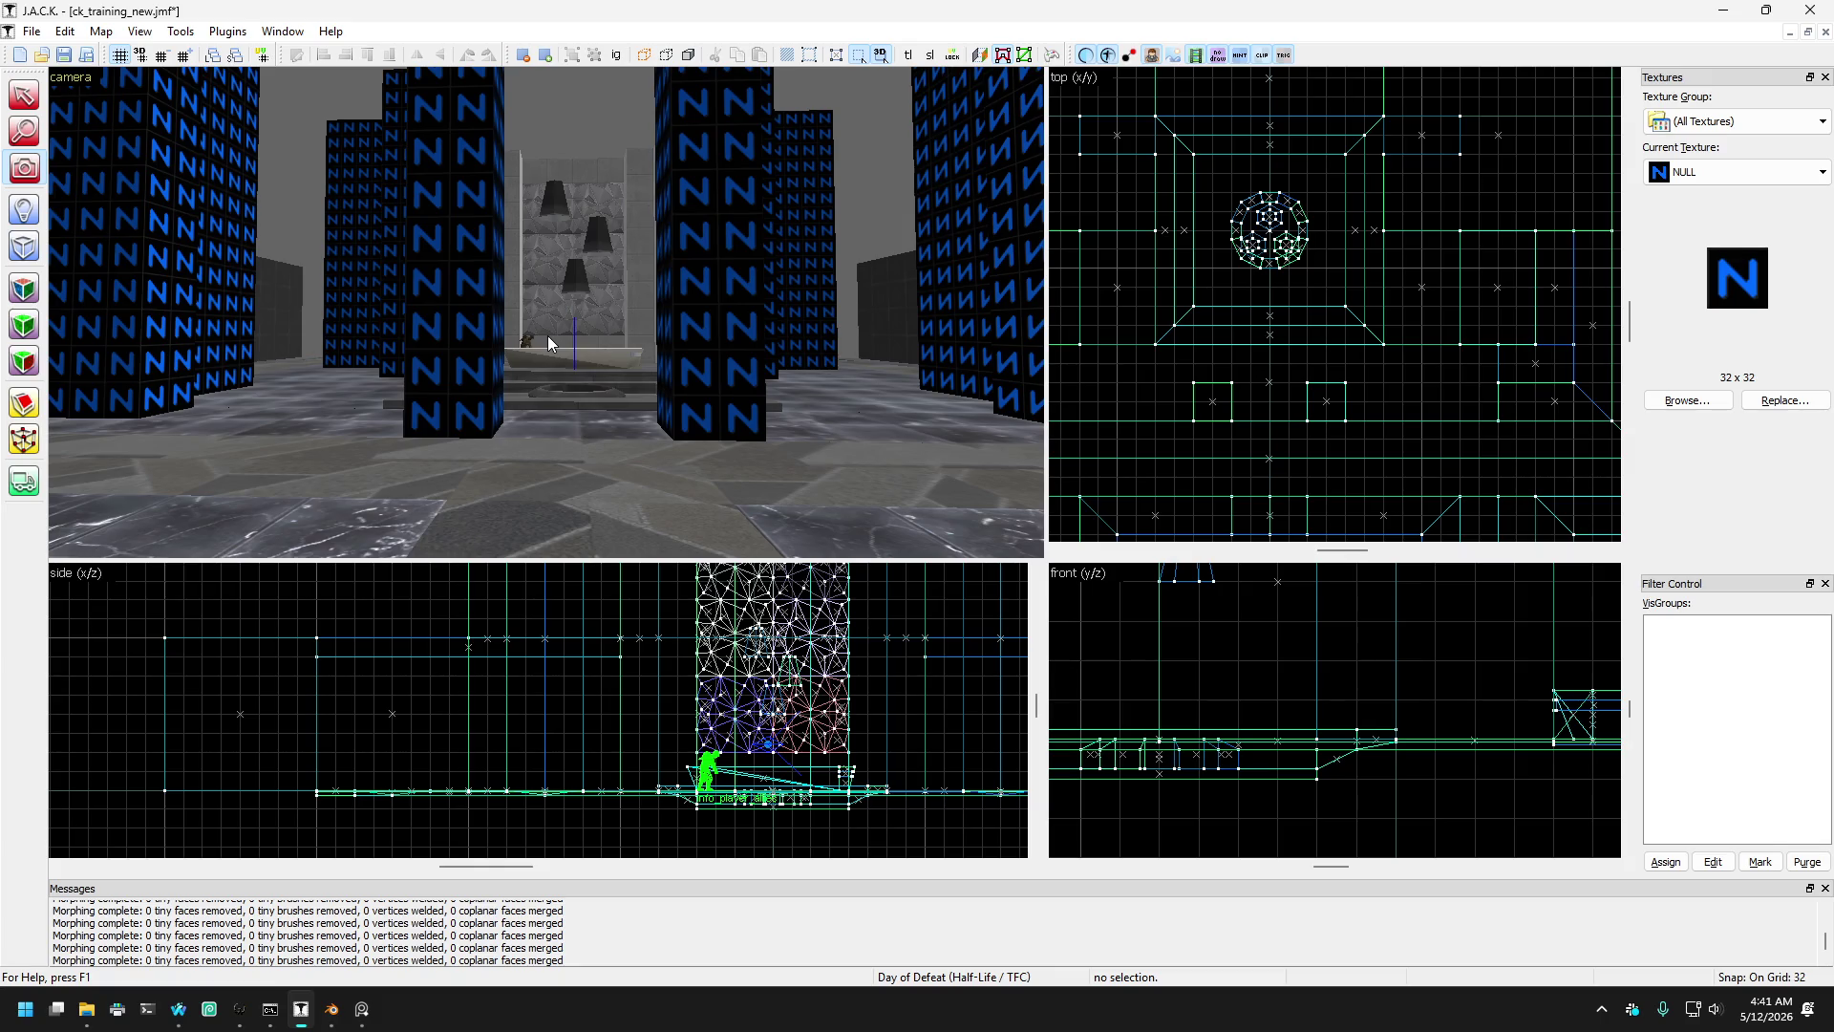
key(w)
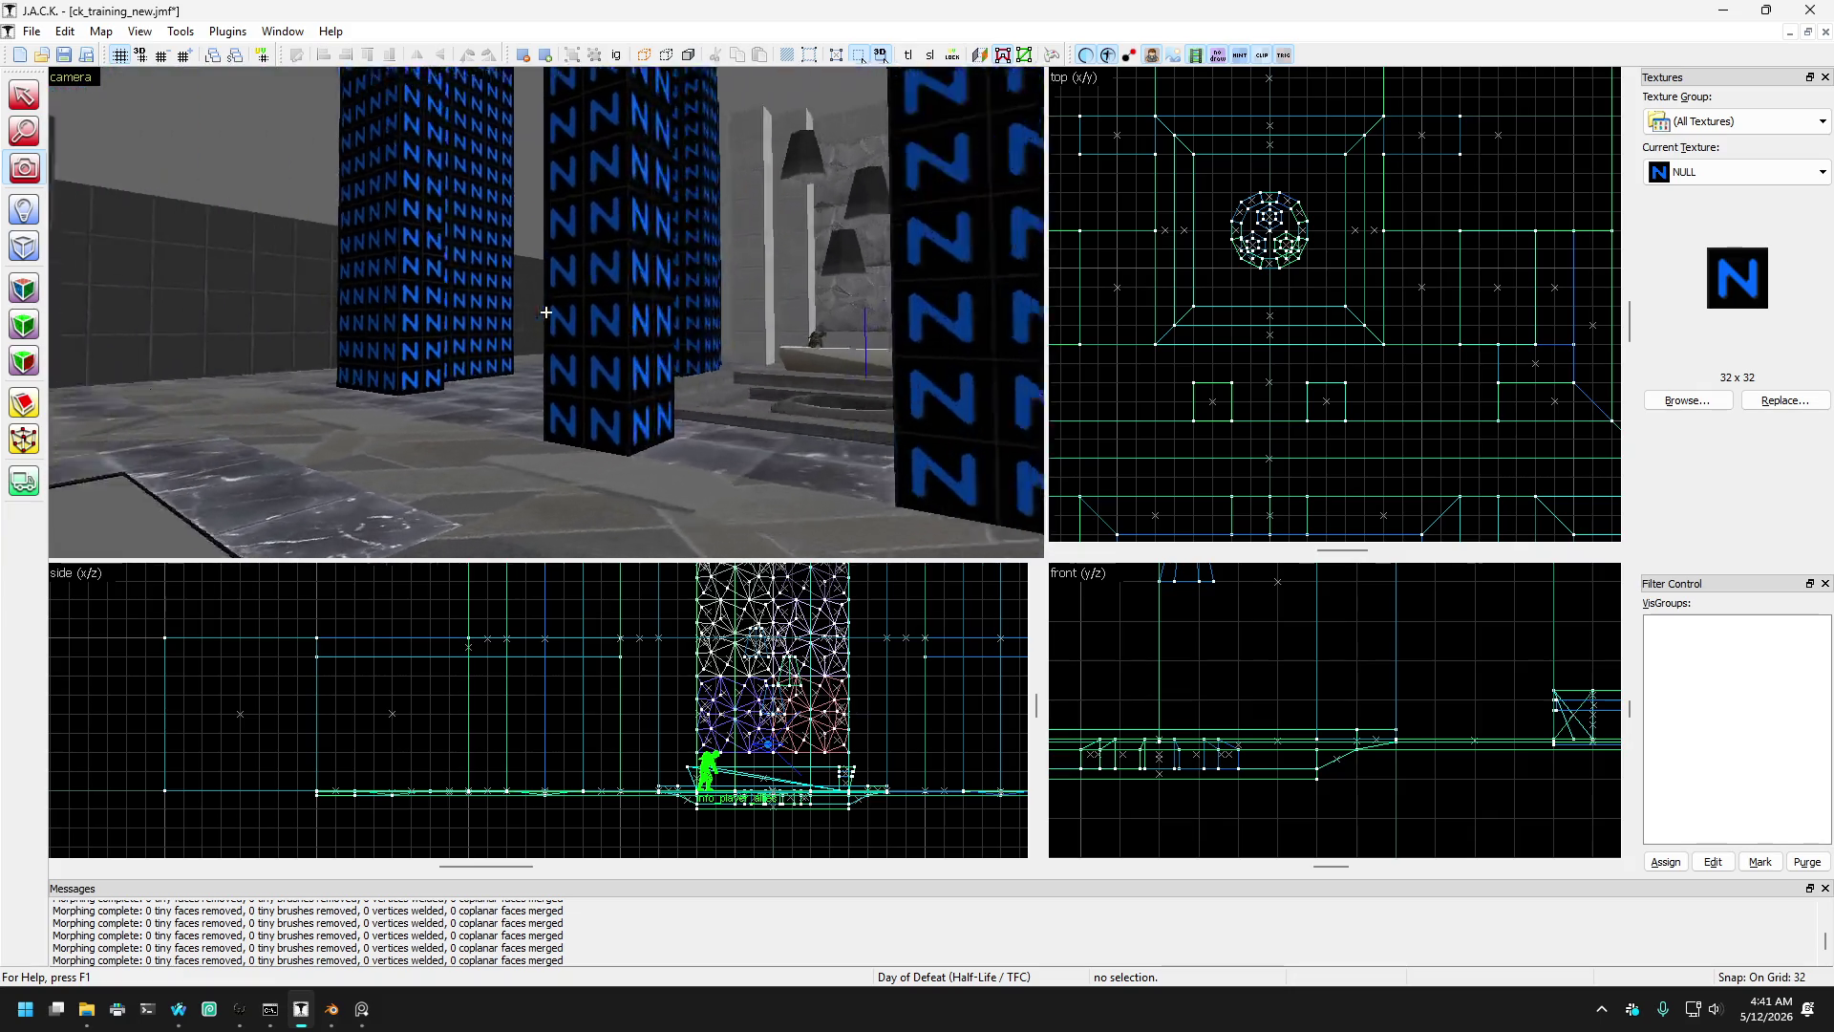
key(w)
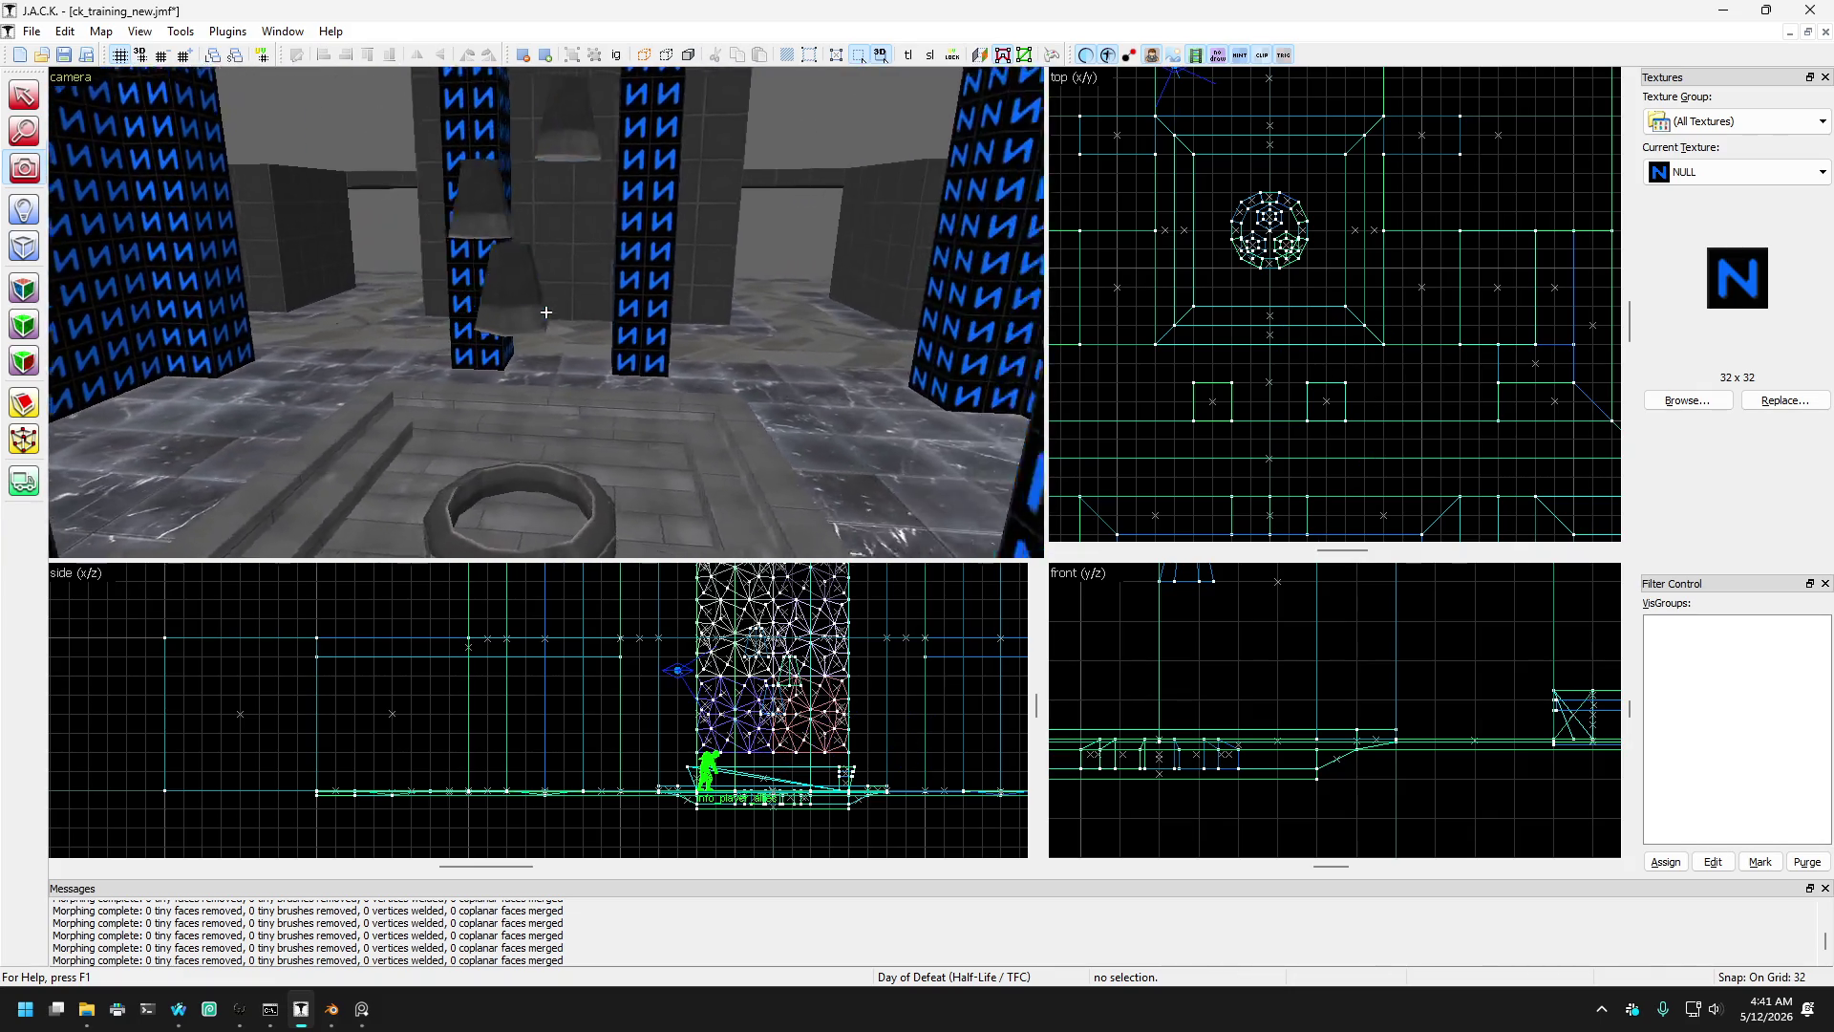
key(s)
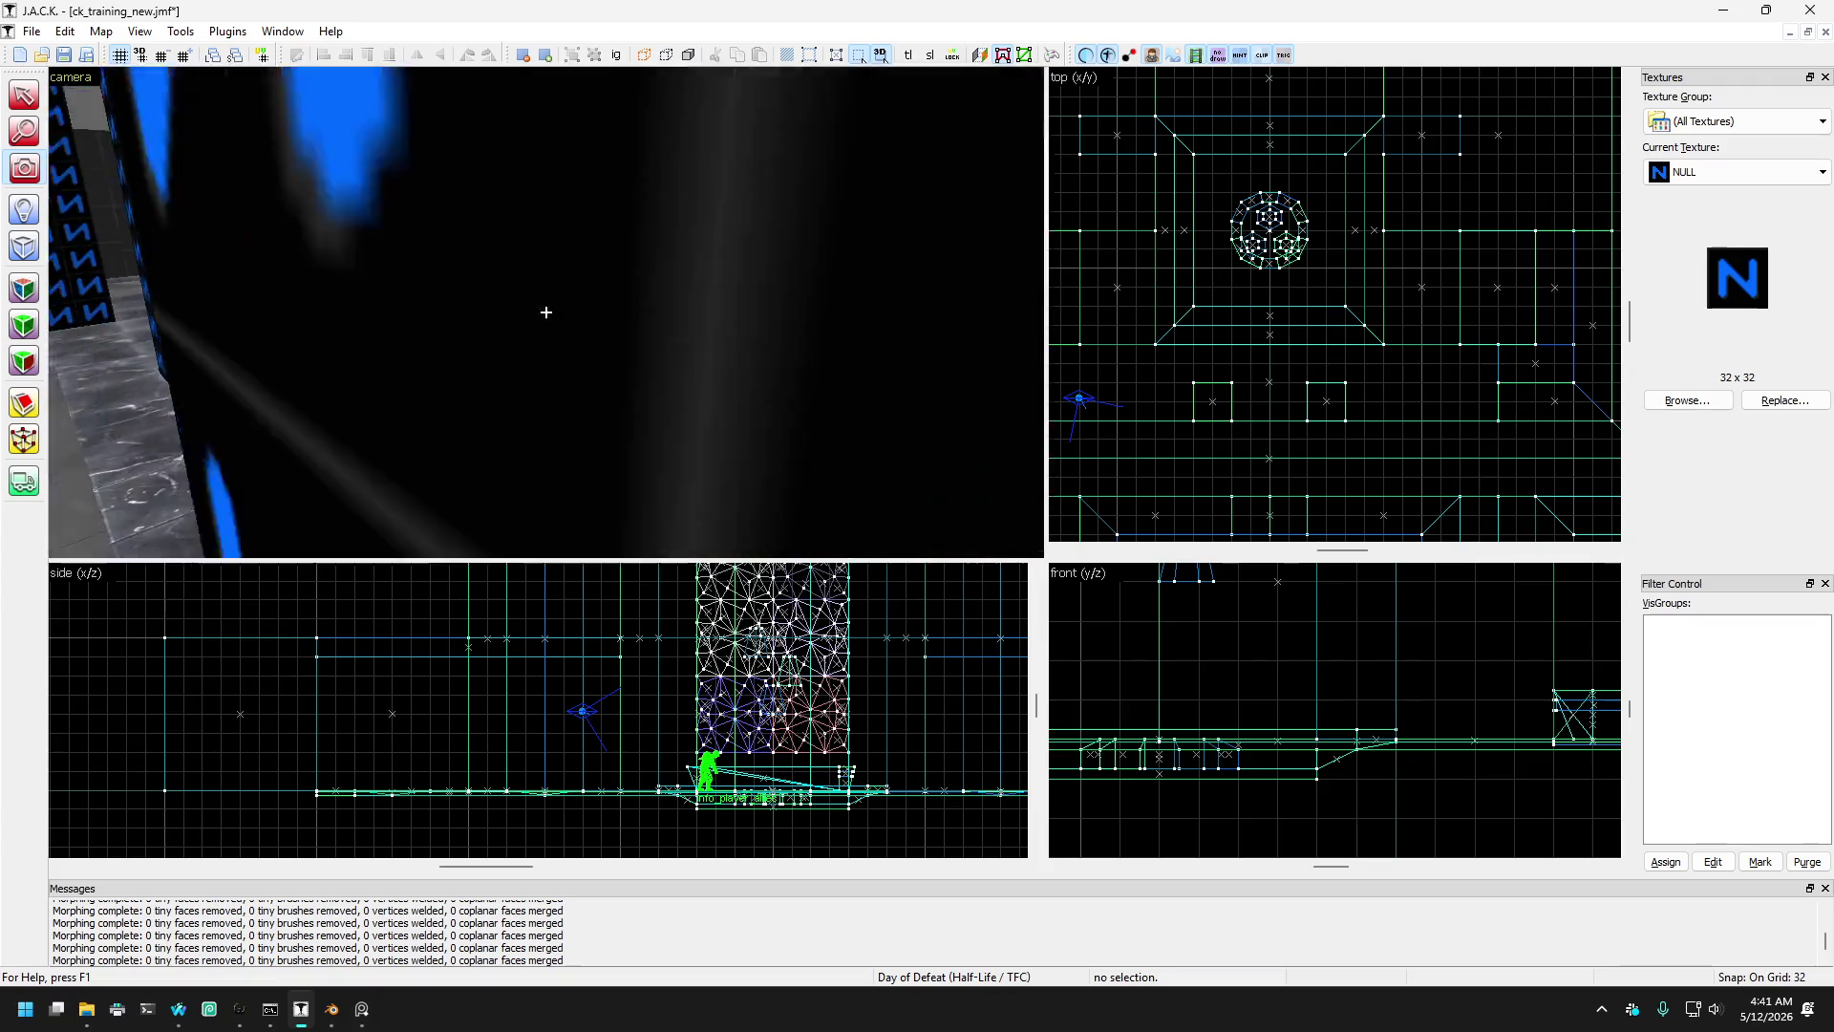
key(s)
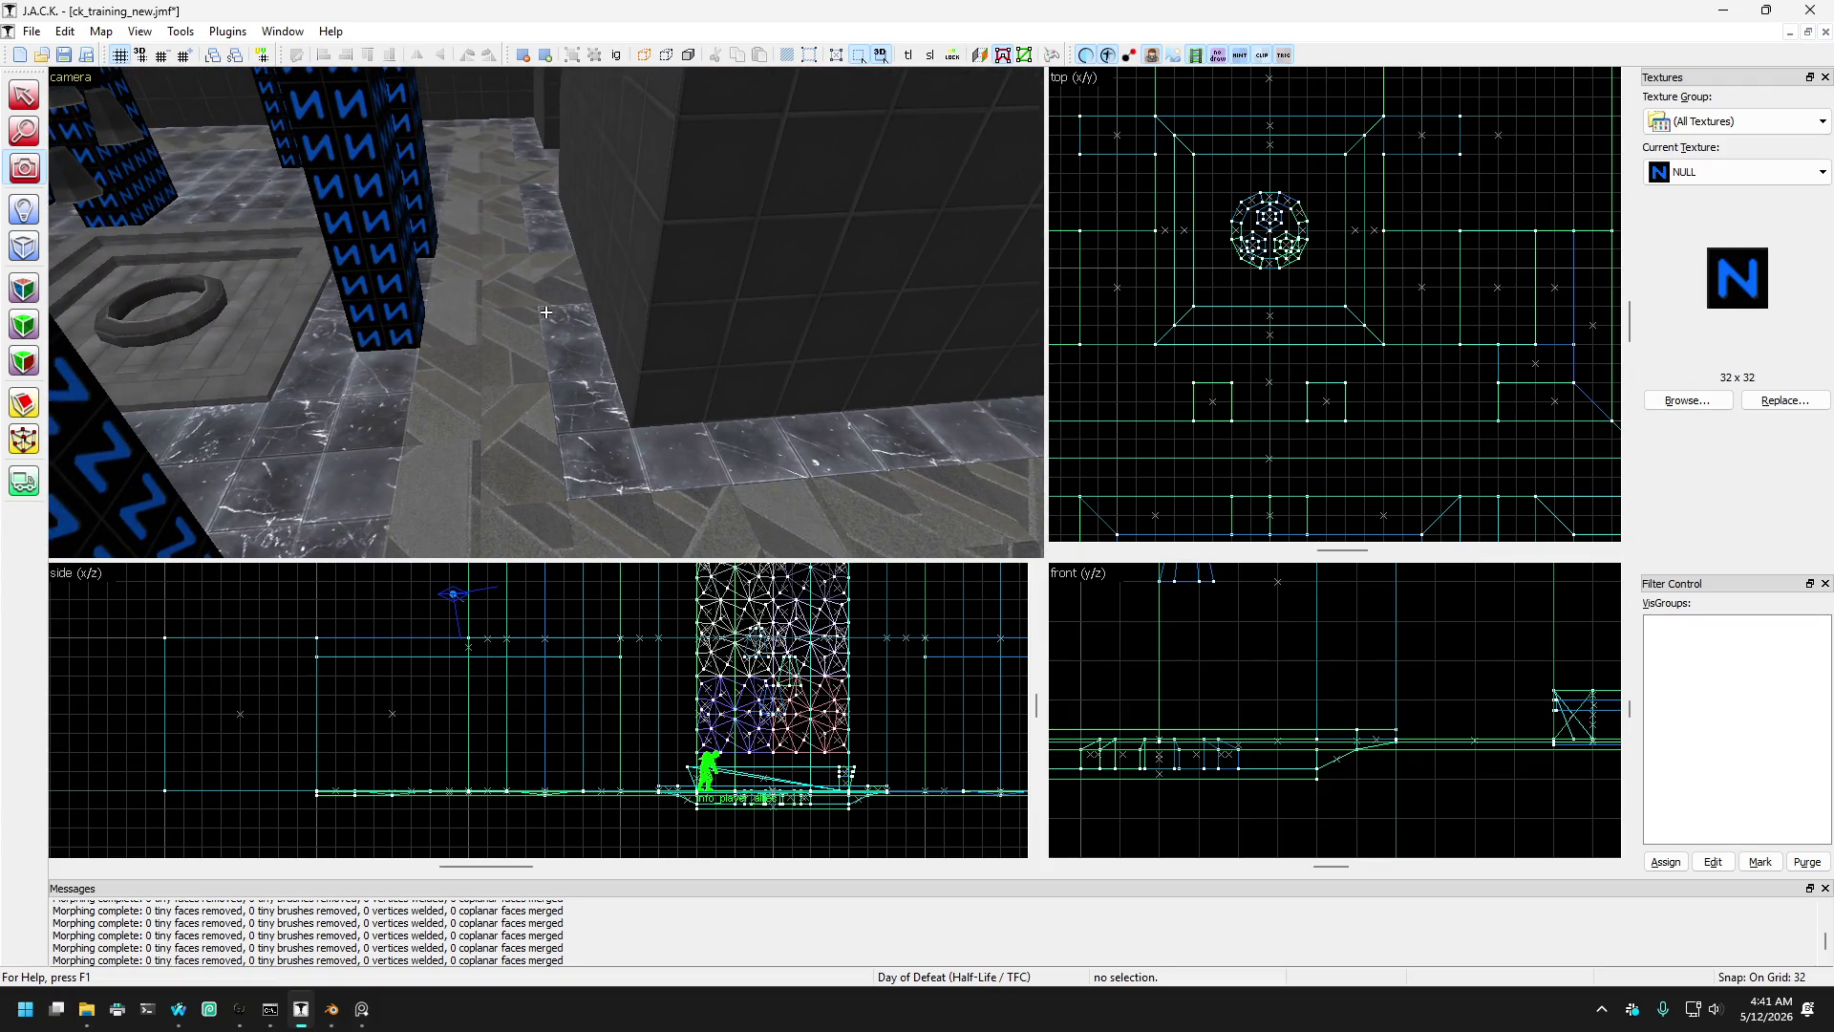
key(w)
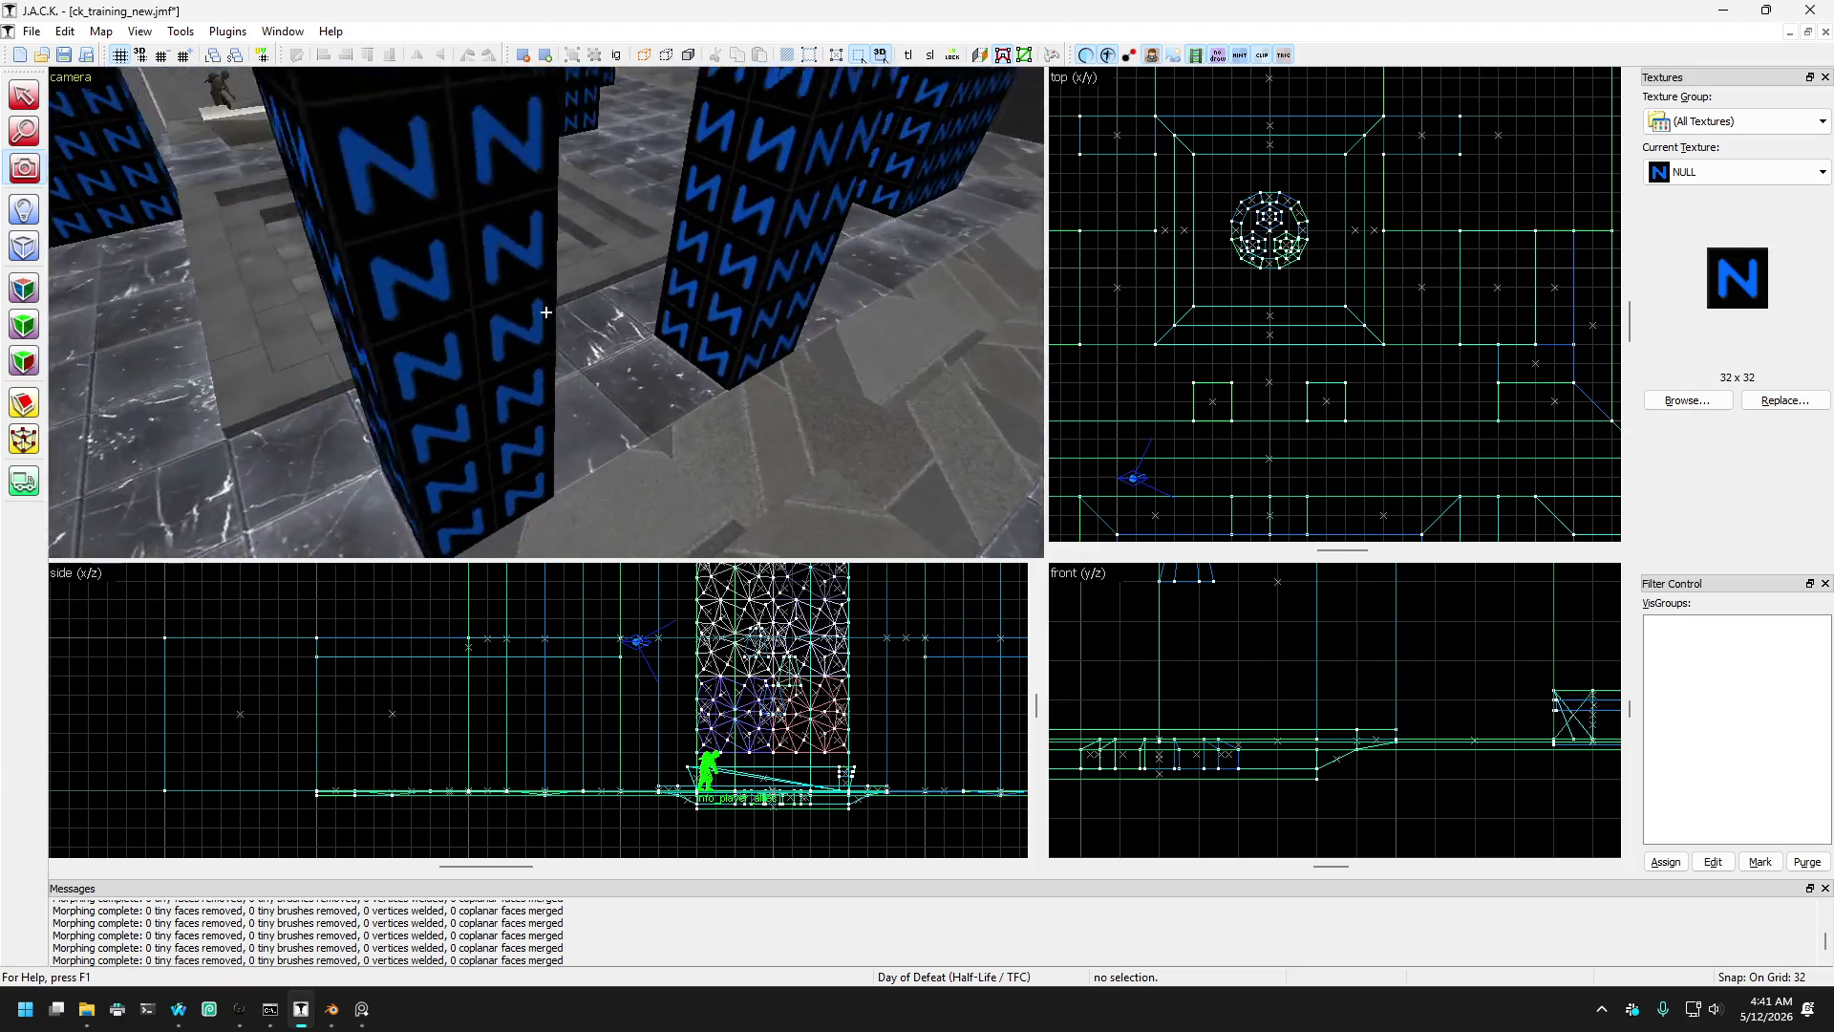
key(a)
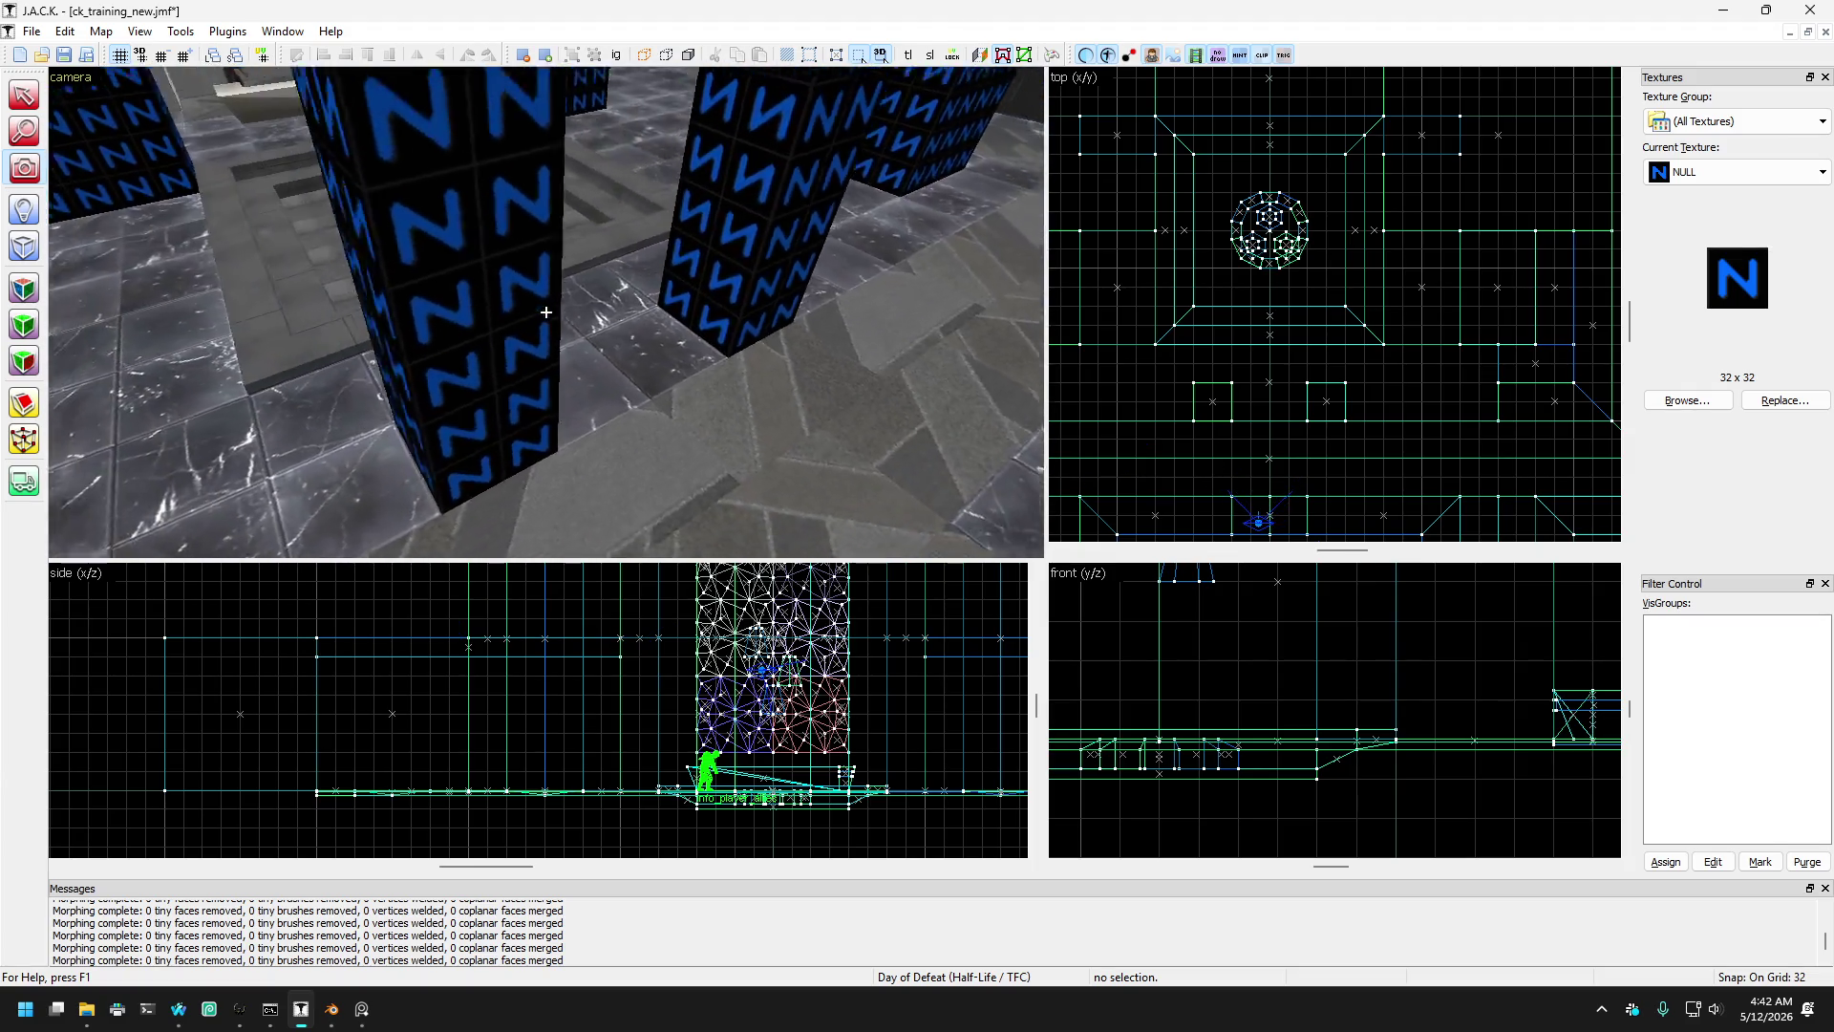
key(w)
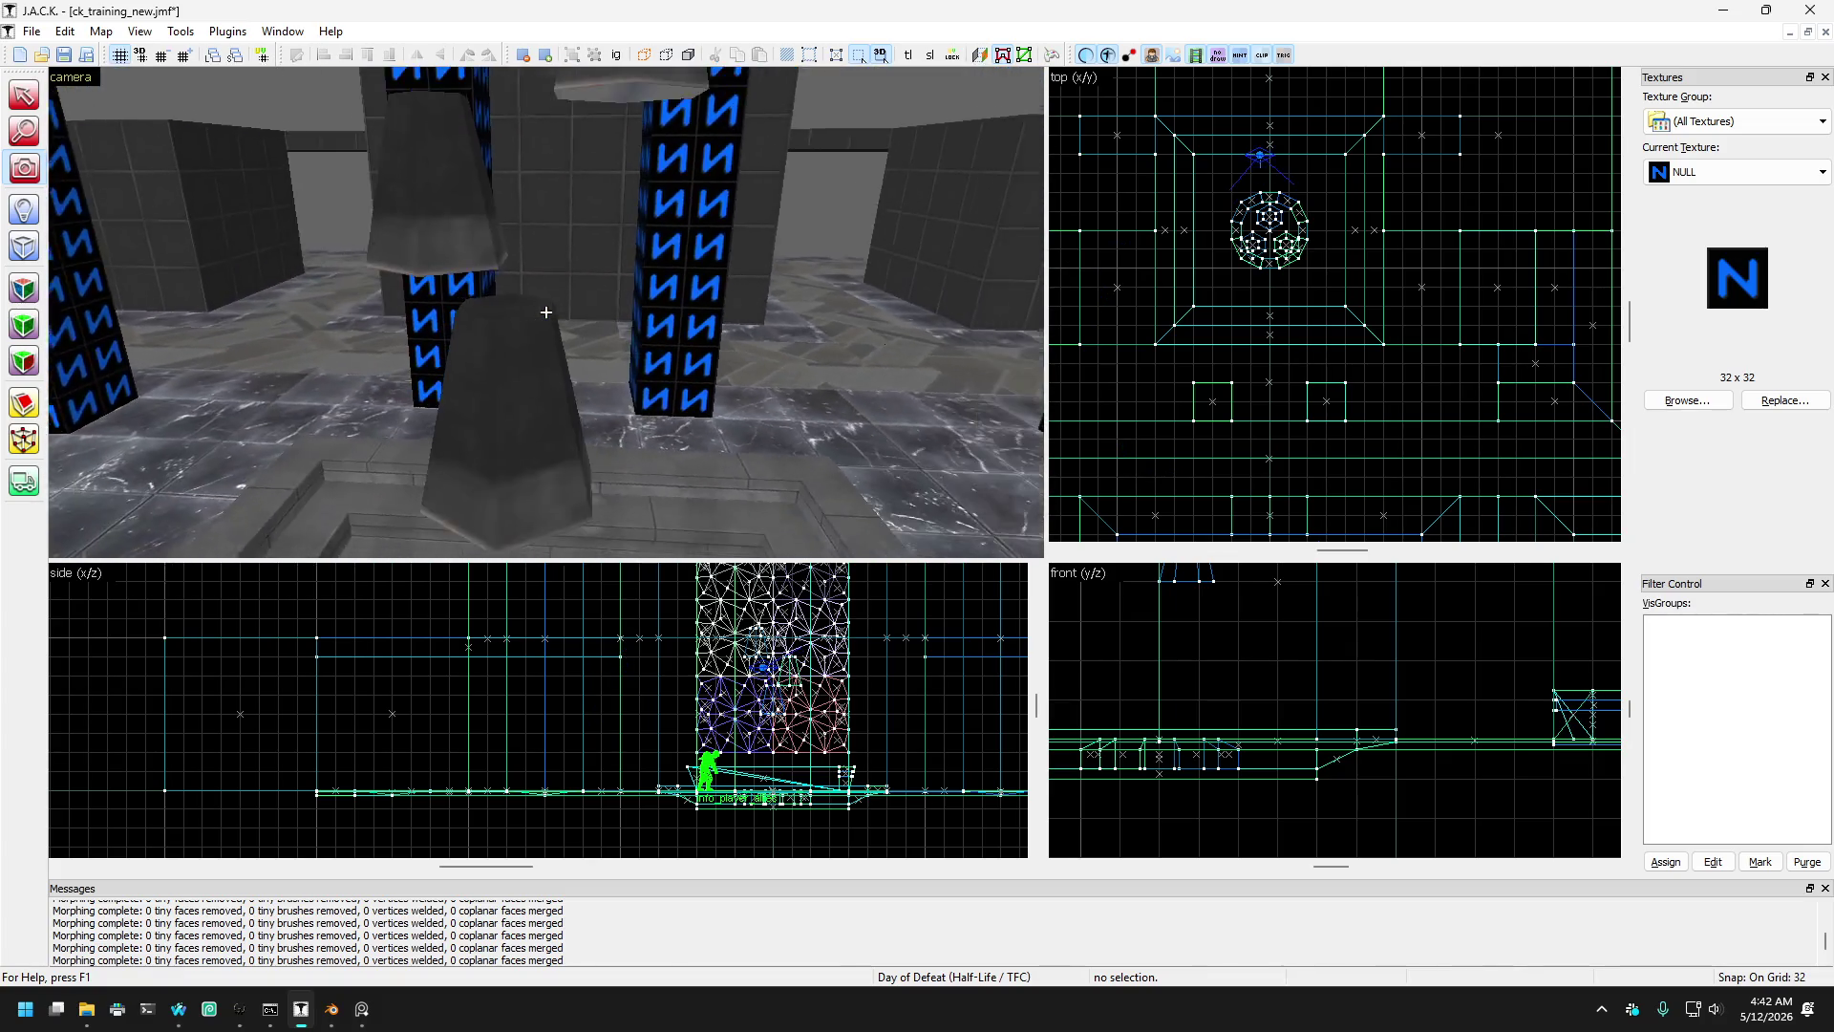
key(Left)
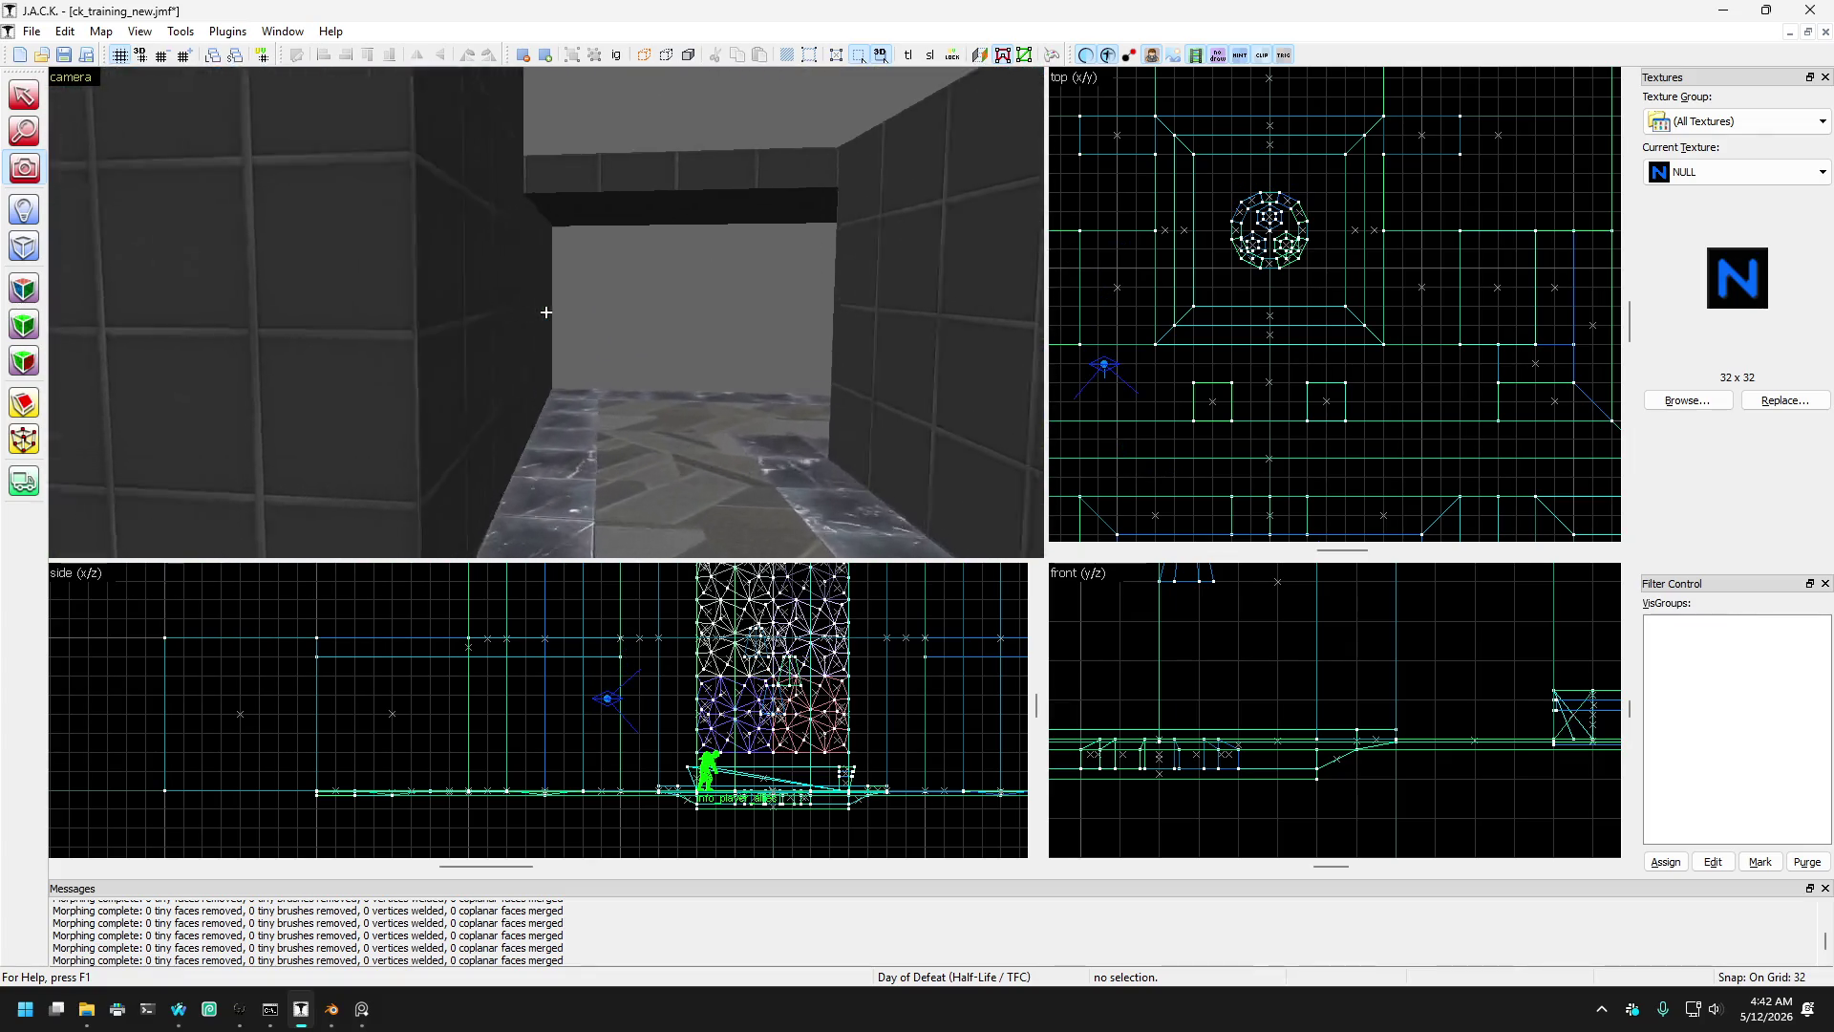
key(Left)
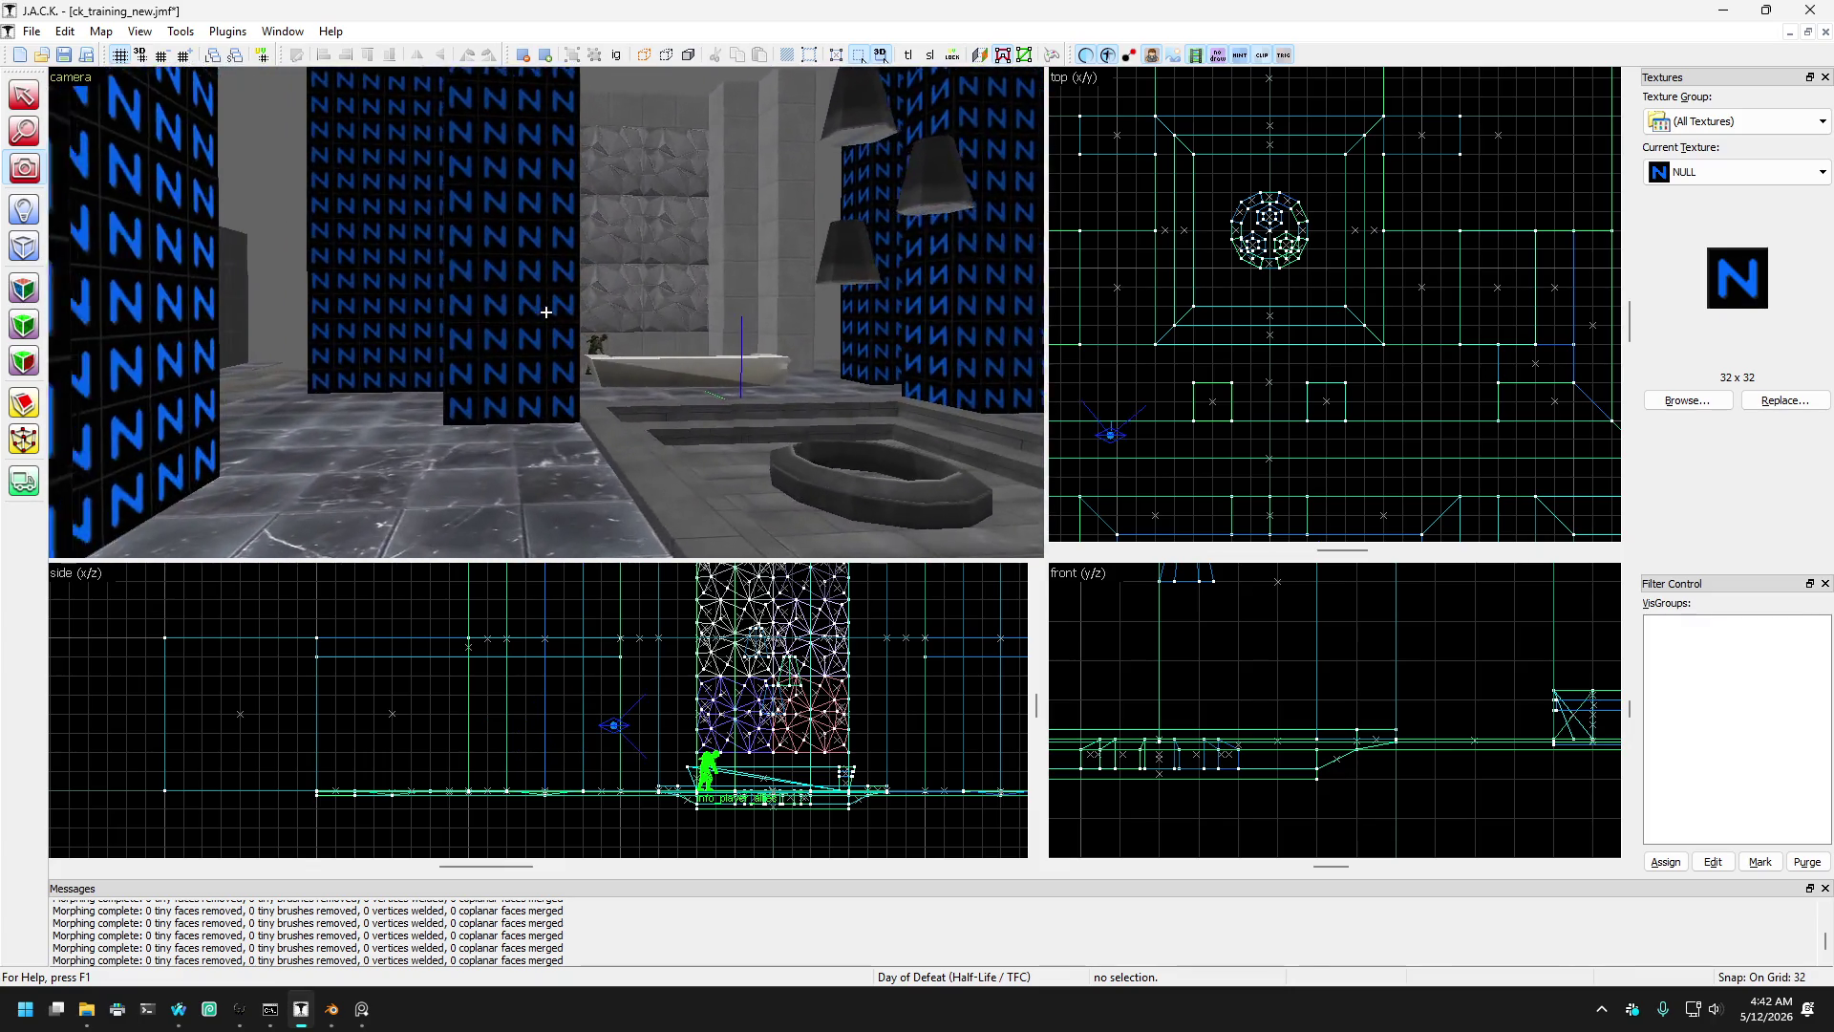
key(w)
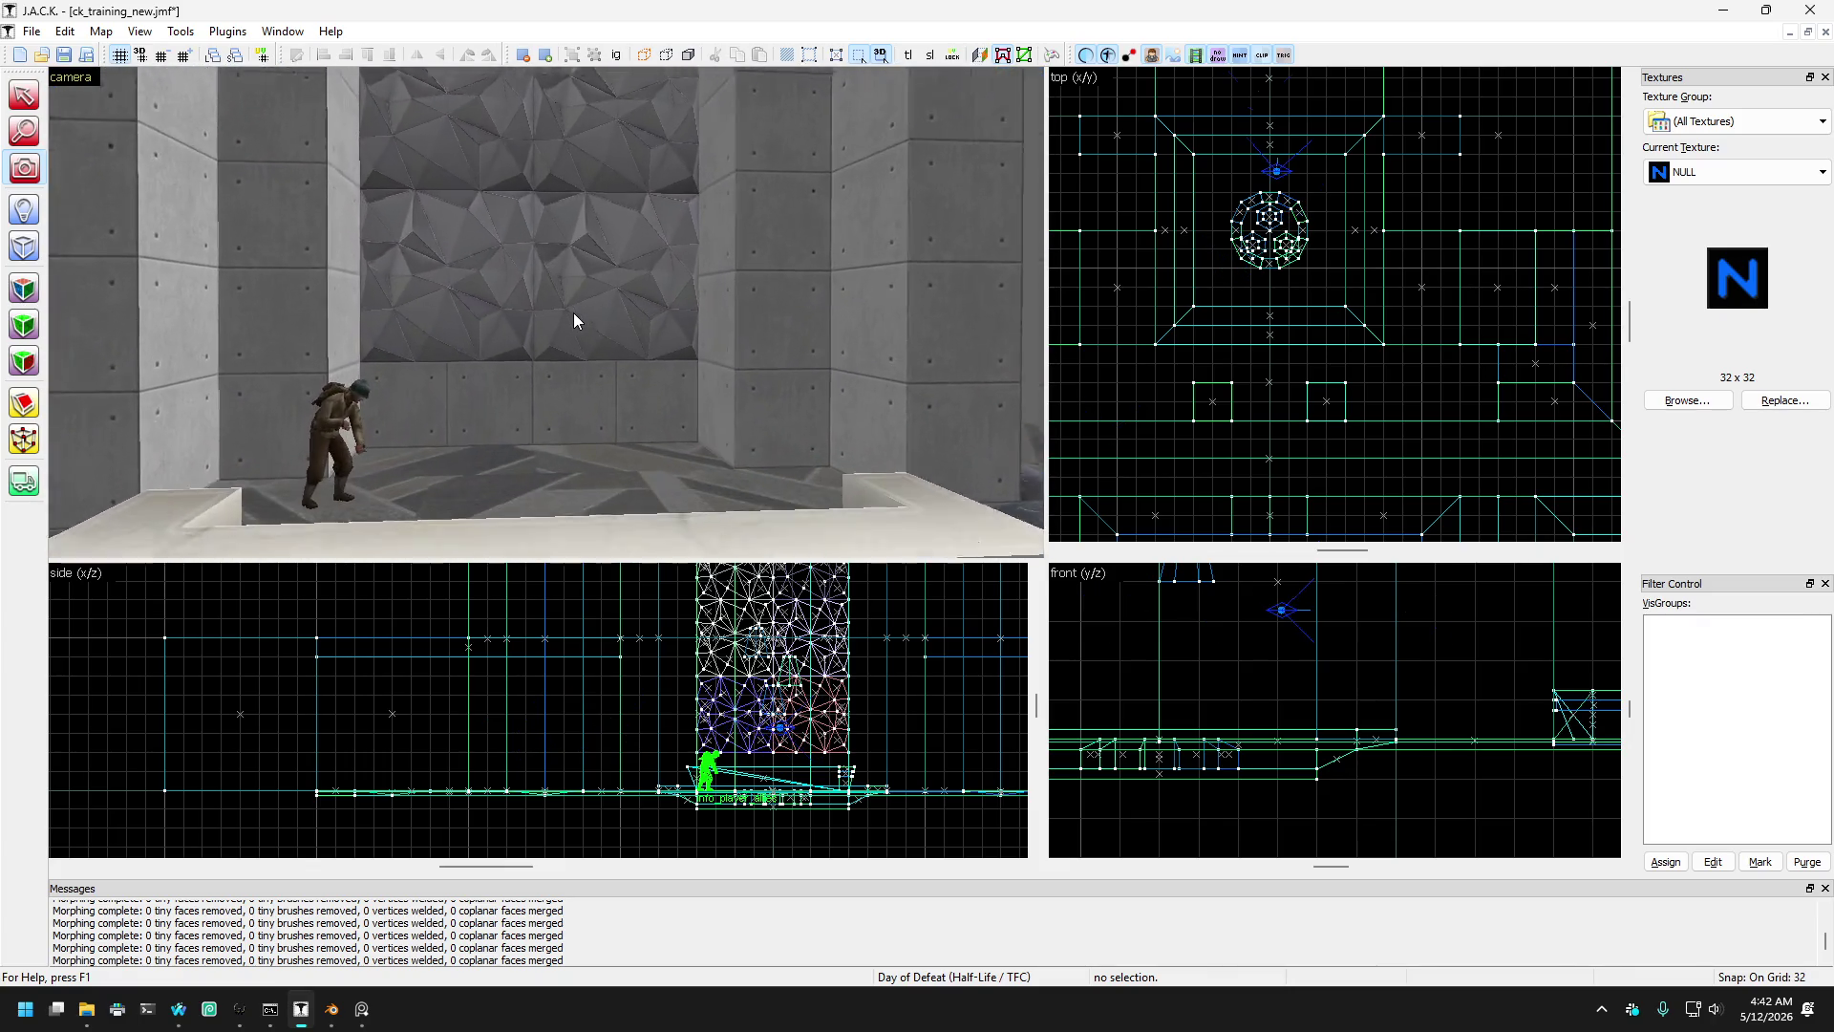
key(Left)
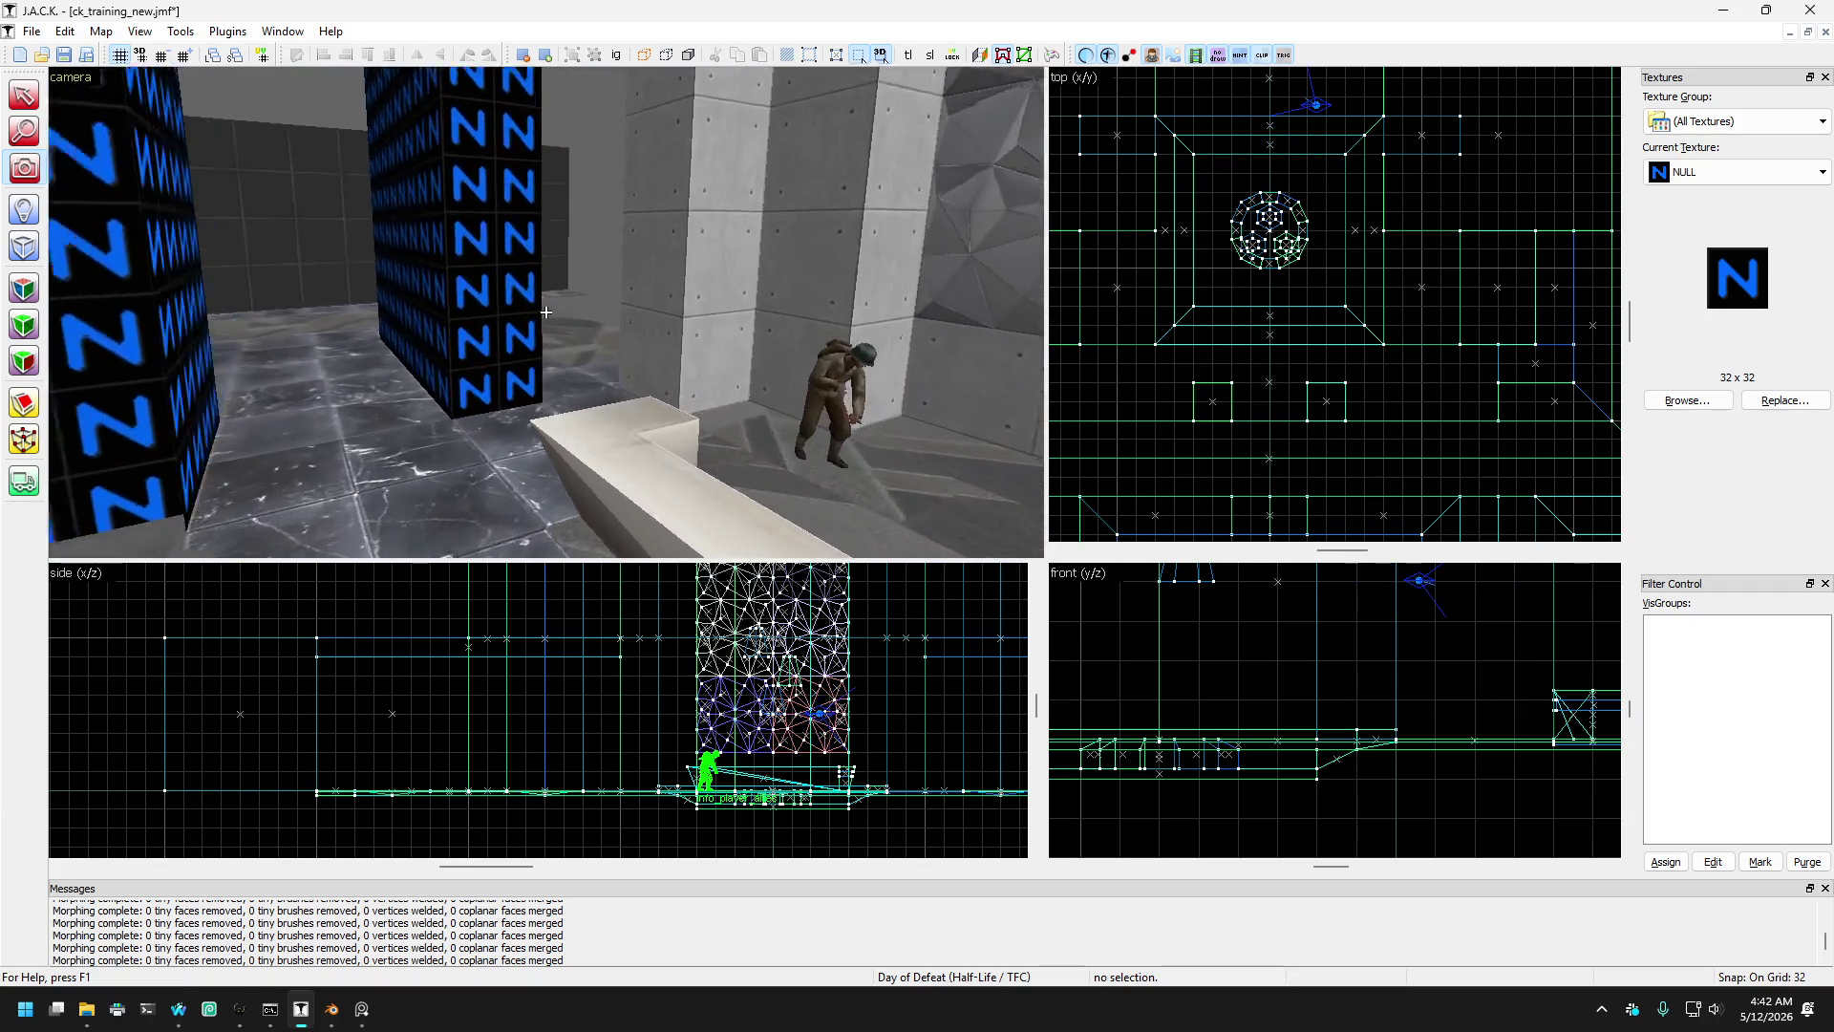
key(s)
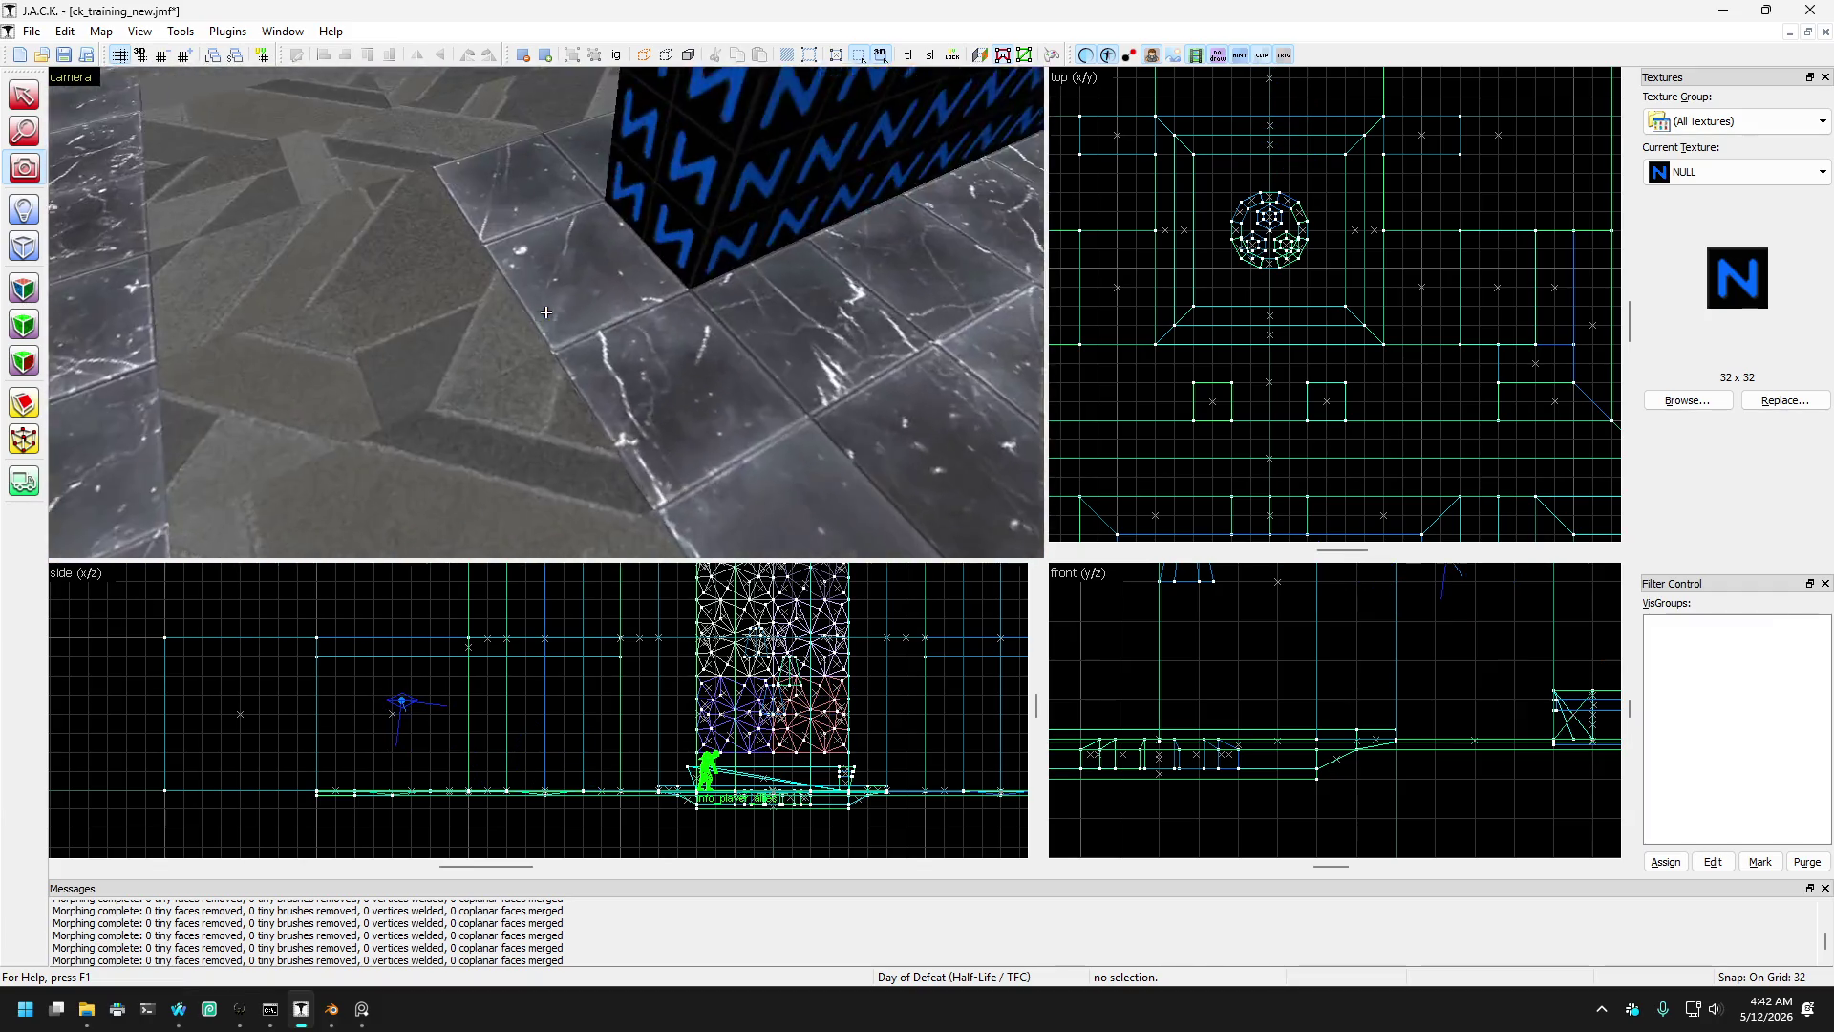
key(s)
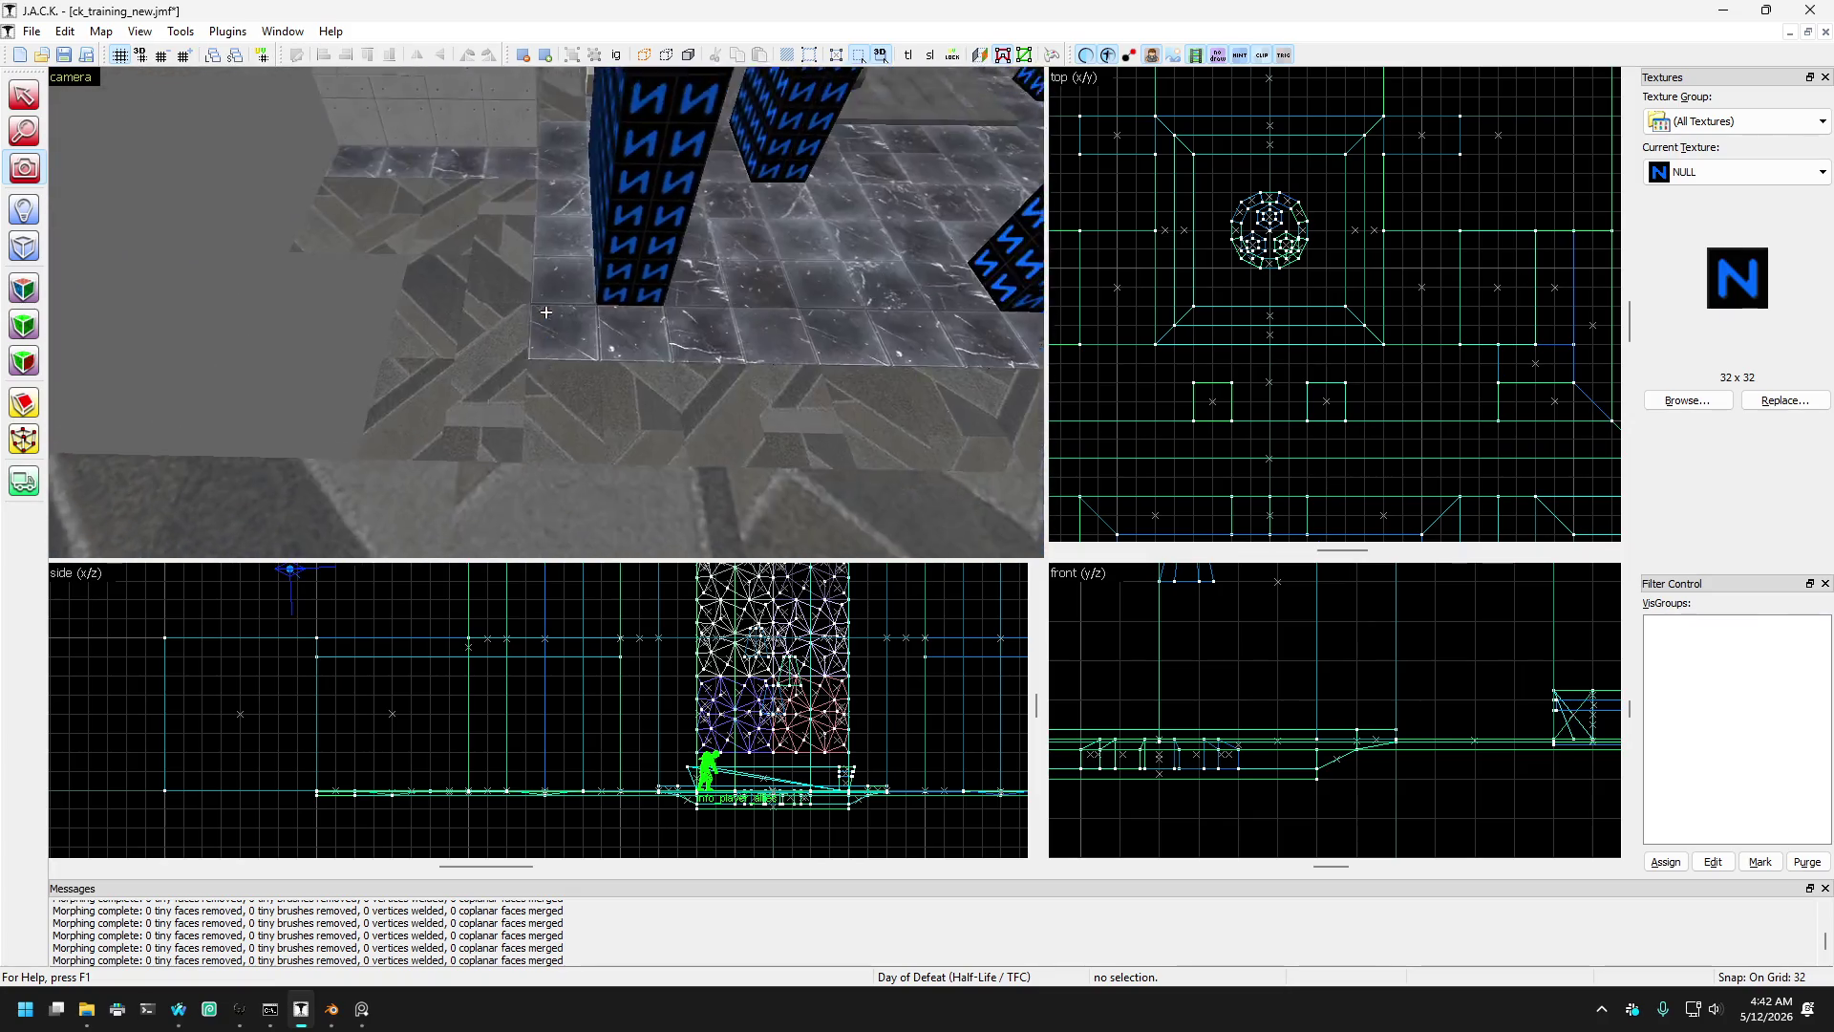
key(w)
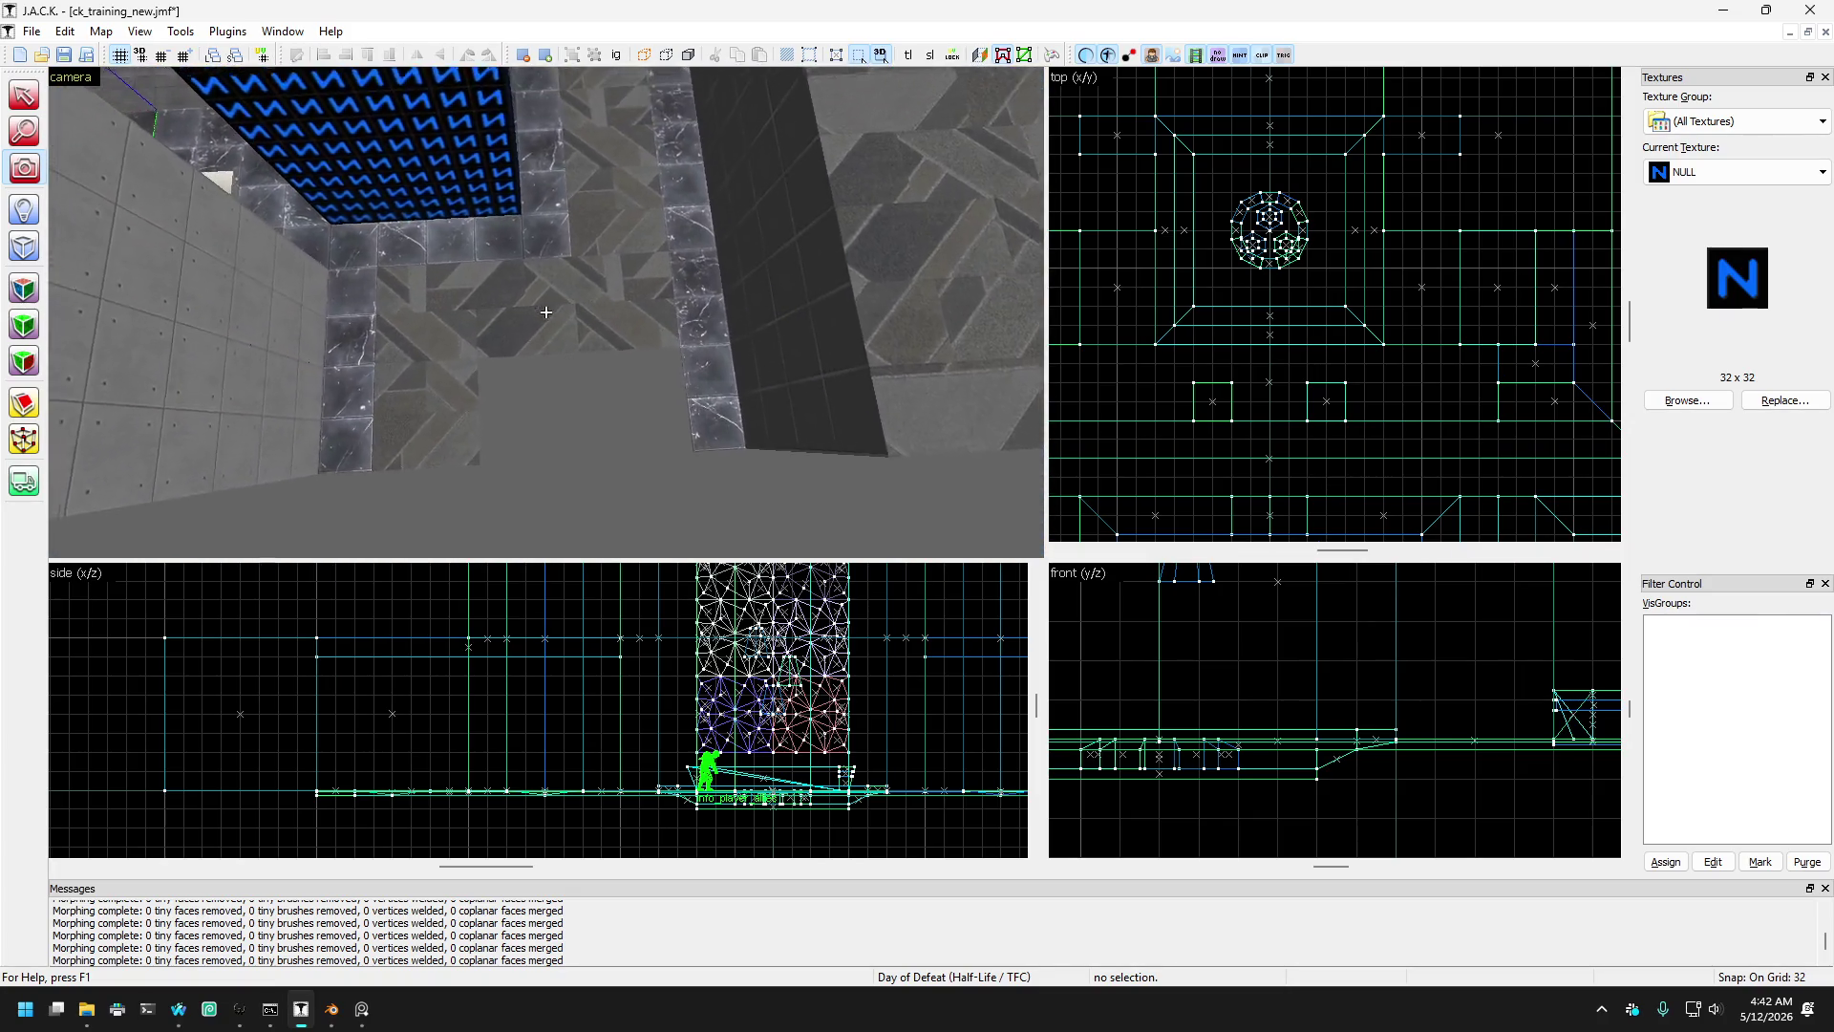
key(w)
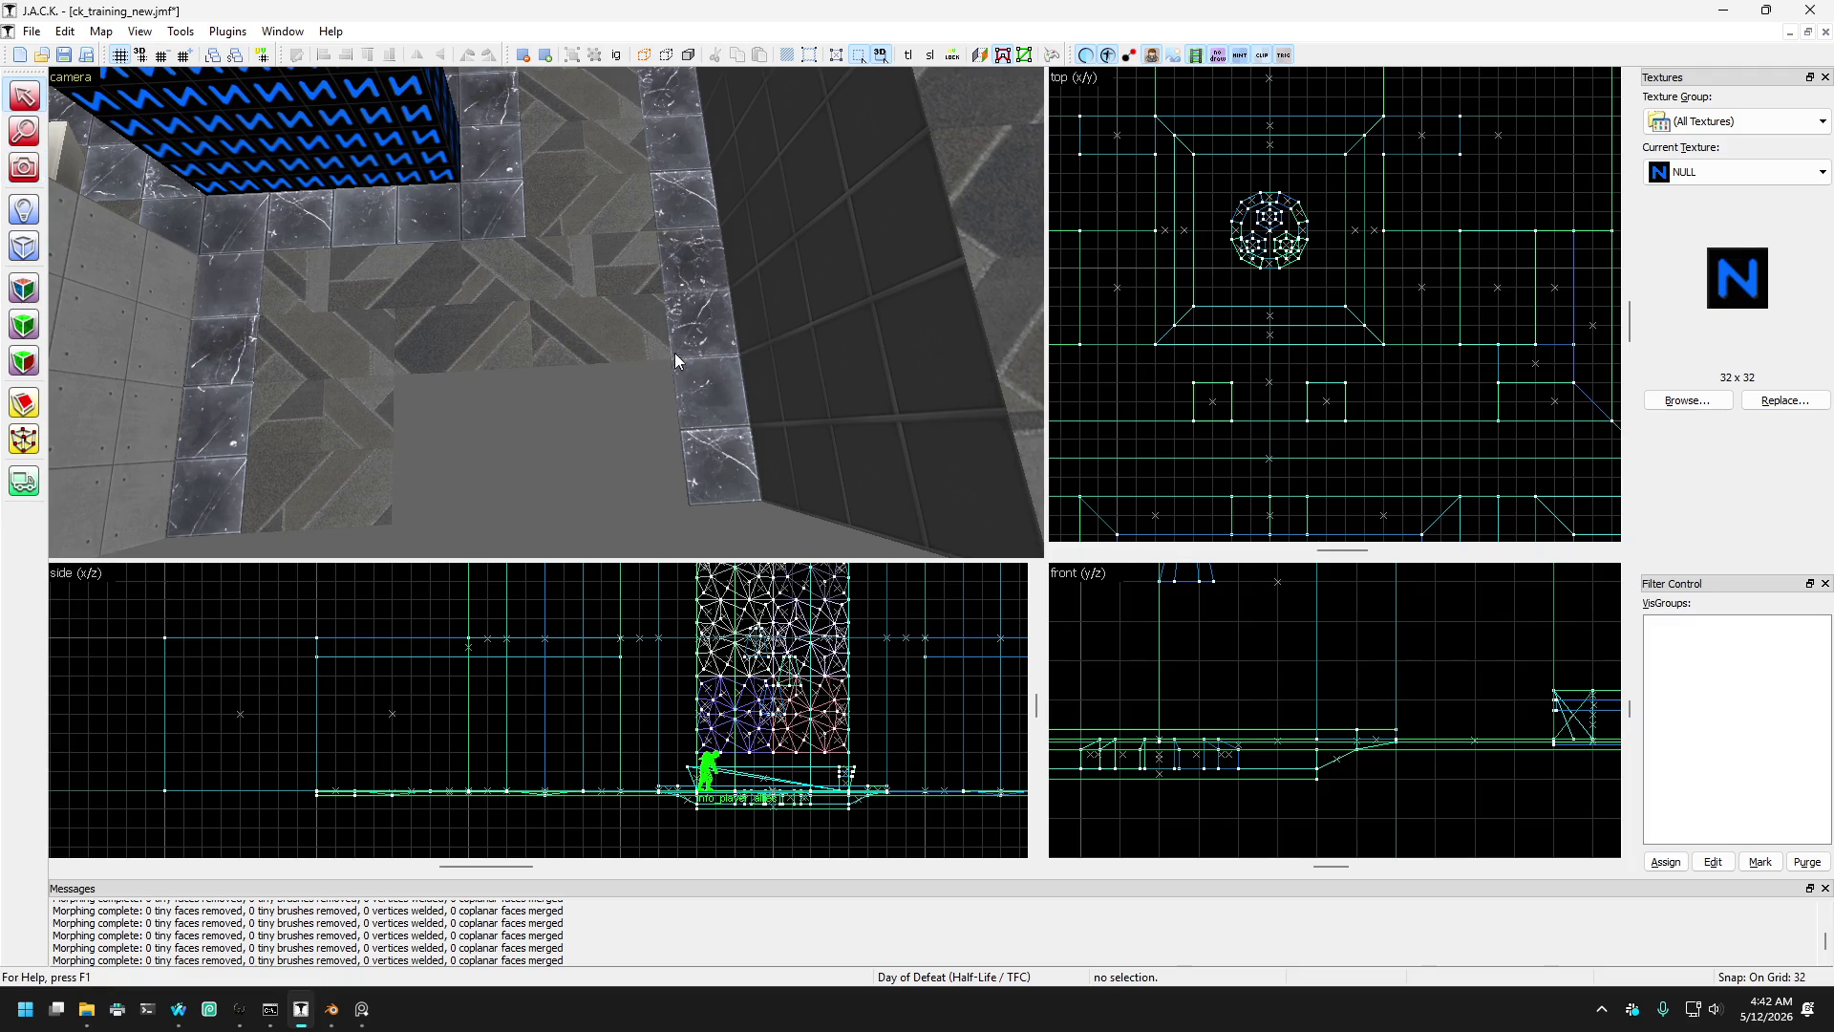
- Select the flat brushes at the NULL block's corners beside the bench
click(410, 230)
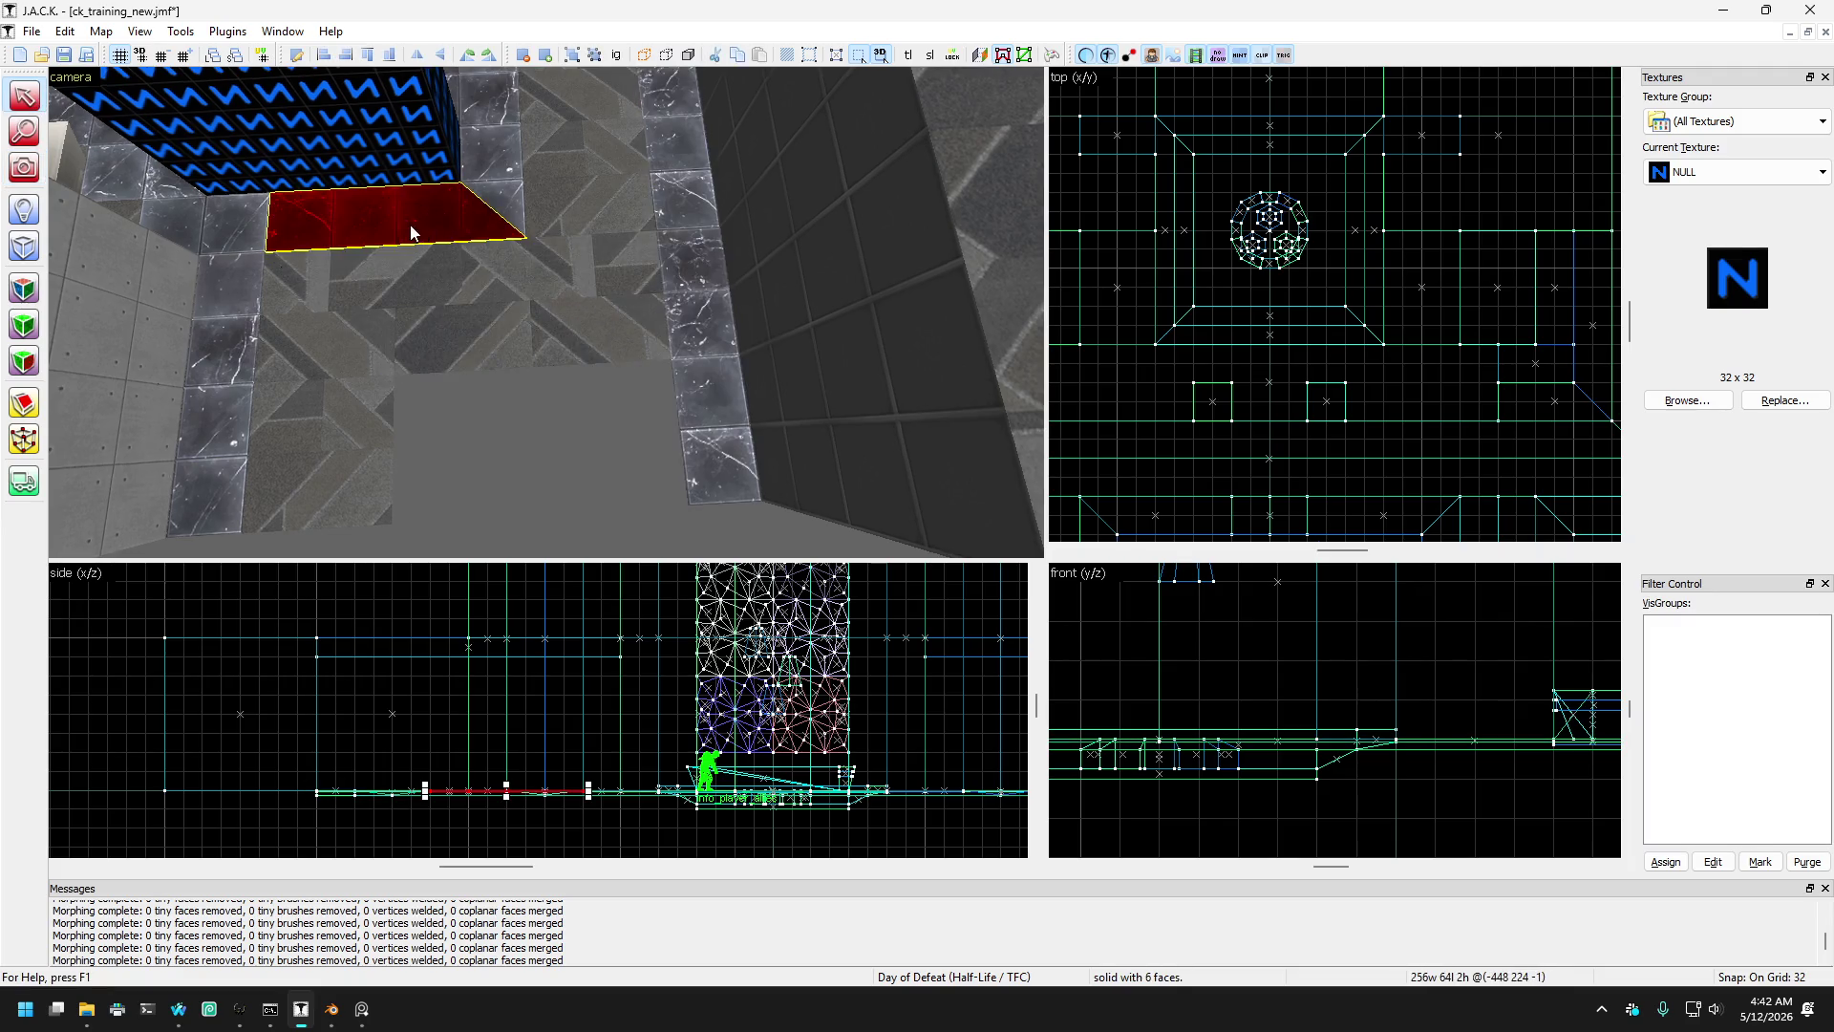
key(w)
click(302, 250)
key(s)
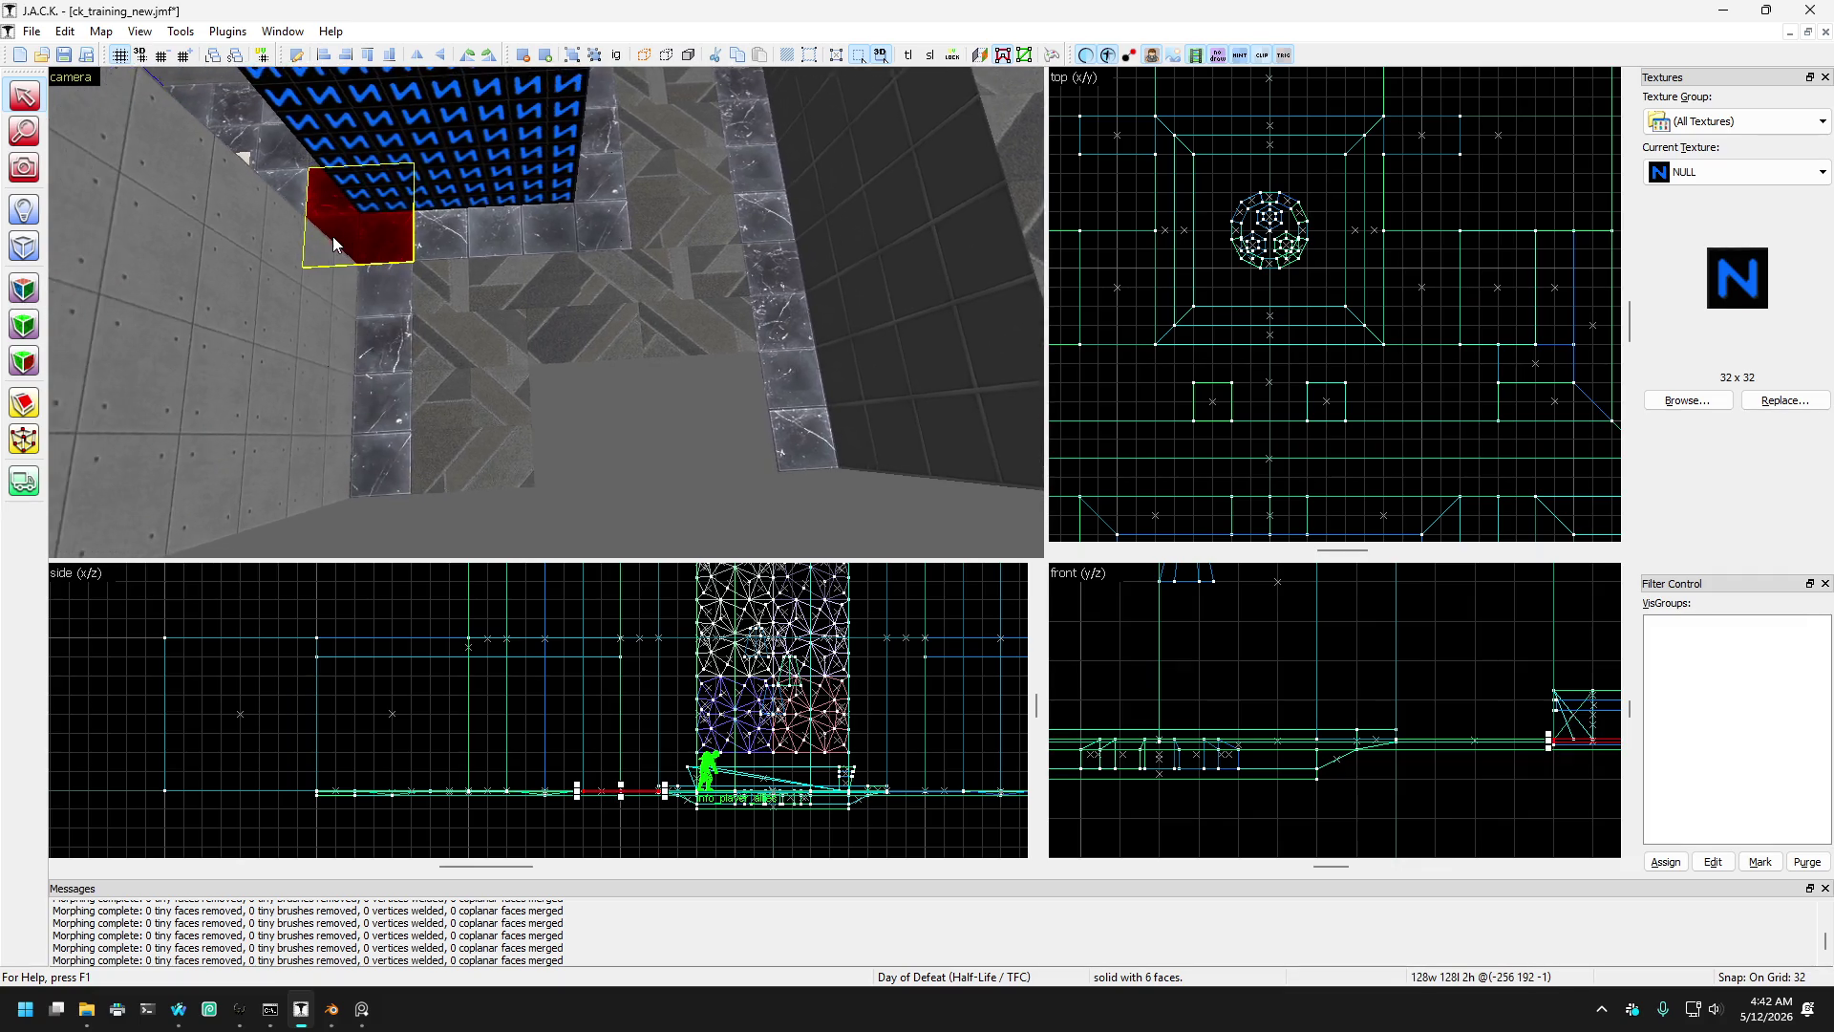
key(s)
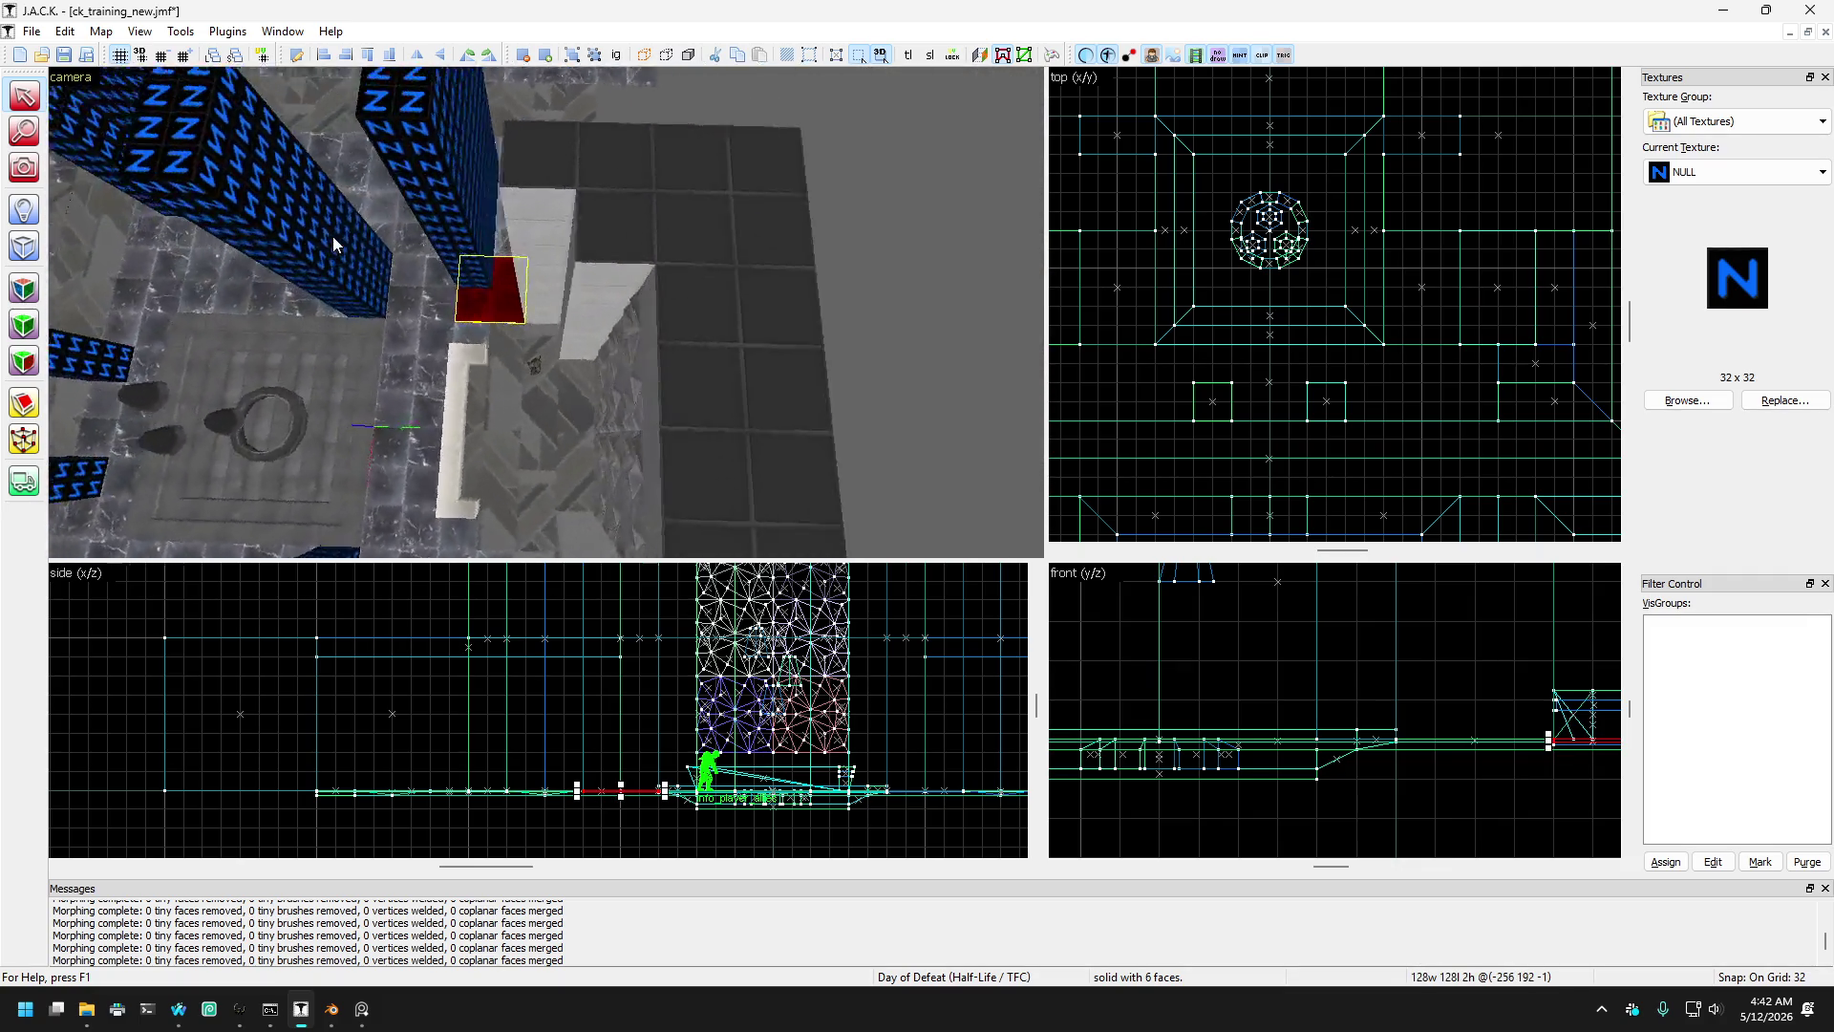
key(w)
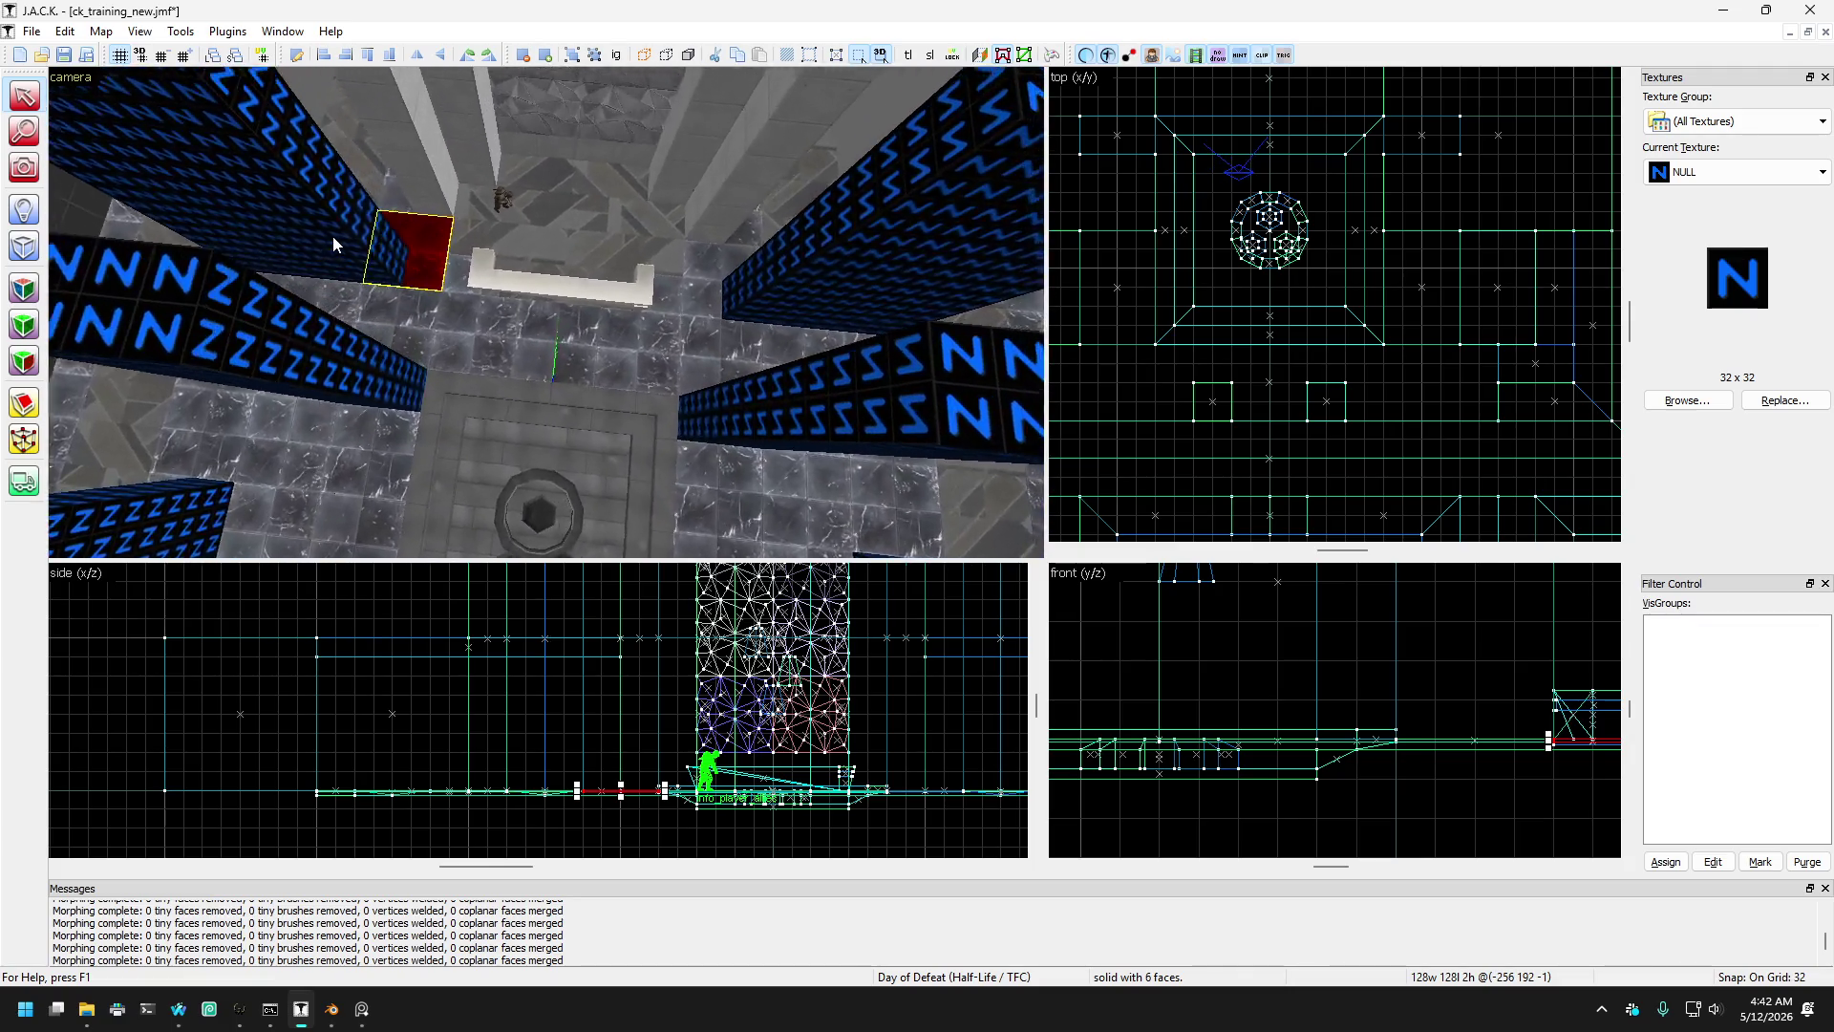
key(d)
key(a)
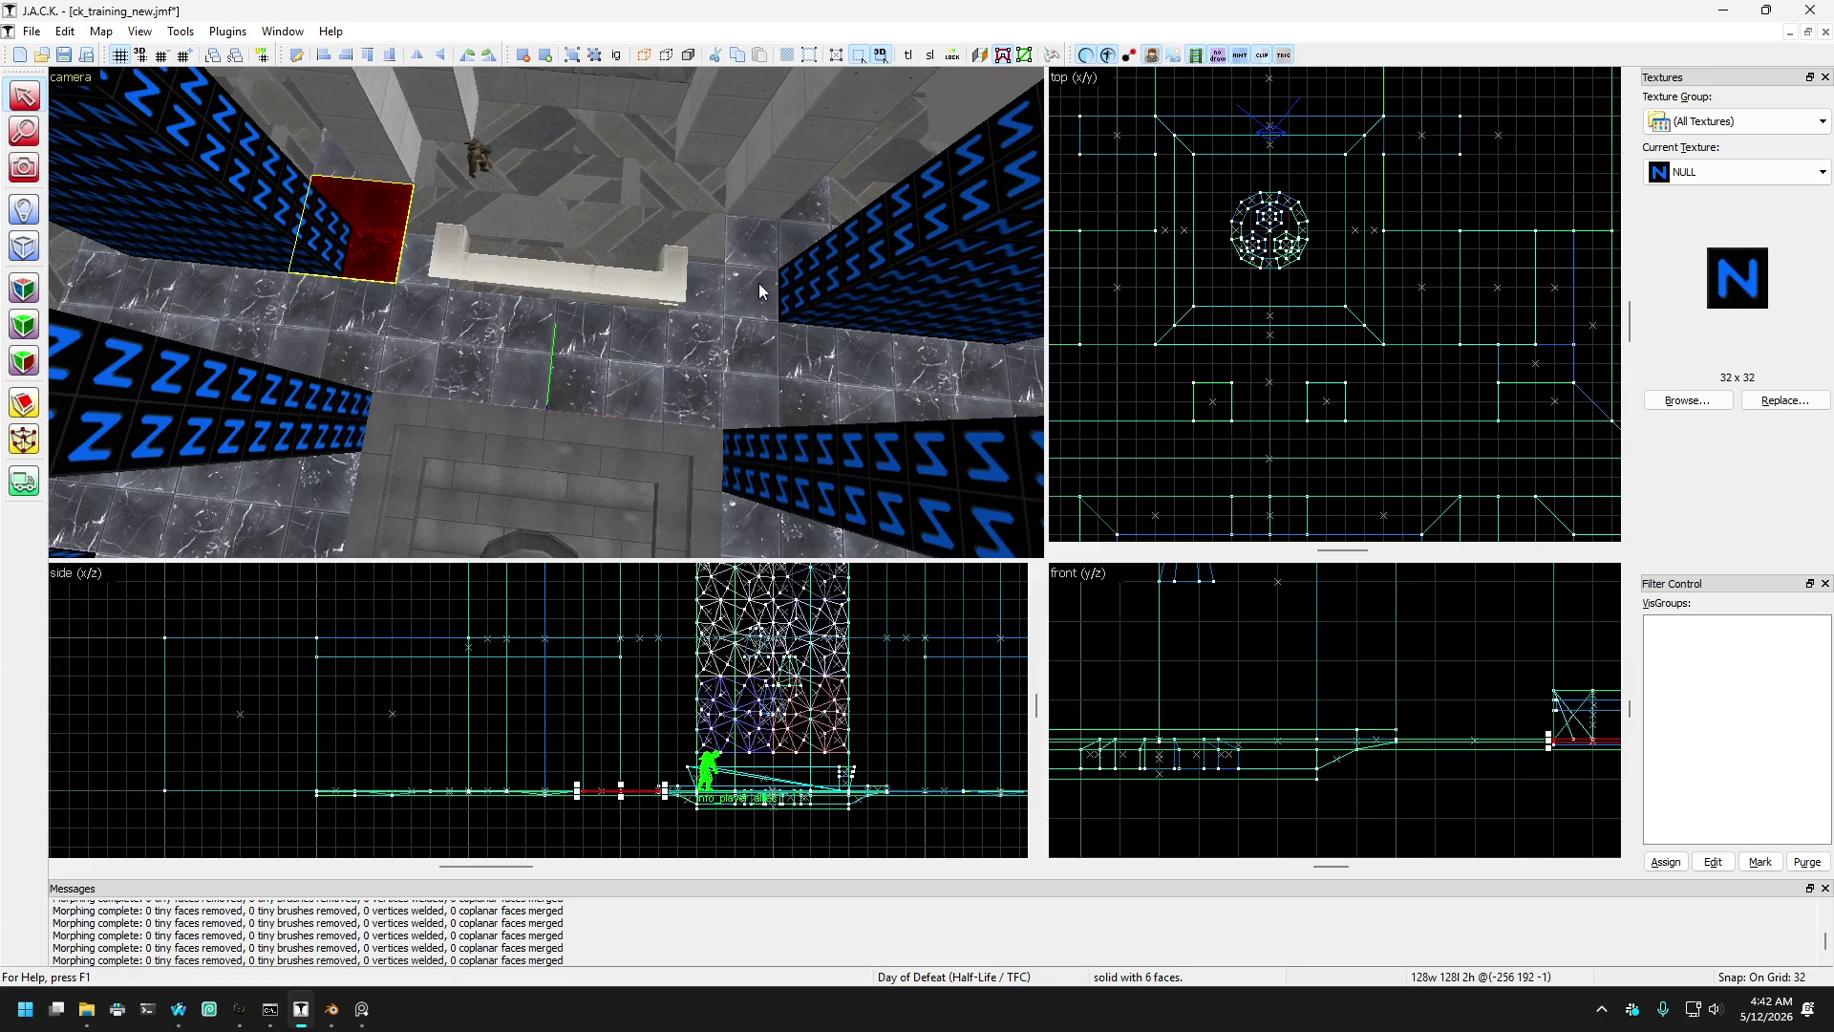
- Add the opposite corner brush and the other floor brushes to the selection
ctrl+click(759, 282)
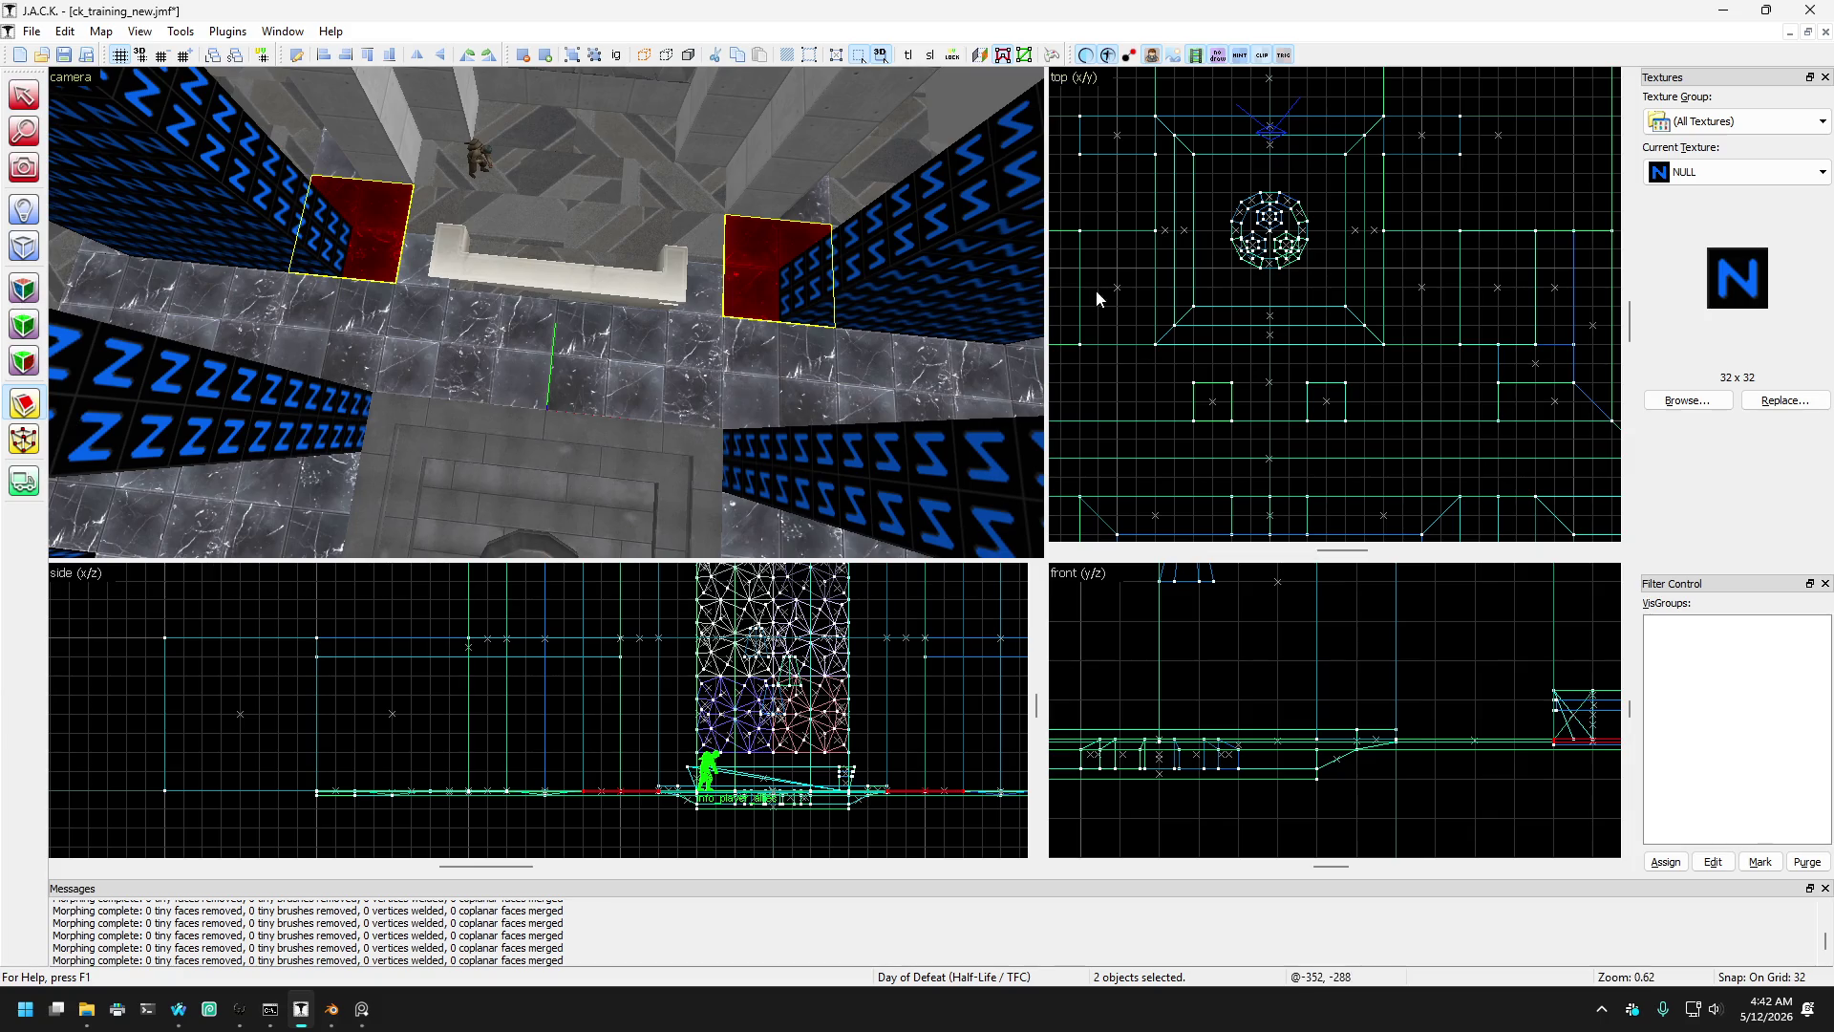
scroll(1097, 289, up, 5)
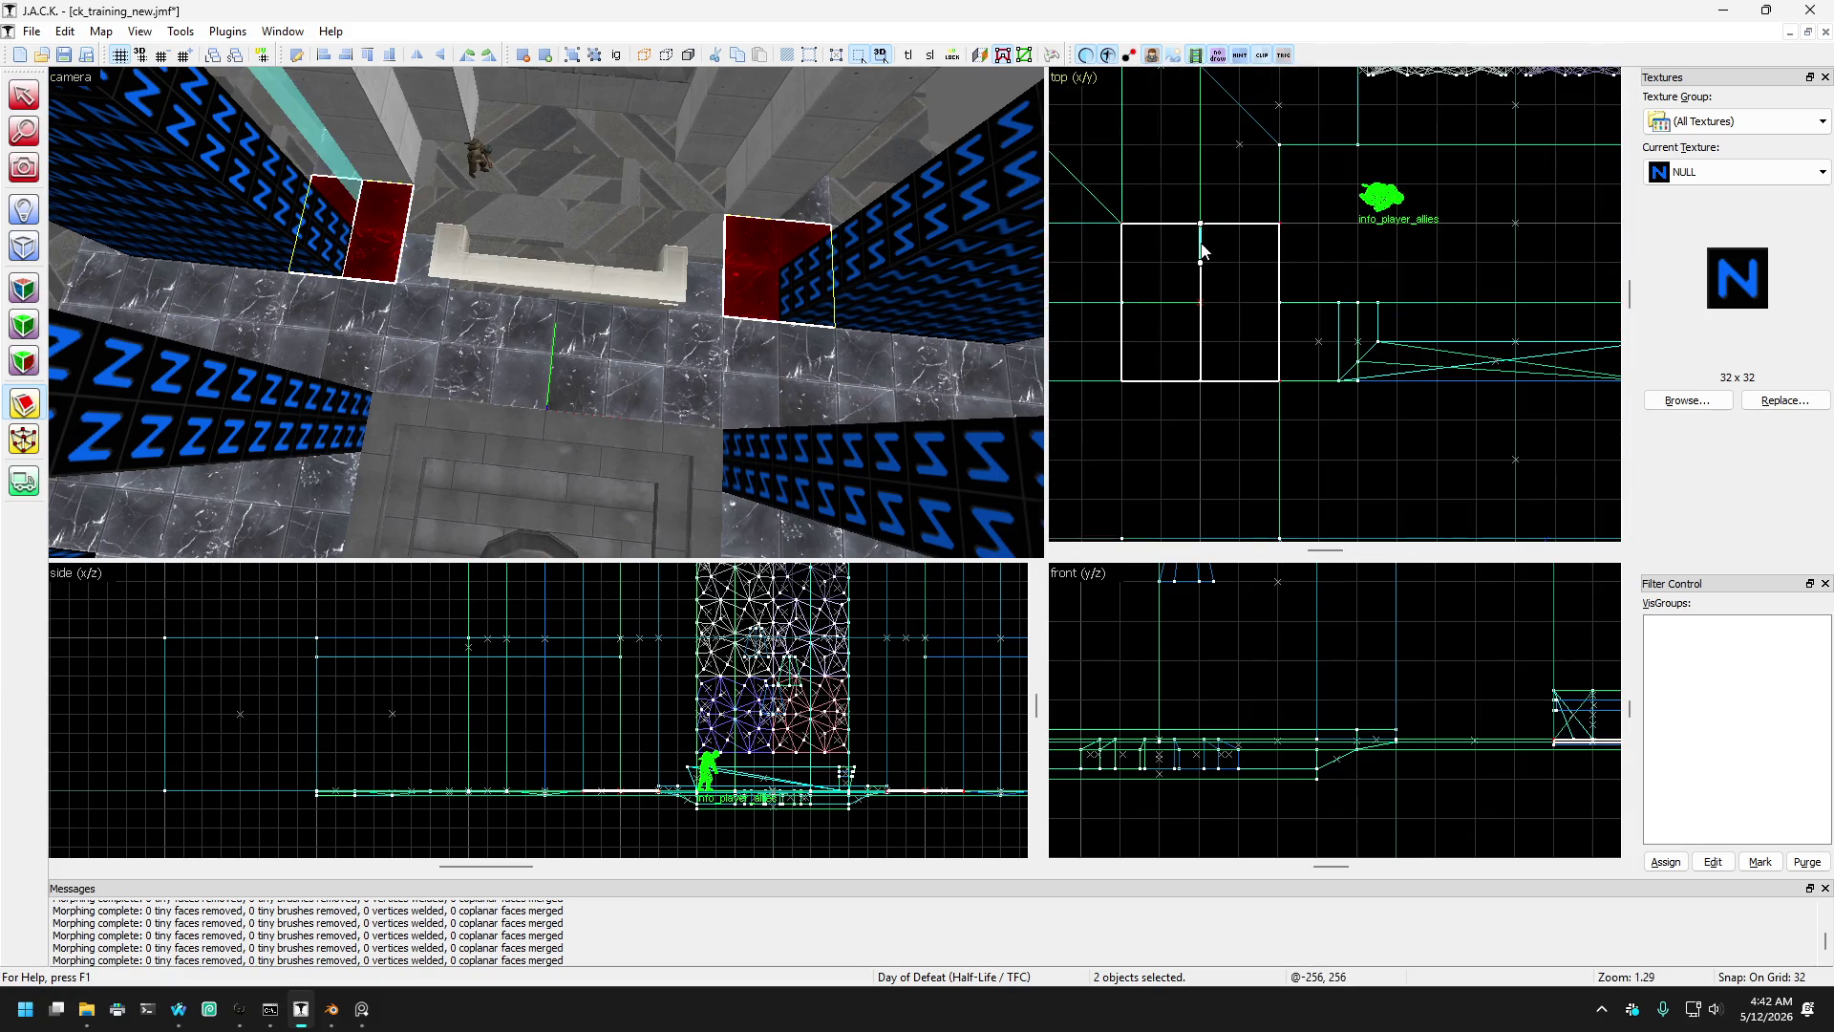
scroll(1201, 251, down, 5)
scroll(1343, 283, up, 4)
ctrl+click(1418, 256)
ctrl+click(1418, 256)
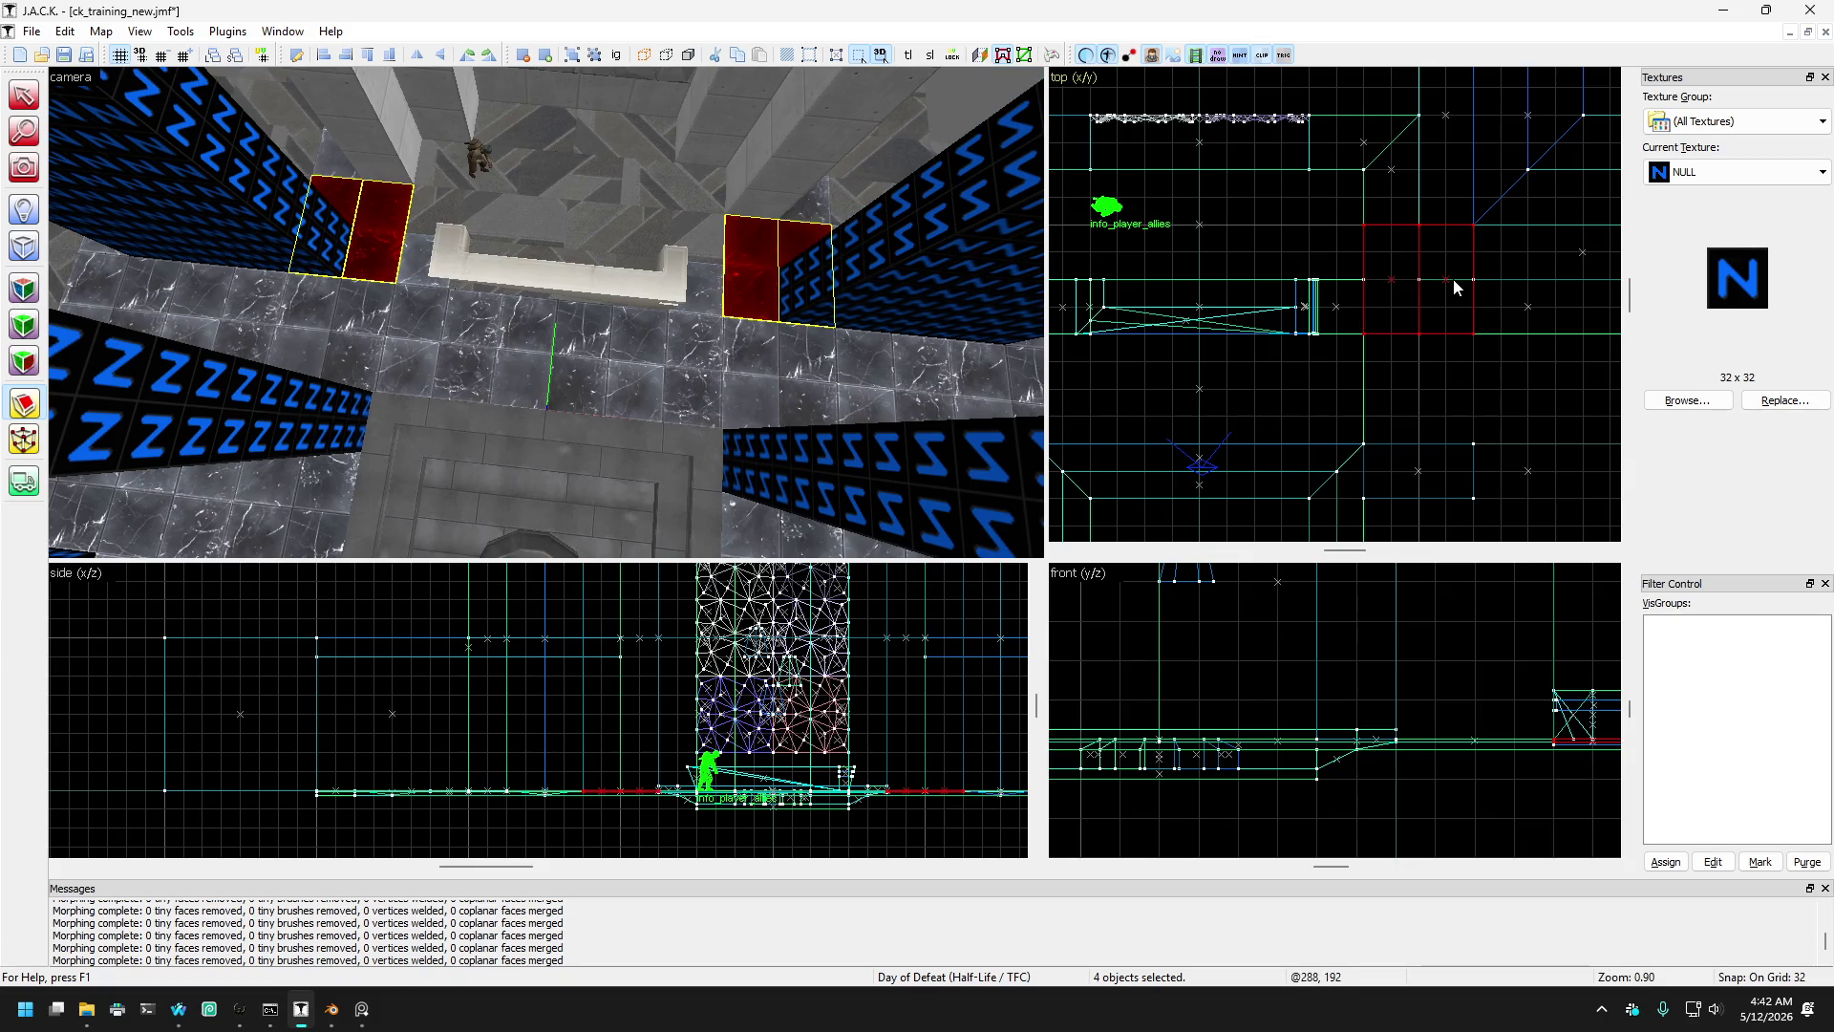
- Widen the left bench-end brush one grid step, and stretch and rotate the right one lengthwise
click(23, 96)
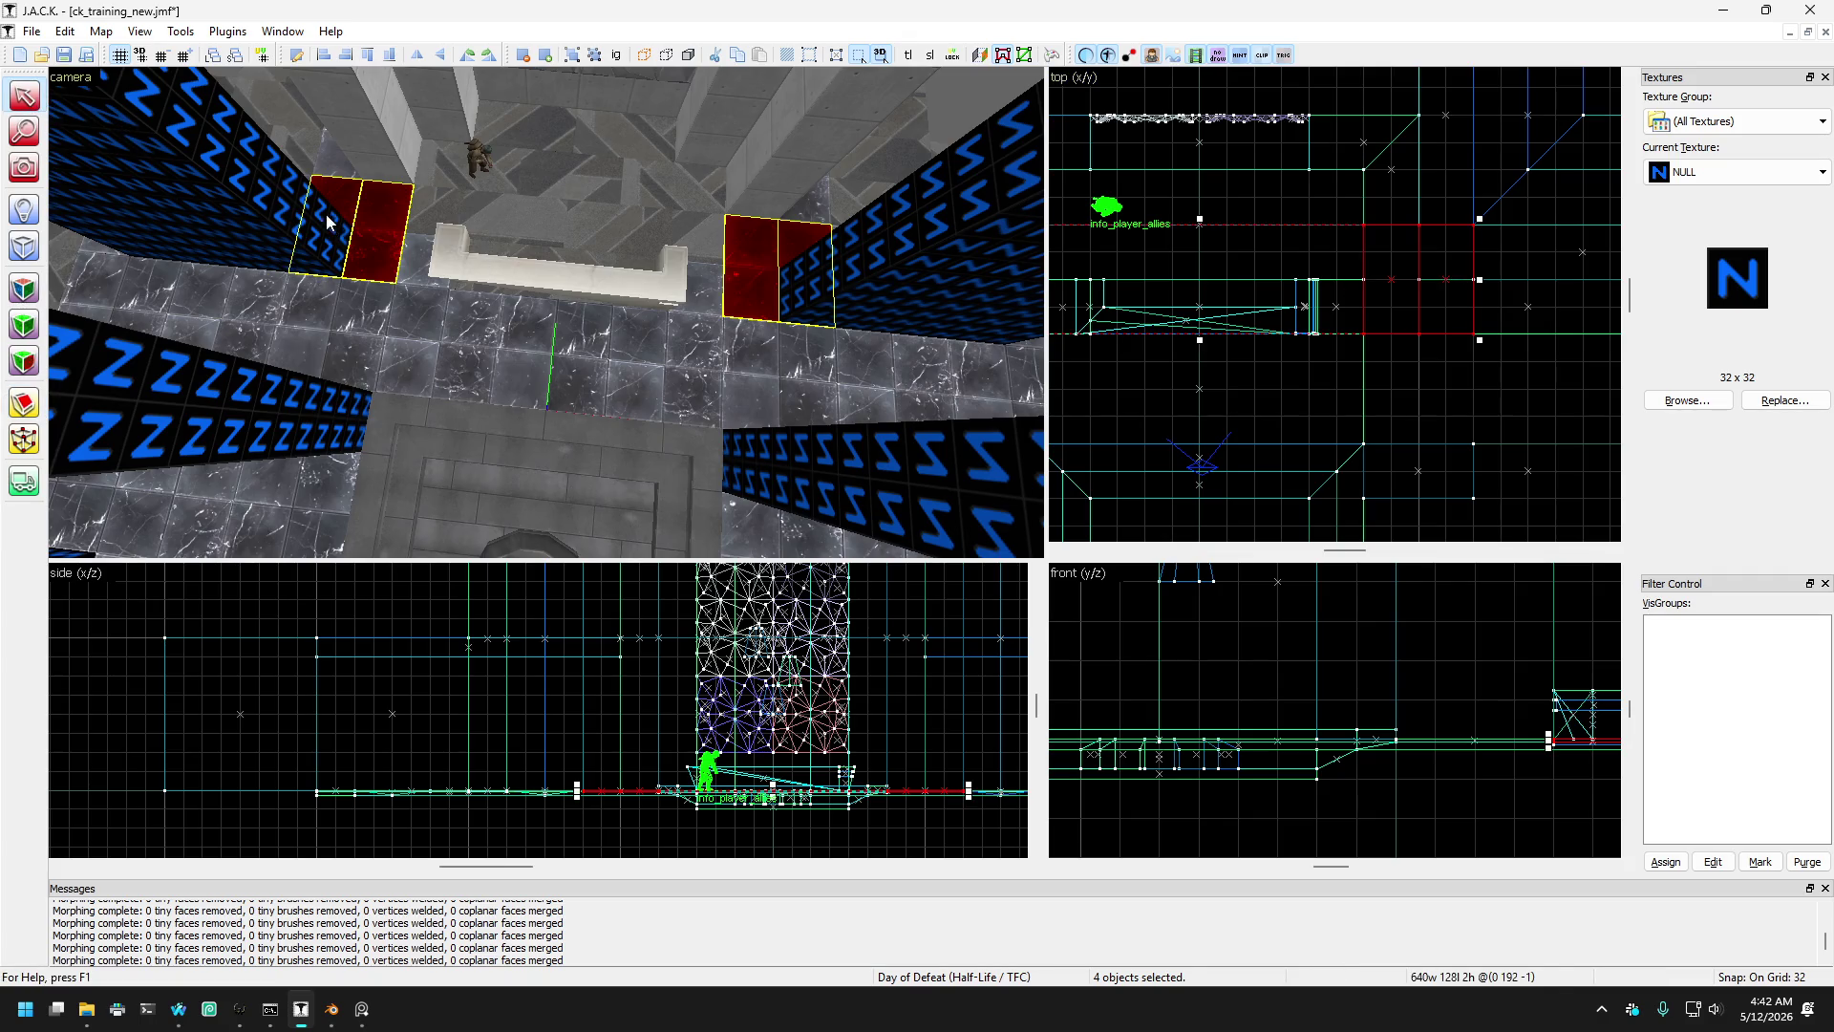
click(410, 268)
key(ctrl+z)
key(ctrl+y)
key(ctrl+z)
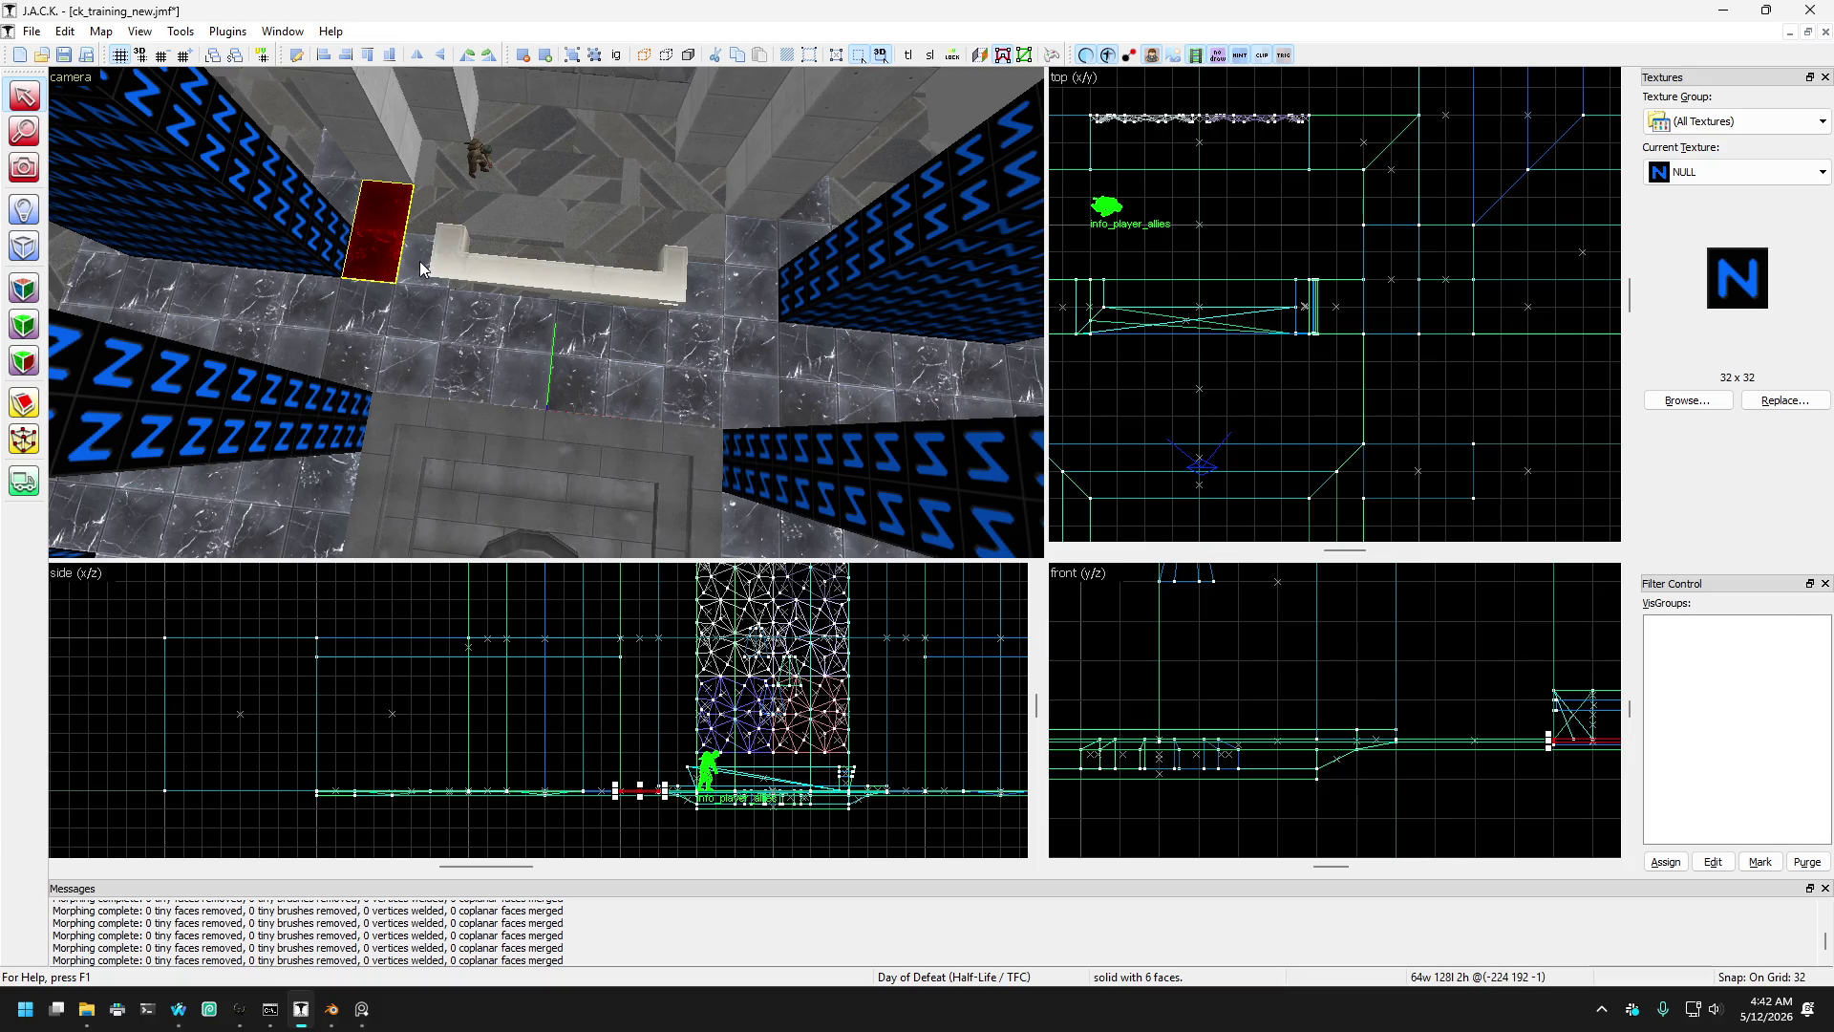
key(ctrl+z)
scroll(1162, 305, up, 2)
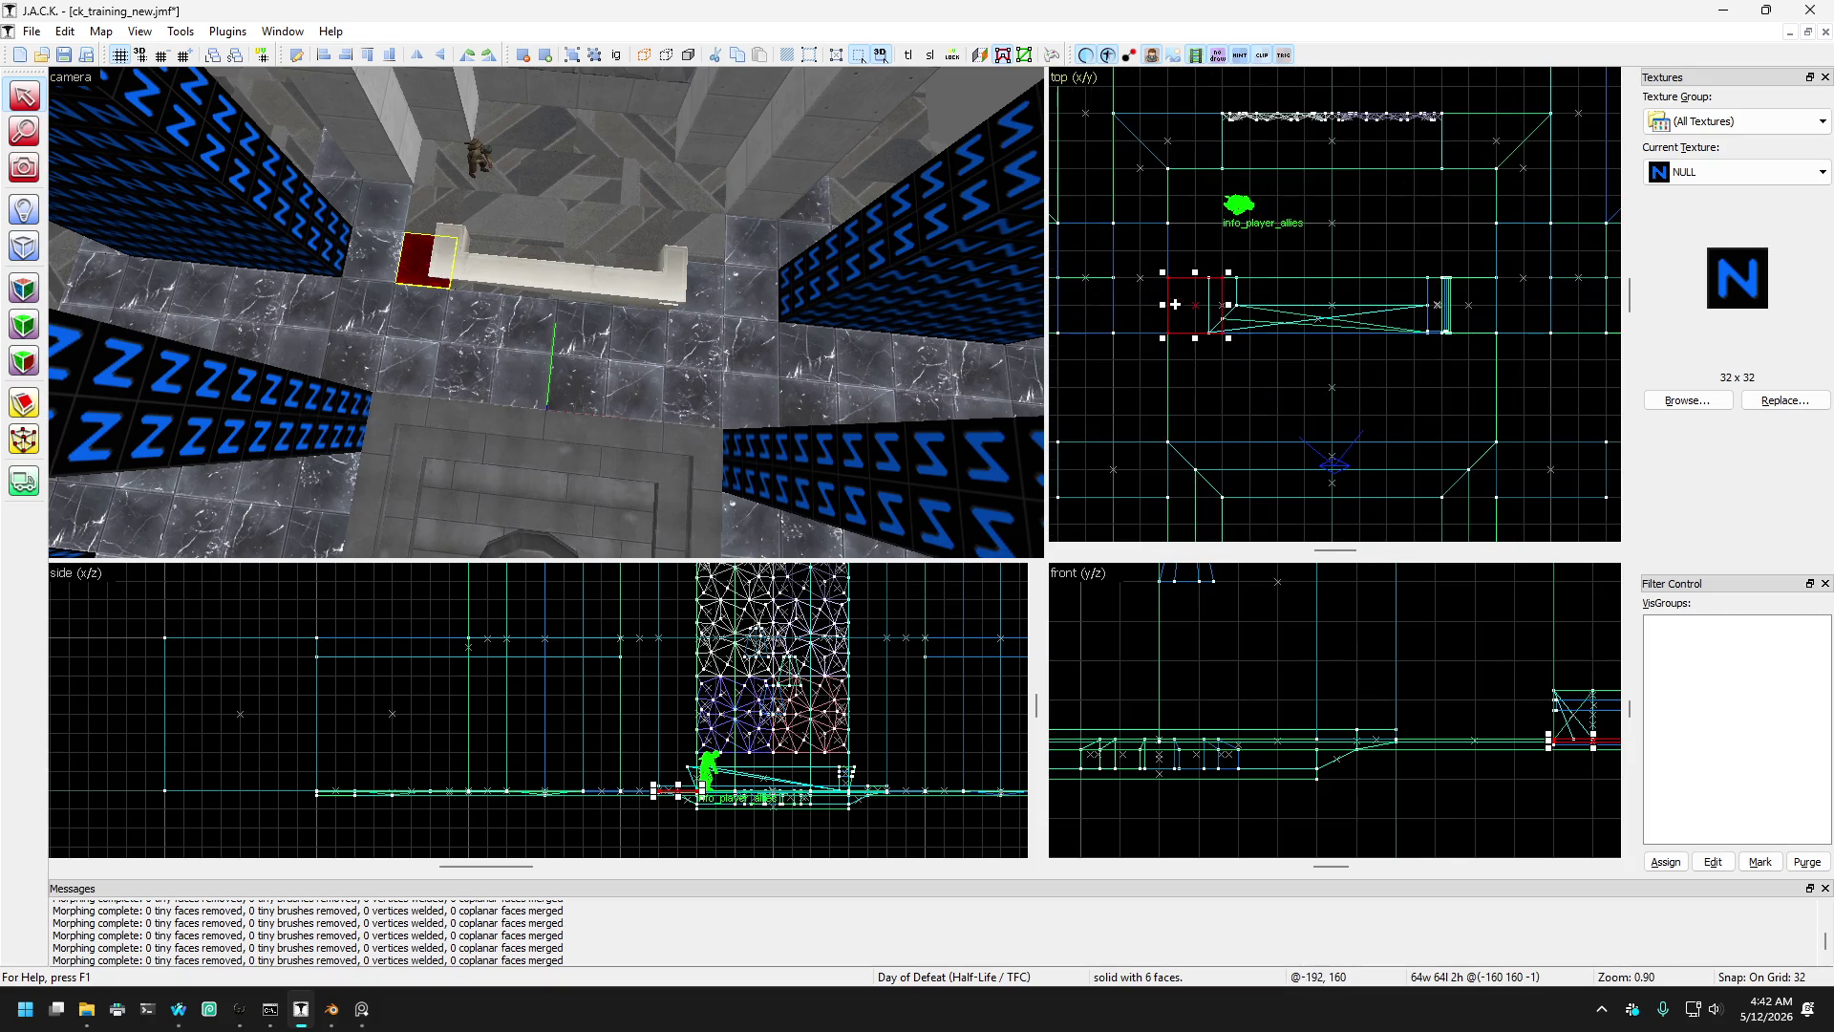
drag(1162, 306, 1123, 302)
key(ctrl+z)
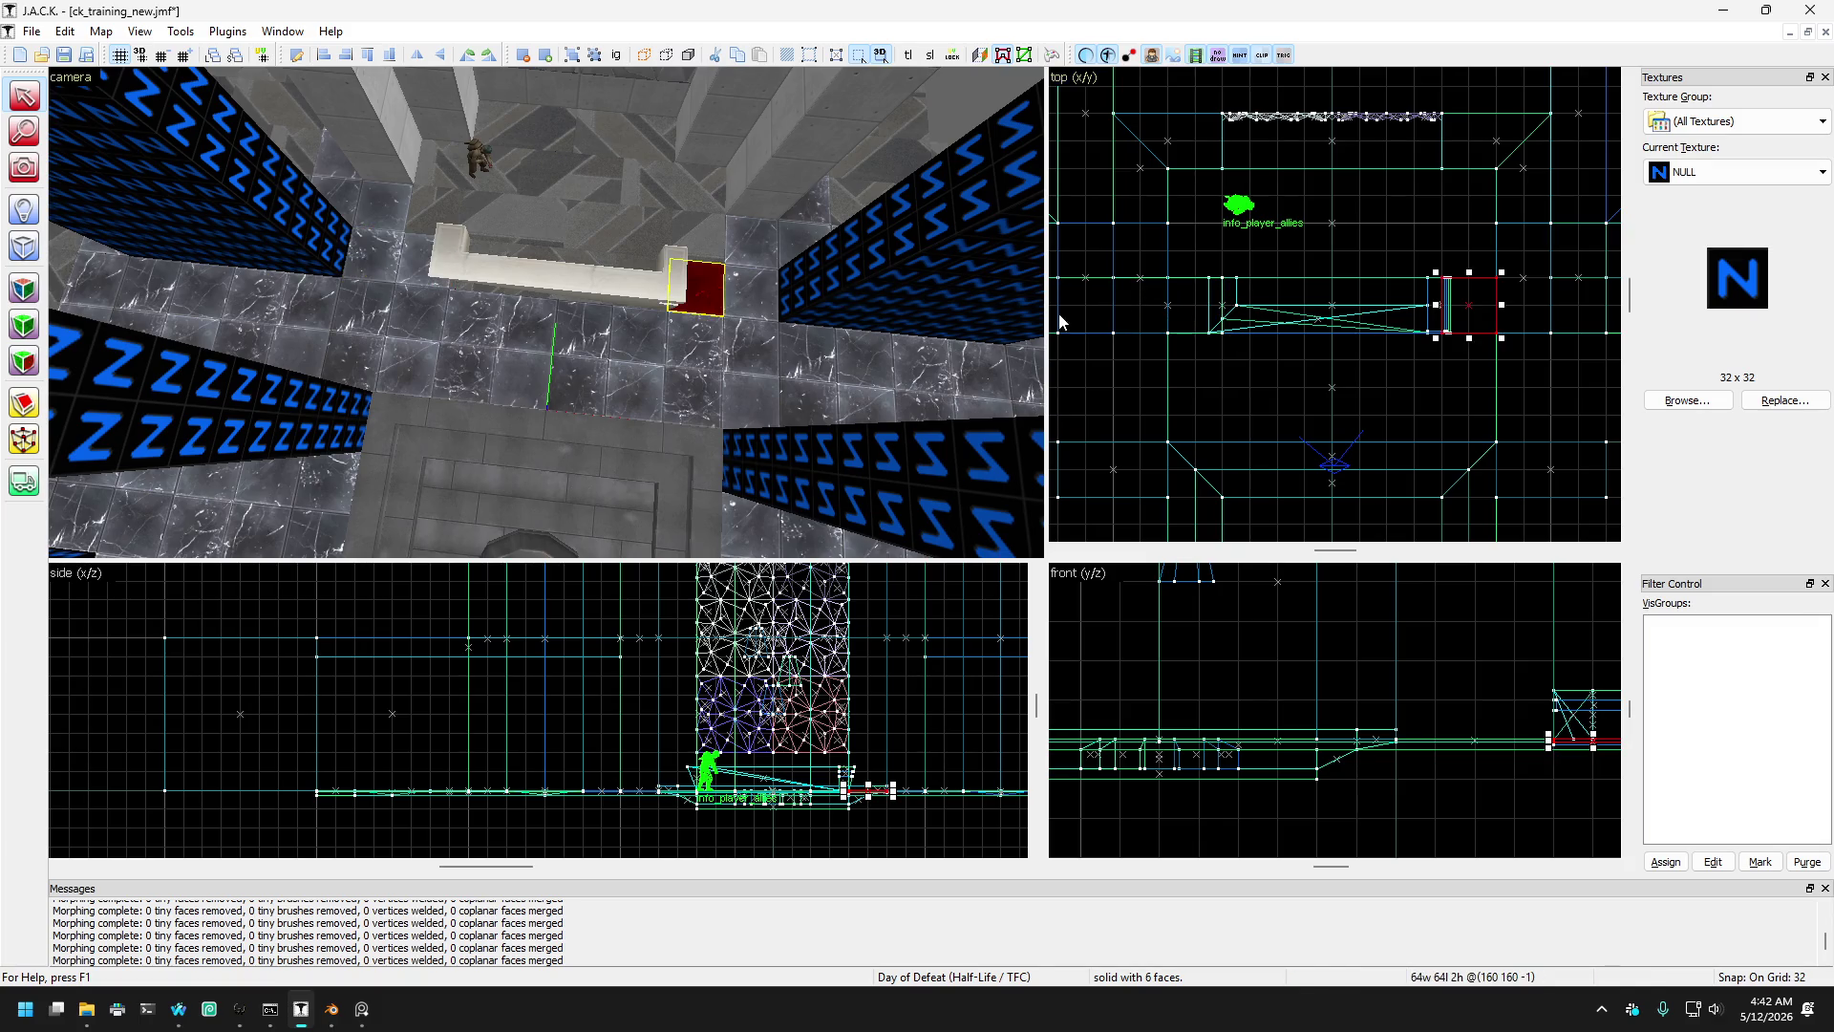
drag(1496, 302, 1545, 302)
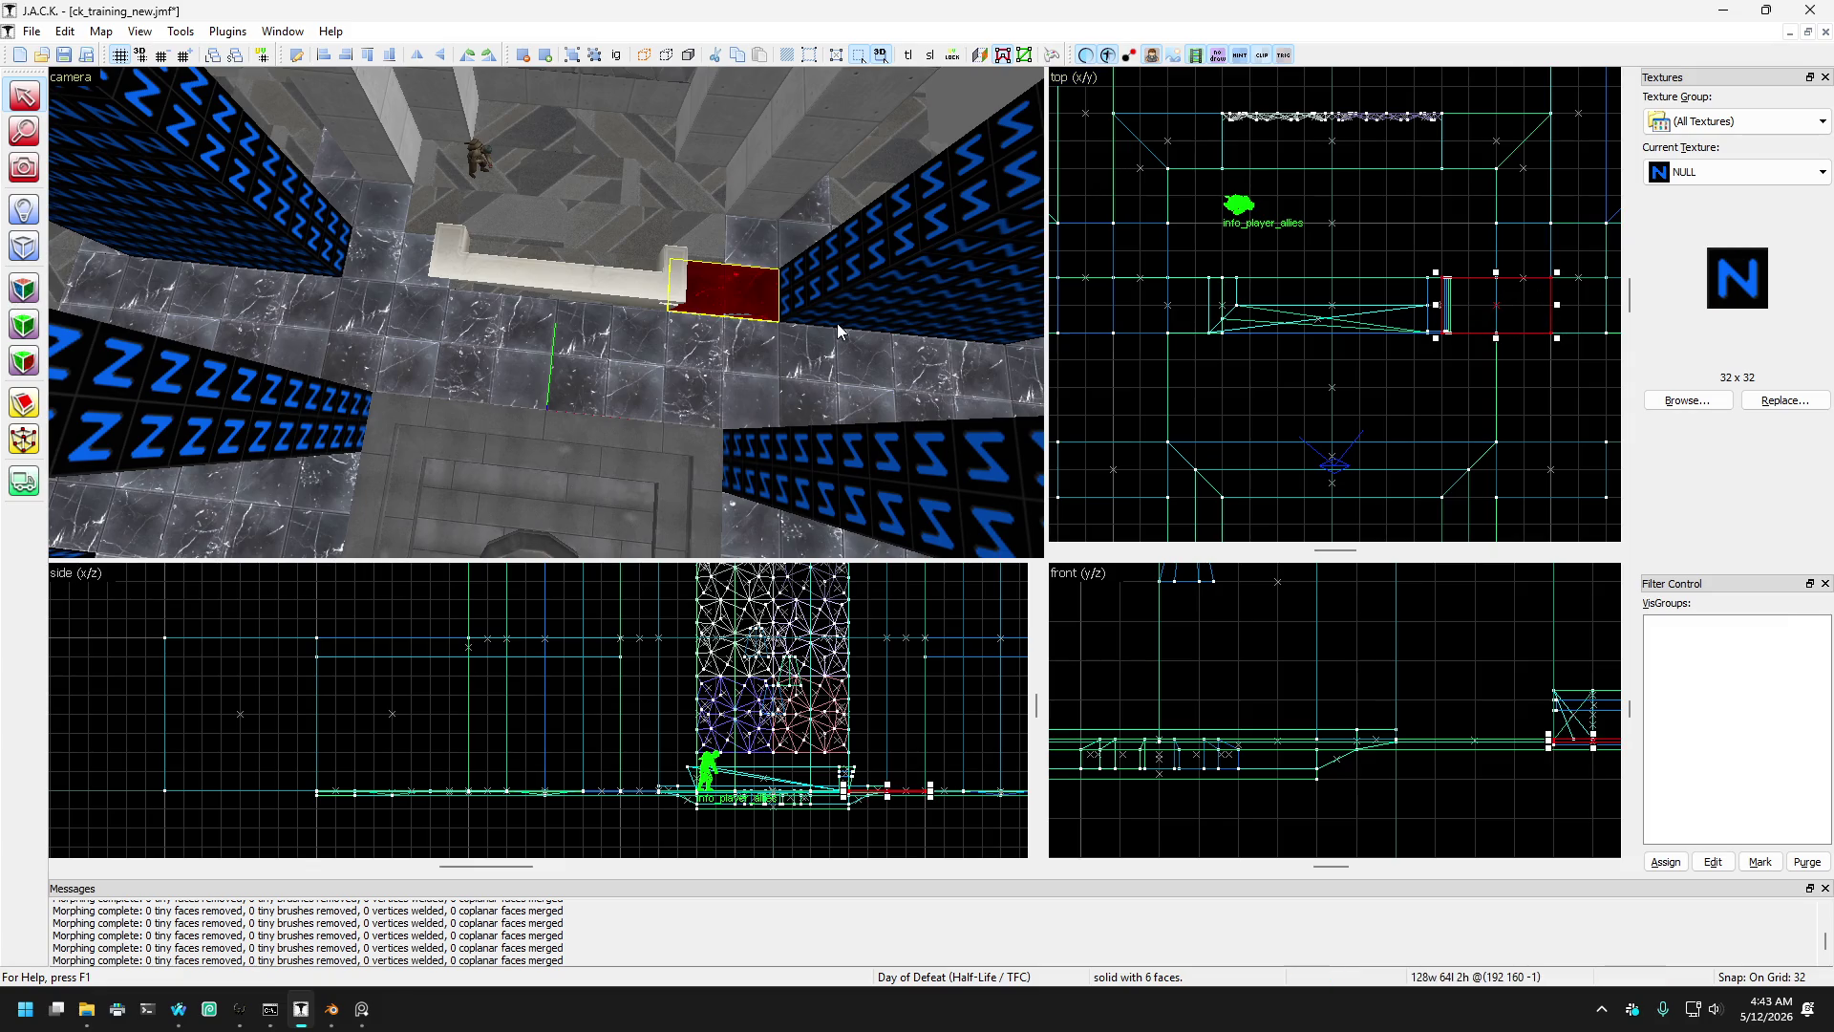
key(ctrl+r)
- Pull one corner of each bench-end brush up into an angle toward the bench
ctrl+click(714, 298)
ctrl+click(383, 264)
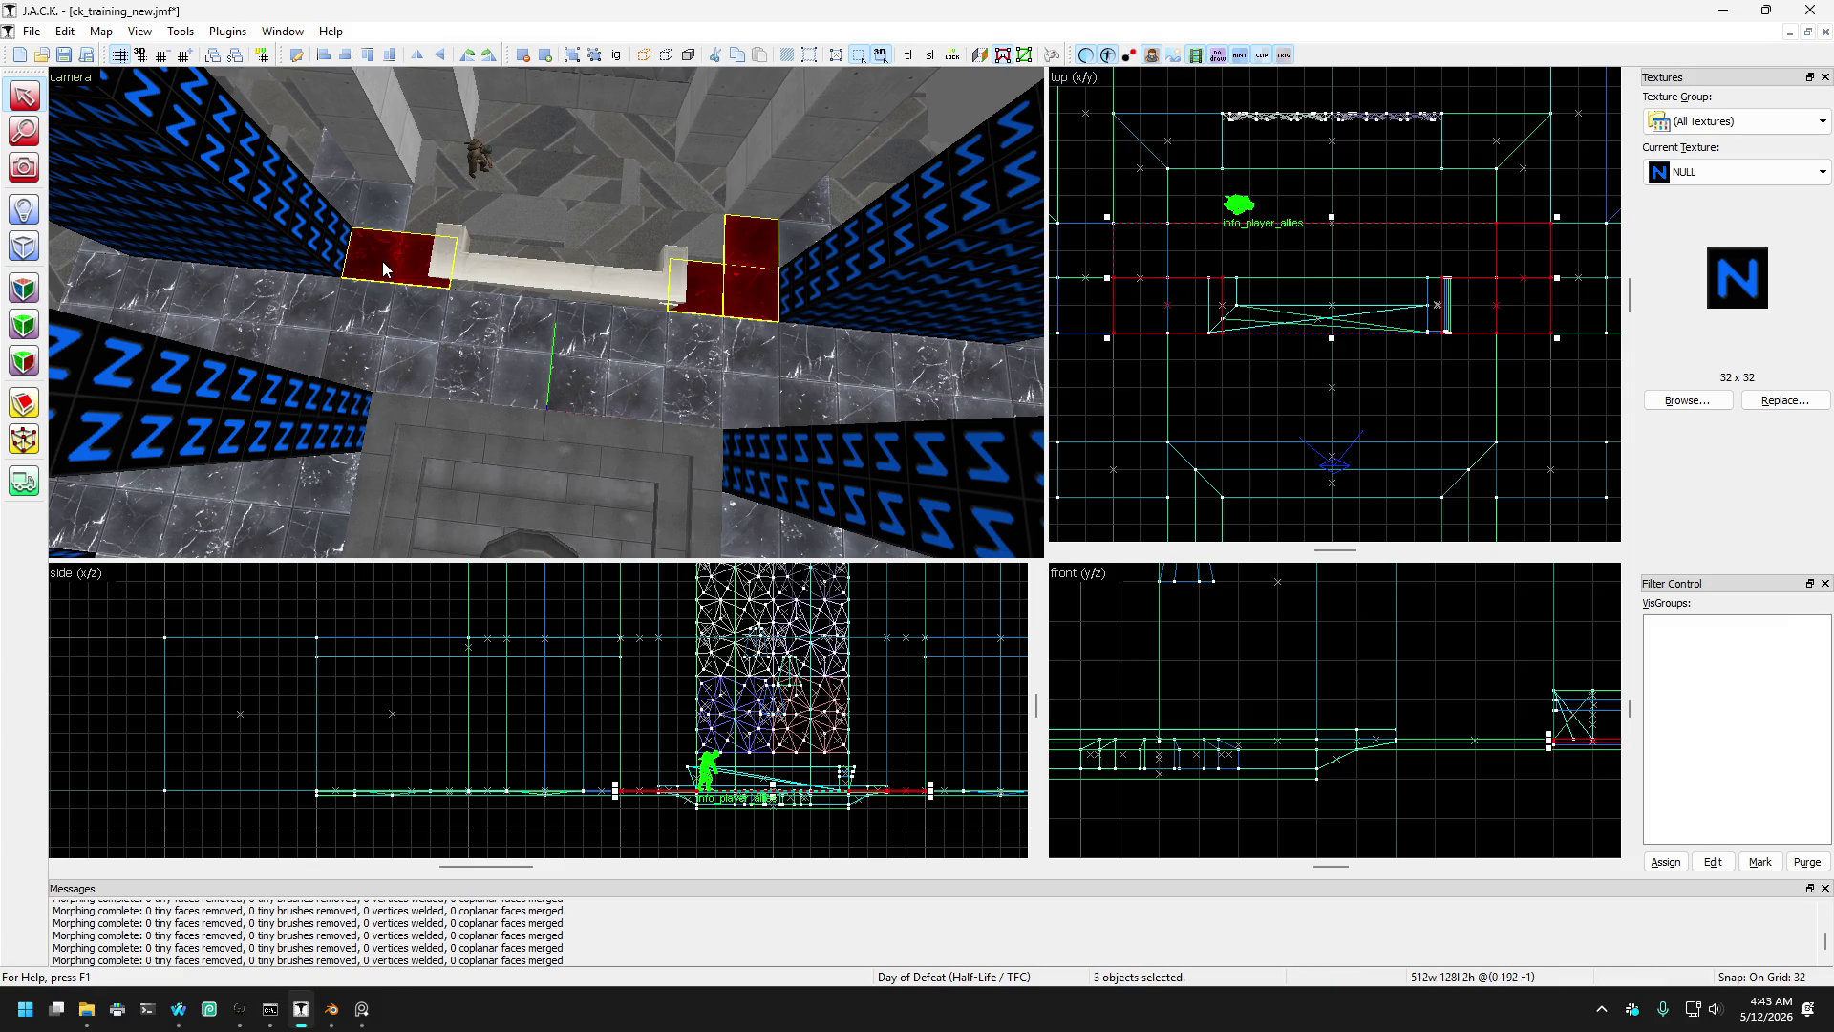
click(23, 440)
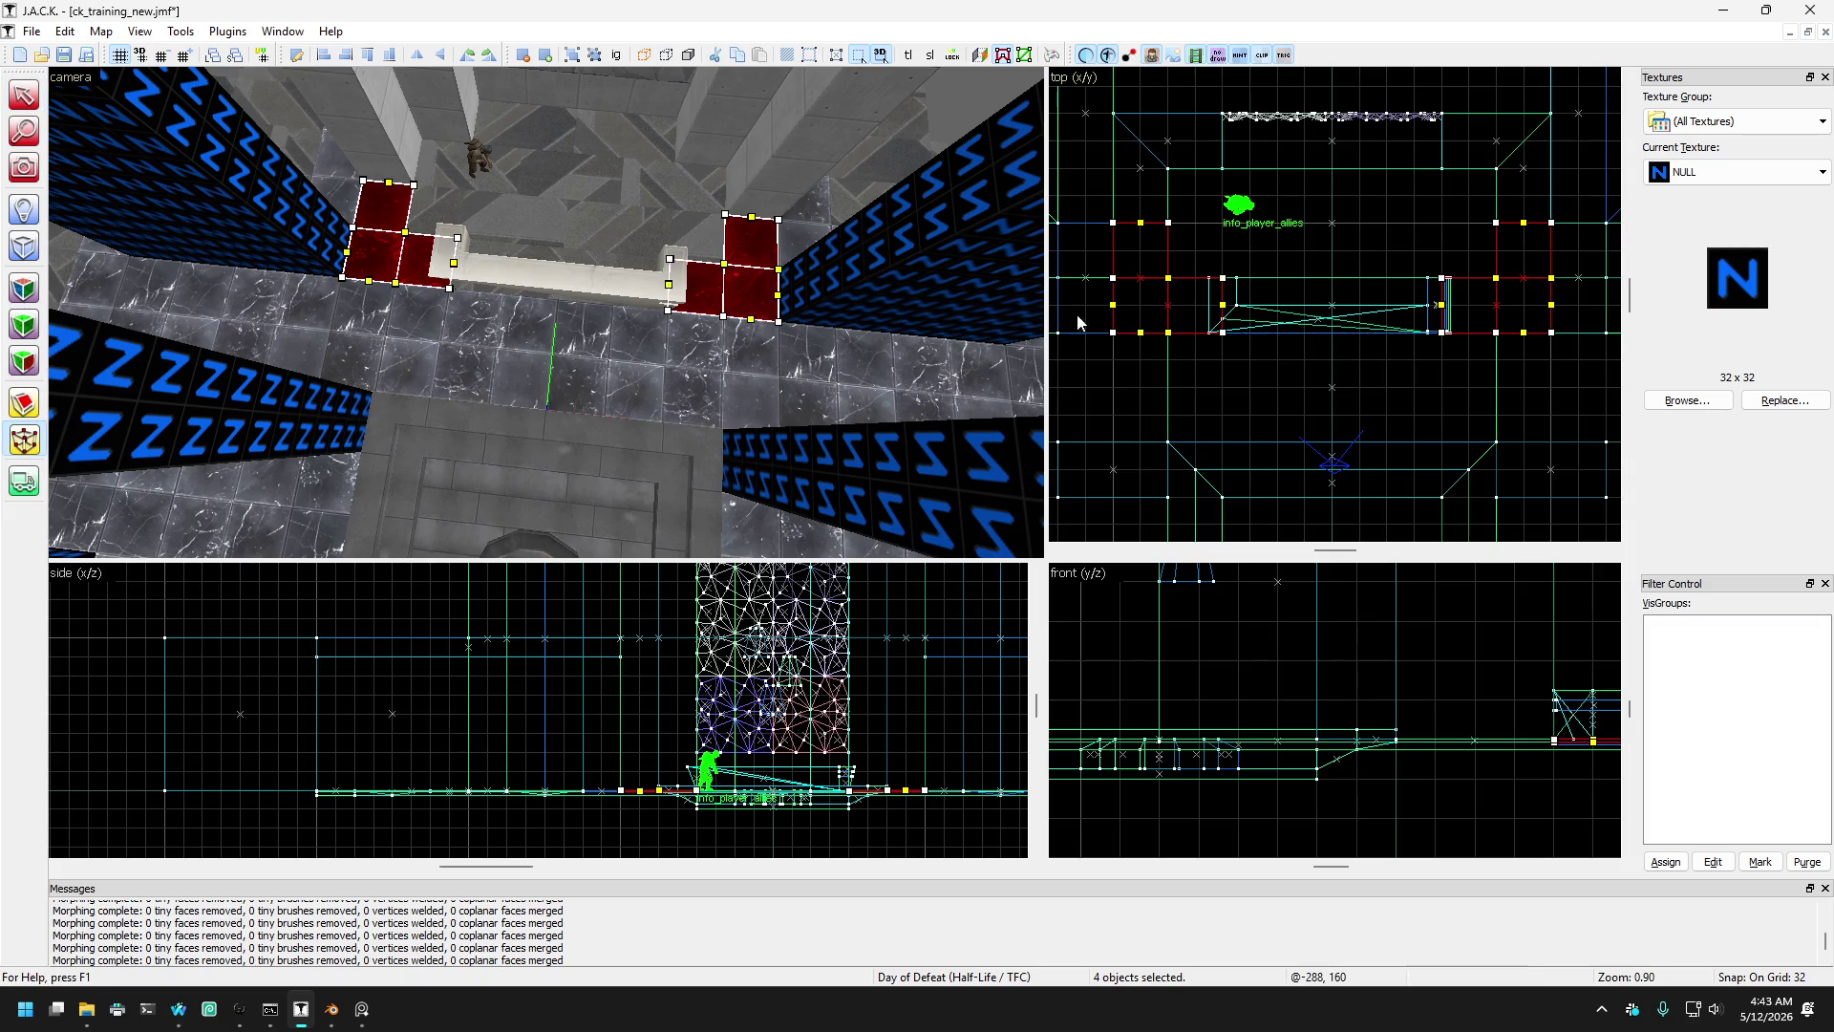
drag(1167, 334, 1168, 283)
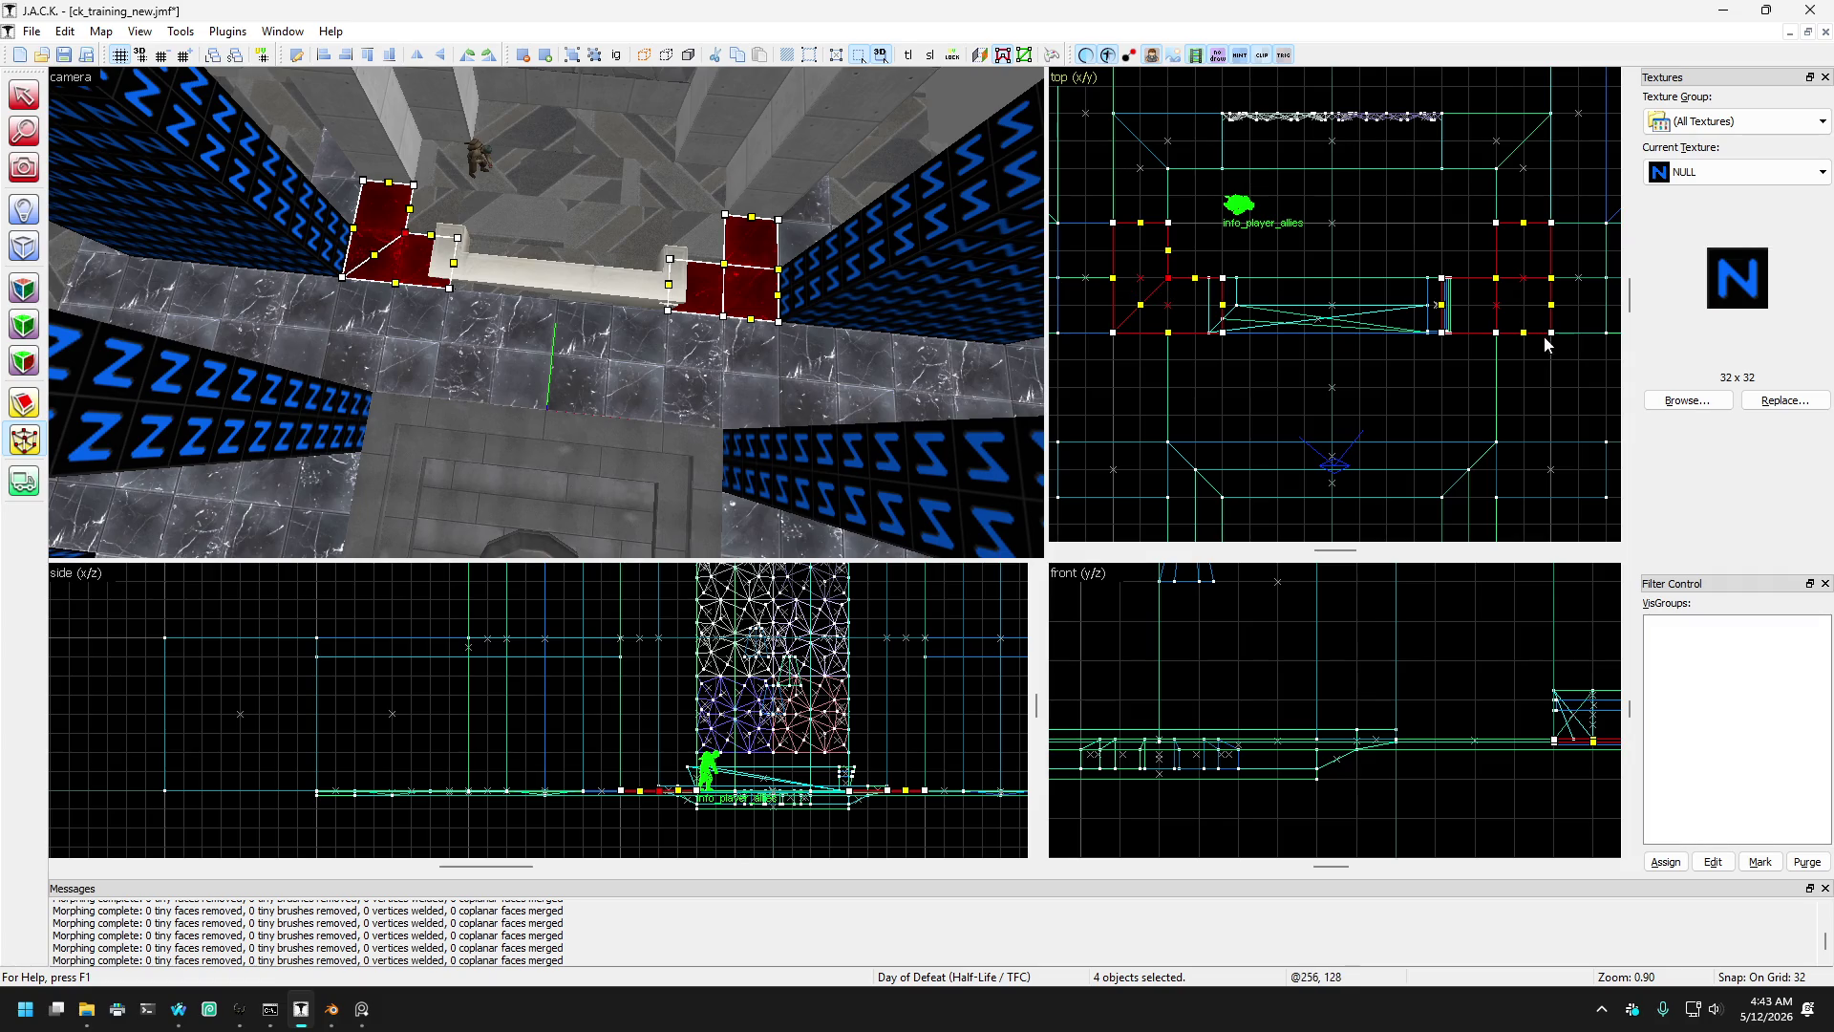
mouse_move(1496, 333)
mouse_down()
mouse_move(1499, 278)
mouse_move(1551, 278)
mouse_up()
click(26, 103)
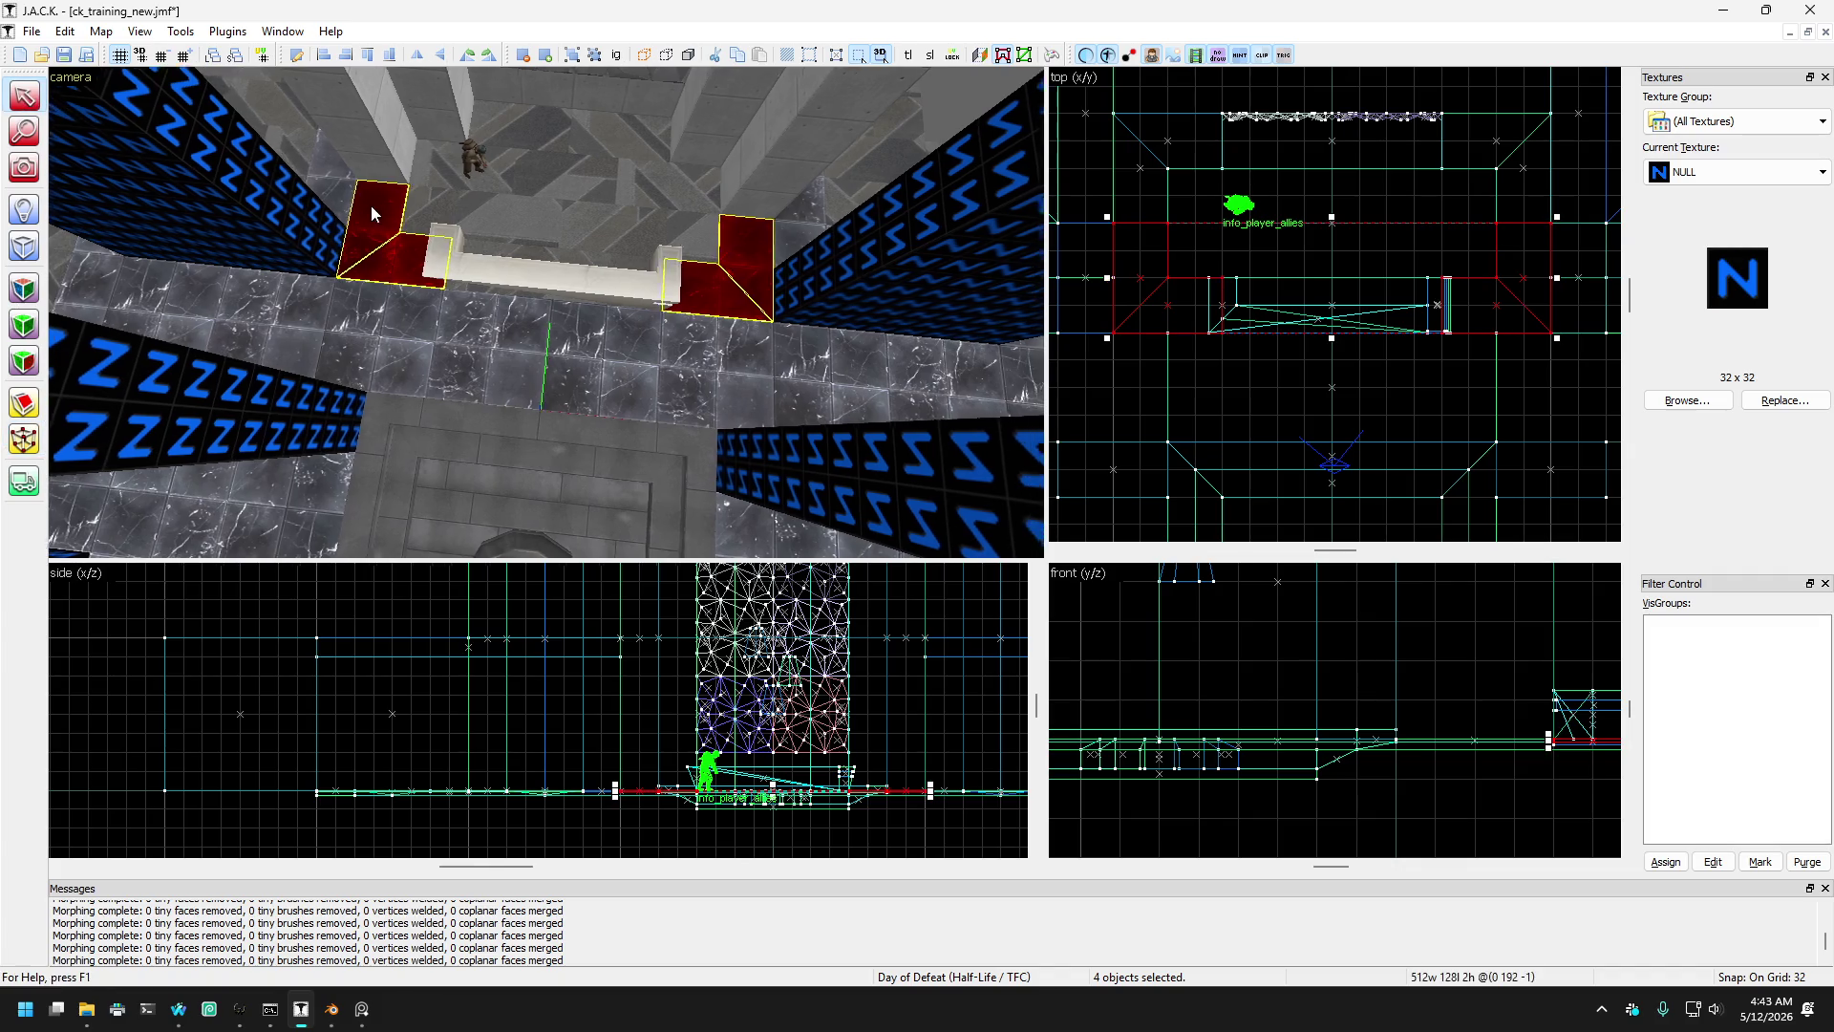
scroll(318, 189, up, 1)
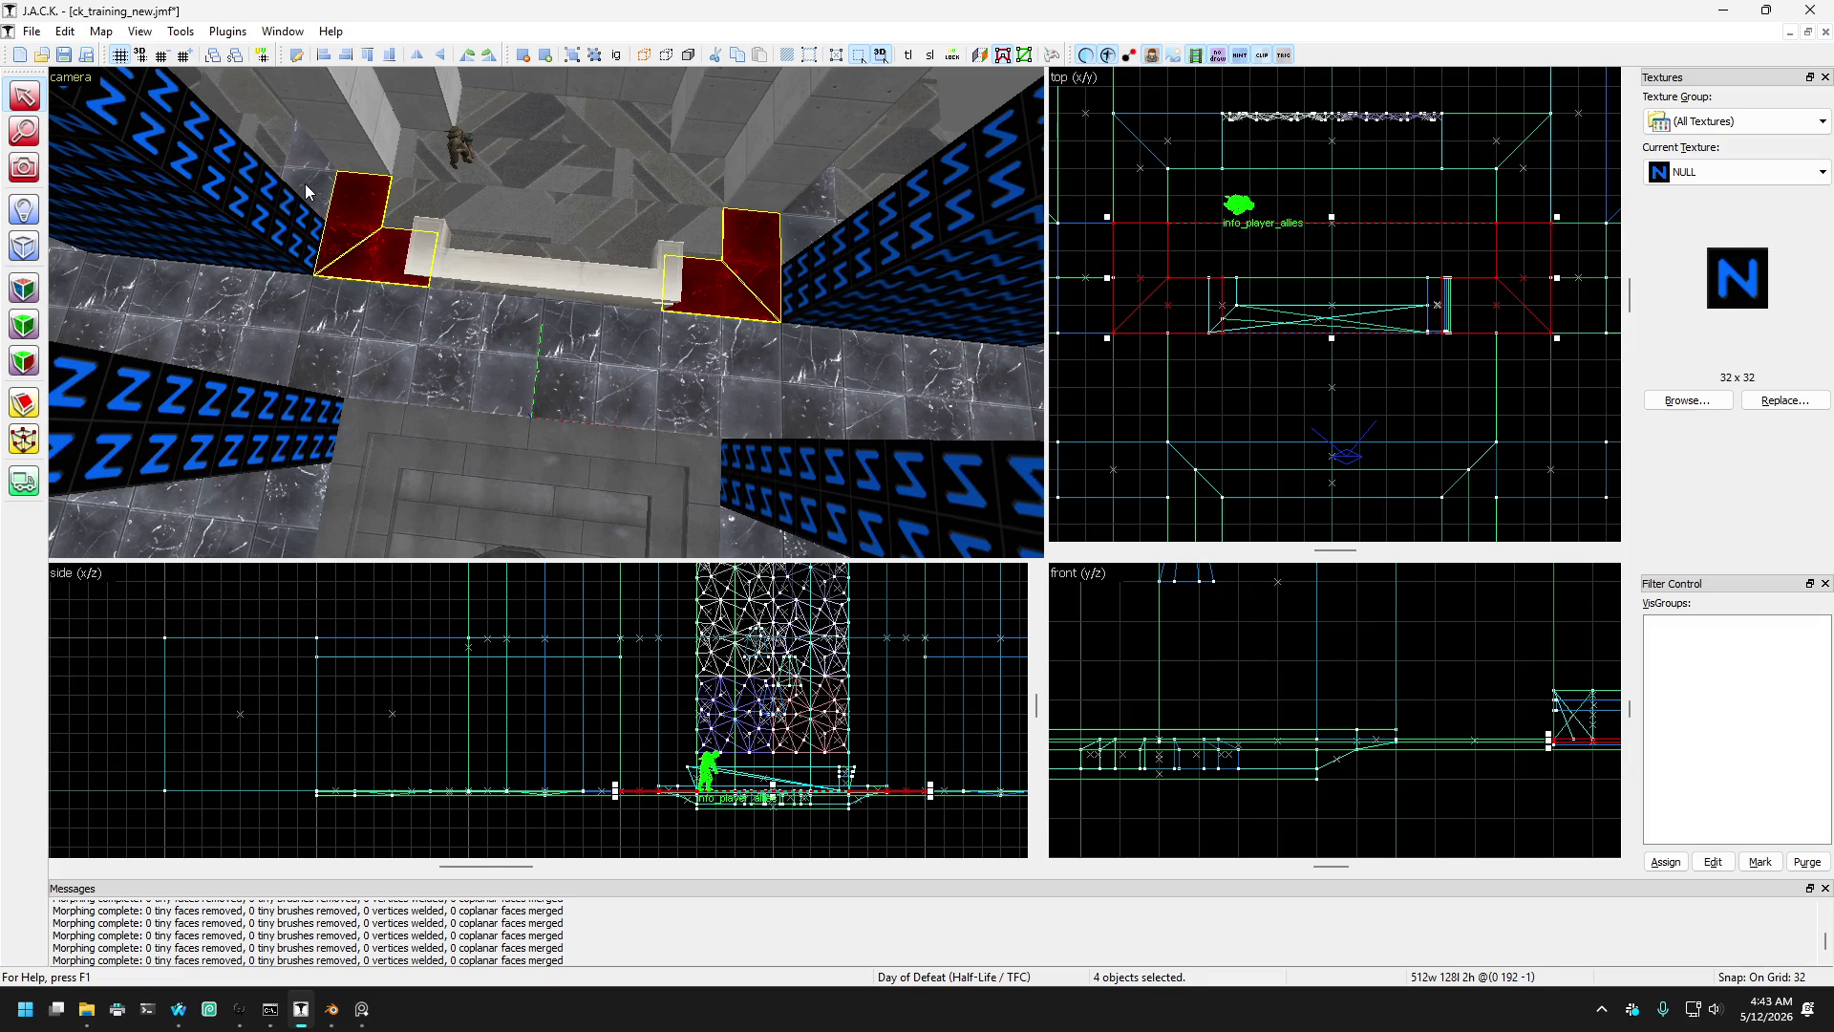
click(305, 183)
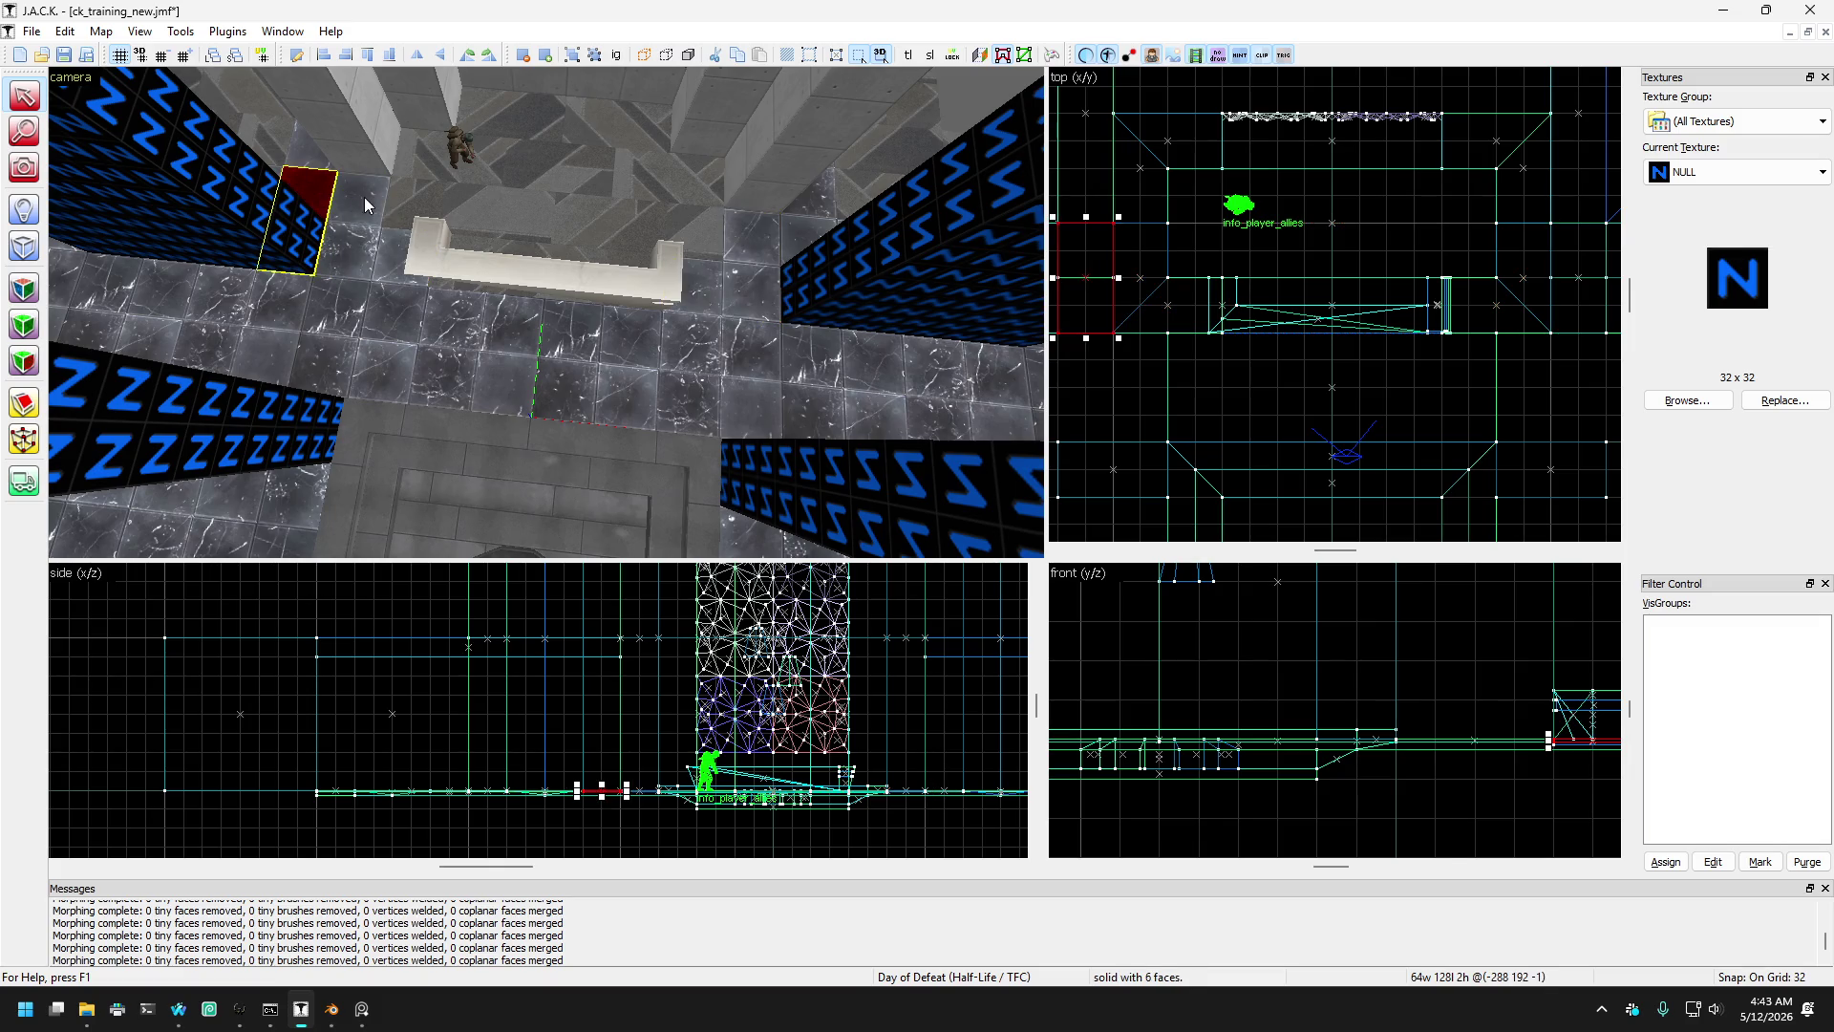
- Shorten both NULL wall brushes to 64 units, then stretch the left to 256 and rotate it 90°
ctrl+click(799, 241)
drag(1331, 337, 1327, 283)
click(307, 193)
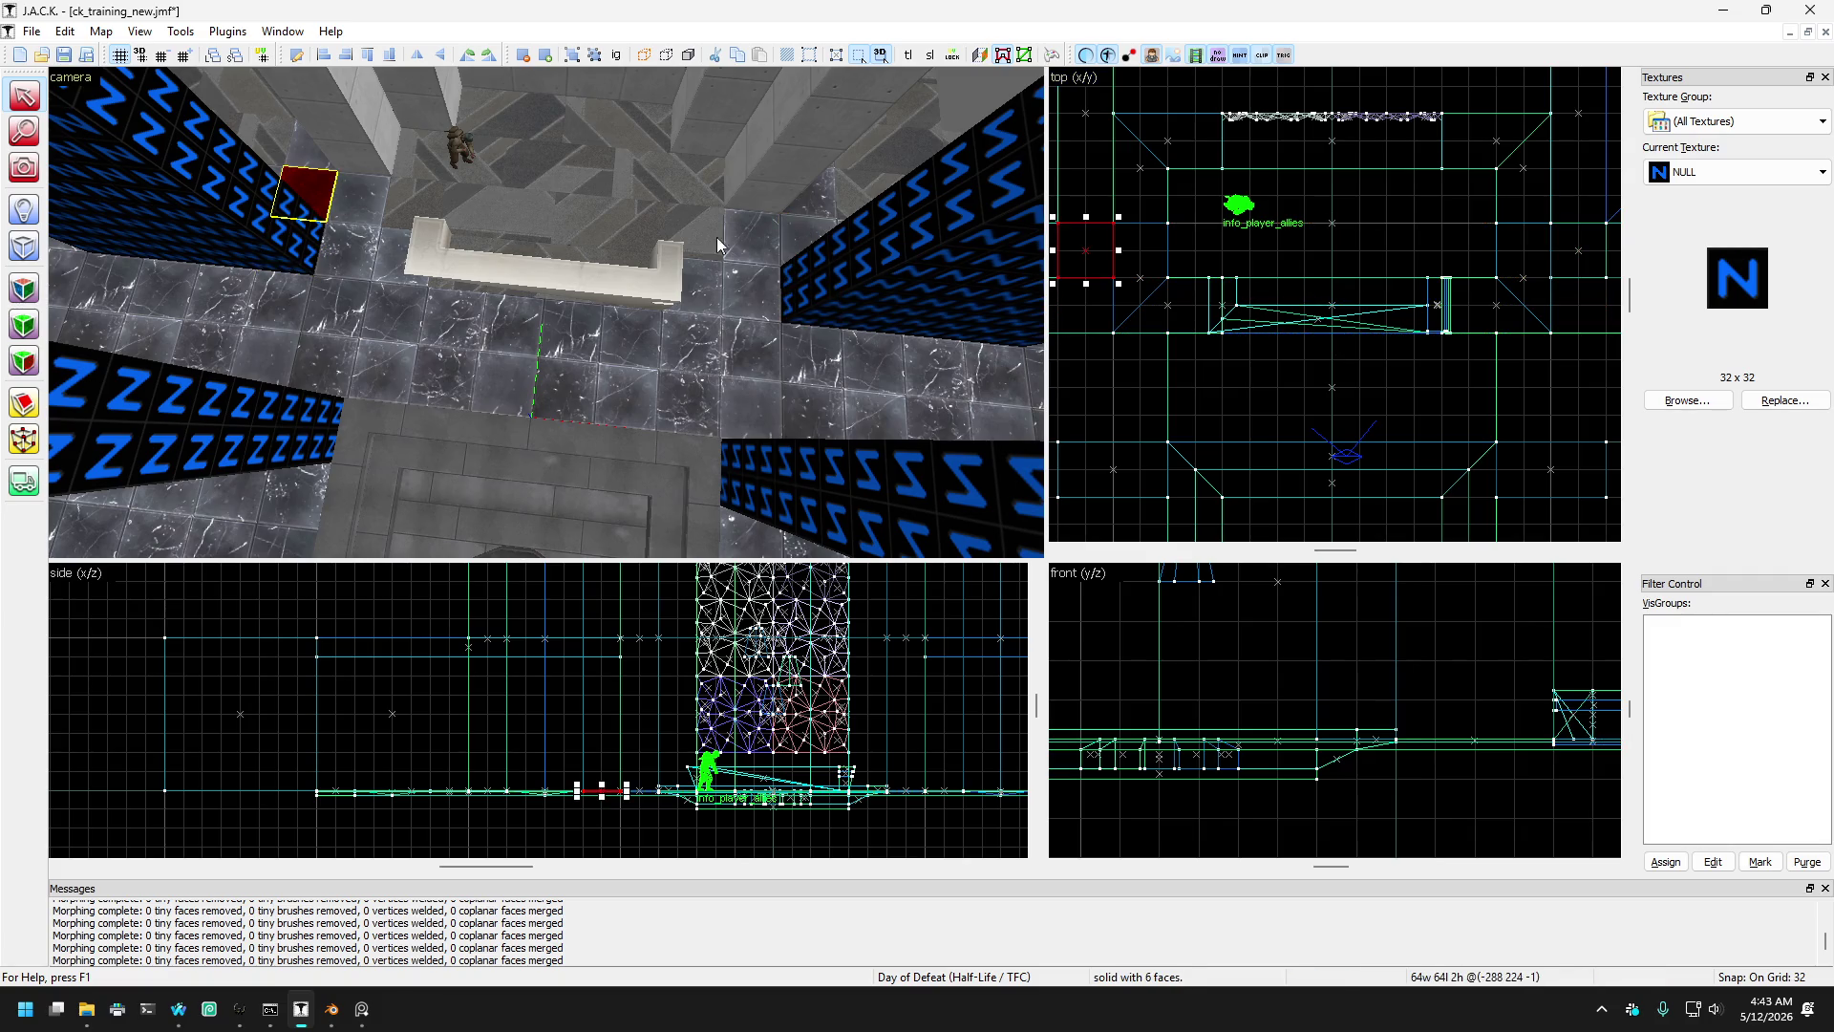
scroll(1280, 287, down, 1)
drag(325, 239, 307, 157)
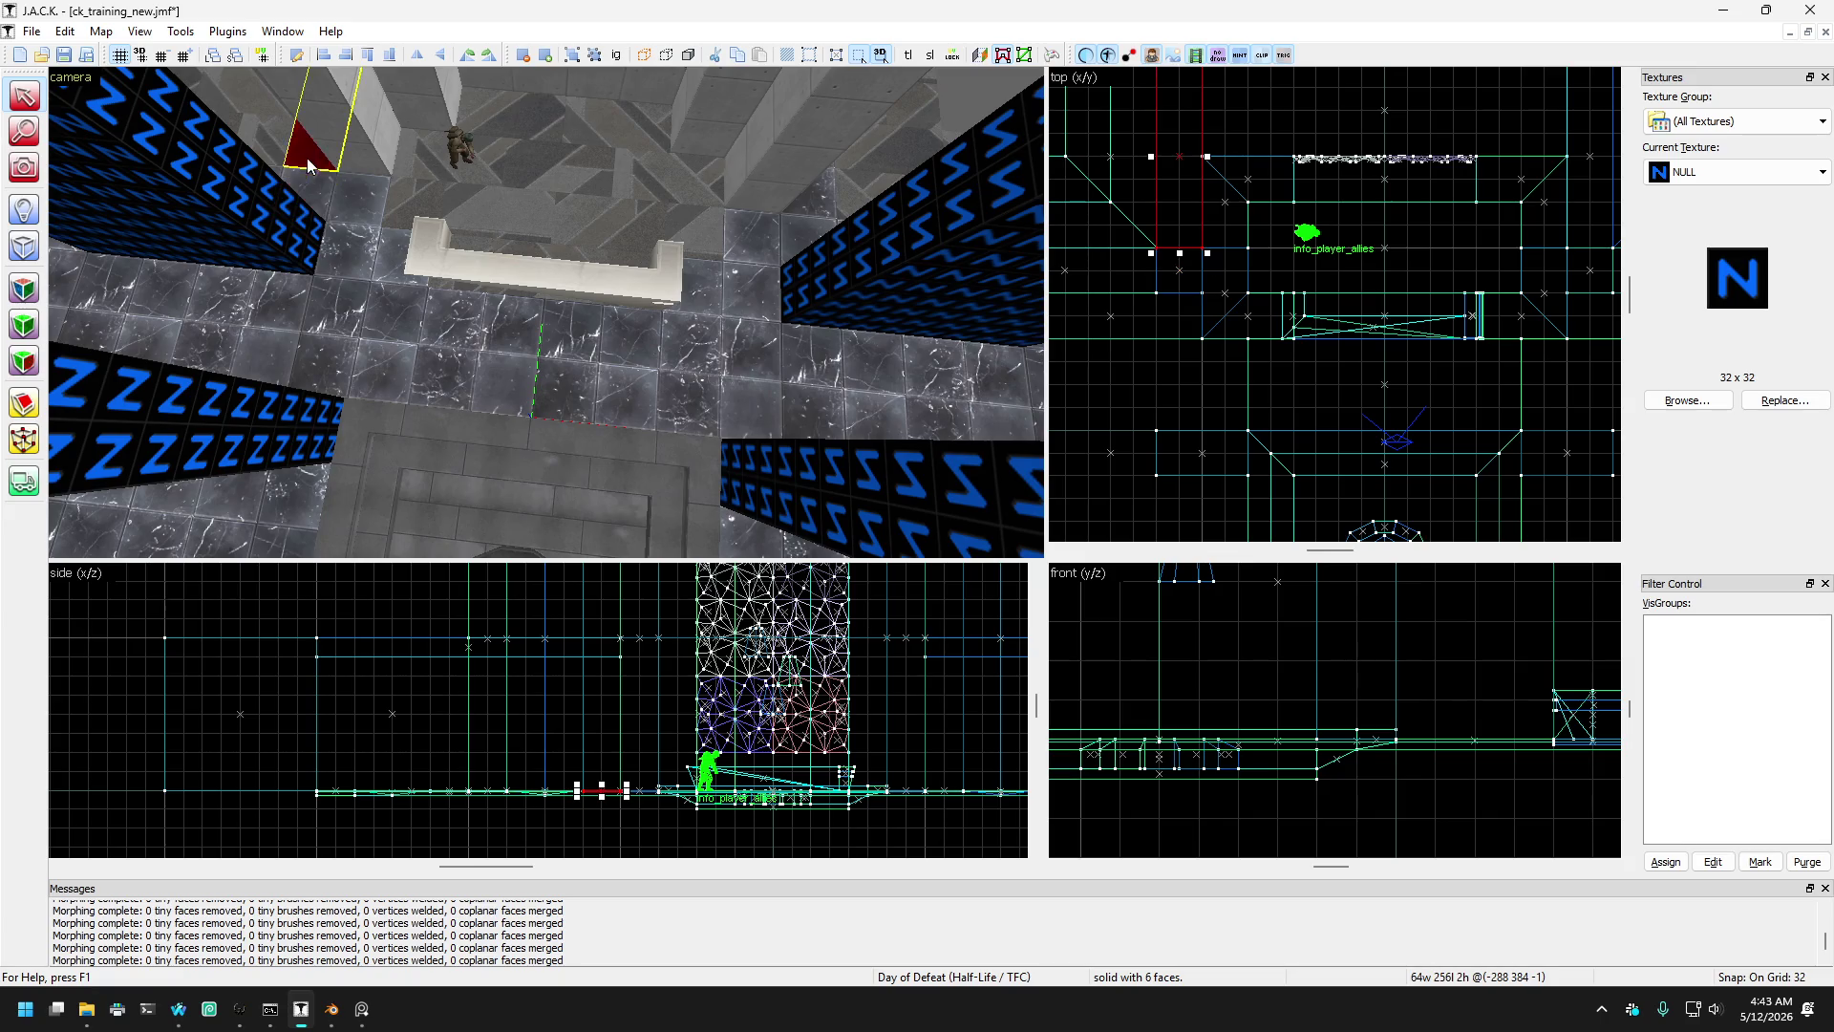
key(Right)
key(Right)
key(ctrl+r)
key(Left)
key(Left)
key(Down)
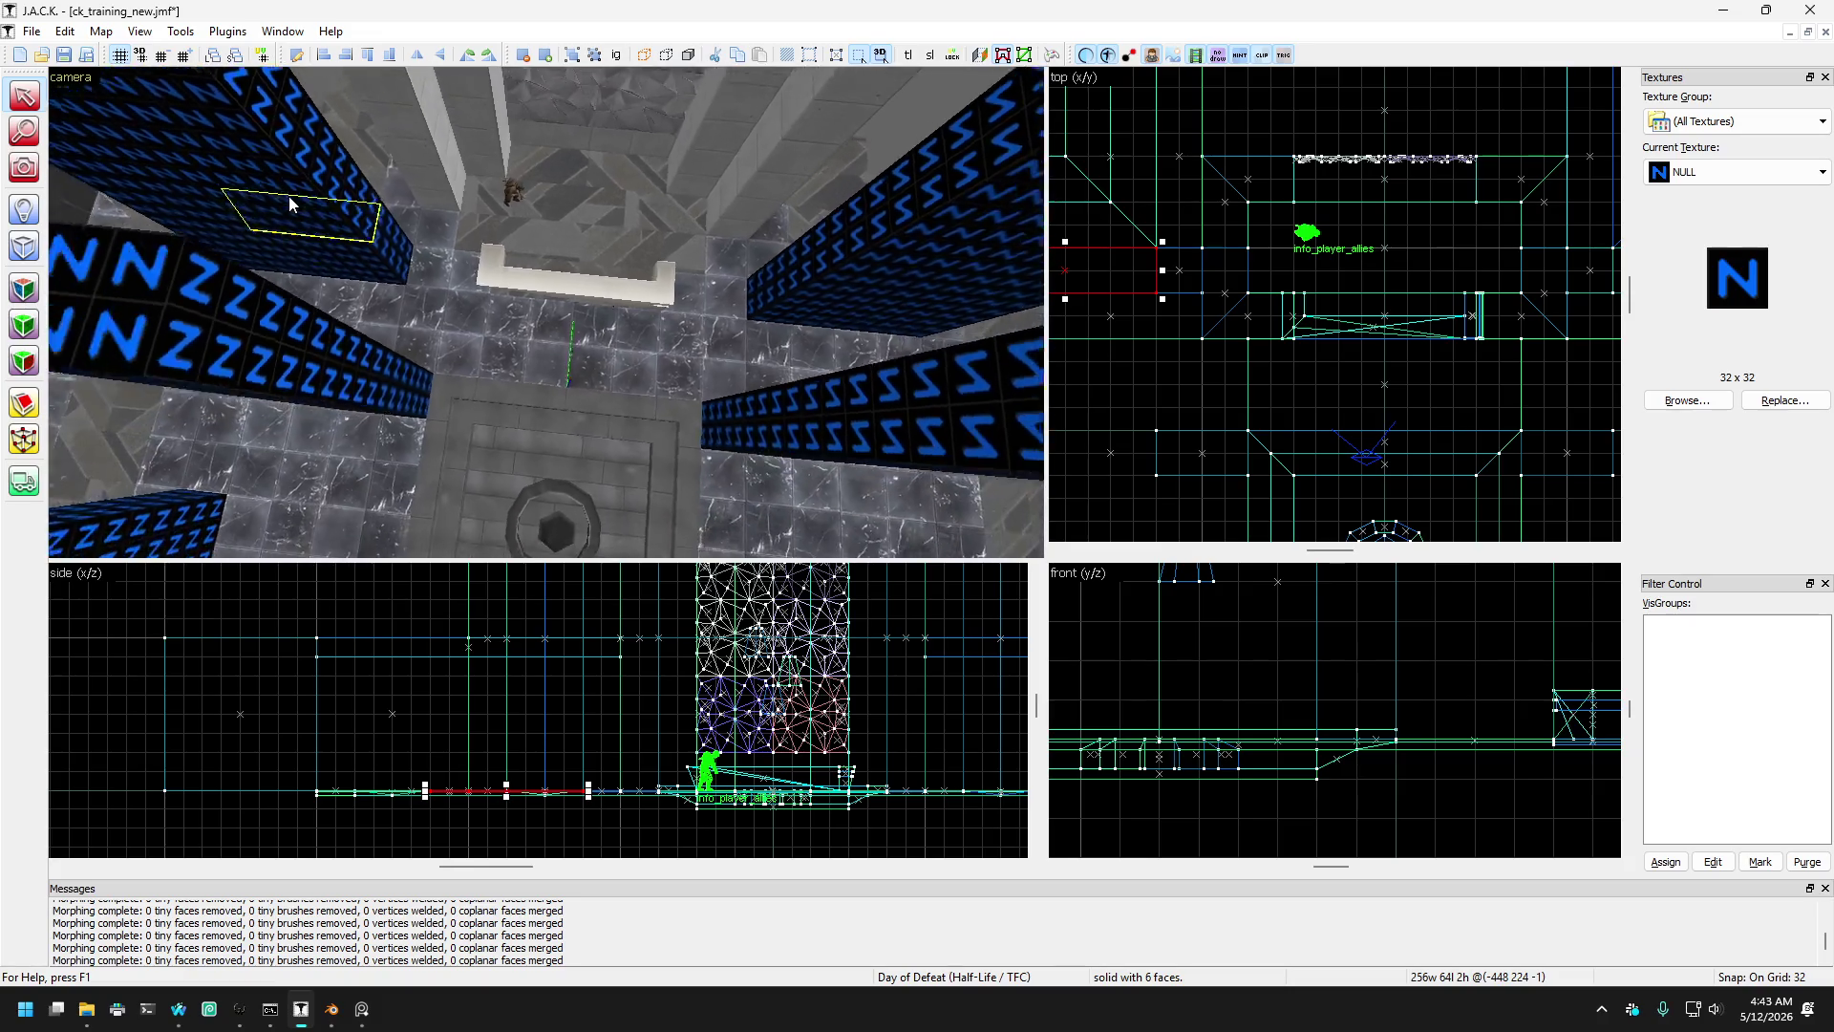
key(Up)
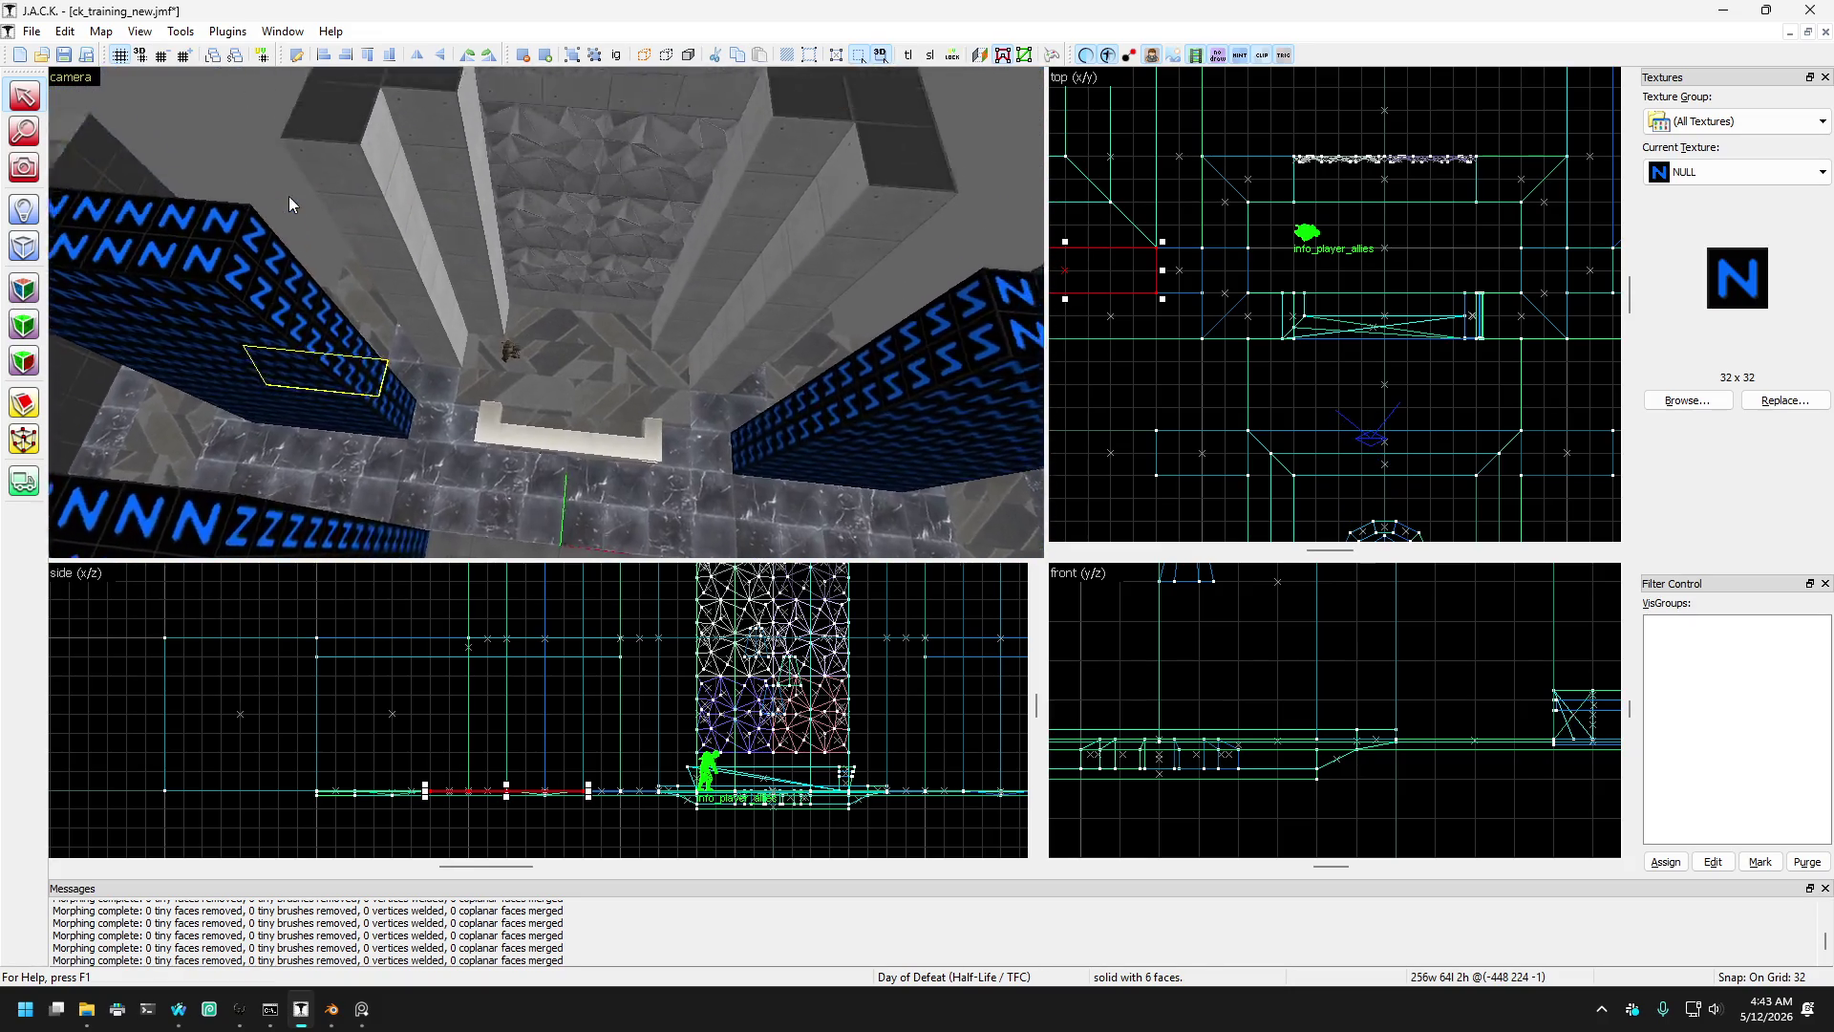
key(Up)
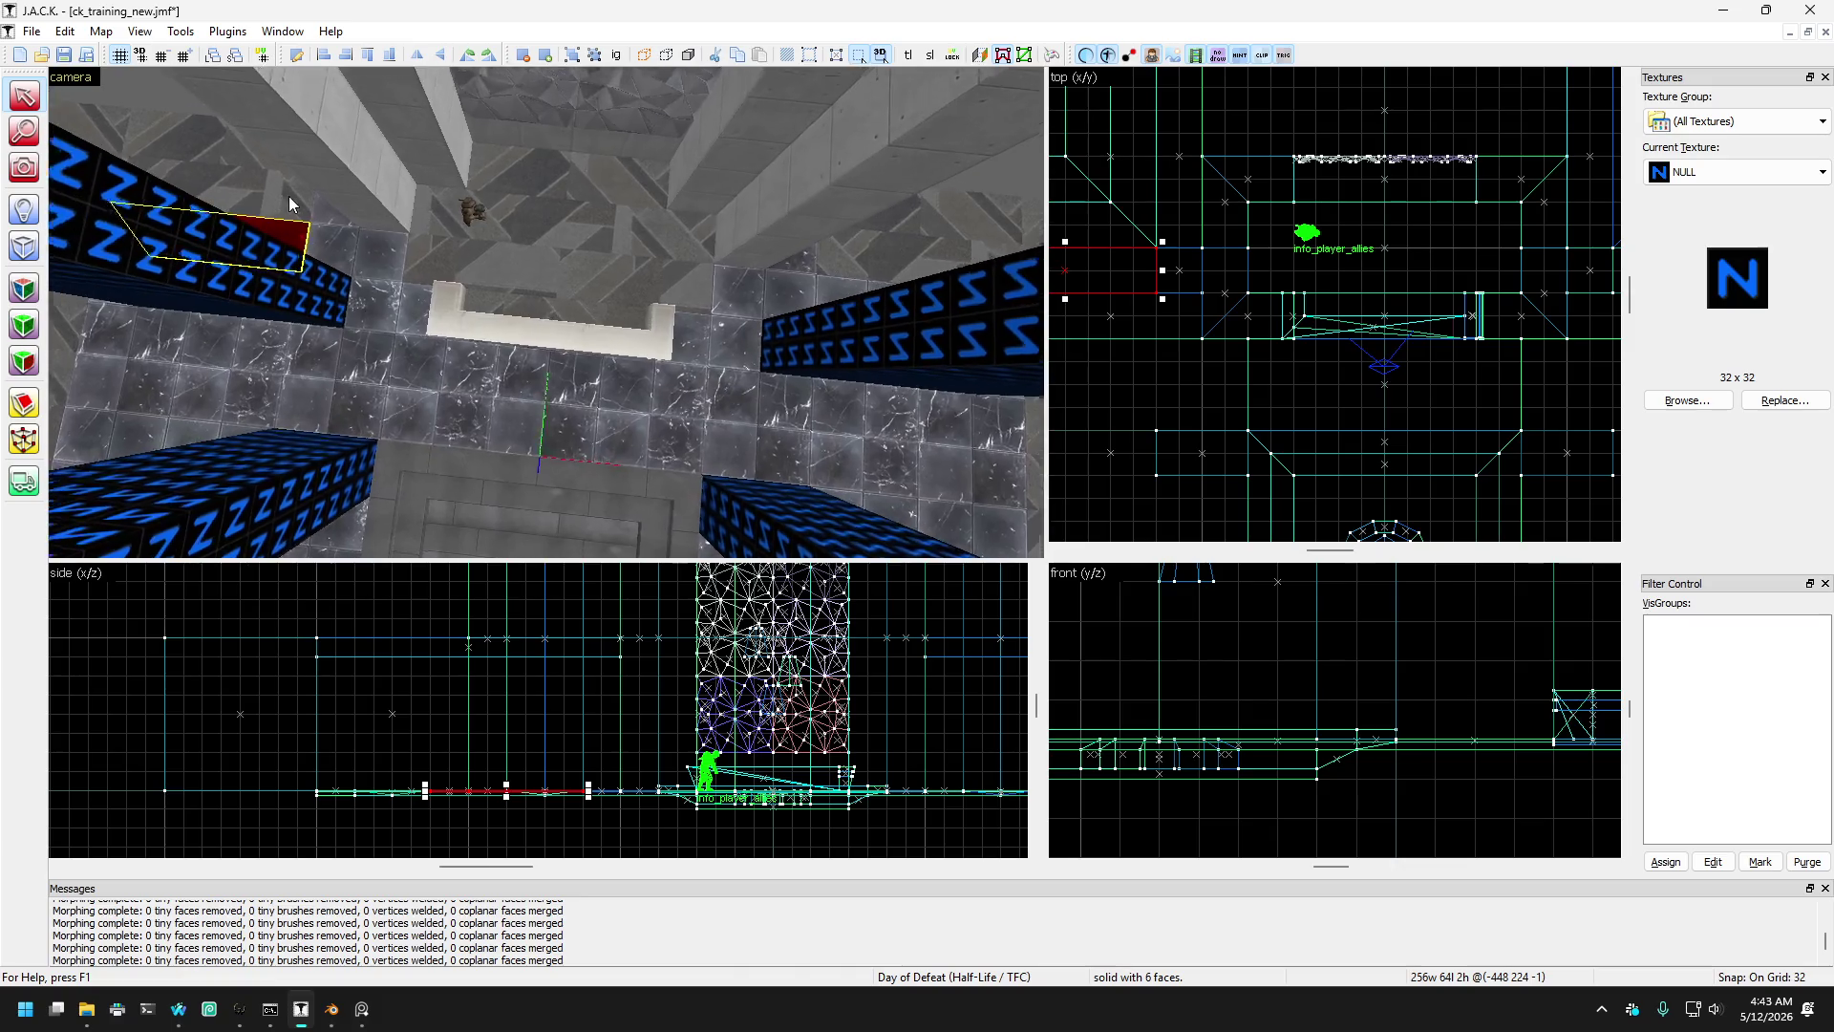
- Shrink the red block to 64×64 and move it onto the right wall top
click(348, 250)
key(ctrl+z)
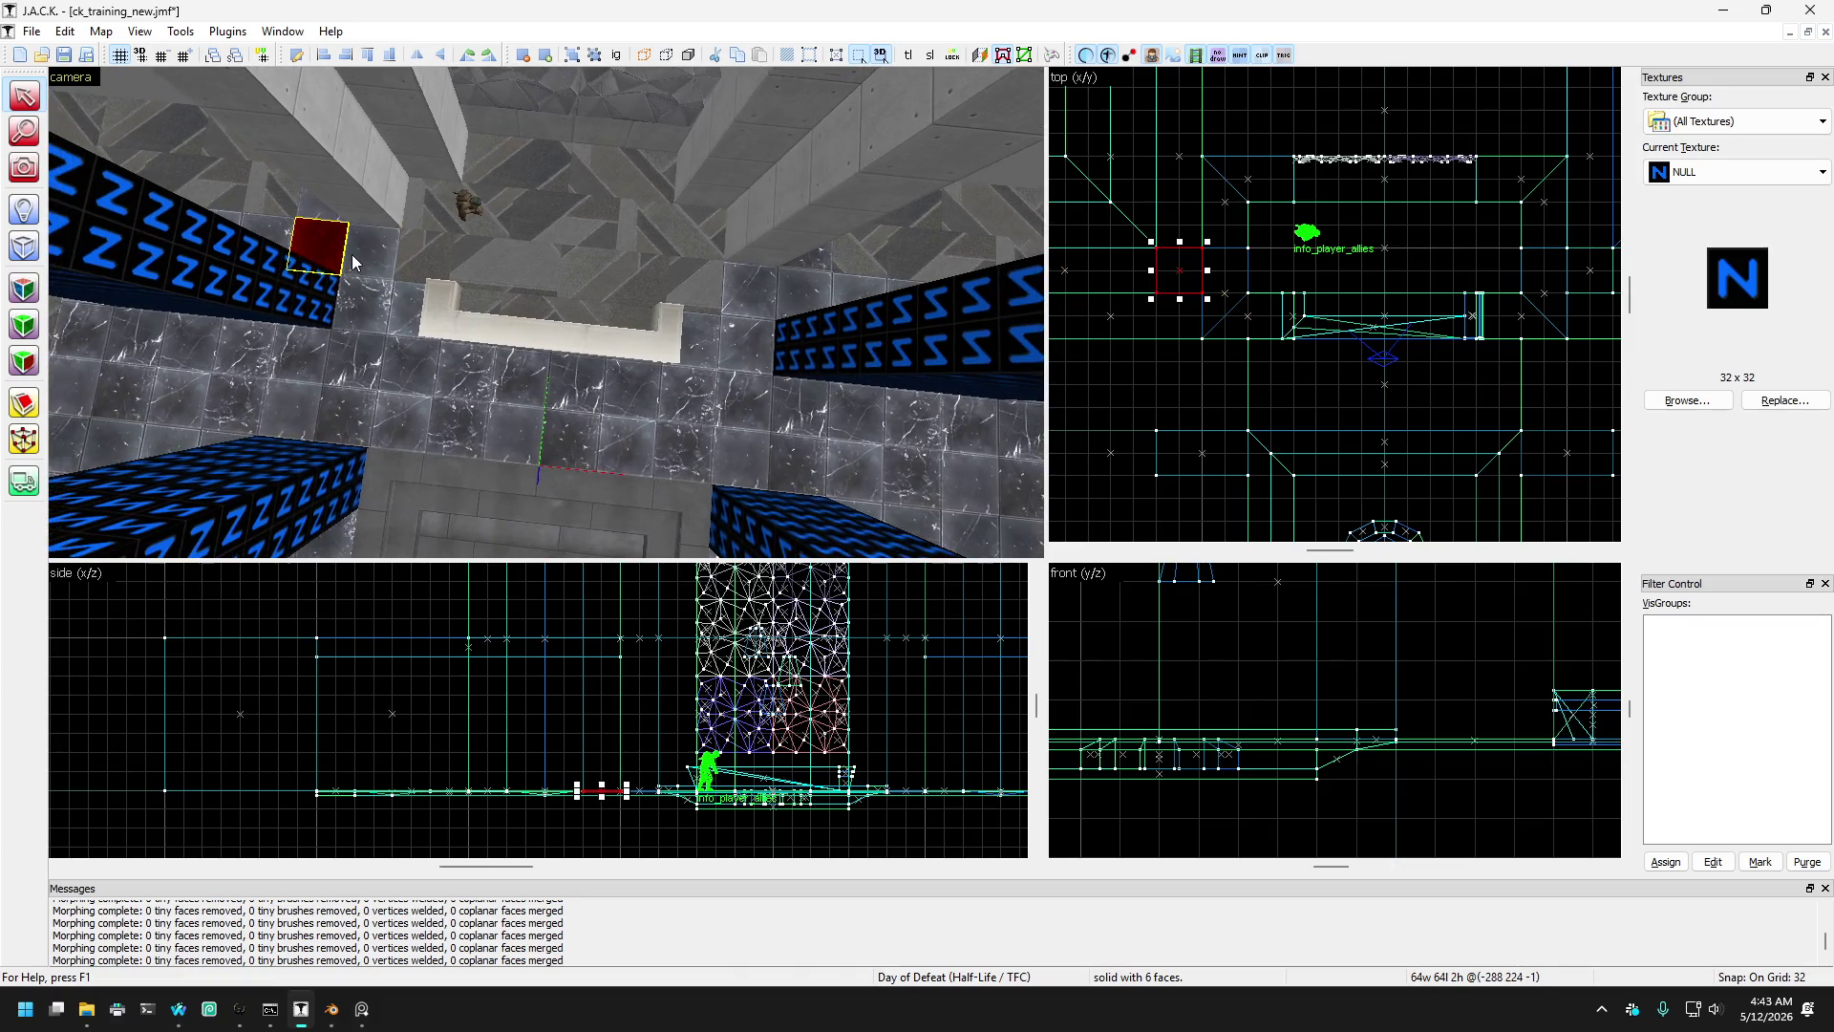
drag(353, 255, 839, 298)
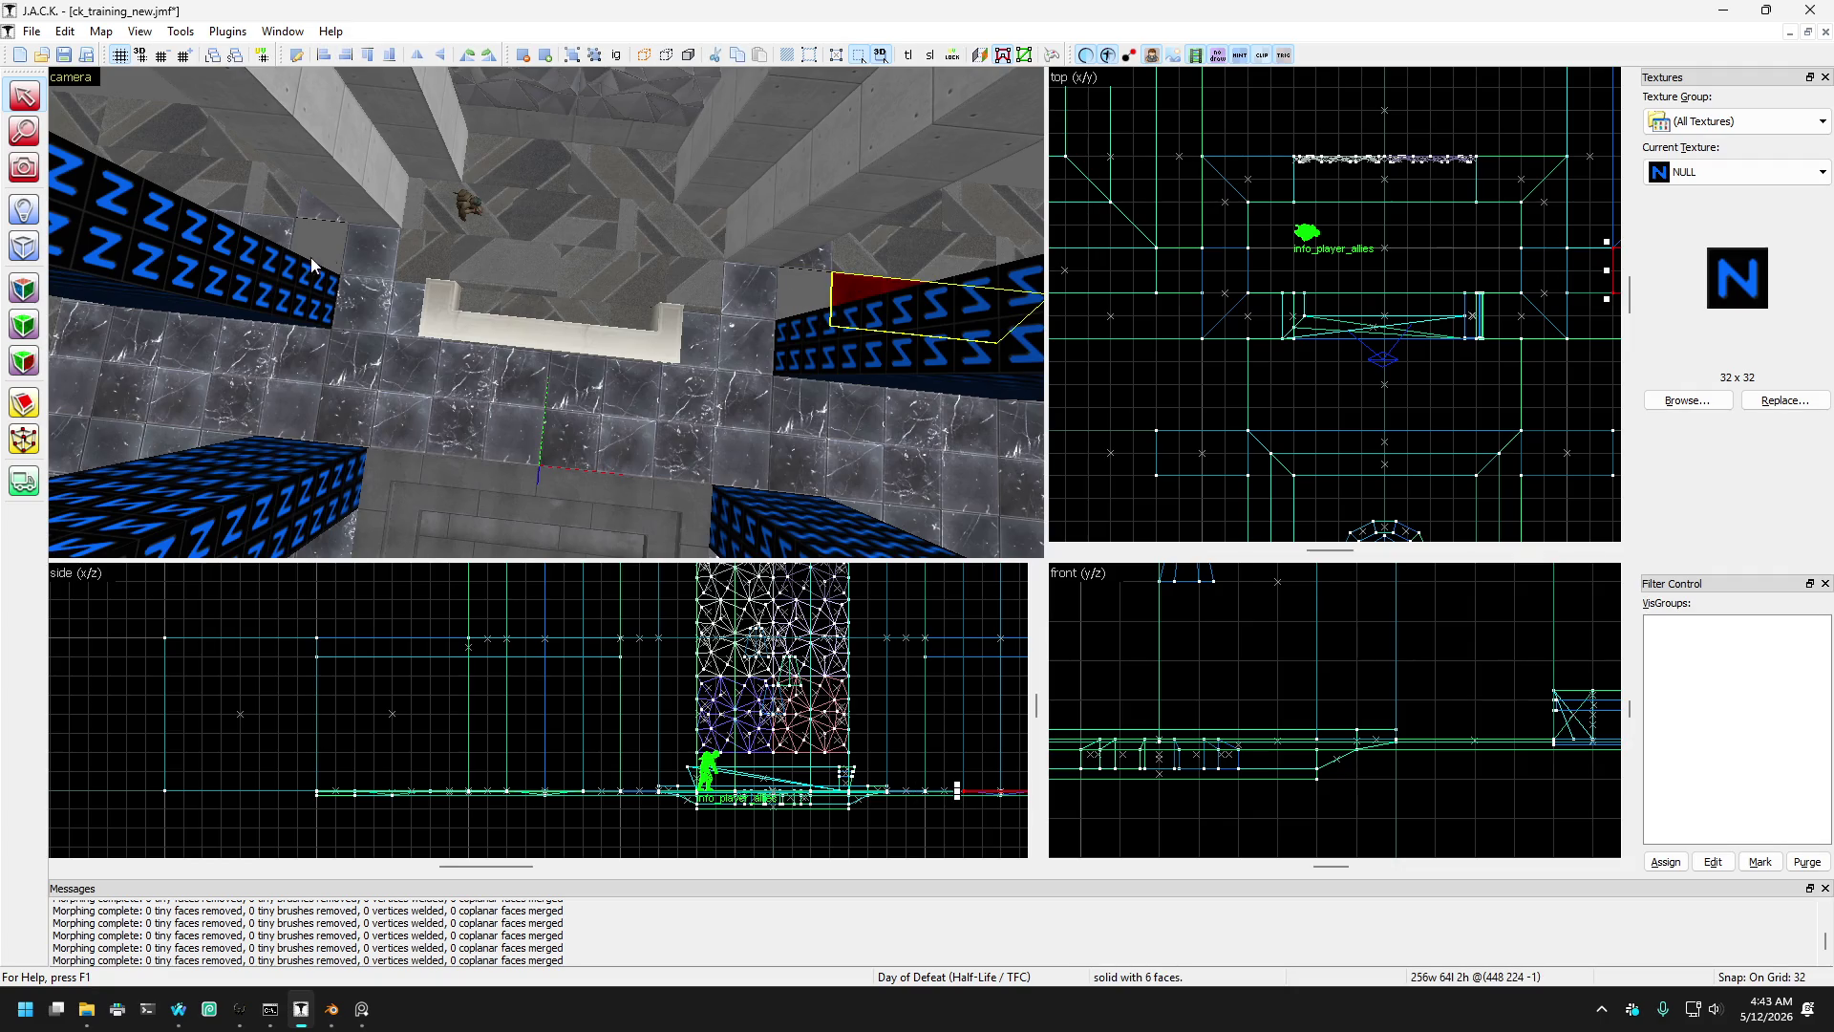
- Slant the inner ends of both wall caps by dragging their corner vertices toward the centre
ctrl+click(283, 239)
click(24, 439)
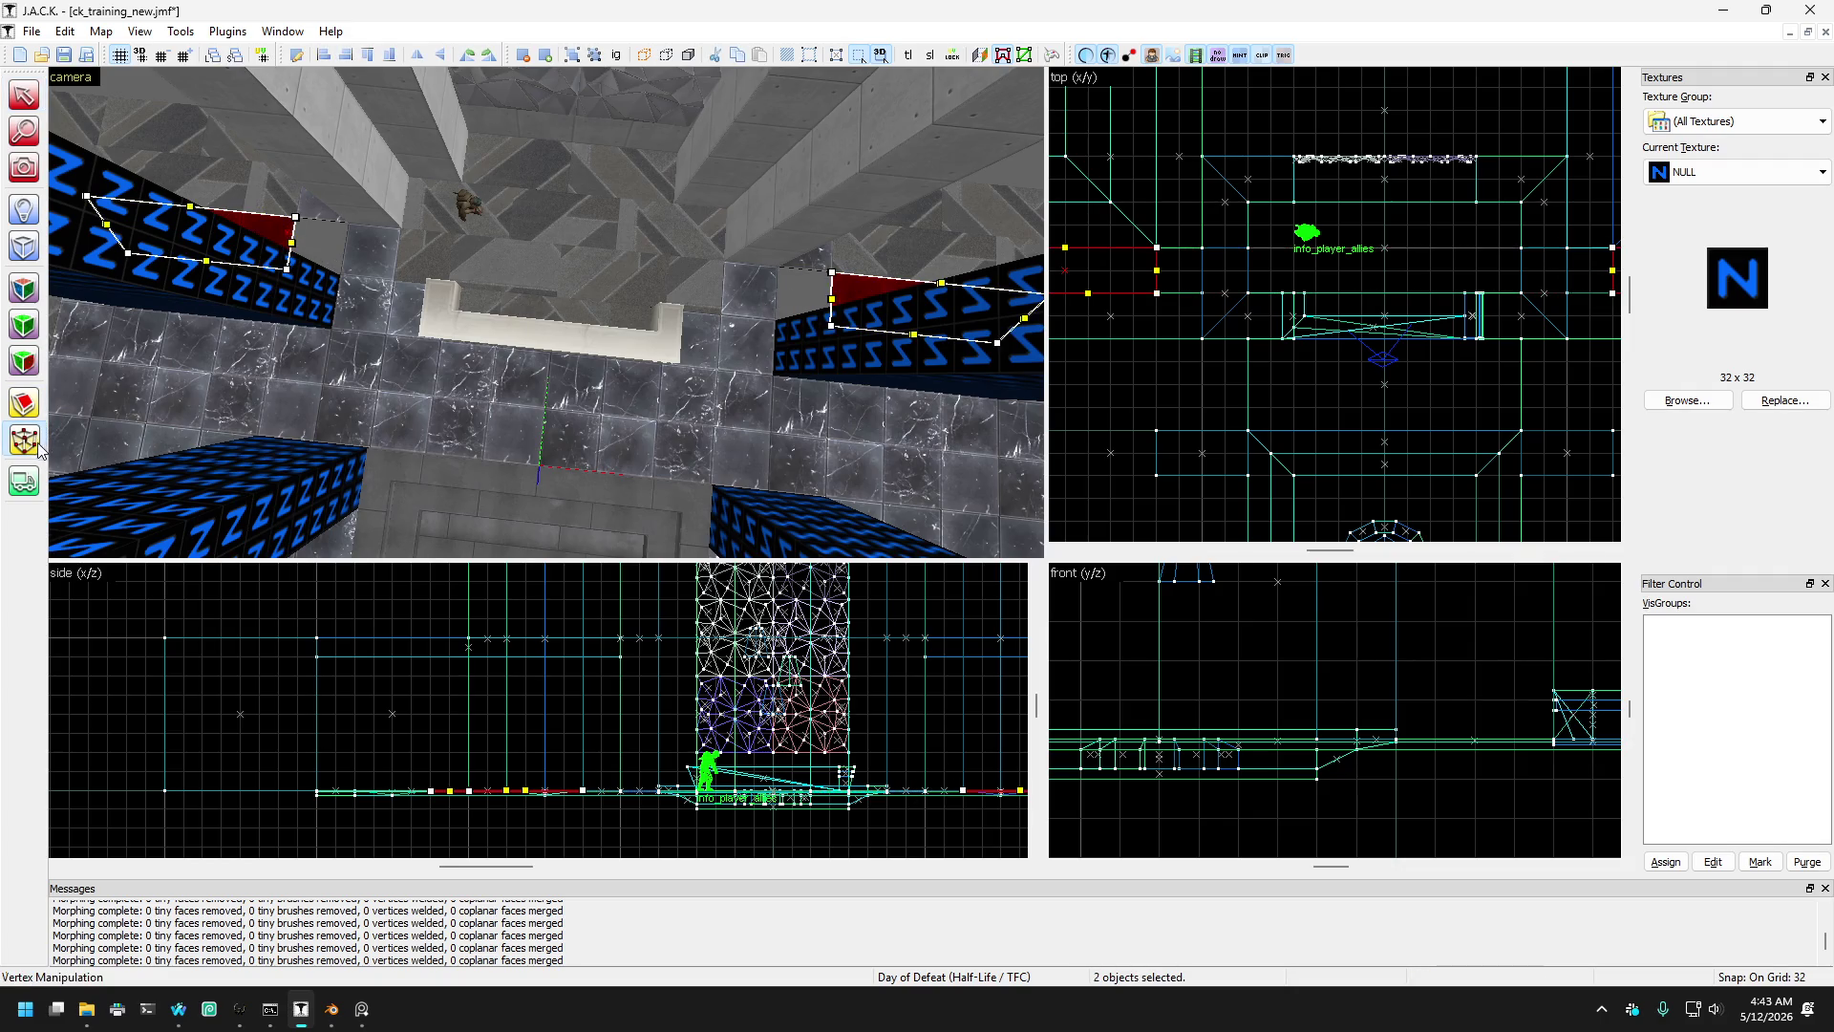
scroll(1320, 254, up, 2)
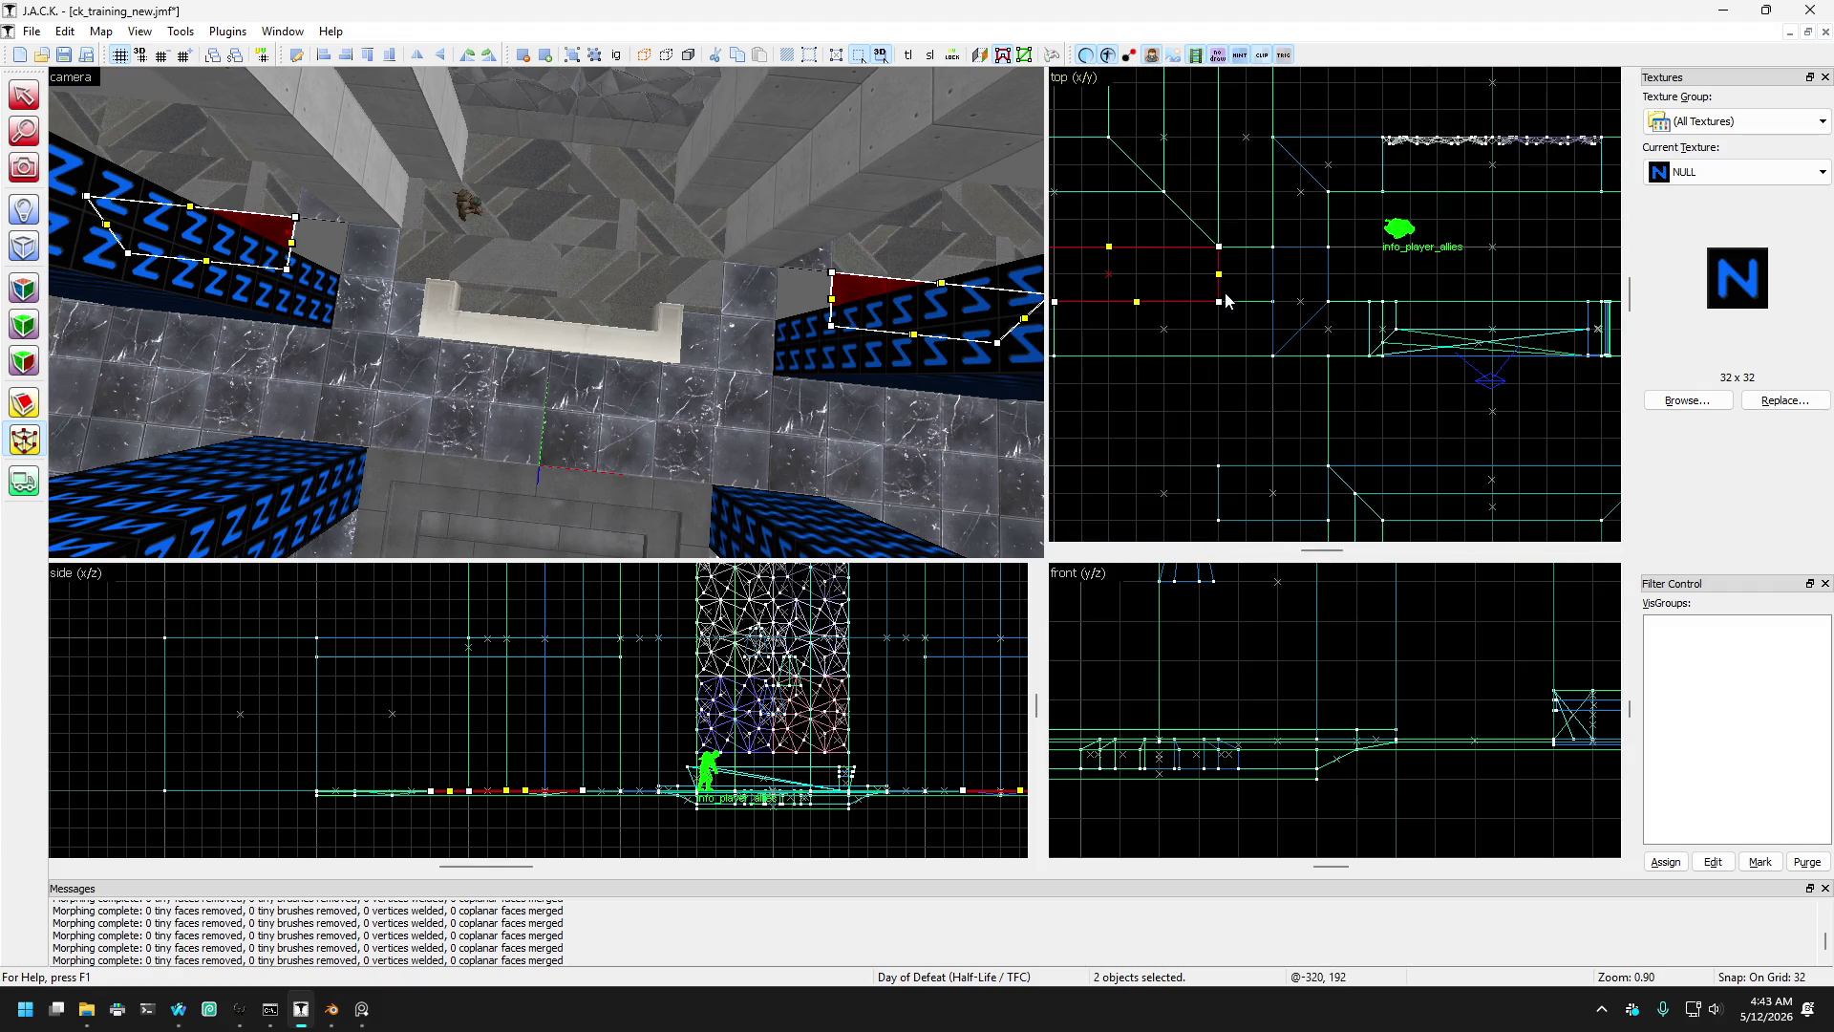
drag(1222, 307, 1281, 312)
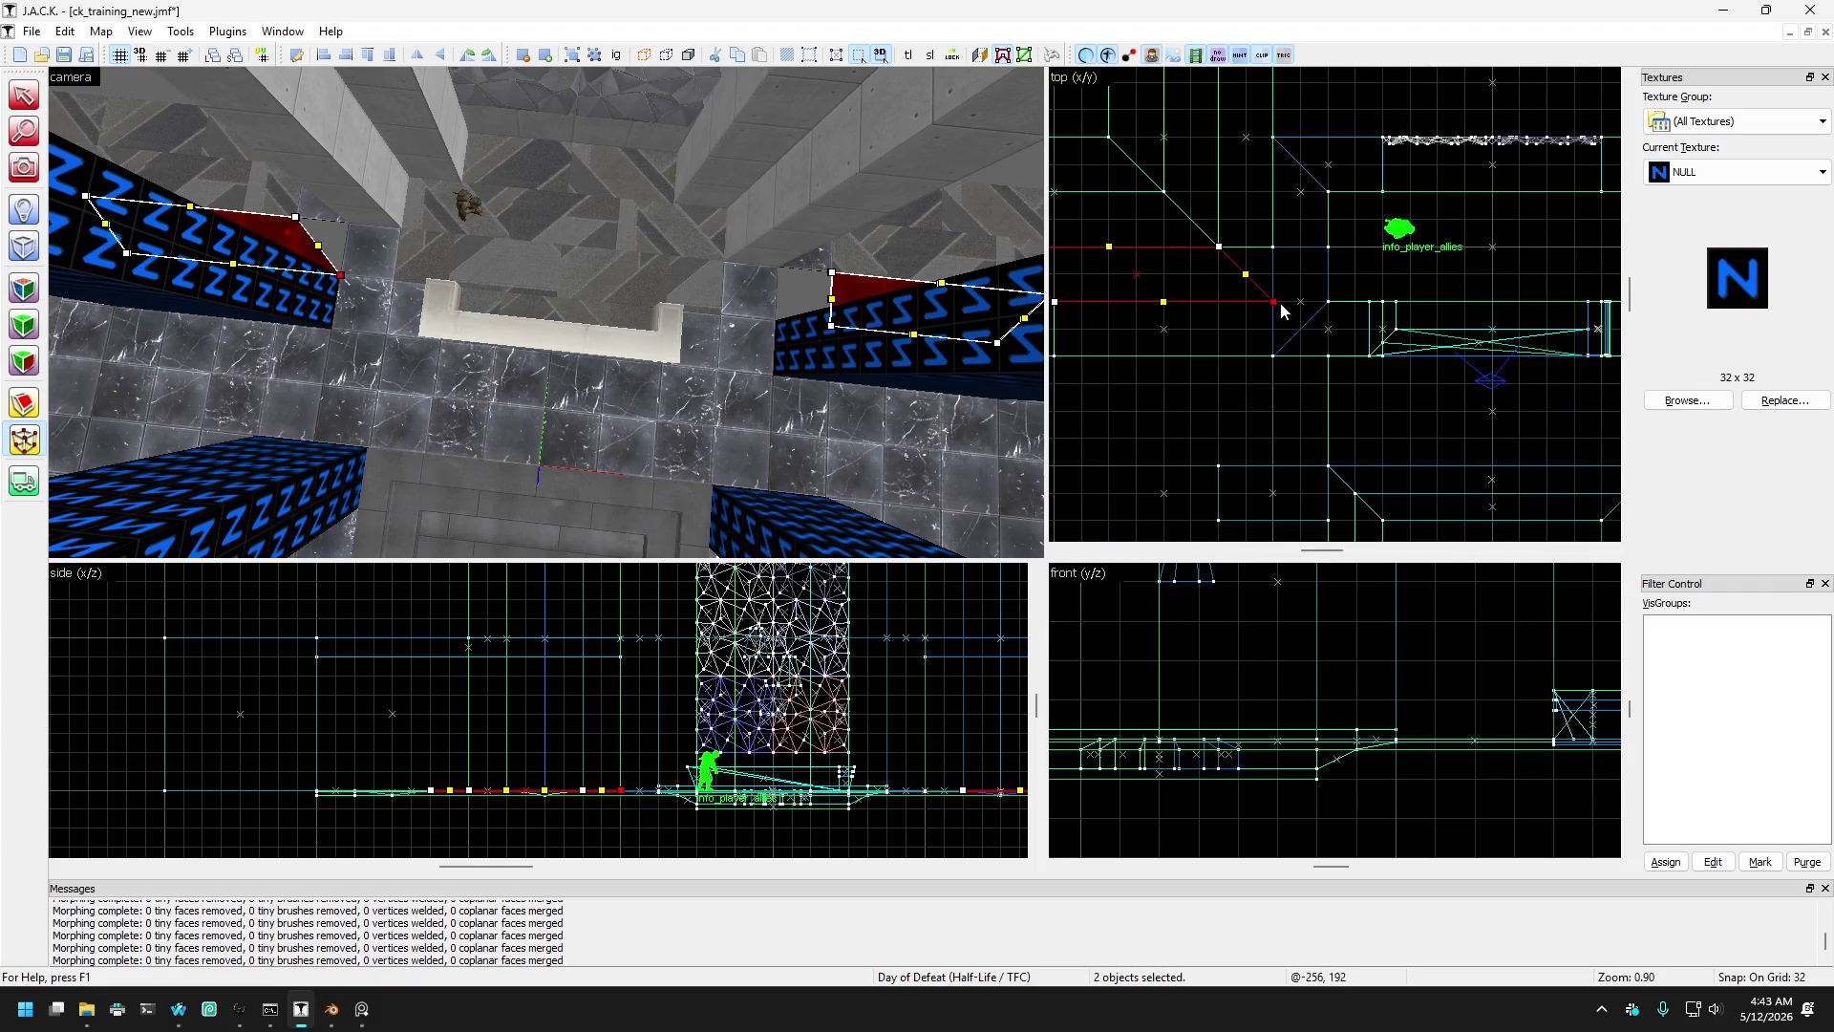
drag(1219, 248, 1328, 248)
scroll(1433, 286, down, 3)
scroll(1532, 315, up, 2)
drag(1570, 262, 1479, 261)
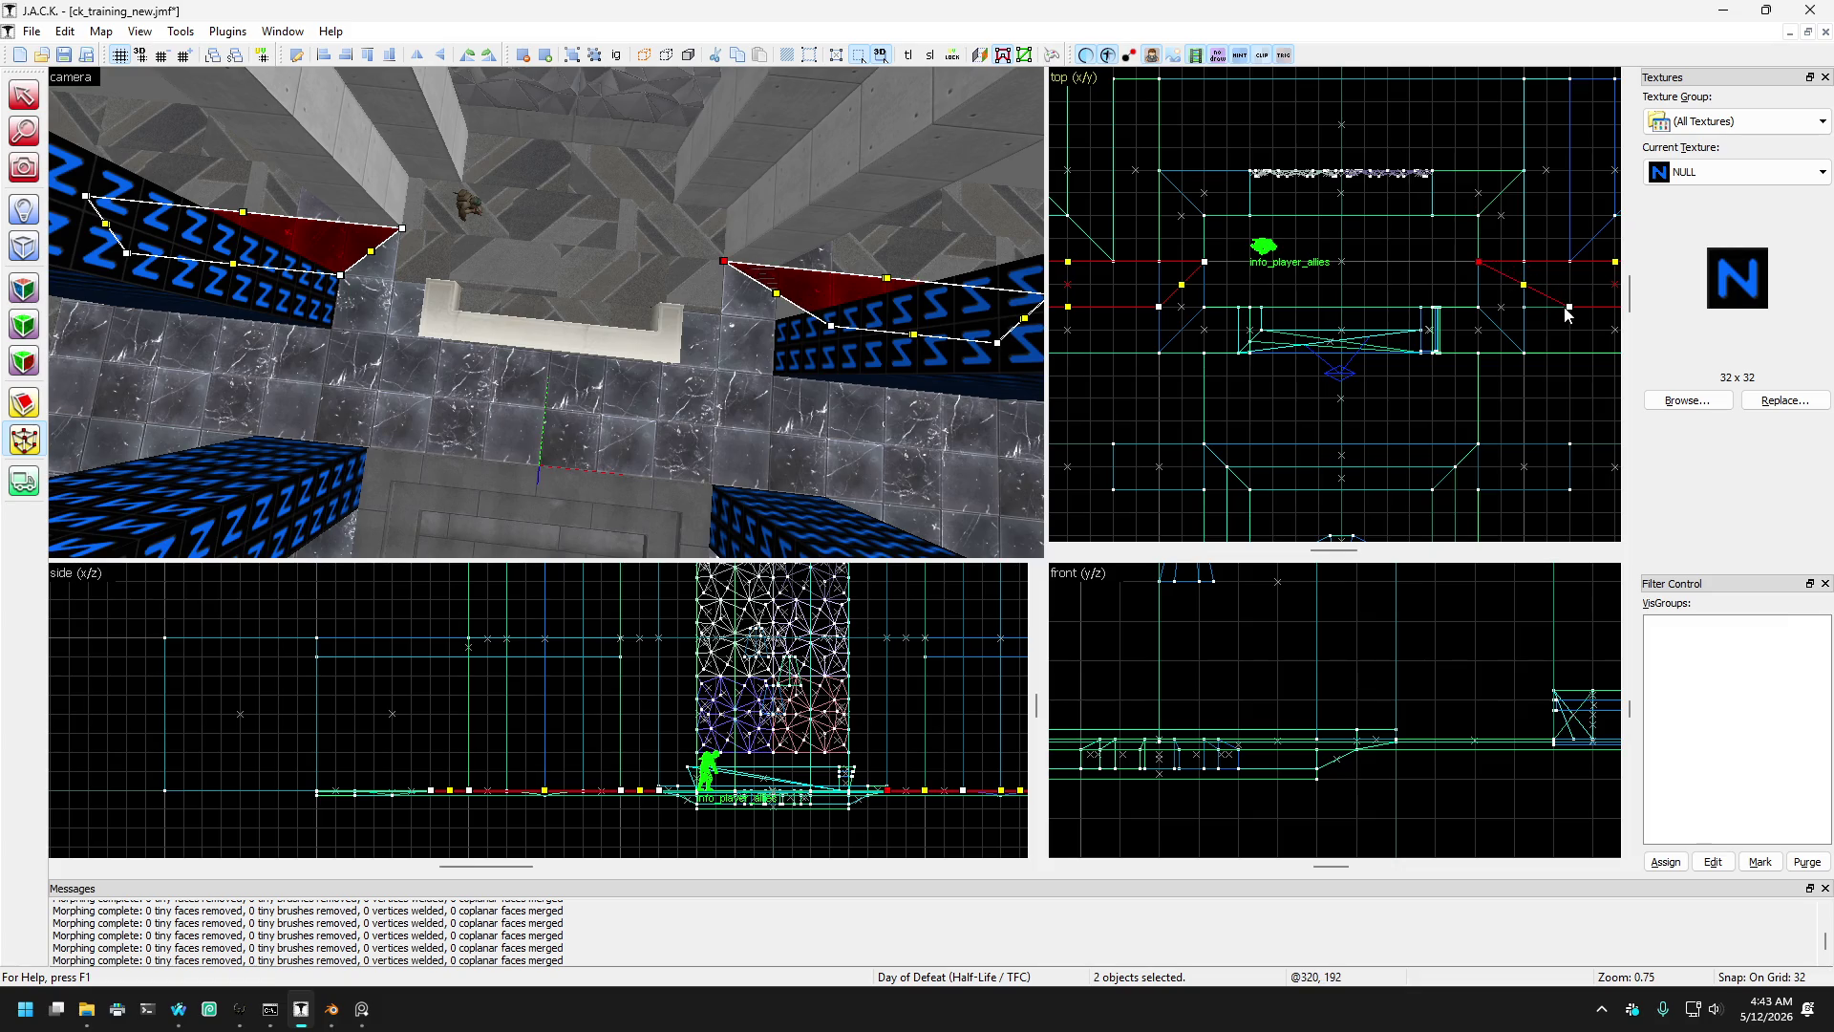
drag(1567, 310, 1533, 312)
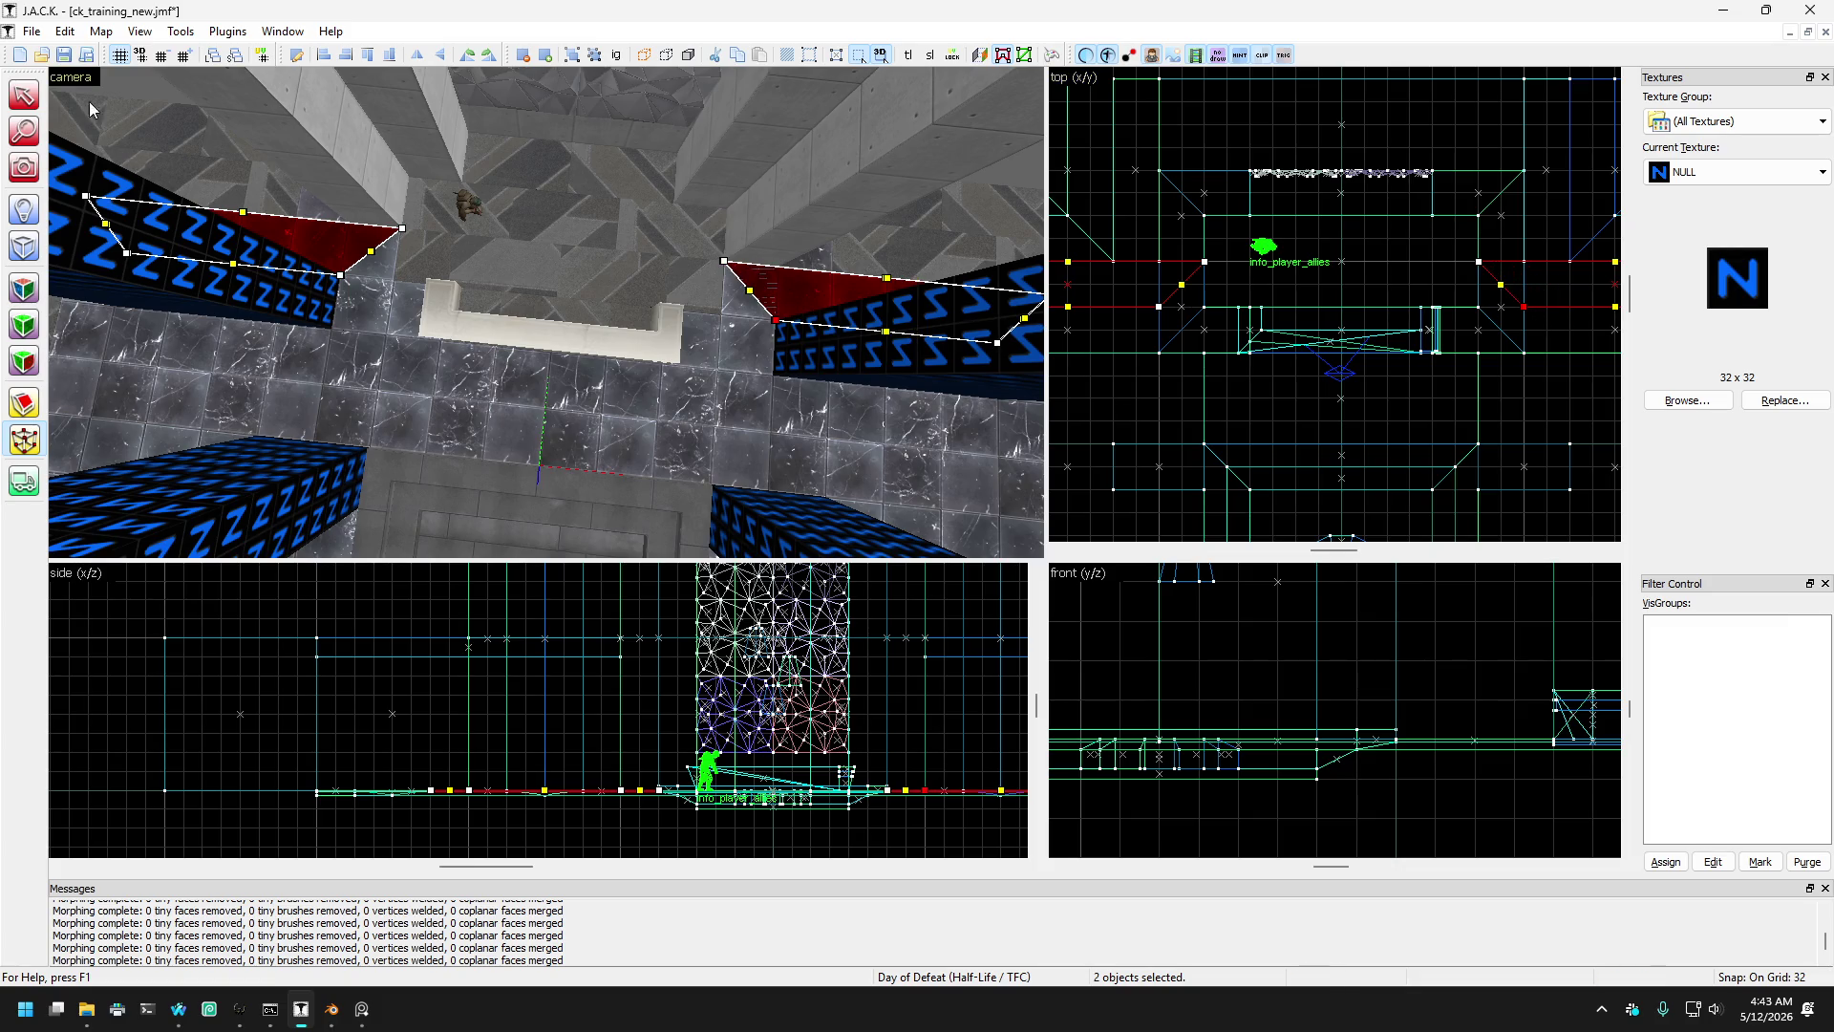
click(24, 96)
- Merge a corner vertex on each small end block to turn both into slanted wedges
click(736, 332)
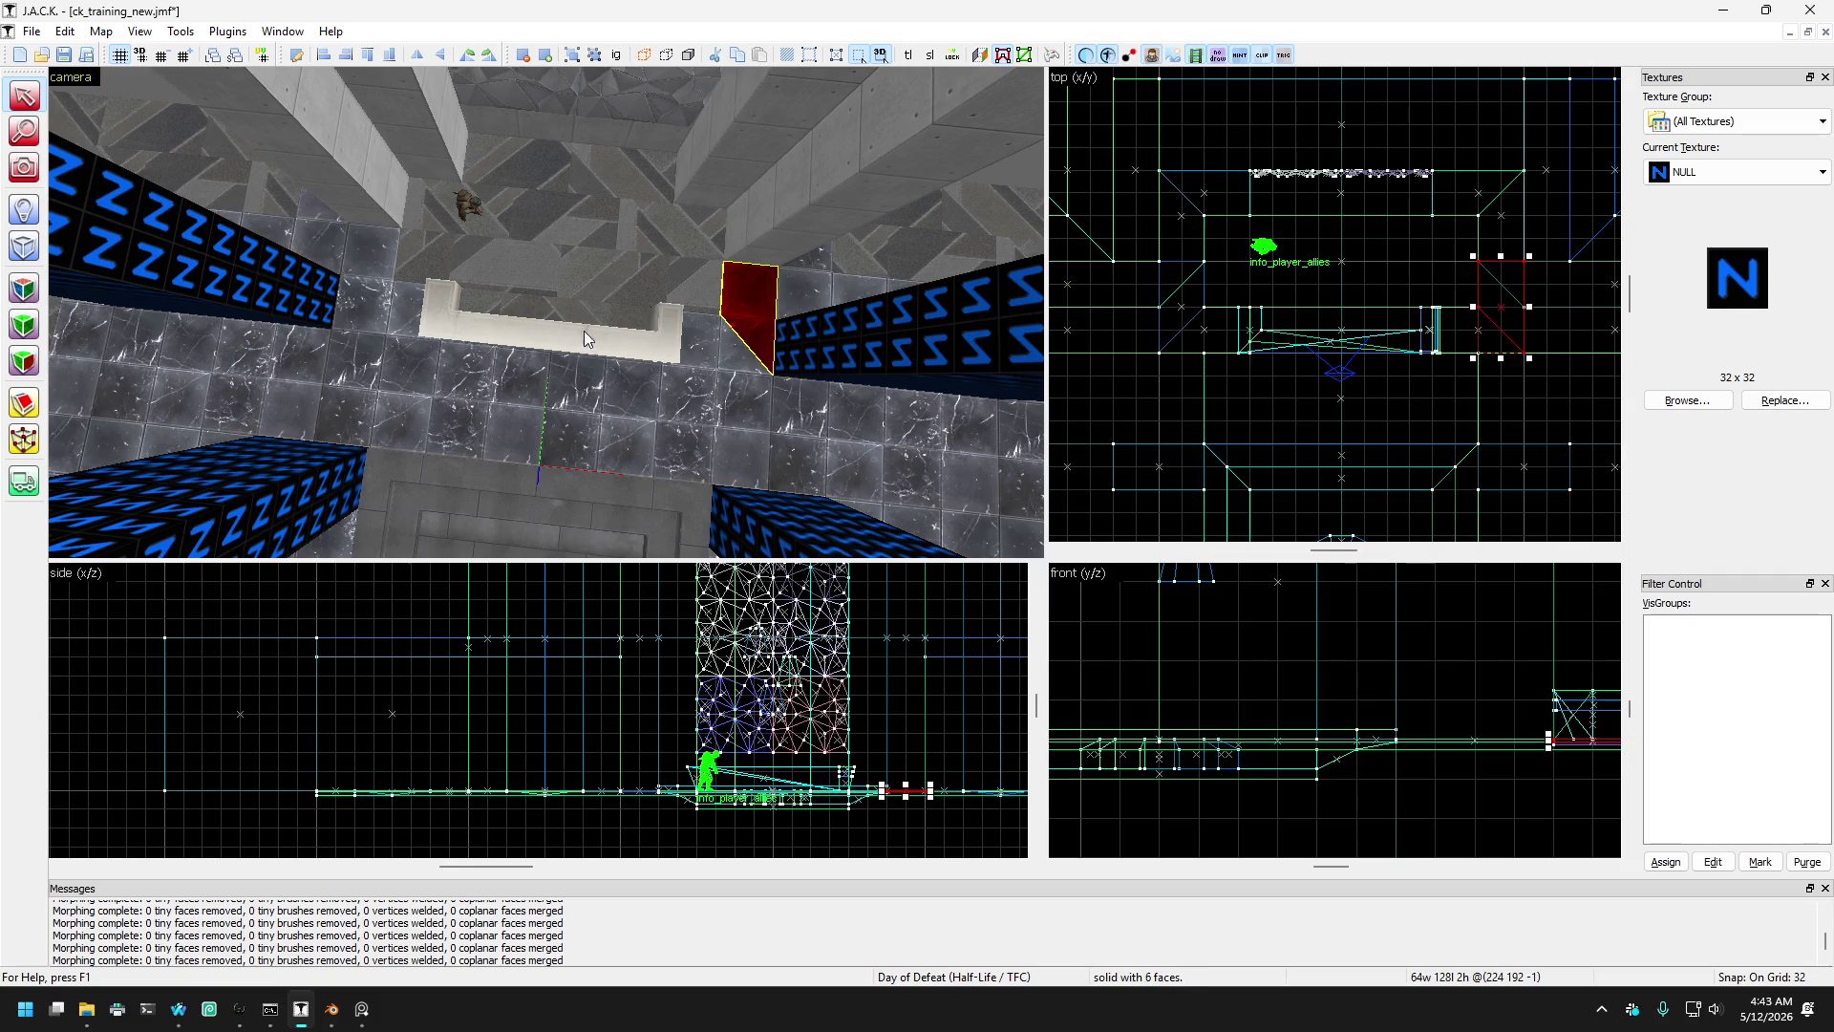
ctrl+click(379, 285)
click(24, 440)
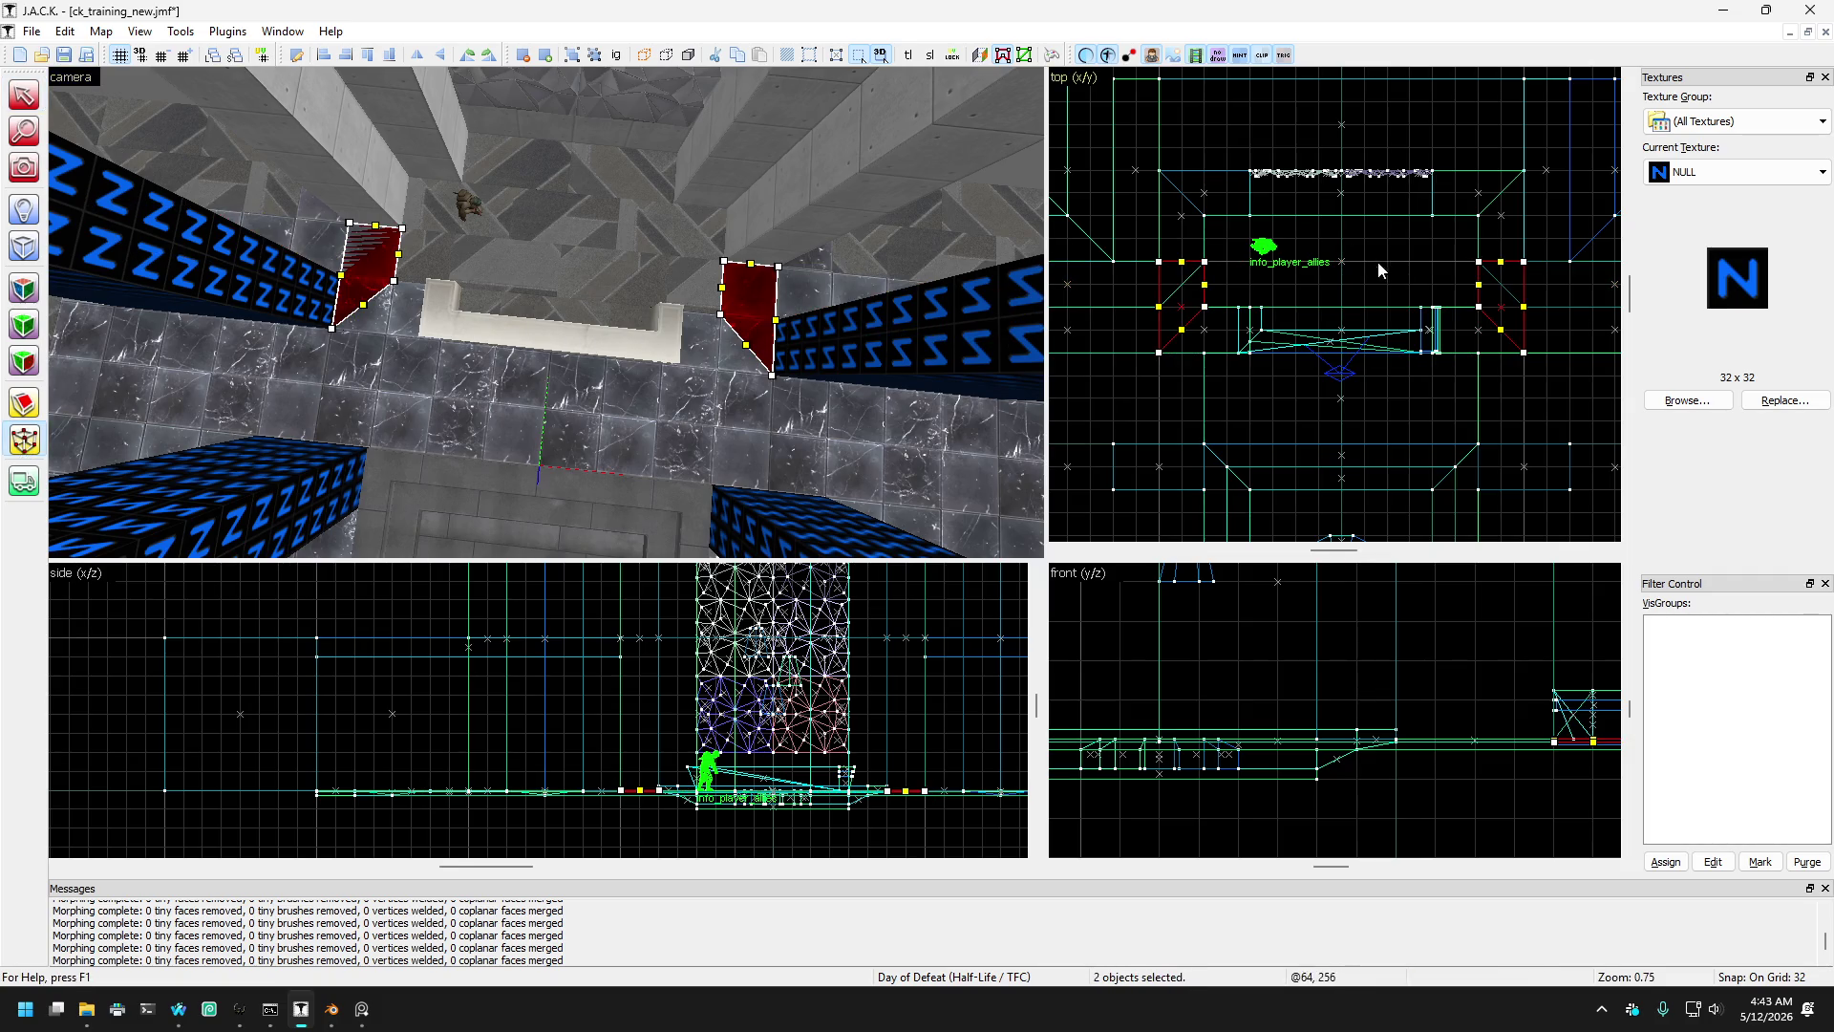
drag(1159, 263, 1158, 307)
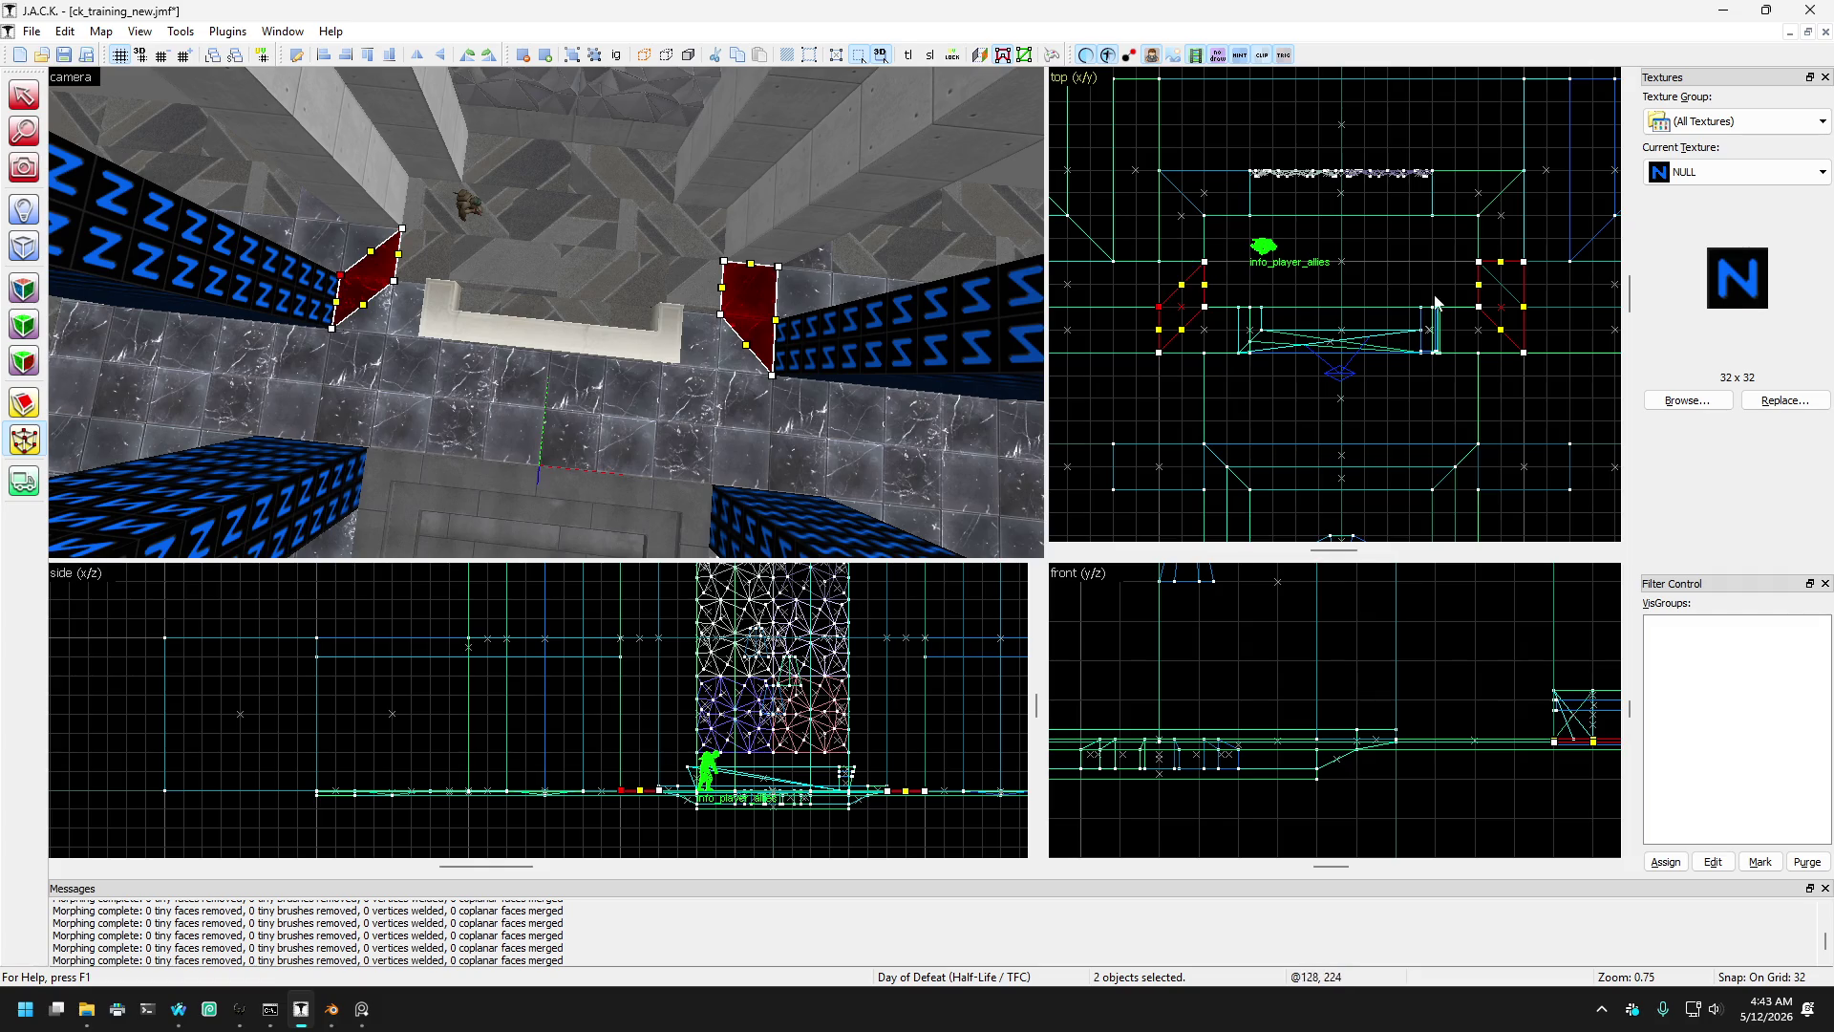
drag(1523, 263, 1523, 307)
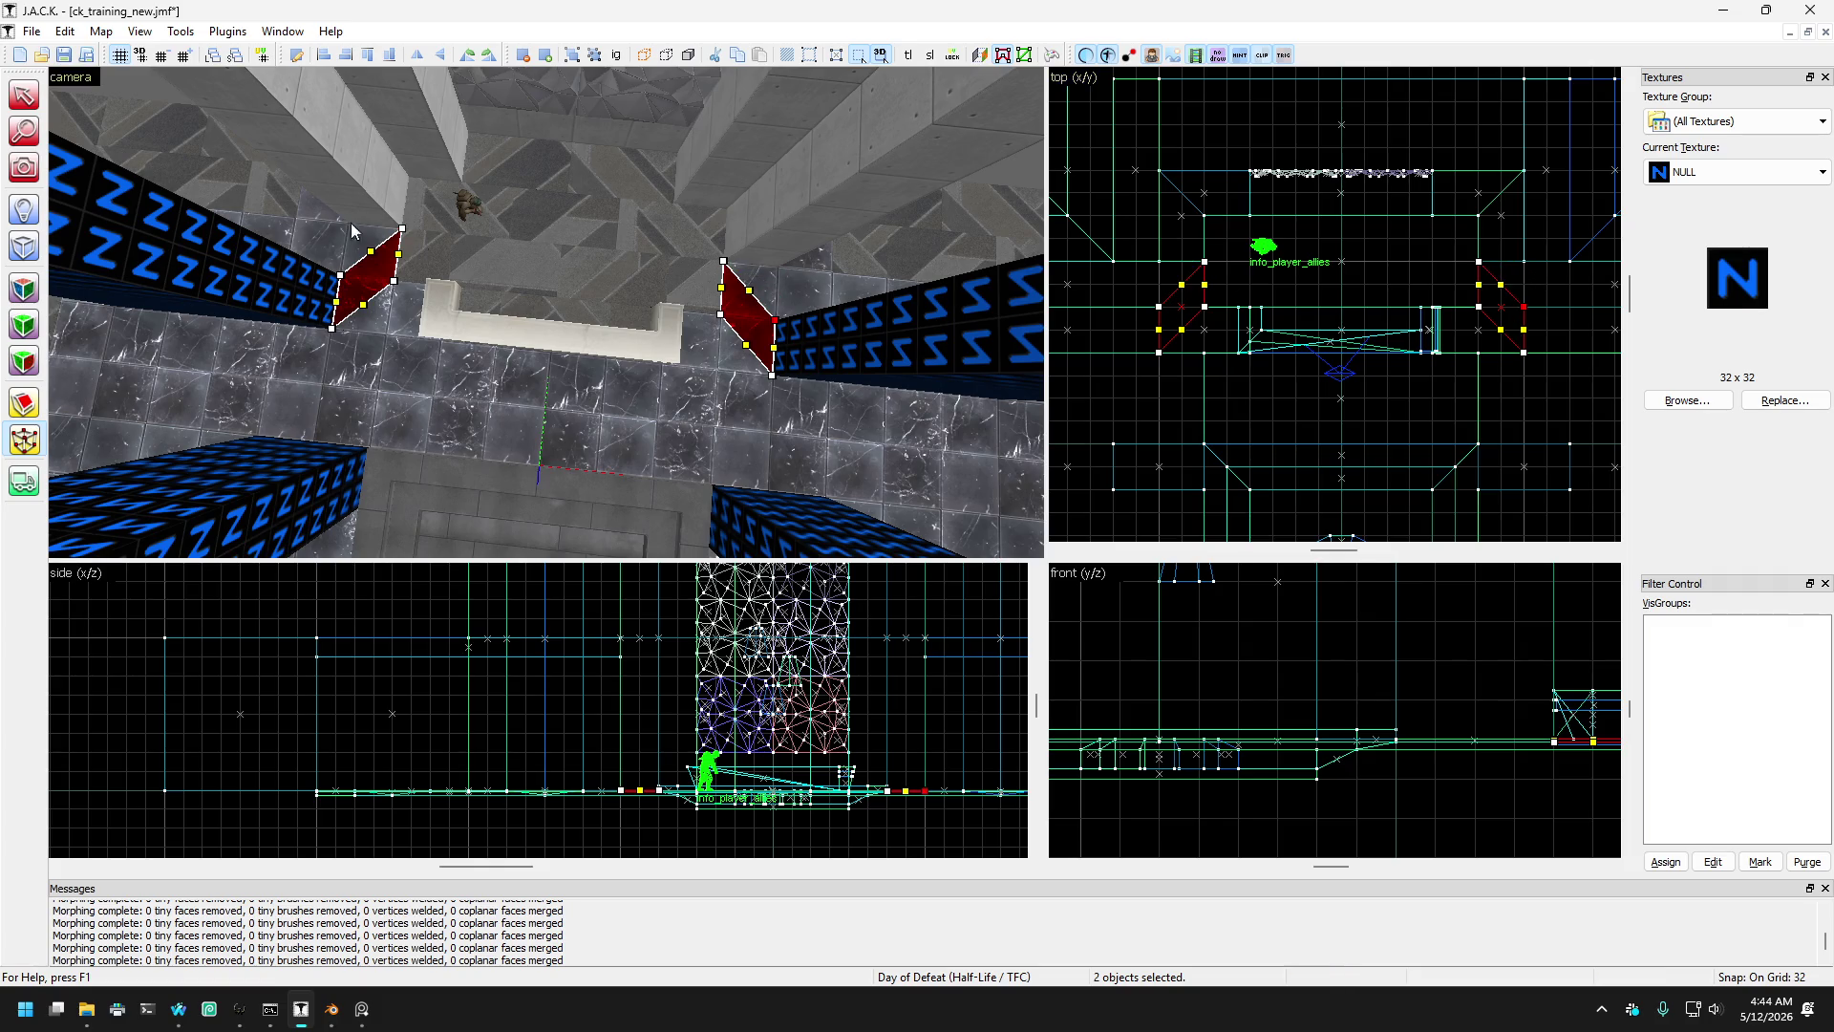
click(25, 95)
key(Escape)
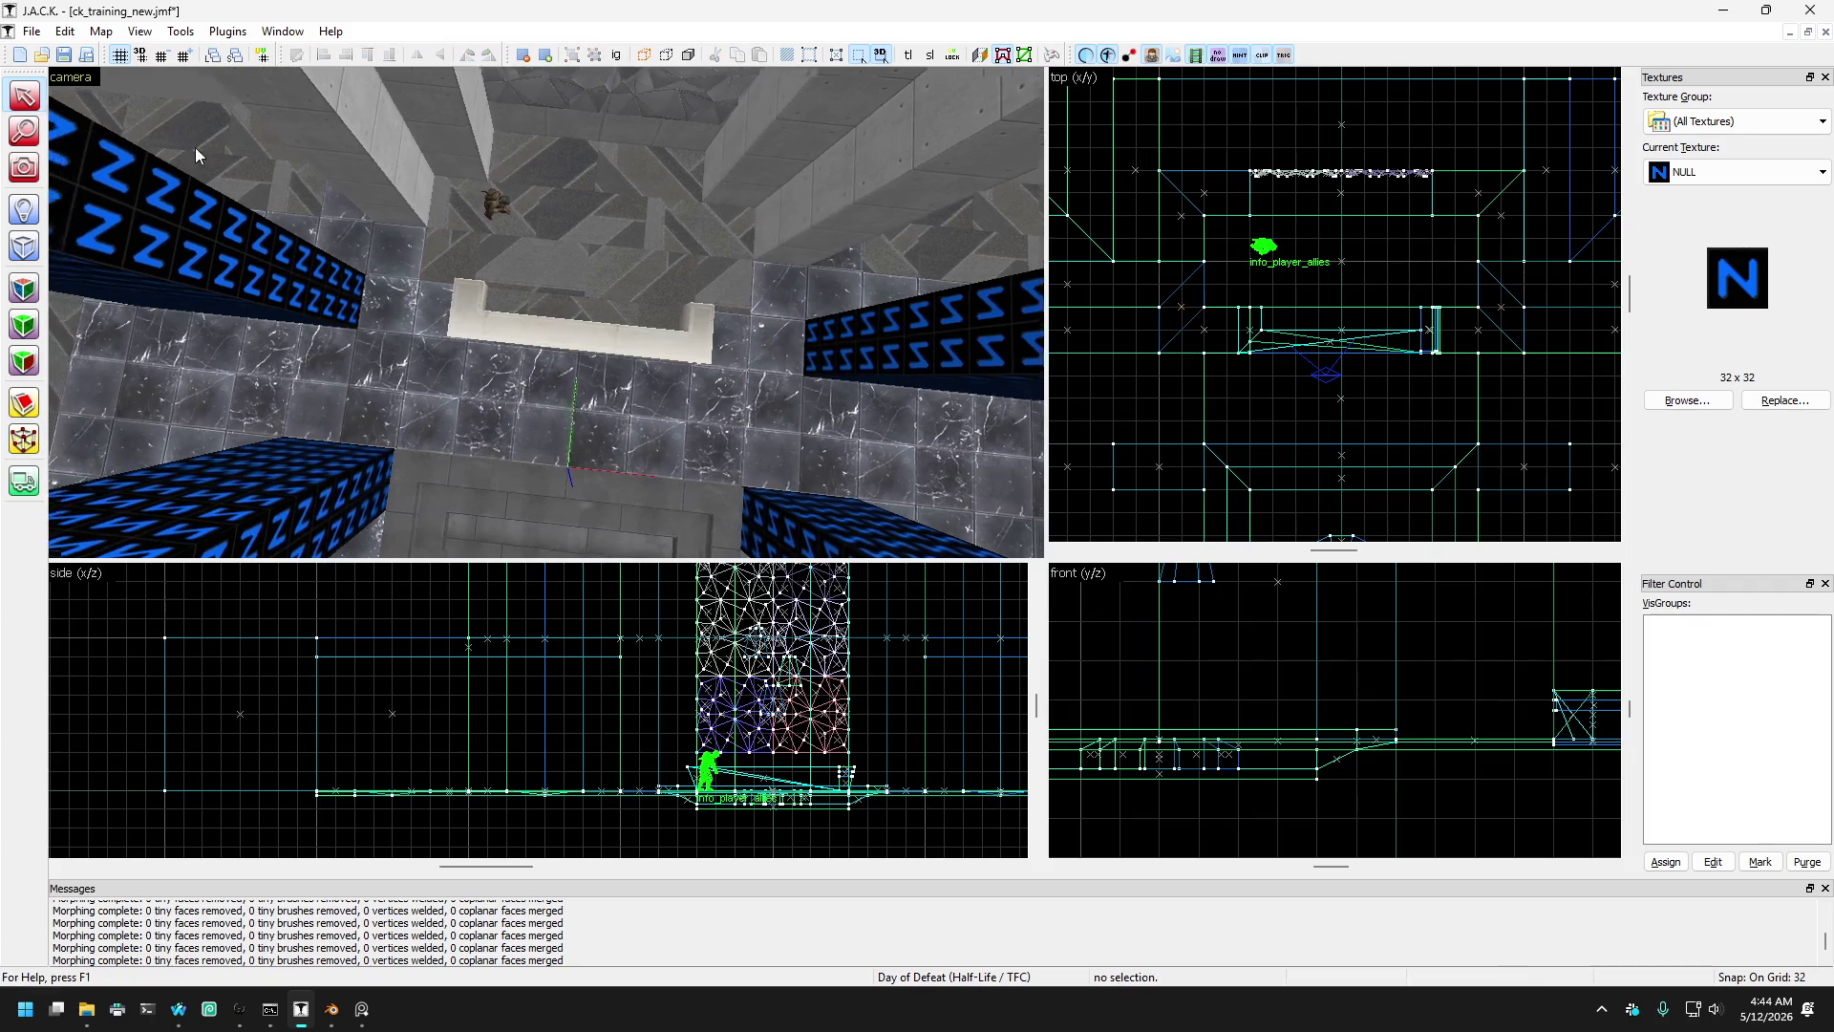
click(415, 263)
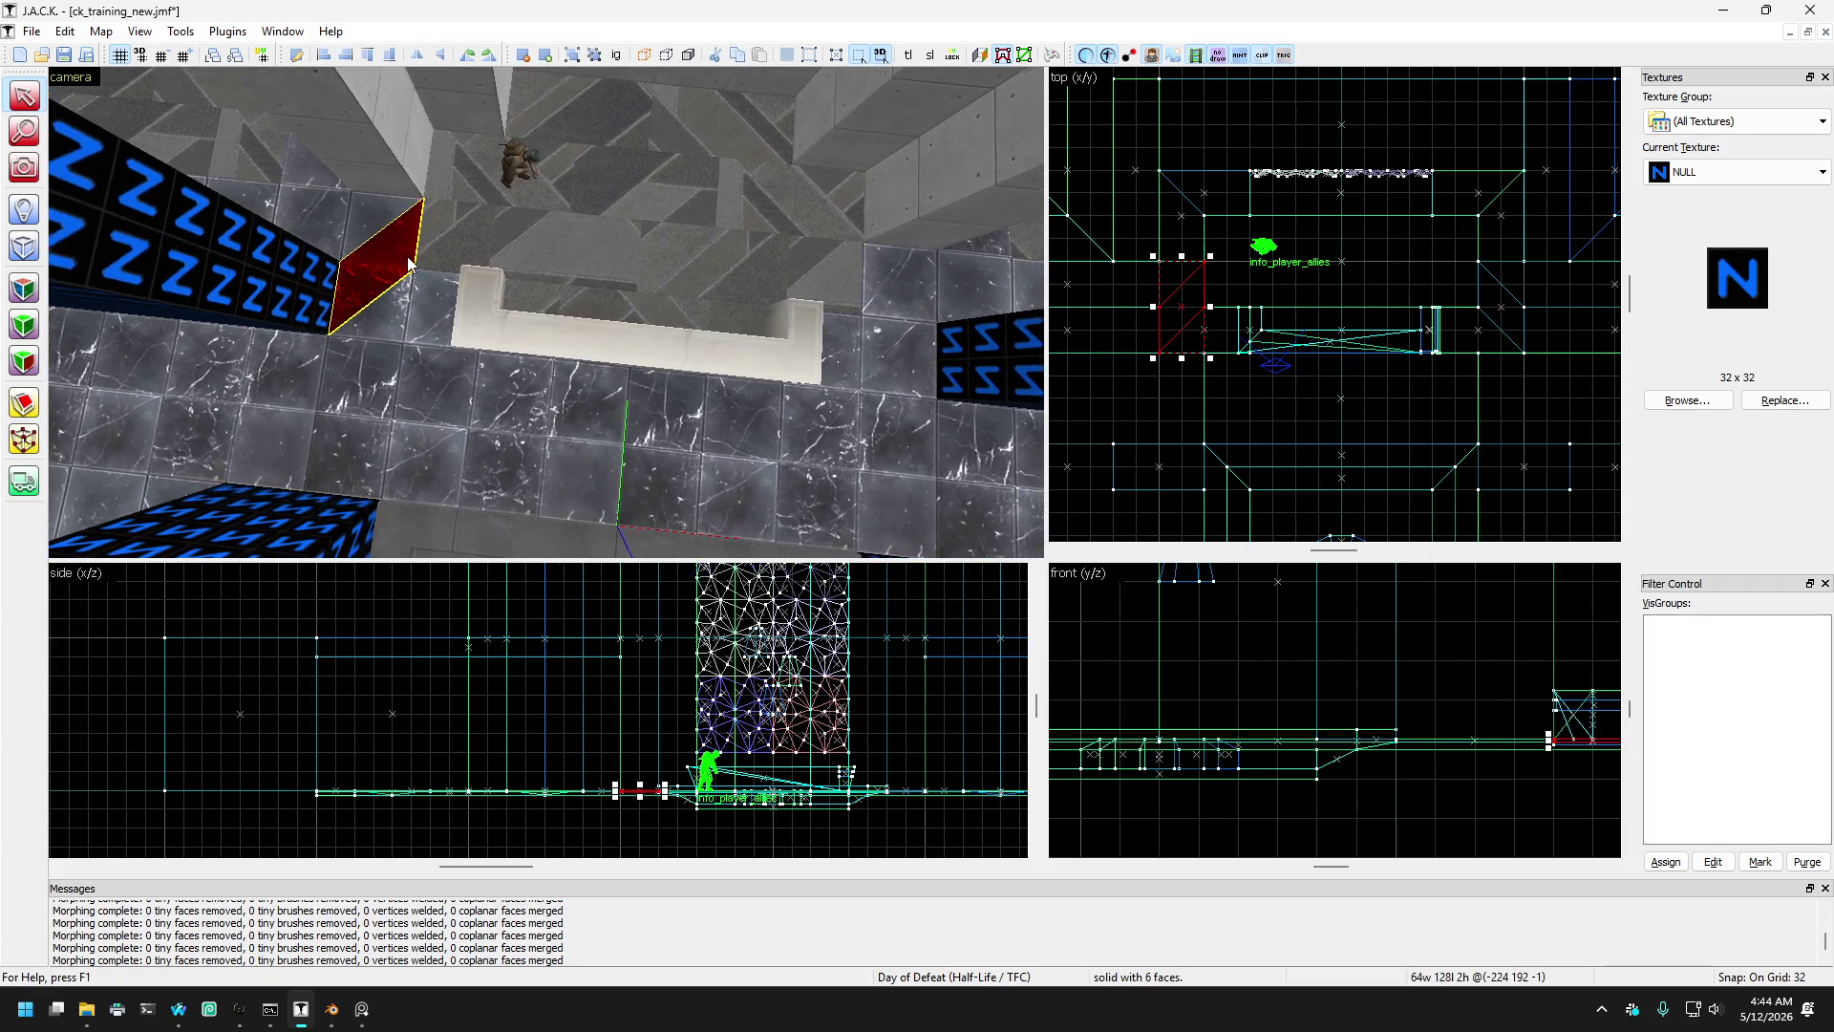
- Cycle through the overlapping brushes until only the right end block is selected
key(d)
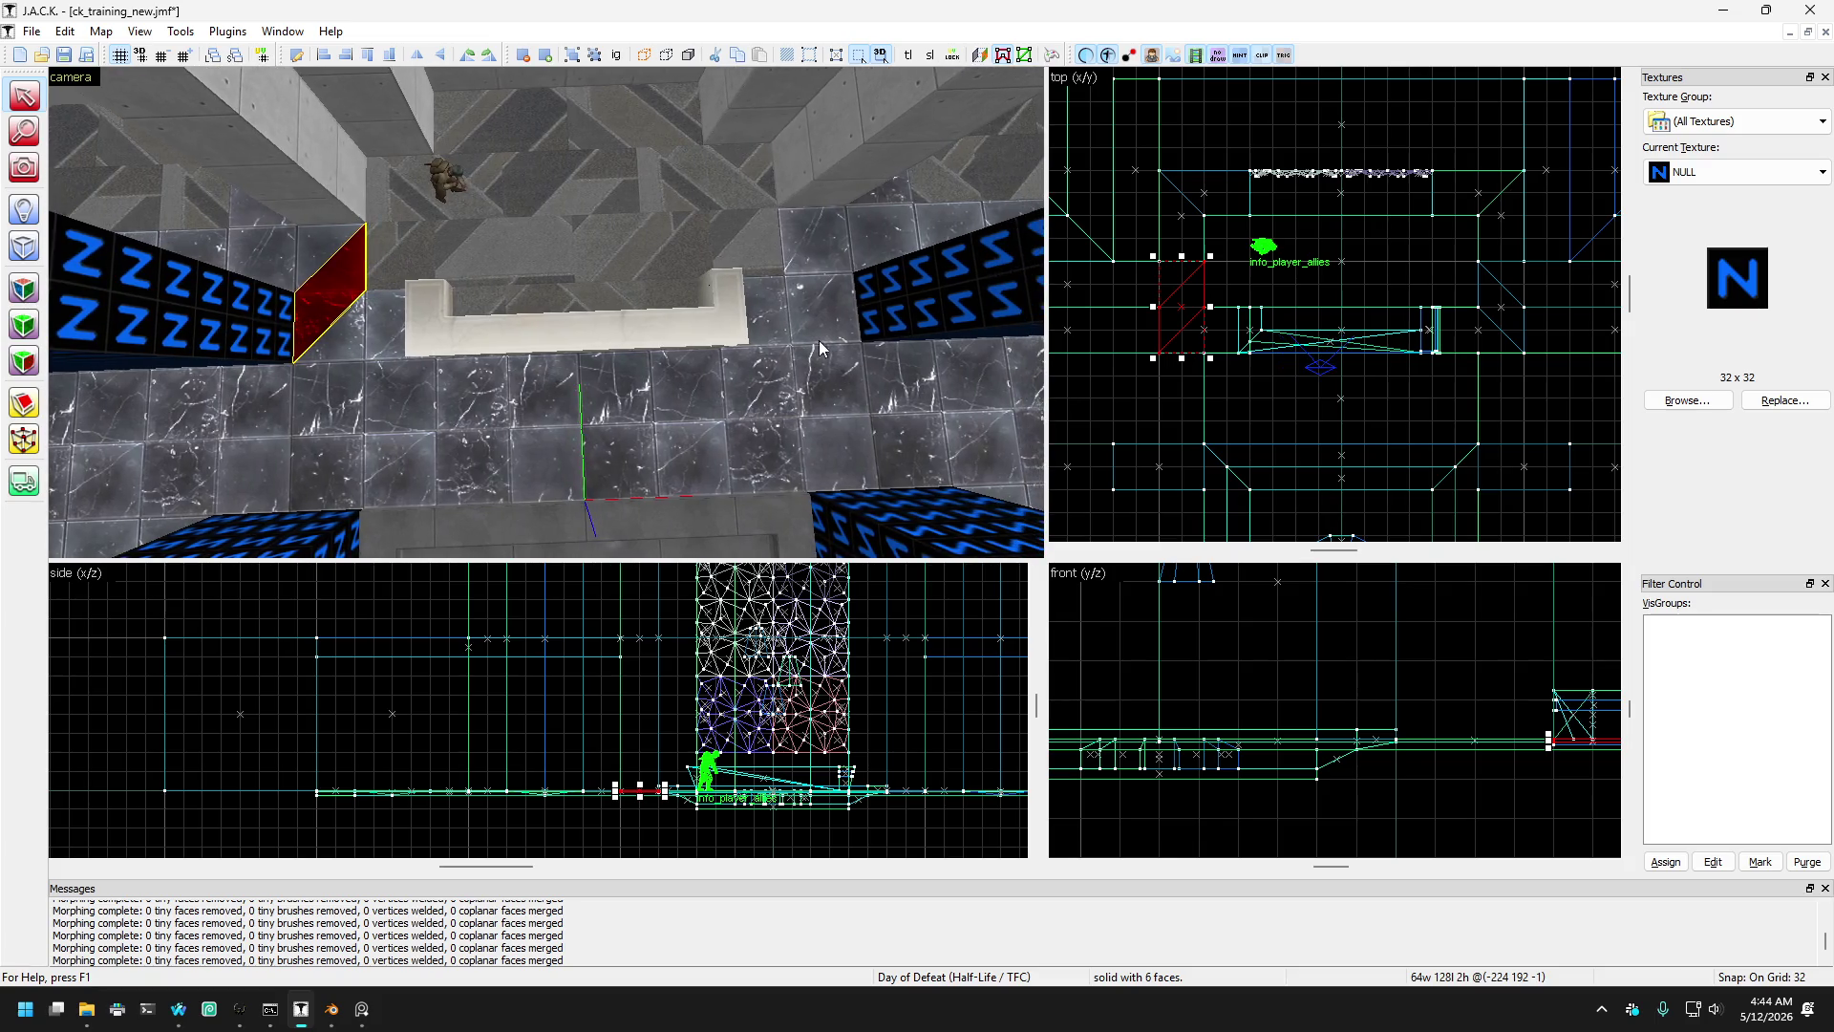
click(846, 285)
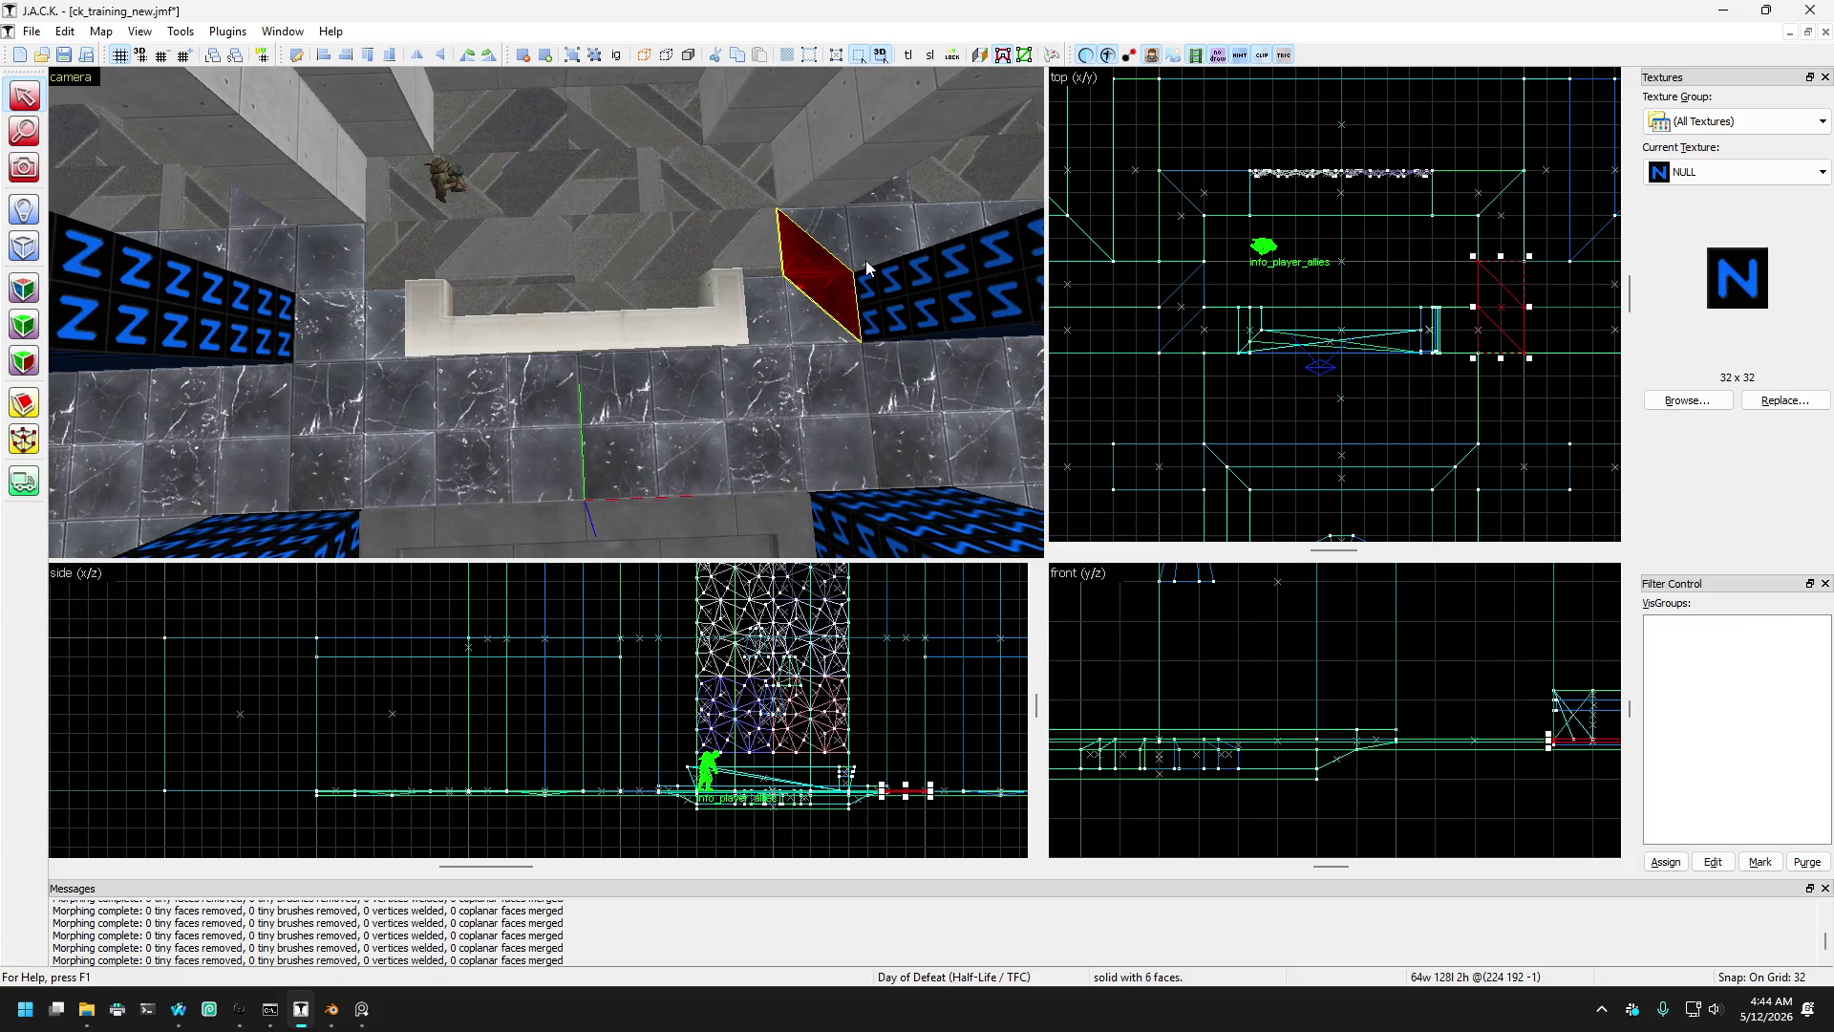
click(855, 215)
click(794, 325)
click(795, 325)
click(796, 324)
click(796, 321)
click(796, 325)
click(796, 325)
click(795, 324)
click(795, 325)
click(794, 324)
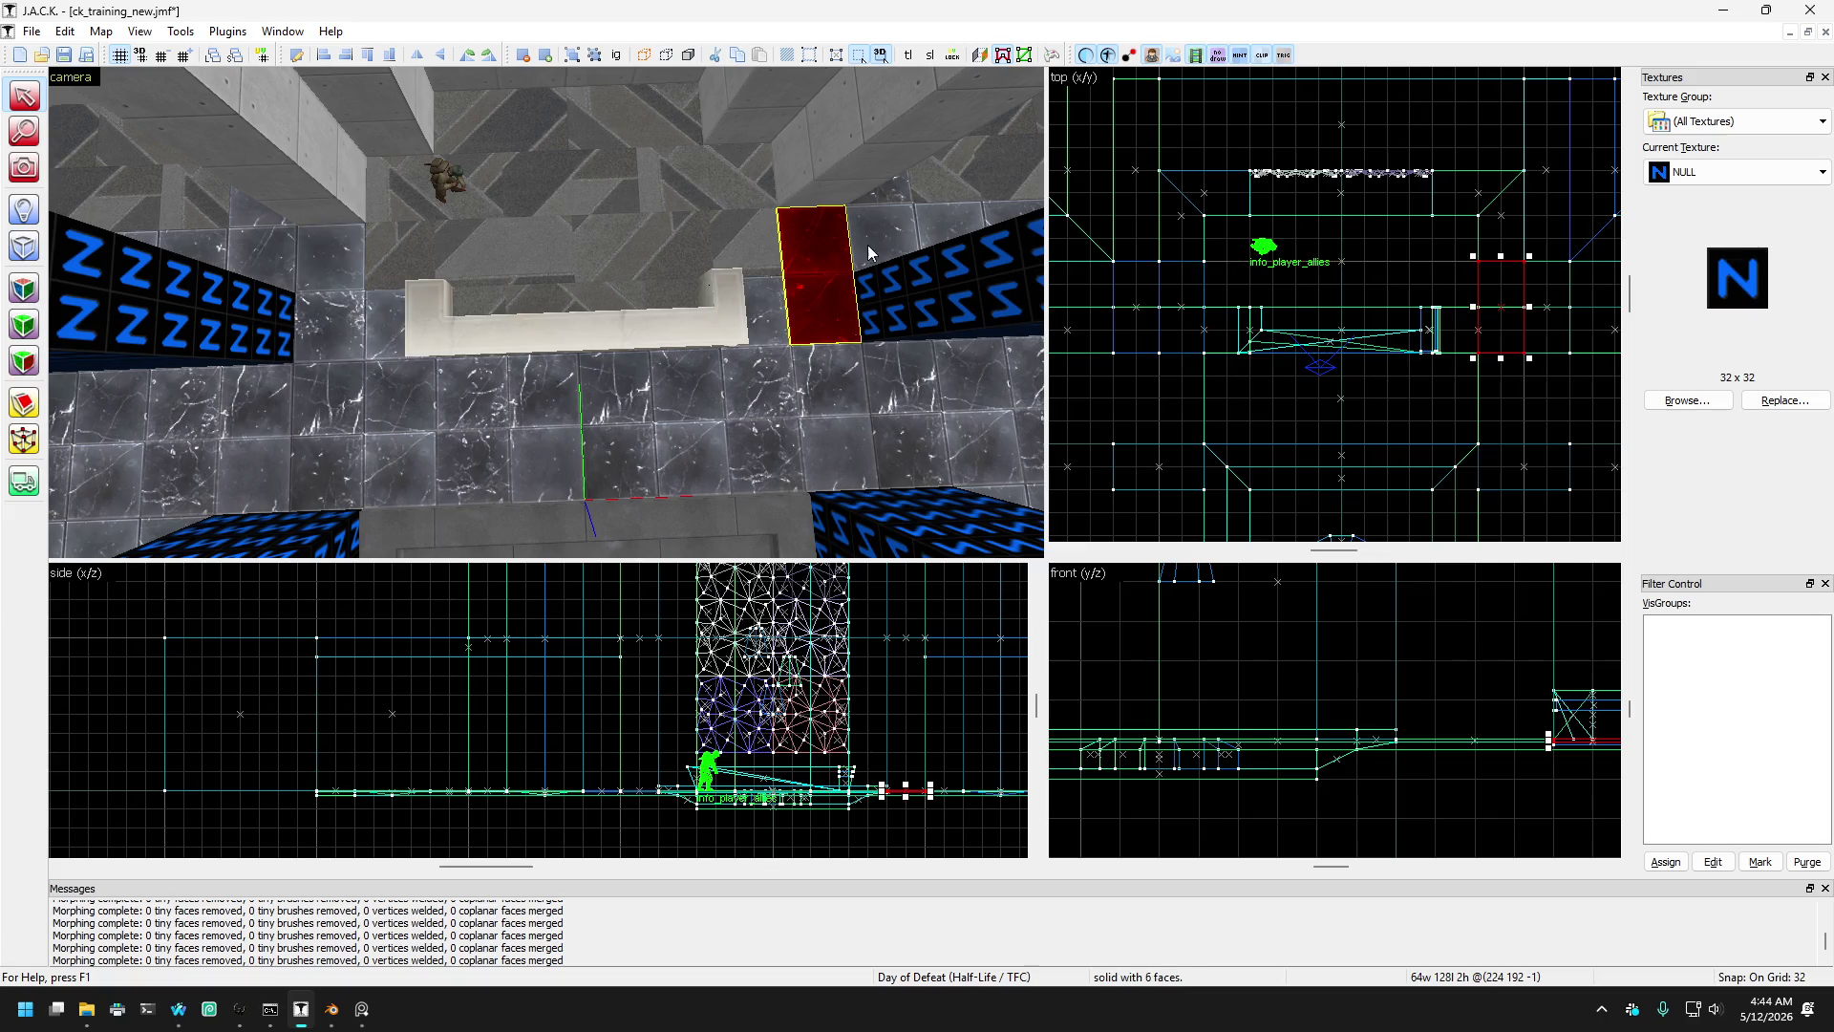
click(884, 261)
click(885, 260)
click(885, 256)
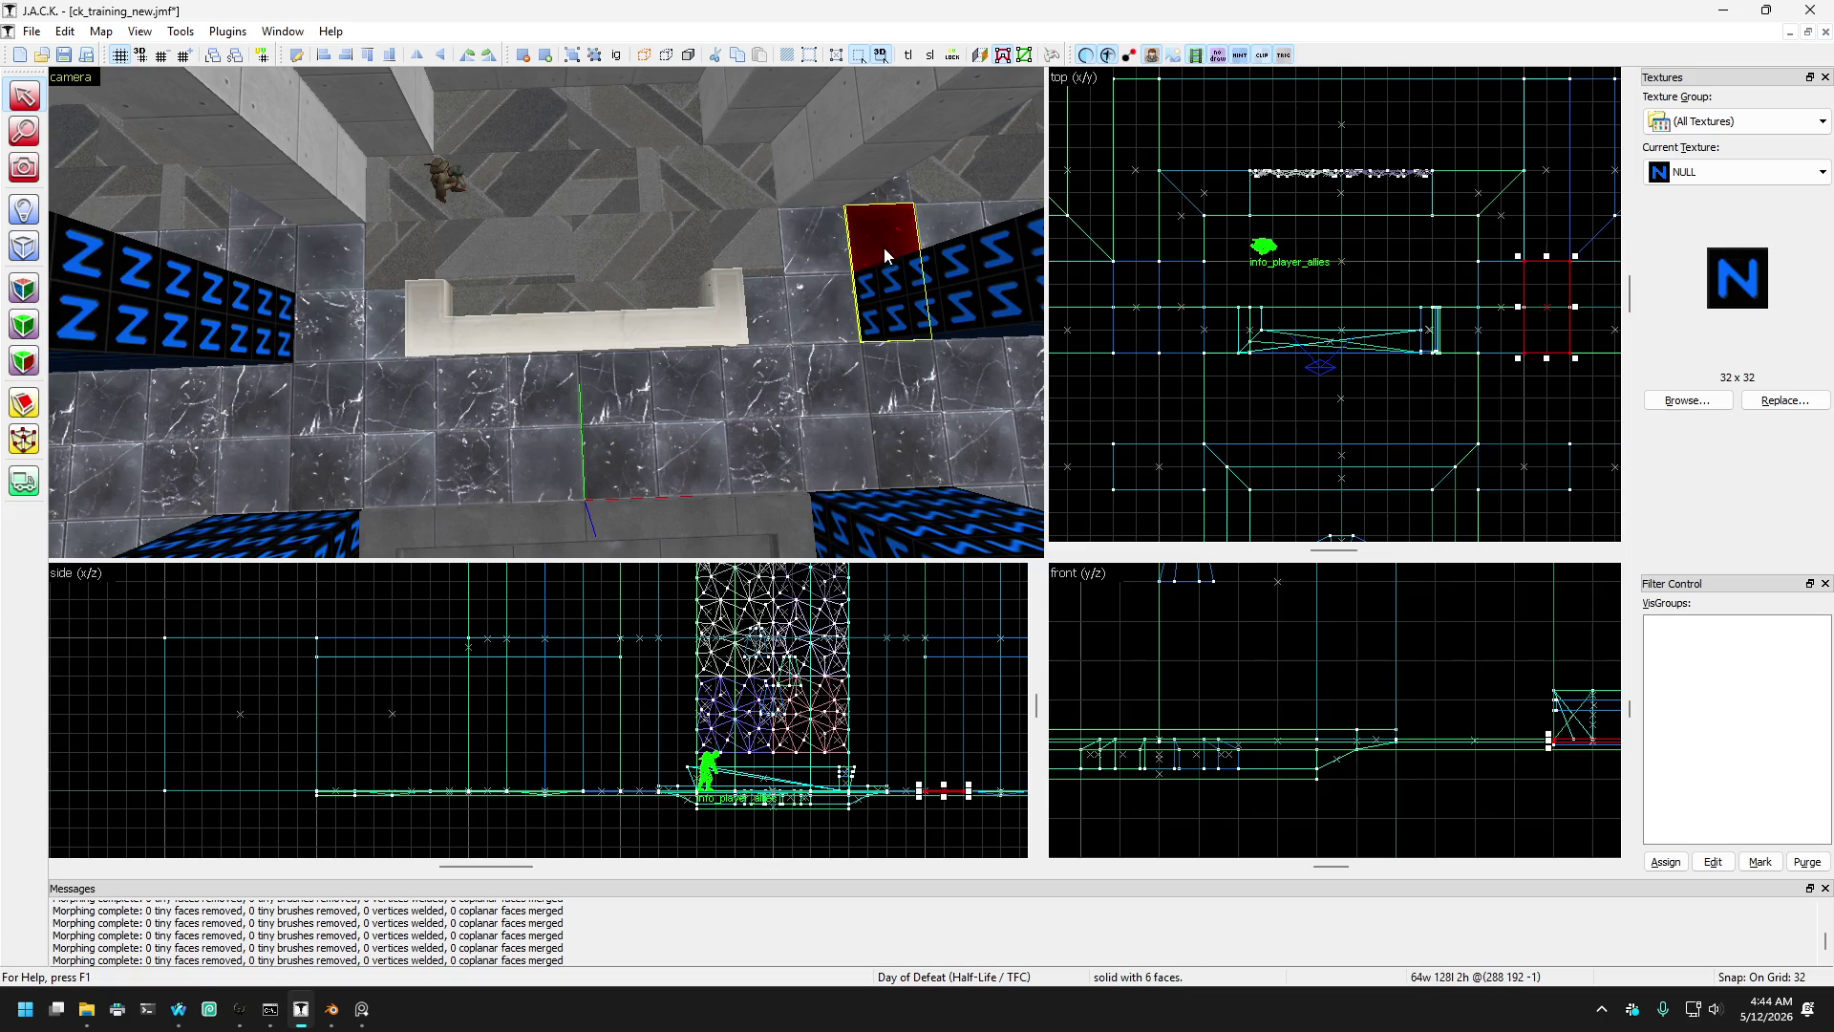
- Pull the outer ends of the left Z-wall and right S-wall caps inward one grid step
click(273, 258)
click(212, 241)
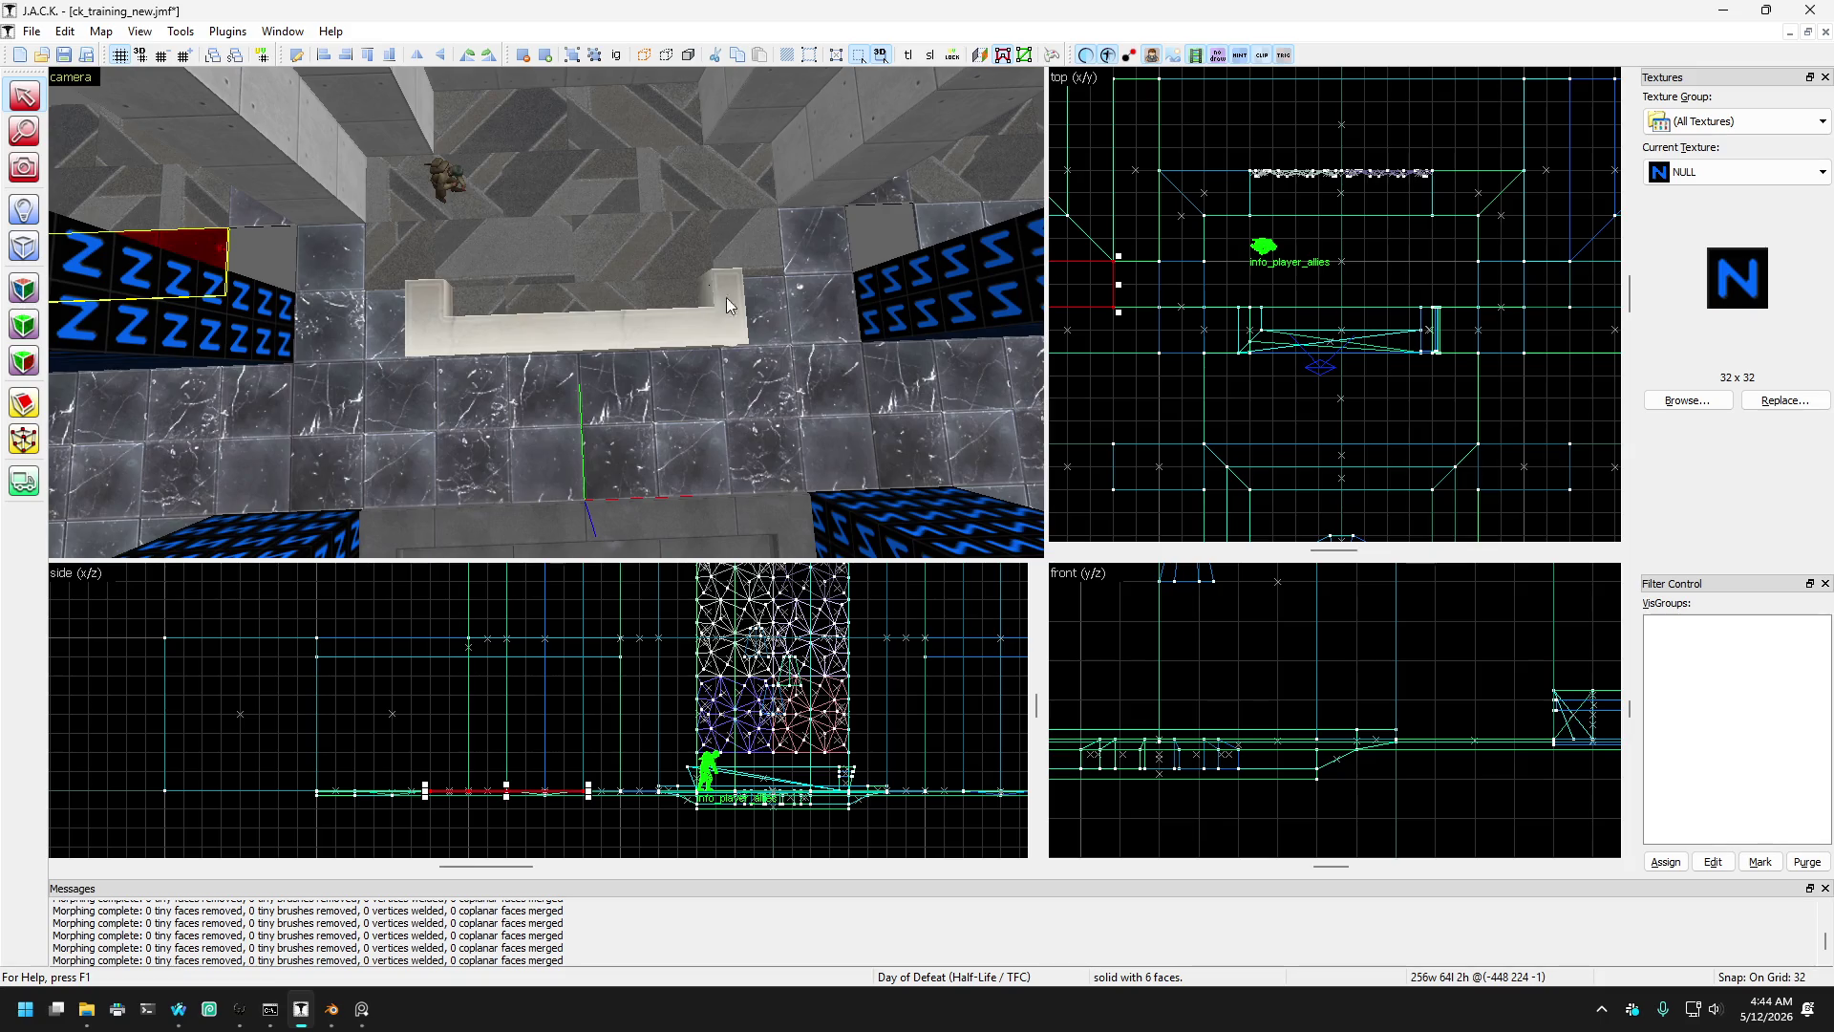
ctrl+click(968, 230)
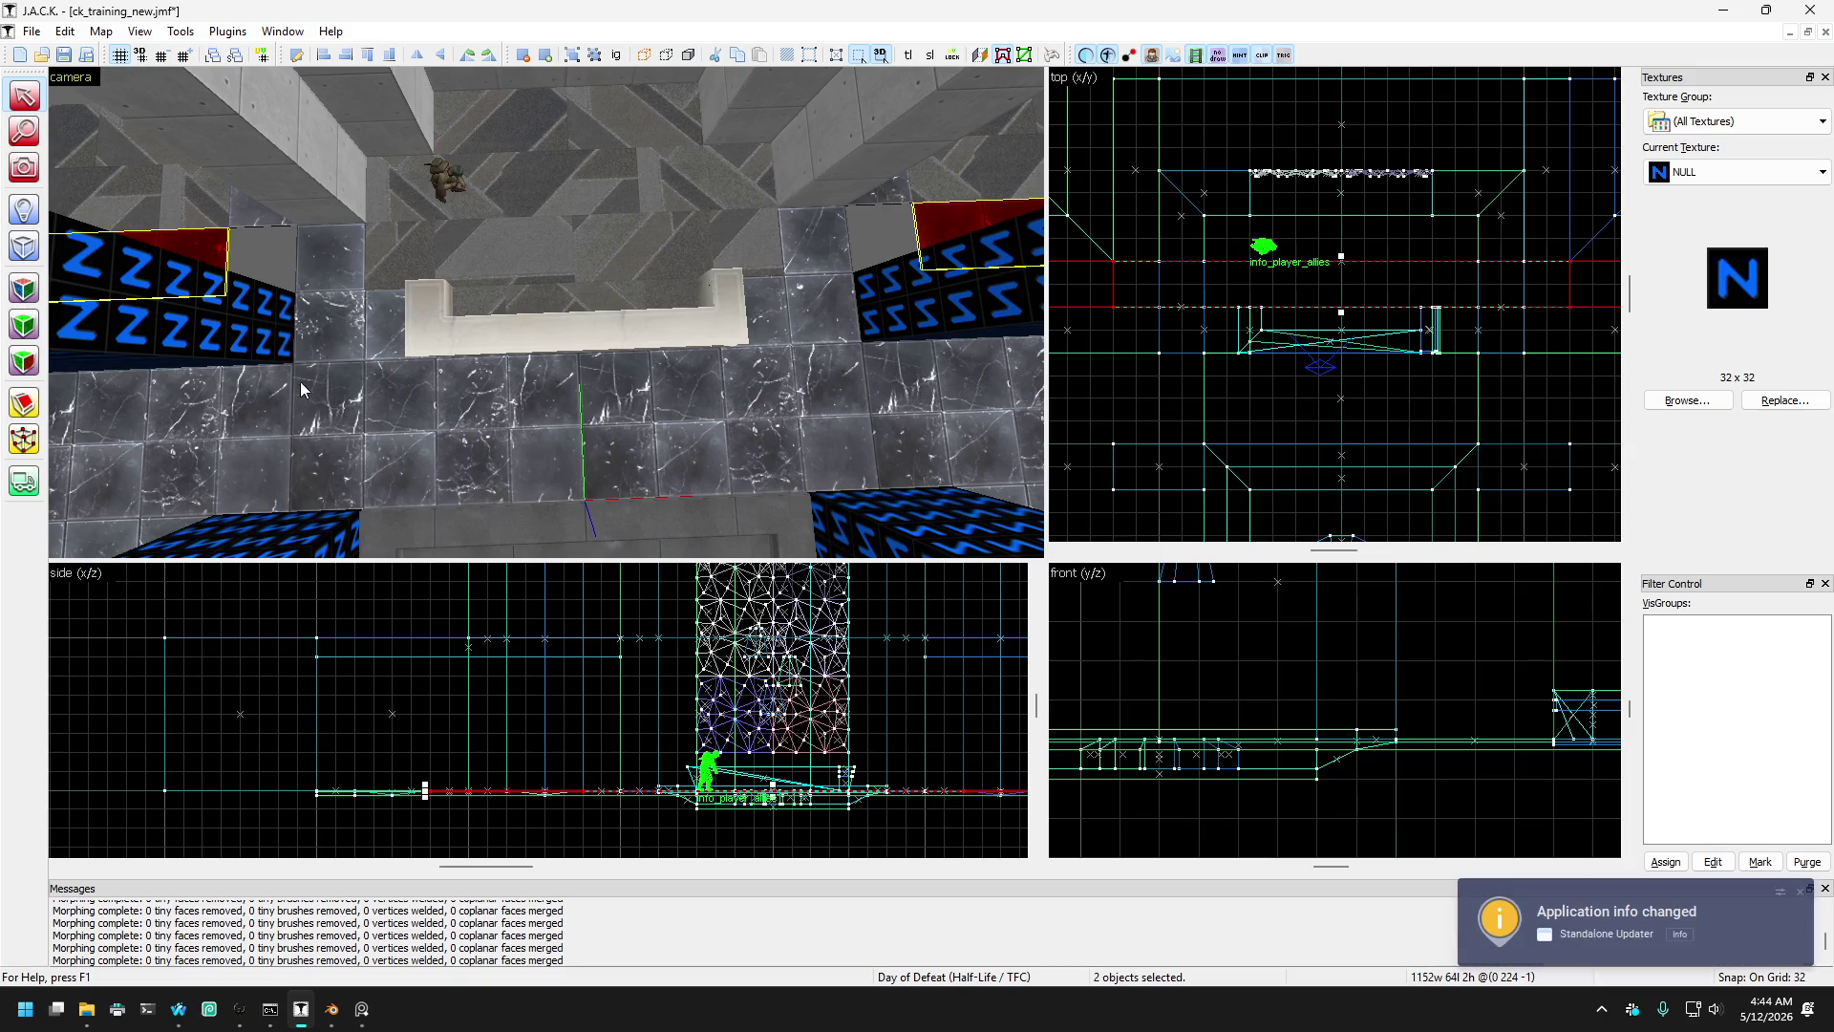
click(24, 439)
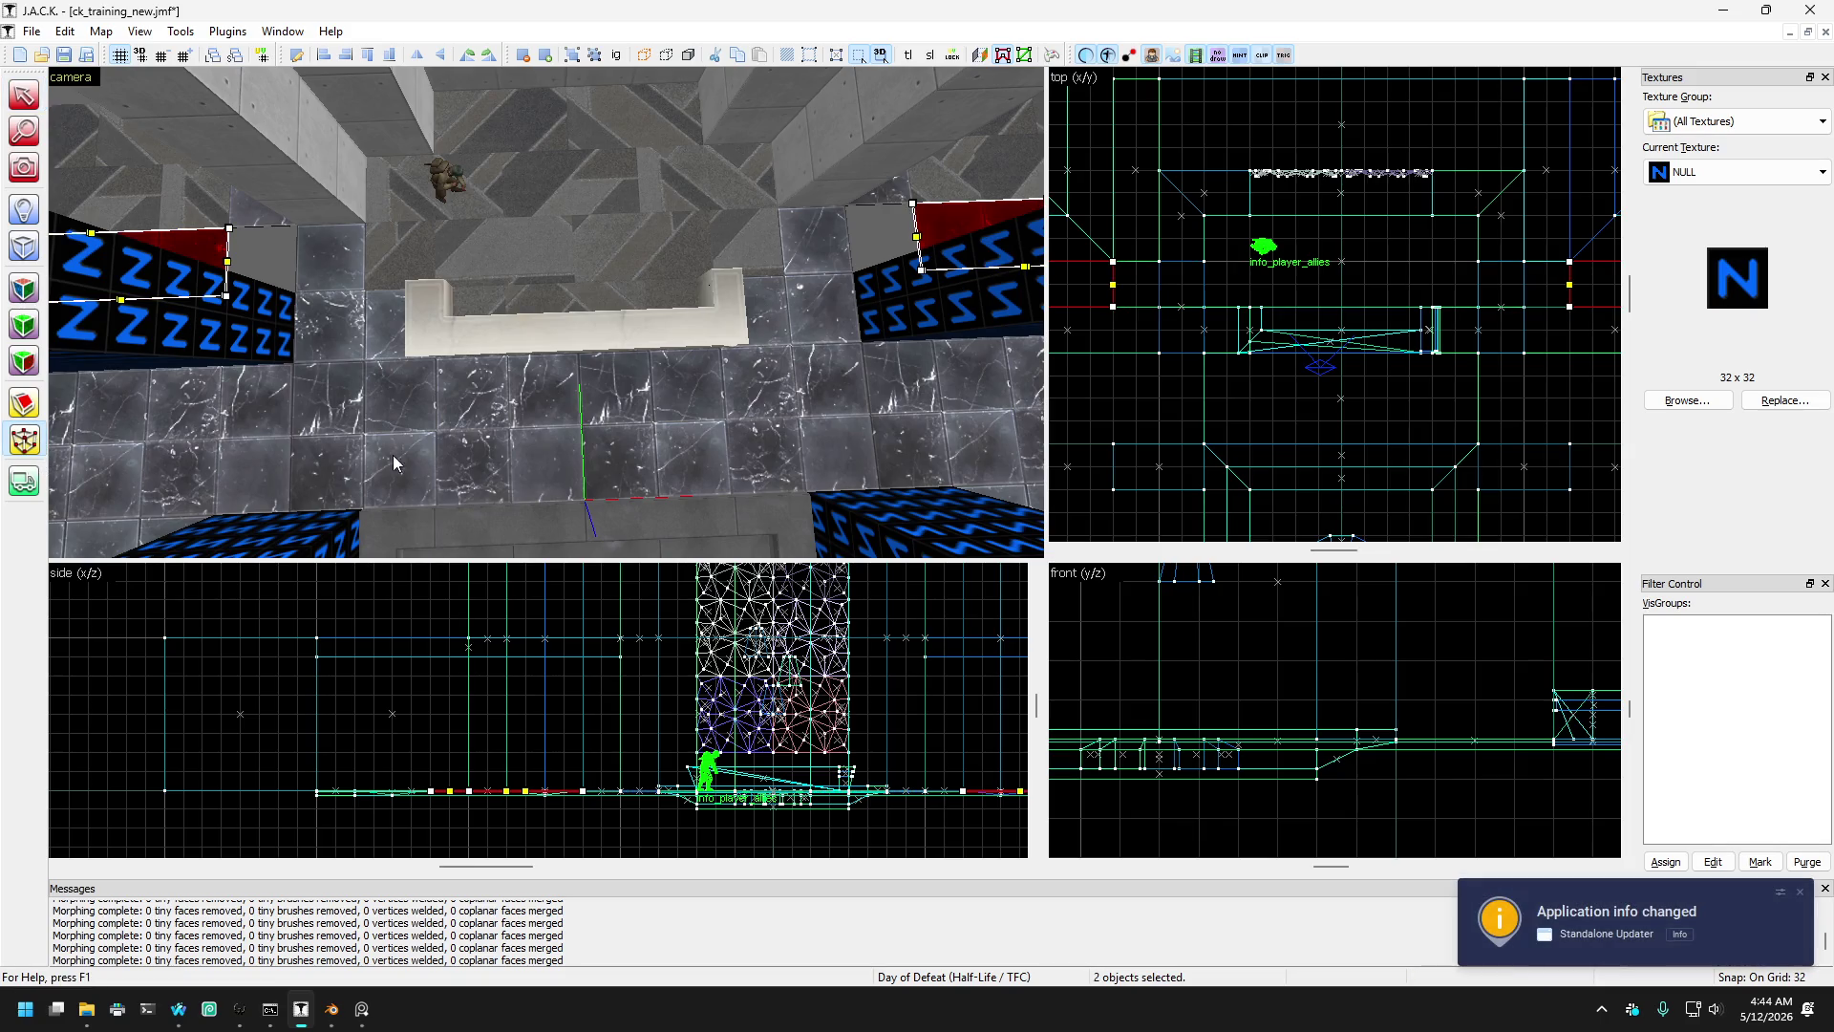
click(1679, 933)
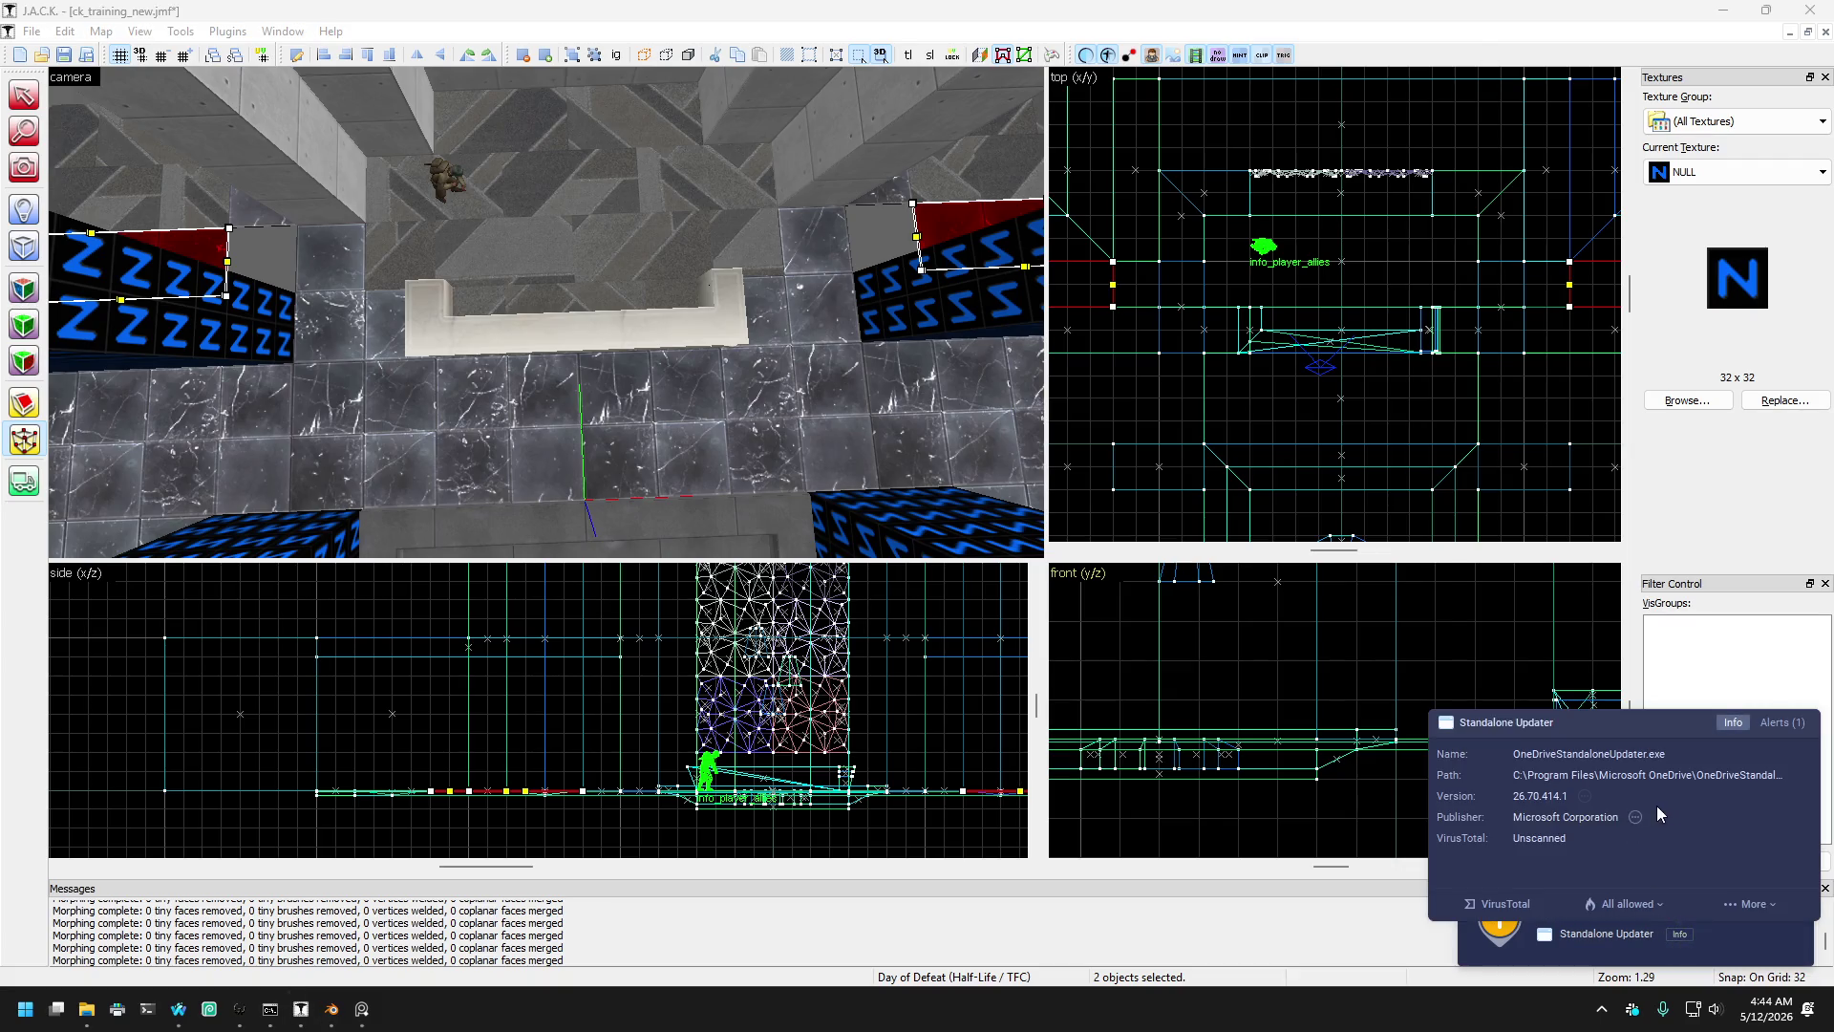
click(1802, 893)
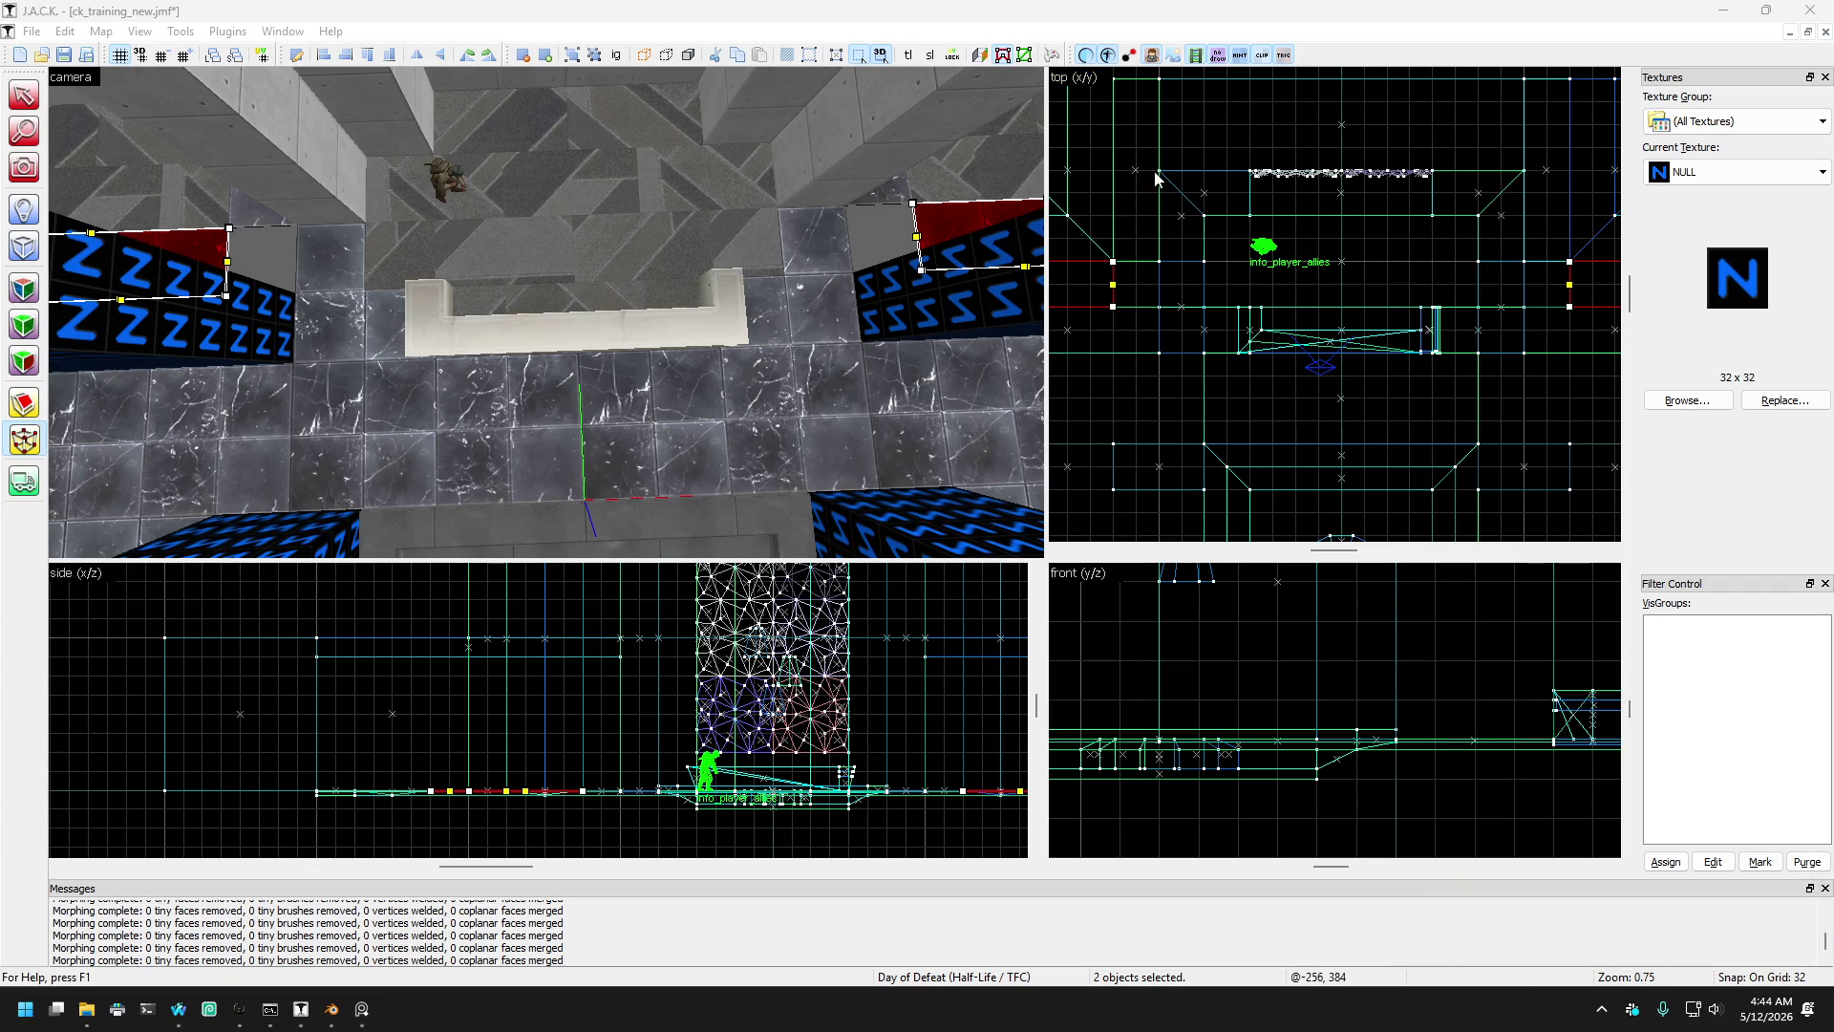
drag(1116, 291, 1162, 291)
drag(1571, 286, 1525, 286)
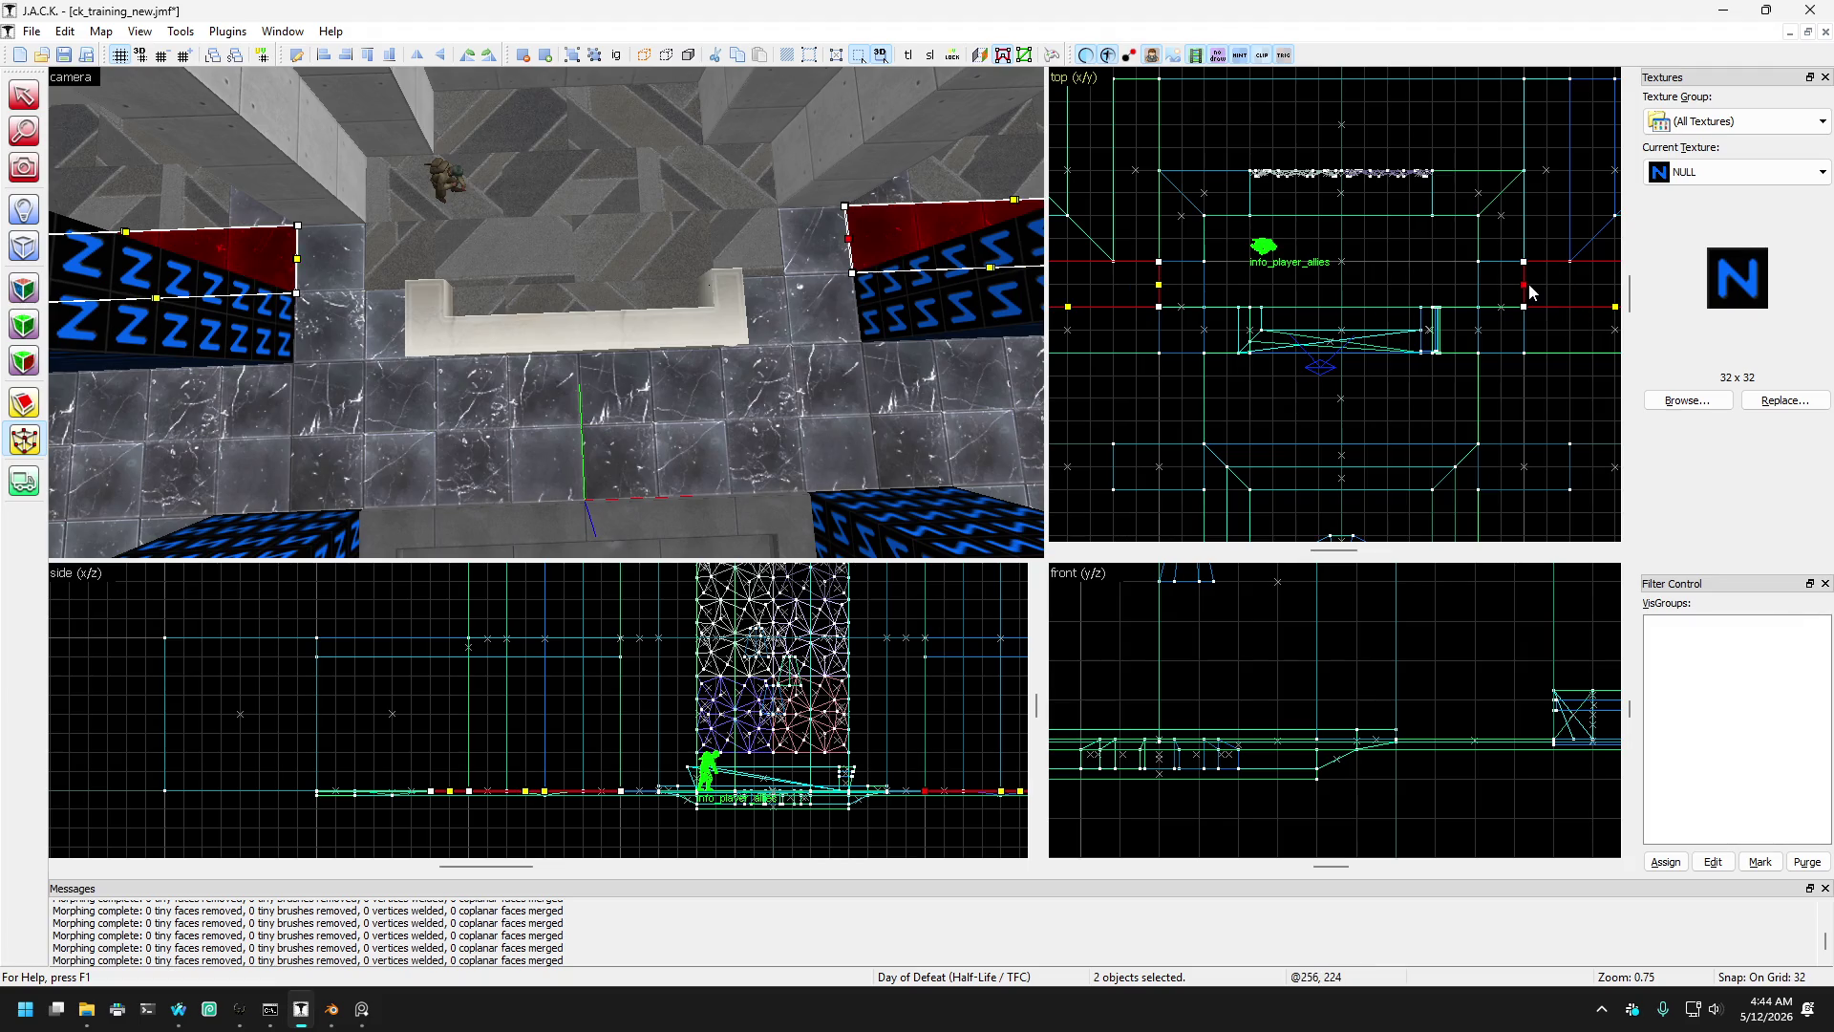
key(Escape)
- Move the red block from beside the white block over to its left side
mouse_move(163, 119)
mouse_down()
mouse_move(301, 204)
mouse_move(209, 134)
mouse_move(40, 191)
mouse_up()
click(24, 167)
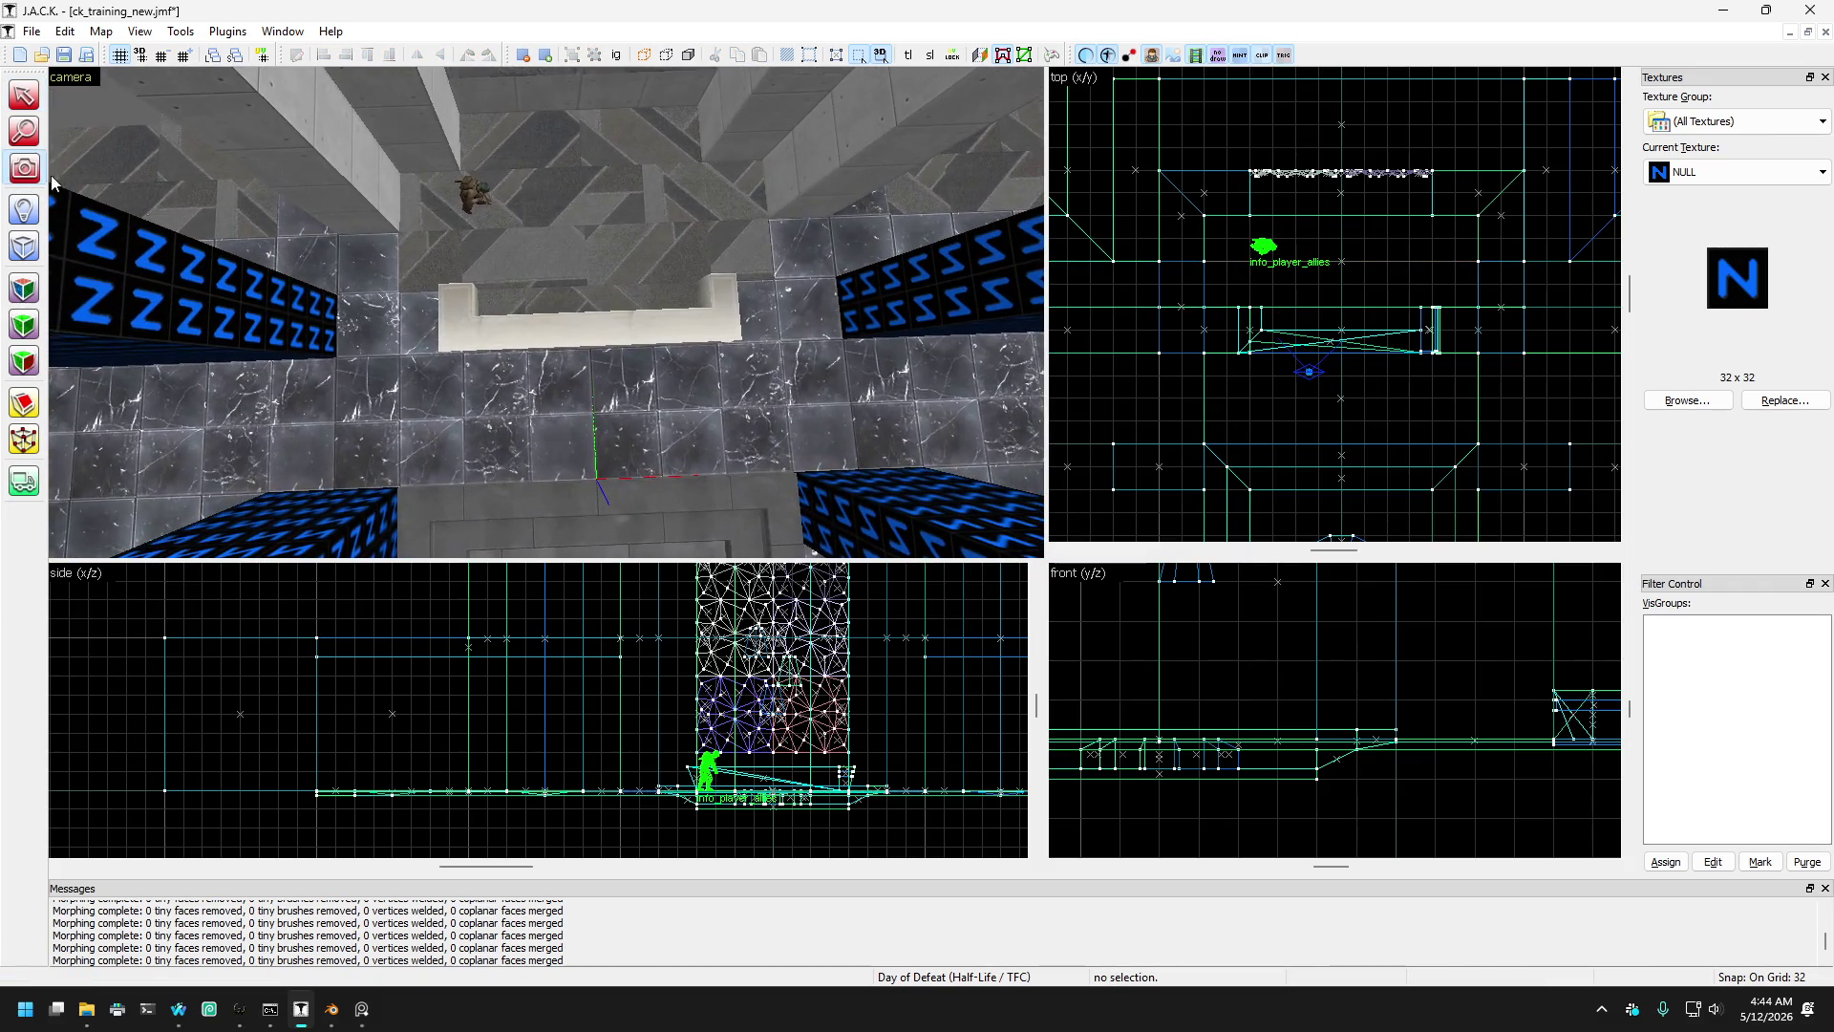
scroll(507, 324, up, 5)
key(shift+s)
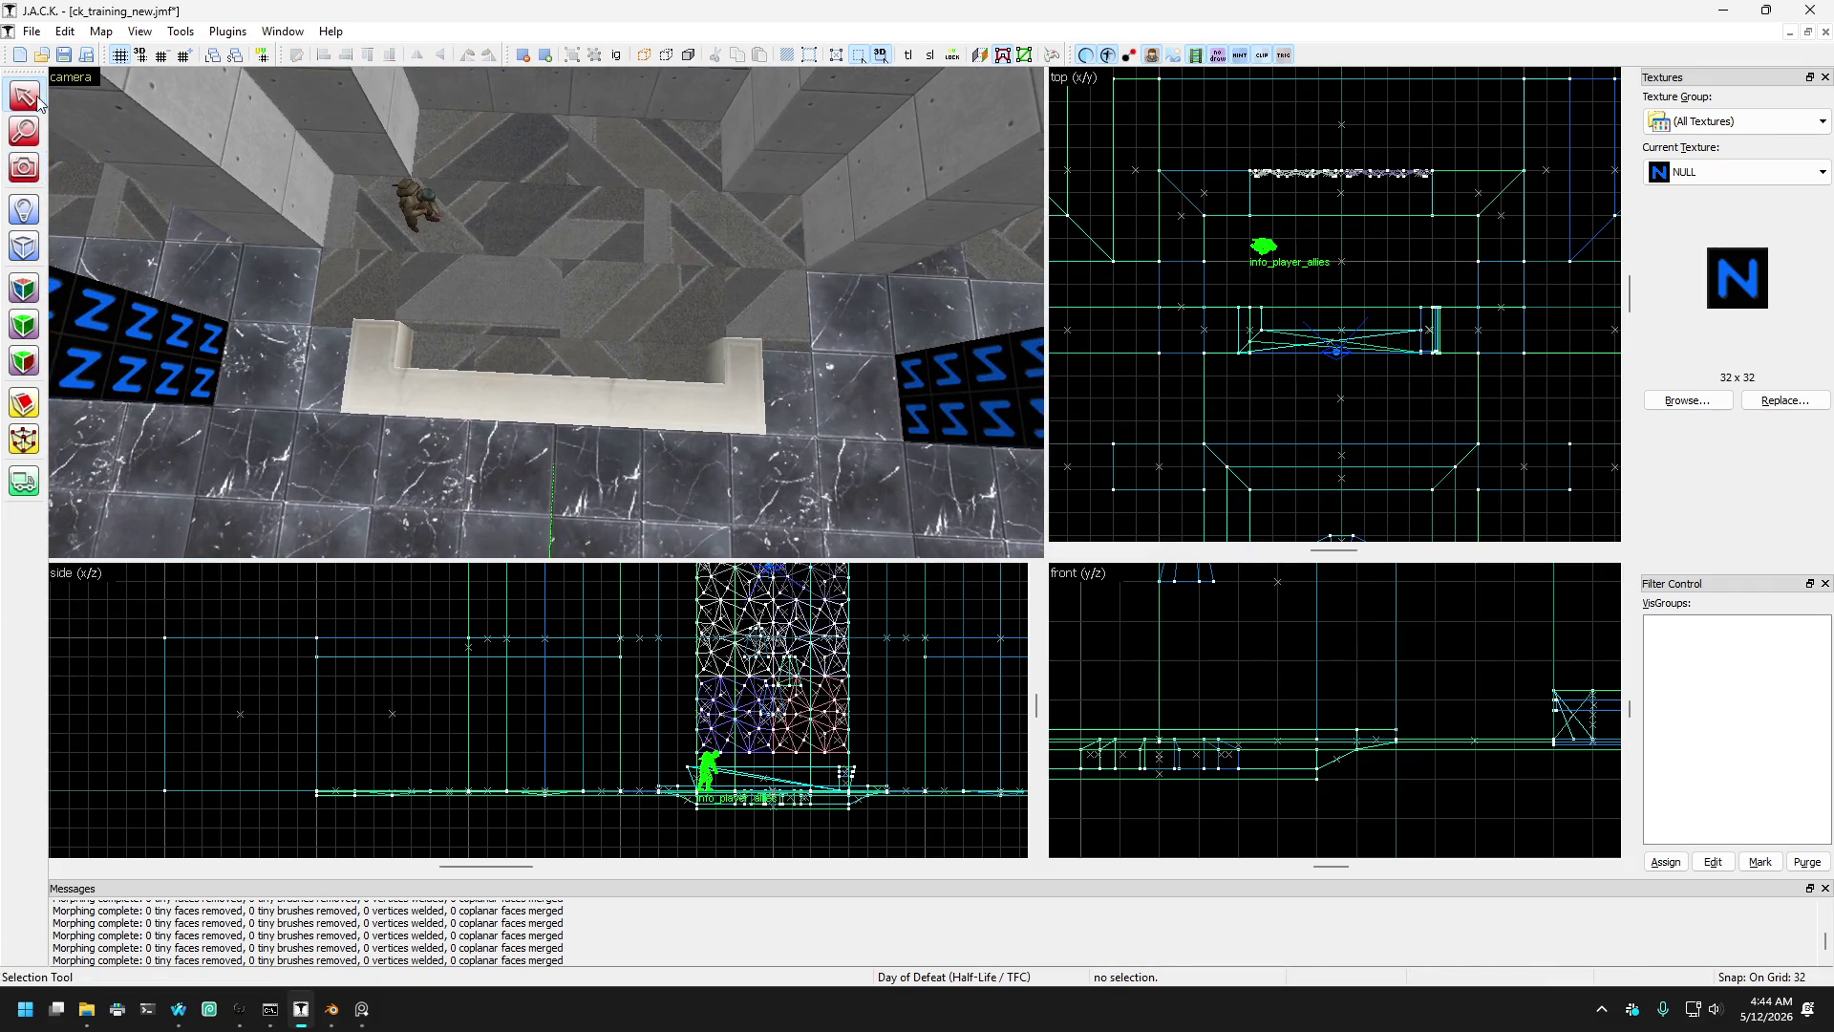
click(272, 314)
scroll(840, 319, up, 2)
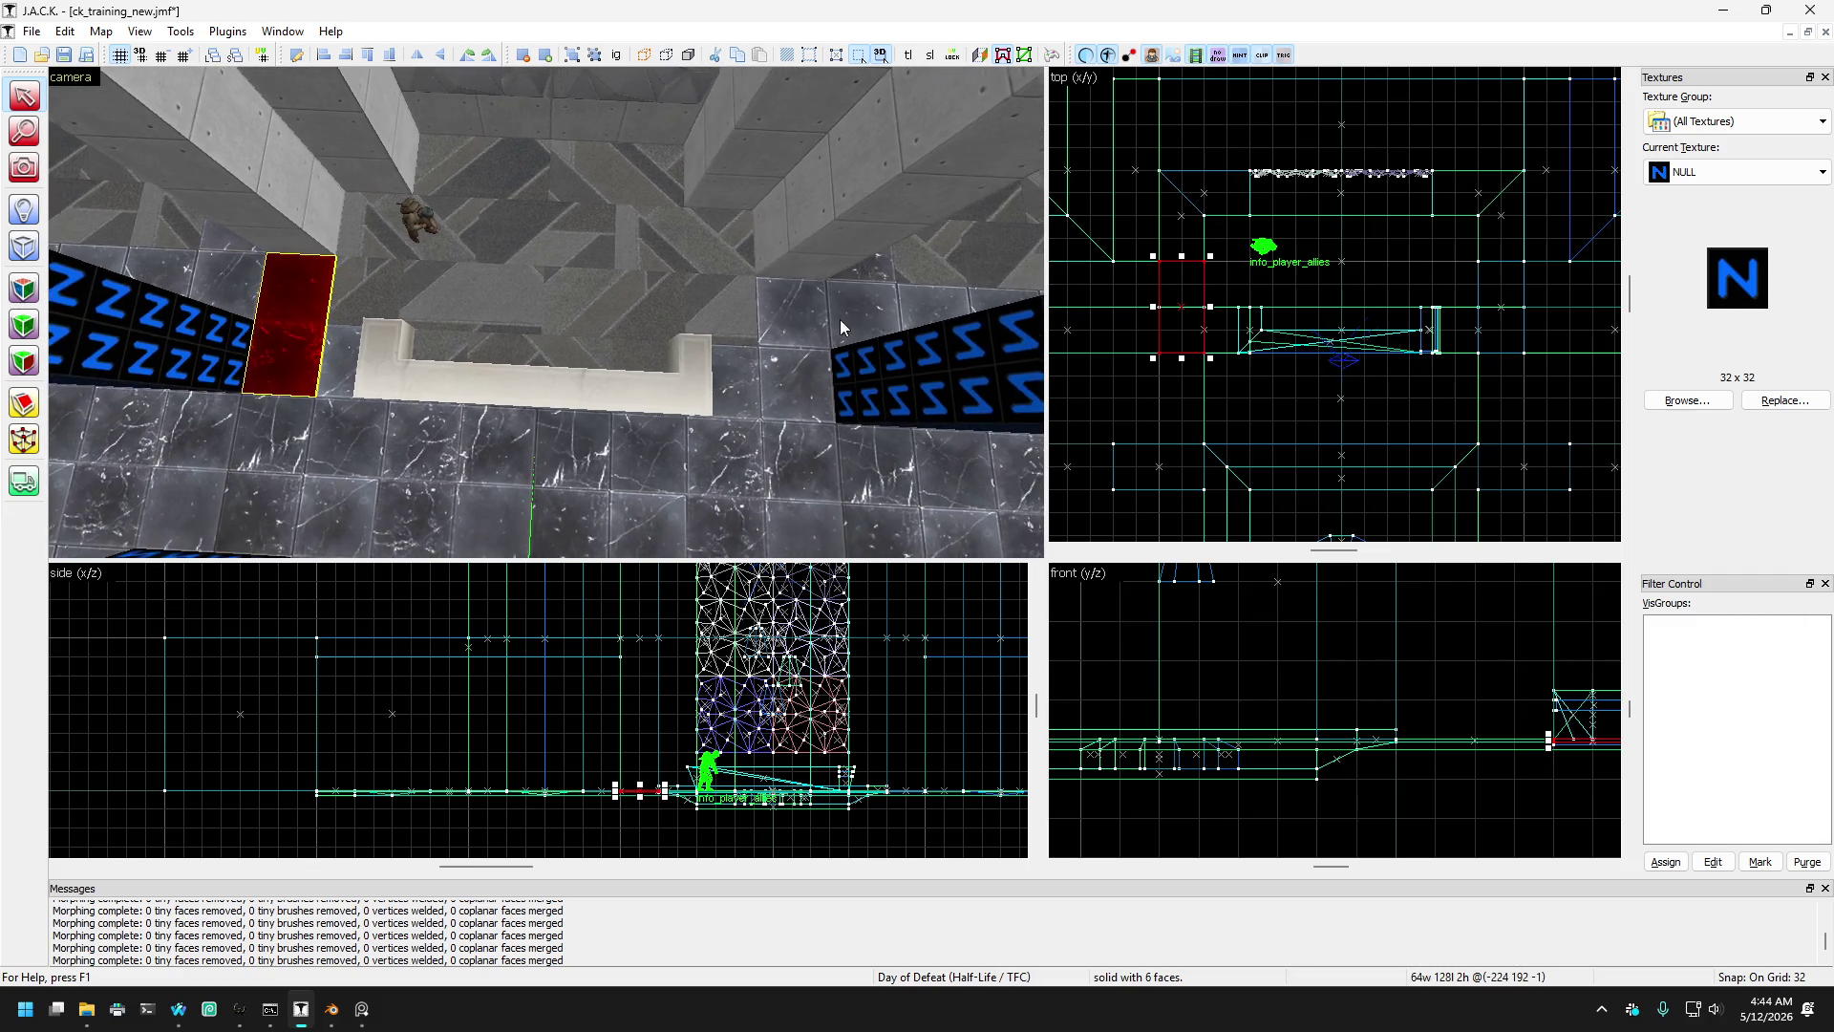
click(808, 312)
scroll(731, 378, down, 2)
drag(783, 355, 321, 351)
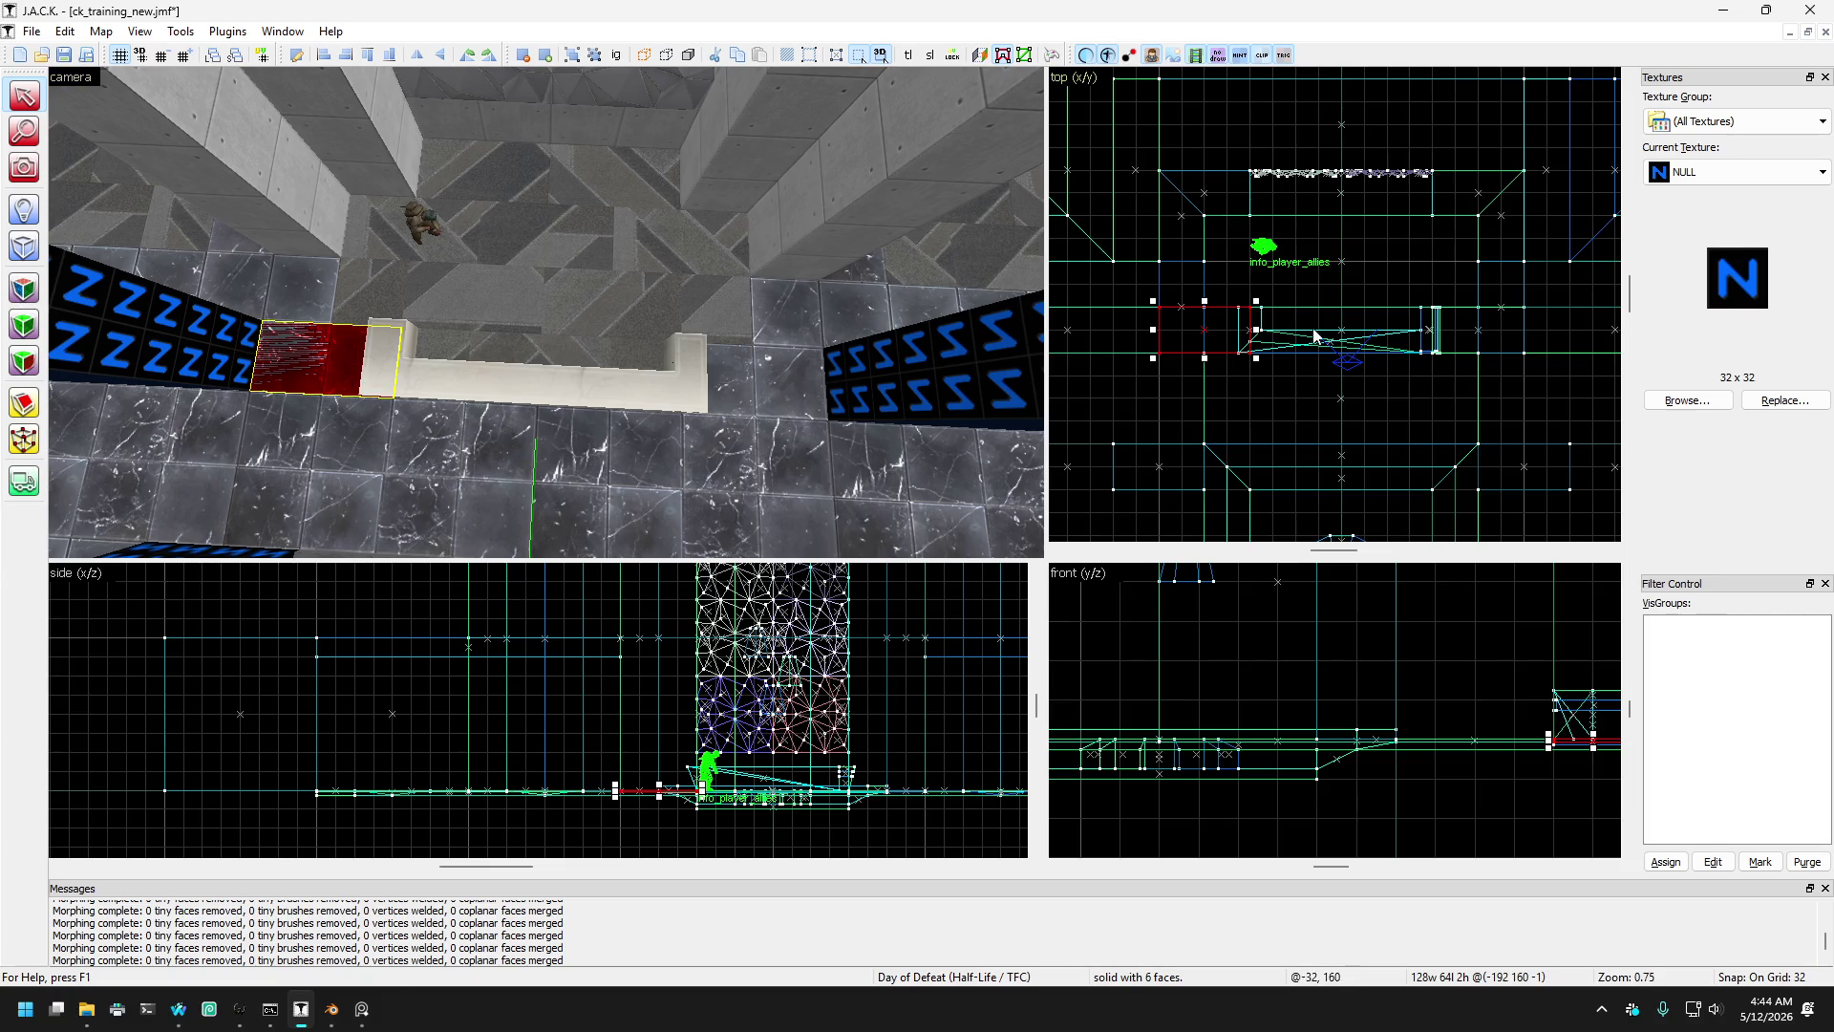
- Resize and rotate the red block into a flat 320×64×2 cap centred at -416, 224
click(265, 289)
click(314, 289)
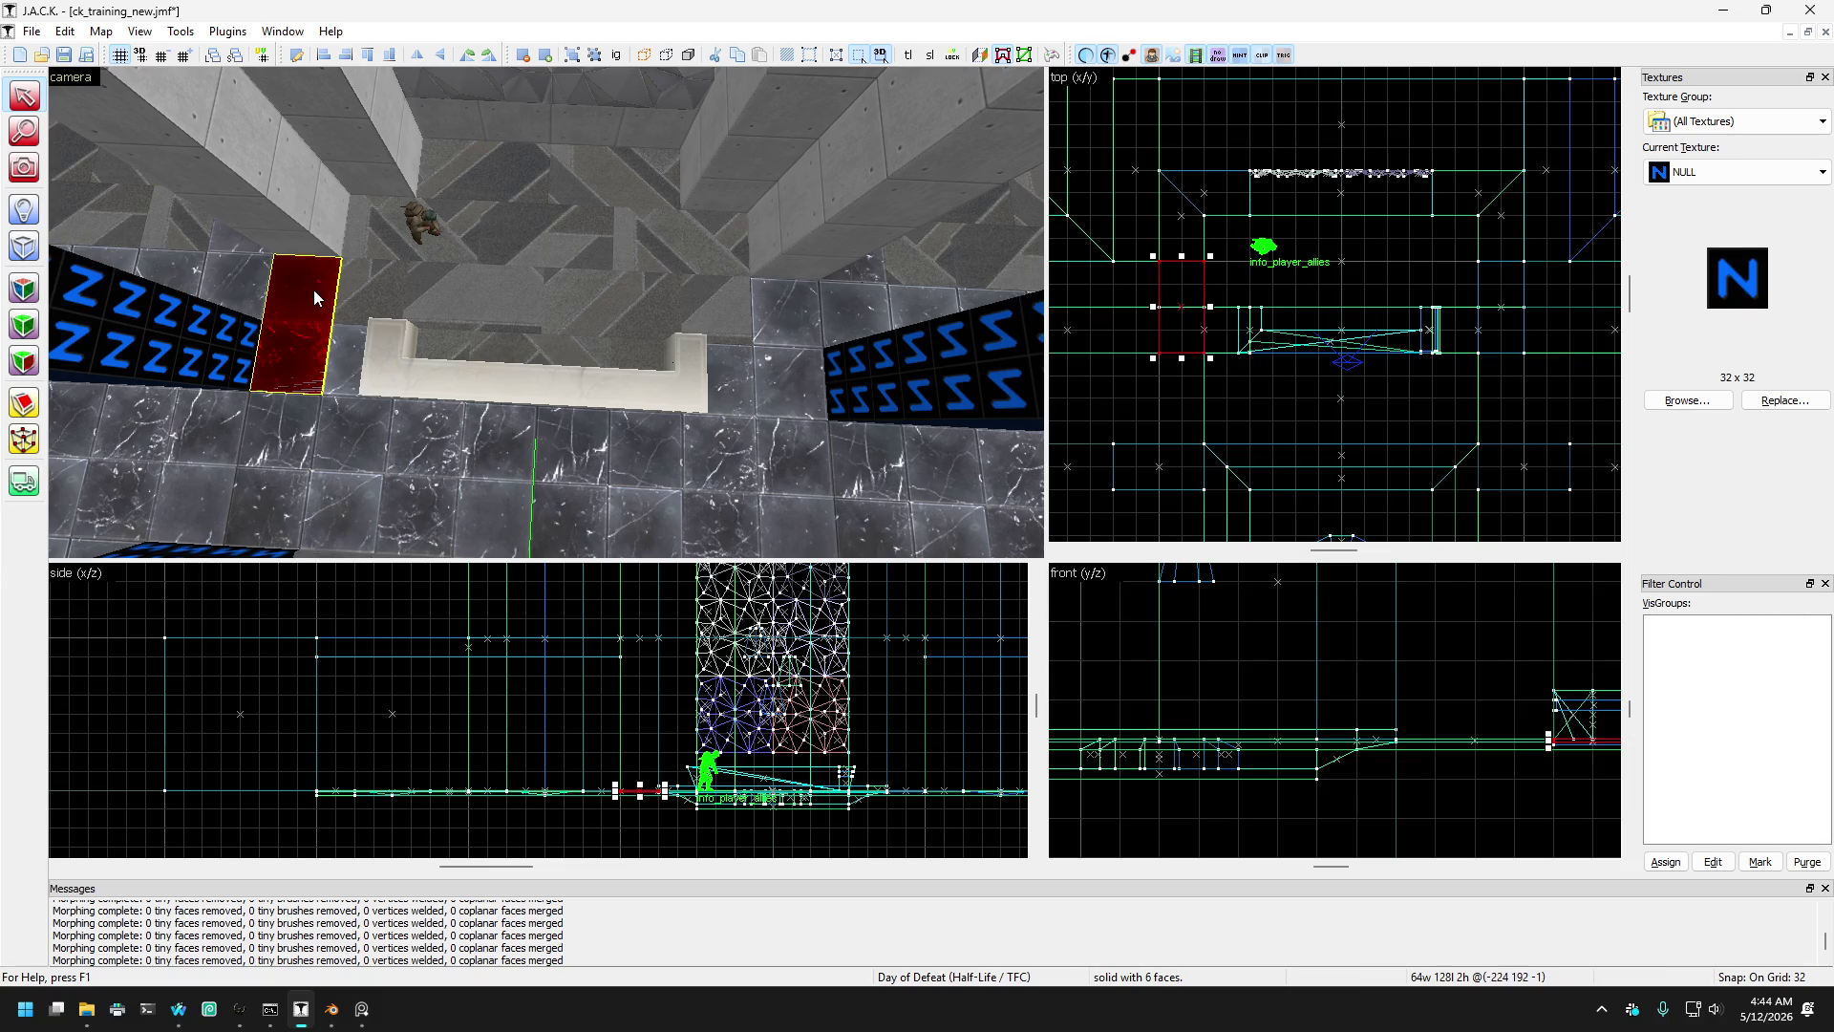
mouse_move(292, 348)
mouse_down()
mouse_move(344, 361)
mouse_move(288, 351)
mouse_move(298, 306)
mouse_move(353, 347)
mouse_move(321, 295)
mouse_up()
click(241, 287)
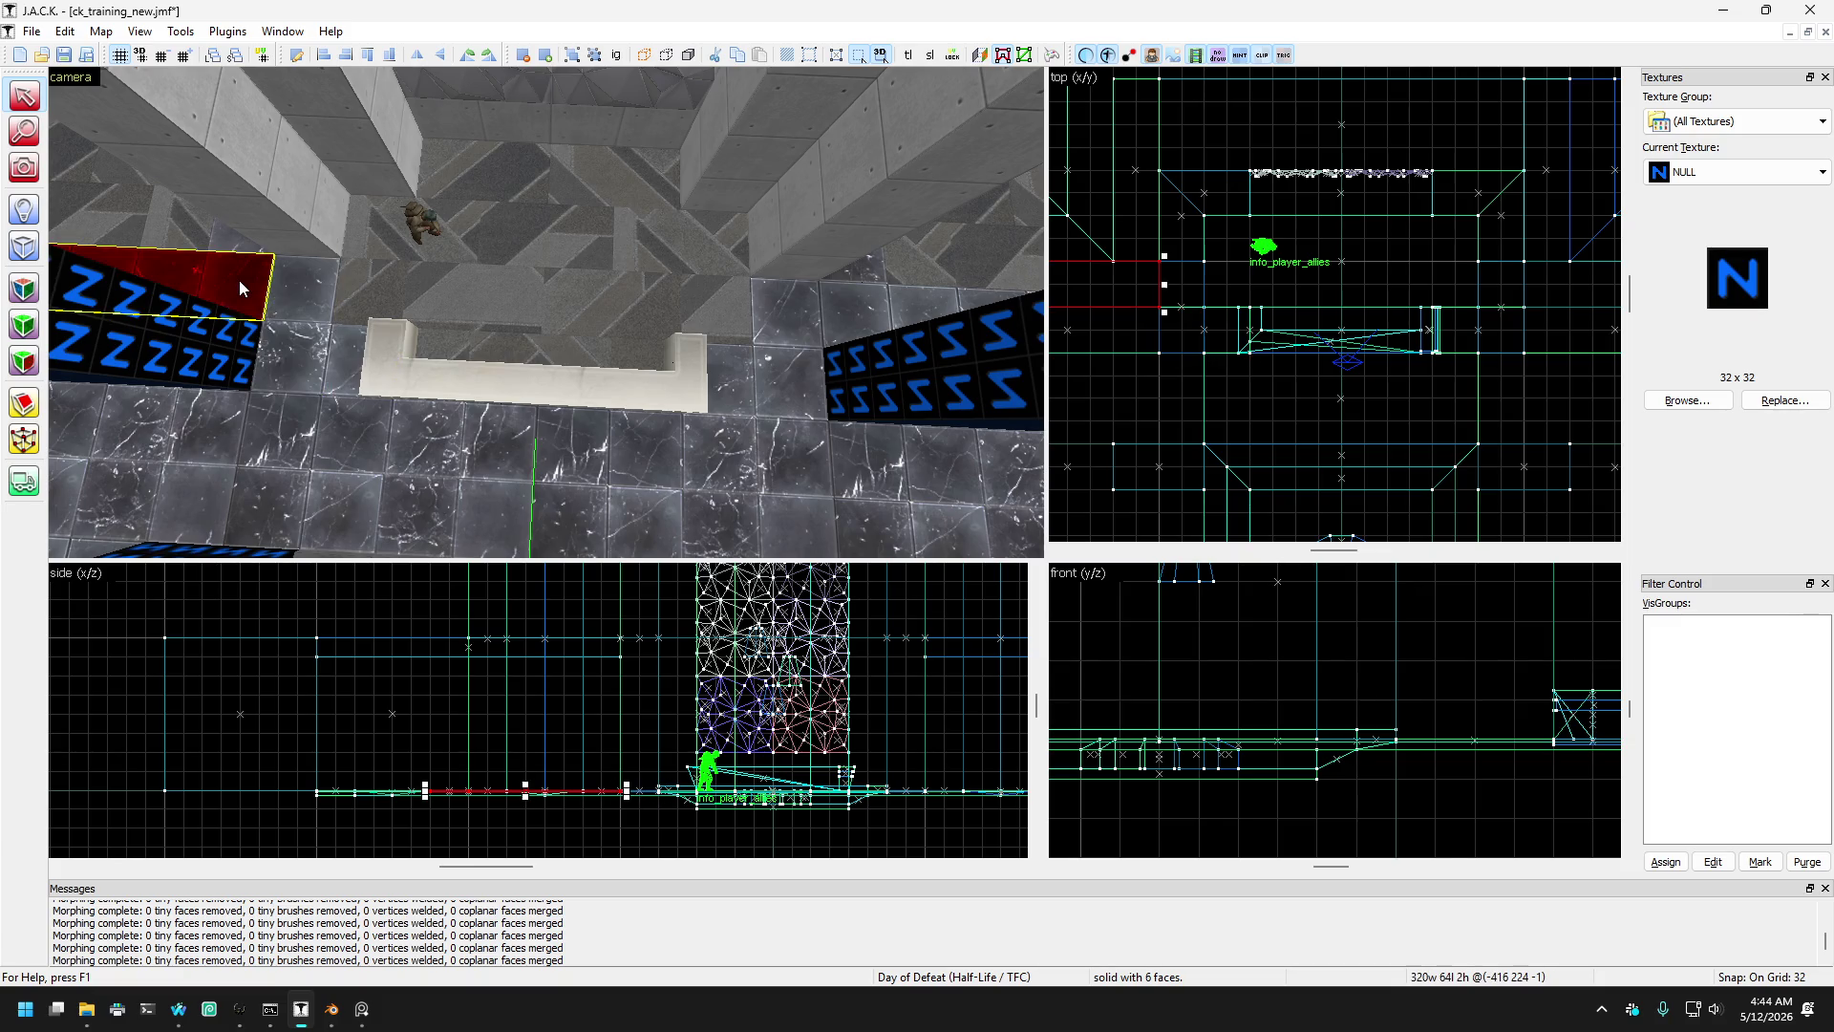
click(304, 291)
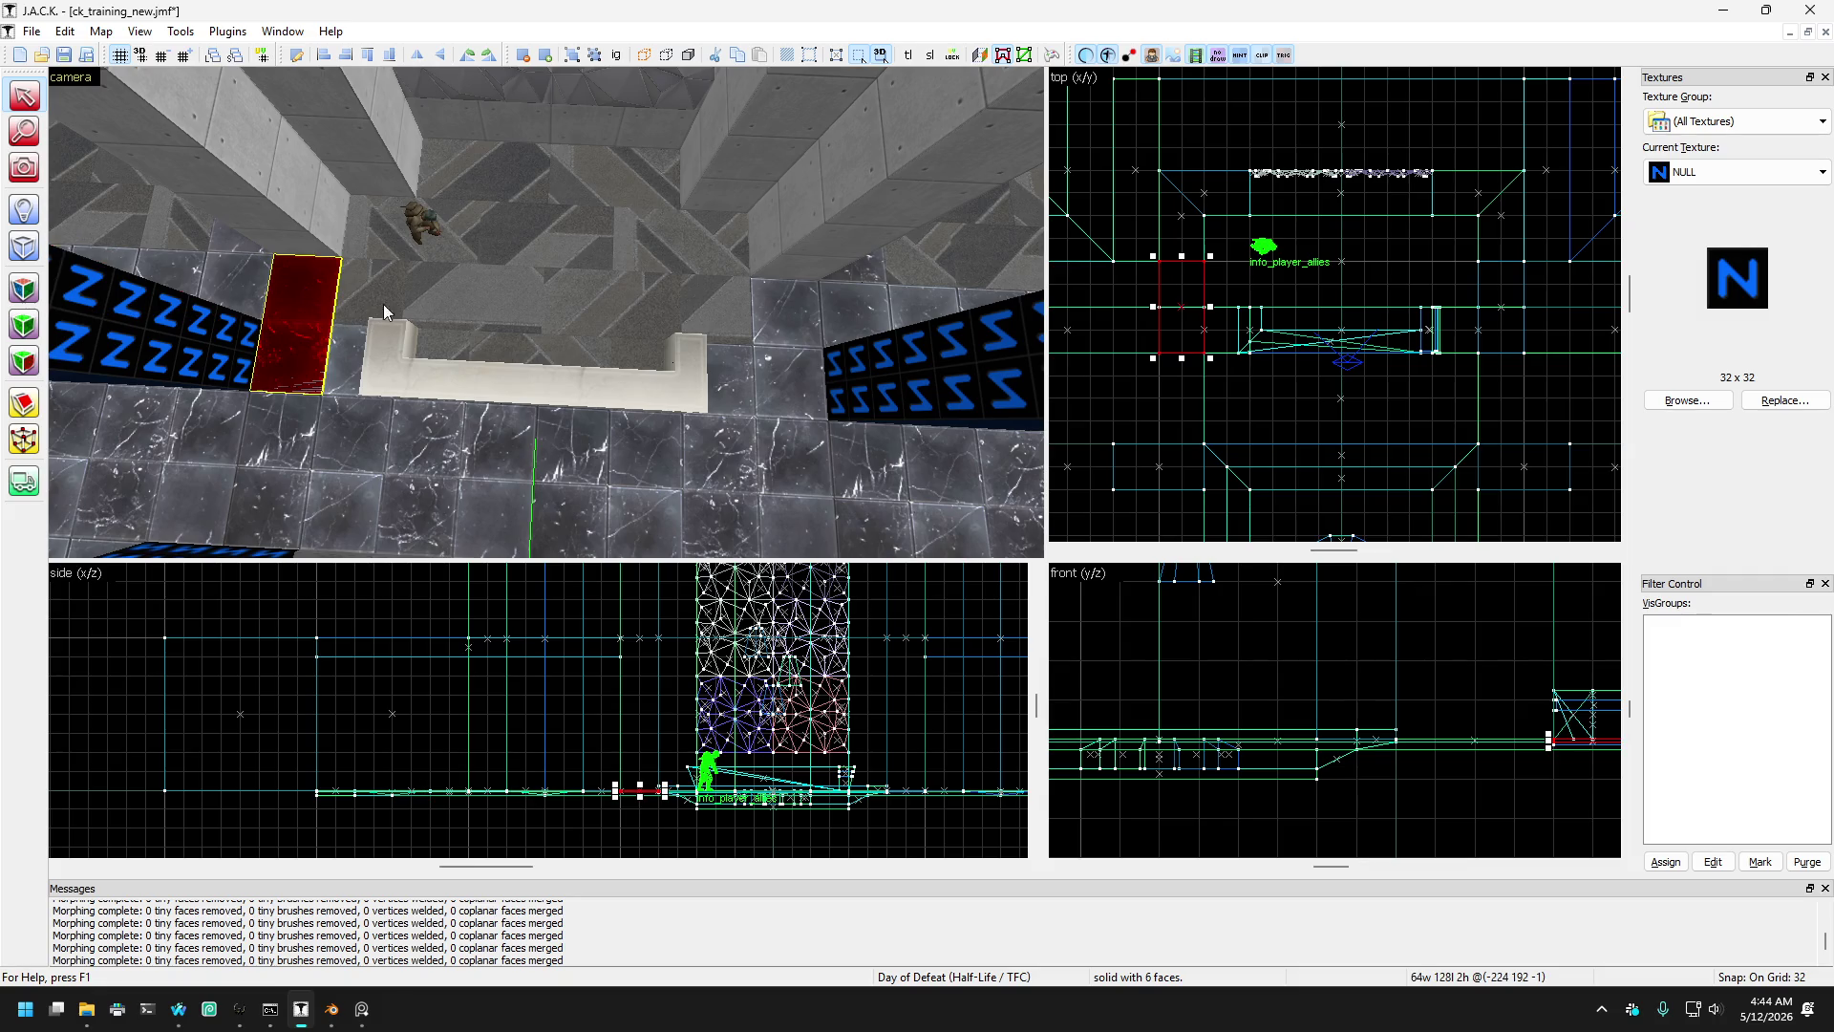
mouse_move(364, 351)
mouse_down()
mouse_move(438, 404)
mouse_move(334, 391)
mouse_move(301, 325)
mouse_move(311, 368)
mouse_move(344, 371)
mouse_up()
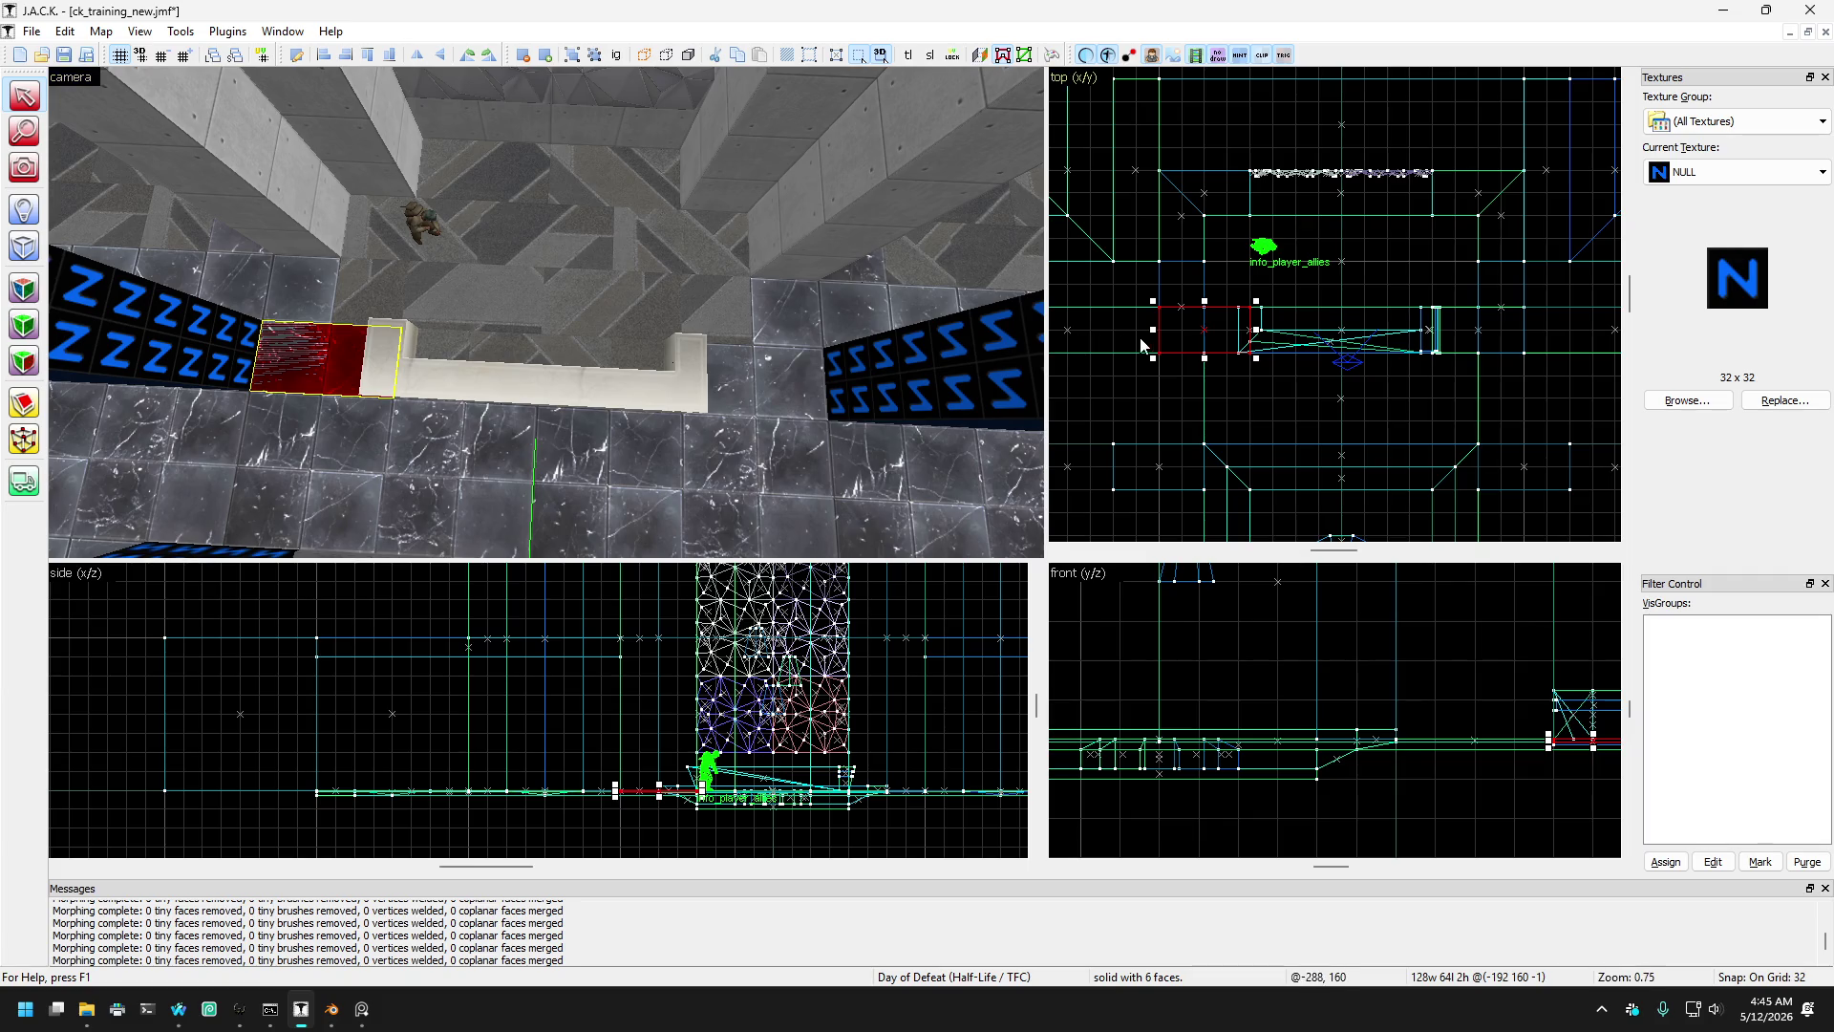
mouse_move(1151, 329)
mouse_down()
mouse_move(1198, 331)
mouse_move(1155, 326)
mouse_up()
key(ctrl+r)
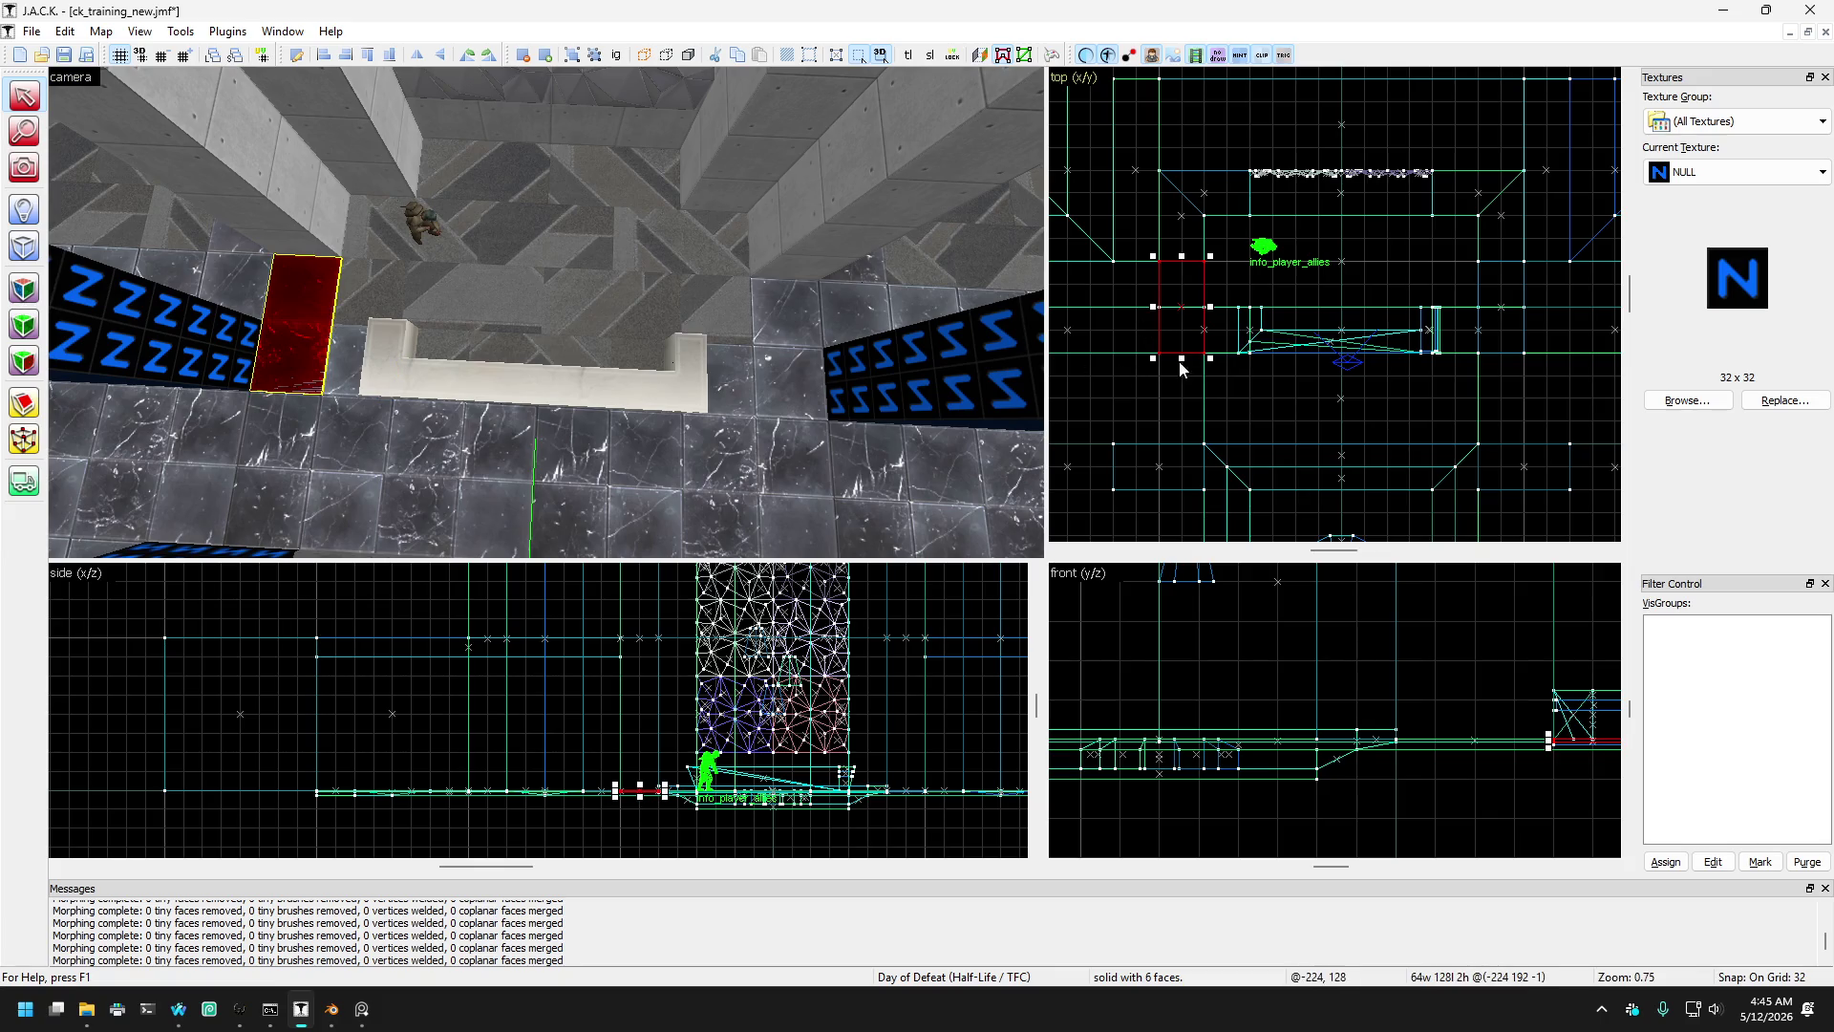
mouse_move(292, 325)
mouse_down()
mouse_move(210, 262)
mouse_move(238, 252)
mouse_move(277, 321)
mouse_move(232, 272)
mouse_up()
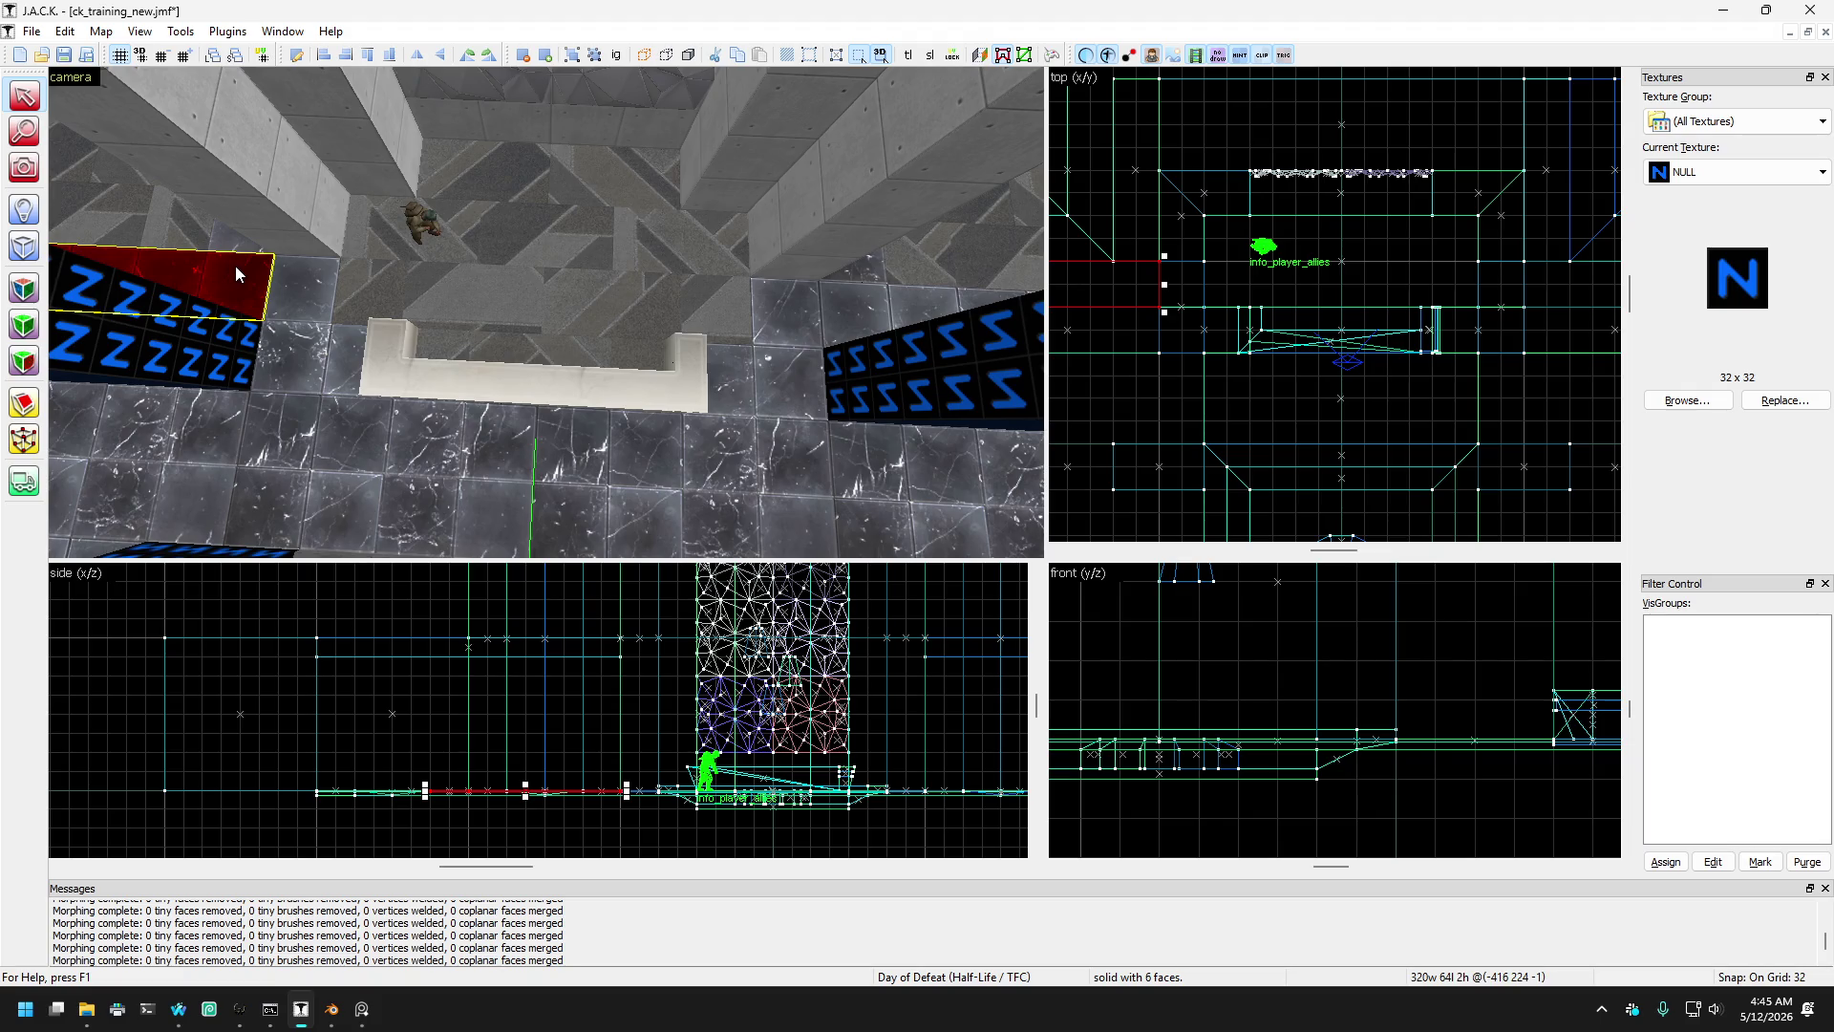
- Select both NULL wall caps and pull their outer corner vertices inward to slope them
scroll(1055, 325, down, 1)
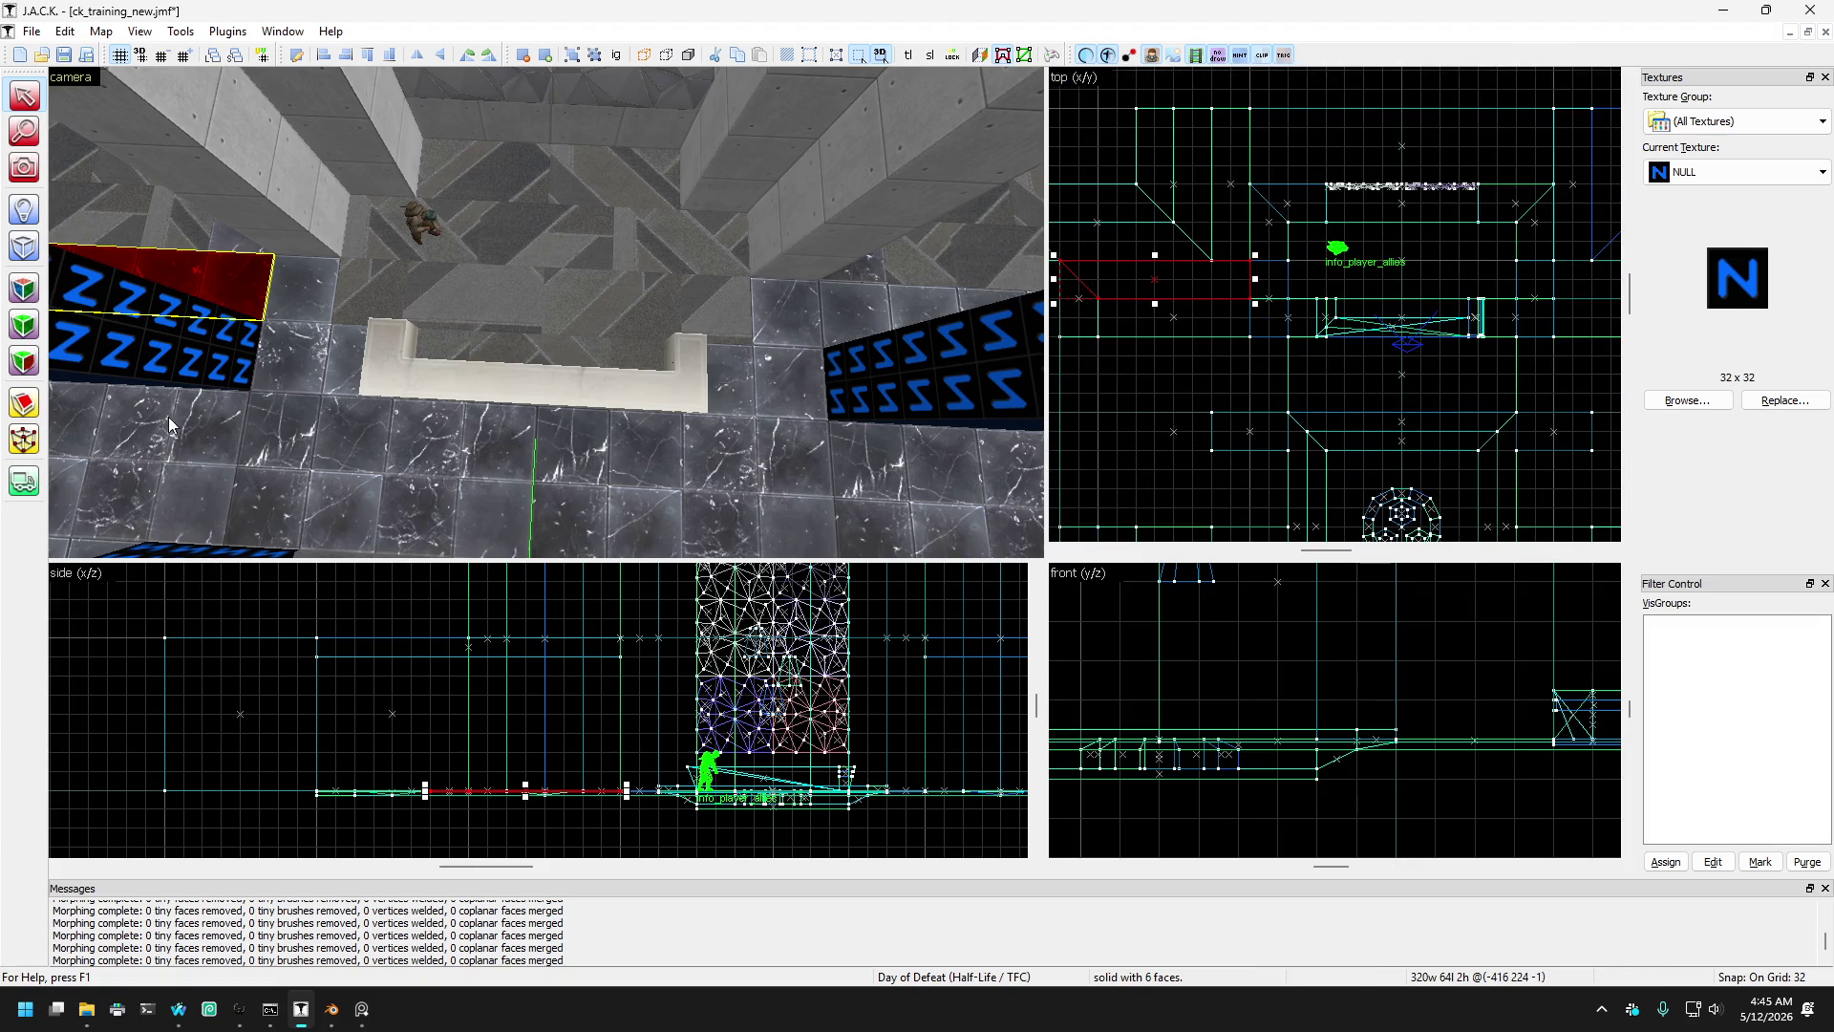
ctrl+click(817, 325)
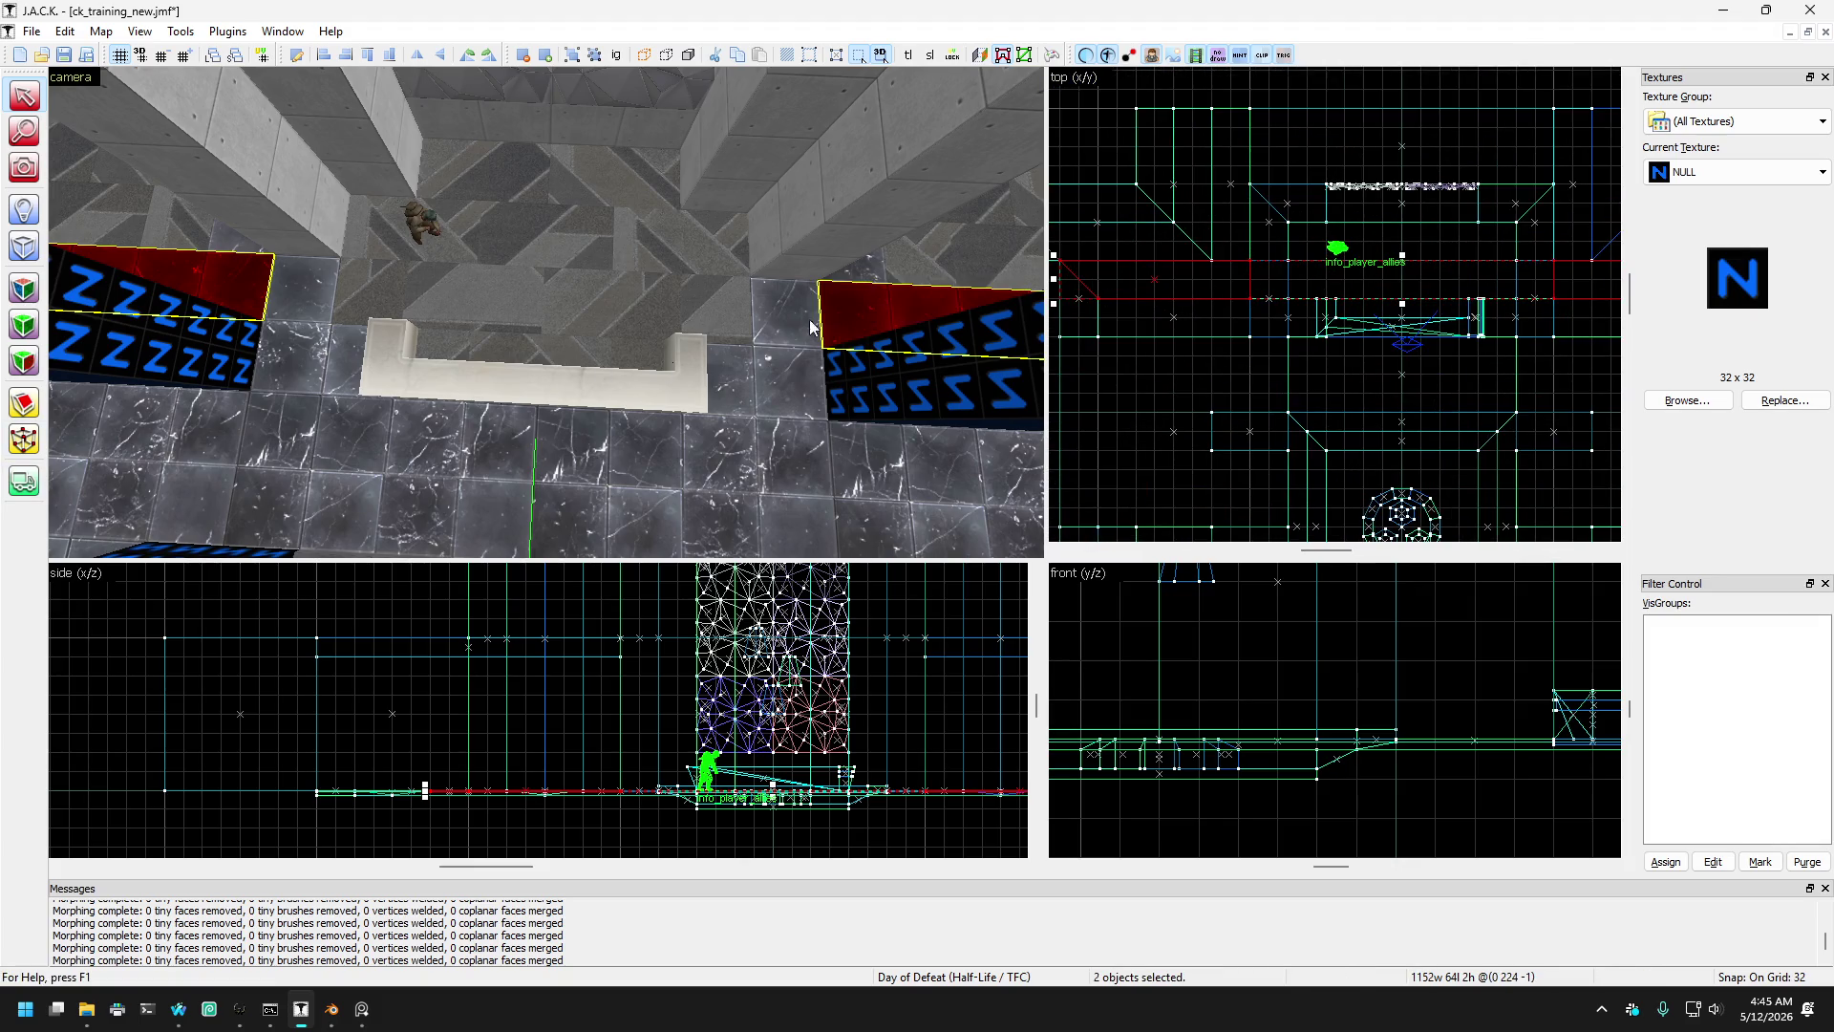
click(24, 439)
click(184, 285)
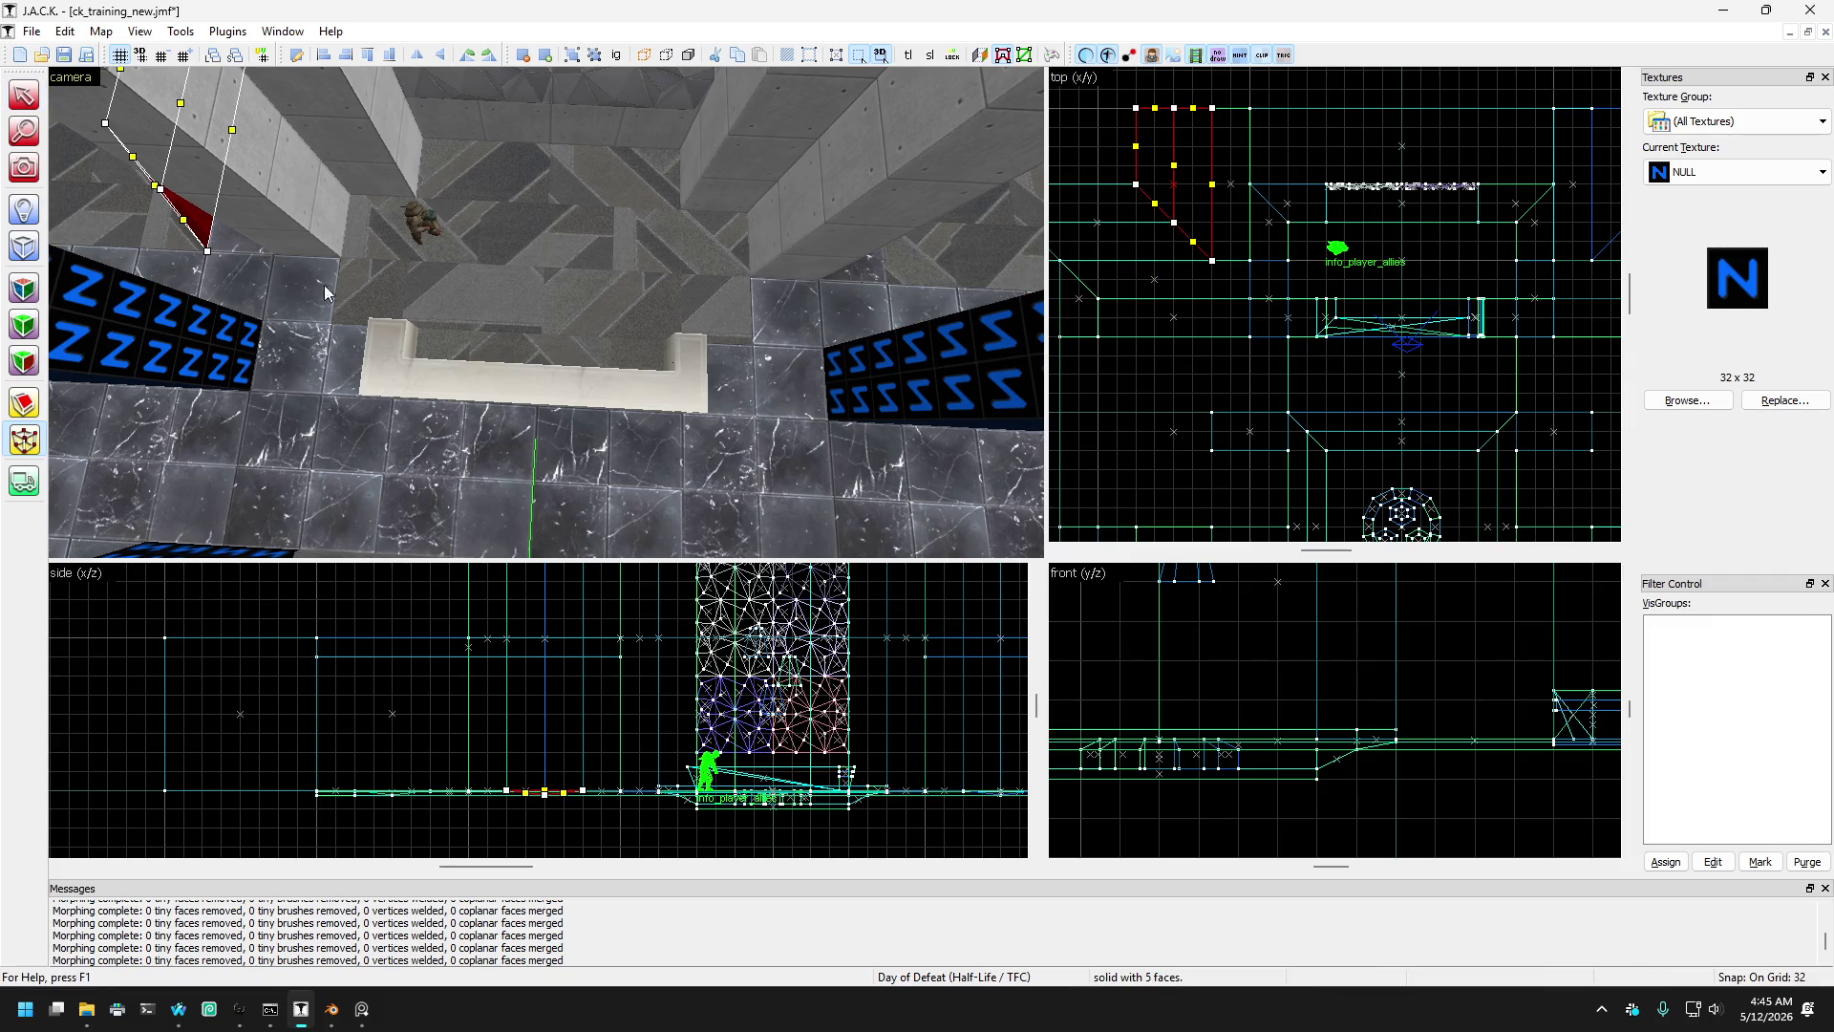
ctrl+click(886, 303)
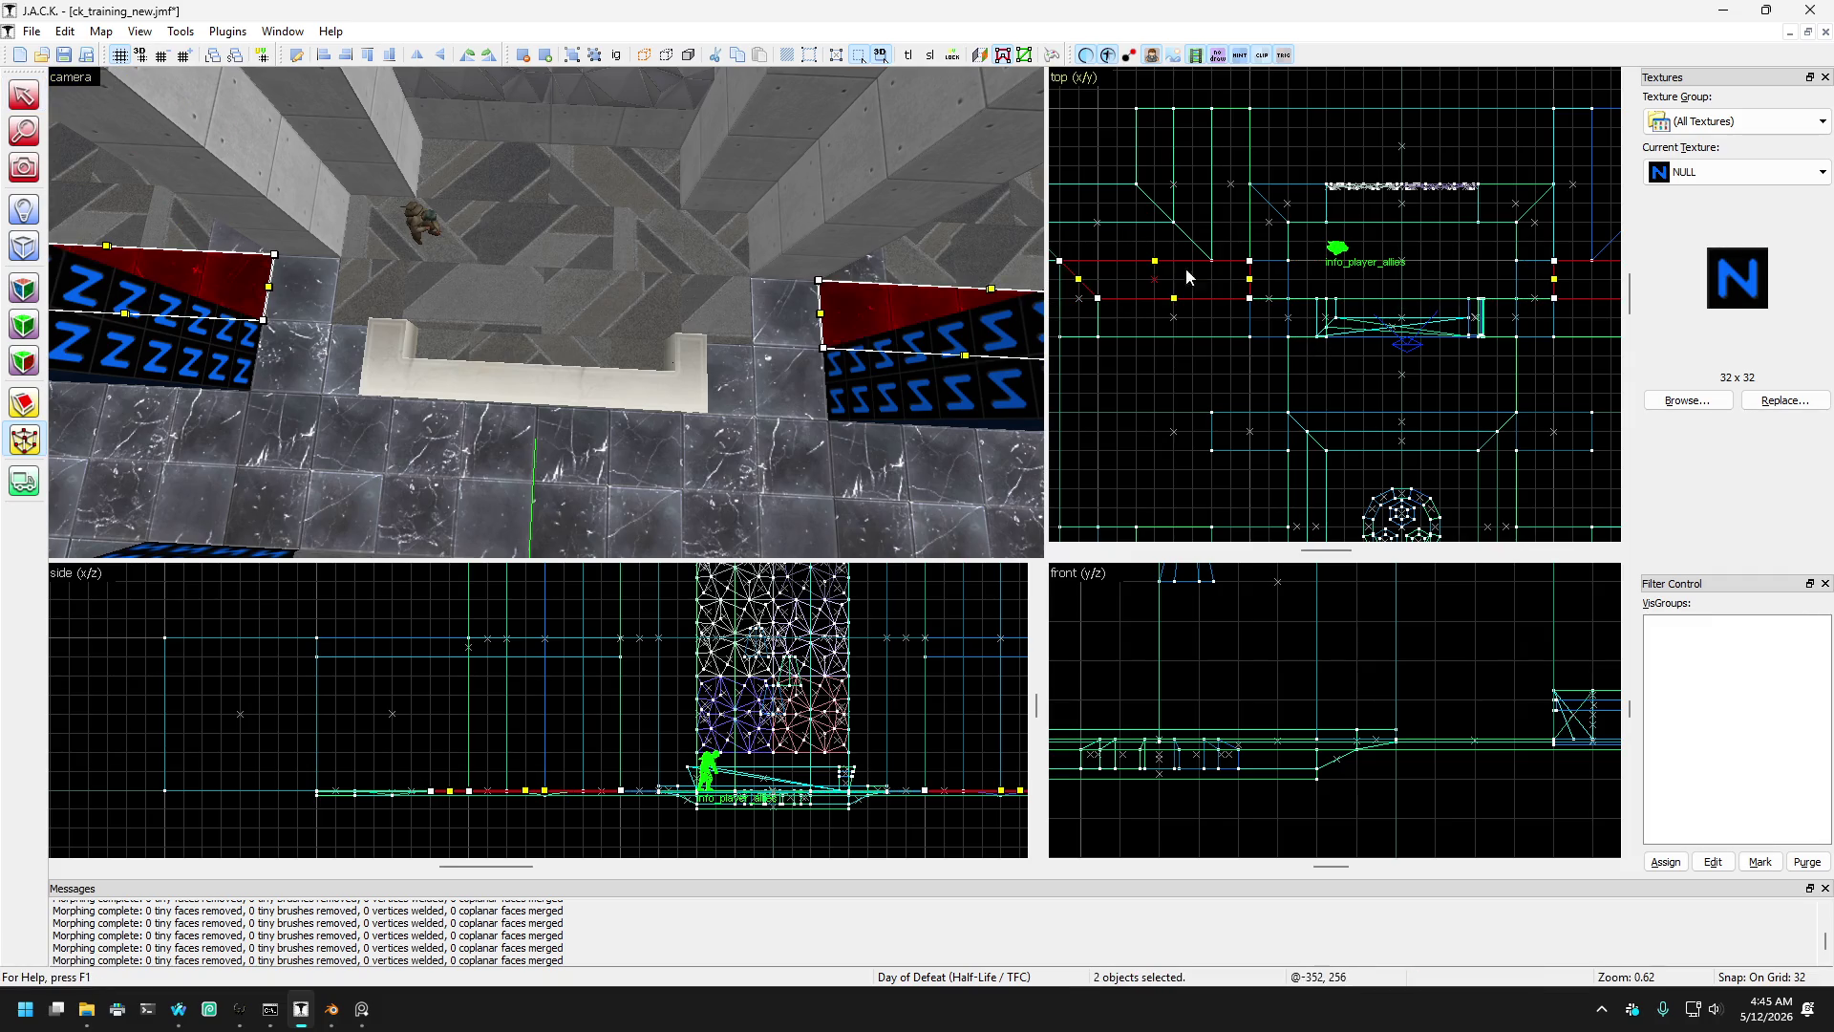
mouse_move(1236, 252)
mouse_down()
mouse_move(1259, 306)
mouse_move(1213, 300)
mouse_up()
mouse_move(1534, 243)
mouse_down()
mouse_move(1569, 307)
mouse_move(1557, 296)
mouse_move(1591, 296)
mouse_up()
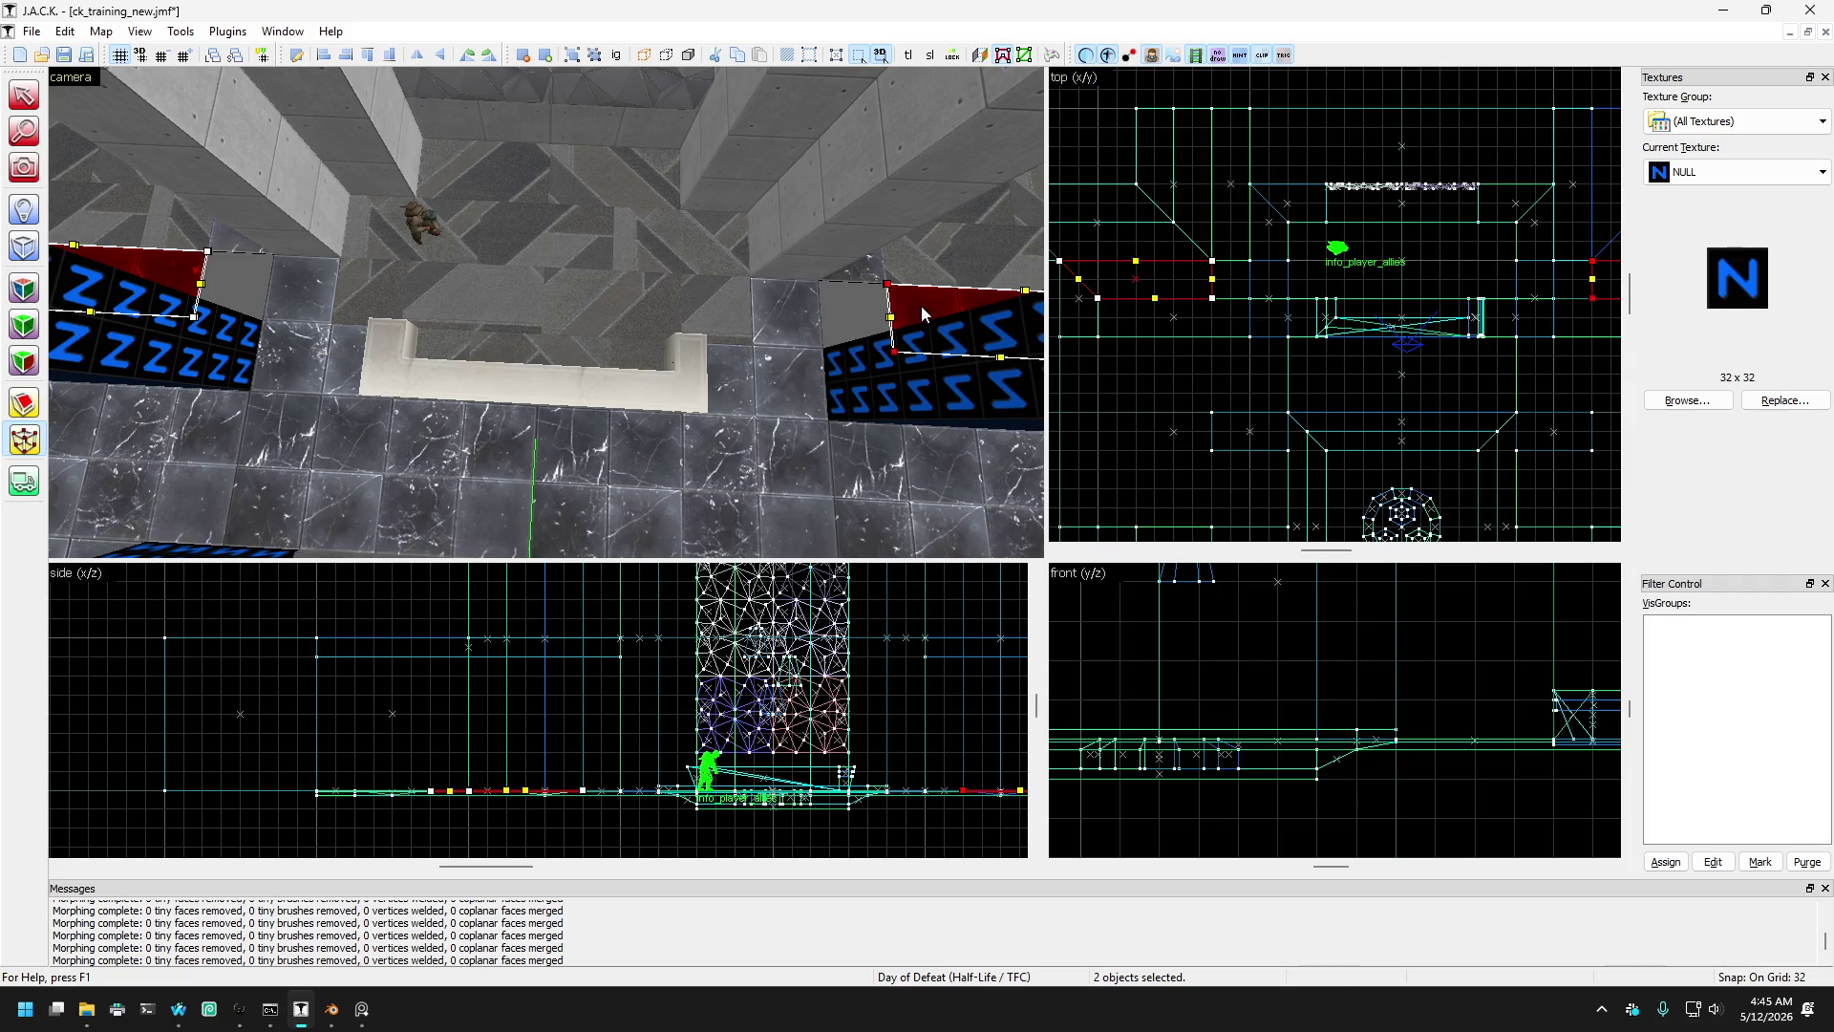
- Lower the wedges' bottom vertices one grid step and finish vertex editing
click(869, 276)
ctrl+click(243, 246)
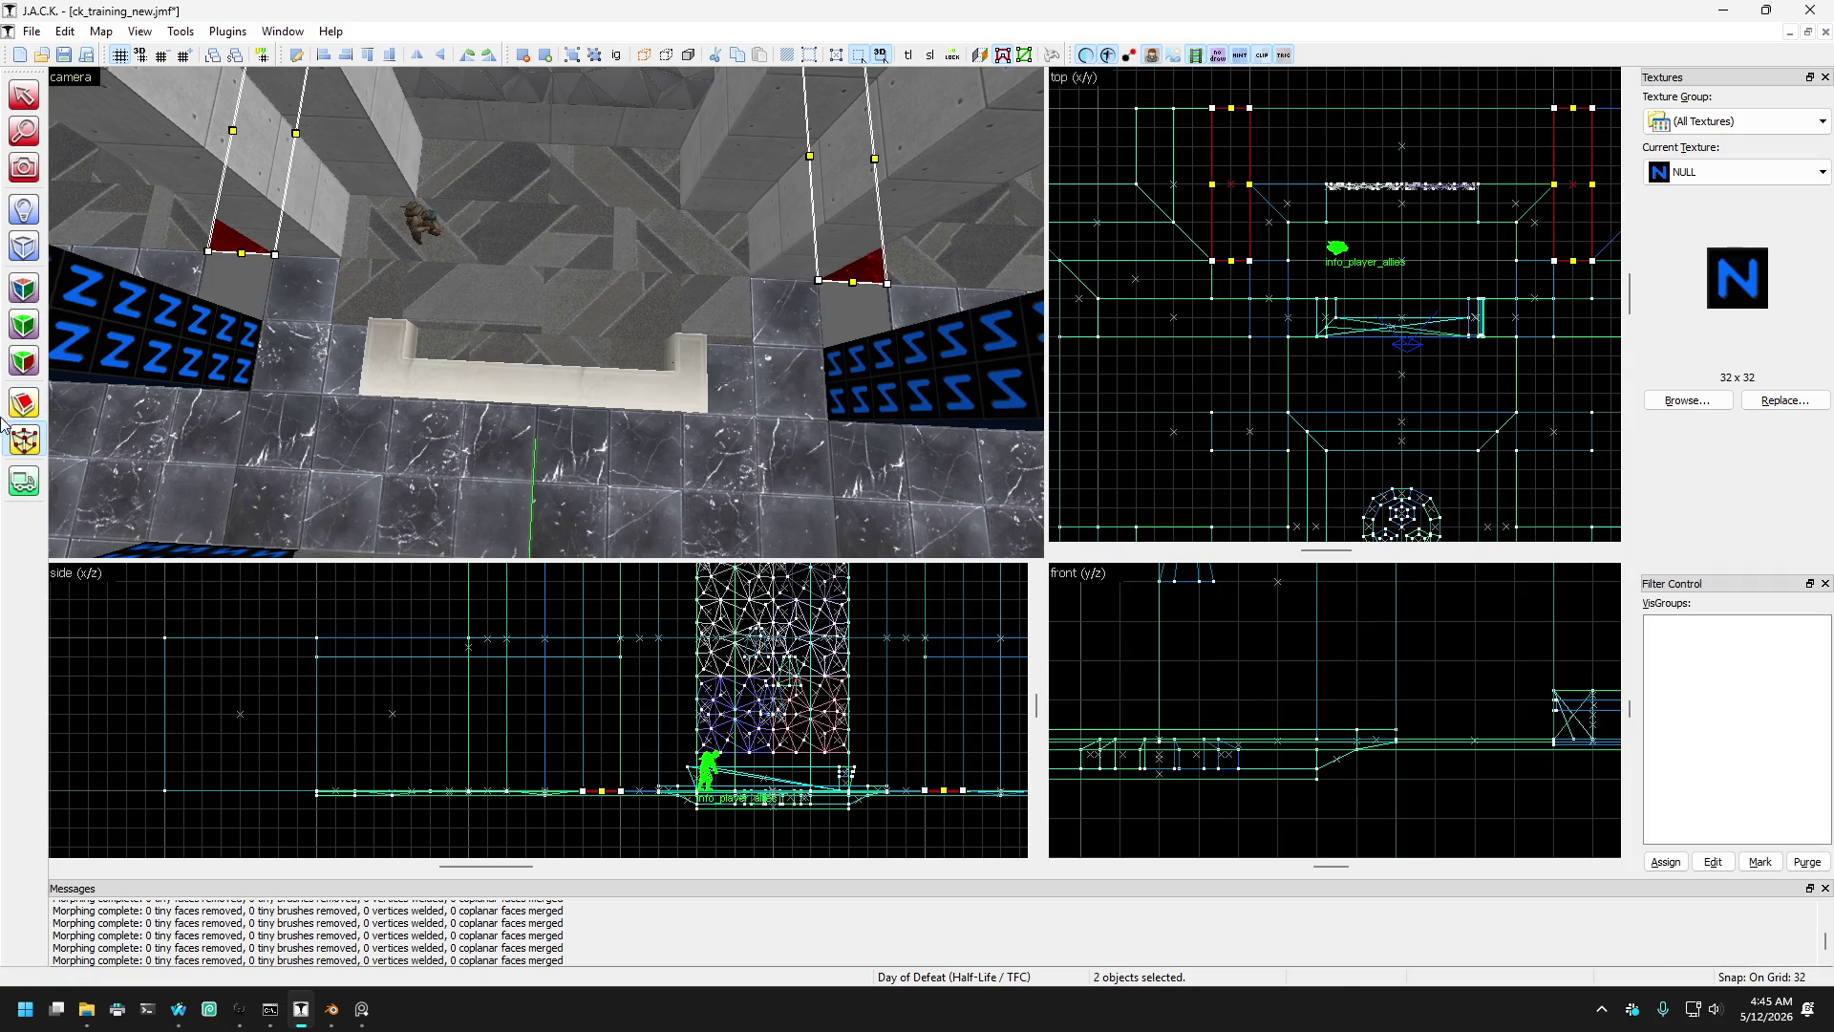
mouse_move(1175, 261)
mouse_down()
mouse_move(1518, 333)
mouse_move(1624, 335)
mouse_up()
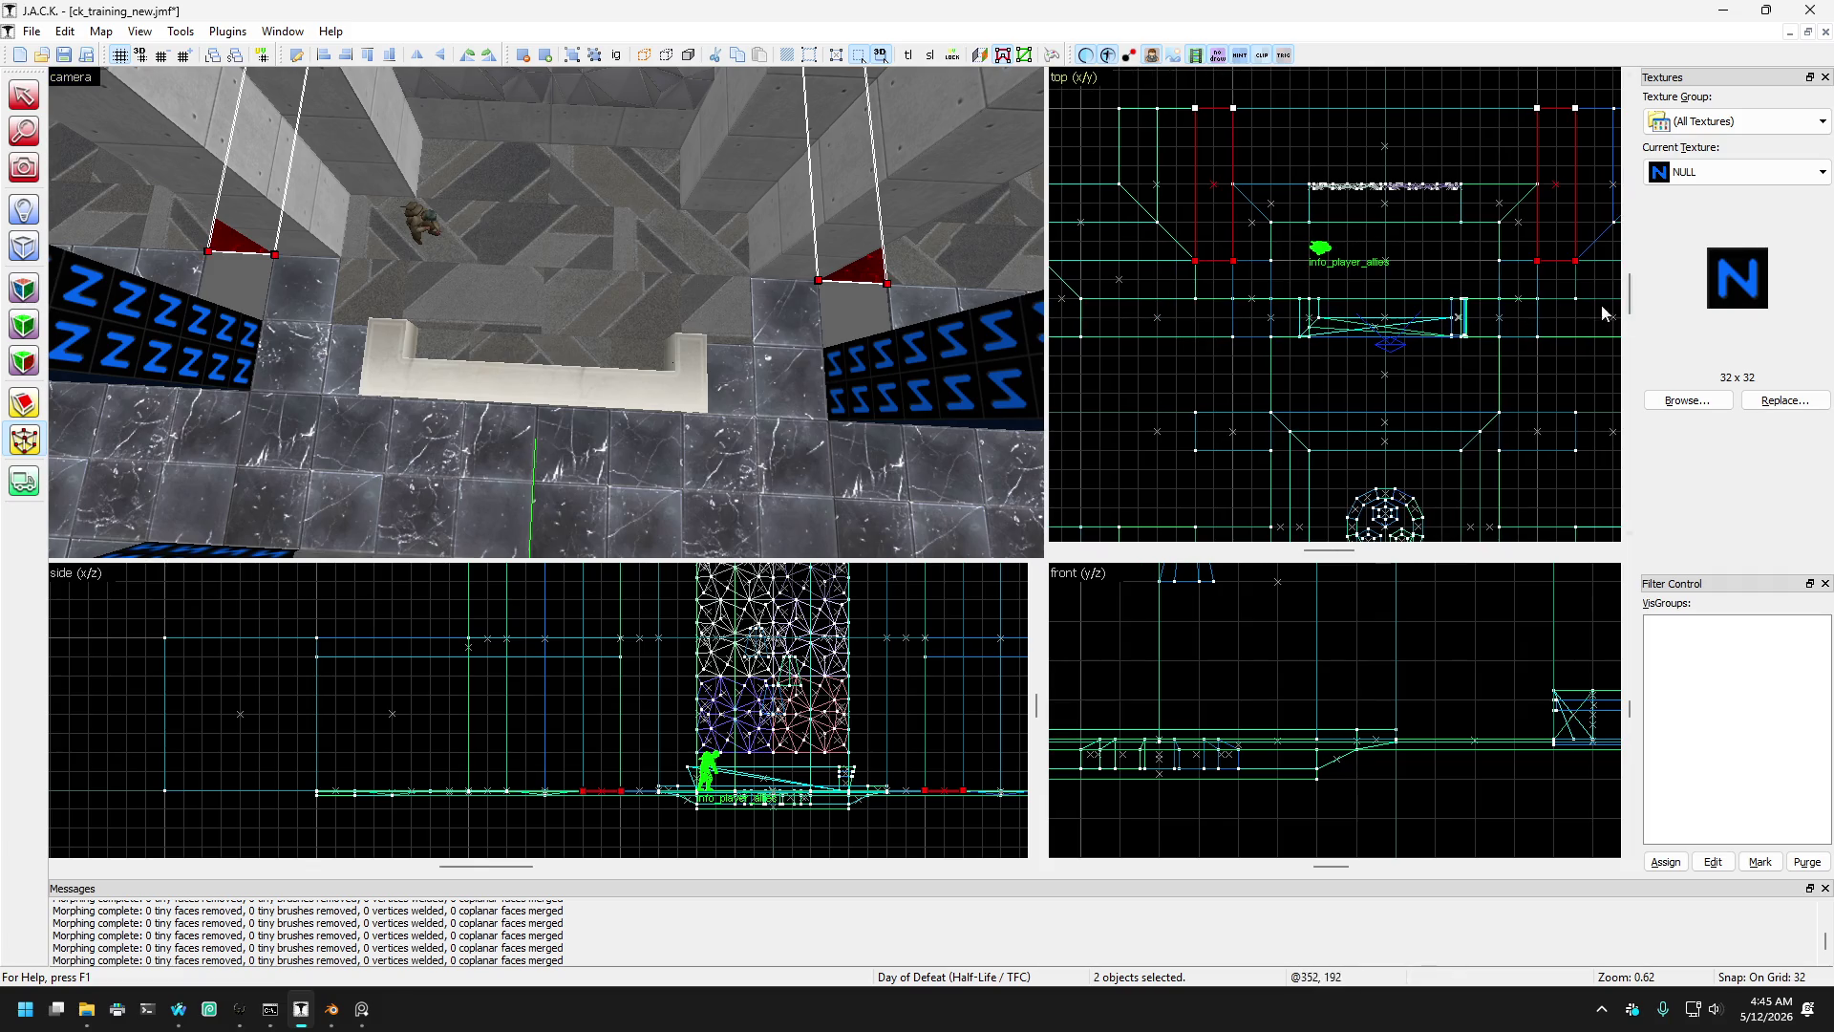
drag(1576, 261, 1578, 283)
click(24, 95)
key(Escape)
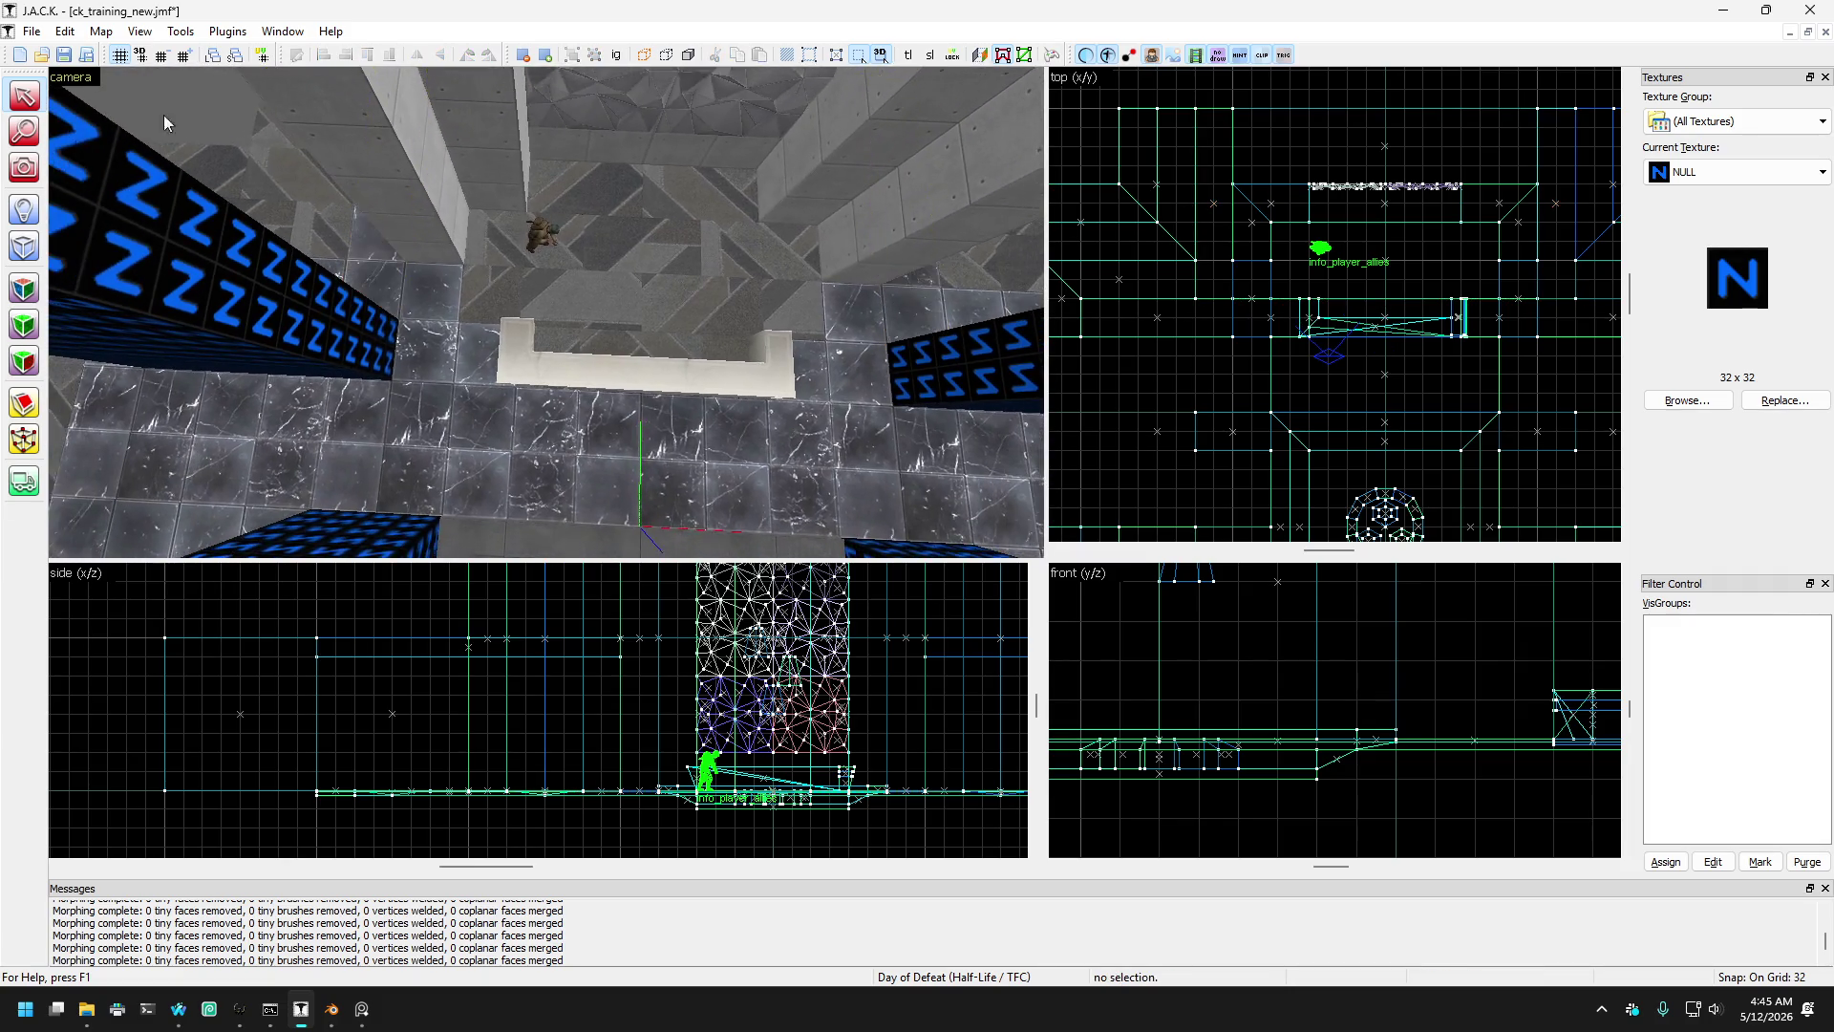
- Enlarge the small NULL floor brush beside the platform to 384 by 320 units
key(z)
key(s)
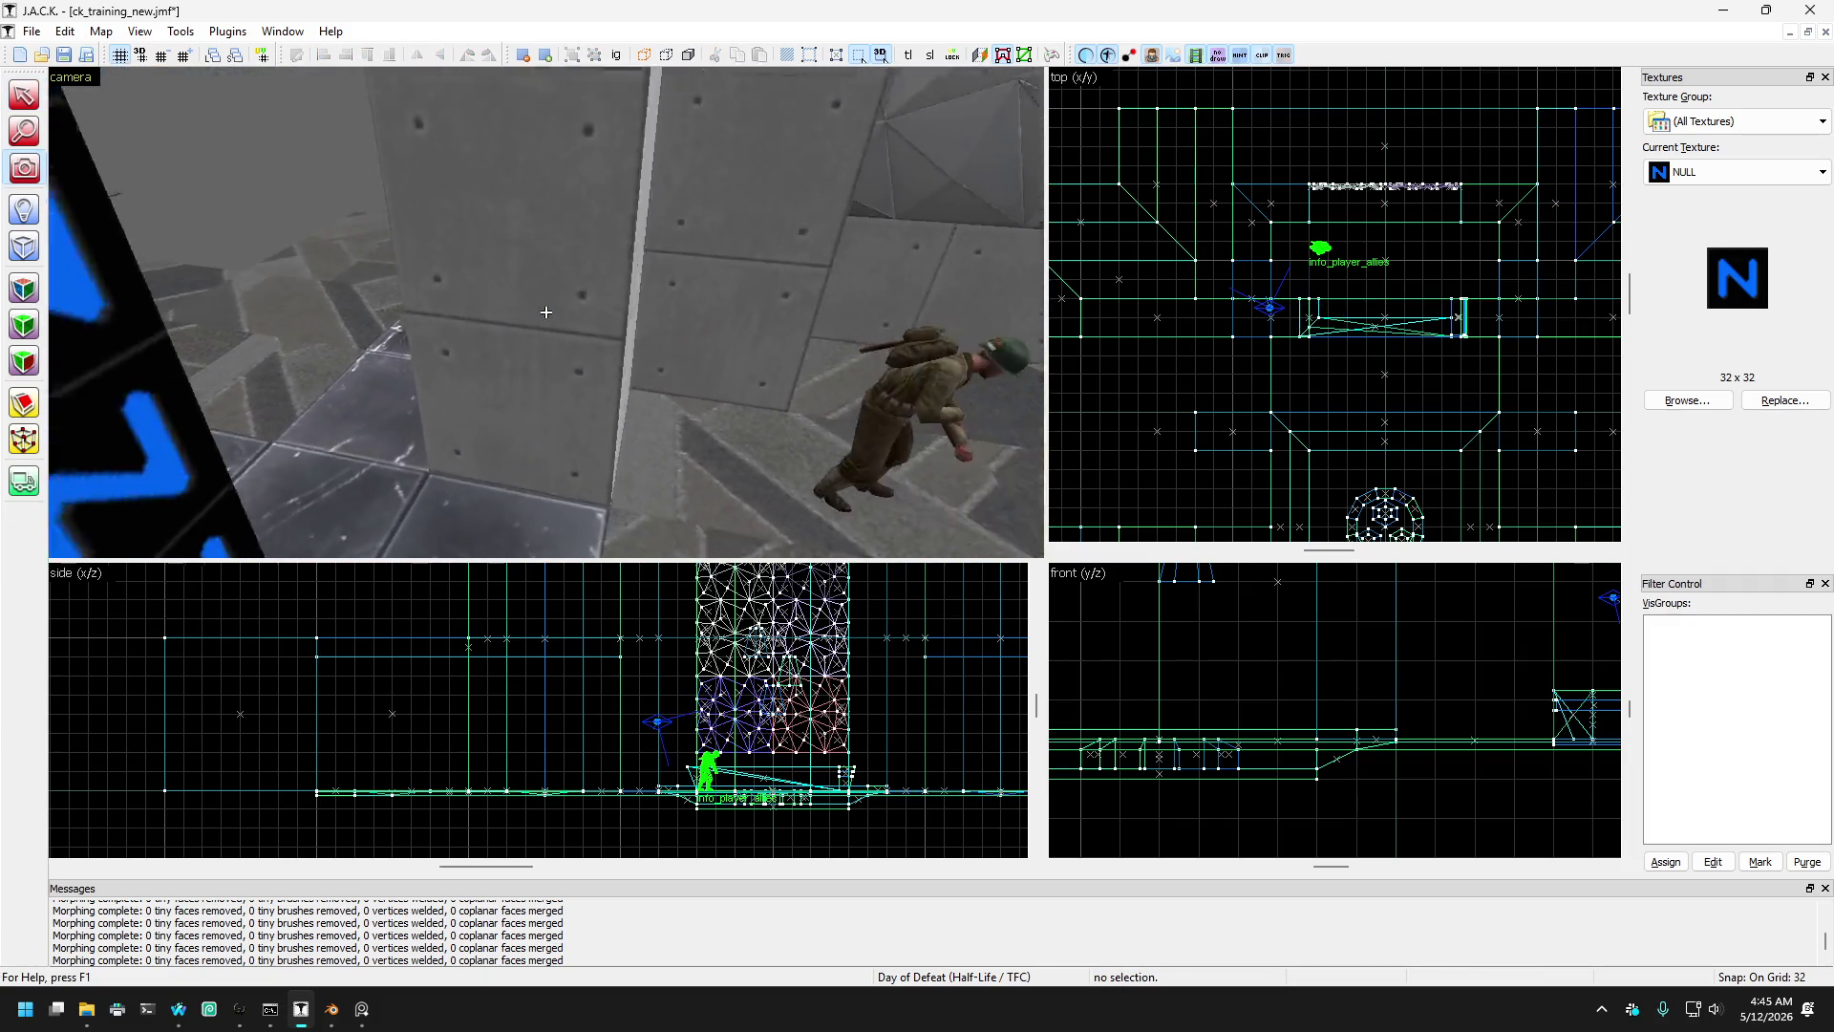
key(z)
key(shift+s)
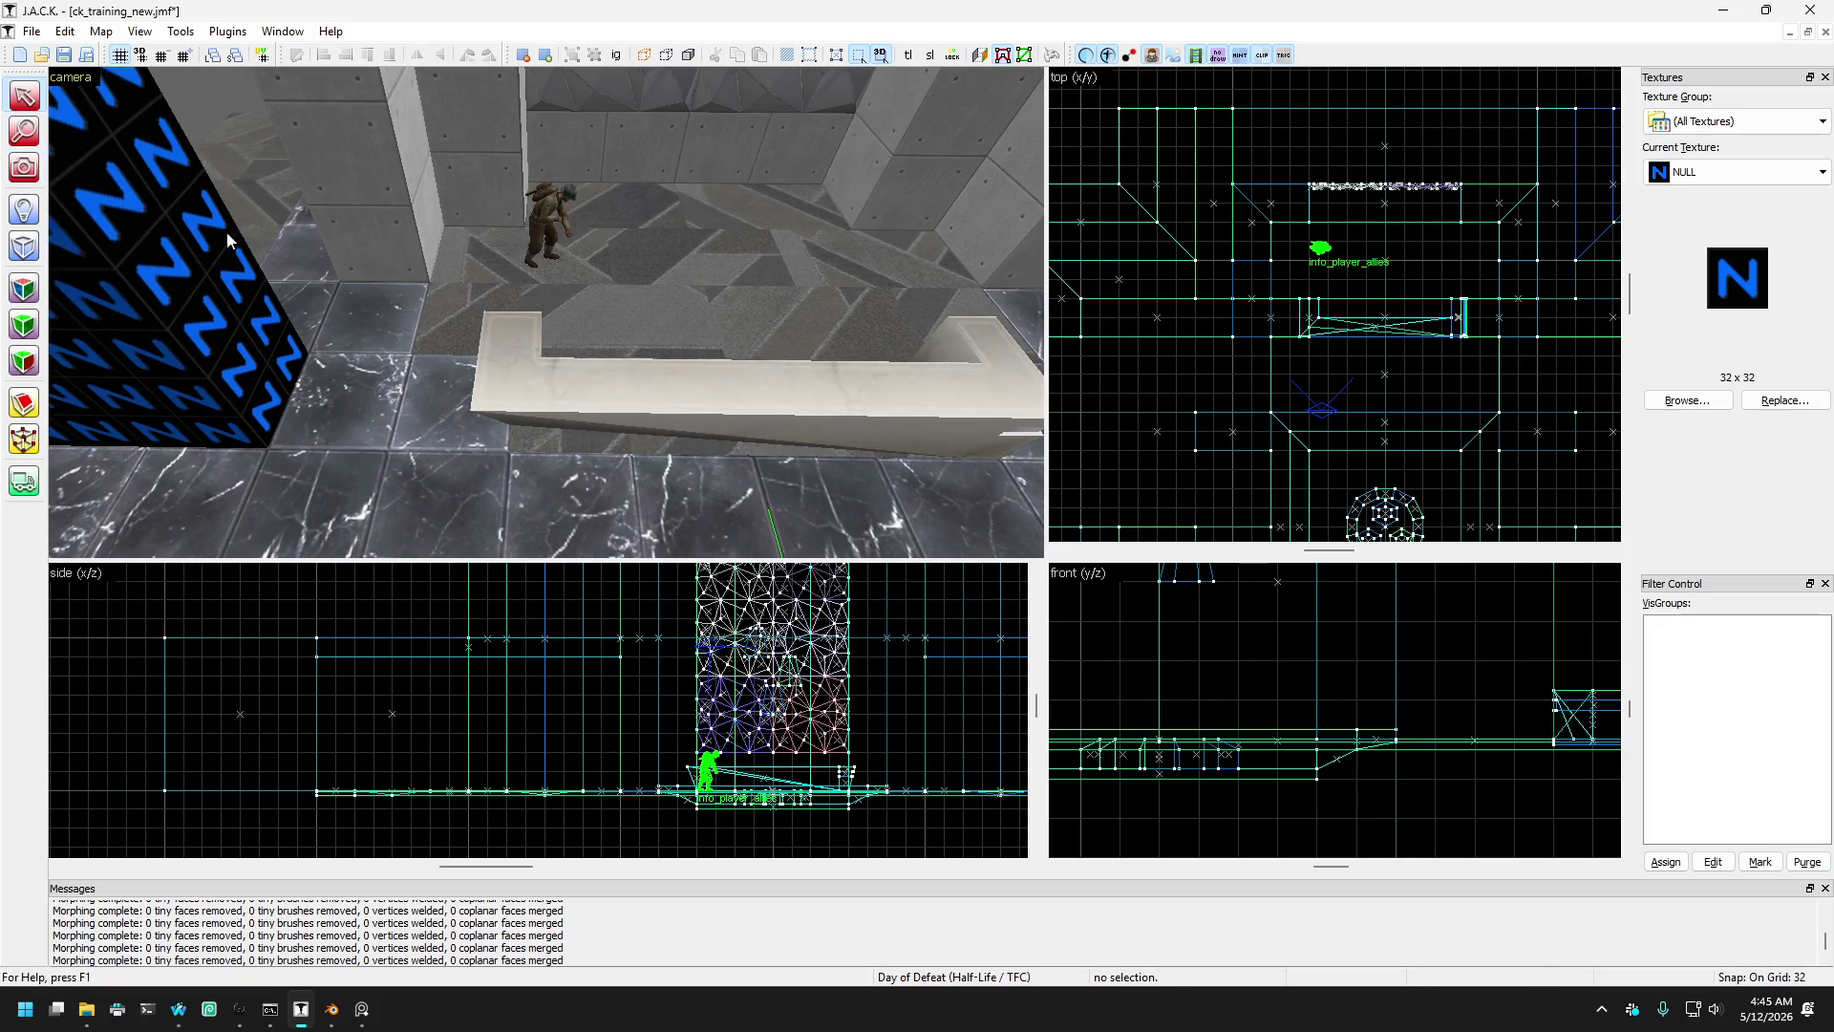
click(425, 432)
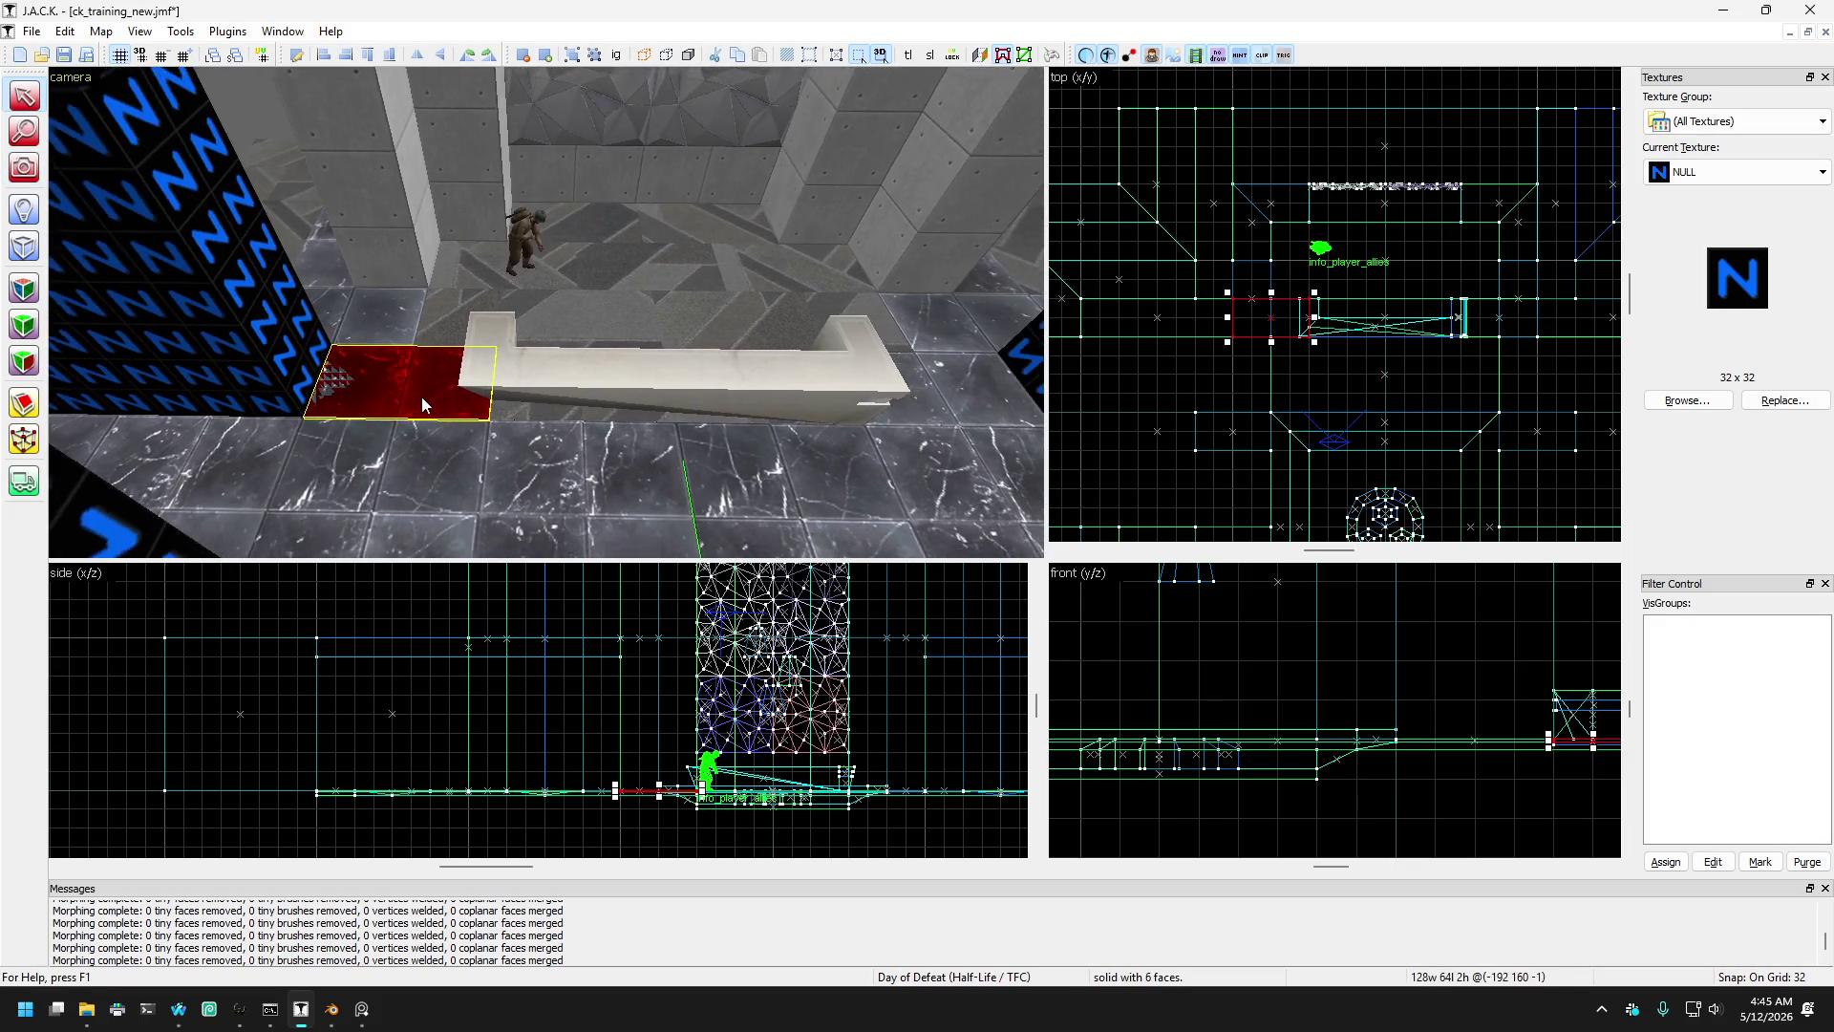
drag(421, 398, 378, 451)
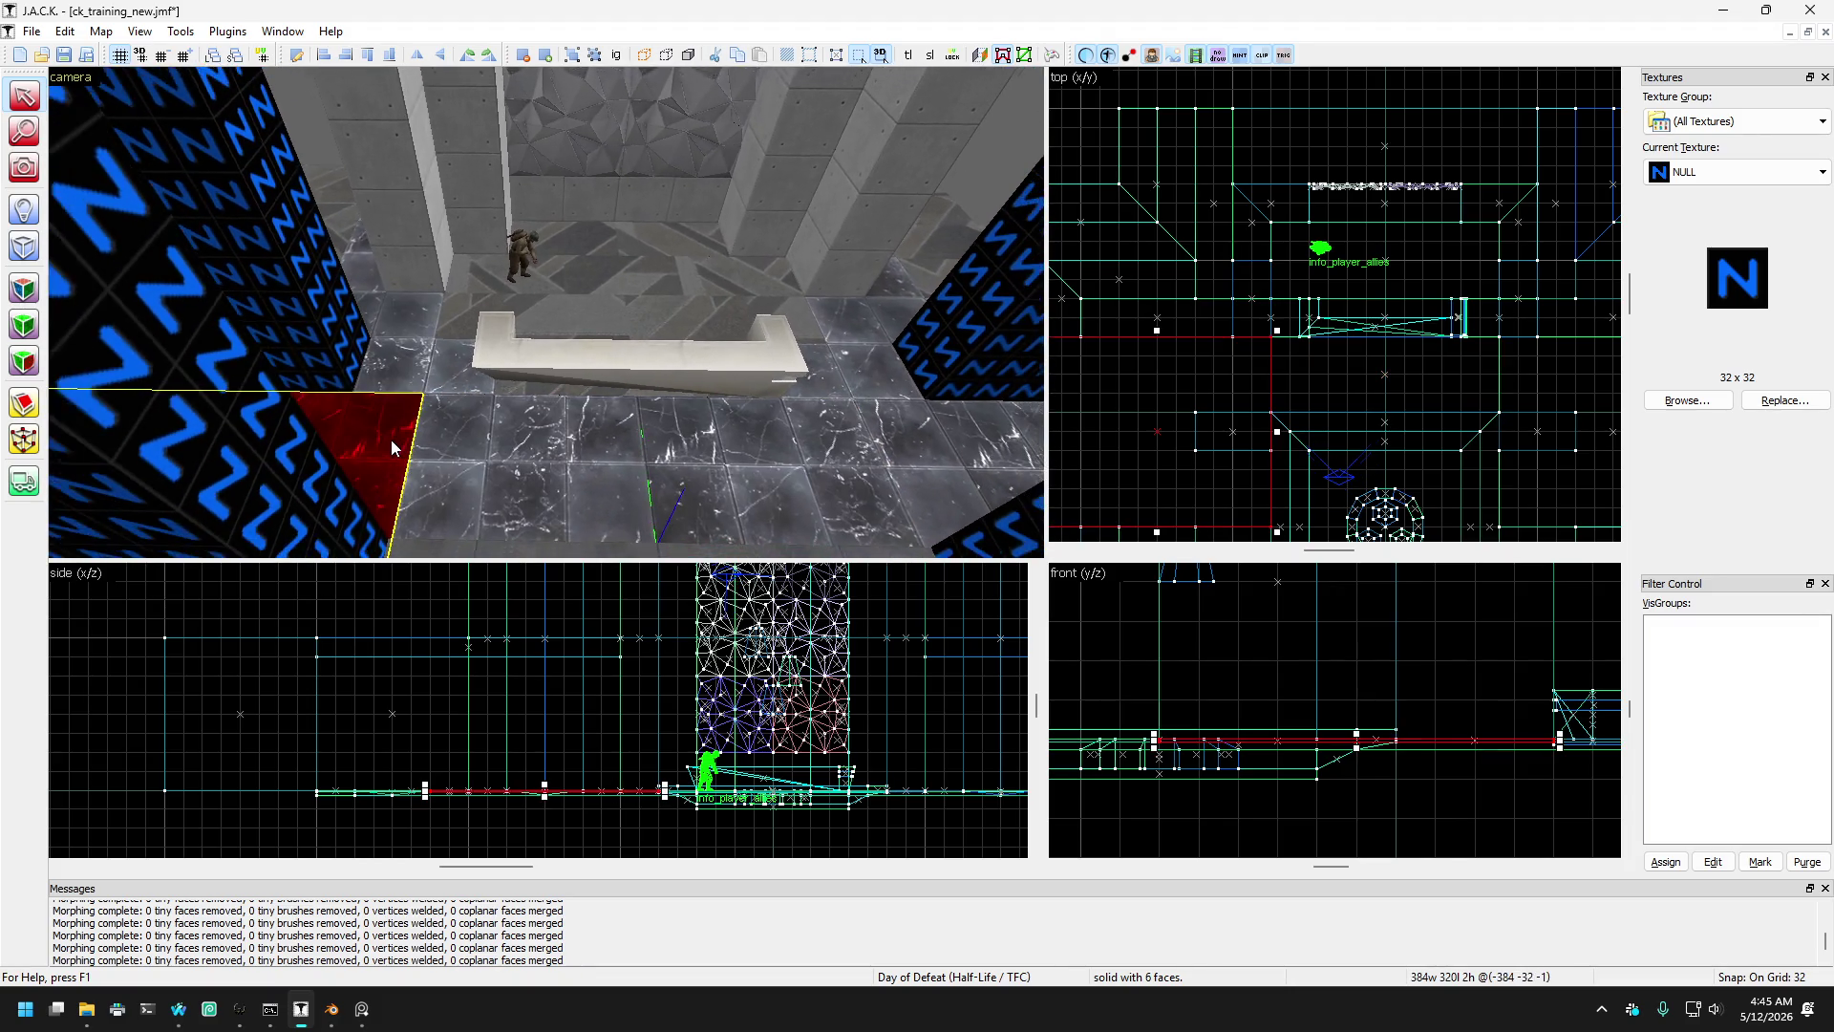
- Fly the camera around and back from the enlarged red floor slab to inspect it
key(Down)
key(Down)
key(Down)
key(Up)
key(Up)
key(Up)
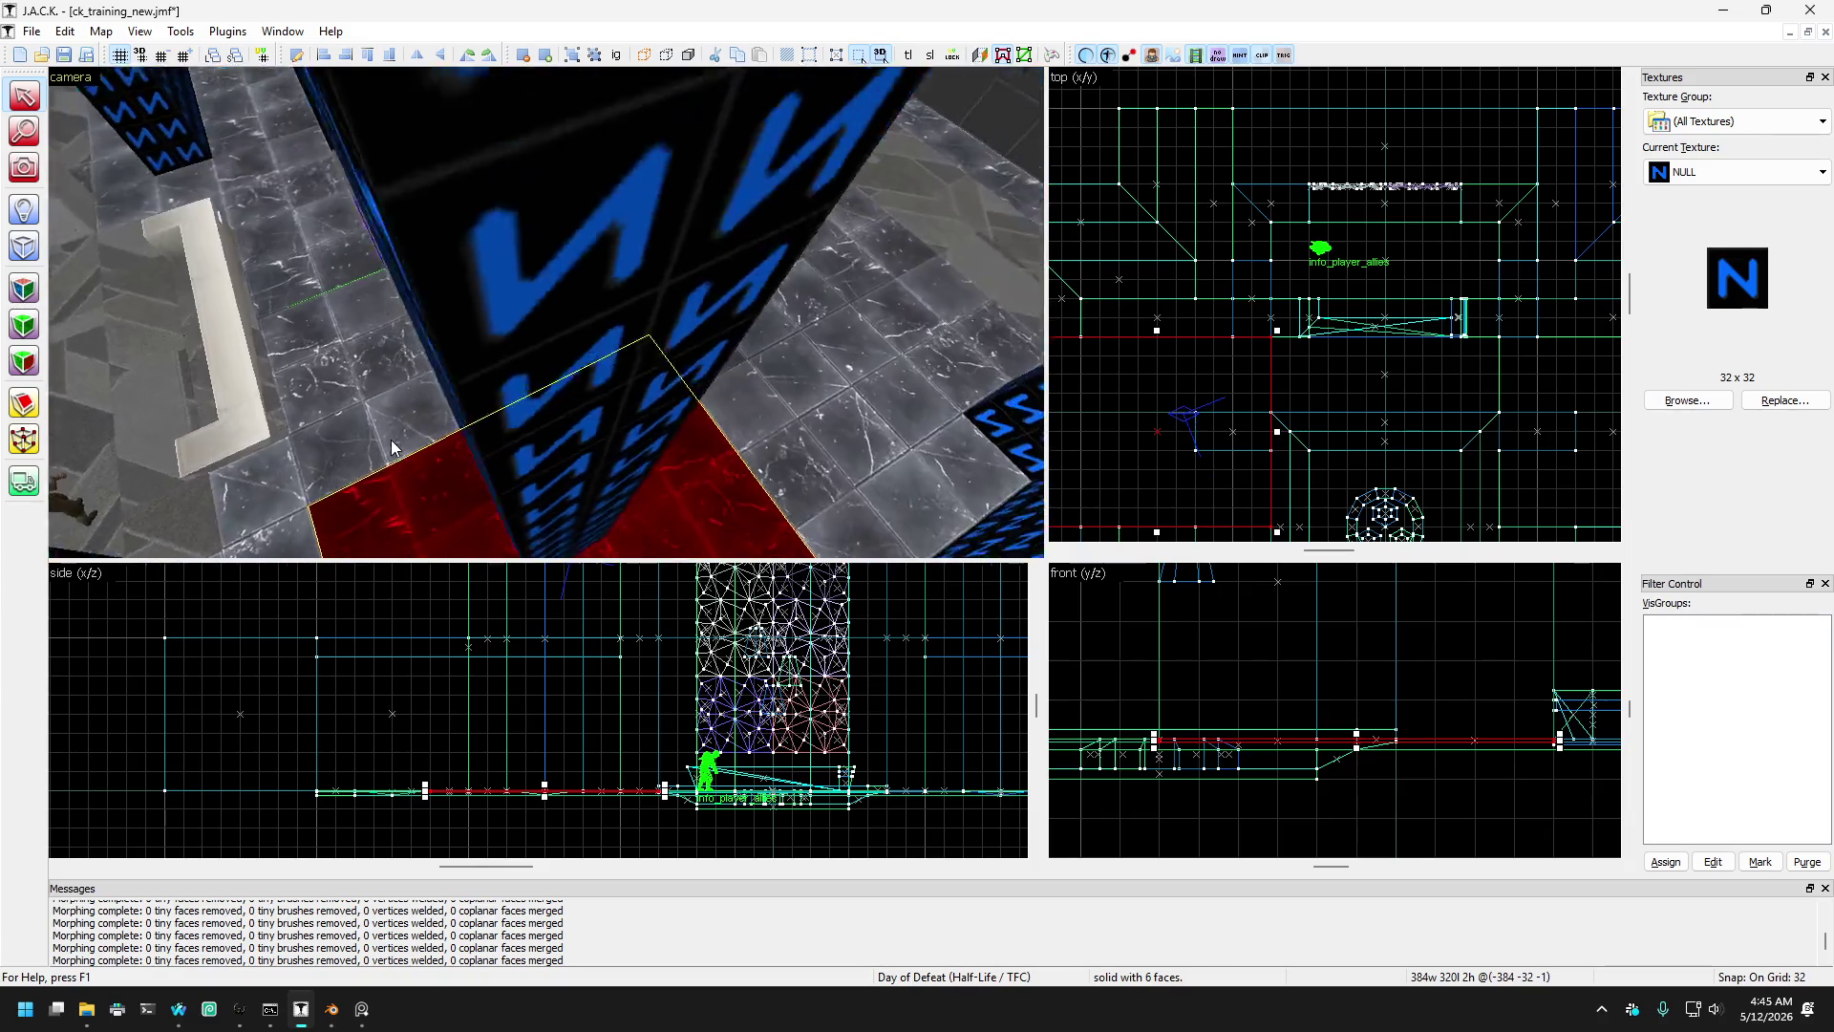
key(Left)
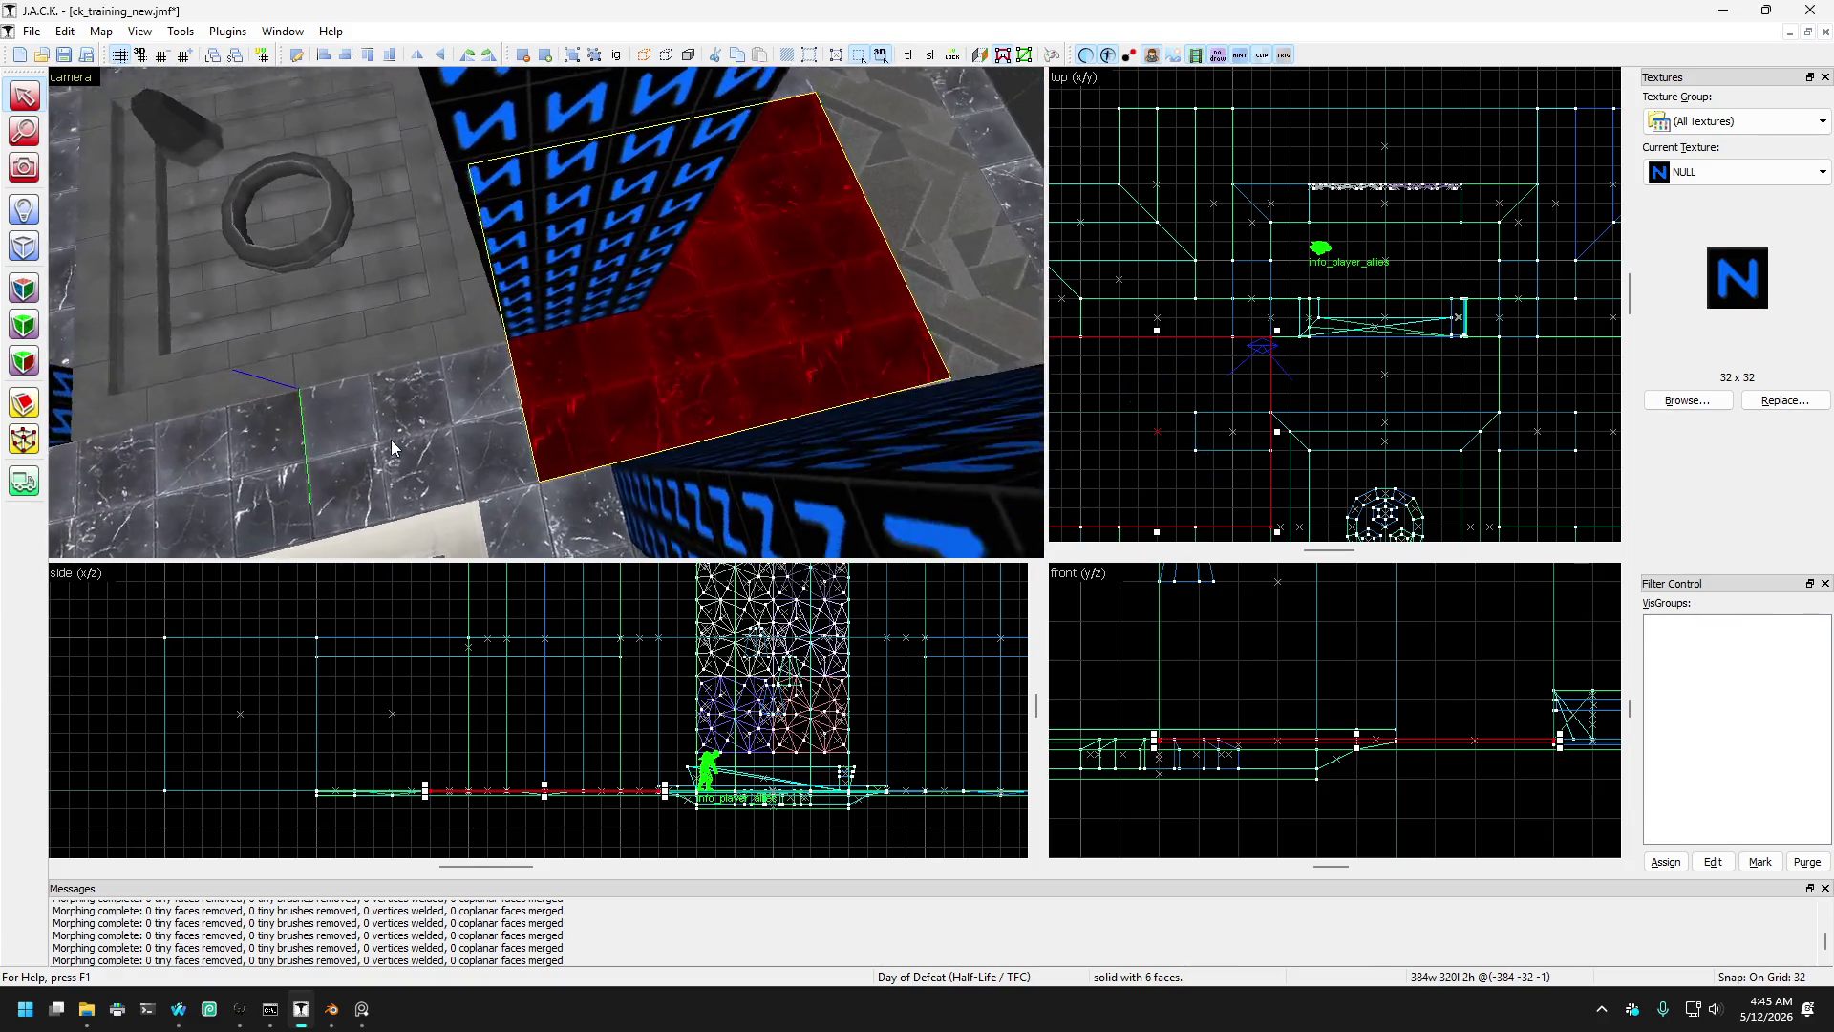
key(Left)
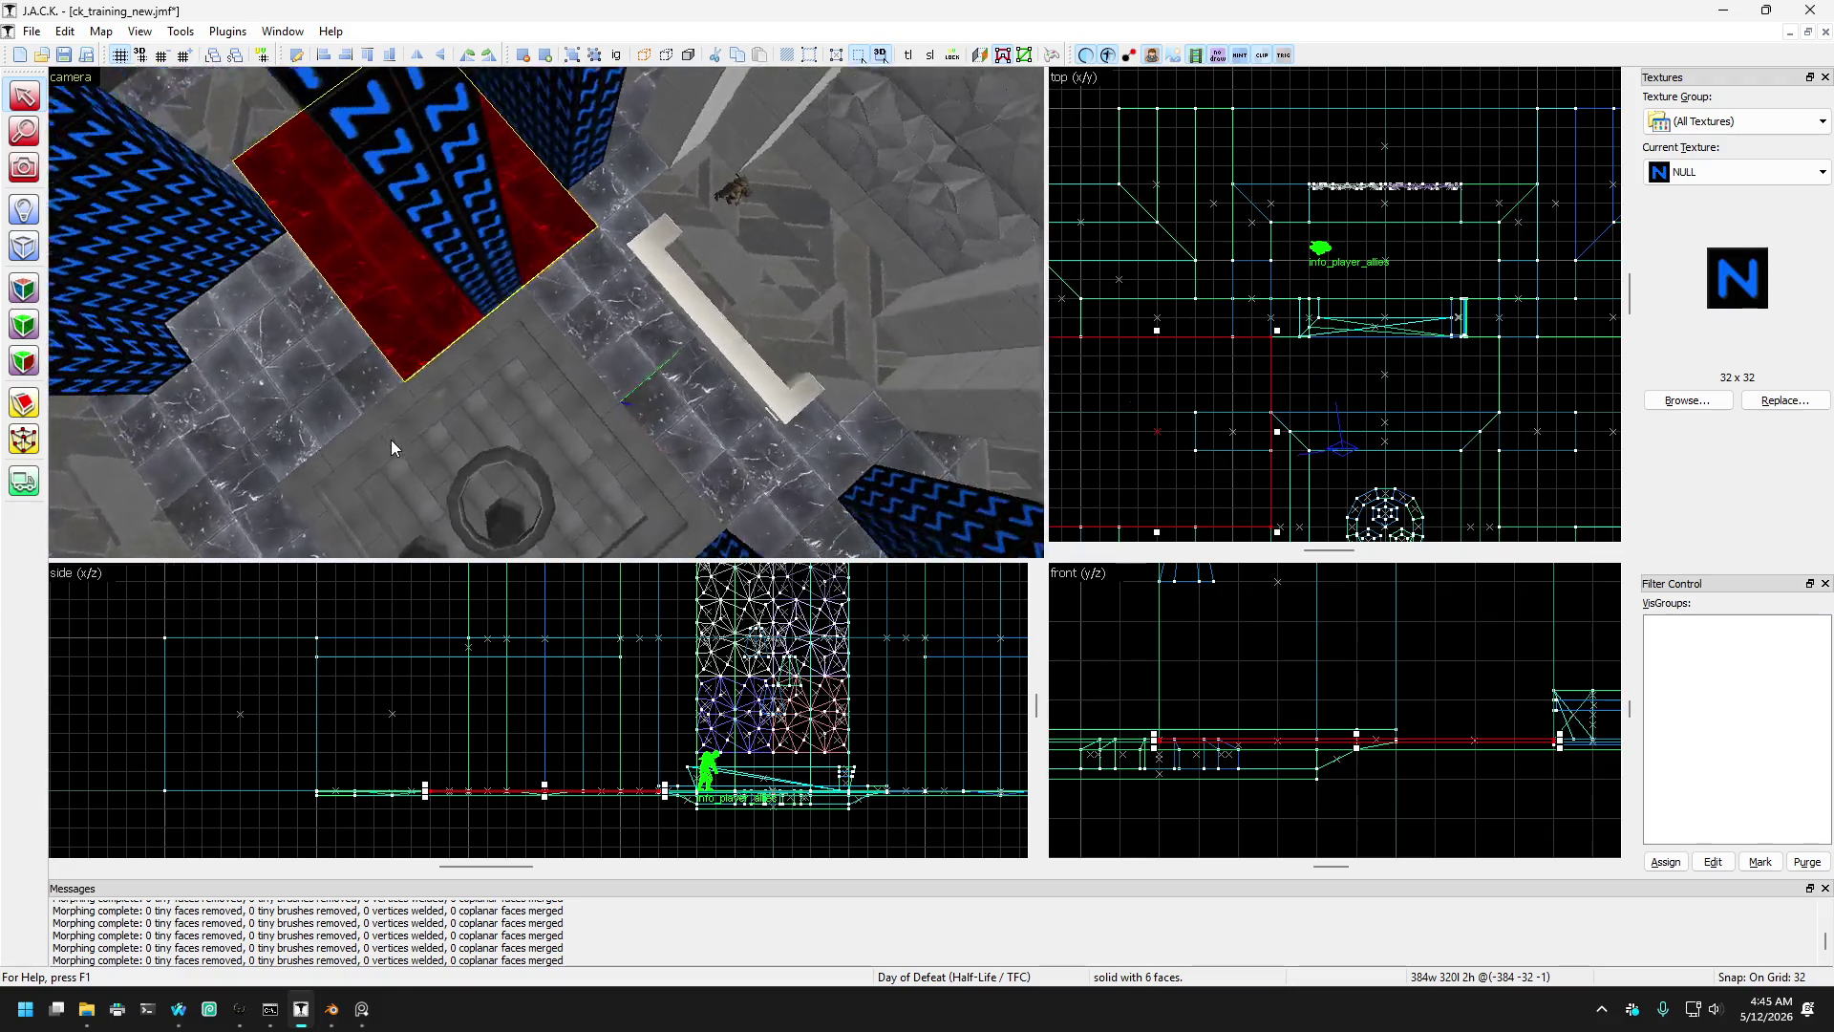
key(Down)
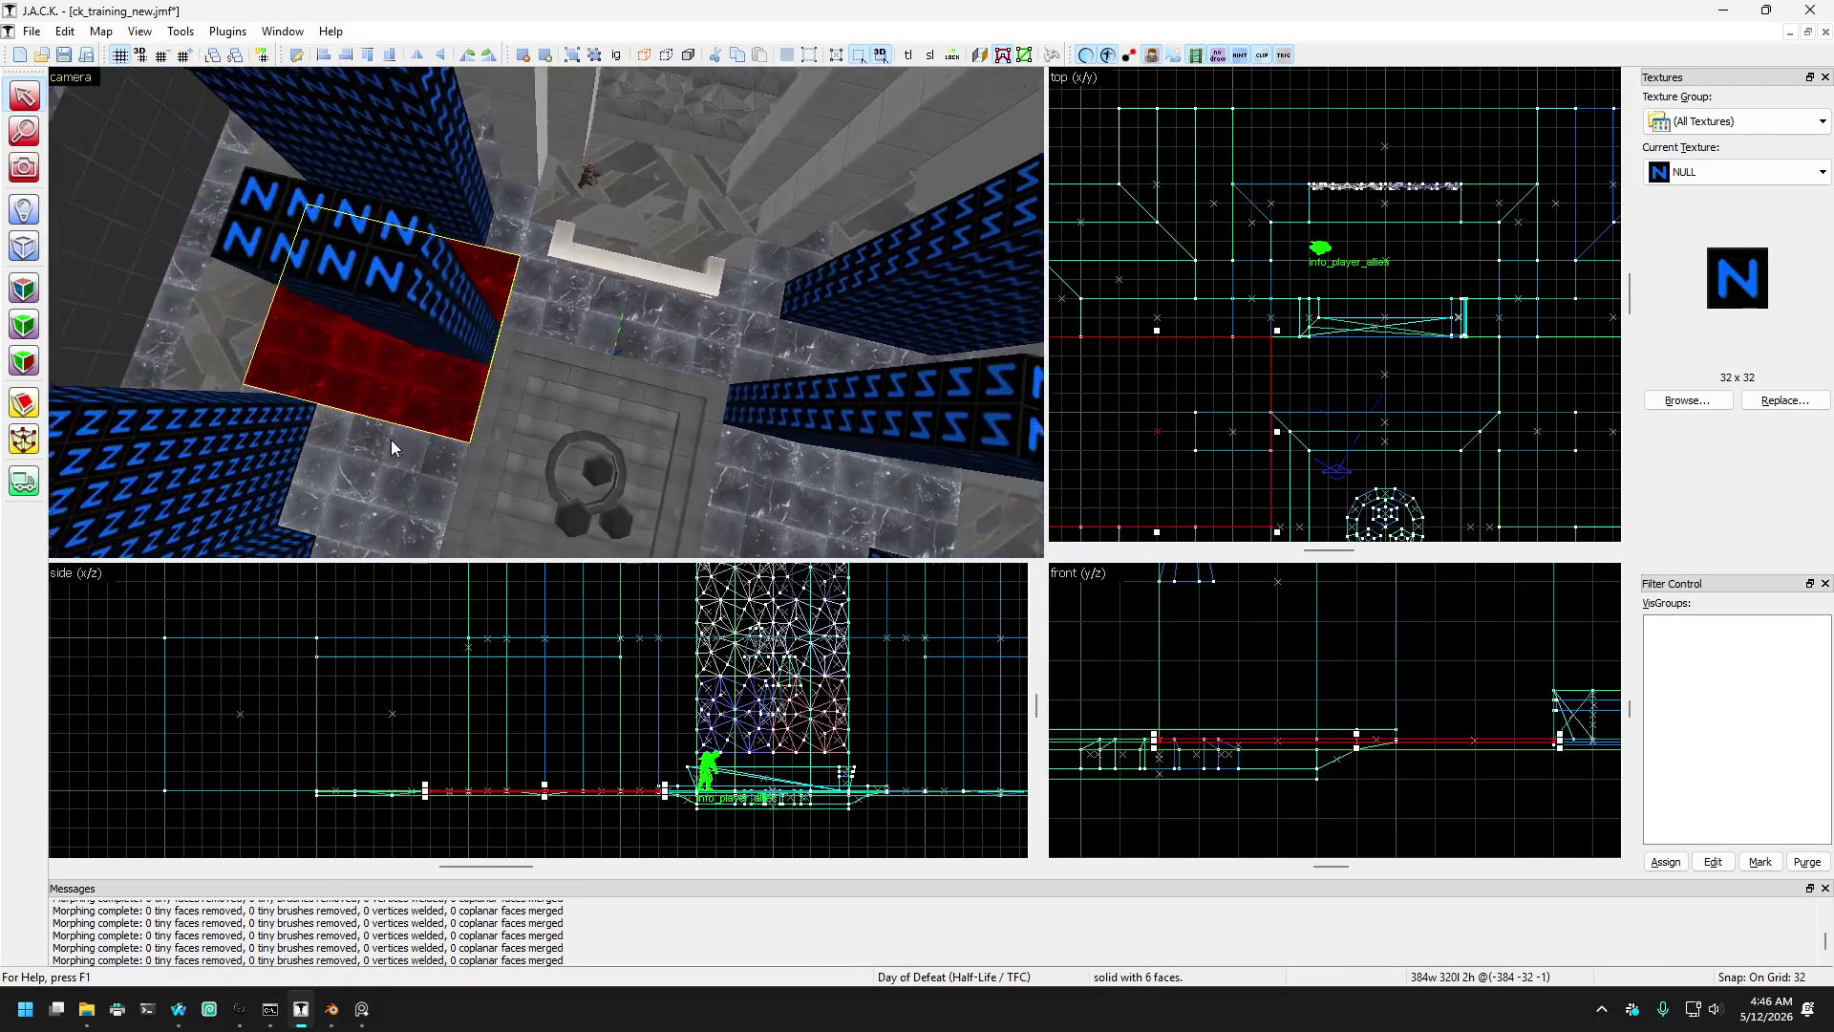
key(Down)
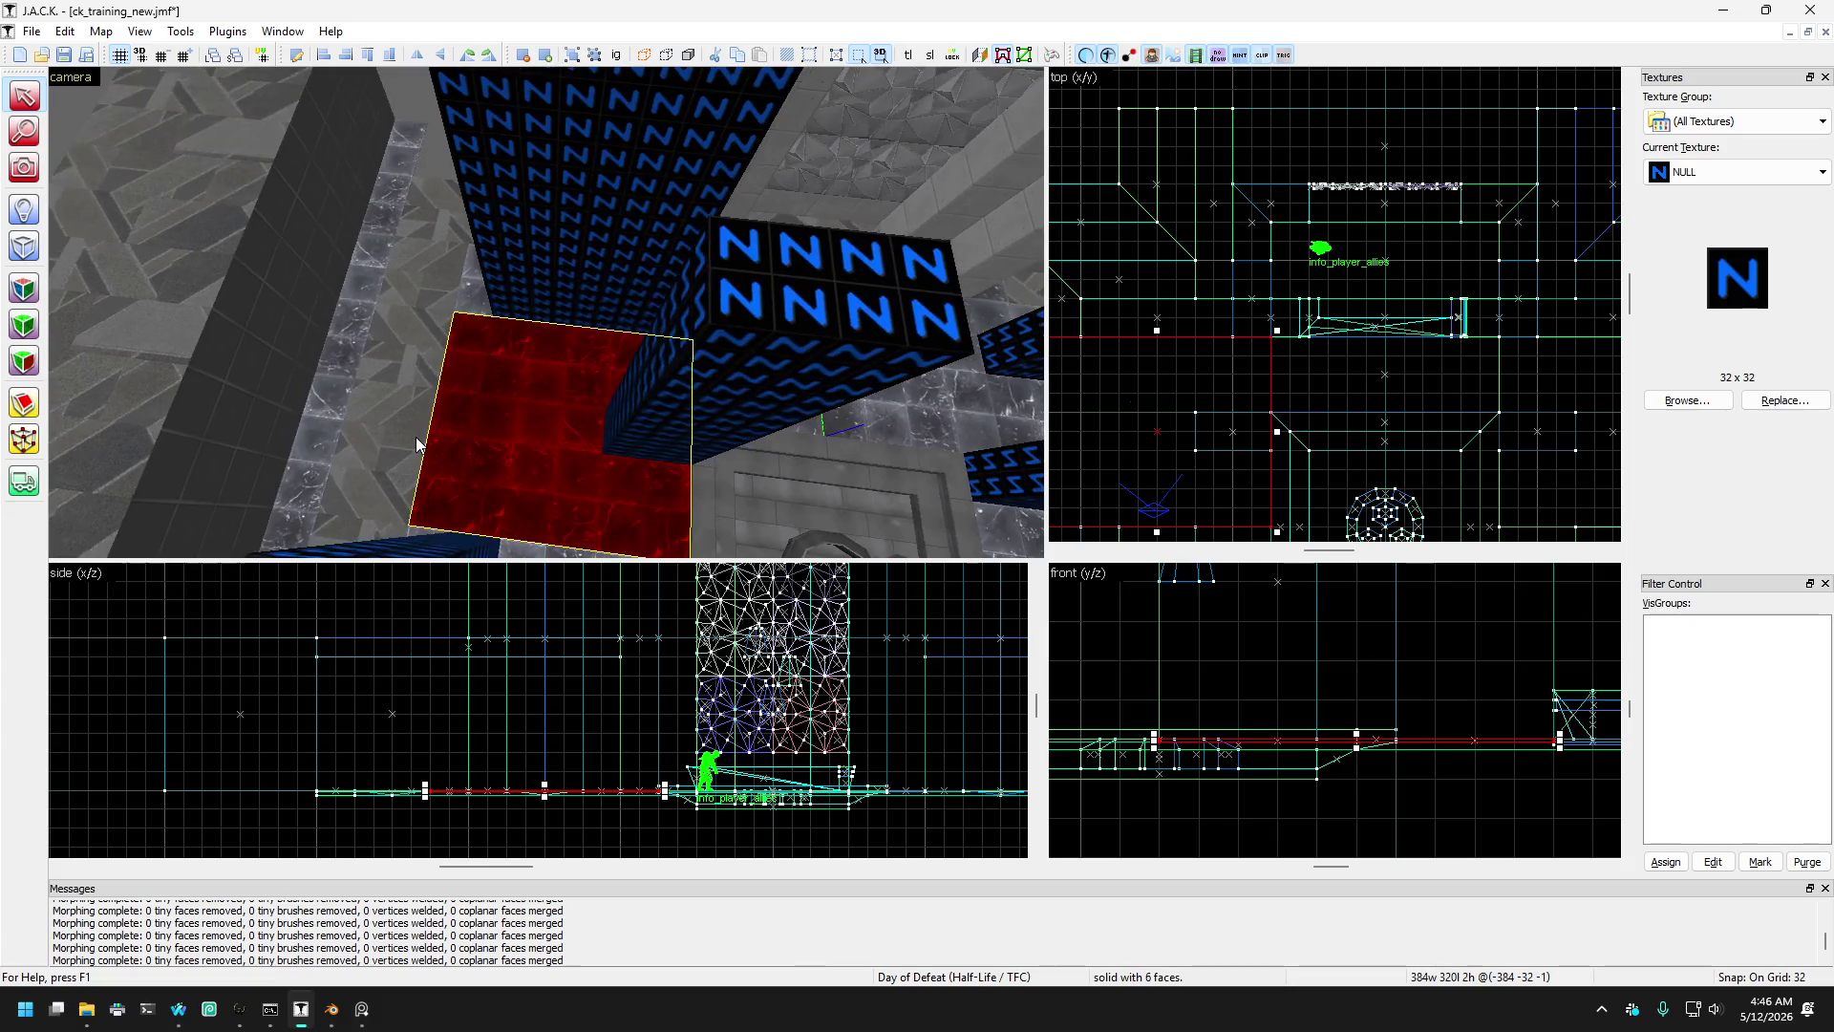
key(Up)
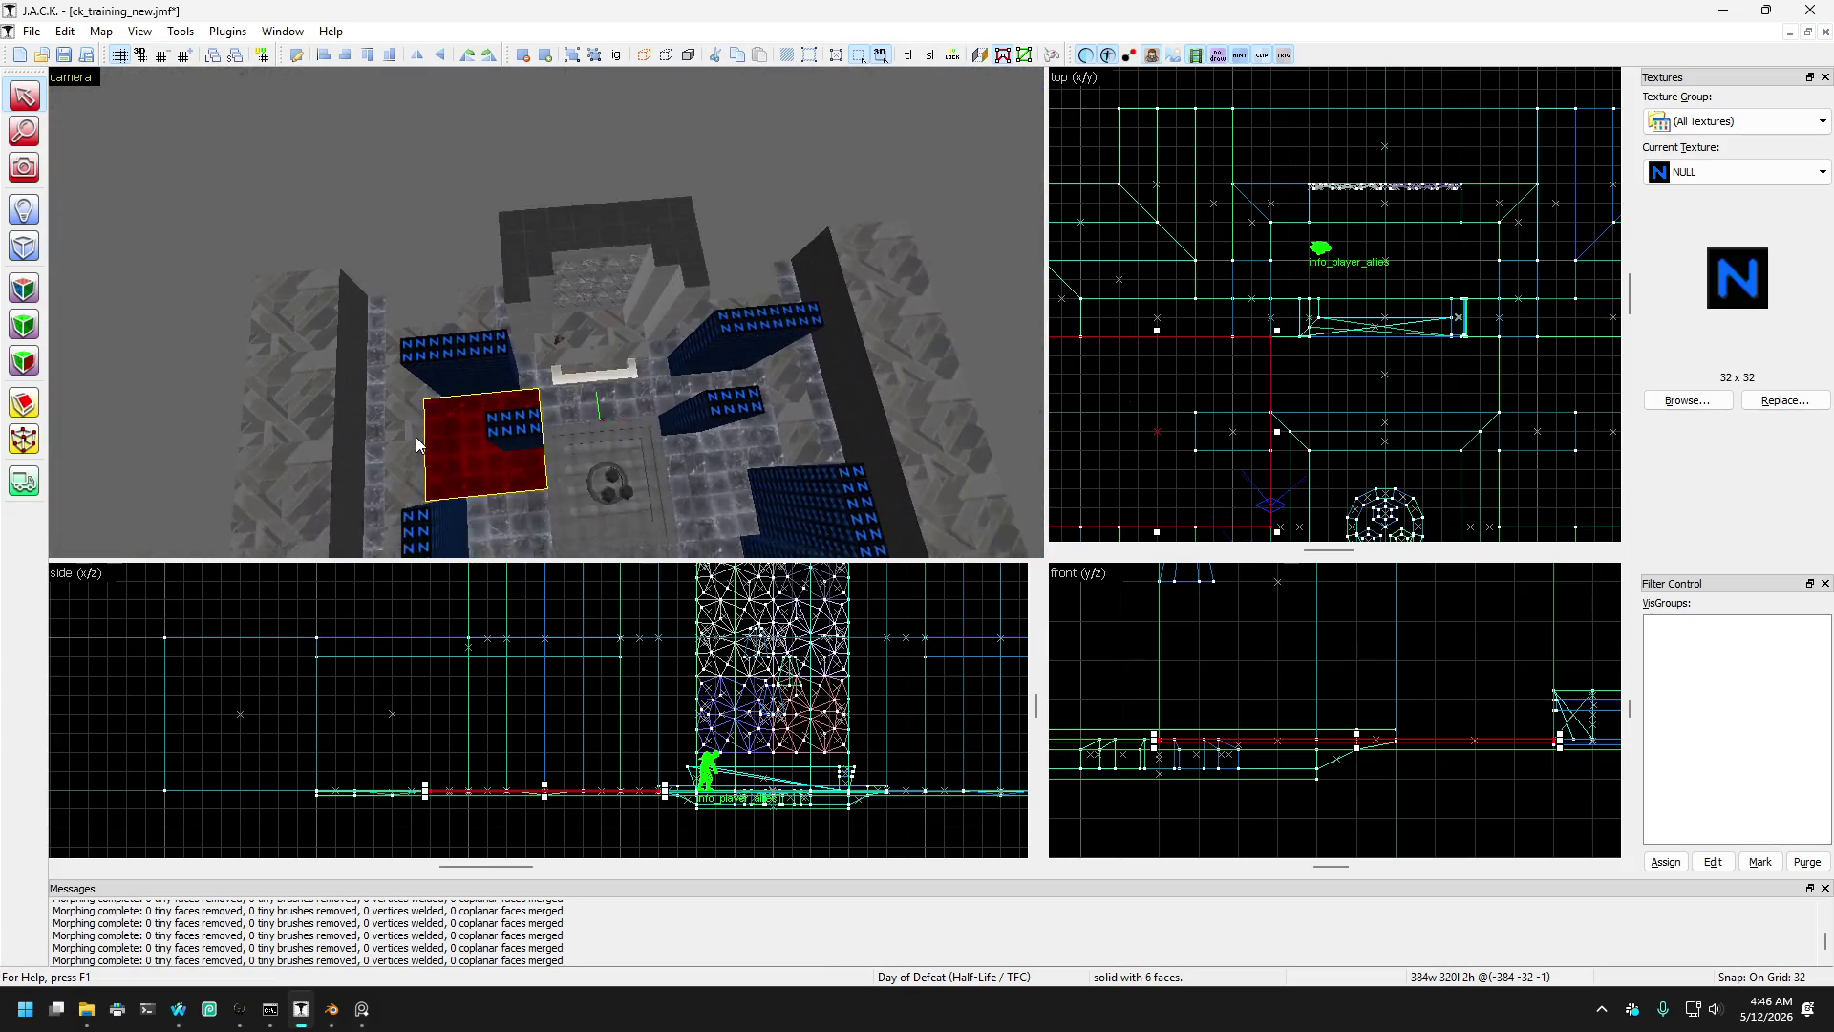
key(Up)
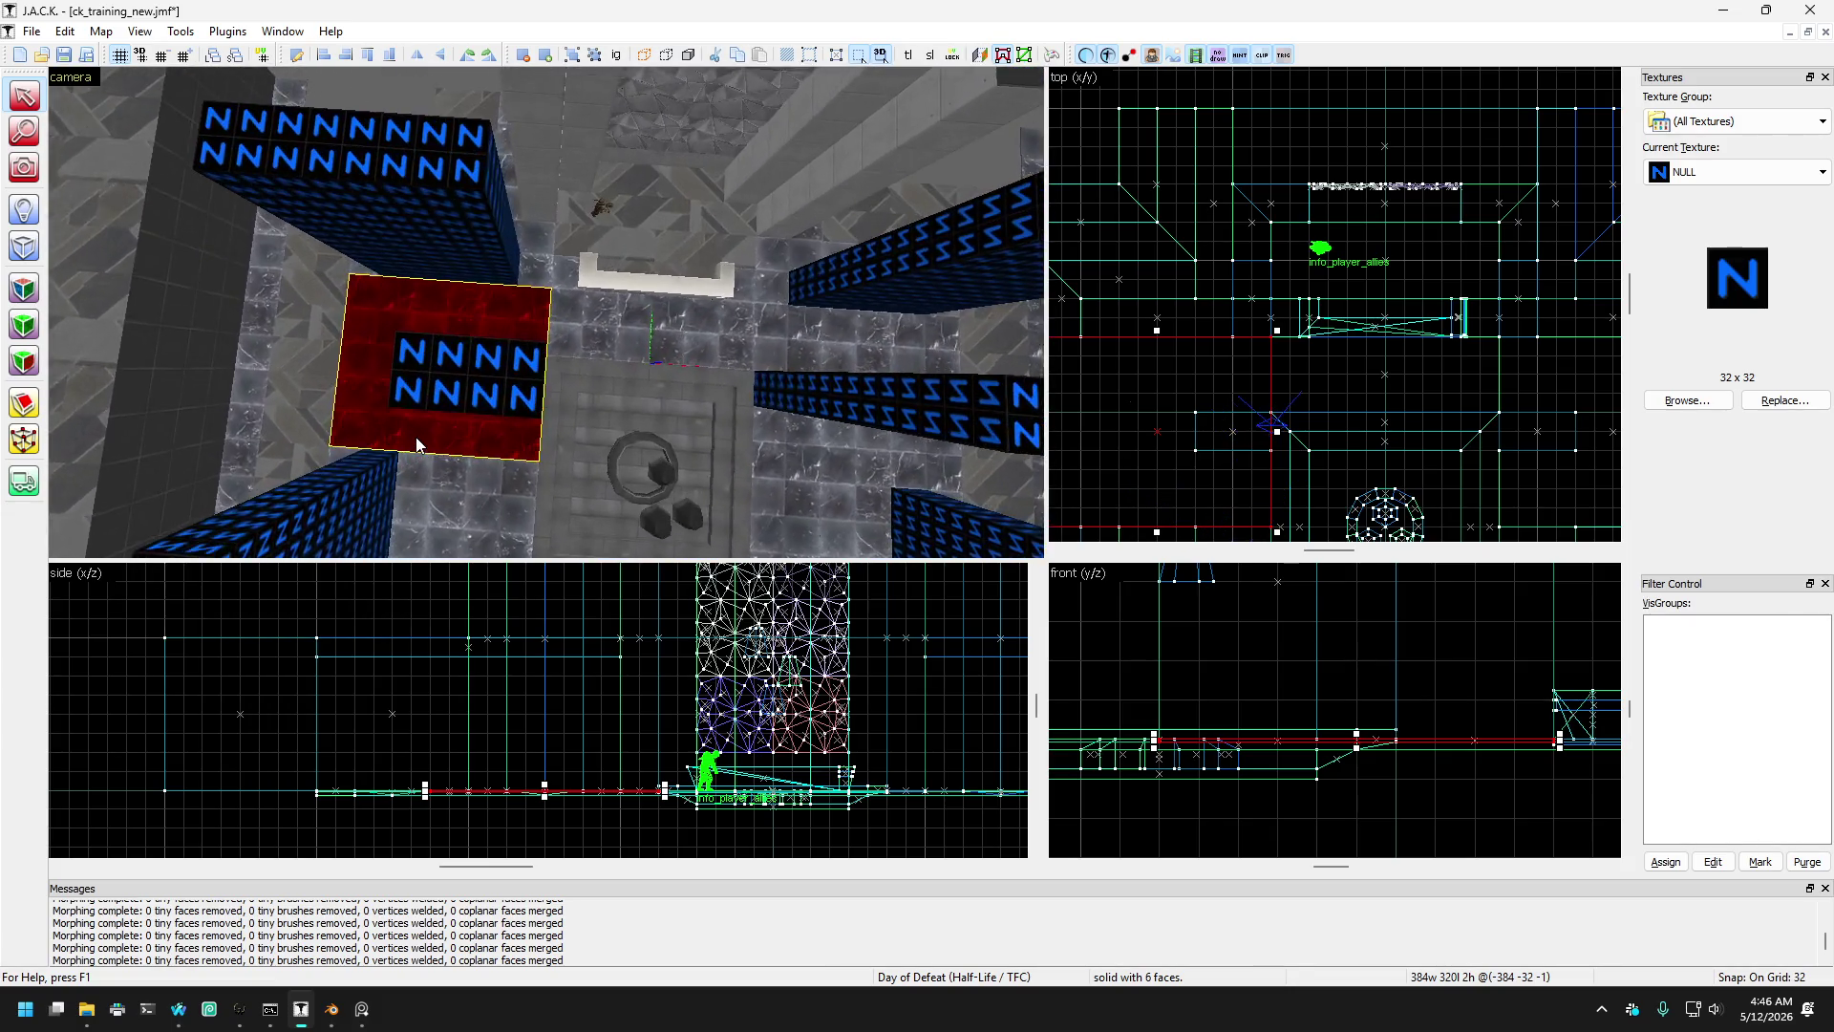
key(Down)
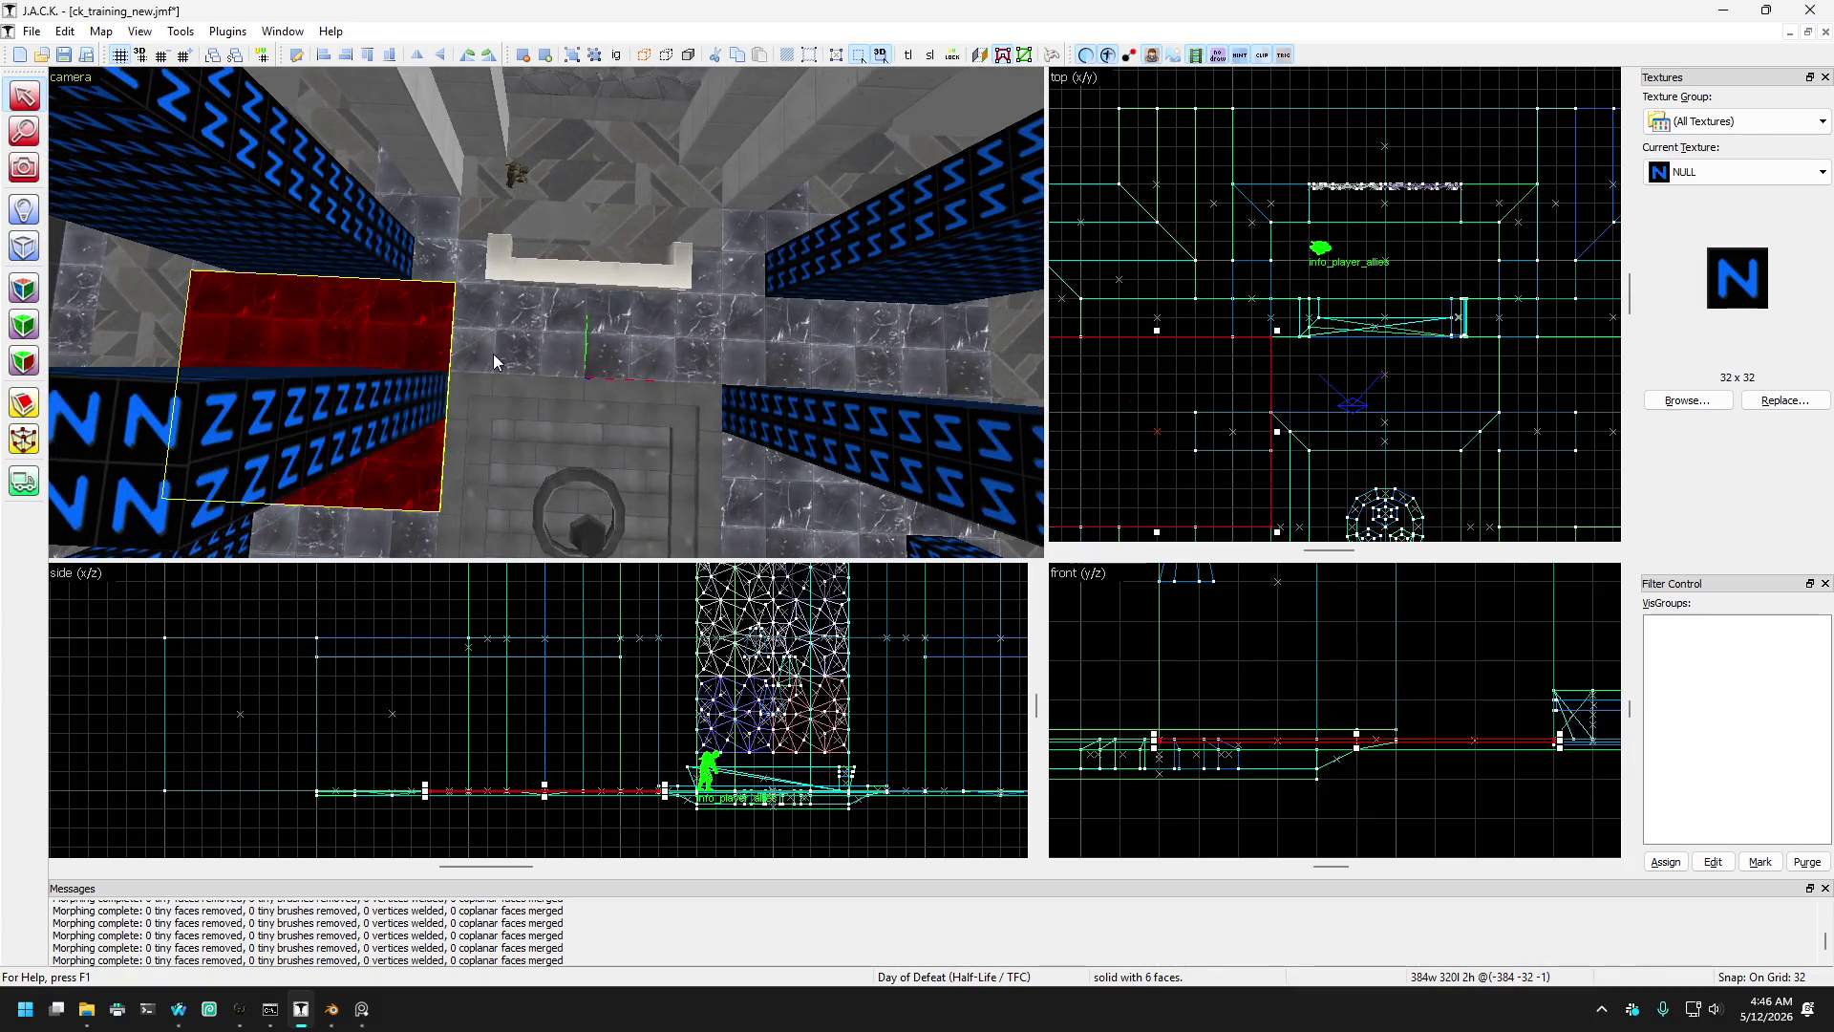
- Narrow the platform-end NULL block to 64 units and move it onto the right wall's top
click(464, 269)
mouse_move(464, 270)
mouse_down()
mouse_move(478, 314)
mouse_move(426, 227)
mouse_move(546, 271)
mouse_up()
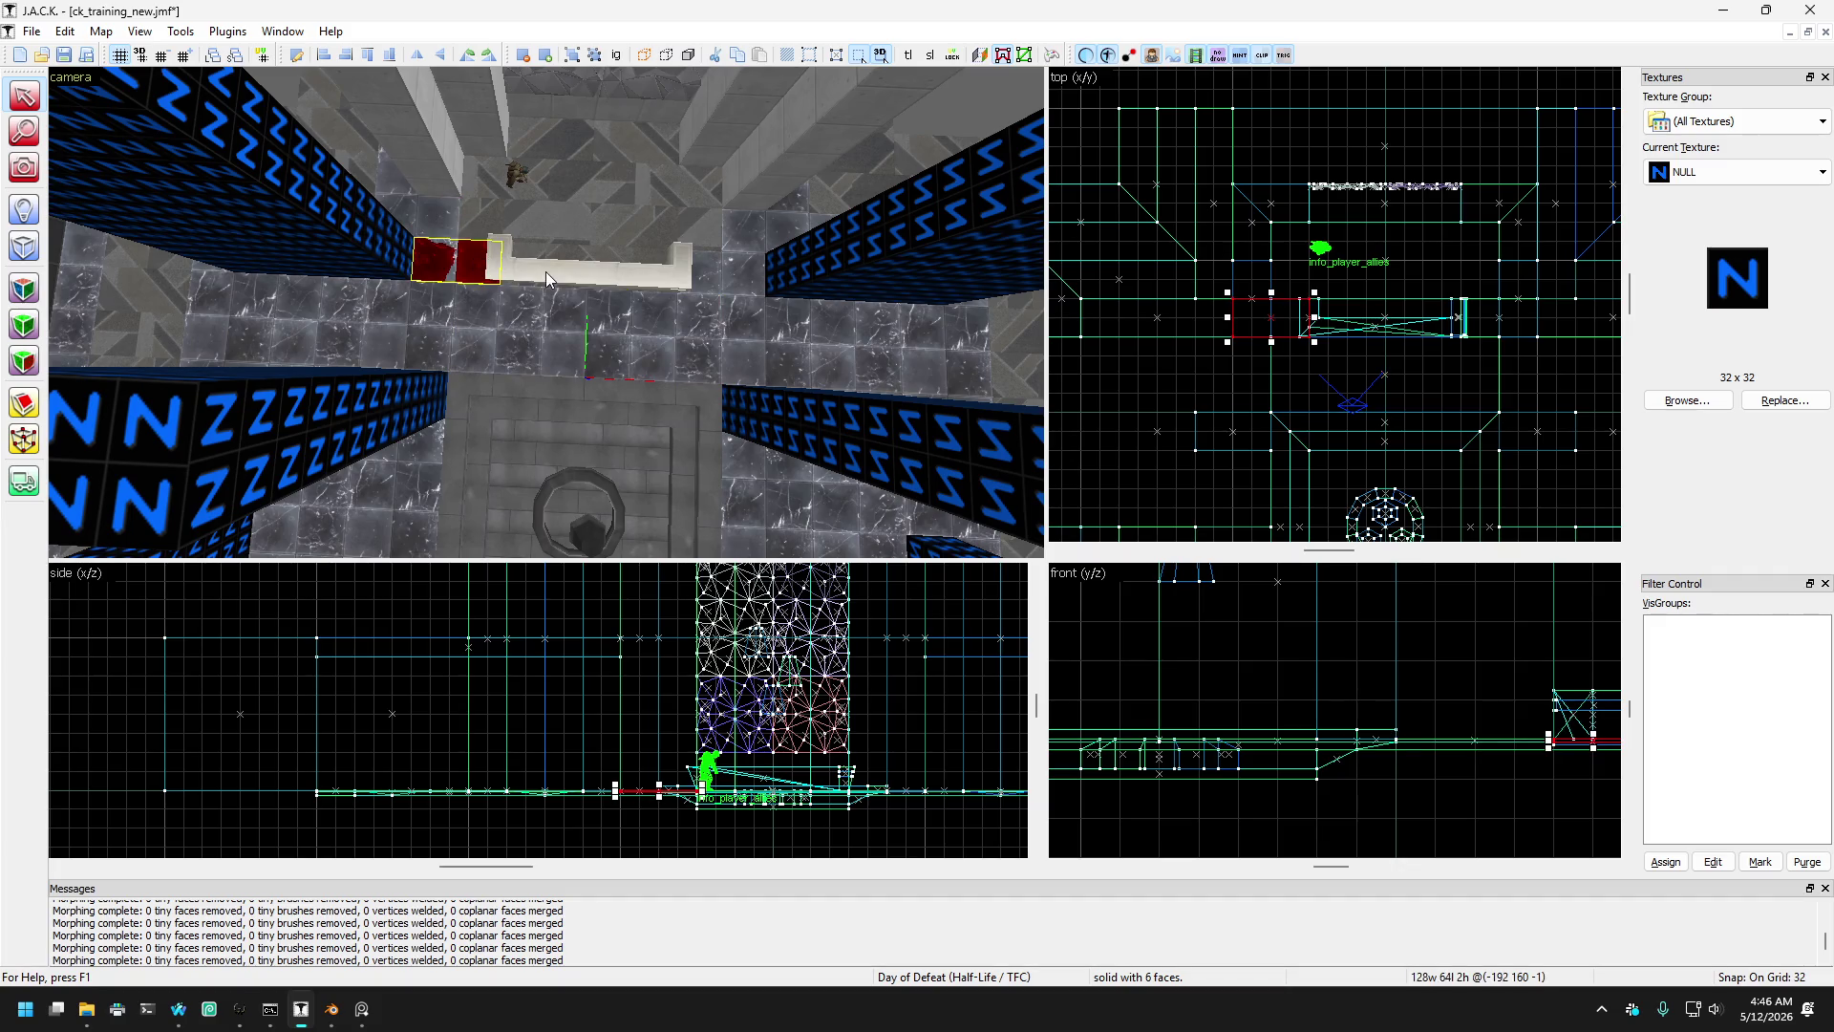
drag(1222, 316, 1266, 316)
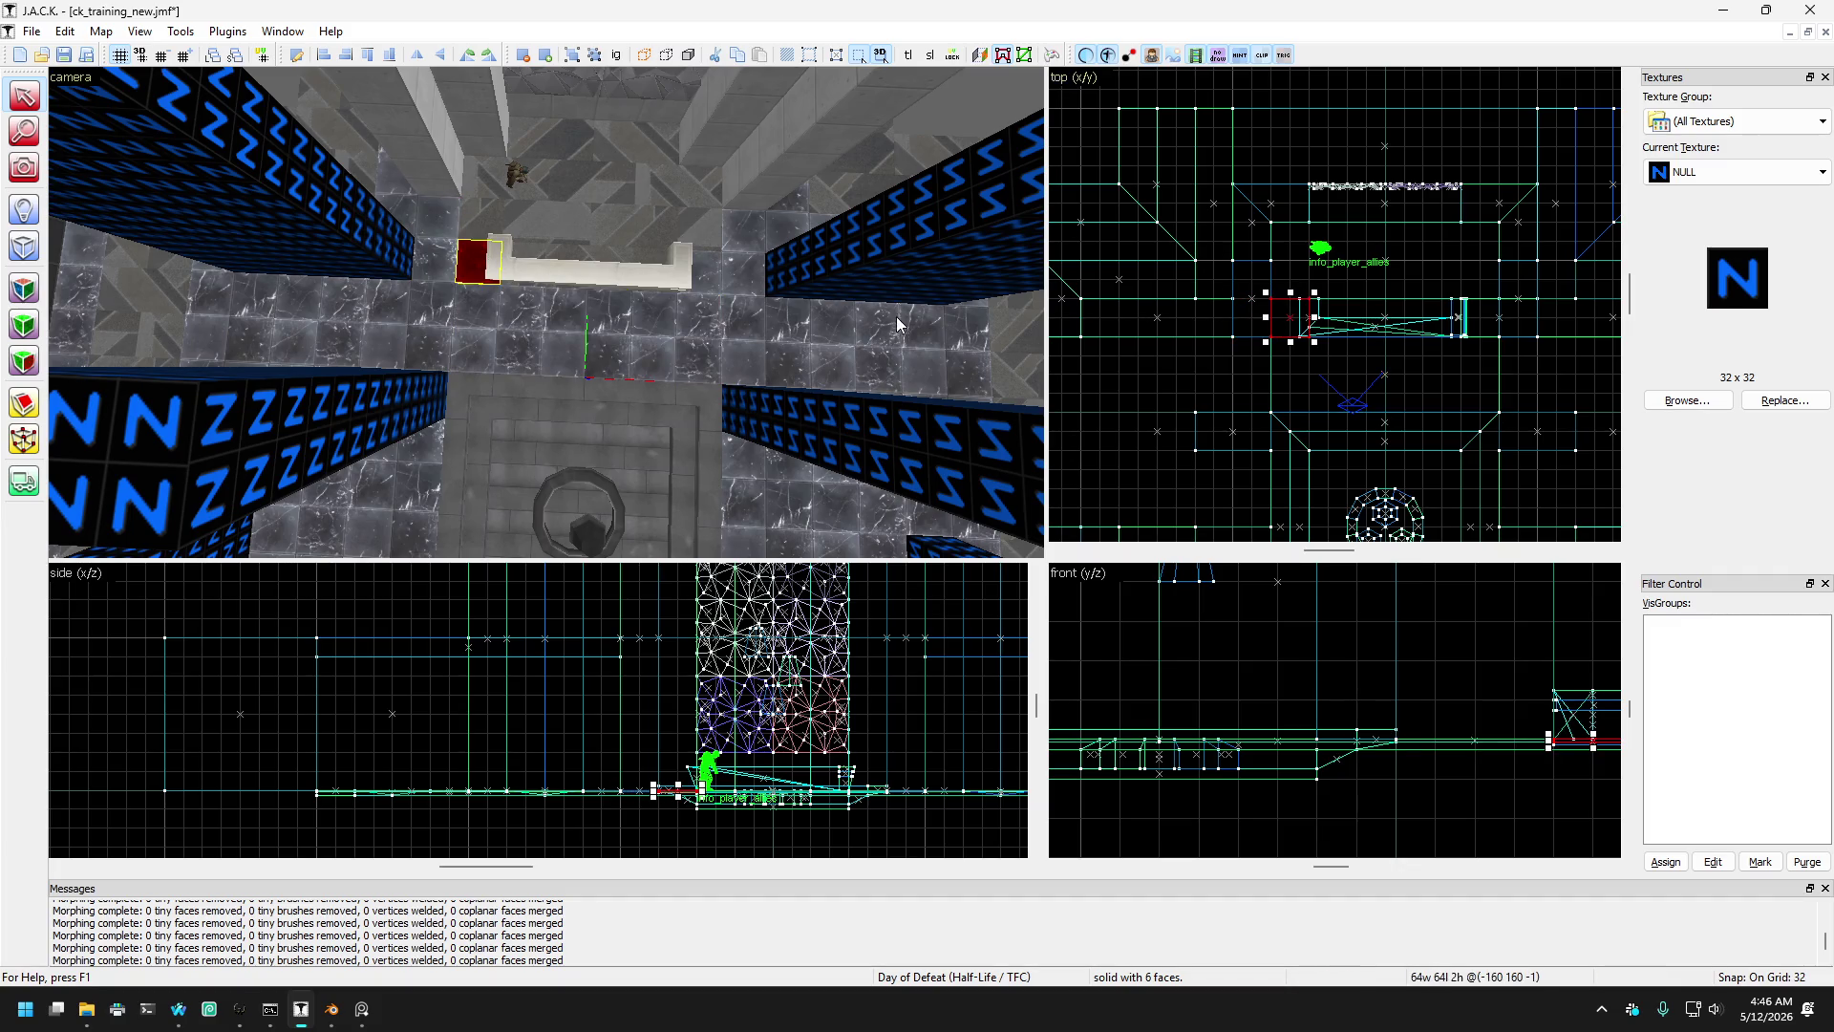
drag(717, 286, 721, 277)
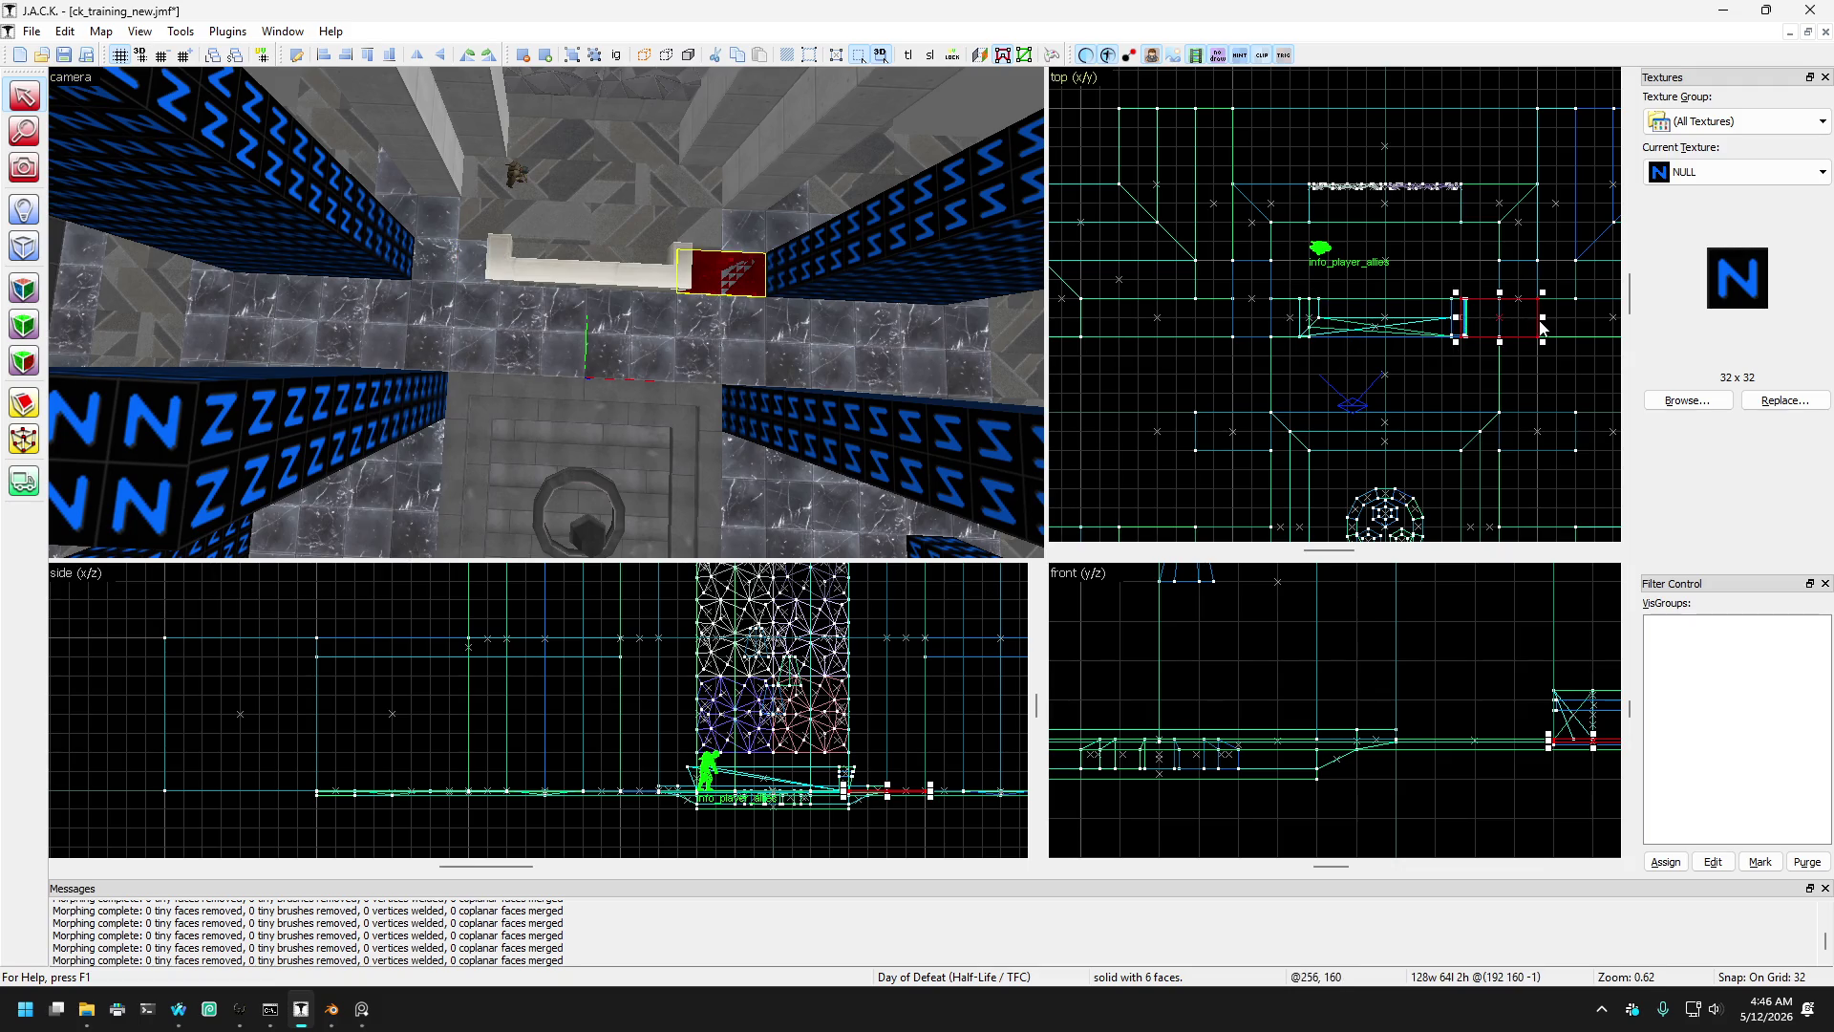
drag(1540, 316, 1506, 316)
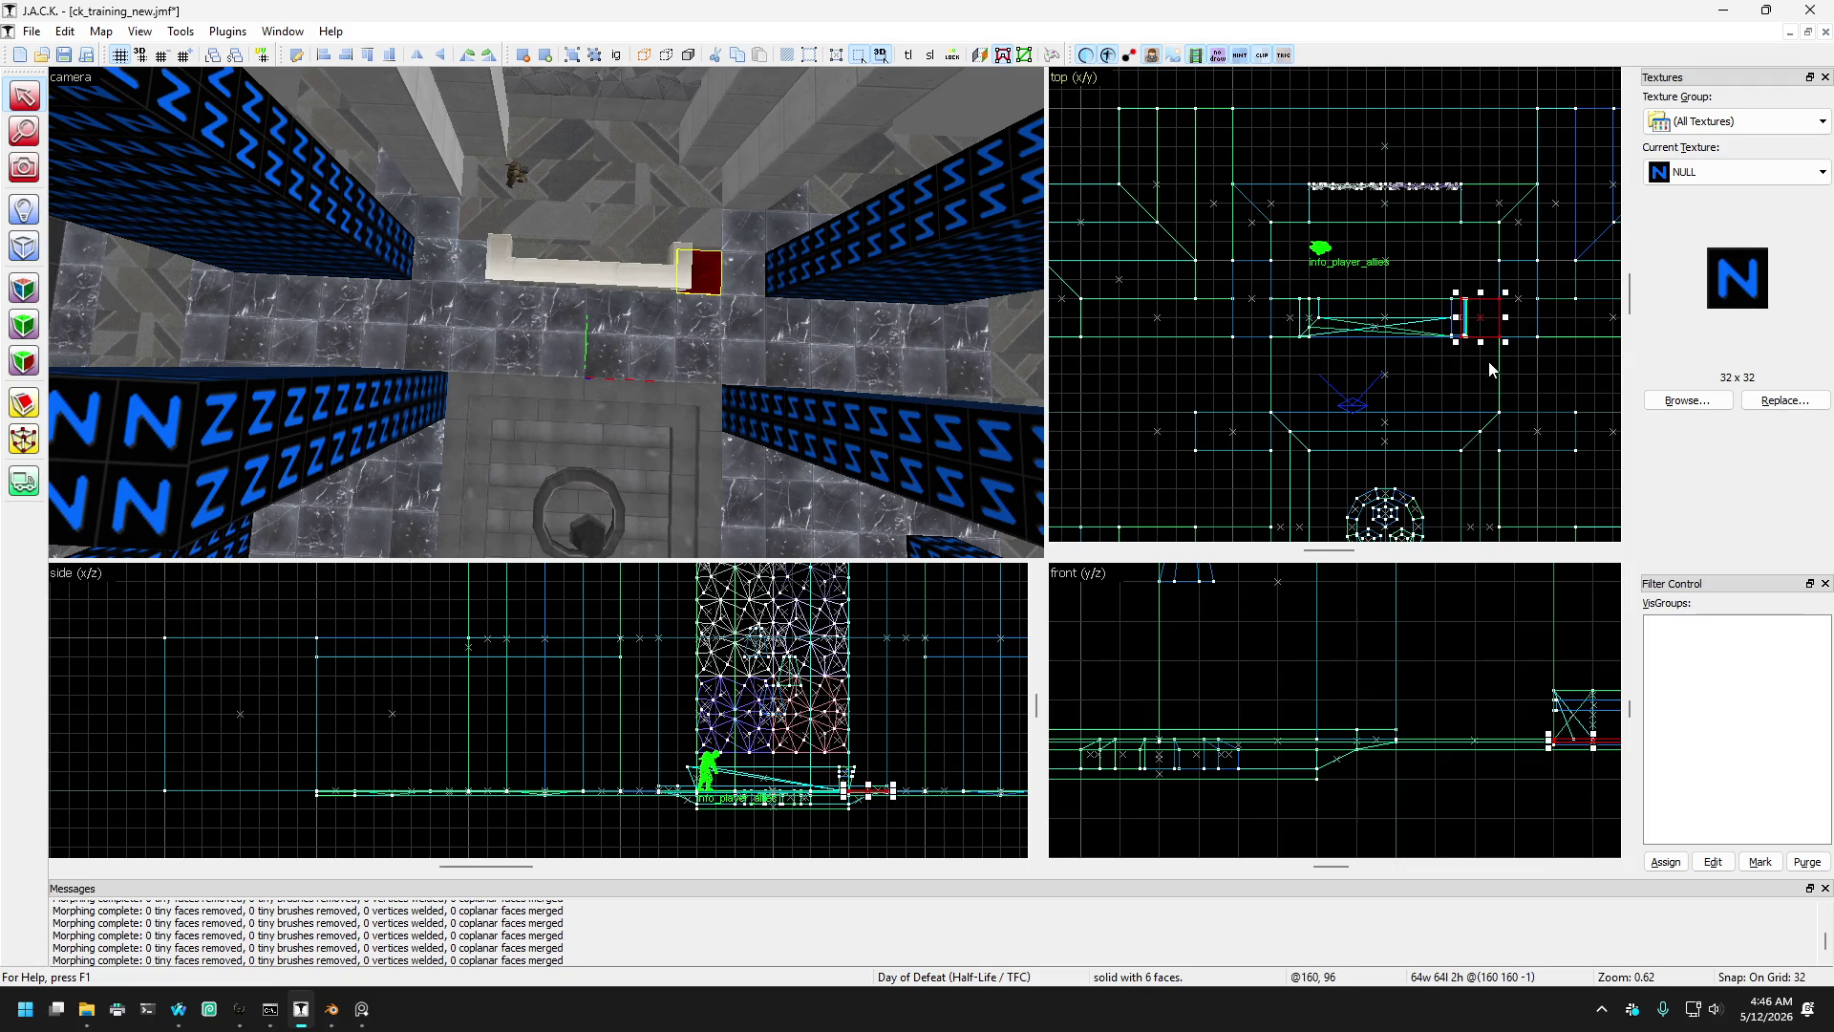
mouse_move(700, 272)
mouse_down()
mouse_move(737, 334)
mouse_move(703, 338)
mouse_move(742, 318)
mouse_move(679, 321)
mouse_move(702, 334)
mouse_move(686, 334)
mouse_move(764, 327)
mouse_move(499, 327)
mouse_move(592, 344)
mouse_move(621, 258)
mouse_move(684, 235)
mouse_up()
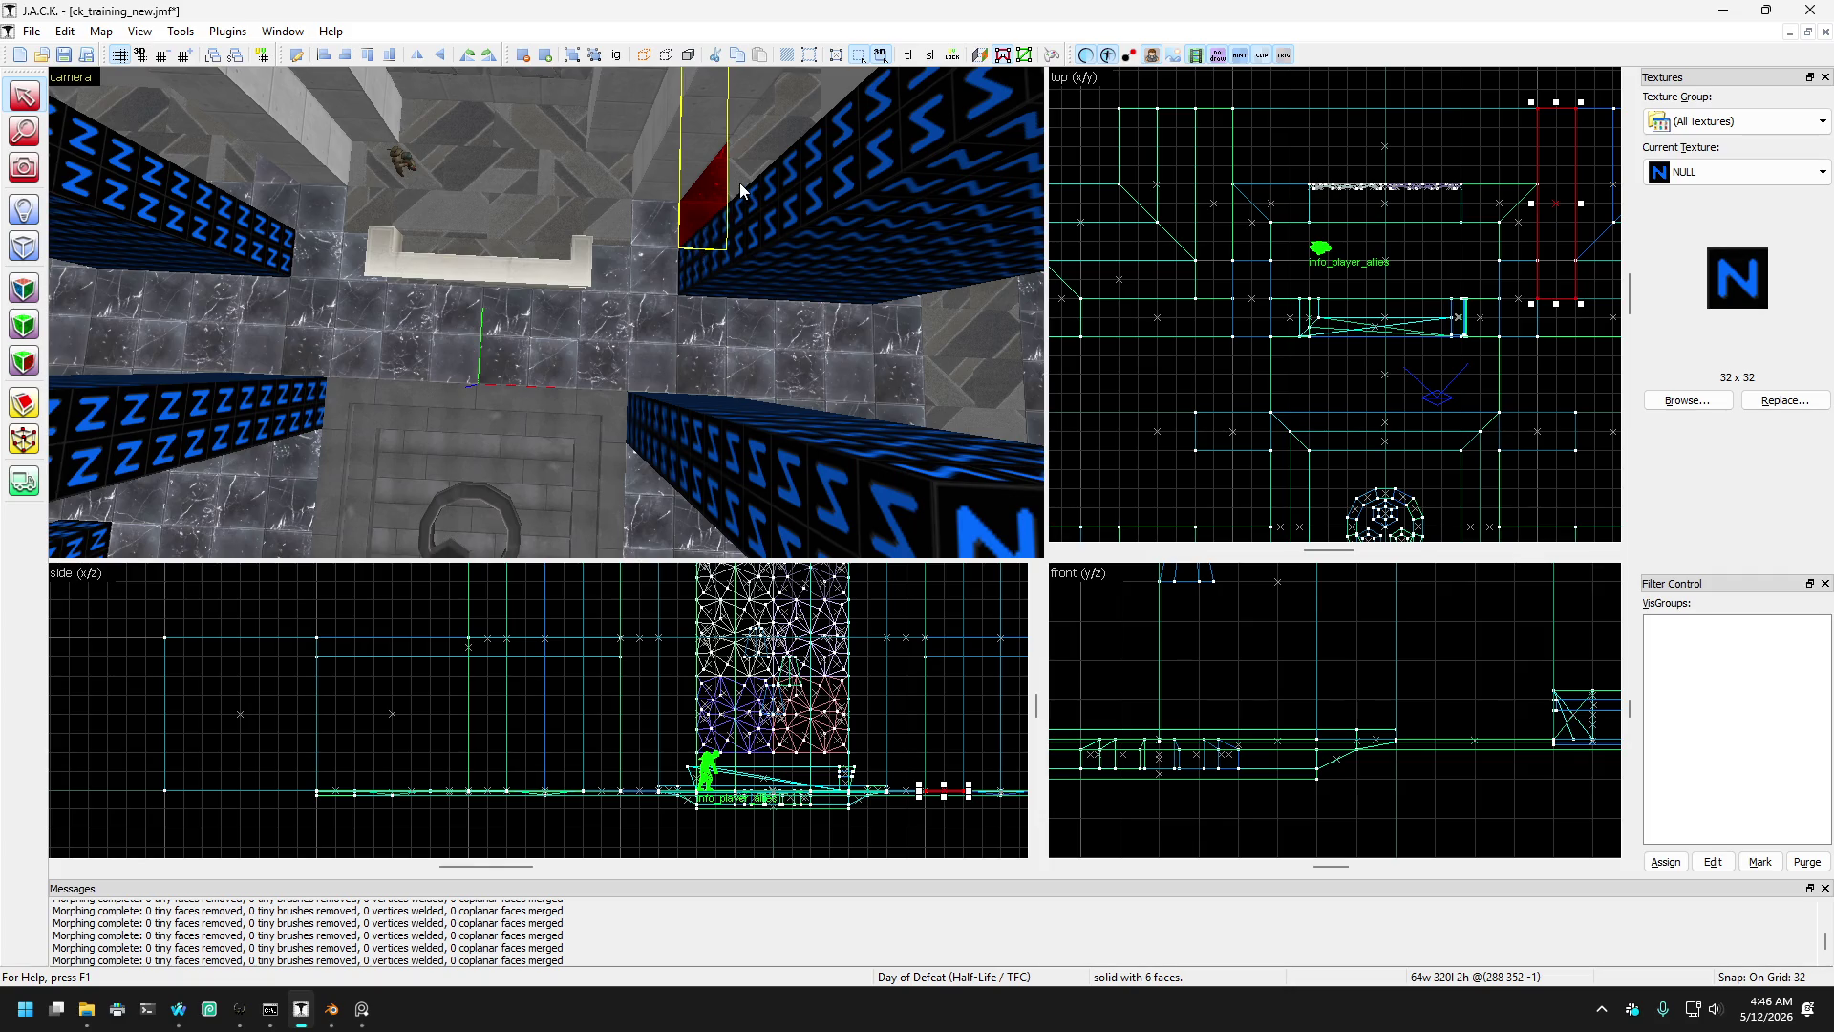
- Tilt the camera and pull it back to view more of the courtyard
click(38, 170)
drag(541, 329, 545, 312)
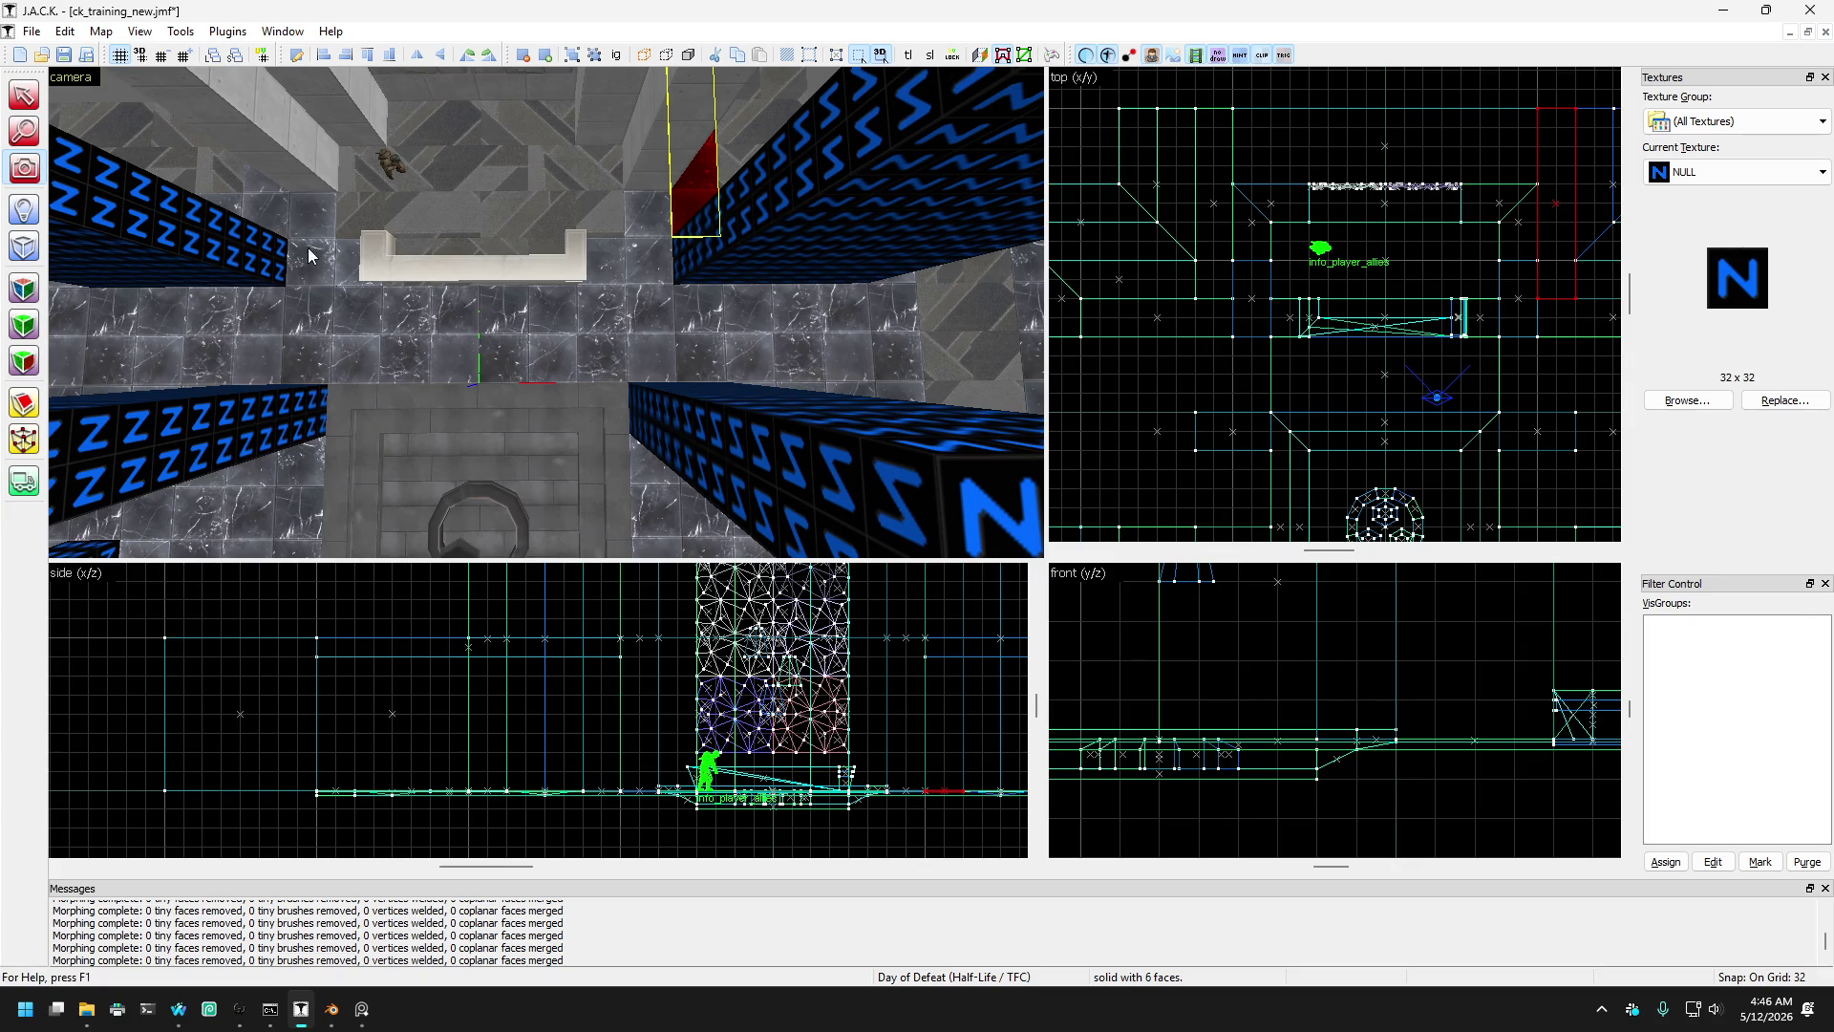
drag(569, 260, 545, 311)
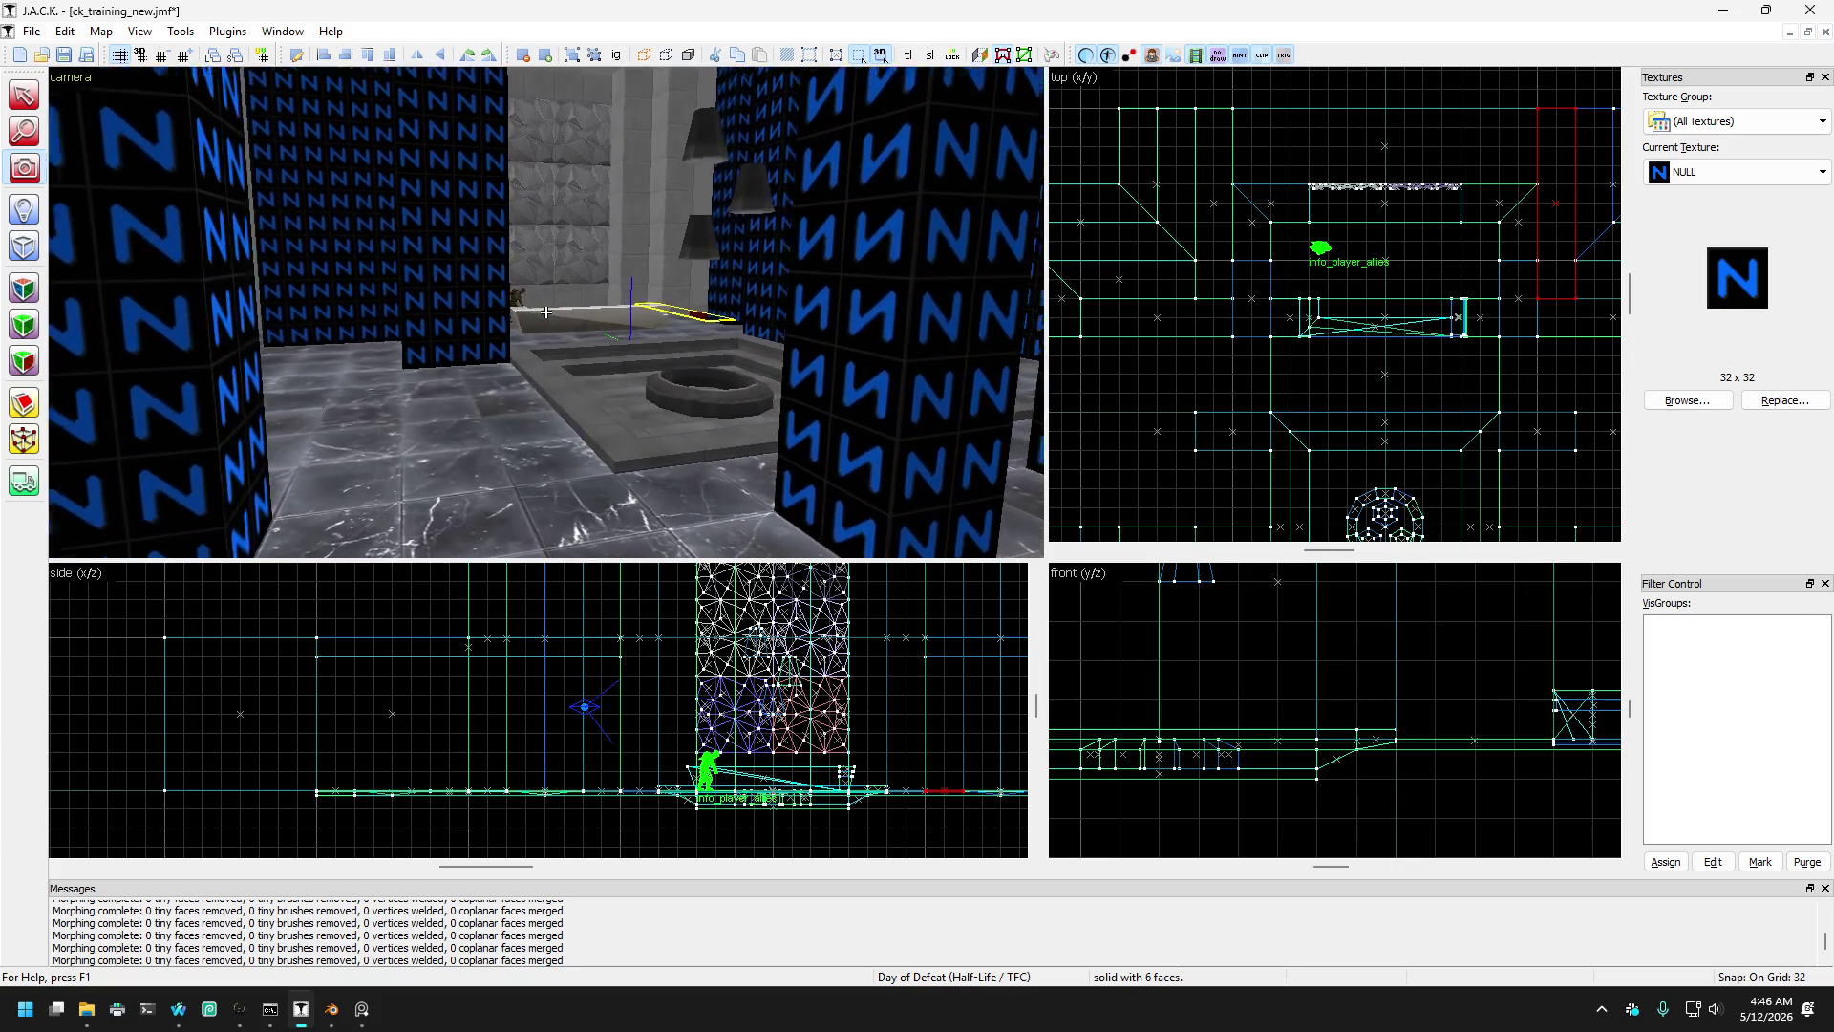
drag(546, 311, 546, 311)
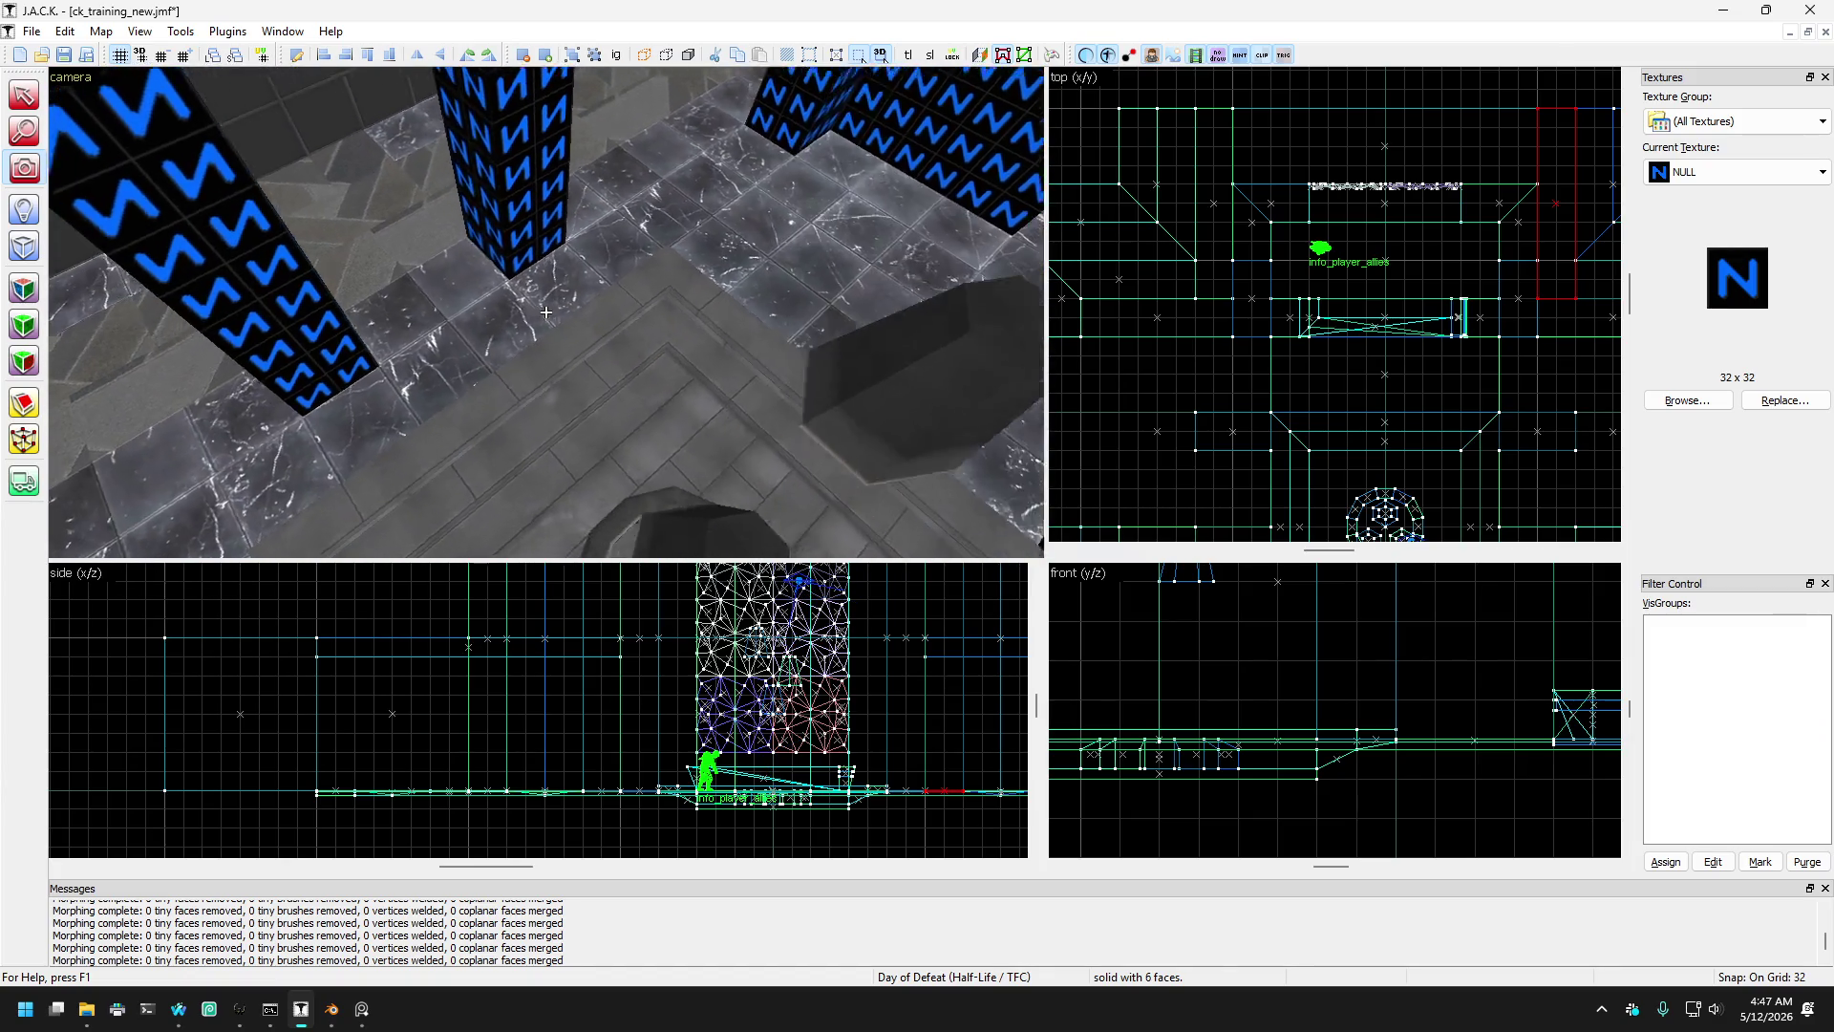
key(w)
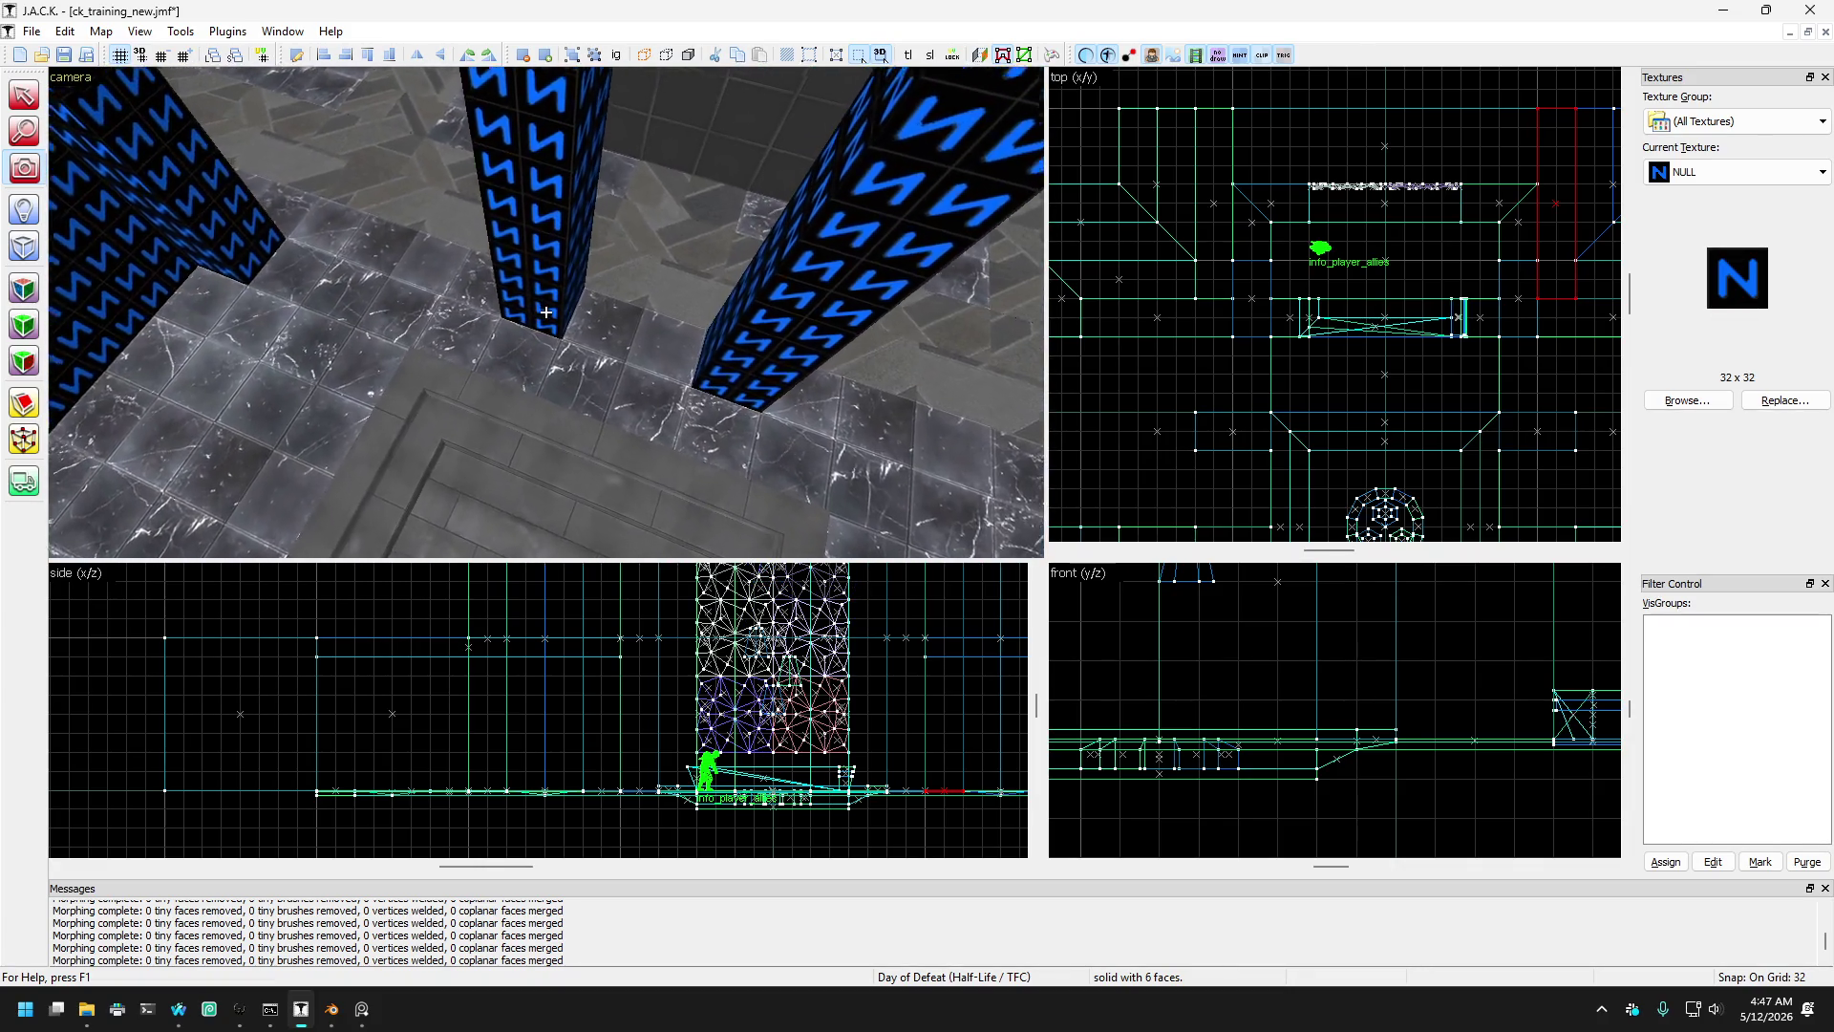
key(w)
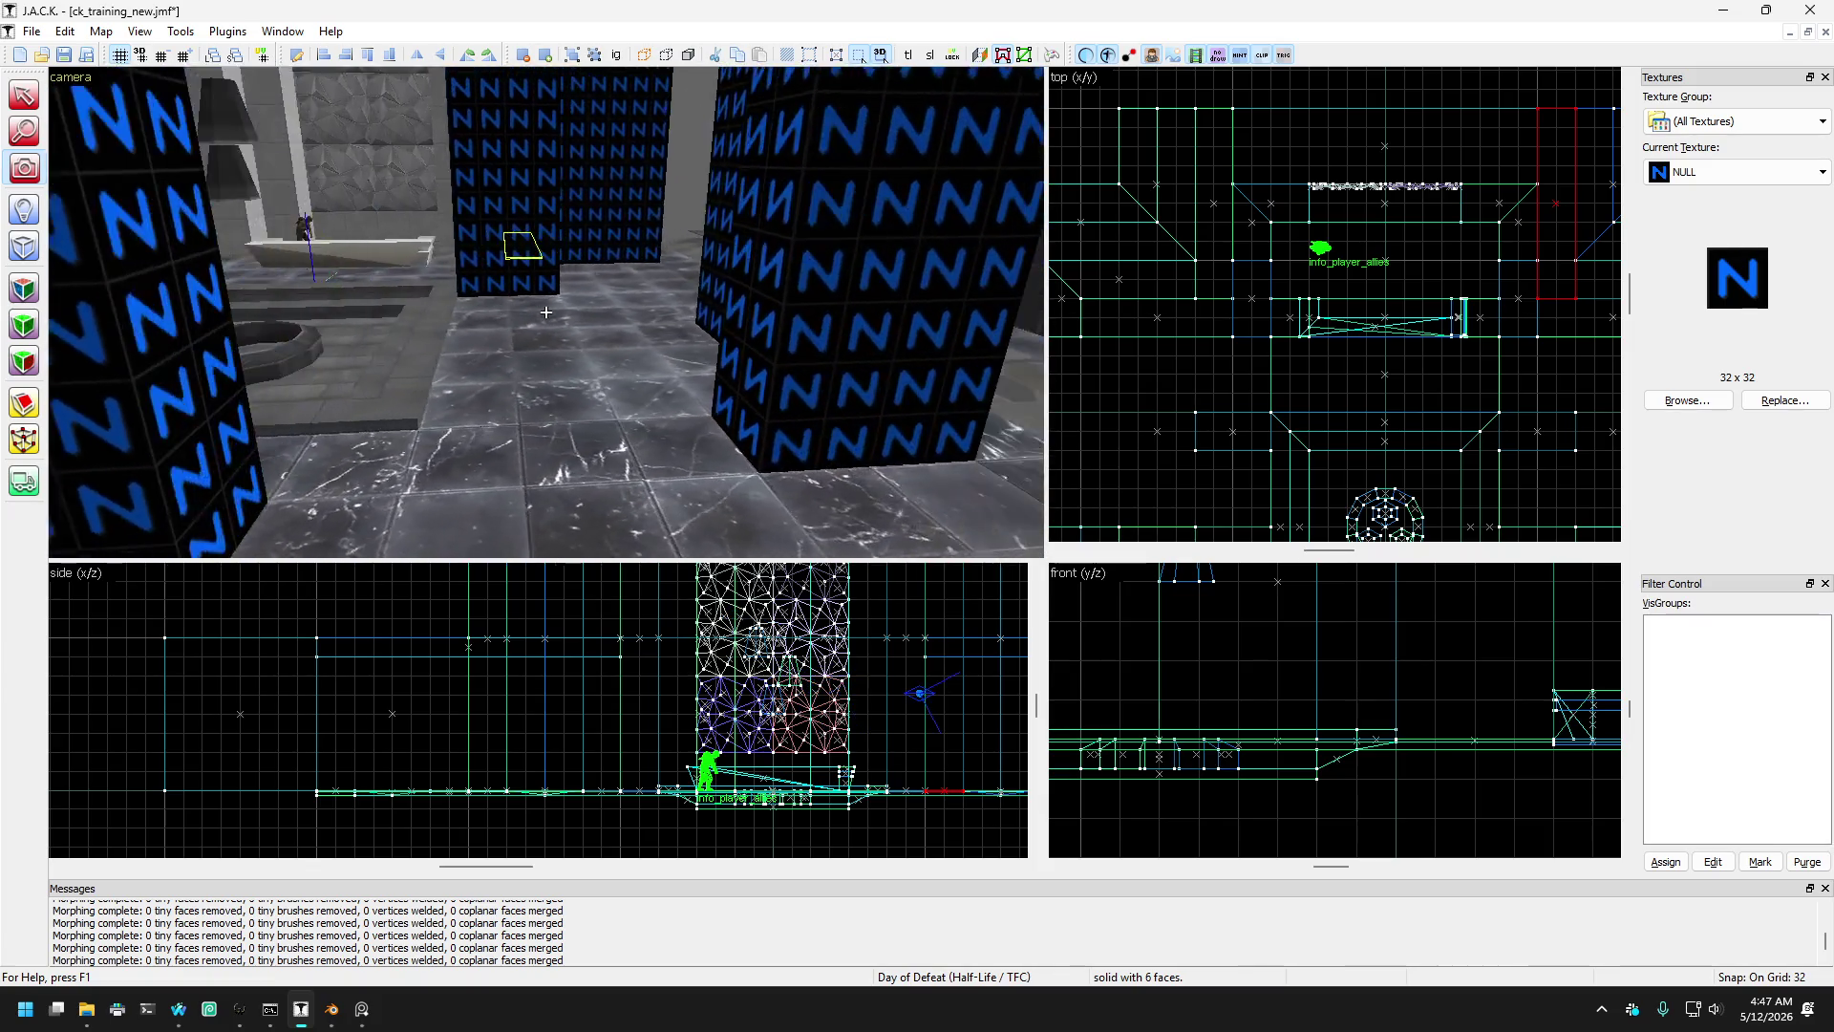
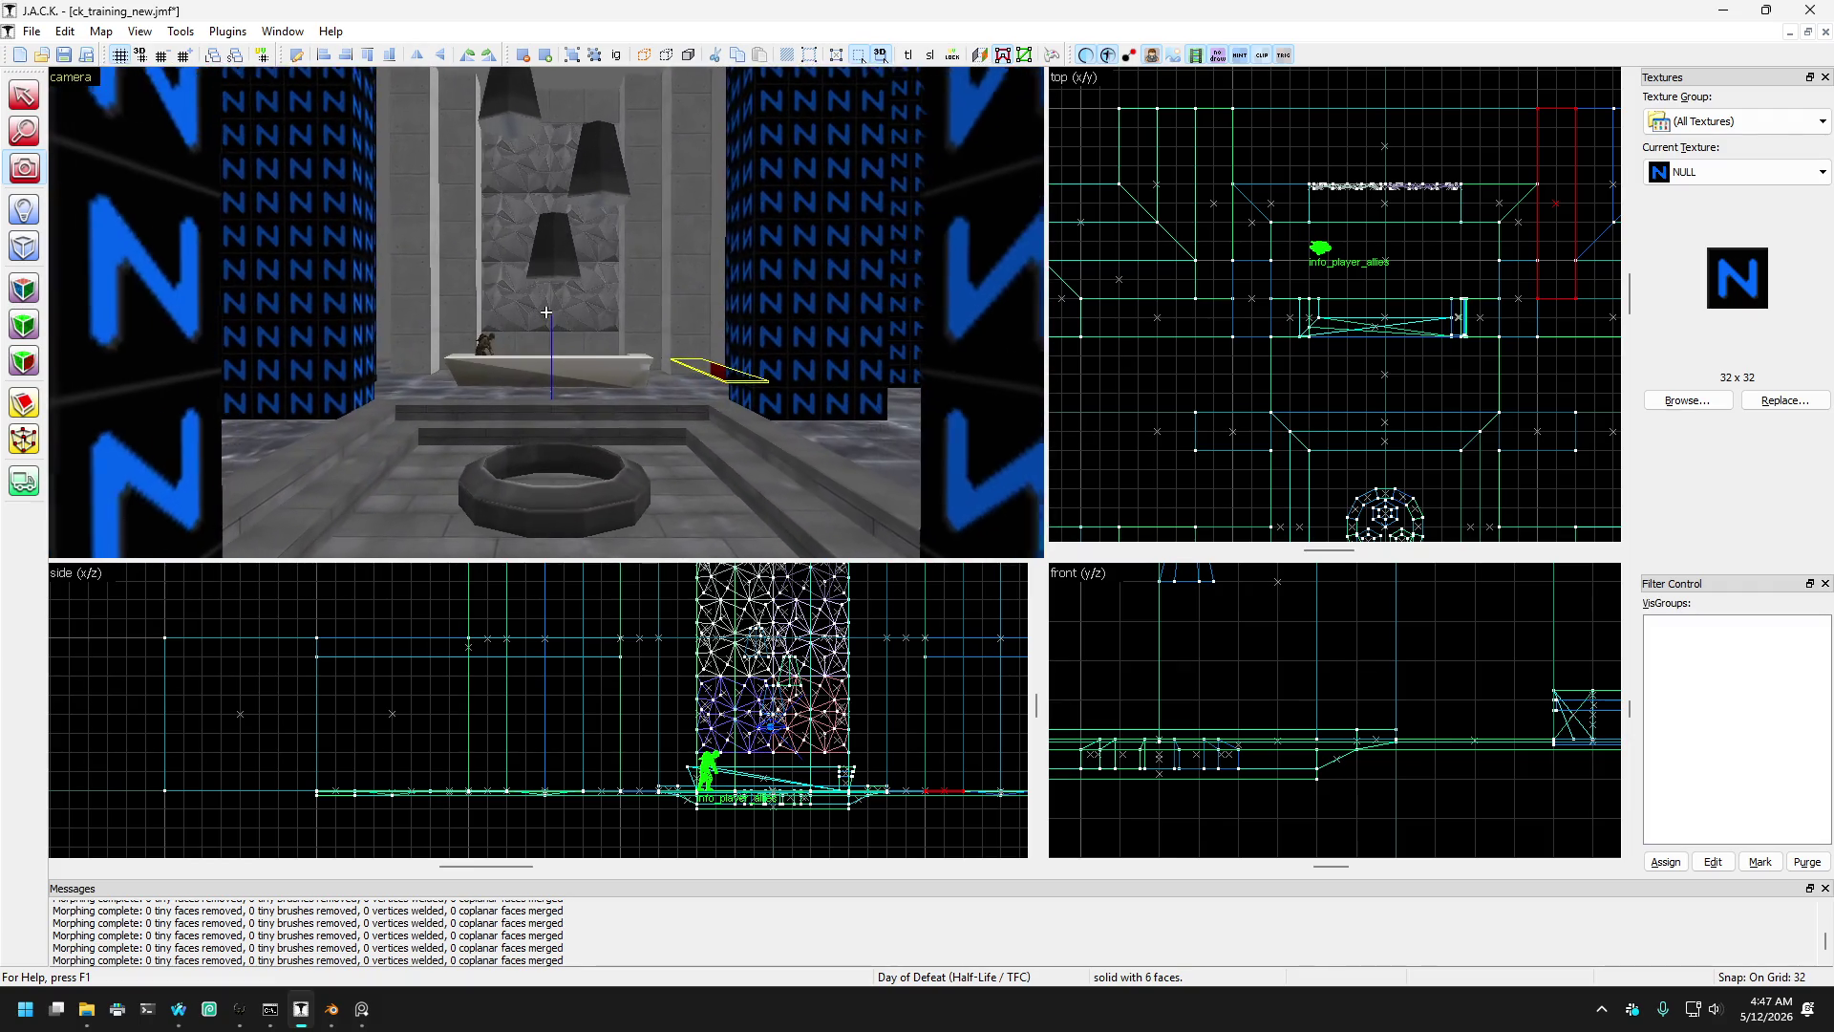
- Fly the 3D view among the N-textured pillars and over the floor tiles
key(s)
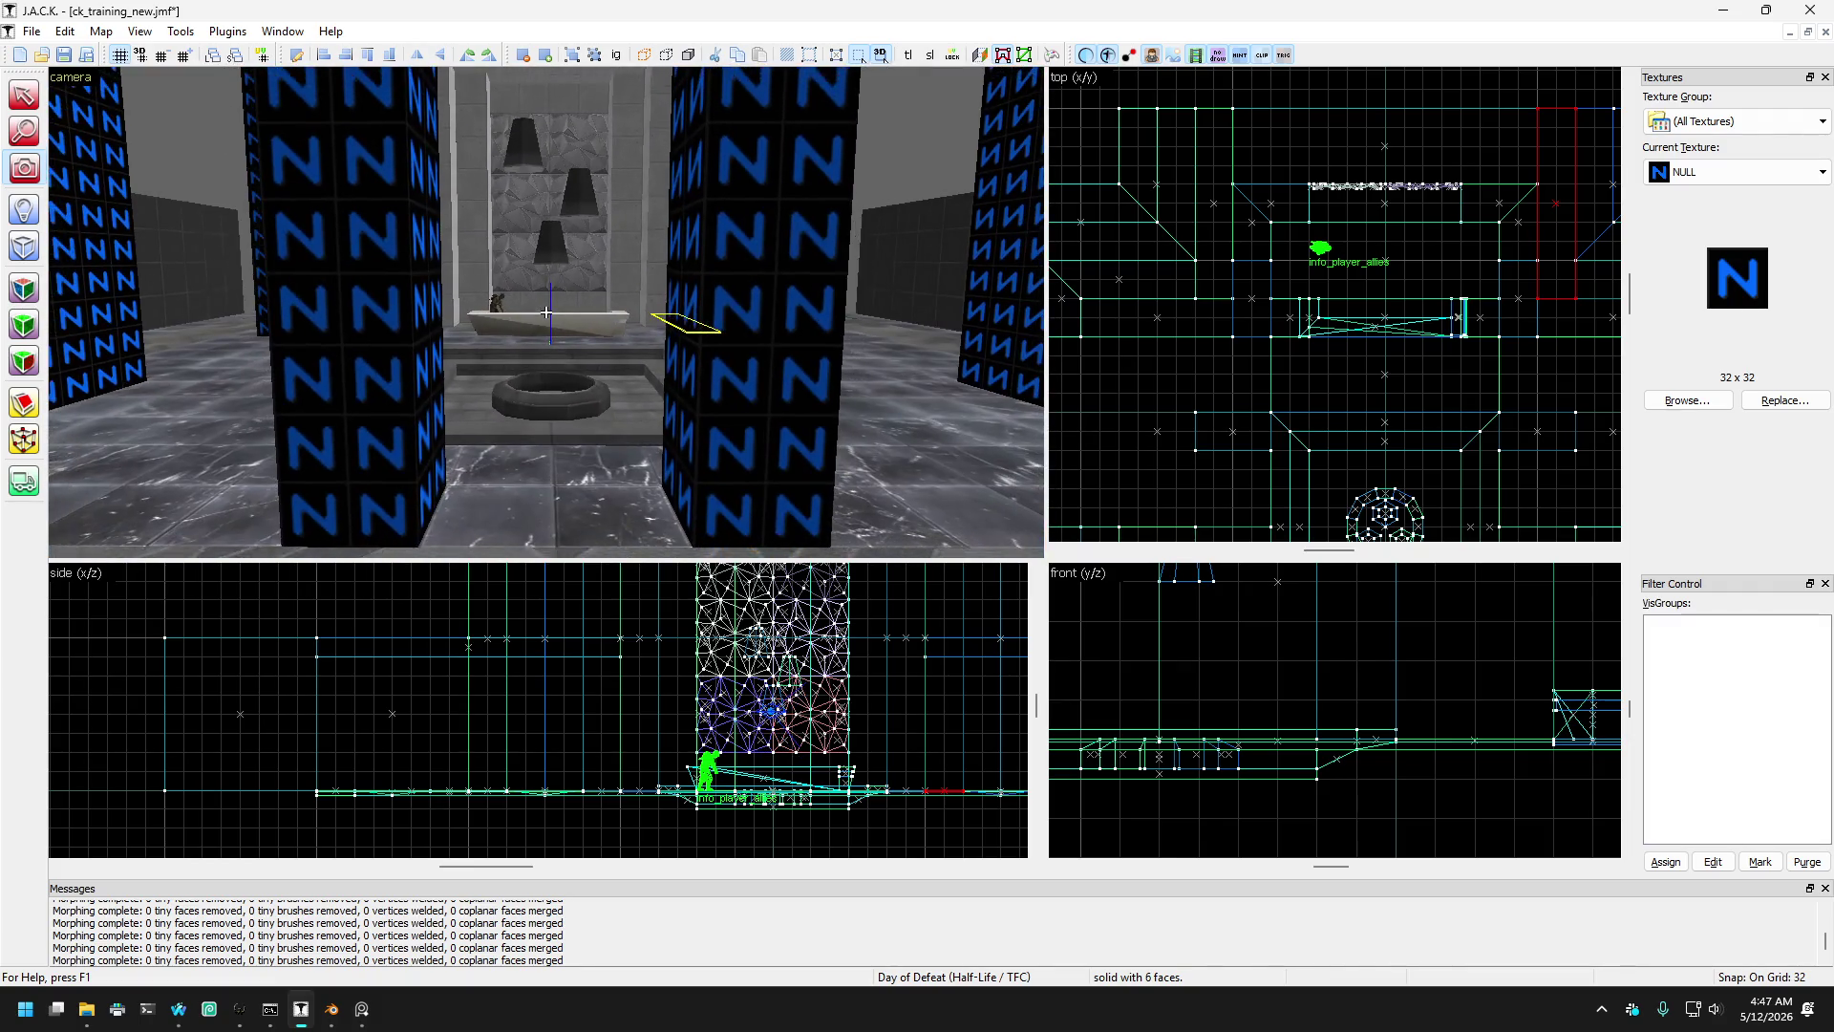
key(Right)
key(Right)
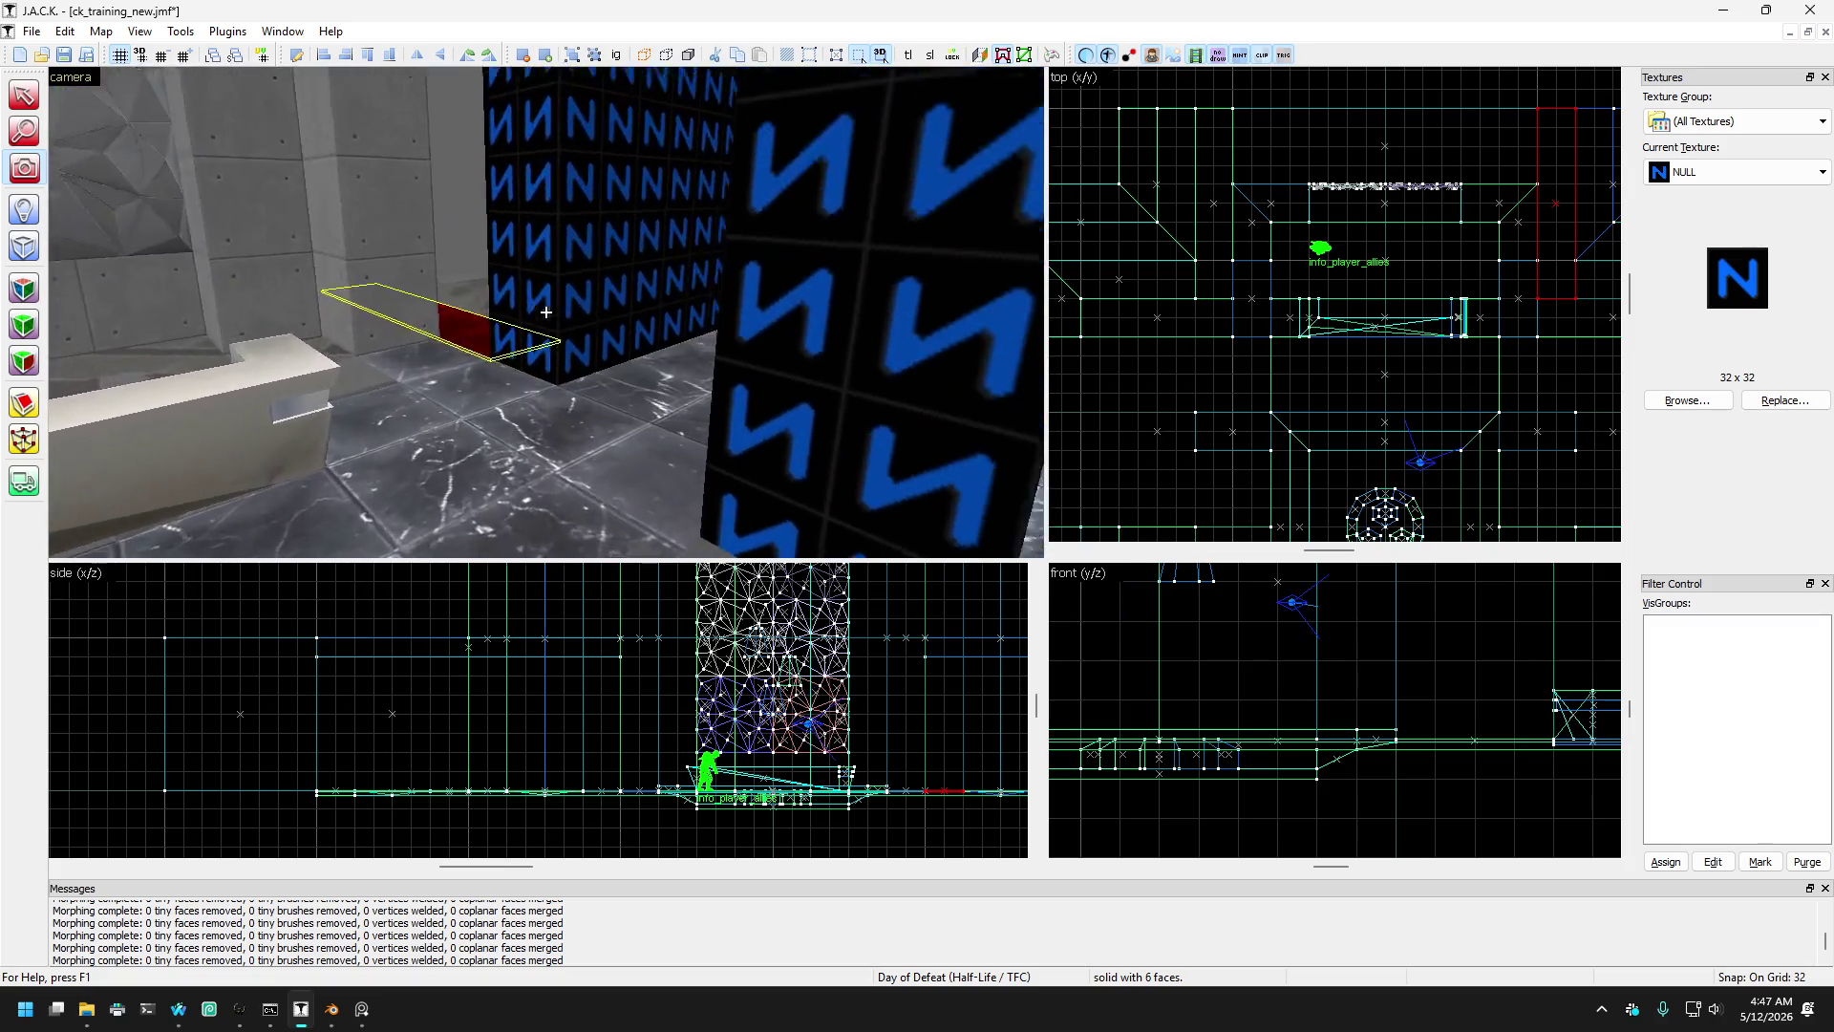
key(Page_Down)
key(Page_Down)
key(s)
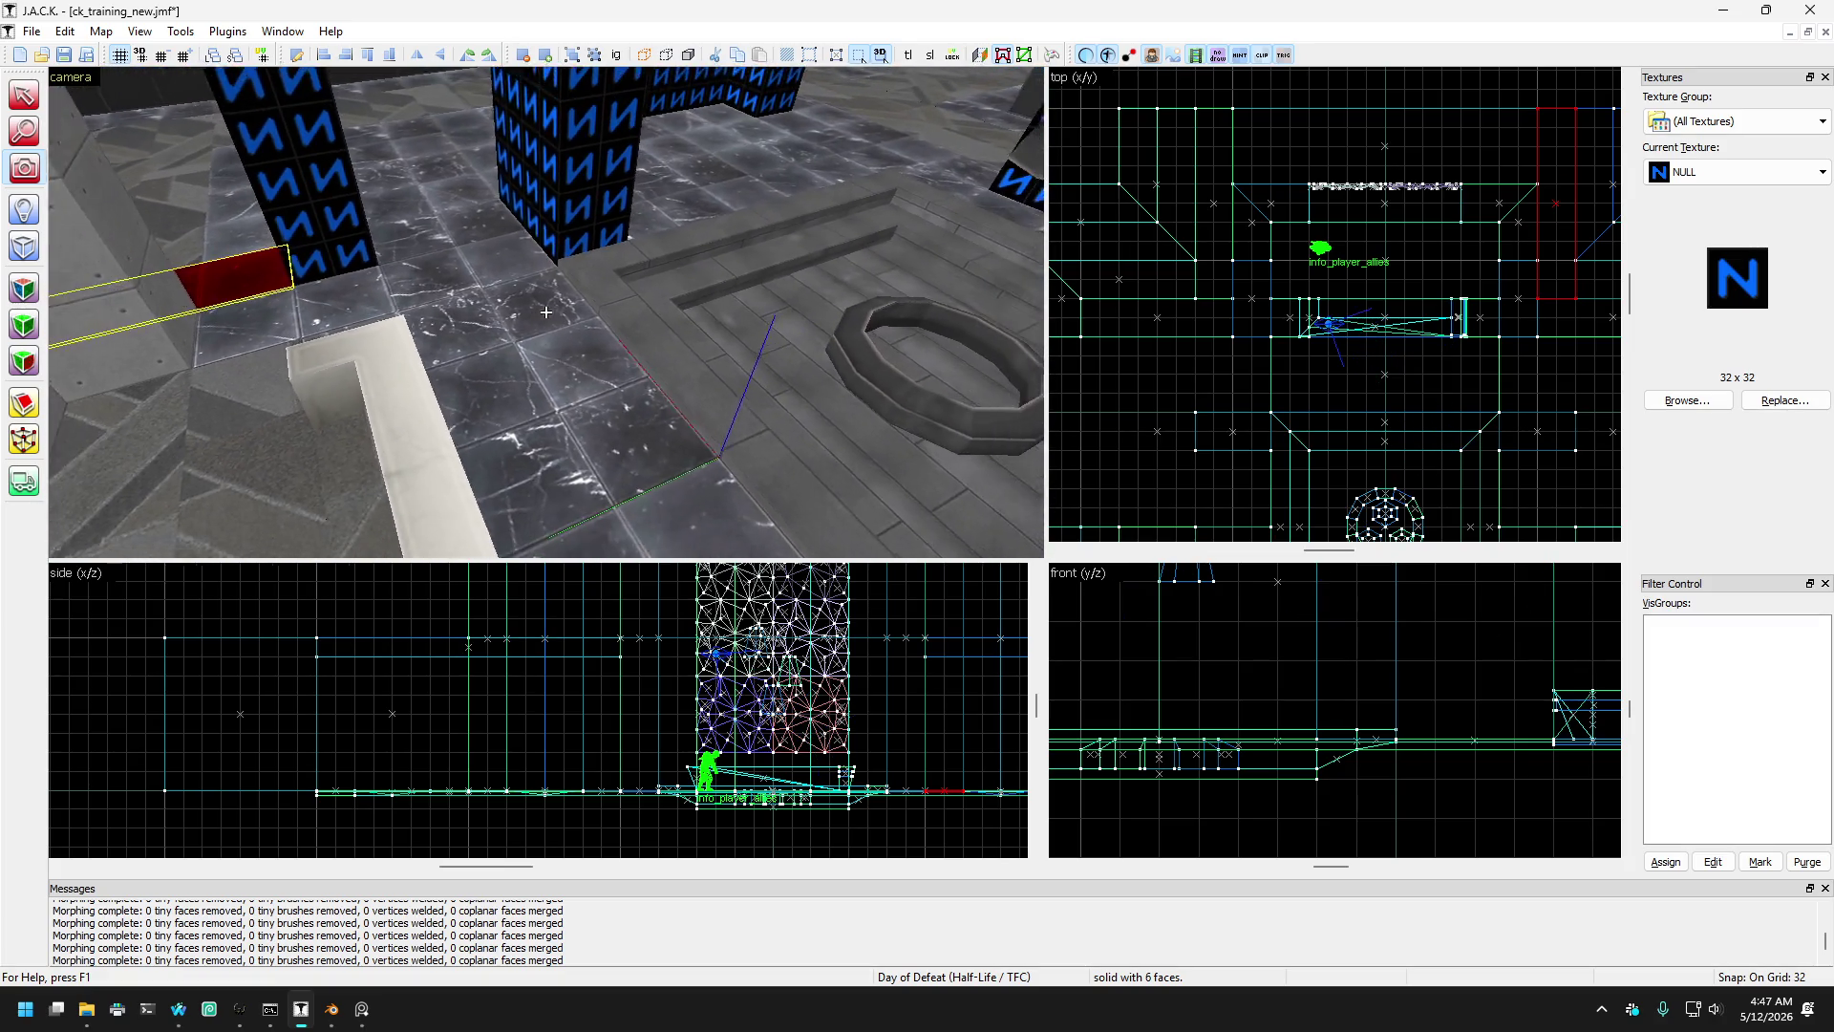
key(a)
key(Left)
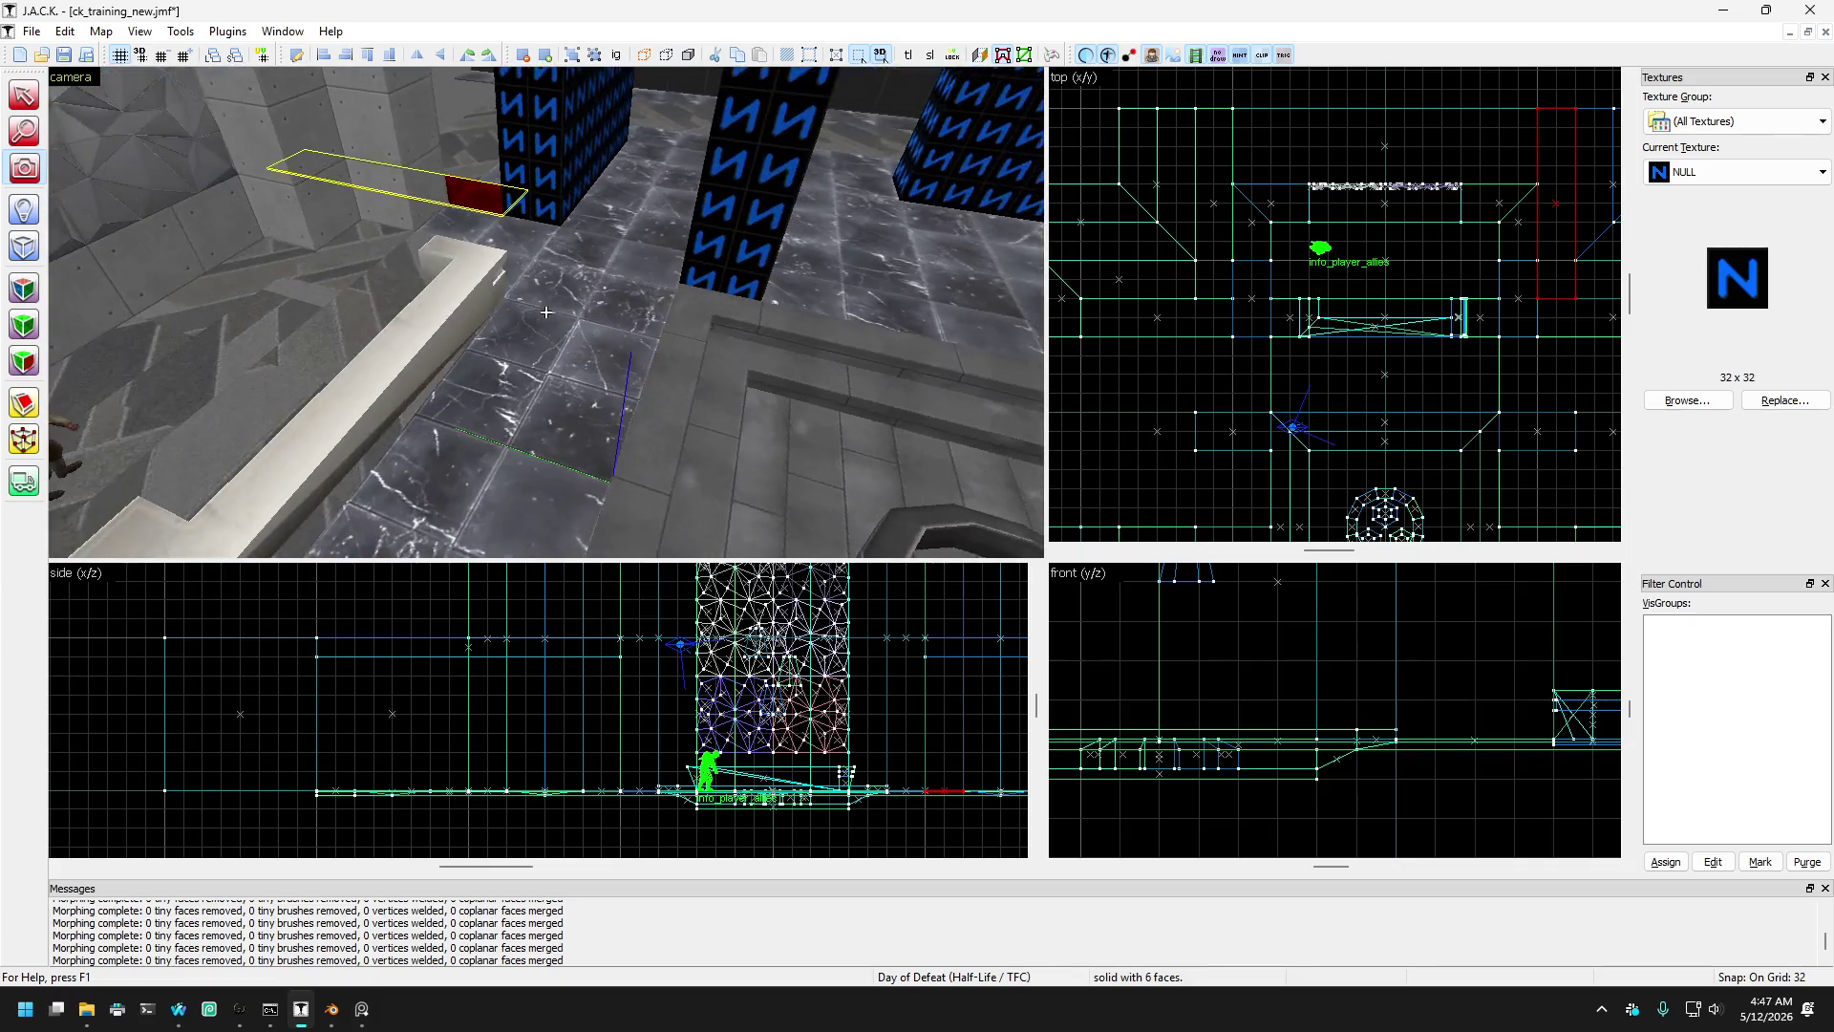
key(w)
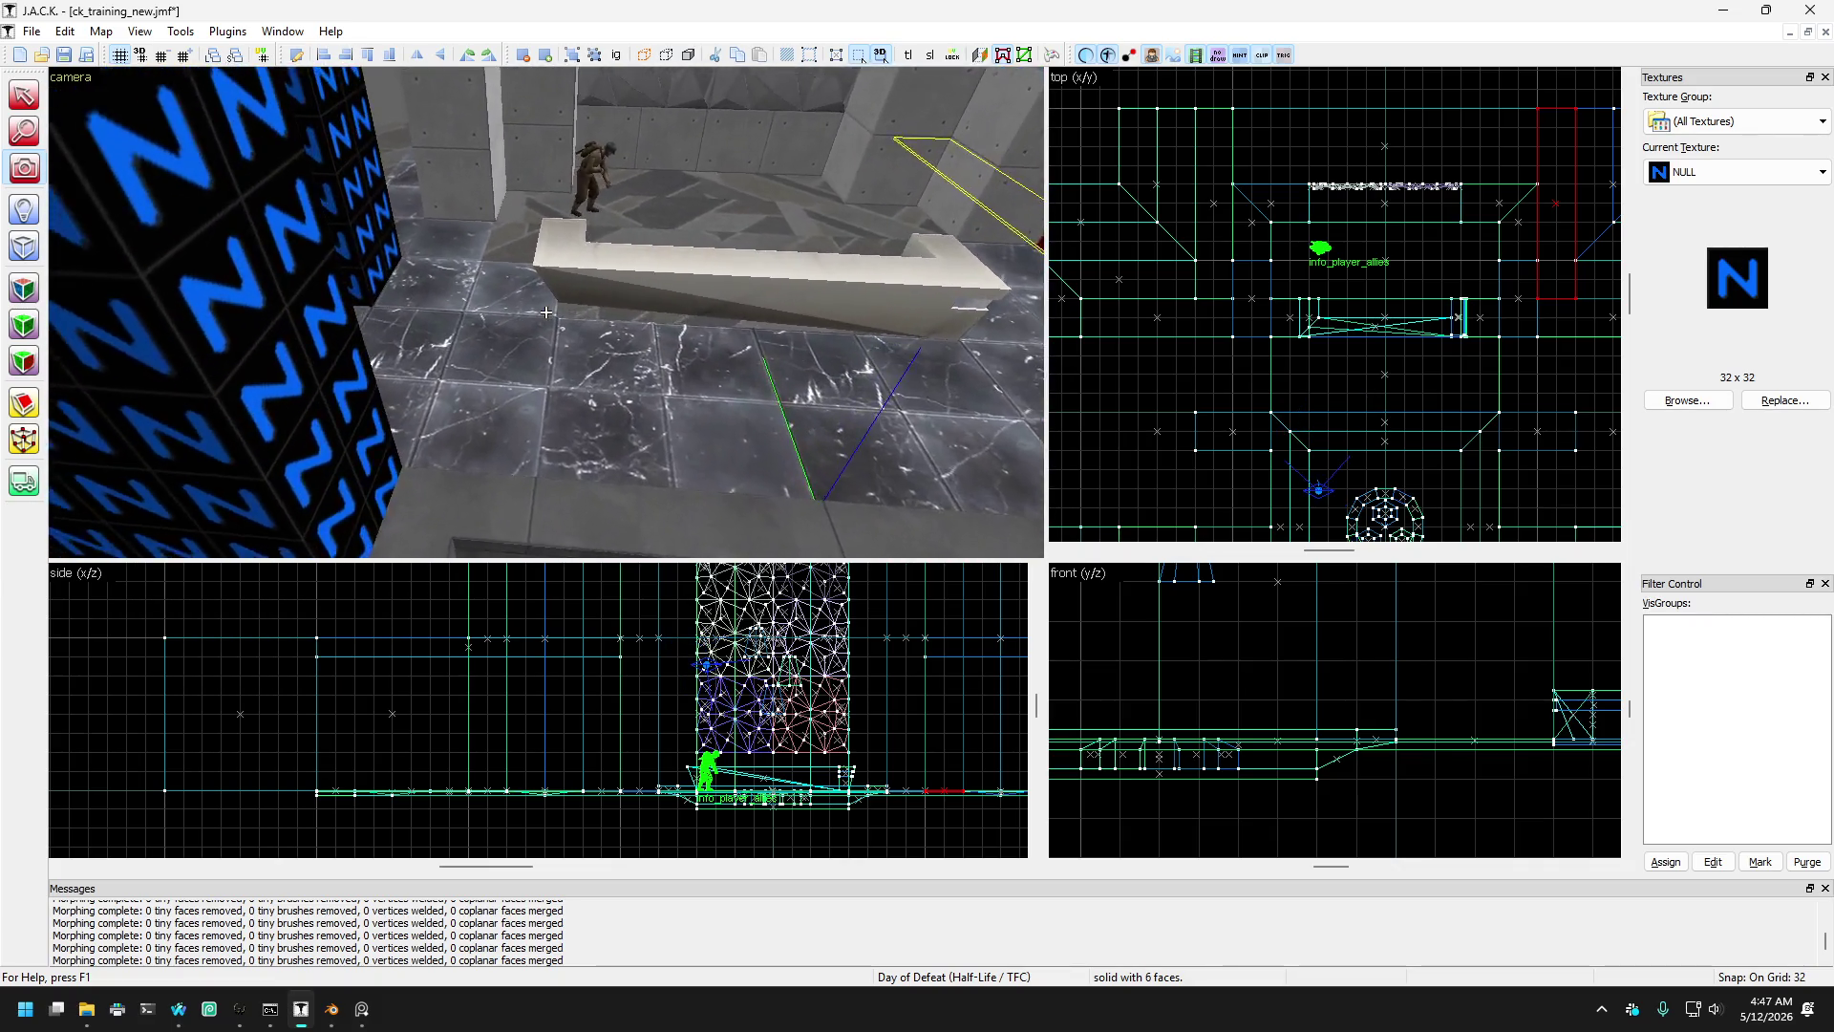
key(w)
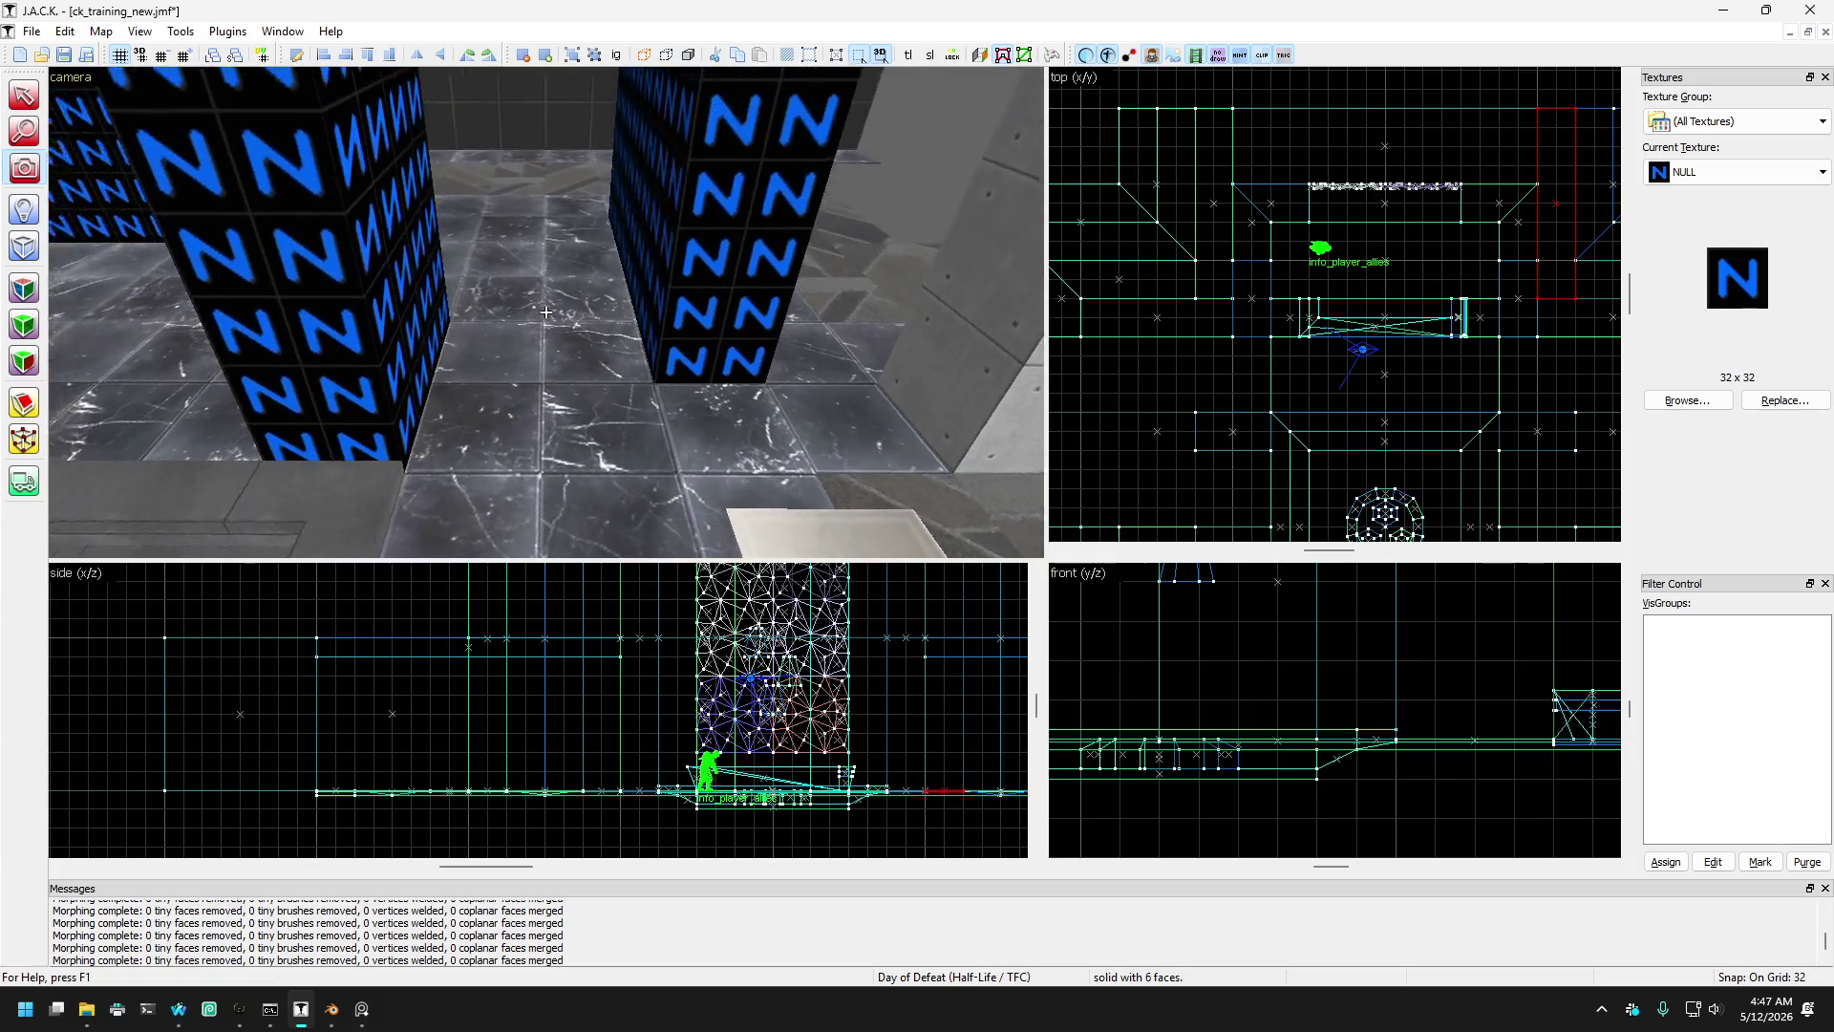
key(Left)
key(s)
key(d)
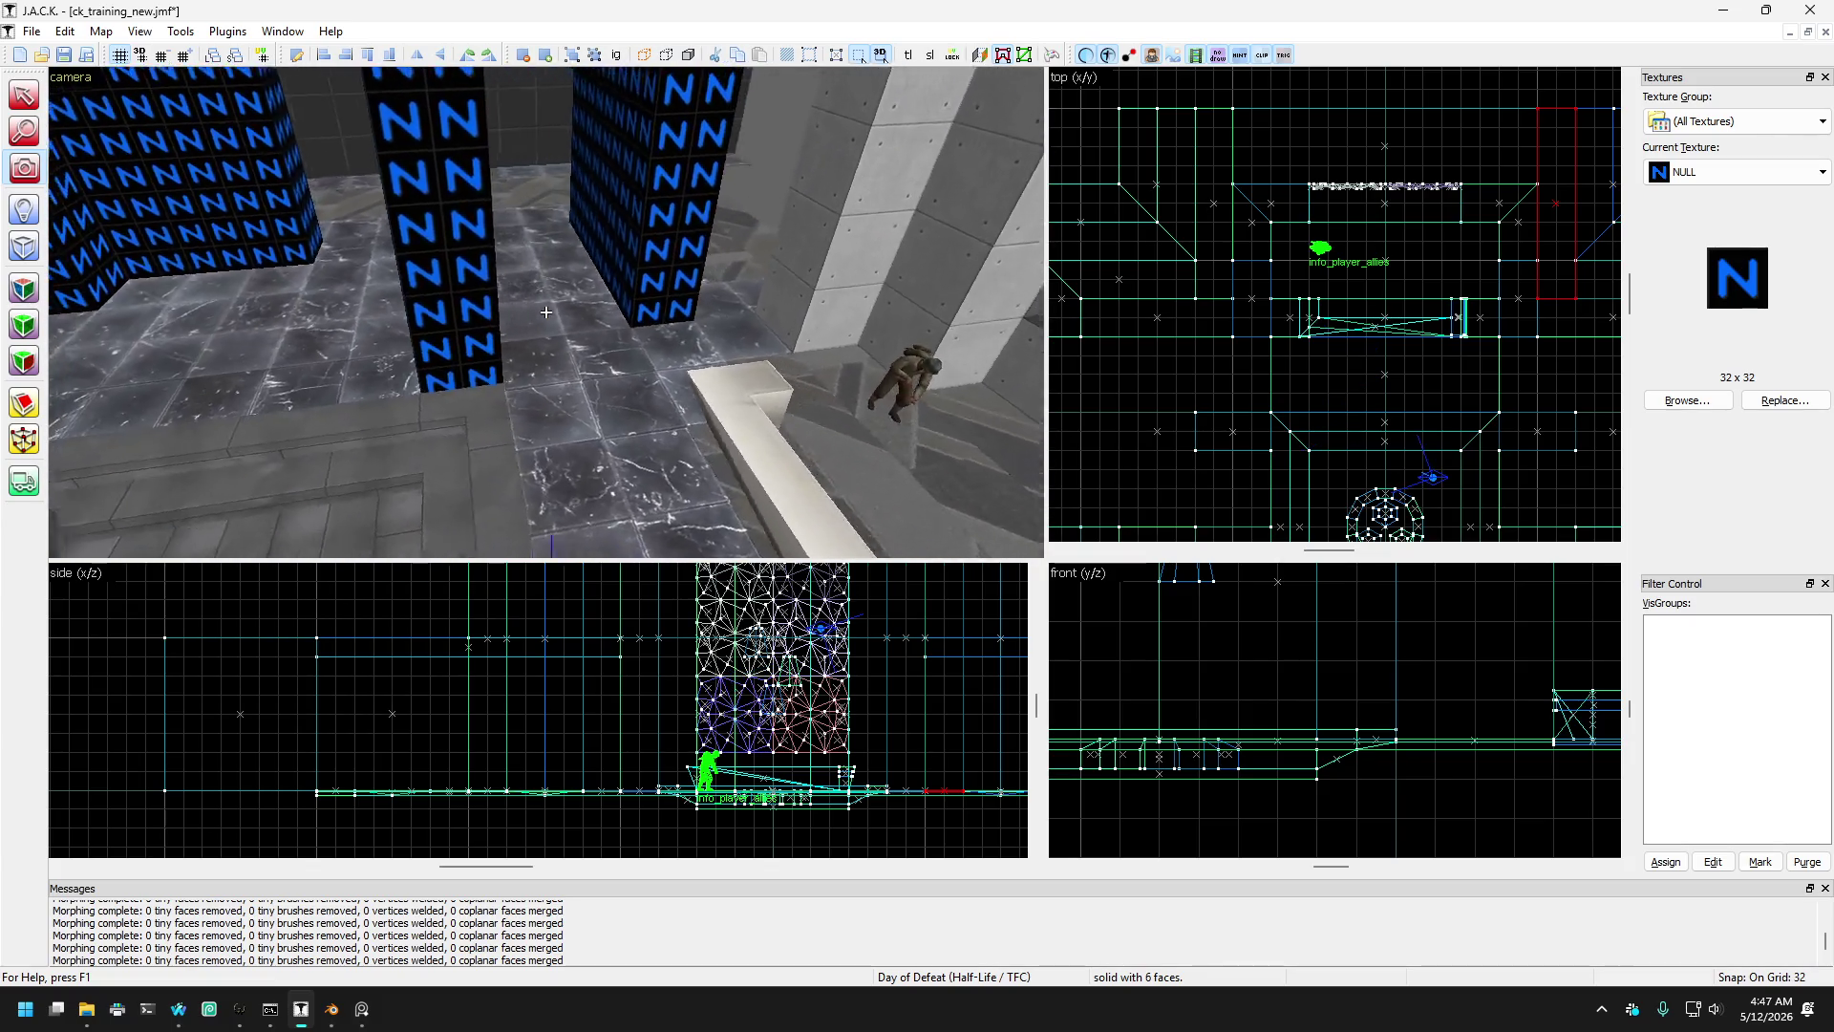
key(s)
key(w)
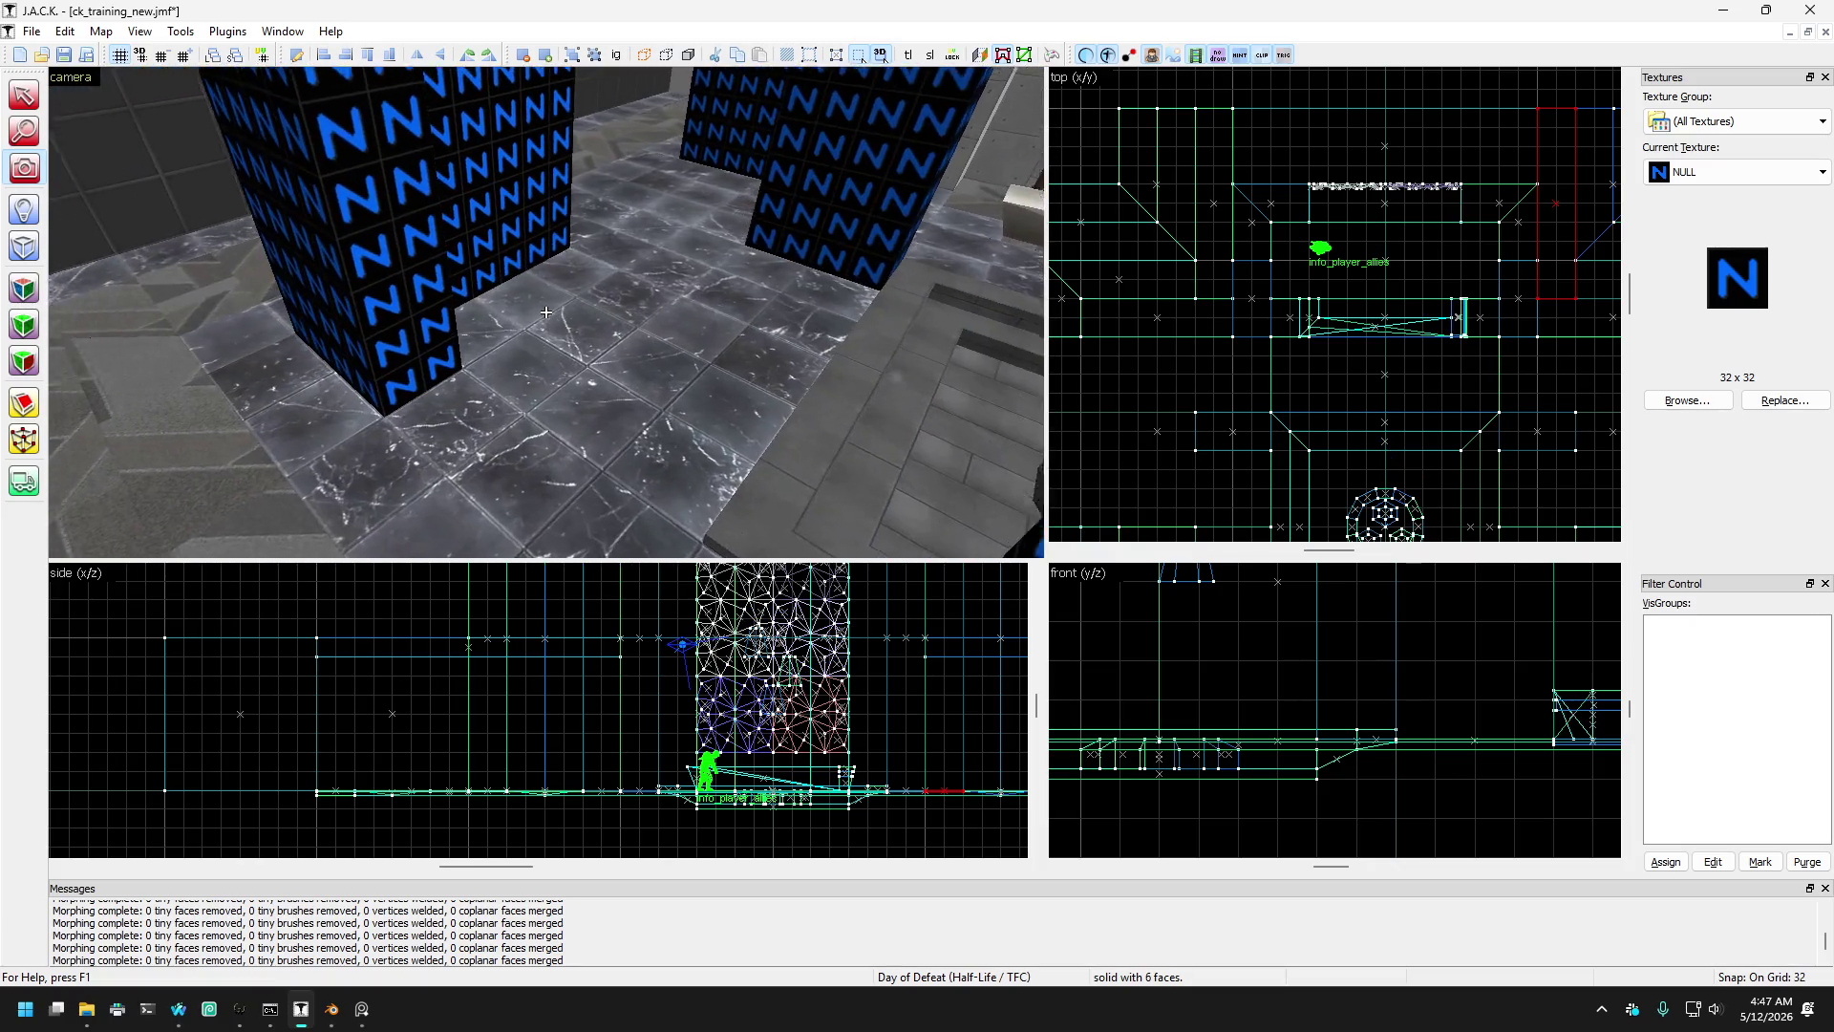
key(s)
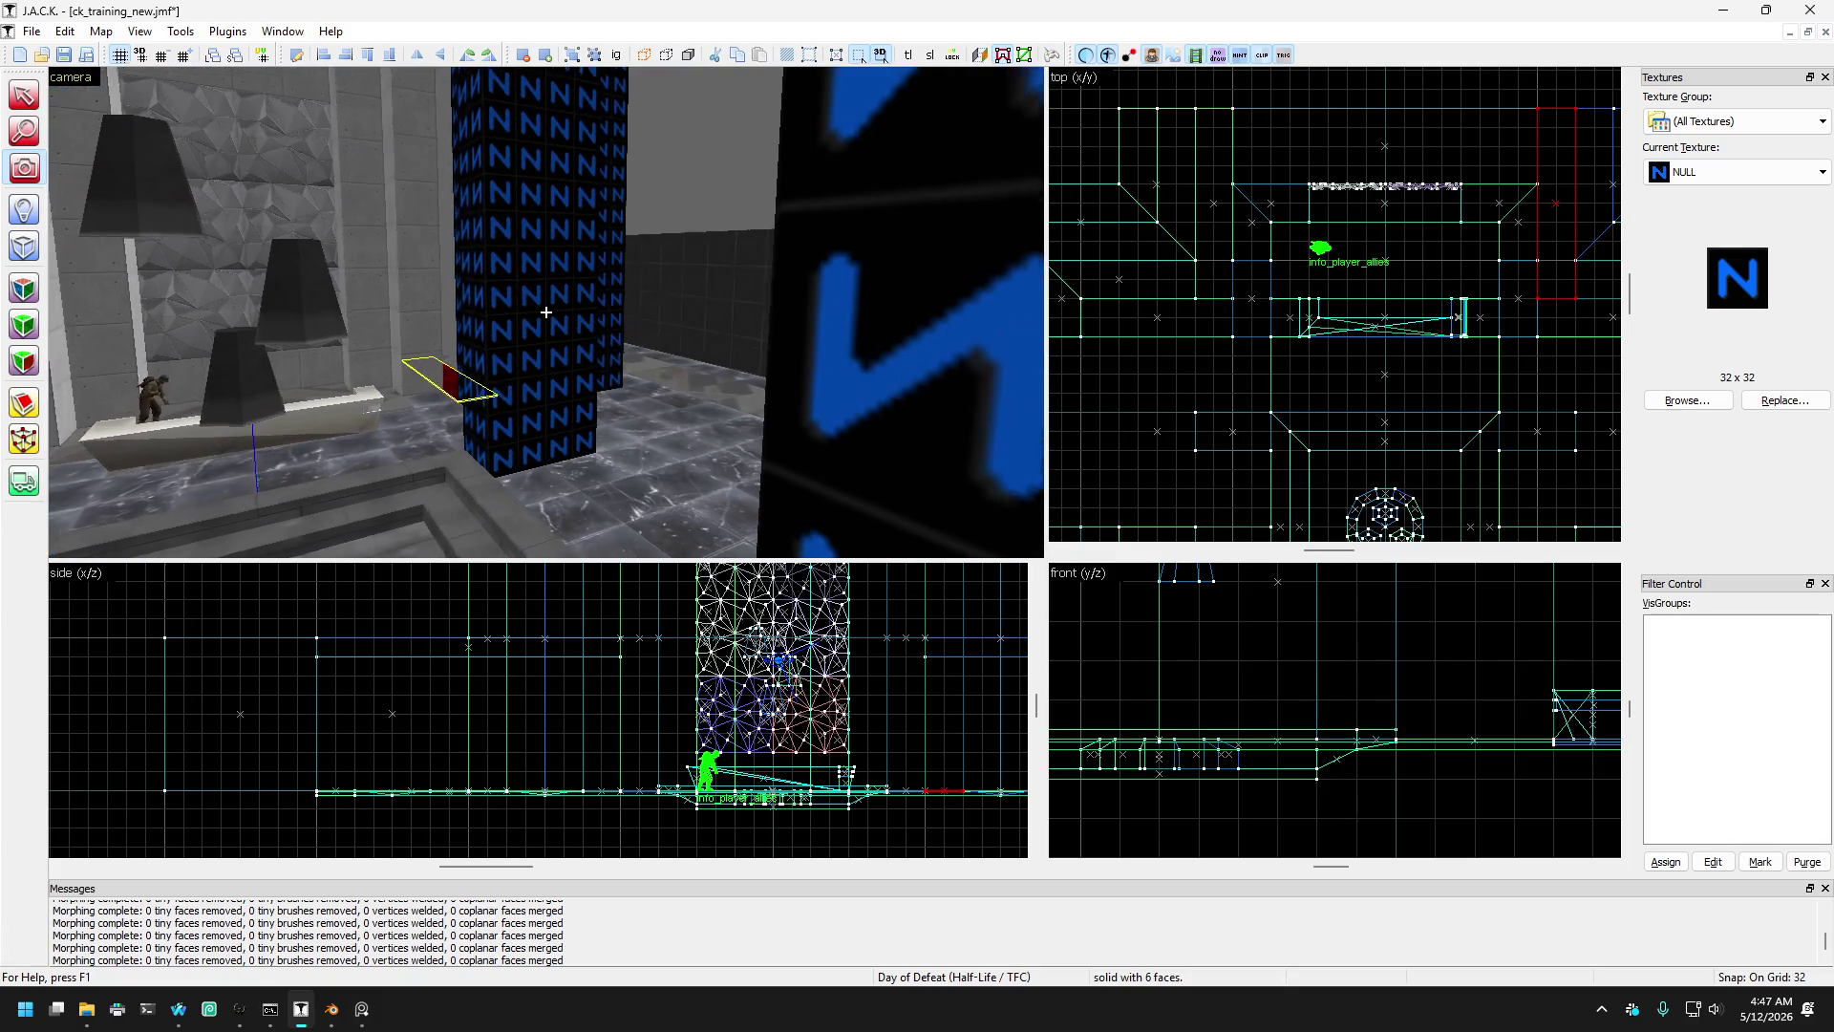
- Fly past the blue pillars toward the central concrete structure
key(w)
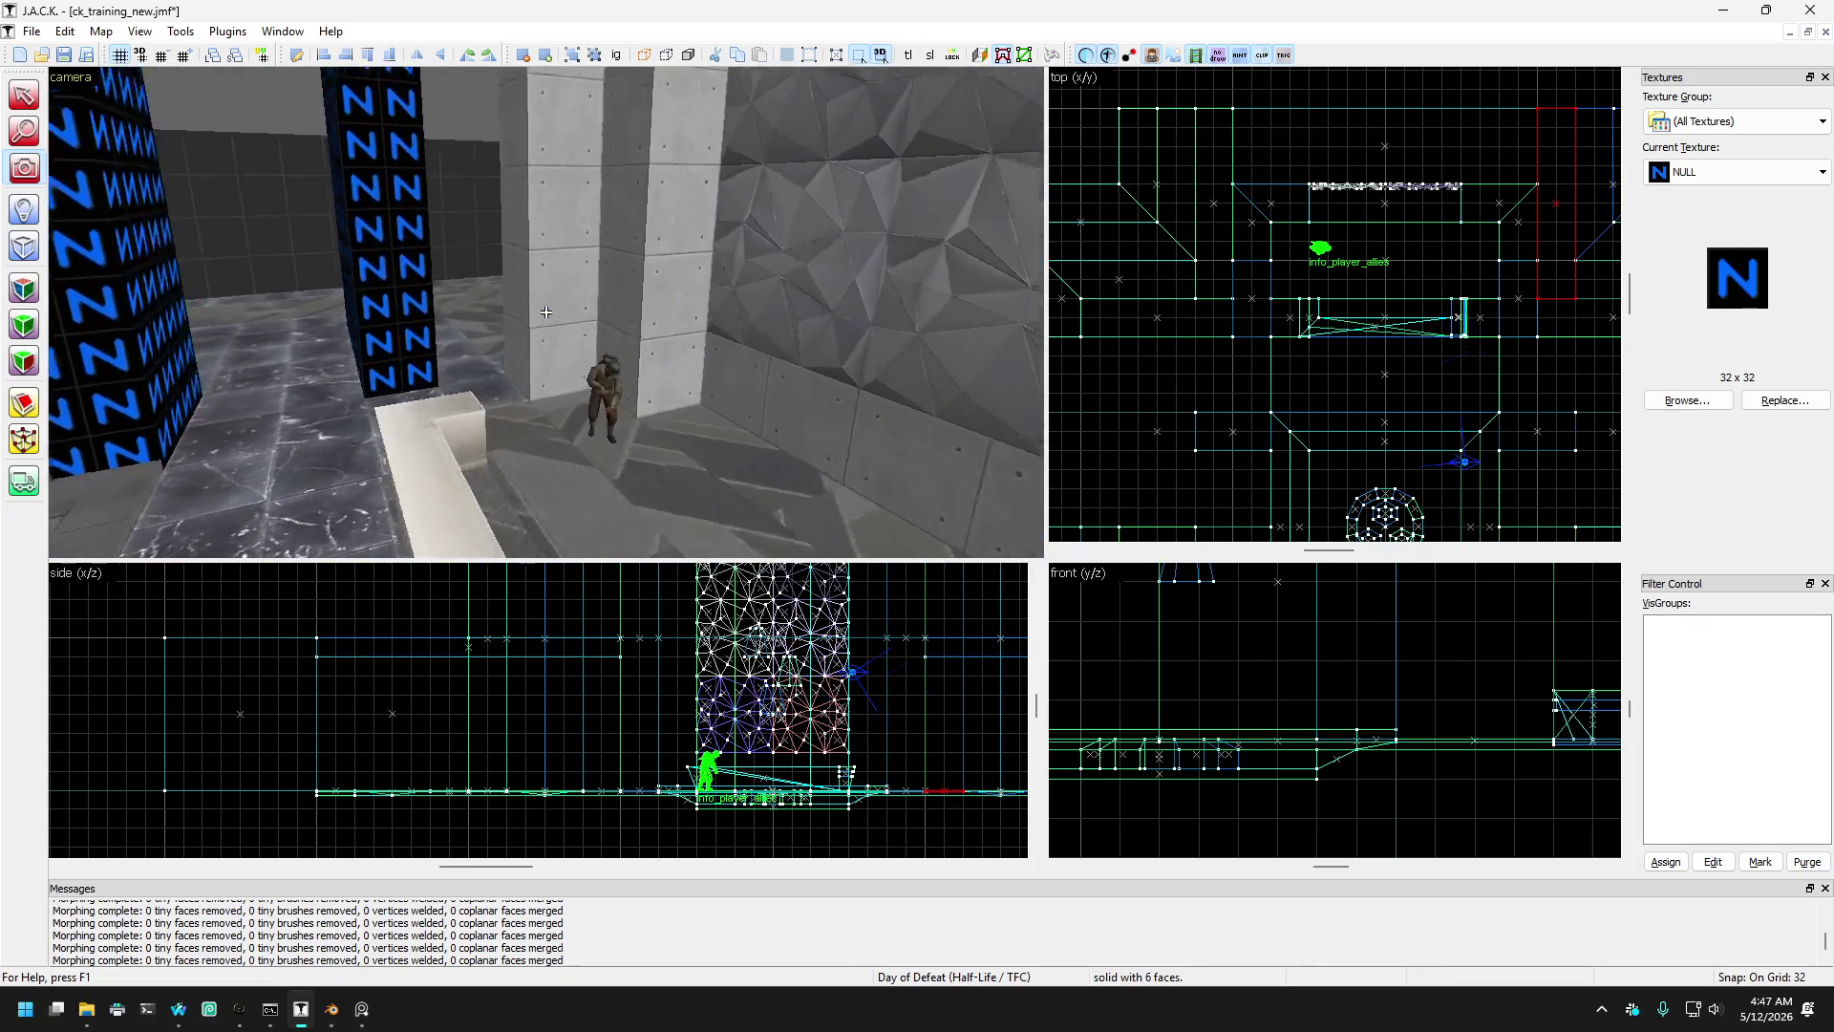
key(w)
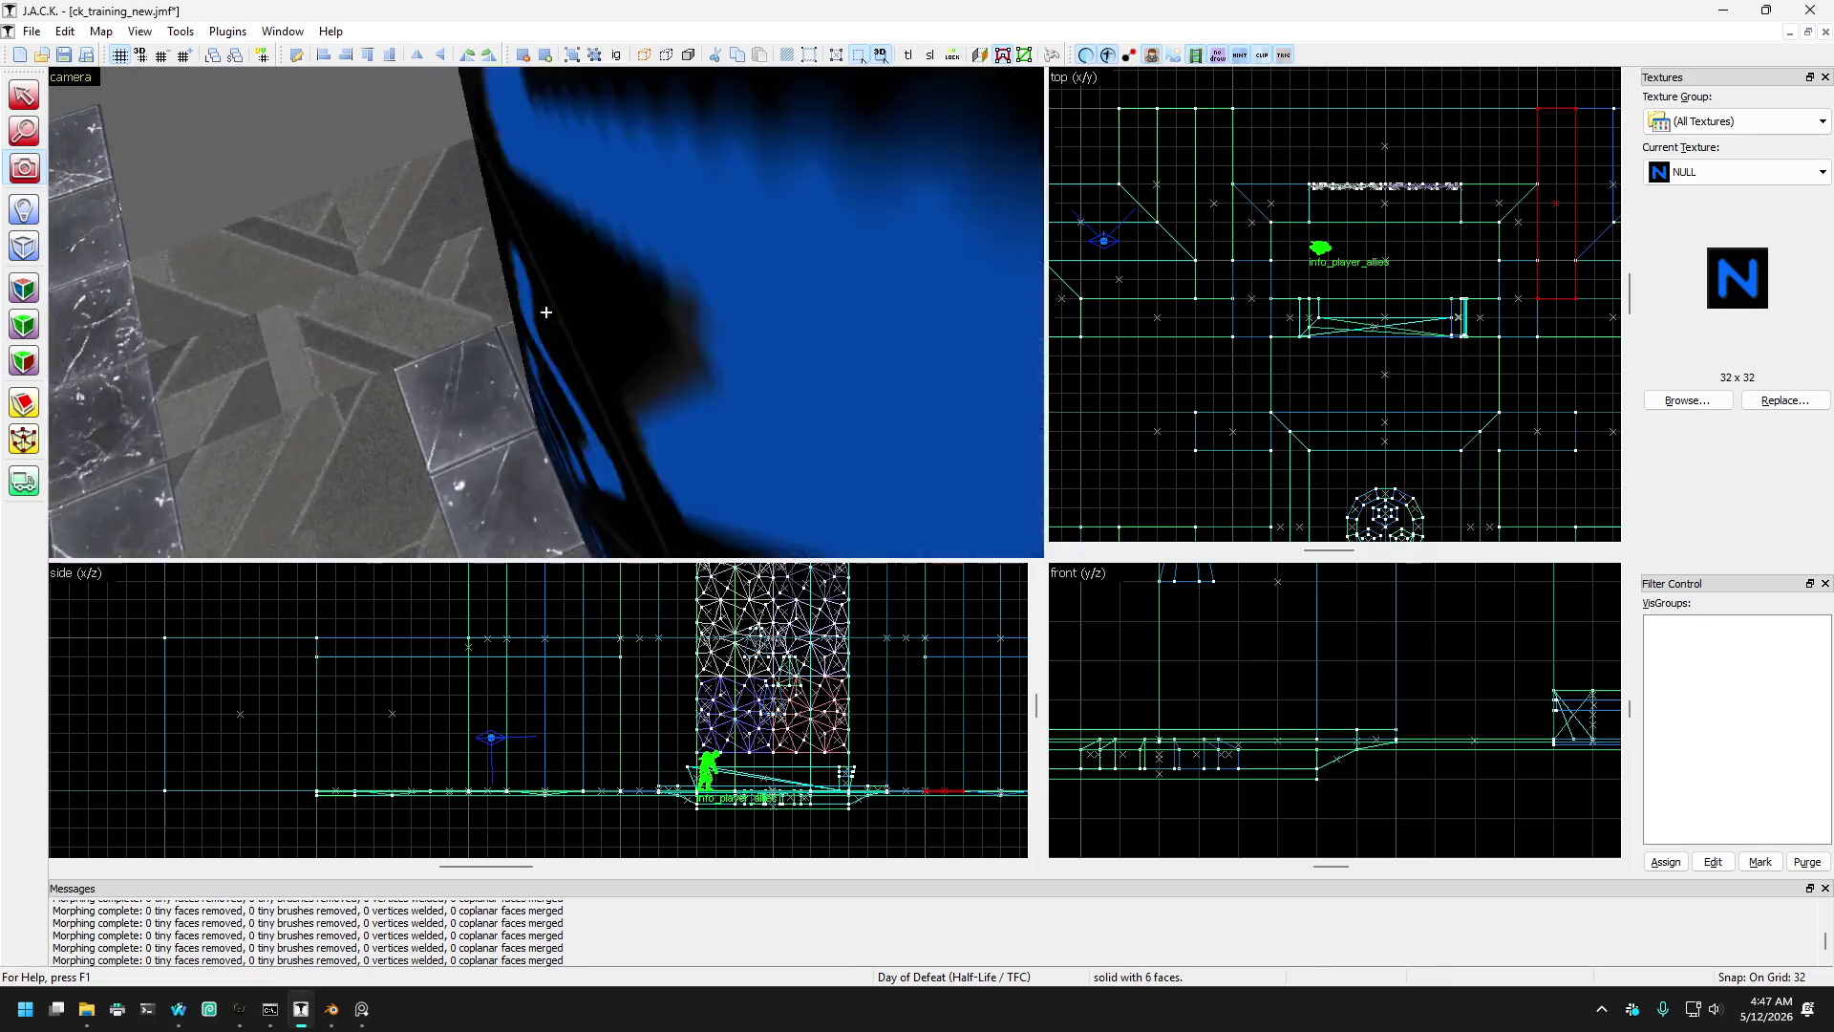
key(w)
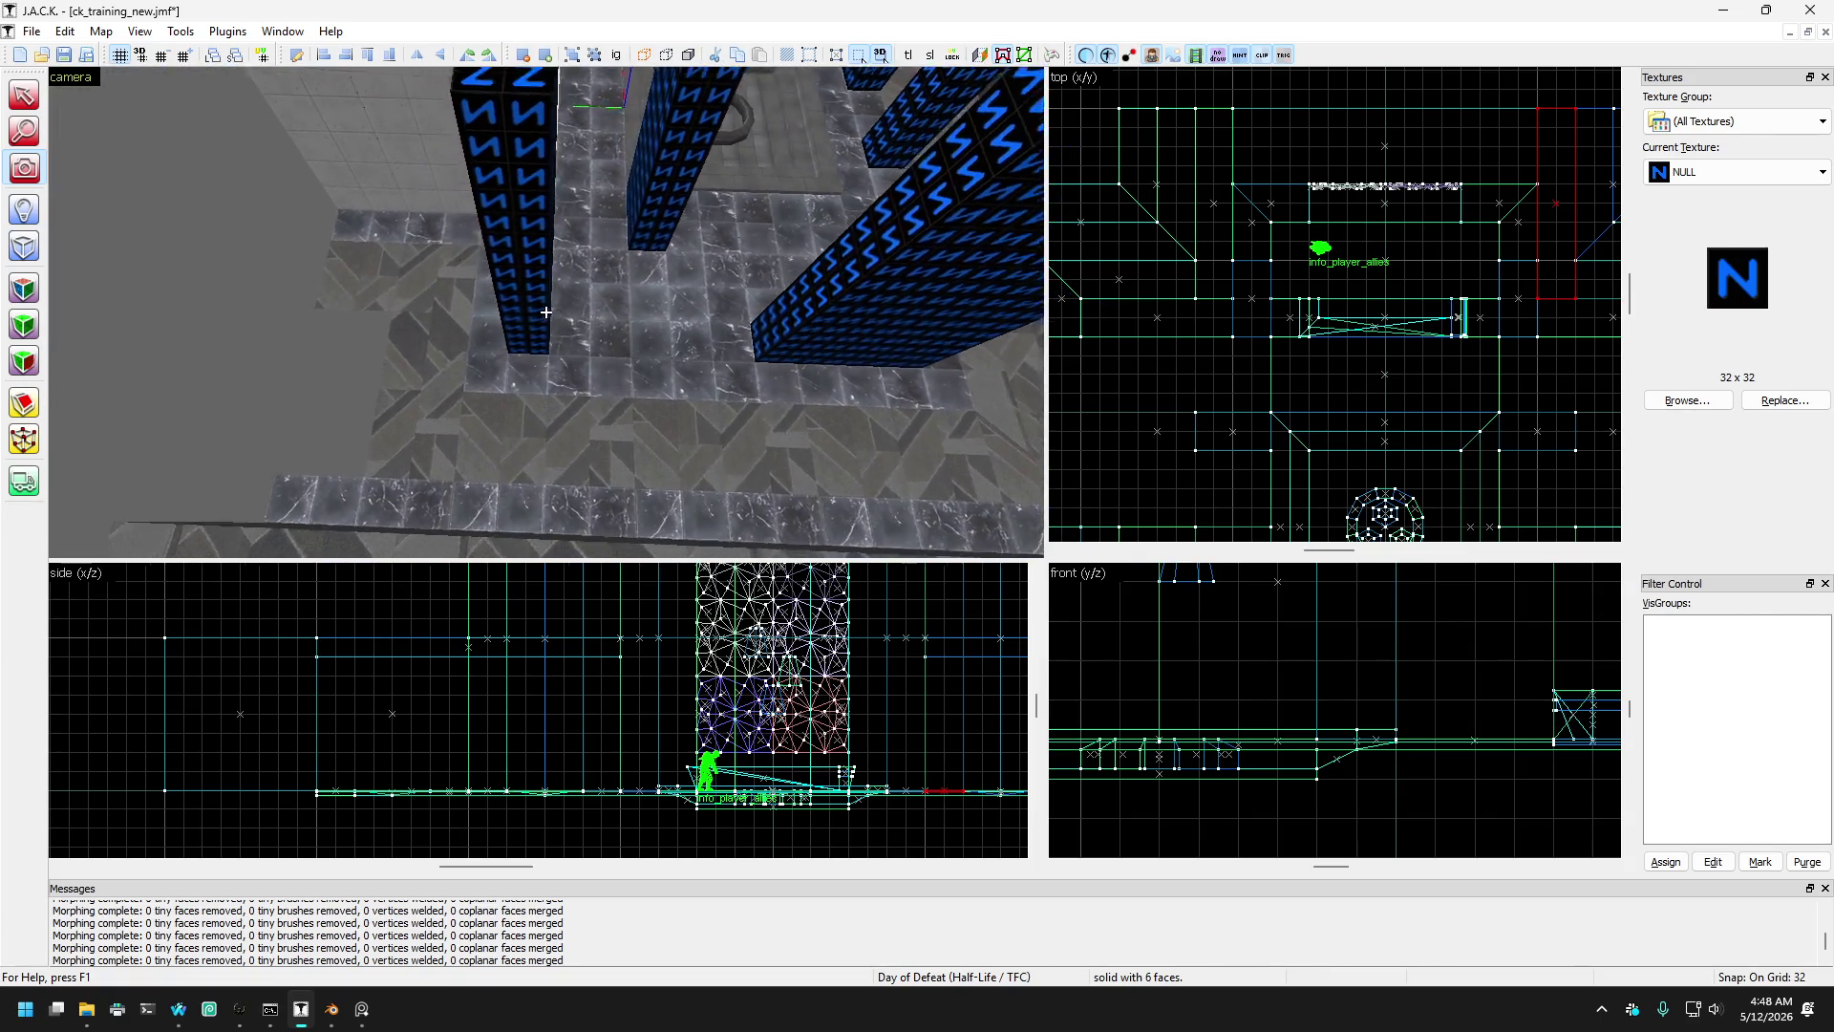
key(w)
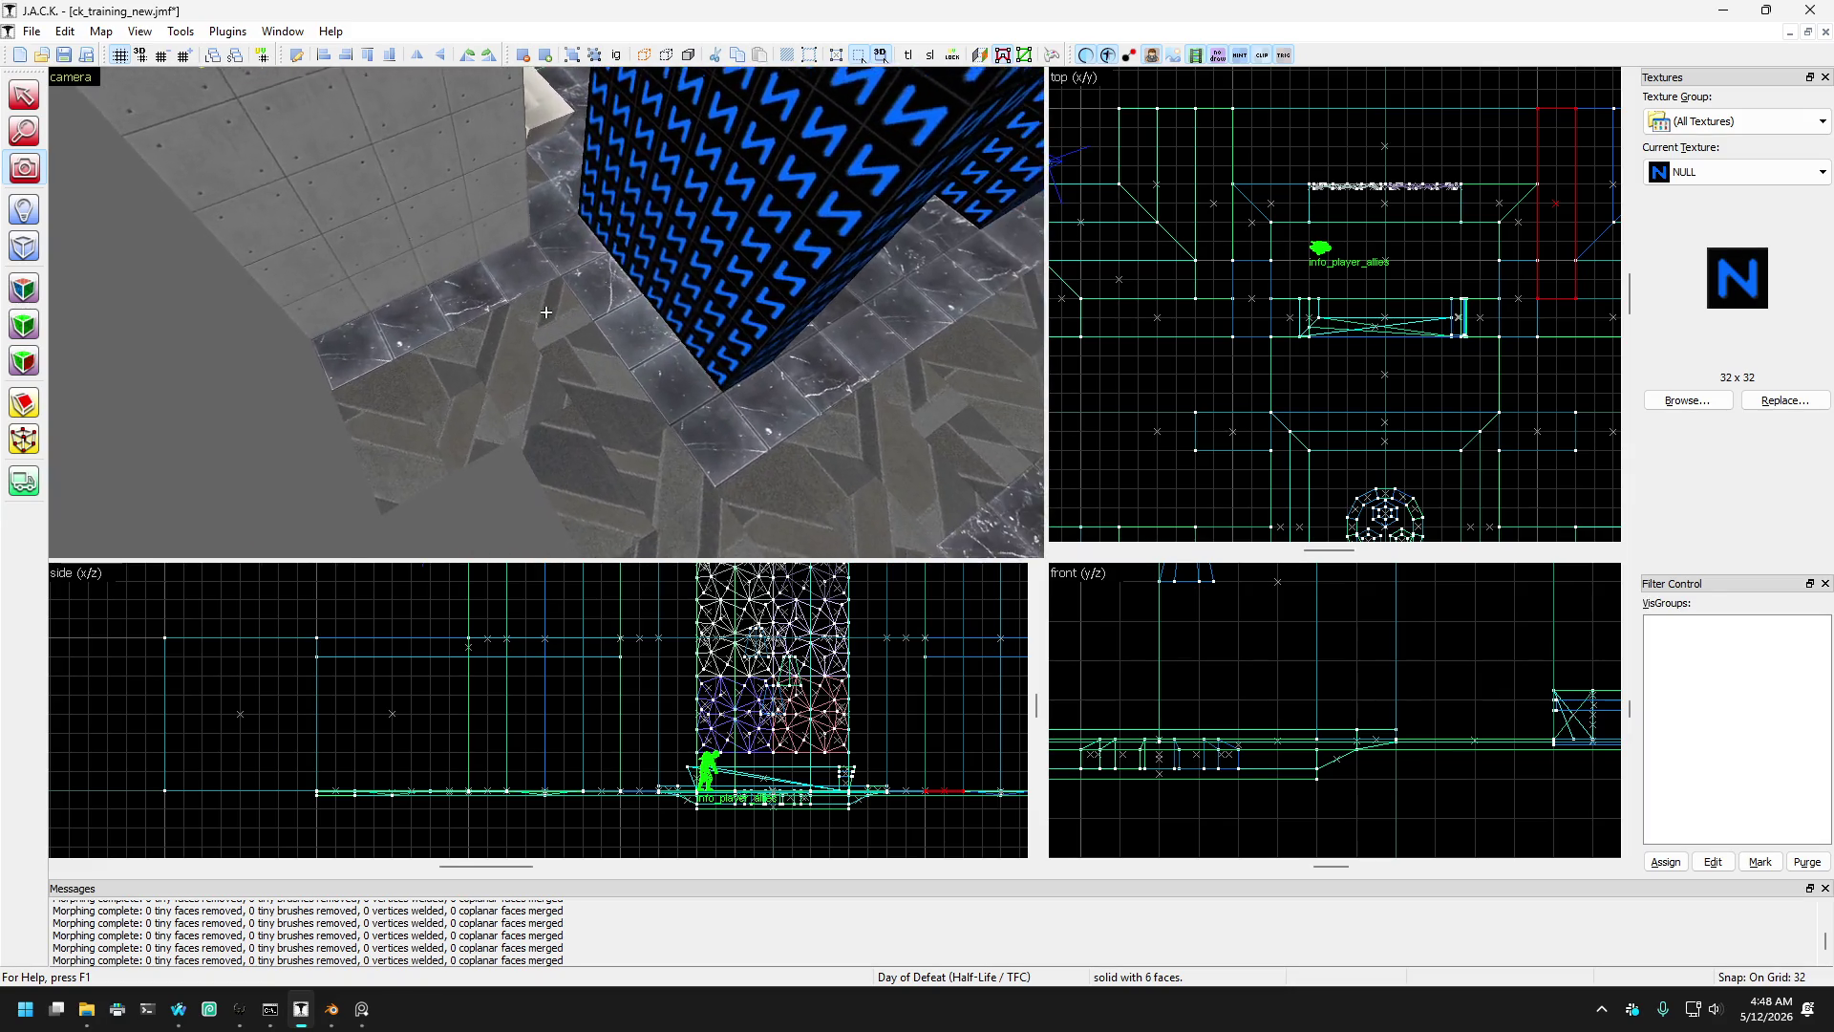
key(w)
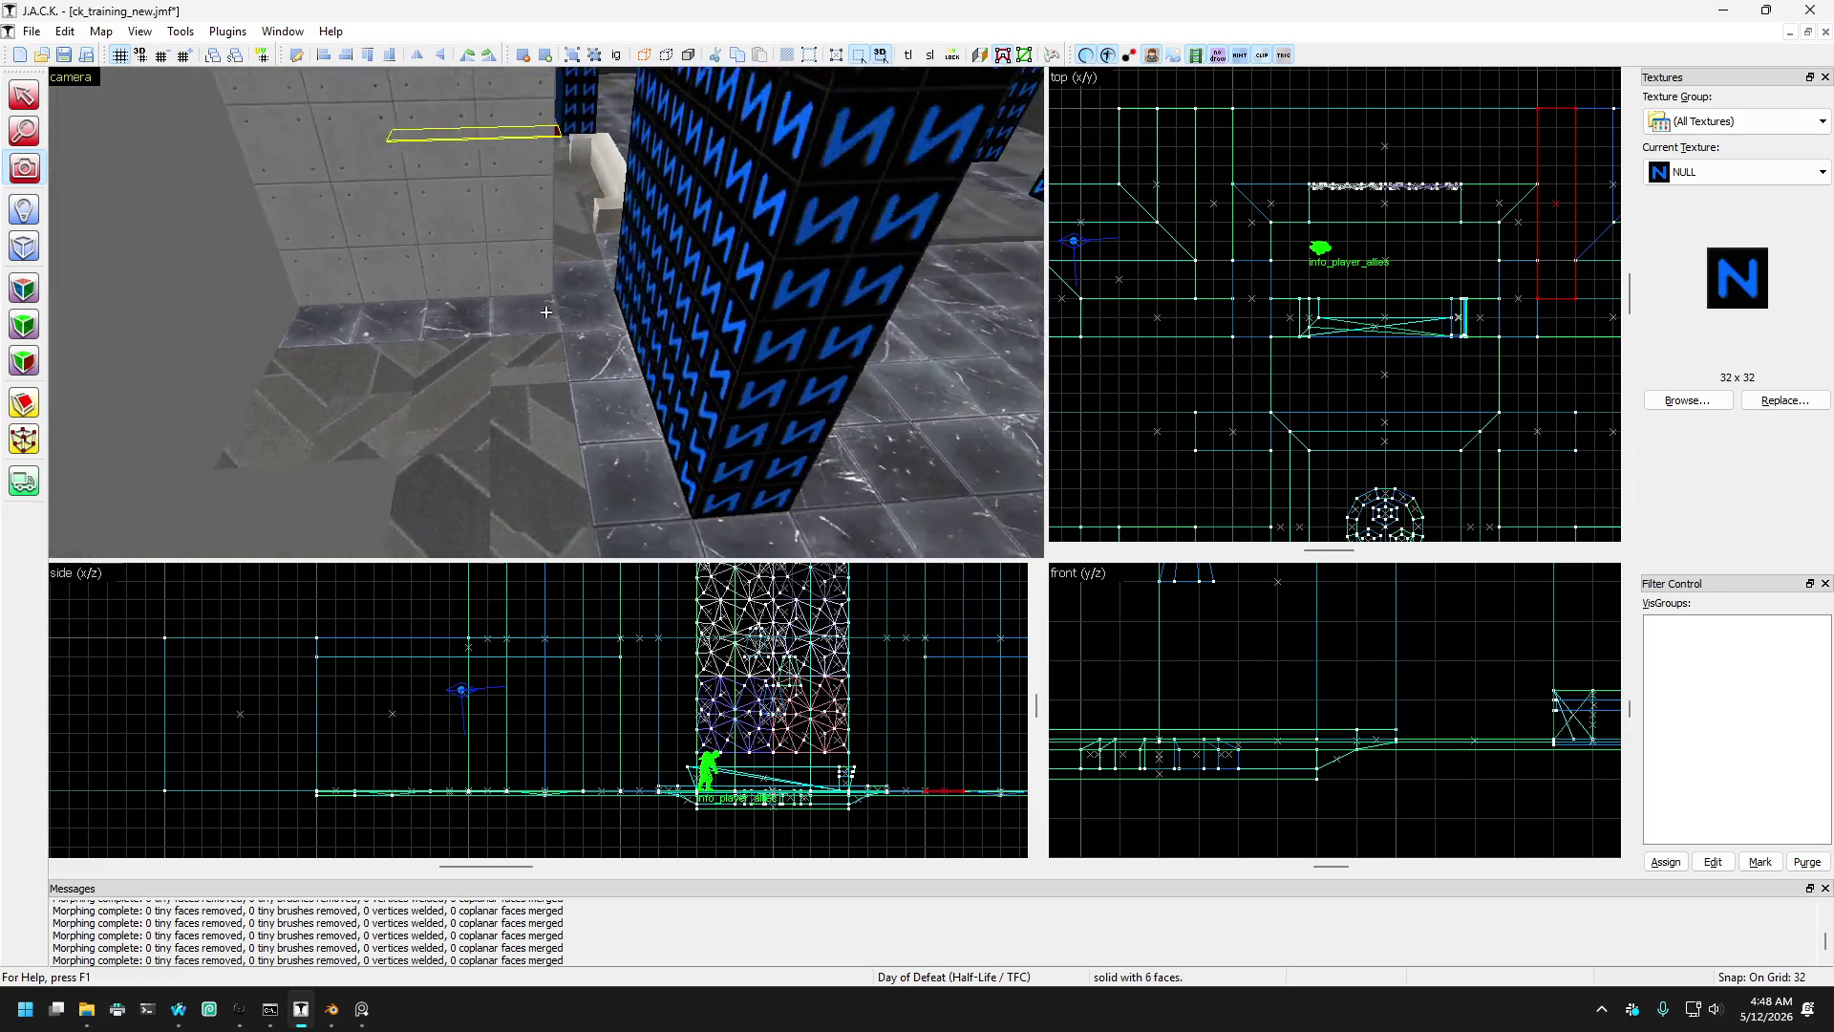
key(s)
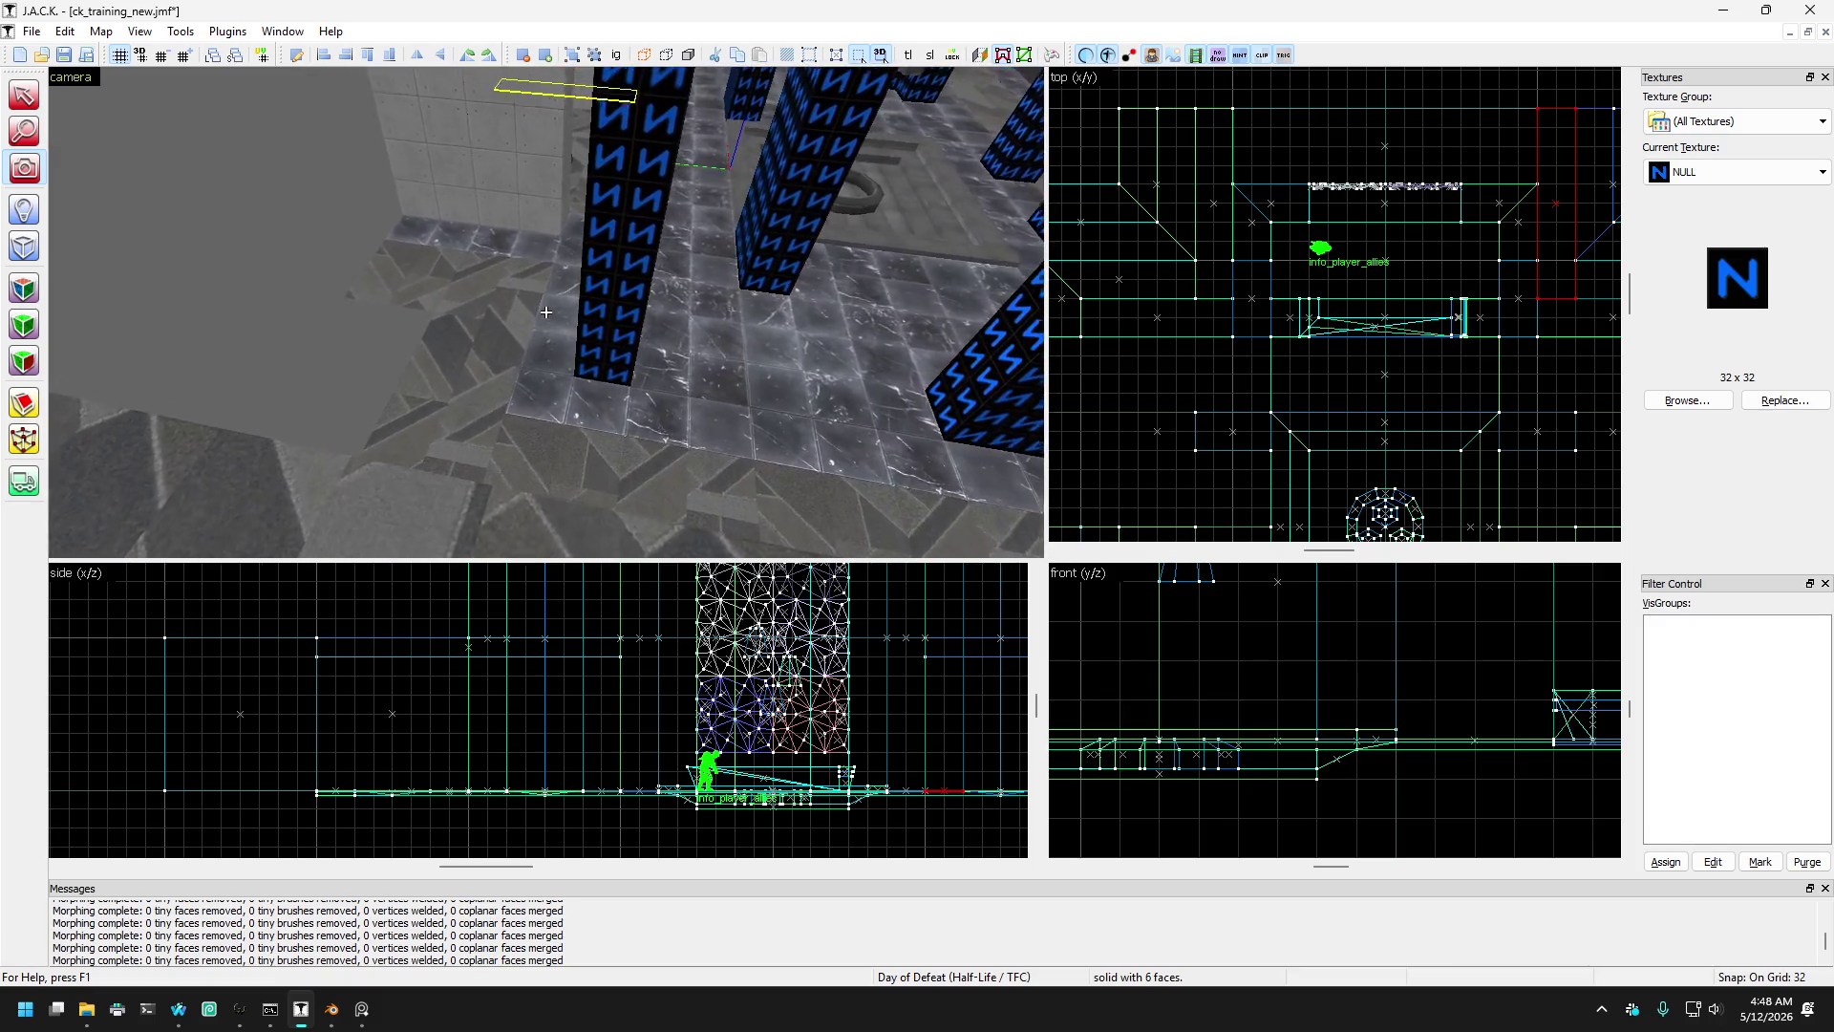
key(w)
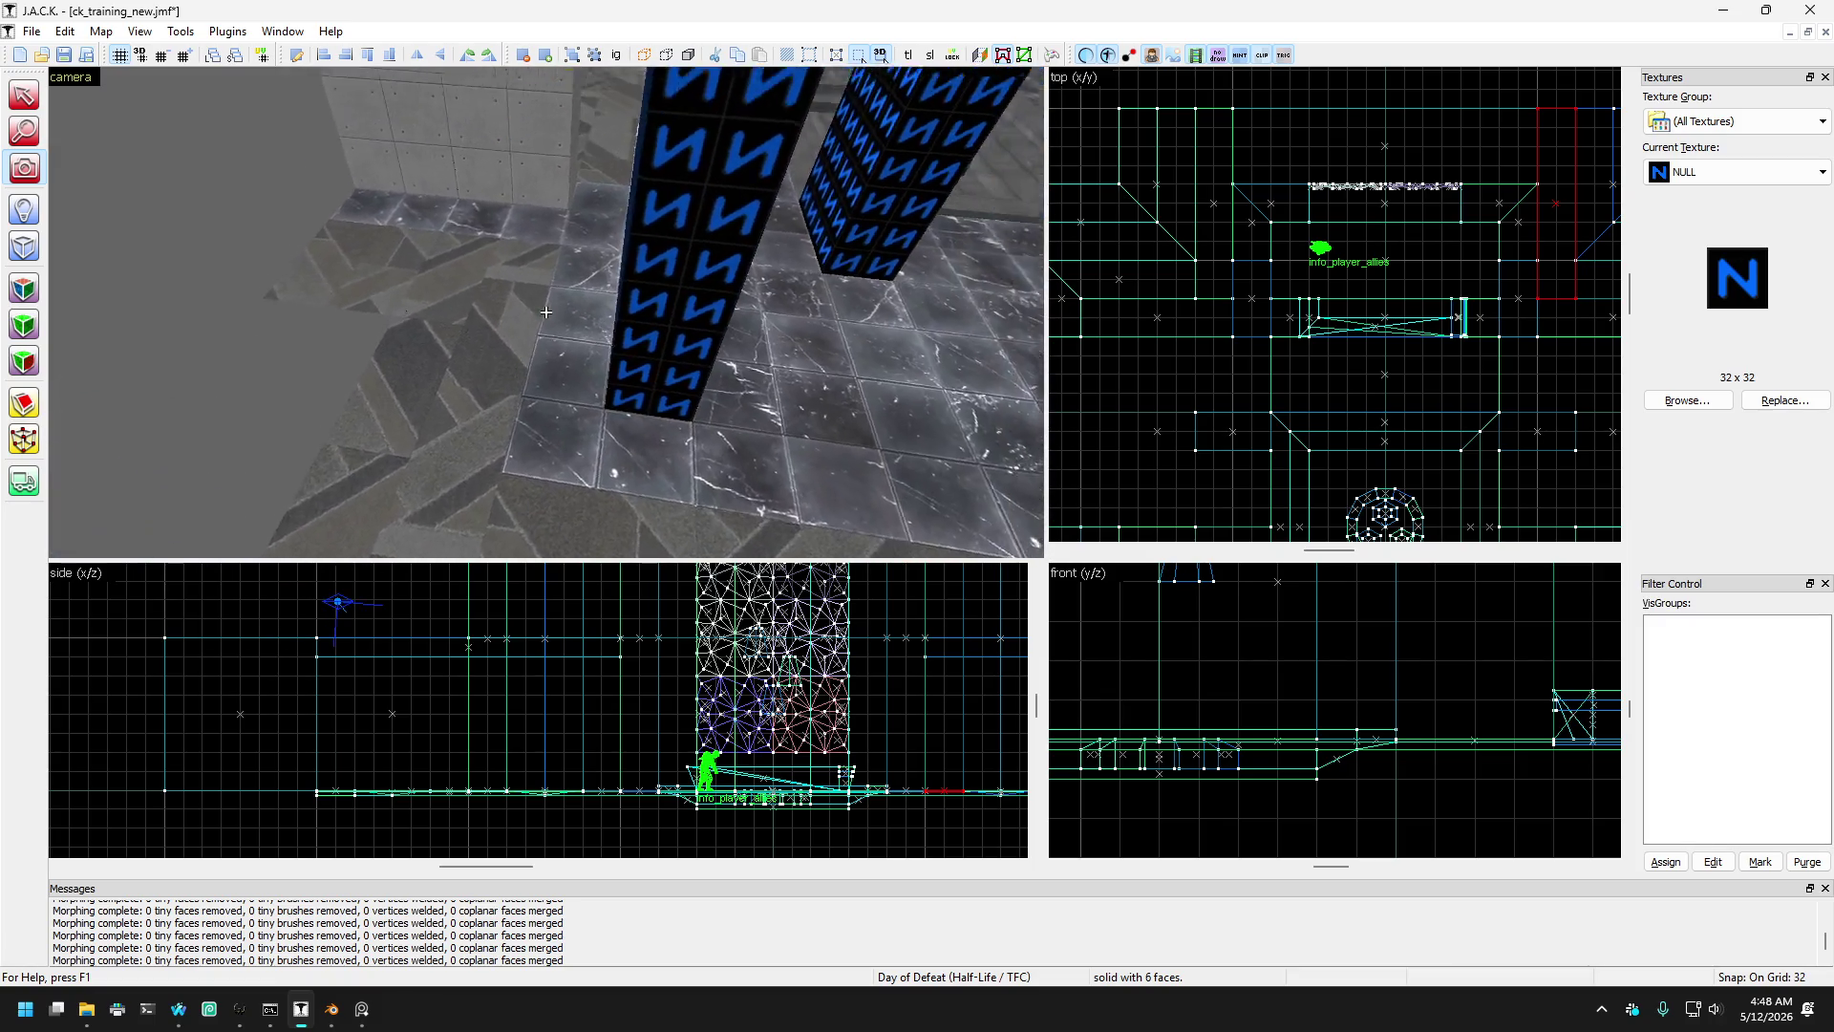
key(s)
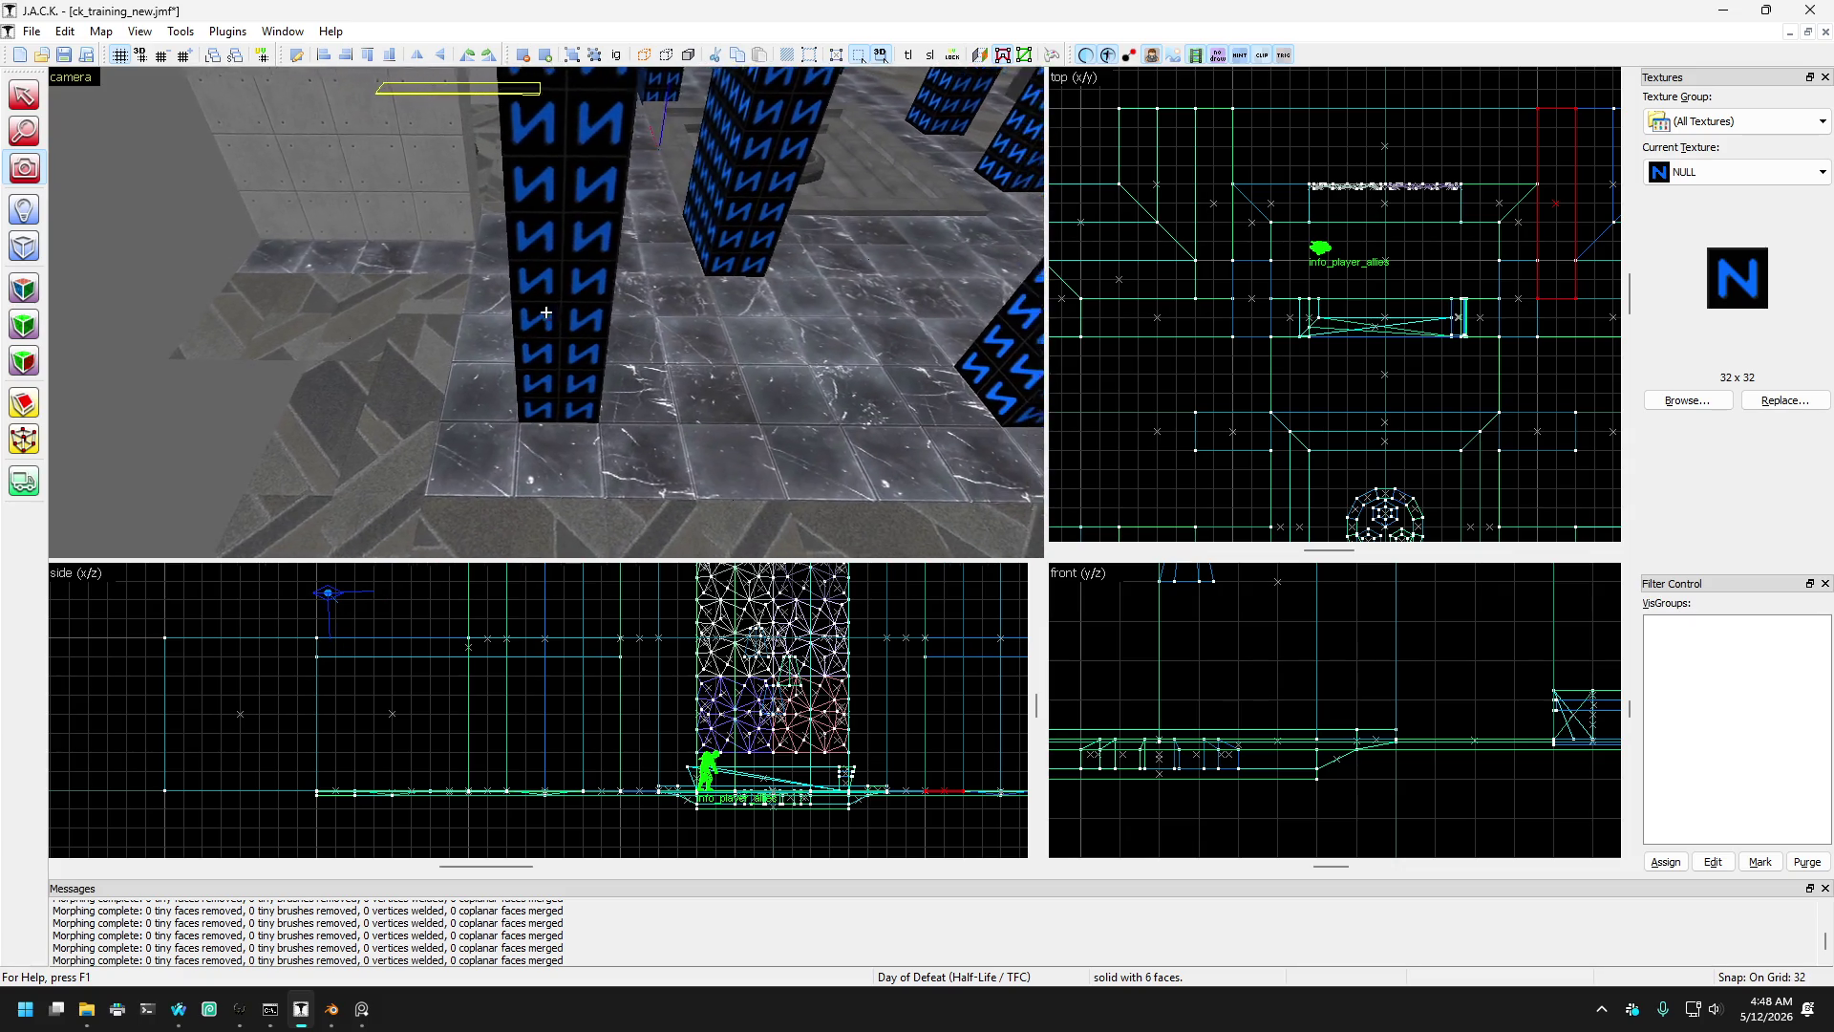
key(Up)
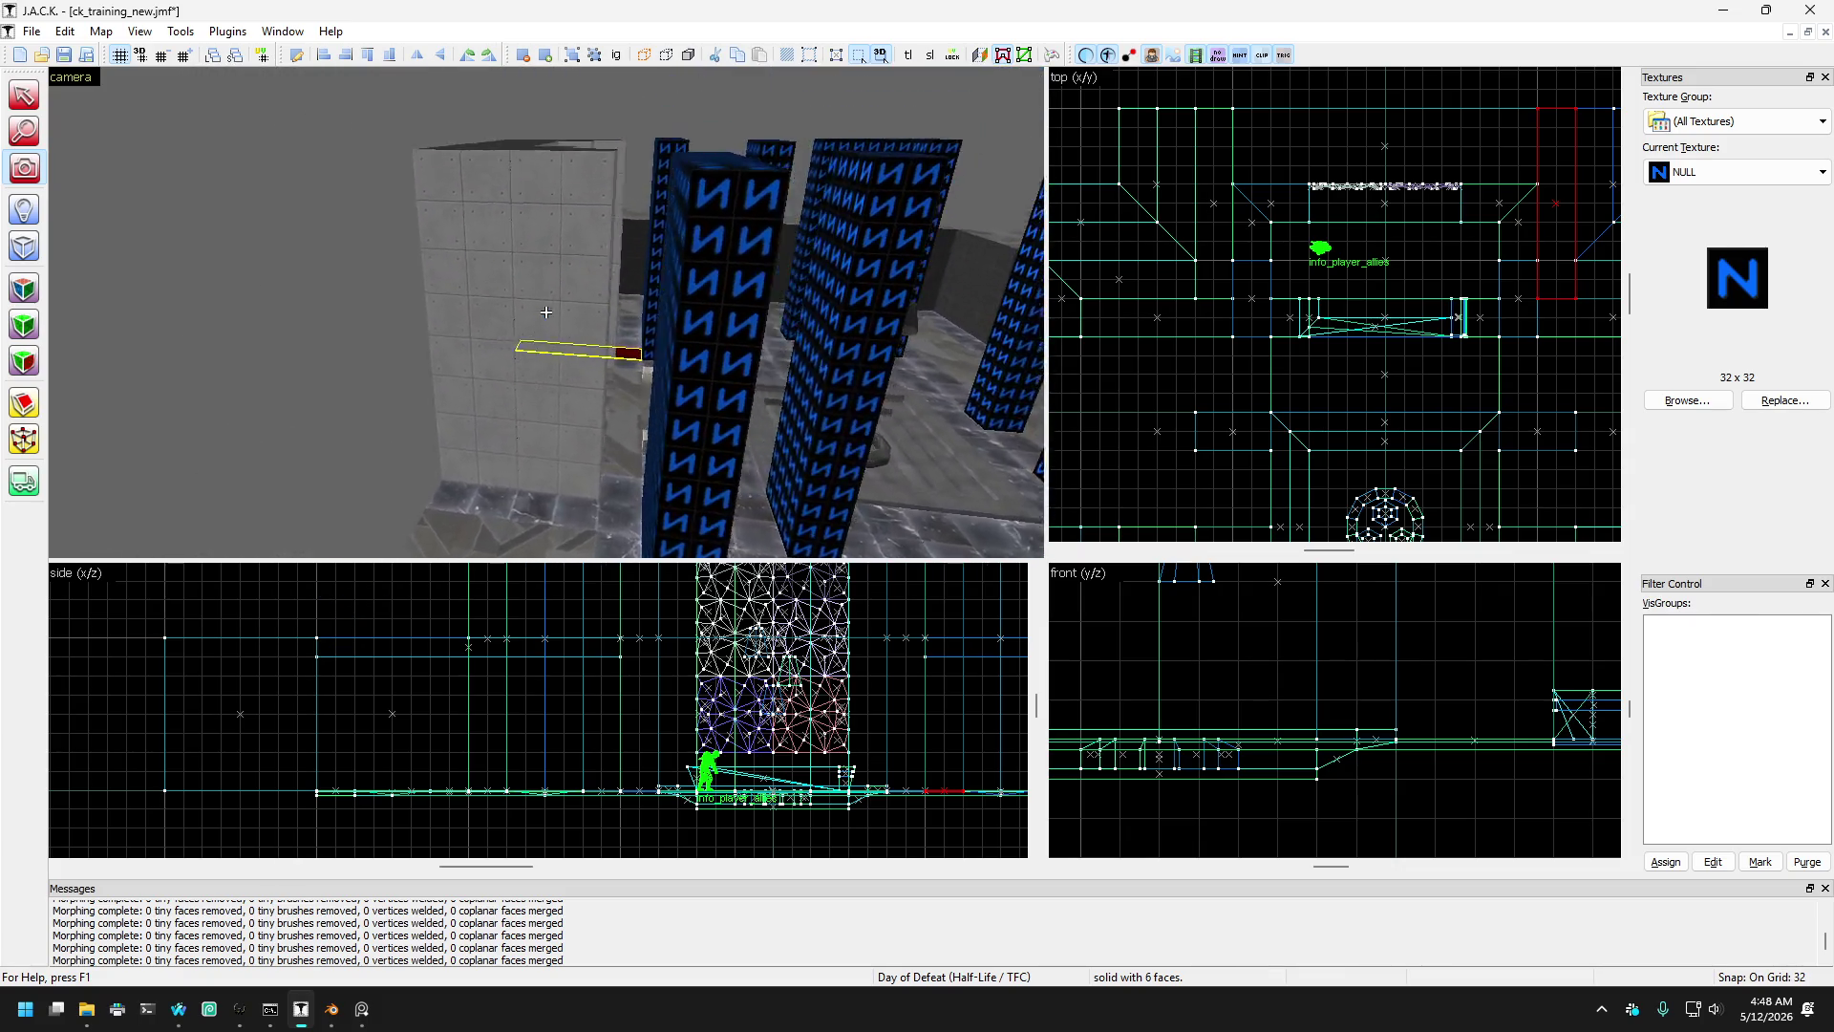
key(Down)
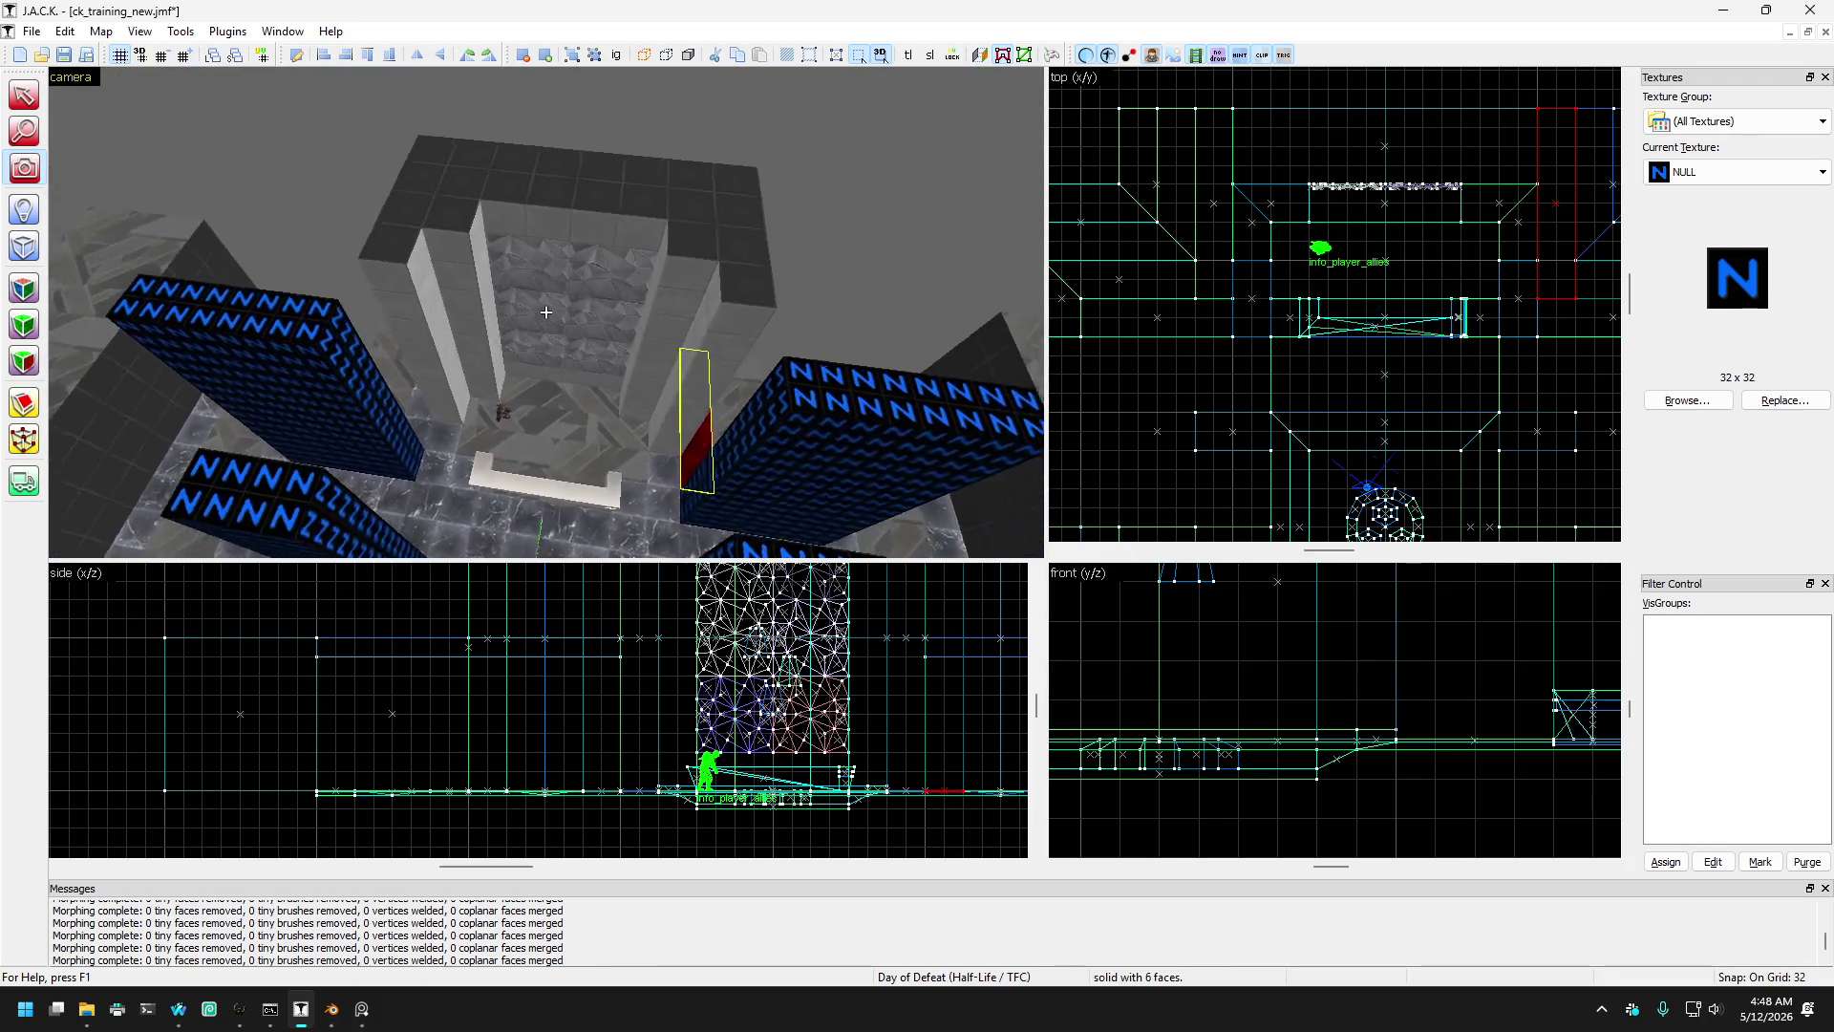
key(w)
key(shift+s)
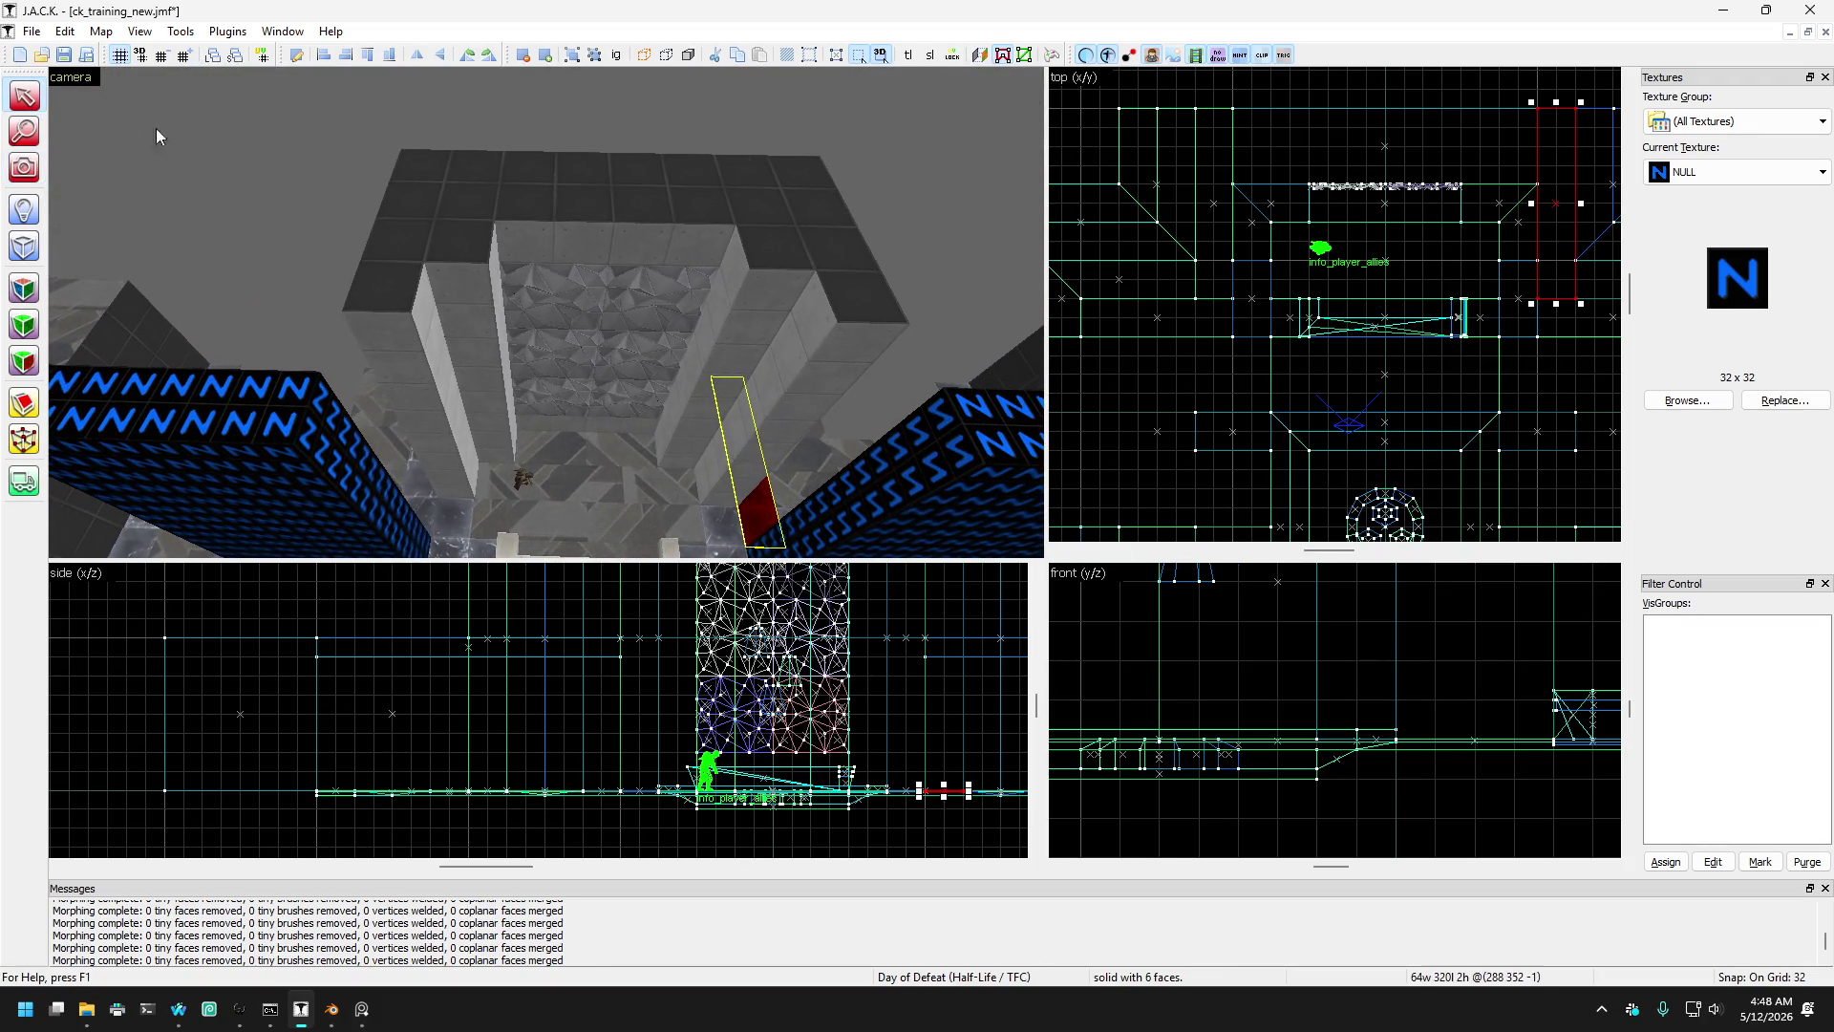
- Select the top slab over the central structure, then undo it
click(468, 197)
scroll(1285, 208, down, 4)
scroll(1284, 208, up, 3)
scroll(1285, 208, down, 4)
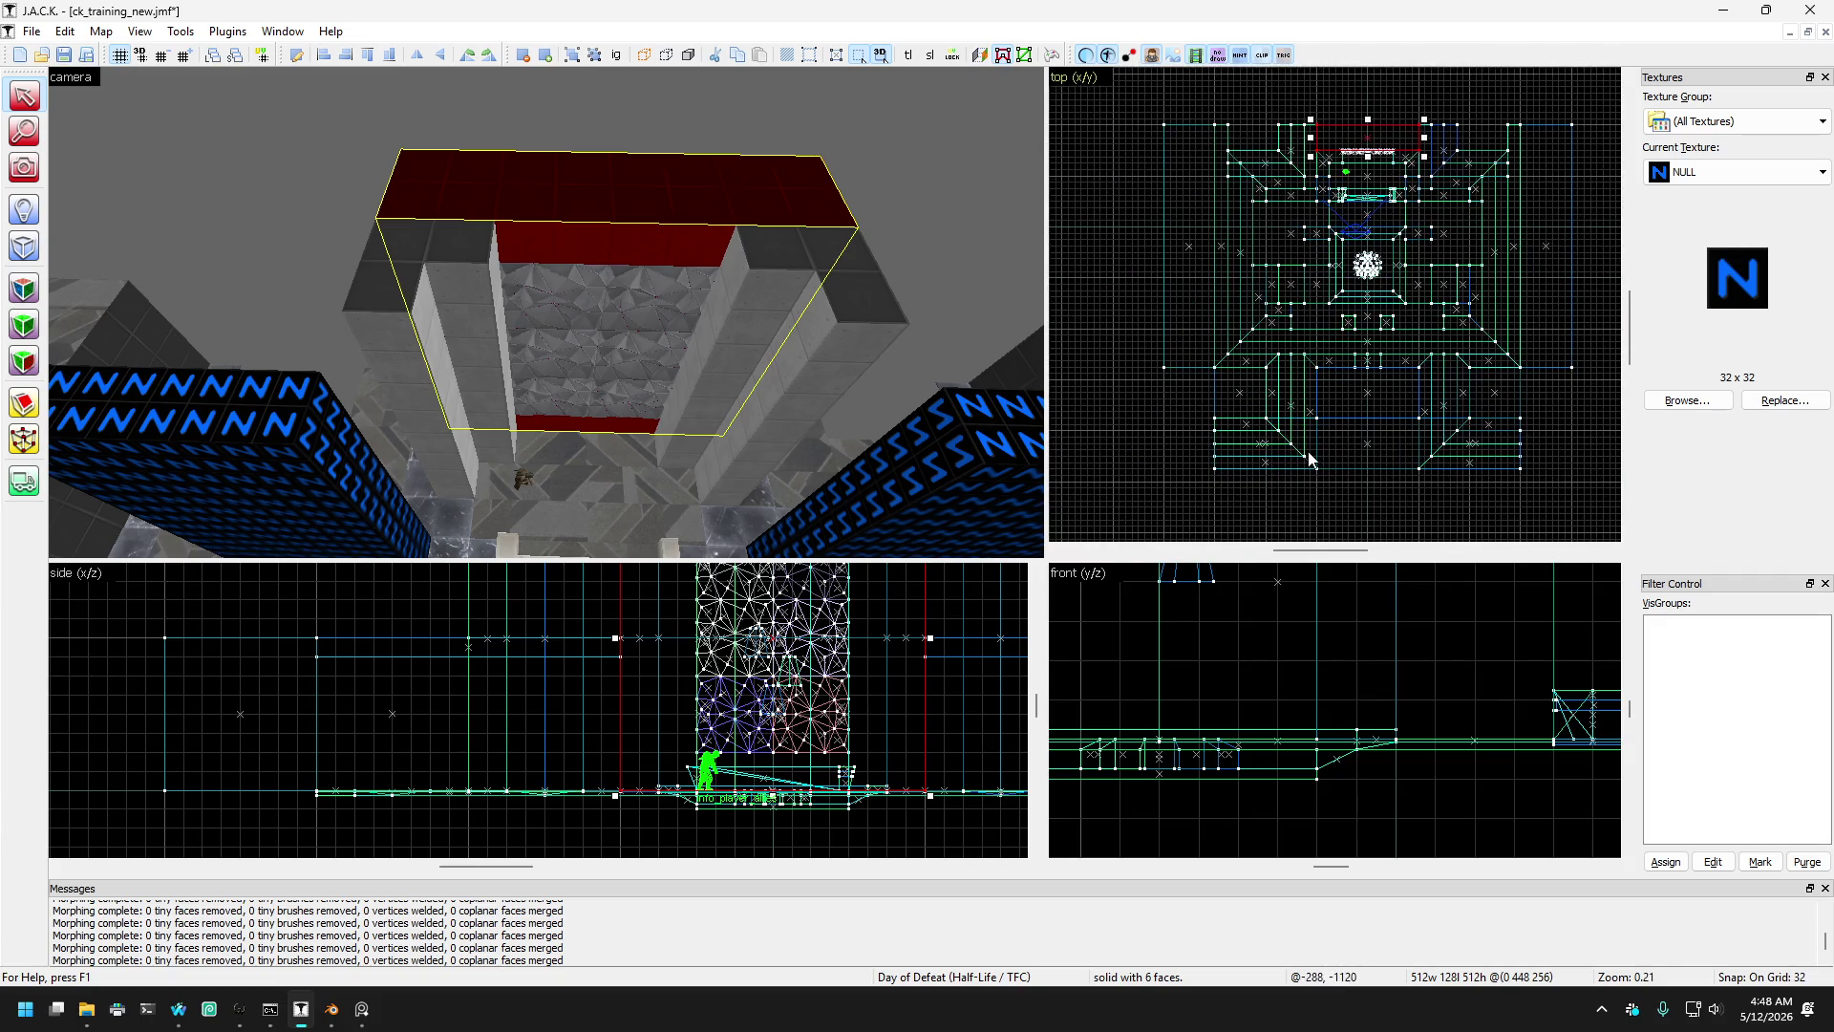
scroll(1270, 95, up, 5)
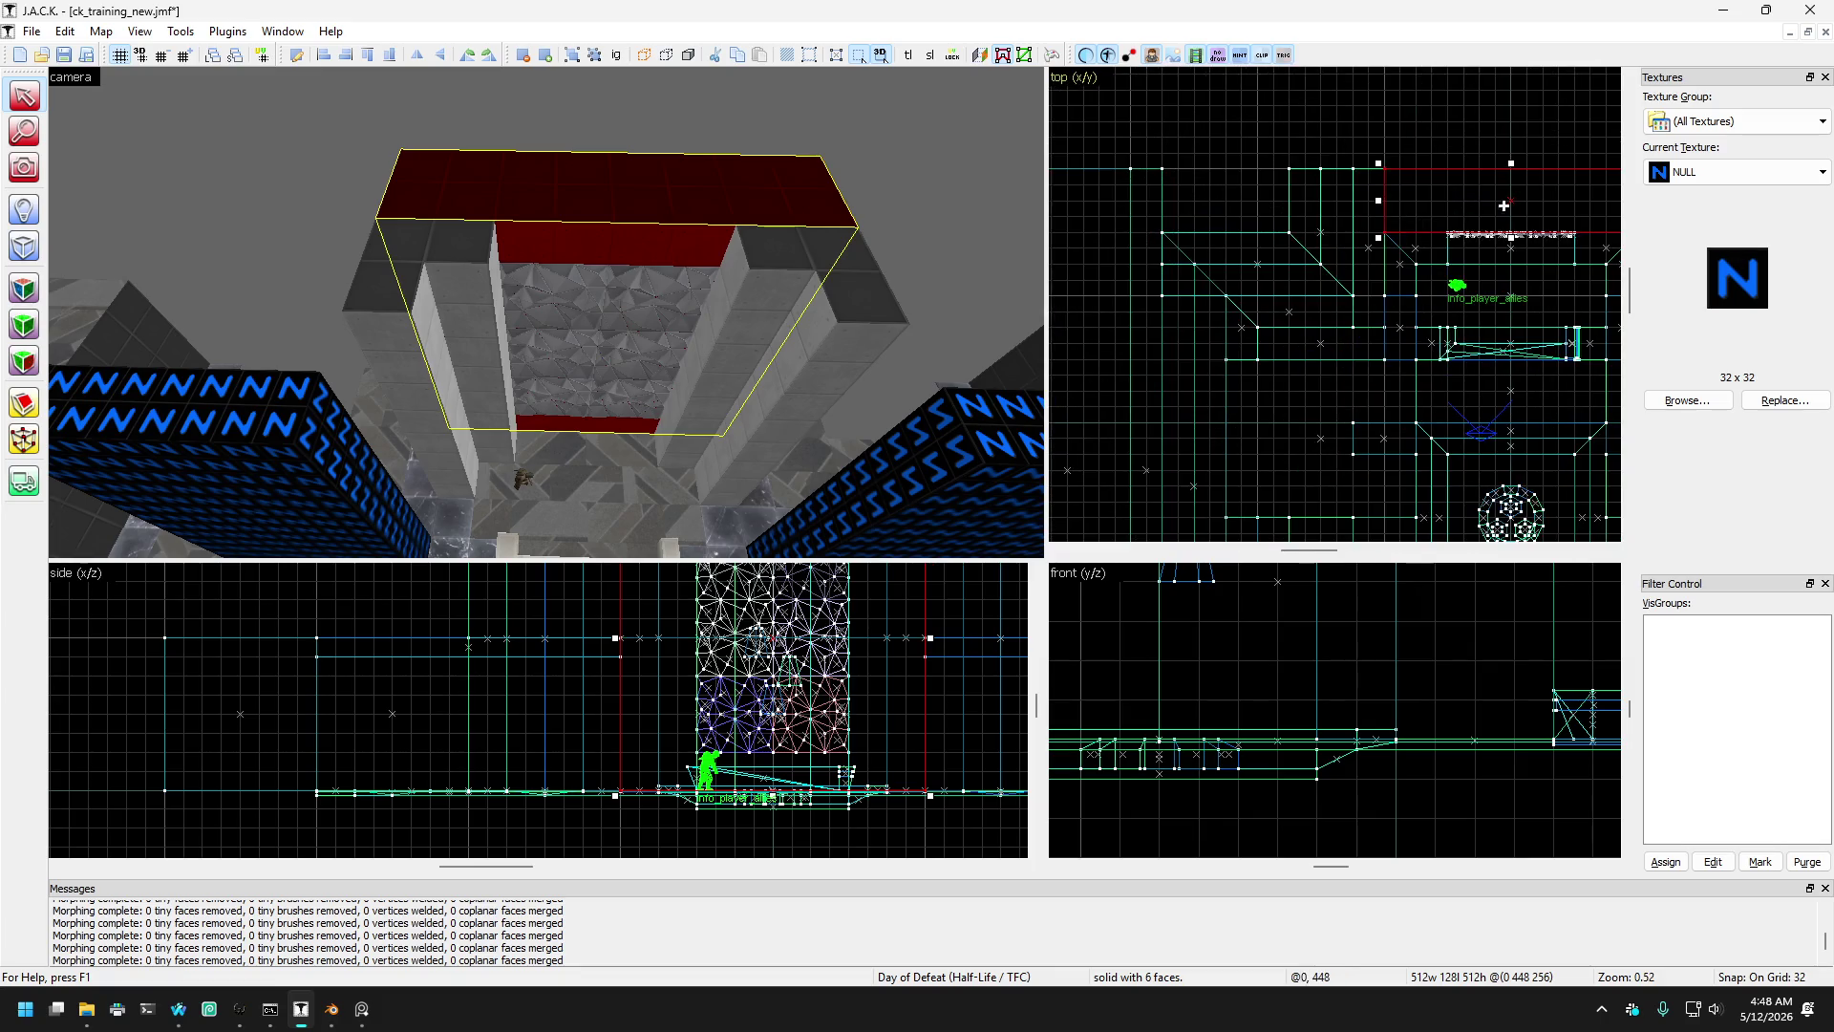
scroll(1483, 184, up, 3)
scroll(1443, 181, down, 1)
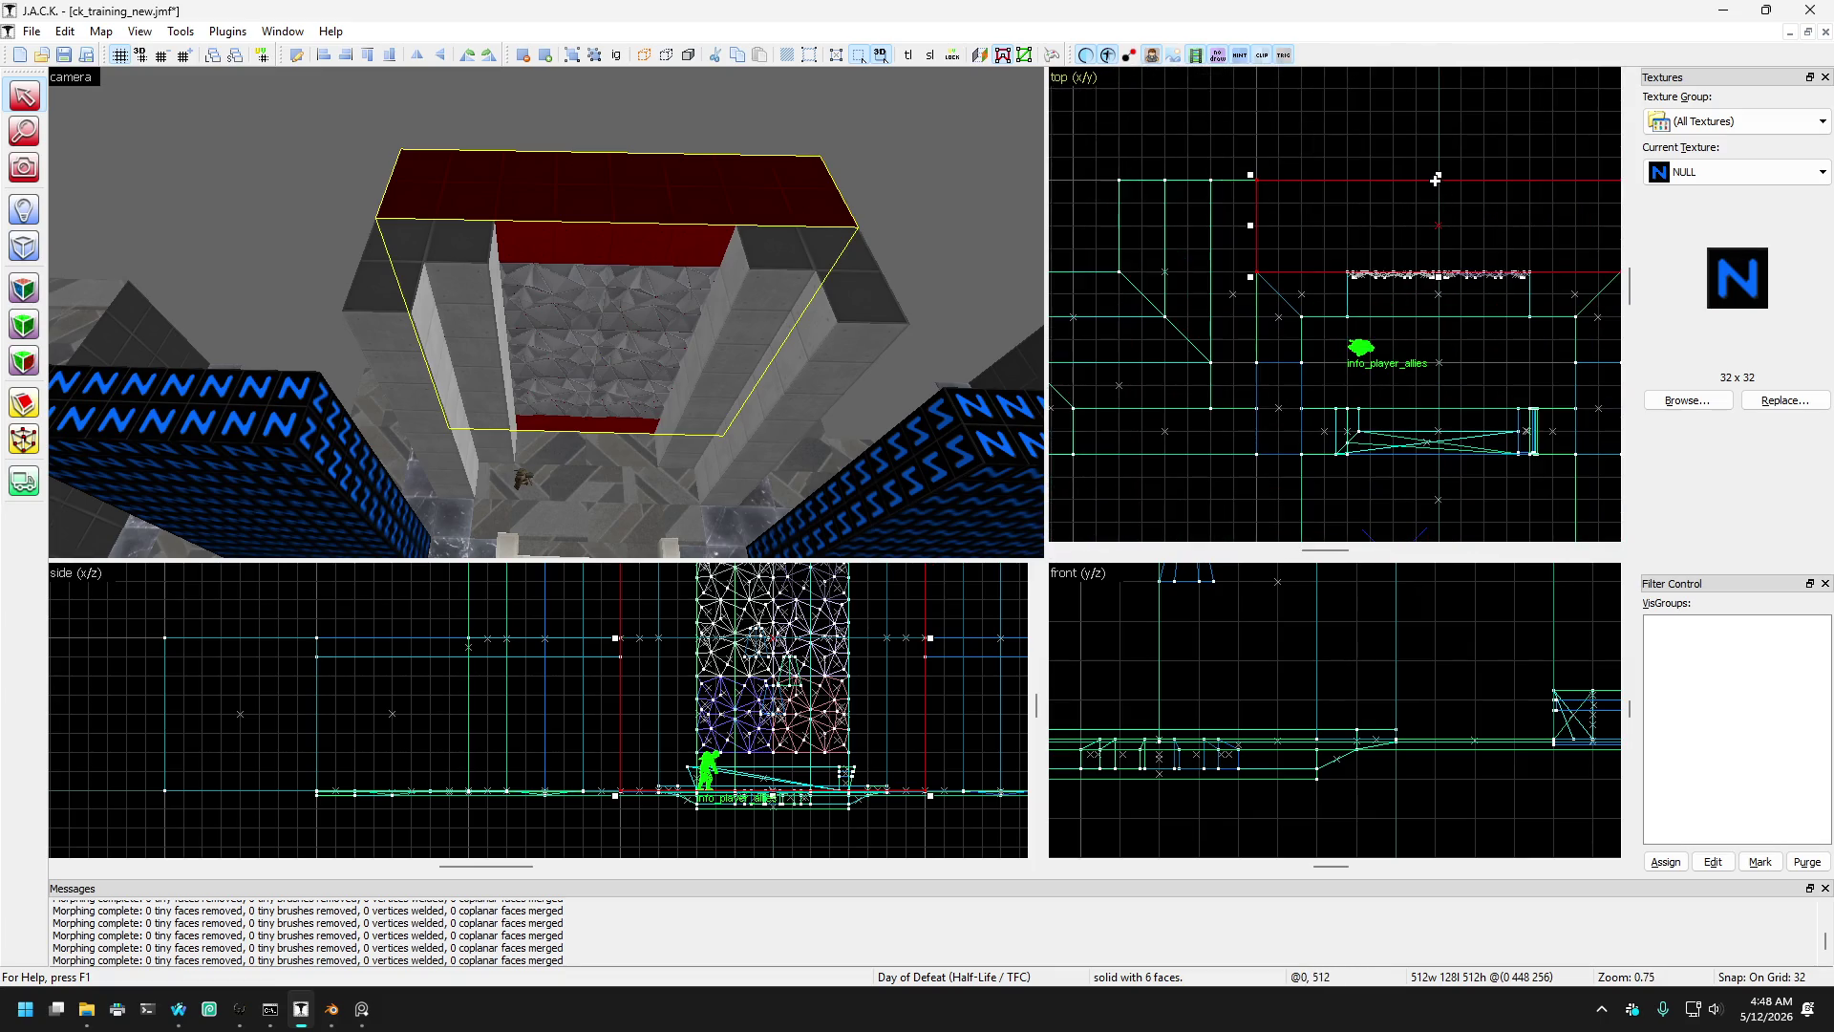
key(ctrl+z)
key(ctrl+z)
key(ctrl+z)
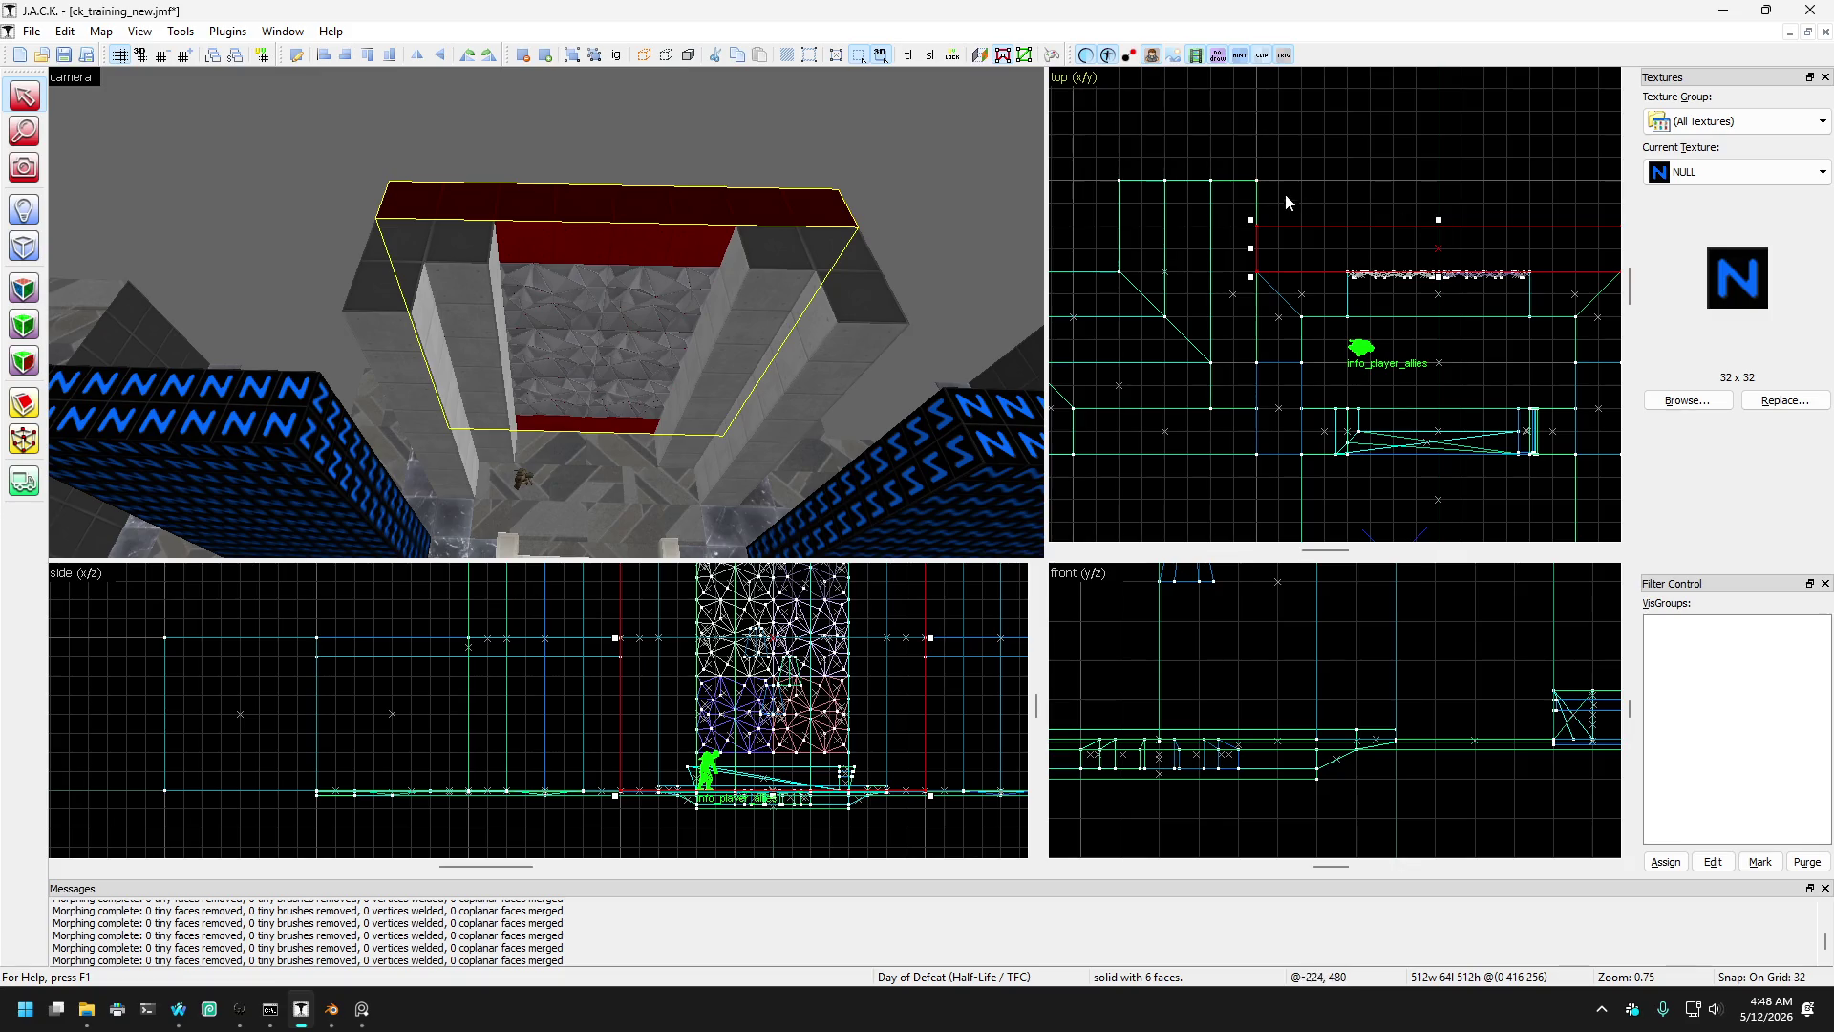
scroll(428, 319, up, 5)
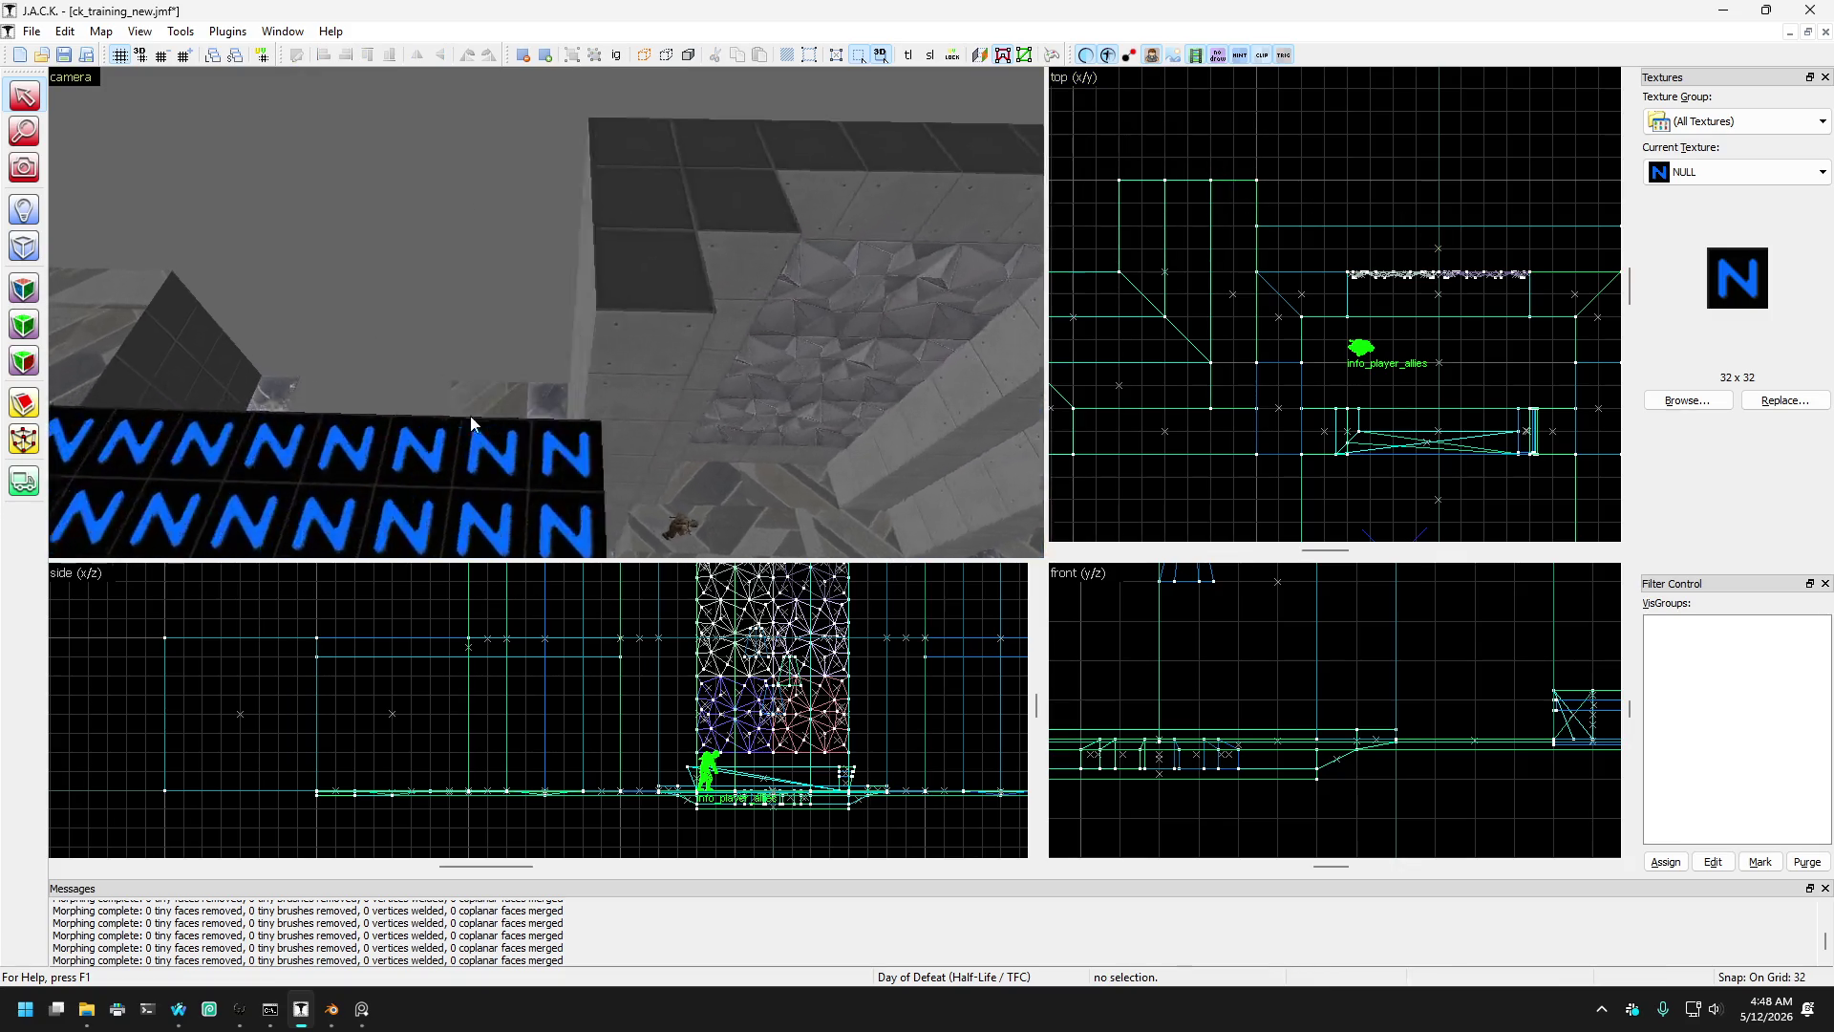
- Select the floor brushes beside the pillars along with four pillar brushes
click(521, 468)
click(597, 464)
ctrl+click(526, 459)
ctrl+click(204, 405)
ctrl+click(205, 405)
mouse_move(204, 405)
mouse_down()
mouse_move(625, 444)
mouse_move(596, 468)
mouse_move(450, 441)
mouse_up()
ctrl+click(451, 441)
ctrl+click(561, 467)
ctrl+click(840, 466)
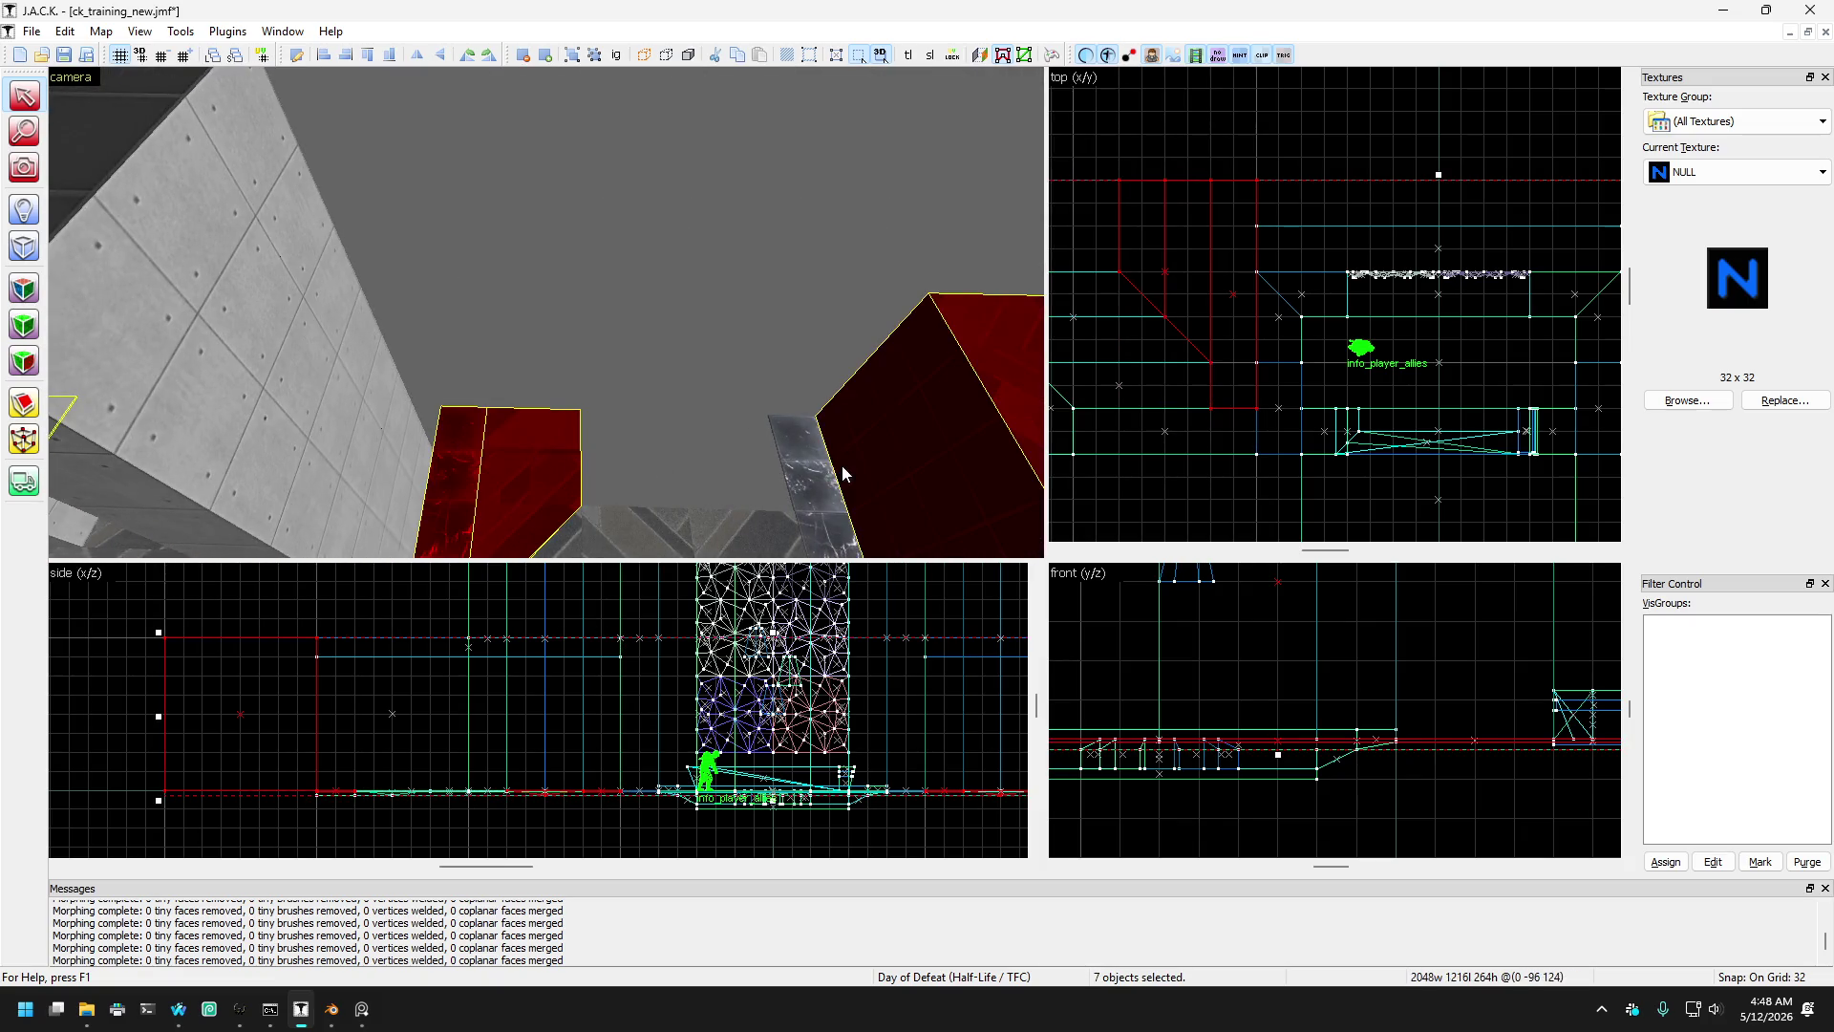
ctrl+click(814, 463)
mouse_move(814, 463)
mouse_down()
mouse_move(810, 407)
mouse_move(424, 441)
mouse_up()
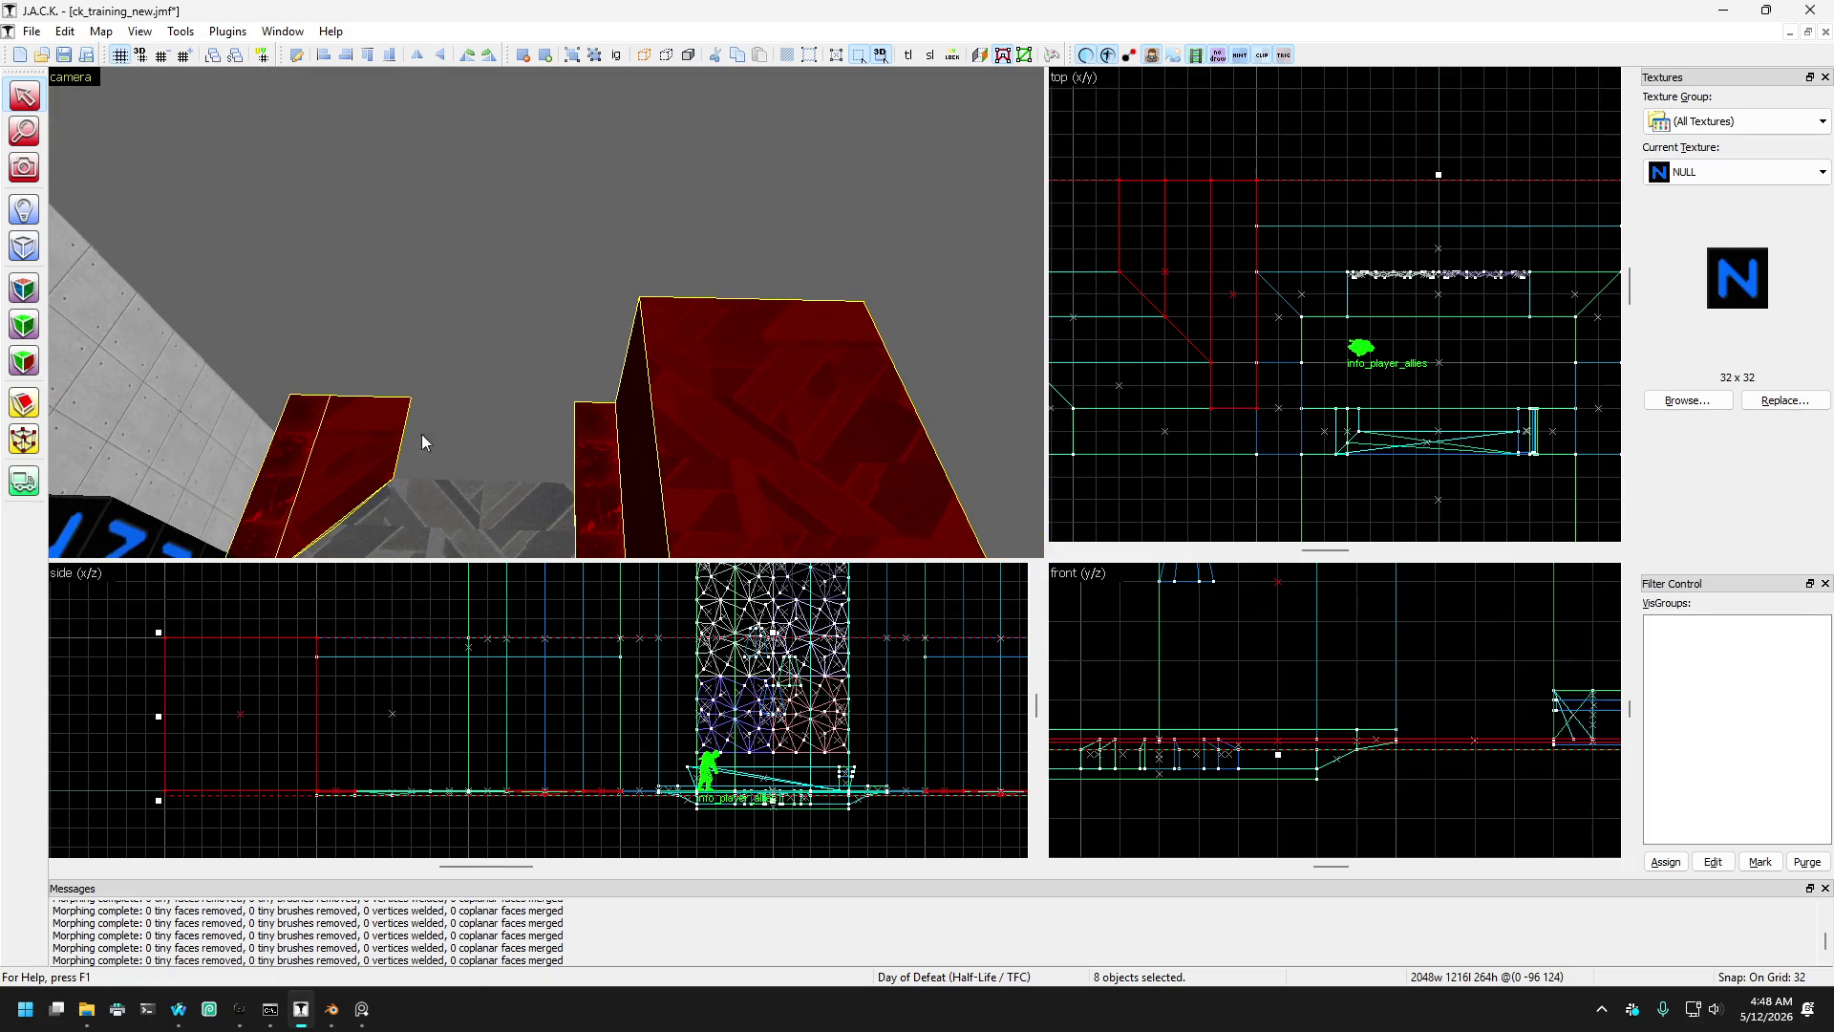
- Clear the selection, turn toward the floor, and select the wedge-shaped floor brush
click(32, 408)
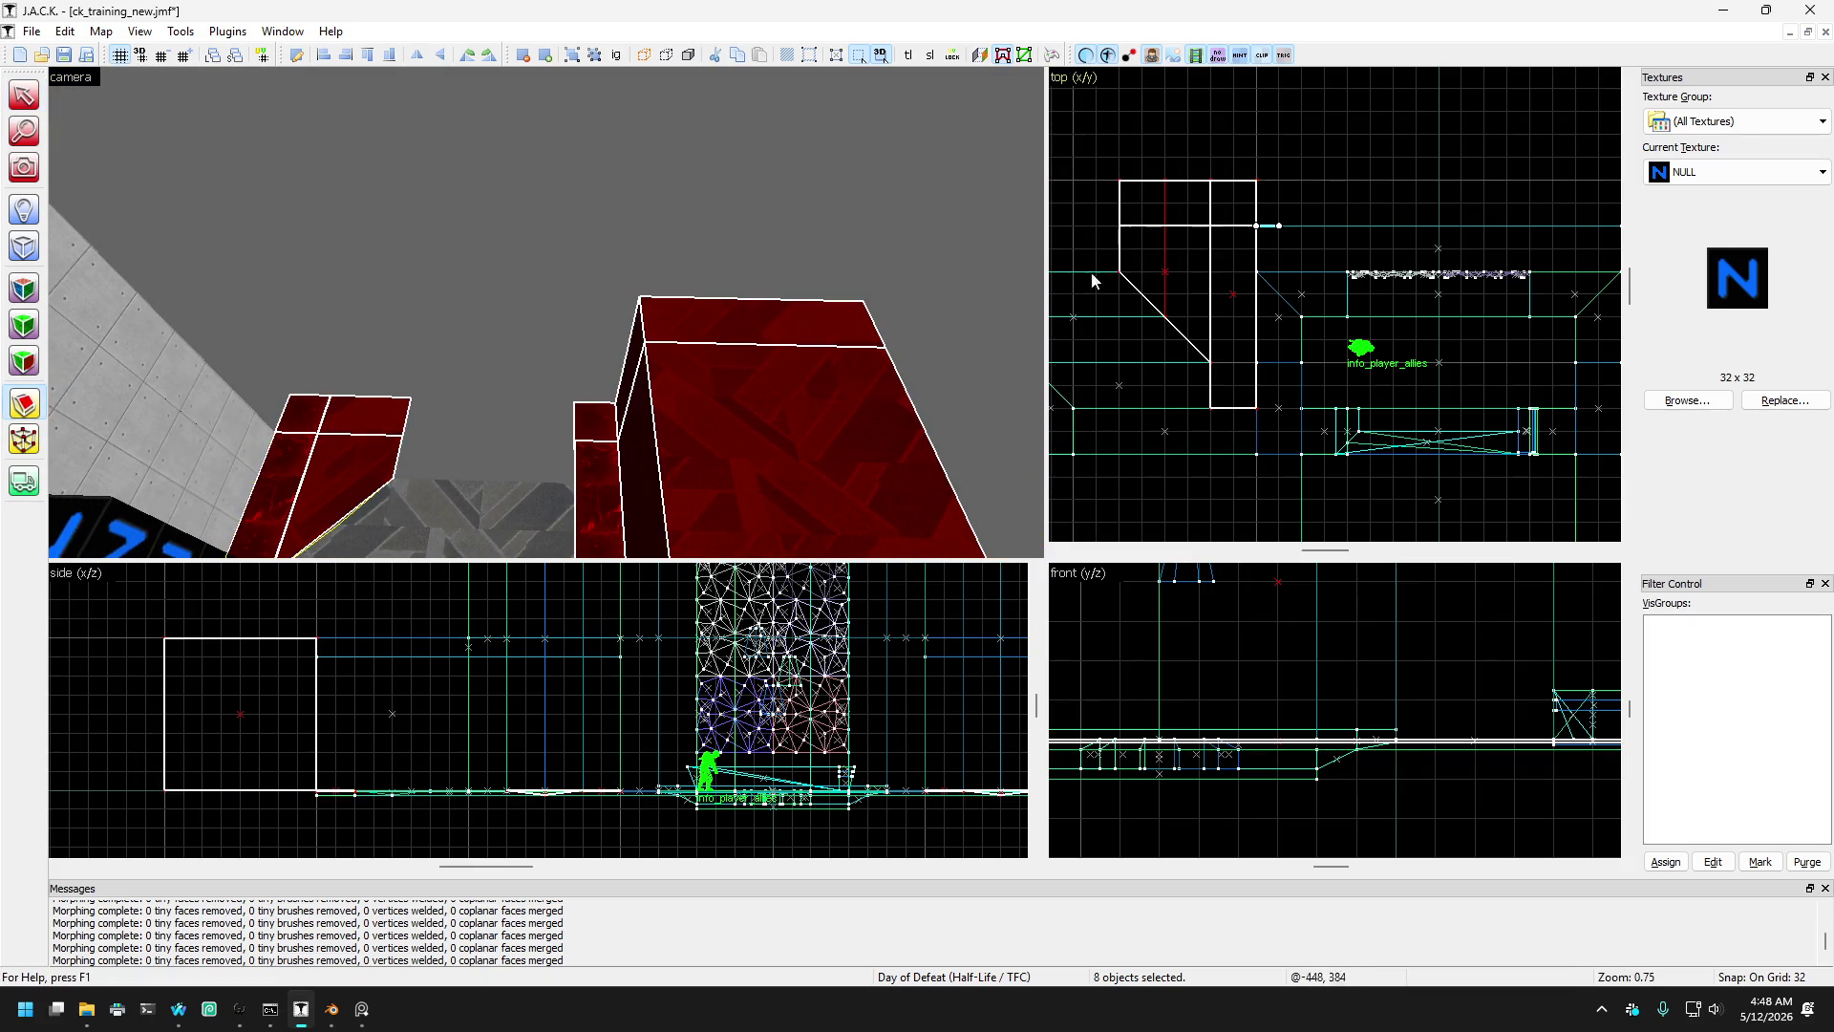
click(23, 407)
click(8, 94)
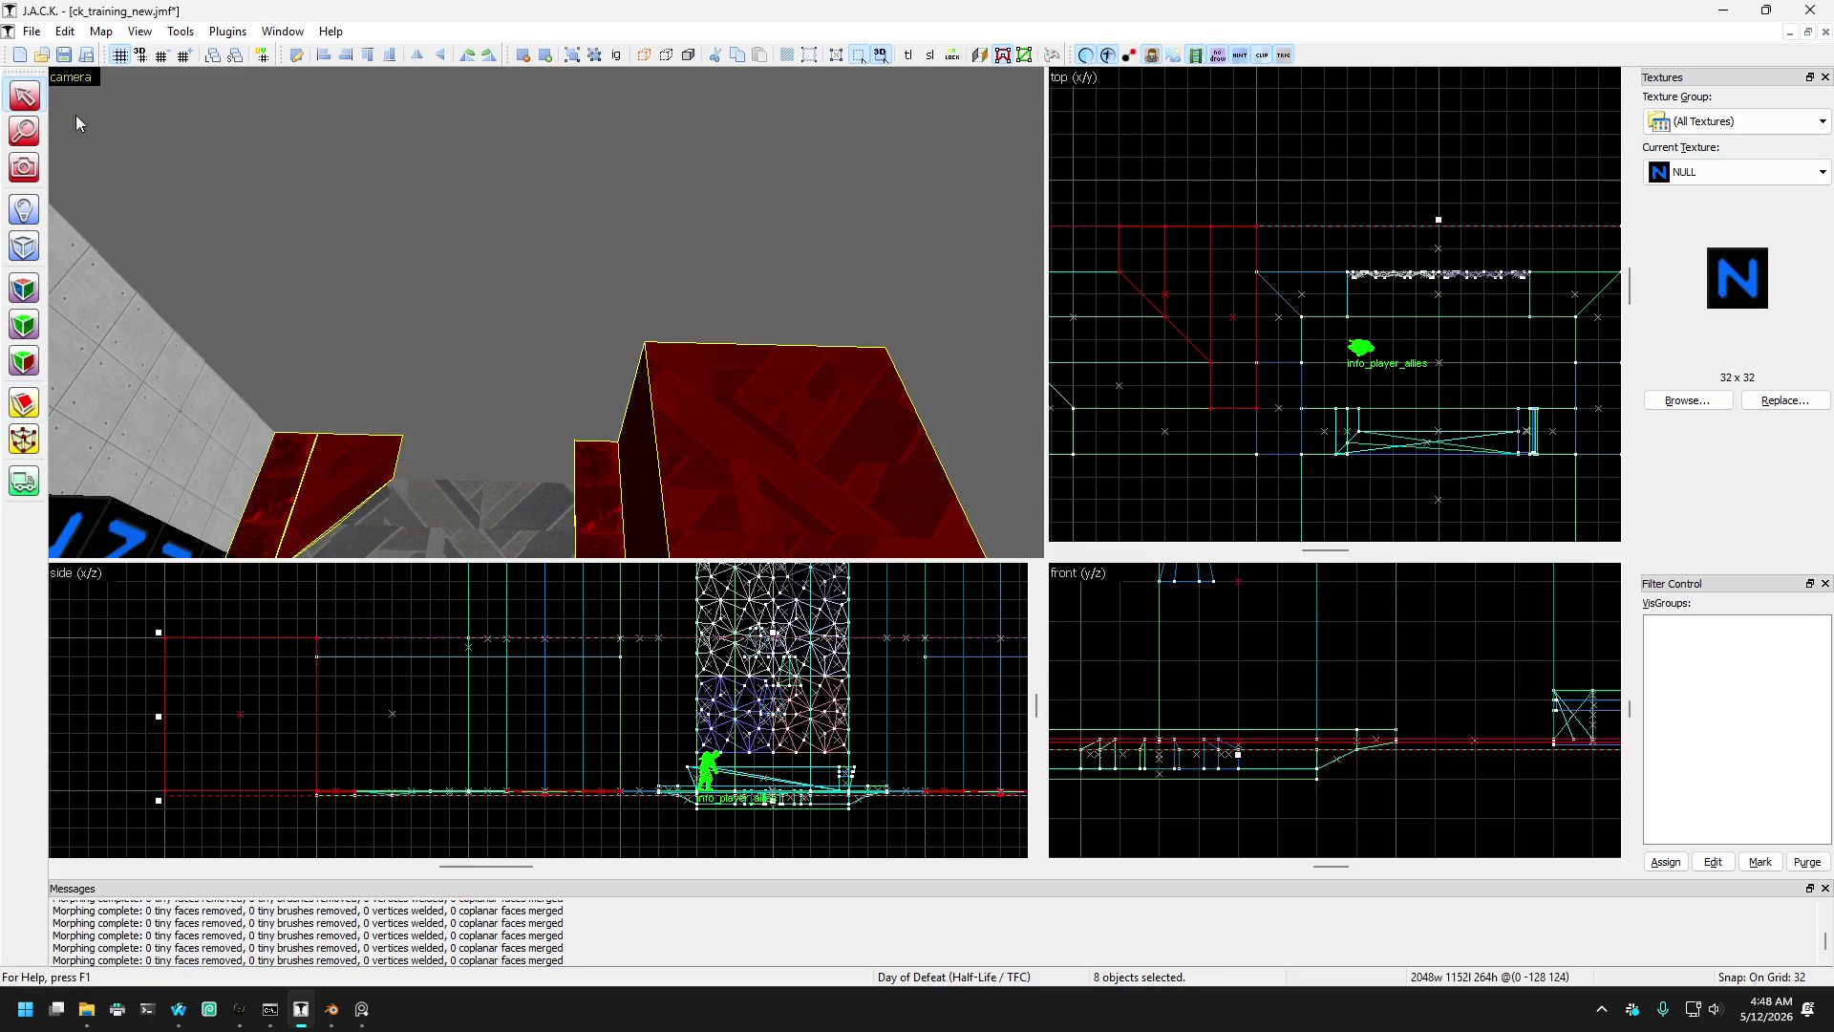
click(77, 114)
click(36, 176)
drag(245, 231, 546, 311)
click(24, 99)
click(333, 468)
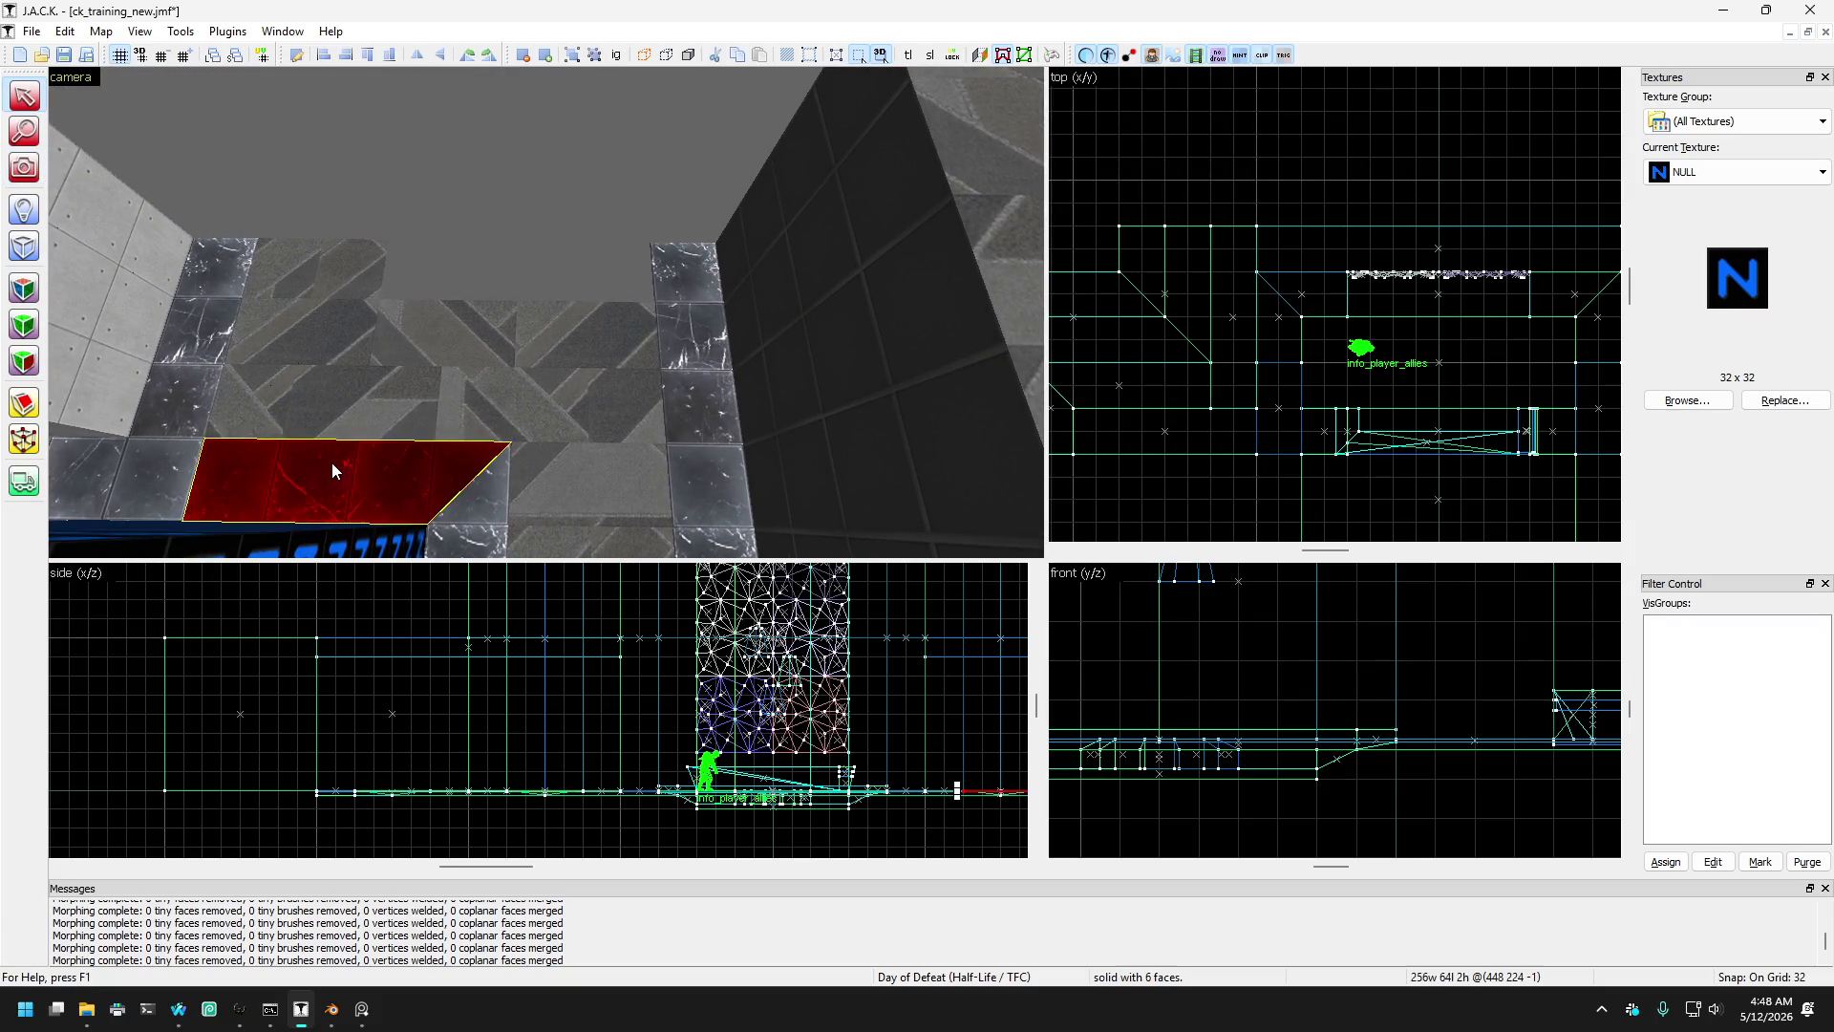
- Select the tile columns and floor brush, undoing a trial 64-unit edge drag
click(156, 468)
click(307, 497)
click(712, 286)
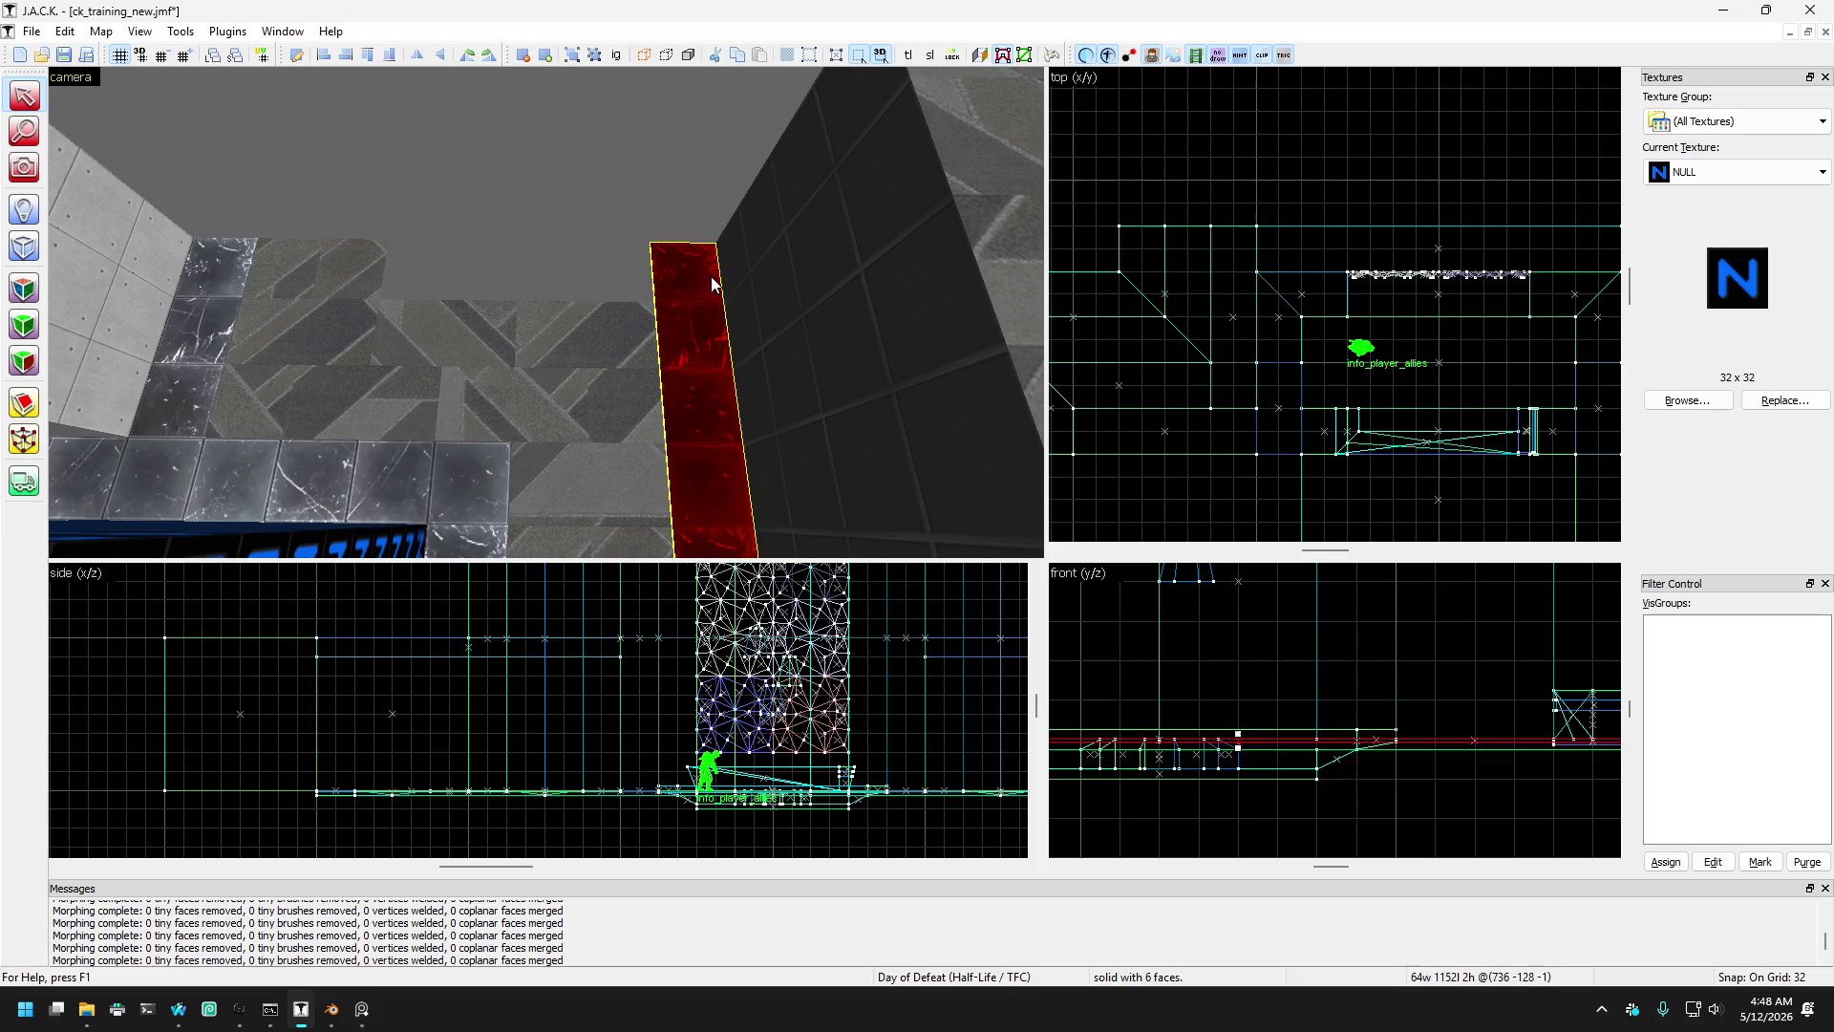
key(Left)
key(Left)
key(Left)
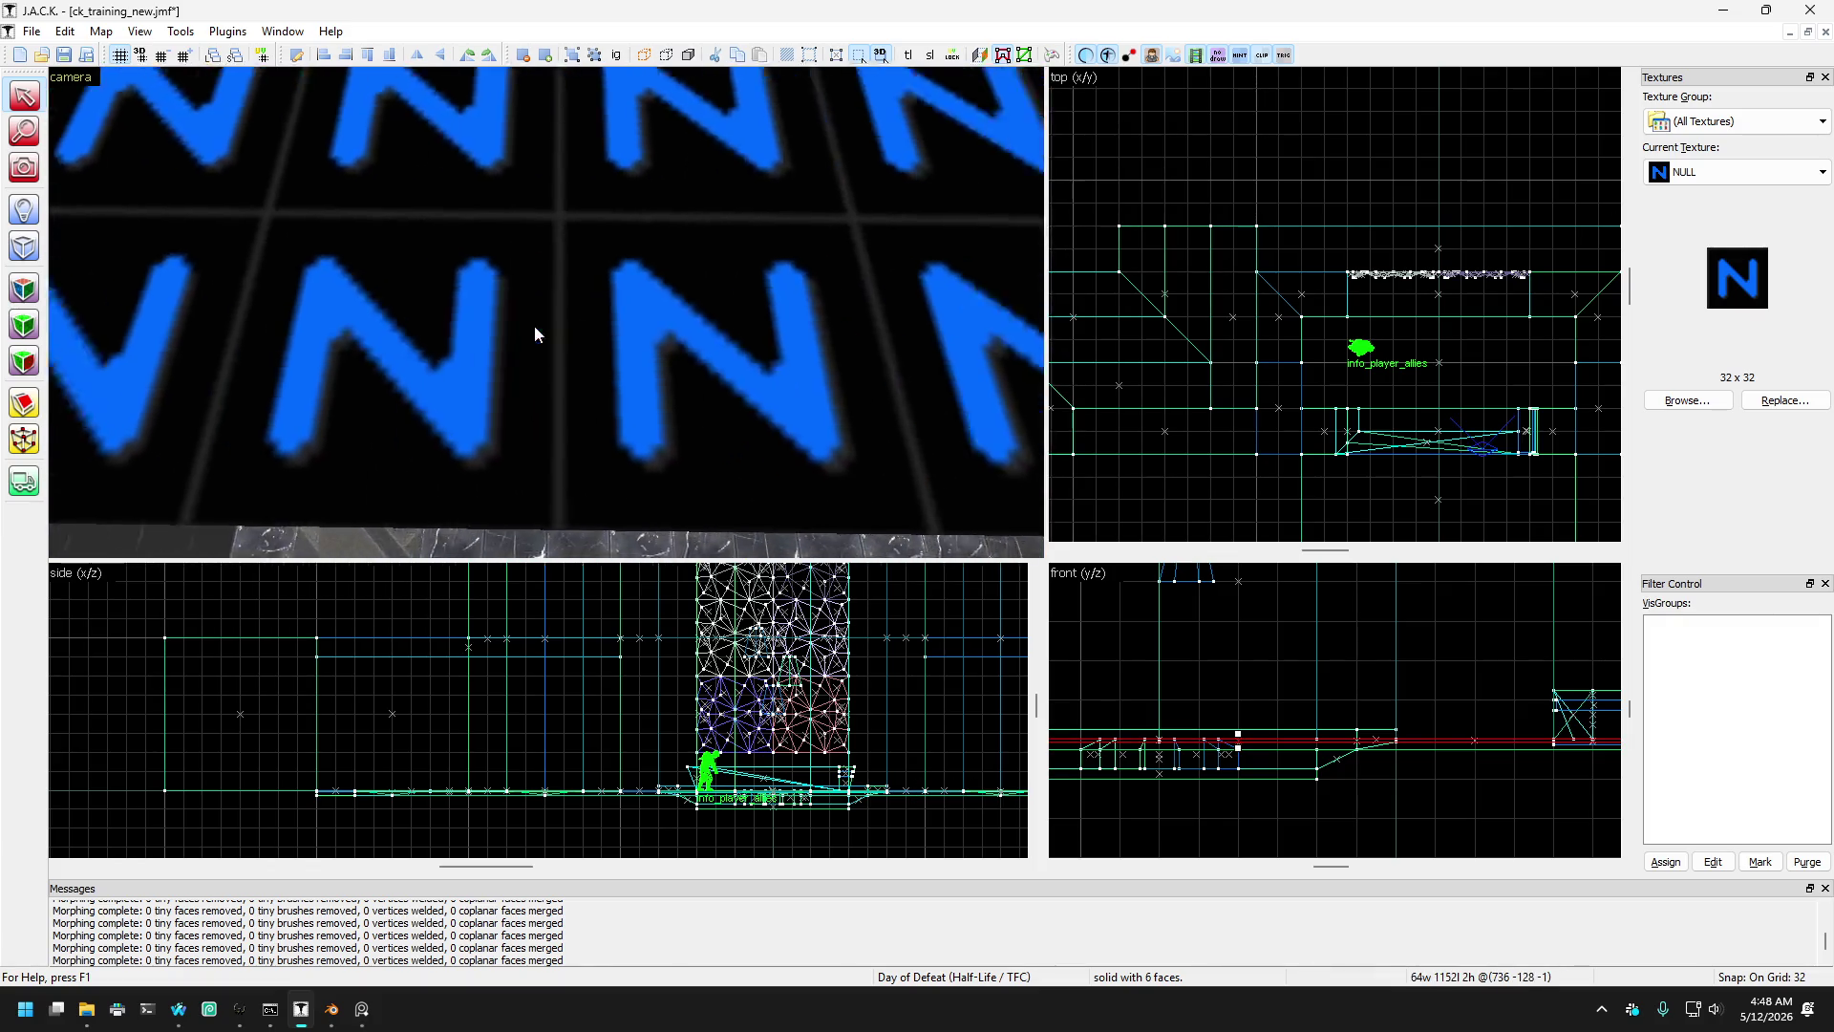
ctrl+click(417, 278)
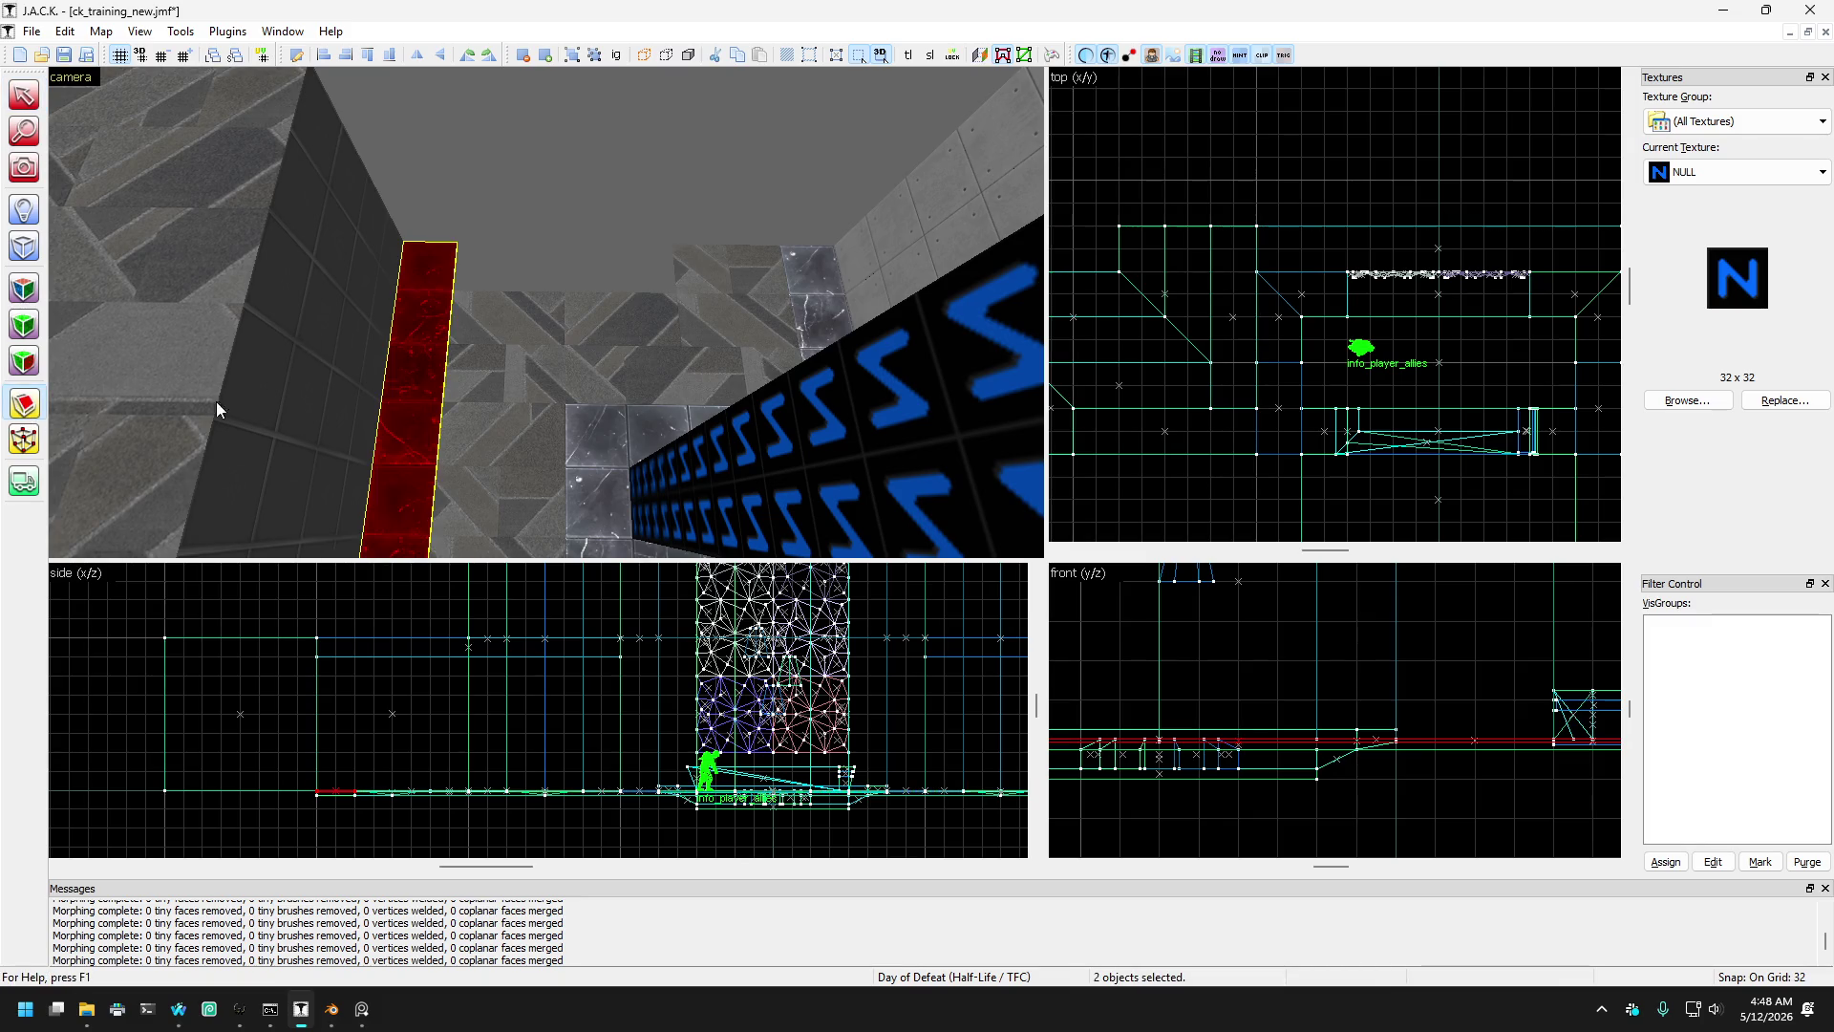
scroll(1280, 277, down, 2)
scroll(1529, 263, up, 4)
scroll(1538, 256, up, 2)
mouse_move(1507, 198)
mouse_down()
mouse_move(1469, 279)
mouse_move(1507, 275)
mouse_up()
key(ctrl+z)
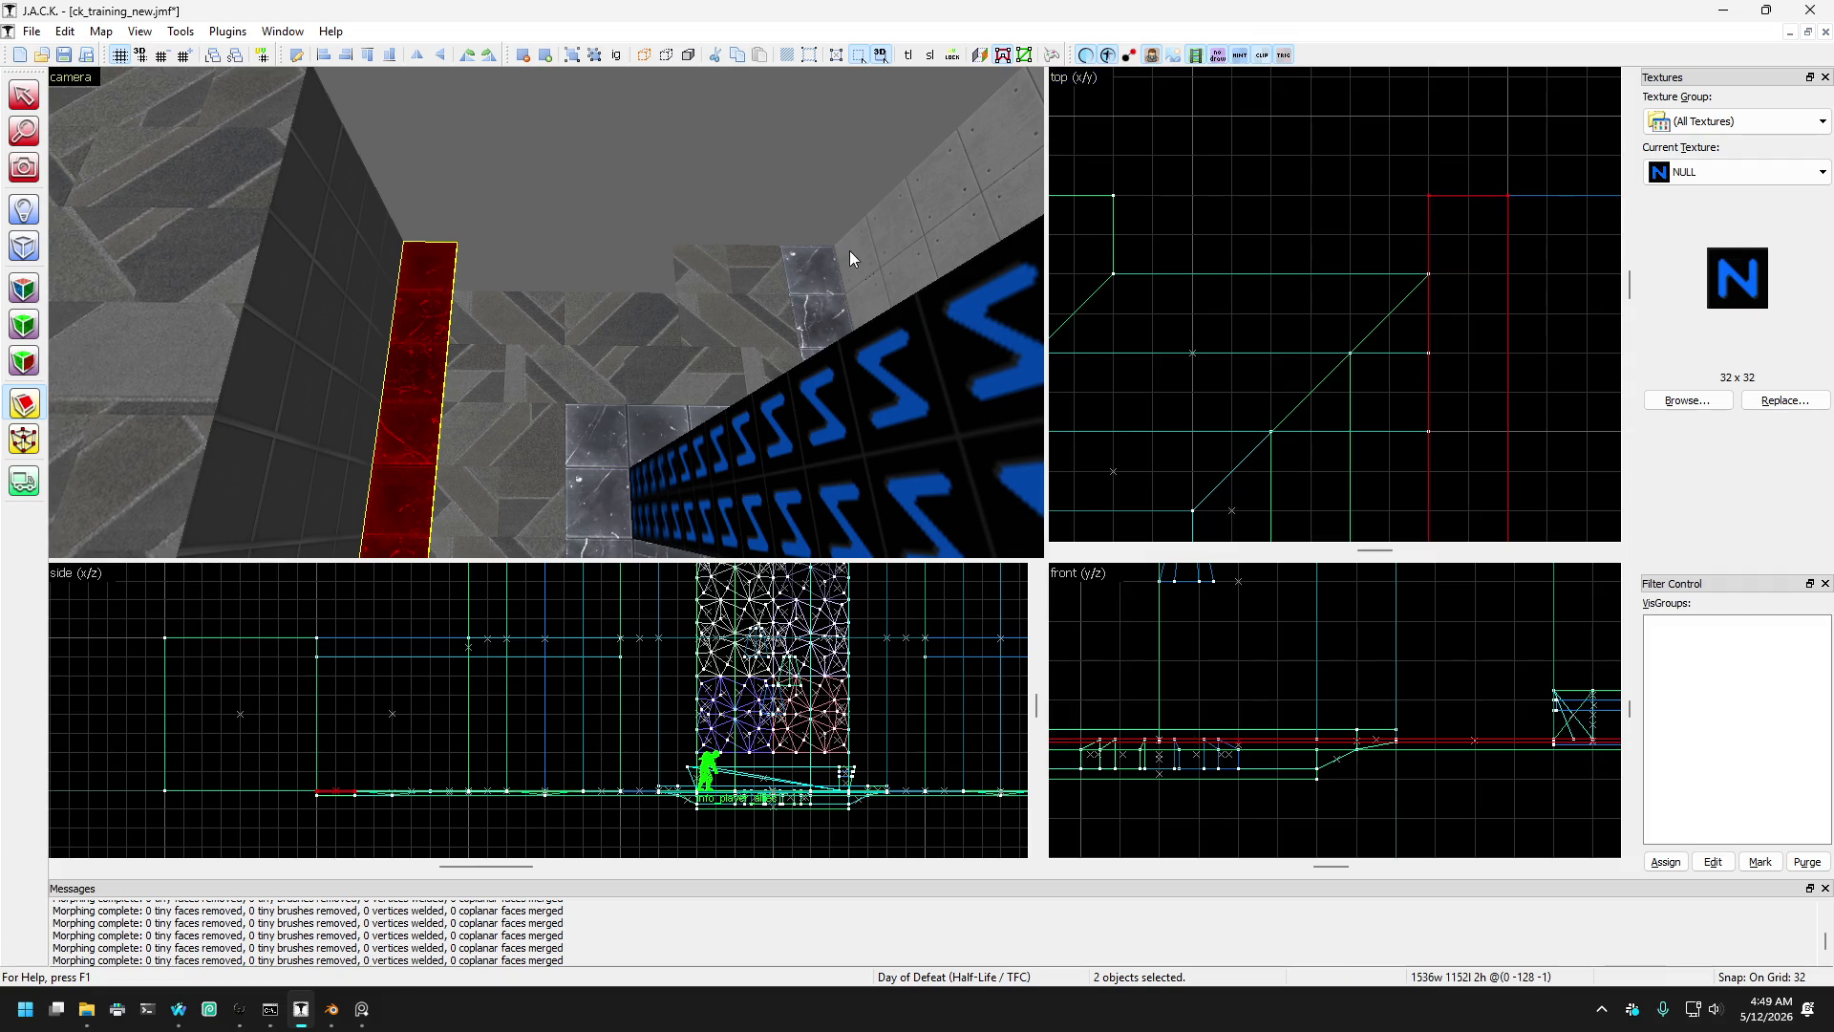
- Clip the selected brushes along a line in the top view, keeping both halves
drag(1389, 276, 1453, 278)
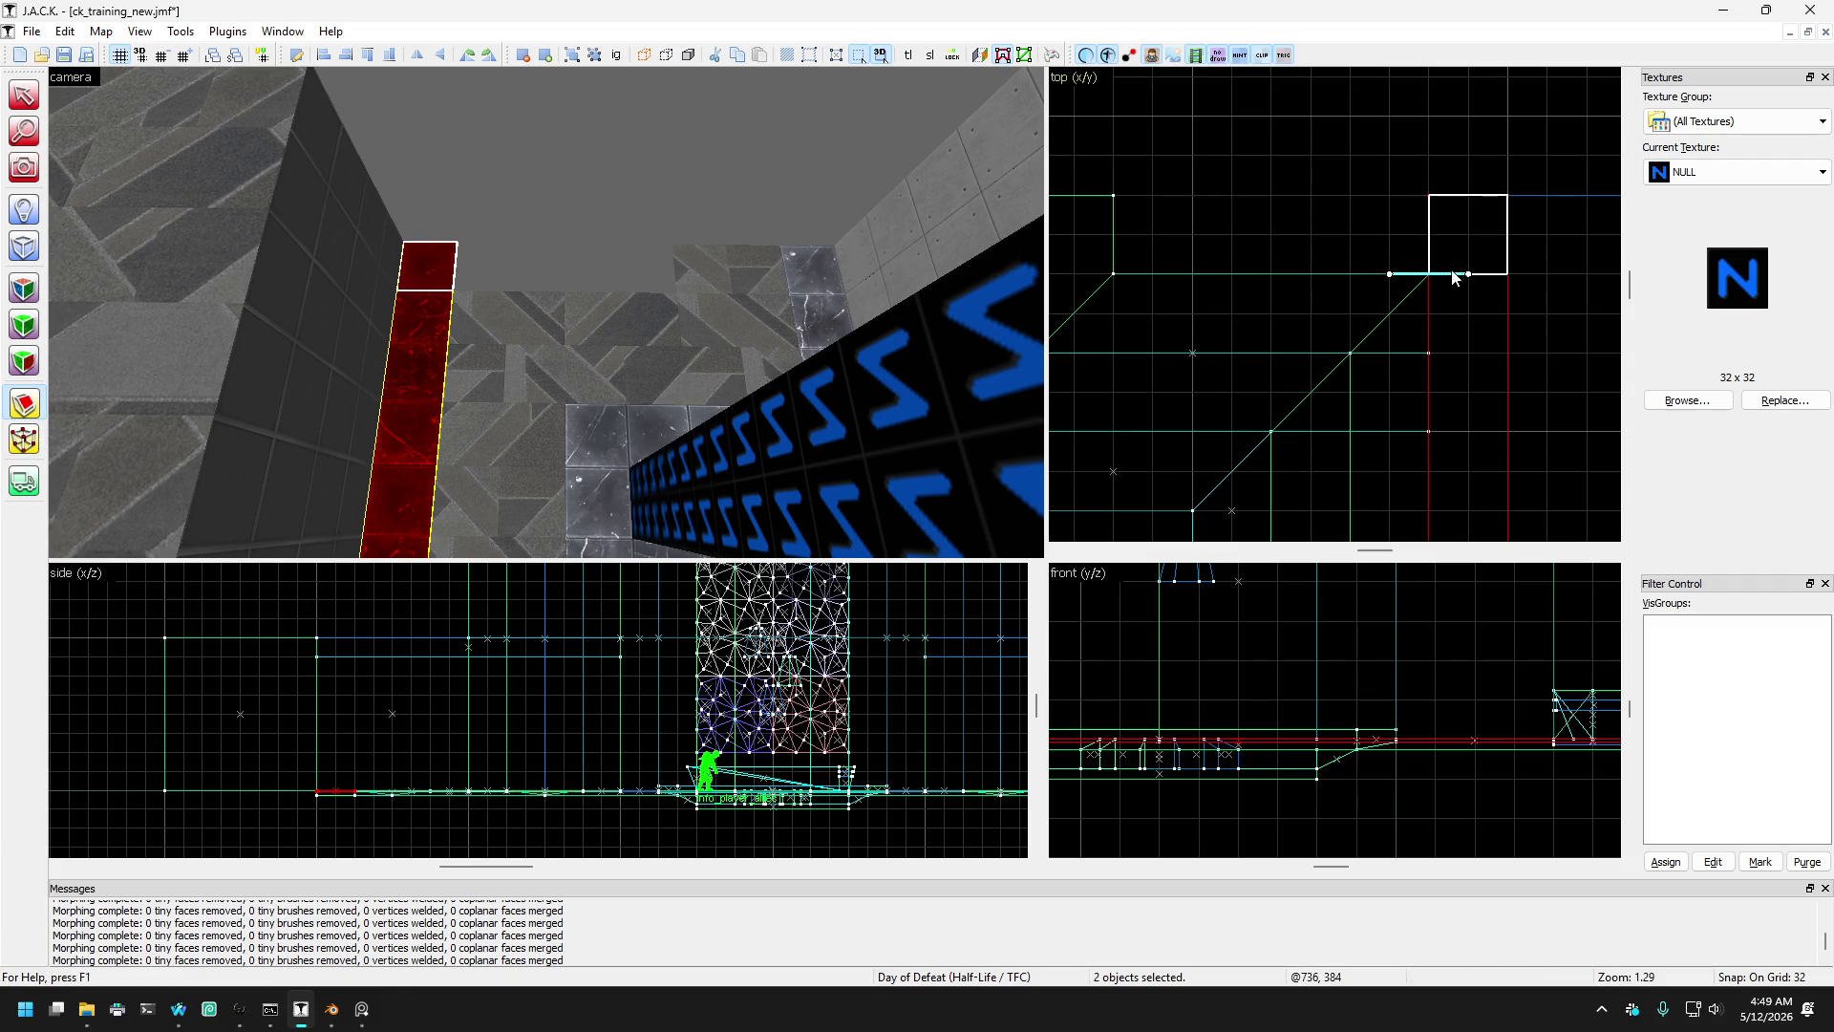
click(12, 411)
click(11, 411)
click(12, 411)
click(11, 411)
key(Return)
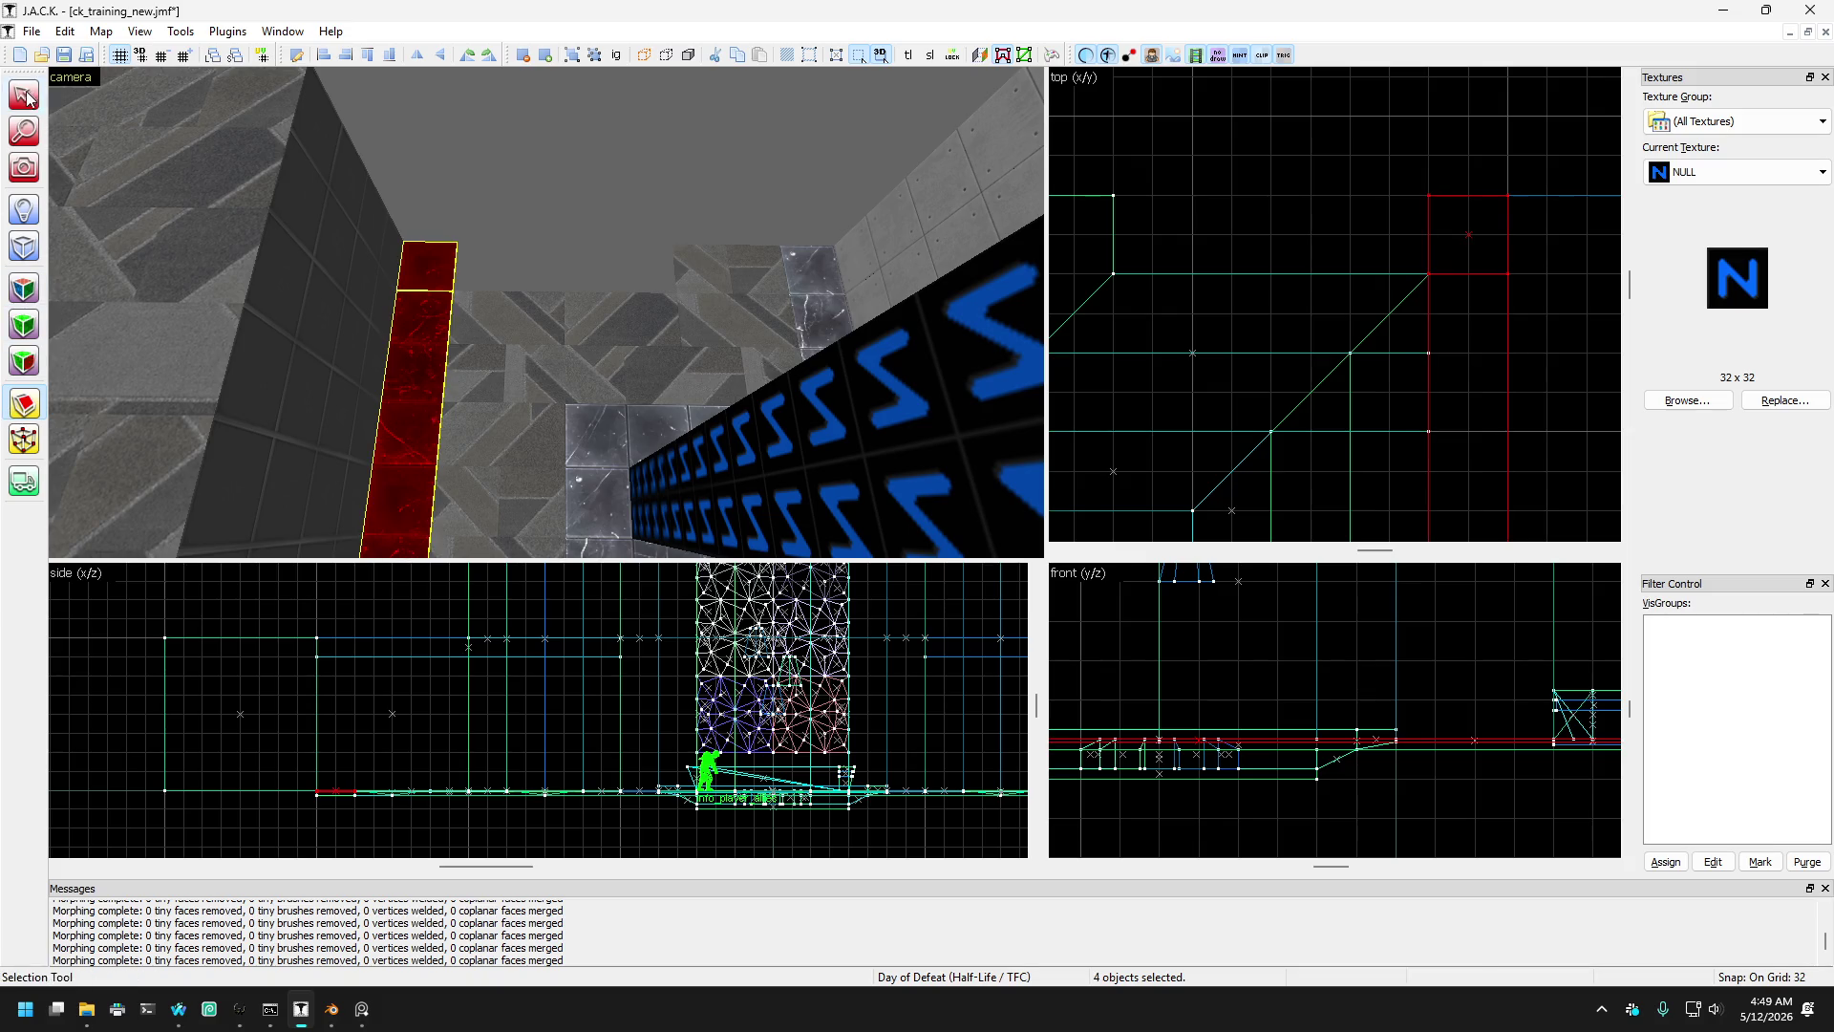
click(24, 95)
- Stretch a single floor strip to 256 units long
click(382, 267)
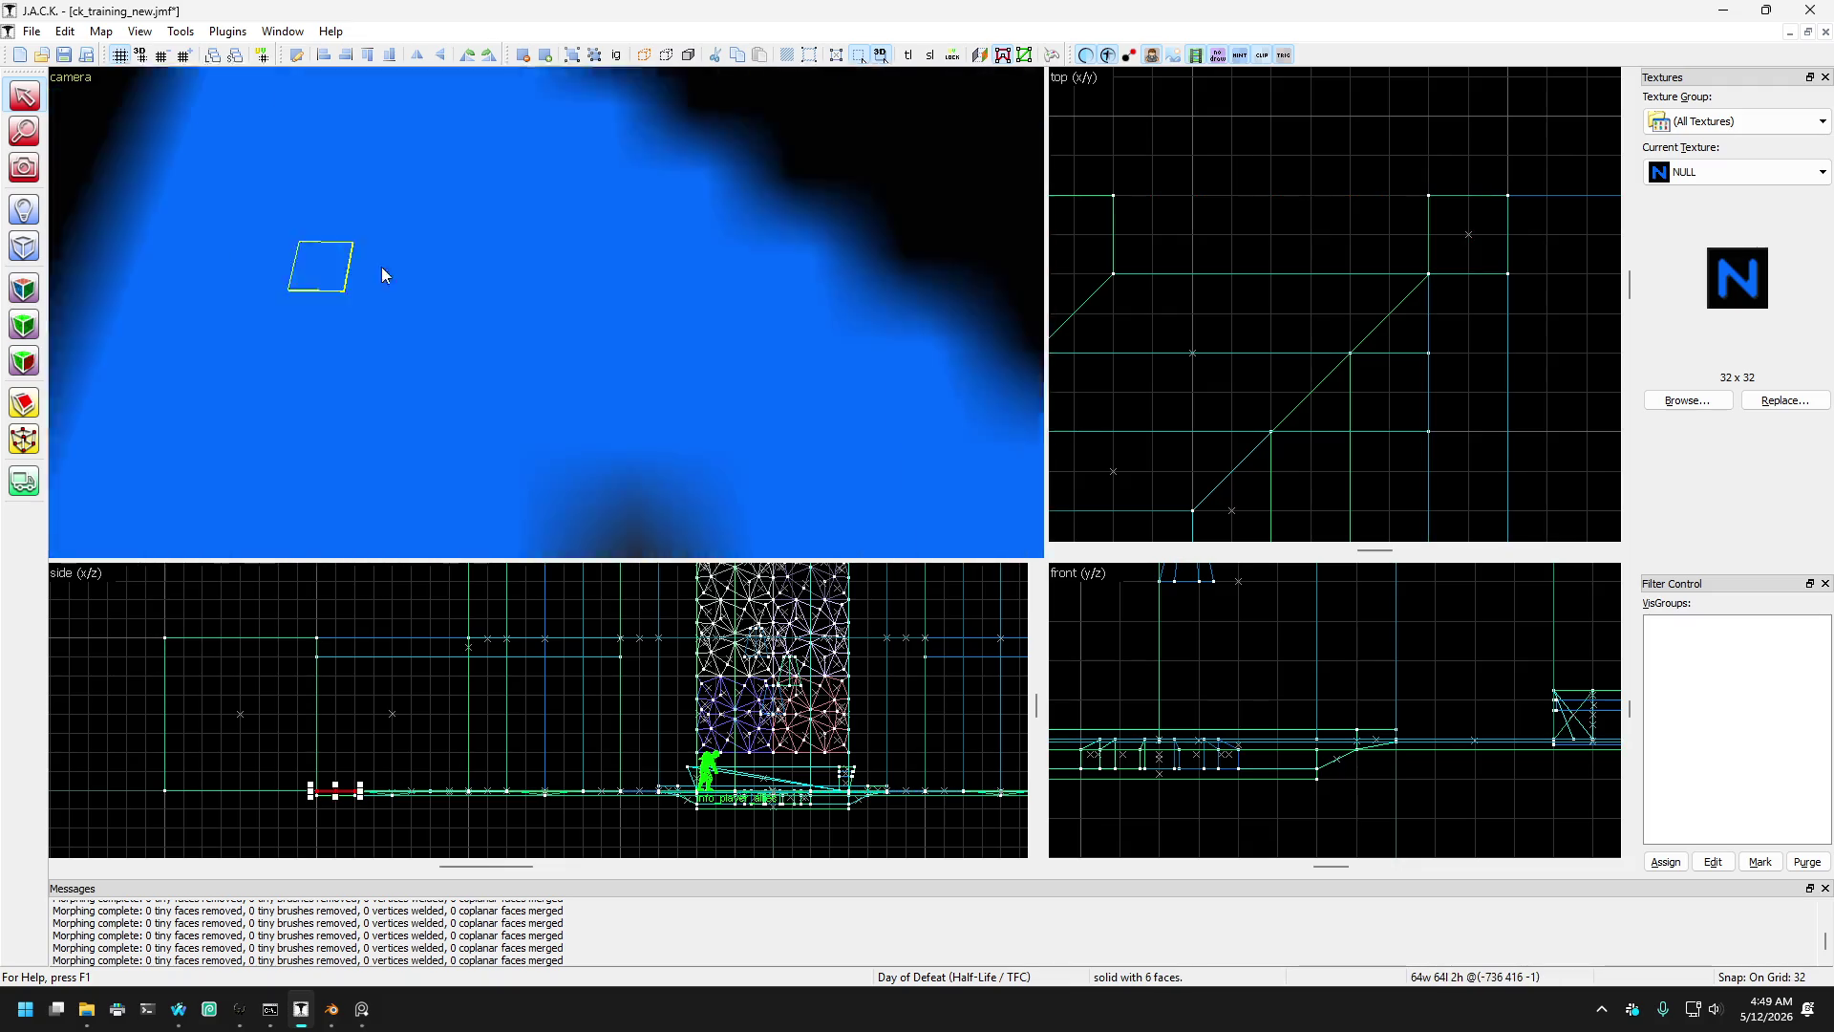
scroll(1362, 365, down, 4)
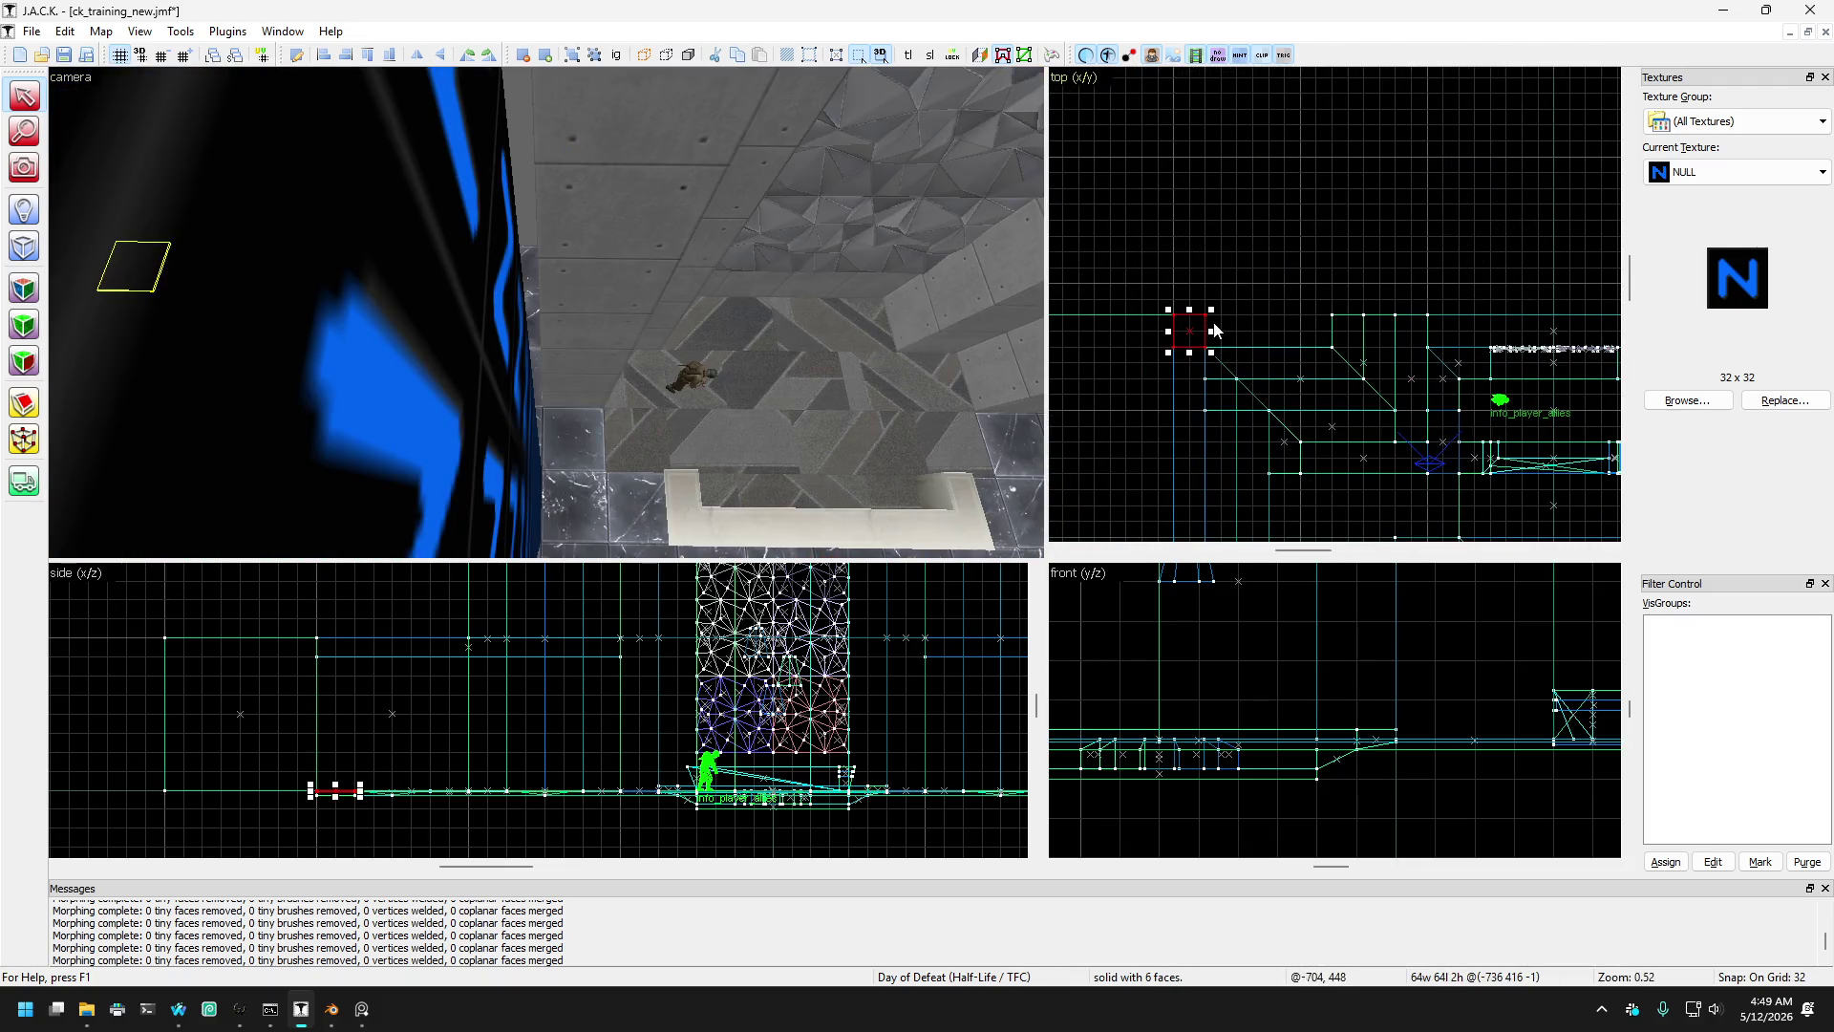
drag(1213, 329, 1331, 326)
key(w)
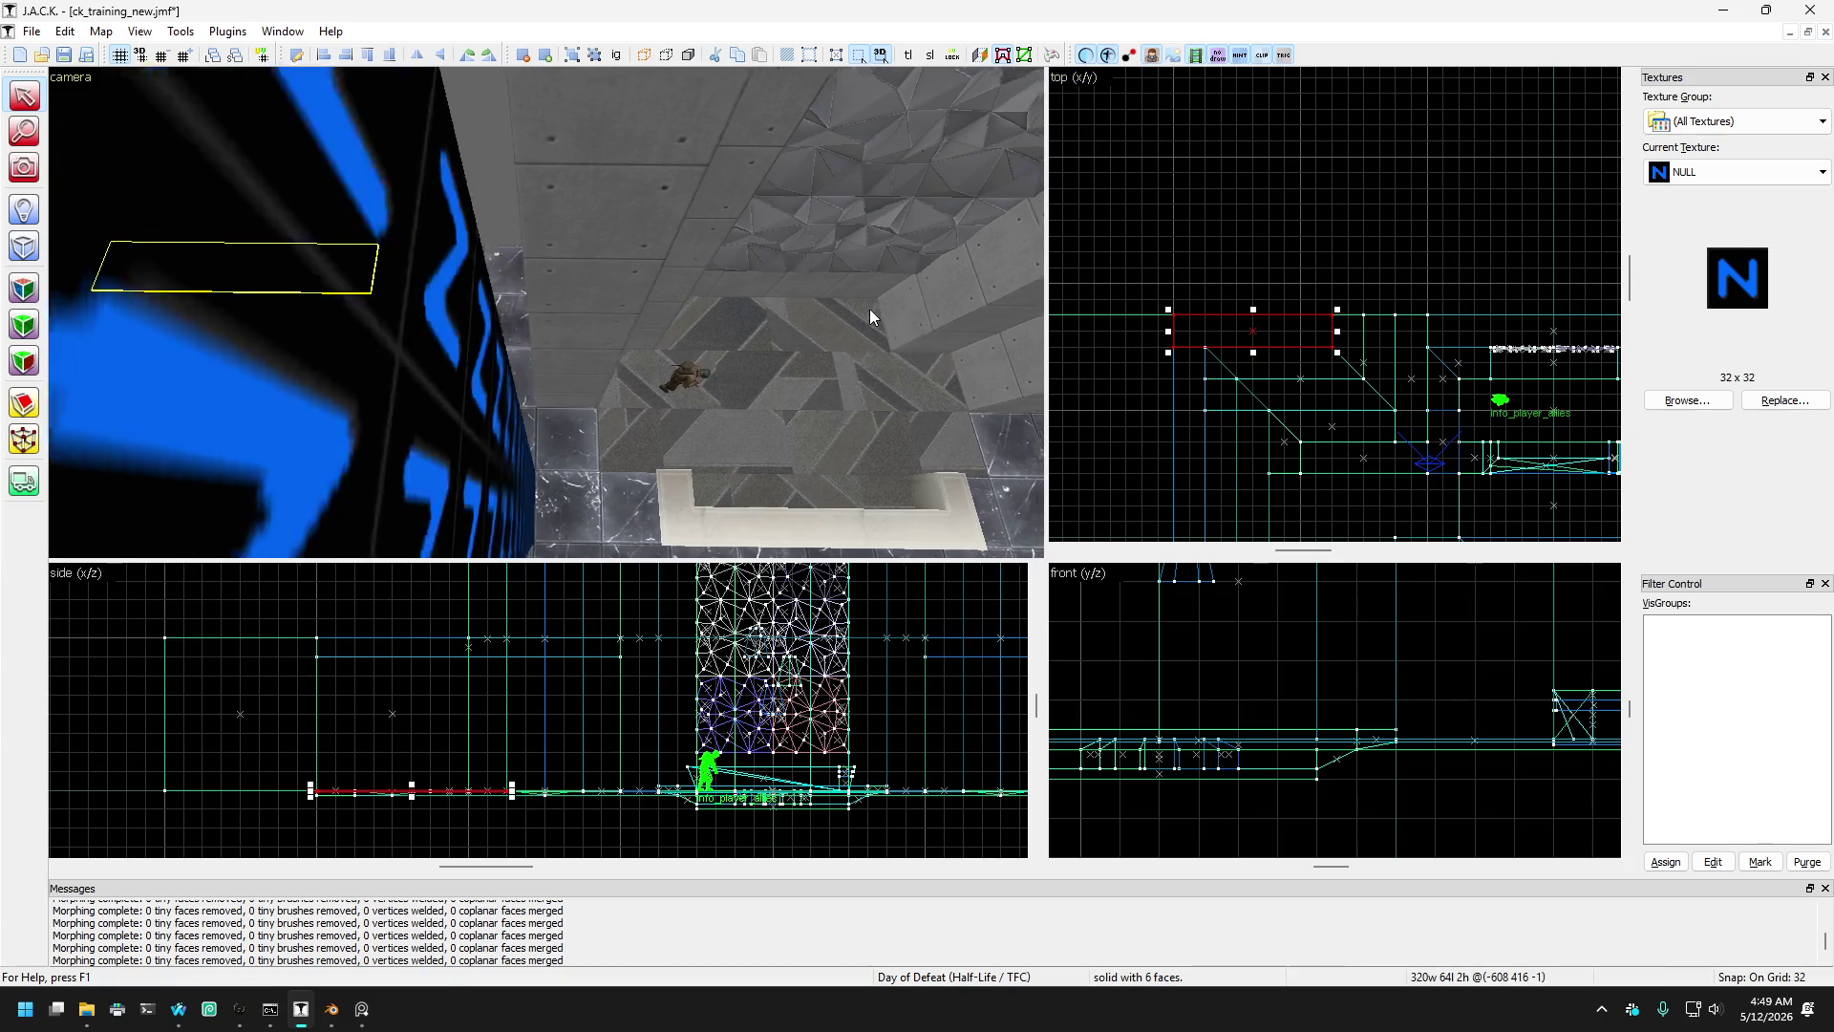
scroll(1562, 326, down, 3)
scroll(1562, 325, up, 3)
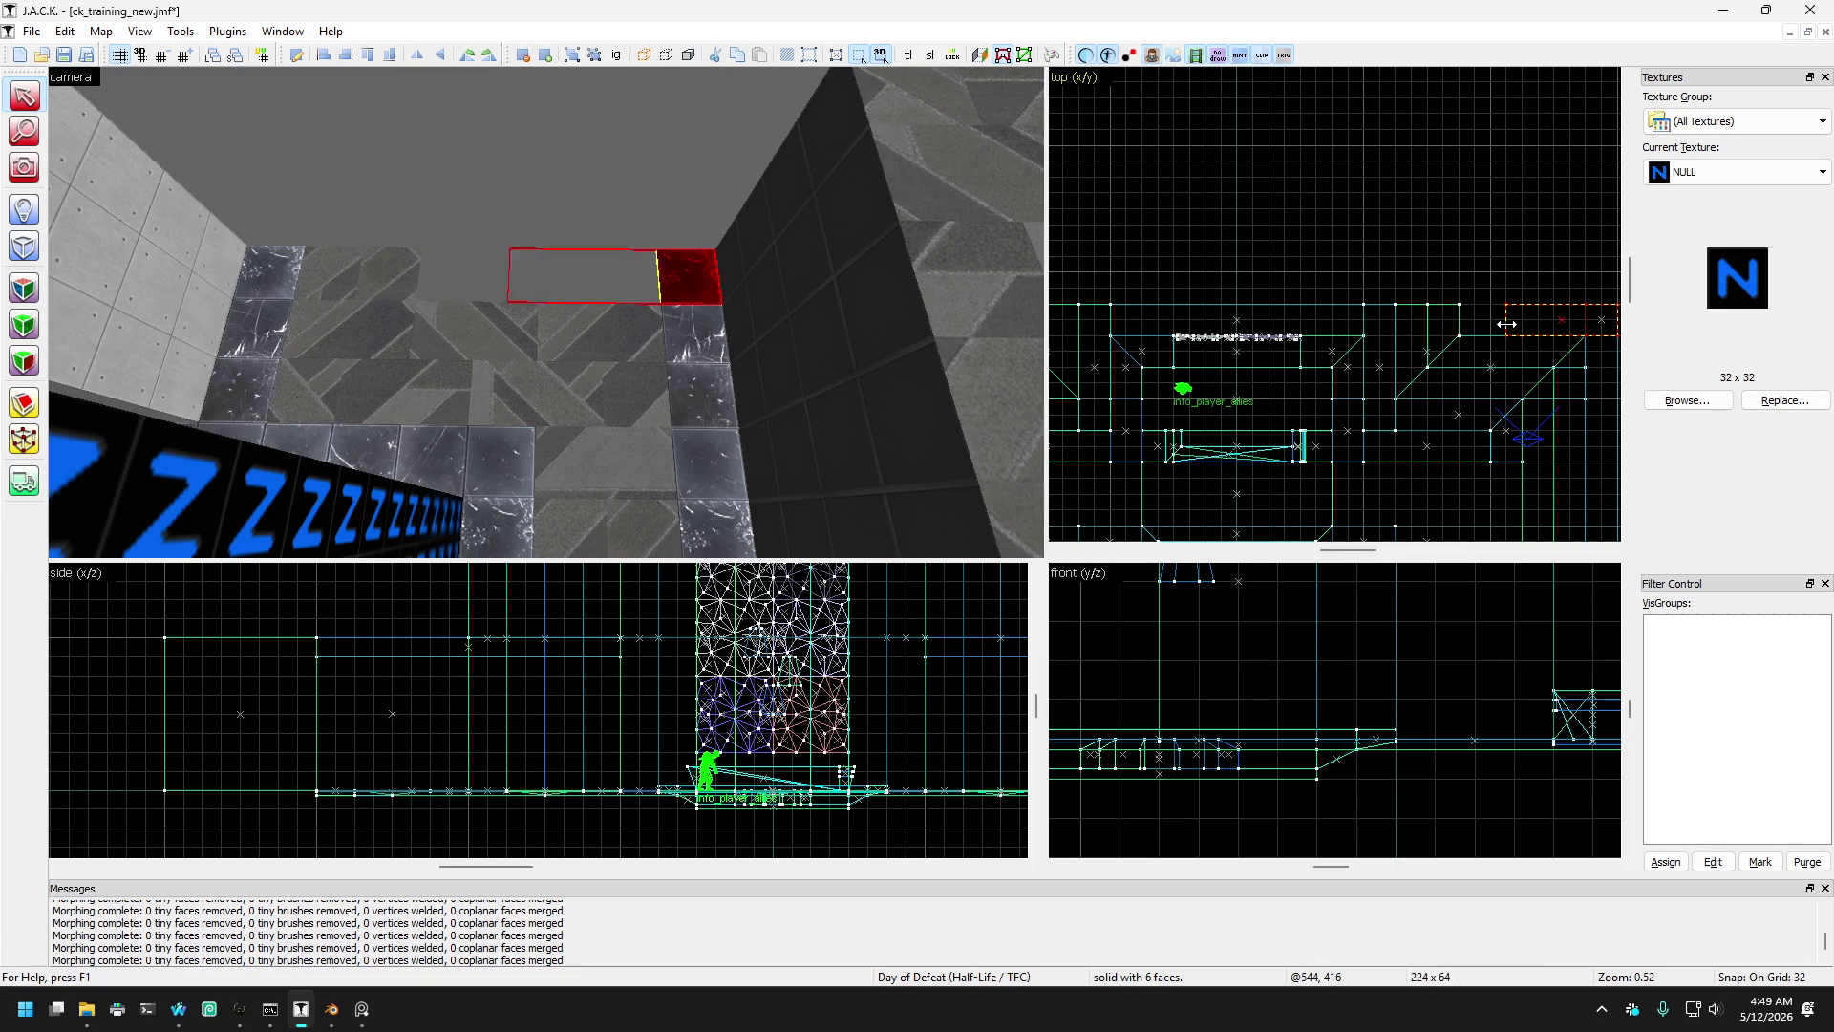
mouse_move(940, 352)
mouse_down()
mouse_move(685, 356)
mouse_move(1125, 357)
mouse_up()
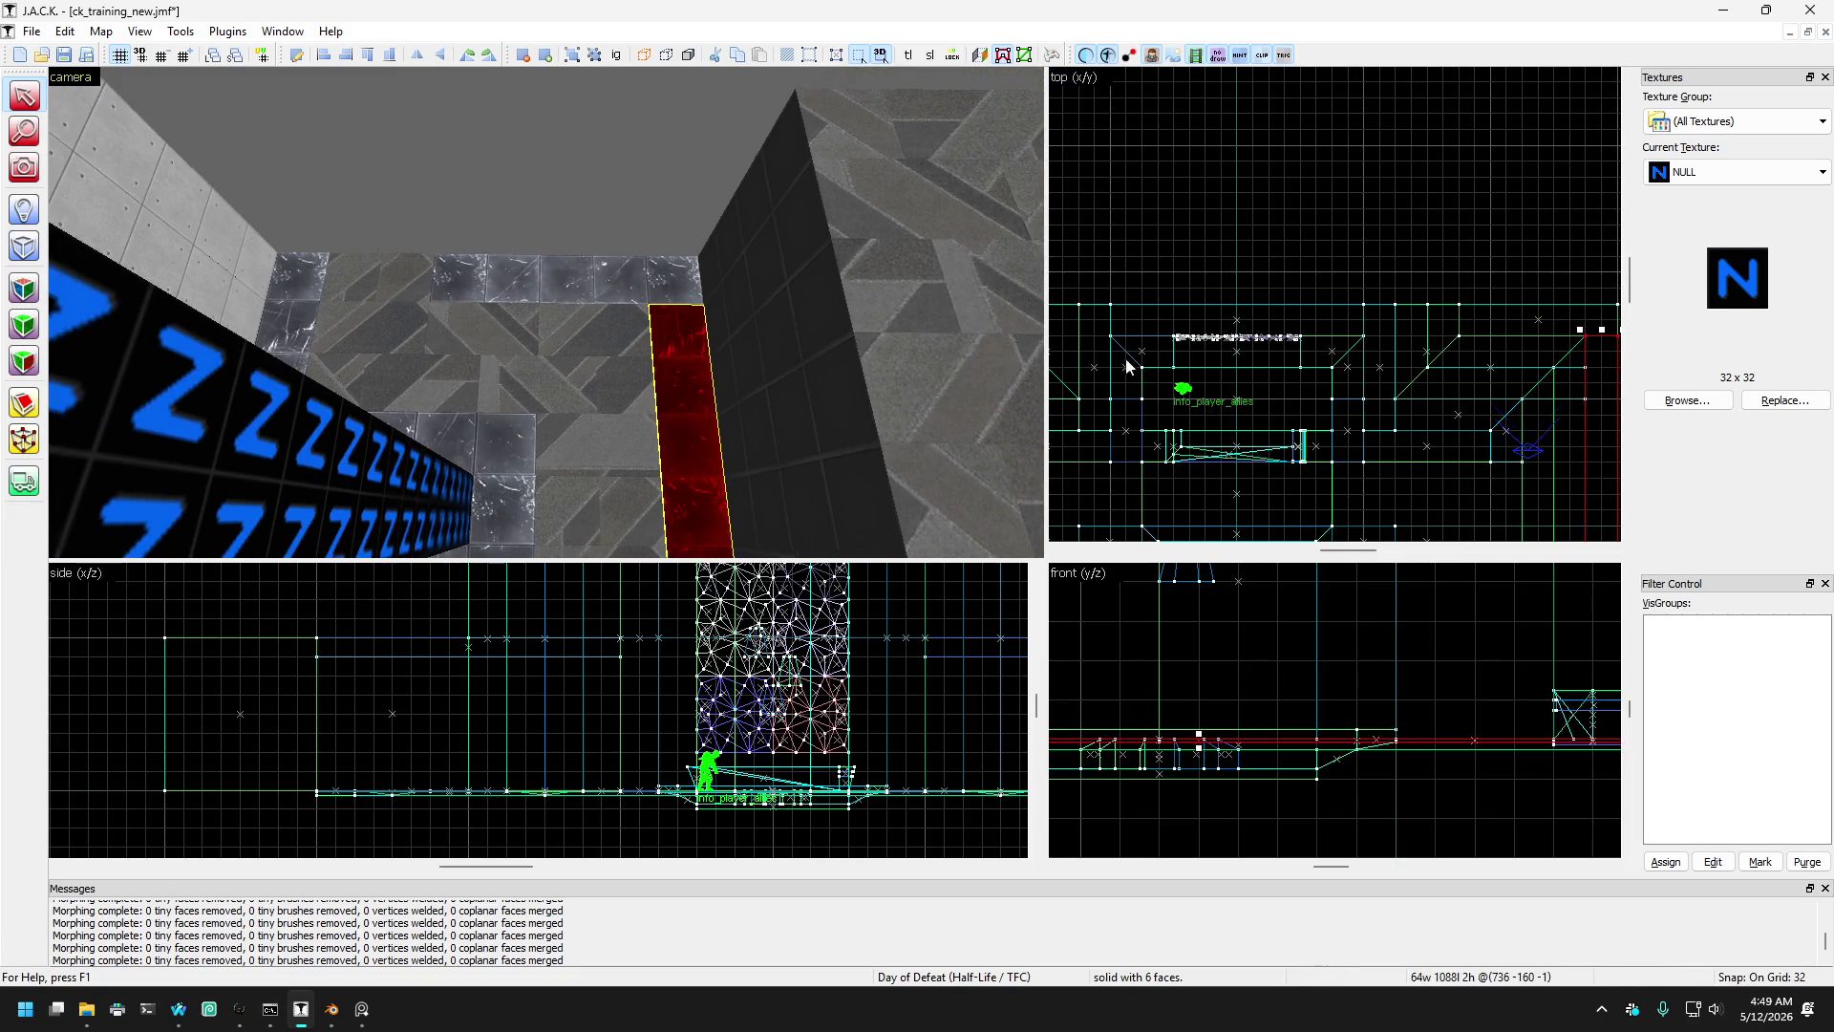
scroll(1323, 299, down, 3)
scroll(1316, 370, up, 2)
mouse_move(592, 287)
mouse_down()
mouse_move(342, 325)
mouse_move(386, 330)
mouse_up()
- Move the edge of the floor trim strip along the wall up one grid step
ctrl+click(386, 329)
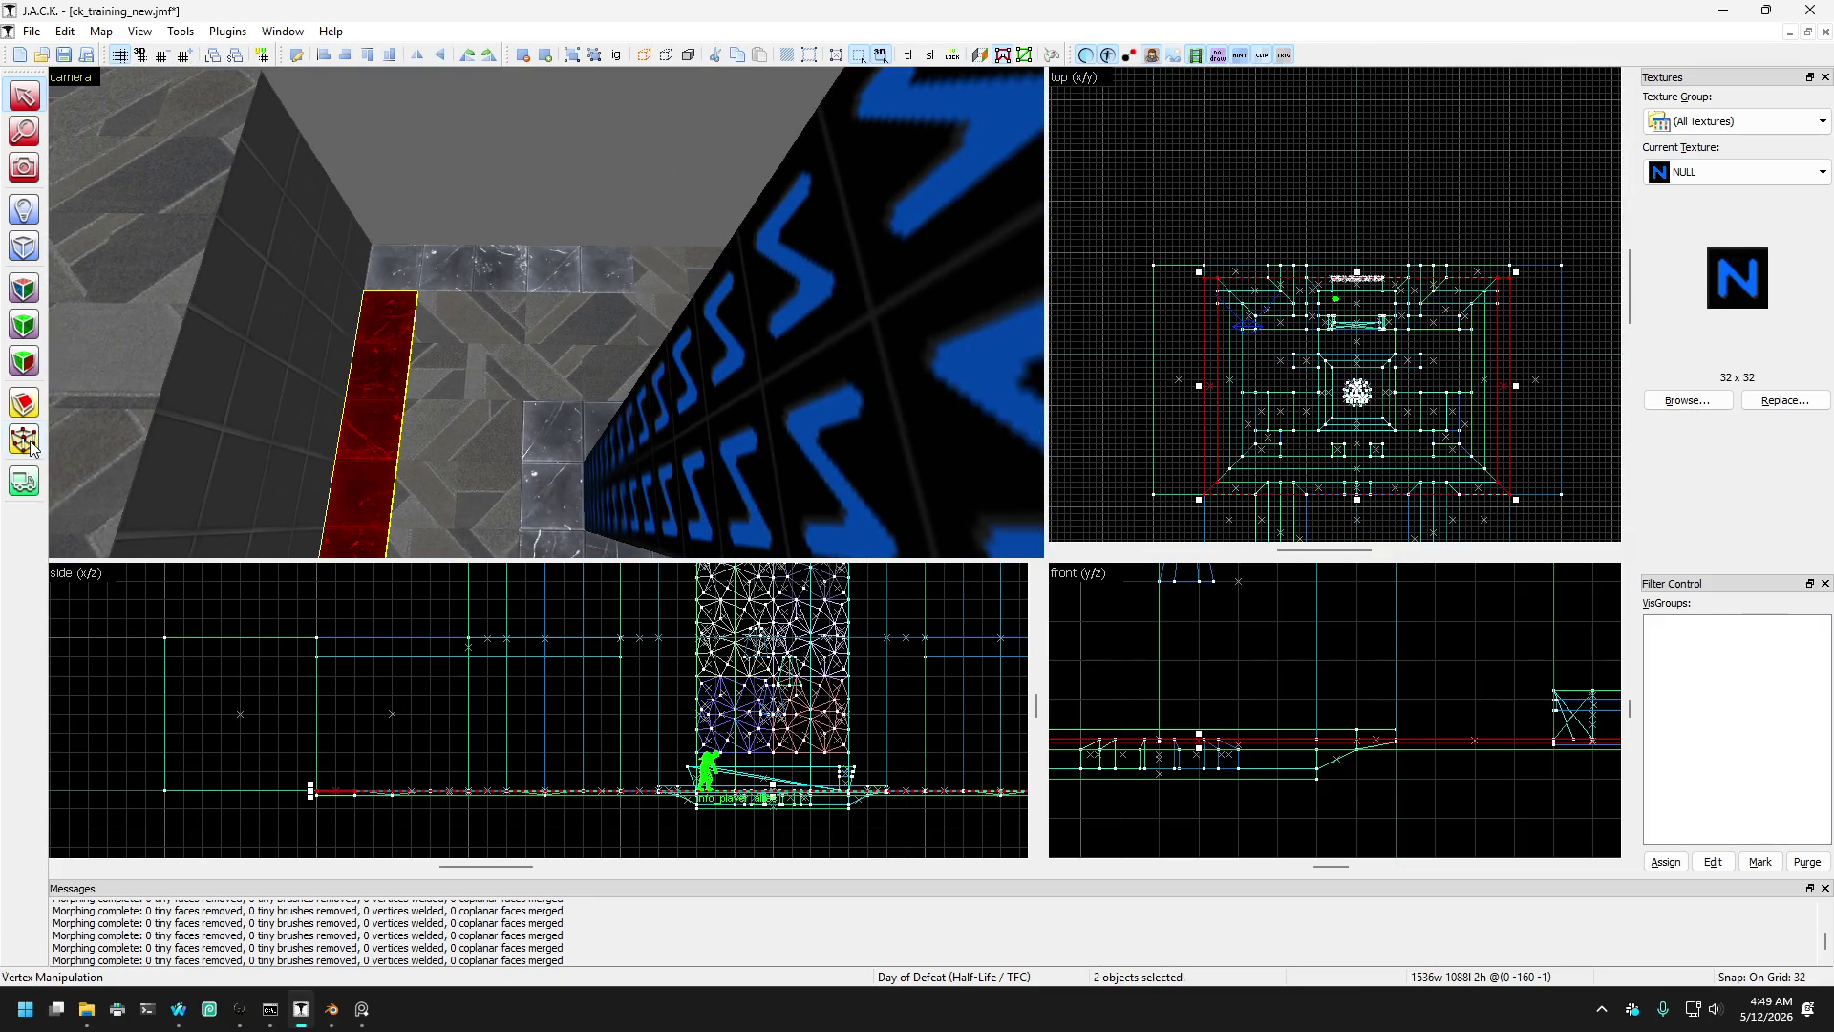
scroll(1339, 215, up, 3)
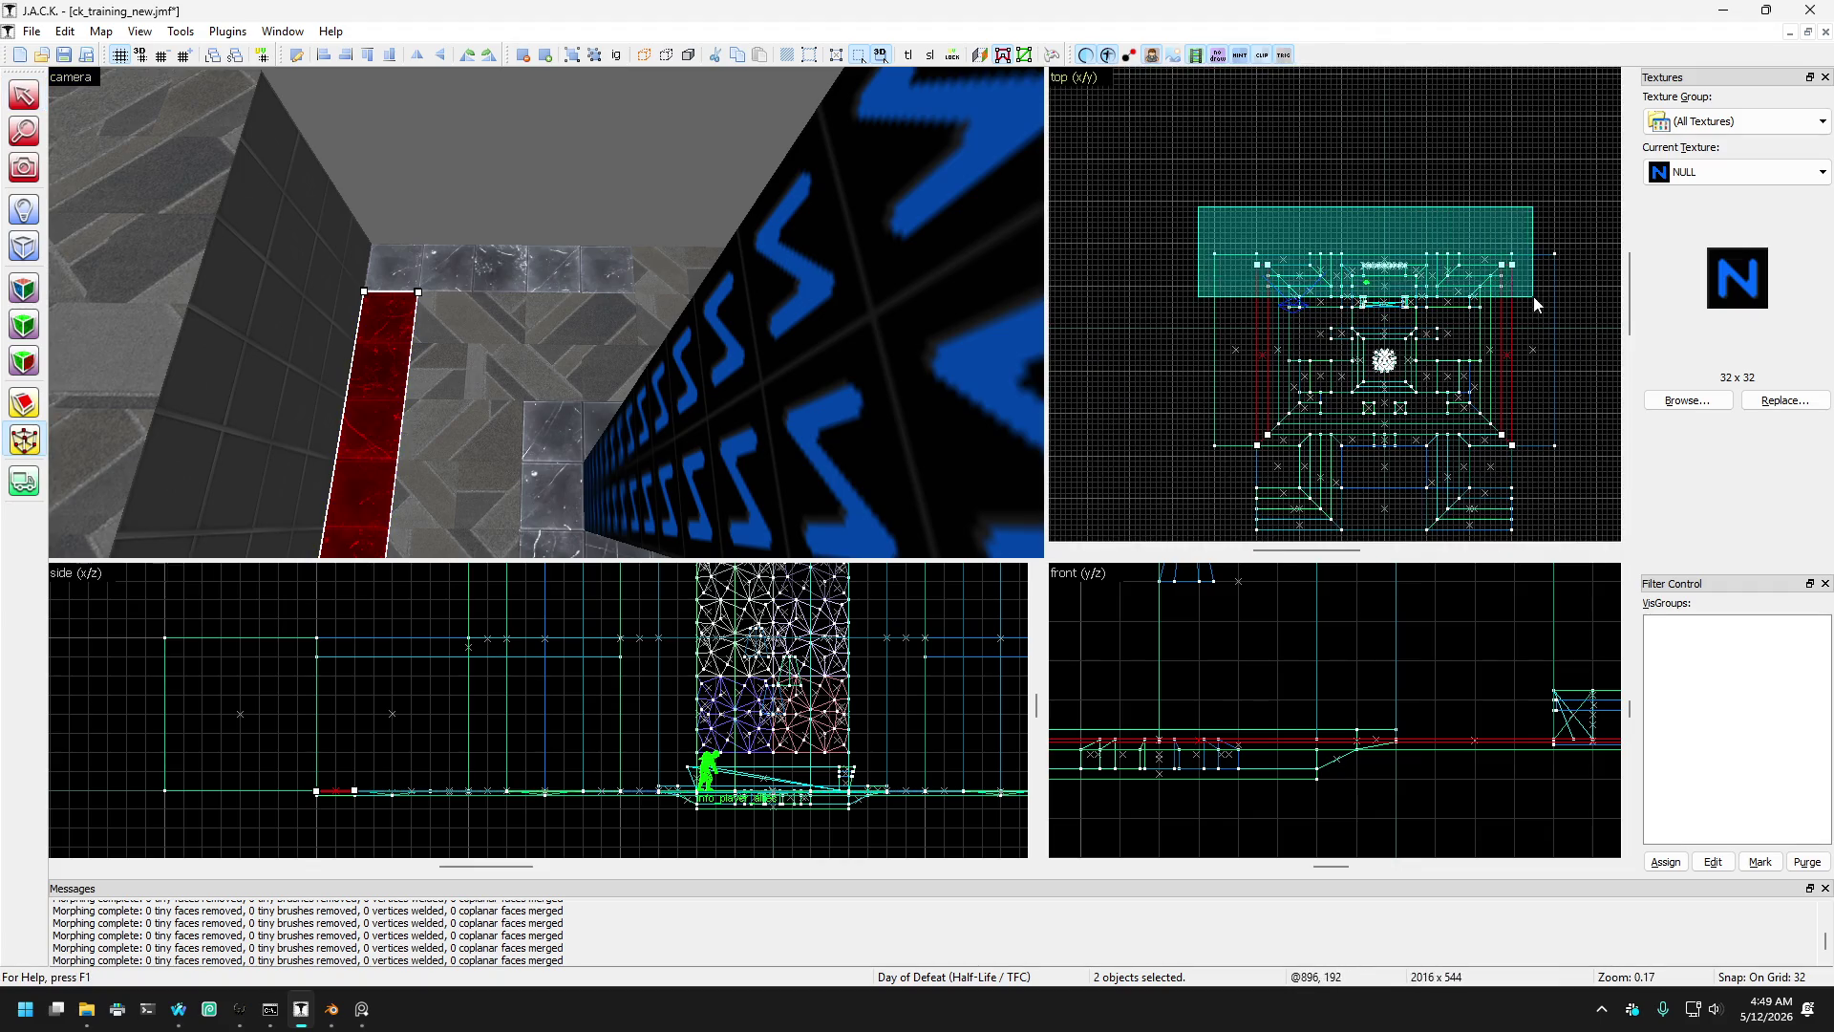
scroll(1533, 256, up, 1)
scroll(1534, 256, up, 2)
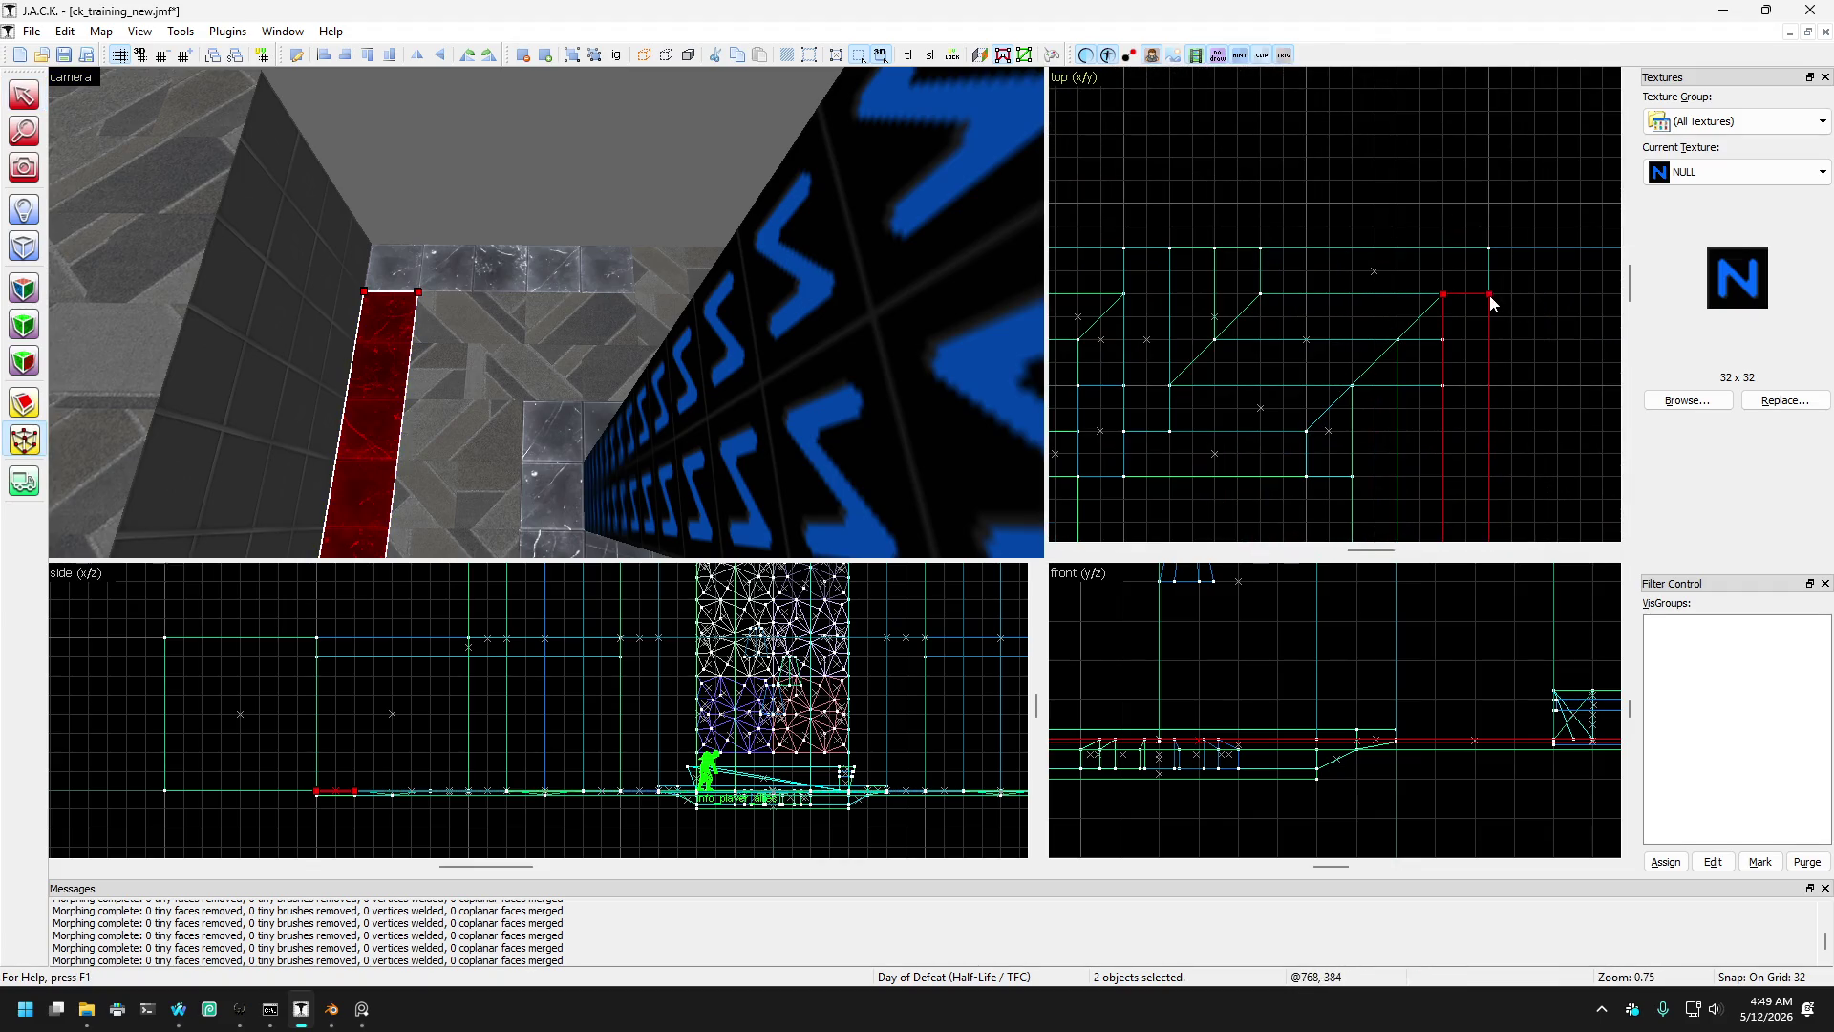
drag(1490, 290, 1487, 254)
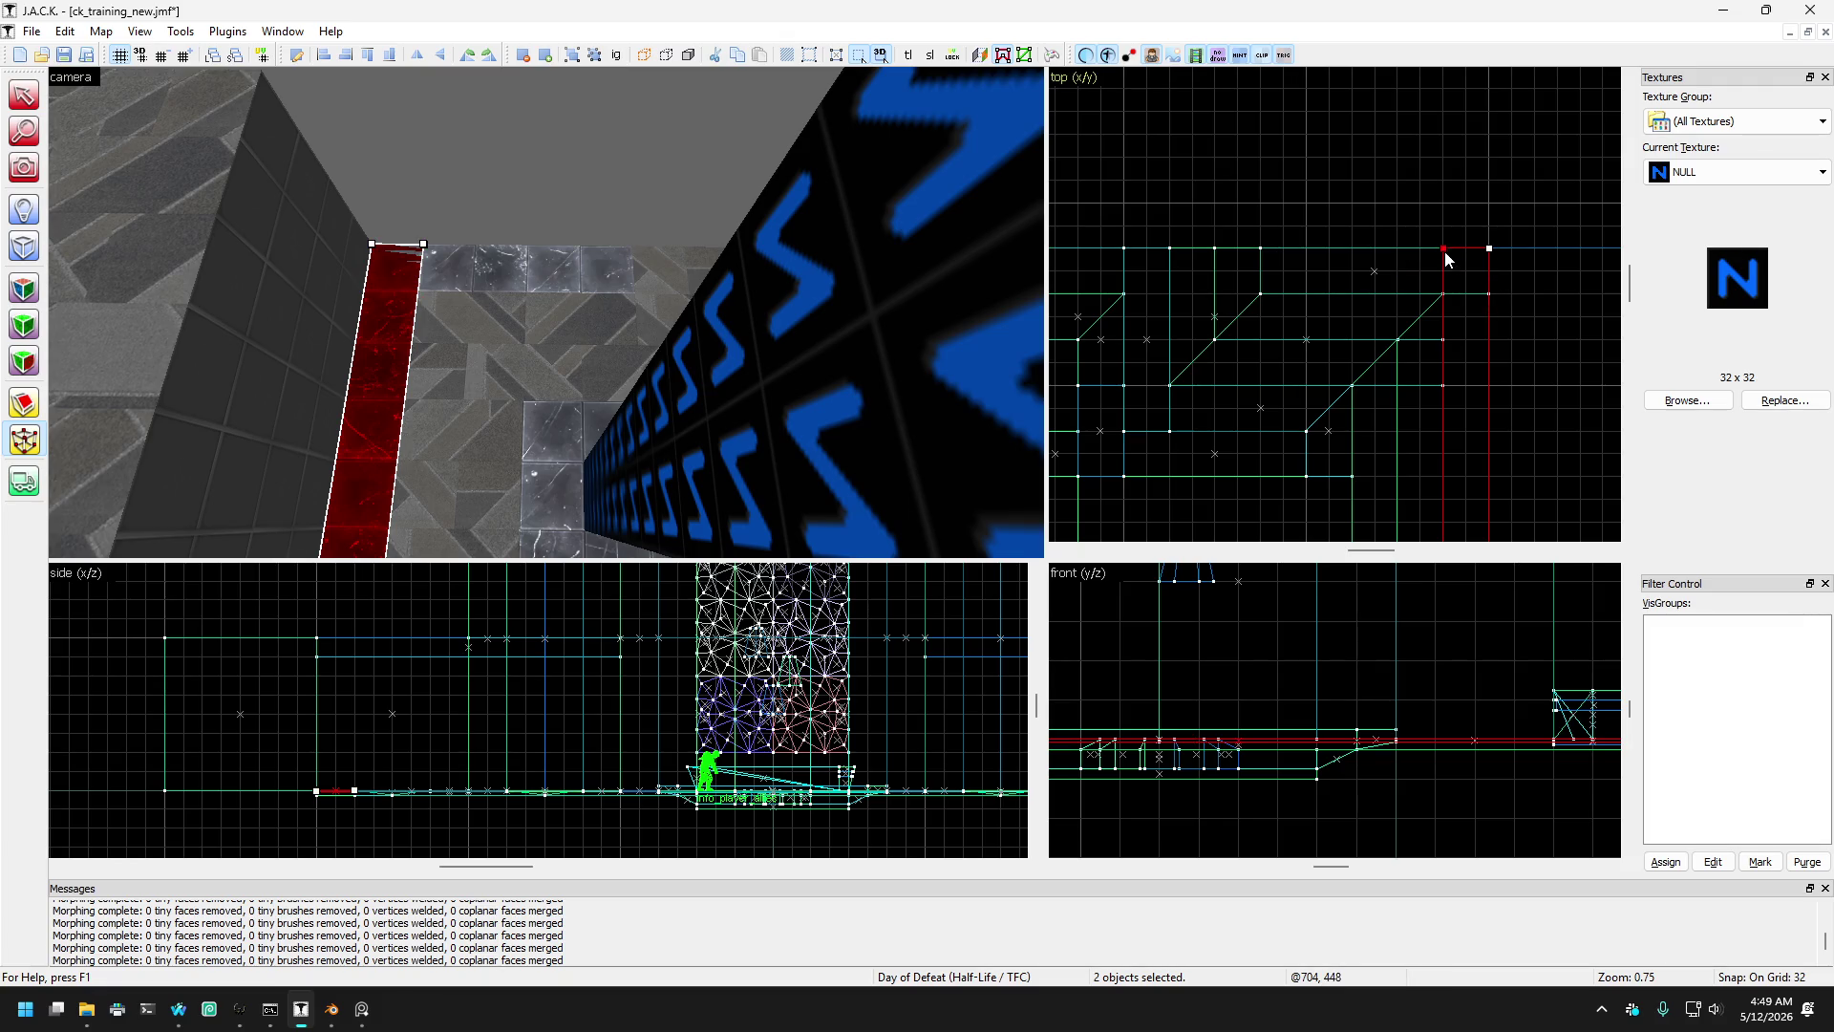
scroll(1492, 282, down, 3)
scroll(1547, 289, up, 1)
scroll(1523, 358, up, 3)
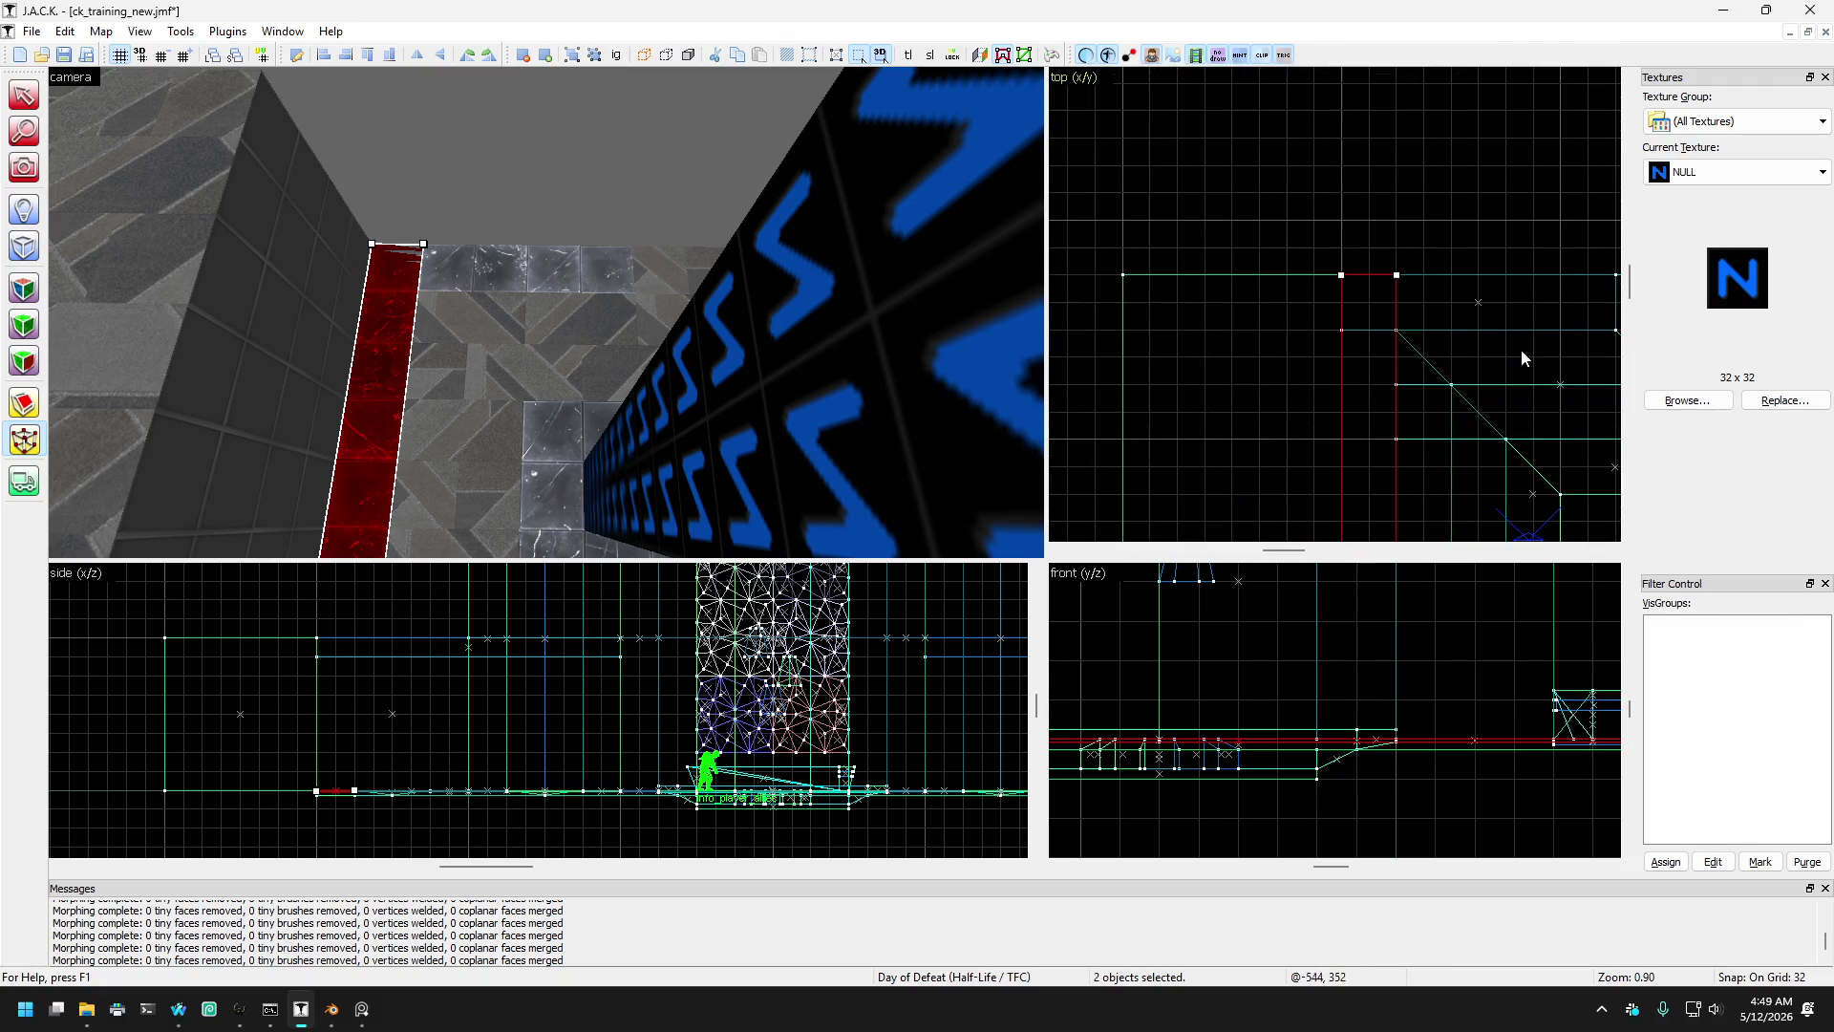
- Select a wall-side brush and another strip in the room
click(822, 323)
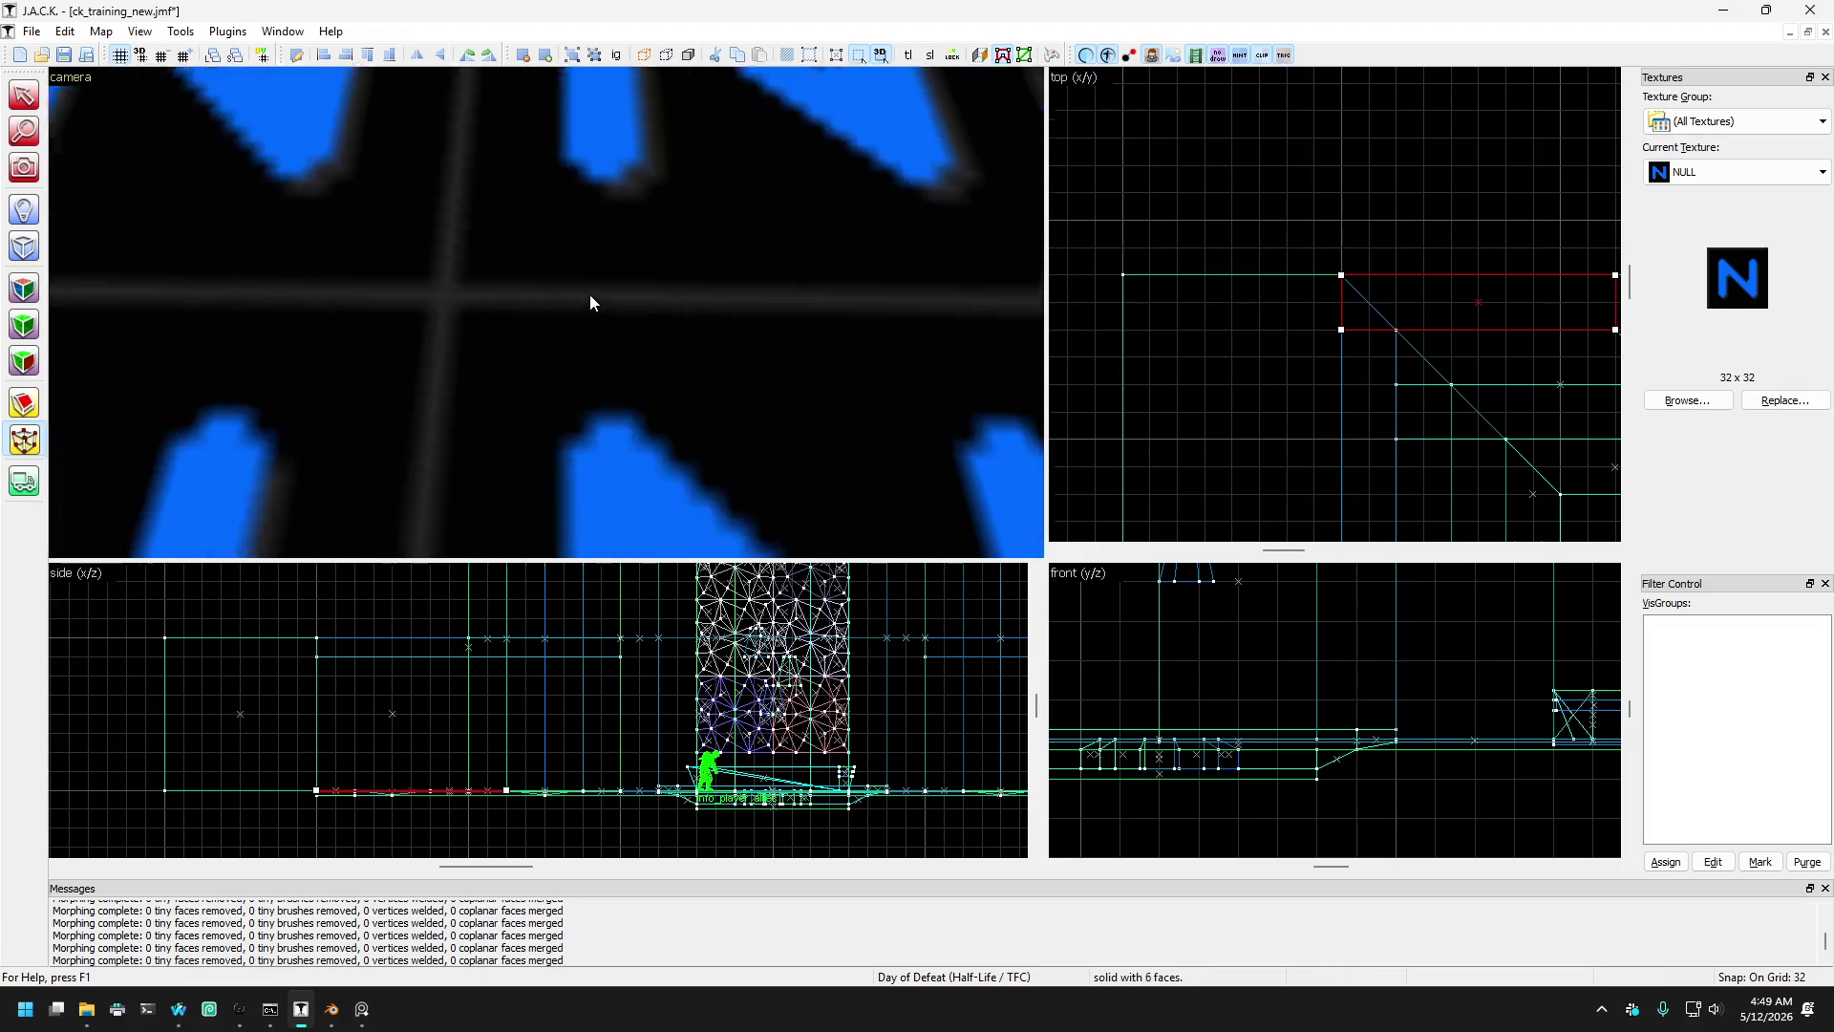
ctrl+click(557, 287)
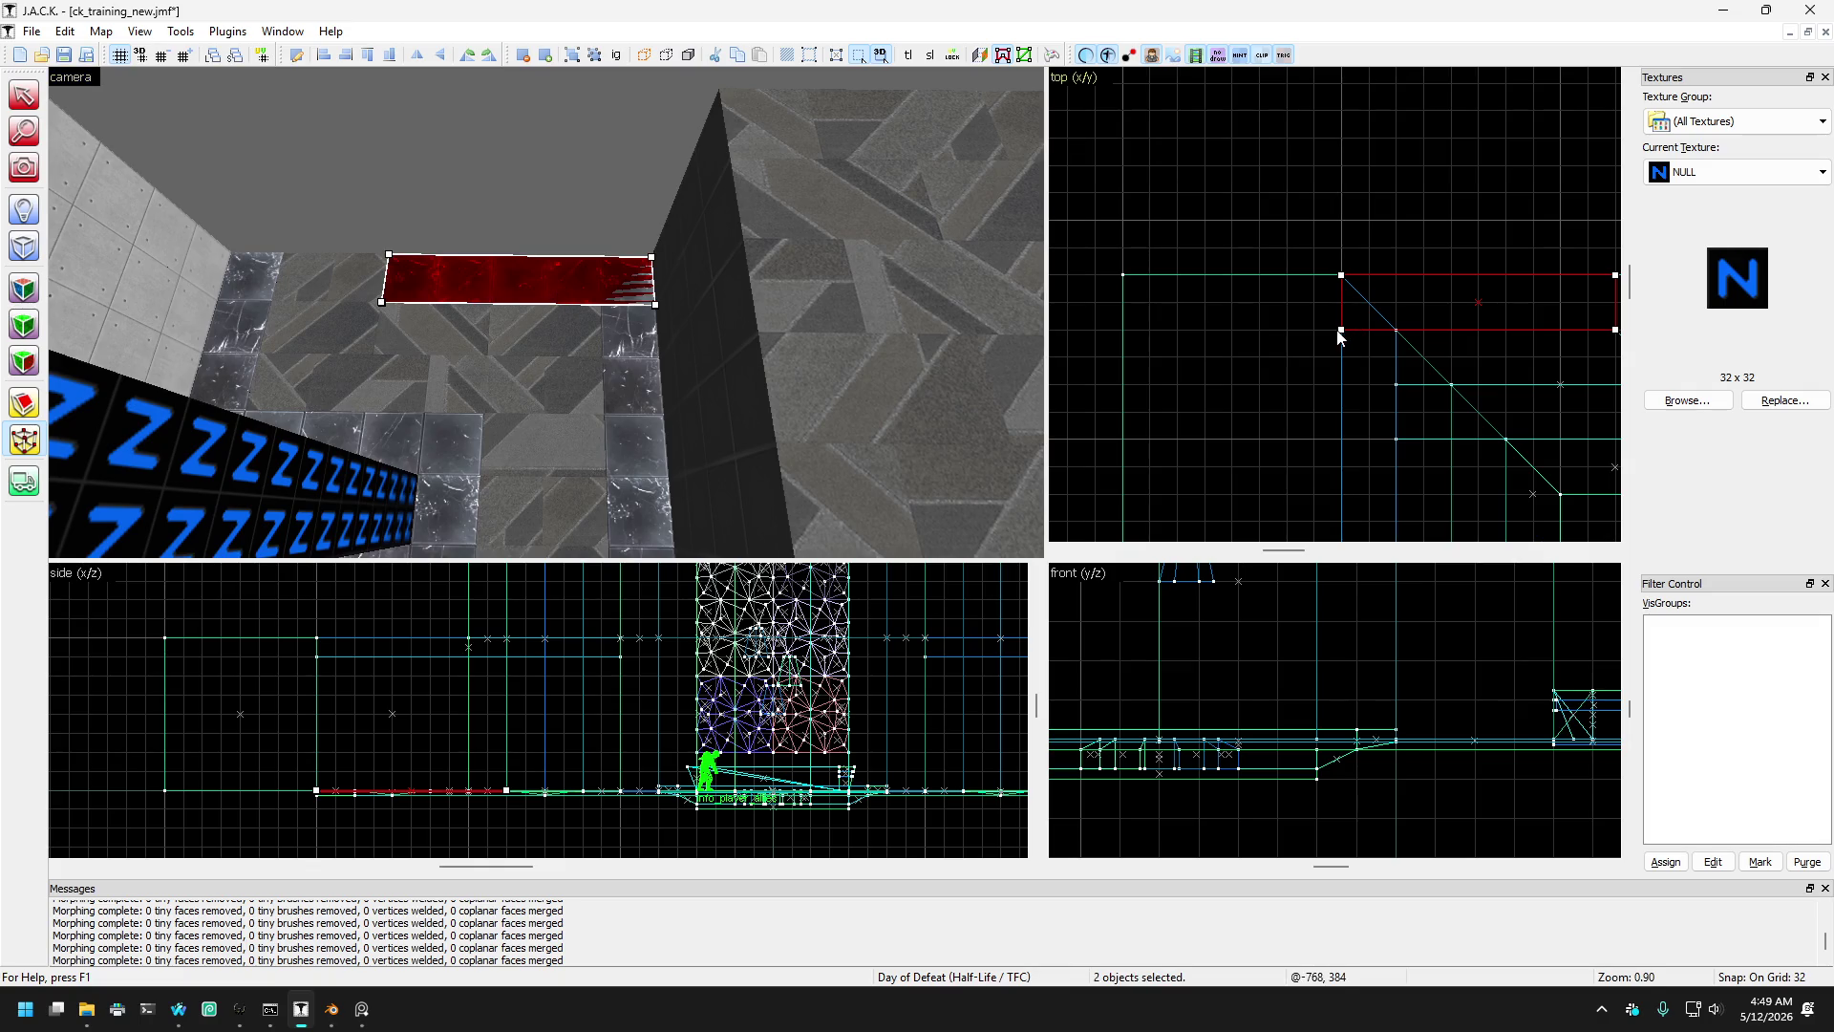
scroll(1275, 317, down, 5)
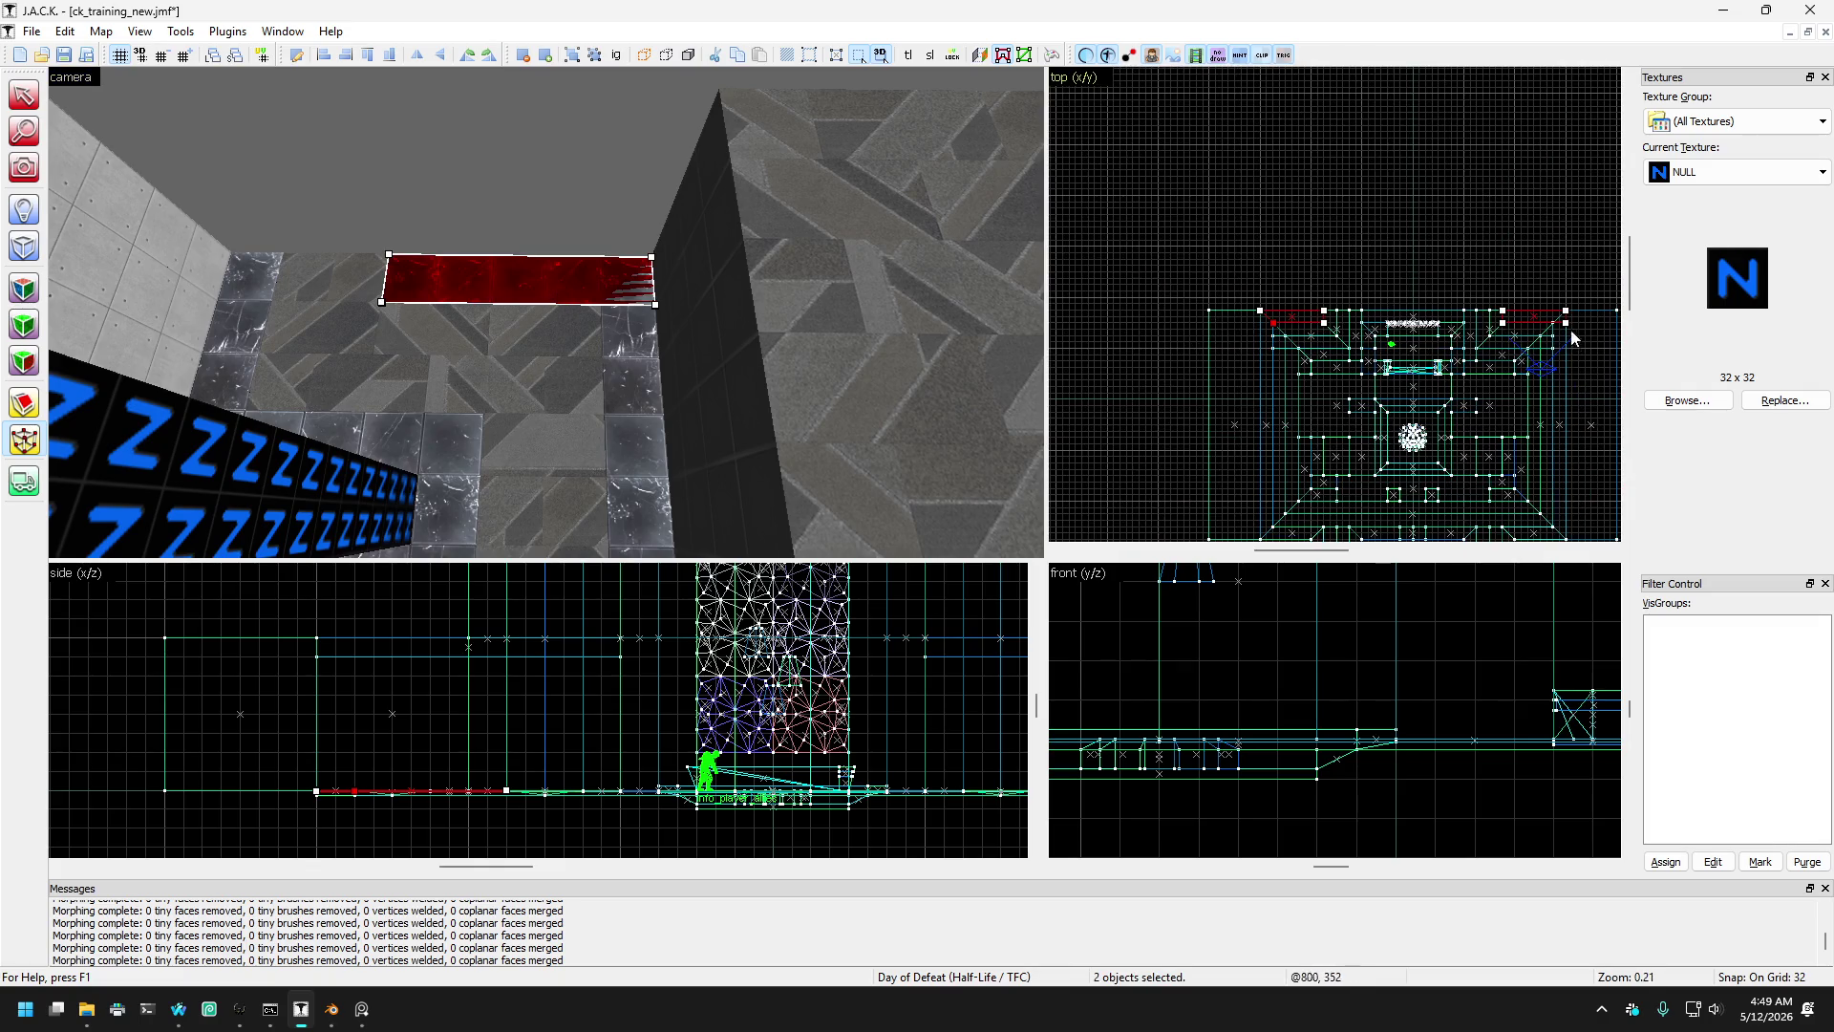
scroll(1571, 336, up, 2)
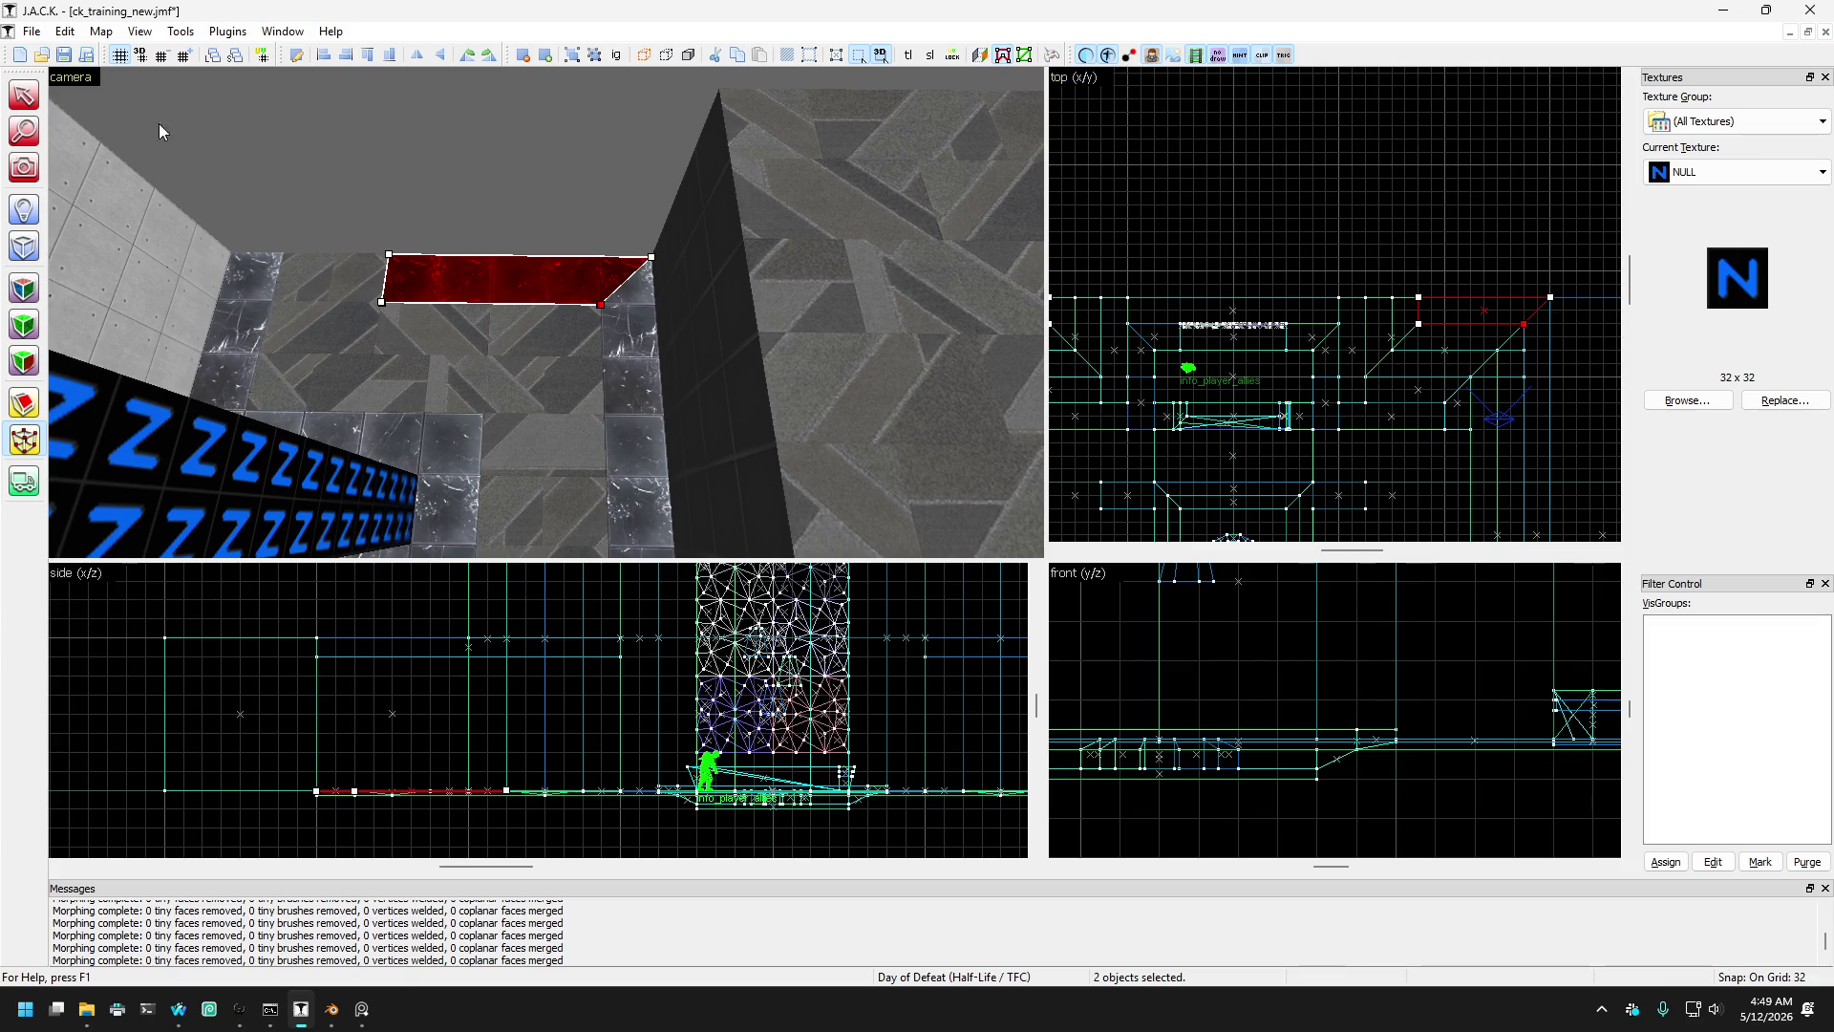
- Move into the next corridor and select its wall-side floor strip
click(21, 169)
mouse_move(344, 229)
mouse_down()
mouse_move(546, 311)
mouse_move(258, 218)
mouse_up()
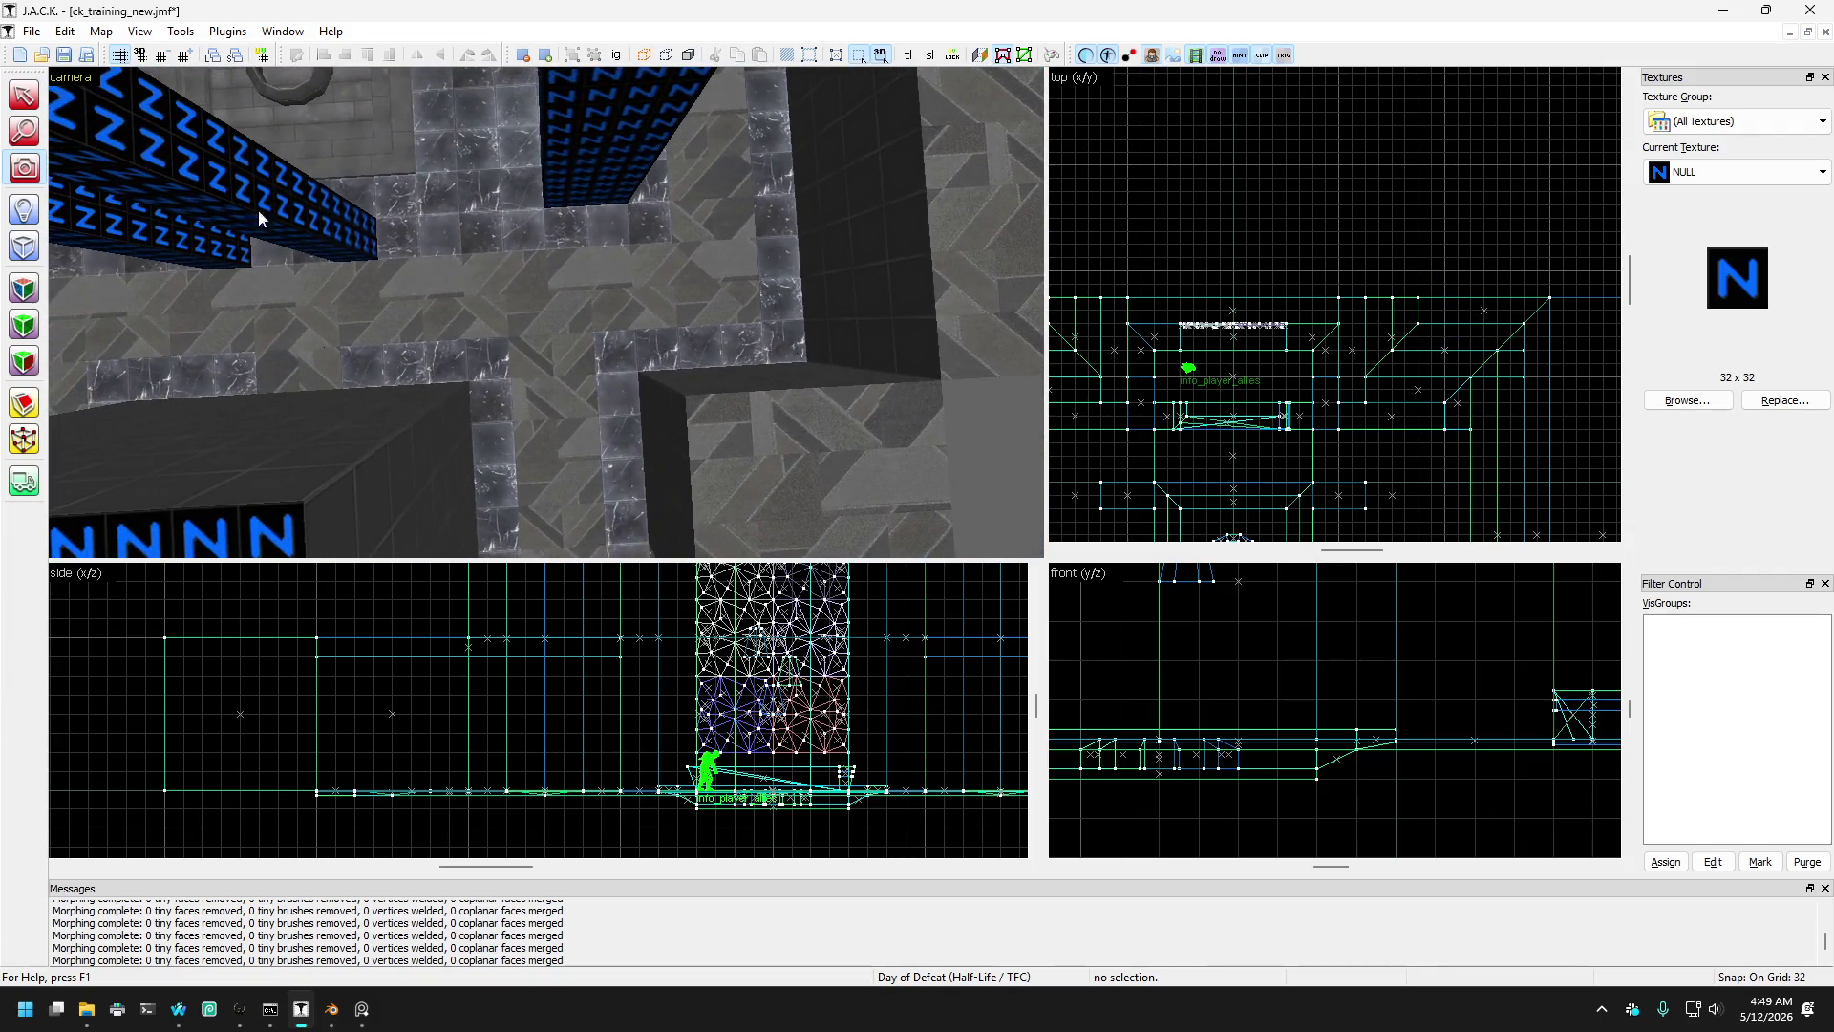
scroll(800, 304, up, 5)
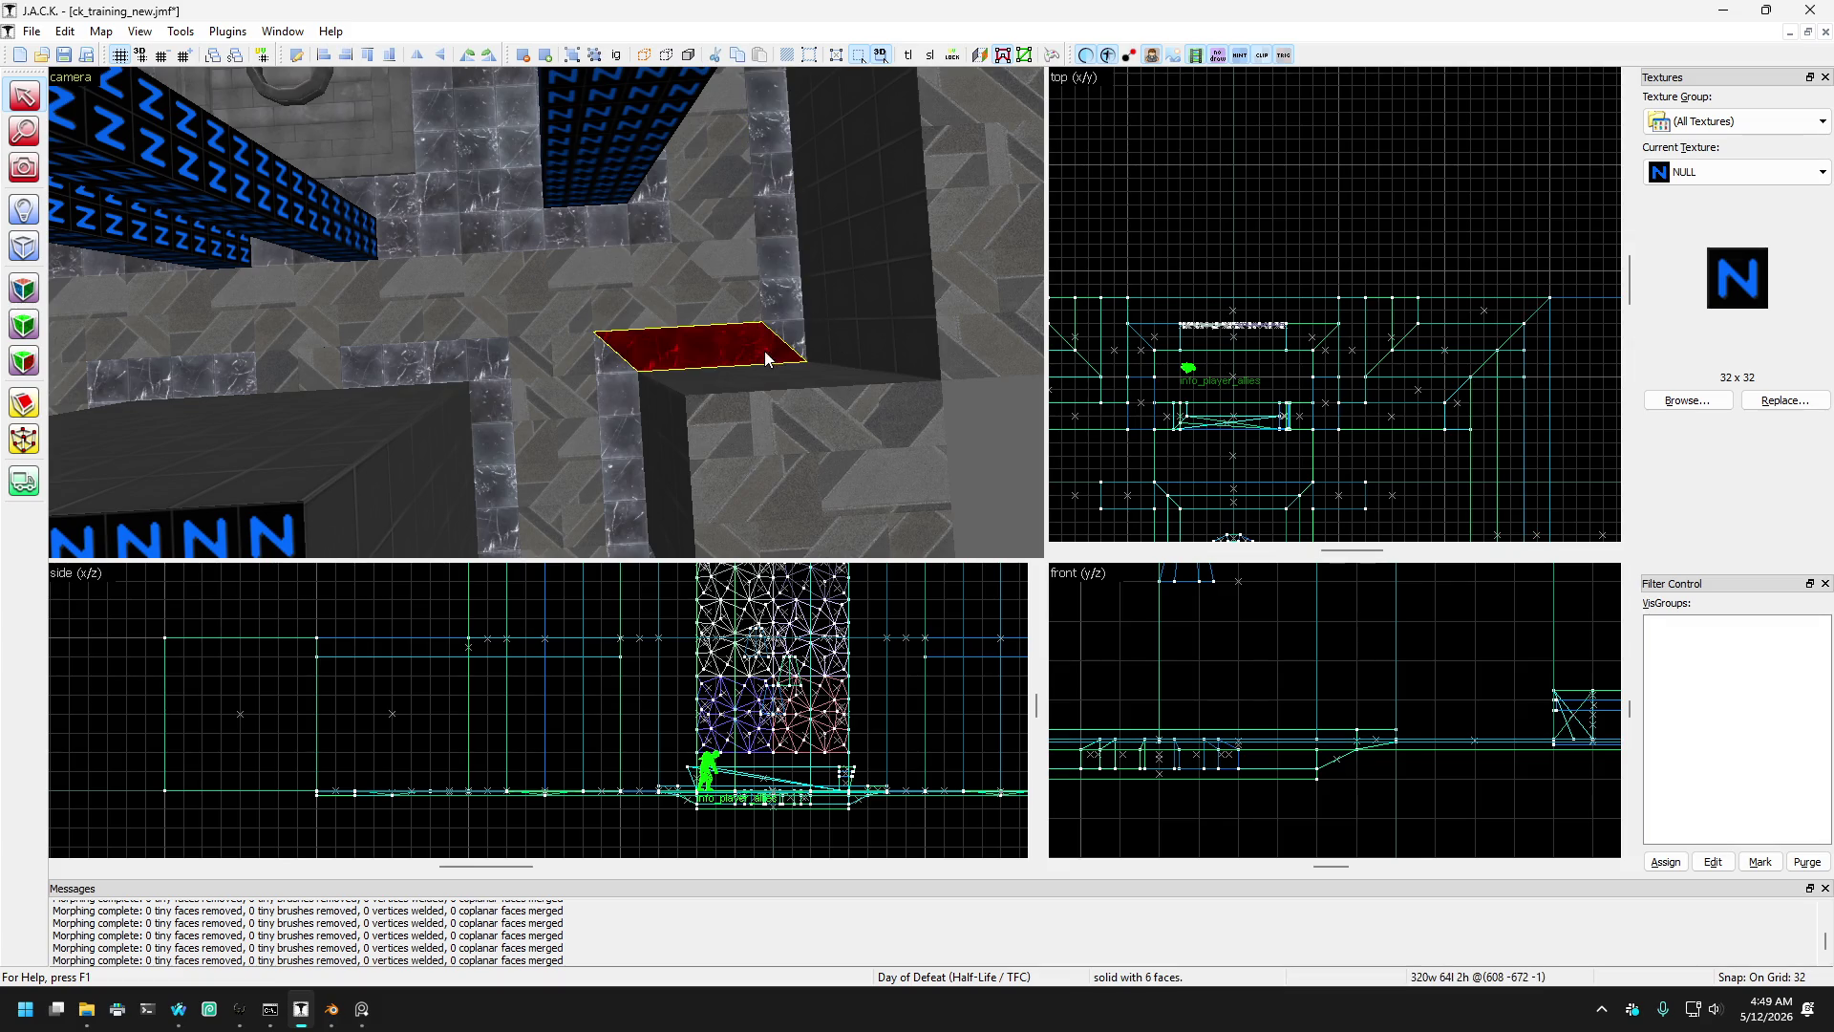
drag(831, 426, 392, 372)
click(306, 392)
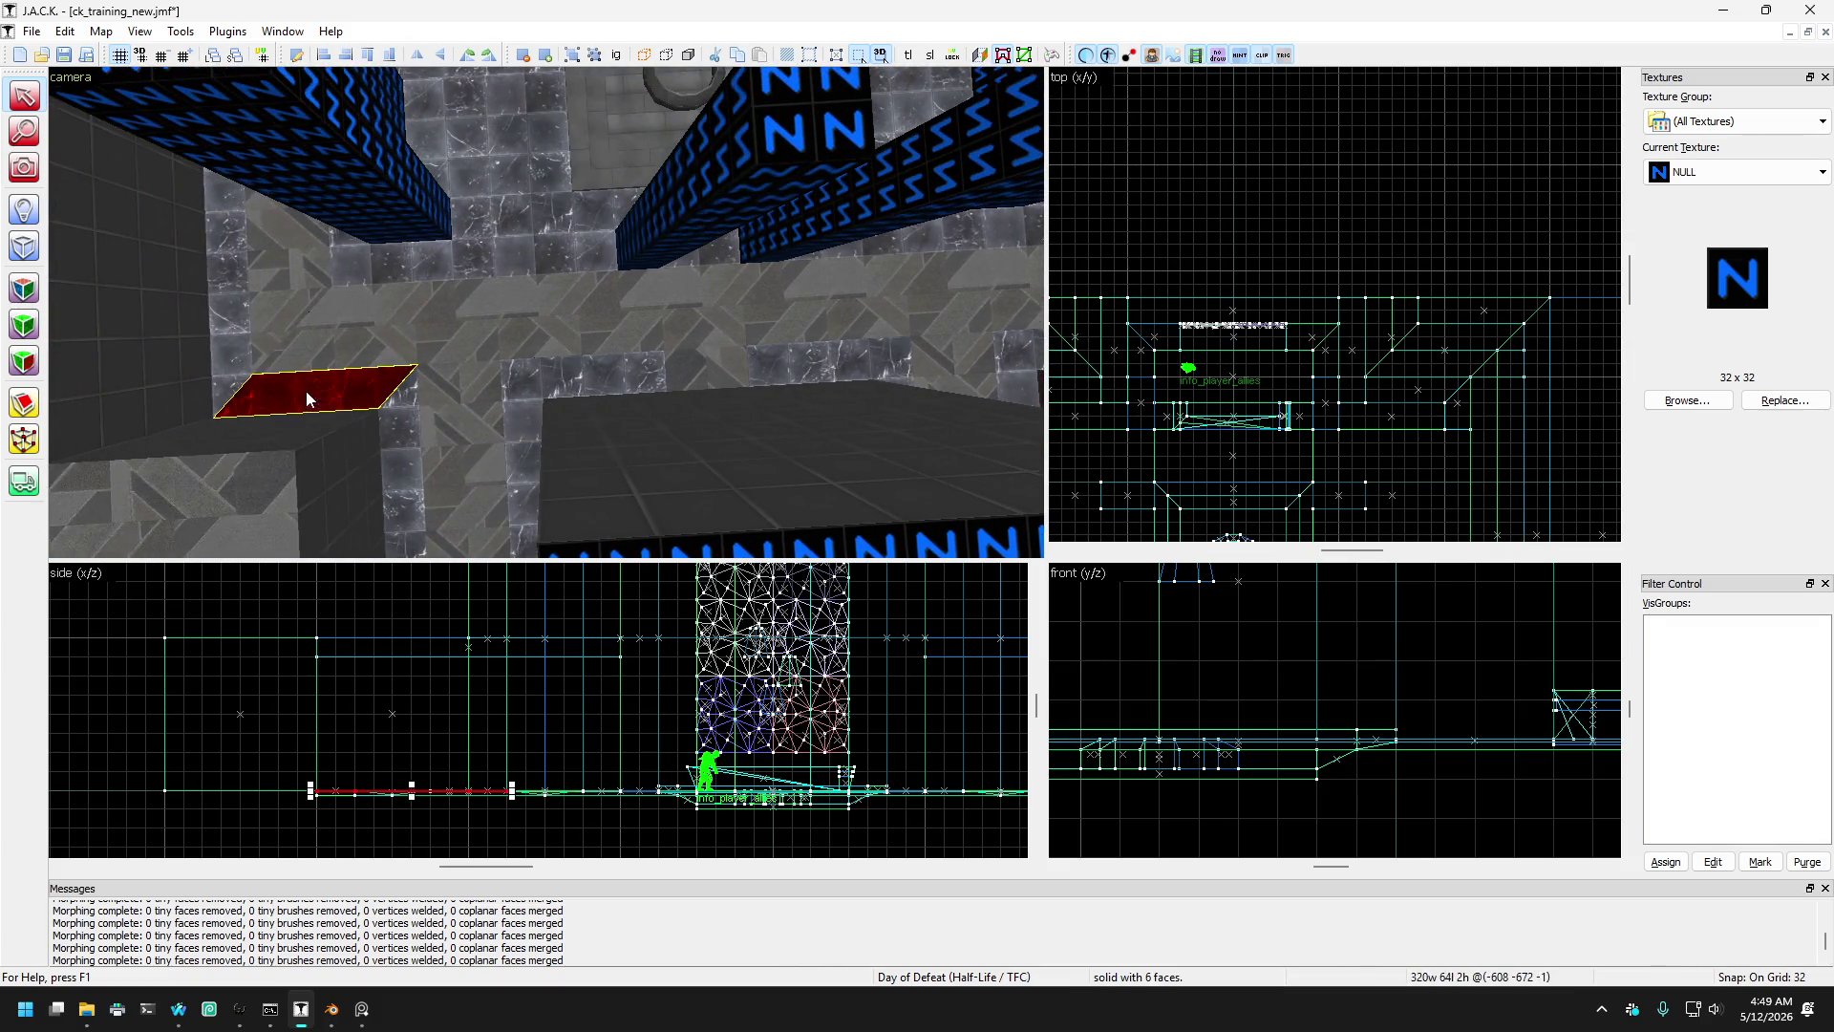
ctrl+click(287, 286)
scroll(277, 338, up, 4)
click(355, 334)
scroll(363, 331, down, 5)
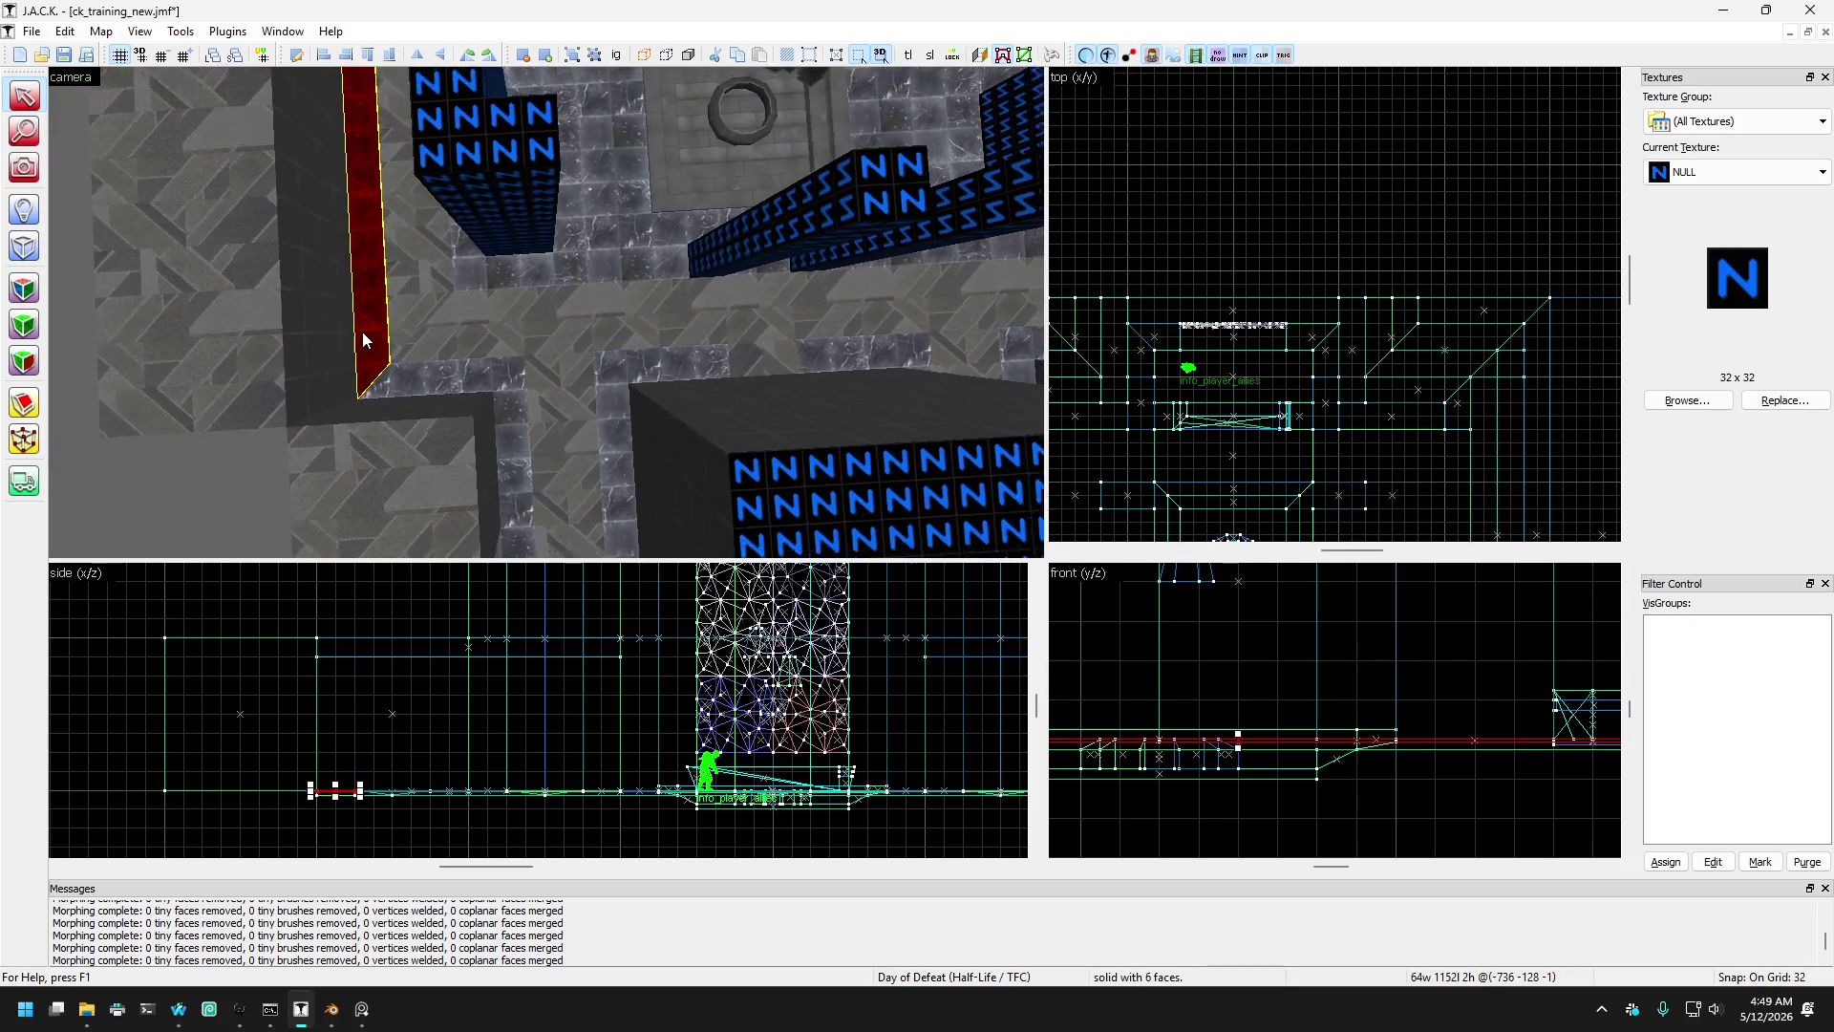
click(24, 167)
mouse_move(547, 312)
mouse_down()
mouse_move(499, 307)
mouse_move(546, 312)
mouse_up()
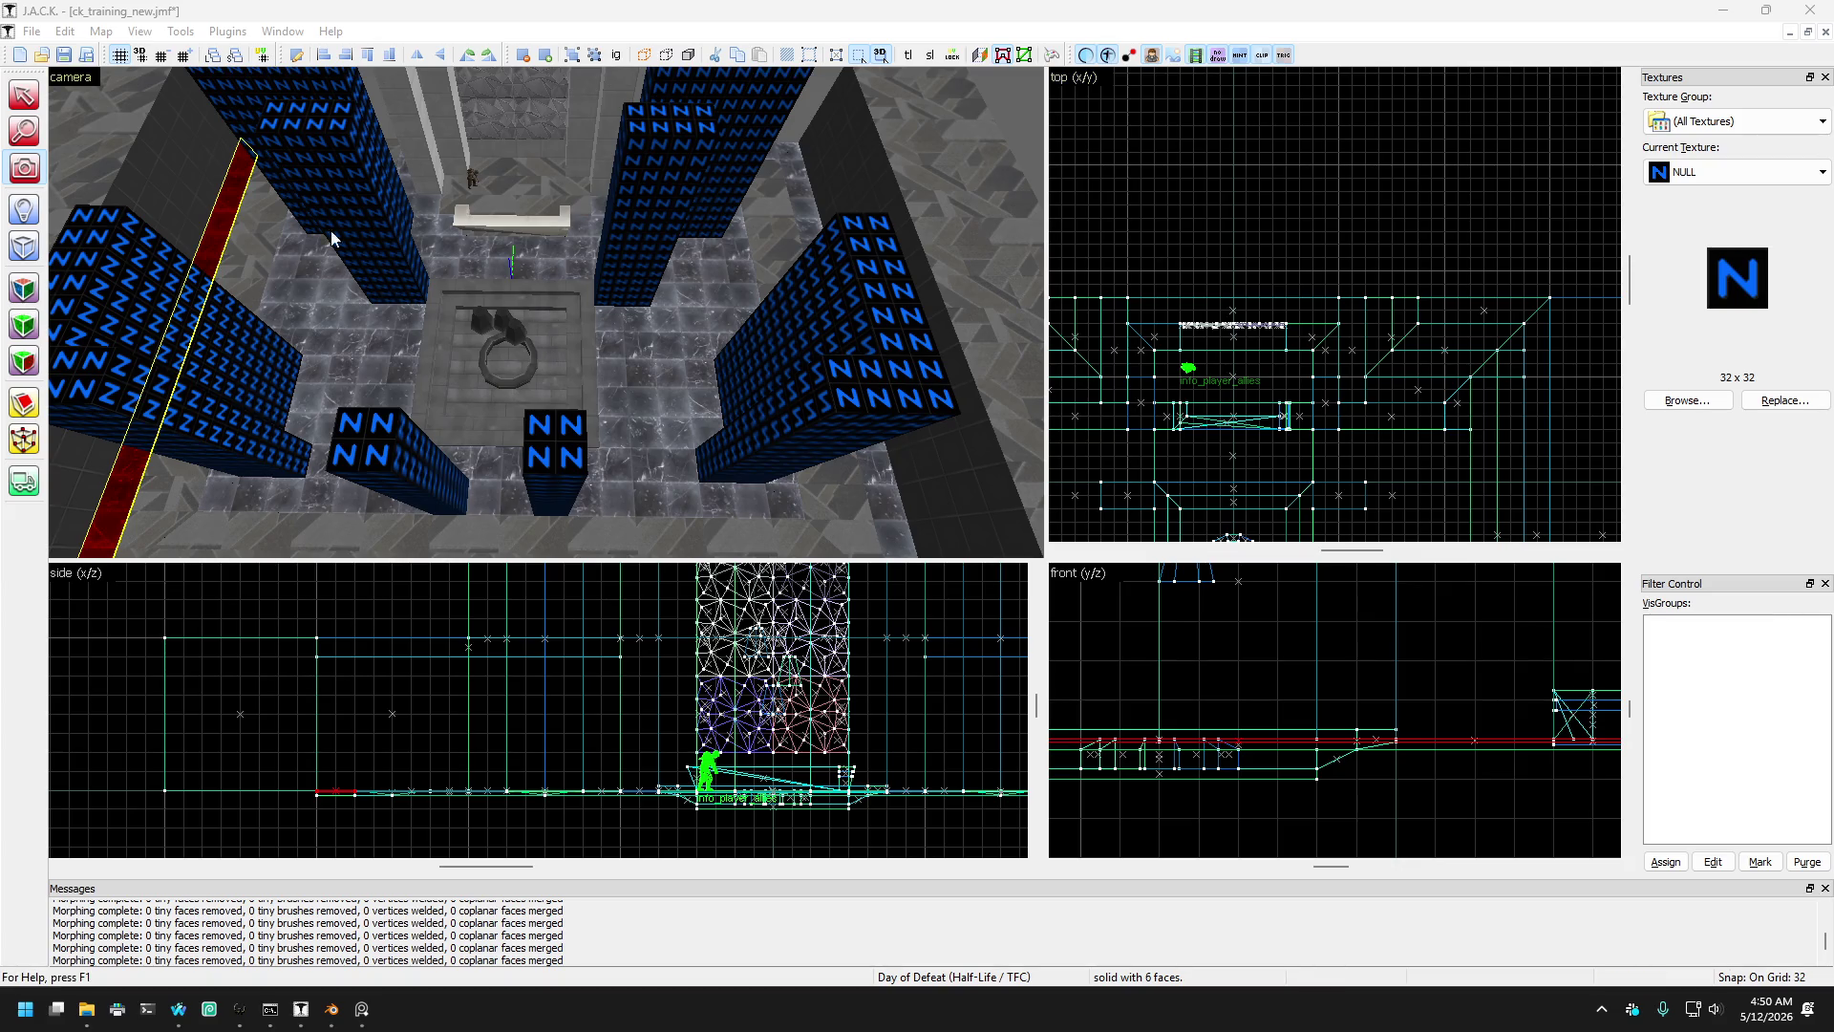
click(29, 181)
drag(497, 286, 579, 341)
key(w)
key(s)
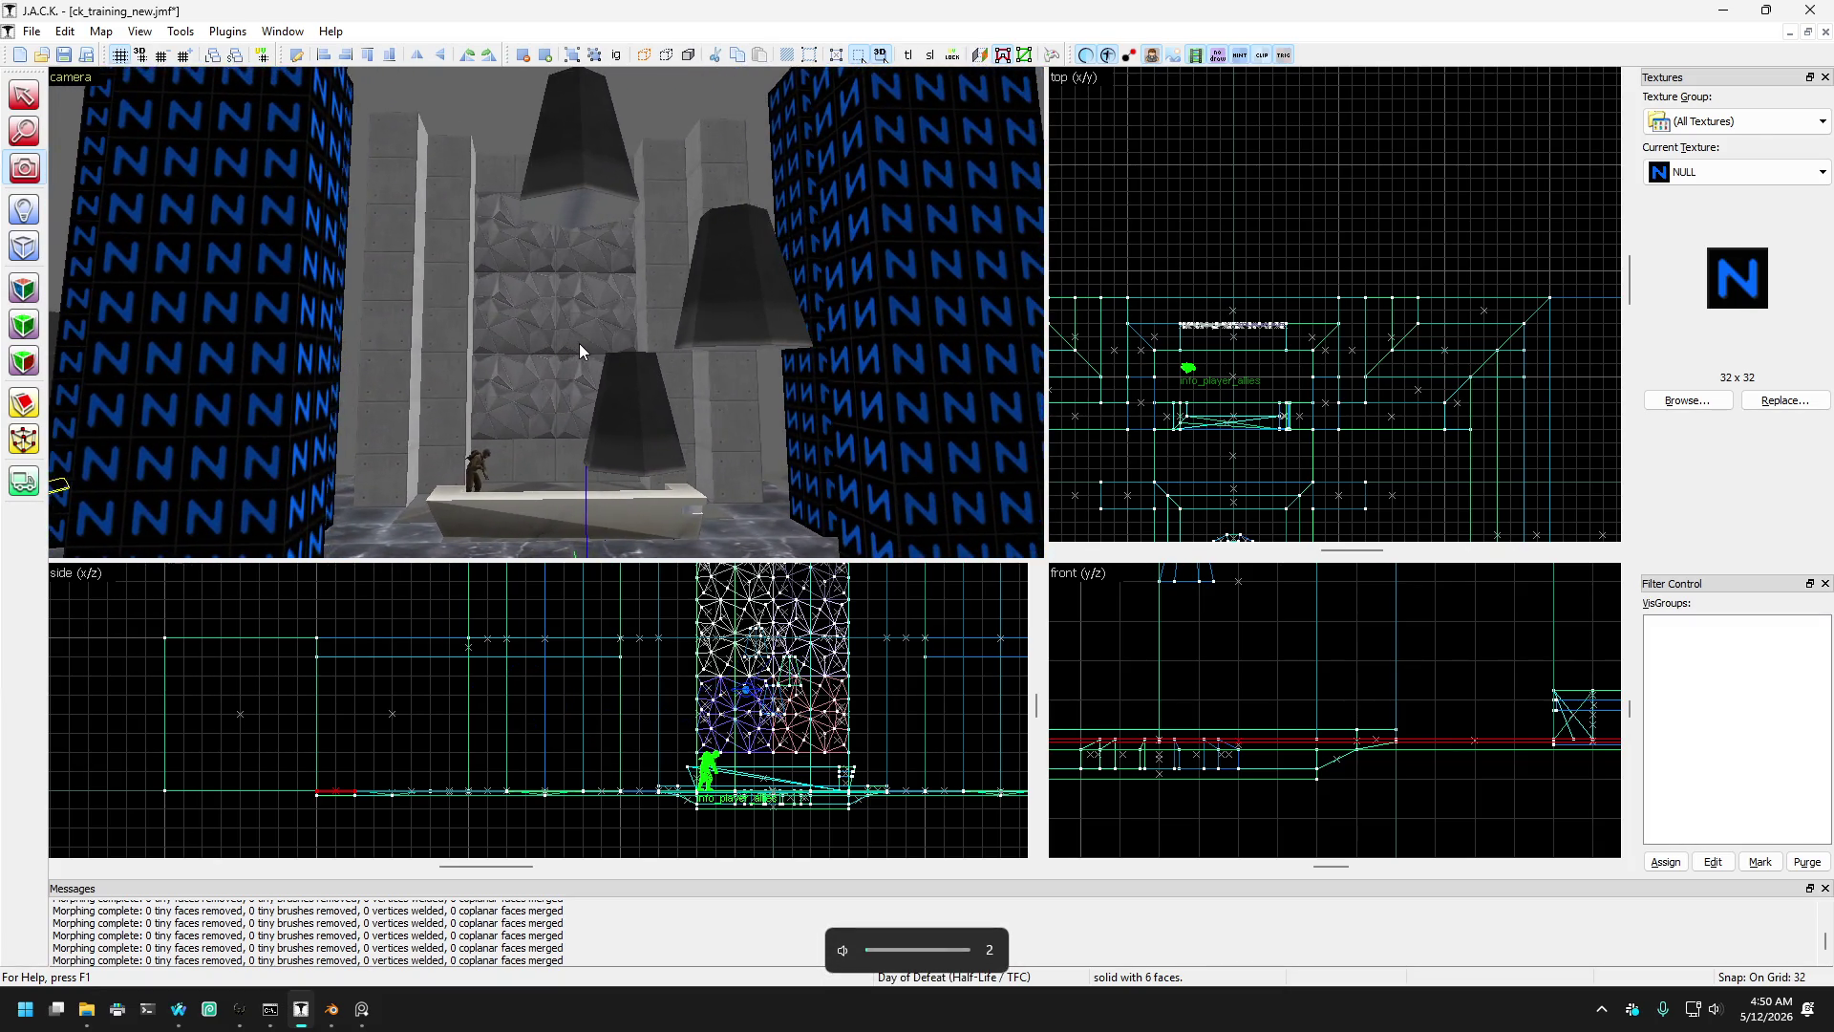
key(a)
drag(418, 263, 545, 312)
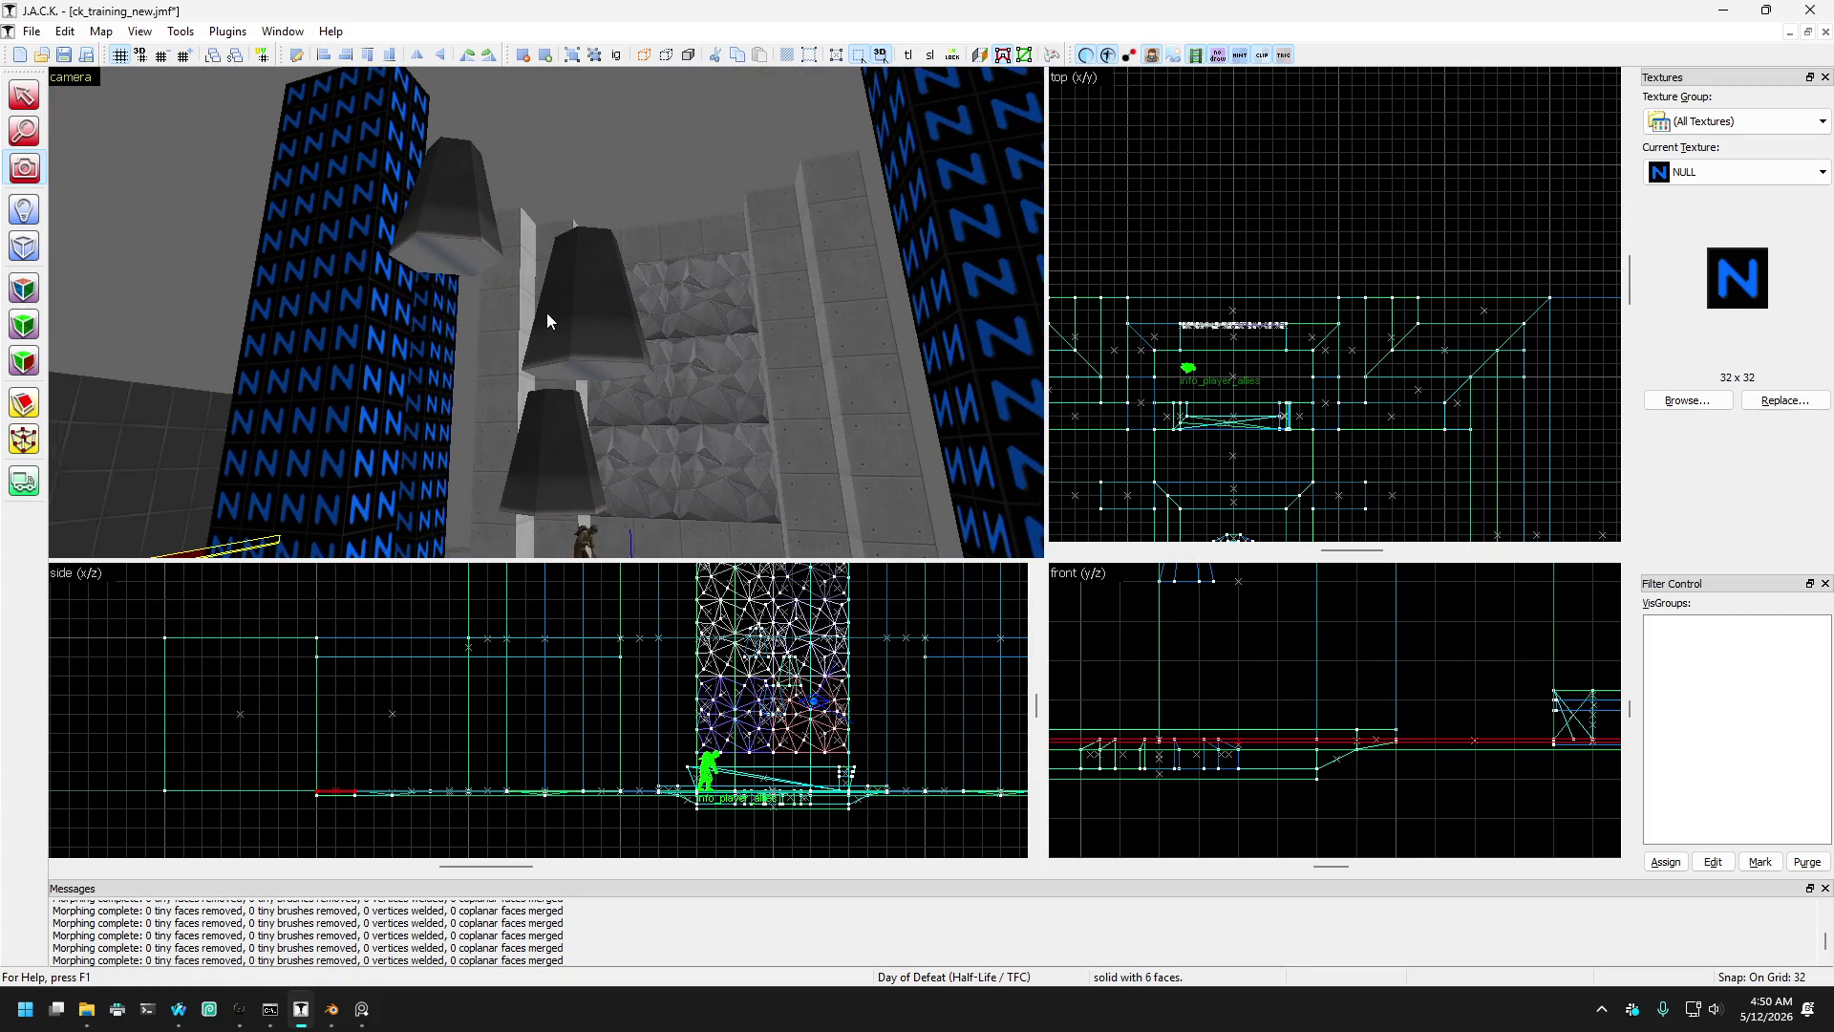
drag(546, 312, 524, 294)
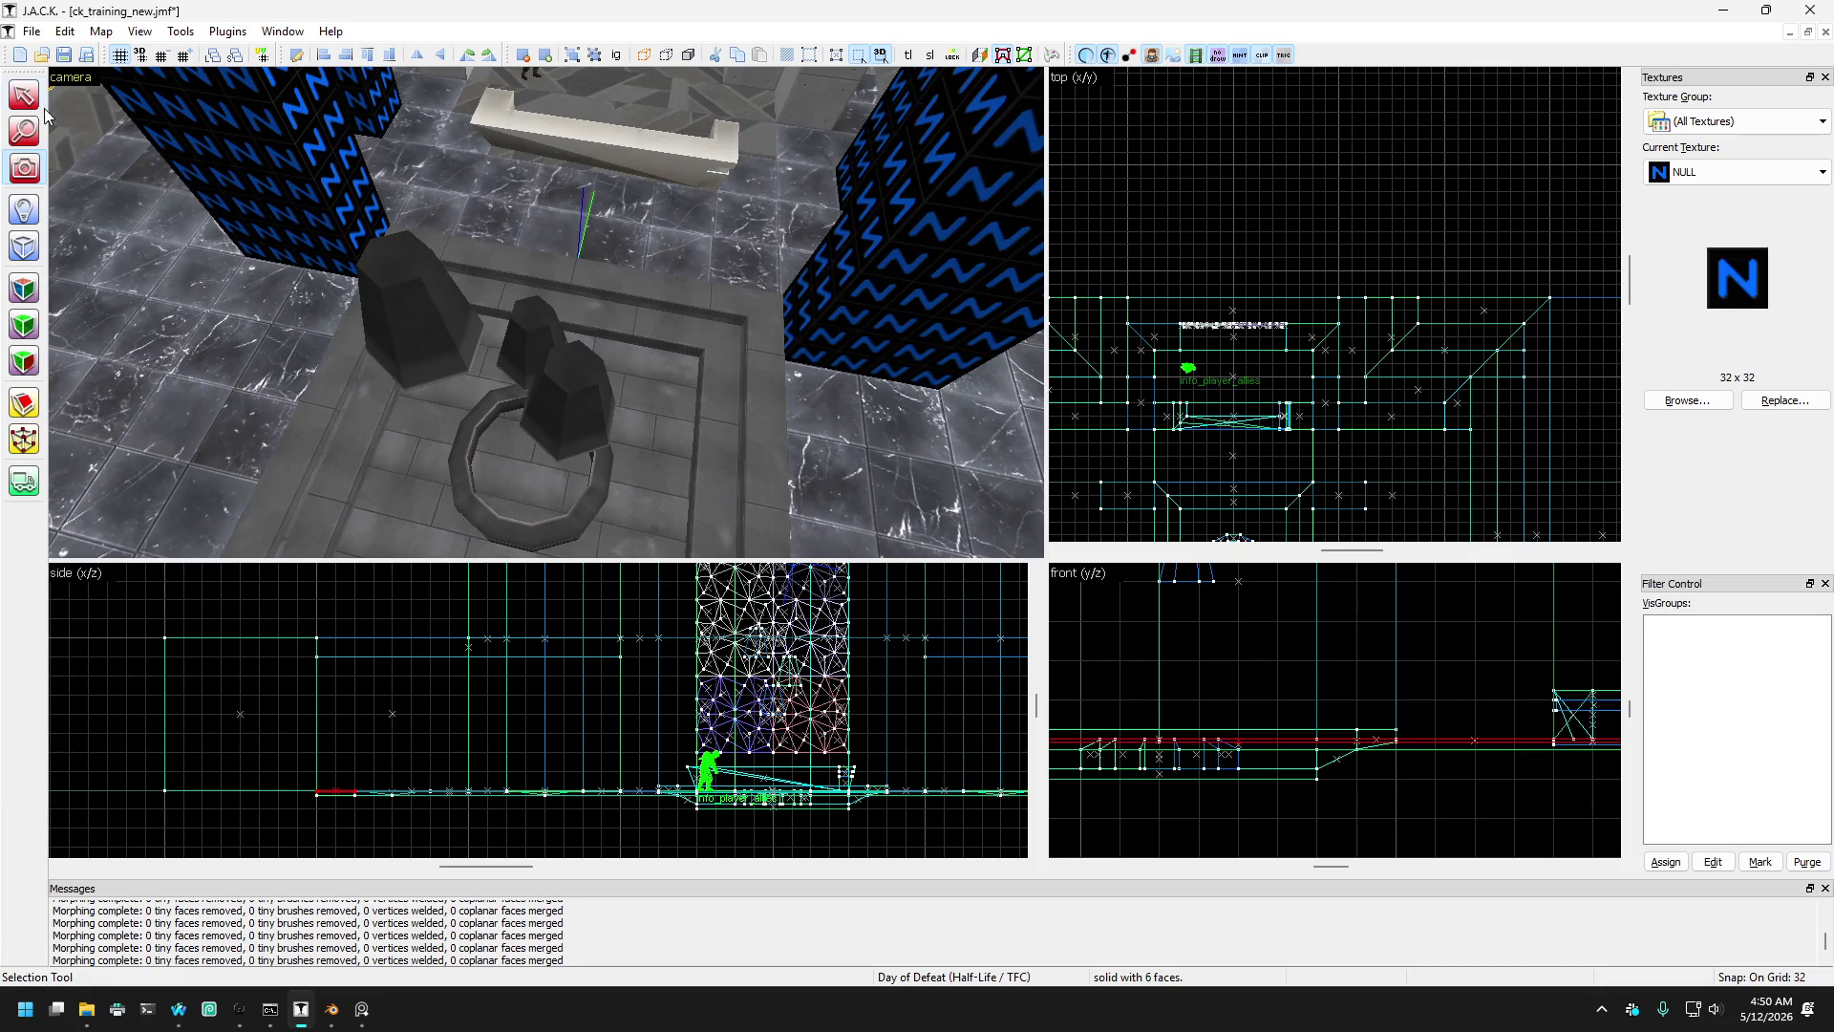
- Refine grid snap down to 1 unit and nudge the three hexagonal brushes against the back wall
scroll(1269, 240, up, 5)
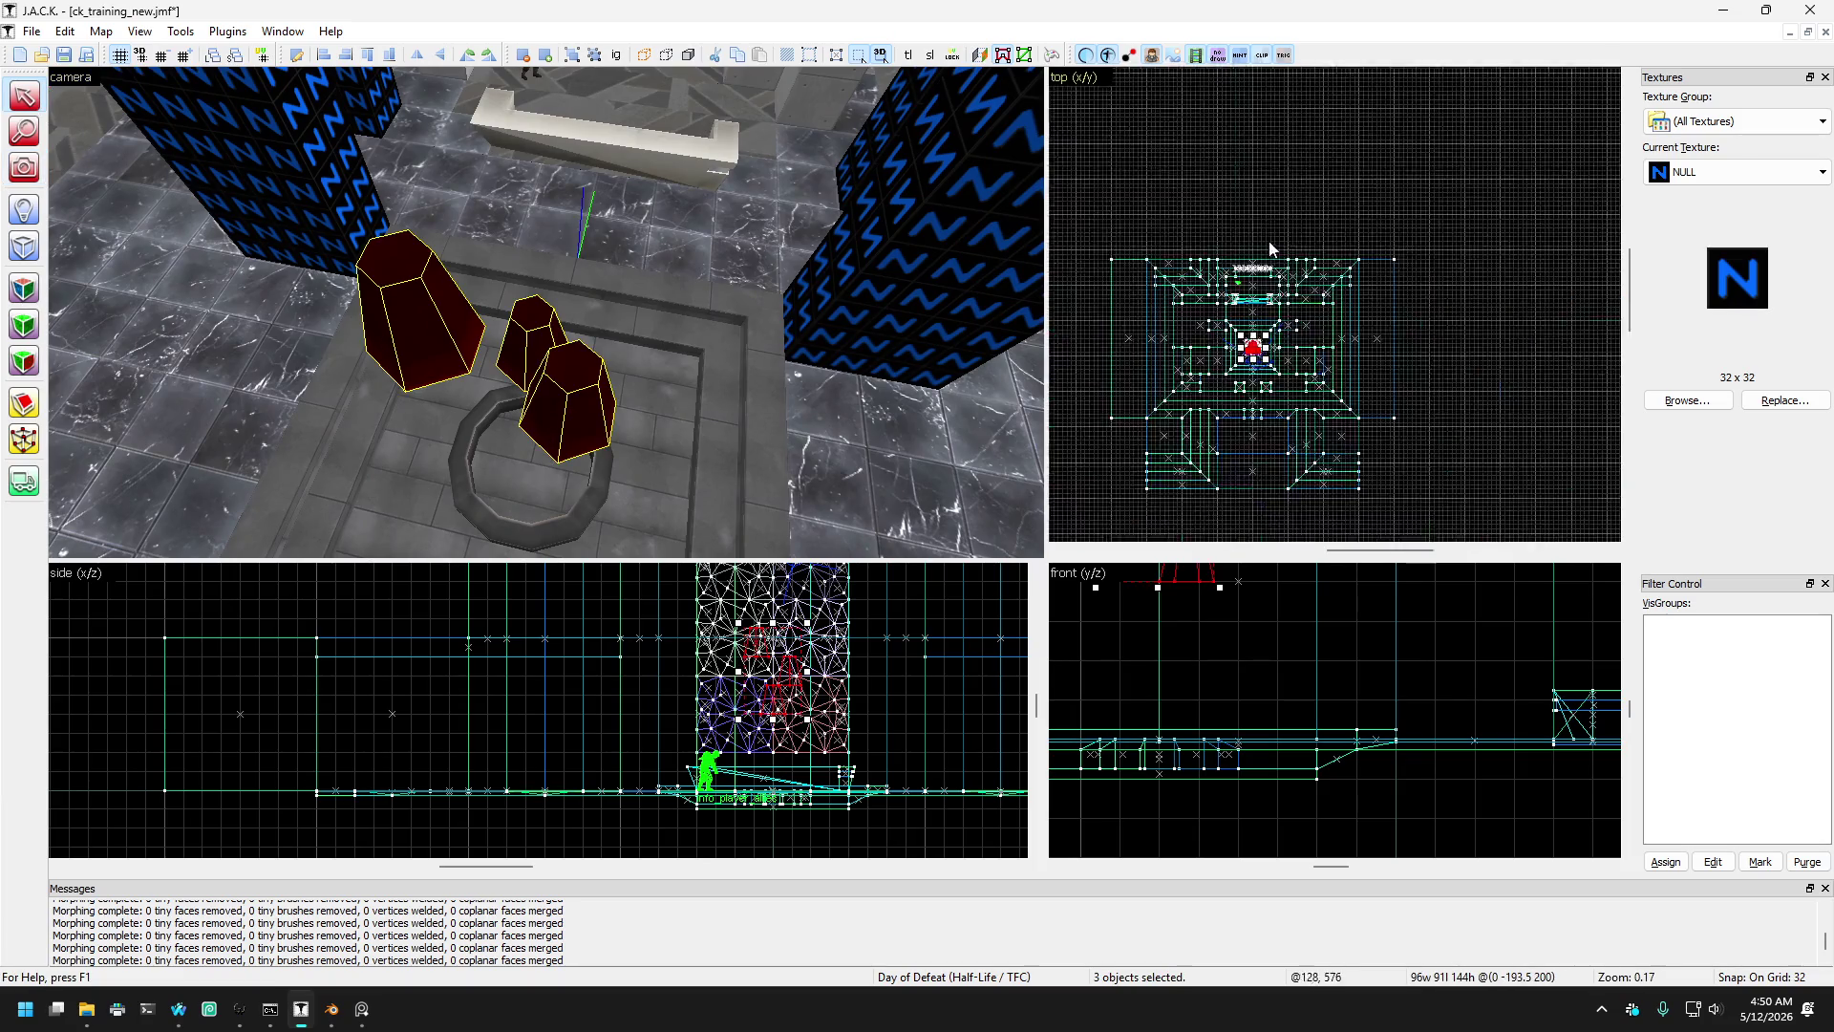
scroll(1276, 254, up, 6)
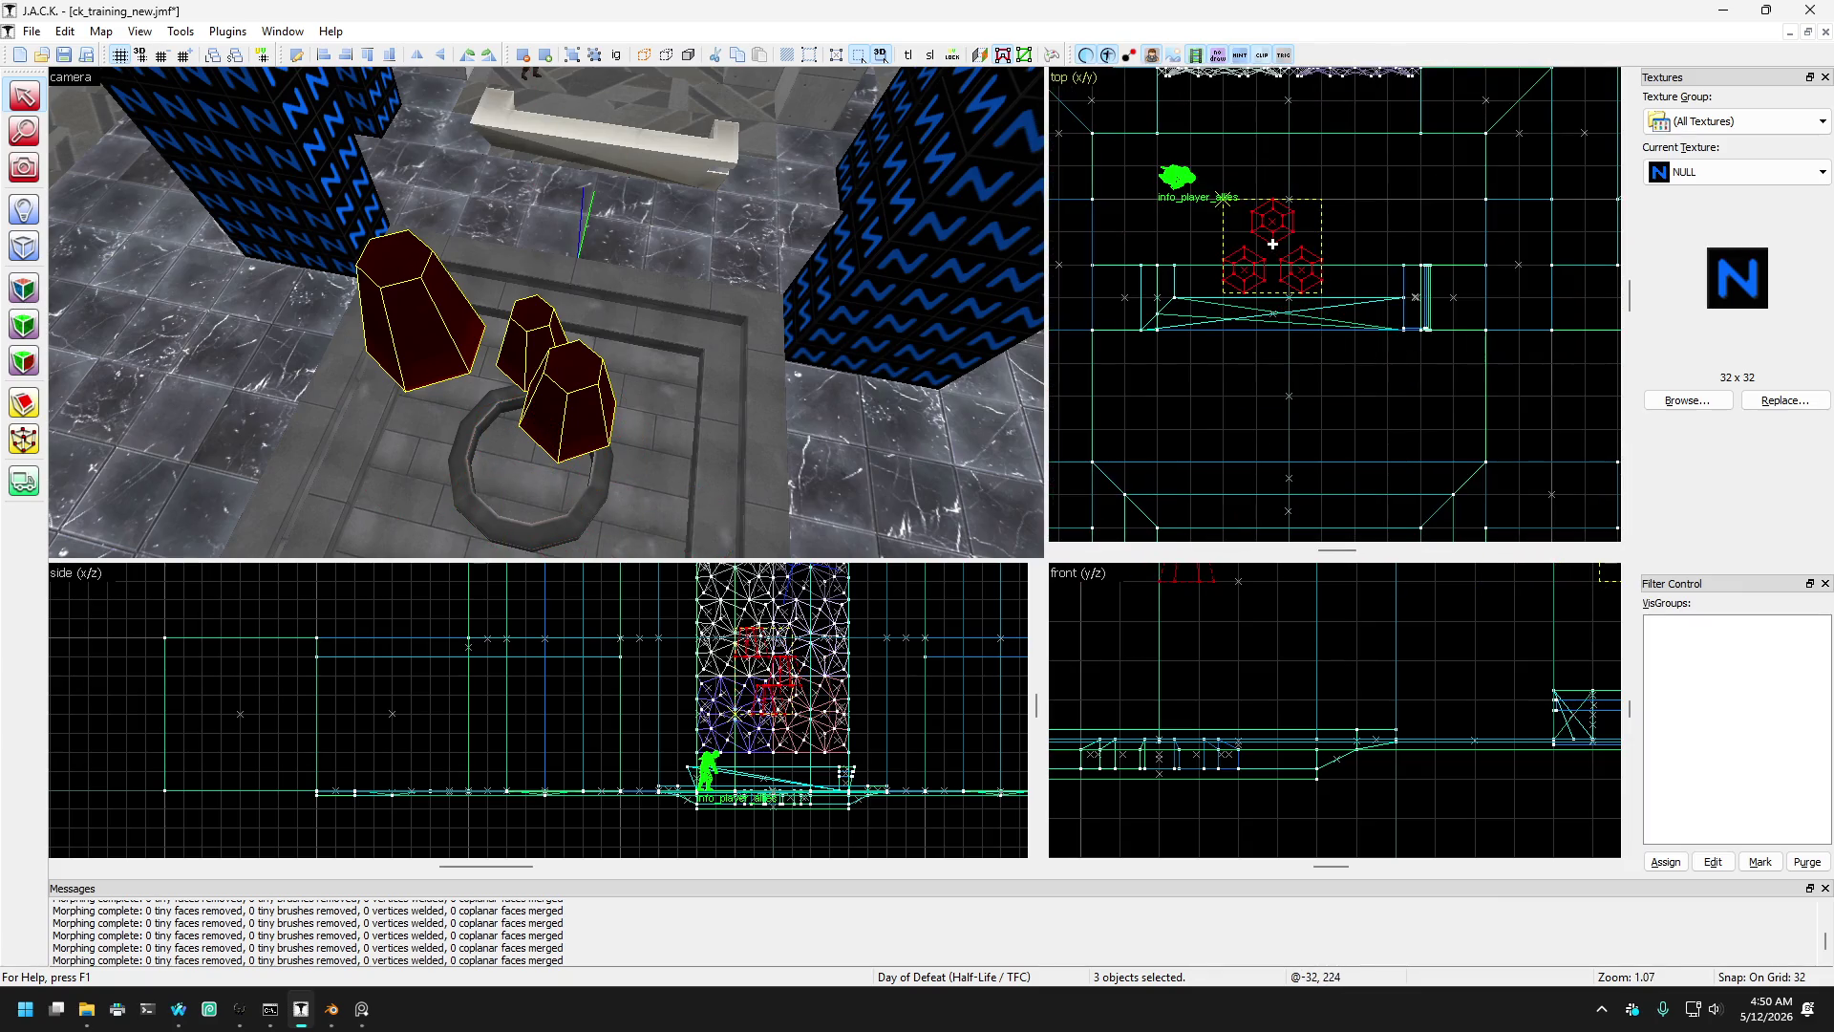
key(bracketleft)
drag(1273, 247, 1281, 257)
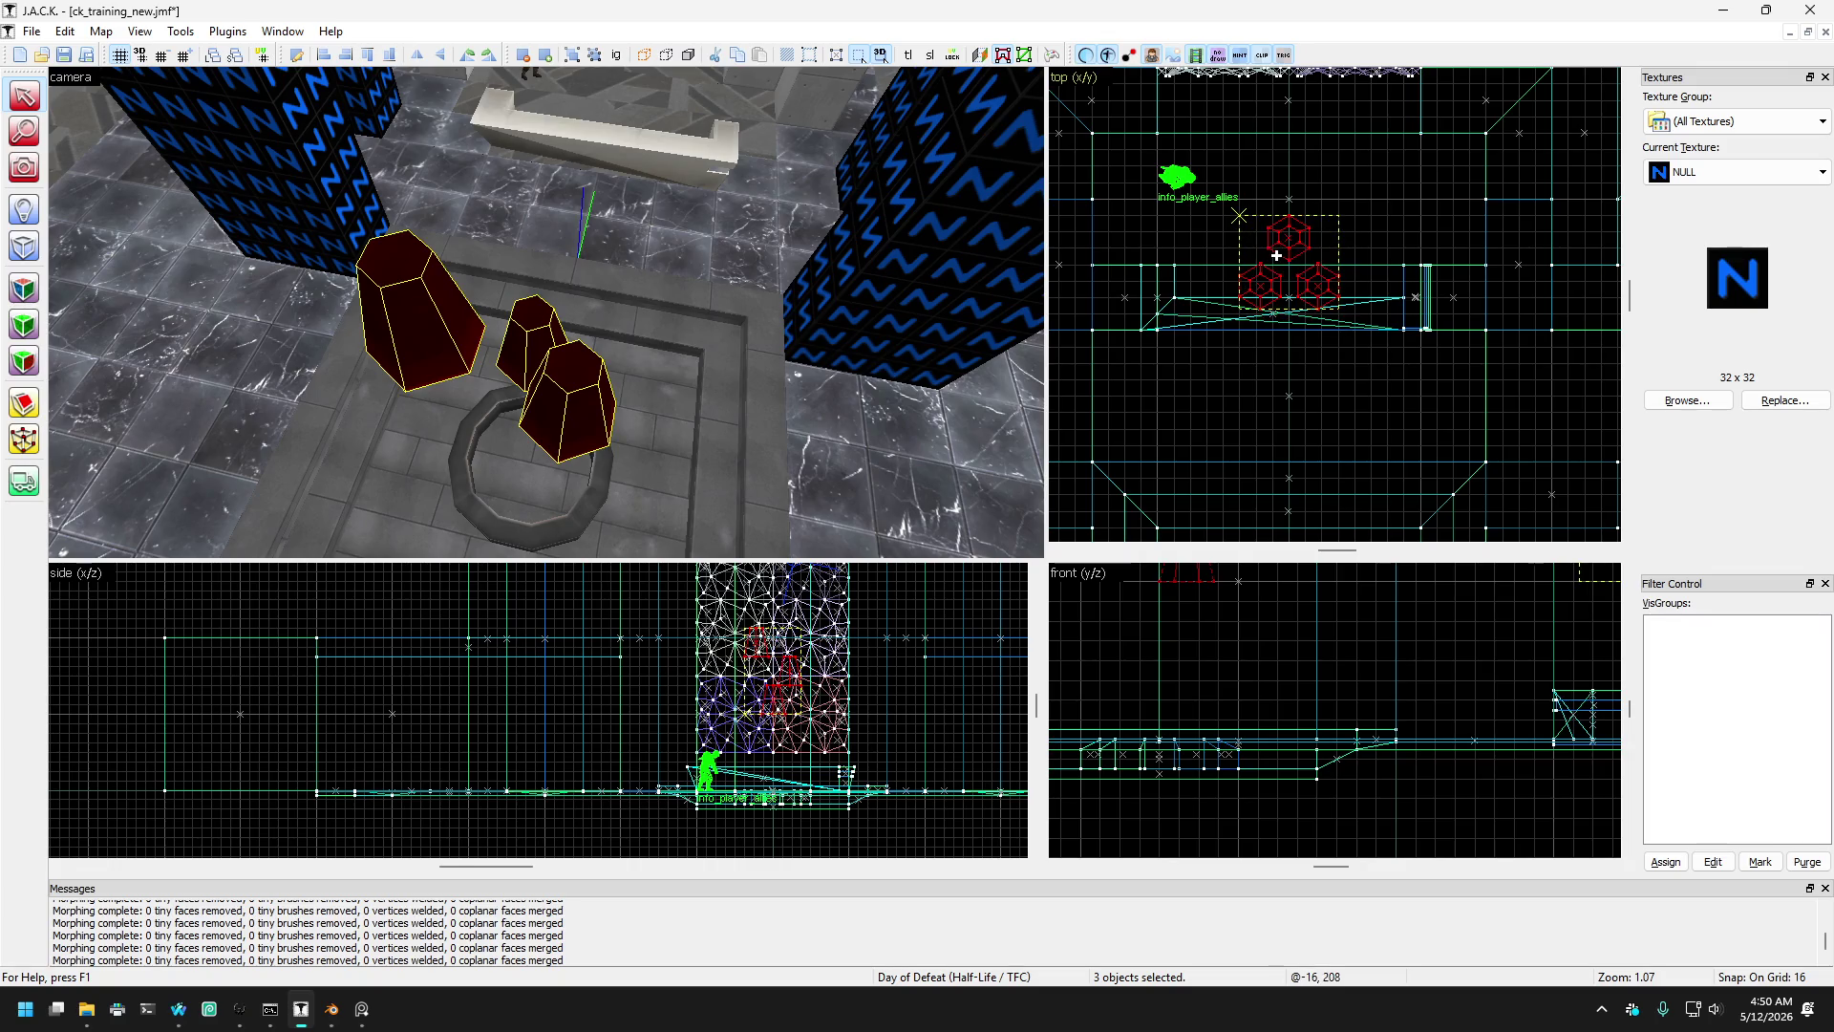
scroll(1276, 255, up, 8)
key(bracketleft)
drag(1291, 241, 1296, 240)
key(bracketleft)
key(bracketleft)
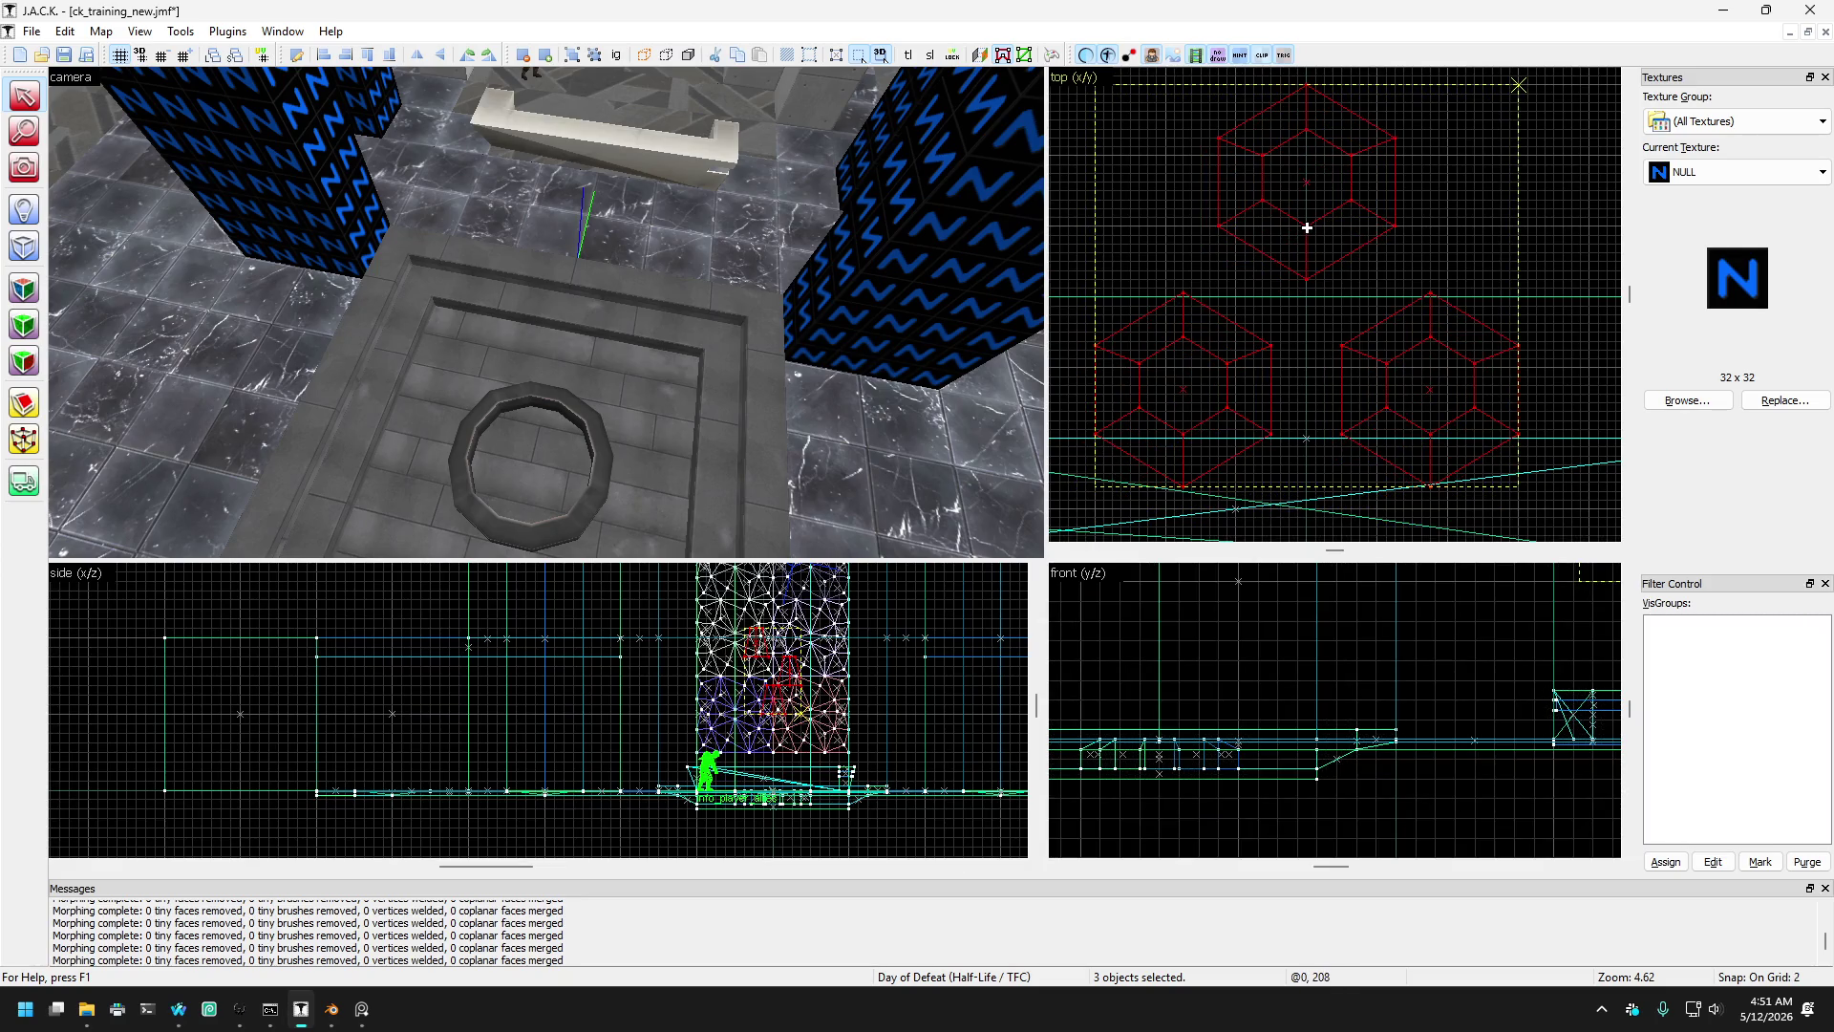
key(bracketleft)
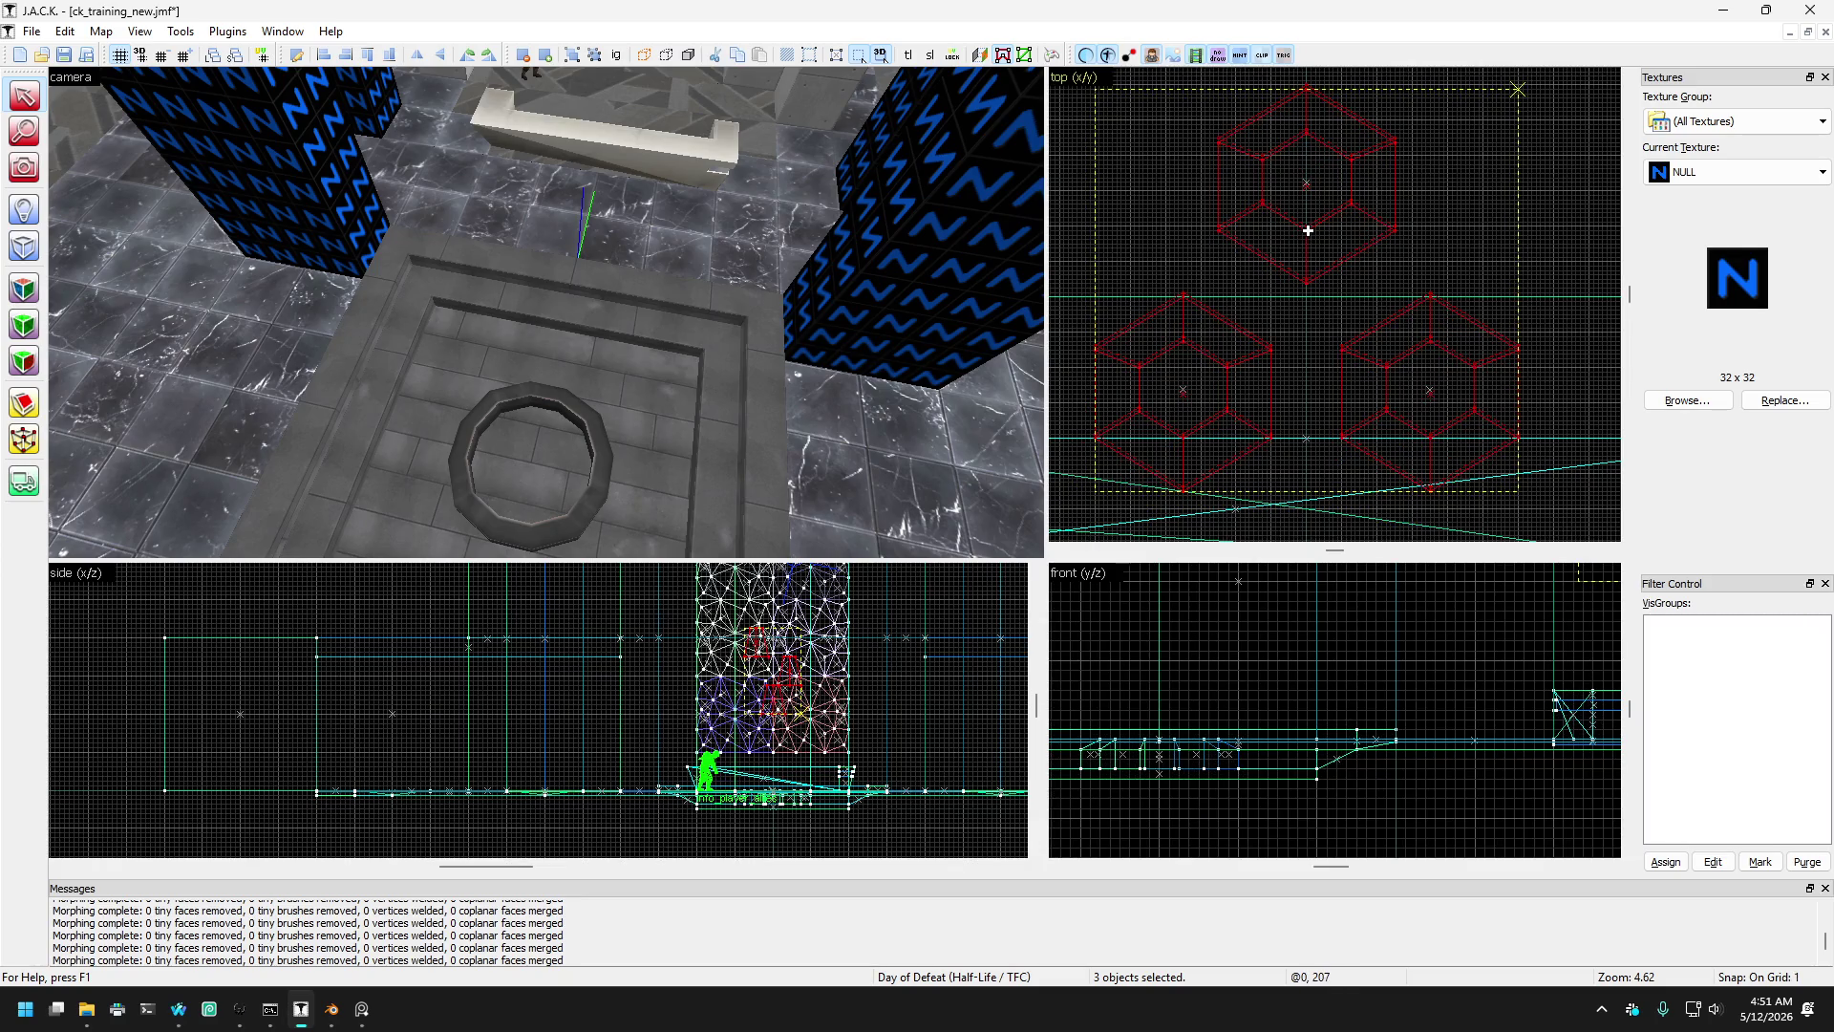
scroll(1265, 271, up, 6)
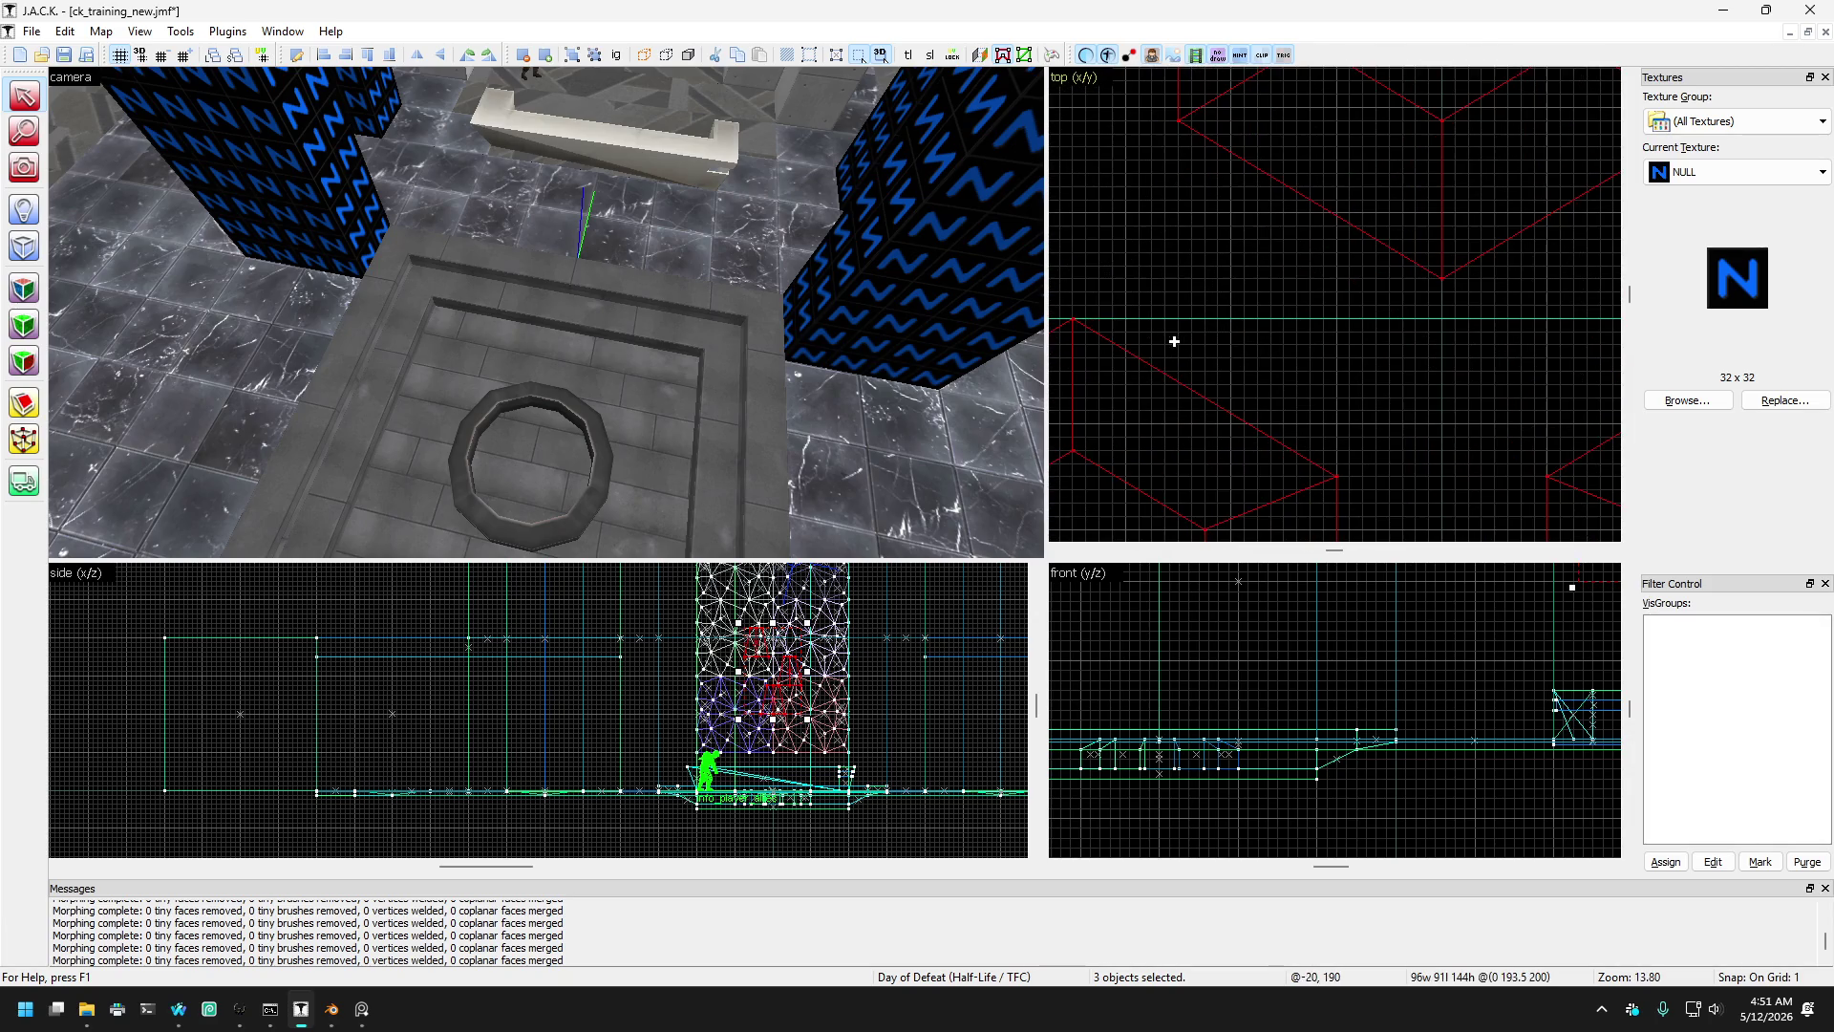
scroll(1350, 315, up, 3)
scroll(1334, 414, down, 5)
scroll(1360, 278, down, 12)
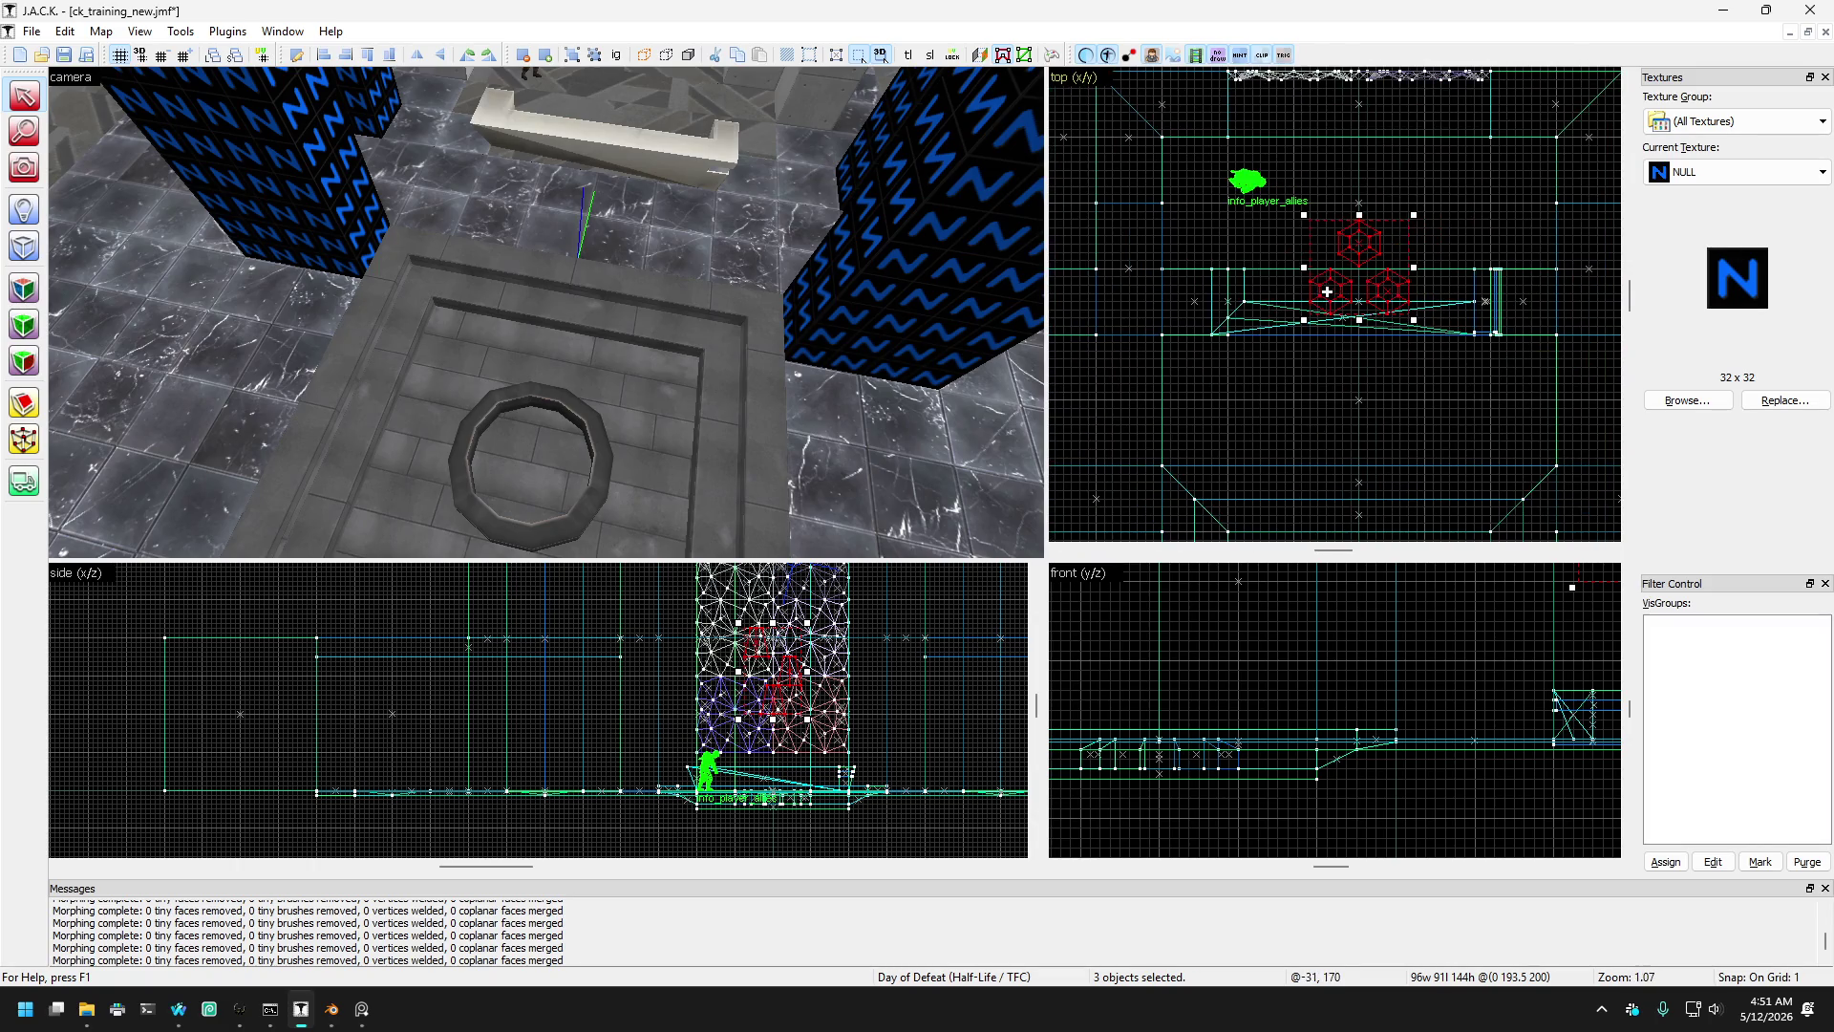
scroll(1345, 235, up, 1)
scroll(1345, 235, up, 1)
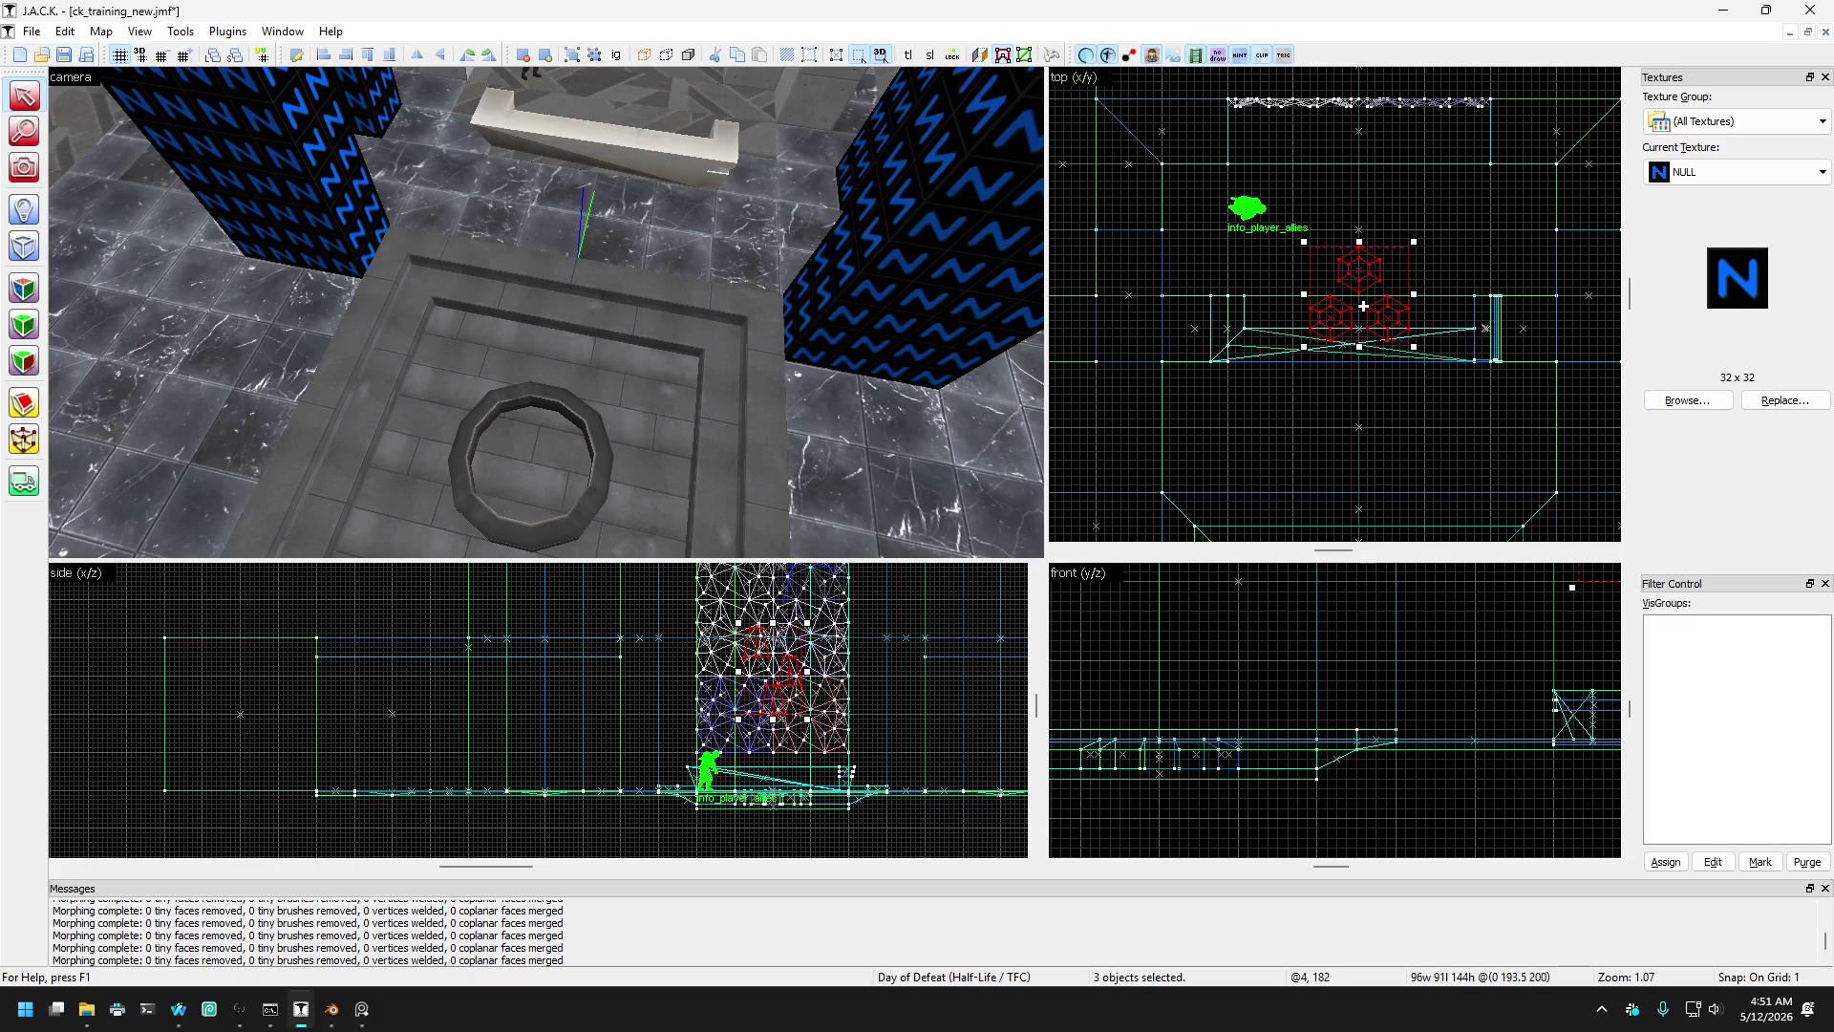
scroll(1376, 296, up, 2)
scroll(1387, 317, down, 3)
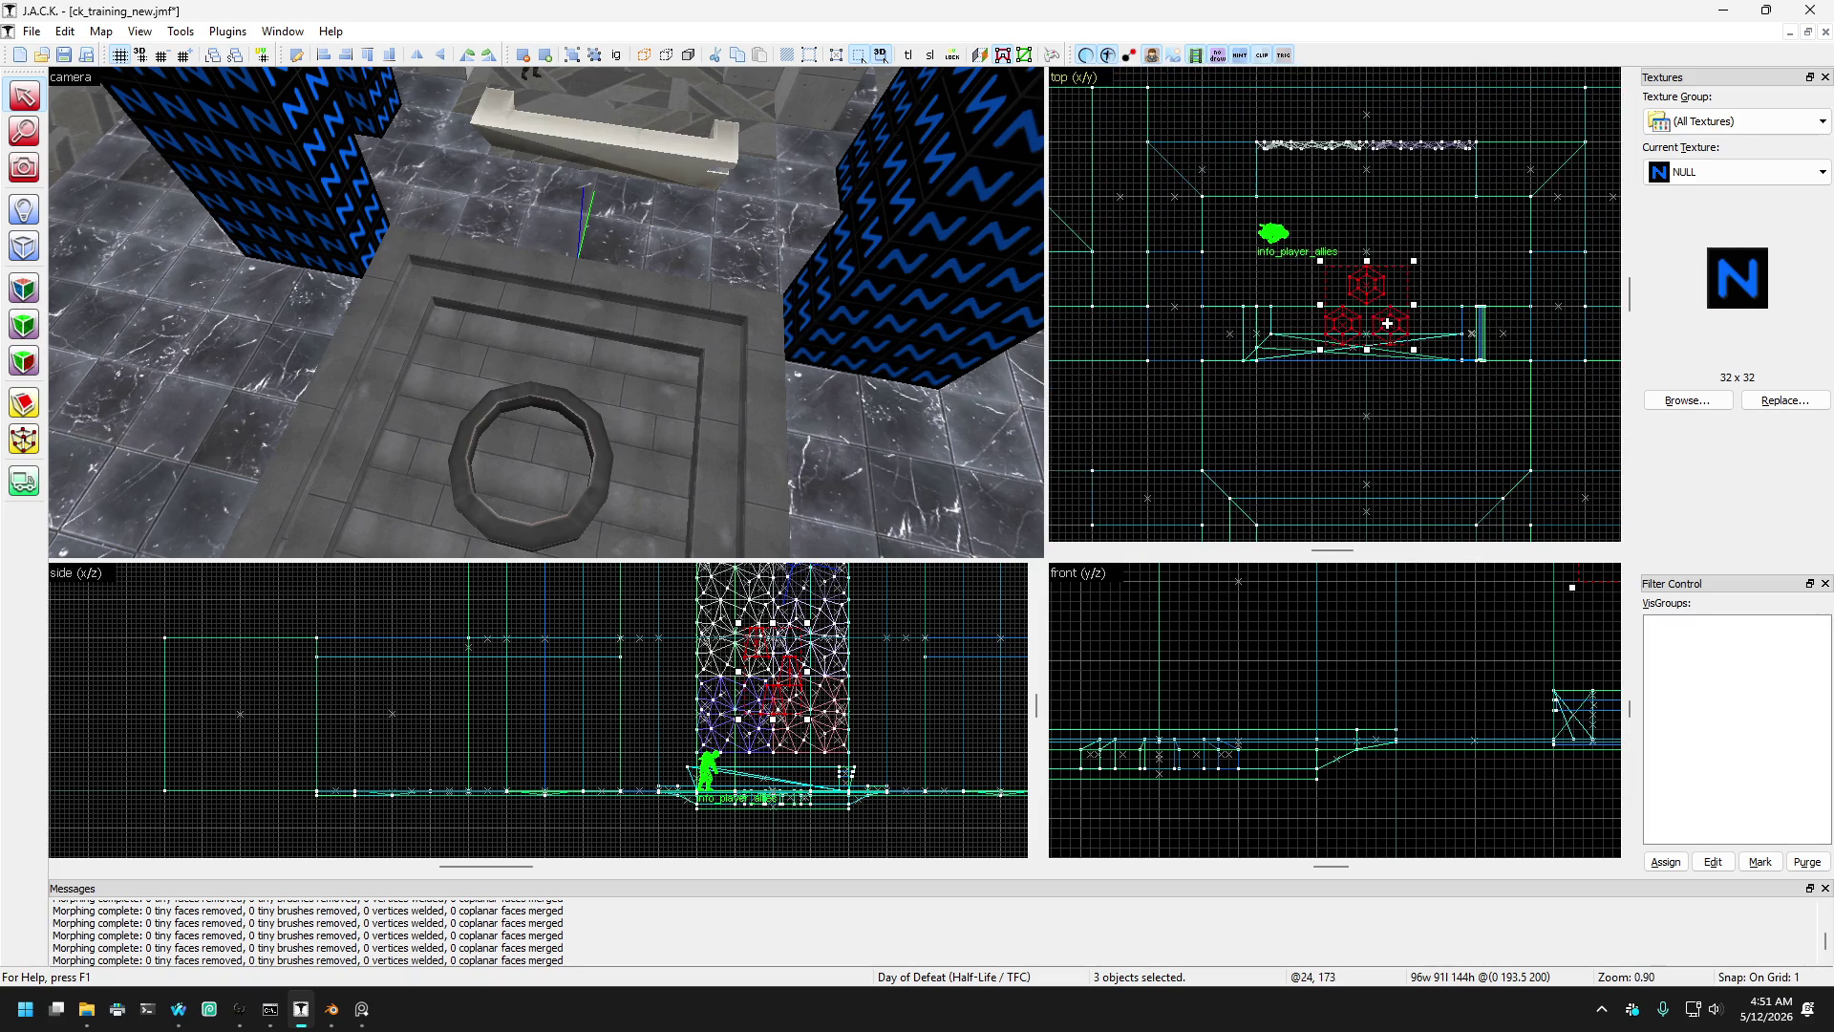
click(26, 171)
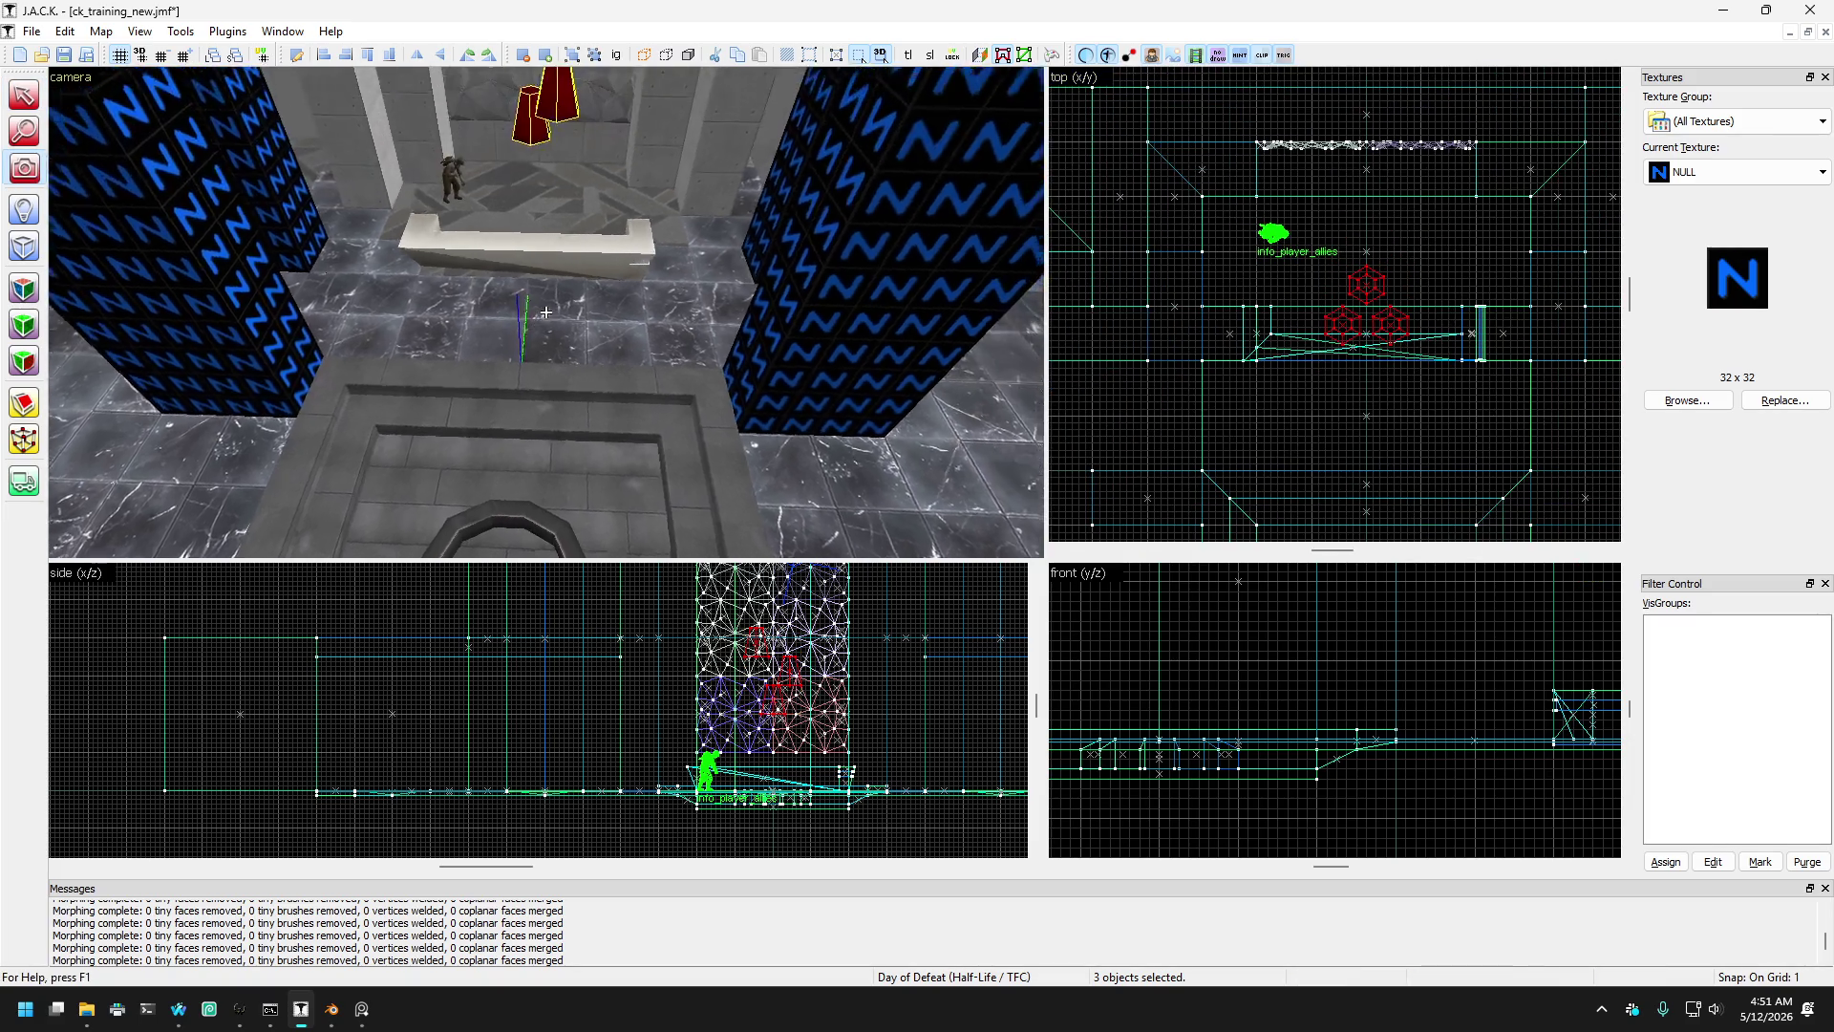
key(w)
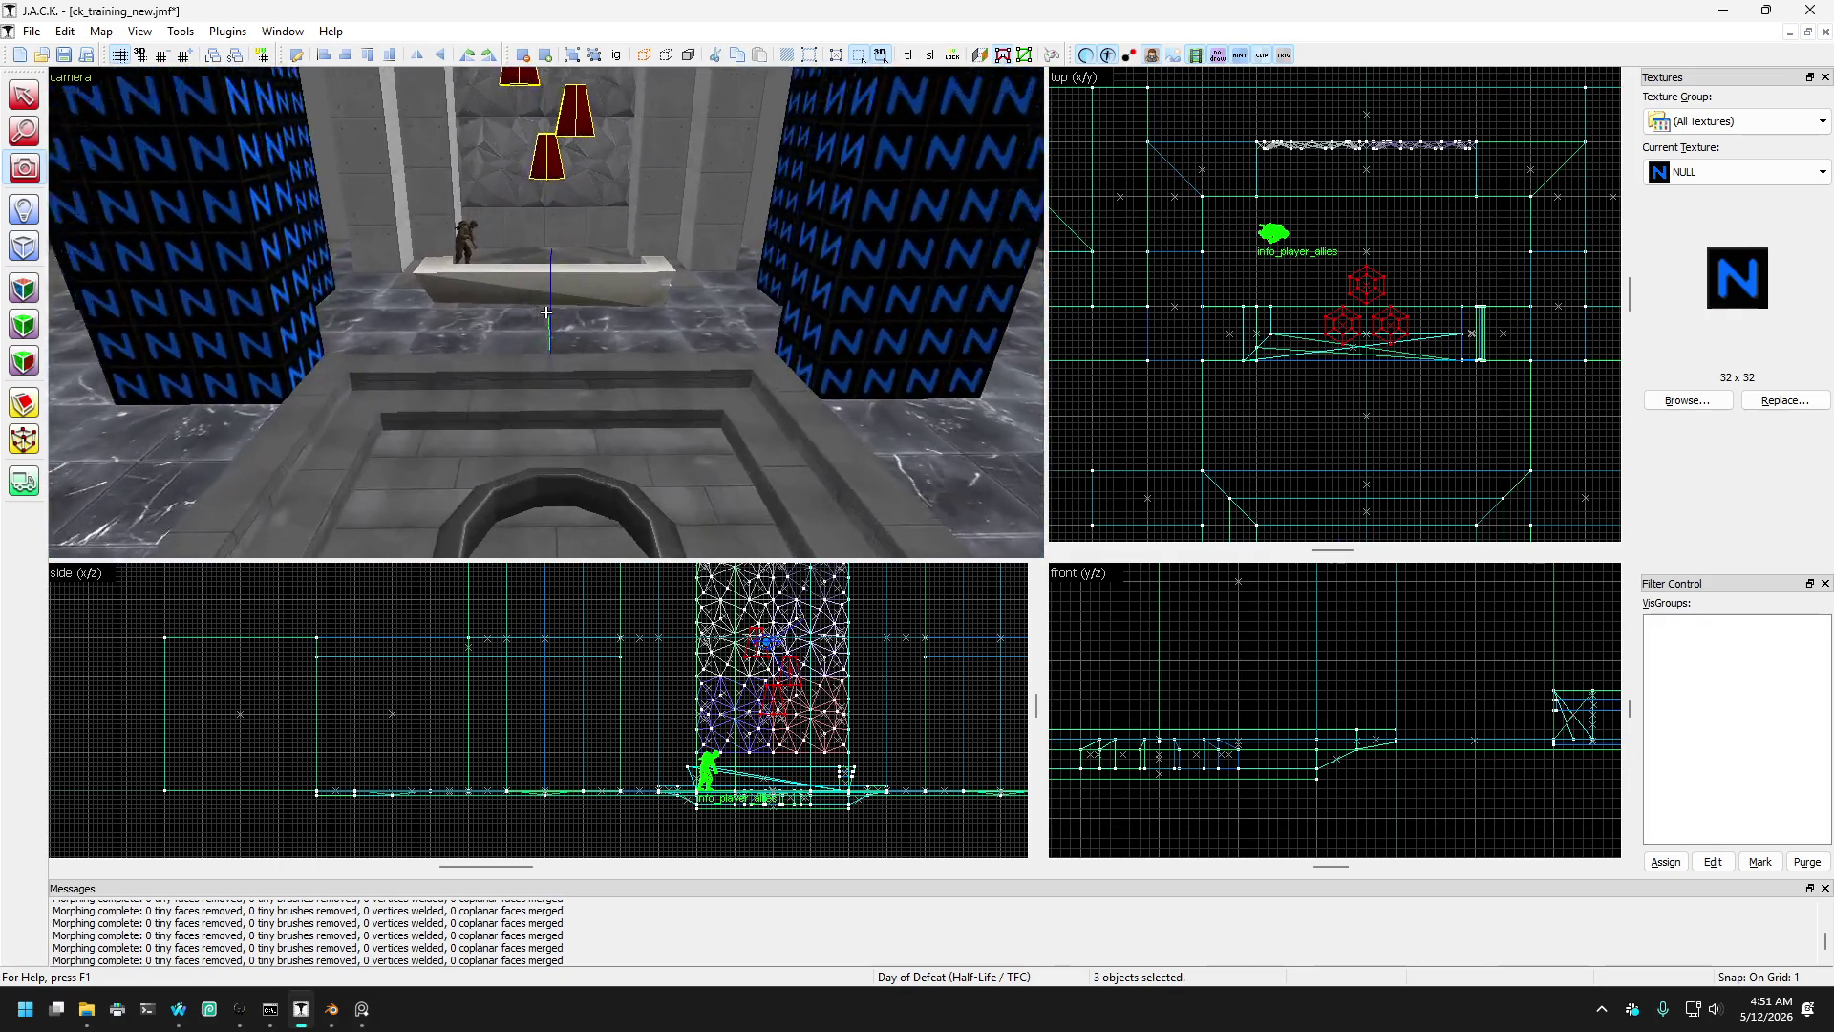
key(s)
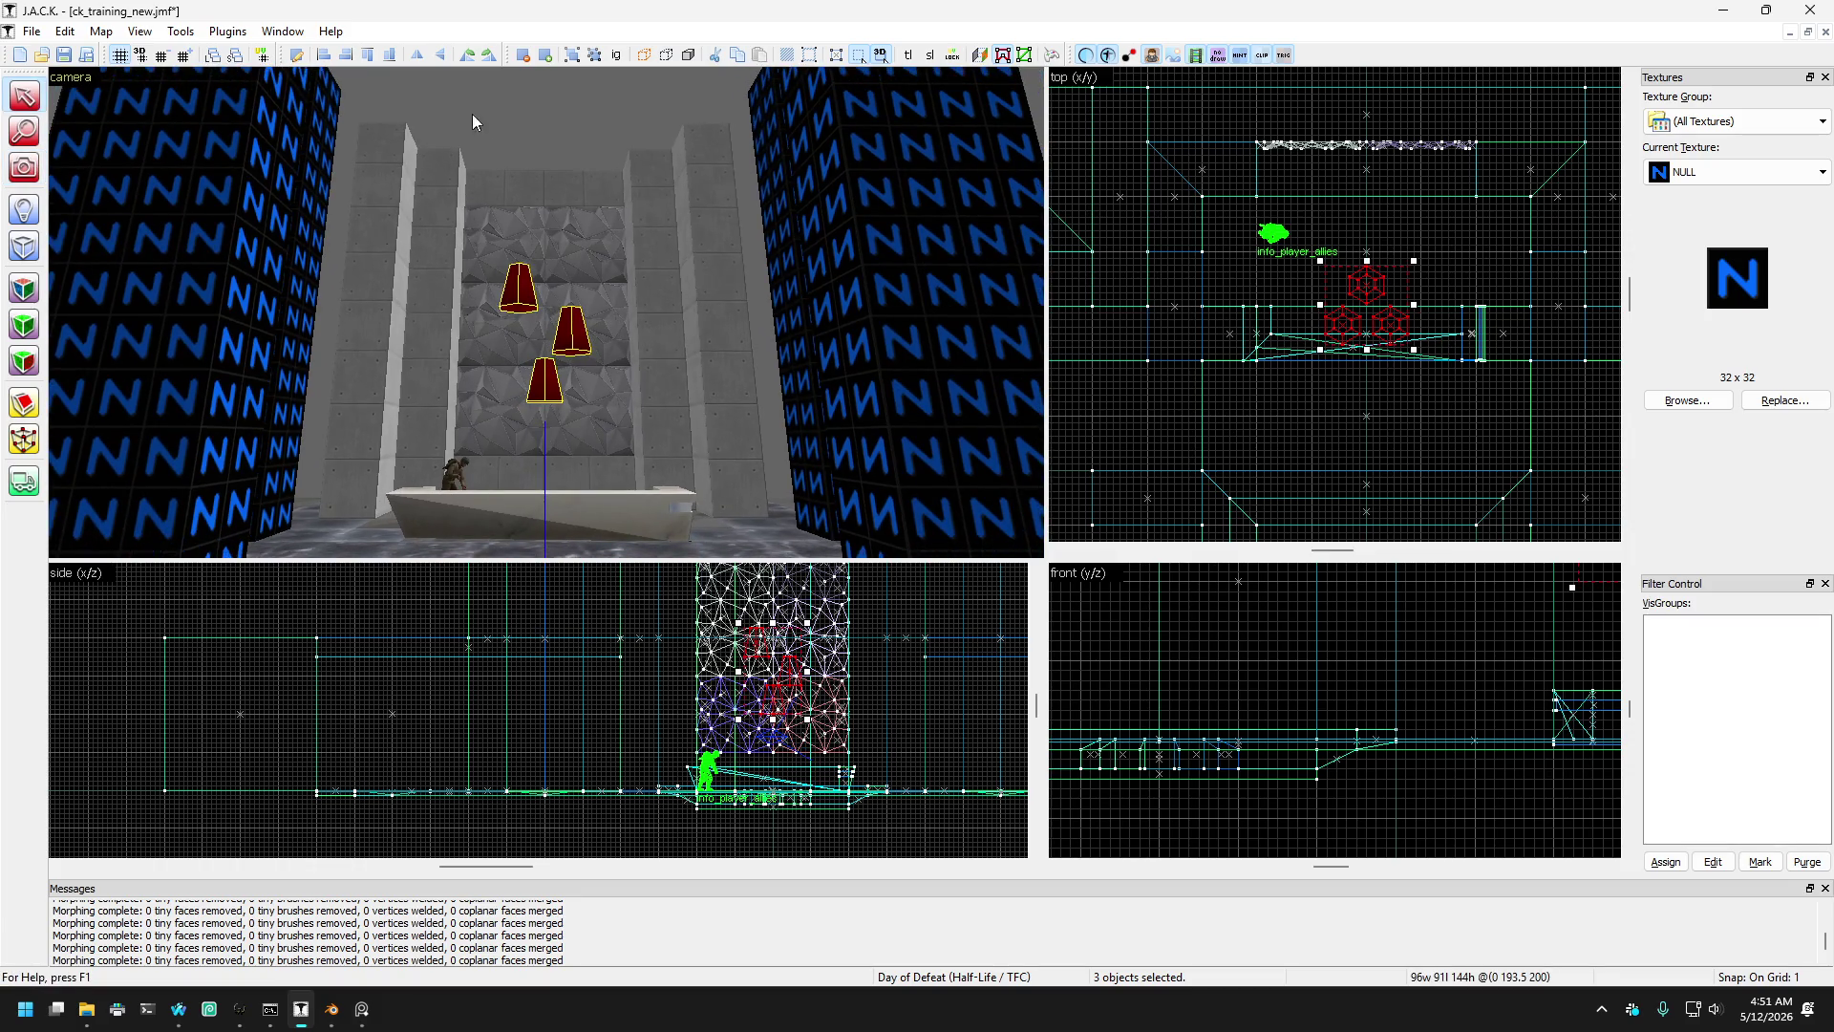
click(26, 168)
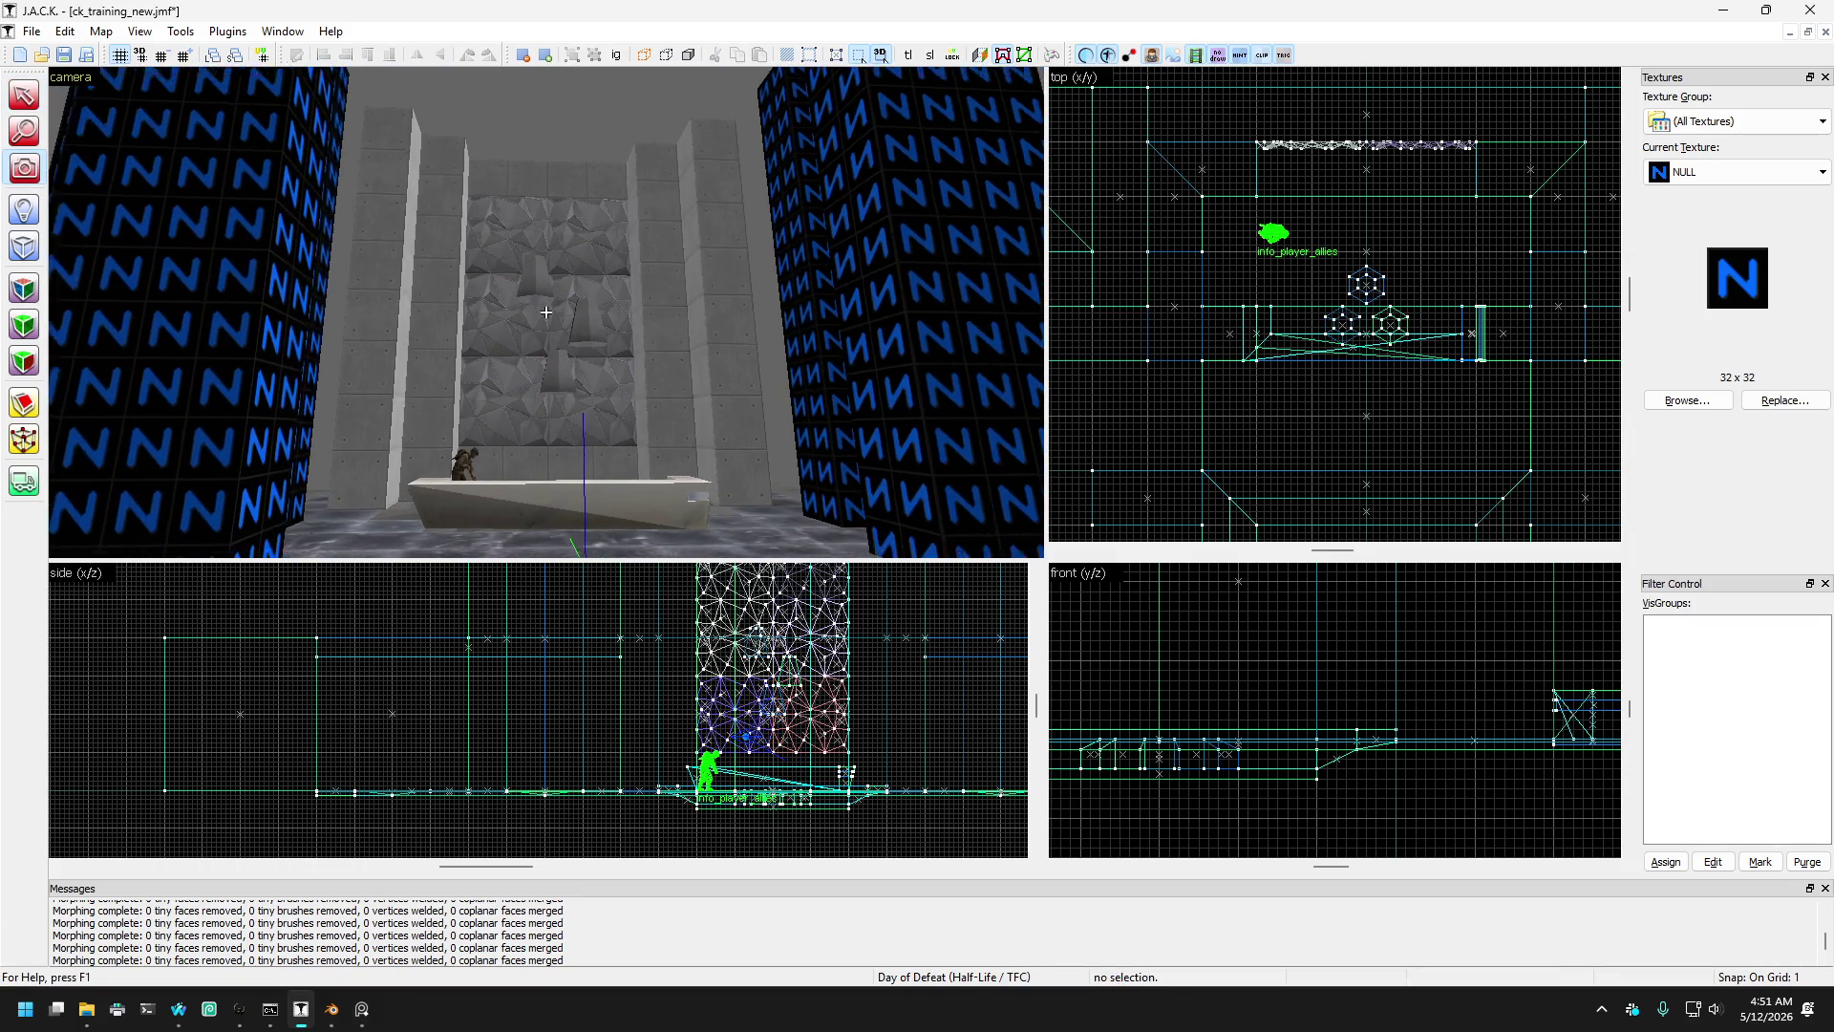
drag(430, 286, 546, 311)
key(w)
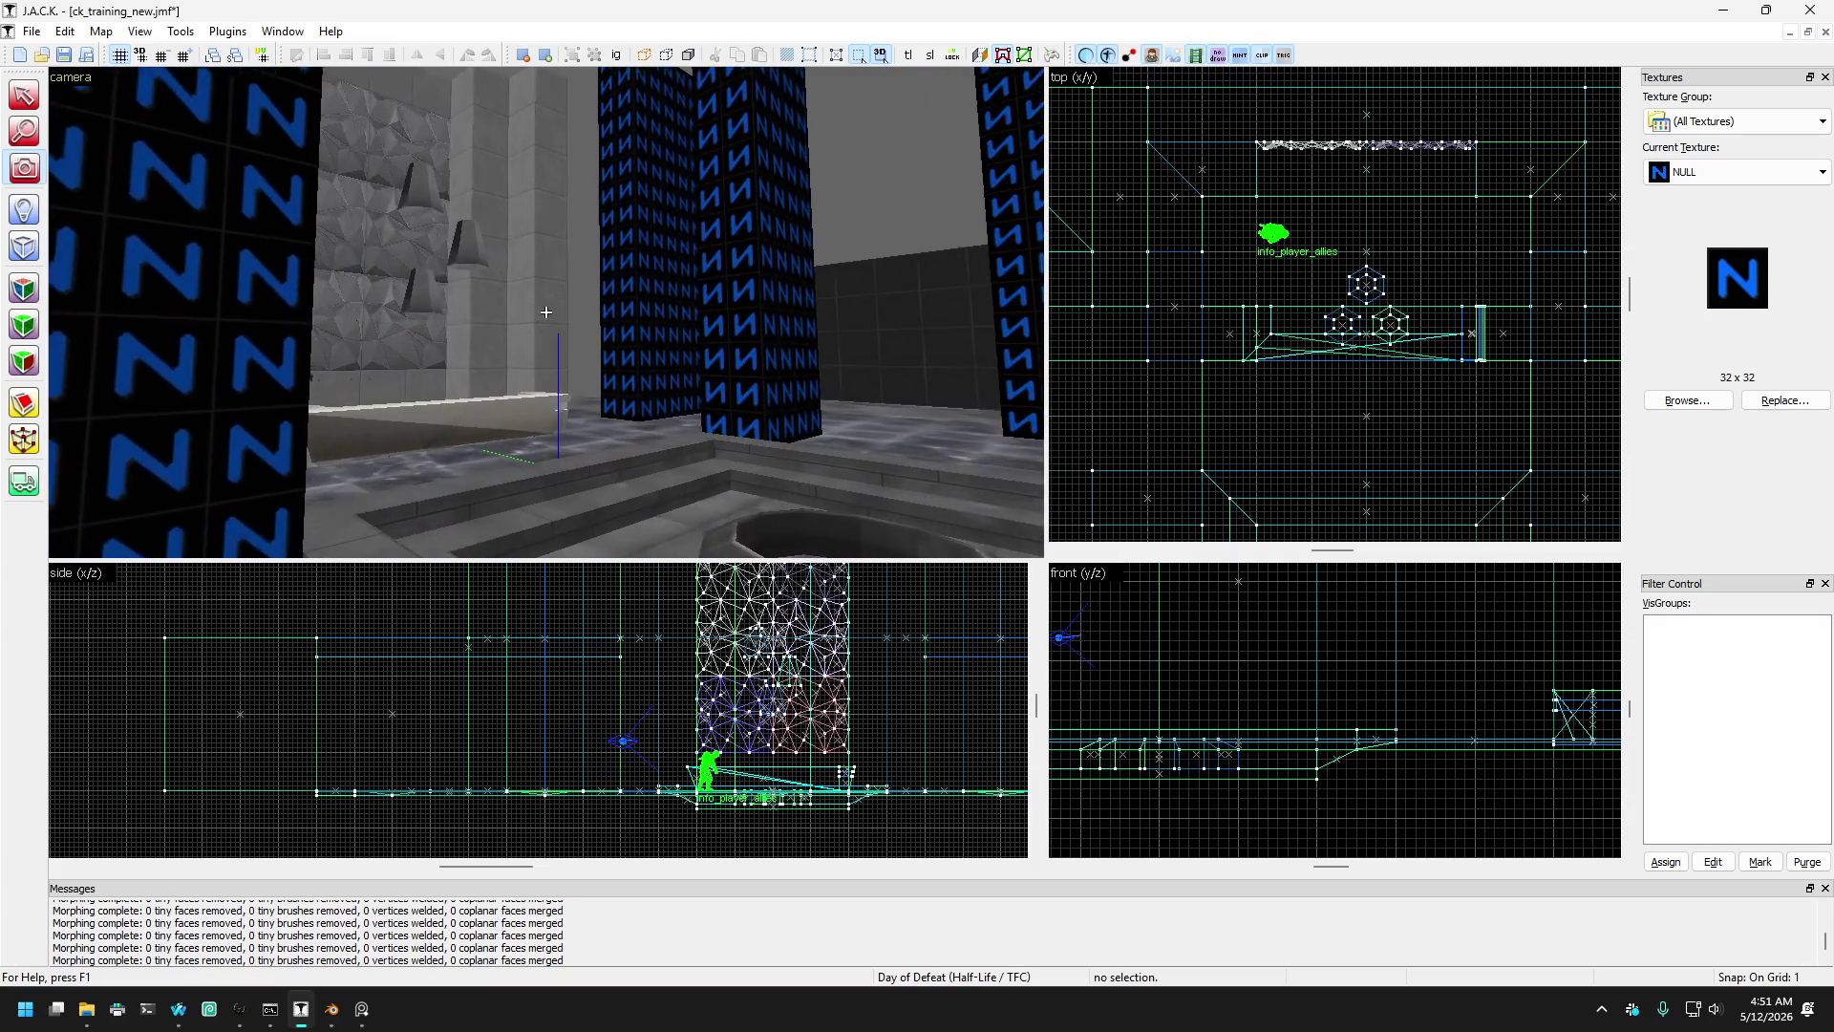
key(w)
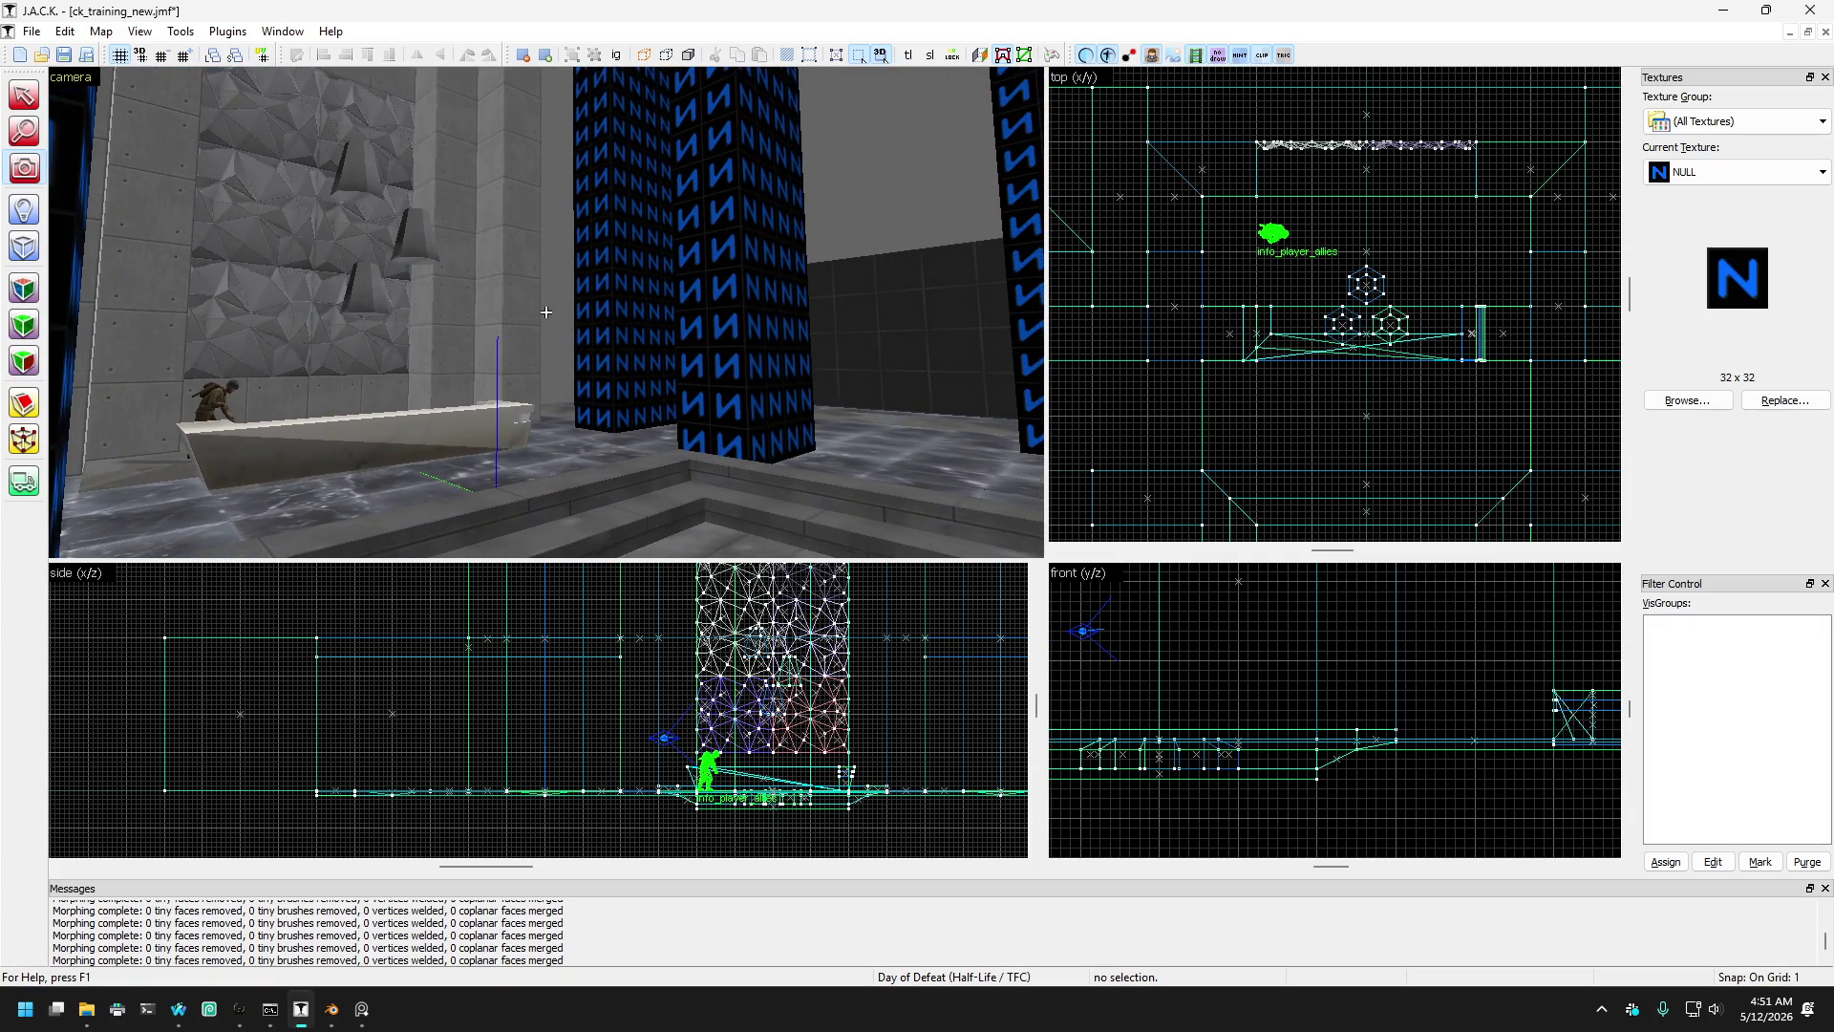
key(s)
key(Left)
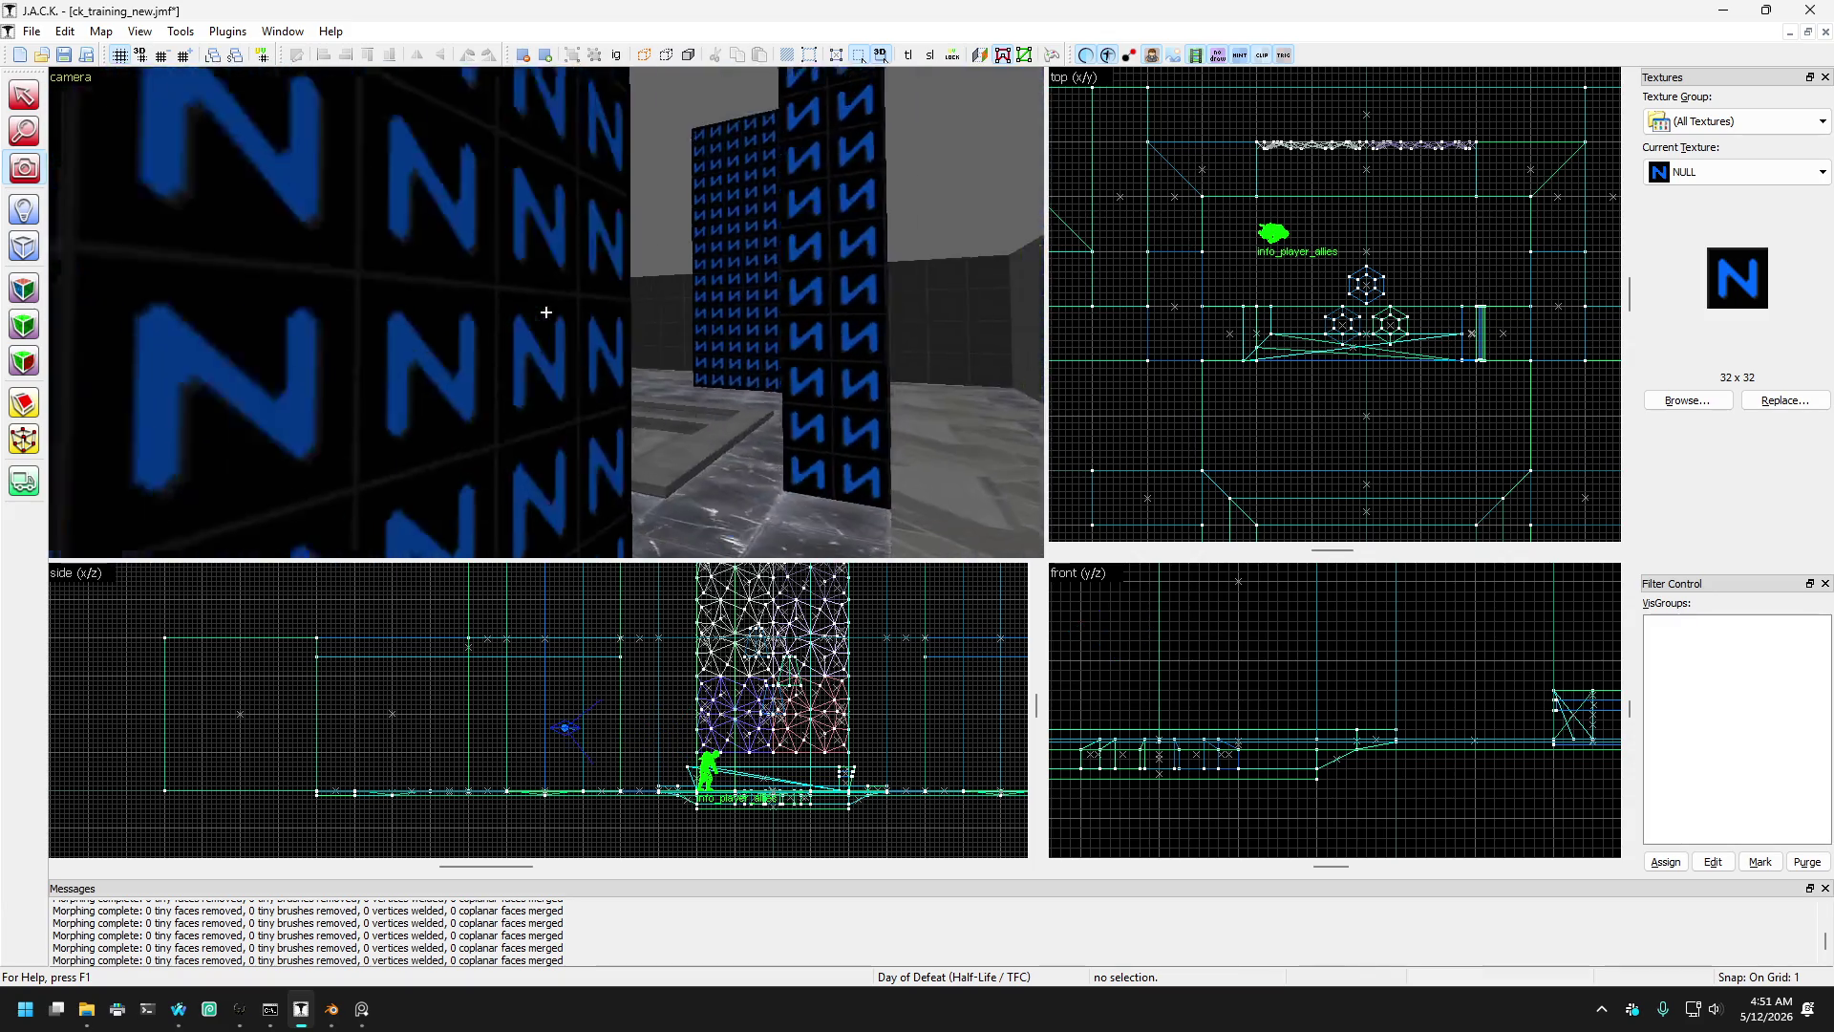
key(w)
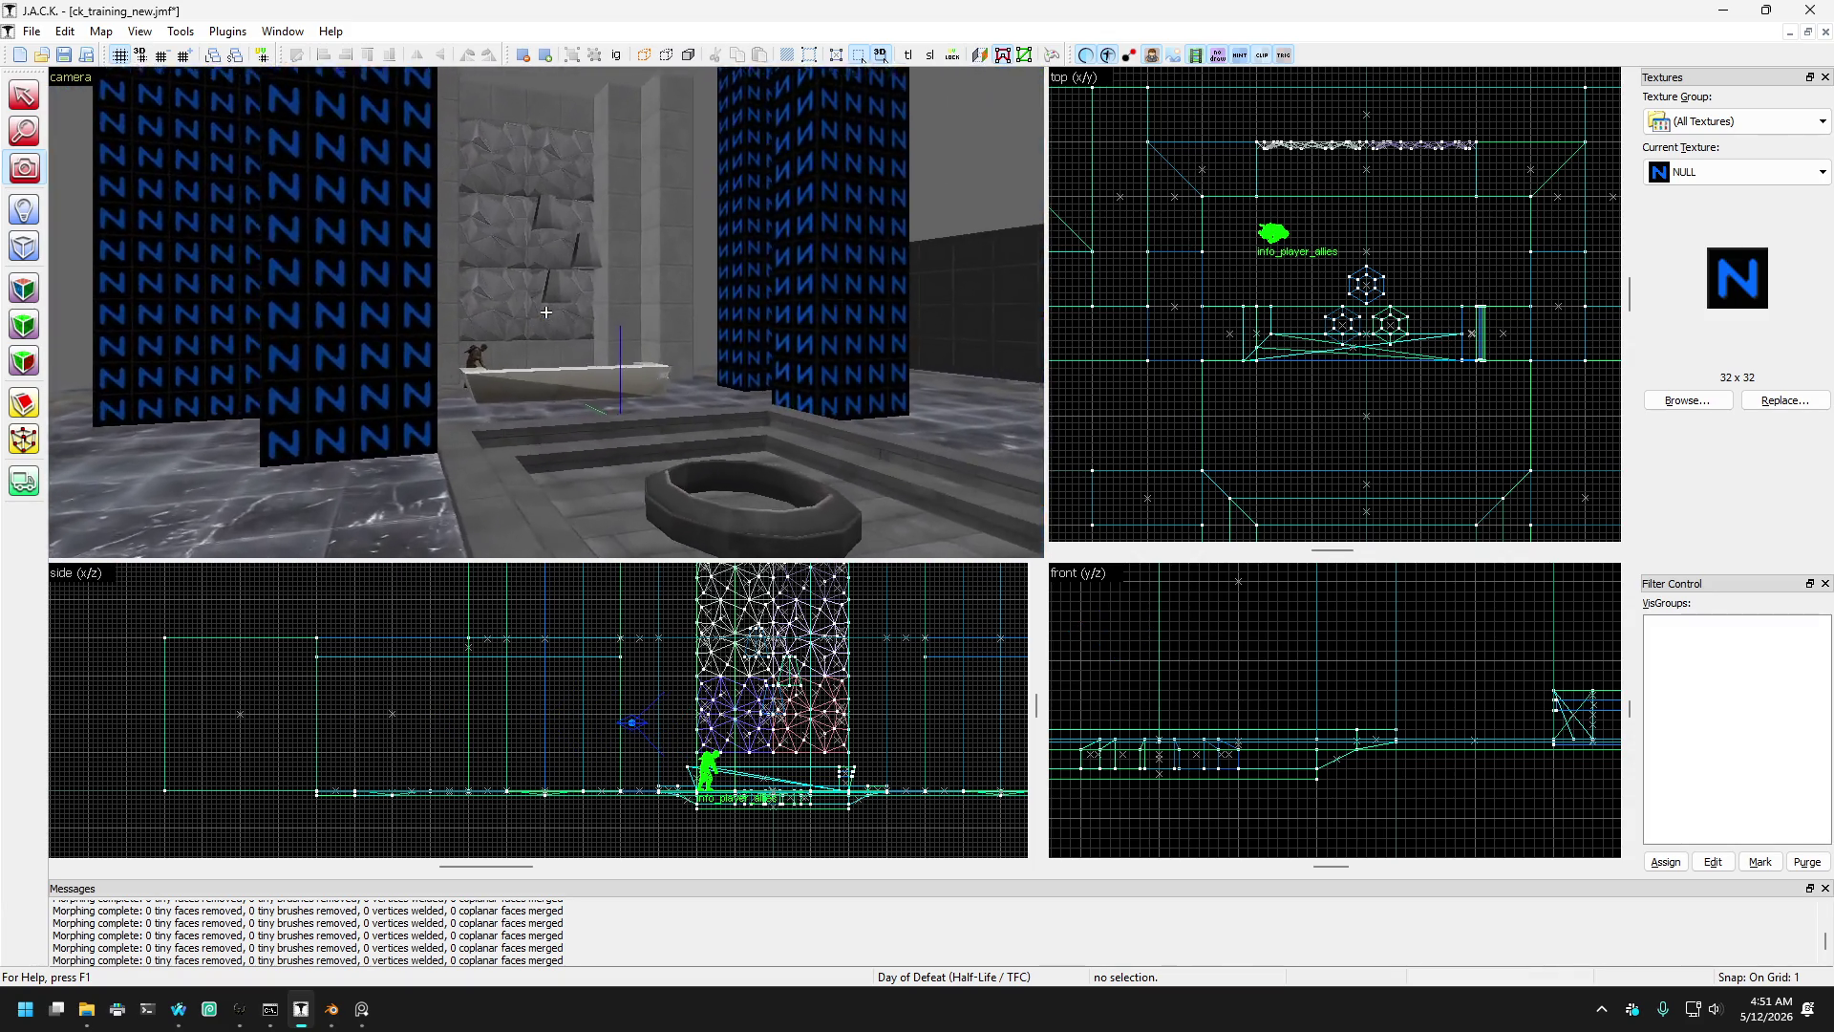
key(s)
key(Right)
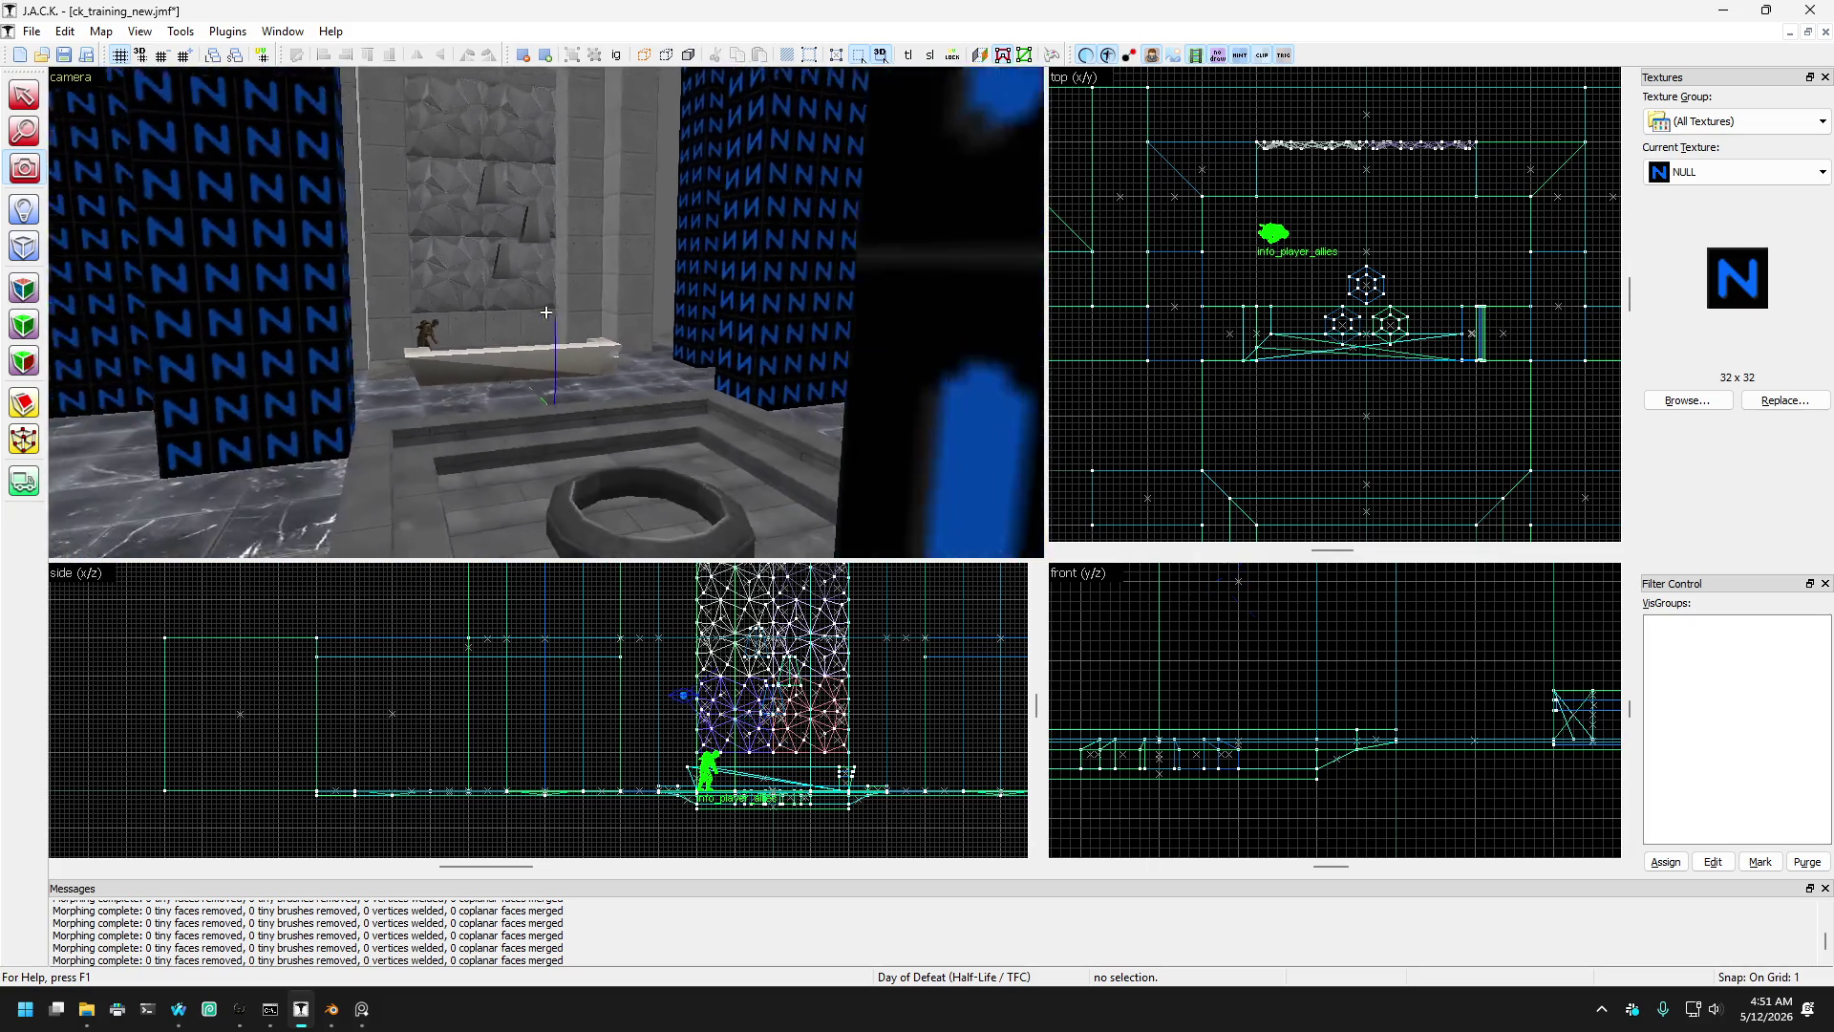
key(s)
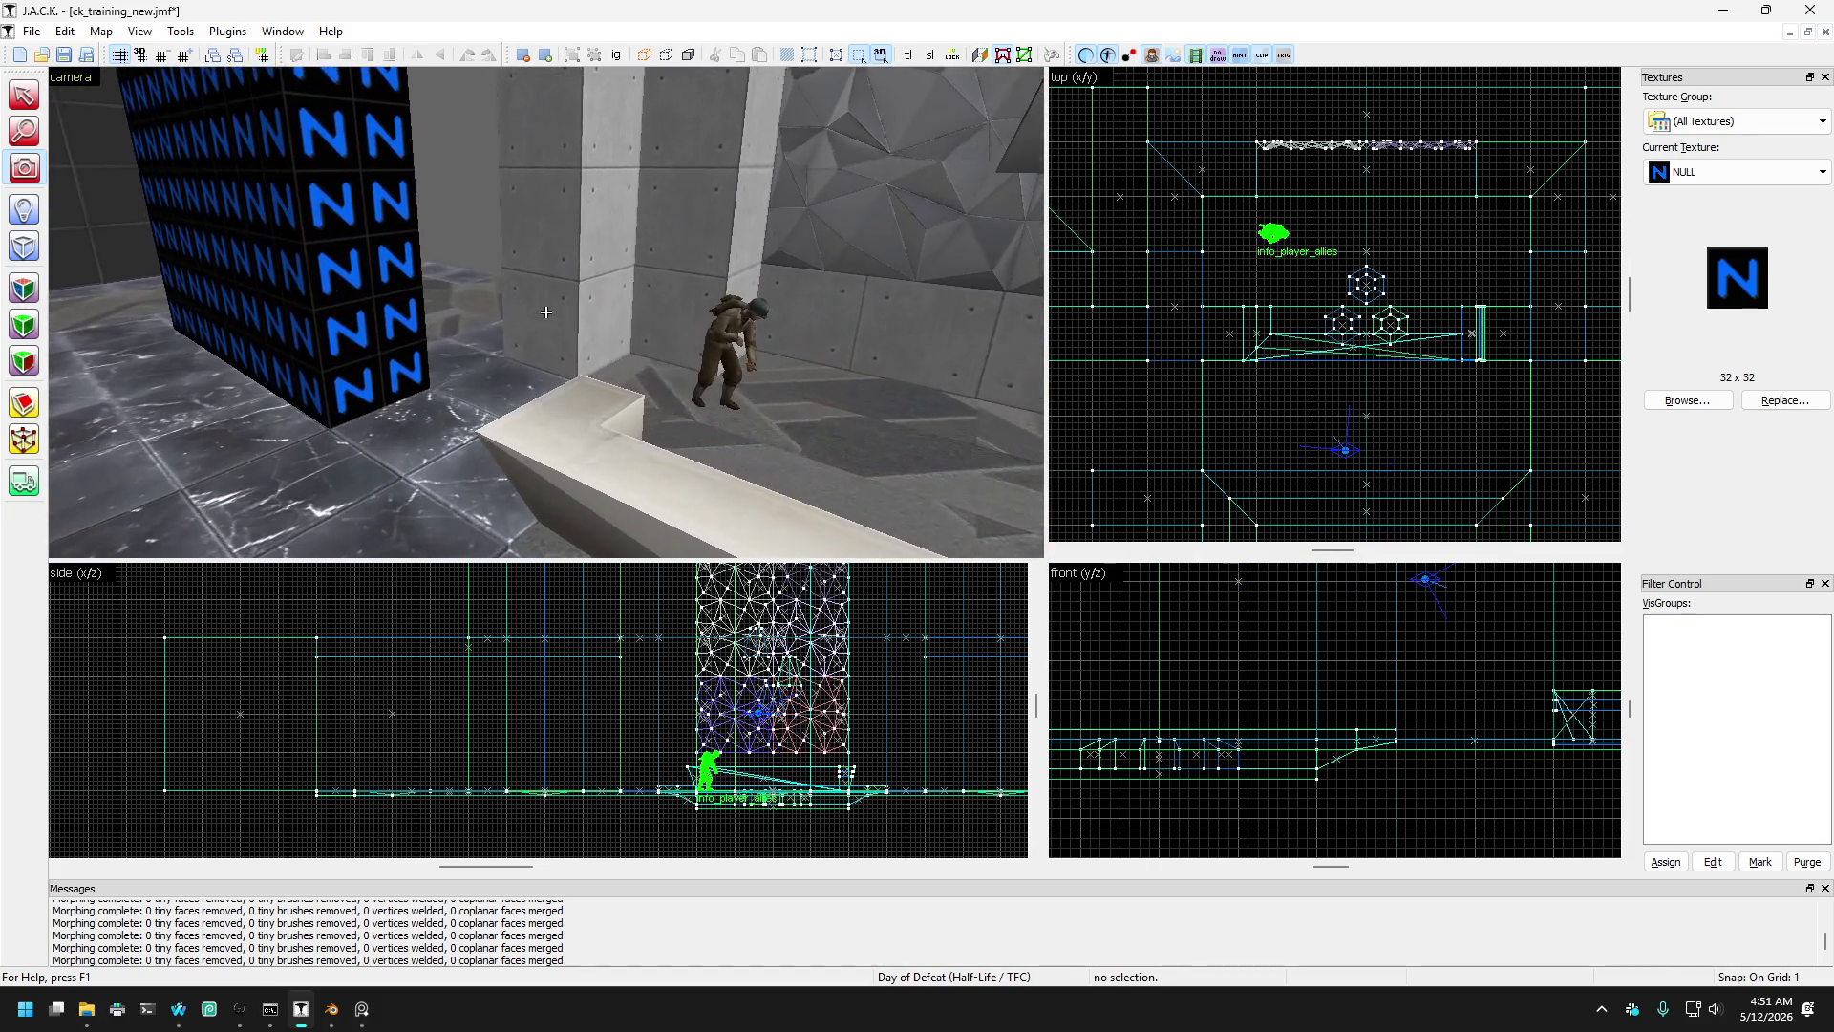
key(Page_Down)
key(s)
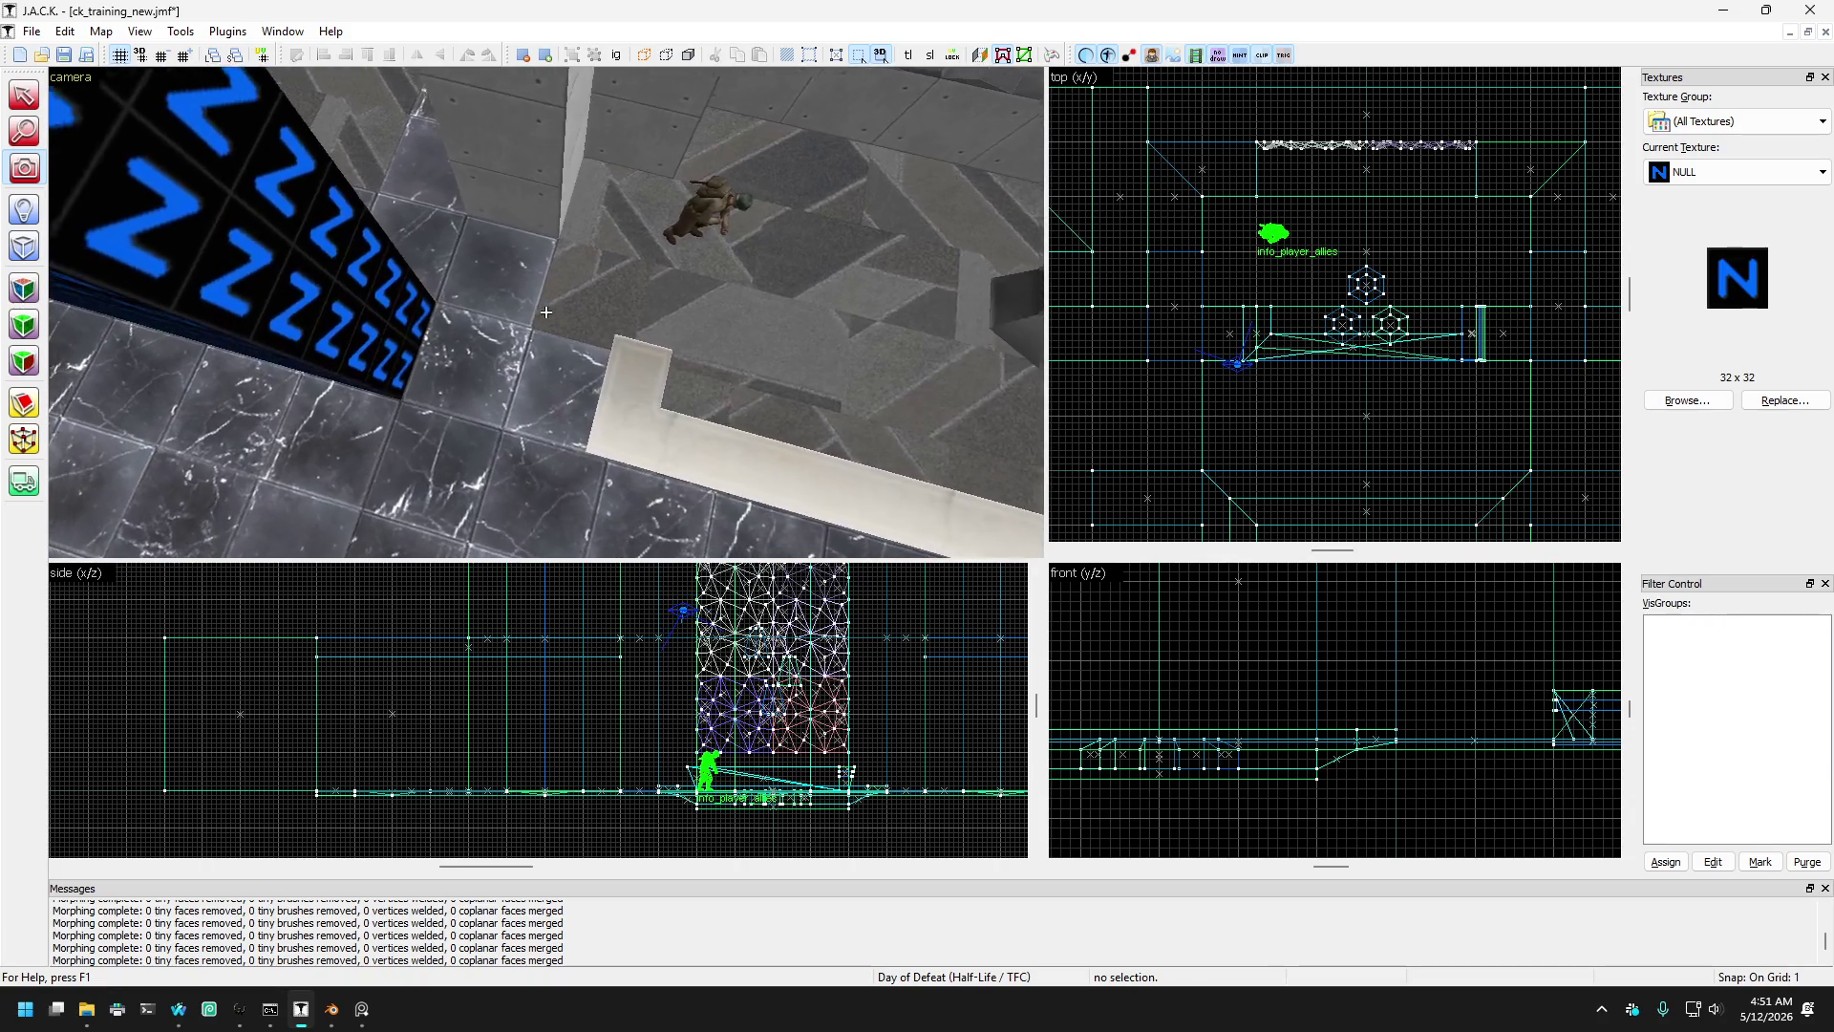
key(w)
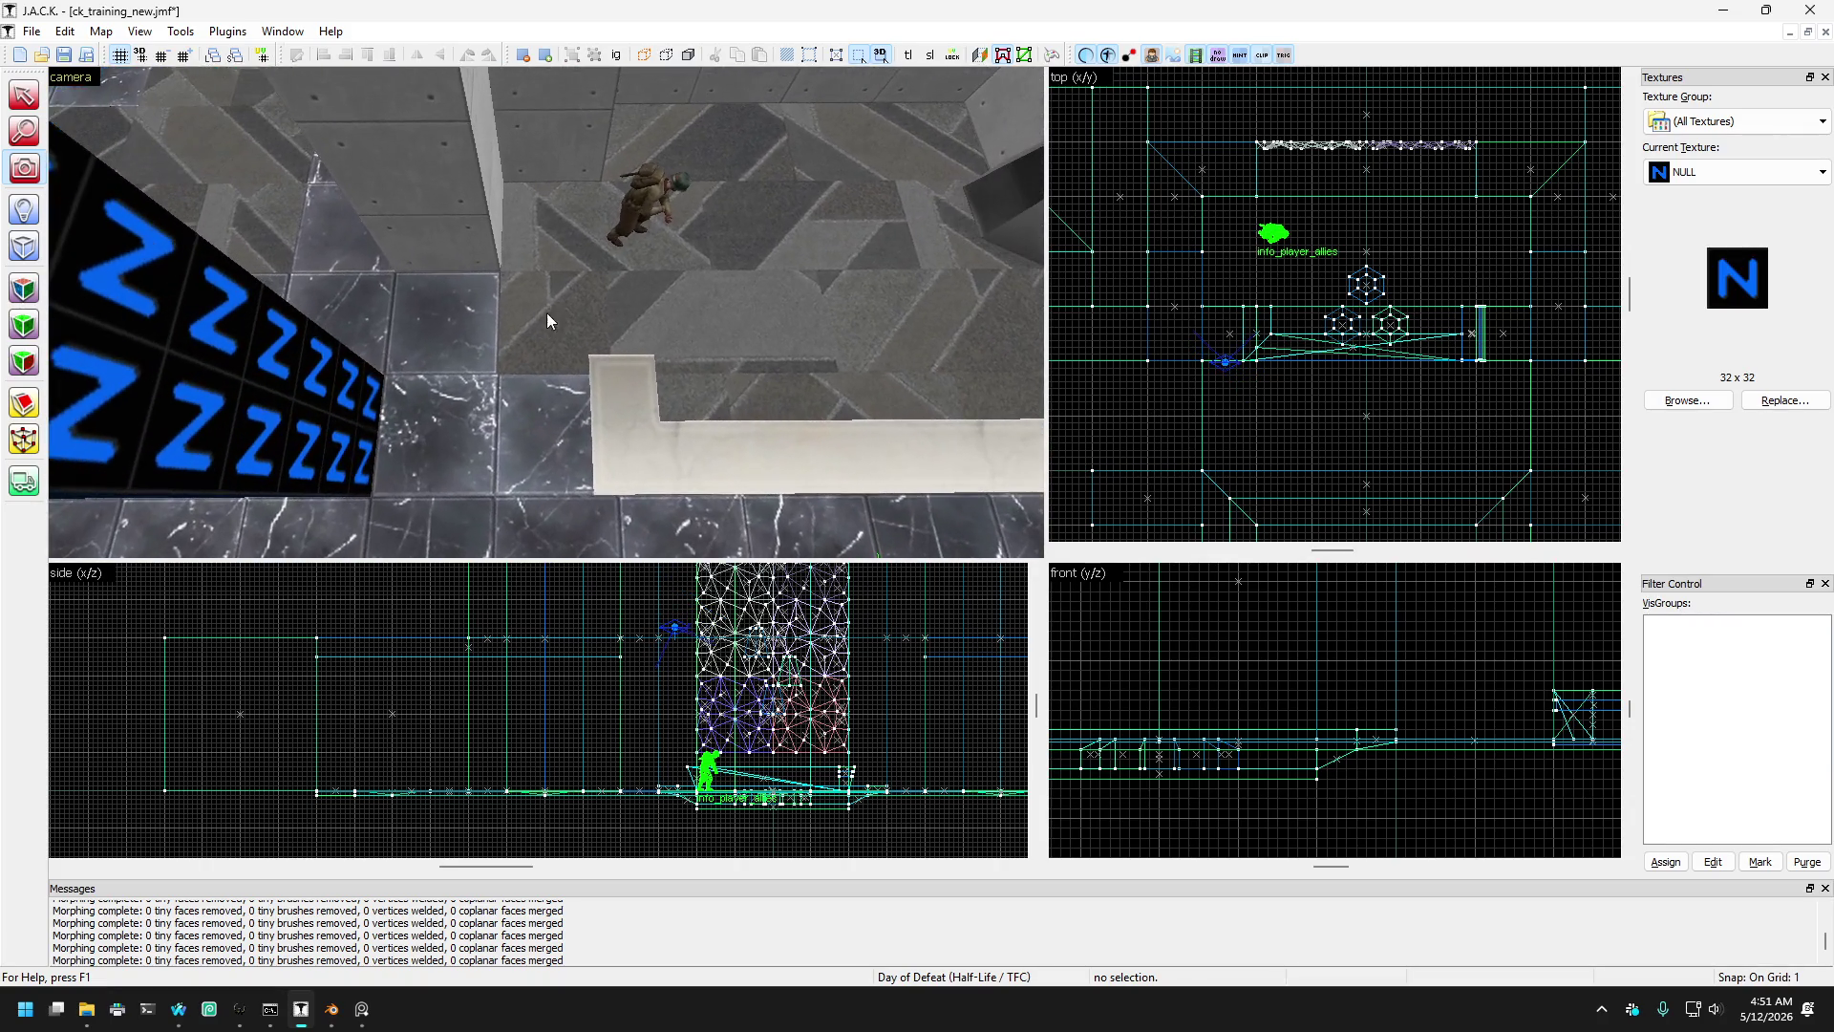
click(420, 336)
key(s)
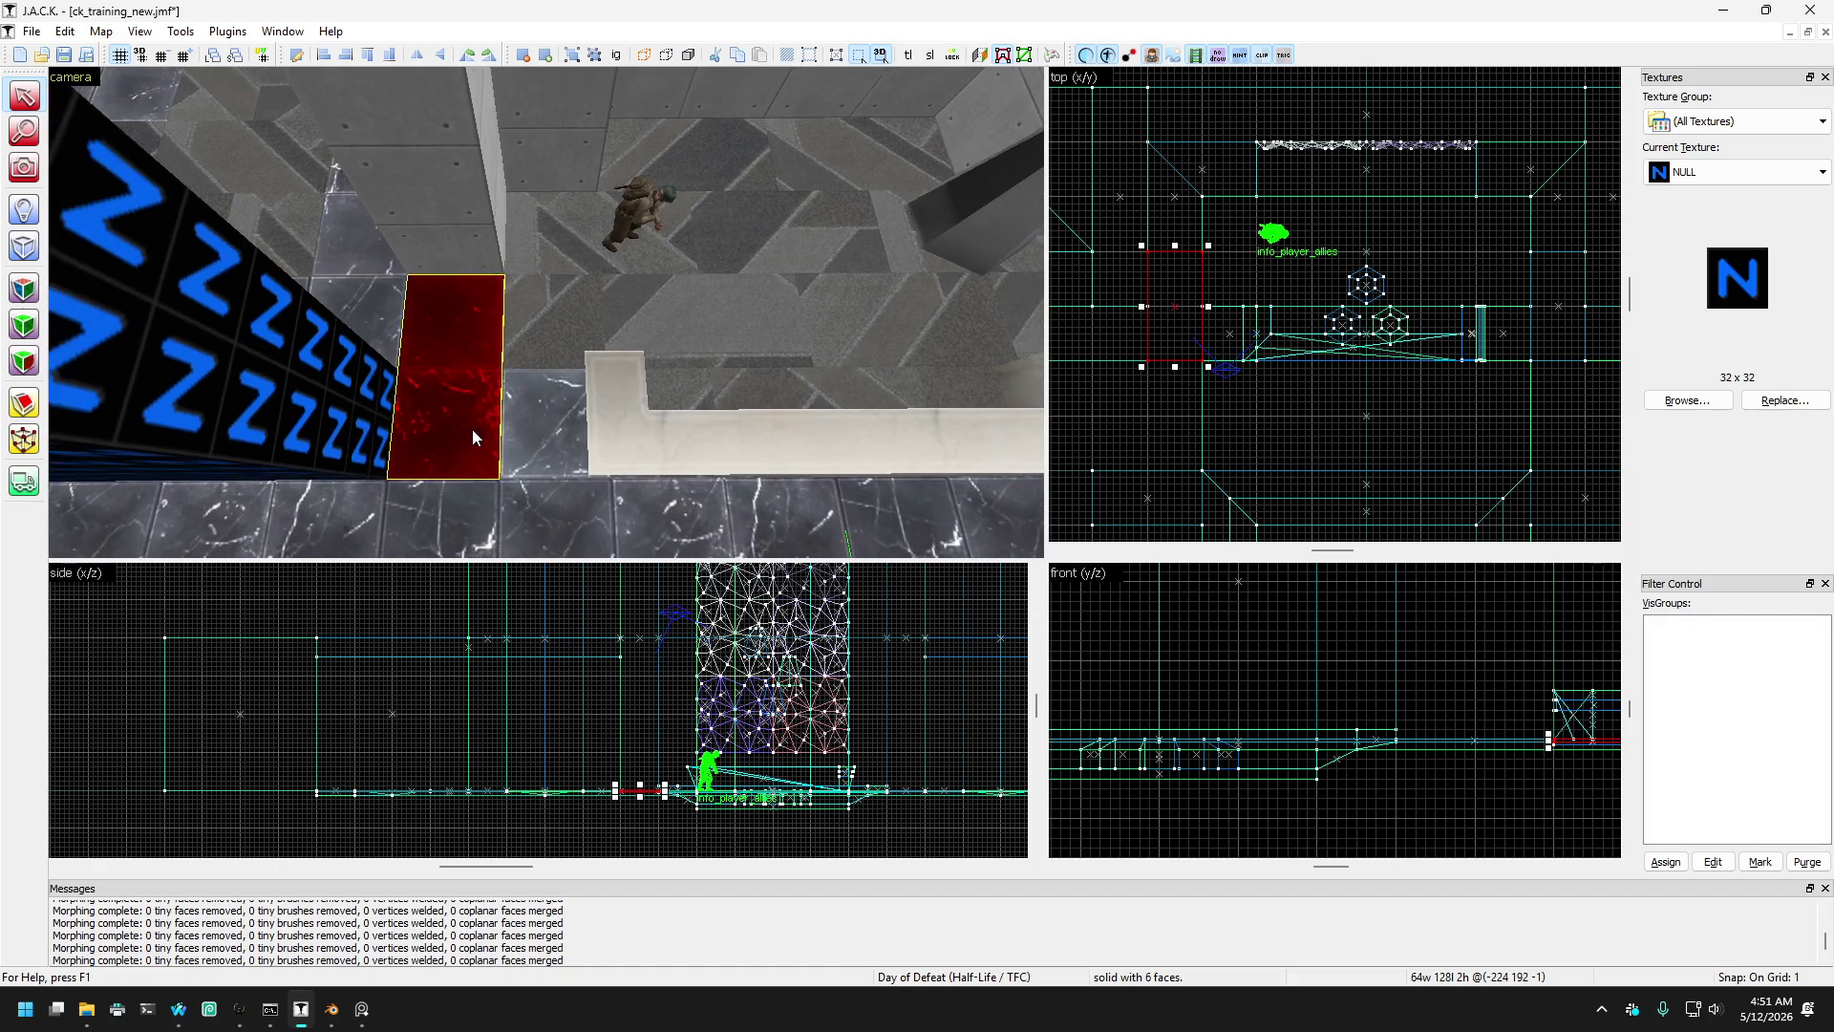
key(s)
key(Escape)
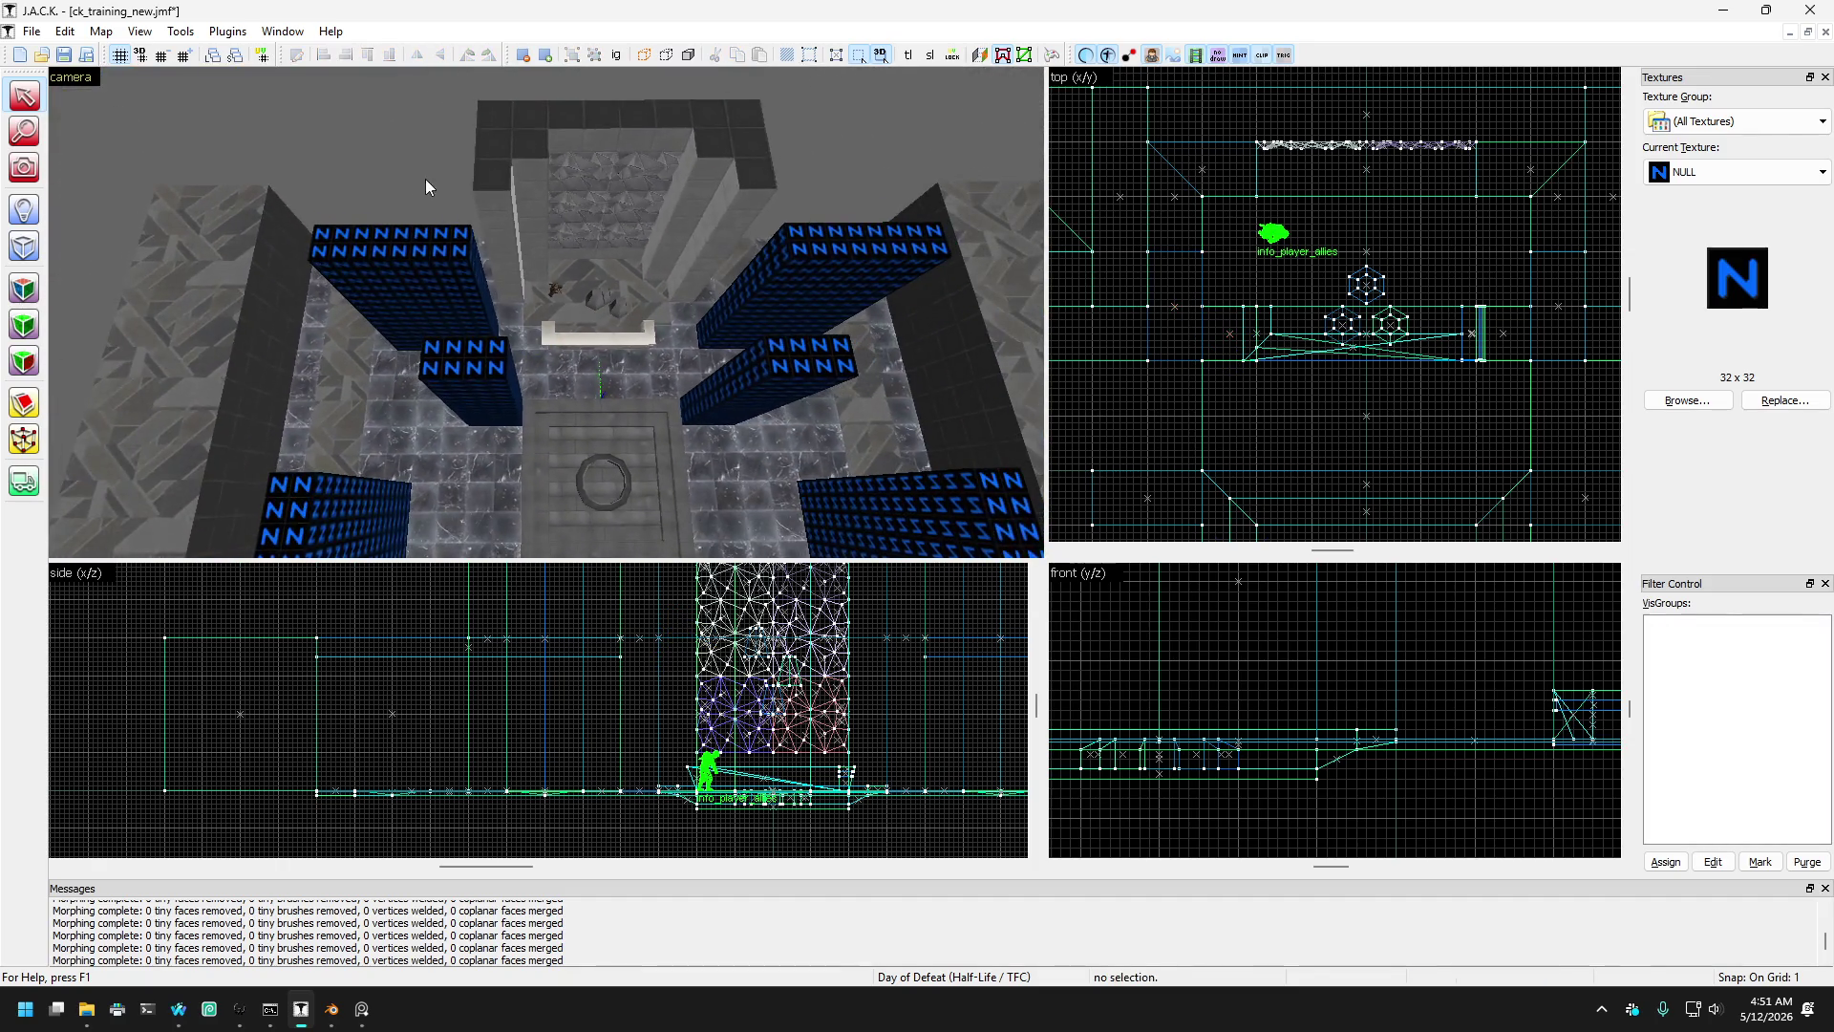
key(z)
key(w)
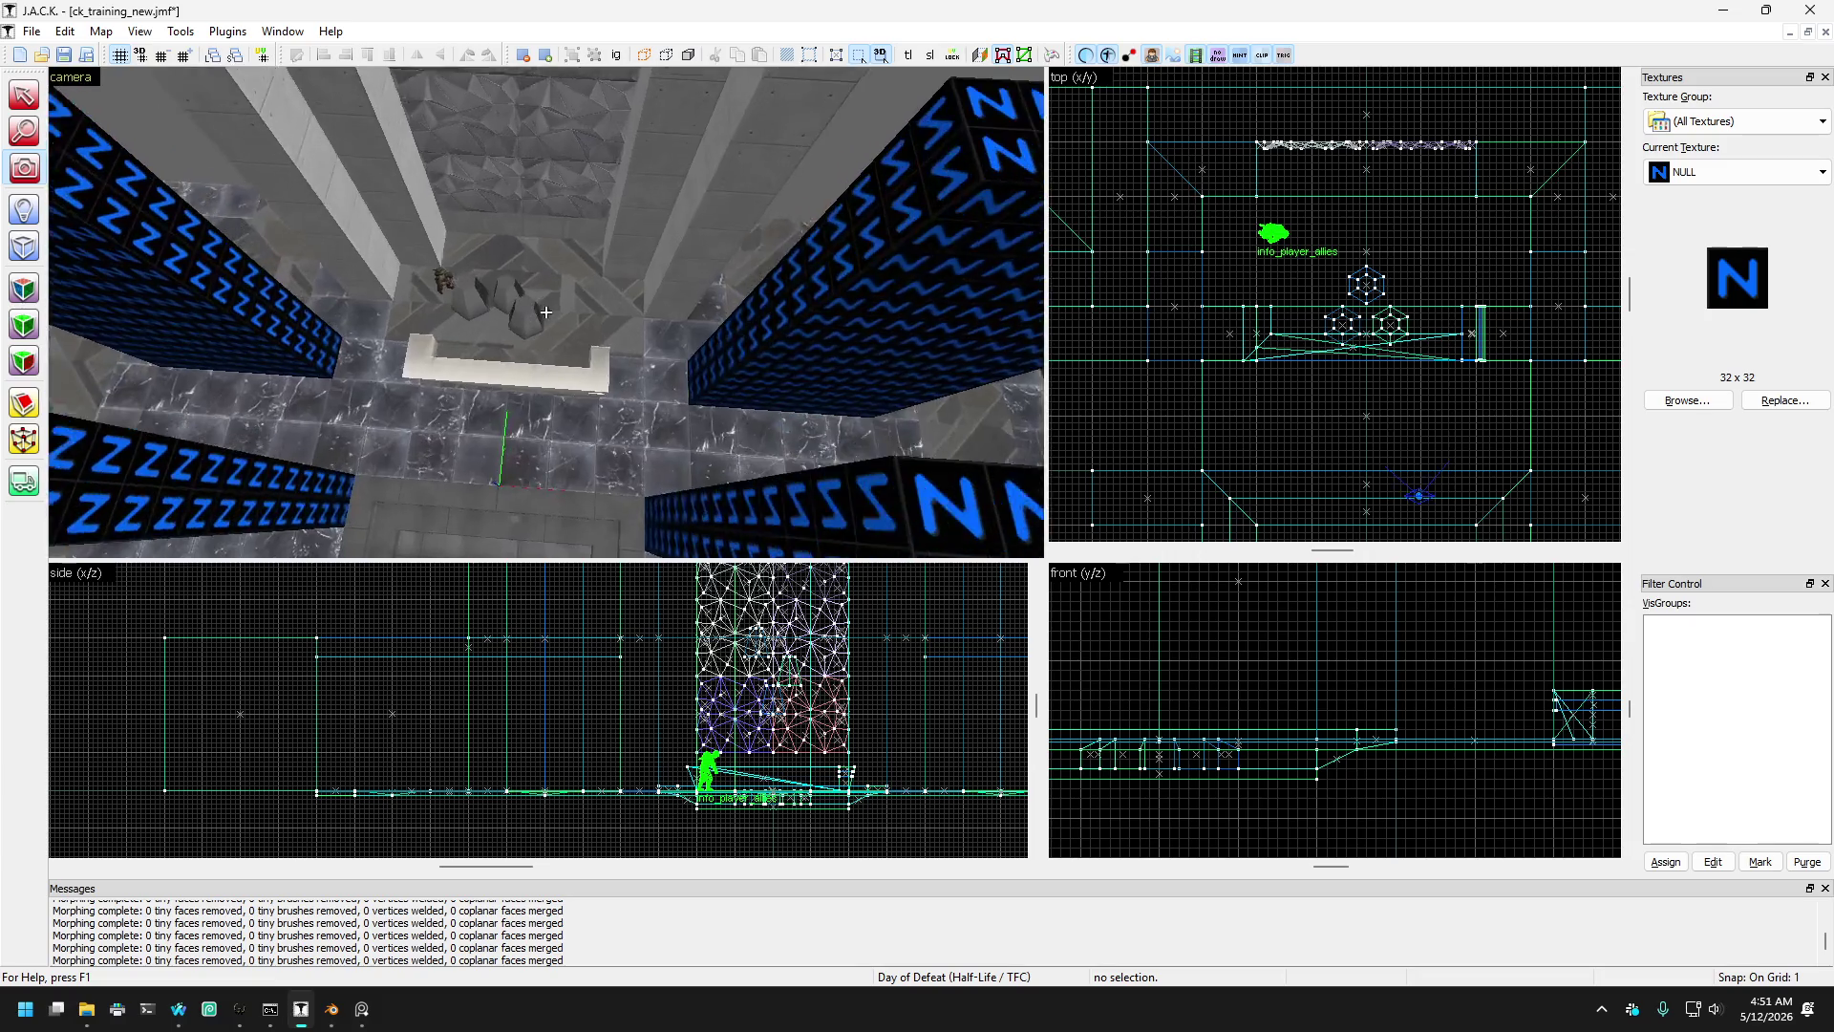
key(w)
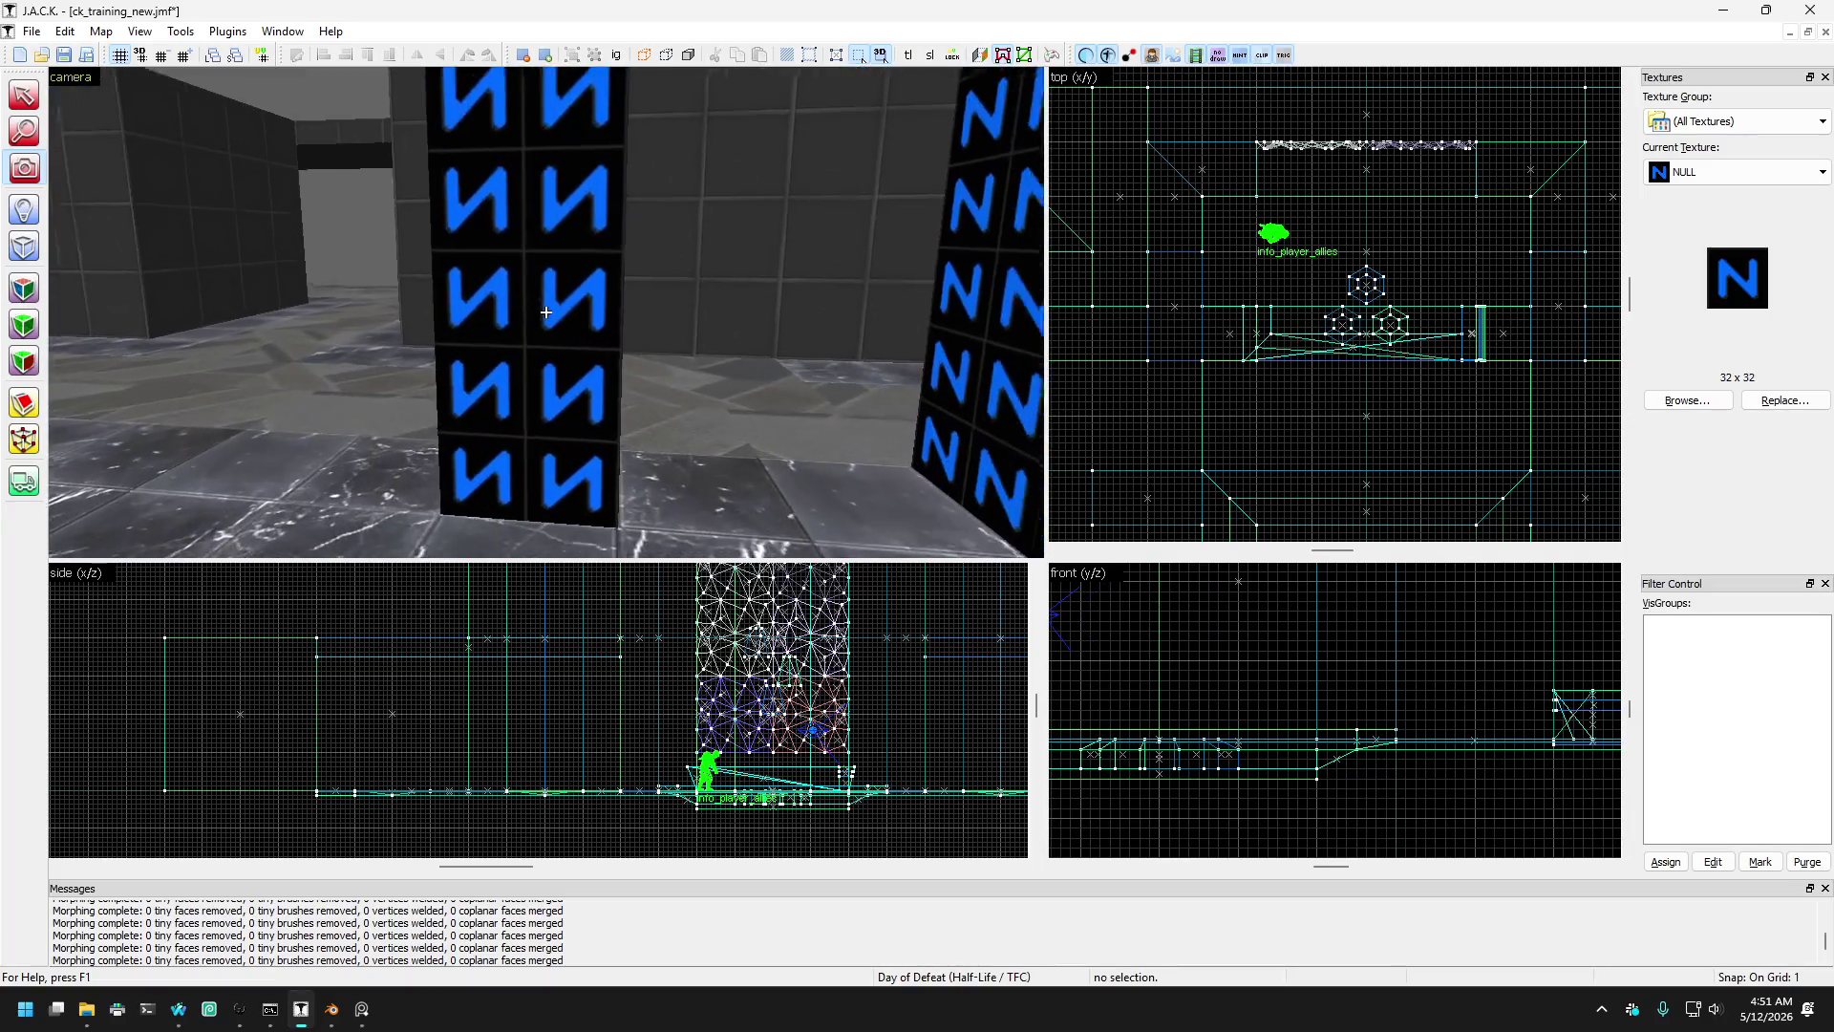
key(w)
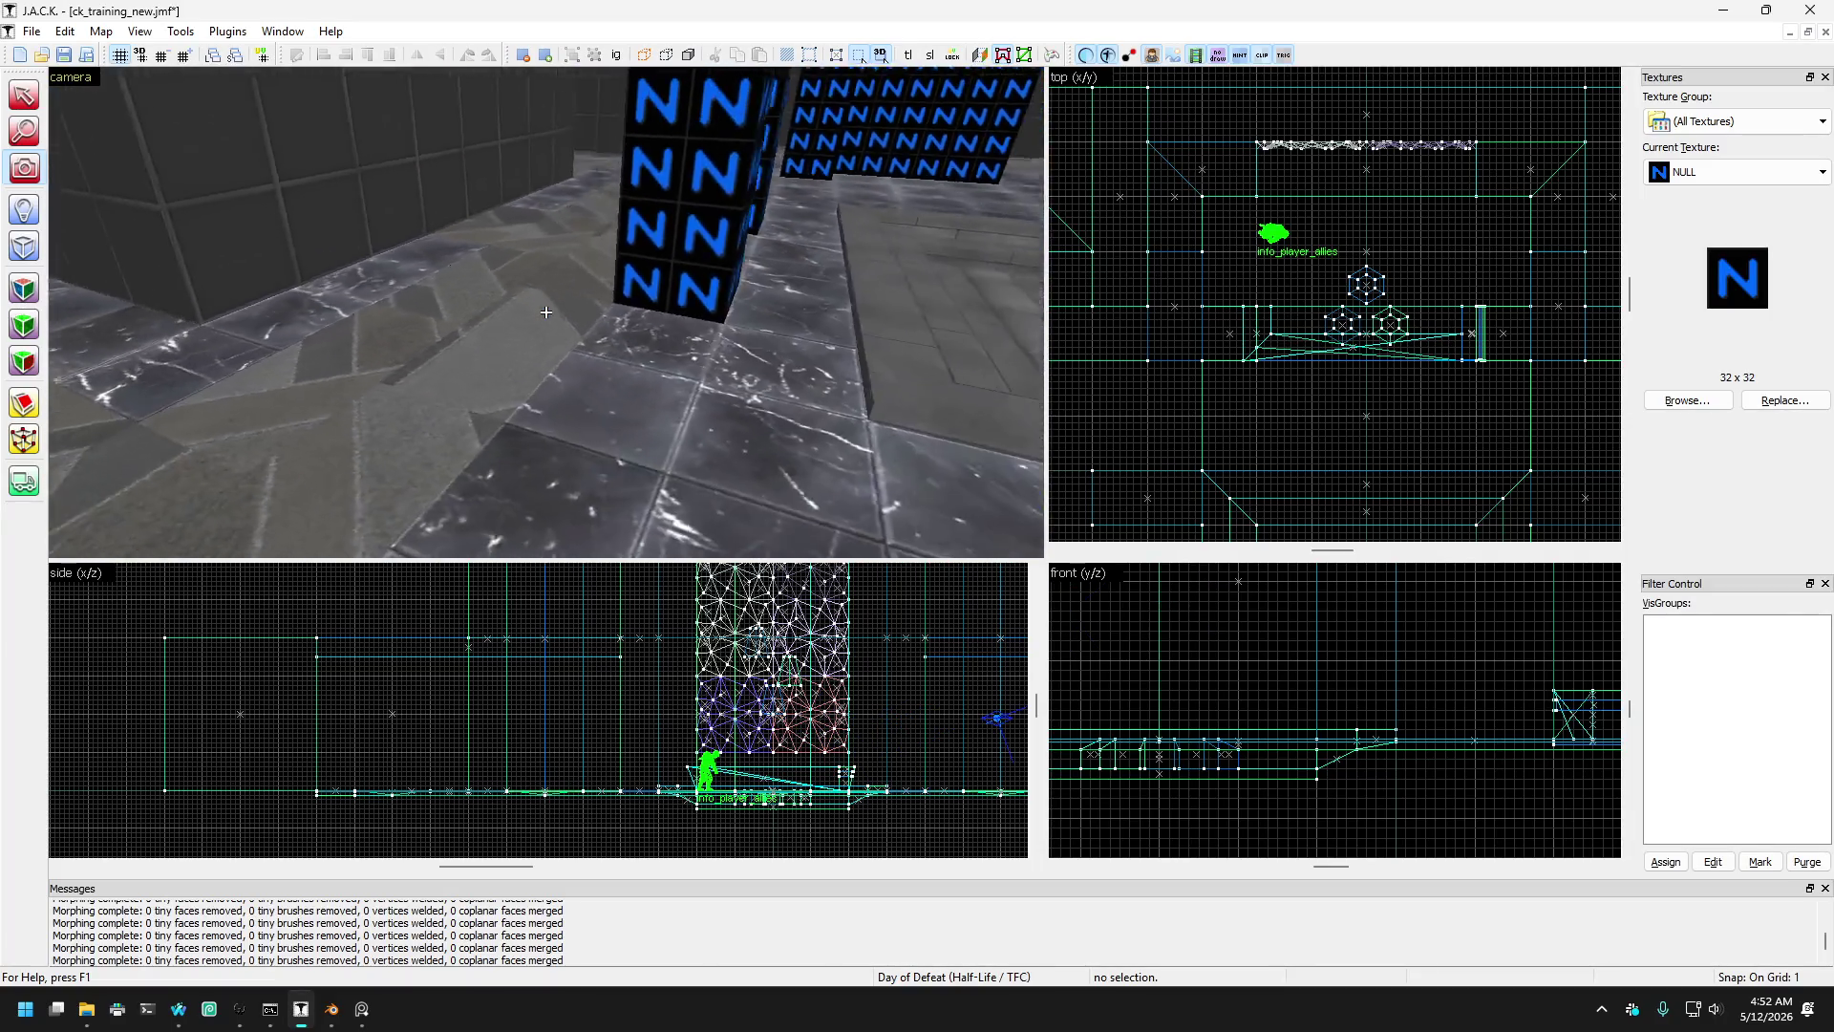
key(w)
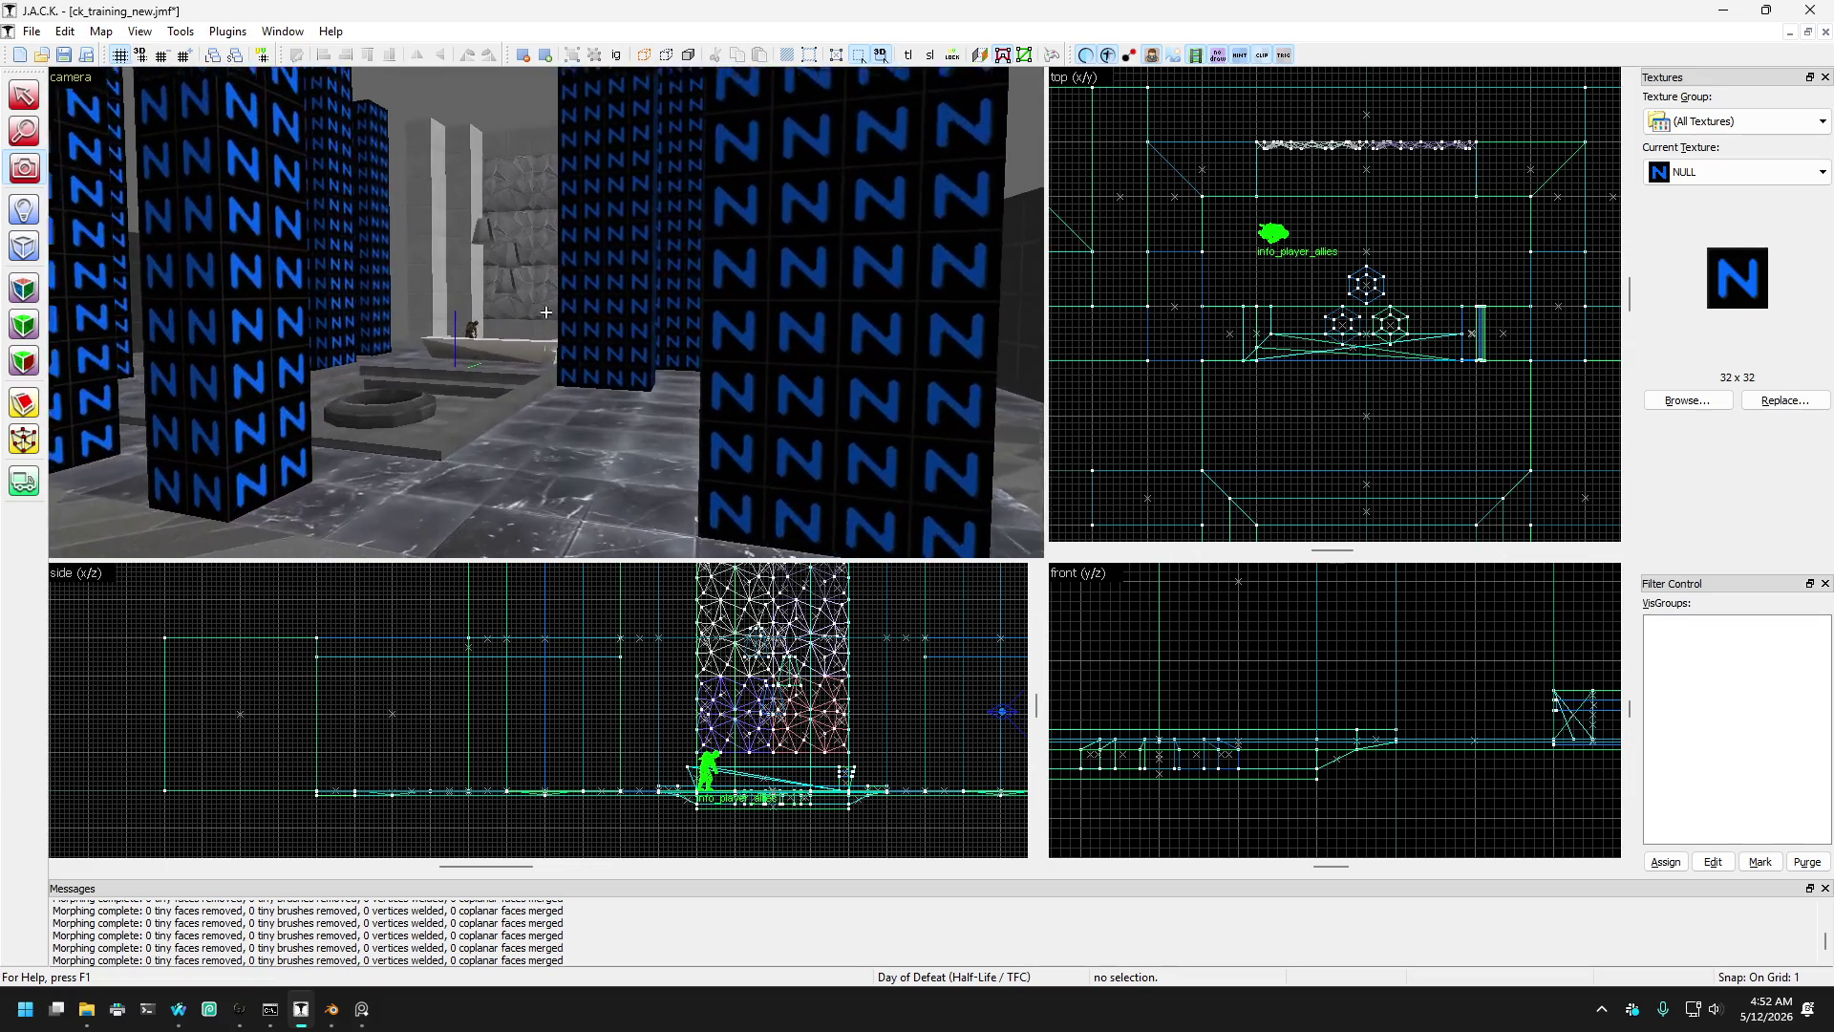
key(w)
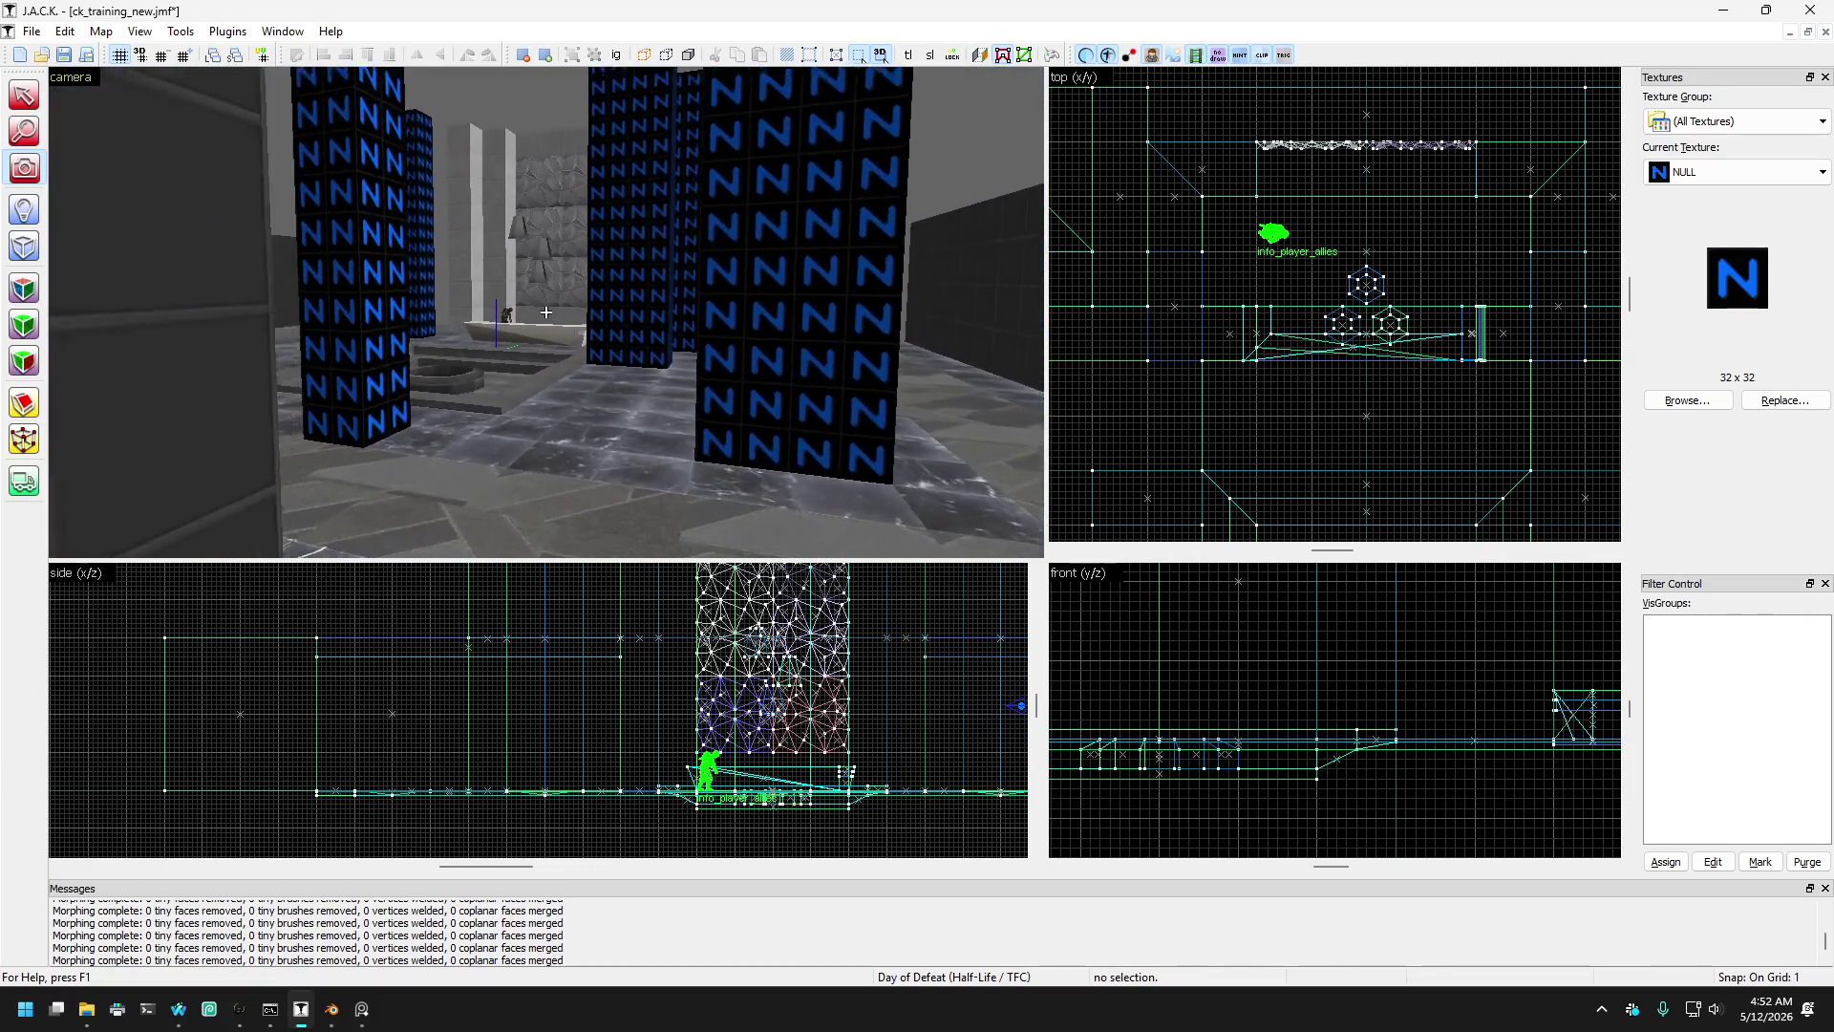
key(w)
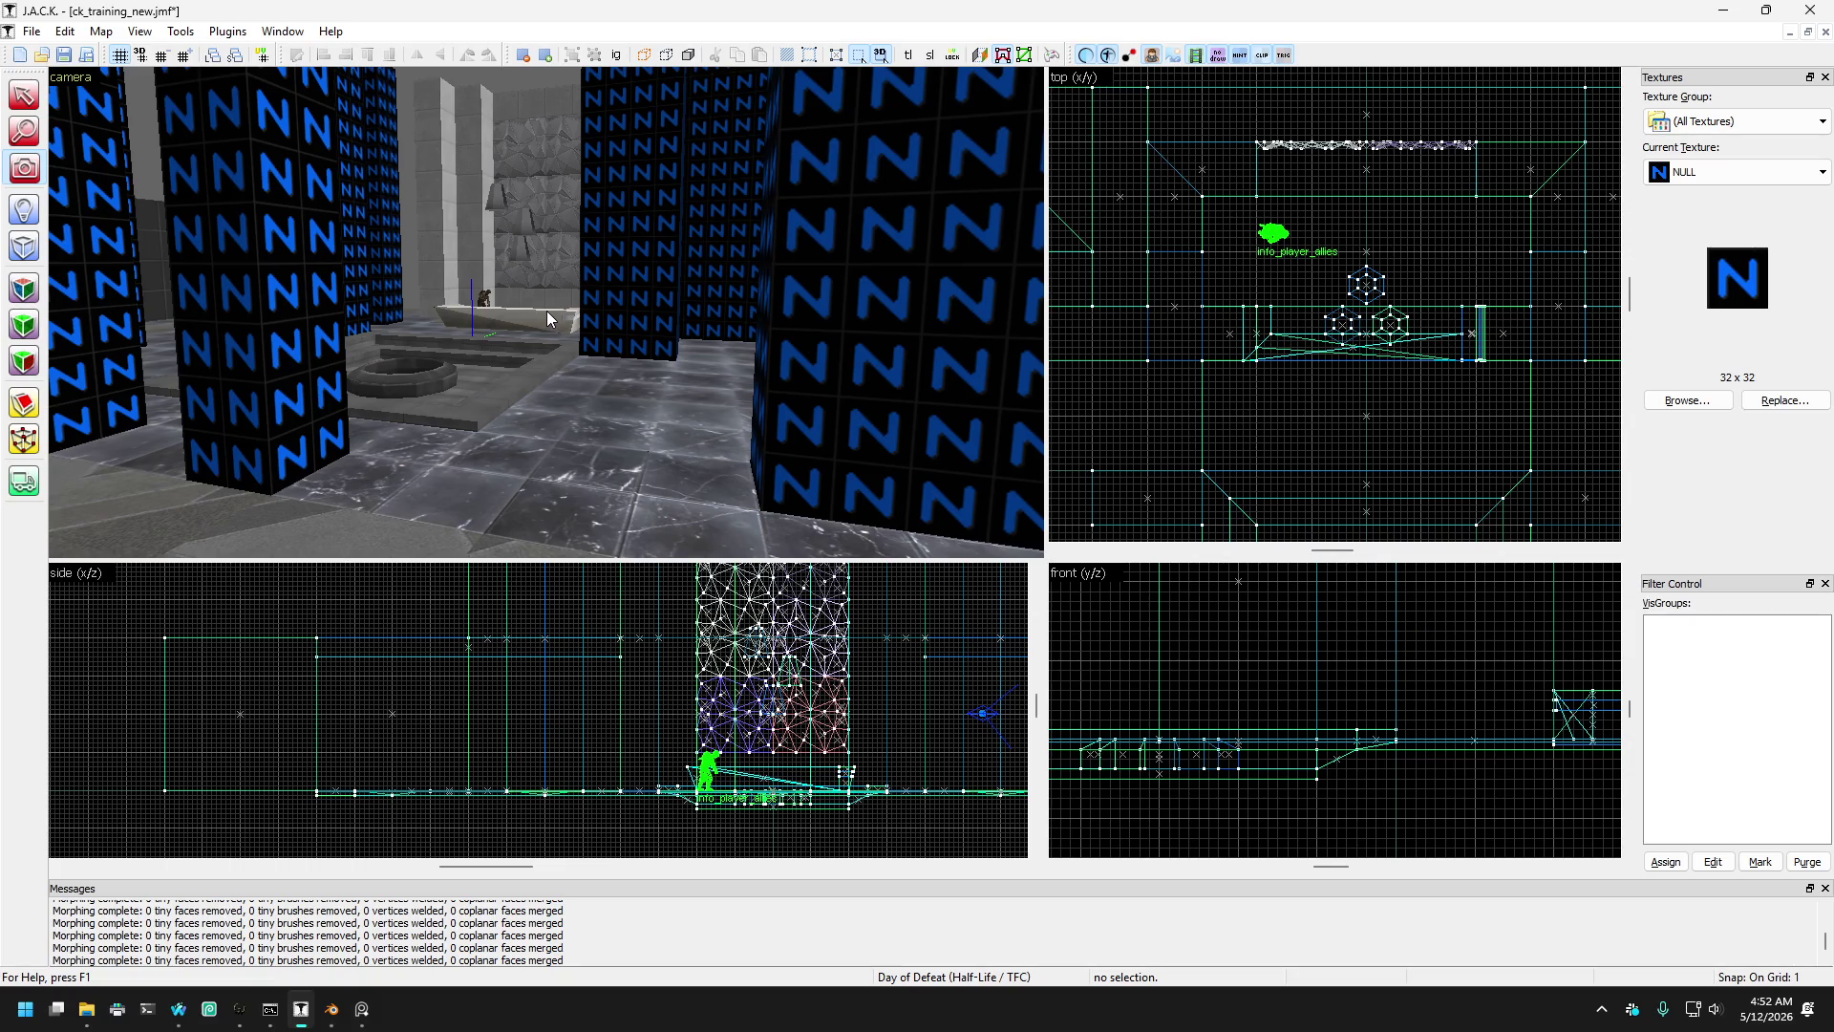
key(w)
key(w)
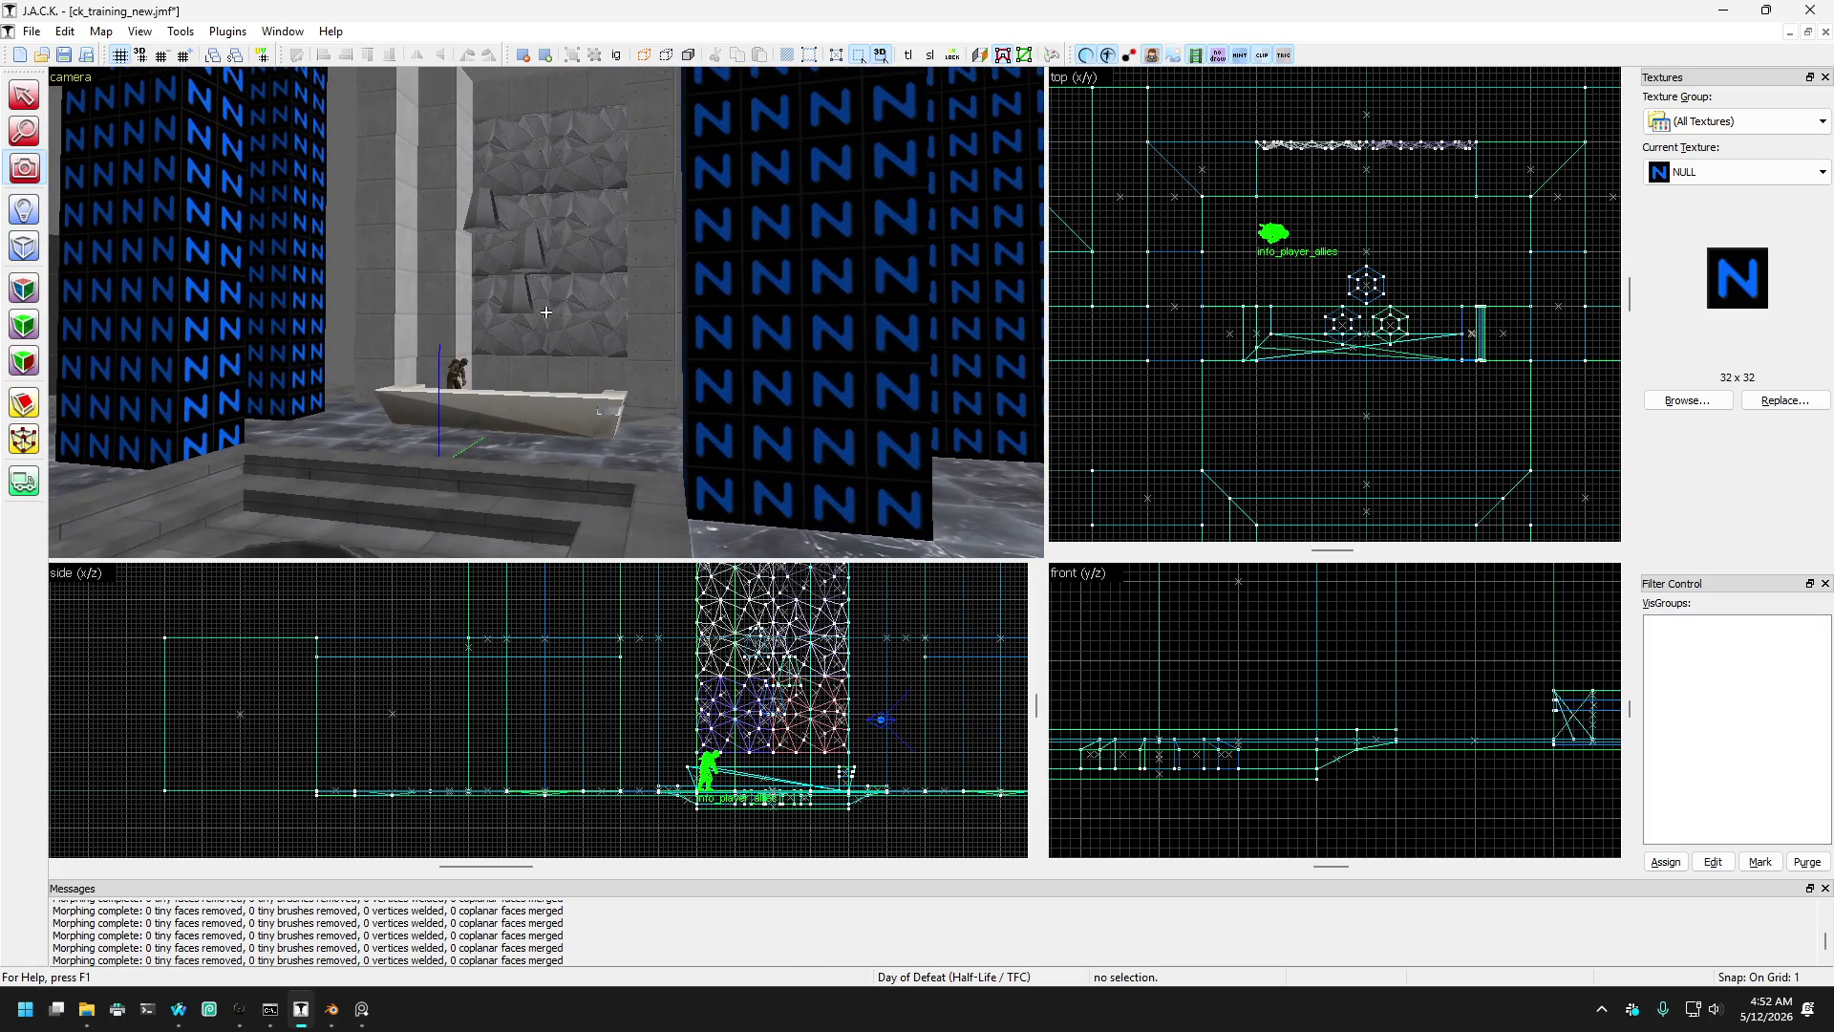
key(s)
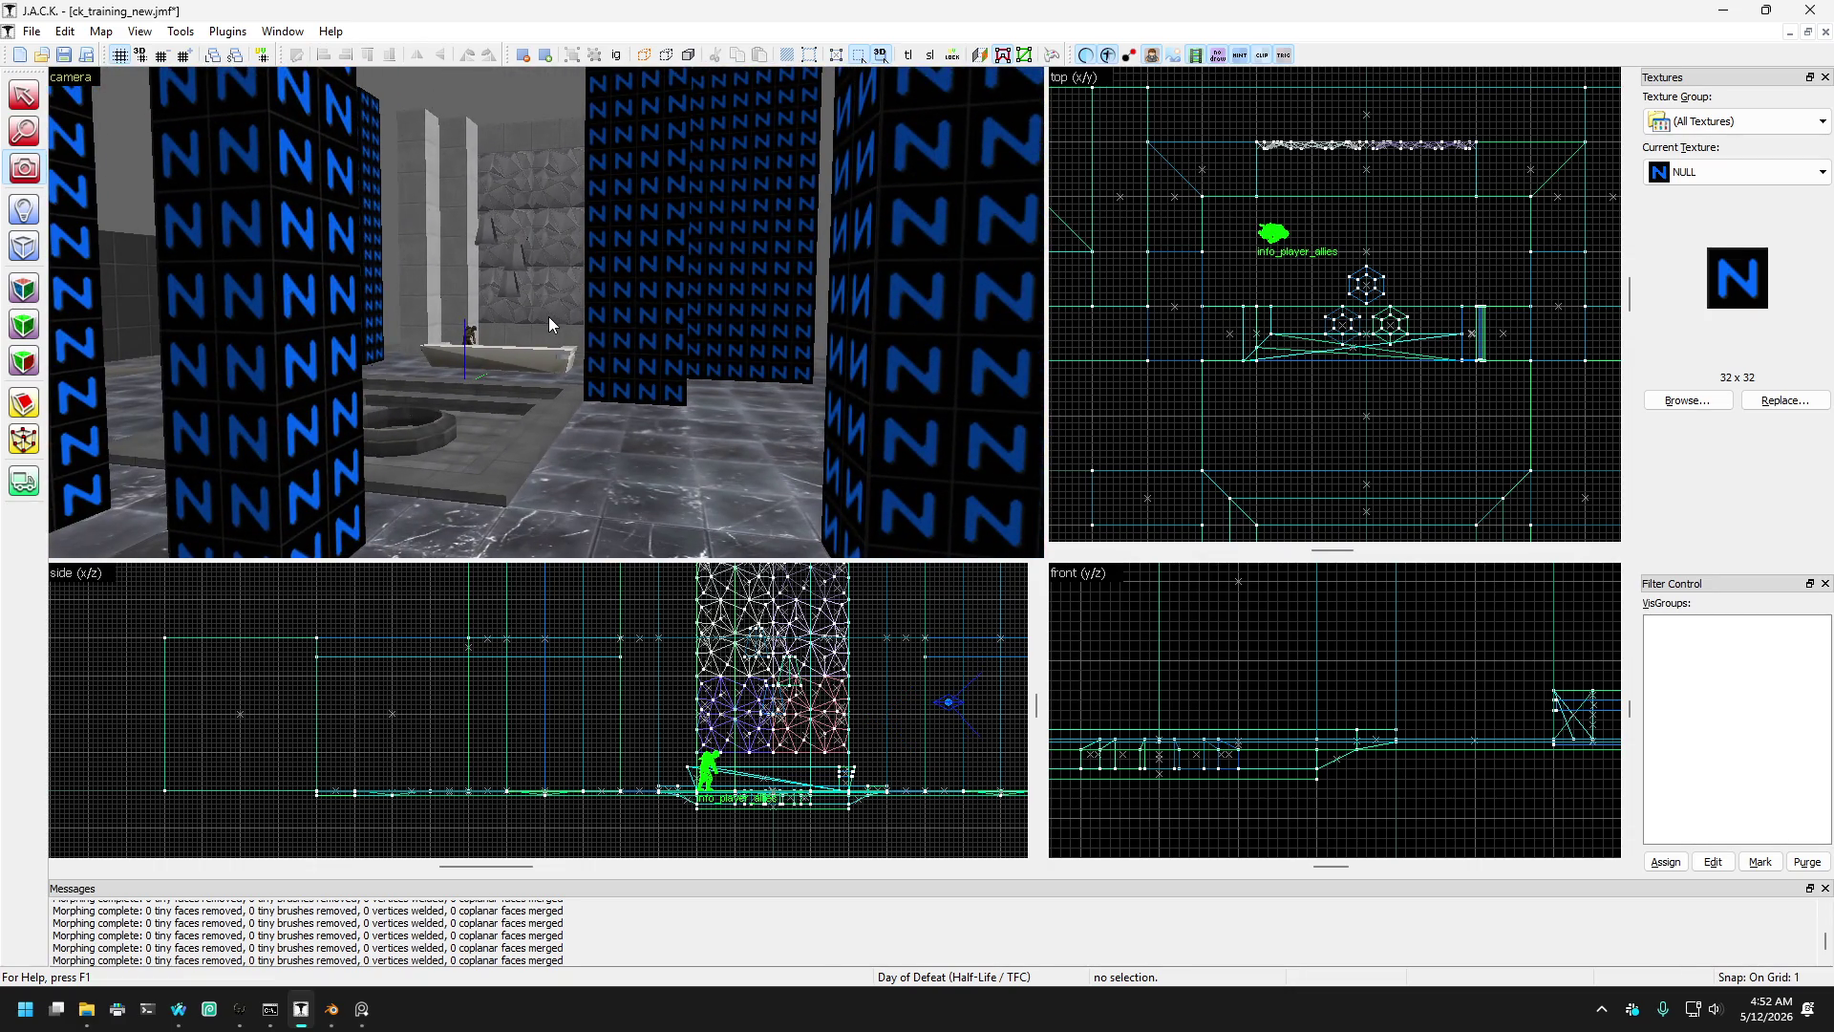
key(s)
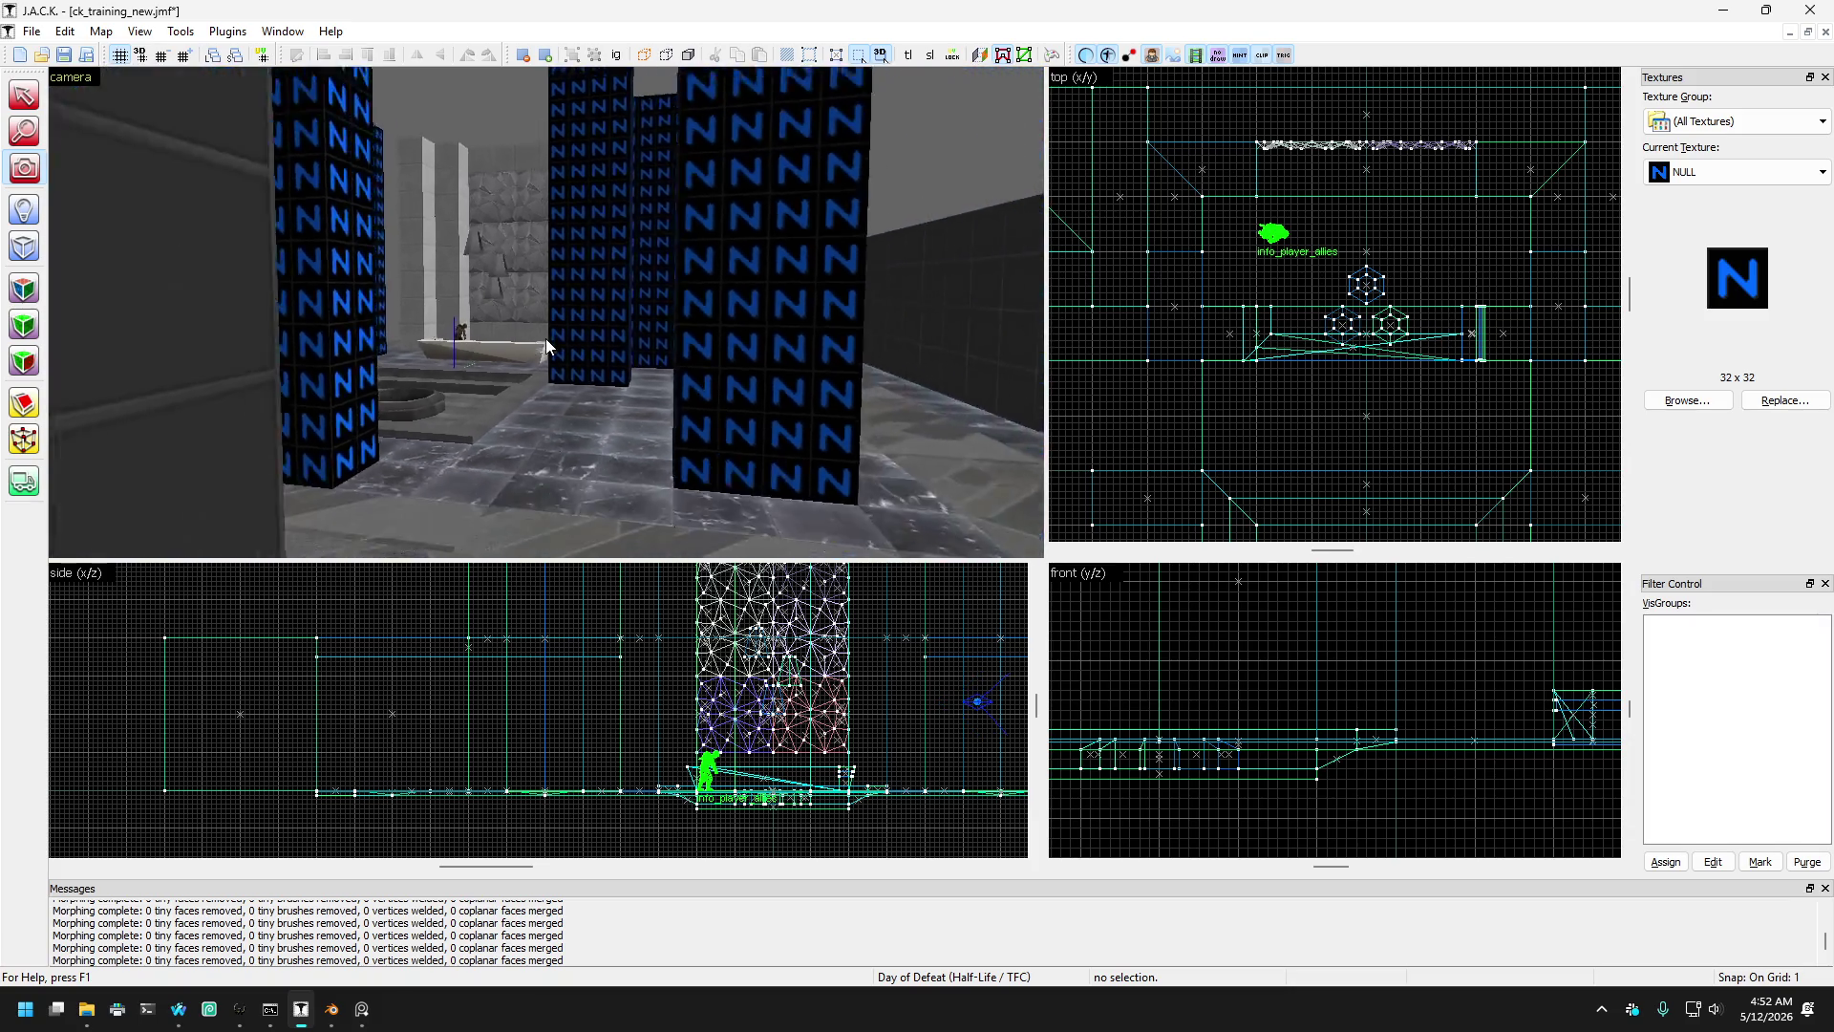
key(w)
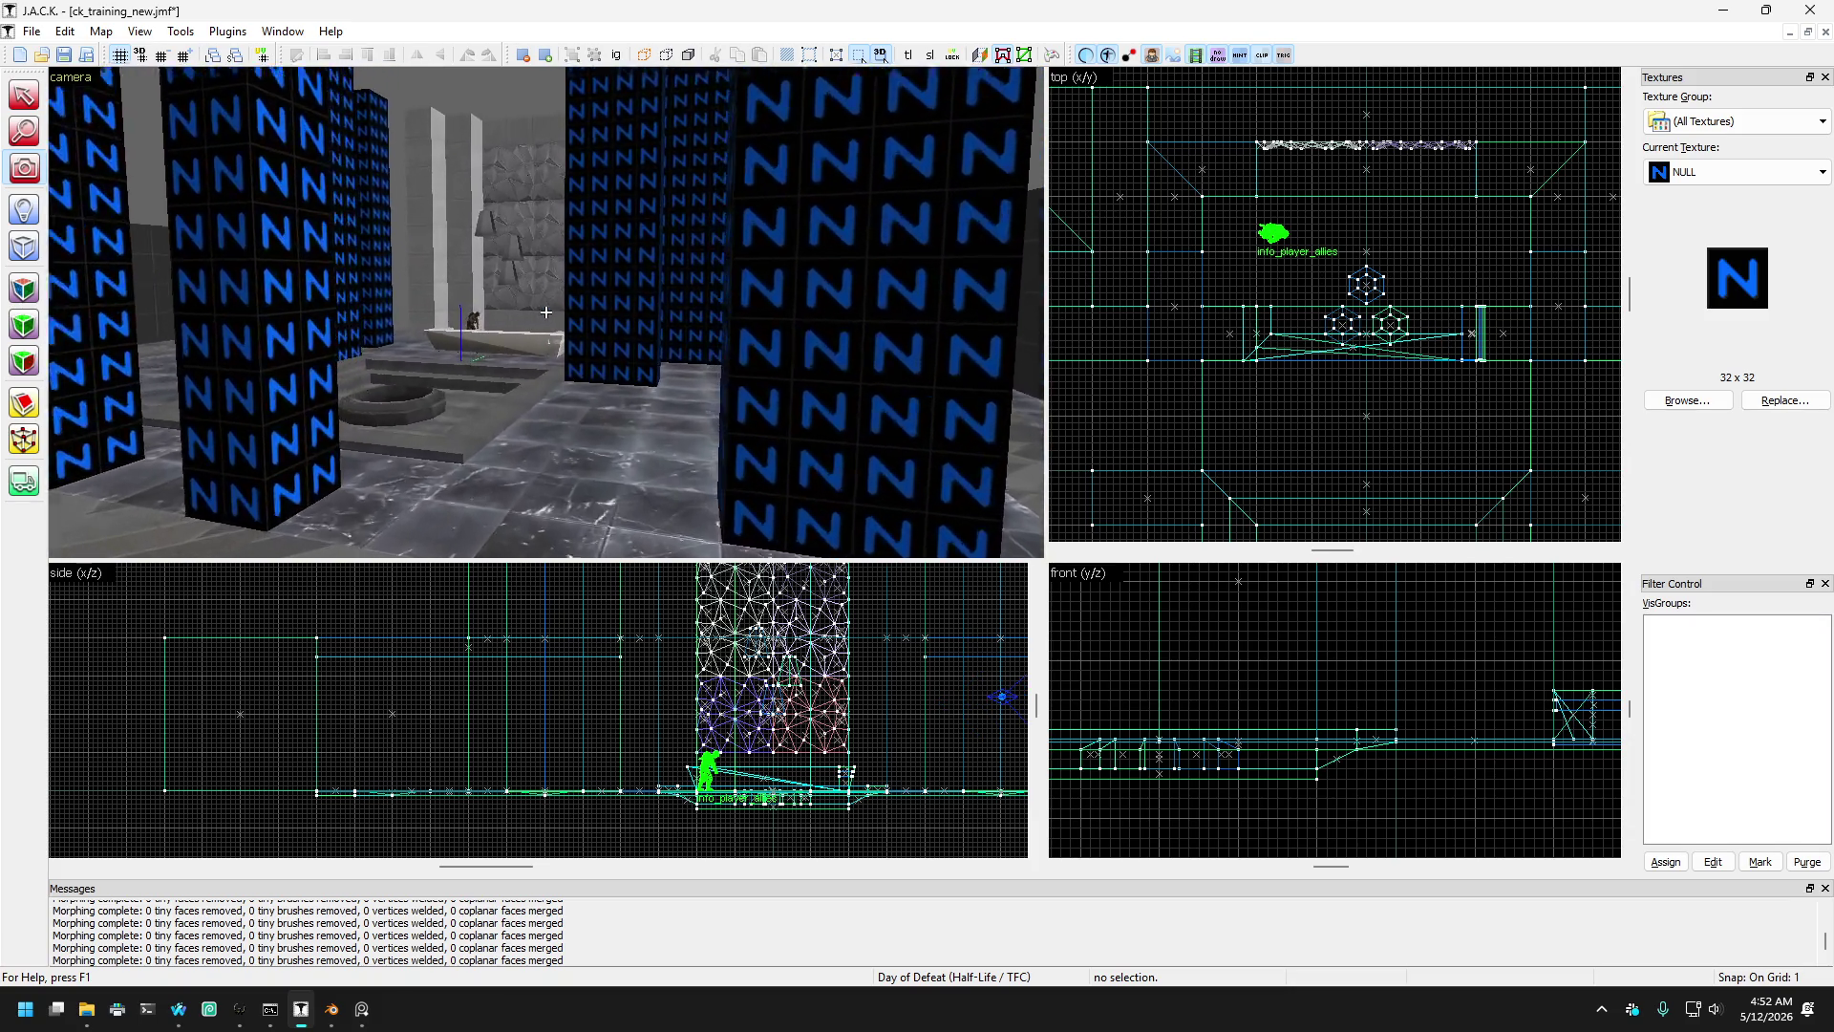
key(s)
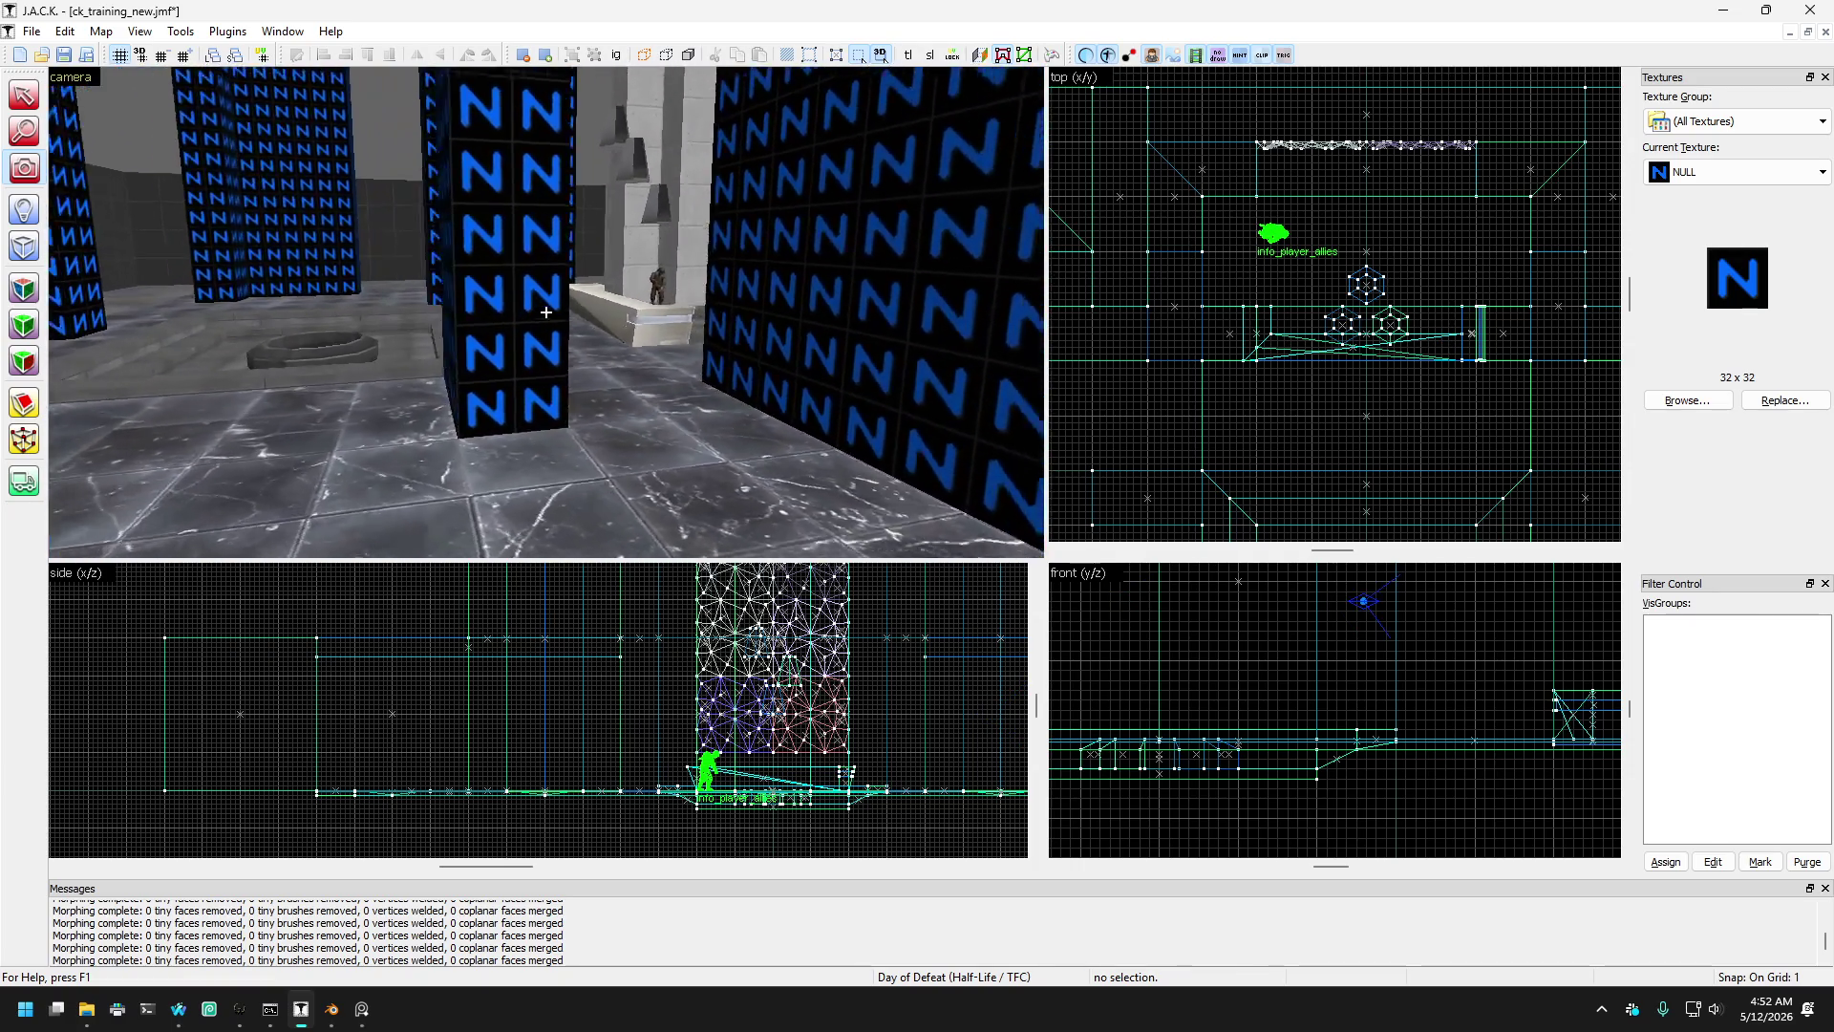
key(w)
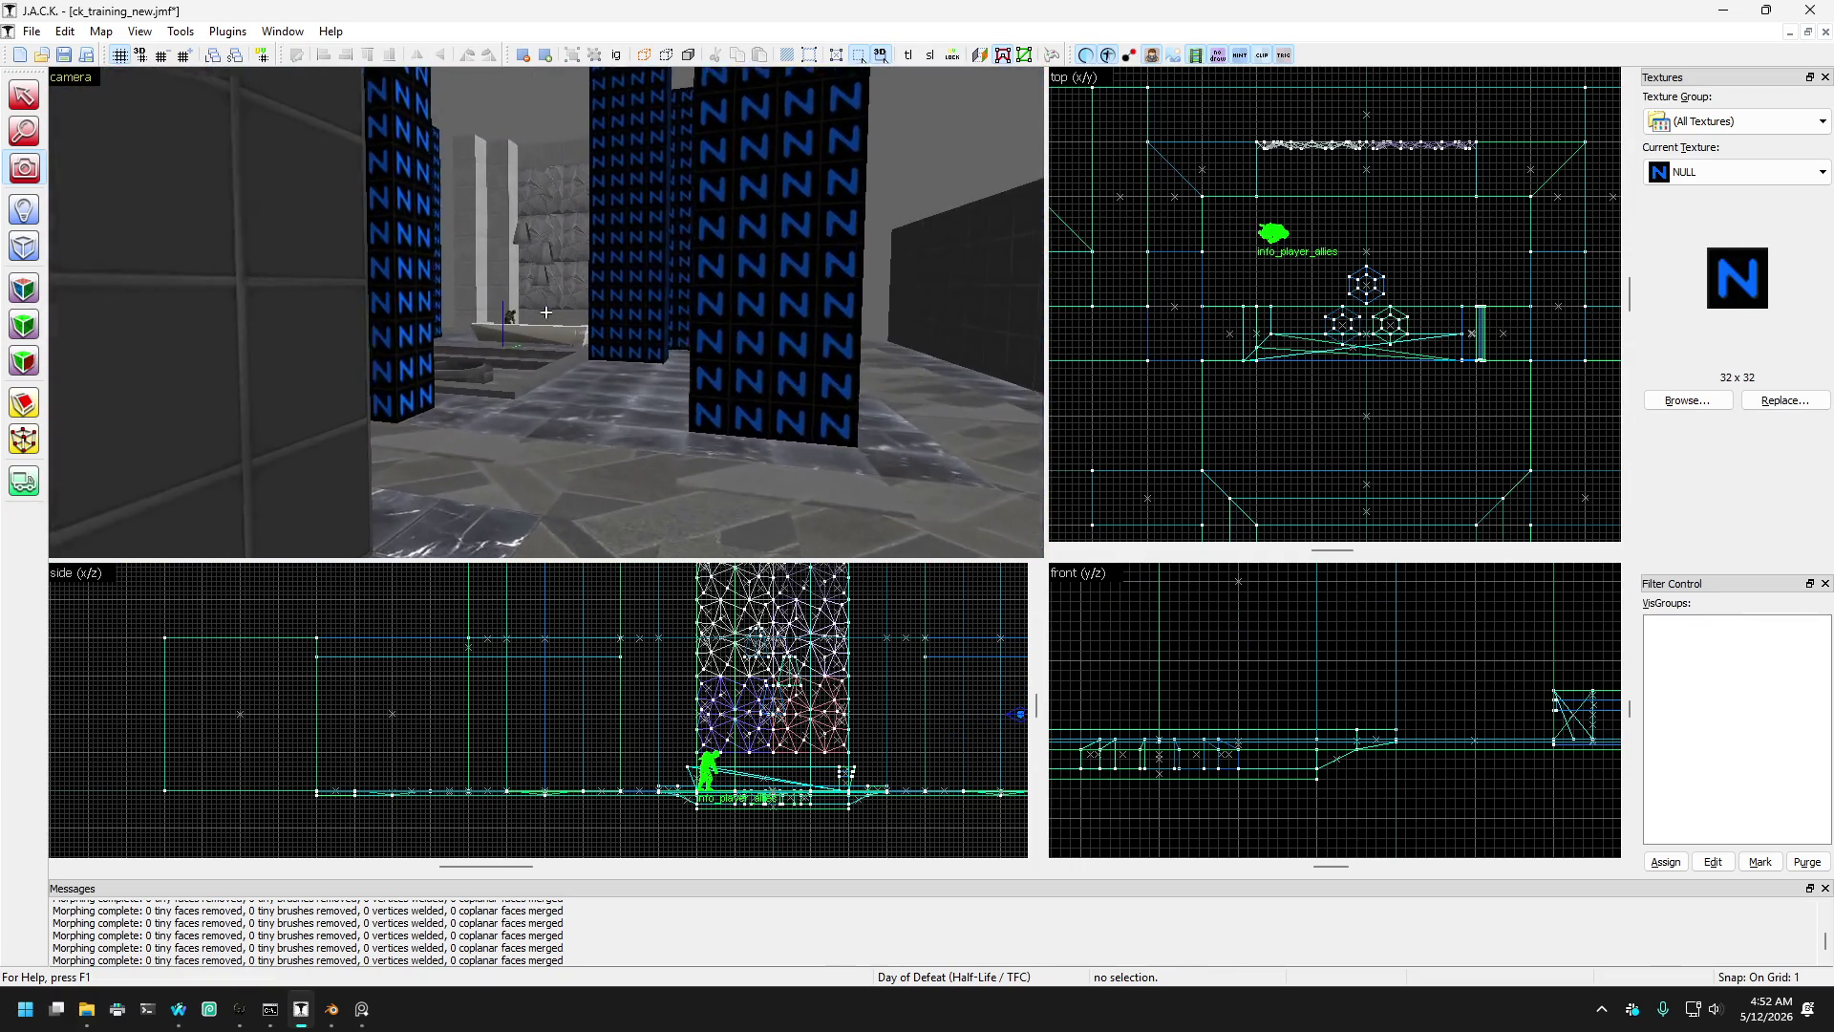
key(w)
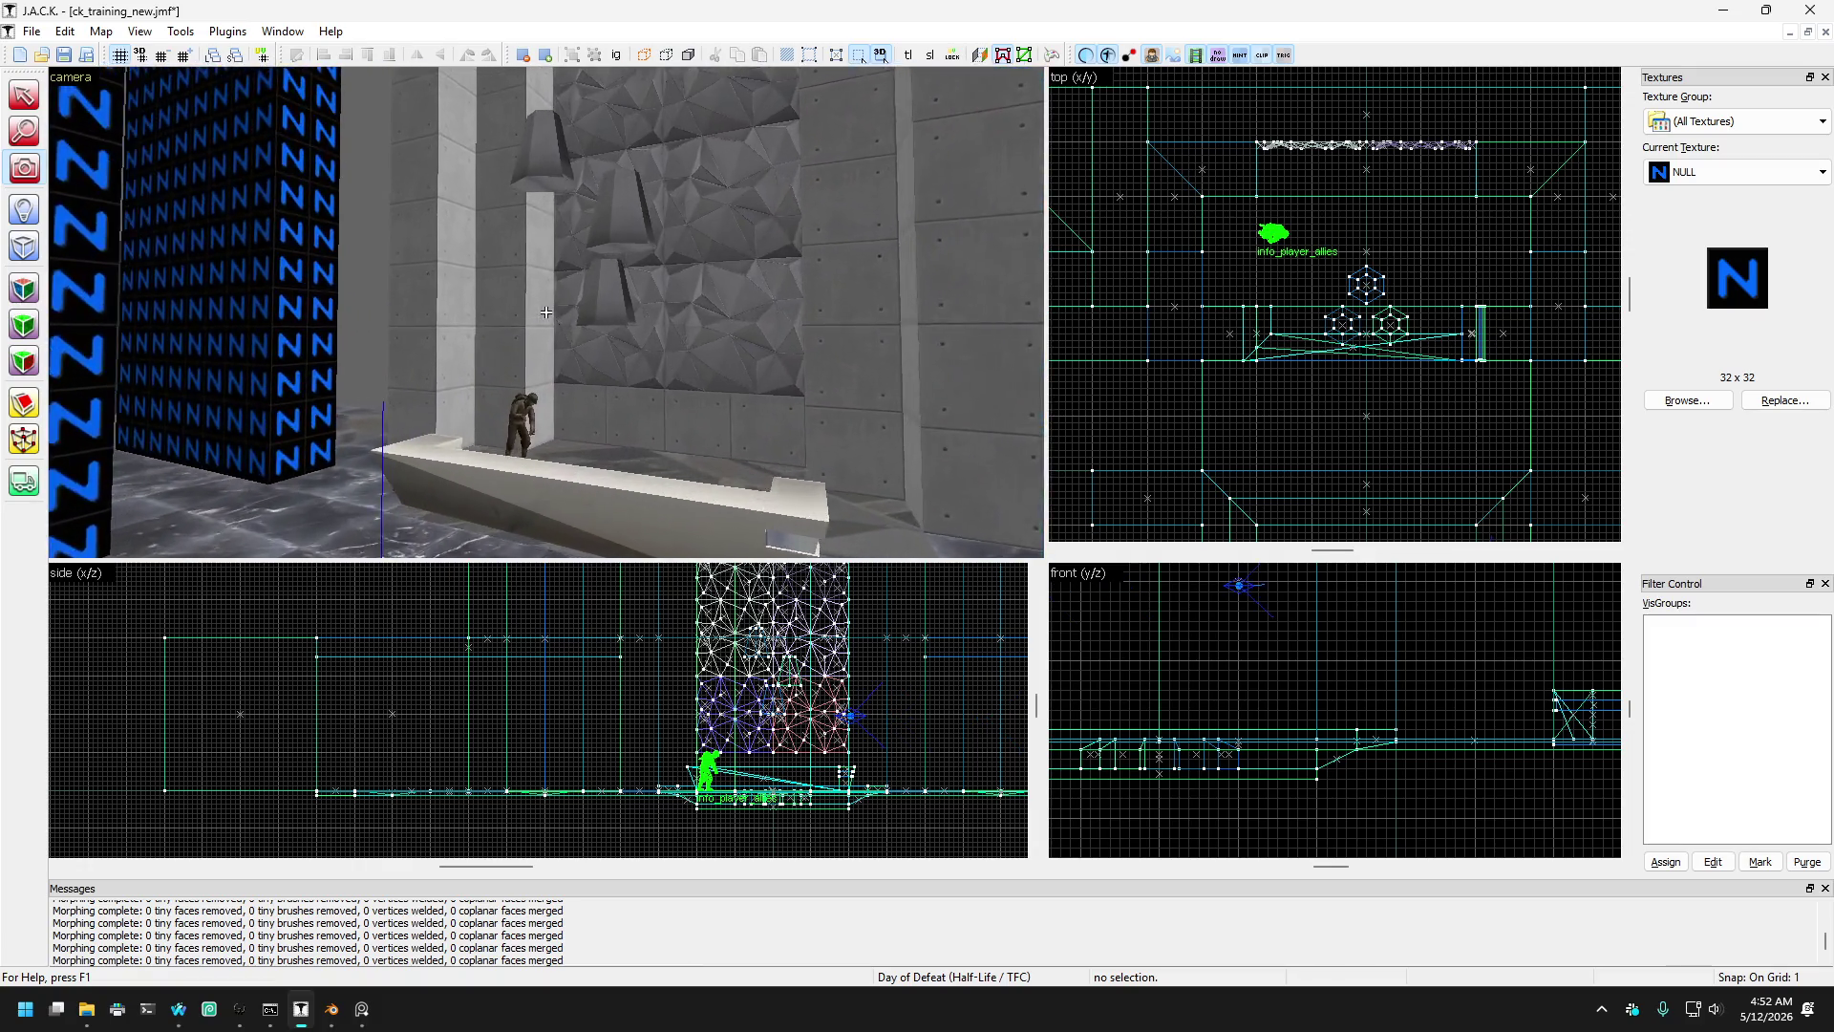
key(s)
key(s)
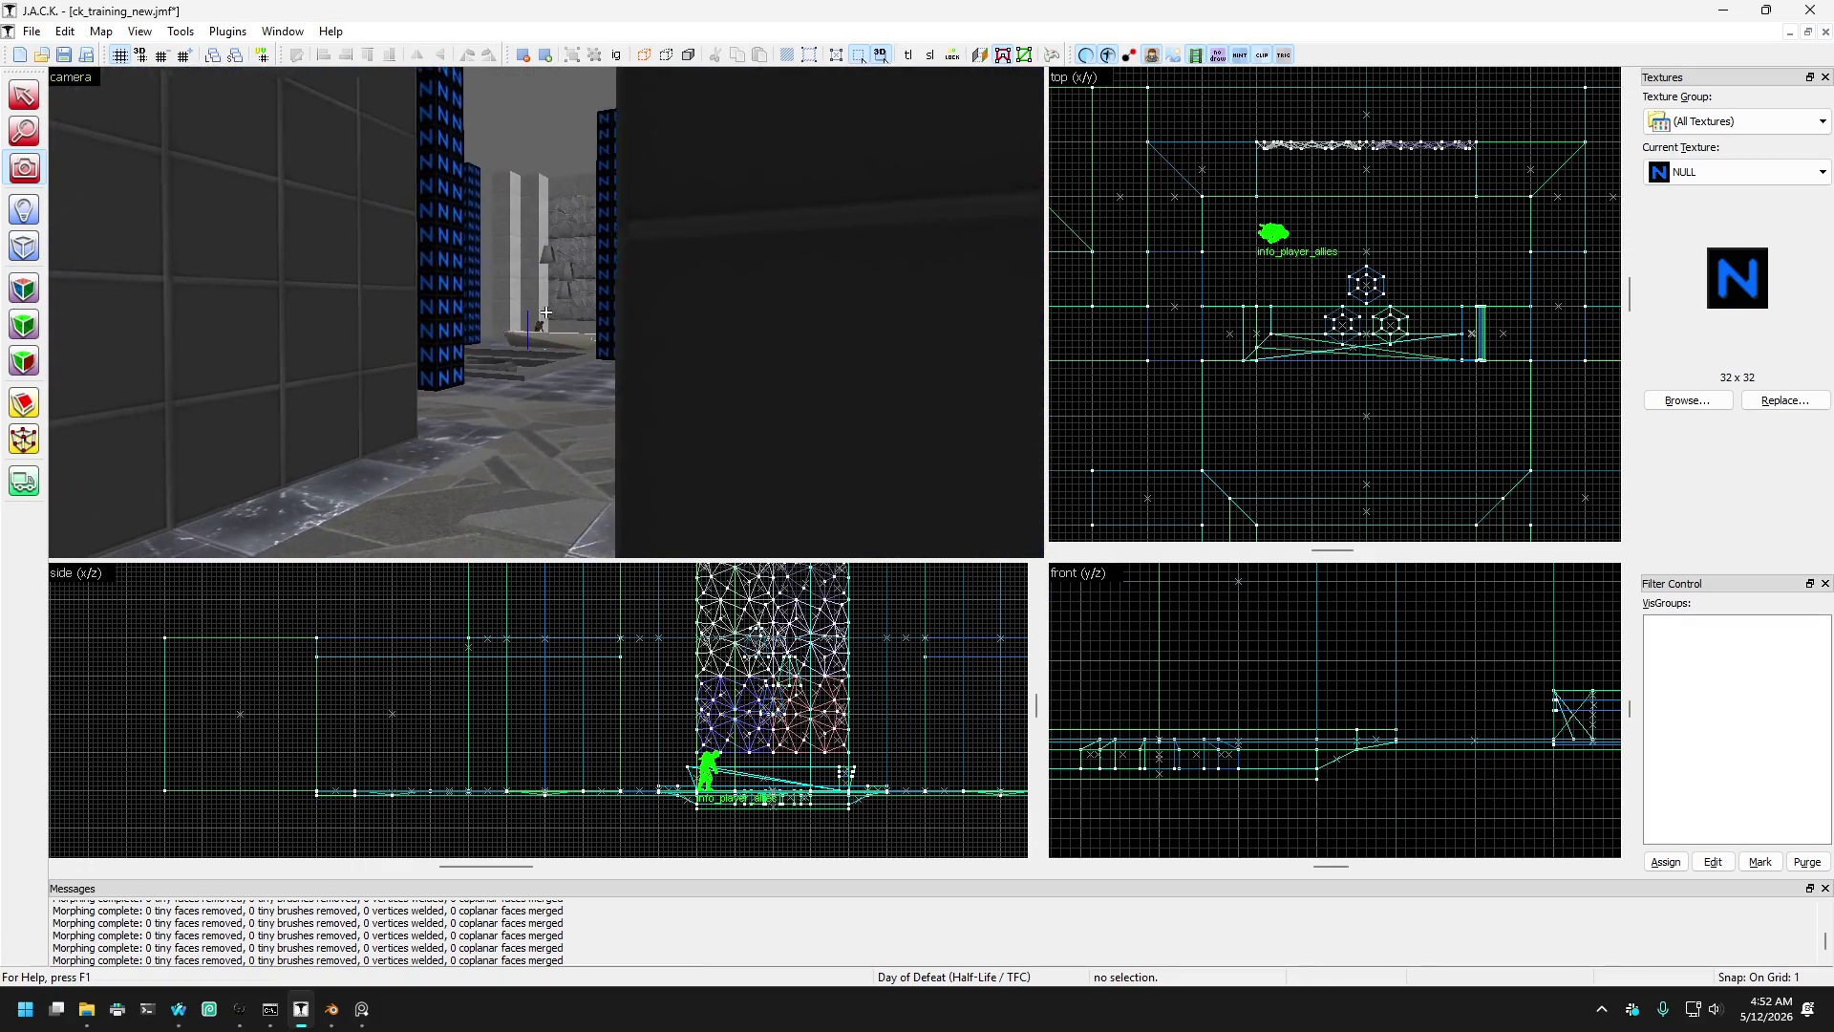
key(w)
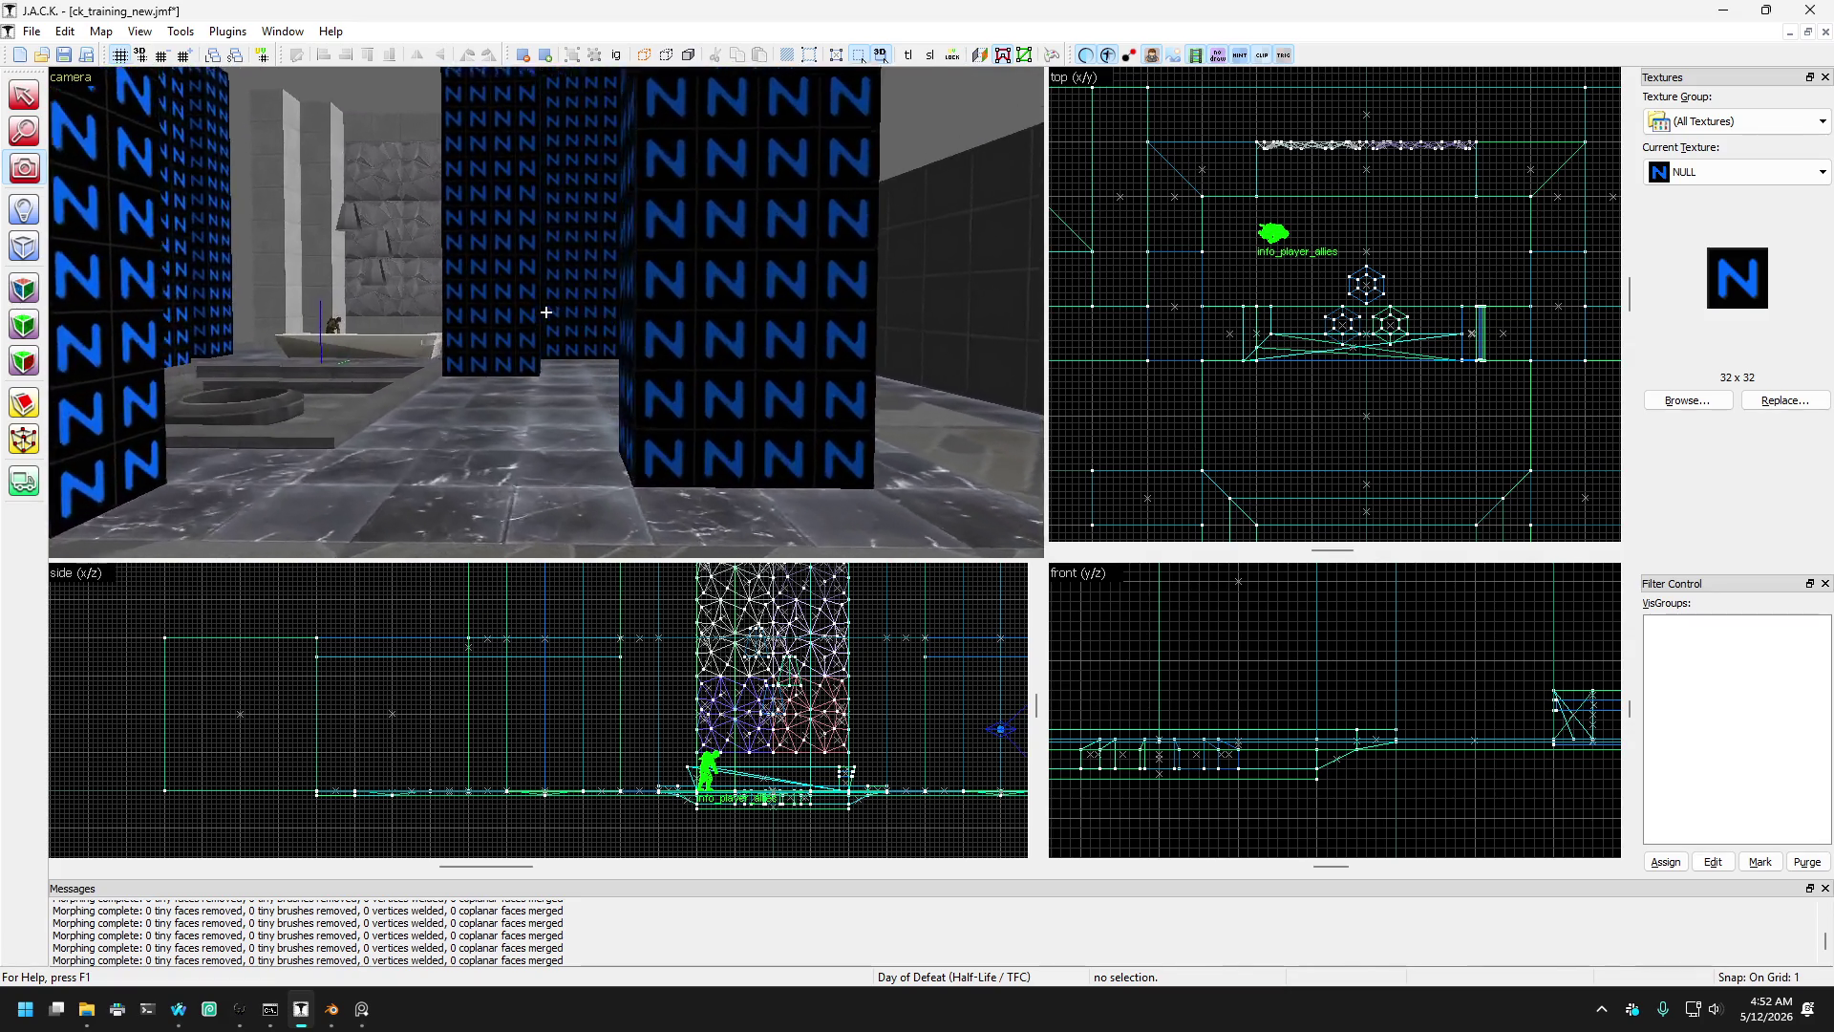
key(w)
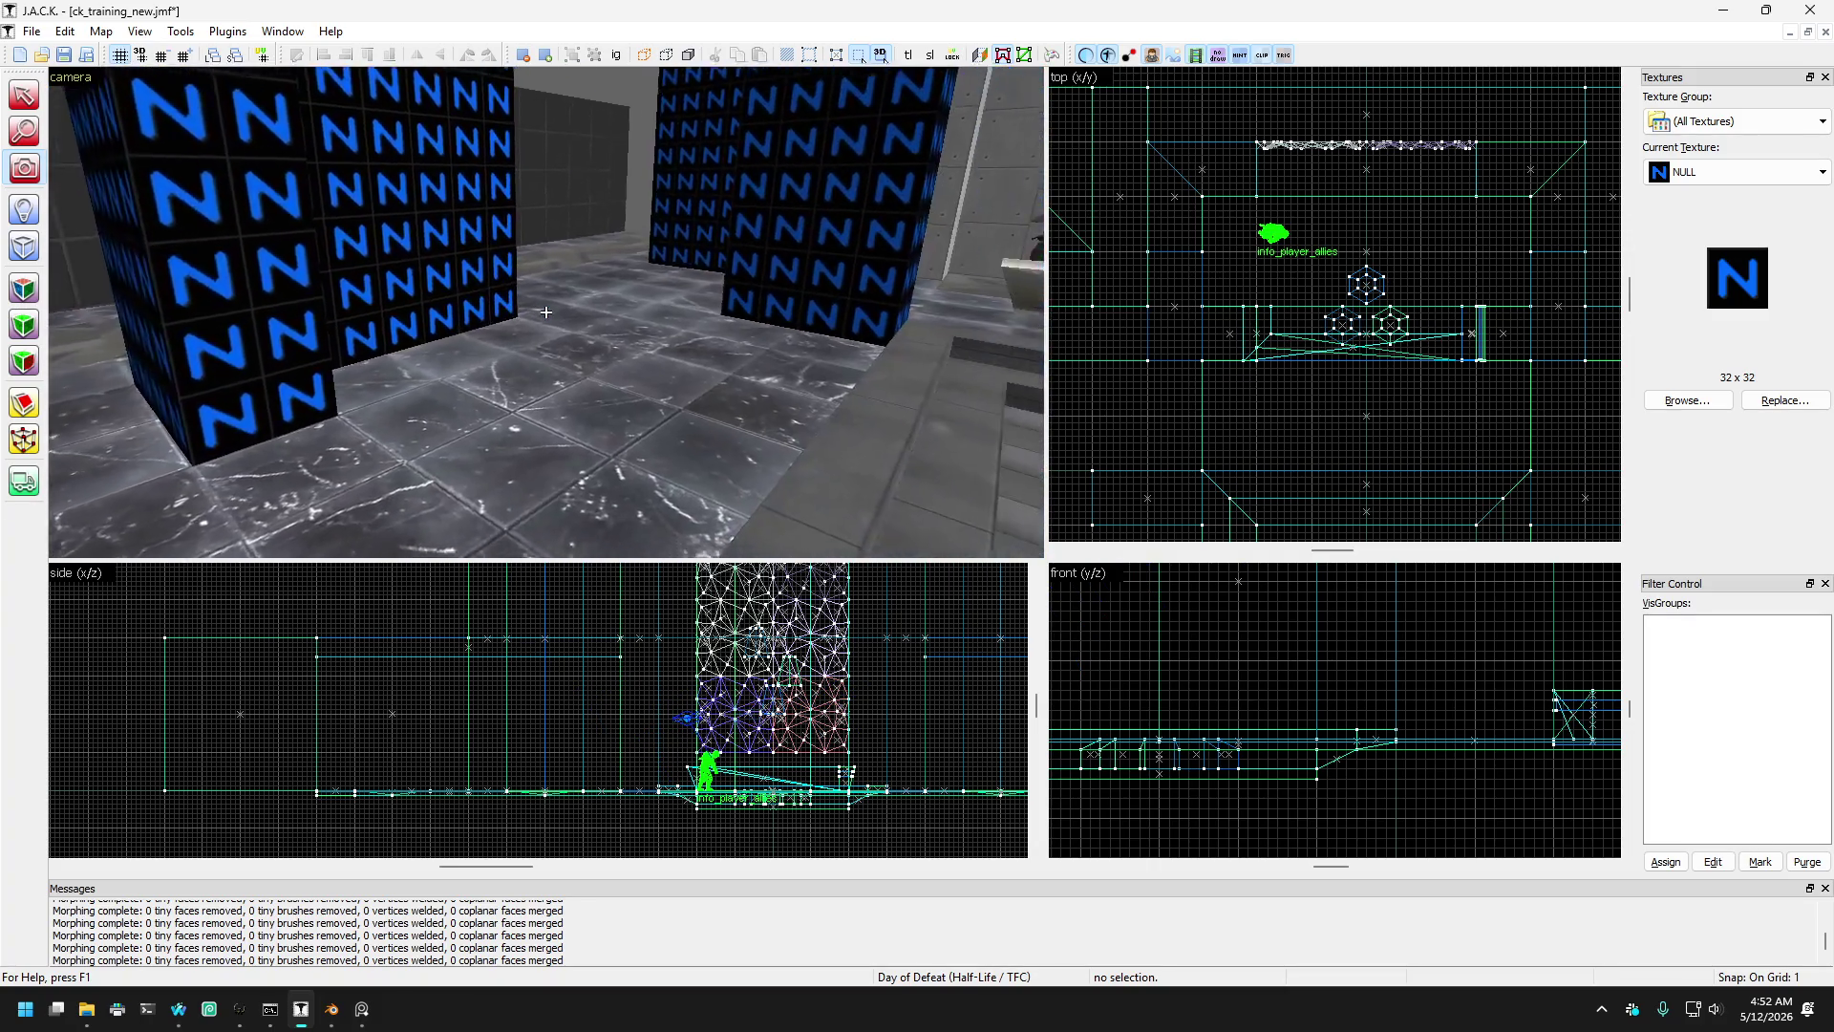
key(s)
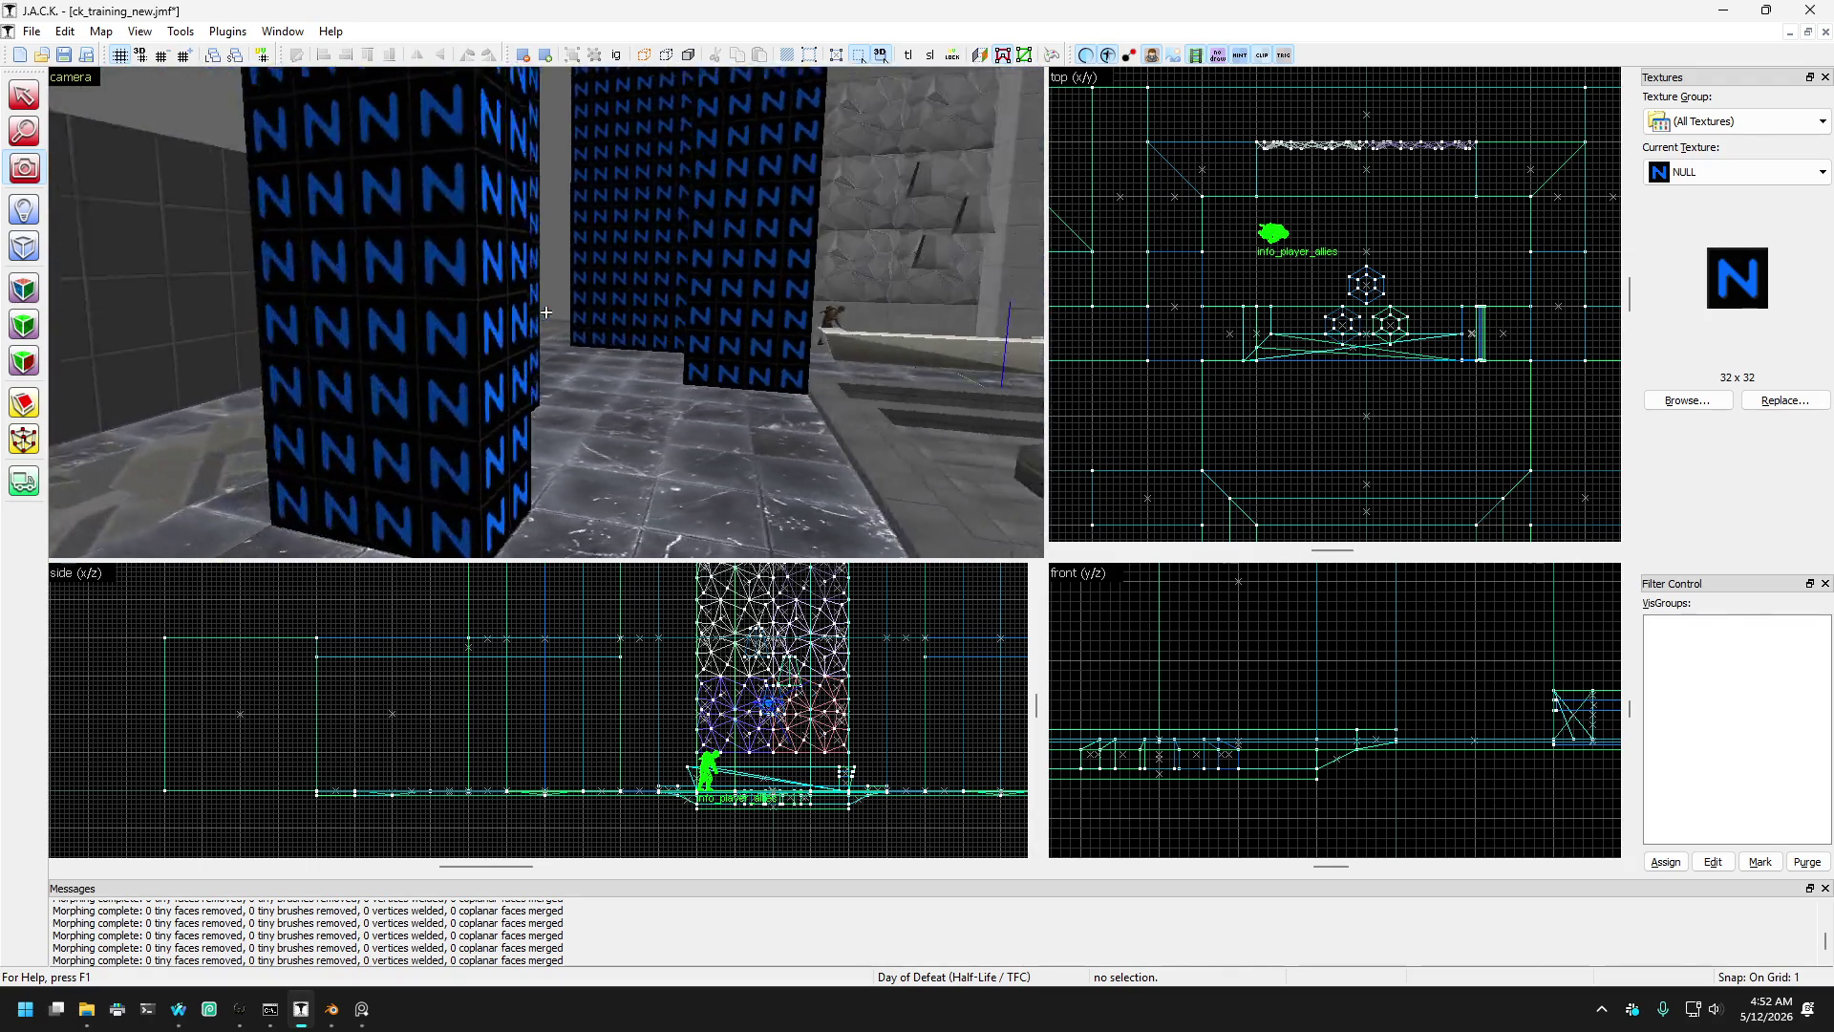
key(w)
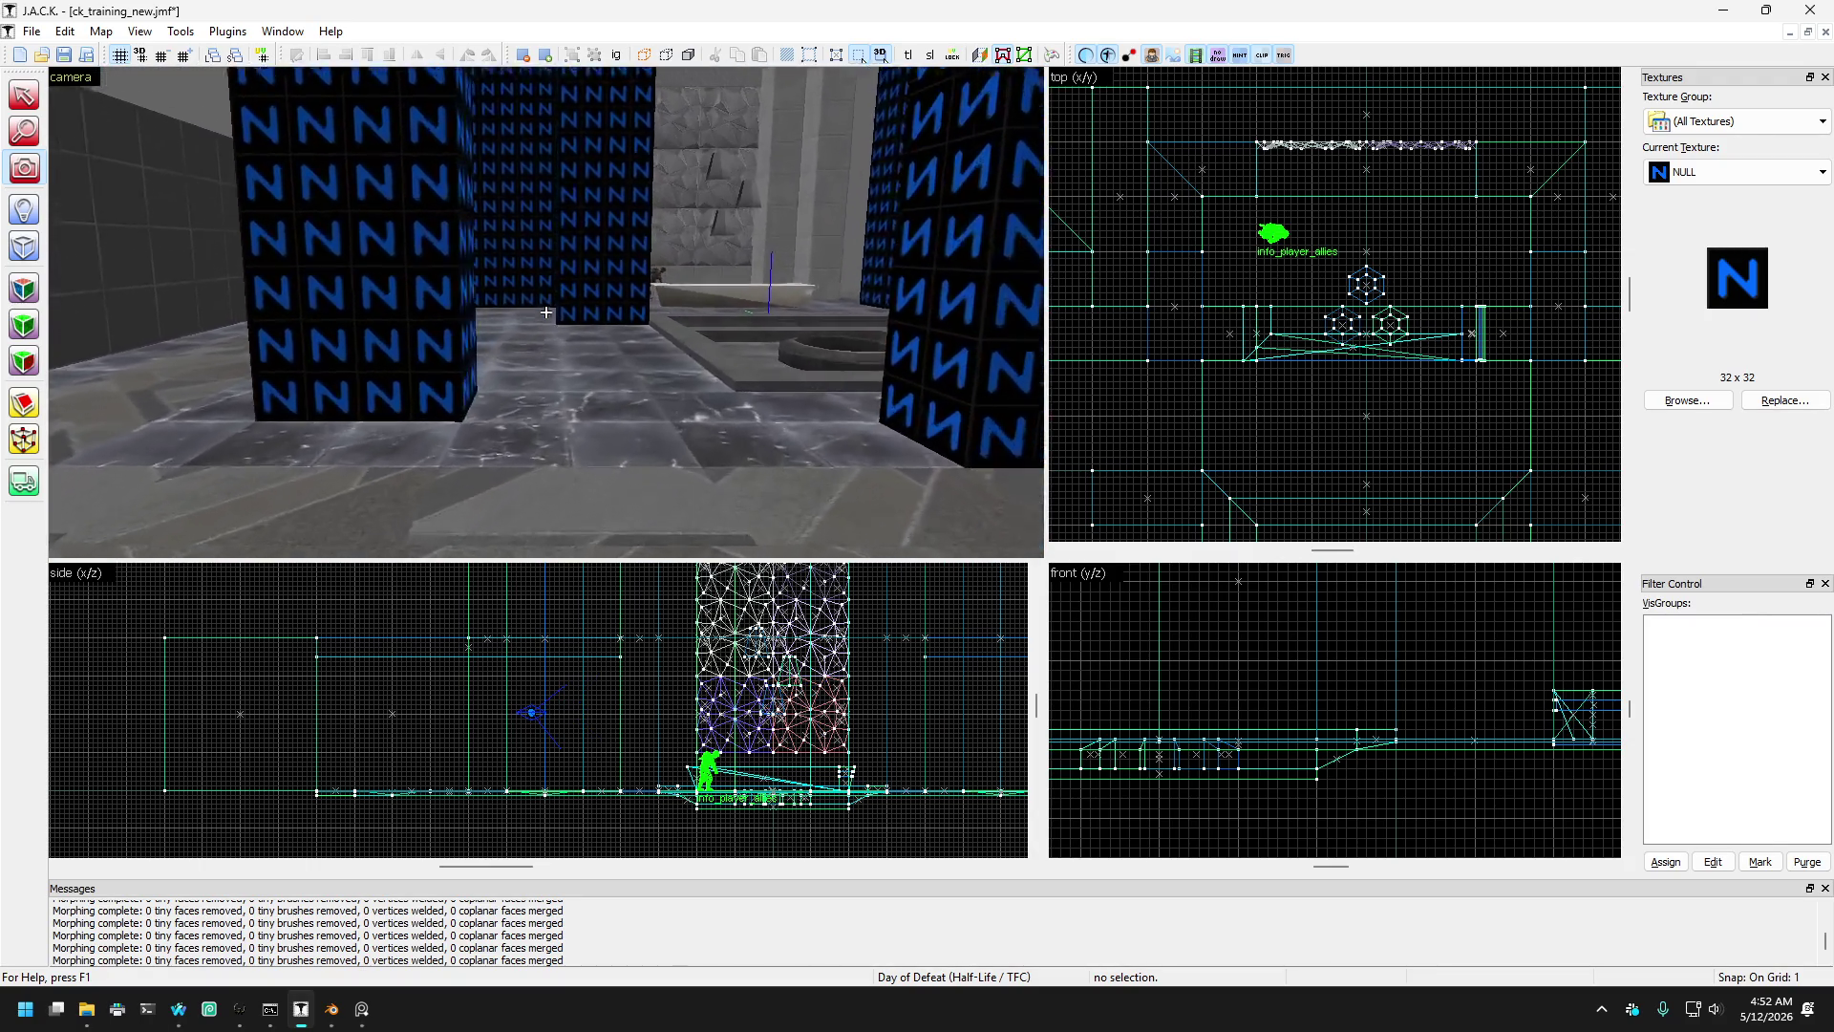
key(s)
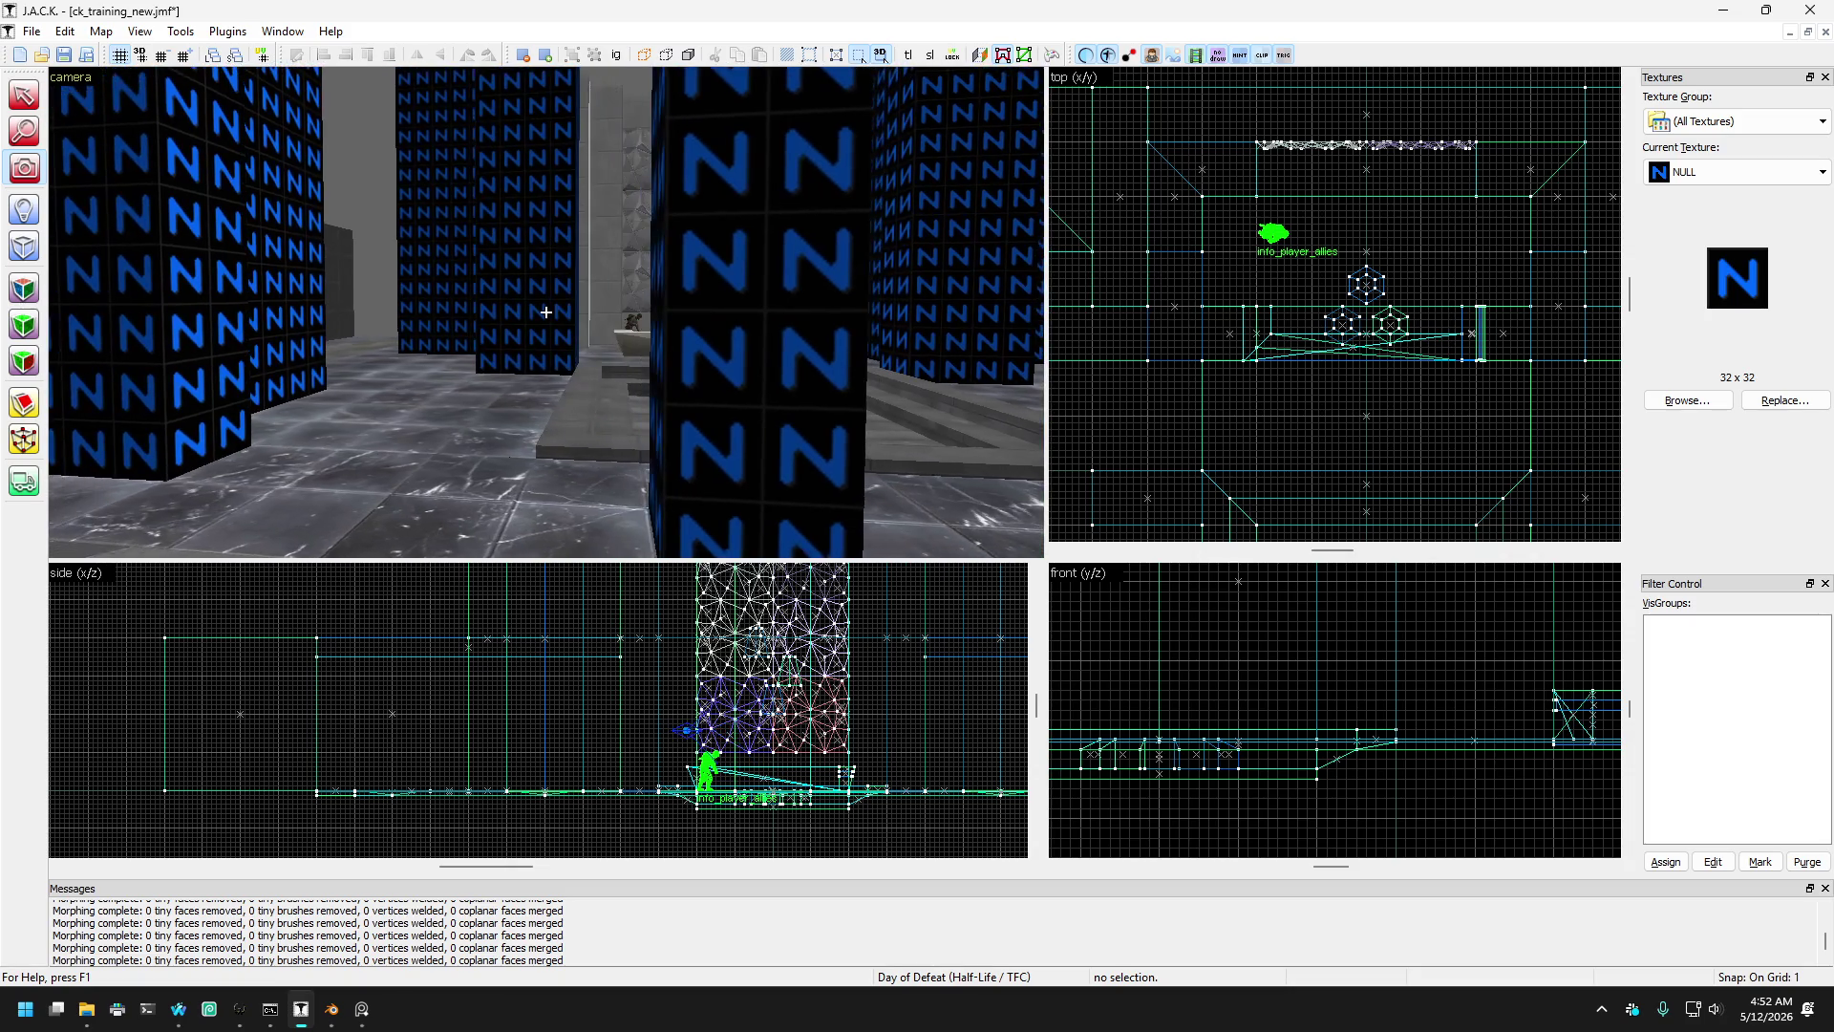
key(w)
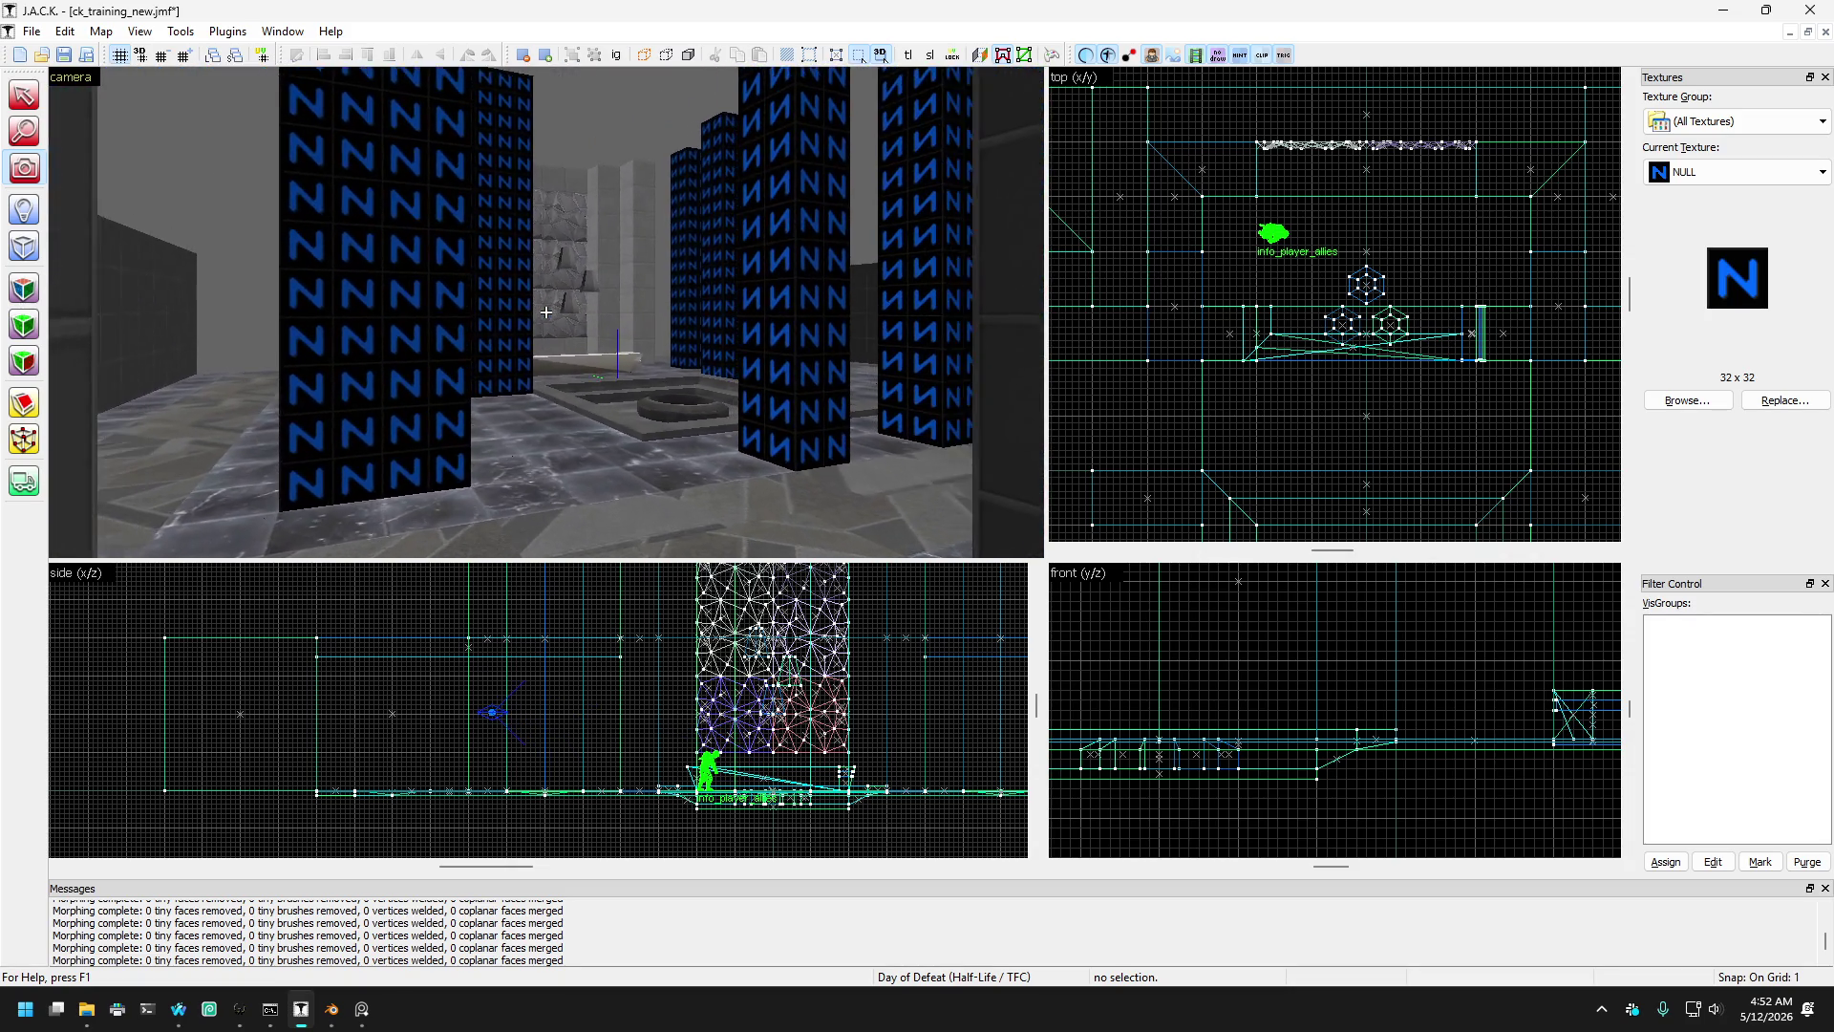
key(Down)
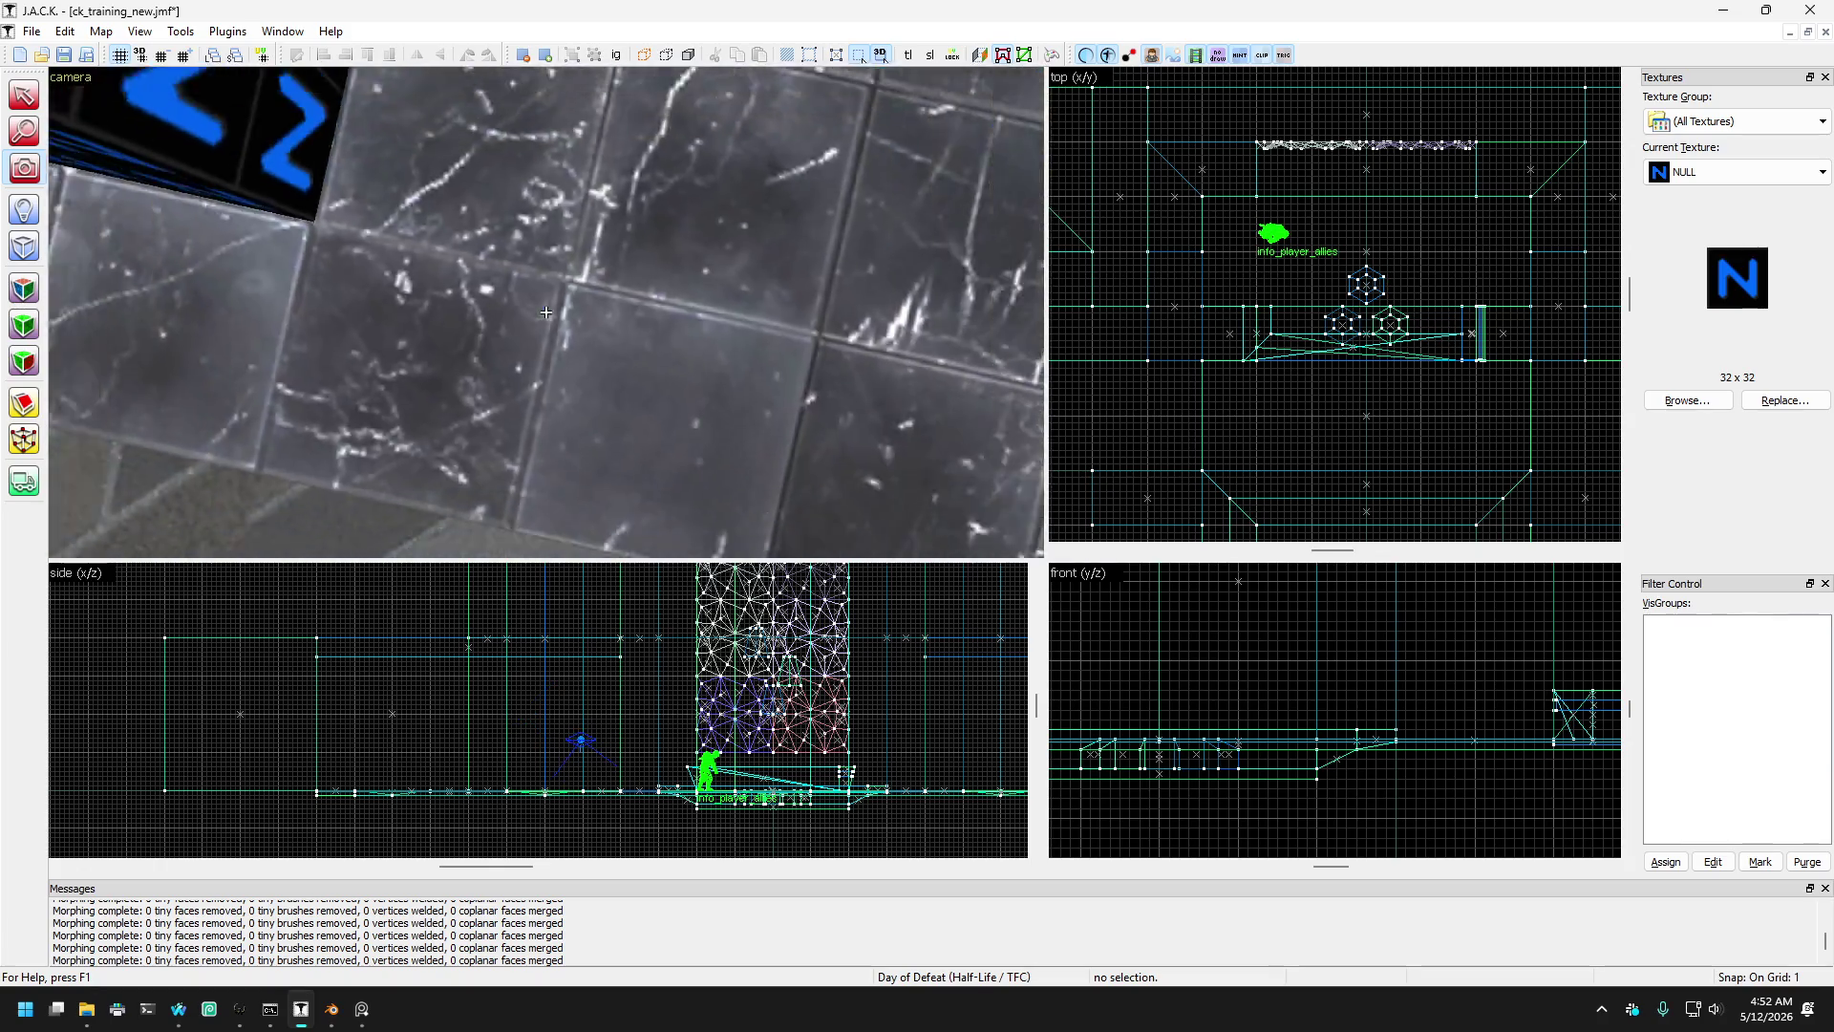
key(w)
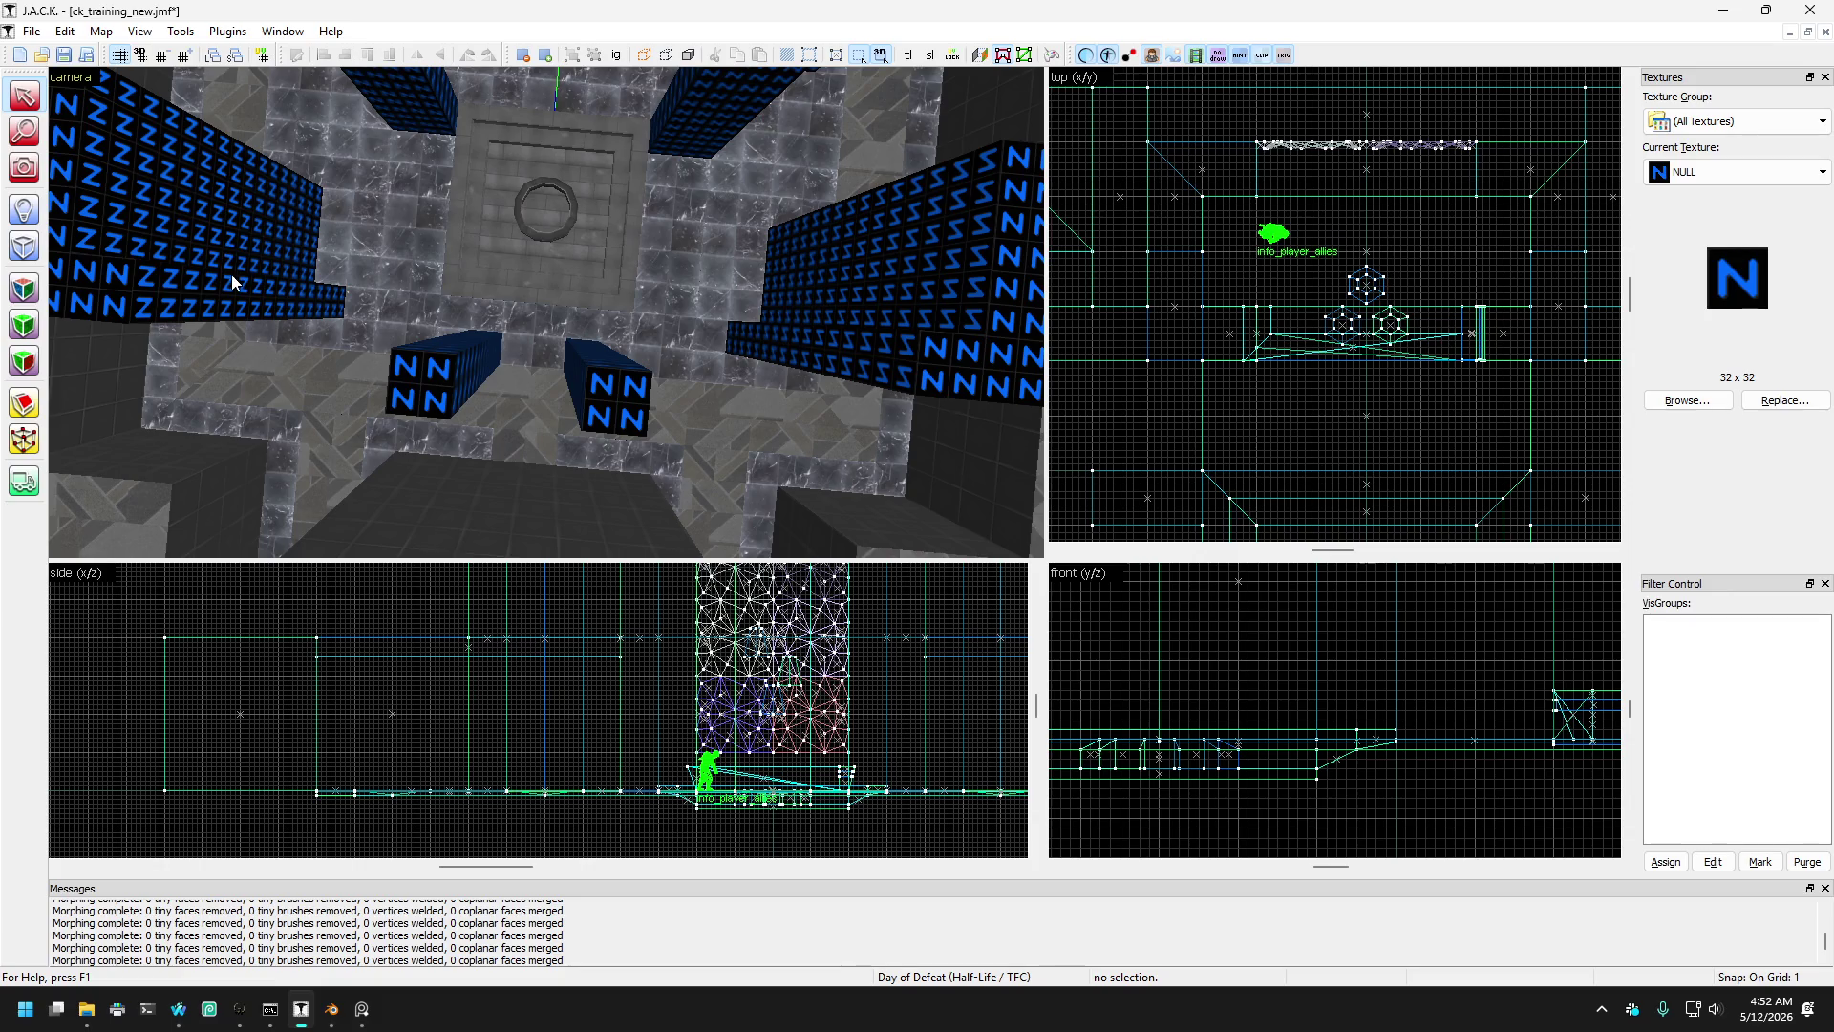
click(367, 307)
- Trim the floor slab in front of the fountain from both sides to 640 units wide
key(d)
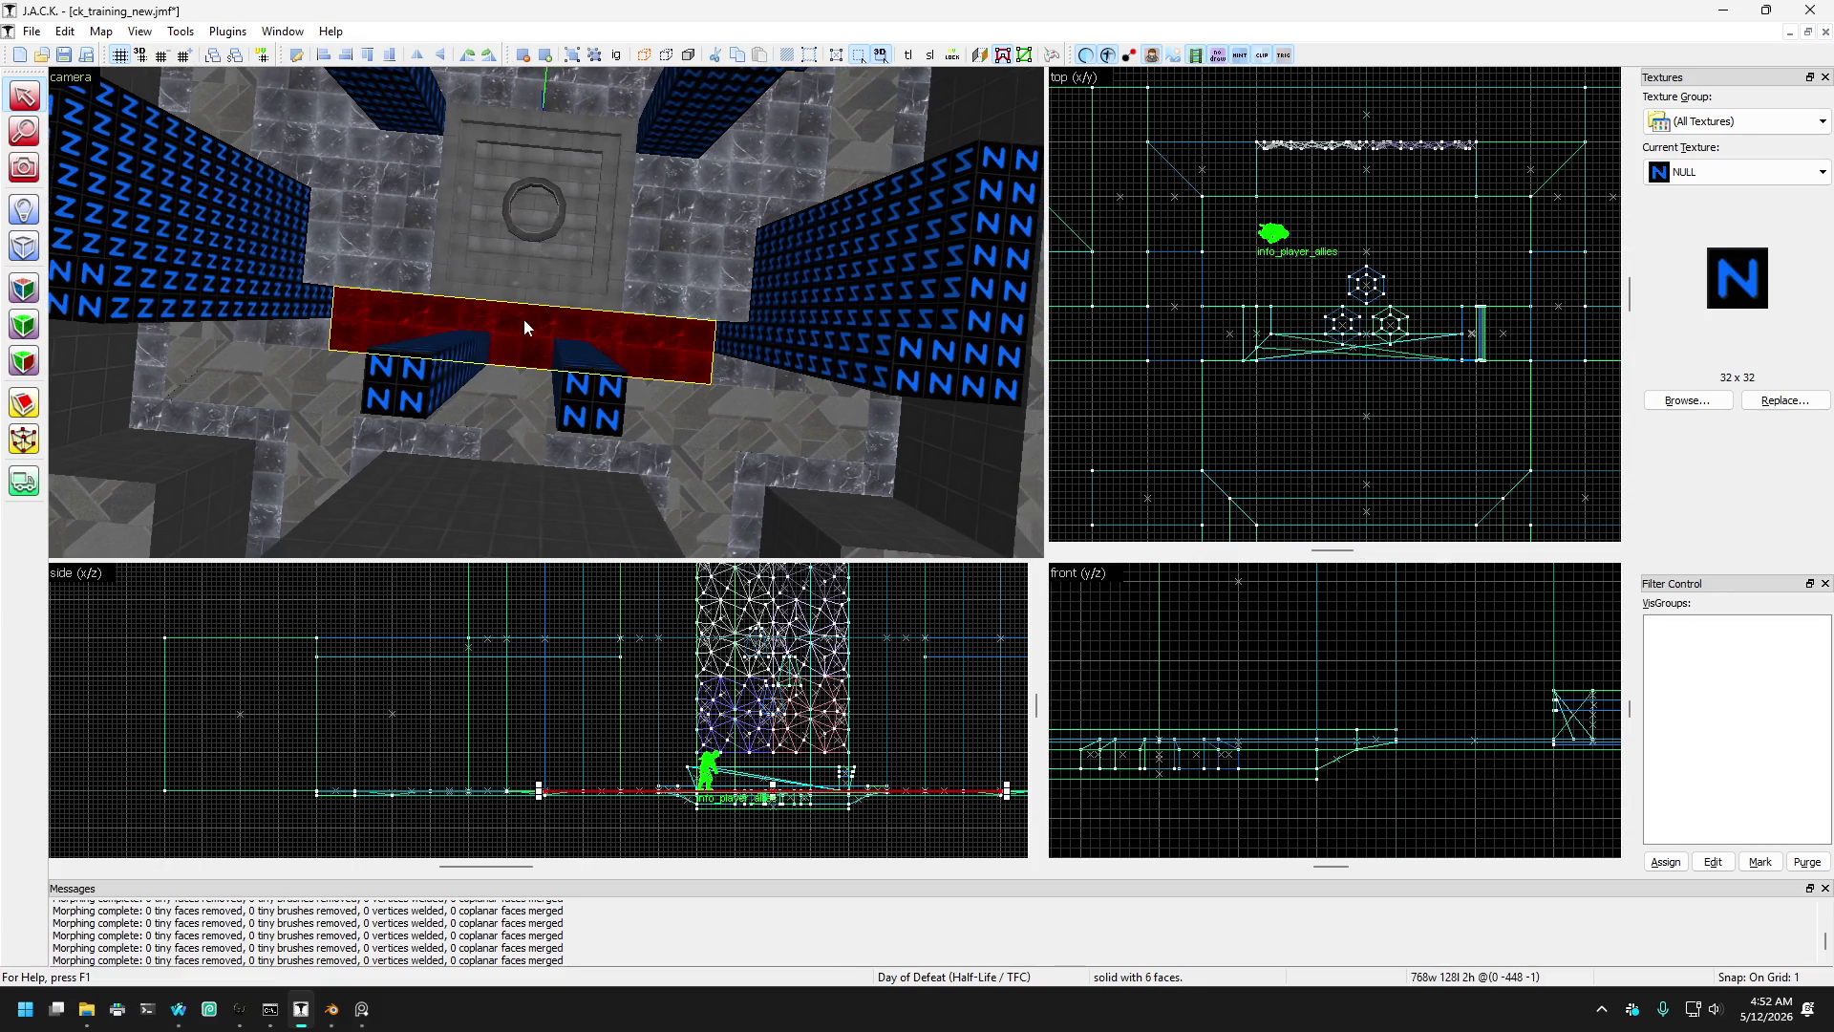
scroll(1411, 348, up, 5)
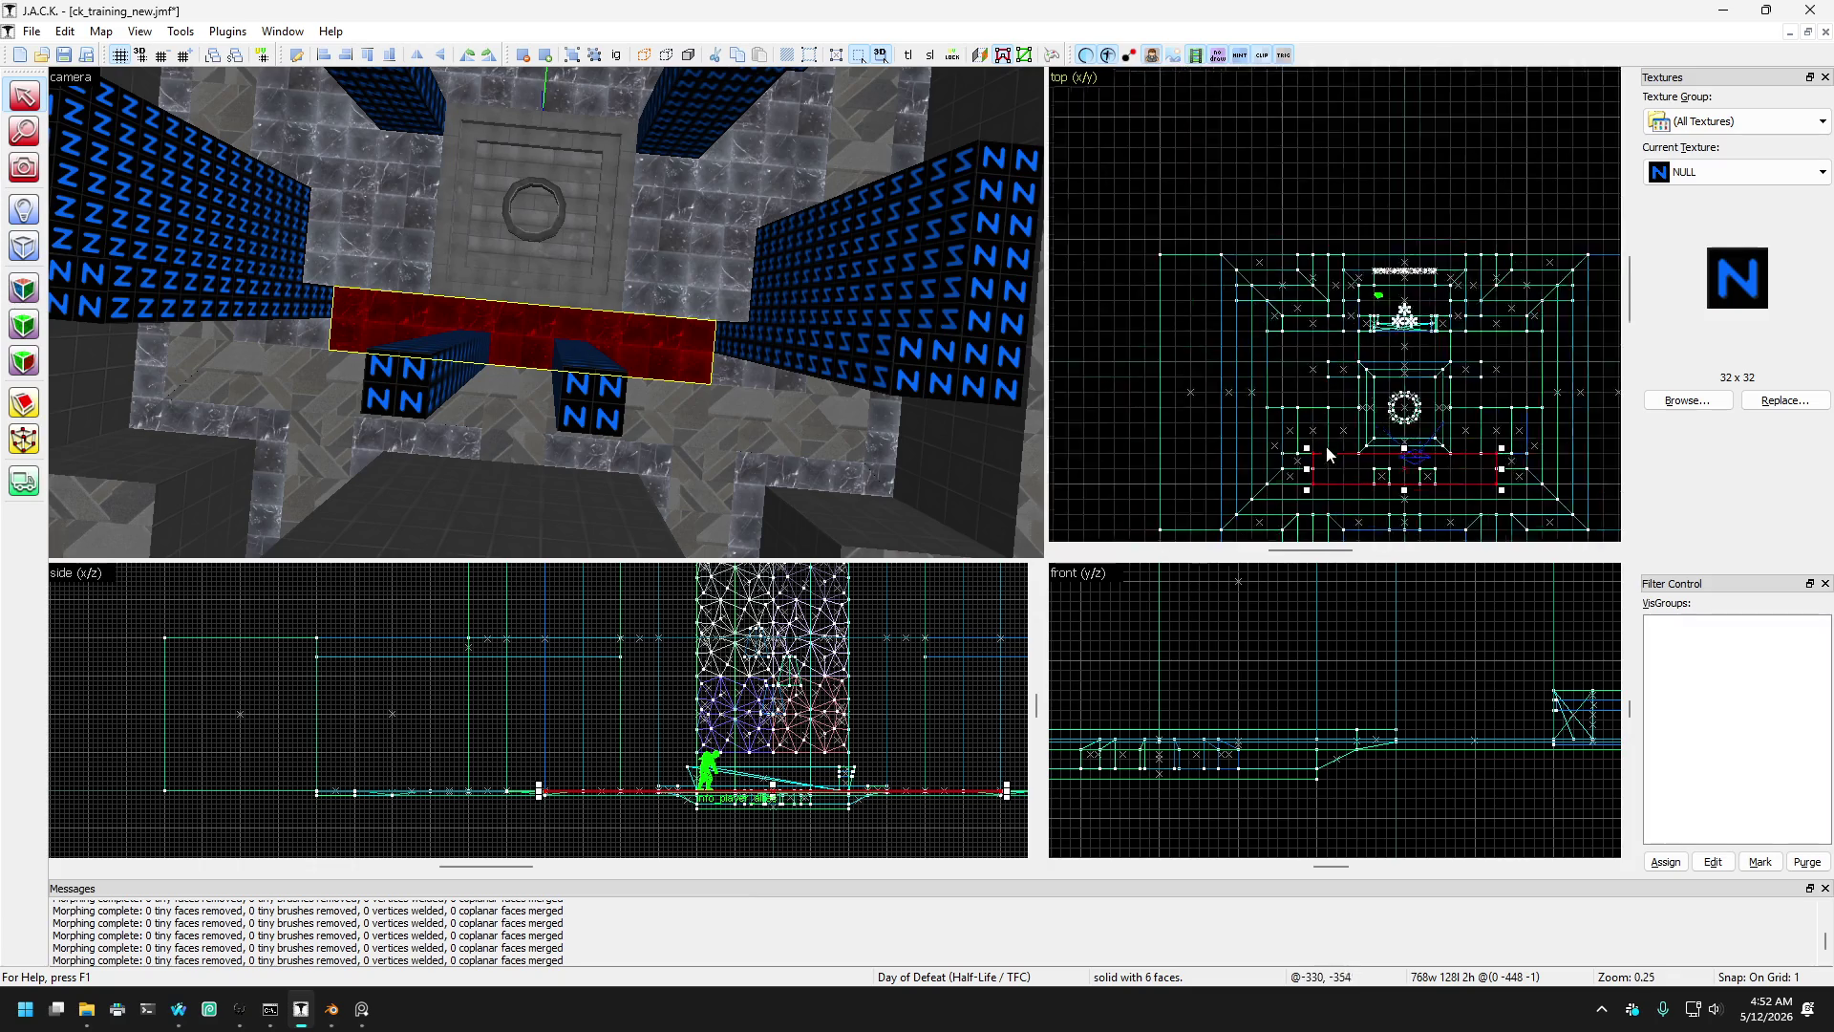
drag(1296, 433, 1376, 437)
scroll(1337, 401, down, 5)
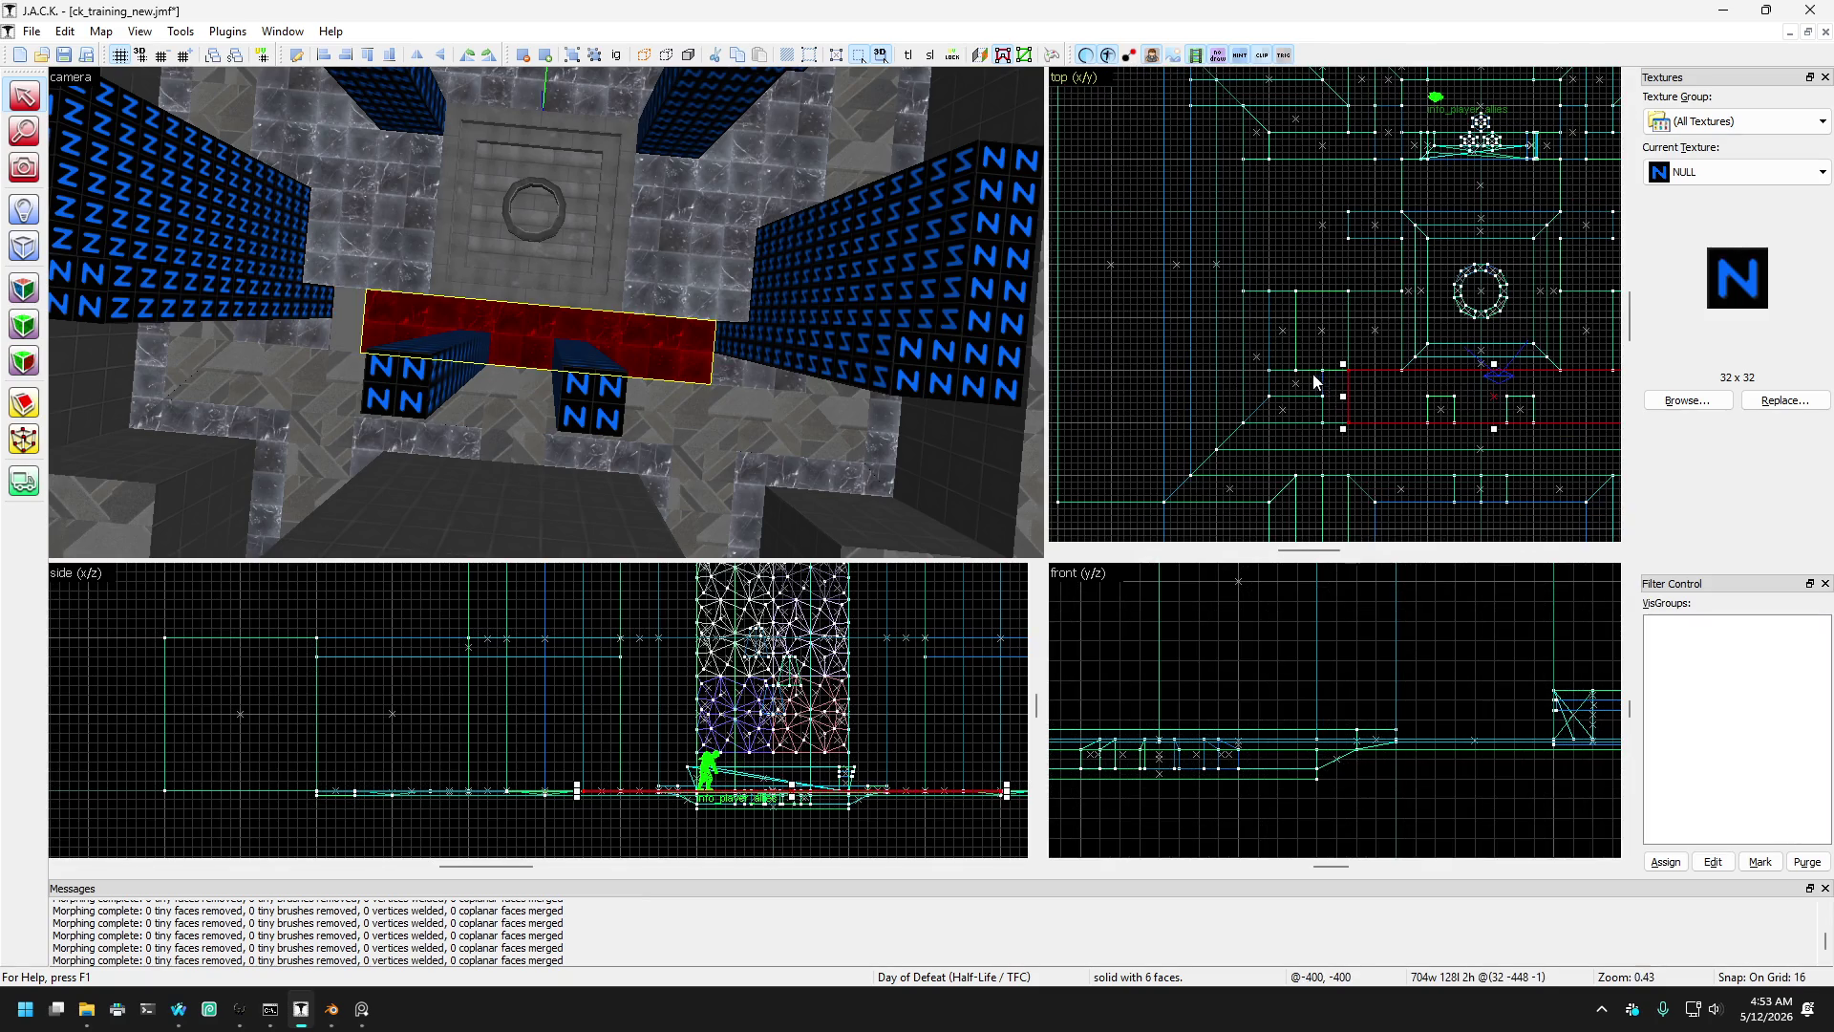
scroll(1411, 416, up, 2)
scroll(1470, 315, up, 1)
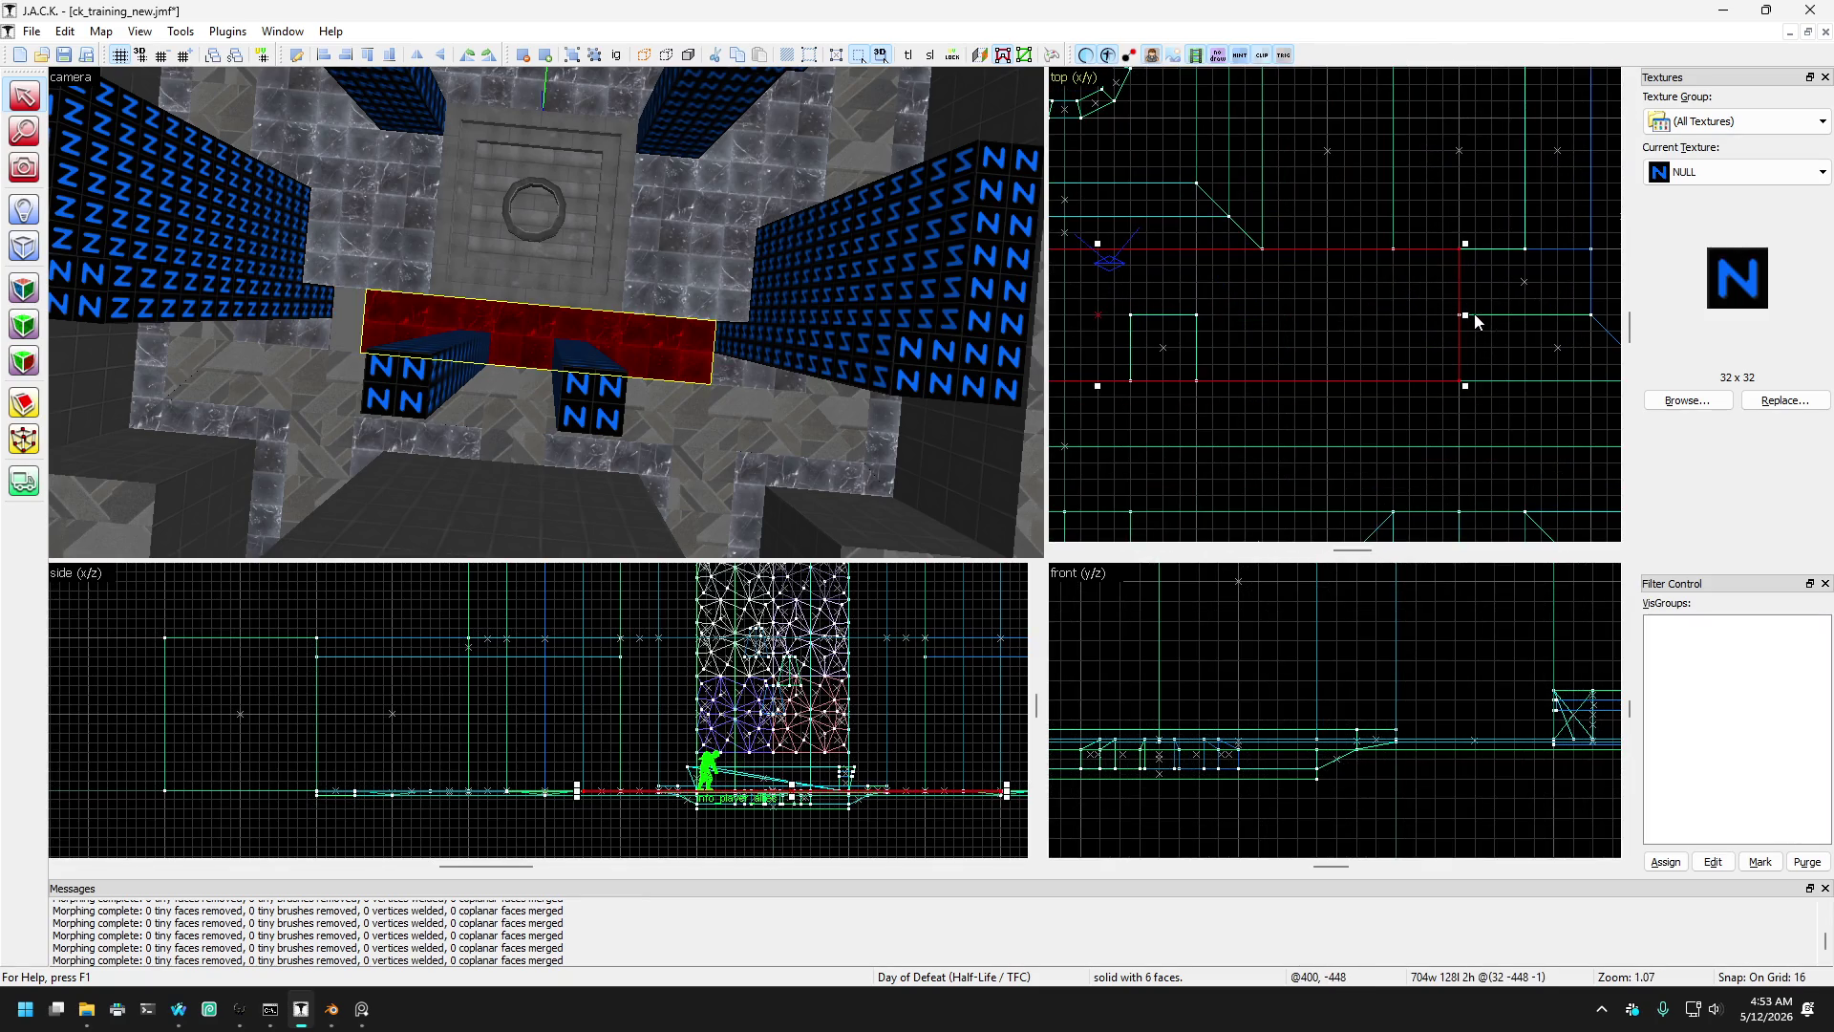
drag(1459, 314, 1393, 312)
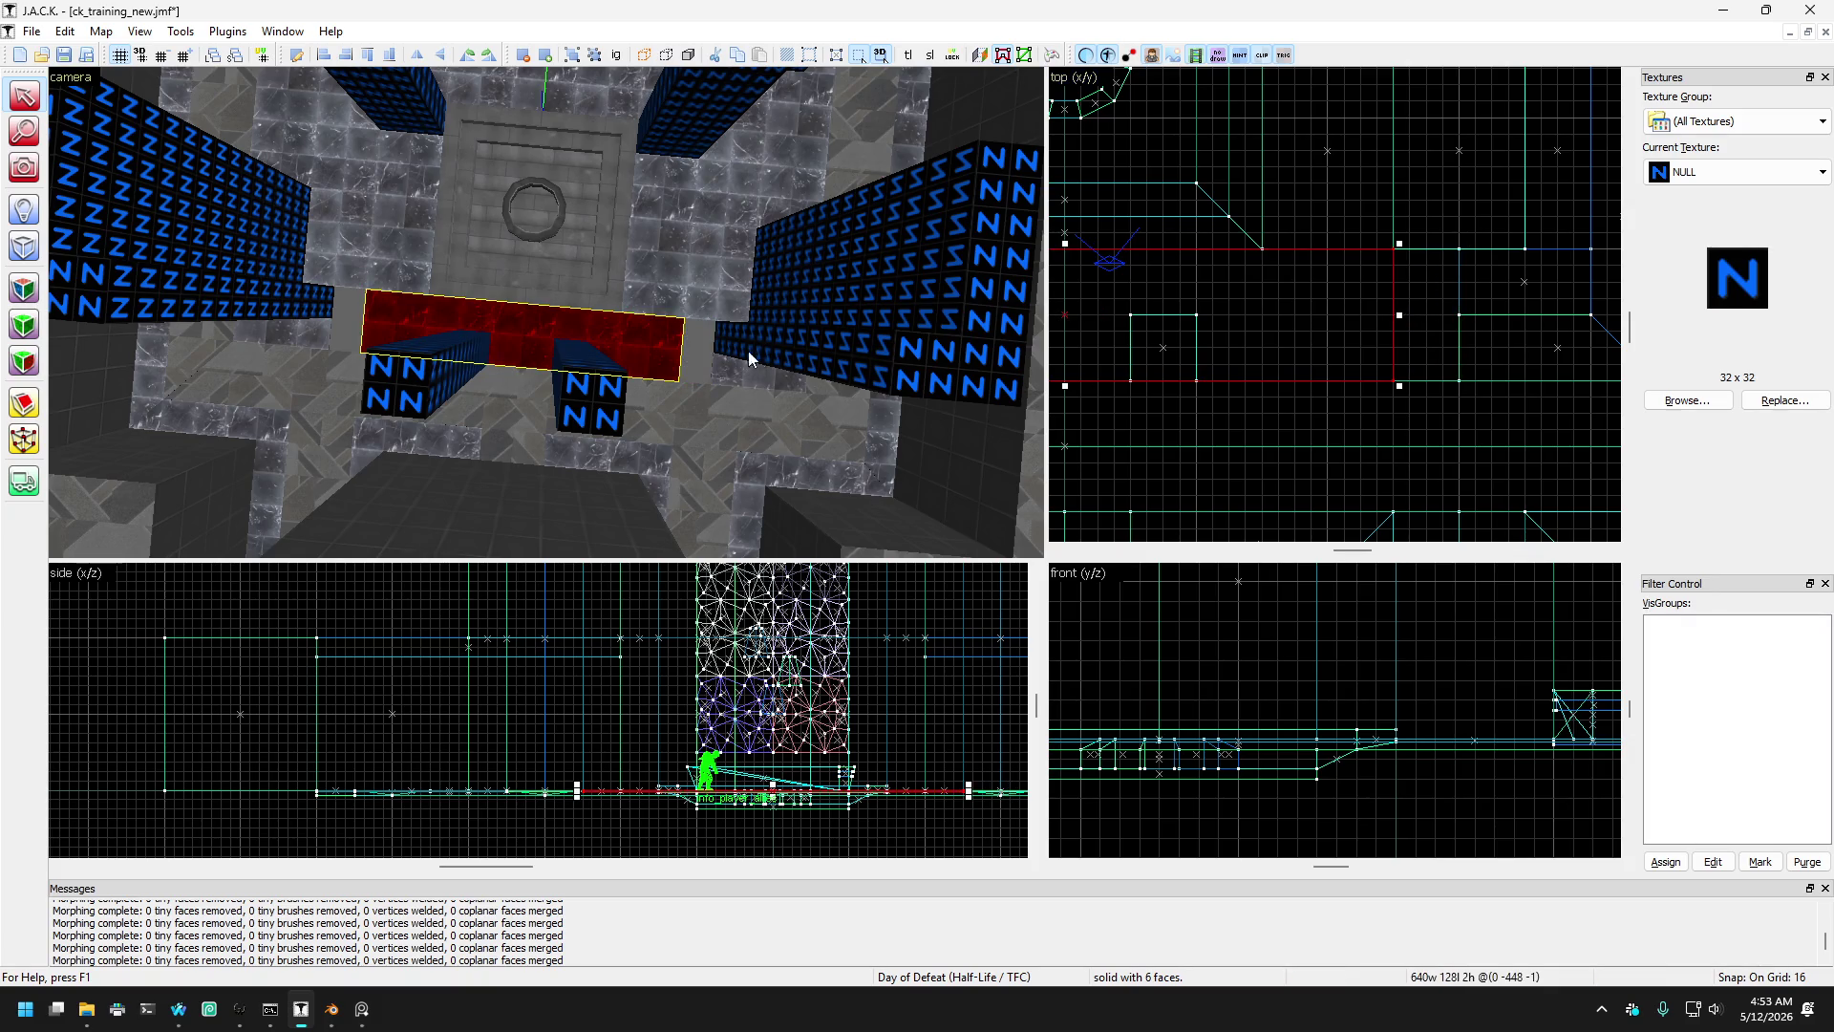
- In vertex mode, move the corner vertices of the right floor piece to give it a diagonal end
click(745, 361)
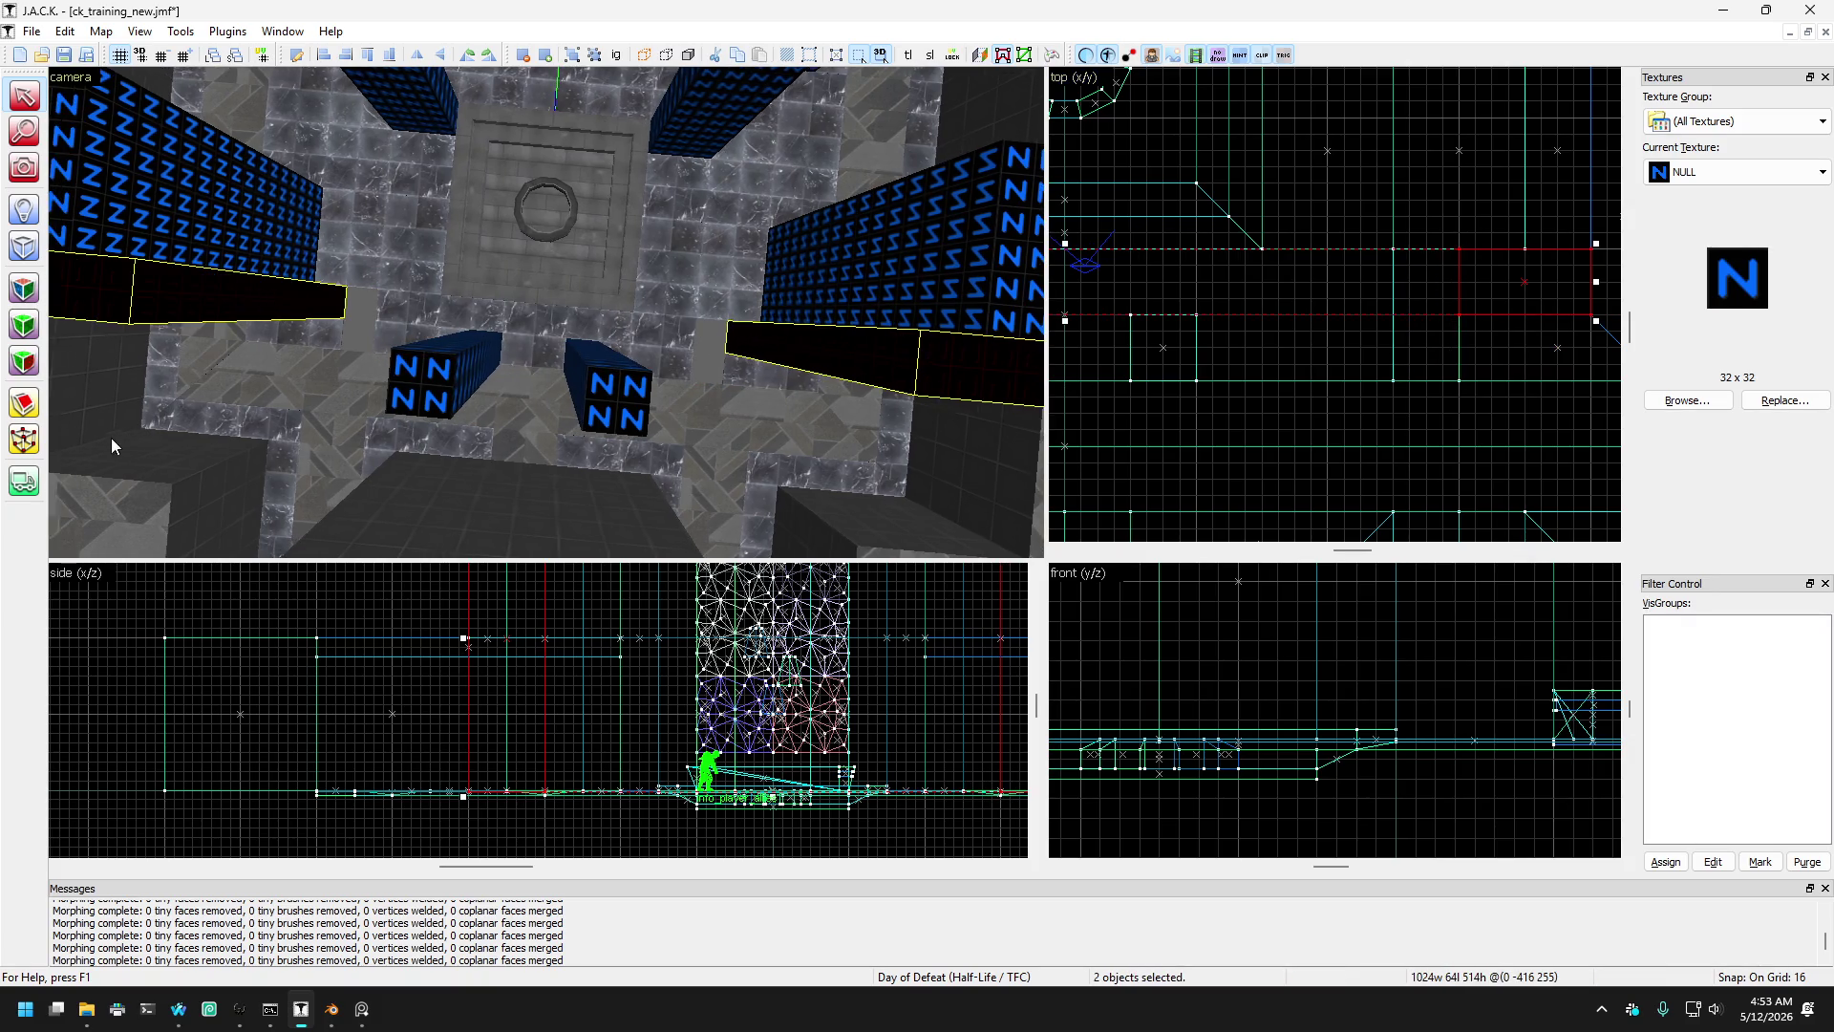
click(23, 439)
mouse_move(1438, 238)
mouse_down()
mouse_move(1471, 330)
mouse_move(1400, 317)
mouse_up()
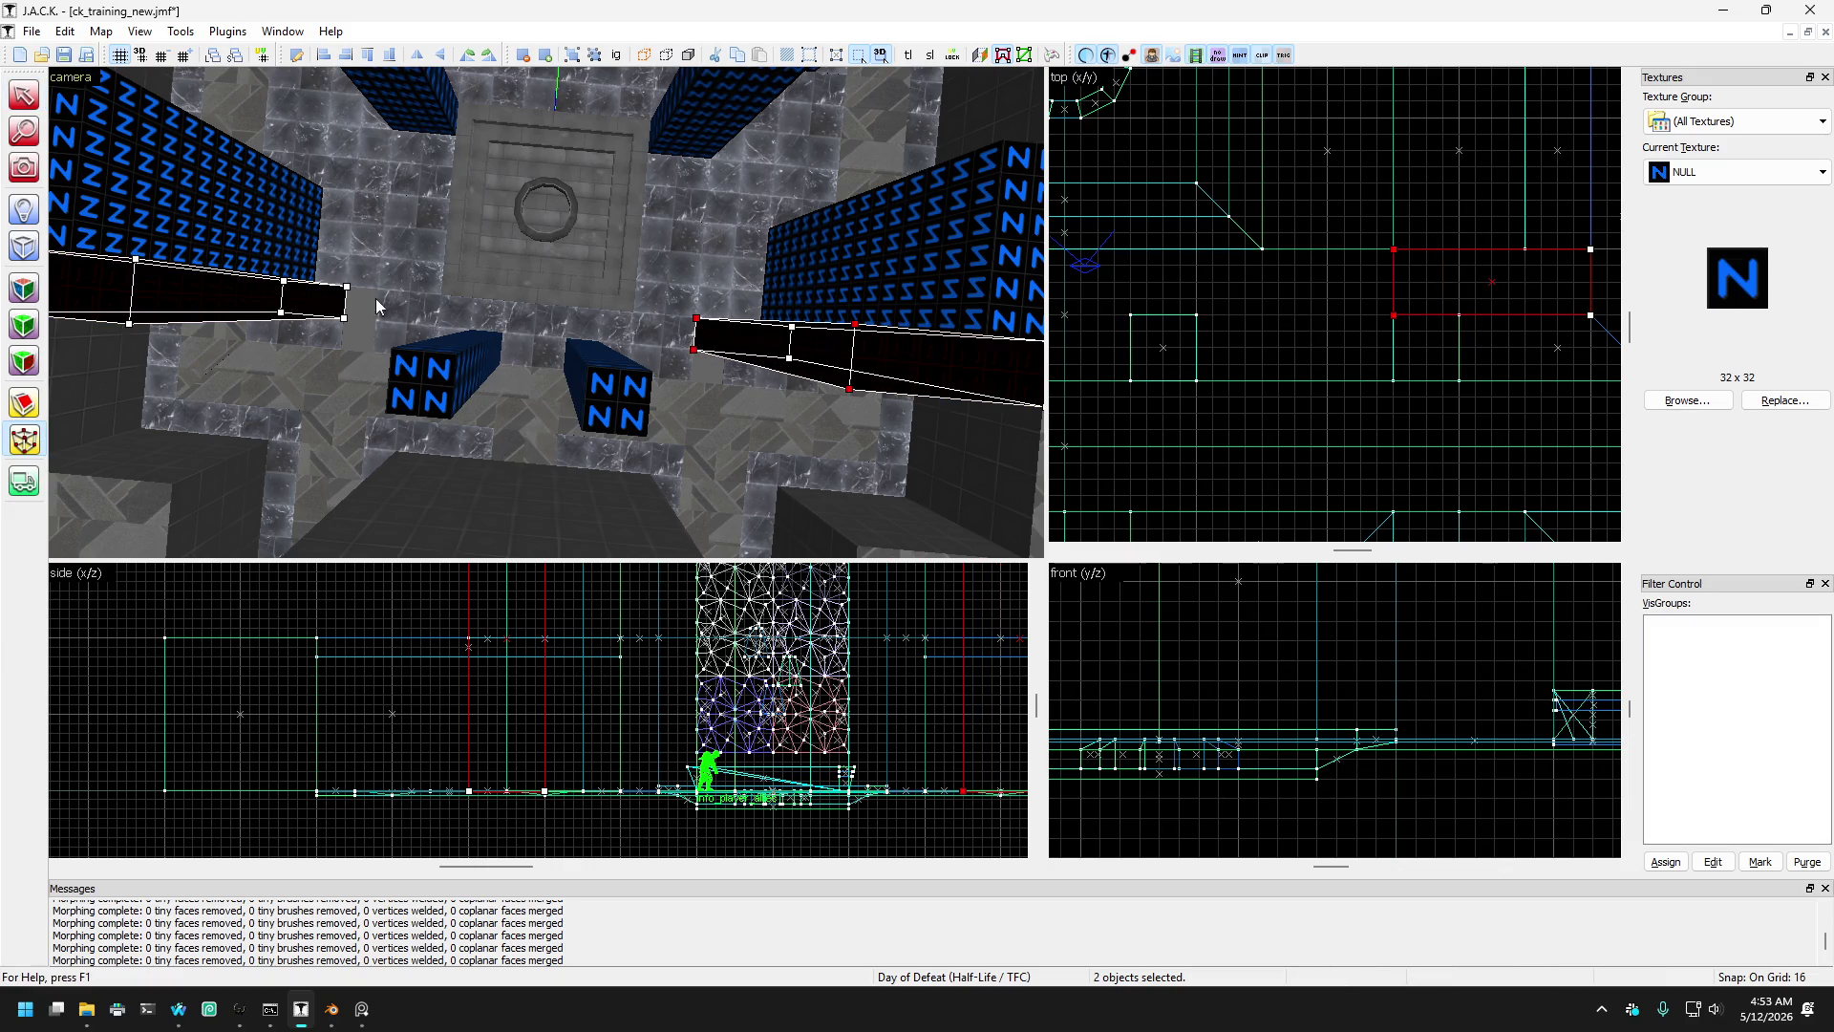
scroll(1213, 338, down, 2)
scroll(1213, 287, up, 2)
mouse_move(1228, 260)
mouse_down()
mouse_move(1270, 367)
mouse_move(1270, 351)
mouse_move(1316, 349)
mouse_up()
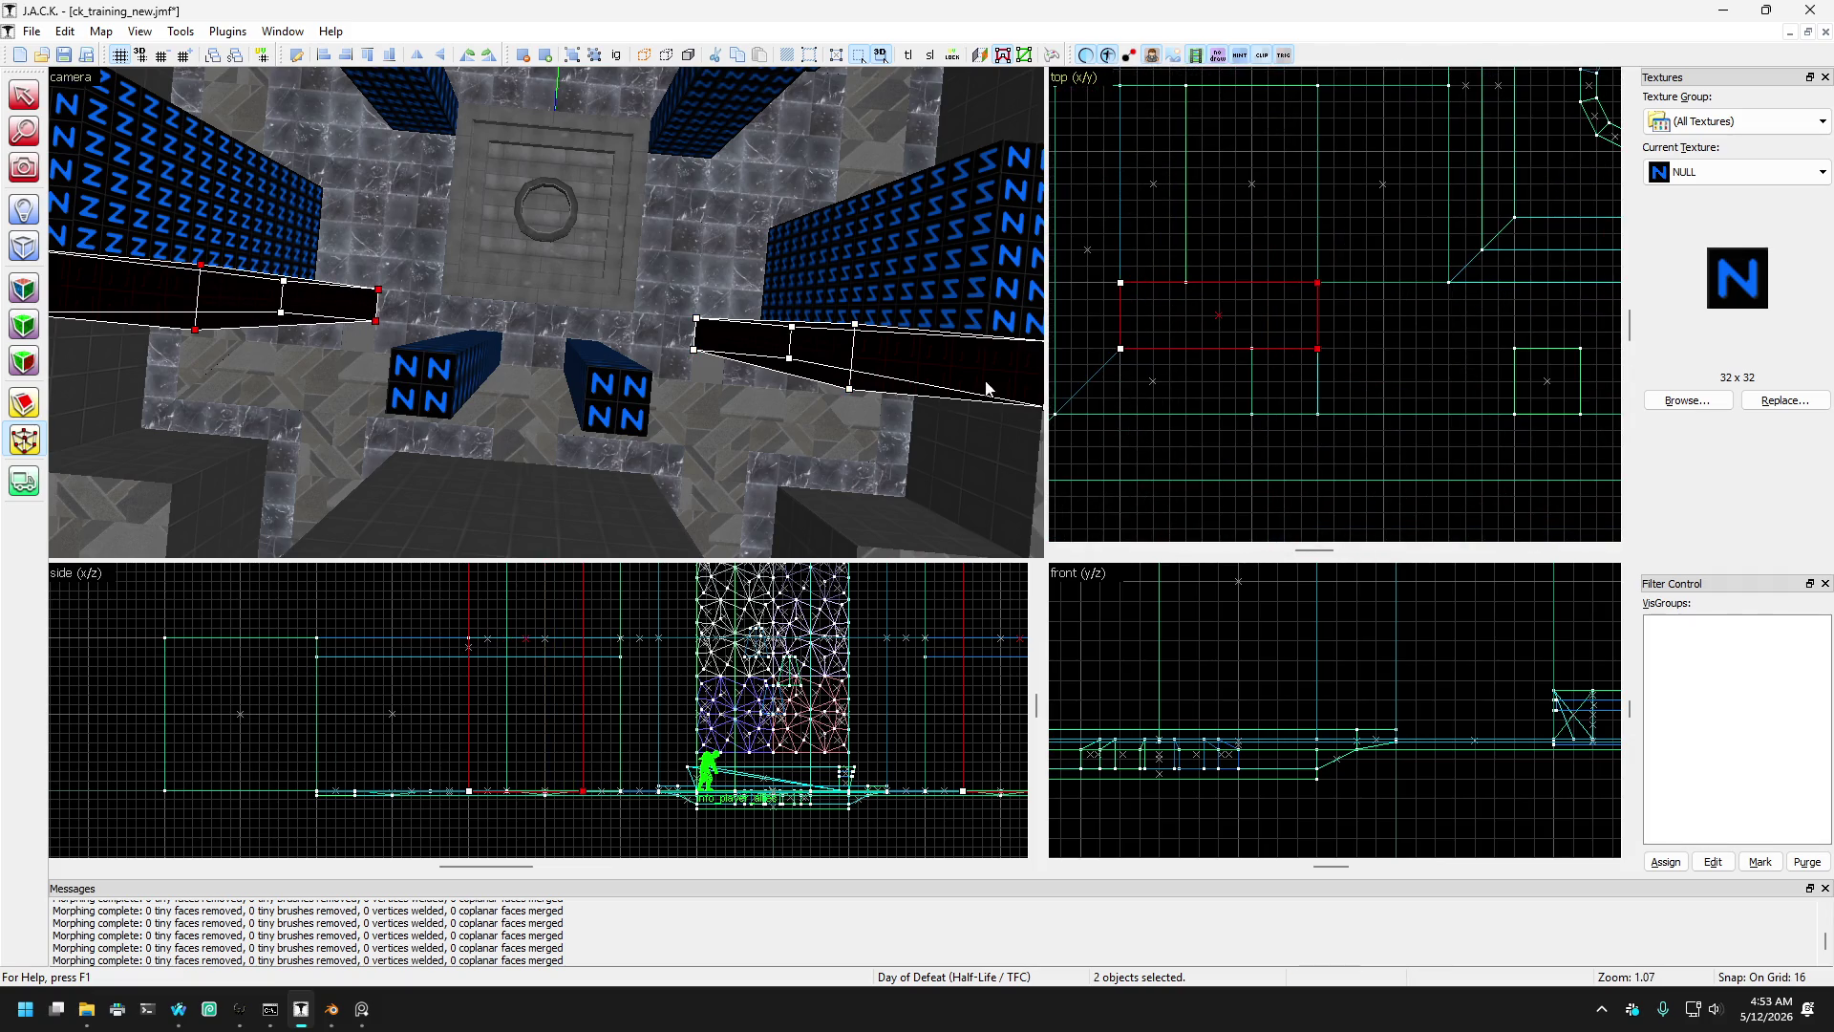
- Give the small left floor piece and the other piece diagonal ends, then return to Selection
click(338, 342)
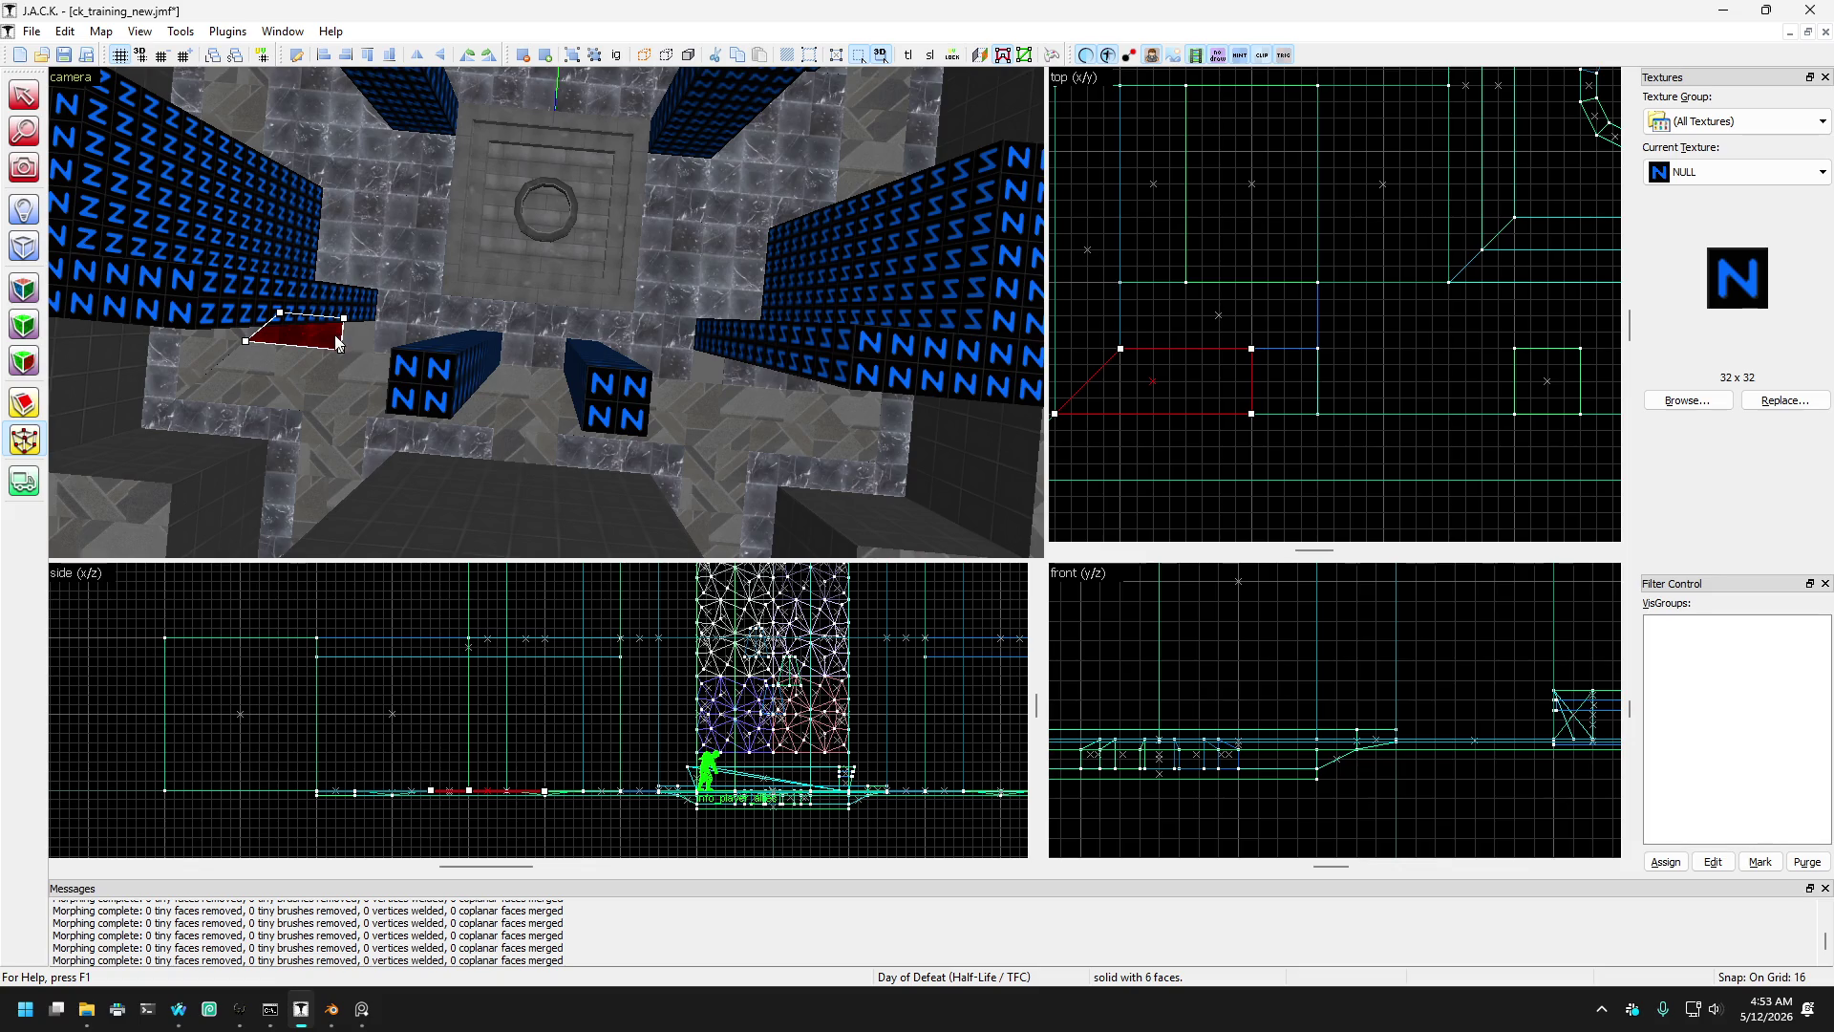
ctrl+click(766, 379)
mouse_move(1215, 315)
mouse_down()
mouse_move(1270, 412)
mouse_move(1257, 420)
mouse_move(1316, 406)
mouse_up()
scroll(1301, 353, down, 2)
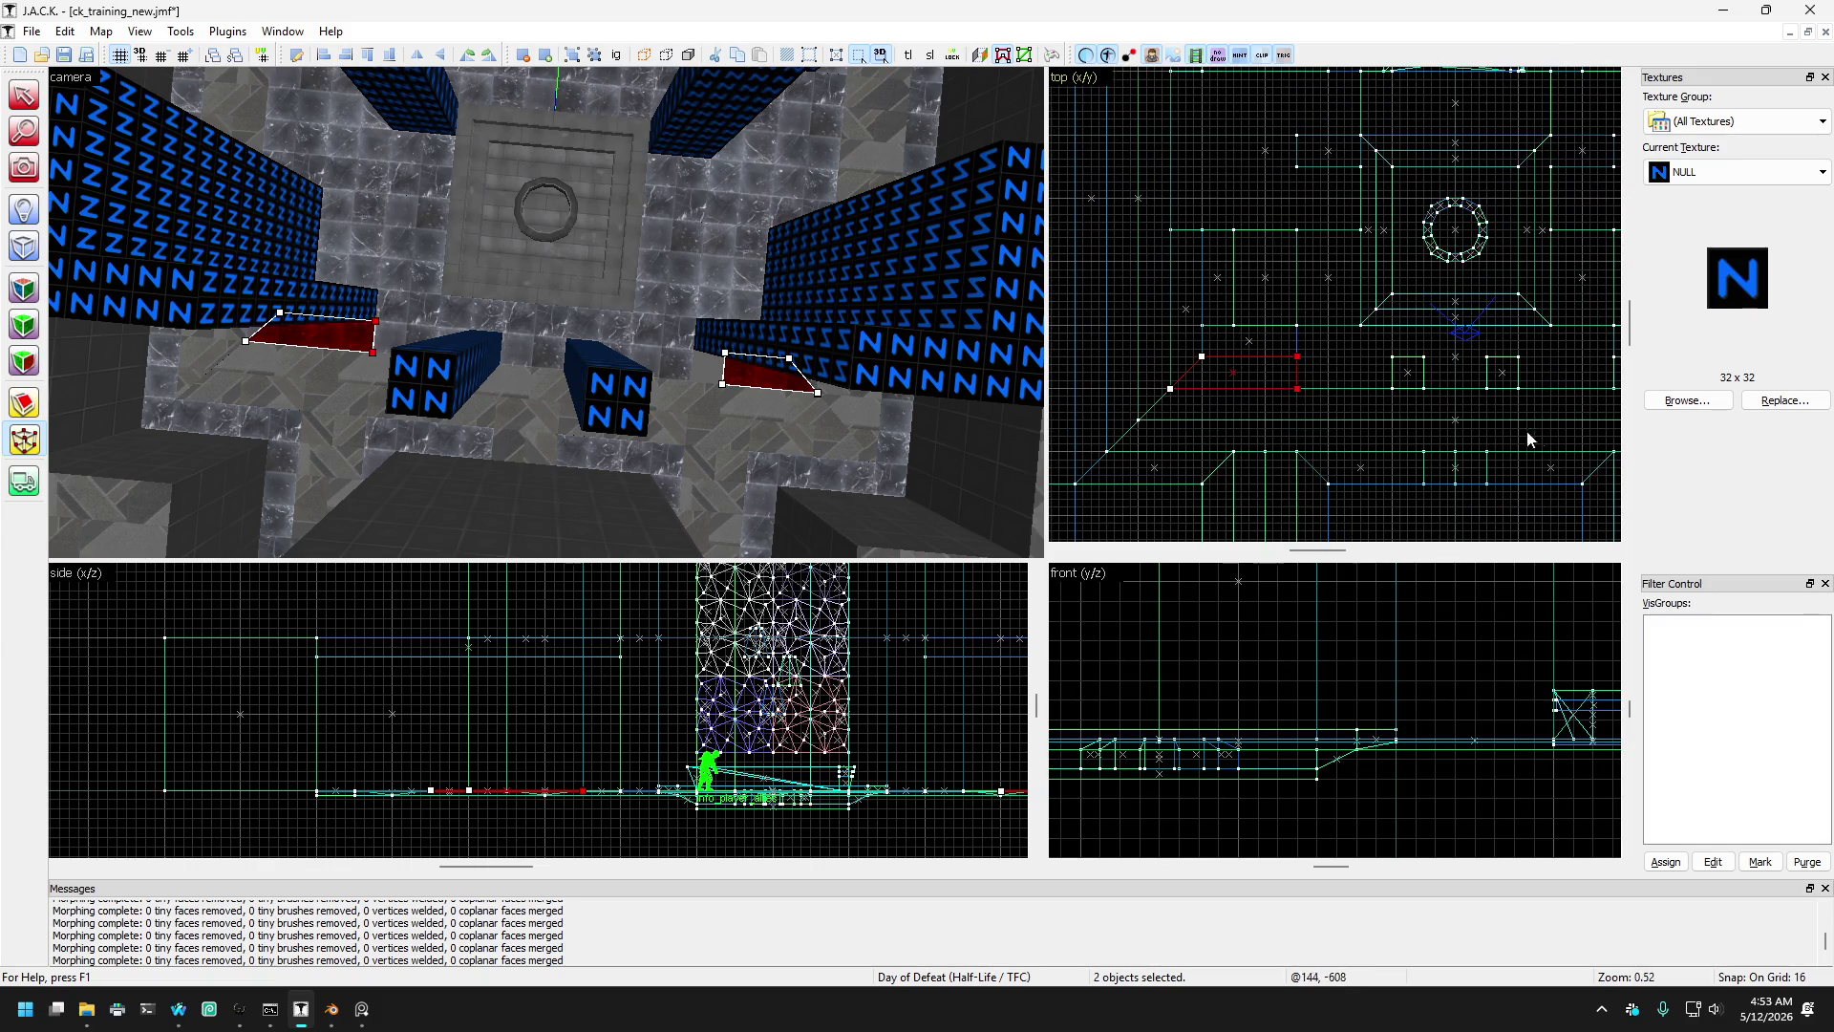
scroll(1296, 339, up, 1)
mouse_move(1482, 283)
mouse_down()
mouse_move(1538, 379)
mouse_move(1472, 358)
mouse_up()
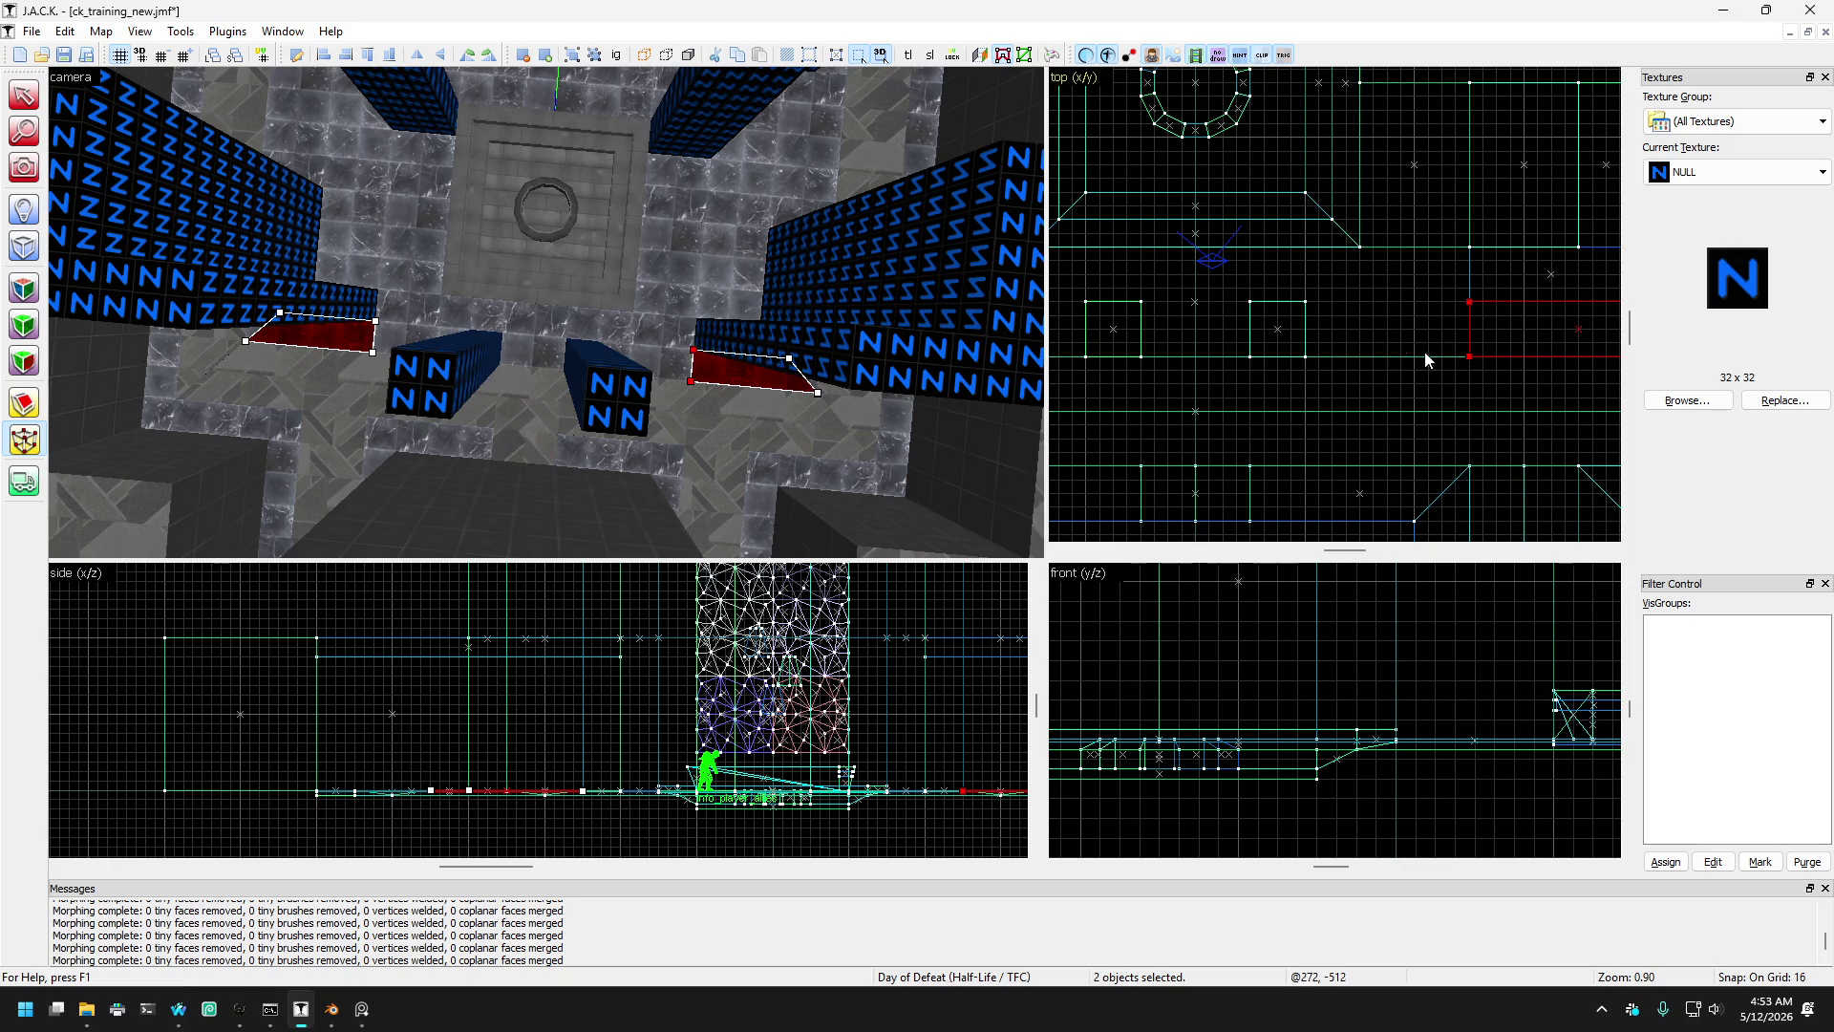
click(24, 96)
drag(115, 163, 363, 354)
key(Up)
- Select the two floor brushes on either side of the fountain together
click(590, 355)
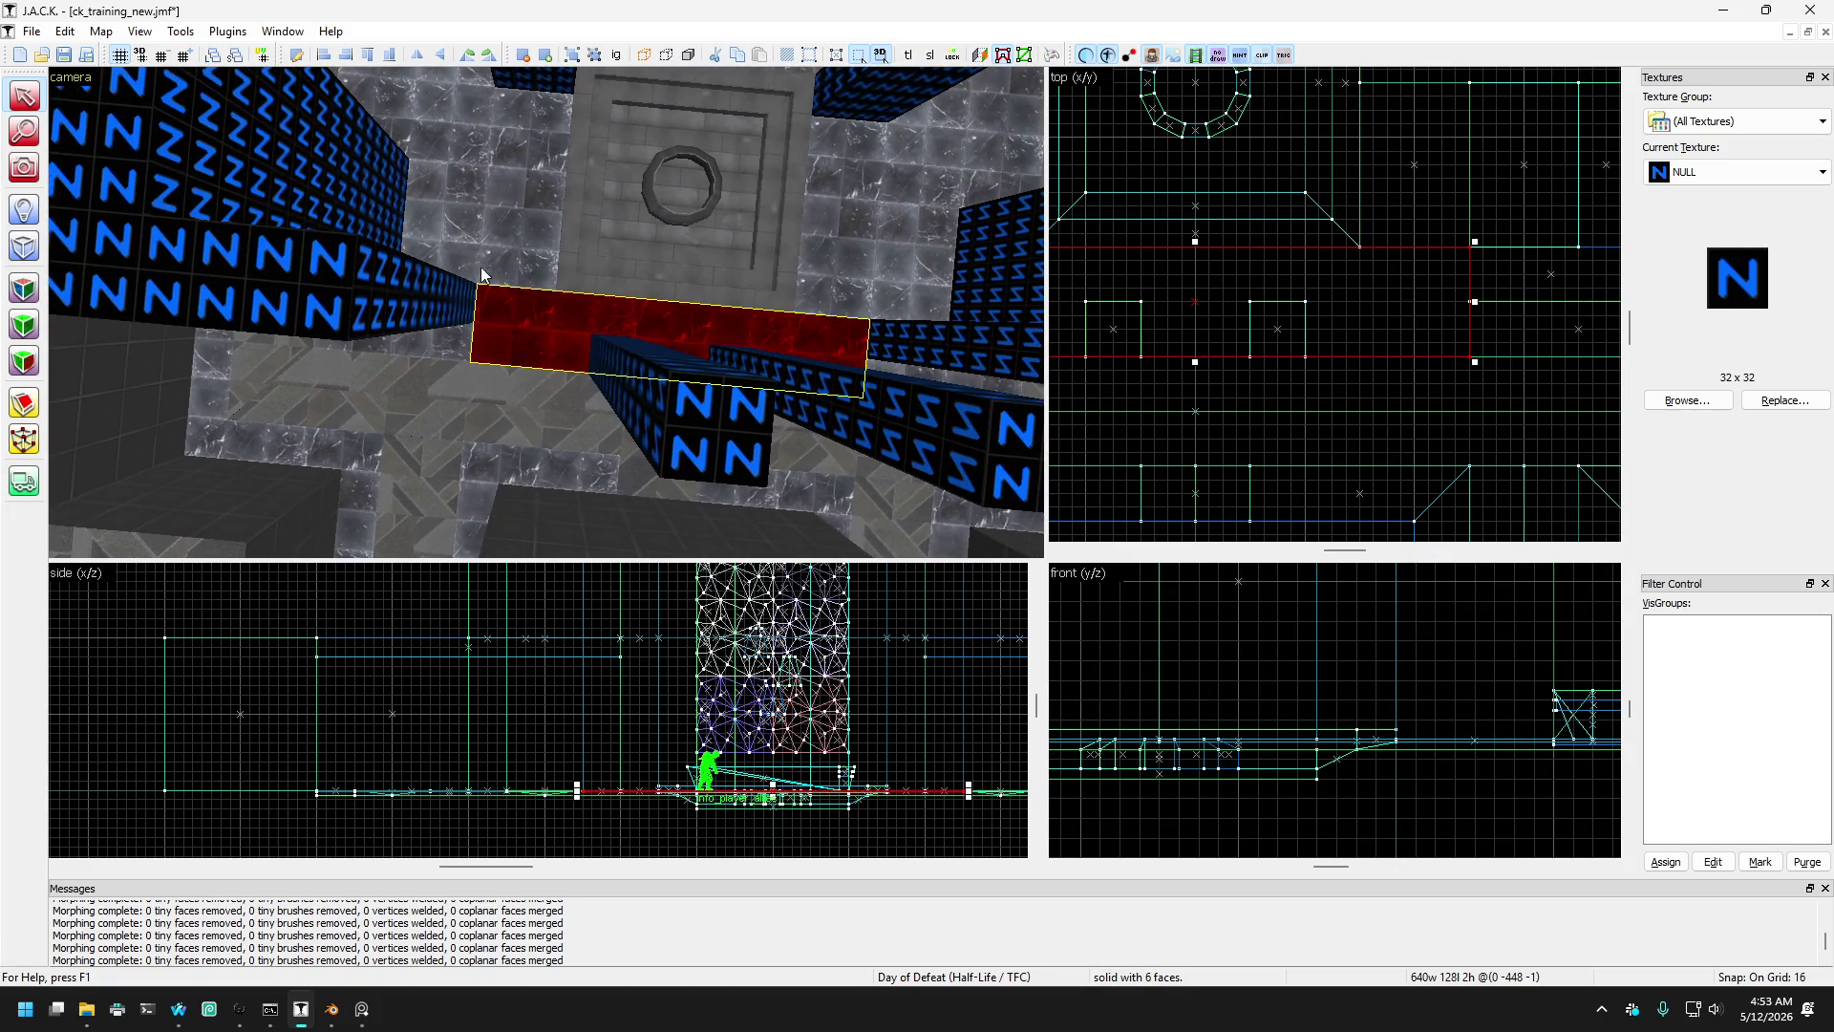
click(473, 296)
key(Up)
key(Up)
key(Left)
key(Left)
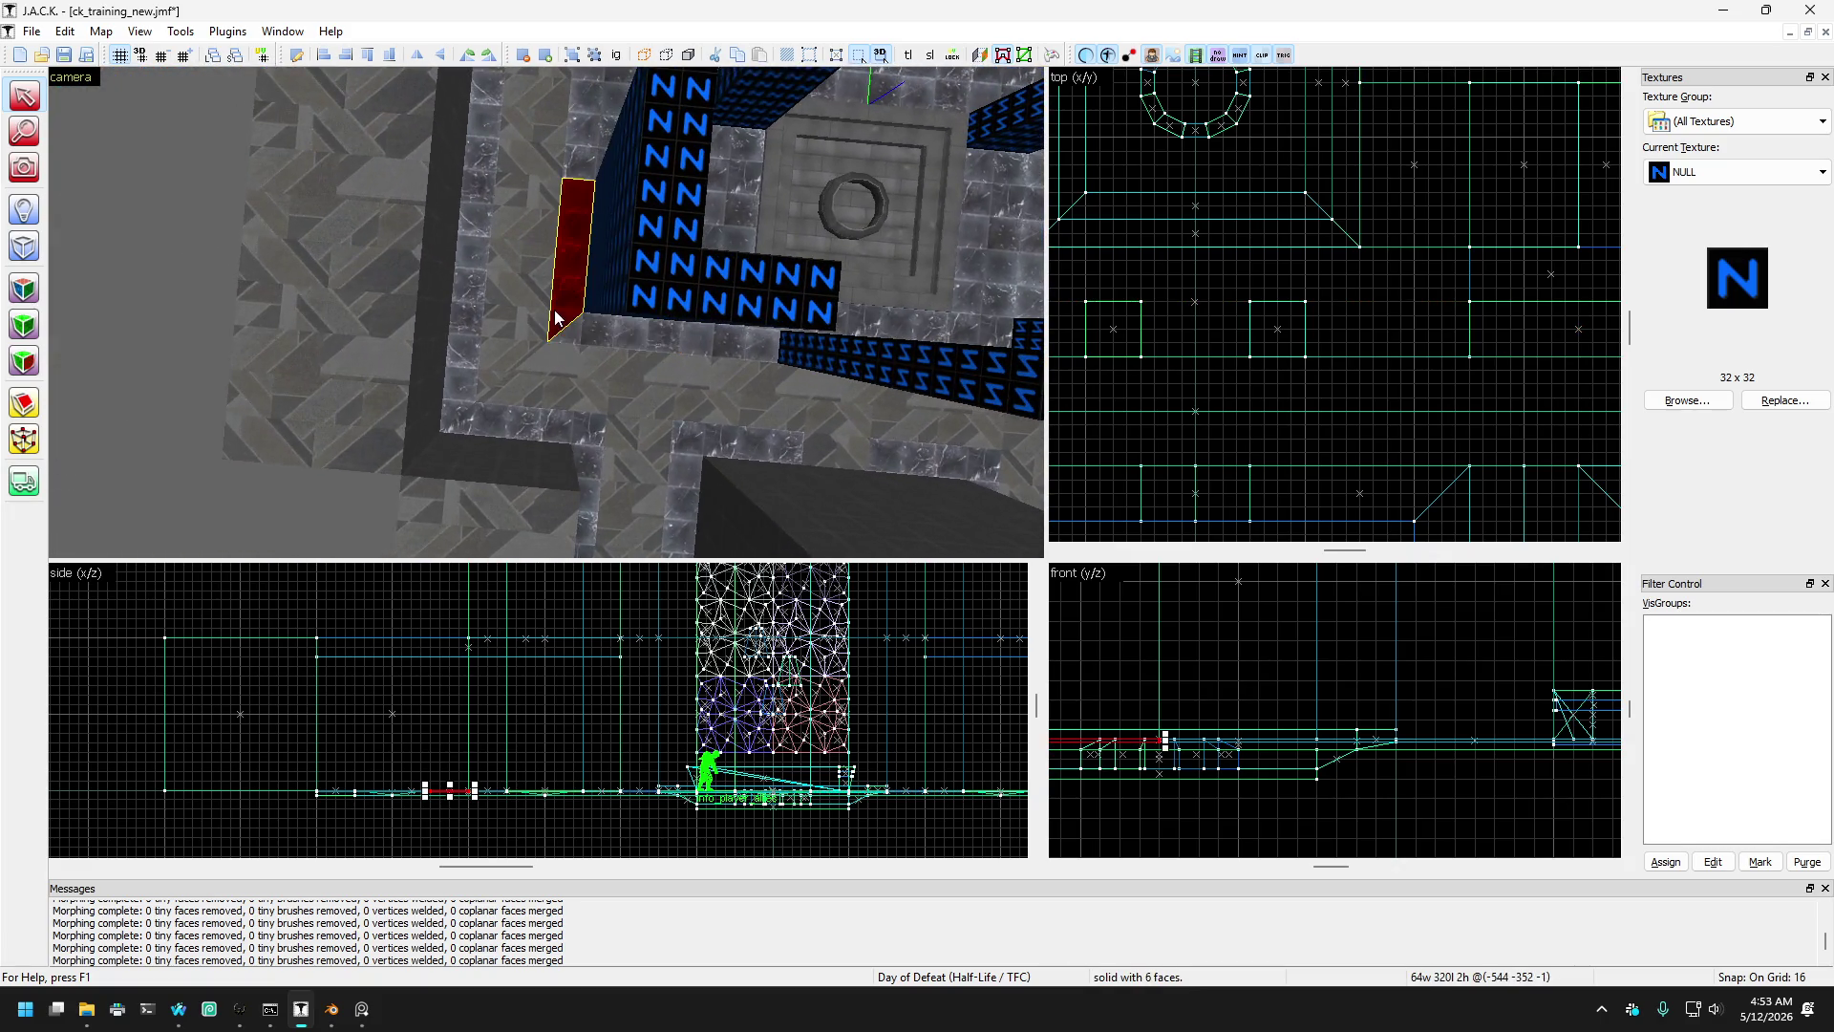
key(Up)
key(Up)
click(554, 214)
key(Right)
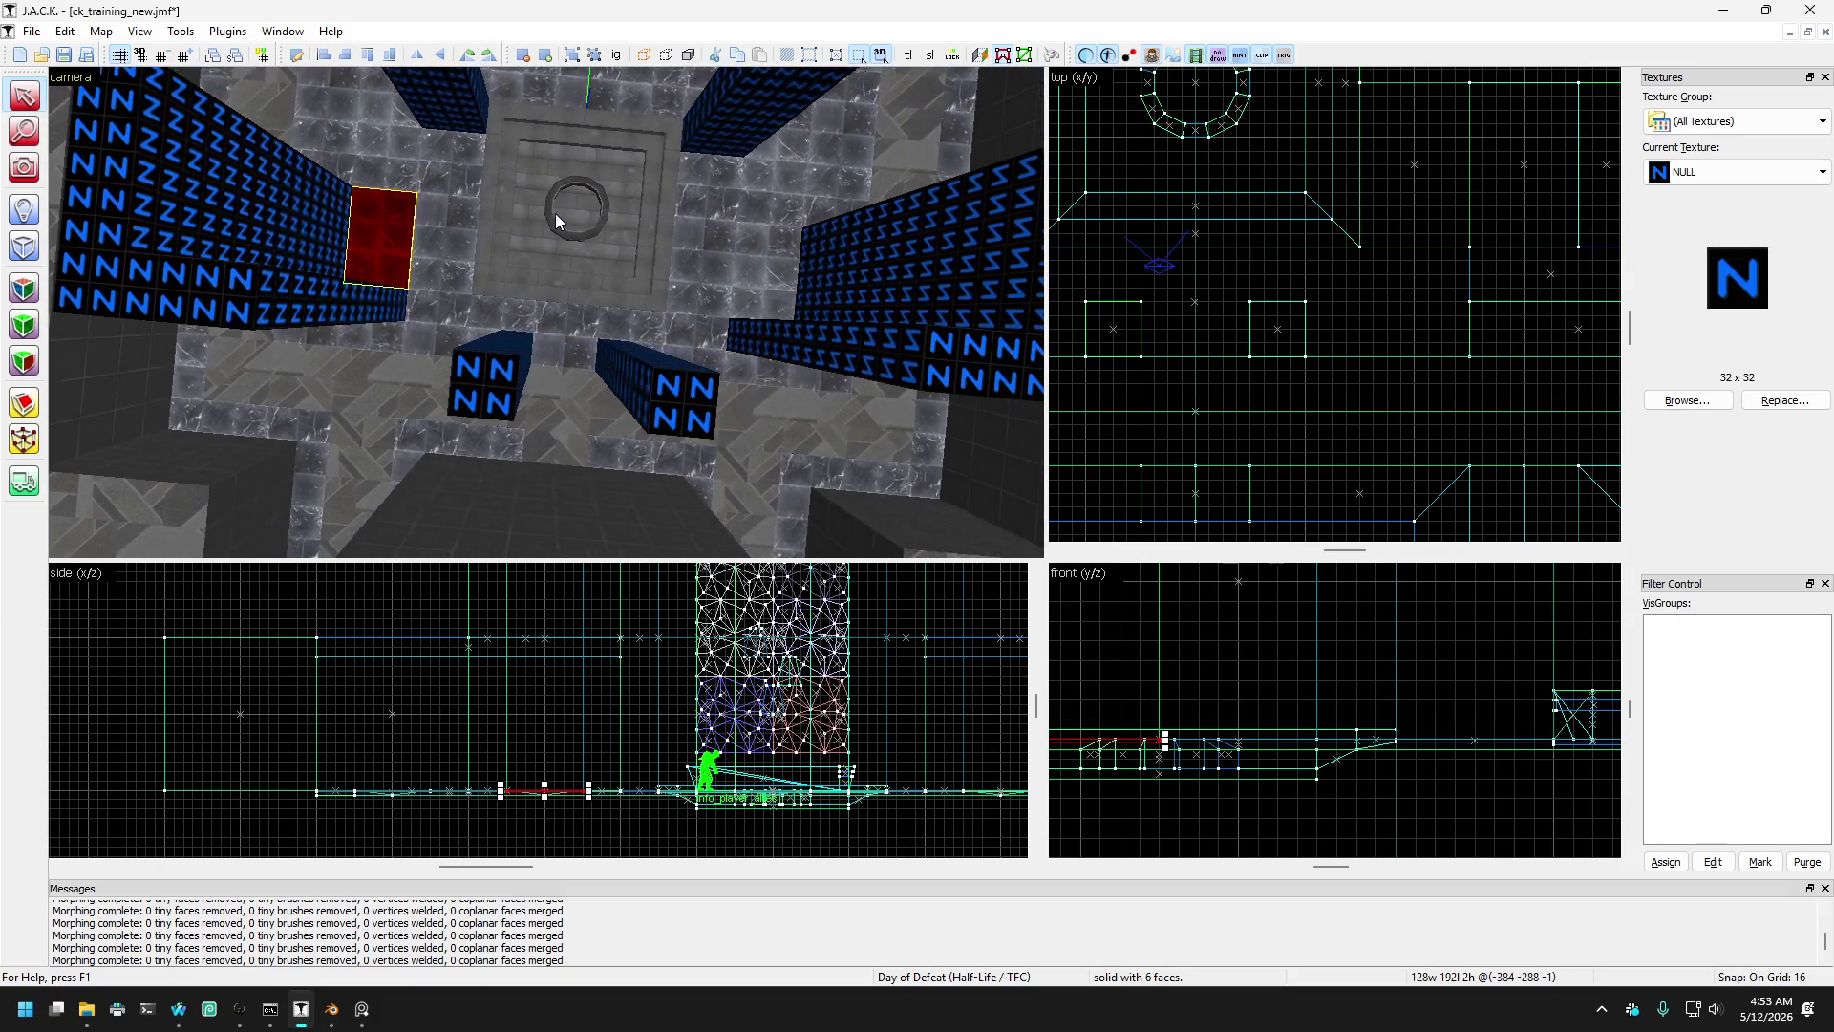
click(441, 181)
key(Down)
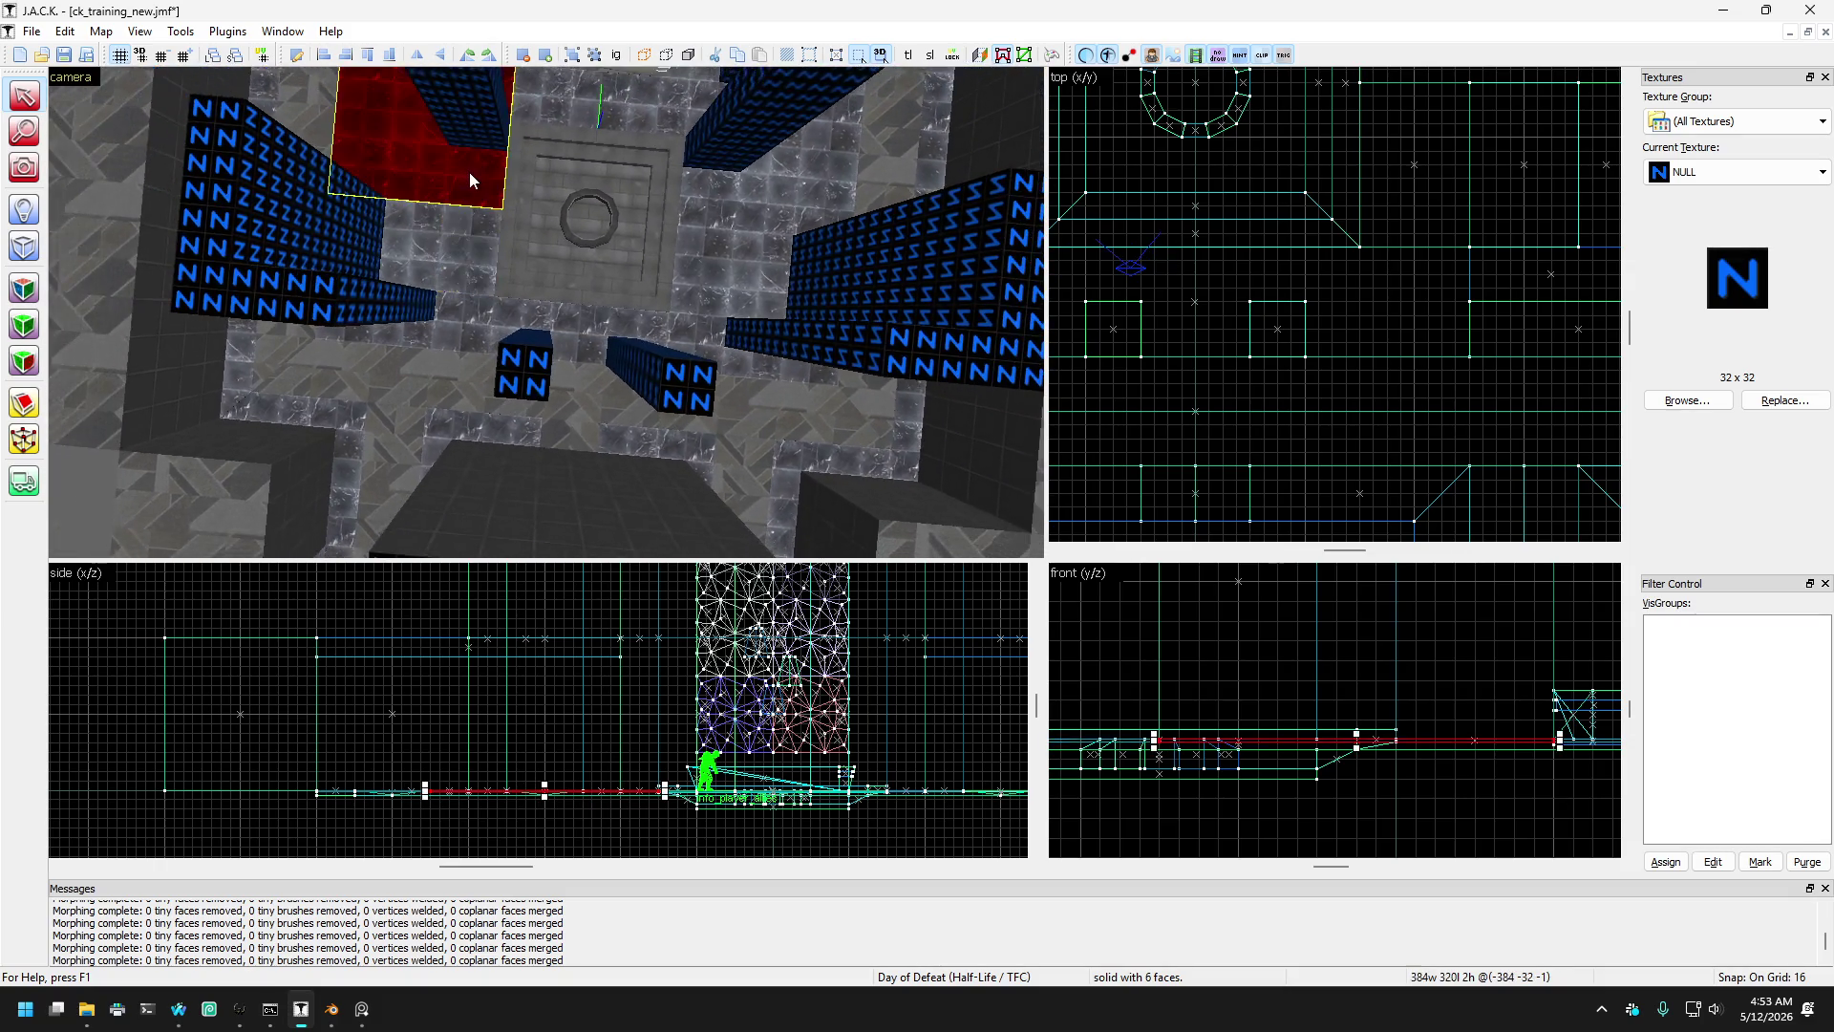
key(Left)
key(Left)
key(Left)
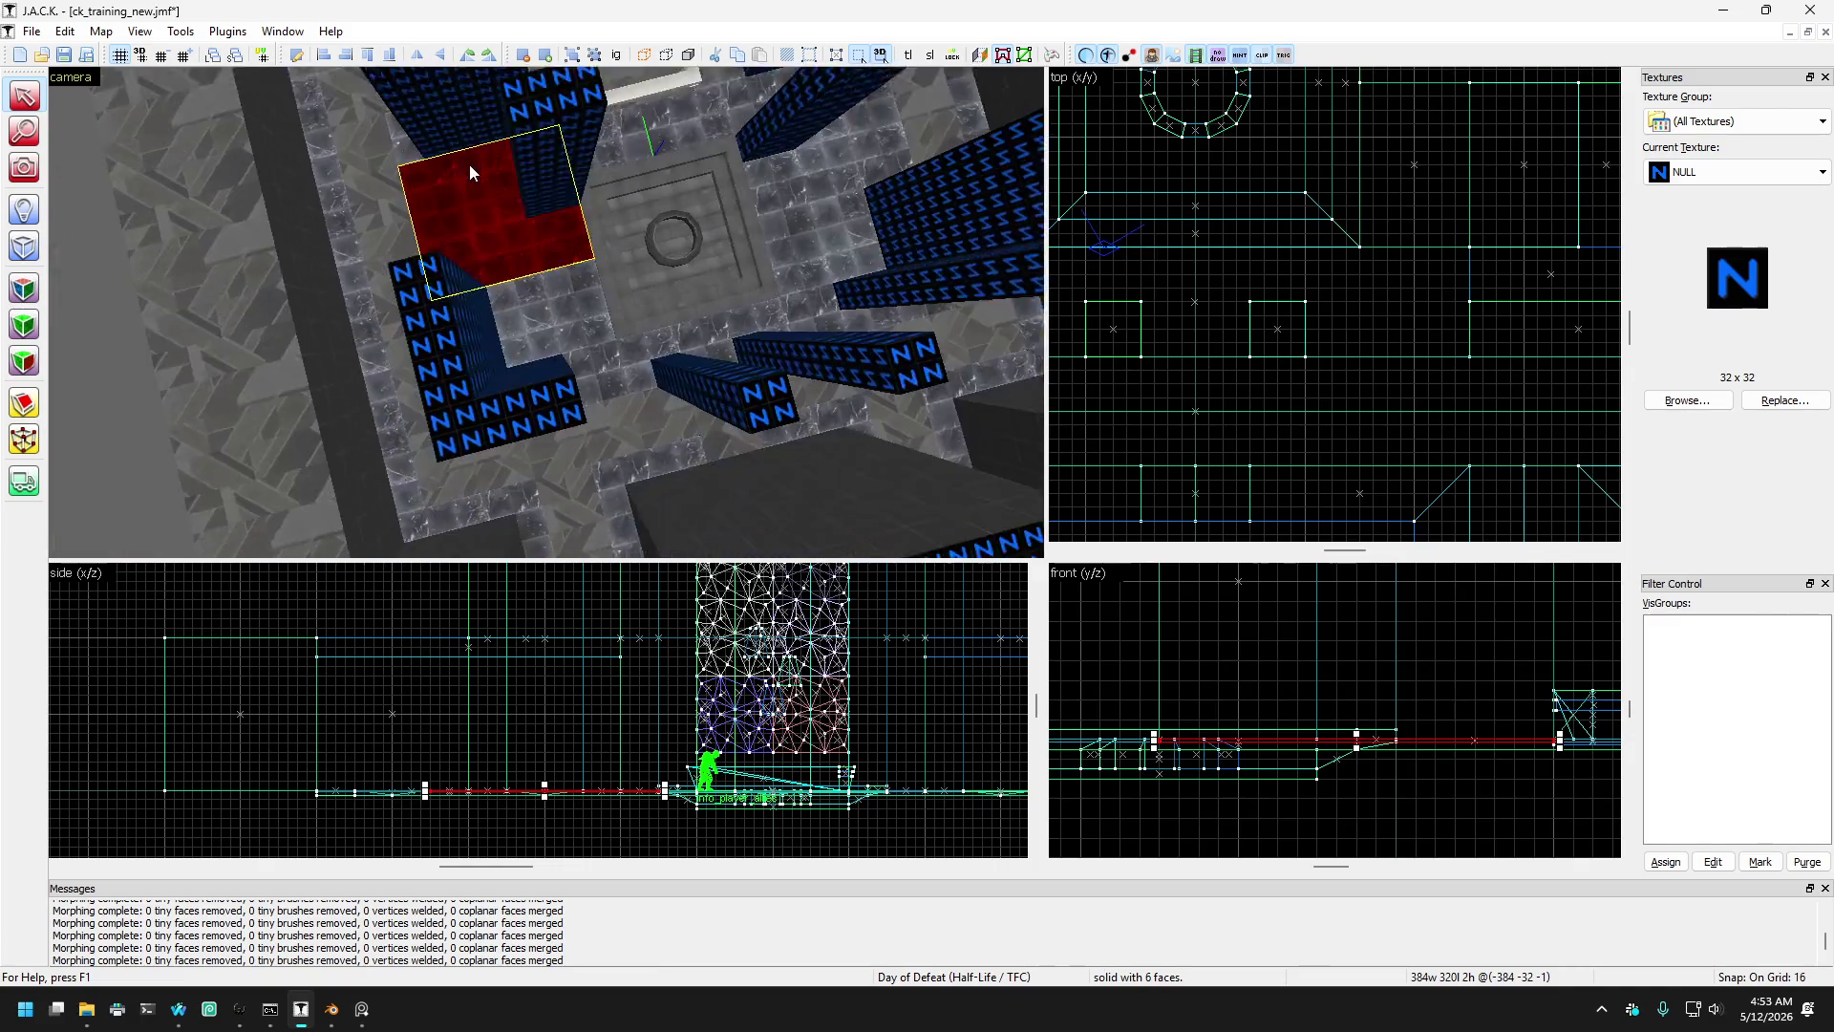
key(Left)
key(Left)
key(Left)
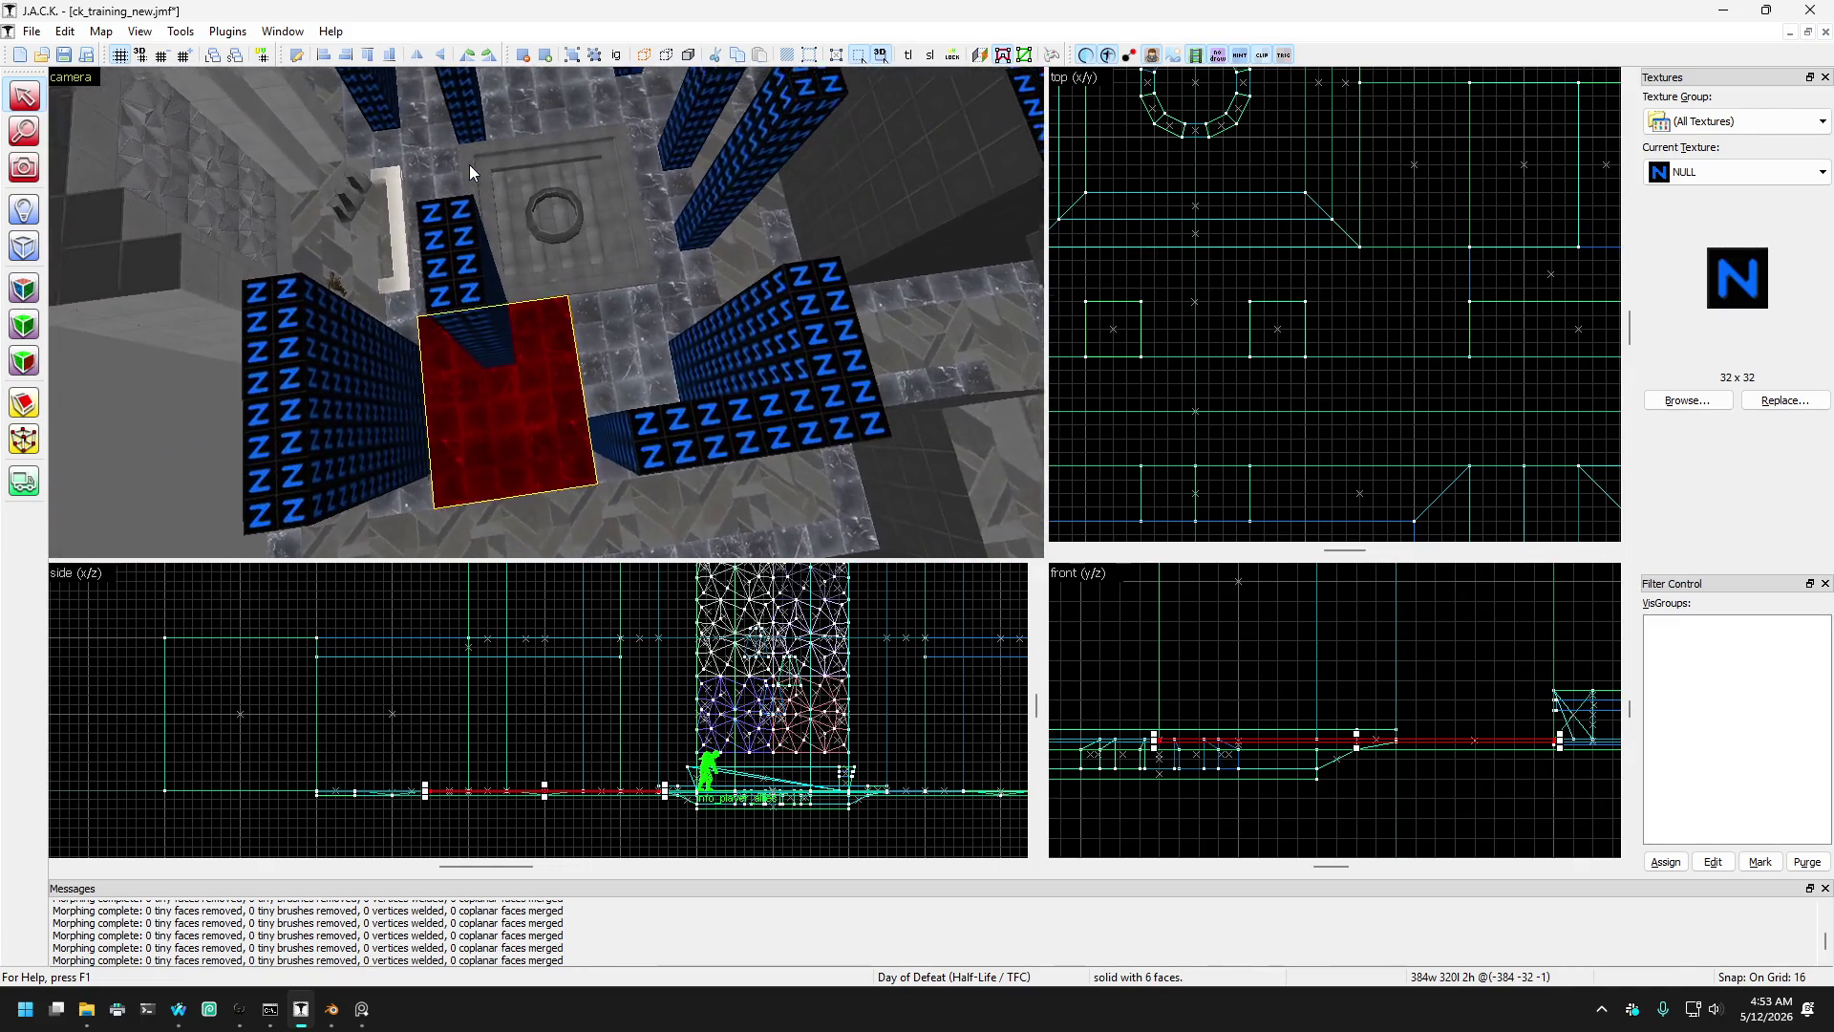
key(Left)
key(Left)
key(Left)
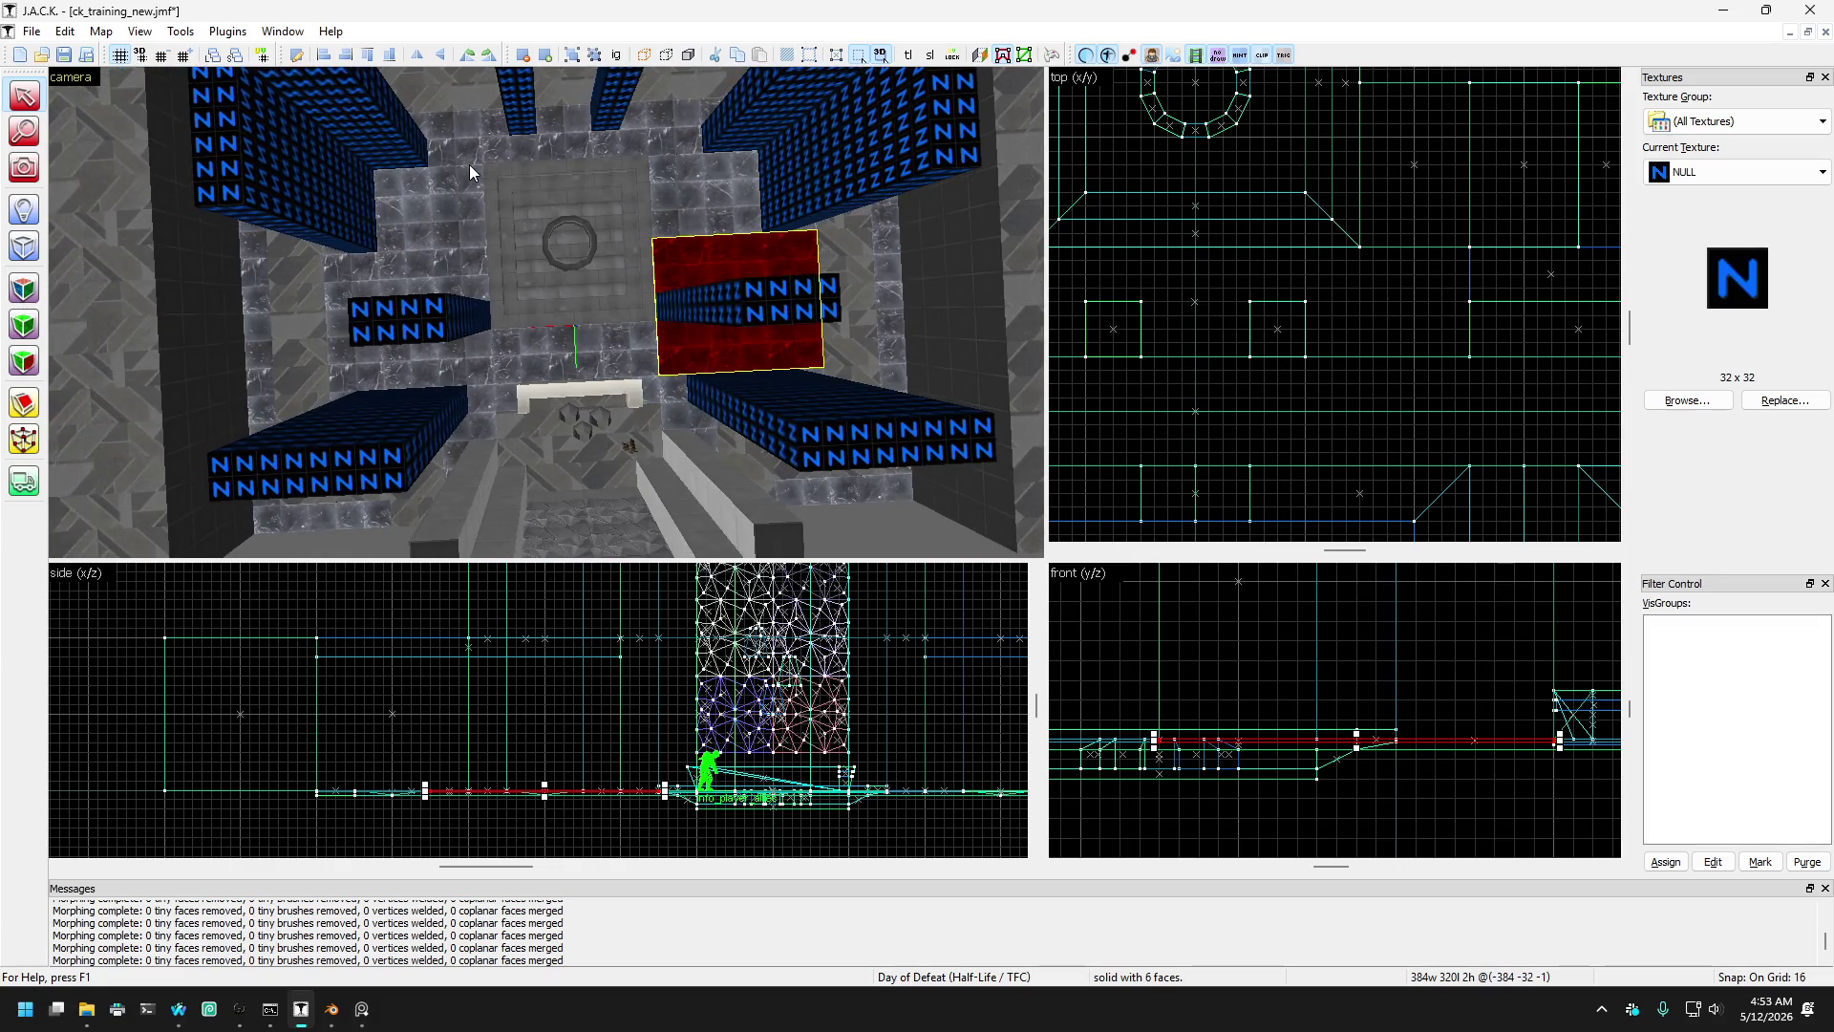
ctrl+click(452, 276)
- With the Clip tool, draw a cut line across the left short NULL block
click(23, 403)
scroll(1347, 358, down, 5)
scroll(1404, 277, up, 3)
scroll(1408, 245, down, 3)
scroll(1391, 238, up, 3)
scroll(1383, 249, up, 2)
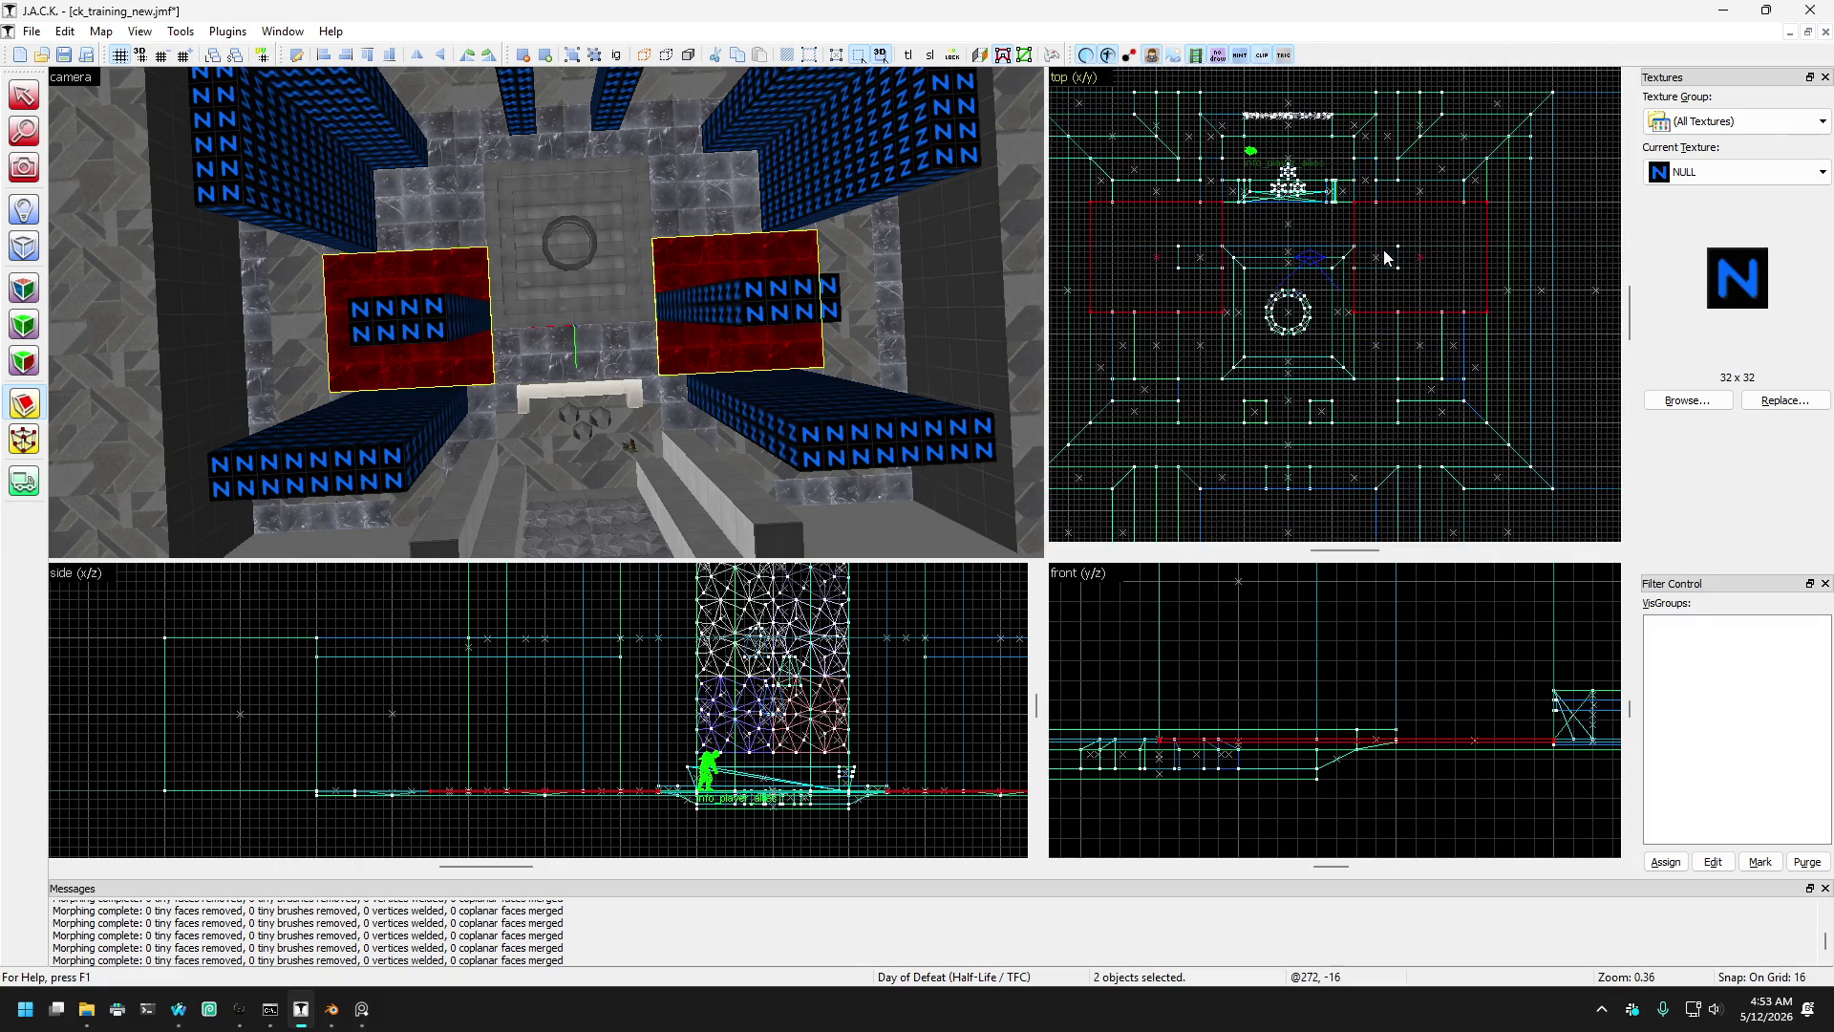
scroll(1432, 279, down, 2)
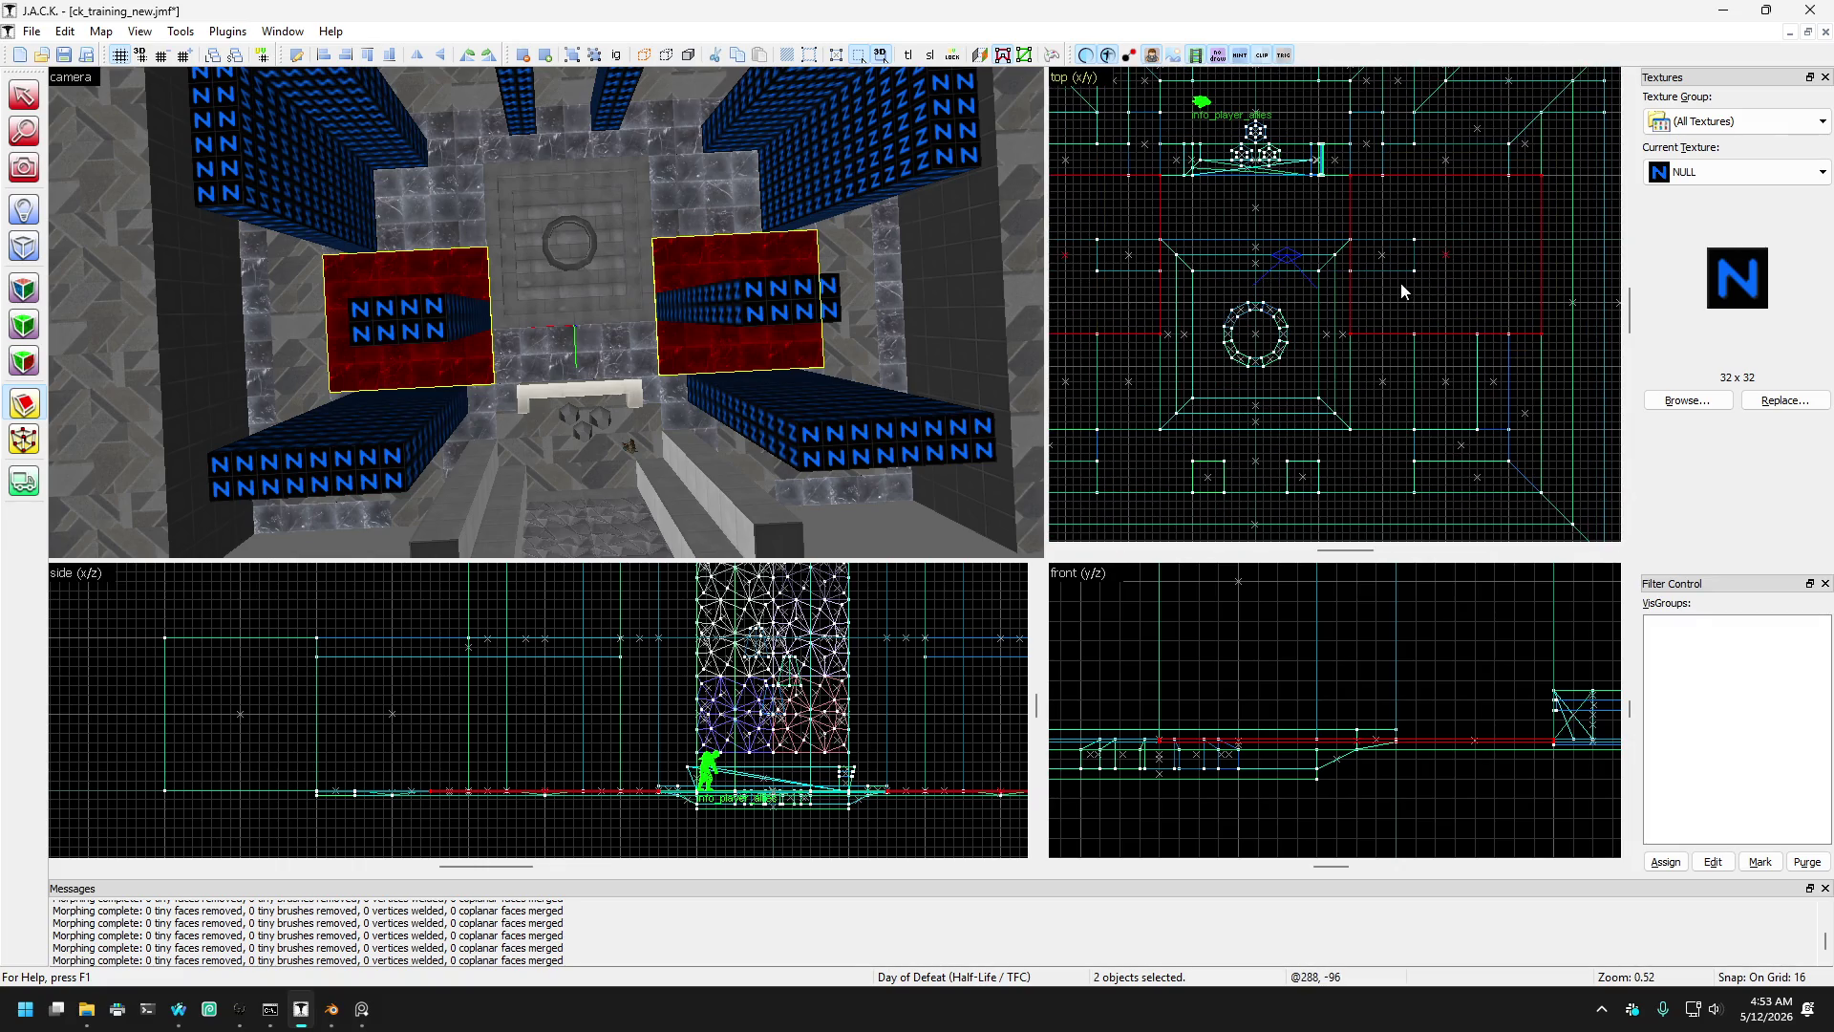
scroll(1442, 258, up, 2)
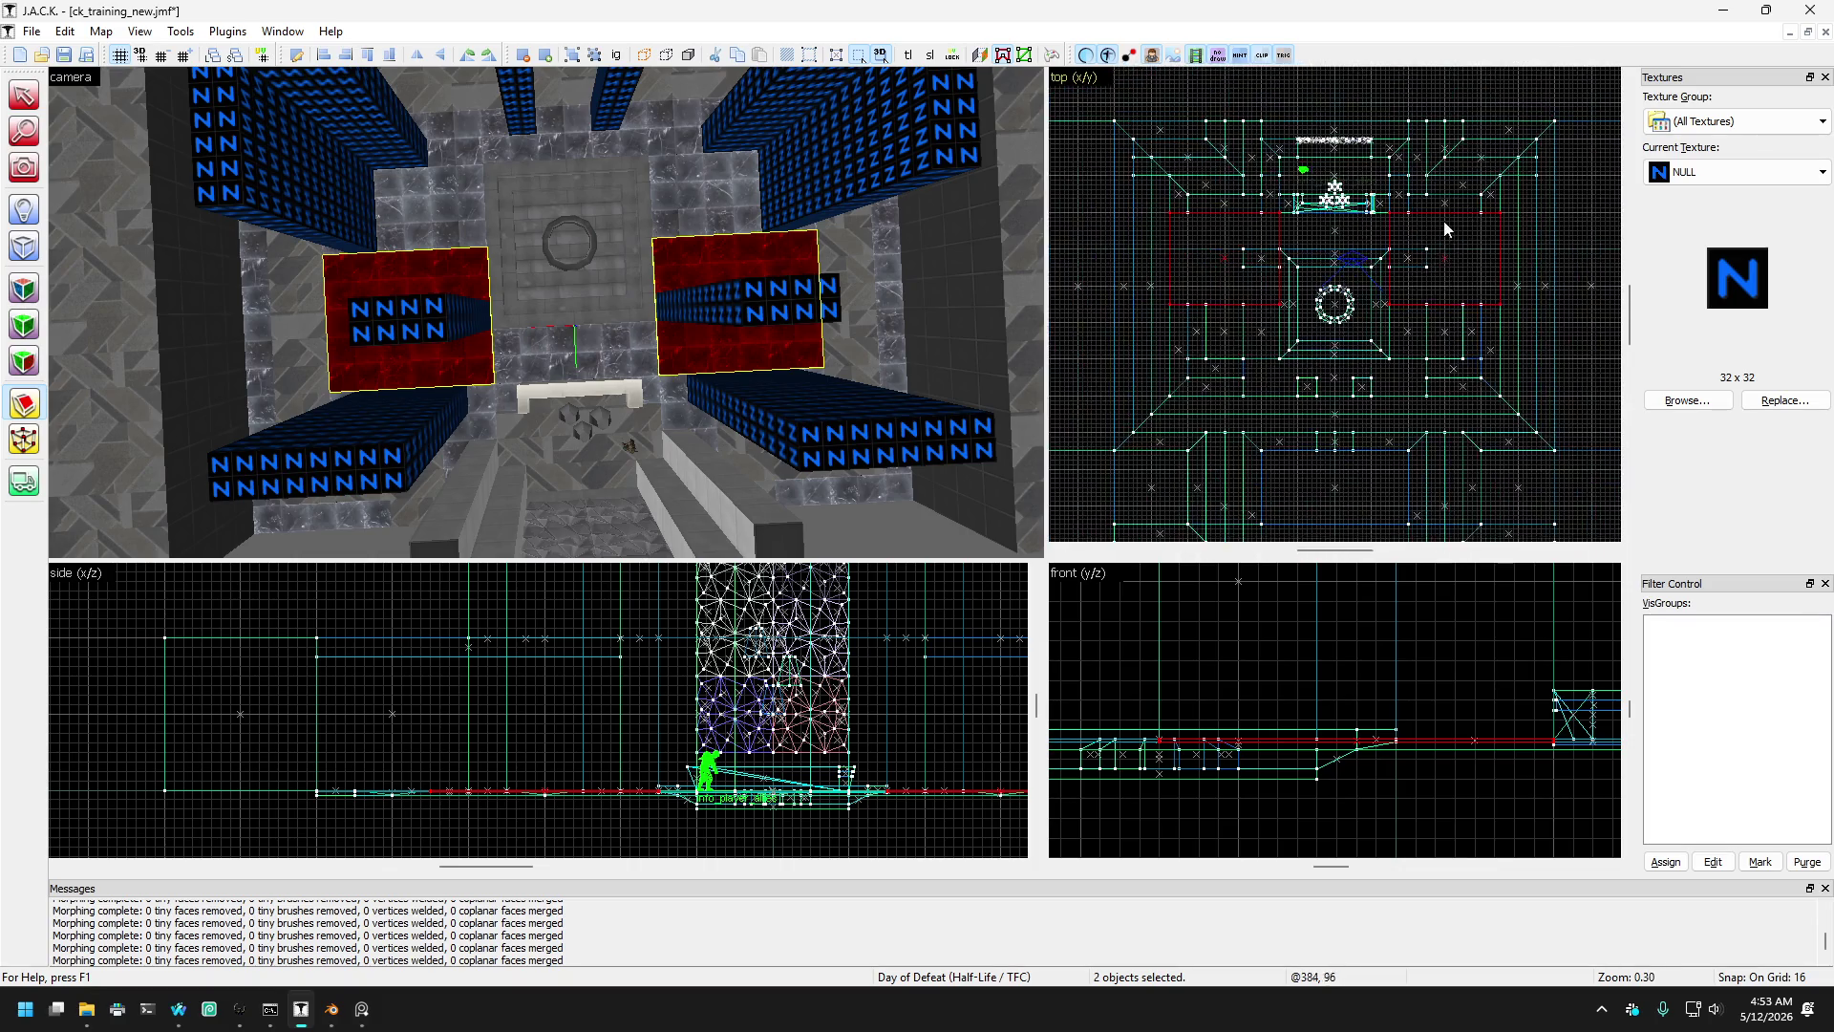
scroll(1421, 301, up, 2)
drag(1418, 313, 1420, 353)
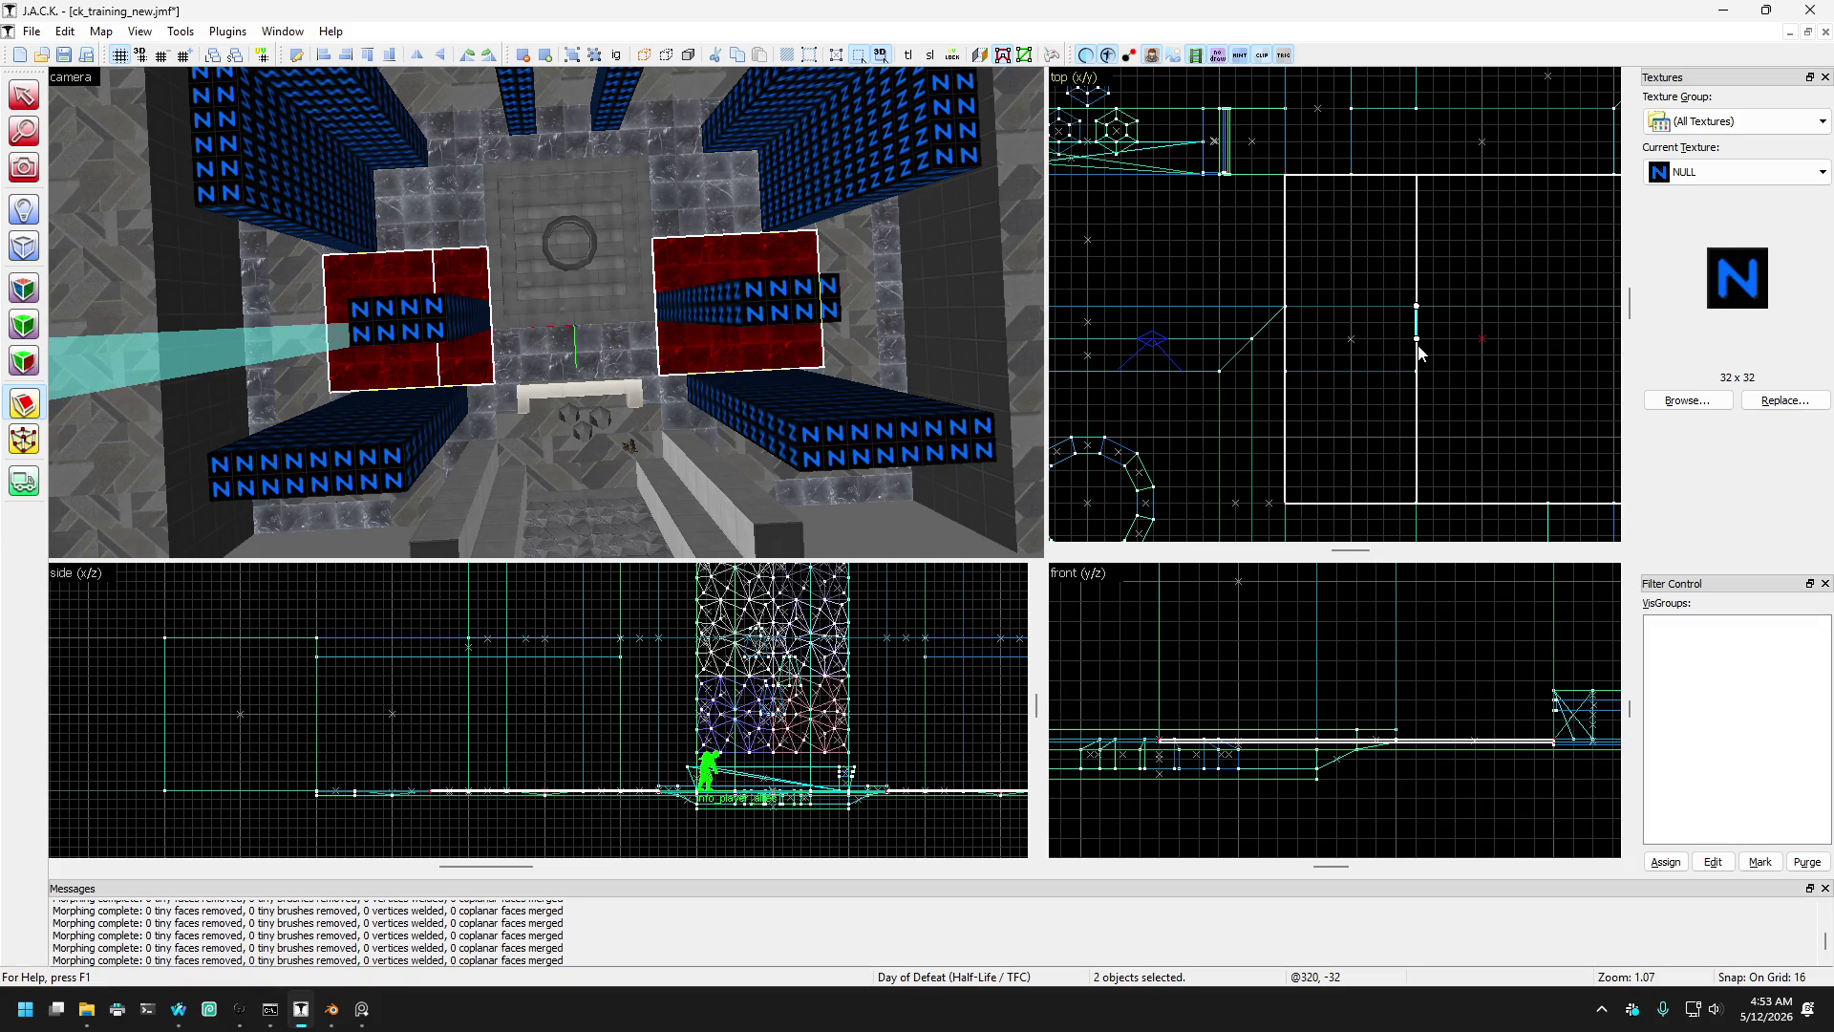
- Reposition the clip line through both short NULL blocks and cut them into four brushes
mouse_move(1420, 349)
mouse_down()
mouse_move(1420, 319)
mouse_move(1448, 308)
mouse_up()
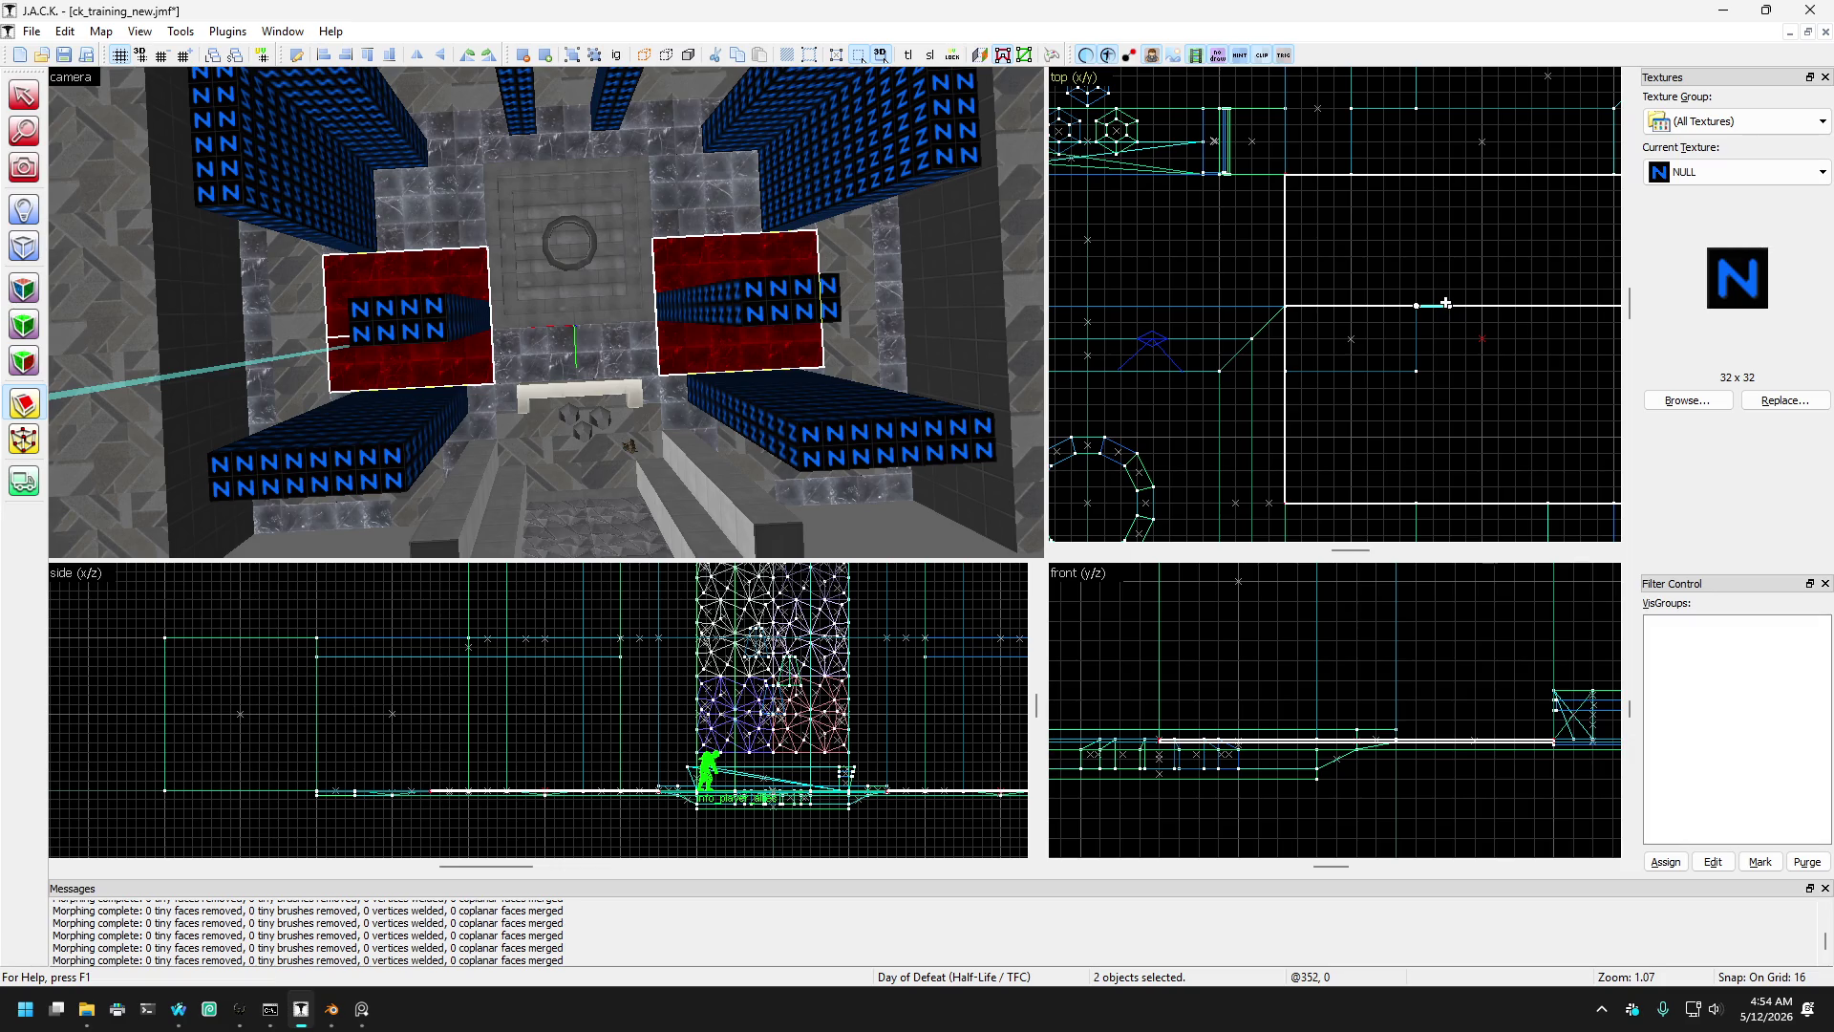
scroll(1446, 304, down, 4)
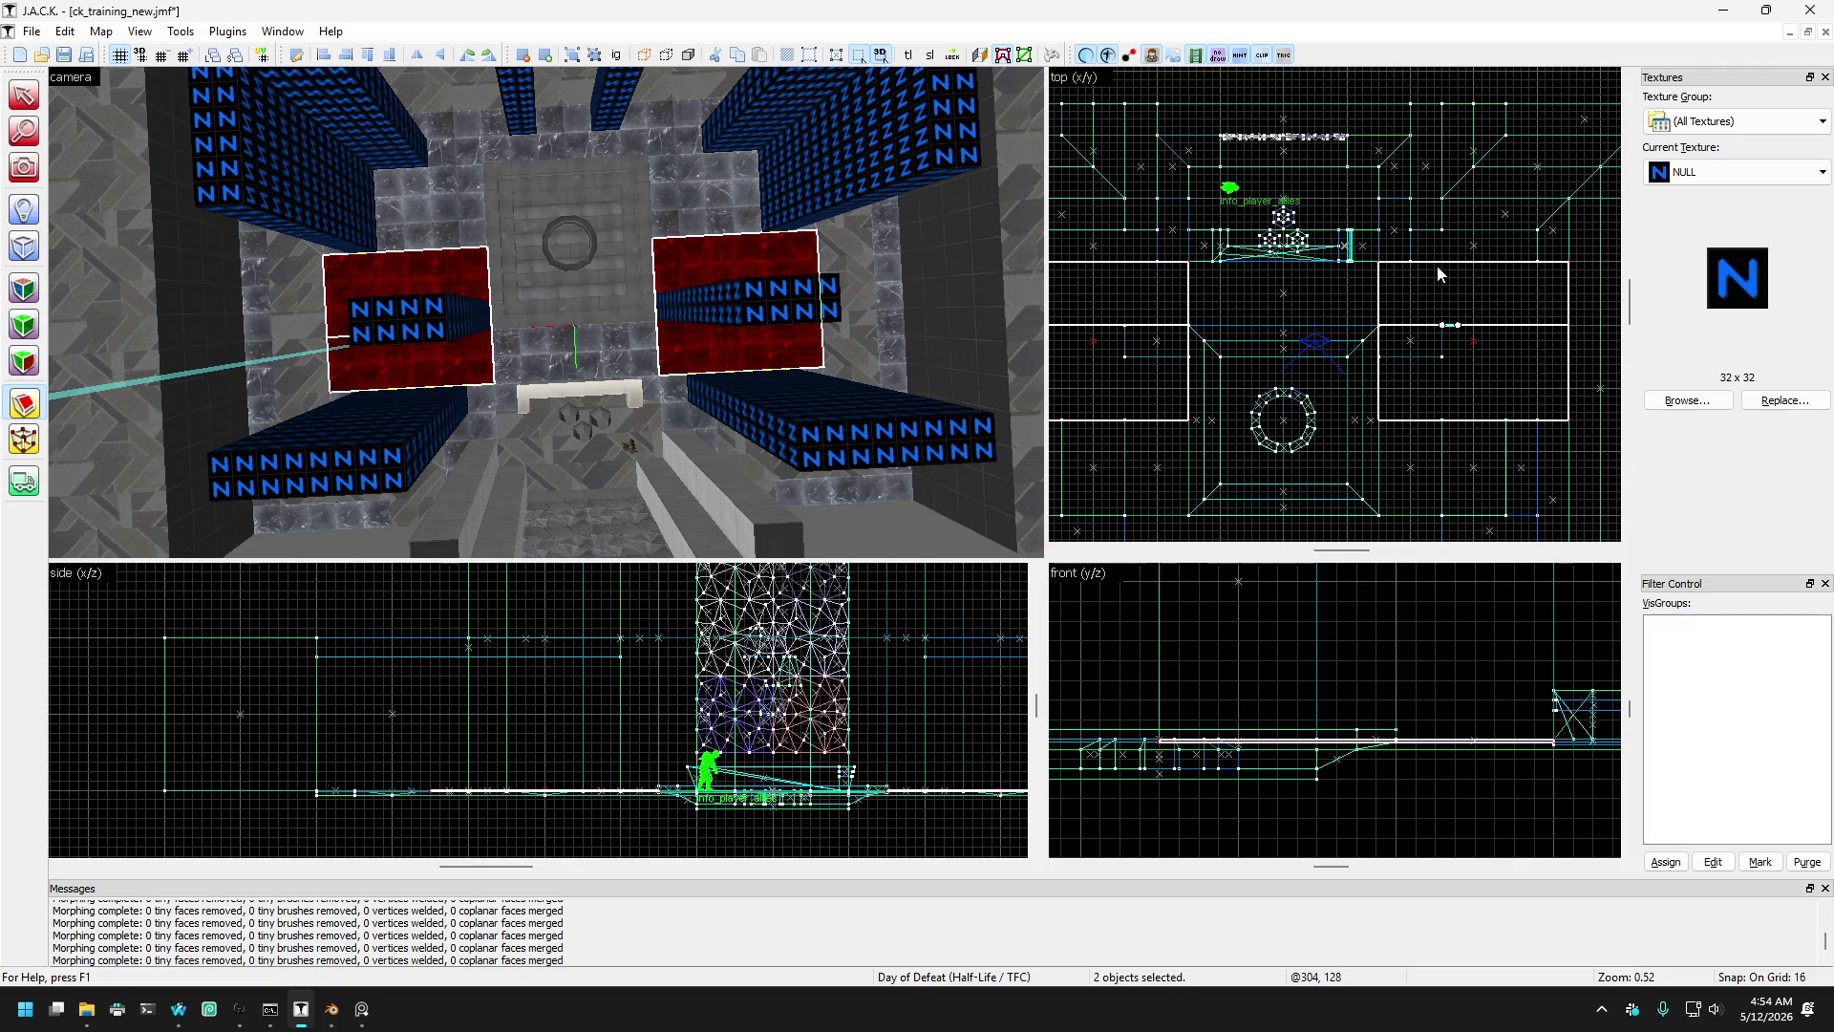
scroll(1444, 291, up, 2)
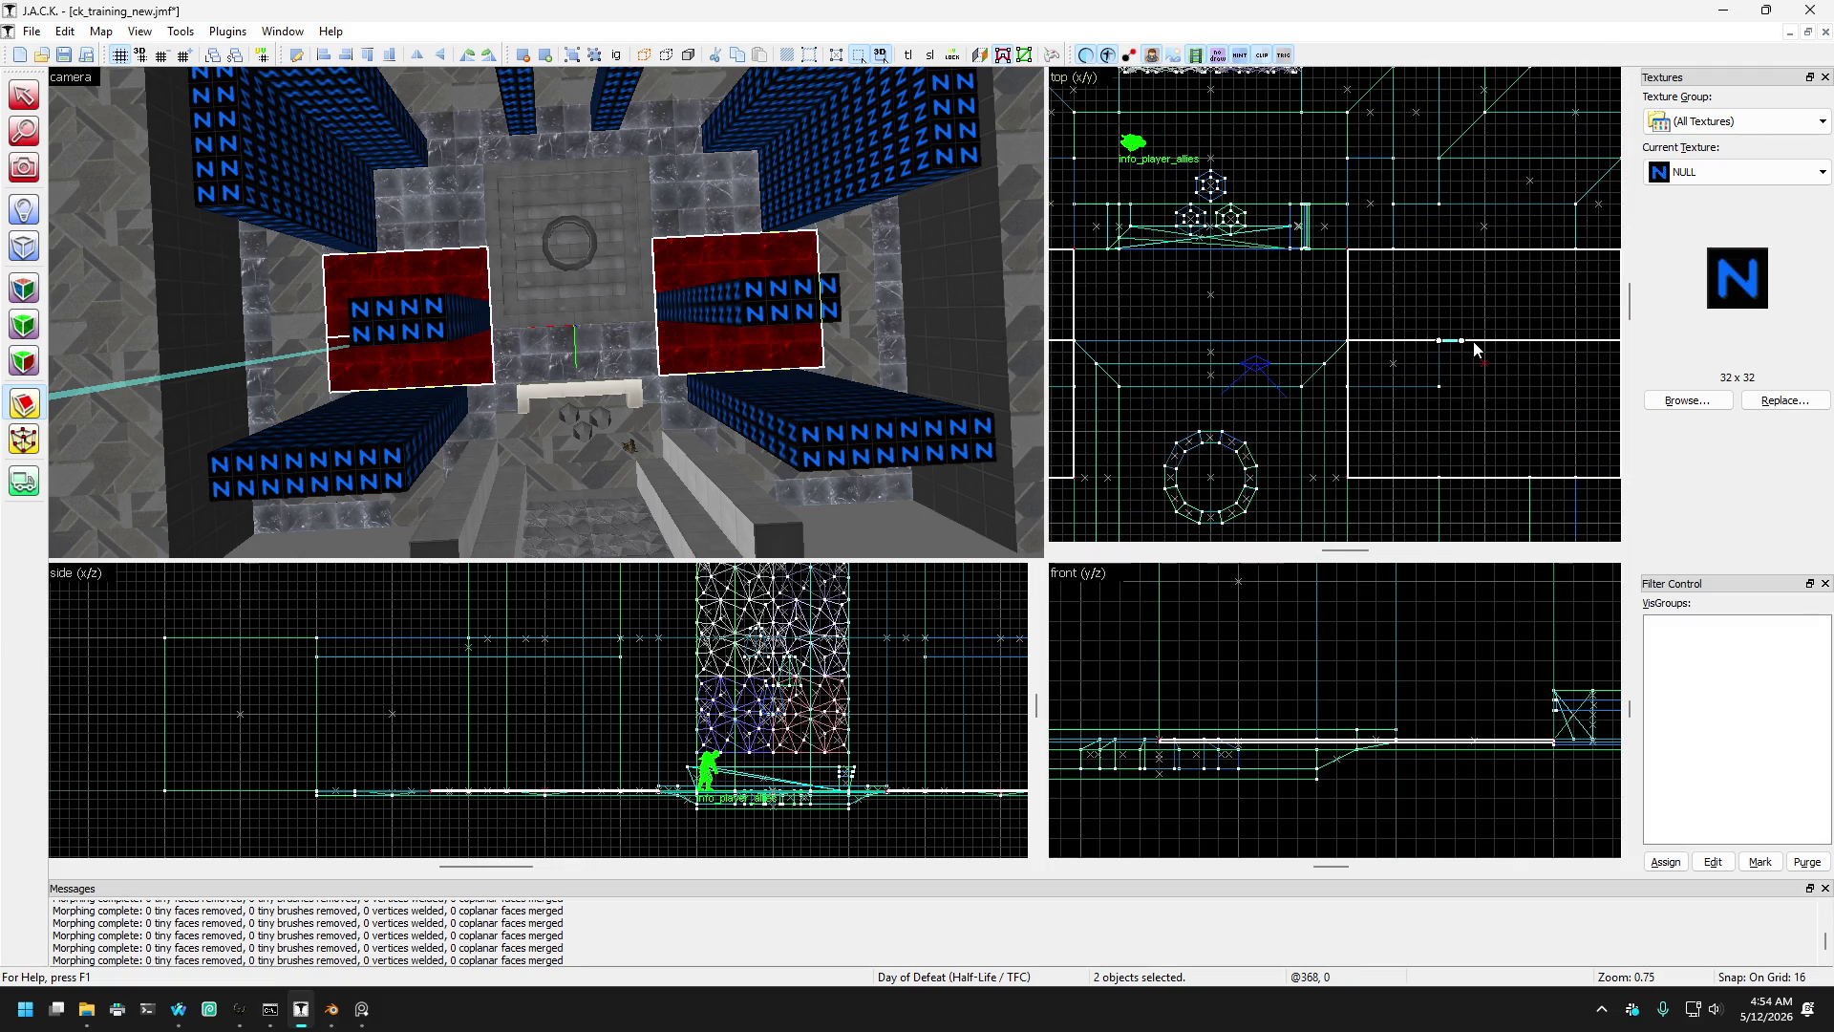
drag(1466, 341, 1439, 298)
scroll(1435, 291, down, 3)
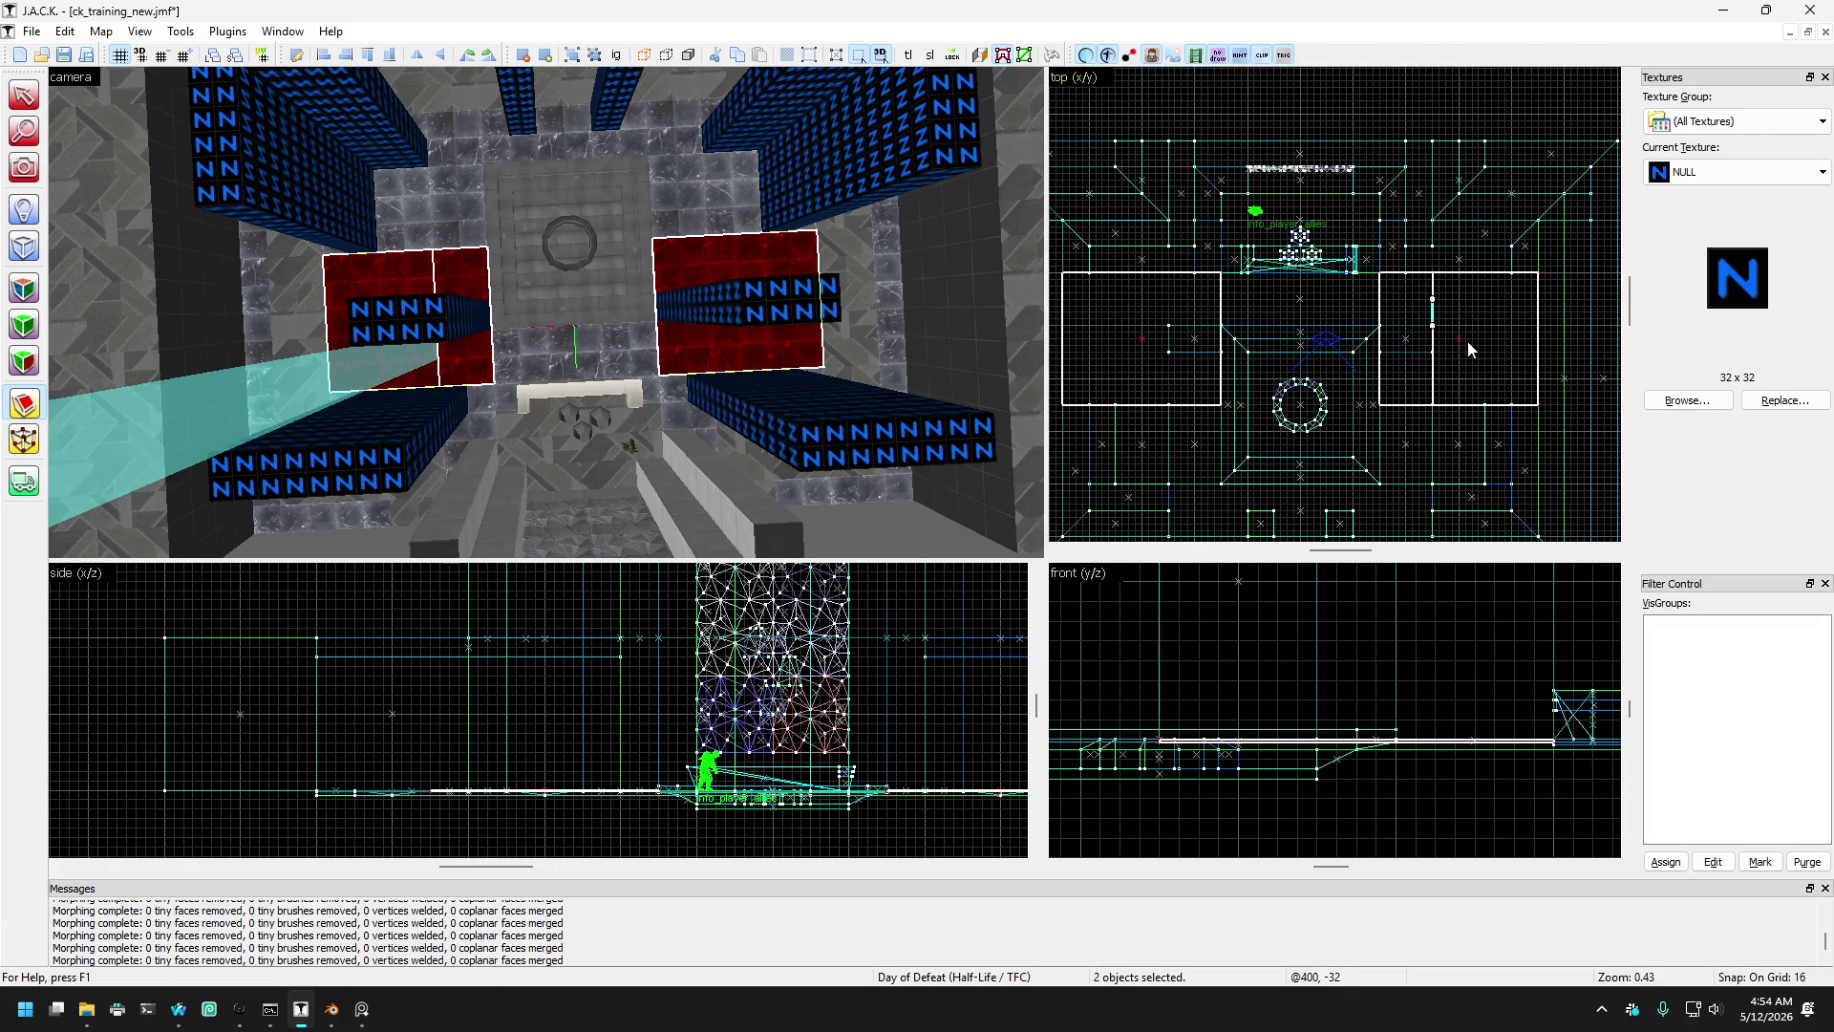
scroll(1453, 302, up, 2)
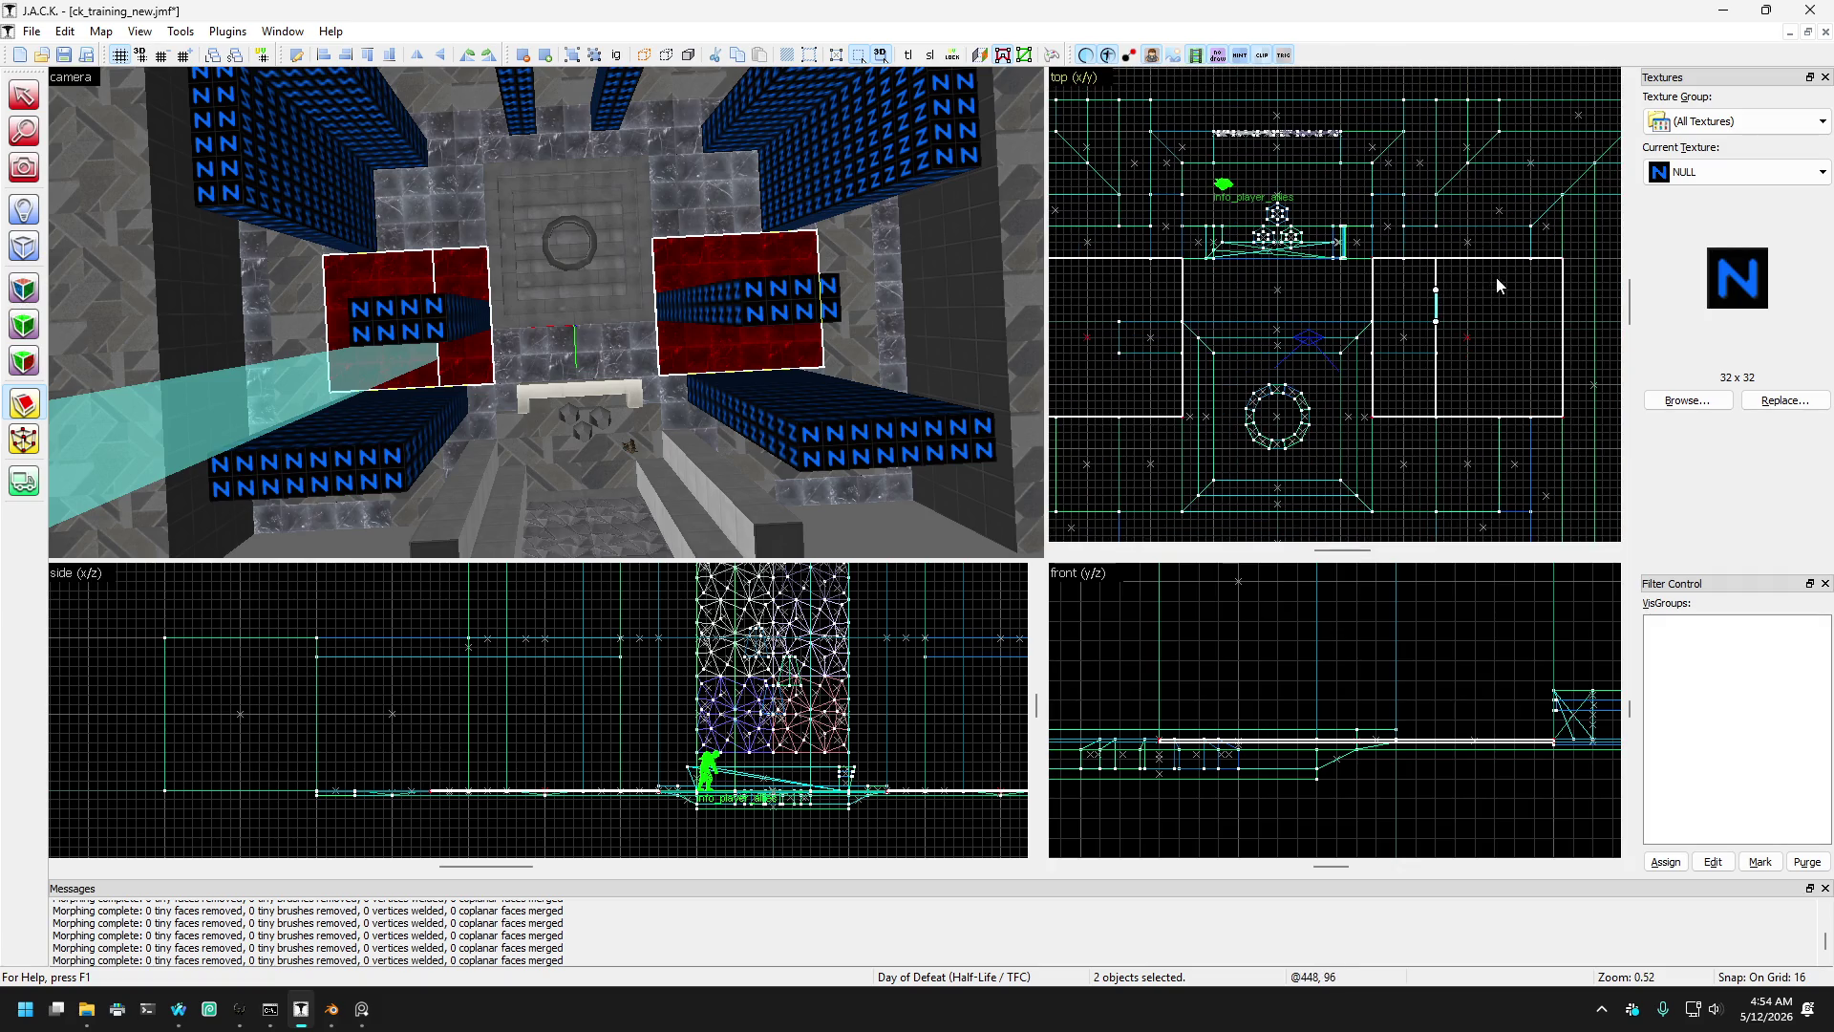
scroll(1511, 277, up, 1)
scroll(1221, 311, up, 2)
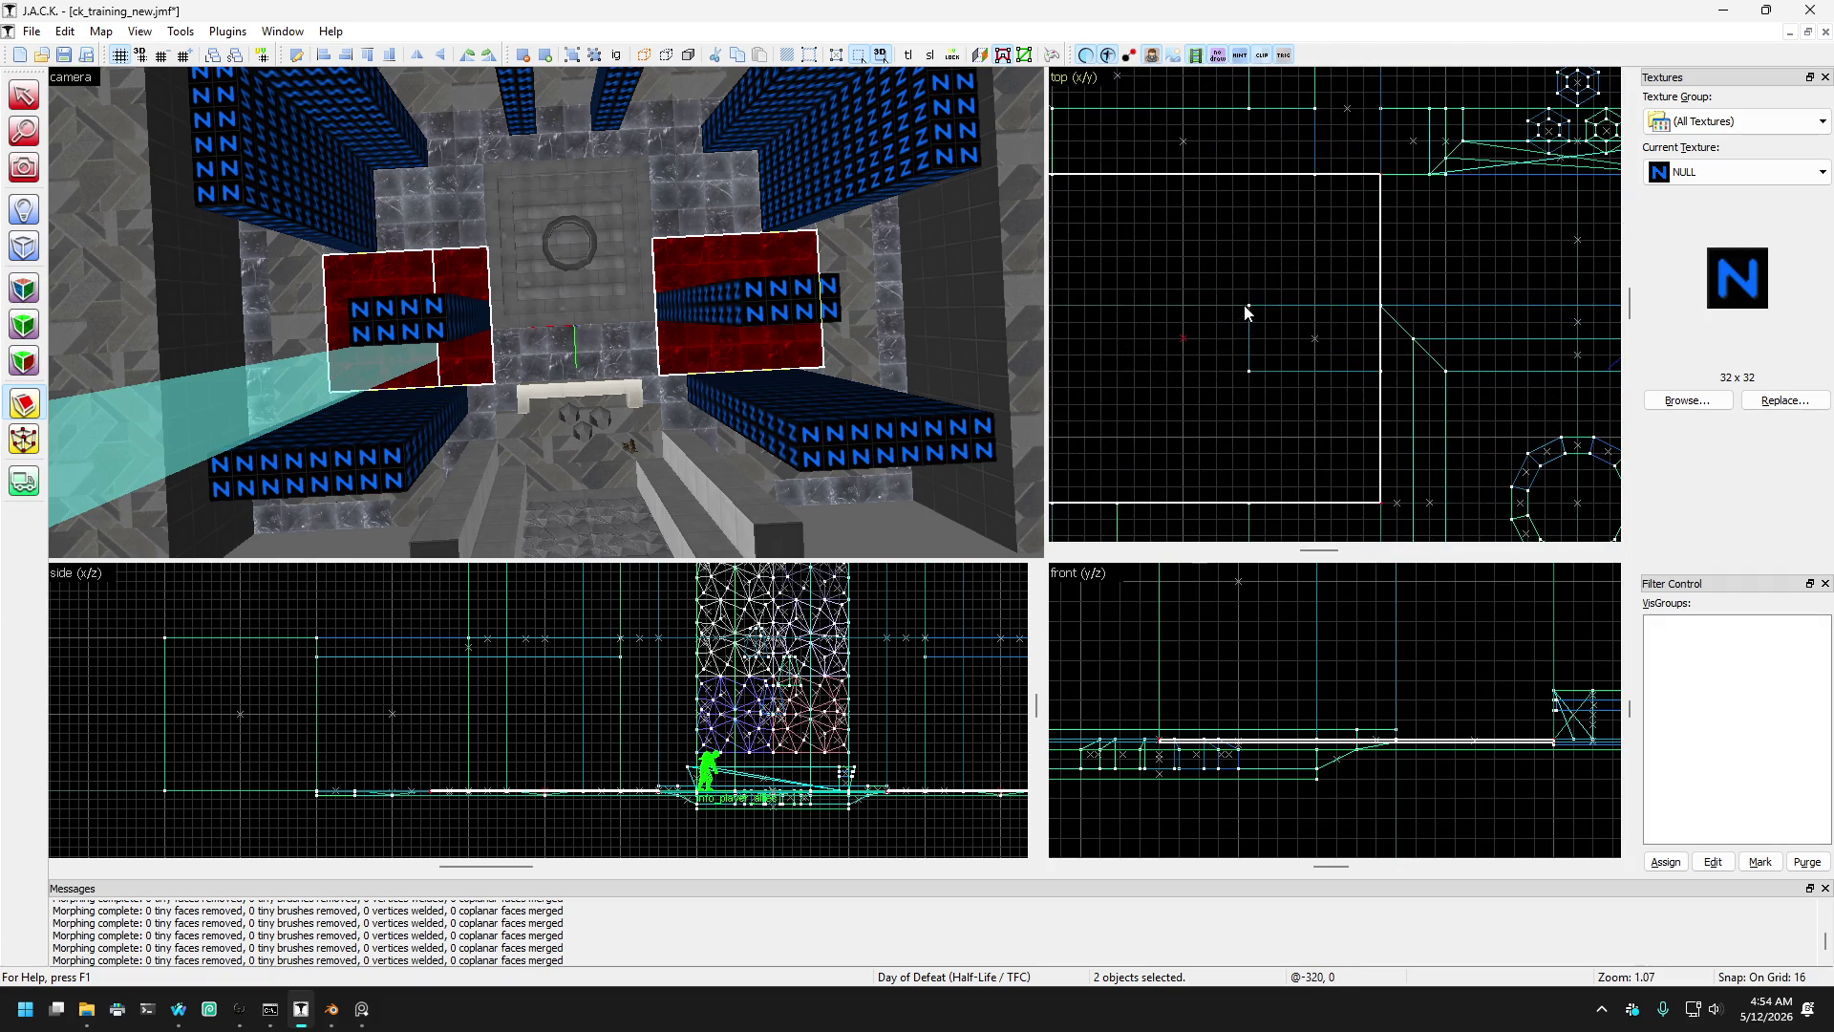
scroll(1250, 322, up, 1)
click(1236, 296)
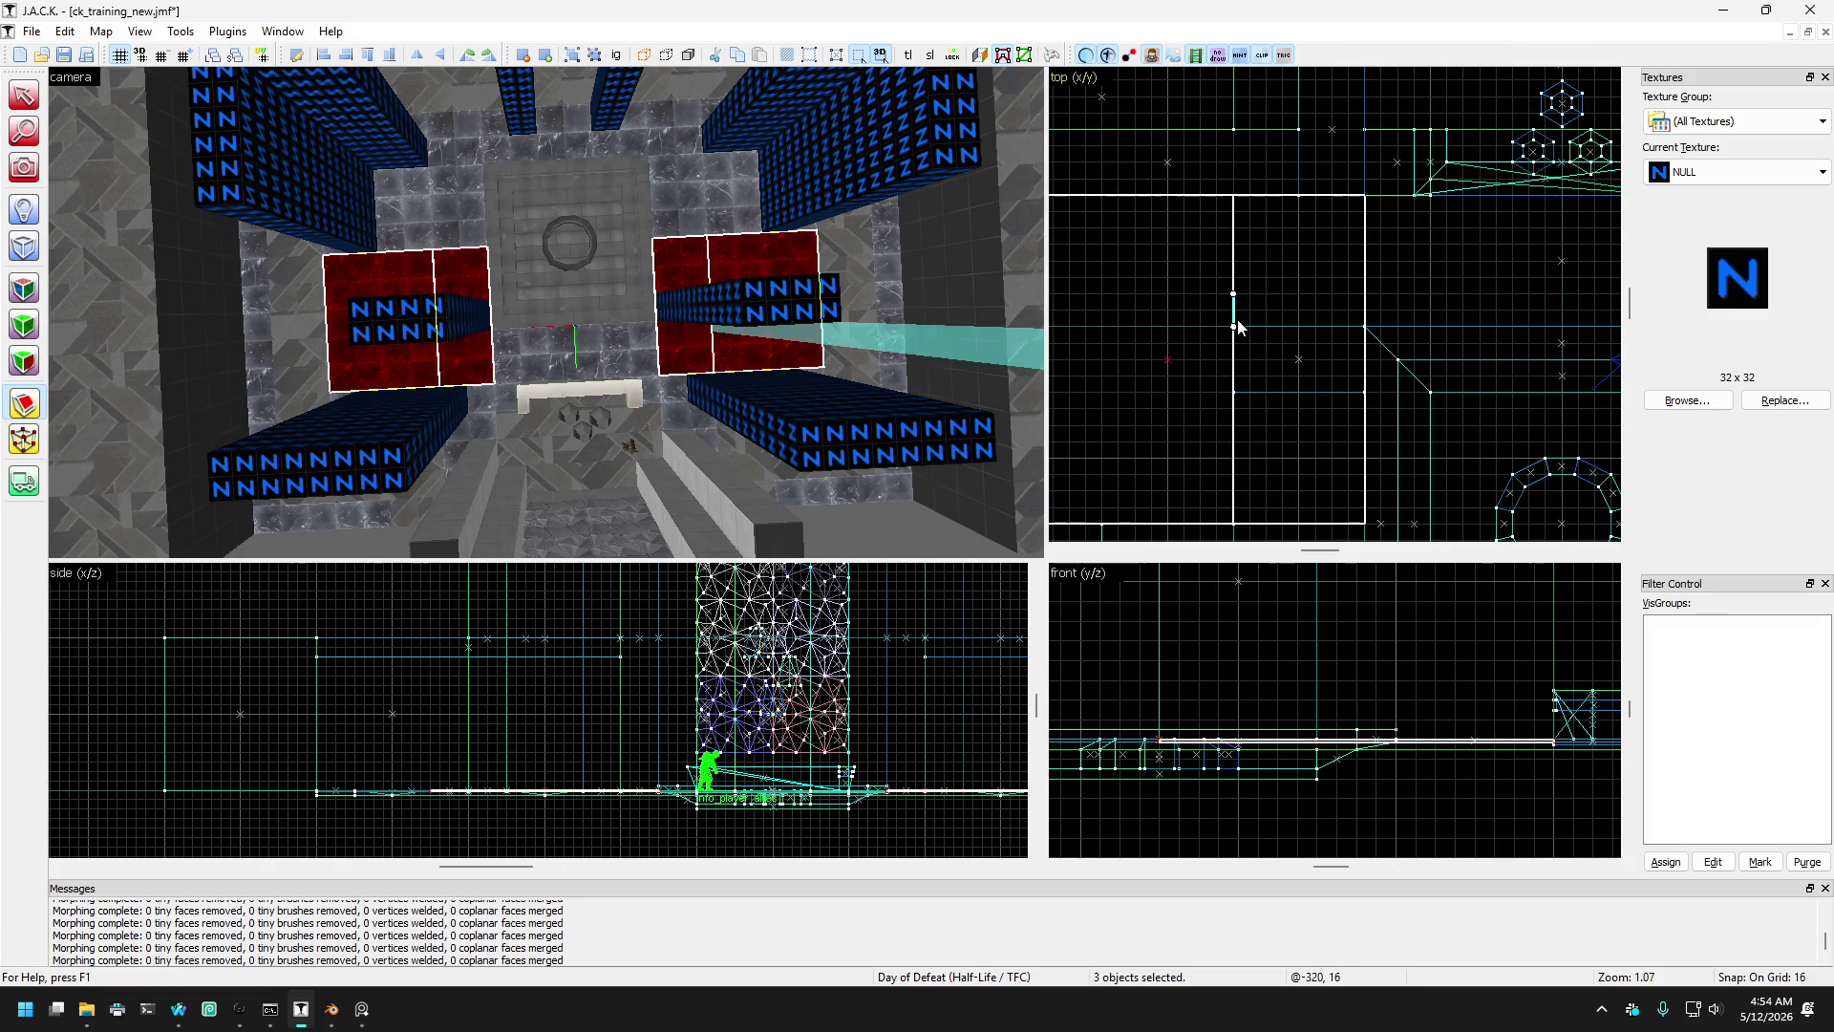
scroll(1236, 332, down, 3)
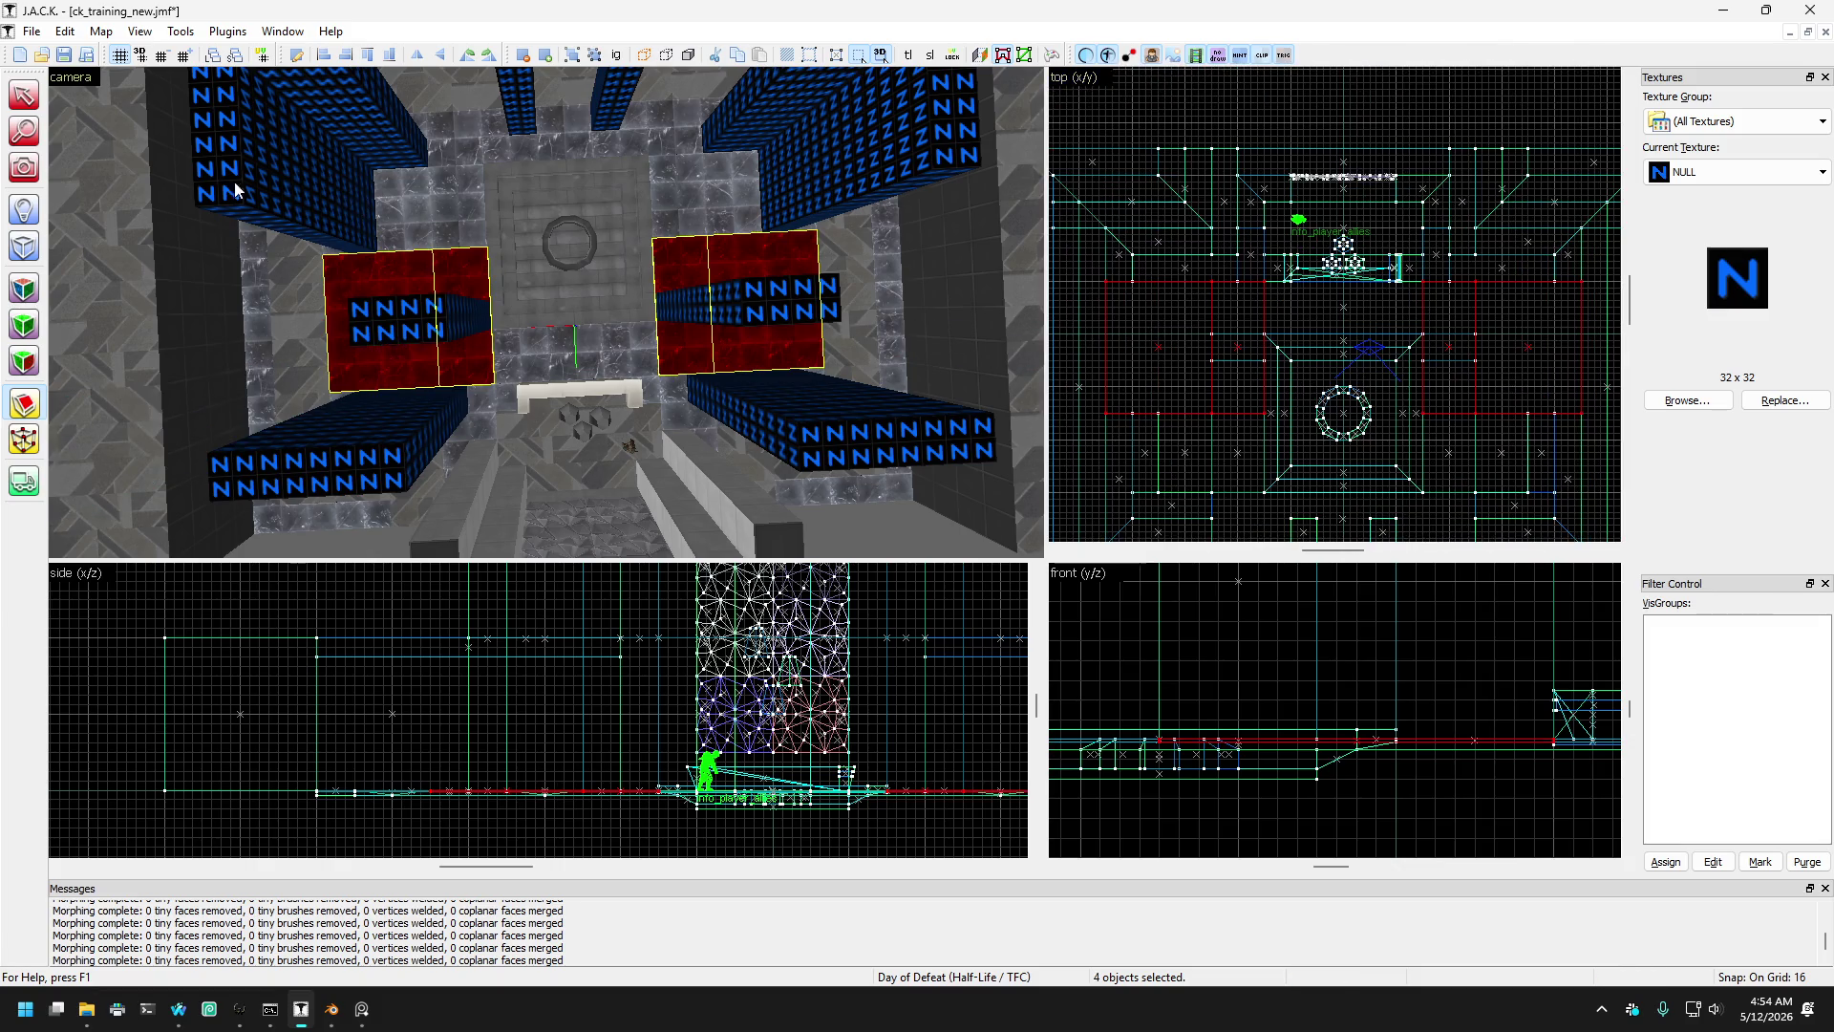
scroll(382, 344, up, 1)
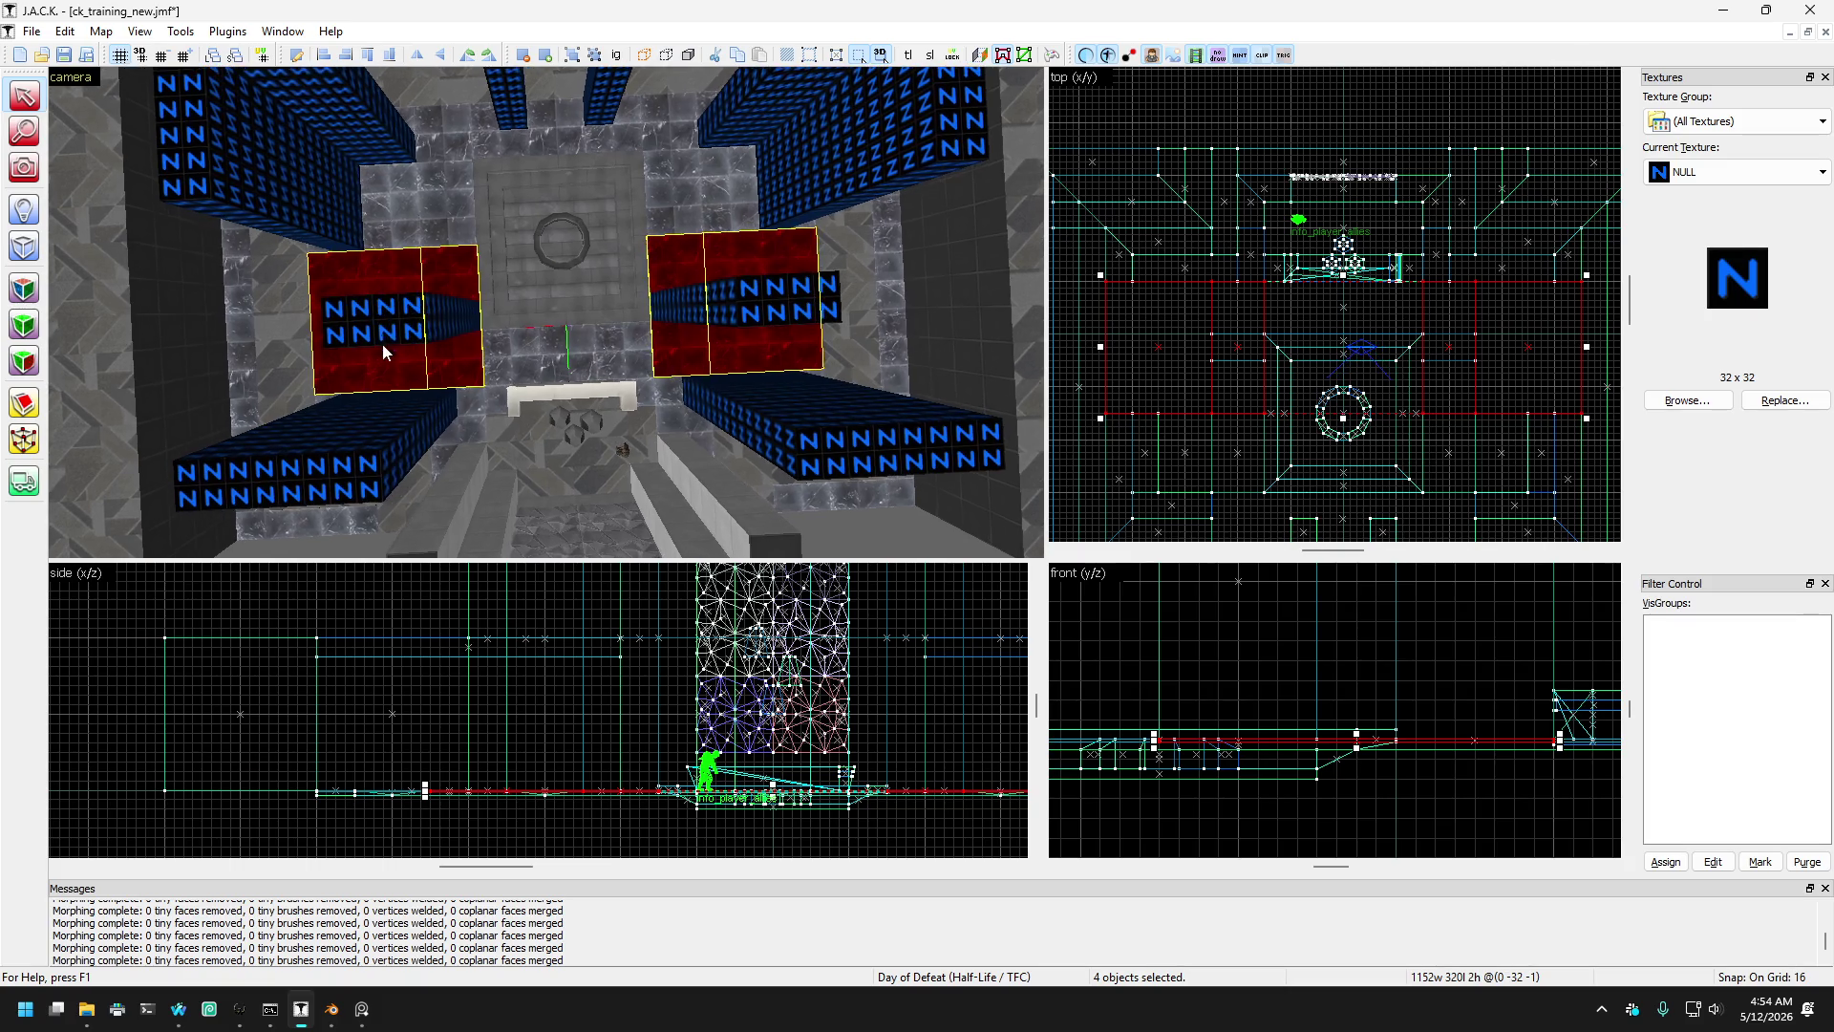
- Cycle through the overlapping floor brushes beside the fountain to select the tall strip right of centre
click(448, 363)
drag(447, 359, 686, 359)
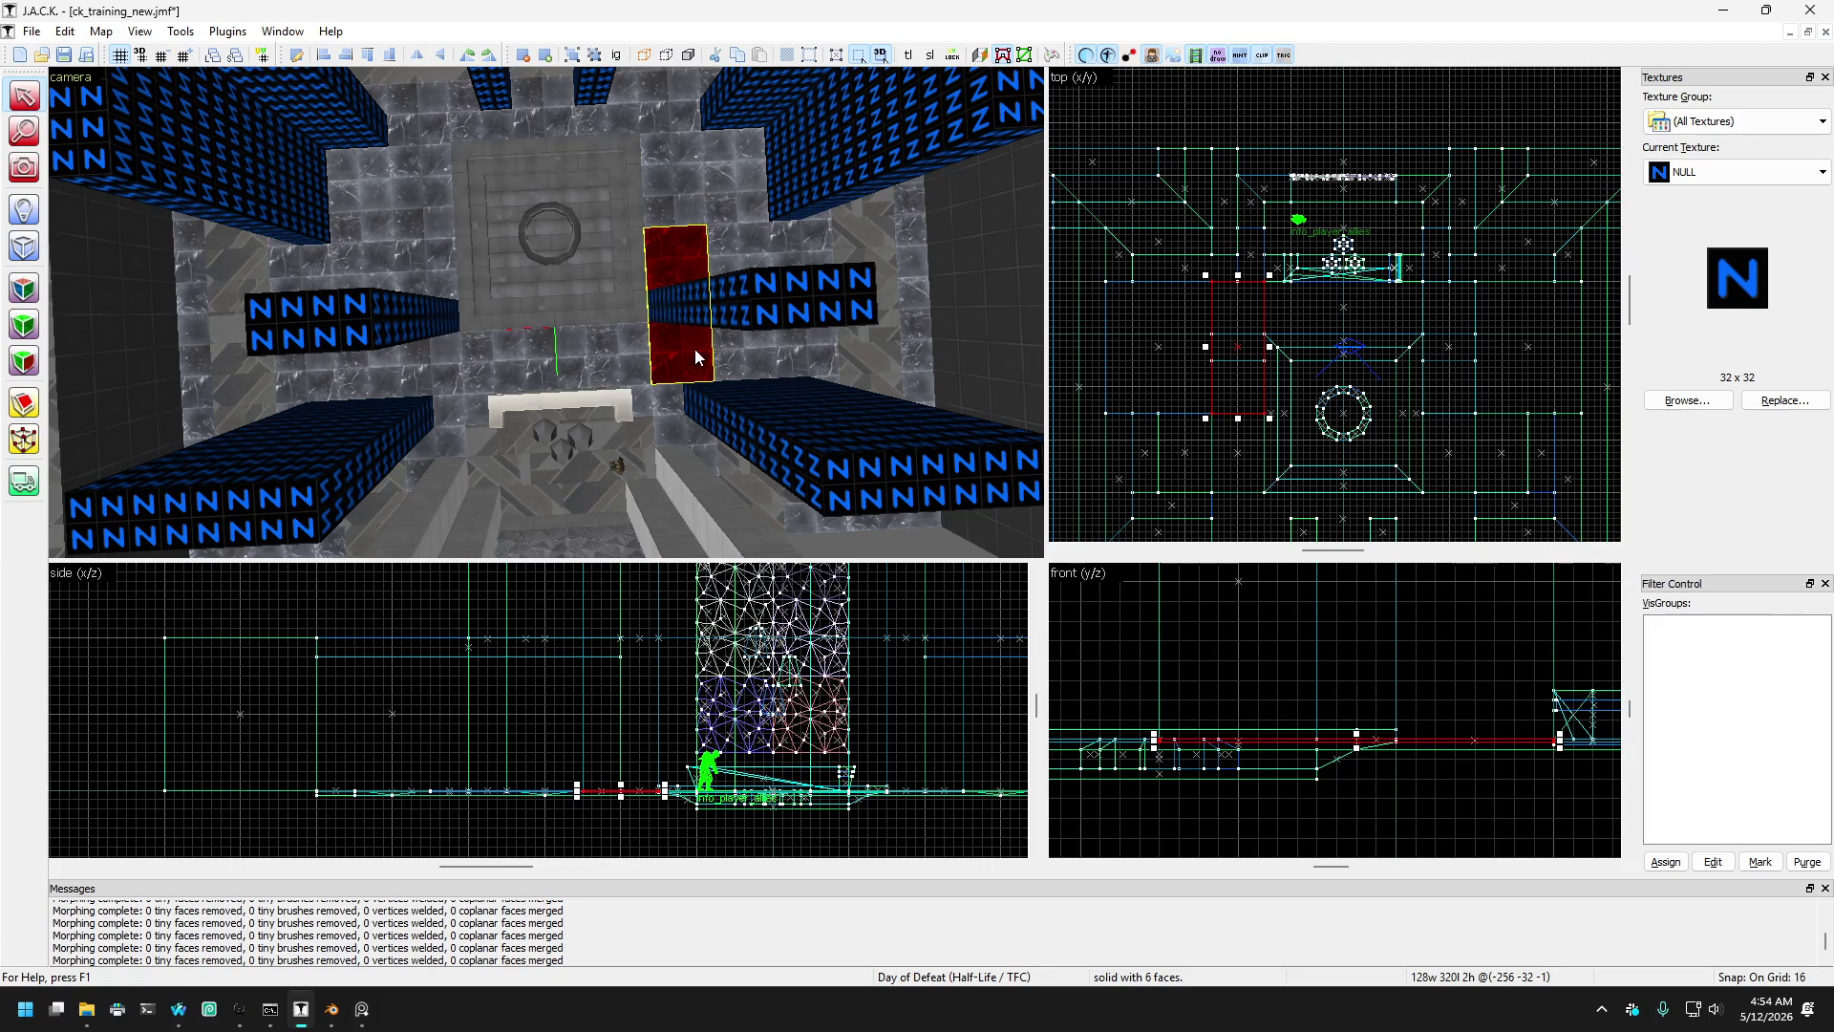
click(617, 357)
click(462, 418)
click(470, 399)
click(463, 416)
click(441, 392)
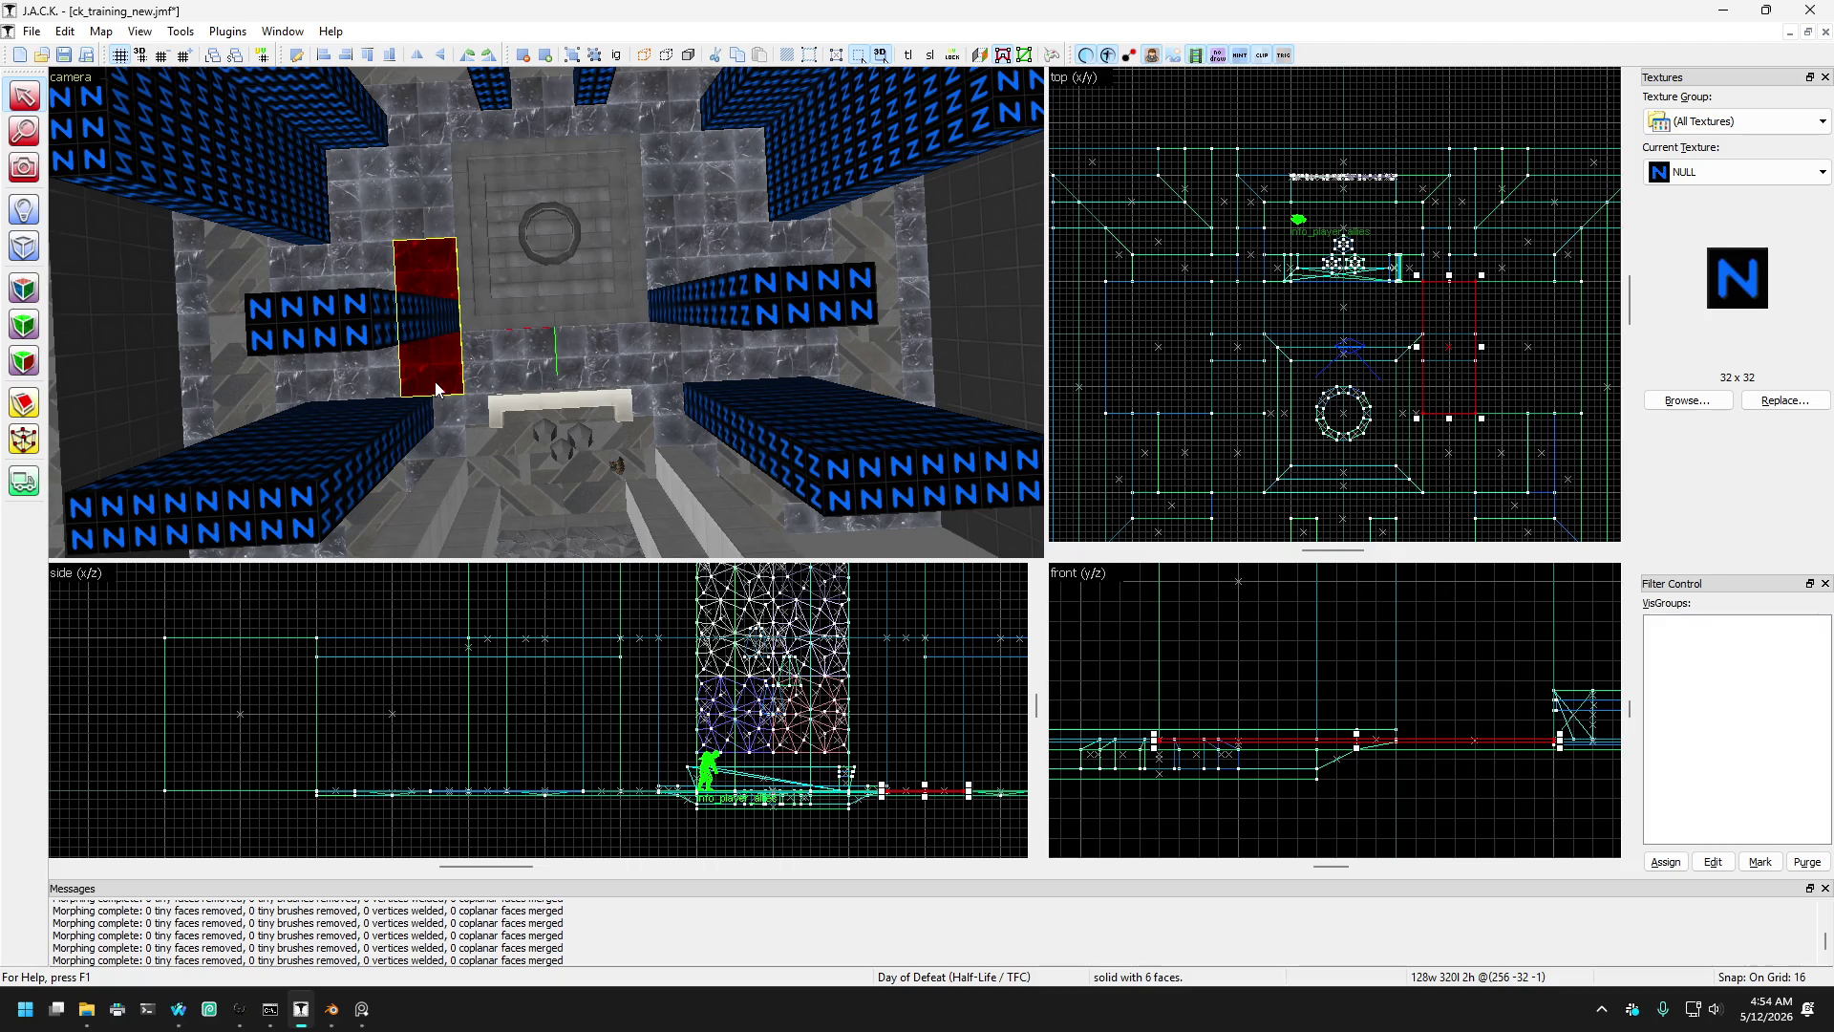
click(389, 384)
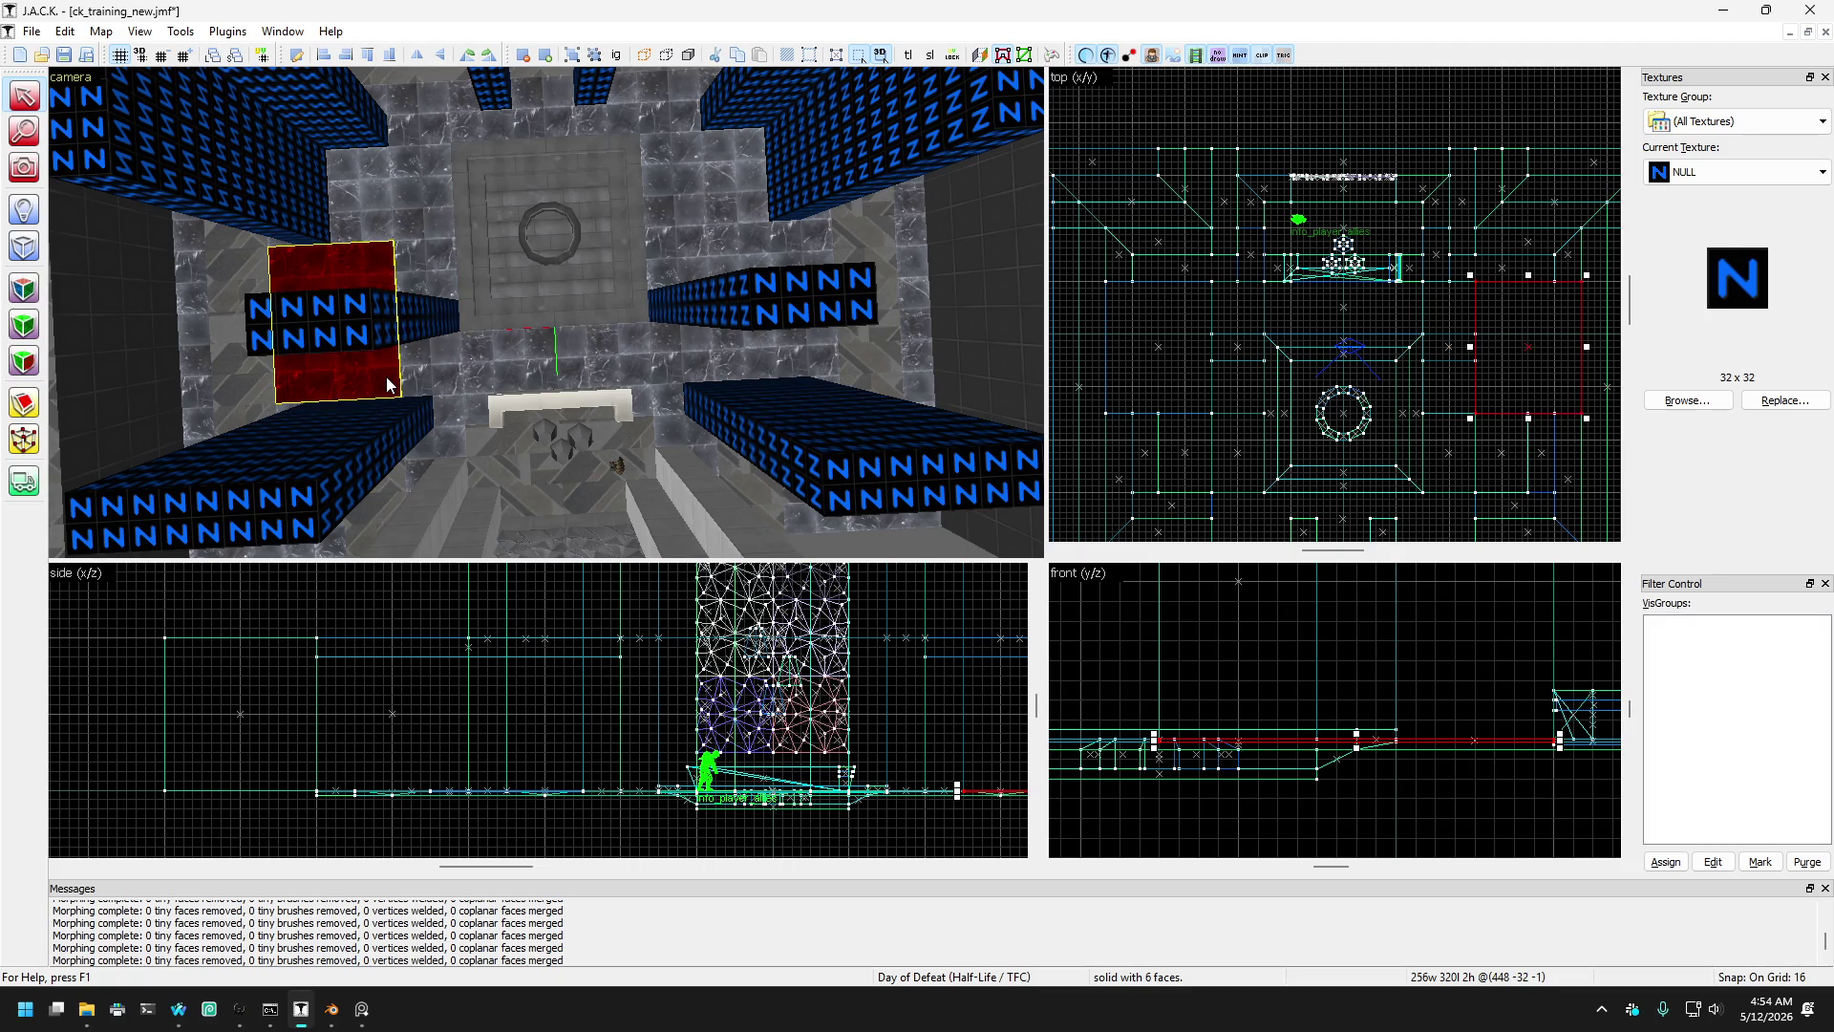
click(668, 382)
click(672, 371)
click(668, 407)
click(701, 358)
click(745, 357)
click(616, 379)
click(682, 394)
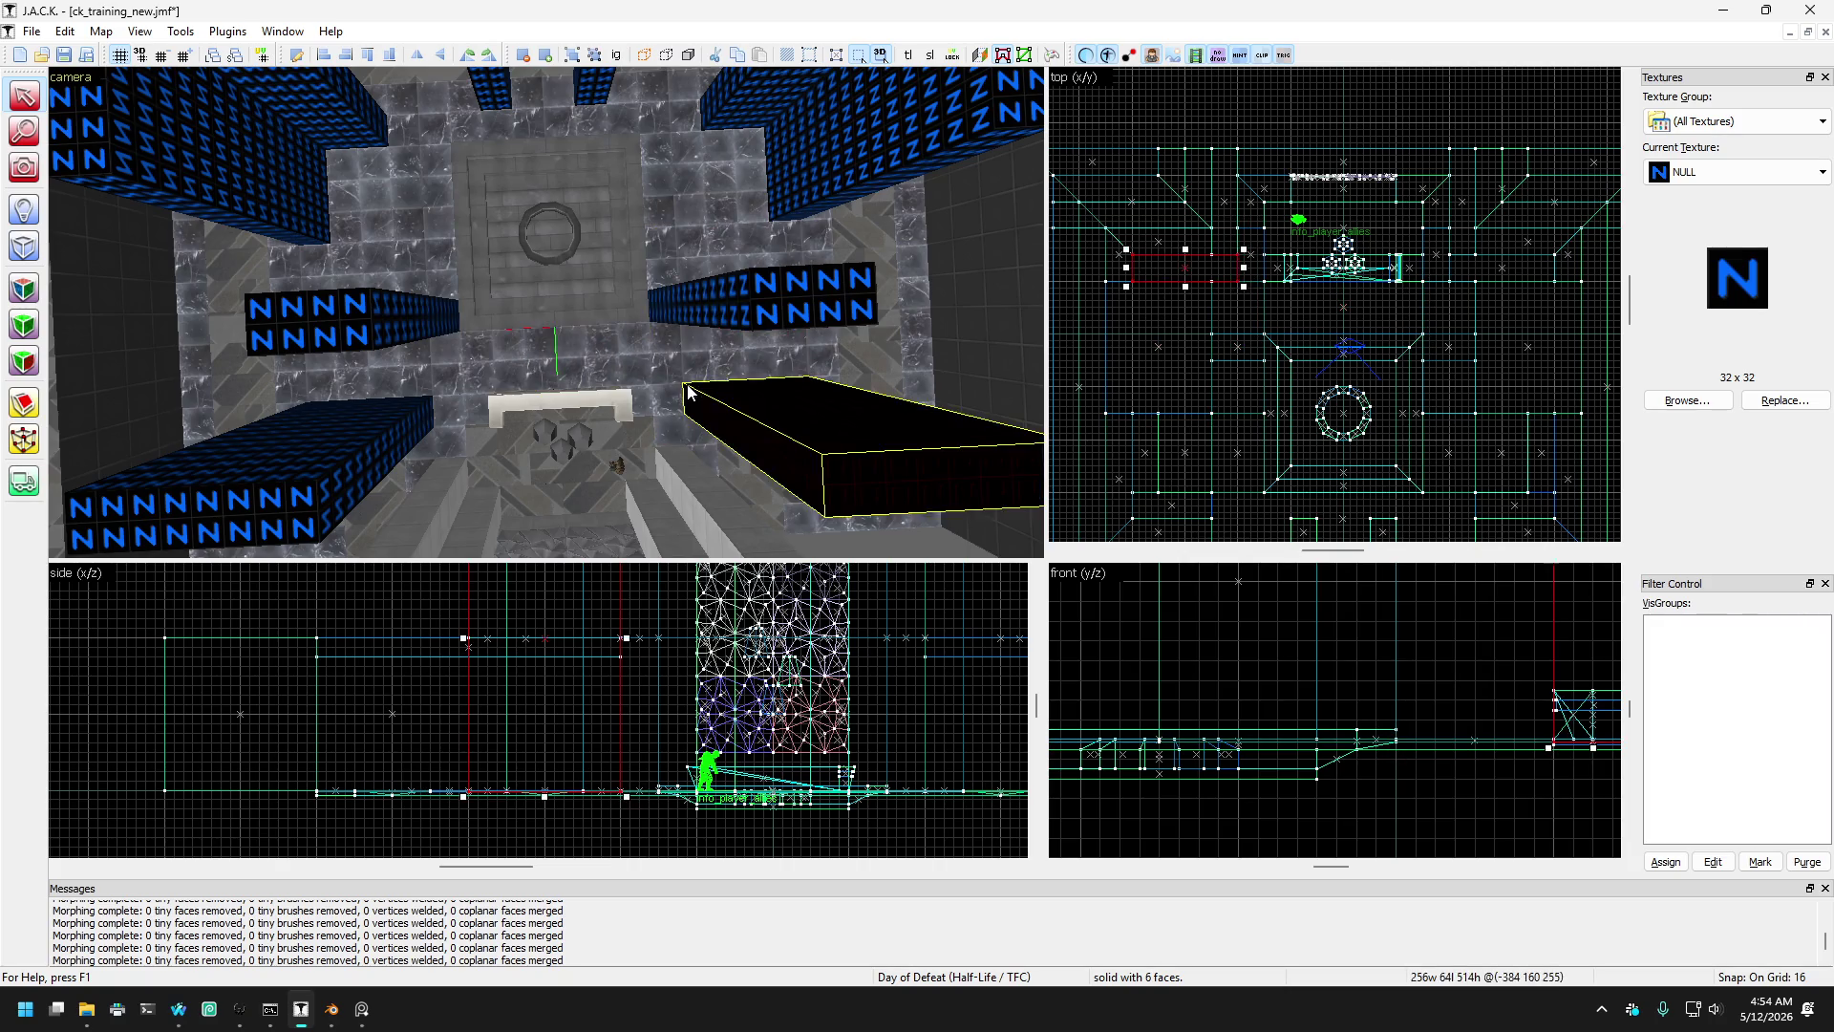
click(689, 384)
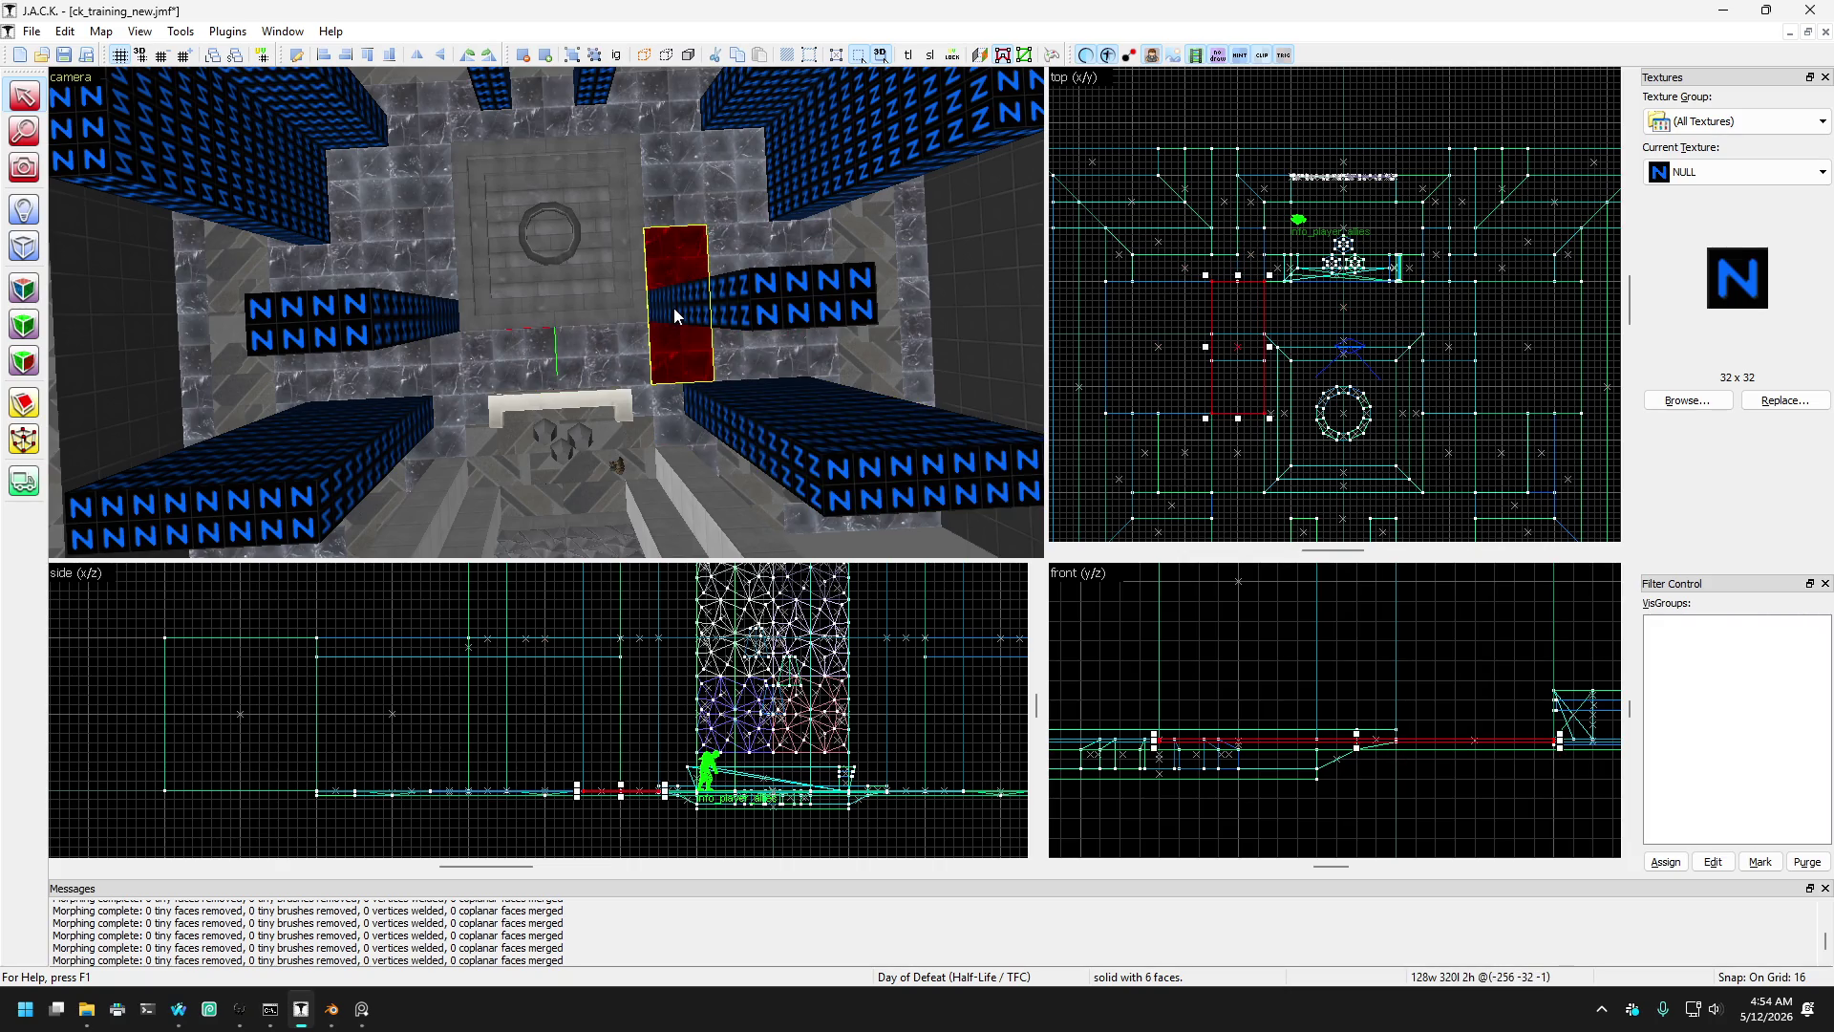
- Stretch the floor strip leftward to 256 wide, then undo the stretch
drag(679, 360, 565, 336)
key(w)
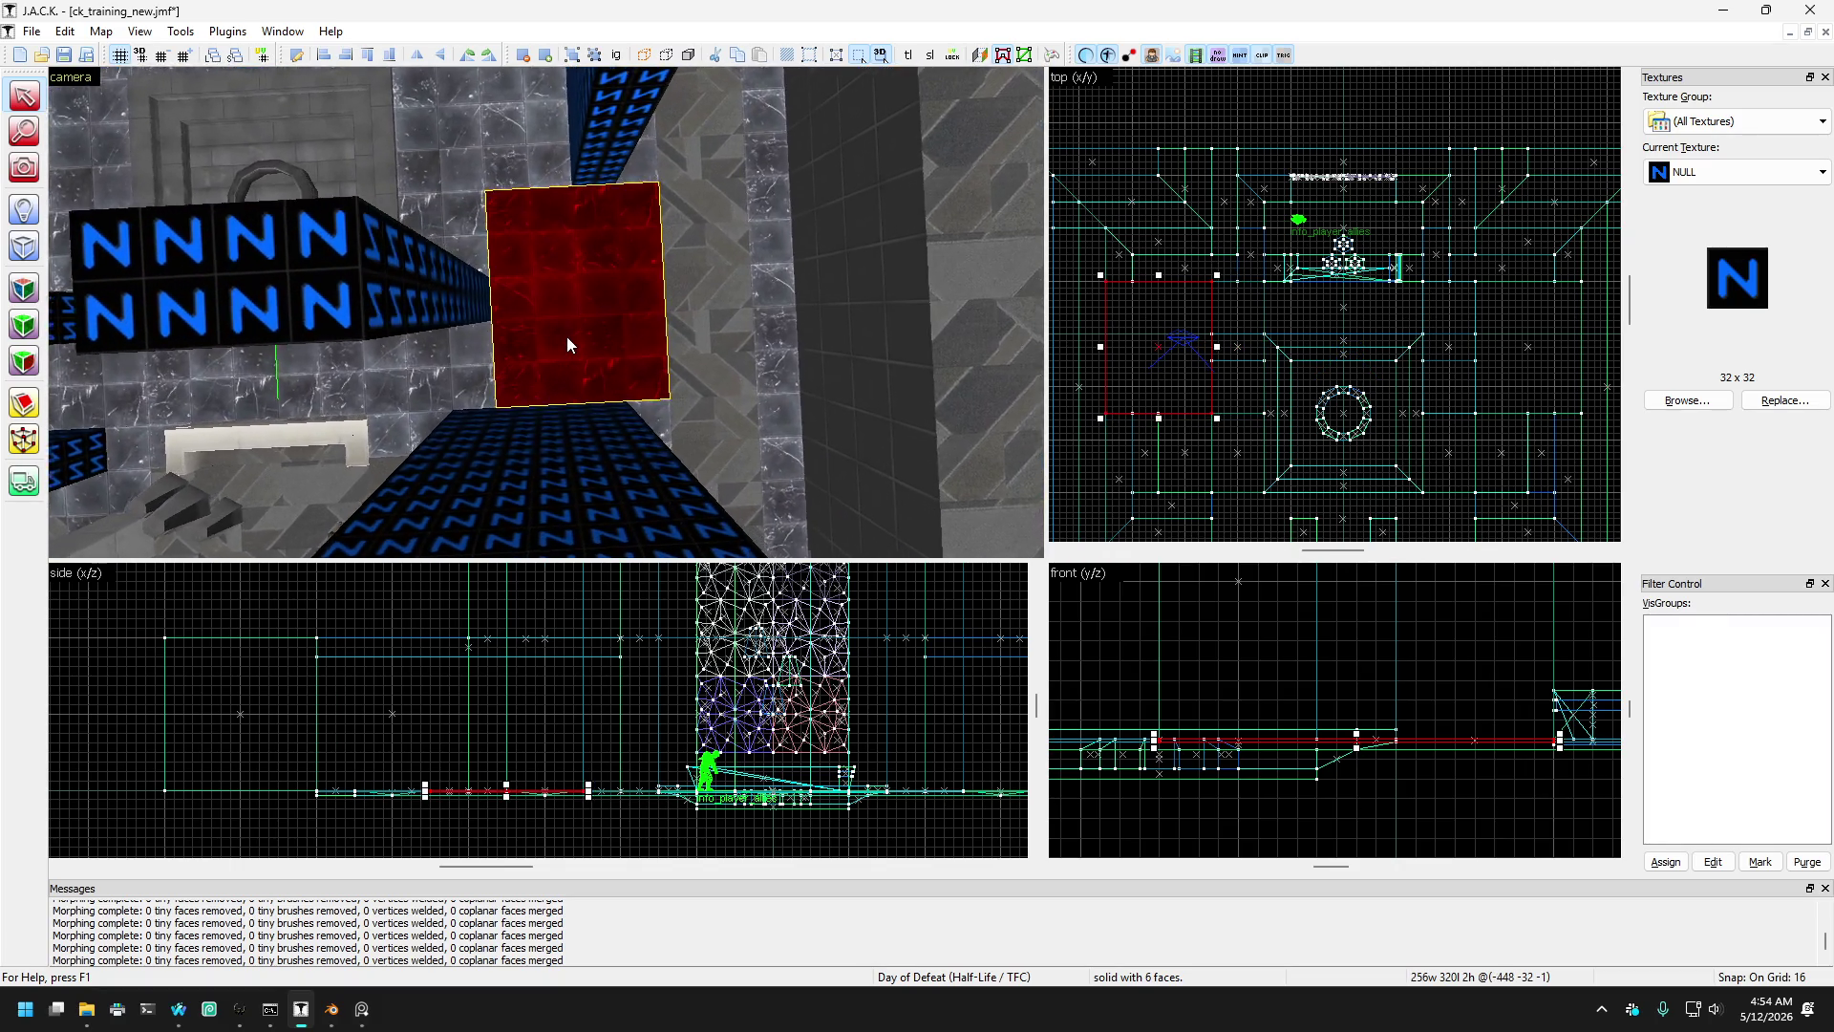
key(s)
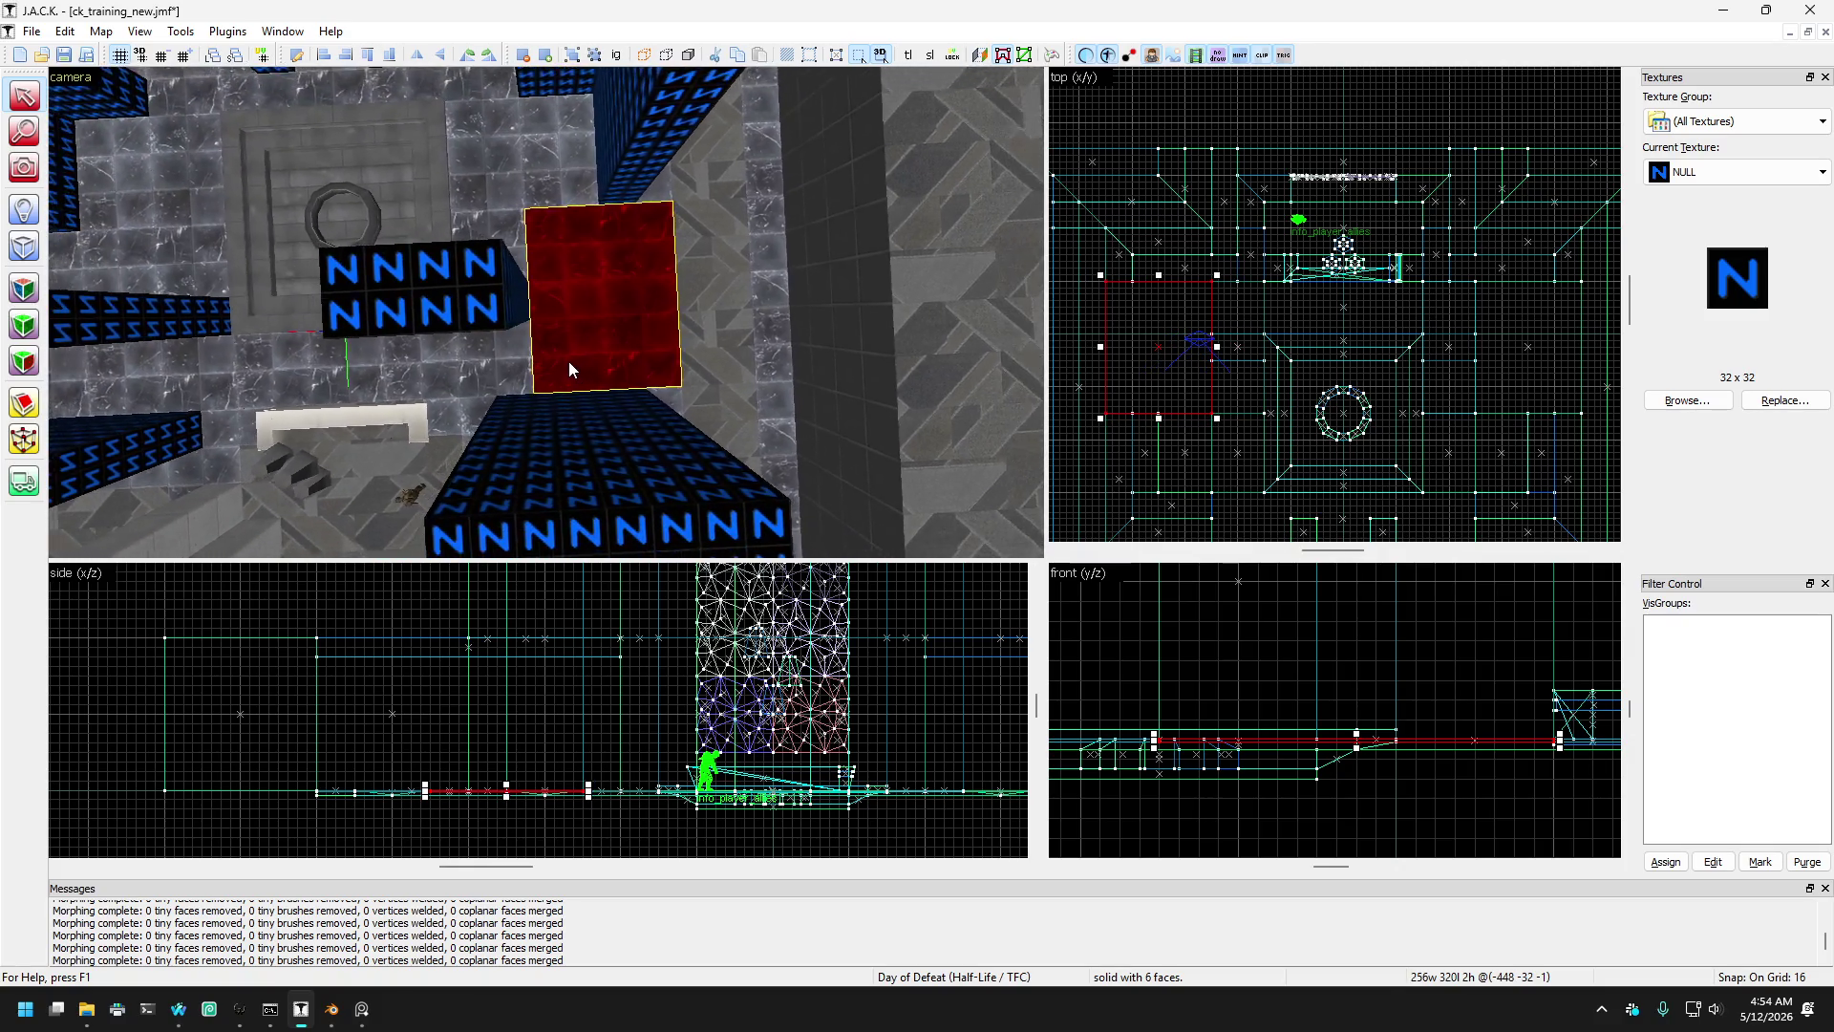
key(ctrl+z)
key(a)
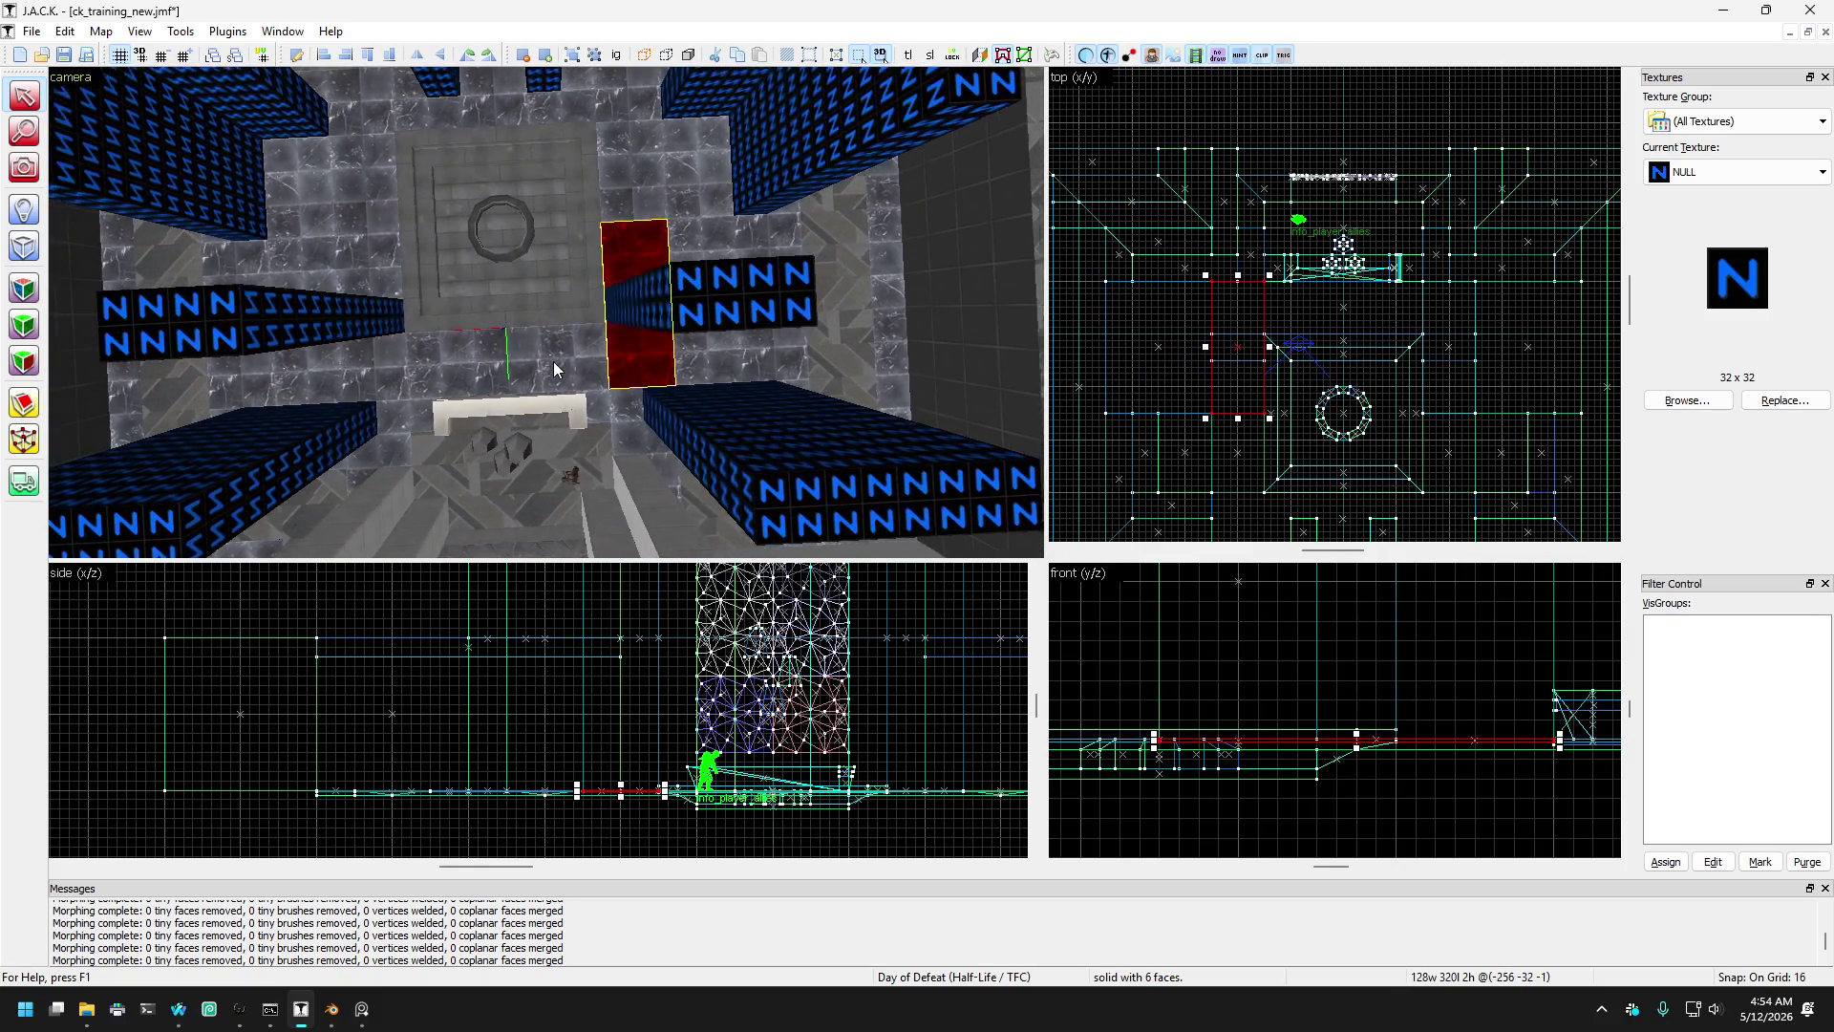
- Extend both opposite strips' top edge to 128 long, then move a floor brush left of the fountain
ctrl+click(403, 266)
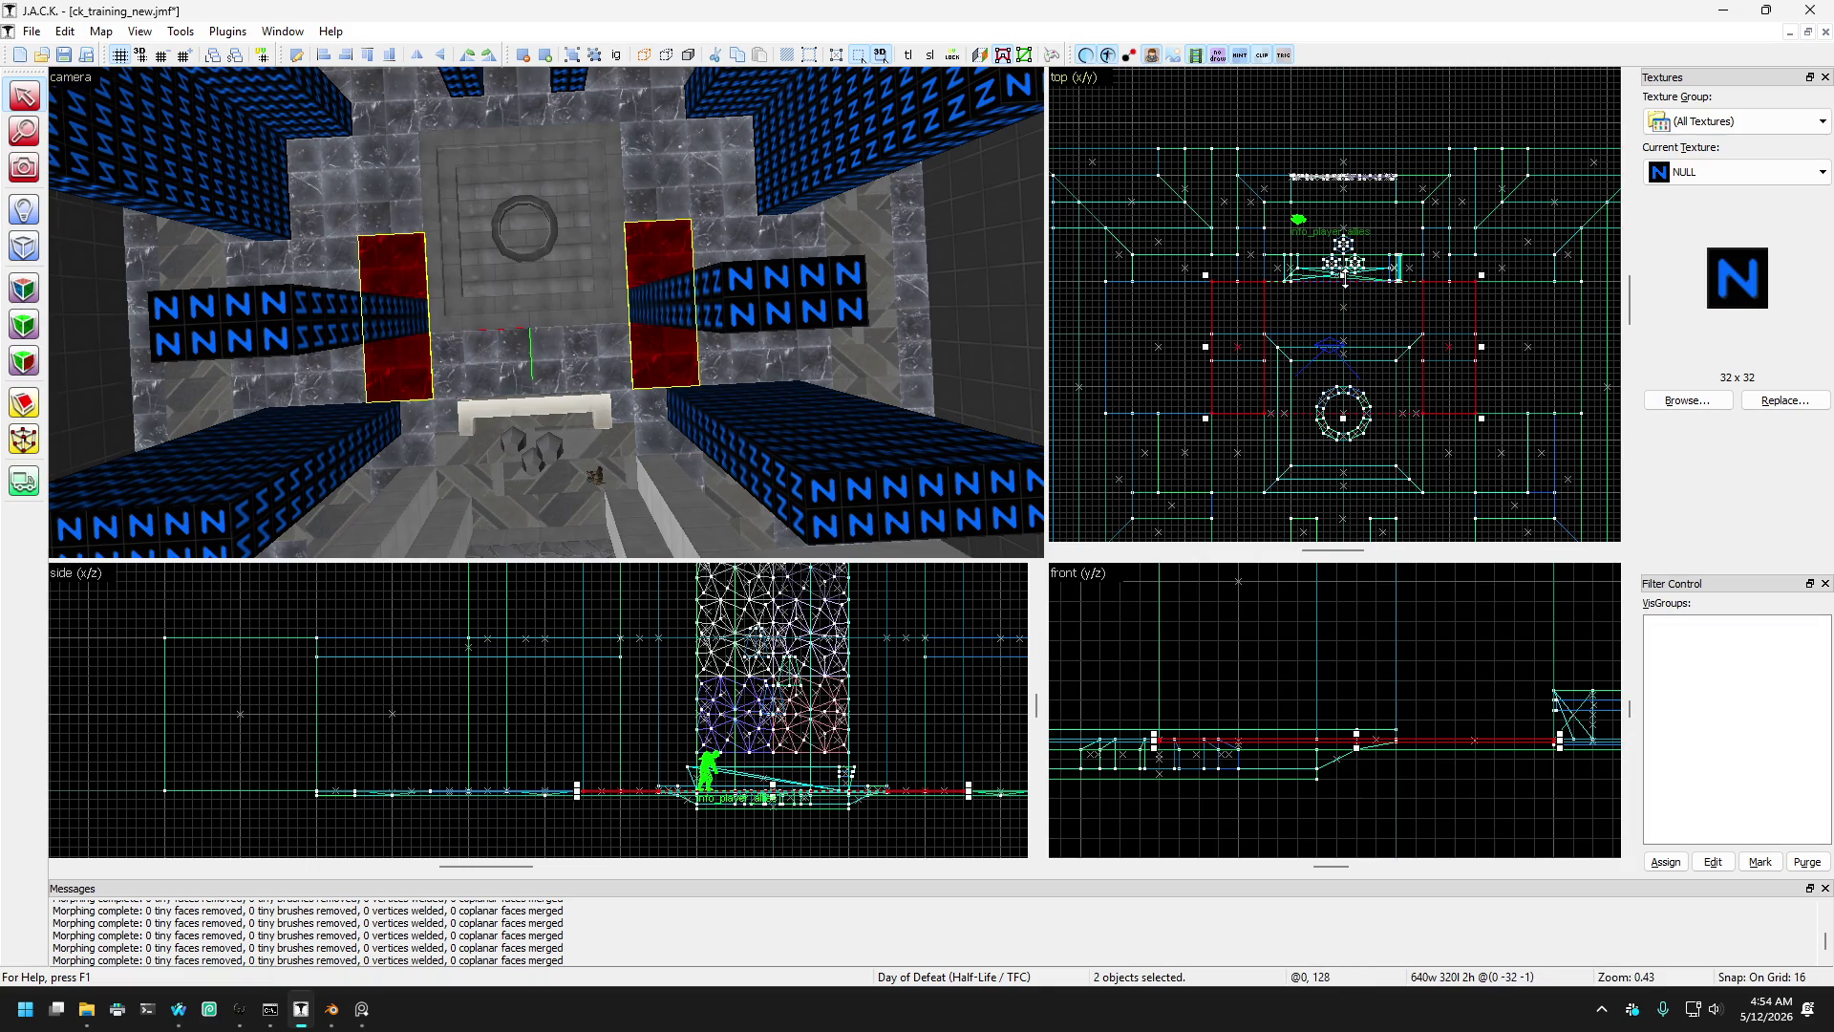
scroll(1233, 362, up, 4)
scroll(1234, 362, up, 1)
drag(1233, 373, 1233, 350)
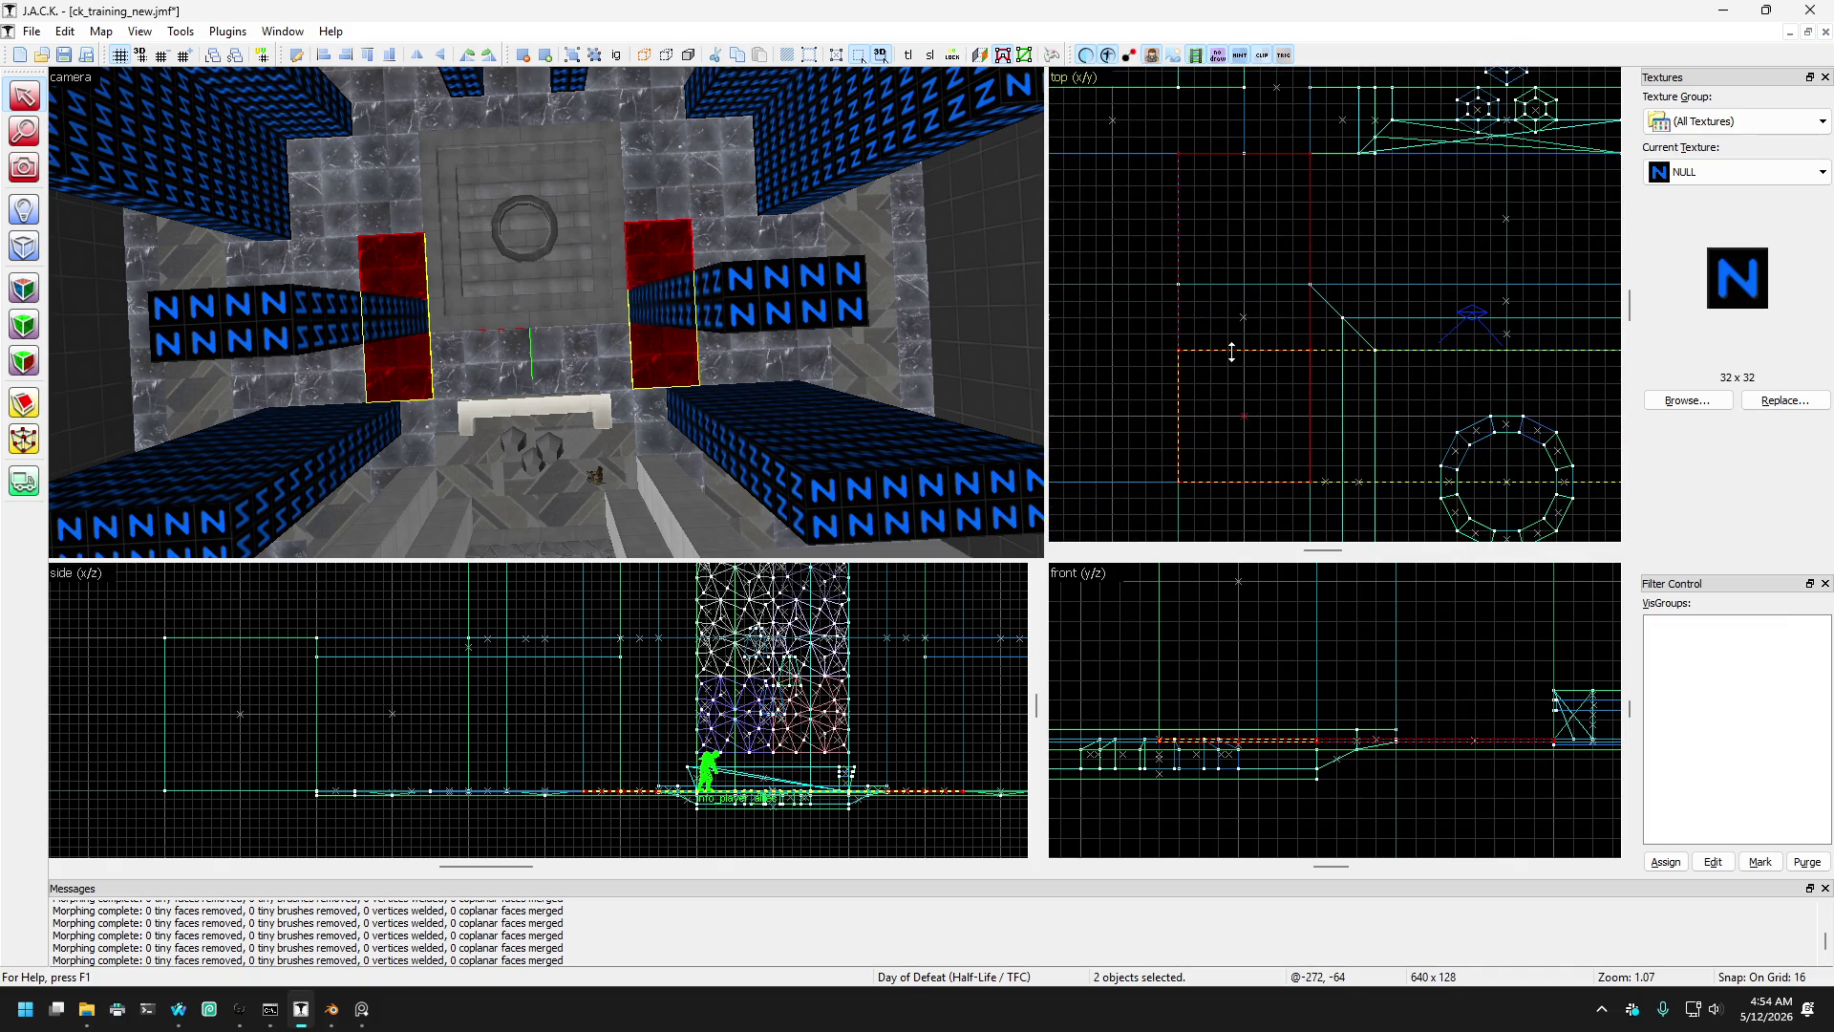
click(684, 145)
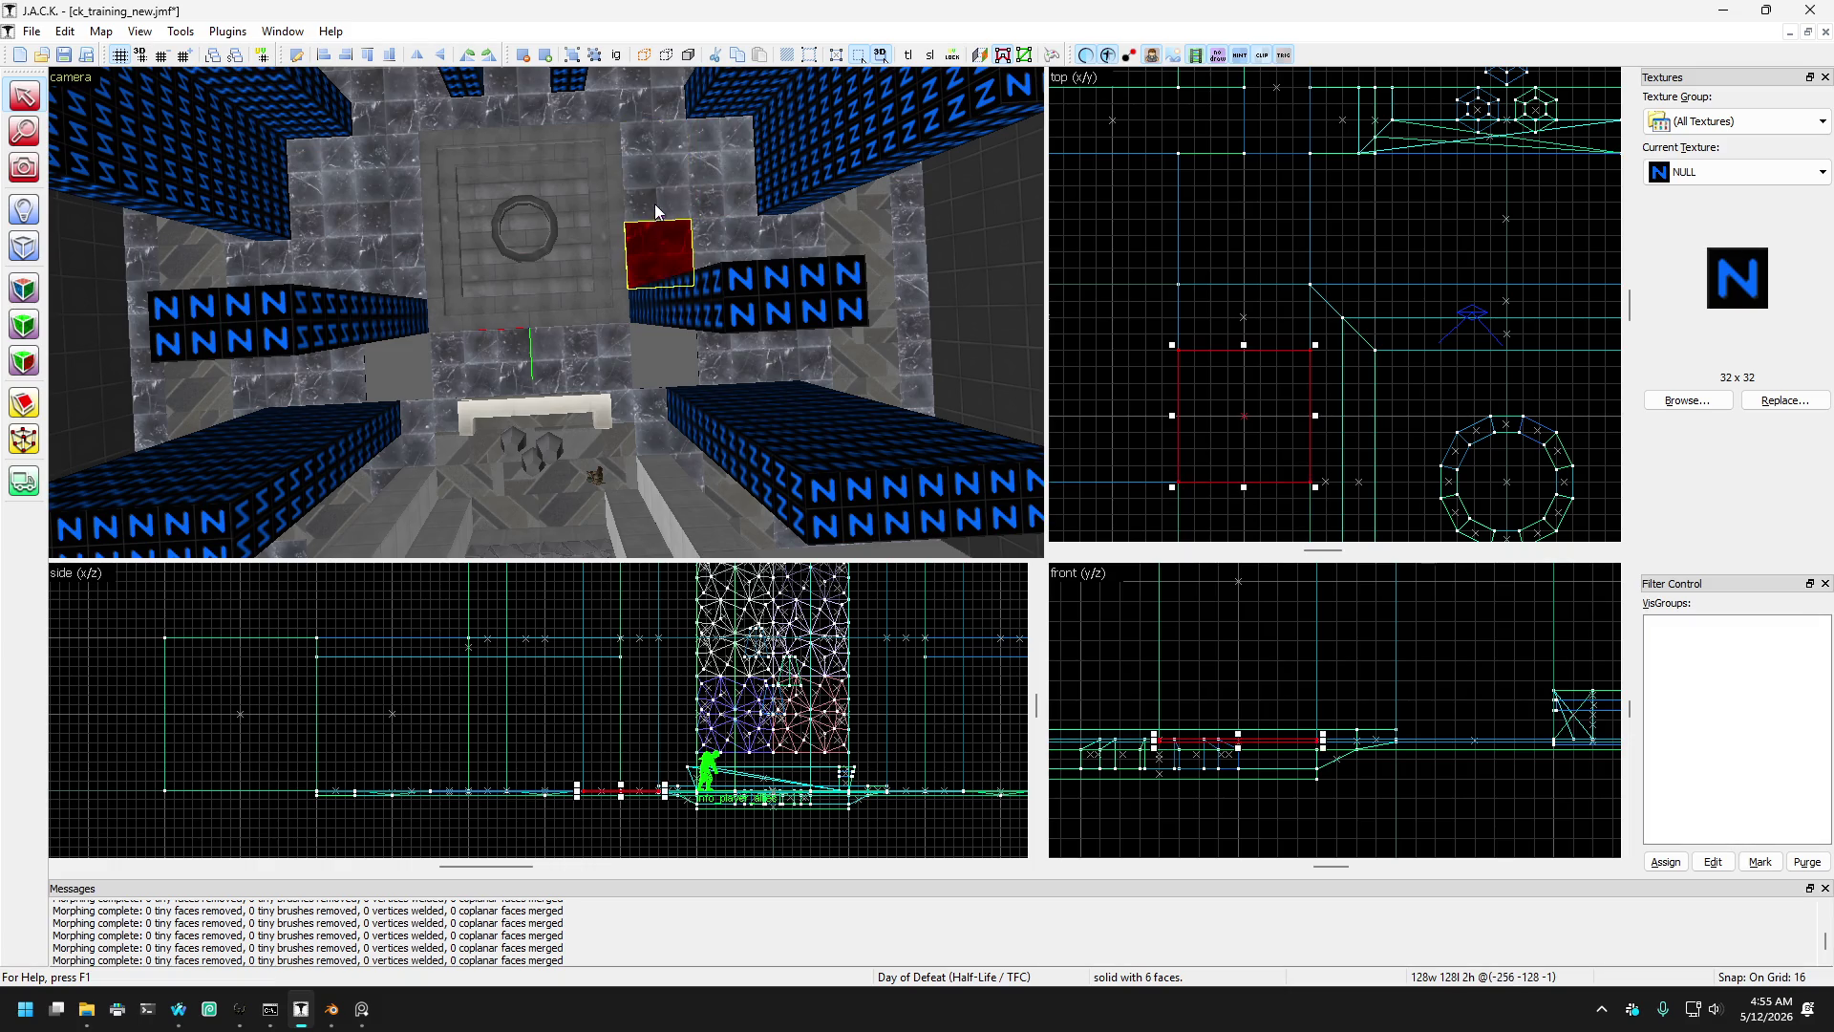
mouse_move(665, 209)
mouse_down()
mouse_move(364, 197)
mouse_move(391, 249)
mouse_move(403, 210)
mouse_move(385, 278)
mouse_up()
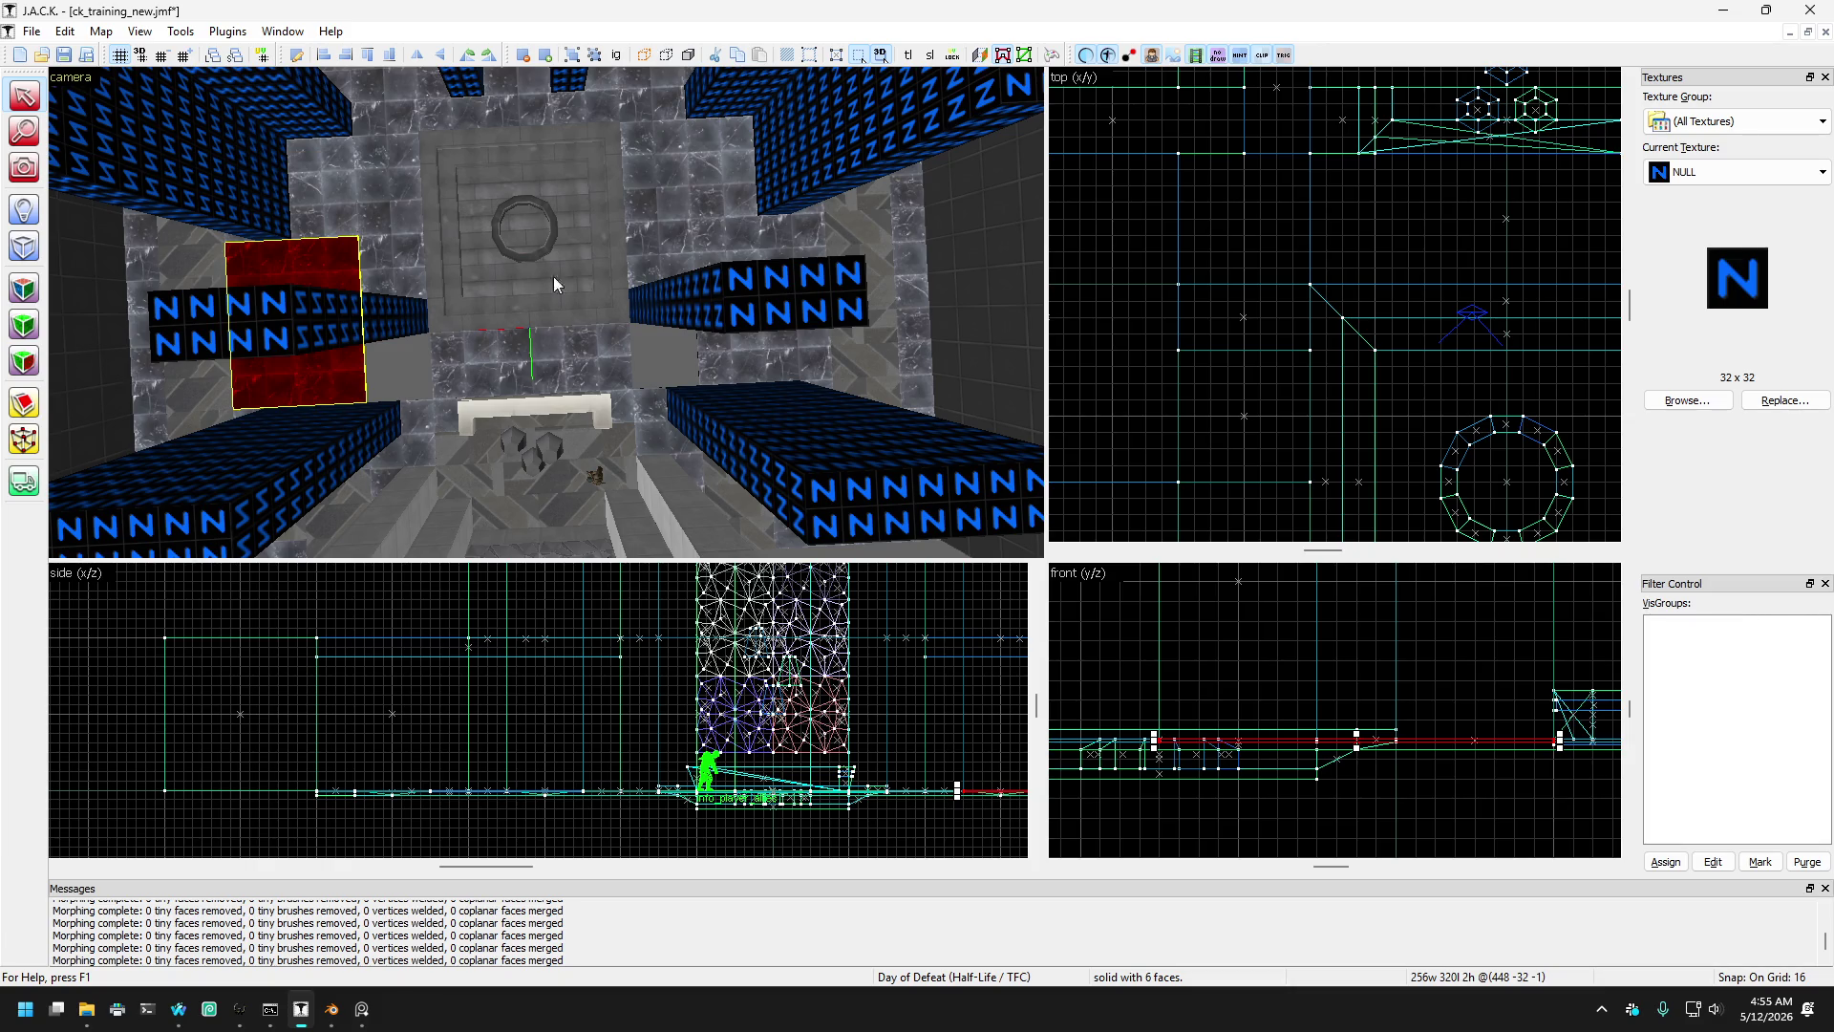
- Select both NULL blocks flanking the fountain and clip them across the middle into four brushes
ctrl+click(733, 246)
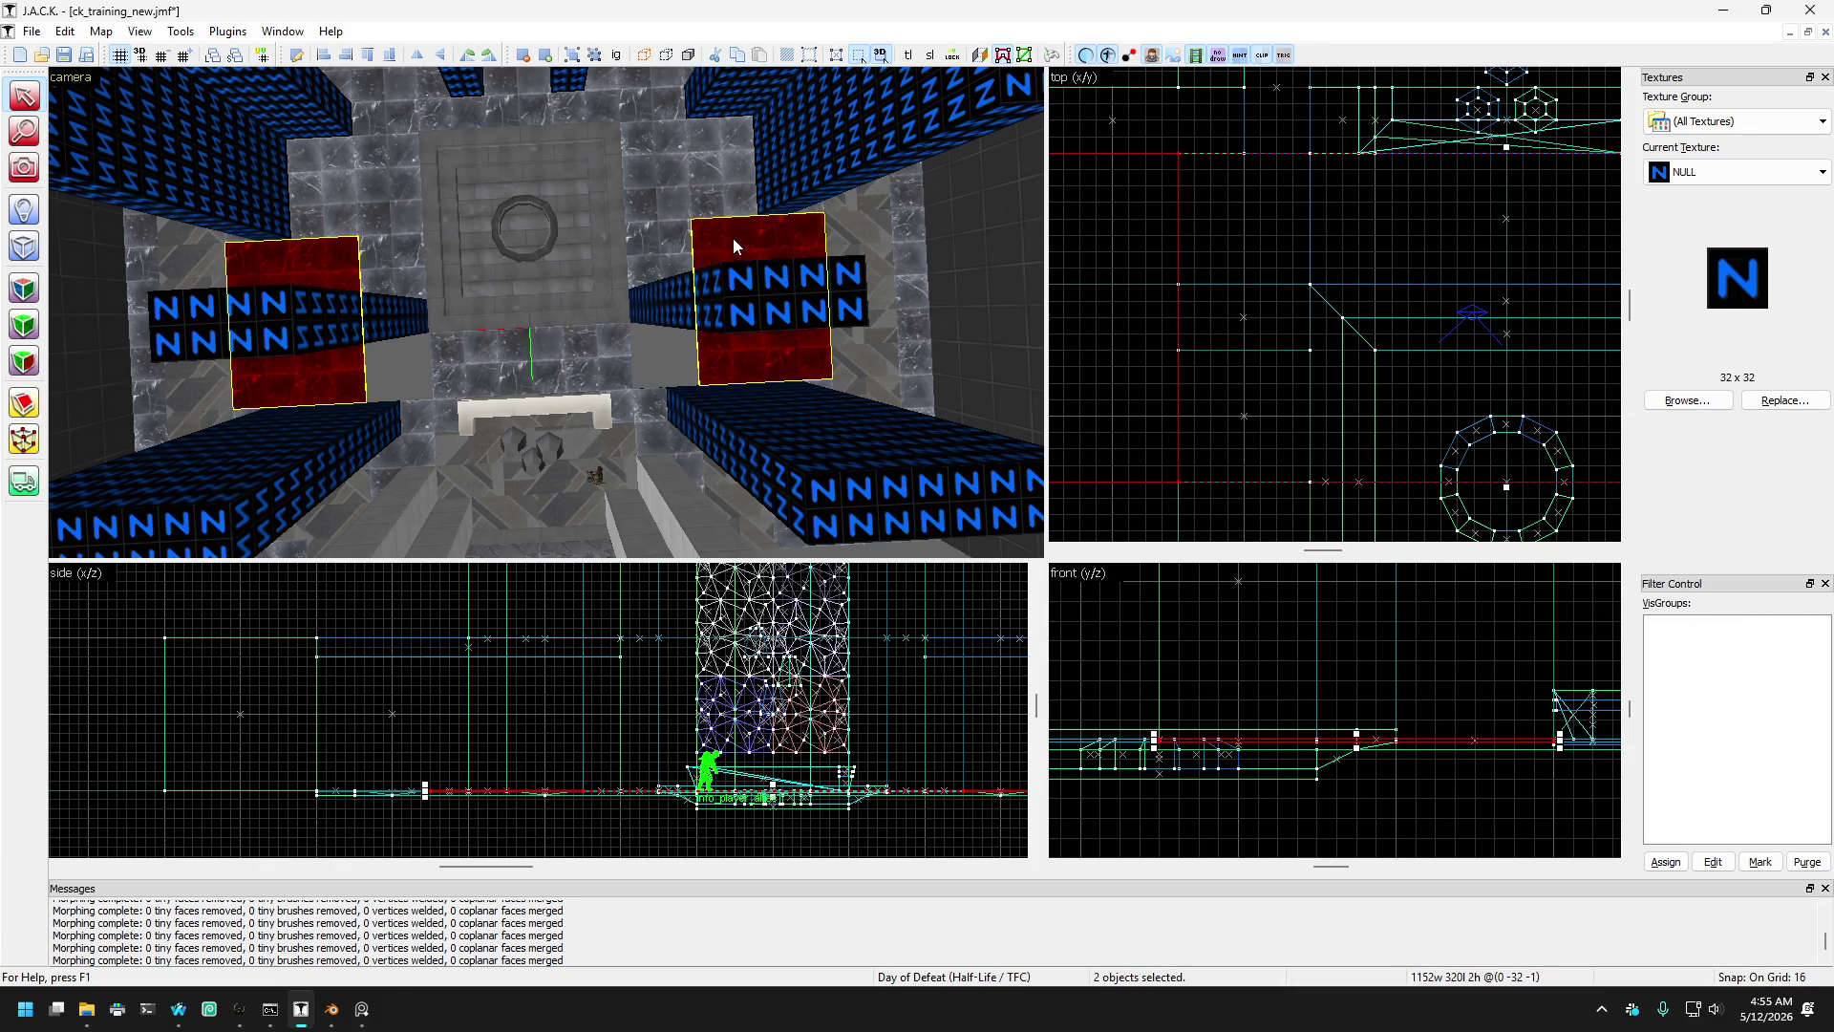
click(24, 403)
drag(1148, 288, 1170, 287)
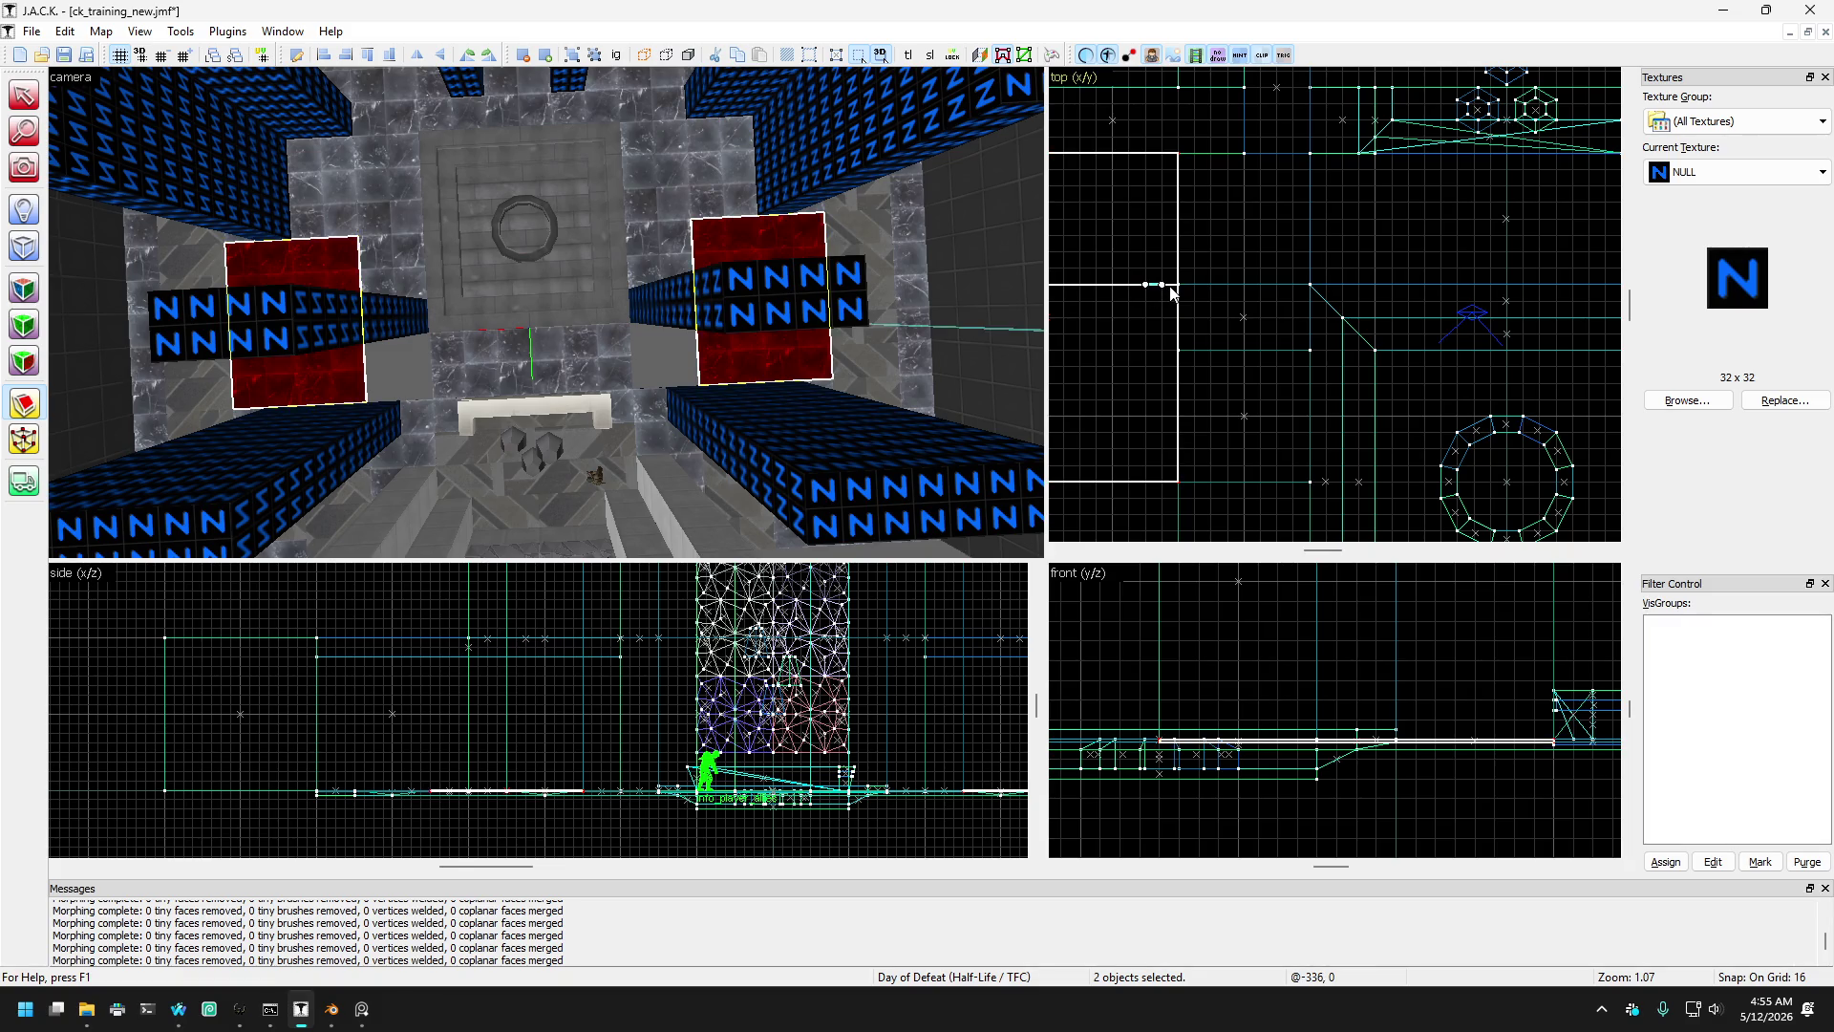
scroll(776, 311, down, 5)
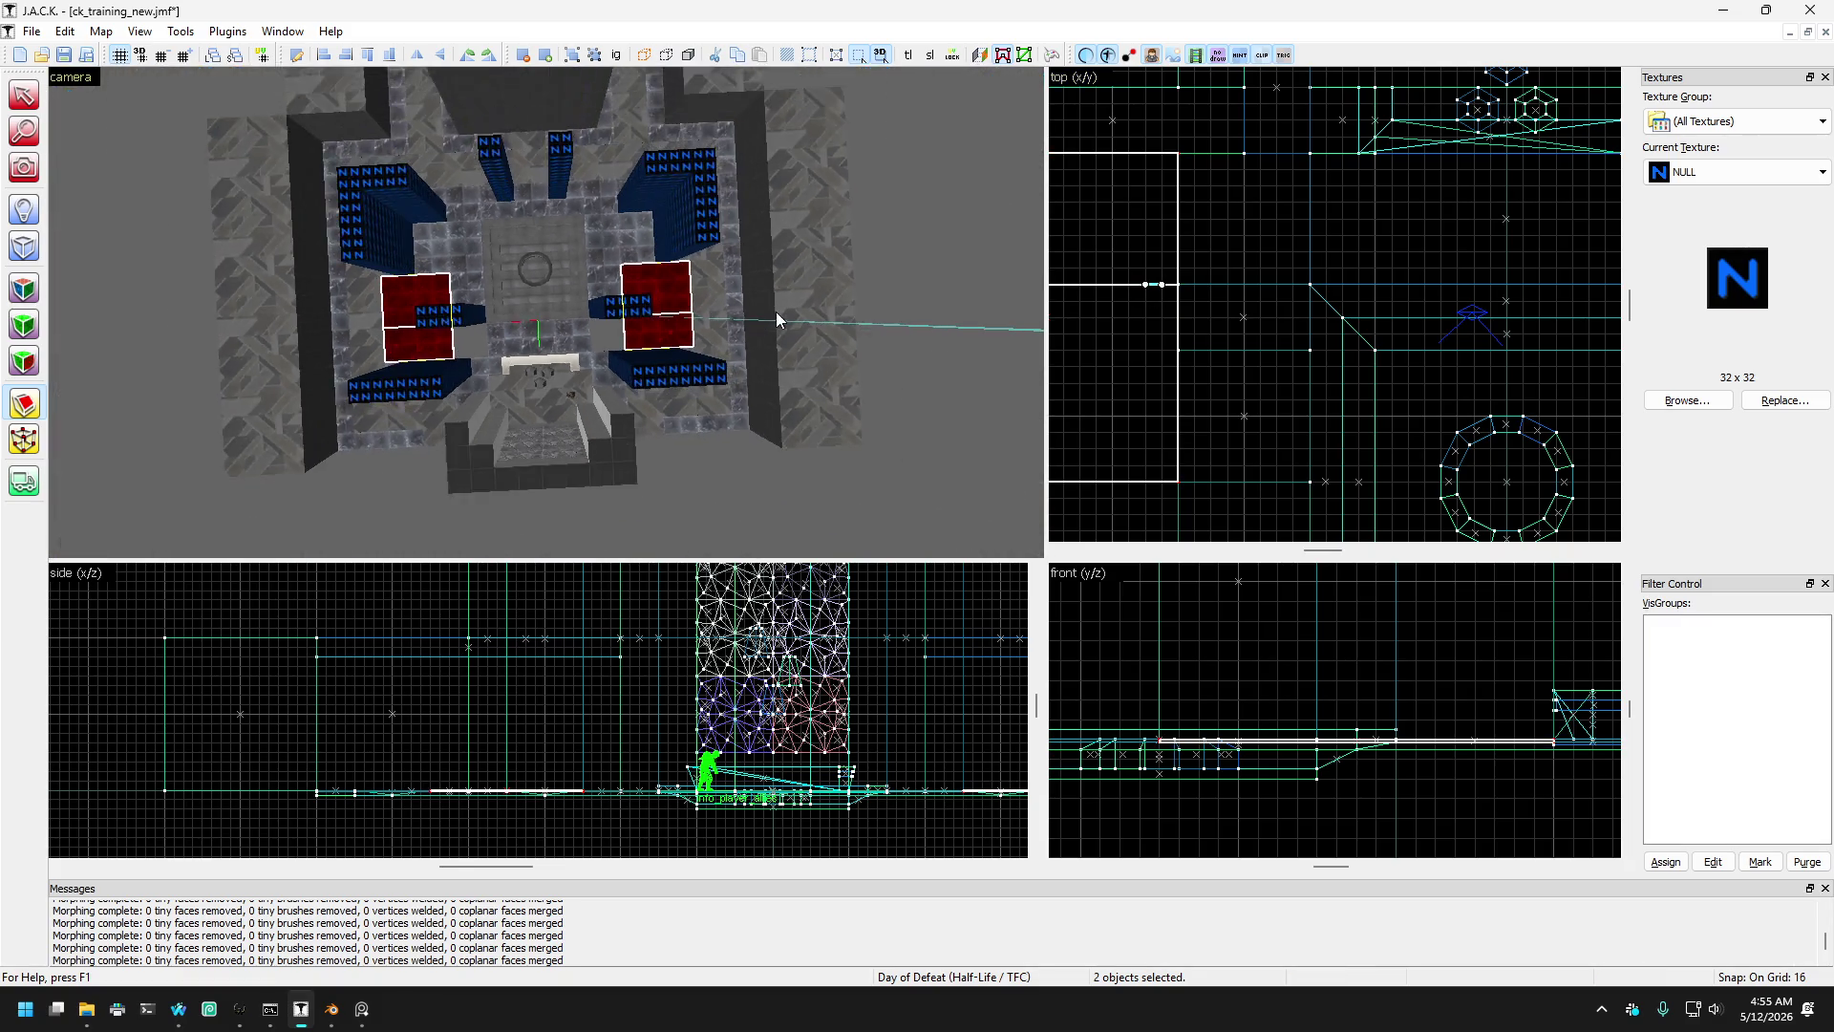
scroll(1322, 309, down, 3)
scroll(1322, 309, up, 2)
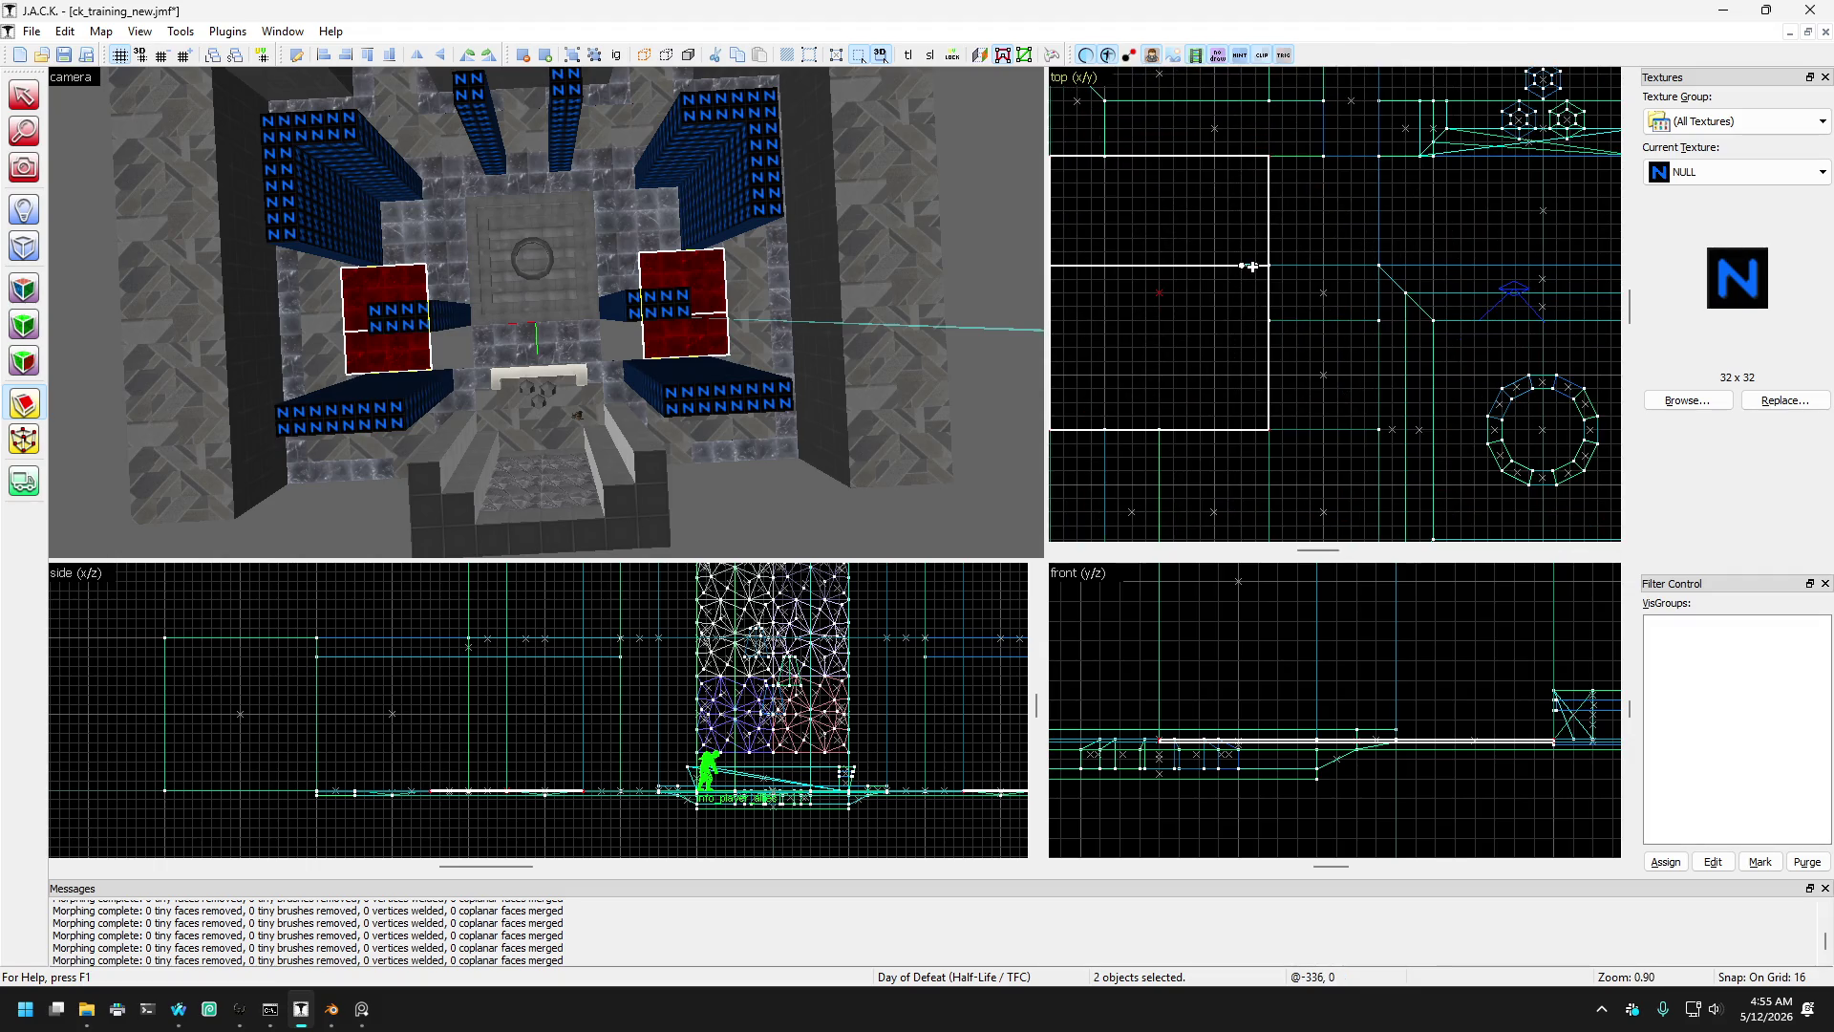
mouse_move(1261, 265)
mouse_down()
mouse_move(1270, 317)
mouse_move(1232, 304)
mouse_move(1227, 319)
mouse_up()
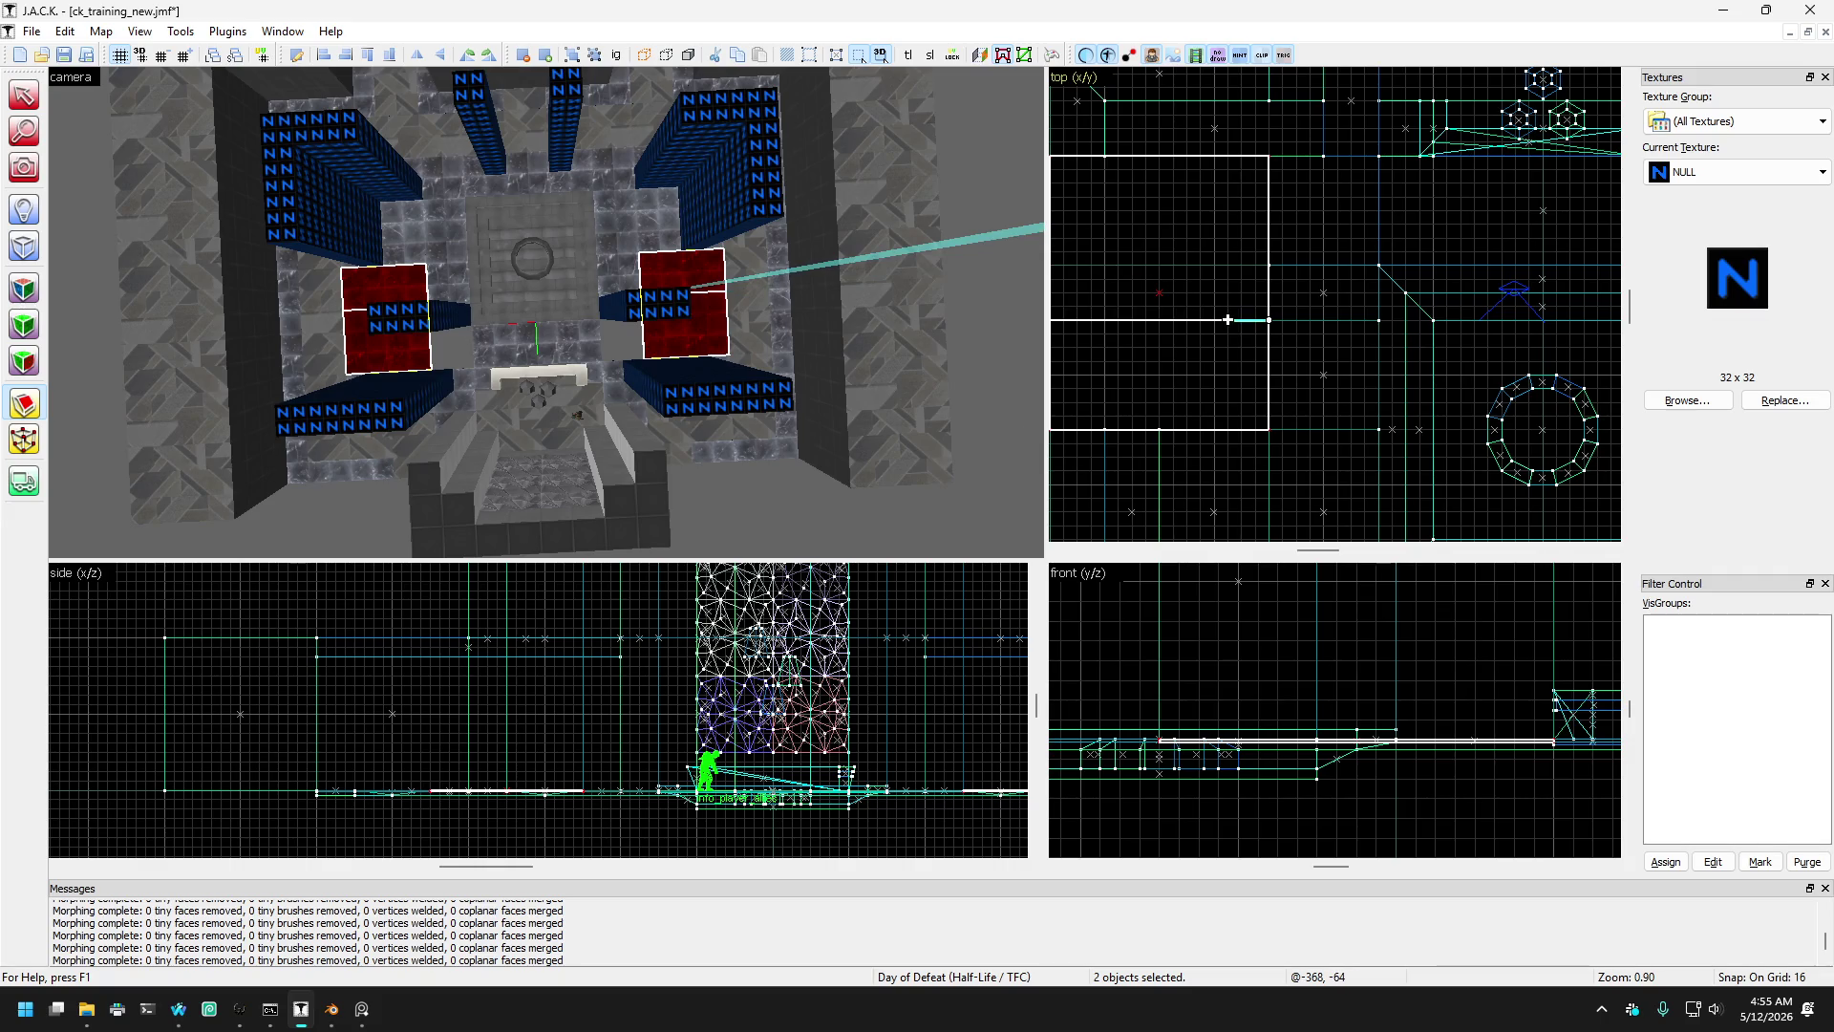
scroll(1309, 306, down, 2)
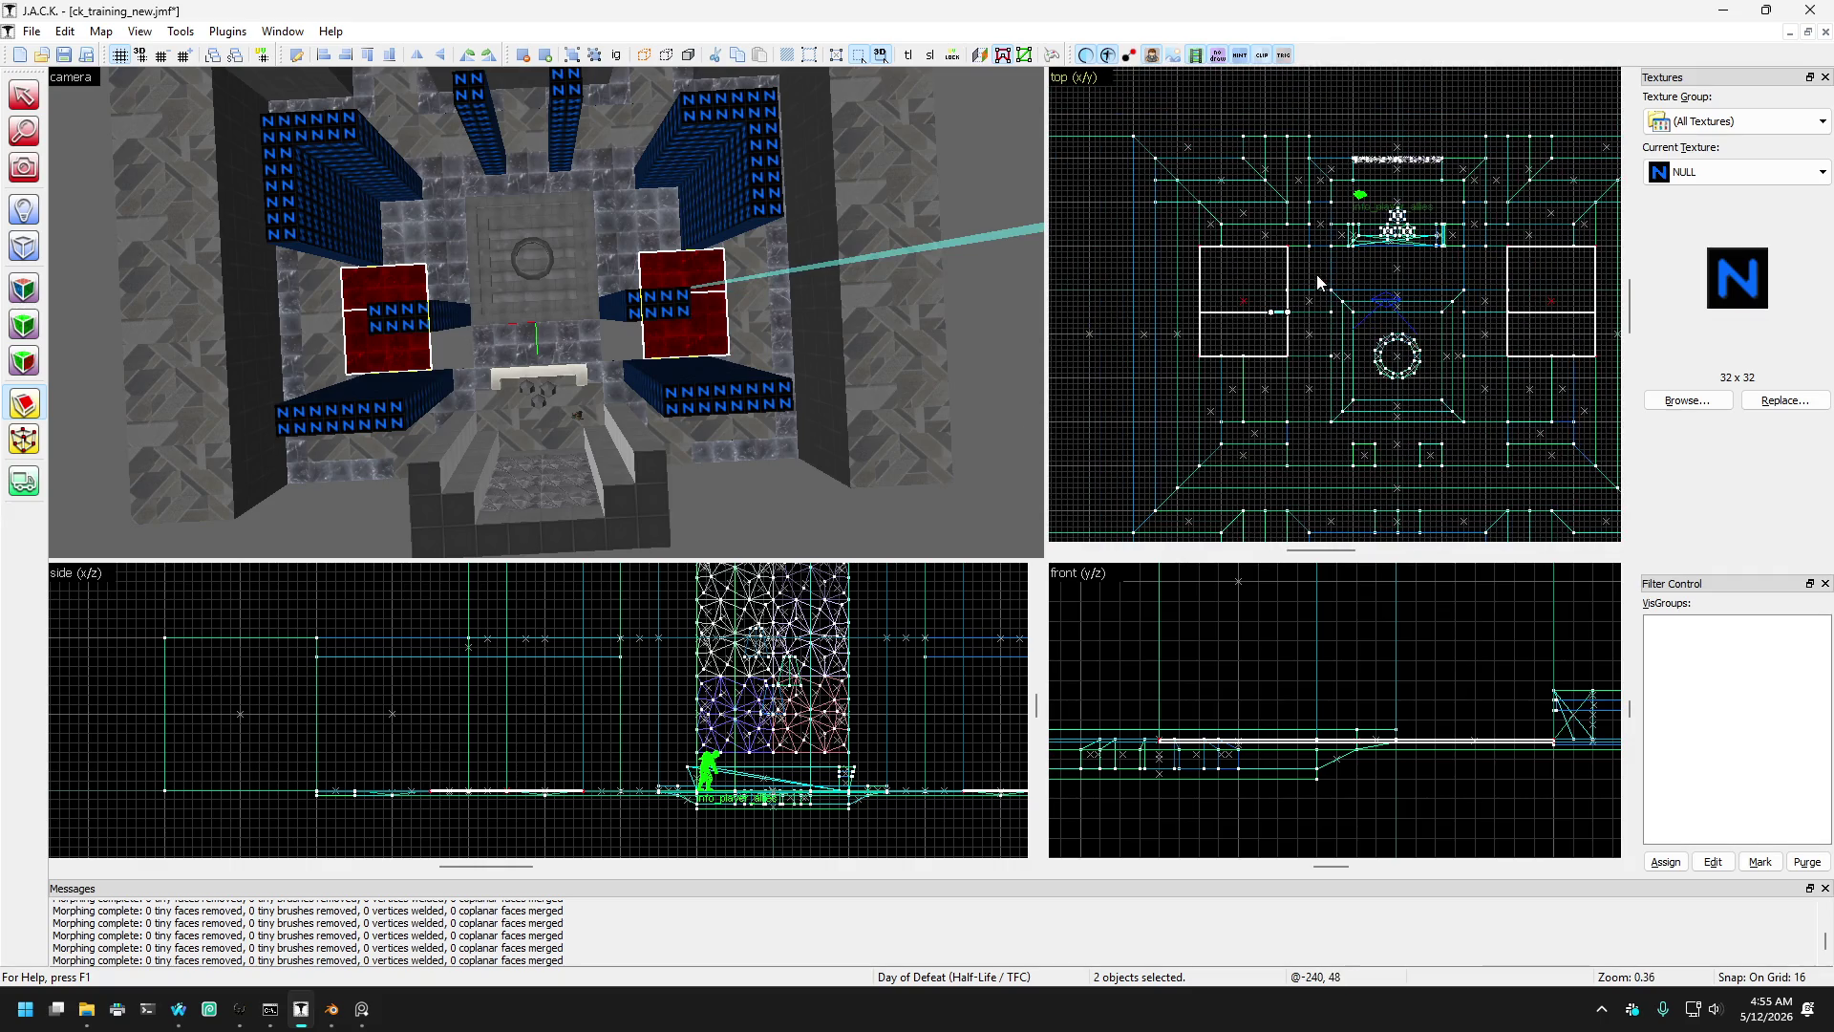
key(Return)
scroll(1278, 336, up, 2)
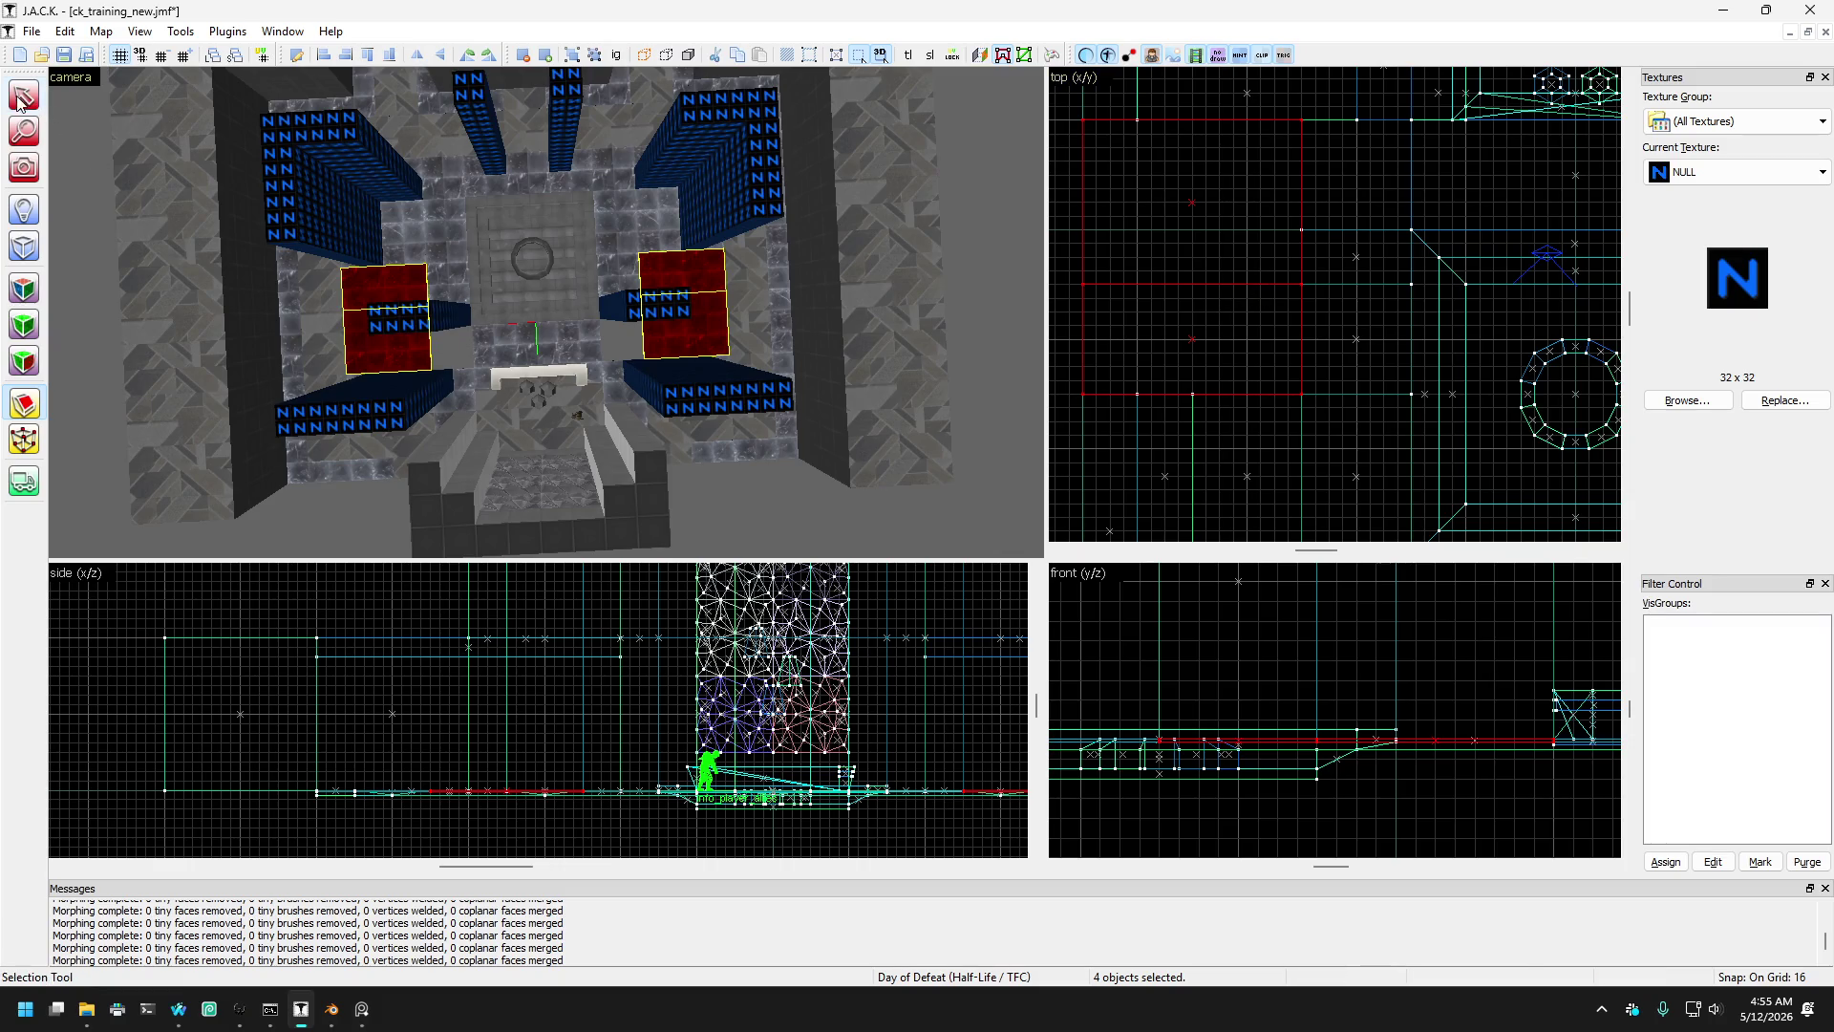
- Select the four split floor pieces on both sides of the fountain
key(shift+s)
click(399, 304)
click(457, 281)
click(418, 292)
click(451, 253)
click(447, 283)
scroll(400, 239, up, 5)
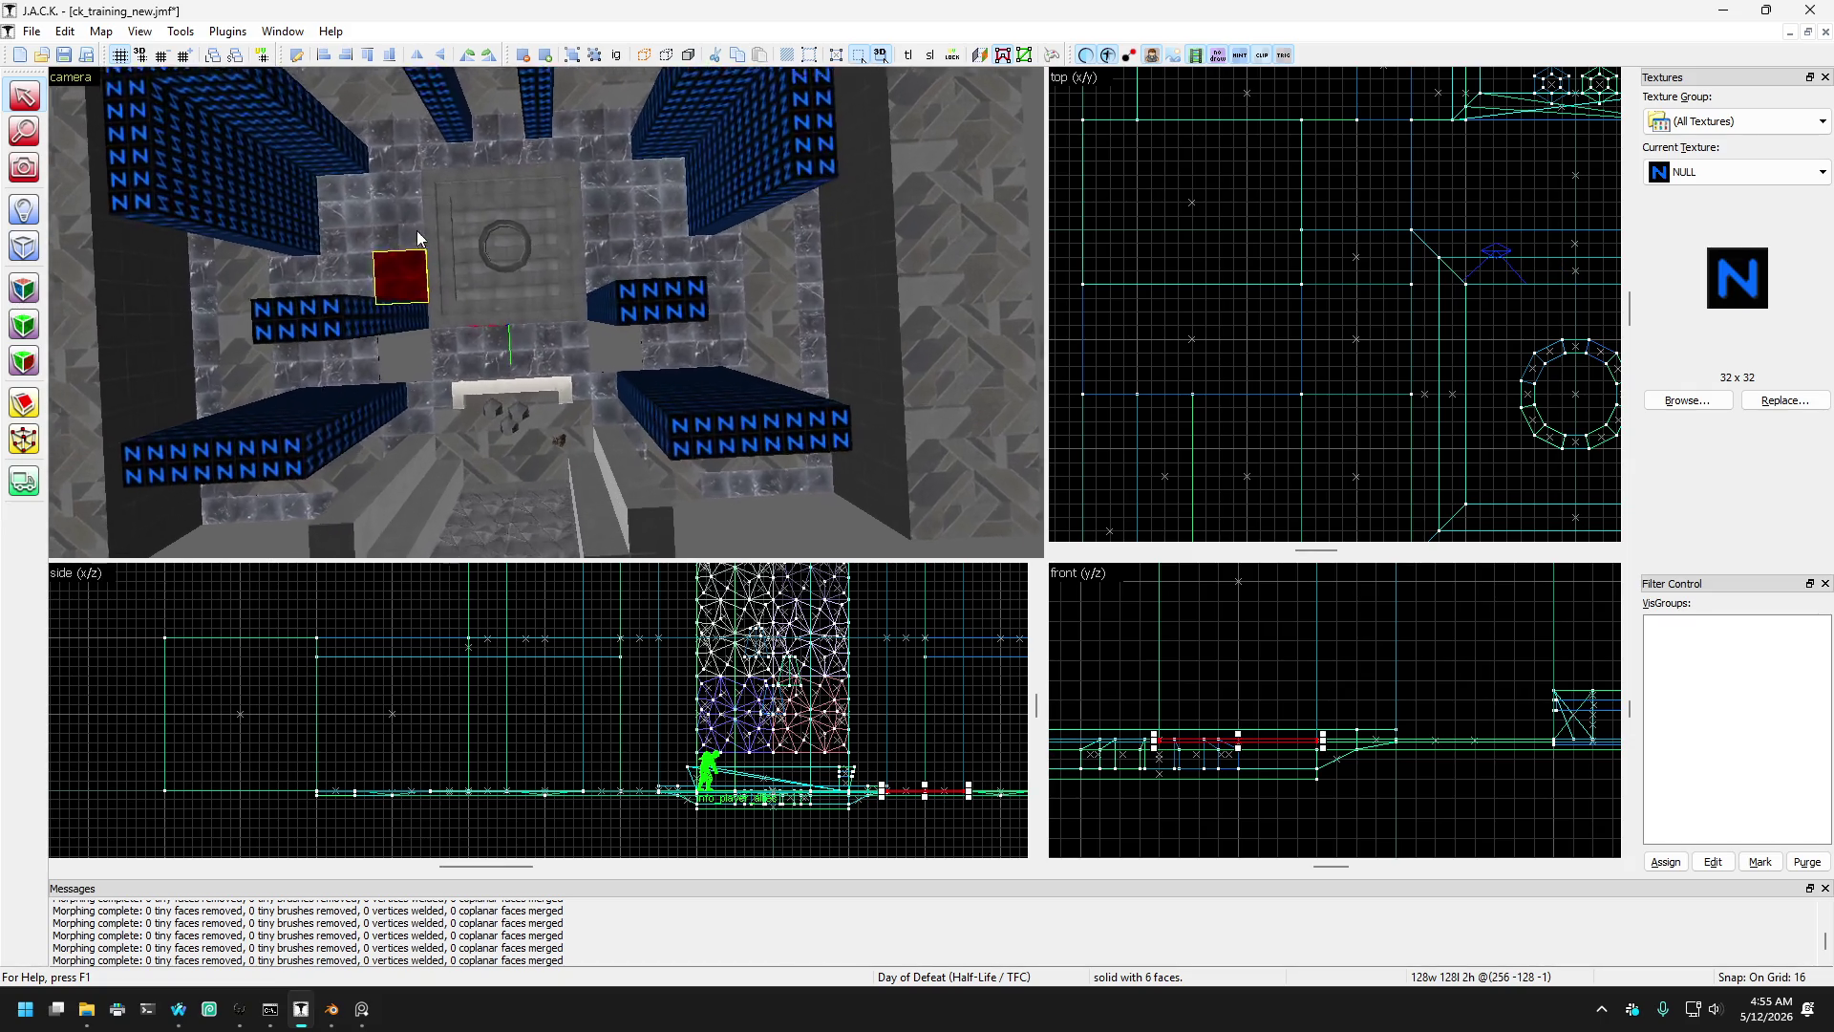
scroll(399, 266, up, 2)
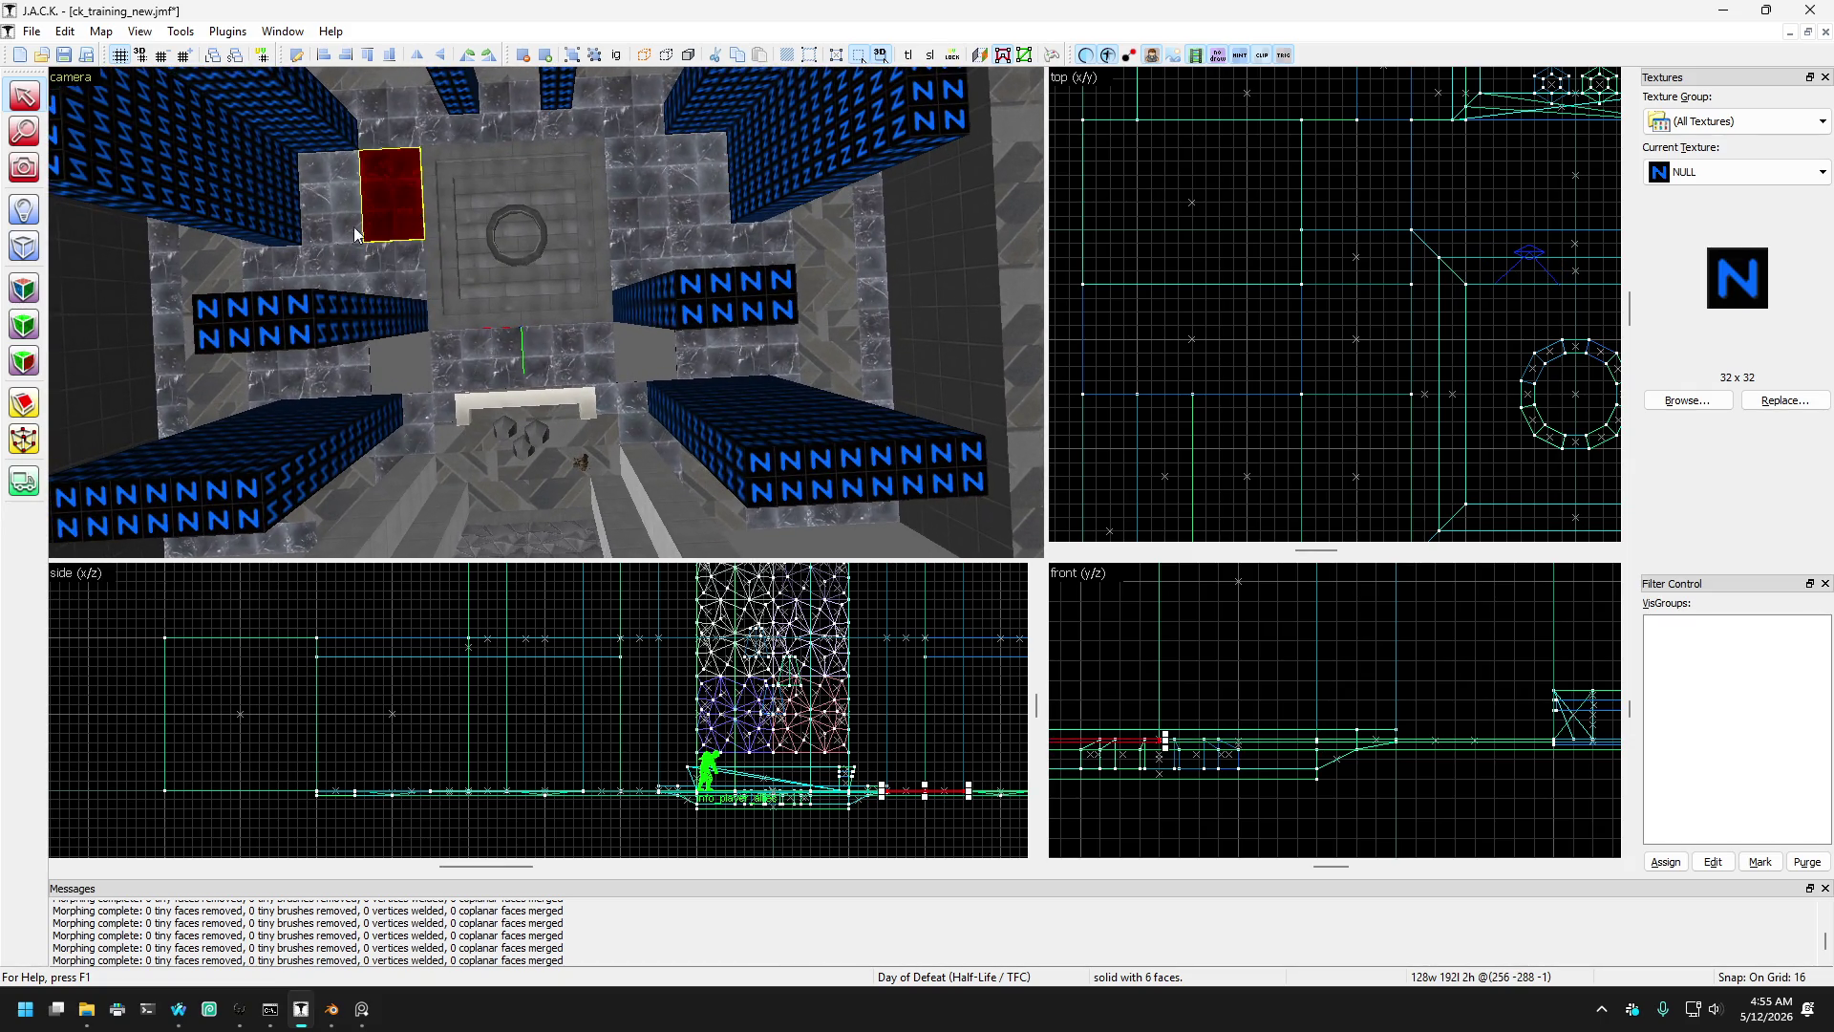
click(647, 246)
click(623, 202)
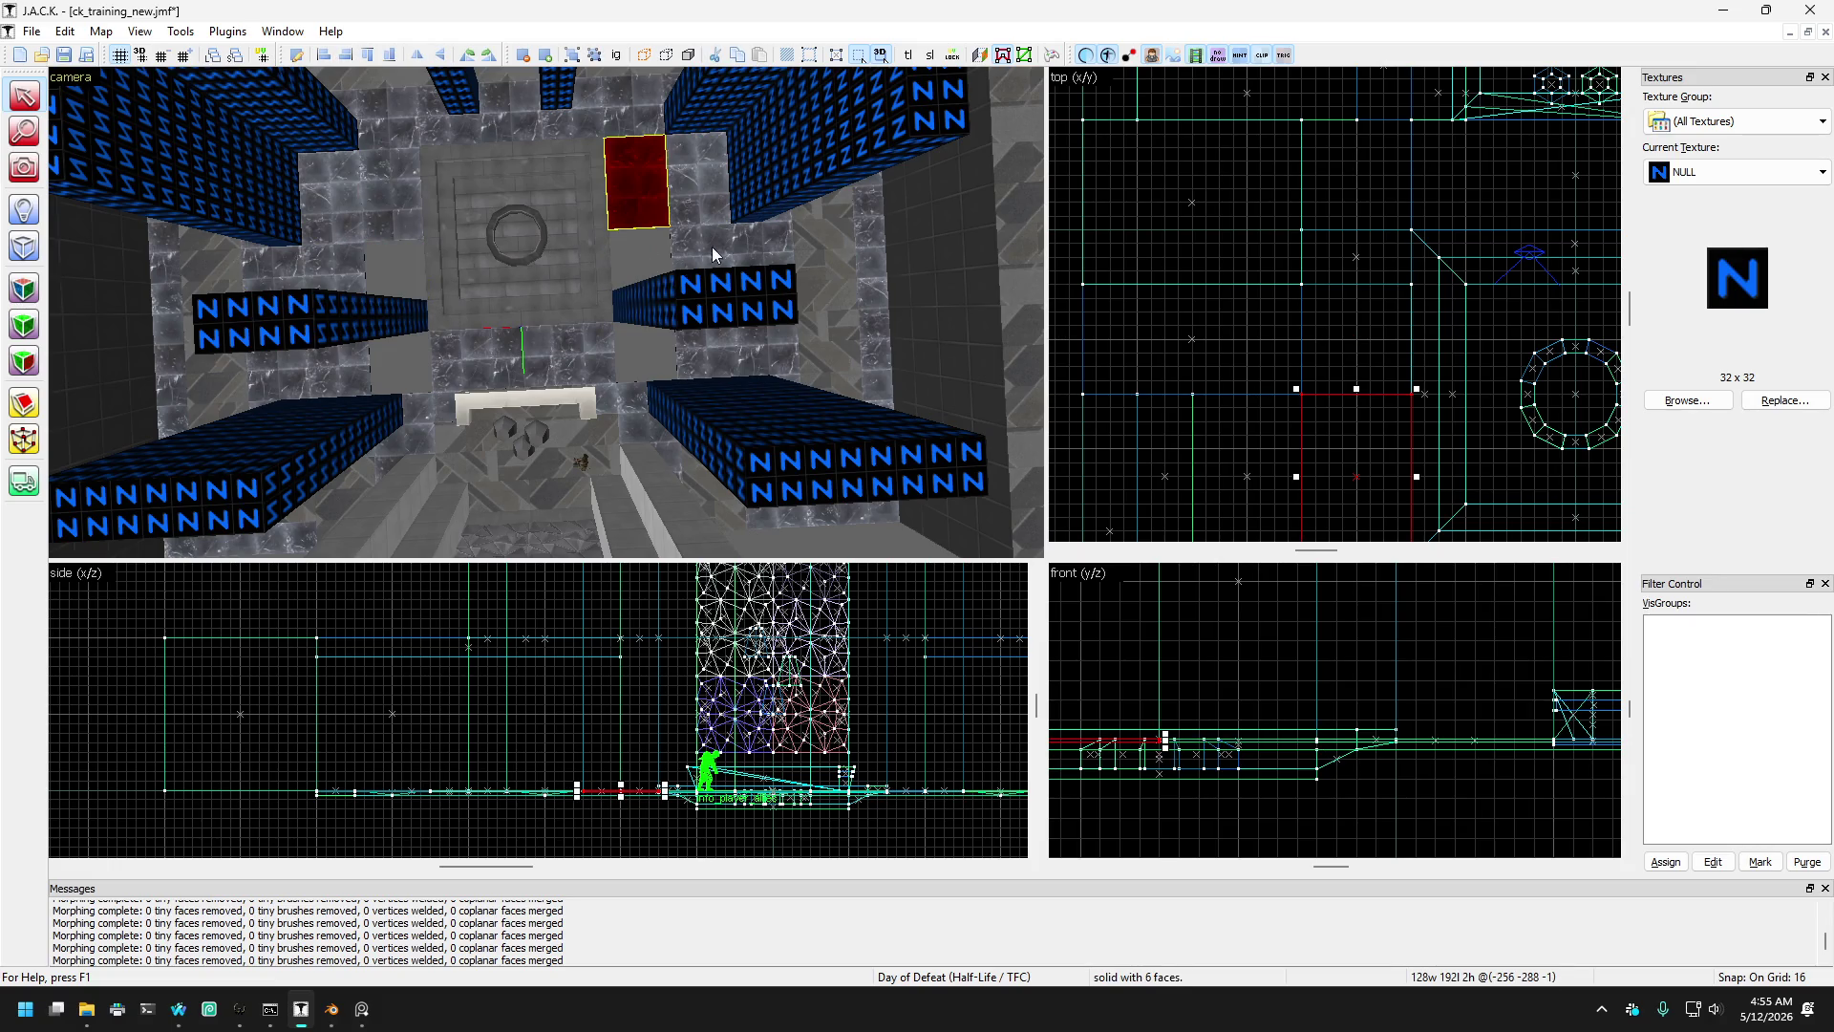
ctrl+click(409, 227)
ctrl+click(356, 275)
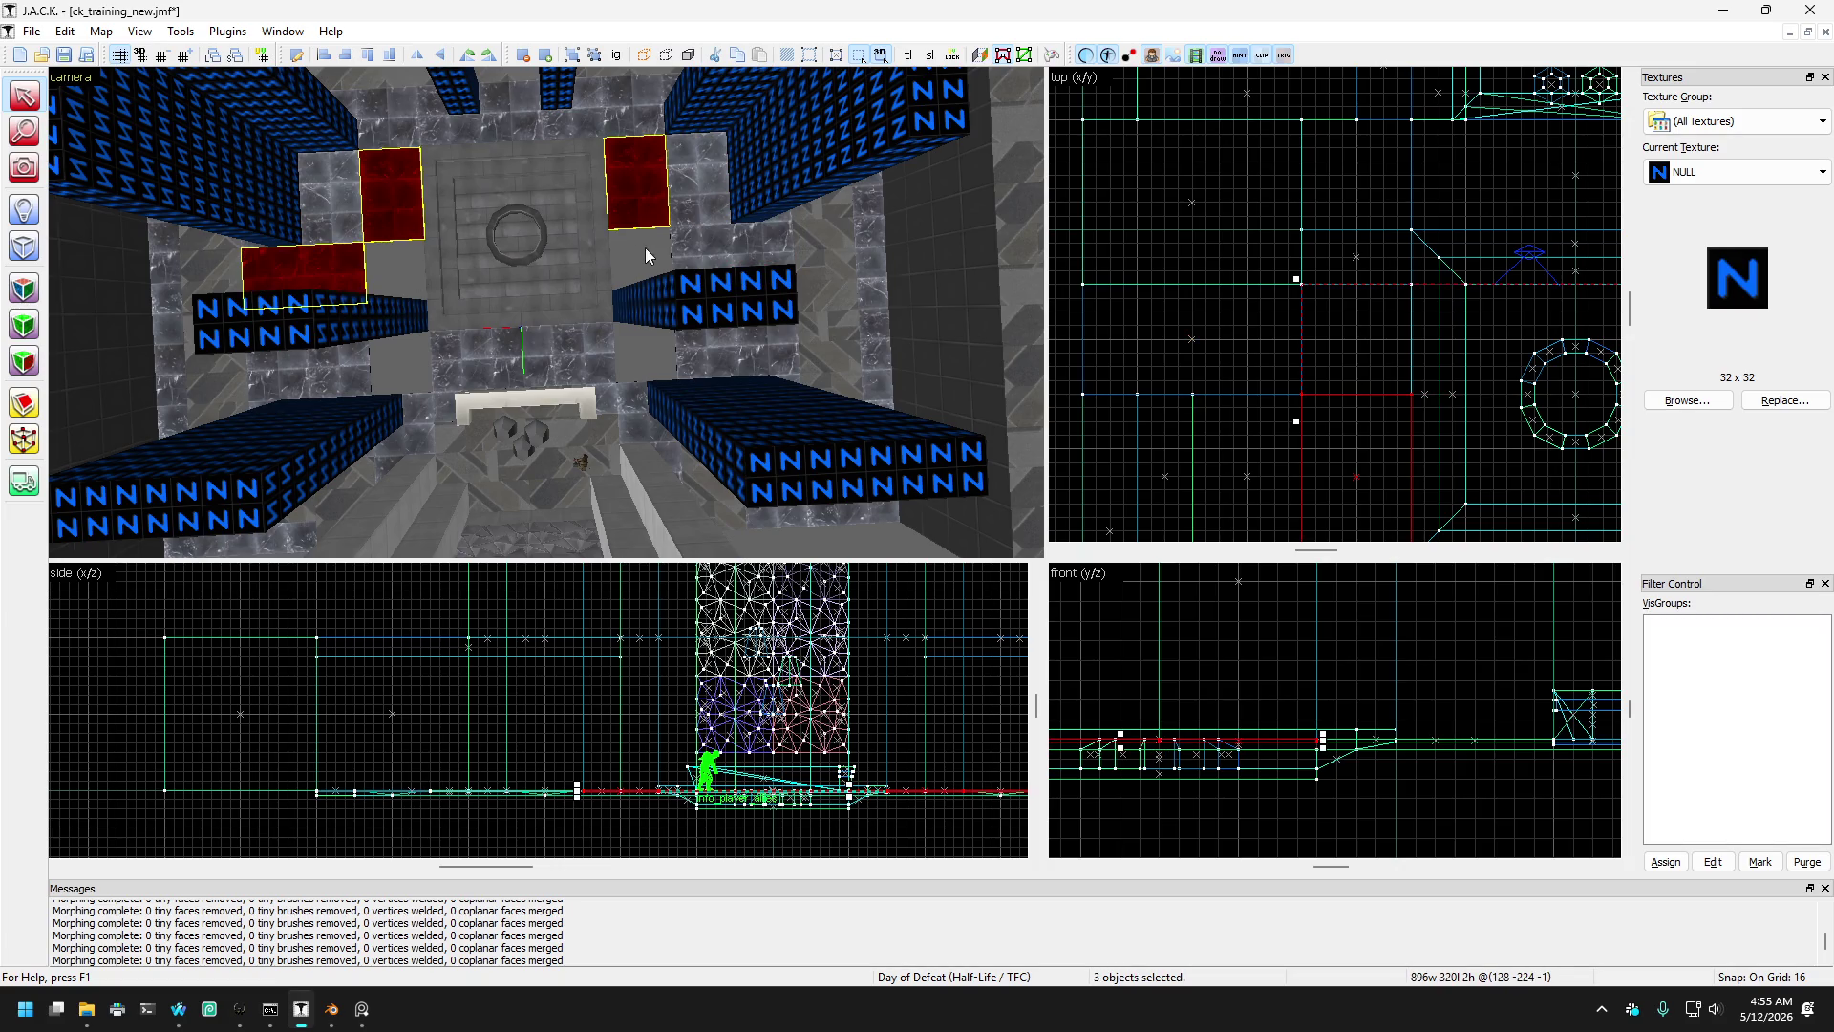
ctrl+click(686, 254)
- Drag the pieces' inner corner vertices so they meet along diagonal edges as angled L-shapes
click(34, 449)
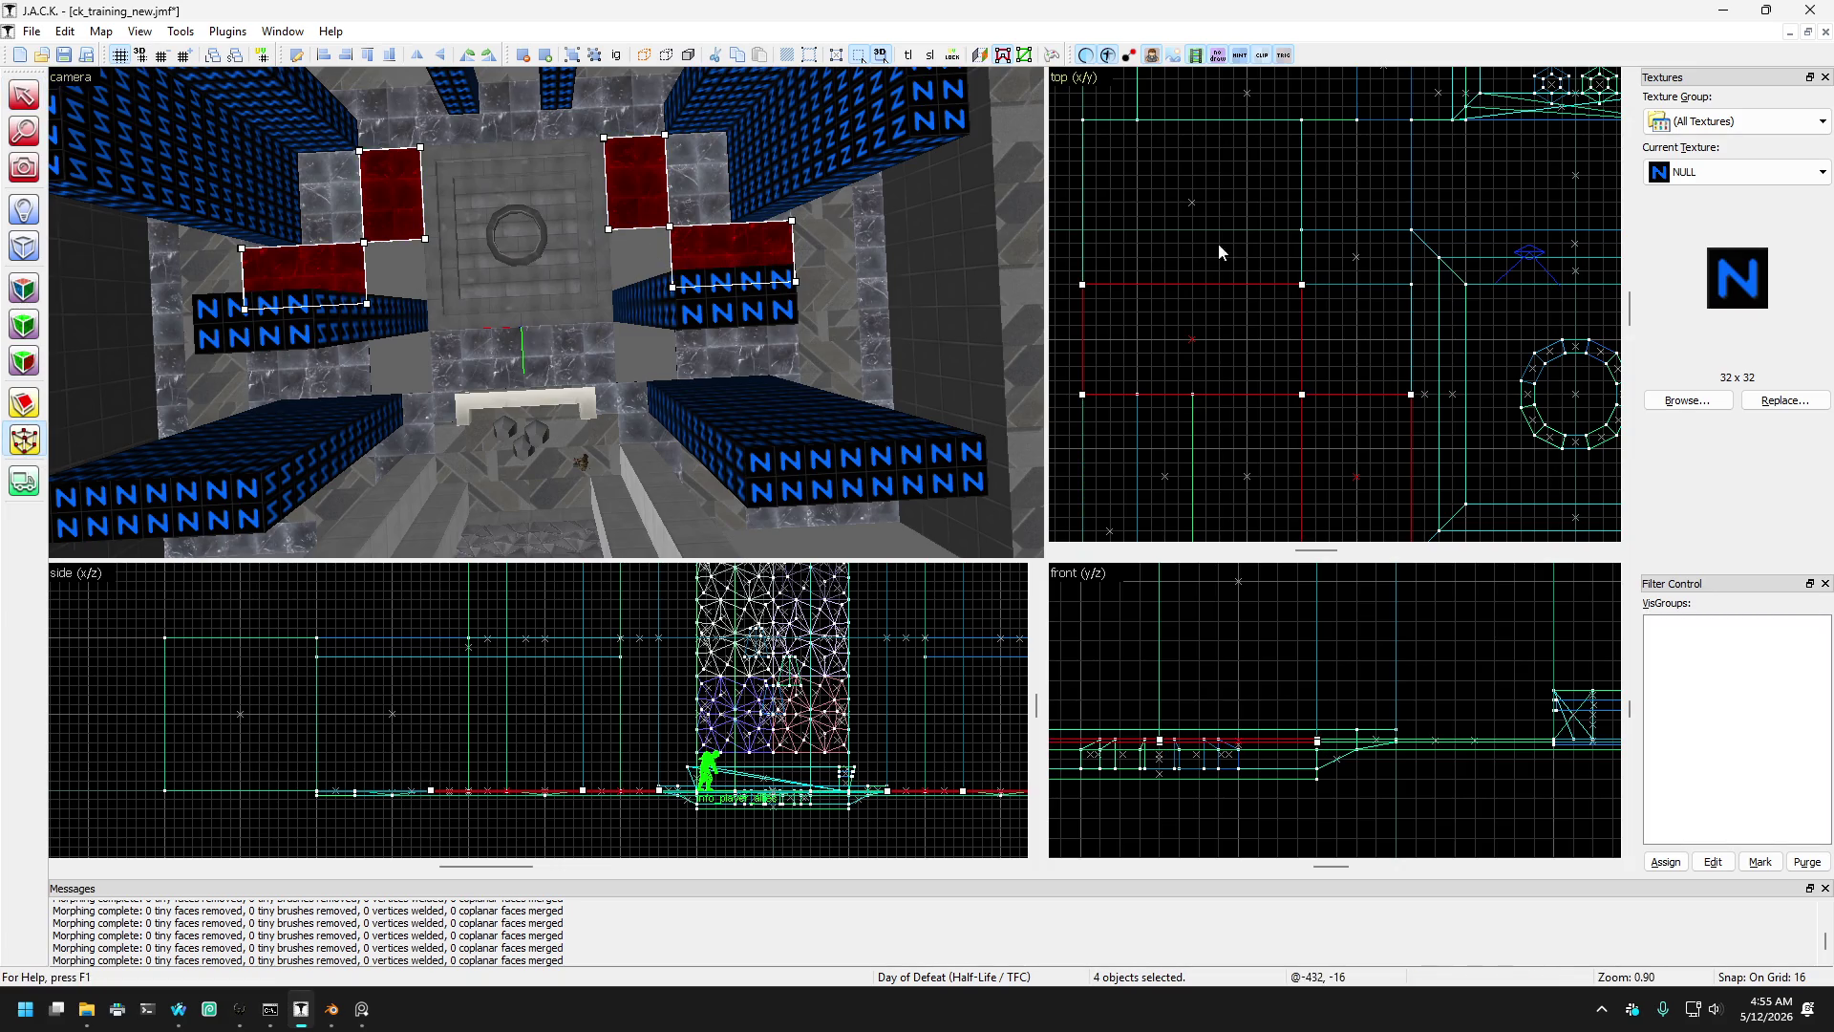
drag(1302, 287, 1412, 288)
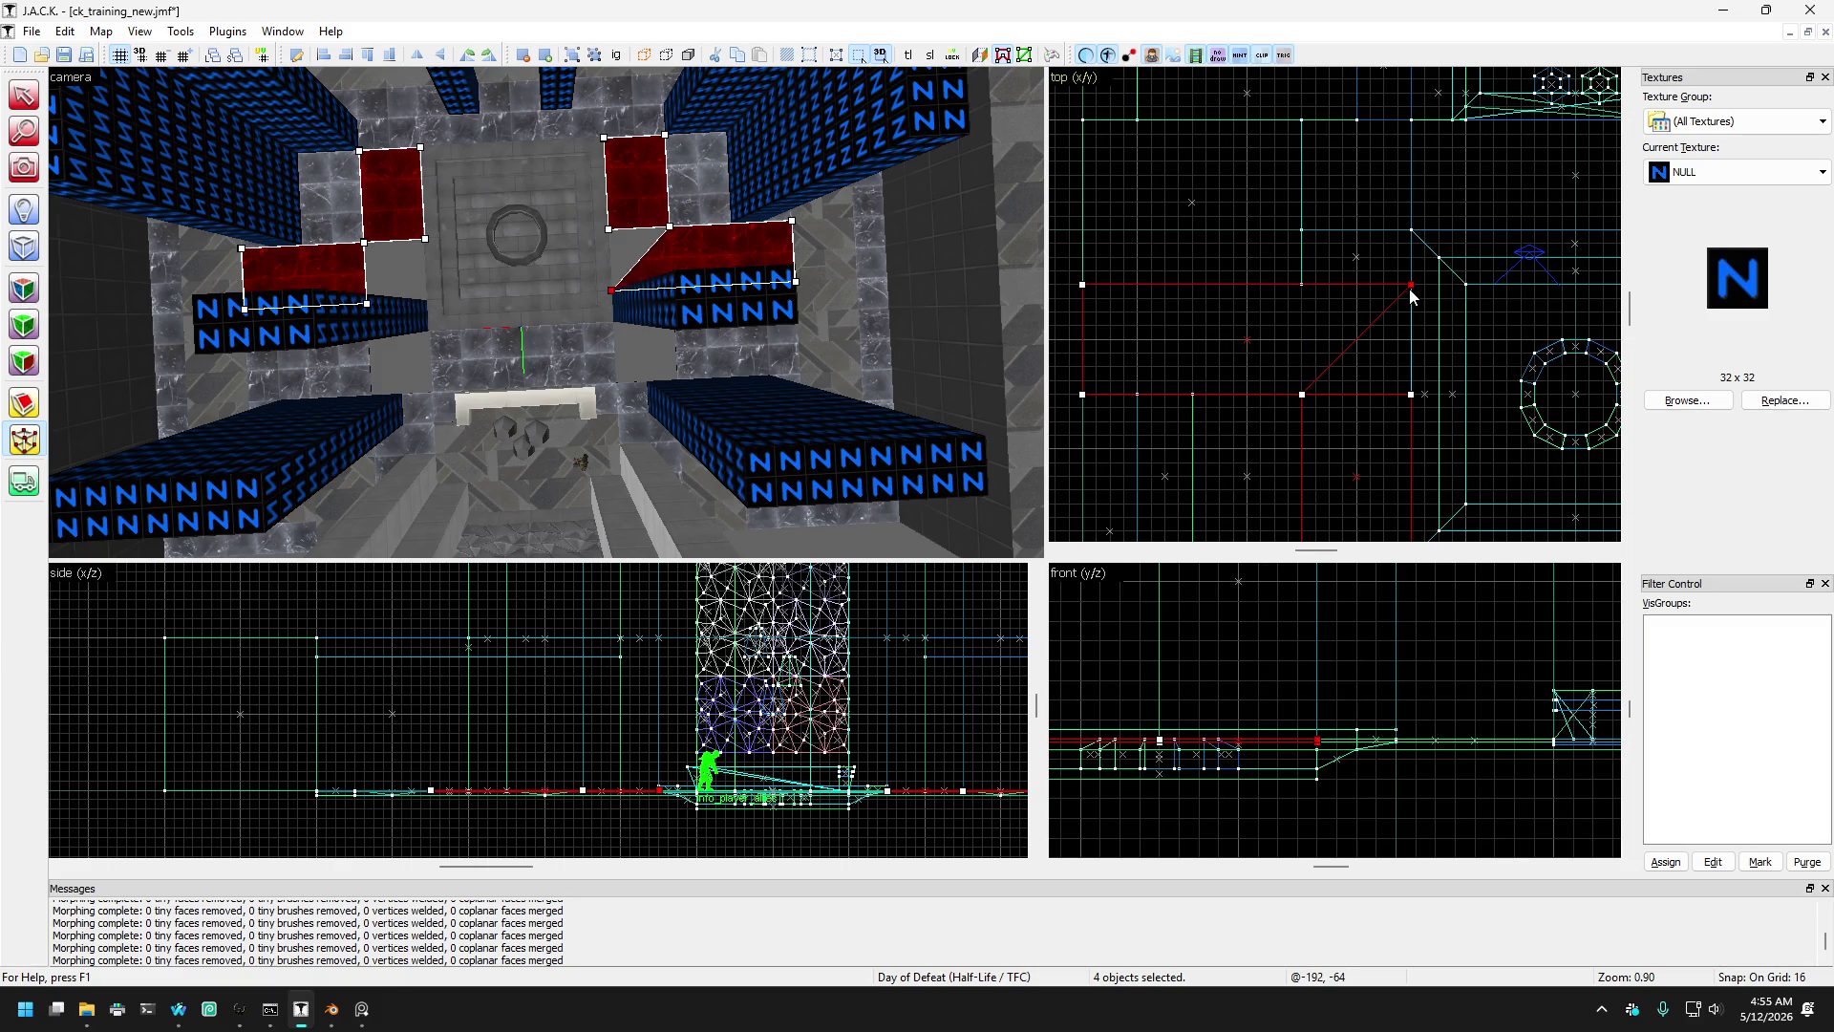
drag(1413, 401, 1406, 290)
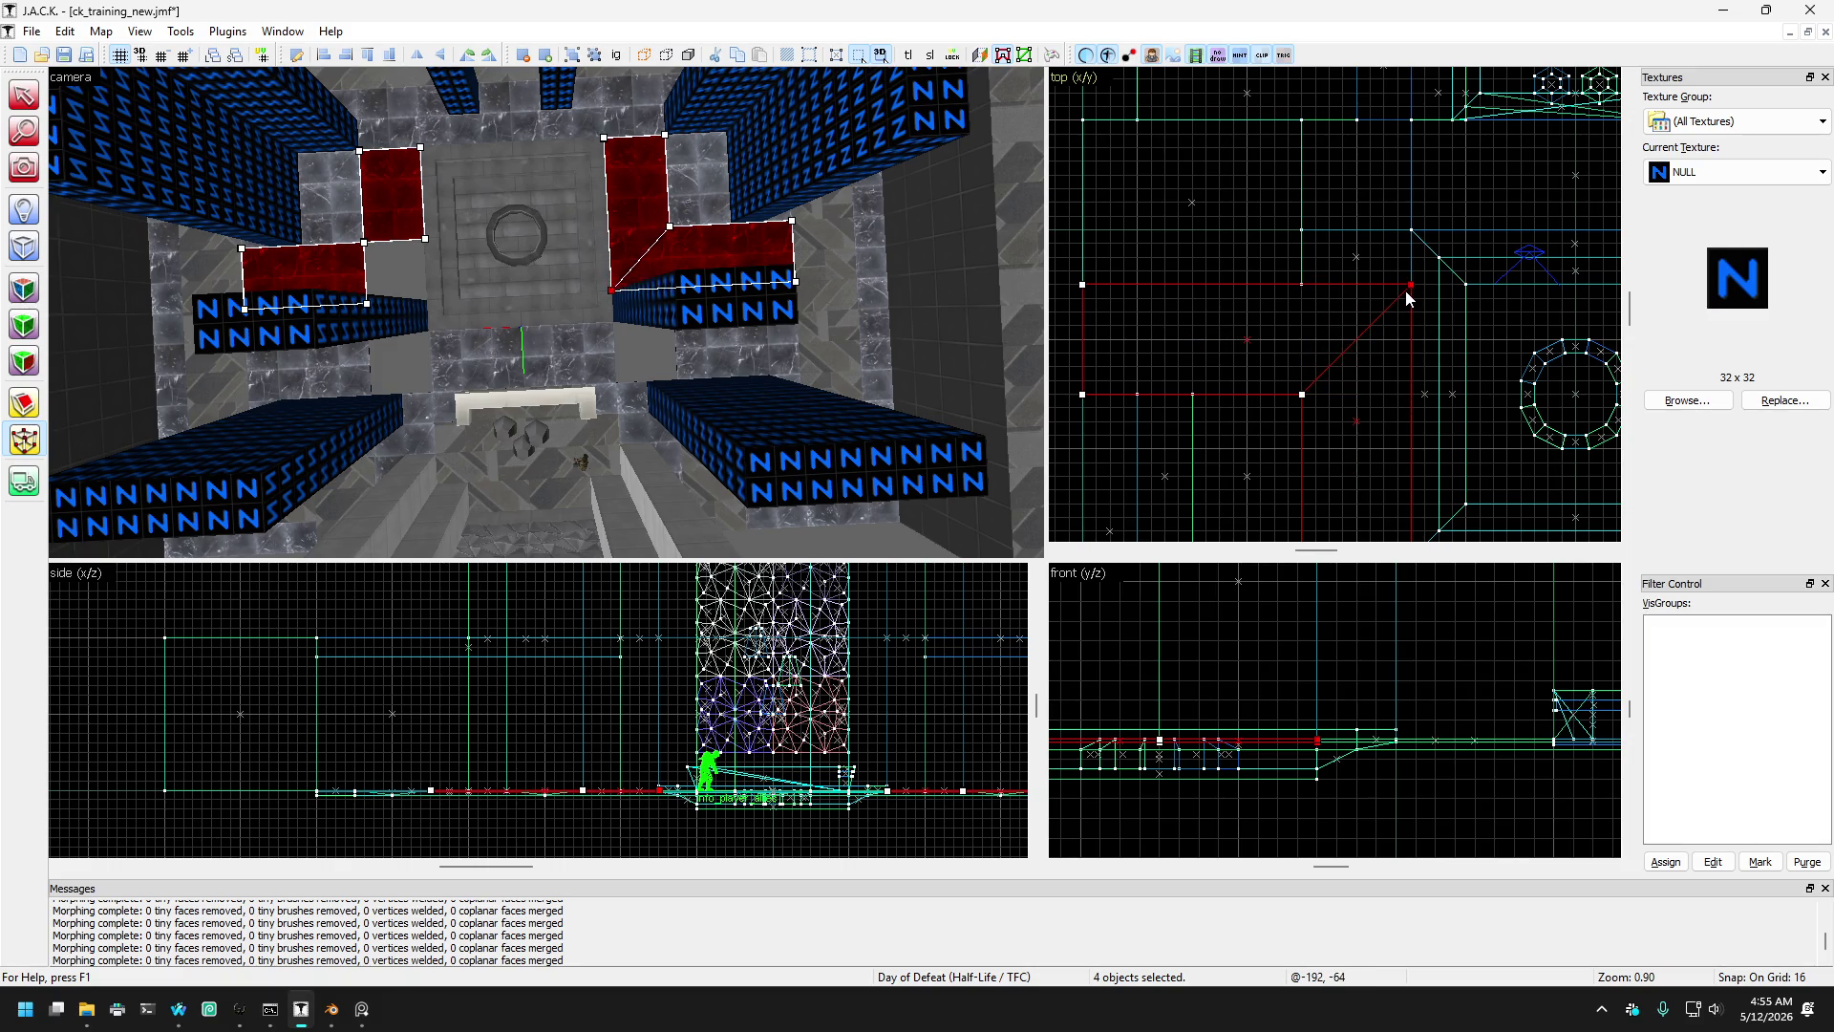
scroll(1262, 260, down, 2)
scroll(1342, 278, up, 5)
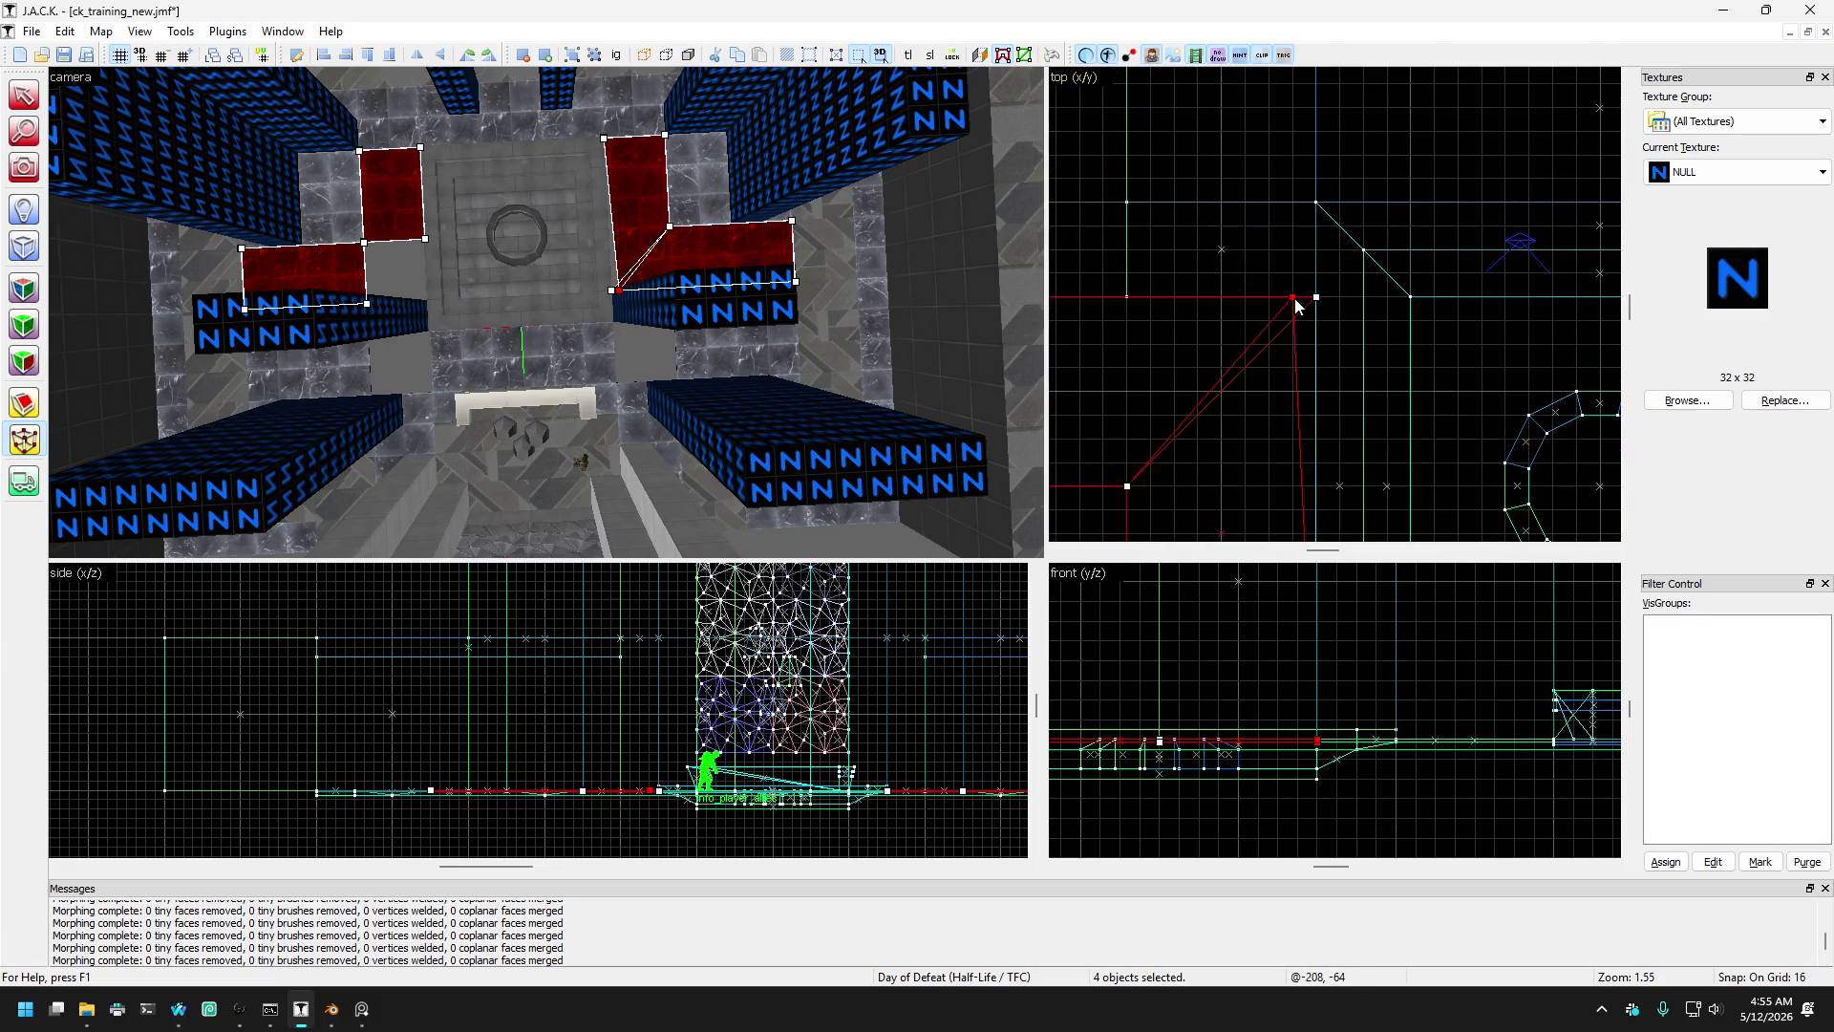
scroll(1223, 266, down, 3)
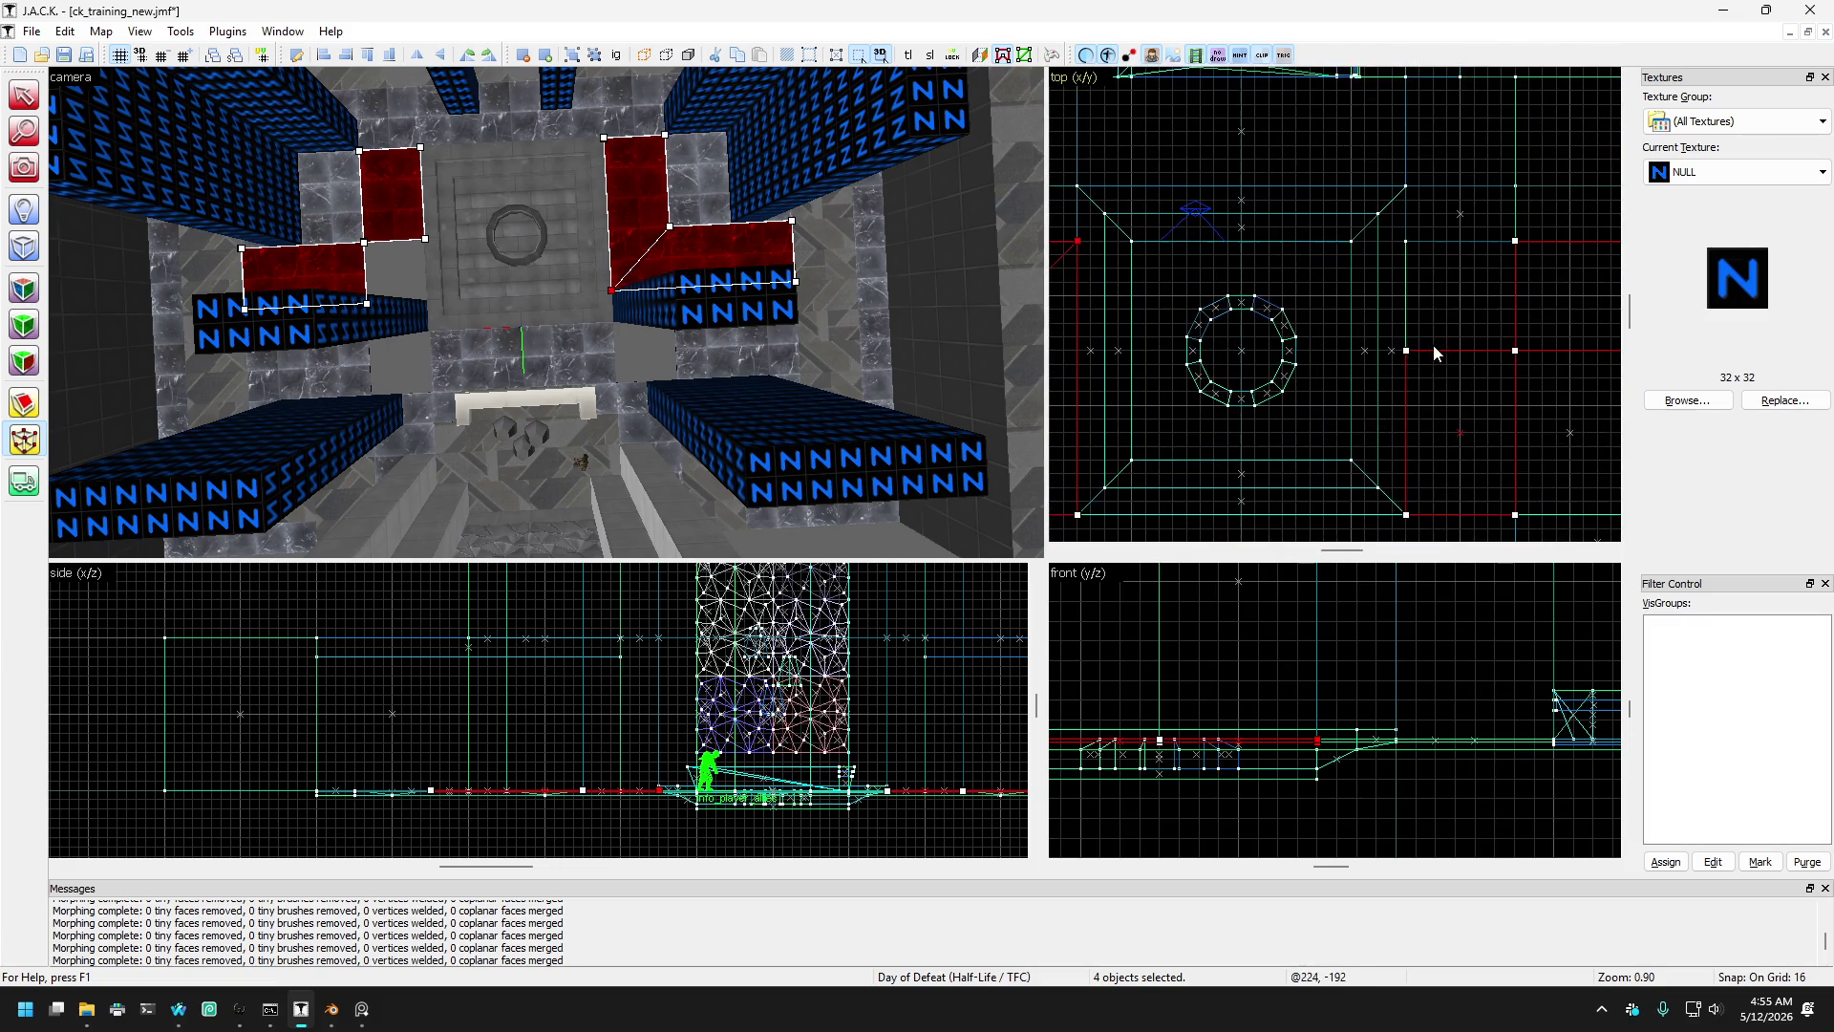
mouse_move(1411, 359)
mouse_down()
mouse_move(1410, 253)
mouse_move(1501, 243)
mouse_move(1409, 242)
mouse_up()
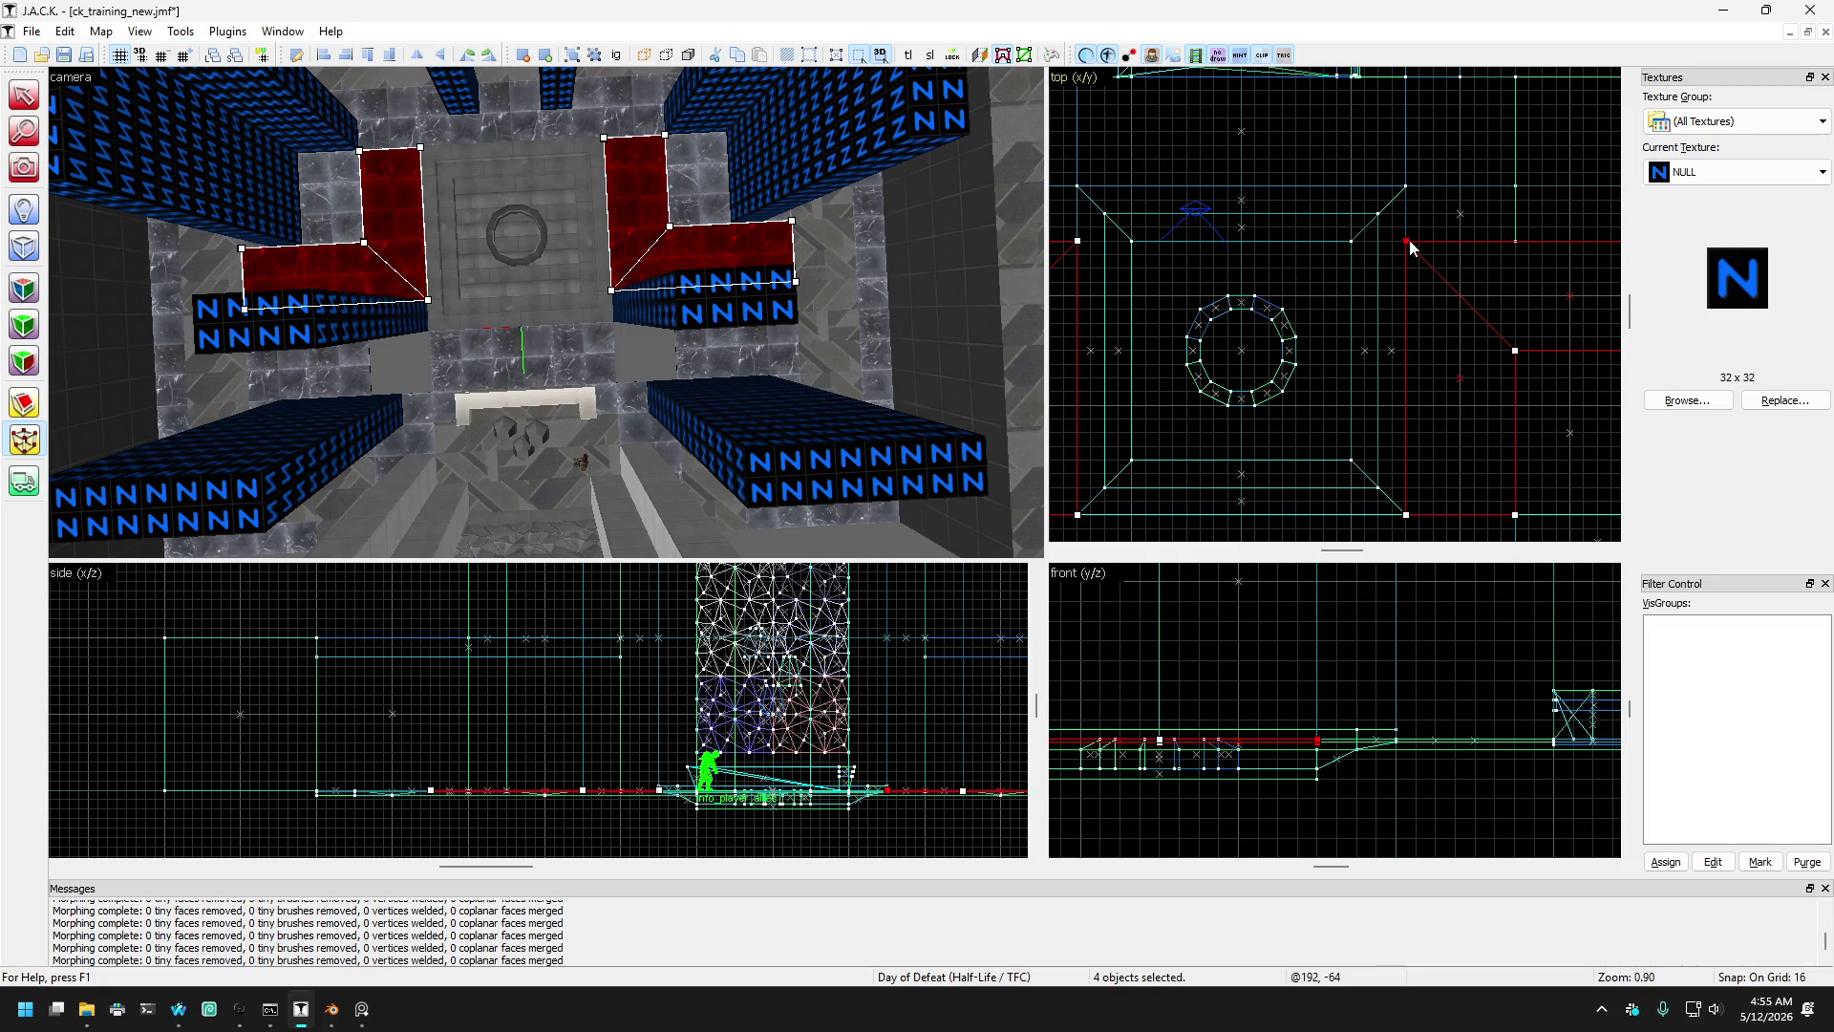
click(26, 97)
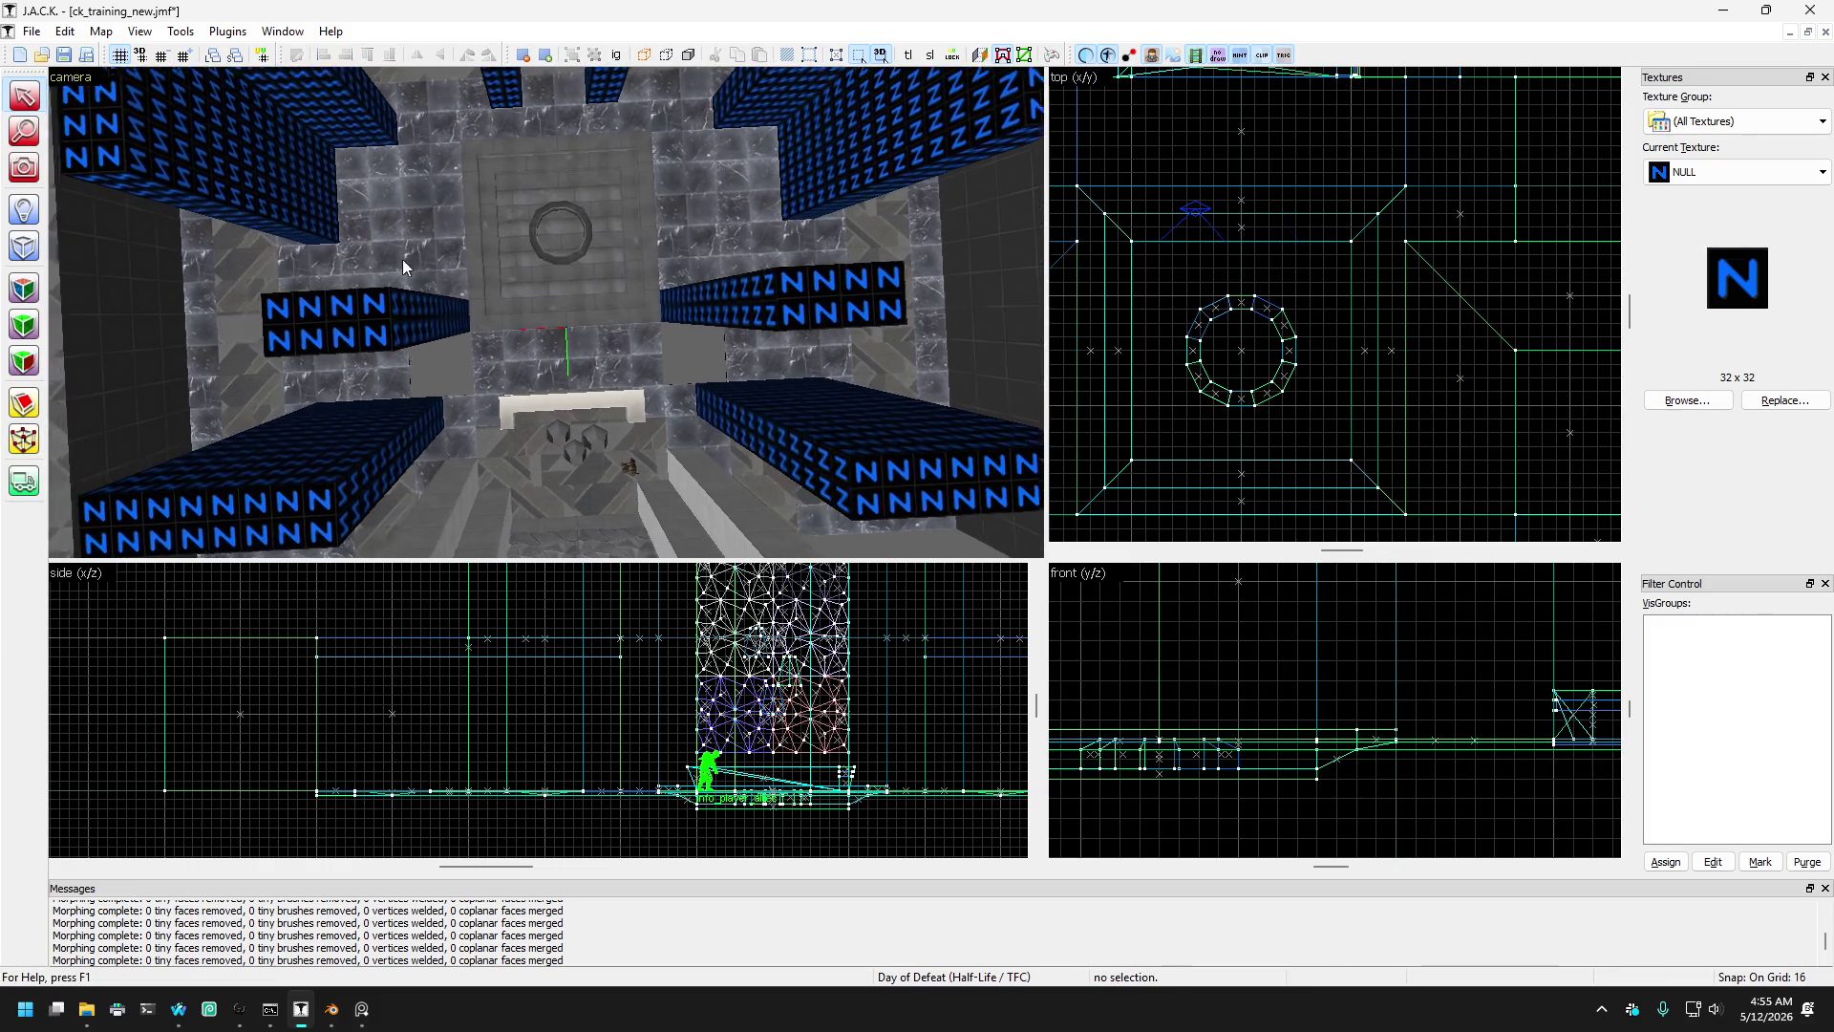
click(425, 225)
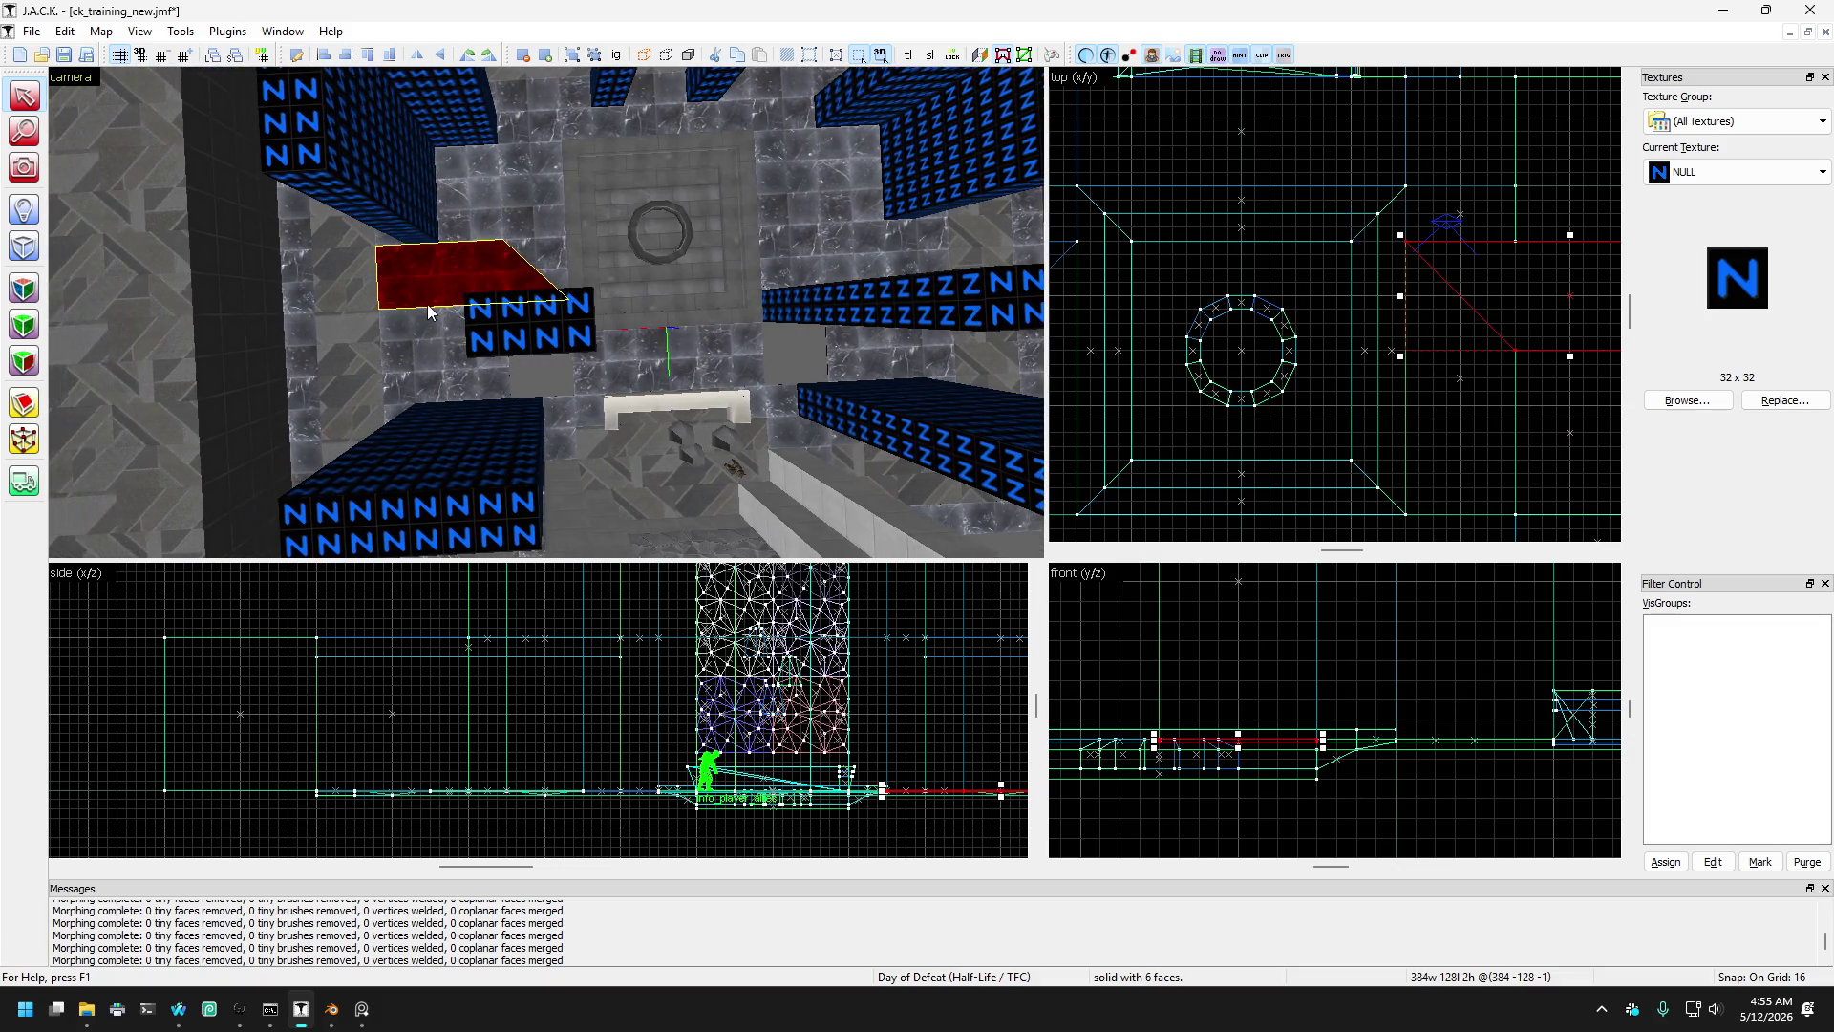
click(404, 352)
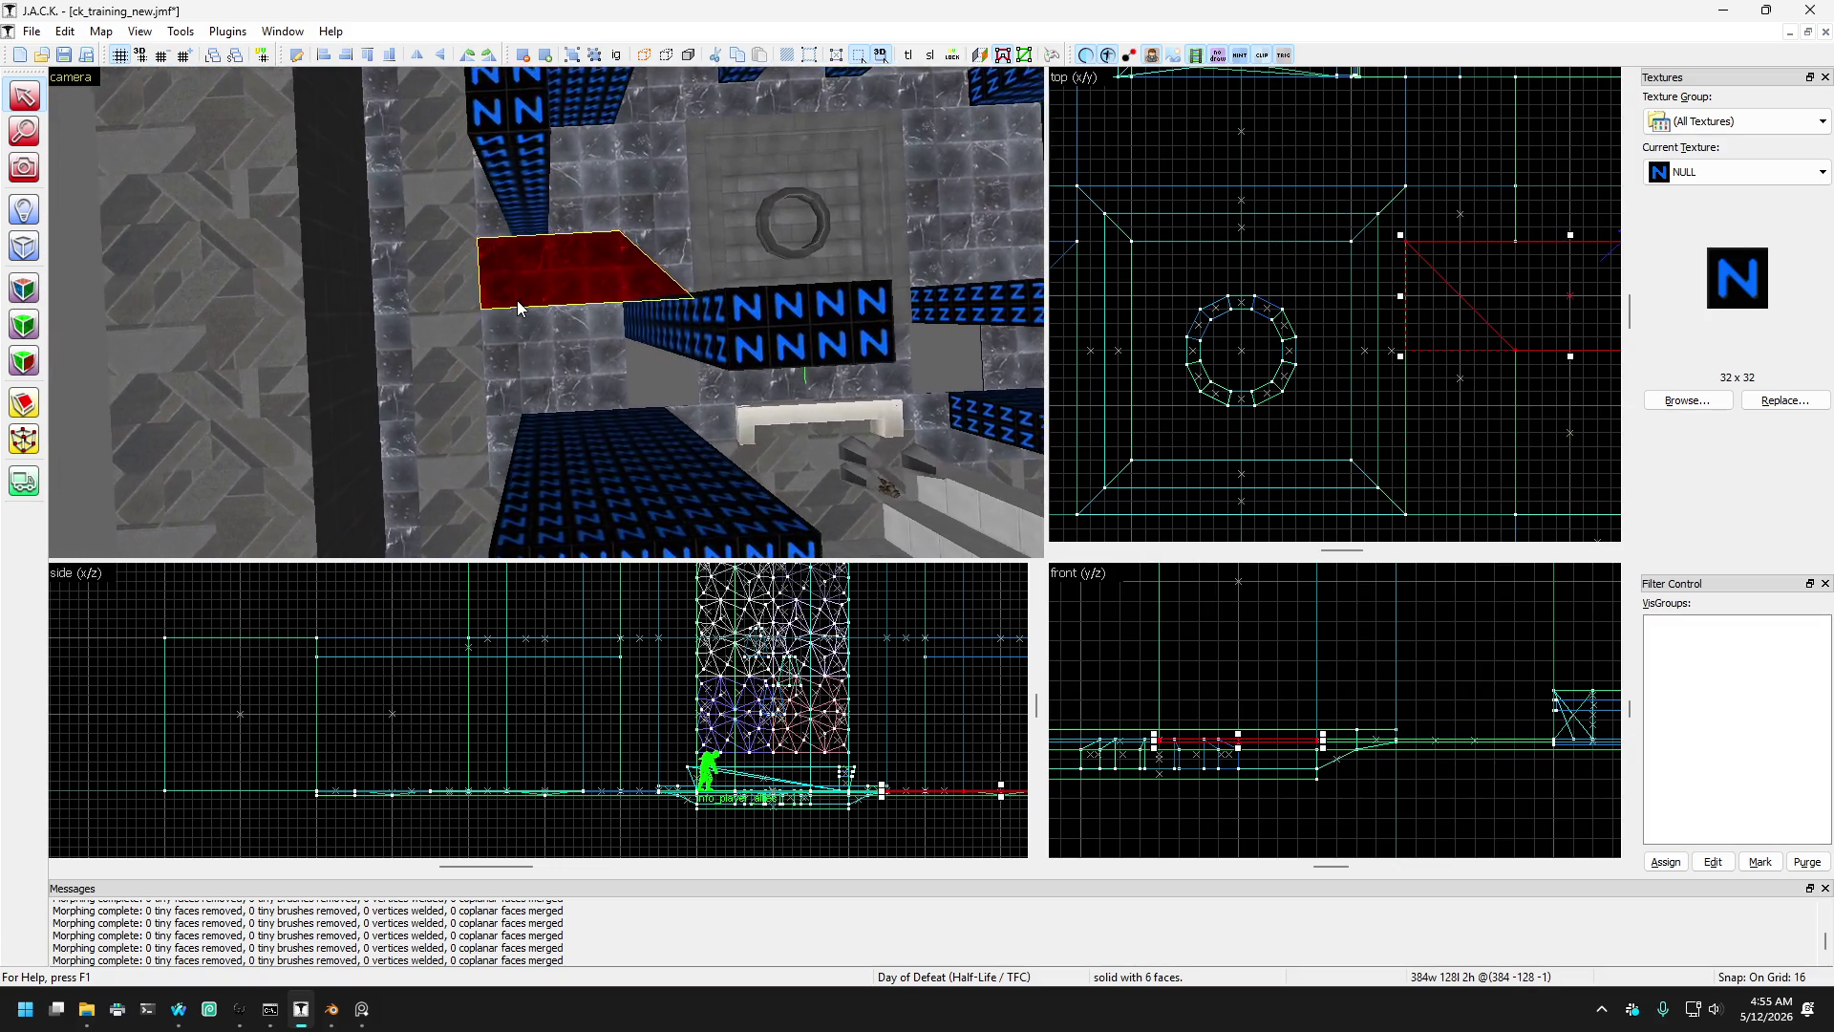
click(495, 199)
key(Right)
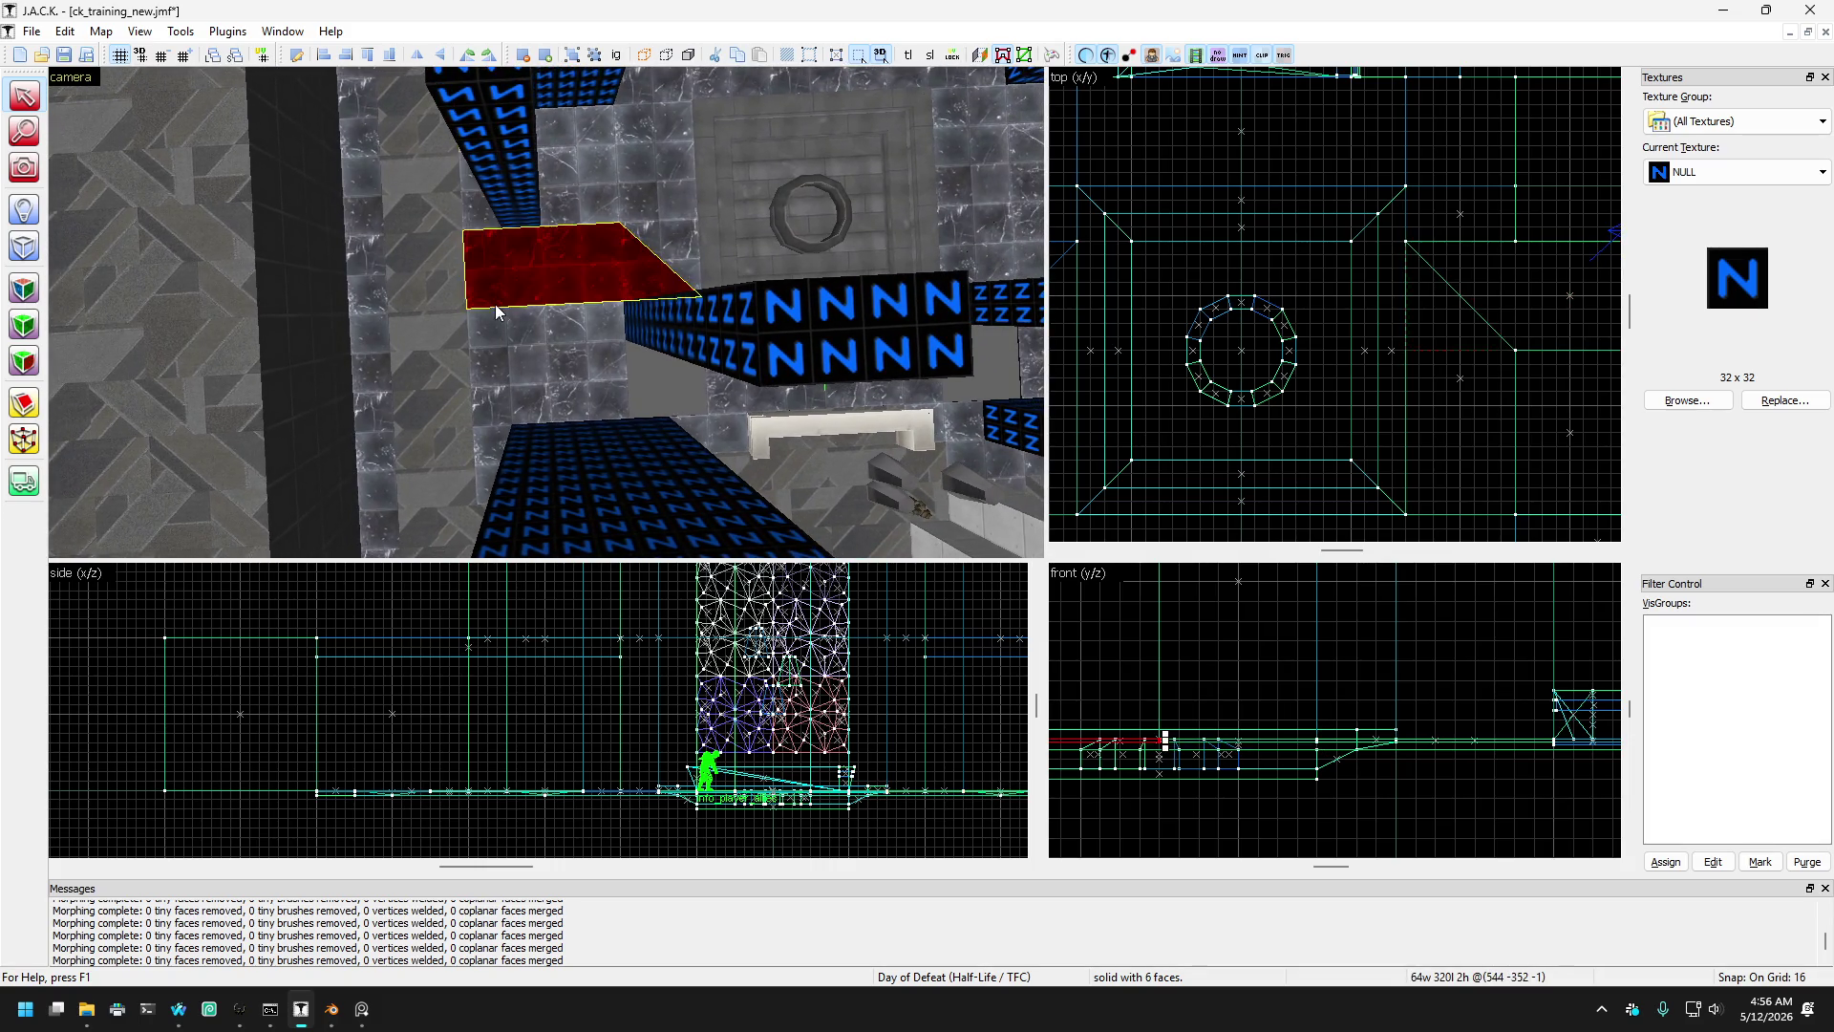
click(518, 365)
key(Right)
key(Right)
click(718, 268)
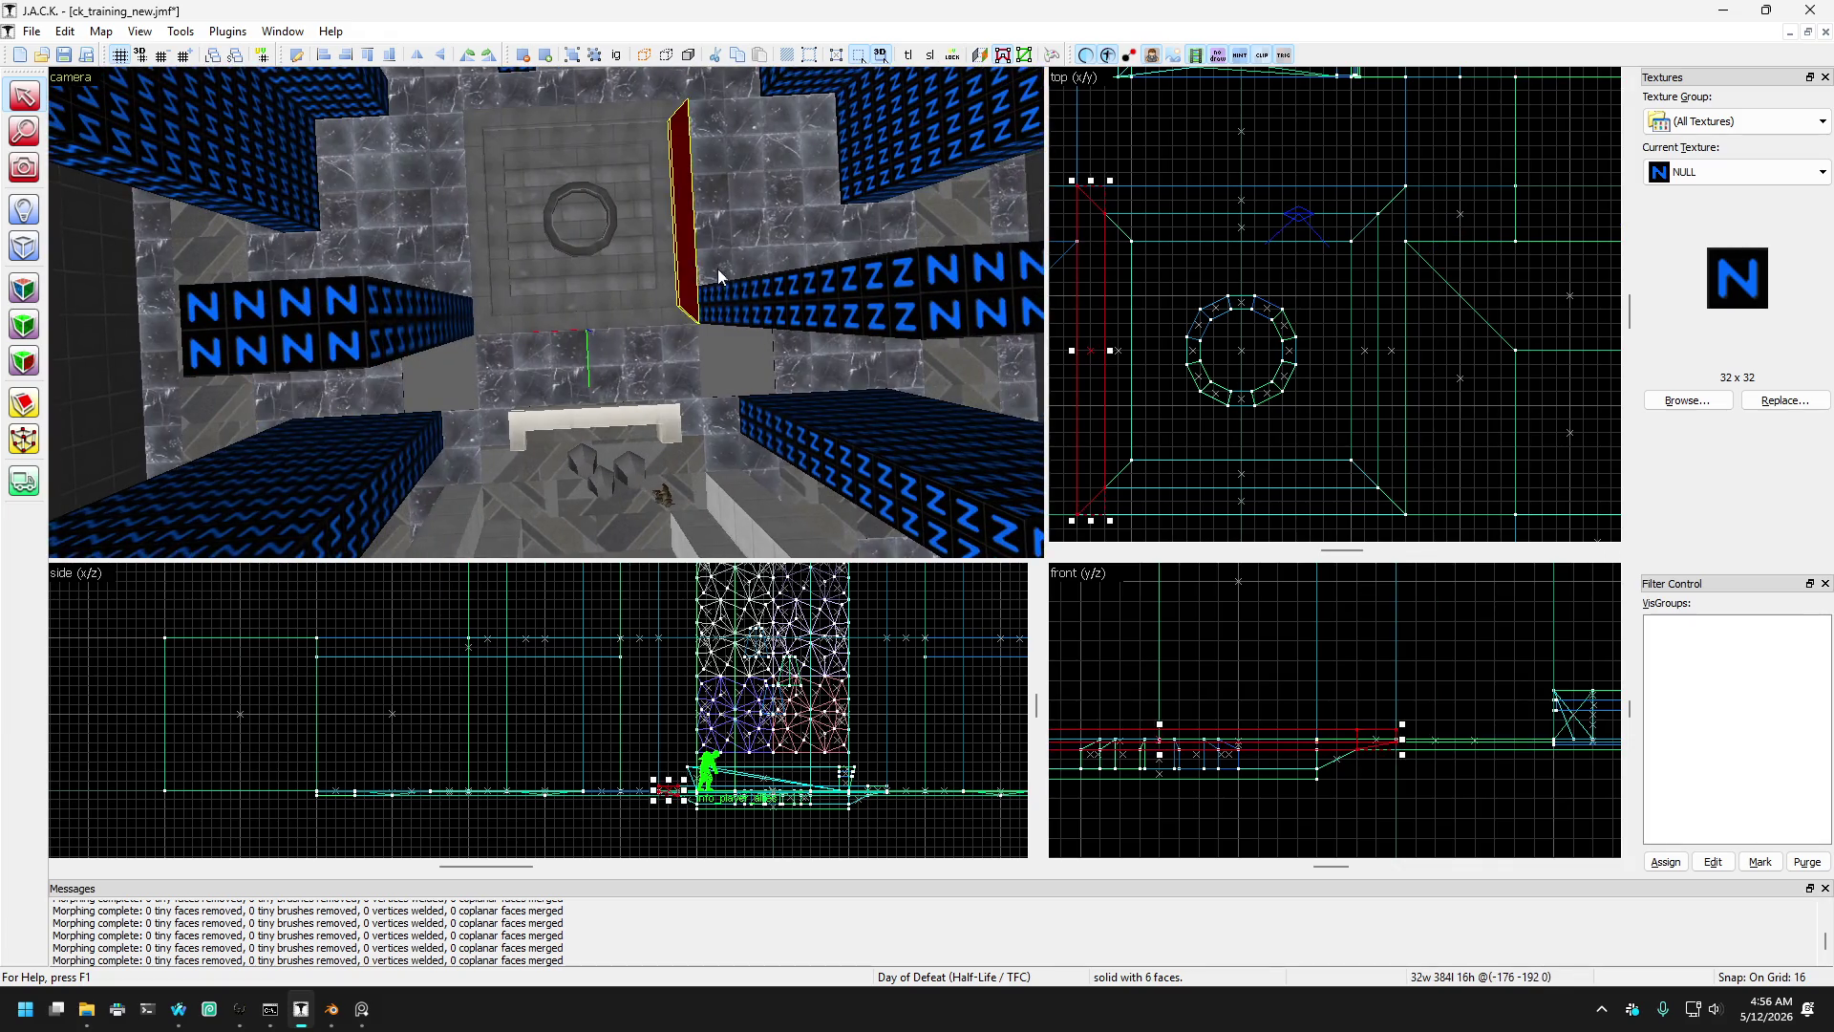
click(625, 369)
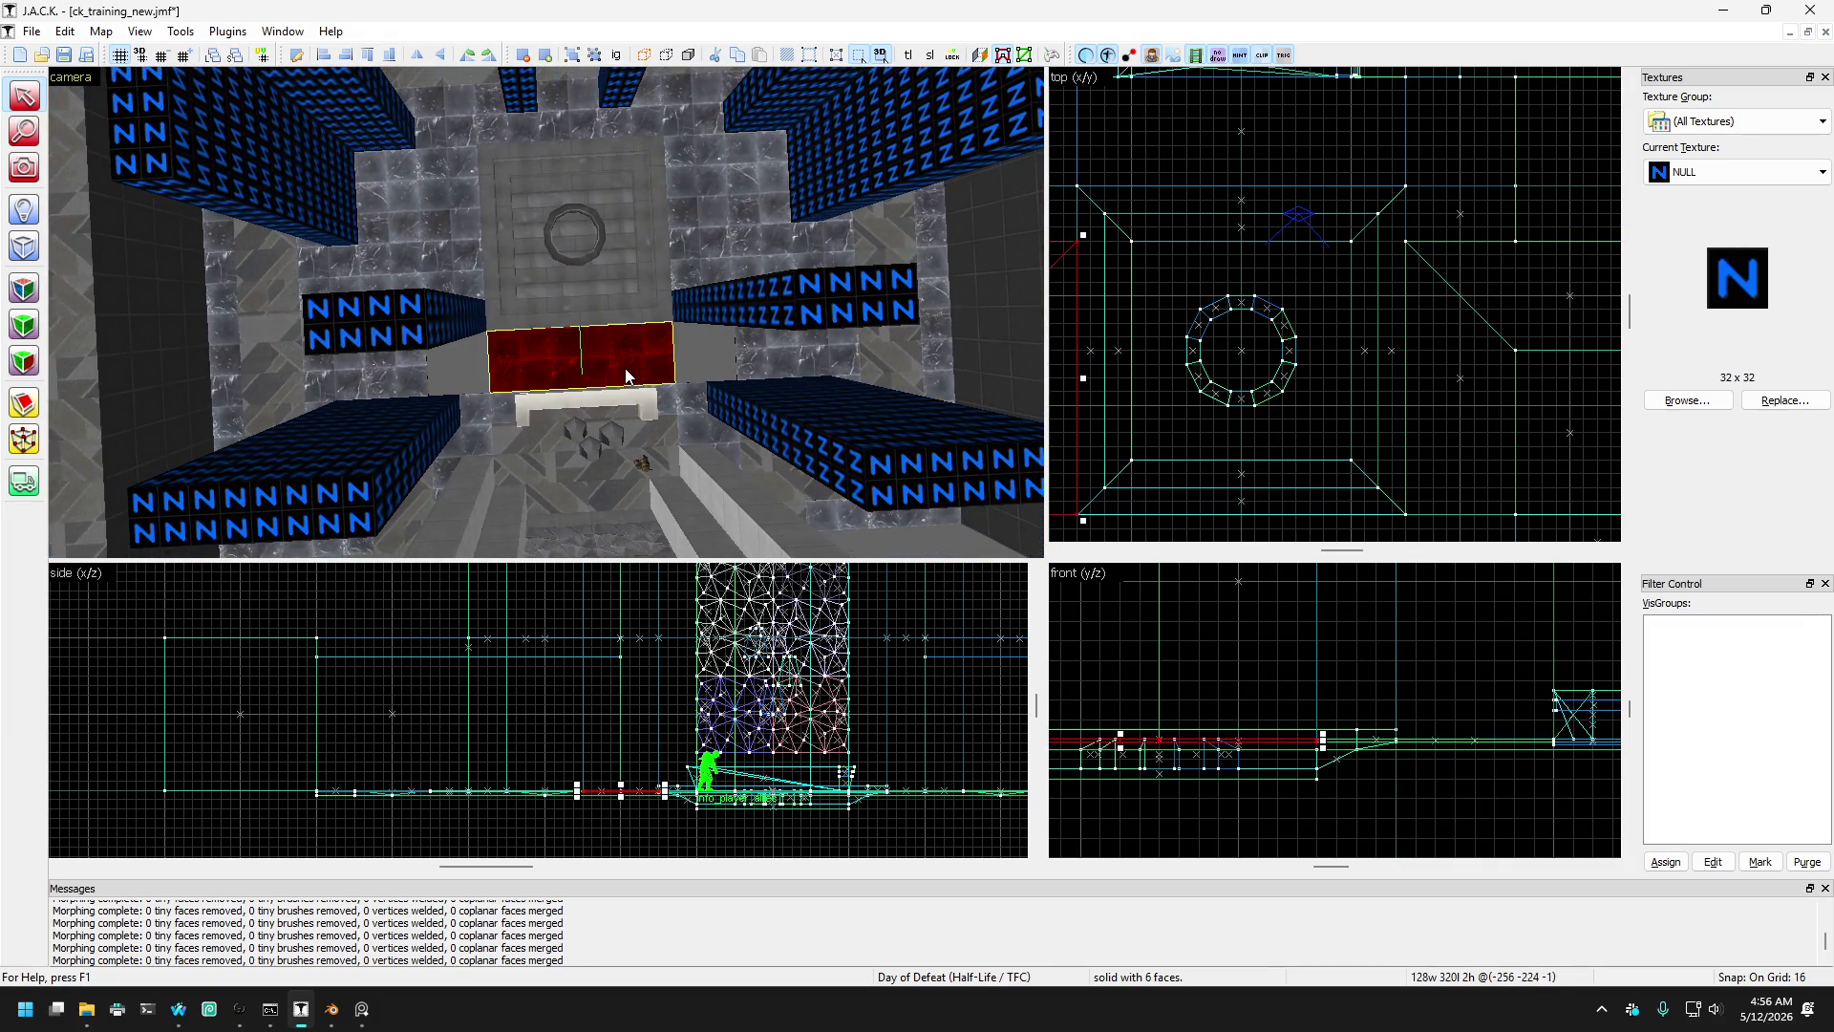
key(Right)
key(Right)
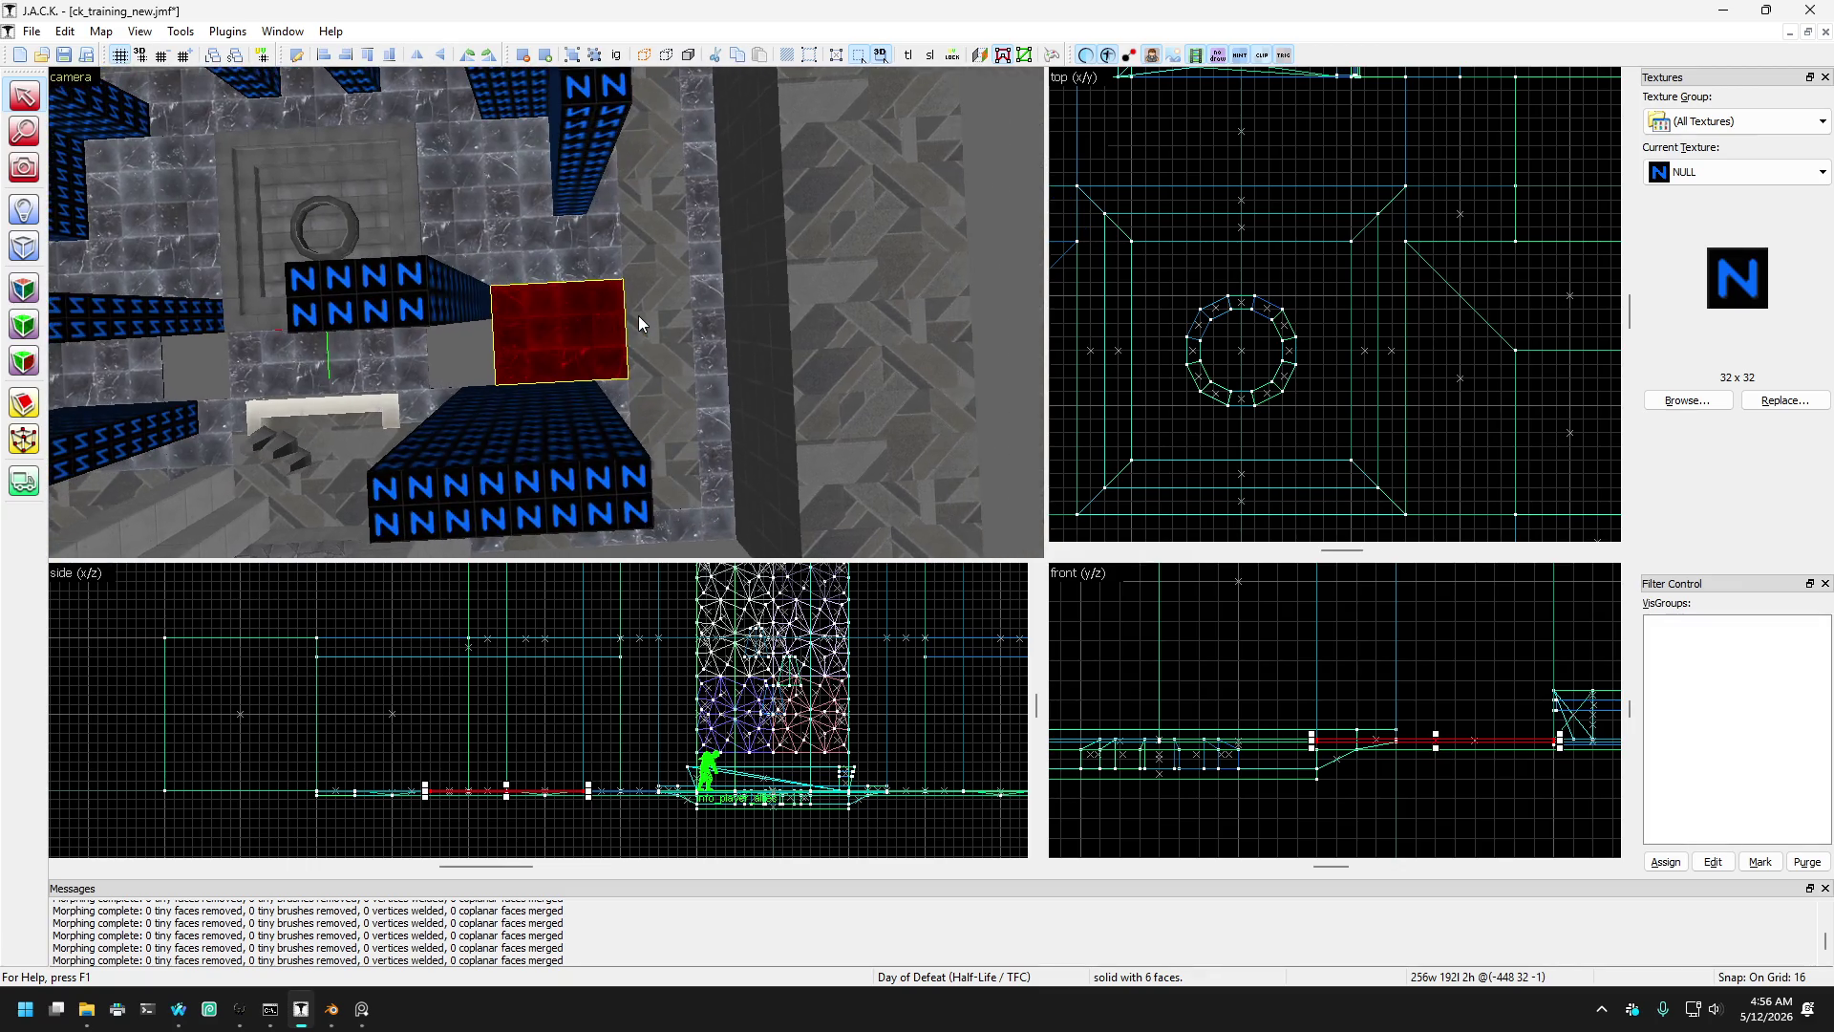
click(488, 238)
click(552, 358)
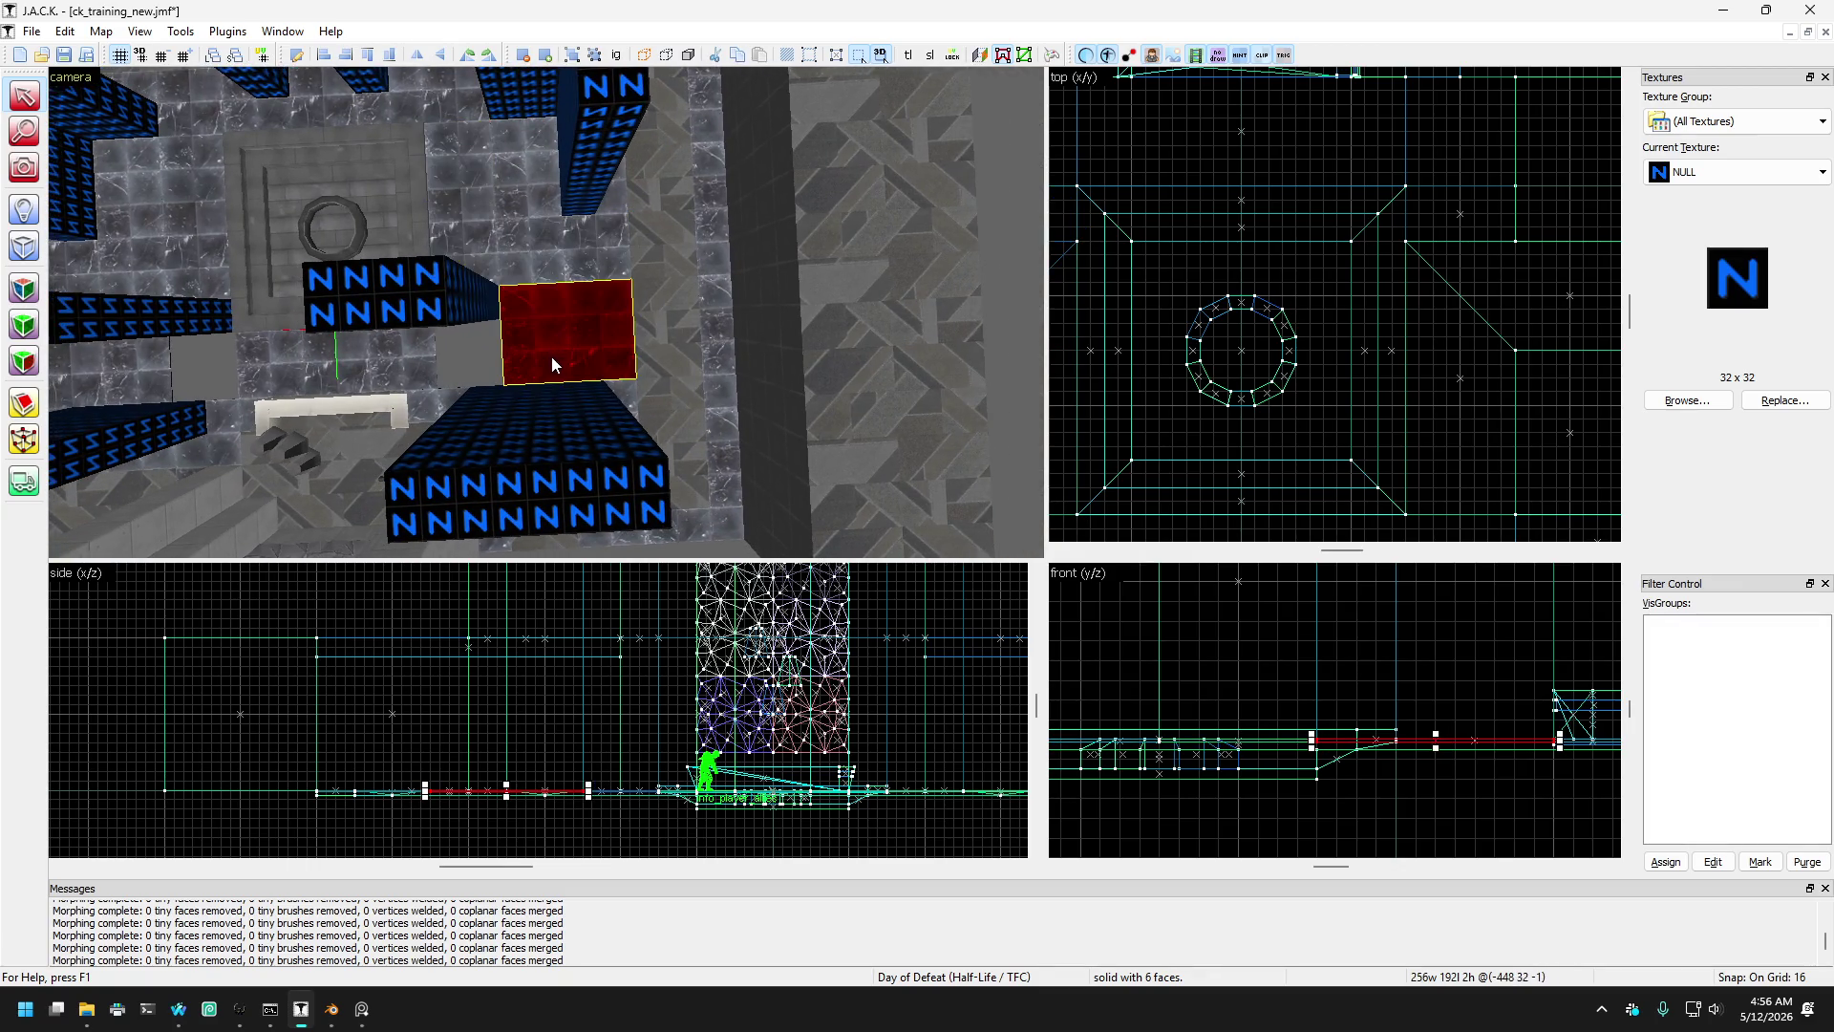
click(610, 256)
click(612, 256)
click(614, 255)
click(566, 322)
click(577, 277)
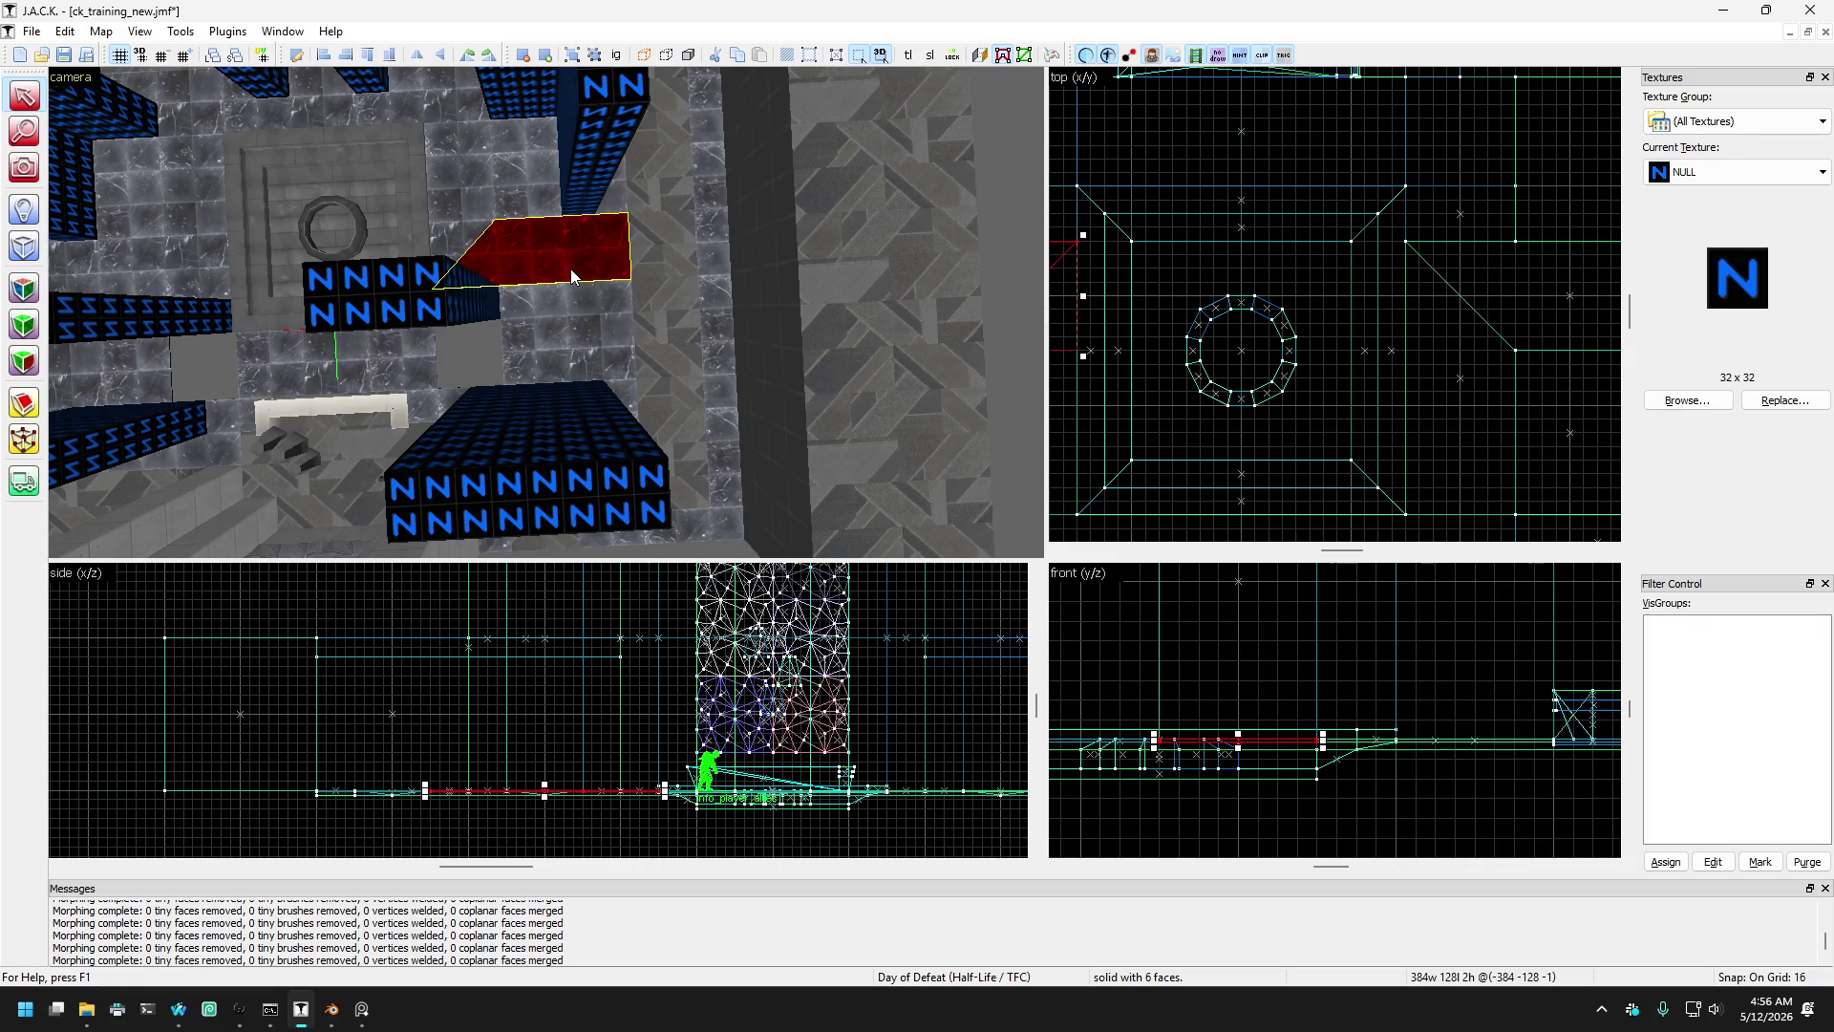
click(460, 182)
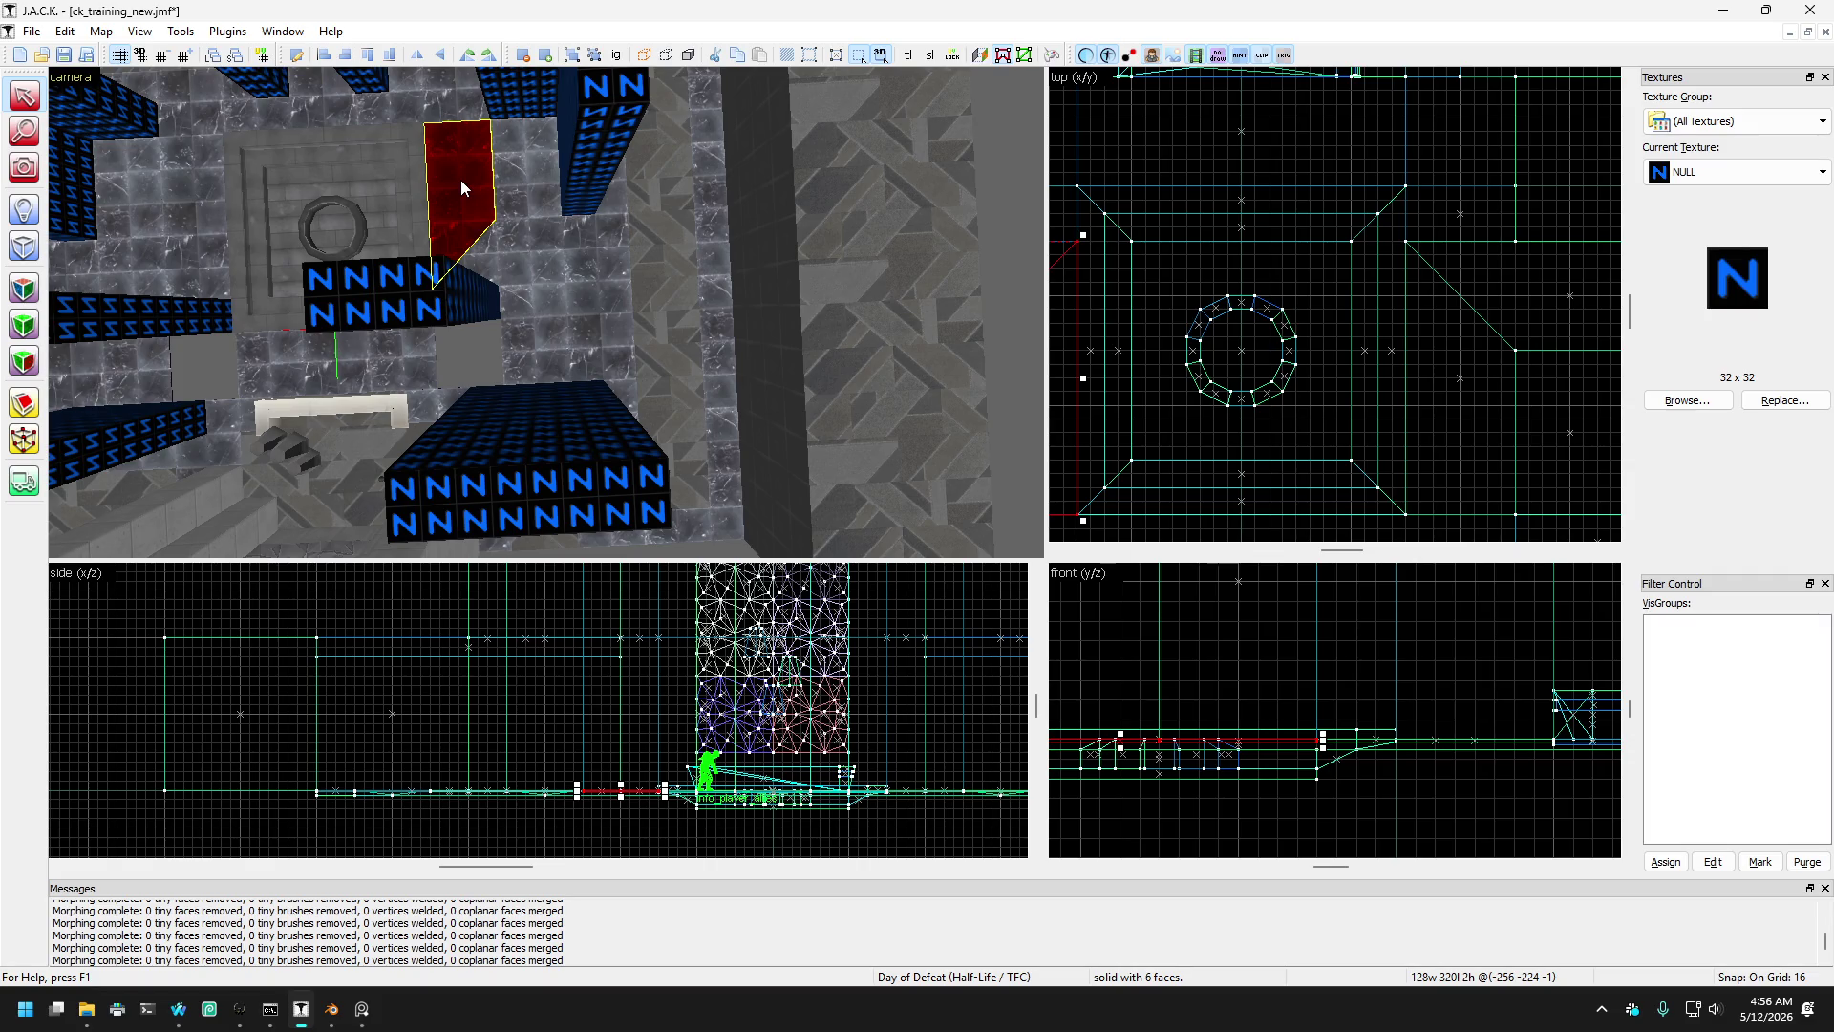
click(178, 1009)
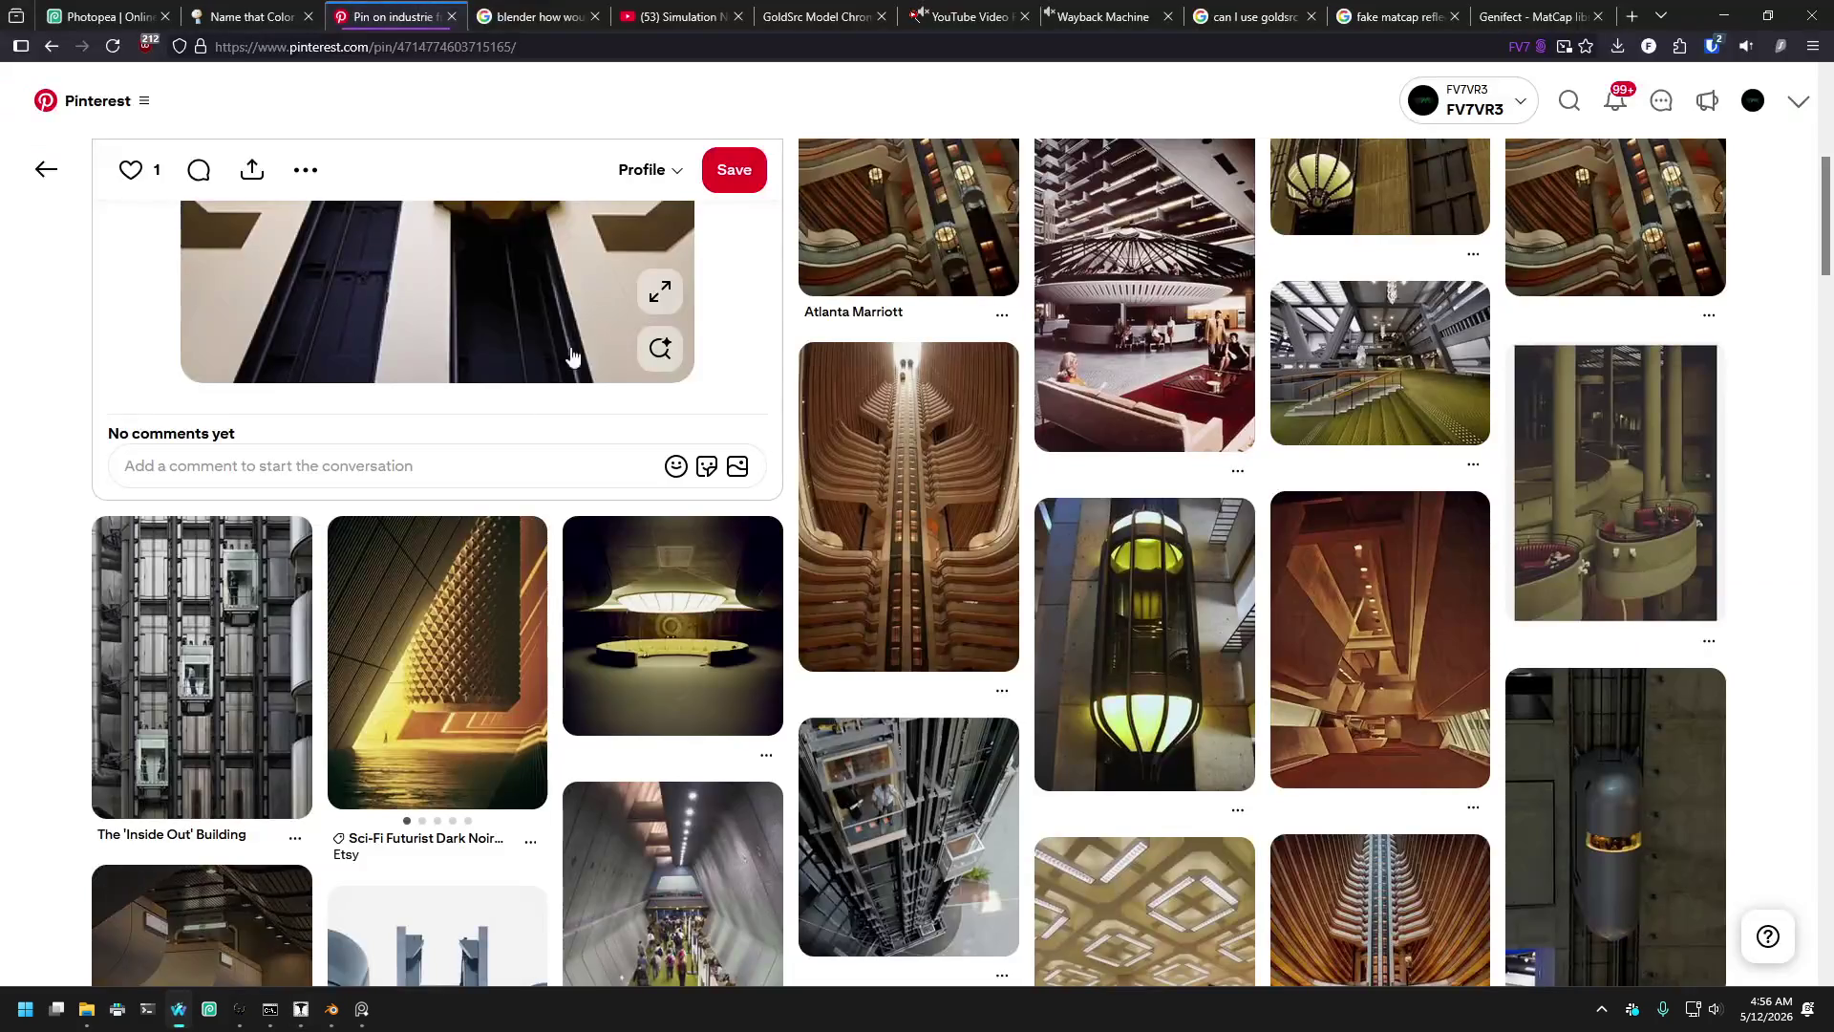
- In a new tab, type the query 'can specific csg cuts in goldsrc maps optimize the culling'
click(1631, 16)
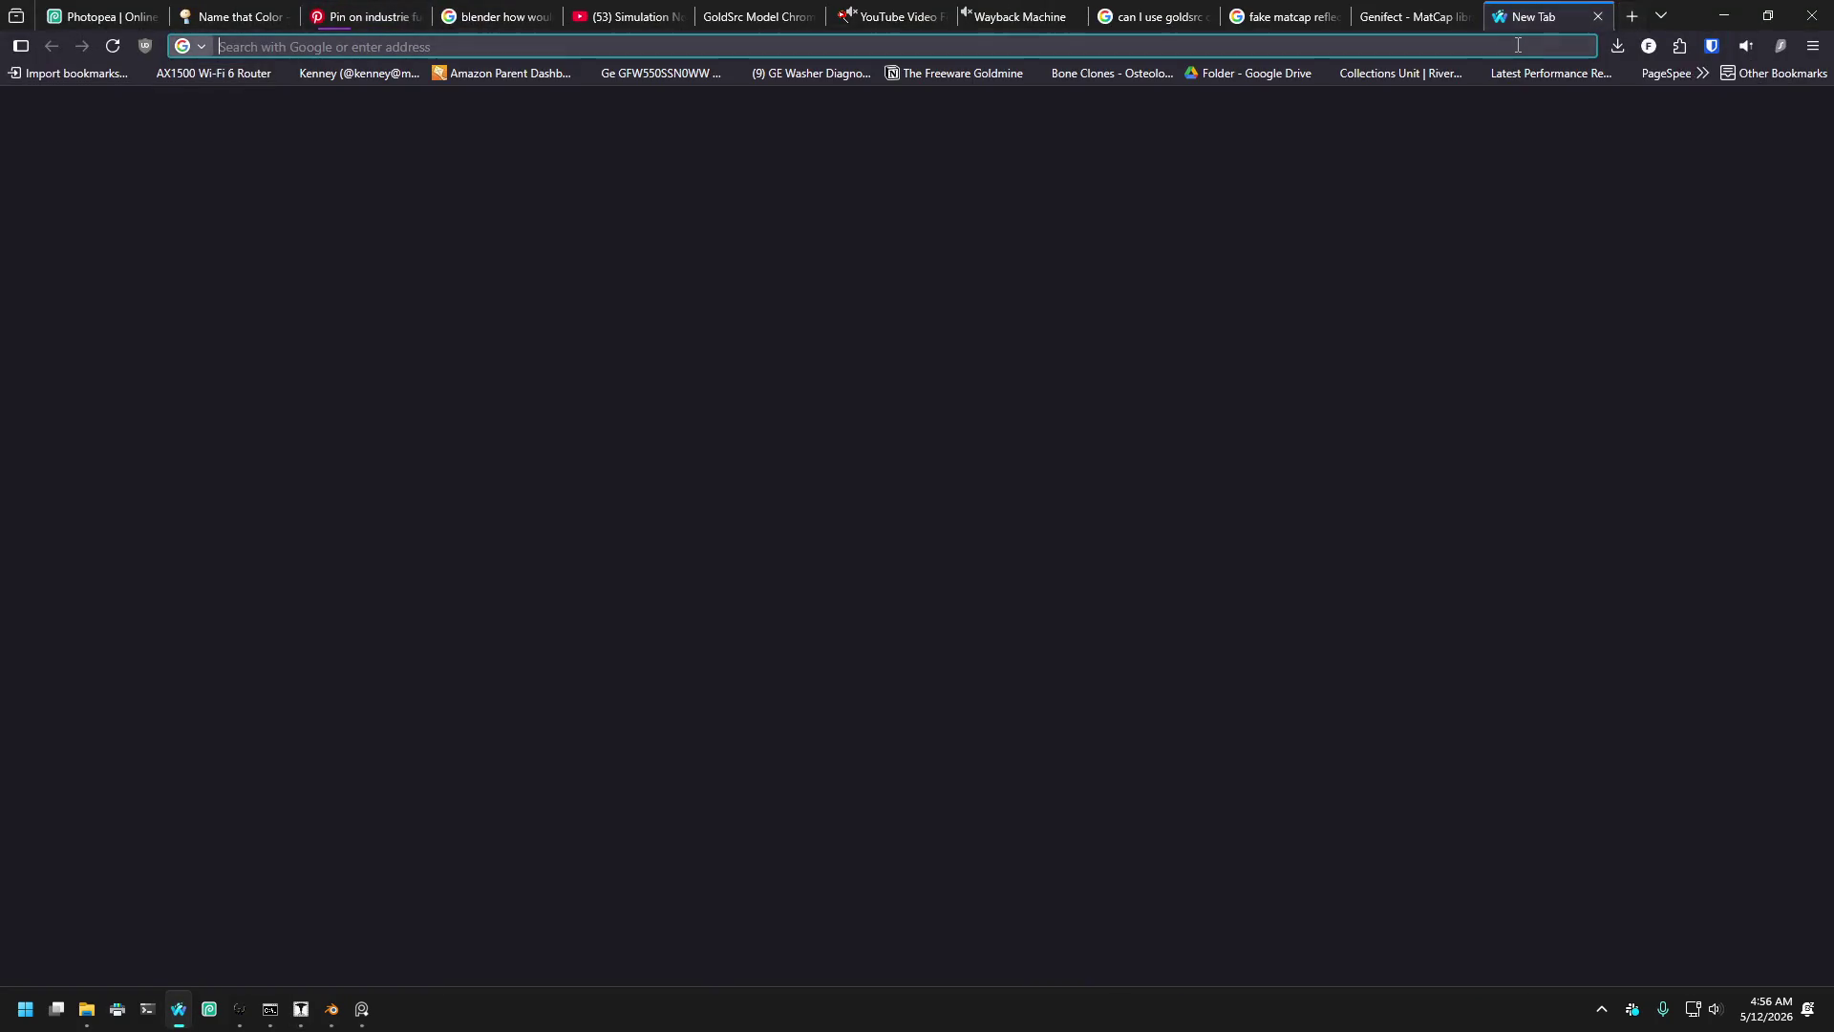
text(do speci)
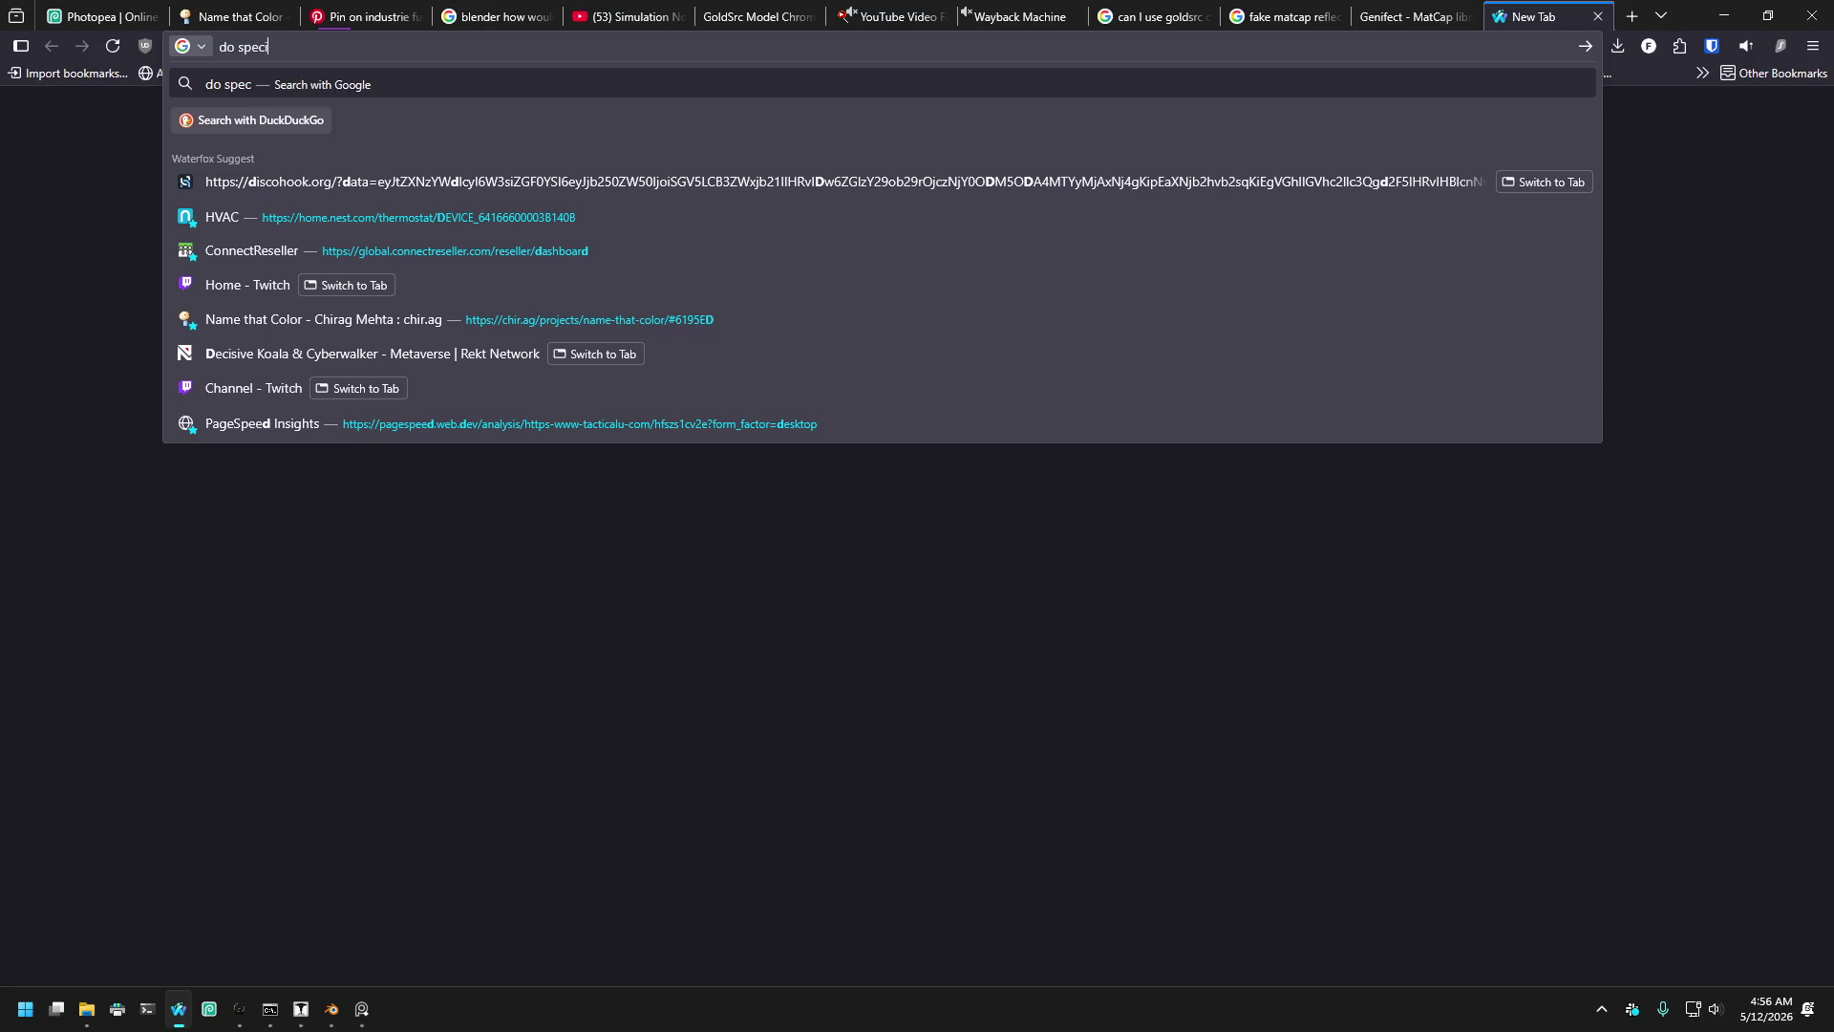
text(fic cs)
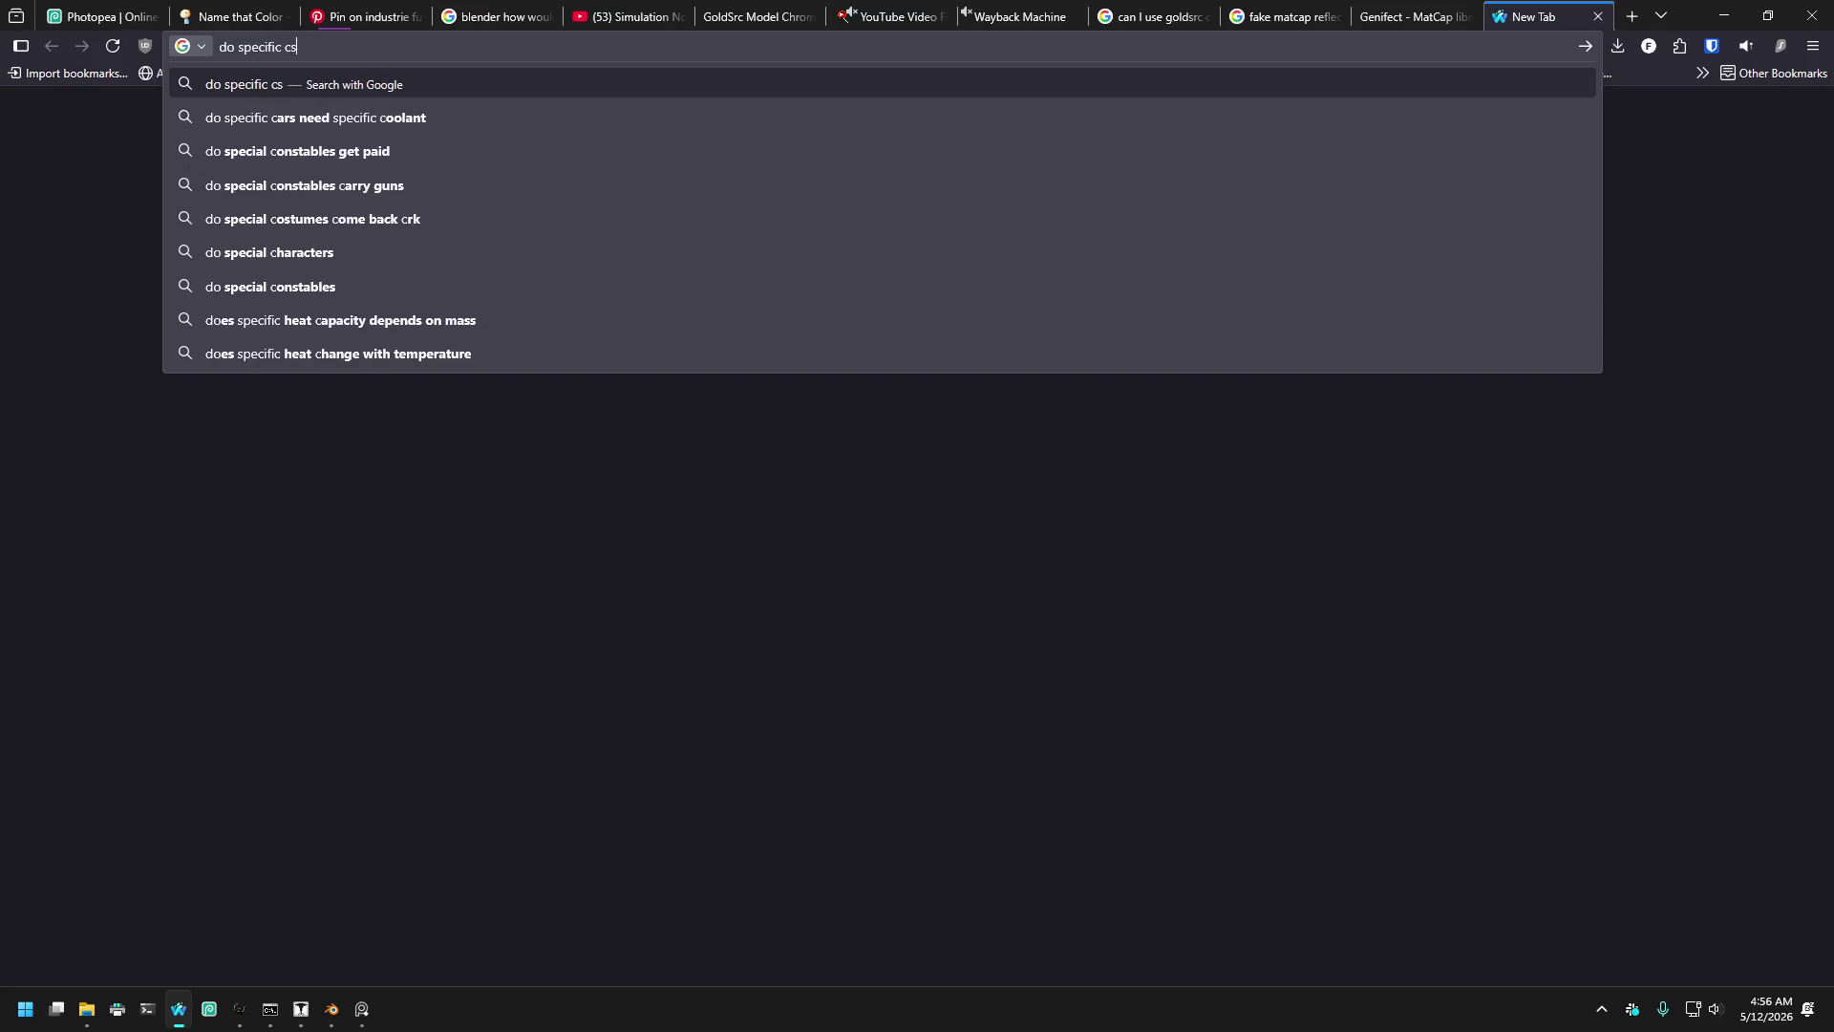
text(g c)
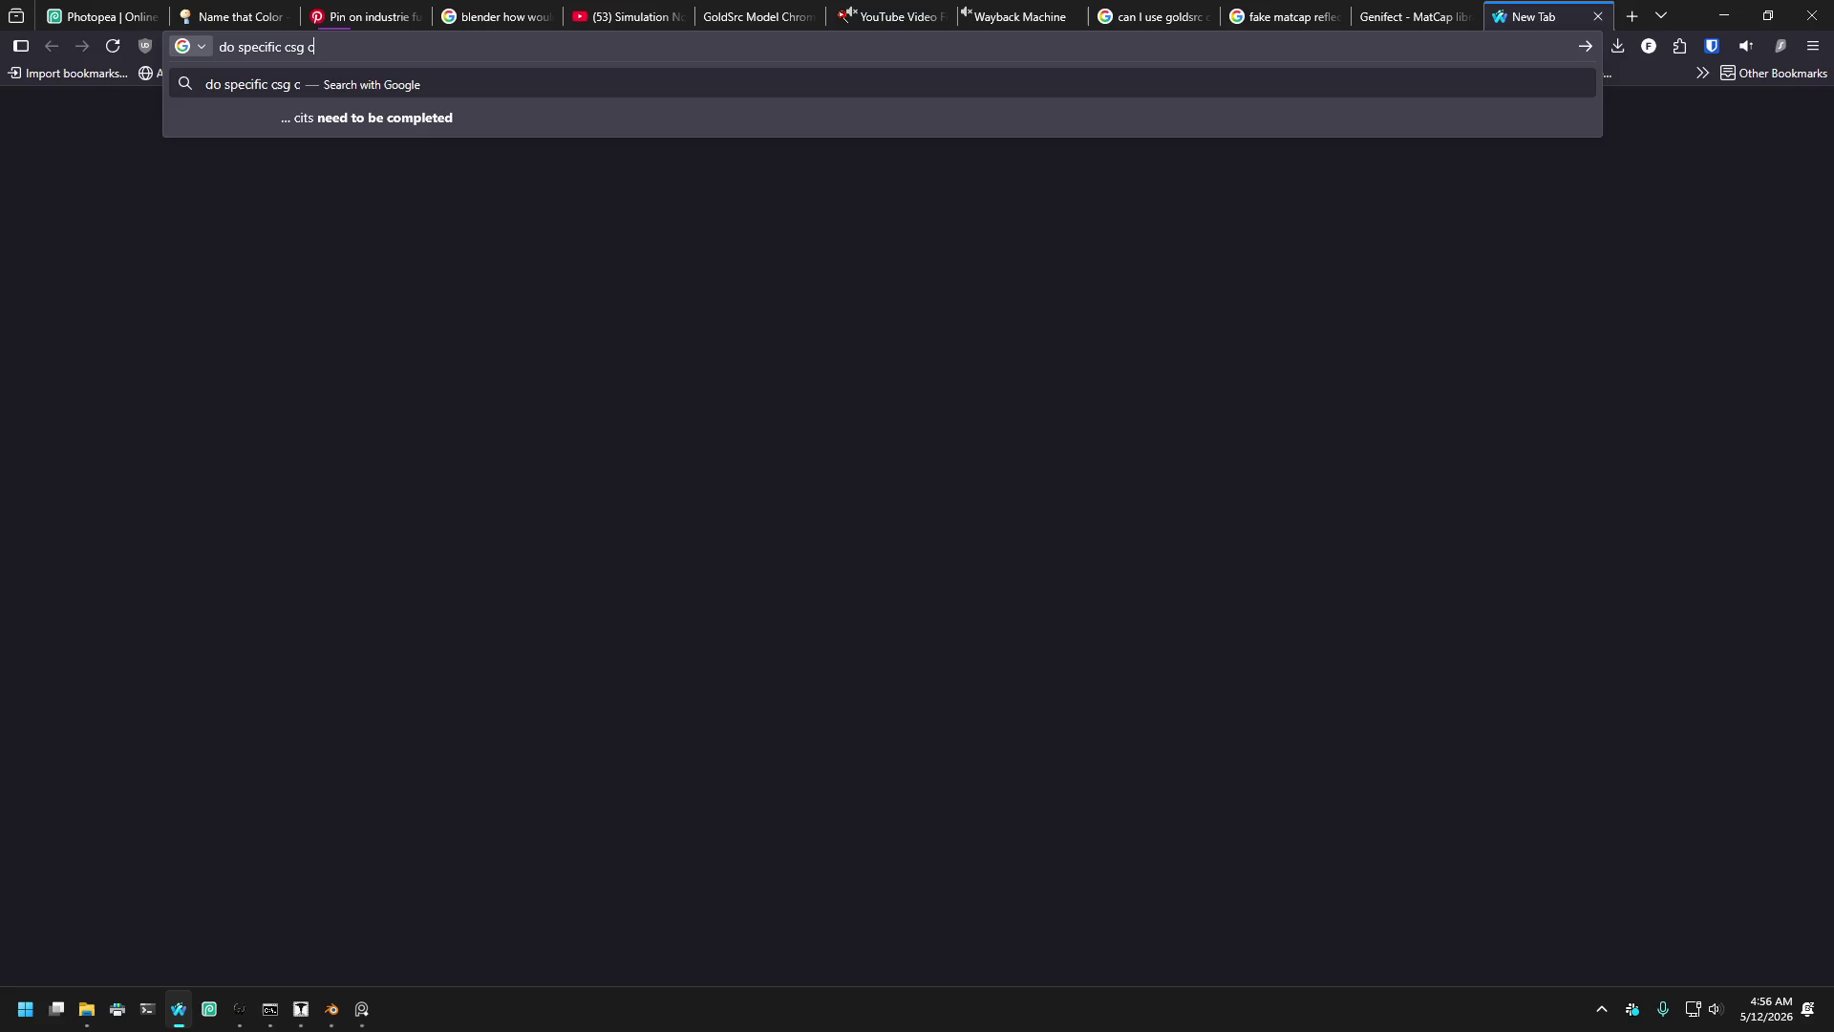
text(uts in goldsrc maps )
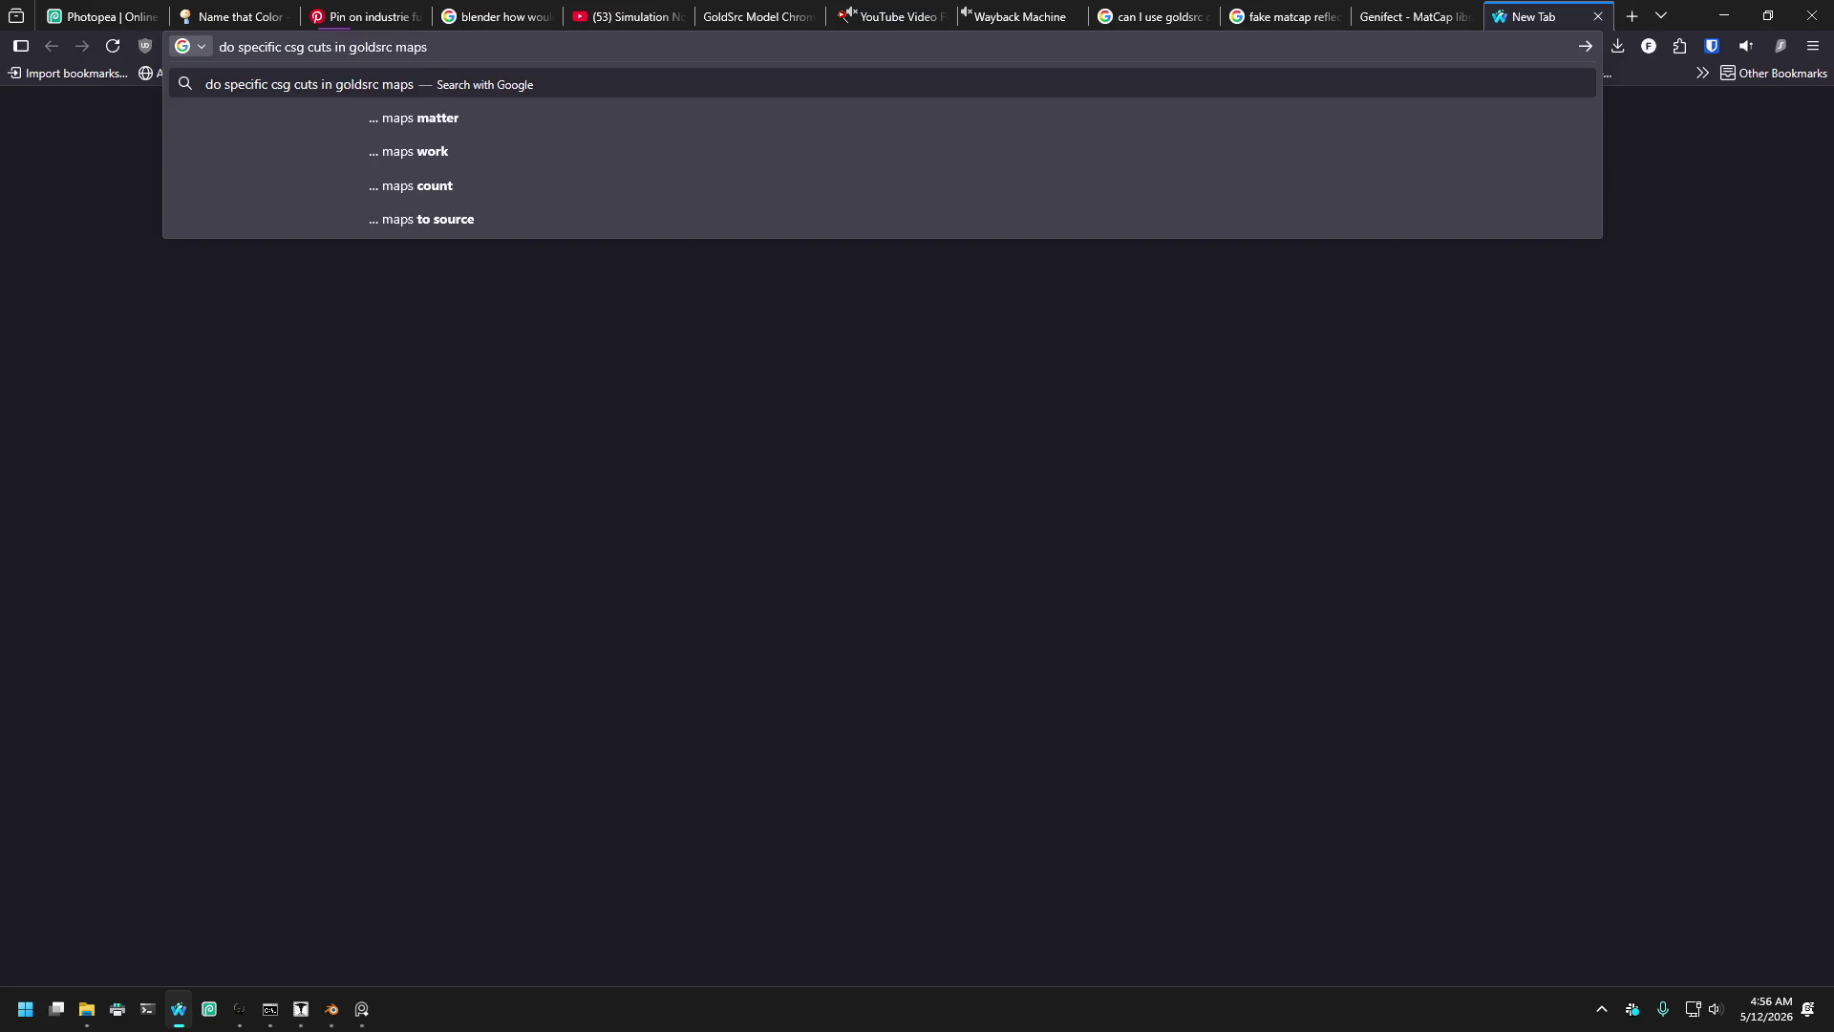
text(opt)
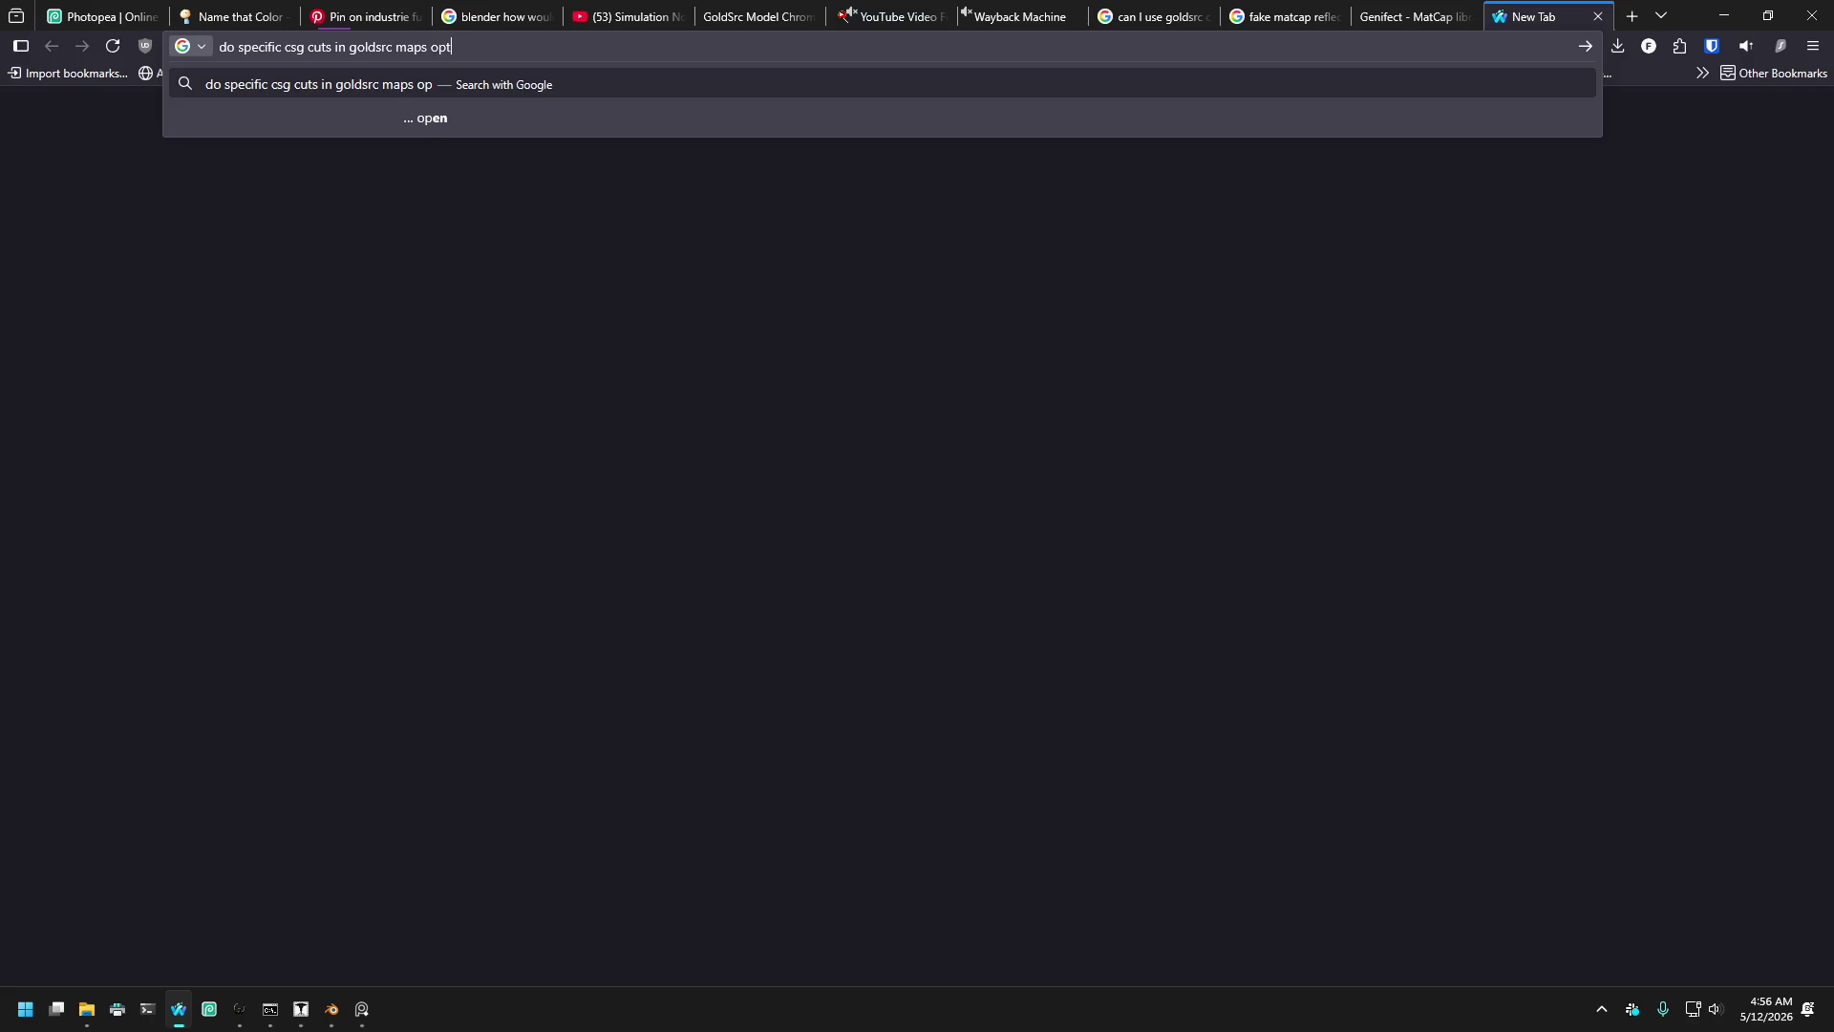
text(imizin)
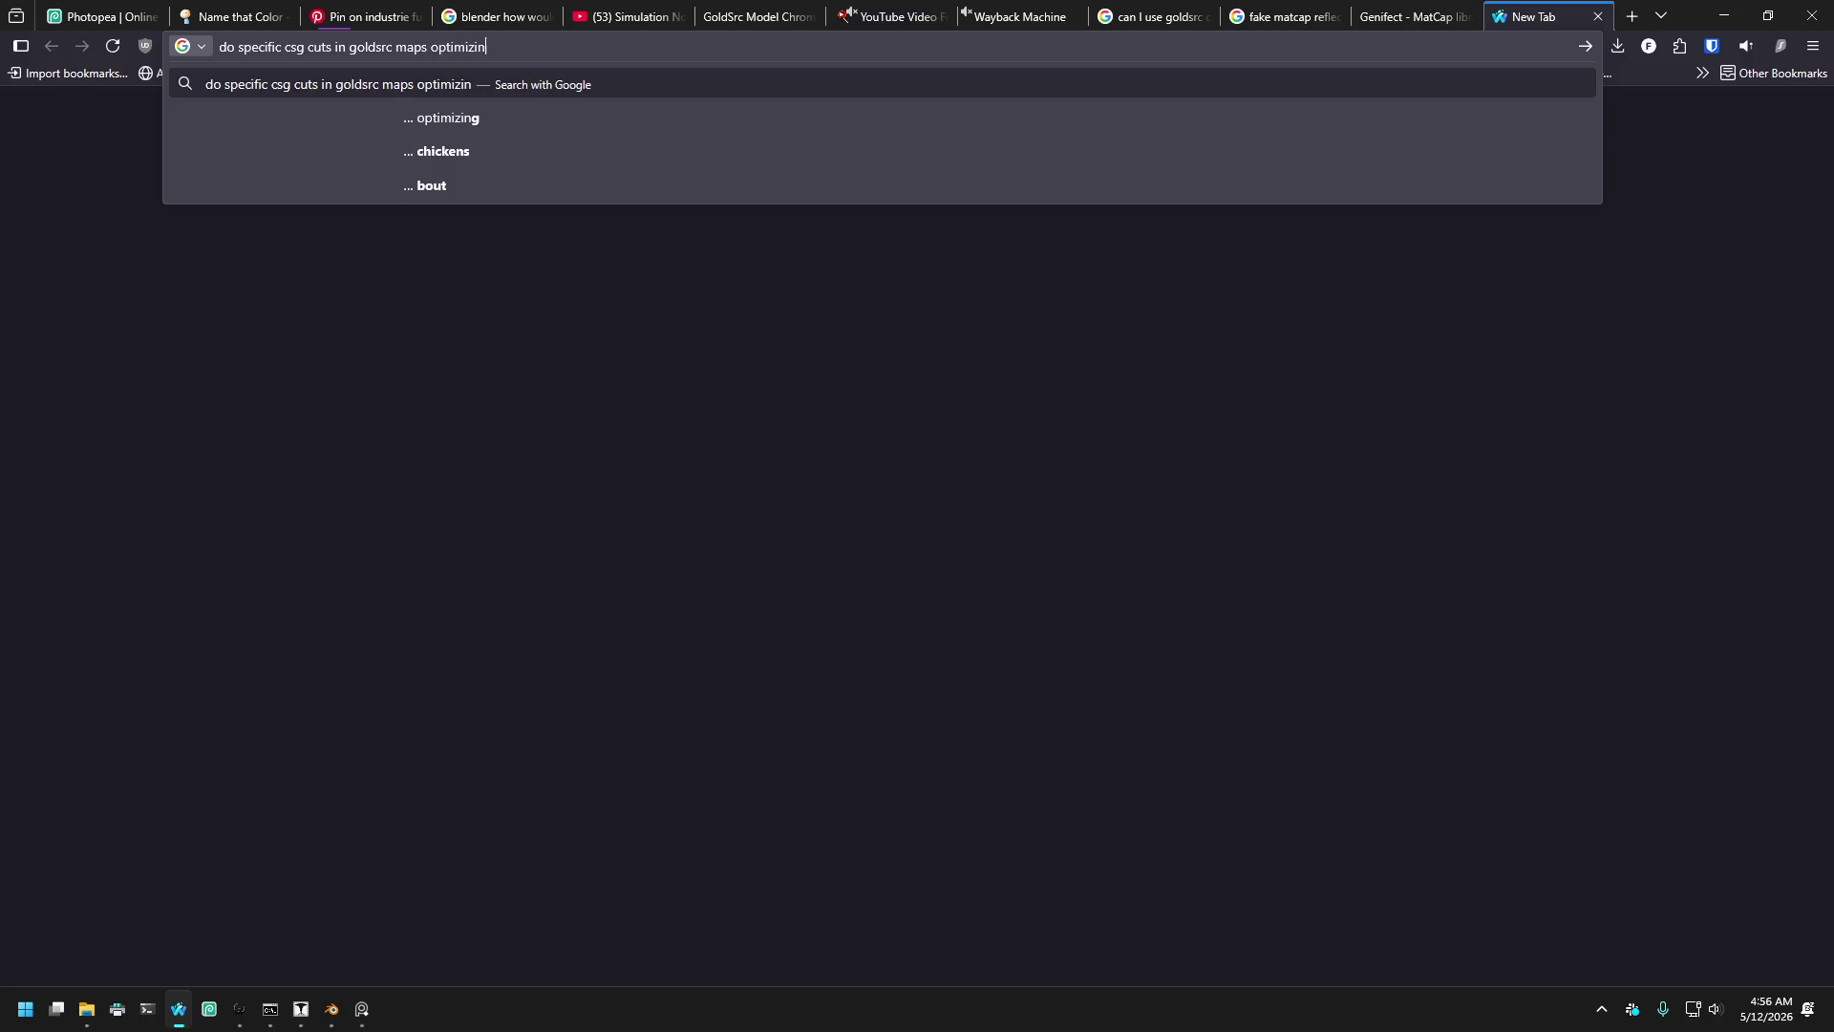
click(219, 47)
text(cat)
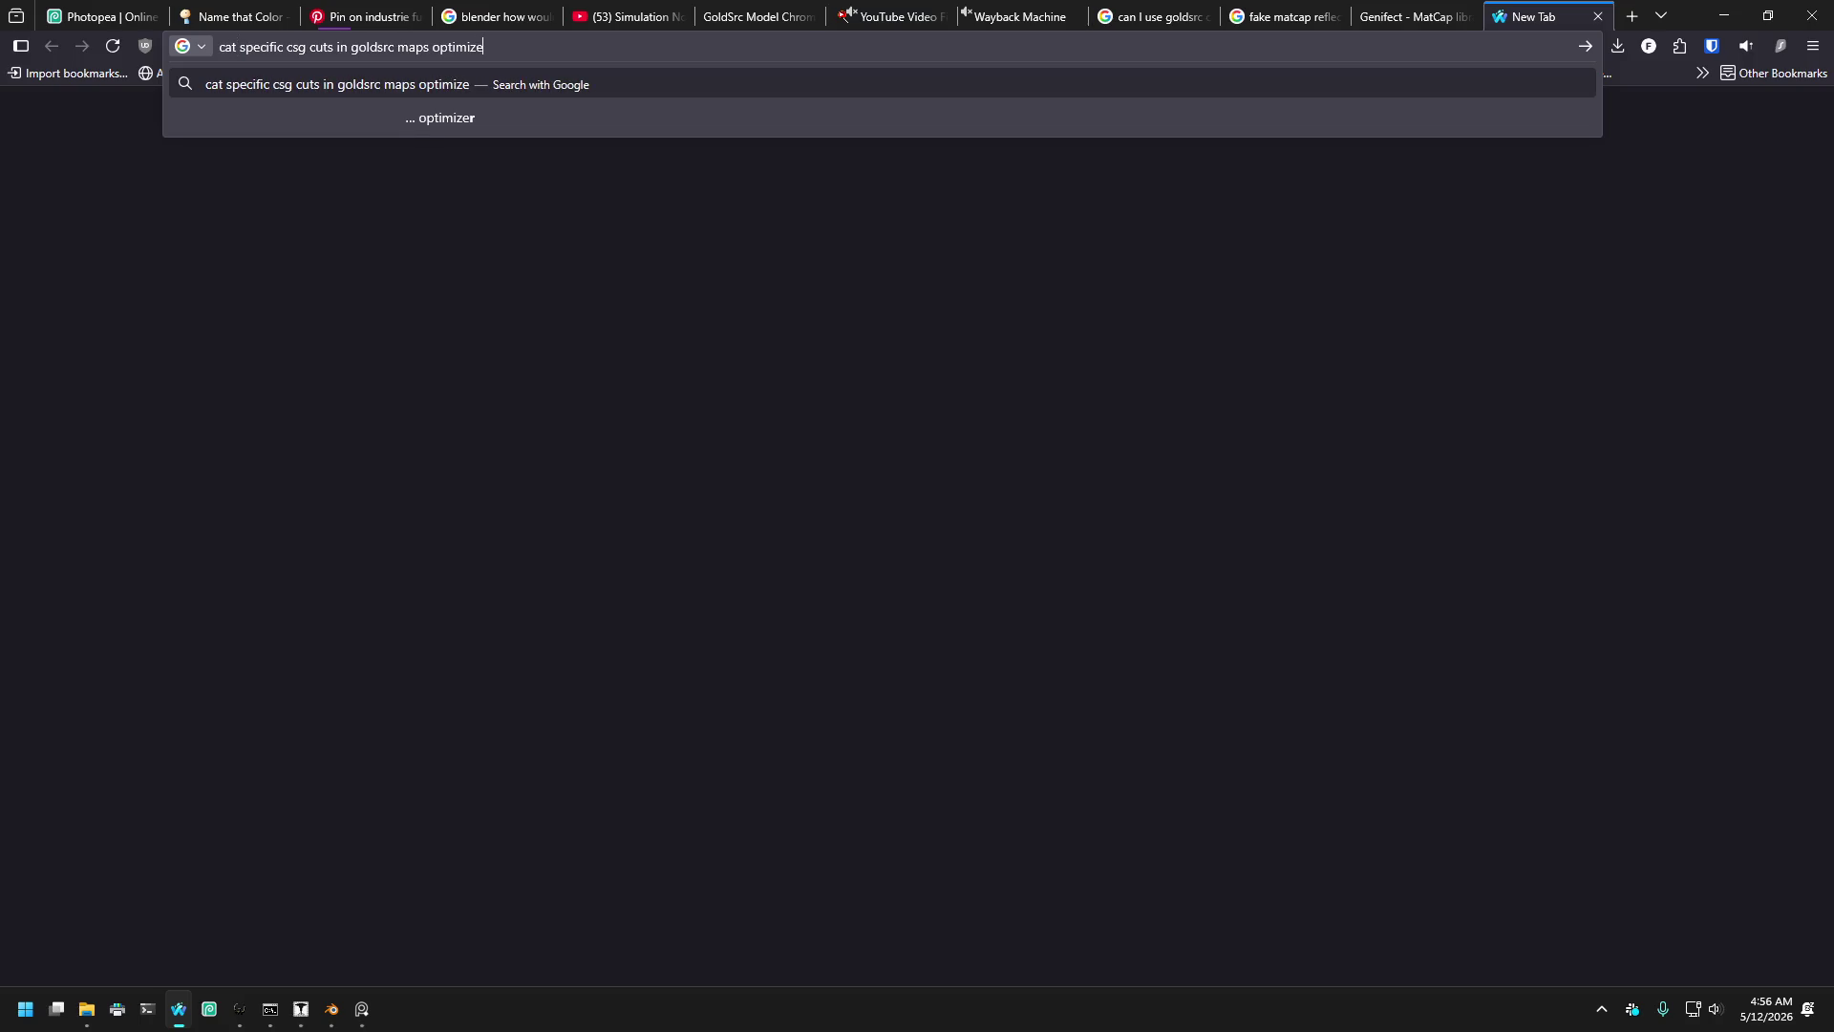
key(BackSpace)
text(n)
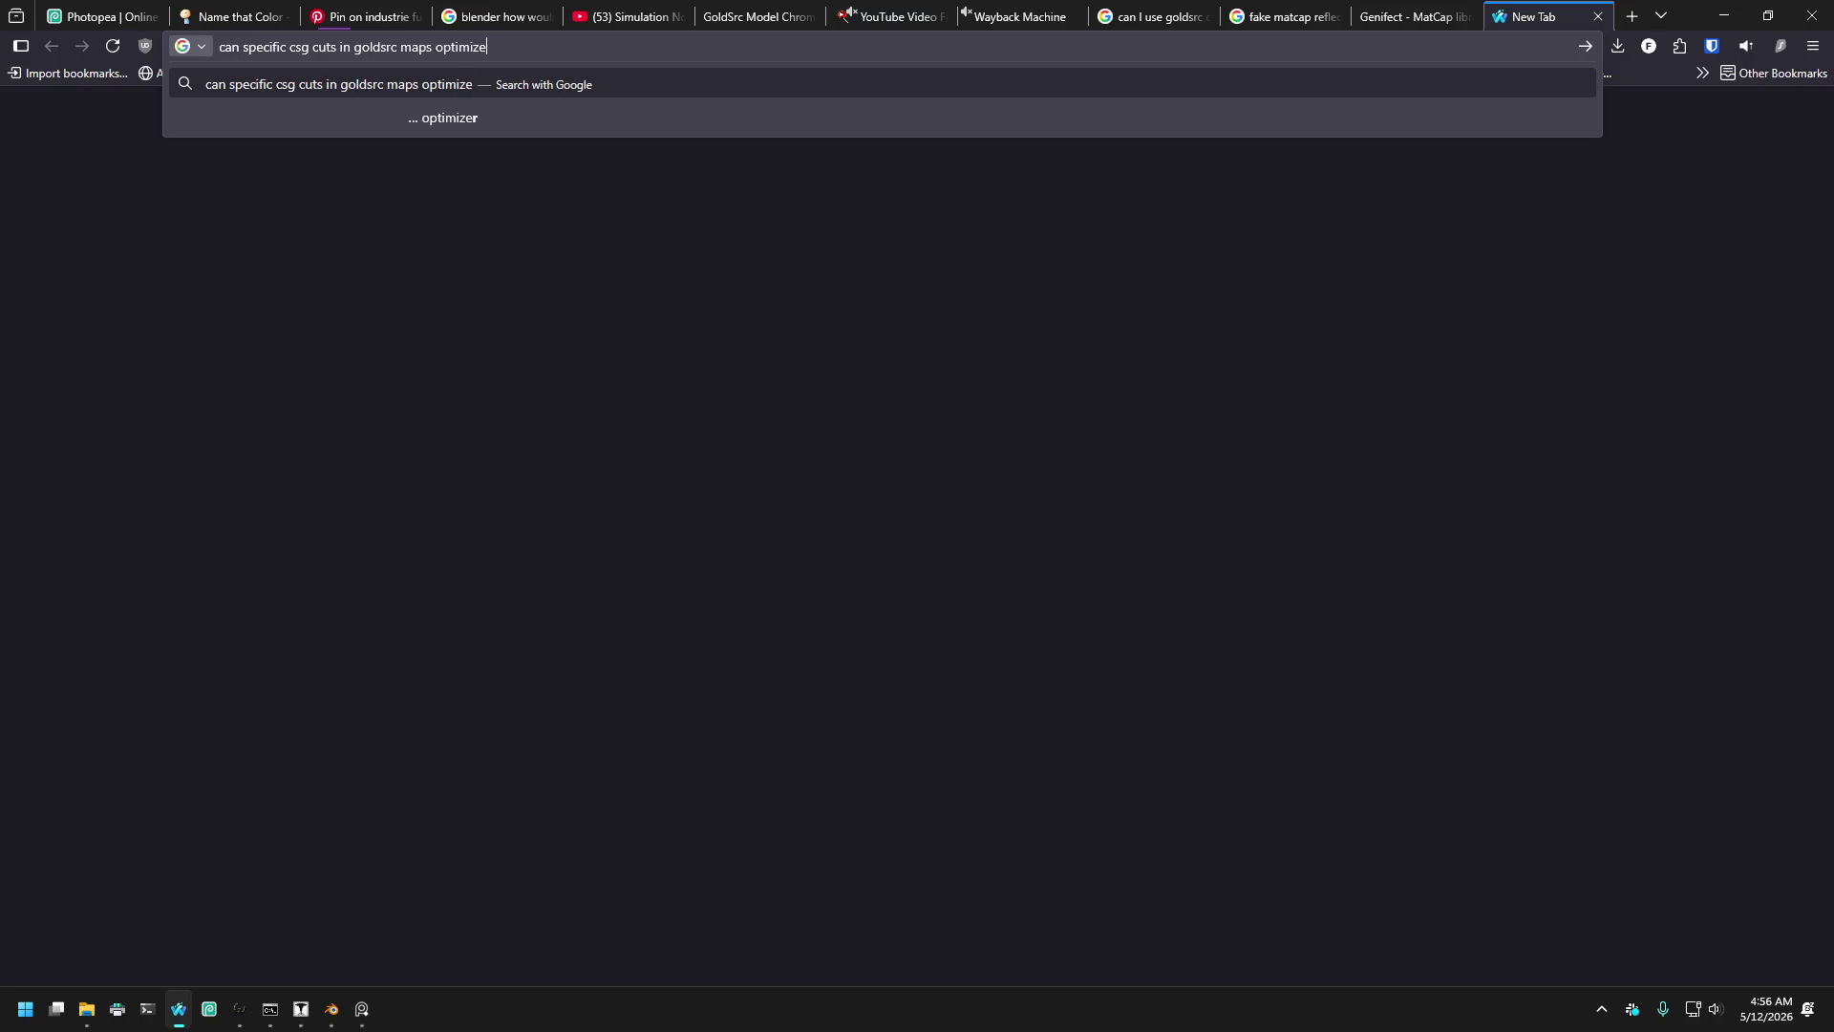
text(he )
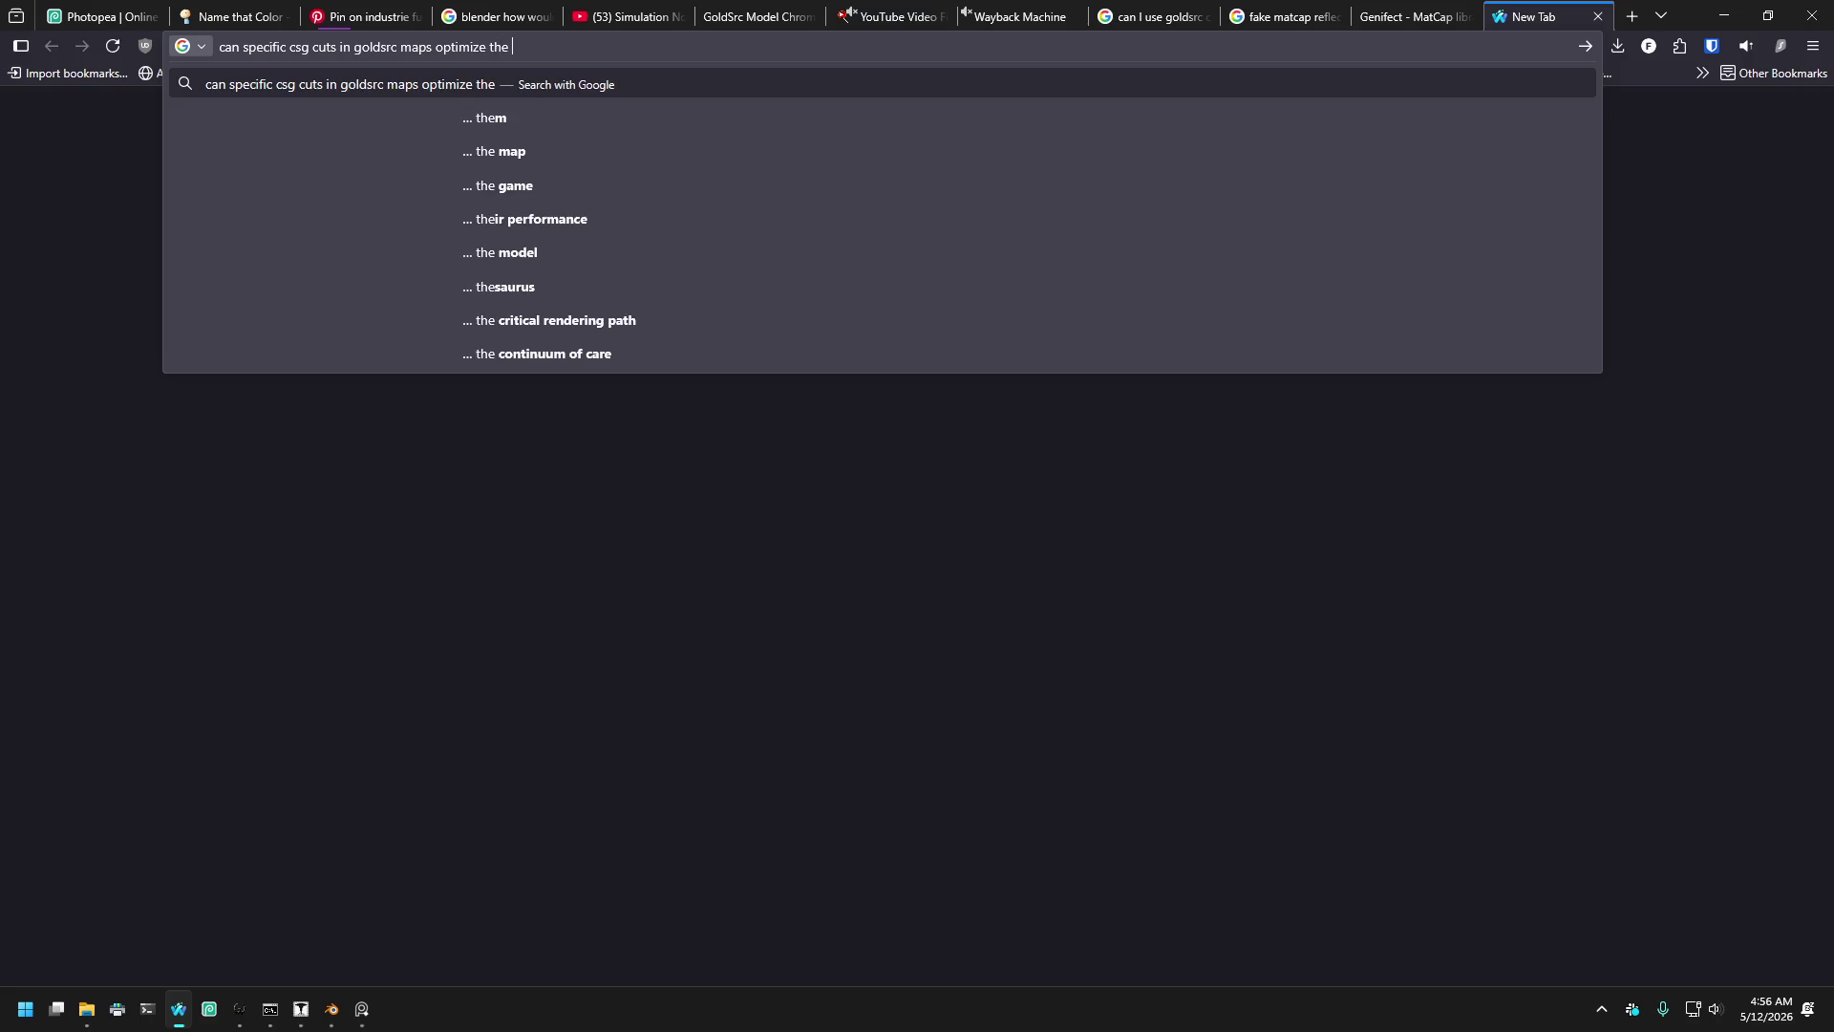
text(culling)
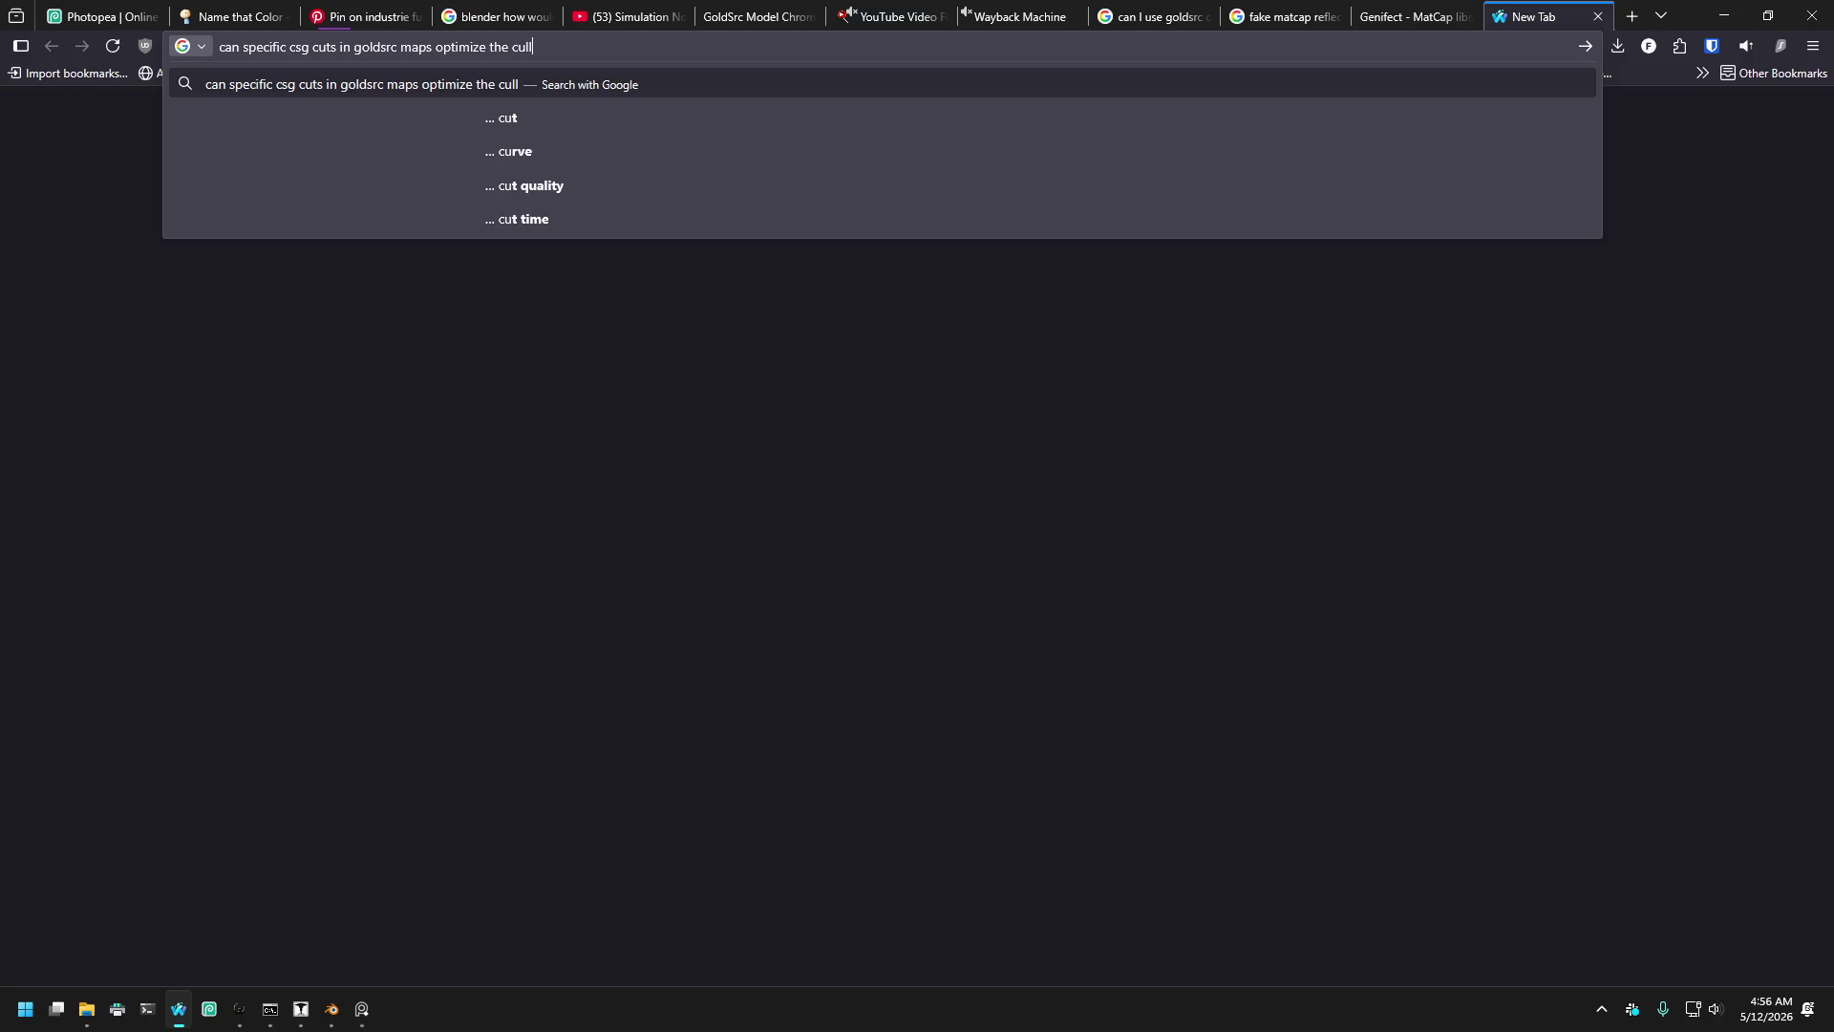
- Run the Google search, expand the full AI Overview, and go back to J.A.C.K
key(Return)
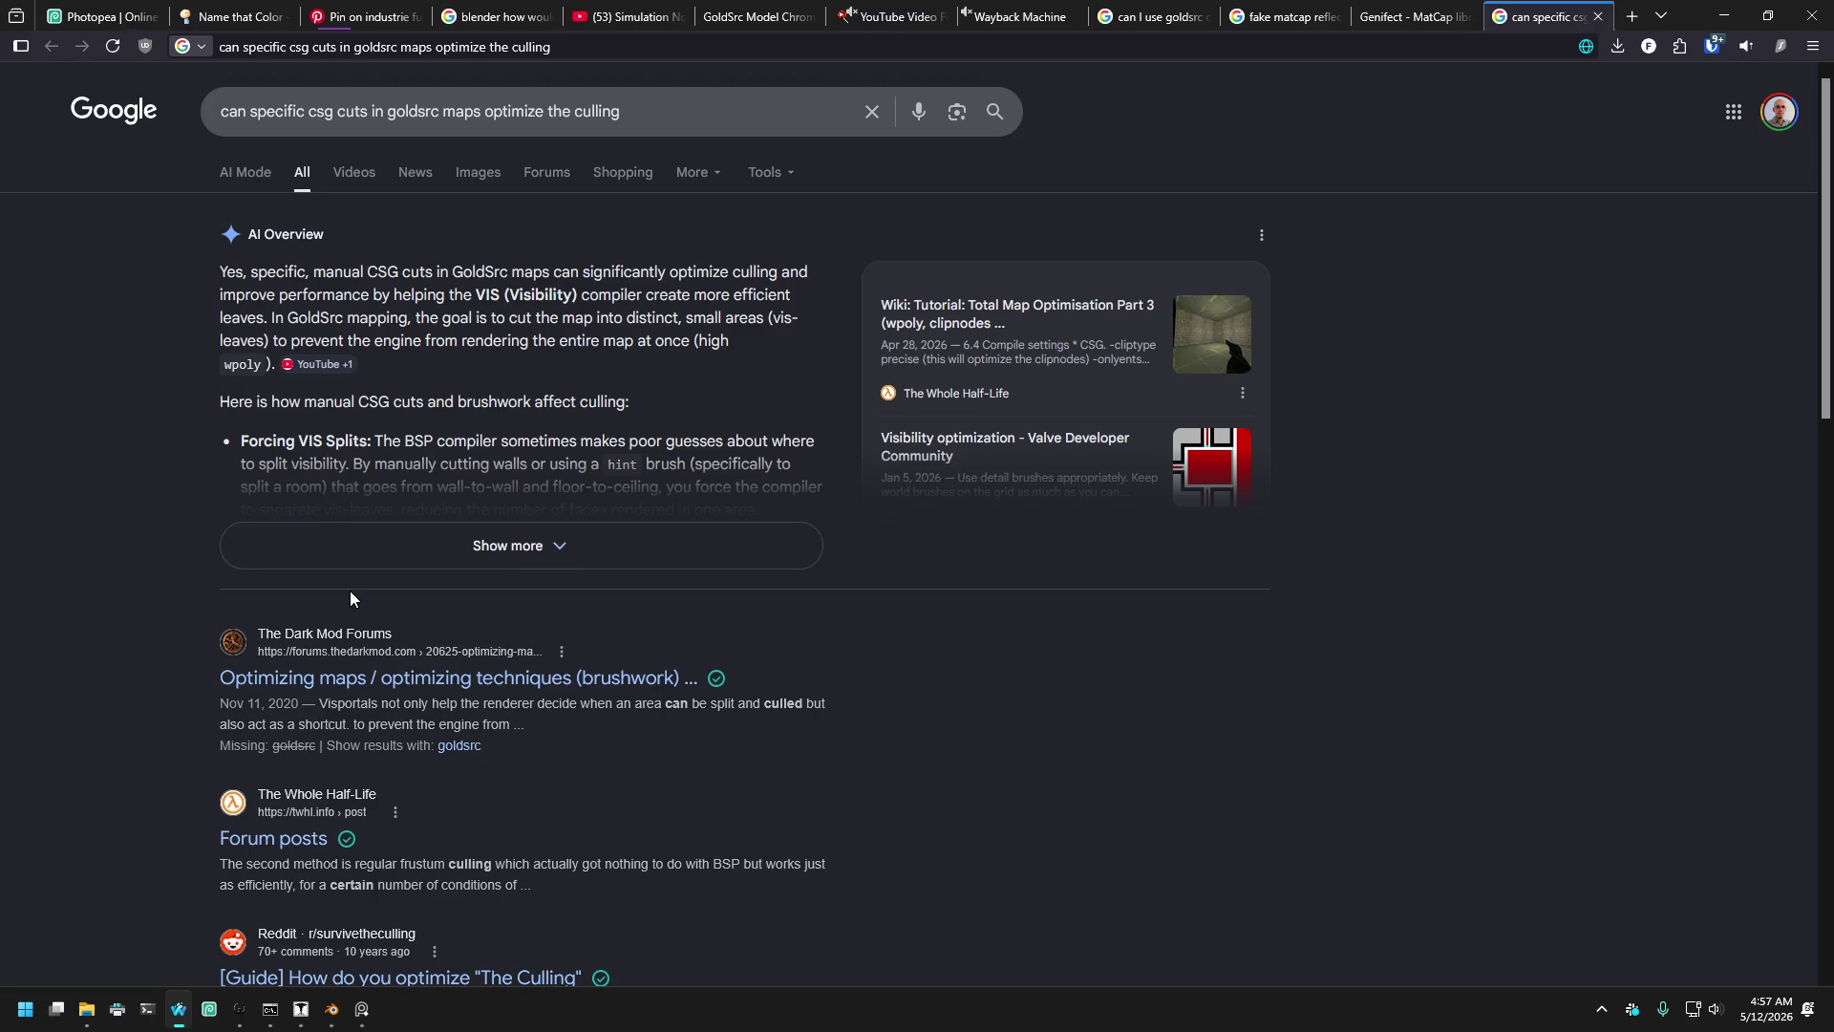
click(410, 540)
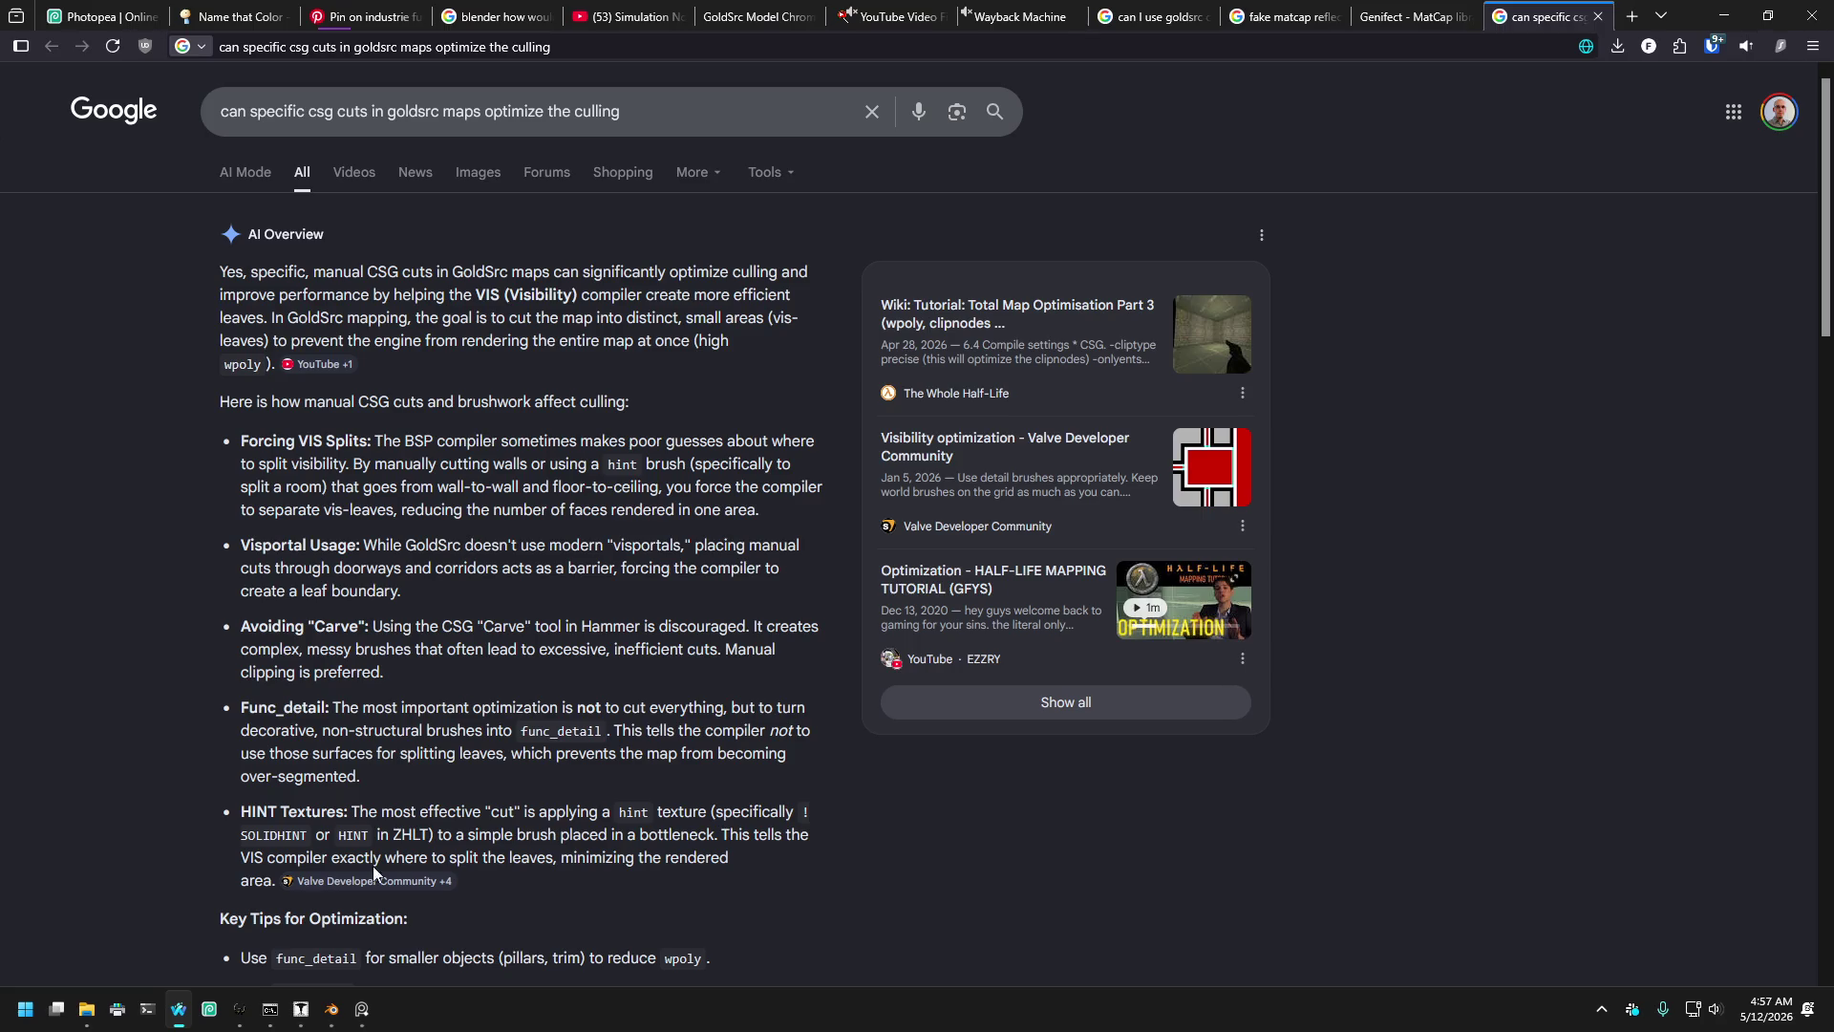
click(300, 1011)
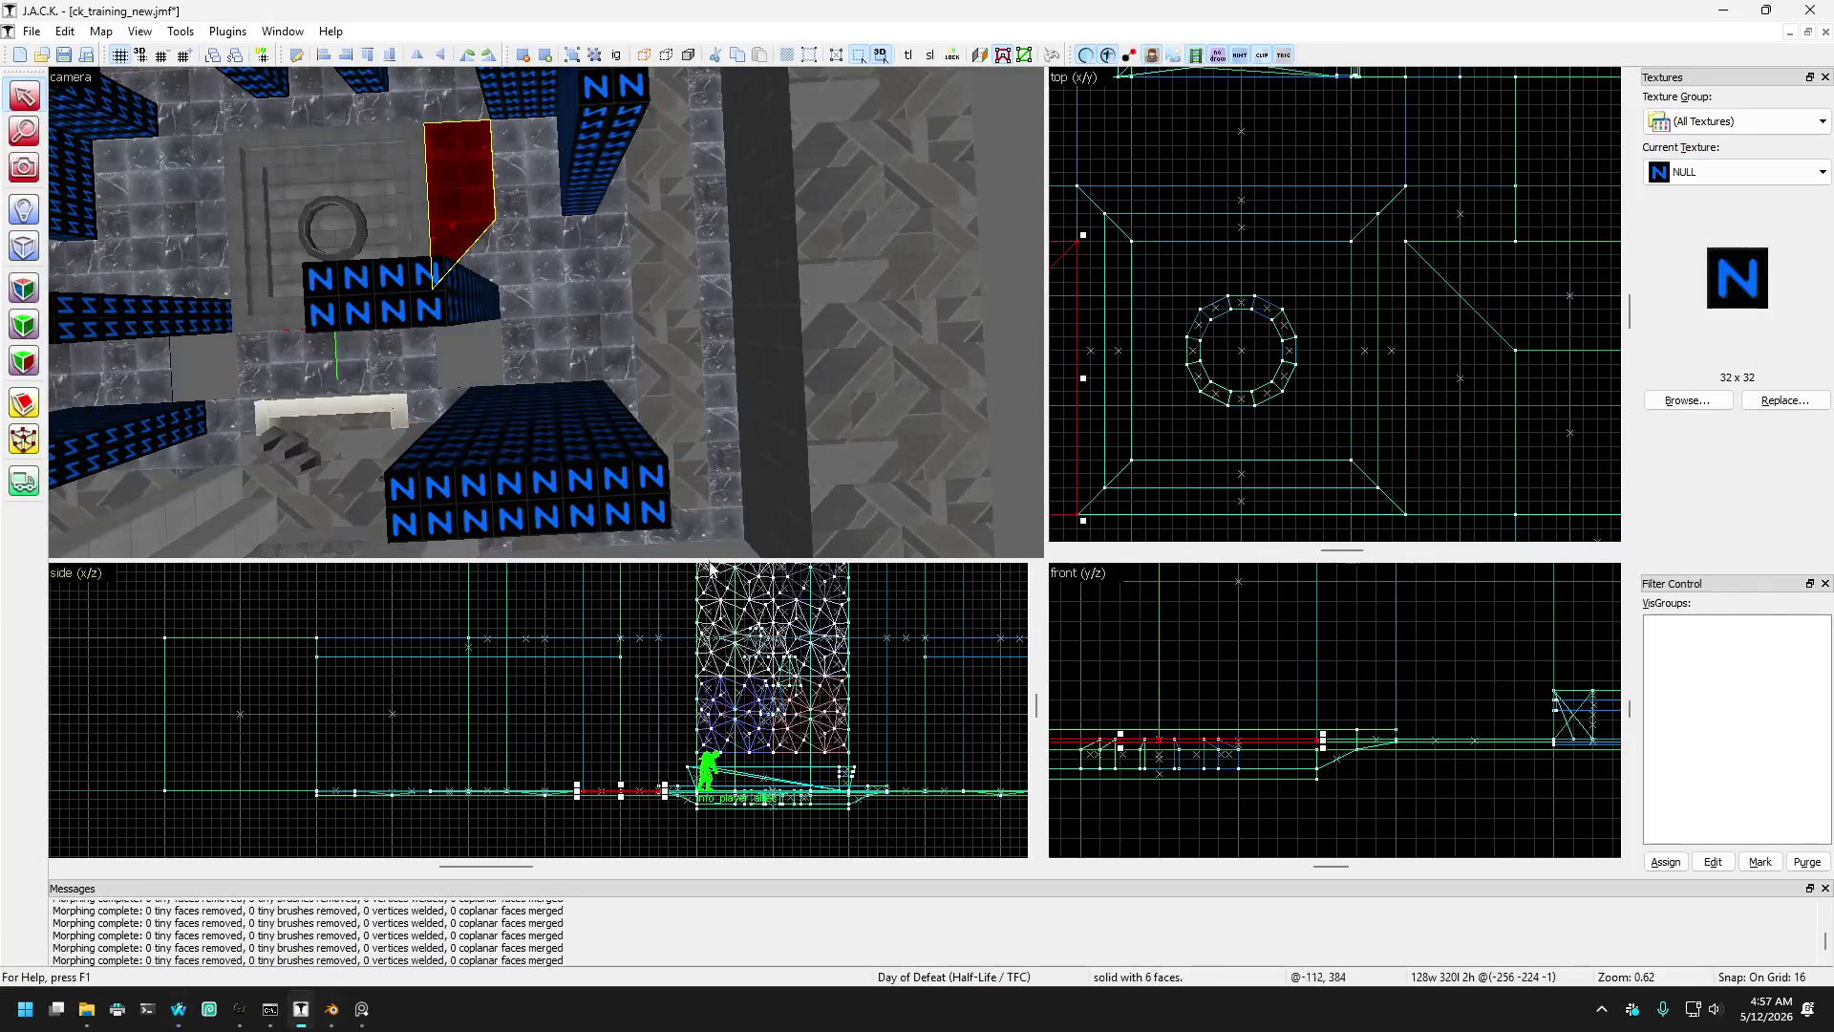
- Select the two floor blocks on the left and right of the fountain together
click(24, 168)
scroll(545, 312, down, 10)
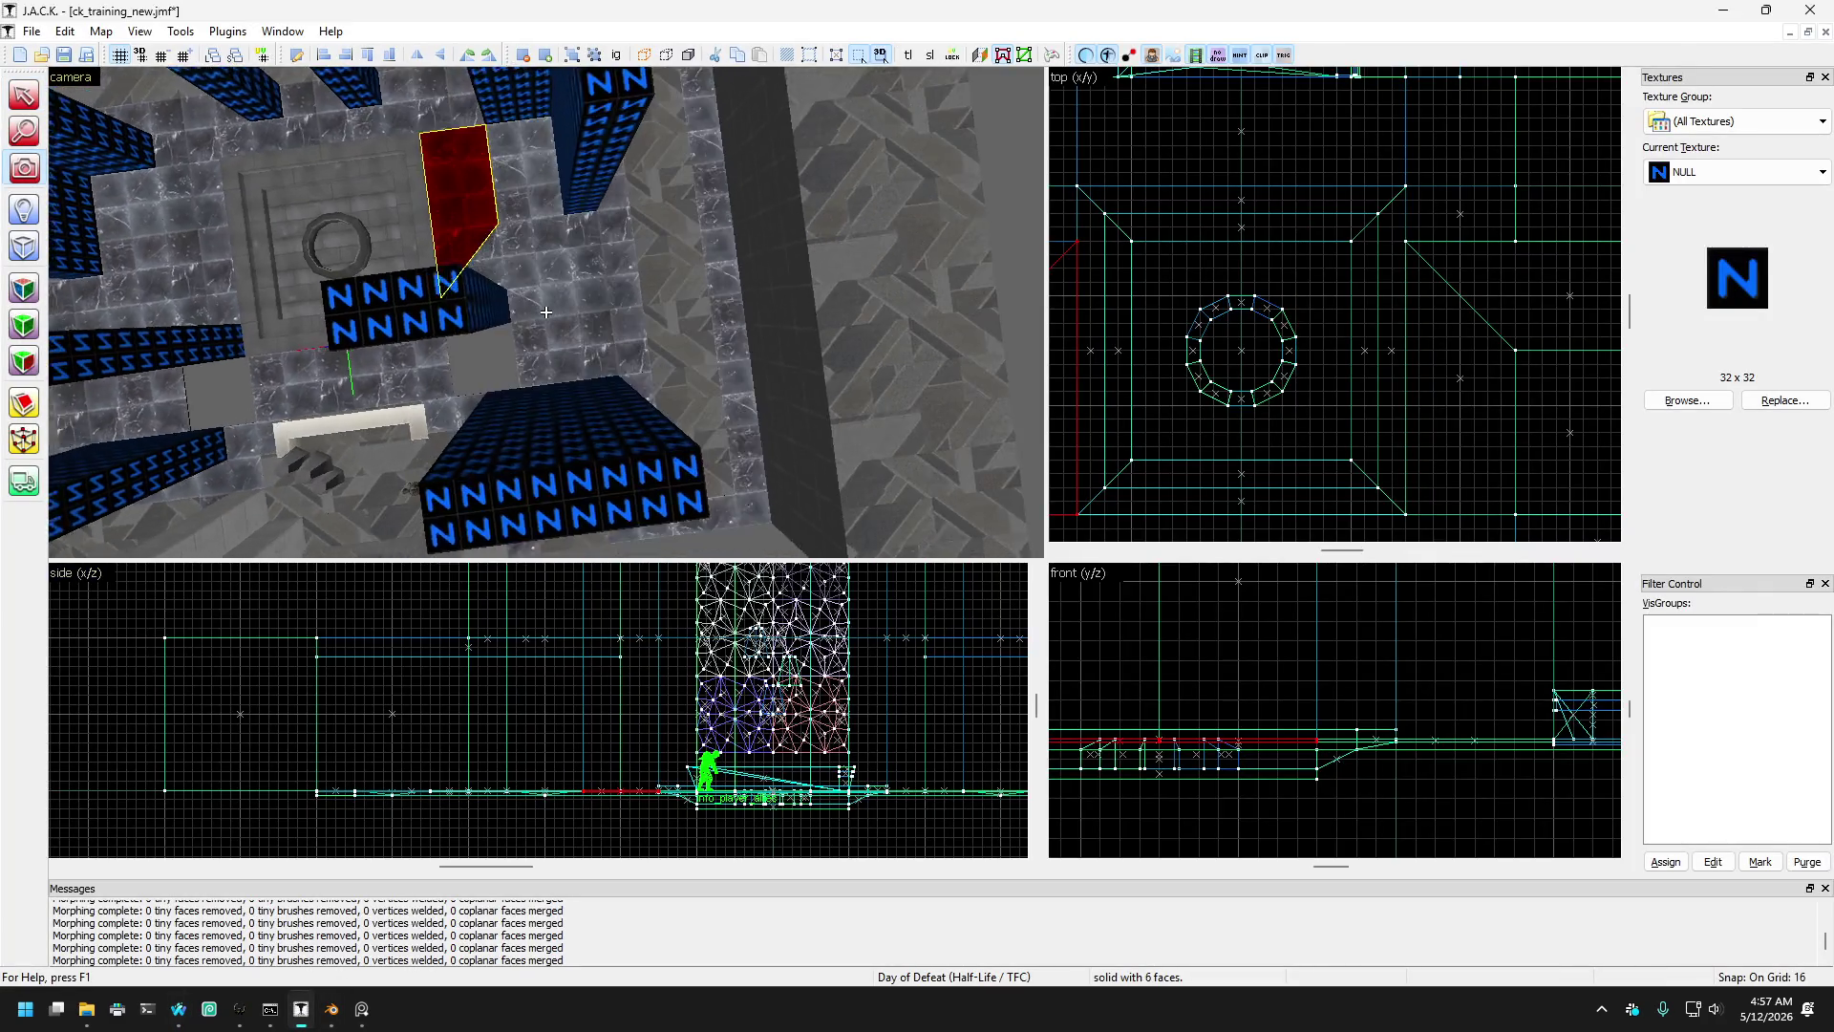
scroll(546, 312, up, 10)
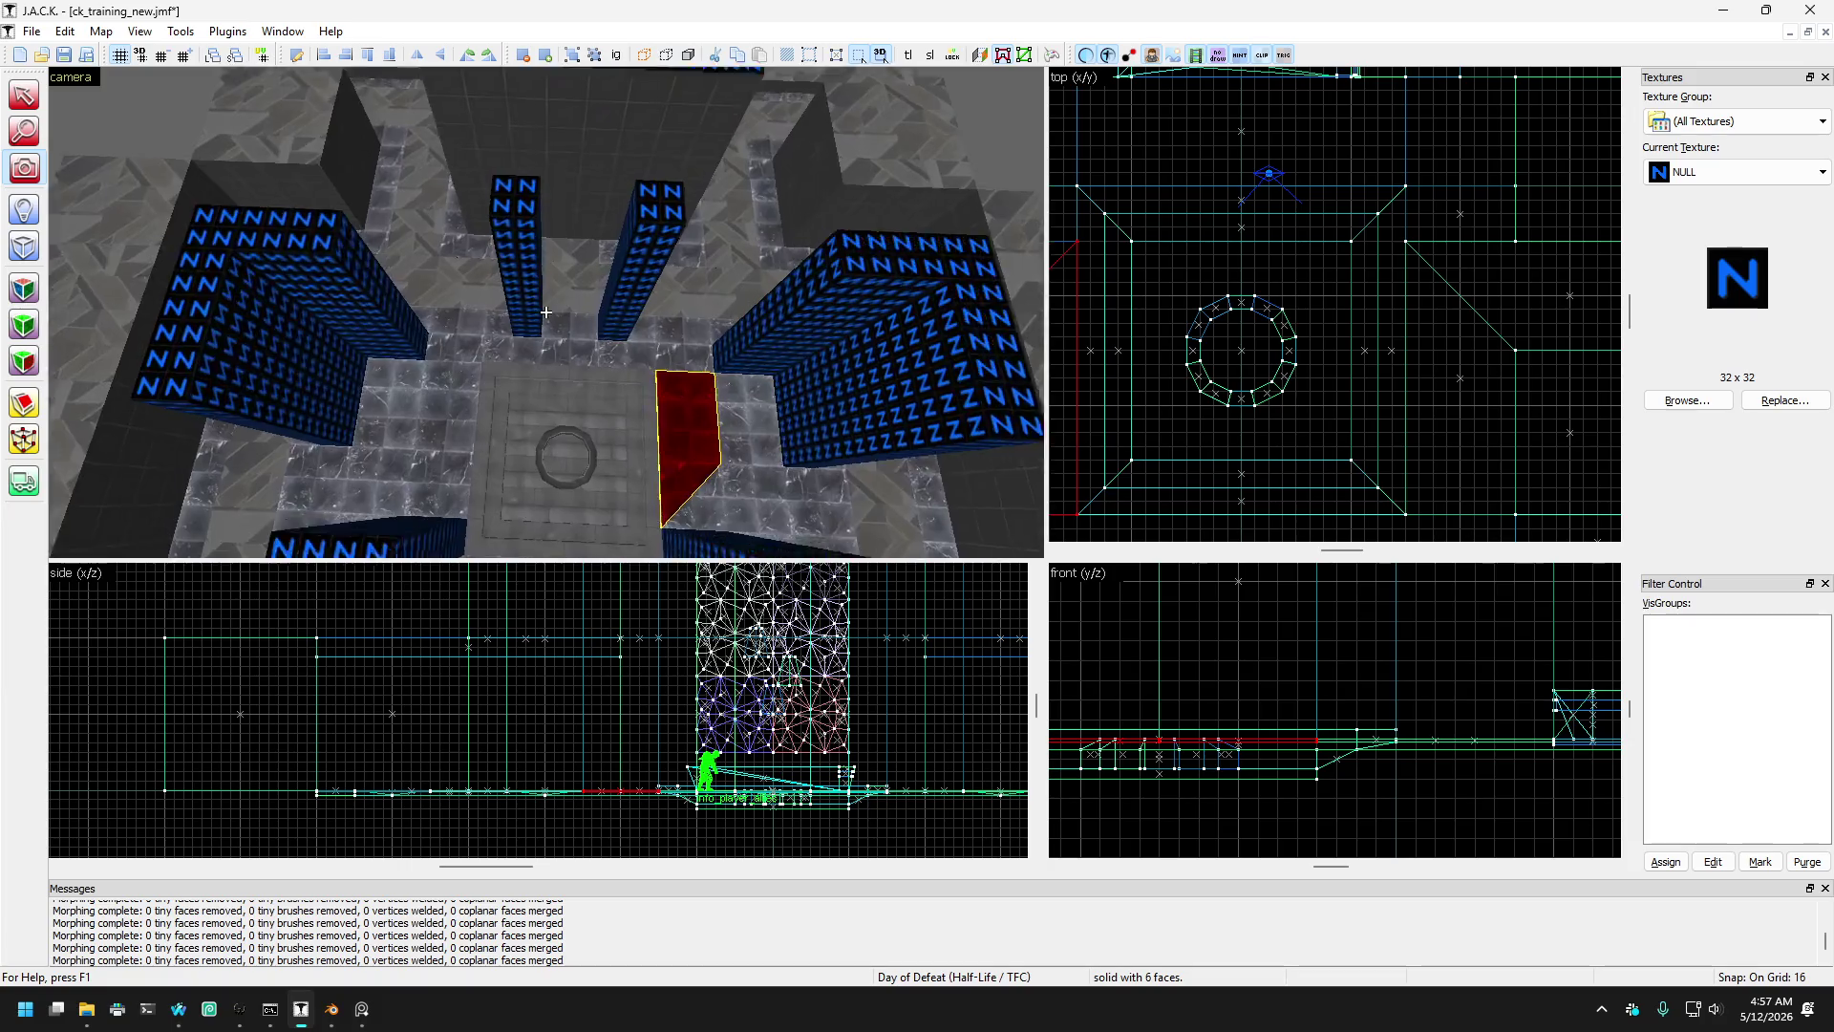
scroll(546, 312, down, 10)
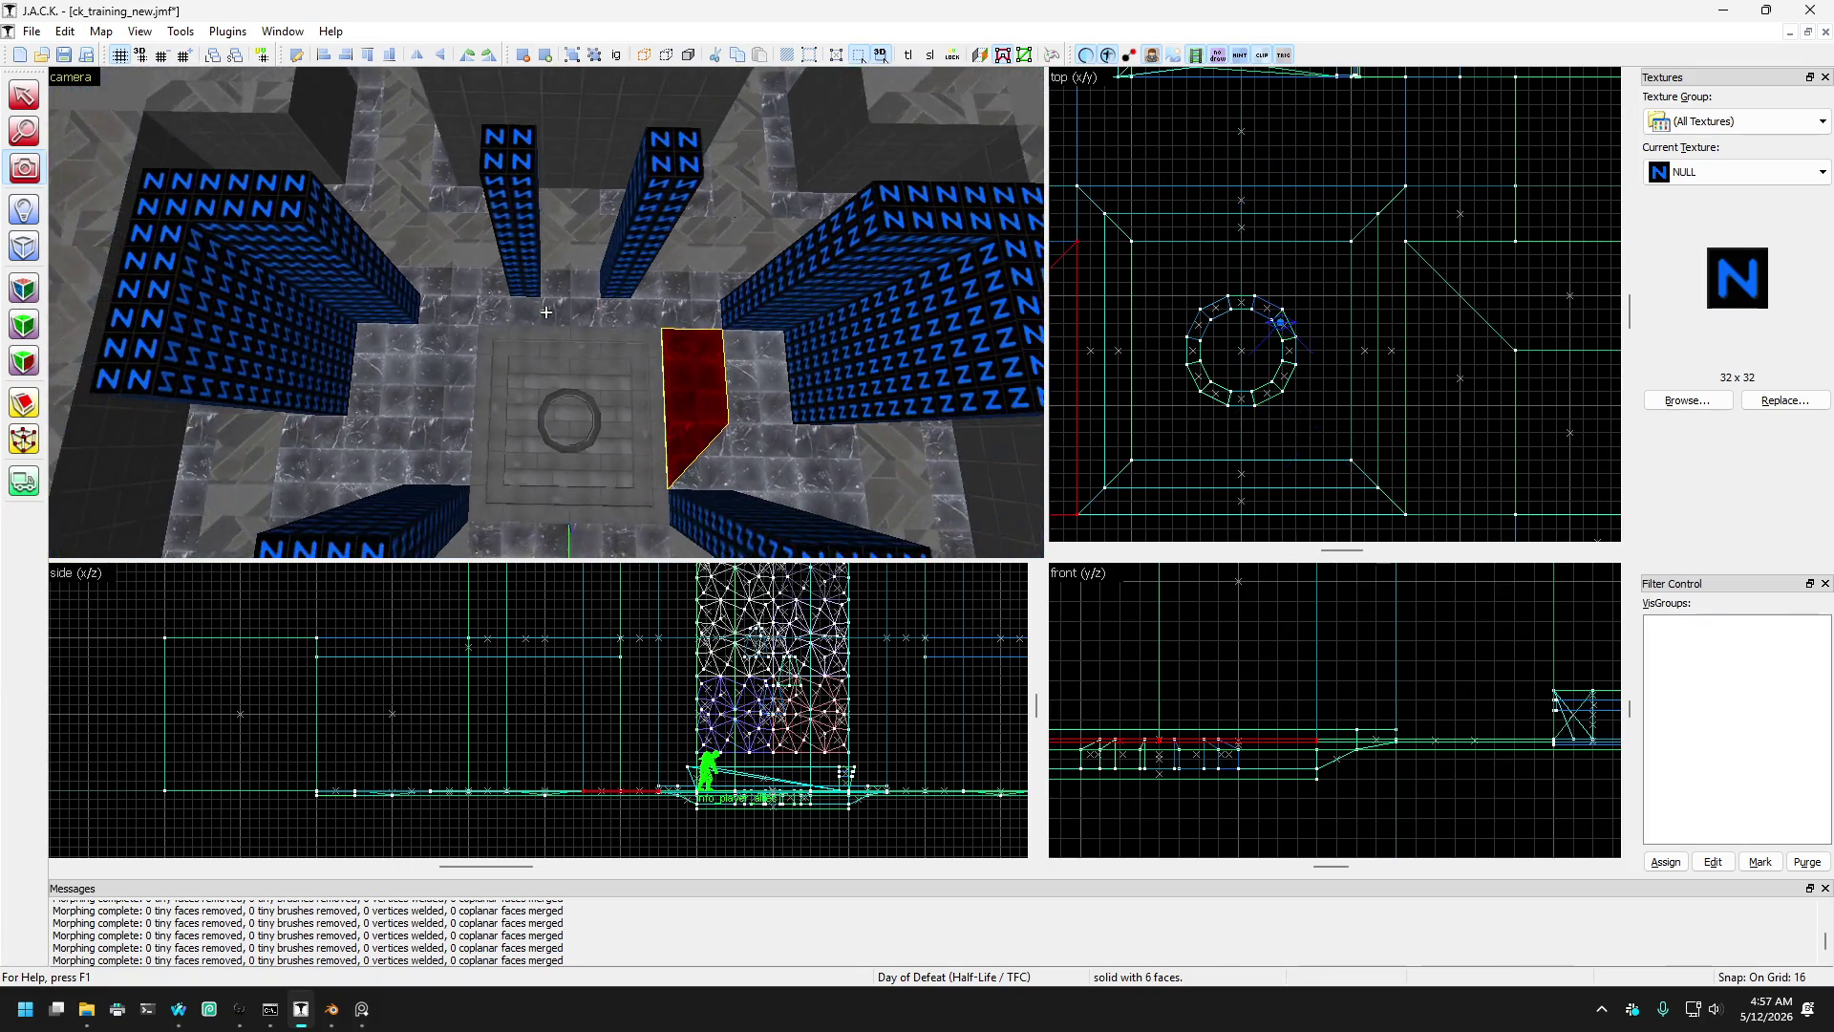
click(24, 97)
click(377, 373)
scroll(382, 368, down, 5)
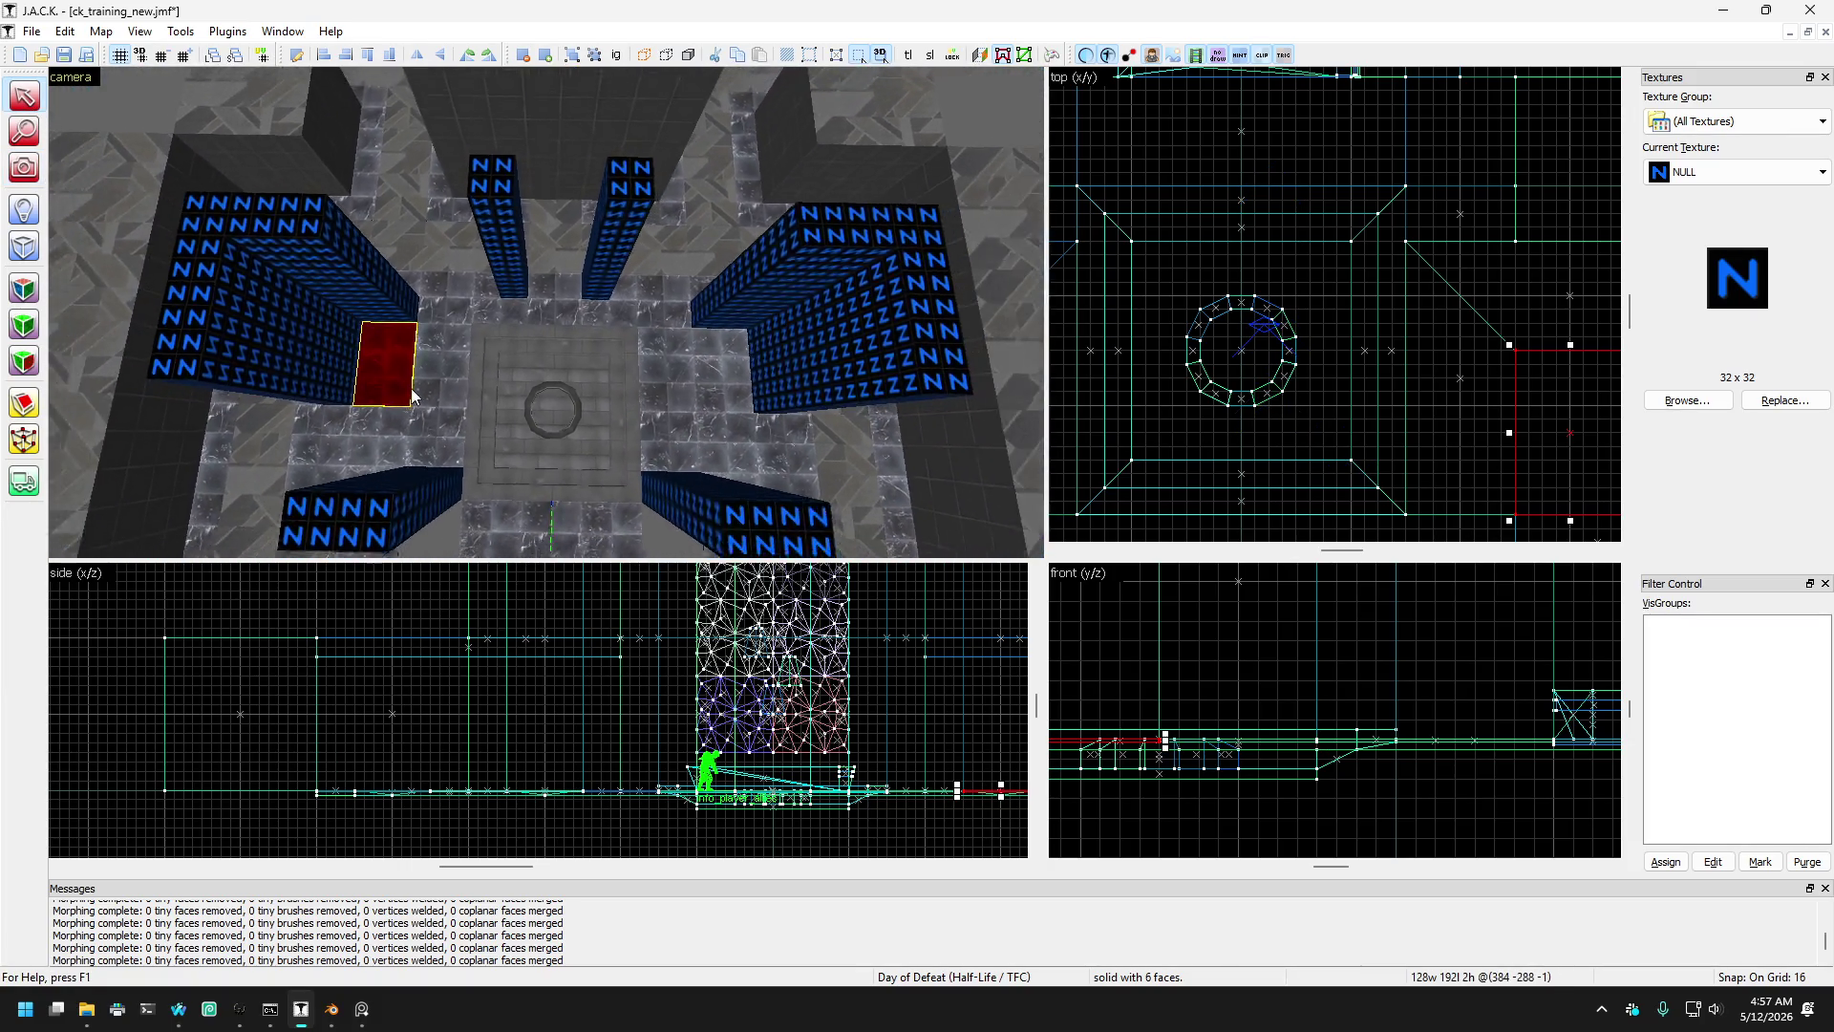
click(438, 317)
click(431, 370)
scroll(425, 372, up, 5)
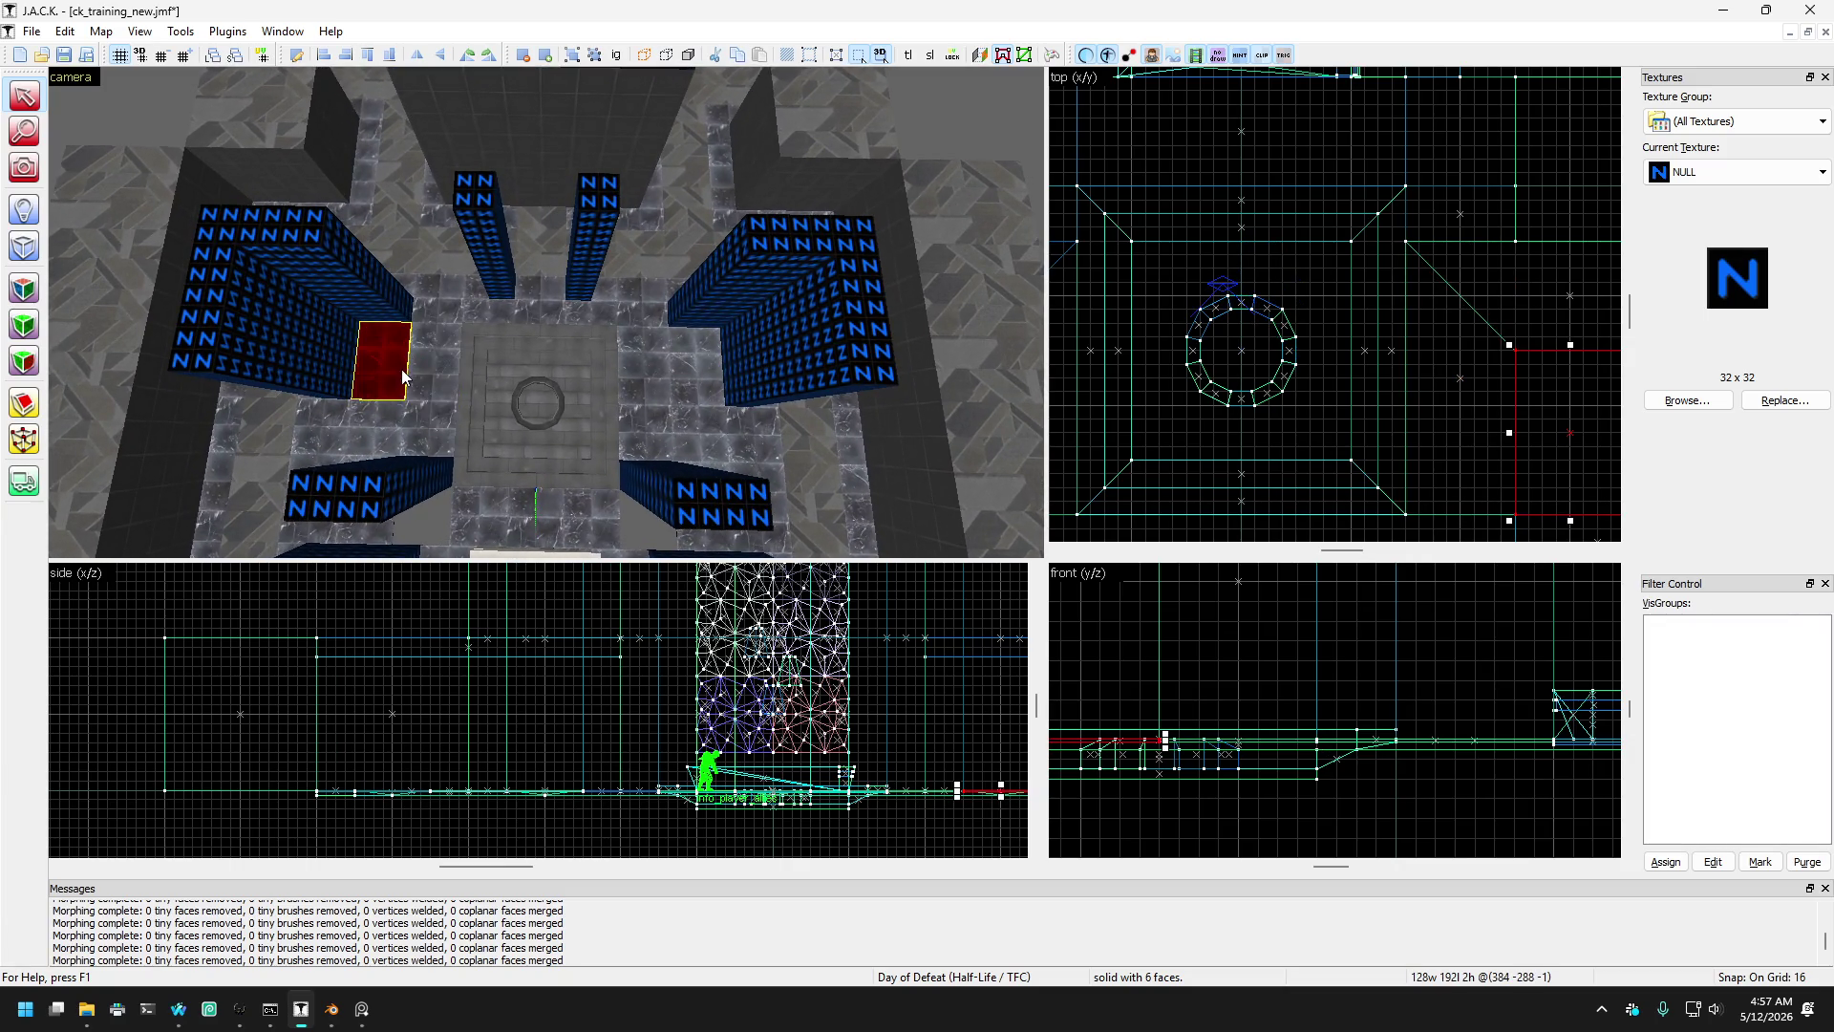
scroll(420, 377, up, 3)
click(682, 392)
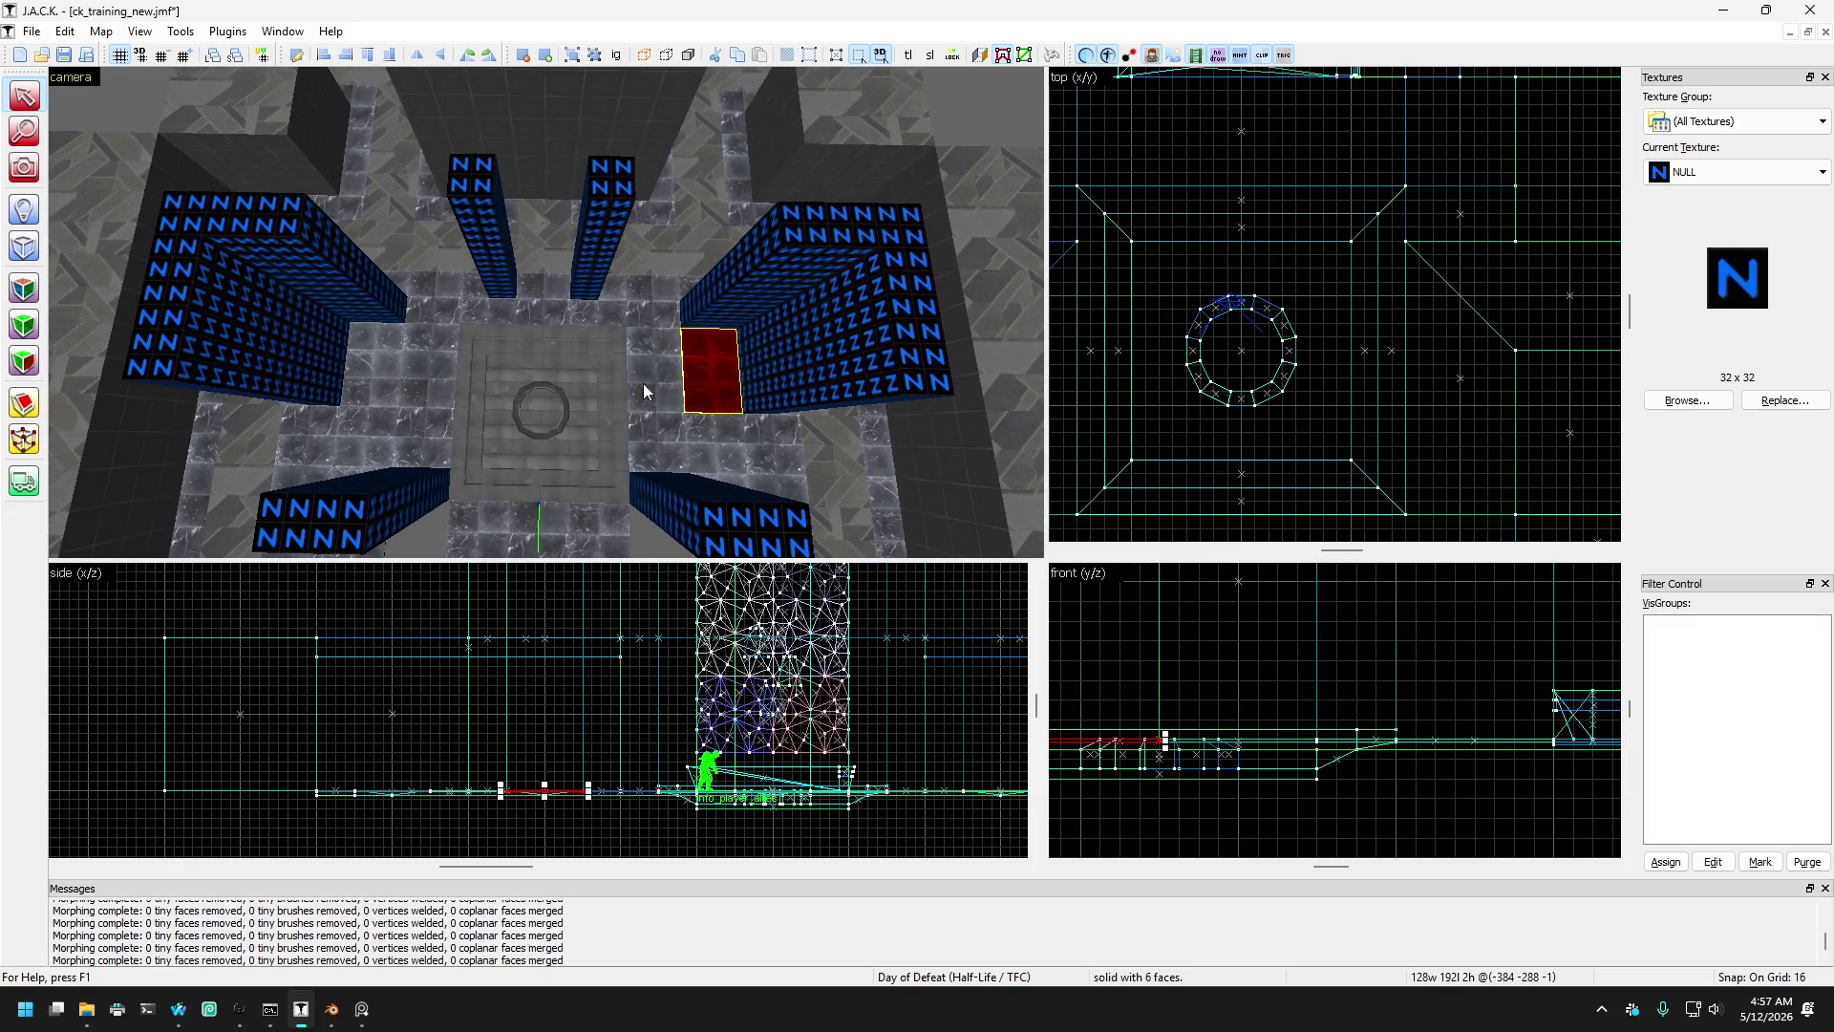
ctrl+click(375, 366)
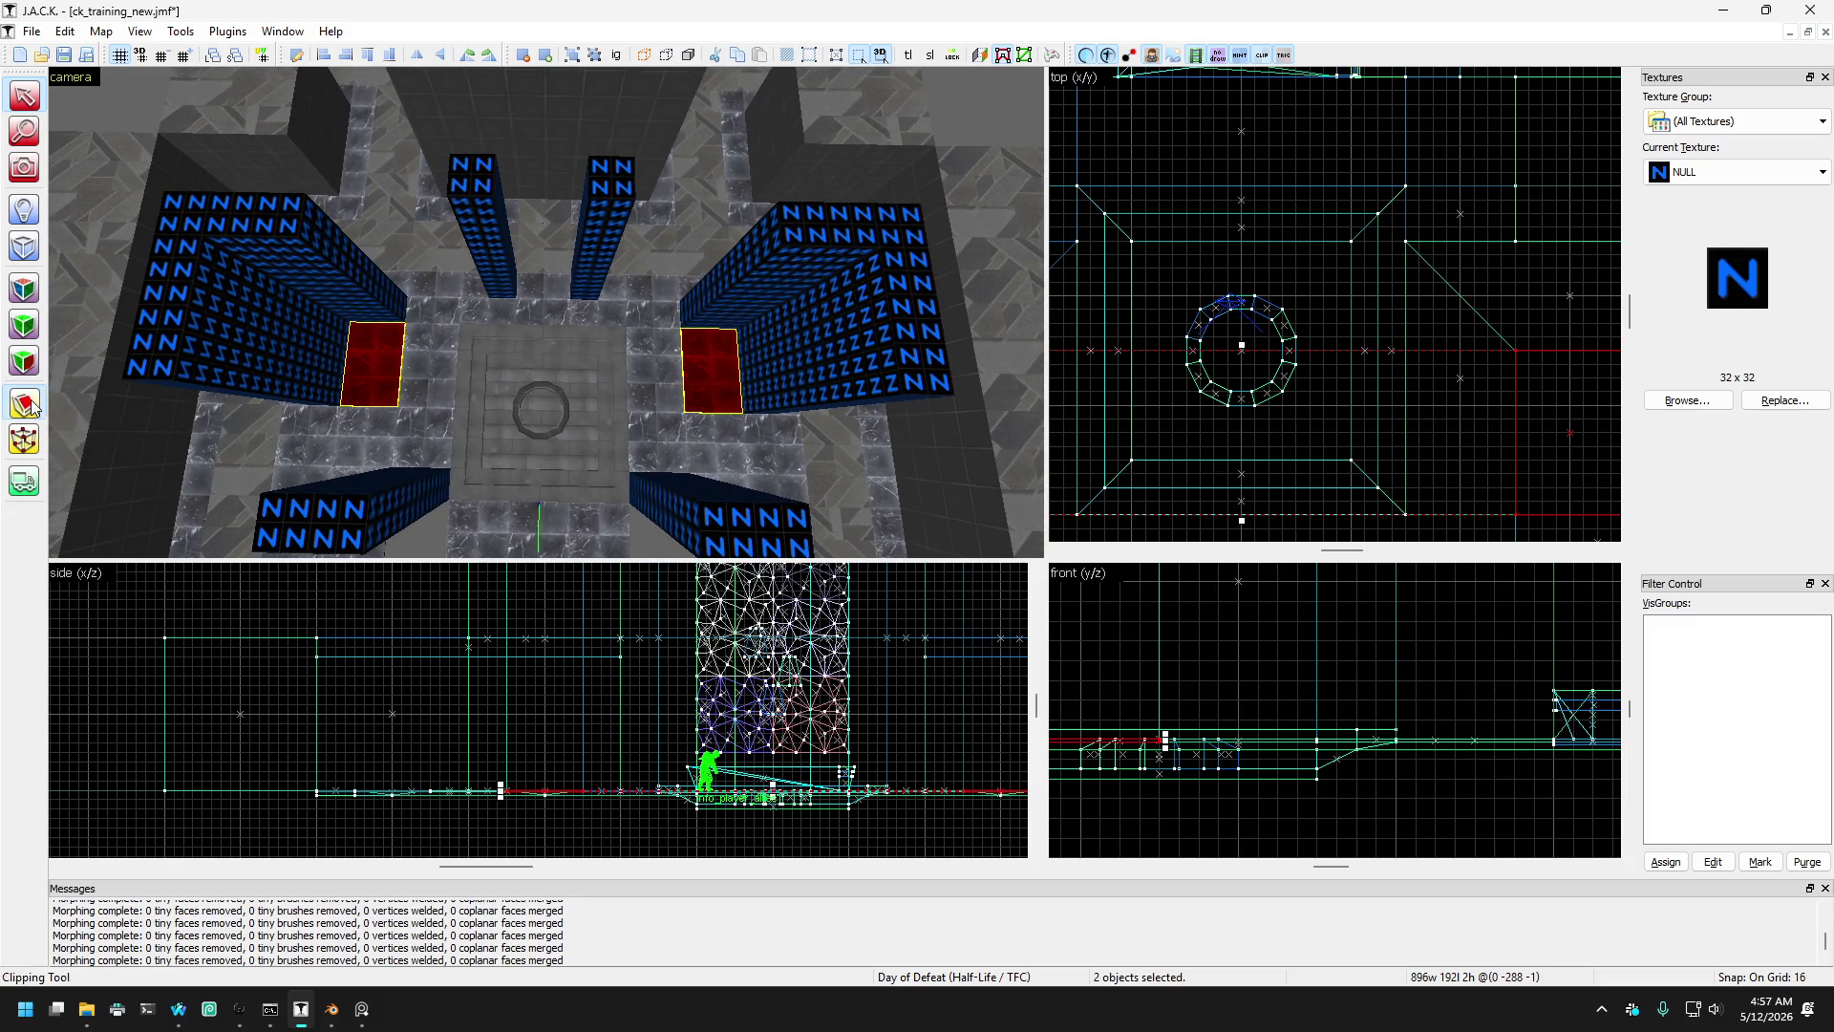
- Clip the selected floor blocks with two diagonal cuts, applying each cut
scroll(1320, 312, down, 3)
scroll(1323, 311, up, 3)
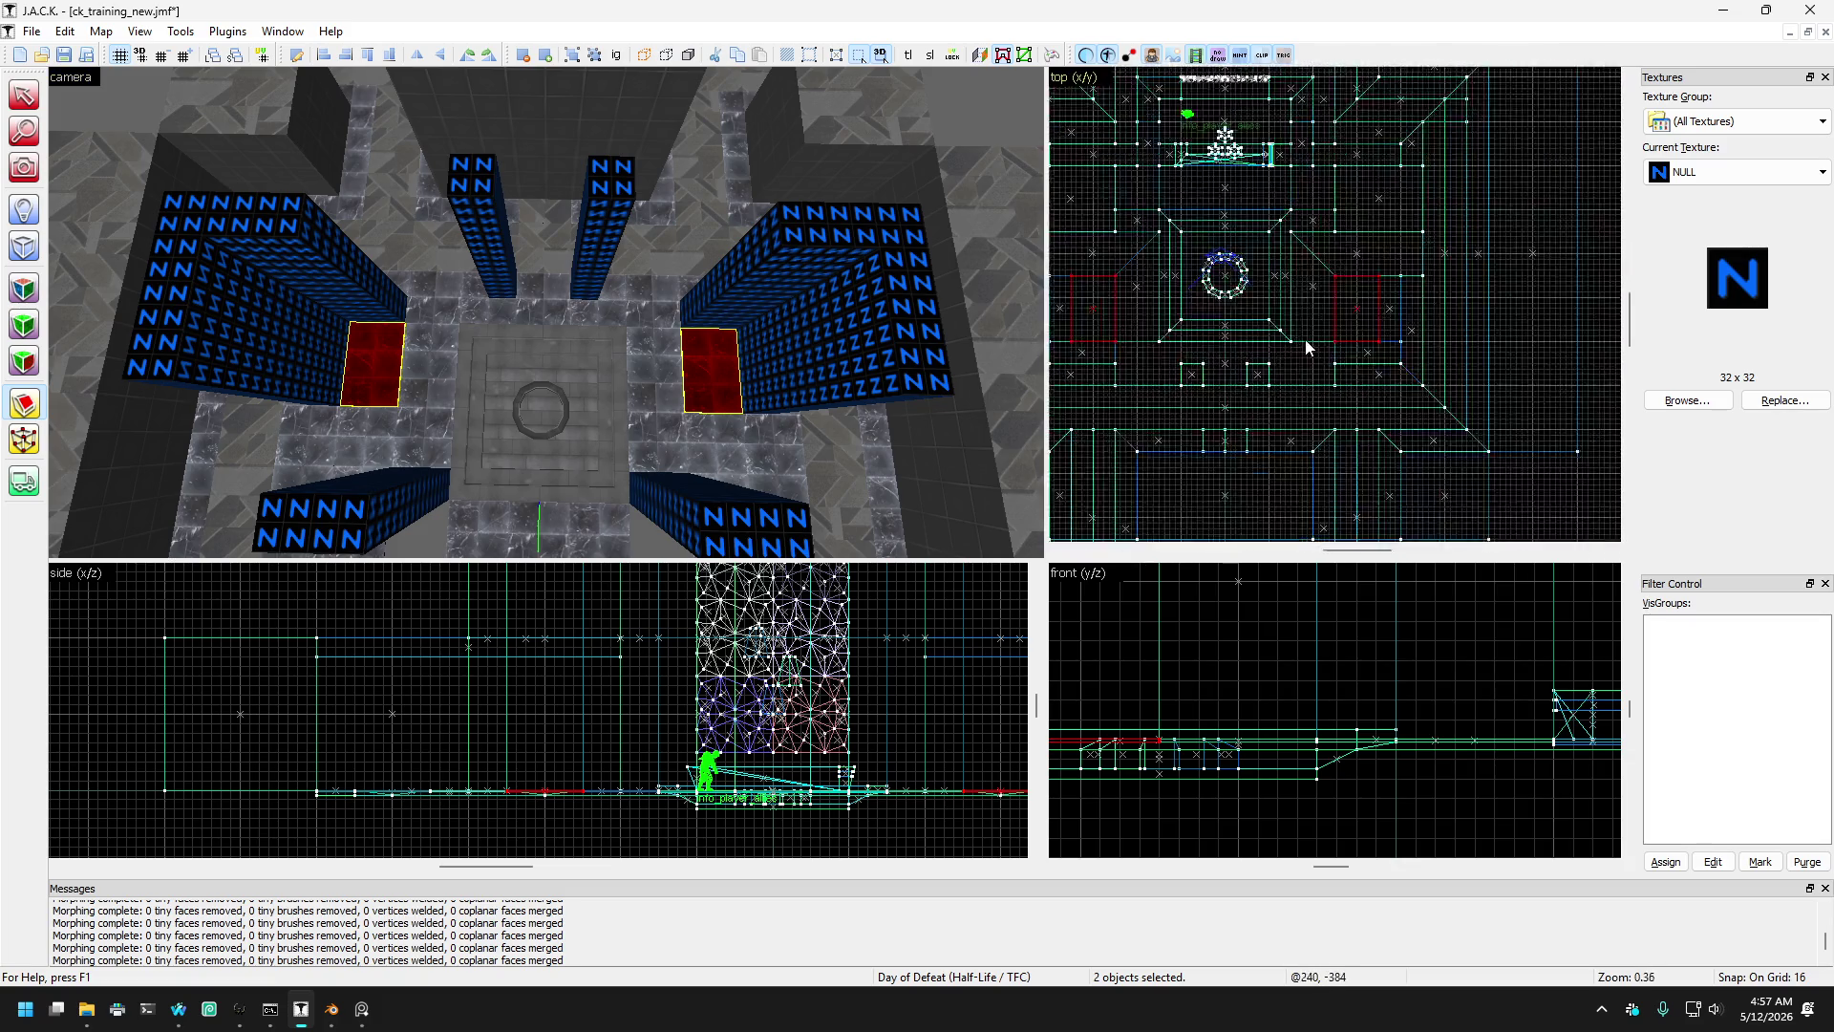
drag(1368, 342, 1503, 143)
scroll(1504, 189, down, 2)
scroll(1343, 301, up, 3)
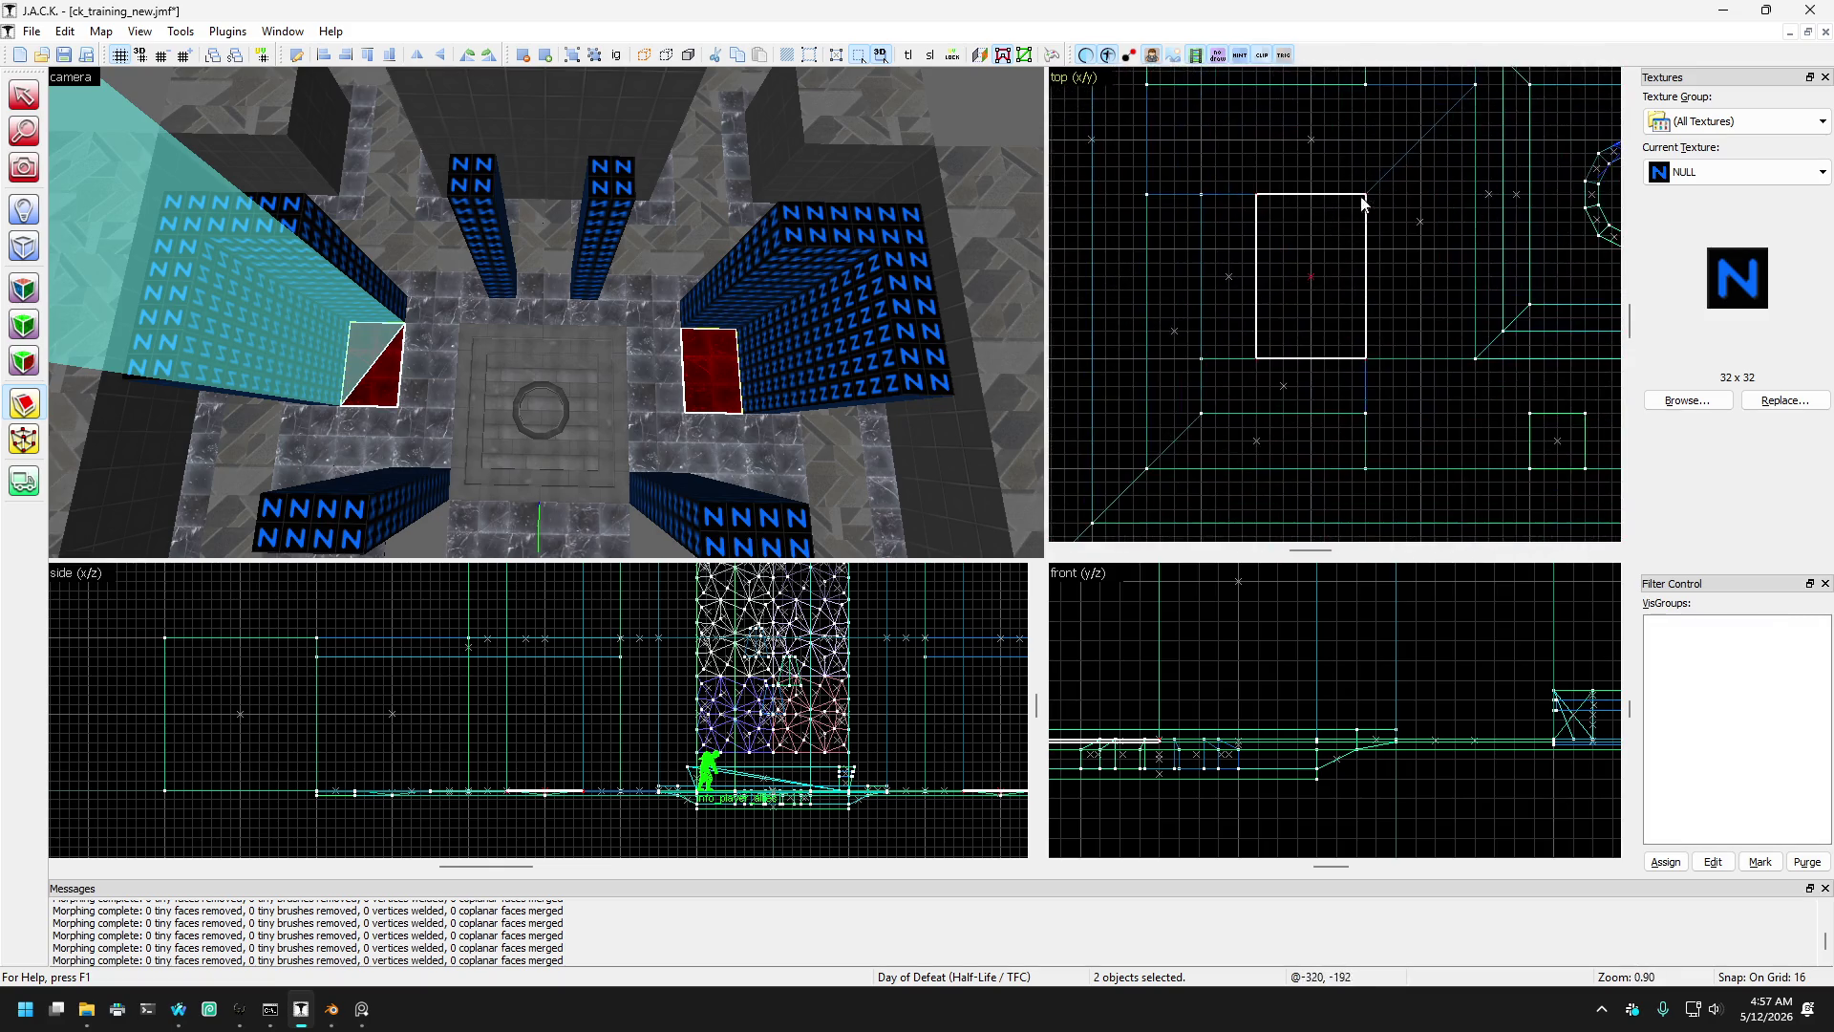
key(Return)
drag(1386, 407, 1203, 127)
key(Return)
- Undo the diagonal cut so the left floor block is whole, and reselect it
scroll(1203, 127, down, 1)
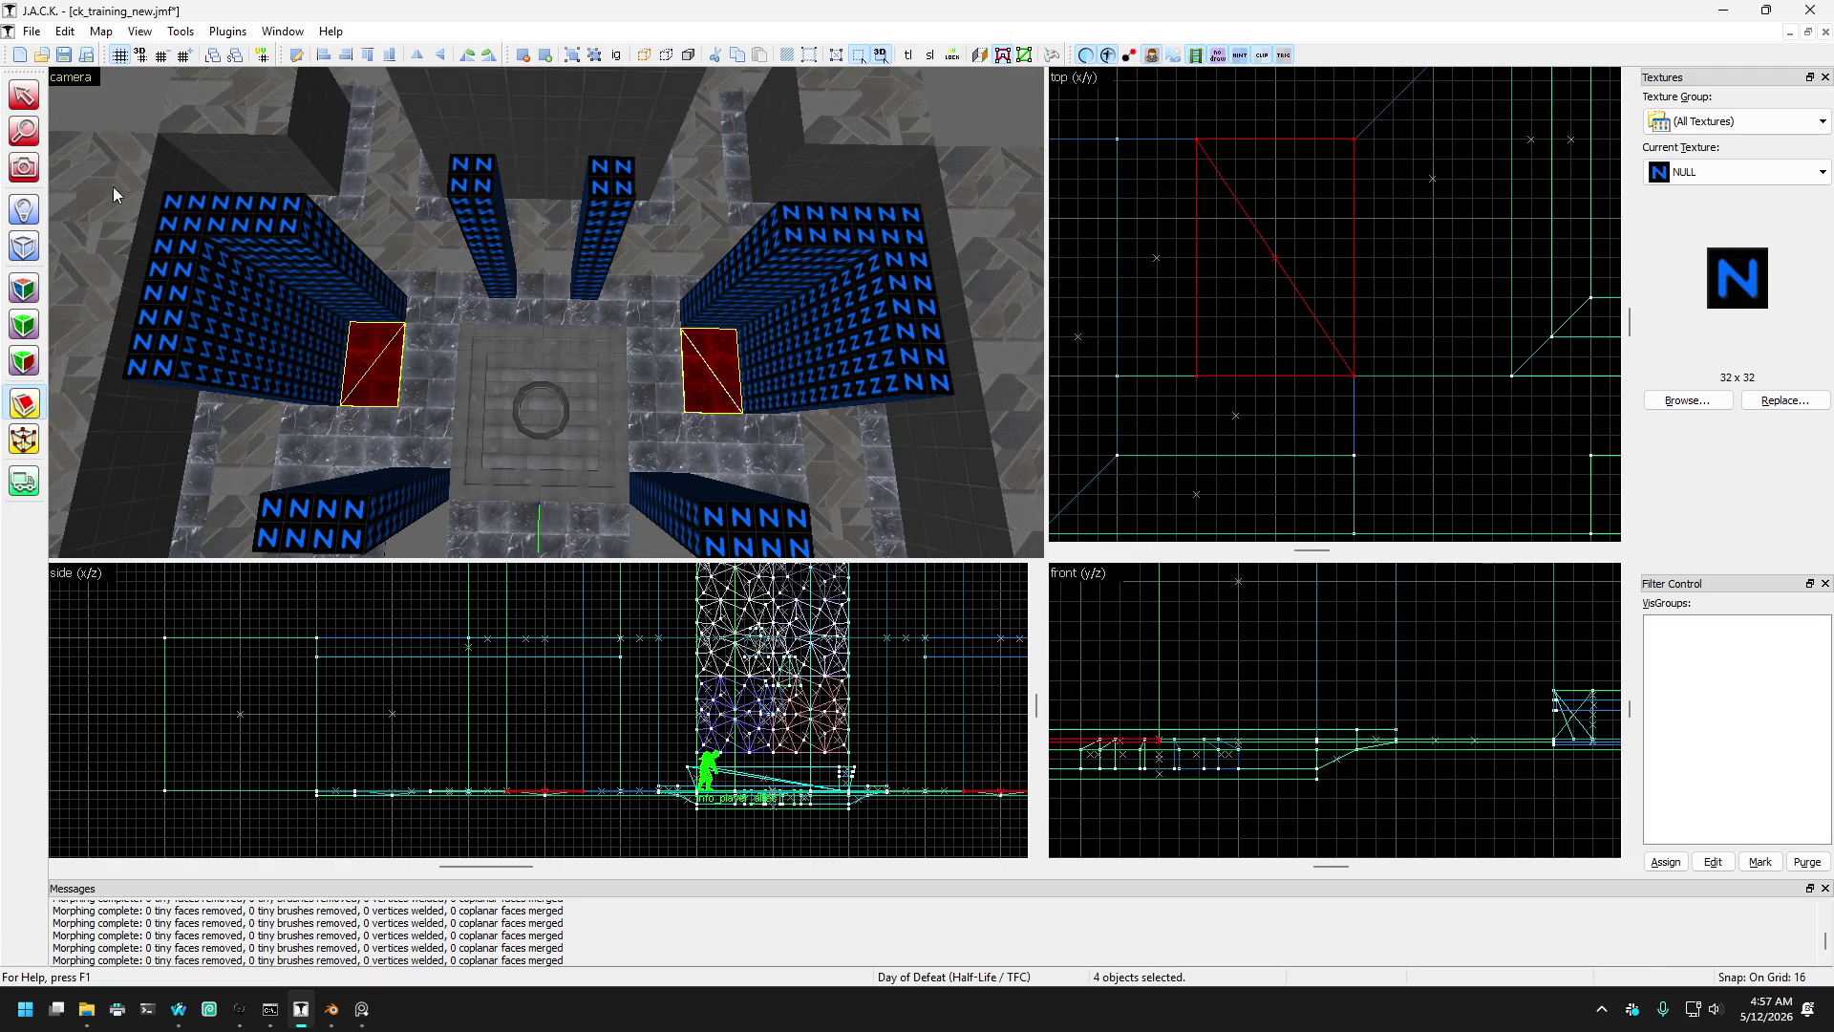
click(35, 96)
click(372, 384)
scroll(382, 396, up, 2)
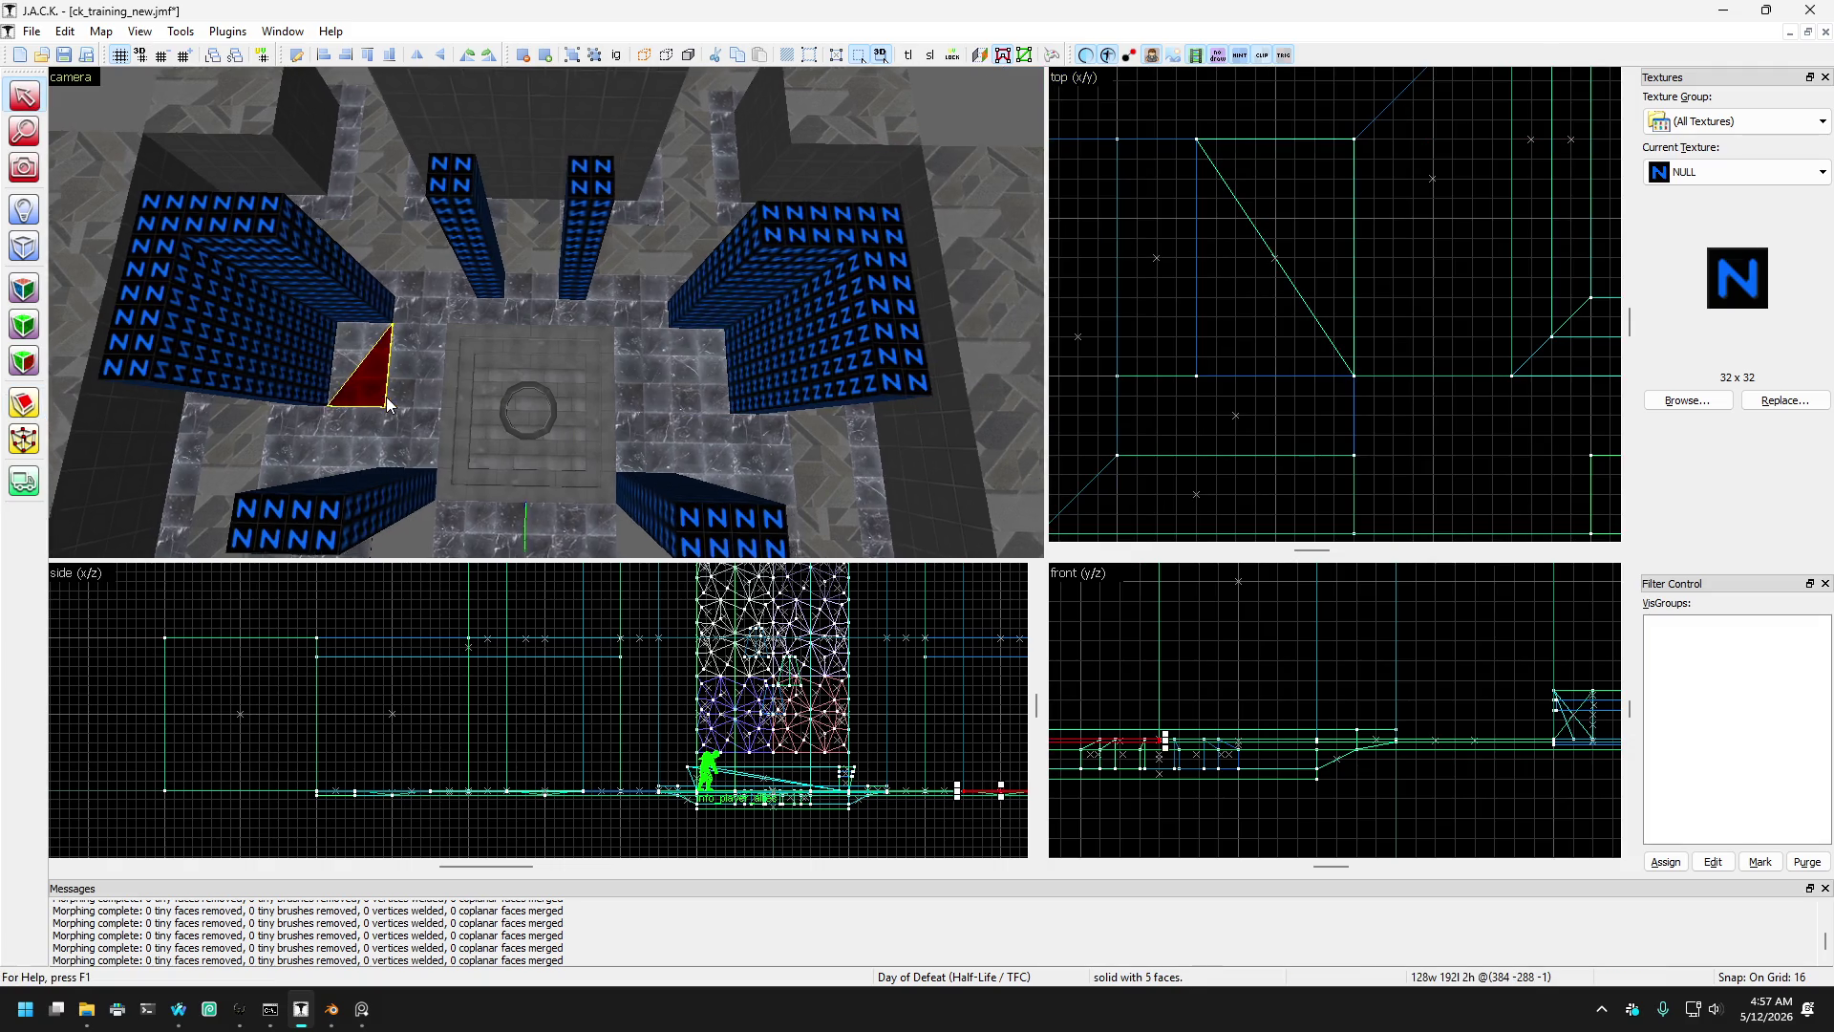
scroll(387, 404, up, 2)
key(ctrl+z)
key(ctrl+z)
key(ctrl+z)
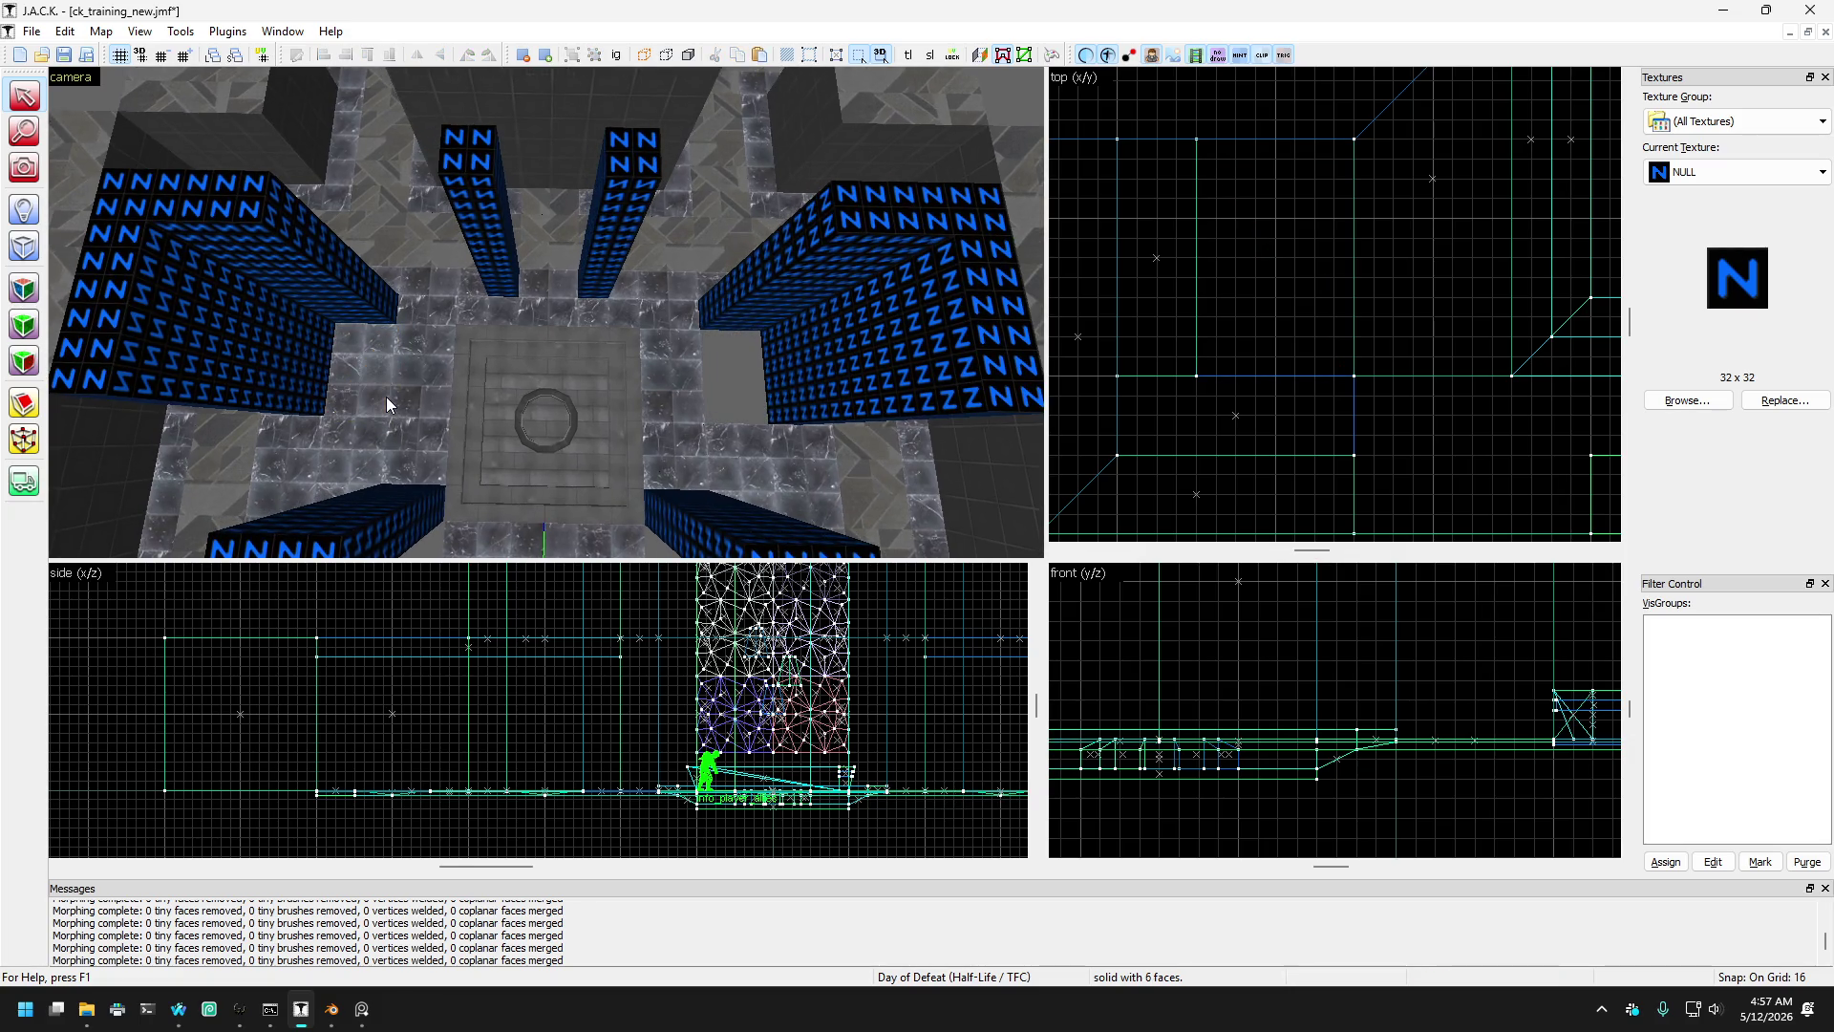
click(354, 374)
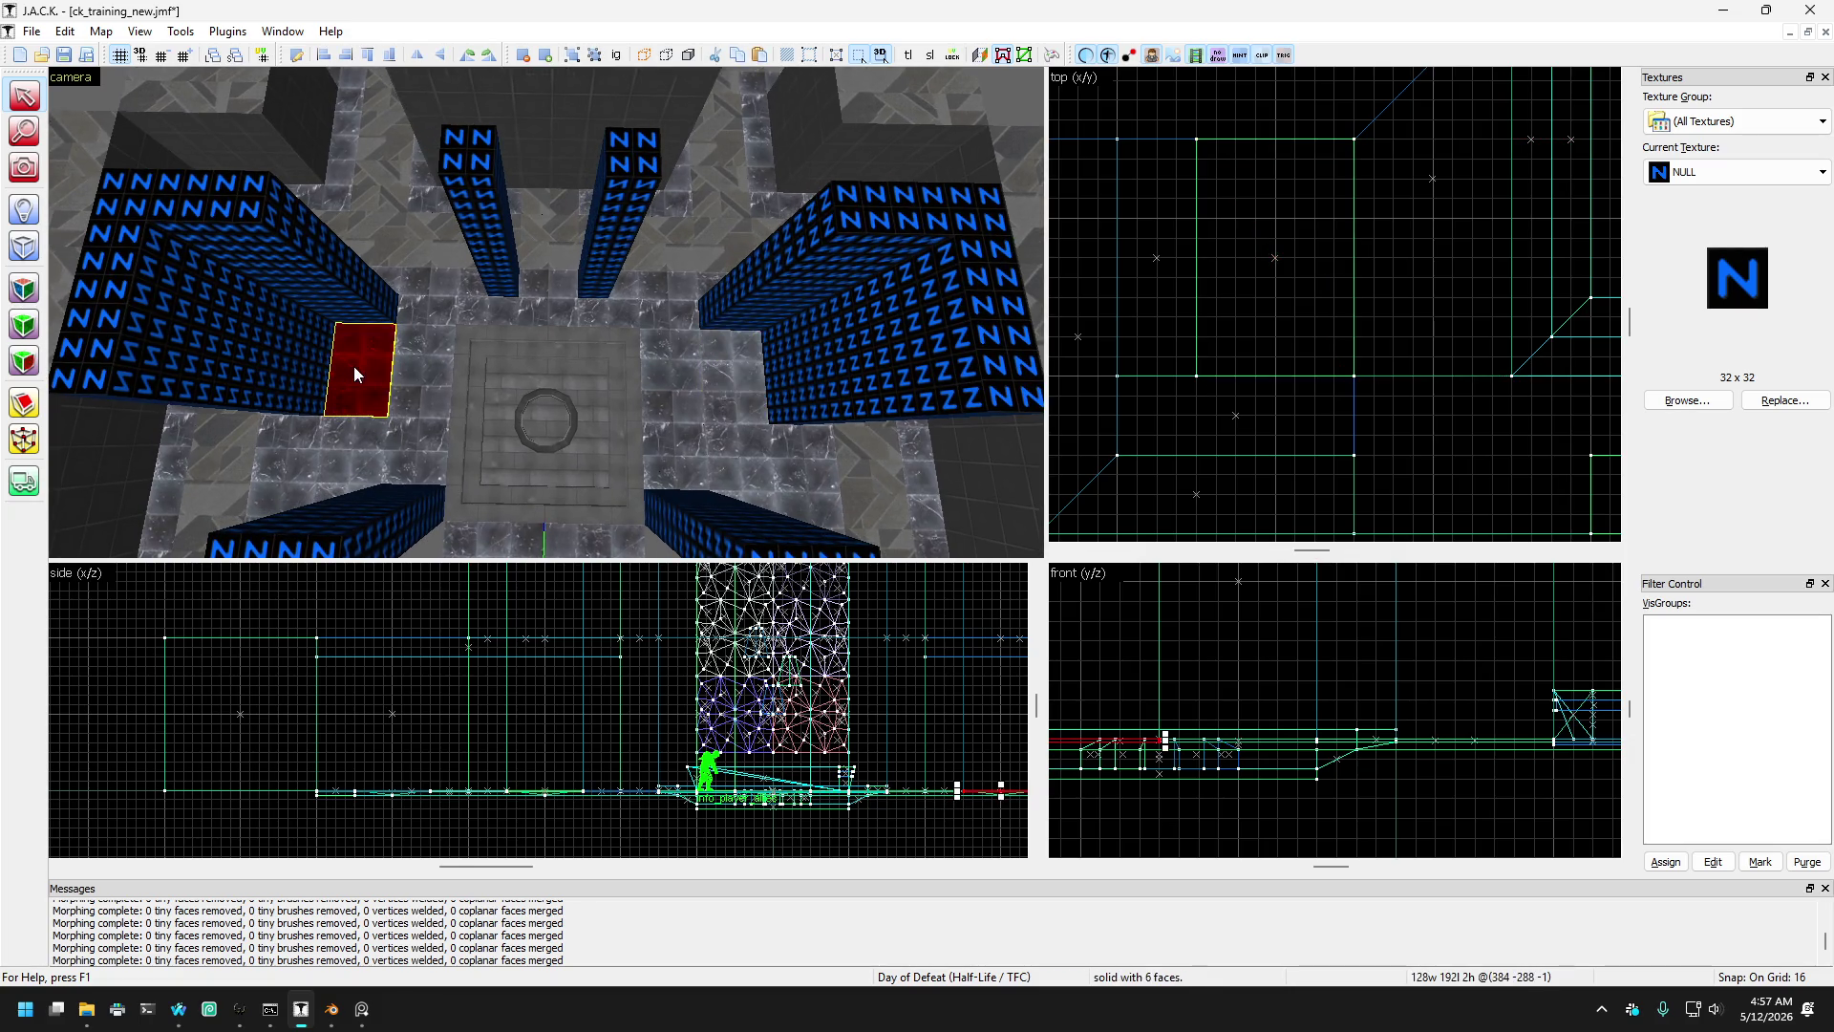
scroll(405, 375, up, 5)
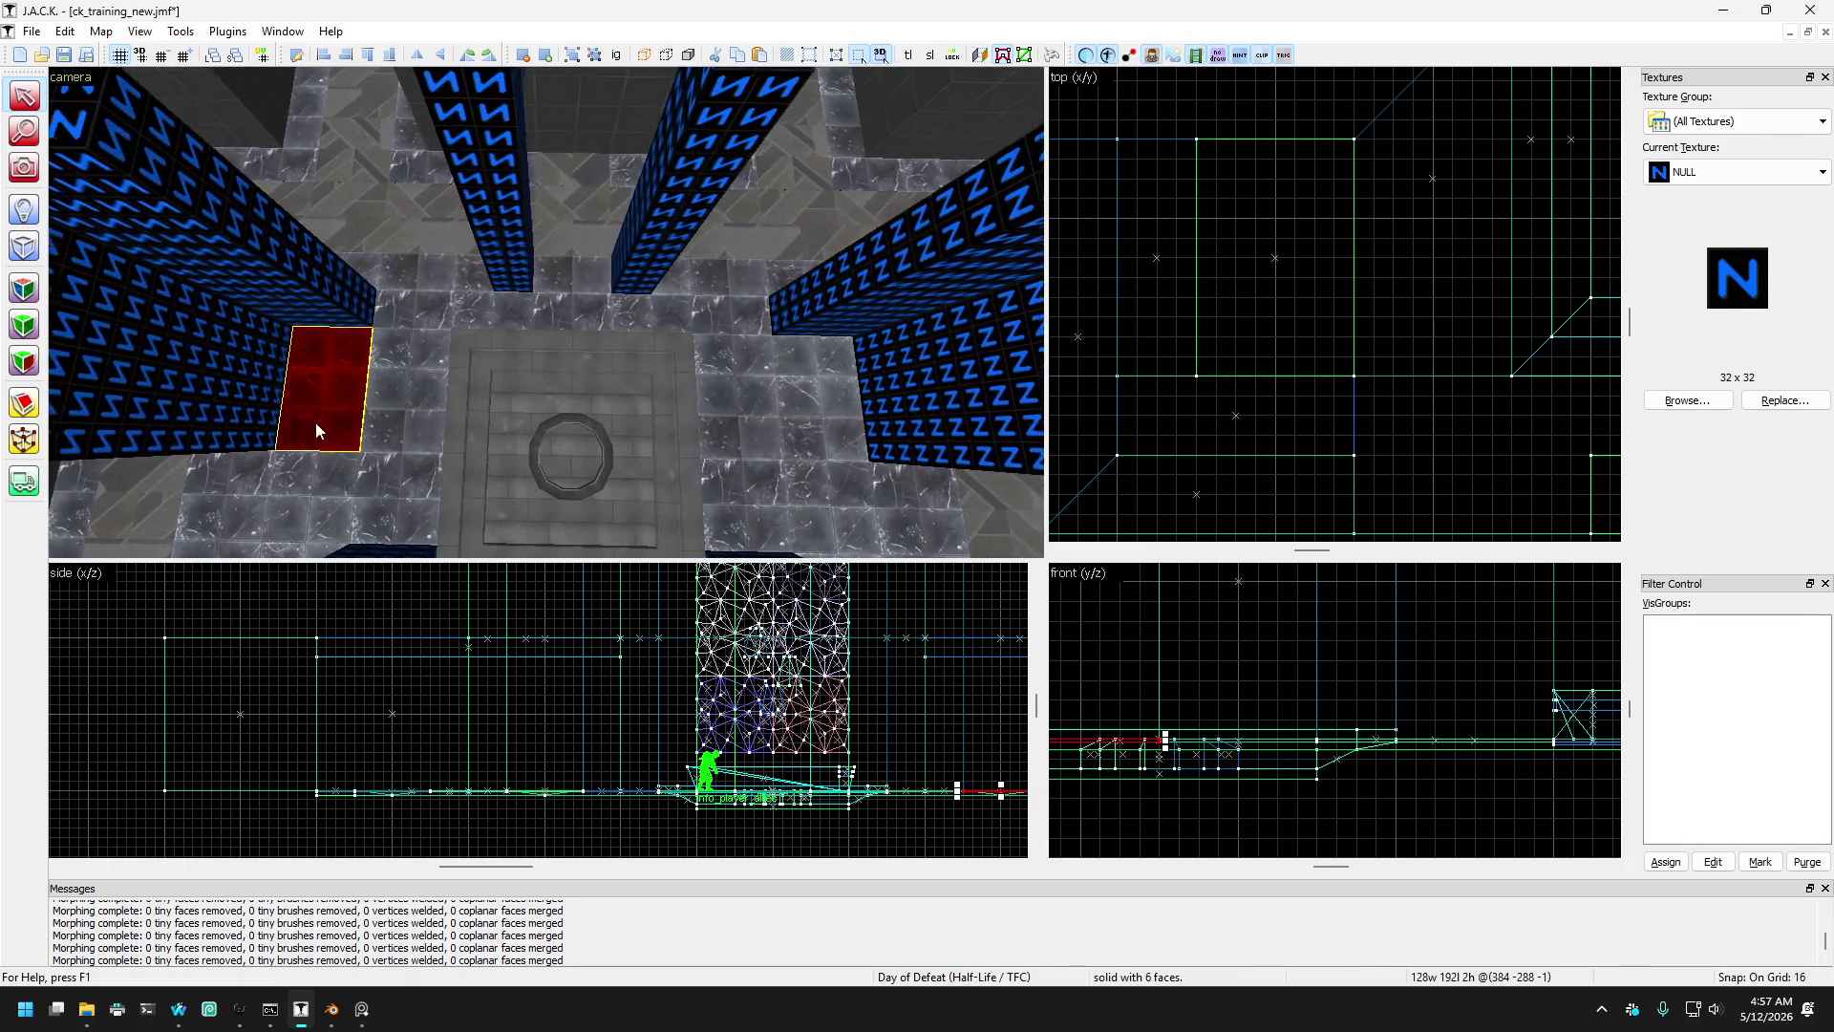
click(24, 288)
- Pick up CARPGY from a floor face as the current texture
click(414, 245)
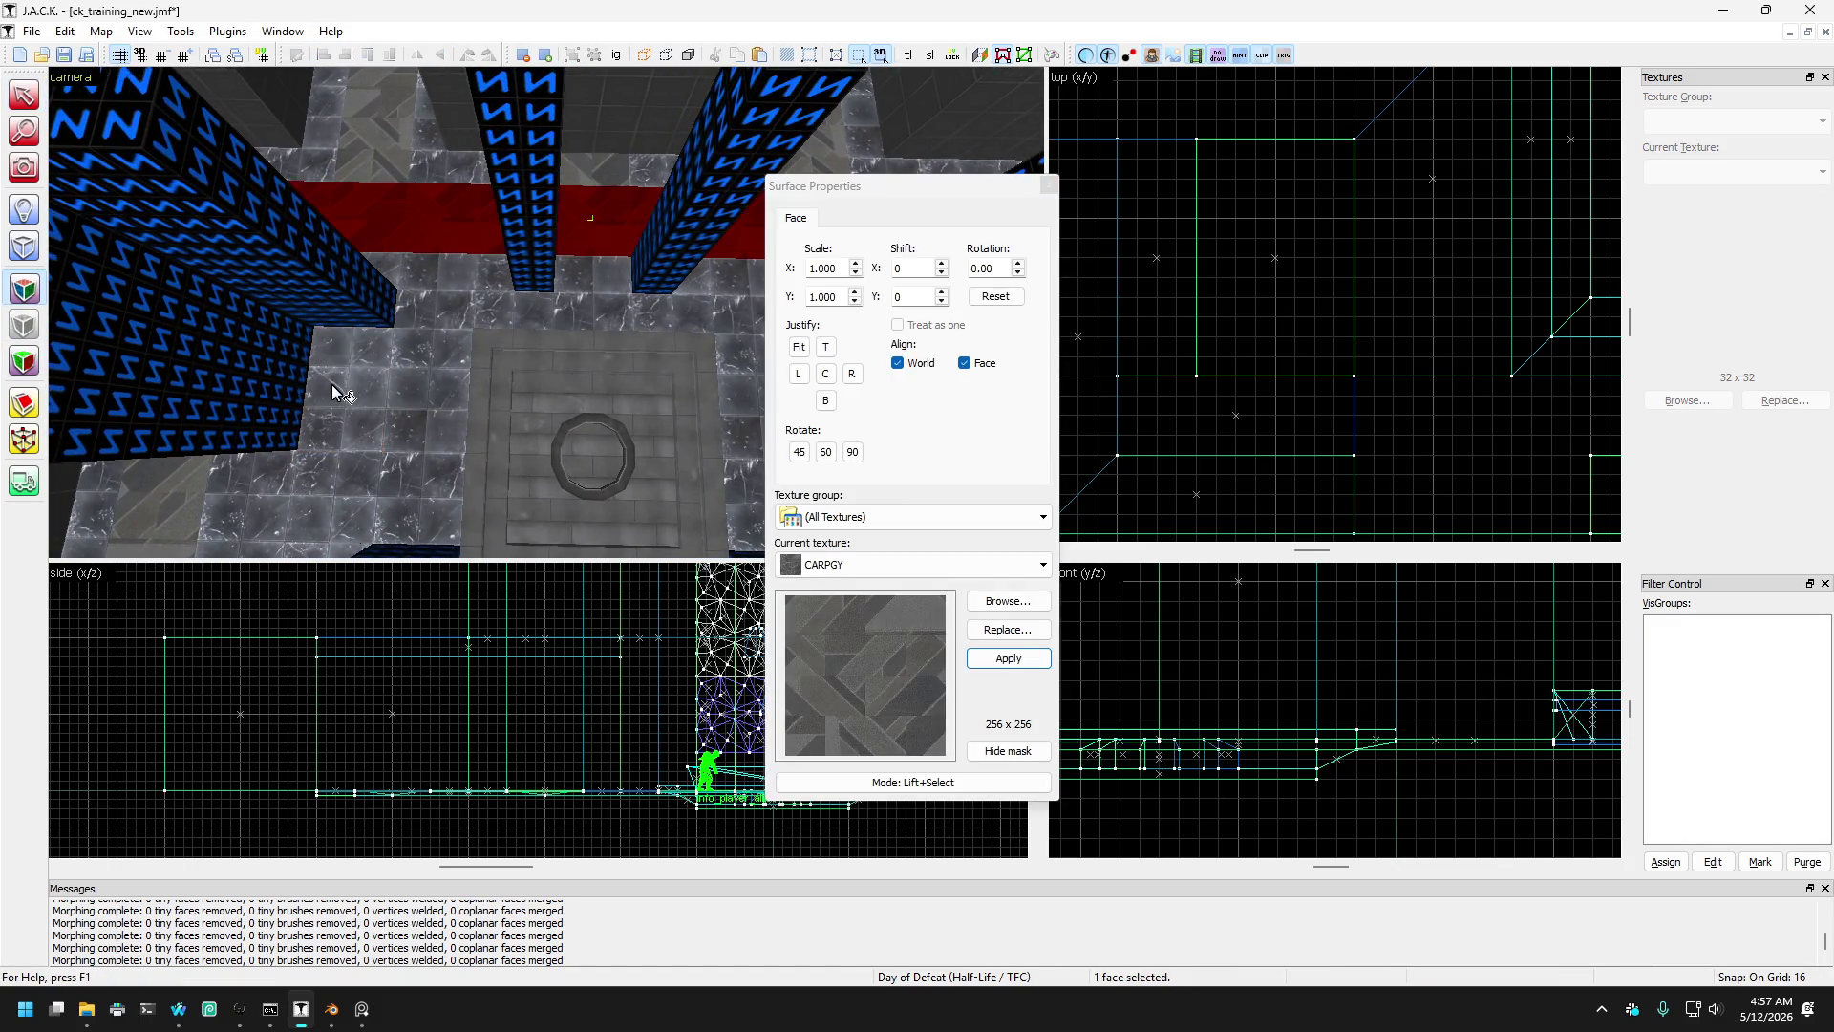
key(d)
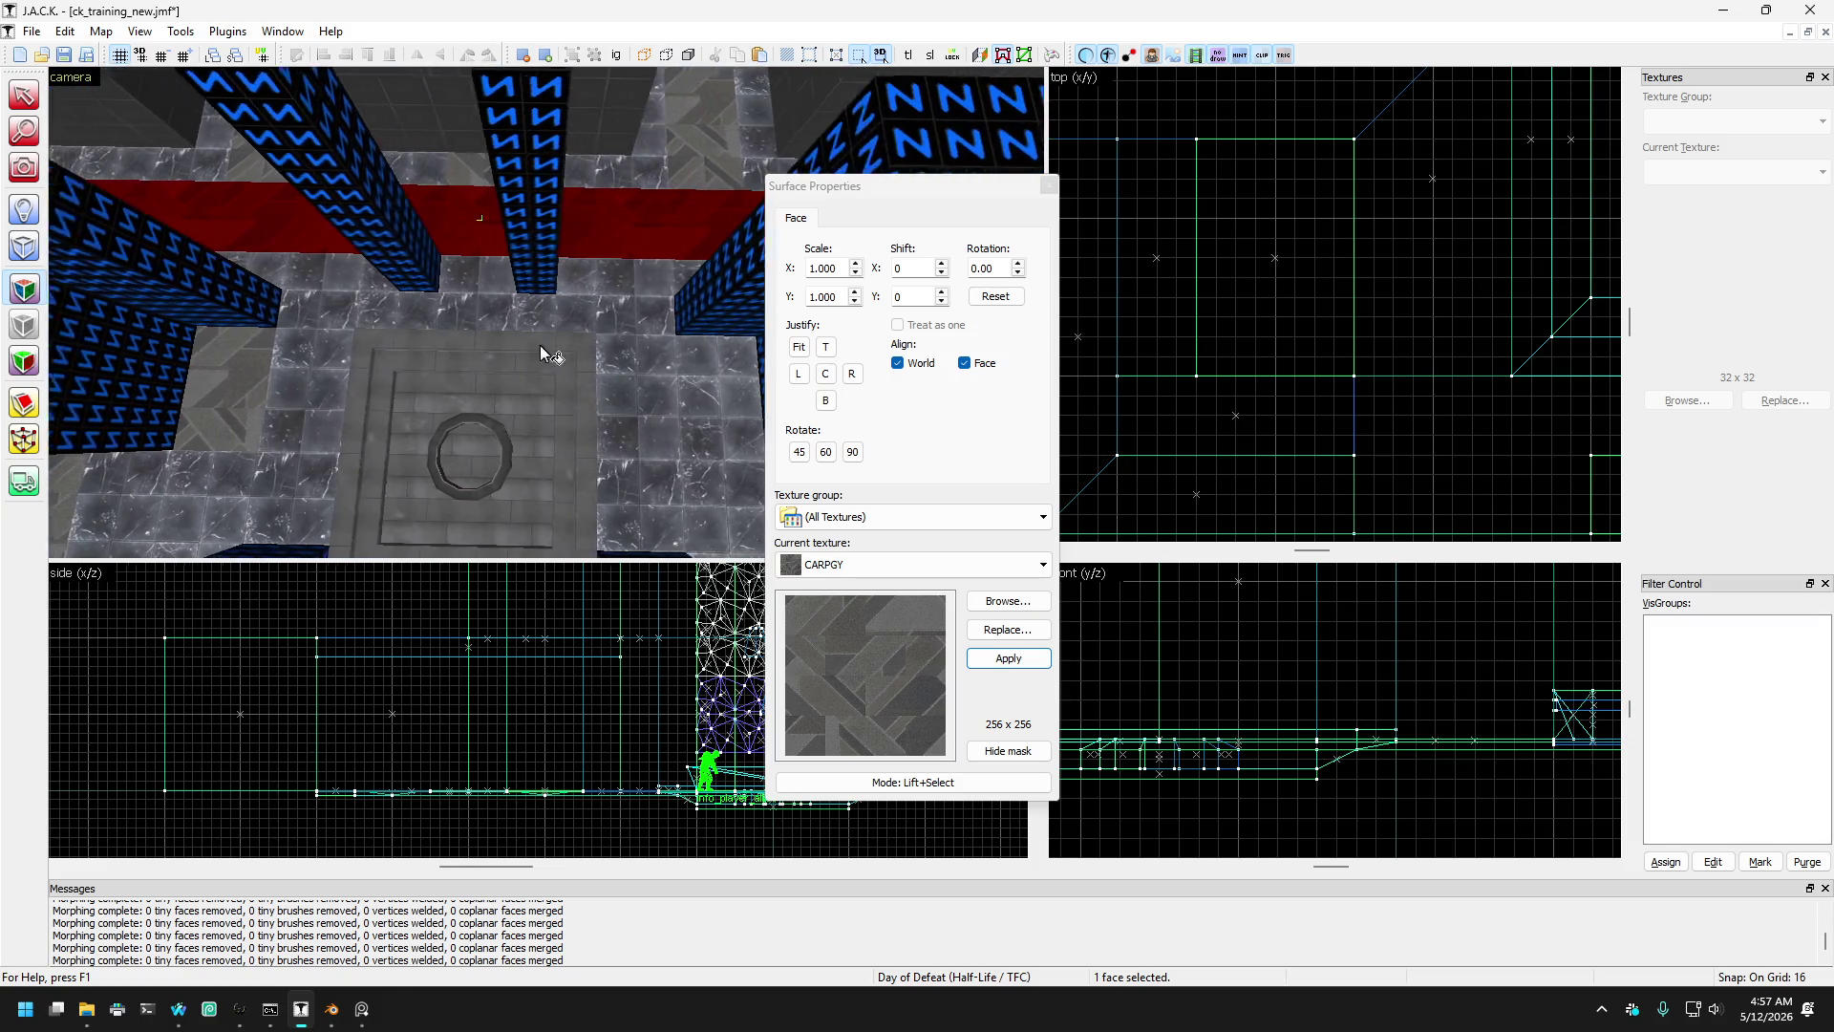
click(1048, 185)
- Fly the 3D view down over the courtyard and select the floor brushes beside the fountain
click(38, 172)
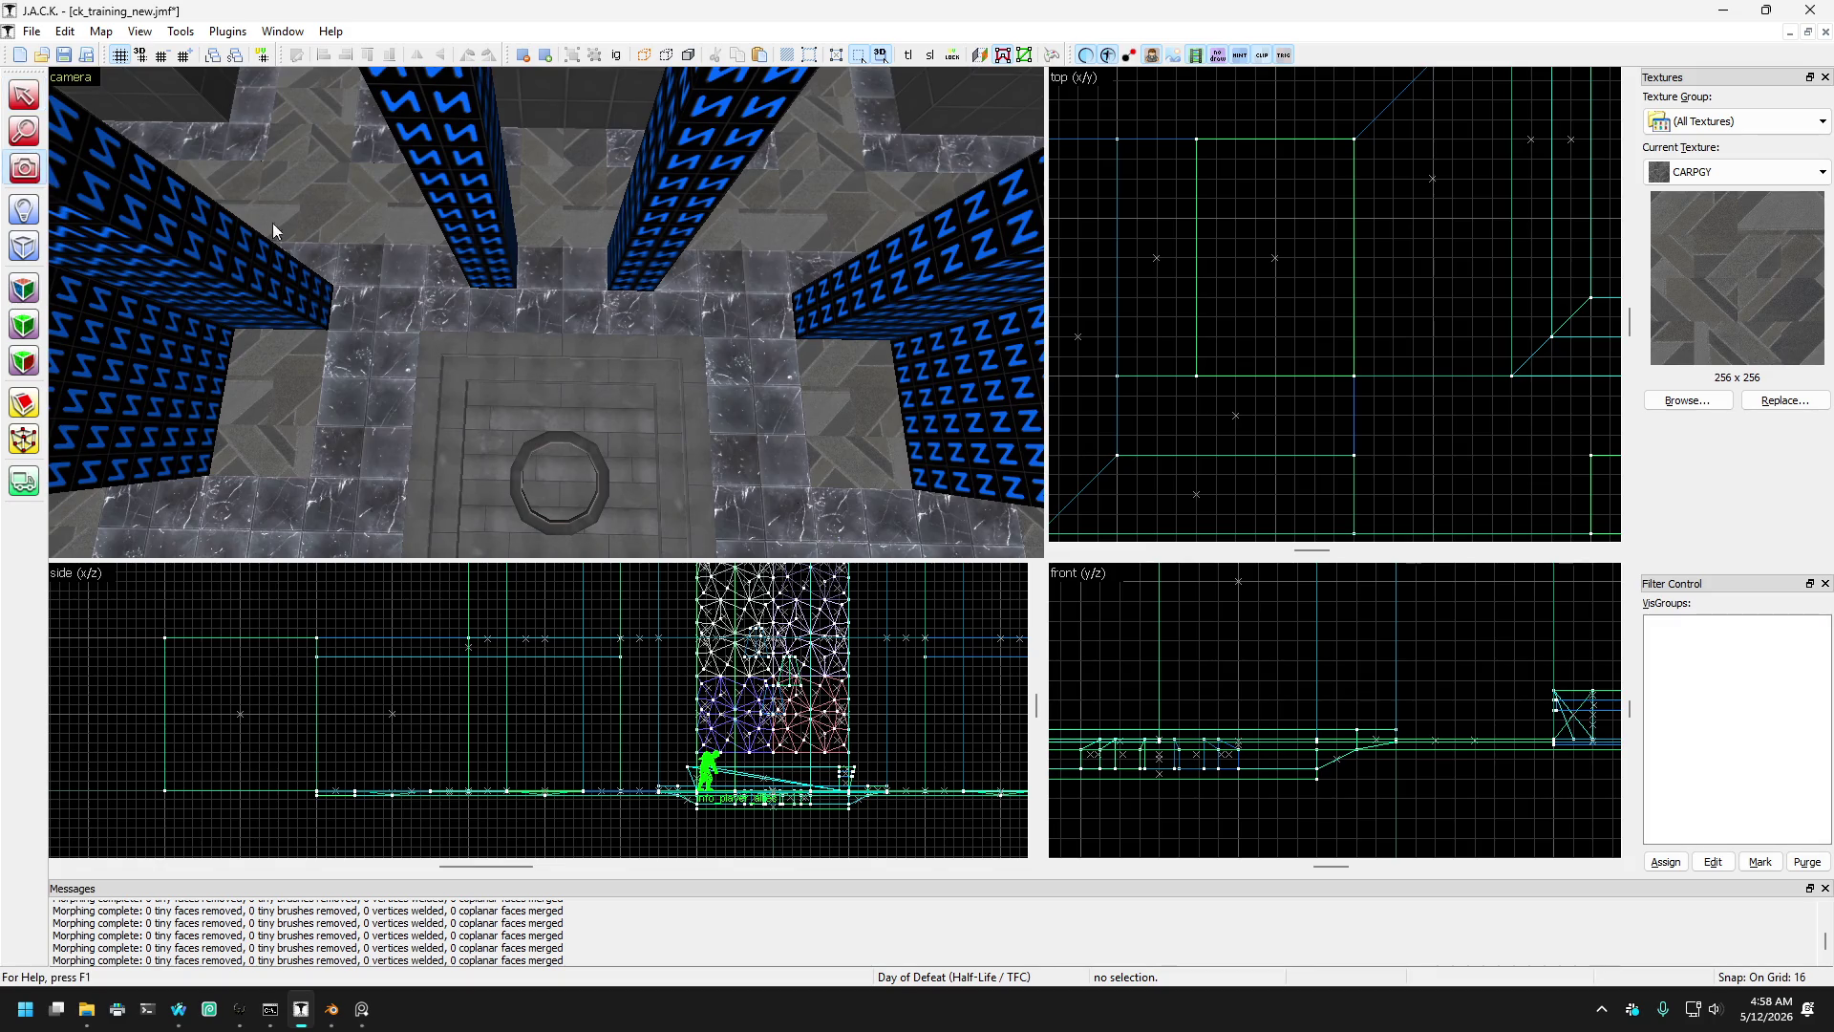
key(w)
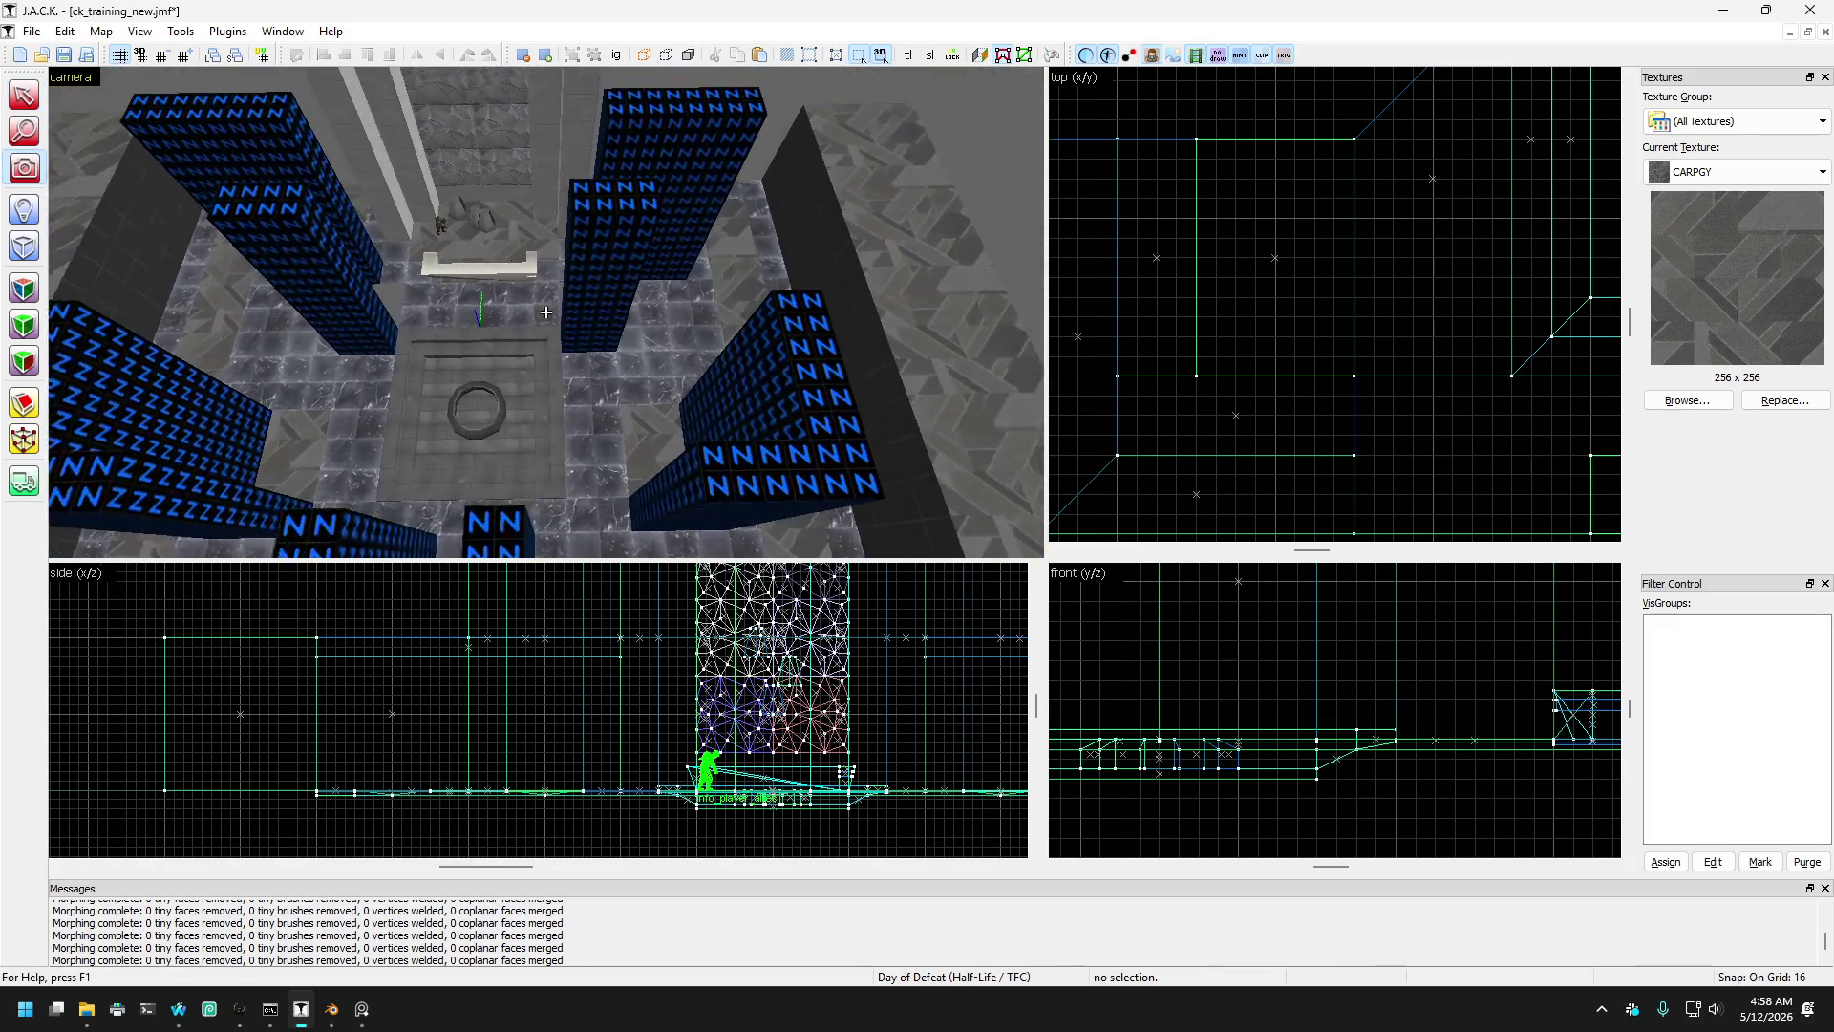
drag(545, 311, 548, 324)
key(w)
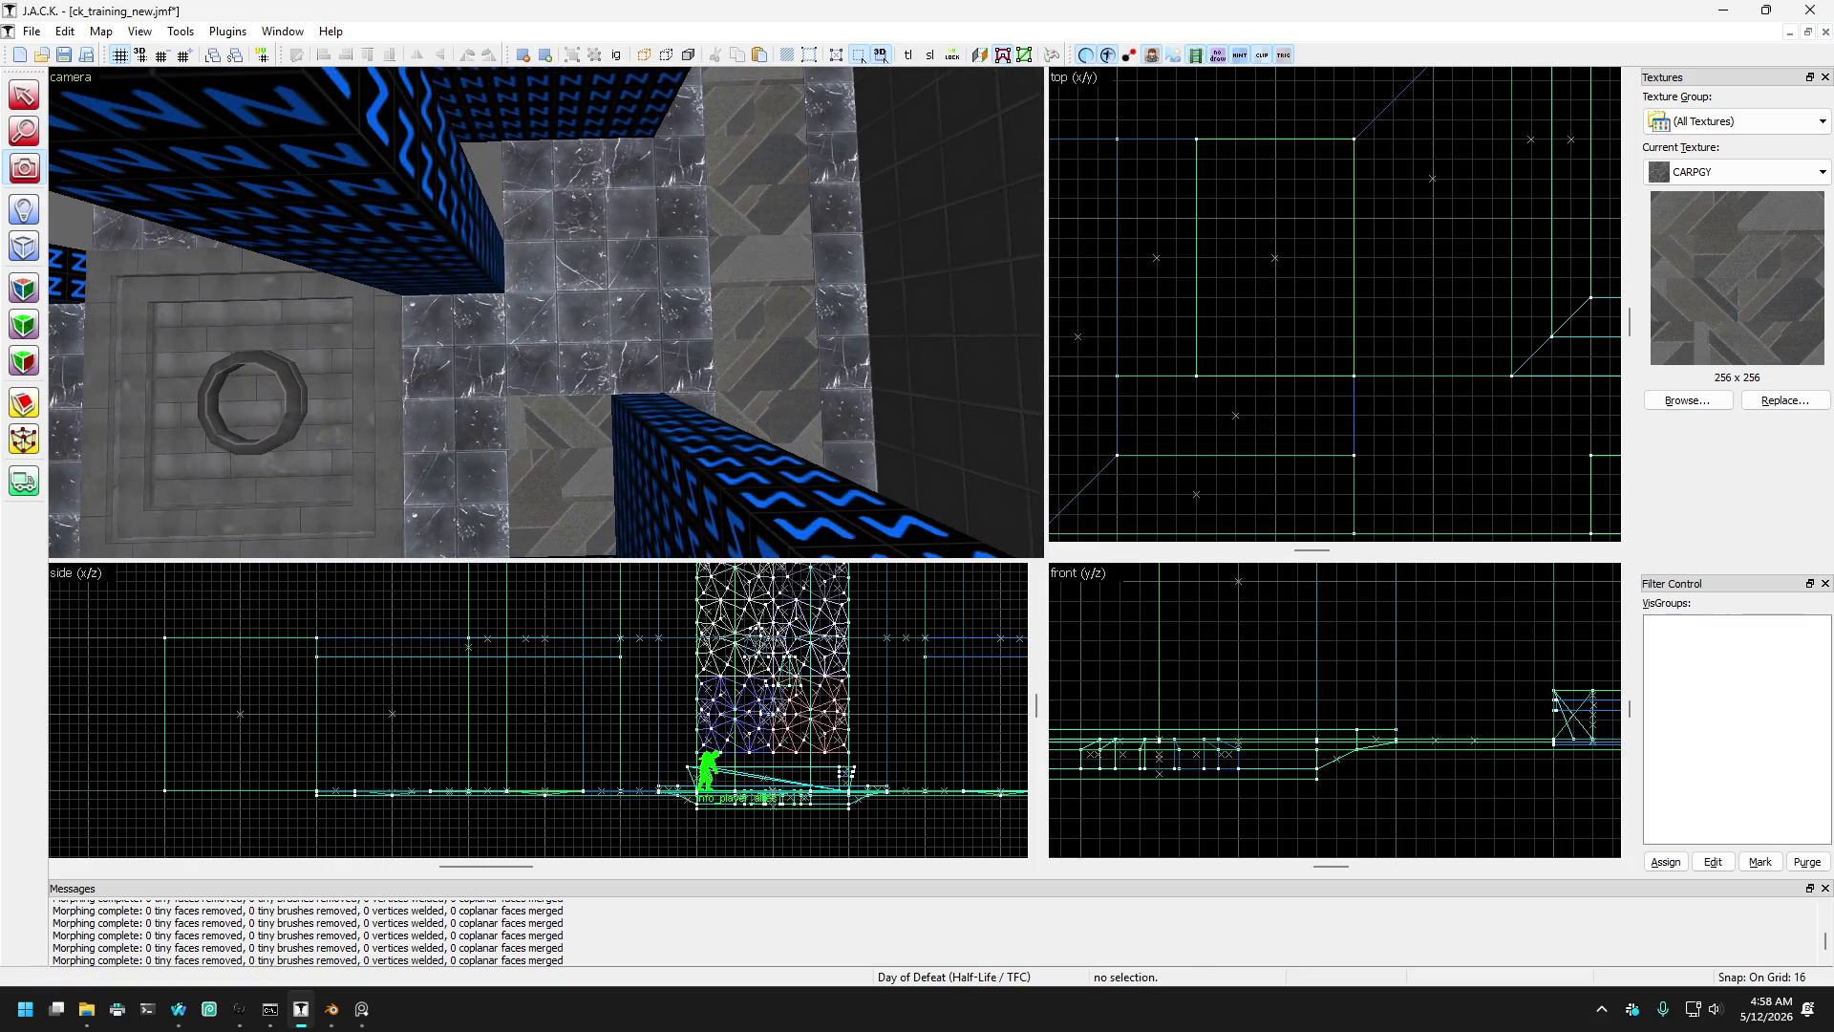
click(556, 212)
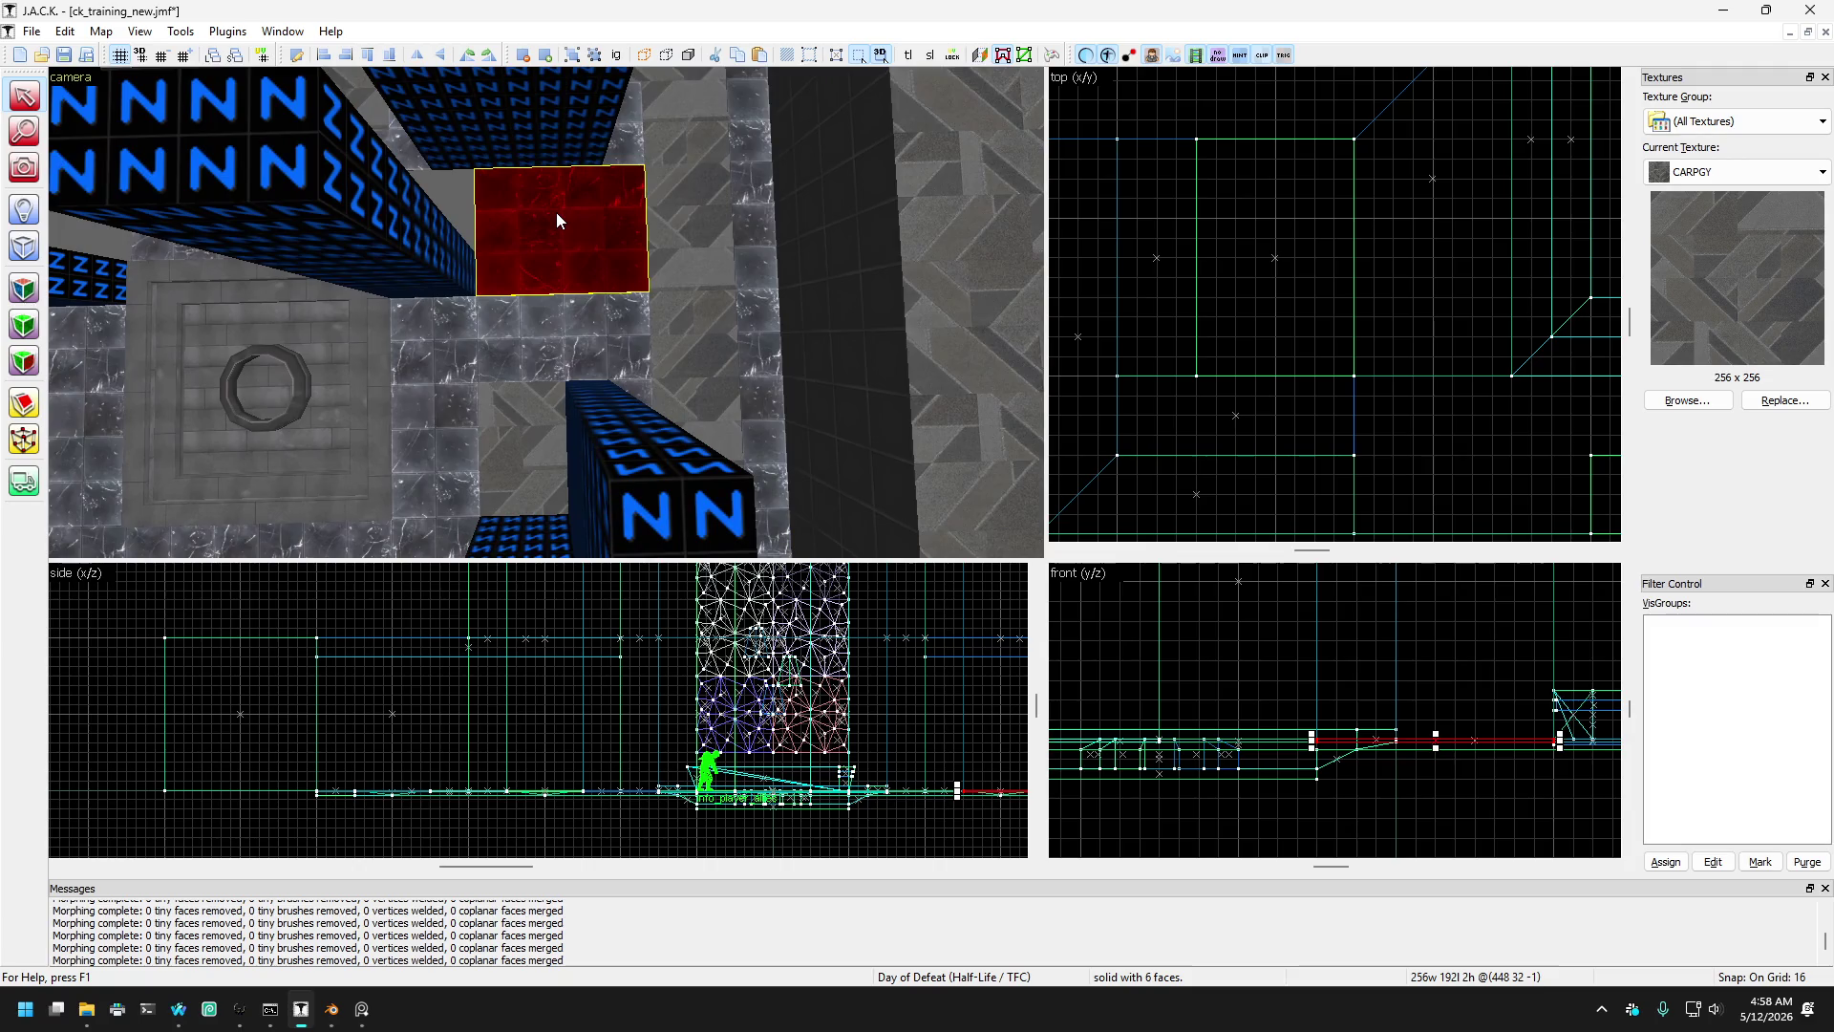
key(s)
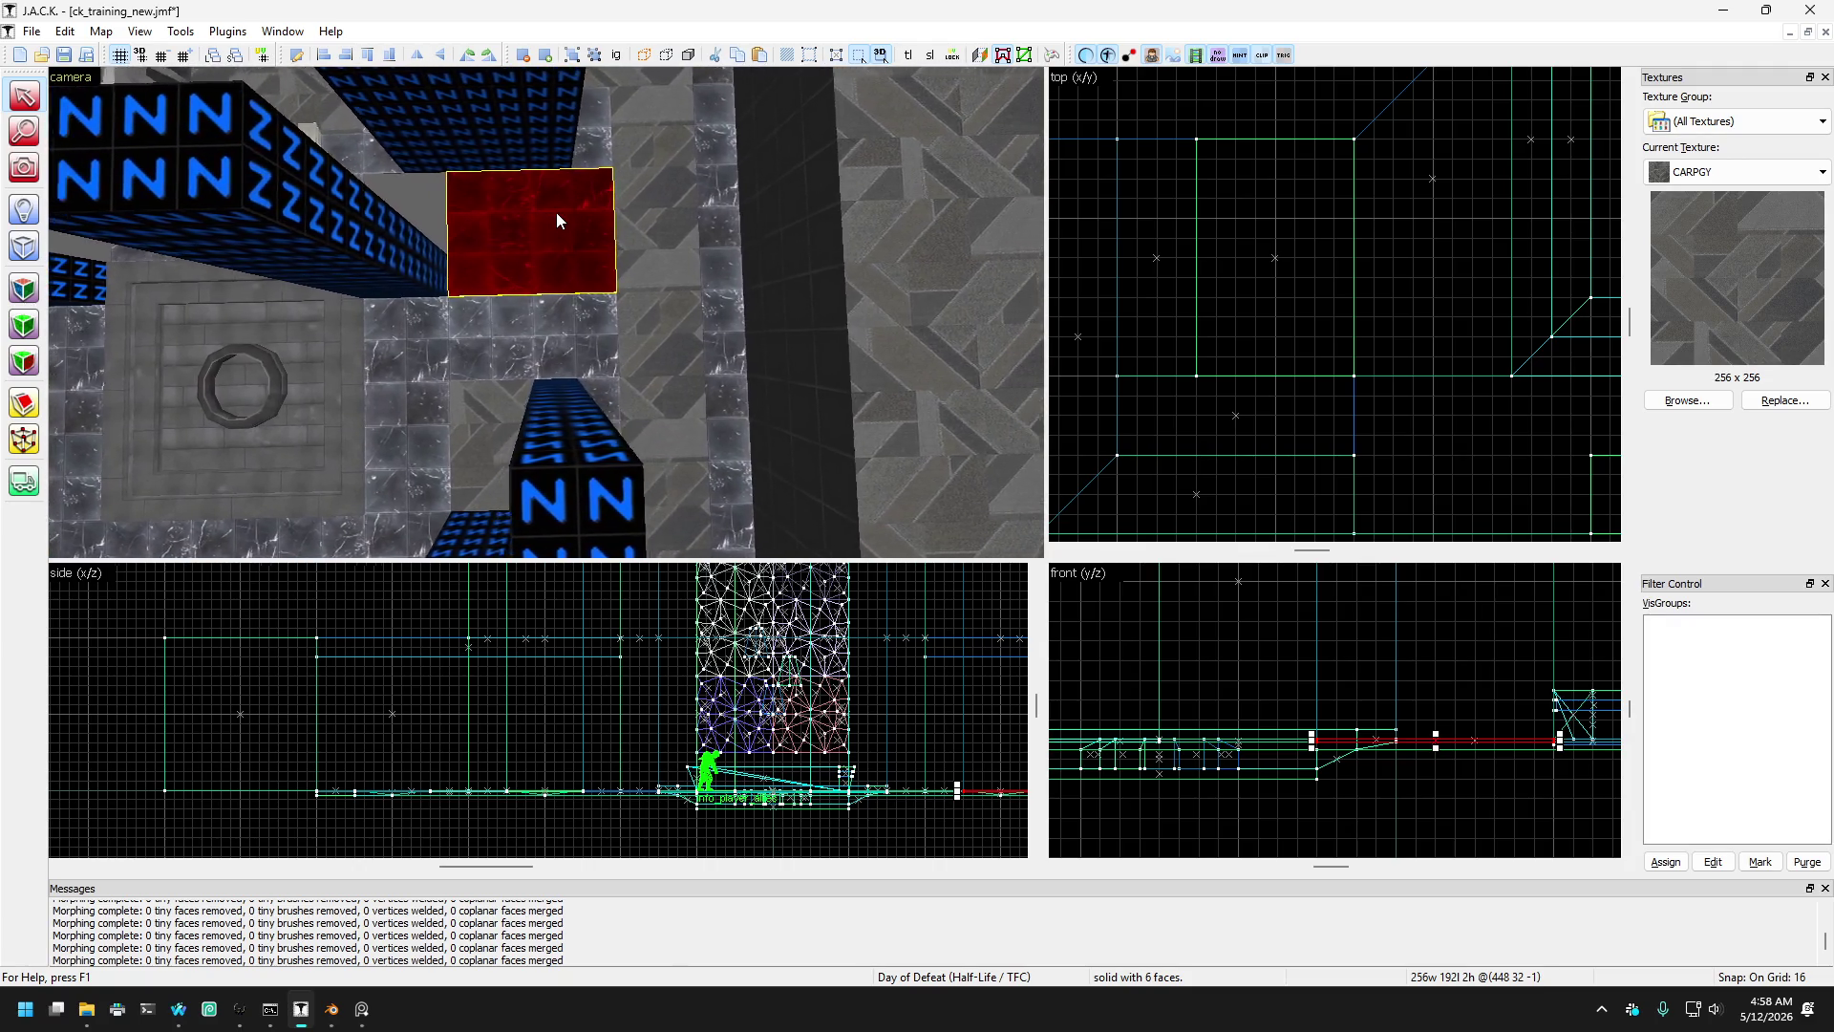
click(531, 231)
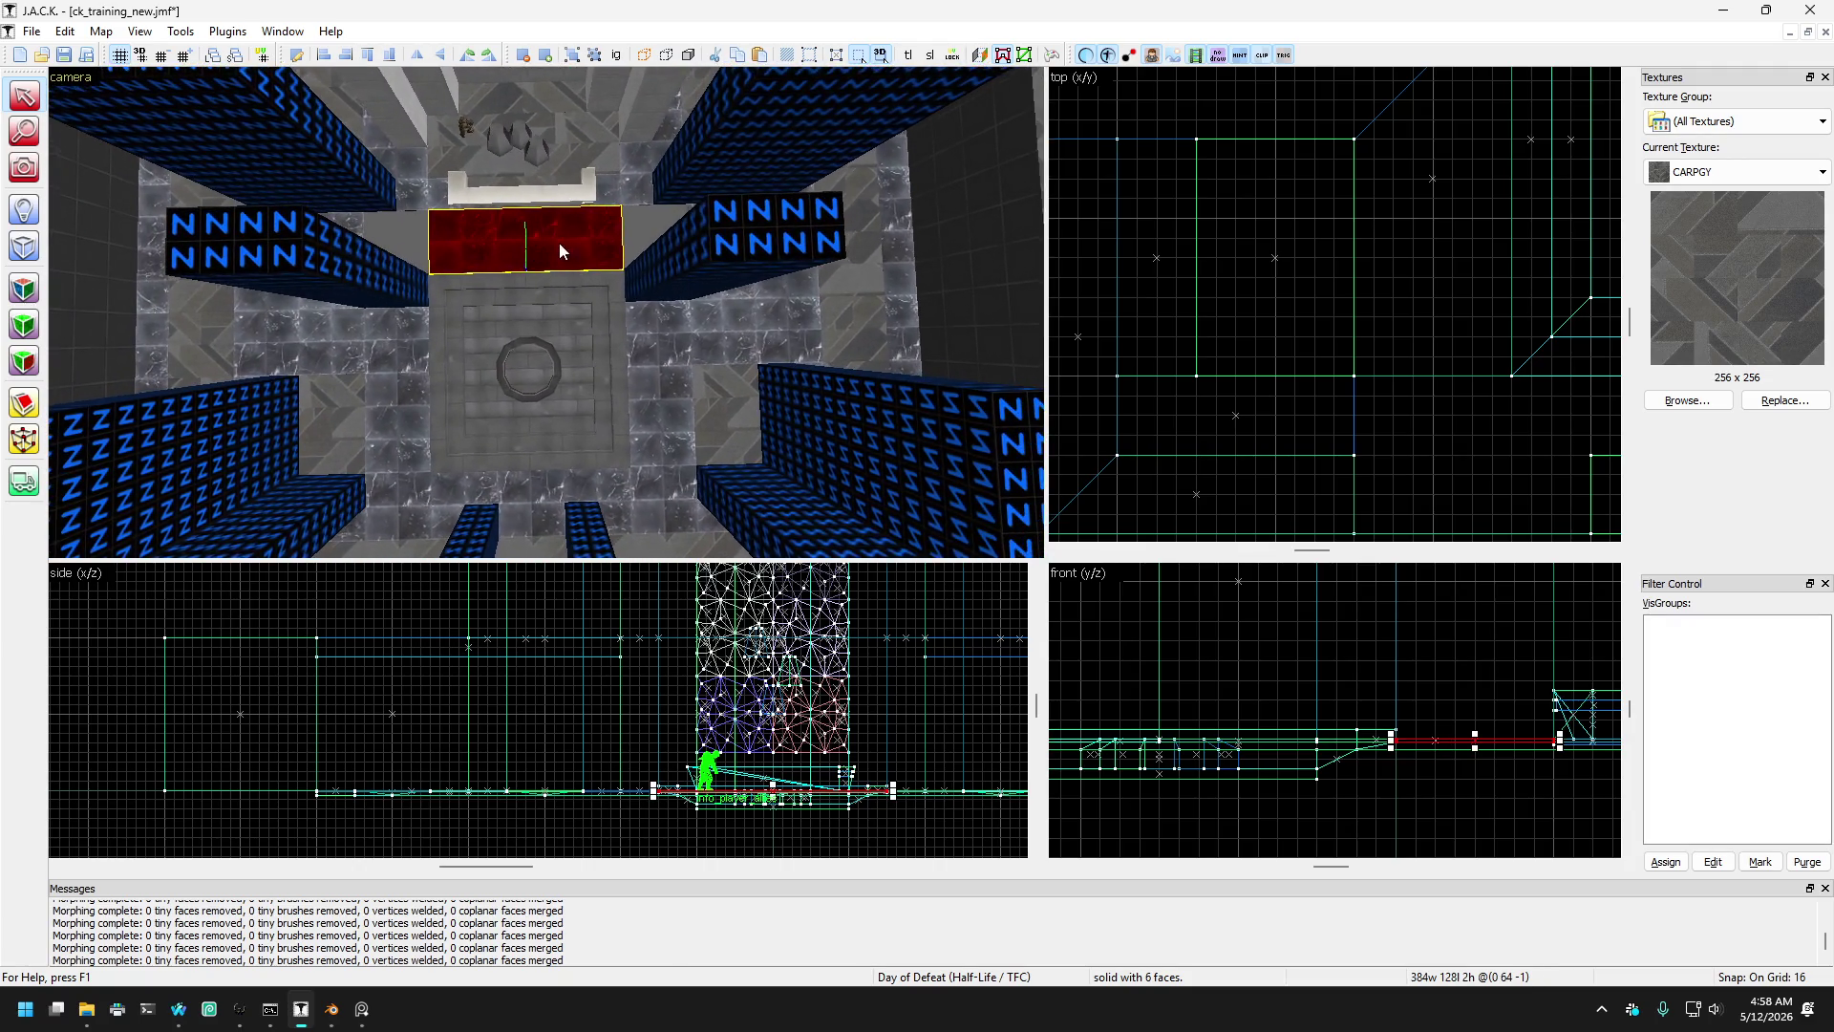
- Stretch the floor brush to 512 wide in the top view, then undo and redo the resize
scroll(1360, 277, down, 3)
drag(1312, 297, 1247, 297)
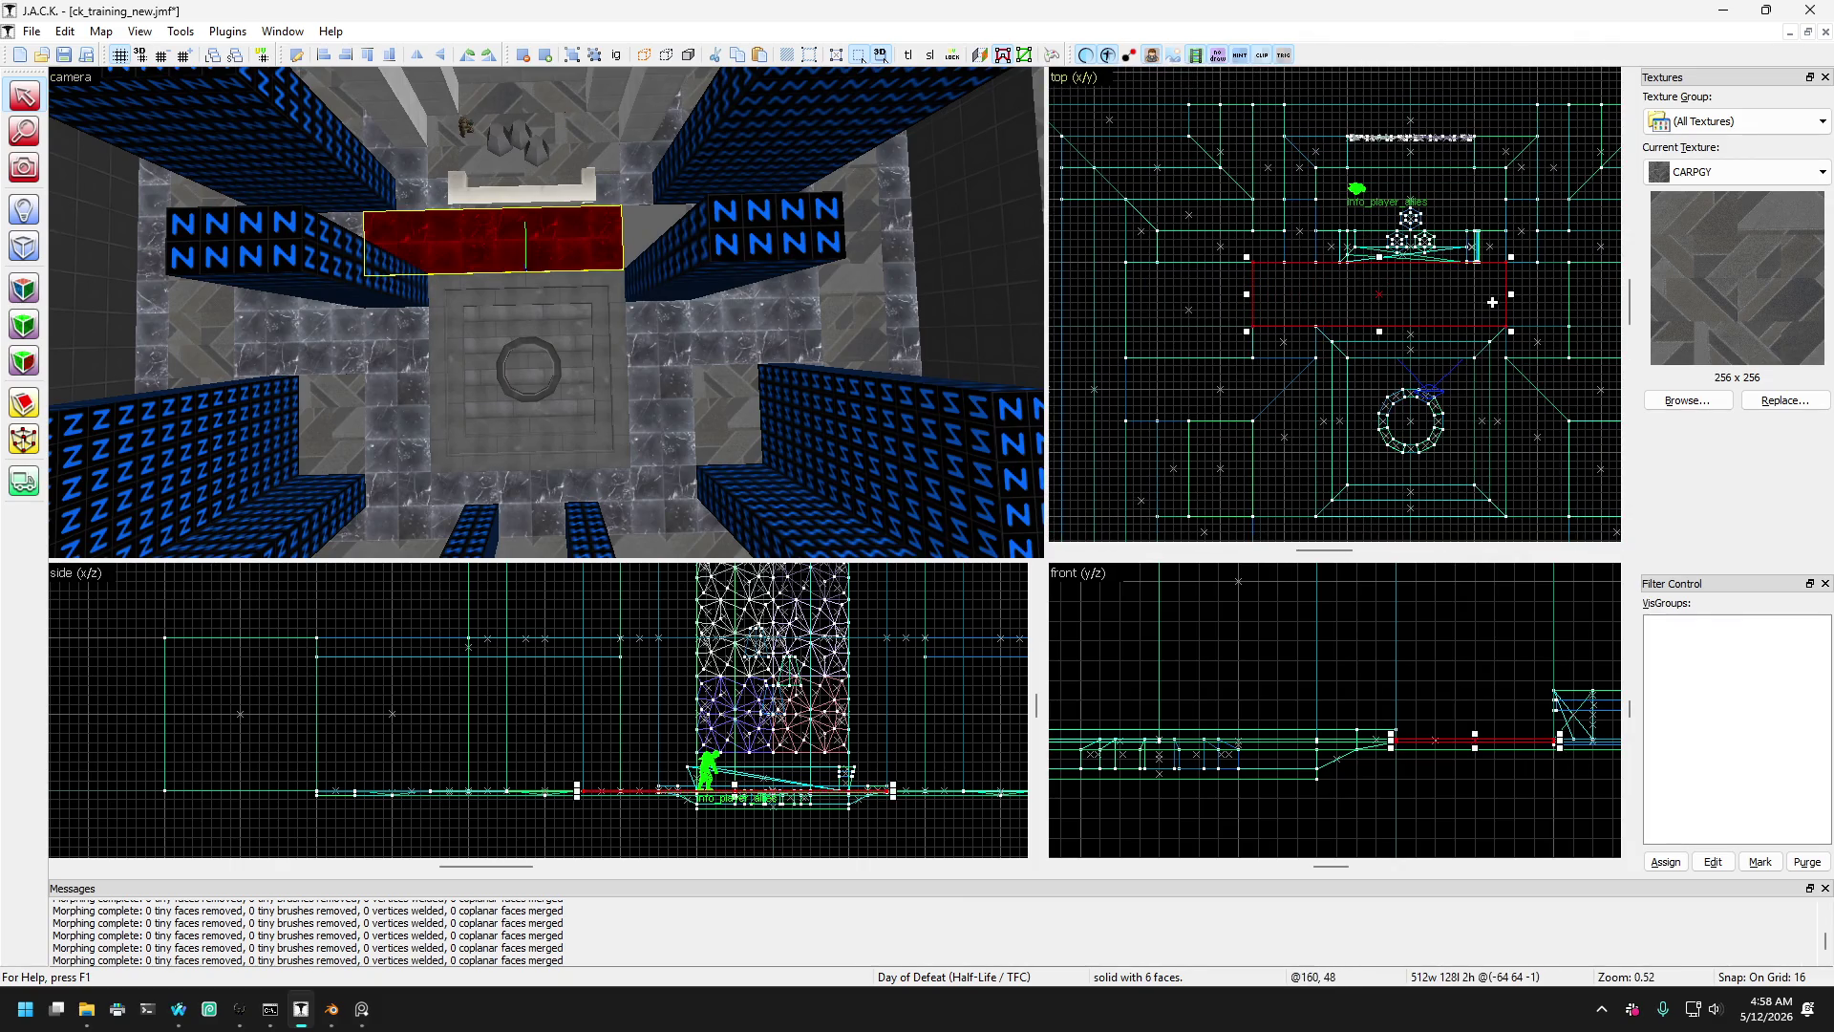
drag(1511, 295, 1576, 293)
click(24, 170)
drag(541, 307, 431, 298)
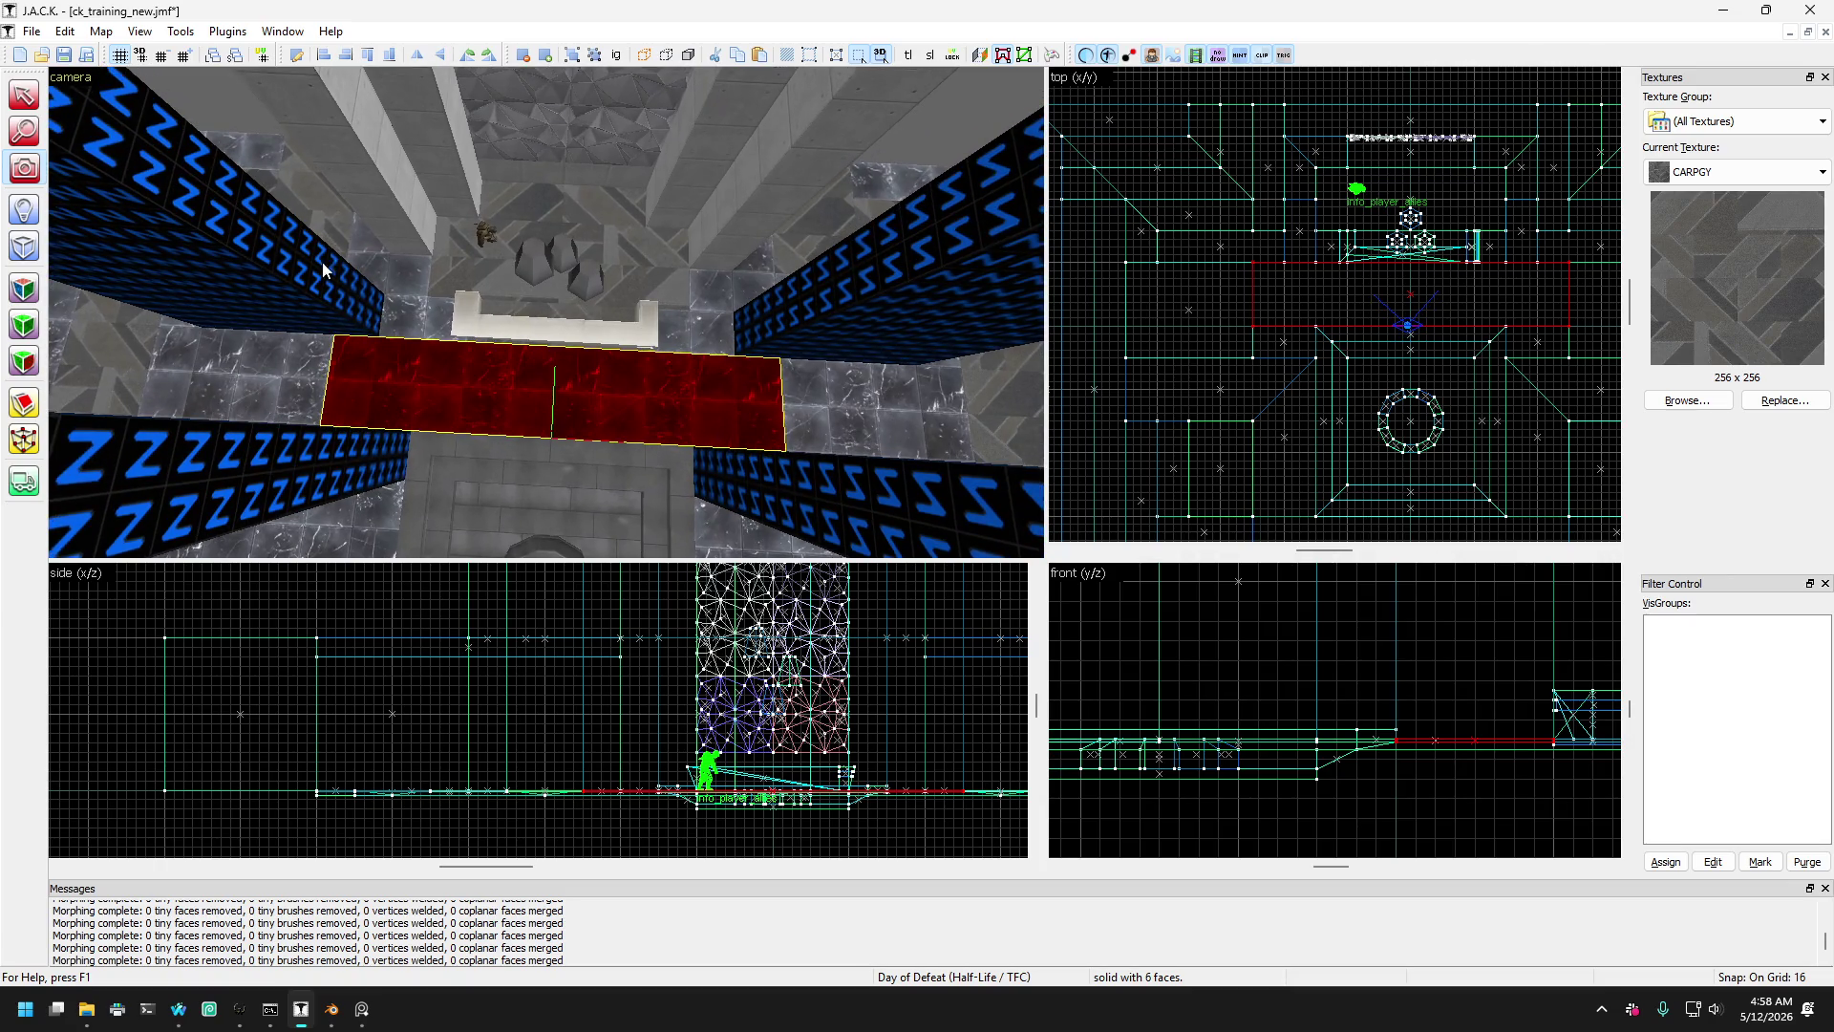
click(24, 96)
key(ctrl+z)
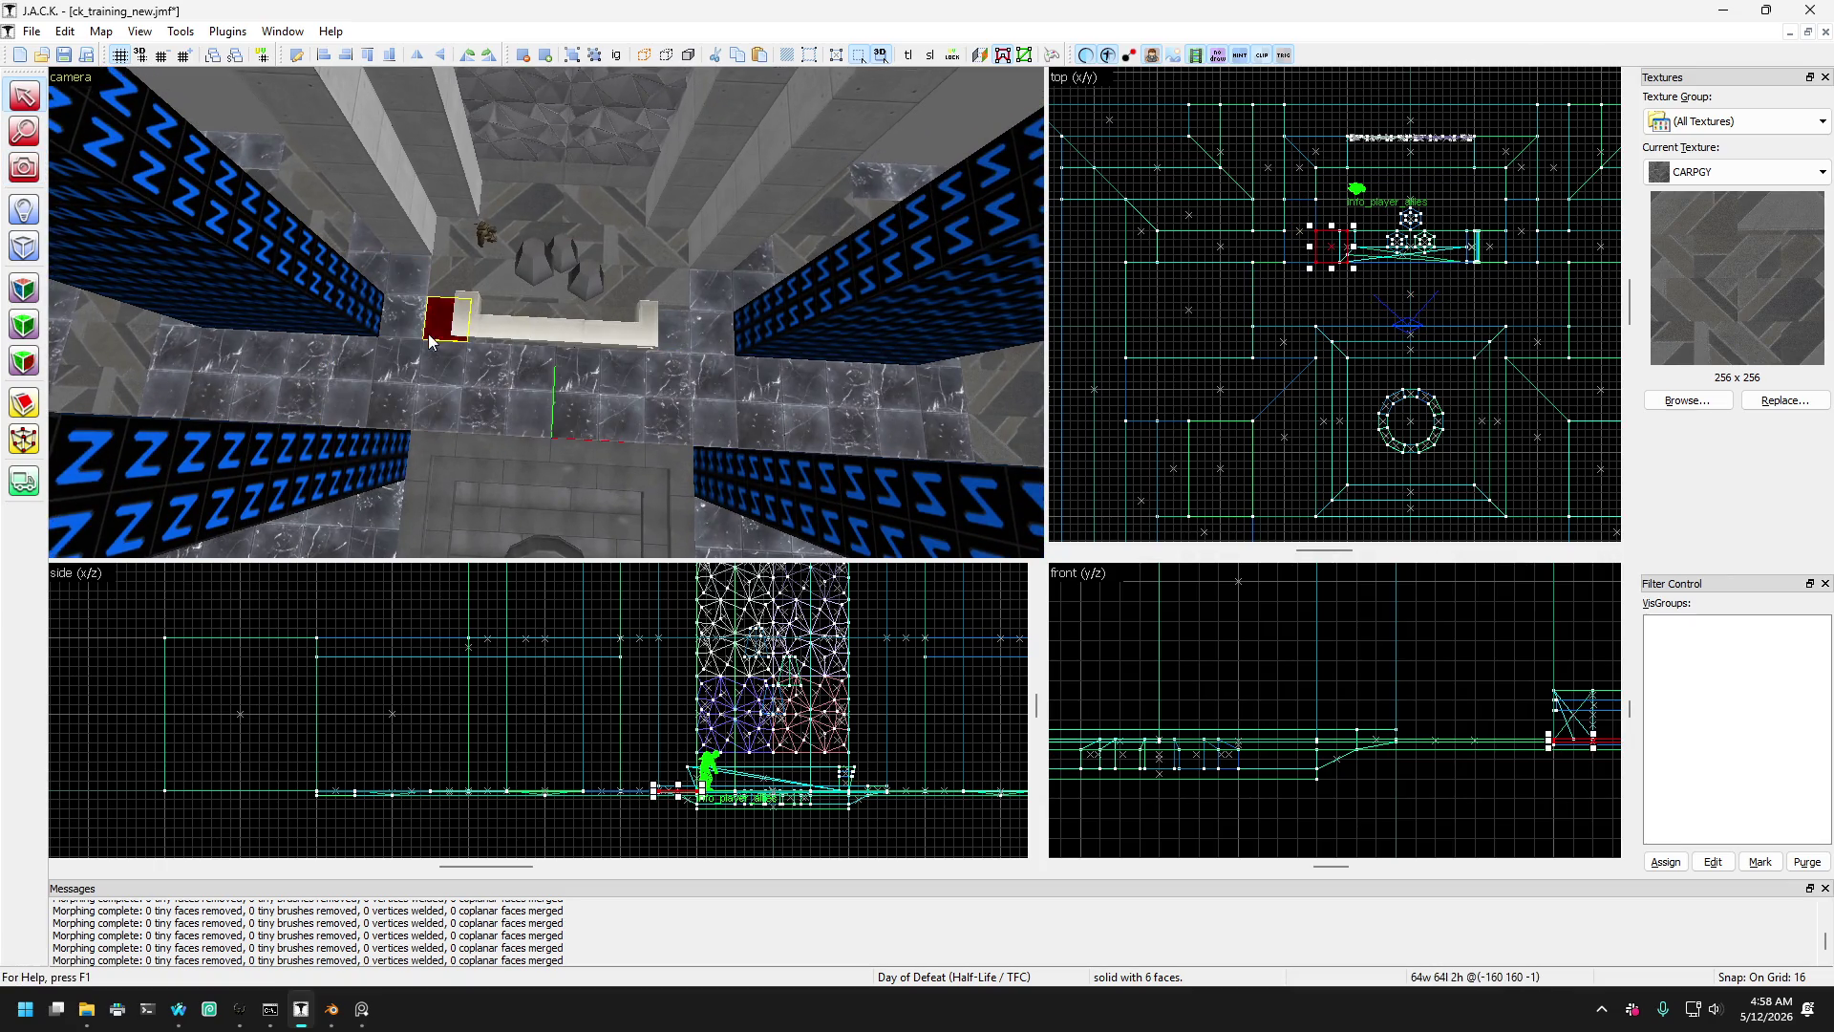
key(ctrl+y)
- Delete the narrow 64x256 floor strip beside the blue pillar
key(ctrl+z)
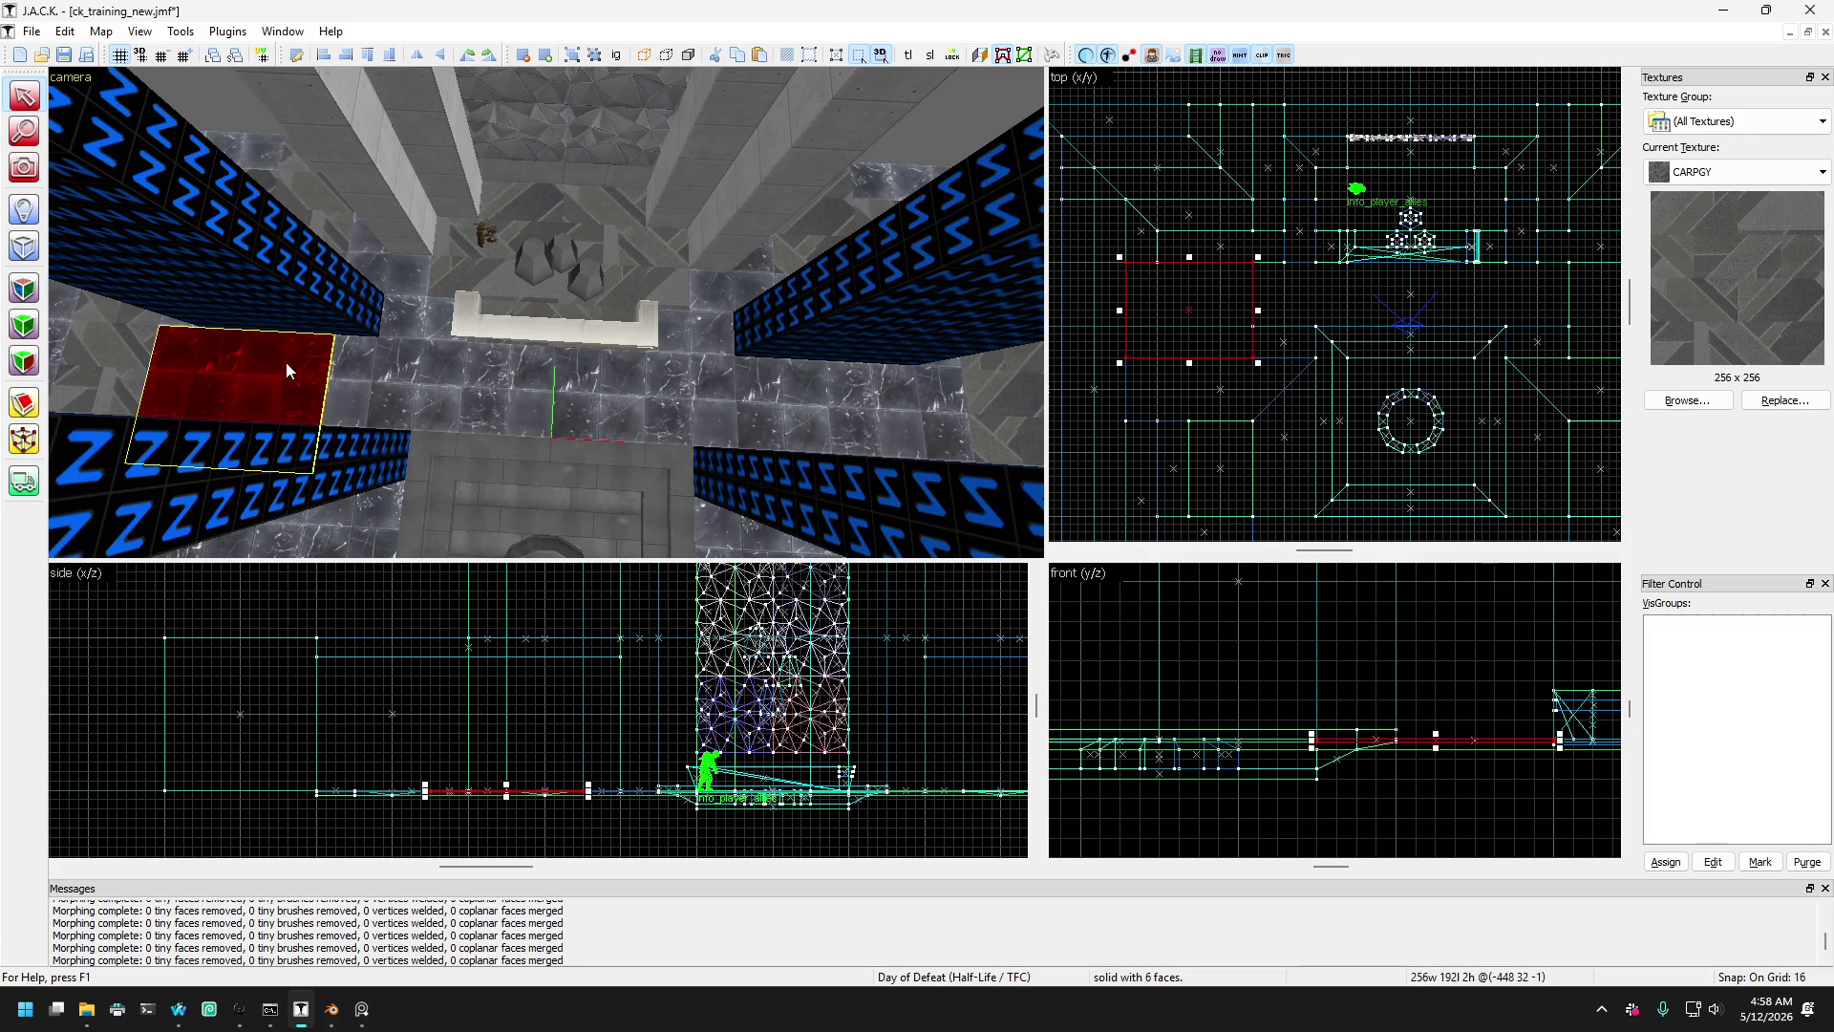
key(a)
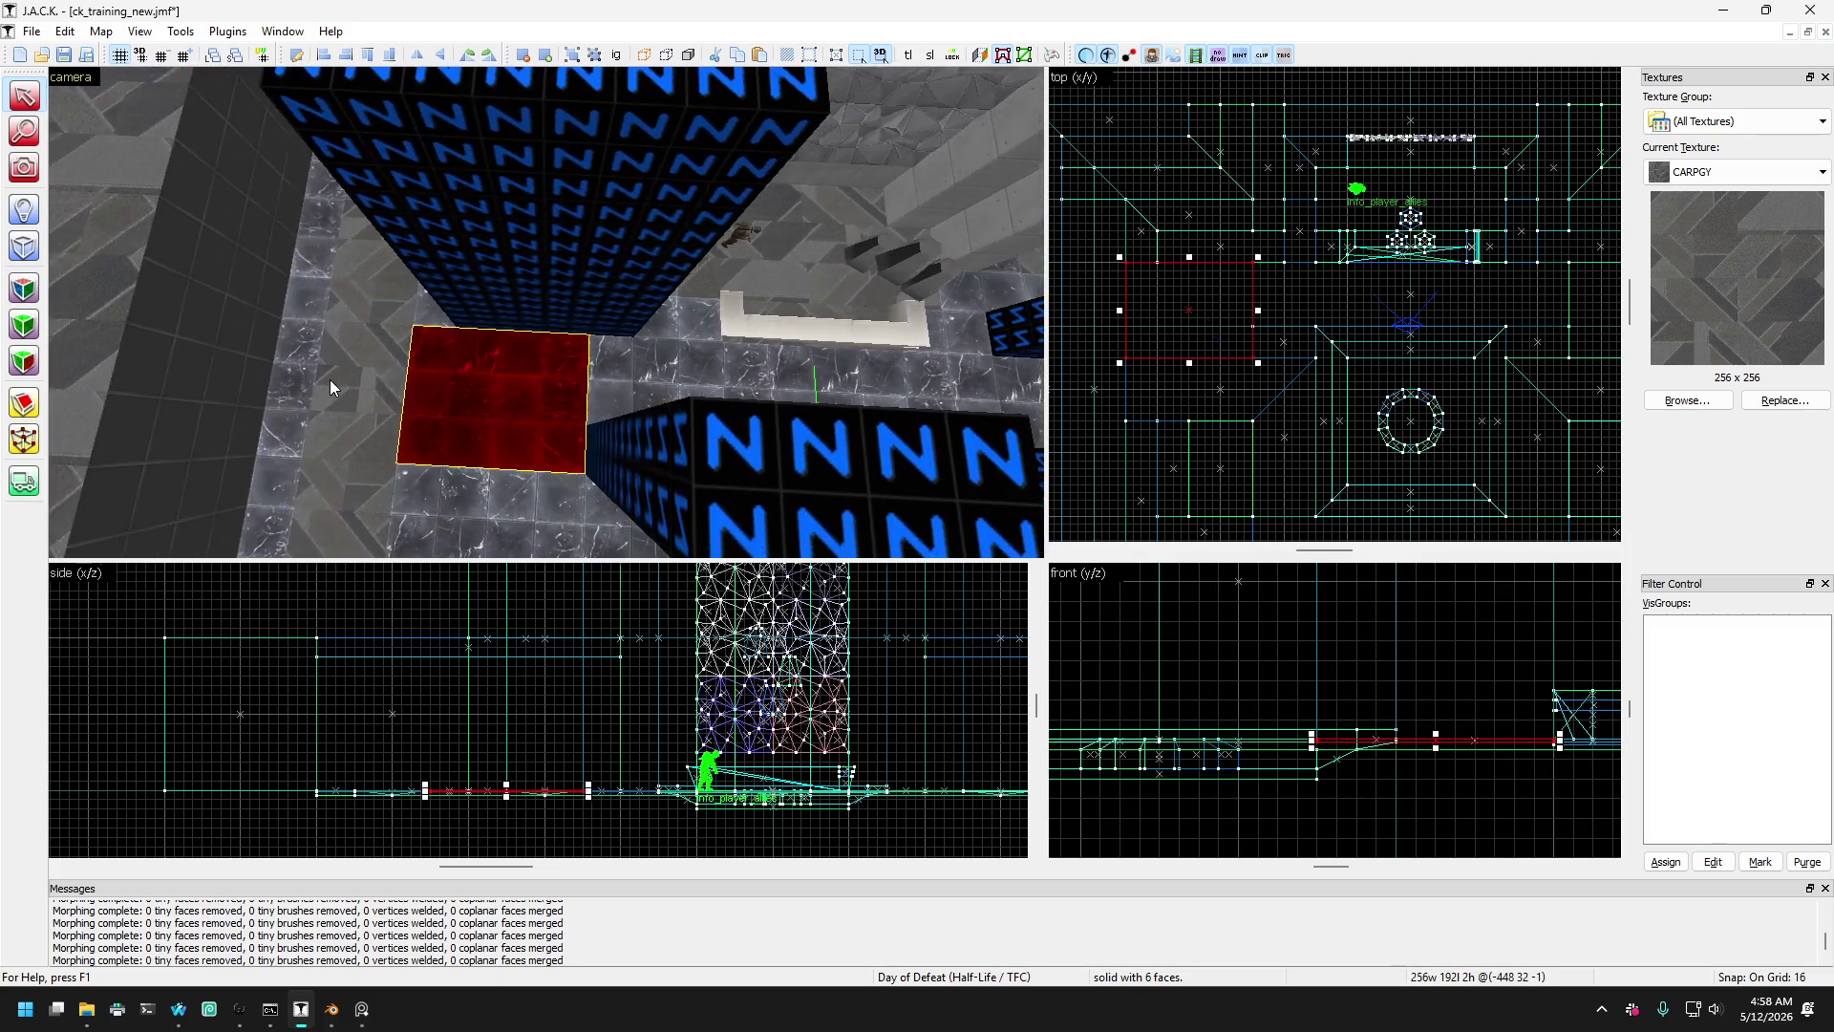
key(Left)
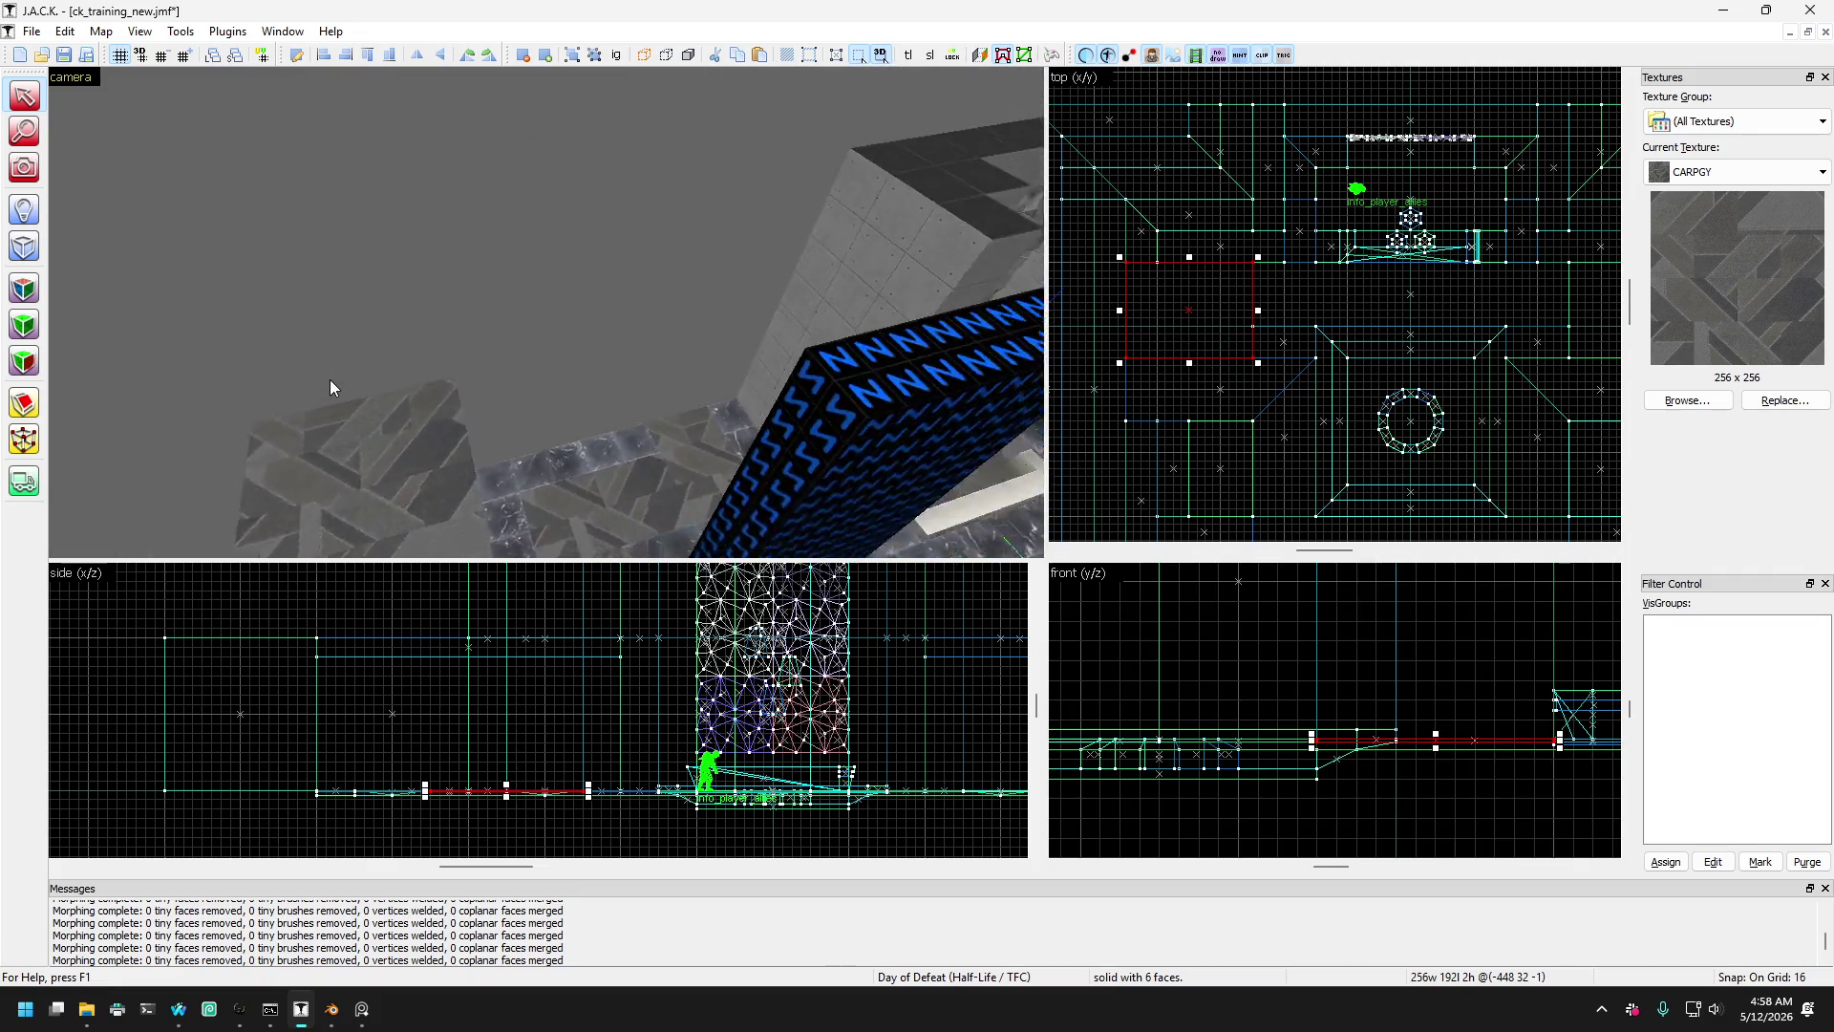
key(Up)
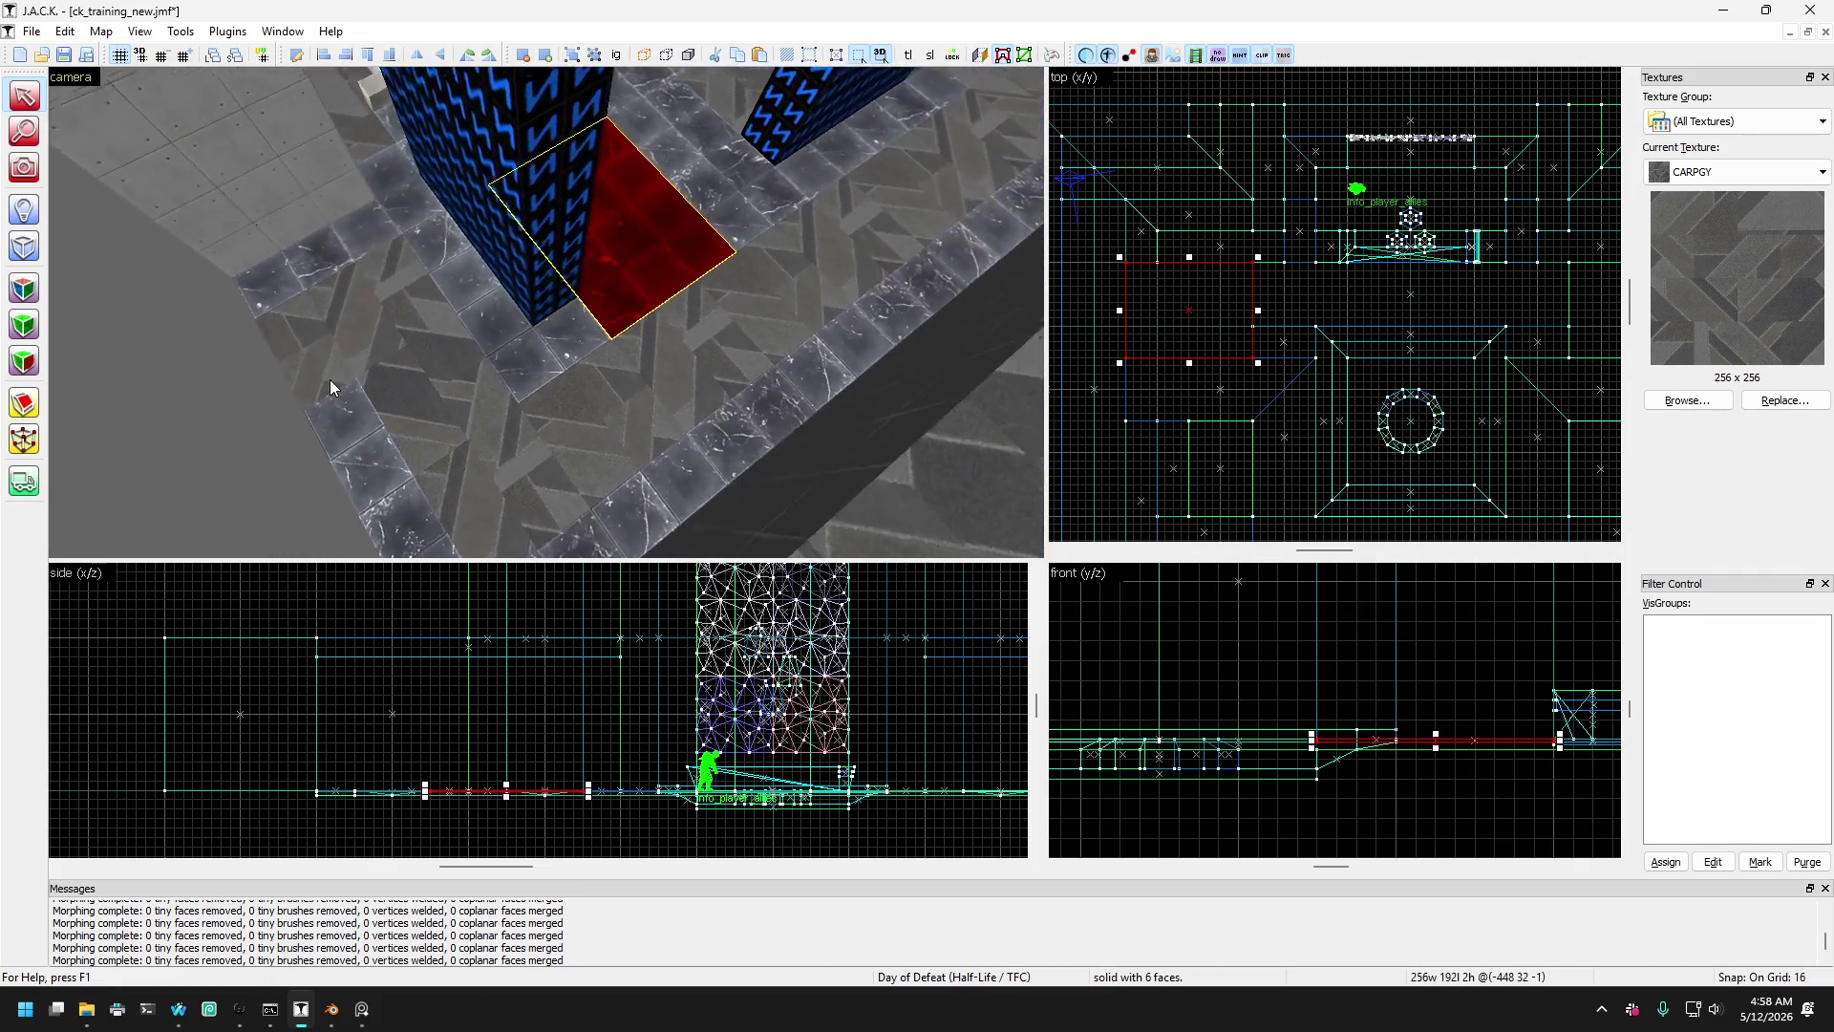
click(563, 364)
click(512, 347)
key(Left)
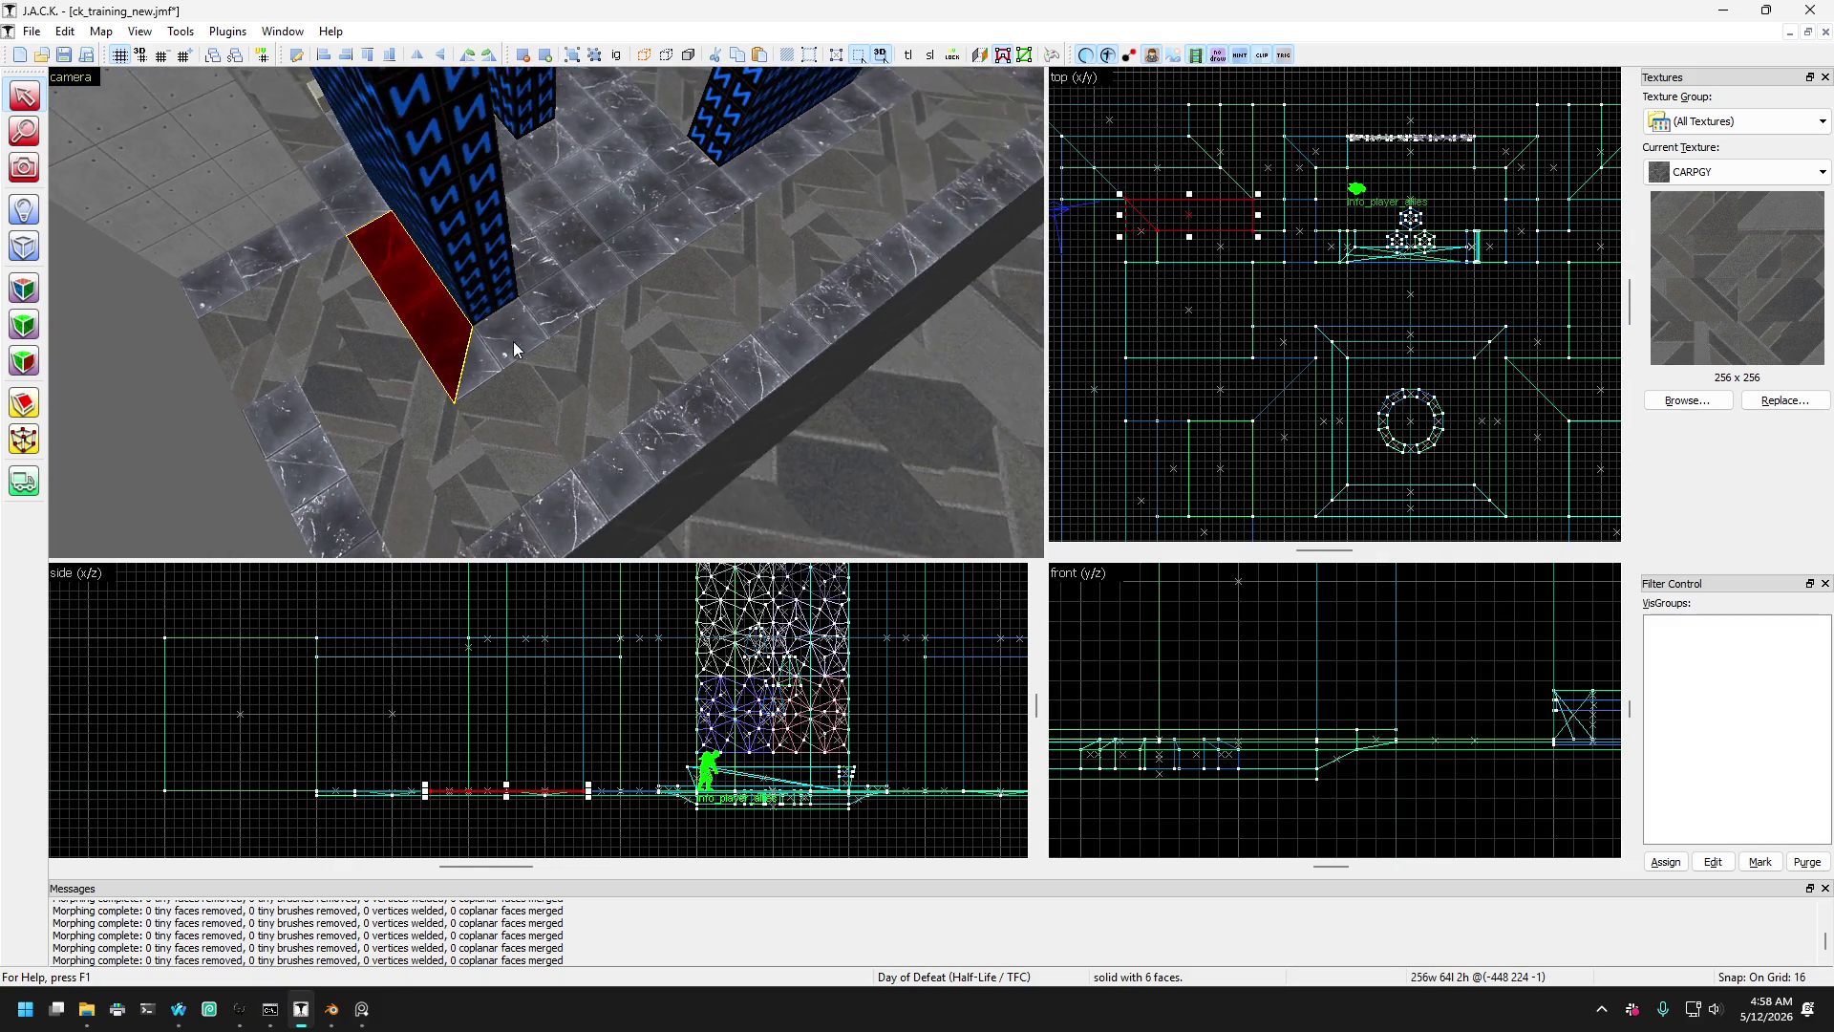
key(Up)
click(506, 242)
click(410, 237)
key(Up)
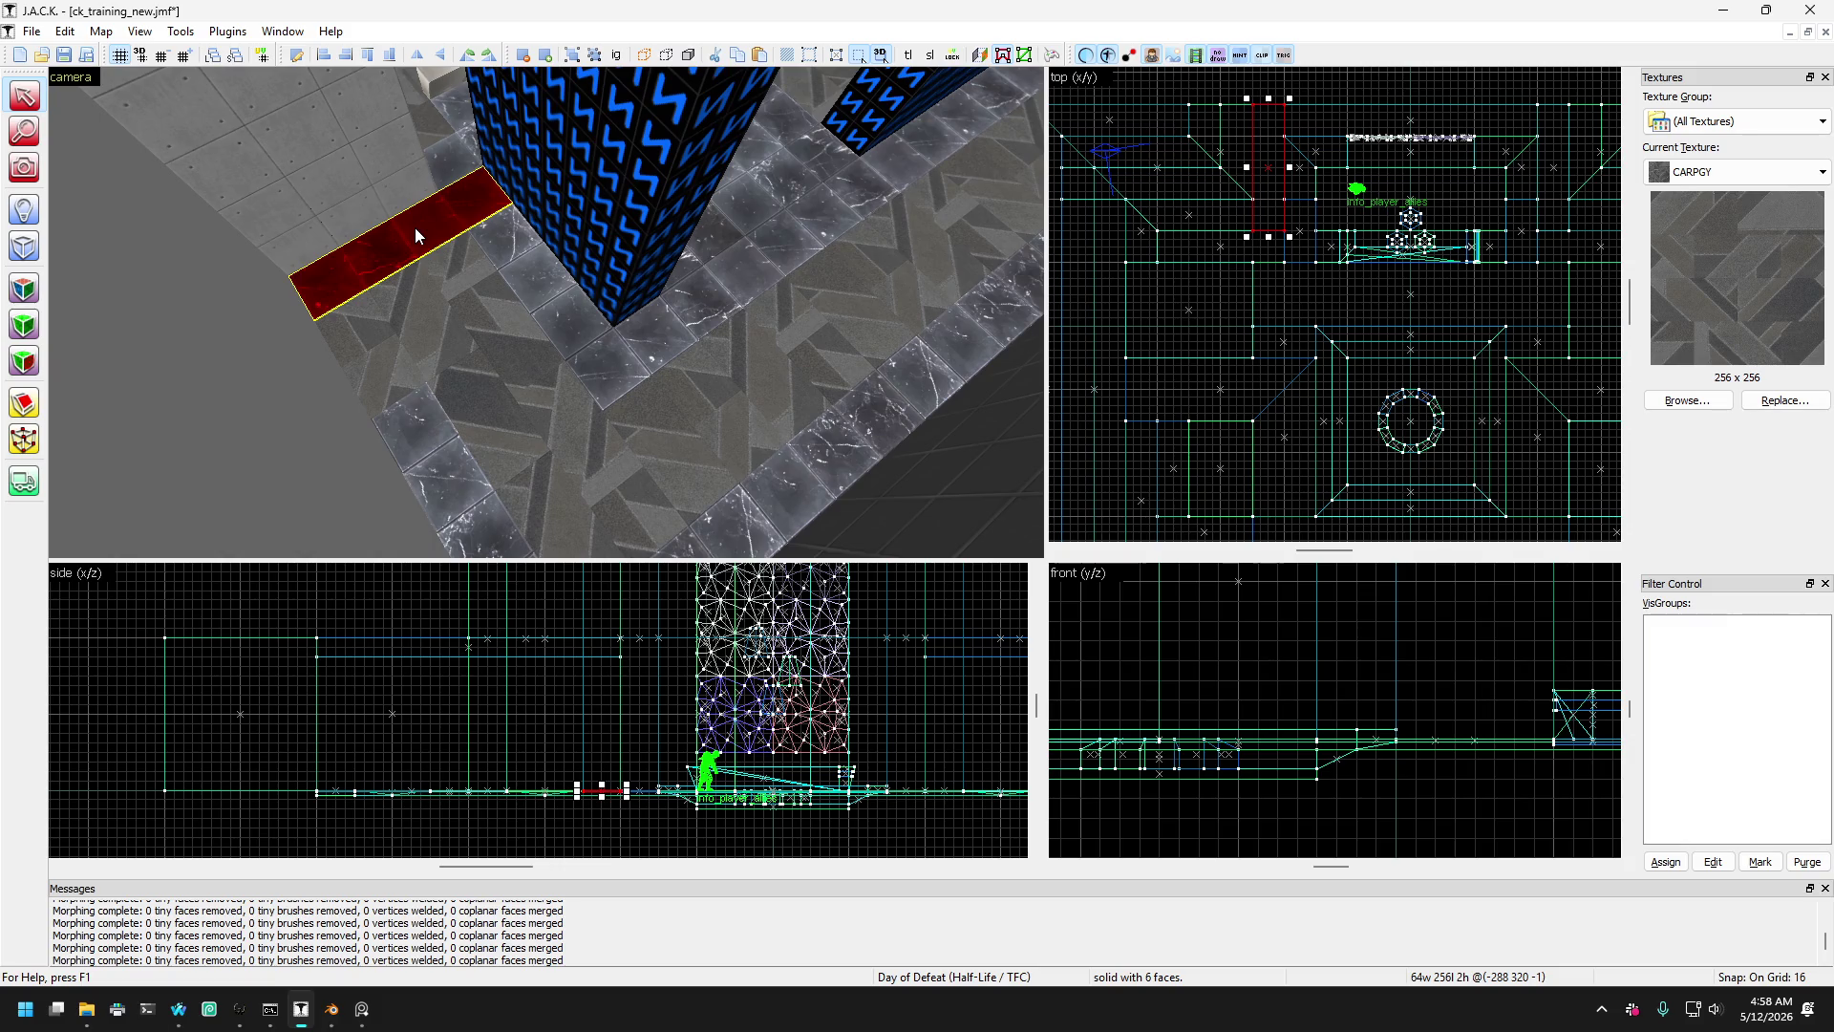
key(Delete)
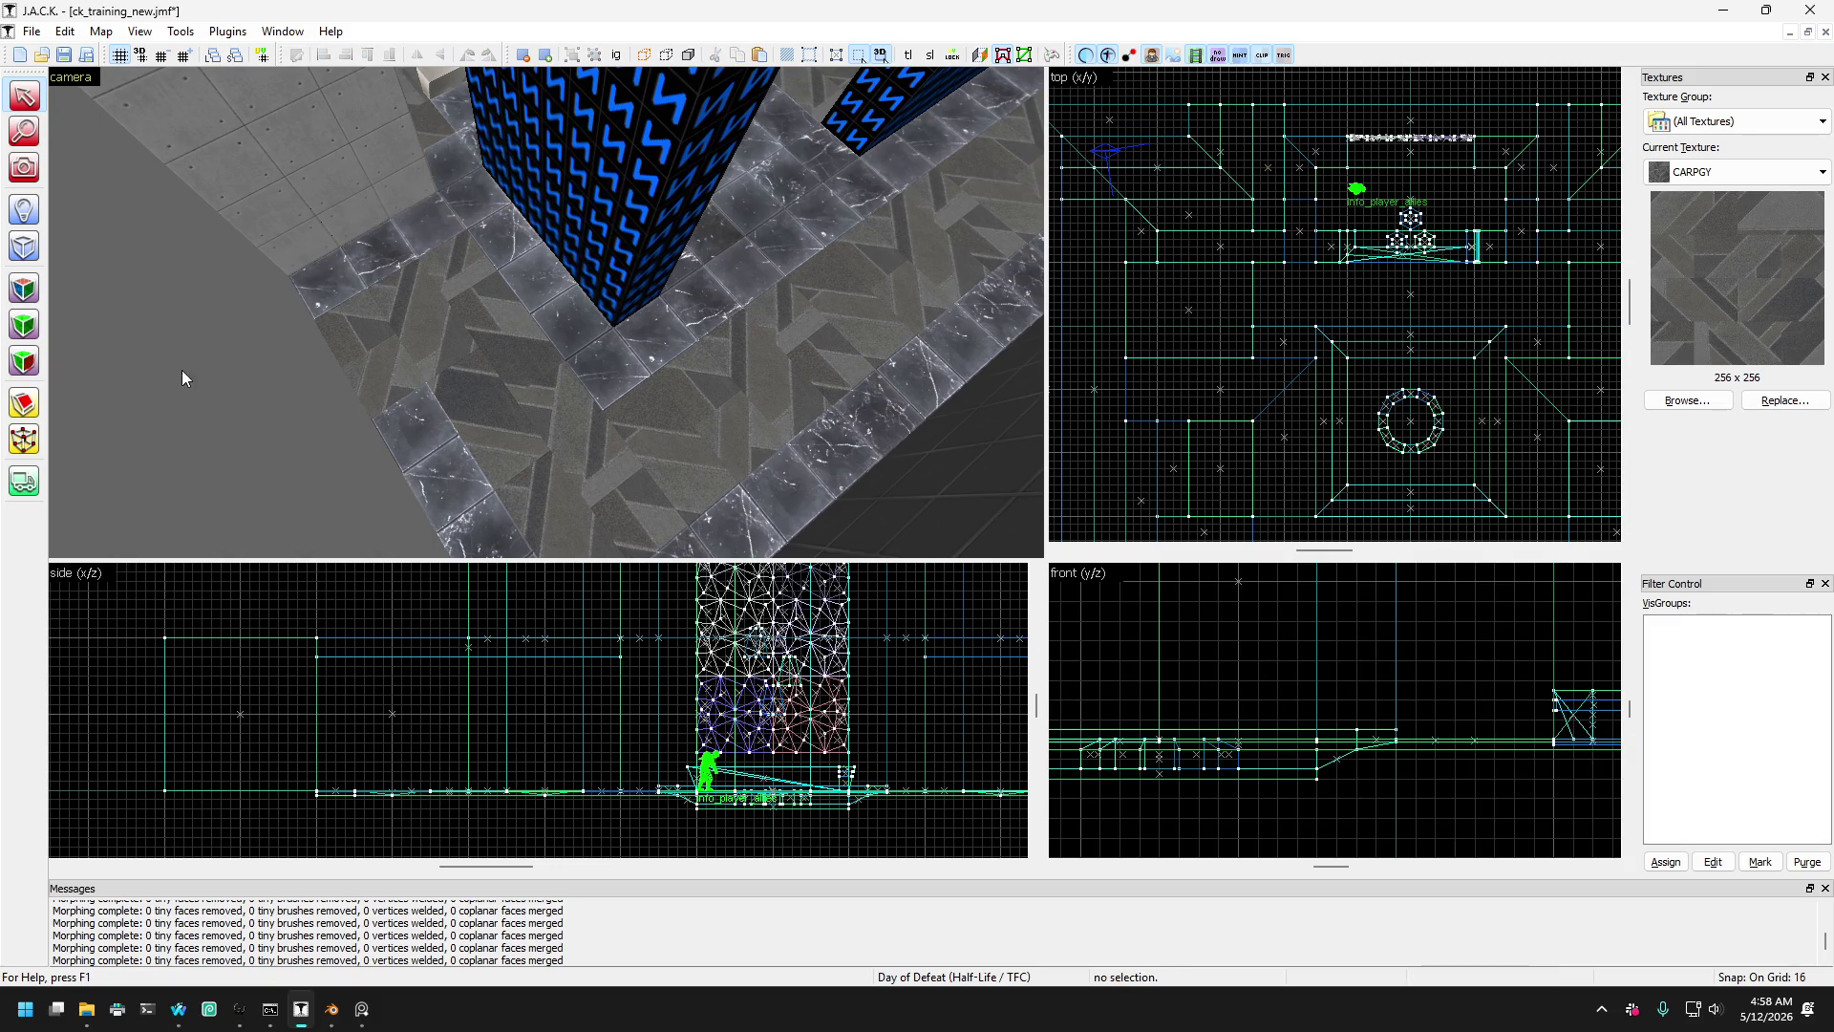
- Level the 3D view toward the blue pillars and return to the Google search in Waterfox
click(40, 165)
mouse_move(426, 233)
mouse_down()
mouse_move(474, 231)
mouse_move(545, 311)
mouse_up()
click(179, 1009)
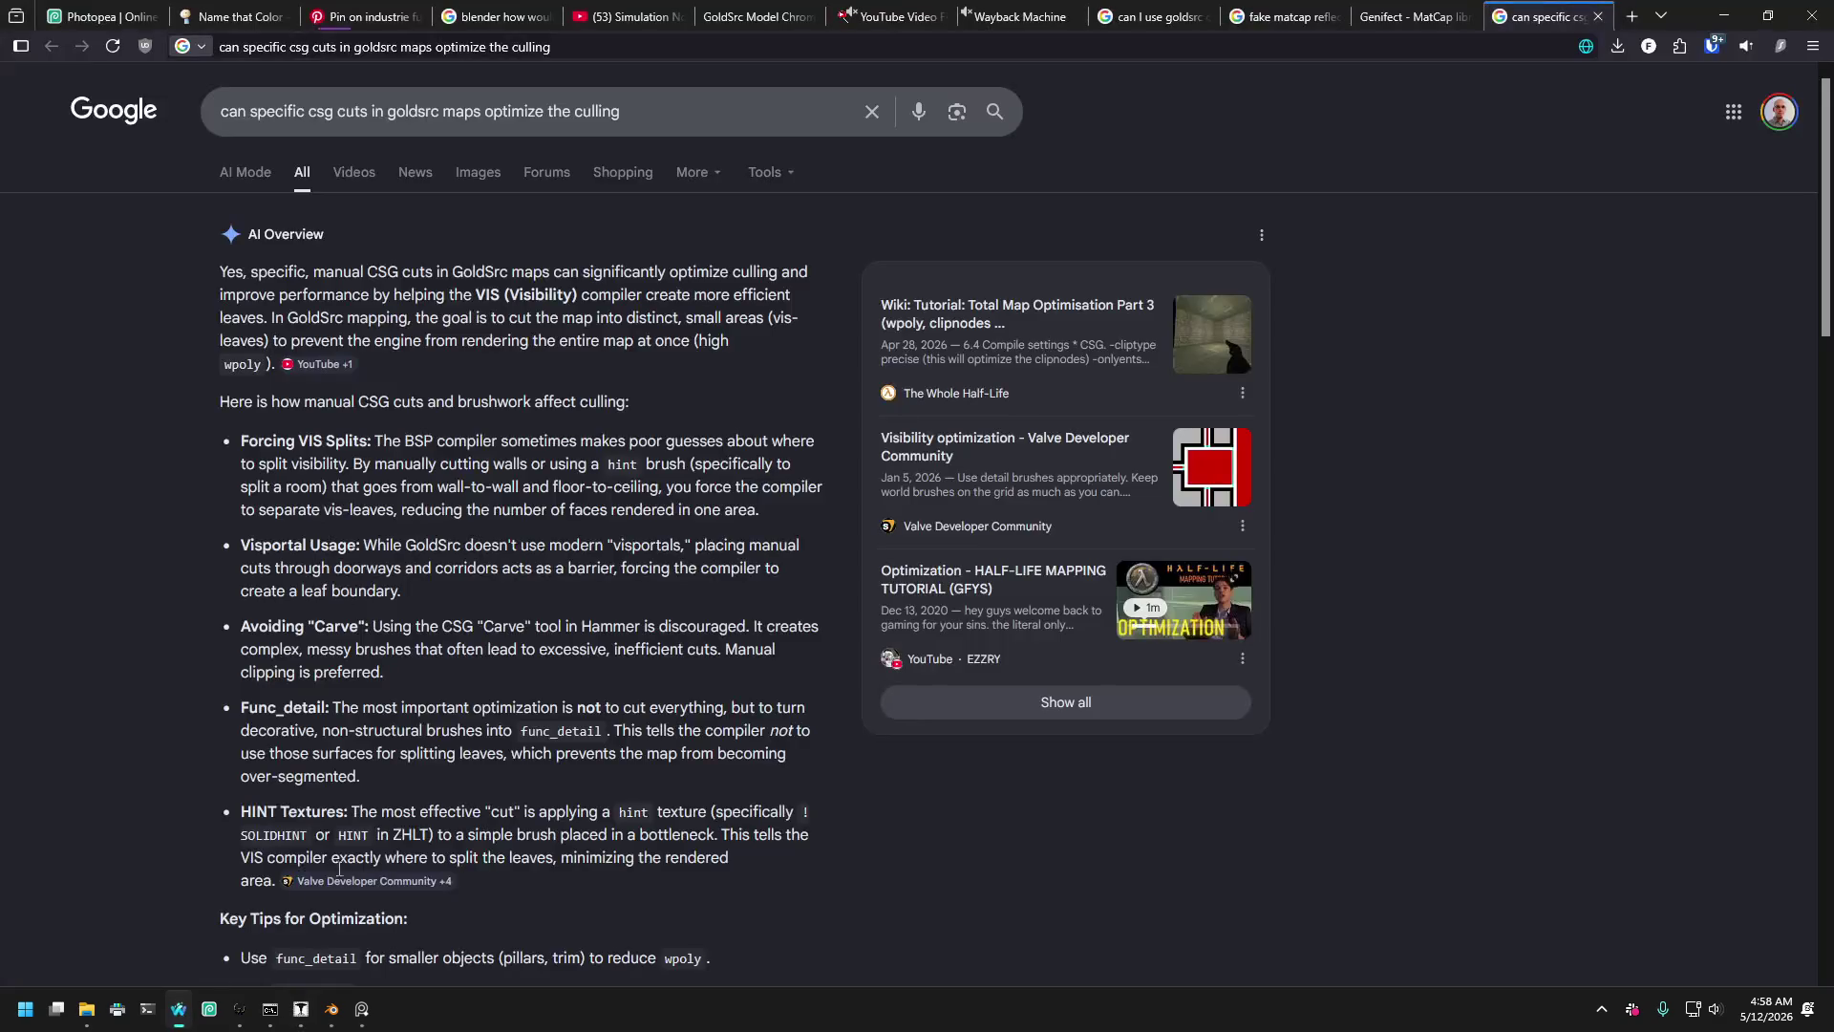
- Ask Google whether visibility-ray style cuts or more square, texture-aligned cuts work better
scroll(382, 422, down, 9)
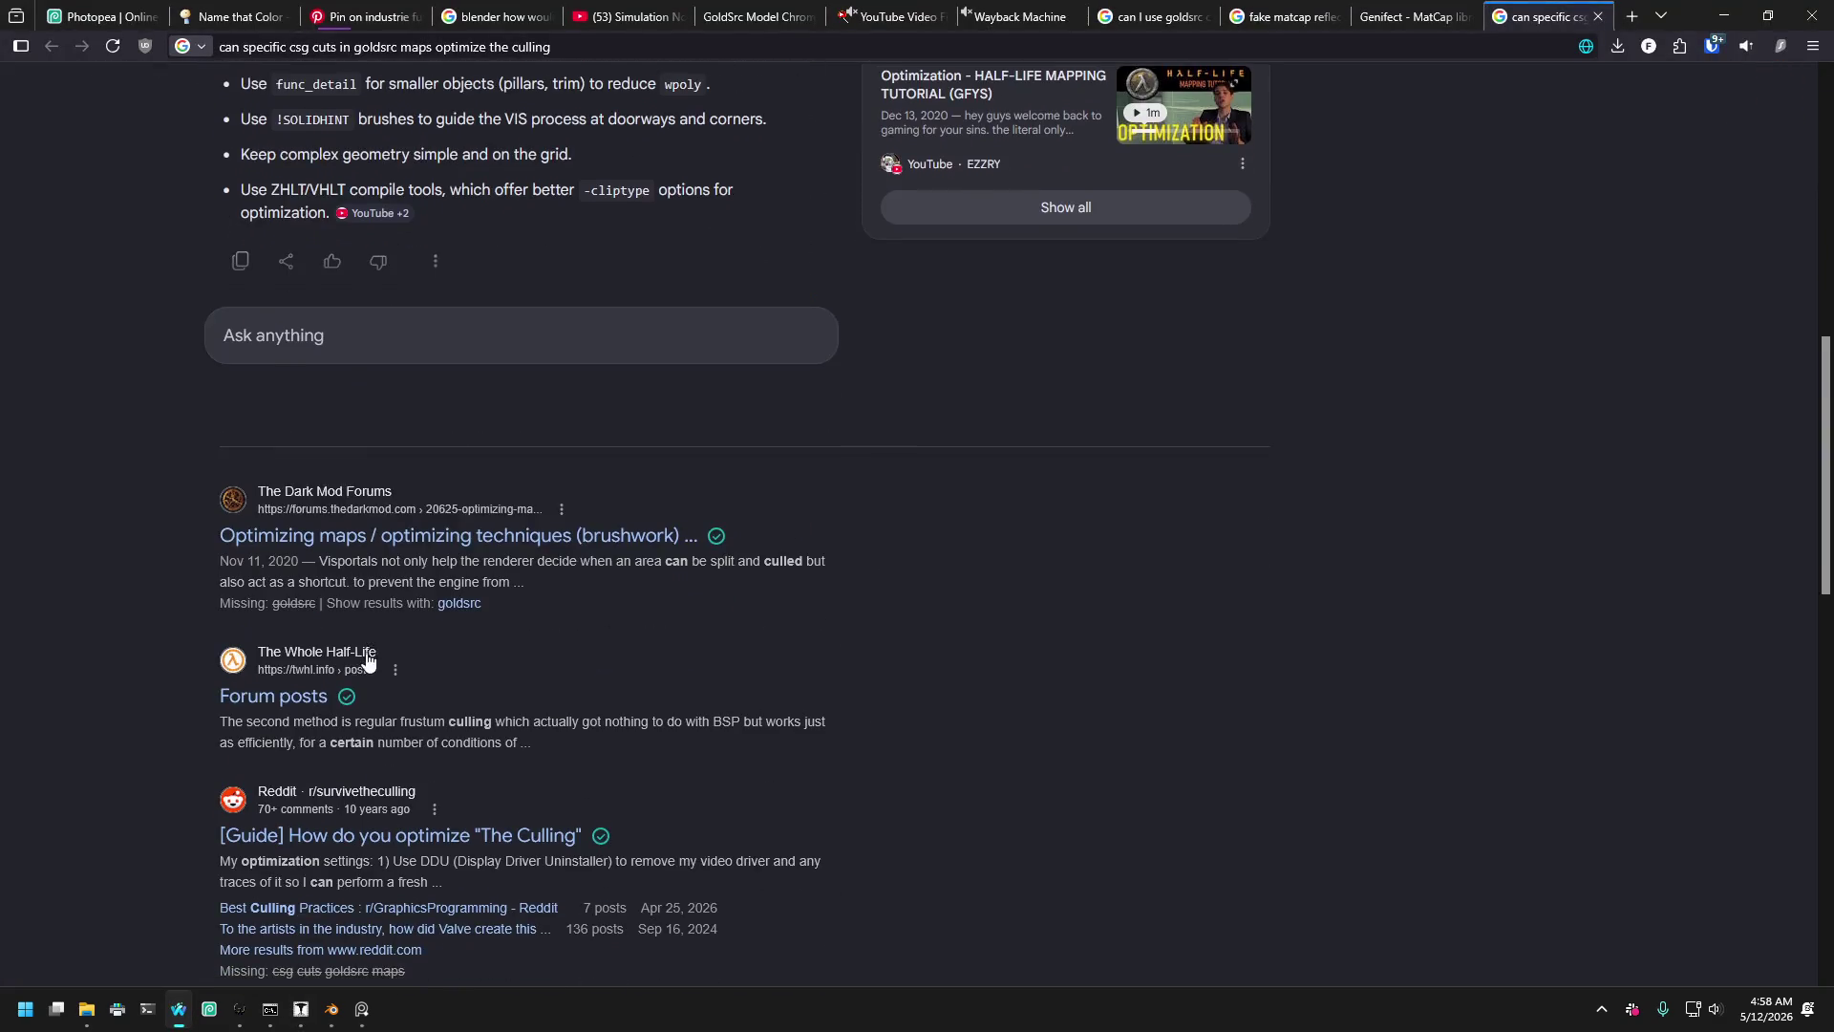
click(401, 335)
text(is it better to do ray style cuts or)
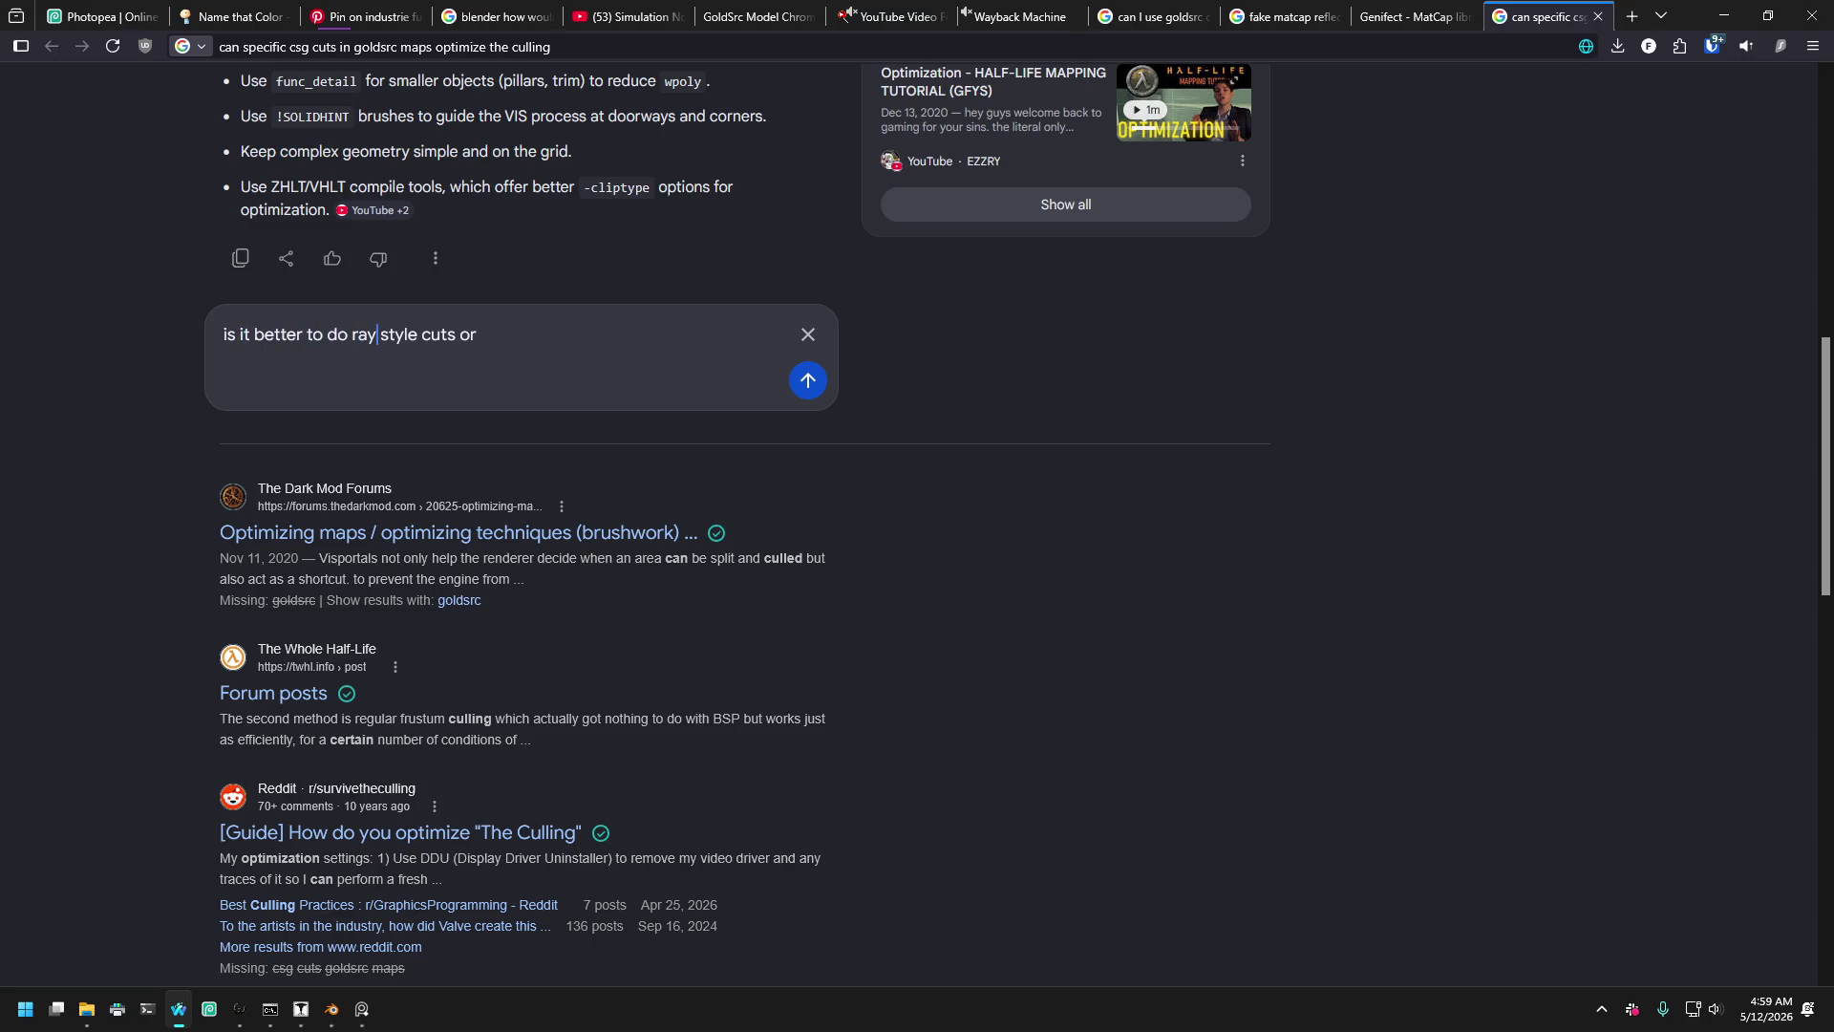
text(visi)
text(bility)
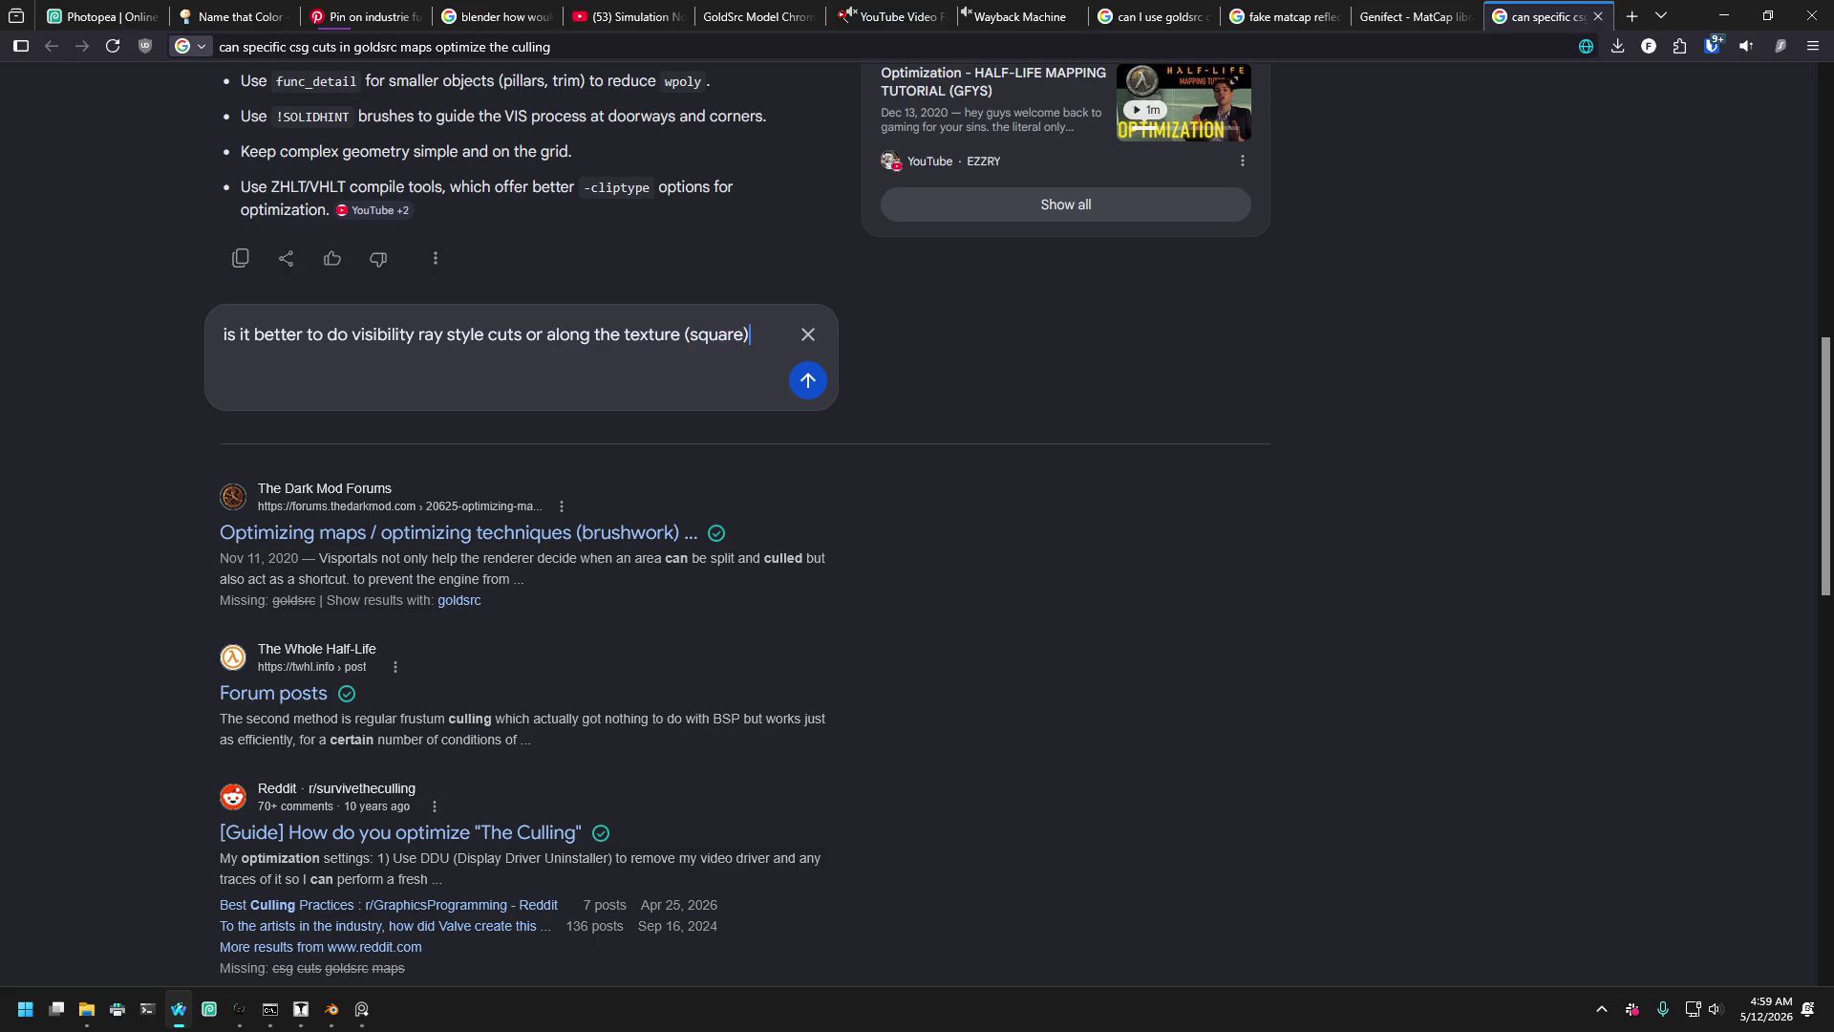
text(more)
key(Return)
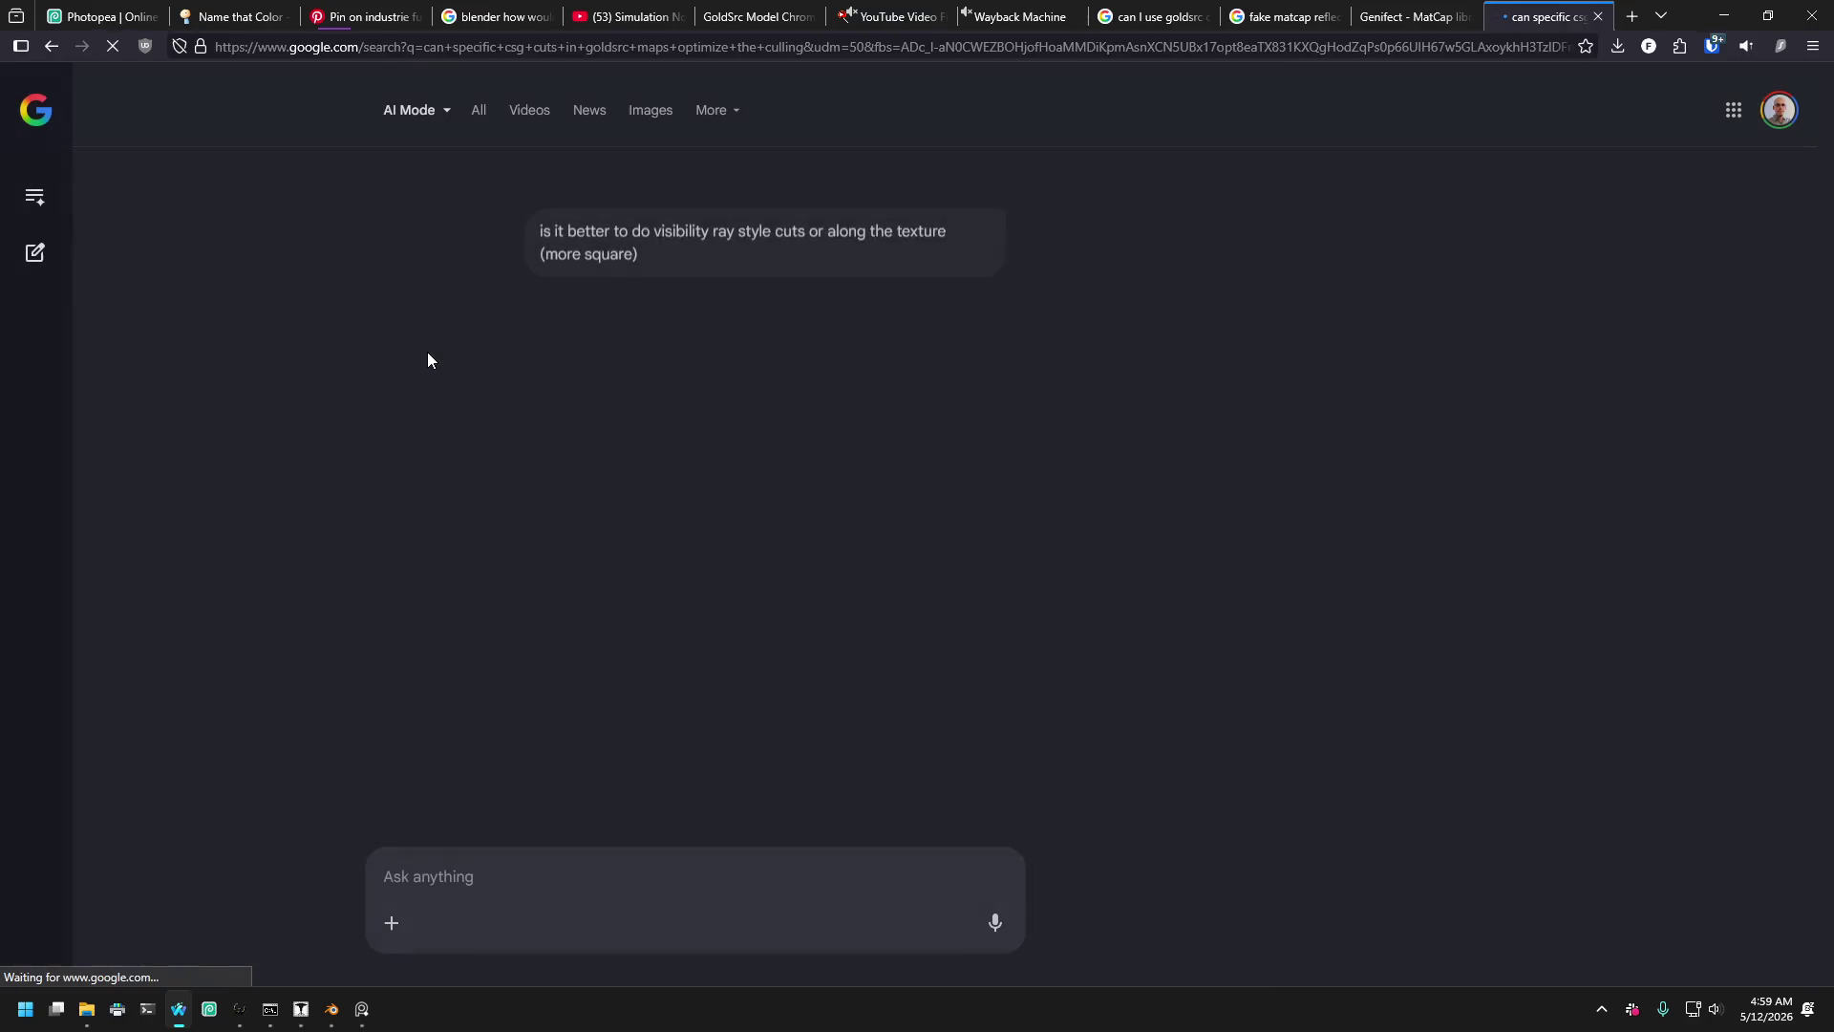
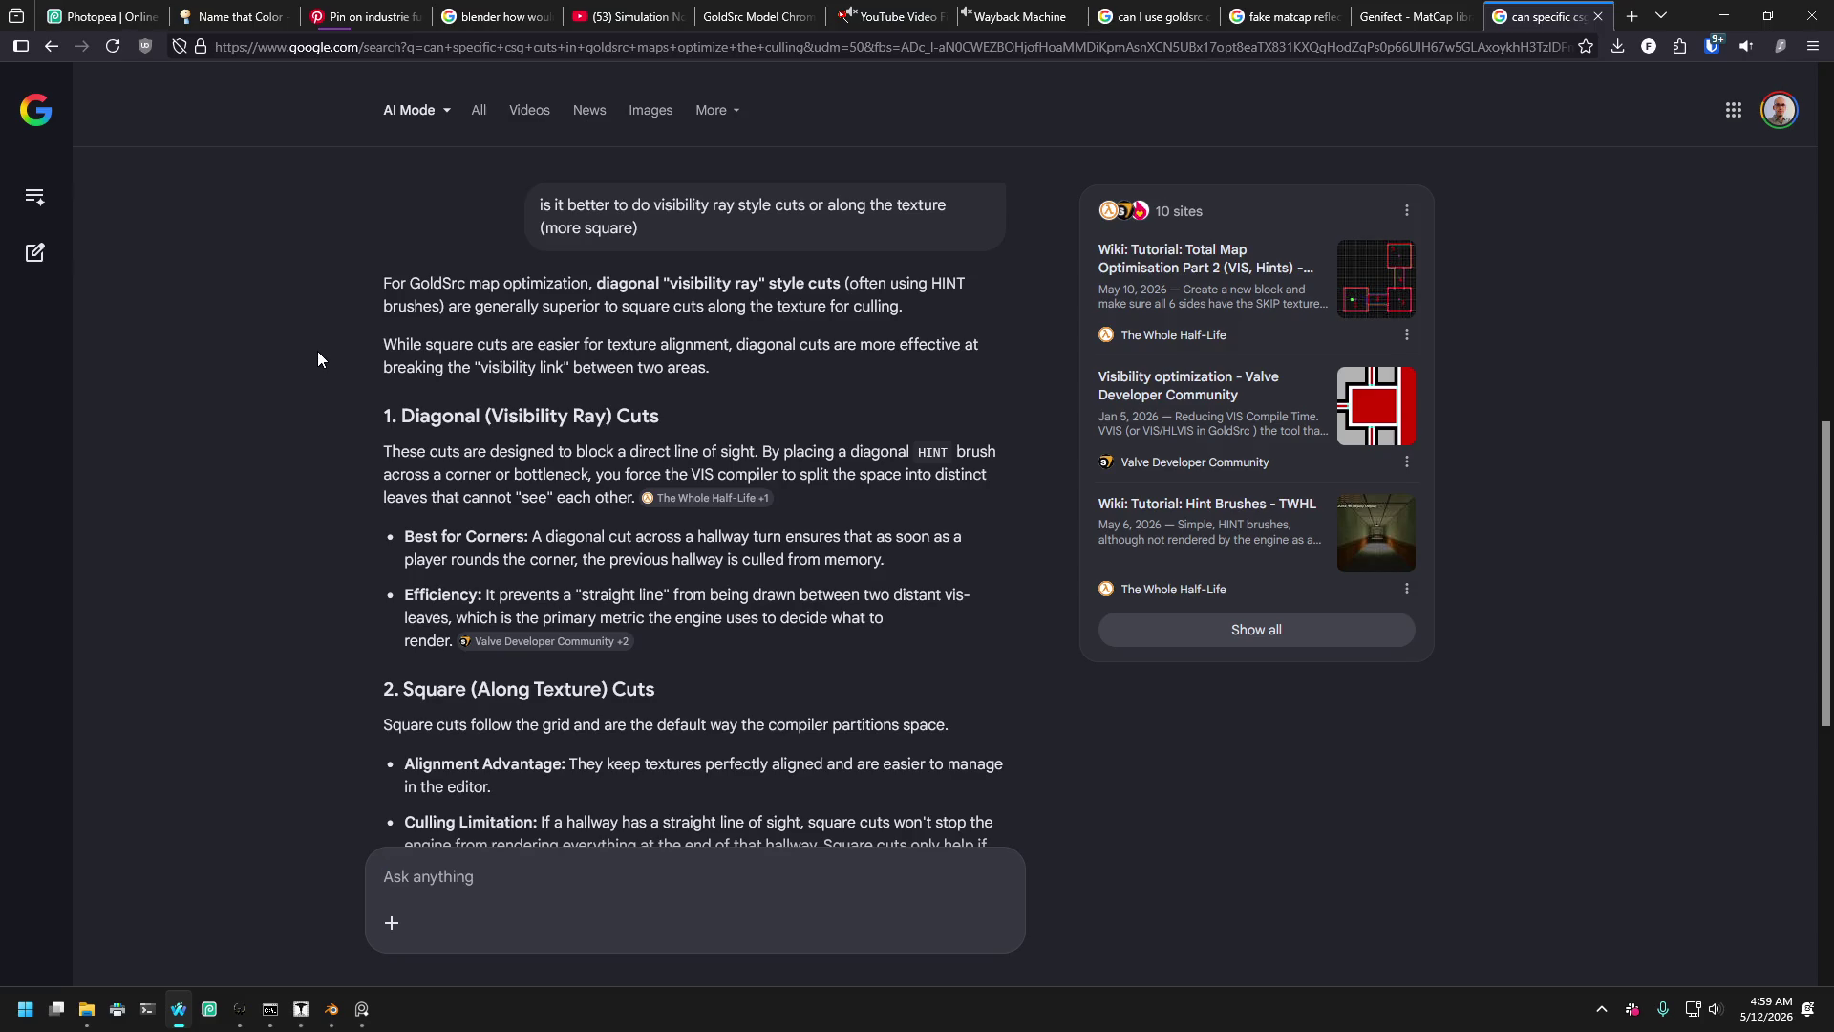
- Return from the Google AI Mode answer to the J.A.C.K. editor showing ck_training_new.jmf
click(301, 1008)
- Fly the 3D camera through the room and select the angled red wedge beside the central area
key(z)
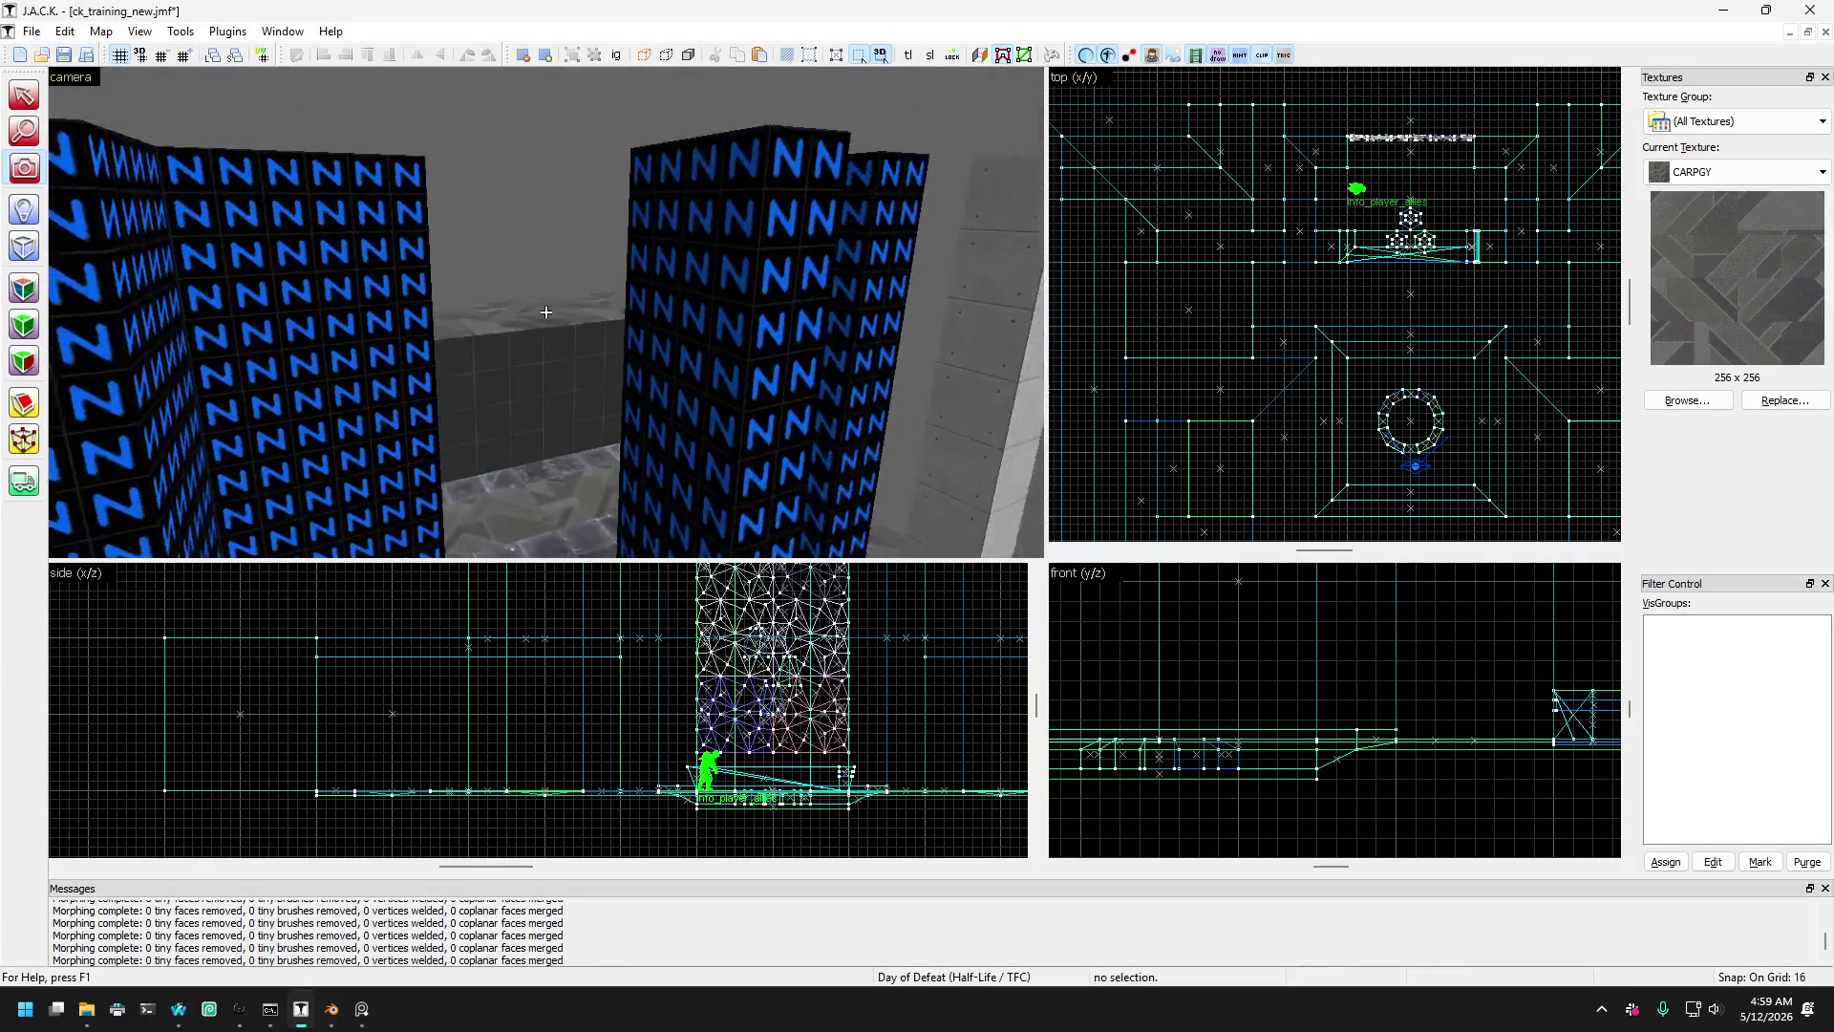
key(s)
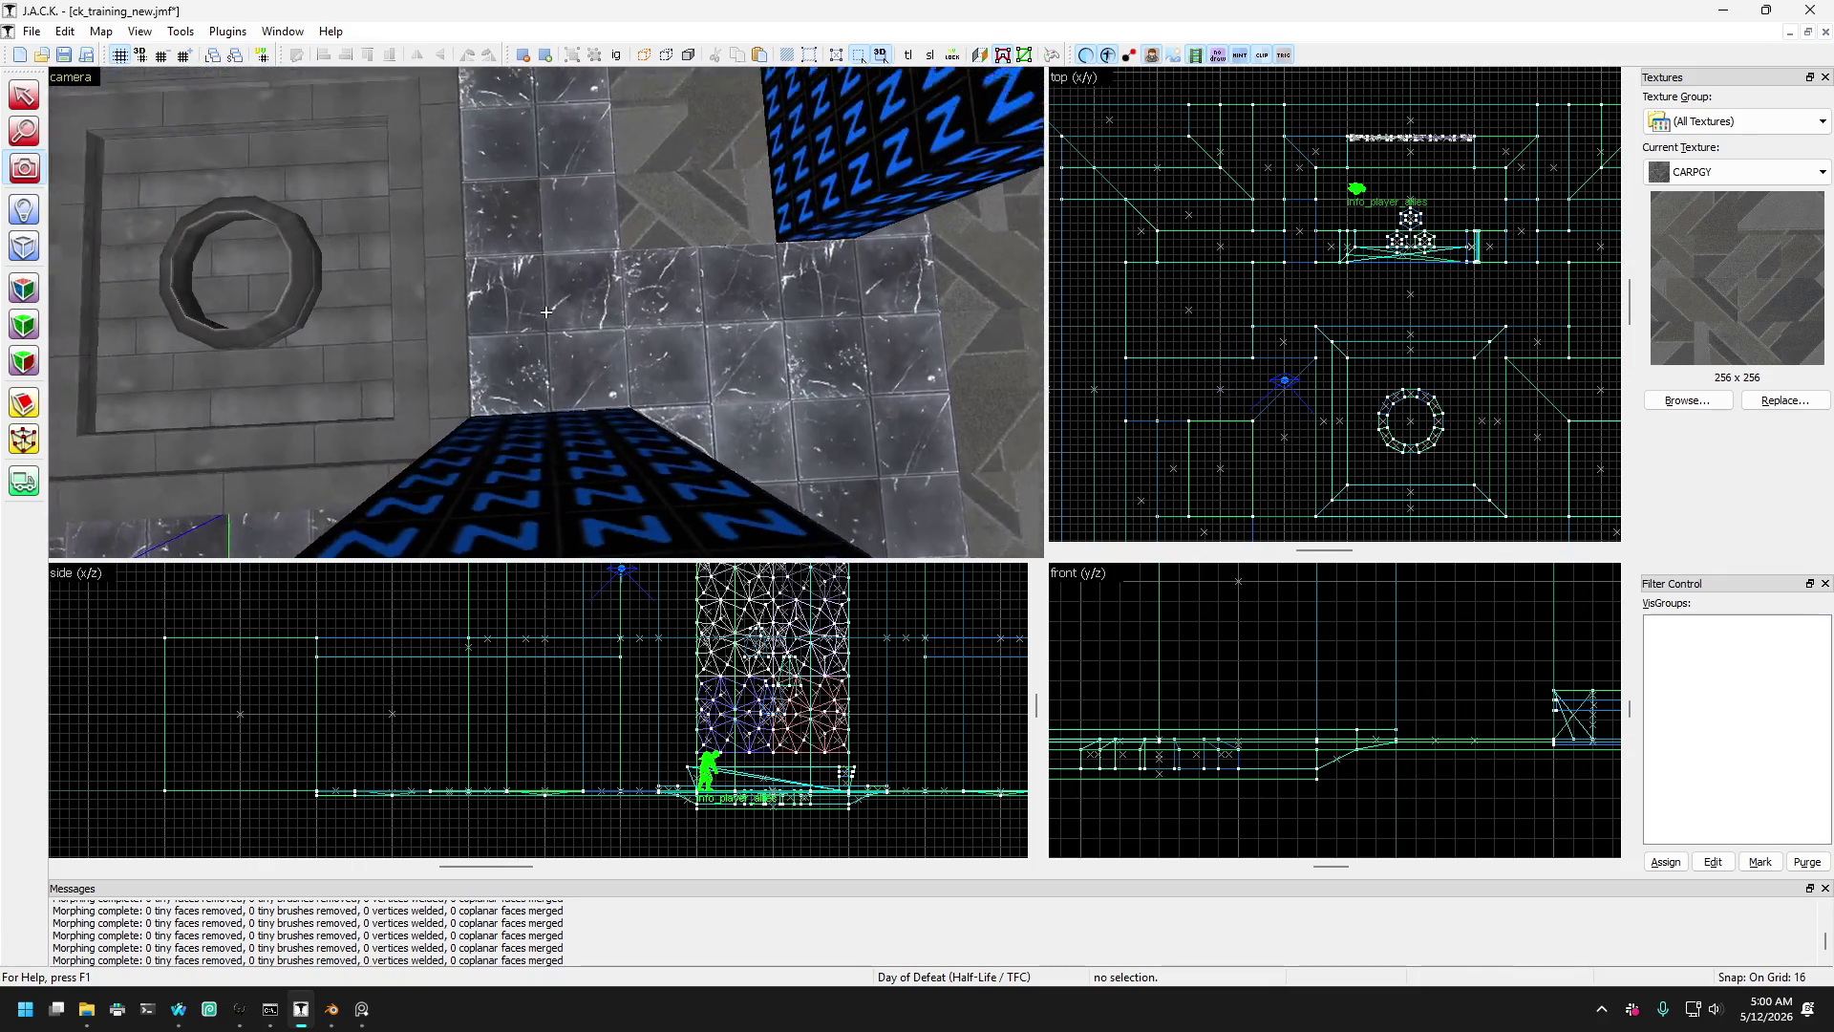
key(z)
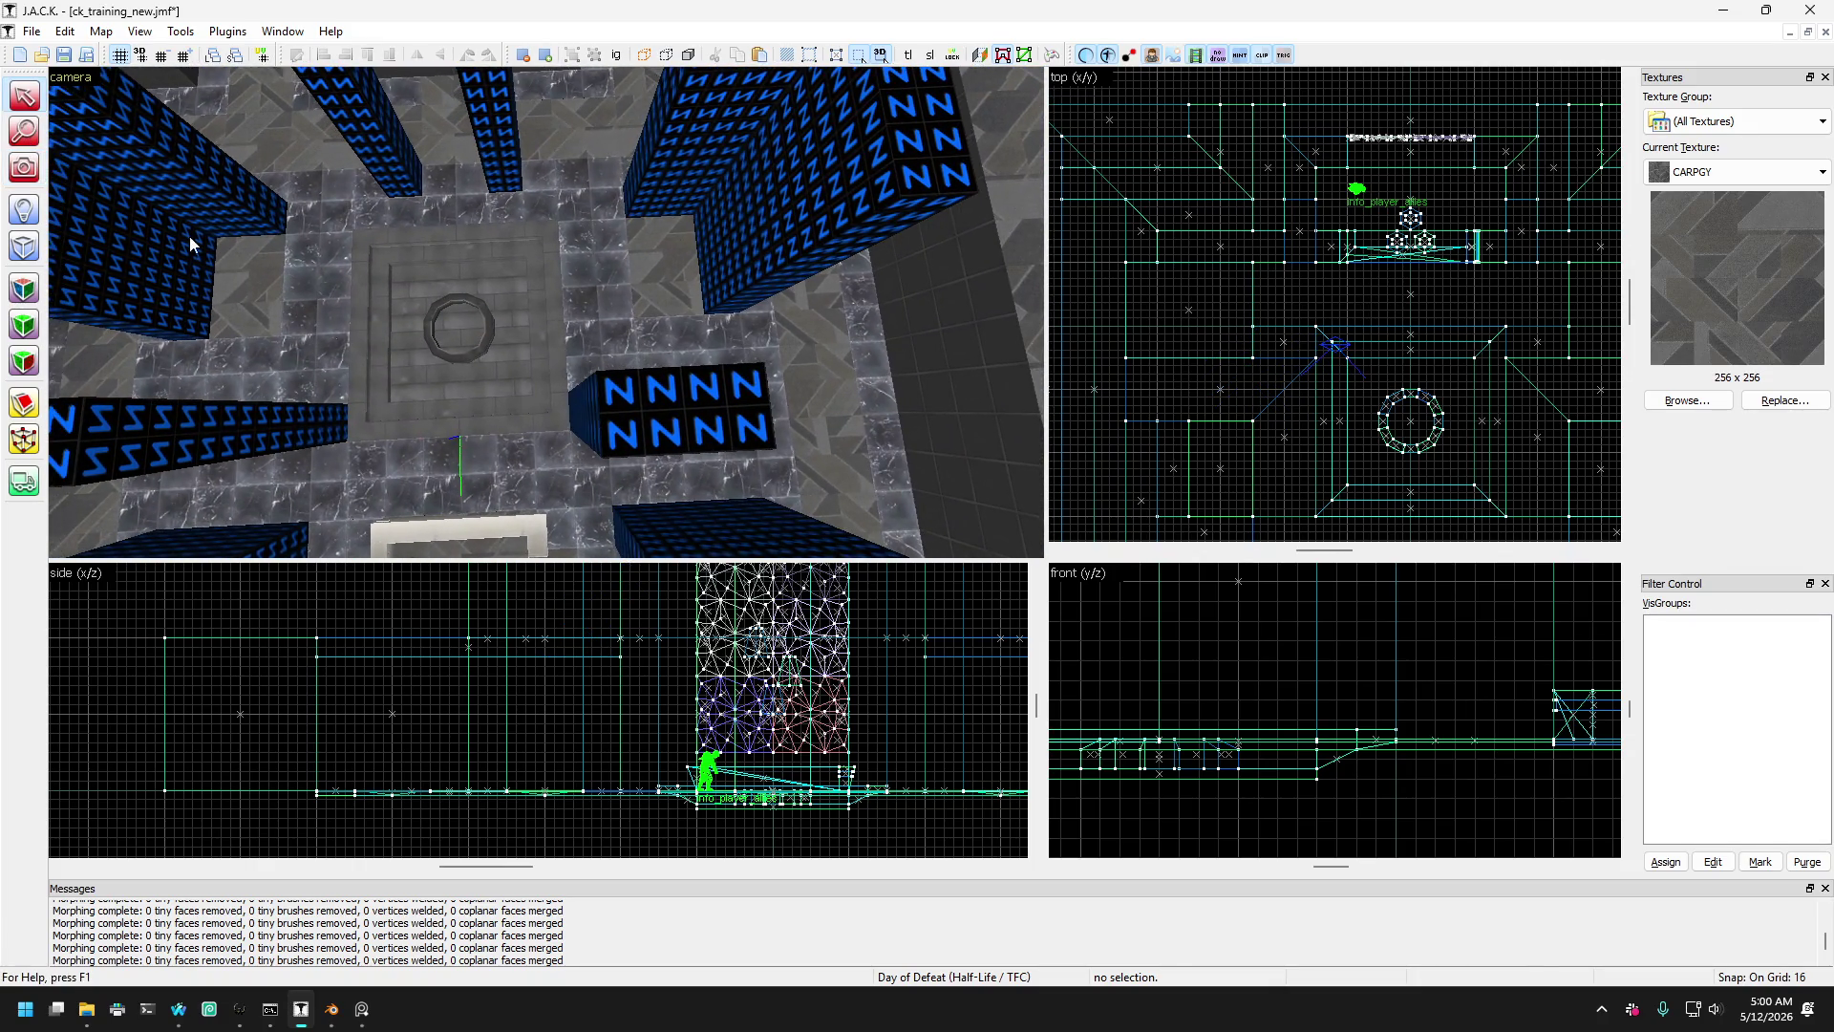
click(314, 335)
- Pull the 3D camera back for an overview of the whole room
key(a)
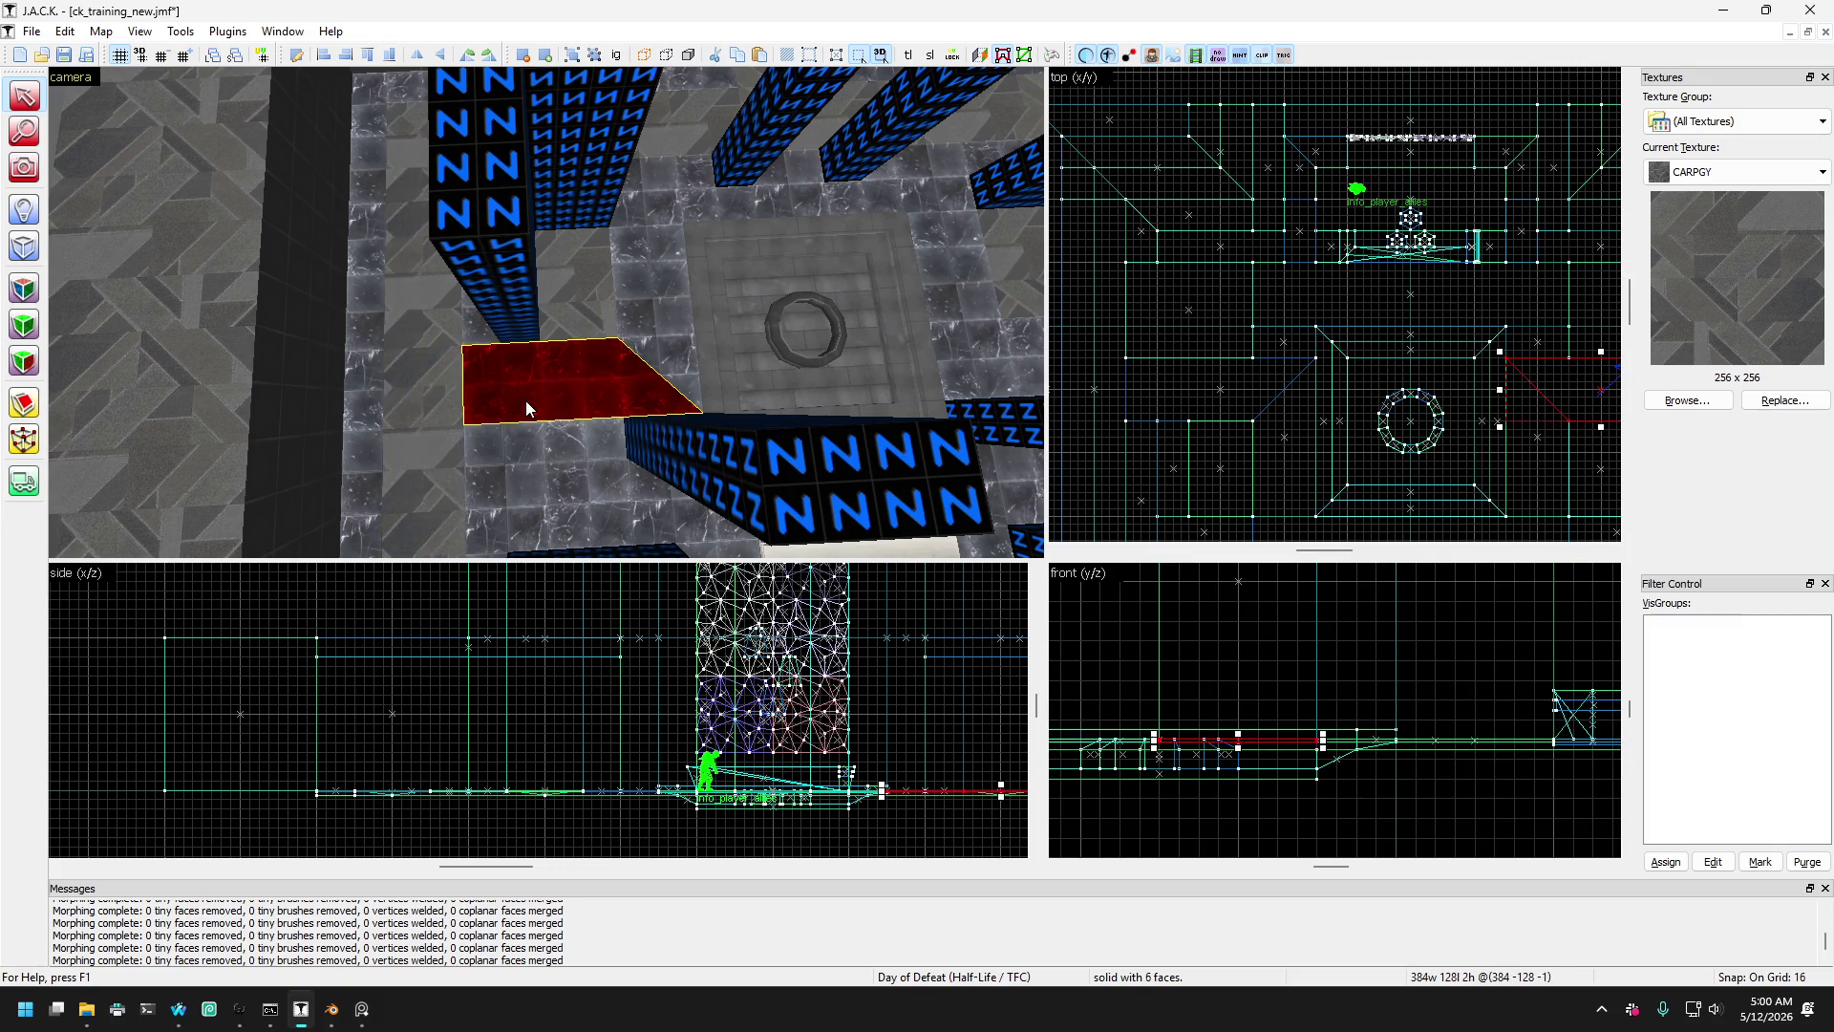
key(d)
key(s)
key(s)
key(s)
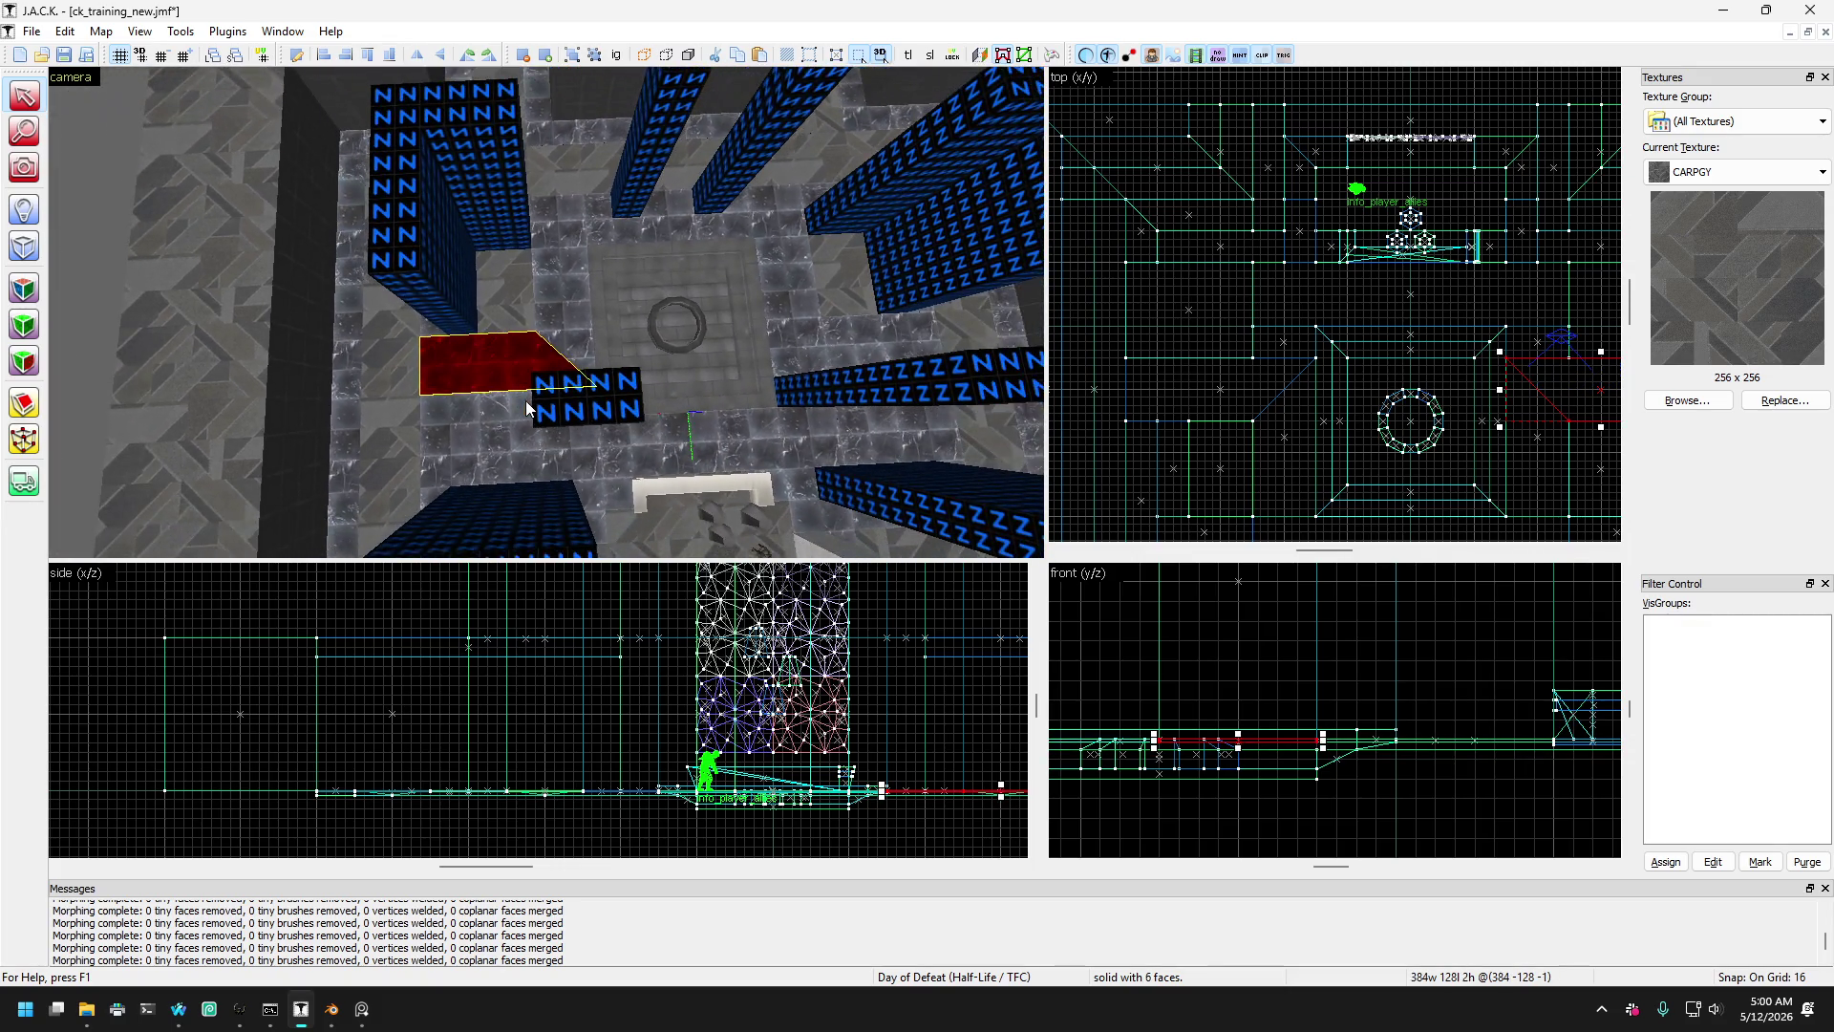
key(s)
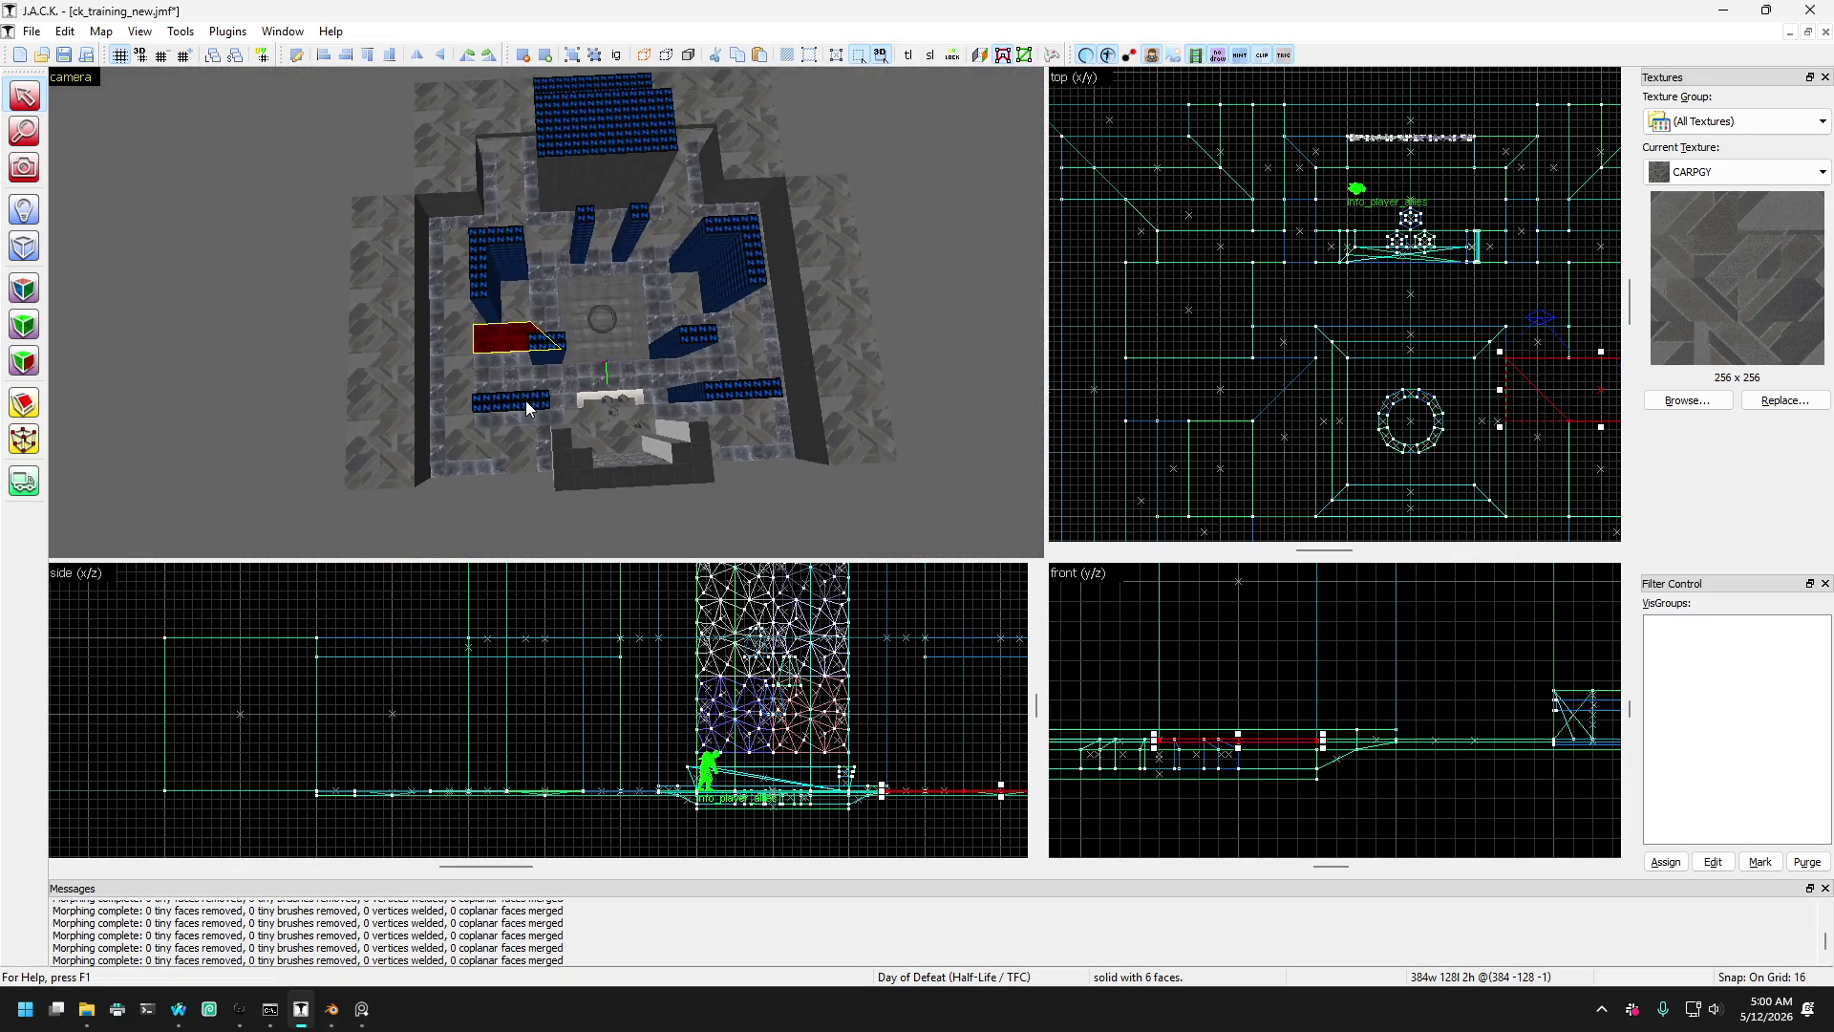
key(w)
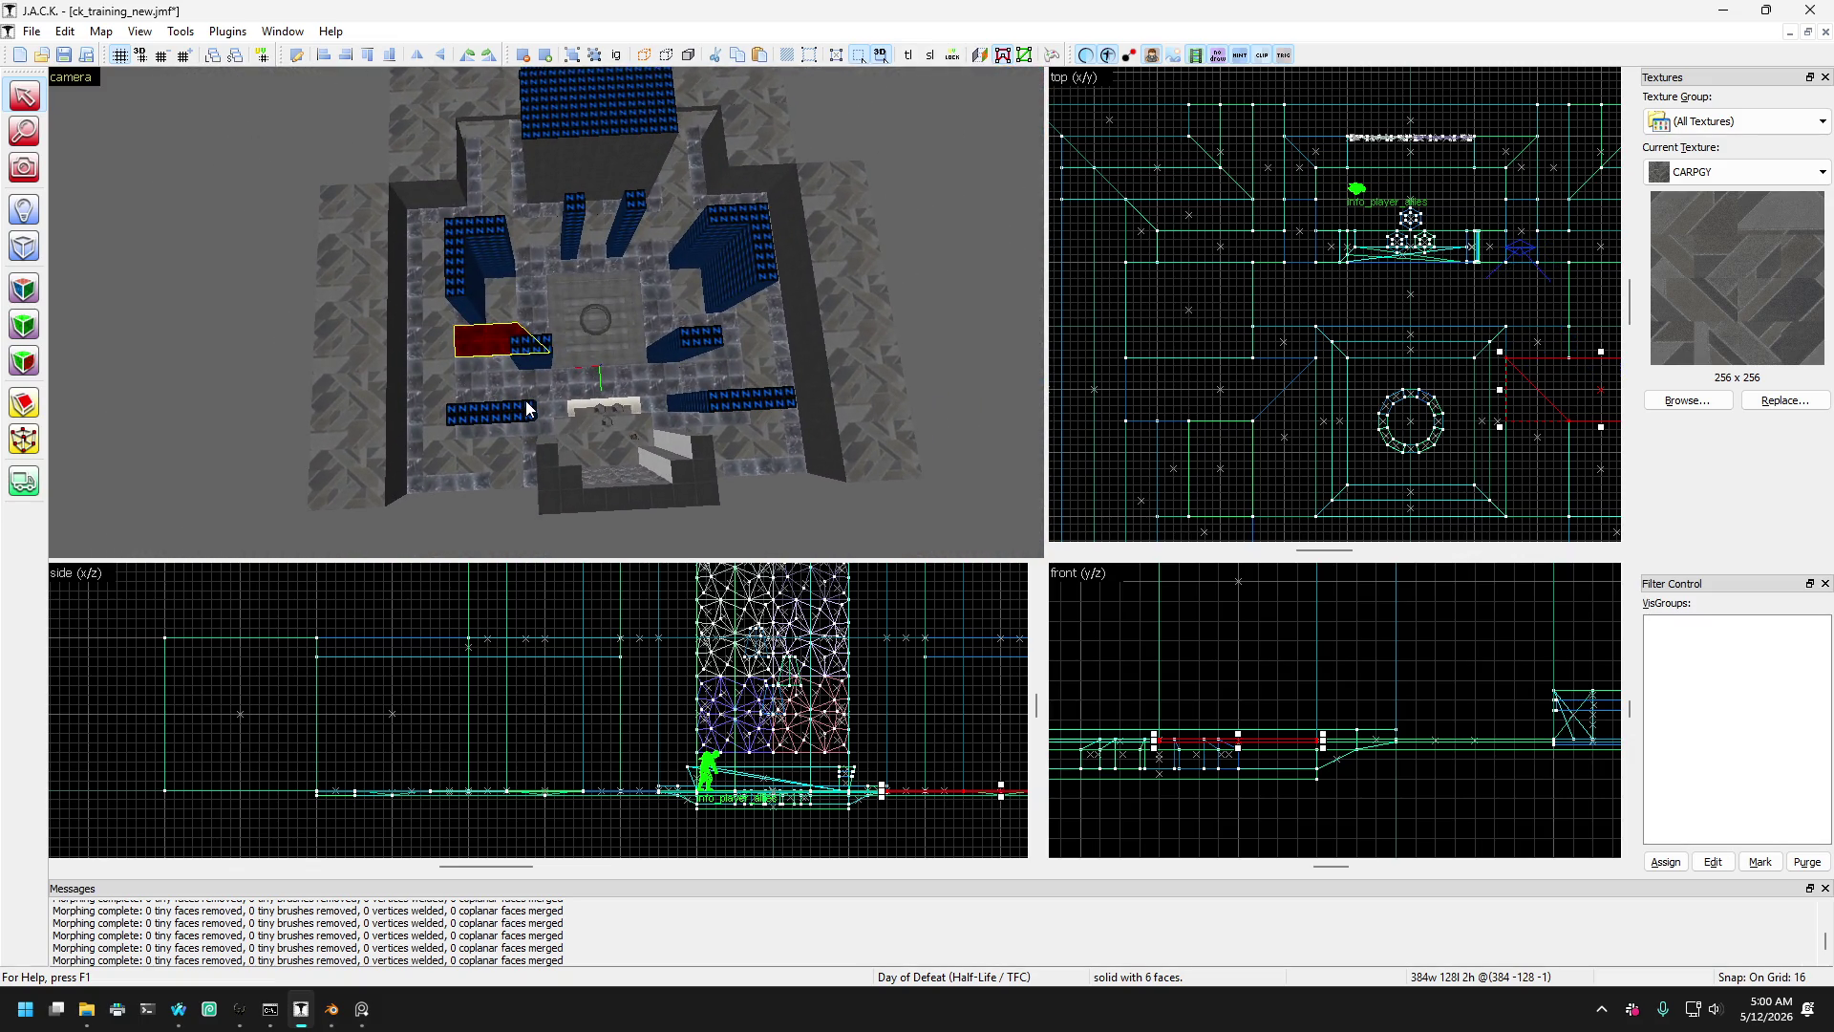
key(d)
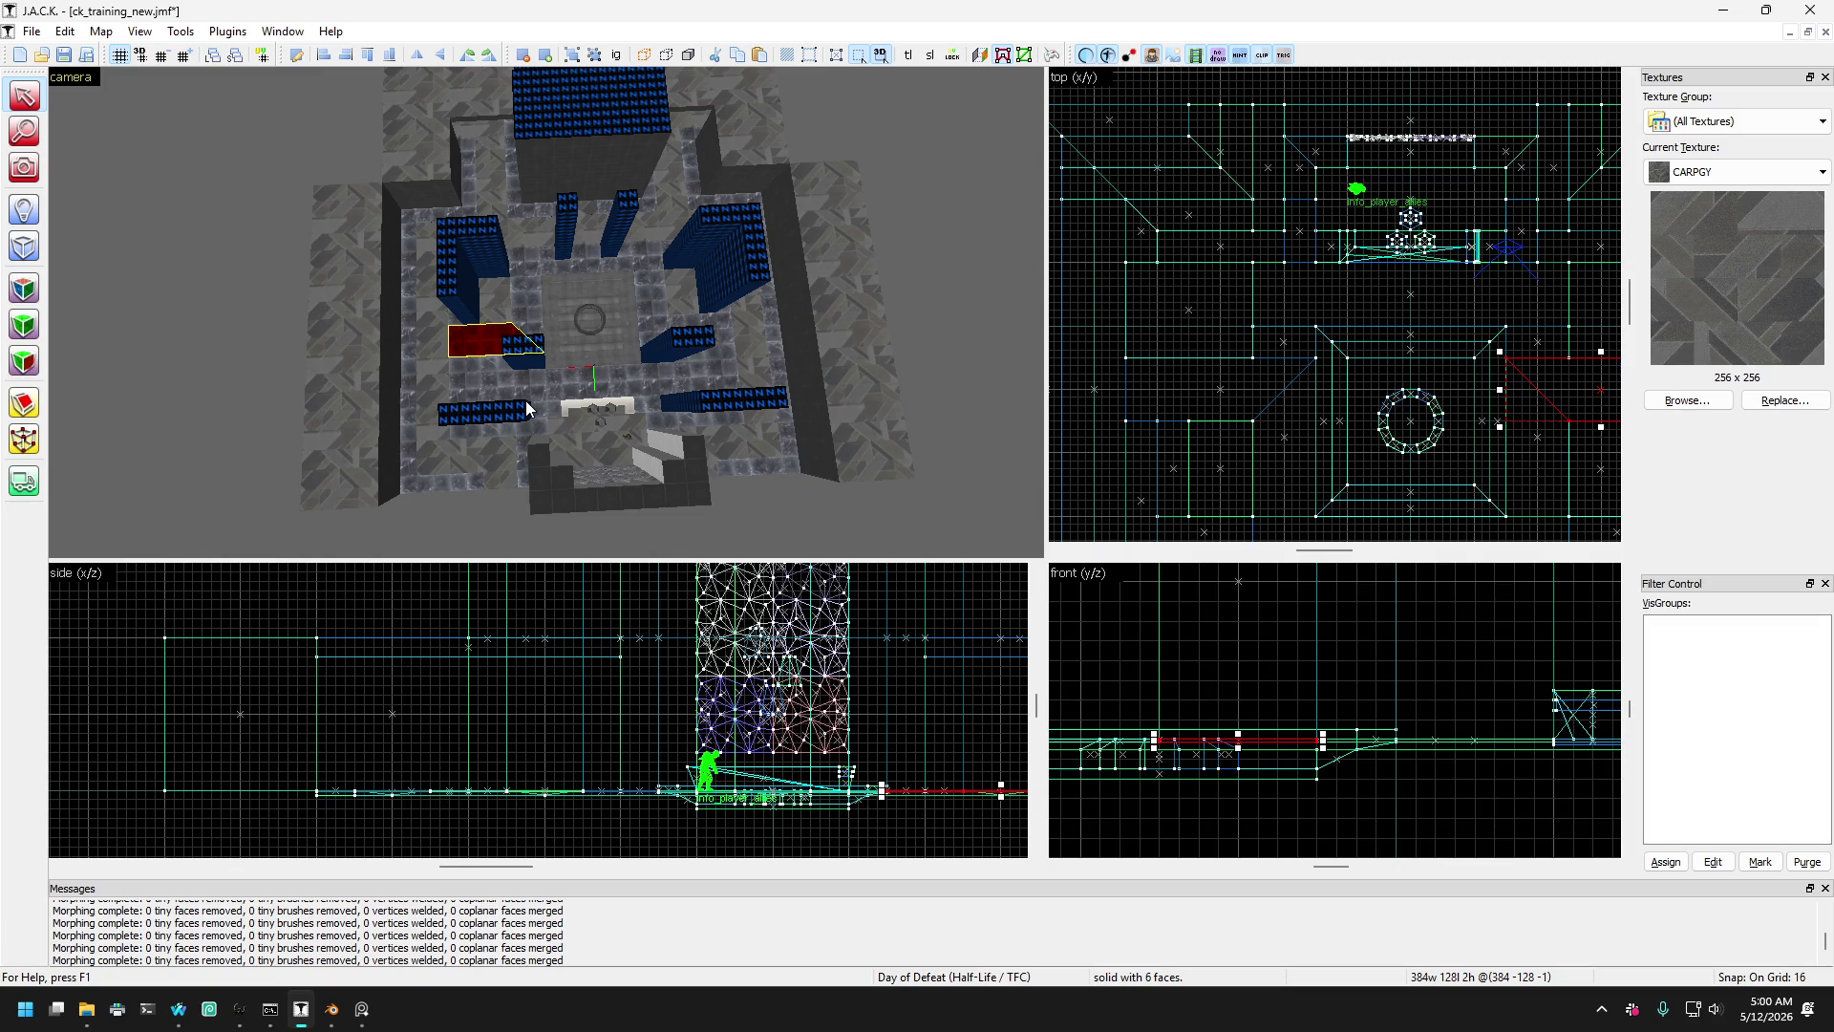
click(24, 167)
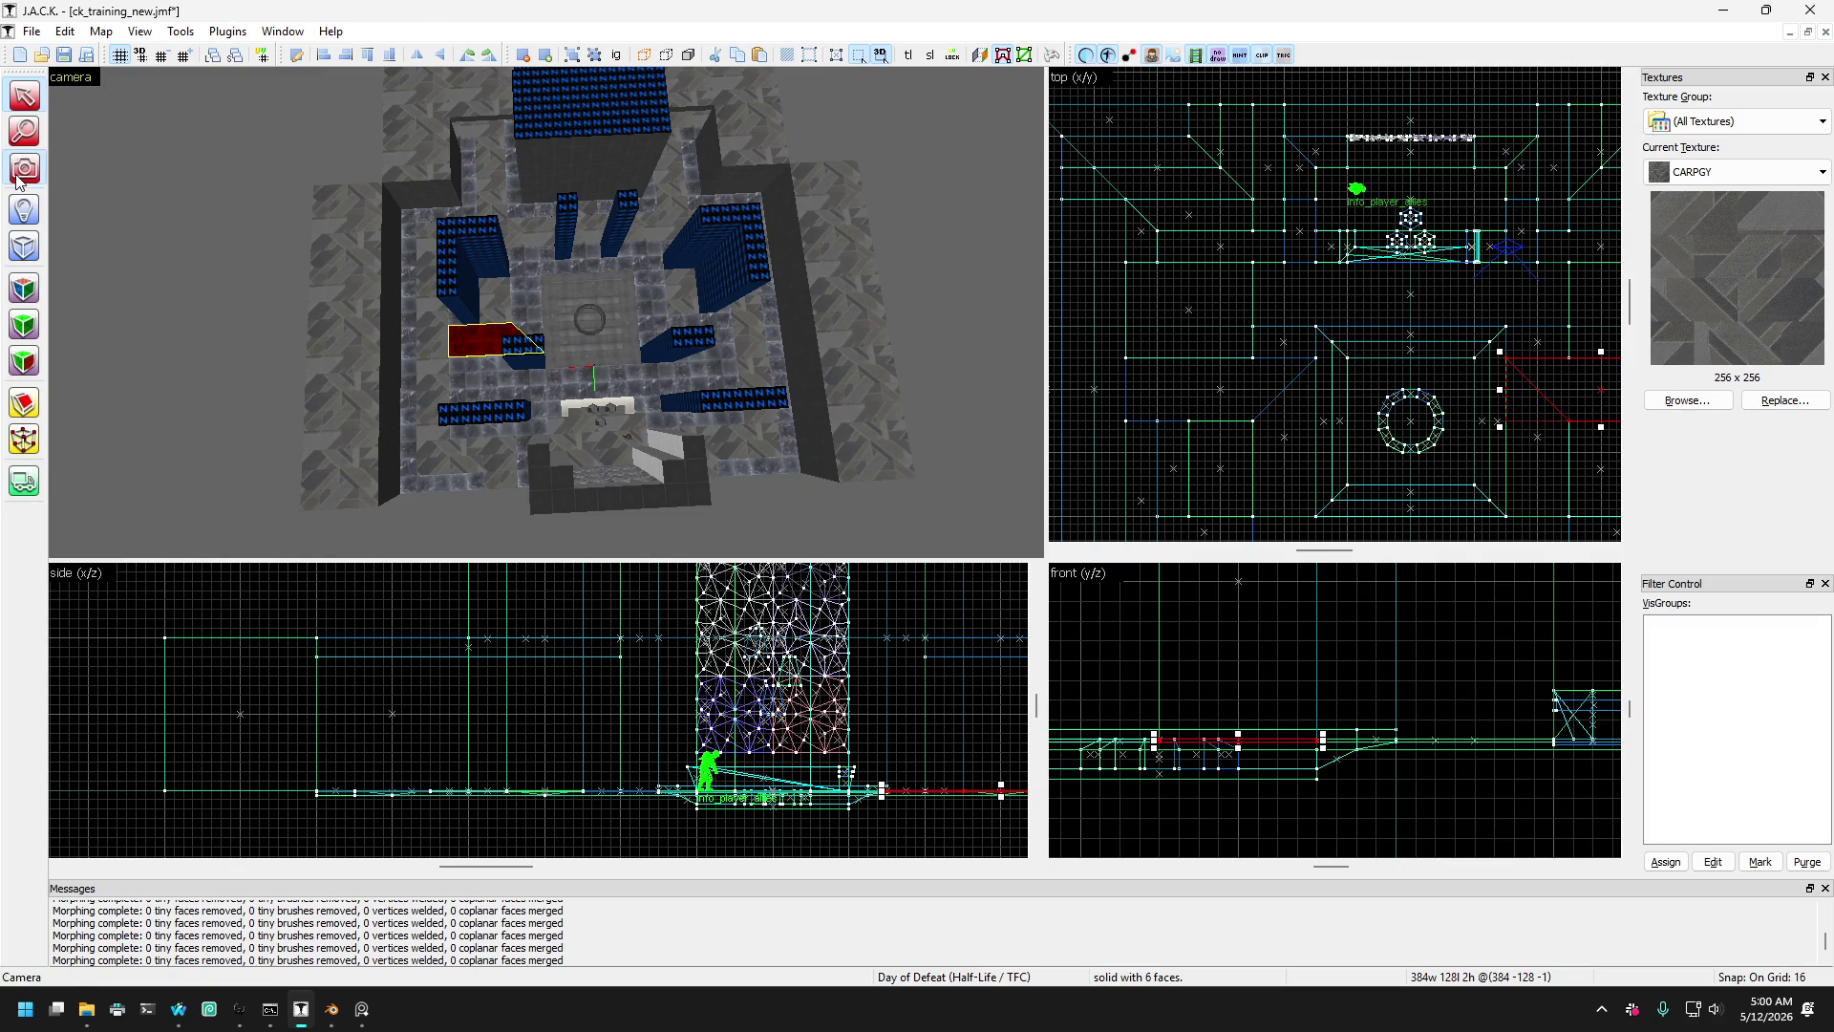
- Fly closer and select the long 640-wide strip in front of the back wall
scroll(546, 311, up, 5)
scroll(545, 312, up, 10)
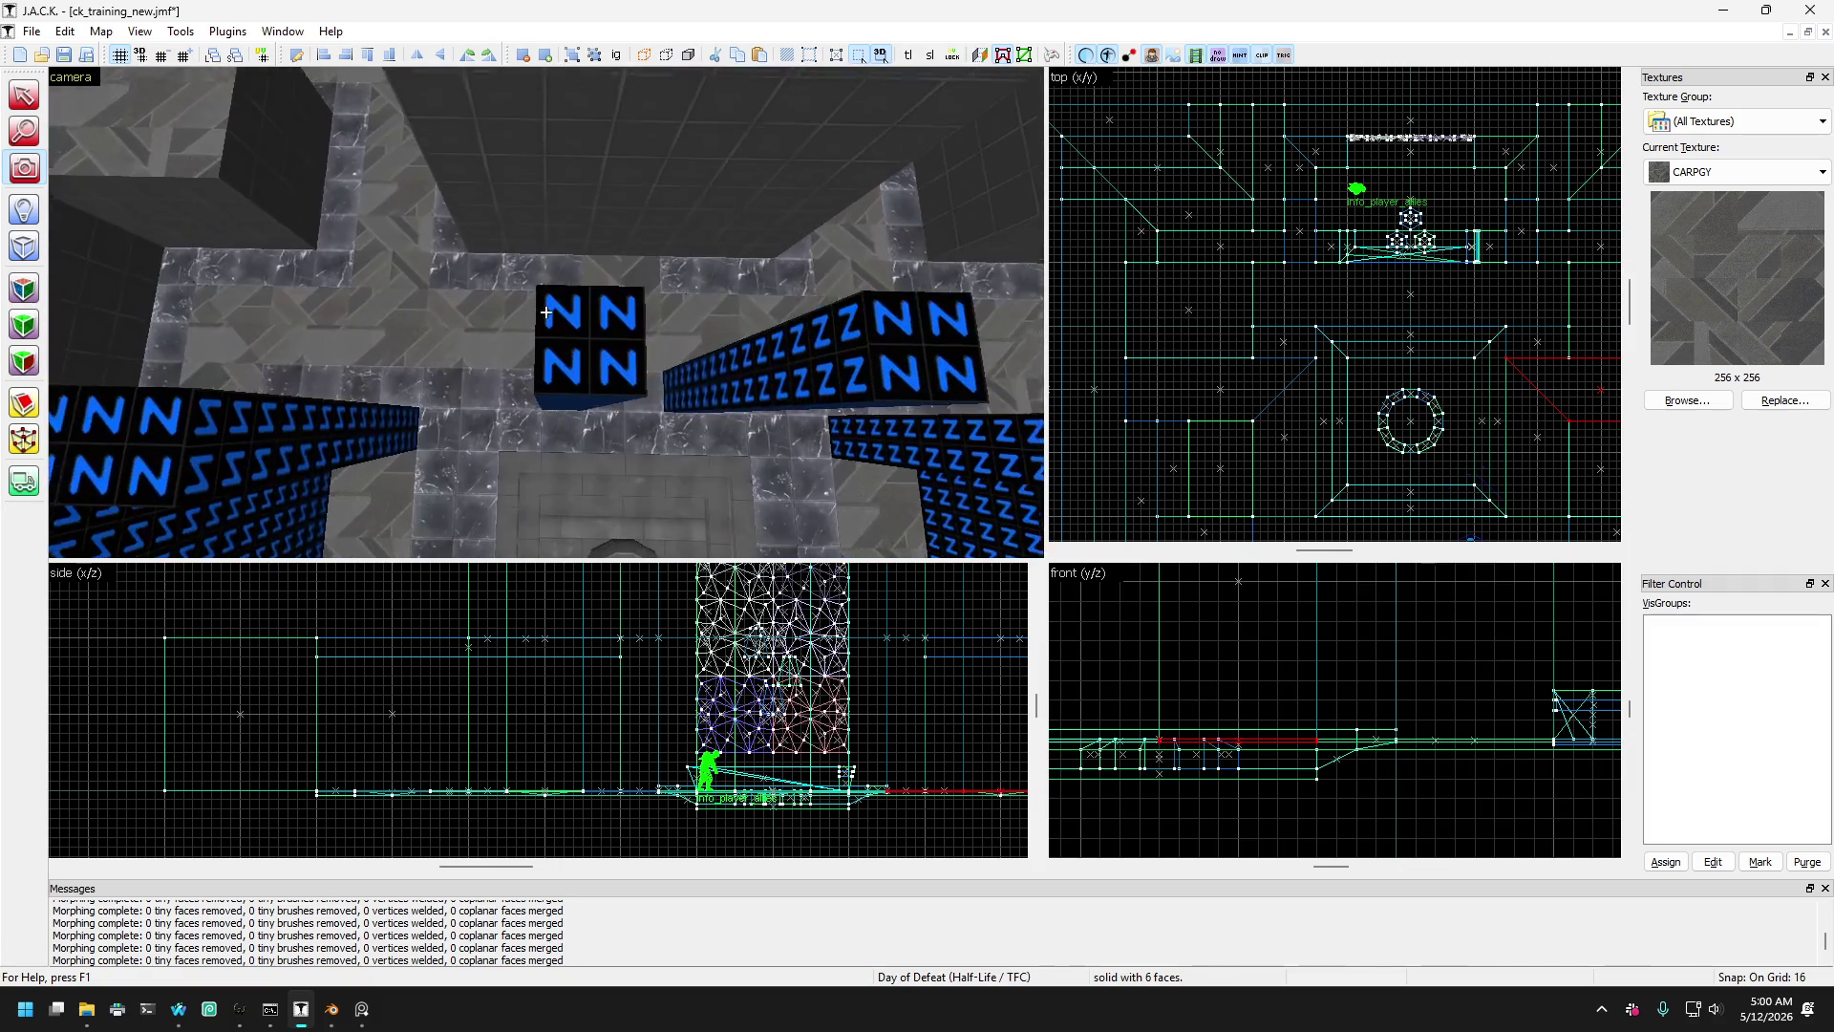
click(24, 96)
click(451, 385)
scroll(483, 355, down, 5)
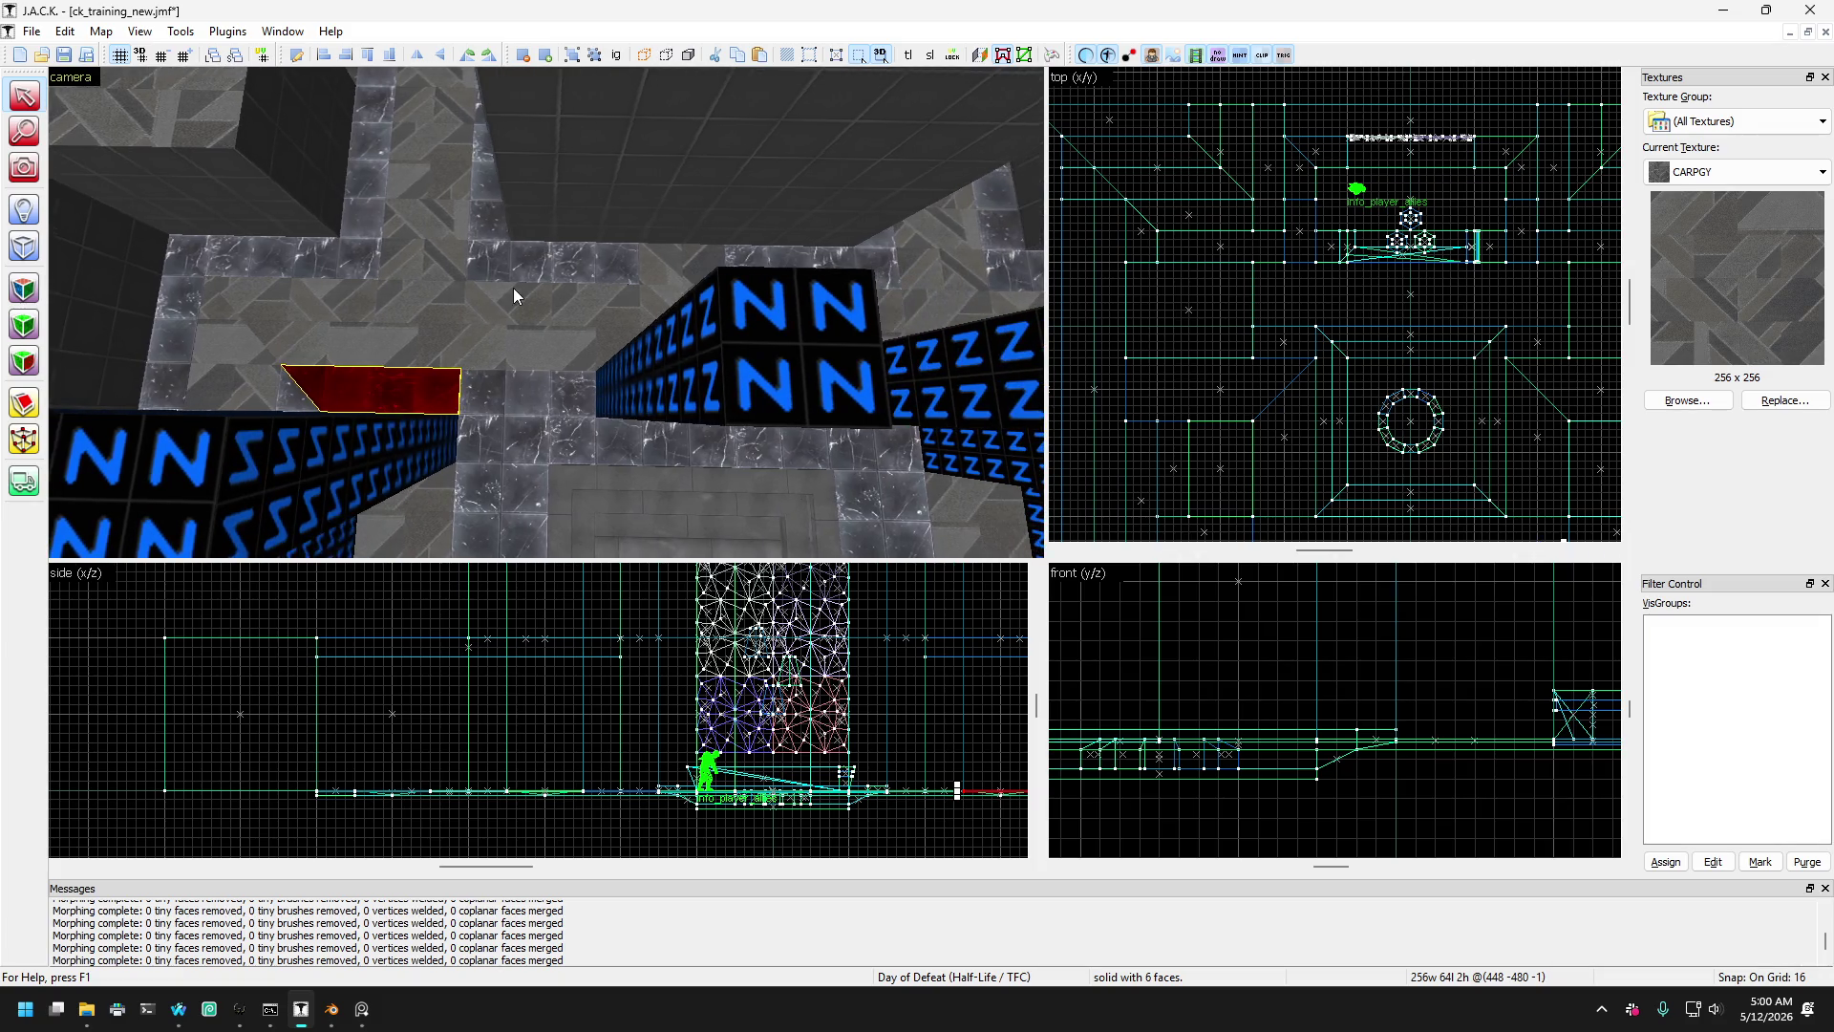
scroll(478, 344, up, 2)
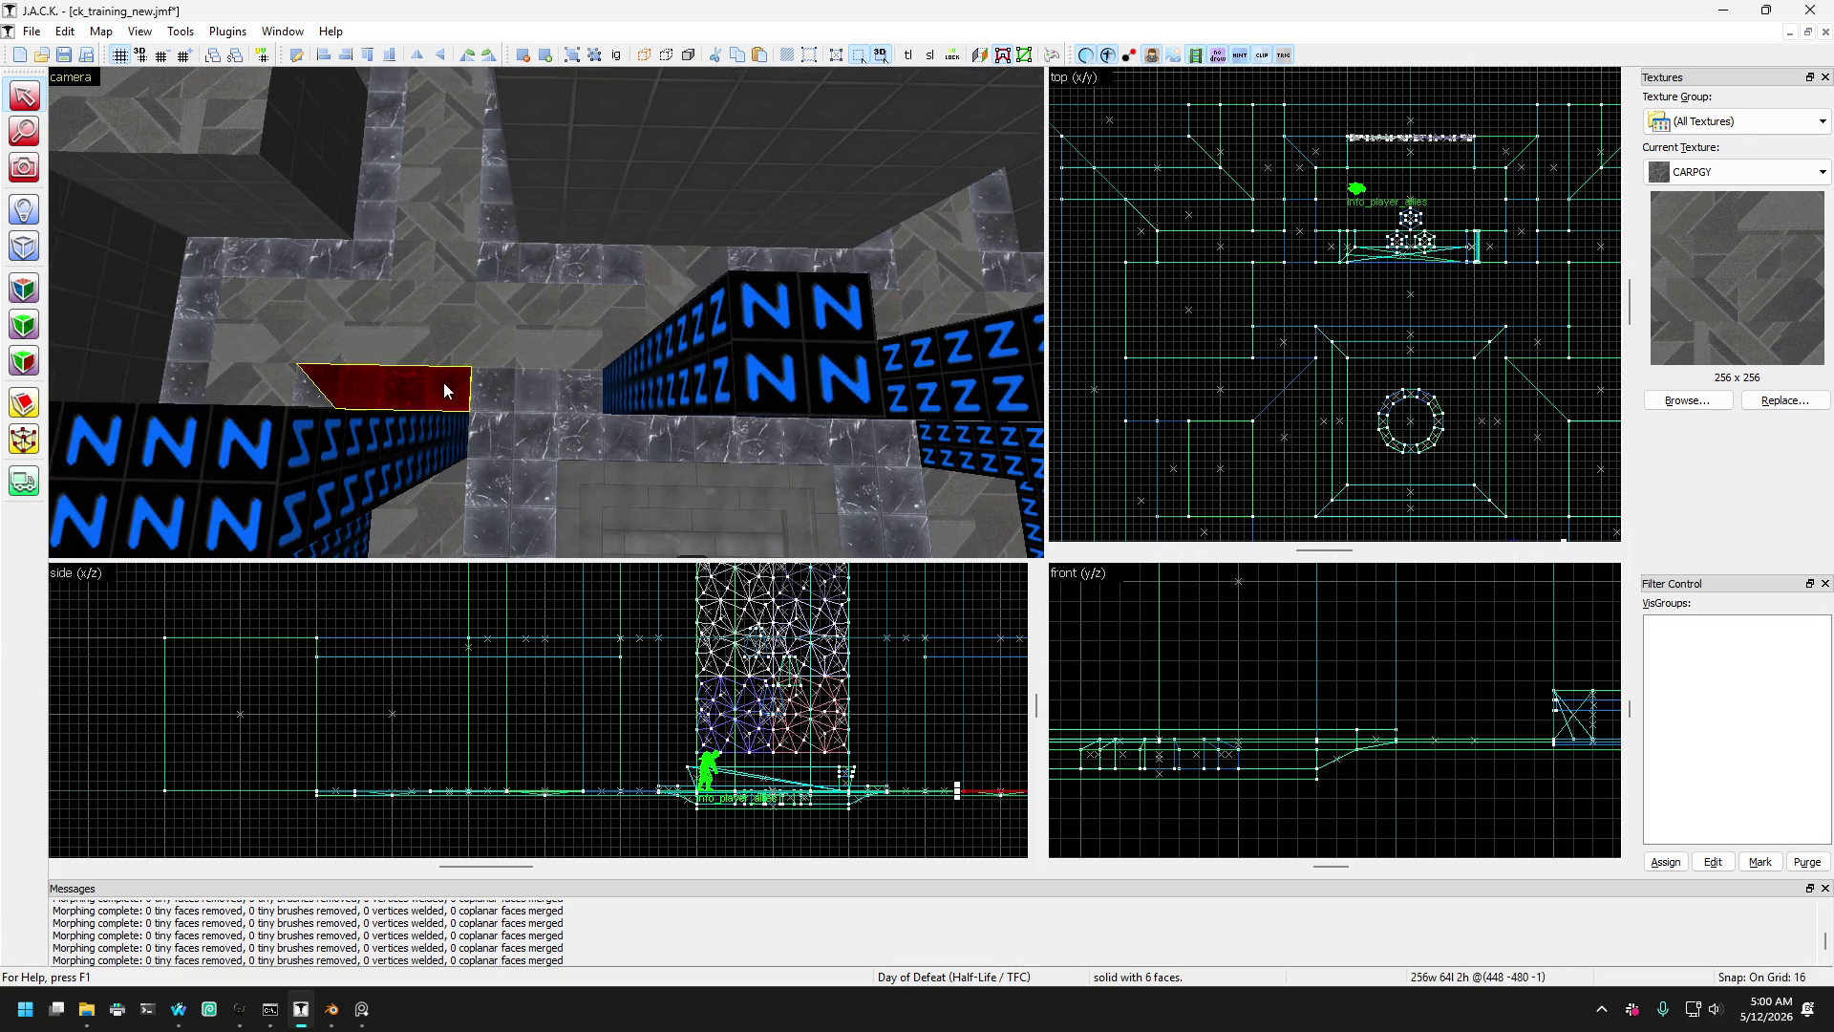
scroll(443, 382, up, 3)
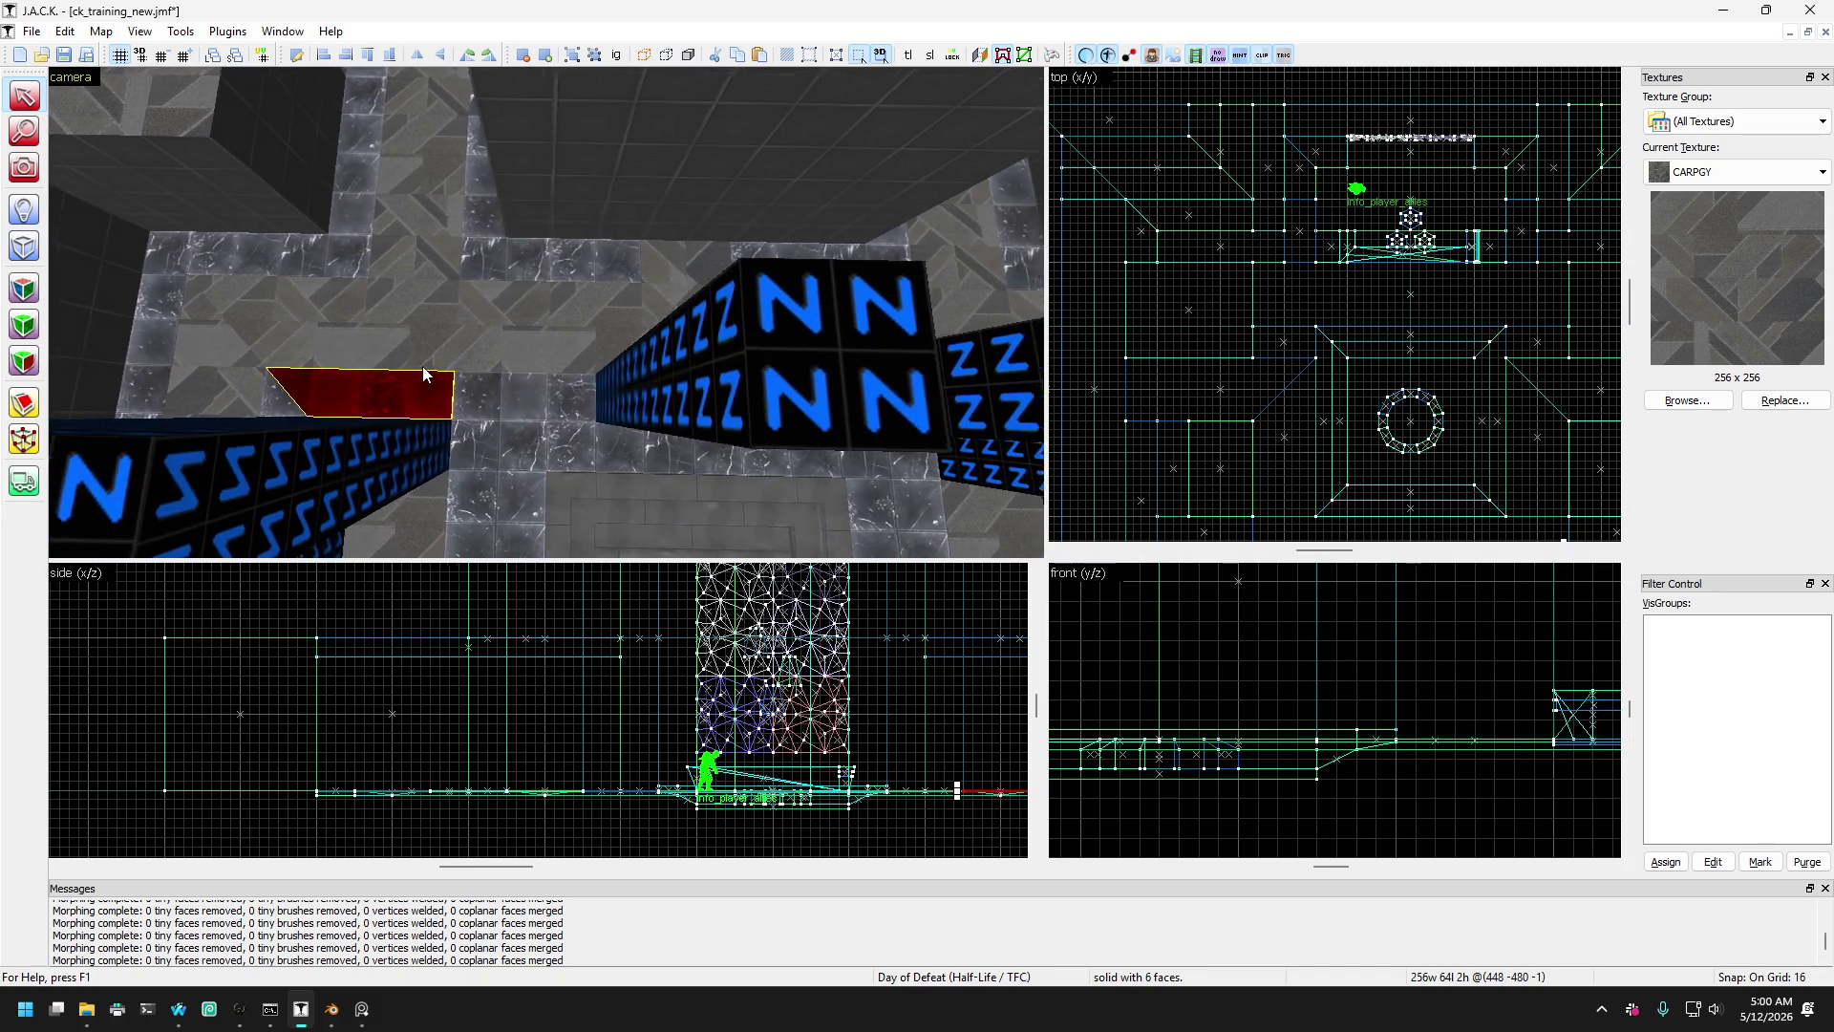
scroll(424, 375, down, 3)
click(506, 386)
- Centre the 3D view and the top view on the selected 640x128 strip
scroll(508, 387, down, 2)
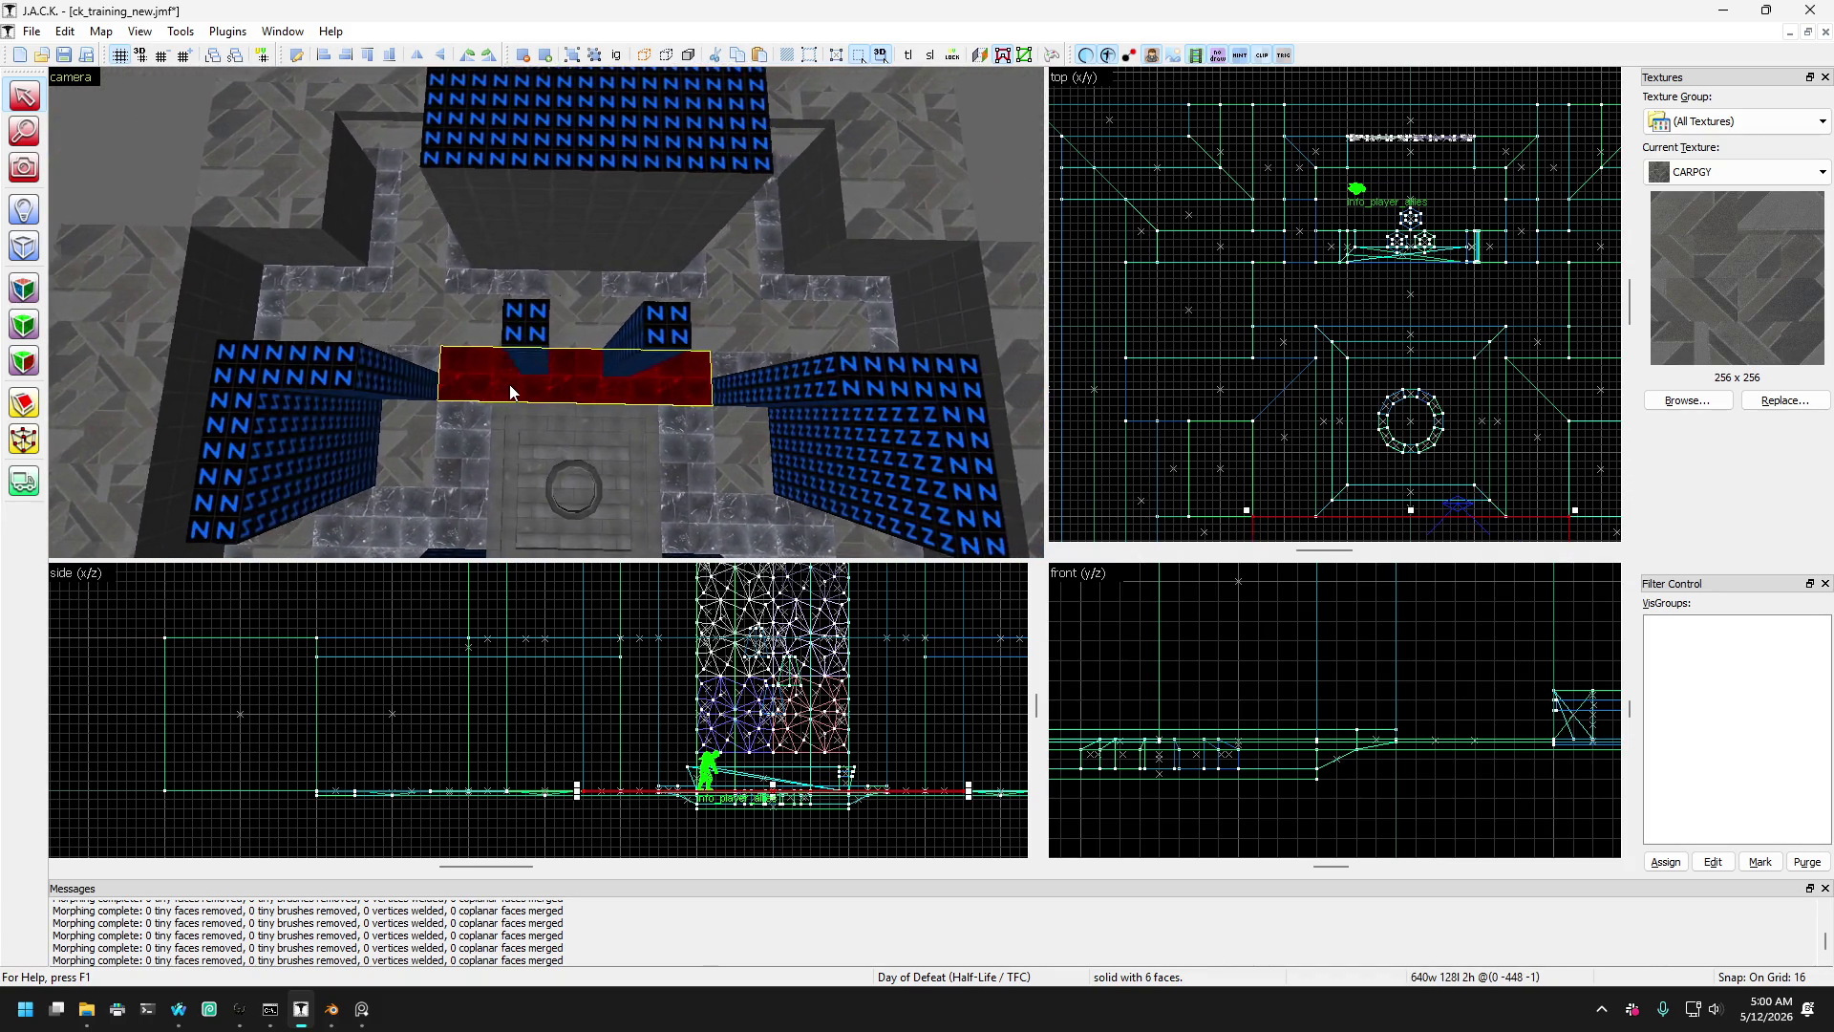
key(d)
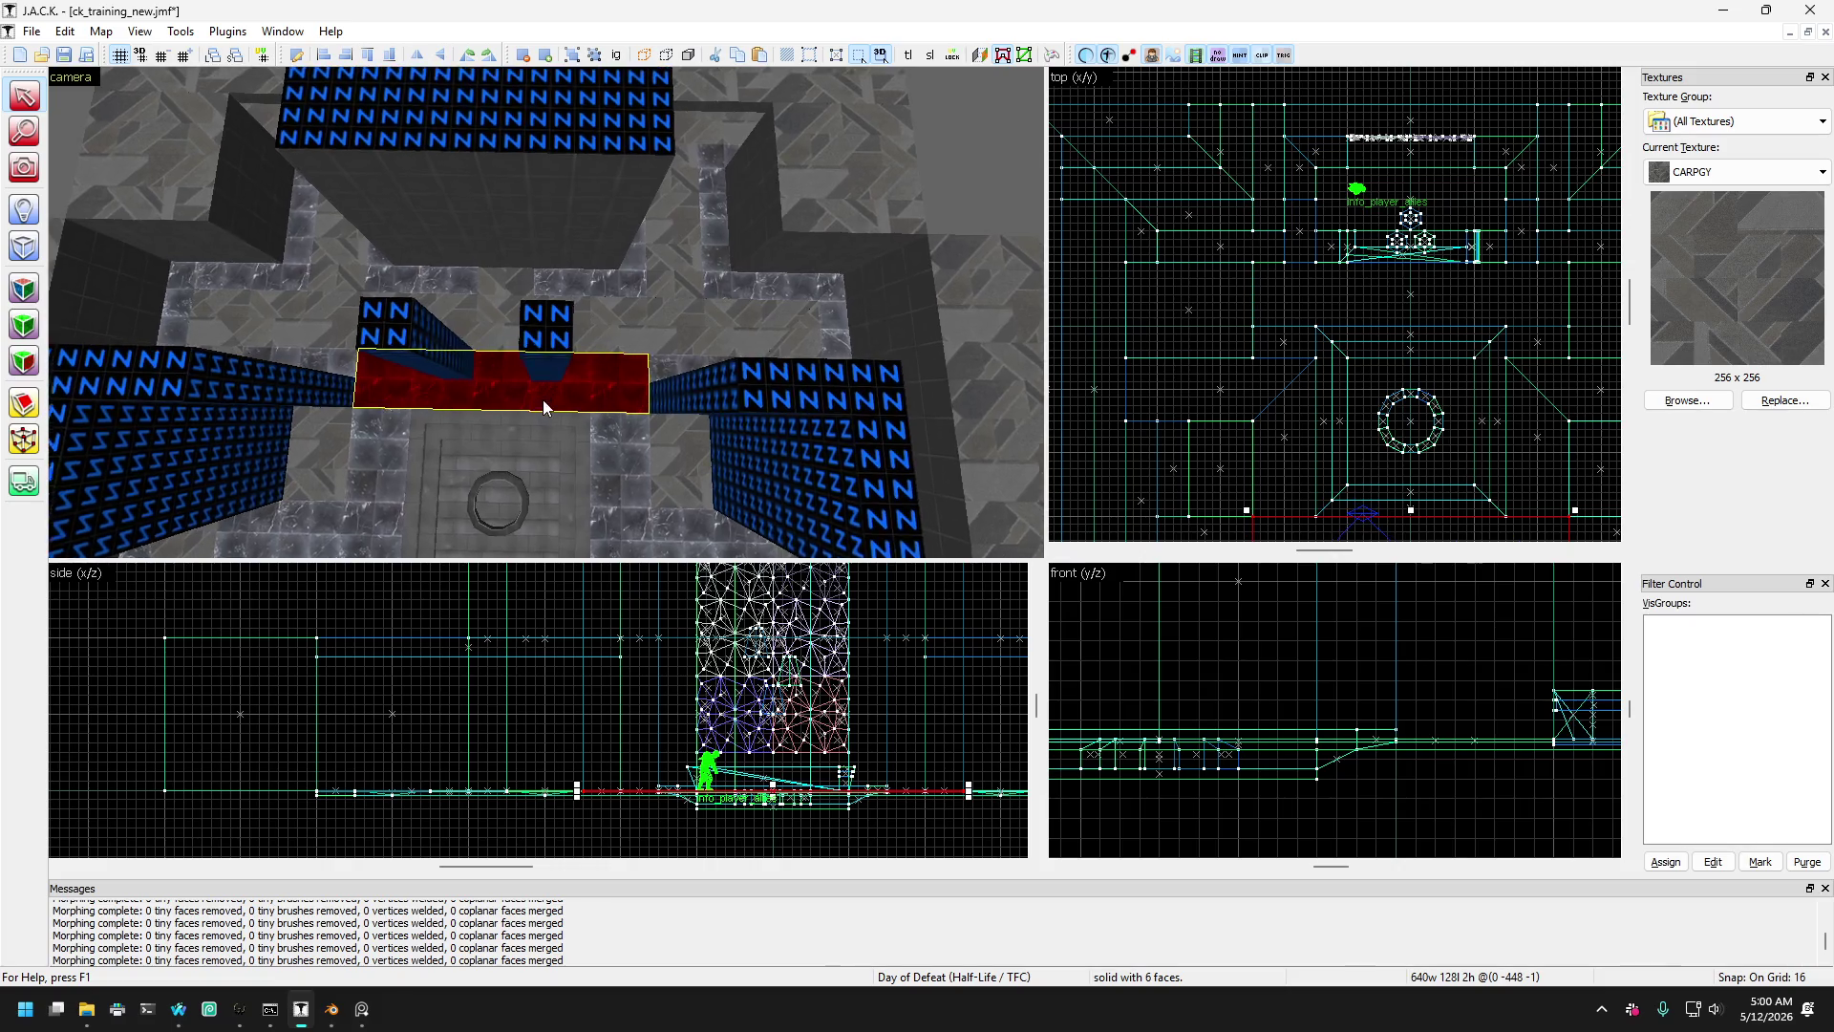
key(a)
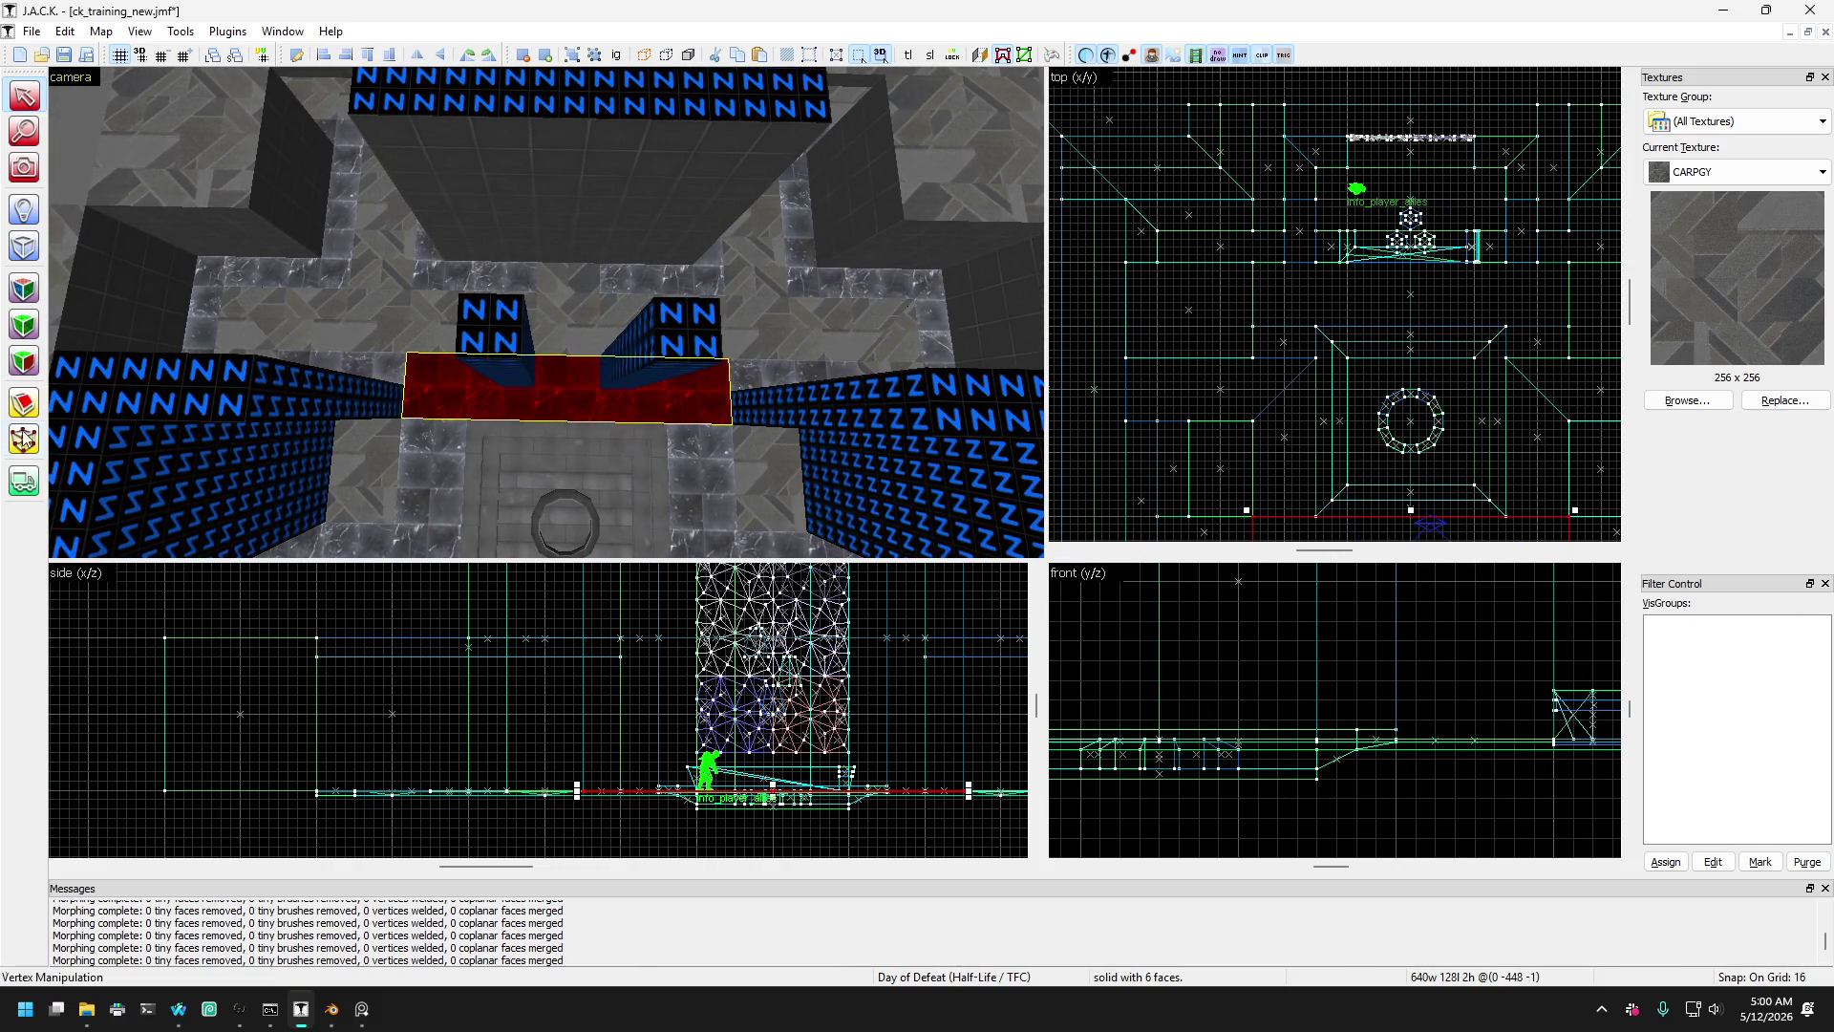
key(ctrl+e)
scroll(1251, 395, up, 3)
click(1237, 344)
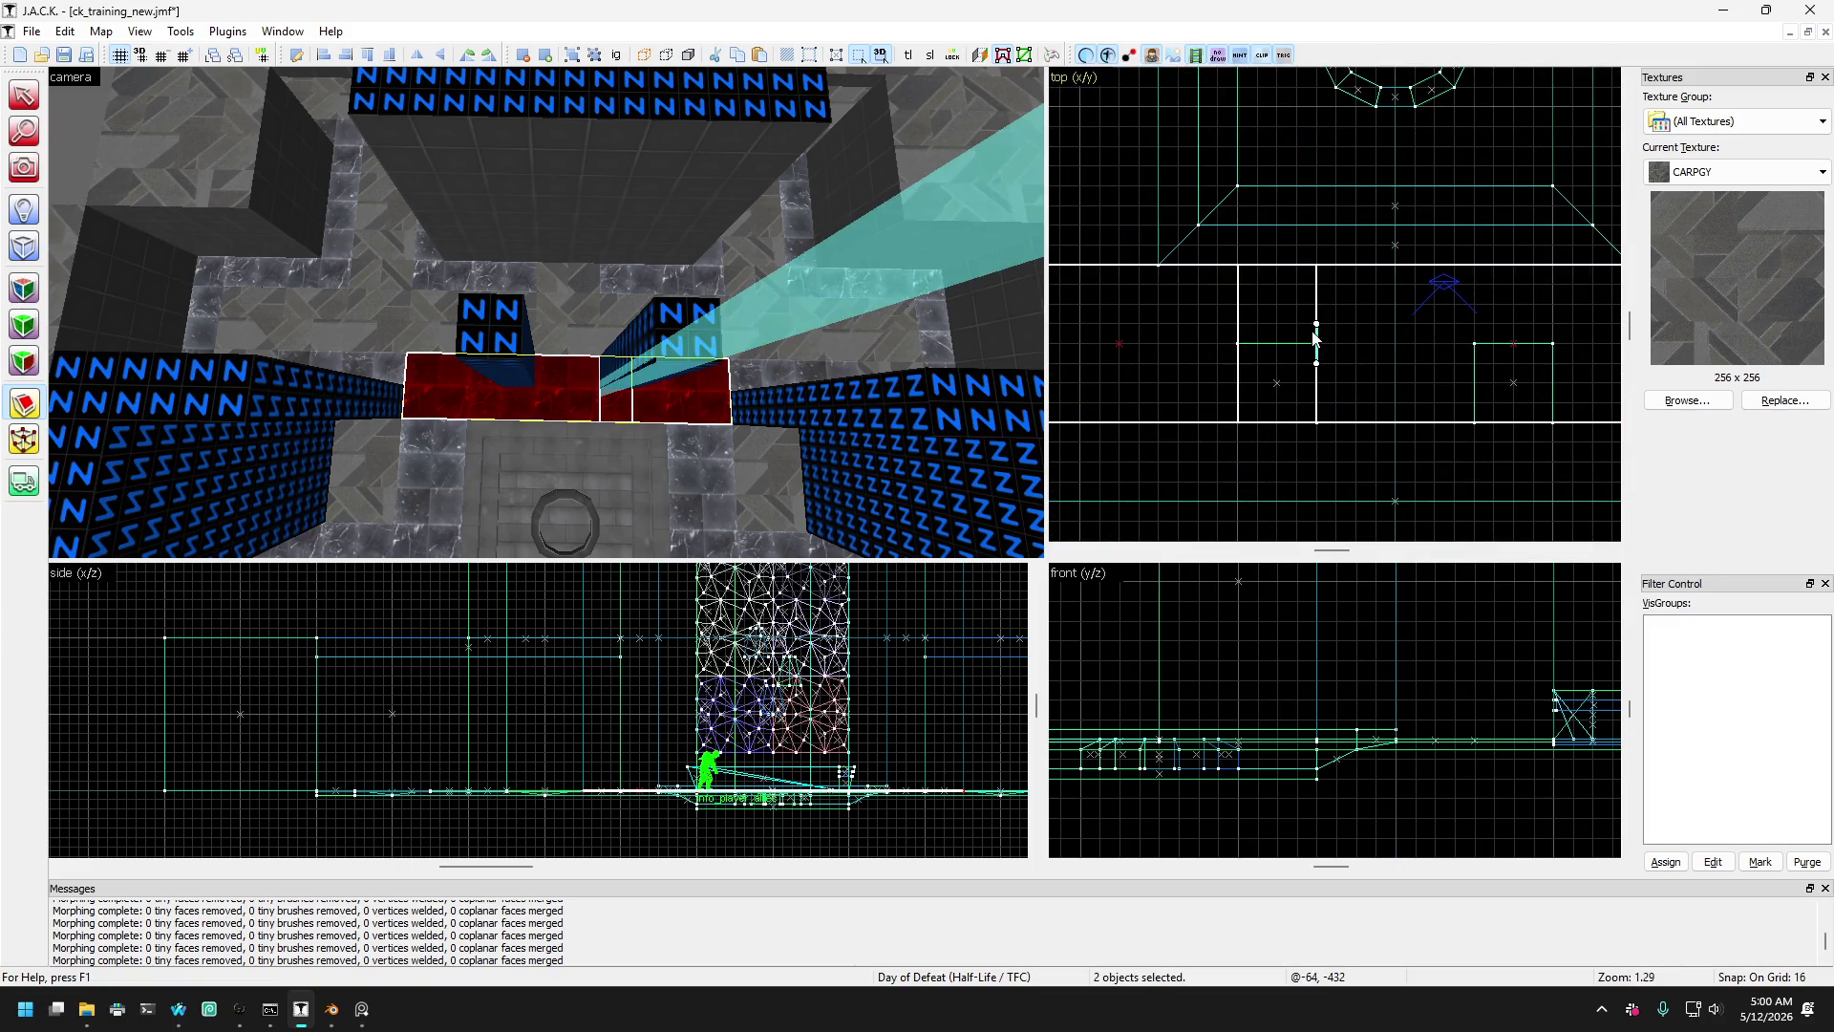
- Split the long red strip into five separate brush pieces
key(shift+s)
ctrl+click(1476, 382)
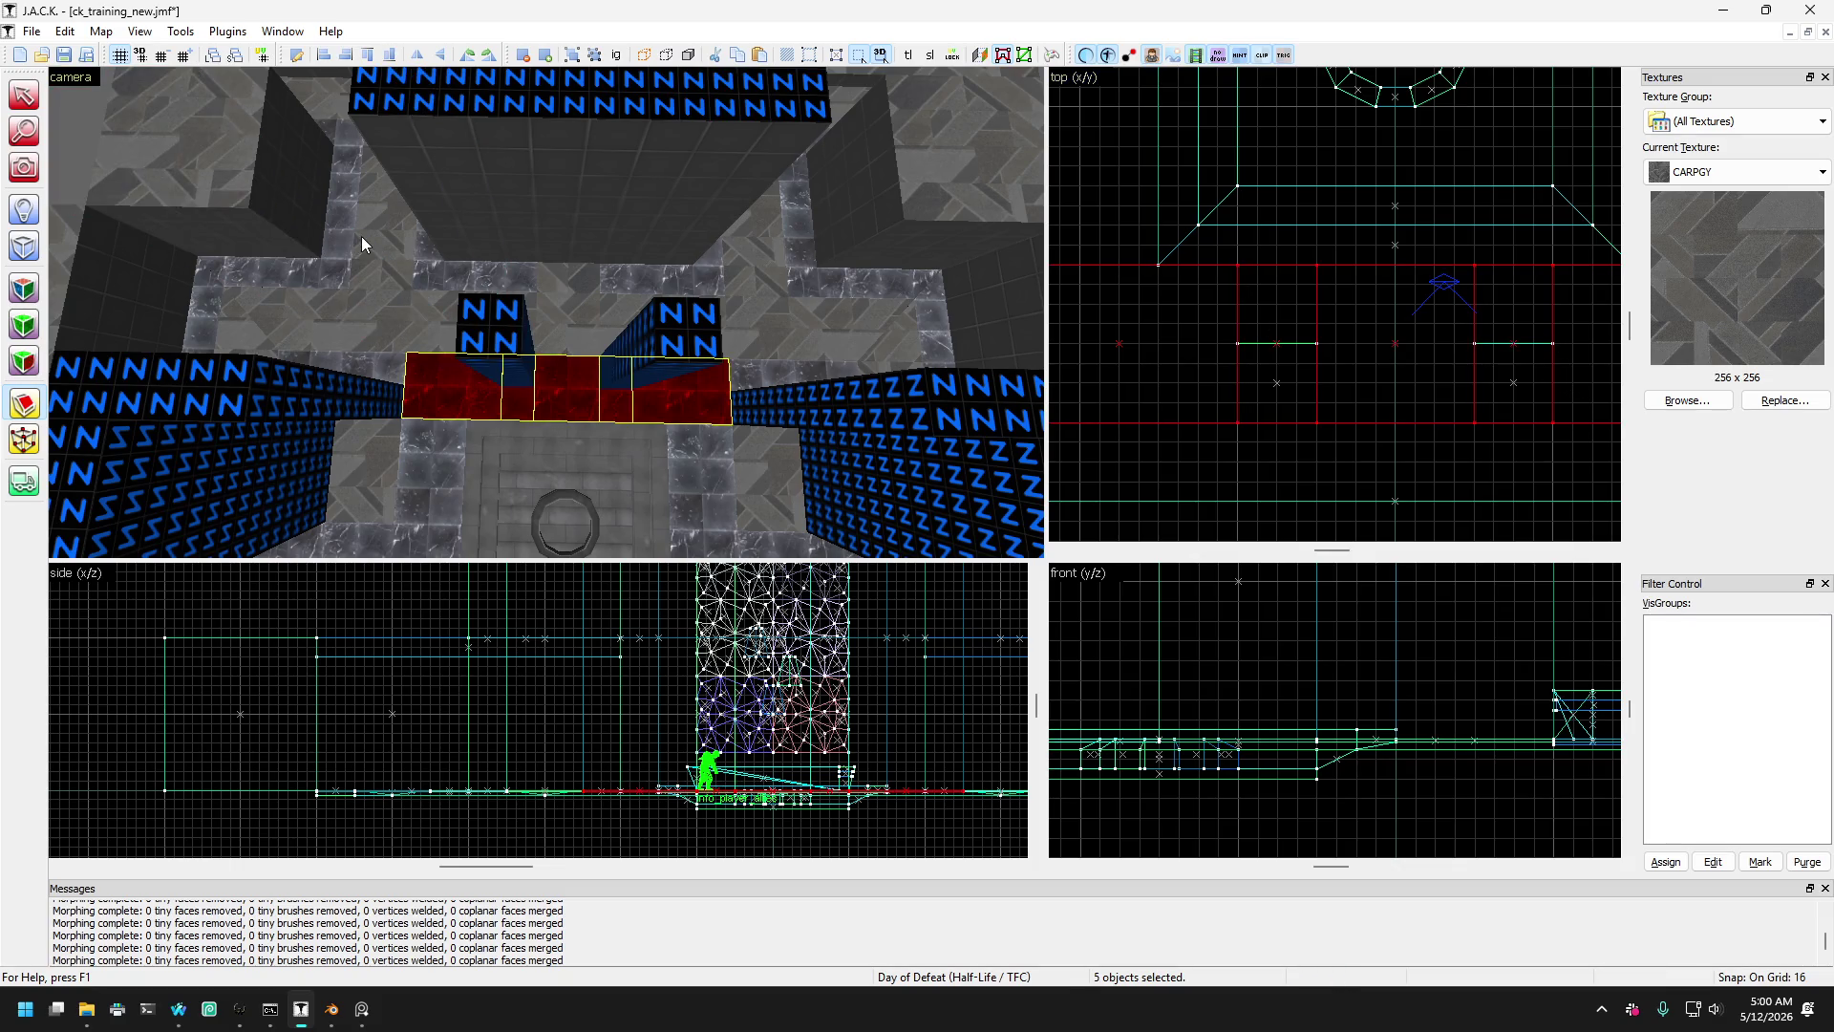
key(shift+s)
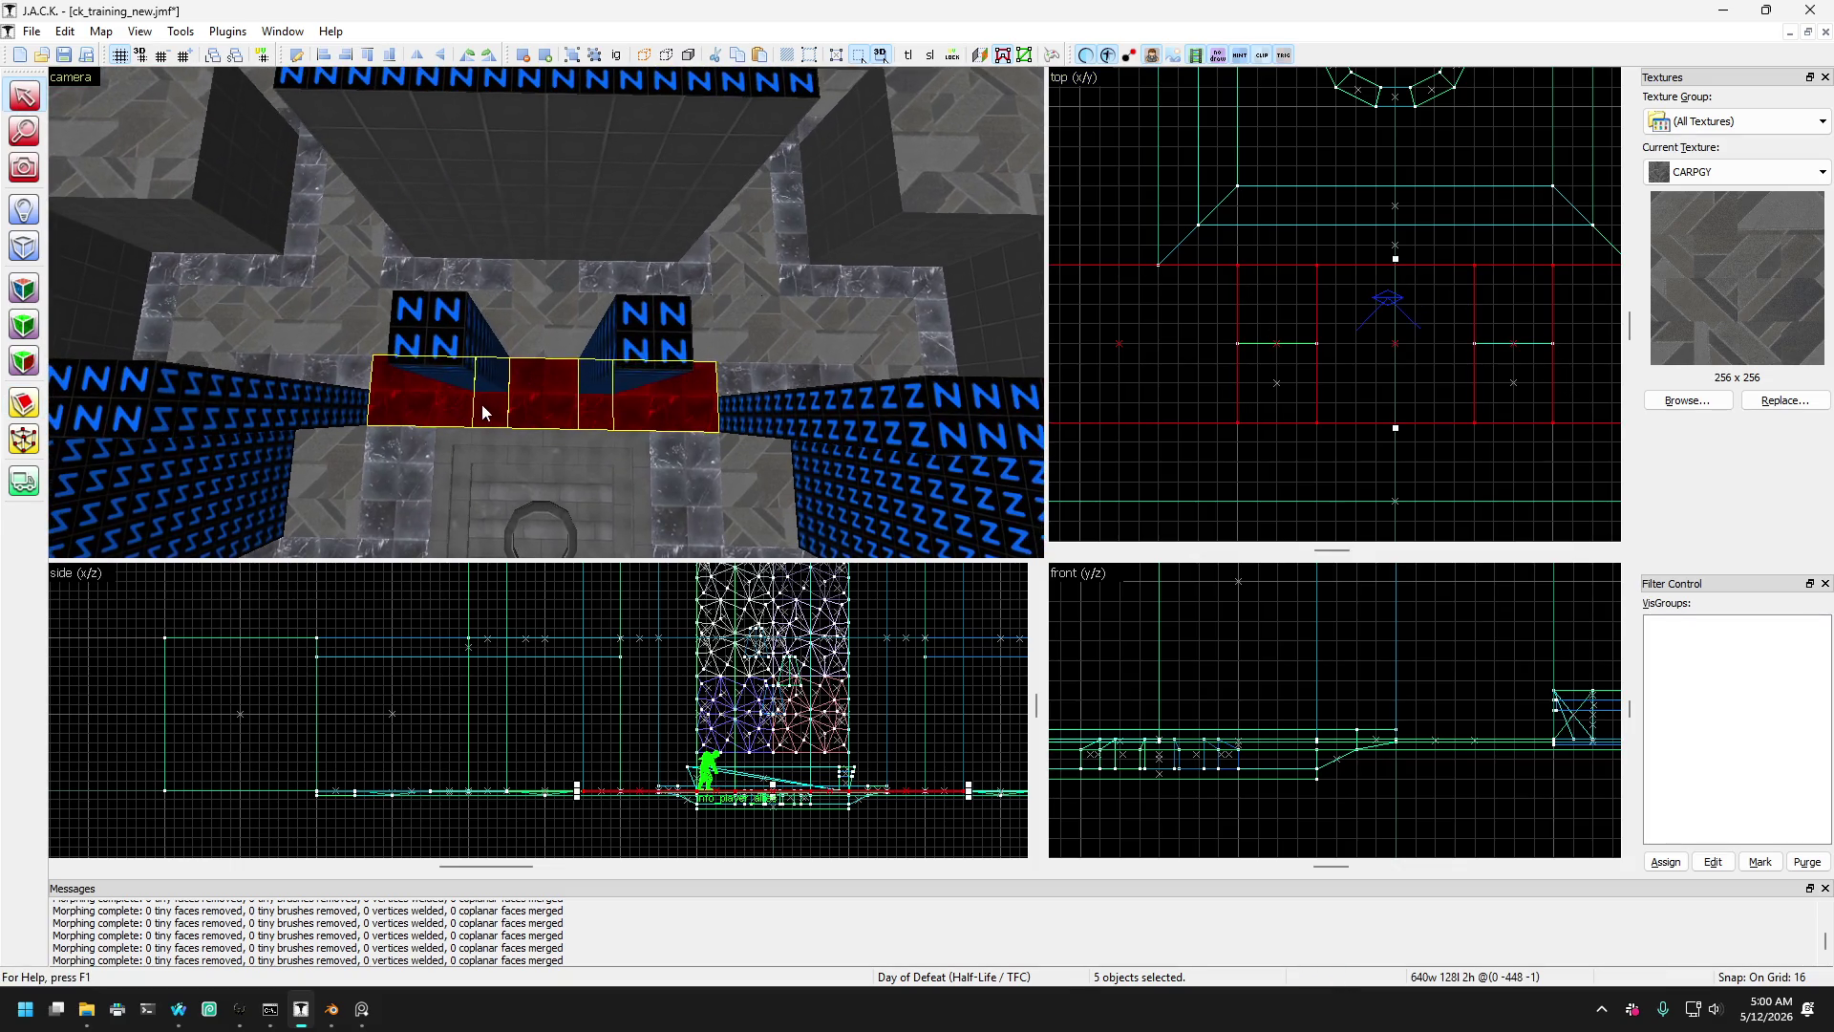
- Shrink two strip pieces to 64-unit pads at the front pillars' bases, then deselect
click(483, 403)
ctrl+click(594, 409)
drag(1394, 427, 1393, 349)
key(d)
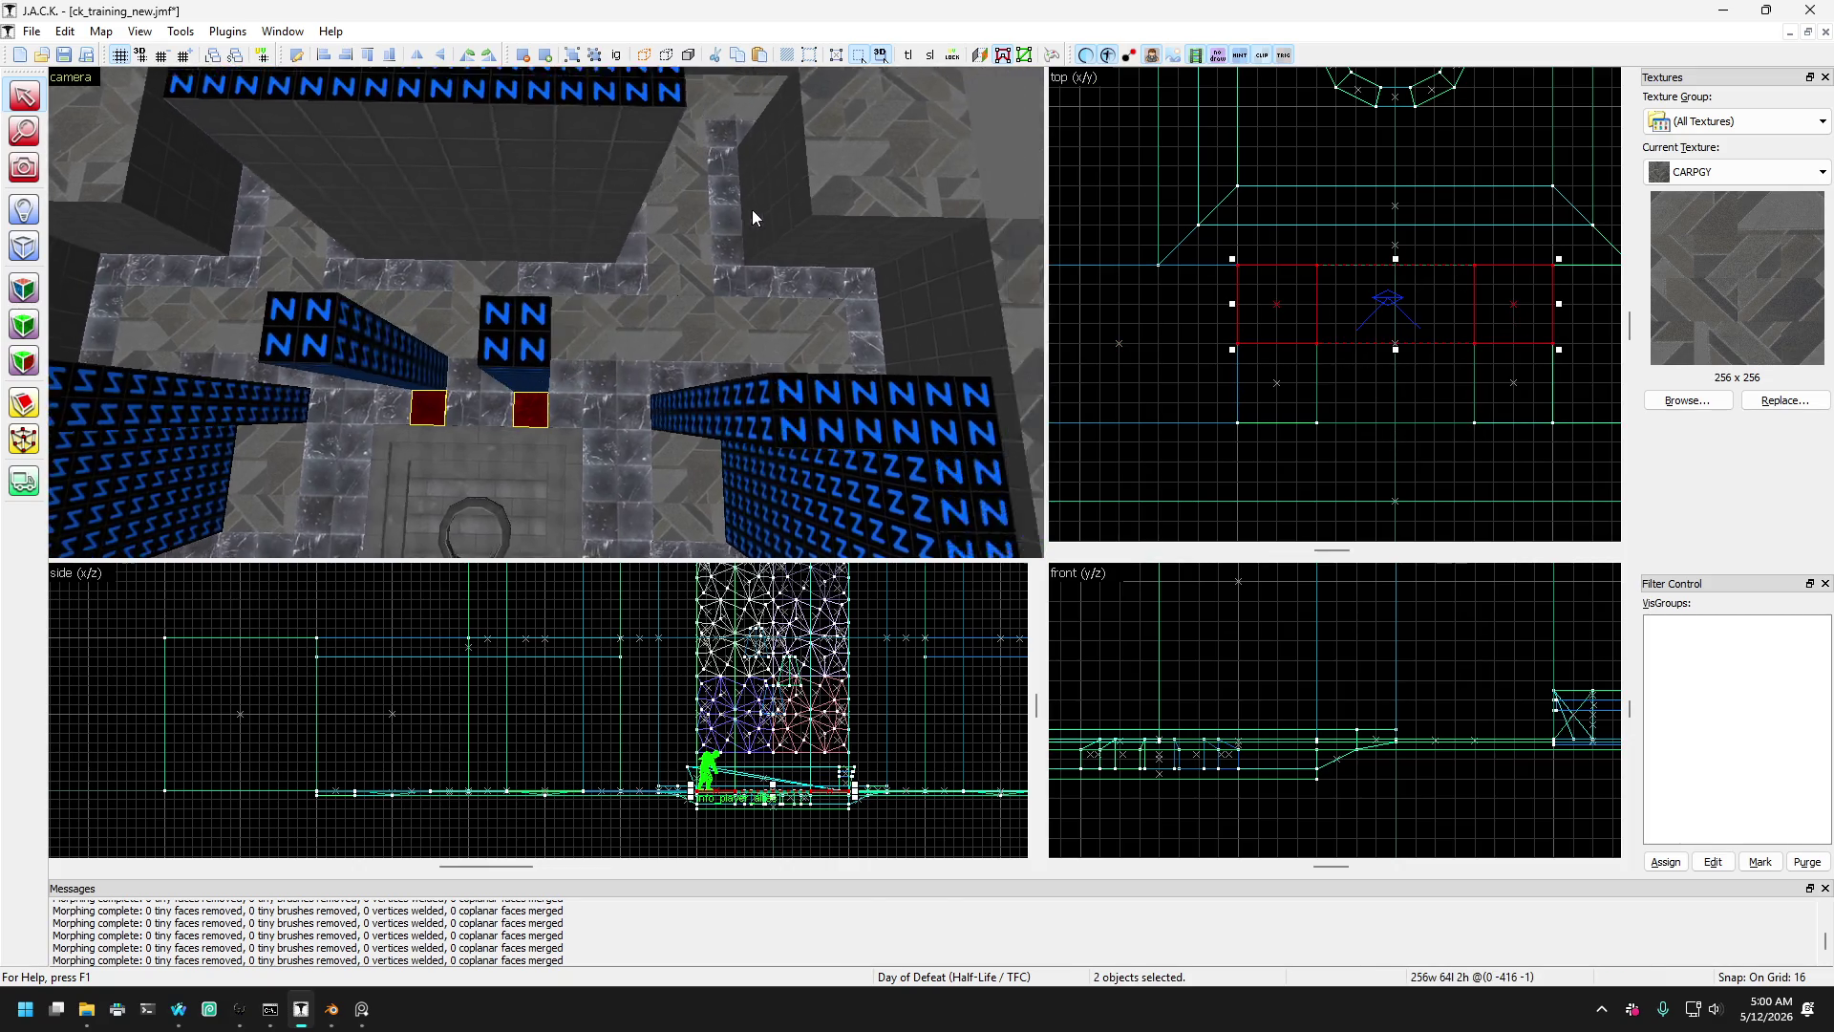
key(Escape)
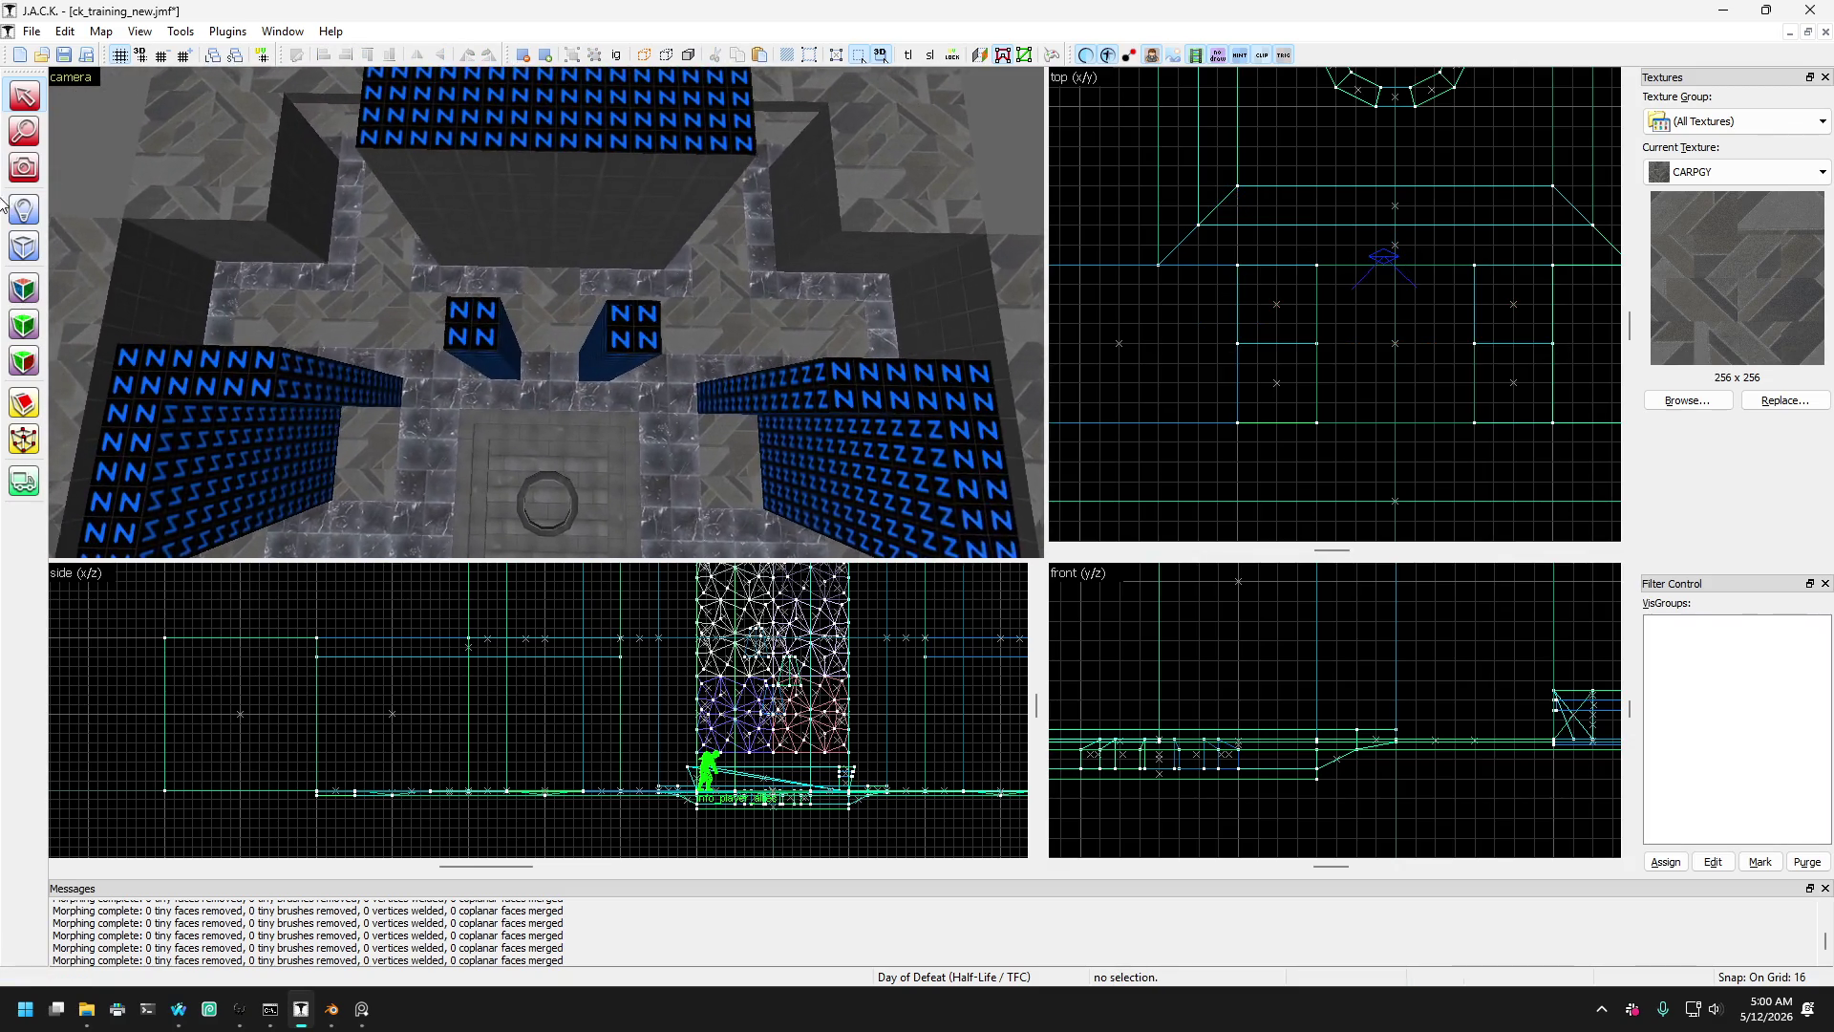
- Fly the 3D camera between the front pillars and select the floor brush there
key(z)
key(w)
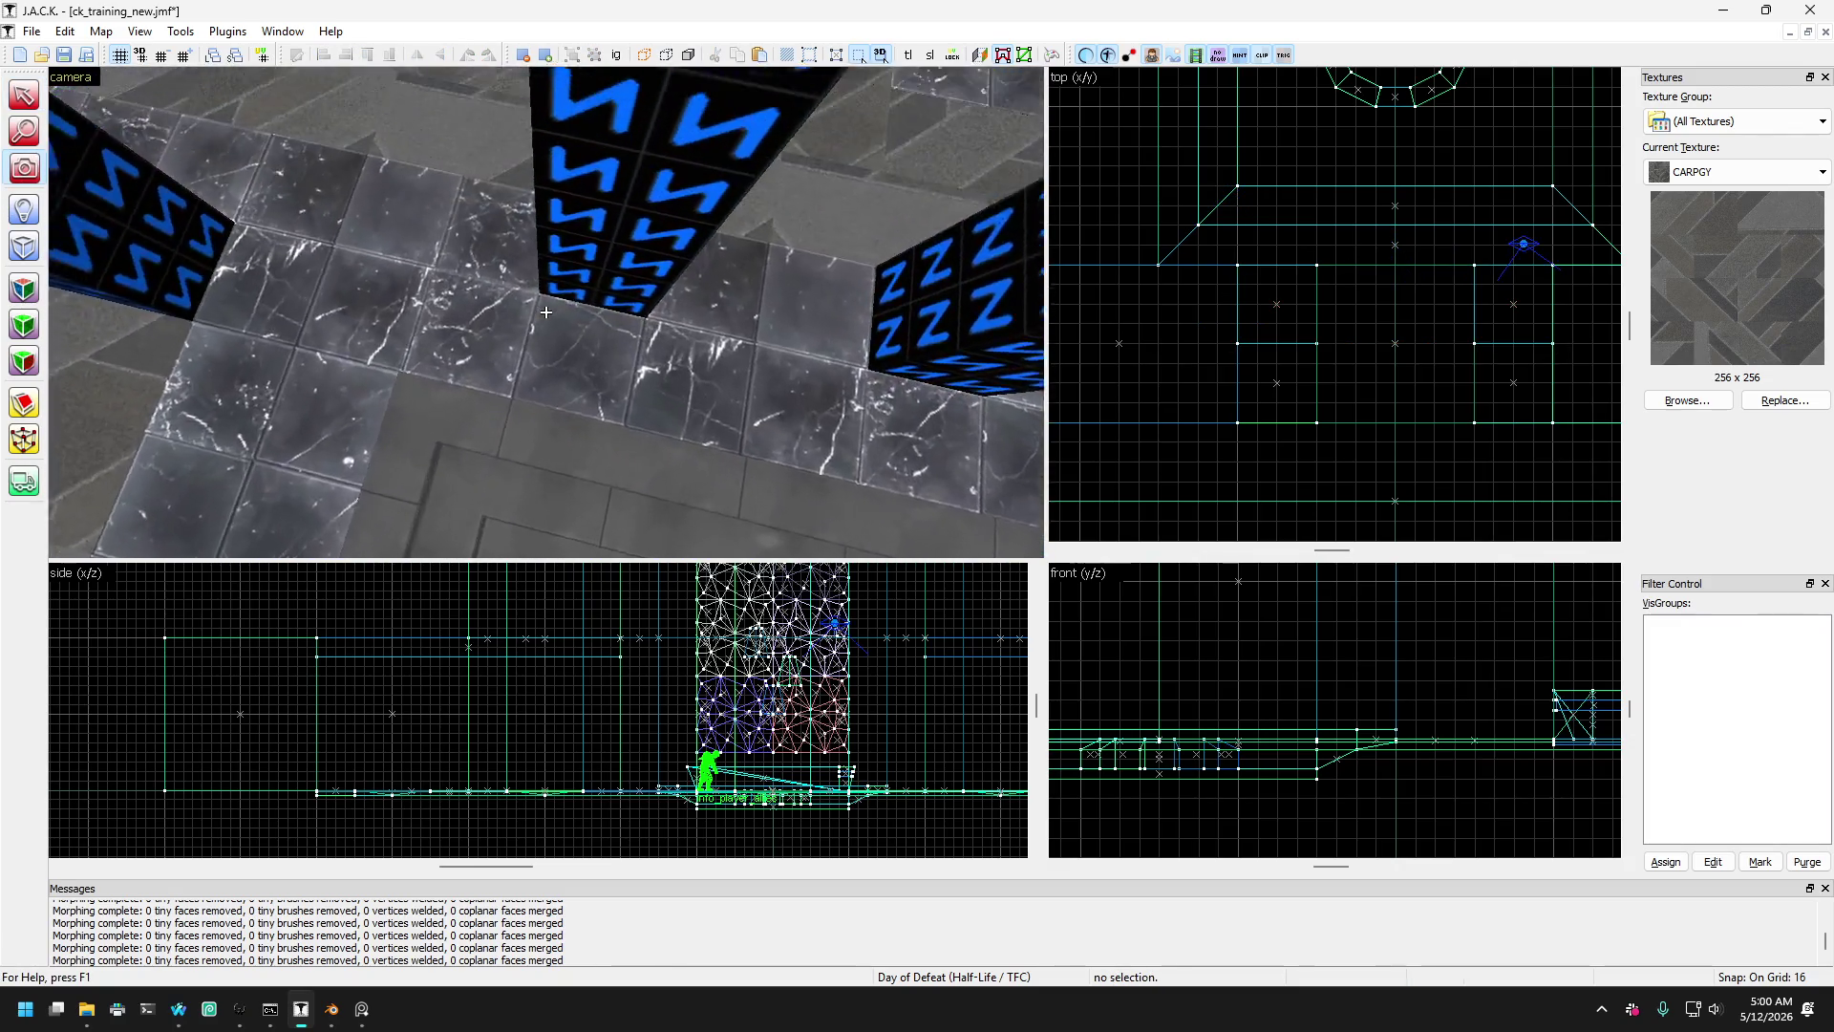
key(s)
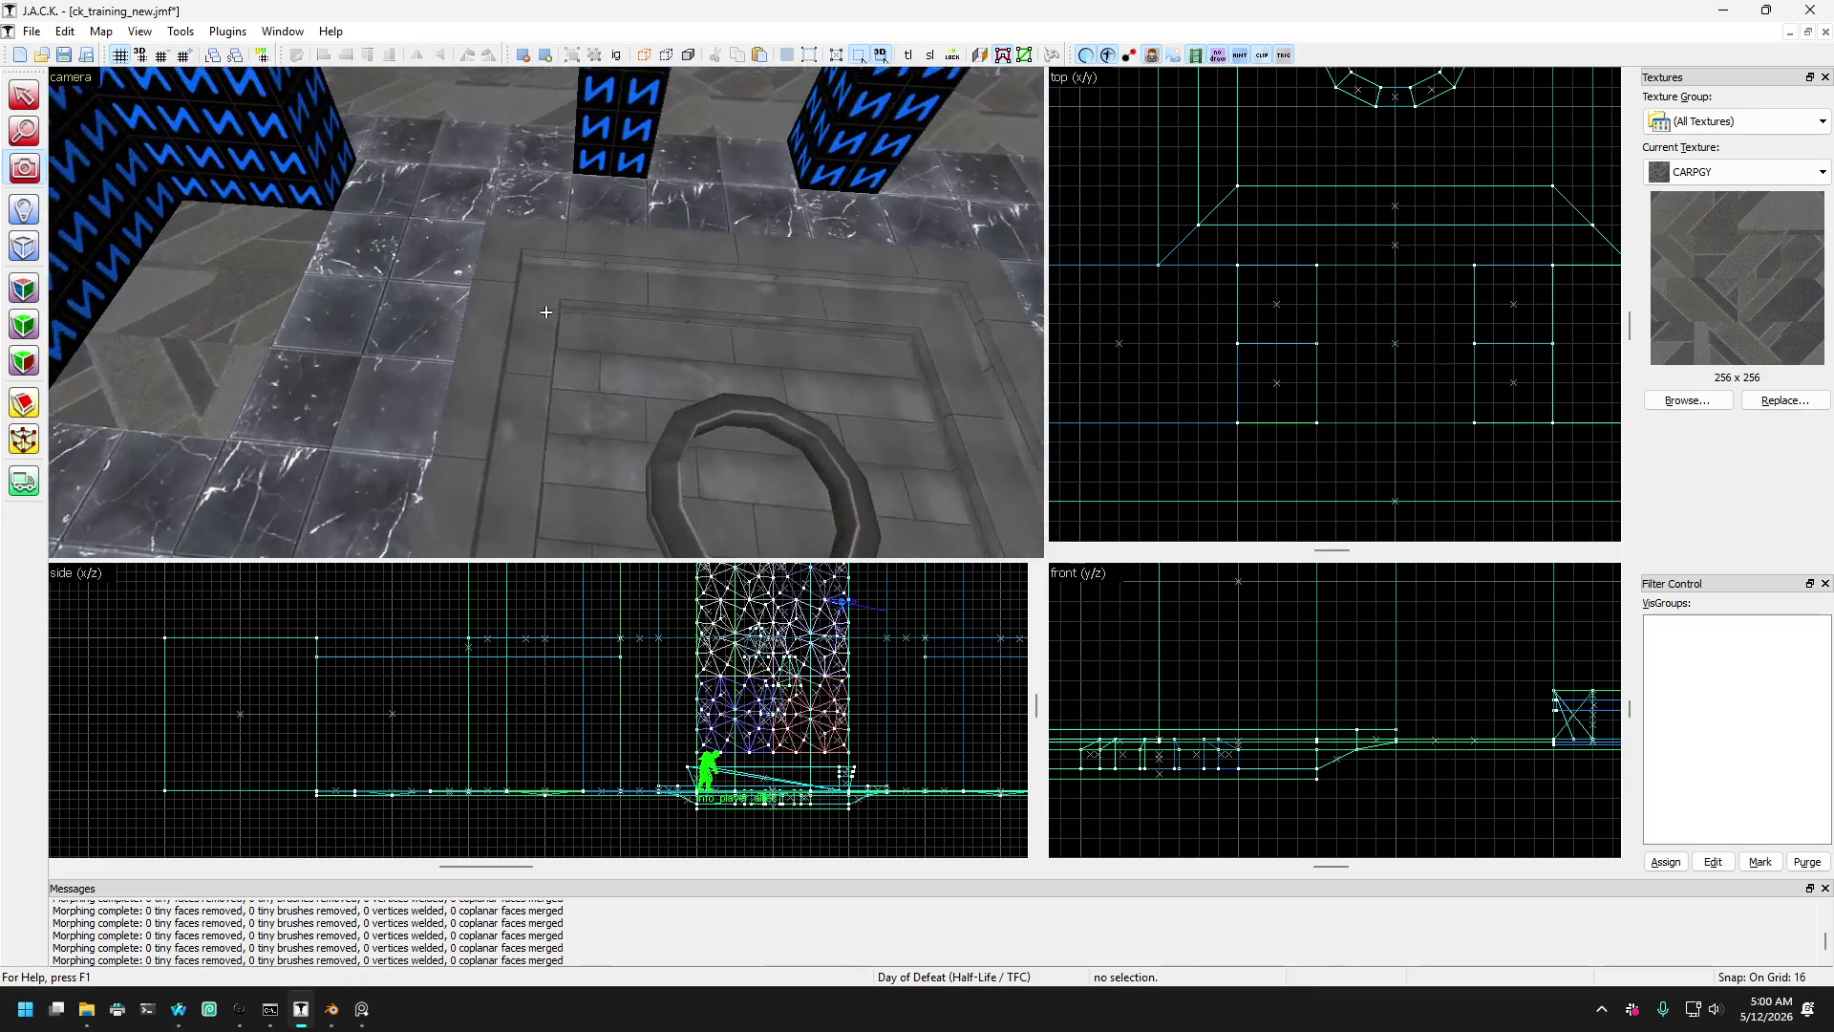
key(s)
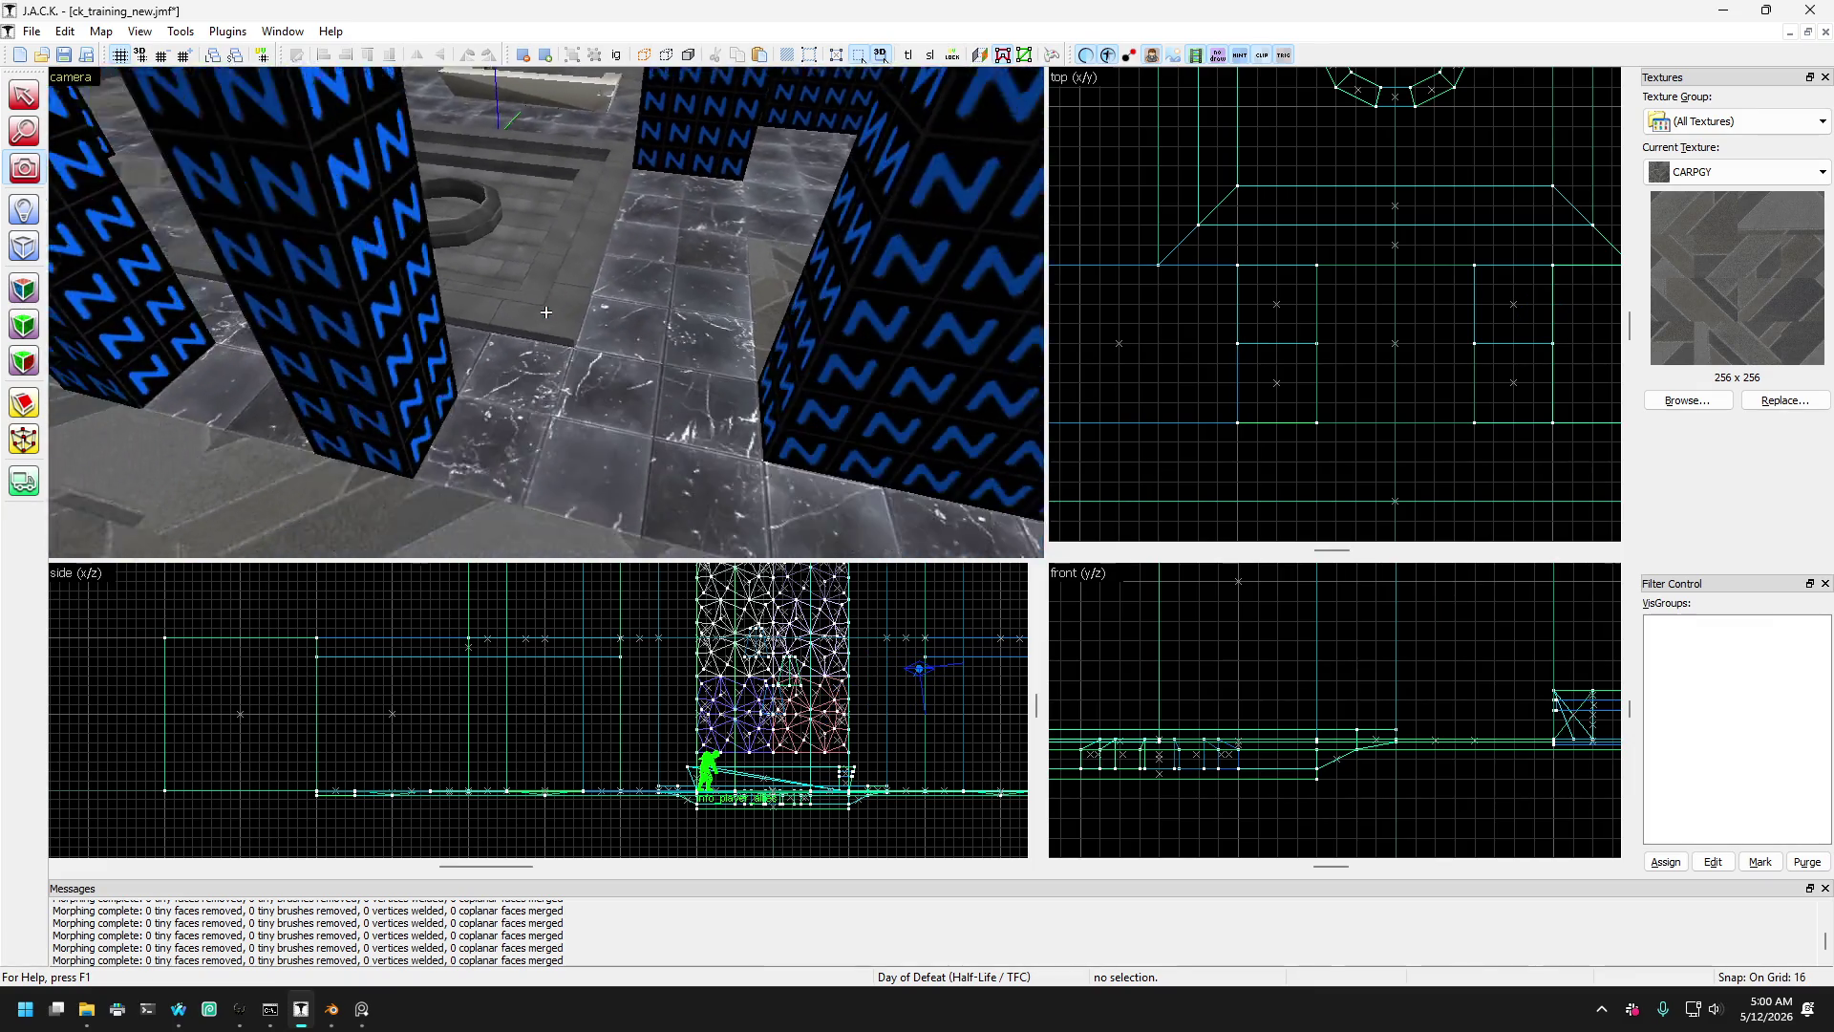
key(z)
click(522, 329)
click(521, 329)
click(533, 338)
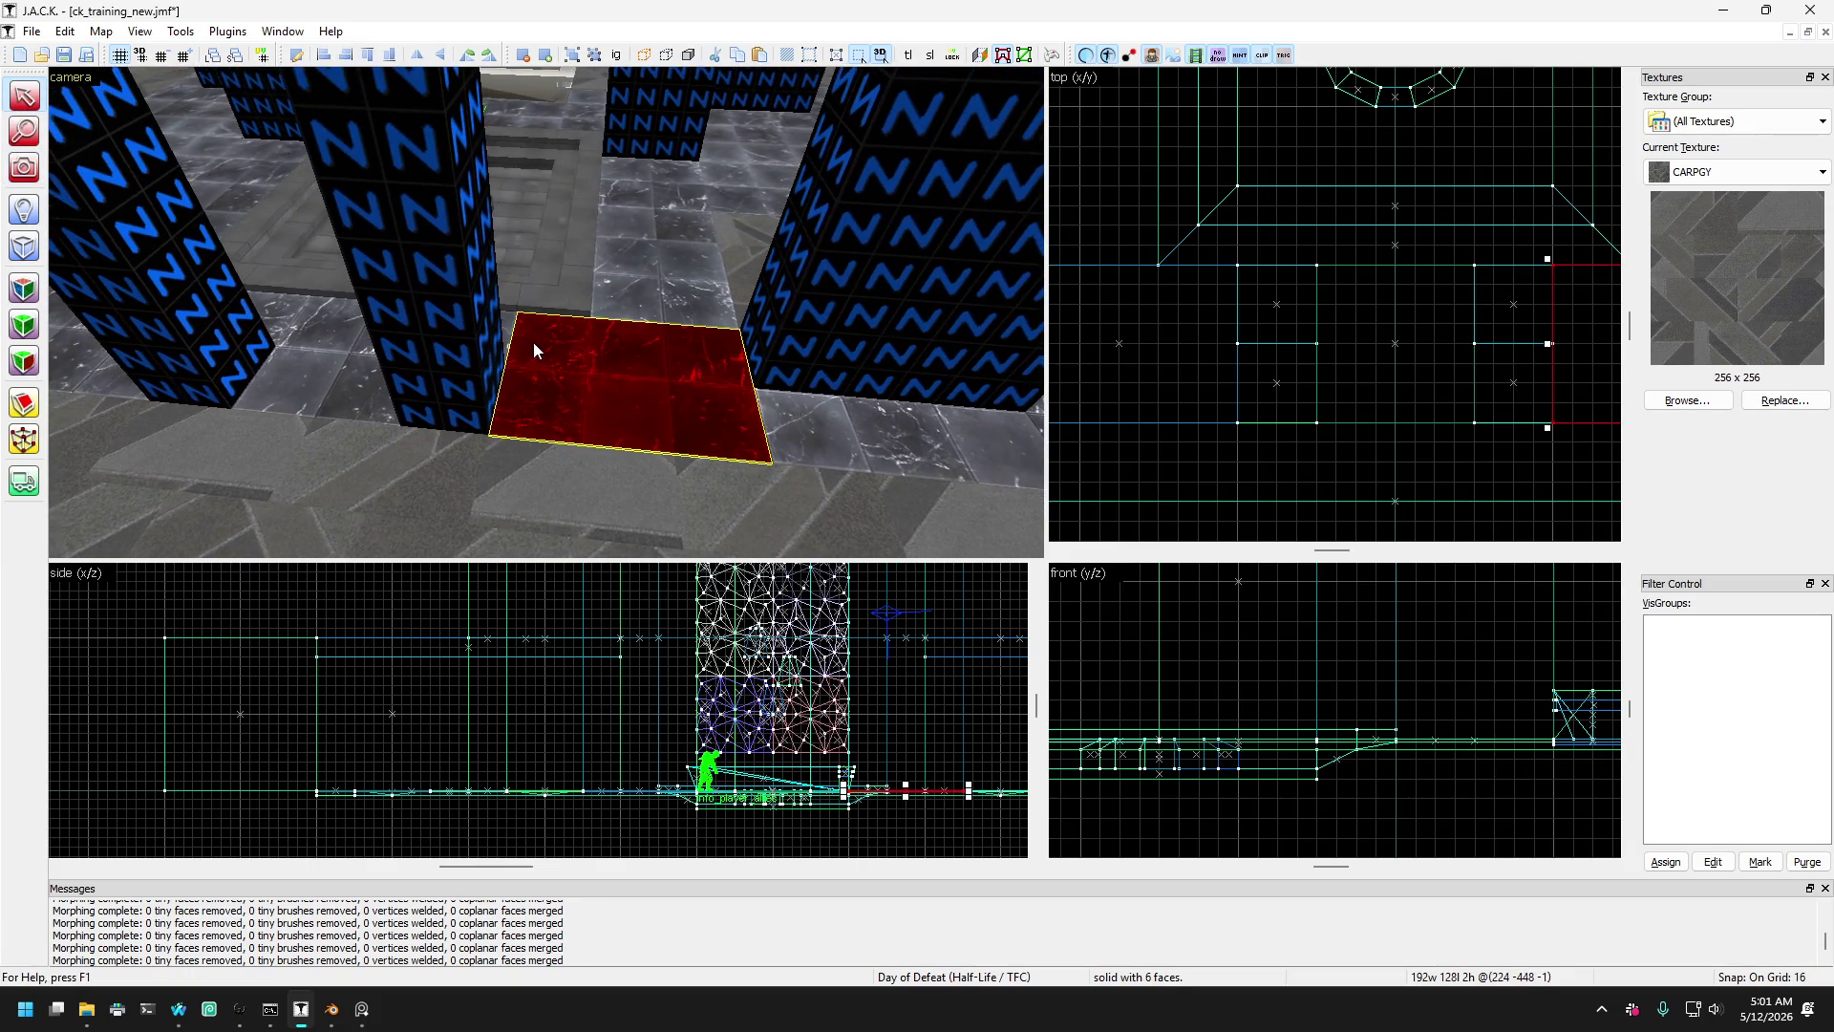
key(w)
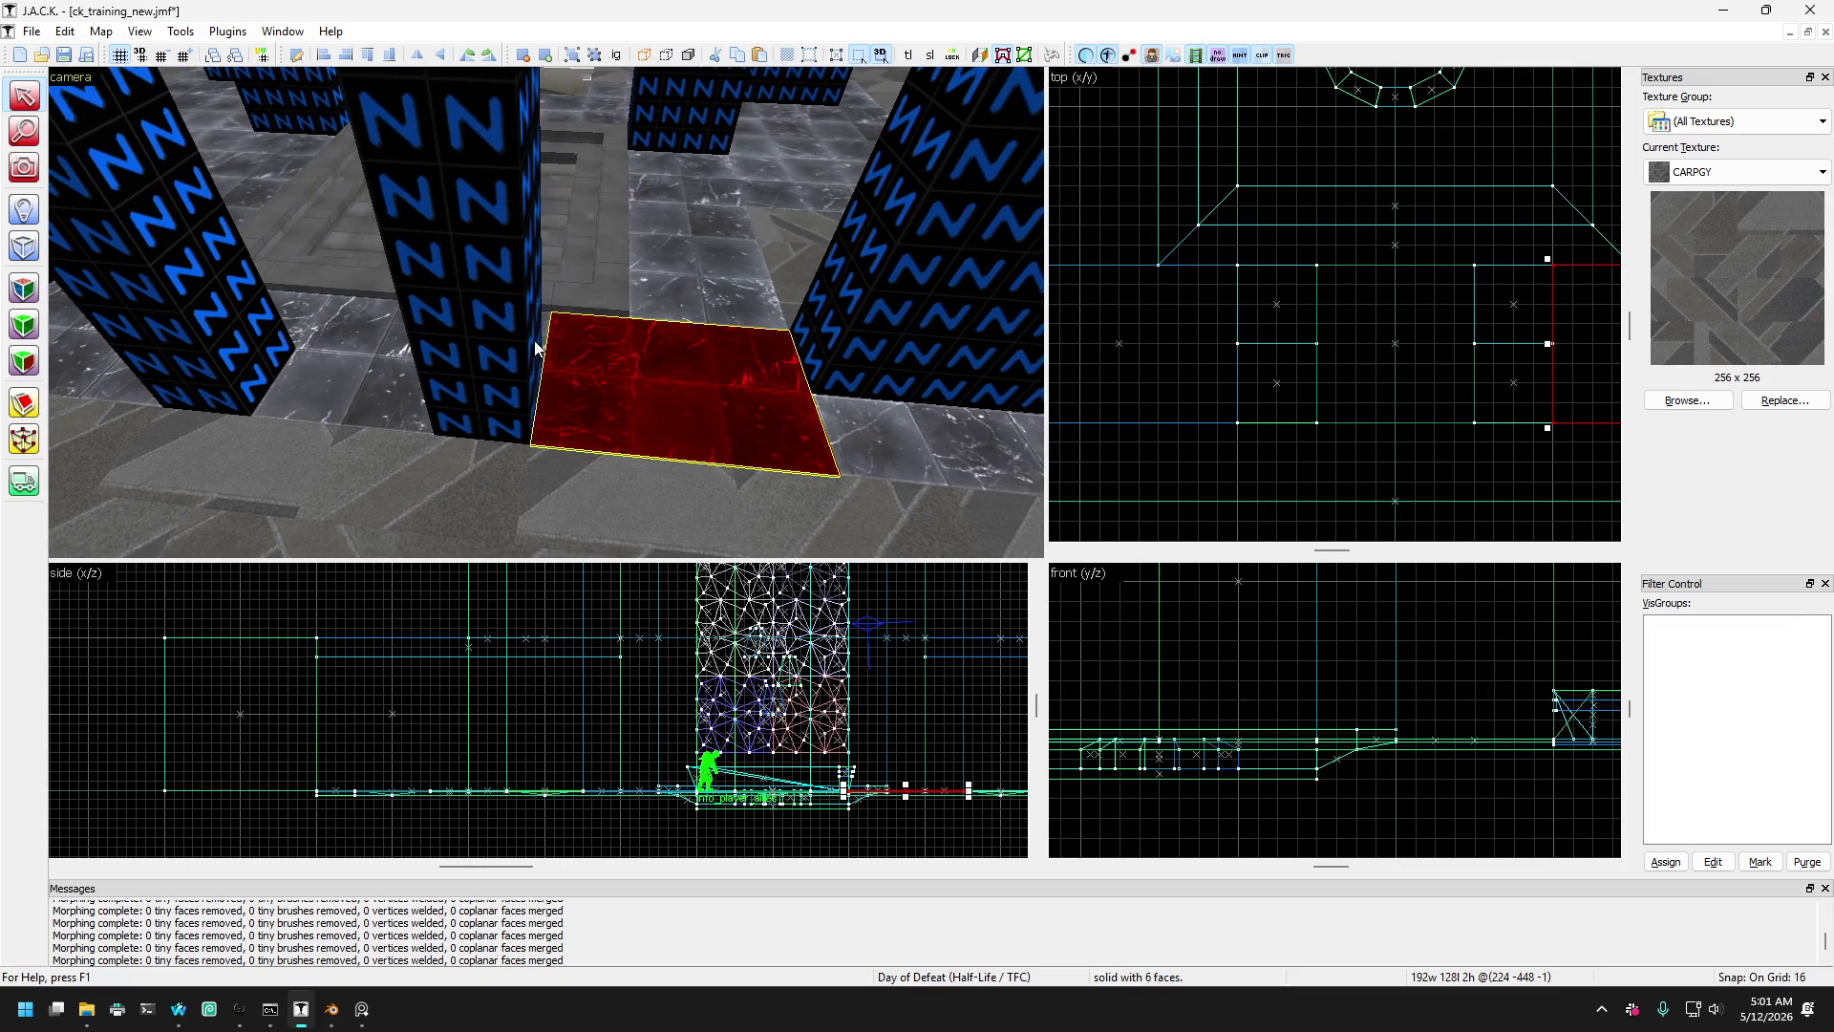
key(s)
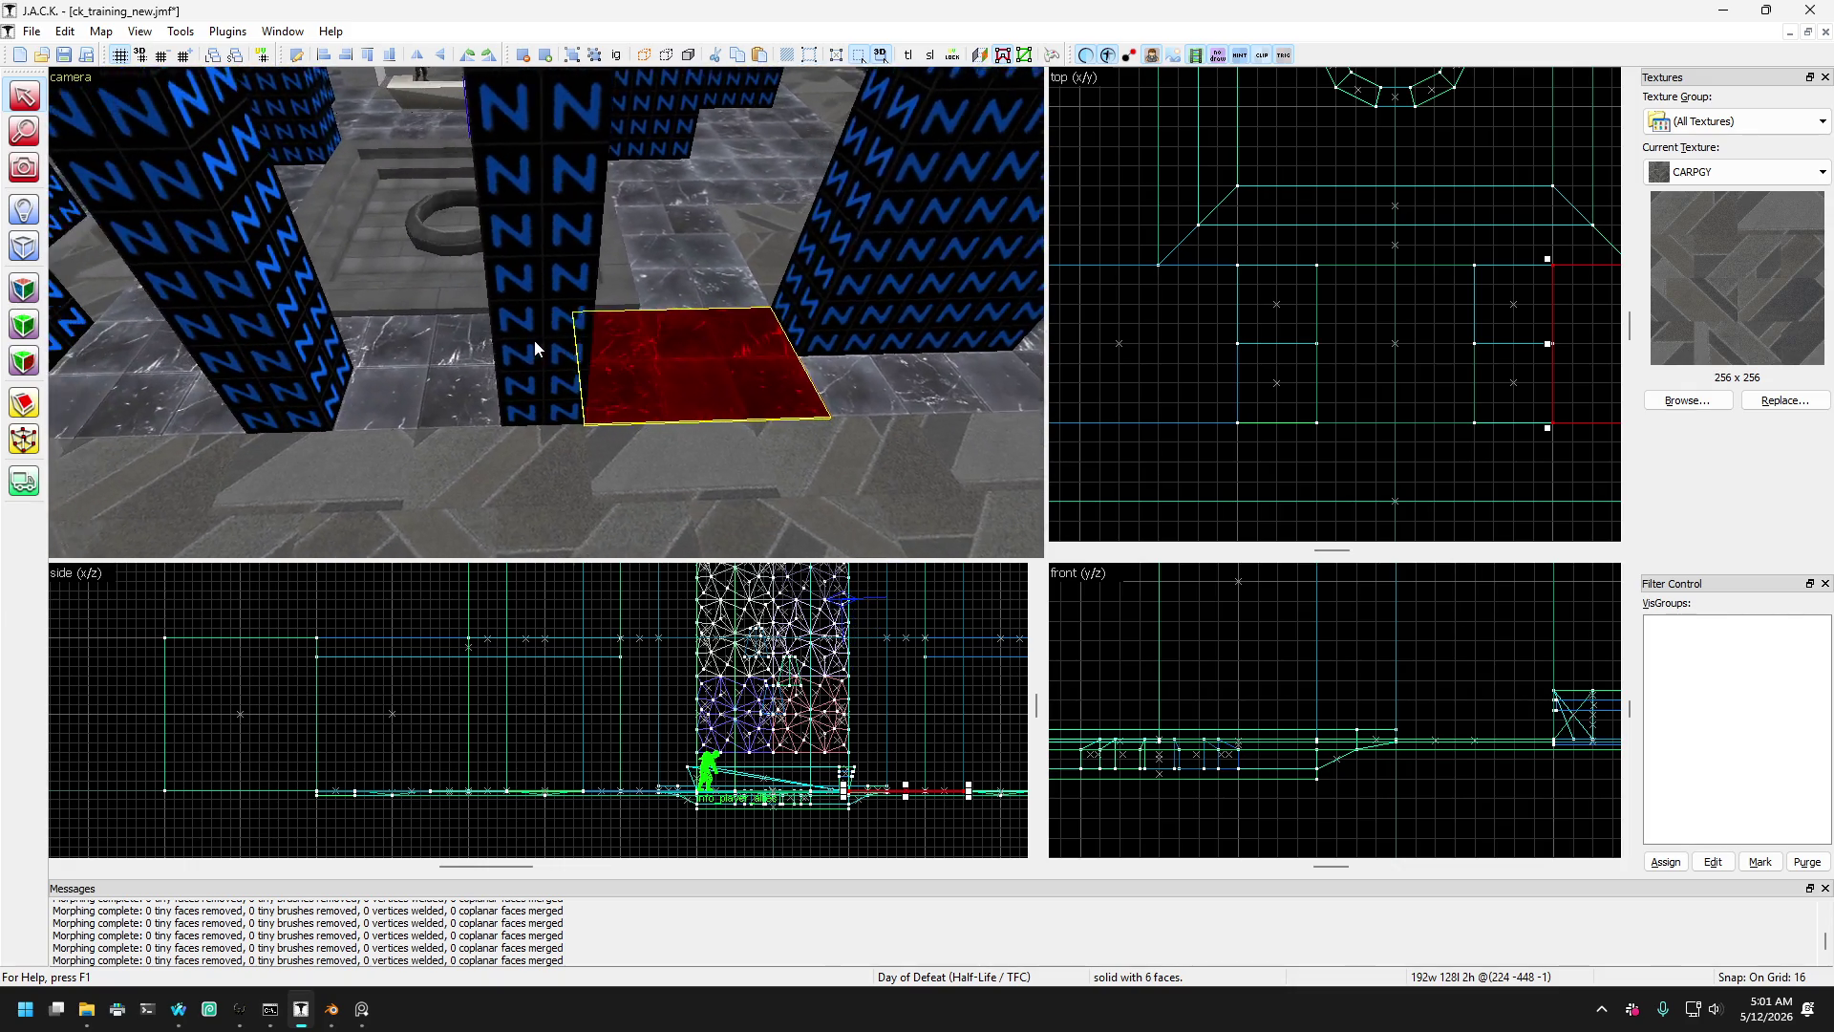
- Fly over the ring area and turn the 3D view to face the white bench
key(w)
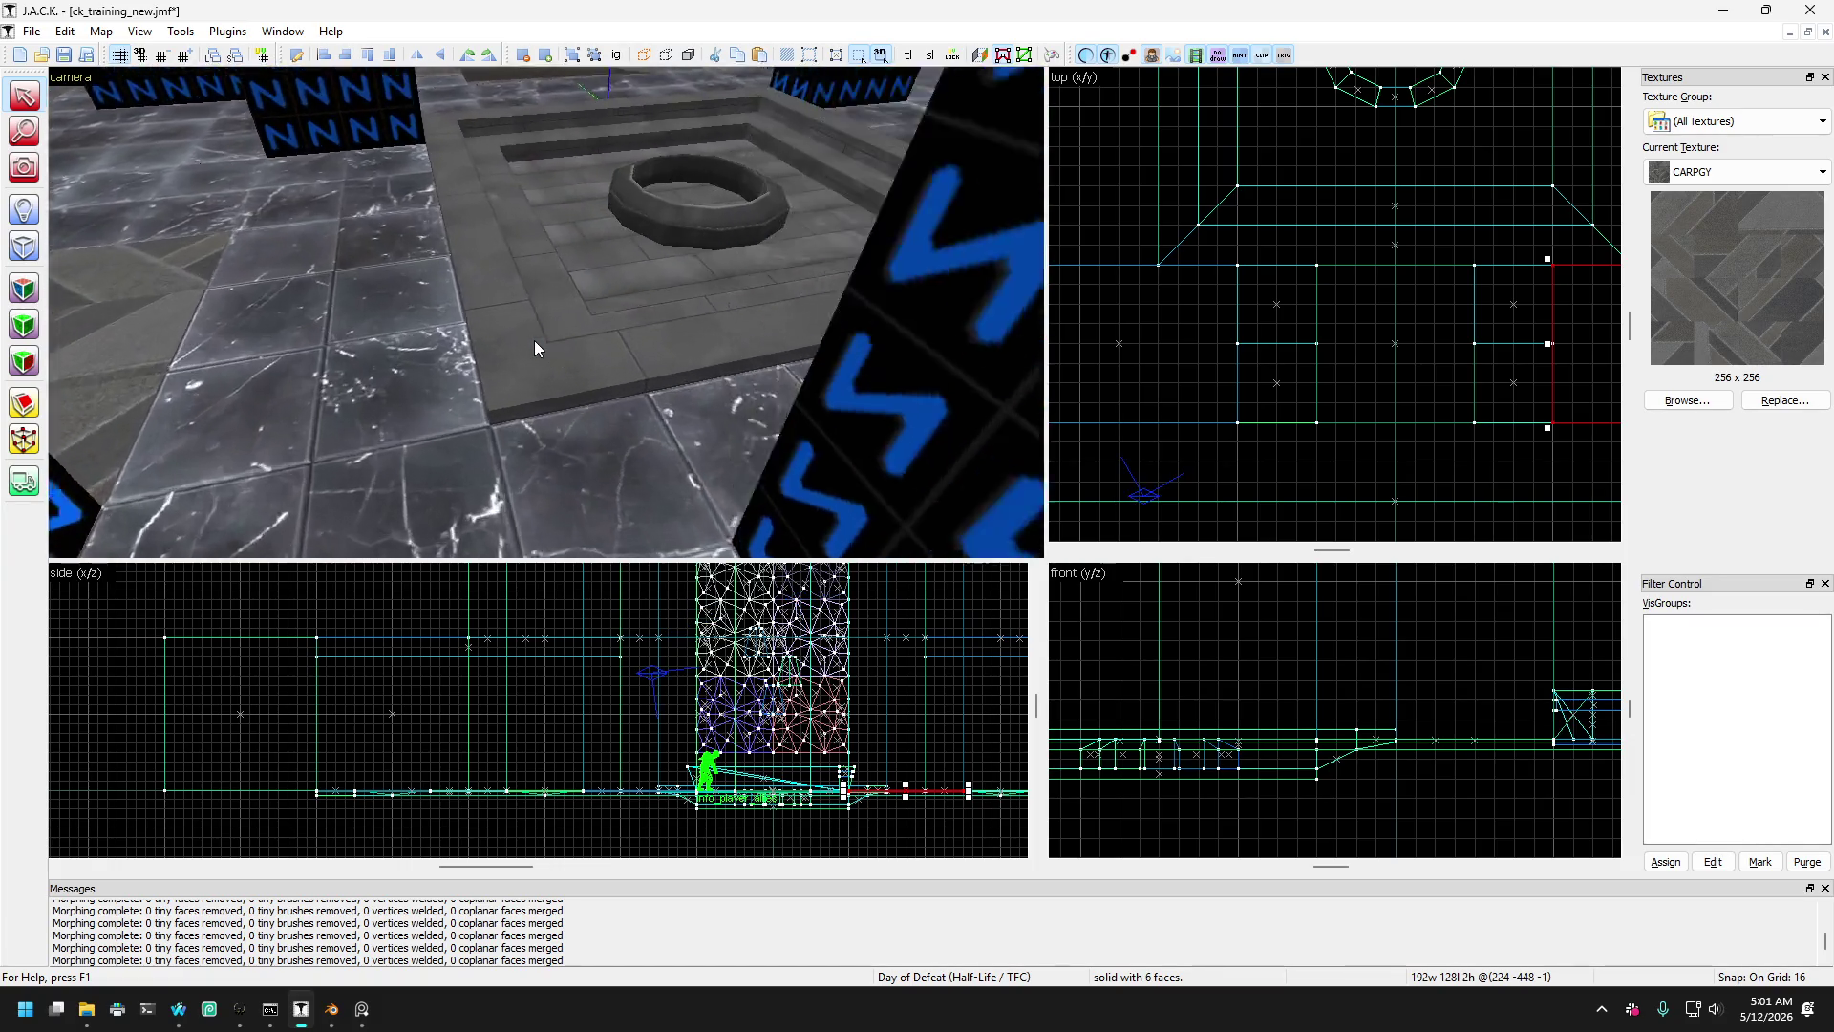
key(w)
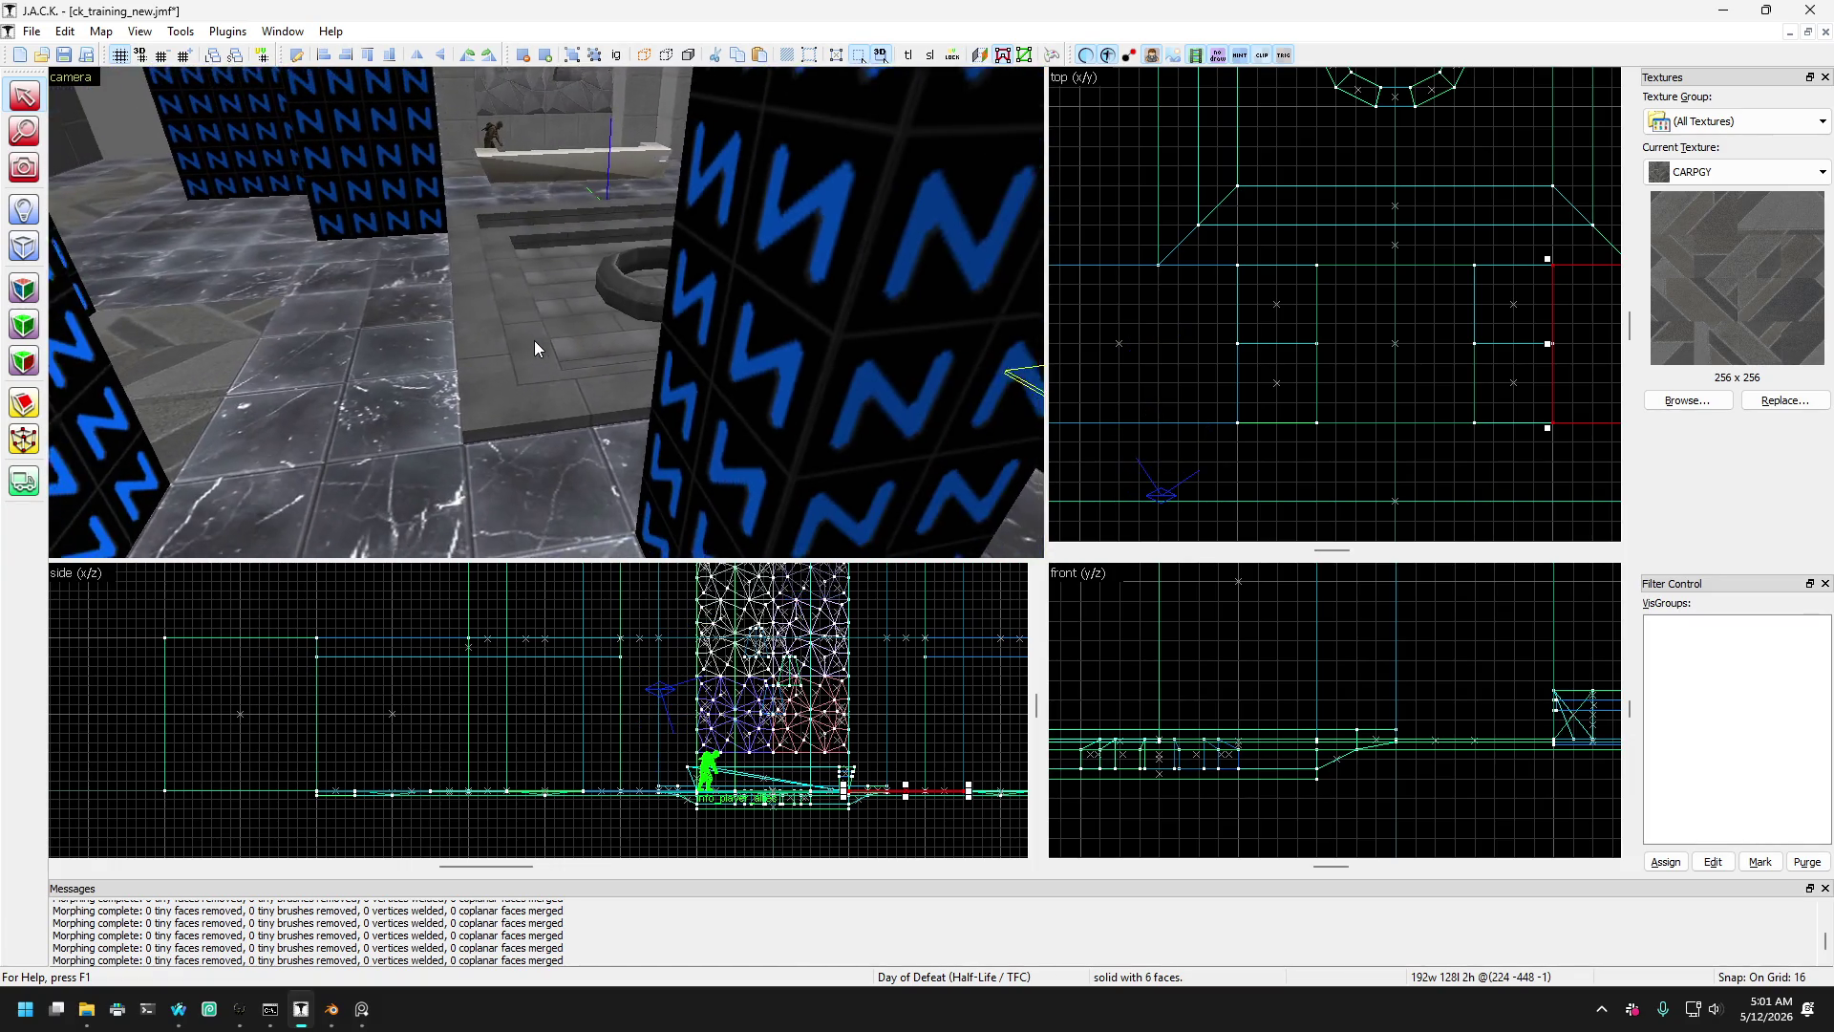
key(w)
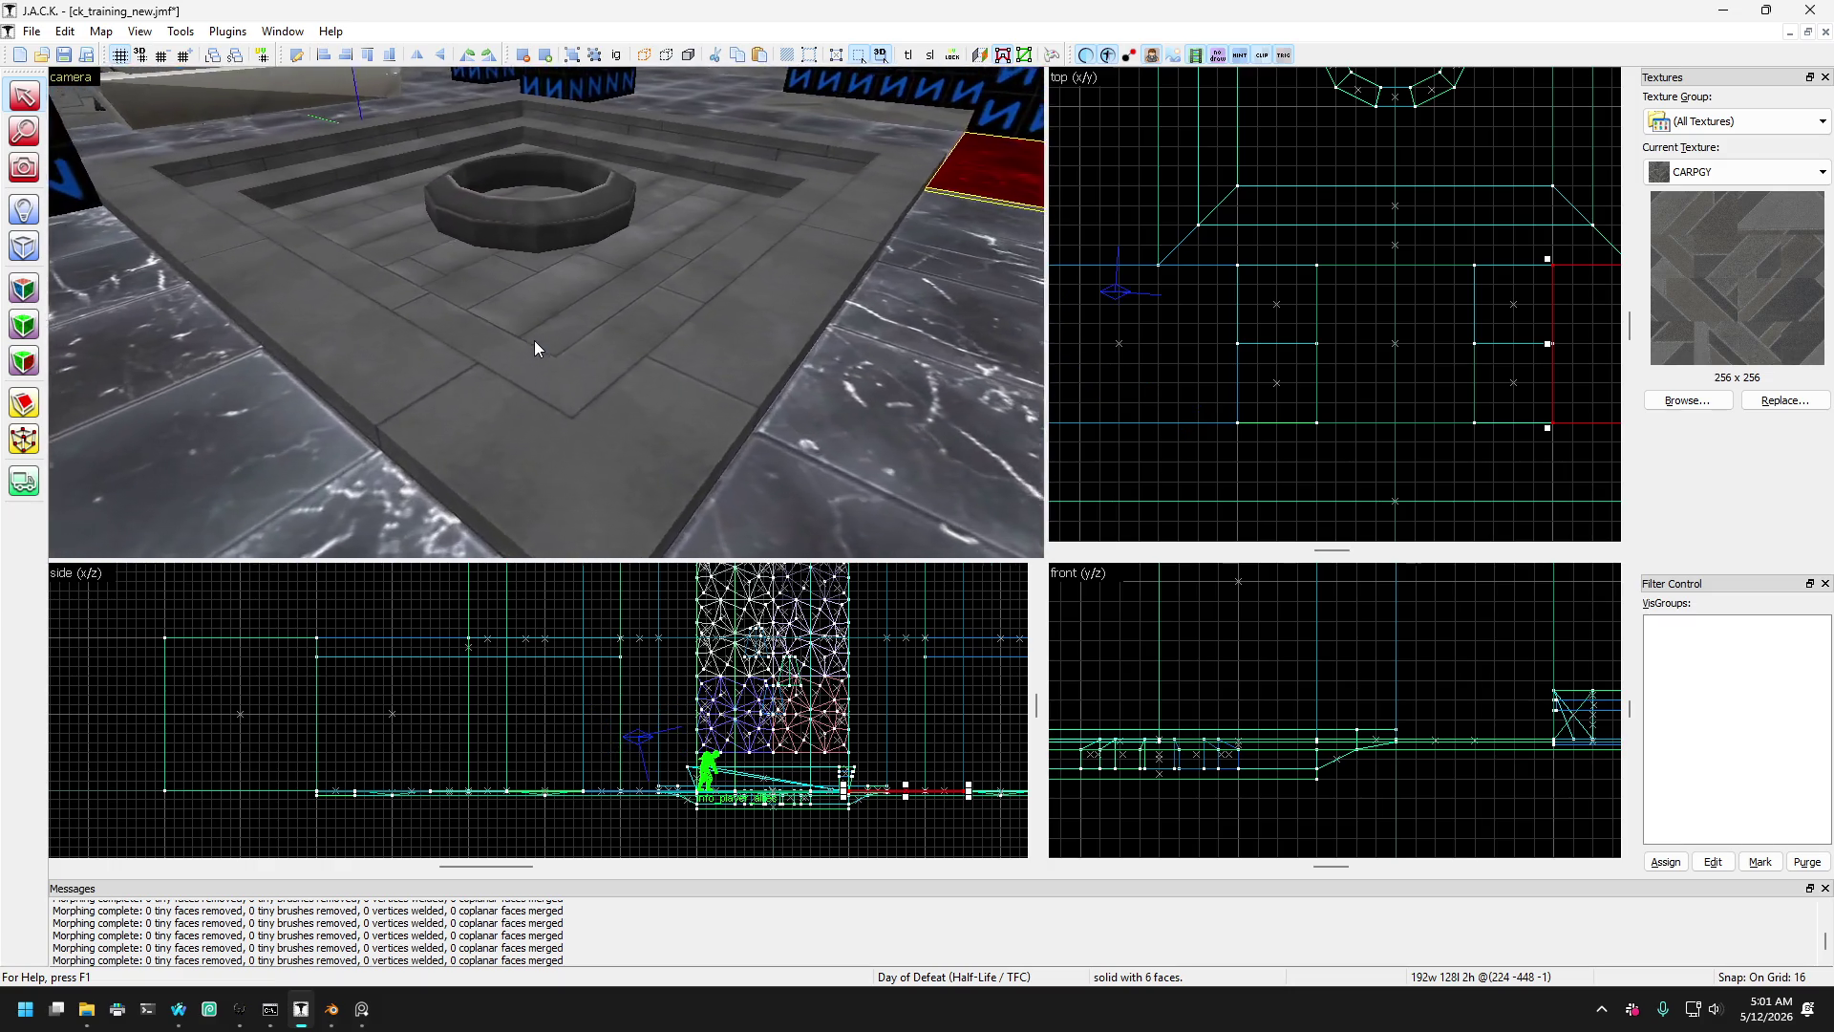
key(s)
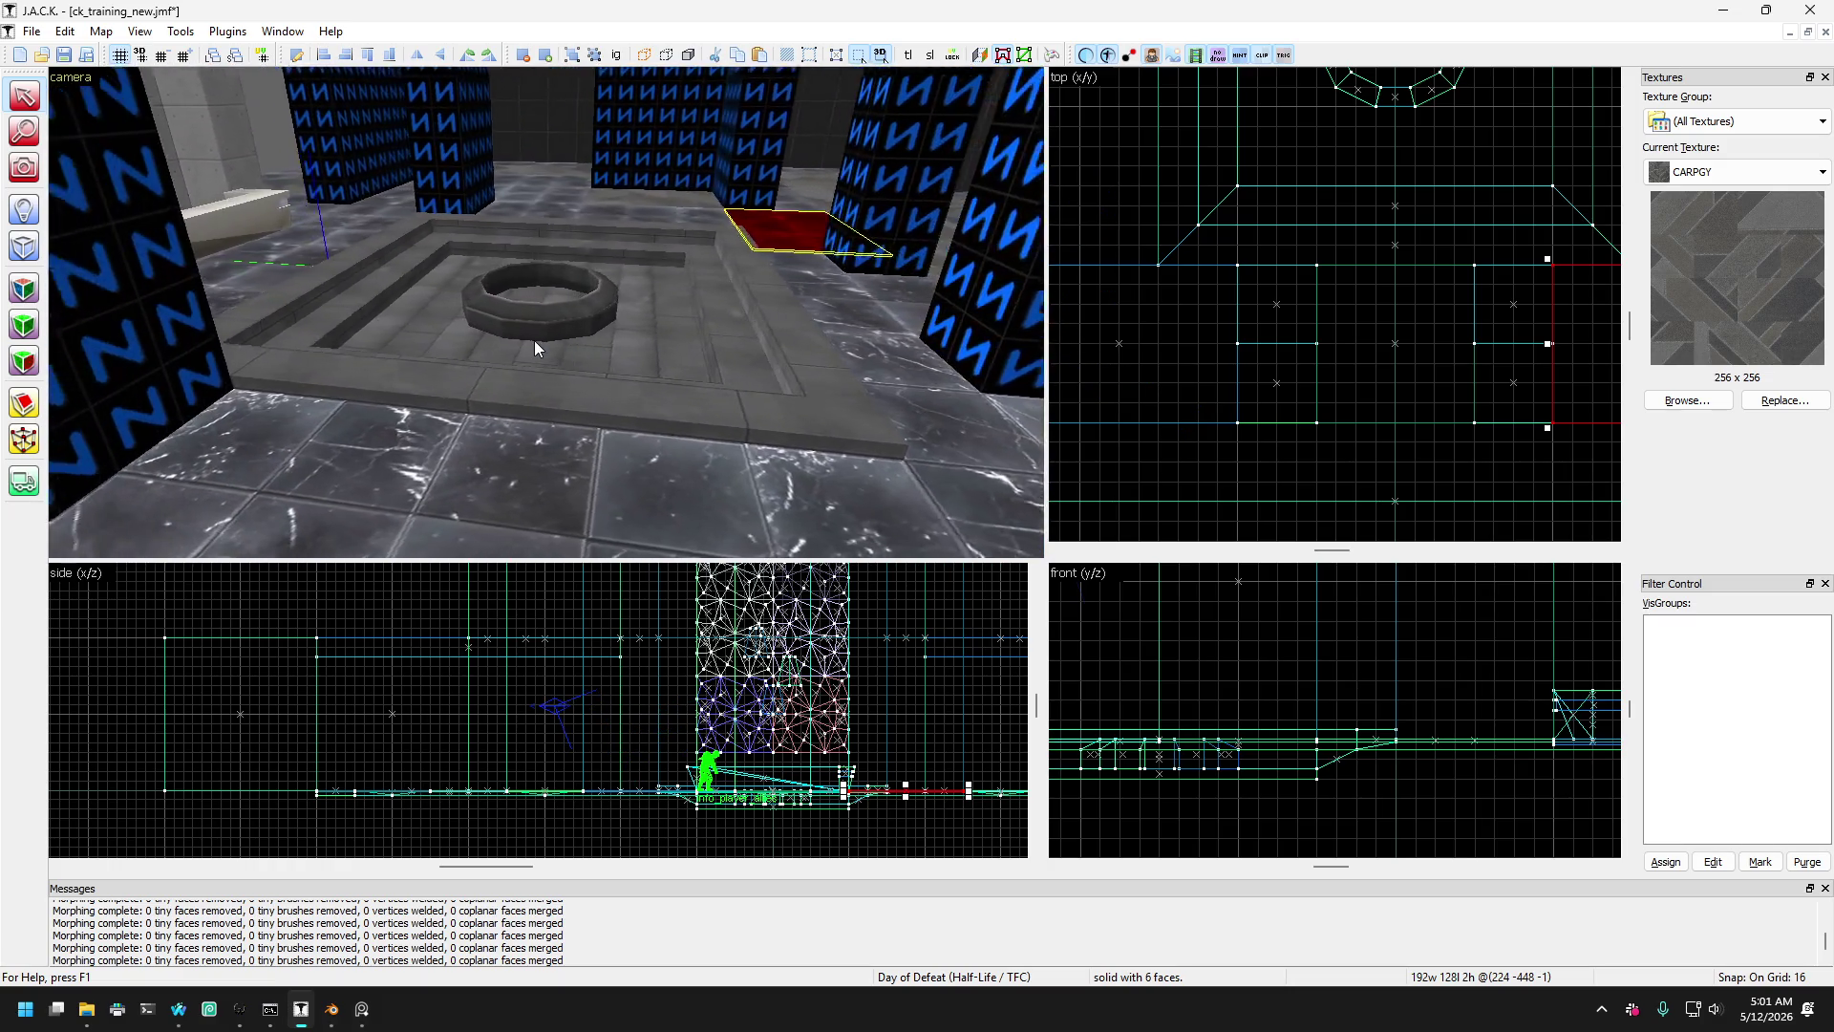
key(w)
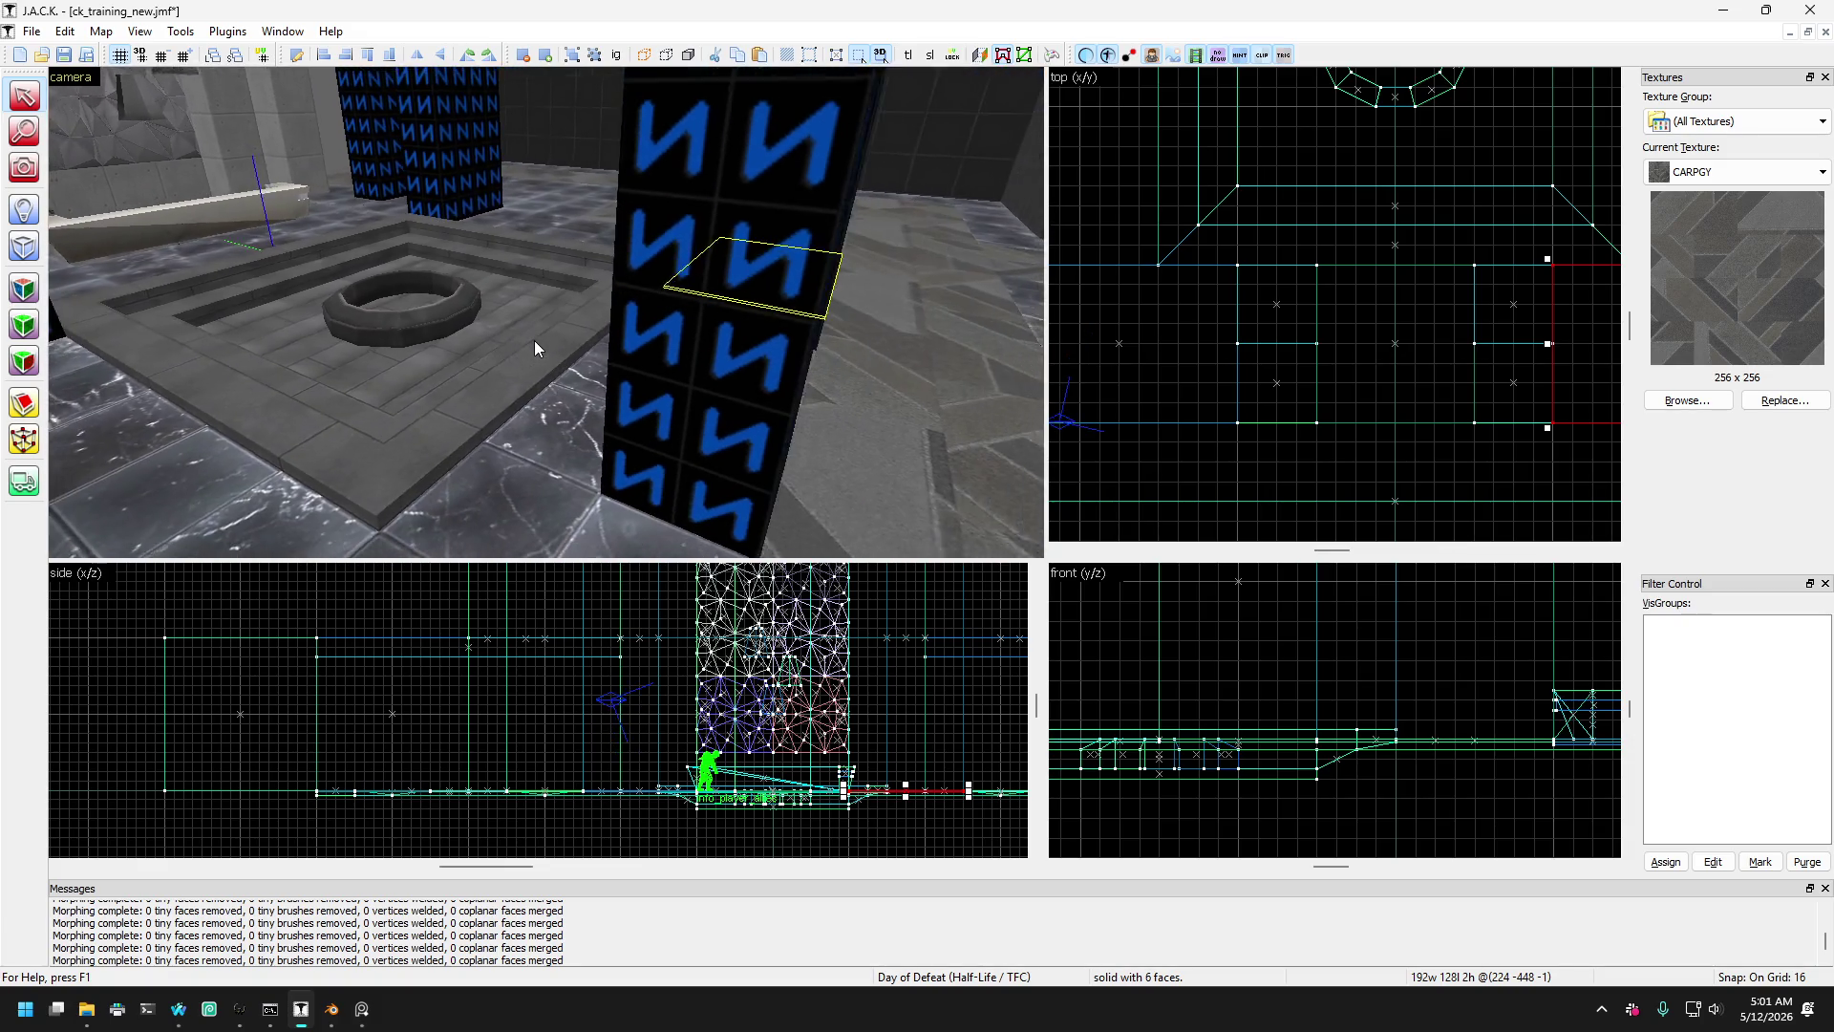
key(s)
click(24, 167)
drag(377, 266, 546, 312)
key(w)
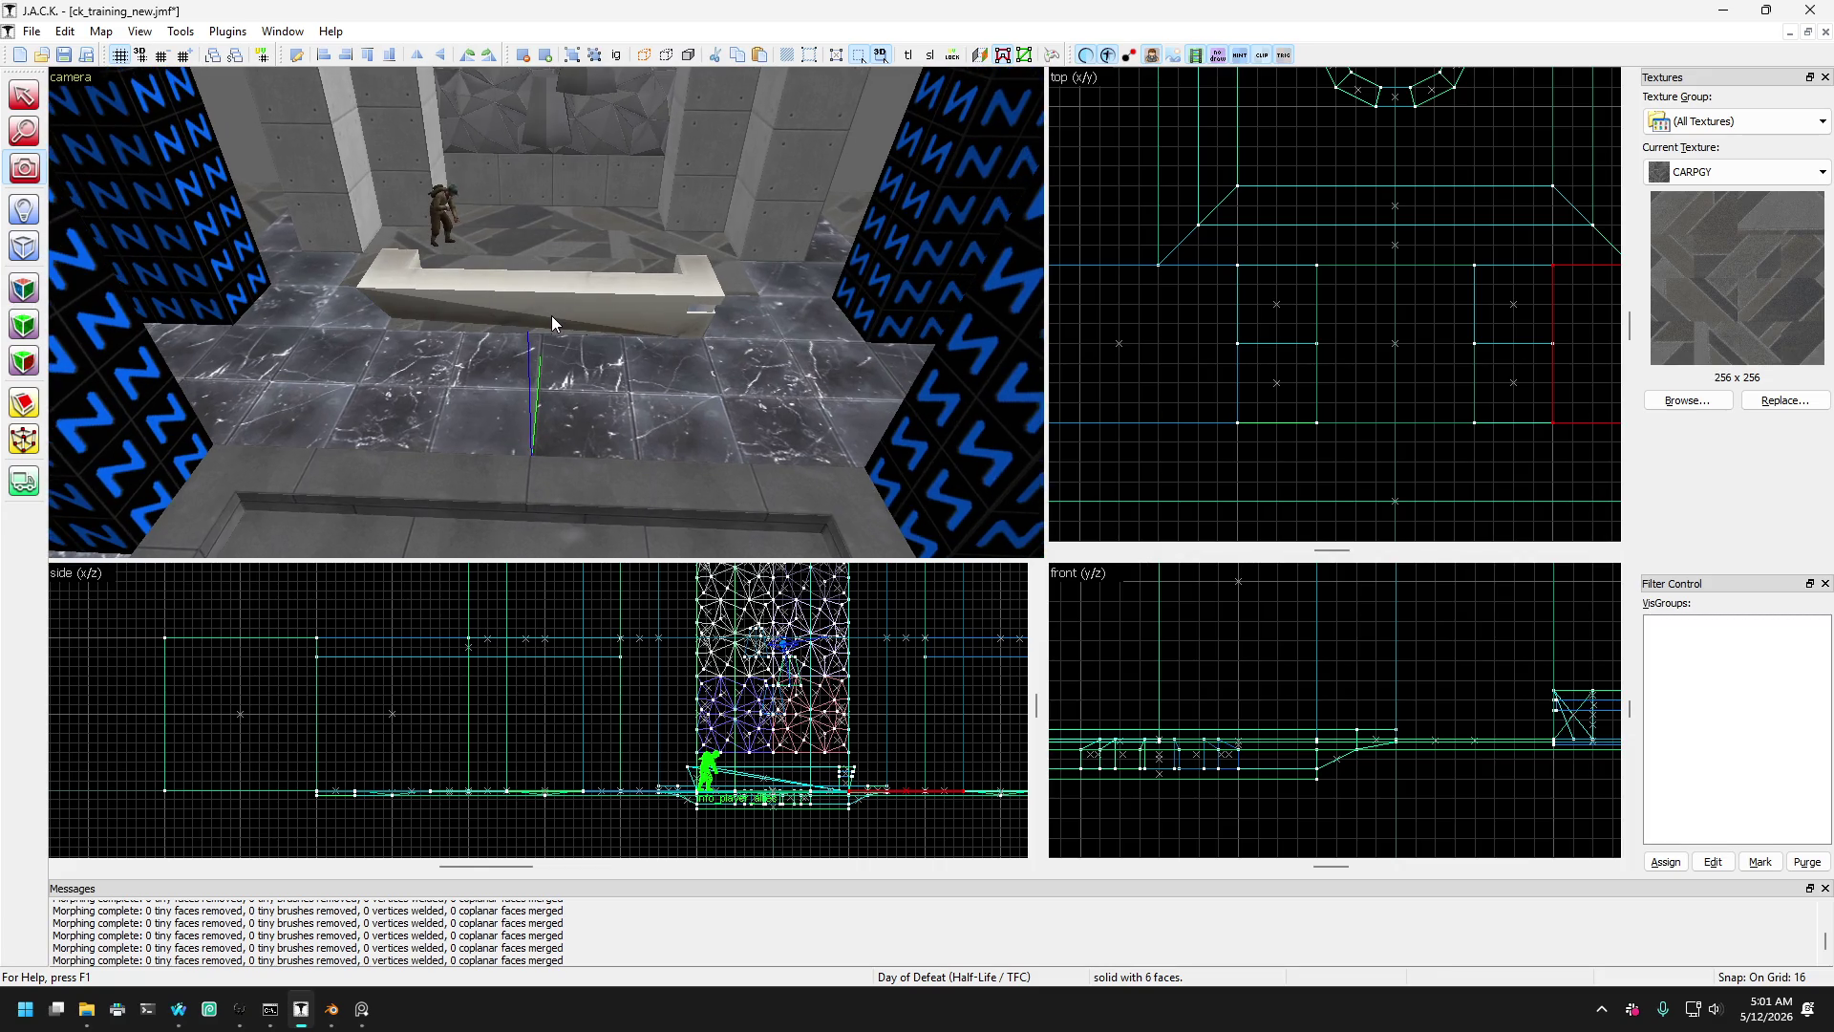
- Select the red brush beside the bench
click(24, 95)
click(804, 363)
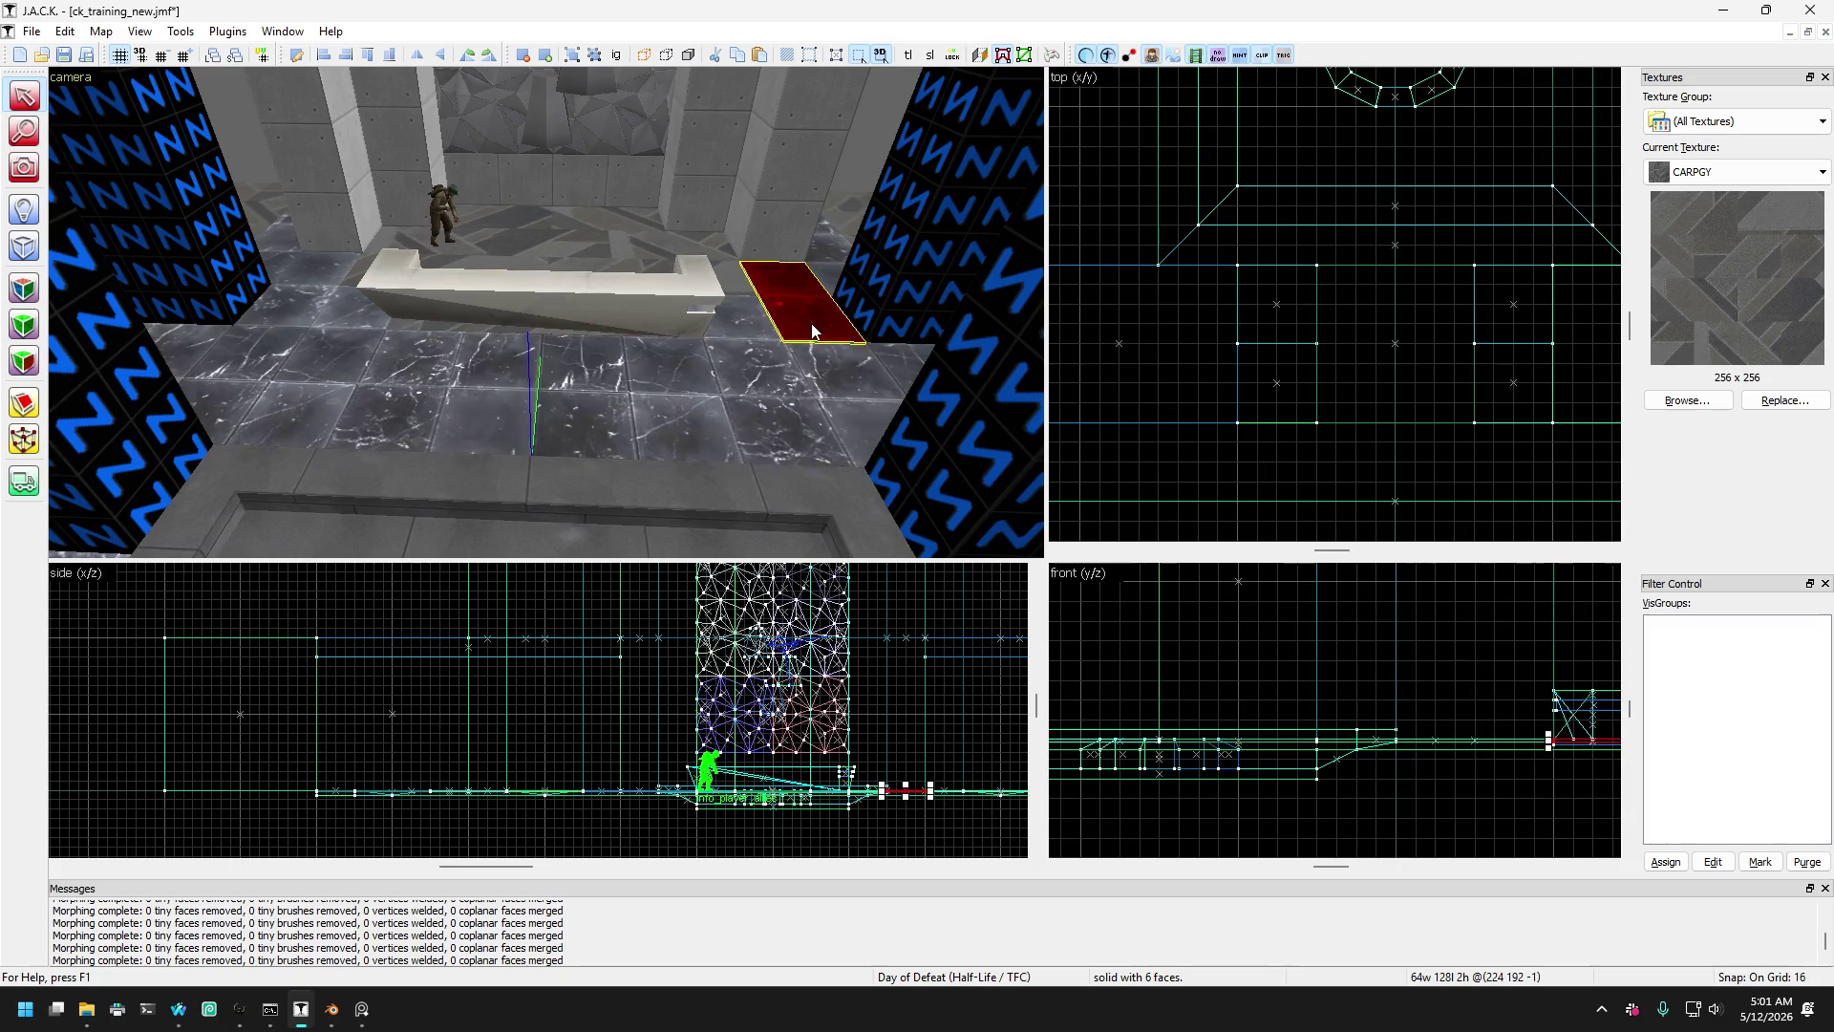
drag(833, 344, 573, 363)
- Clip both ends of the red brush off along diagonal lines in the top view
click(23, 402)
scroll(1349, 300, down, 5)
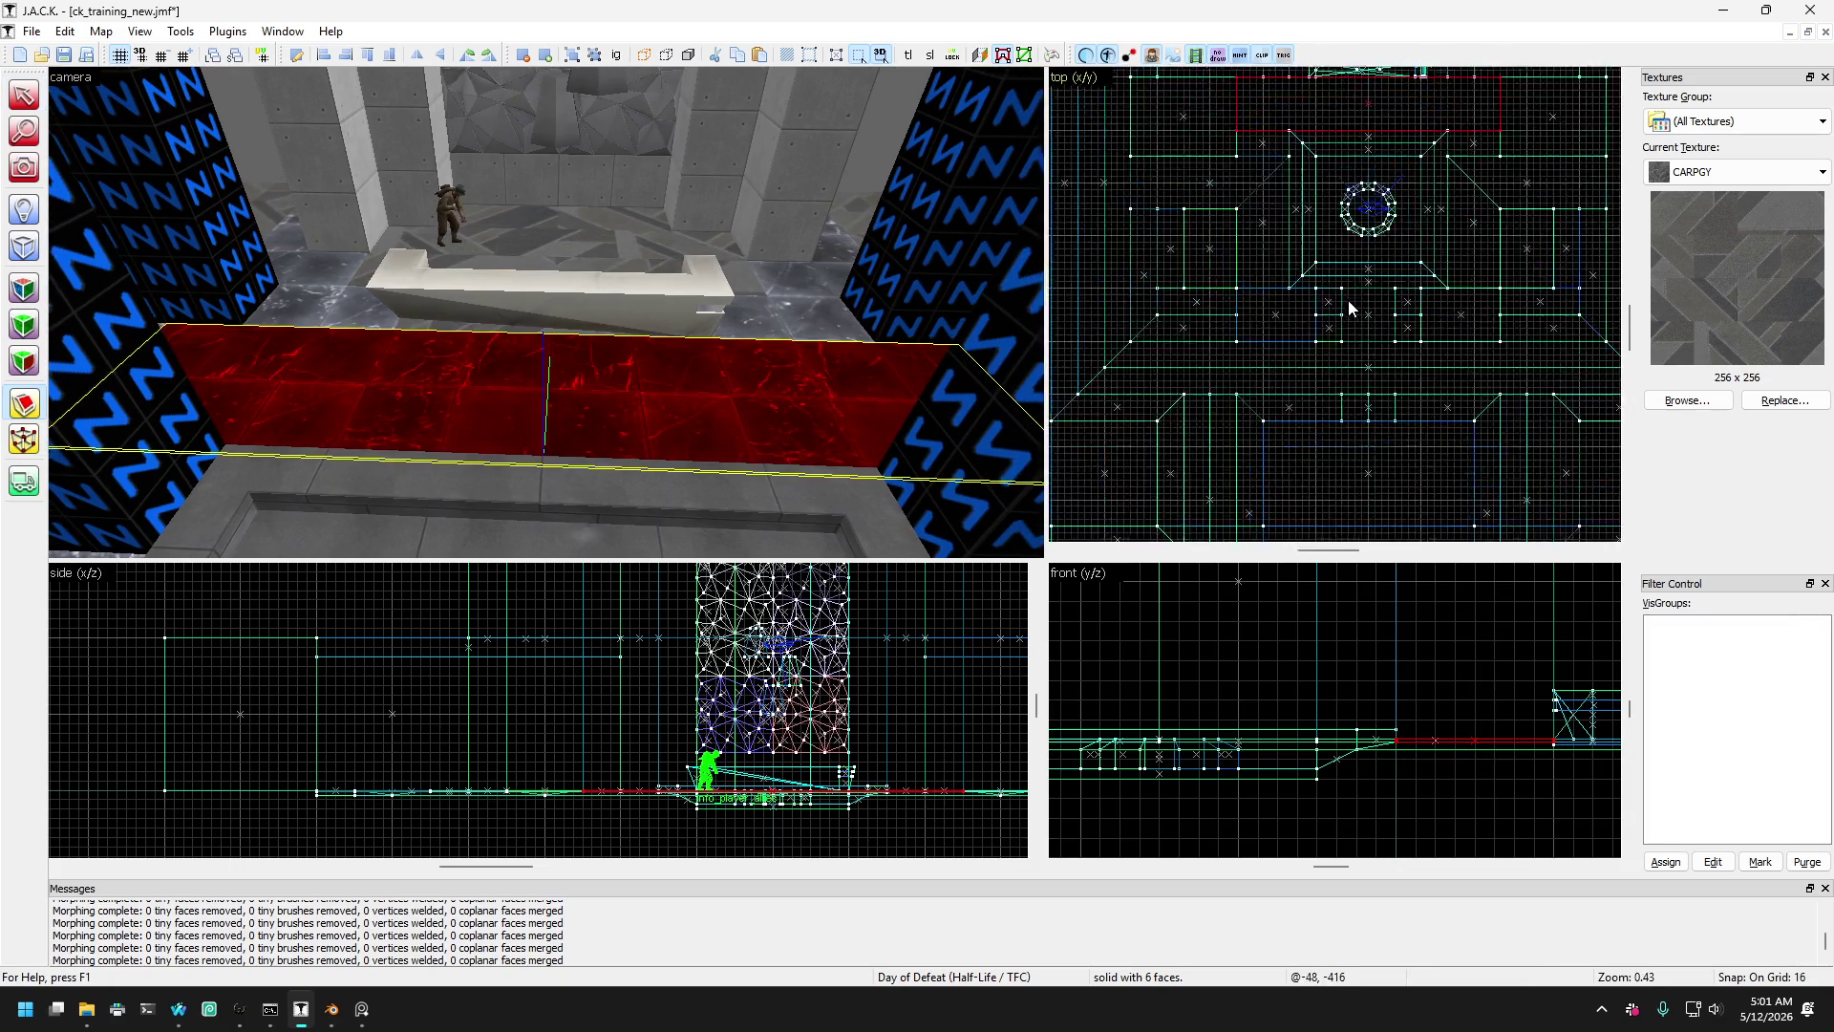
scroll(1289, 172, up, 4)
mouse_move(1296, 206)
mouse_down()
mouse_move(1369, 395)
mouse_move(1390, 397)
mouse_up()
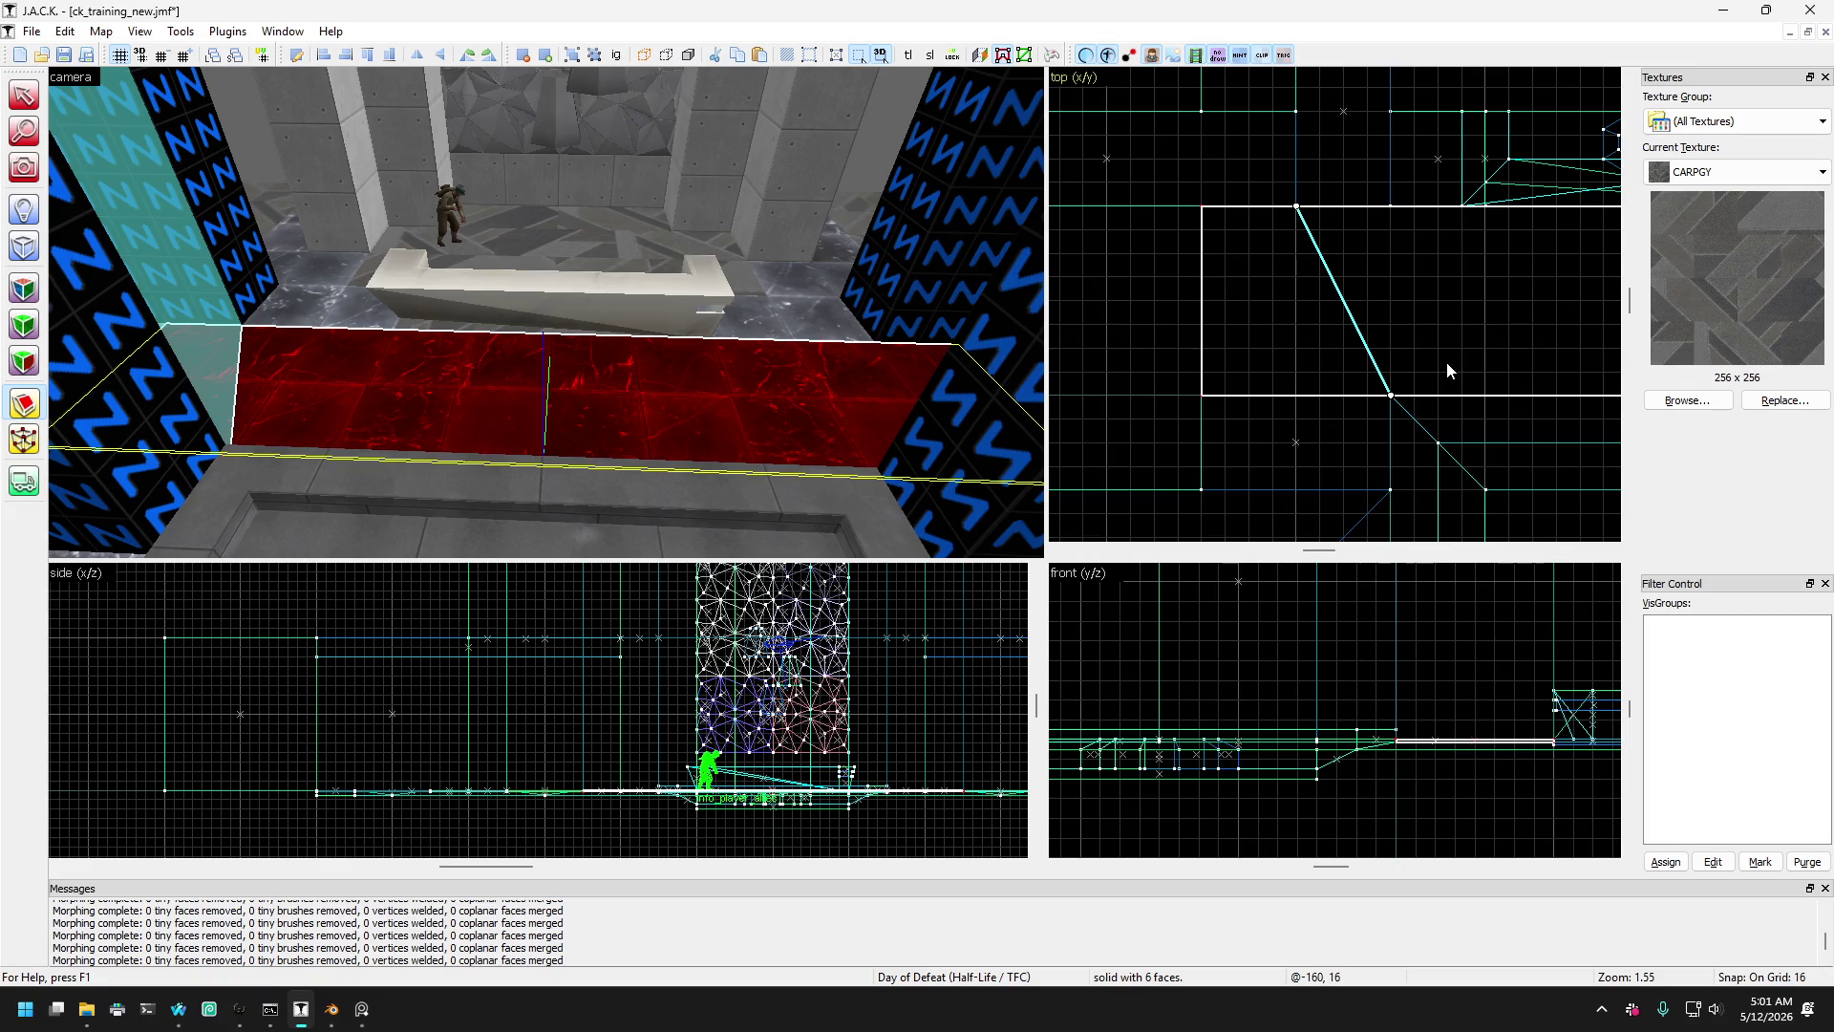
scroll(1446, 361, down, 5)
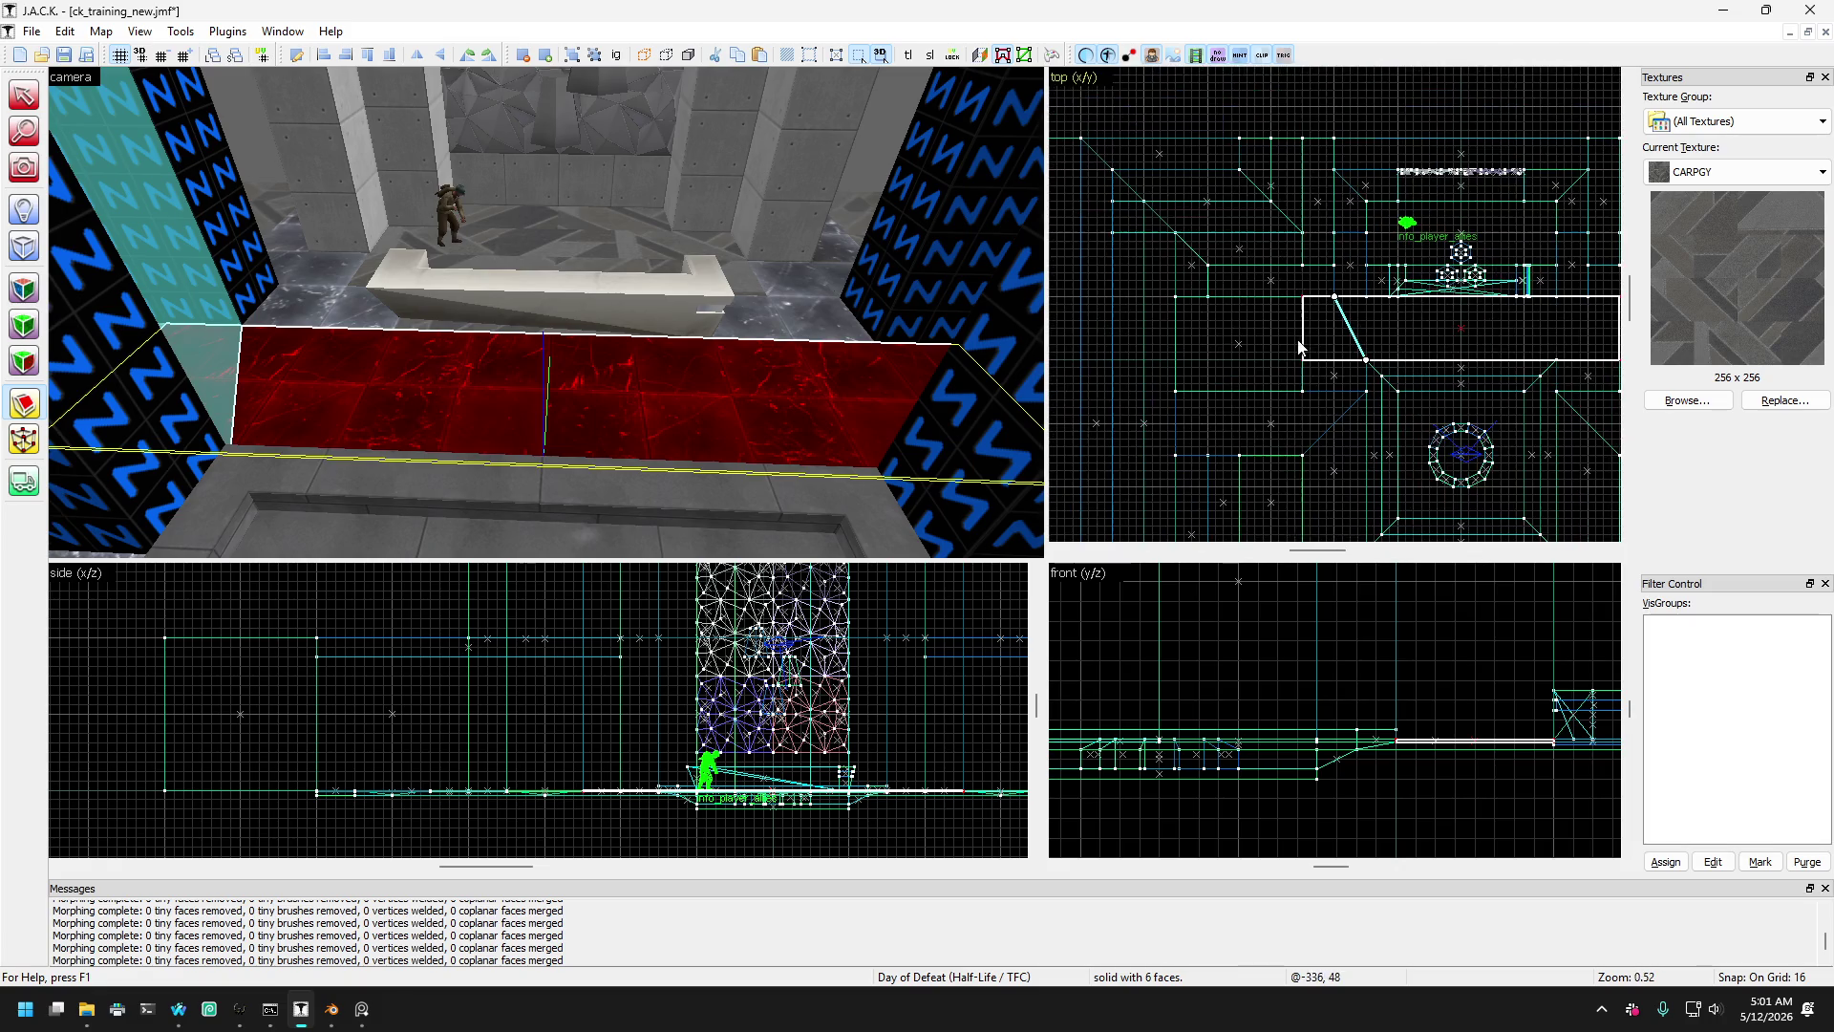
scroll(1337, 328, up, 5)
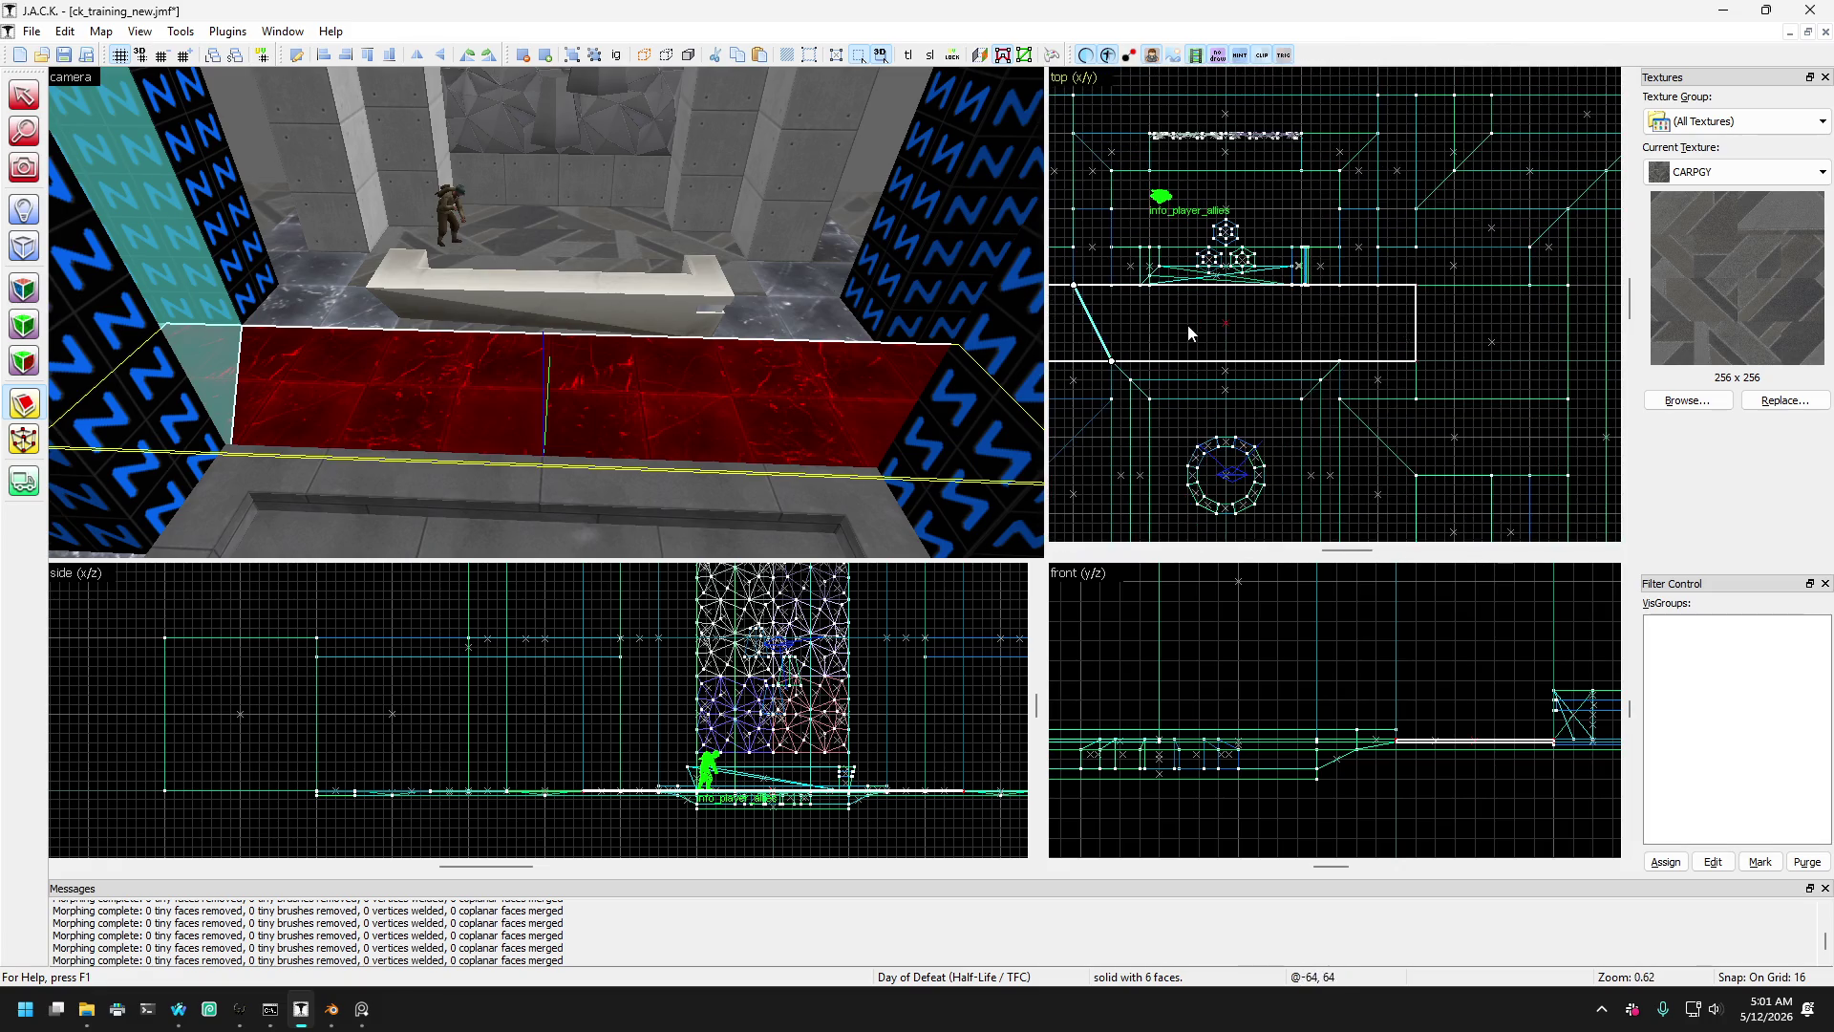
key(Return)
drag(1396, 408, 1481, 212)
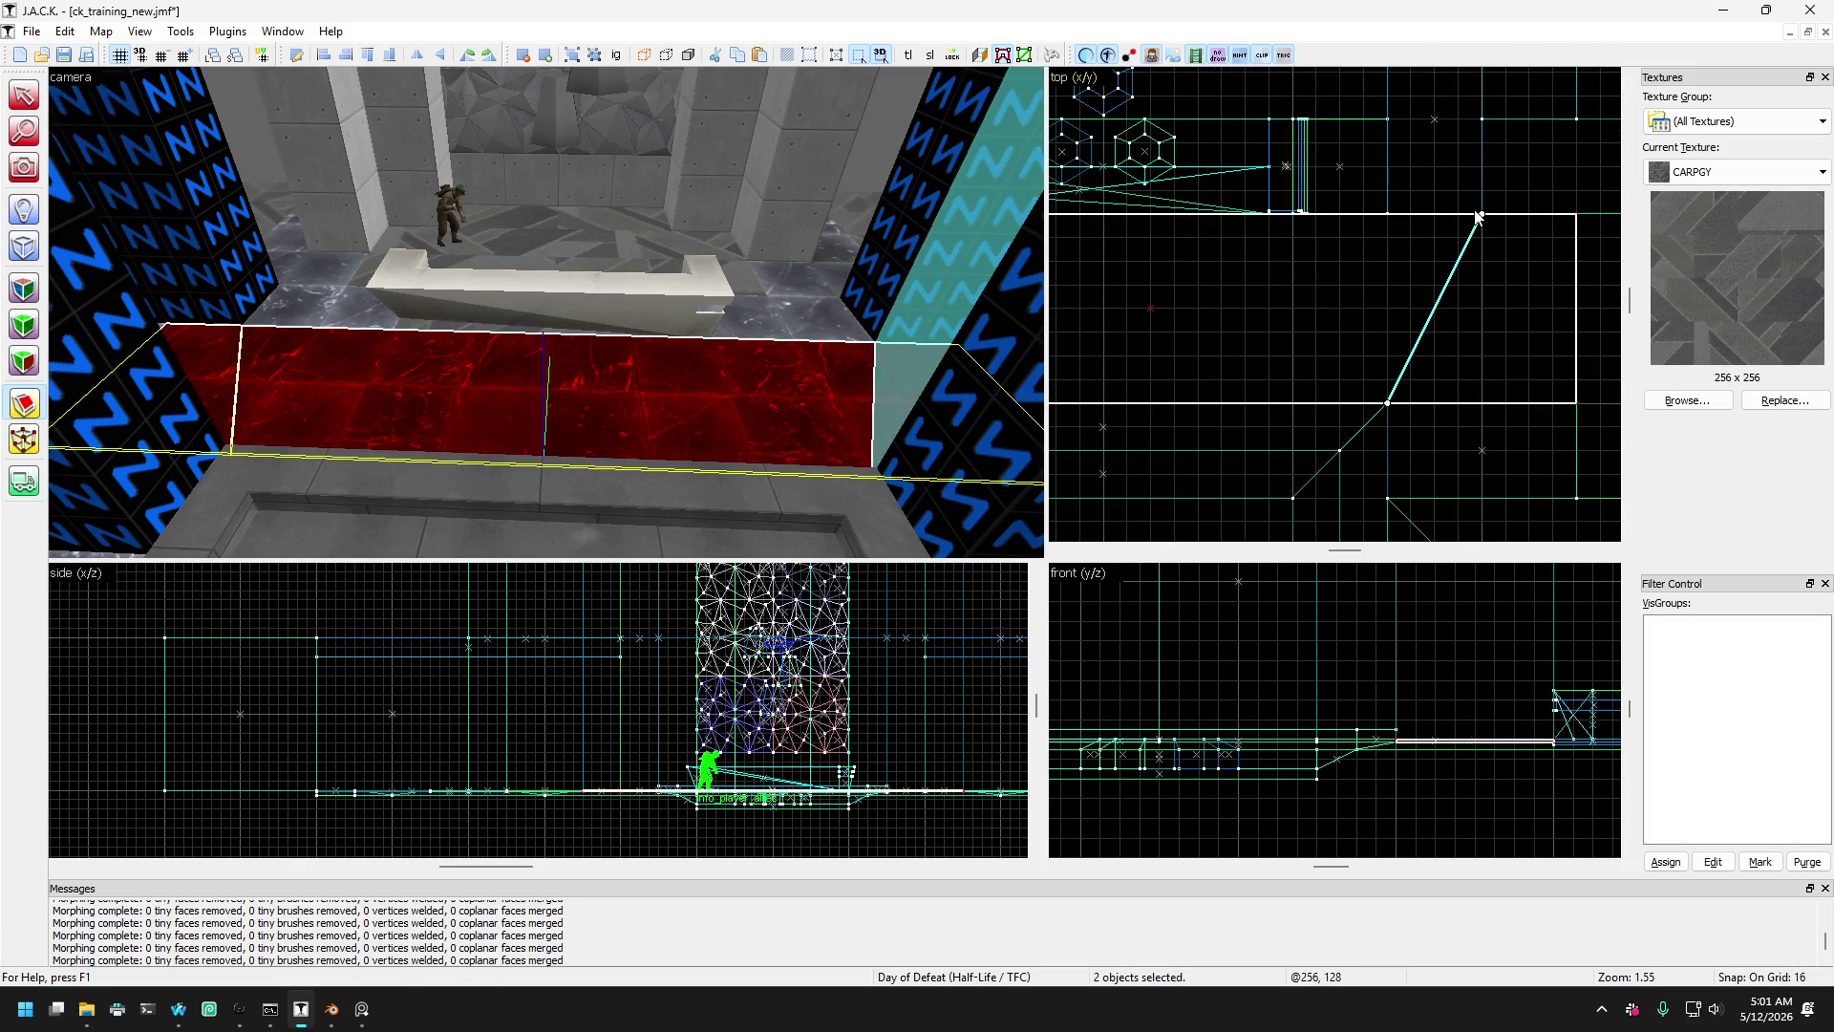
key(Return)
- Select the two thin red brushes beside the left and right pillars flanking the bench
click(26, 96)
click(819, 344)
key(Up)
key(Right)
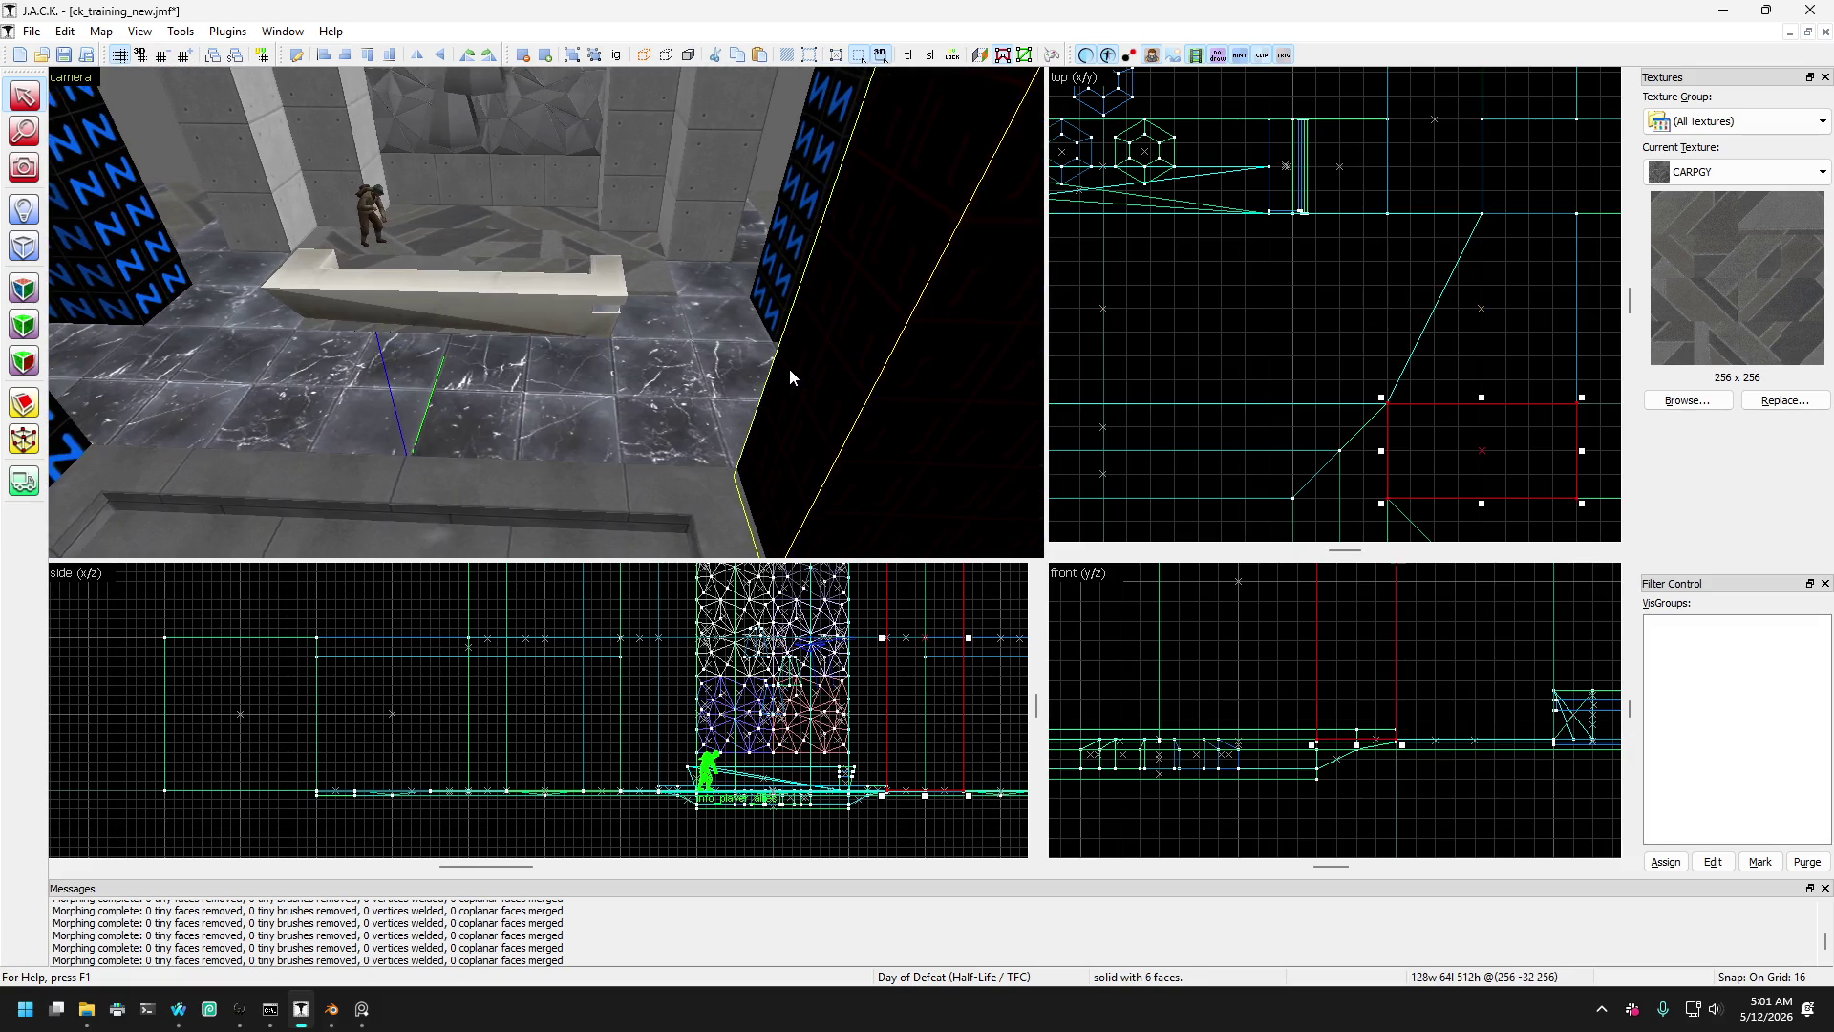
click(806, 308)
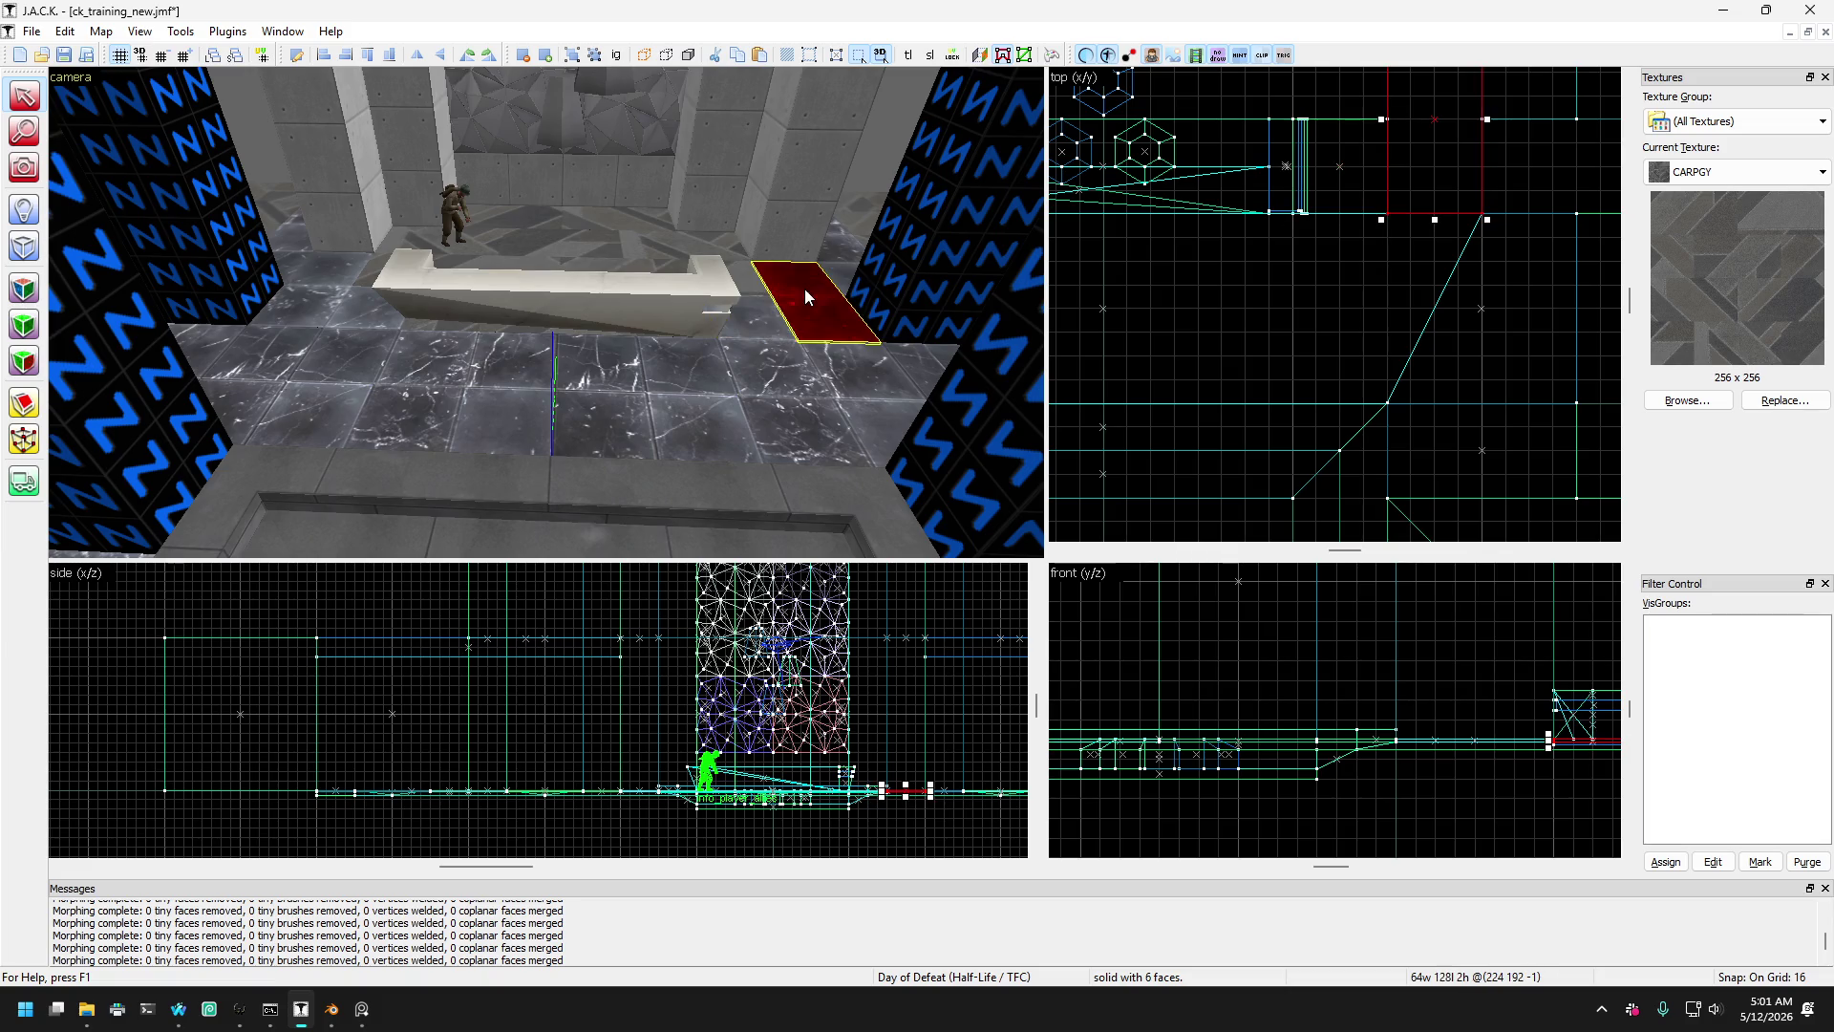
key(Up)
click(766, 313)
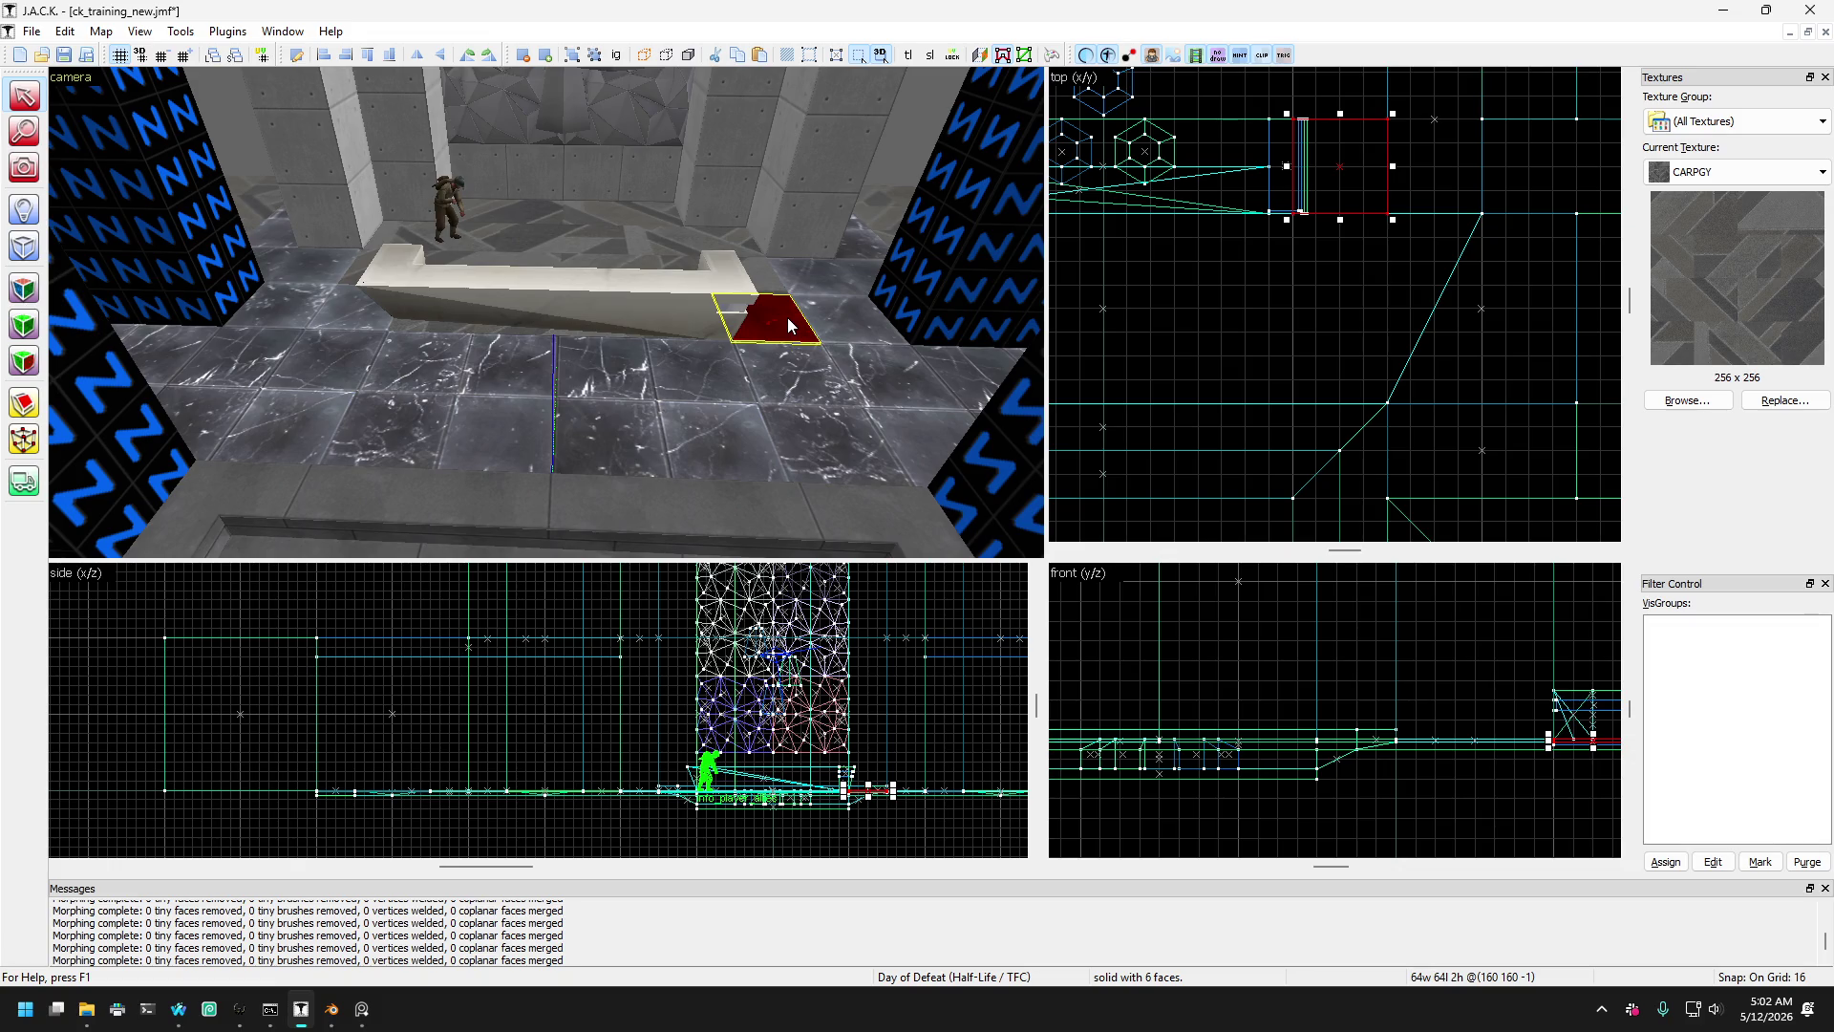
click(860, 250)
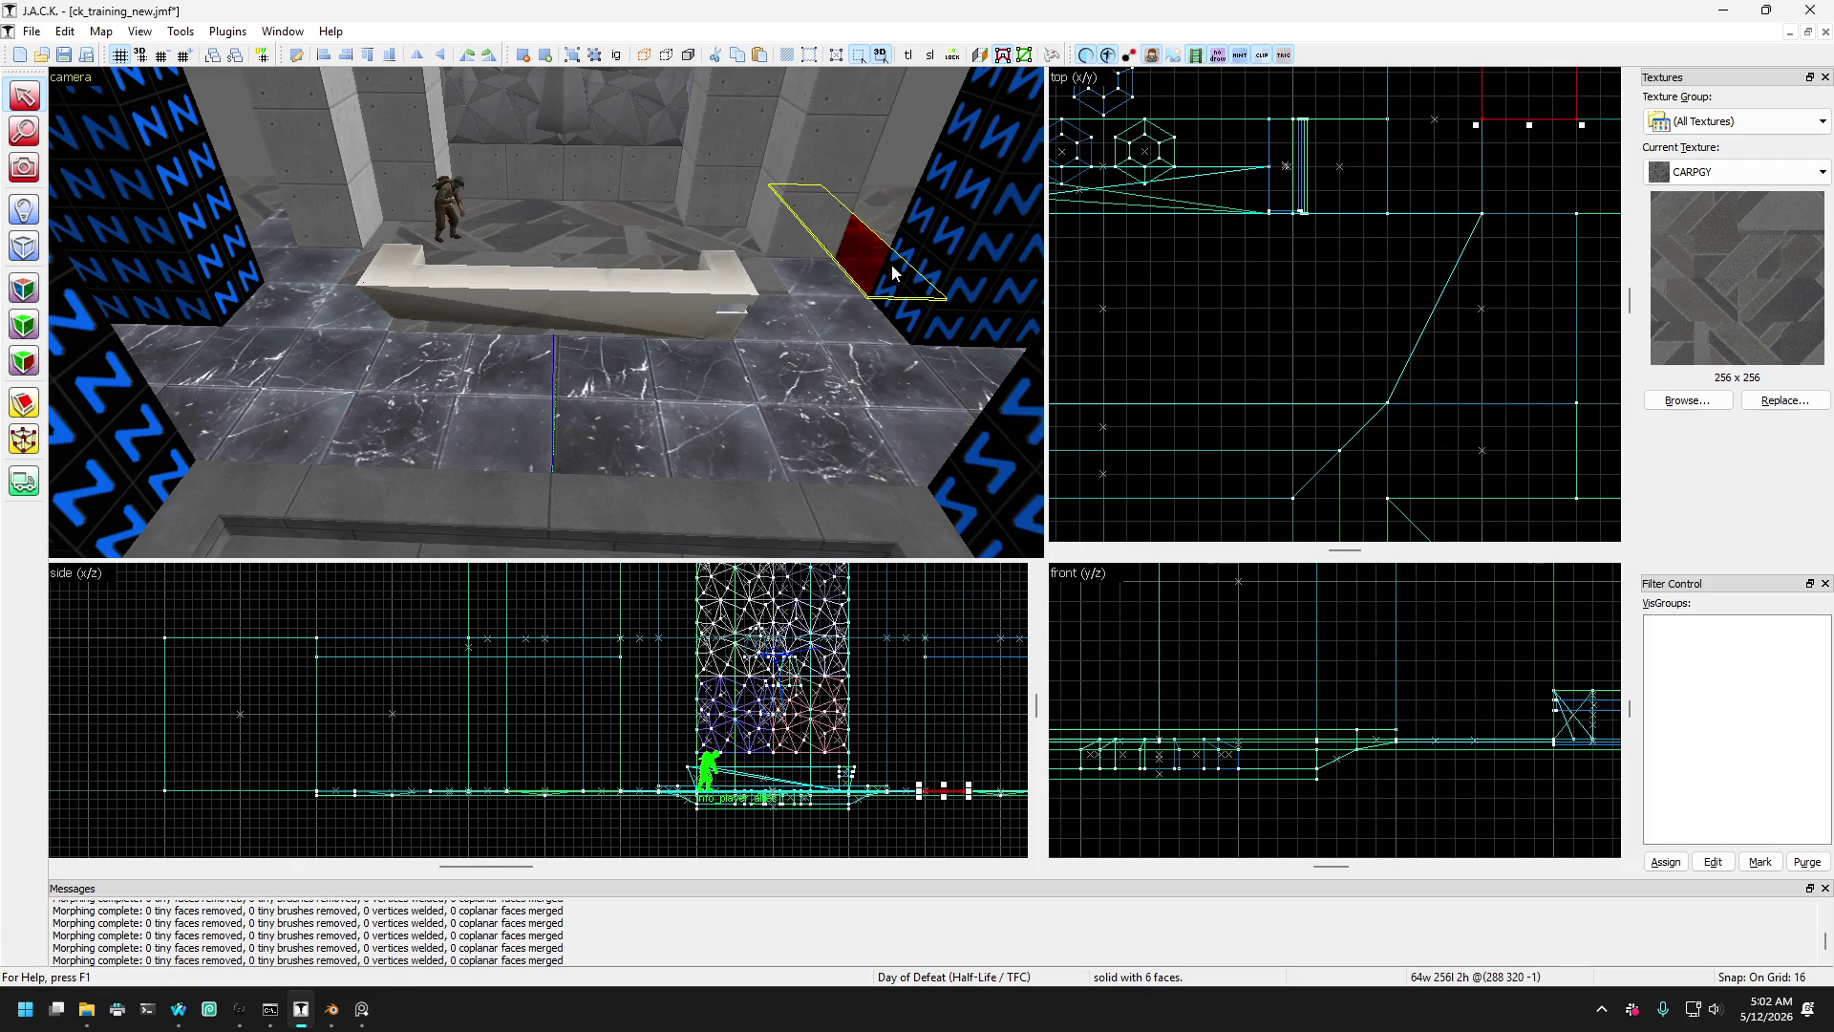
key(Left)
ctrl+click(317, 244)
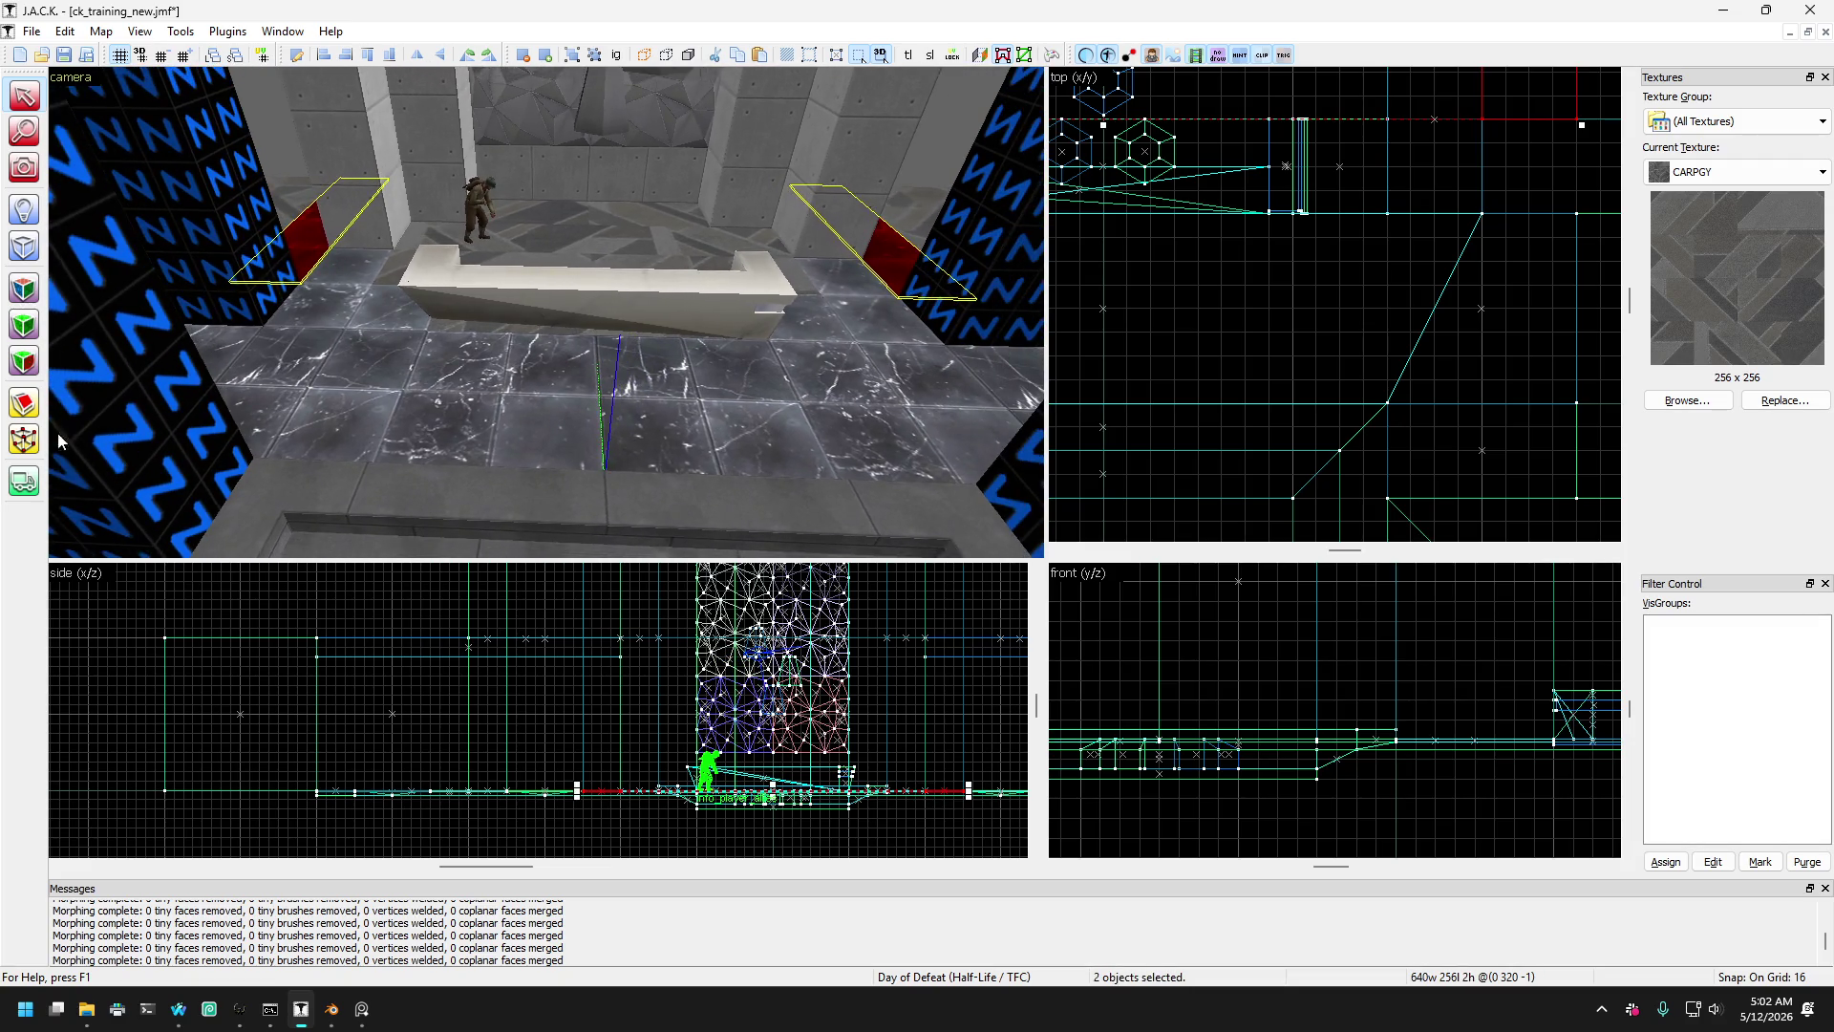
- Clip each thin brush along a diagonal line into a mirrored wedge
click(24, 403)
scroll(1239, 421, down, 2)
scroll(1415, 203, down, 3)
scroll(1391, 227, up, 5)
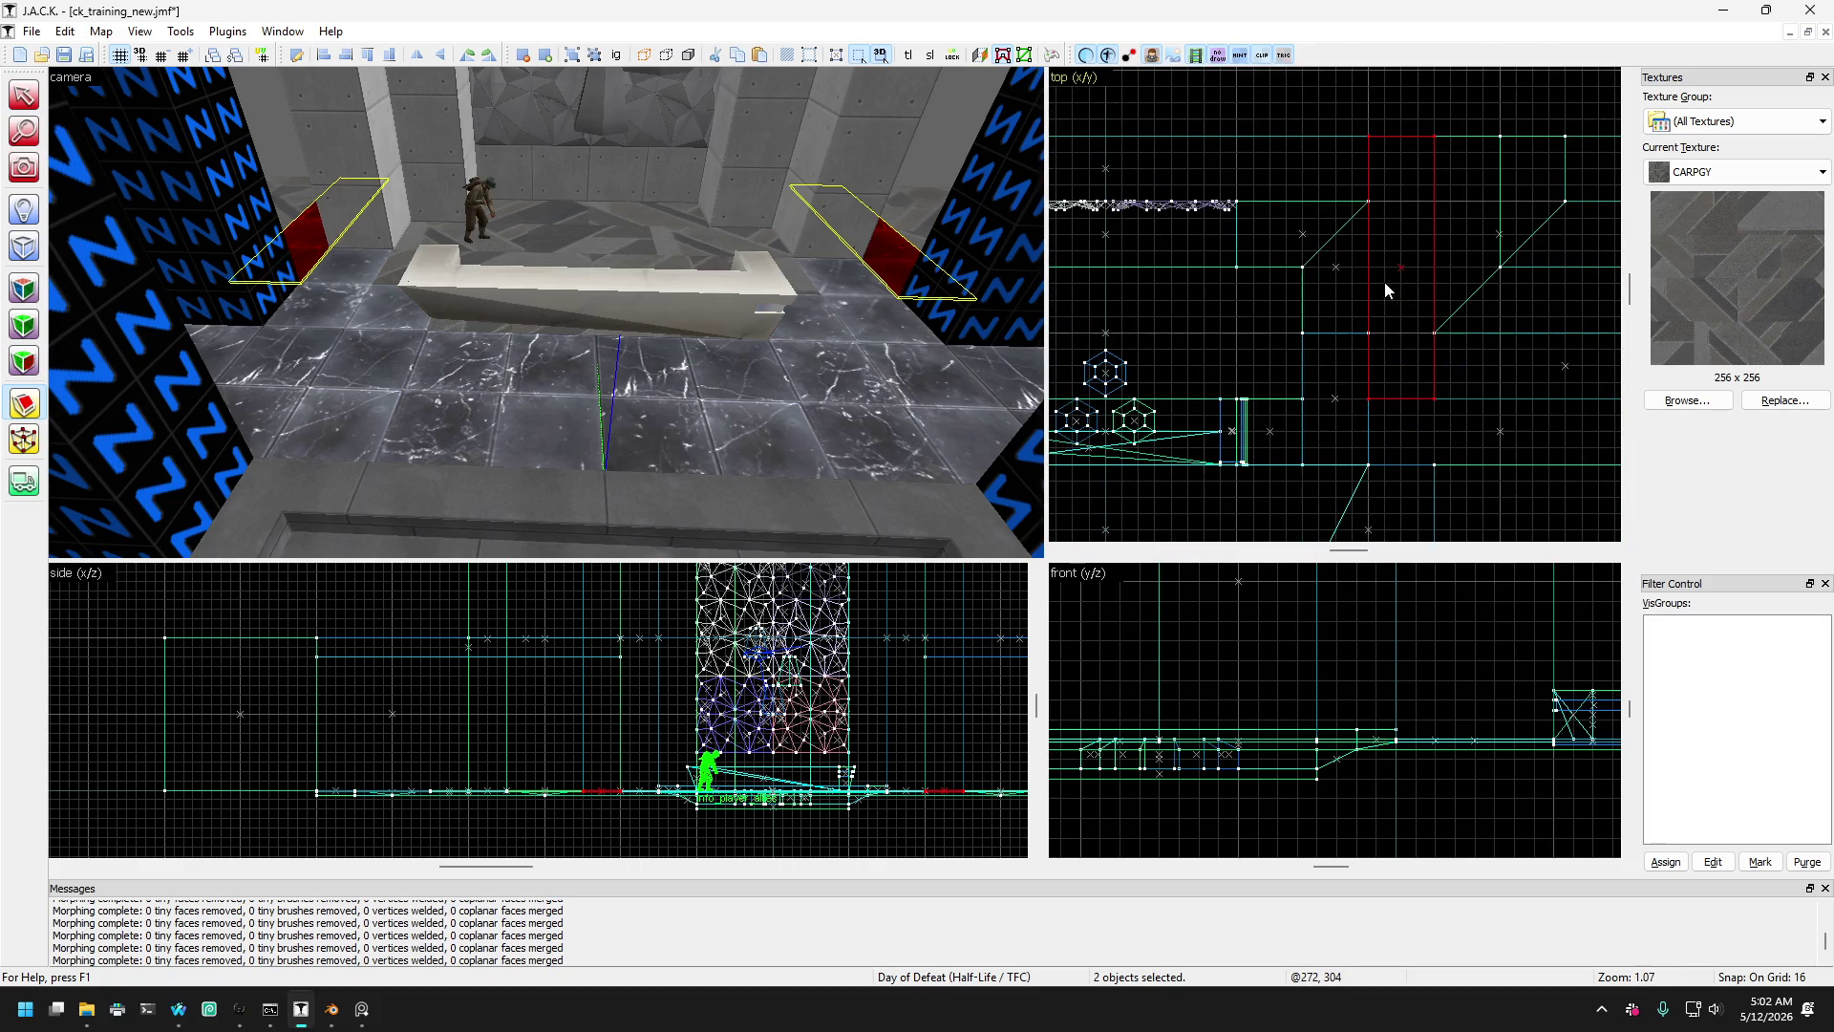
scroll(1394, 256, down, 5)
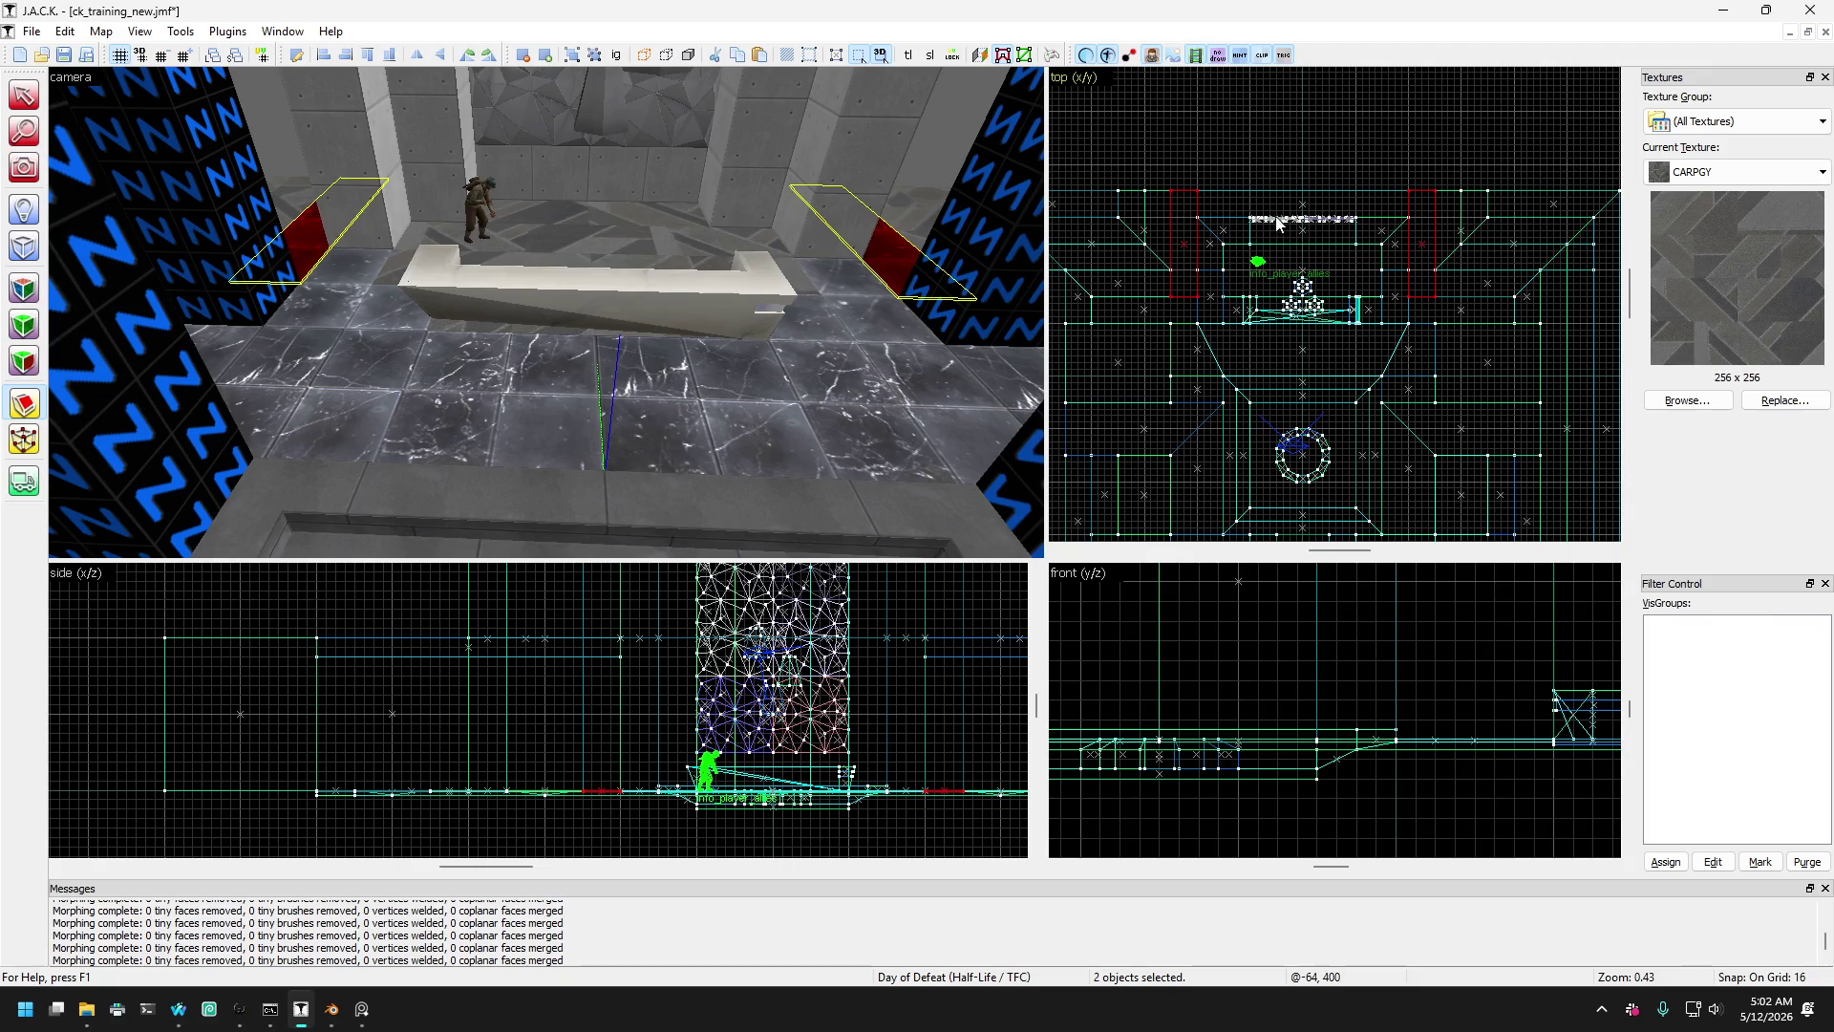
scroll(1440, 205, up, 3)
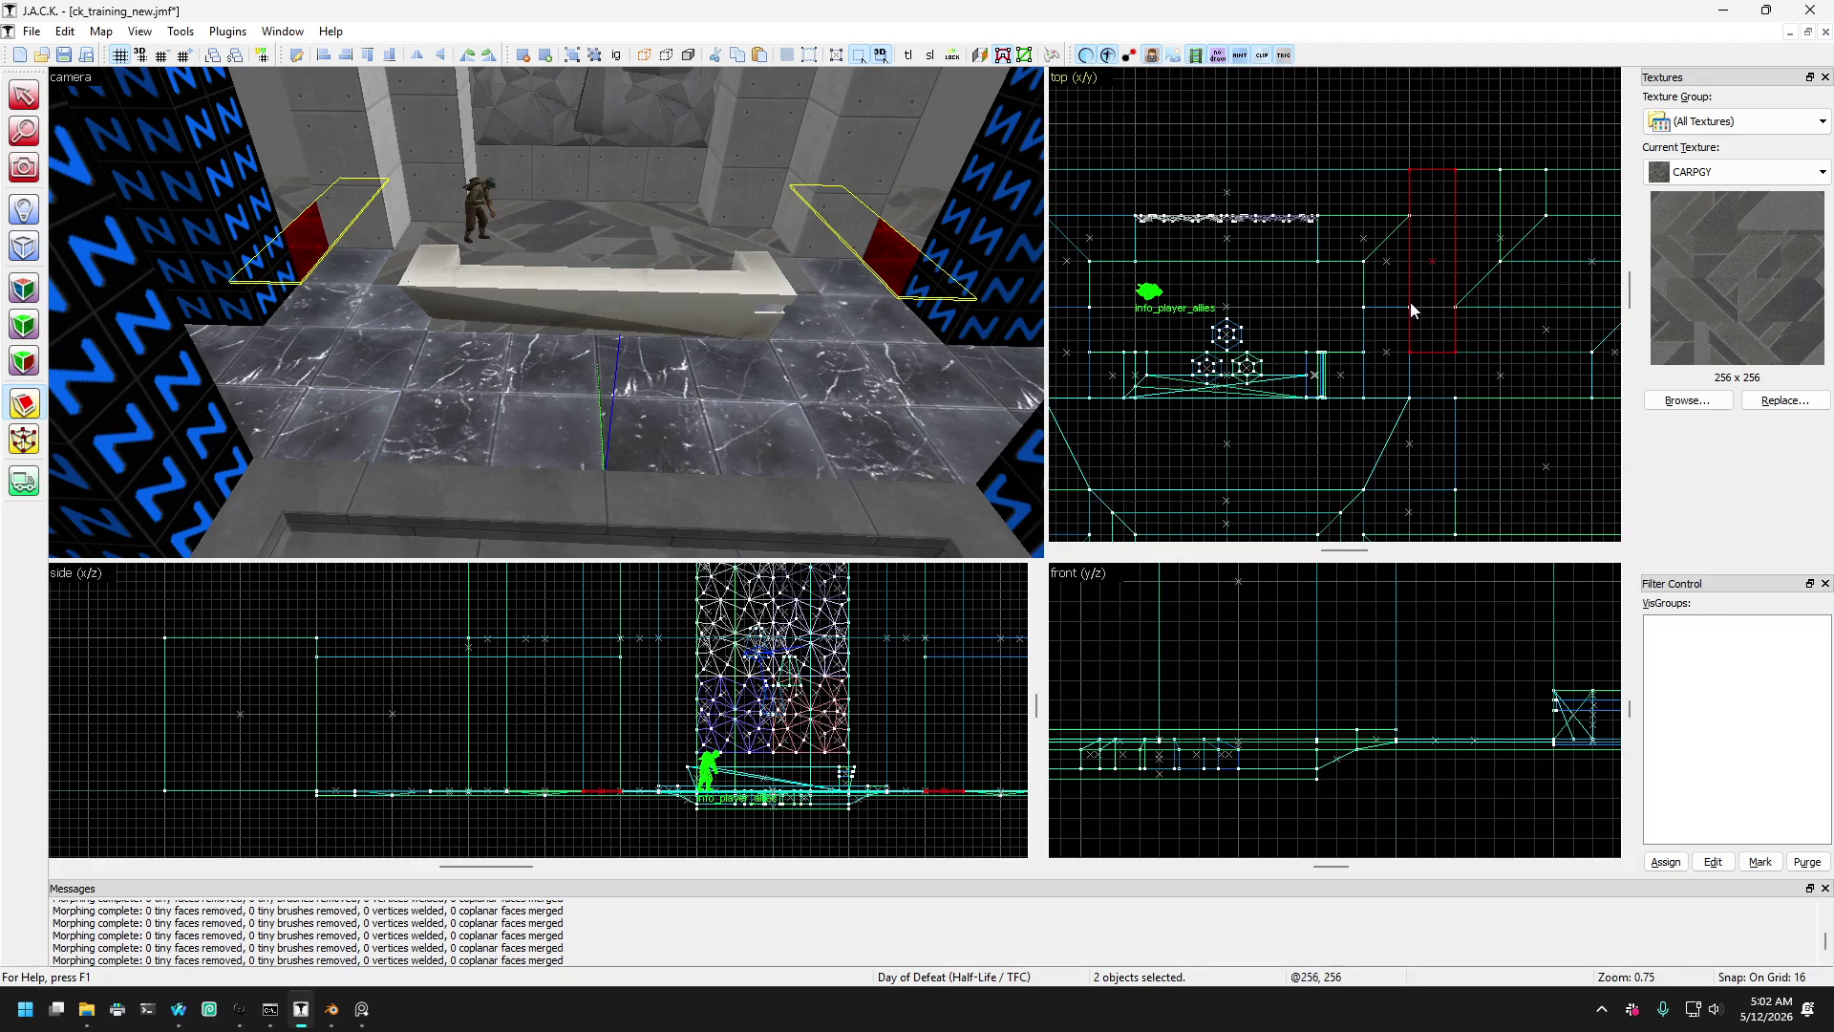
drag(1409, 307, 1455, 169)
scroll(1469, 170, up, 2)
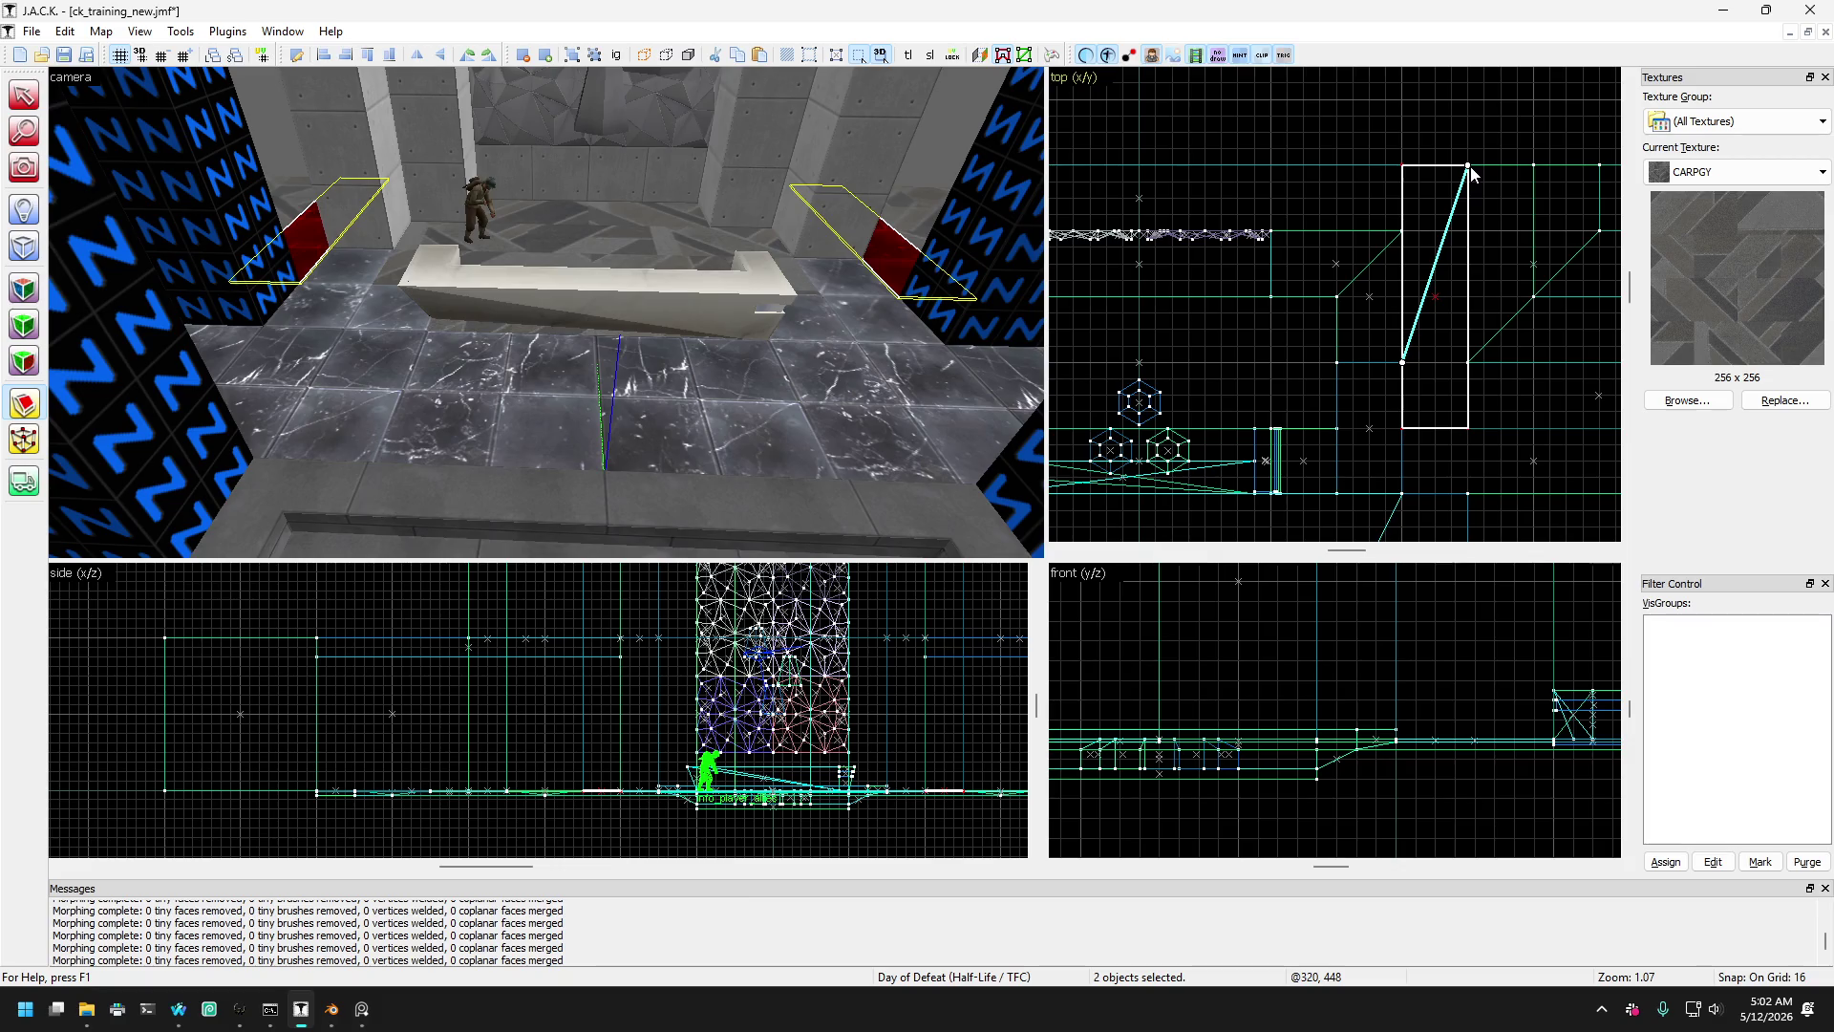
scroll(1469, 170, down, 2)
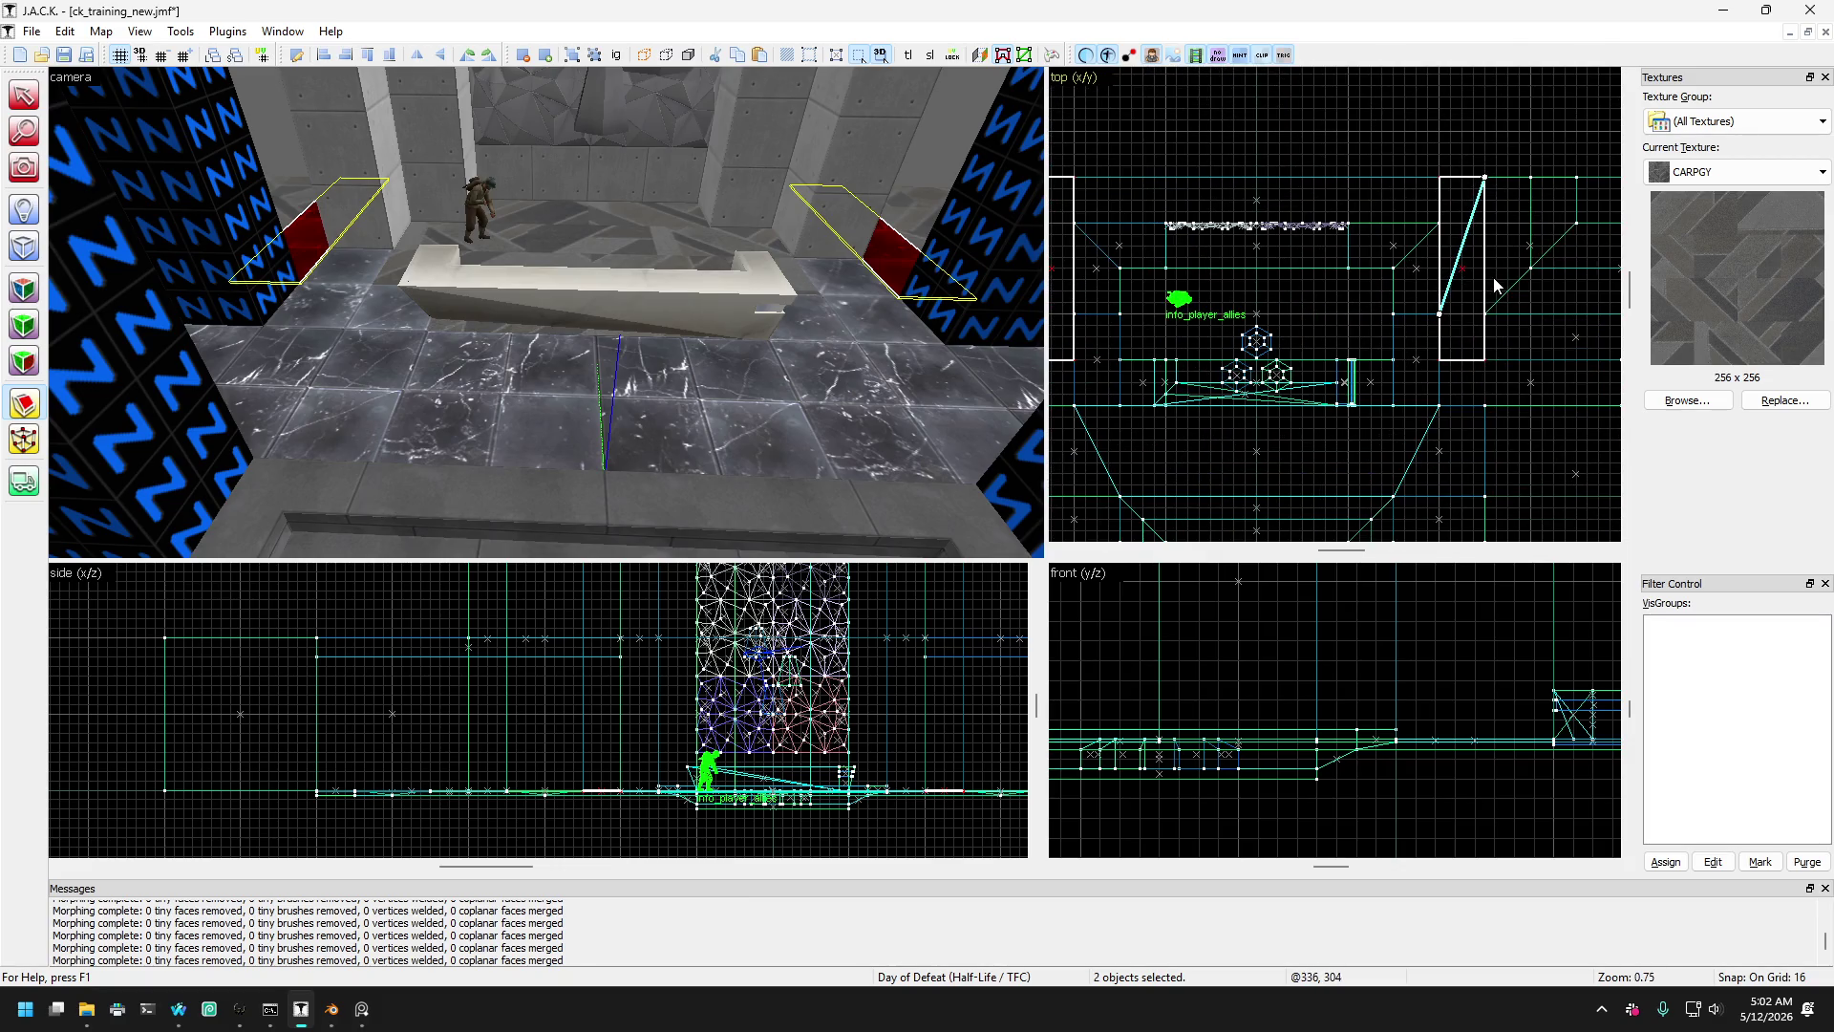
scroll(1528, 268, down, 3)
scroll(1342, 256, up, 4)
drag(1297, 340, 1238, 177)
key(Return)
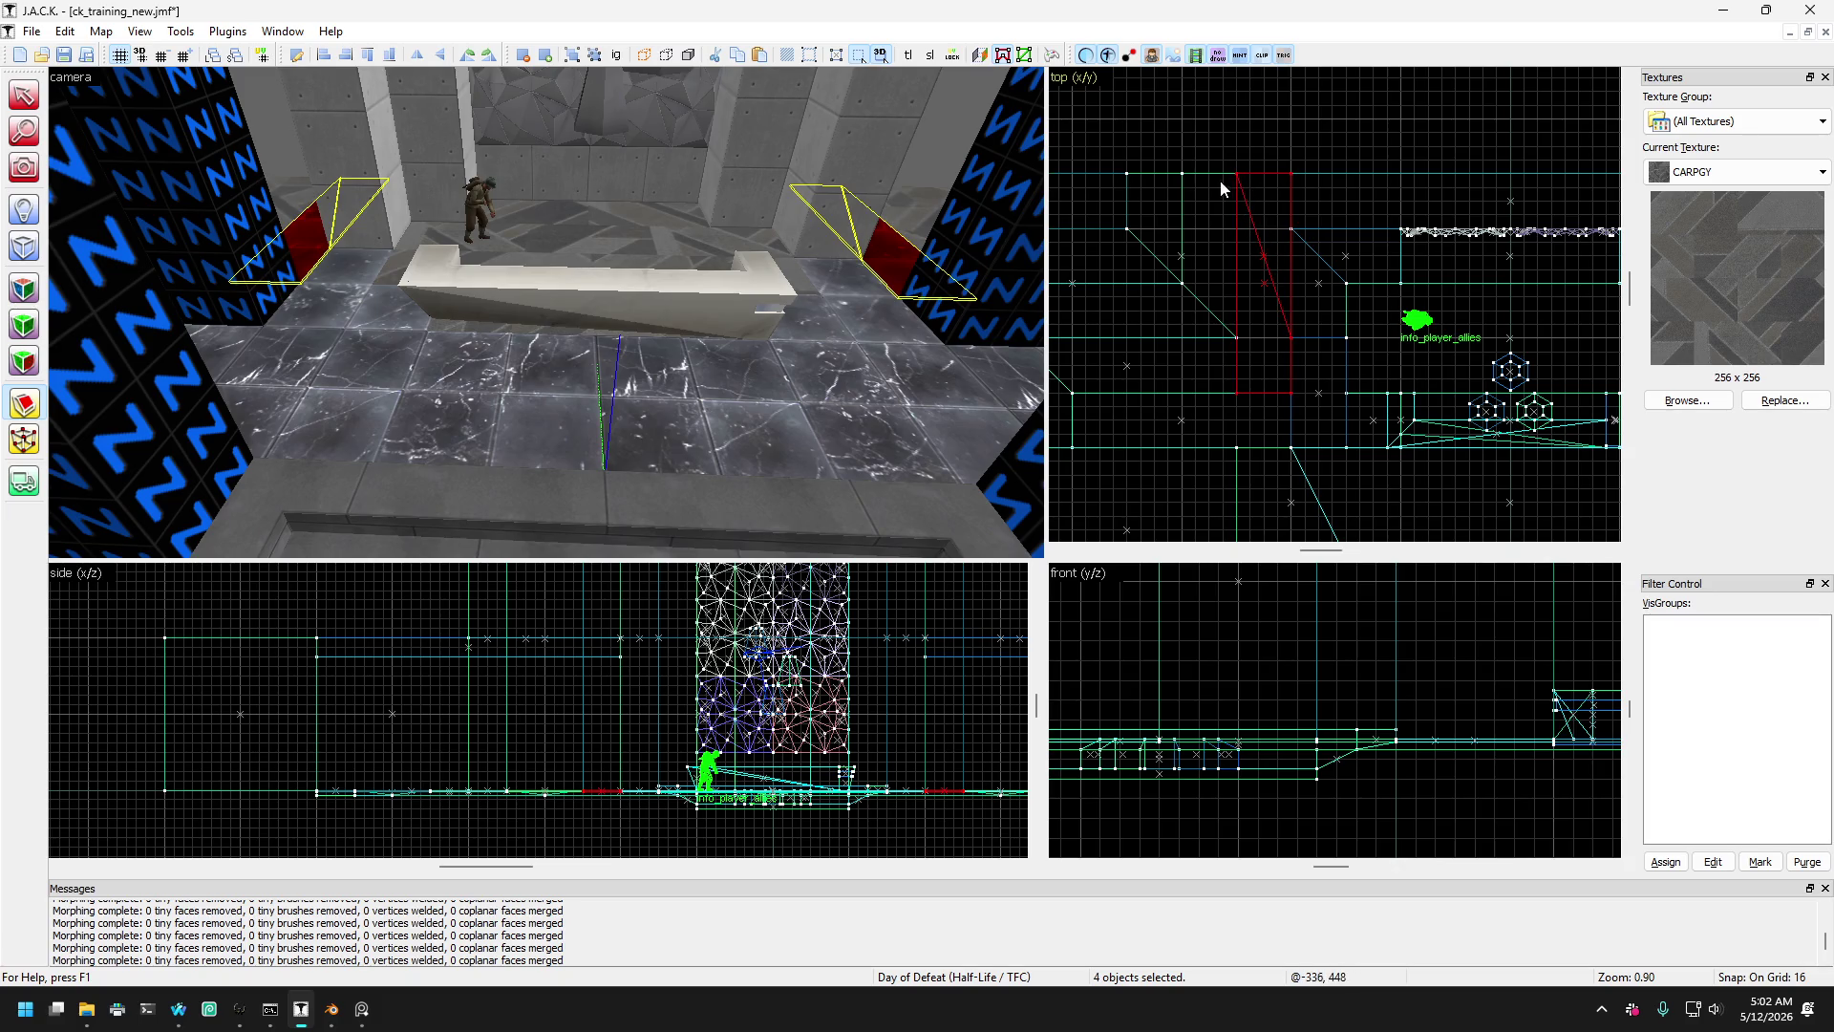
key(Right)
- Look over the new wedges across the bench area in the 3D view
key(Left)
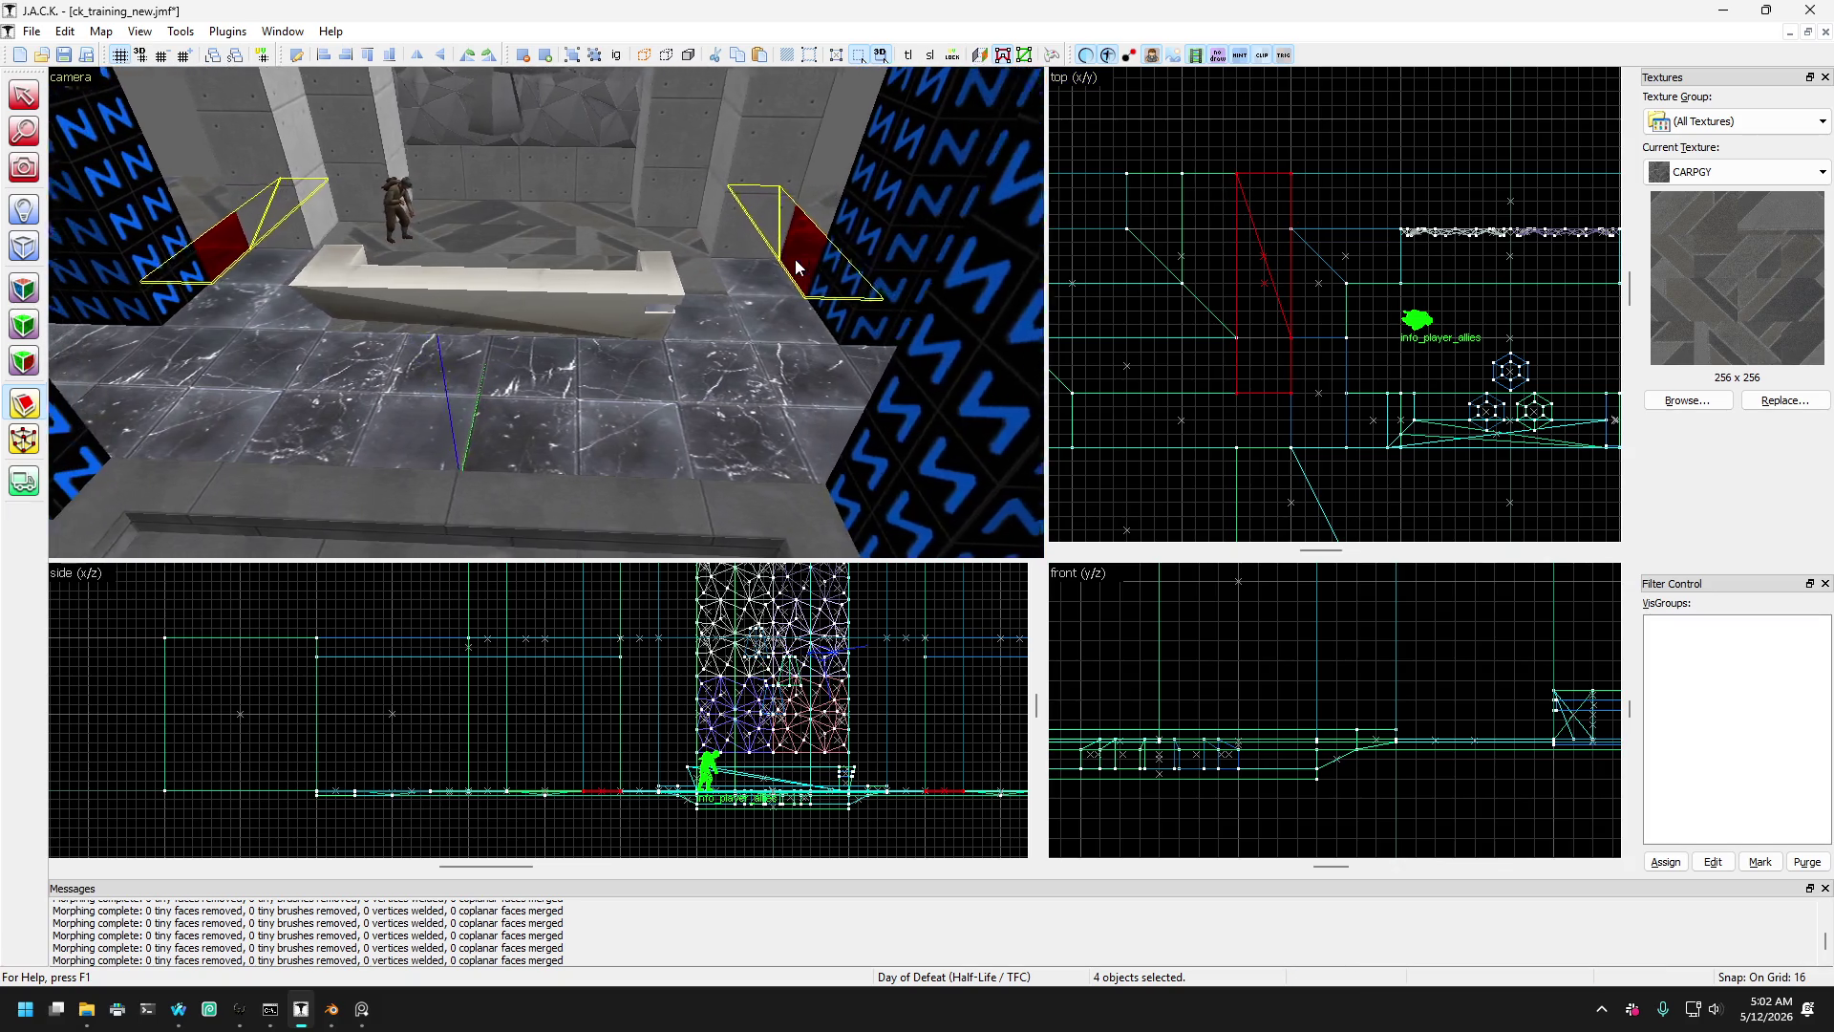
key(Down)
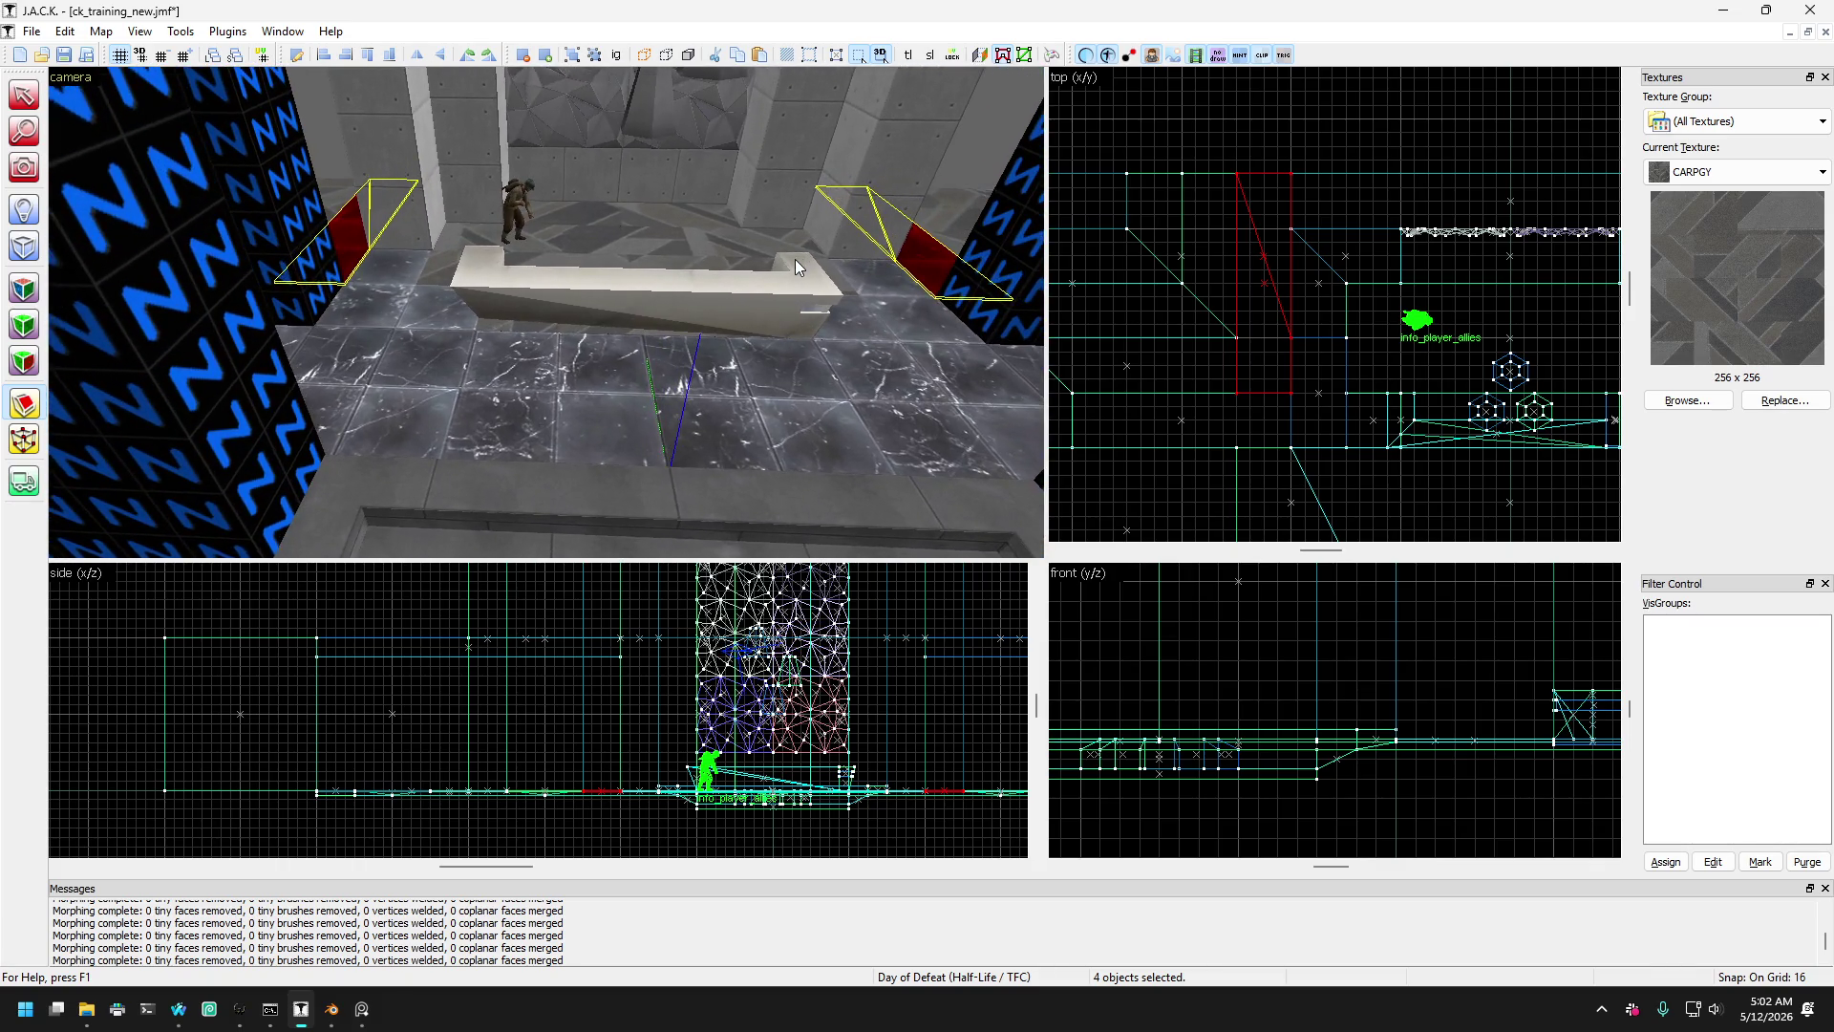
key(Up)
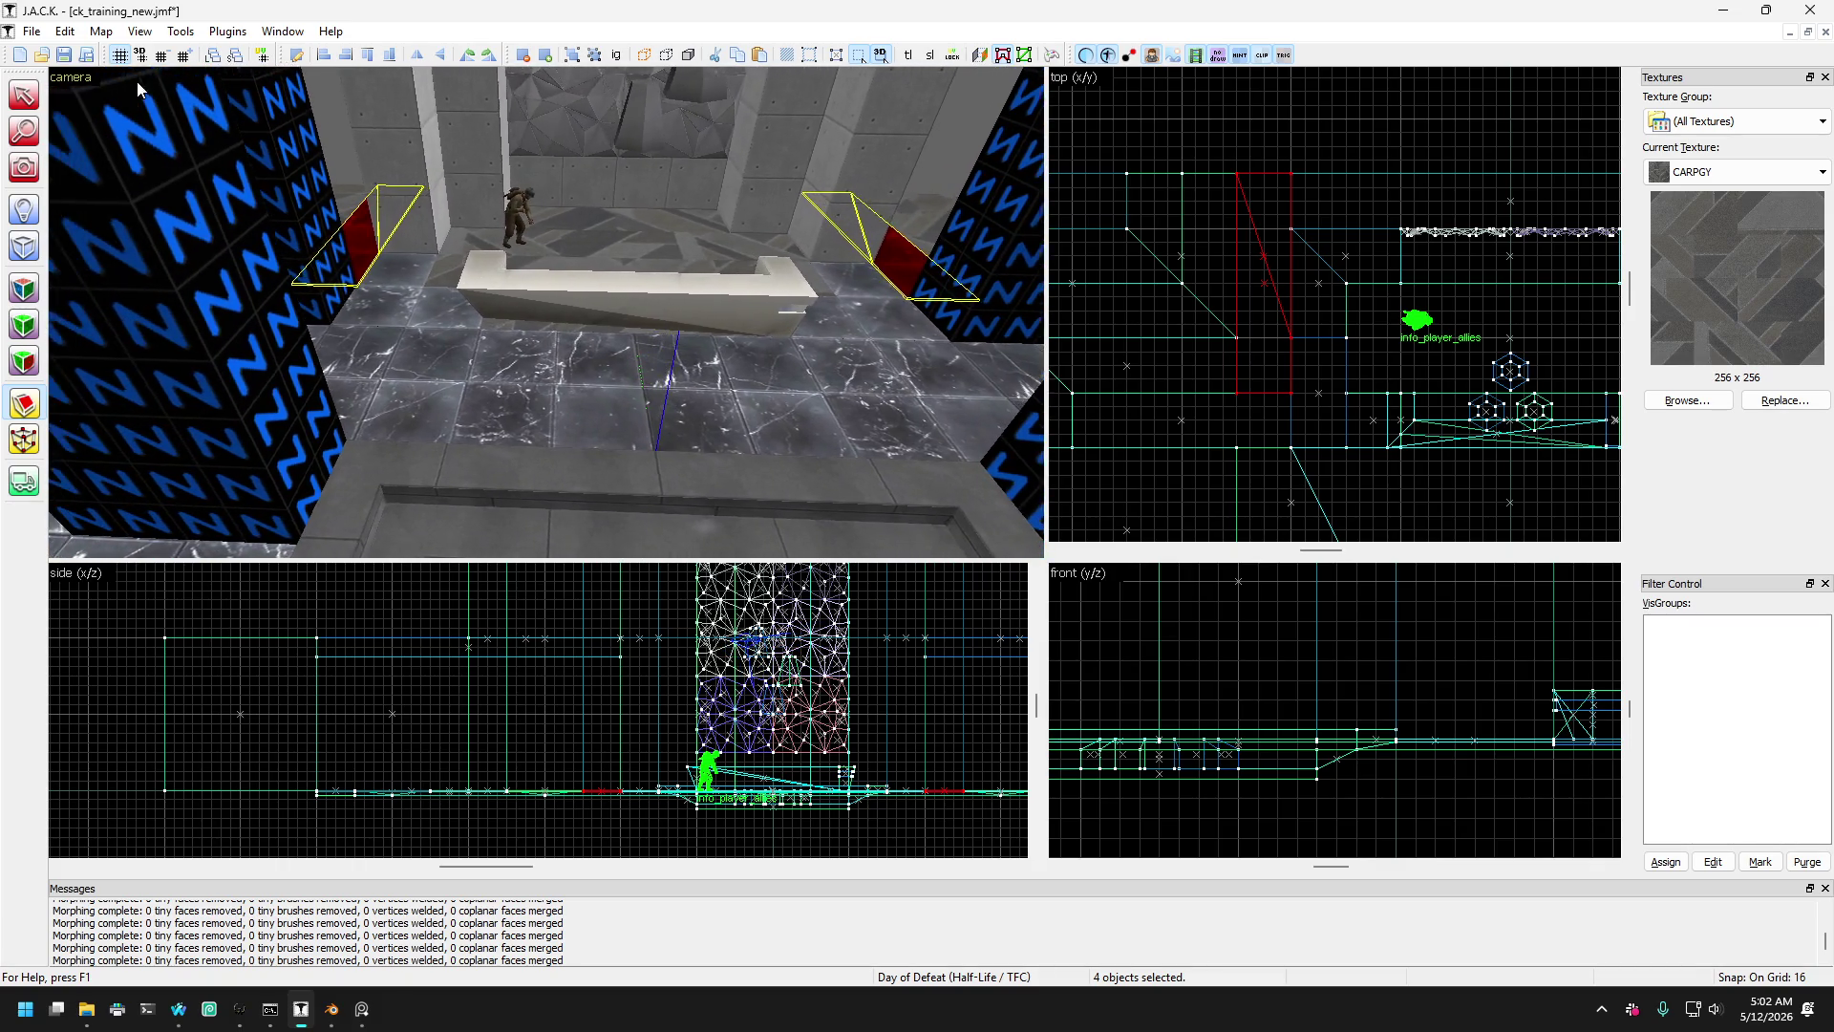
click(24, 94)
- Select only the left red wedge and fly the camera around it
click(325, 257)
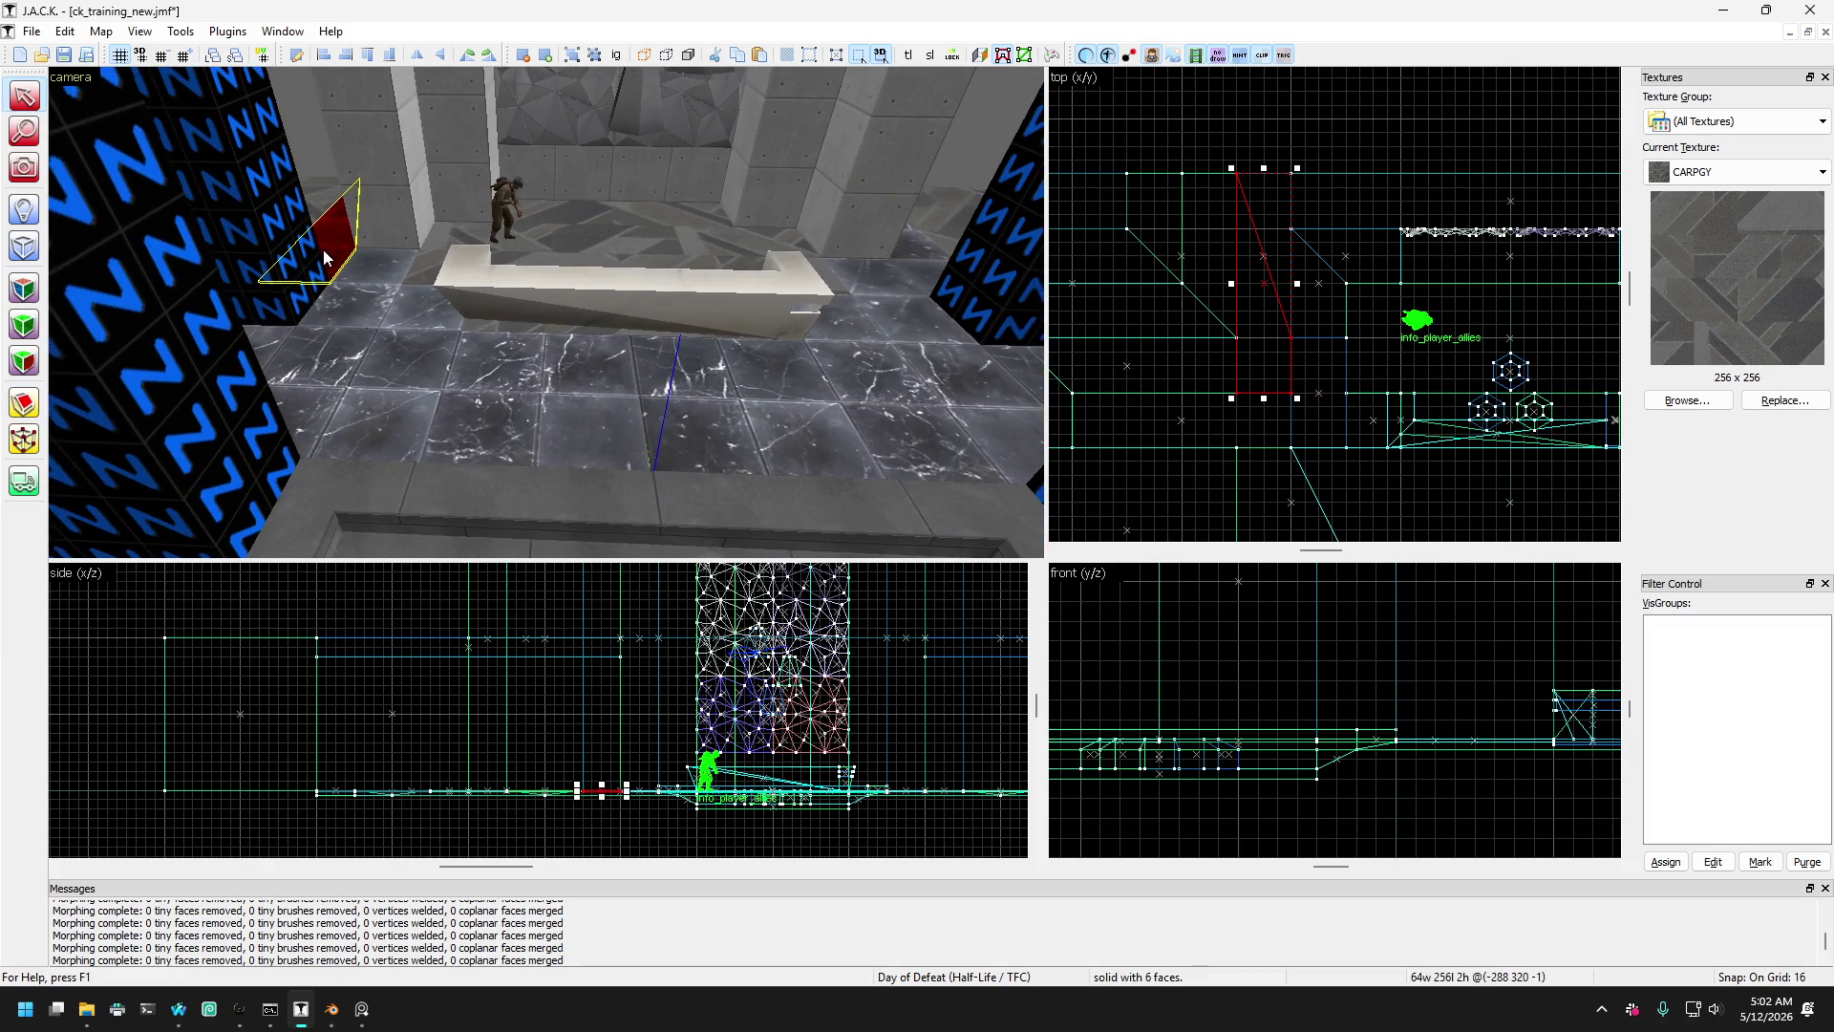
key(a)
key(Up)
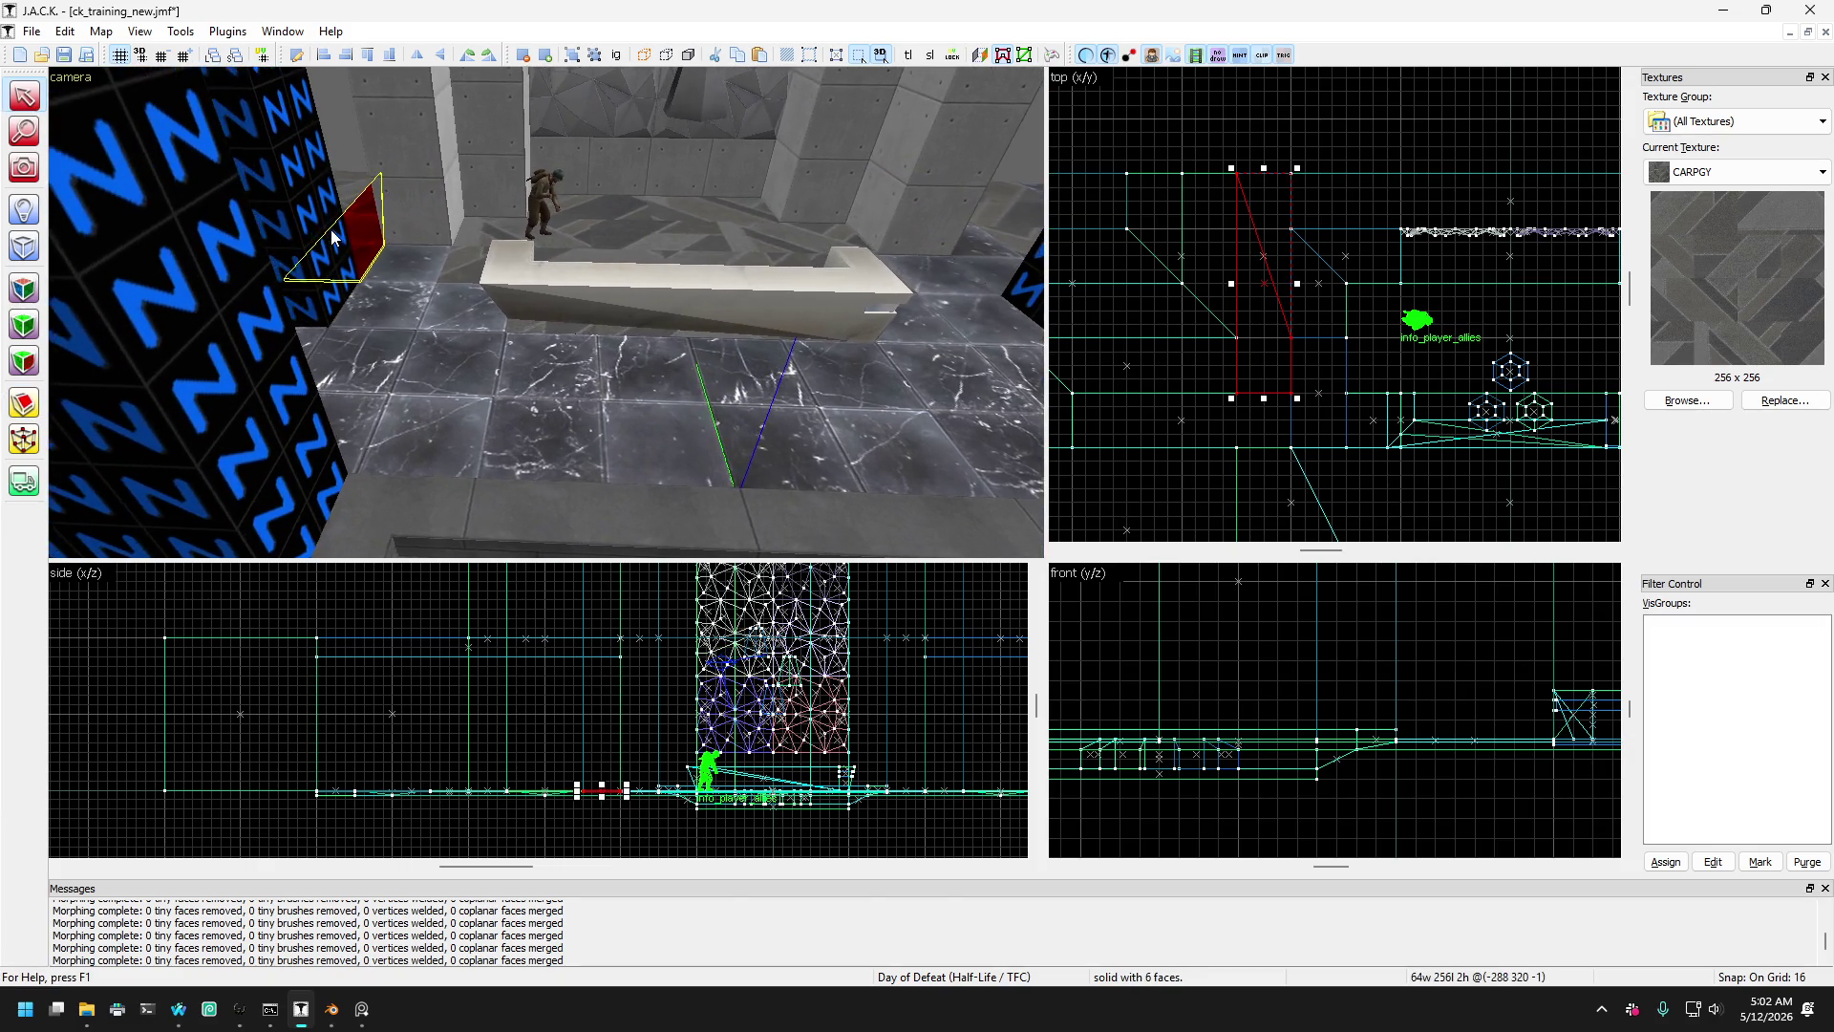
key(Down)
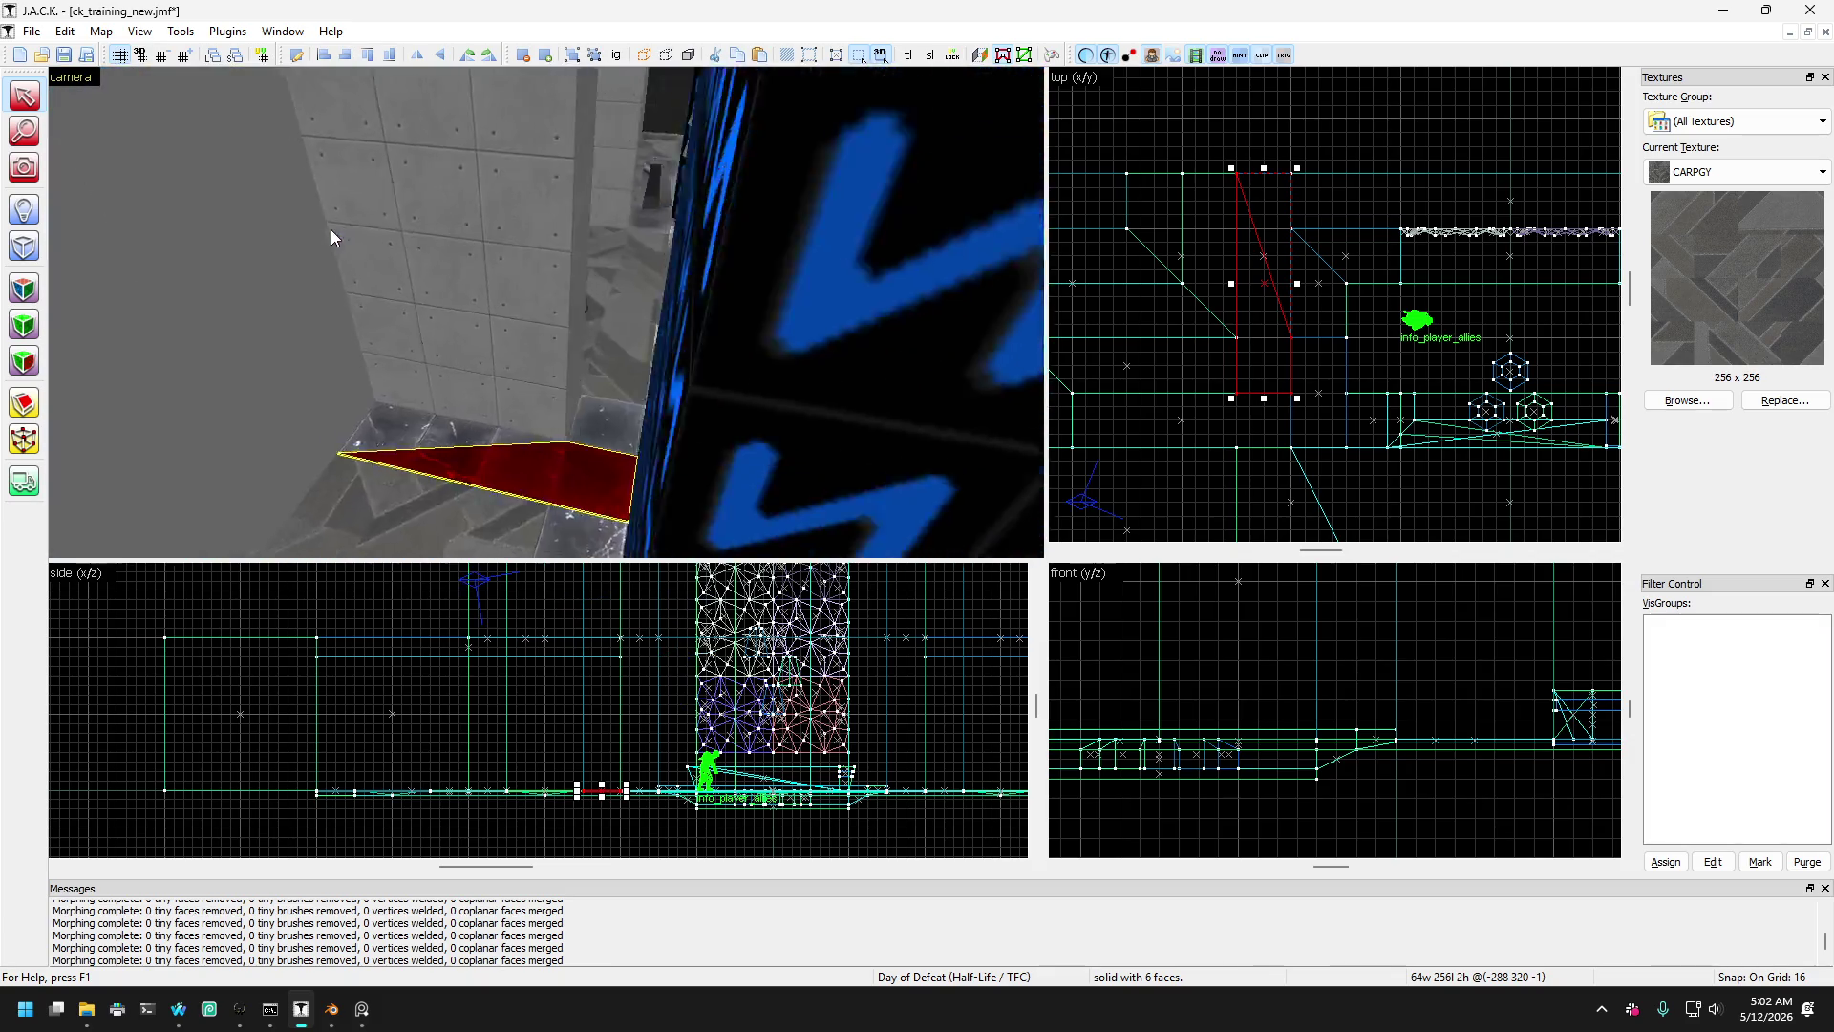
key(Up)
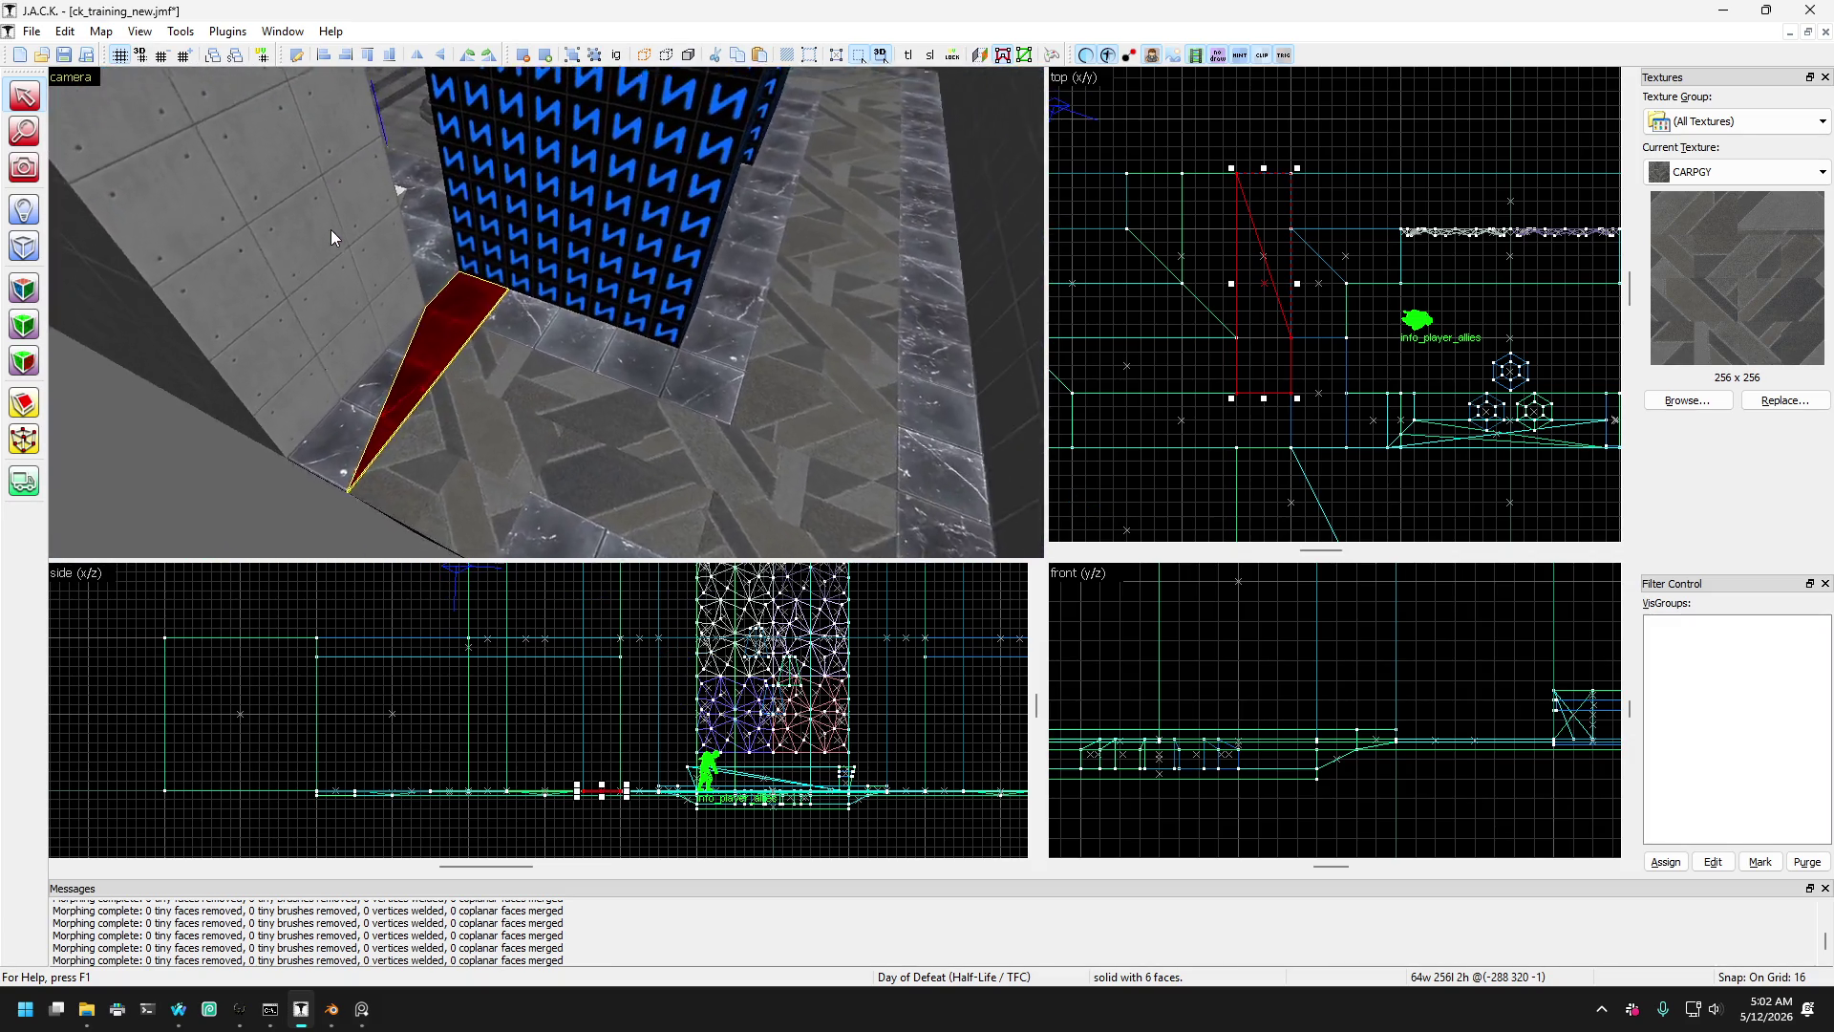
key(Up)
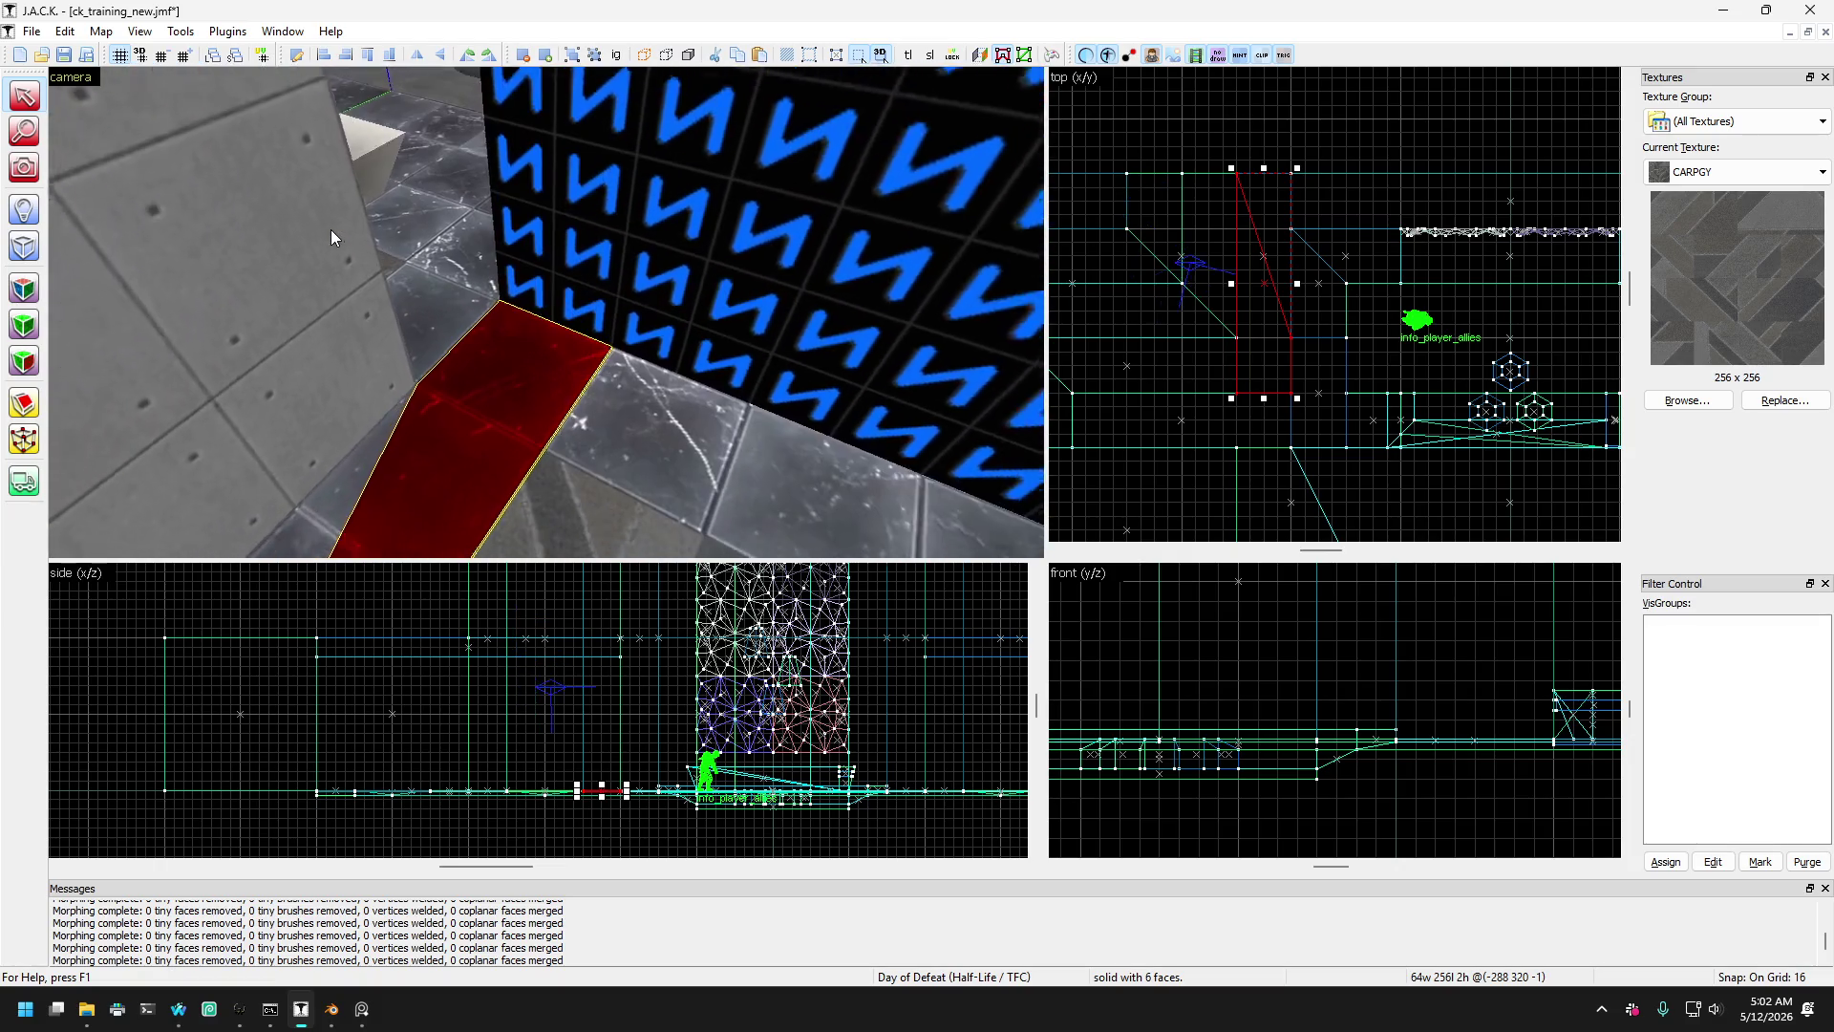
key(Down)
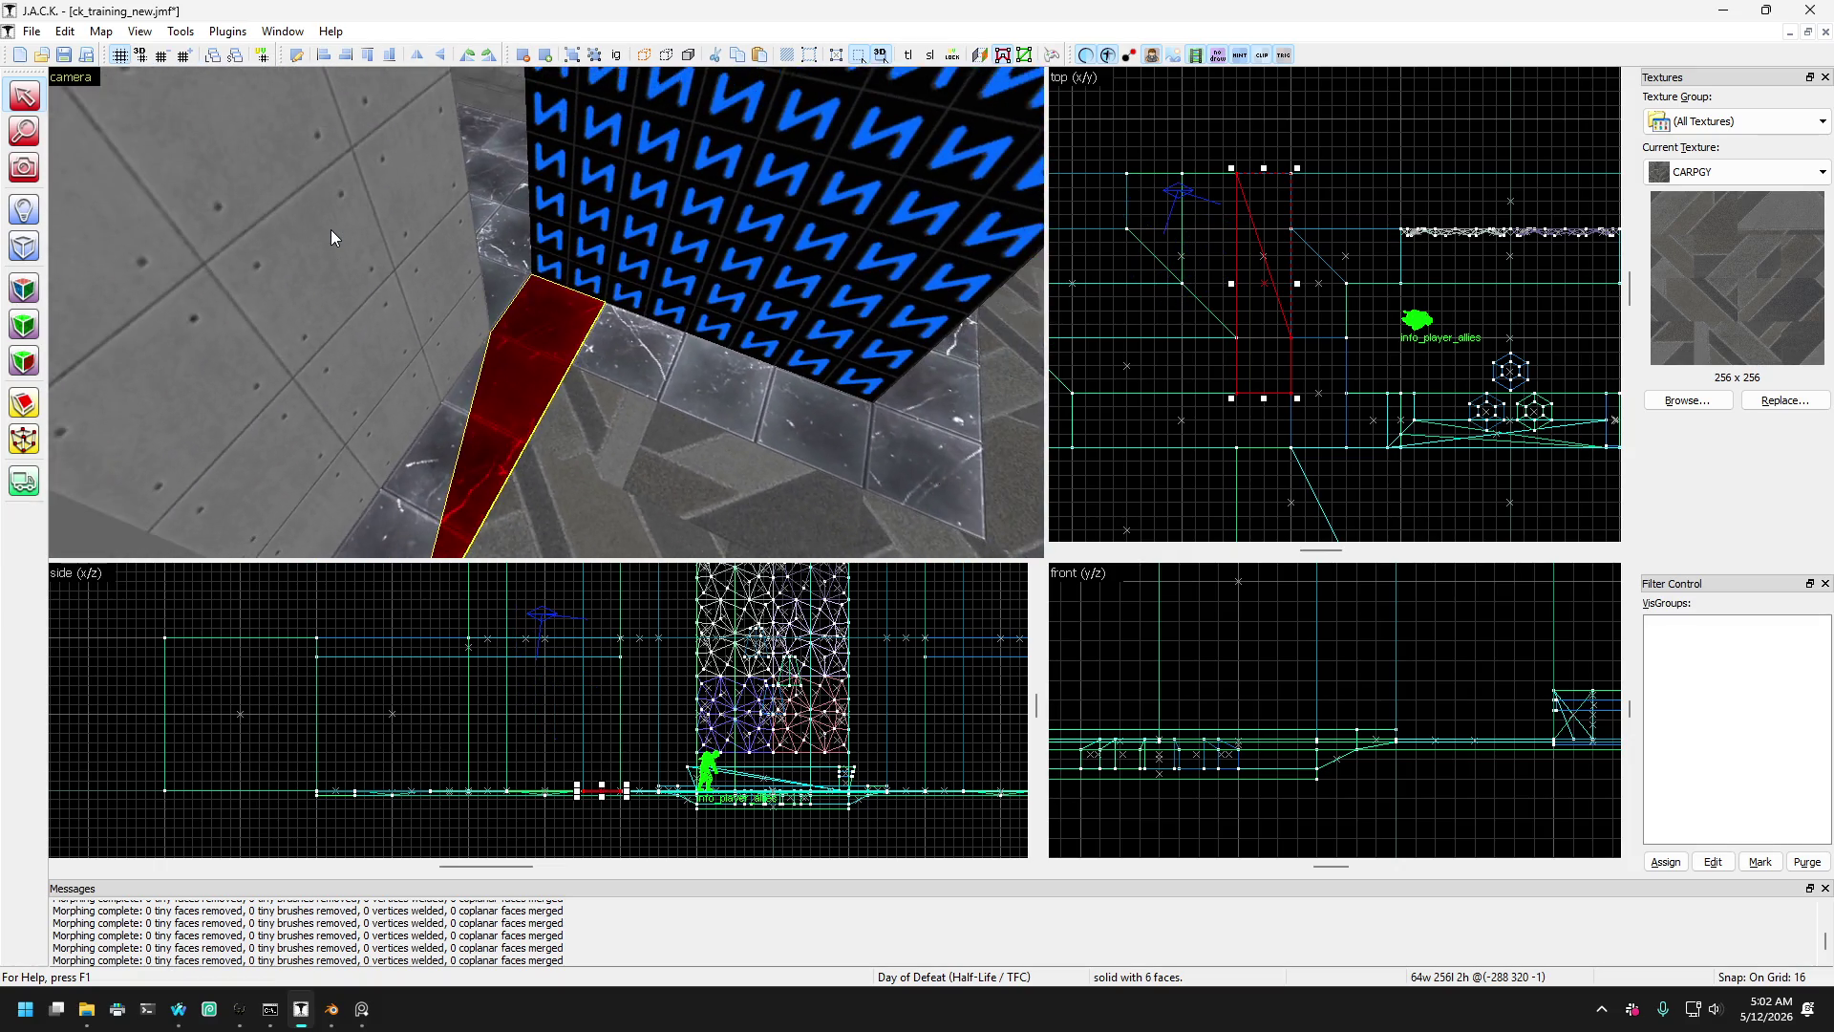
- View the wedge from the opposite side, then shift it to x 288 on the right
key(Down)
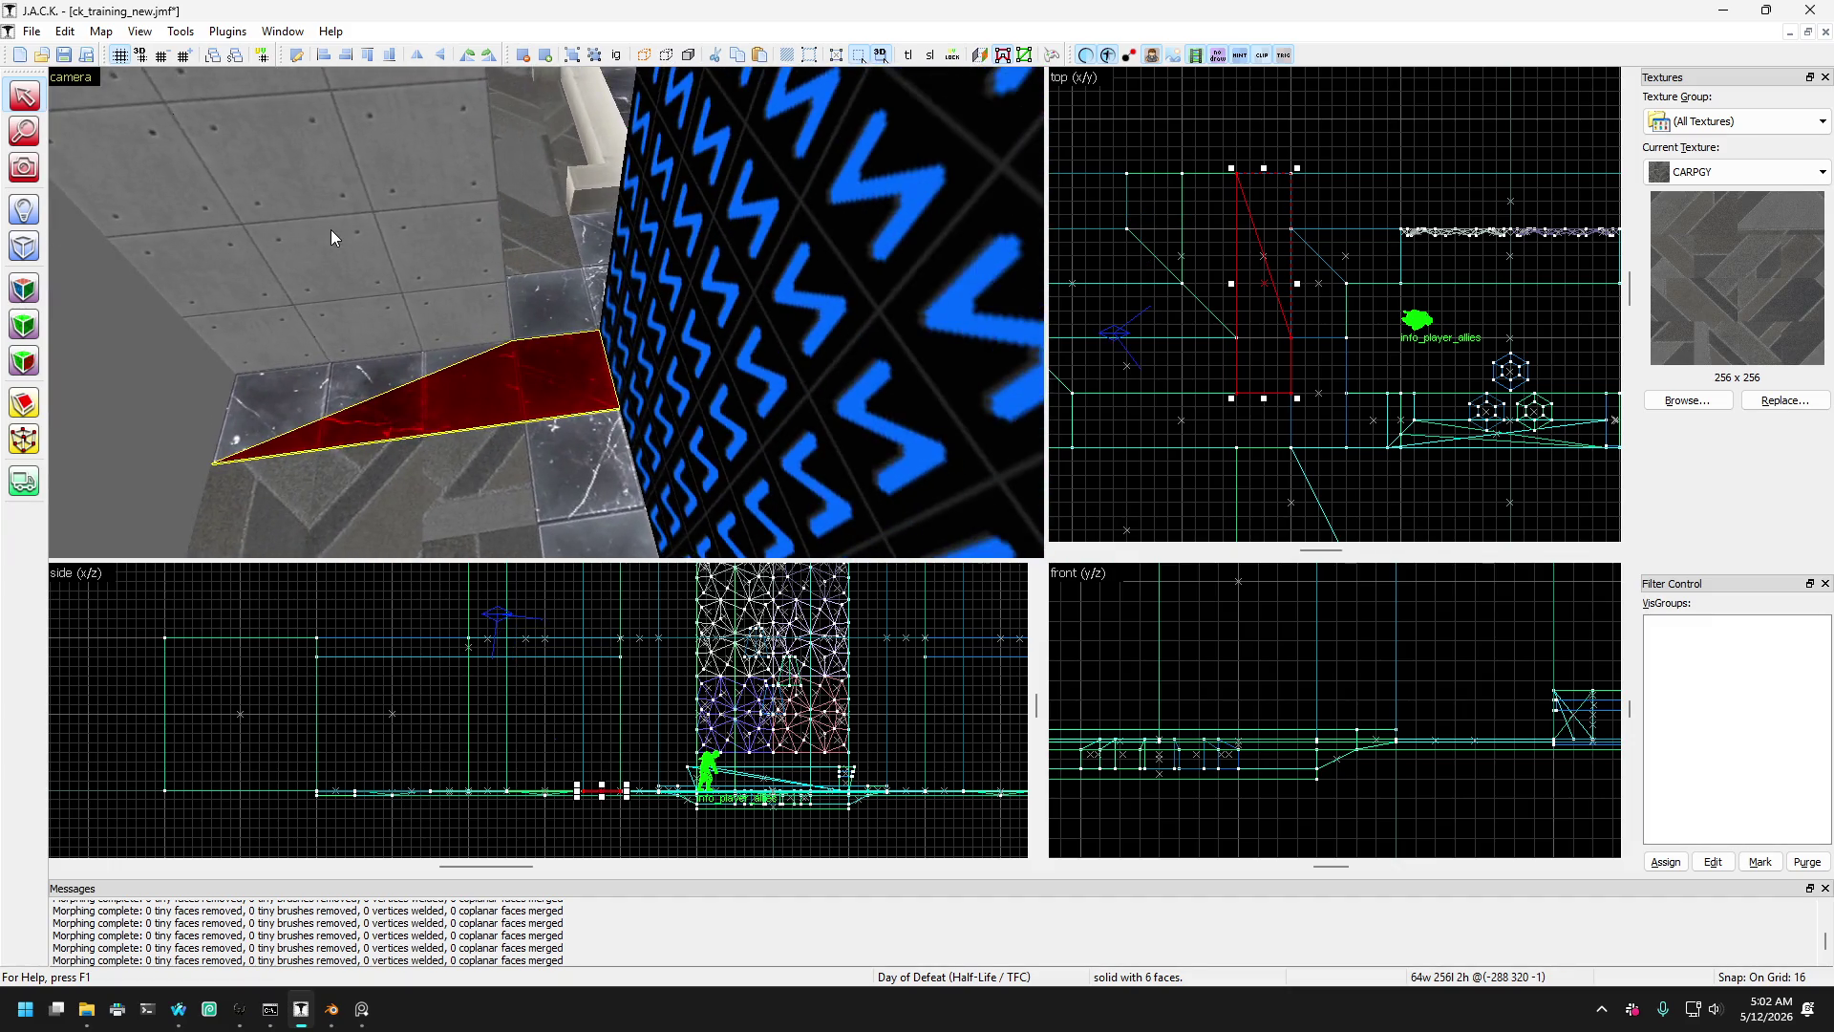
key(Left)
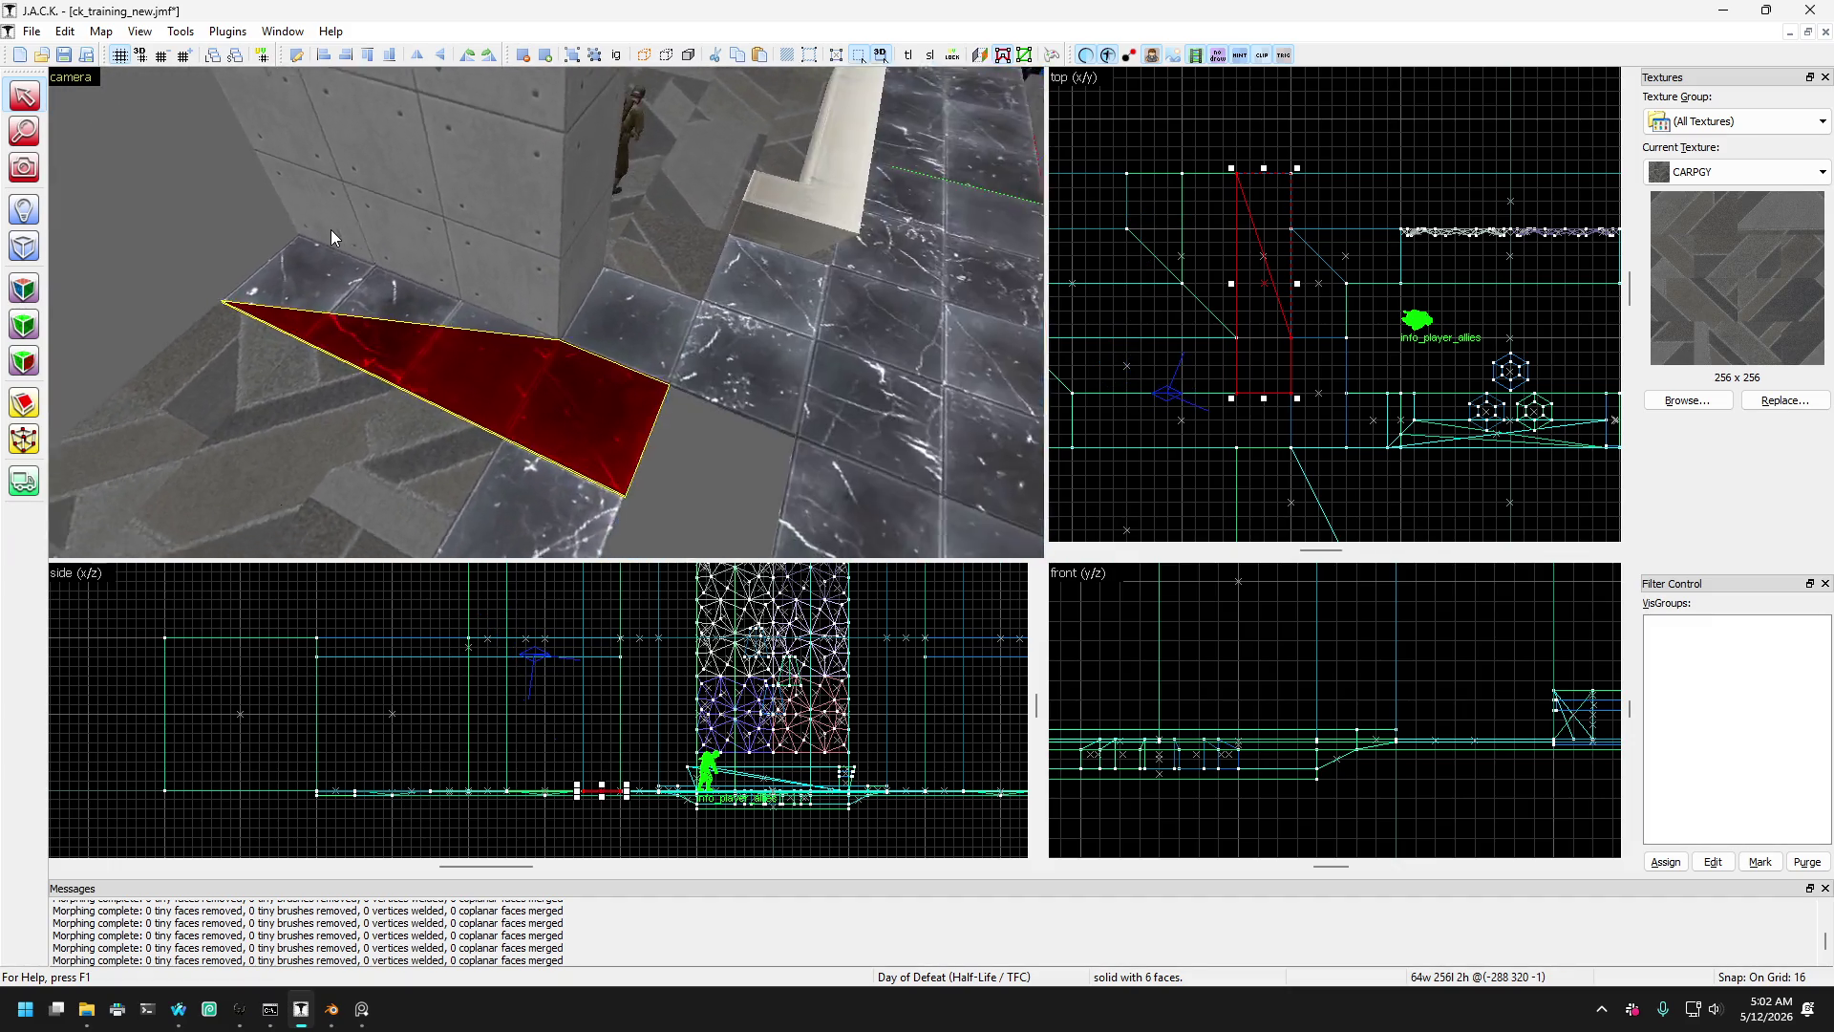
key(Down)
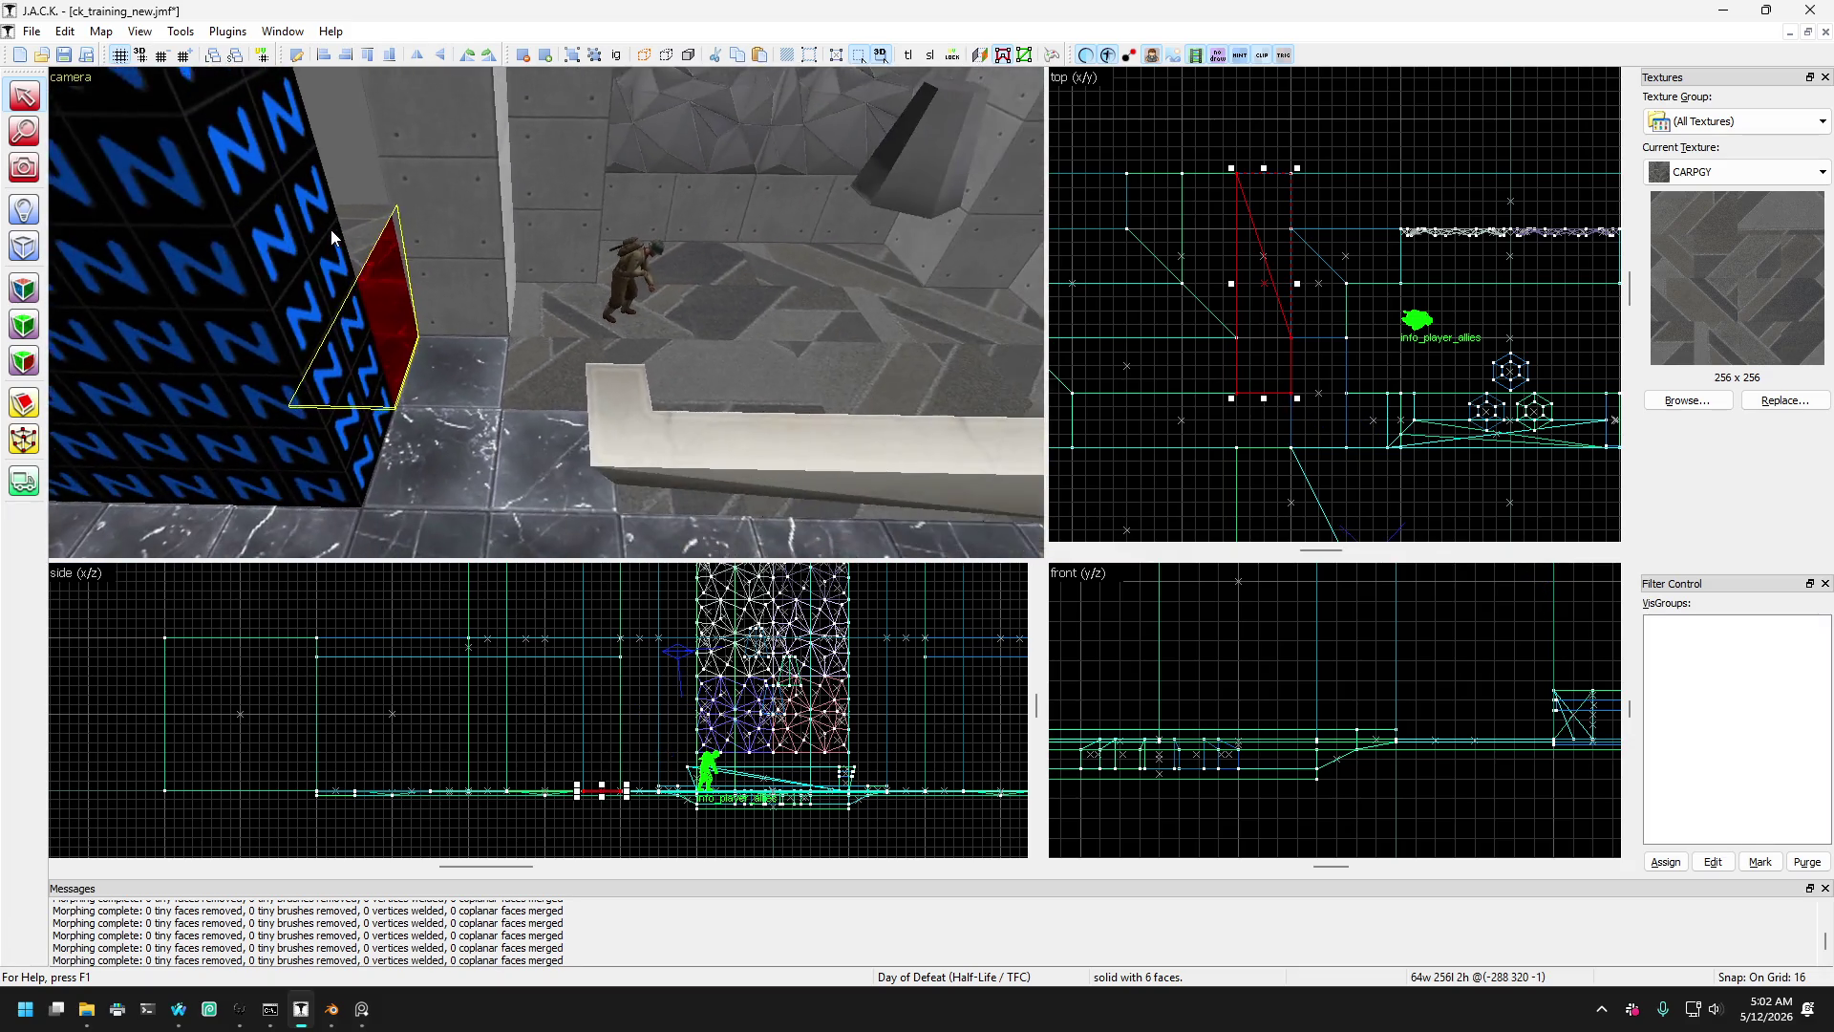
key(Up)
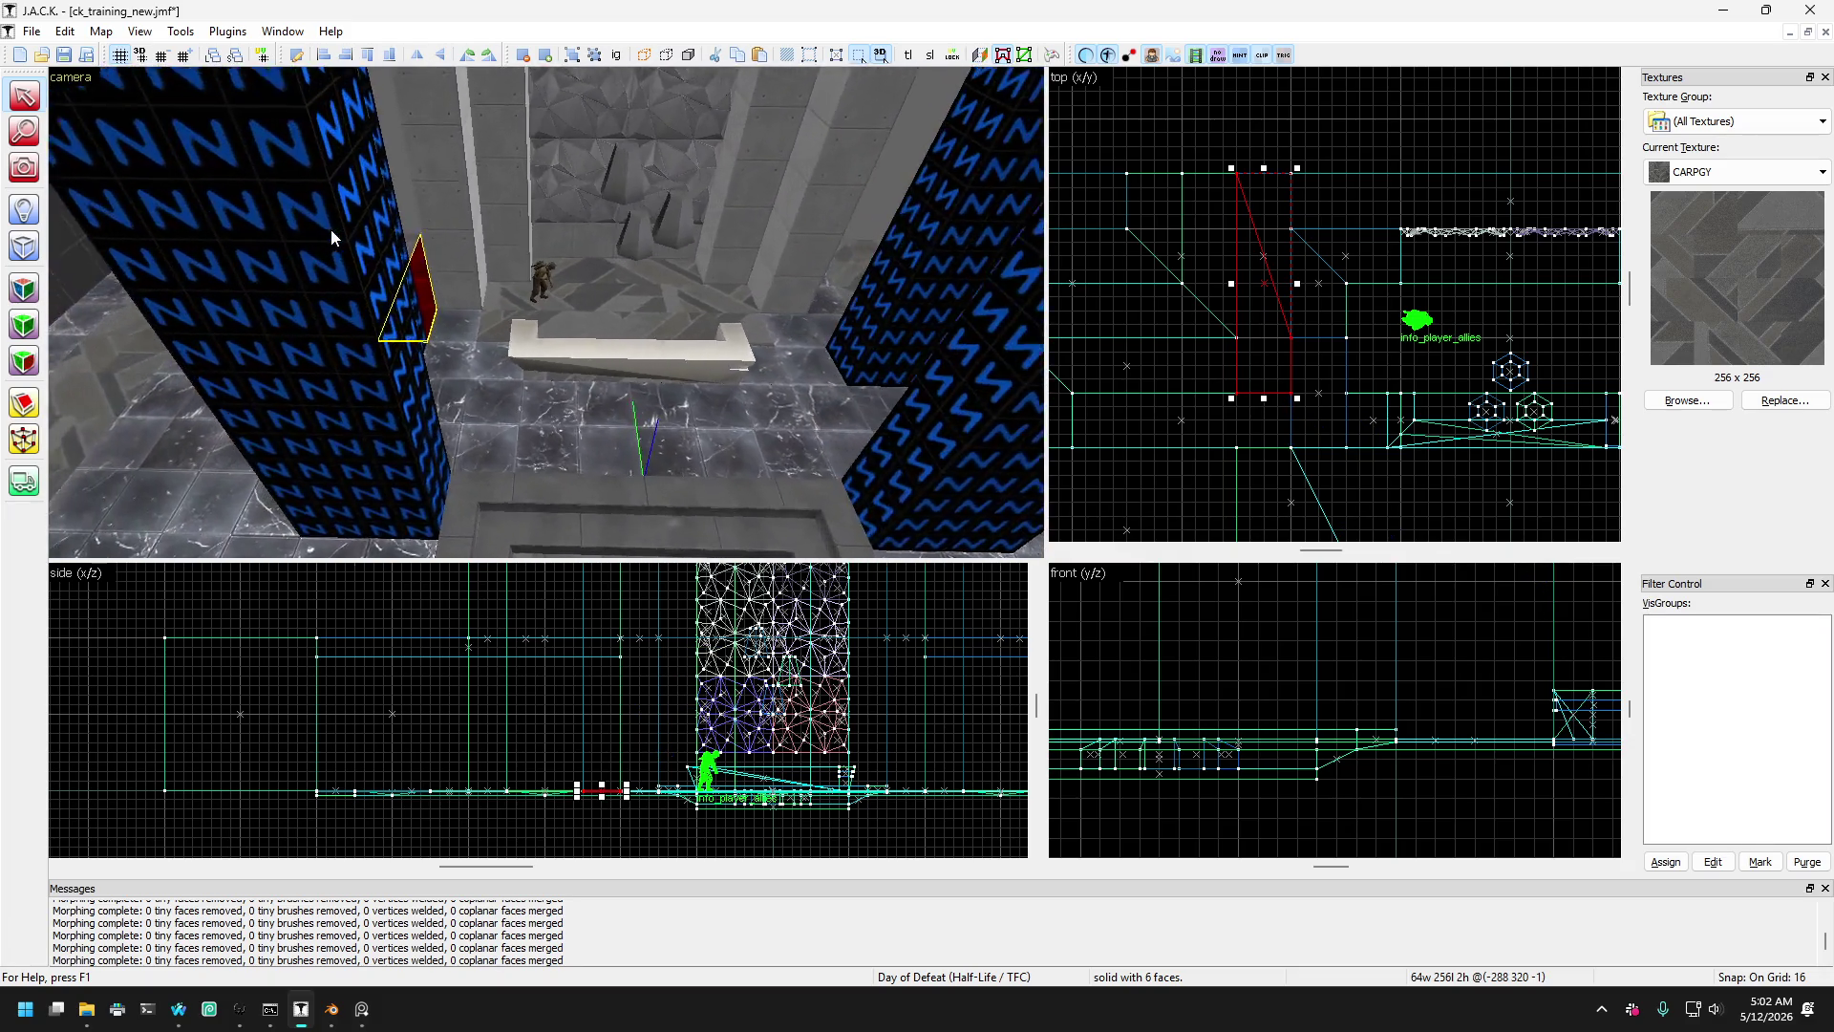
key(ctrl+l)
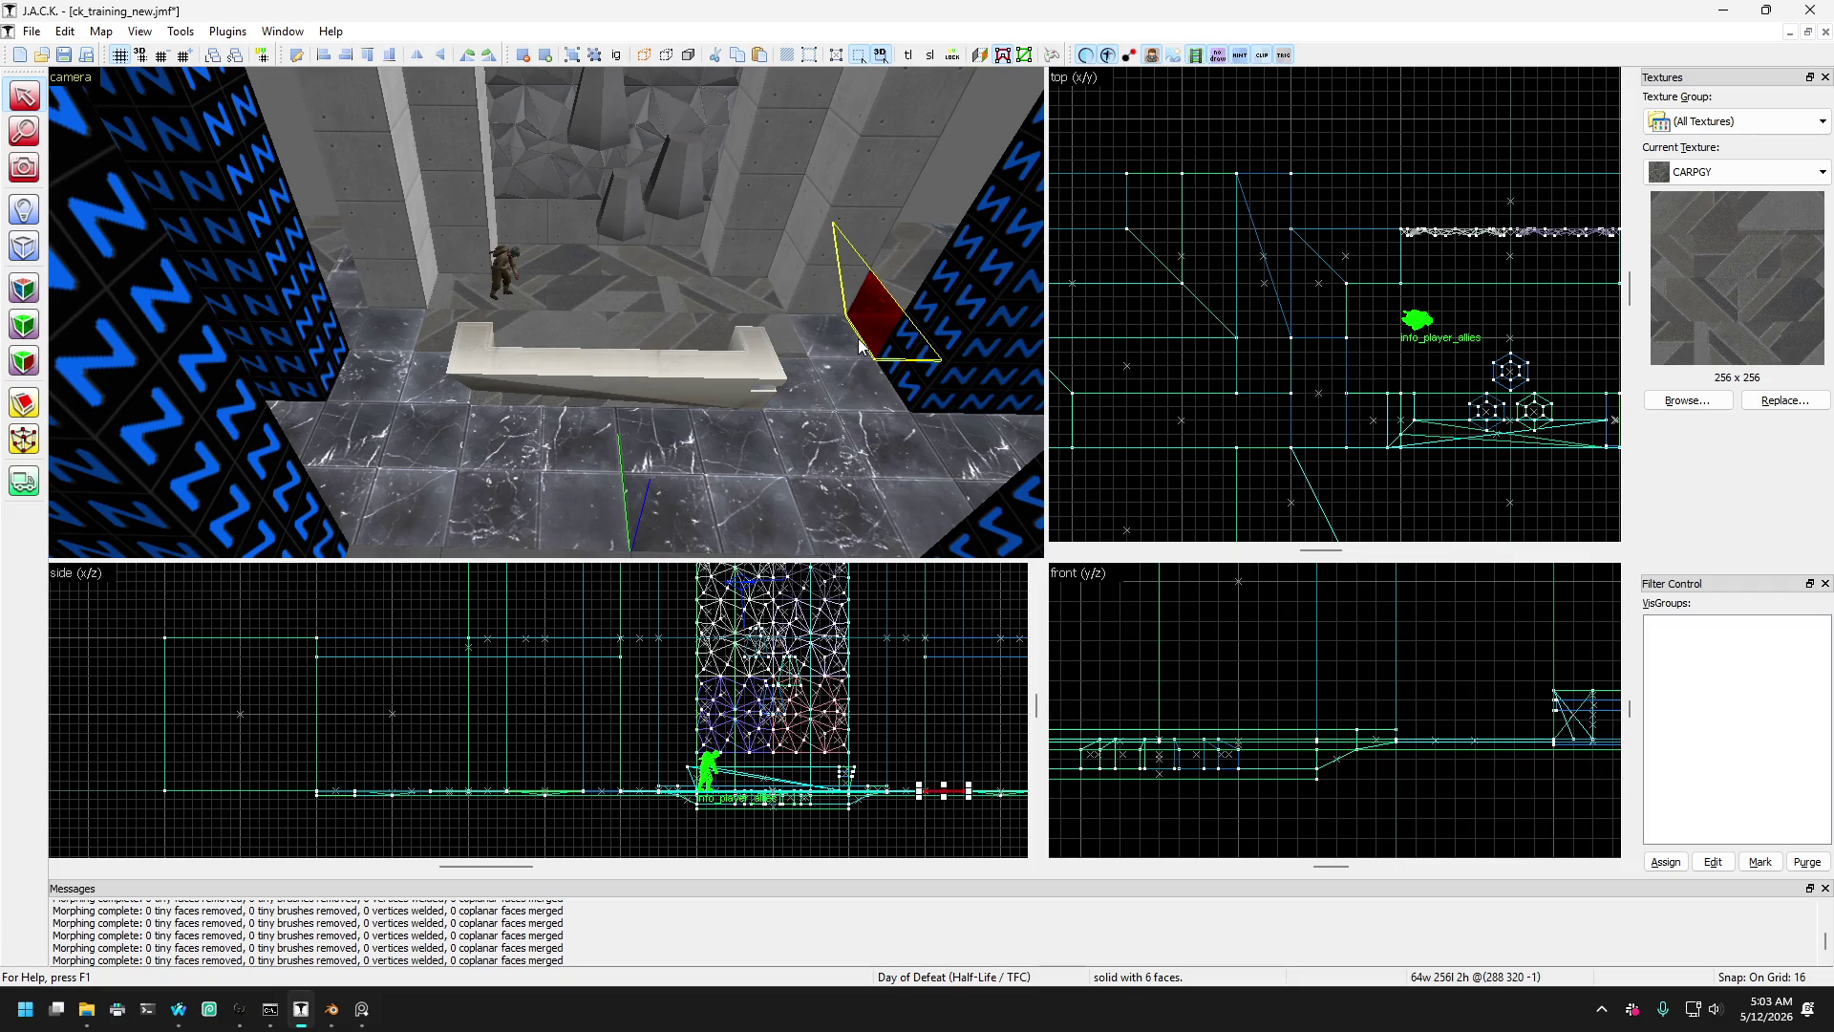
- Swing the 3D view toward the floor and select both red wedges flanking the central area
click(28, 172)
drag(540, 307, 420, 277)
click(21, 102)
mouse_move(524, 348)
mouse_down()
mouse_move(656, 166)
mouse_move(556, 342)
mouse_up()
click(555, 342)
click(605, 281)
click(640, 291)
click(638, 296)
click(583, 272)
click(587, 277)
click(605, 298)
drag(562, 352, 305, 250)
ctrl+click(323, 232)
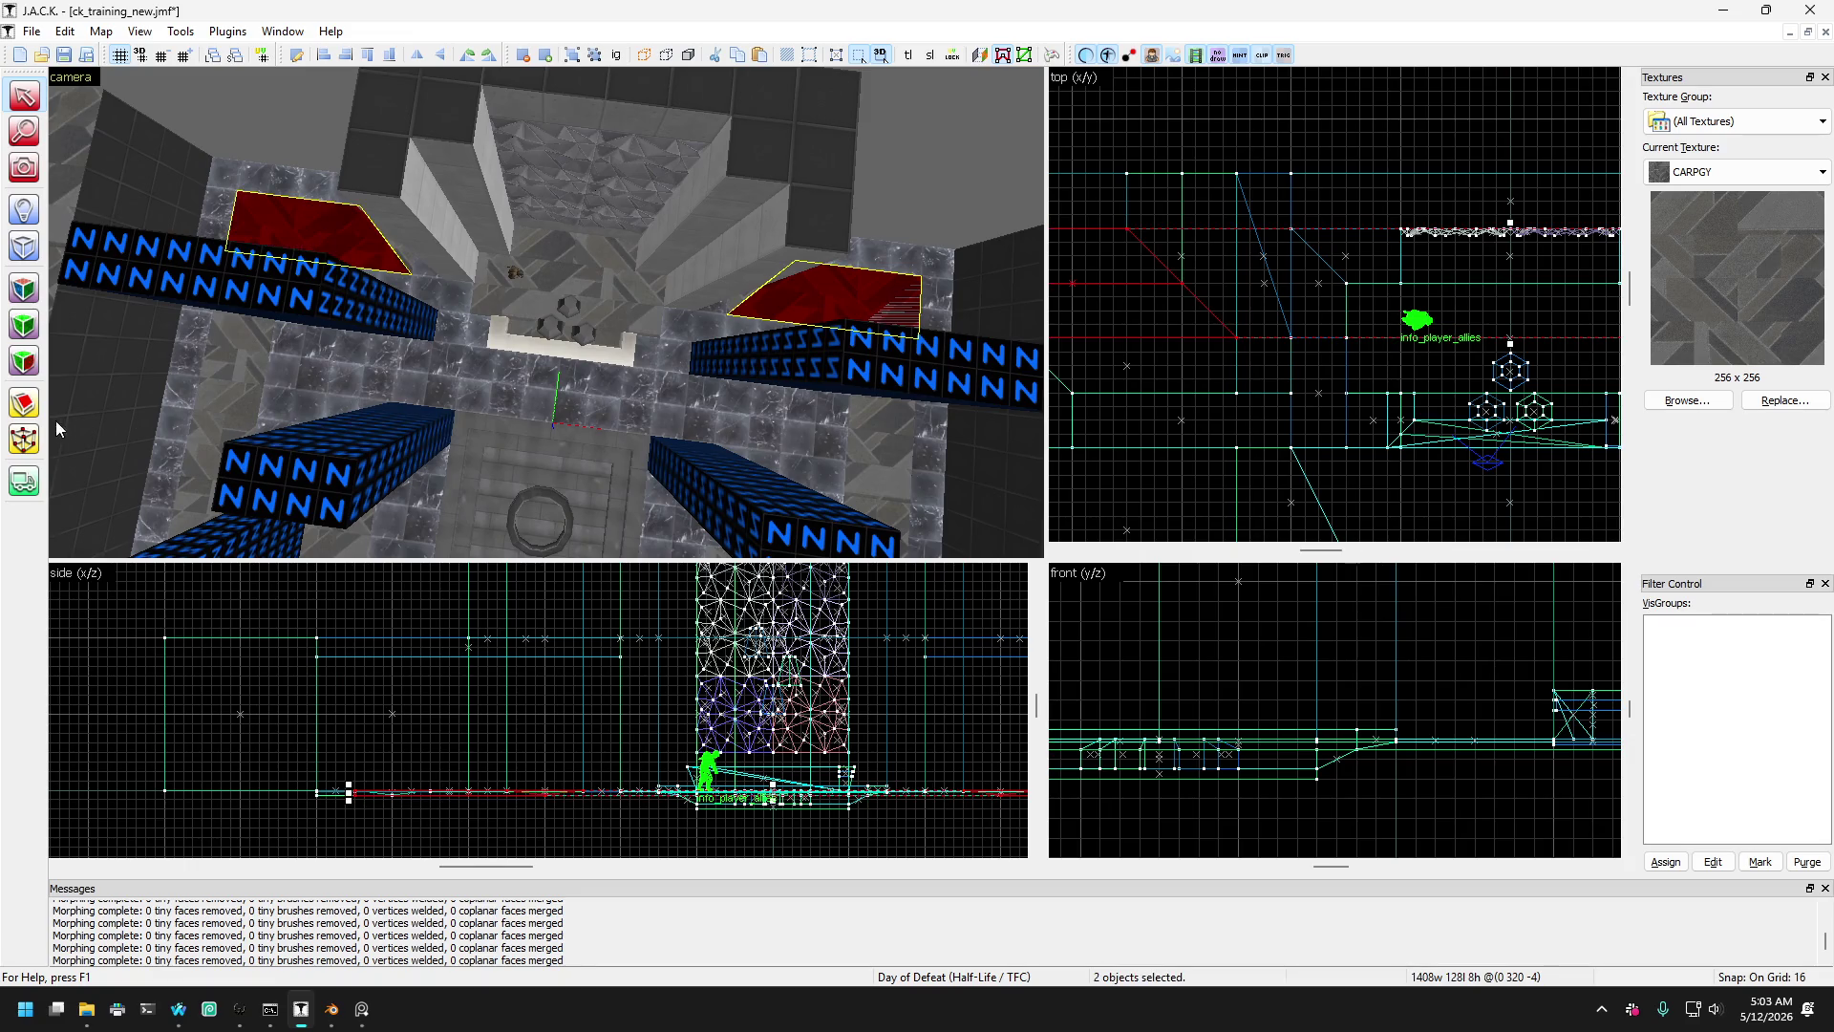
- Drag one corner of each wedge in the top view to skew them into parallelograms
click(24, 439)
scroll(1268, 269, down, 4)
scroll(1218, 288, up, 4)
mouse_move(1185, 306)
mouse_down()
mouse_move(1227, 310)
mouse_move(1280, 364)
mouse_up()
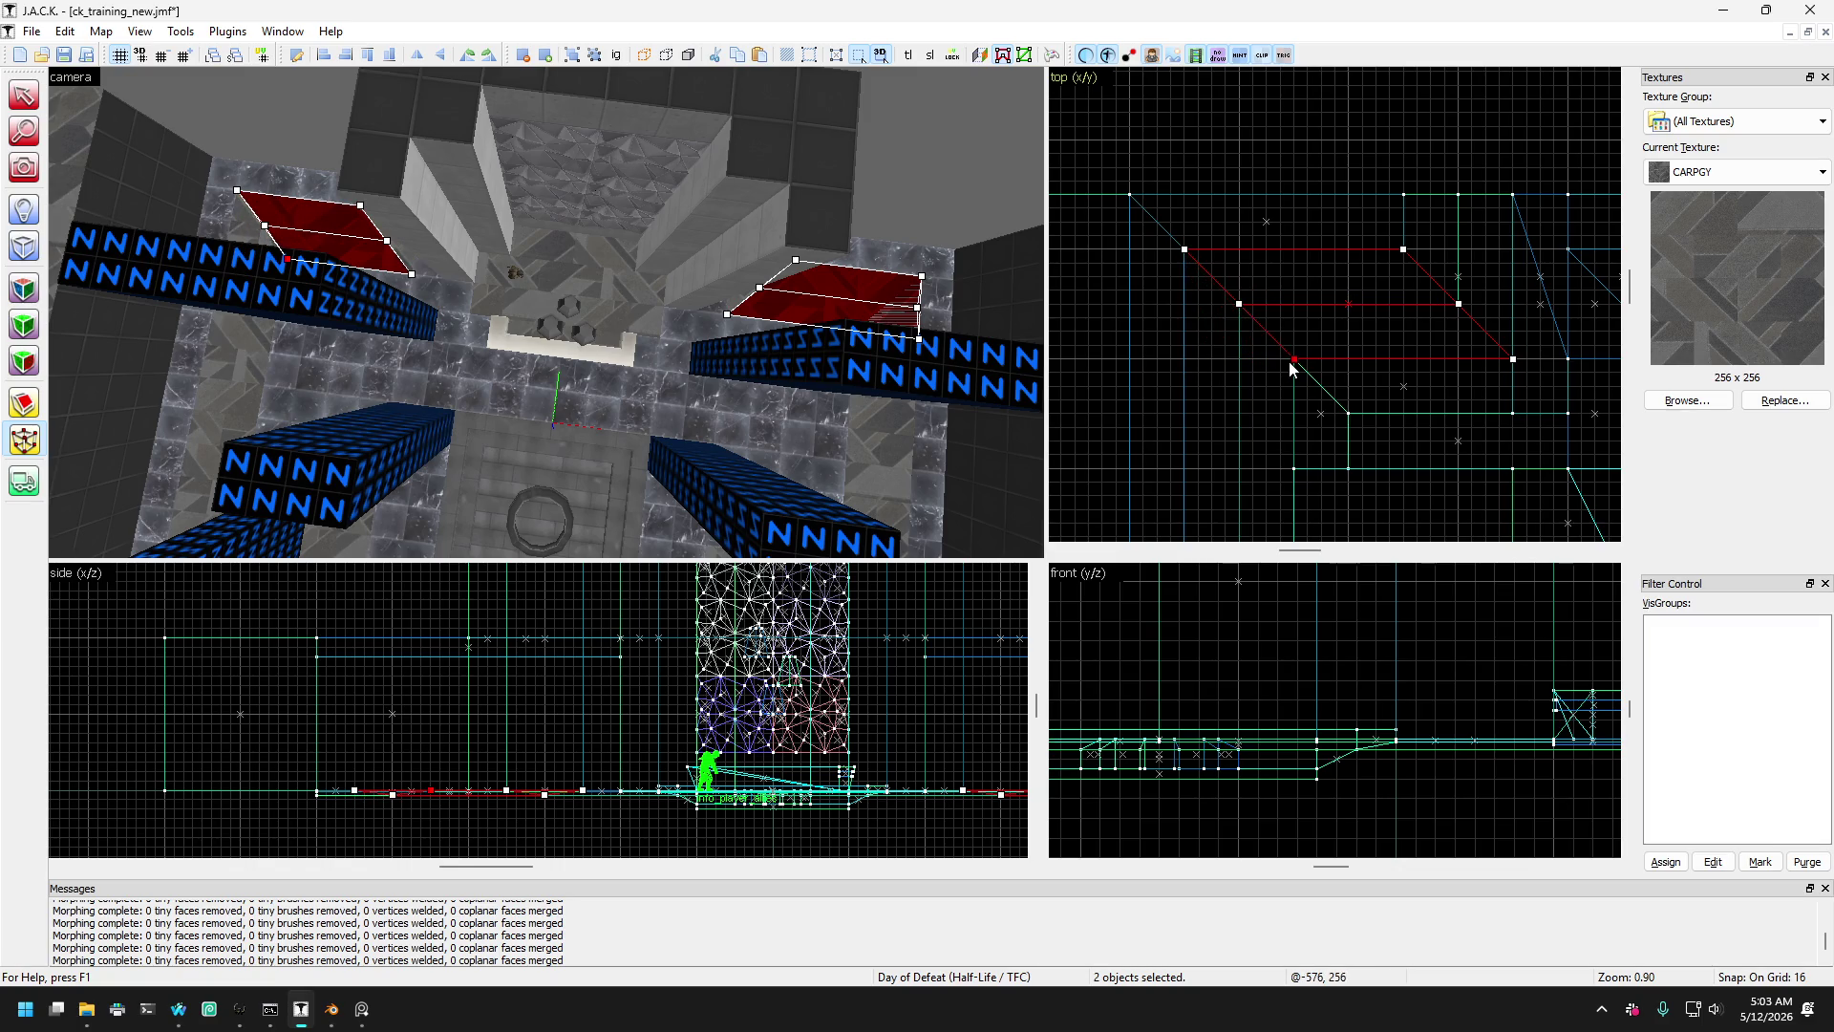
scroll(1107, 349, down, 6)
scroll(1585, 320, up, 5)
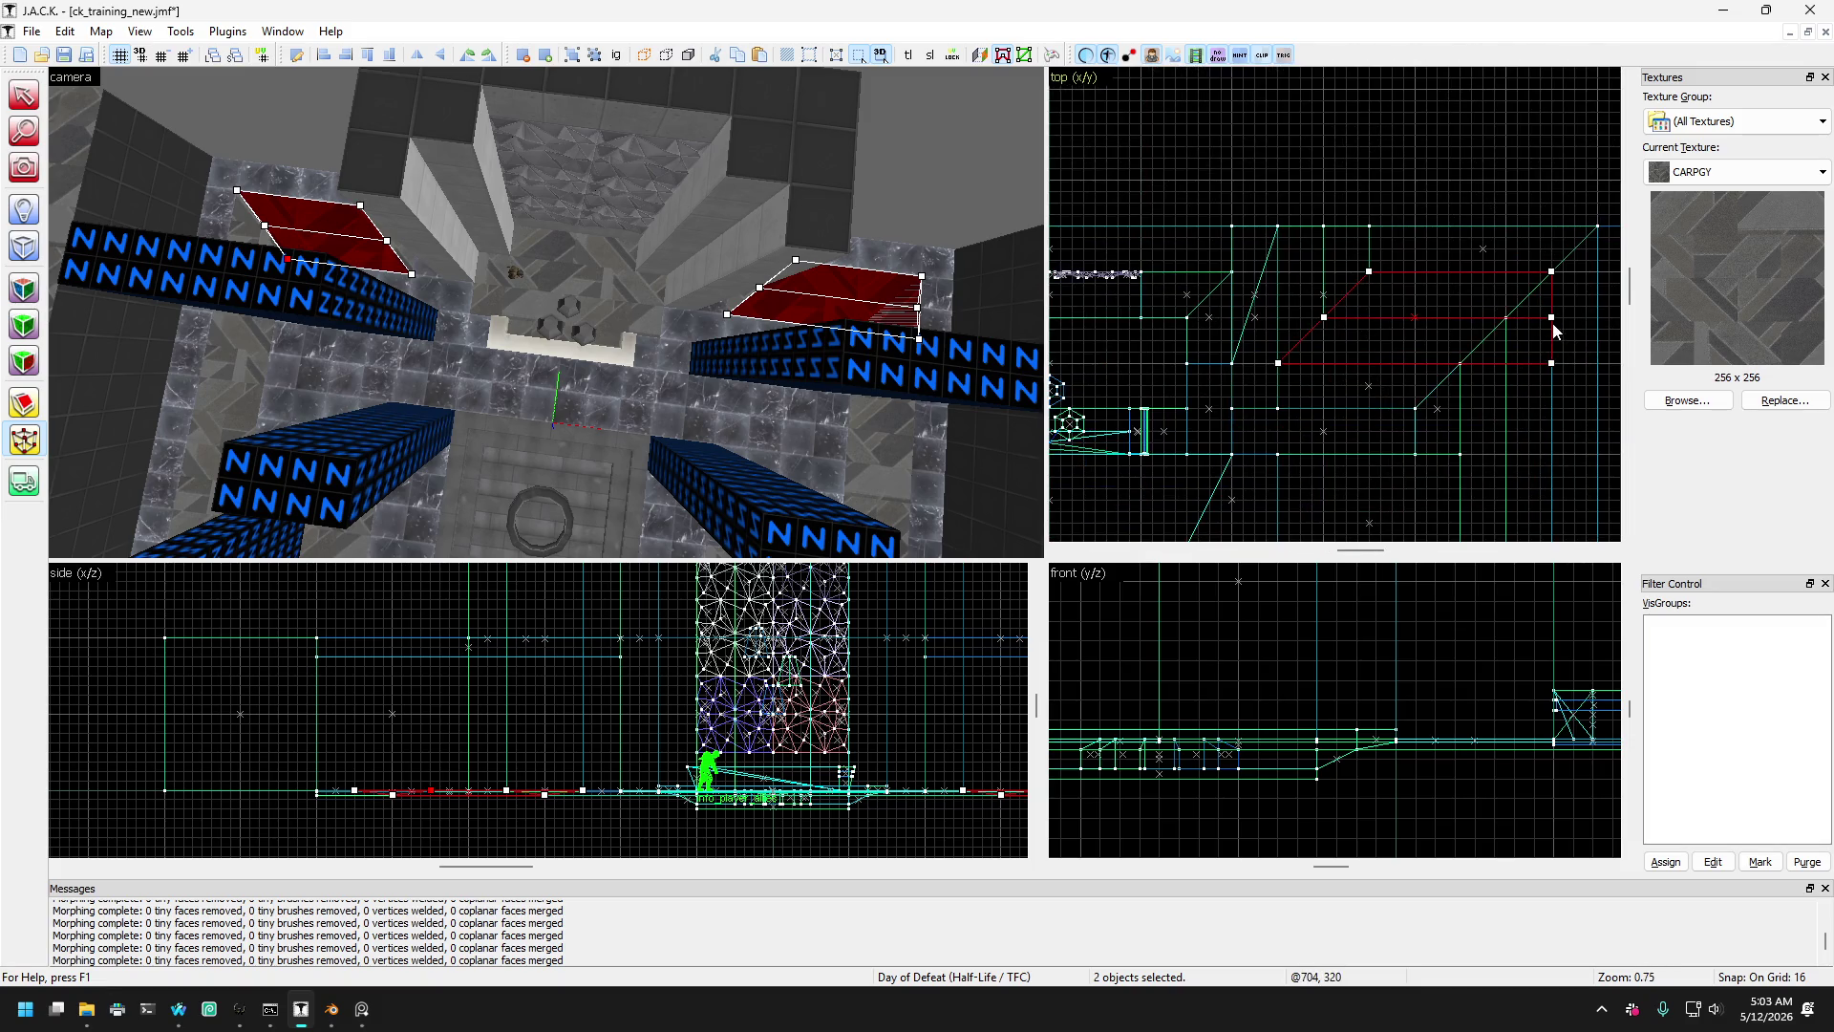
drag(1551, 364, 1470, 364)
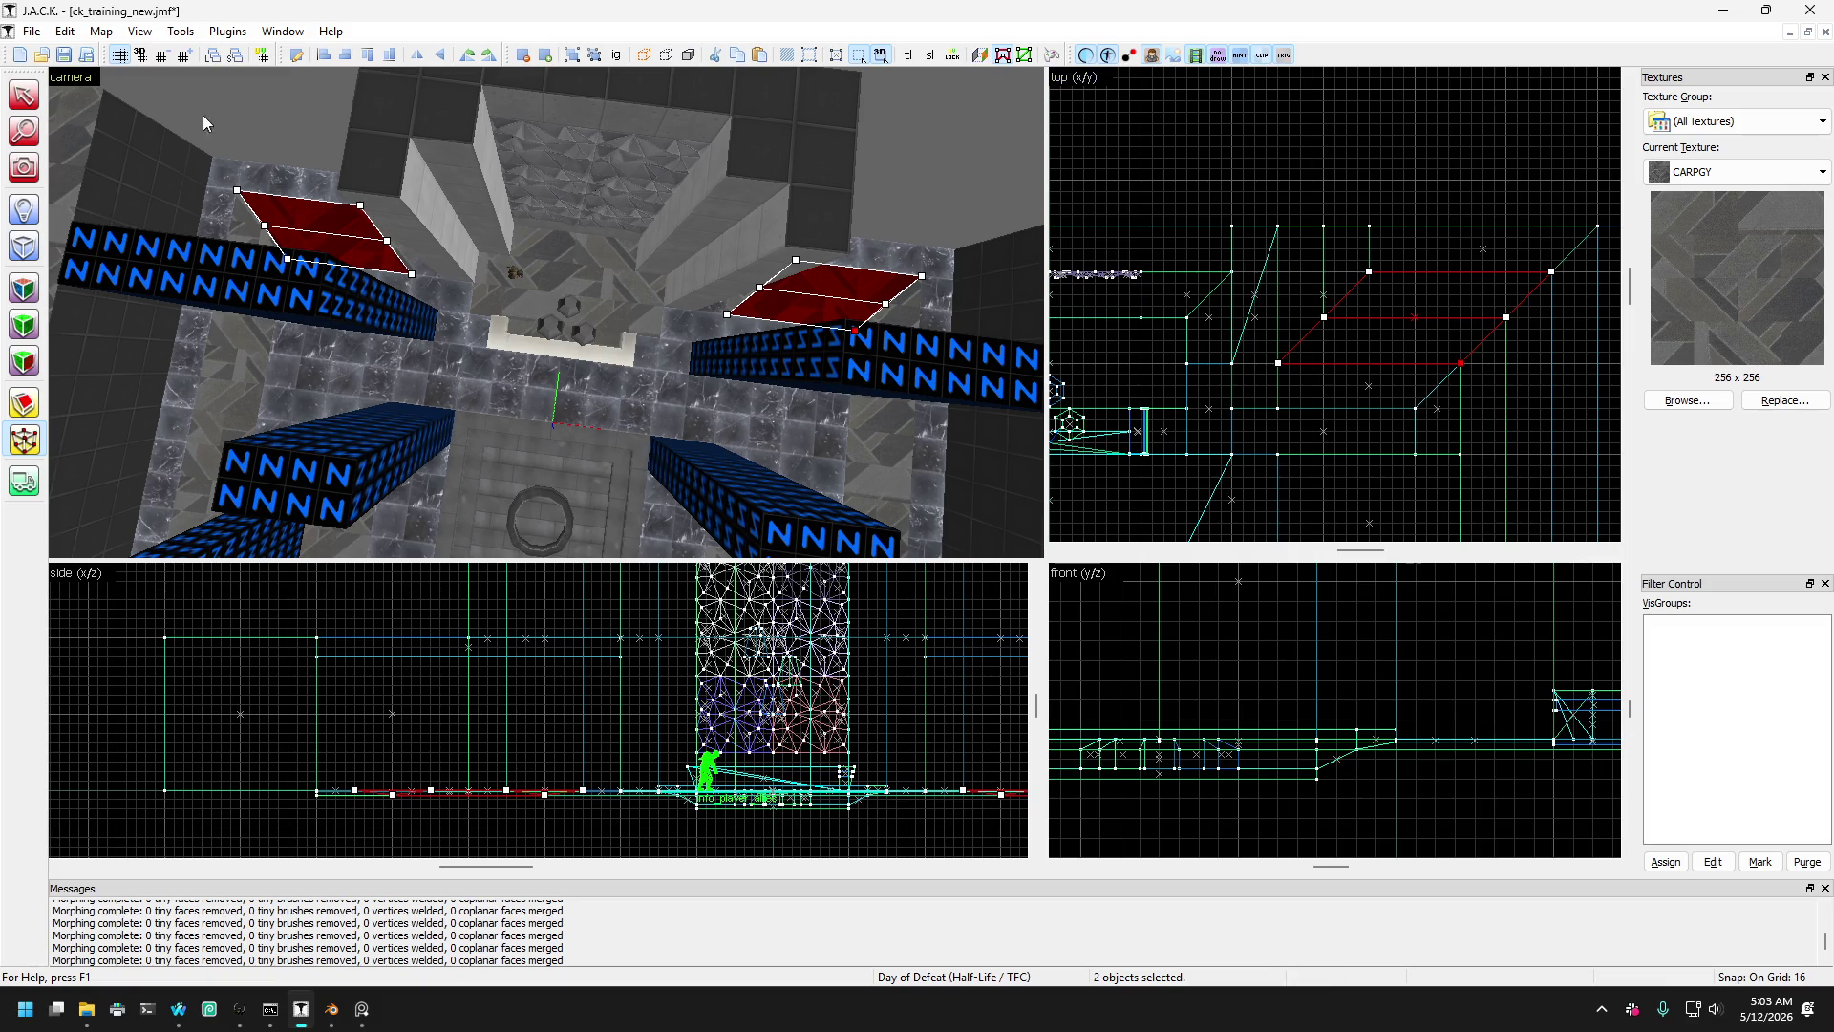
- Fly the 3D camera with mouselook past the blue building toward the back wall
key(z)
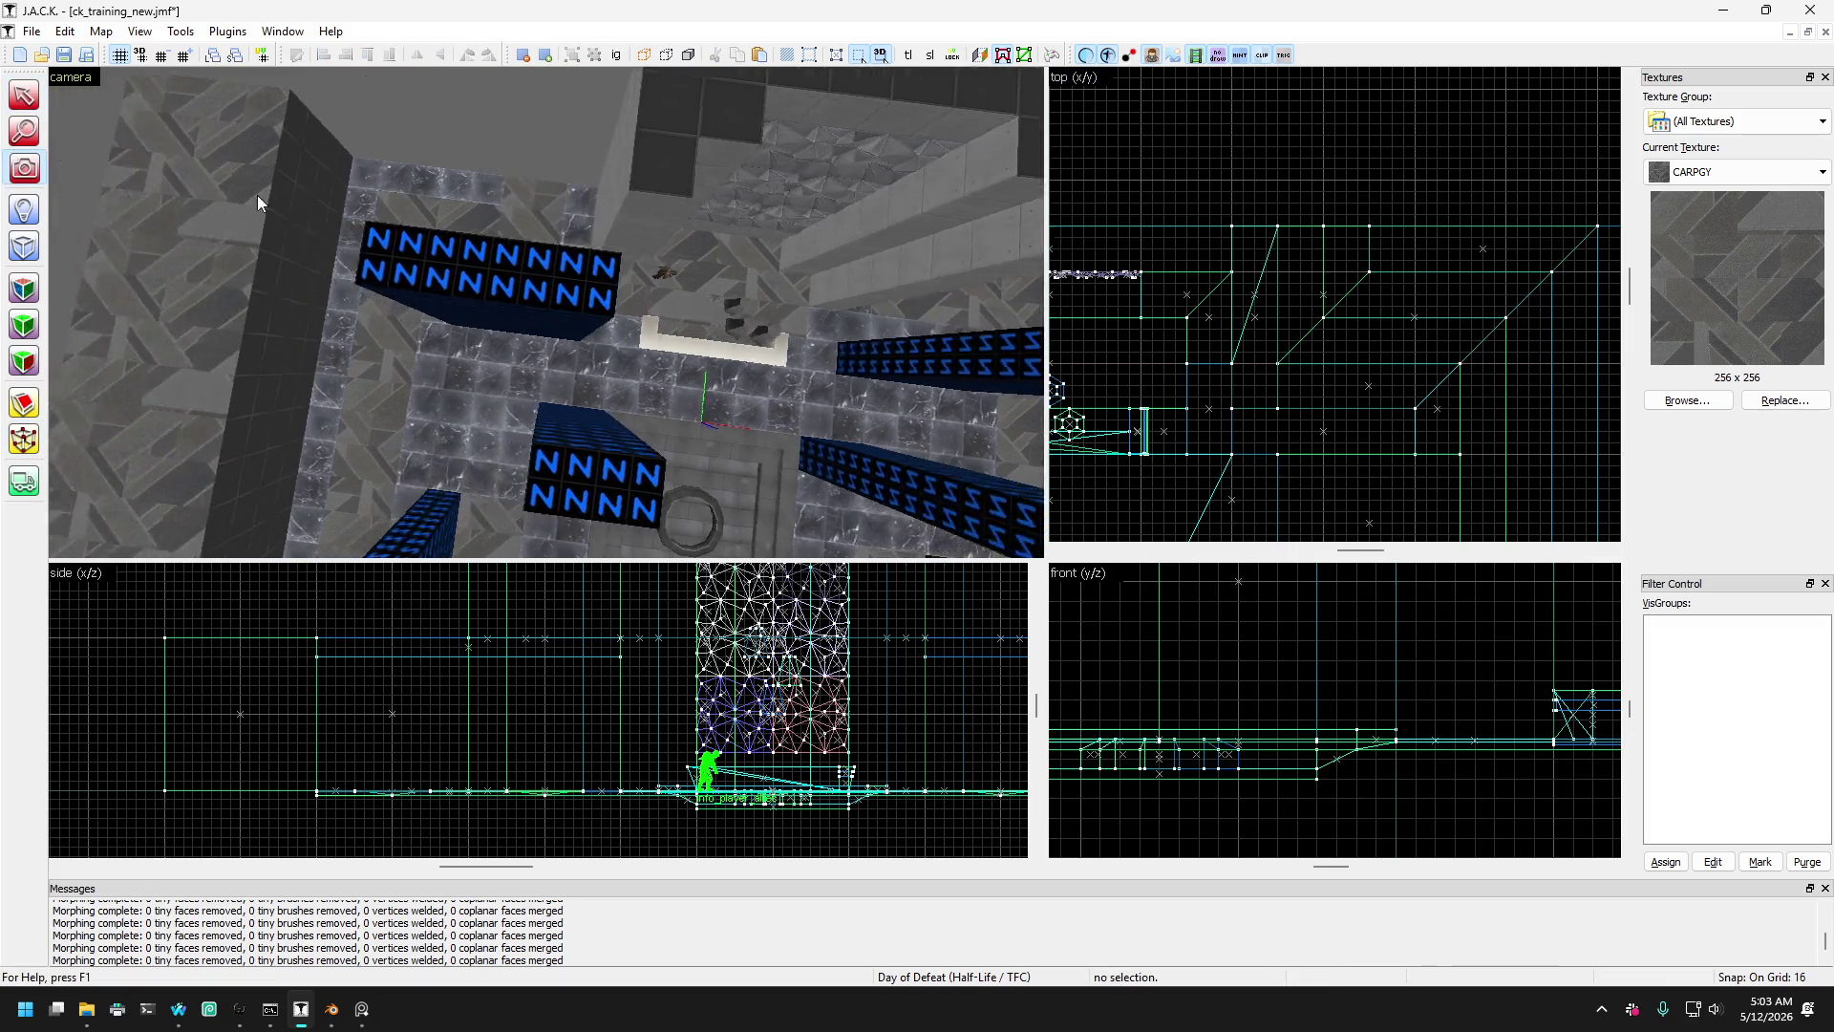
key(w)
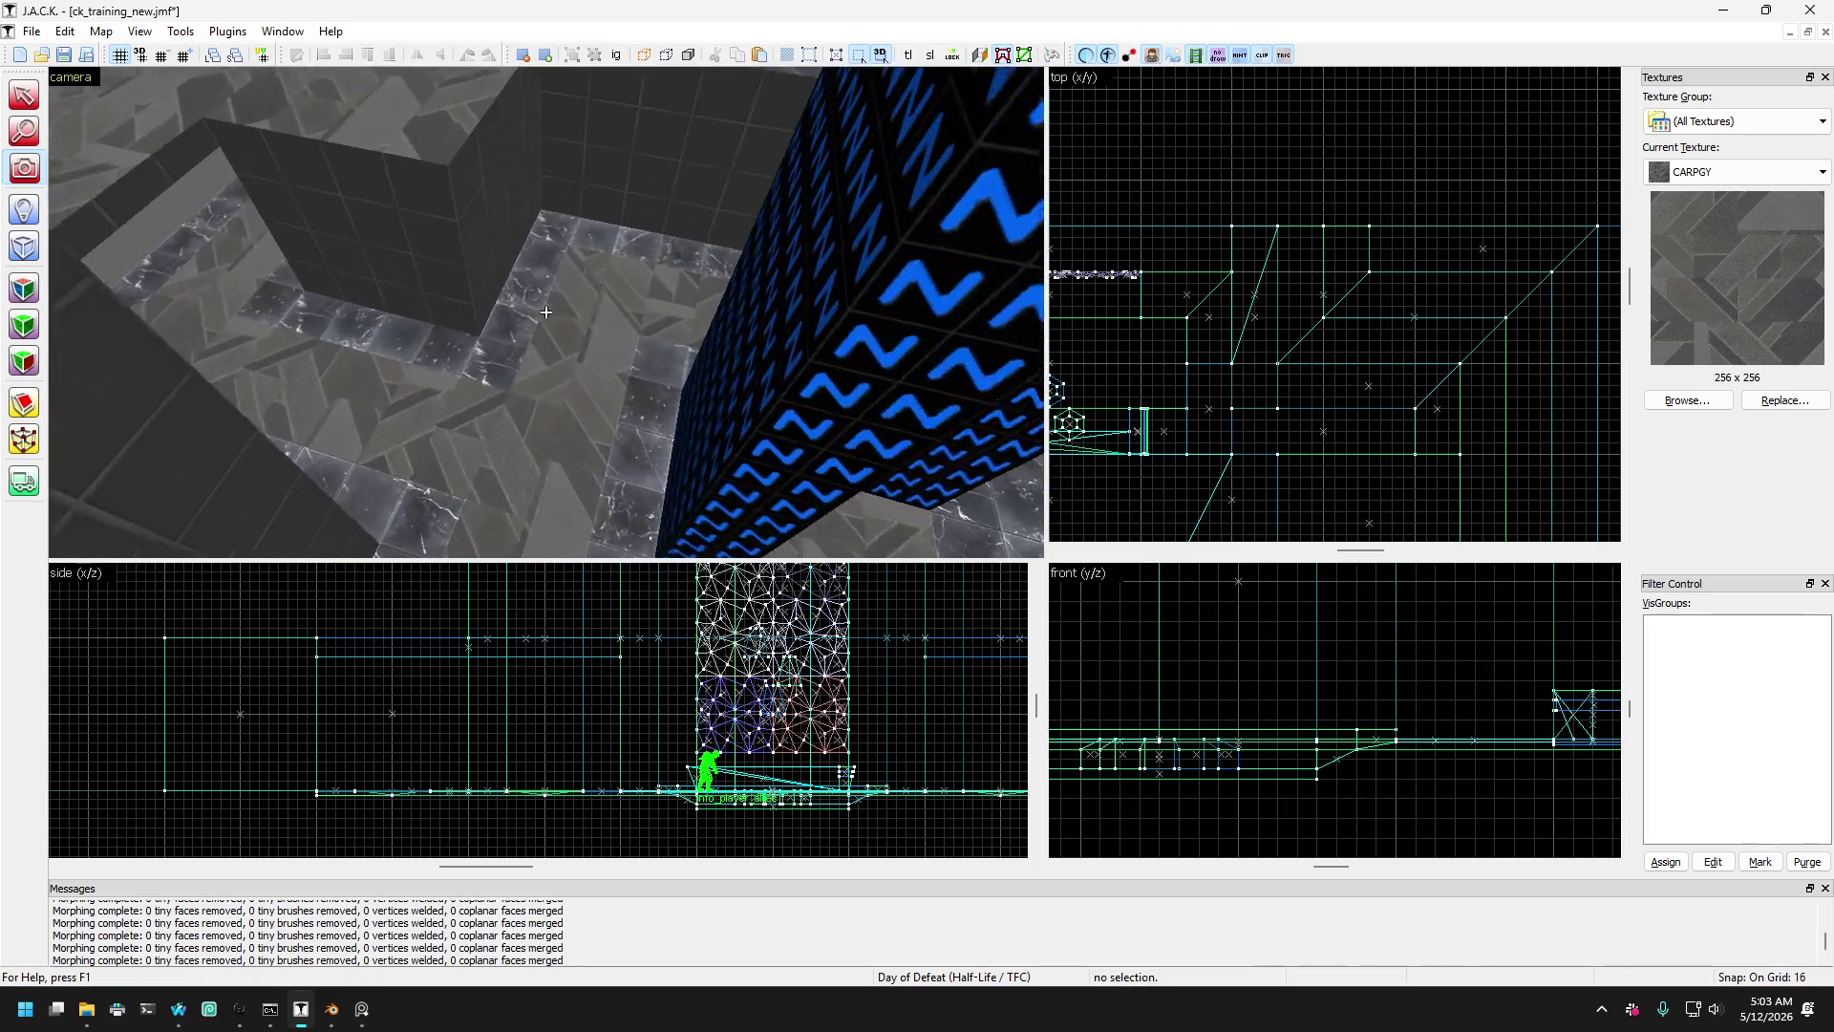
key(s)
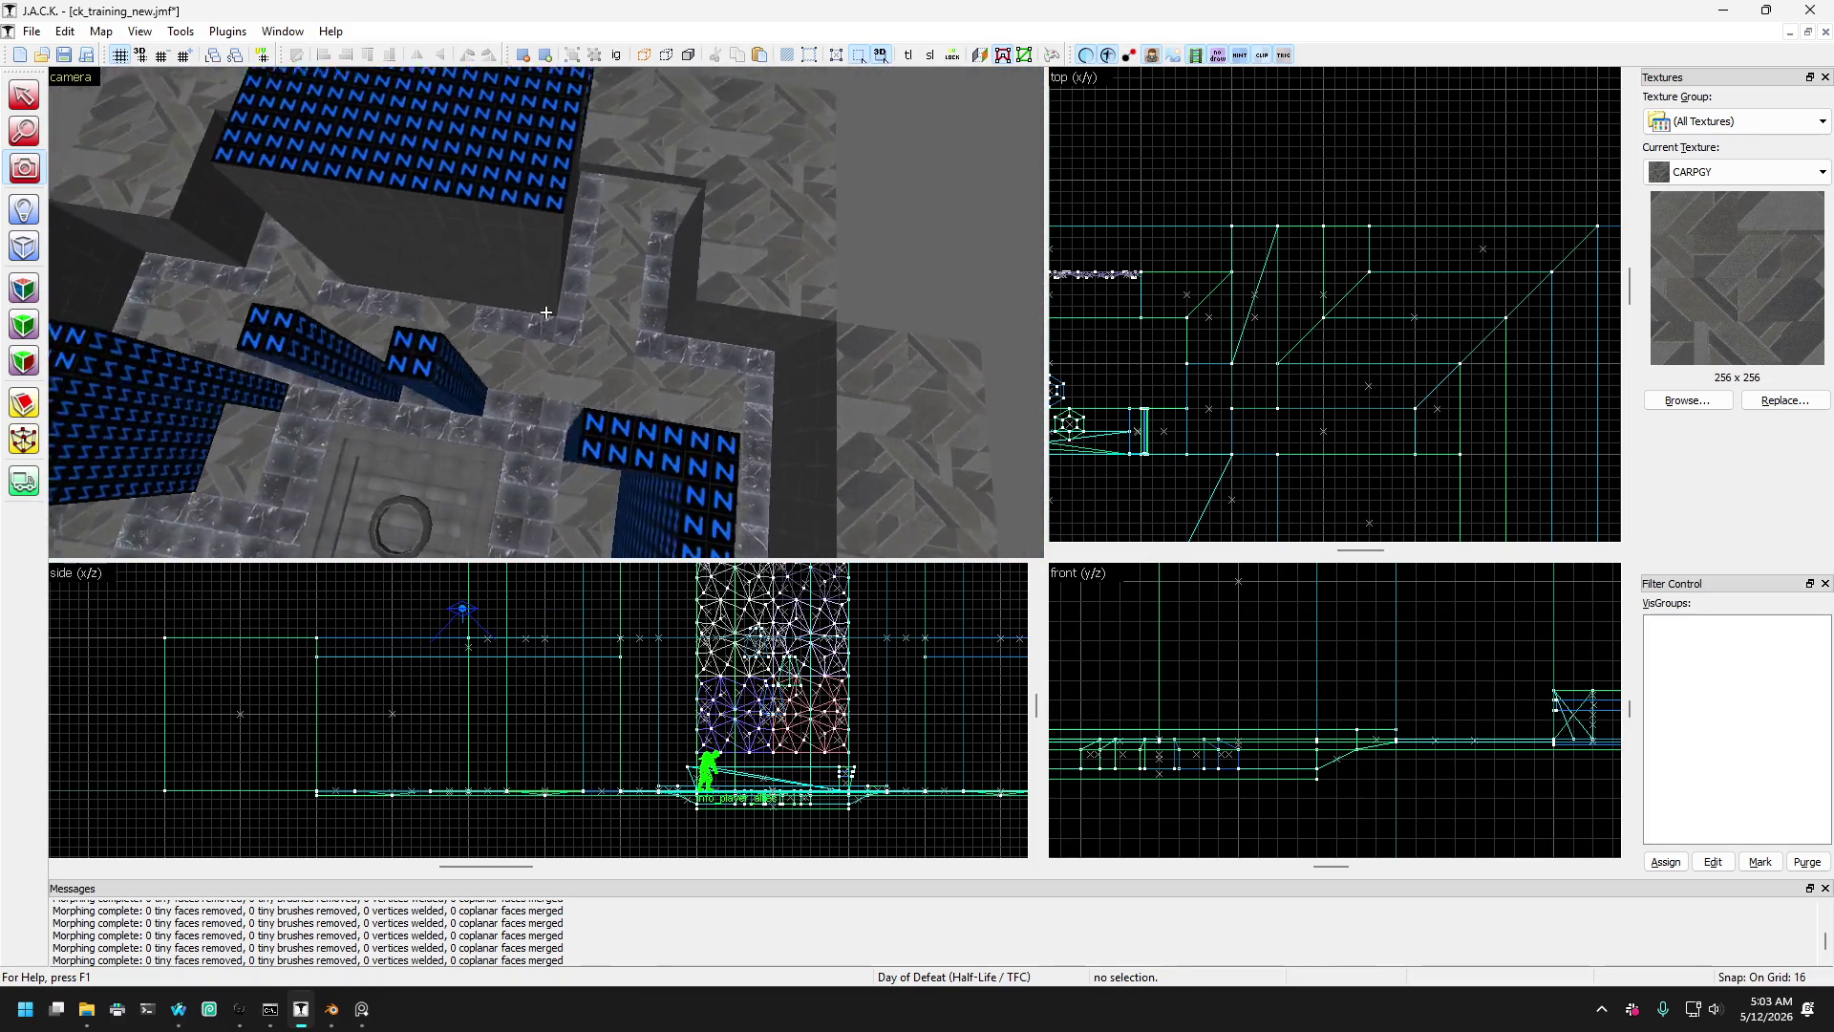
key(w)
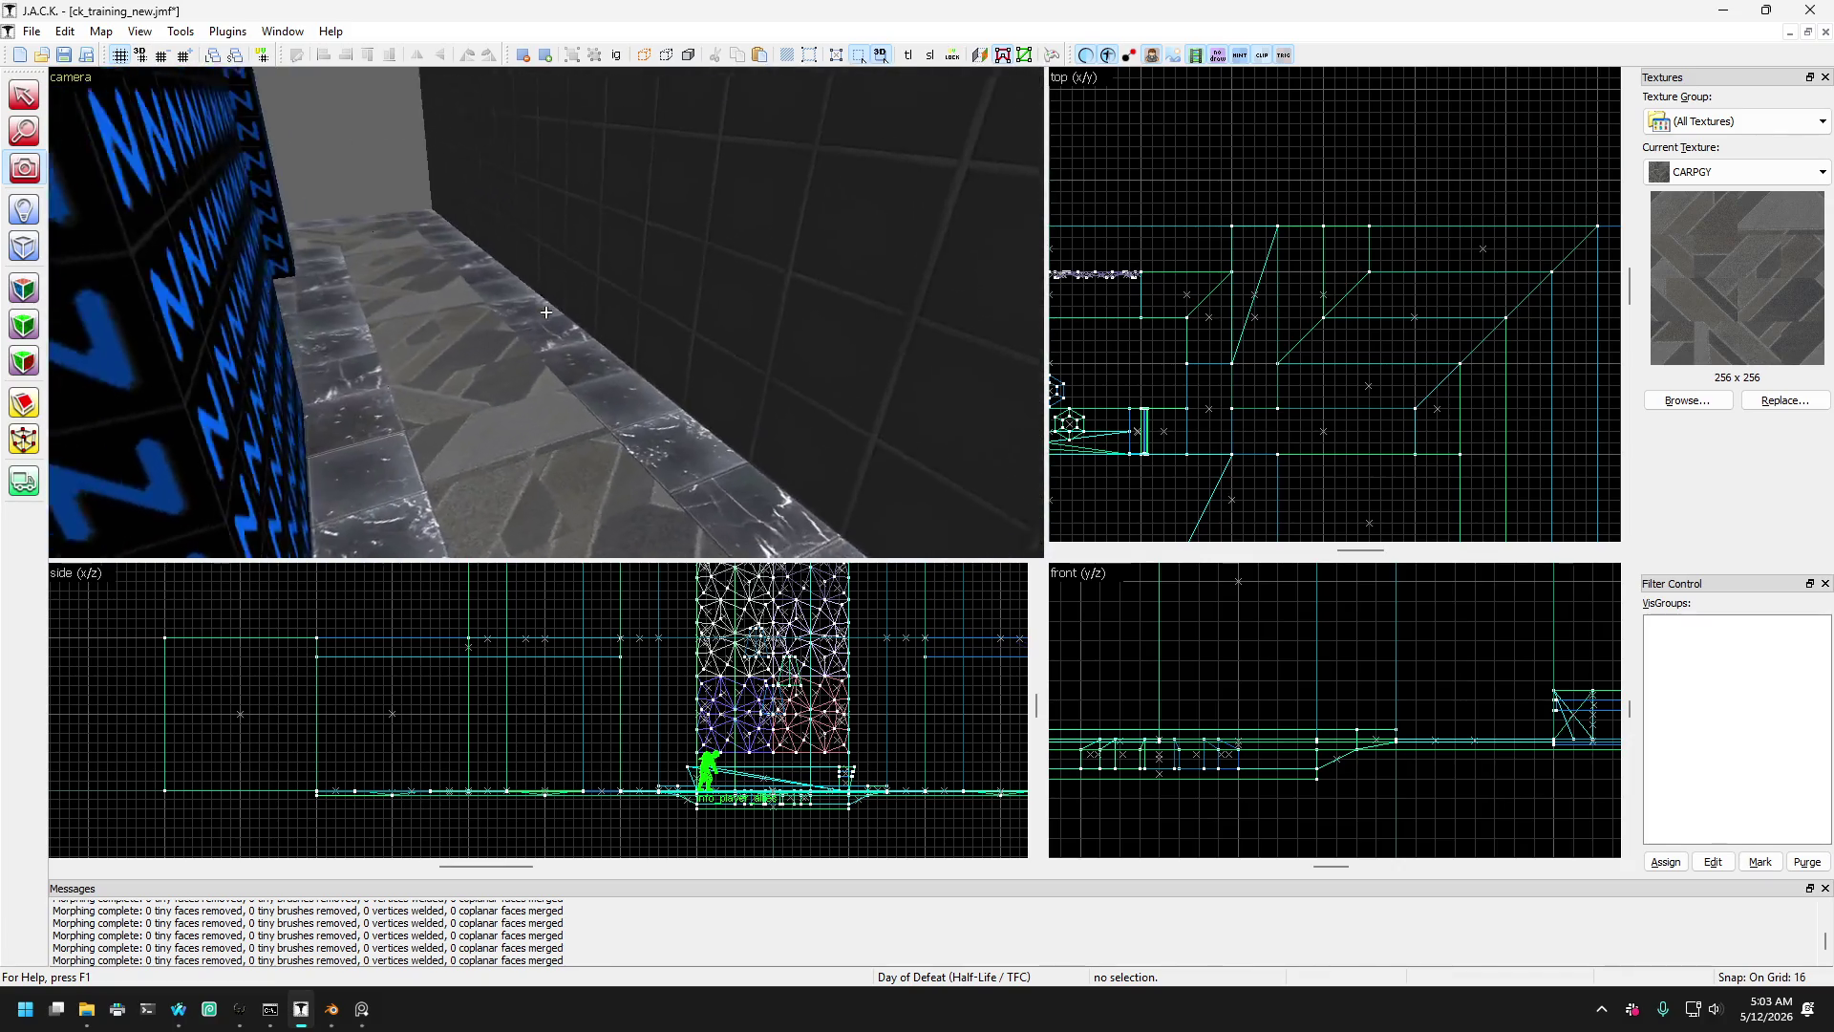
key(s)
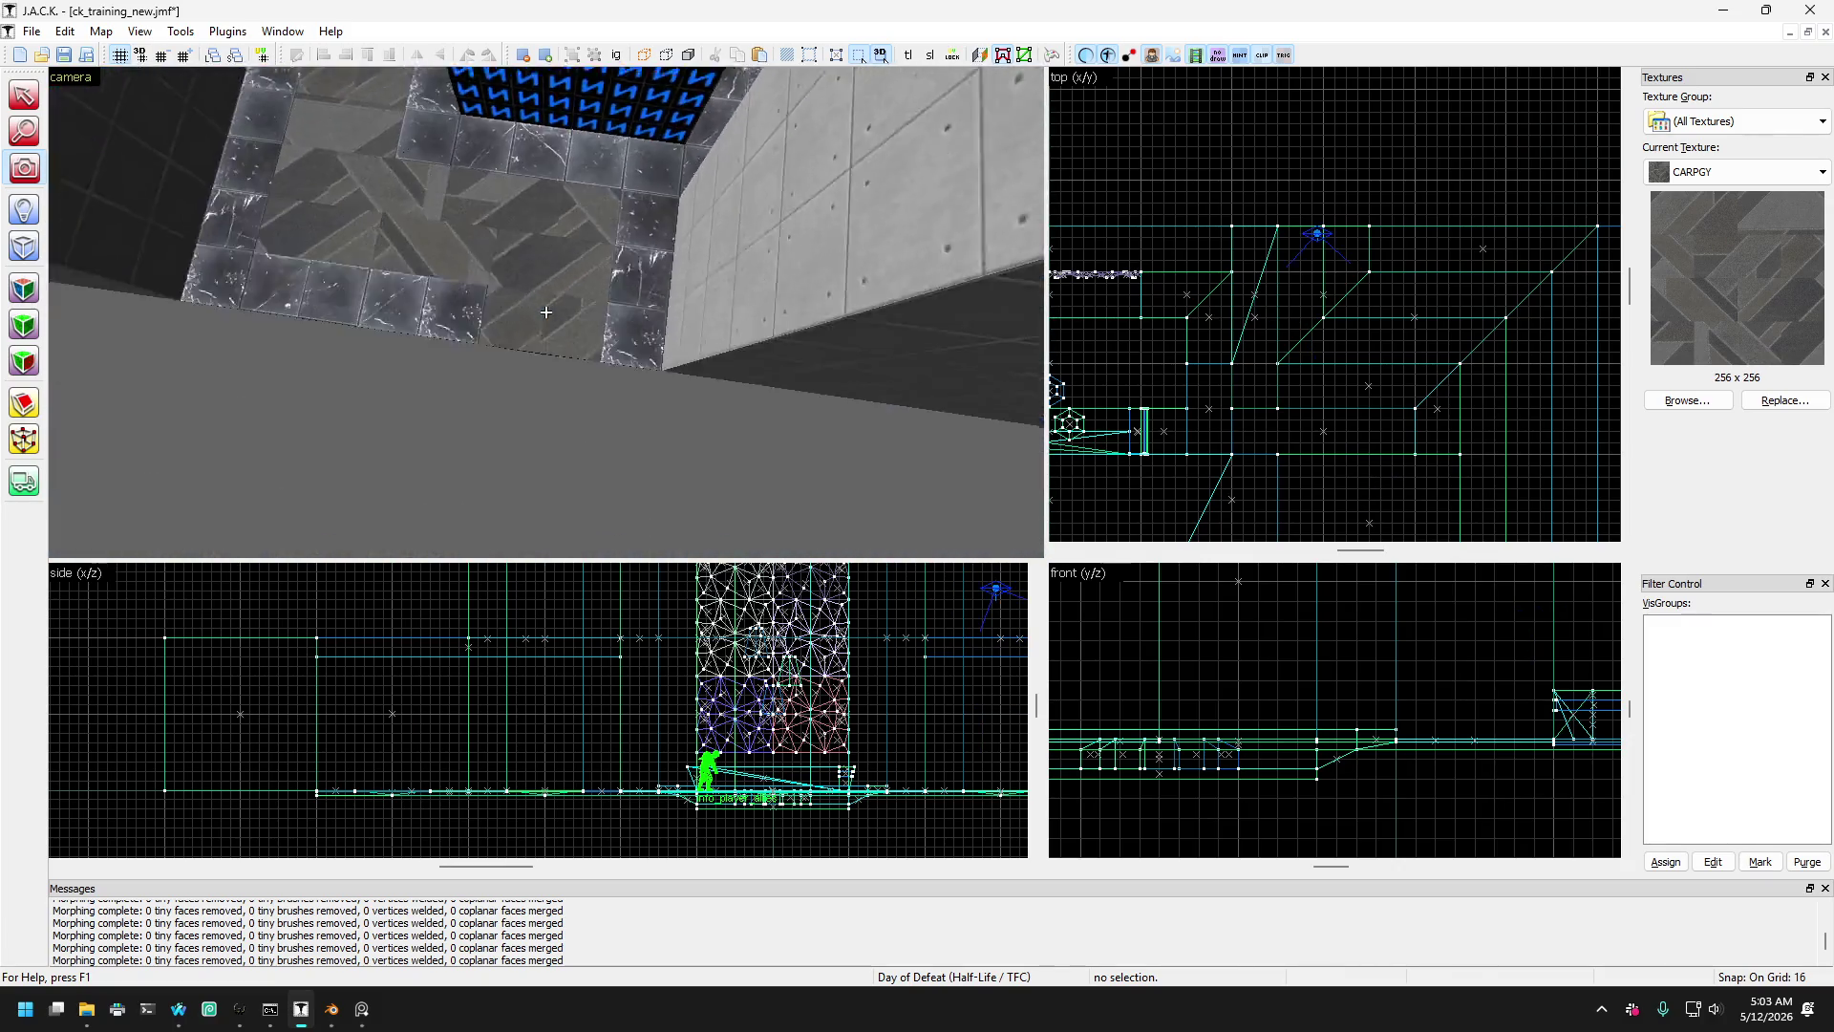
key(w)
key(z)
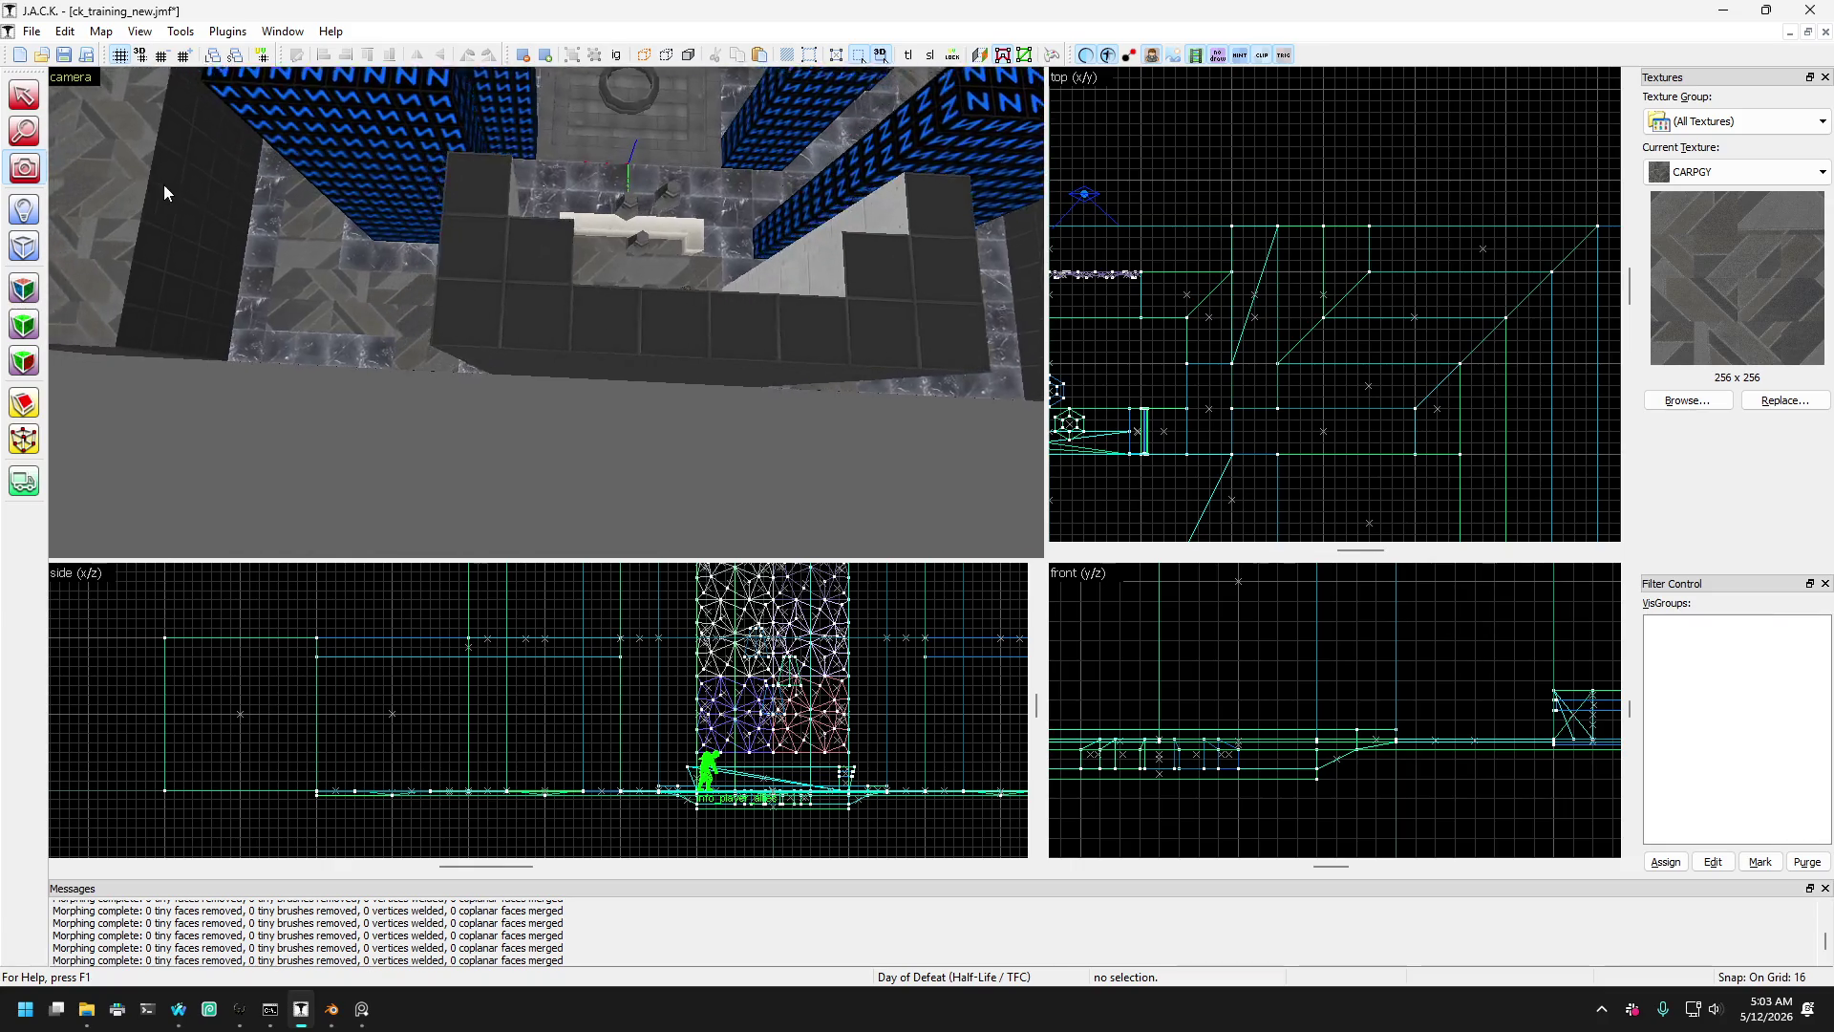
- Select the thin red wedge and the flat red floor brush at the back wall corner
click(24, 96)
click(306, 286)
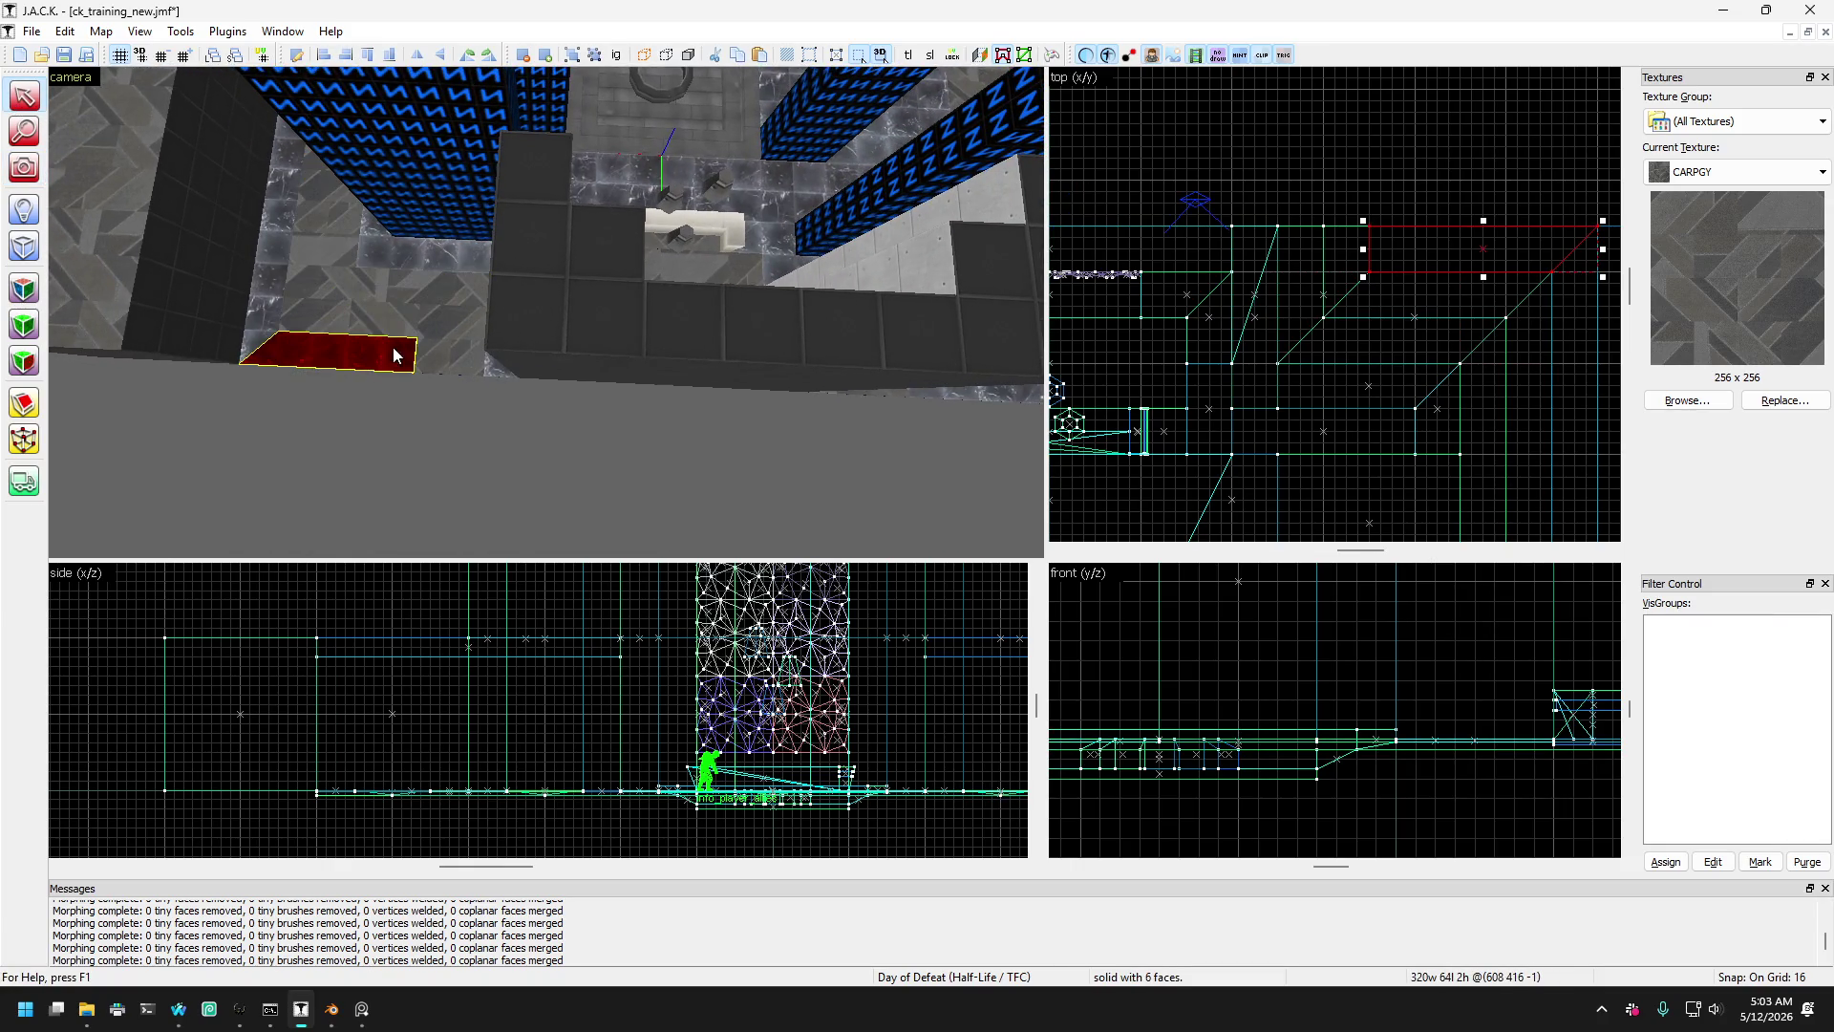
key(Escape)
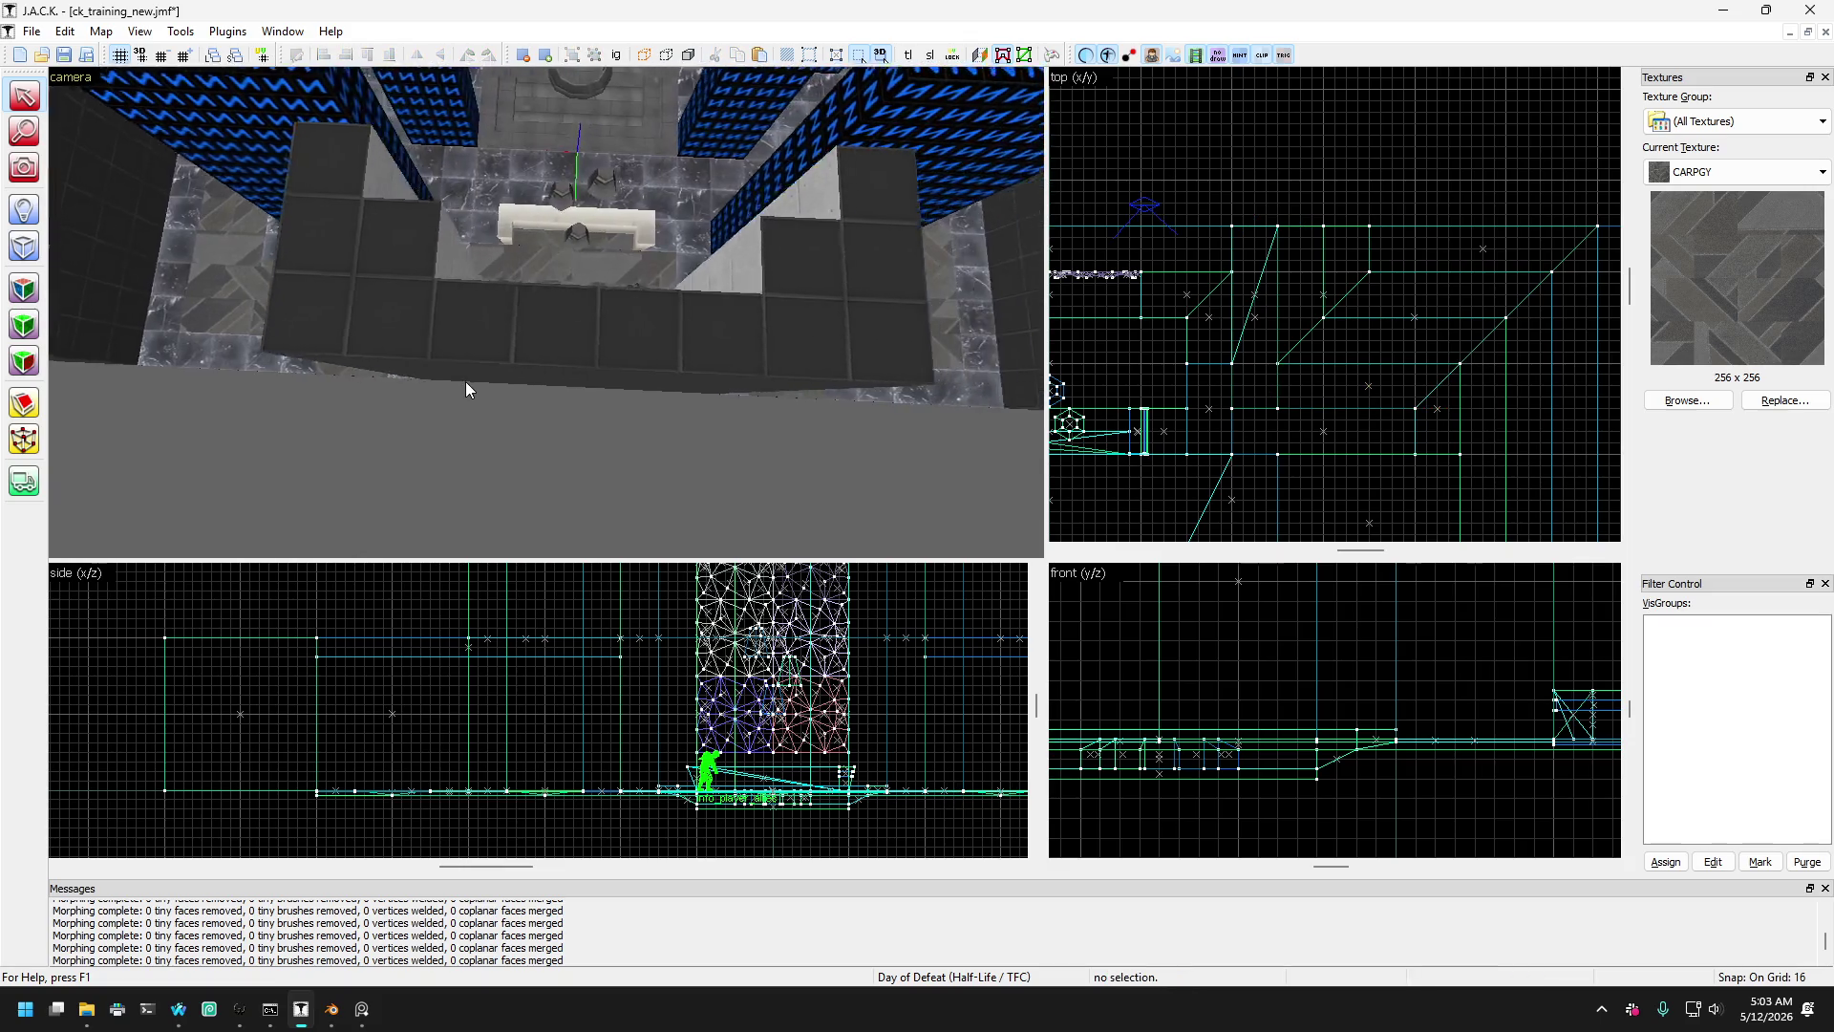
click(473, 287)
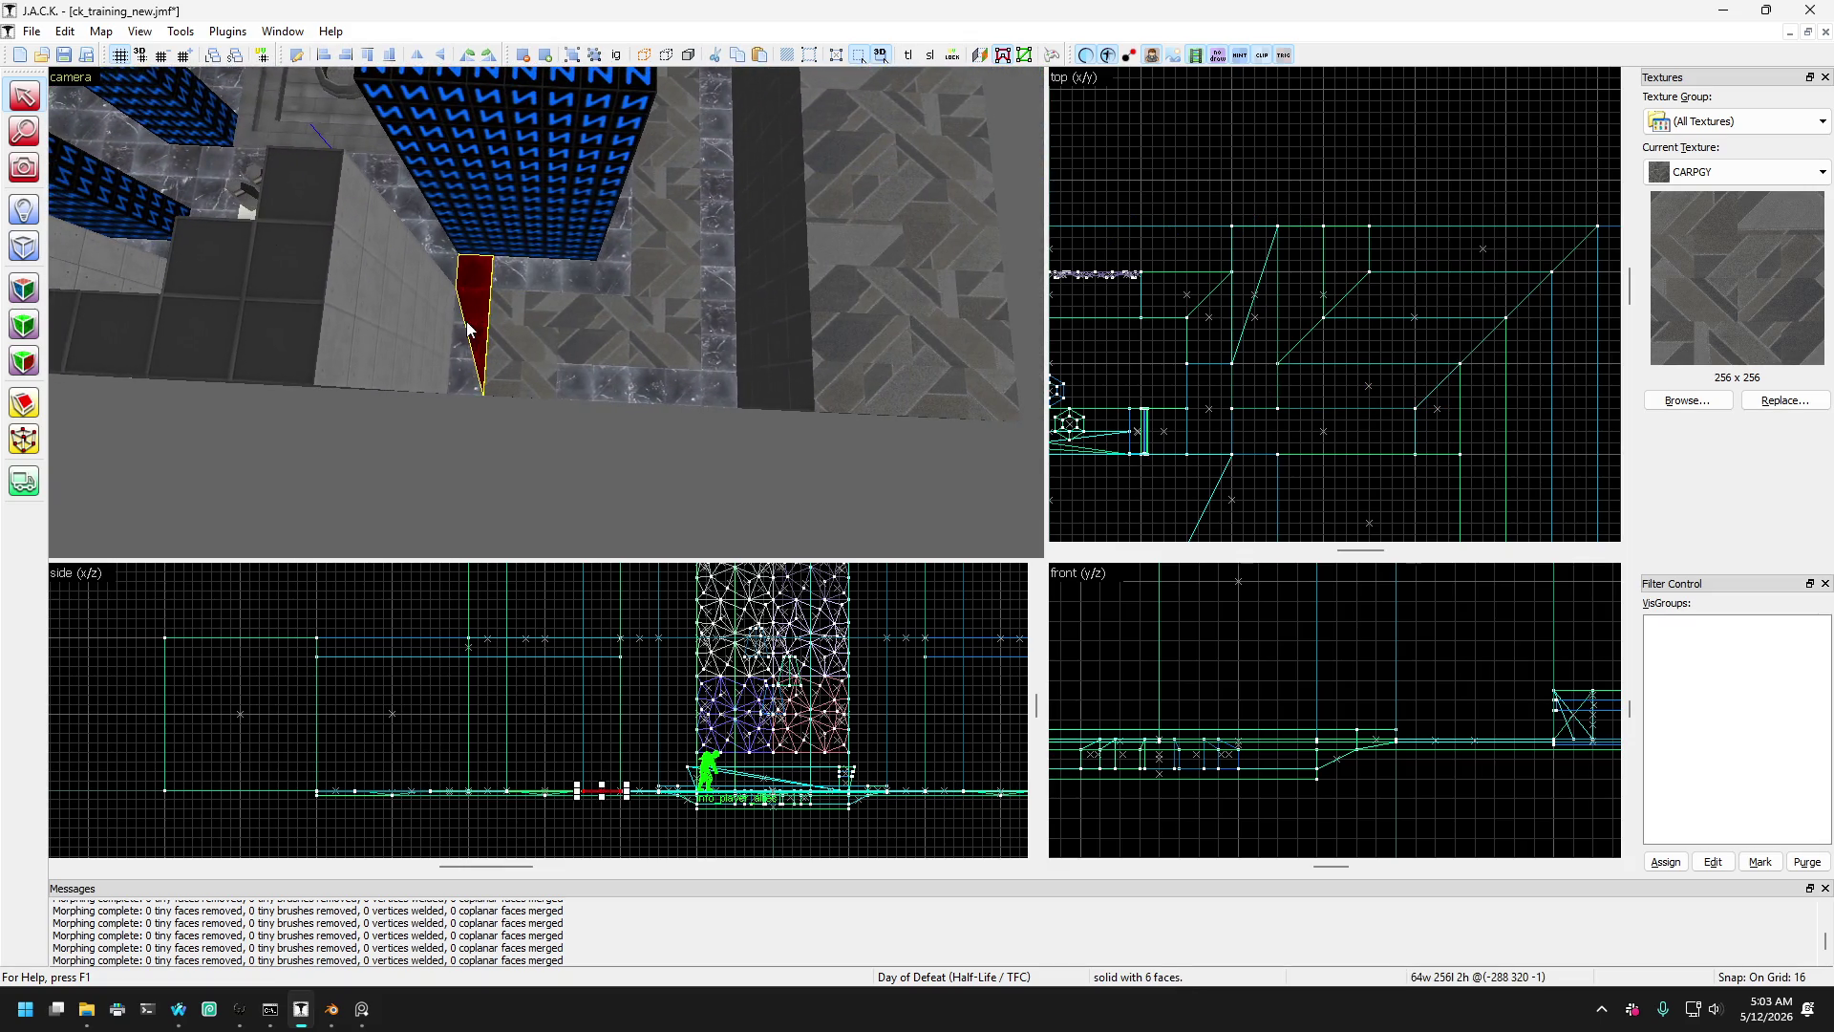
click(496, 296)
click(496, 287)
click(496, 282)
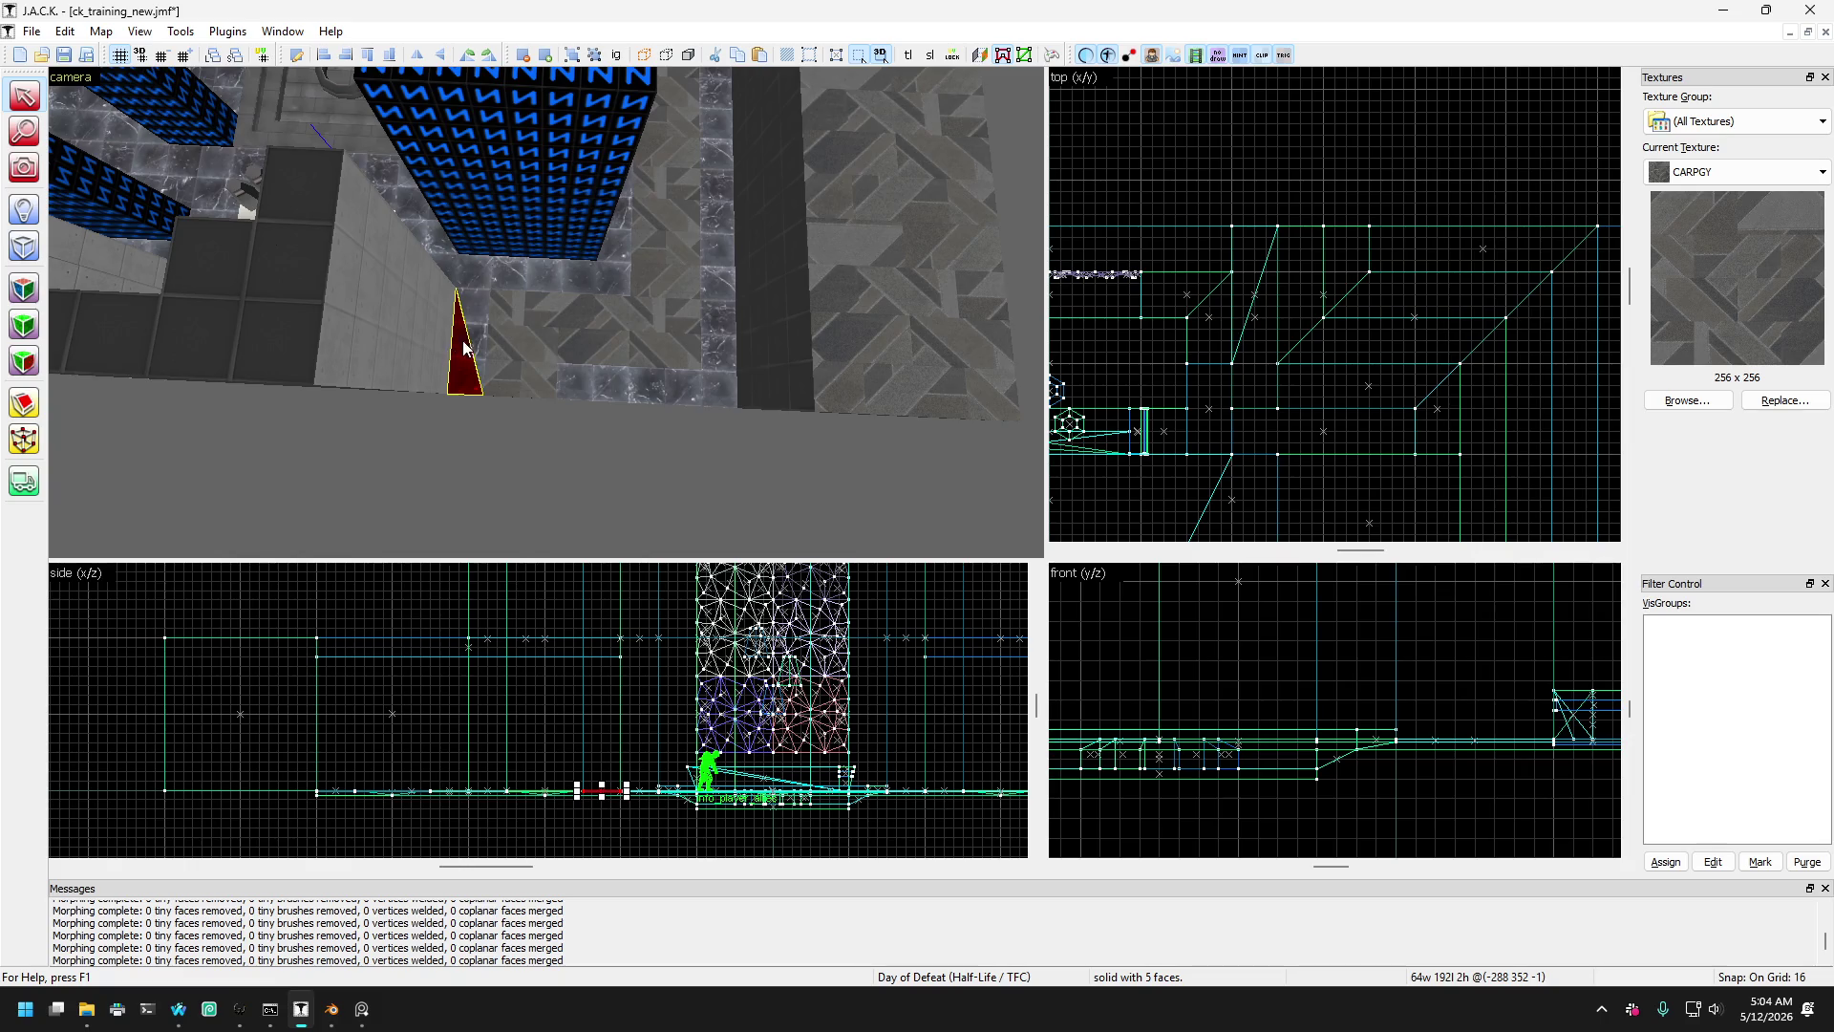
click(506, 271)
click(500, 270)
click(489, 276)
ctrl+click(489, 274)
- Turn the view toward the corner and add a third brush and the angled wedge to the selection
key(a)
key(Left)
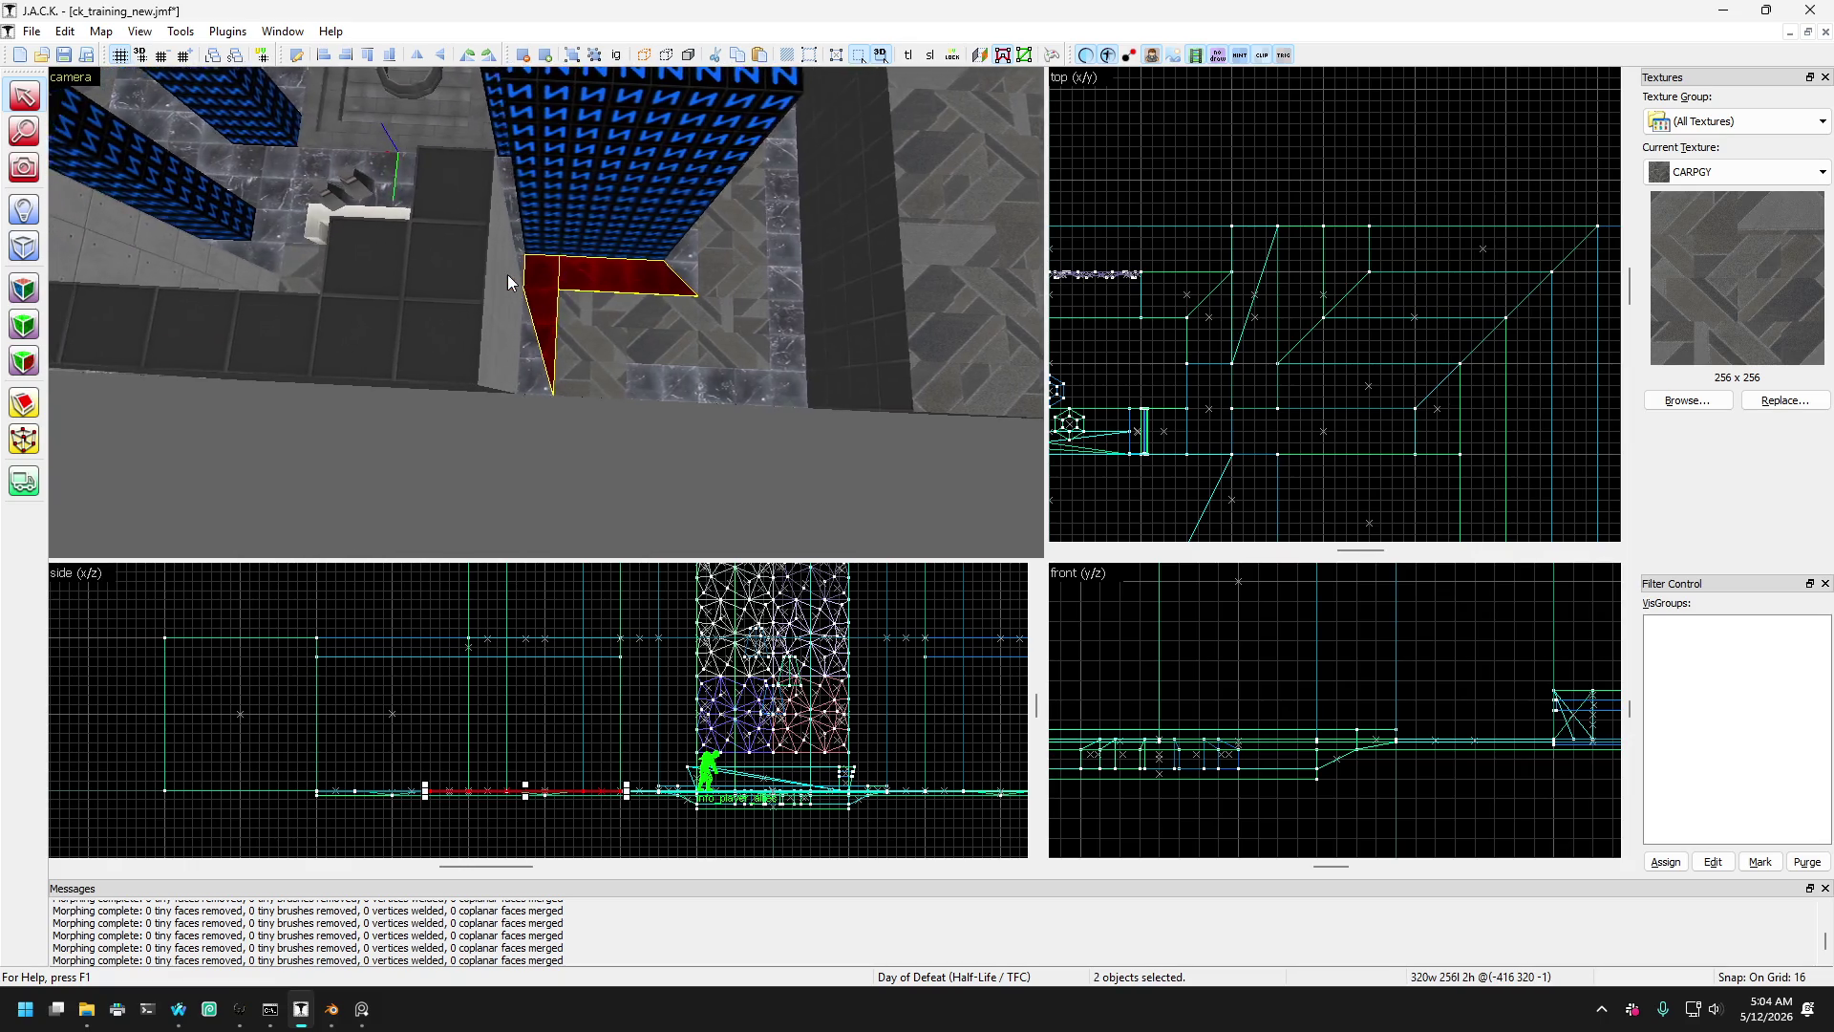
ctrl+click(518, 275)
ctrl+click(573, 265)
key(Up)
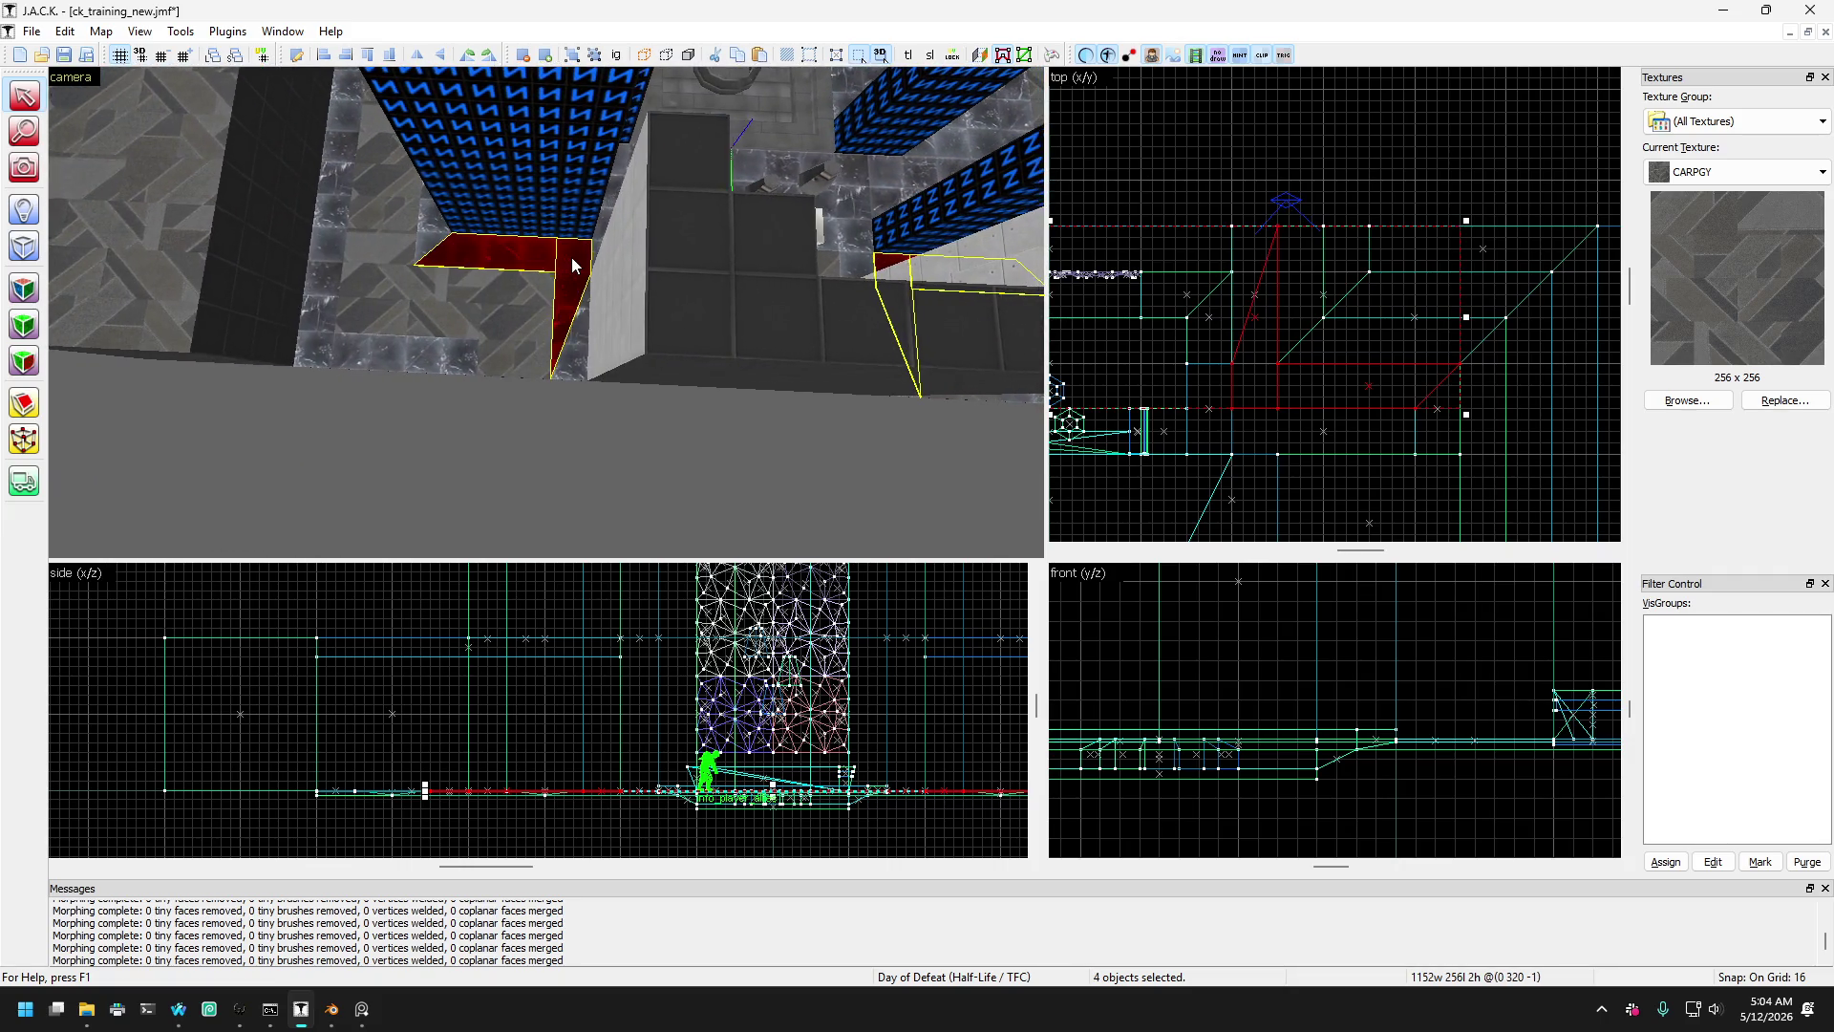
- In Vertex Manipulation, shift the shared corner left and drag the wedge's lower corner up-right
click(36, 442)
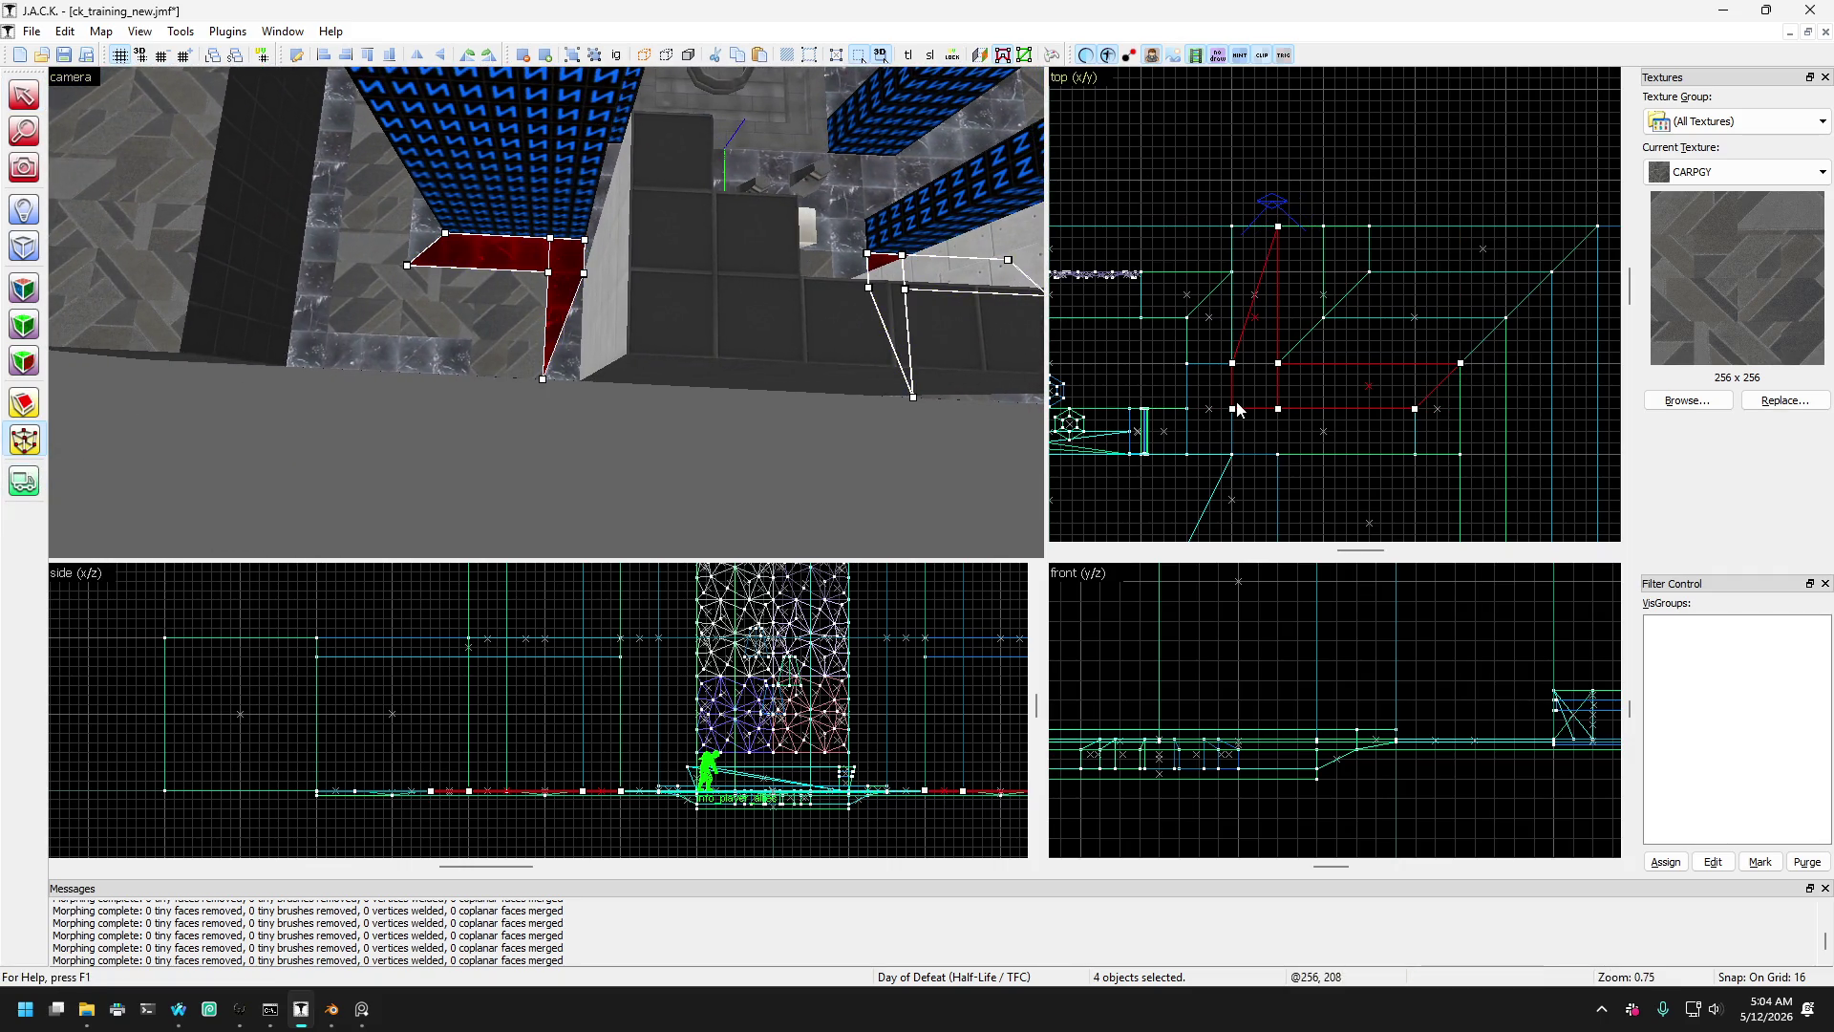
mouse_move(1279, 409)
mouse_down()
mouse_move(1280, 381)
mouse_move(1280, 413)
mouse_move(1255, 408)
mouse_up()
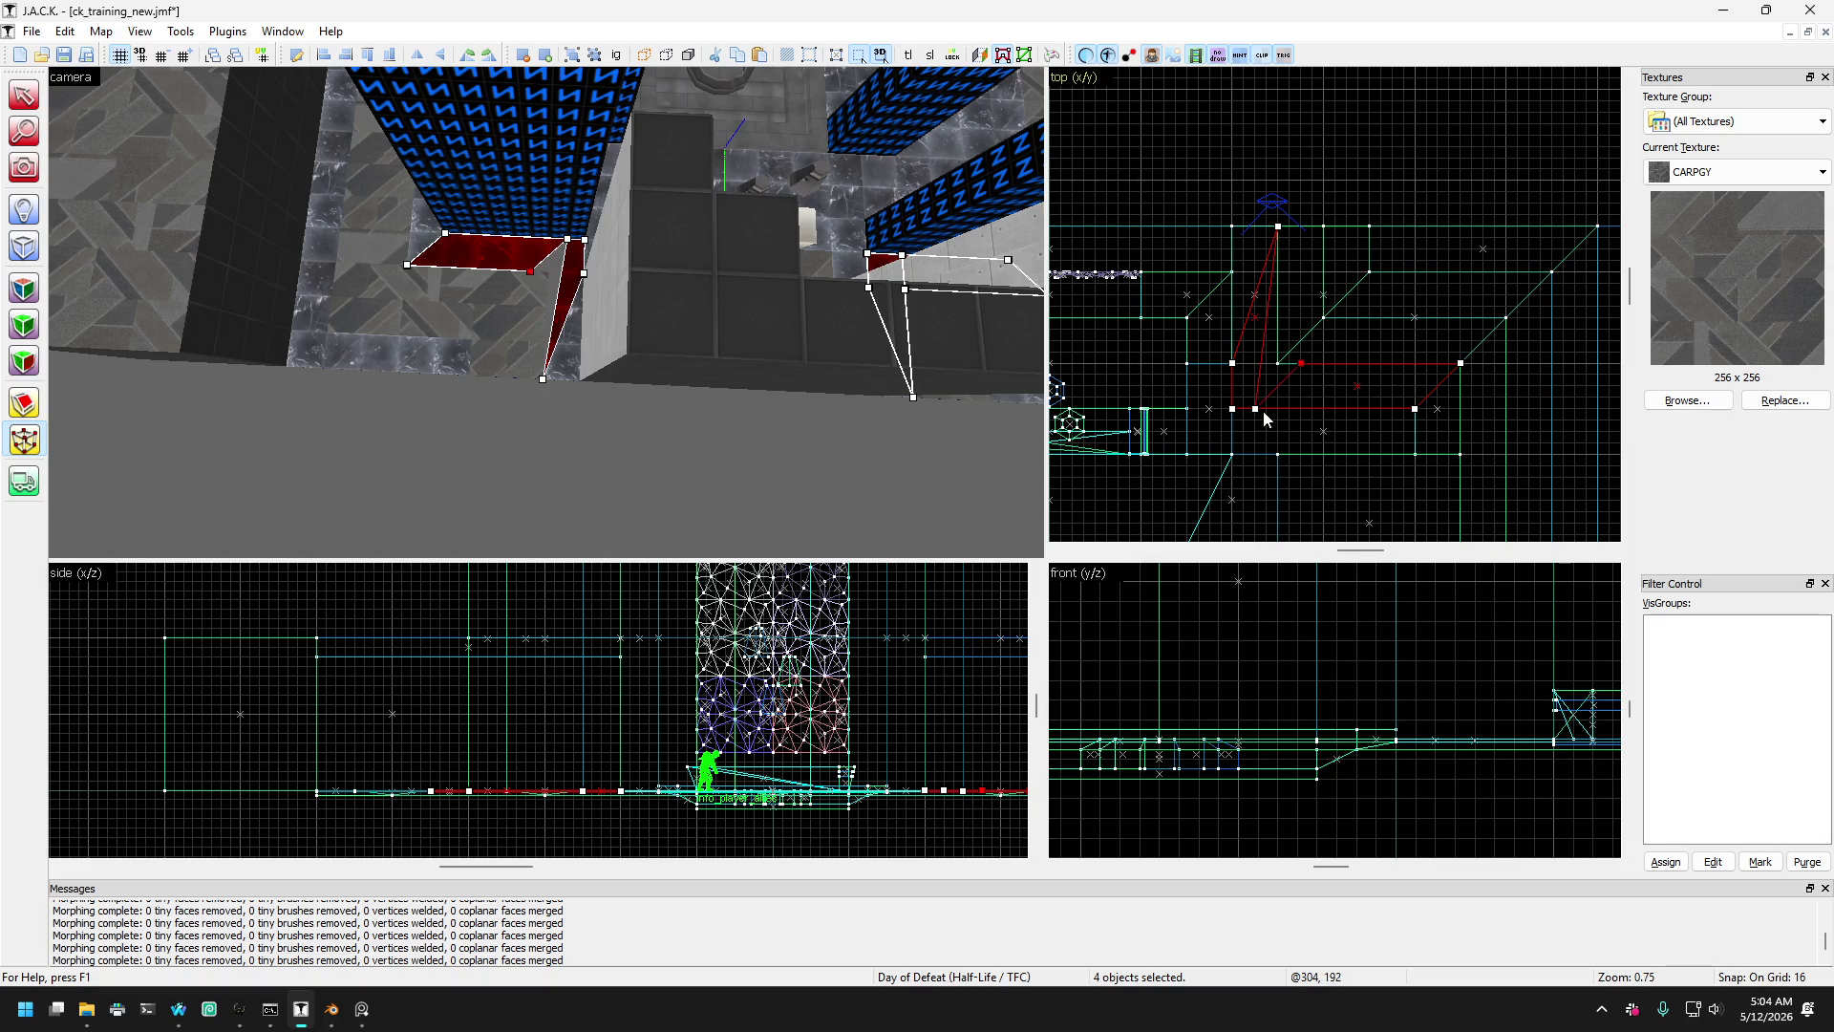
click(1286, 406)
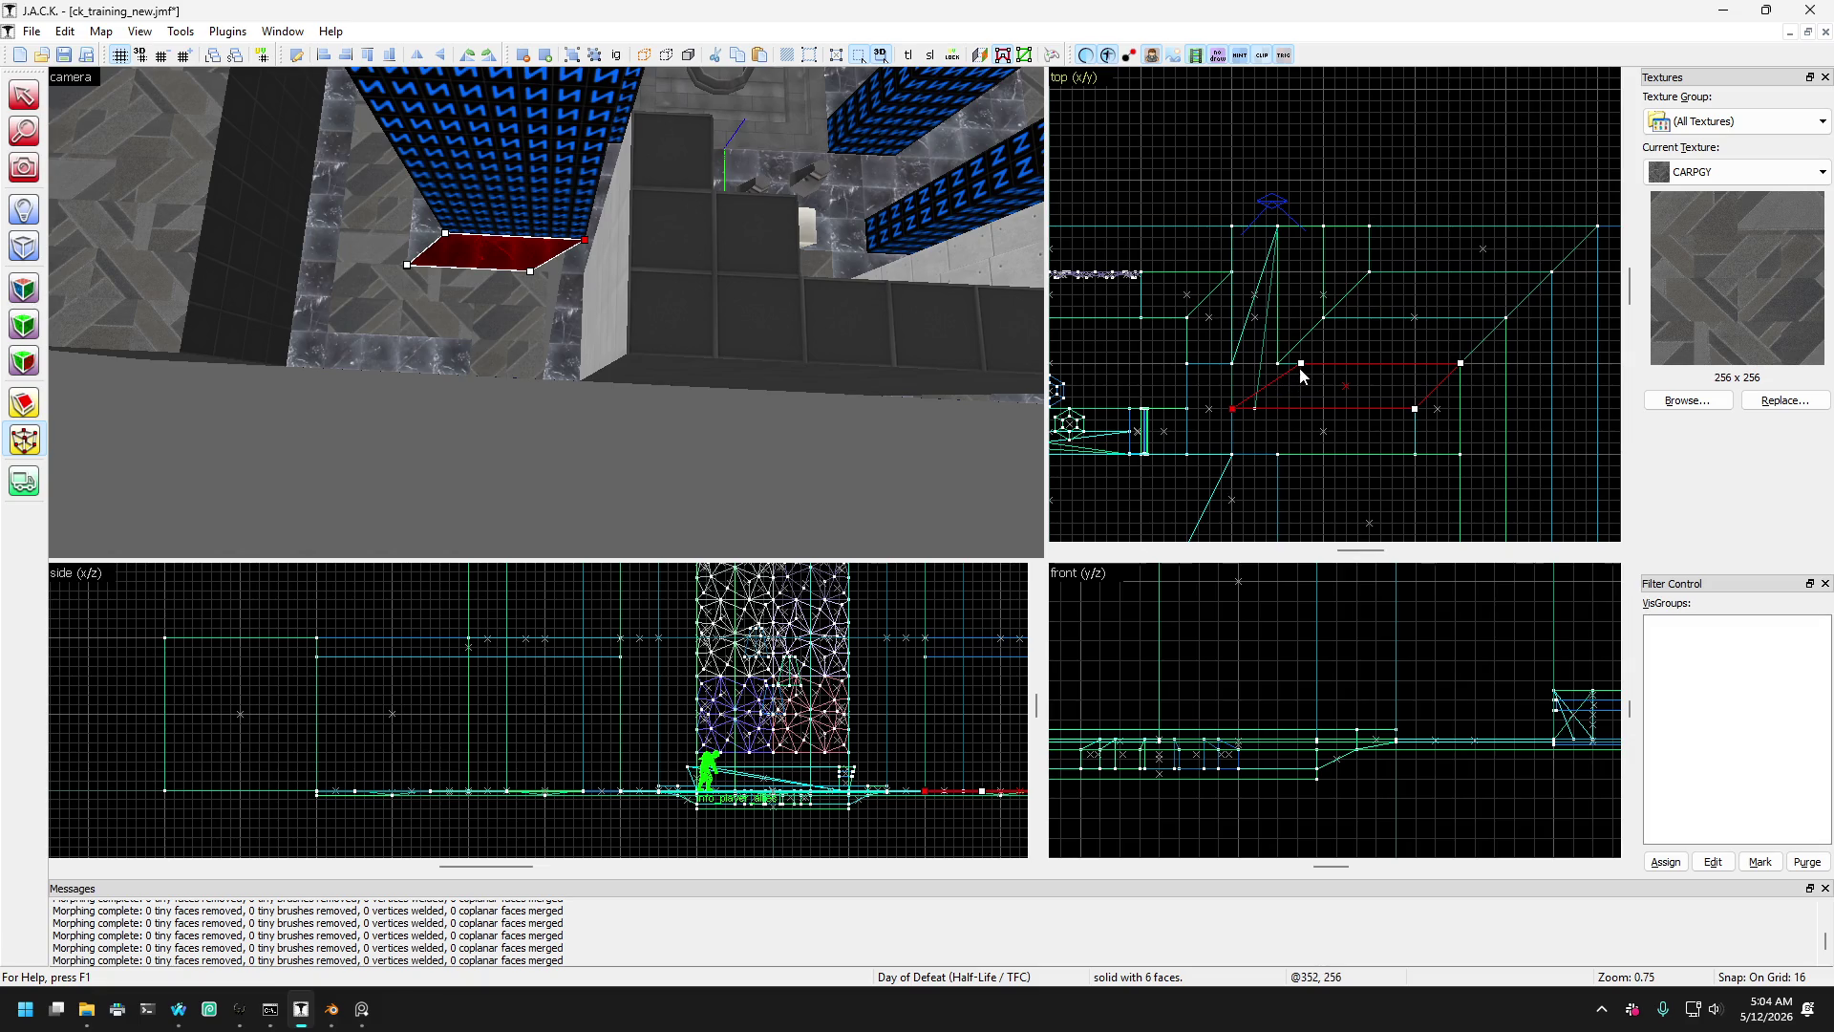
click(1263, 370)
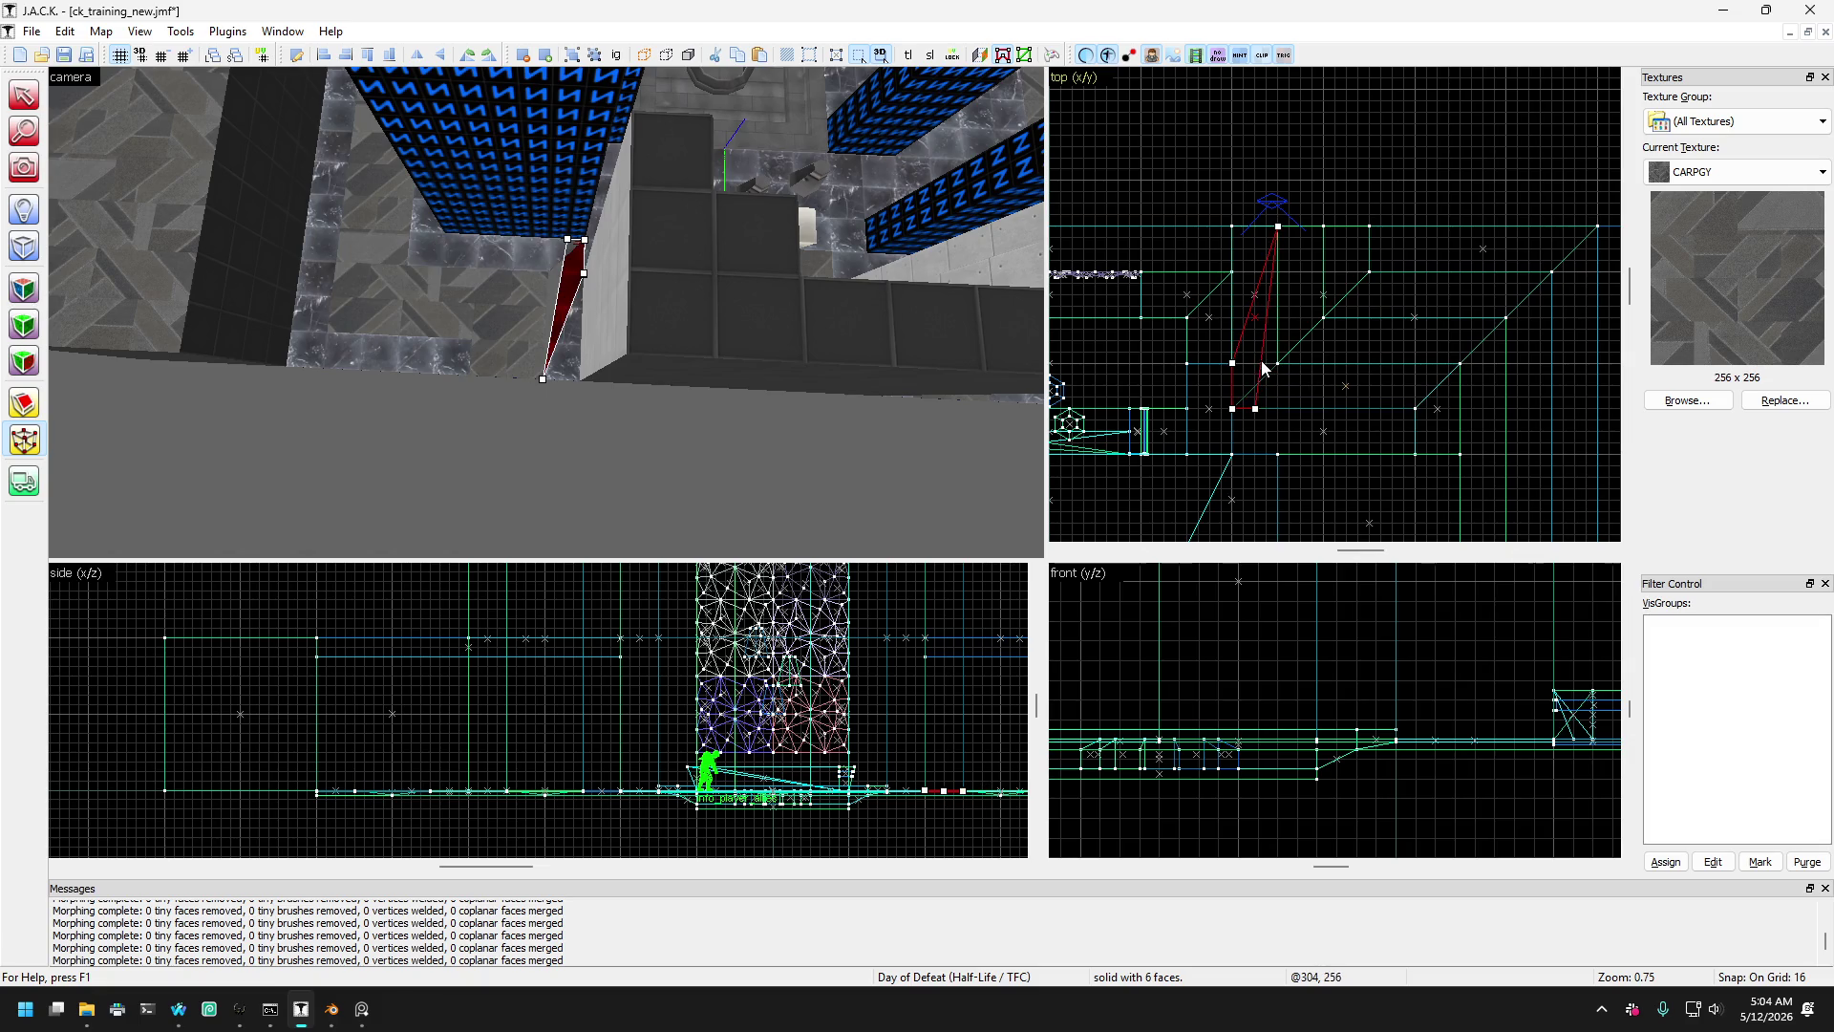
drag(1258, 411, 1281, 376)
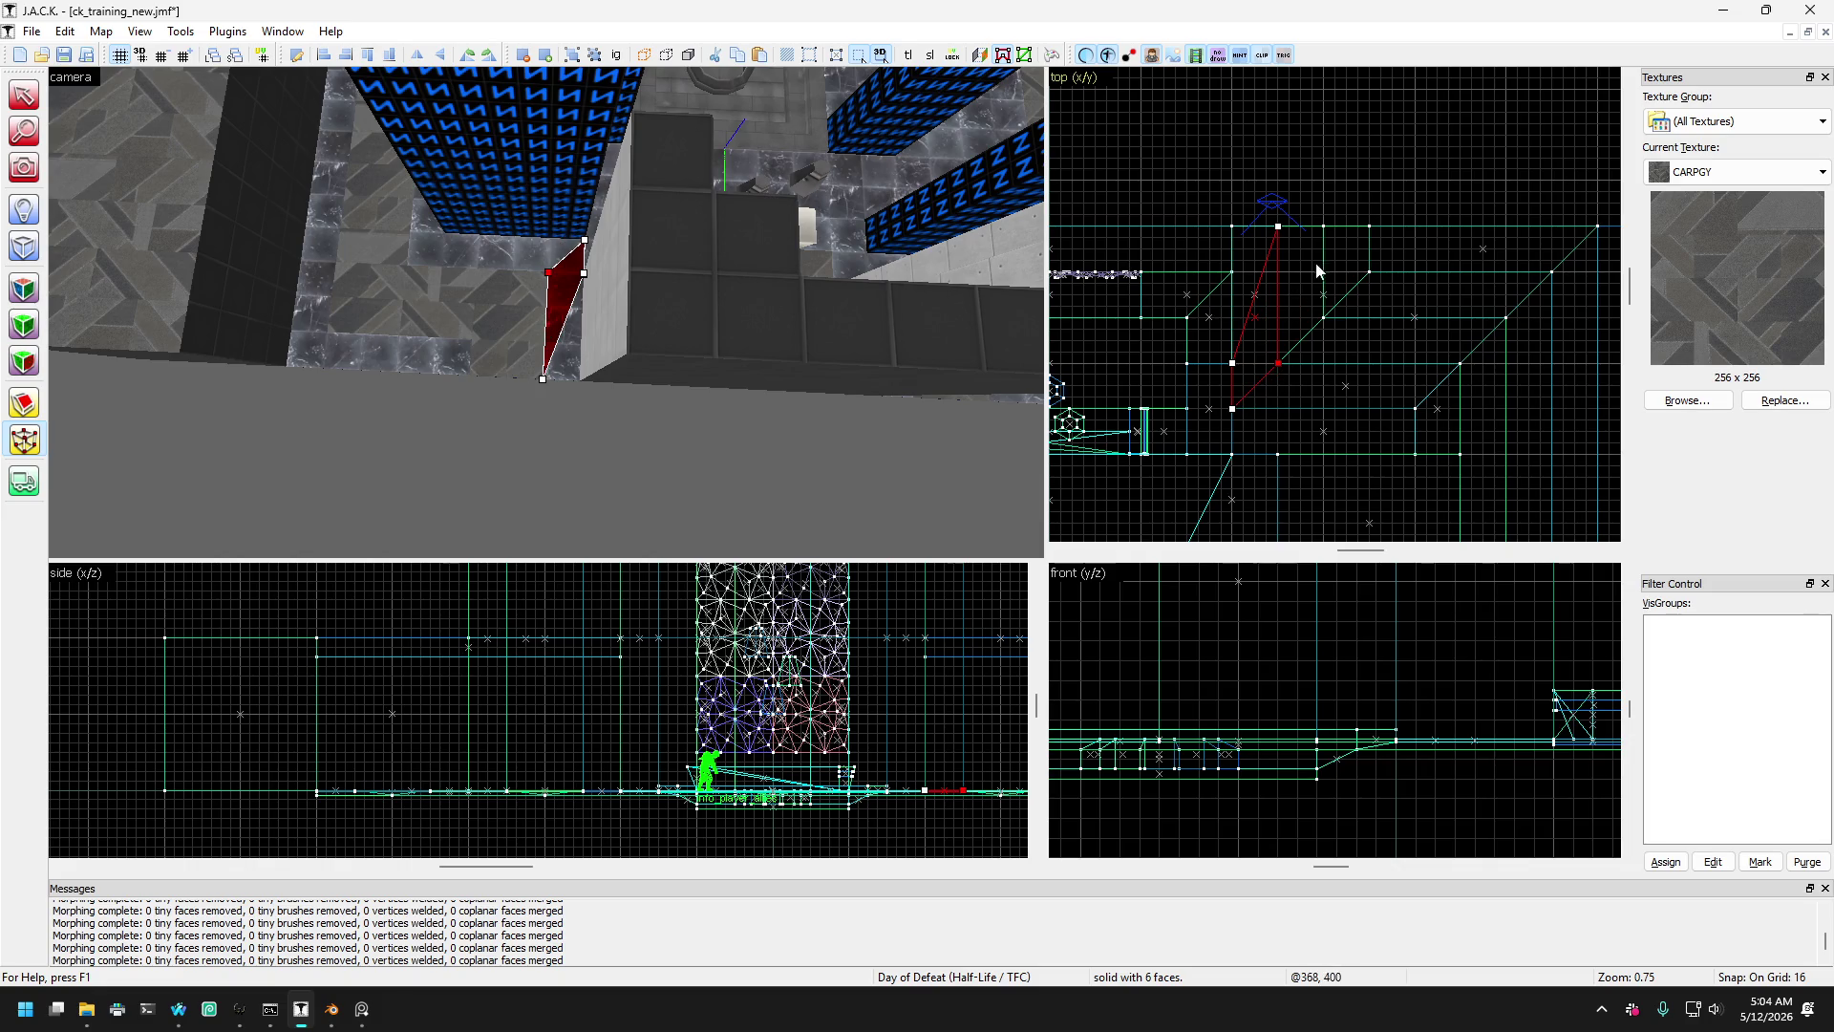
- Move the parallelogram floor brush across the floor
scroll(1315, 263, down, 1)
click(575, 318)
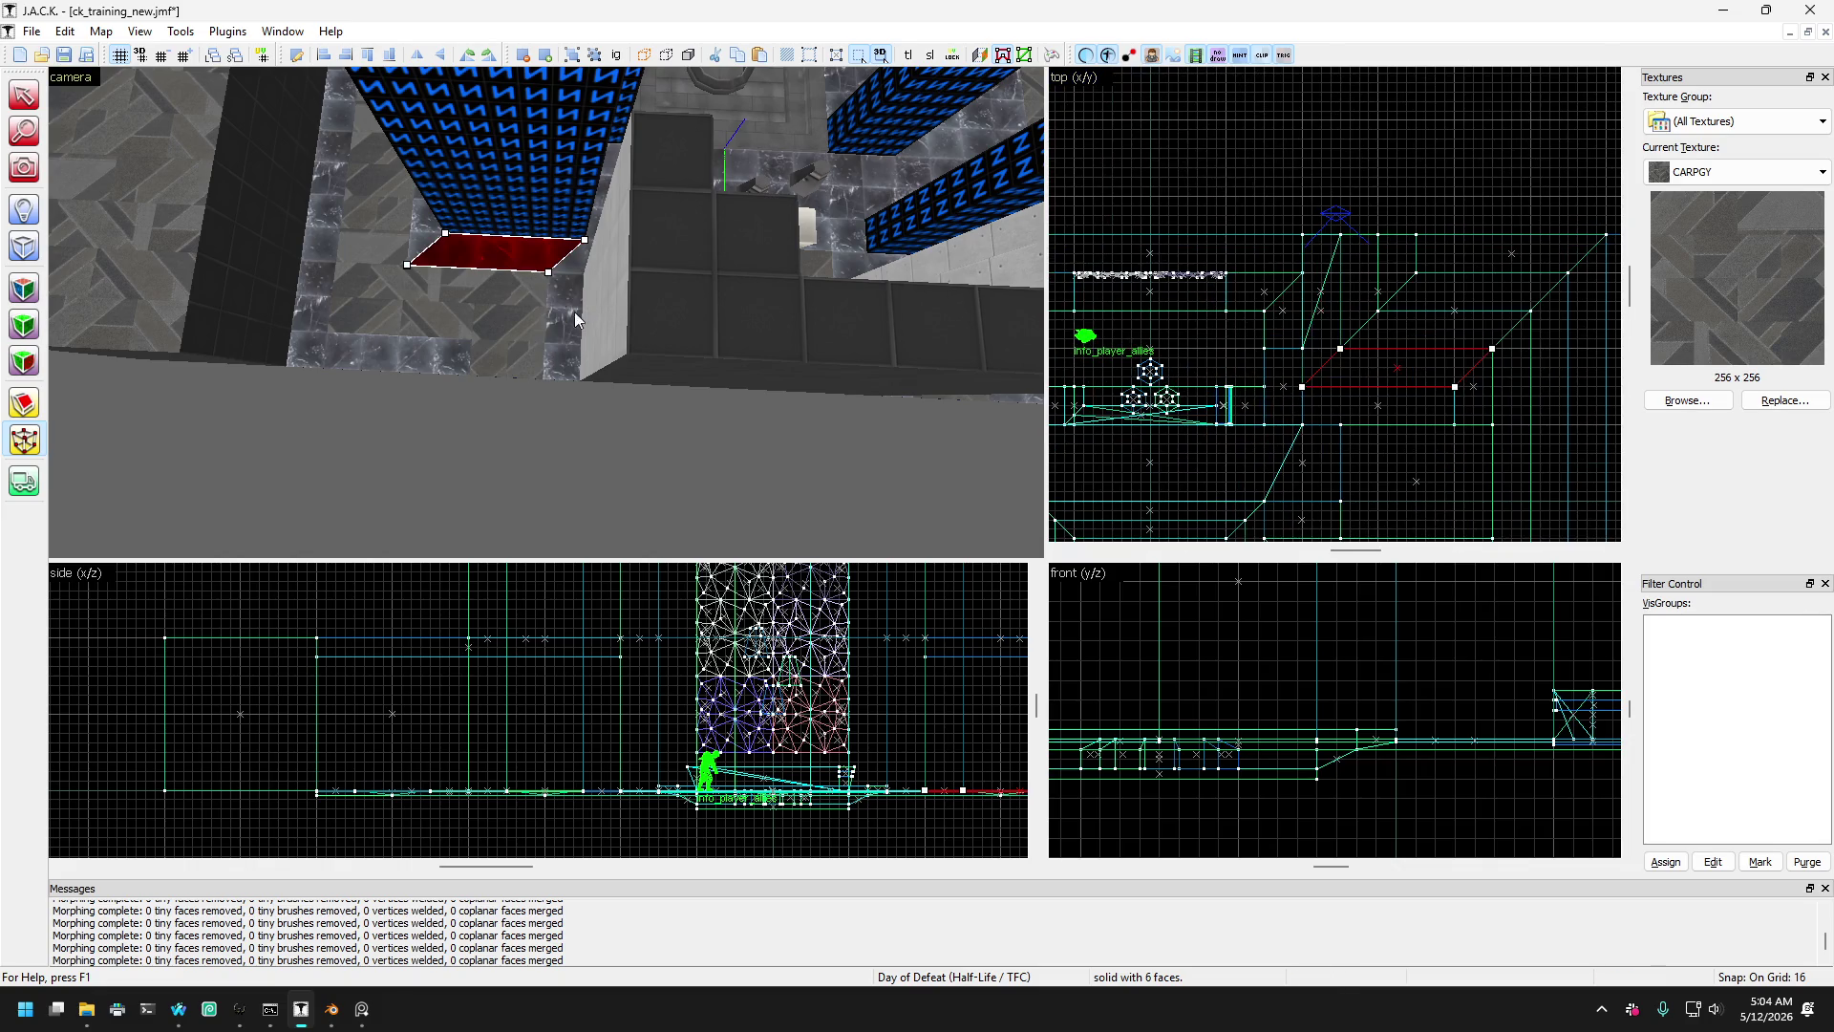
mouse_move(480, 312)
mouse_down()
mouse_move(411, 370)
mouse_move(501, 290)
mouse_move(425, 378)
mouse_move(561, 284)
mouse_move(485, 275)
mouse_up()
- Raise the flat brush's lower-left corner, nudge the adjacent brush's bottom-right corner one grid step right, then exit
scroll(1309, 418, down, 3)
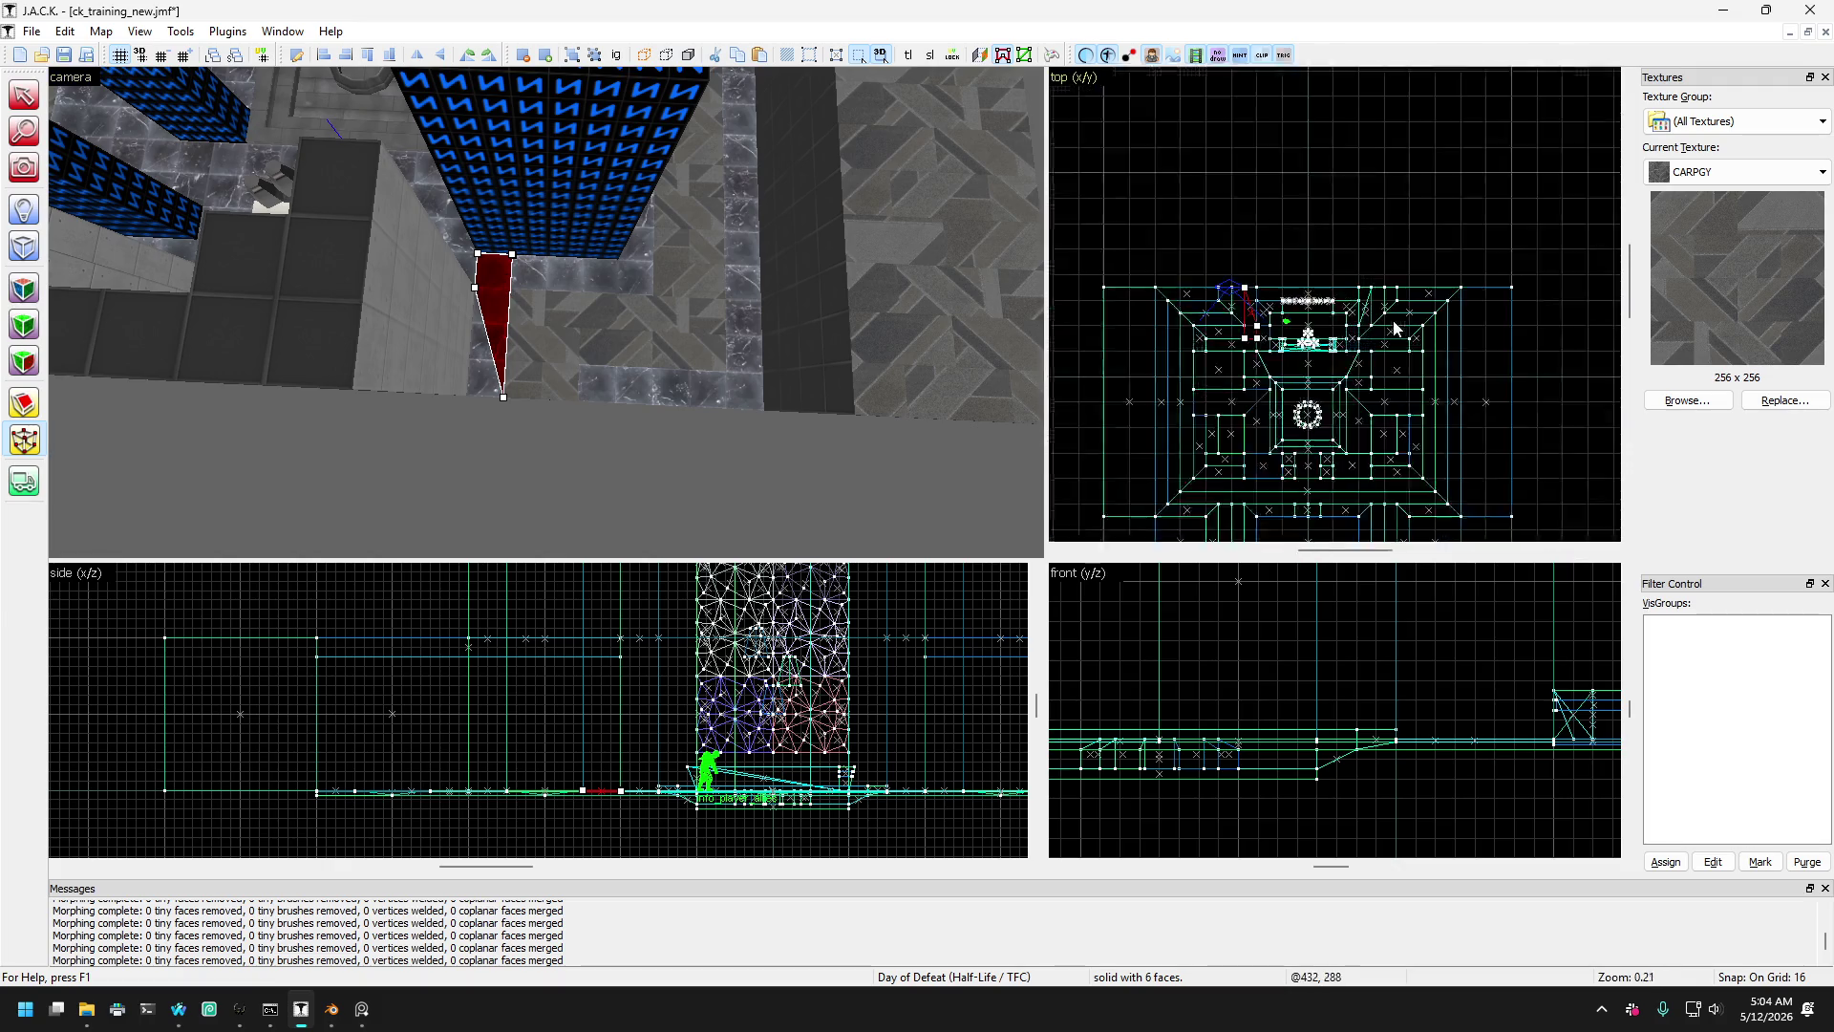
scroll(1309, 418, up, 5)
drag(1305, 431, 1309, 377)
click(1191, 392)
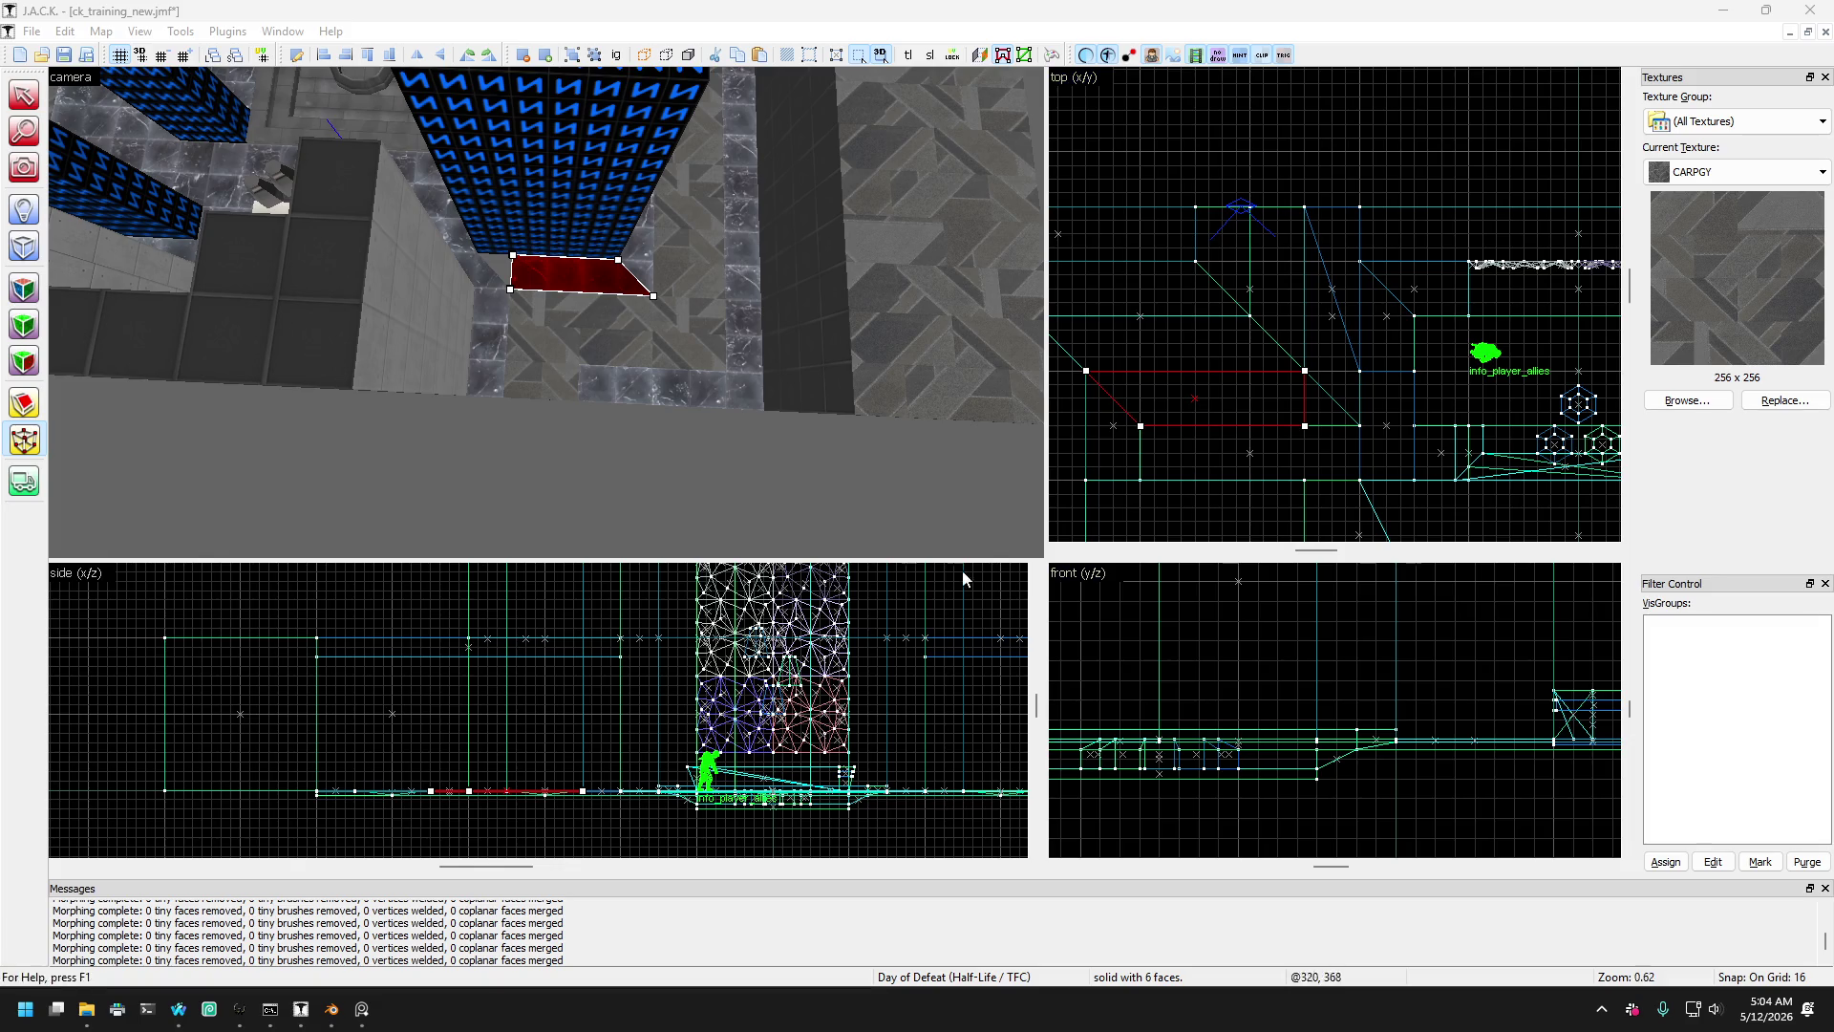
scroll(1252, 381, down, 1)
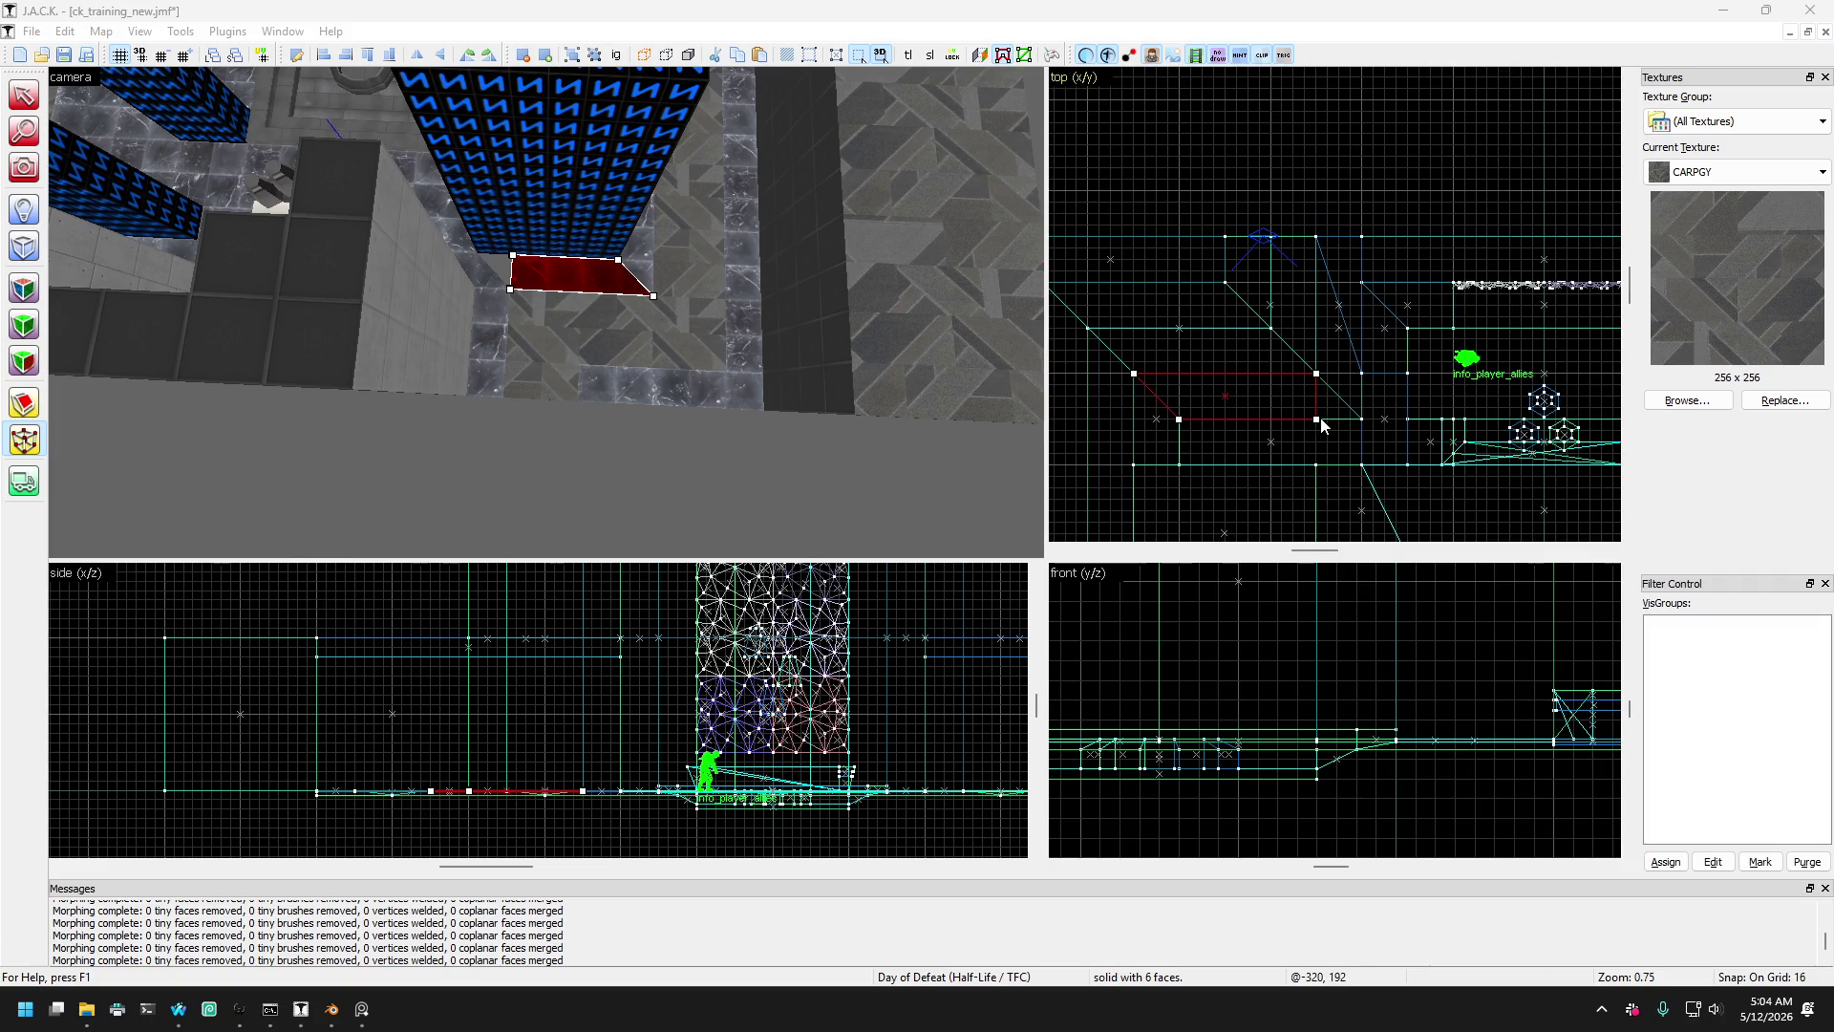
click(1353, 419)
drag(1356, 421, 1364, 420)
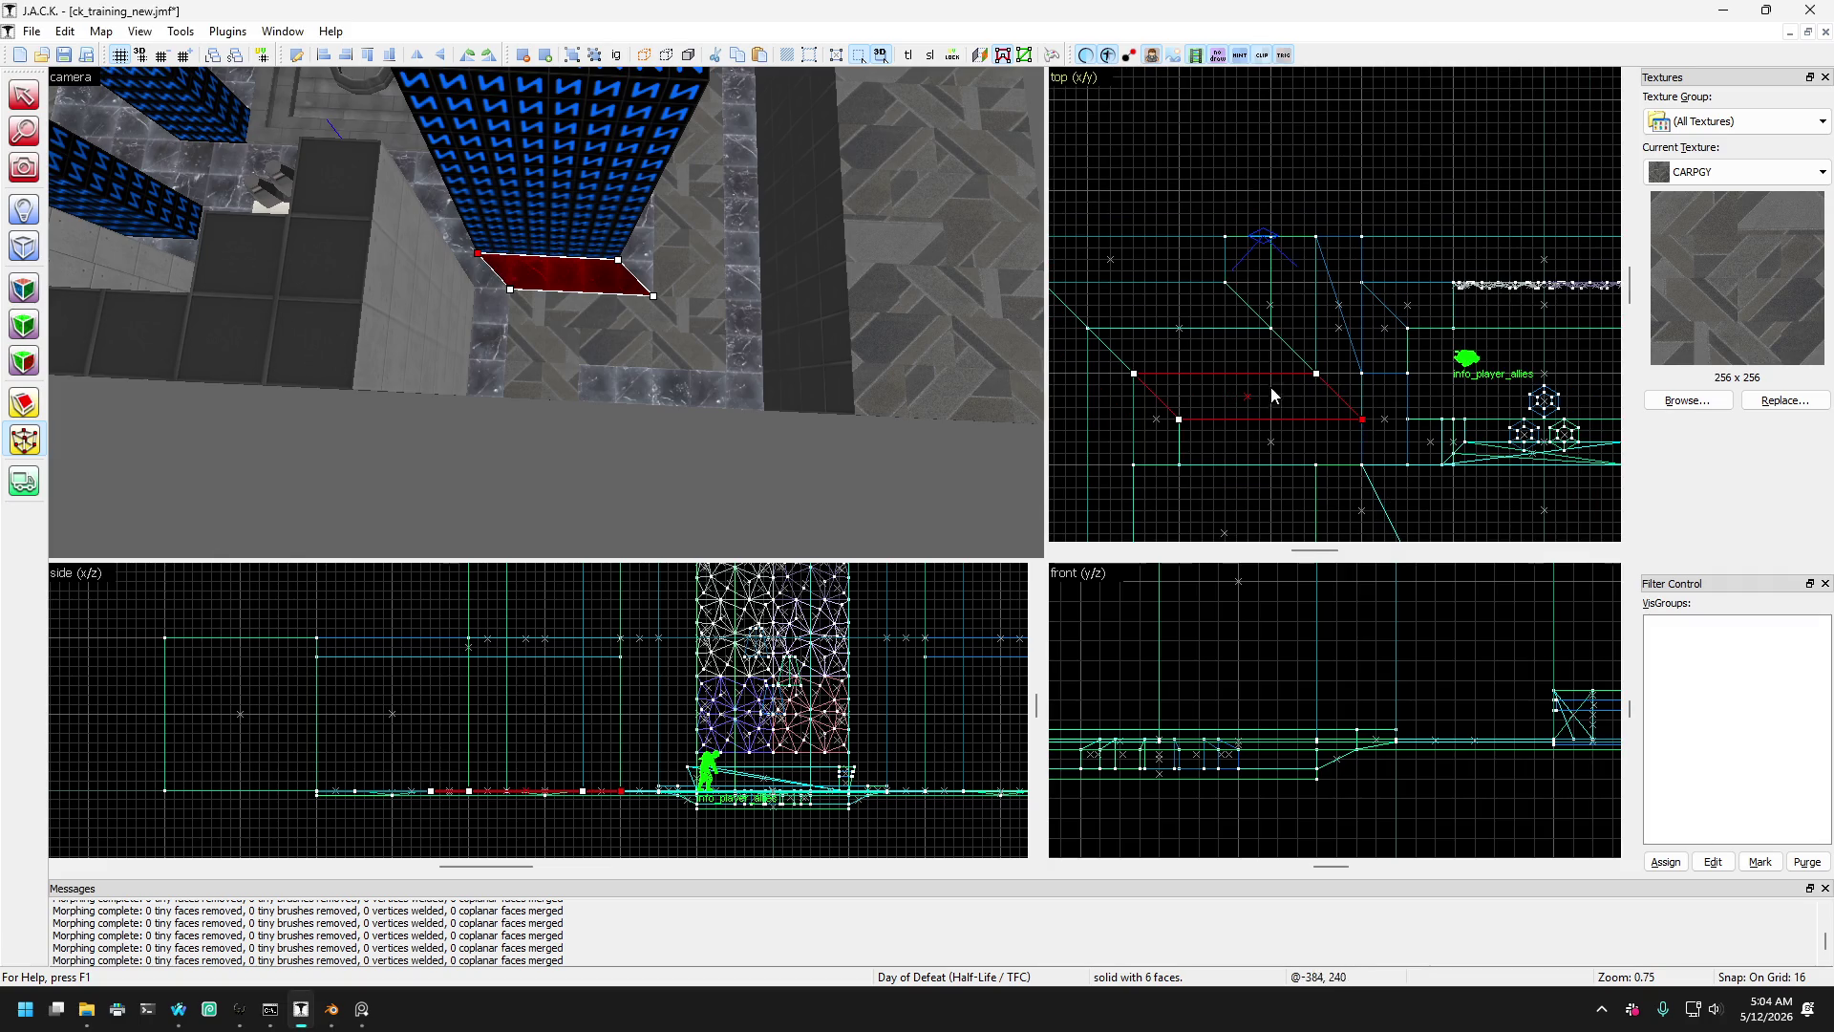
key(Escape)
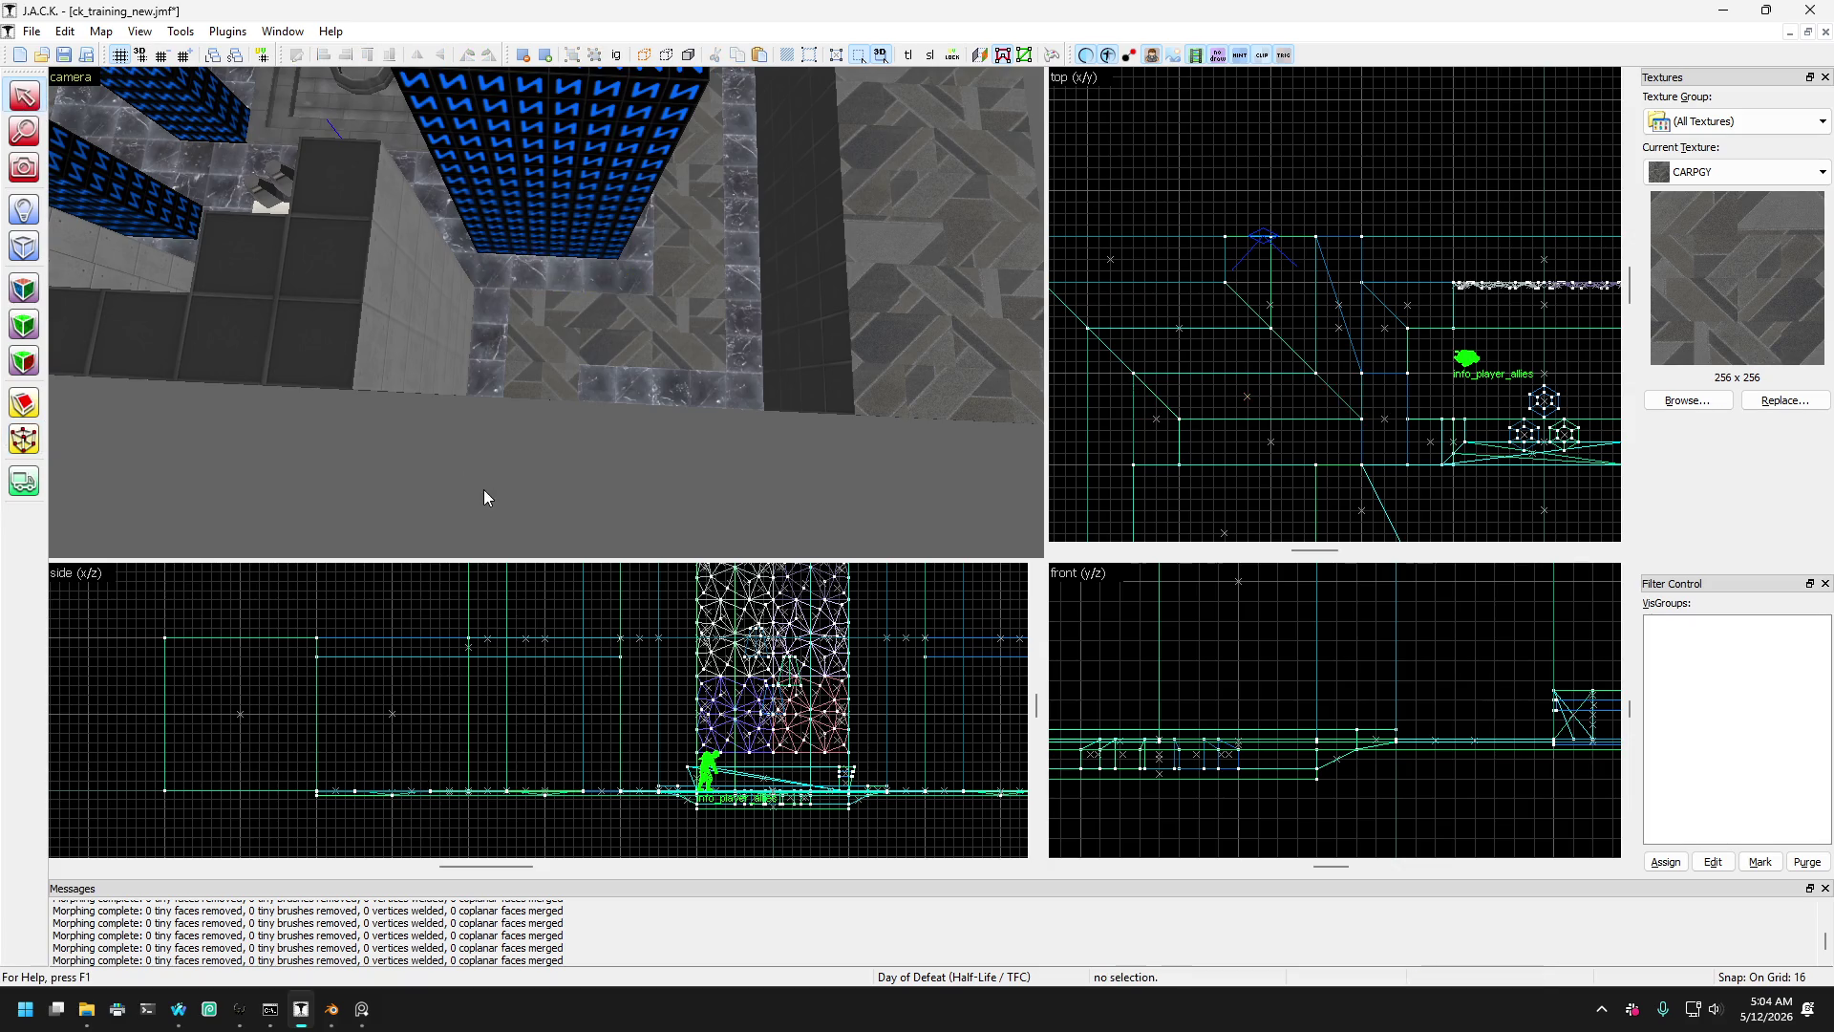
- Swing the 3D view toward the bench and pick among the flat brush, wedge and neighbours
click(28, 172)
mouse_move(532, 299)
mouse_down()
mouse_move(546, 312)
mouse_move(3, 112)
mouse_up()
click(24, 95)
click(506, 315)
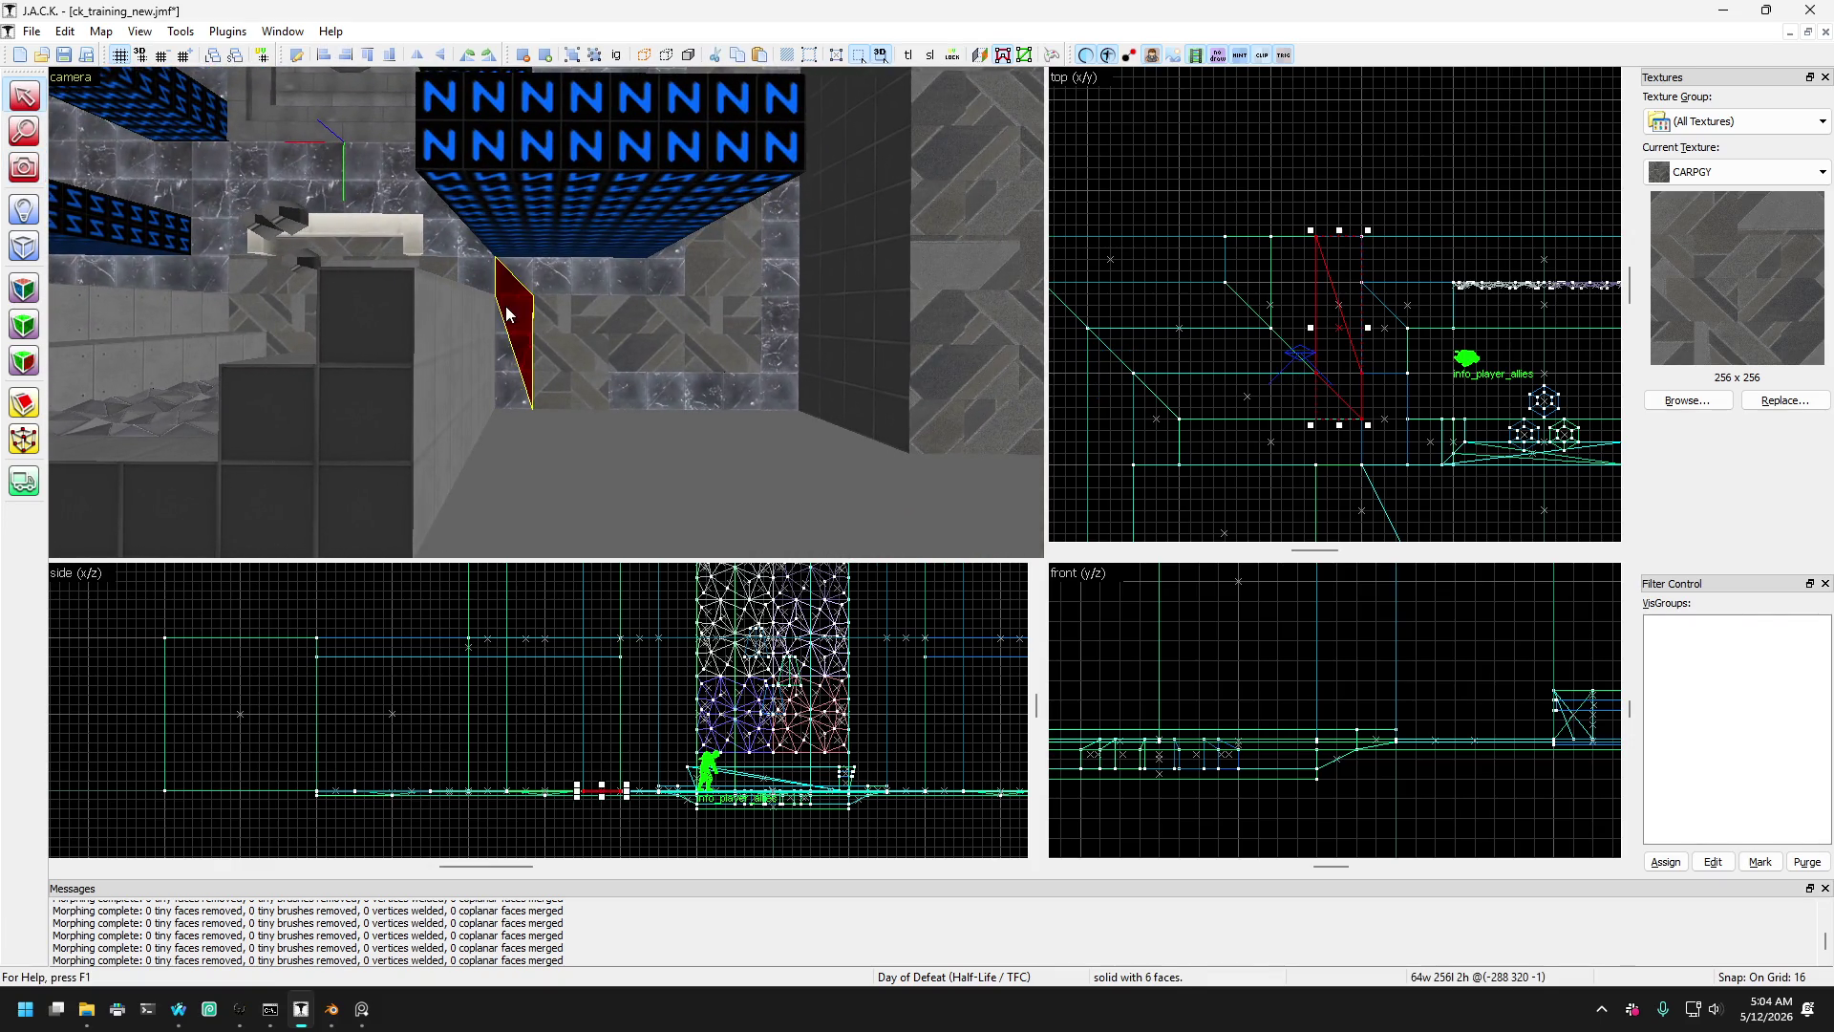
scroll(504, 332, up, 2)
click(505, 292)
click(546, 394)
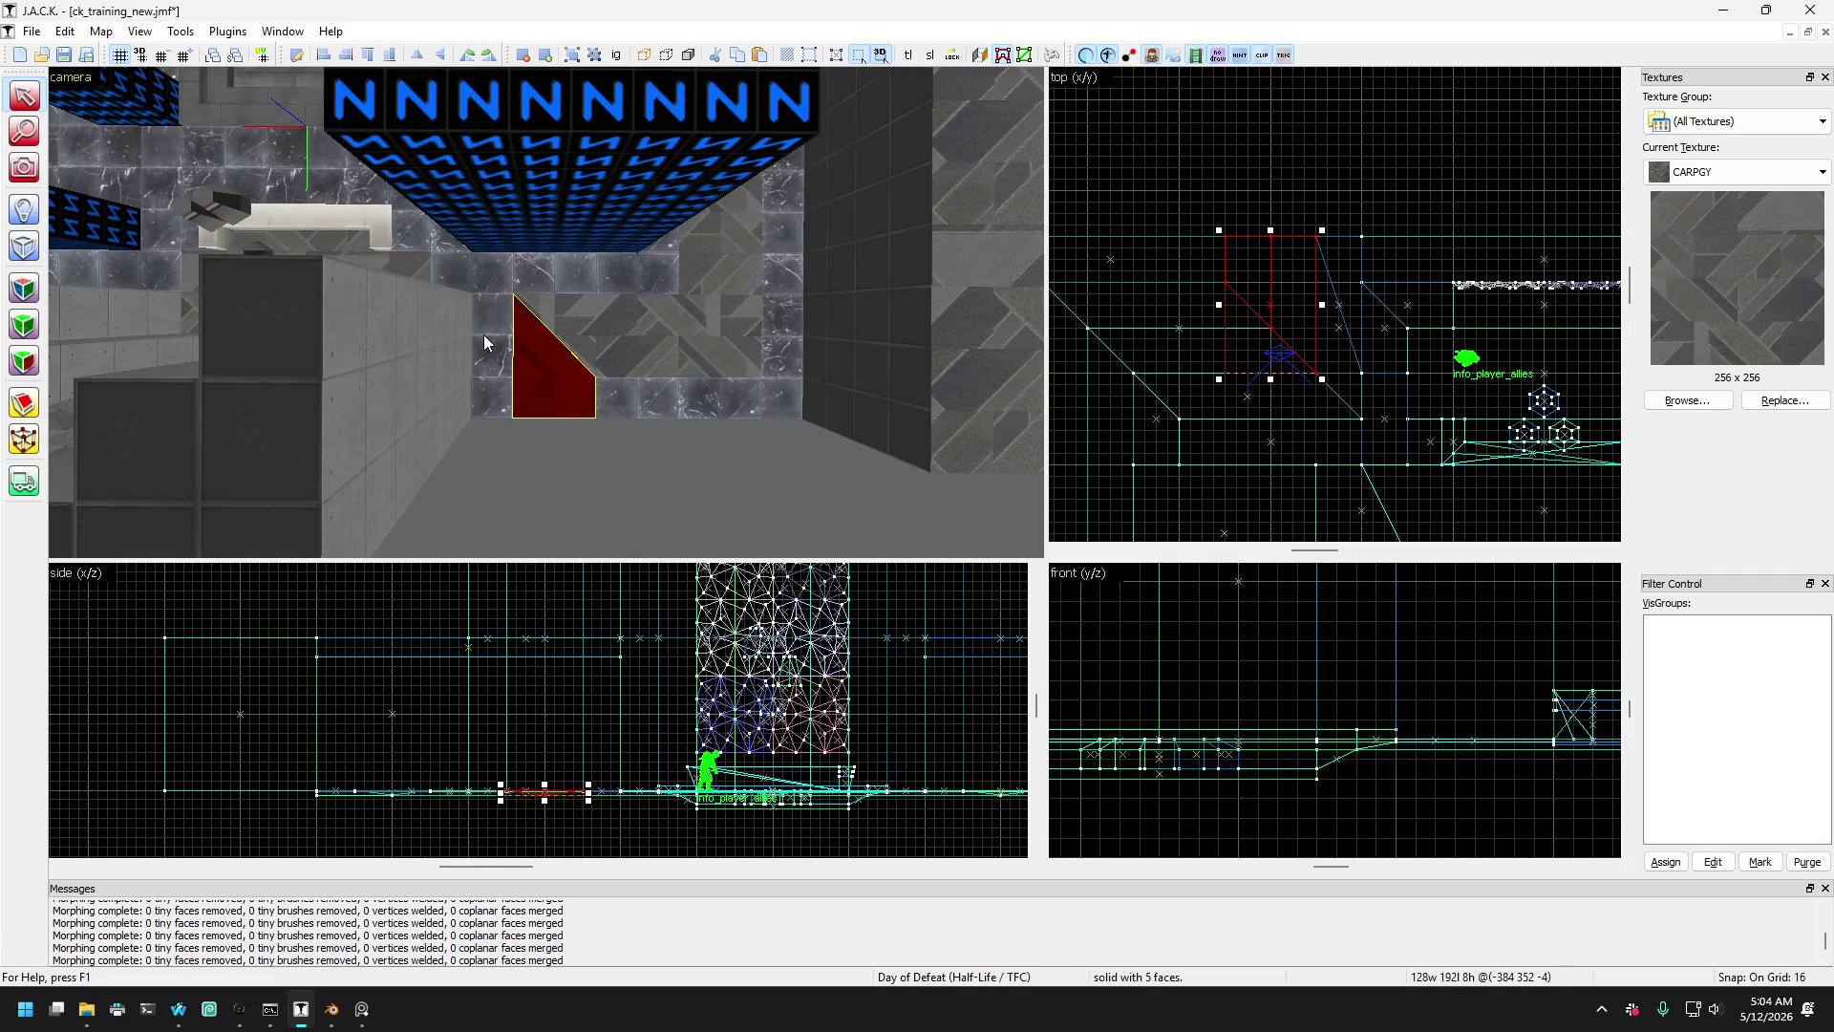
click(483, 334)
click(543, 373)
key(Escape)
- Slide the flat red brush up and against the corridor's left wall
mouse_move(638, 406)
mouse_down()
mouse_move(638, 283)
mouse_move(640, 396)
mouse_up()
click(609, 331)
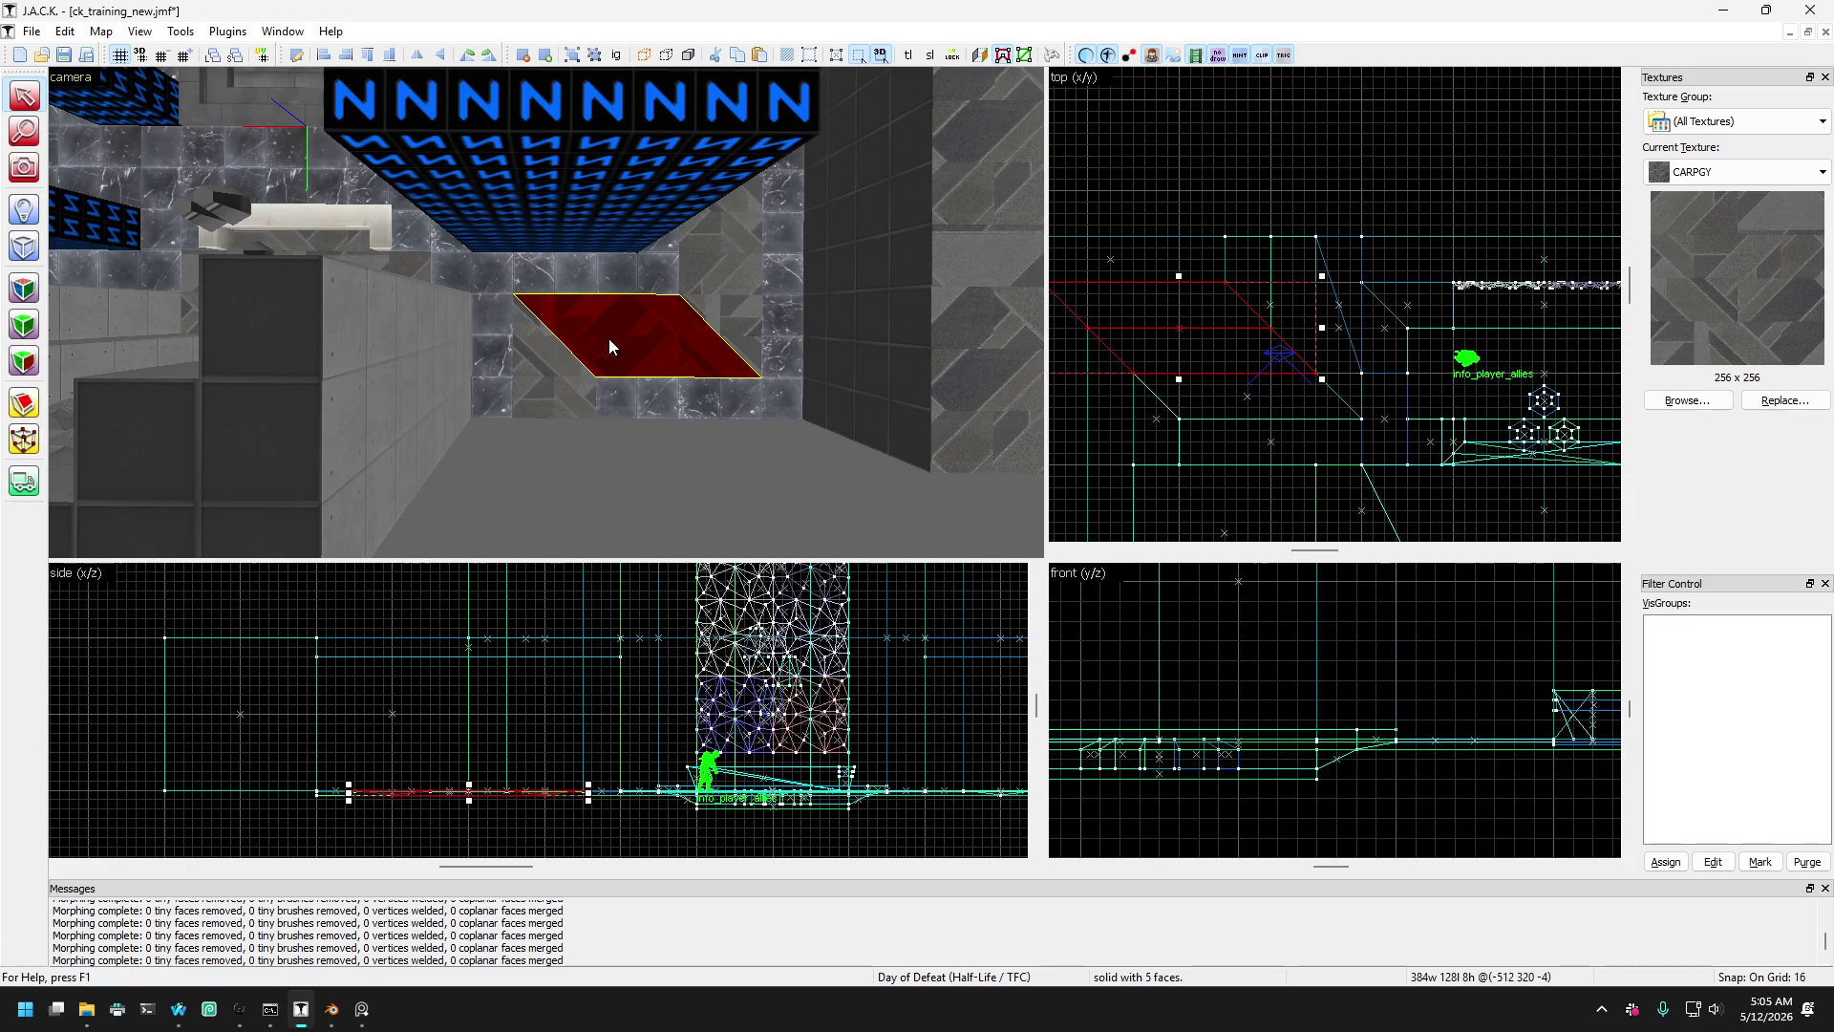
click(617, 404)
mouse_move(557, 320)
mouse_down()
mouse_move(594, 270)
mouse_move(630, 394)
mouse_move(492, 273)
mouse_move(532, 299)
mouse_move(602, 414)
mouse_move(536, 386)
mouse_move(419, 405)
mouse_up()
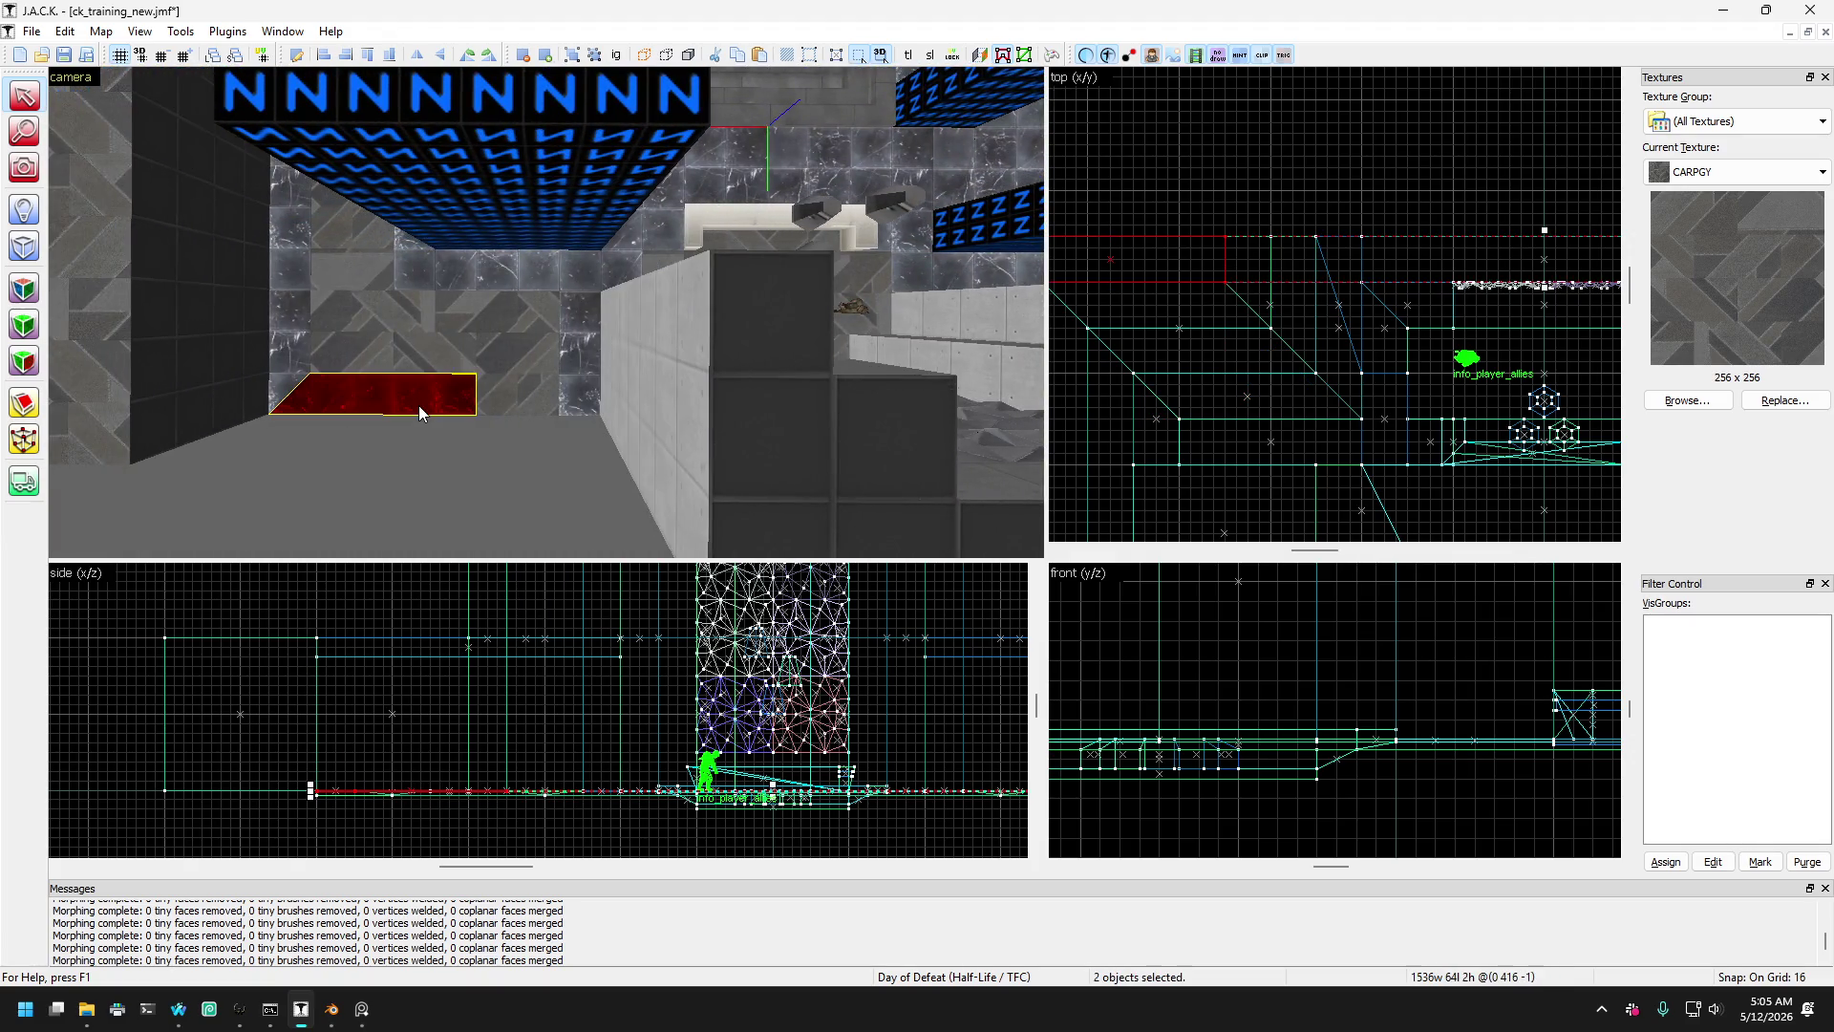
click(26, 439)
scroll(1316, 306, up, 5)
- Add two more brushes near the bench to the selection
scroll(1250, 265, down, 4)
ctrl+click(1452, 313)
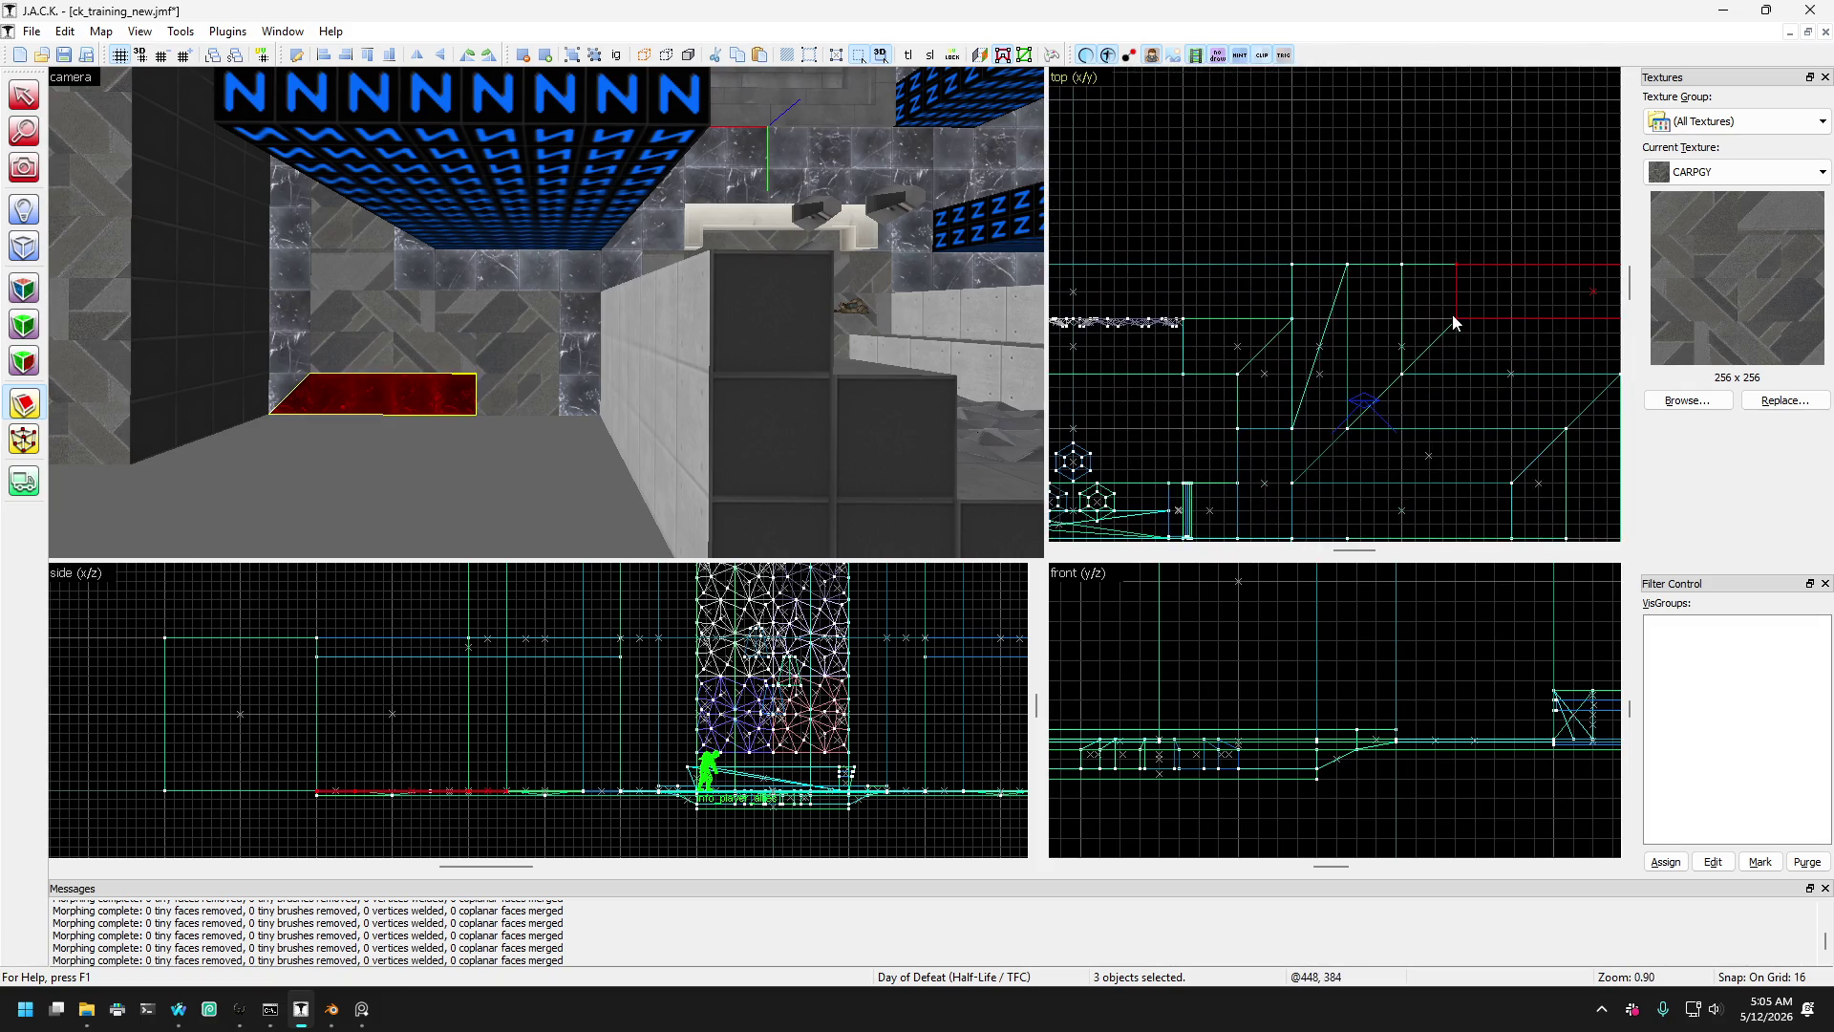
ctrl+click(1454, 319)
scroll(1407, 215, down, 7)
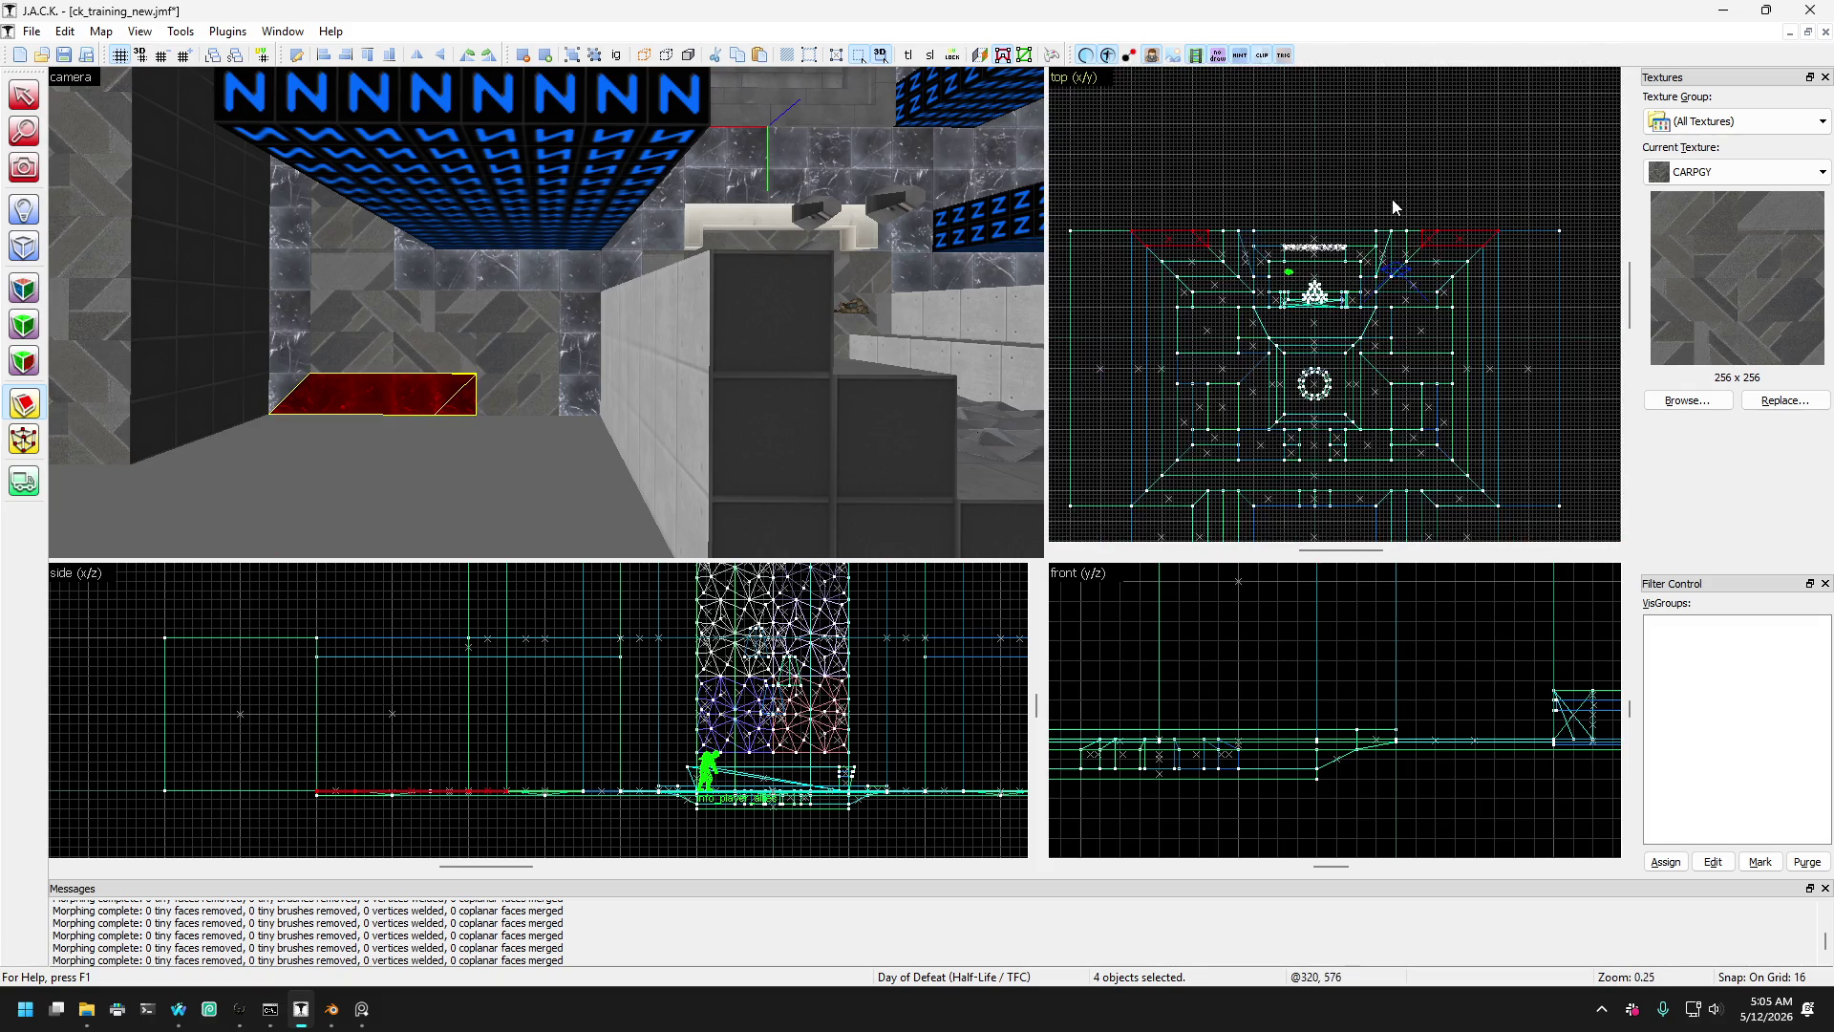
scroll(1184, 245, up, 2)
- Click through the left wall brush, the red floor piece and the large central brush
click(24, 94)
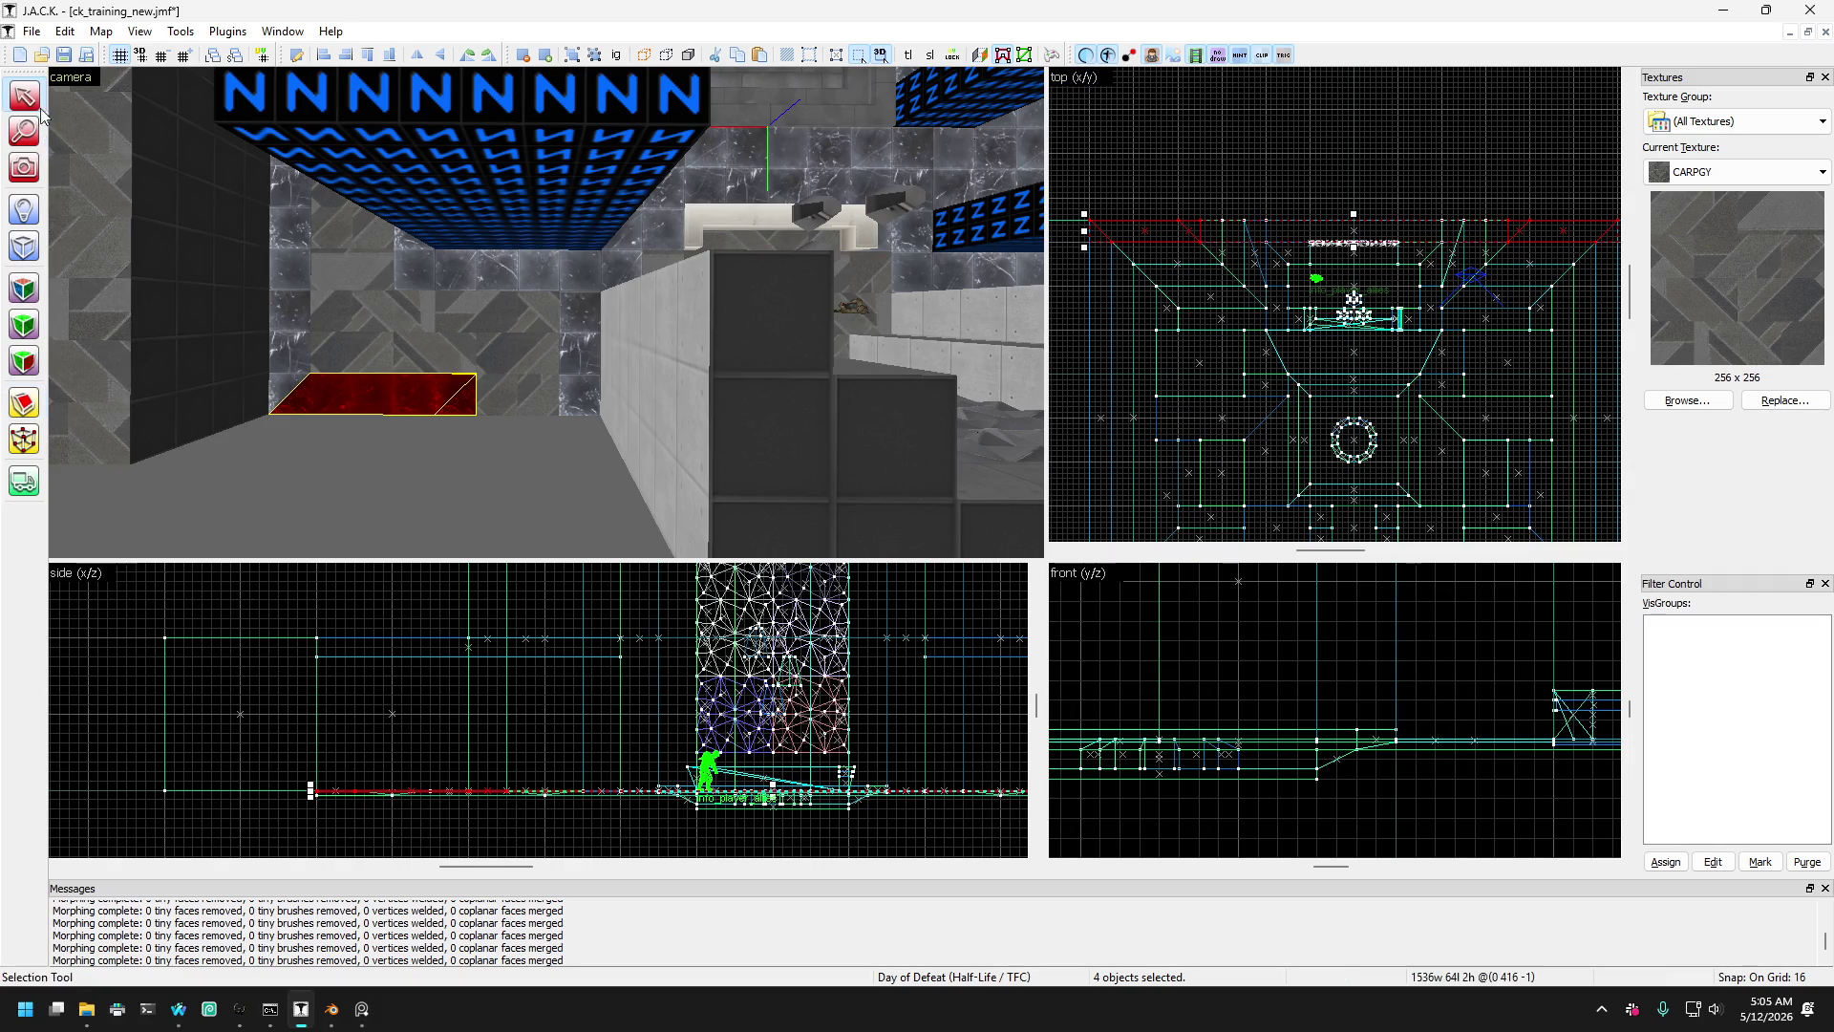
click(291, 392)
click(383, 308)
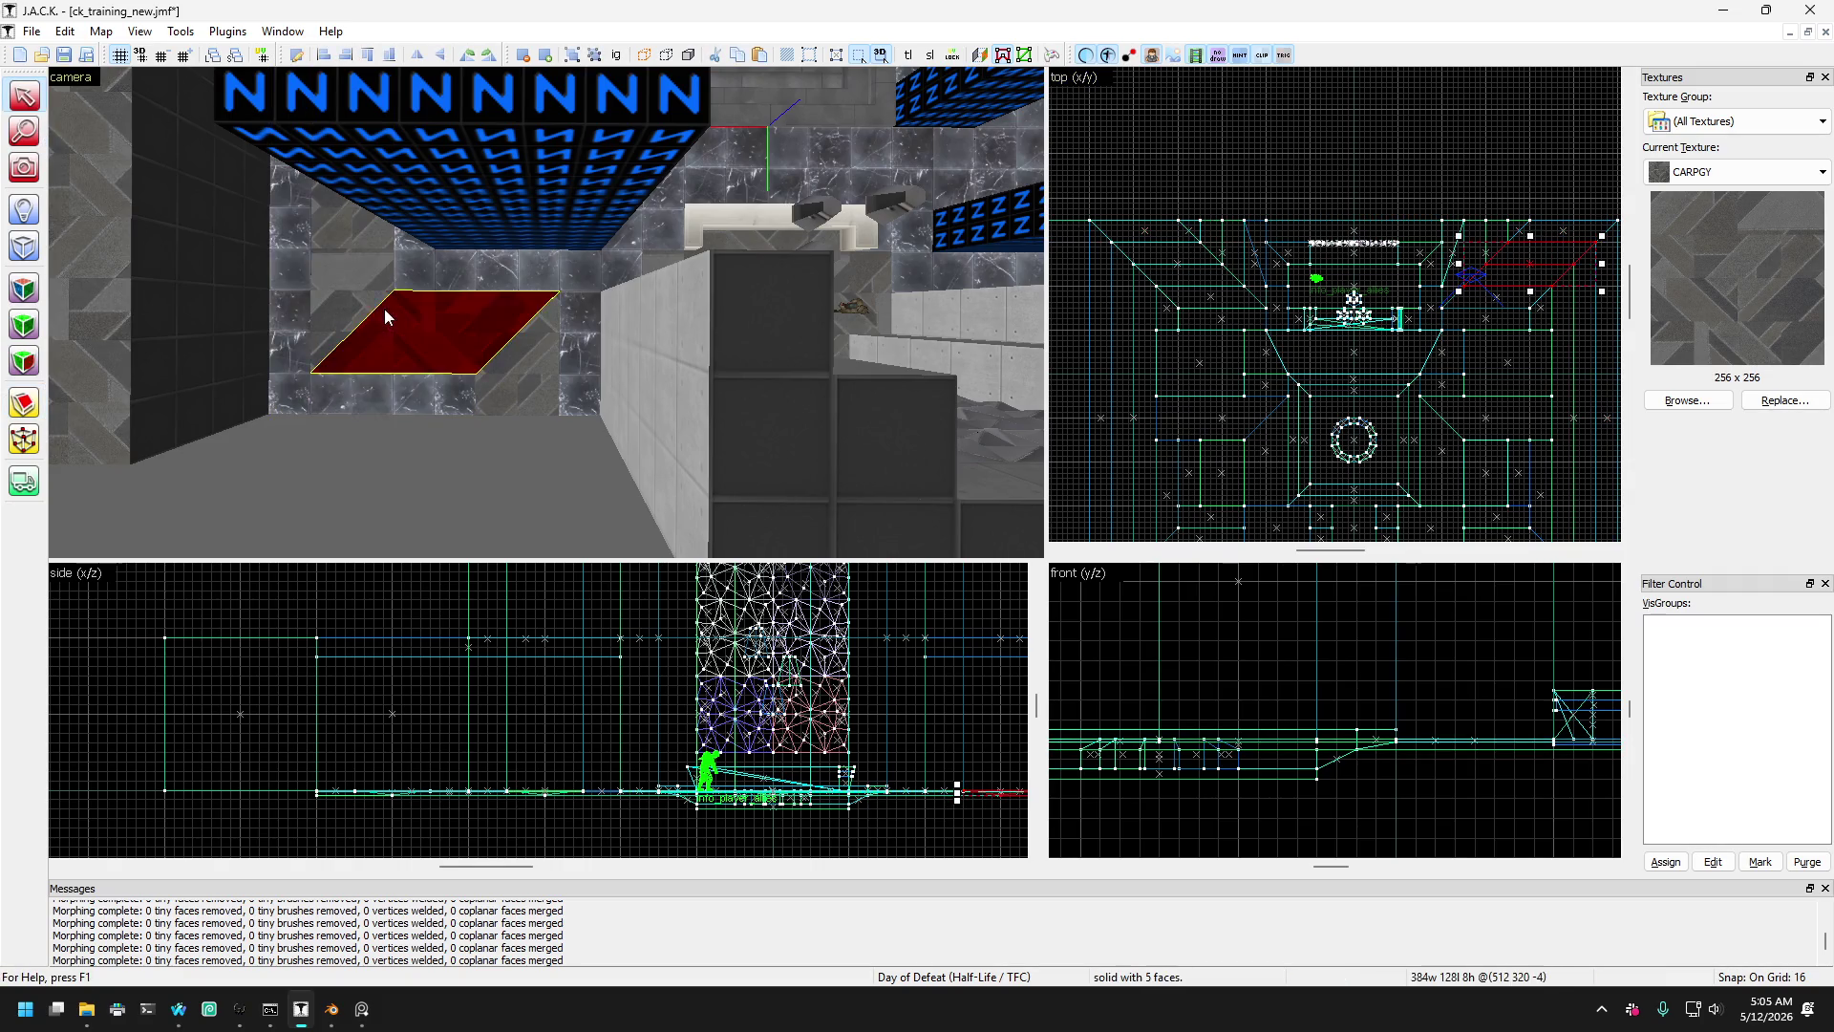
click(359, 278)
scroll(359, 278, down, 3)
click(392, 277)
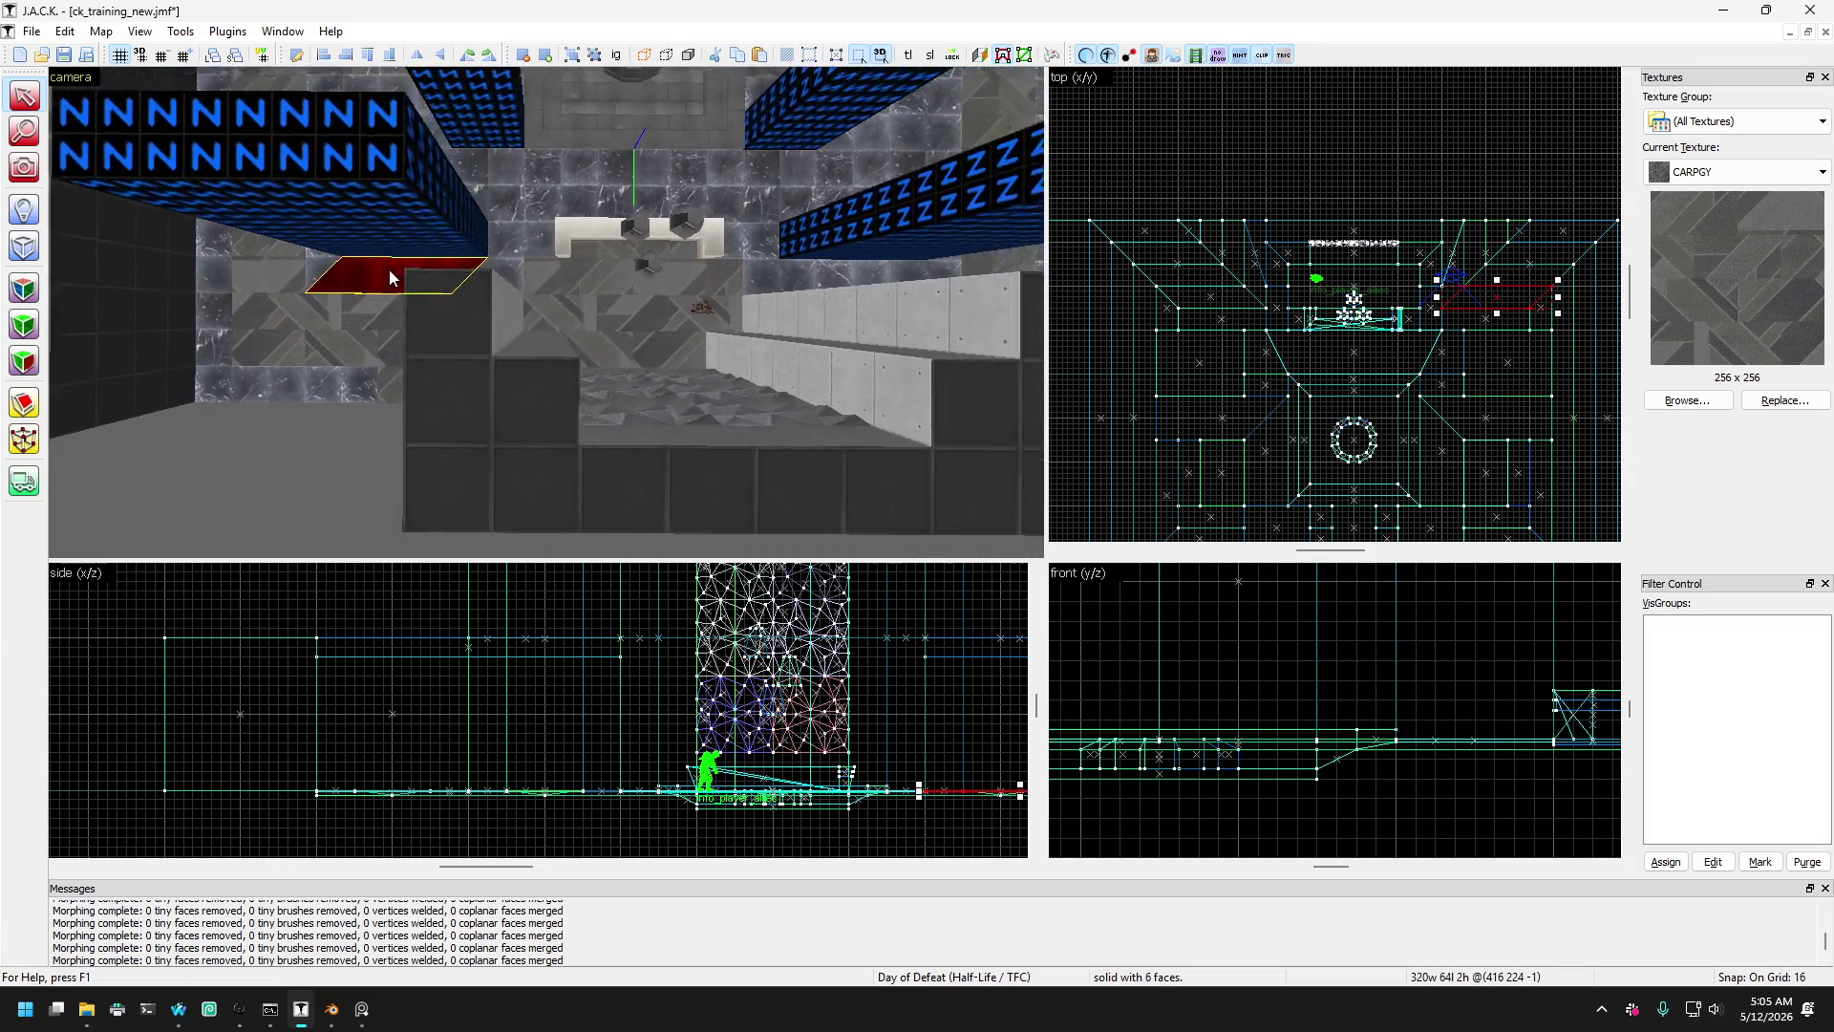
click(482, 218)
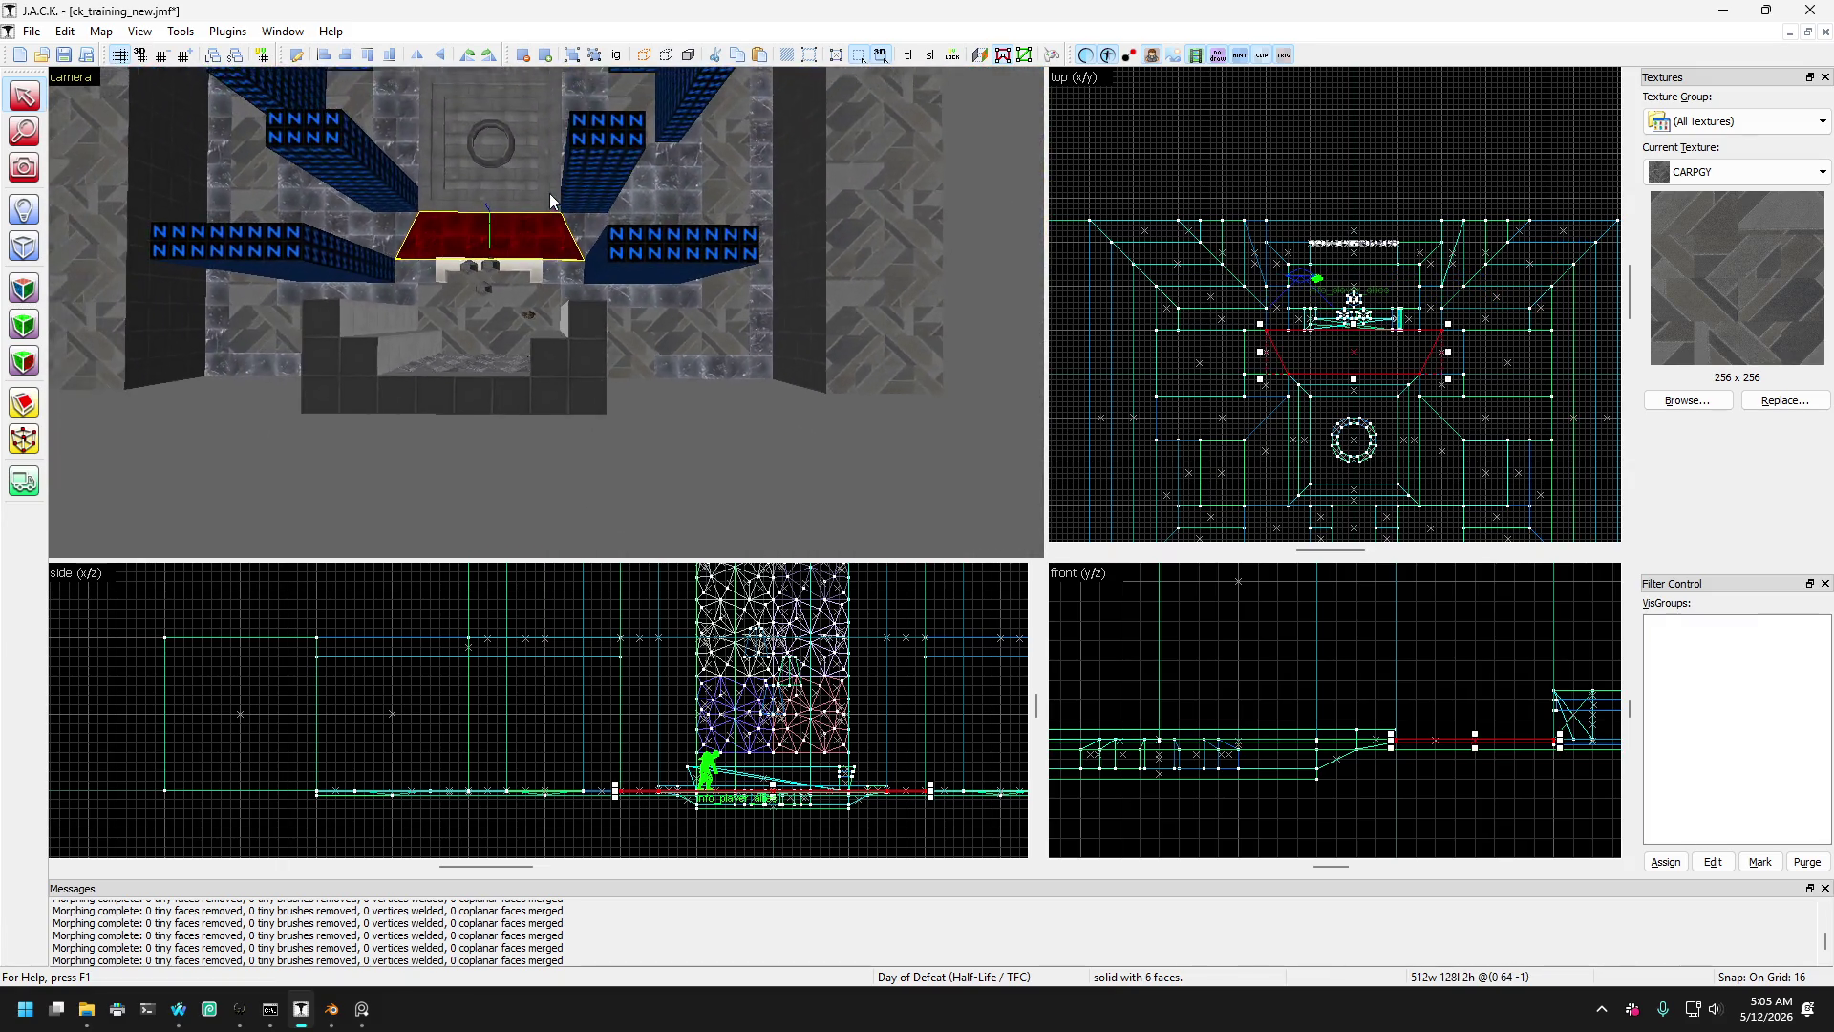
scroll(550, 199, down, 5)
scroll(550, 199, up, 5)
scroll(549, 193, up, 5)
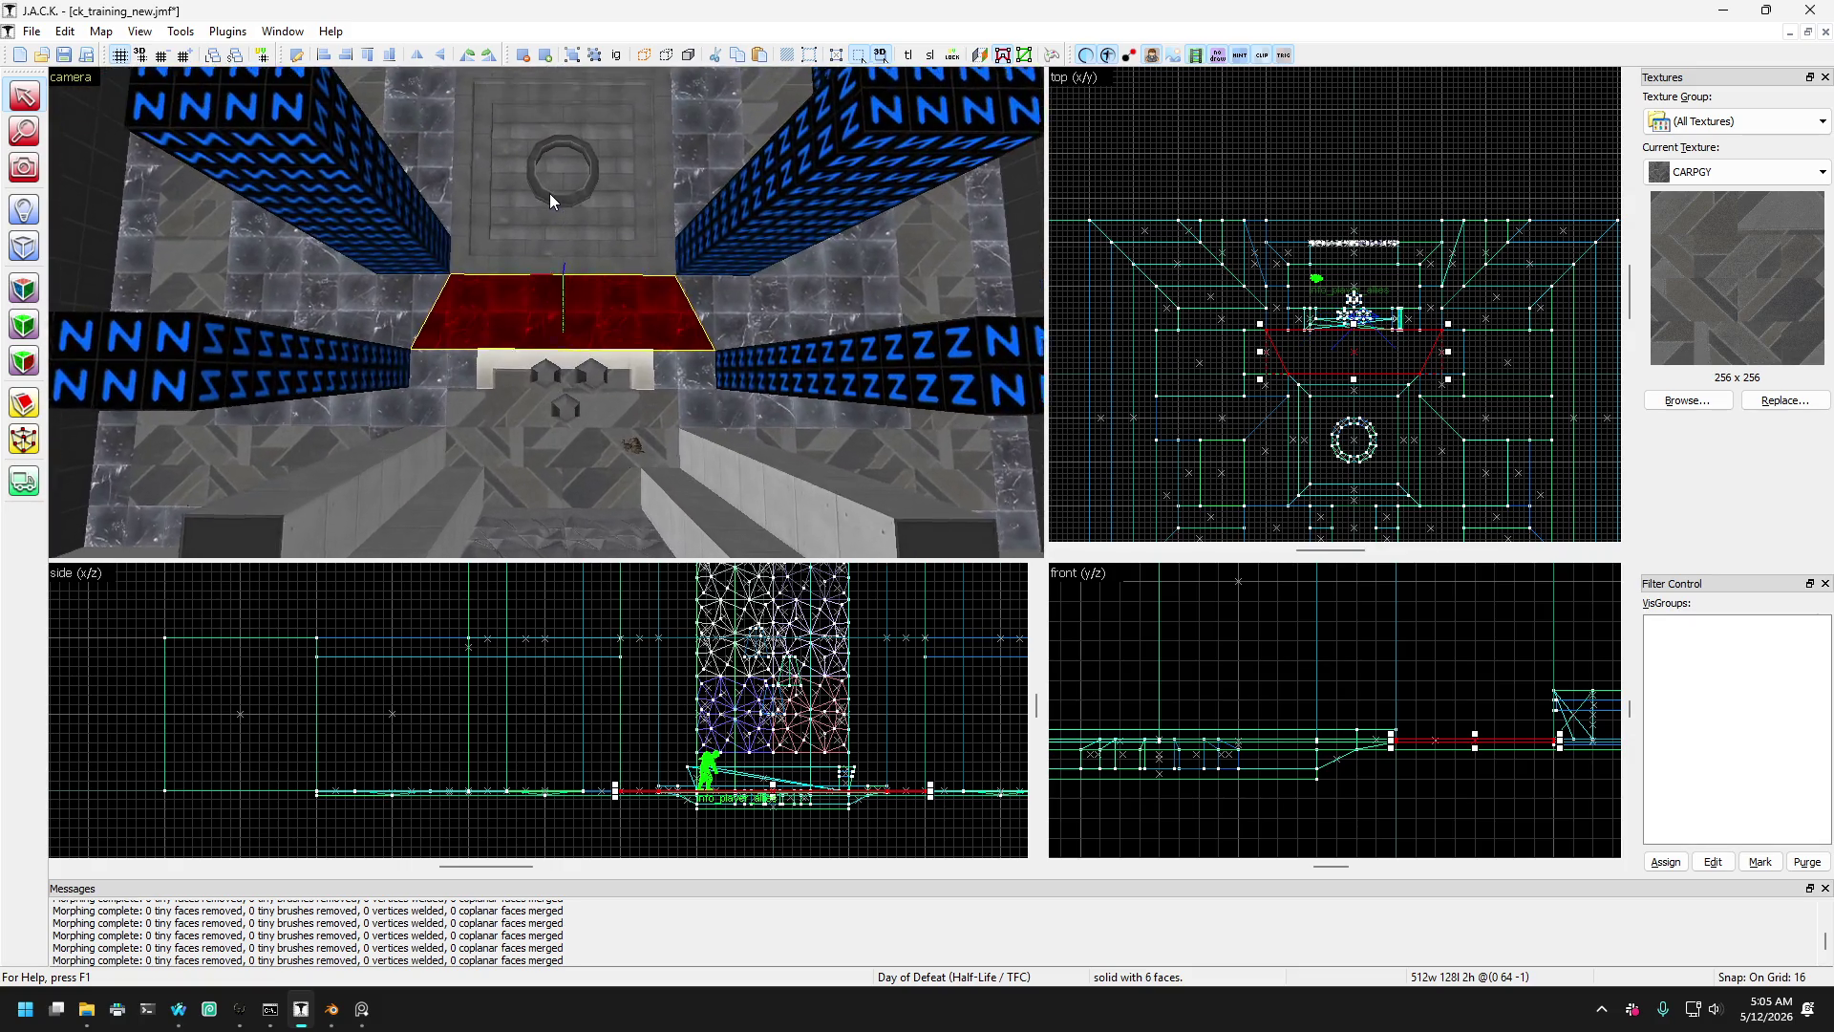
- Stretch the small red brush beside the white bench out to the blue pillar
click(406, 379)
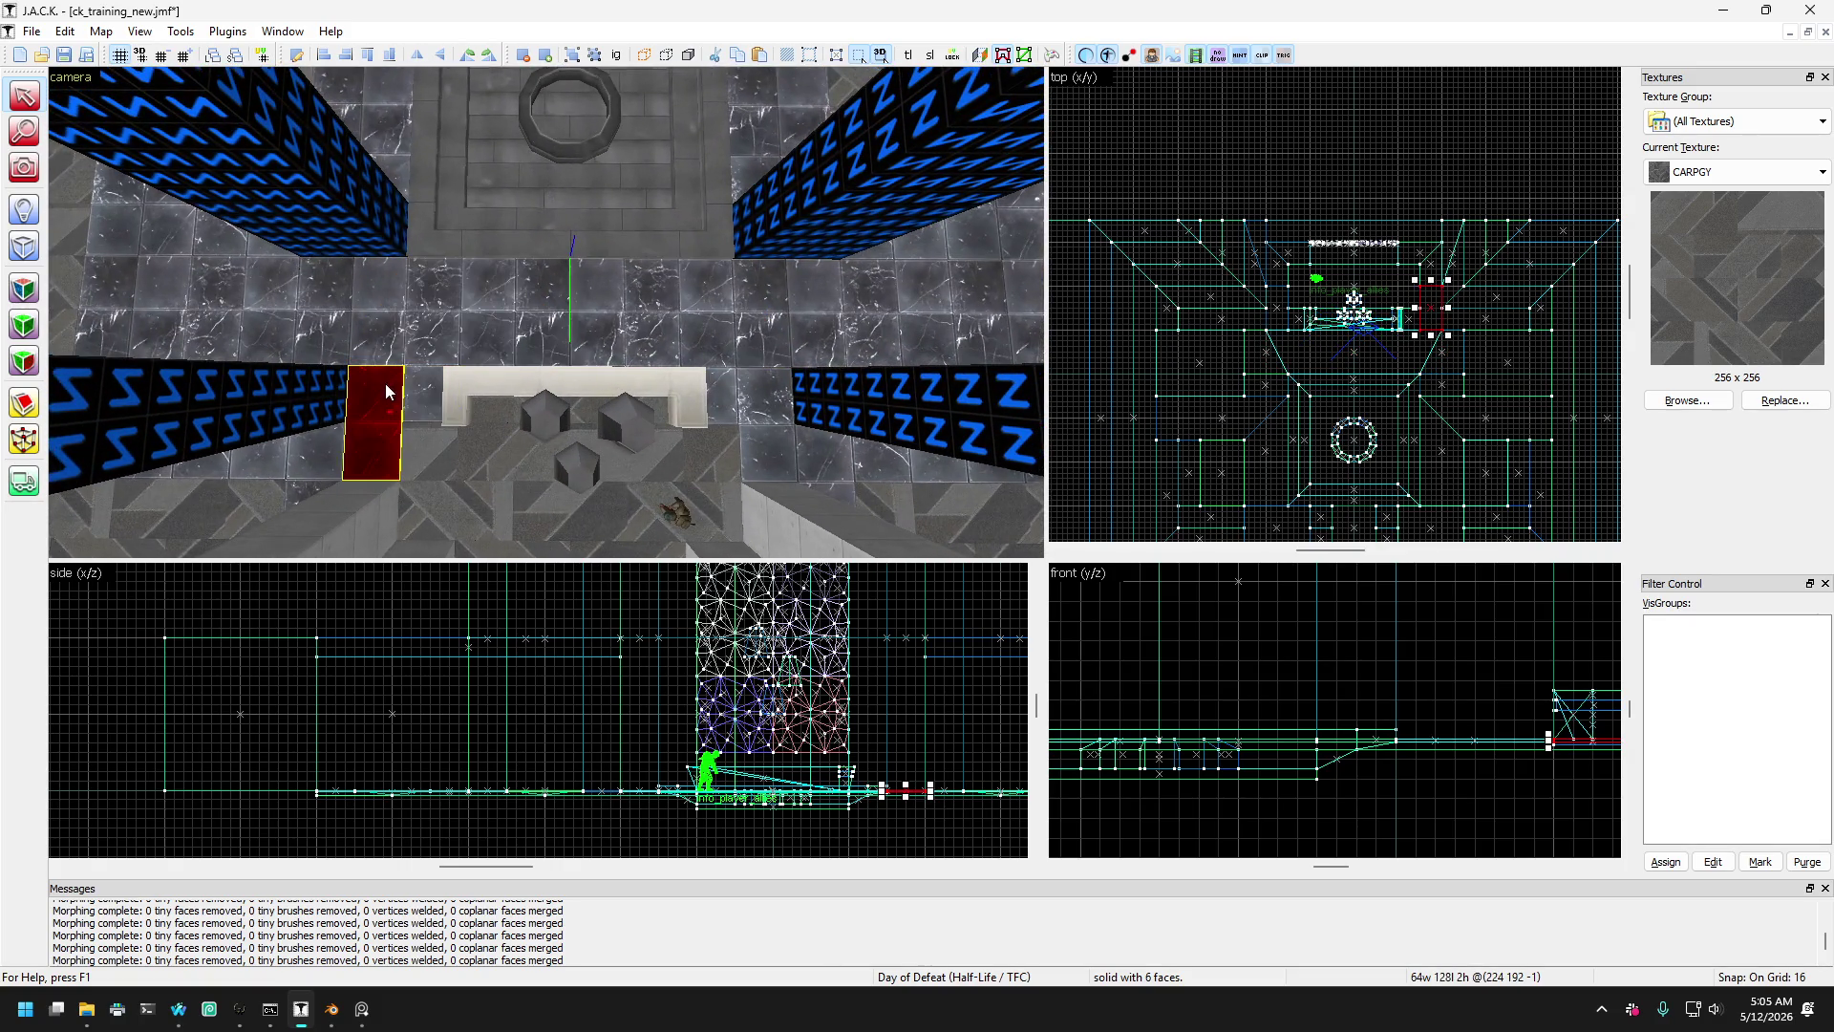
scroll(414, 407, up, 5)
key(Right)
key(Right)
key(Right)
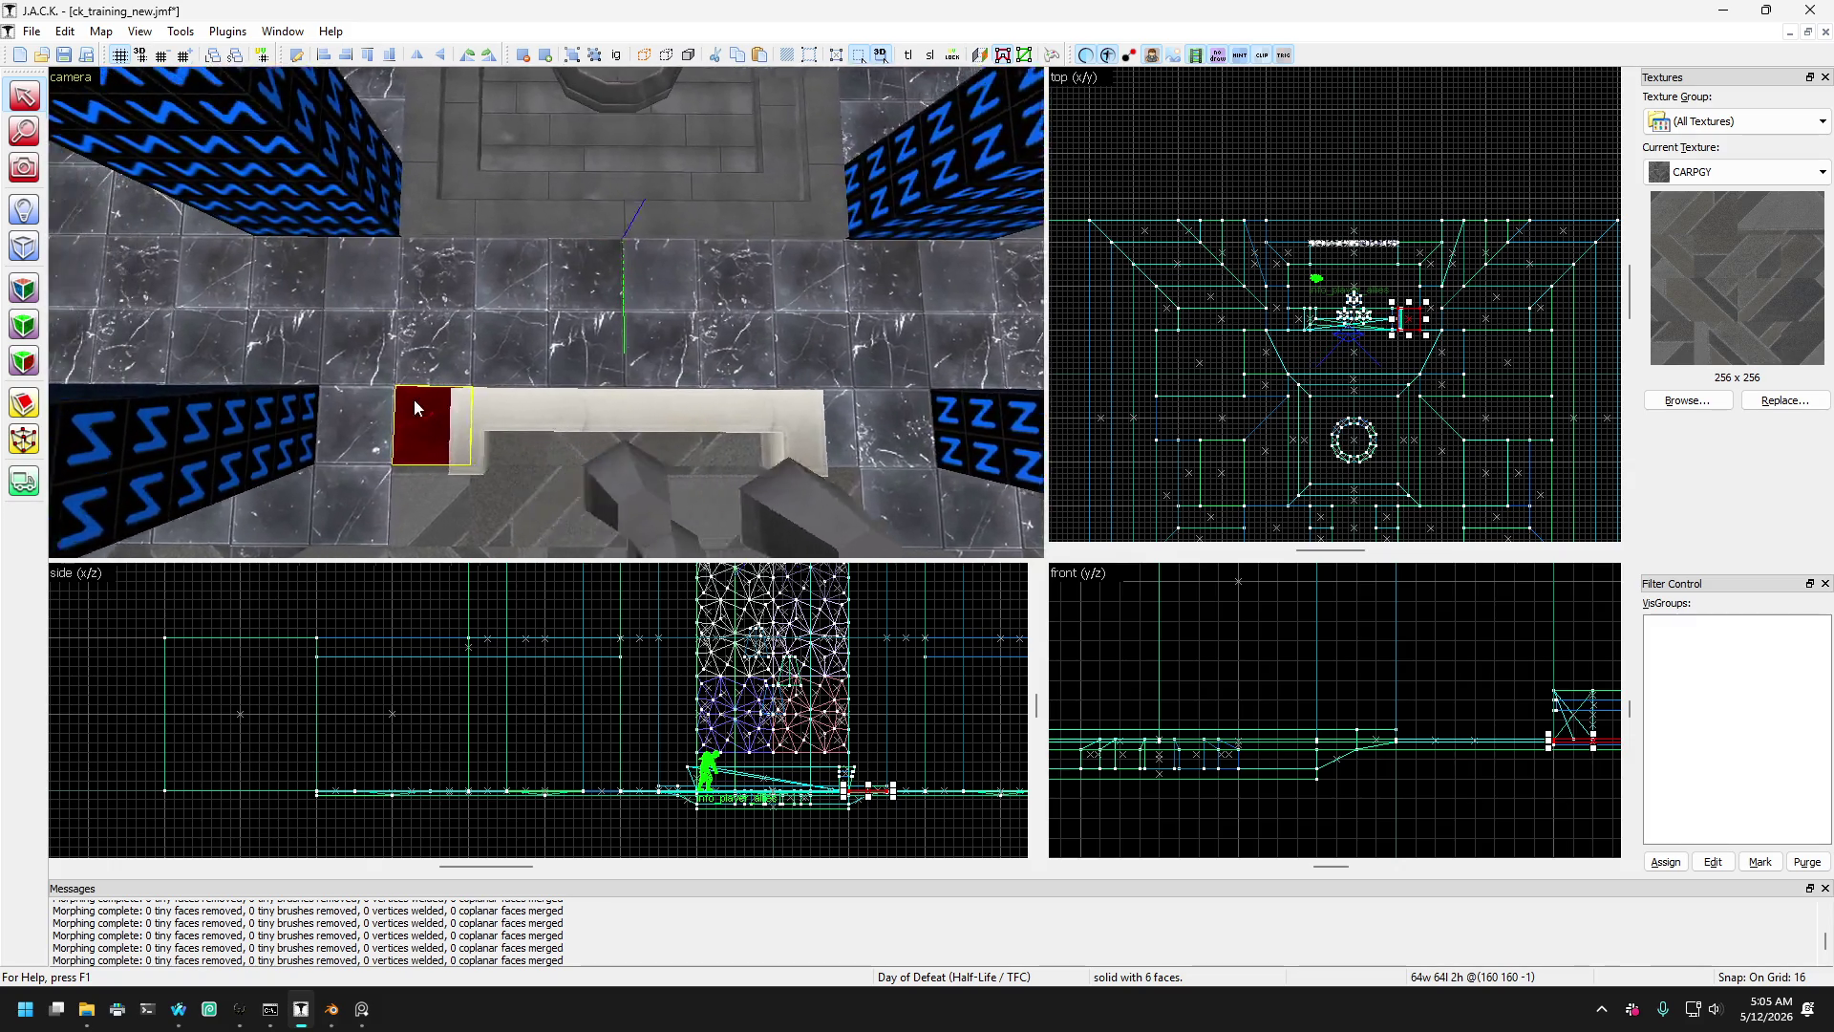
key(Up)
key(Up)
key(Up)
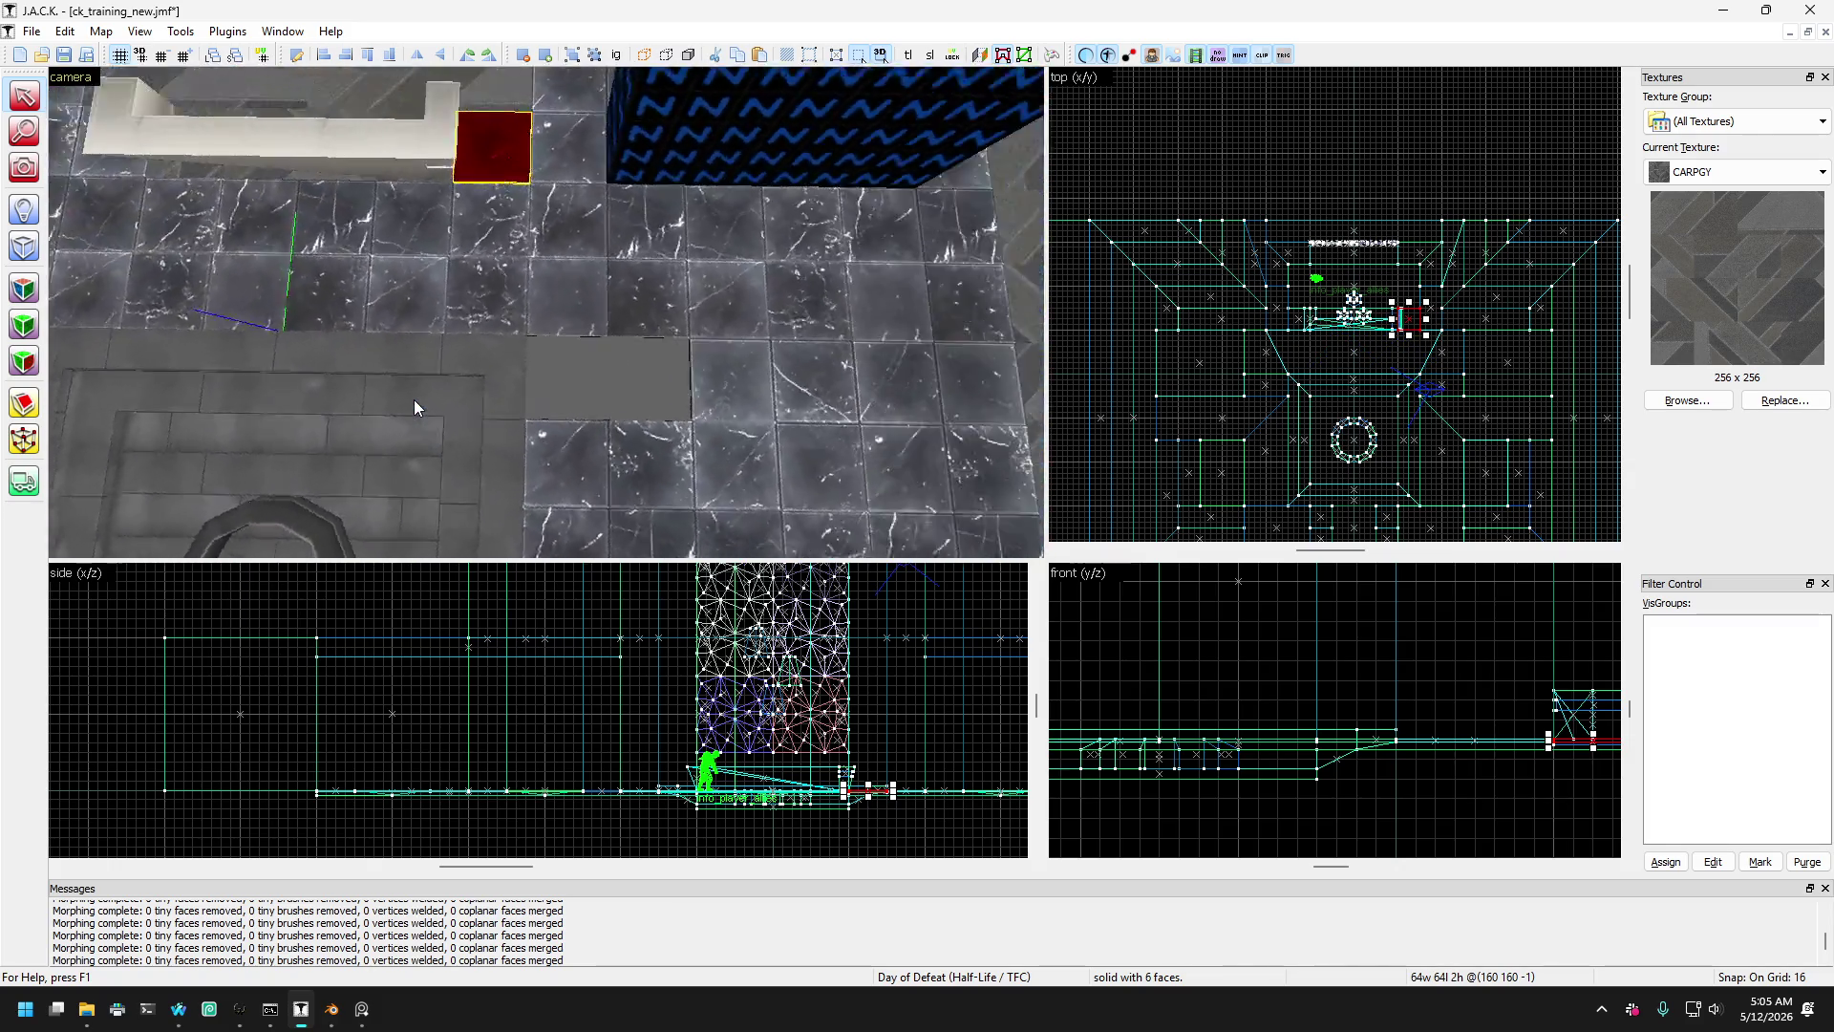
key(Down)
key(Down)
key(Down)
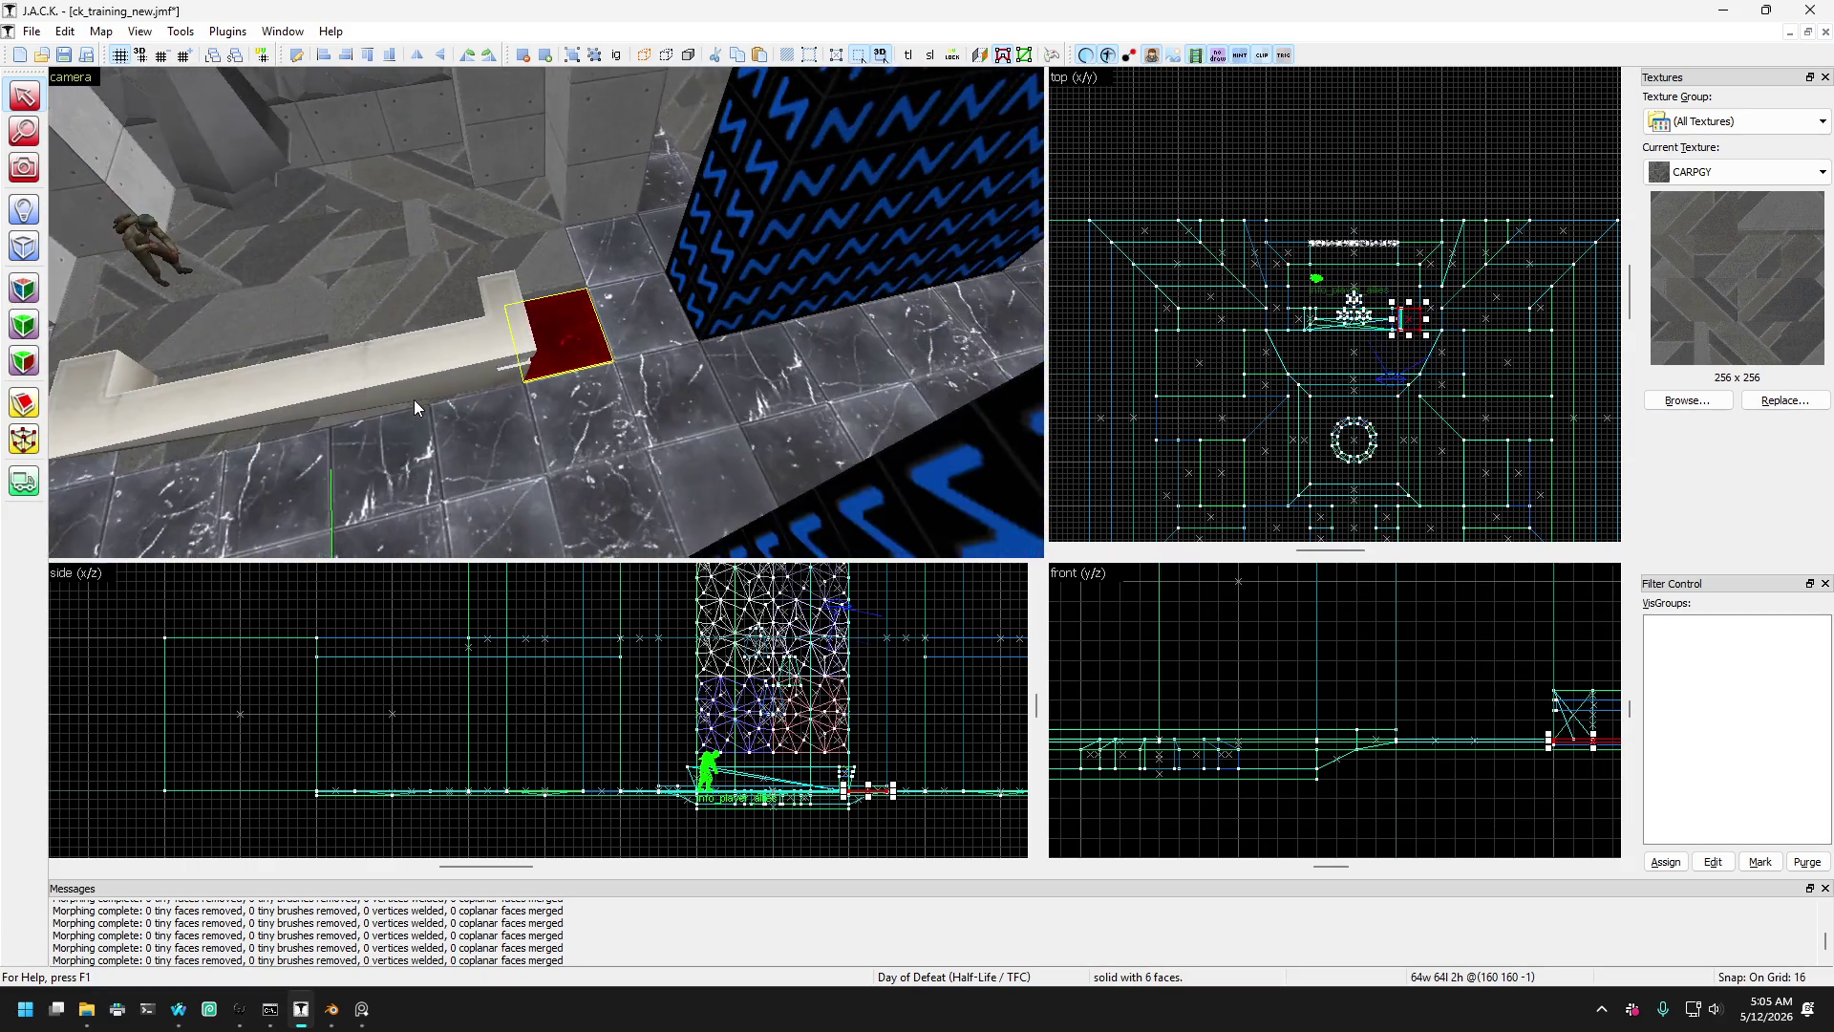
mouse_move(606, 376)
mouse_down()
mouse_move(604, 319)
mouse_move(650, 307)
mouse_move(642, 358)
mouse_move(659, 310)
mouse_move(646, 363)
mouse_move(666, 318)
mouse_move(621, 296)
mouse_move(635, 369)
mouse_move(615, 405)
mouse_move(654, 336)
mouse_move(627, 379)
mouse_move(616, 326)
mouse_move(599, 401)
mouse_move(625, 339)
mouse_move(638, 361)
mouse_move(646, 298)
mouse_move(626, 324)
mouse_move(672, 397)
mouse_up()
- Fly toward the red floor brushes by the pillar and select only the near one
key(w)
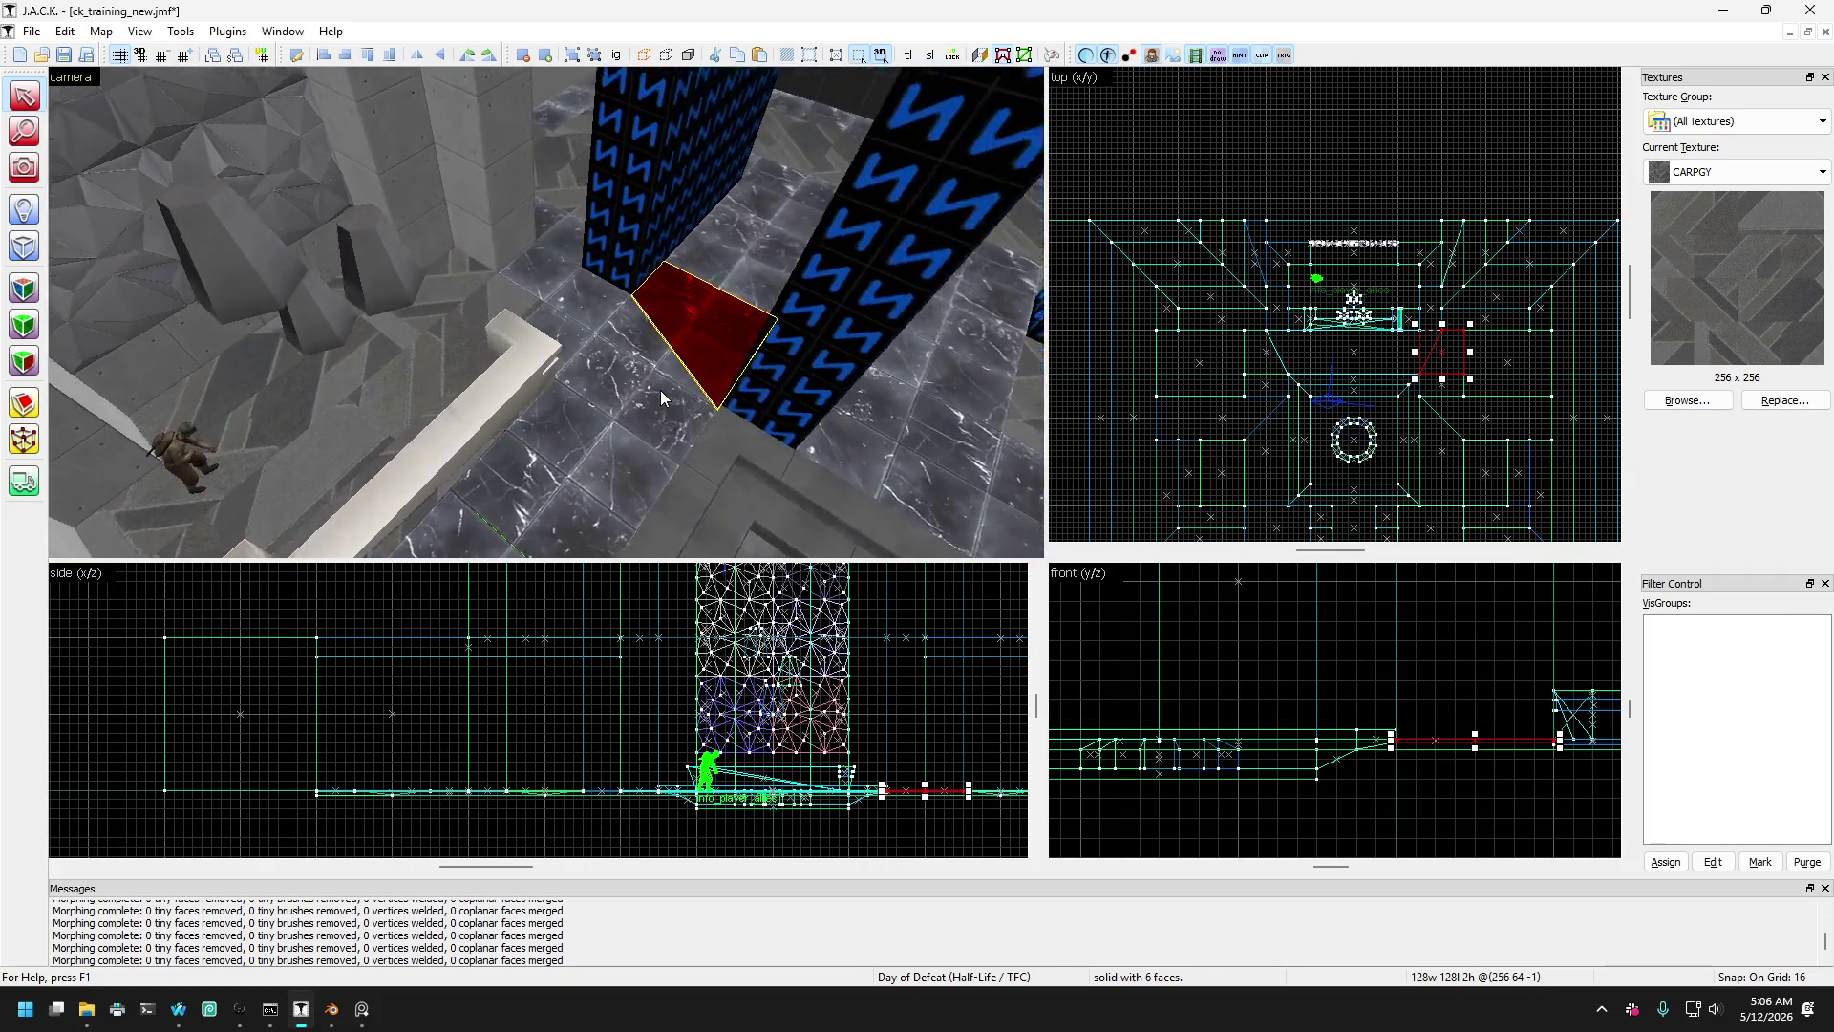
key(w)
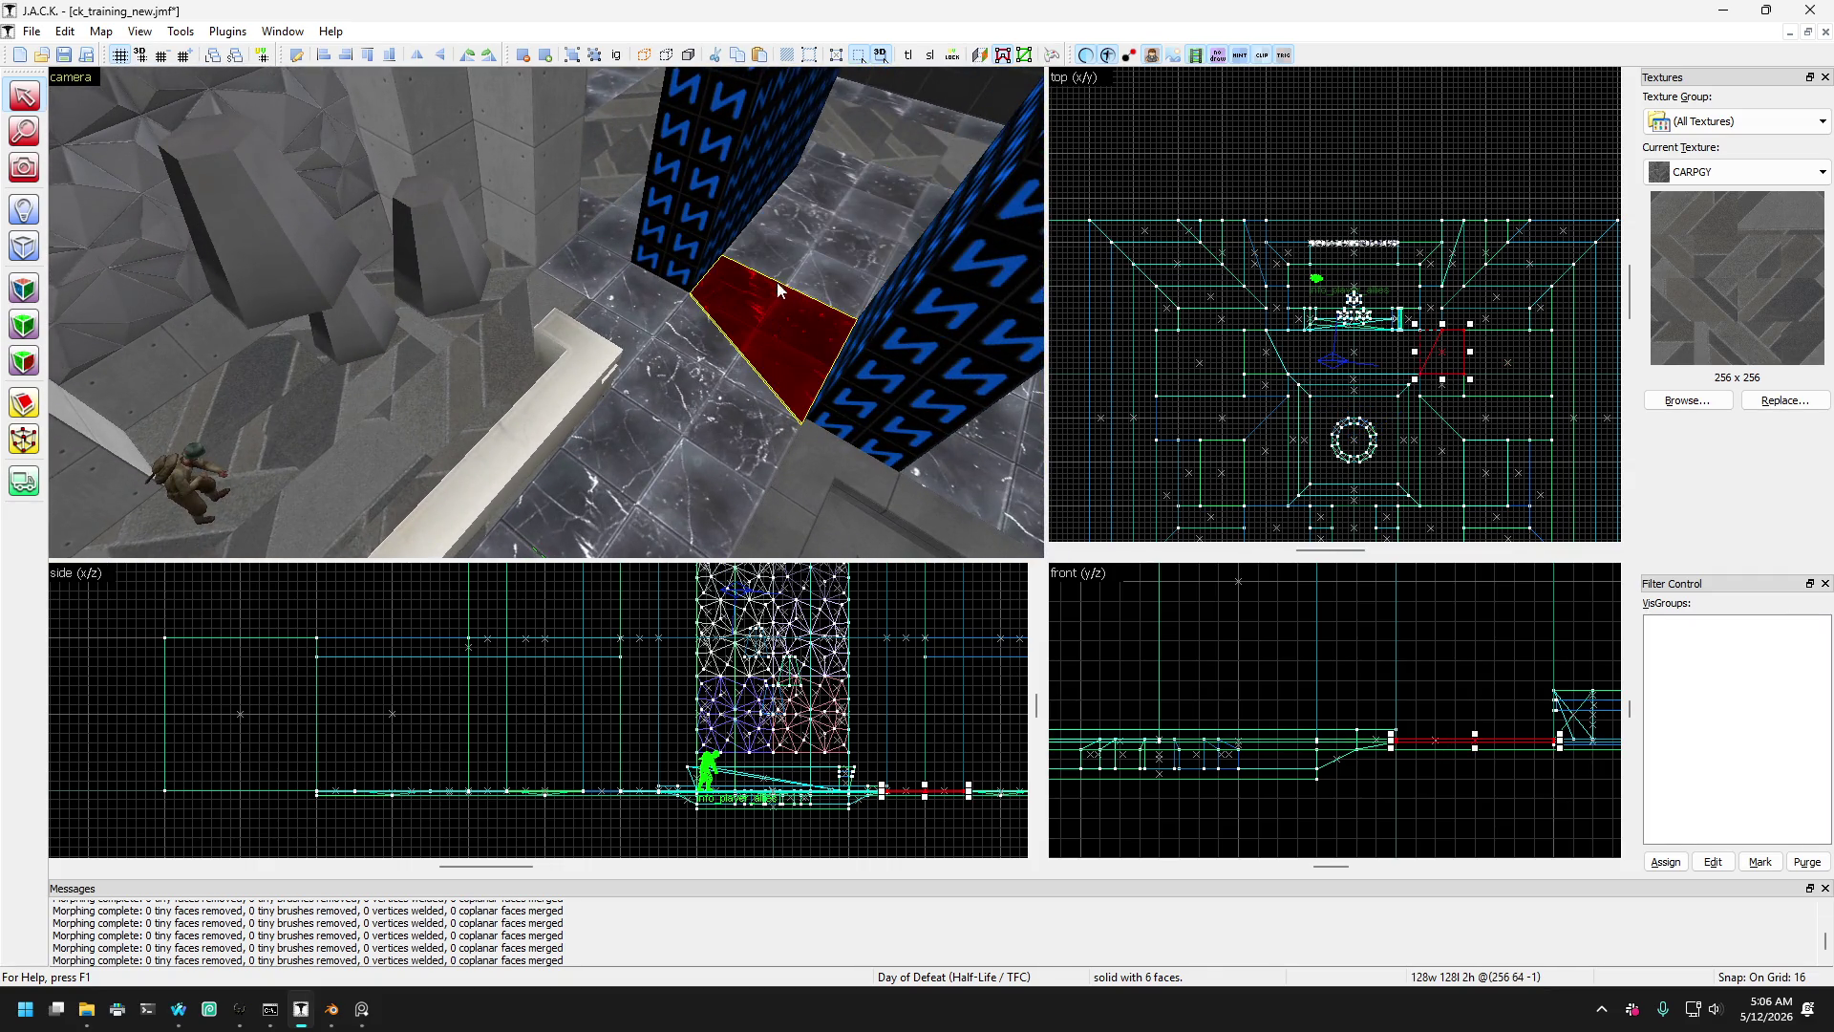
ctrl+click(811, 256)
key(w)
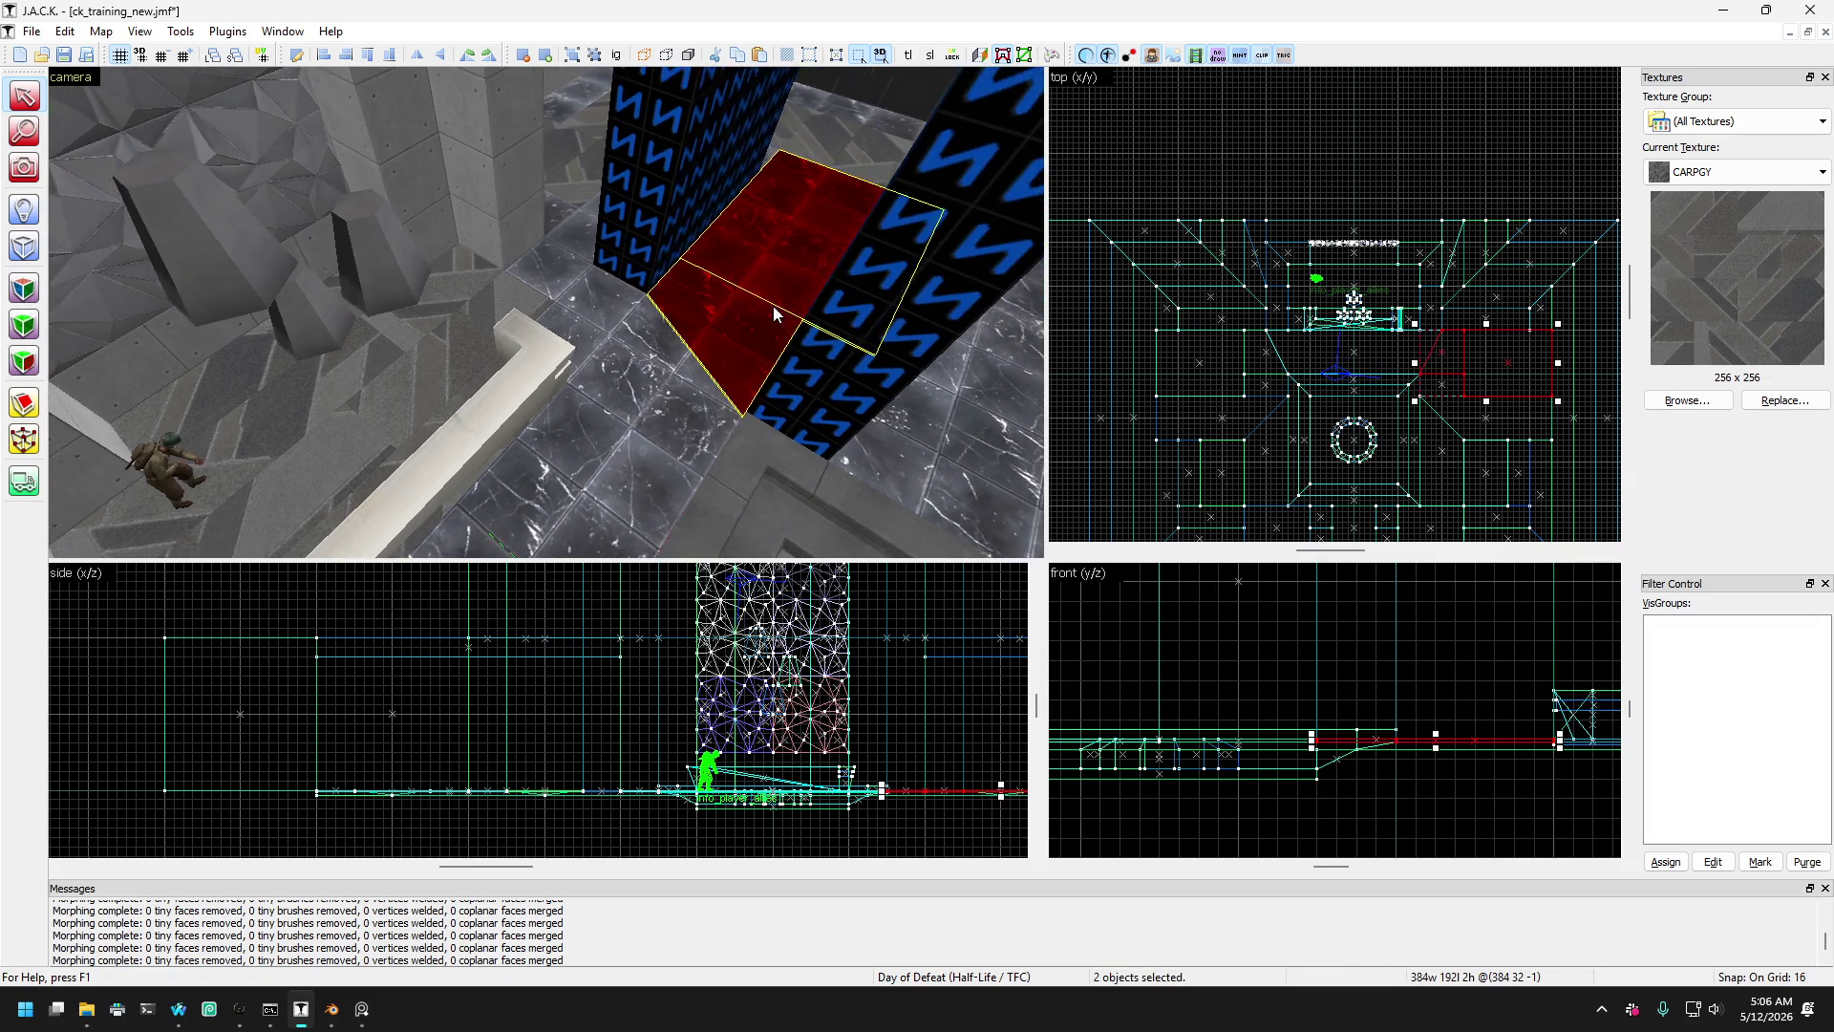
key(w)
click(708, 329)
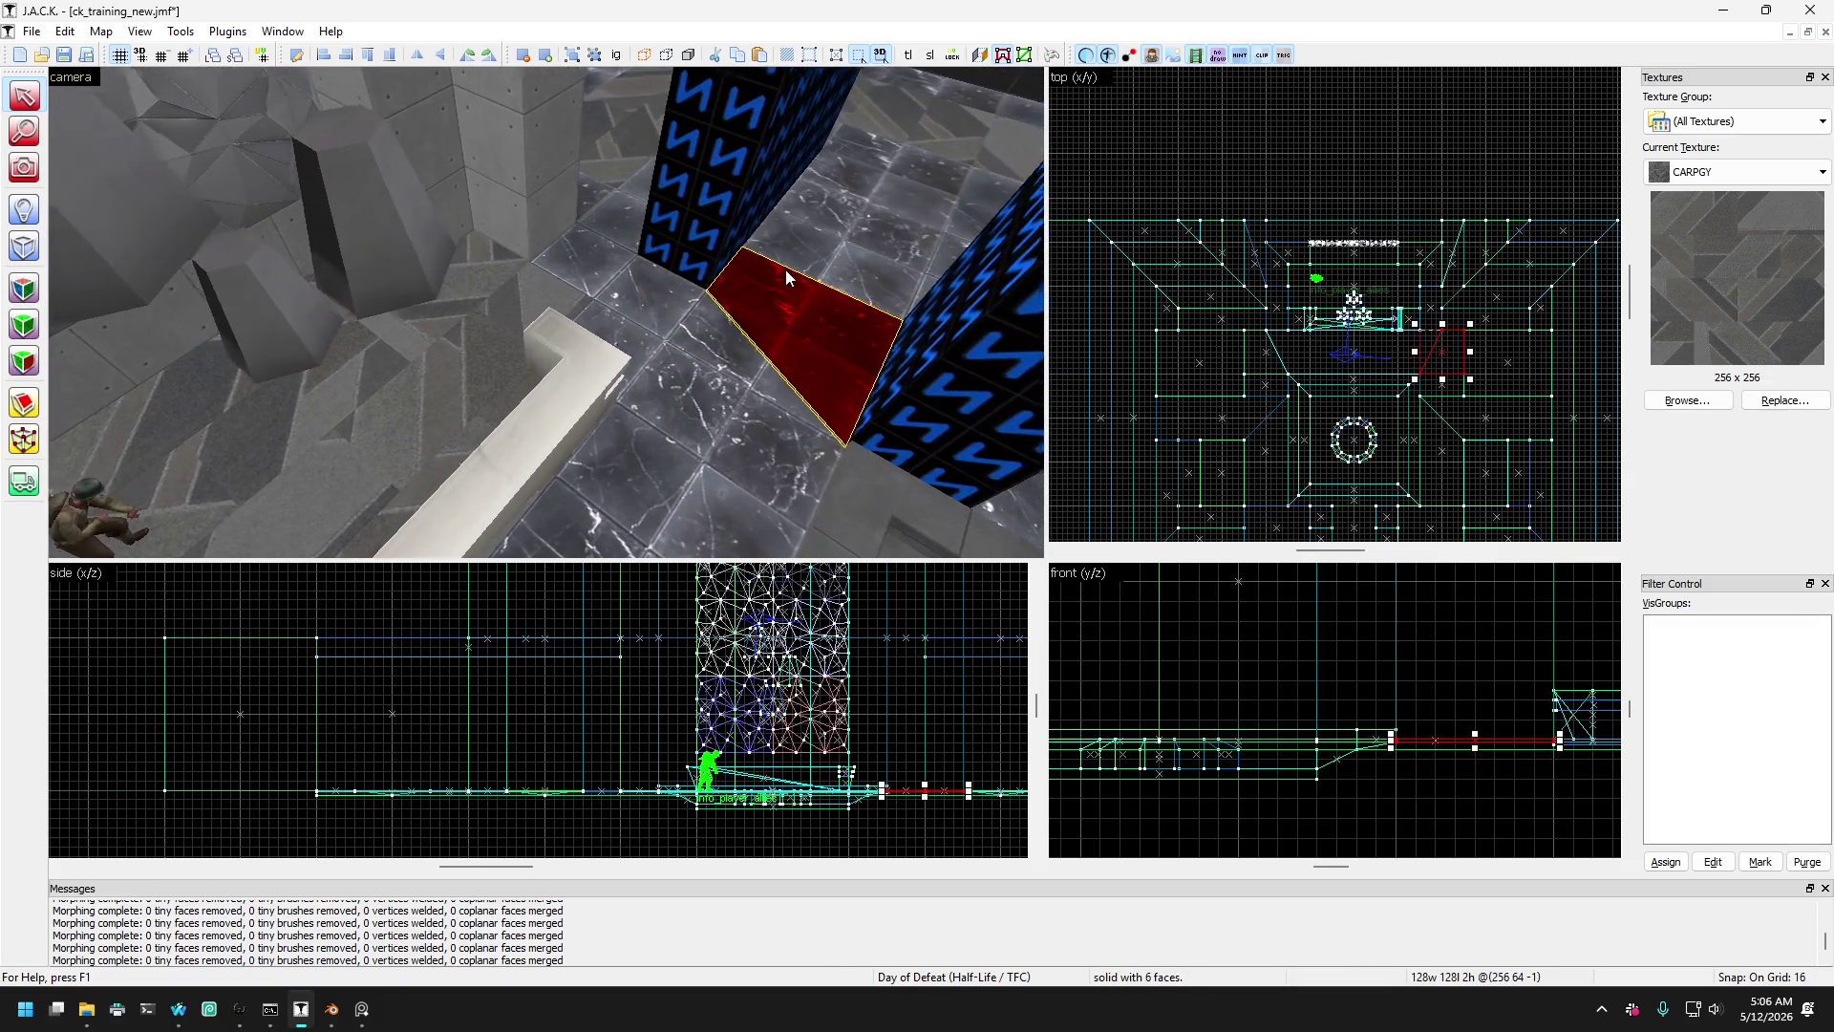
- Turn toward the other pillar and select the red brushes beside it, dropping the left one
key(a)
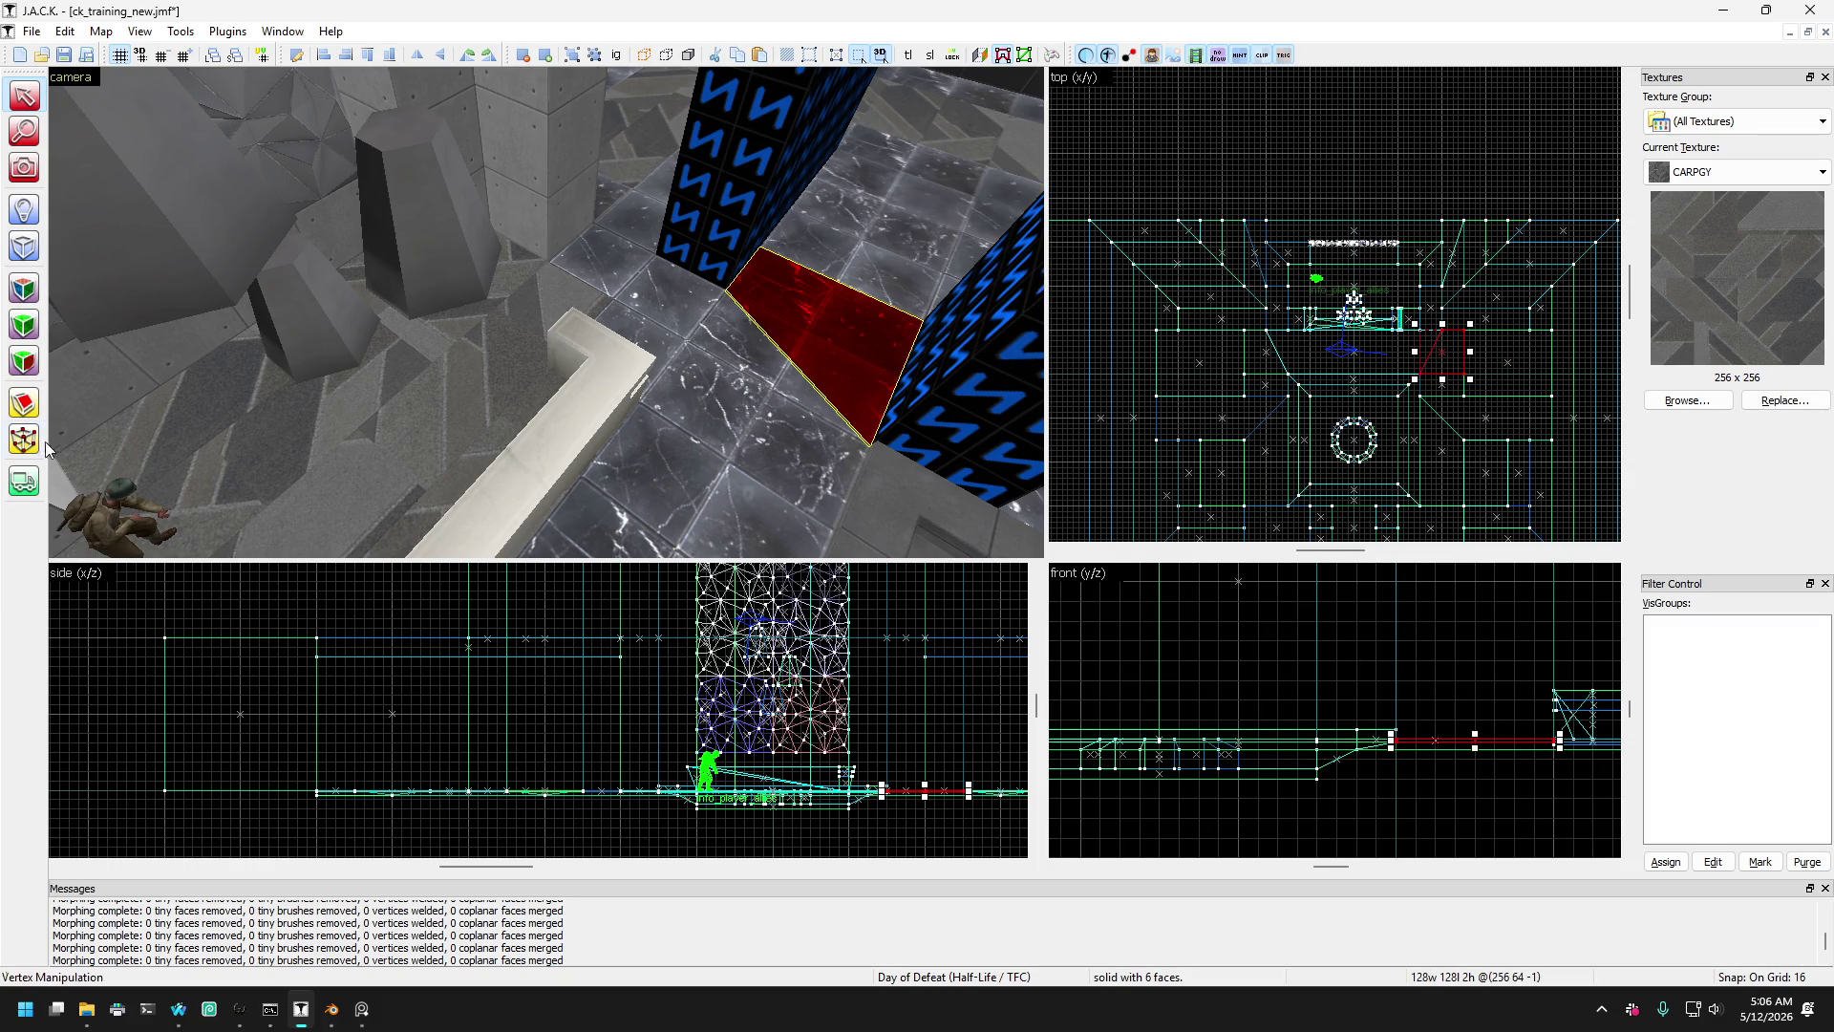
key(Right)
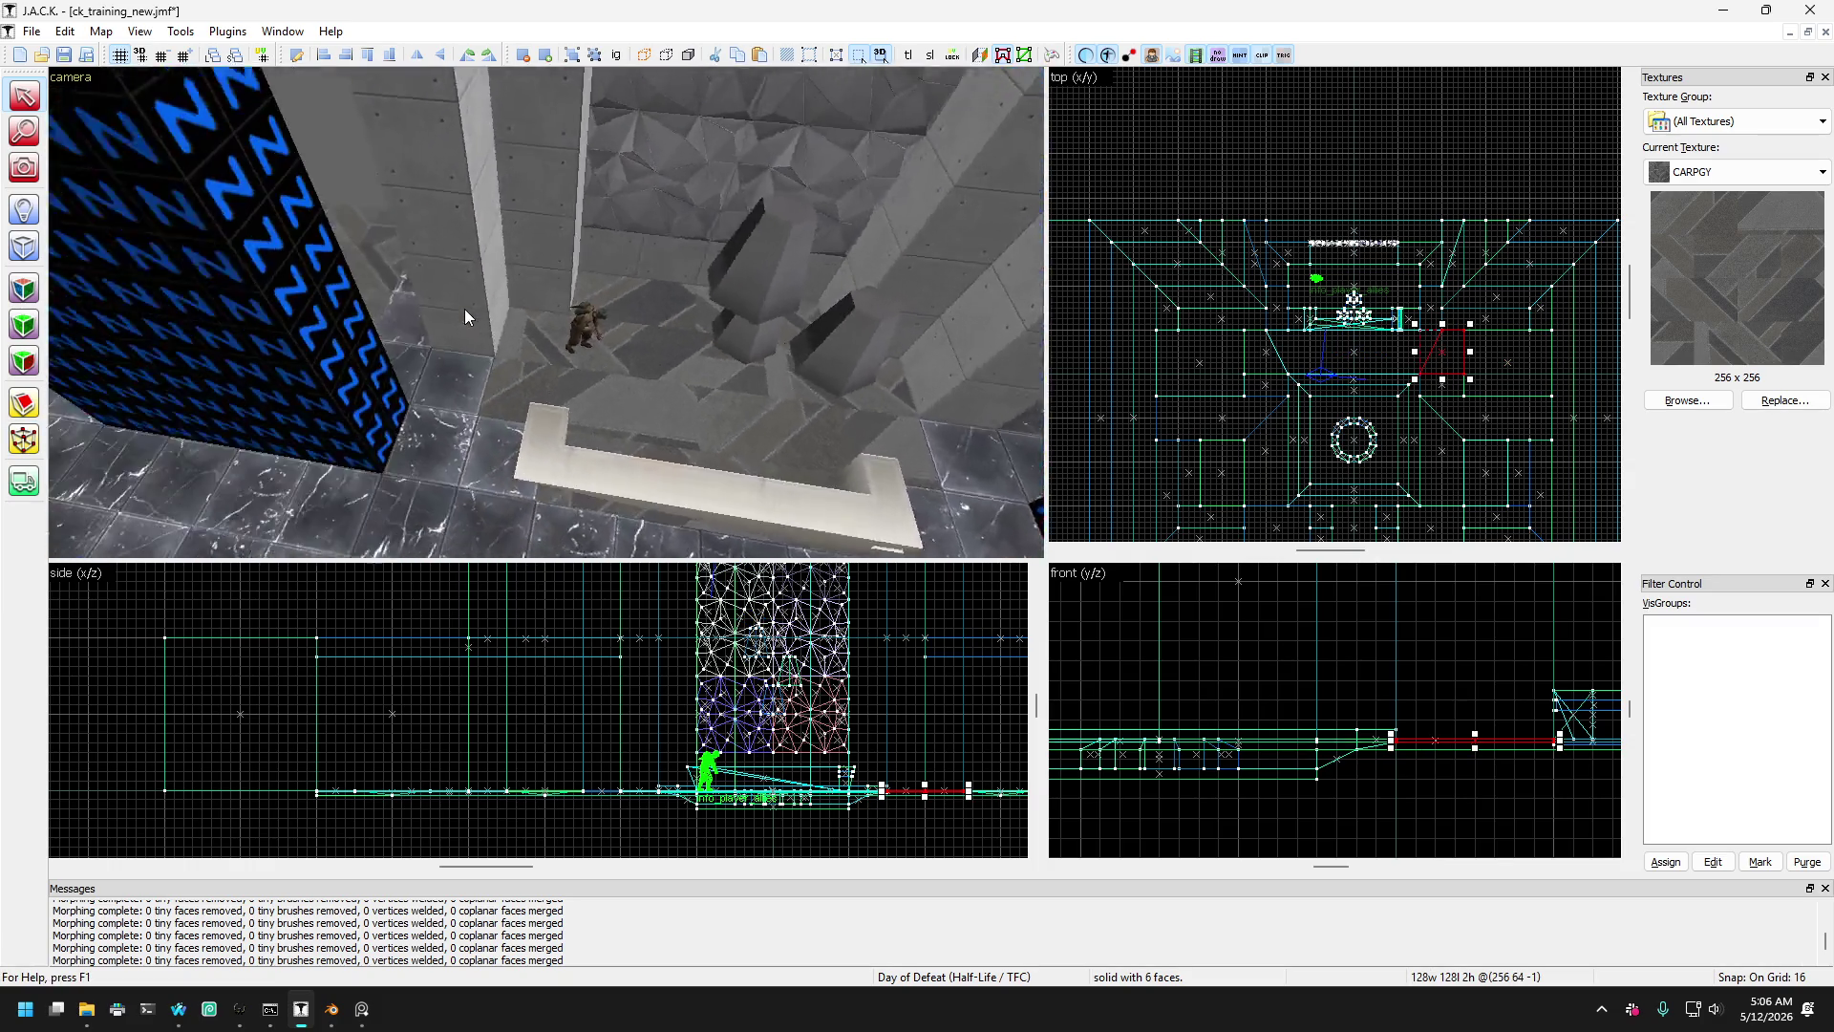
key(Left)
ctrl+click(362, 434)
ctrl+click(376, 460)
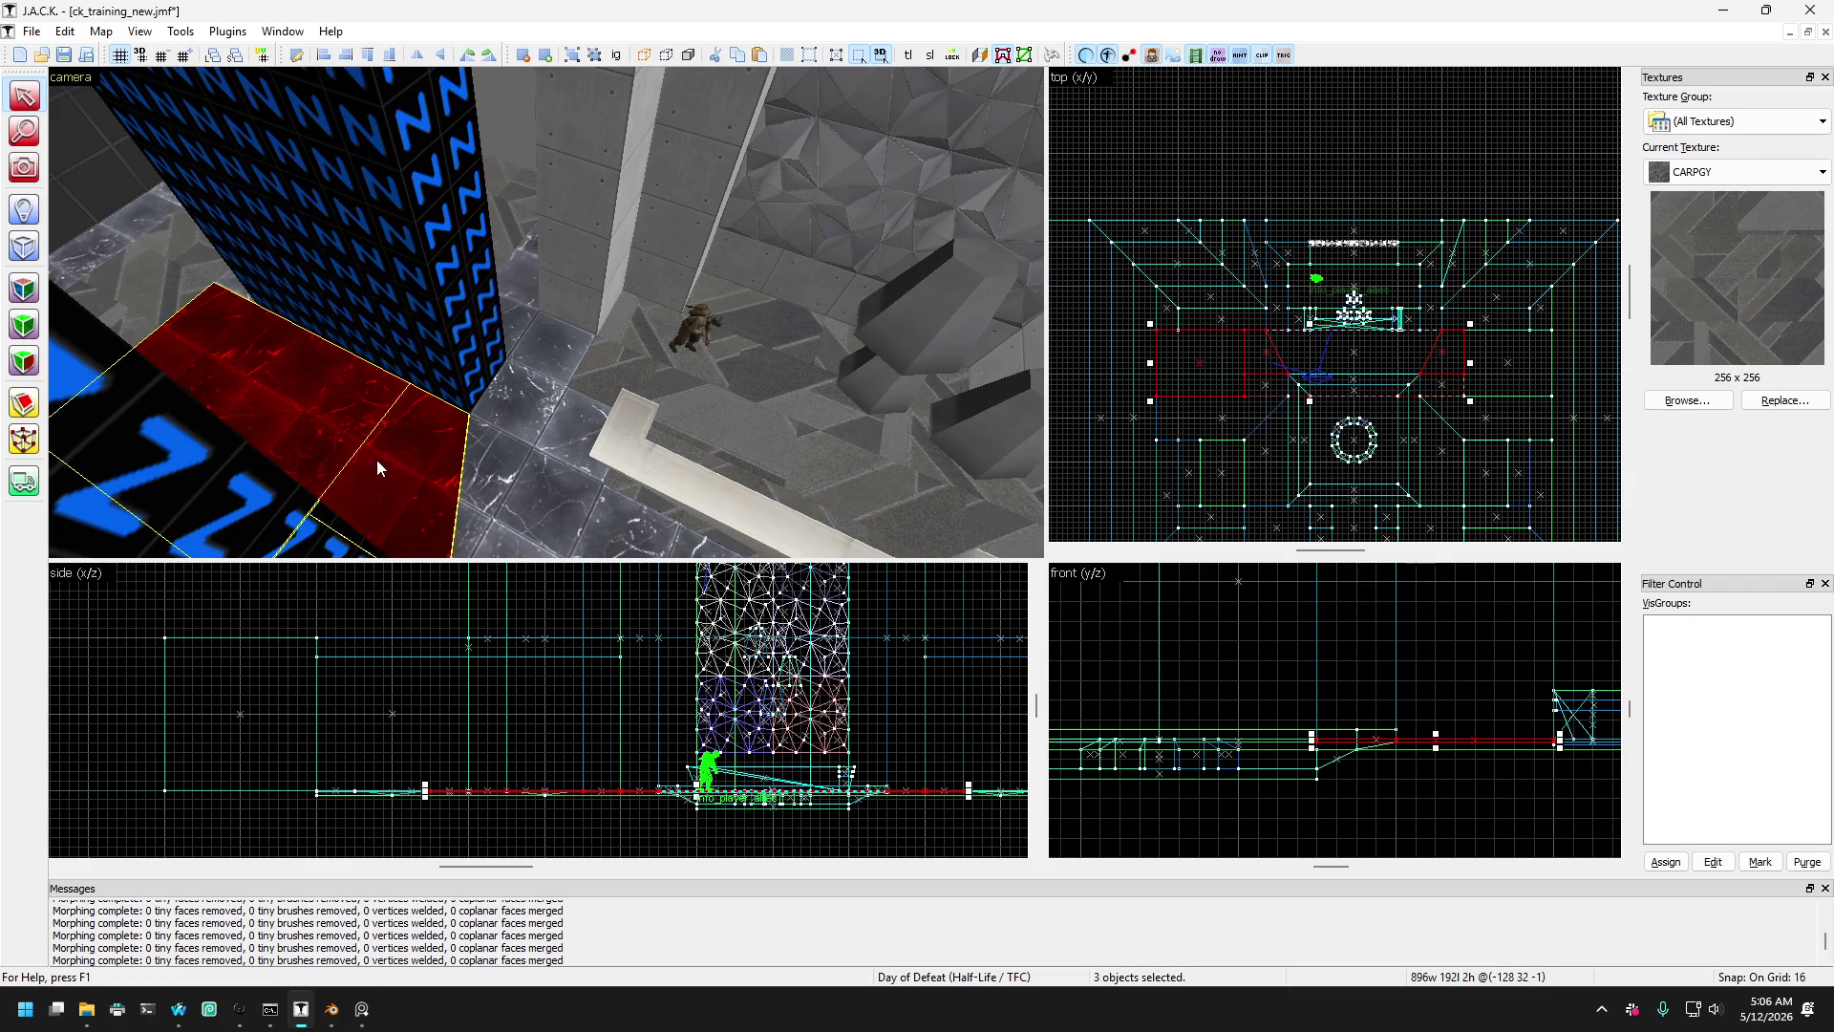
ctrl+click(350, 456)
- With Vertex Manipulation, pull one red brush's corner left and the other's right into angles
click(24, 439)
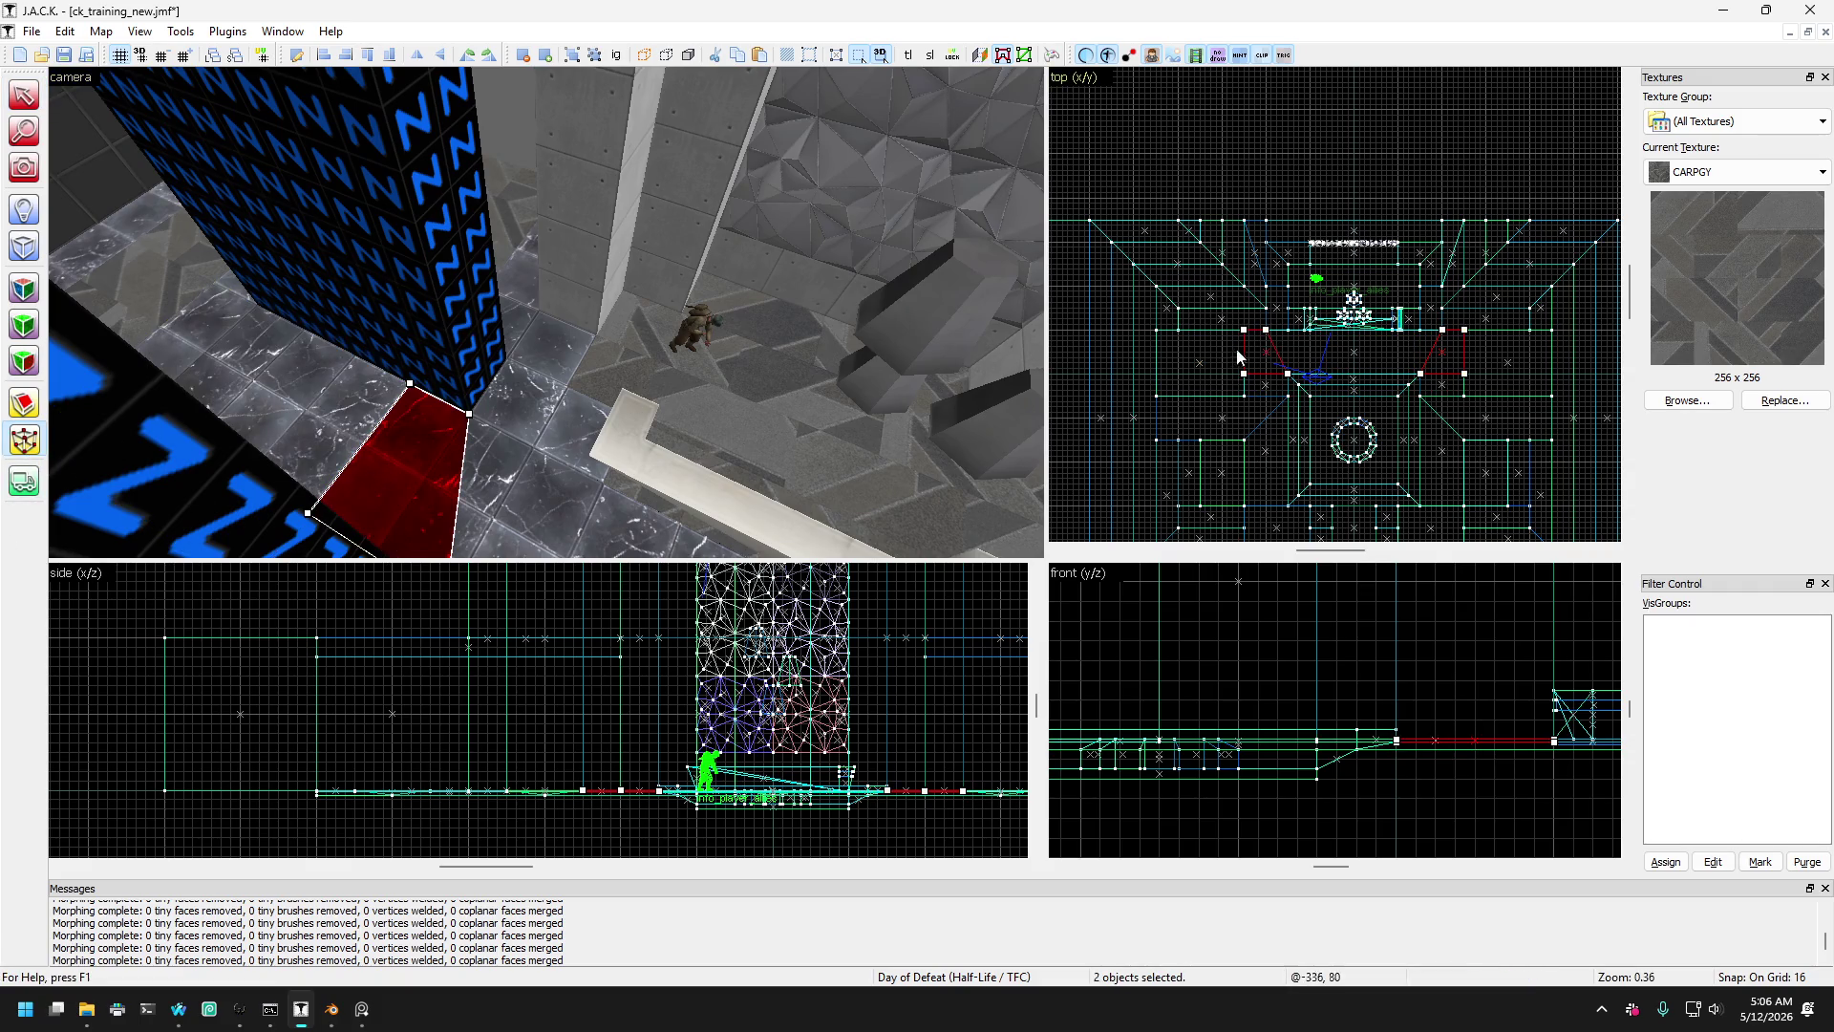
scroll(1236, 348, up, 1)
scroll(1127, 320, down, 2)
mouse_move(1231, 321)
mouse_down()
mouse_move(1127, 320)
mouse_move(1142, 325)
mouse_up()
scroll(1419, 337, up, 2)
drag(1338, 316, 1446, 317)
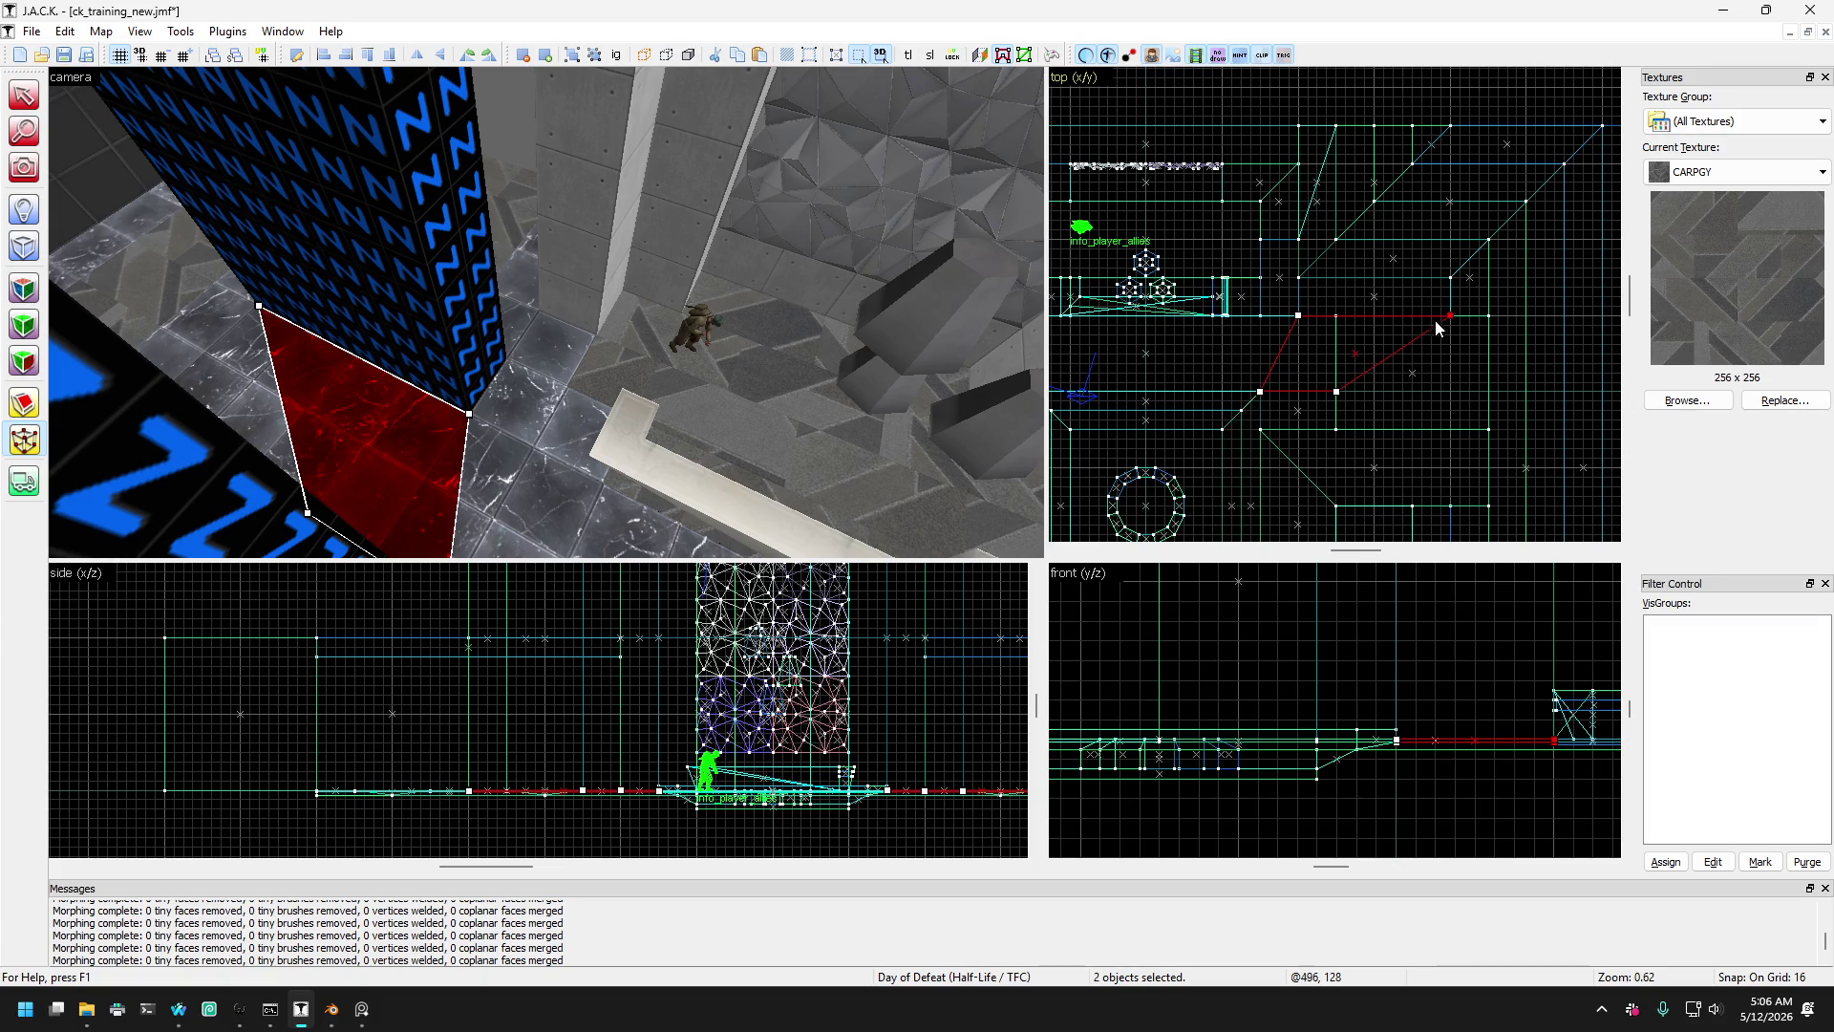
- Select the other red floor brushes, ending on the wide one by the left pillar
click(24, 95)
click(235, 290)
scroll(221, 398, down, 6)
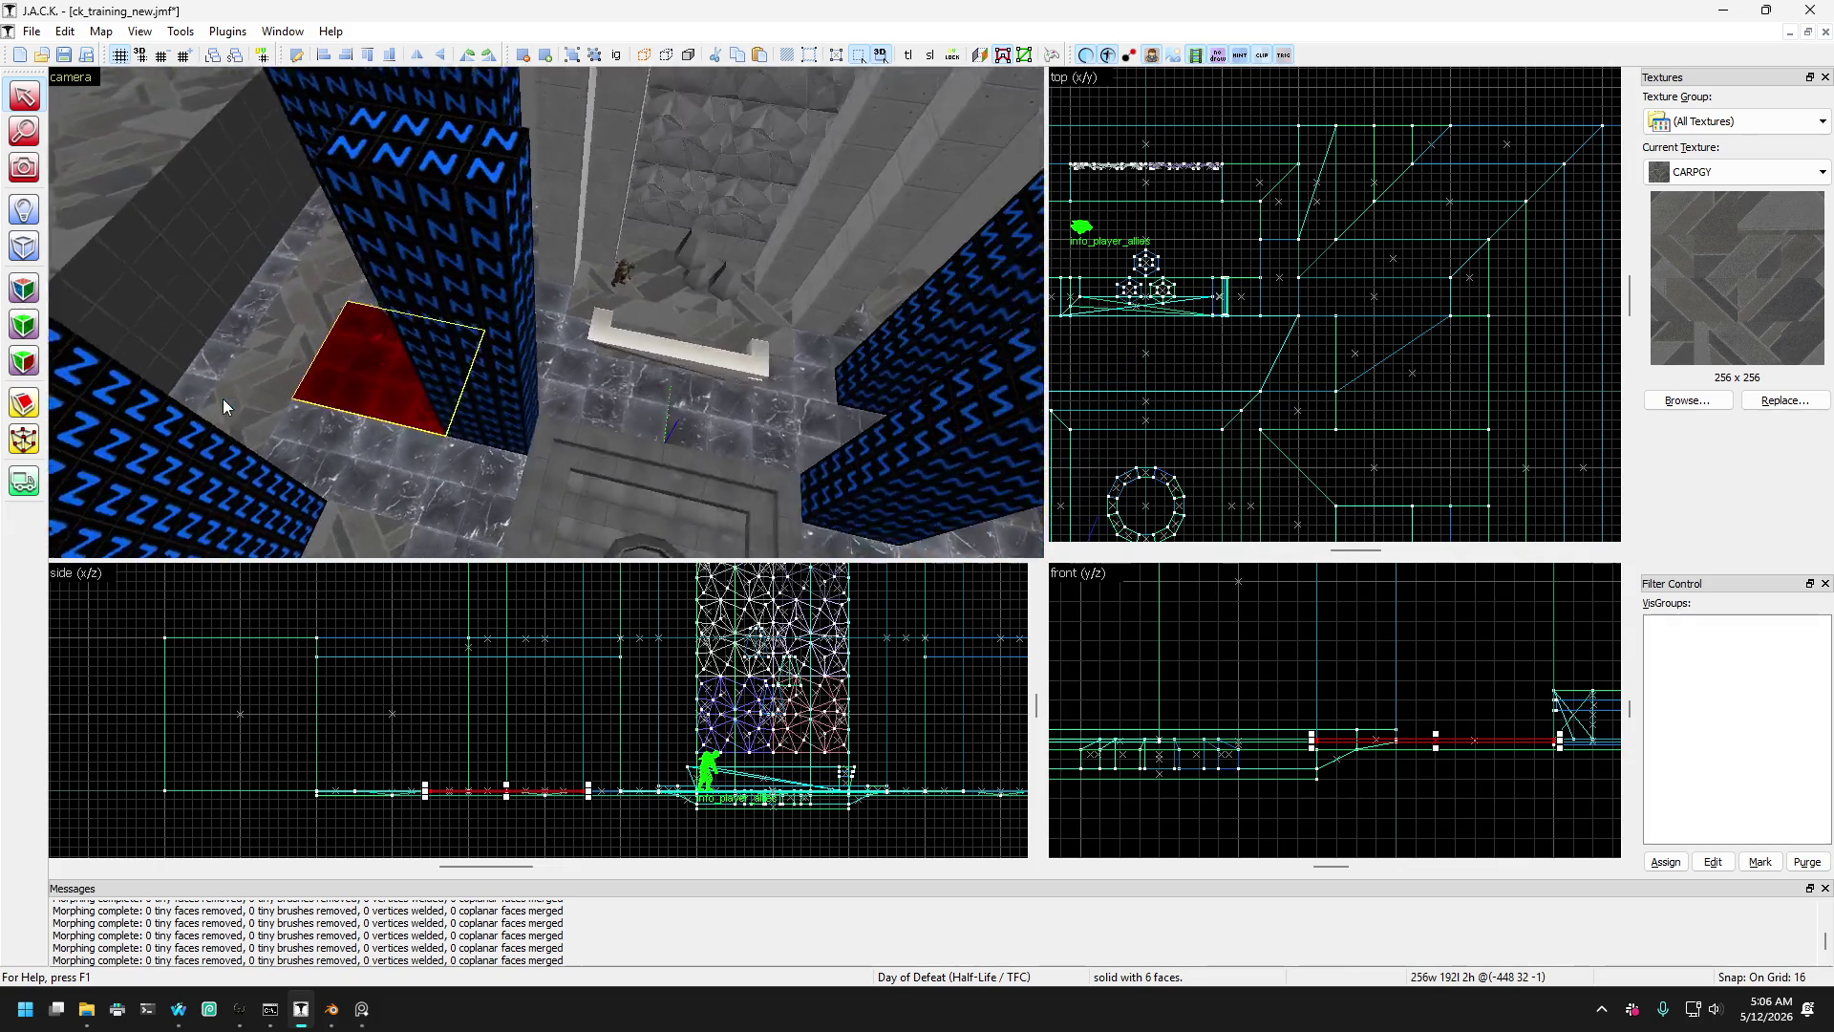
key(Left)
key(Up)
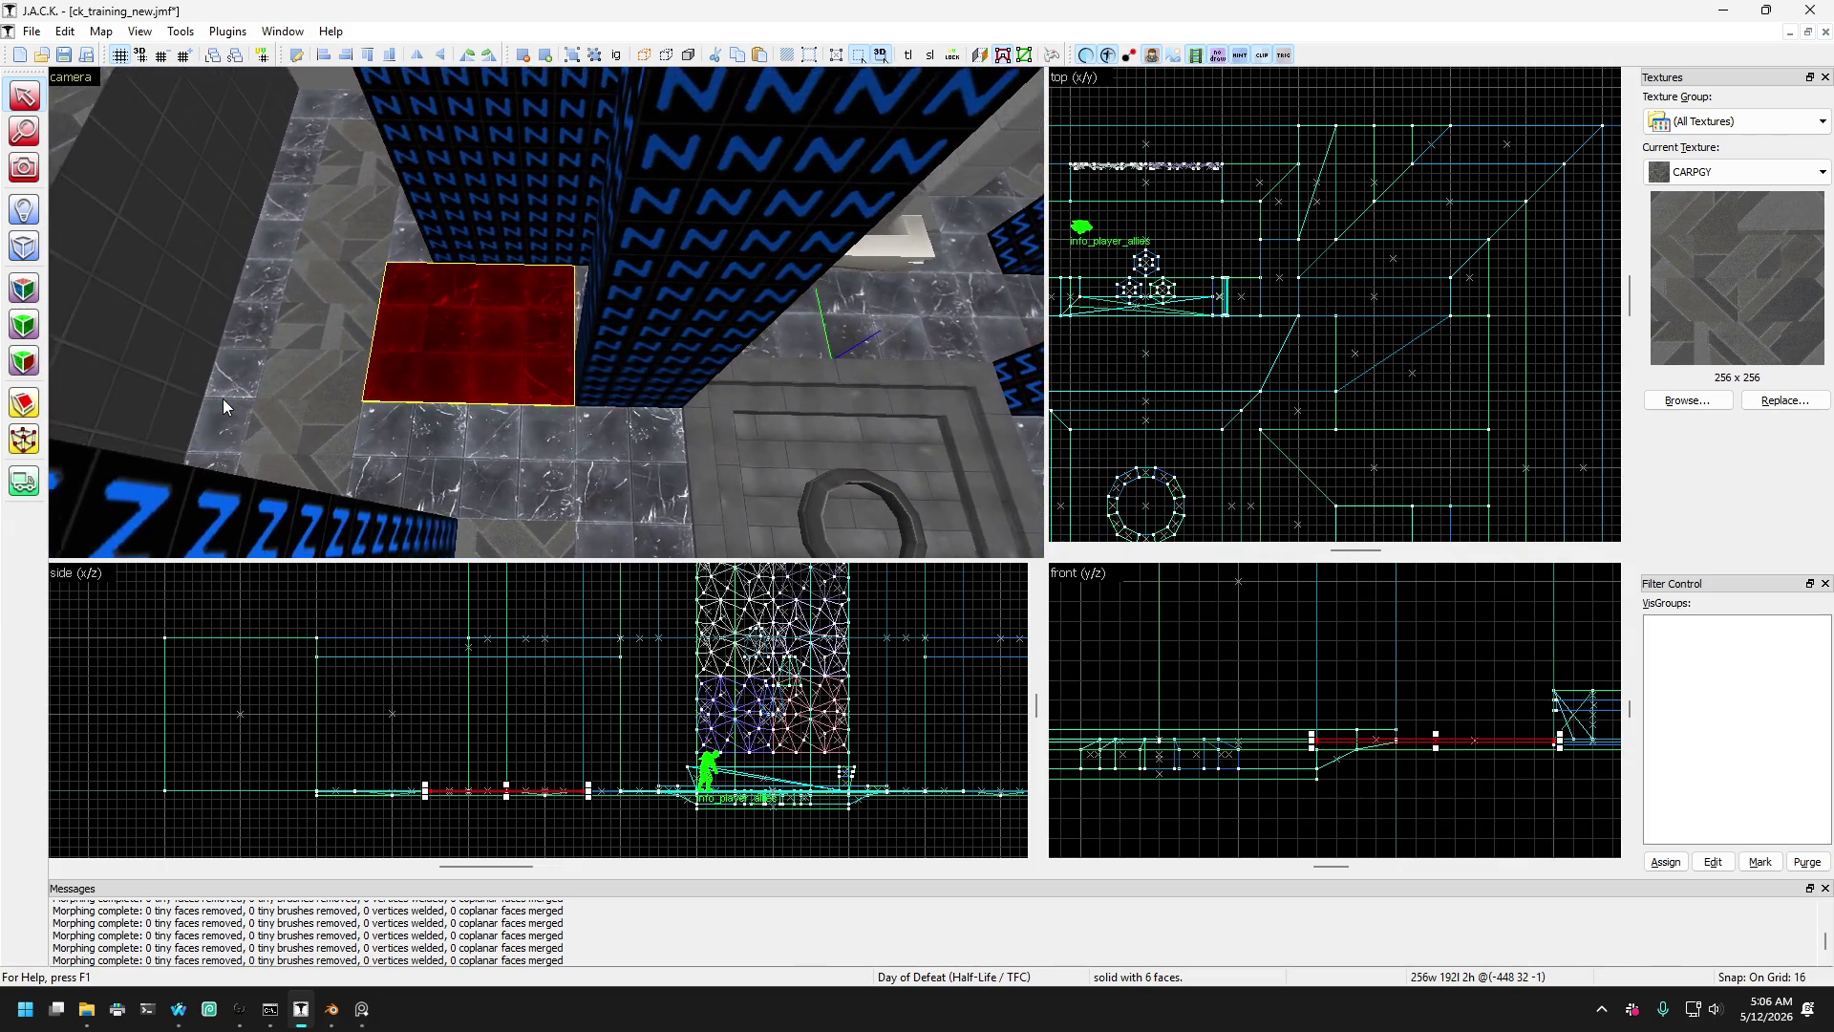
click(622, 342)
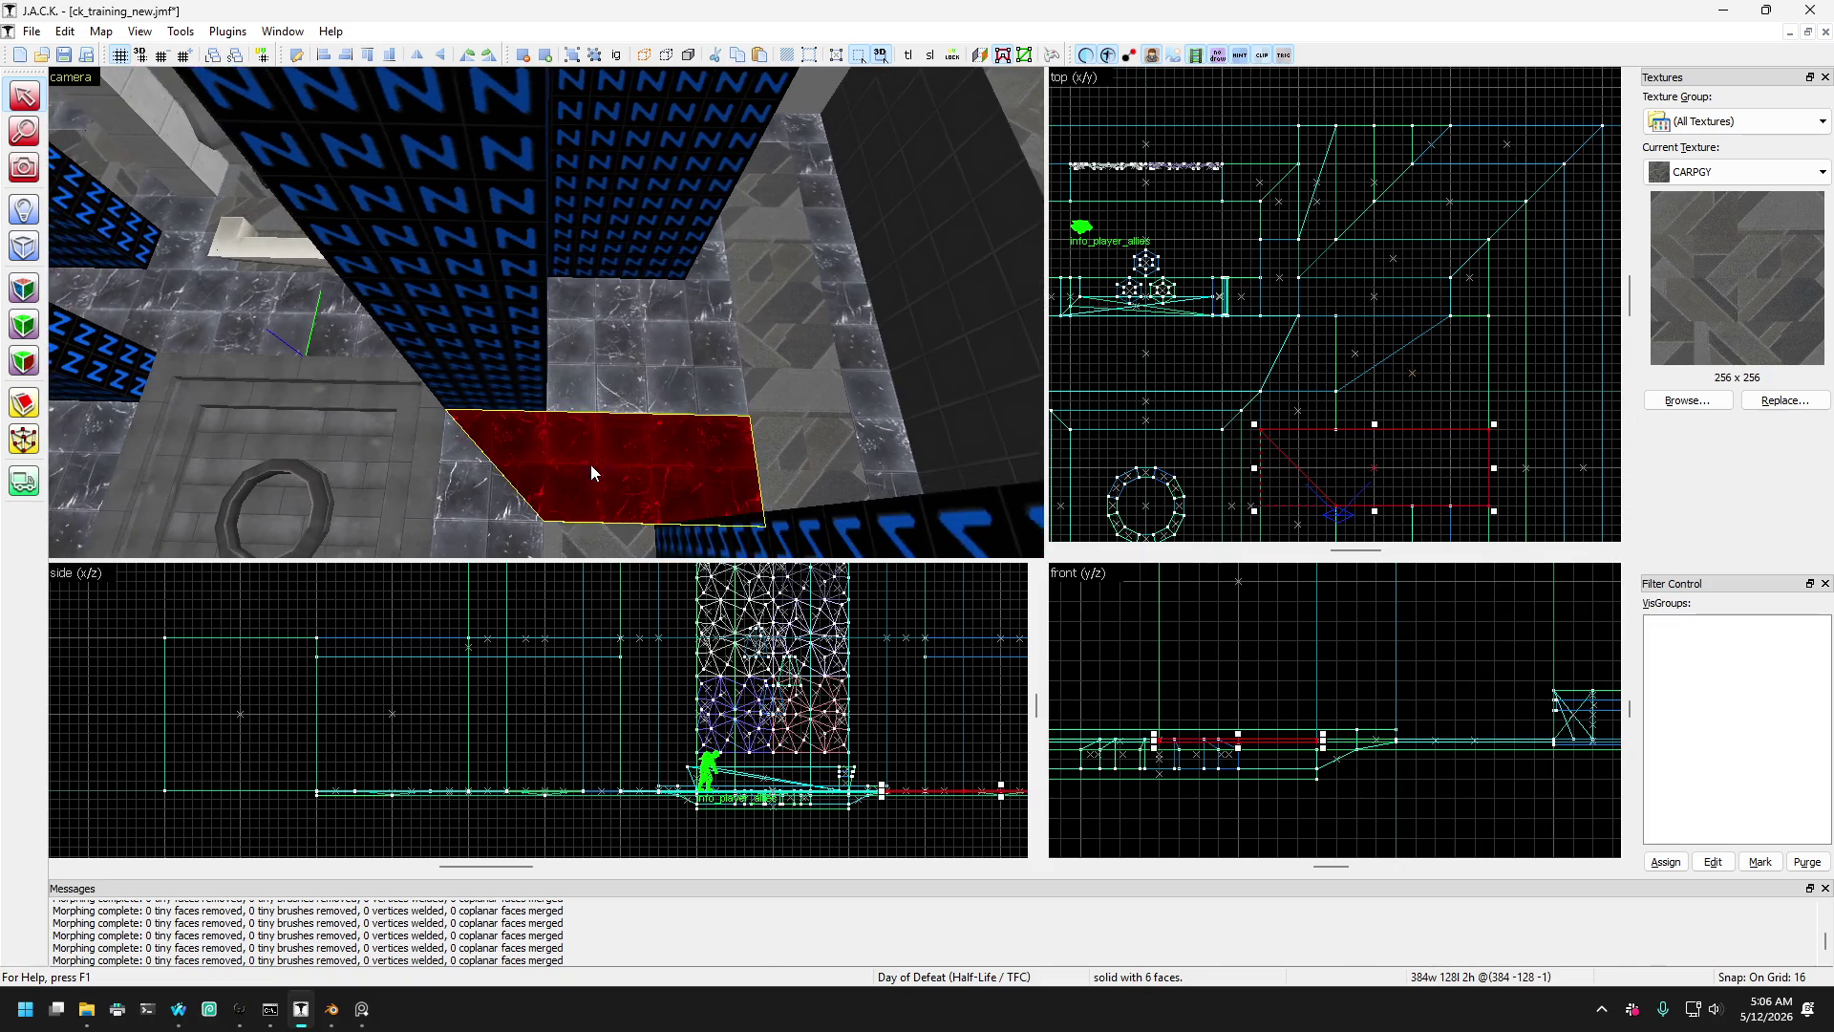
key(Down)
click(651, 460)
key(Left)
click(355, 401)
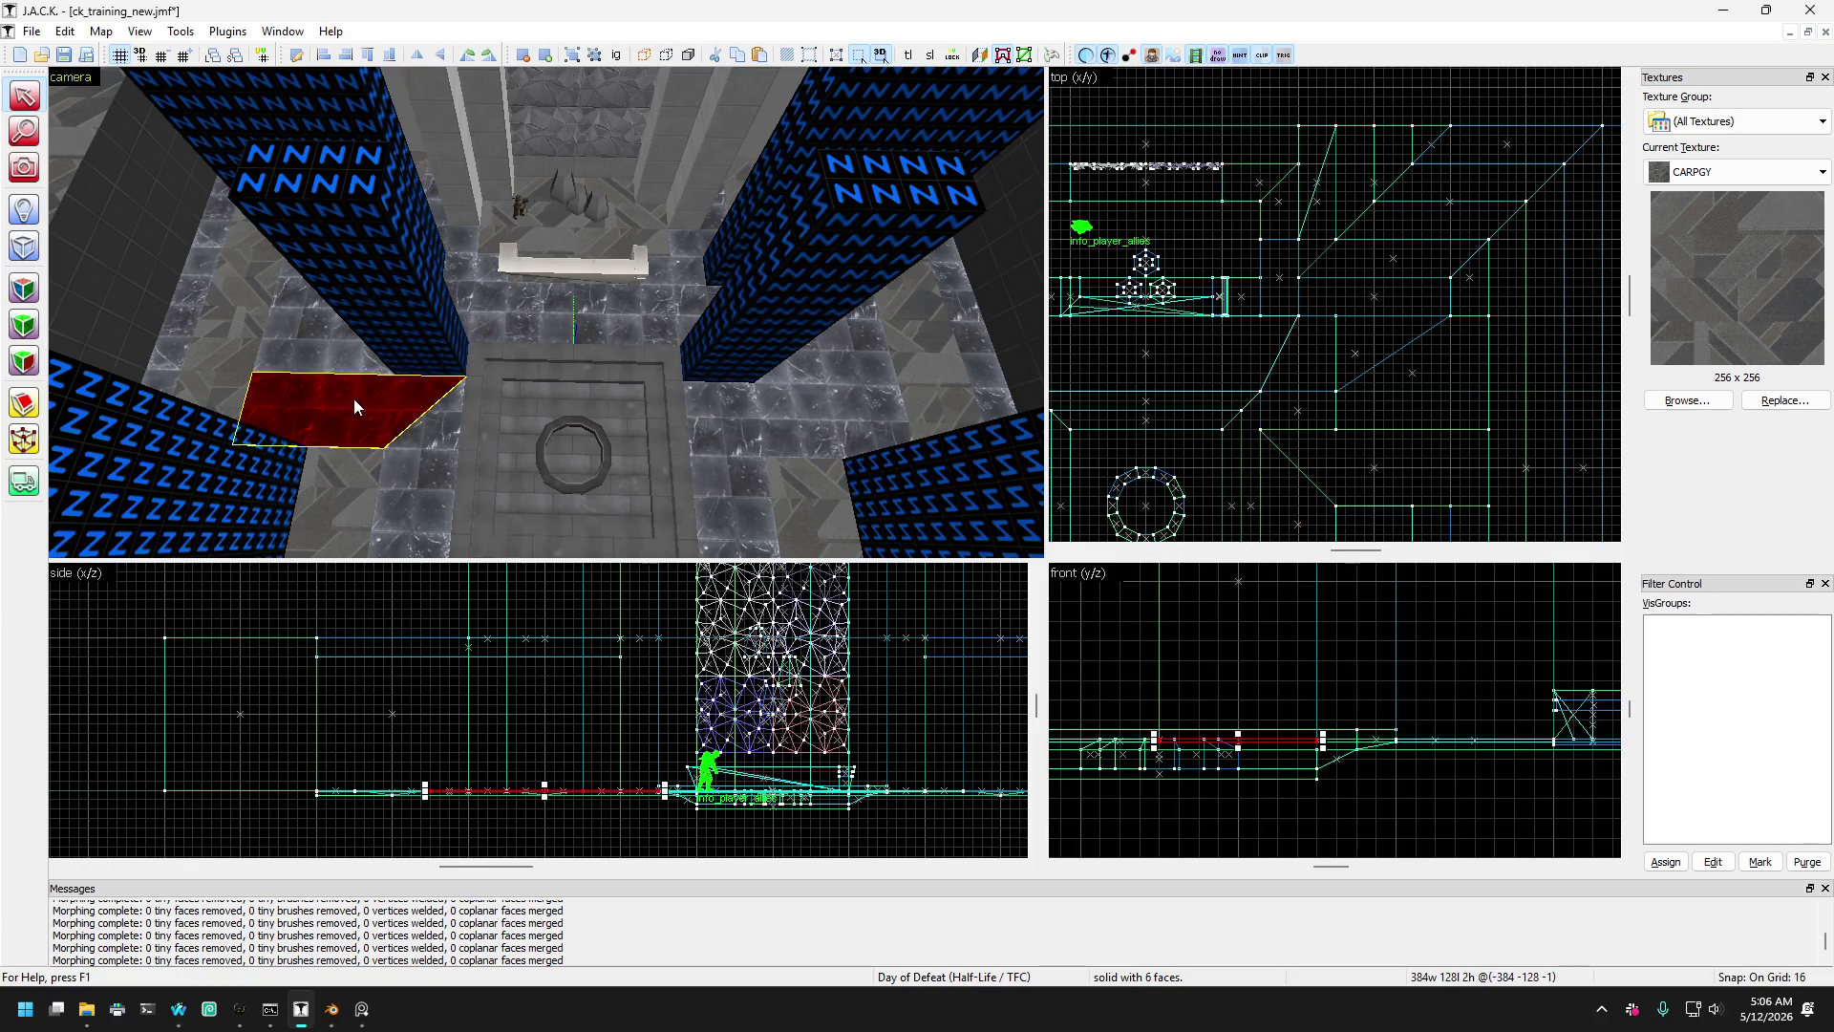
- Slant the left floor brush by moving its left corners right, then undo the edit
click(24, 440)
scroll(1405, 254, down, 3)
scroll(1219, 330, up, 4)
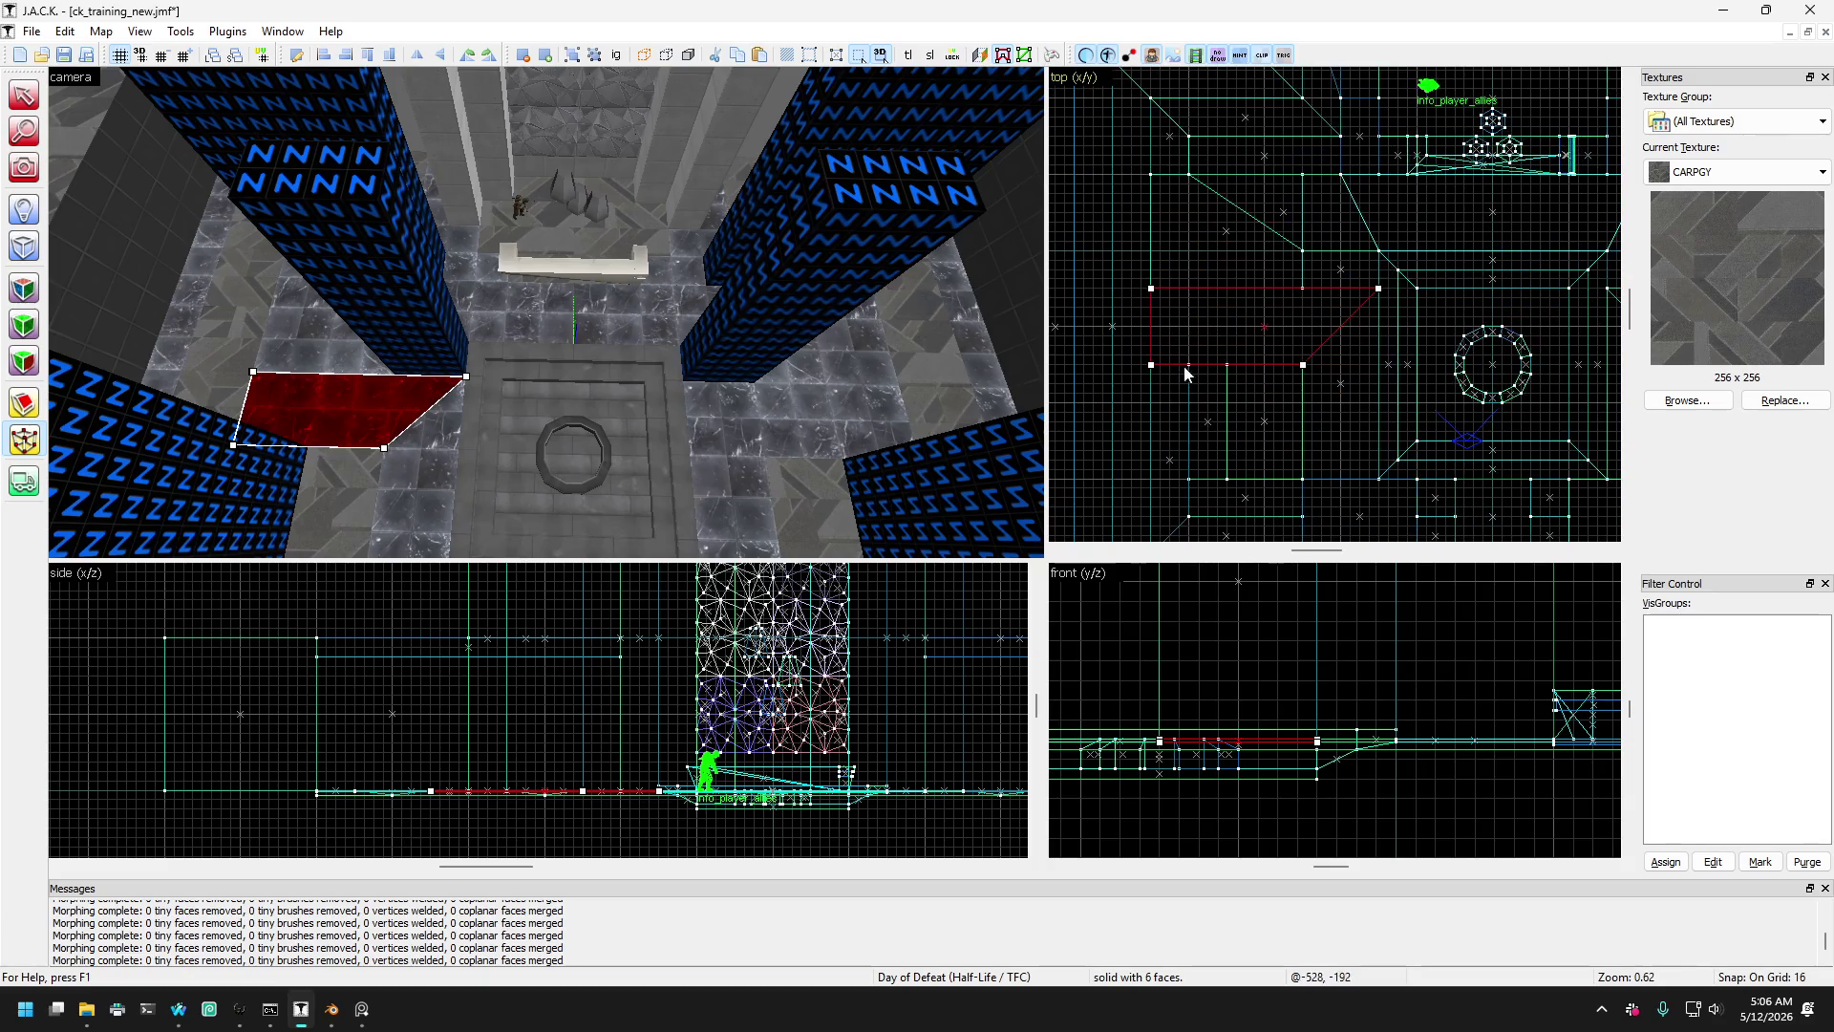
drag(1152, 365, 1229, 365)
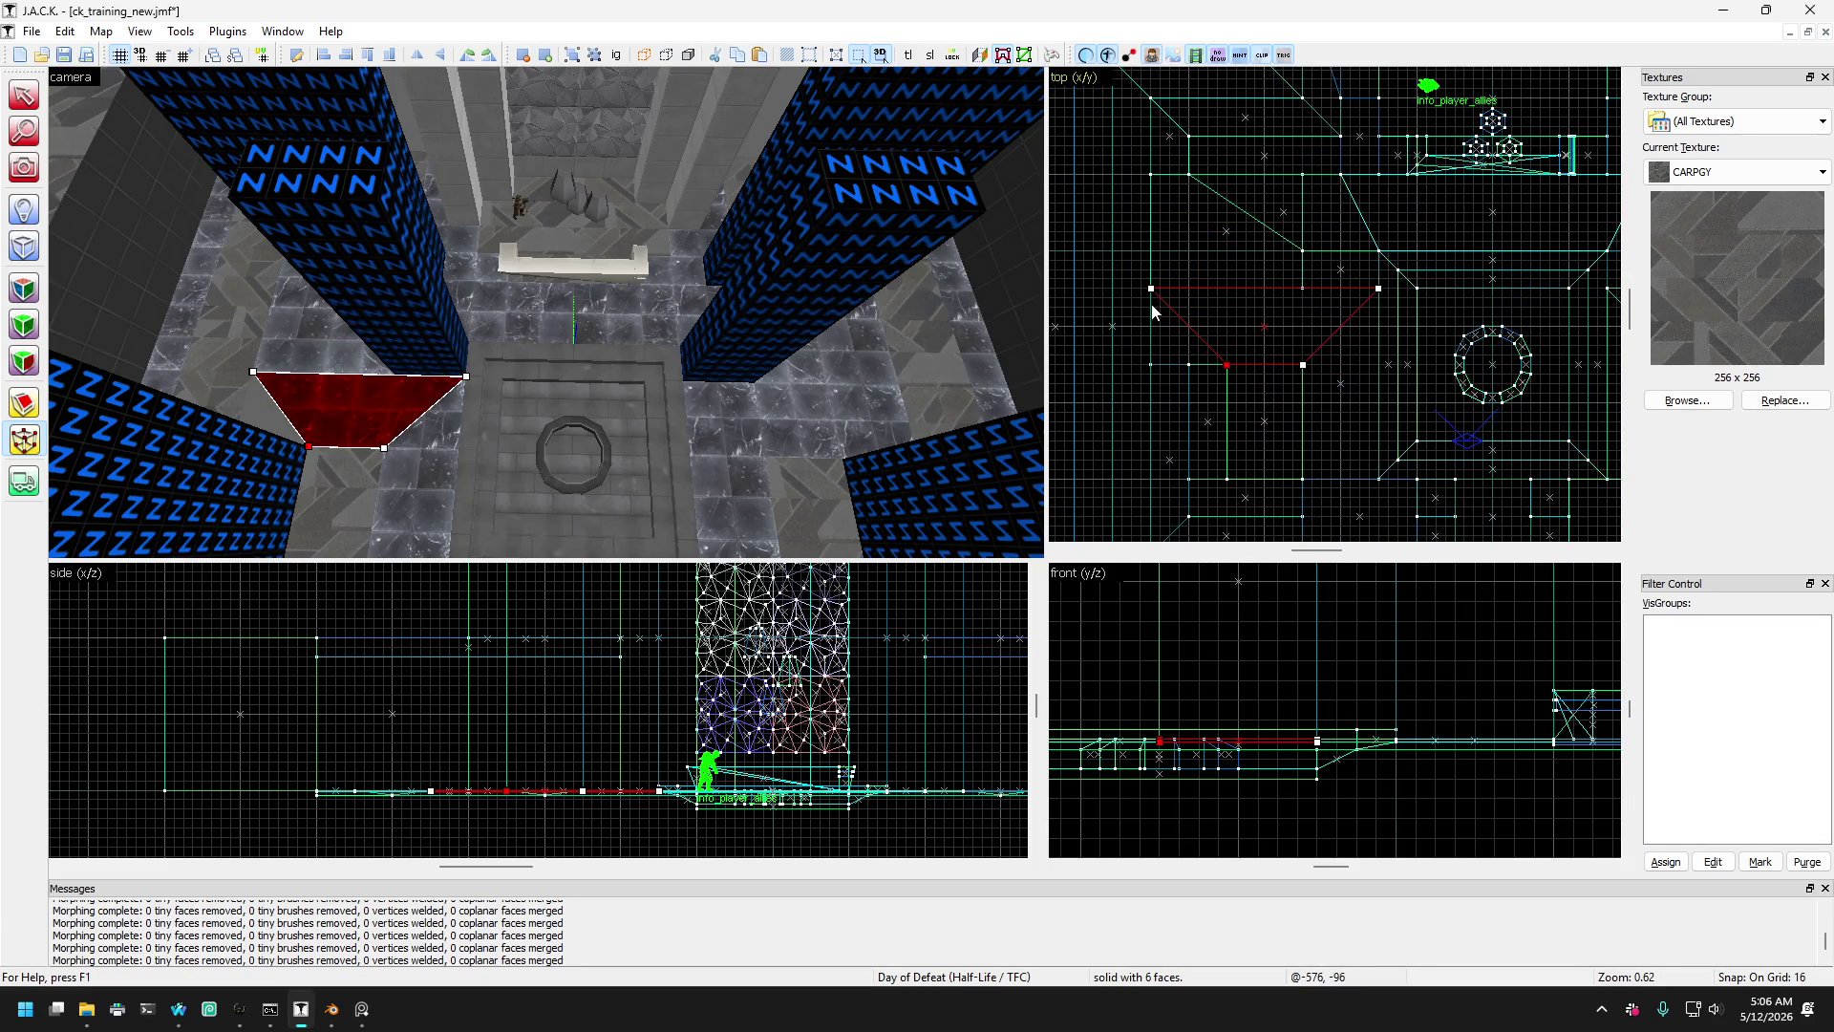
drag(1151, 290, 1289, 292)
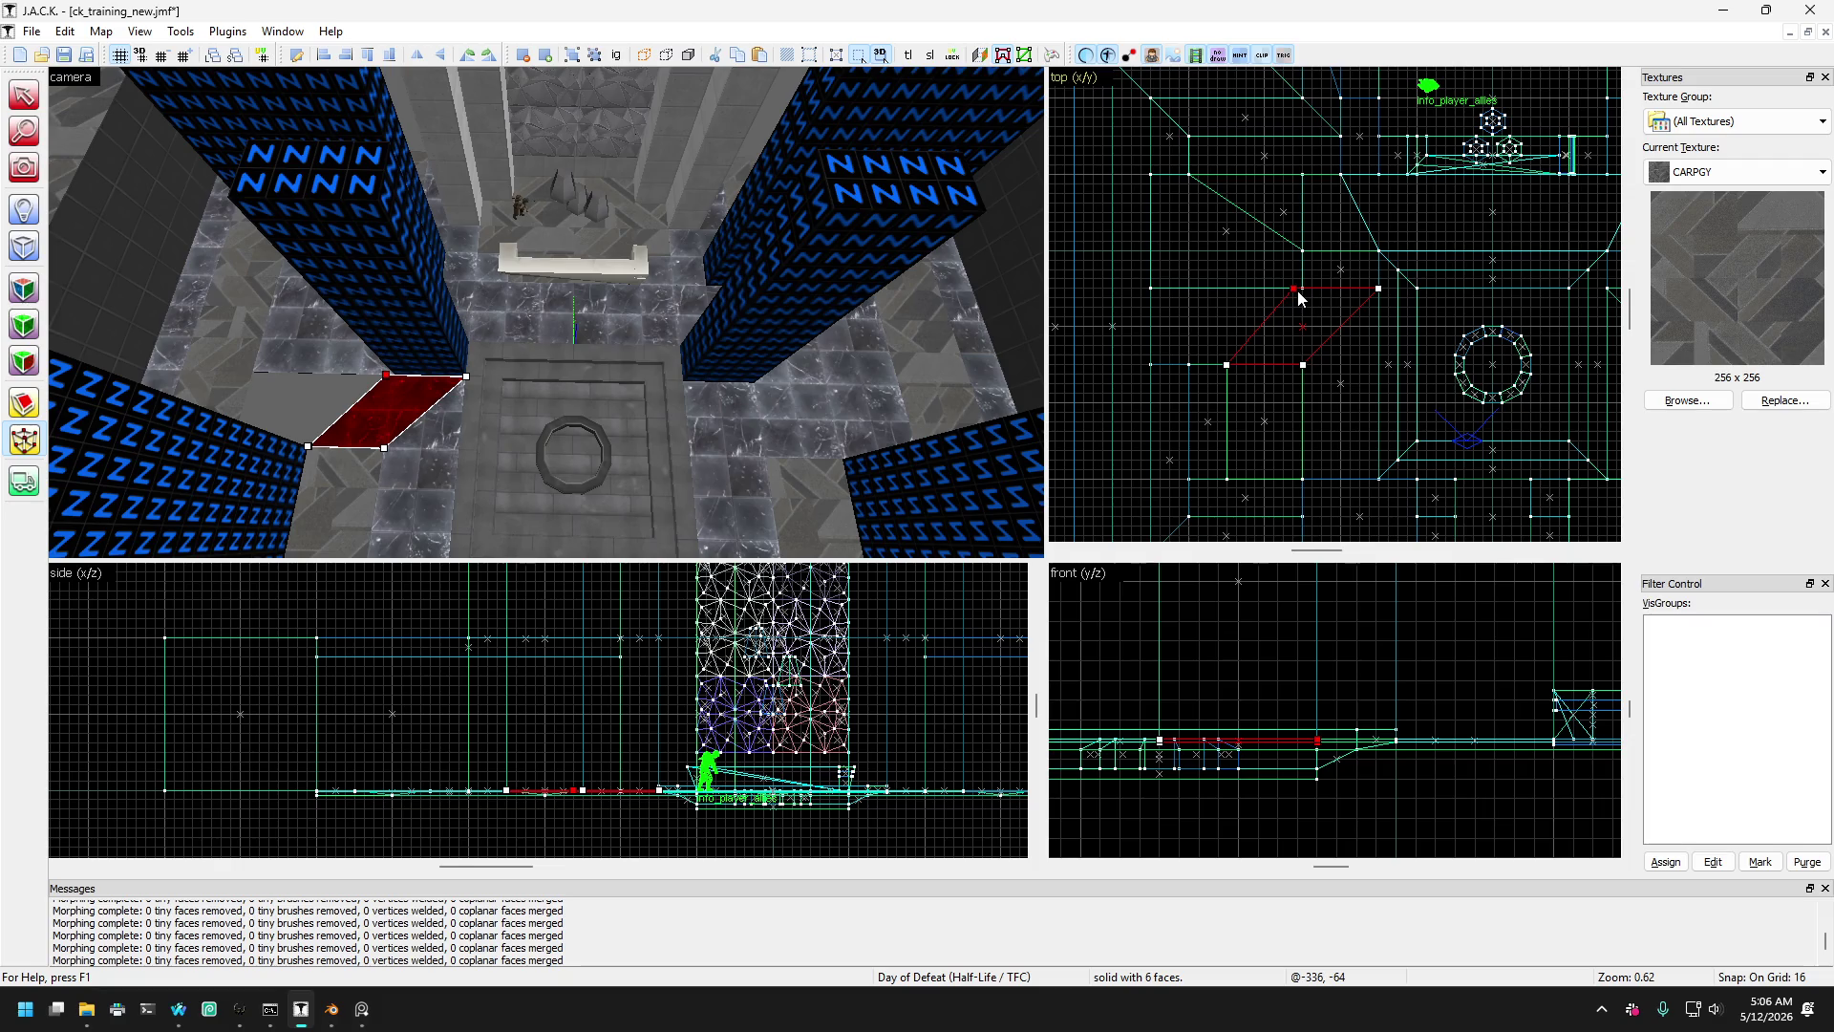
scroll(1276, 328, down, 4)
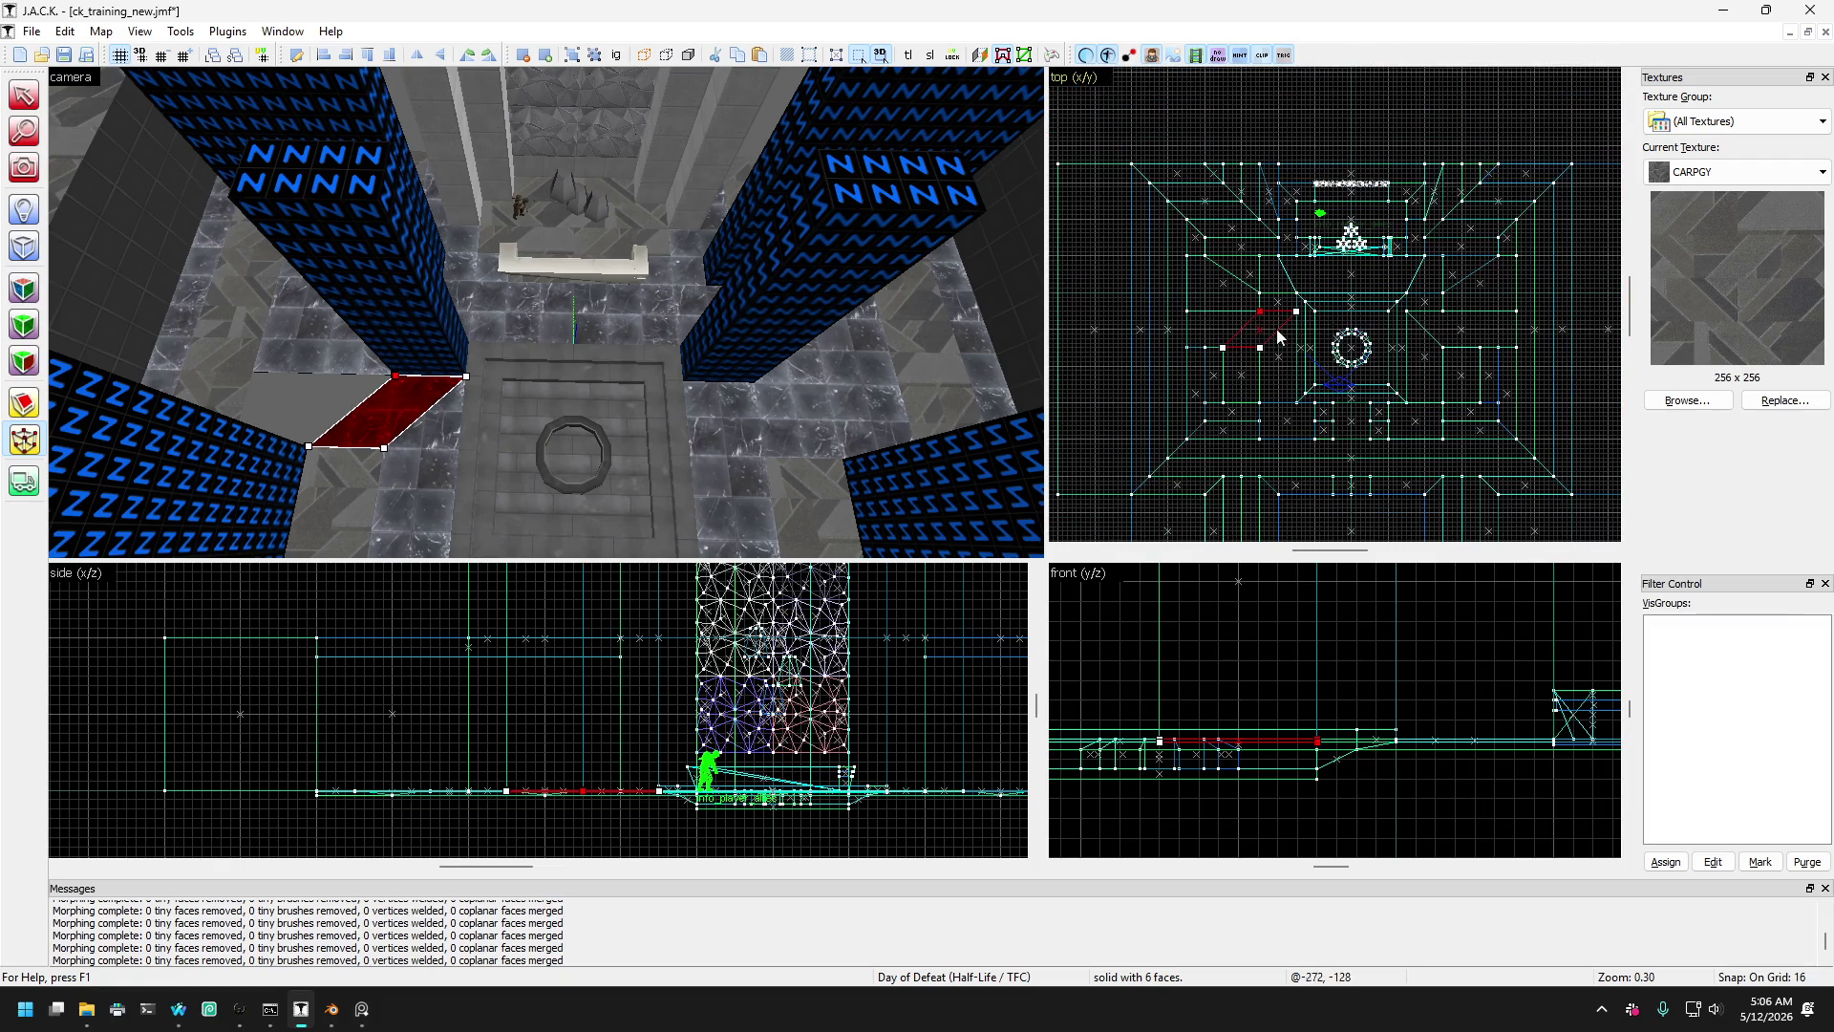
key(ctrl+z)
- Pull the right red brush's corners inward and back out, then undo the reshape
click(774, 408)
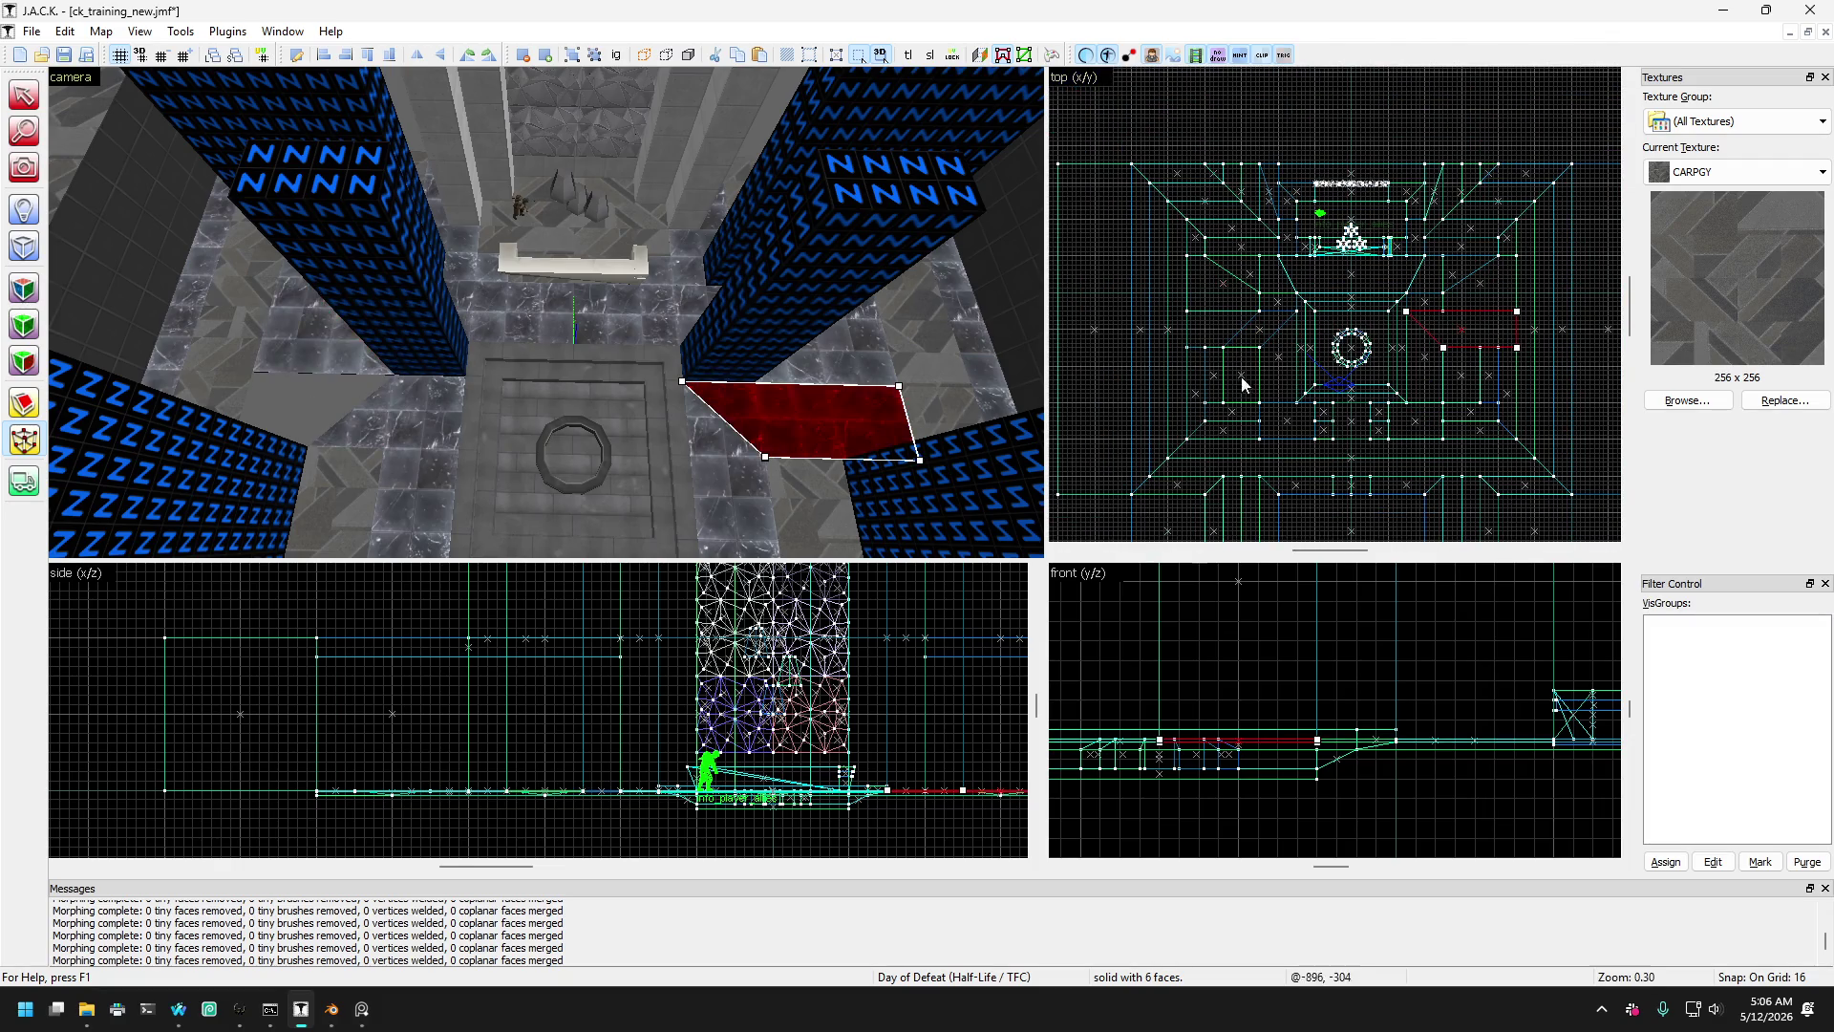
scroll(1507, 288, up, 4)
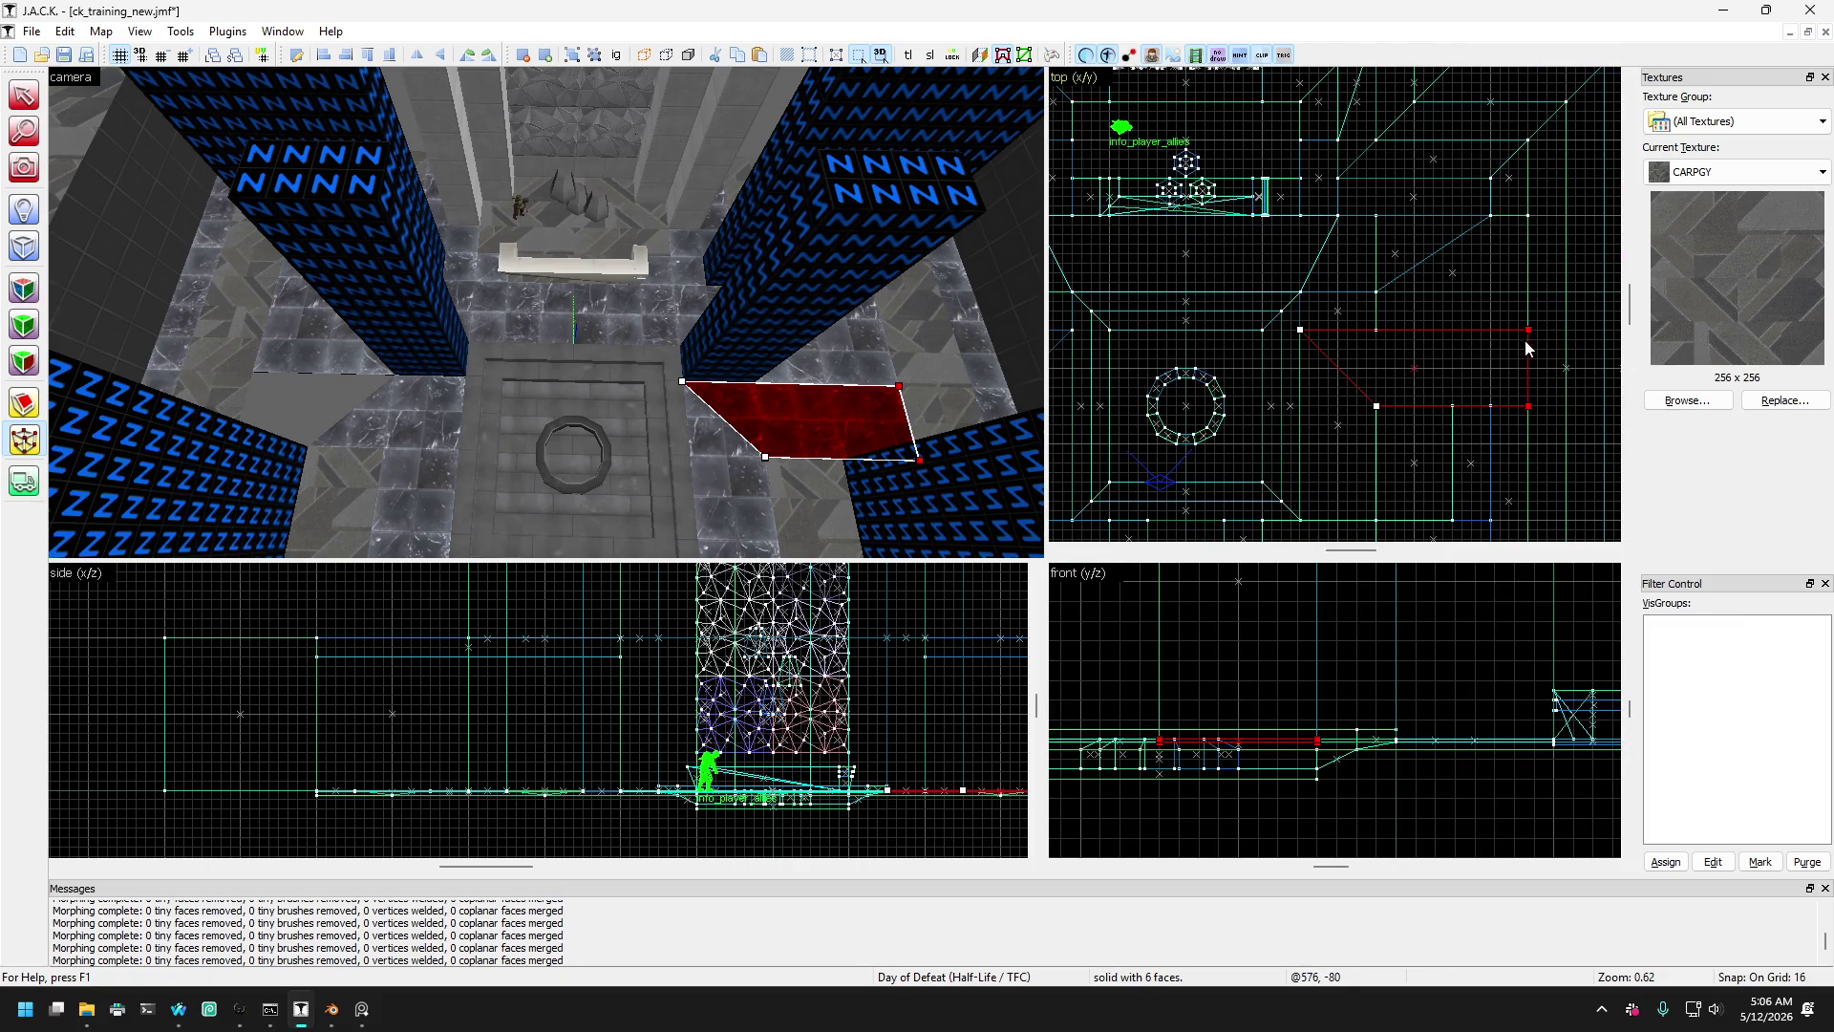
drag(1529, 330, 1417, 334)
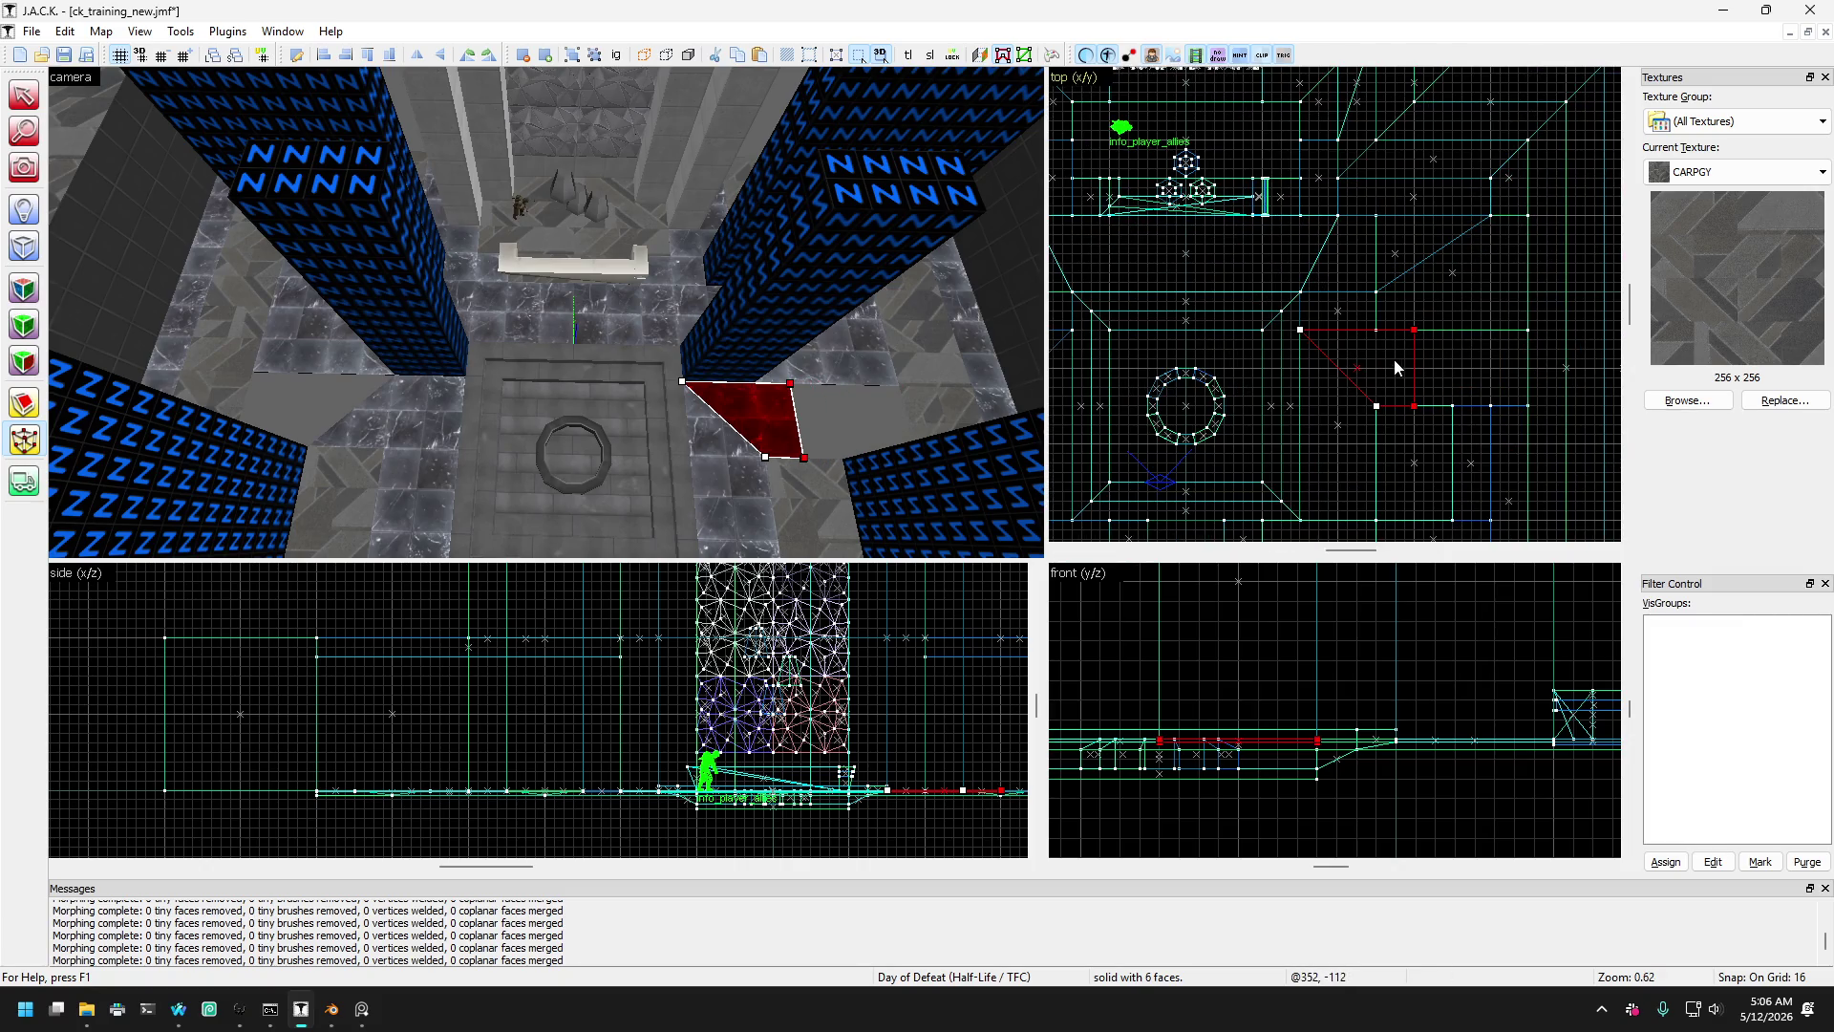
drag(1415, 411, 1454, 415)
key(ctrl+z)
key(ctrl+z)
key(ctrl+z)
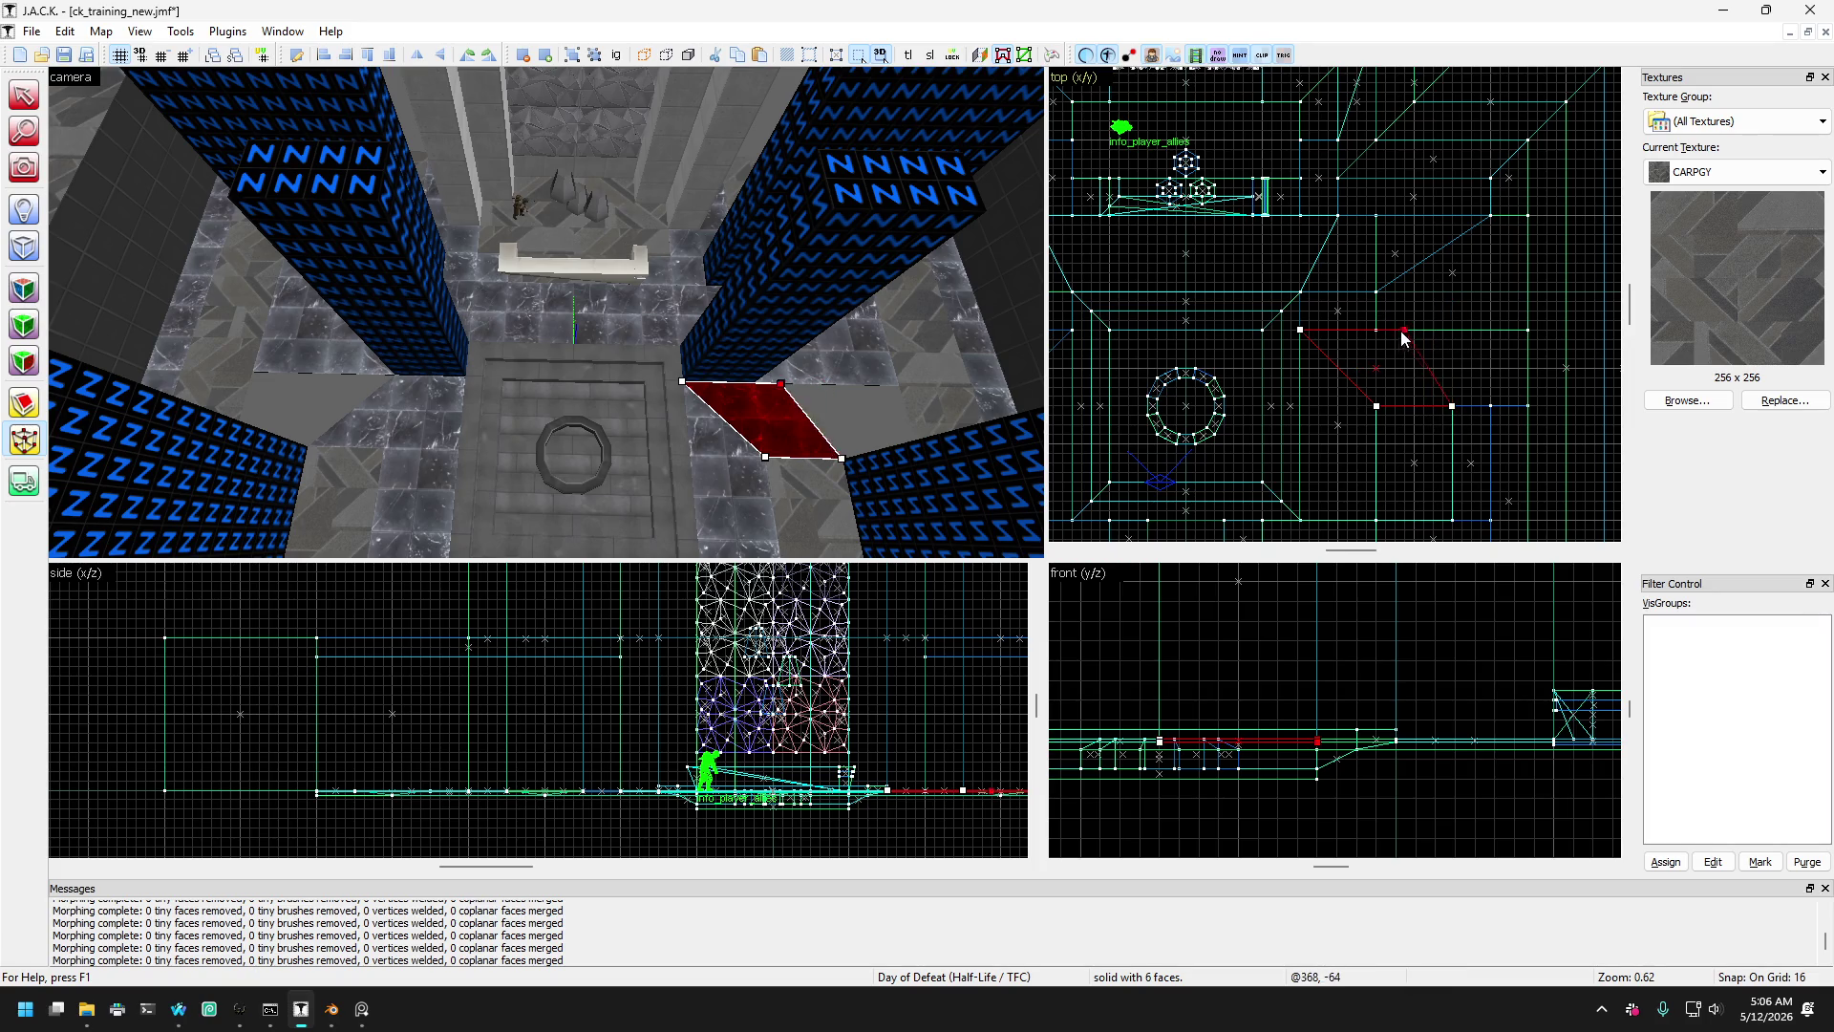
- Select the slanted left floor brush, then the red brush on the right side
click(364, 411)
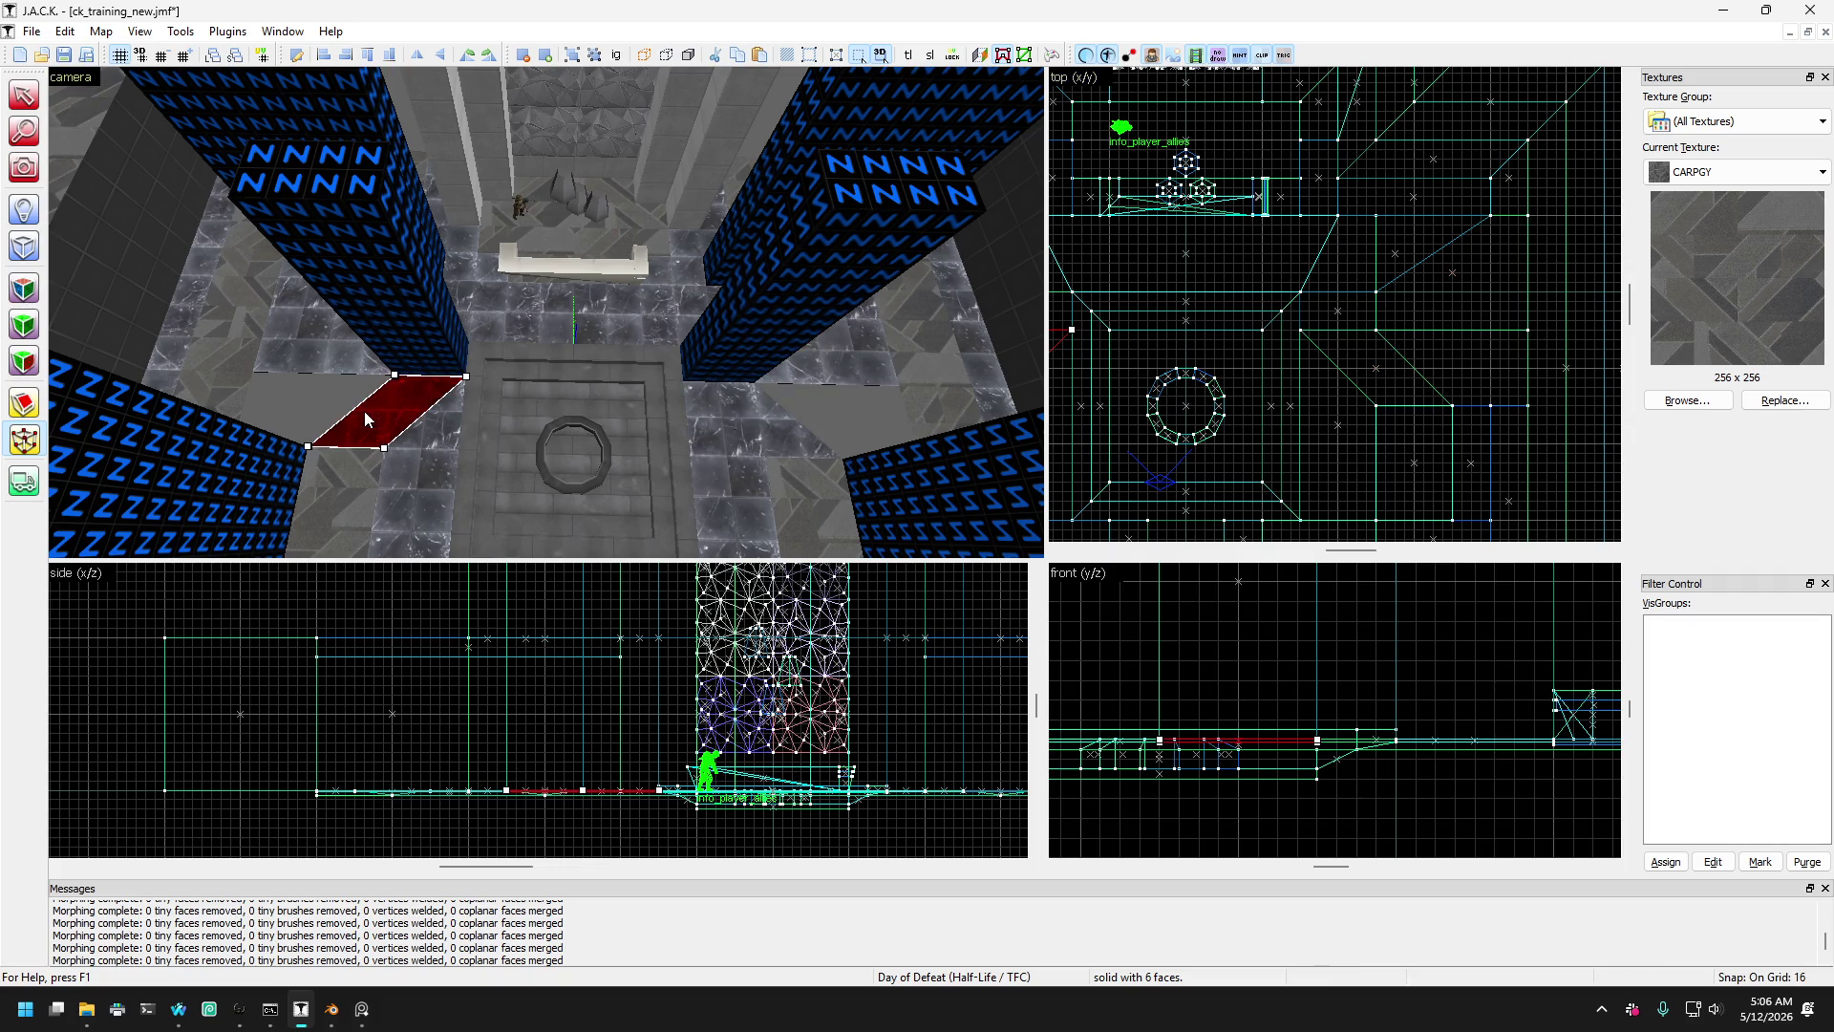
click(355, 374)
click(814, 378)
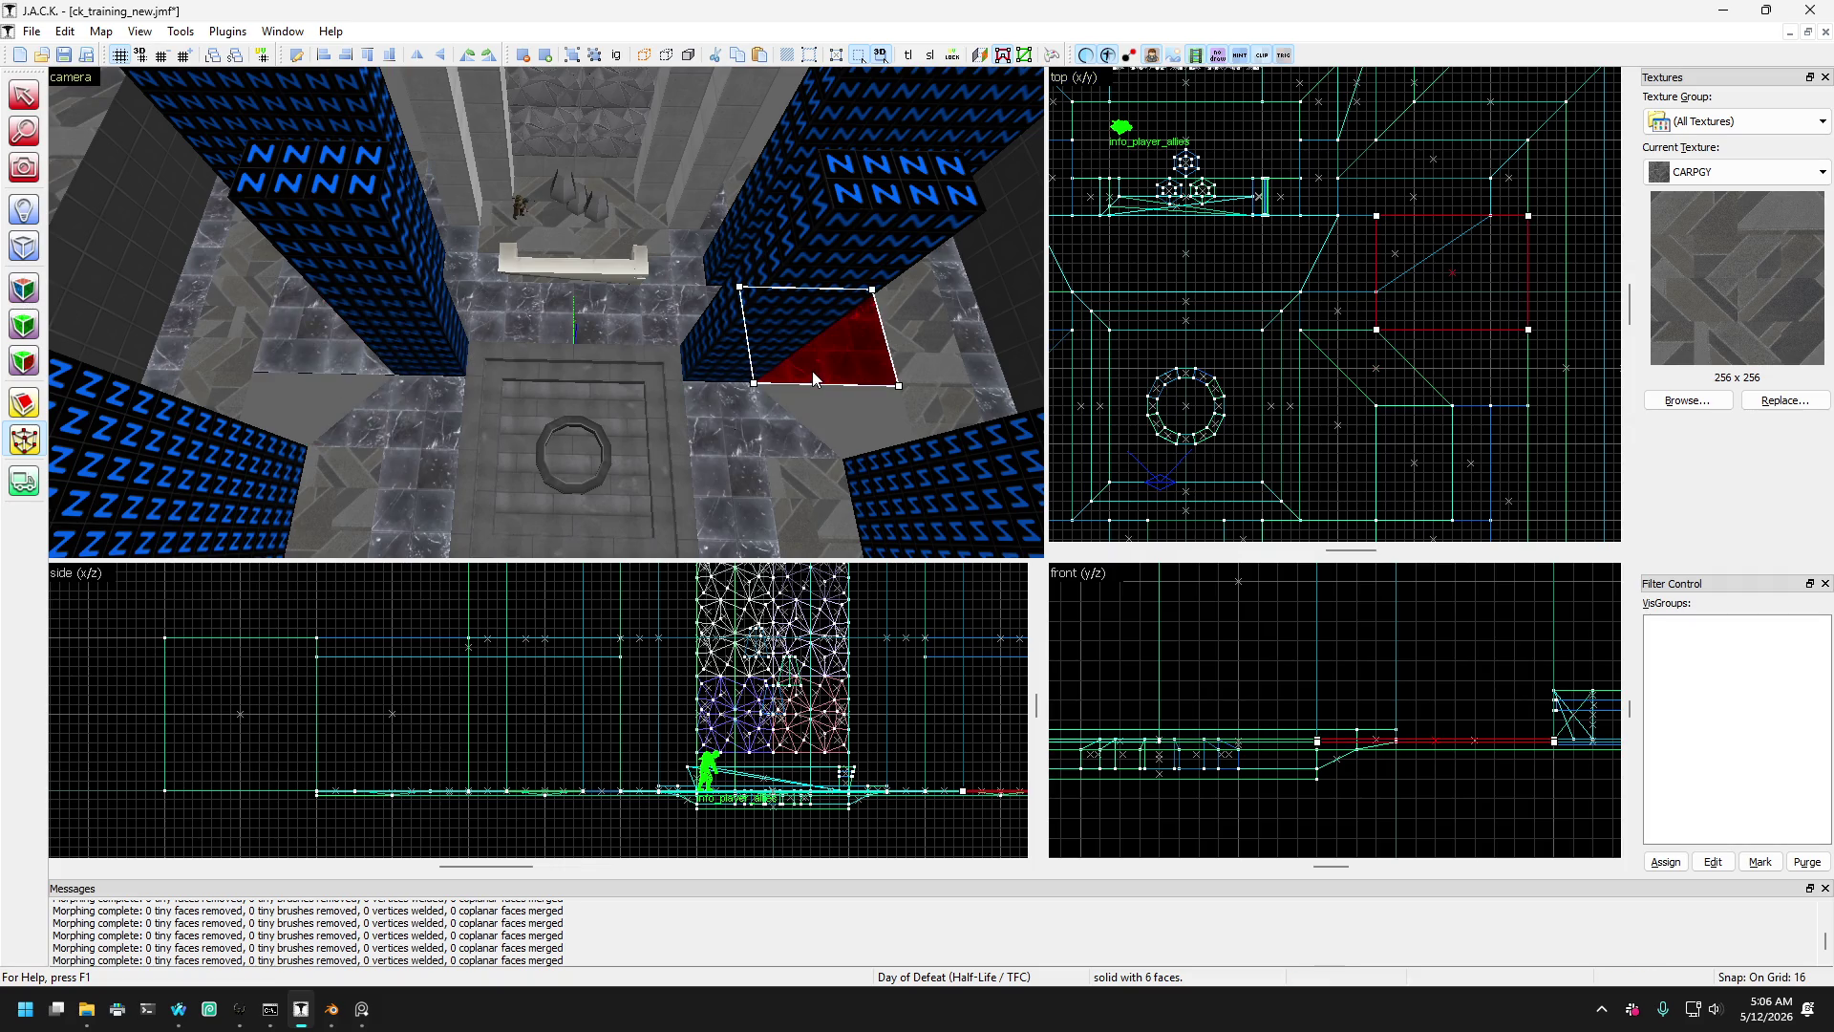
- Turn the 3D view to the red brush and add the left N block to the selection
click(25, 167)
drag(179, 210, 545, 312)
key(shift+s)
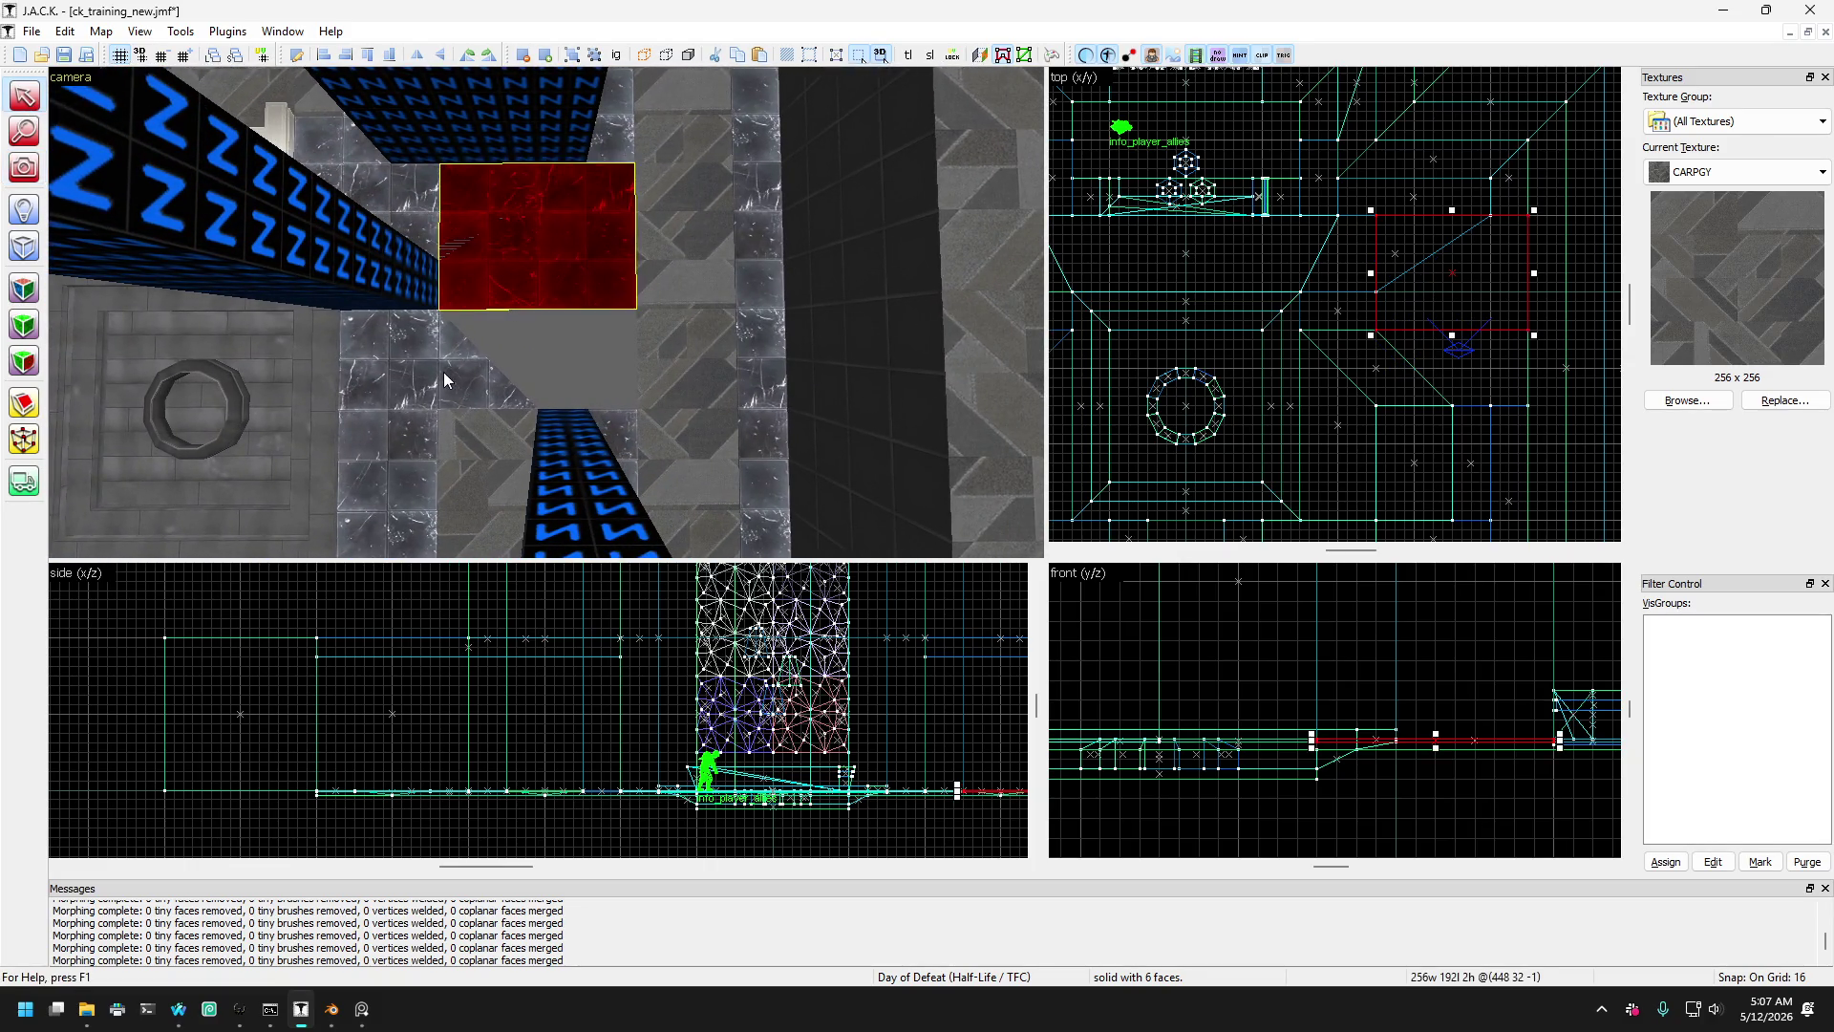
key(Left)
key(Left)
key(Left)
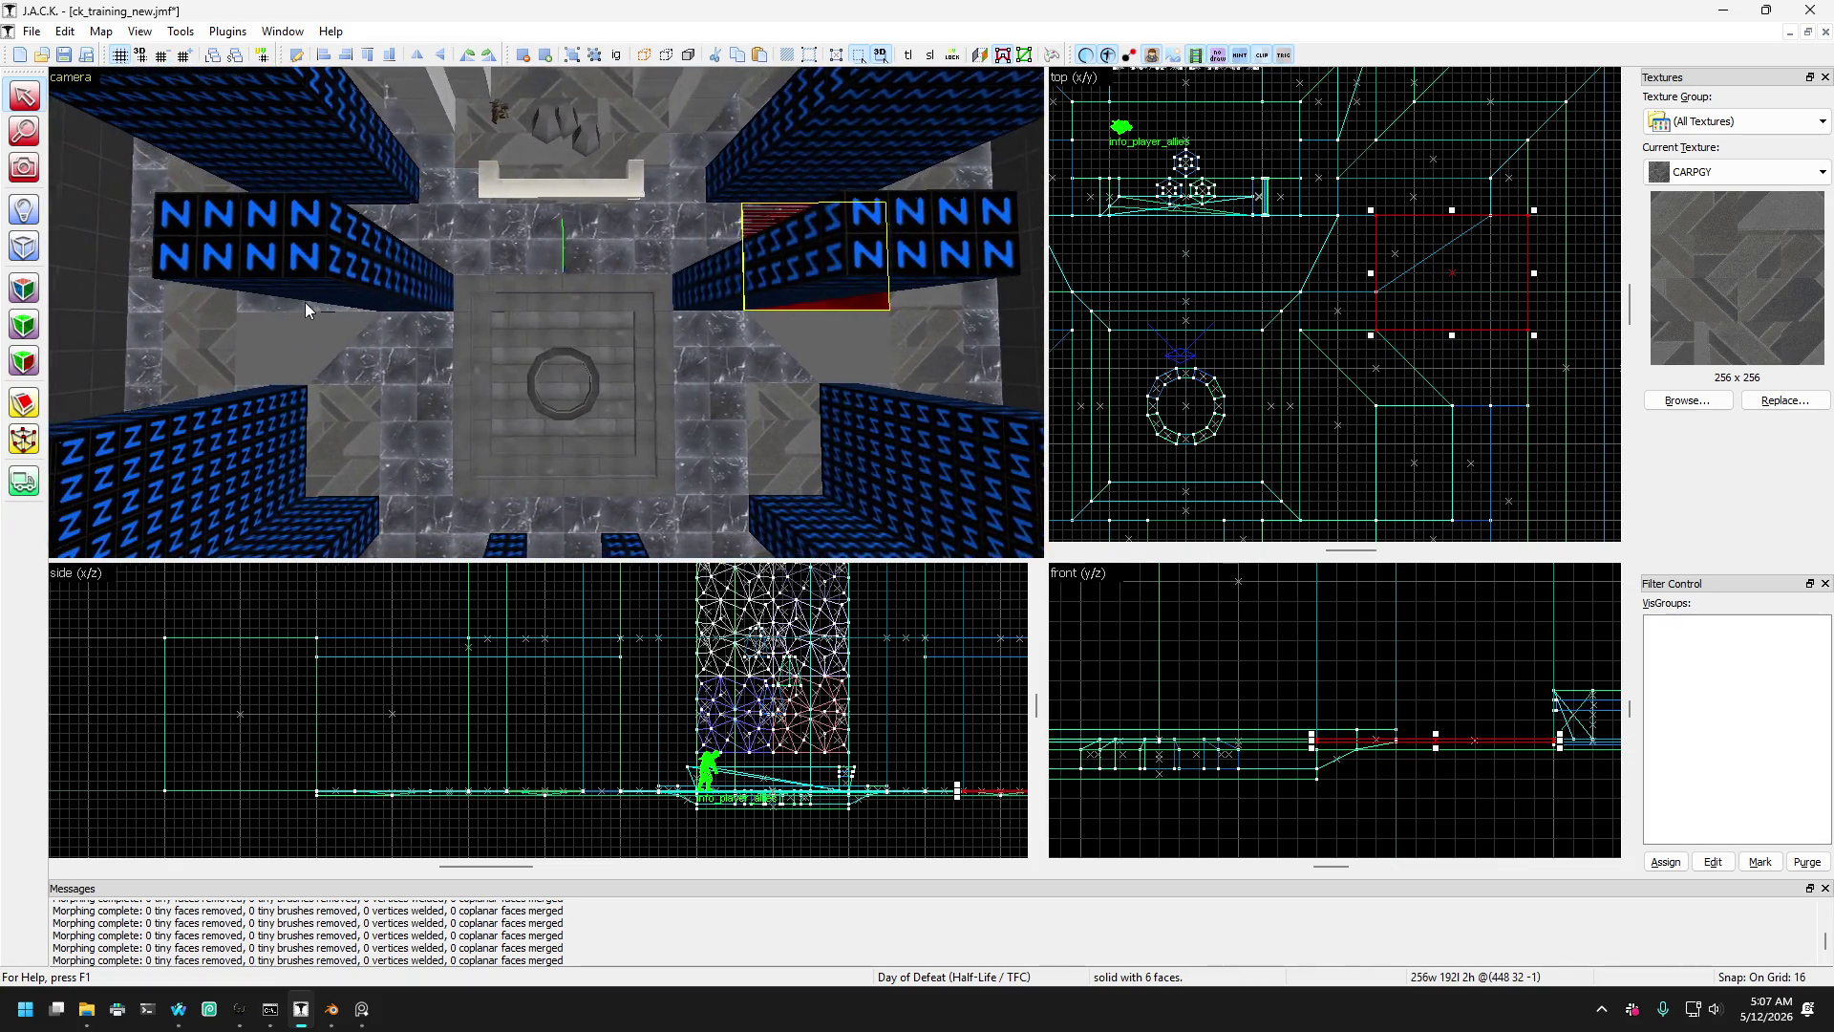
ctrl+click(294, 310)
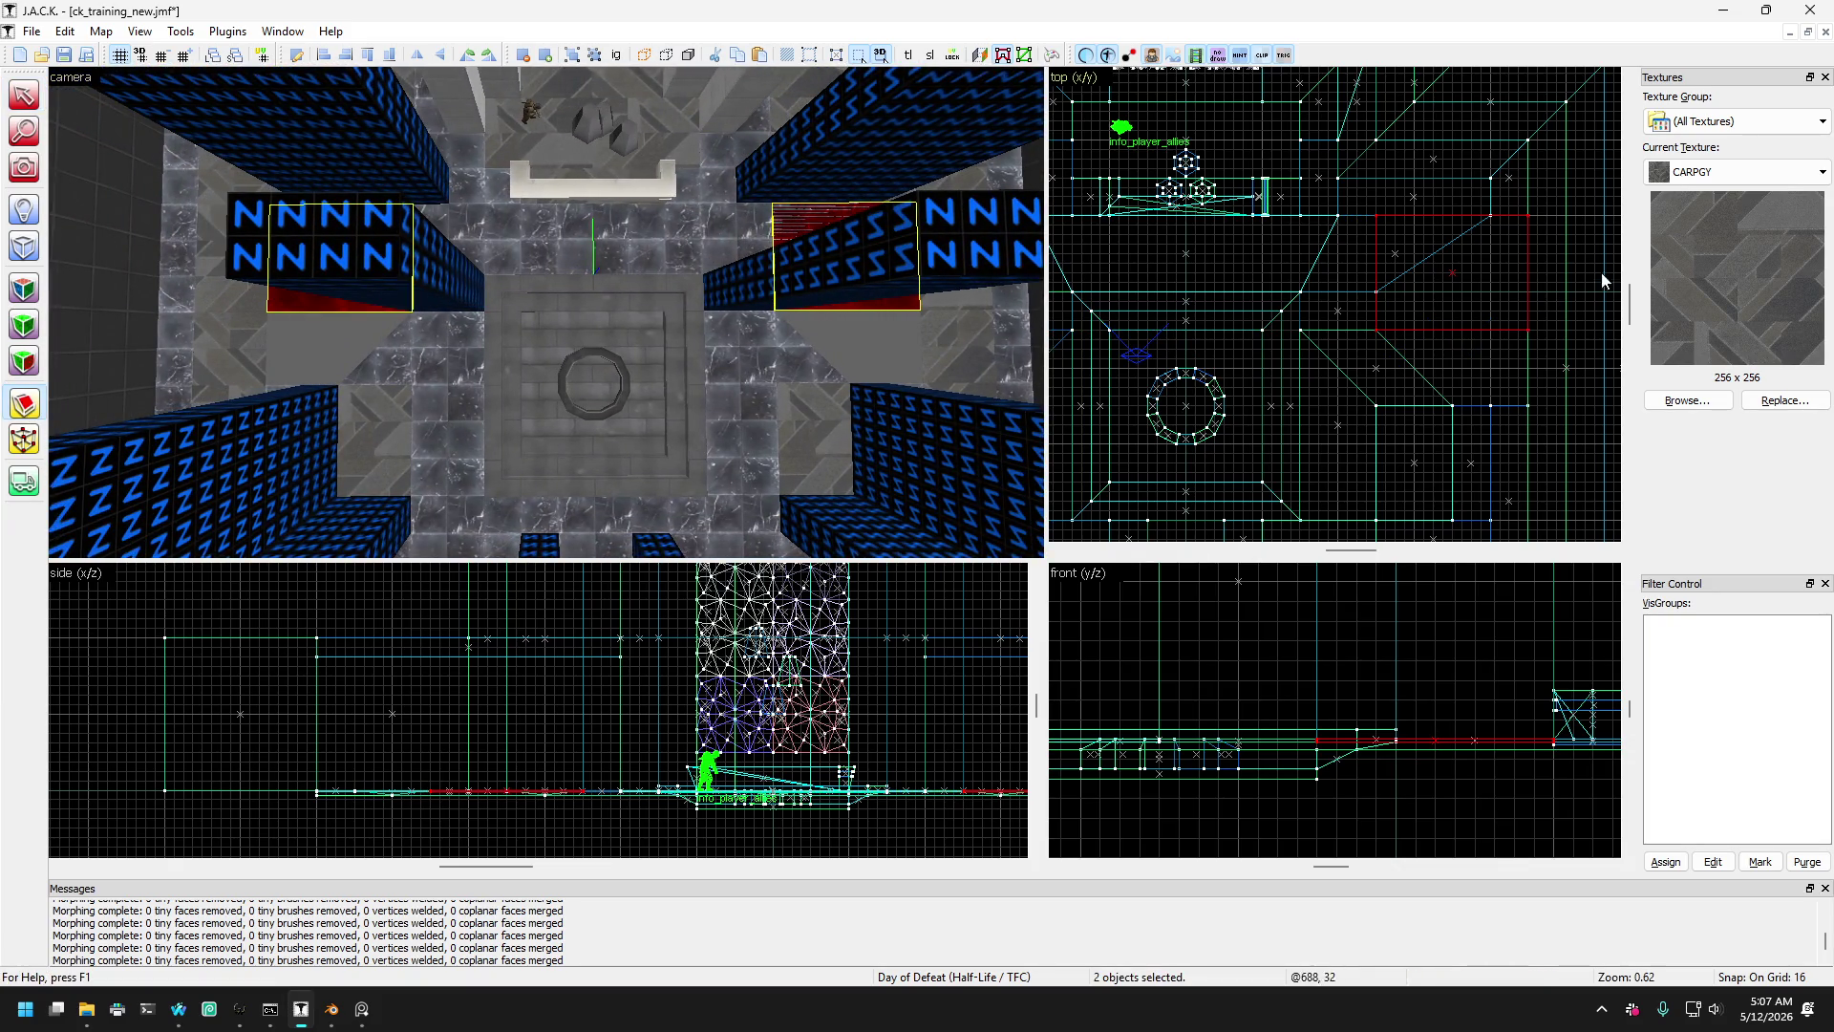
scroll(1384, 305, up, 2)
- Clip both selected brushes diagonally, corner to corner, in the top view
key(shift+x)
mouse_move(1396, 292)
mouse_down()
mouse_move(1404, 278)
mouse_move(1414, 305)
mouse_move(1561, 198)
mouse_up()
key(Return)
scroll(1270, 249, down, 4)
scroll(1269, 171, up, 7)
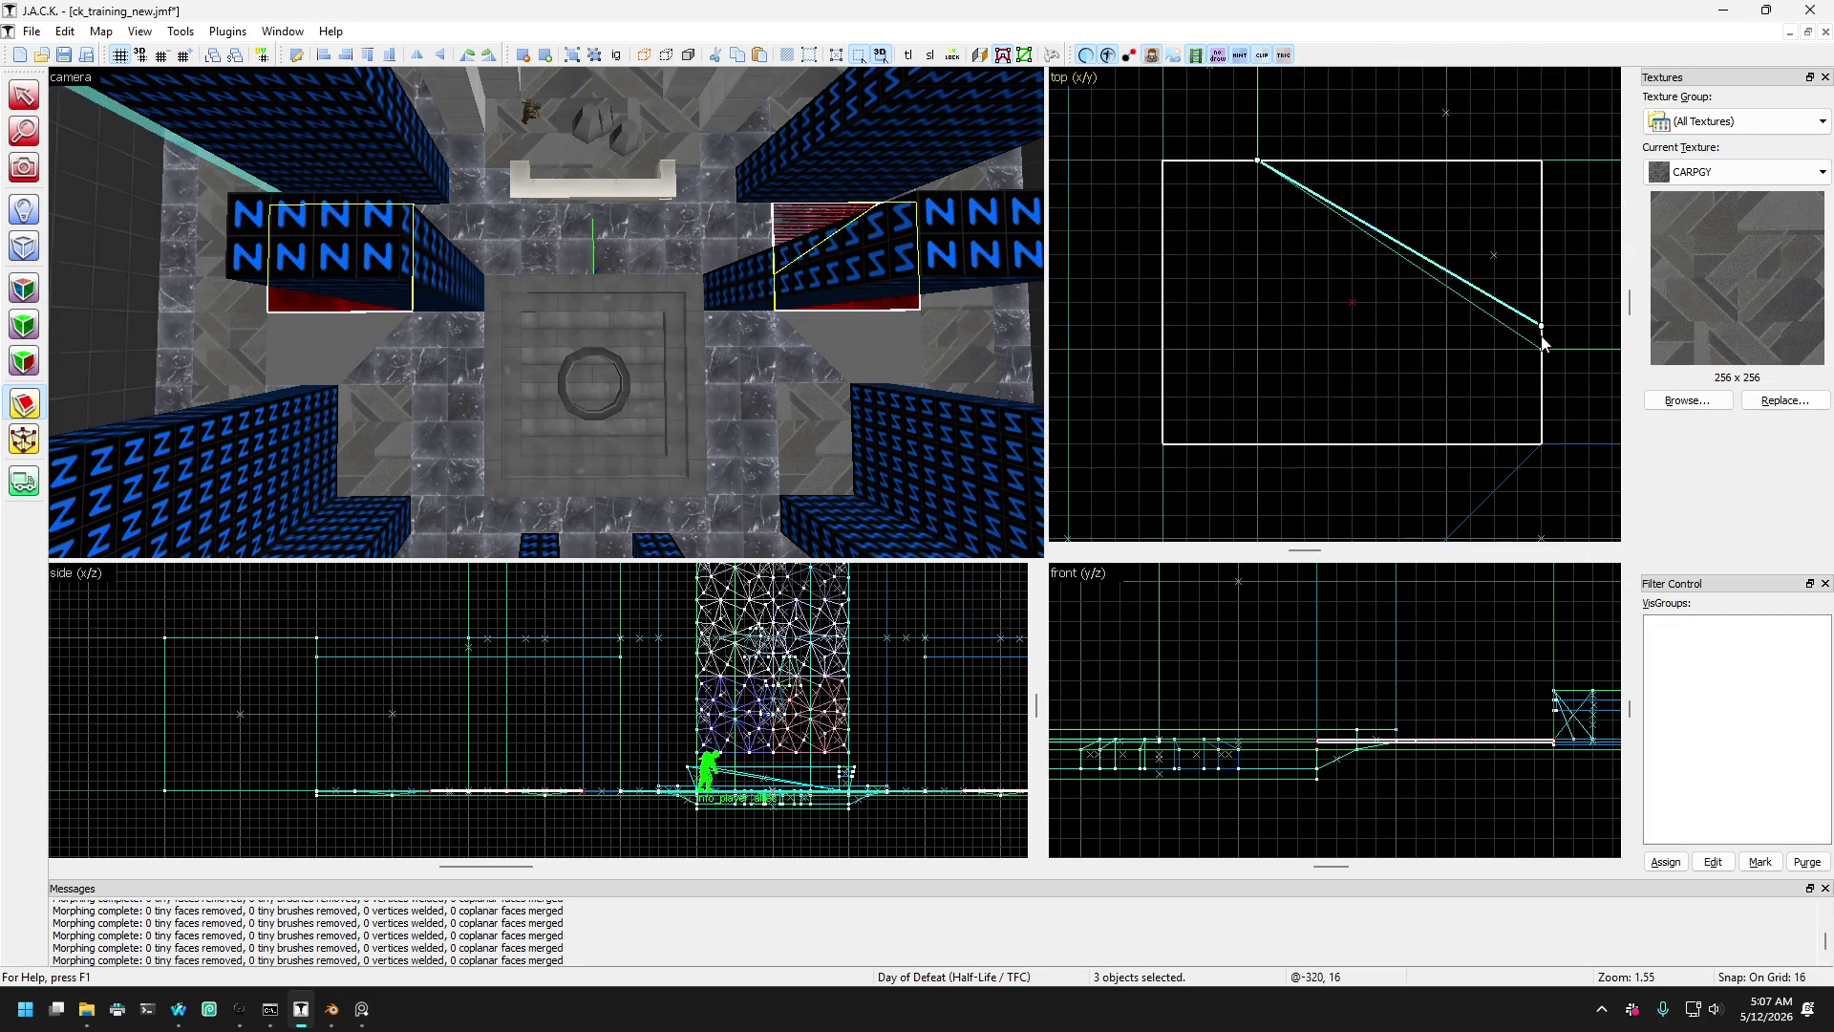
key(Return)
- Clear the selection and pick through overlapping brushes to select the newly cut red wedge
click(24, 96)
mouse_move(342, 306)
mouse_down()
mouse_move(427, 266)
mouse_move(756, 305)
mouse_move(668, 292)
mouse_move(665, 245)
mouse_move(524, 353)
mouse_move(594, 289)
mouse_up()
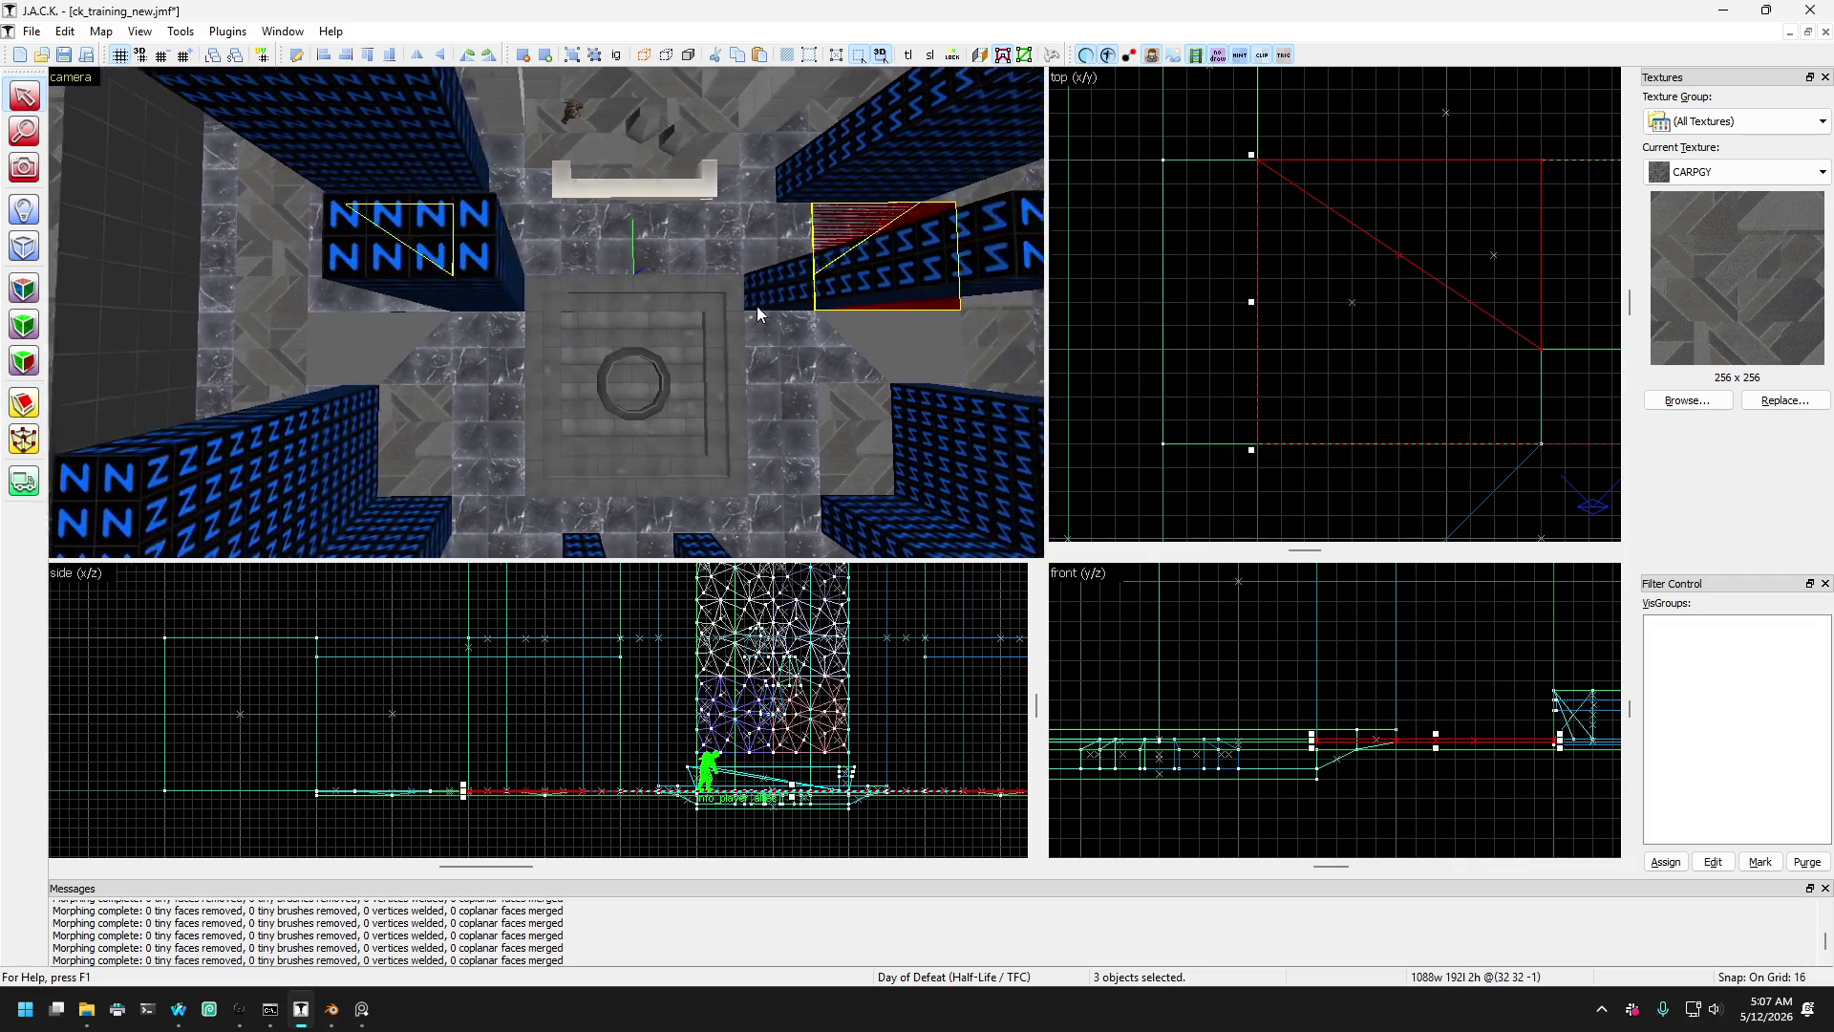
key(Escape)
click(663, 279)
click(596, 283)
scroll(662, 330, up, 3)
click(608, 279)
click(519, 342)
click(615, 286)
click(621, 411)
click(614, 297)
key(shift+v)
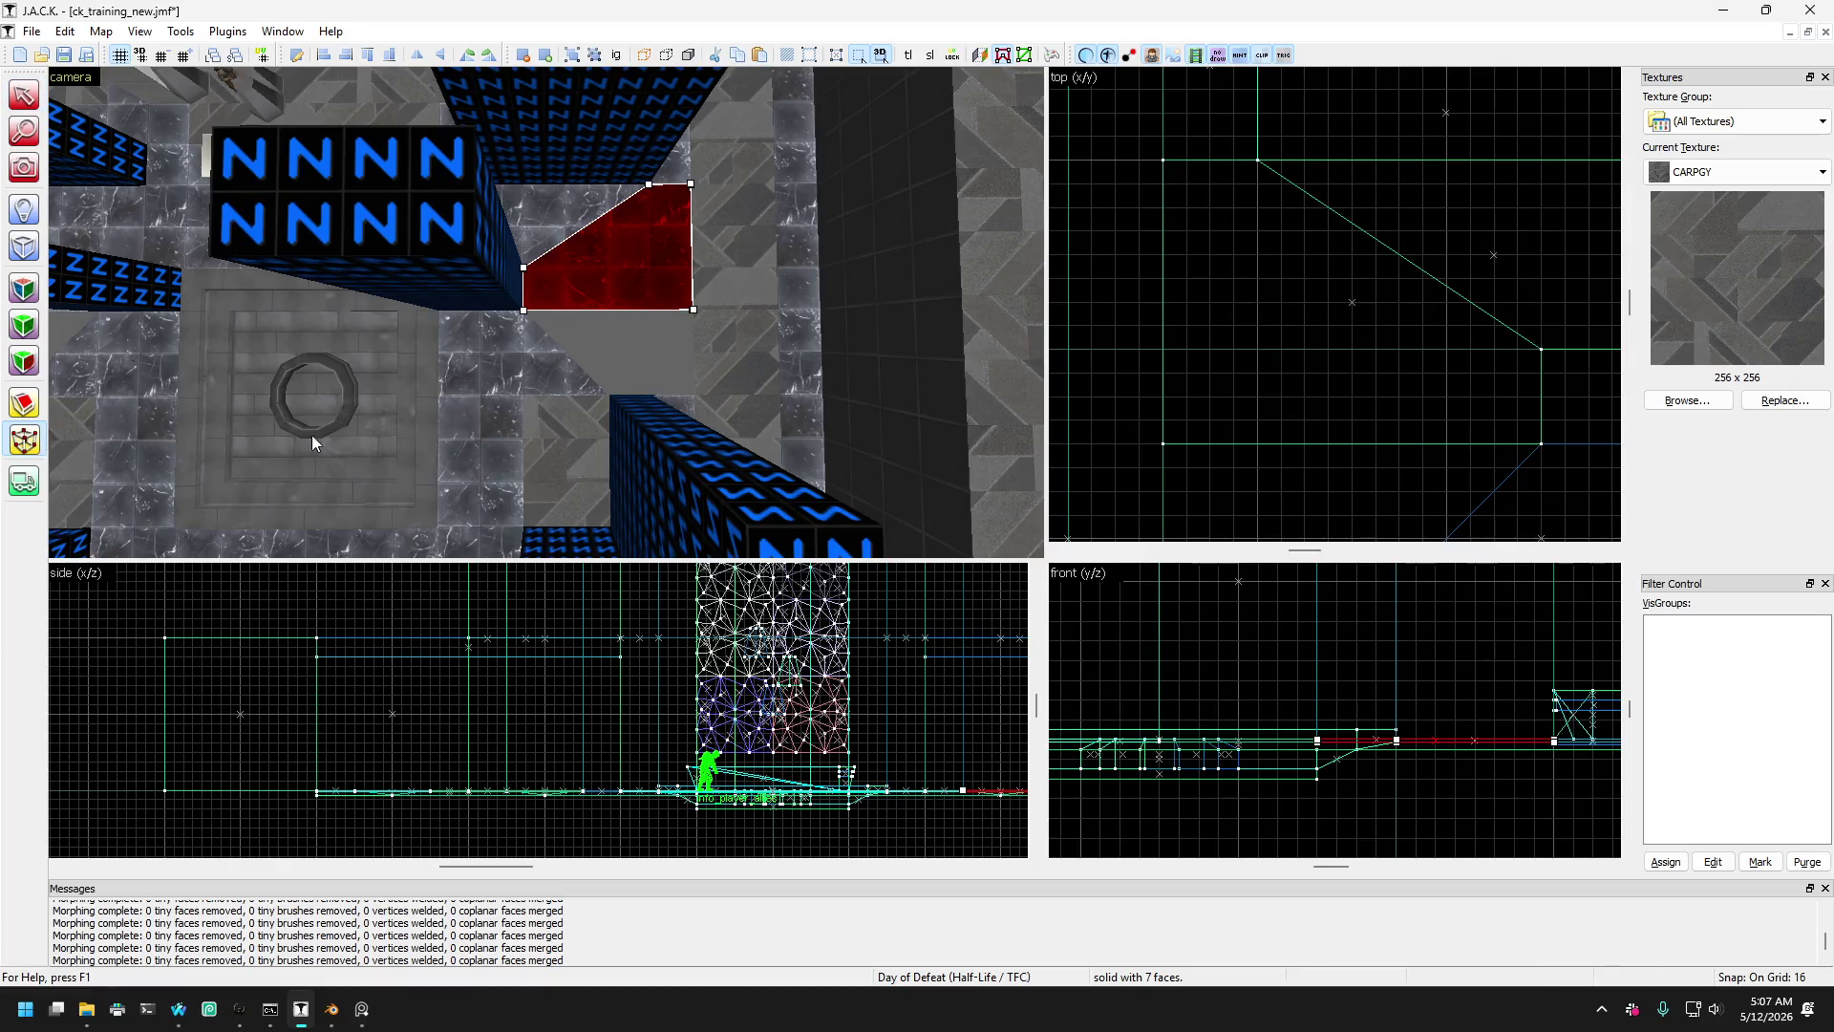
- Select both red brushes and drag their bottom-row vertices down to lengthen them
scroll(1316, 264, down, 3)
click(24, 94)
drag(153, 191, 364, 275)
ctrl+click(364, 275)
click(24, 439)
scroll(1116, 336, right, 2)
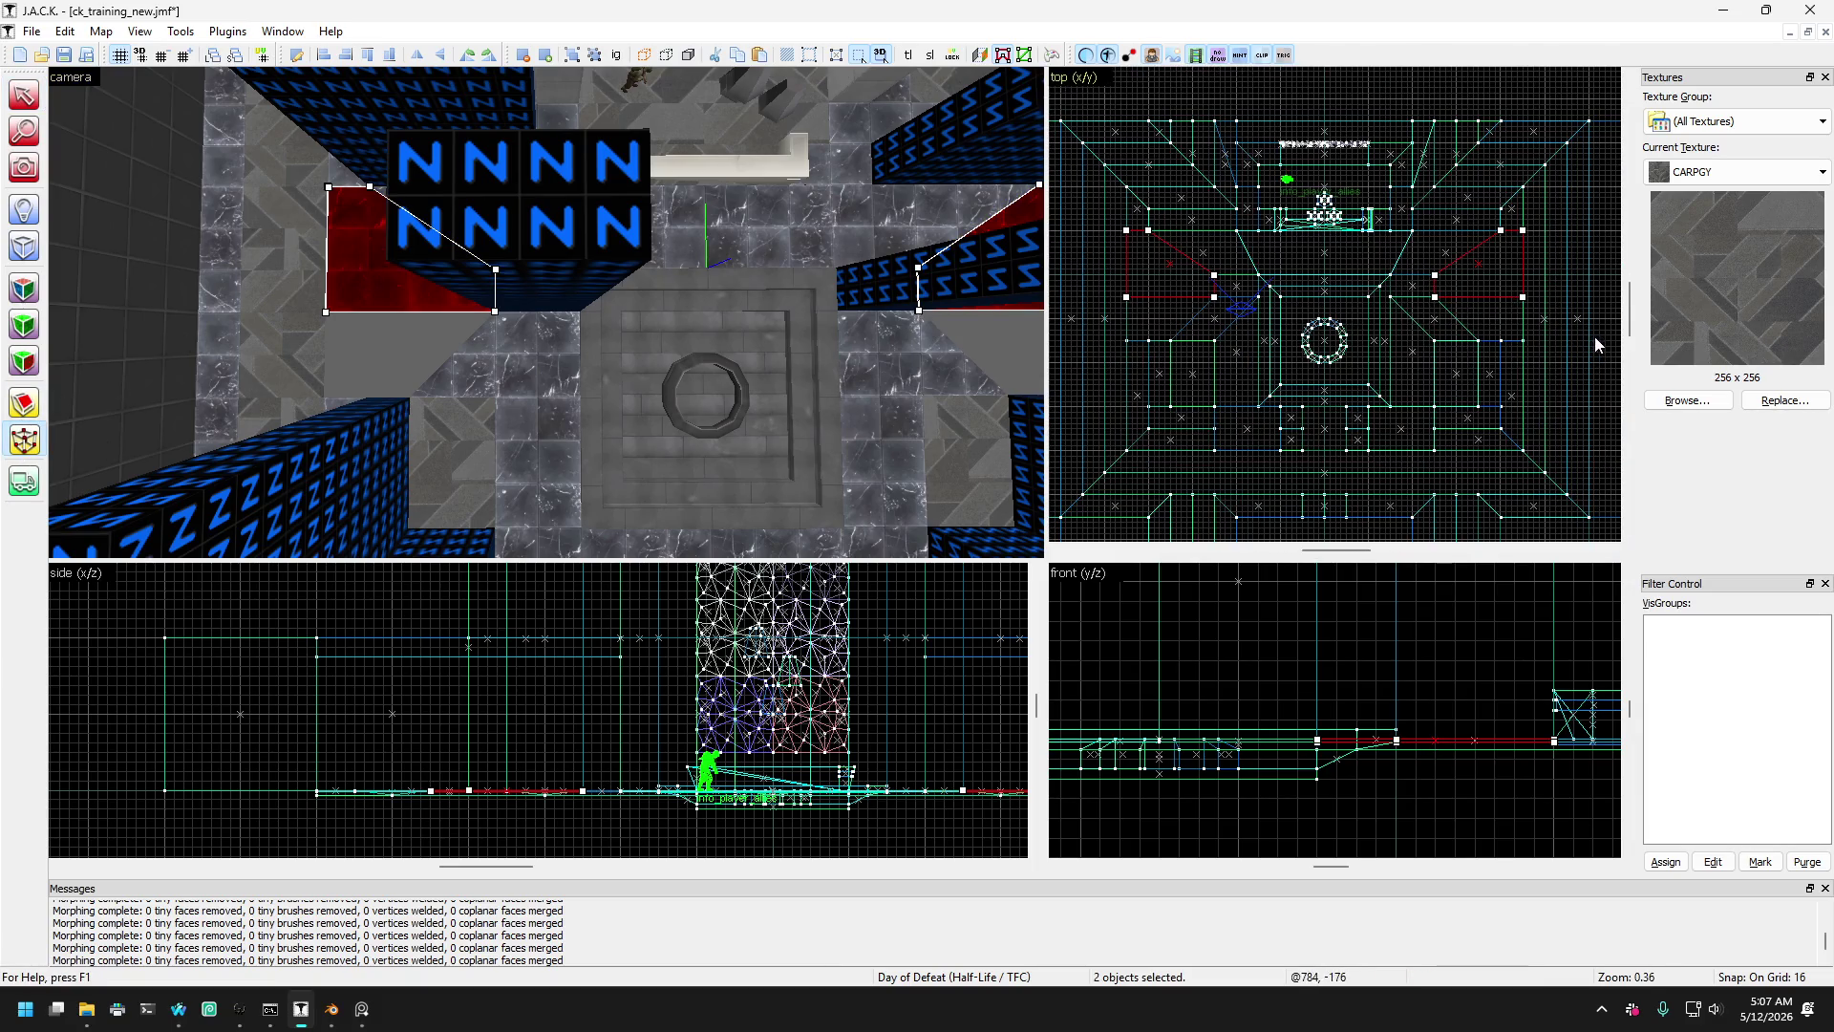
drag(1601, 342, 1081, 289)
scroll(1527, 312, up, 3)
drag(1523, 300, 1523, 376)
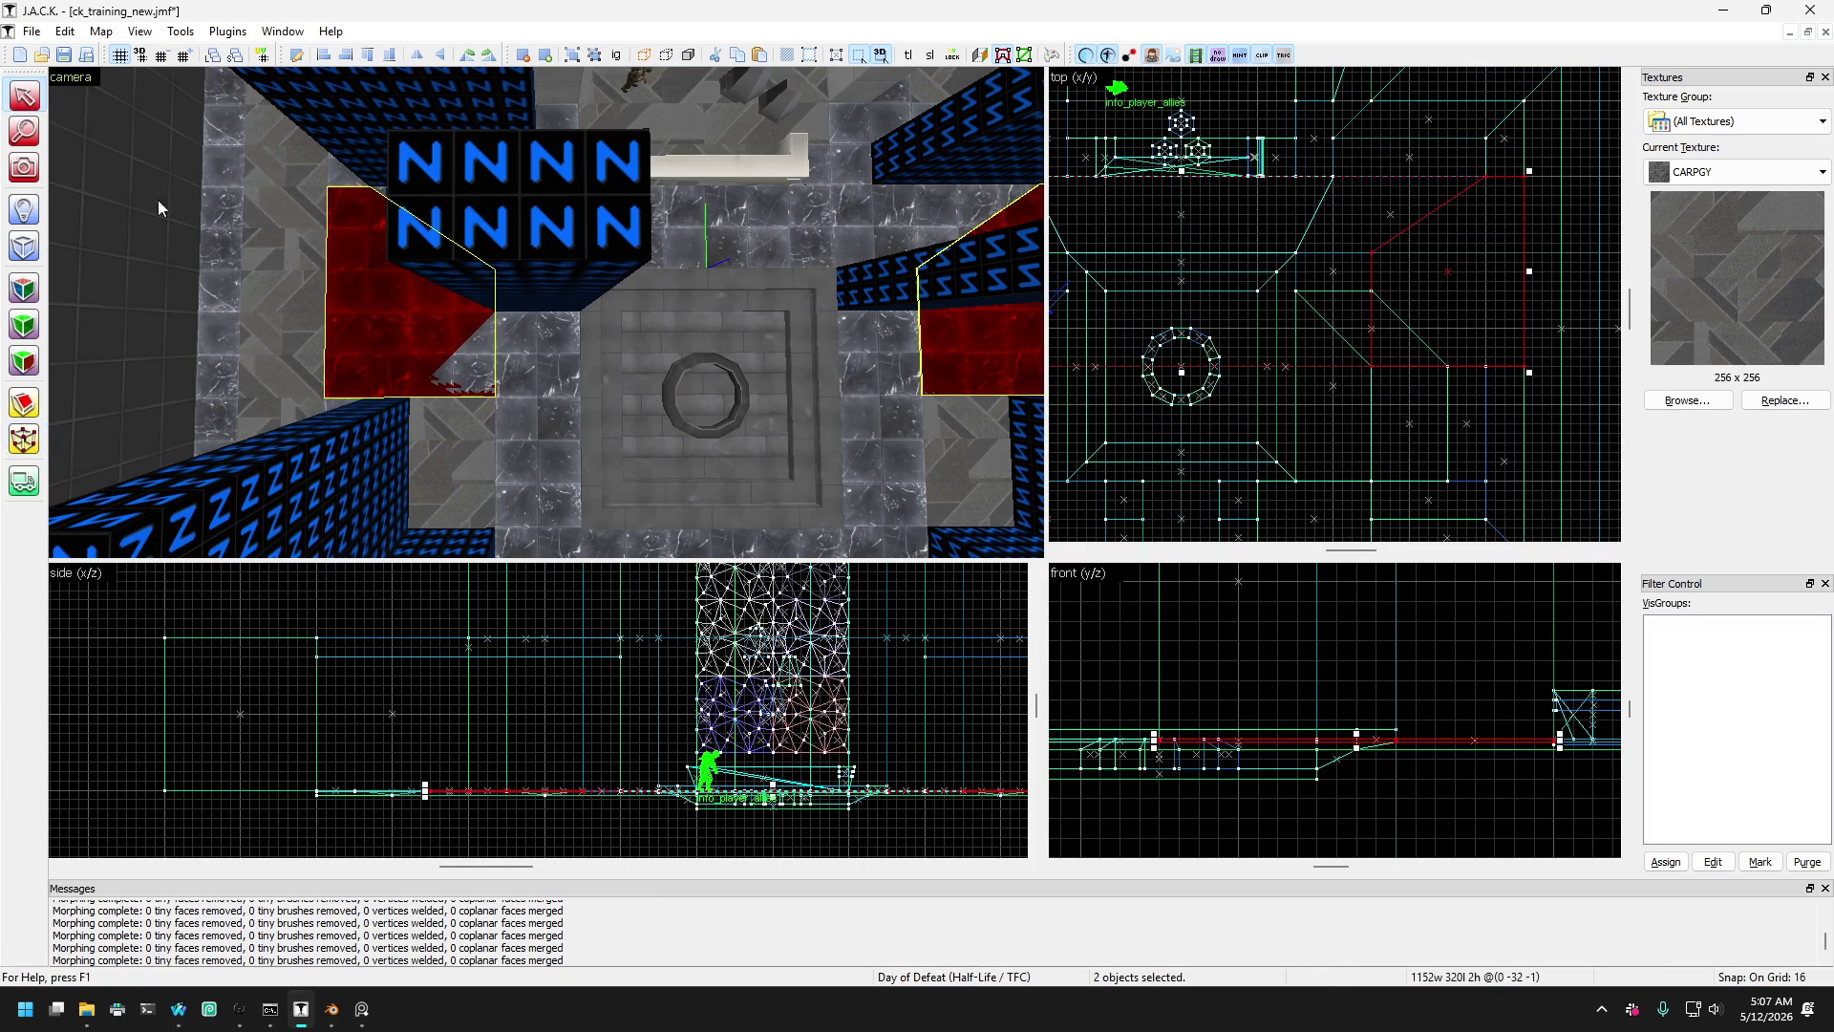
- Clip the left red brush and select its larger tapered piece
click(382, 345)
key(d)
click(36, 404)
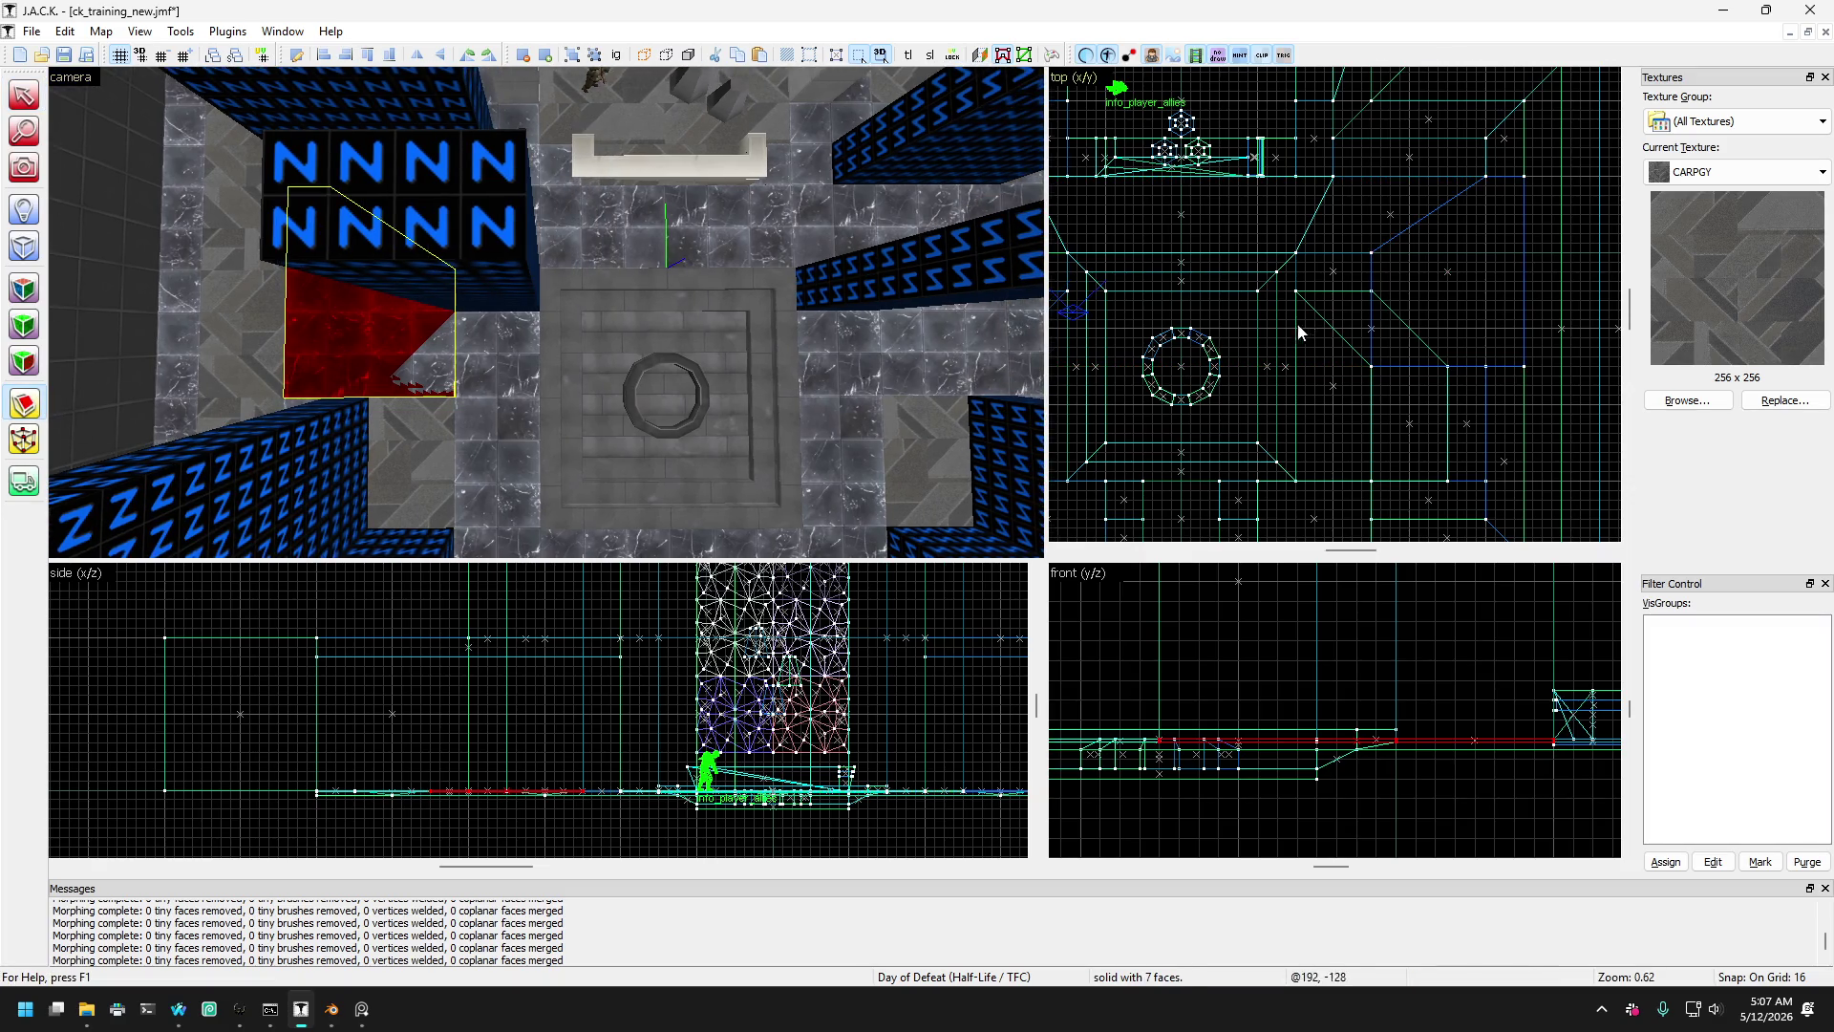
scroll(1297, 315, up, 2)
key(shift+x)
key(Return)
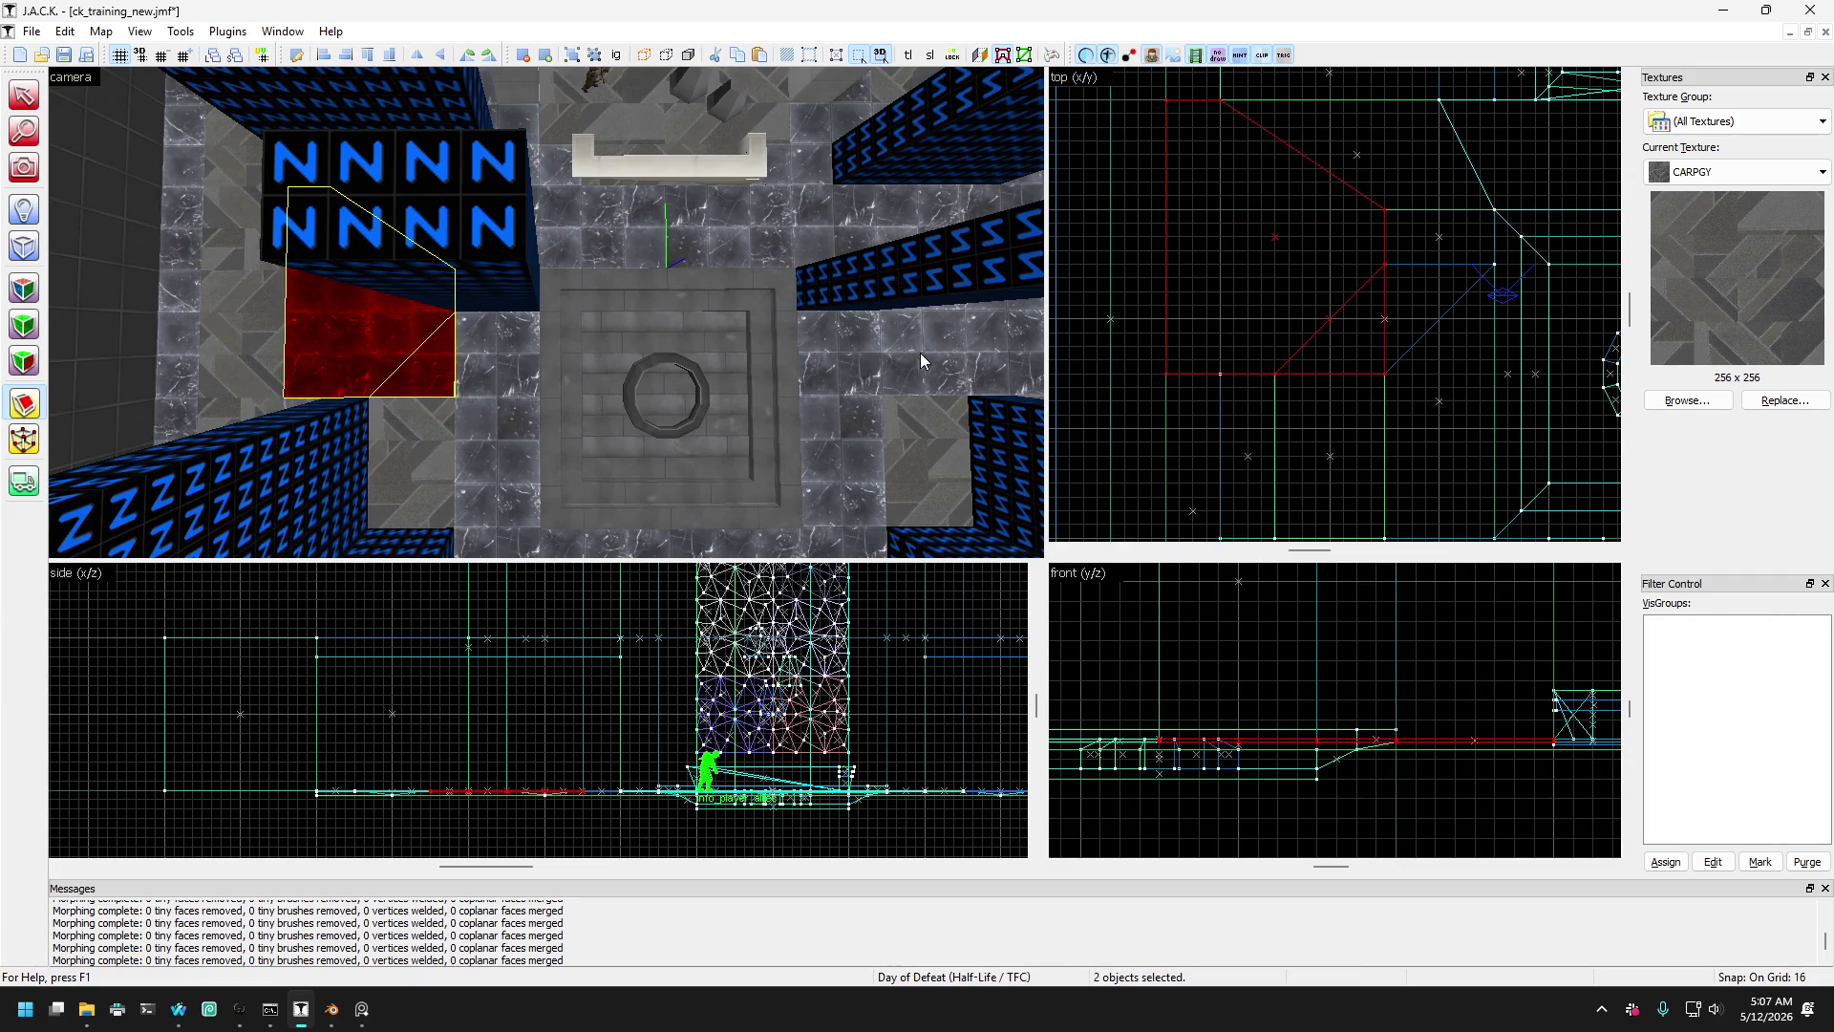
key(shift+s)
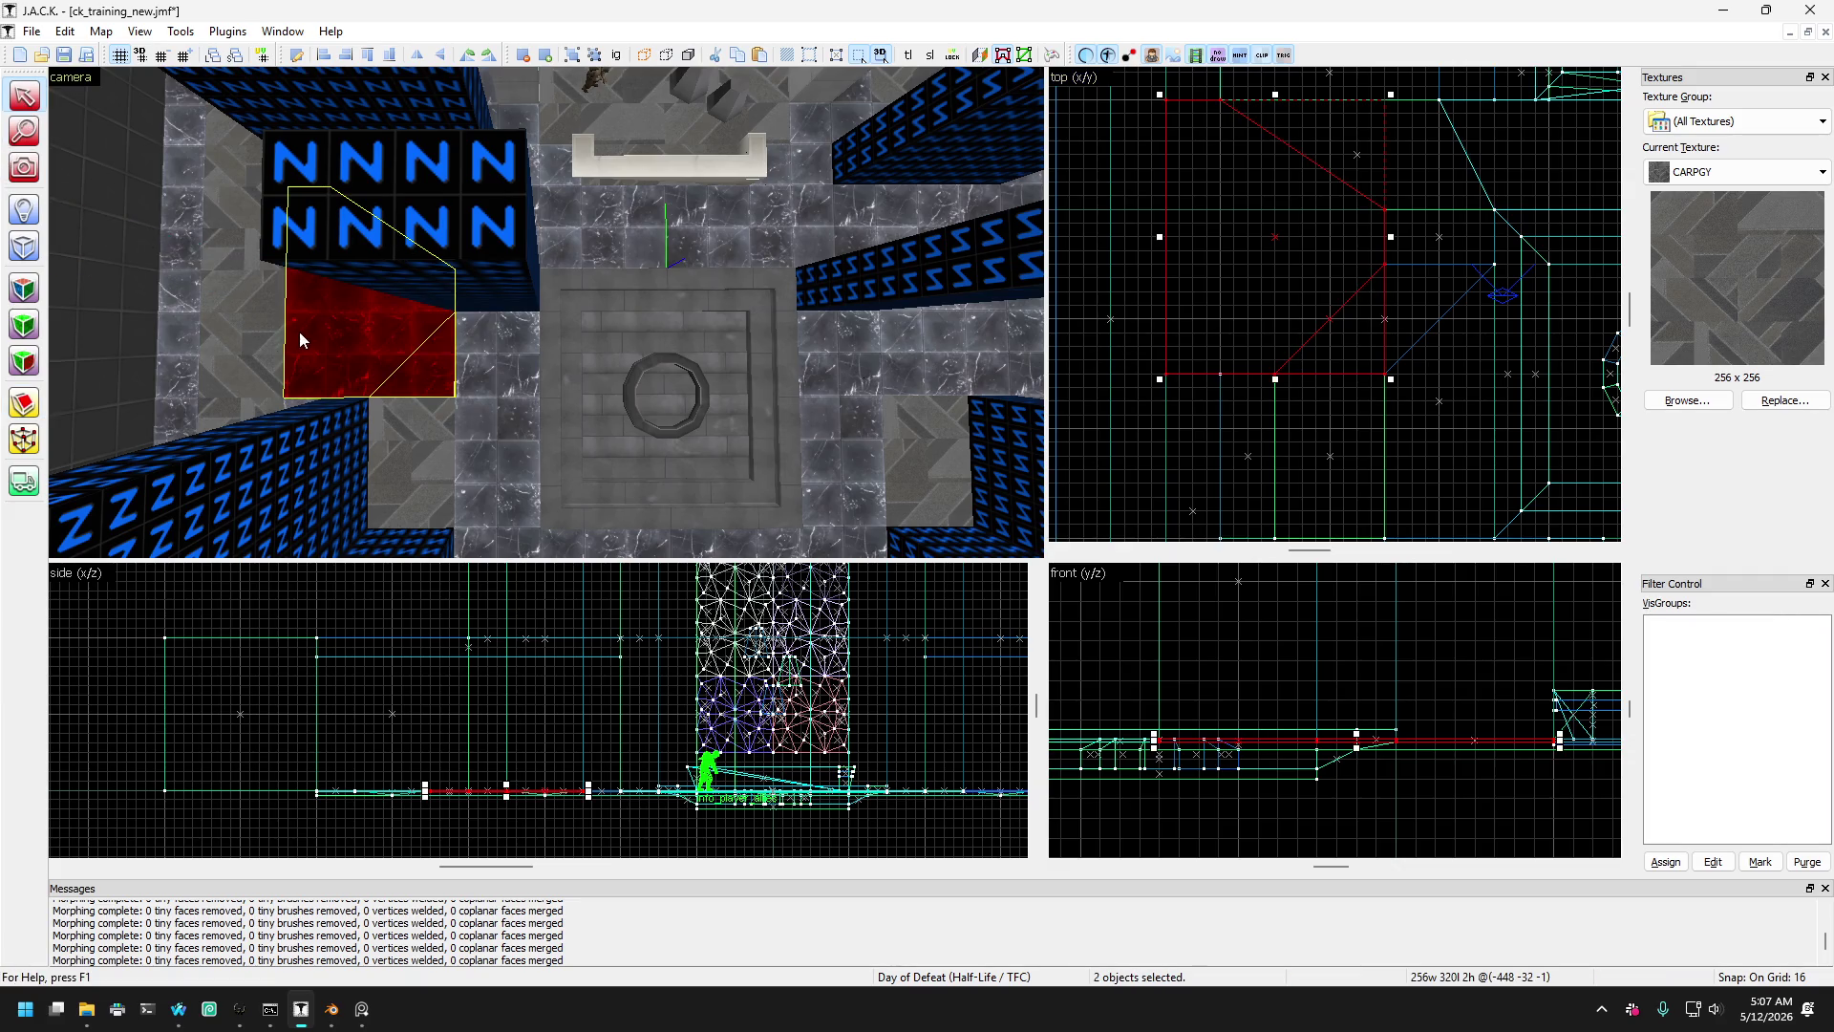
click(305, 329)
click(387, 342)
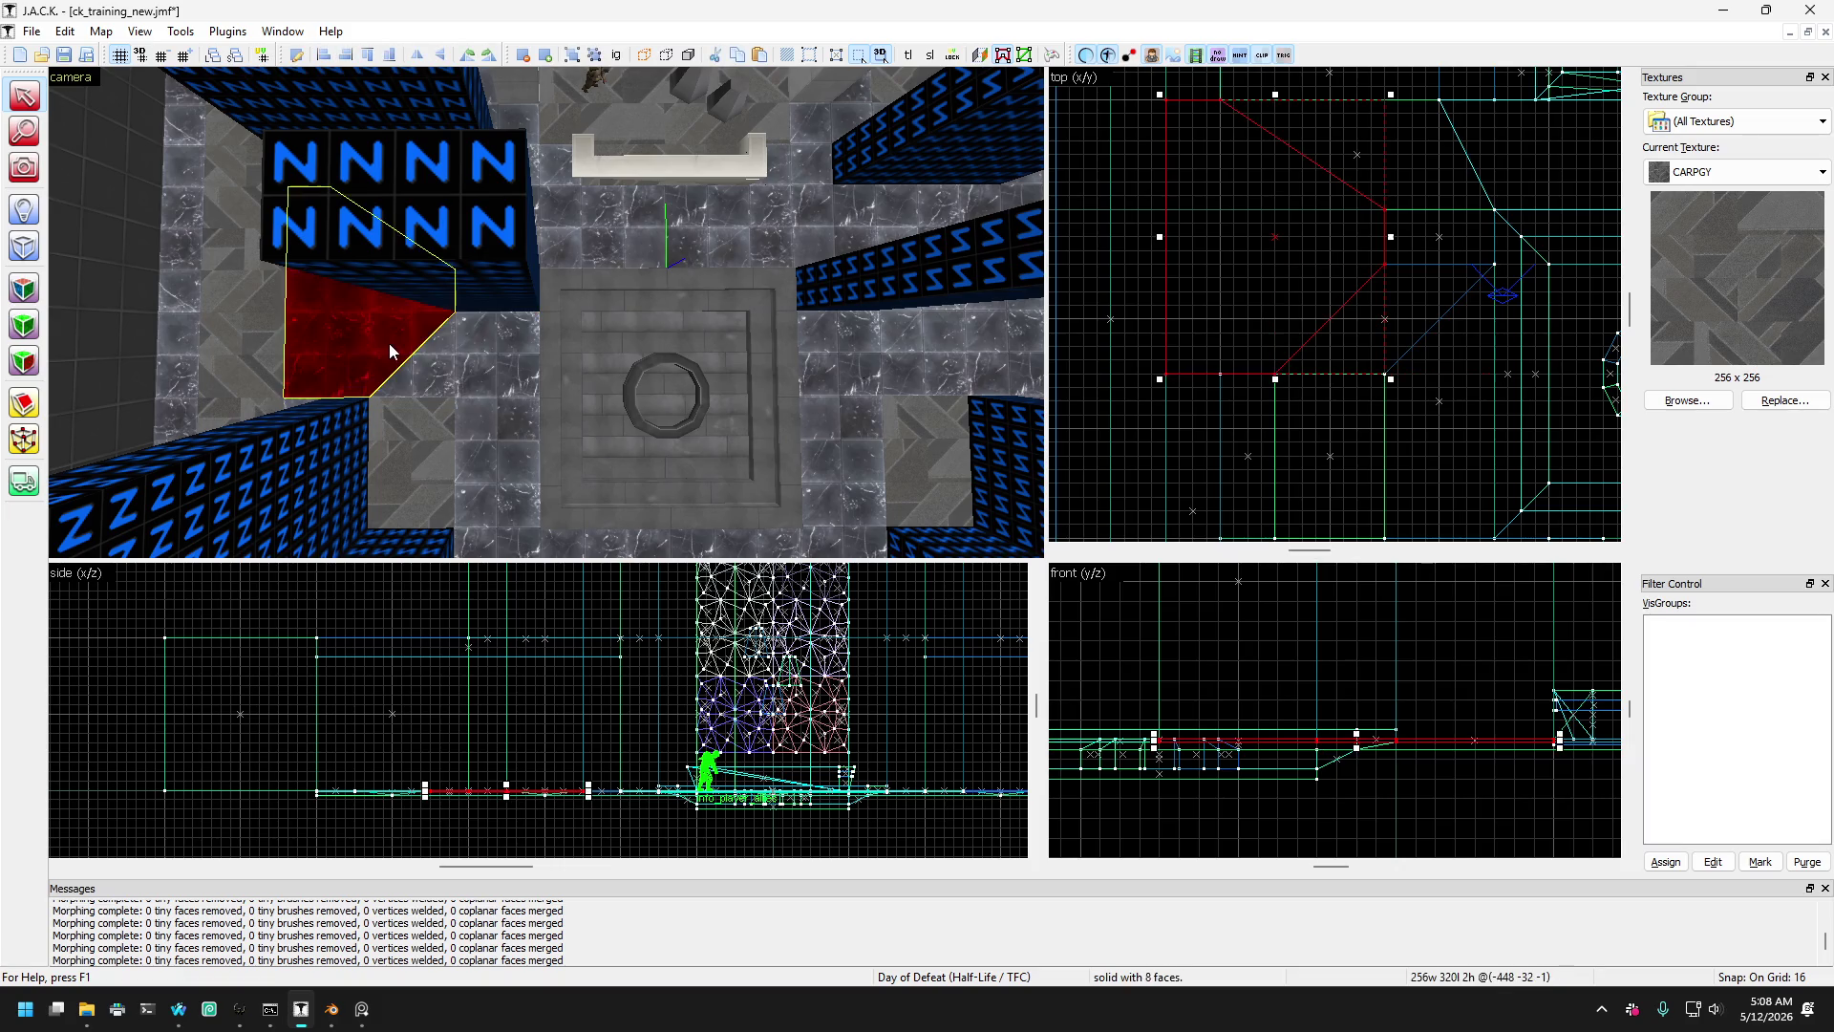
- Clip the mirrored right-side brush diagonally and select its remaining tapered piece
key(d)
click(720, 334)
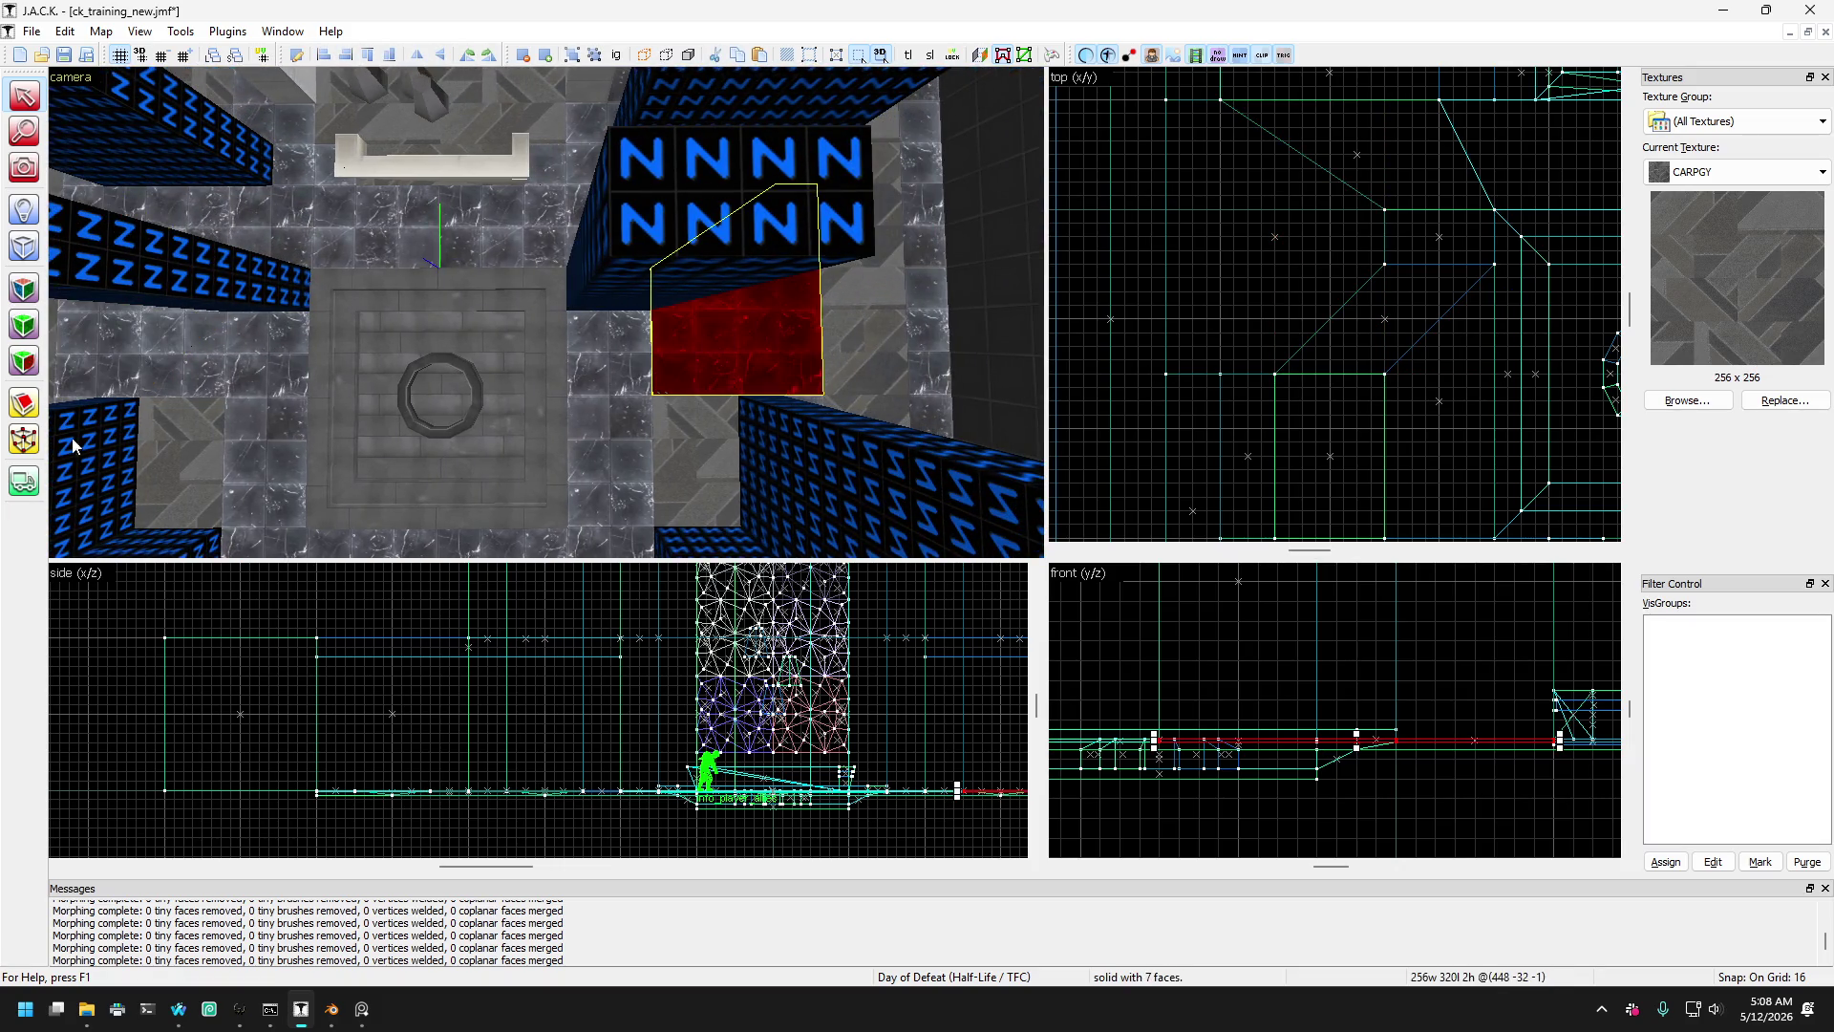
click(23, 404)
scroll(1212, 283, down, 3)
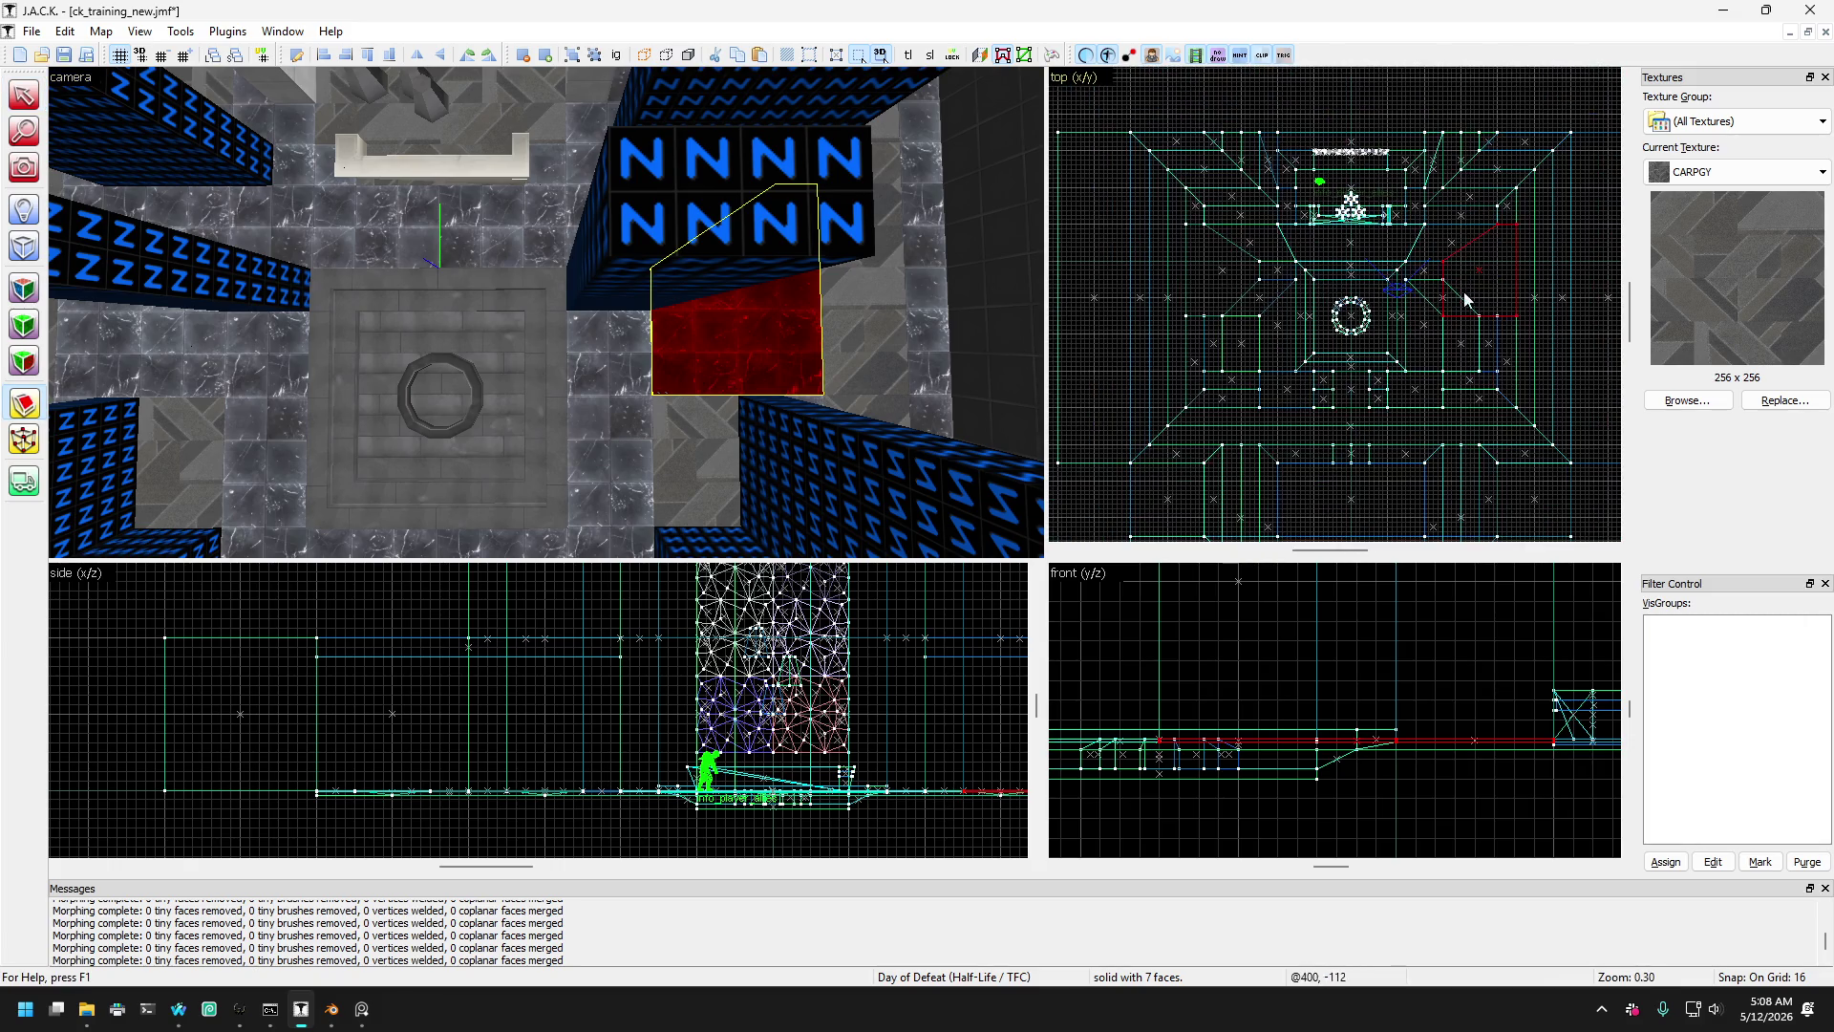
scroll(1467, 300, up, 3)
key(Return)
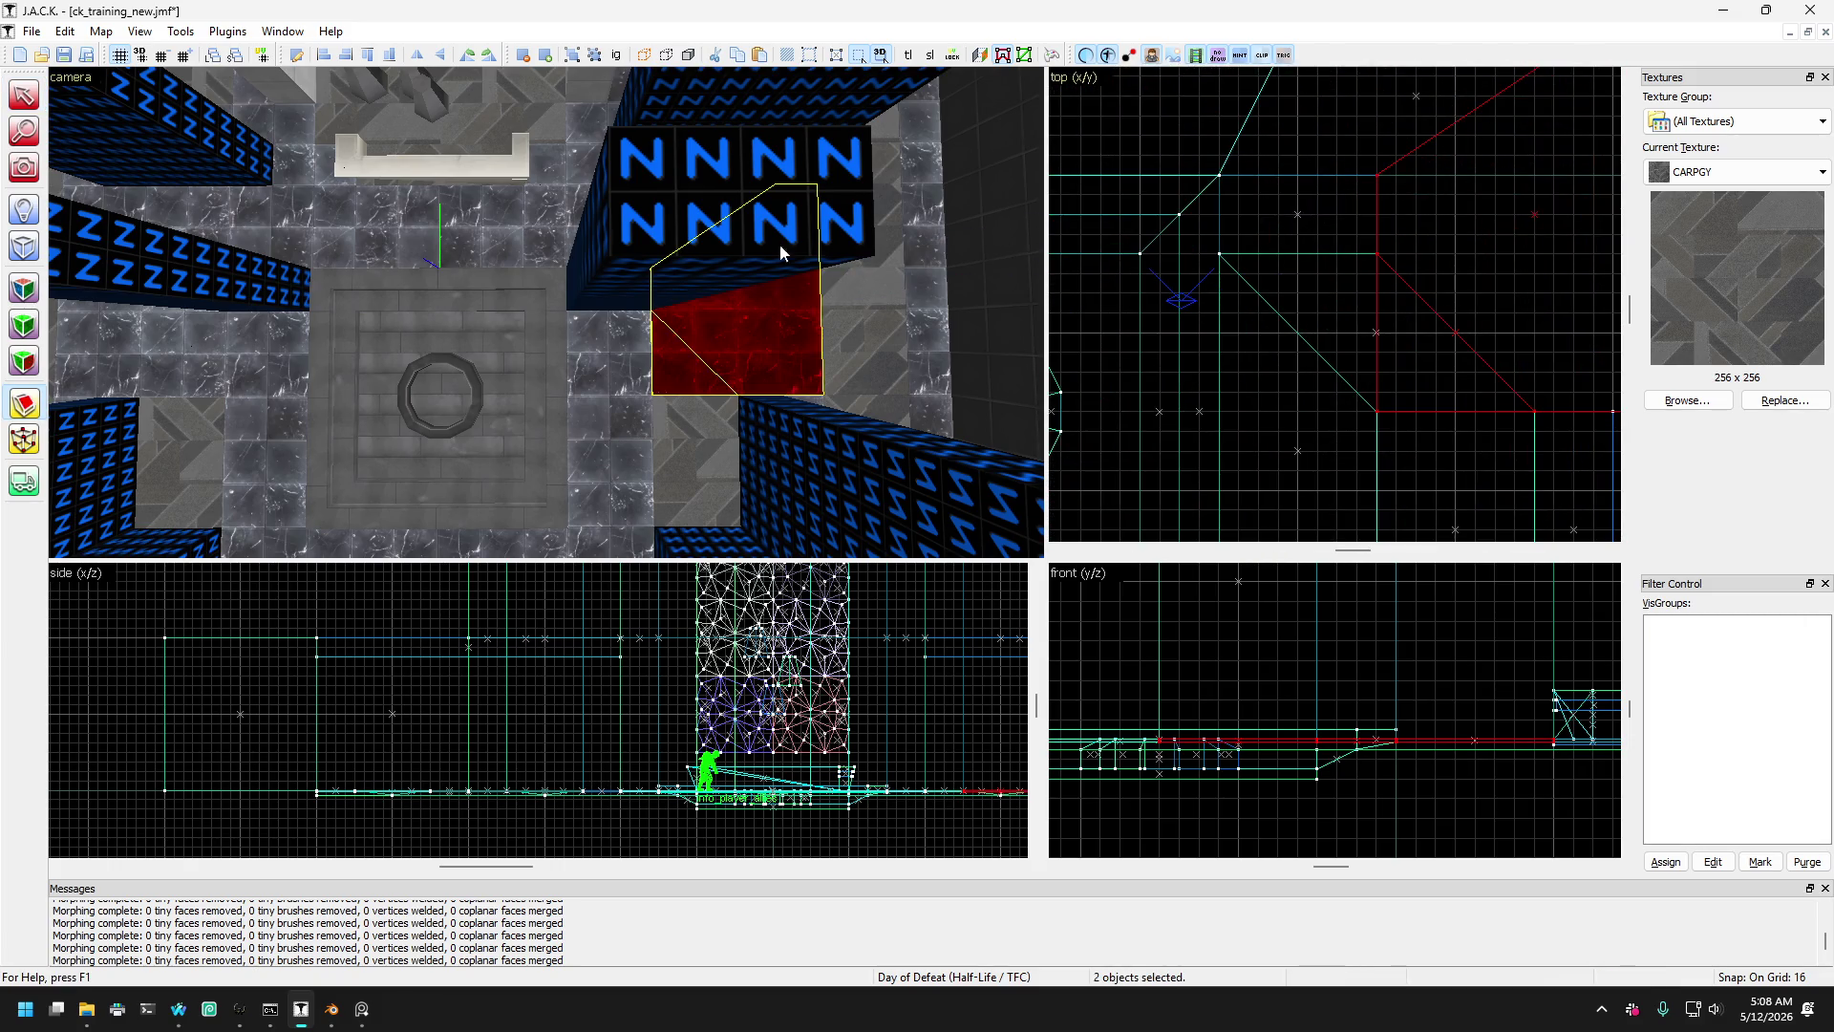
click(25, 99)
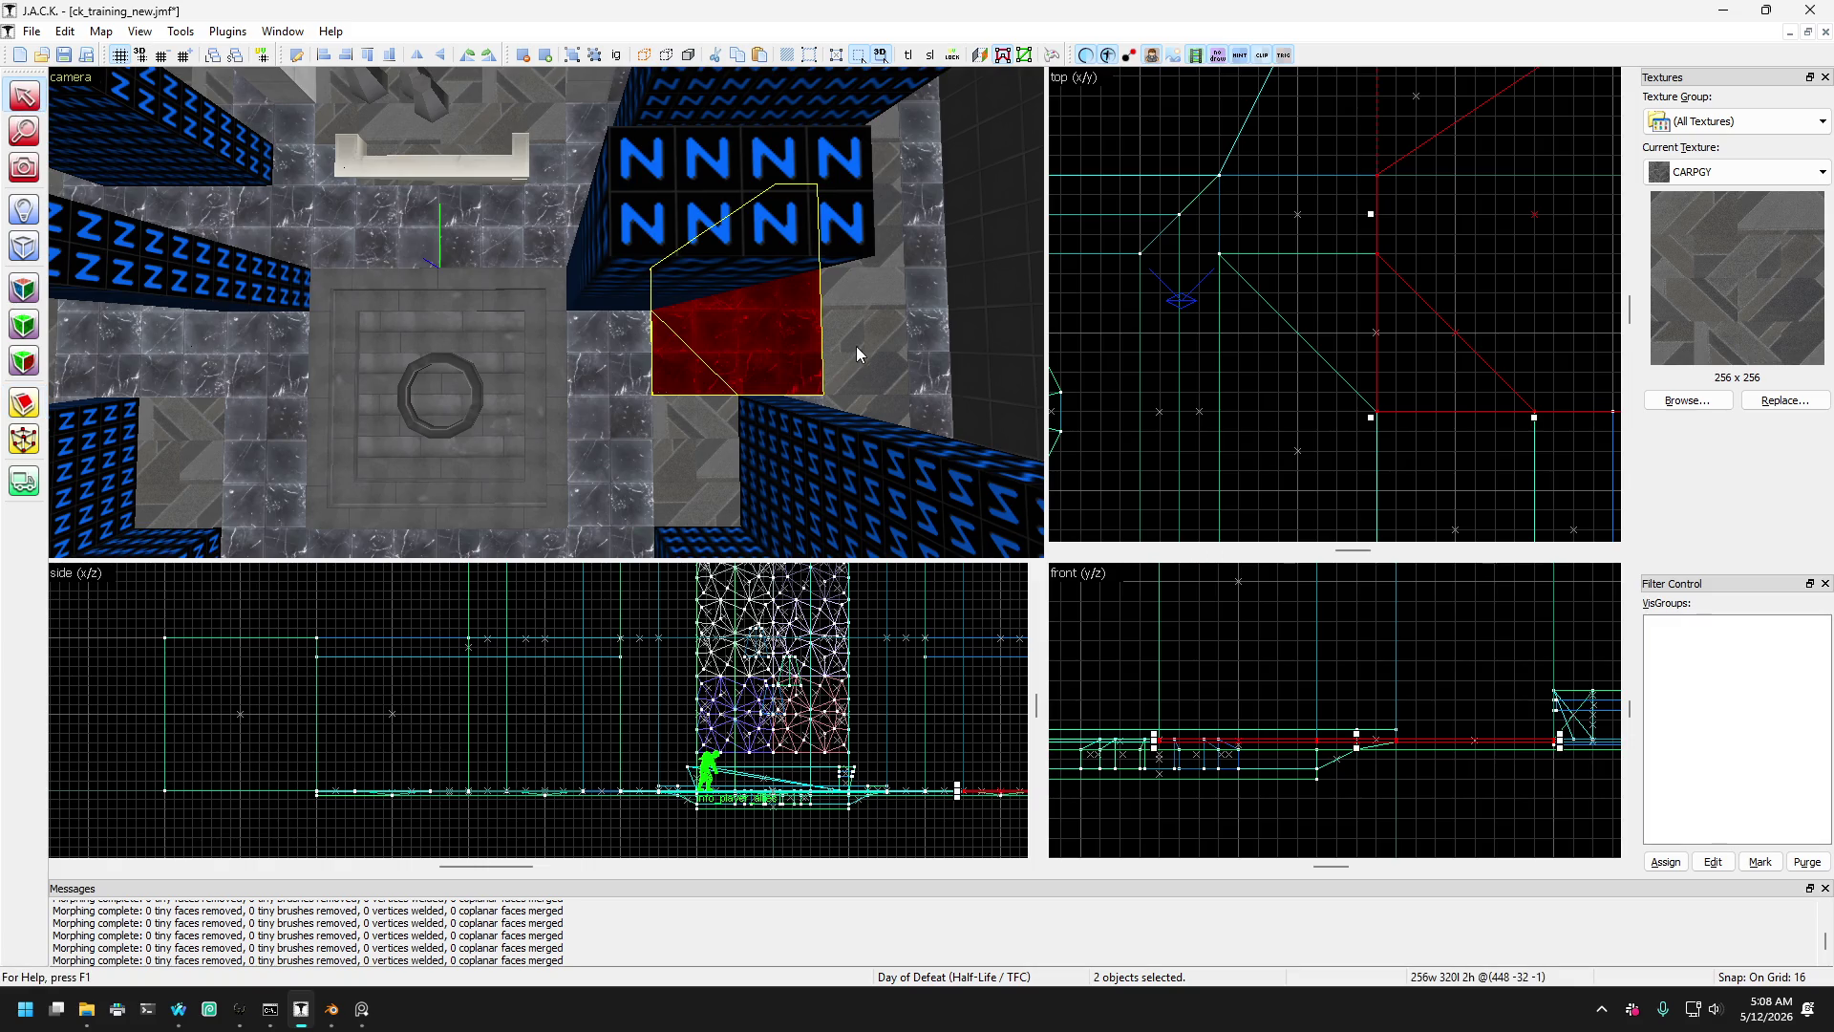
click(734, 341)
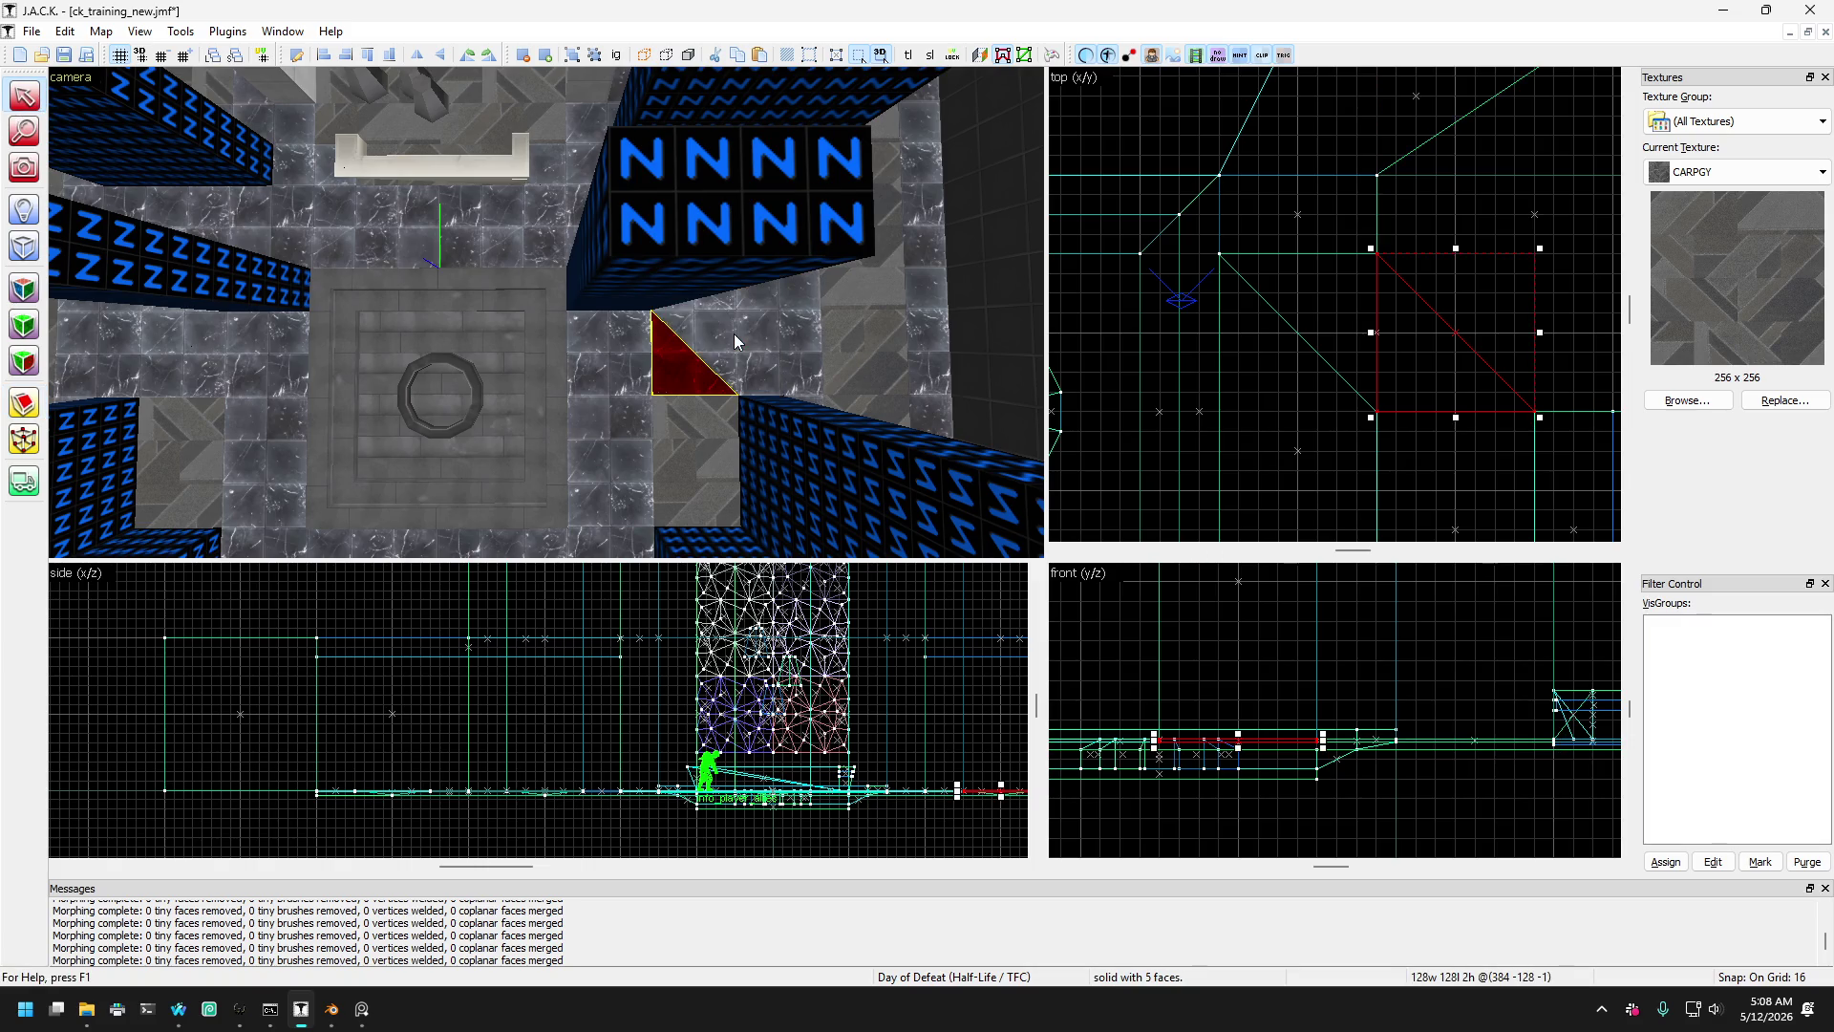
click(643, 354)
click(761, 366)
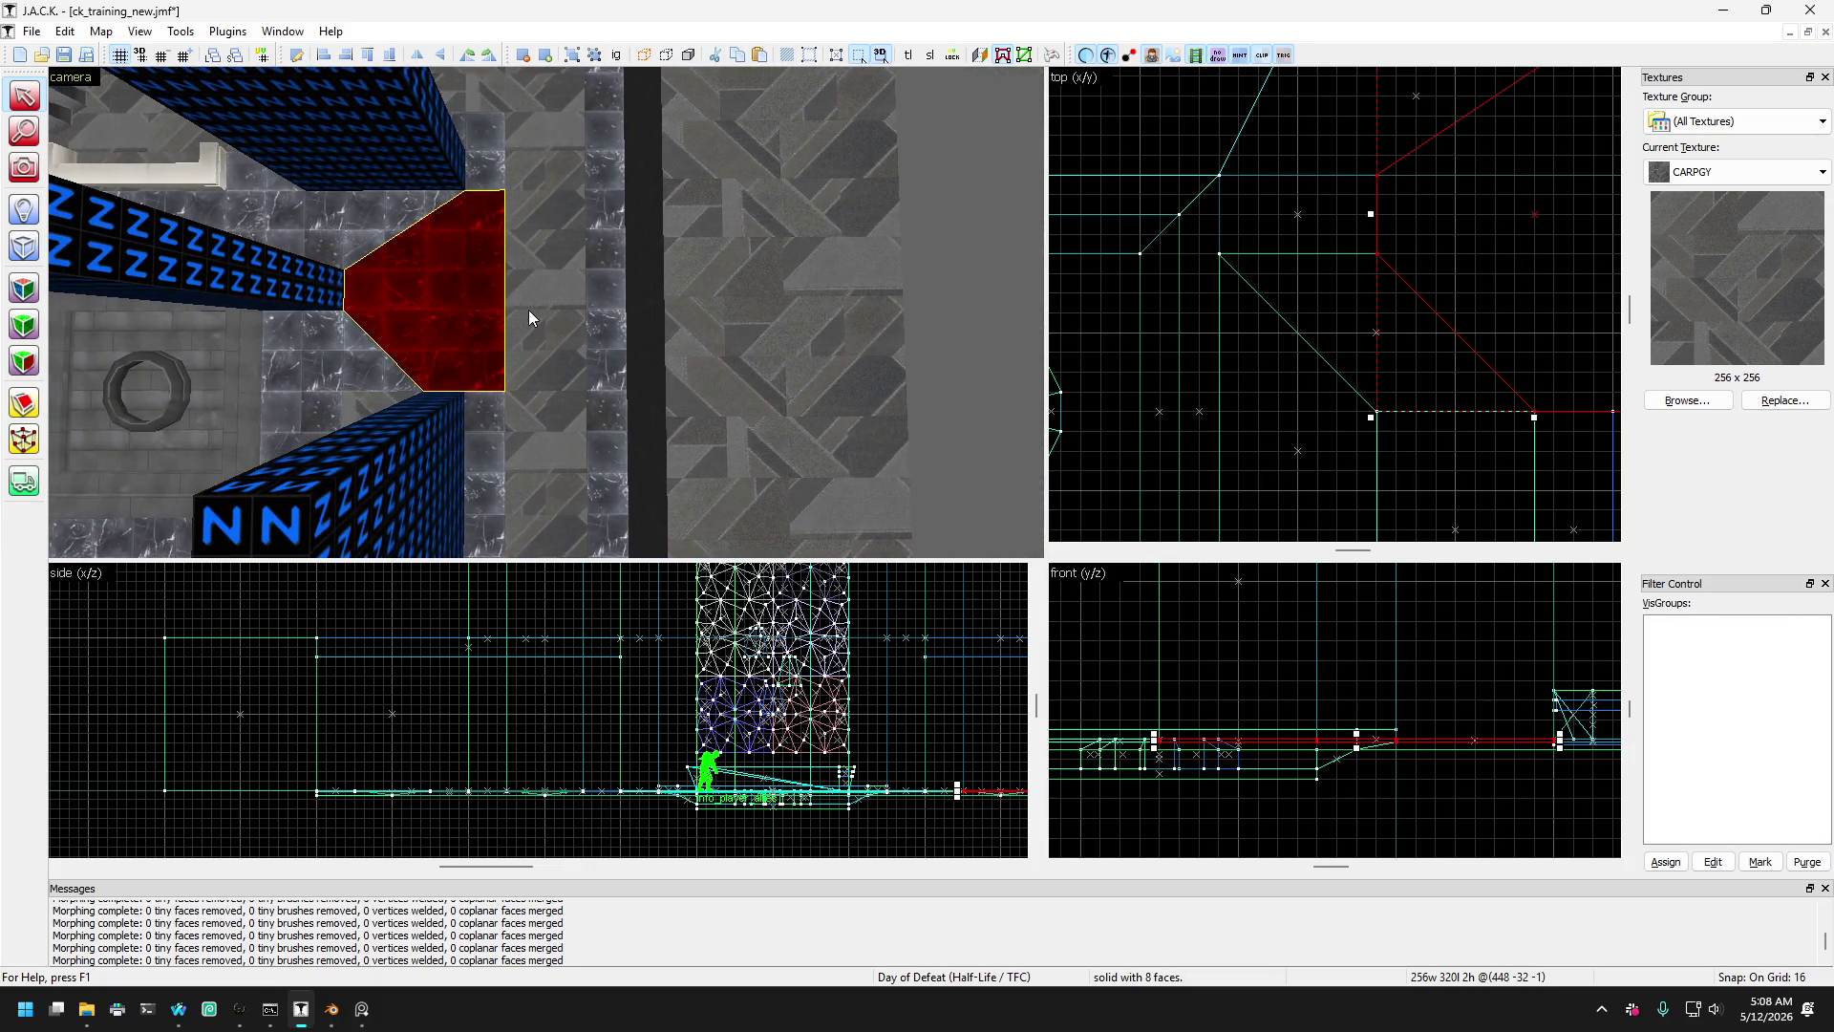
- Fly the camera close and select both tapered eight-sided red wedges
click(24, 169)
scroll(535, 308, down, 10)
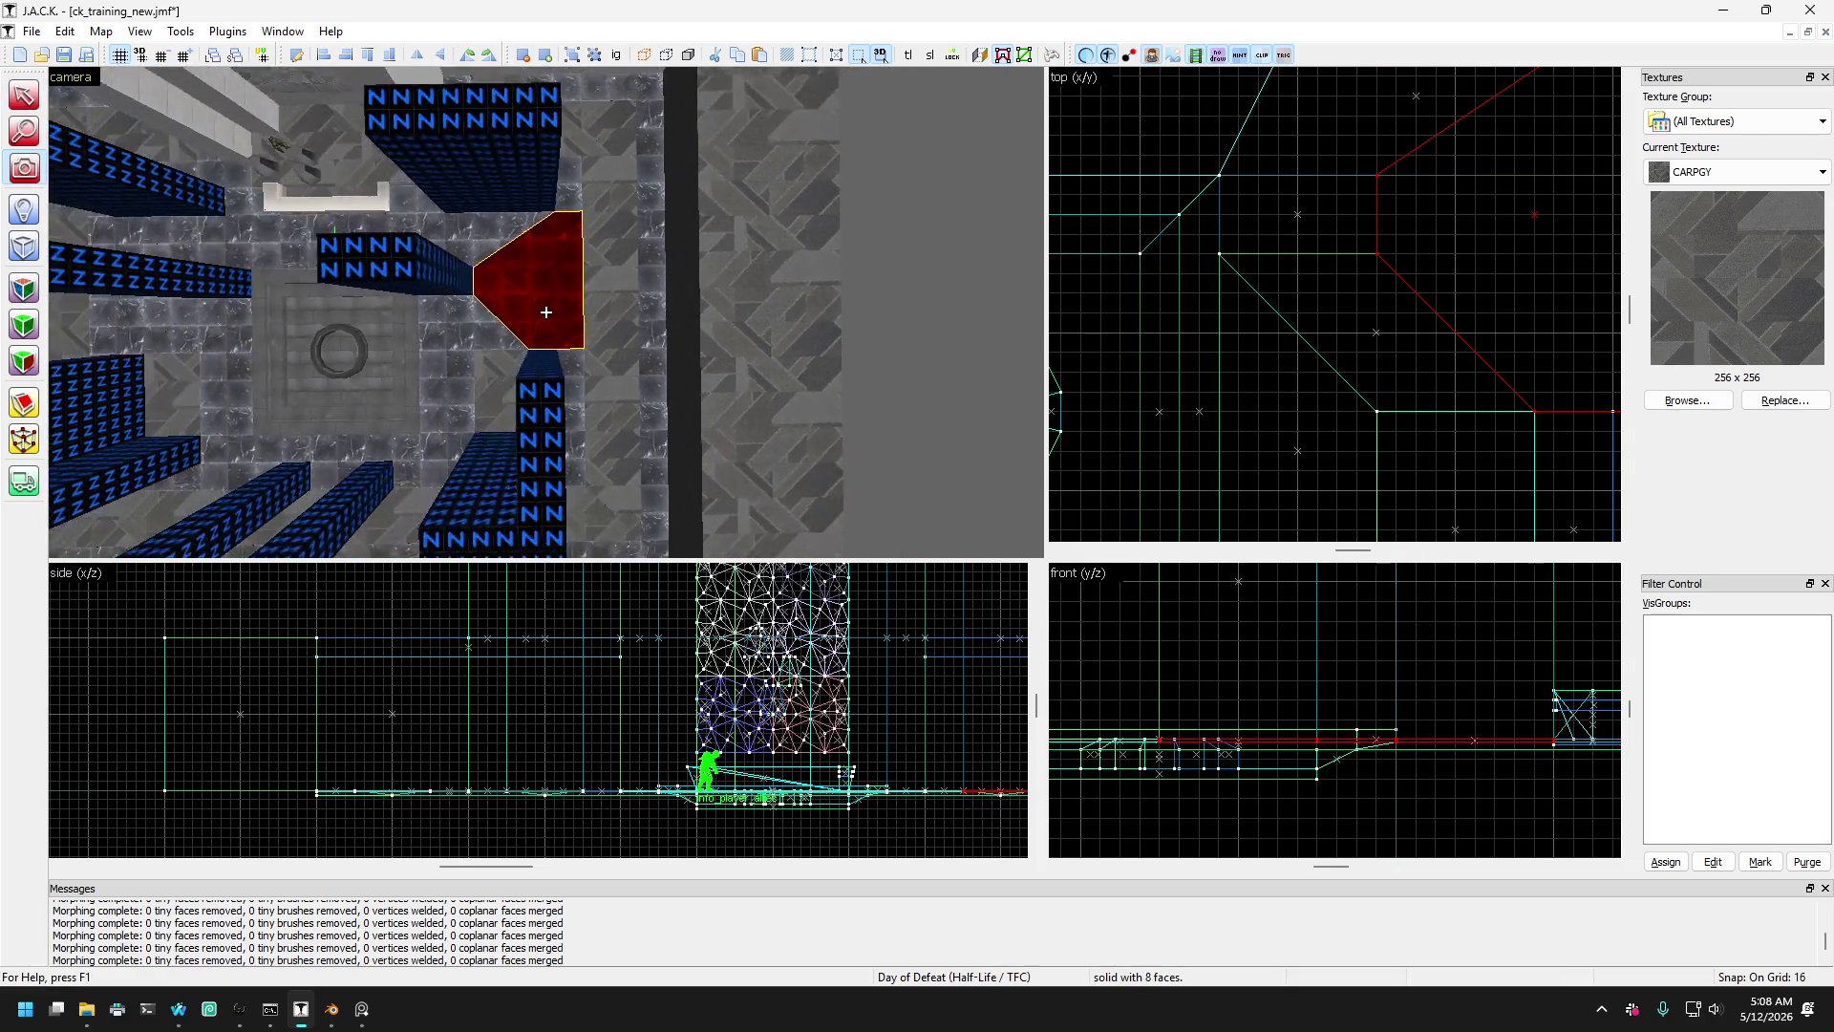
mouse_move(546, 312)
mouse_down()
mouse_move(602, 313)
mouse_move(410, 281)
mouse_up()
click(24, 96)
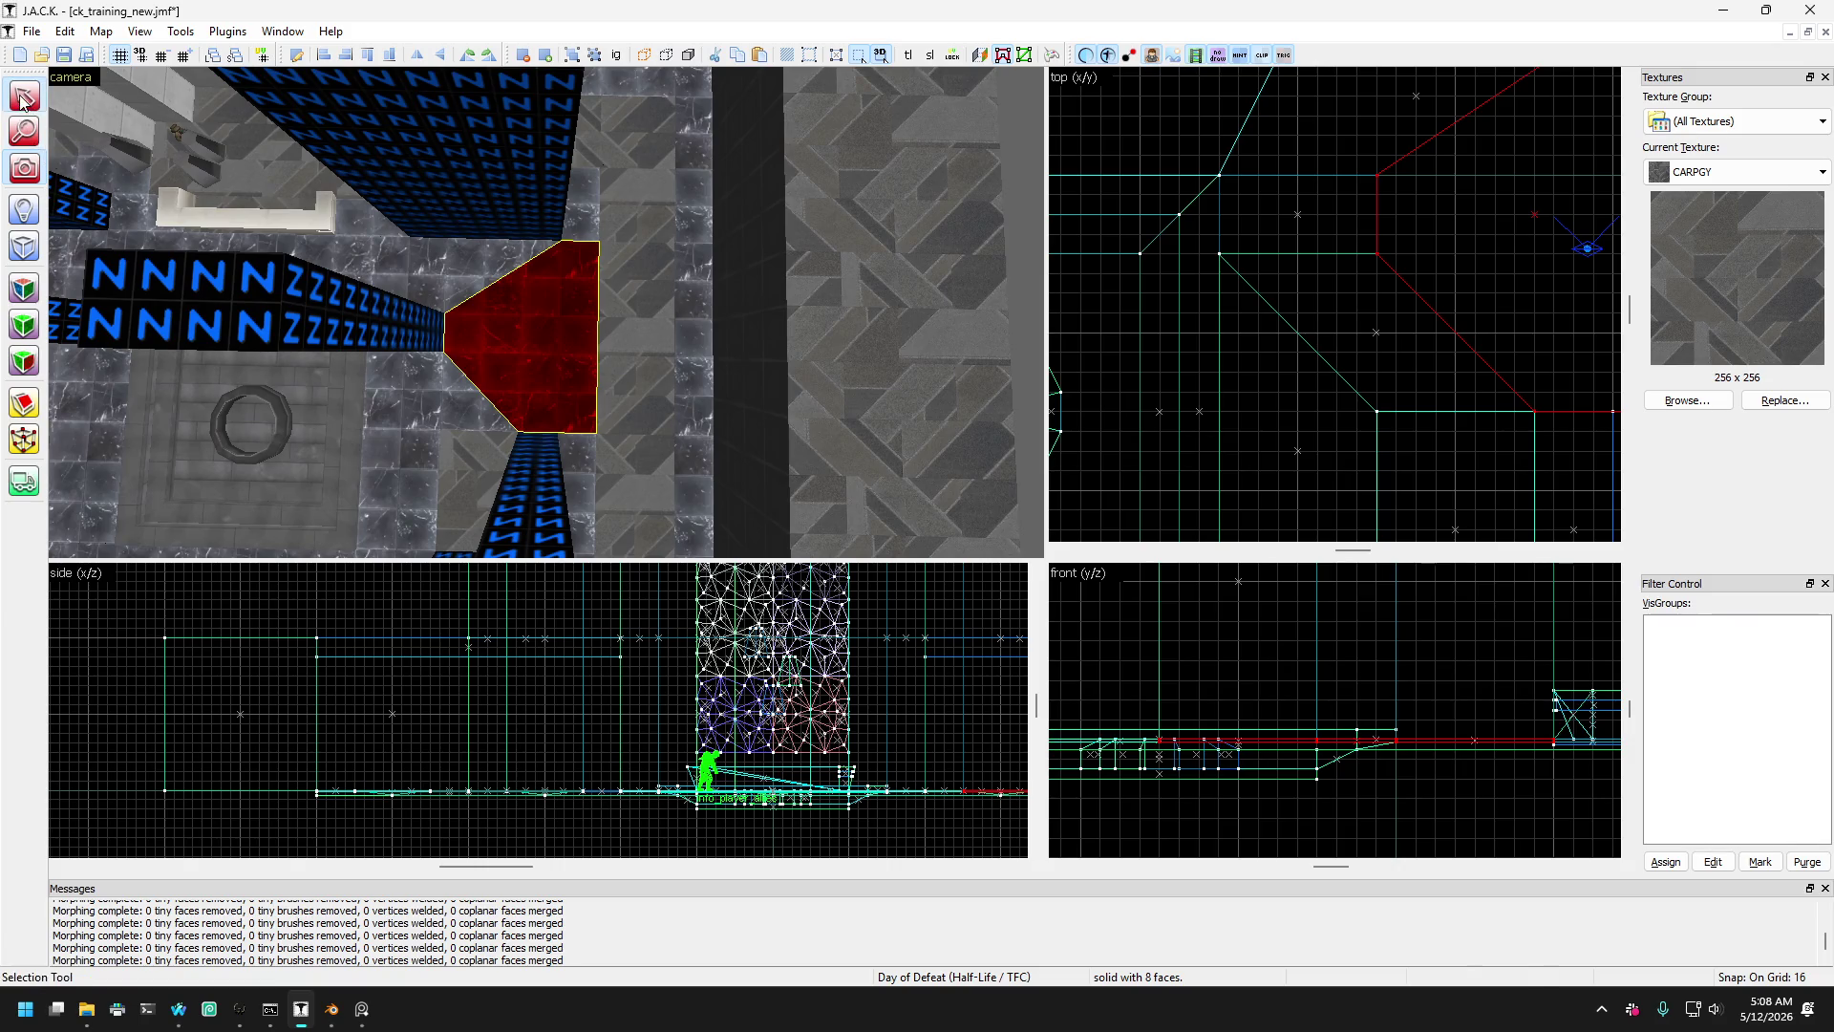
click(500, 277)
click(474, 392)
click(516, 353)
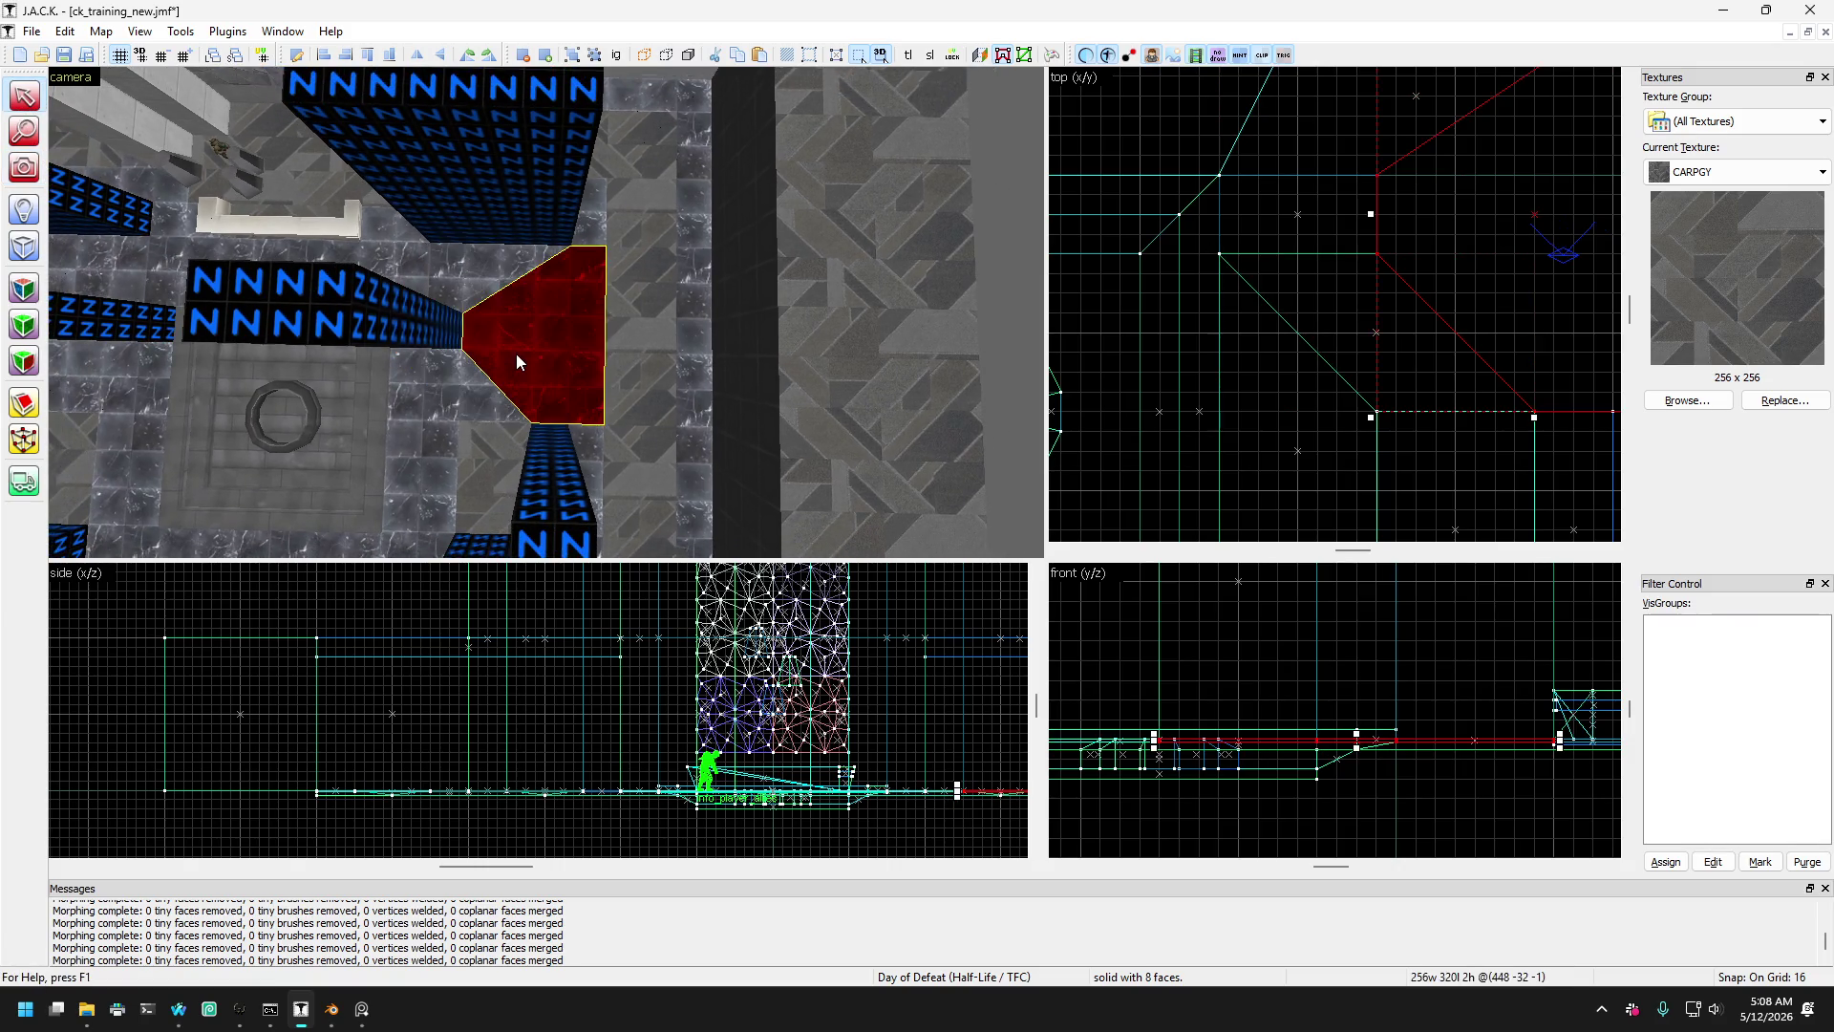
scroll(535, 358, down, 5)
key(a)
ctrl+click(496, 327)
scroll(497, 327, up, 2)
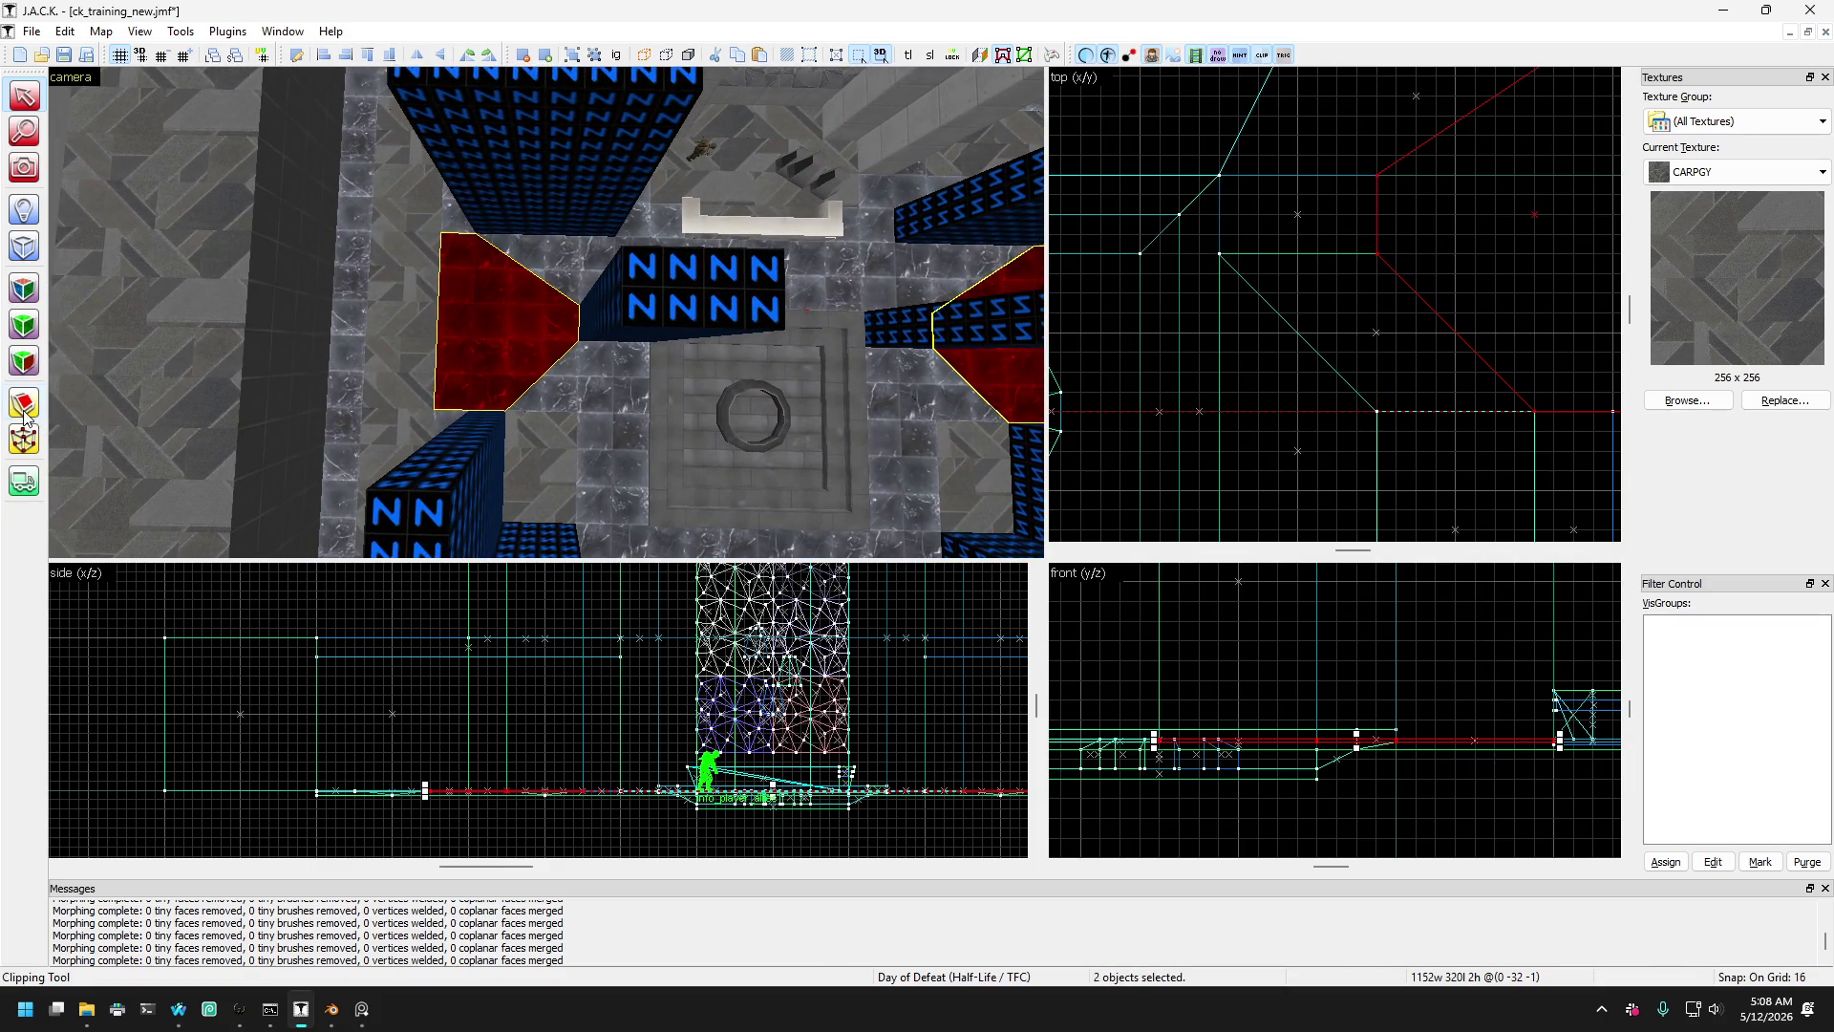
- Clip the red brush from its bottom vertex to the top-right corner
click(24, 405)
scroll(1330, 344, down, 3)
scroll(1451, 334, up, 2)
mouse_move(1268, 501)
mouse_down()
mouse_move(1321, 233)
mouse_move(1399, 174)
mouse_up()
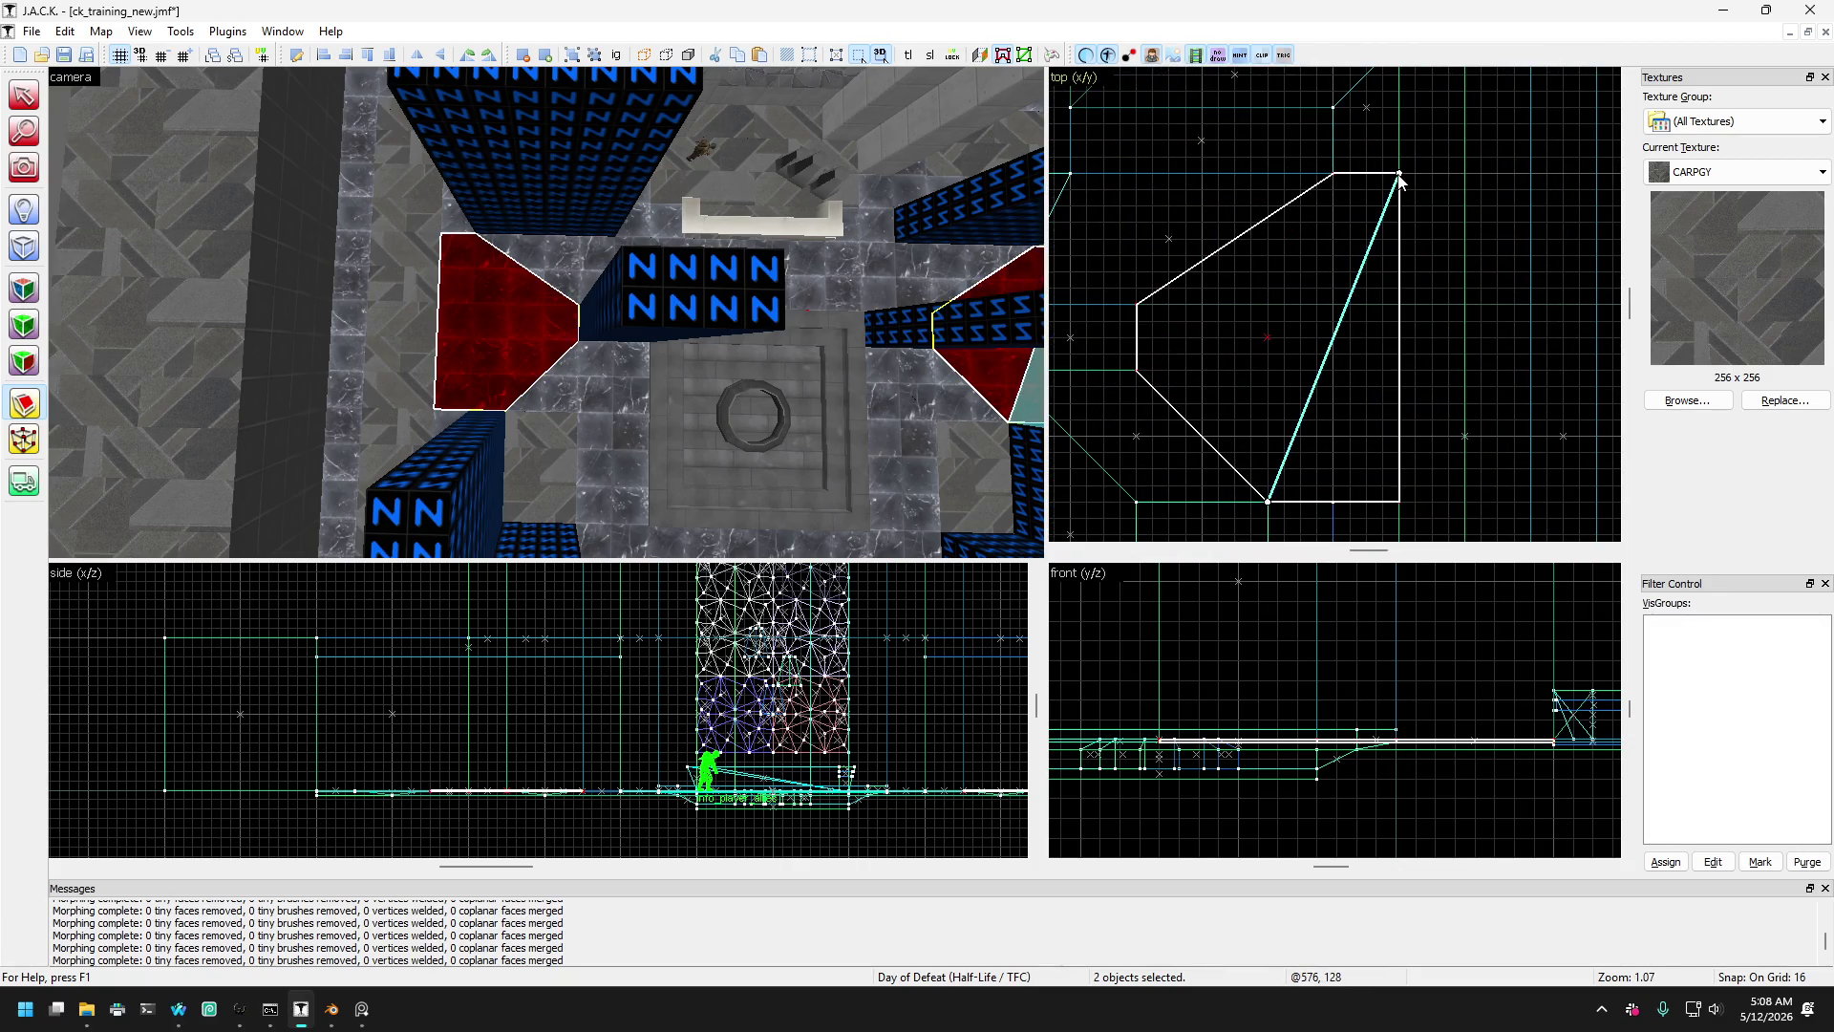
key(Return)
scroll(1499, 177, down, 4)
scroll(1505, 250, up, 4)
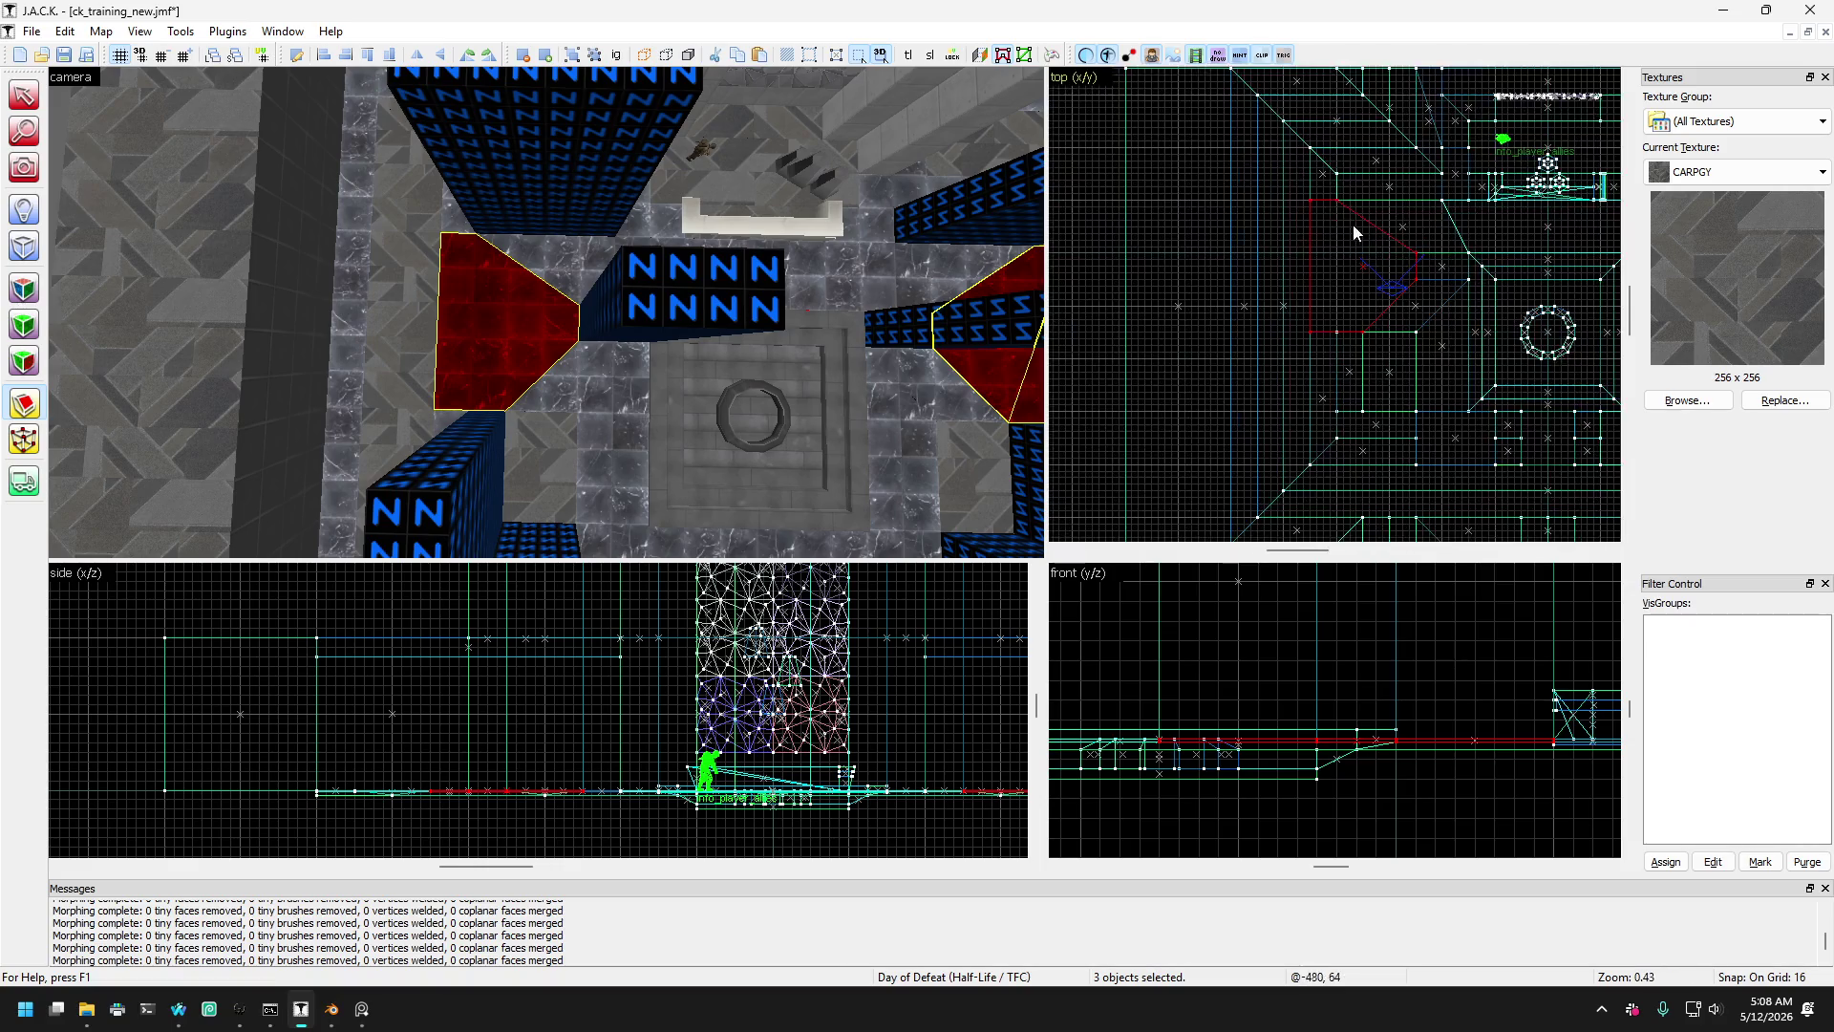
- Draw and adjust a cut line across the left wedge, undoing and redoing to keep both wedges
drag(1258, 159, 1368, 432)
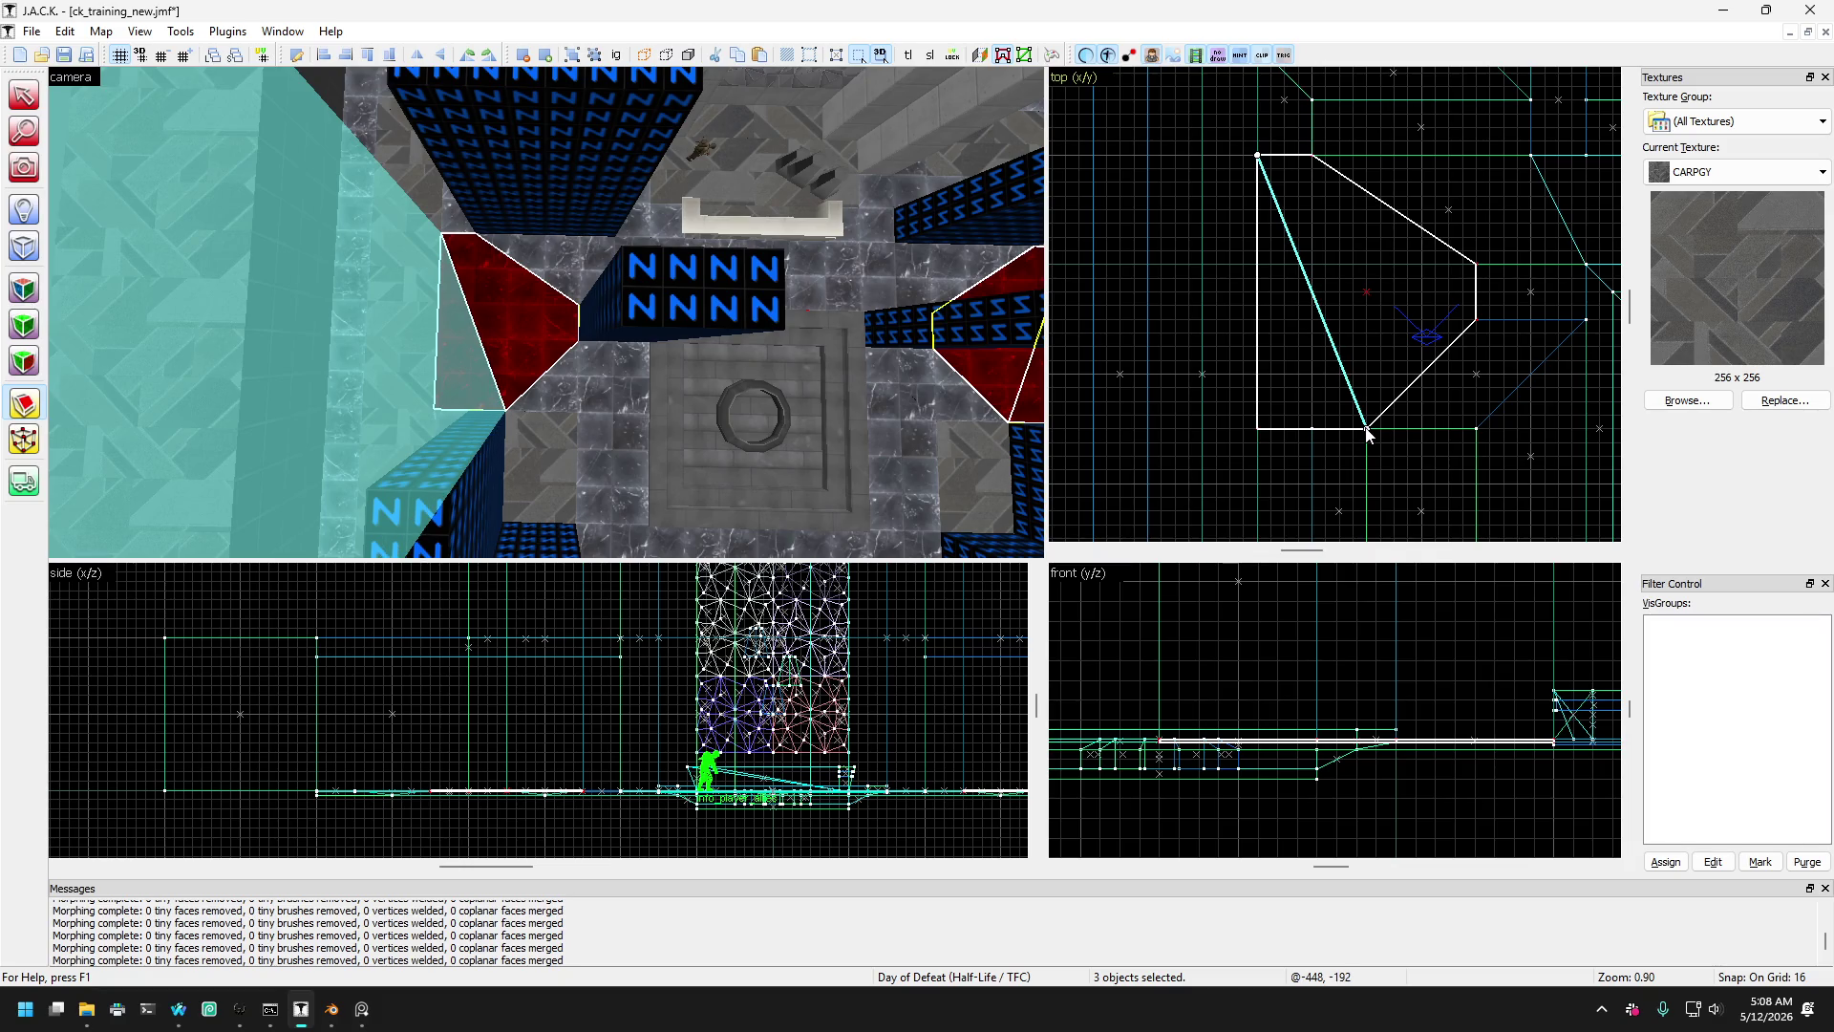
scroll(1367, 427, down, 4)
scroll(1278, 191, up, 4)
drag(1254, 182, 1305, 181)
scroll(1309, 186, down, 8)
scroll(1314, 250, up, 3)
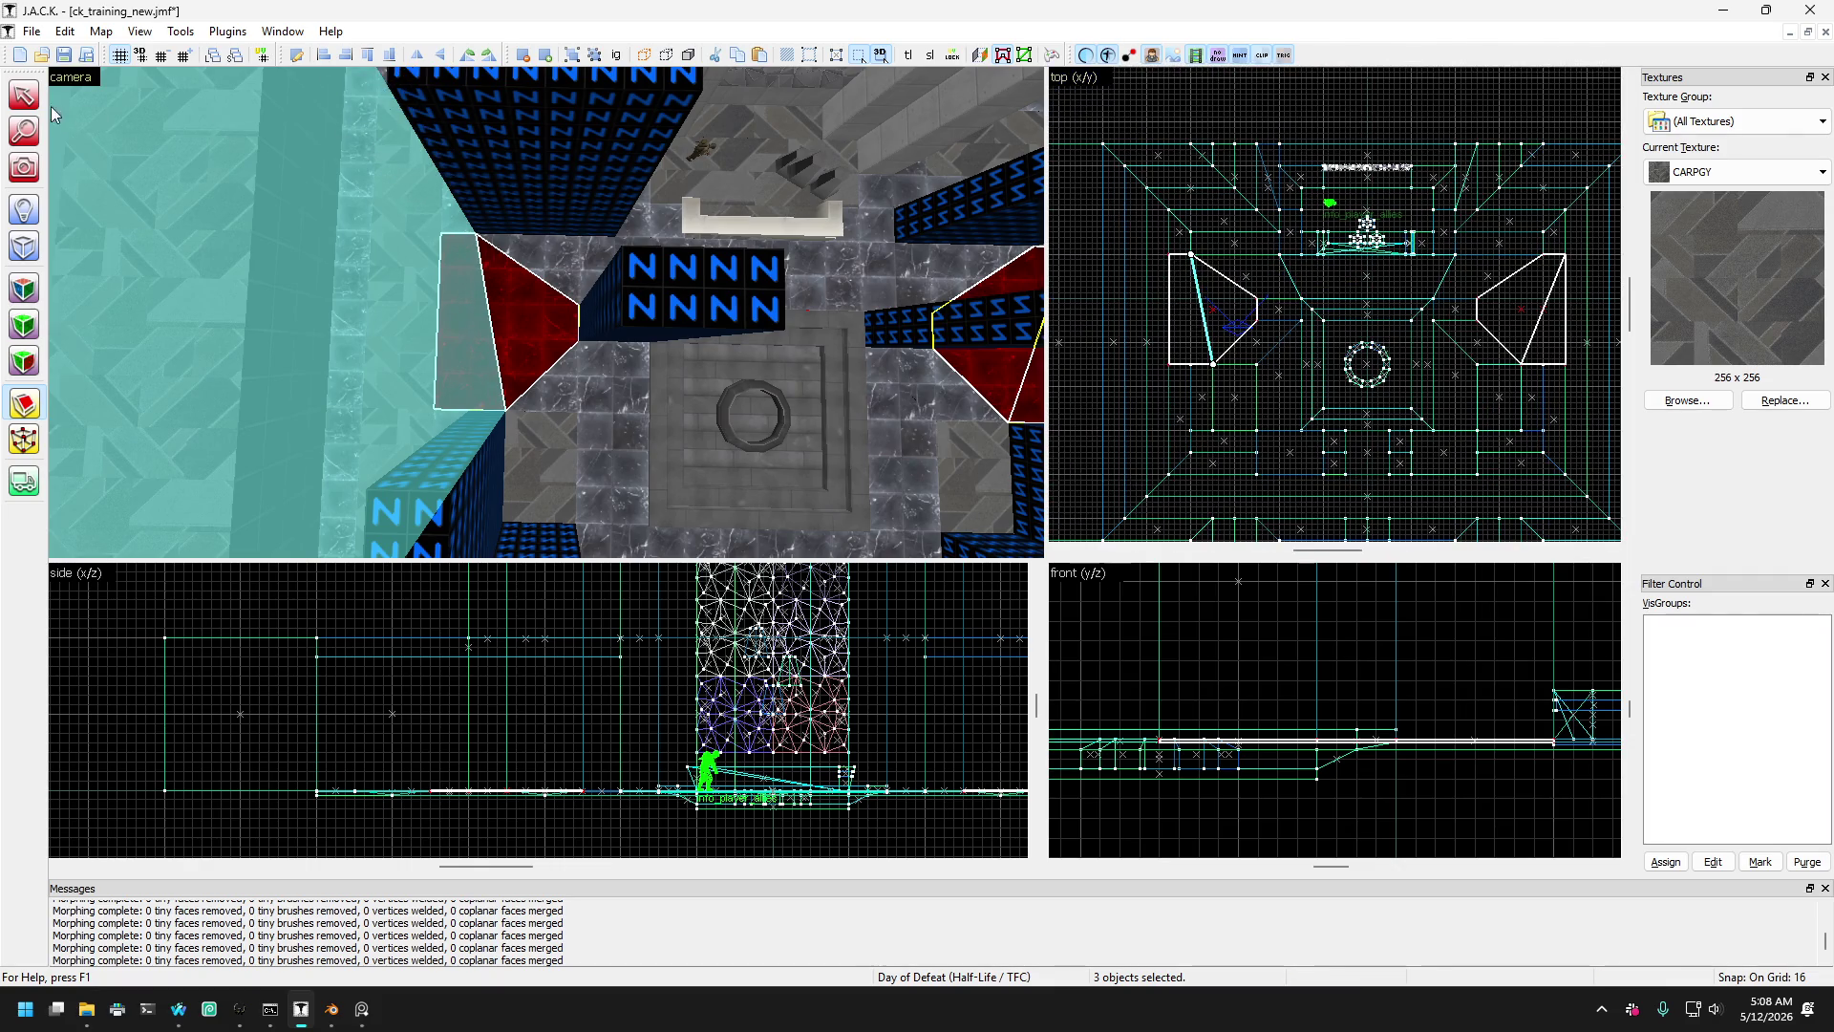
key(ctrl+z)
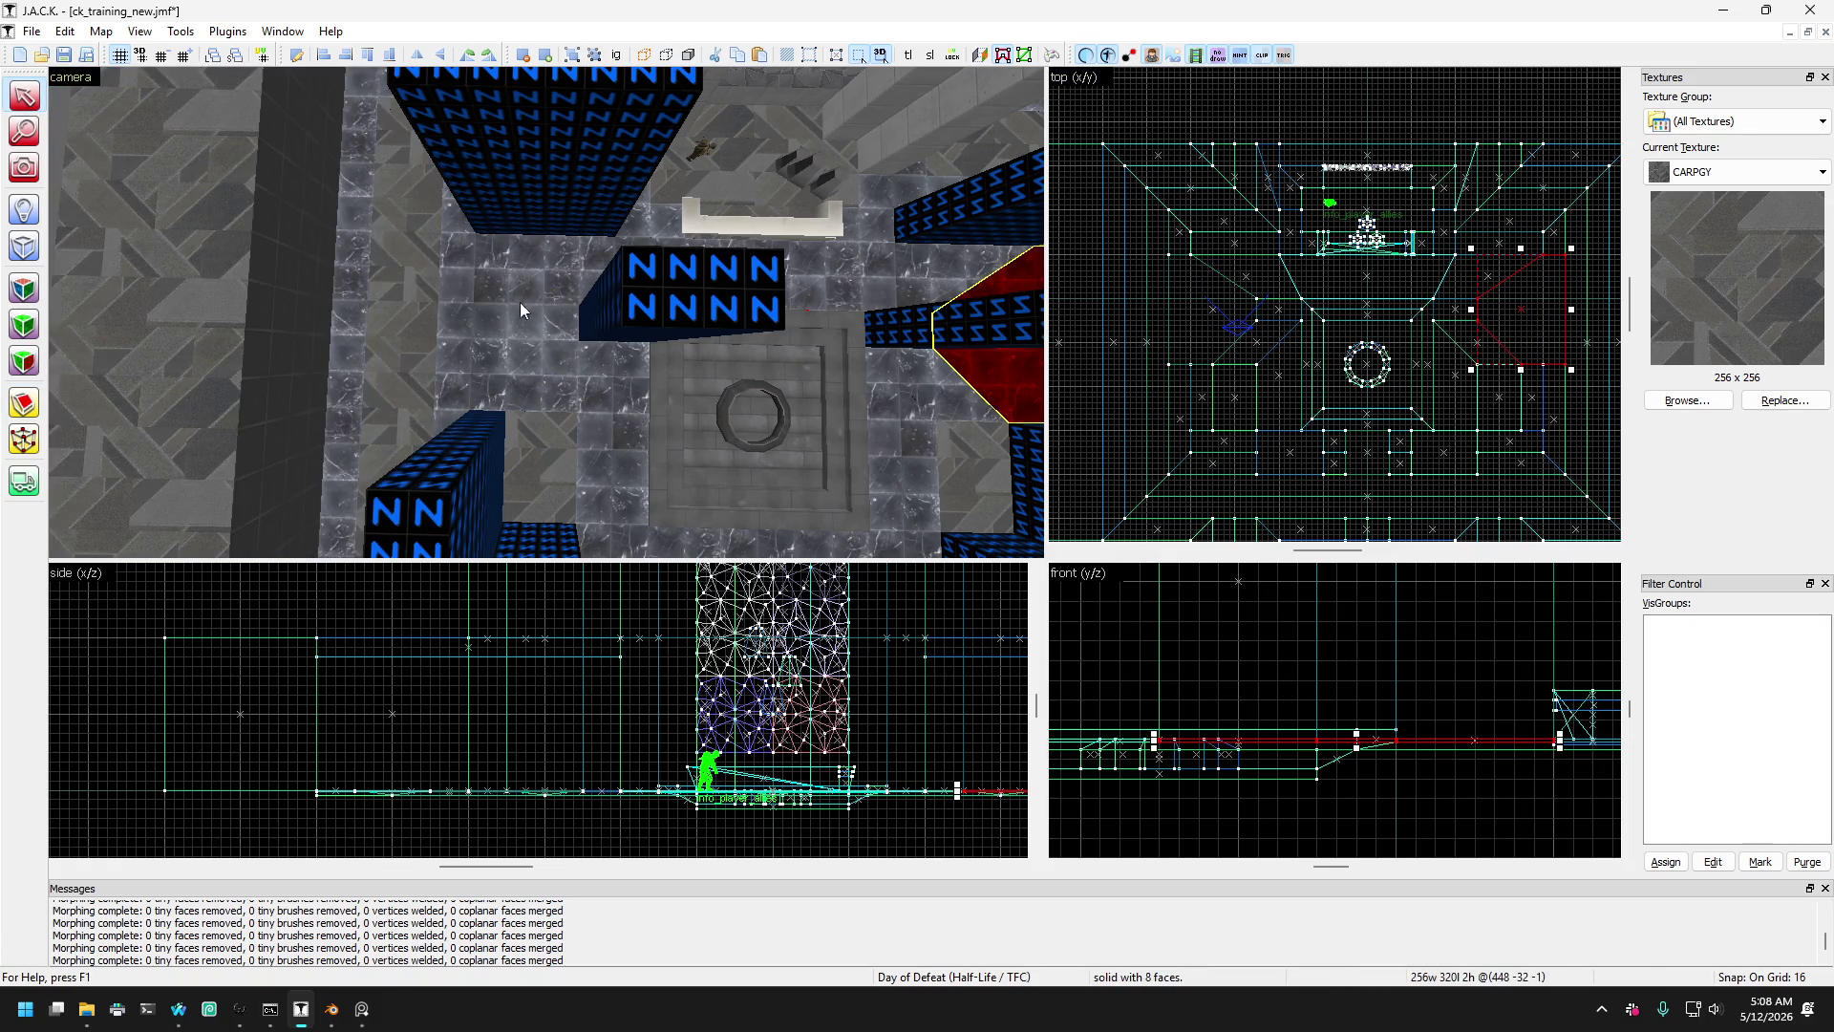
key(ctrl+y)
- Clip the brush with a cut running down from its top-right vertex
click(24, 403)
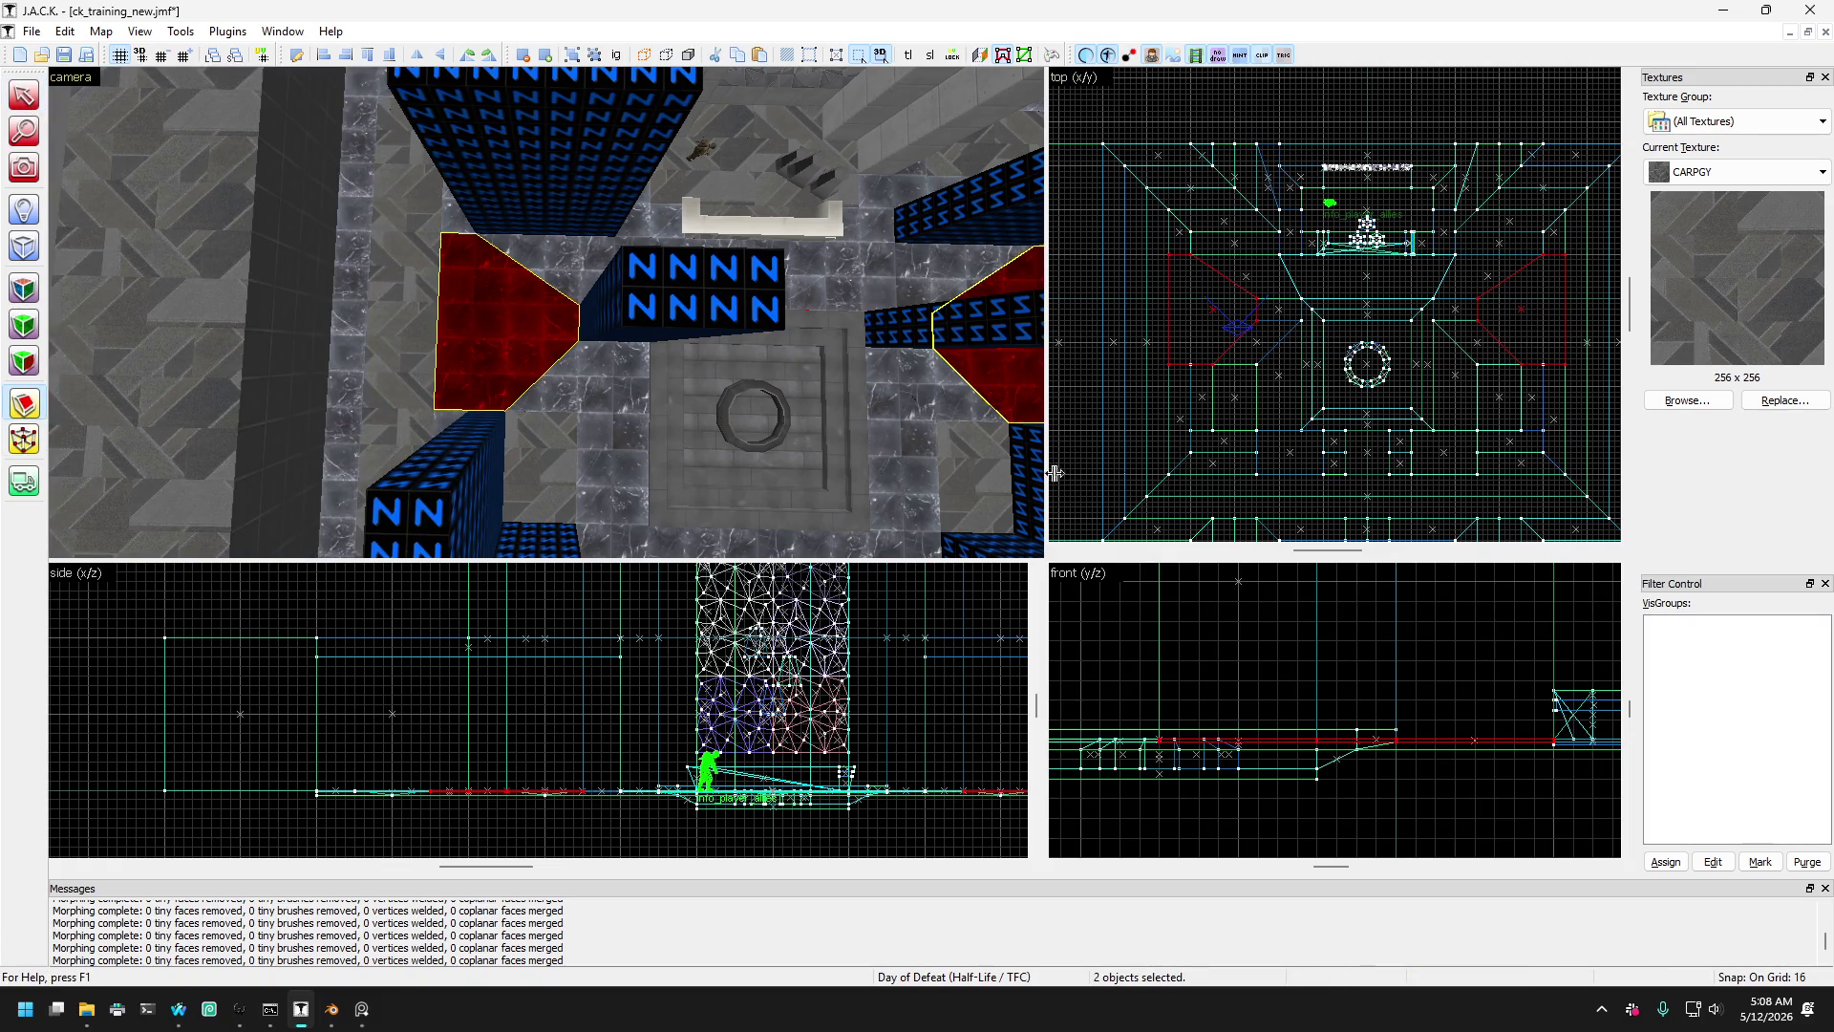
scroll(1574, 267, up, 3)
scroll(1505, 227, up, 1)
mouse_move(1505, 231)
mouse_down()
mouse_move(1461, 382)
mouse_move(1464, 454)
mouse_up()
scroll(1461, 382, up, 2)
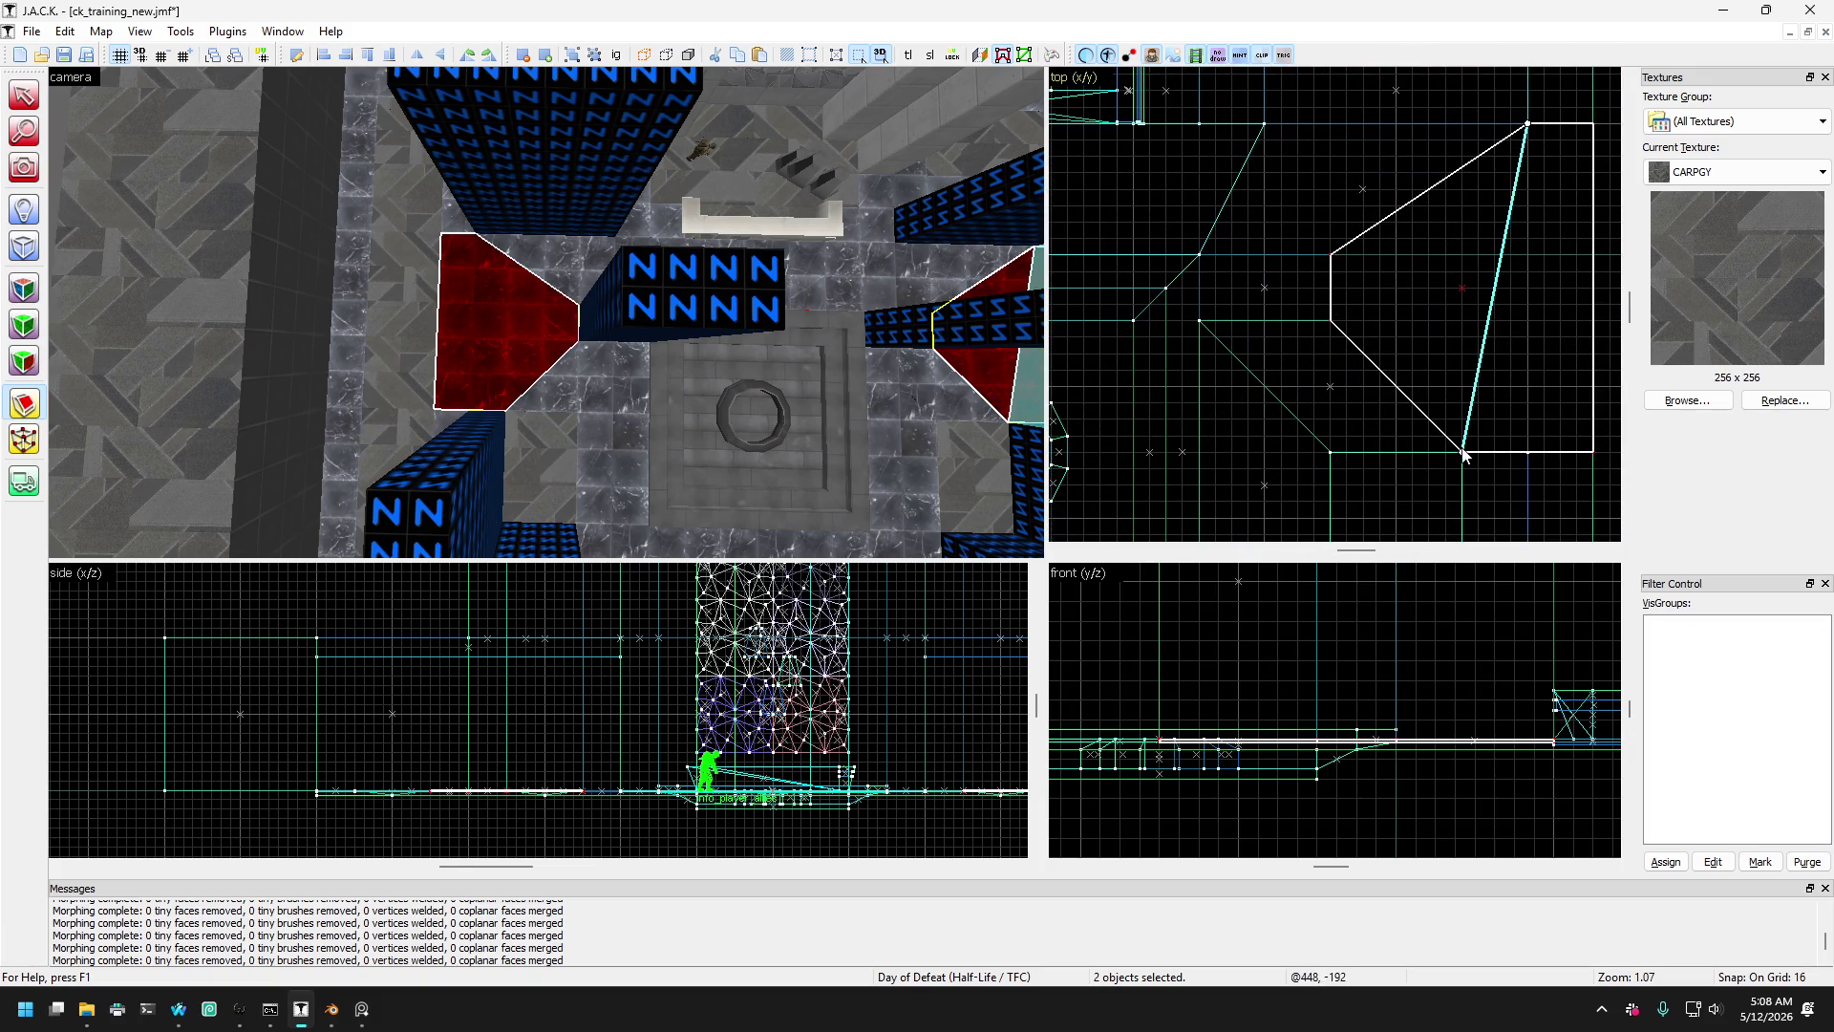
scroll(1547, 346, down, 2)
key(Return)
- Clip the other wedge with a cut from its top to bottom vertex
scroll(1551, 334, down, 4)
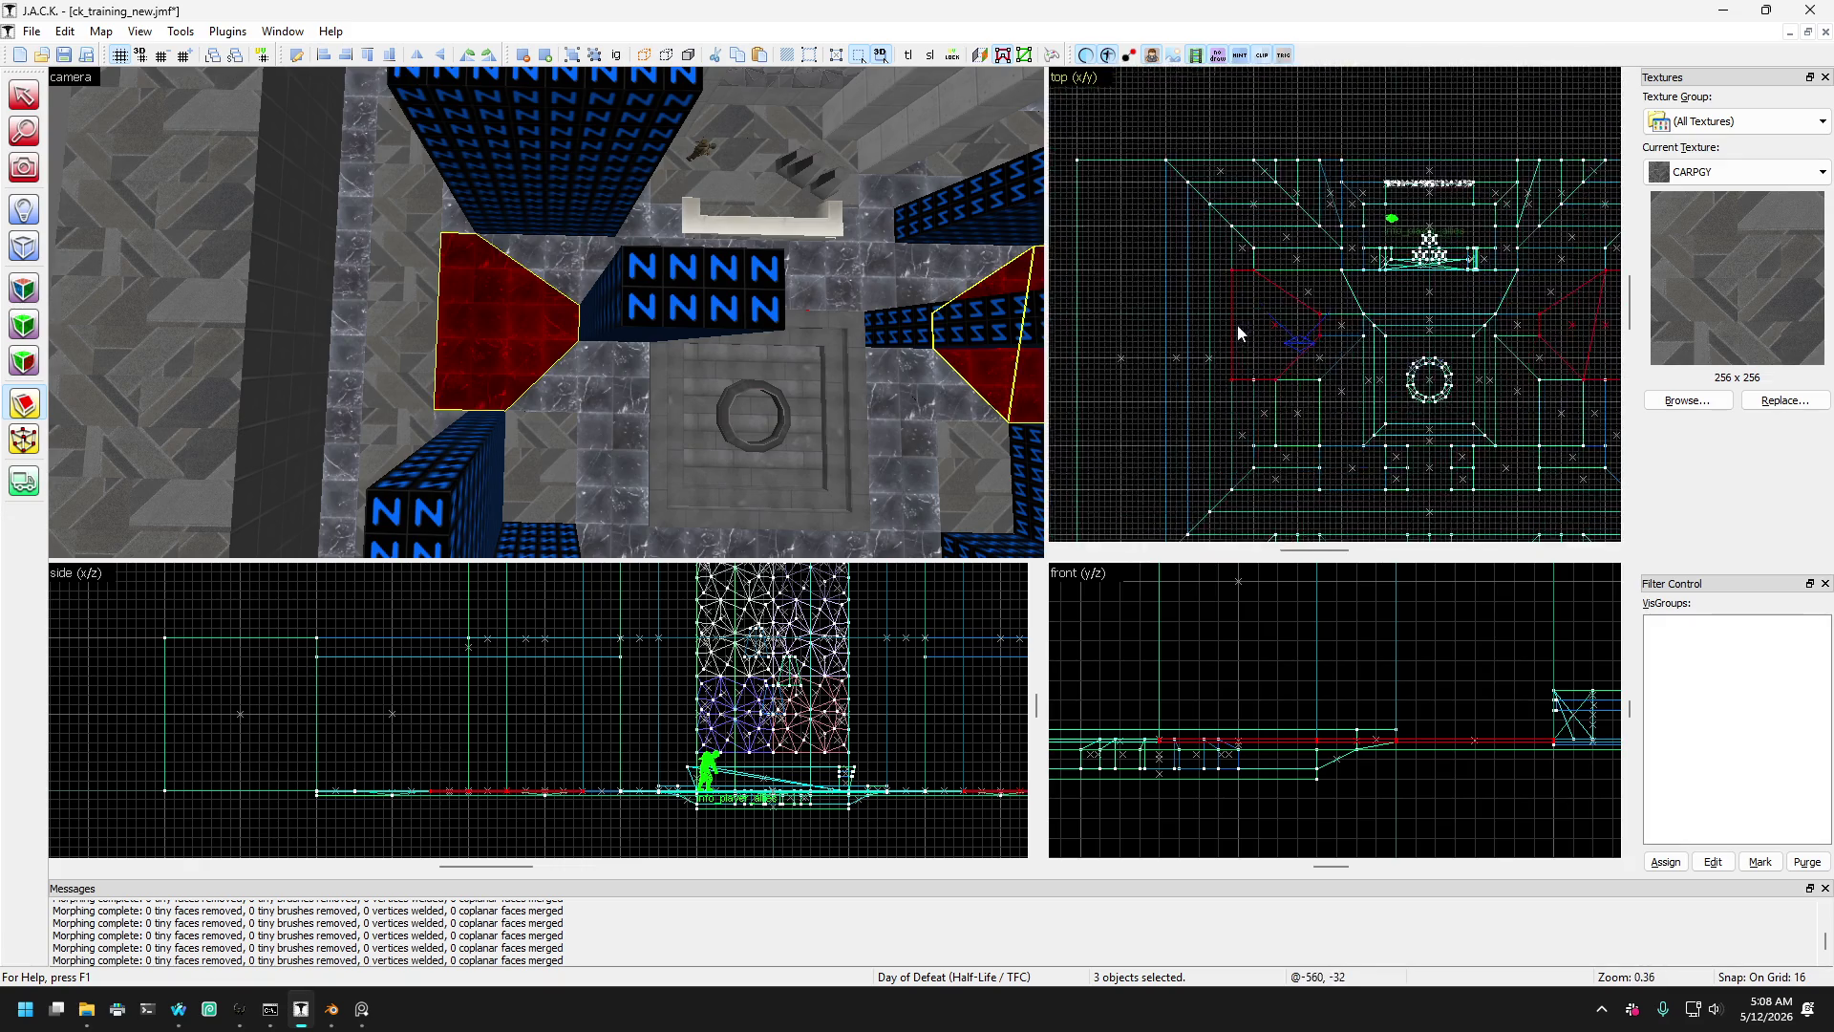
scroll(1242, 287, up, 4)
drag(1270, 226, 1321, 450)
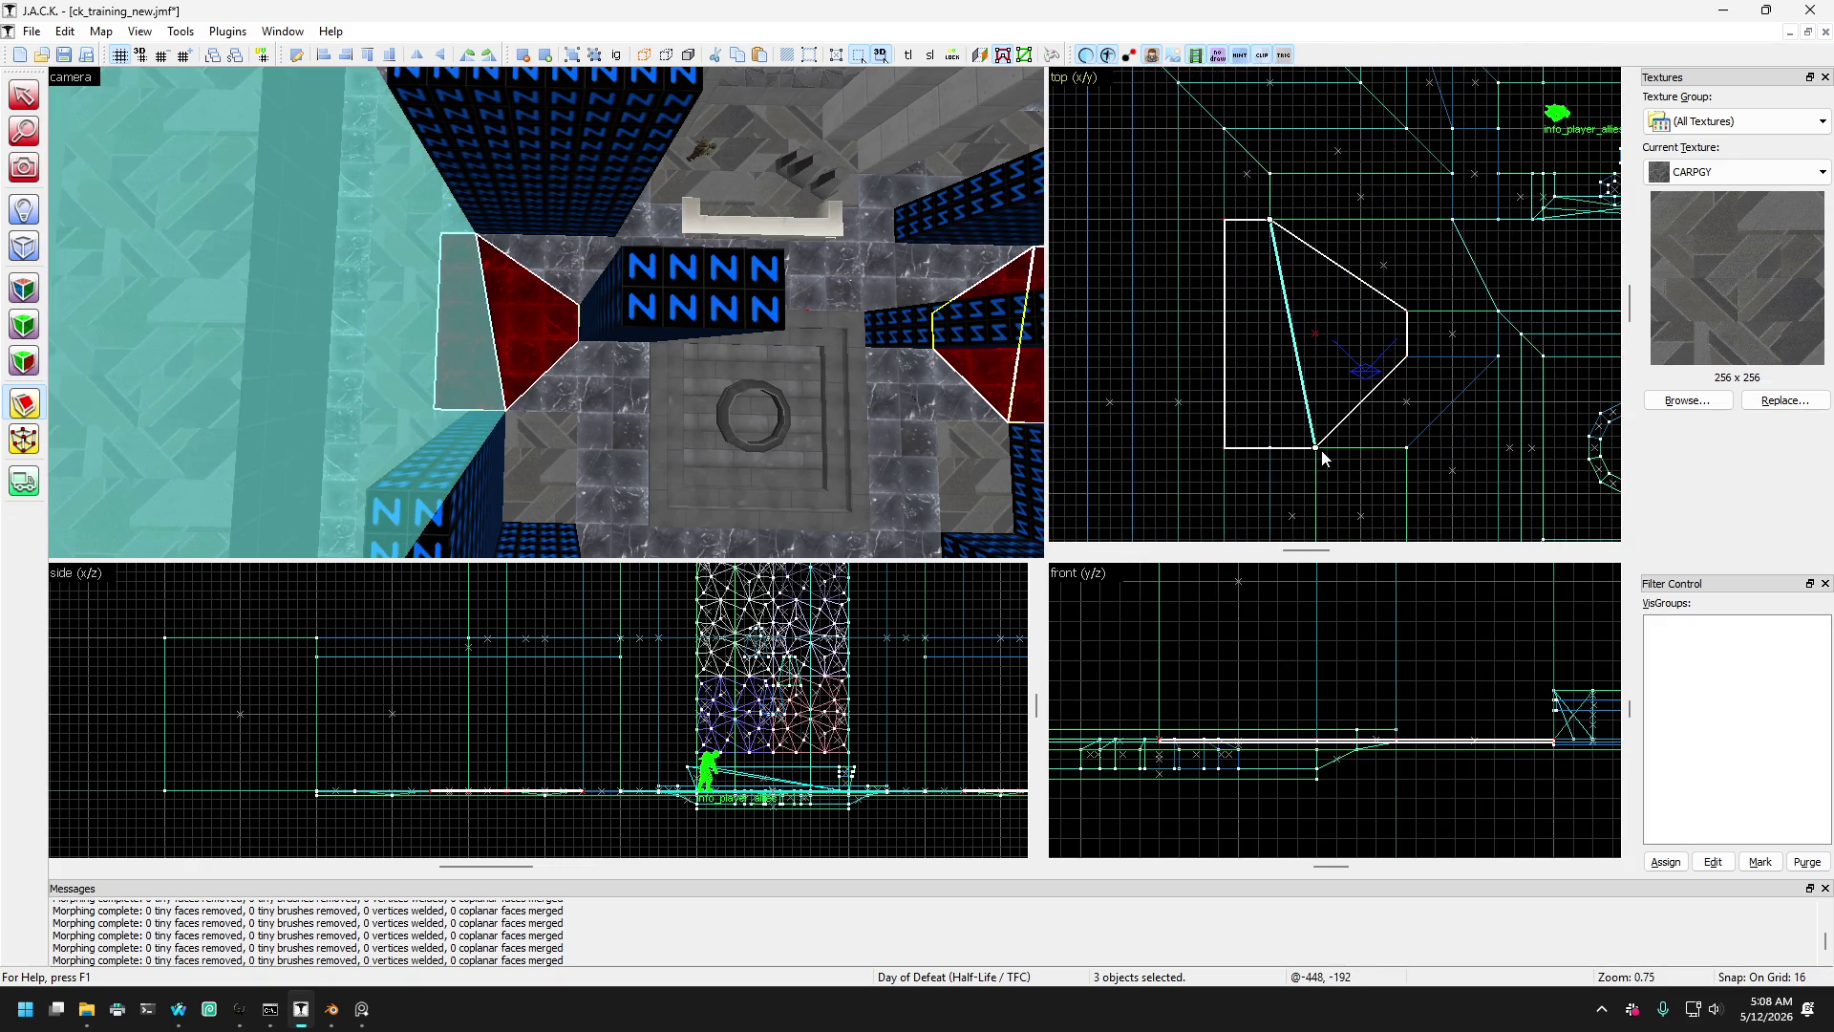
scroll(1289, 320, down, 6)
scroll(1433, 329, up, 2)
key(Return)
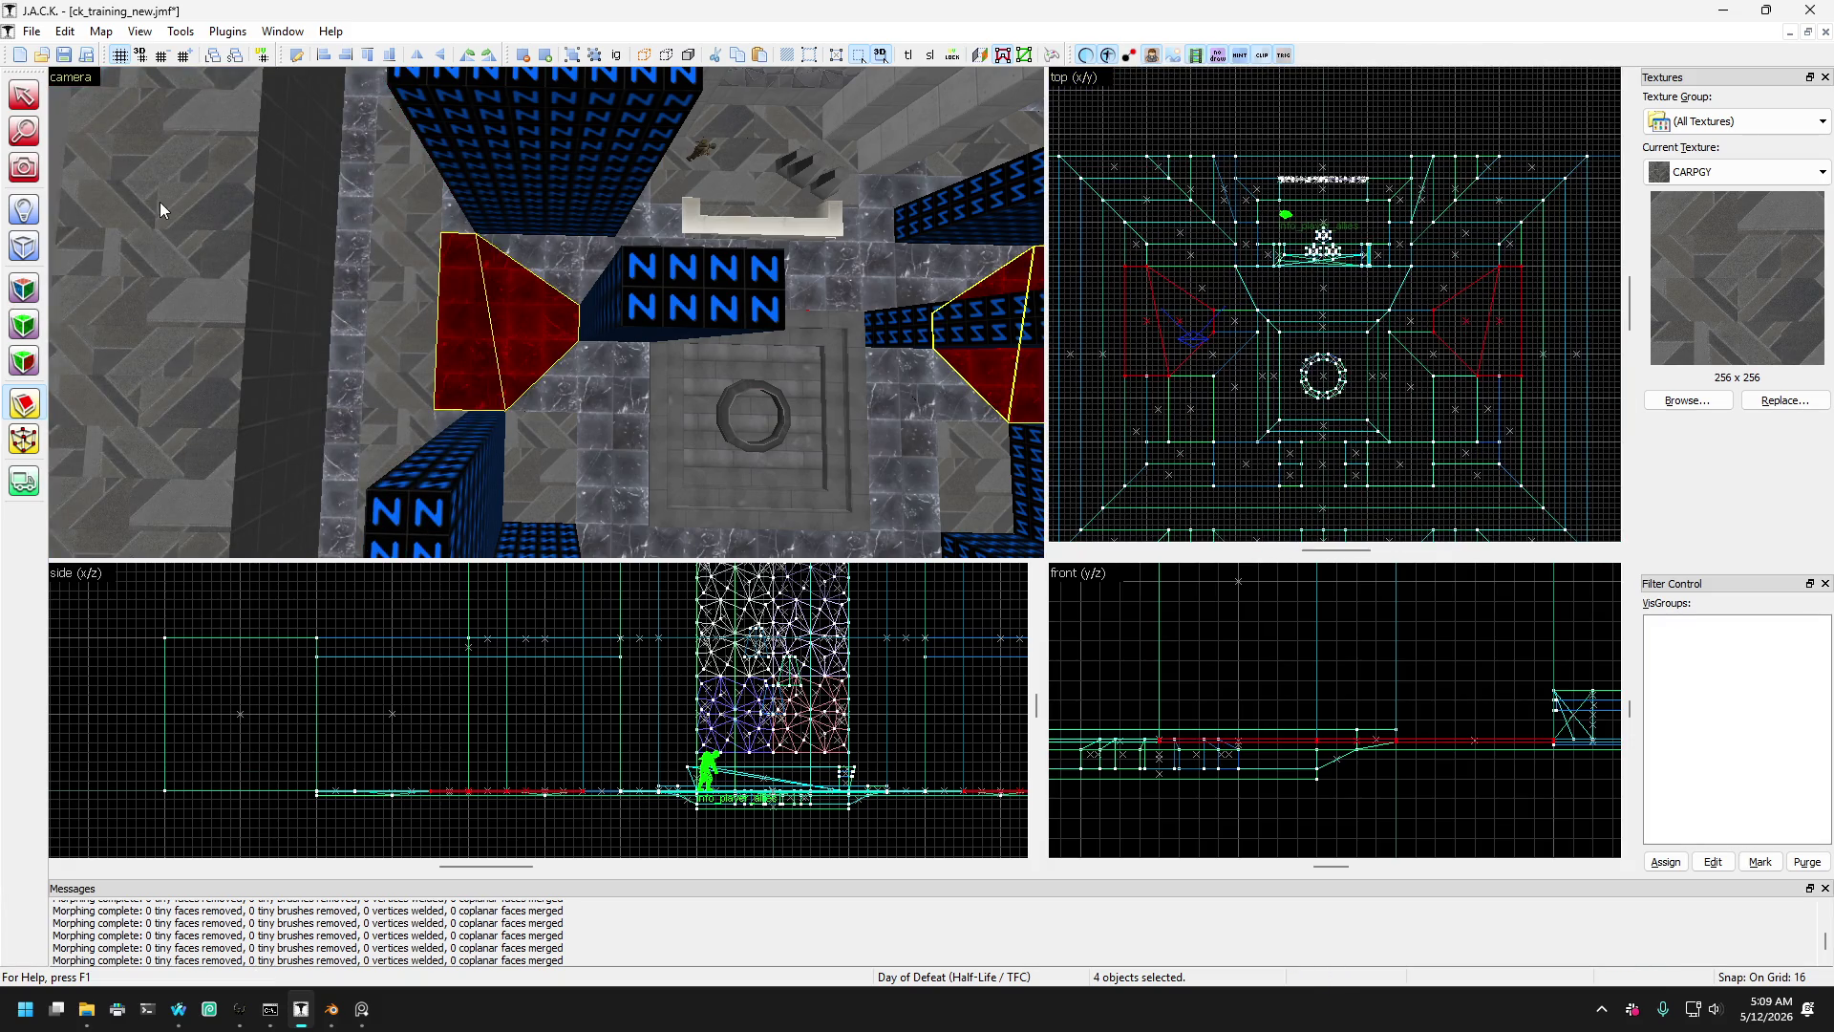
- Fly the 3D view toward the ring and back to see the walls
key(z)
key(w)
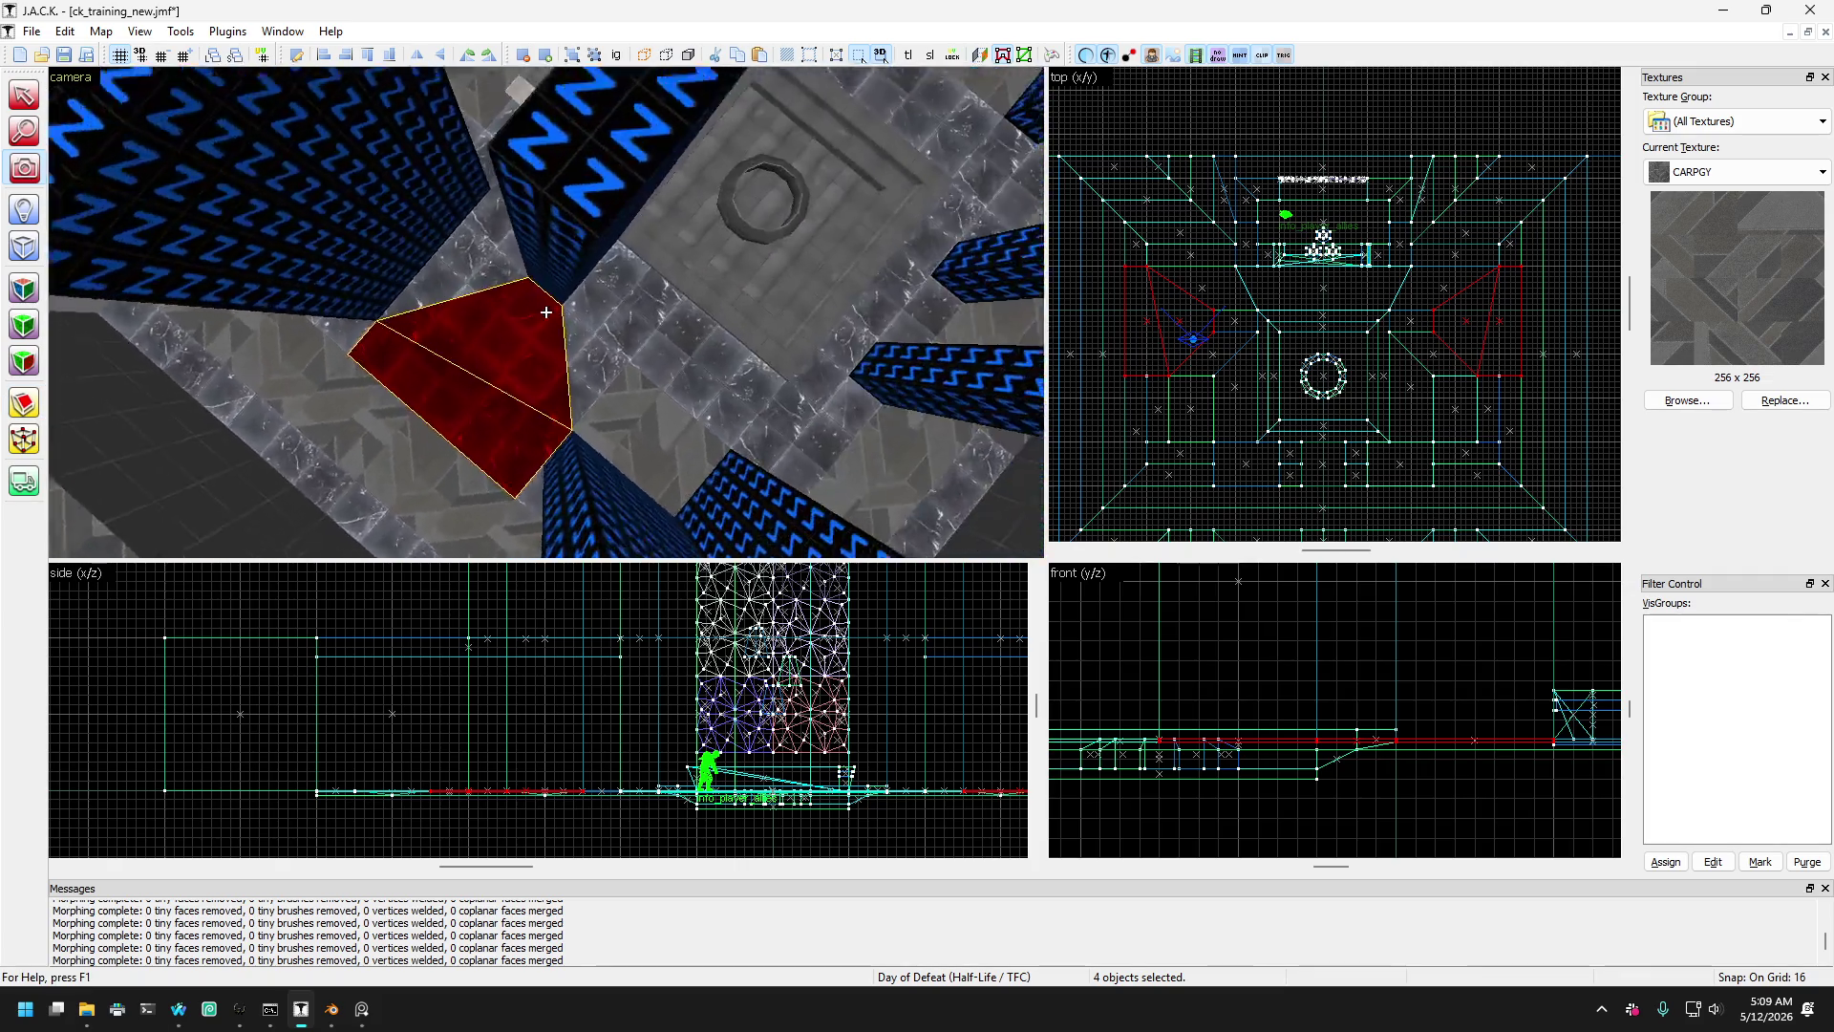
key(s)
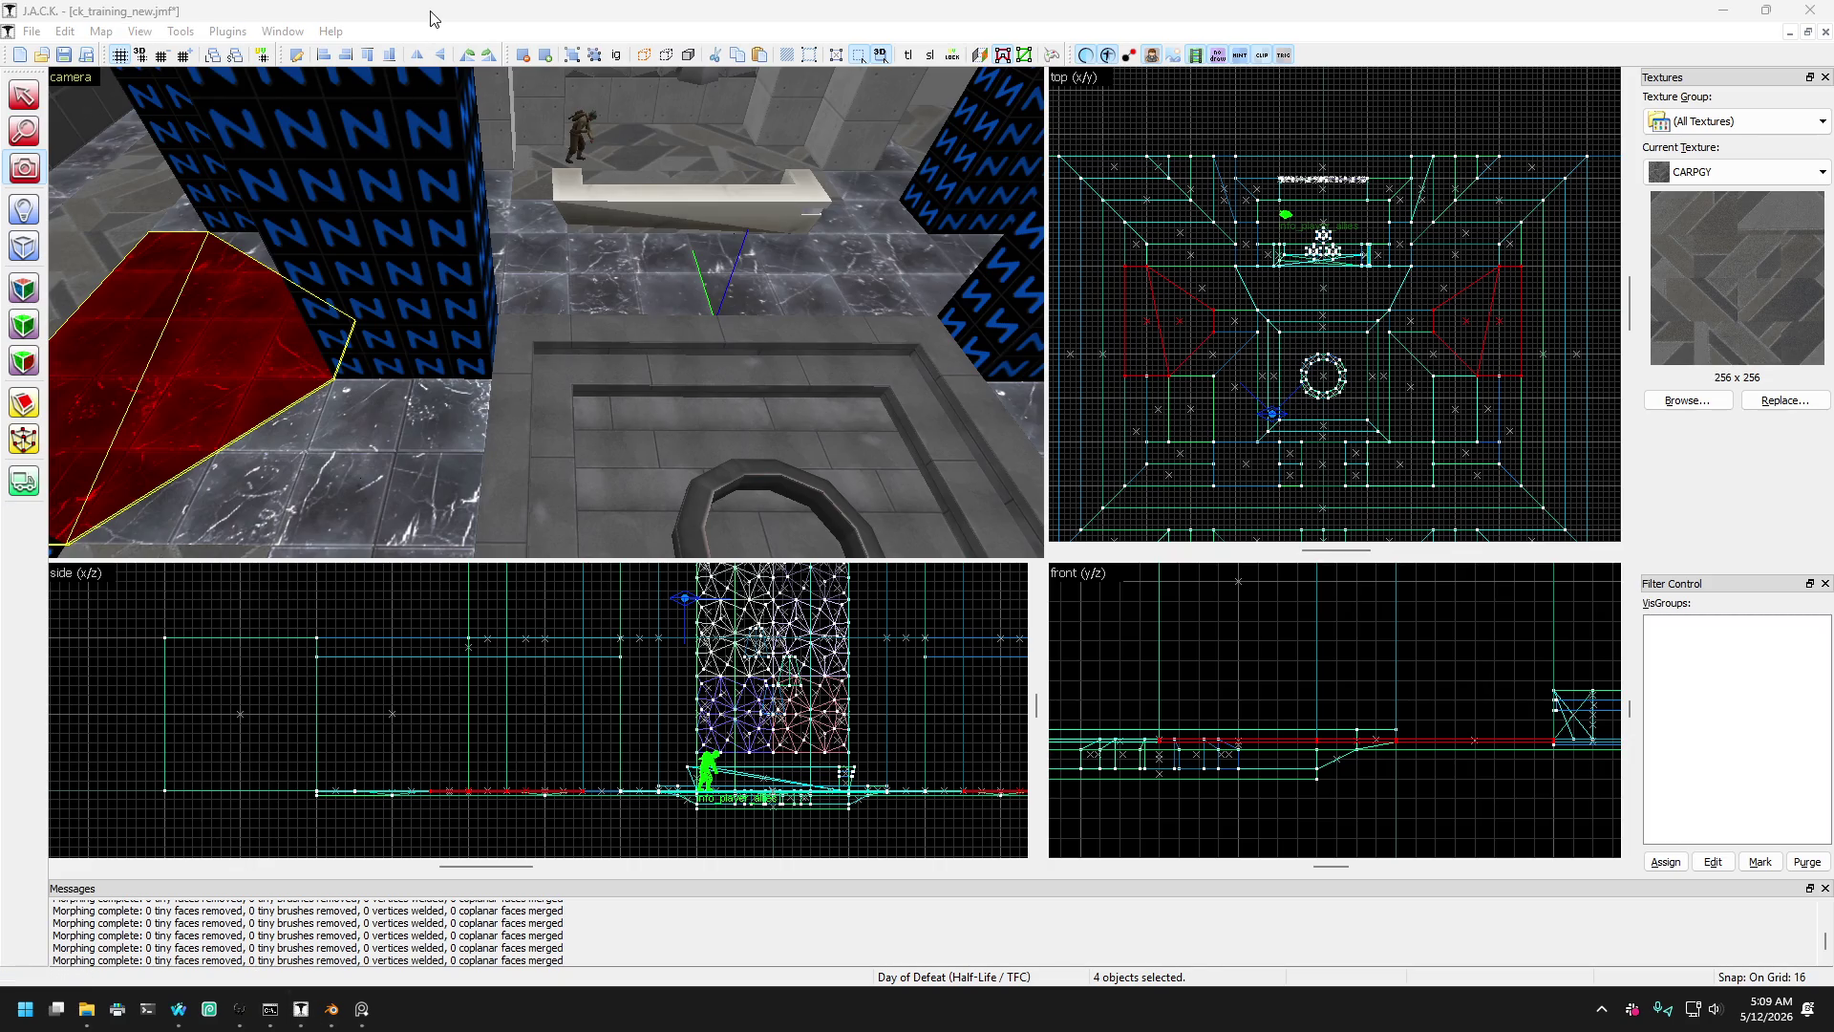
- Turn the 3D view toward the pillar and bench, then drag the splitter to enlarge it
mouse_move(532, 319)
mouse_down()
mouse_move(545, 312)
mouse_move(564, 371)
mouse_up()
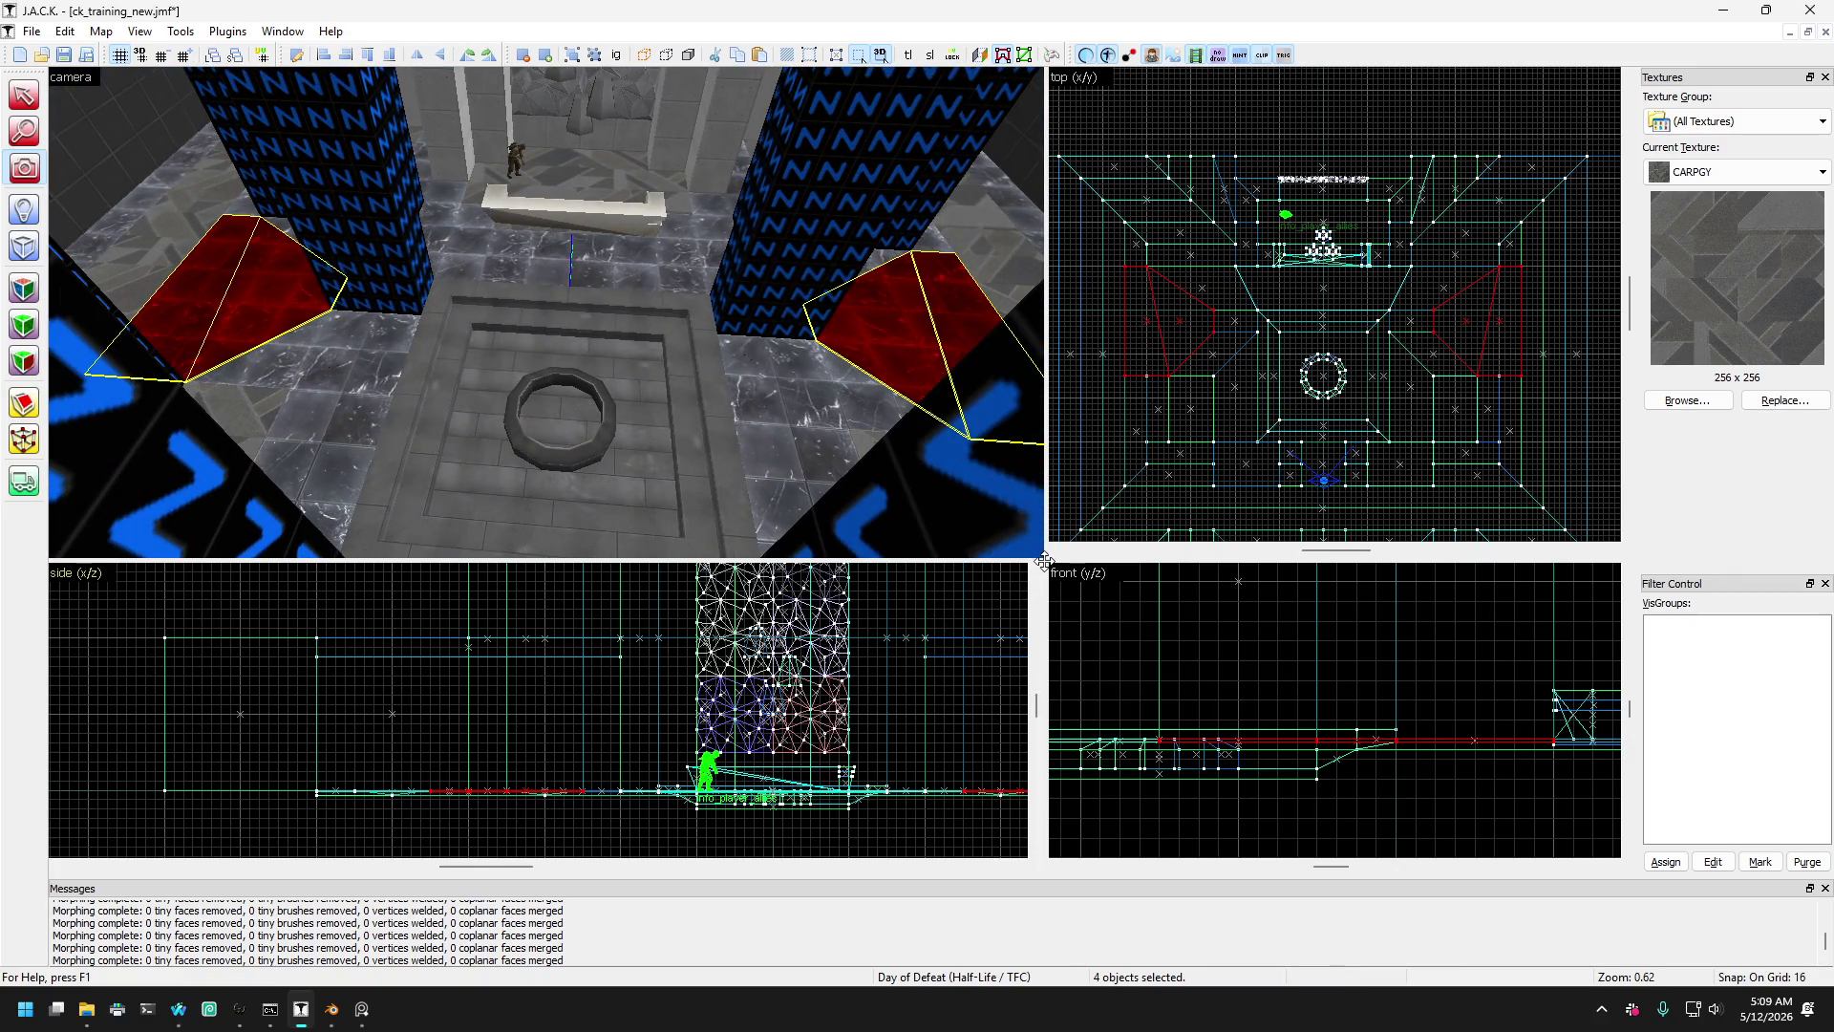
drag(1044, 561, 1237, 723)
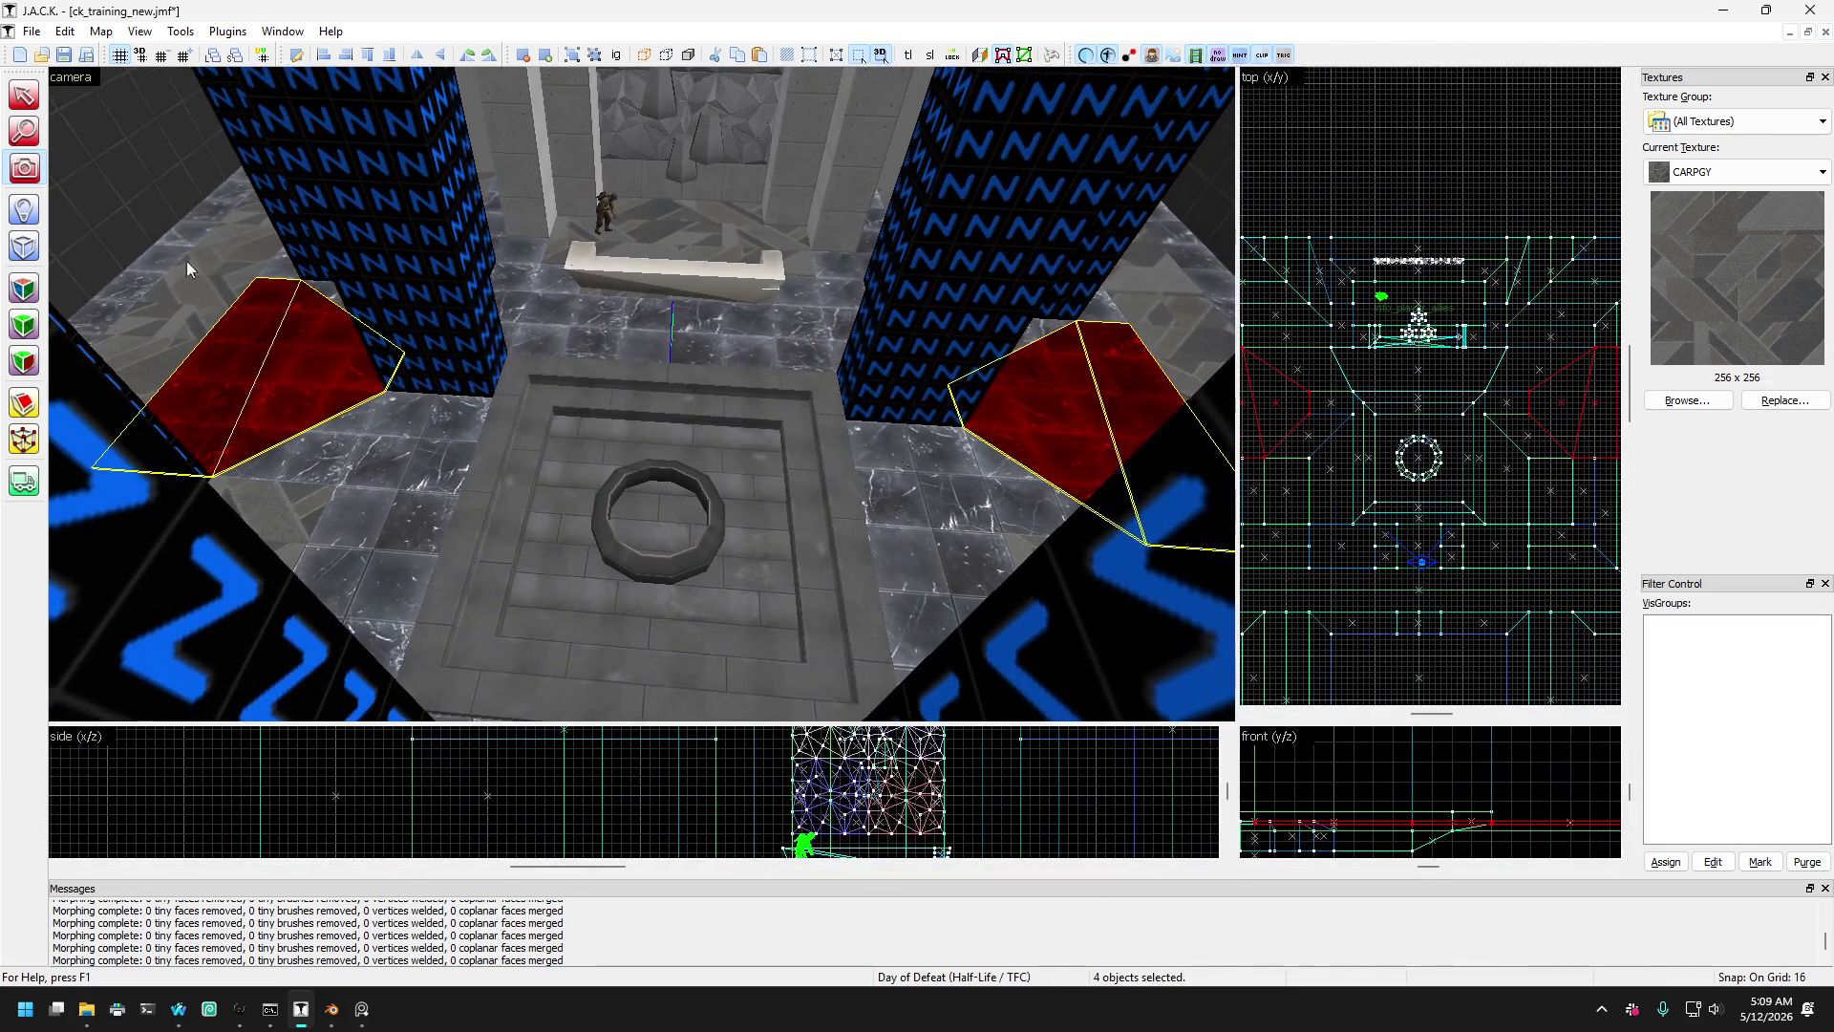
- Fly the free-look camera through the pillars, then expand the 3D view over the whole window
drag(573, 382, 642, 394)
key(z)
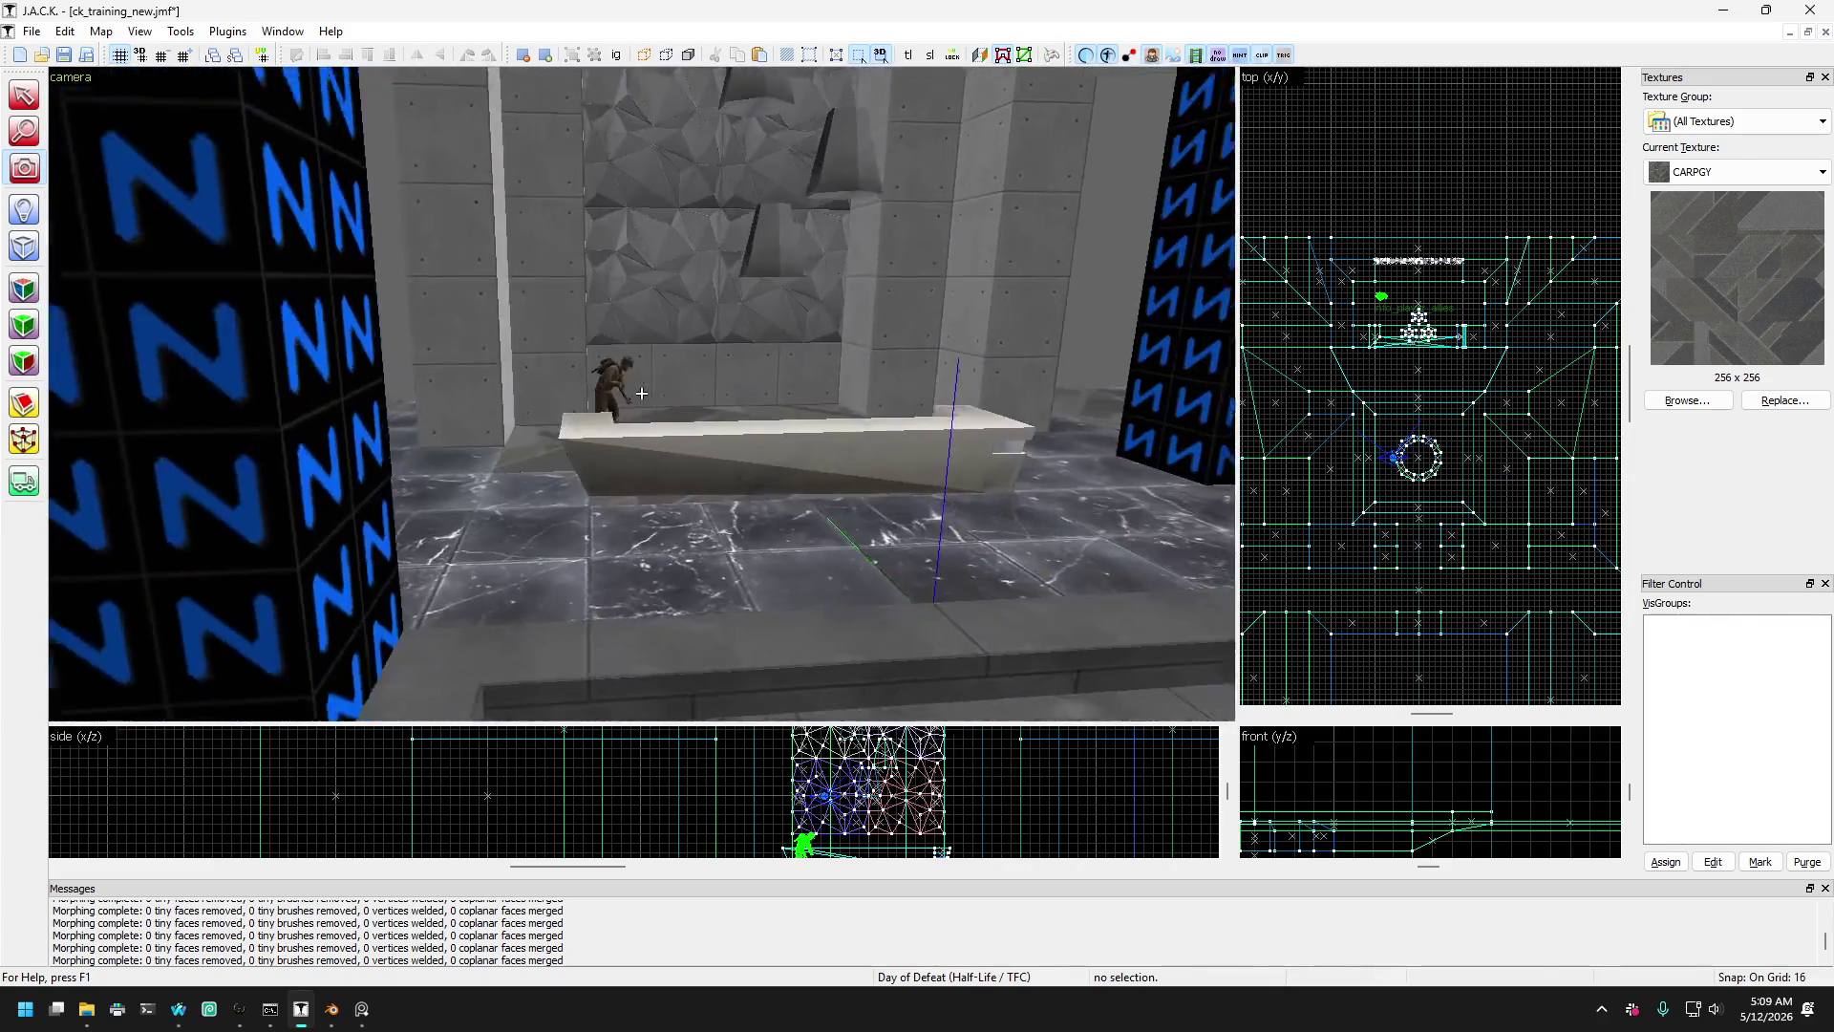
key(w)
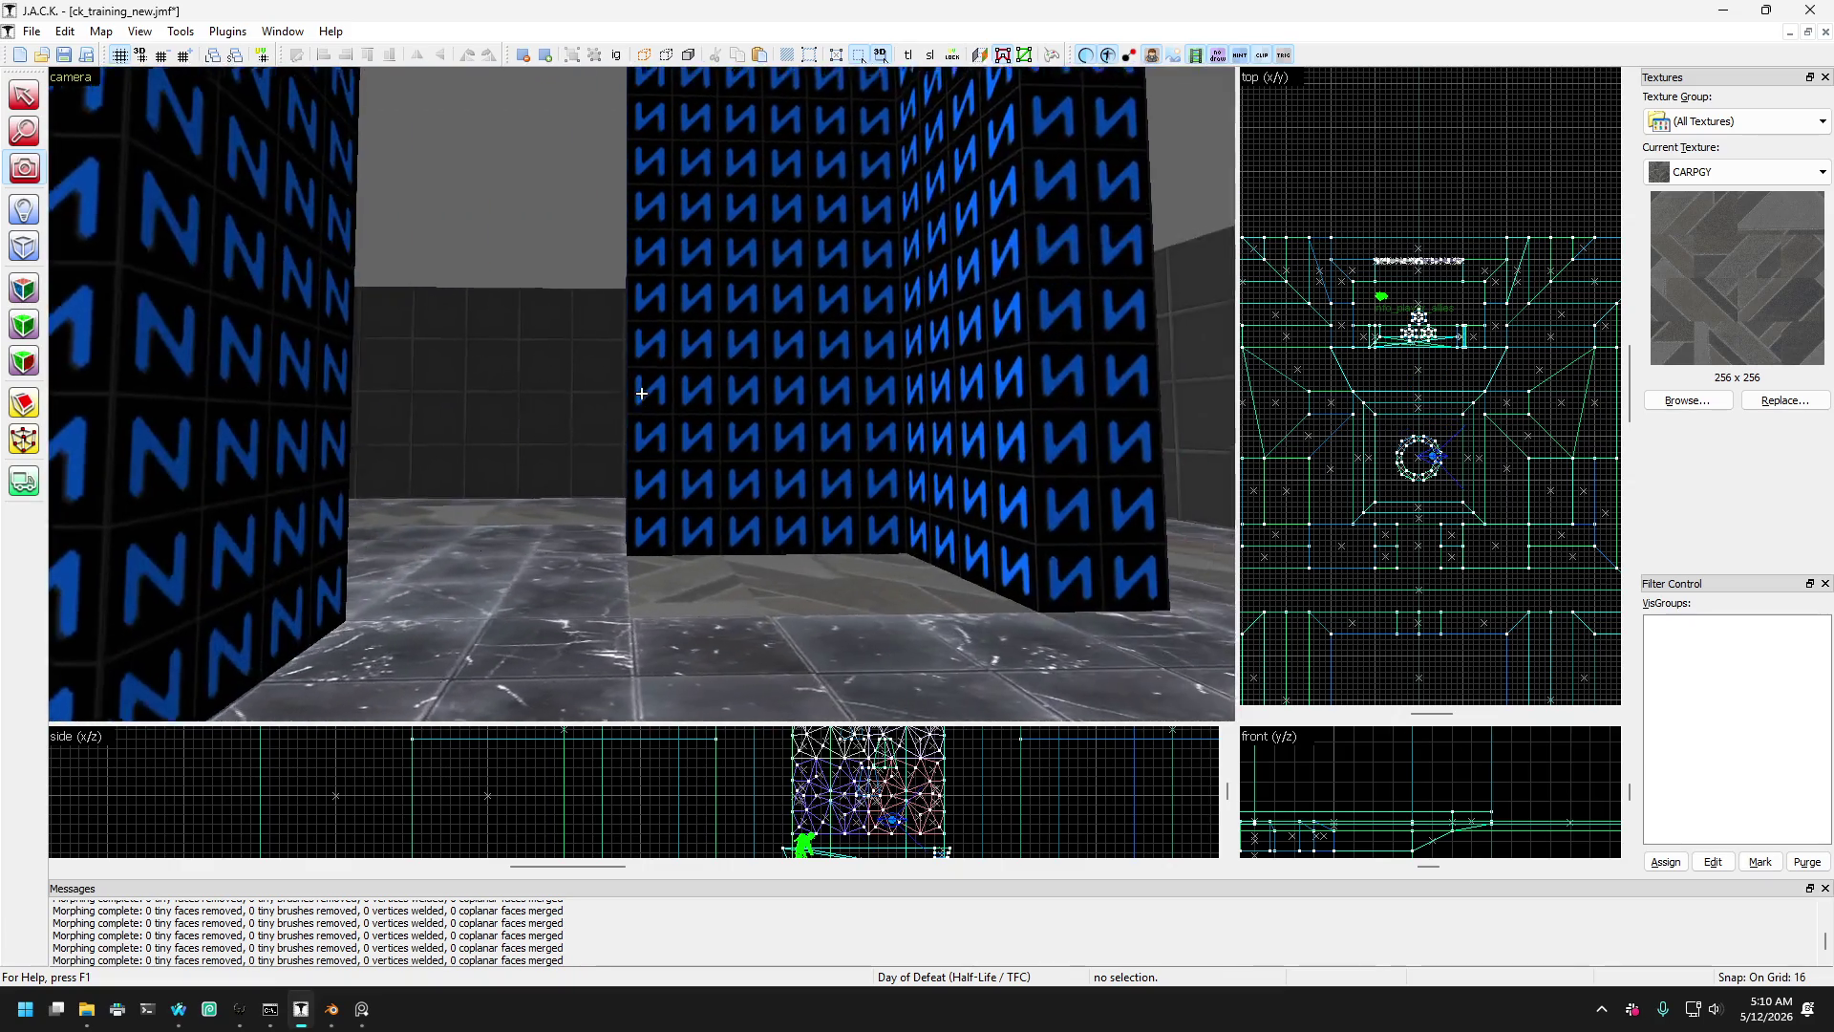
key(w)
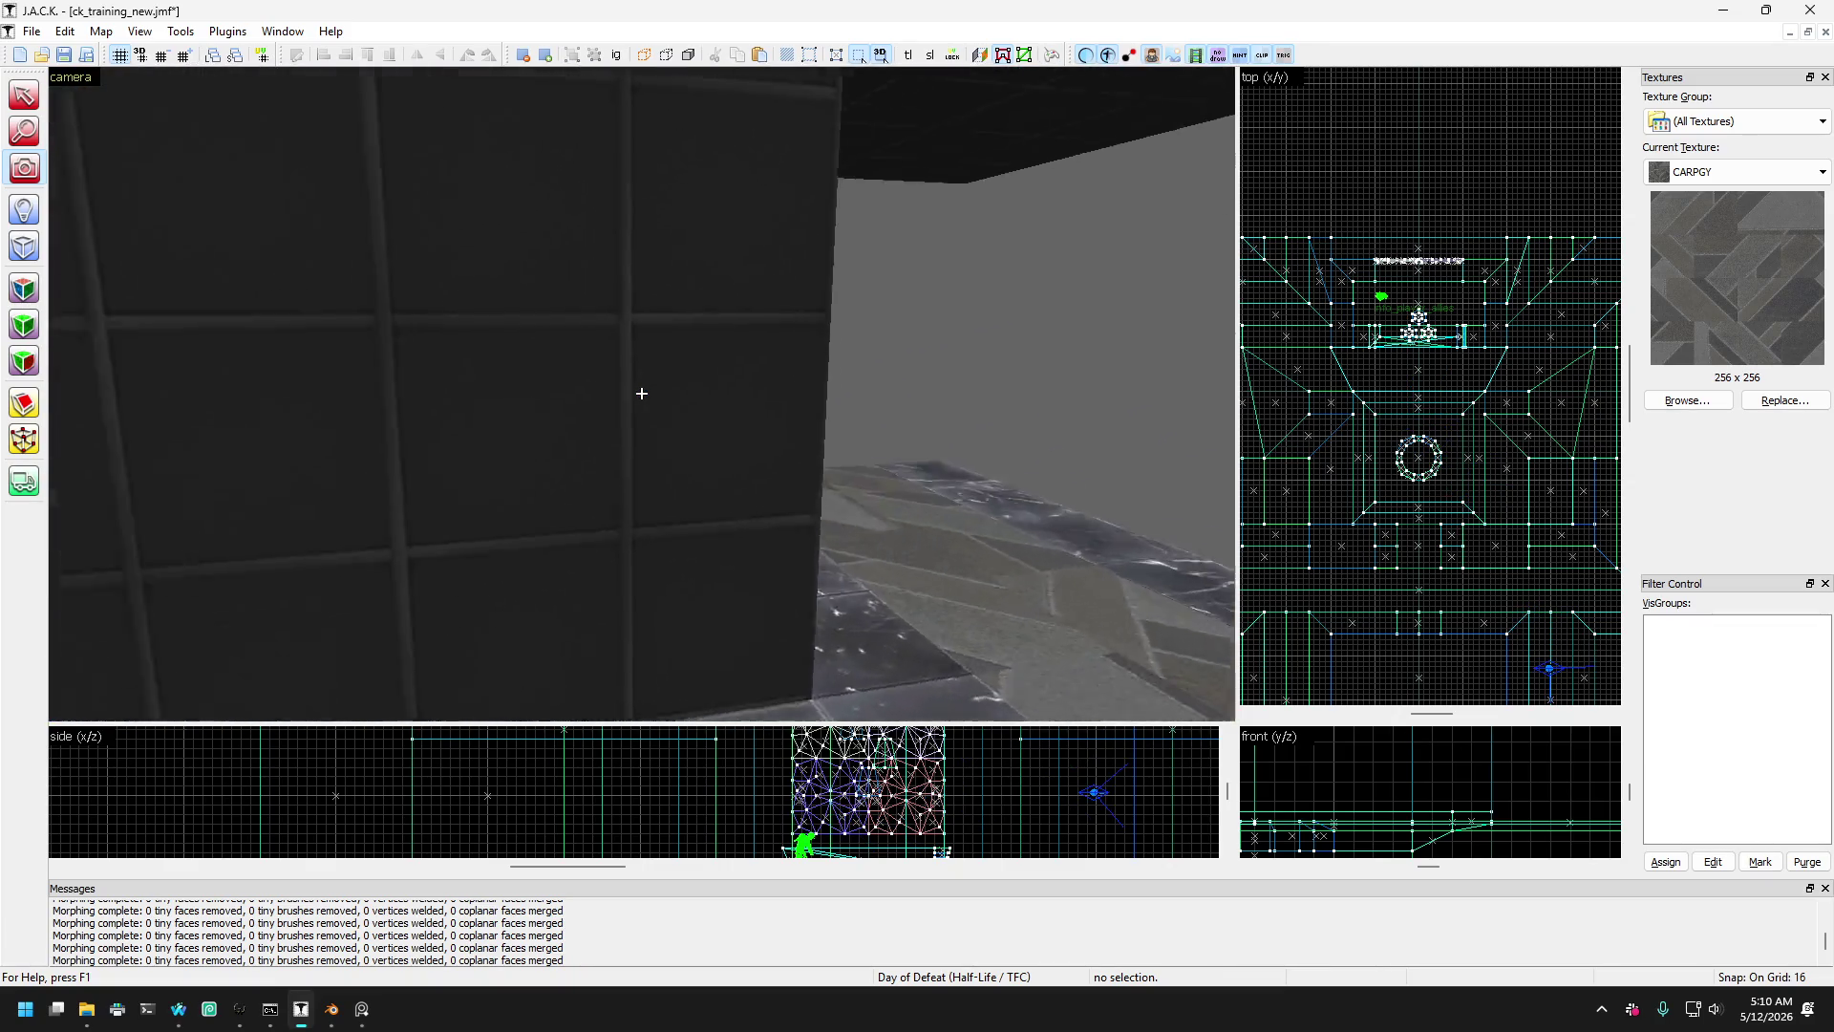
key(w)
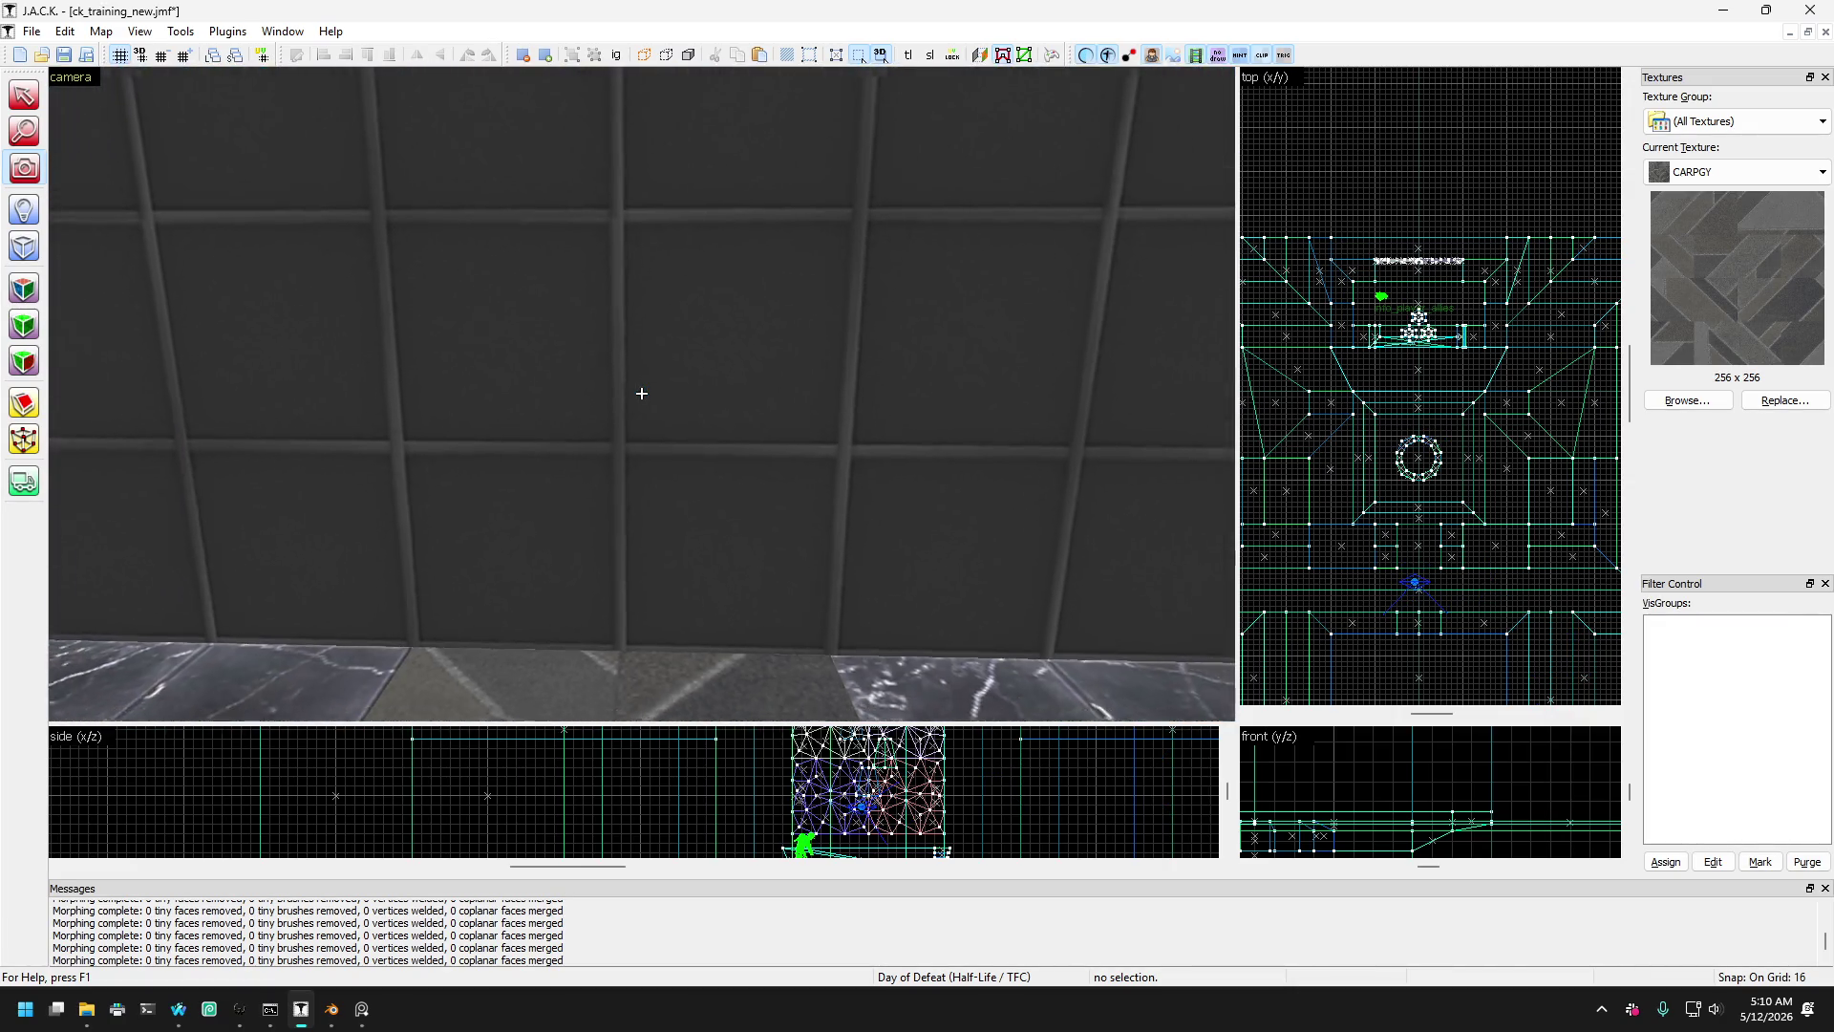
key(s)
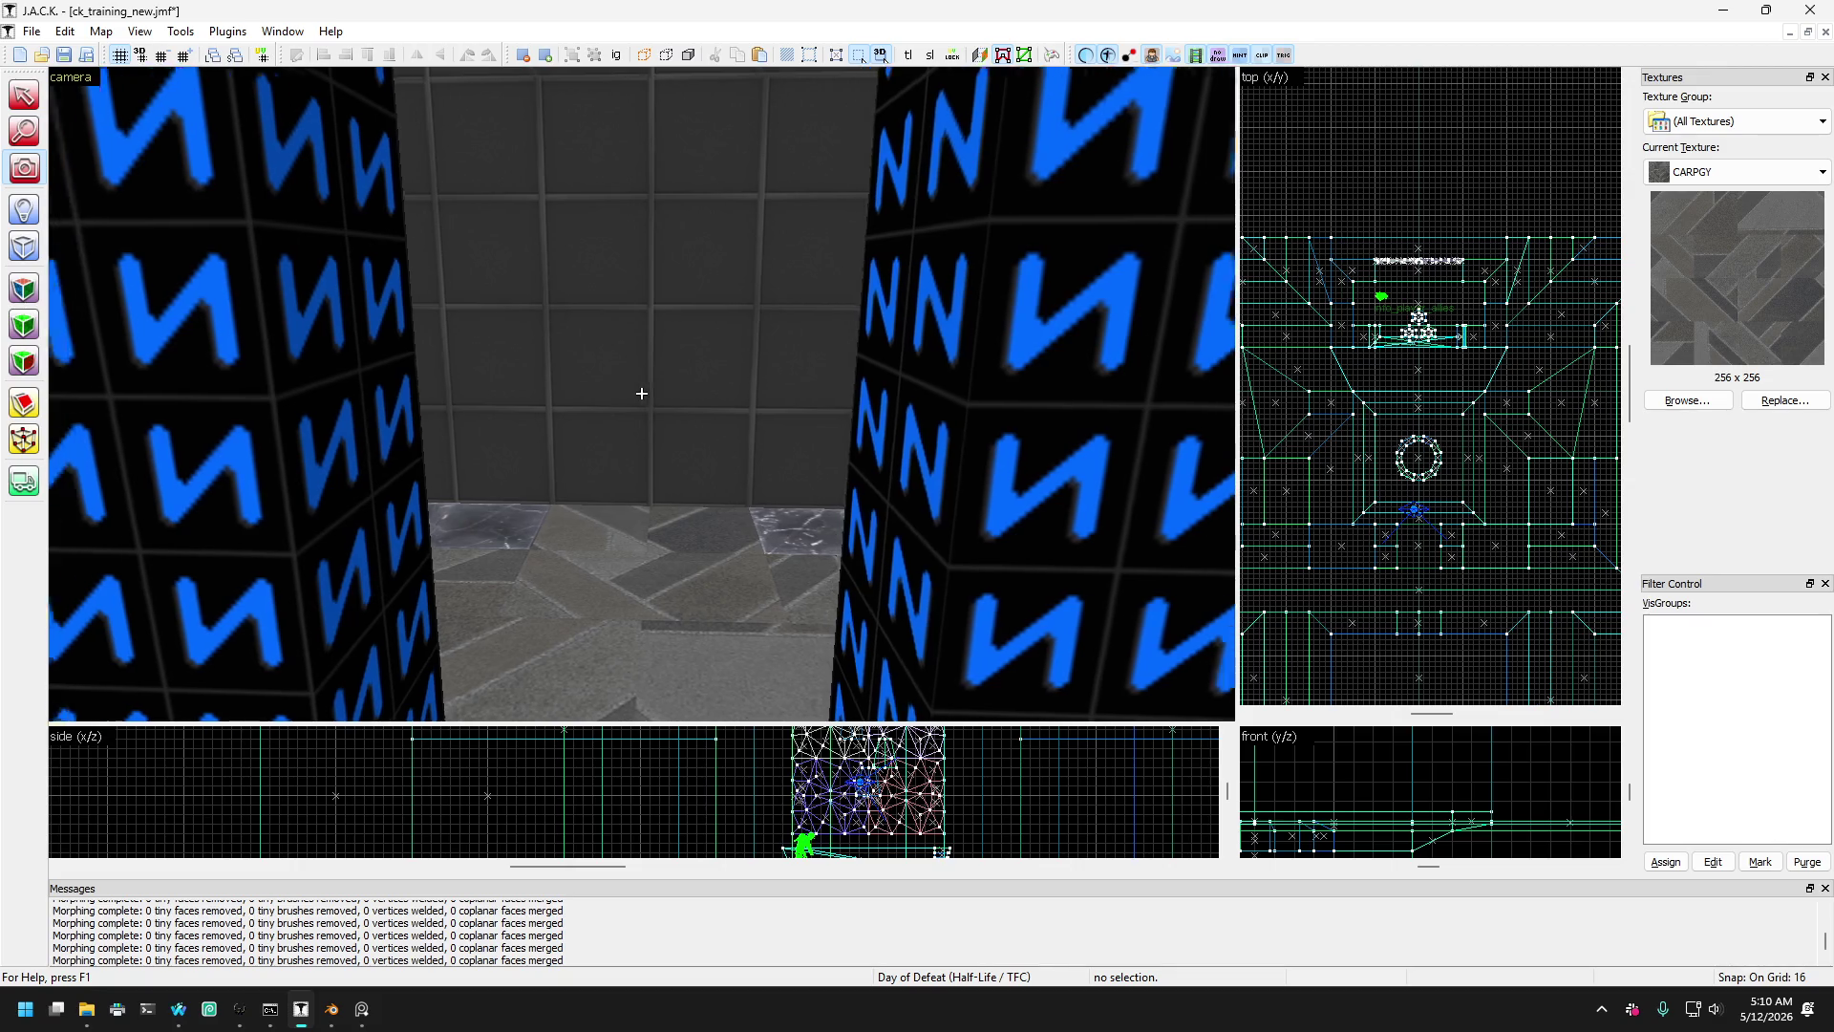
key(s)
key(s)
drag(642, 392, 719, 464)
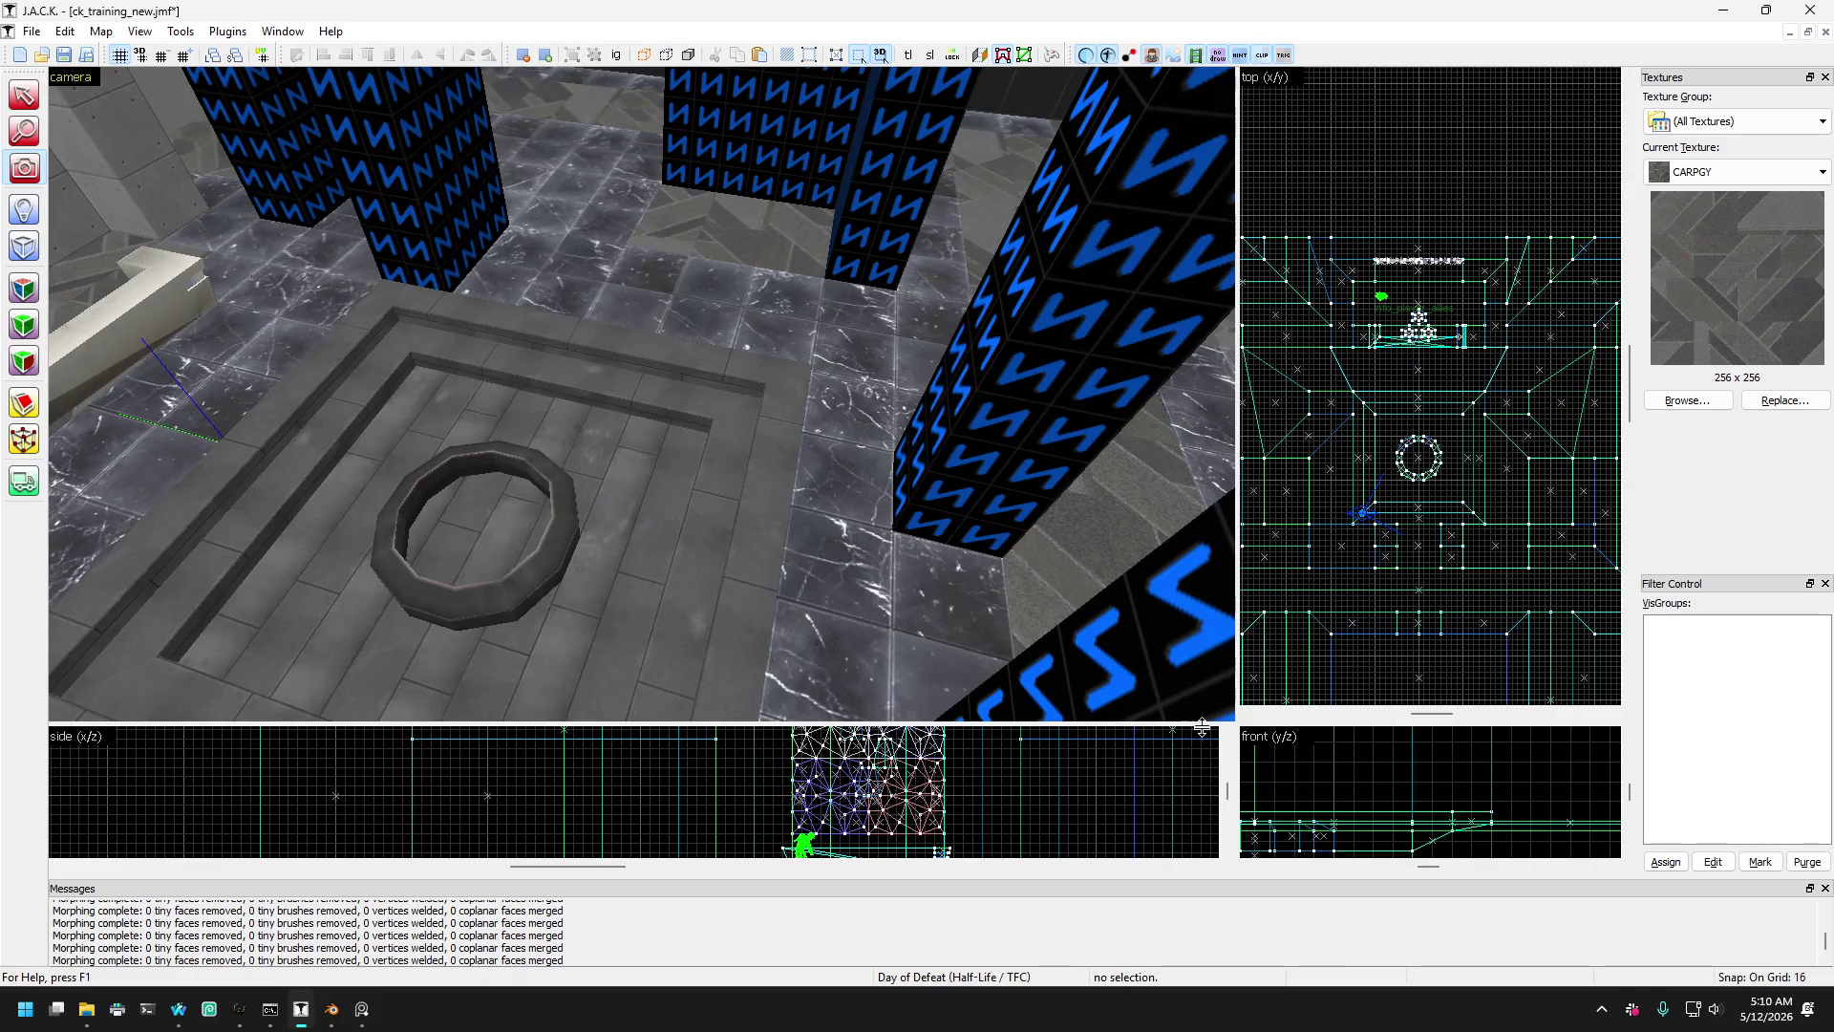
mouse_move(1237, 723)
mouse_down()
mouse_move(1453, 761)
mouse_move(1719, 889)
mouse_up()
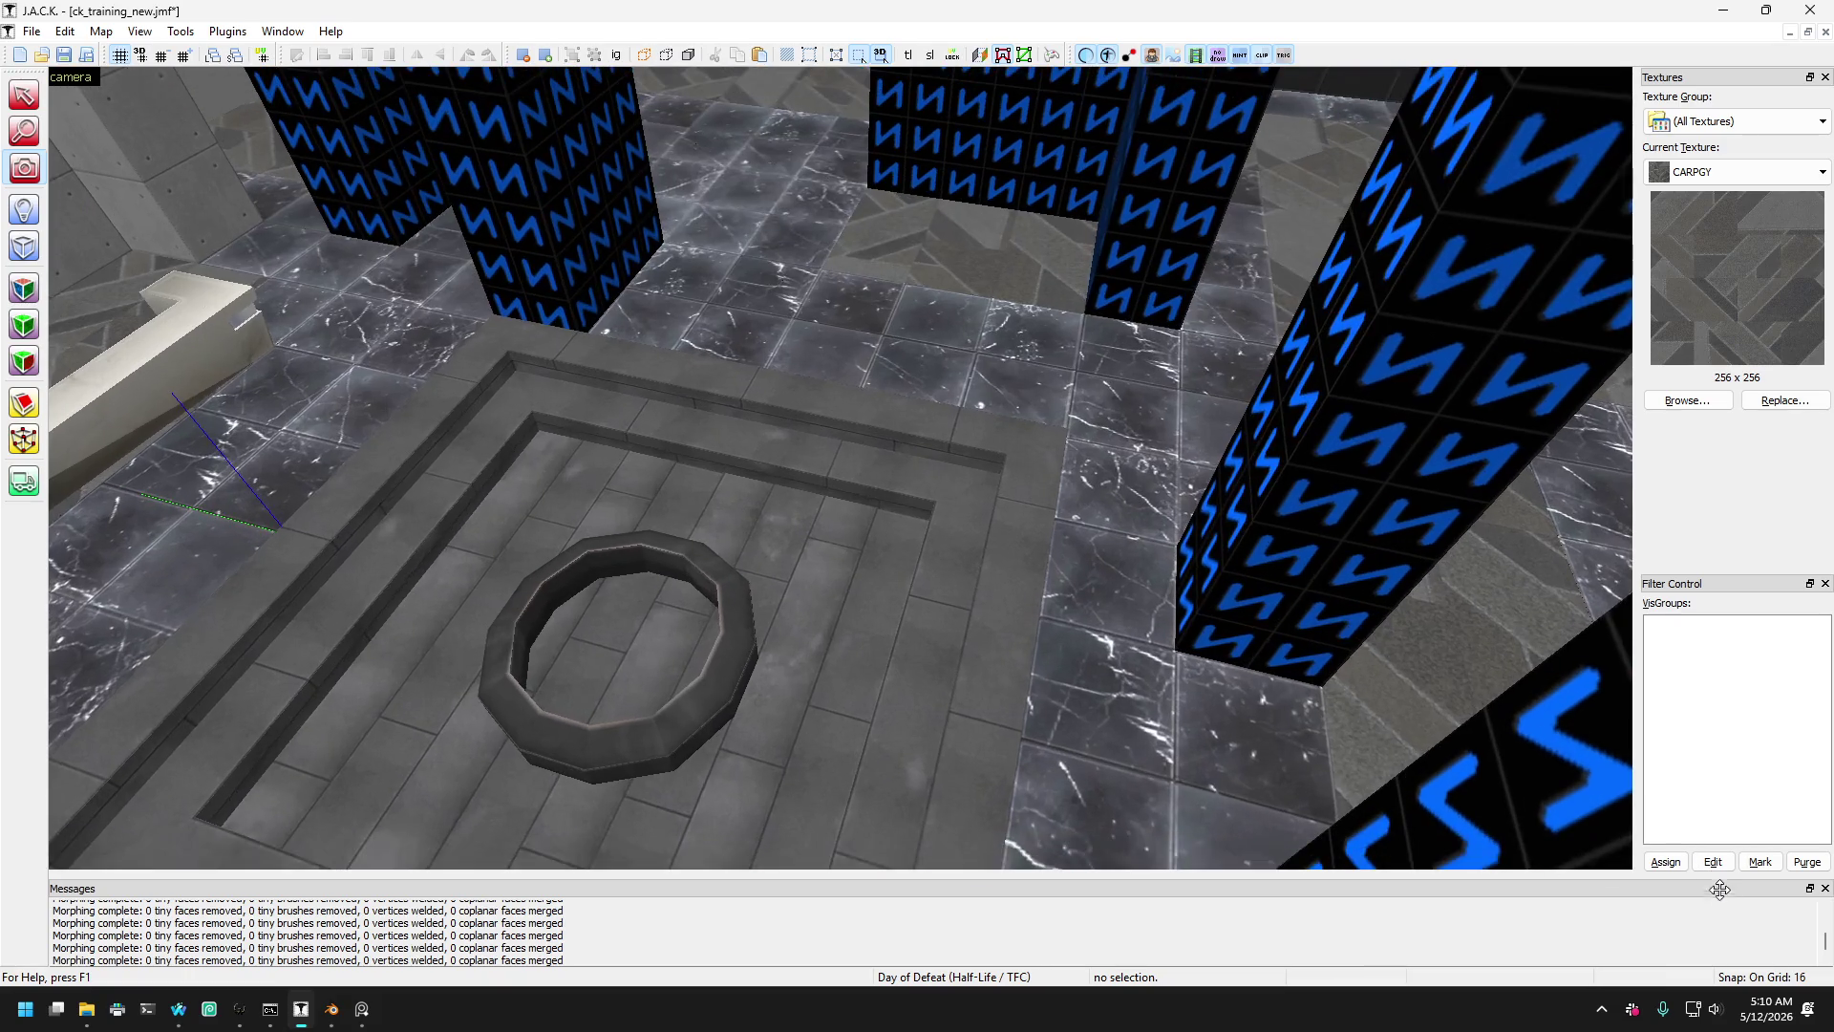
key(z)
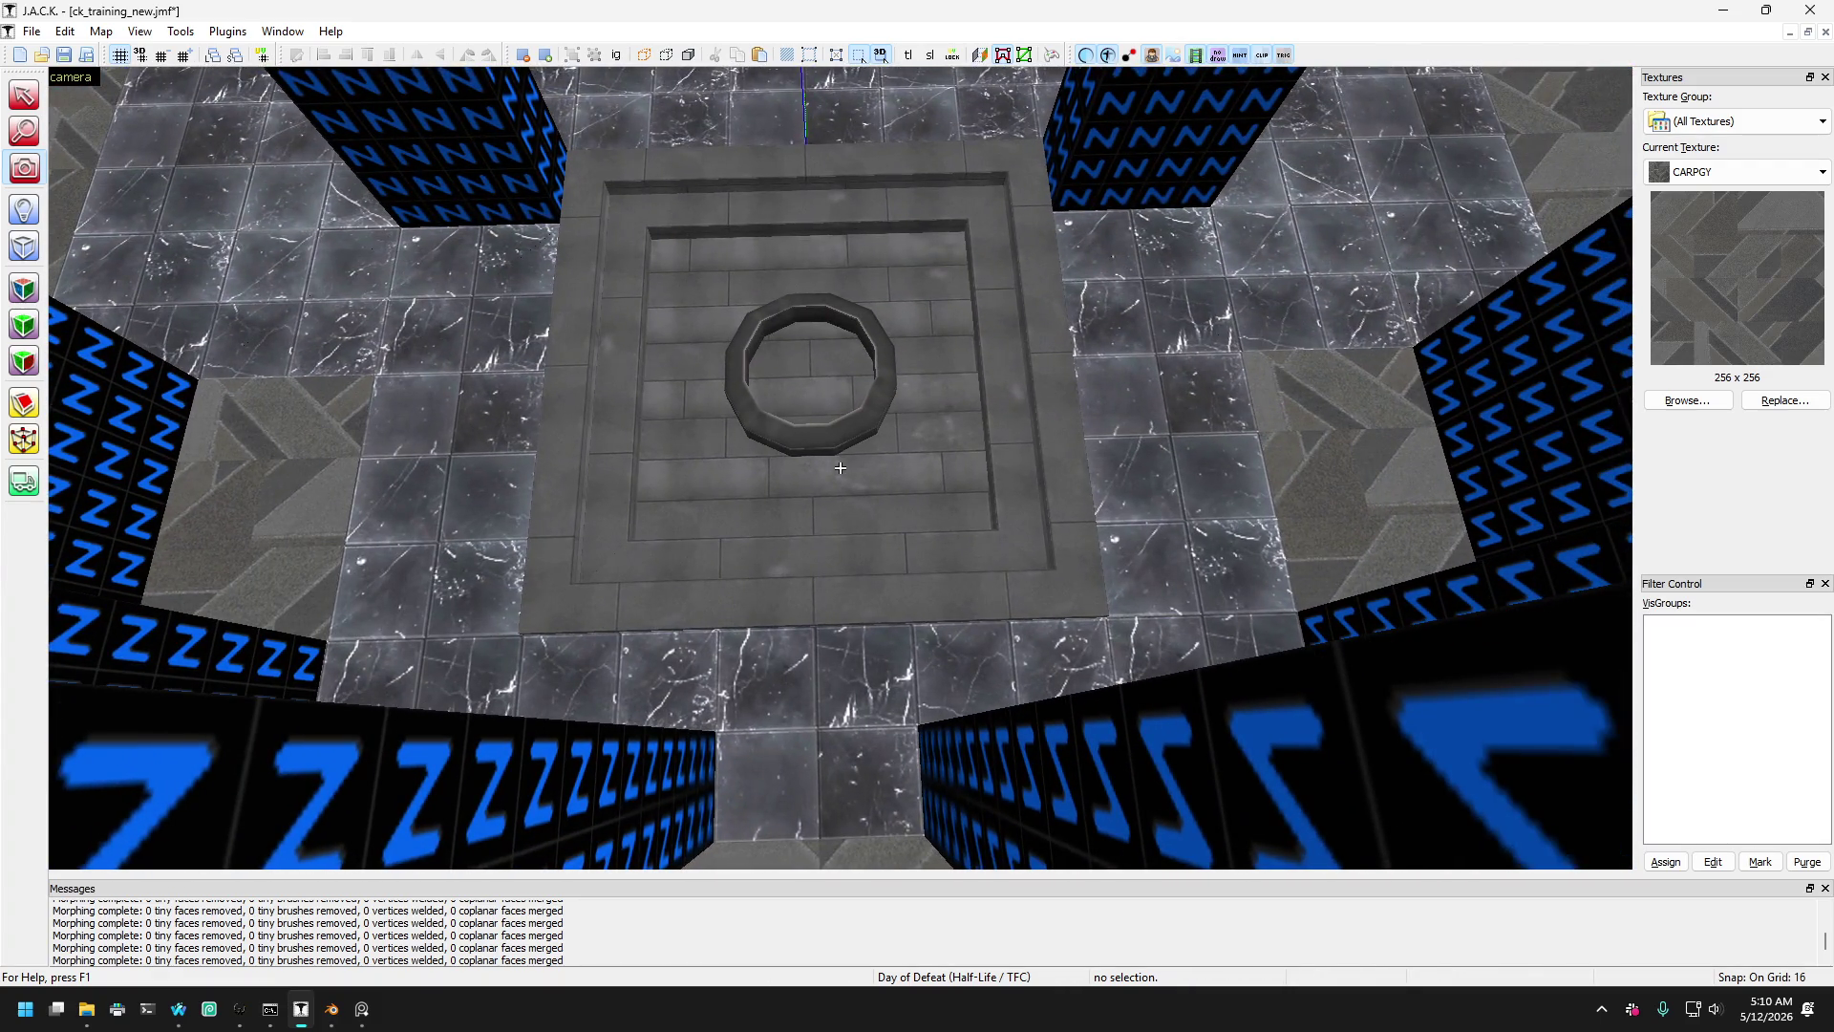
key(s)
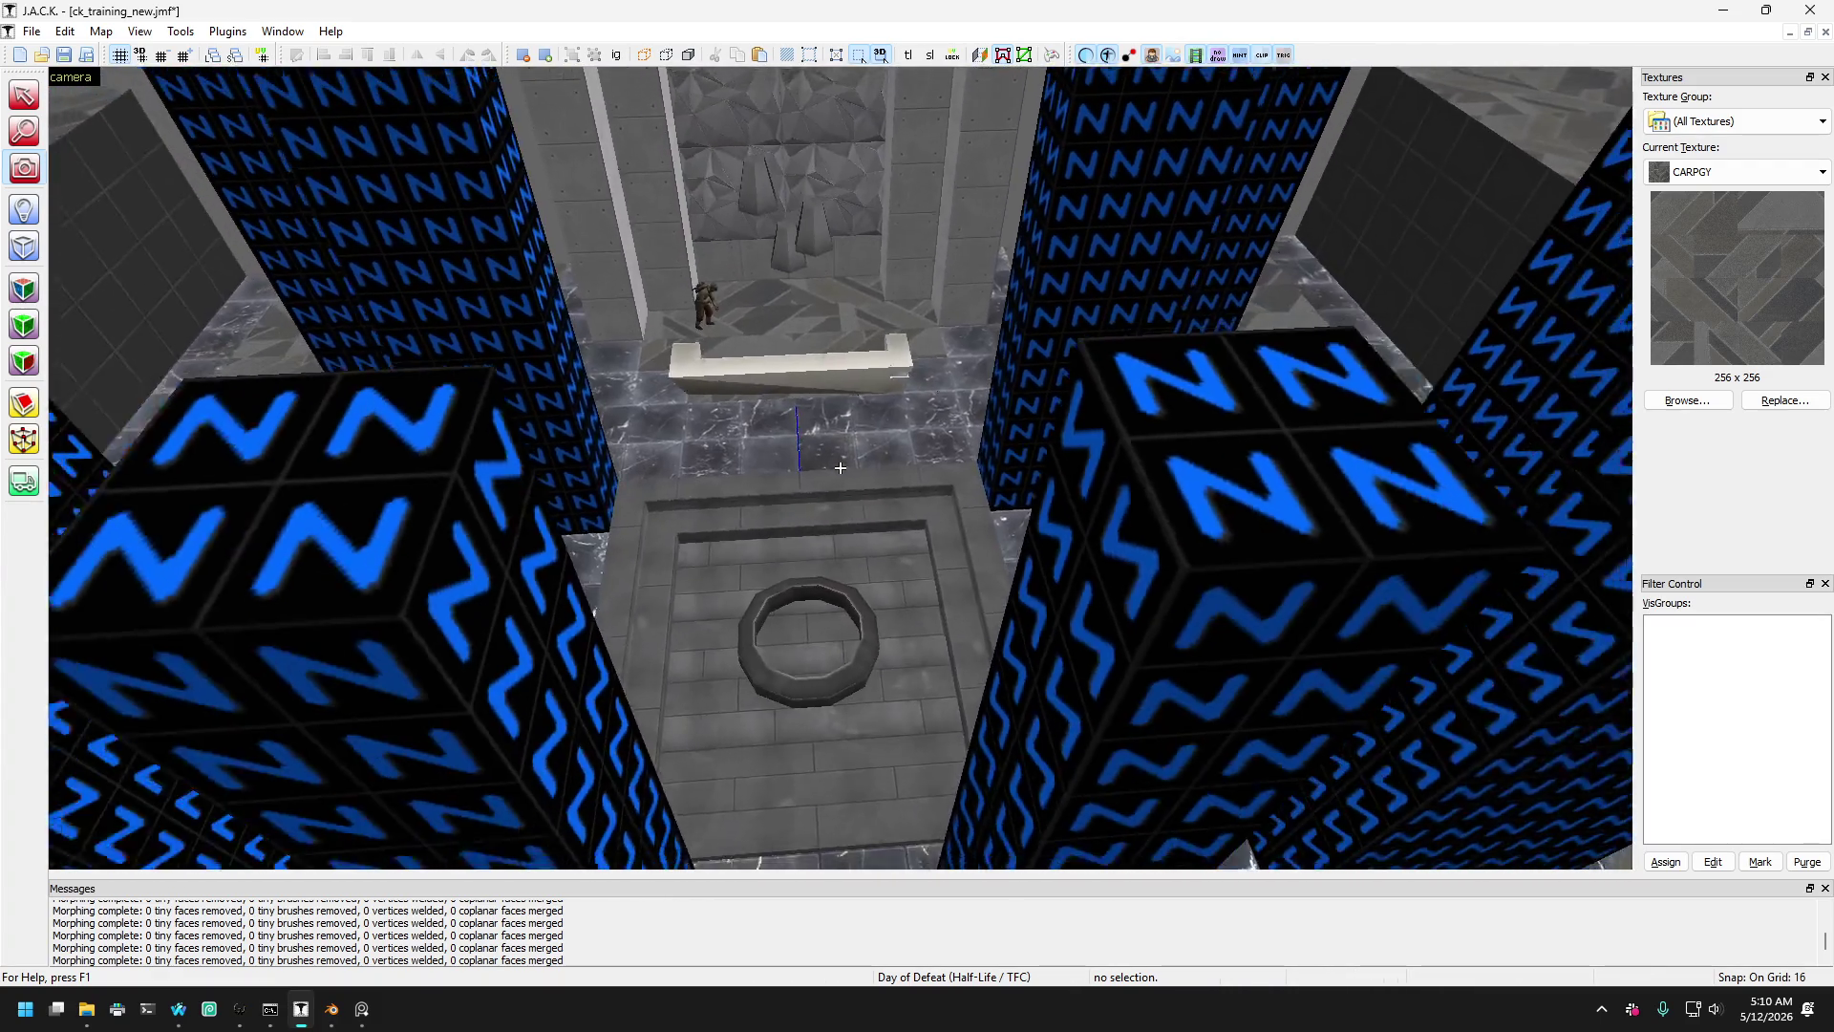
key(s)
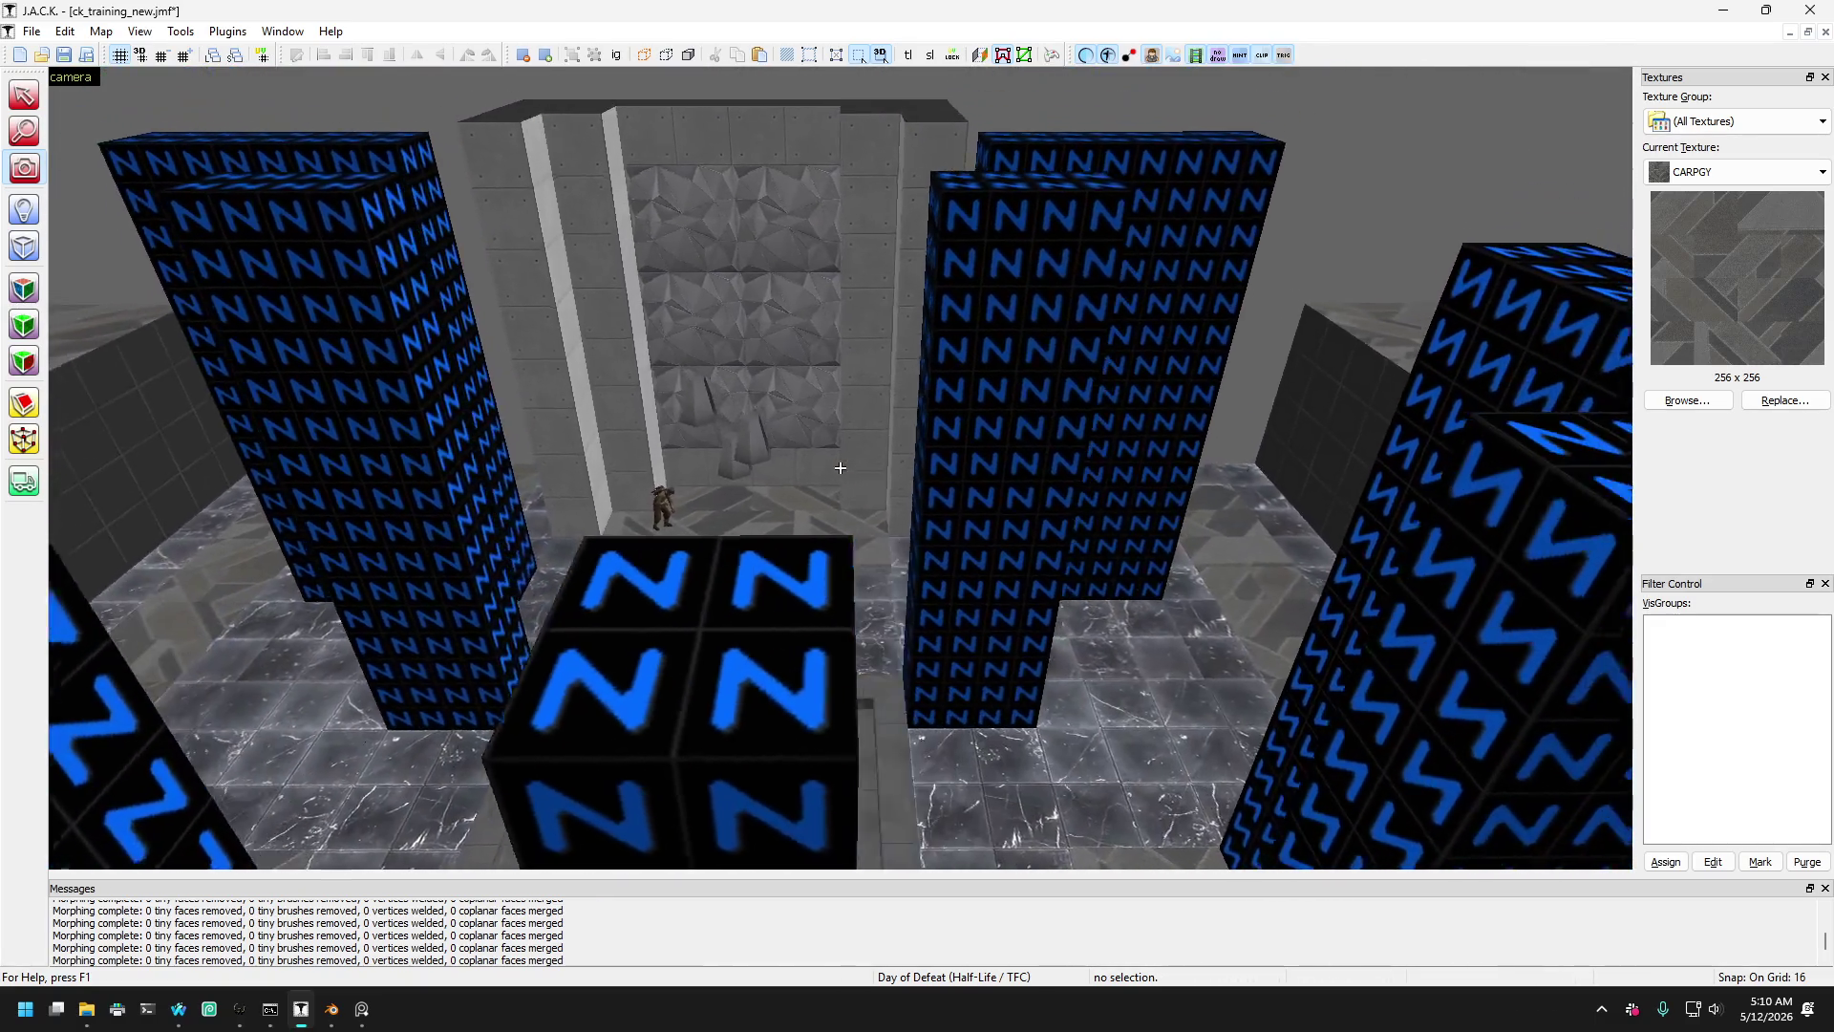
key(w)
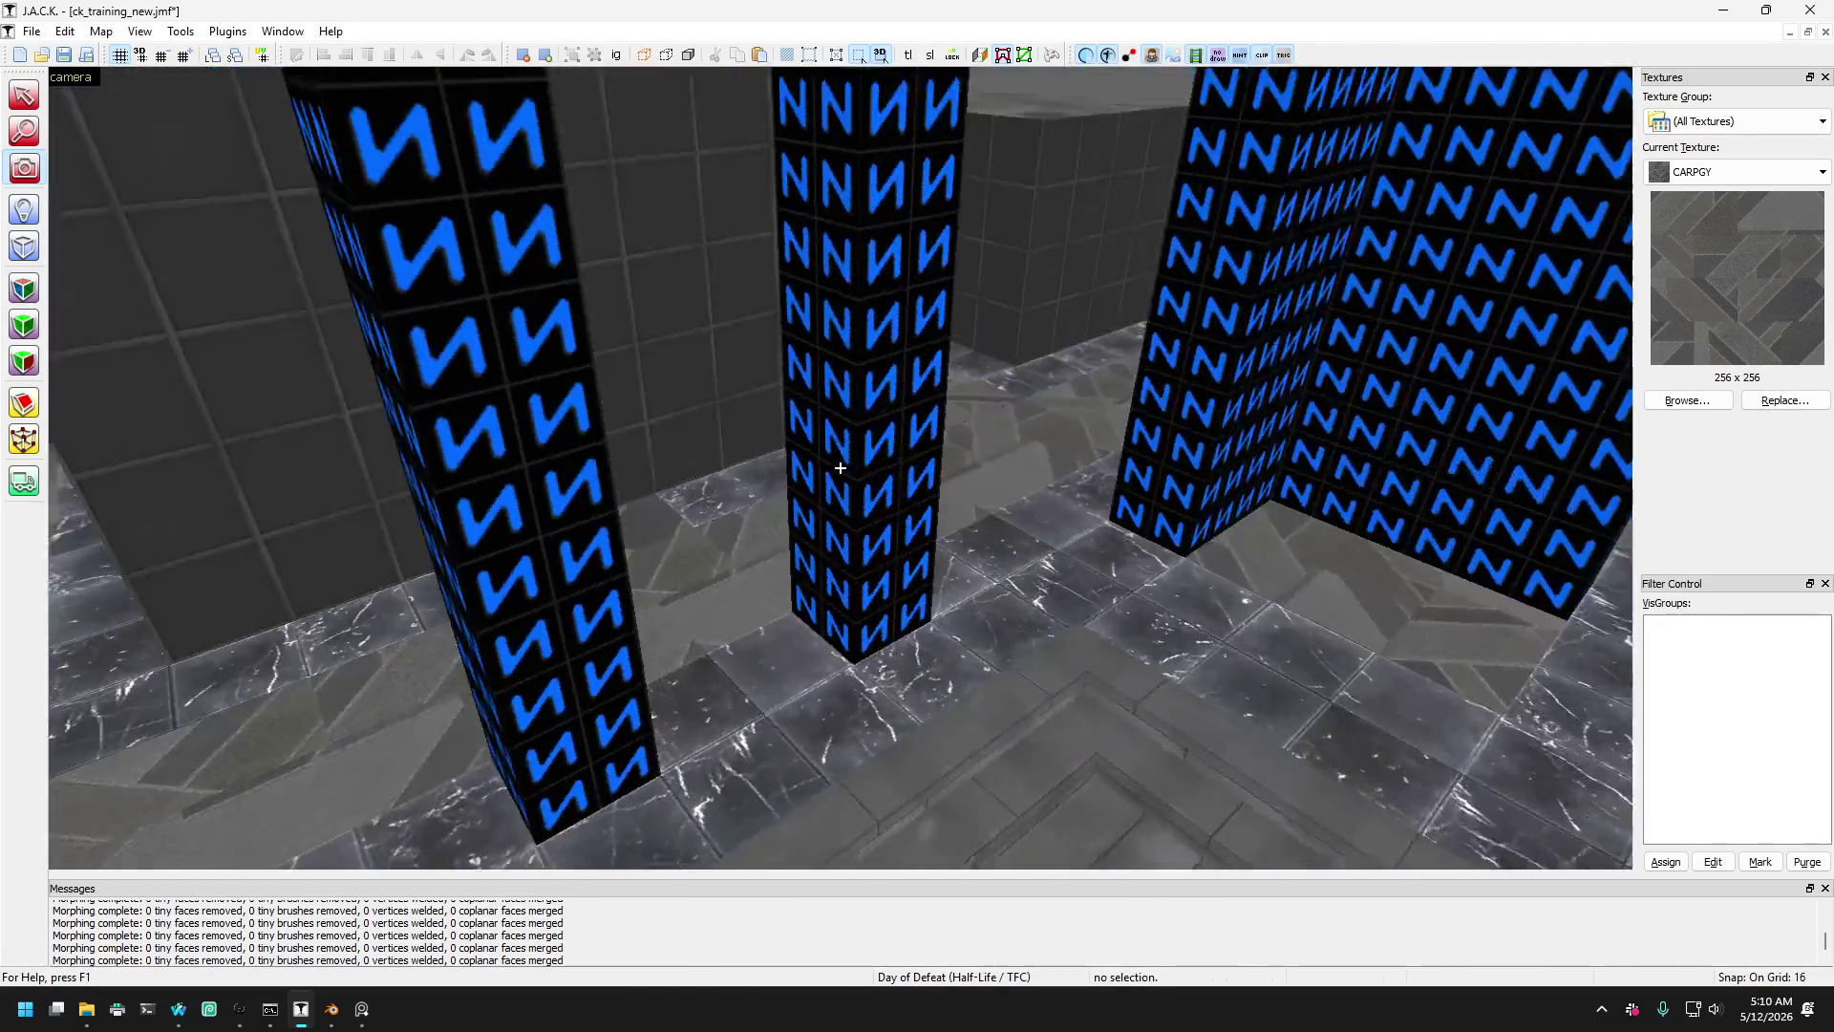
key(w)
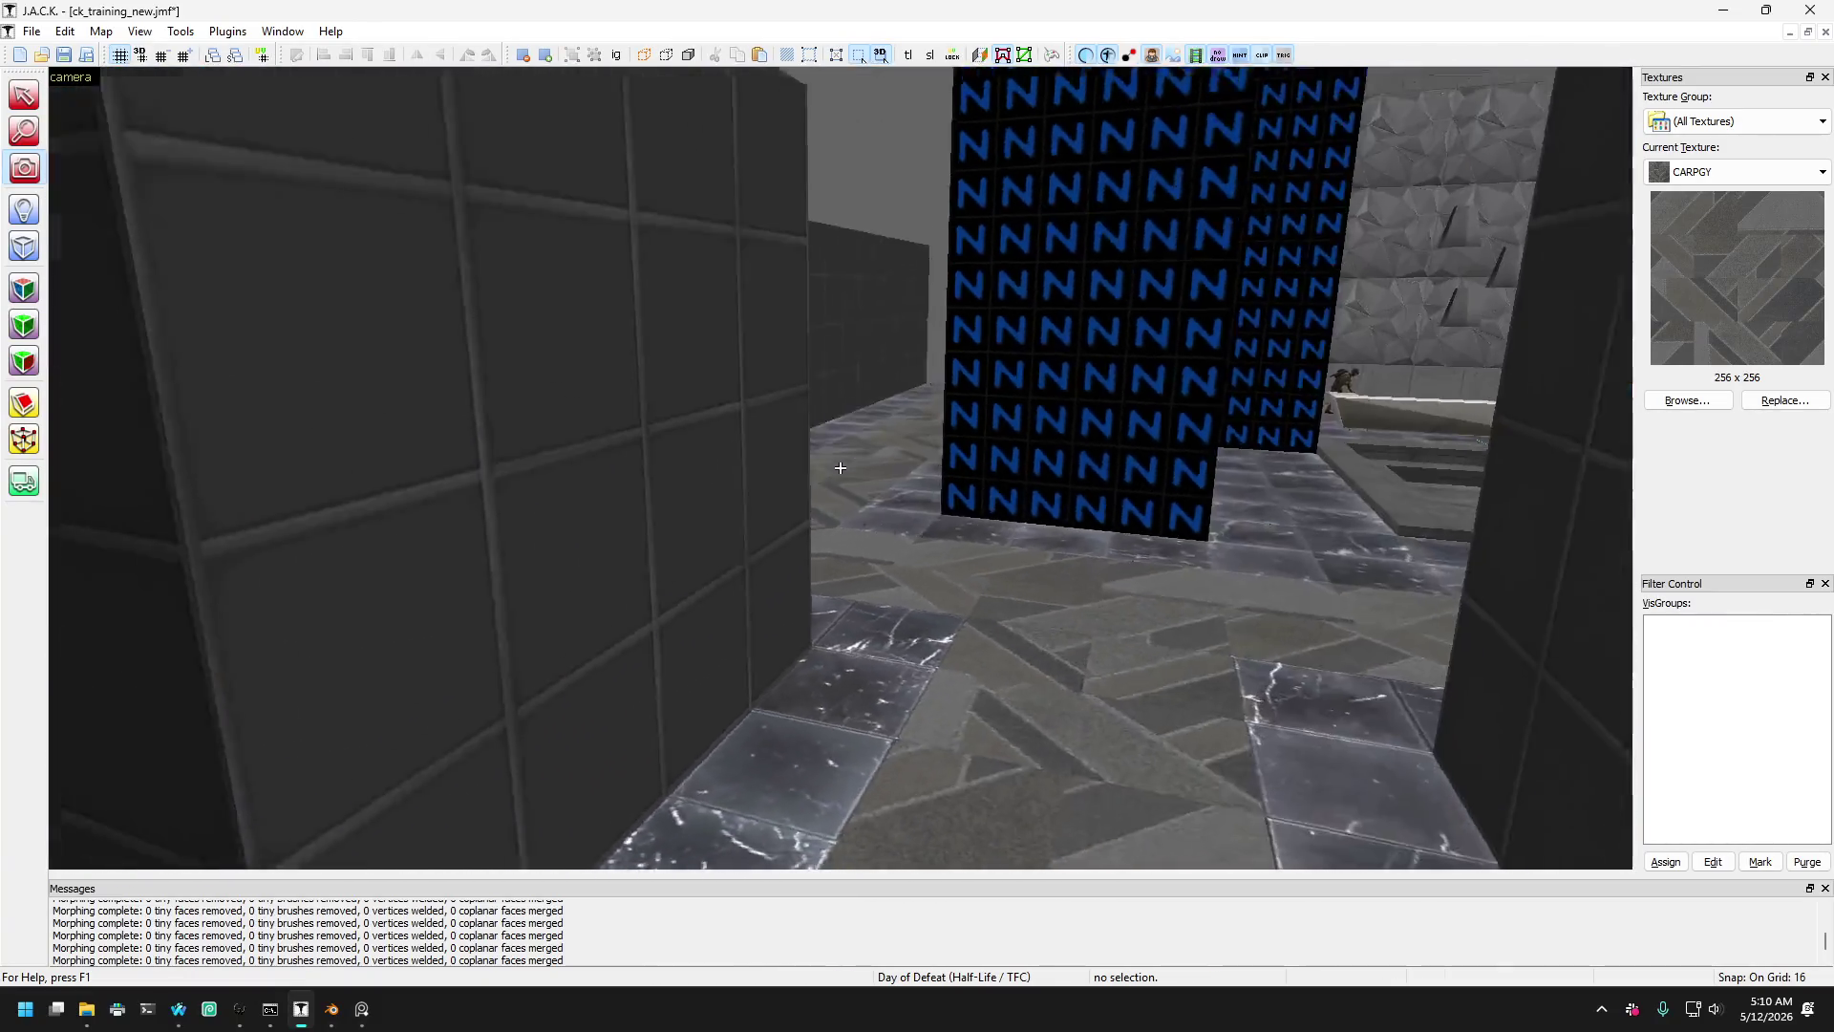
key(w)
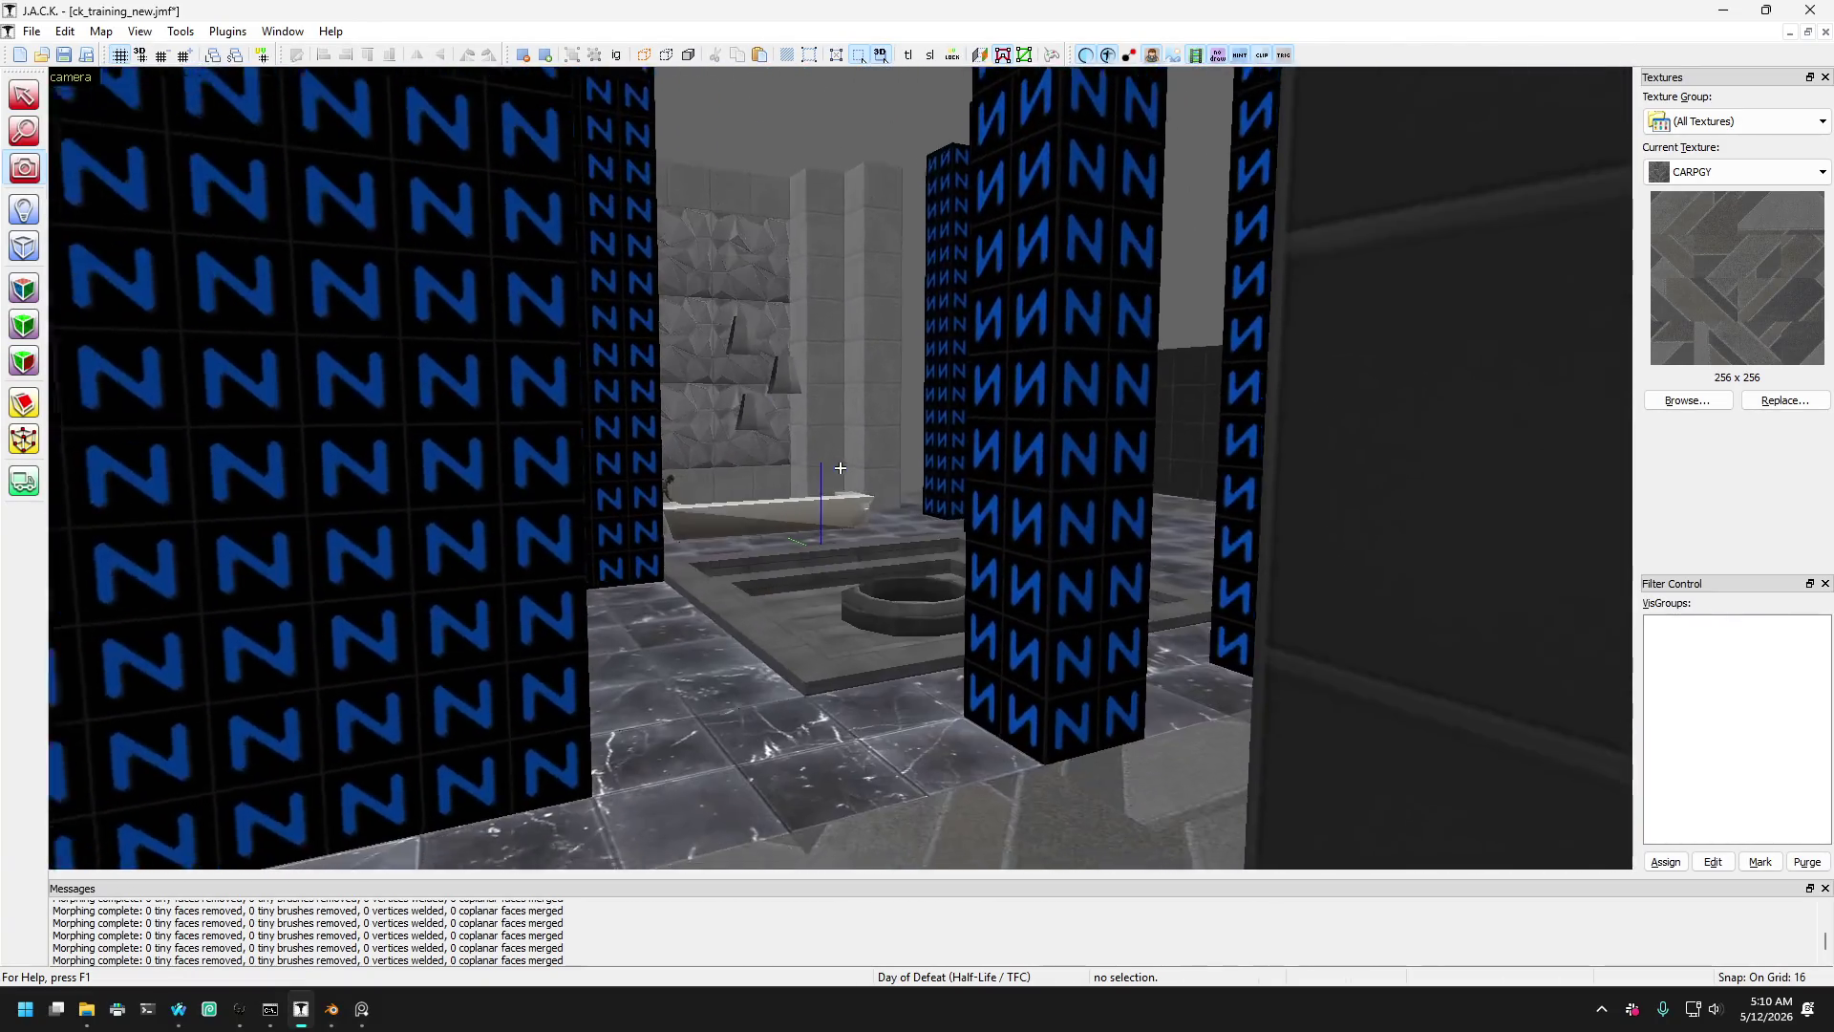
key(w)
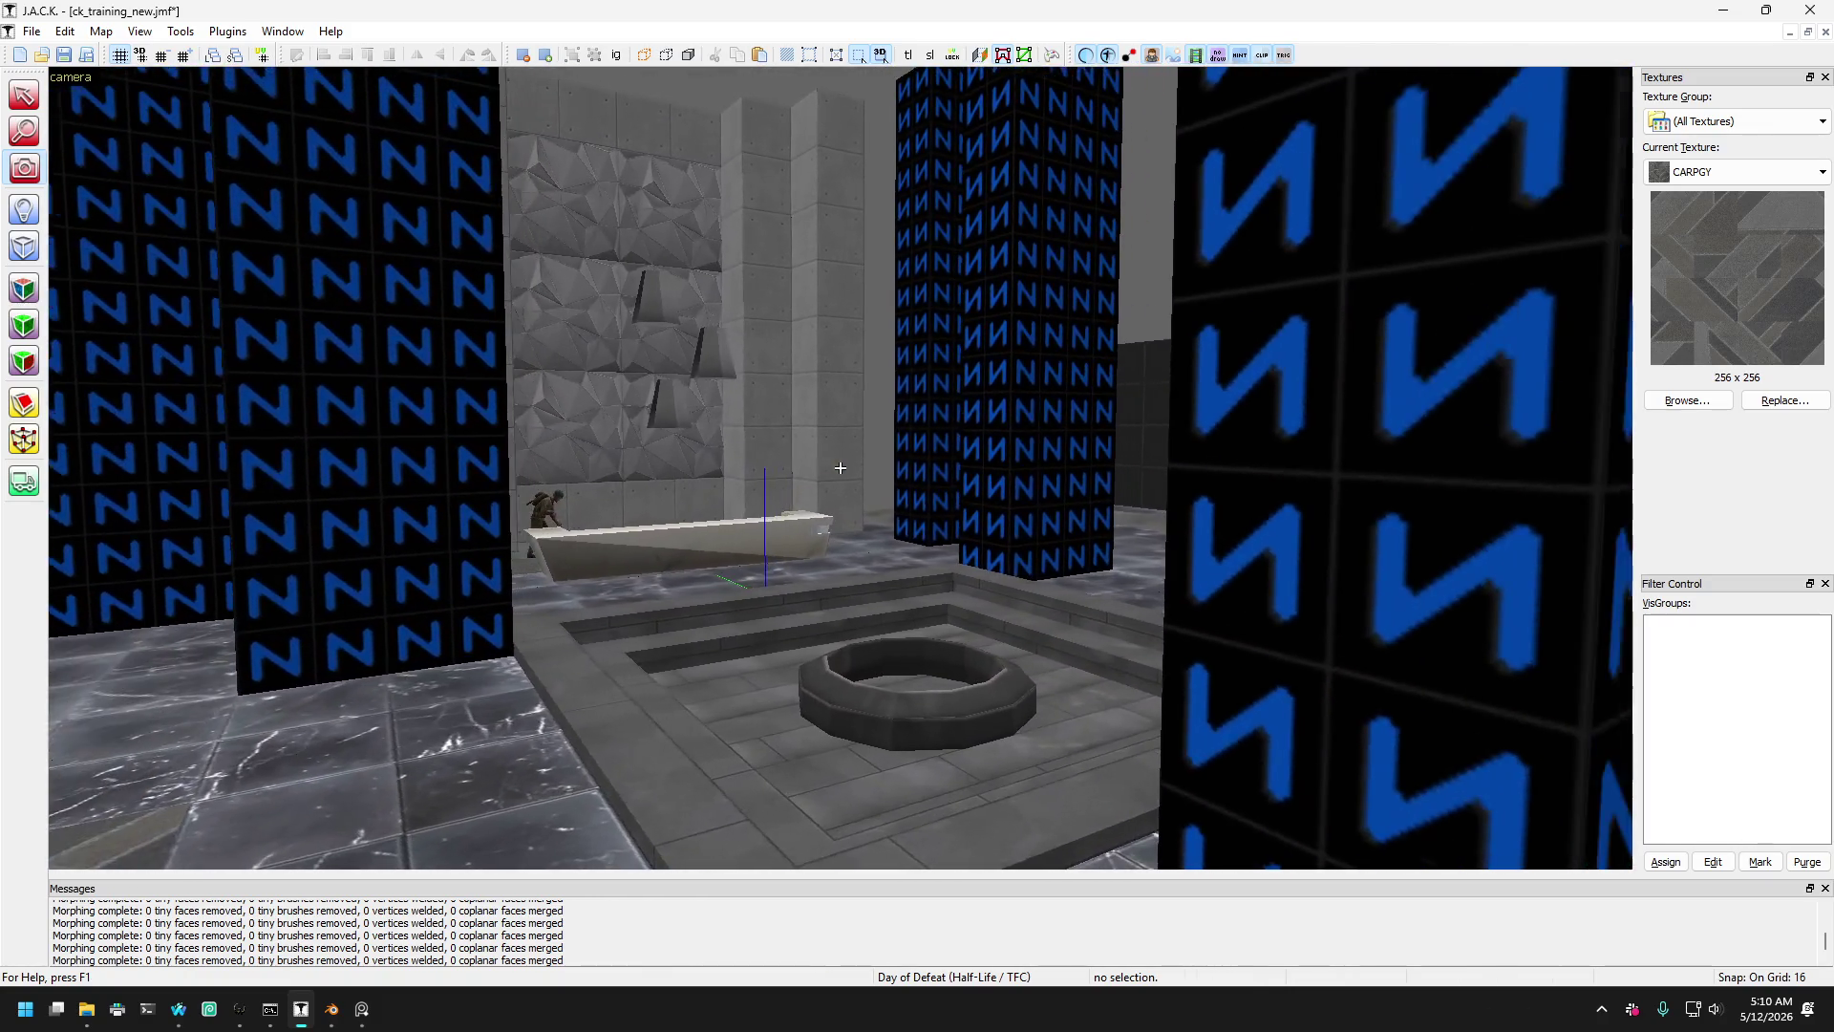
key(Right)
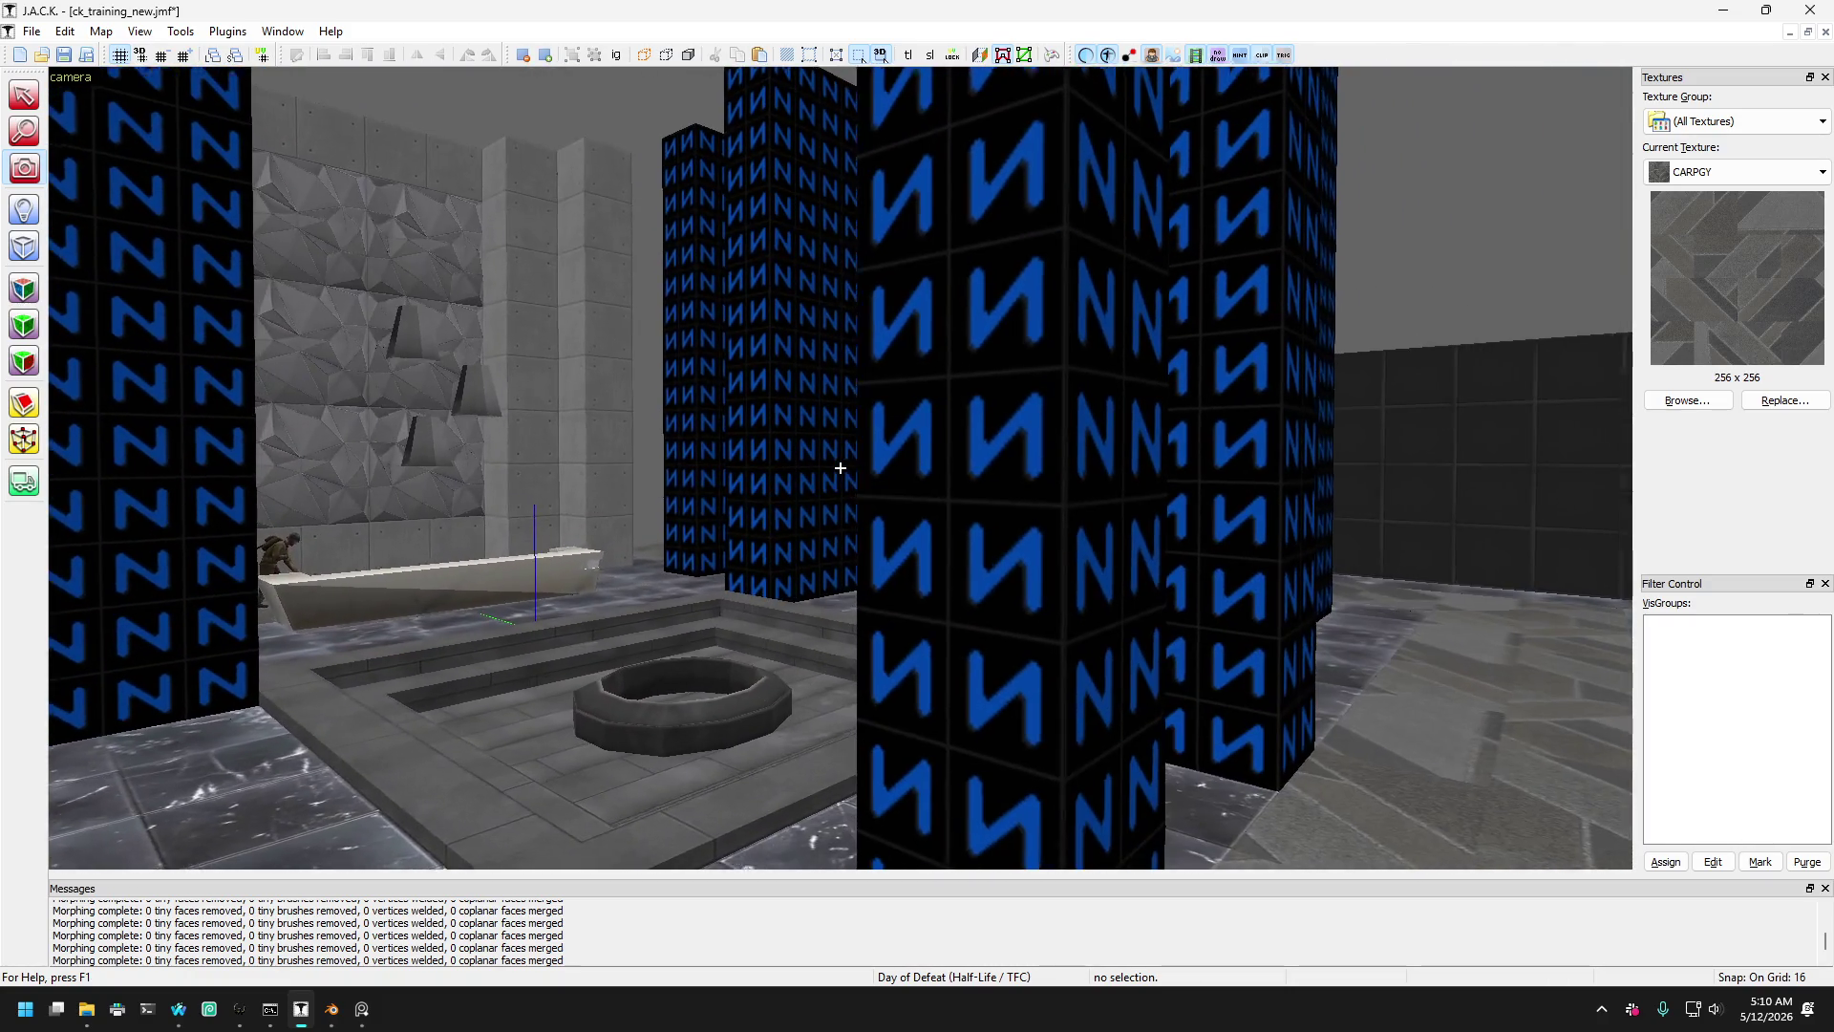
key(w)
key(Page_Up)
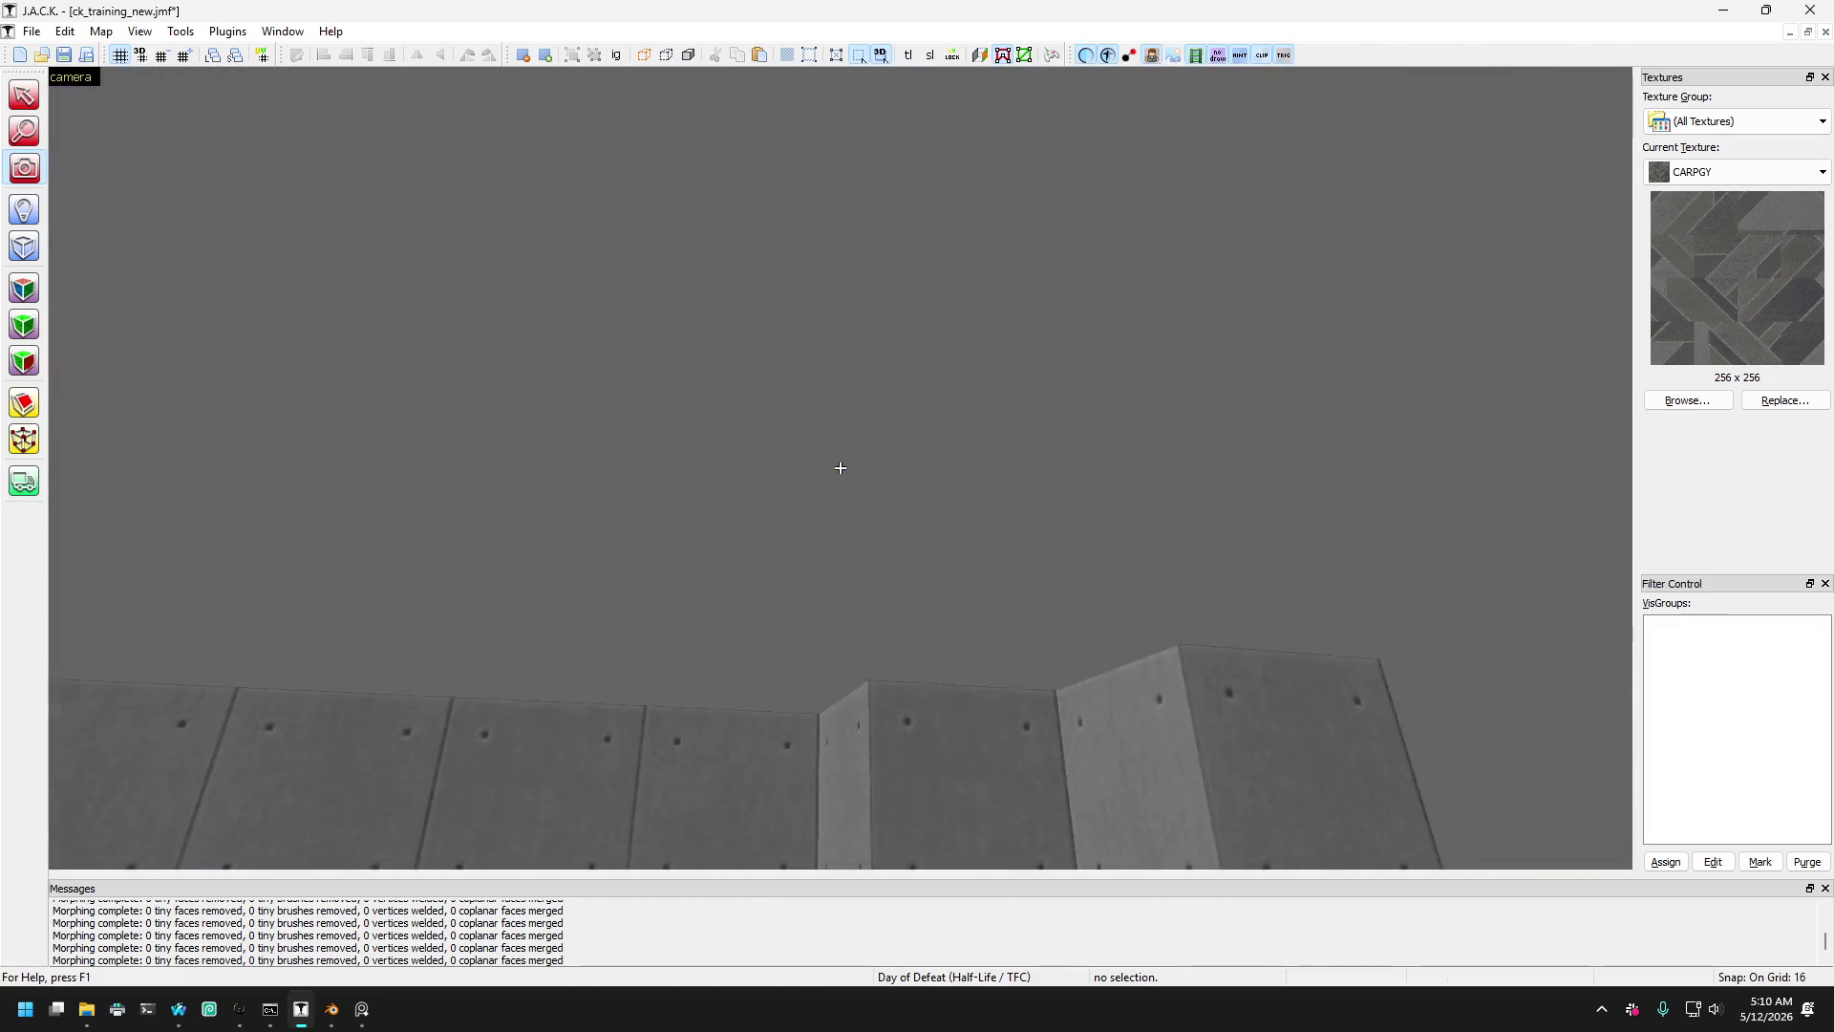
key(Page_Down)
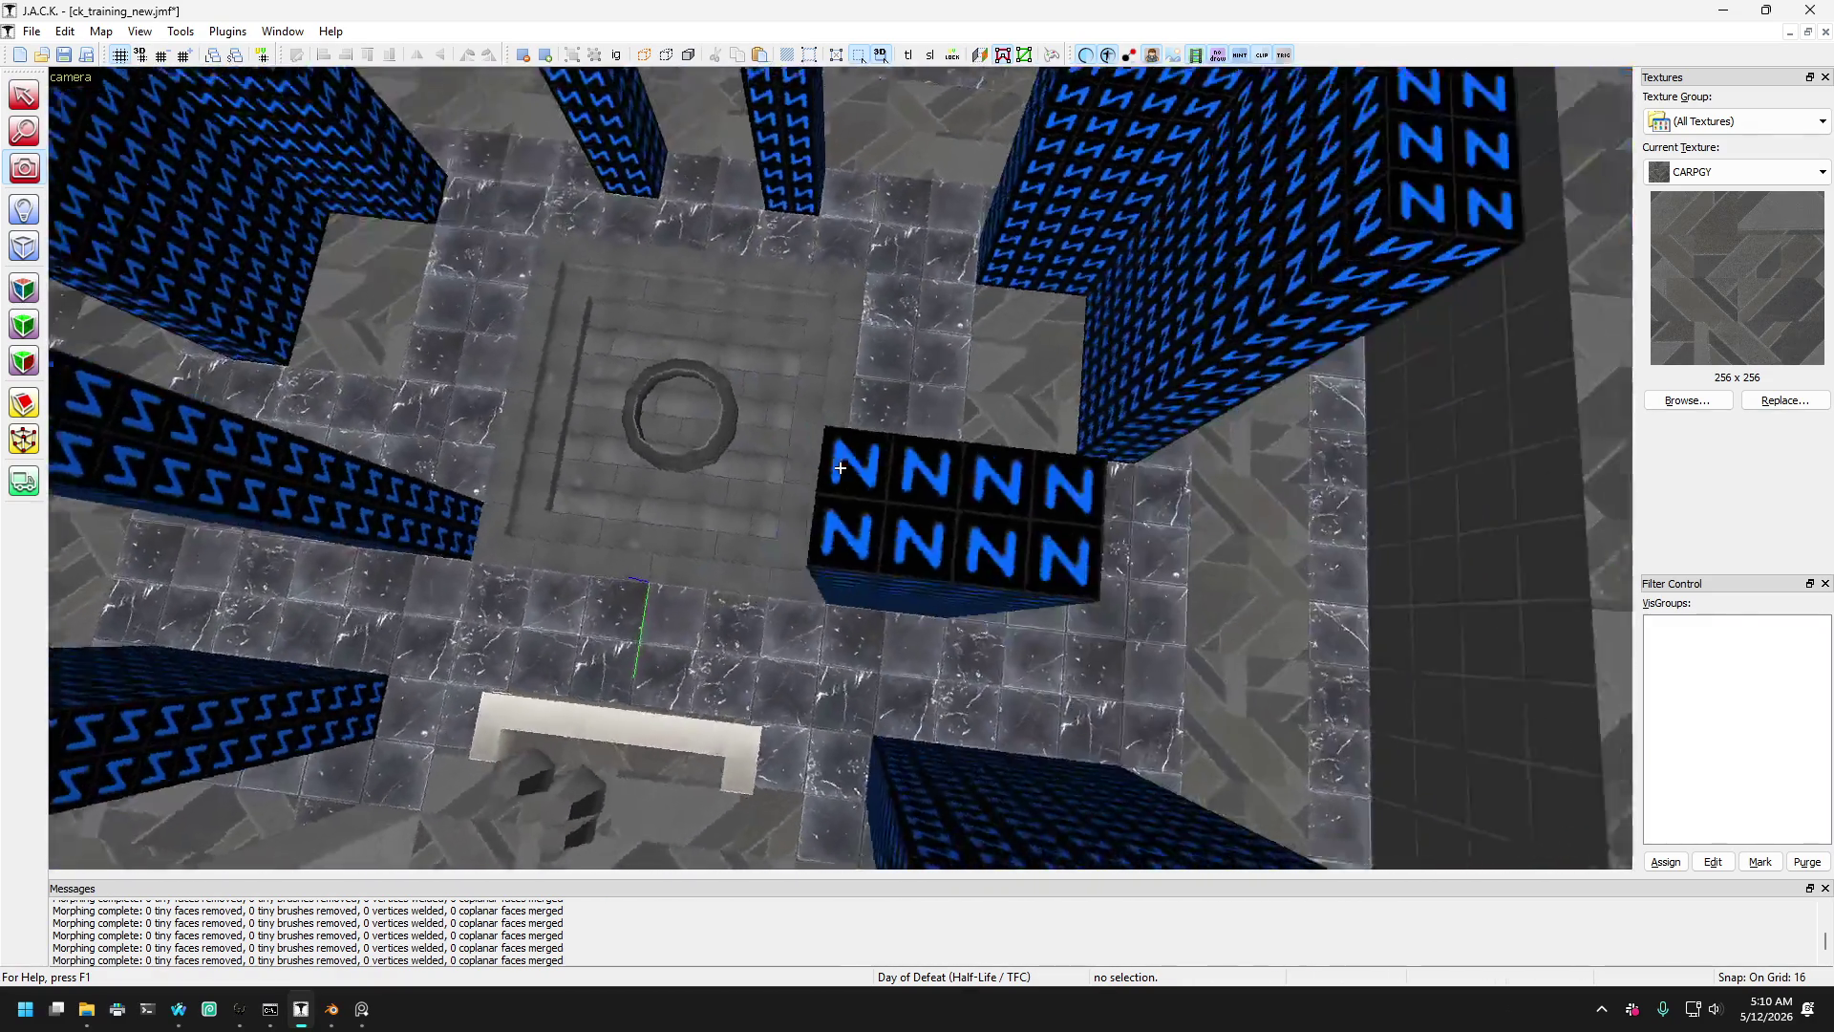
key(w)
key(Page_Up)
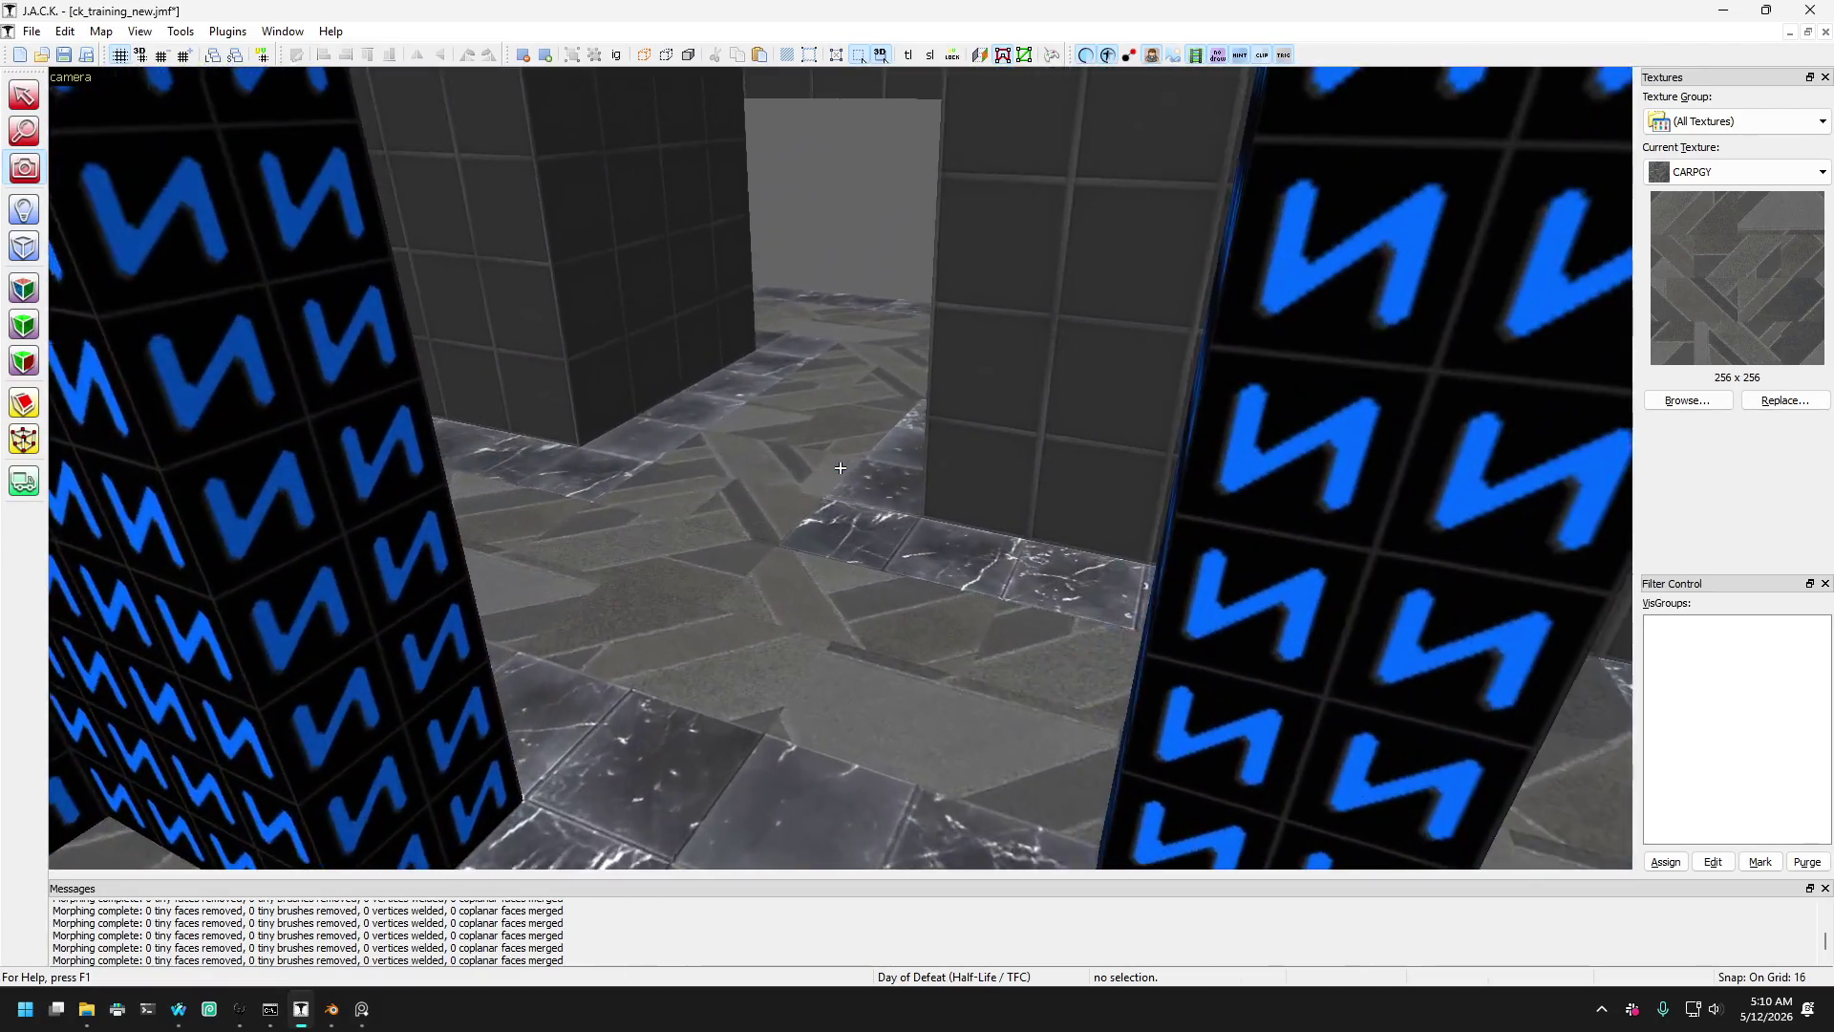
key(w)
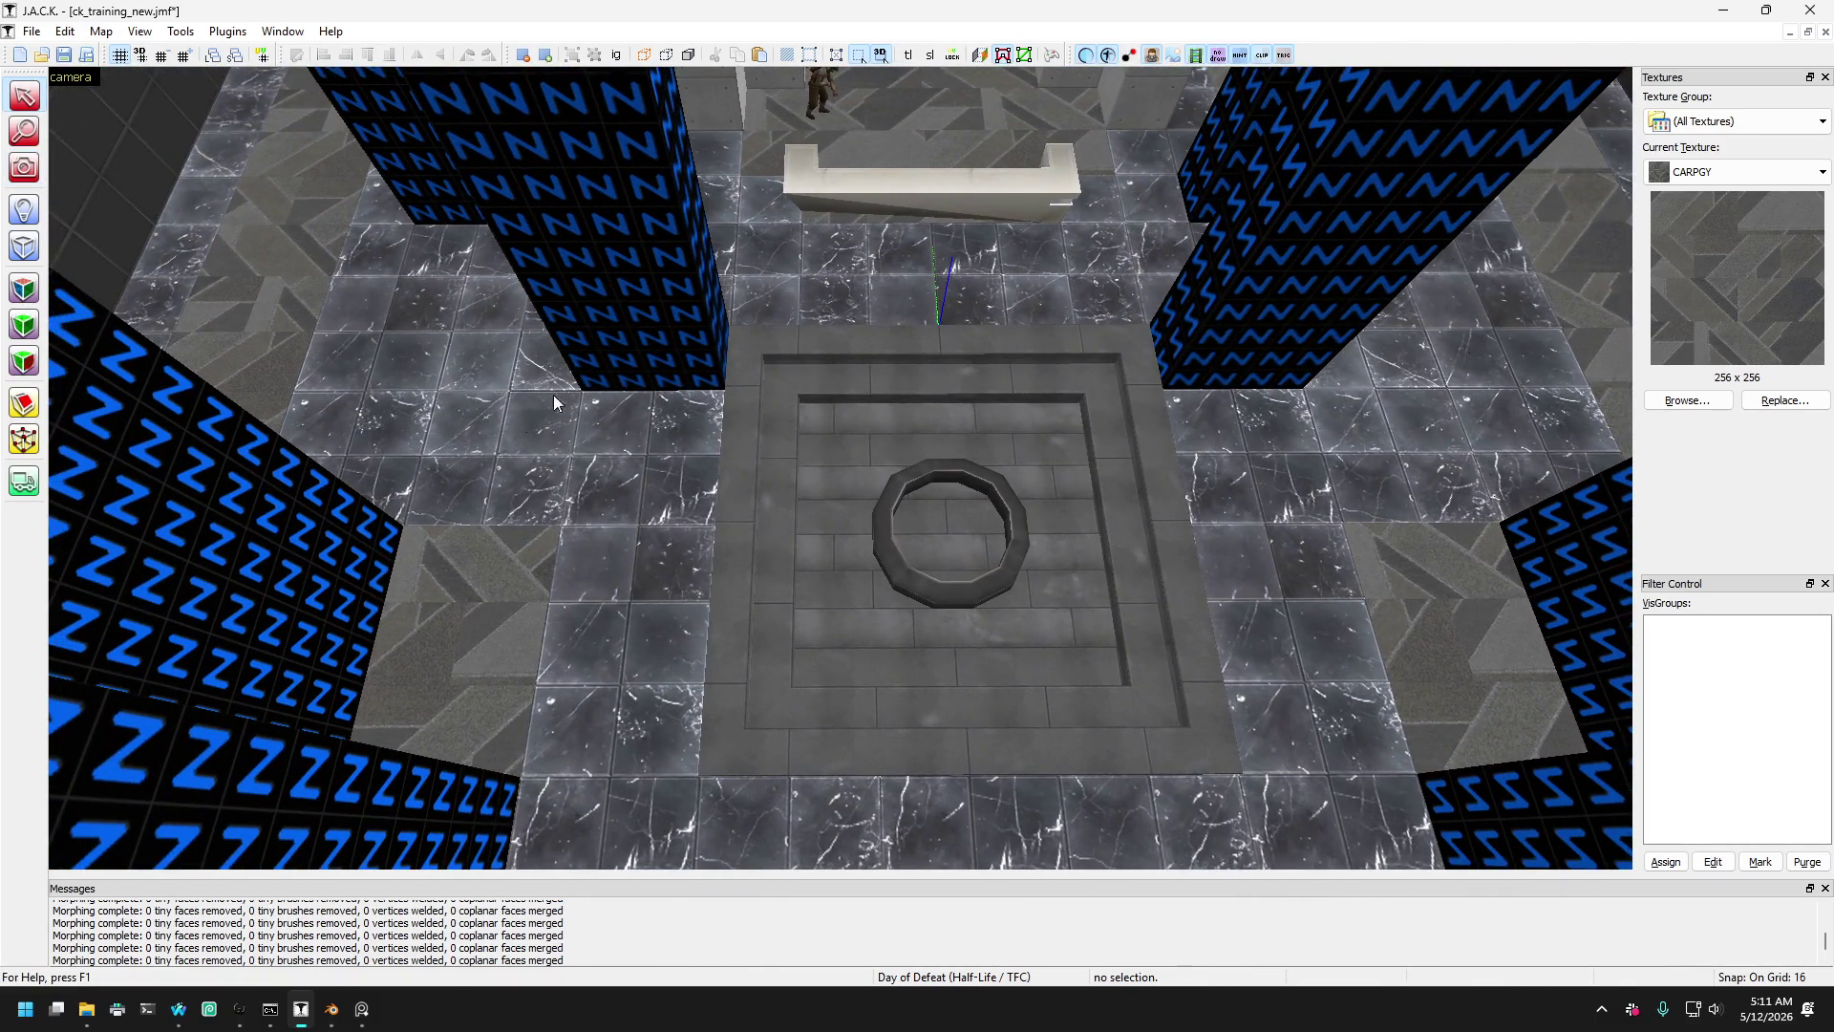
- Select the floor brushes around the central pit one by one to inspect them
click(486, 415)
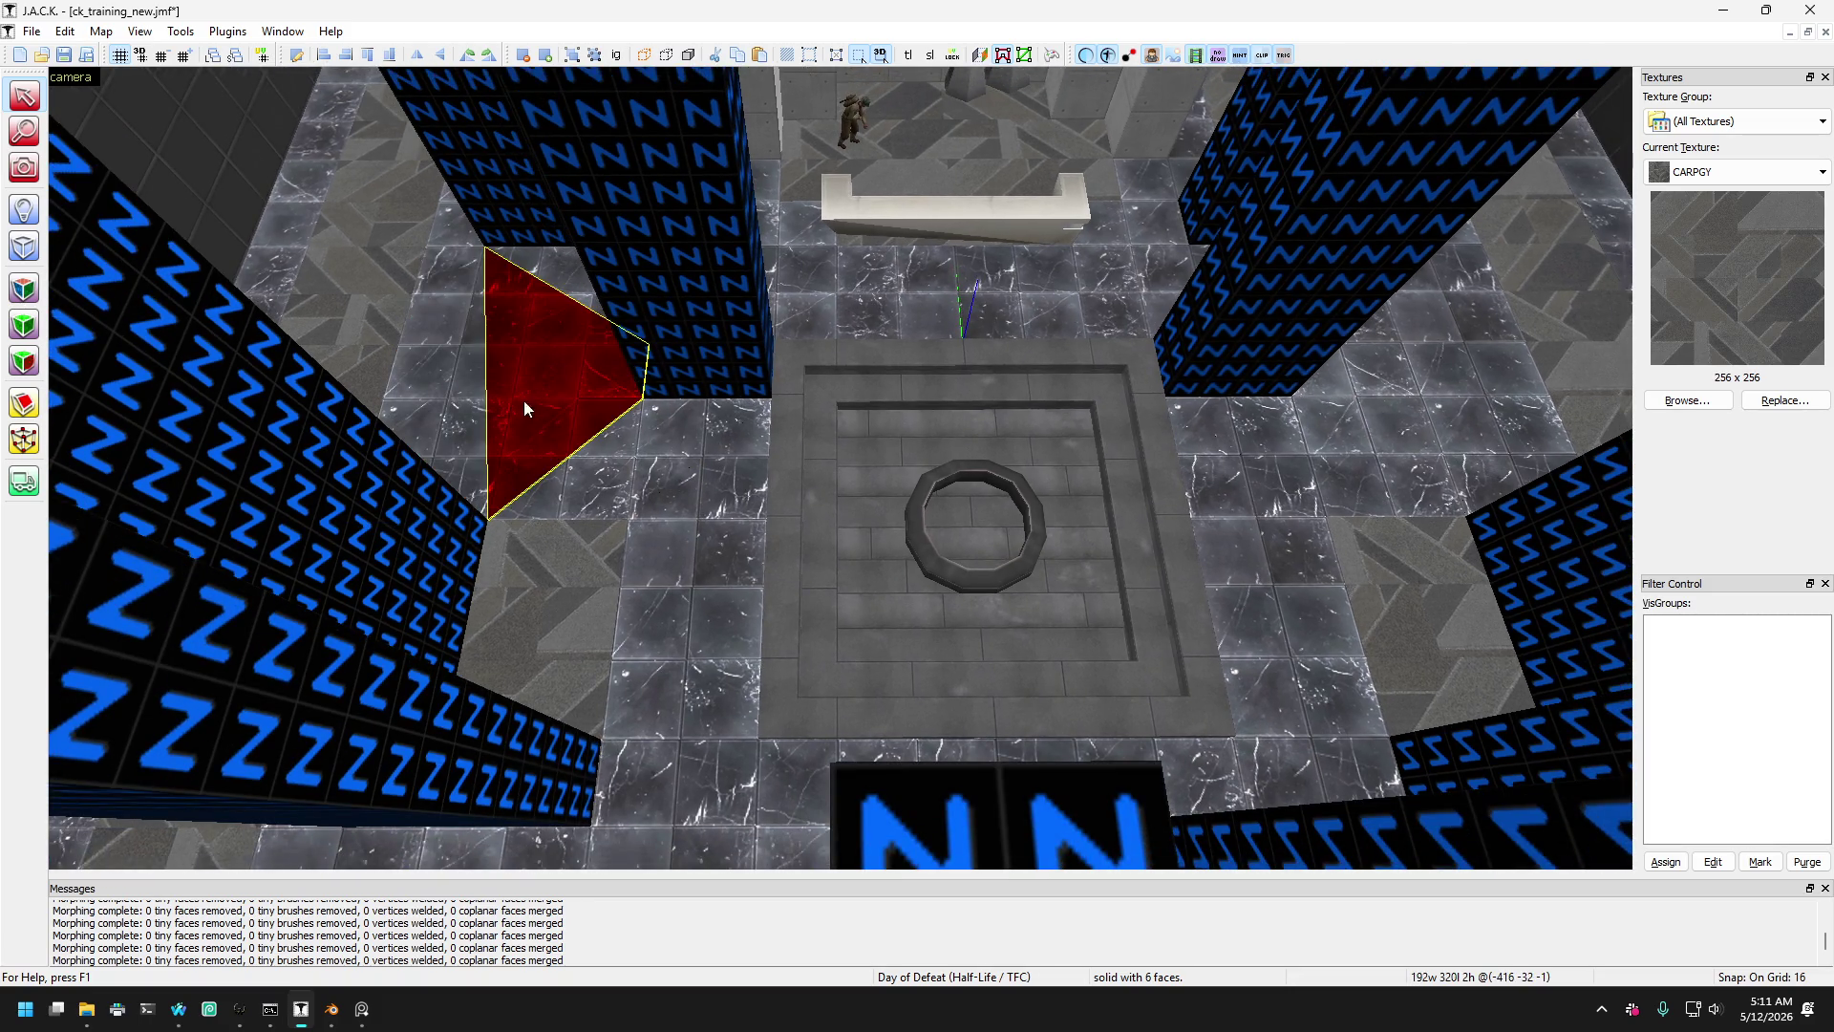
click(468, 430)
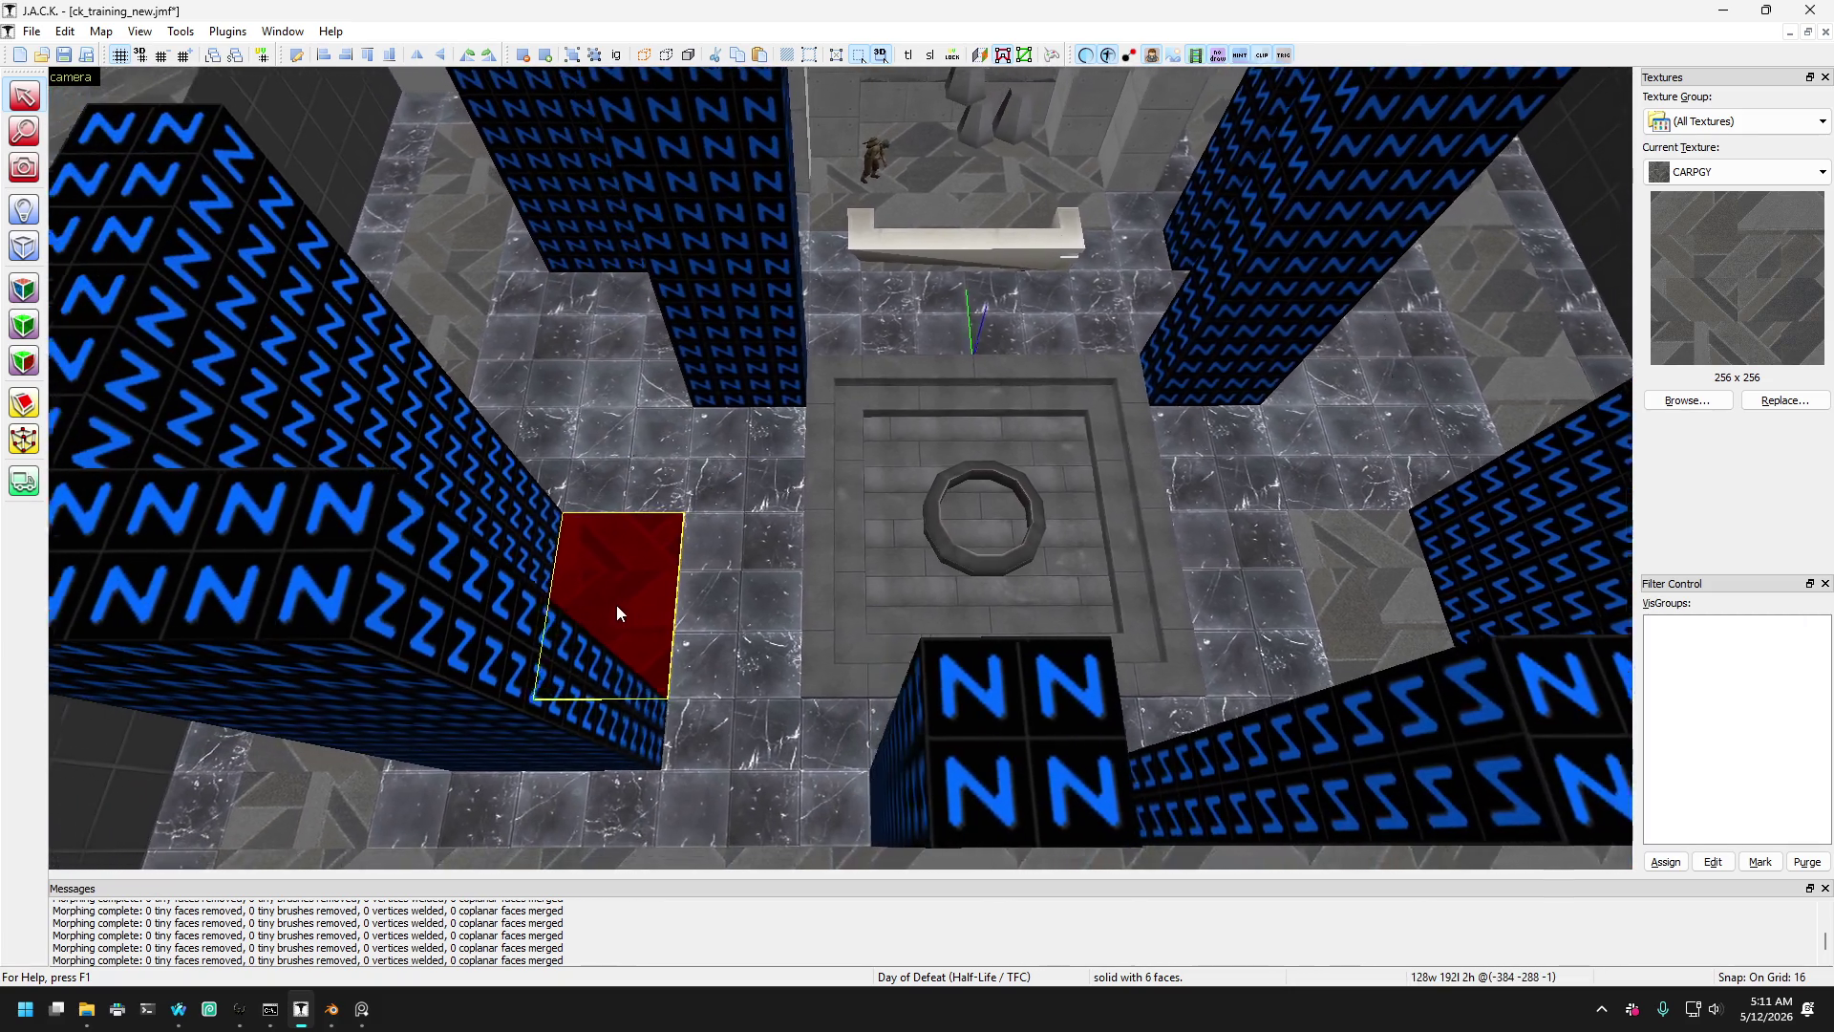
click(713, 576)
click(672, 531)
click(720, 586)
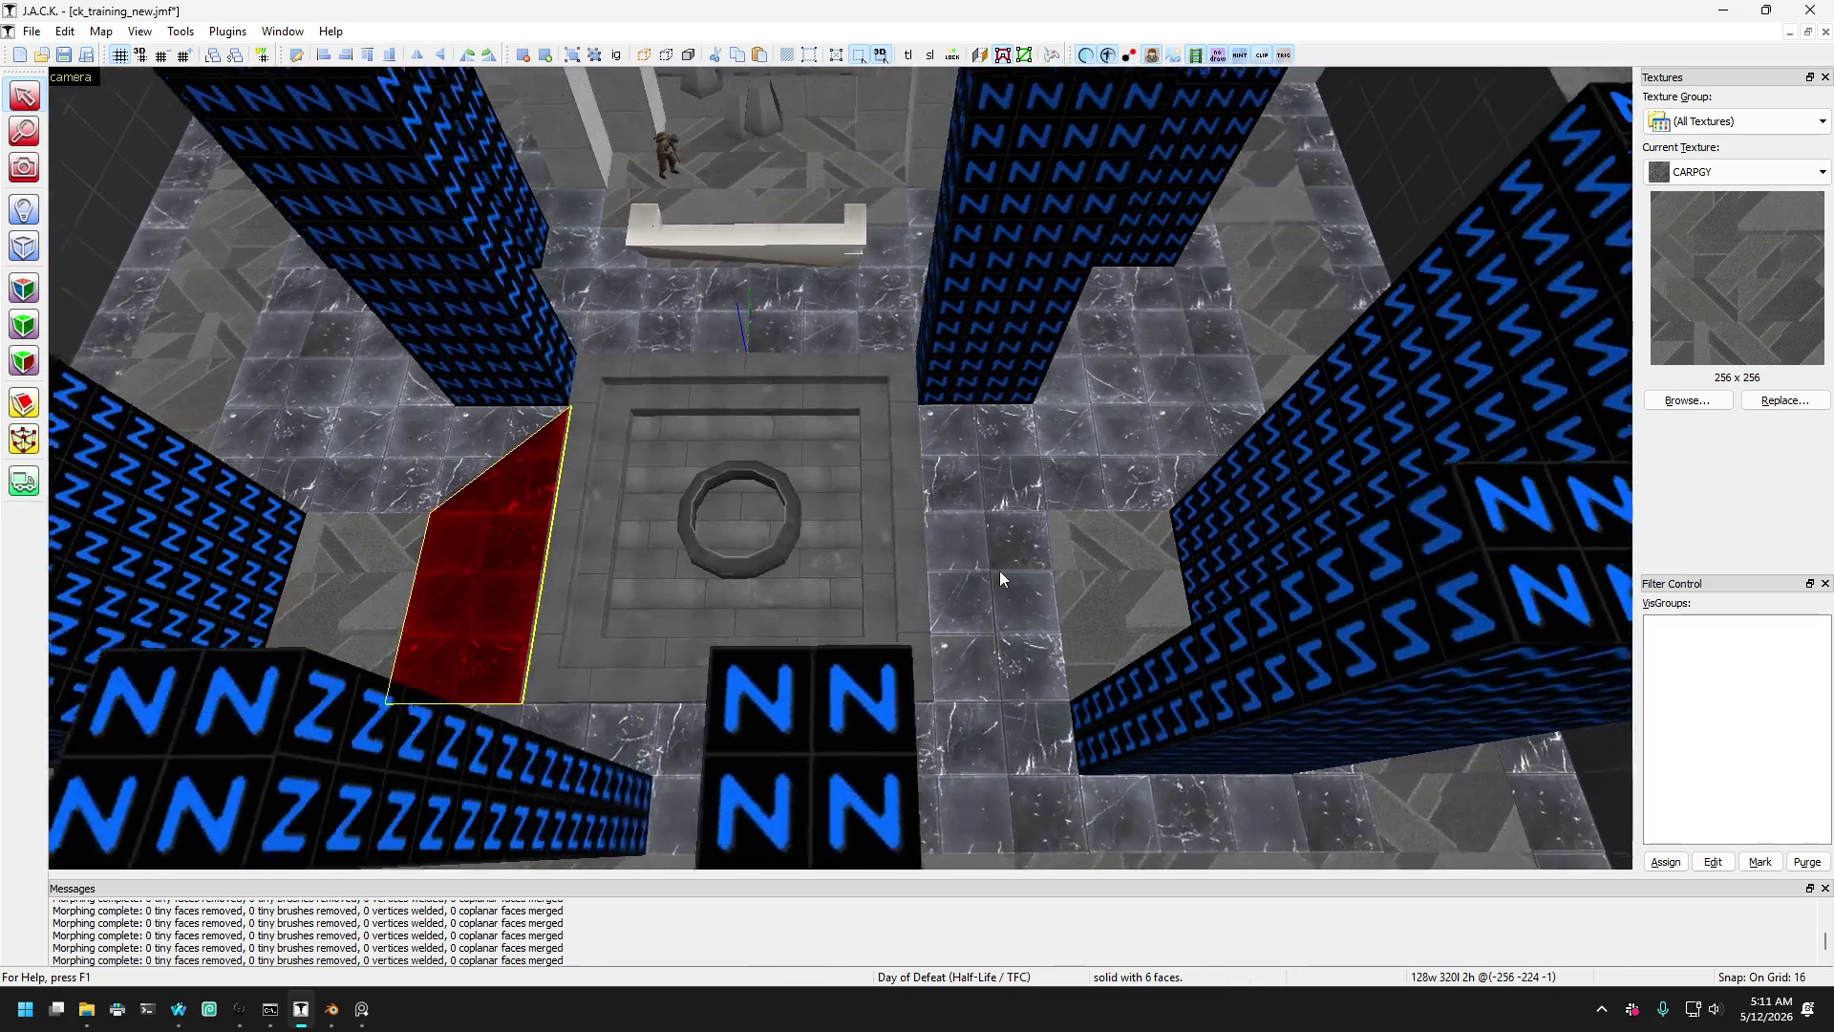
click(933, 592)
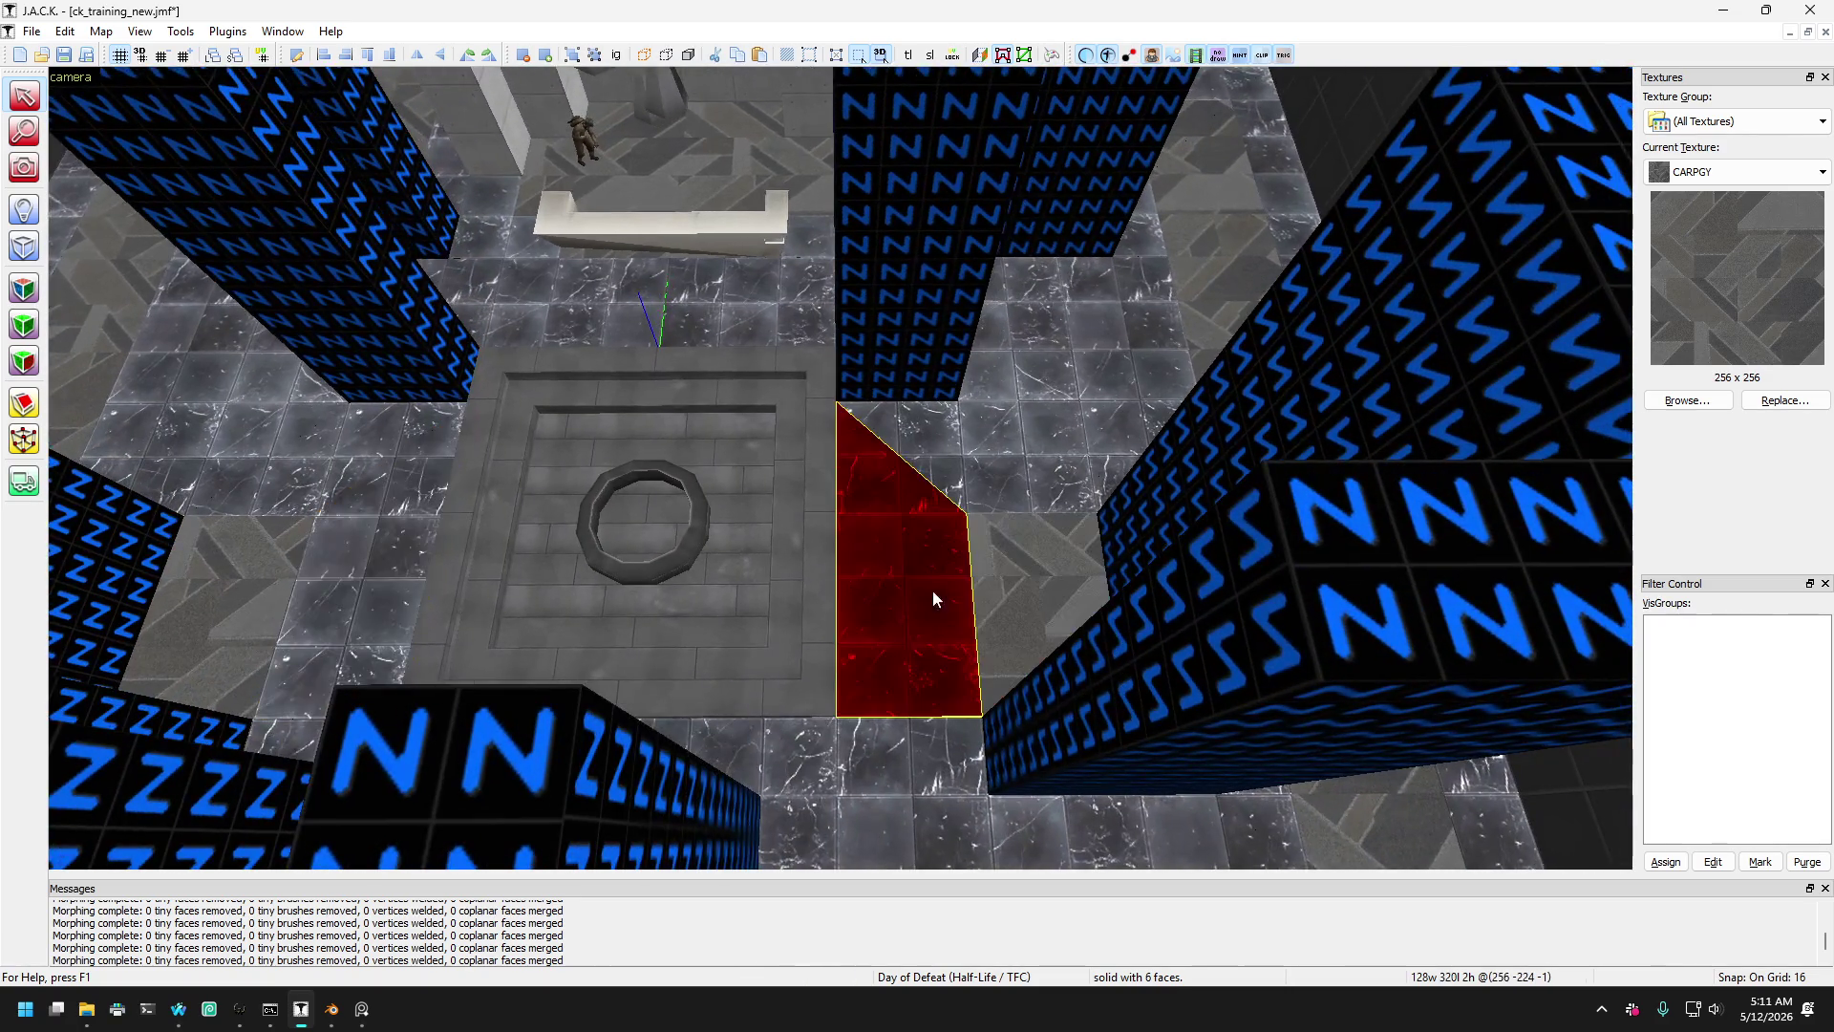
click(874, 726)
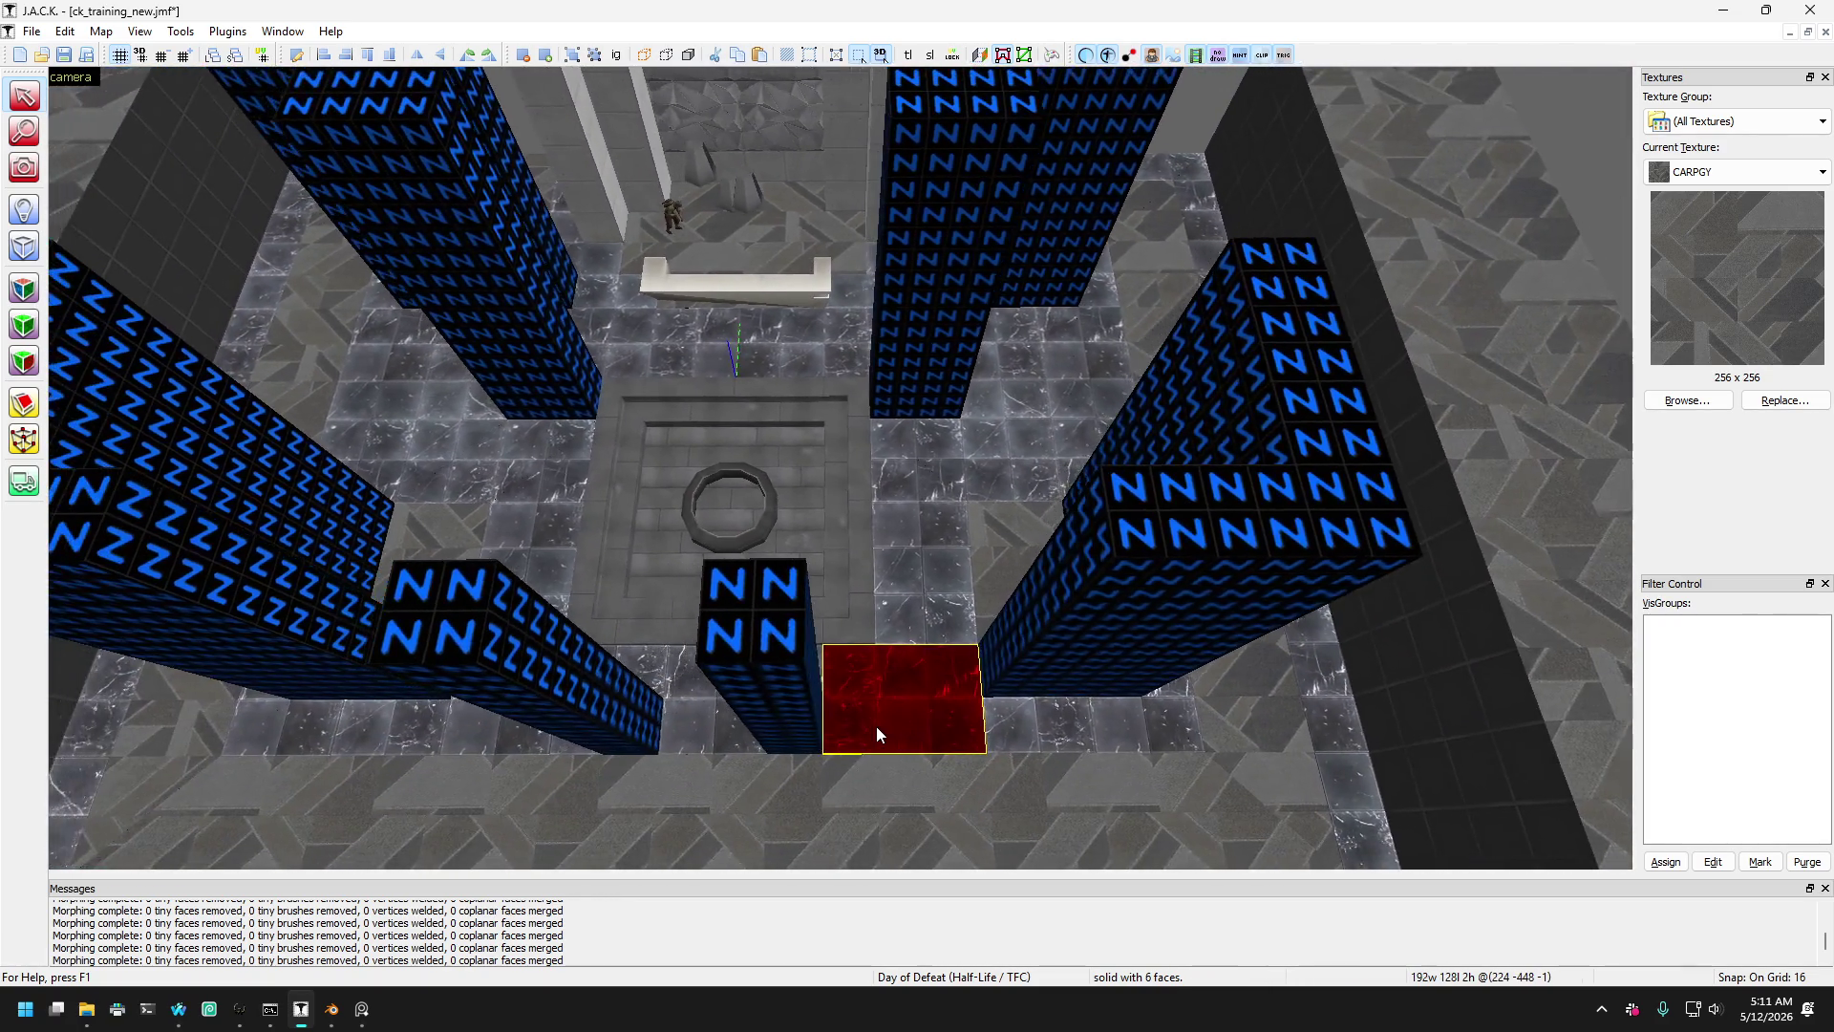
- Select the floor strip by the dark wall and fly the free-look camera around the red brush
key(w)
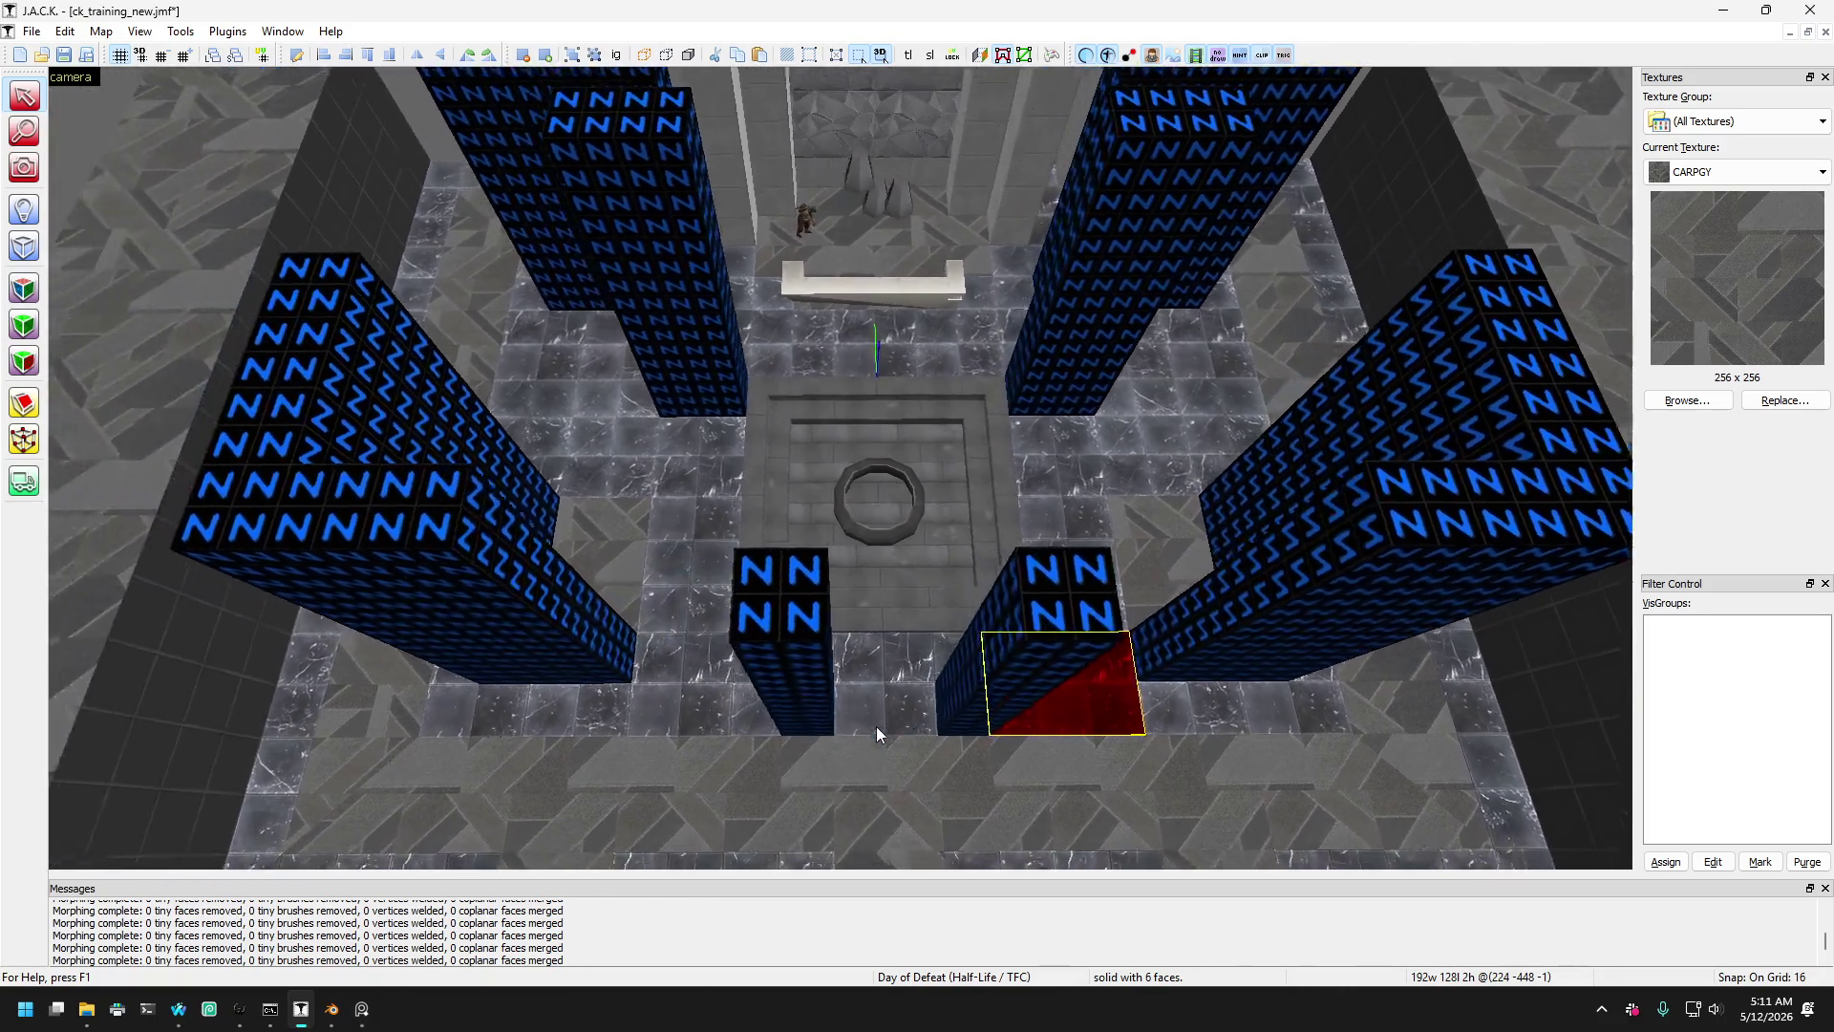
key(w)
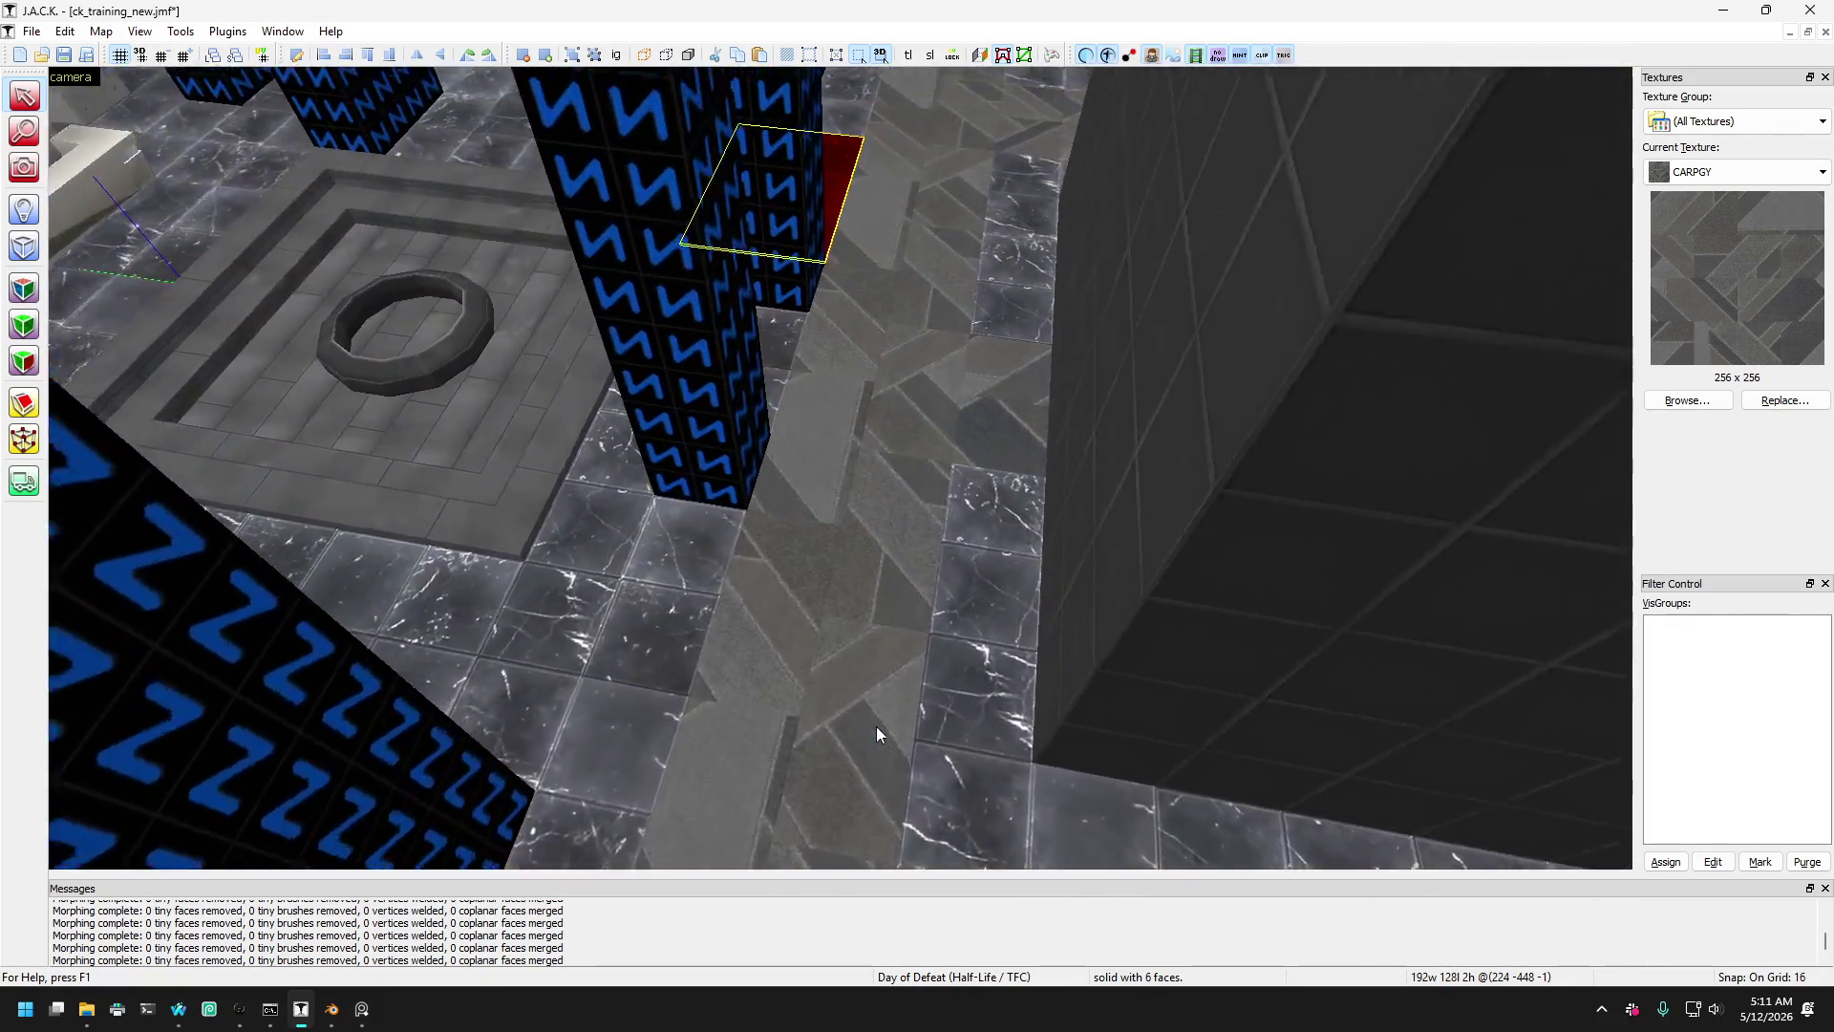
key(s)
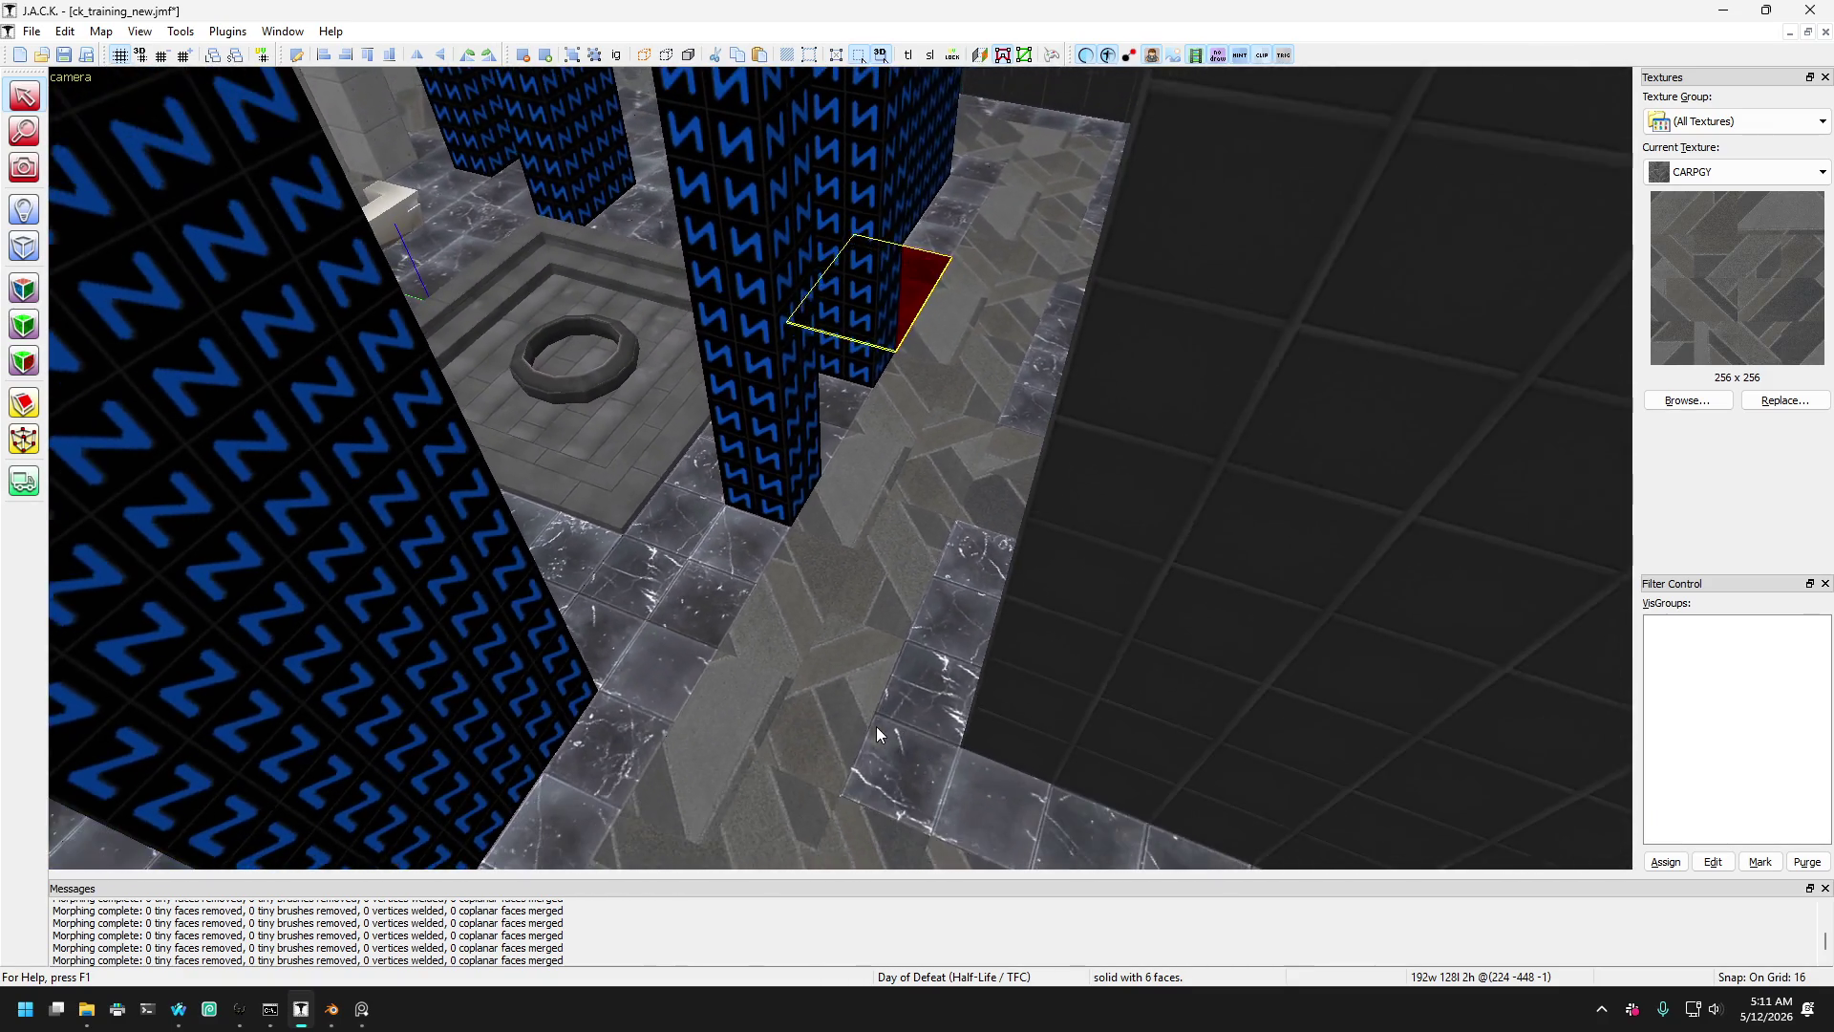
click(874, 726)
key(Left)
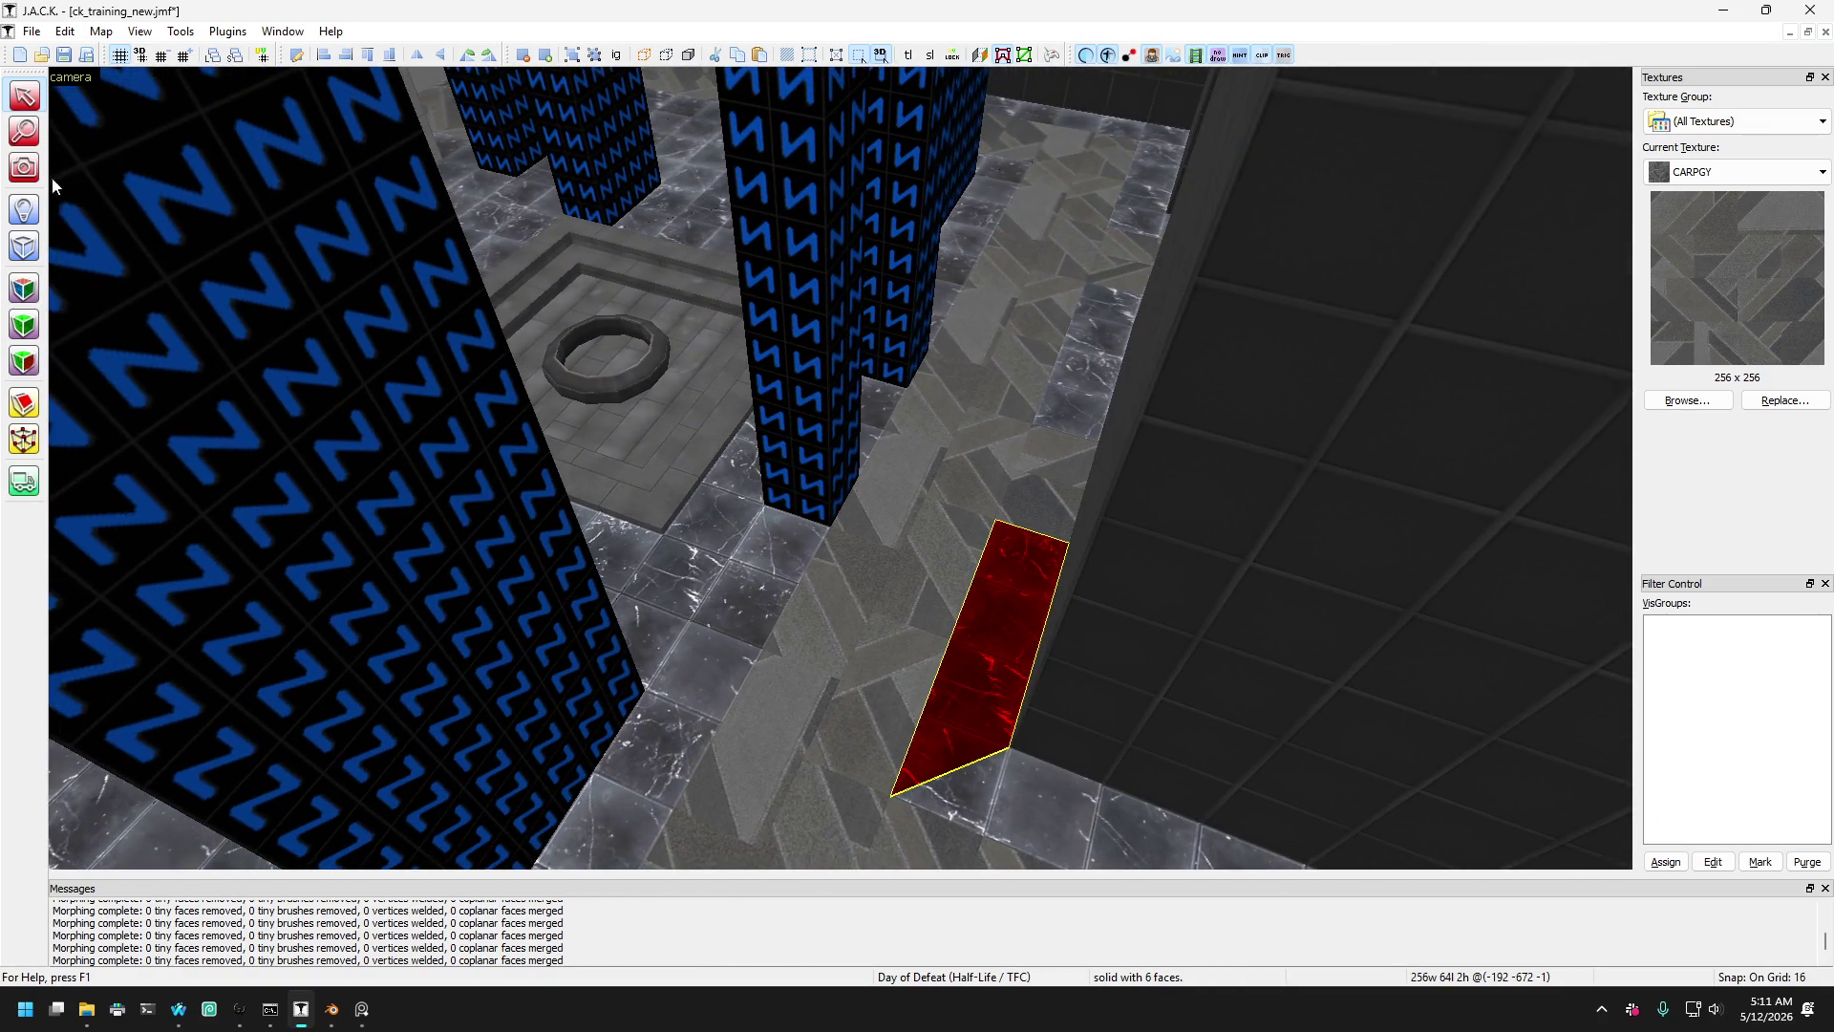
key(z)
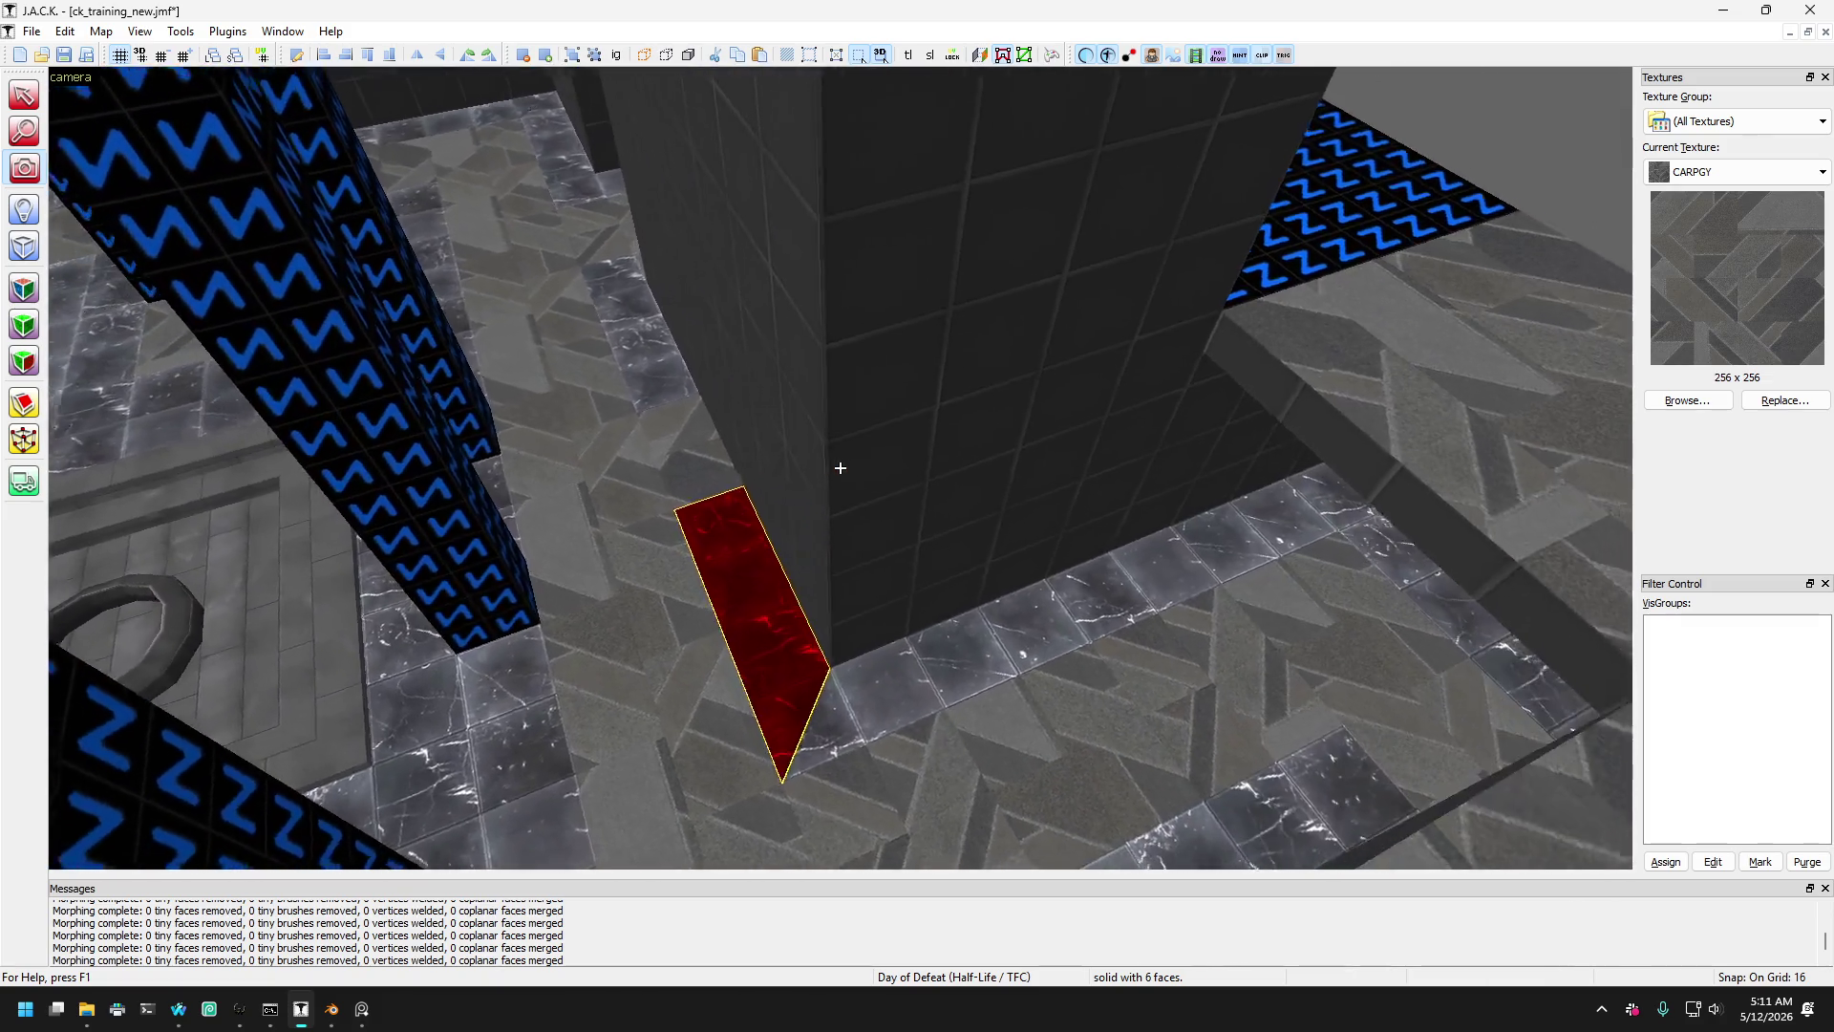
key(w)
key(s)
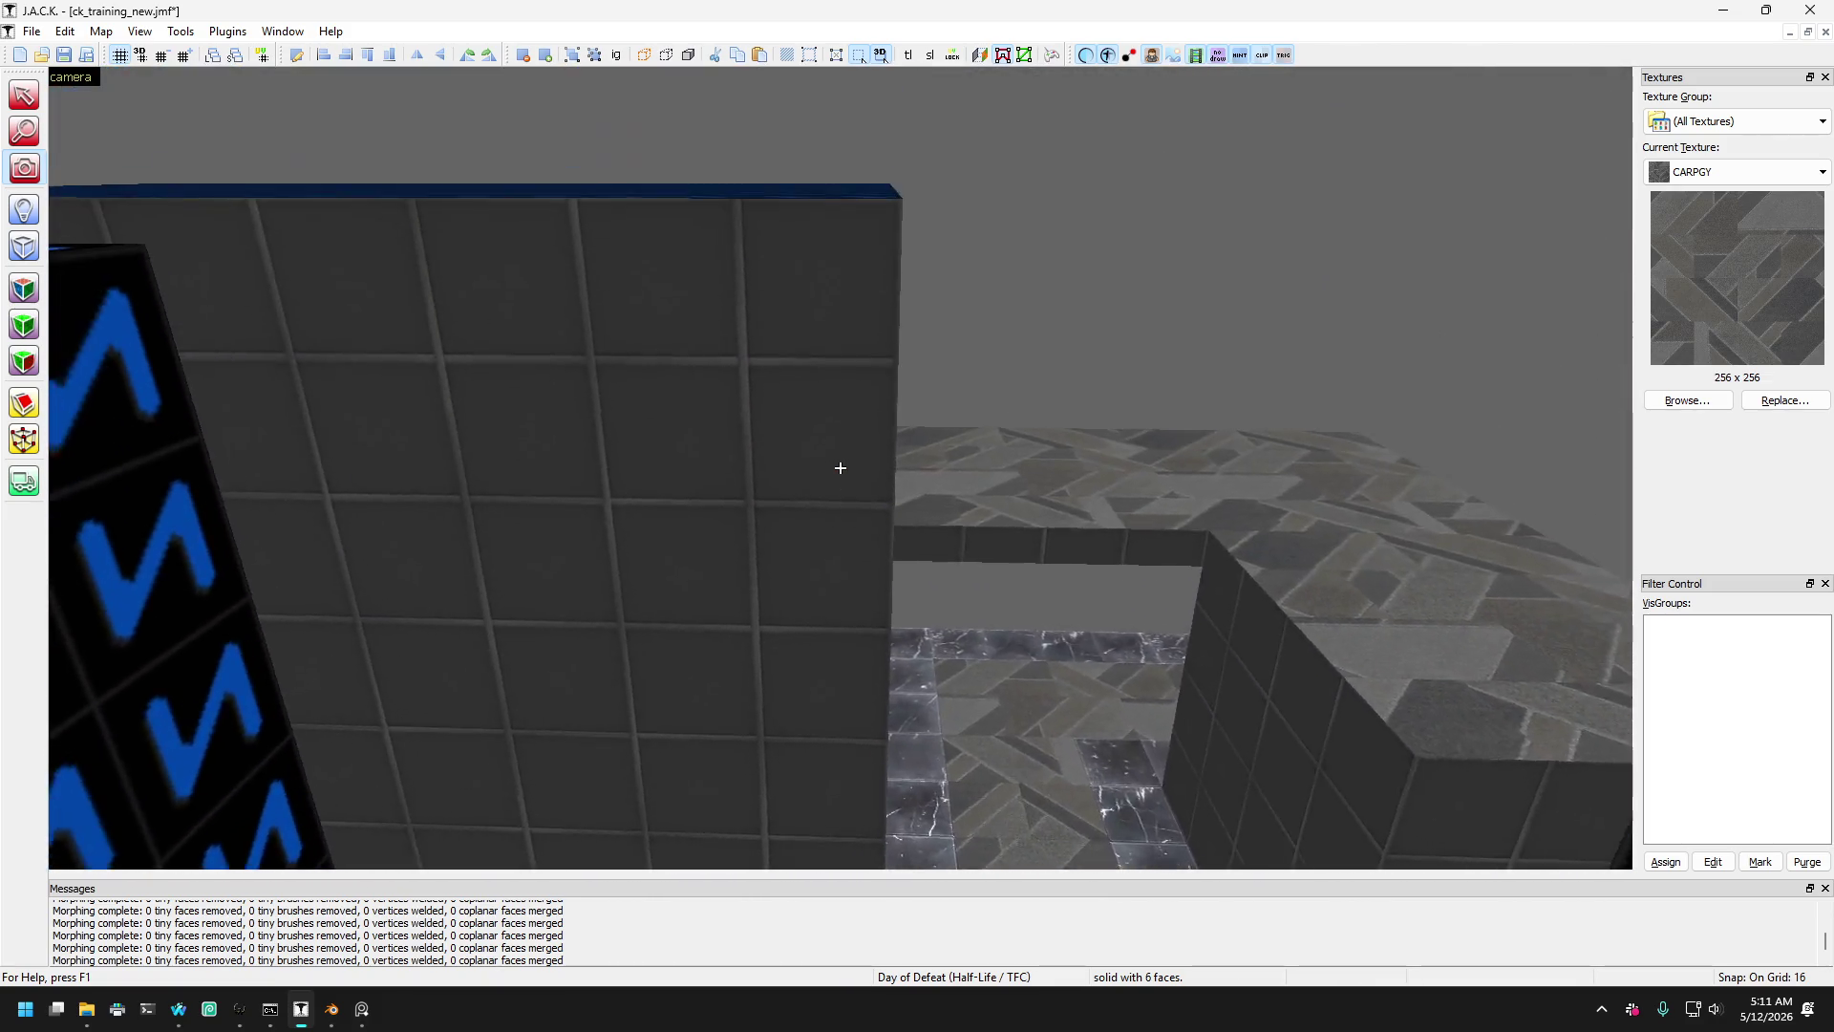
key(w)
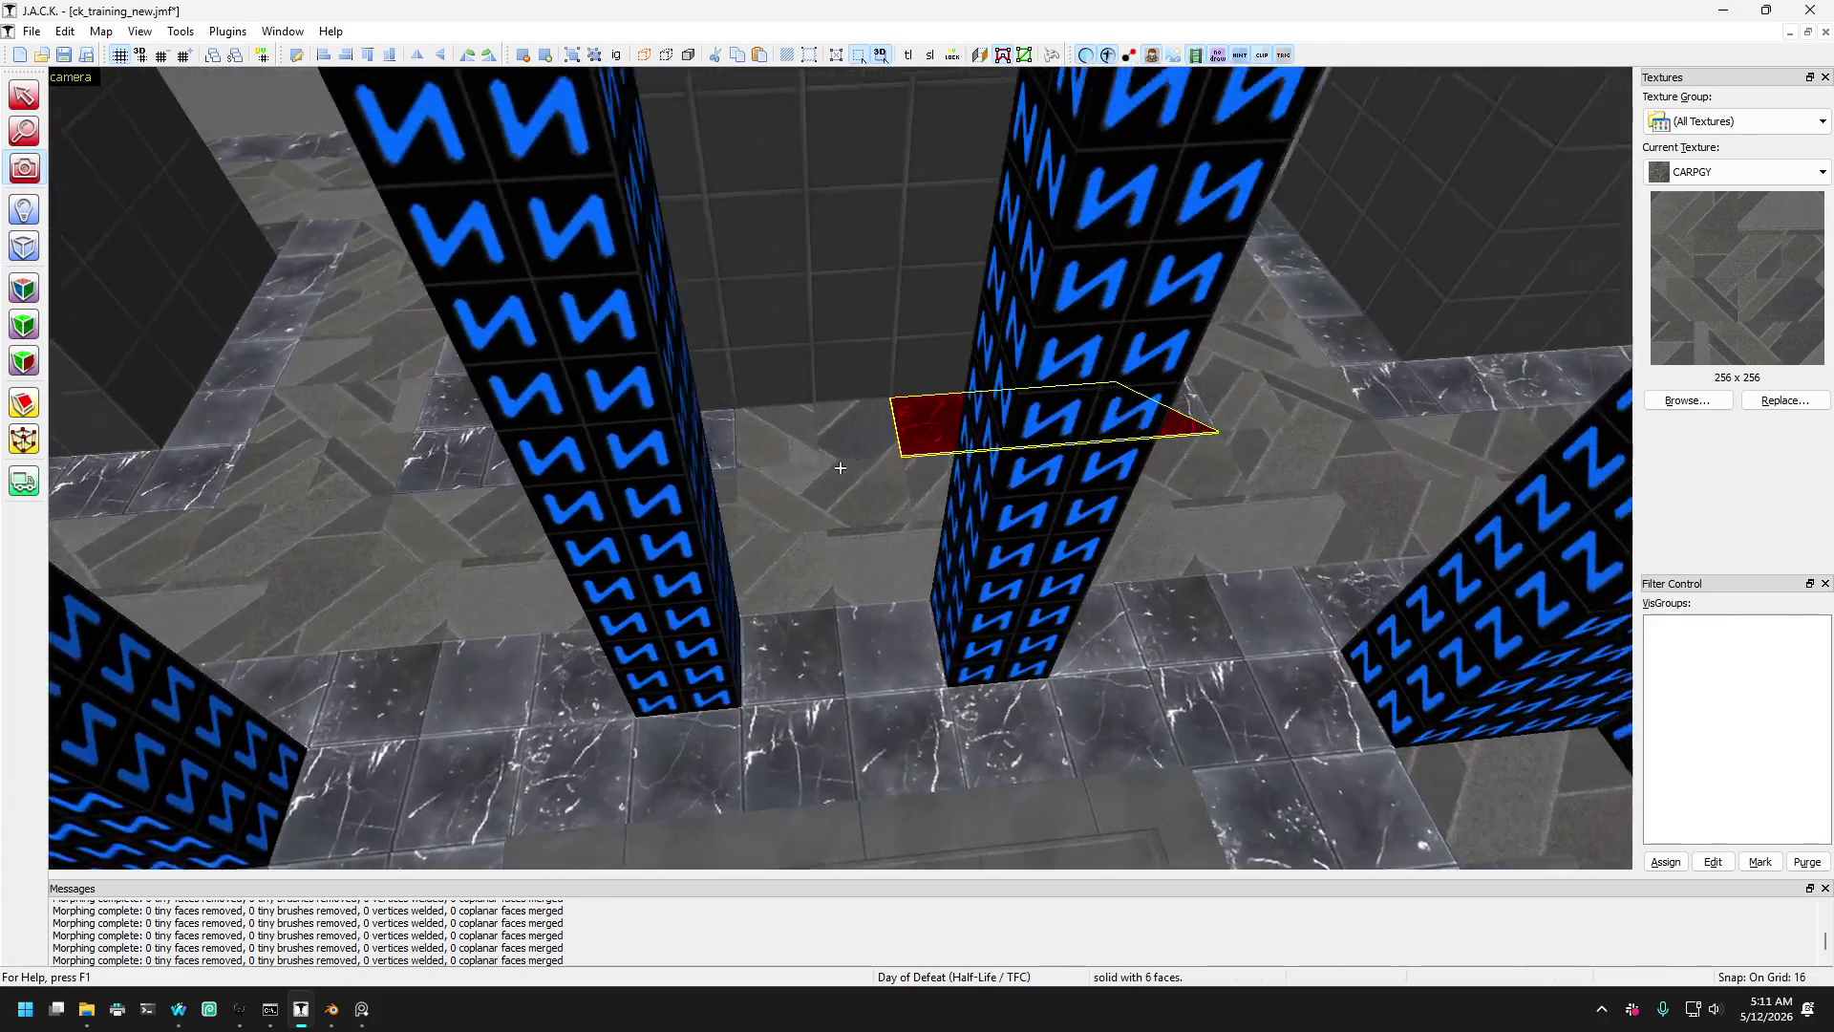
key(w)
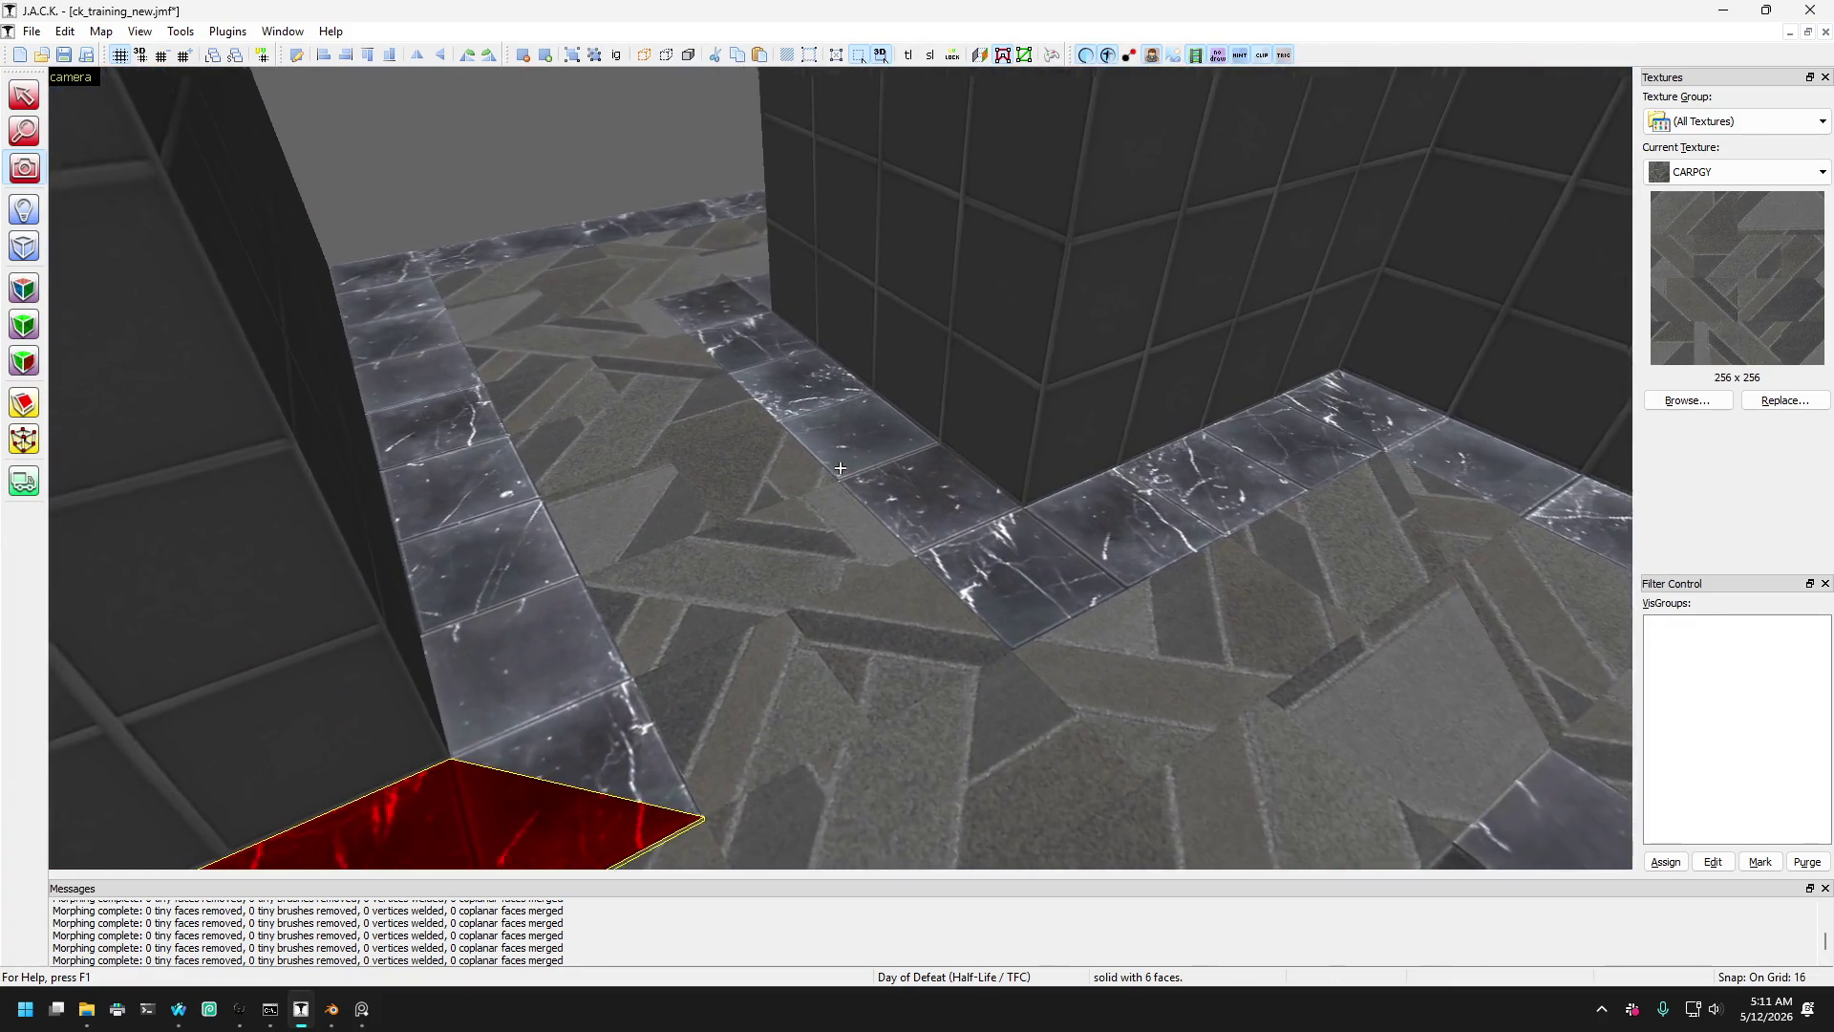
key(s)
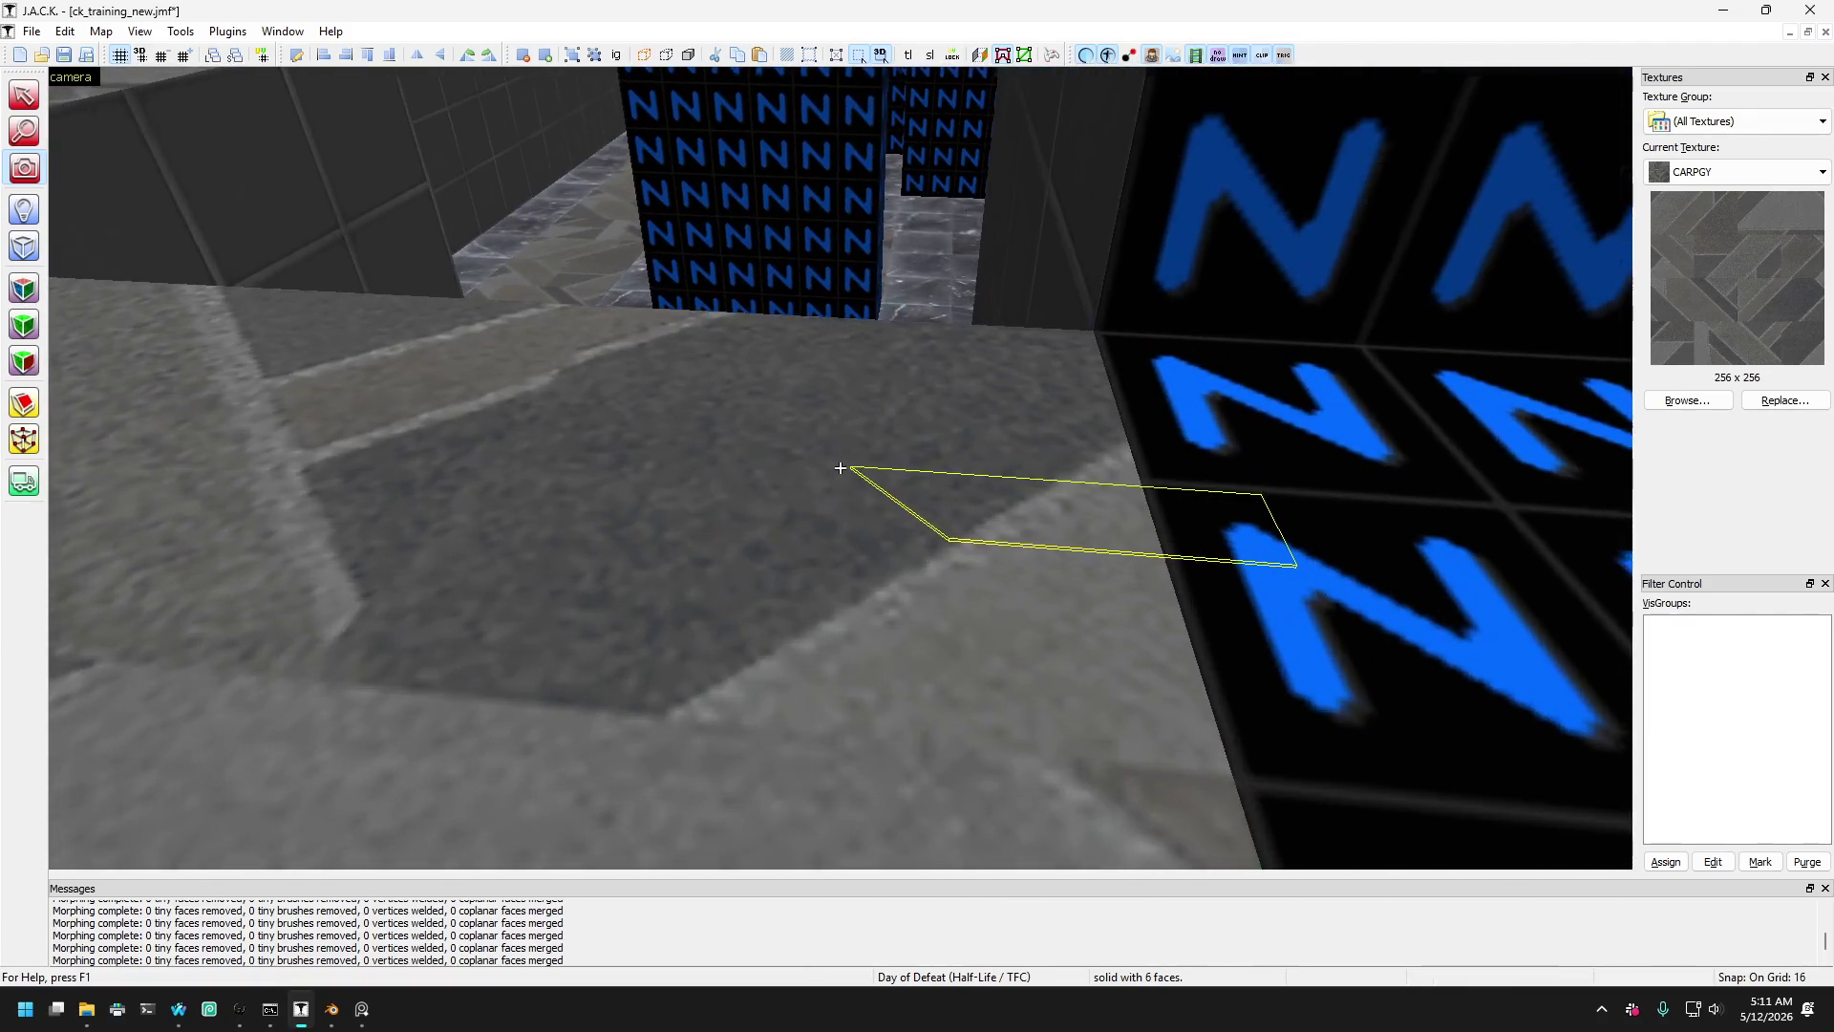
- Fly past the ring and blue pillars toward the platform, ending face-on to the bench
key(w)
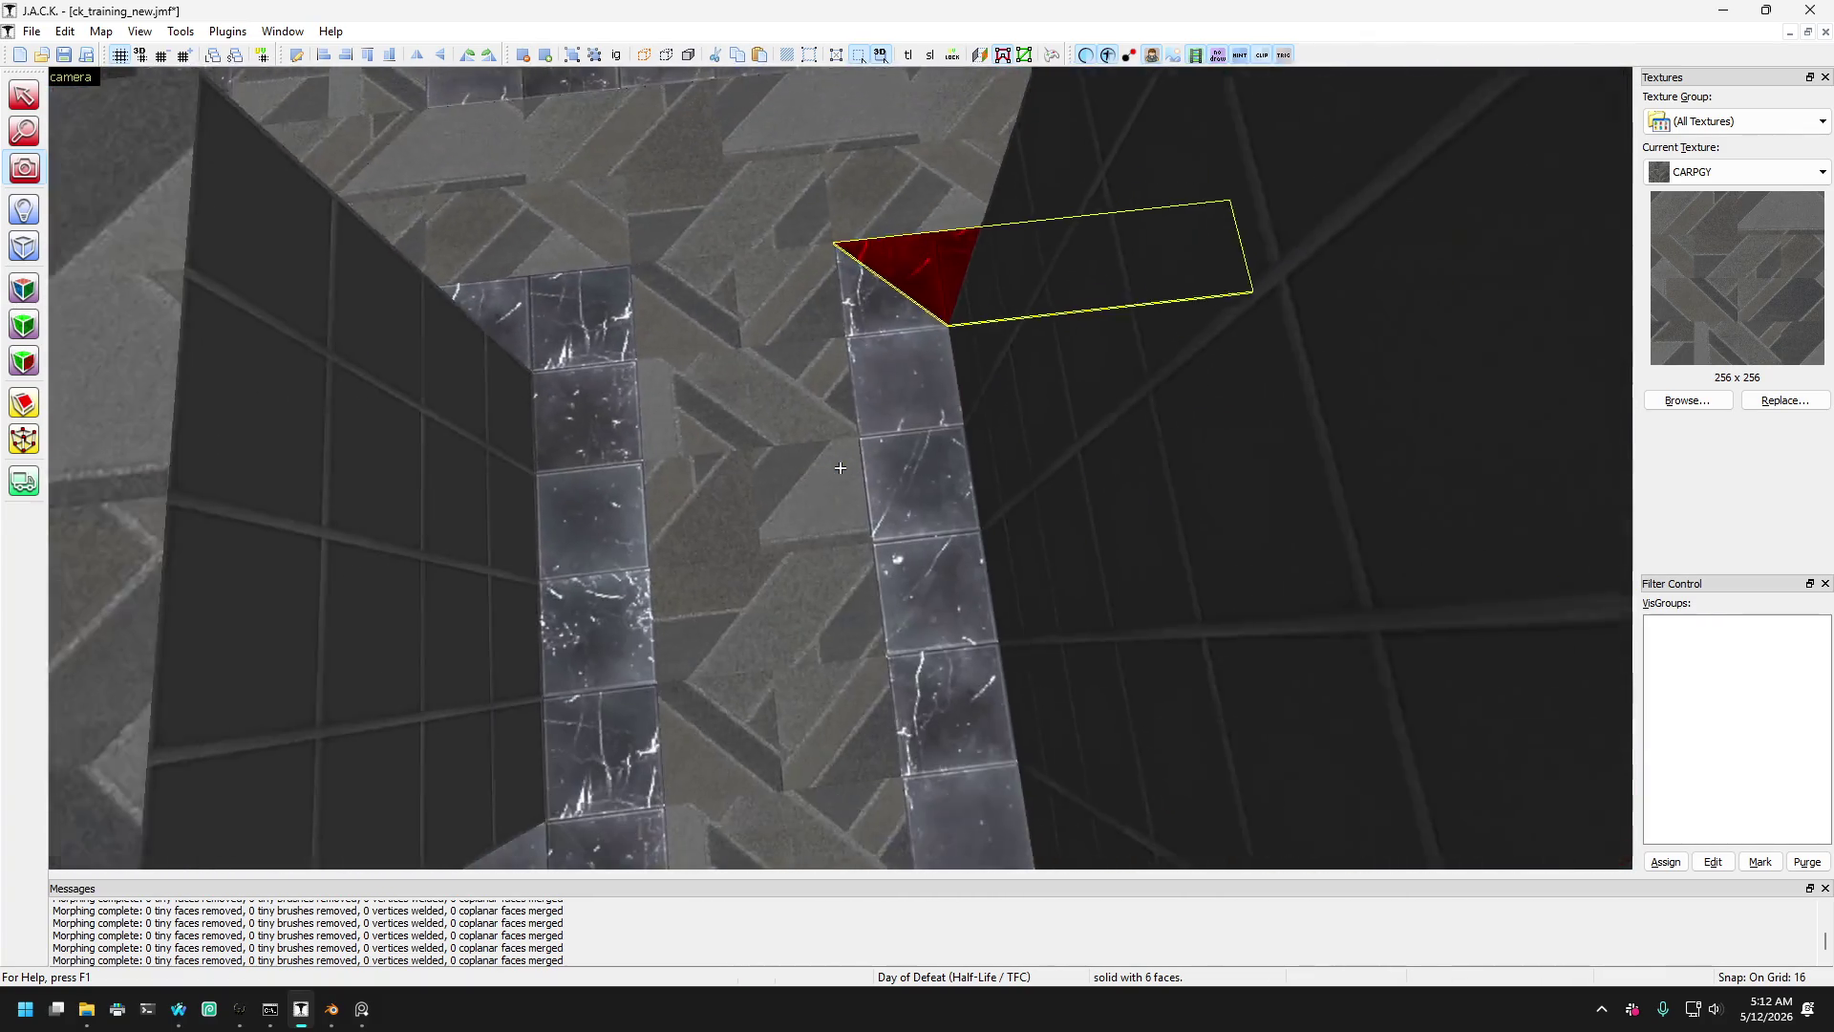
key(w)
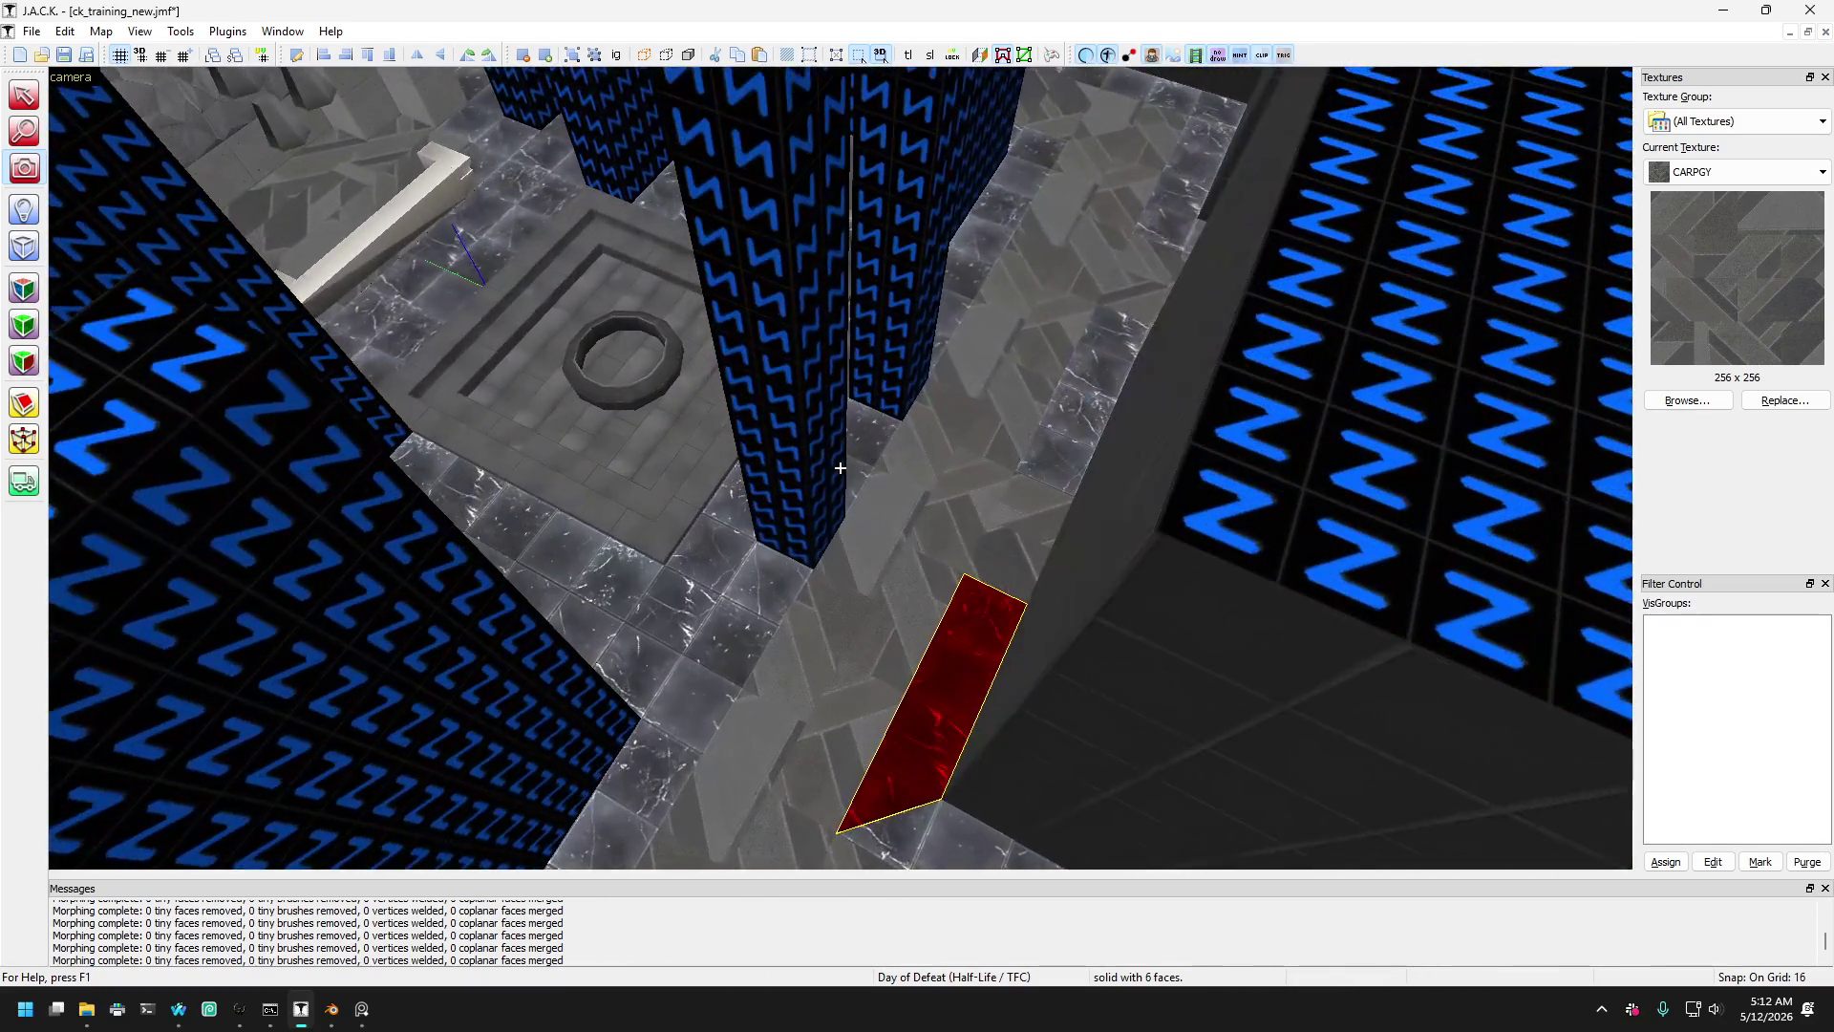
key(w)
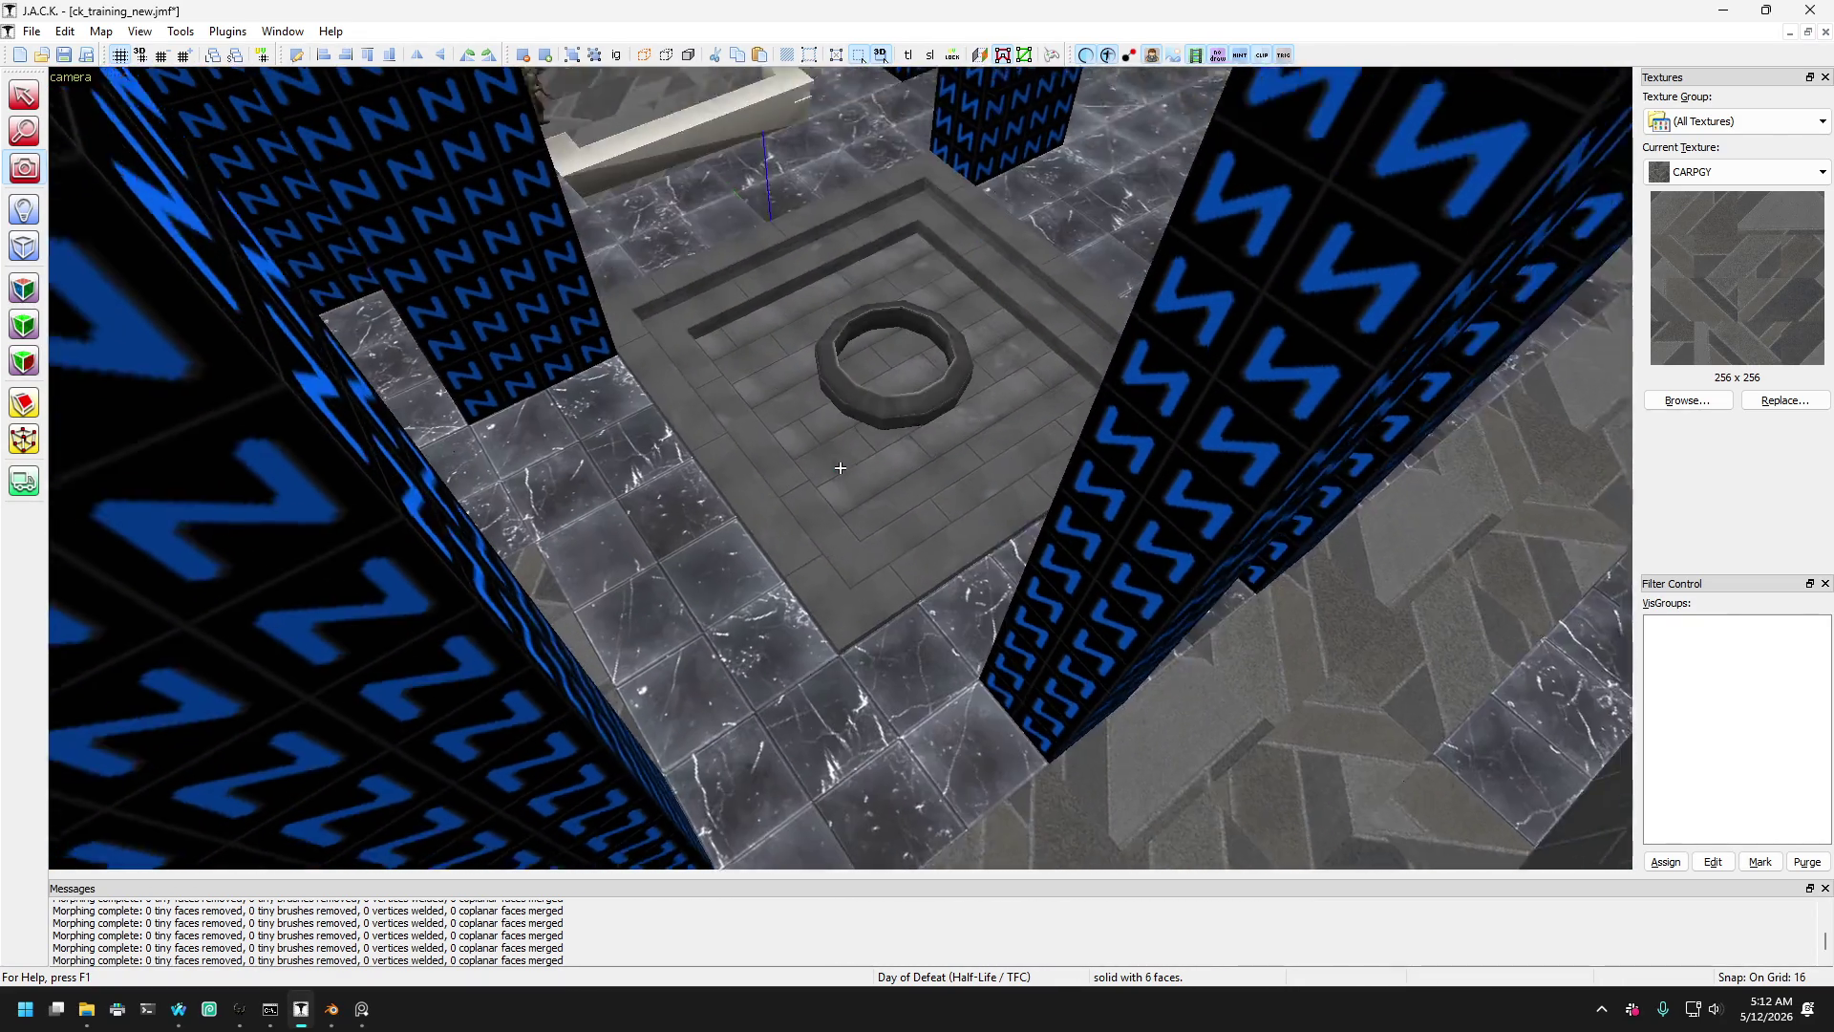
key(s)
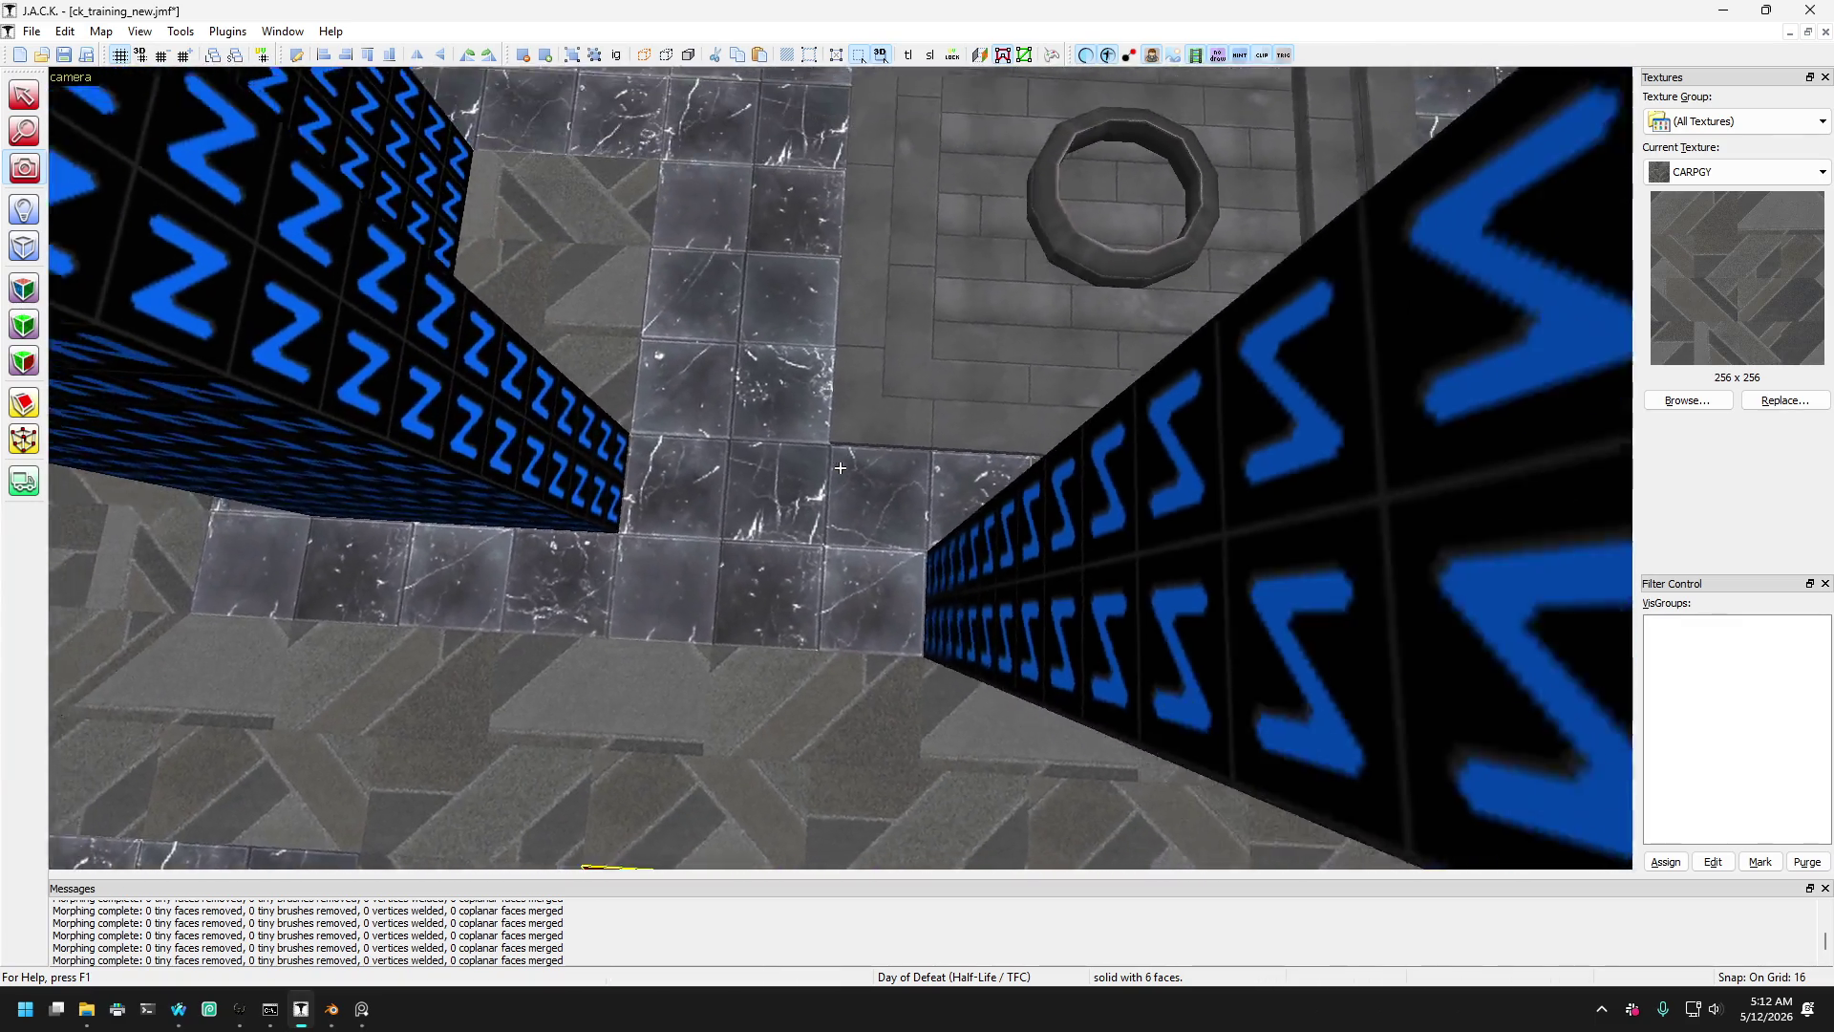
key(w)
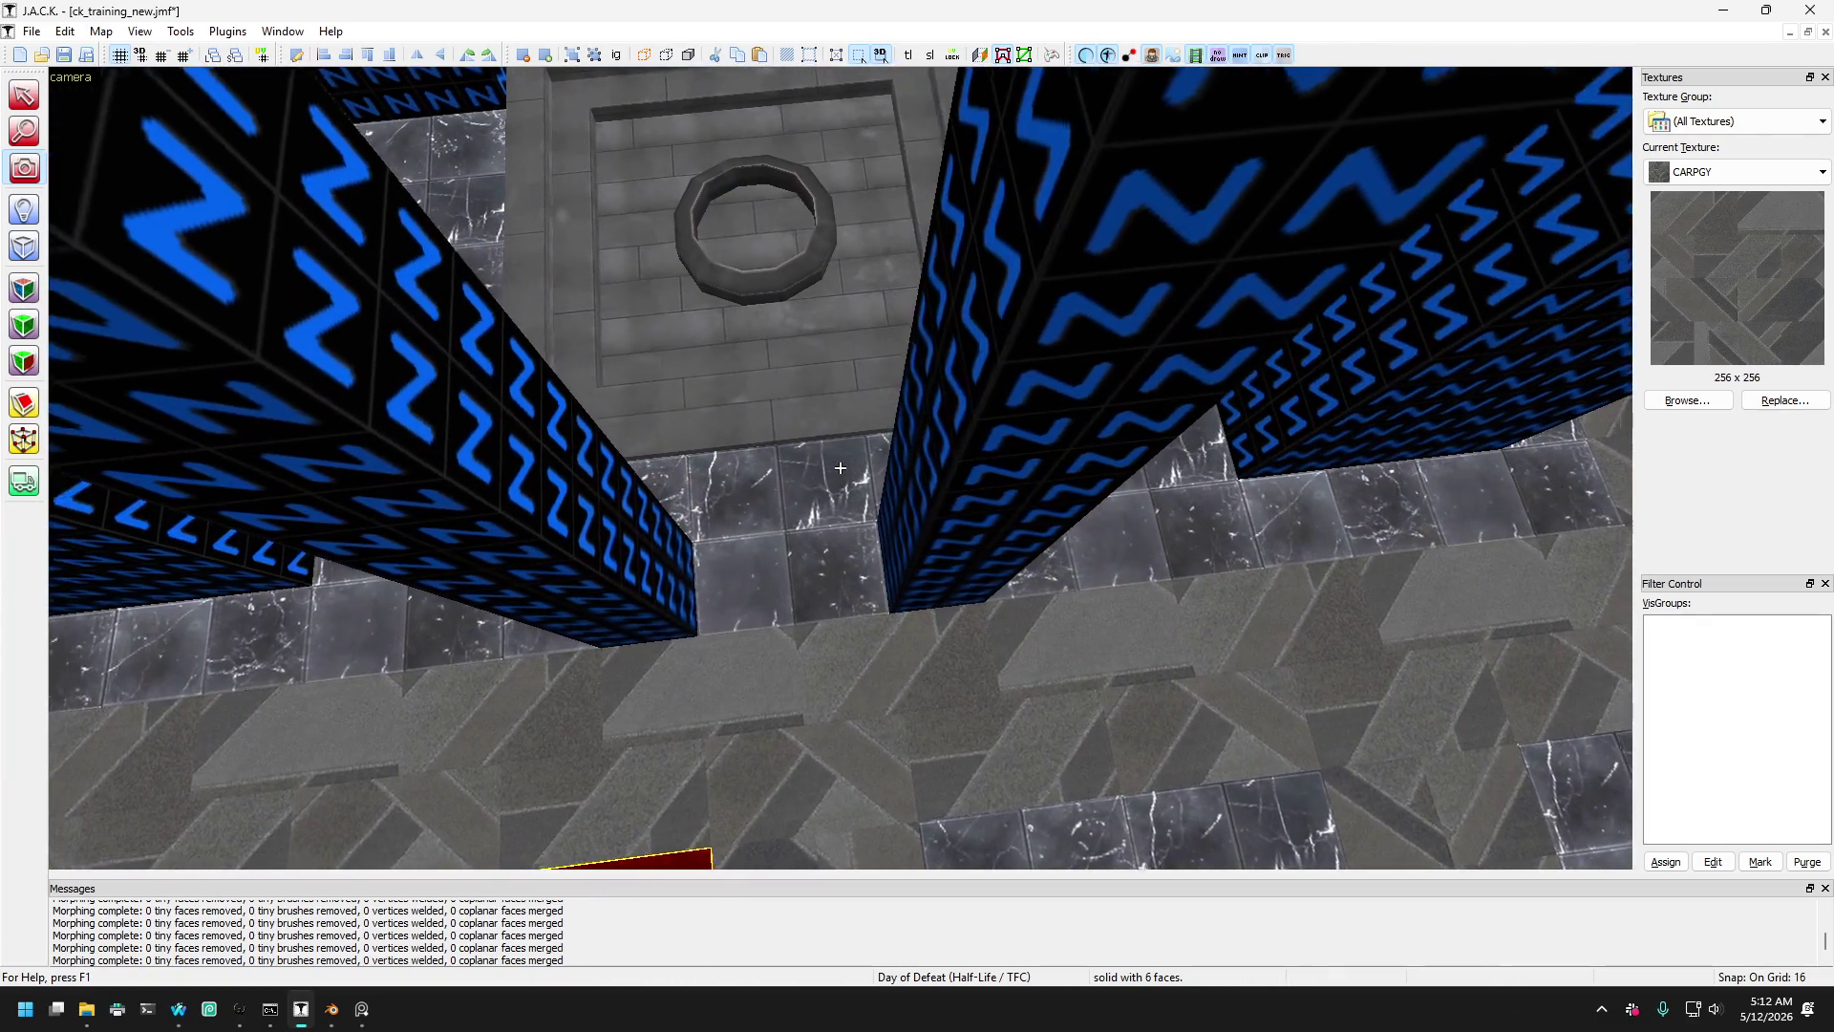
key(s)
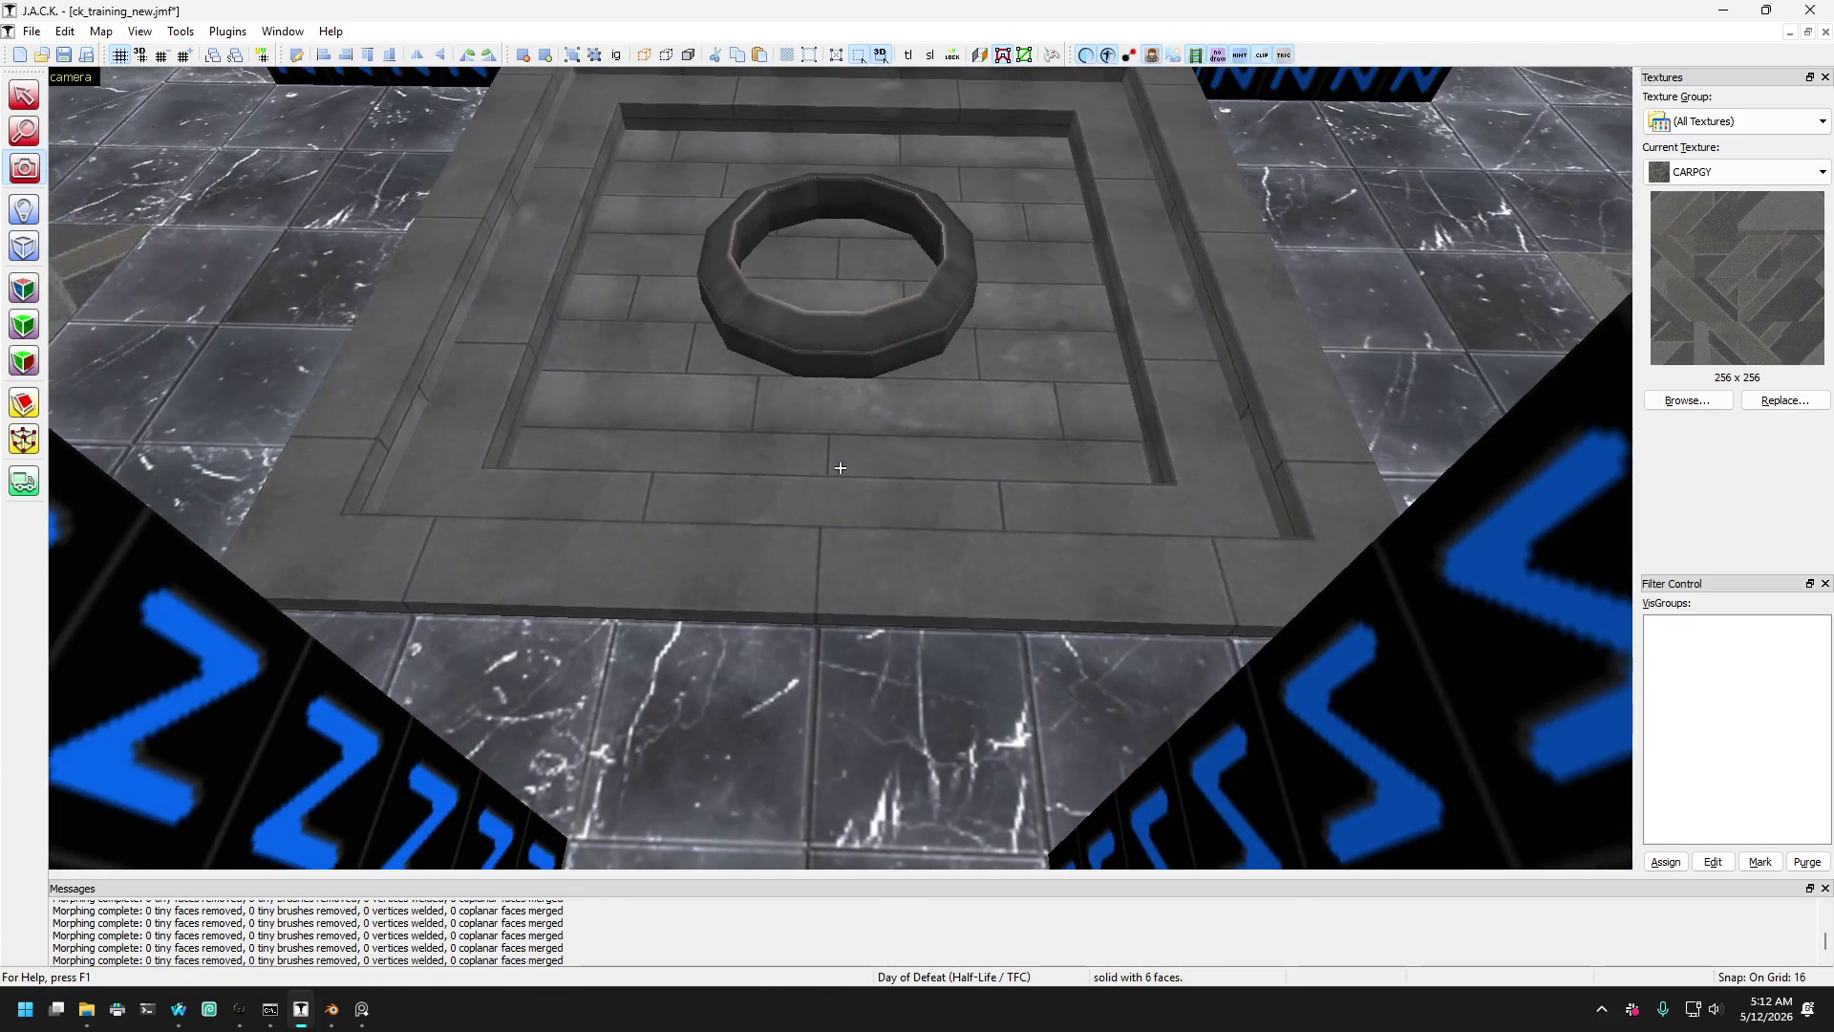
key(w)
key(w)
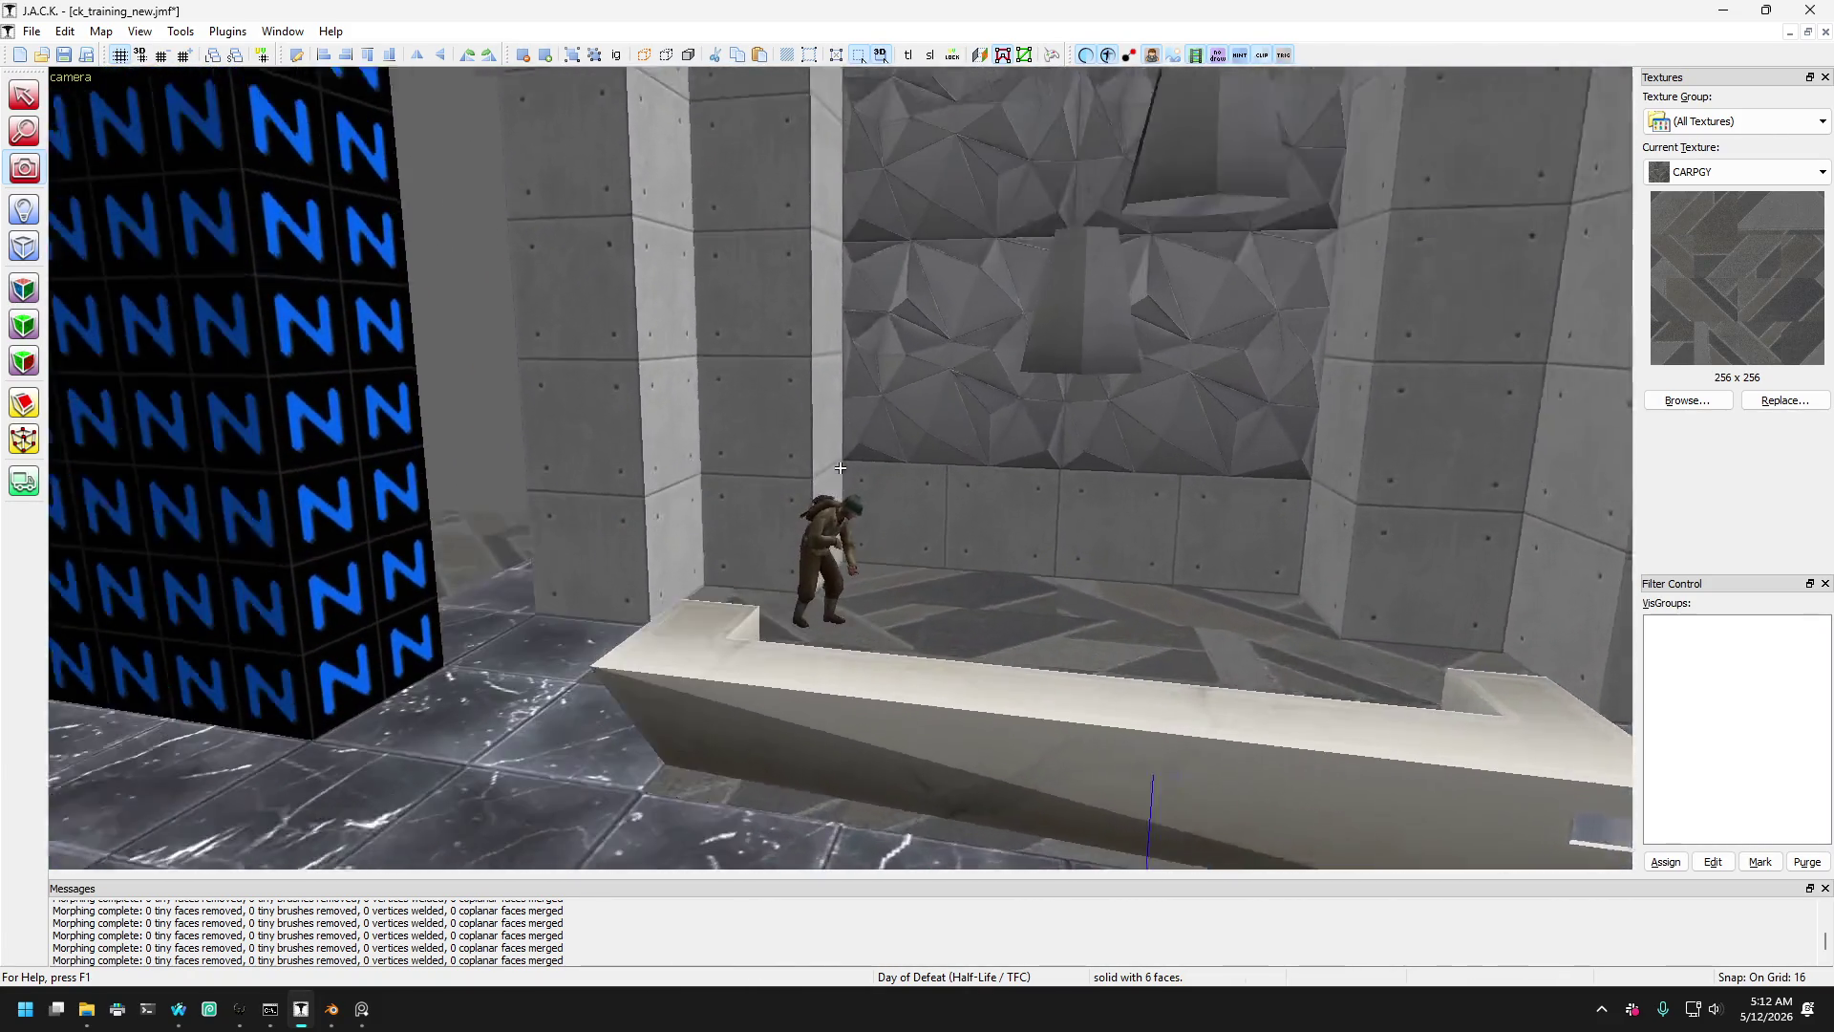
key(s)
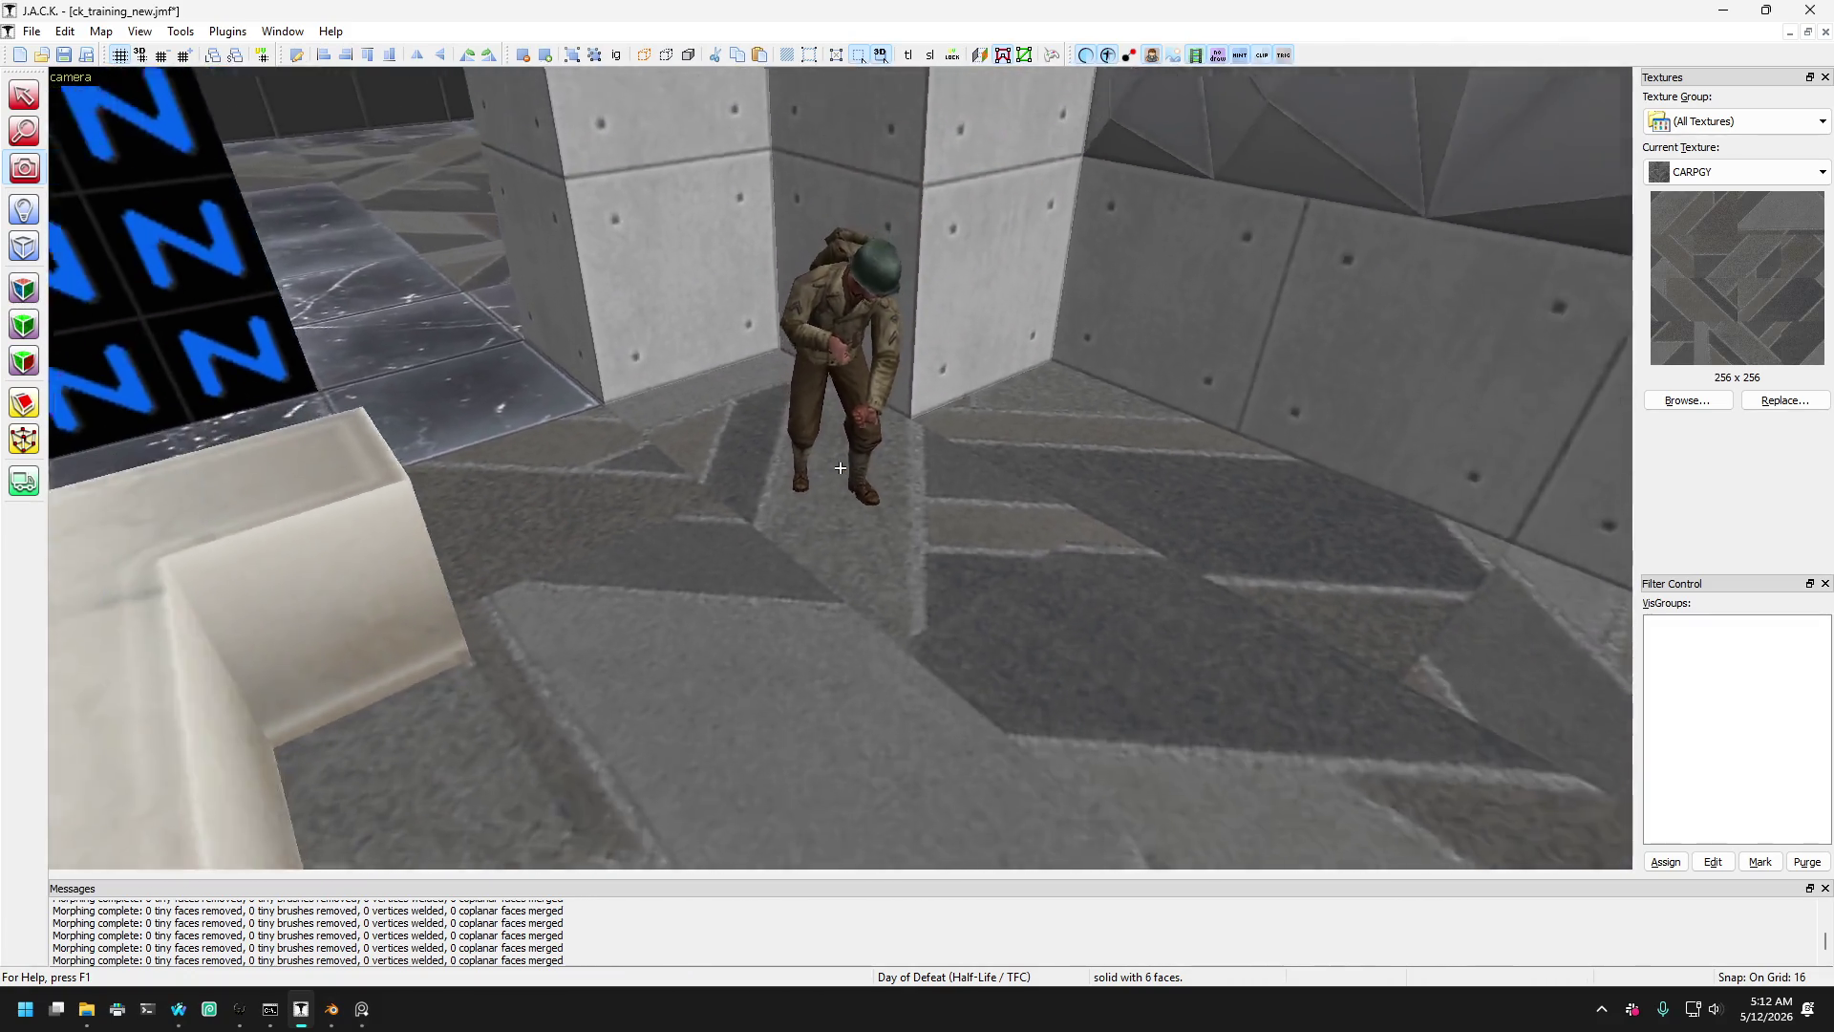
key(w)
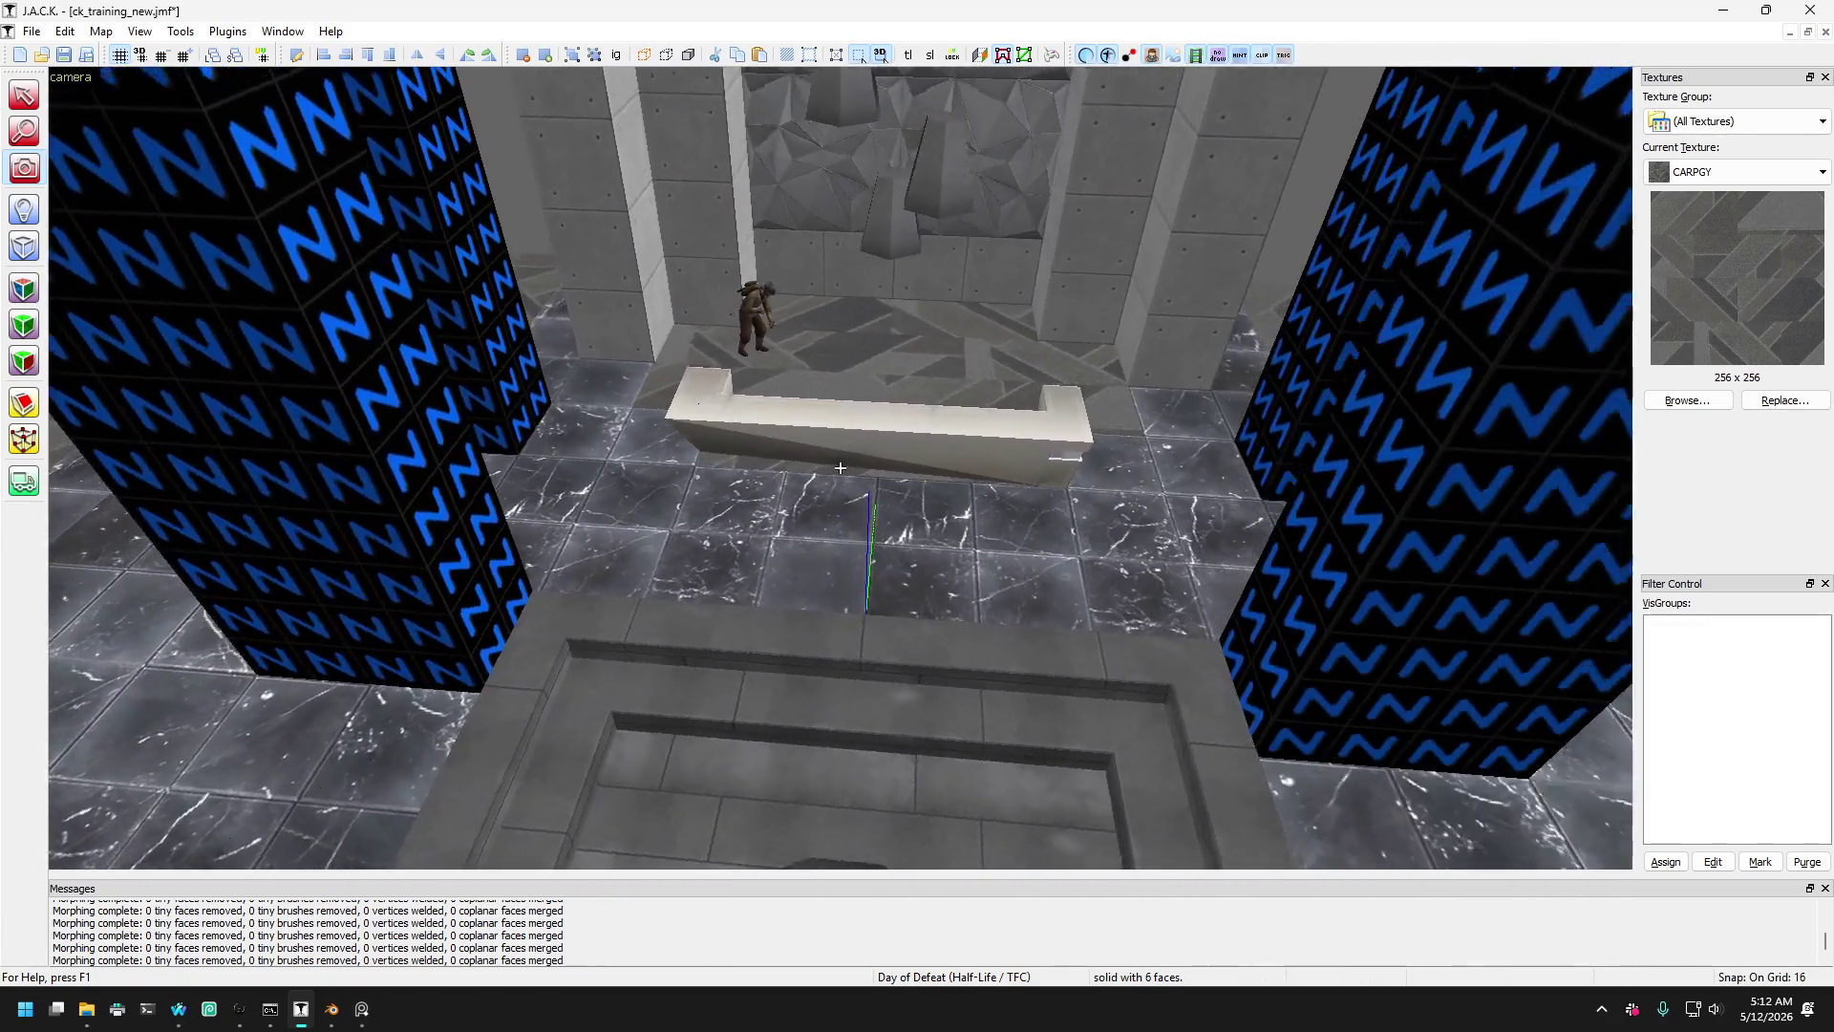
key(z)
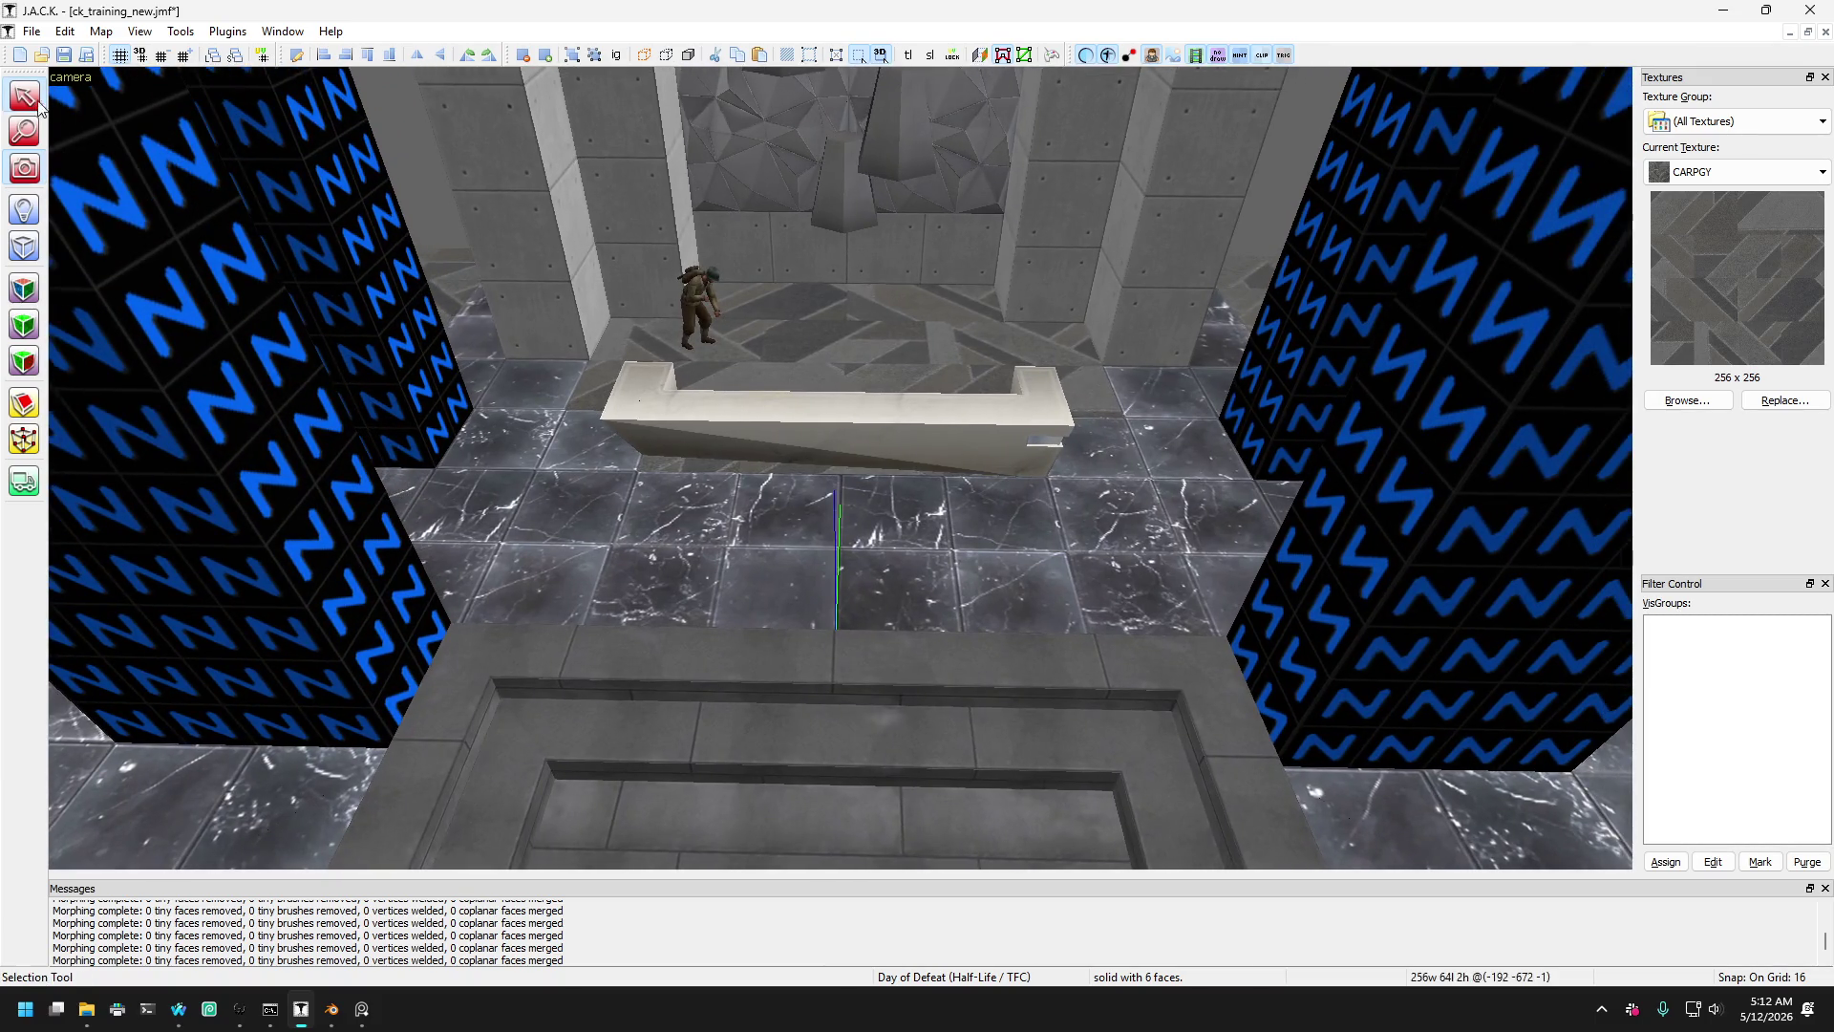
- Stretch the small floor brush left of the bench to 64 by 128 and keep only it selected
click(507, 438)
mouse_move(564, 442)
mouse_down()
mouse_move(576, 453)
mouse_move(535, 392)
mouse_up()
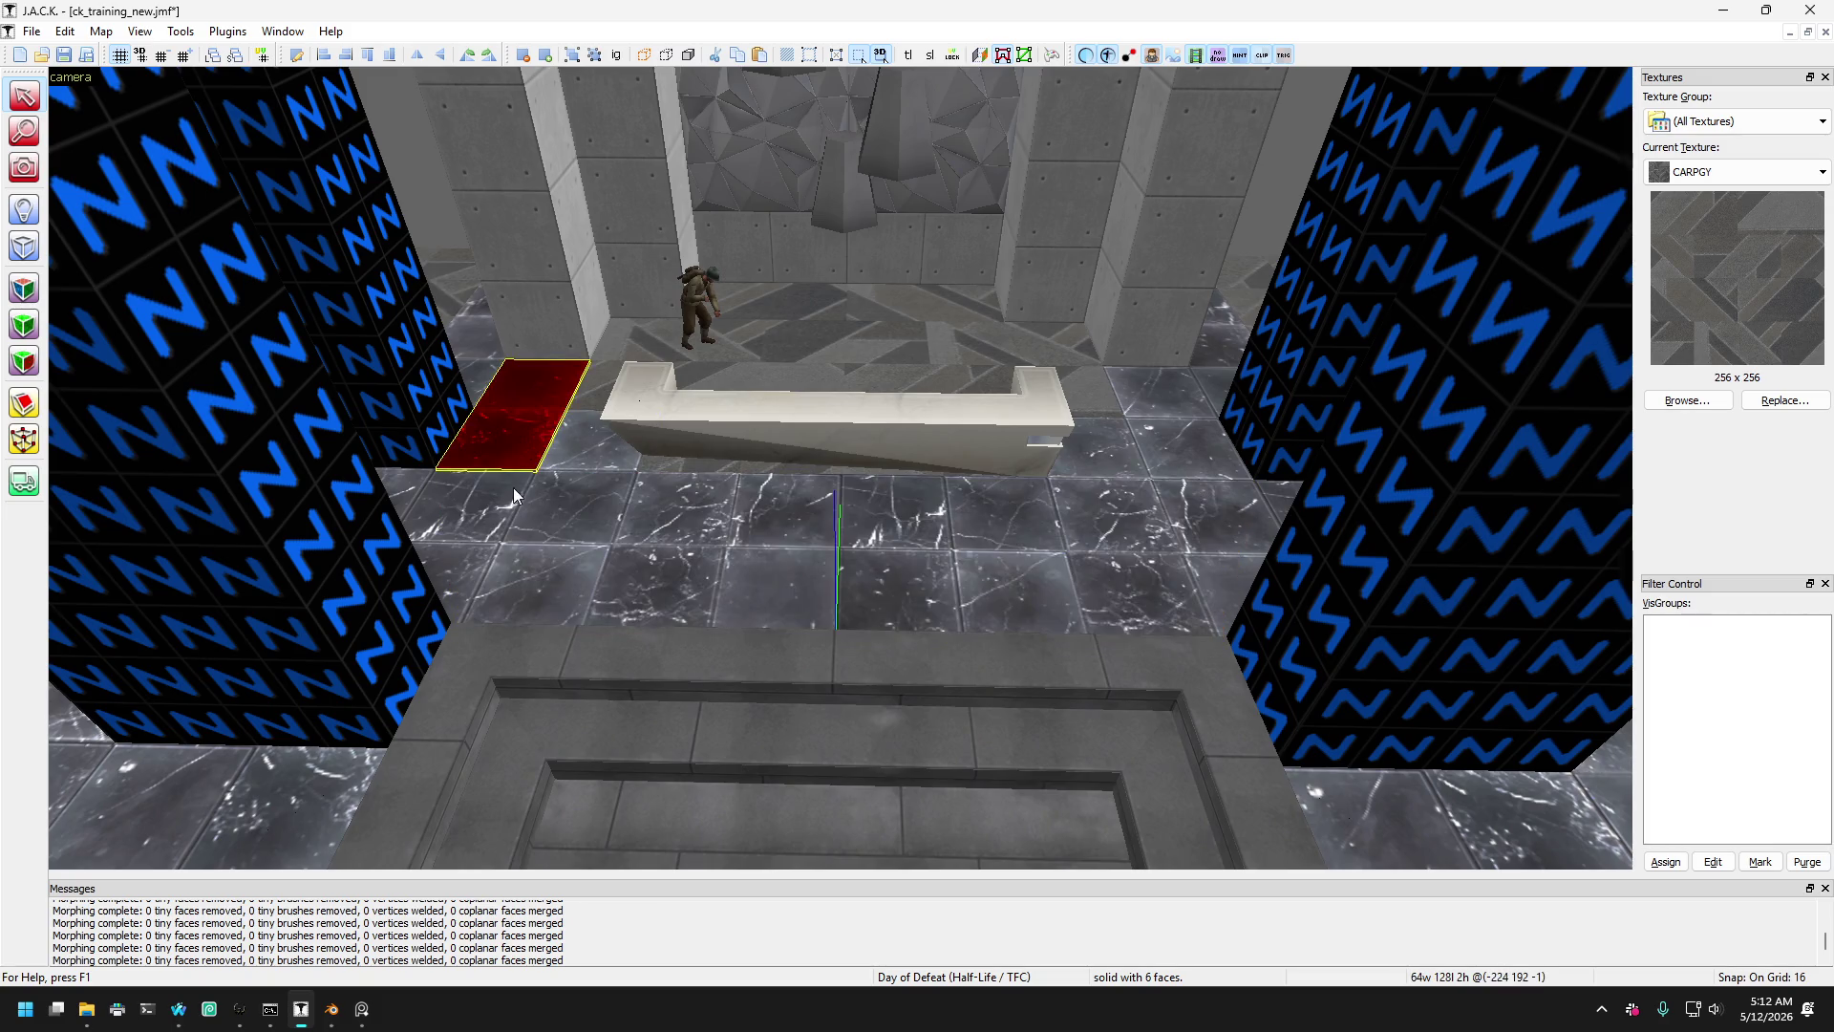
ctrl+click(502, 473)
click(502, 473)
key(Delete)
click(507, 386)
- Undo and redo recent edits to restore both small floor brushes at 64 by 128
key(ctrl+z)
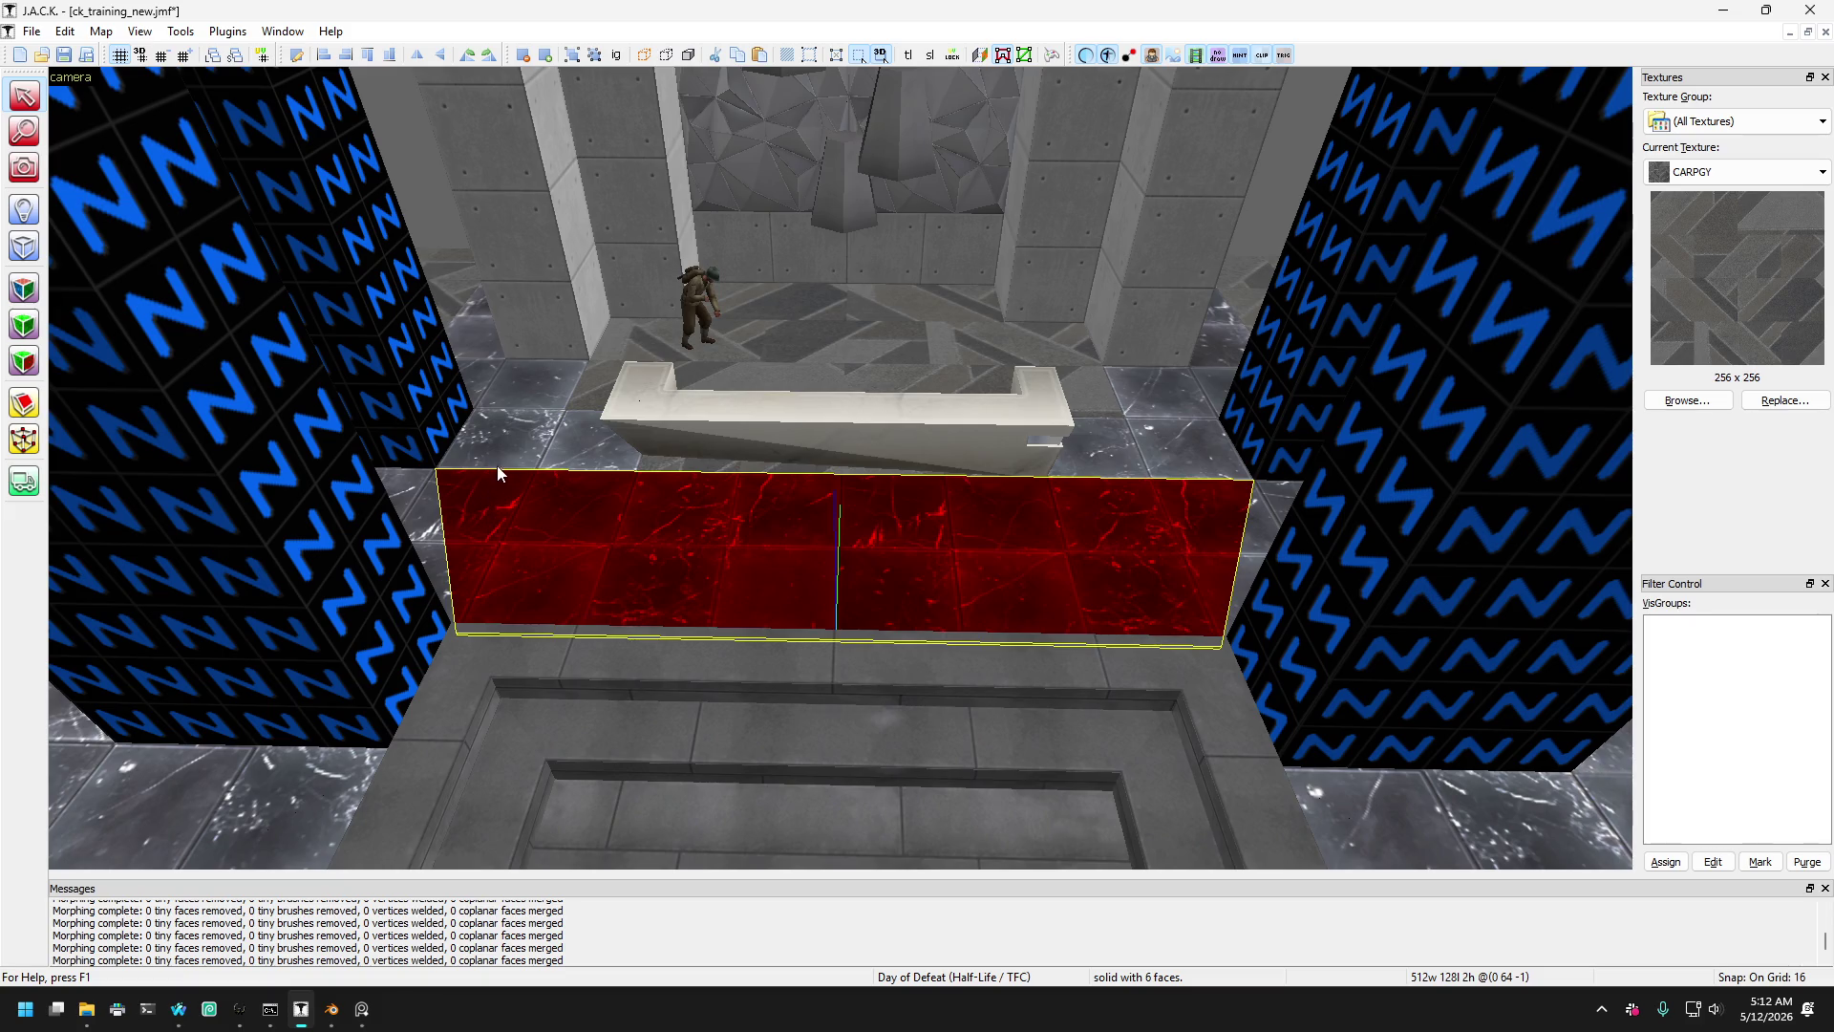
key(ctrl+y)
key(ctrl+z)
key(ctrl+y)
key(ctrl+z)
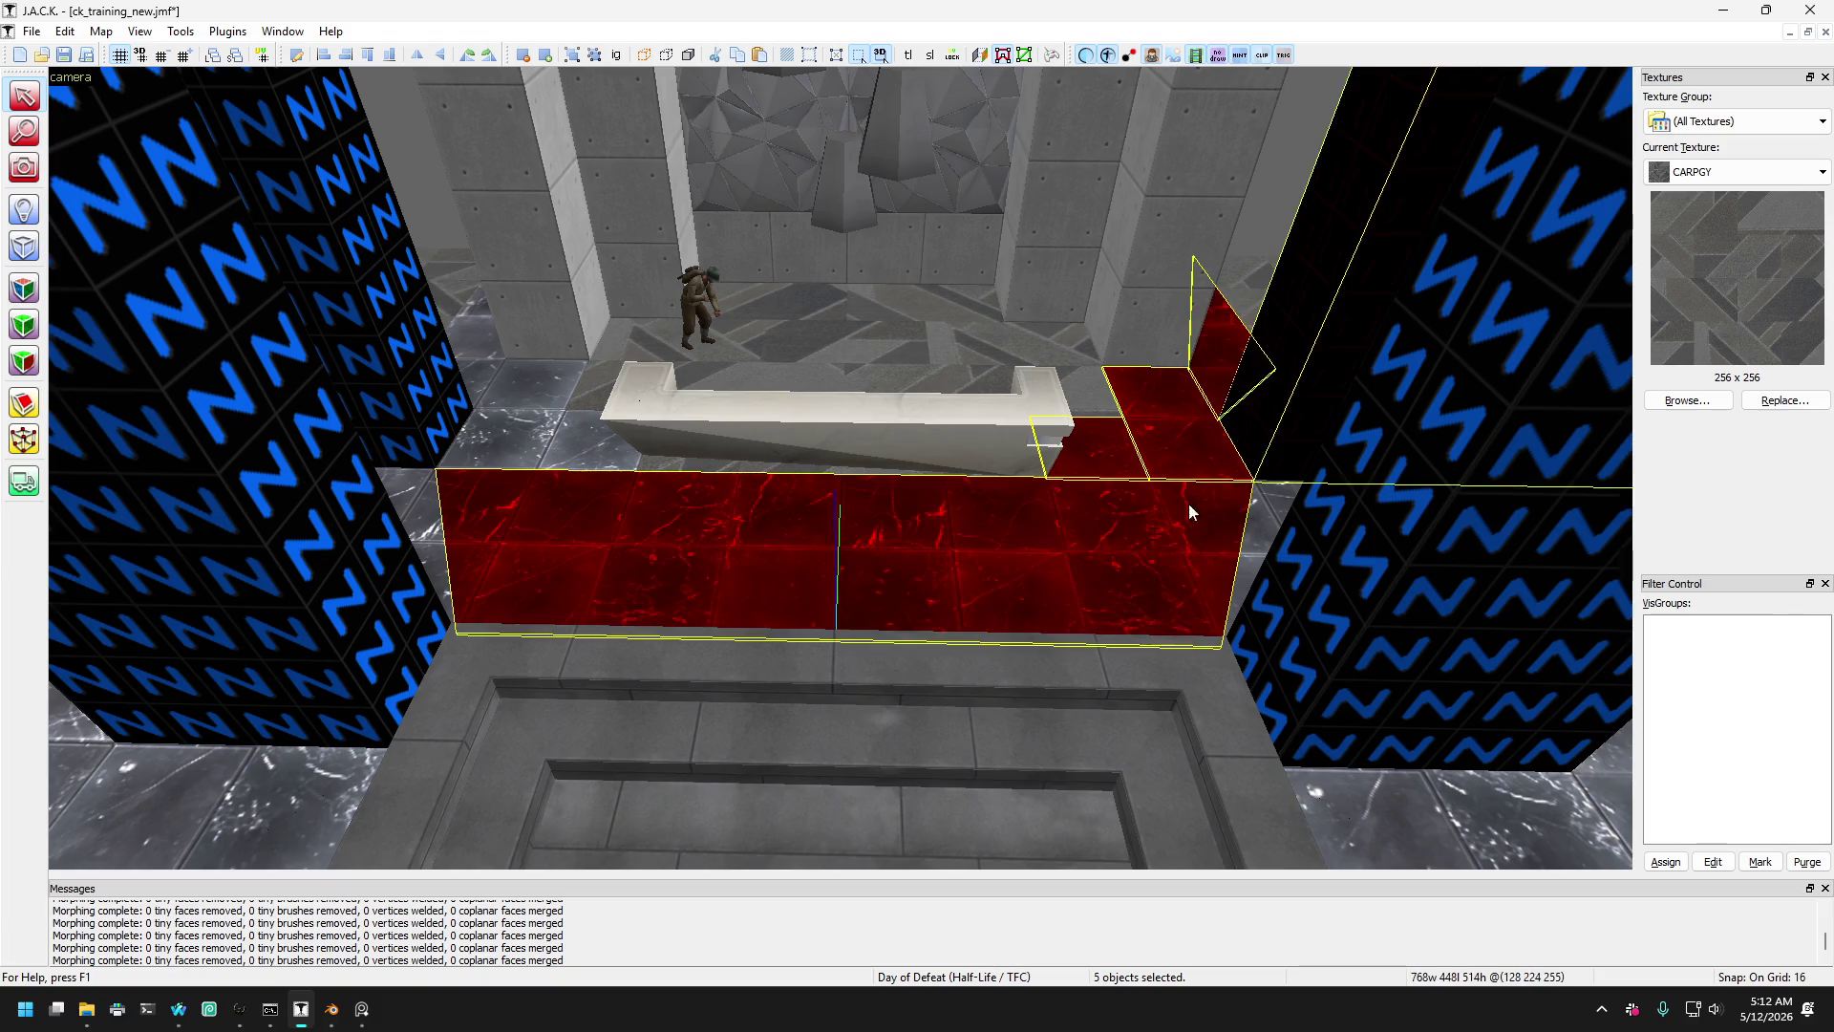
key(ctrl+y)
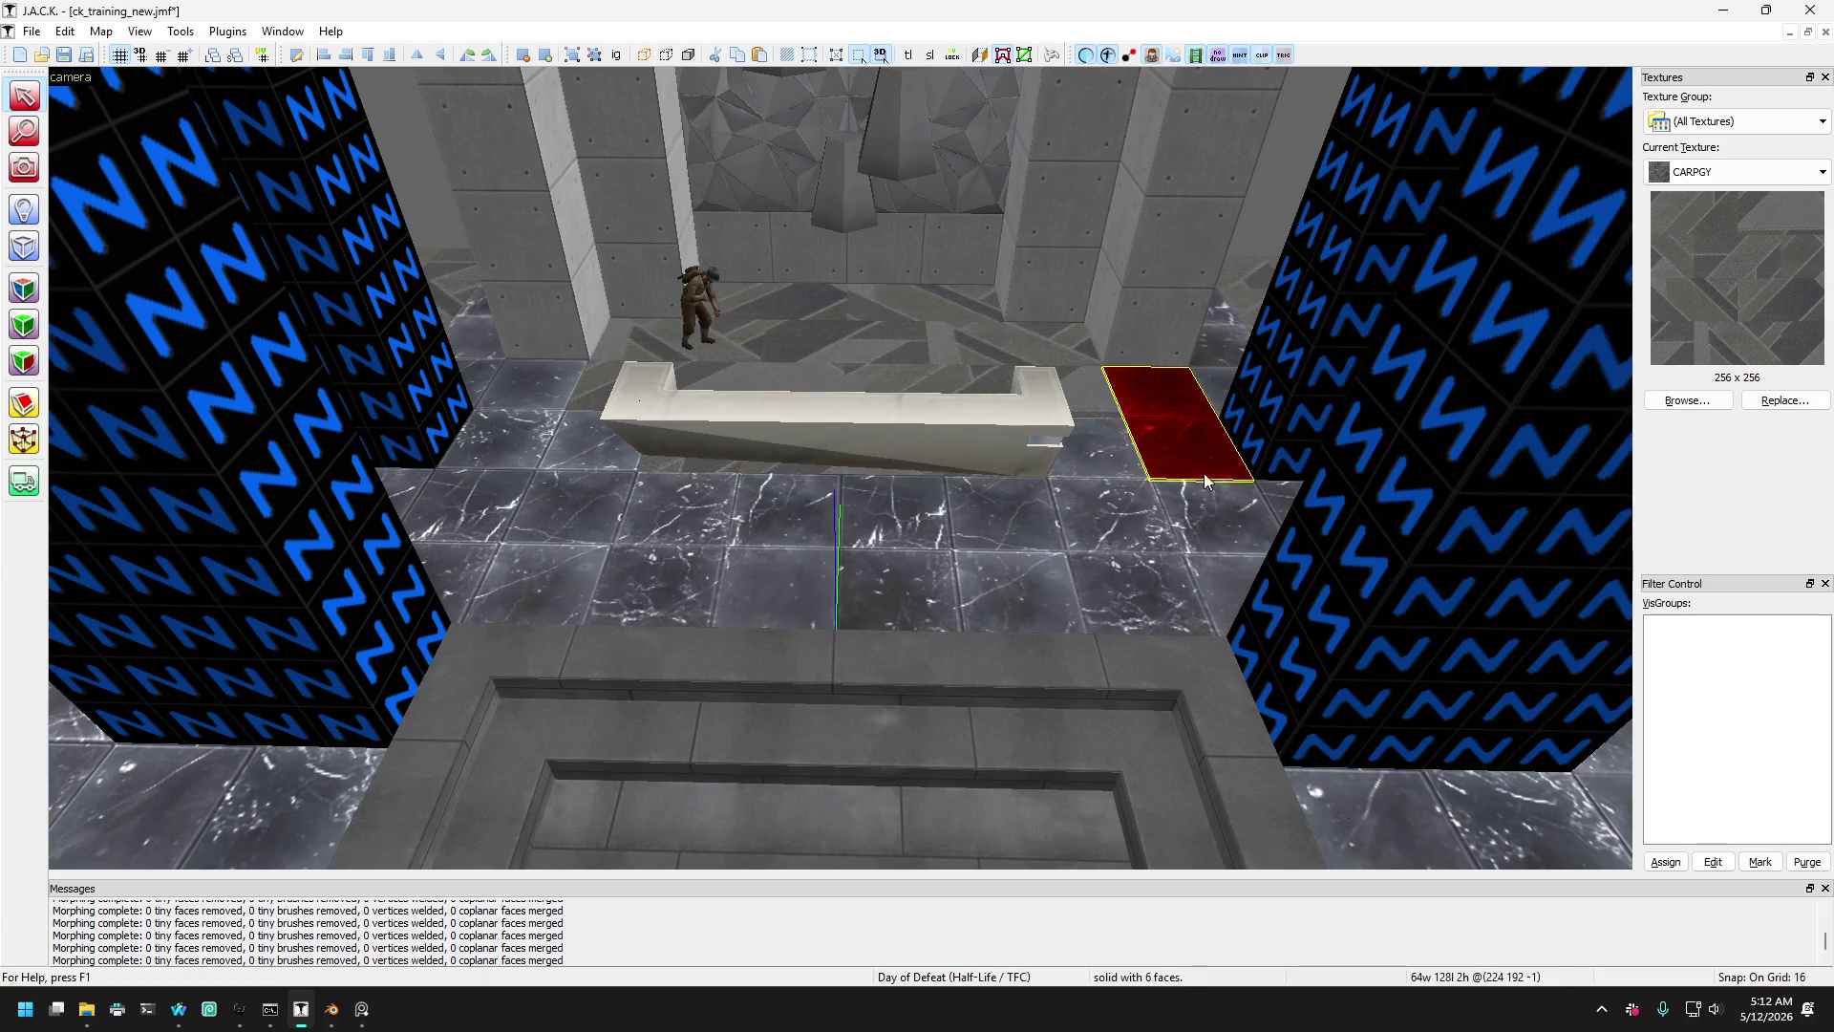
key(ctrl+z)
key(ctrl+y)
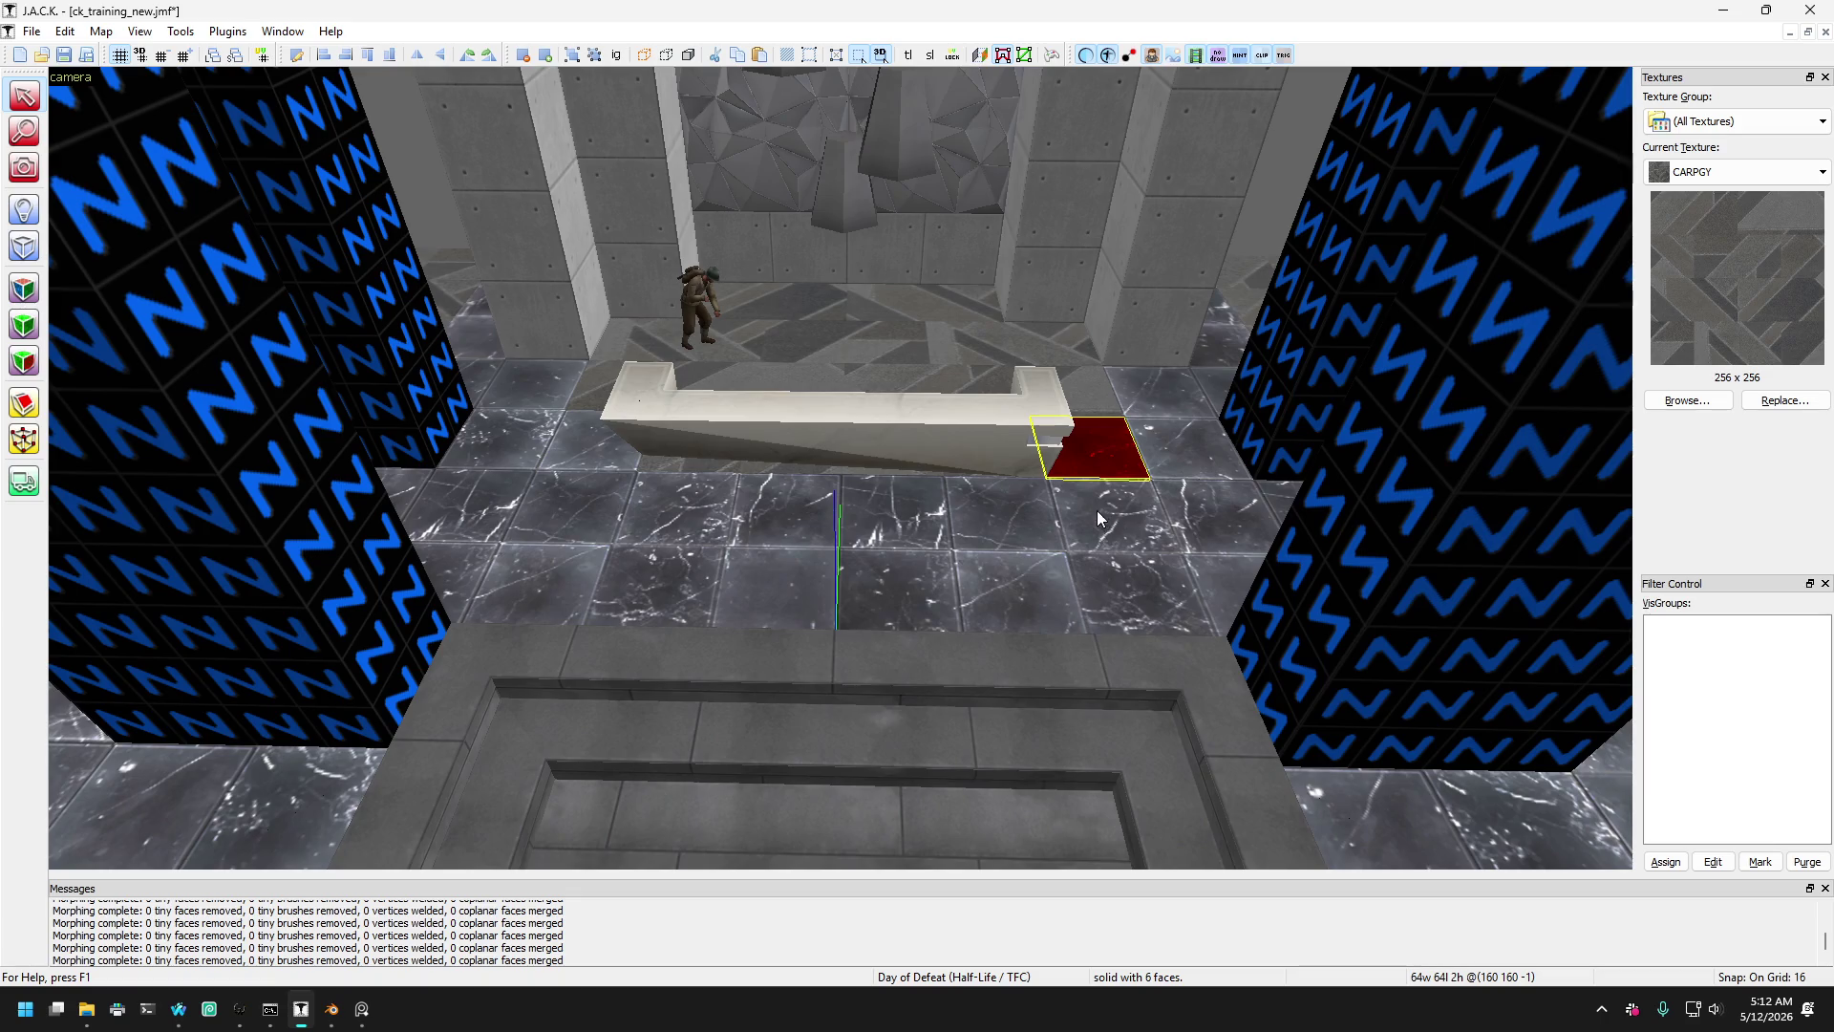
key(ctrl+y)
- Select the floor tiles on either side of the bench, ending on the right tile at x 224
ctrl+click(535, 402)
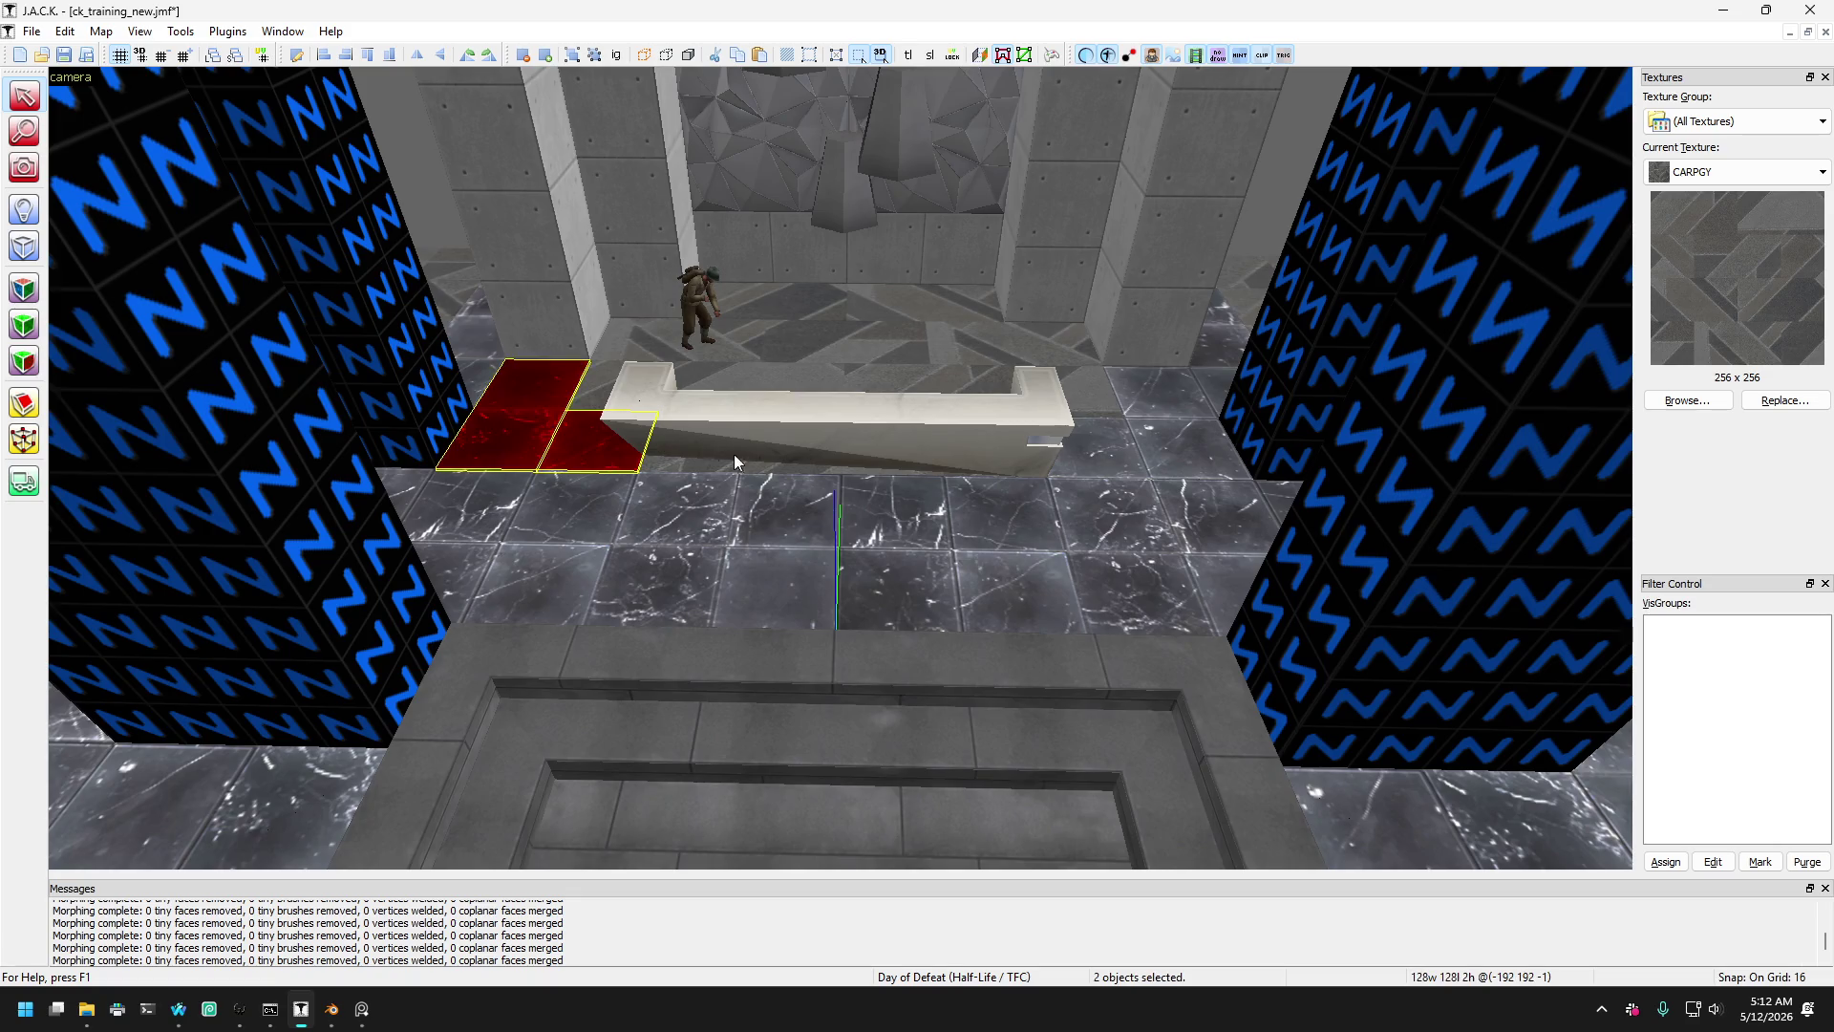
click(1145, 438)
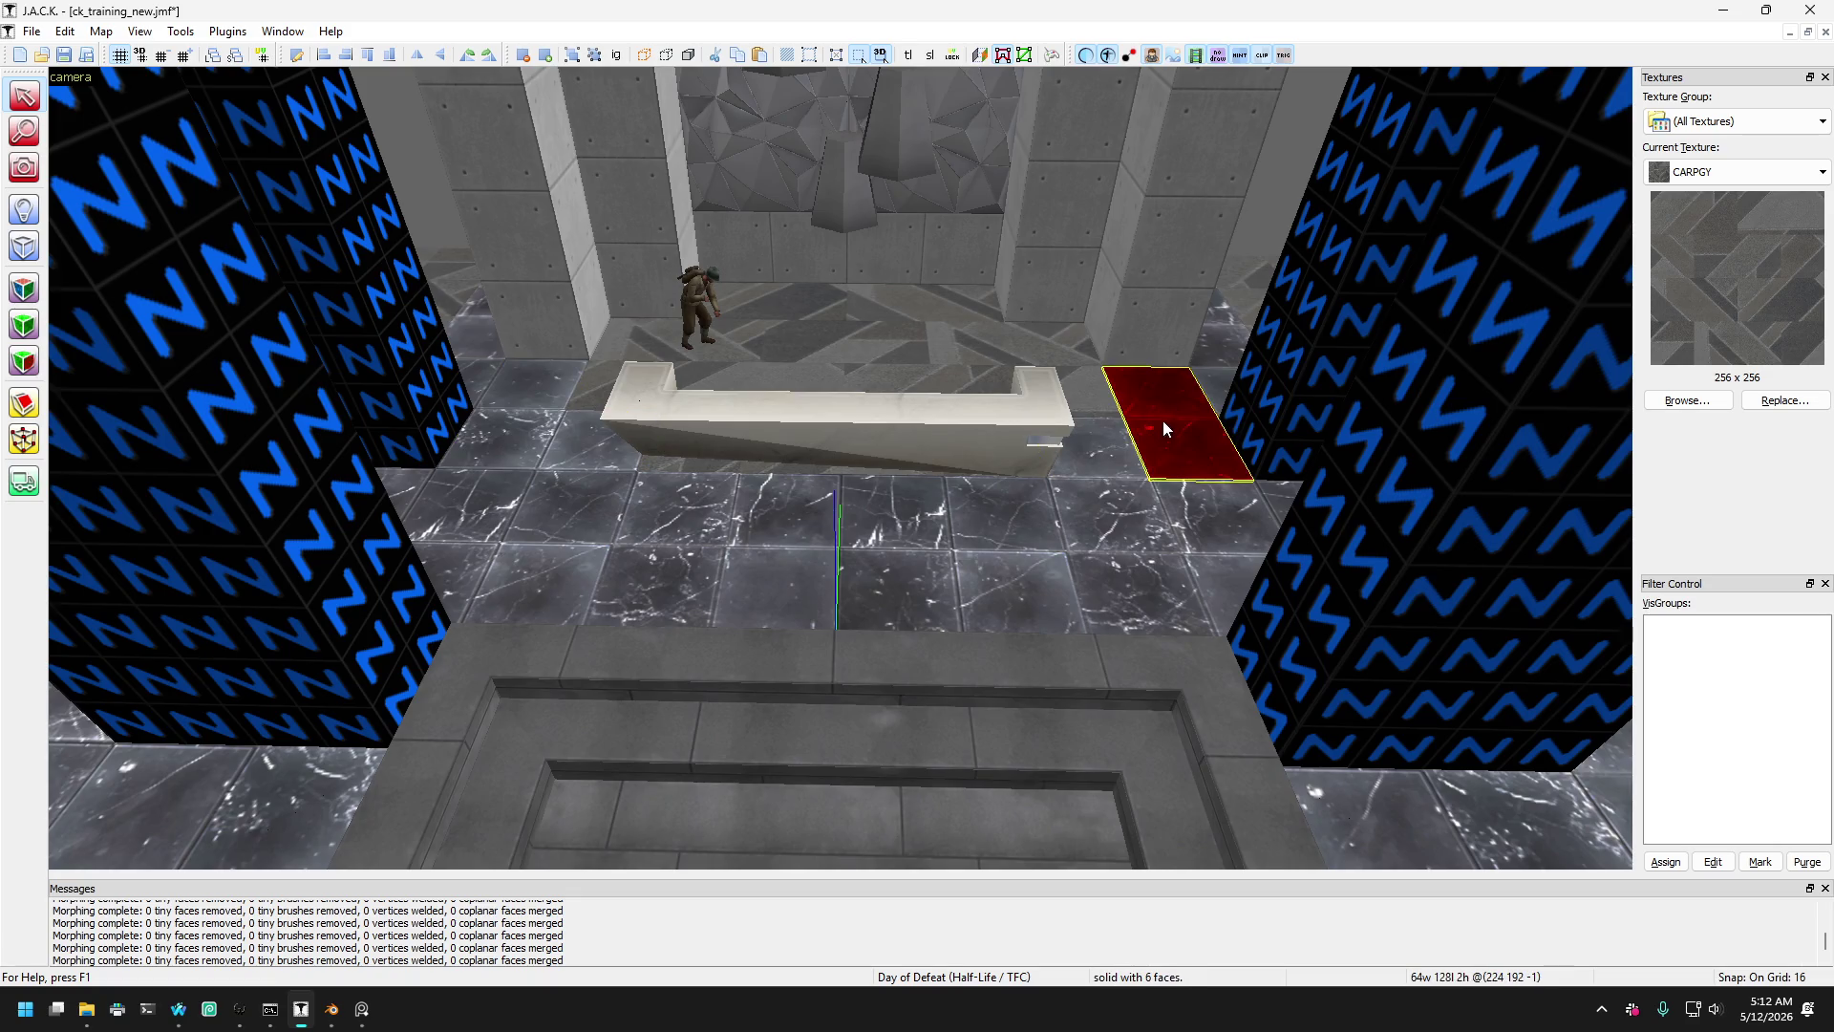
key(a)
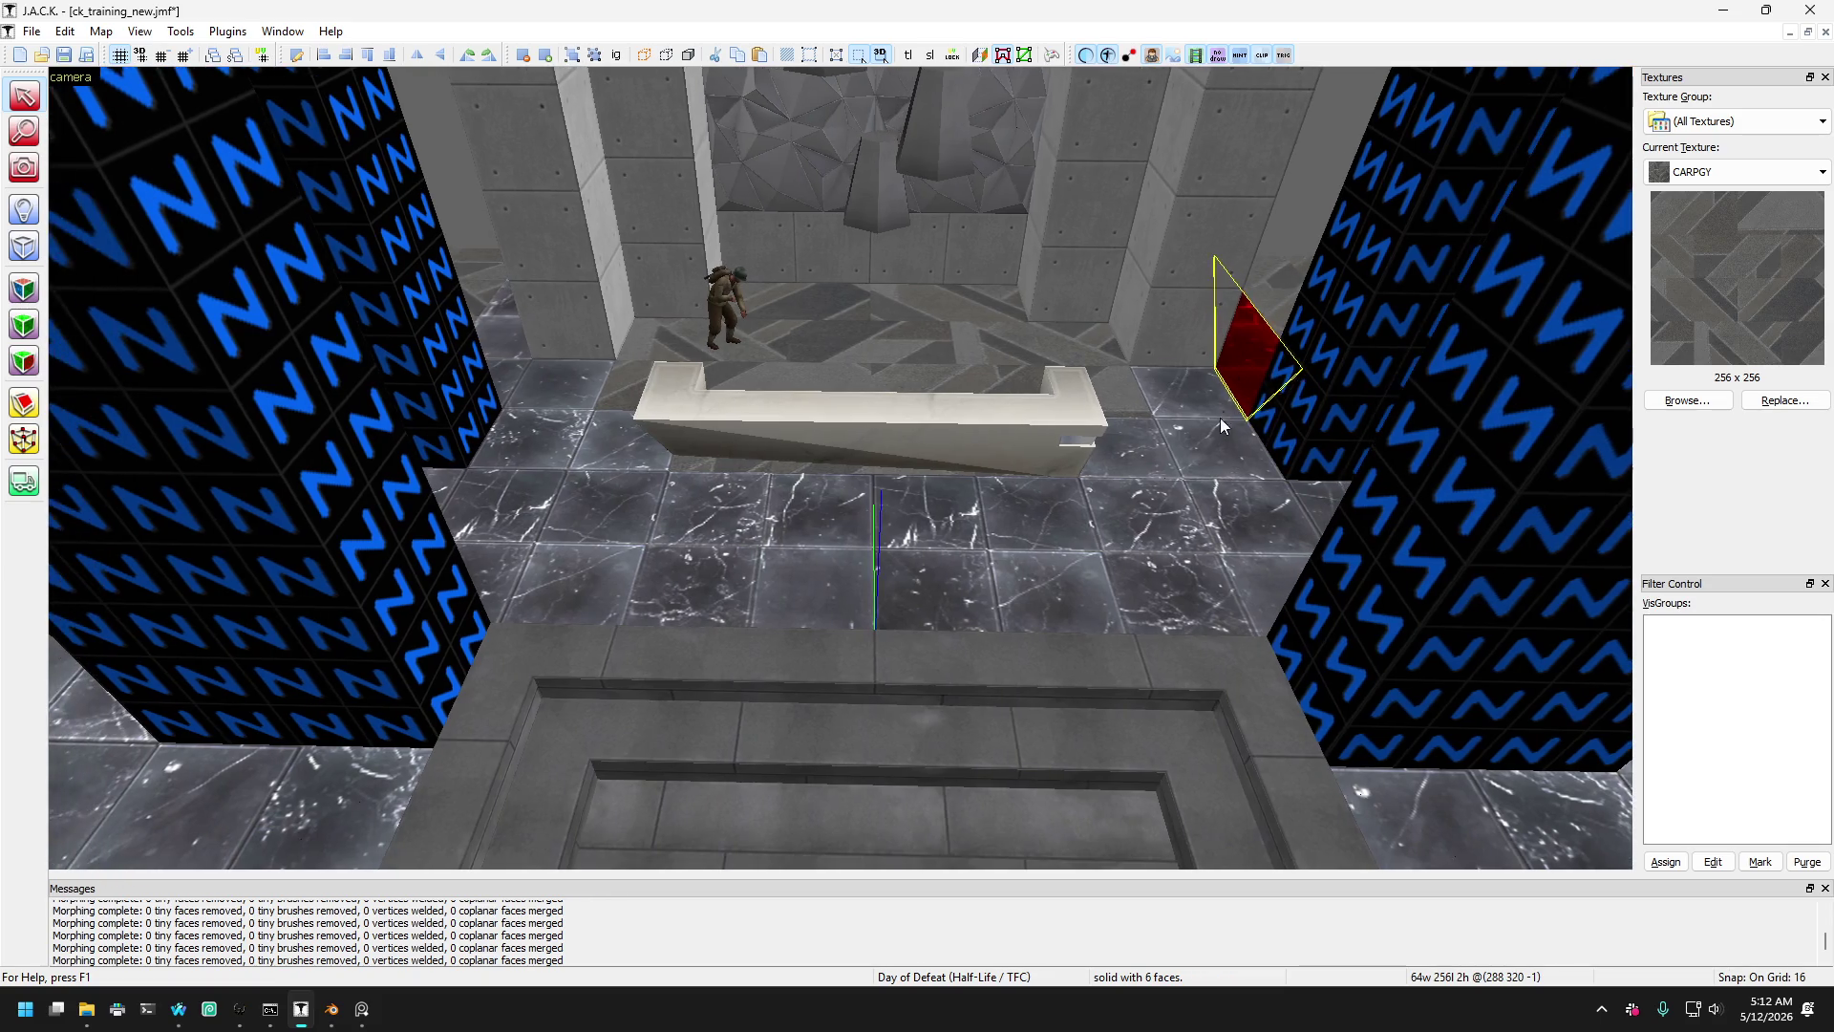
click(1221, 578)
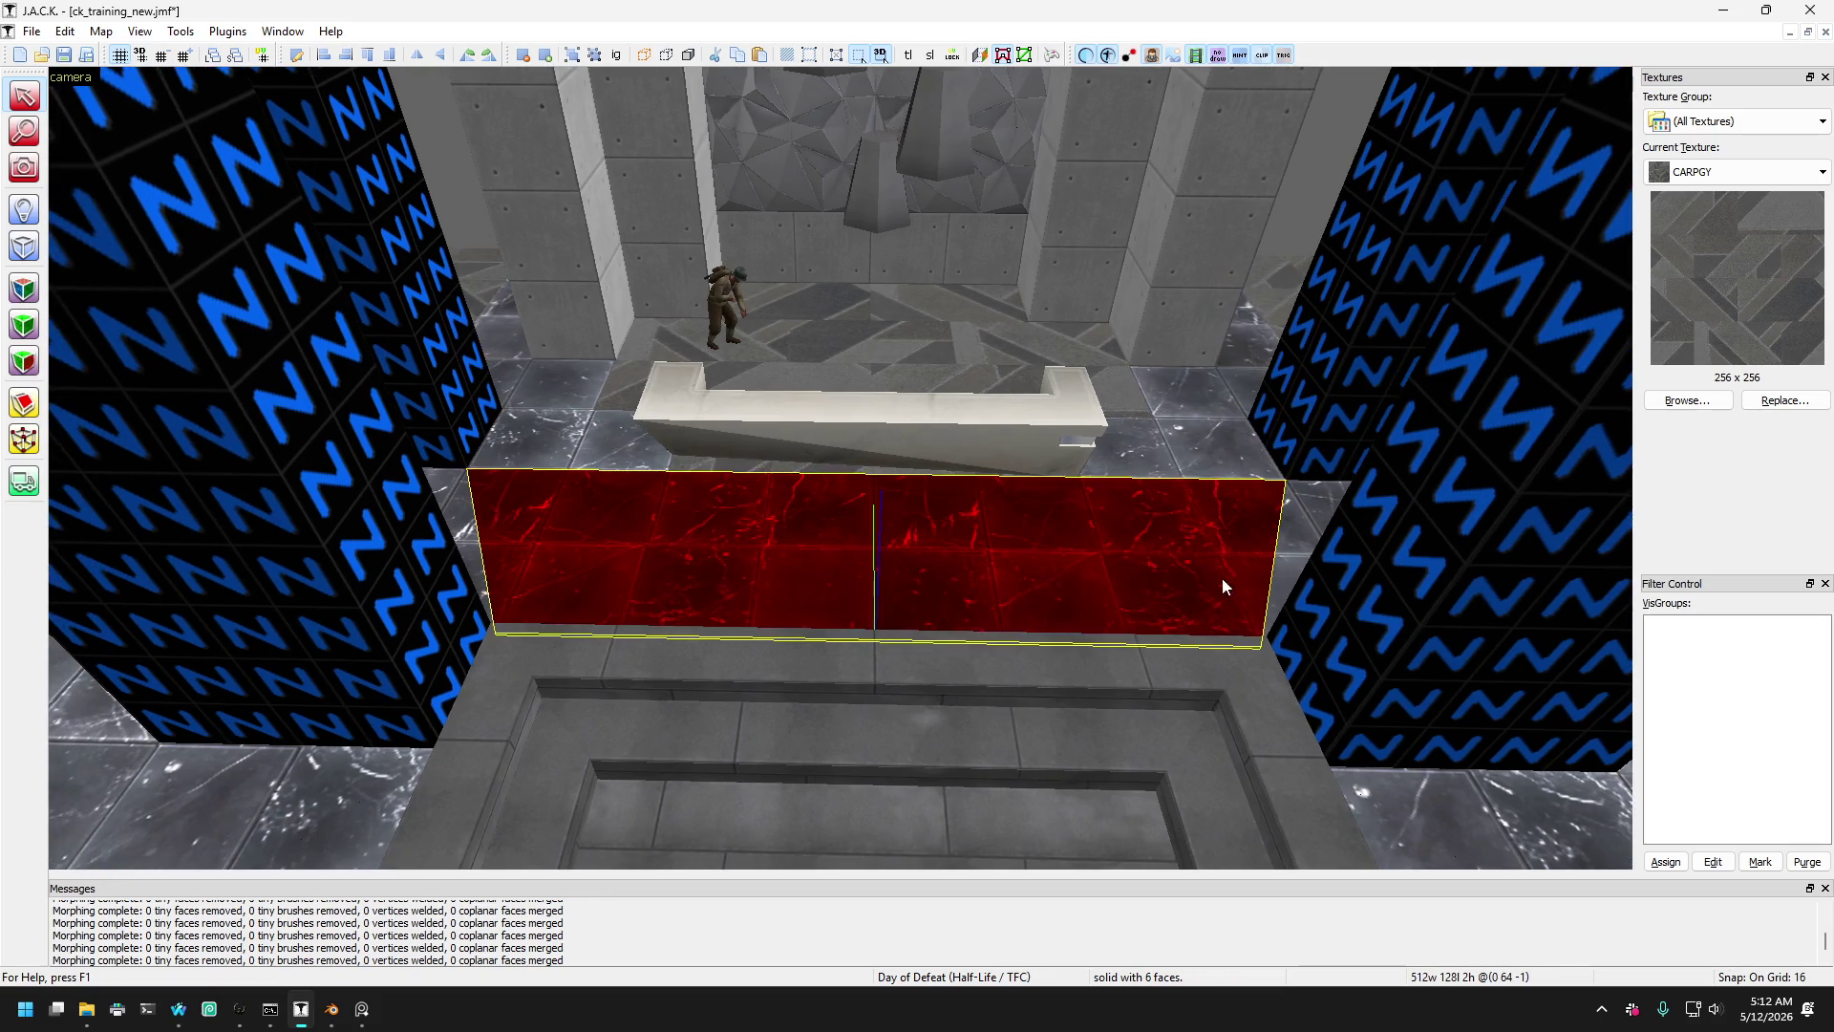
click(1231, 461)
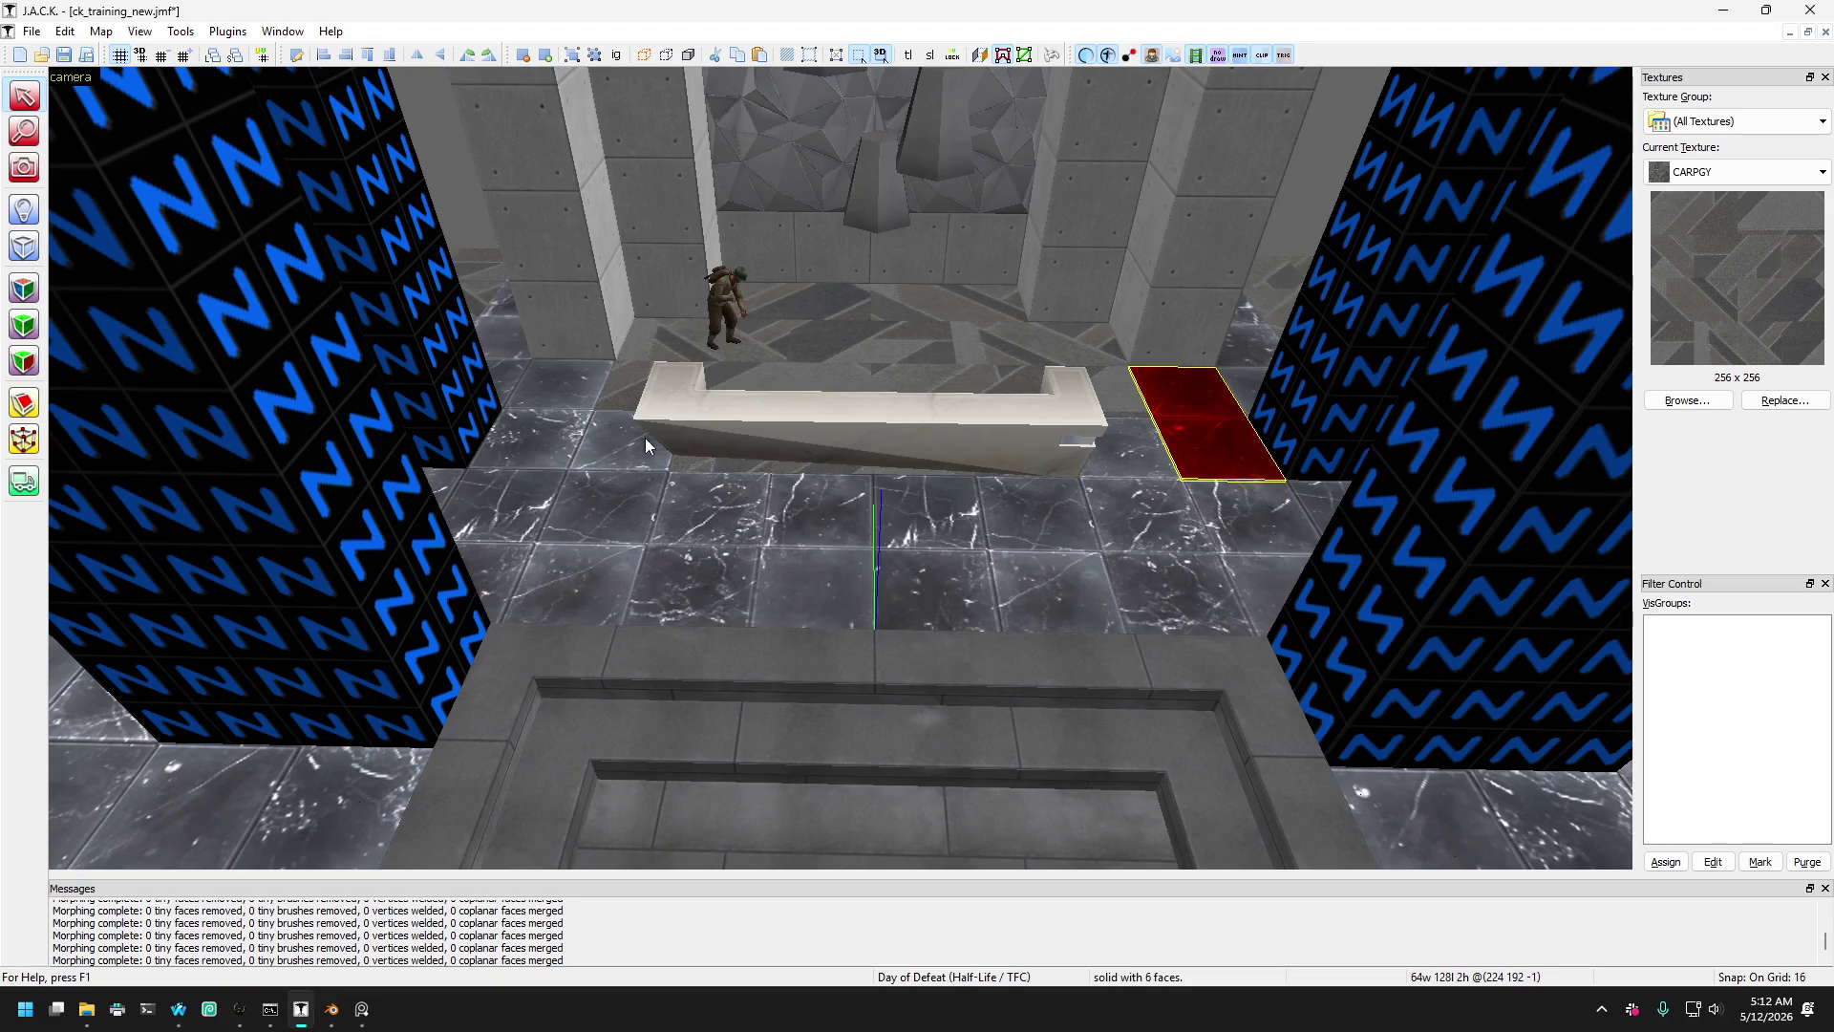
click(554, 434)
click(557, 489)
click(564, 426)
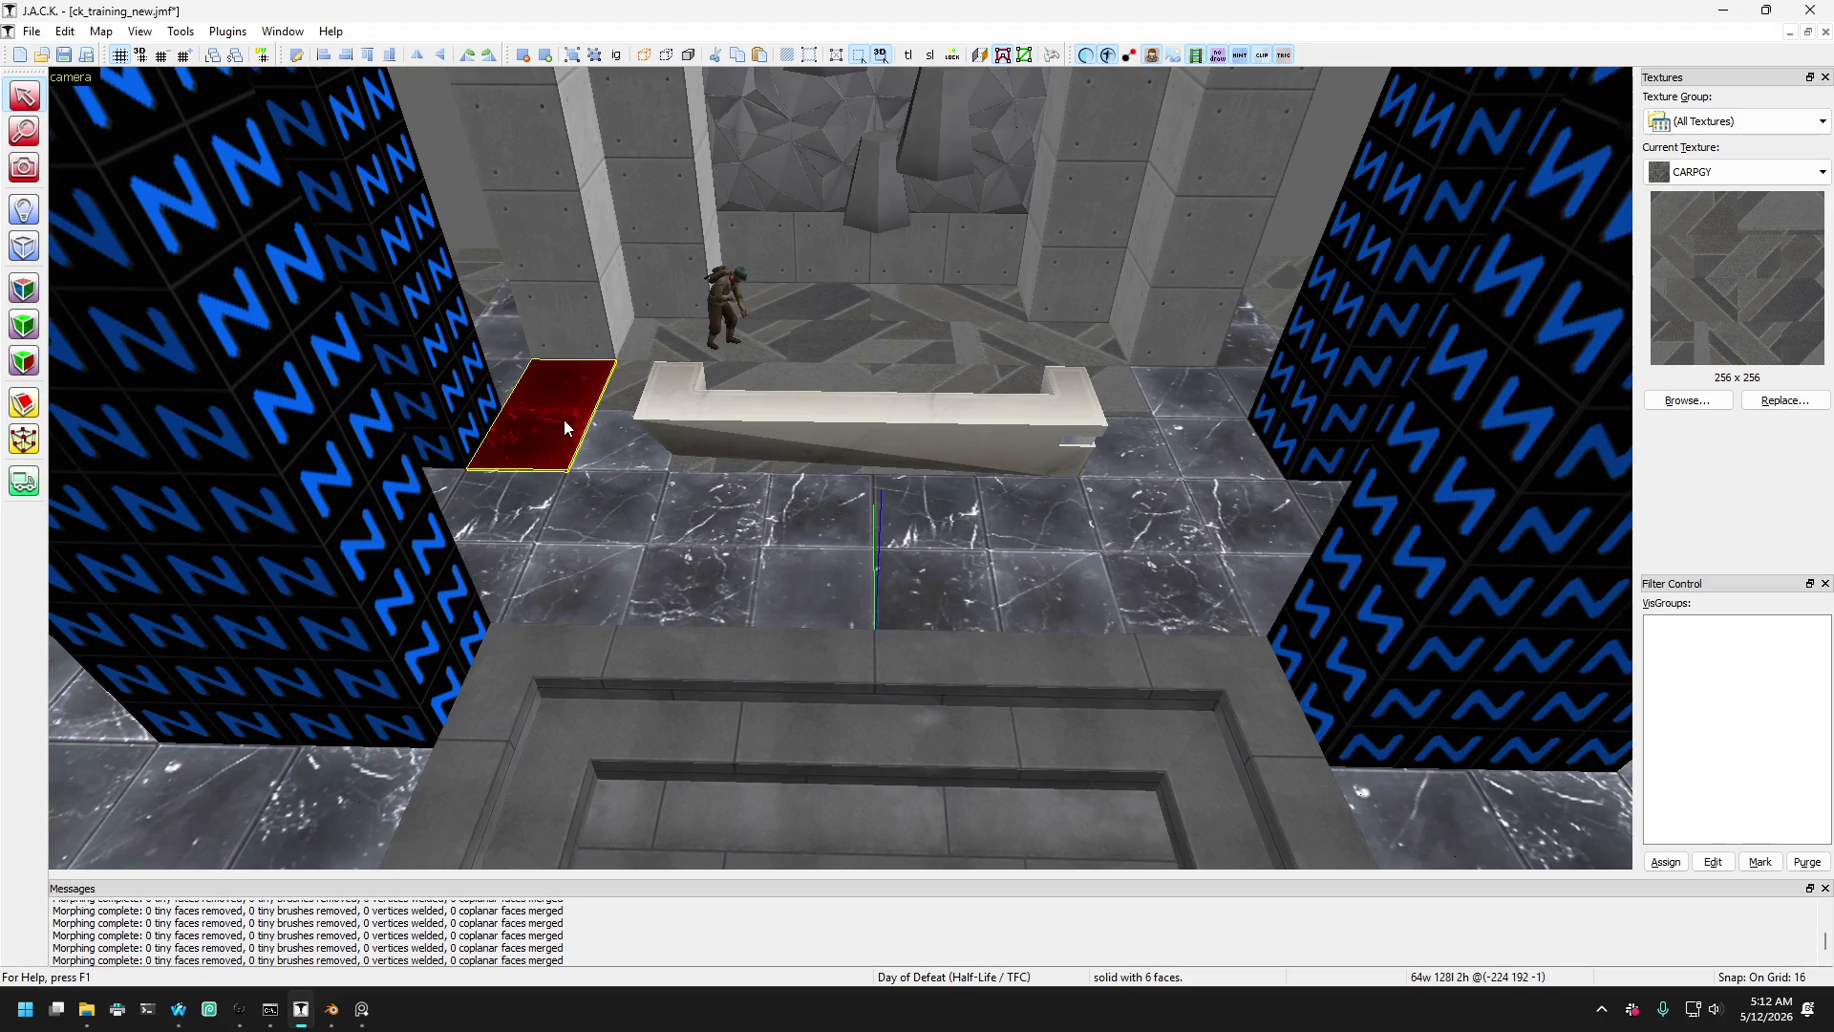
click(535, 507)
click(573, 449)
key(d)
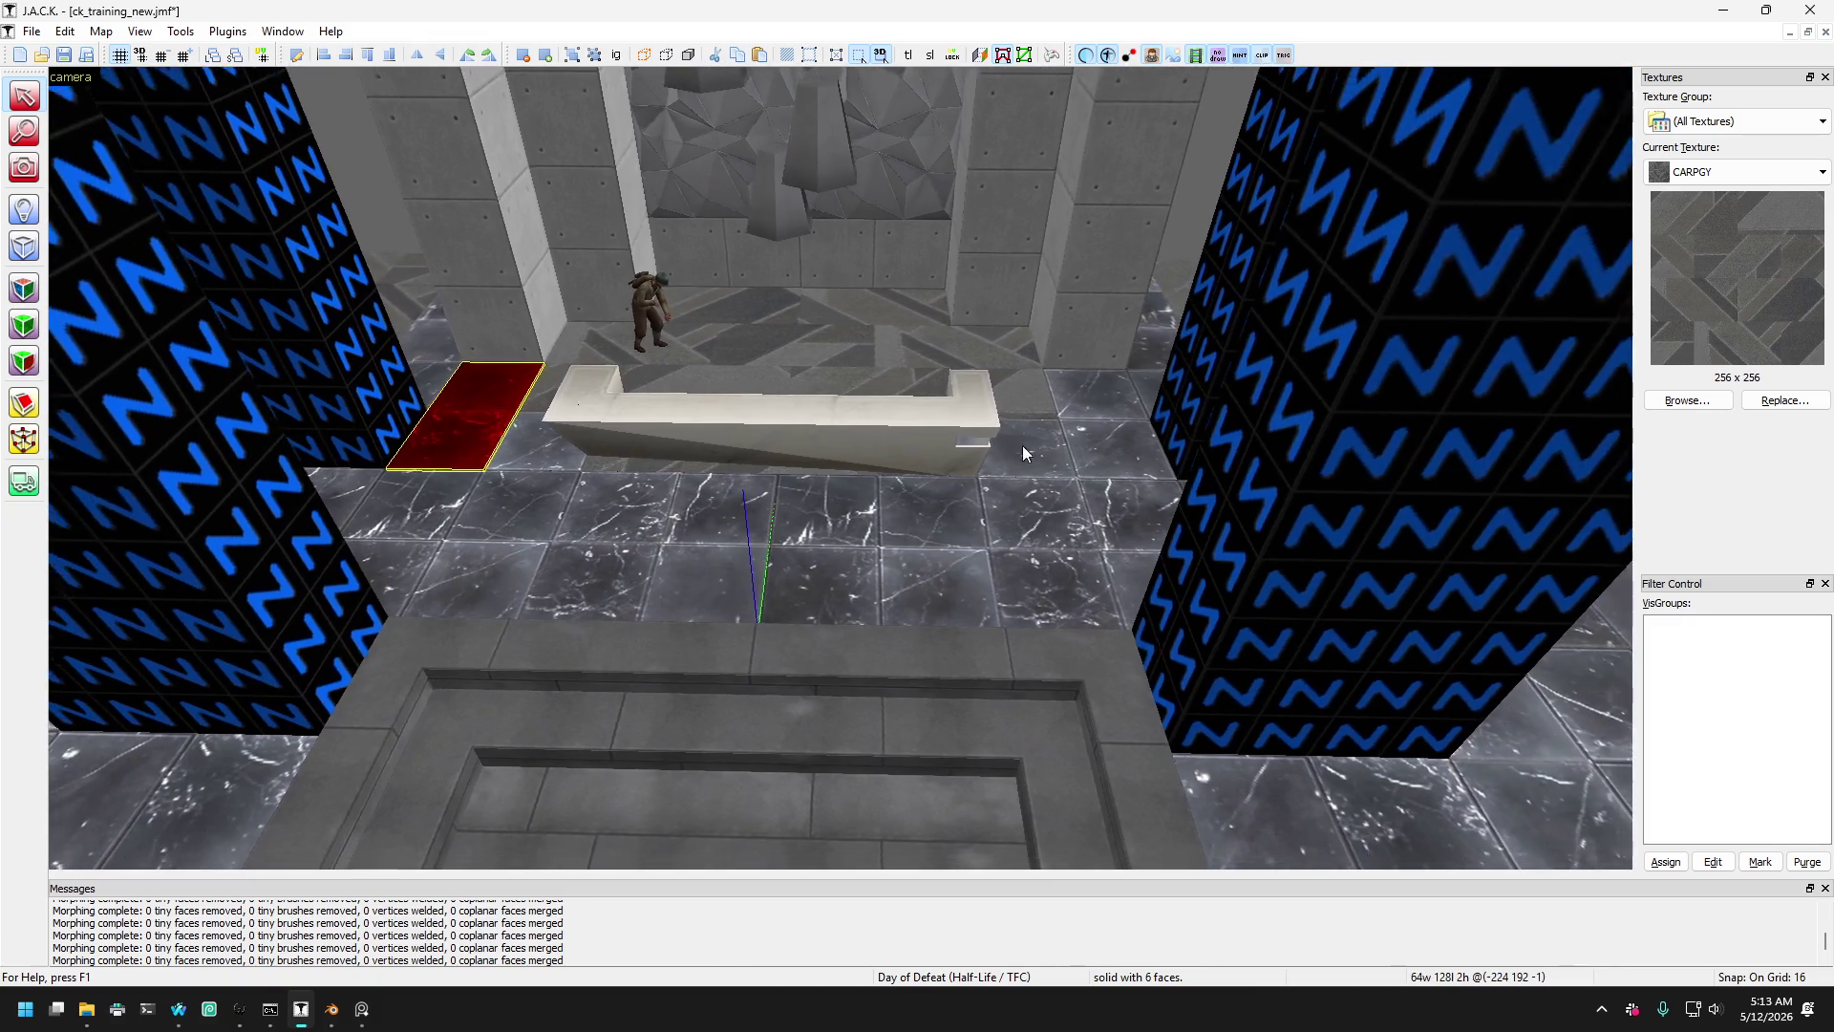
click(1113, 437)
key(s)
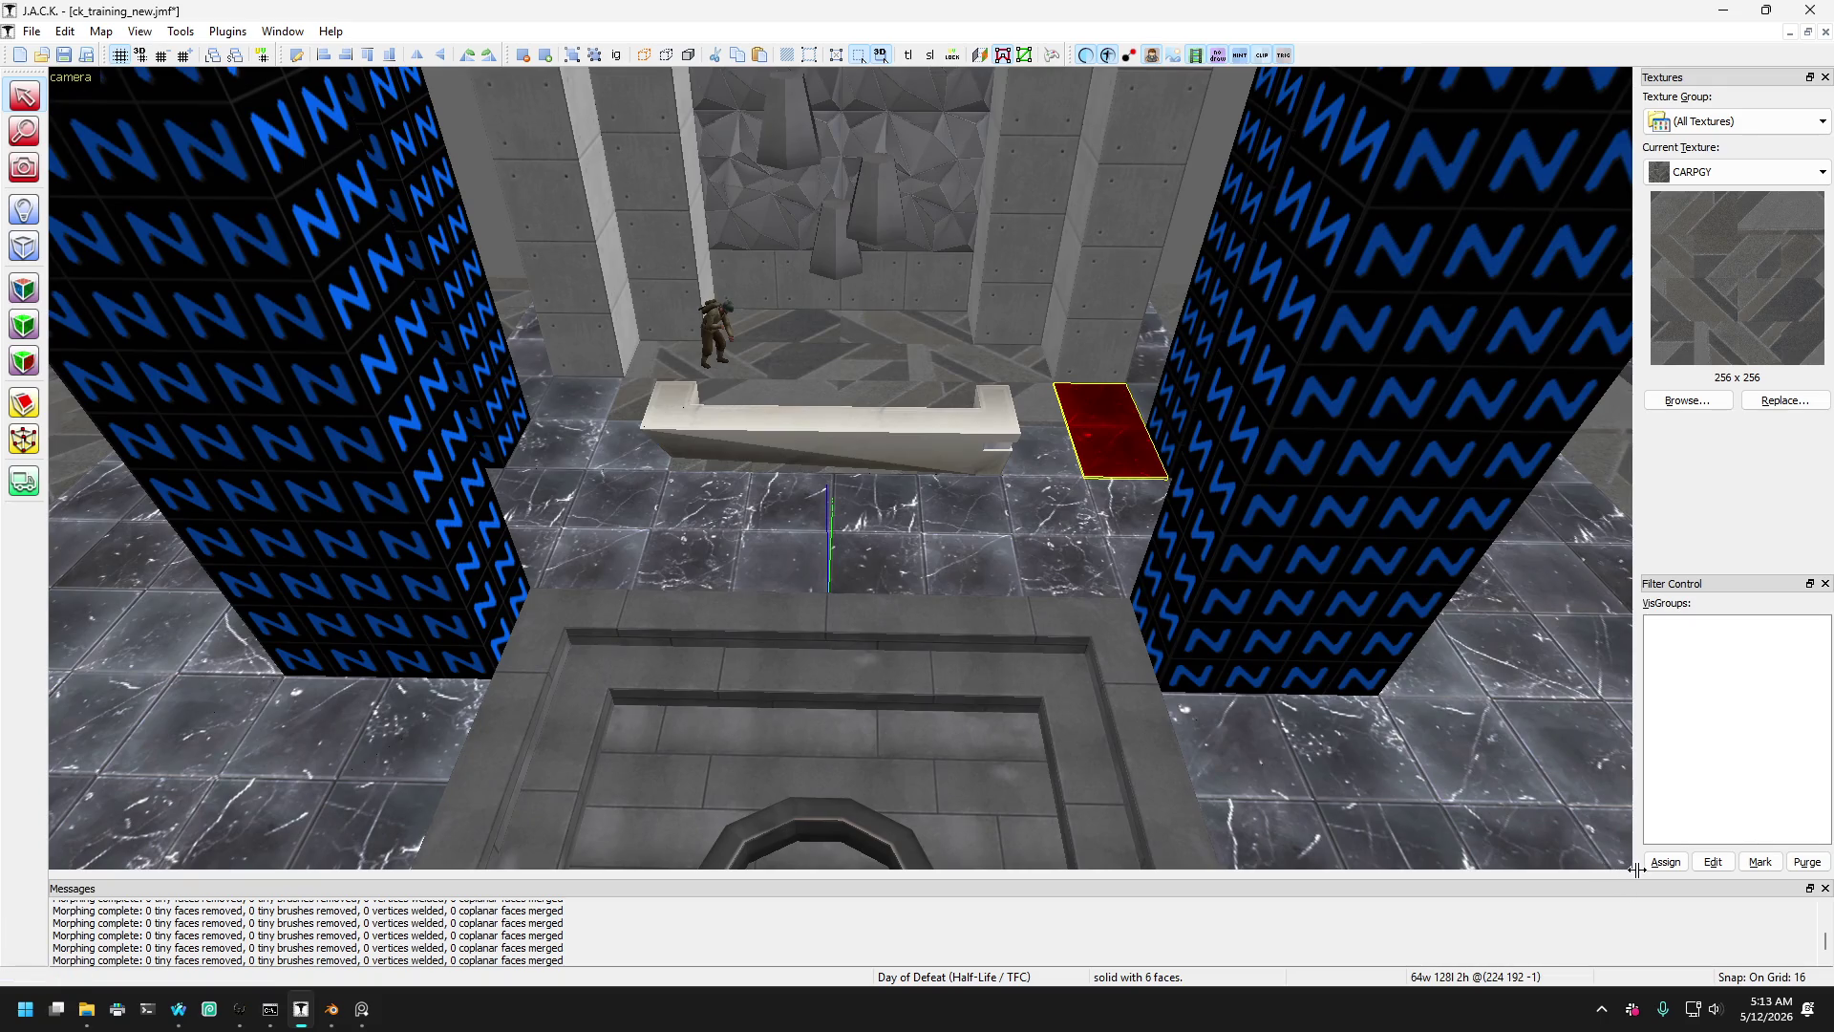
mouse_move(1636, 874)
mouse_down()
mouse_move(1228, 786)
mouse_move(1127, 520)
mouse_move(1082, 506)
mouse_move(1098, 530)
mouse_move(1077, 553)
mouse_up()
- Move the red brush to the bench's left end and size it 64 by 64 at x -160
click(24, 168)
drag(574, 287, 562, 308)
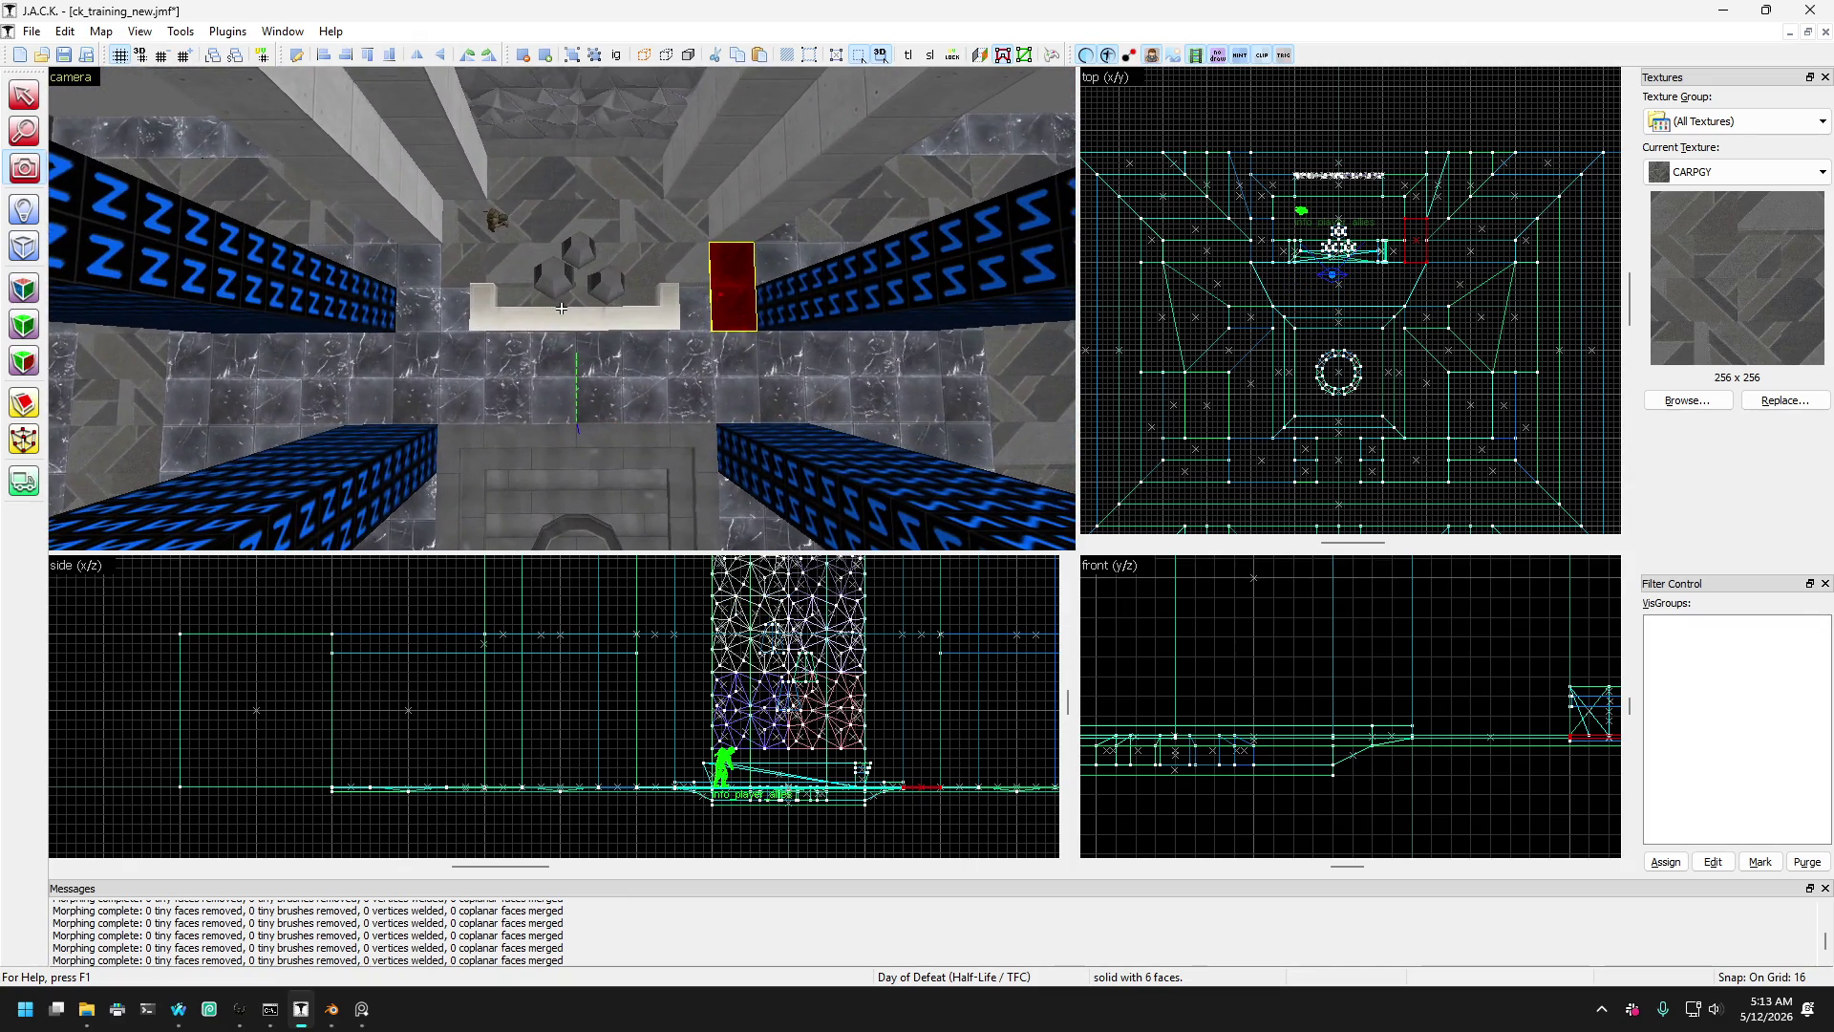
click(24, 96)
mouse_move(751, 327)
mouse_down()
mouse_move(424, 358)
mouse_move(434, 328)
mouse_move(457, 336)
mouse_up()
mouse_move(396, 403)
mouse_down()
mouse_move(787, 378)
mouse_move(716, 369)
mouse_move(764, 263)
mouse_move(724, 346)
mouse_move(735, 392)
mouse_move(735, 311)
mouse_move(701, 374)
mouse_move(700, 322)
mouse_move(666, 384)
mouse_up()
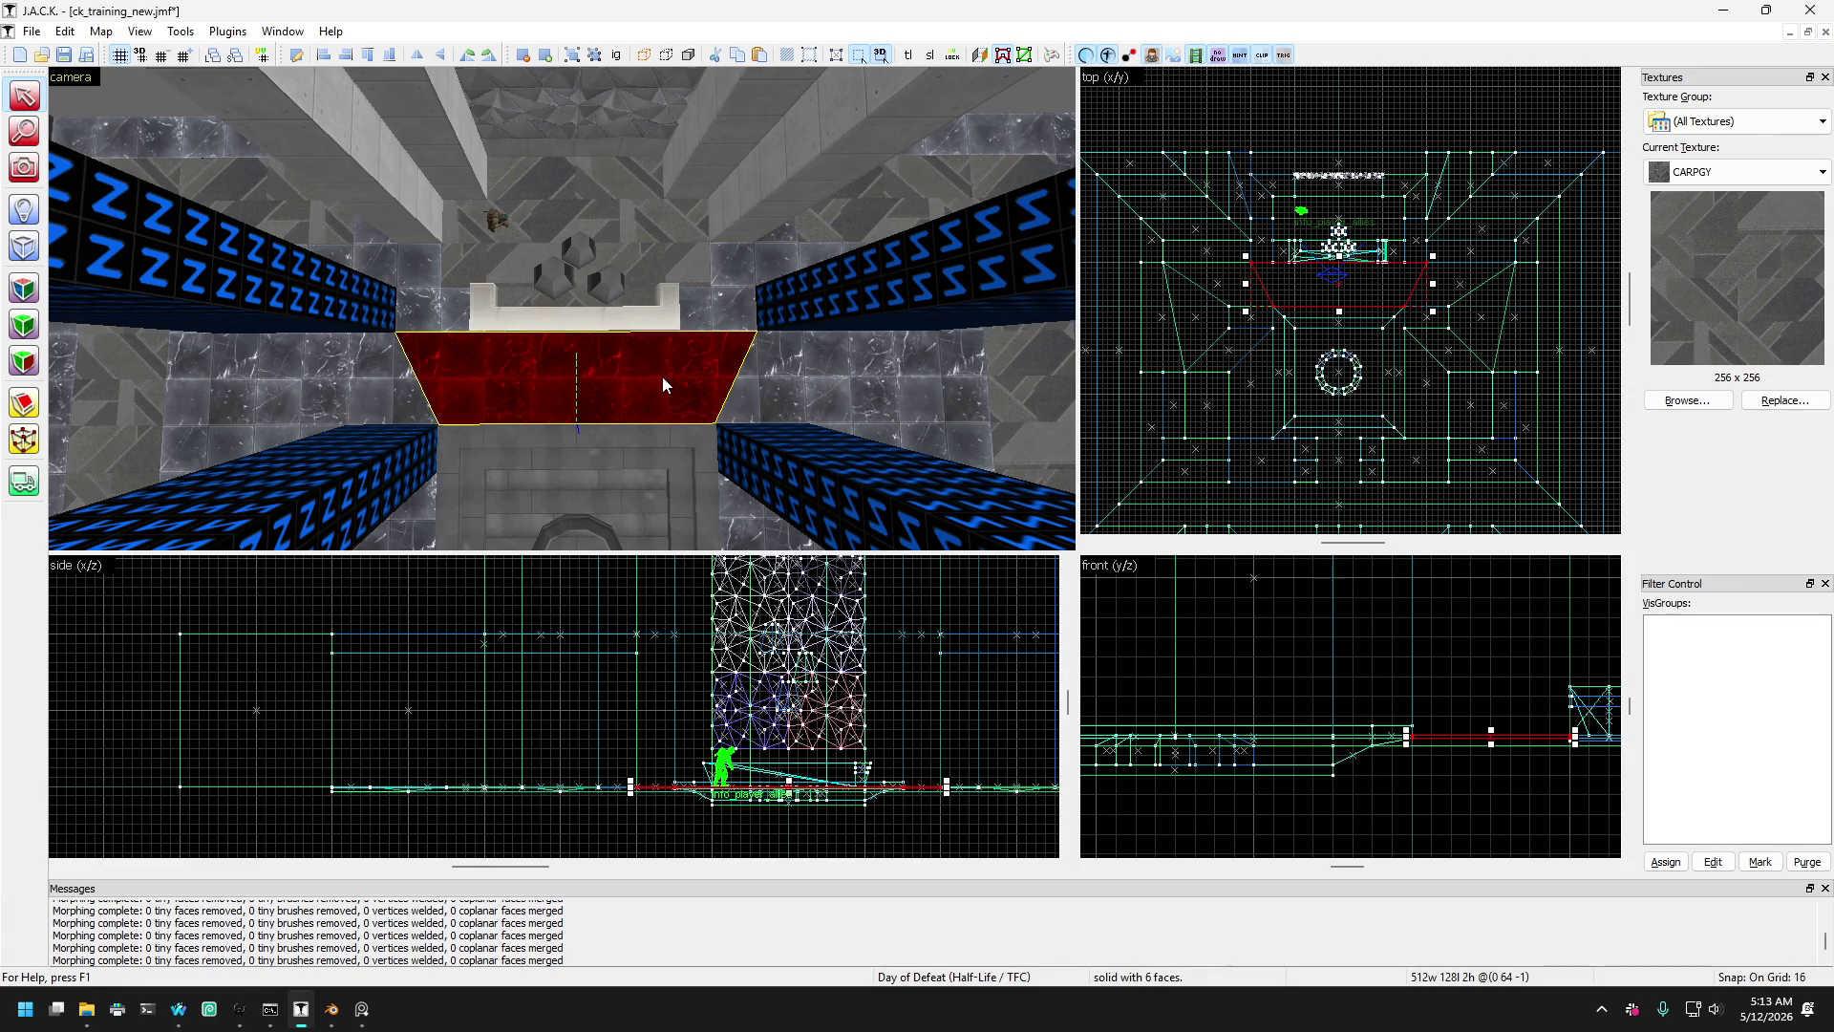
mouse_move(662, 377)
mouse_down()
mouse_move(401, 288)
mouse_move(432, 340)
mouse_move(450, 298)
mouse_move(420, 308)
mouse_move(444, 341)
mouse_move(432, 308)
mouse_move(461, 317)
mouse_up()
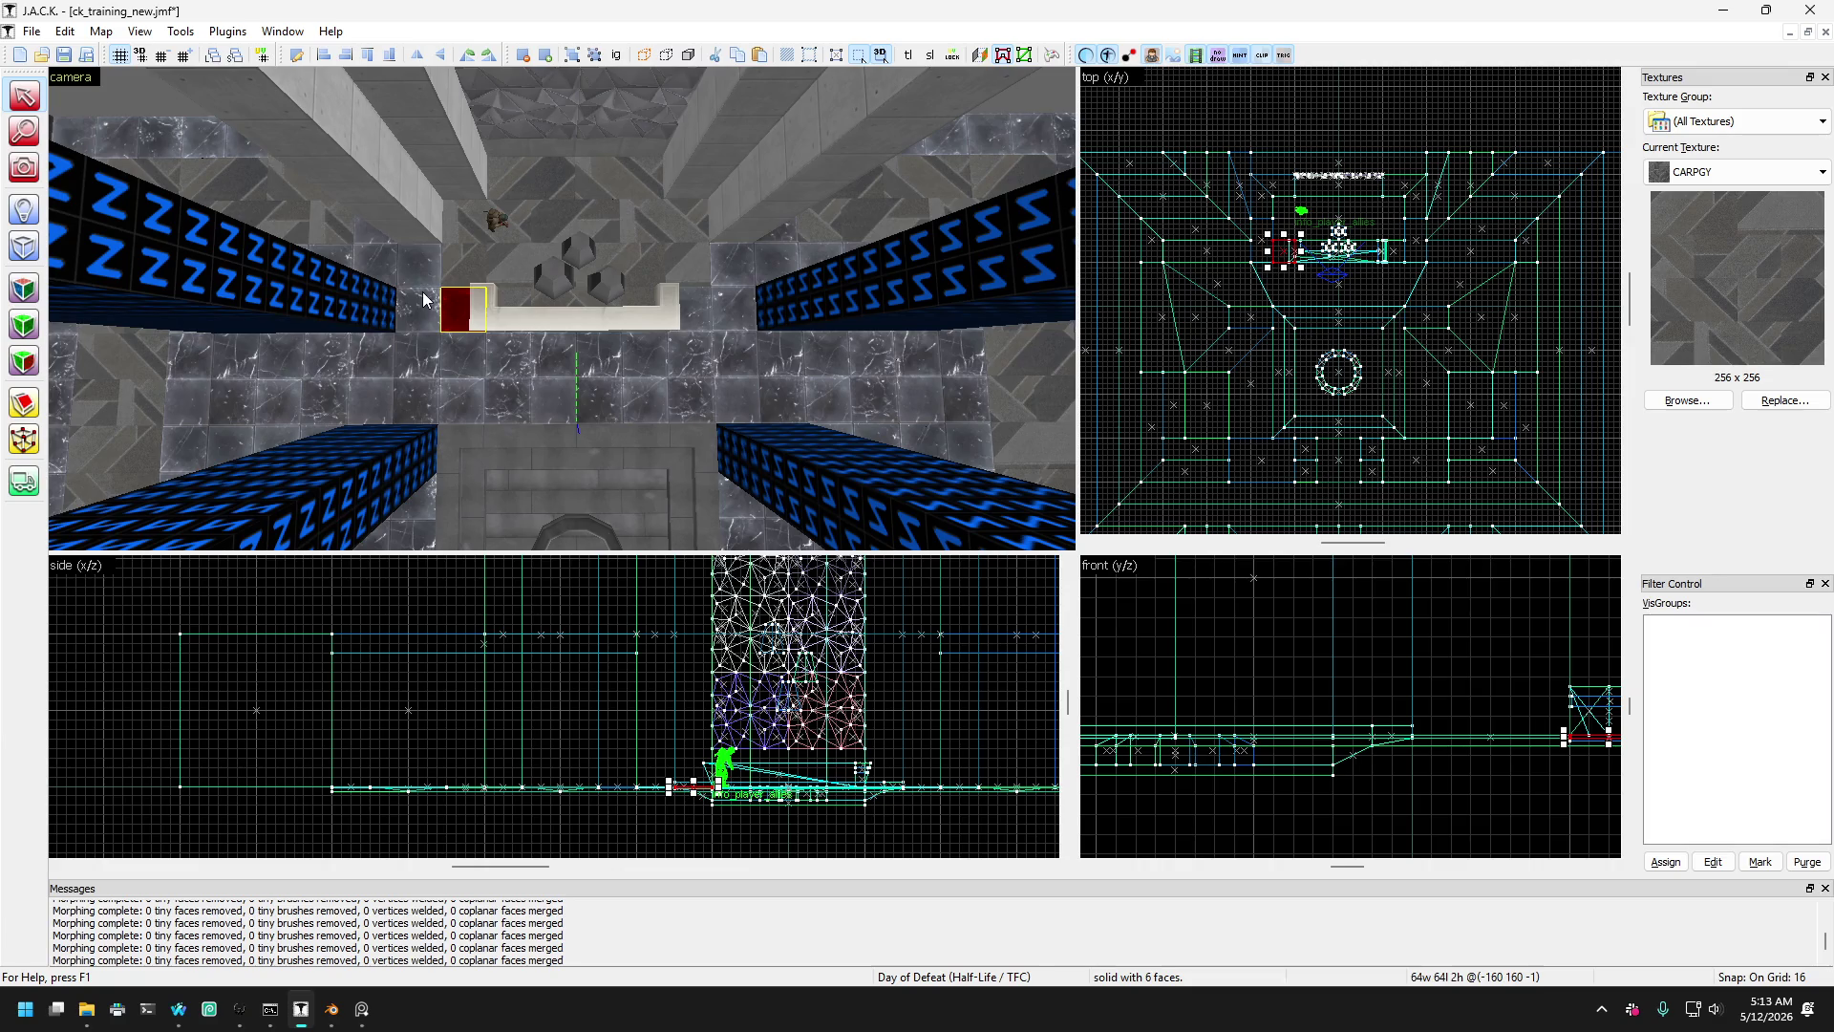
- Clip the left and right red blocks beside the bench with diagonal cuts
key(ctrl+z)
key(ctrl+z)
key(ctrl+z)
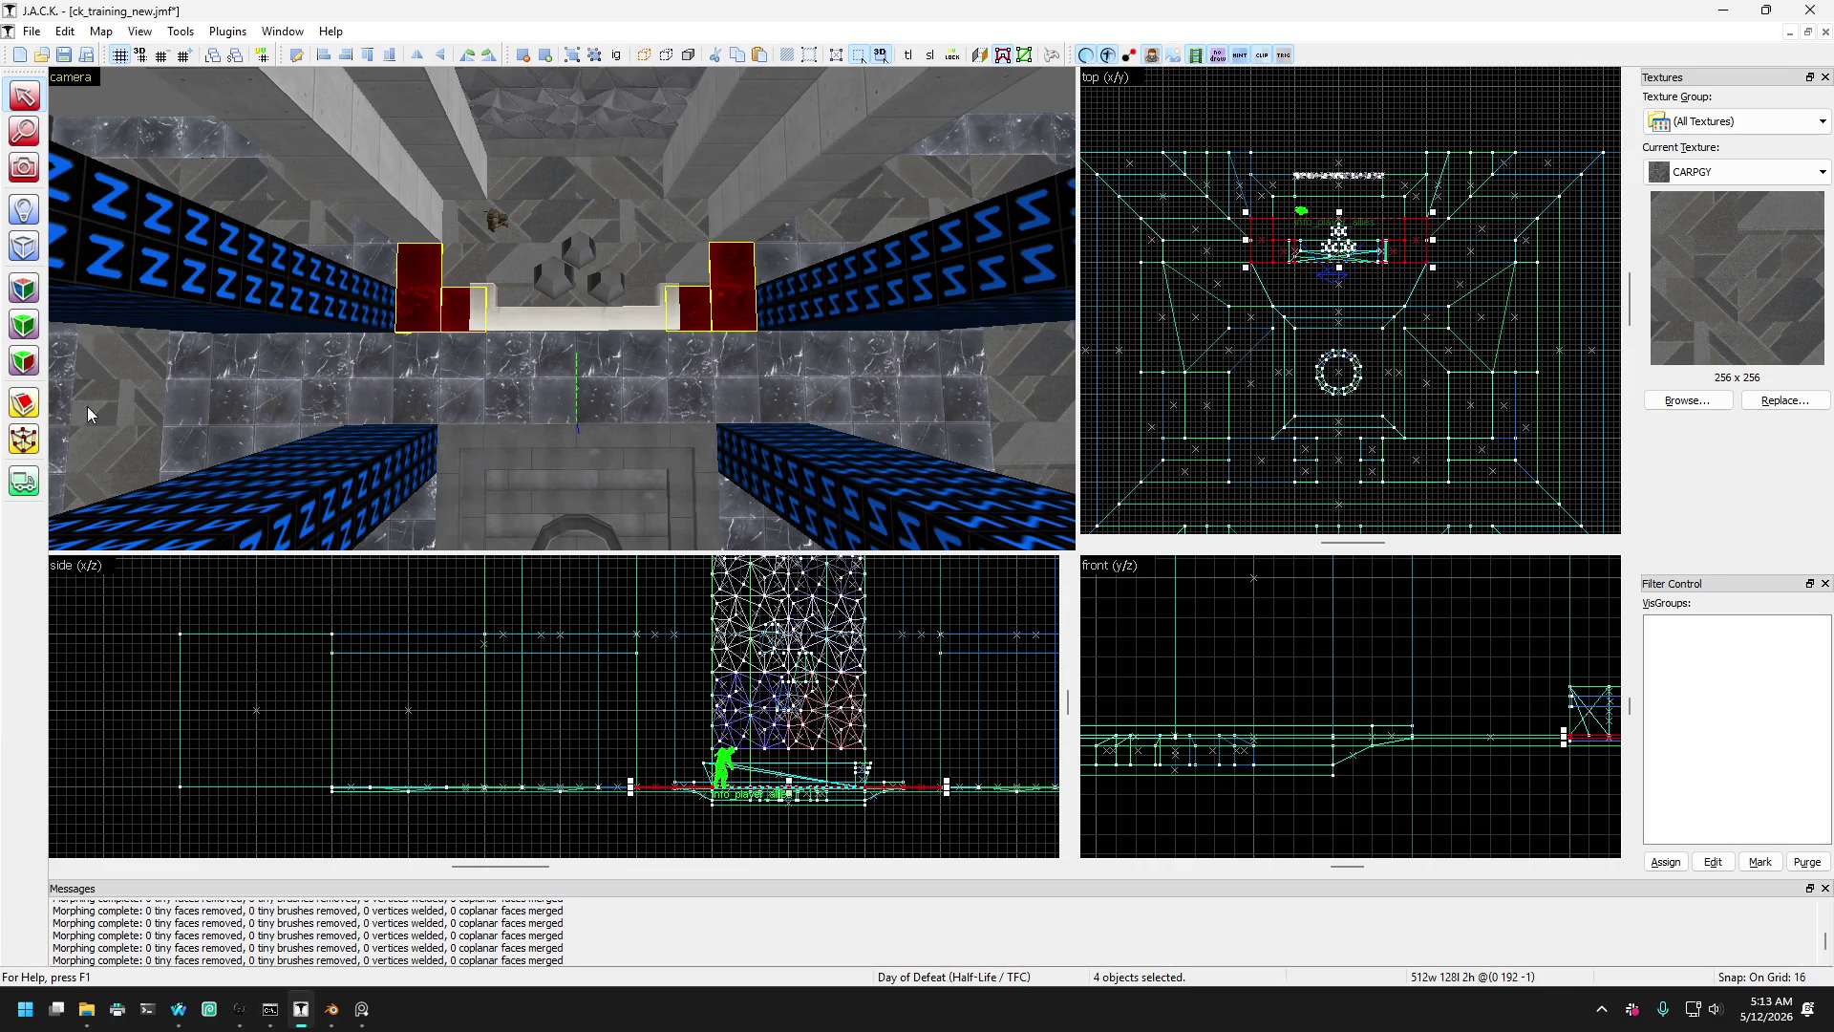
scroll(1265, 200, up, 6)
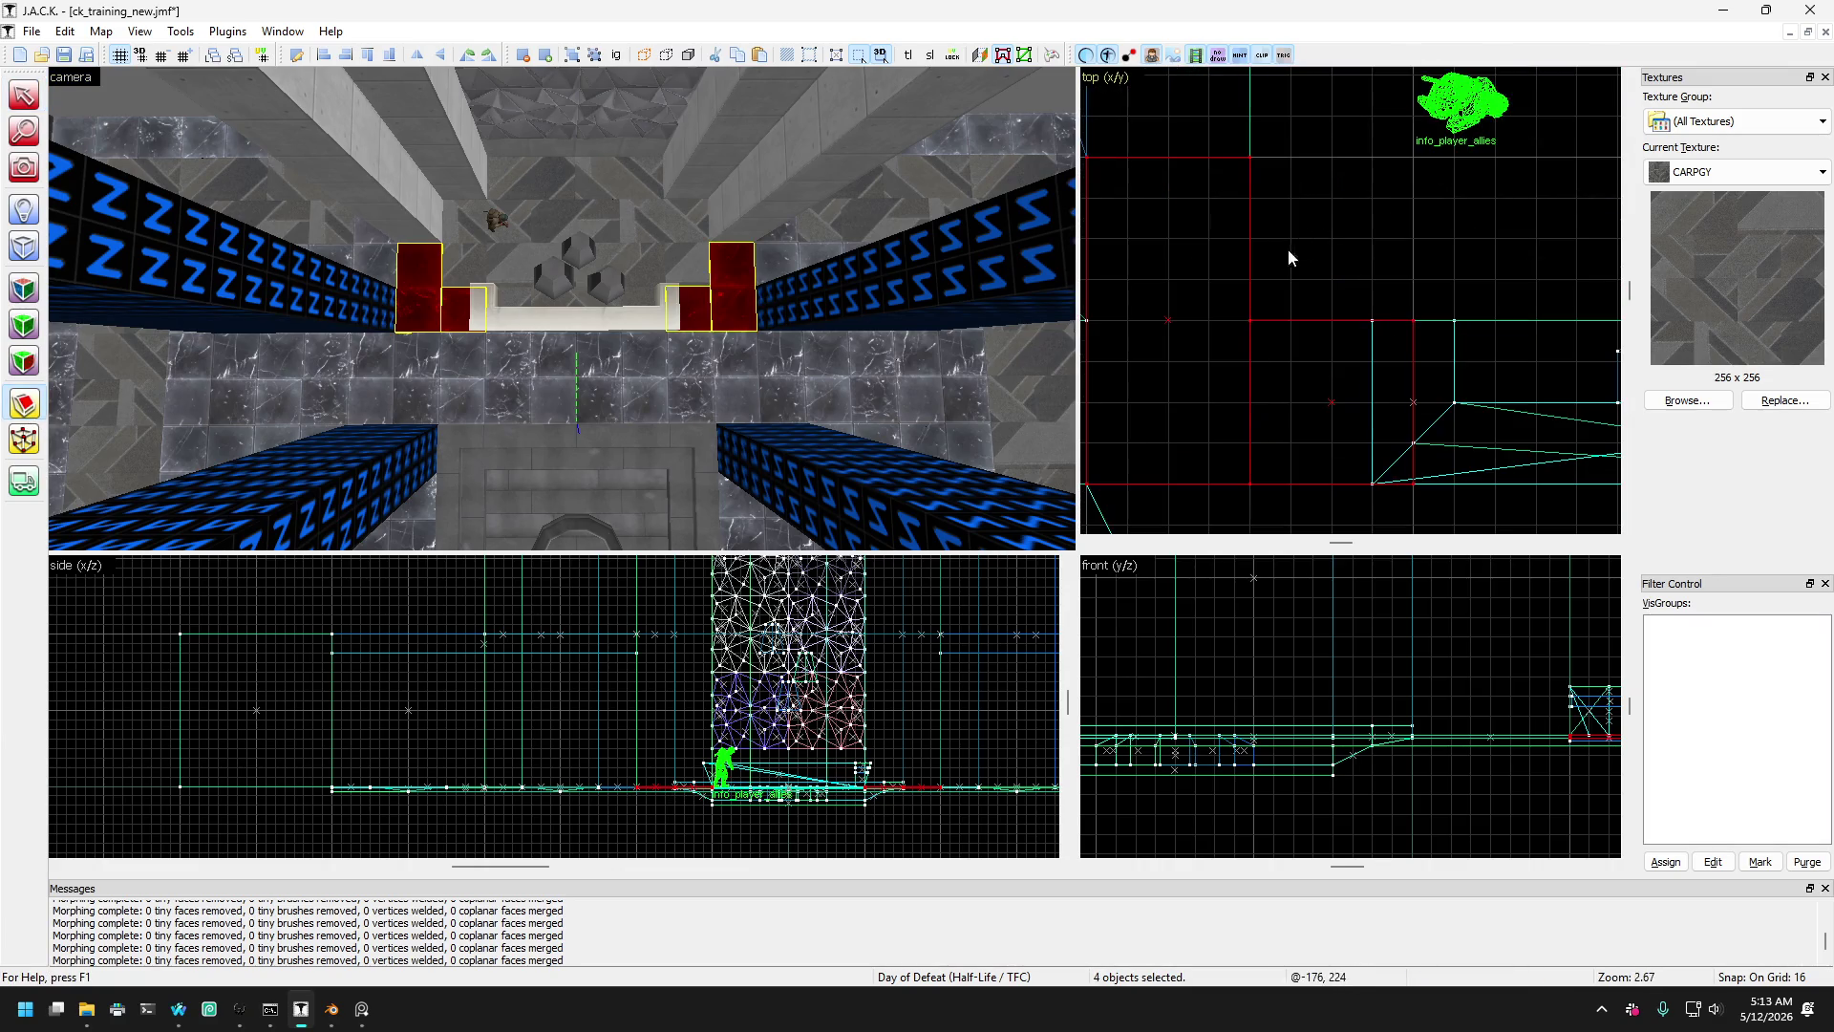
drag(1248, 319, 1208, 278)
scroll(1241, 305, down, 6)
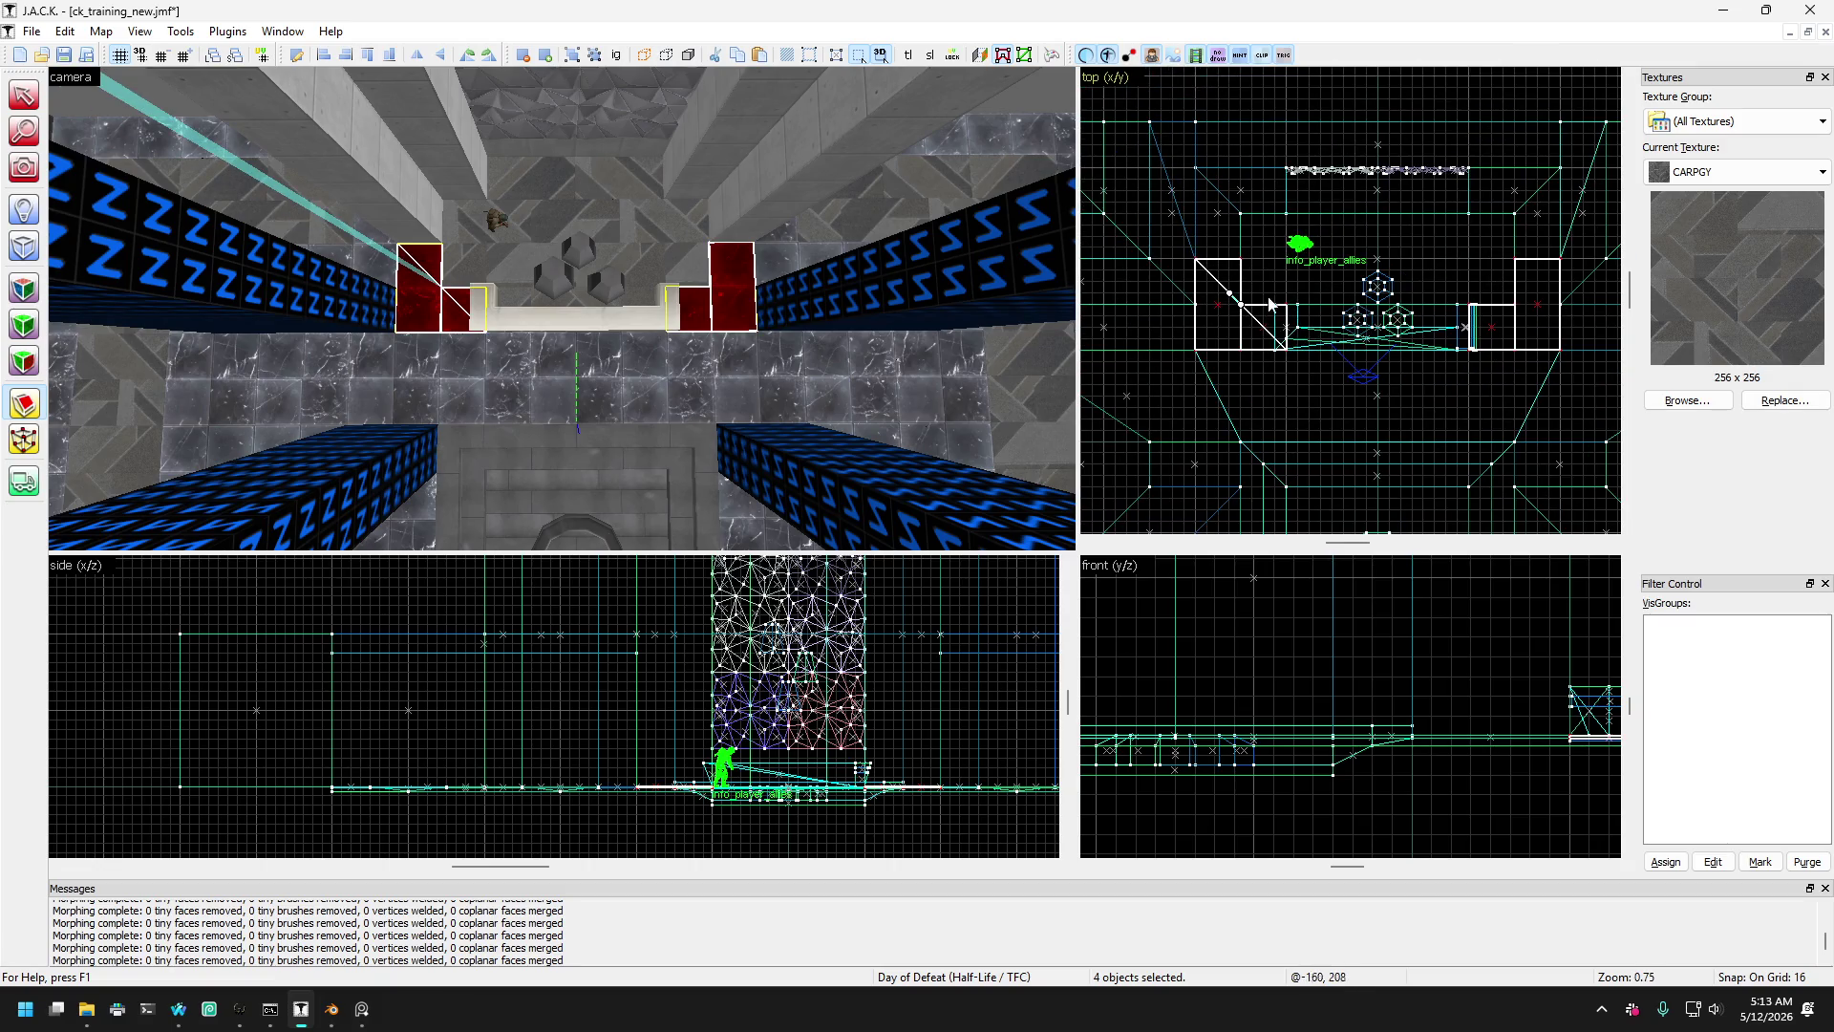
key(Return)
scroll(1582, 278, up, 4)
drag(1498, 266, 1525, 239)
key(Return)
- Select the left and right red wedges together
click(24, 94)
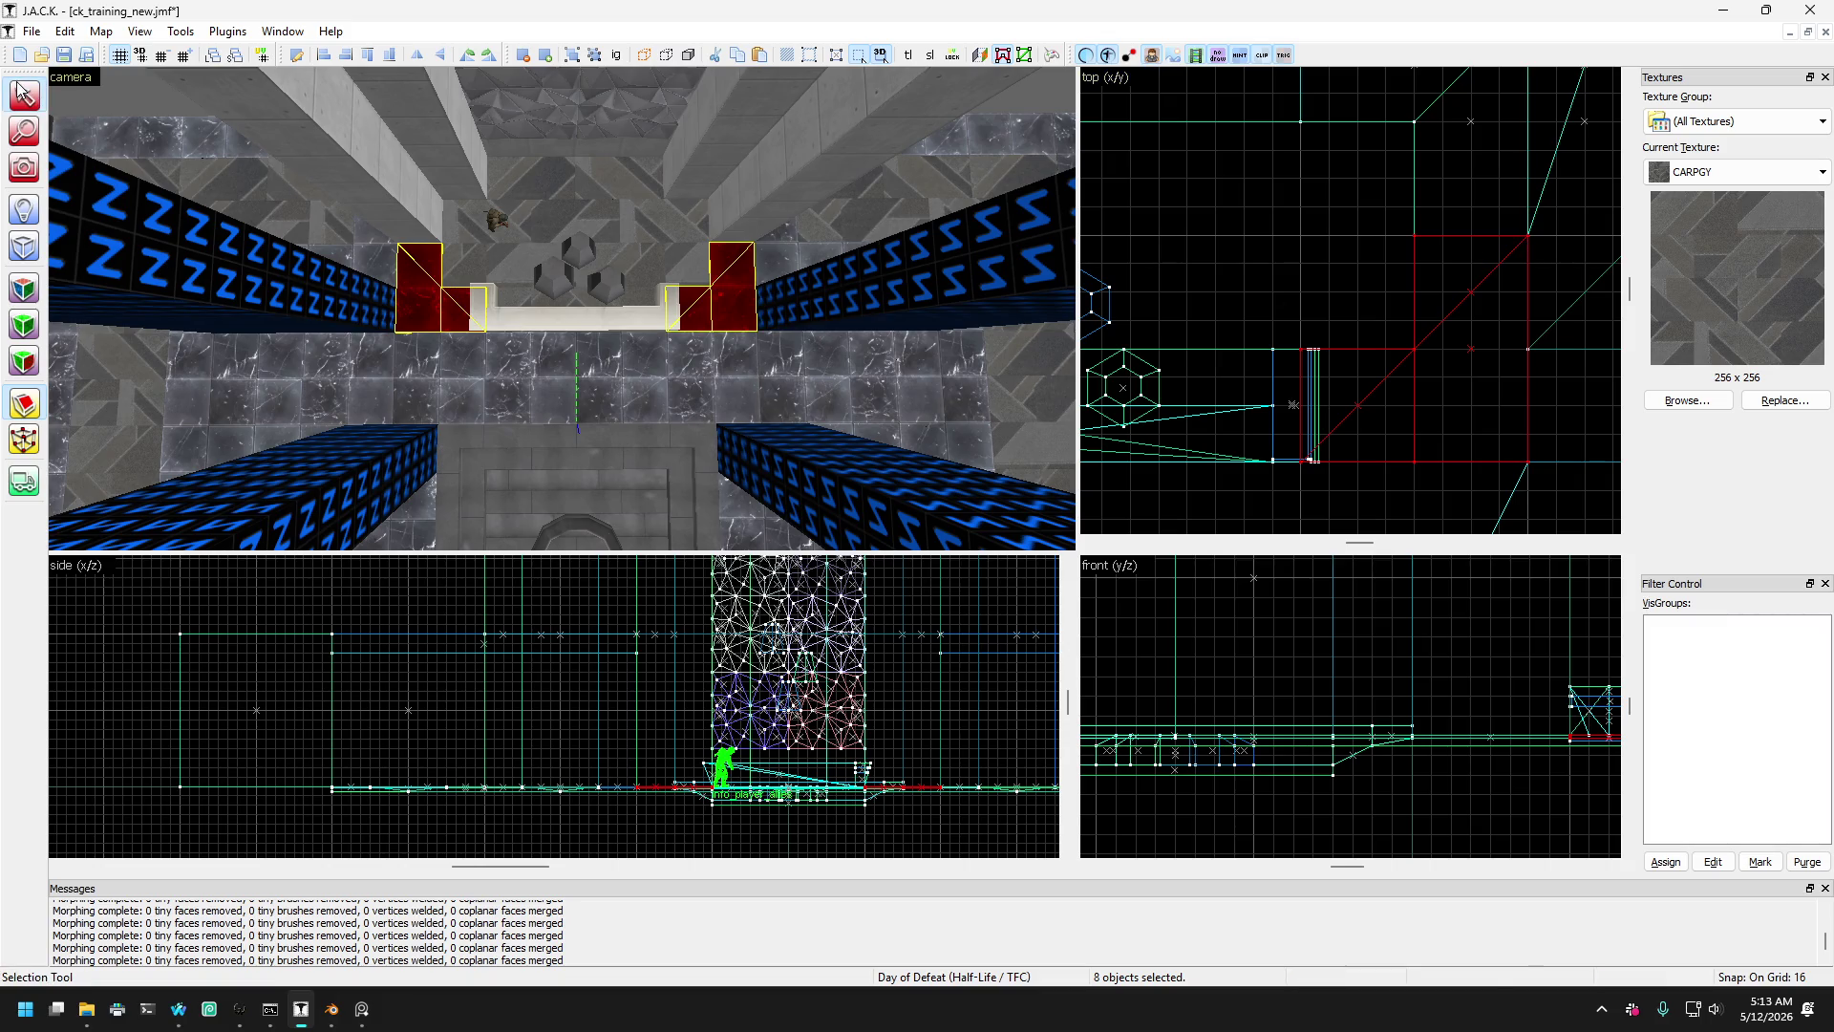
click(419, 318)
scroll(449, 325, up, 5)
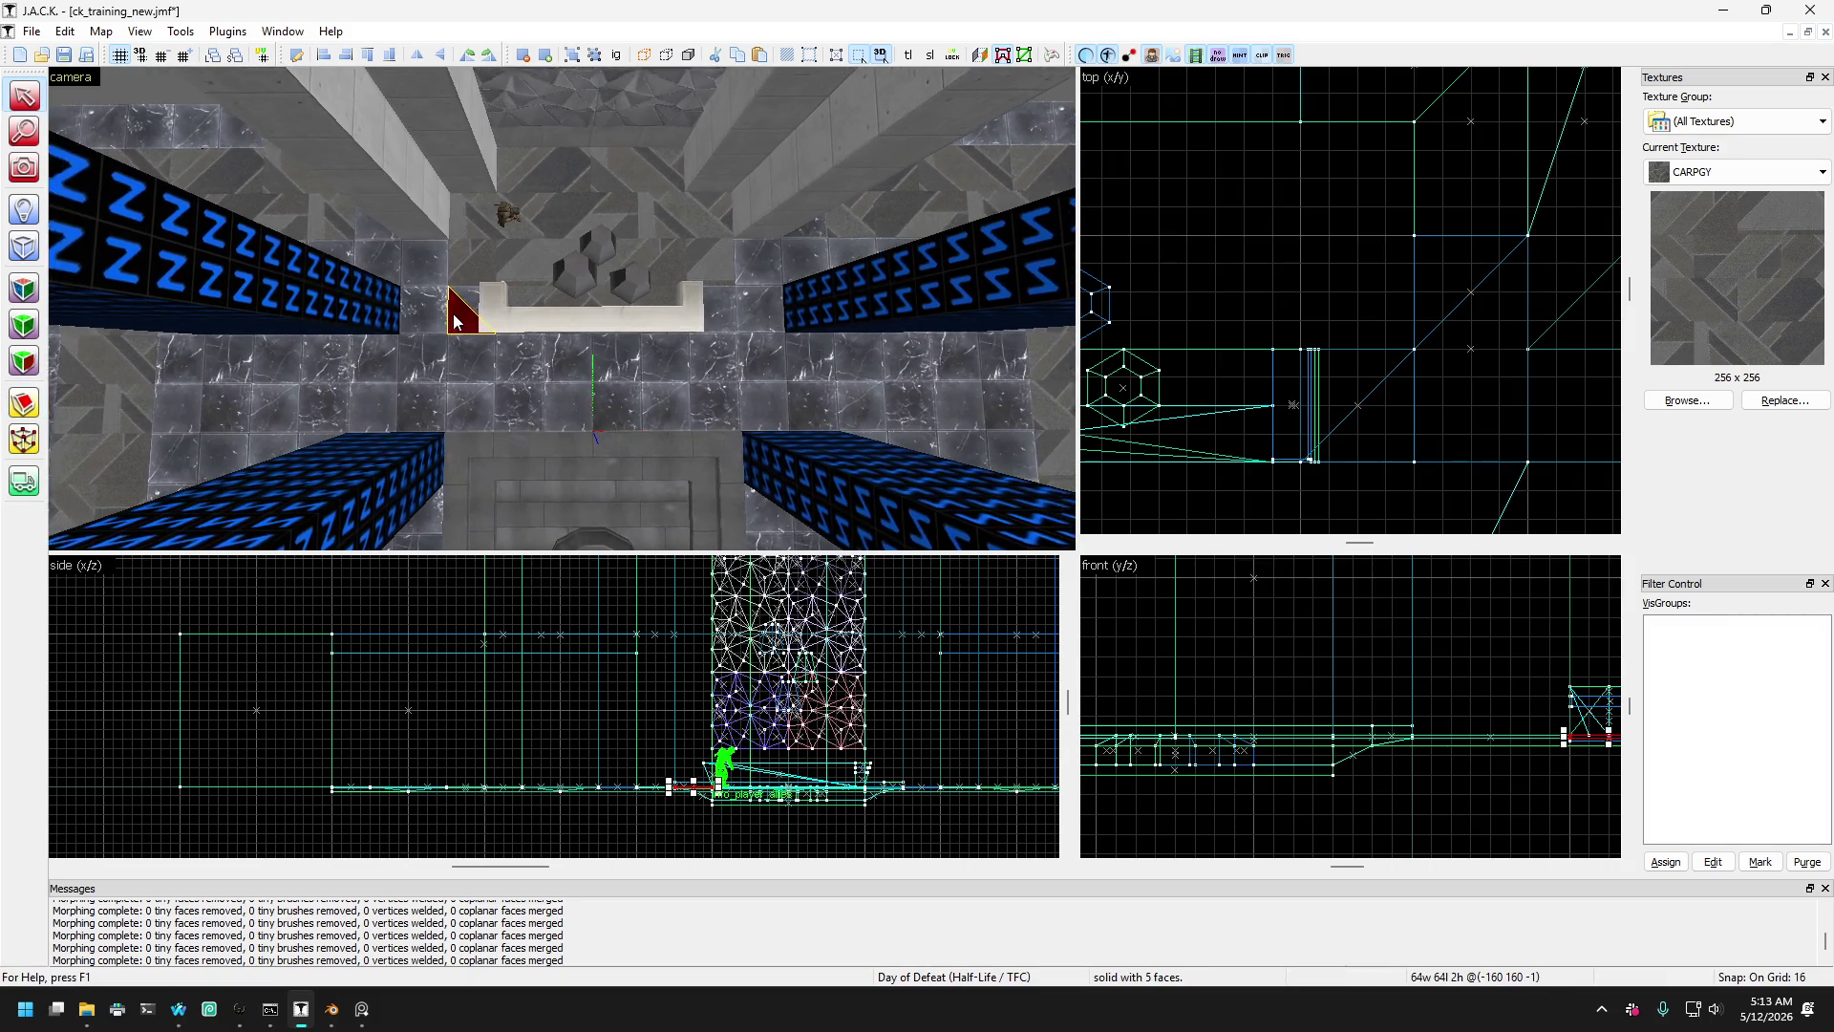
click(457, 365)
click(478, 326)
click(468, 325)
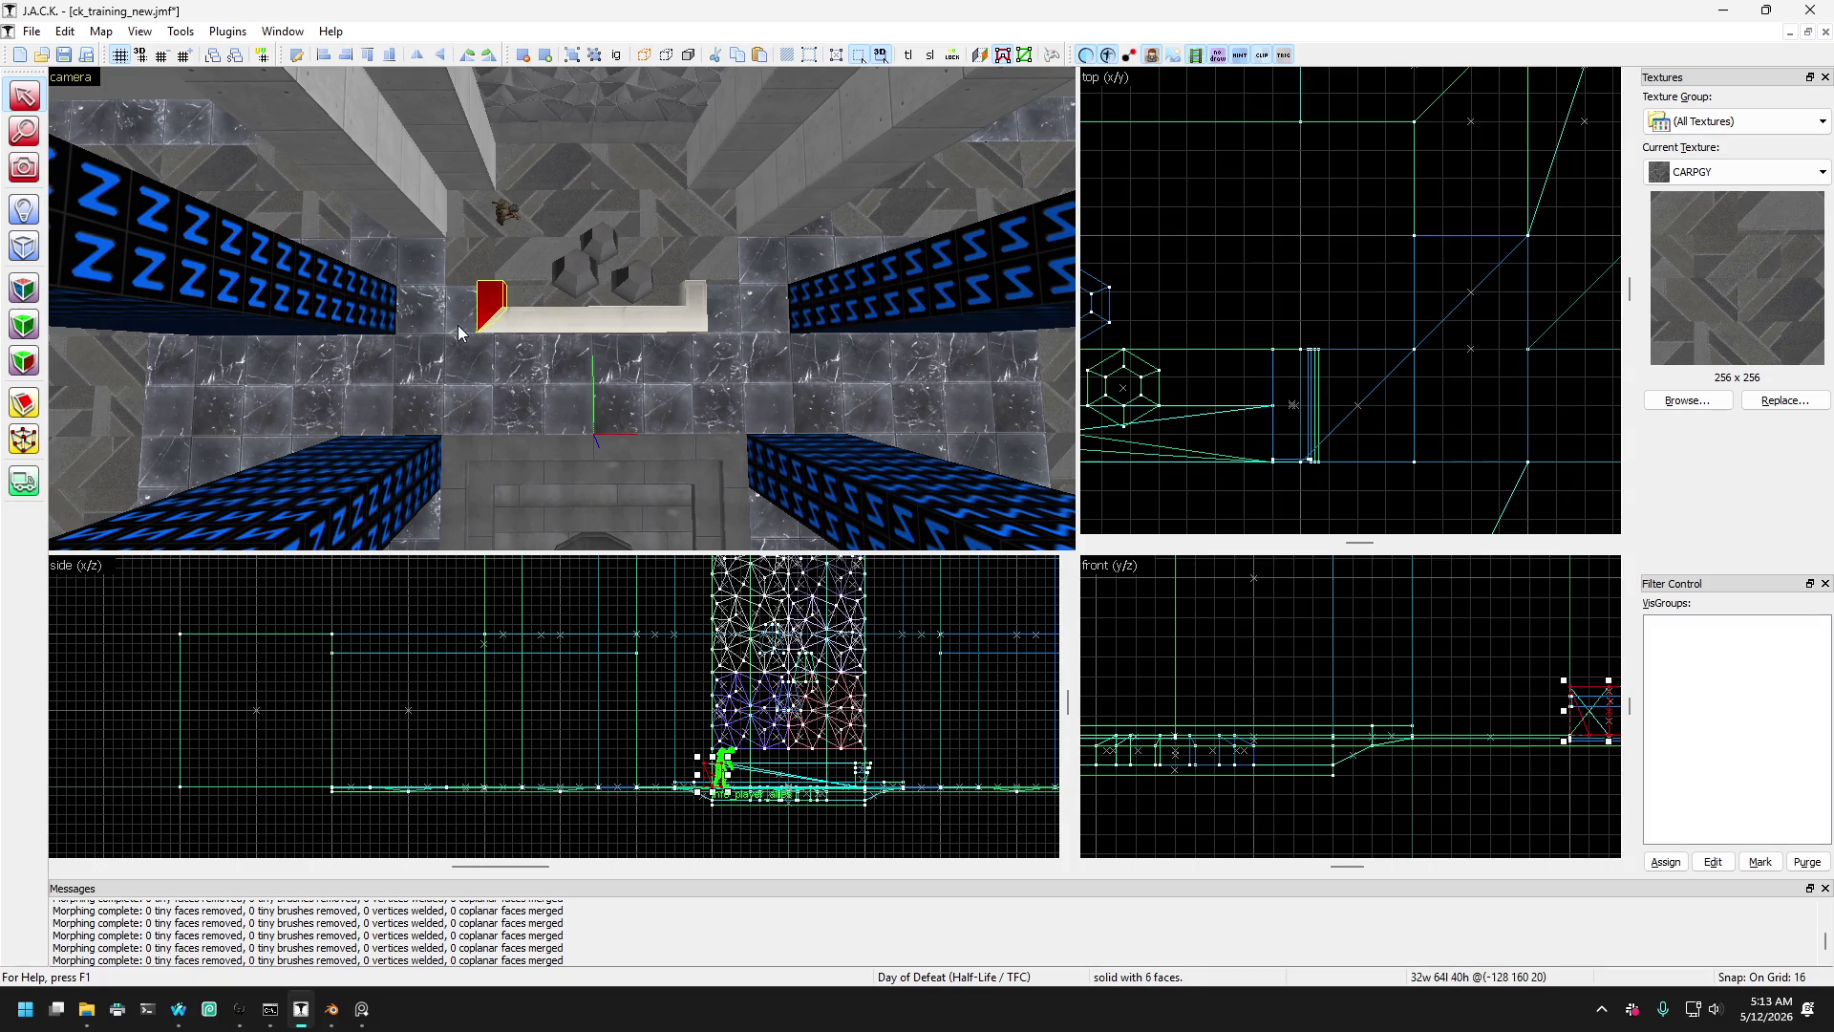
ctrl+click(728, 325)
click(755, 310)
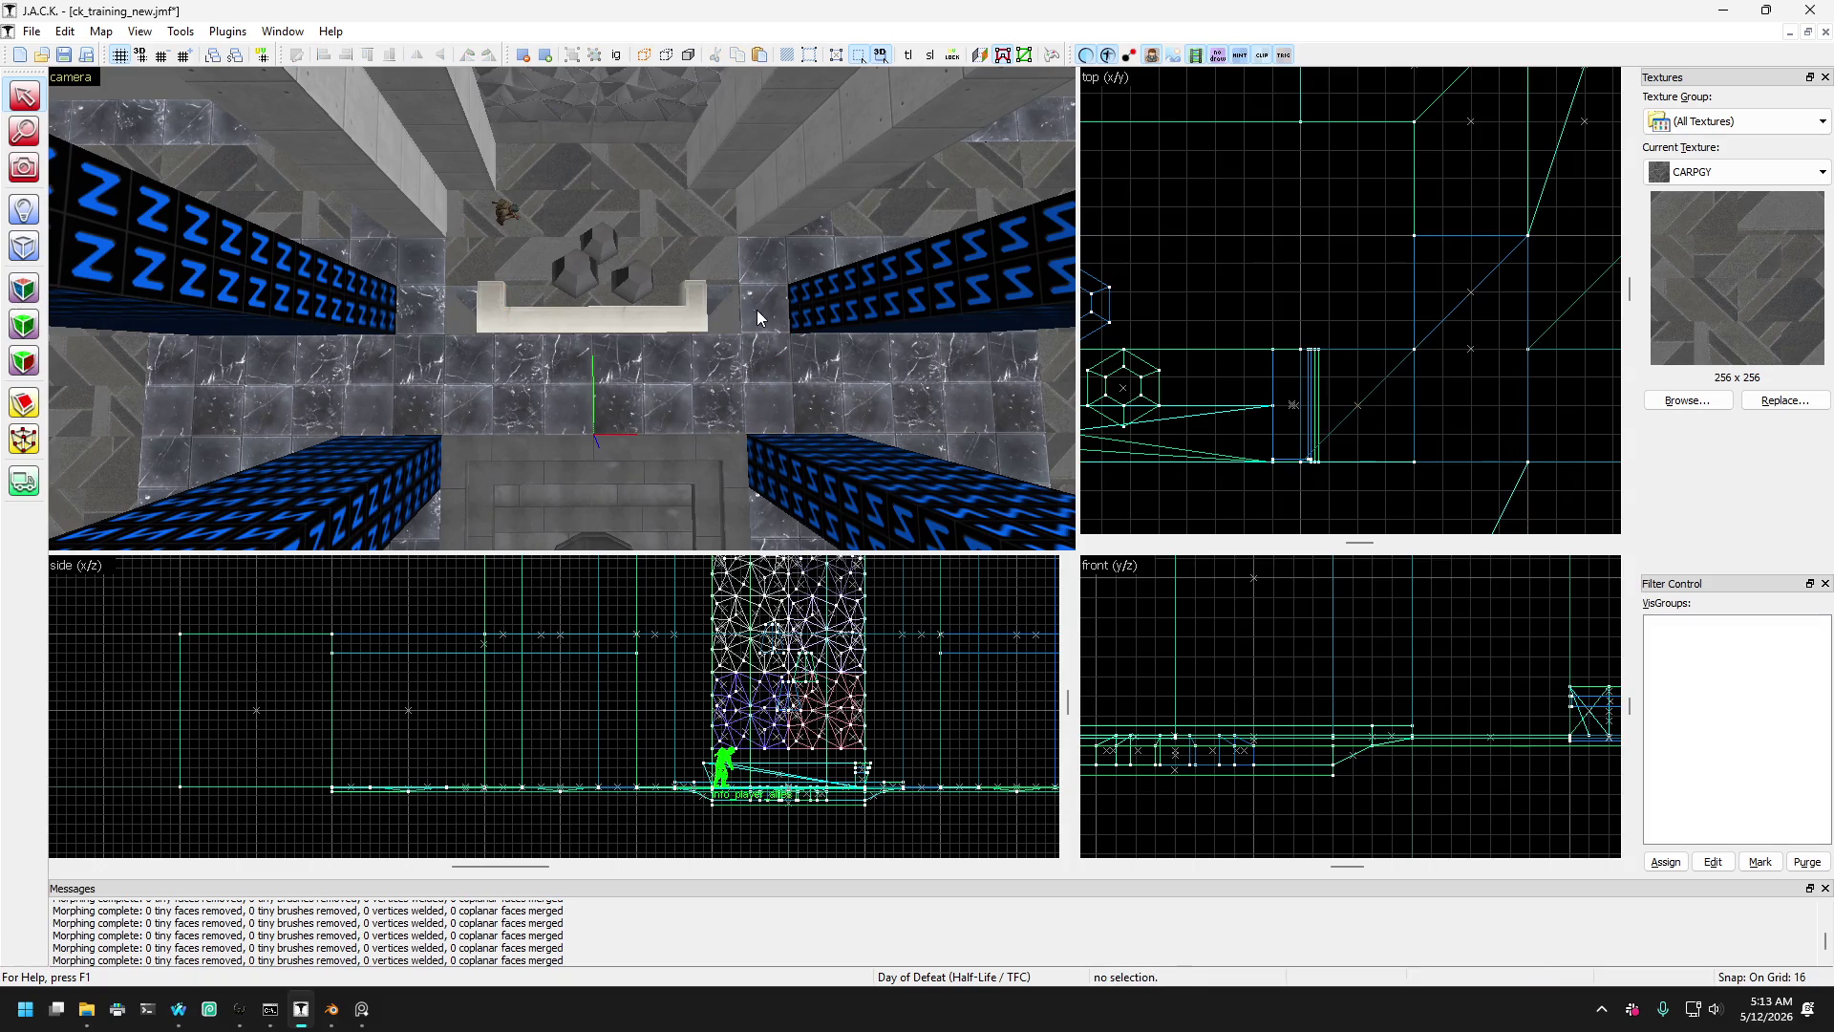
ctrl+click(412, 323)
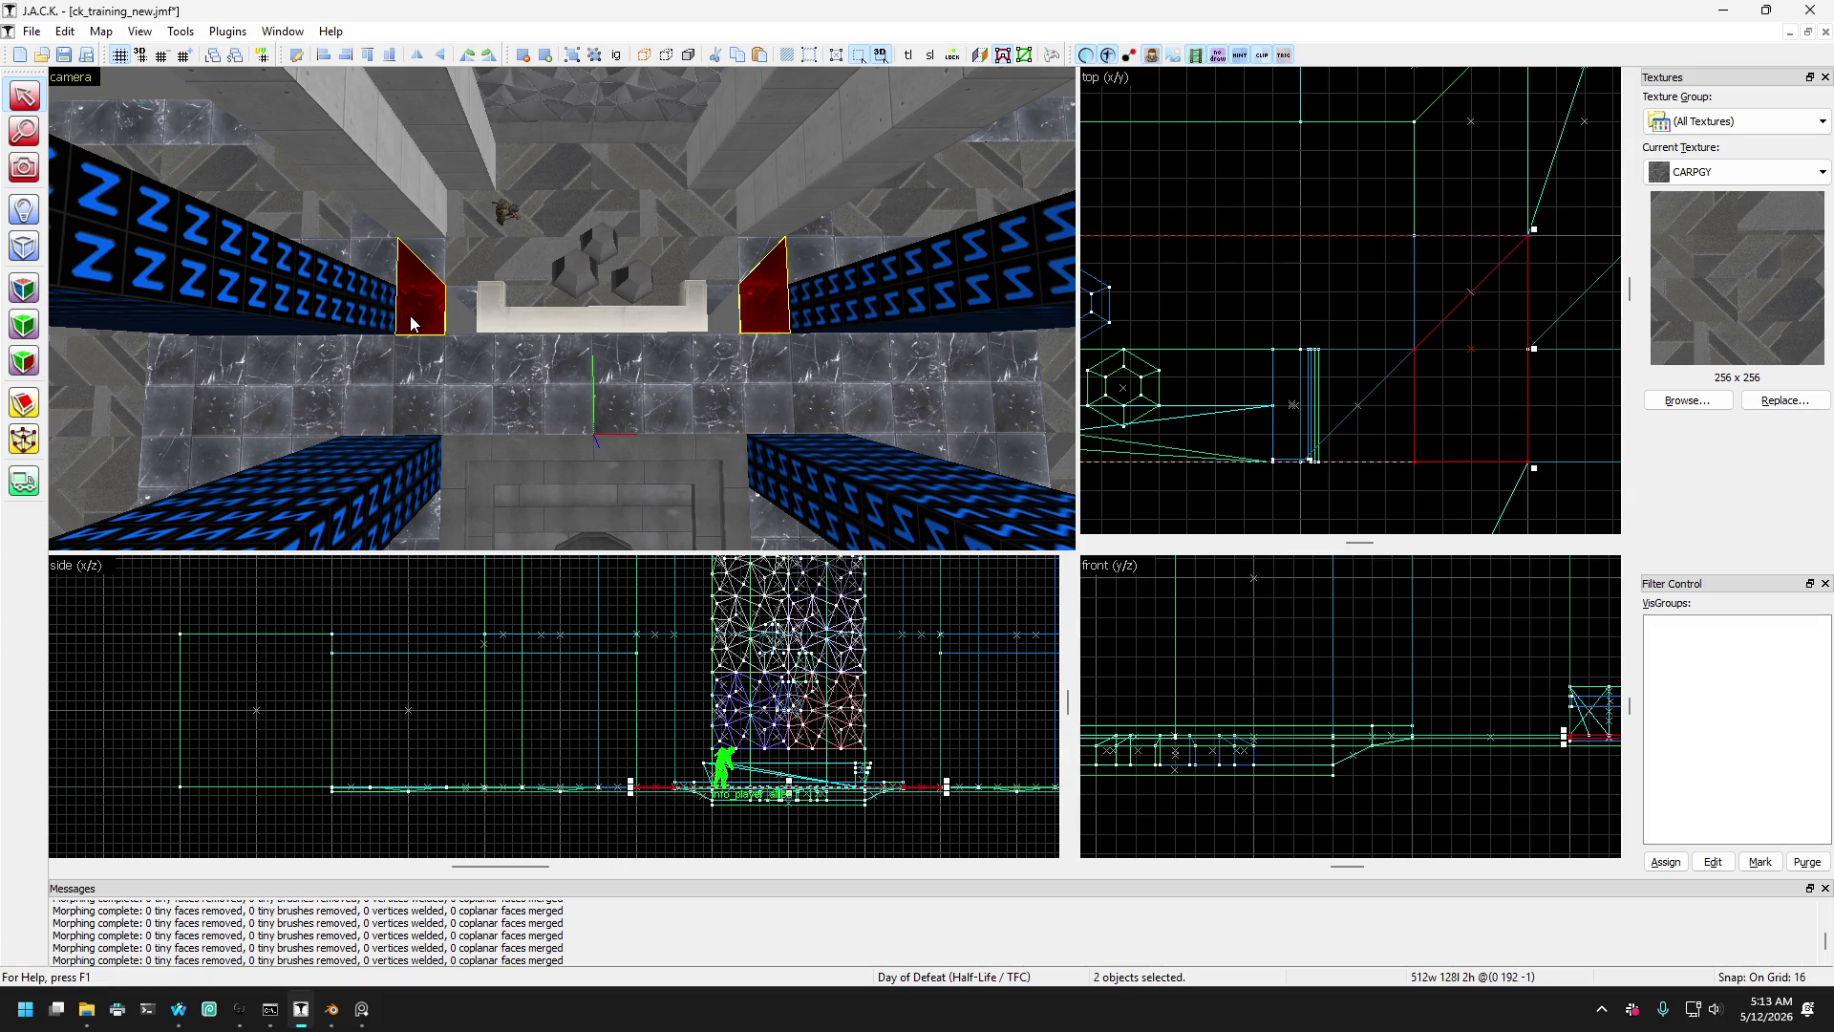
- Drag the wedges' corner vertices inward and forward to make angled wedges
click(24, 439)
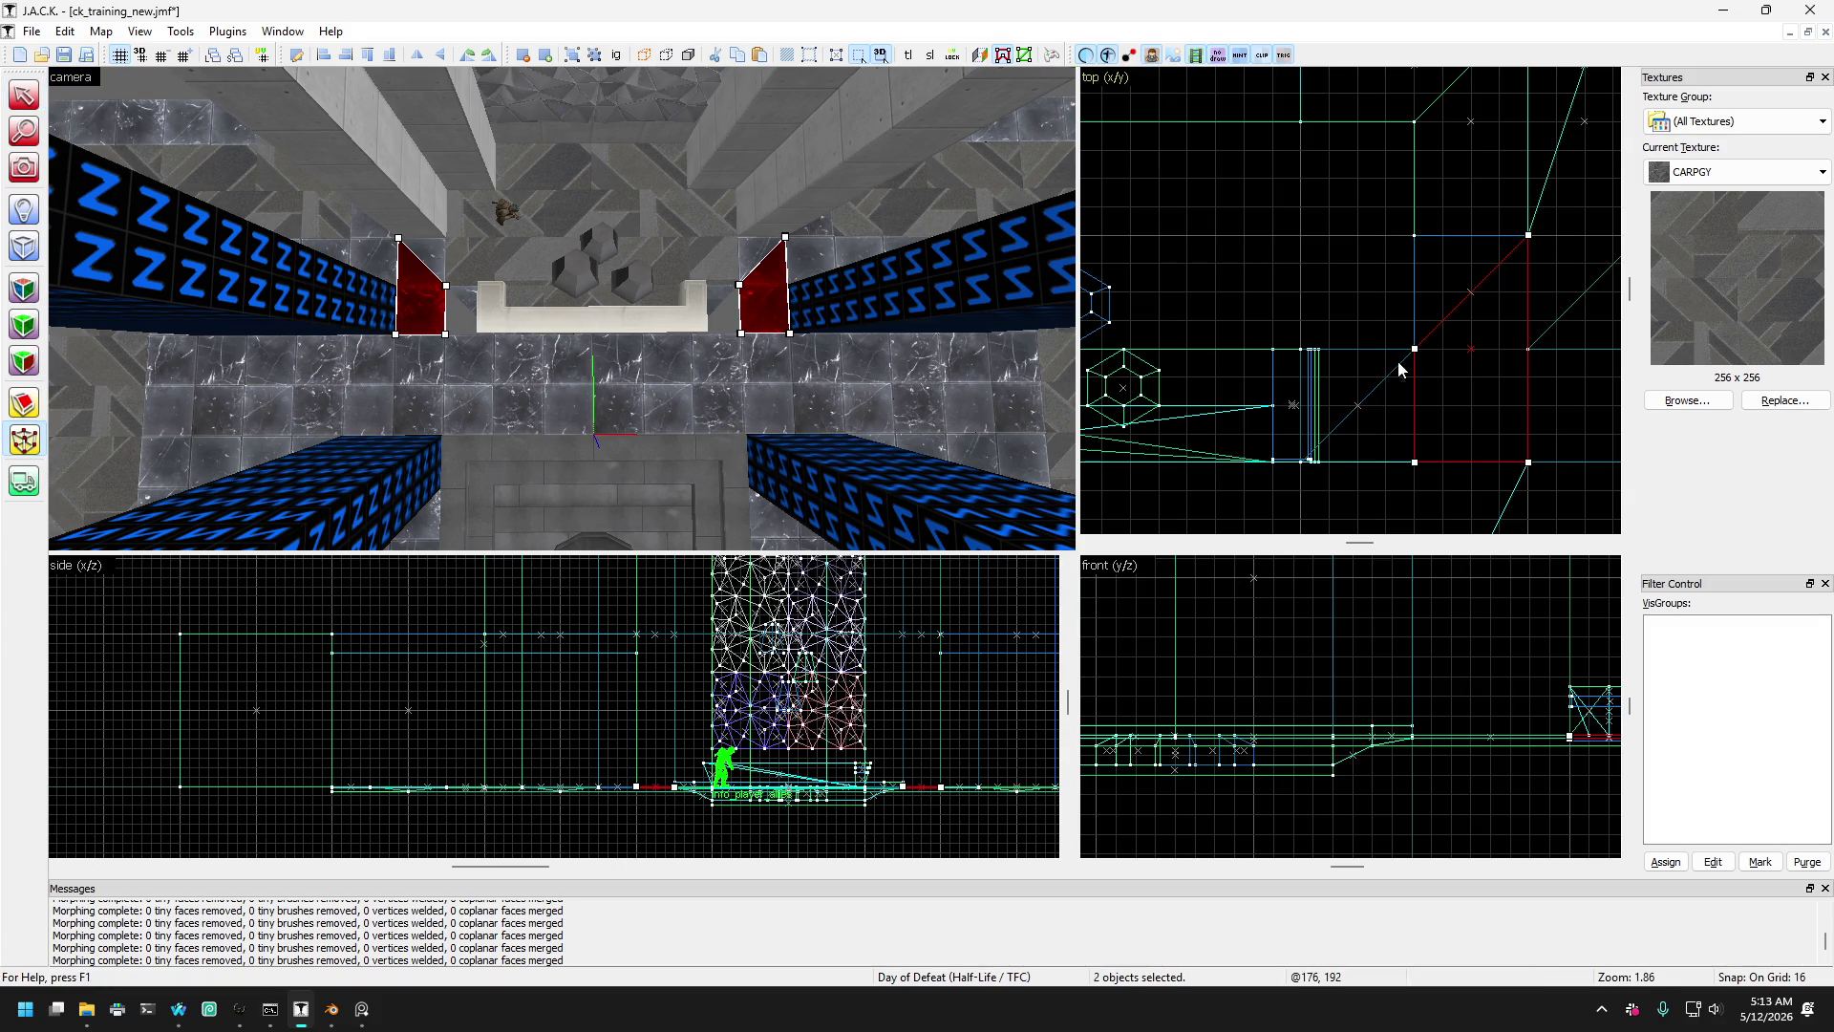
drag(1415, 350, 1301, 463)
scroll(1384, 375, down, 5)
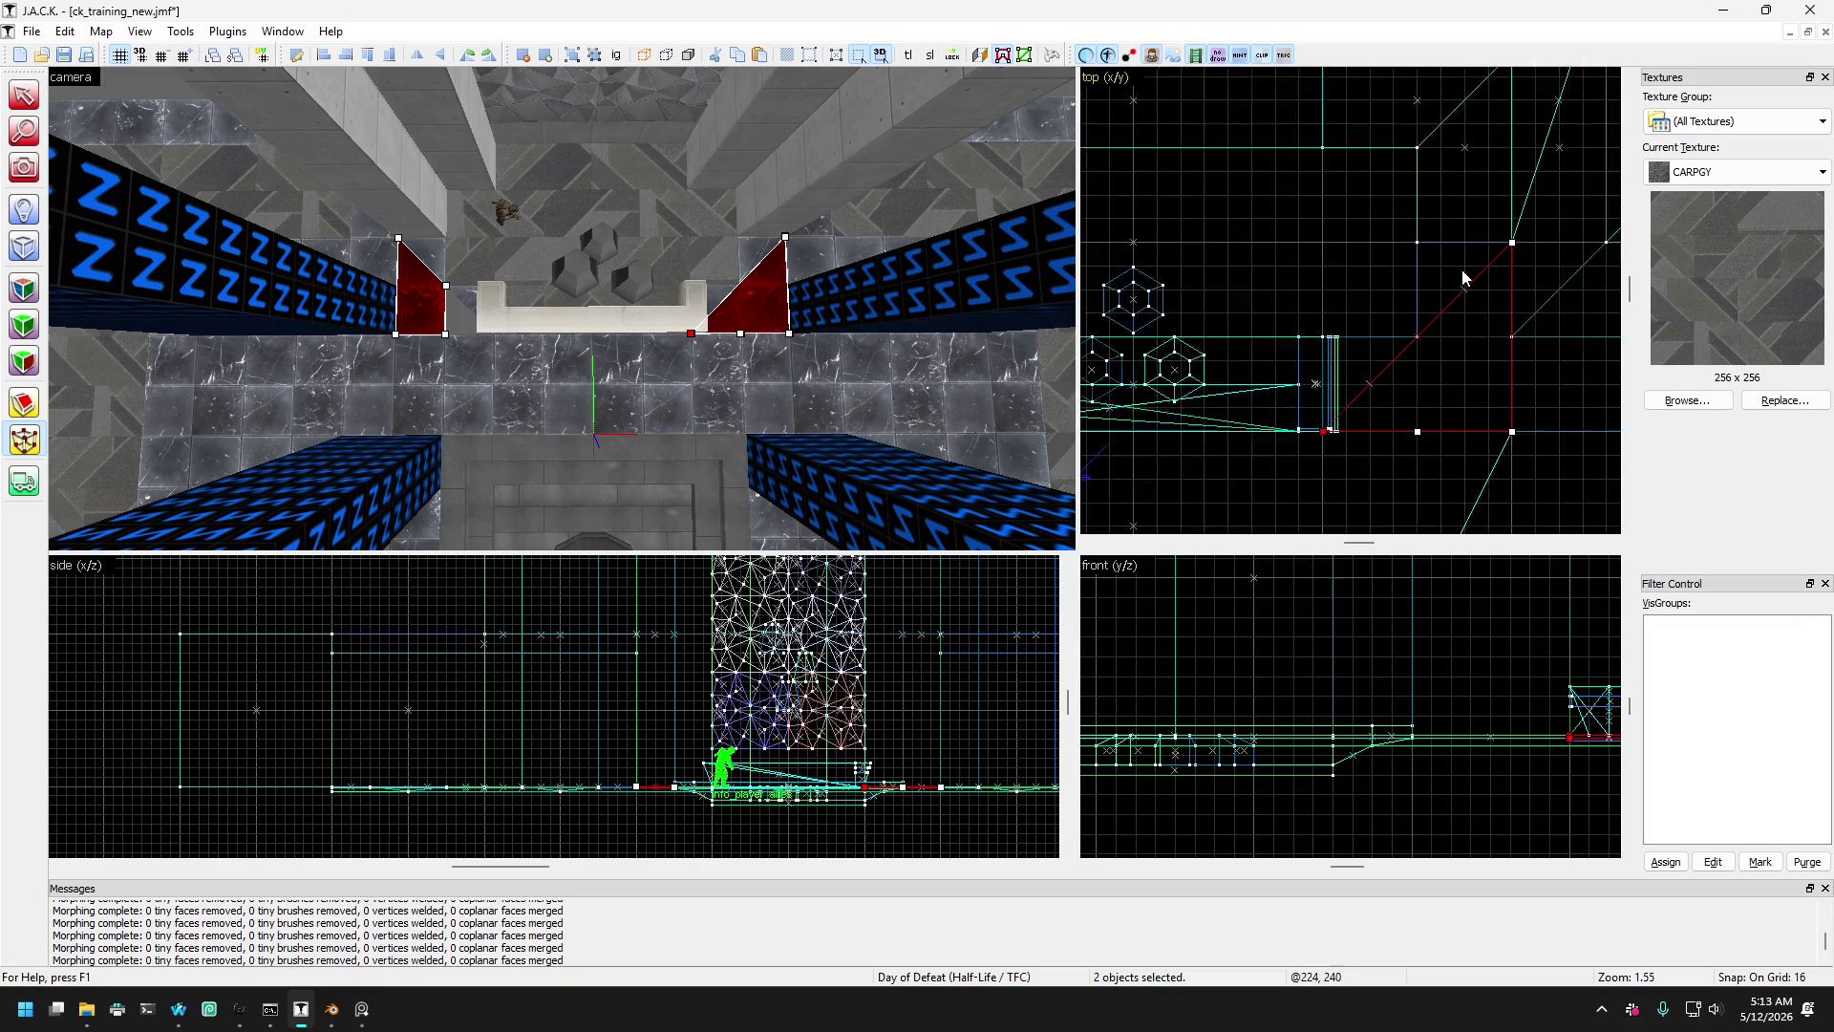
scroll(1333, 341, down, 1)
scroll(1469, 284, up, 2)
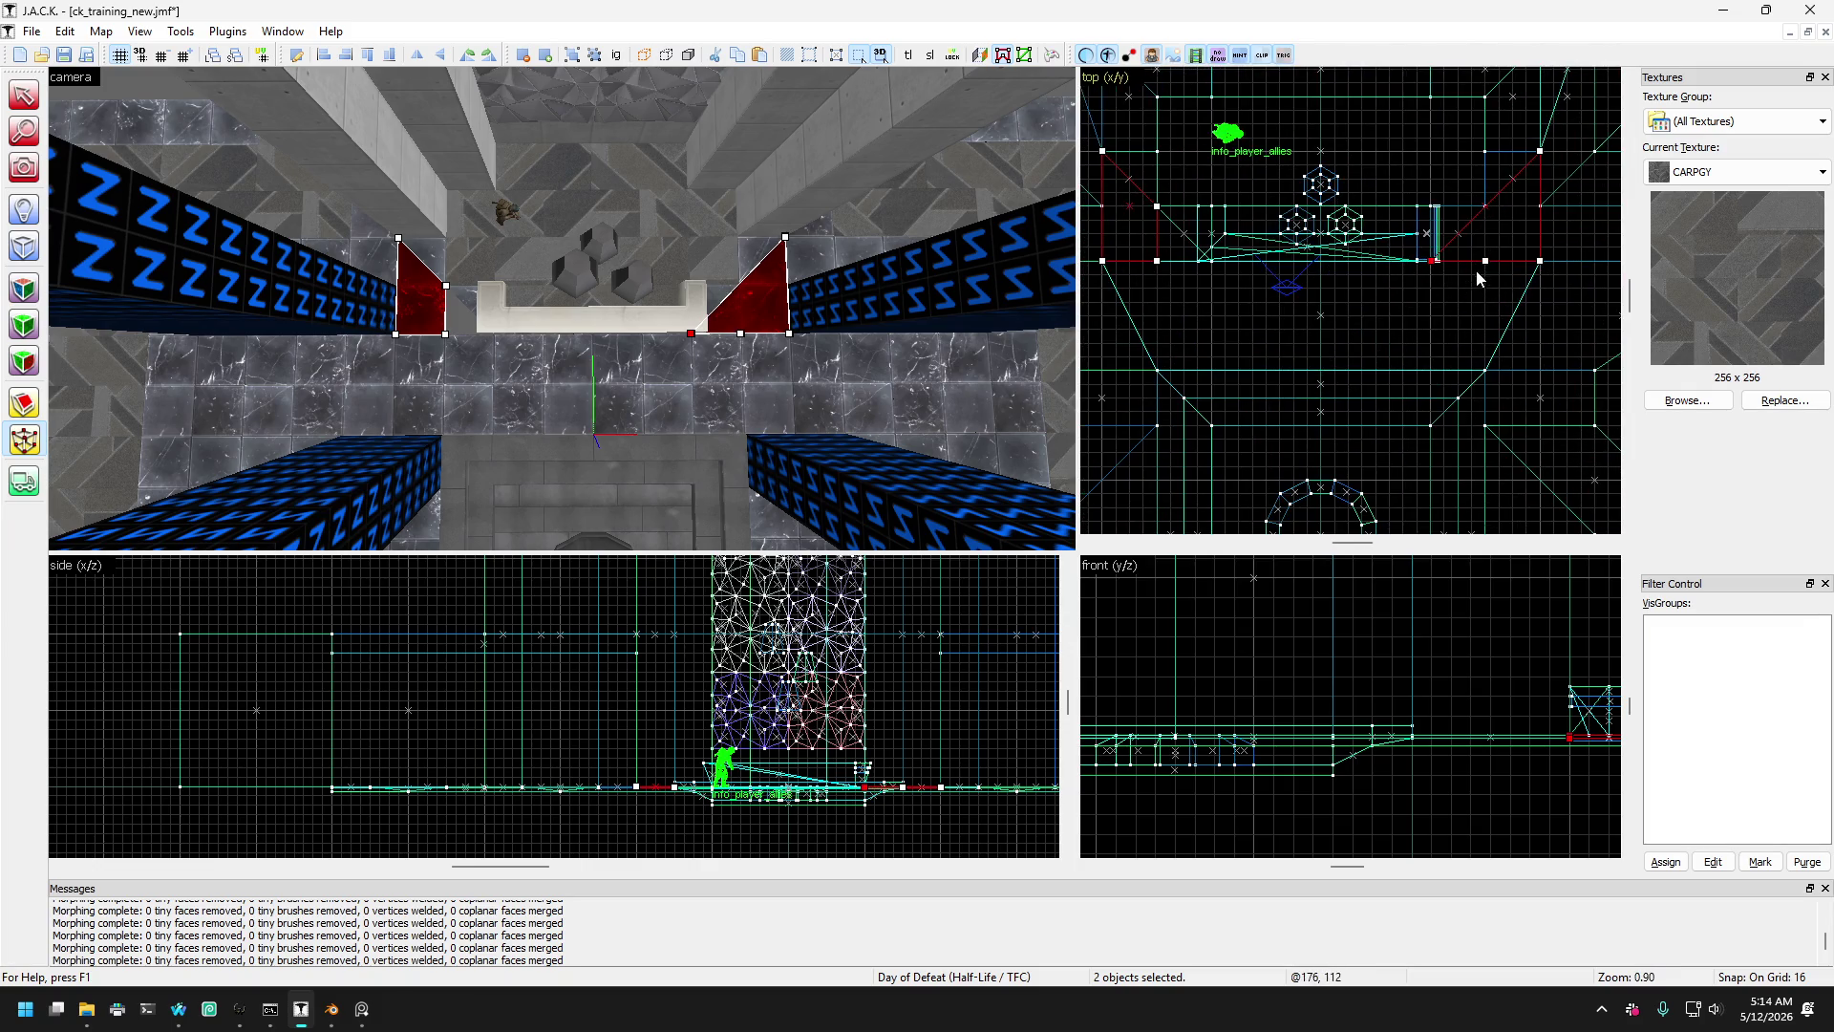
drag(1485, 261, 1485, 371)
scroll(1483, 376, down, 1)
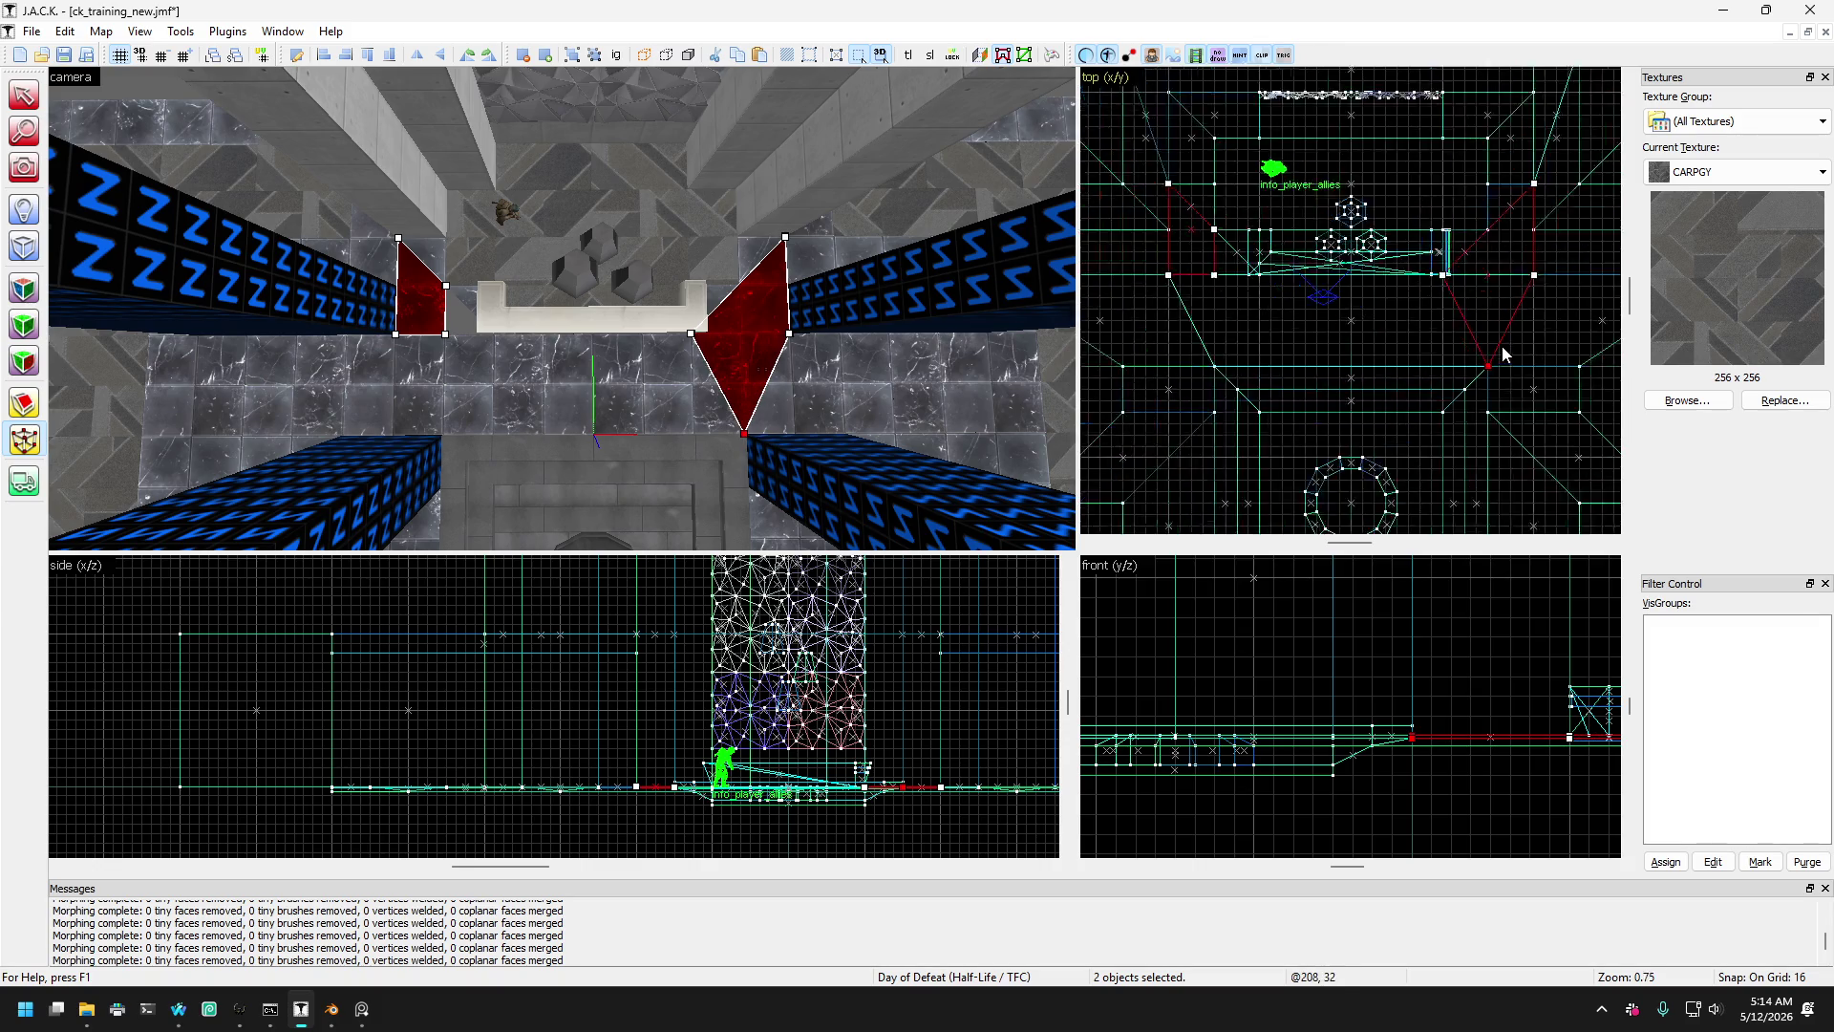
mouse_move(1327, 254)
mouse_down()
mouse_move(1375, 299)
mouse_move(1311, 429)
mouse_up()
scroll(1367, 300, up, 2)
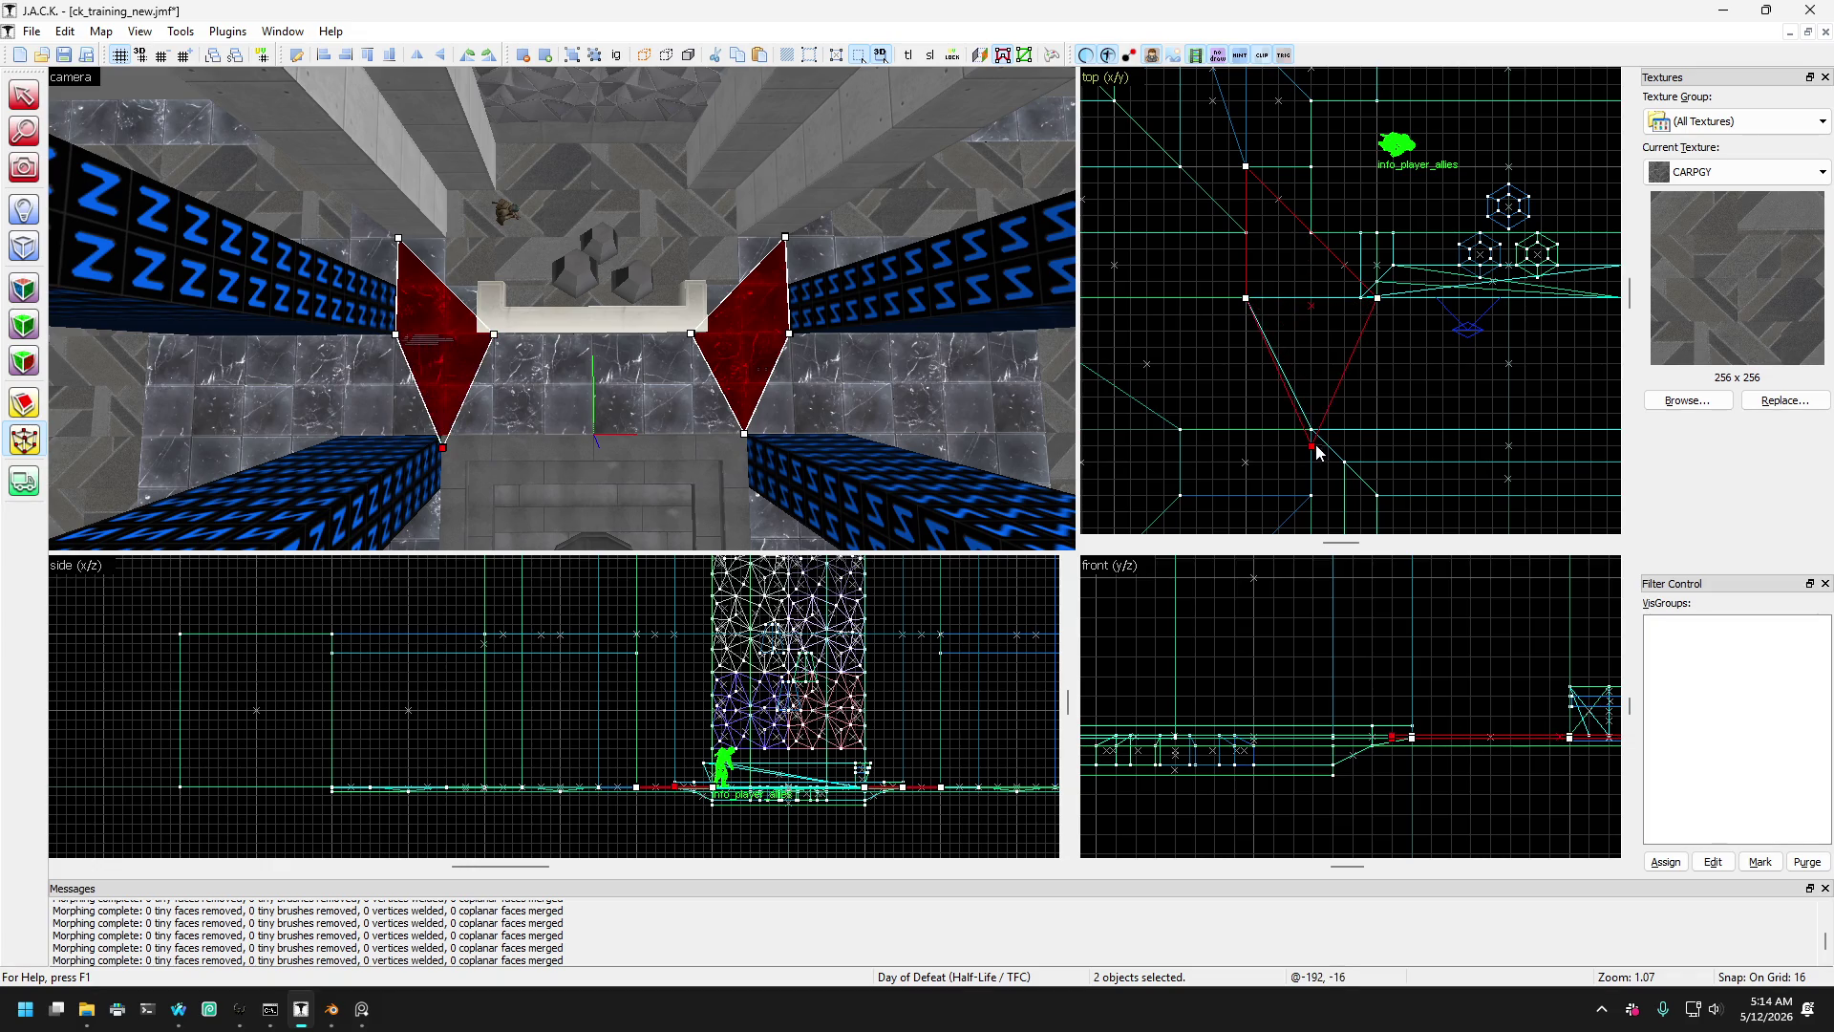
- Select the left red wedge and mirror it to the opposite side with Ctrl+L
click(24, 96)
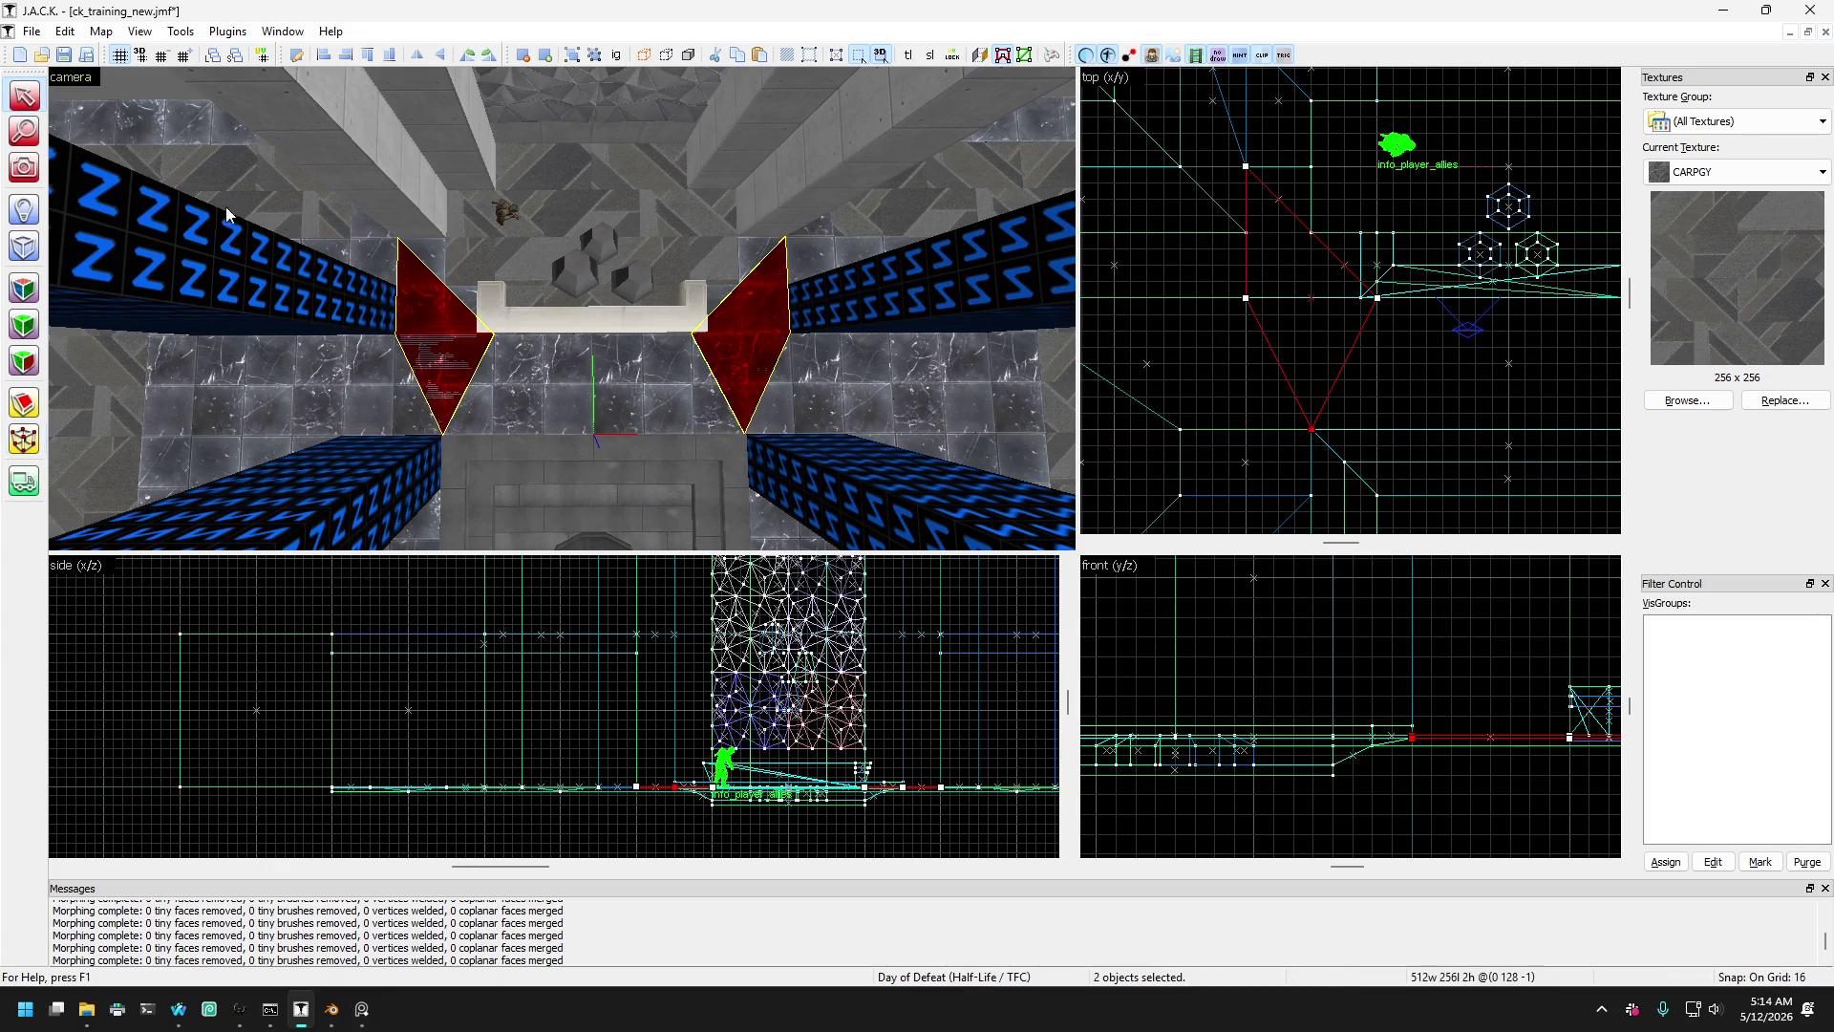
click(451, 374)
click(447, 382)
click(422, 392)
click(523, 409)
click(437, 330)
click(523, 410)
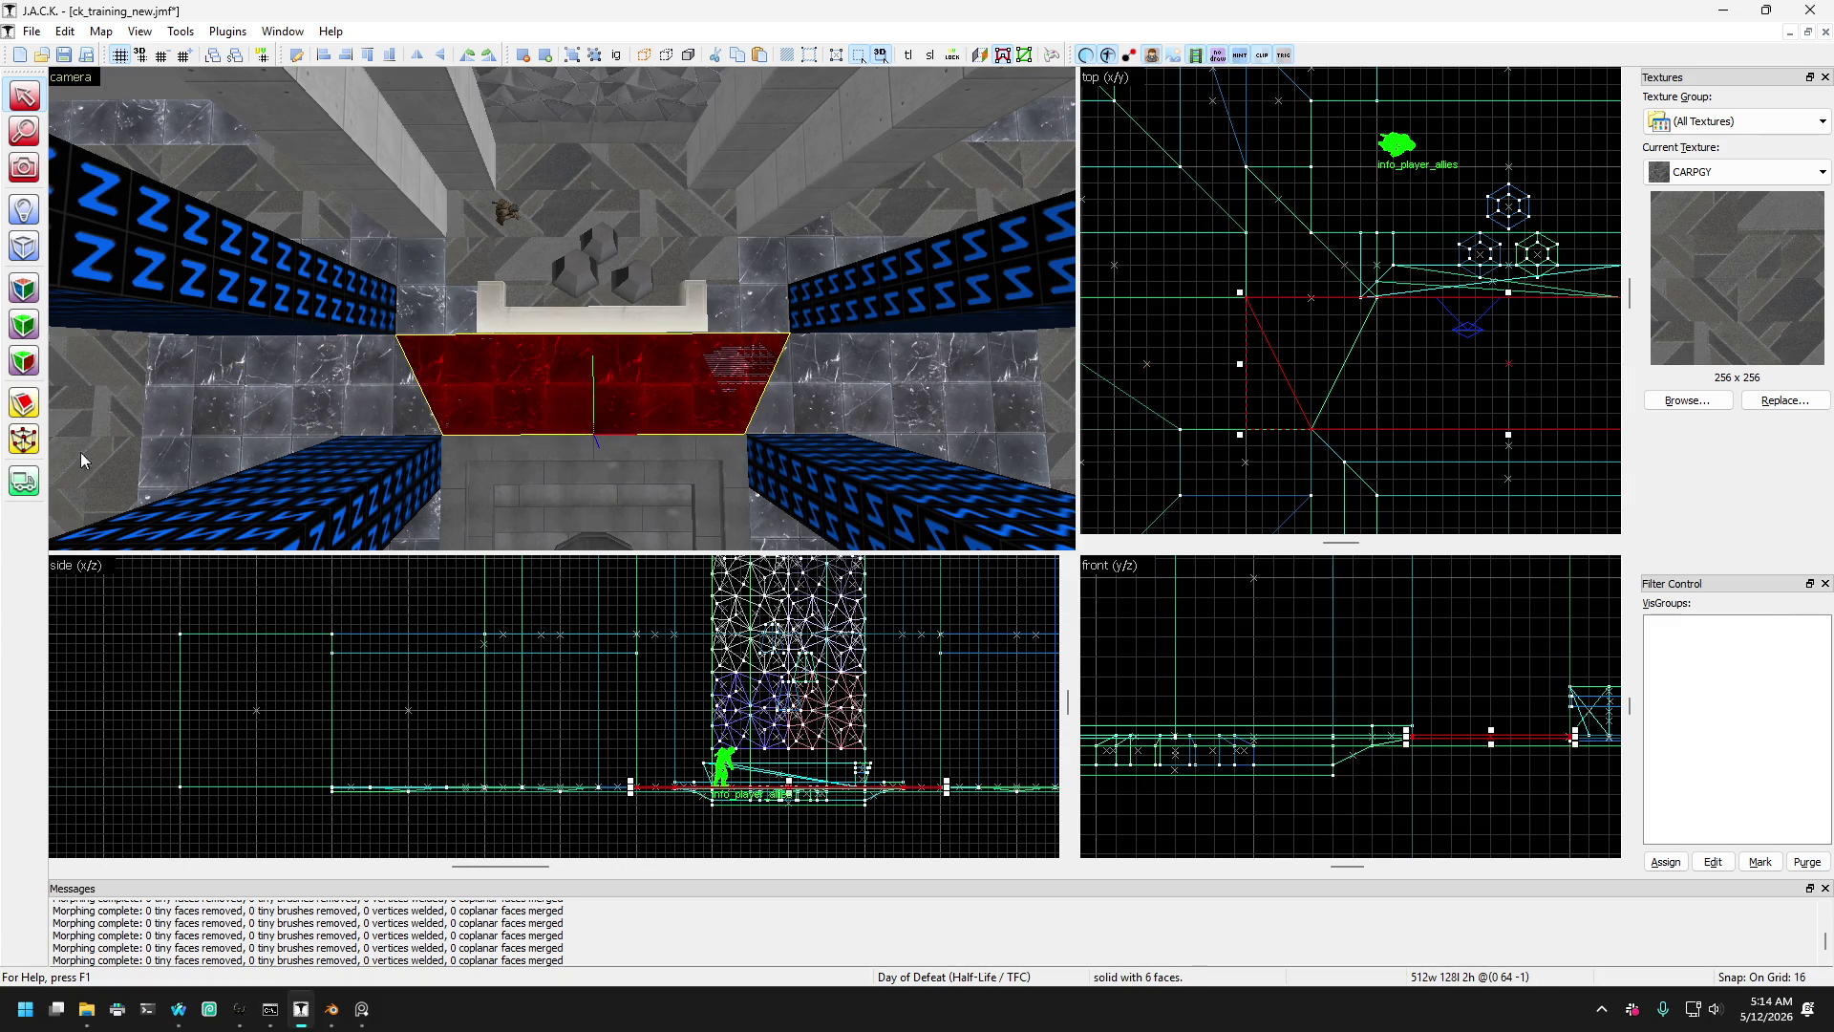
click(392, 373)
click(399, 380)
click(390, 391)
click(416, 337)
click(382, 376)
click(413, 314)
click(331, 387)
key(ctrl+l)
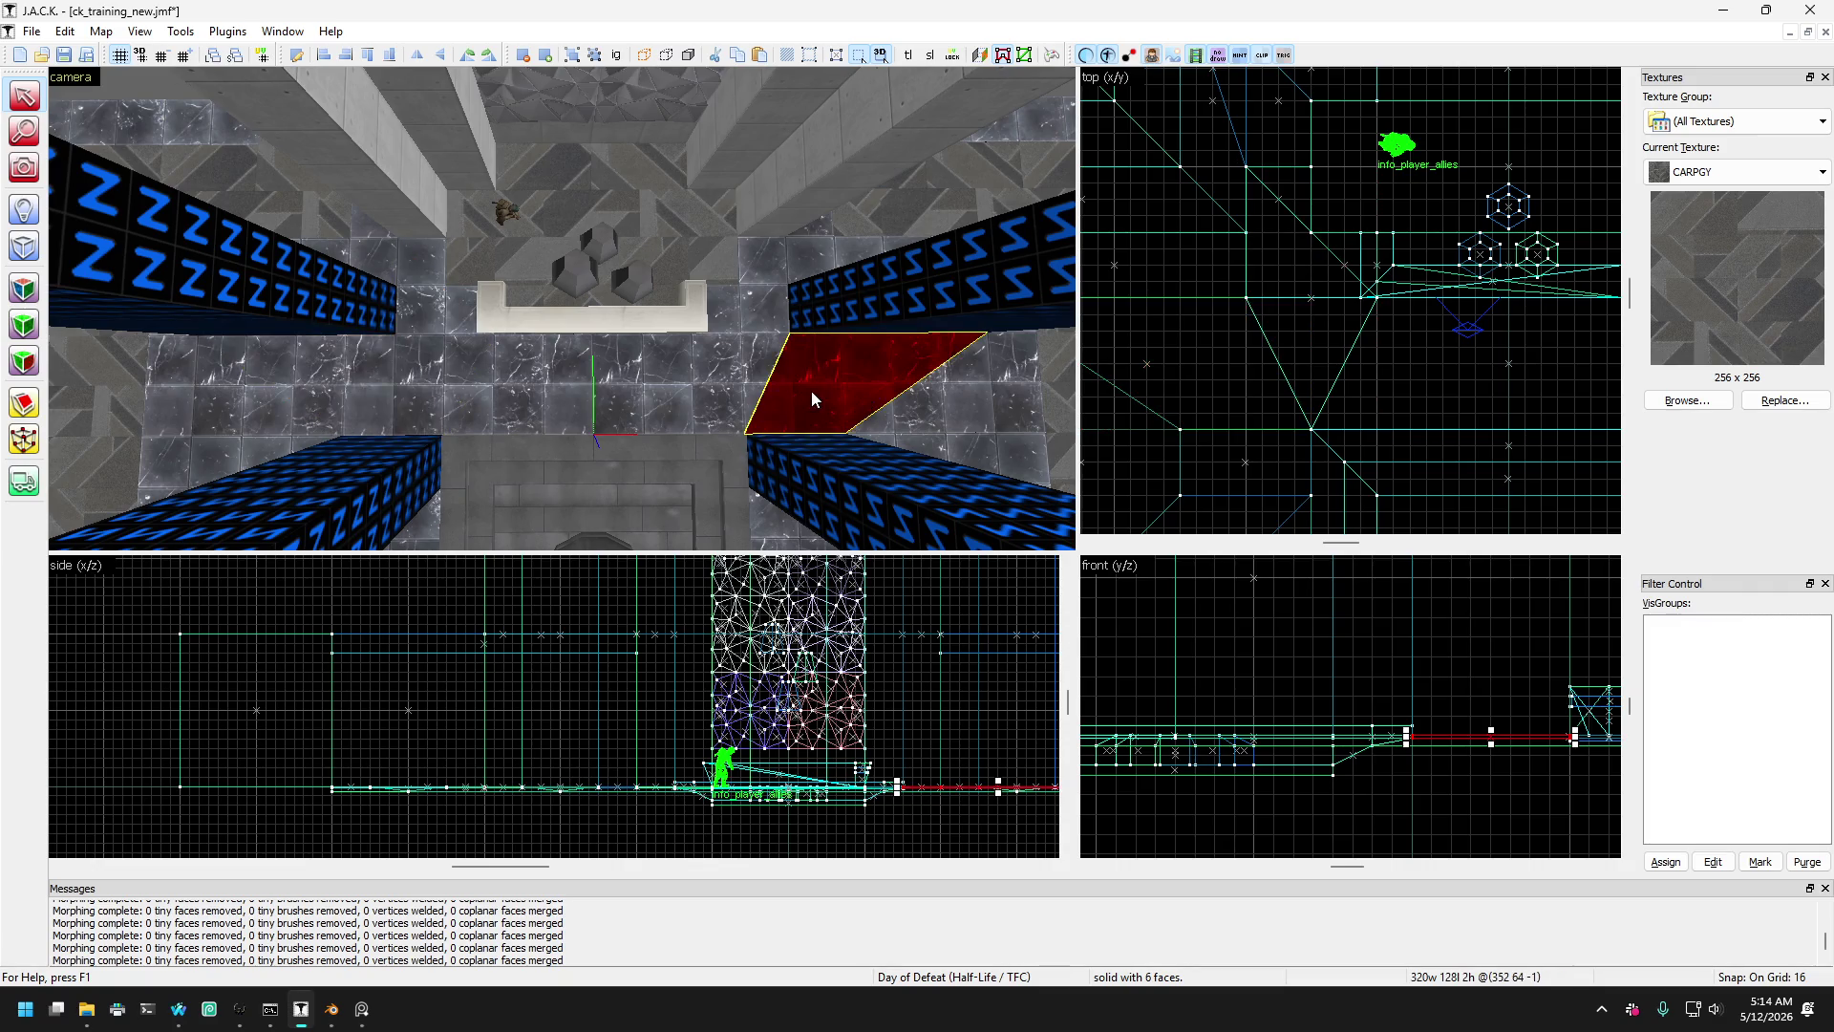
- Taper the central trapezoid floor brush by moving a corner to narrow its far edge
click(772, 309)
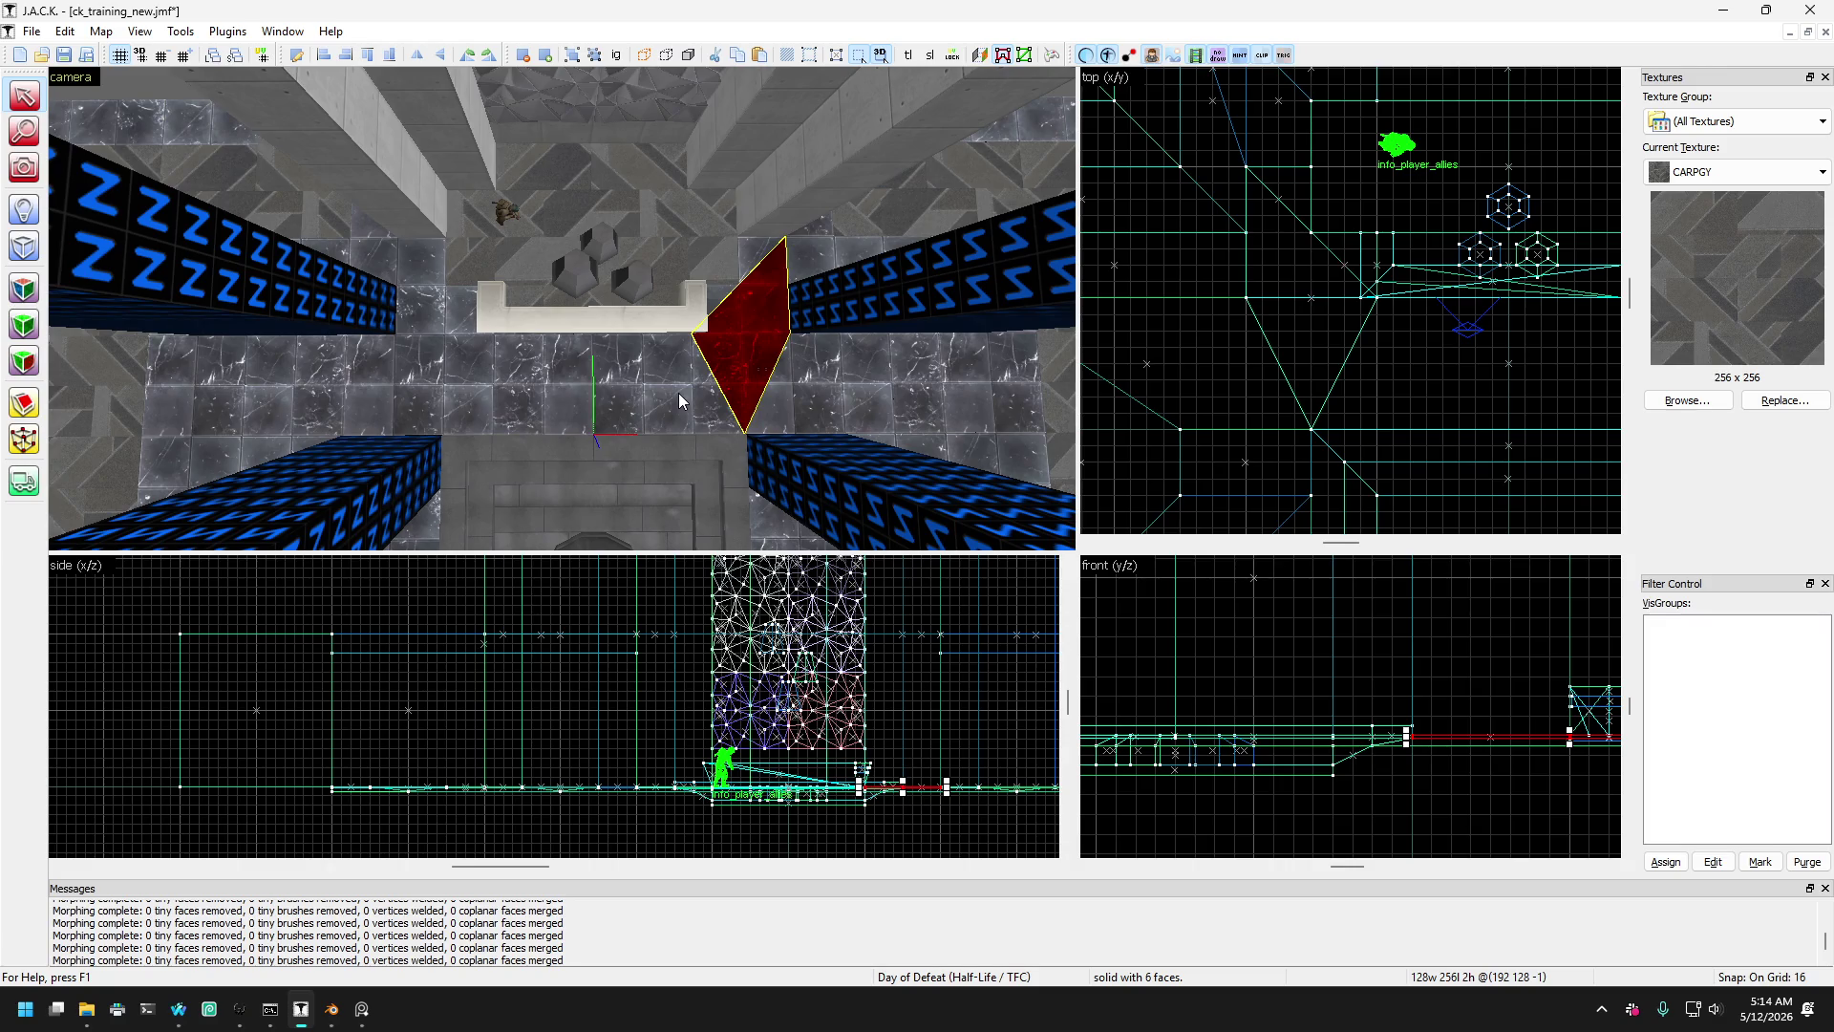
click(723, 384)
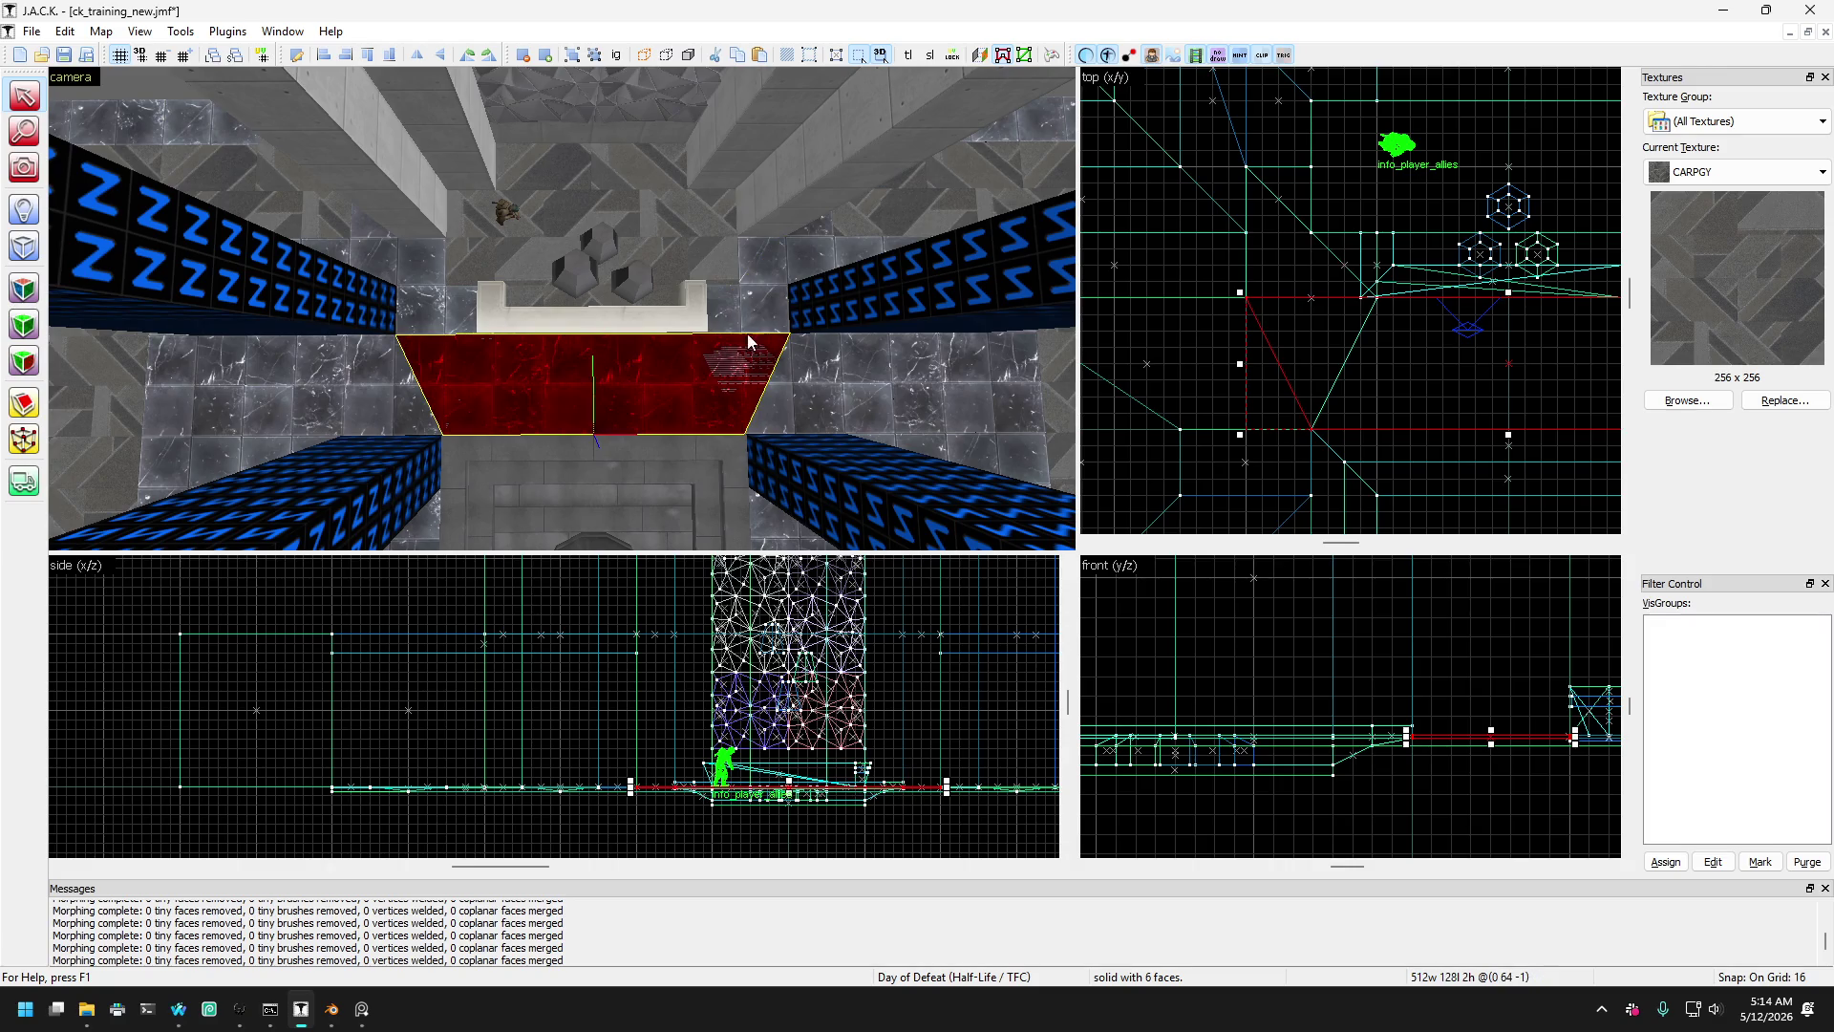
click(762, 290)
click(685, 375)
click(23, 441)
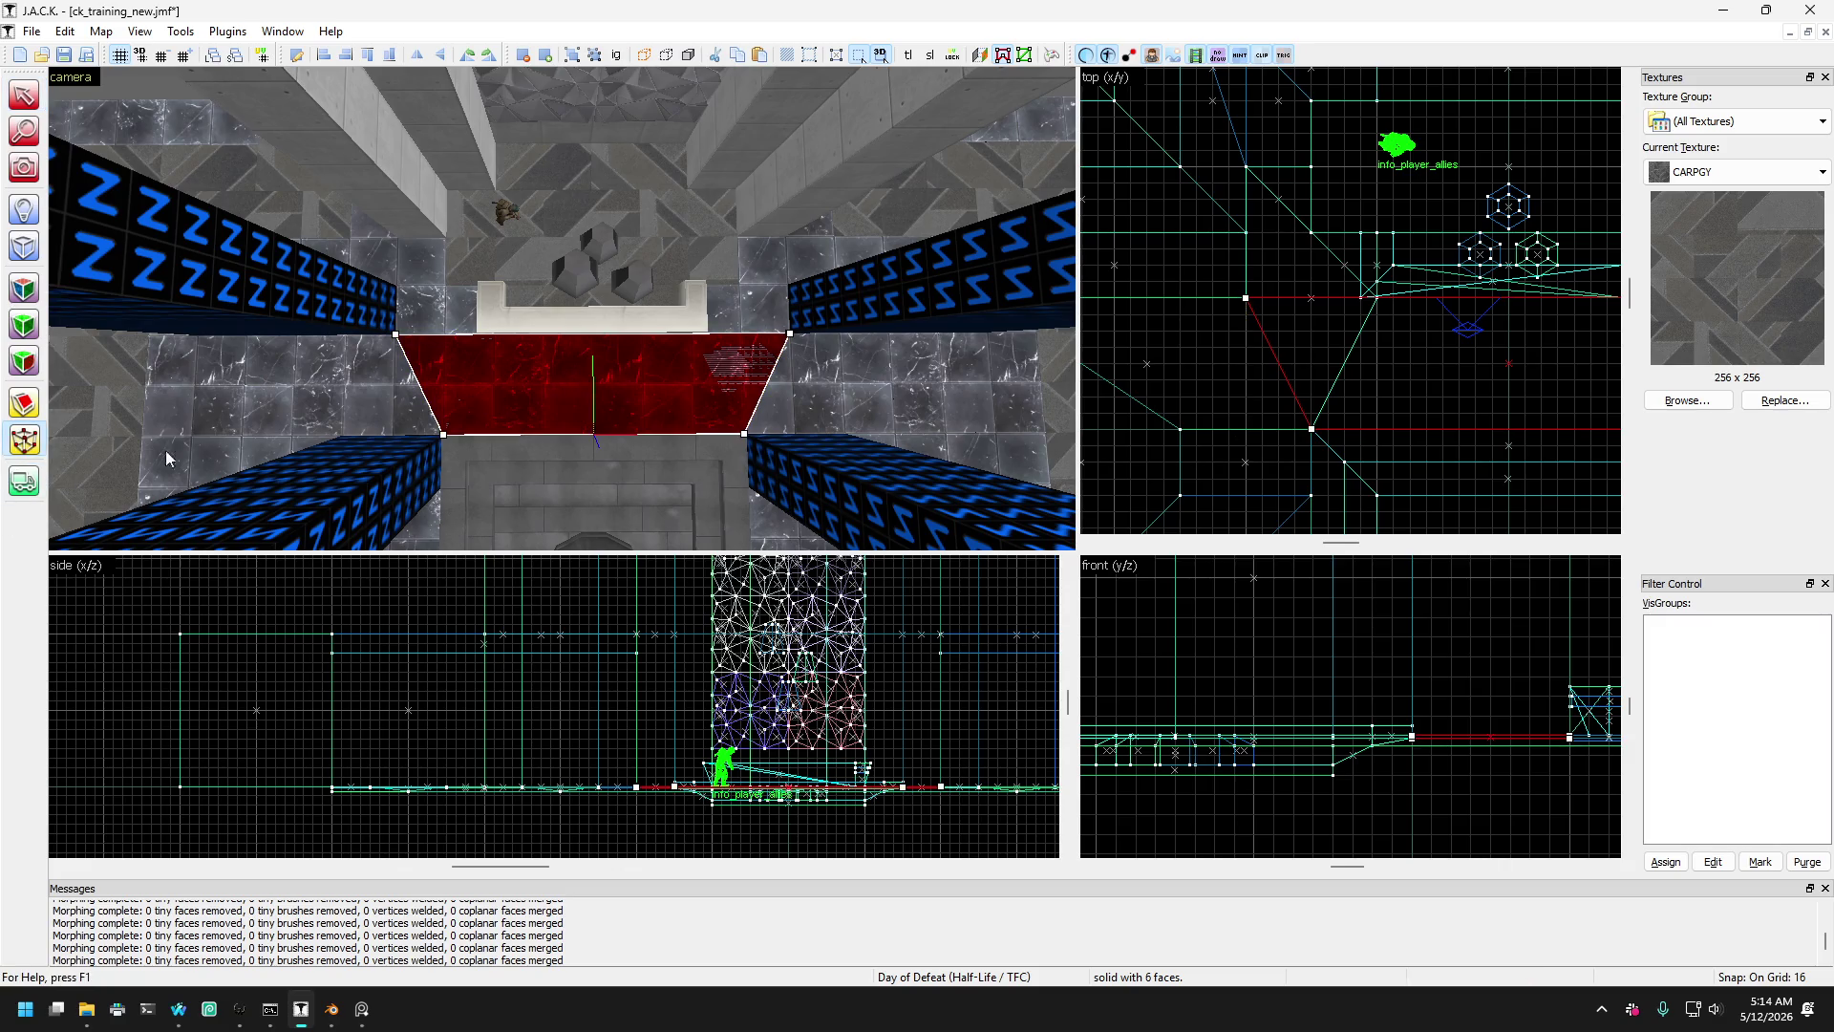
mouse_move(1244, 302)
mouse_down()
mouse_move(1374, 304)
mouse_move(1314, 294)
mouse_up()
scroll(1257, 311, down, 1)
scroll(1476, 308, down, 3)
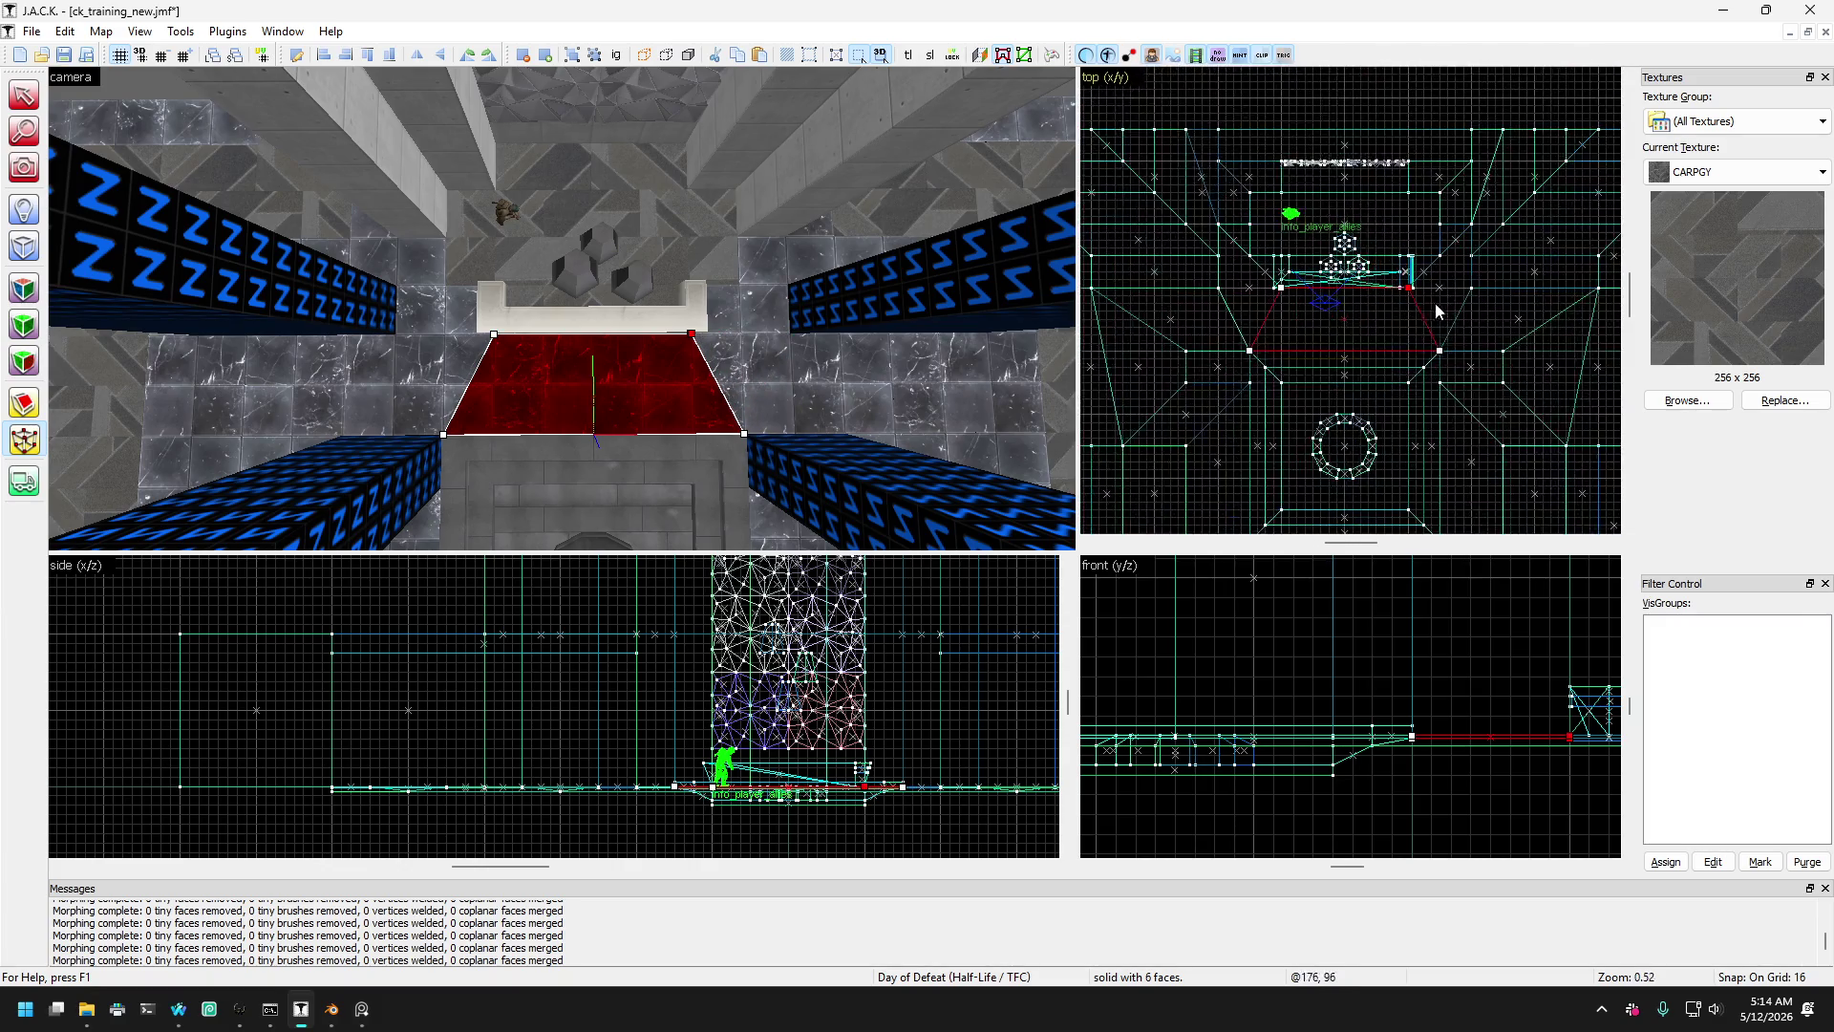
scroll(1435, 311, up, 1)
- Move a brush to the right and tilt the 3D view down onto the floor area
click(23, 96)
key(Escape)
click(24, 167)
scroll(64, 117, up, 3)
click(24, 96)
click(477, 306)
mouse_move(478, 306)
mouse_down()
mouse_move(807, 315)
mouse_move(785, 389)
mouse_up()
scroll(184, 172, down, 2)
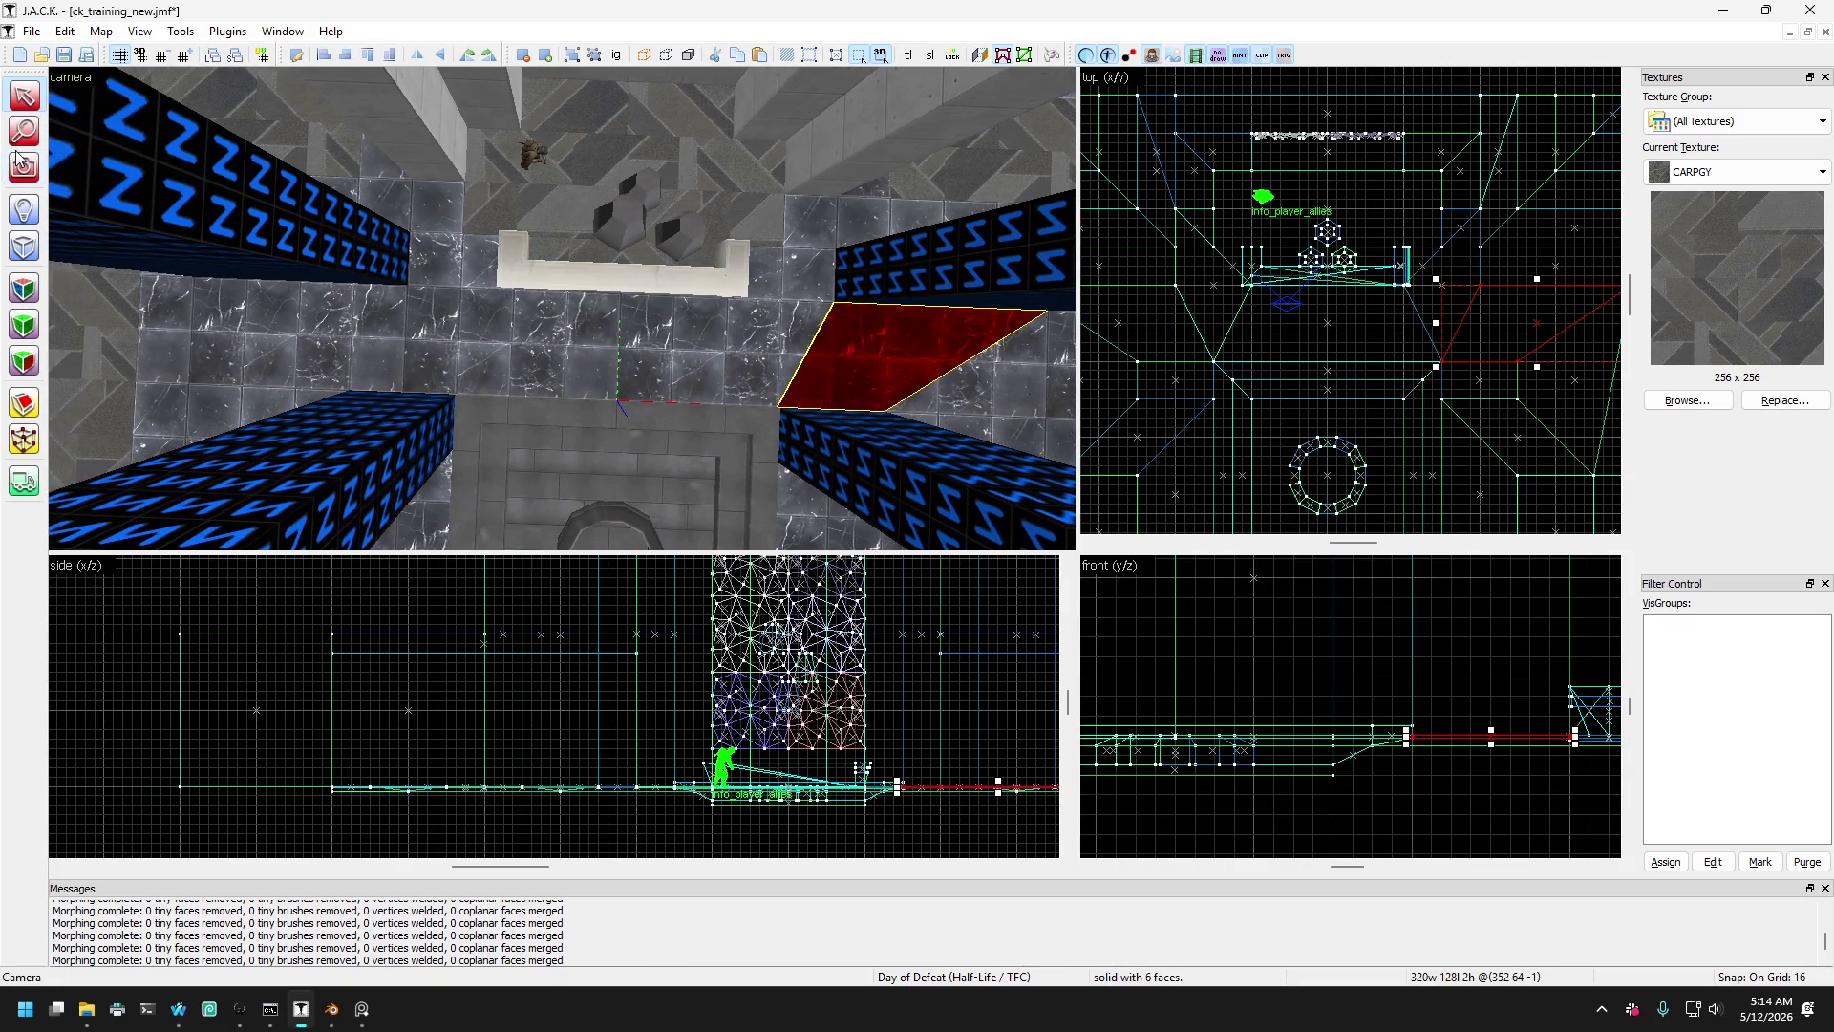
click(24, 167)
drag(535, 315, 564, 317)
- Switch the selection between the red diamond and the trapezoid floor brush, ending on the trapezoid
click(33, 100)
click(526, 342)
click(559, 288)
click(529, 331)
click(579, 279)
click(509, 324)
click(573, 283)
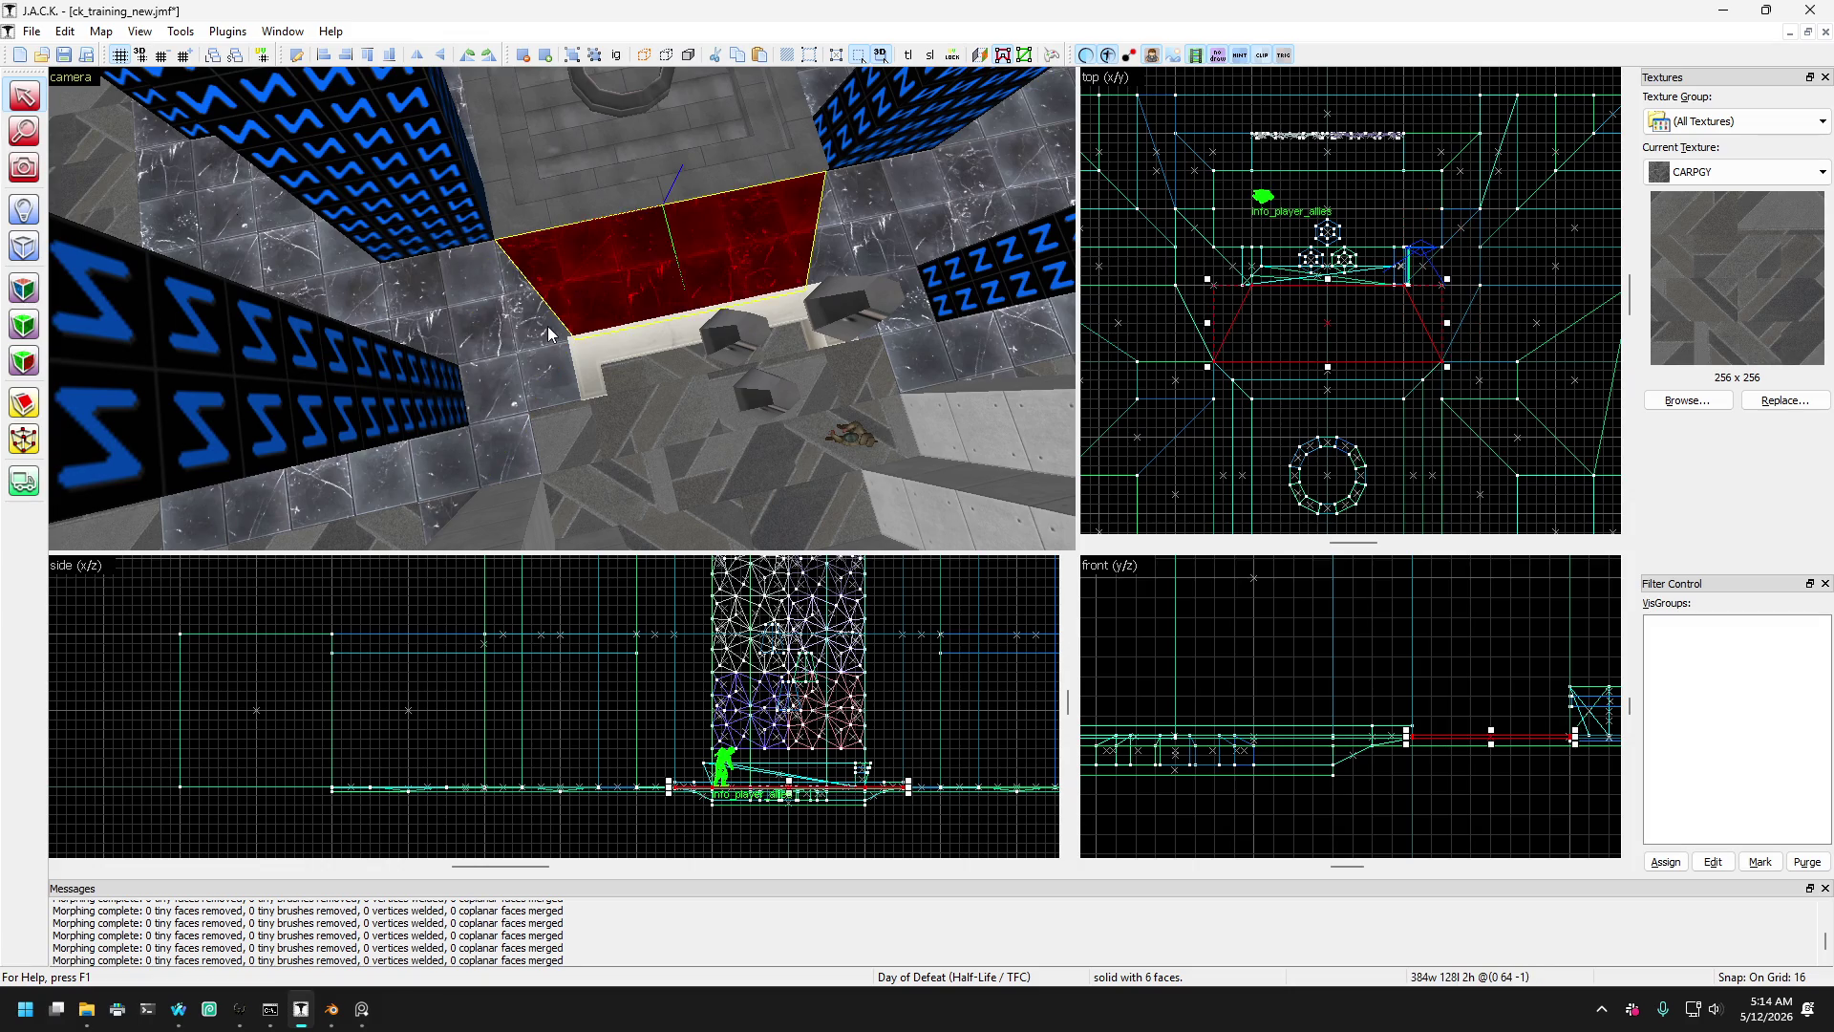
click(548, 329)
click(606, 294)
click(529, 334)
click(552, 243)
click(494, 303)
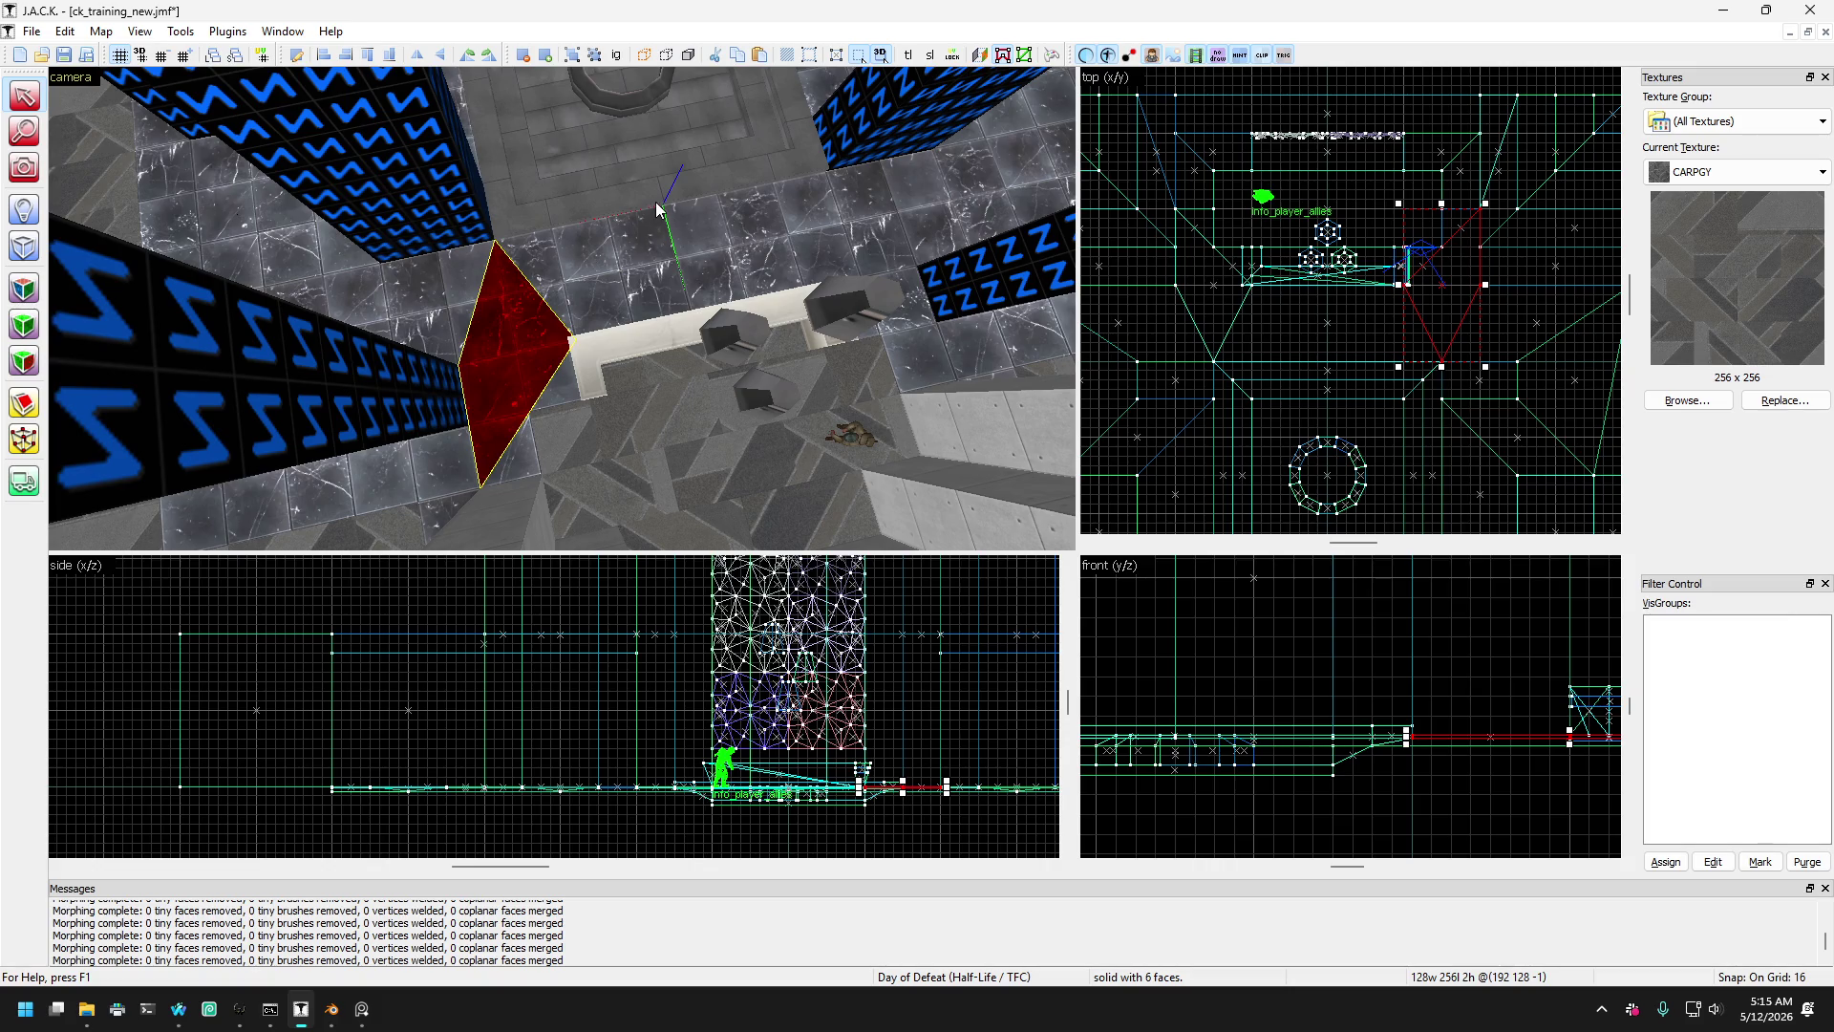
click(568, 254)
click(514, 315)
click(584, 273)
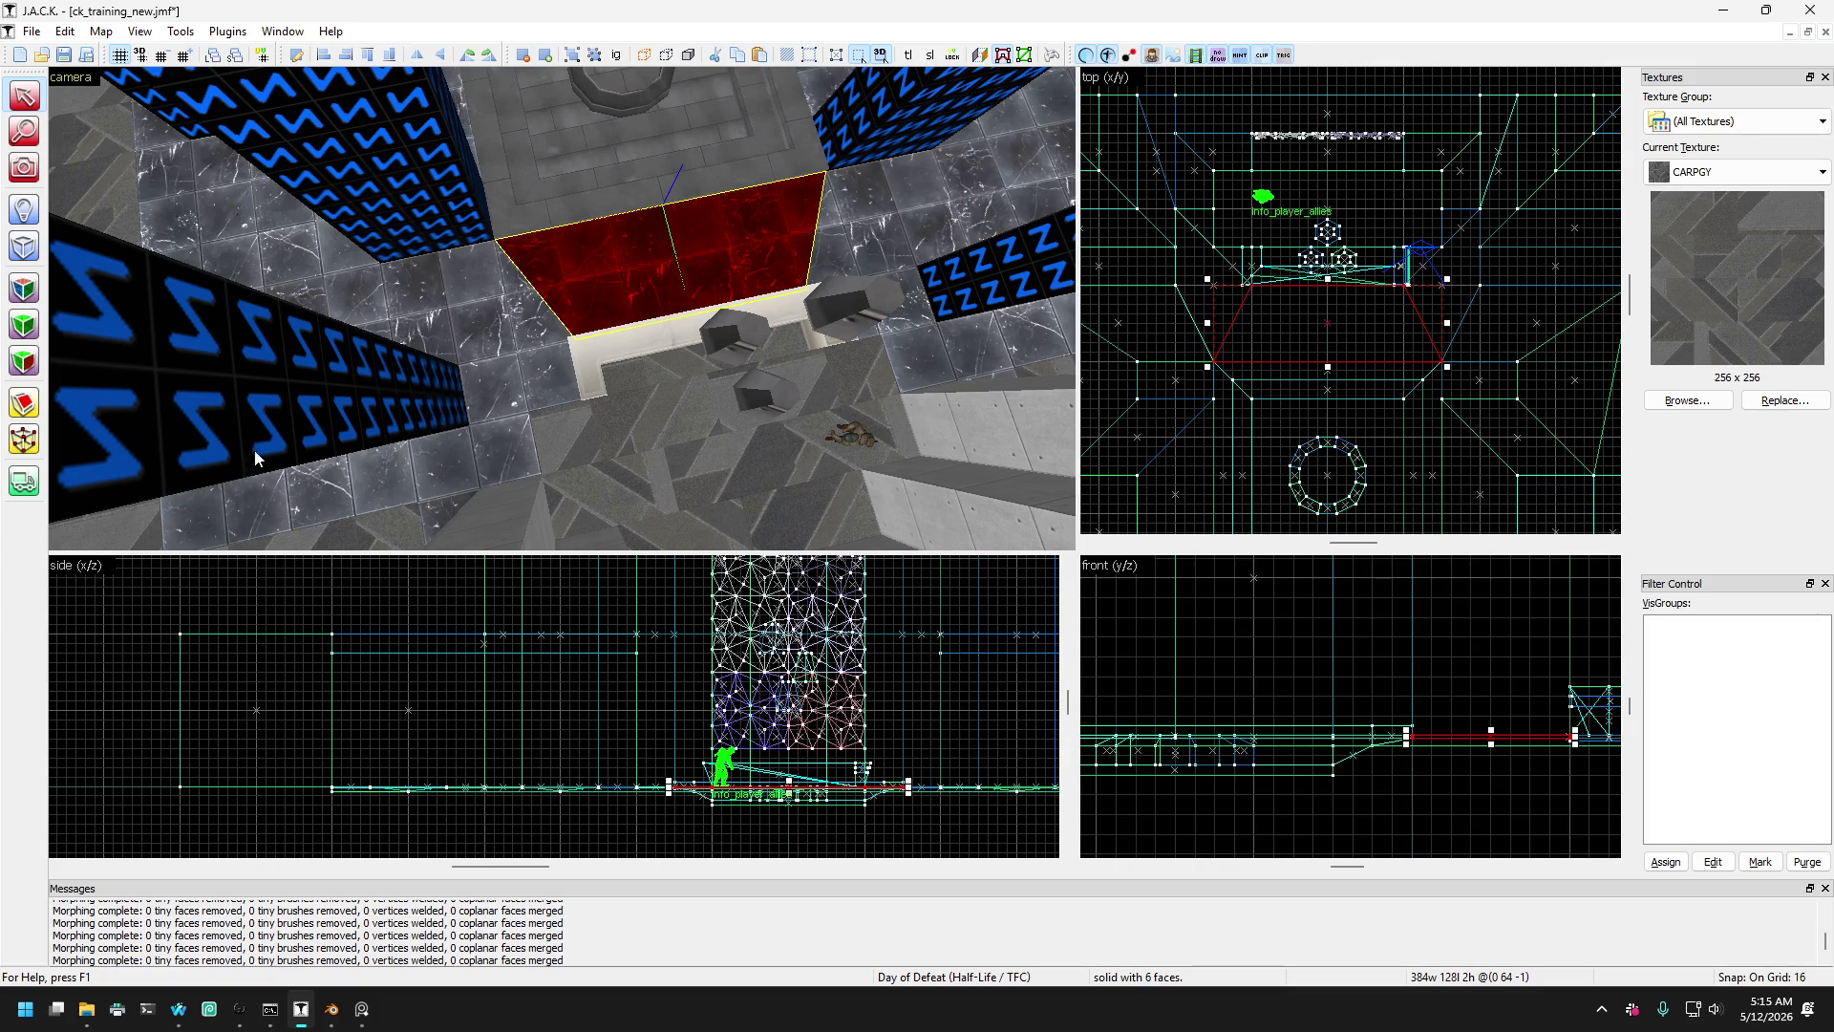
- Merge the trapezoid's two front corners at the middle, turning it into a triangle
click(26, 440)
scroll(1257, 311, up, 2)
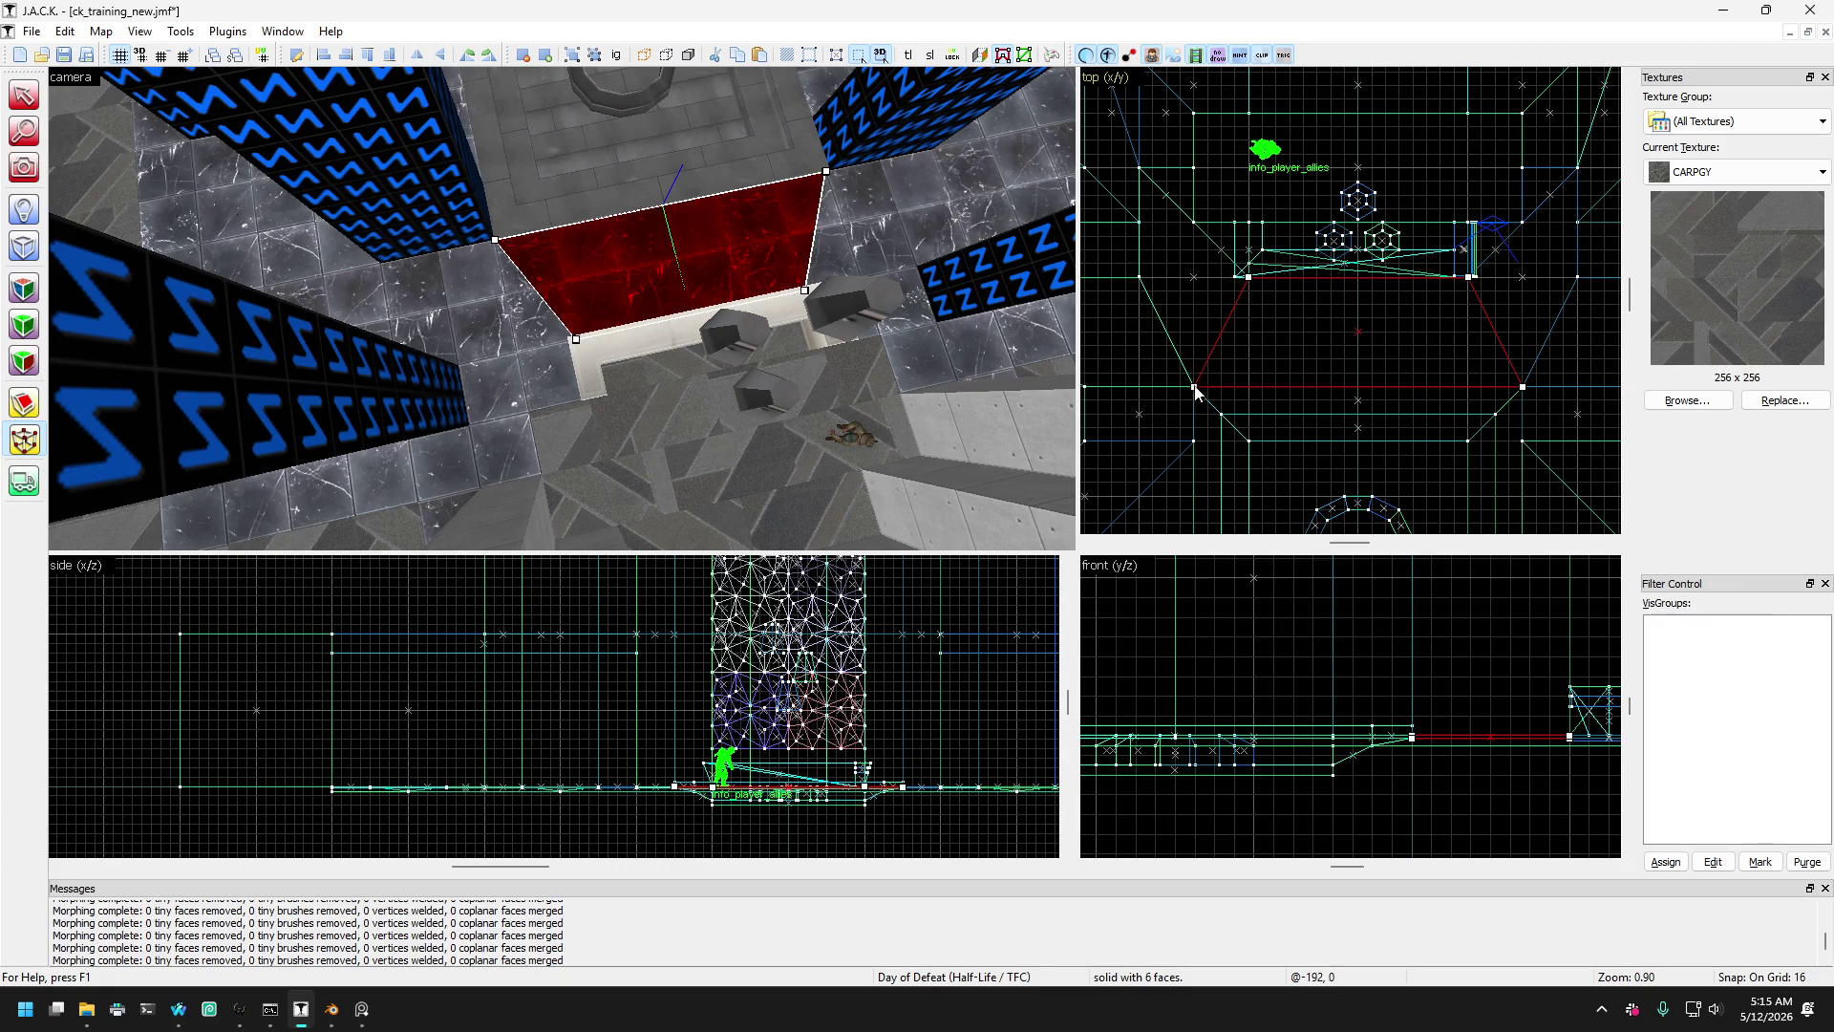
drag(1194, 392, 1361, 387)
scroll(1318, 396, up, 1)
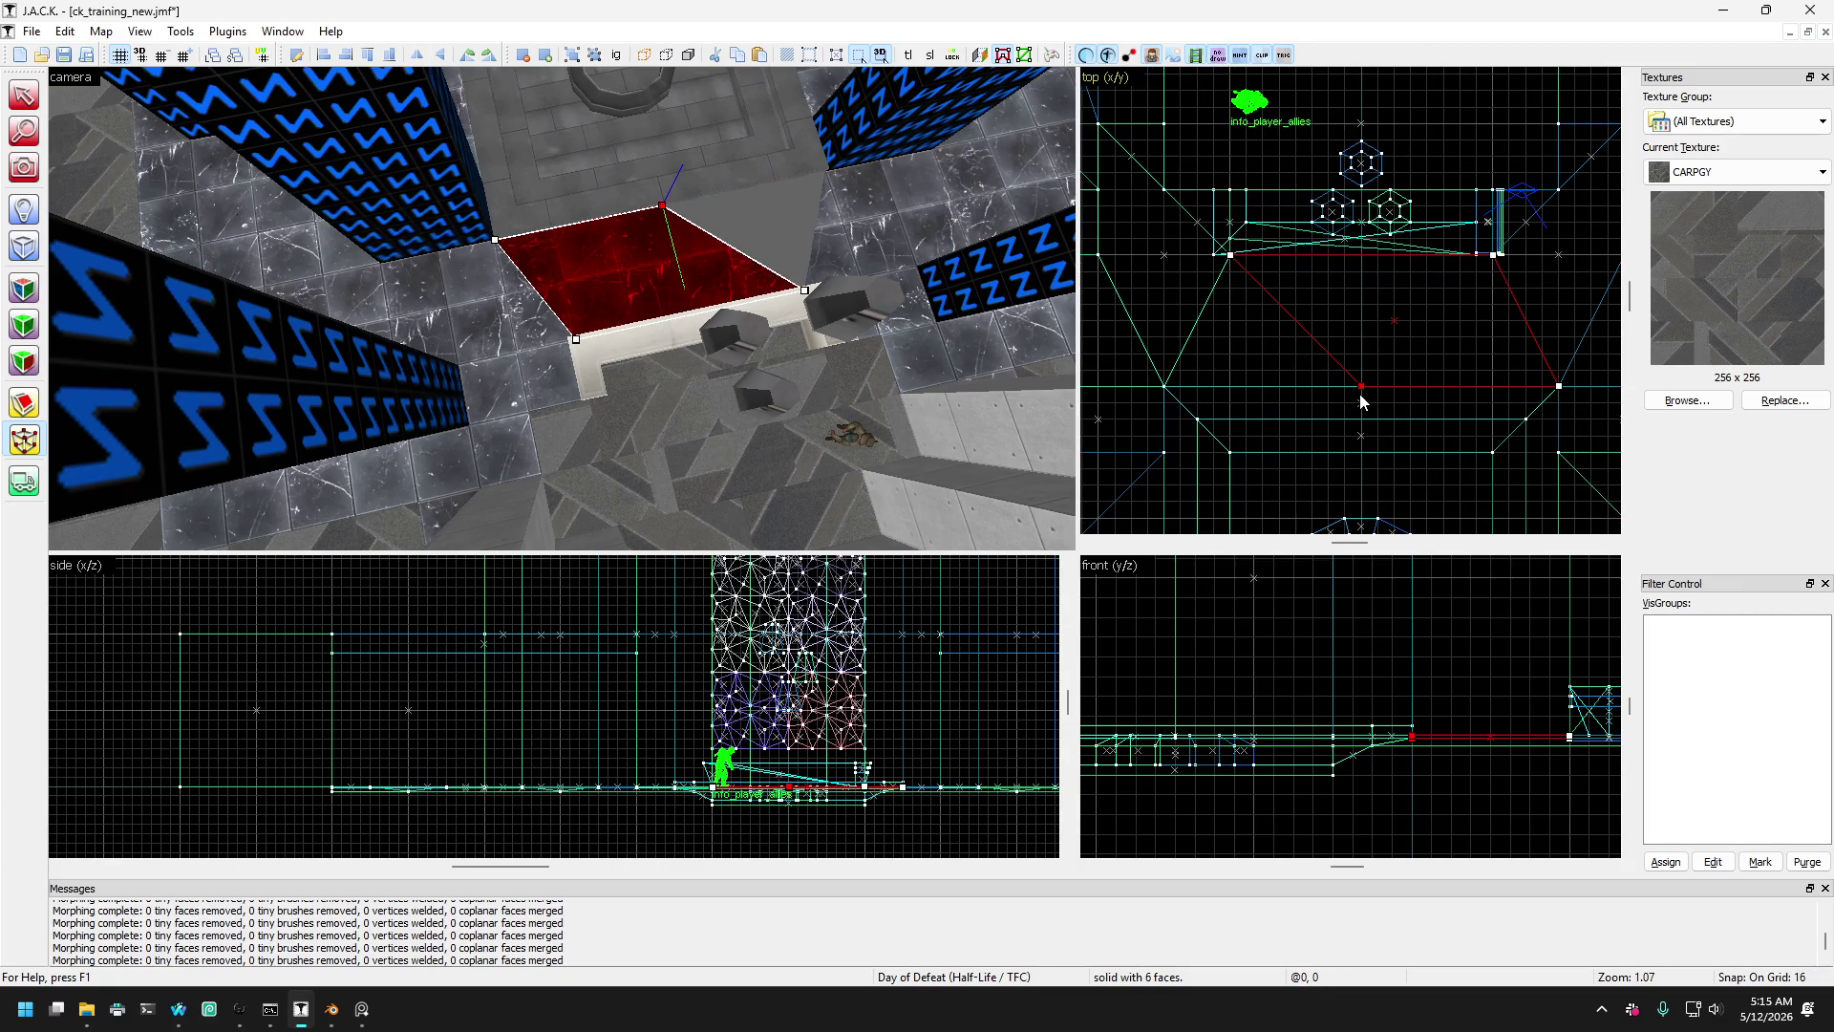
drag(1559, 386, 1363, 388)
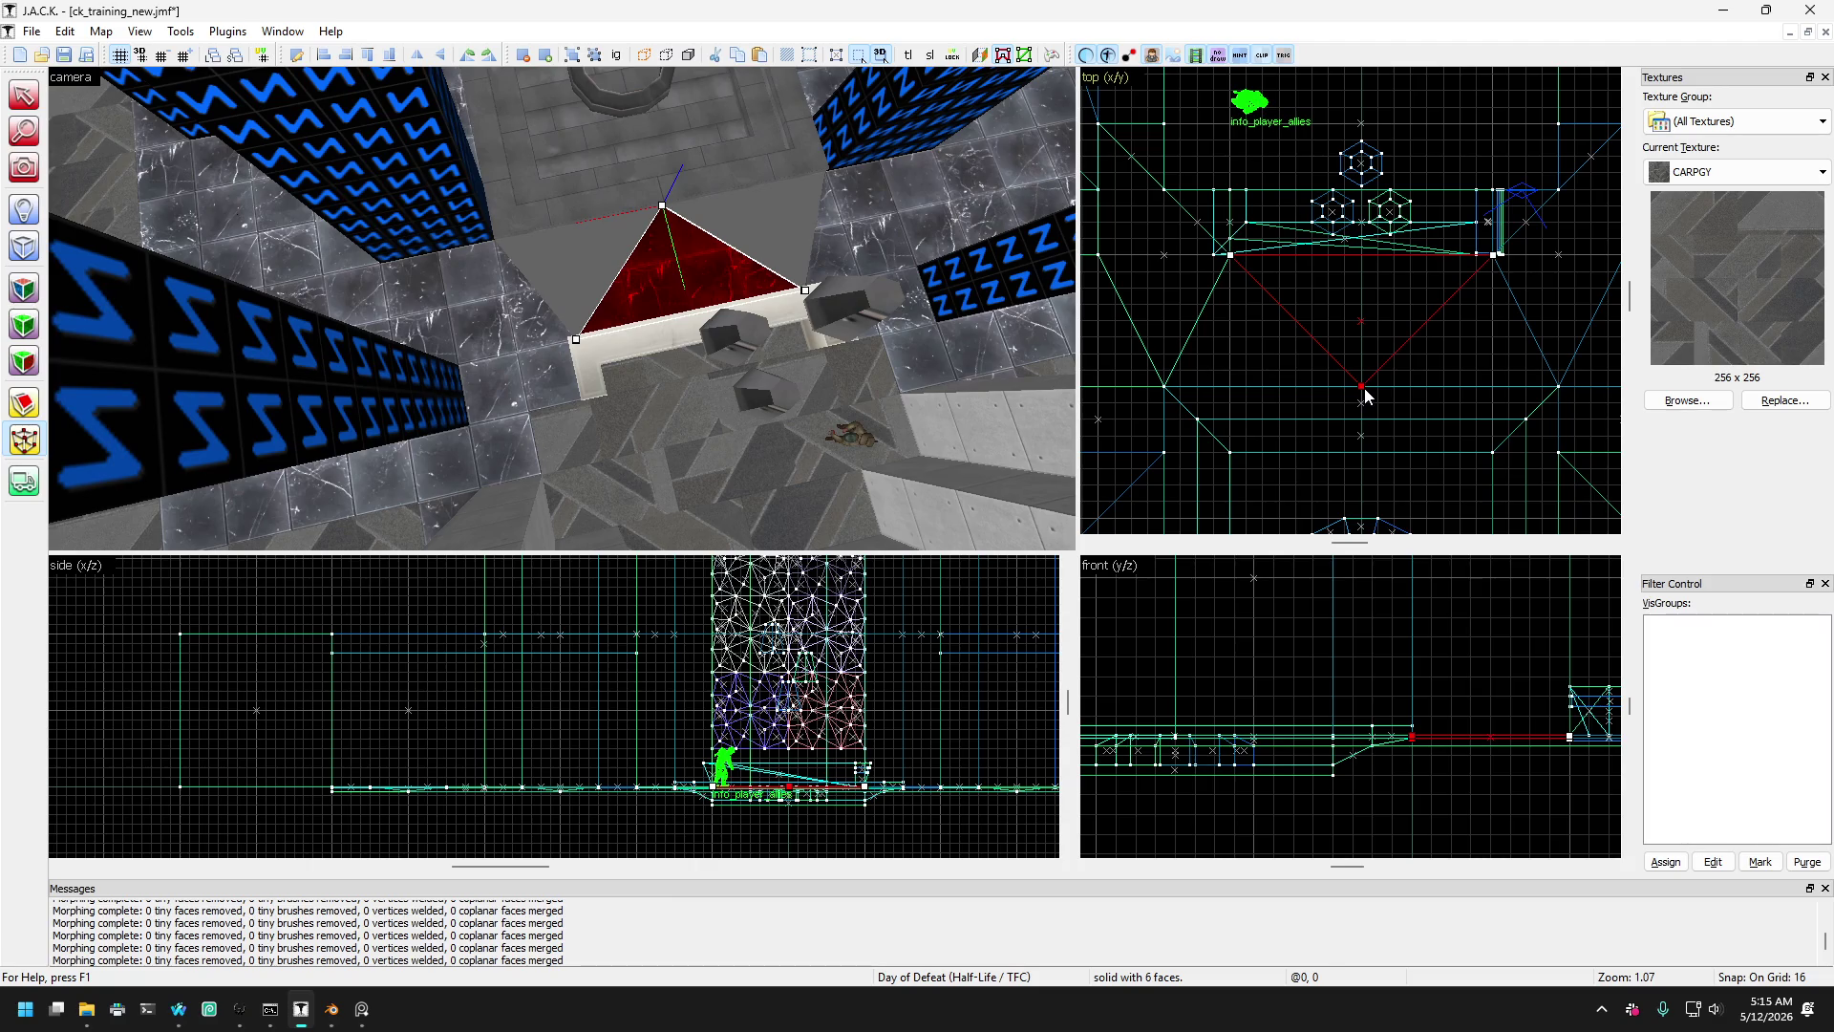
click(23, 96)
- Stretch both side wedges' corners to the triangle's centre point, forming a 512-by-256 V
click(506, 314)
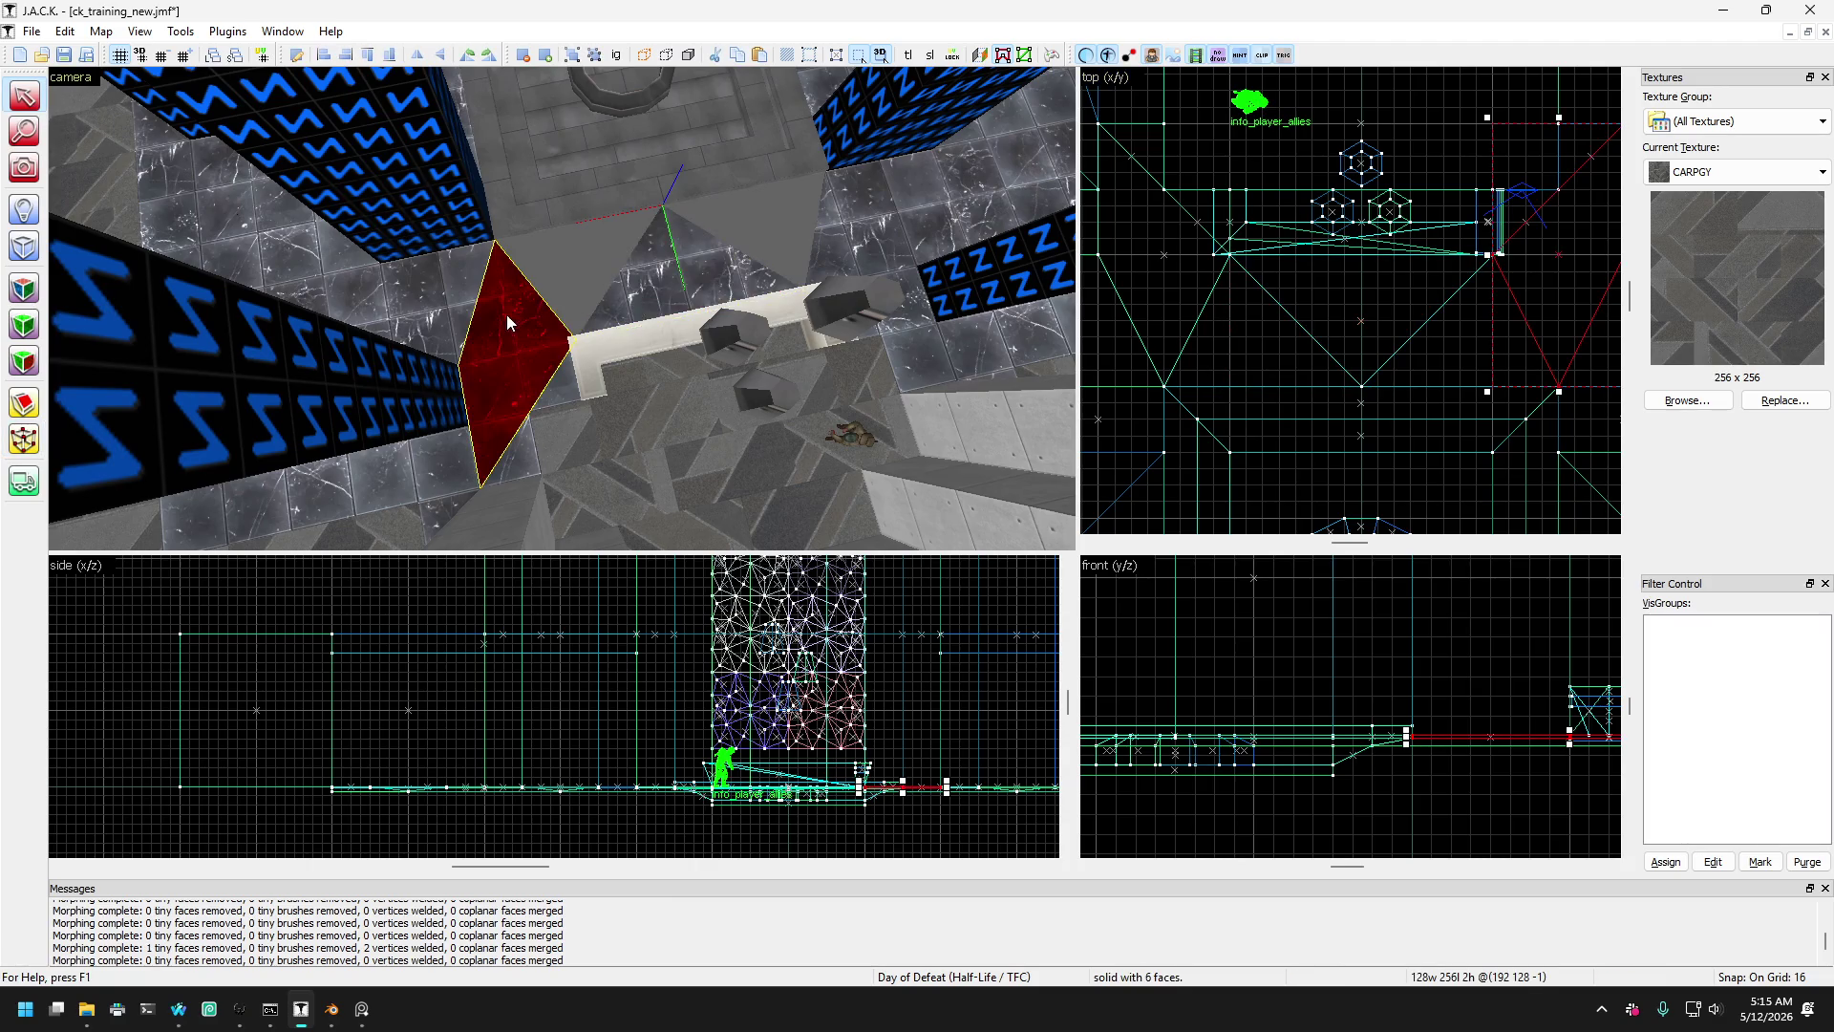
ctrl+click(836, 222)
key(shift+v)
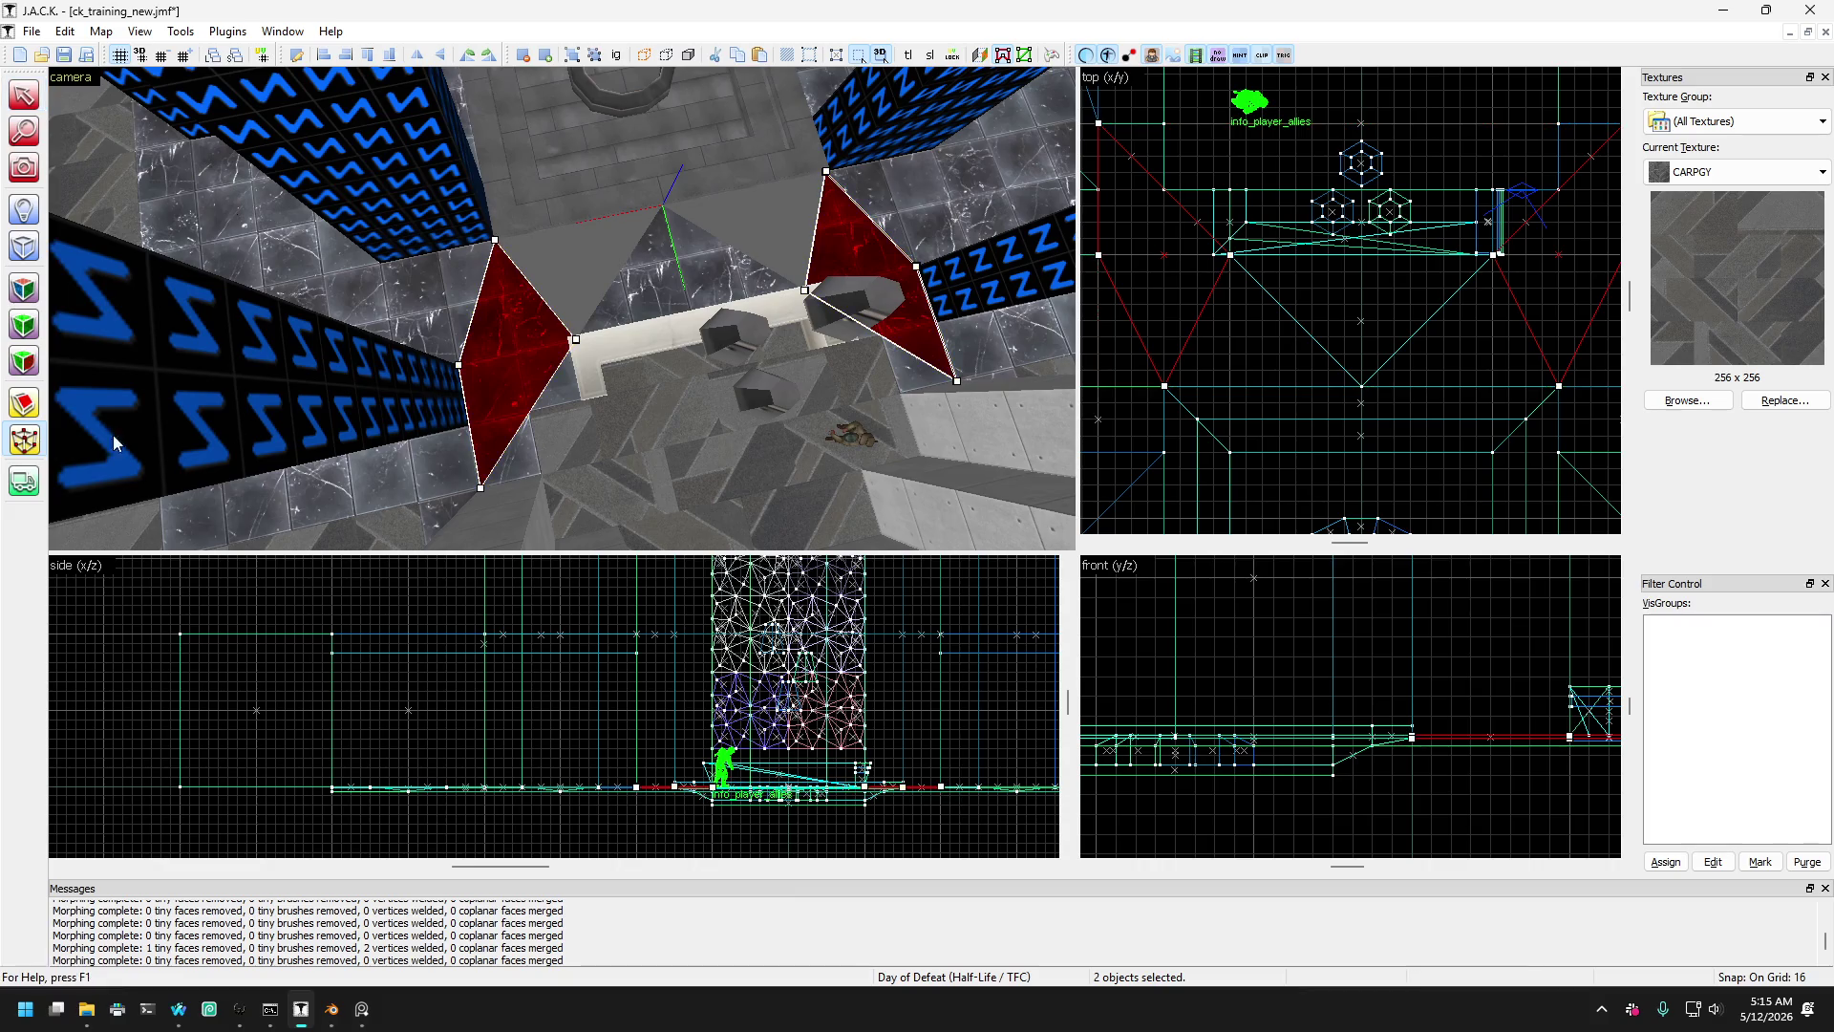
drag(1231, 257, 1362, 387)
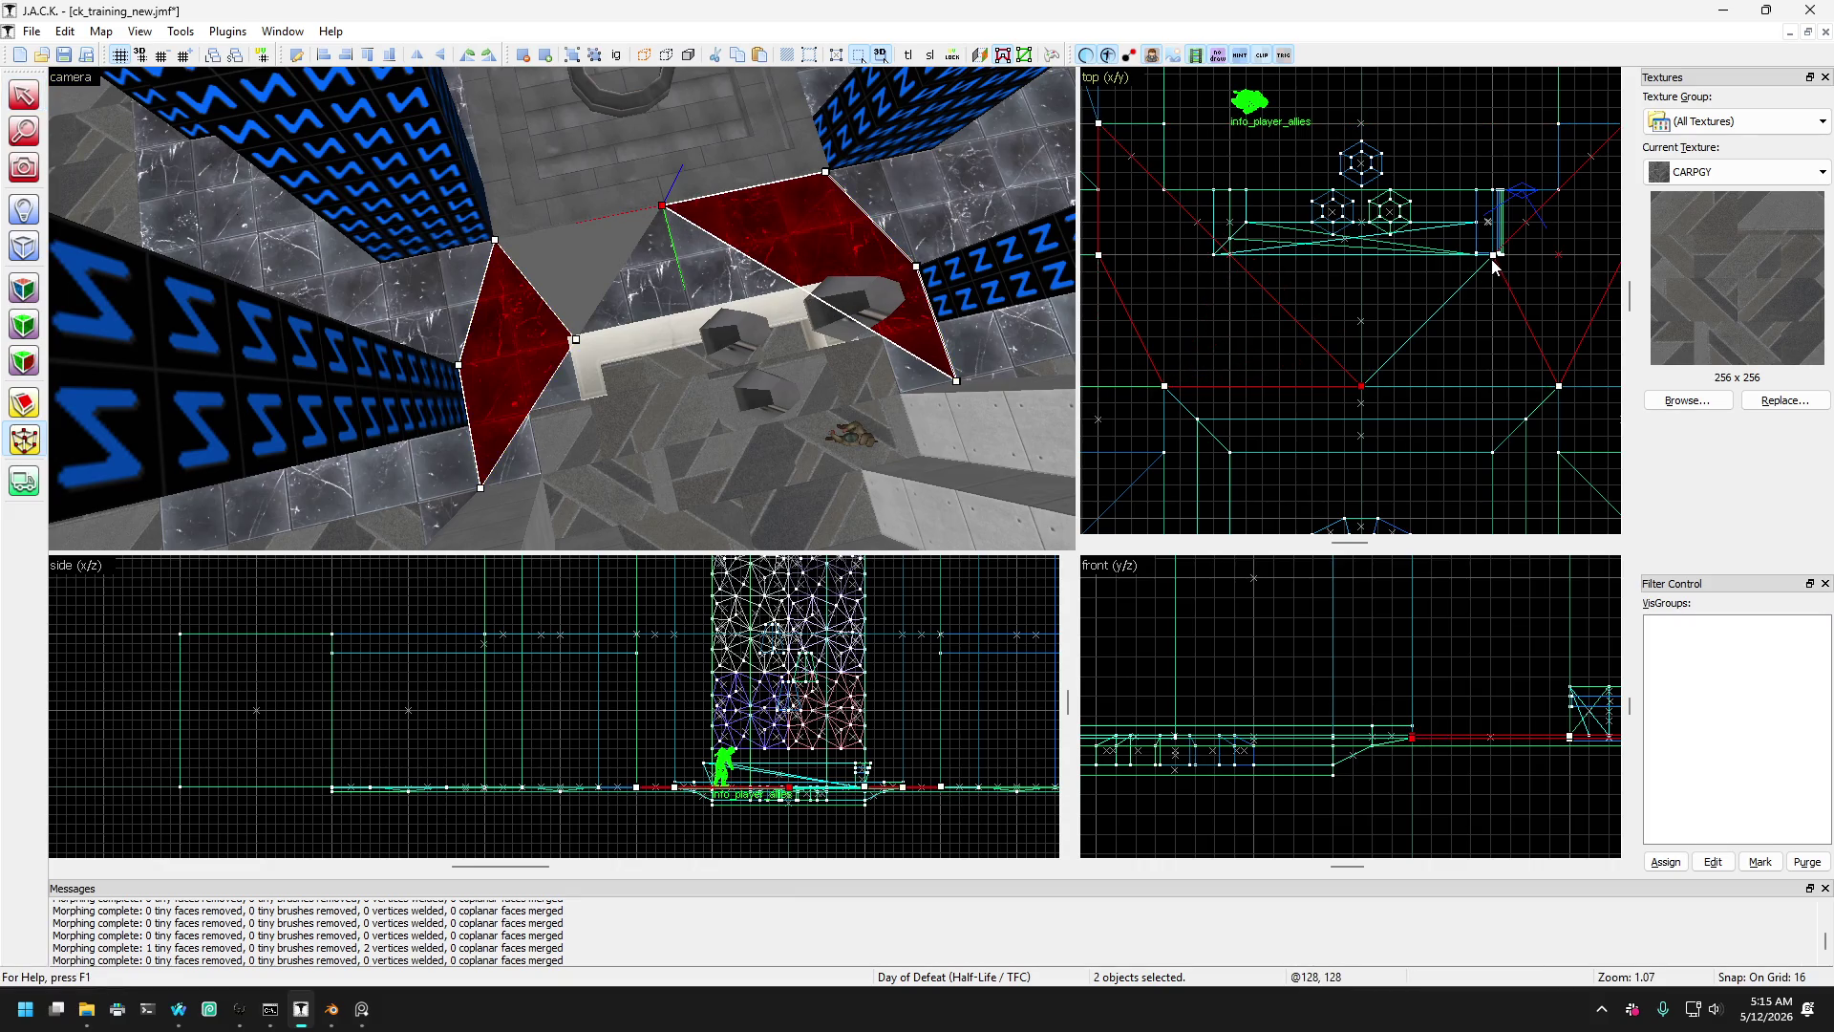
drag(1493, 260, 1357, 389)
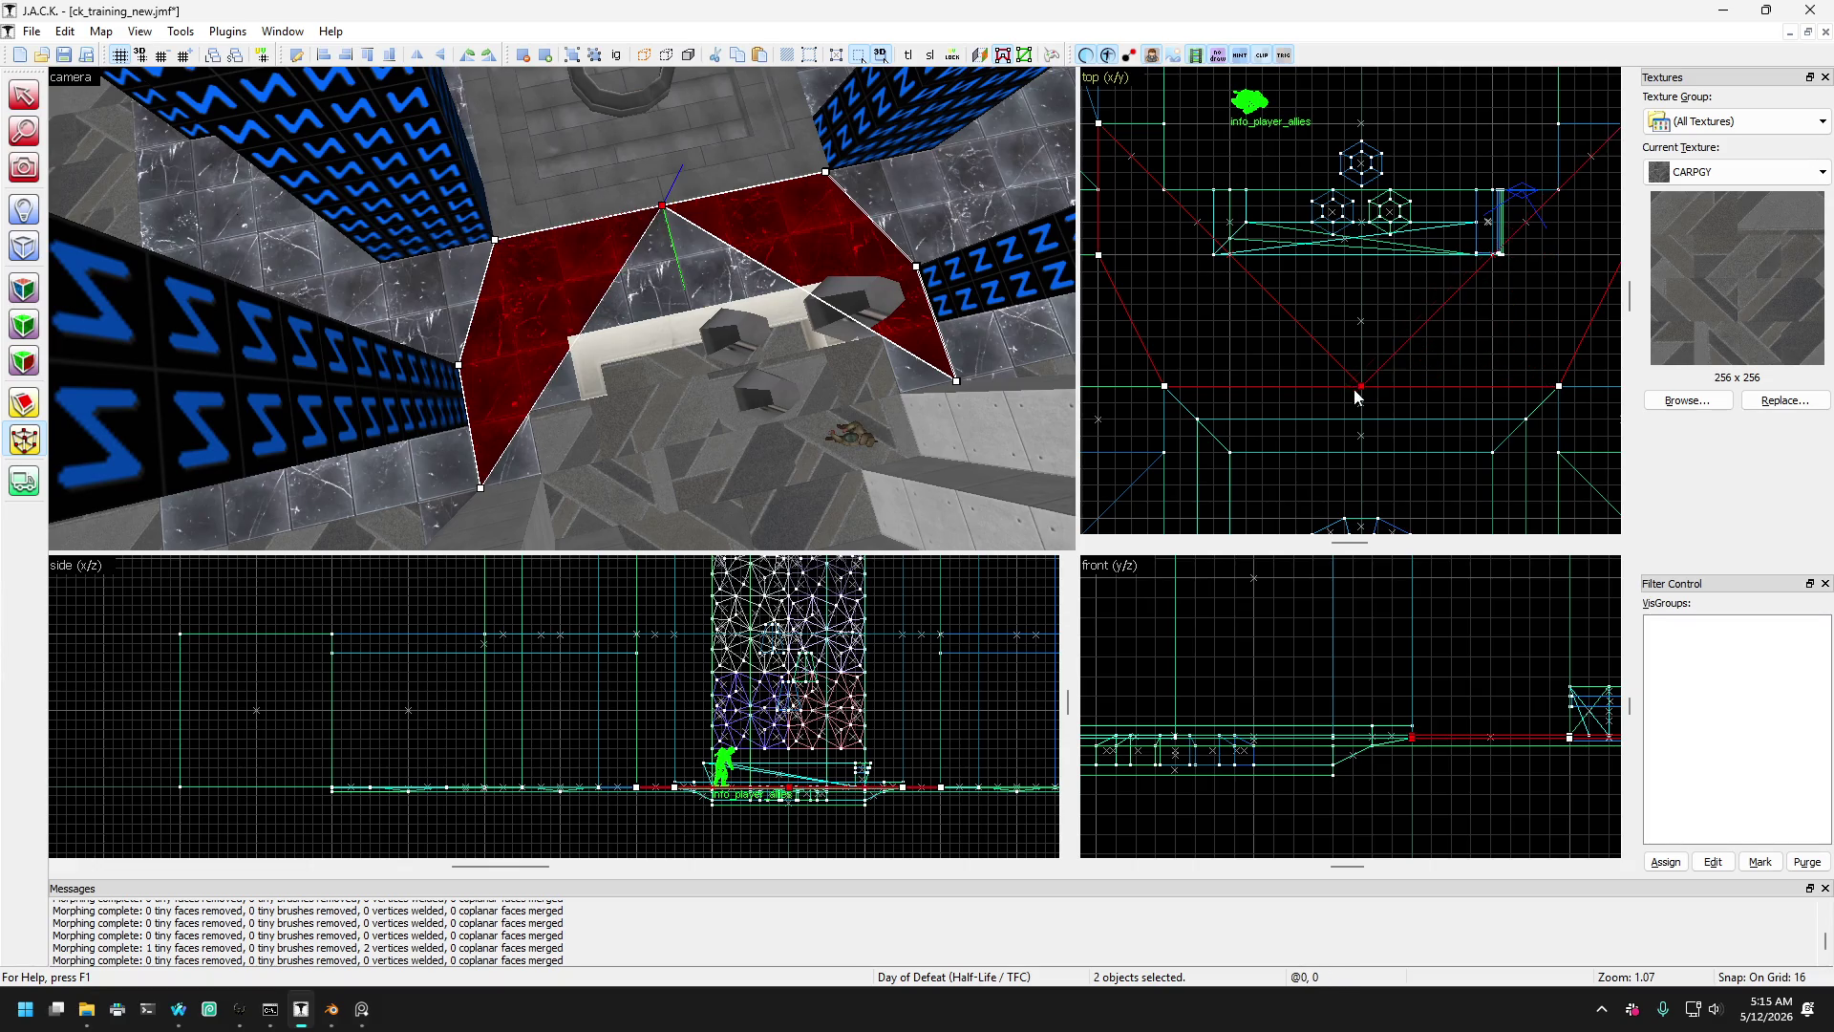
click(24, 94)
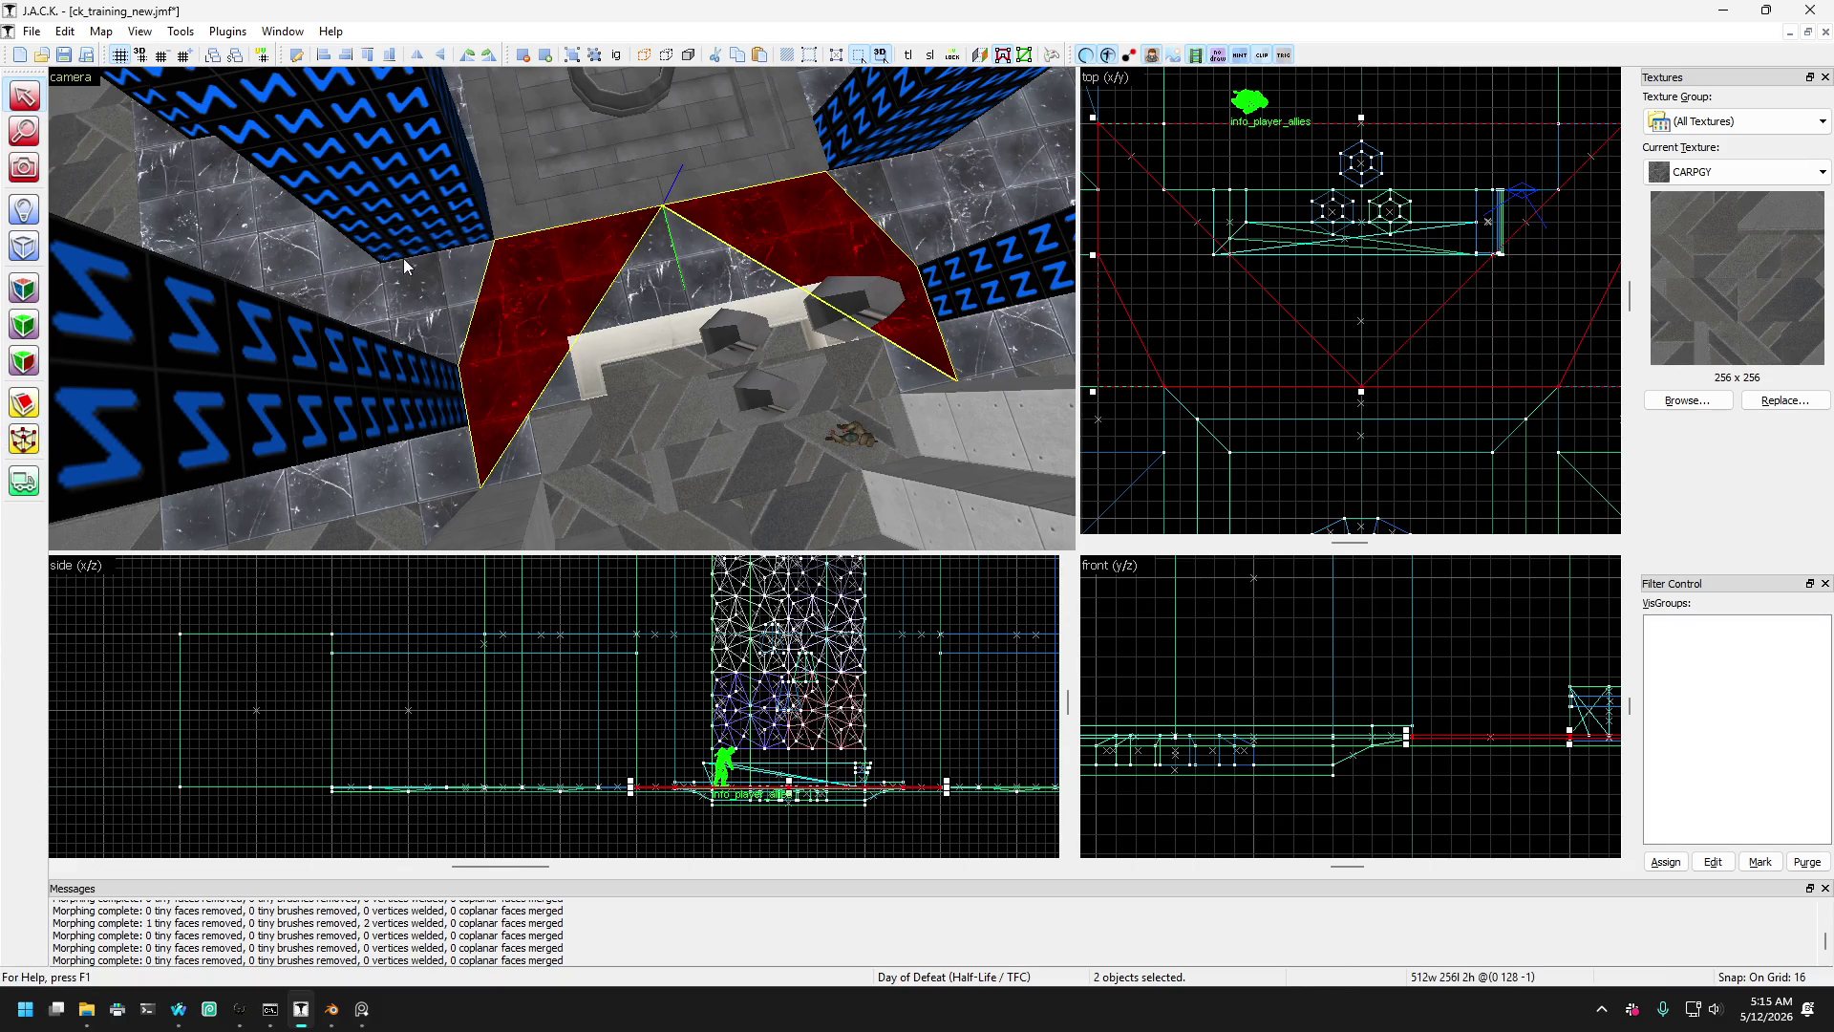
mouse_move(425, 339)
mouse_down()
mouse_move(373, 348)
mouse_move(179, 277)
mouse_up()
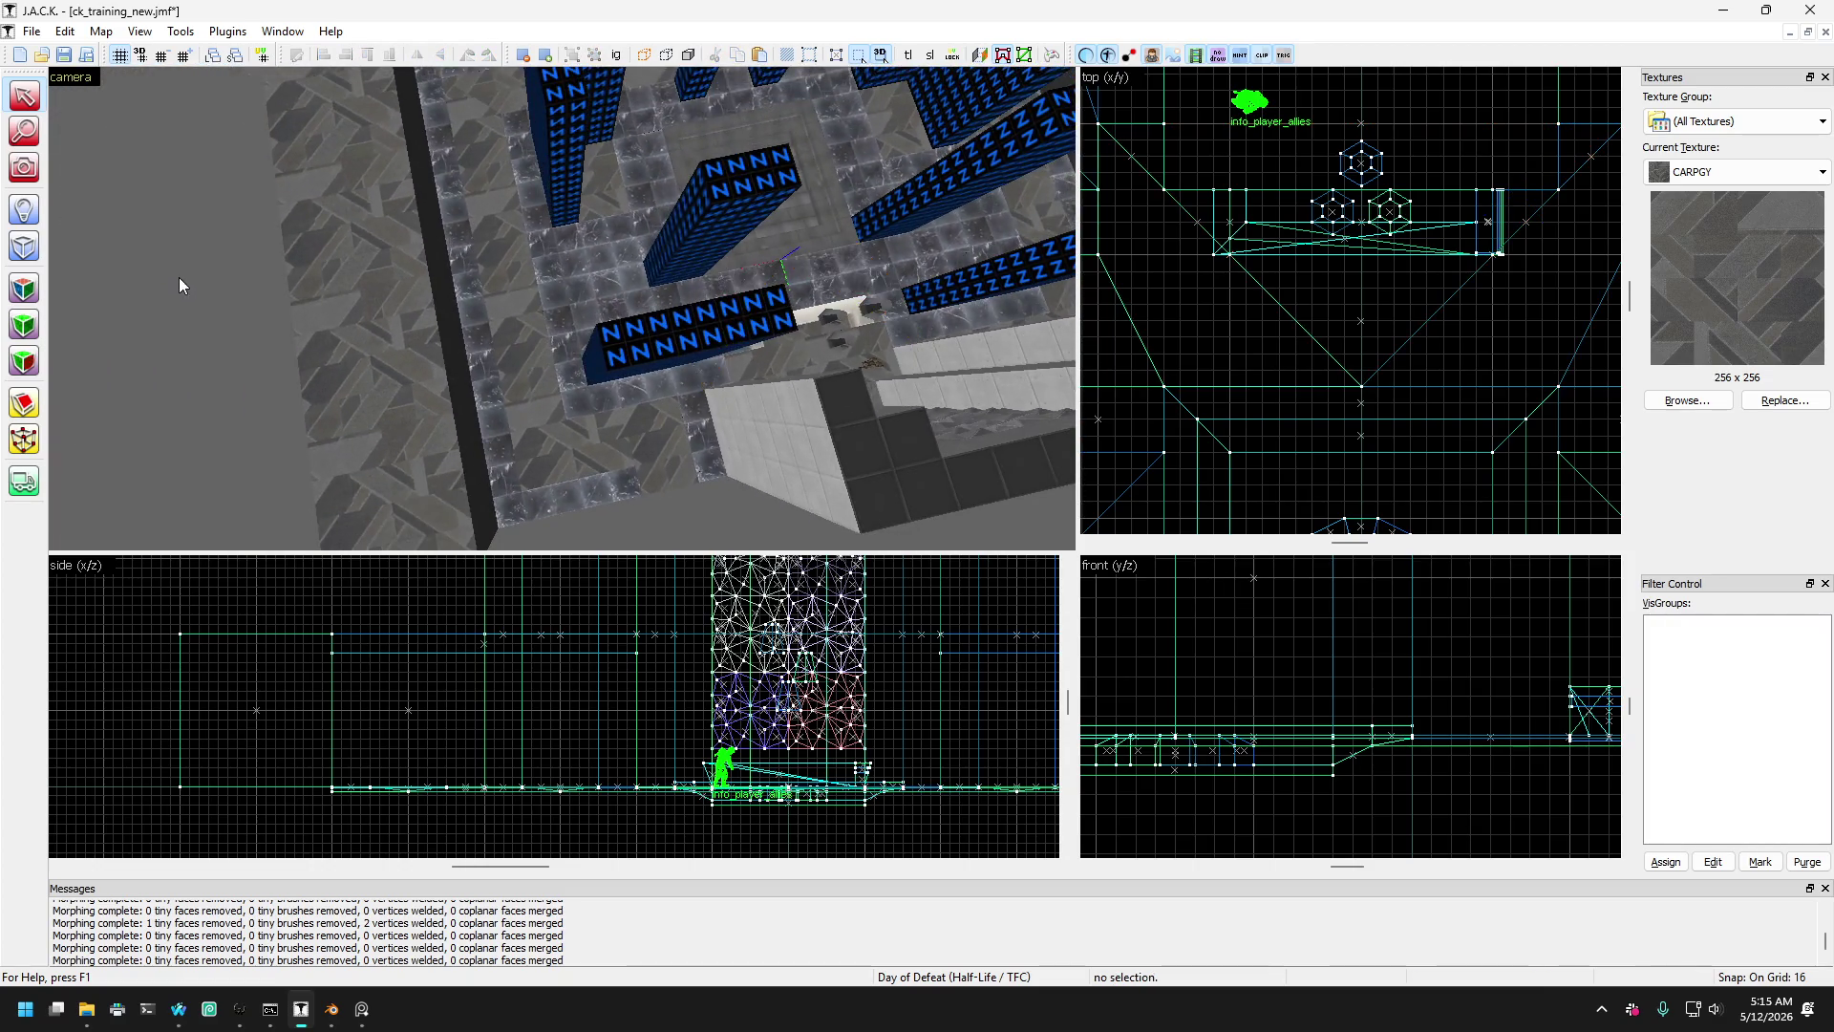
click(24, 167)
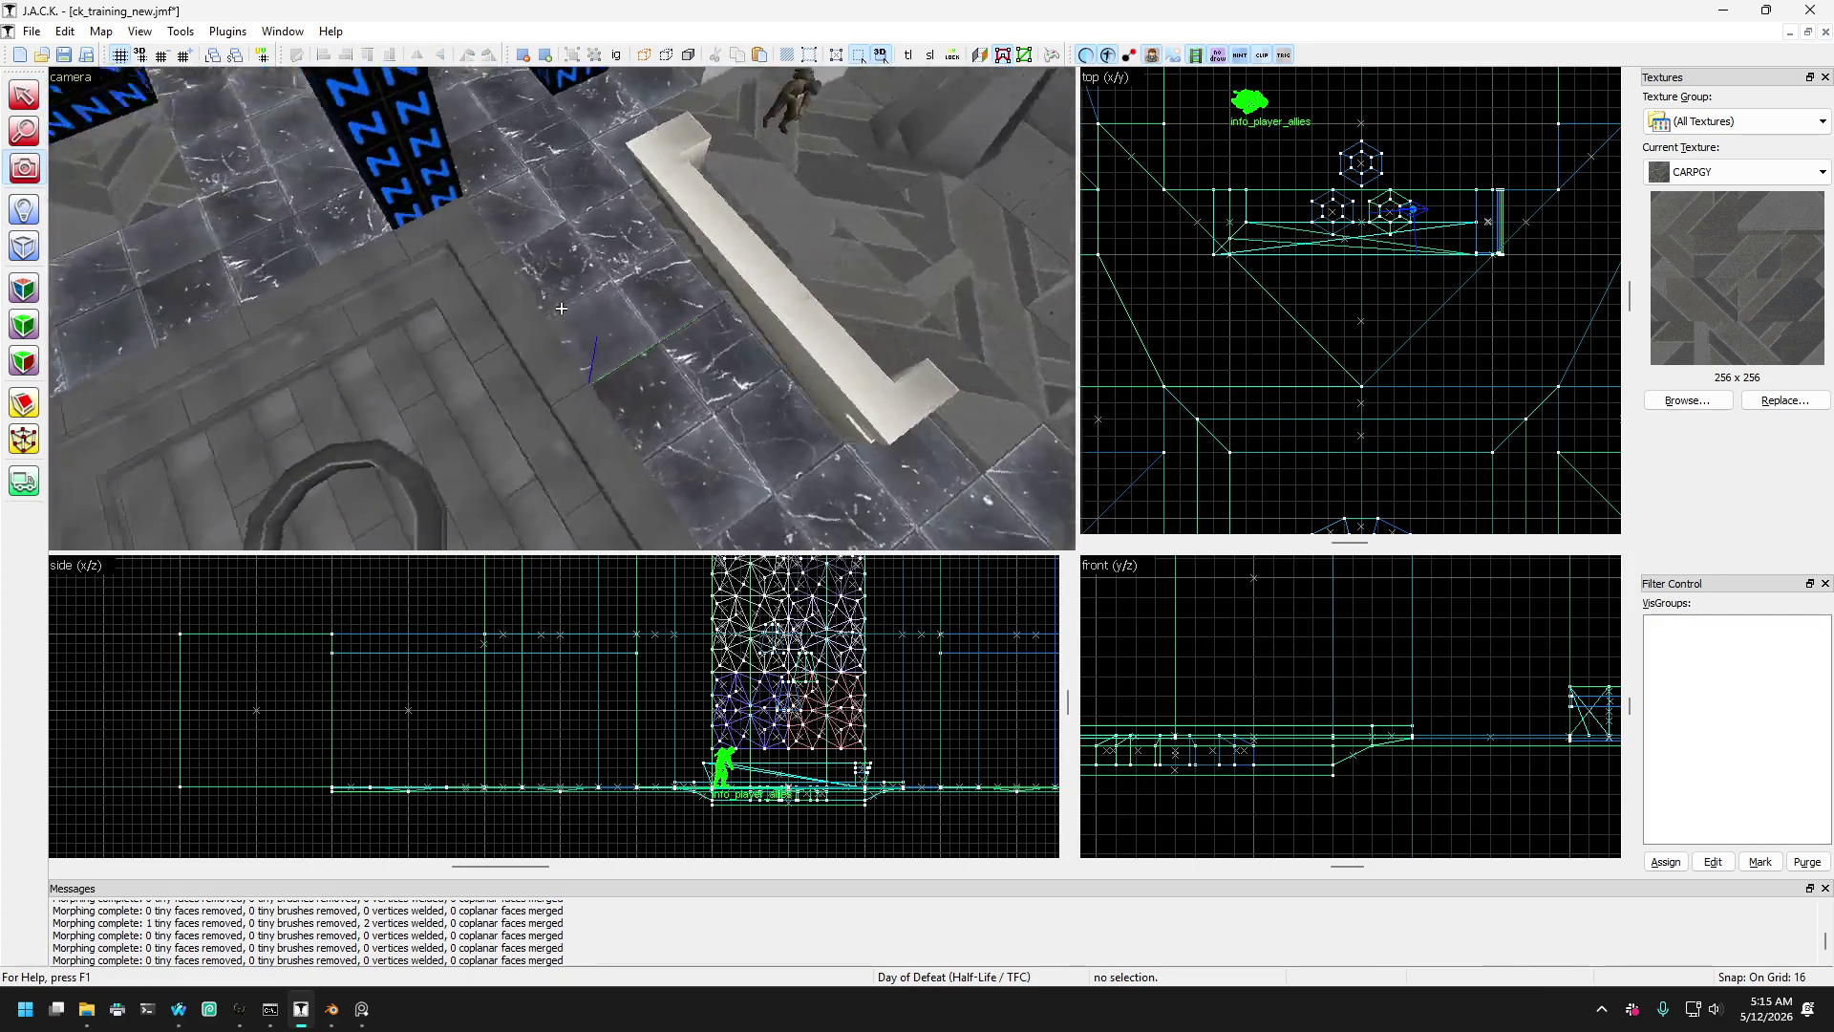
- Move the triangular wedge 256 units to the right, then undo that move
drag(561, 308, 115, 144)
click(23, 95)
click(413, 336)
drag(413, 335, 784, 366)
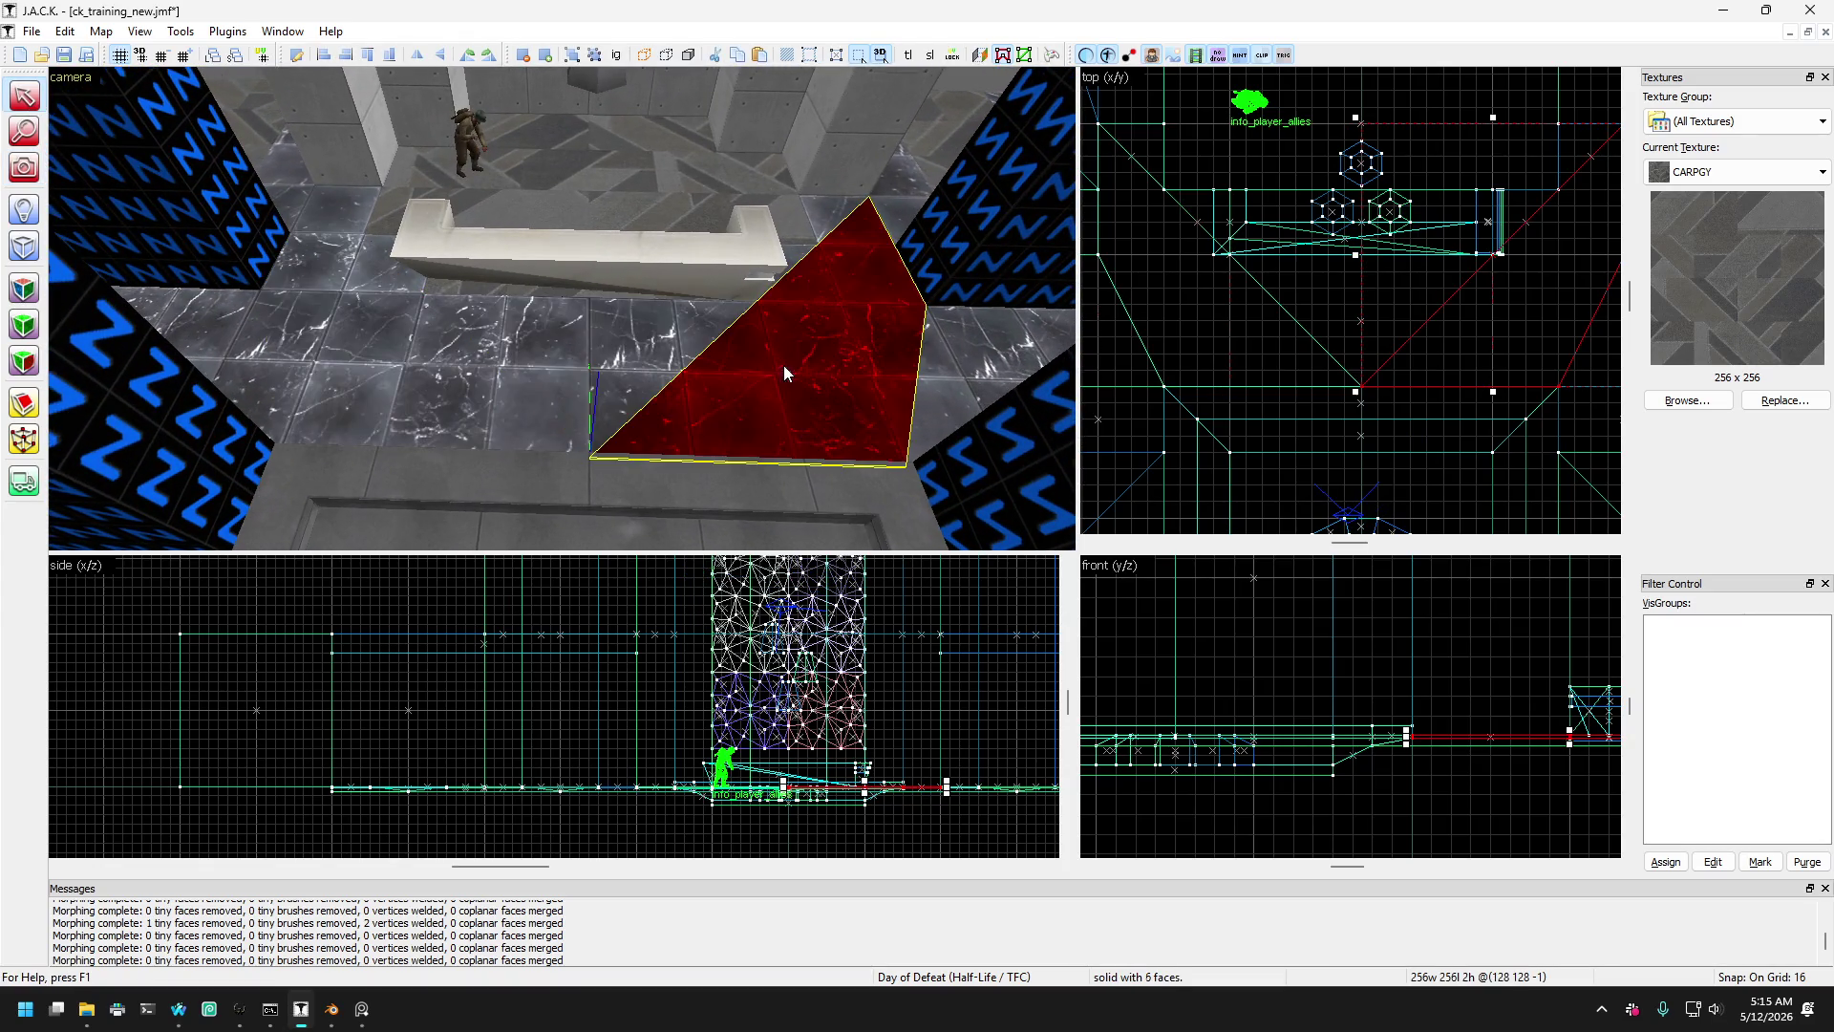
click(903, 207)
click(875, 281)
click(915, 254)
click(855, 265)
click(856, 266)
click(840, 241)
click(873, 204)
click(886, 227)
click(886, 227)
click(859, 296)
key(ctrl+z)
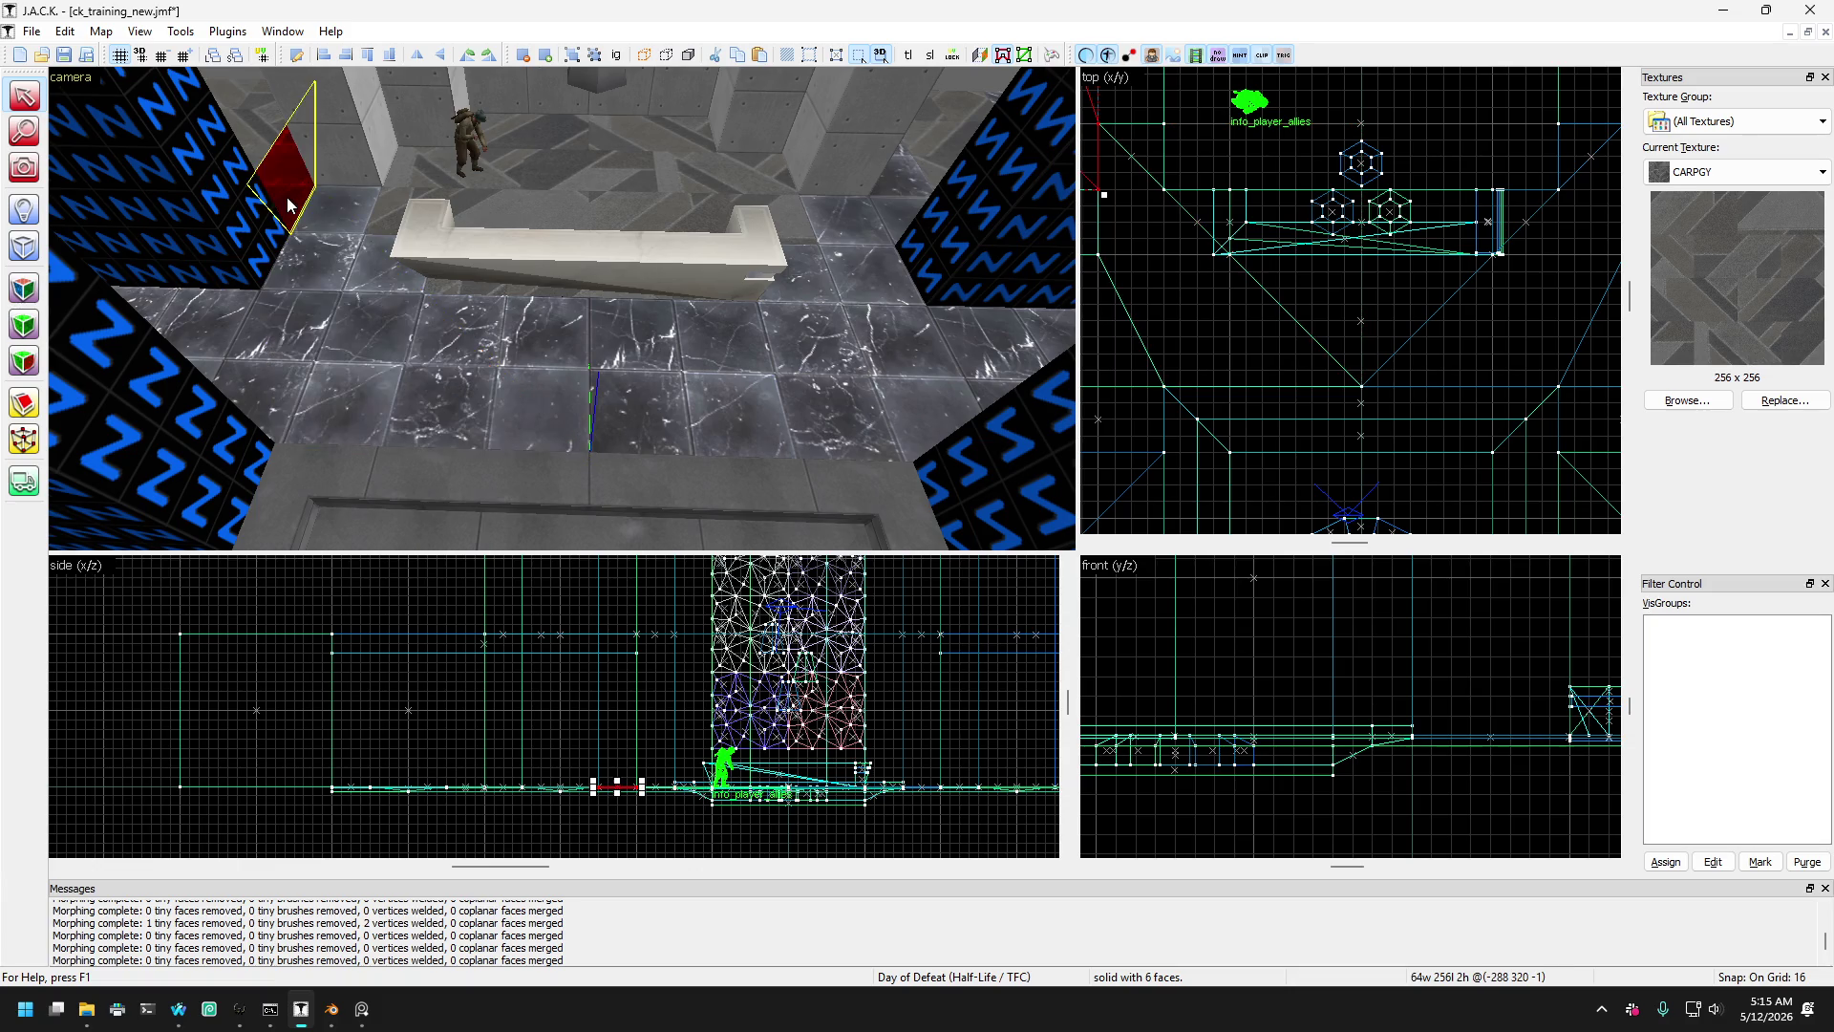
- Select the thin slabs in front of and behind the bench, adjusting the selection
scroll(296, 229, down, 5)
scroll(468, 401, down, 4)
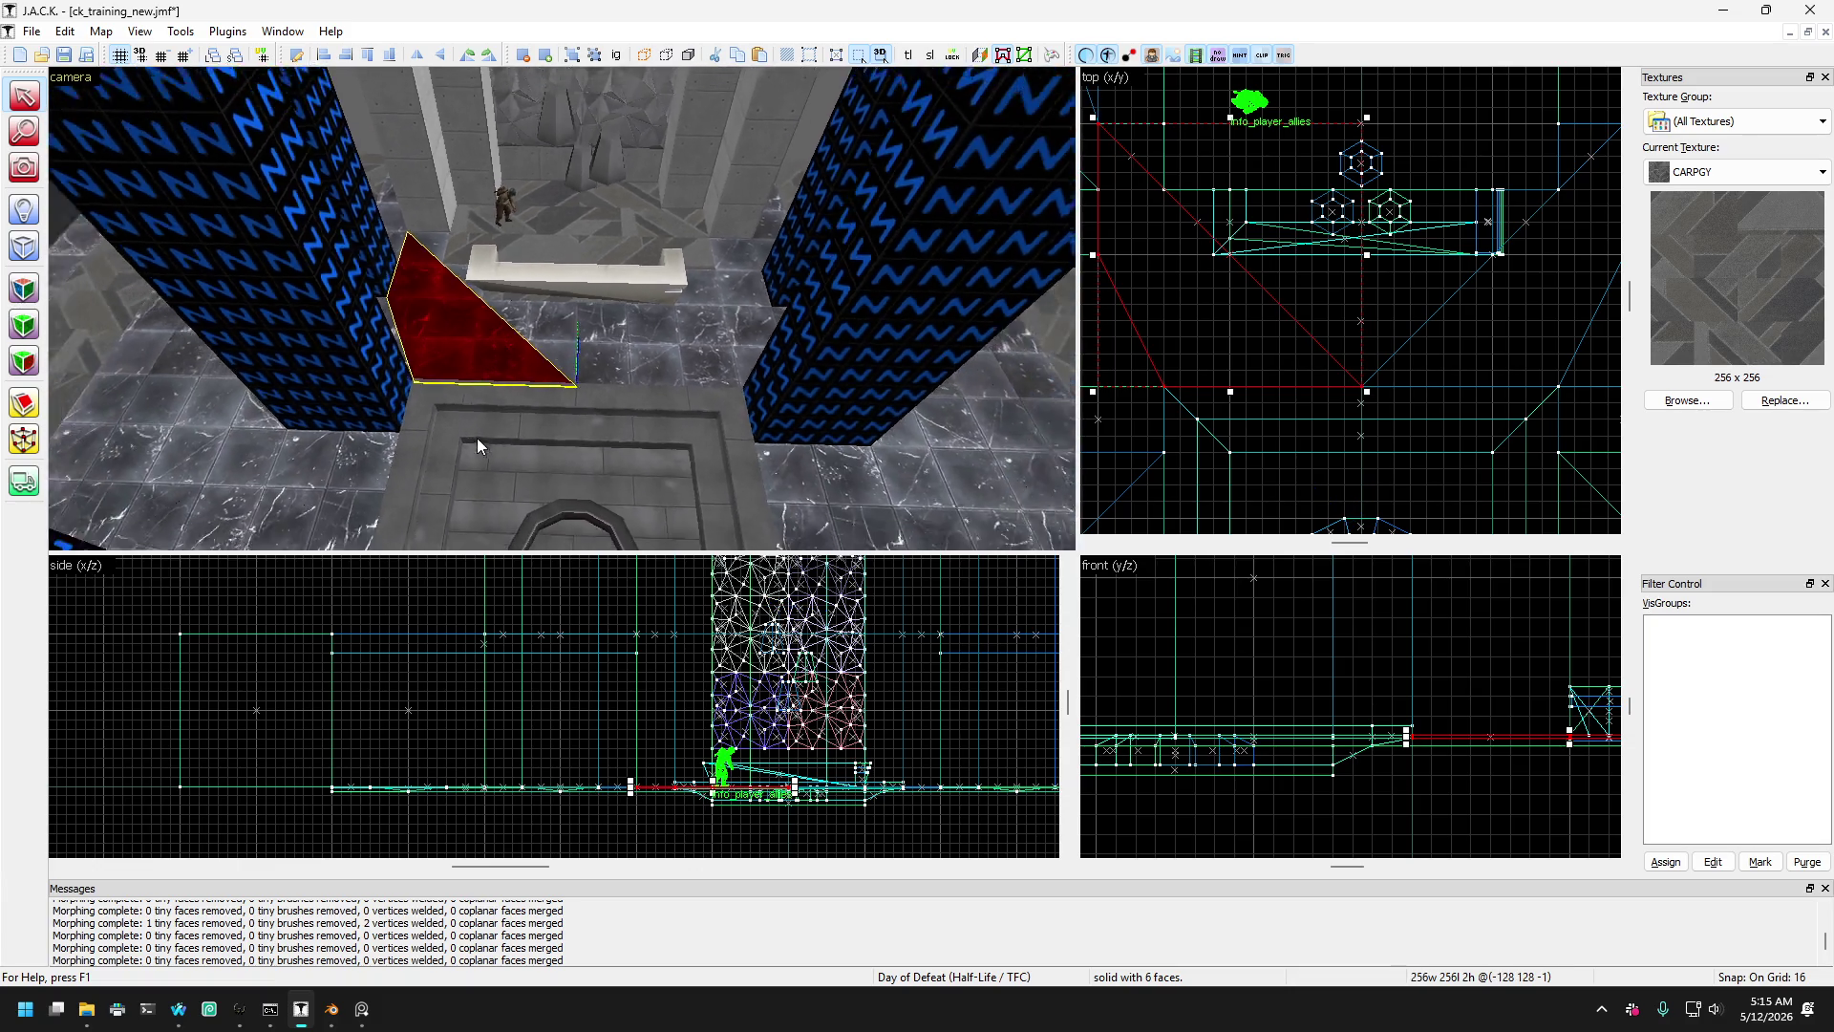
click(573, 324)
click(621, 284)
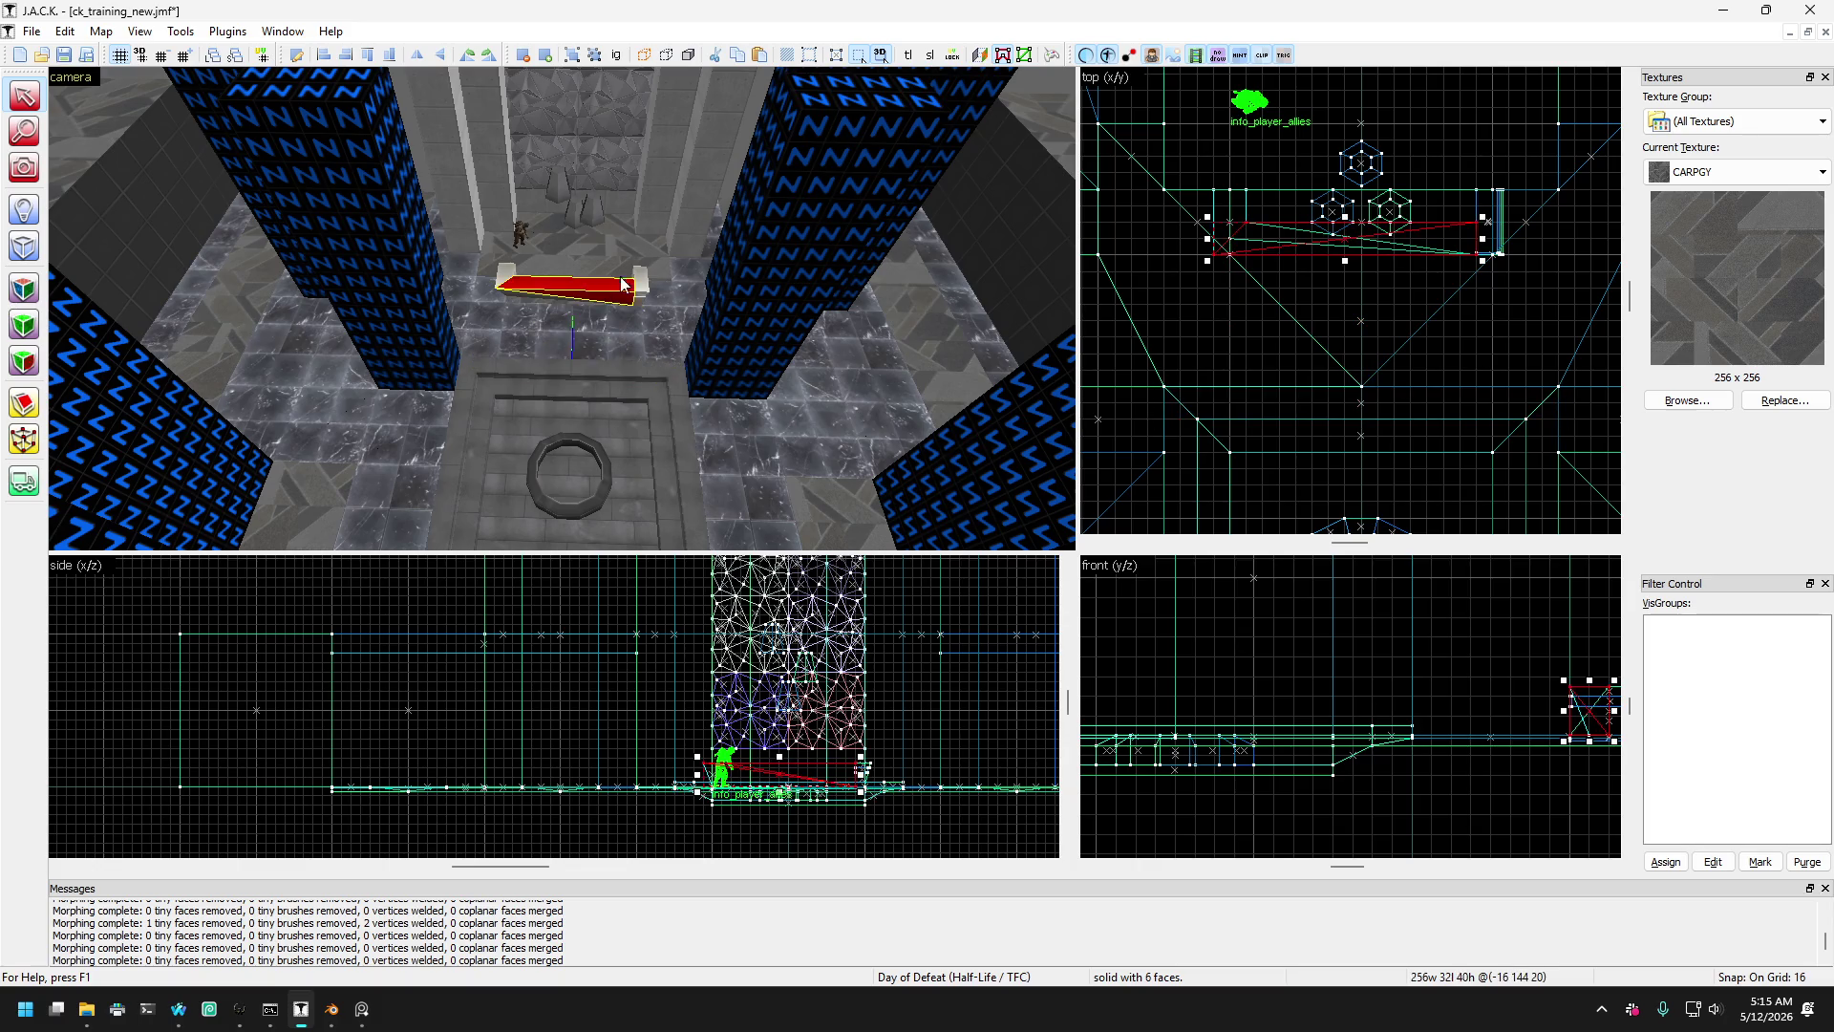
click(611, 258)
scroll(597, 239, up, 4)
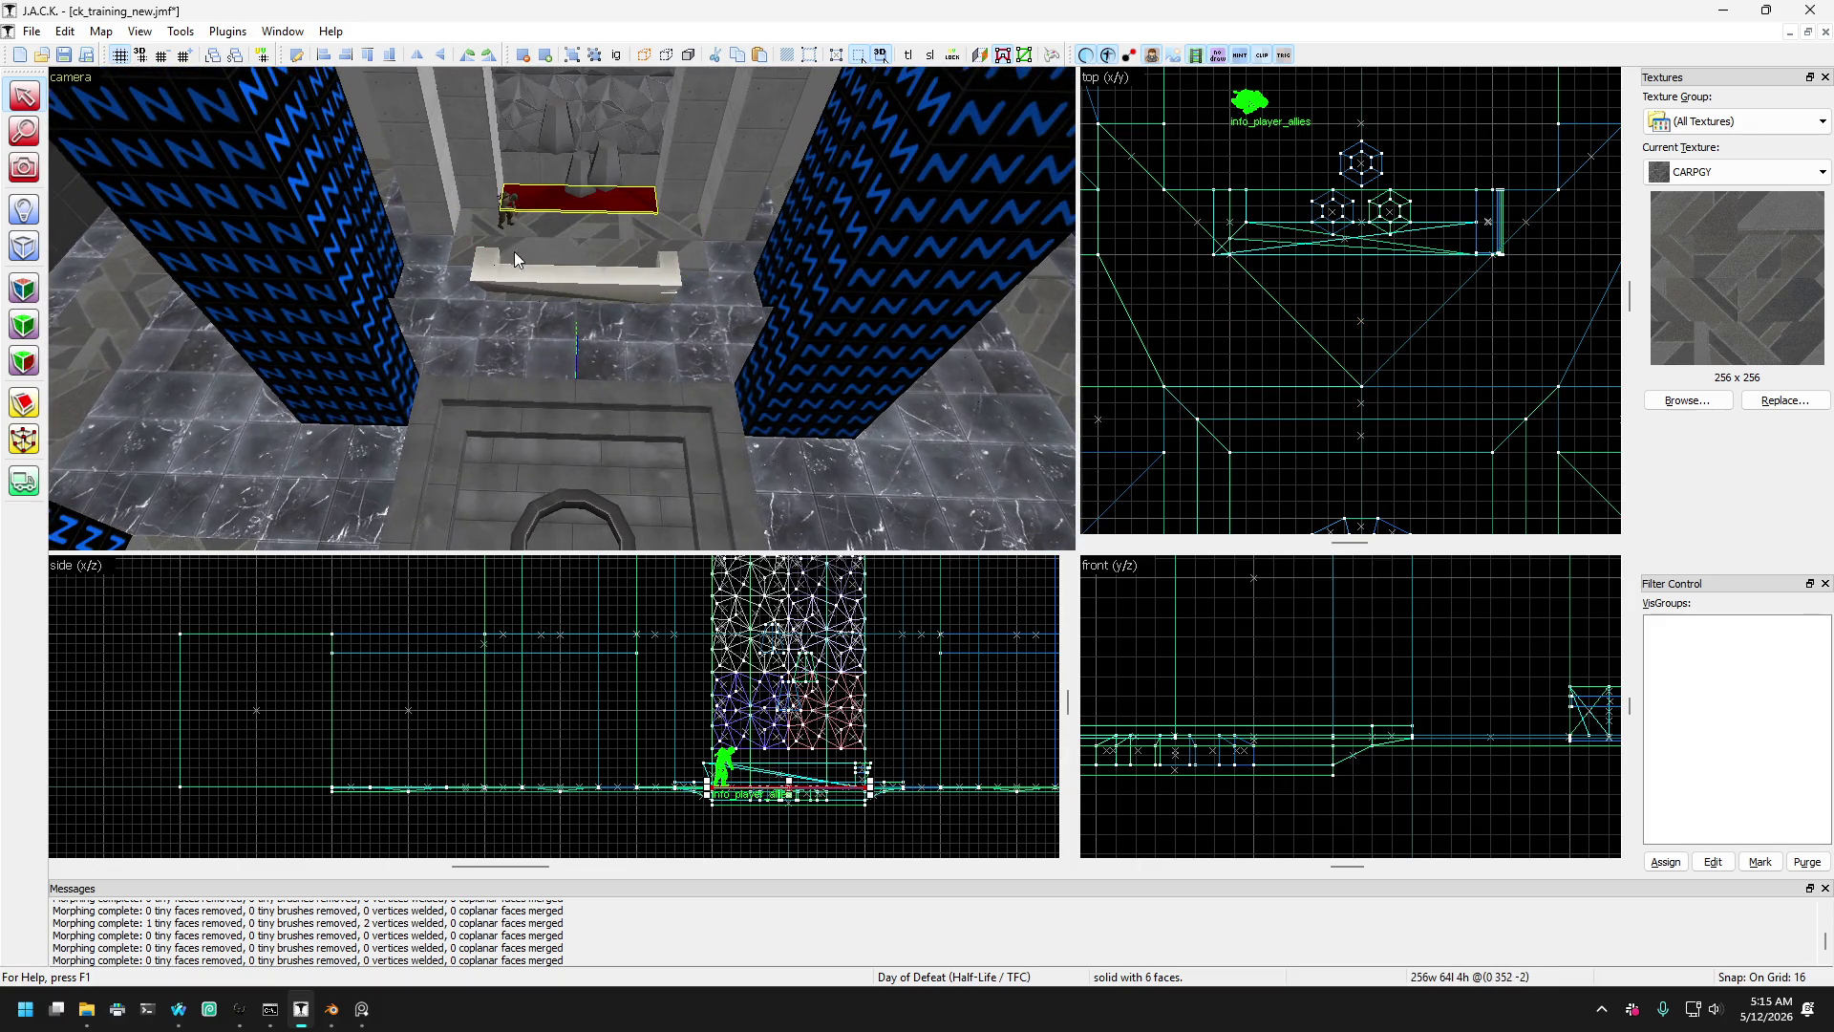
scroll(554, 246, up, 3)
ctrl+click(589, 243)
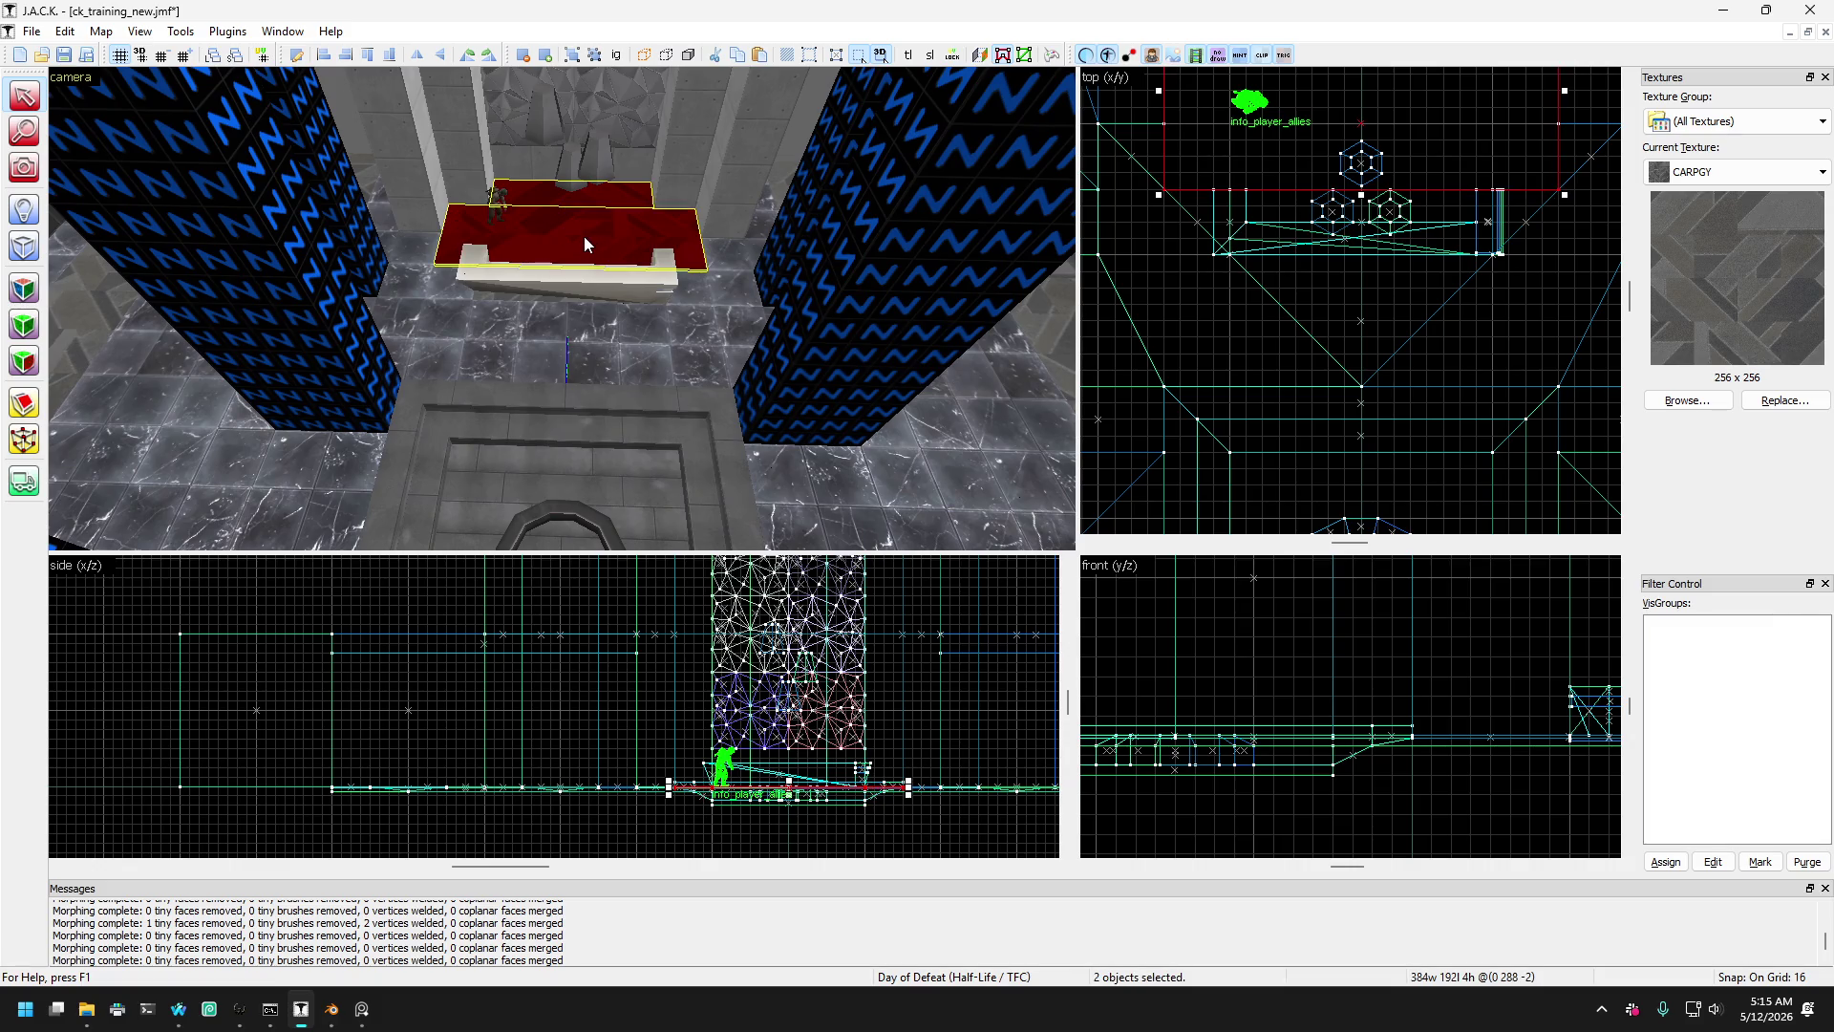
ctrl+click(611, 214)
- Select the small triangular wedge by the bench and nudge it diagonally into place
click(418, 262)
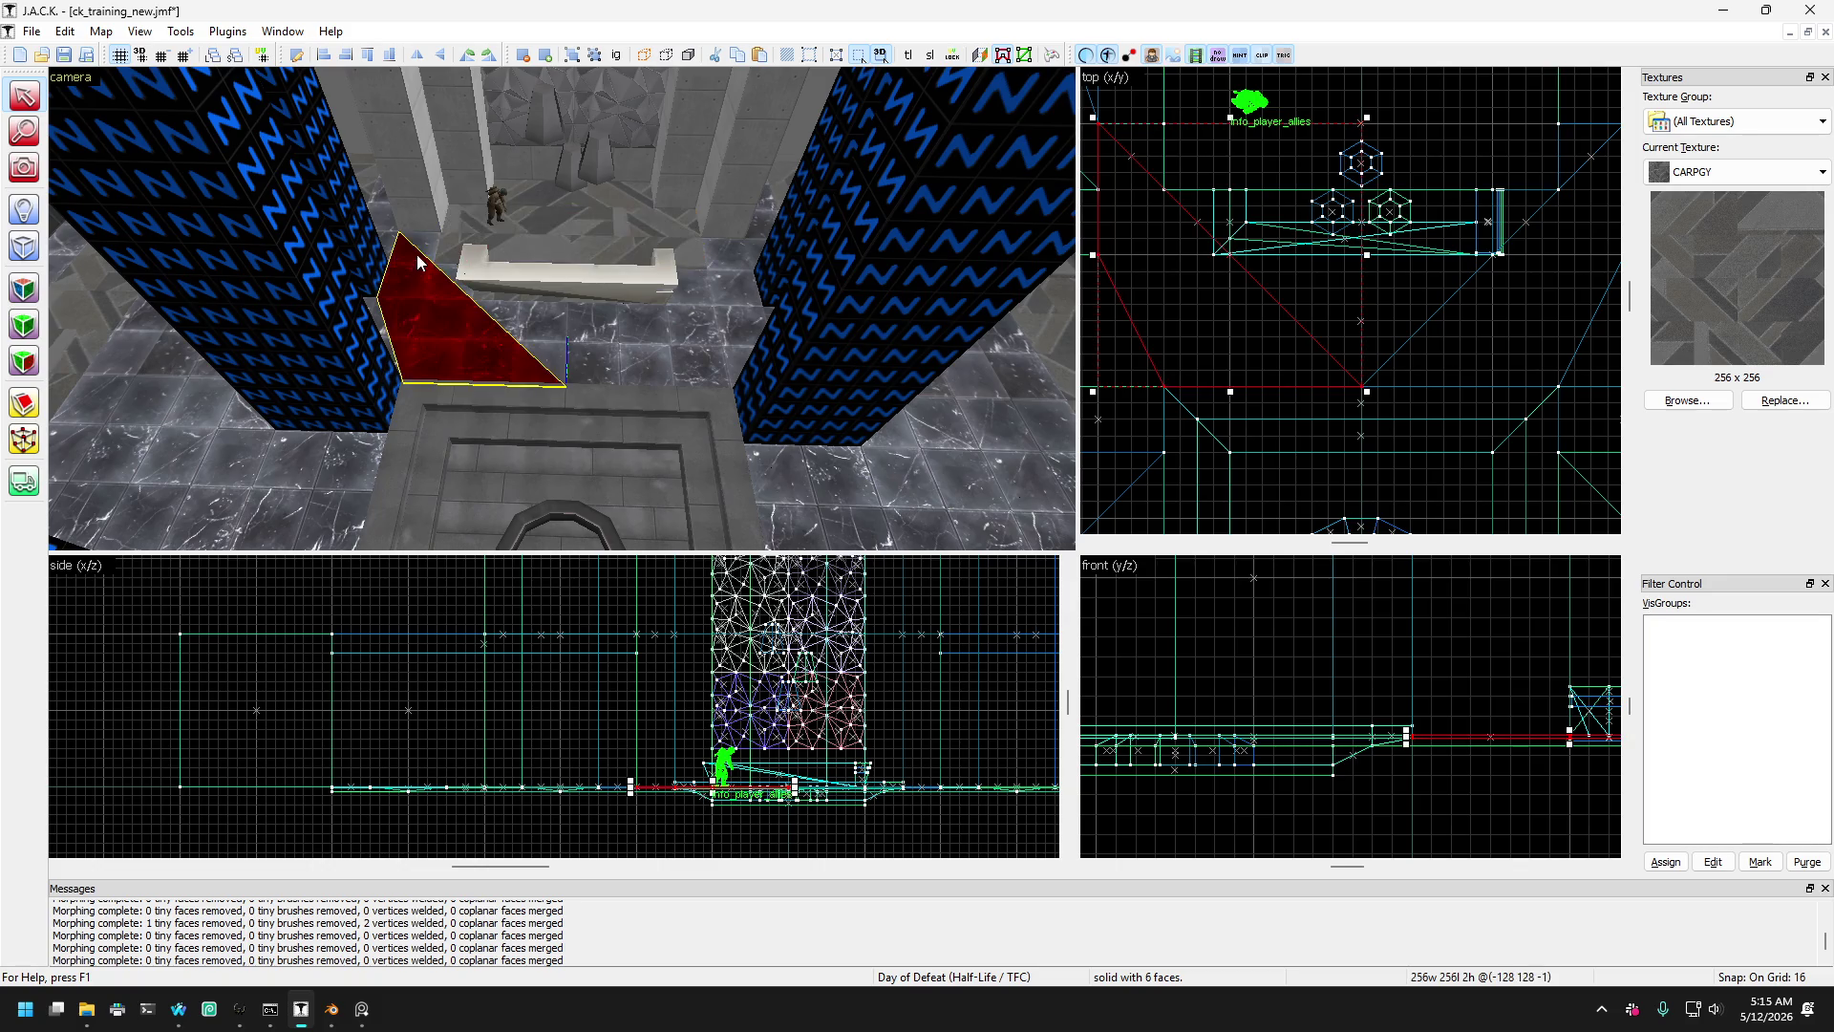
click(429, 250)
drag(447, 285, 459, 280)
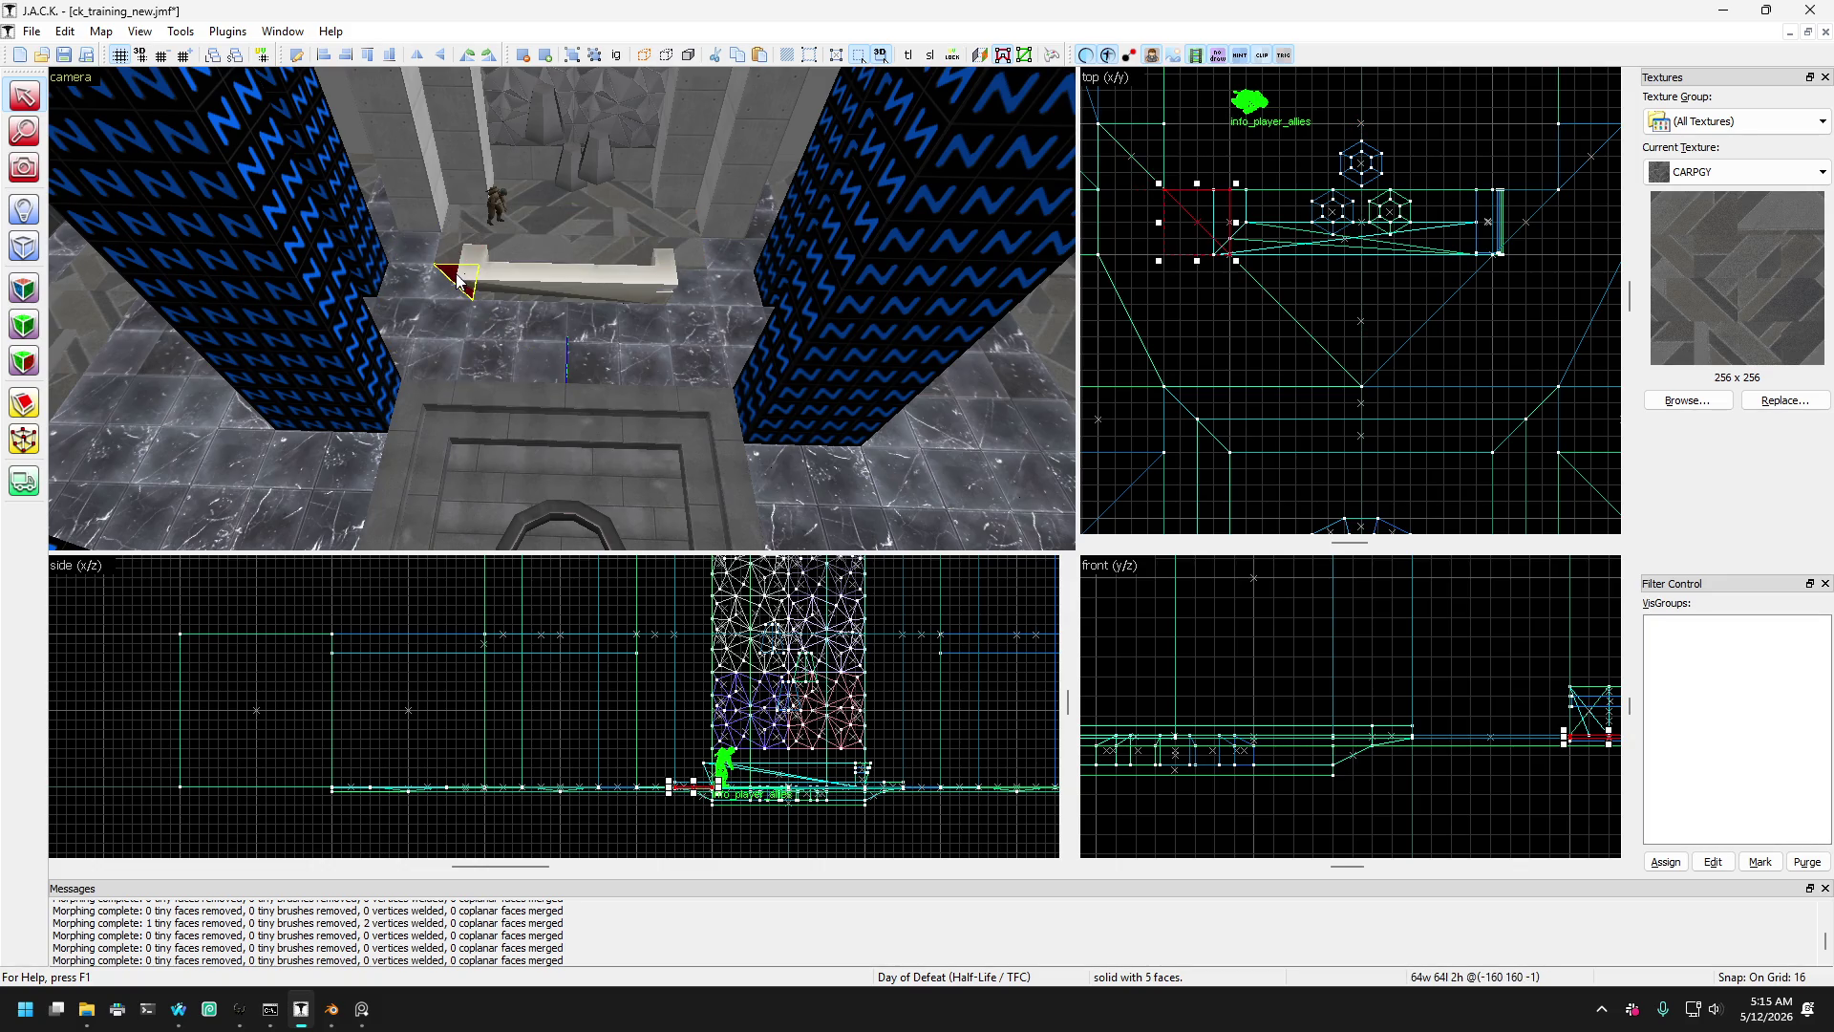
- Drag the large slab behind the bench and add the second red slab to the selection
click(442, 254)
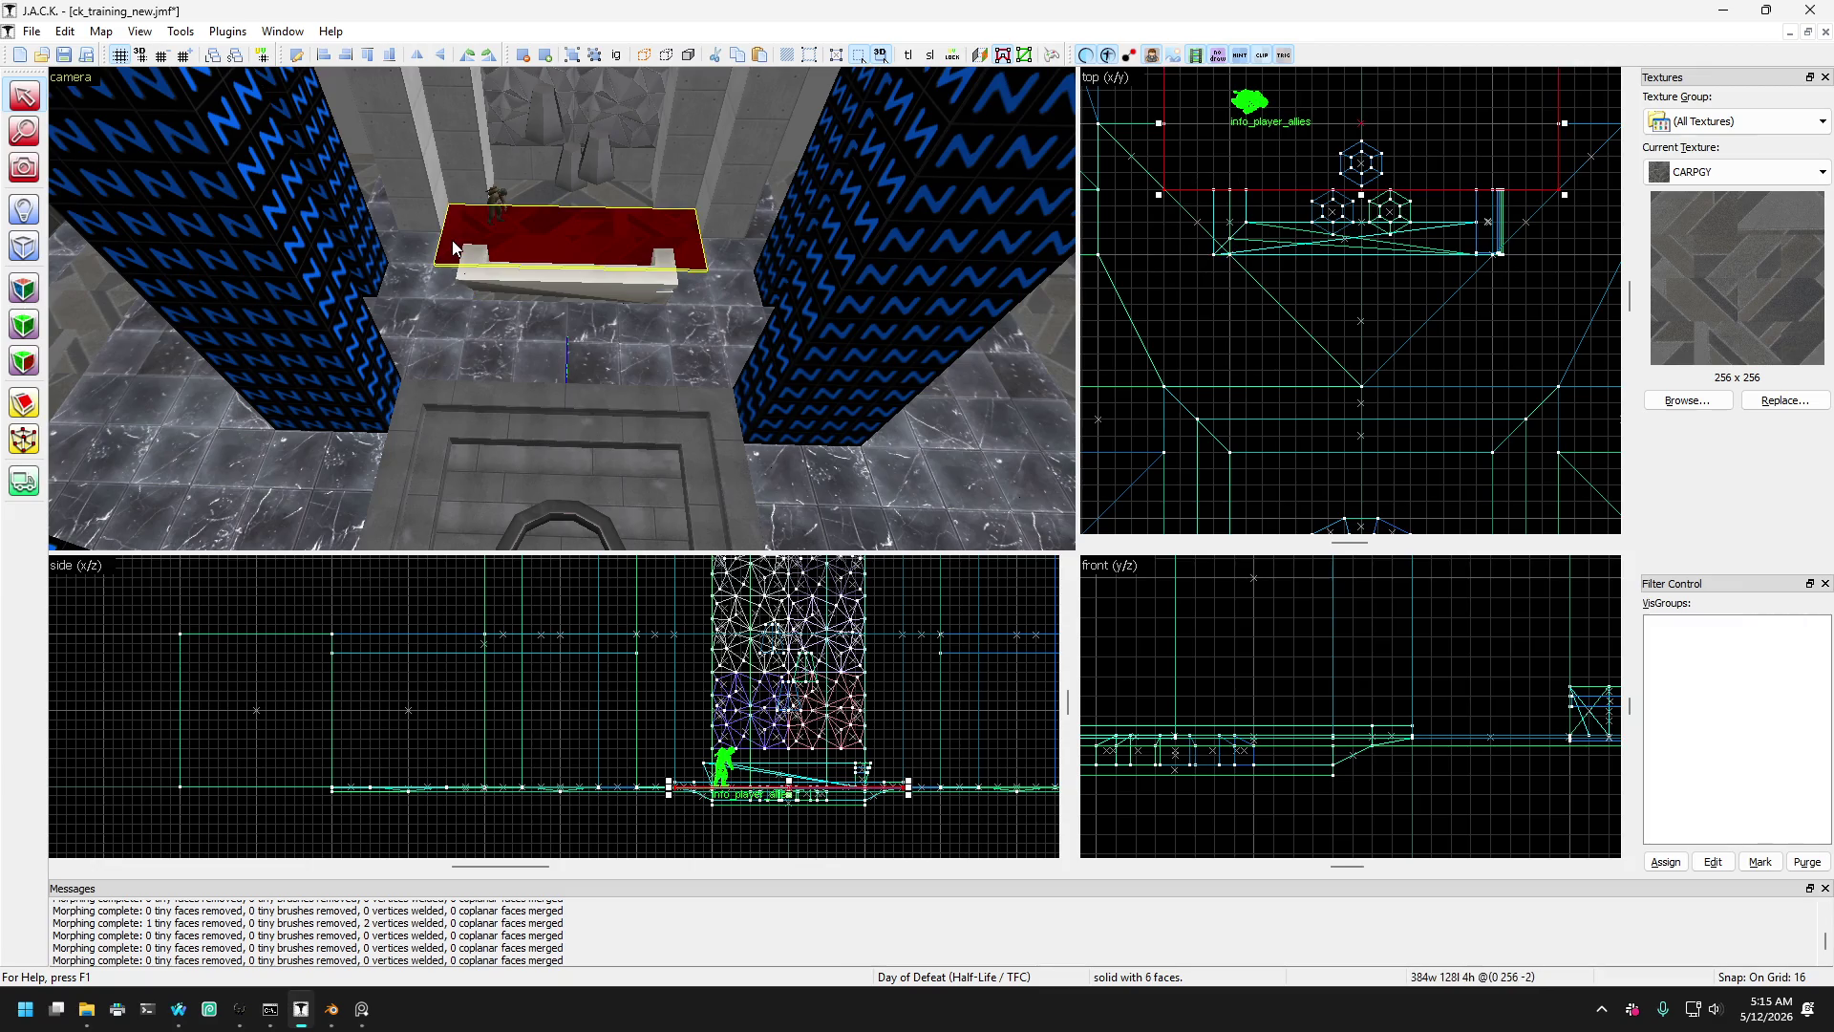
mouse_move(455, 247)
mouse_down()
mouse_move(415, 231)
mouse_move(460, 220)
mouse_up()
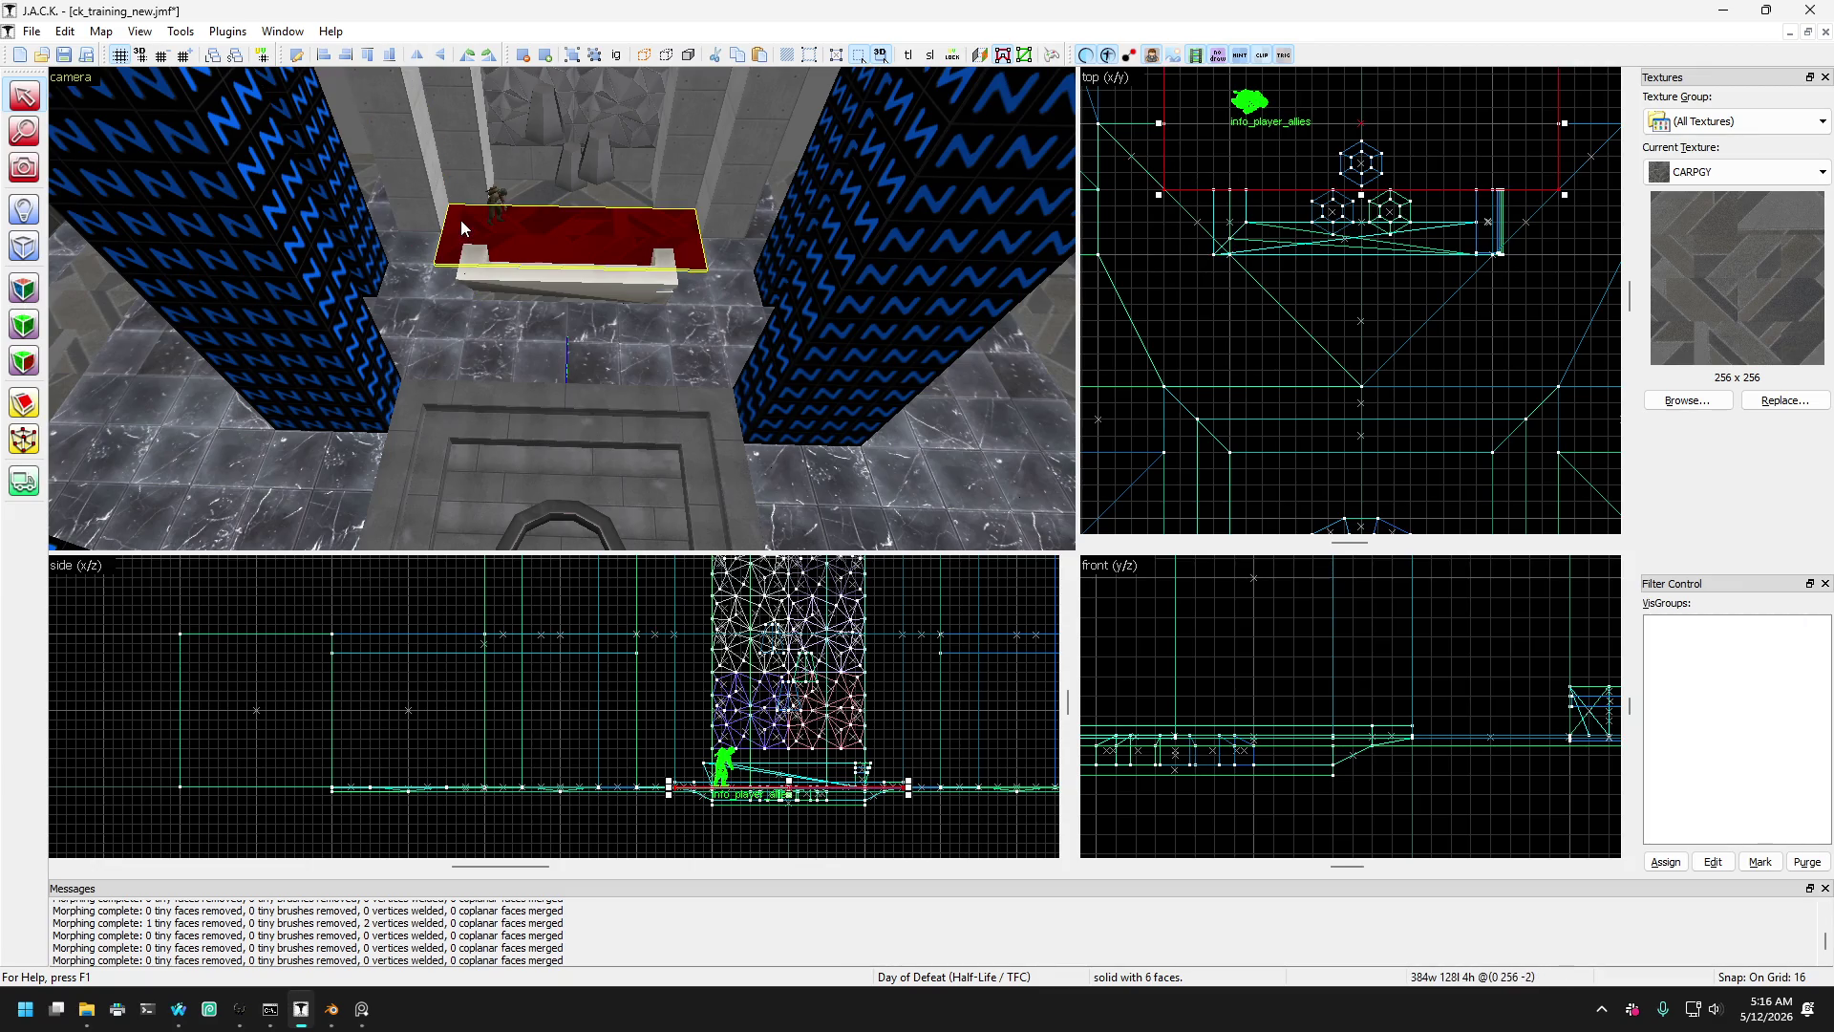
ctrl+click(533, 196)
scroll(380, 331, up, 2)
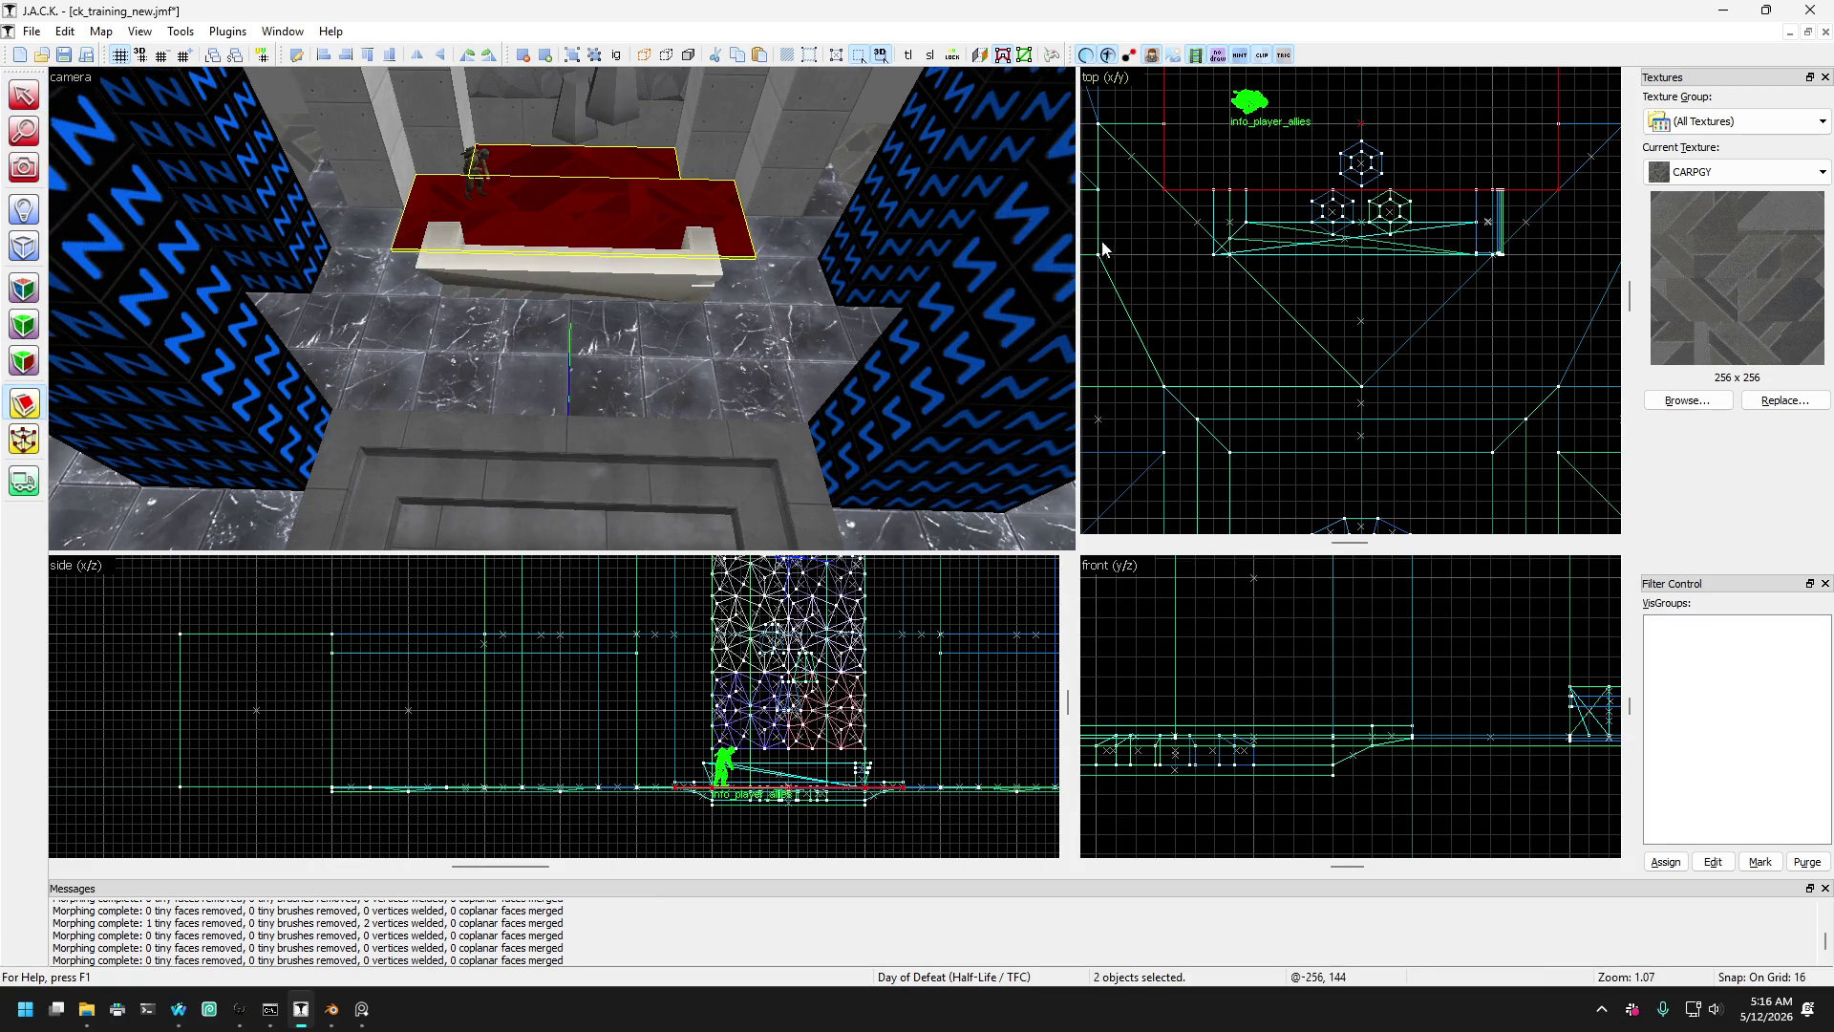
- Confirm the six-brush box selection, then isolate the red platform brush behind the bench
scroll(1253, 233, up, 5)
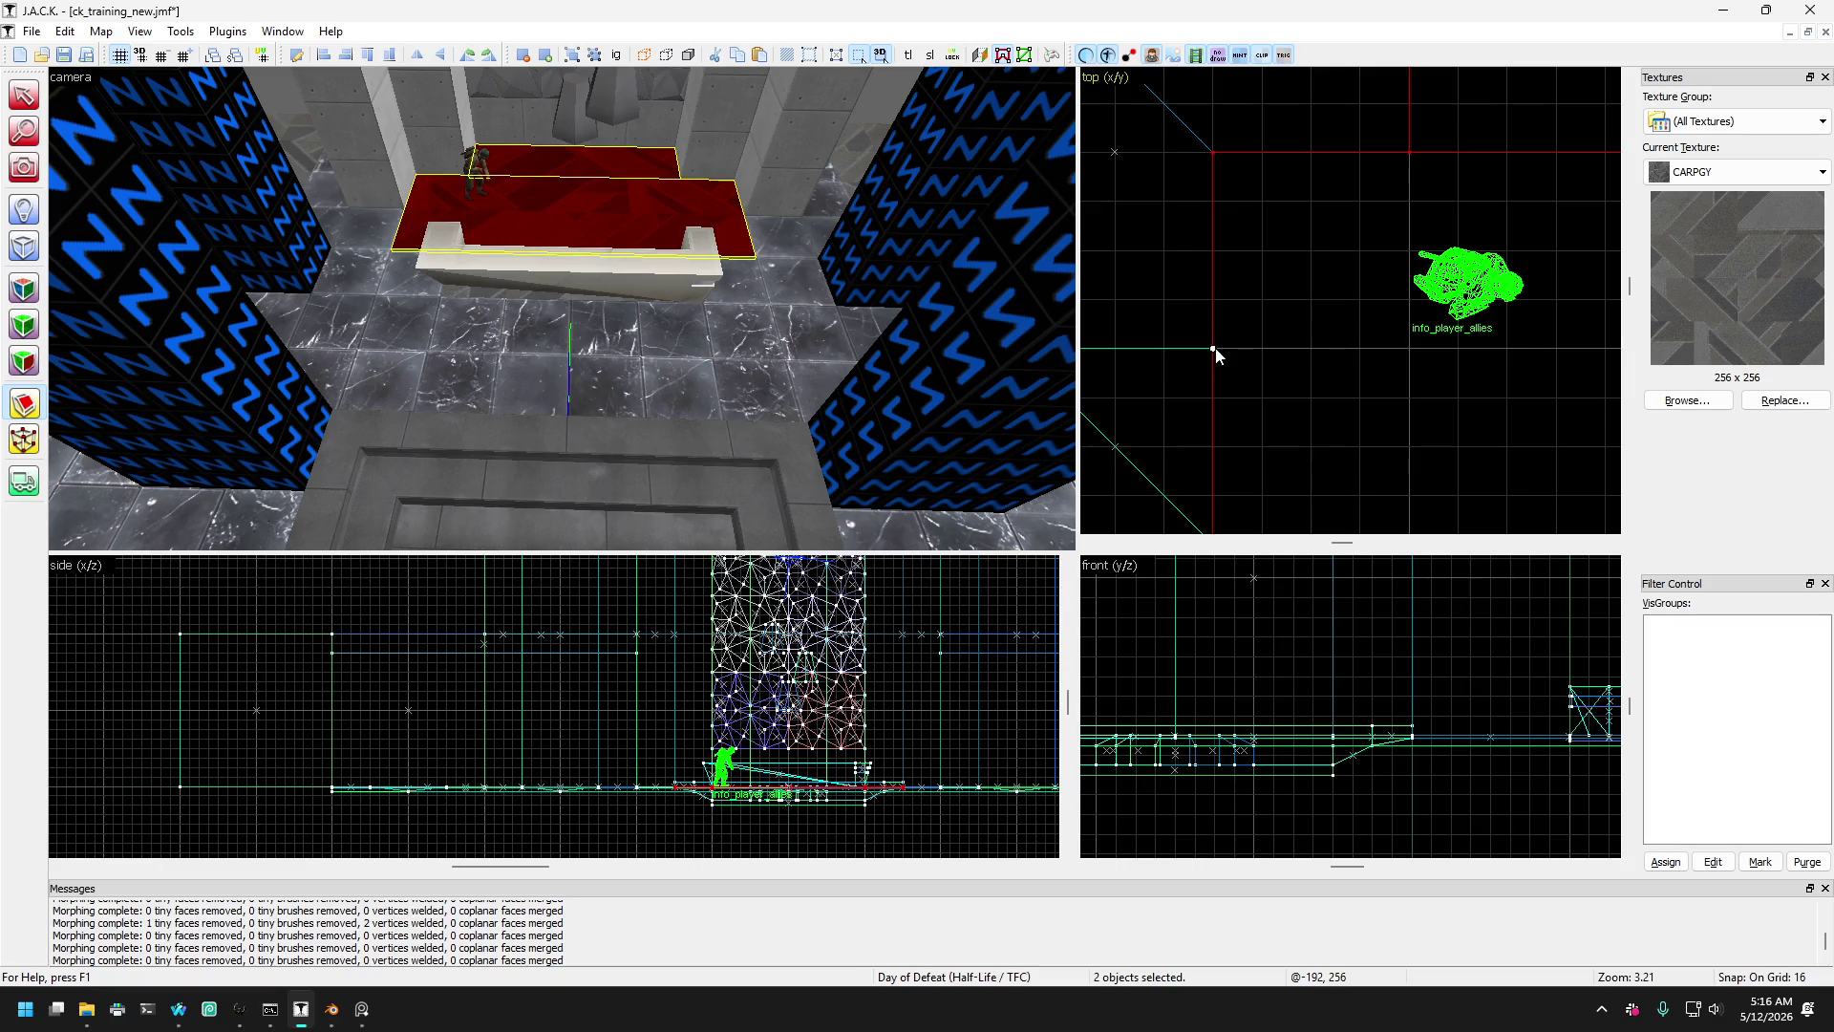
scroll(1259, 309, down, 4)
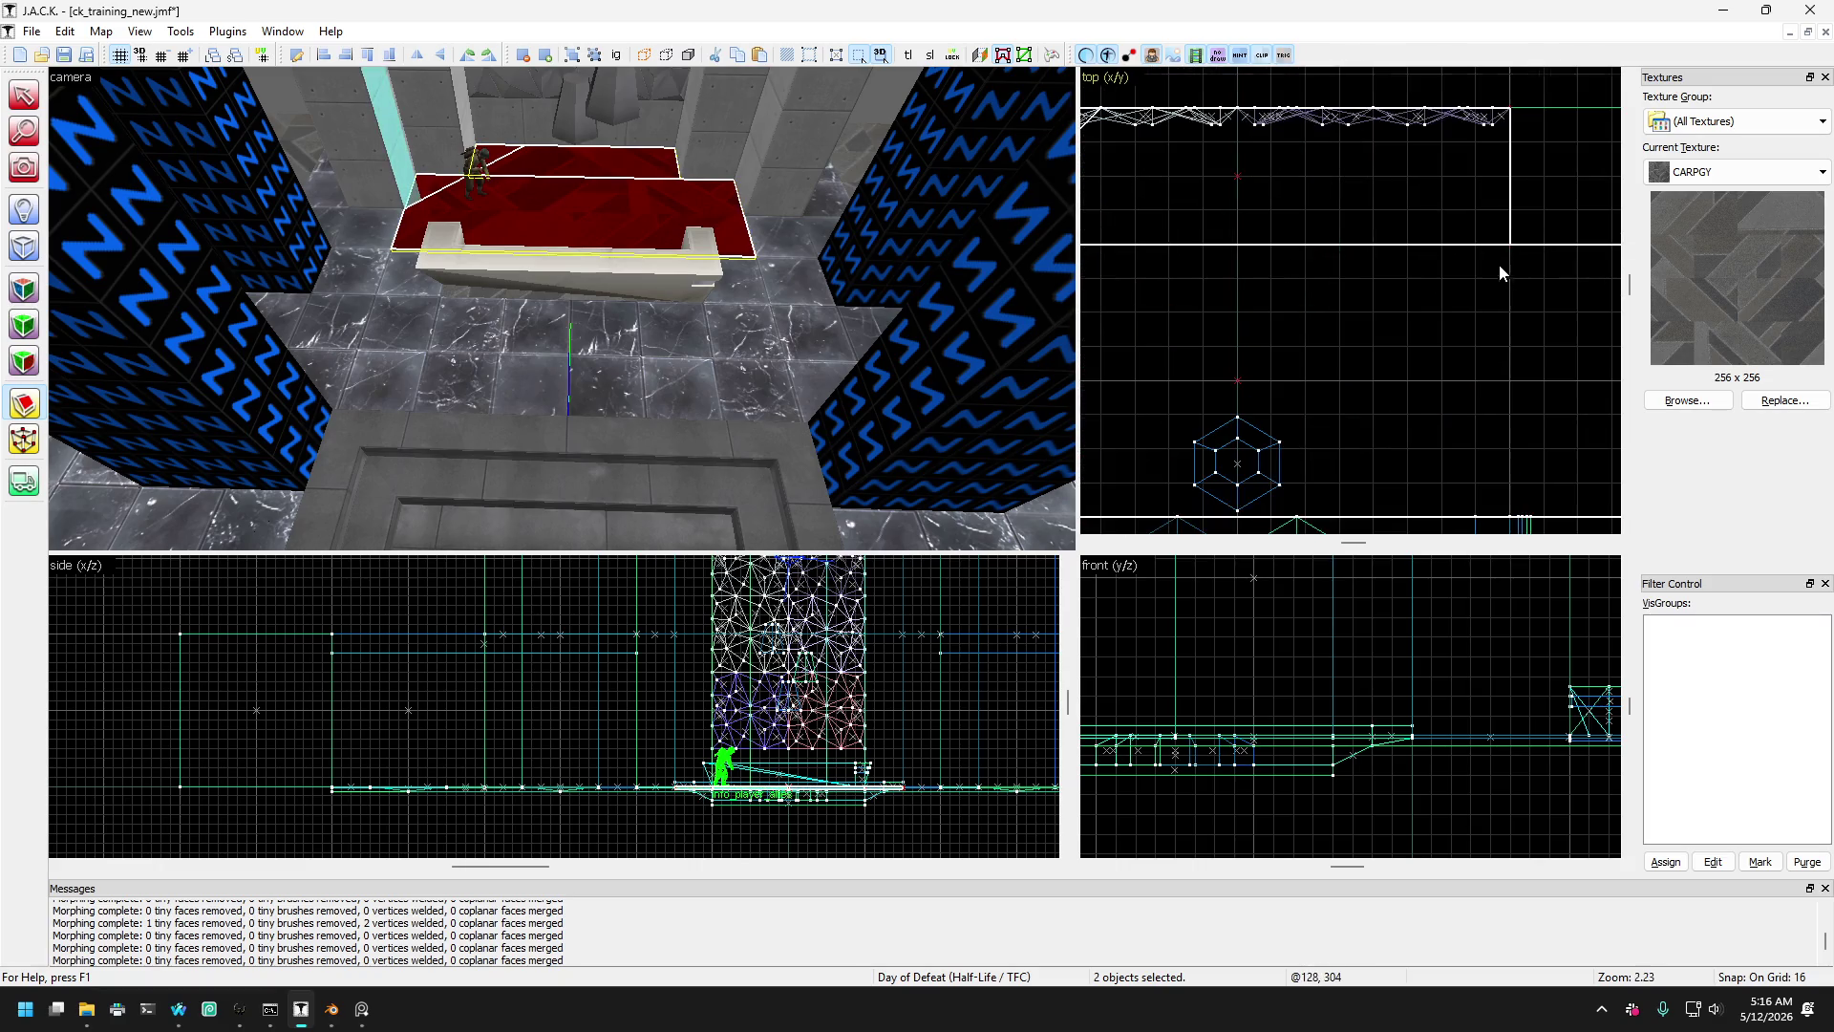
key(Return)
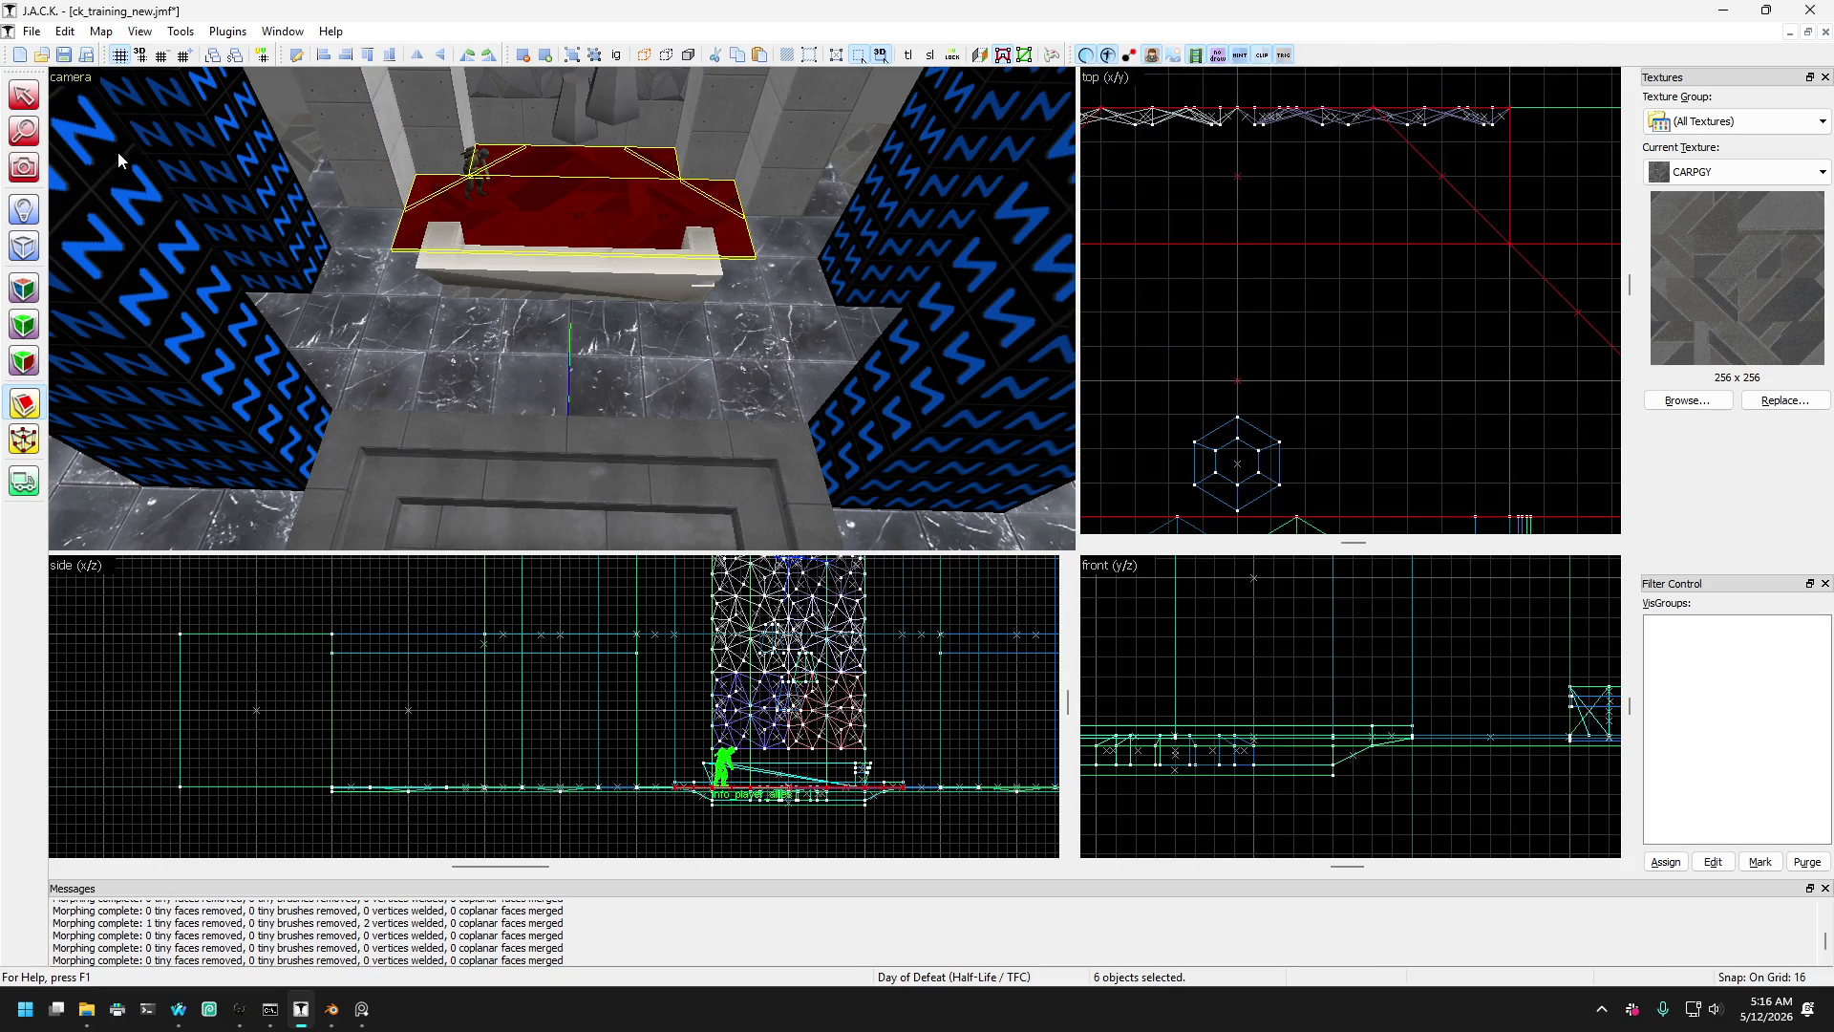
click(24, 96)
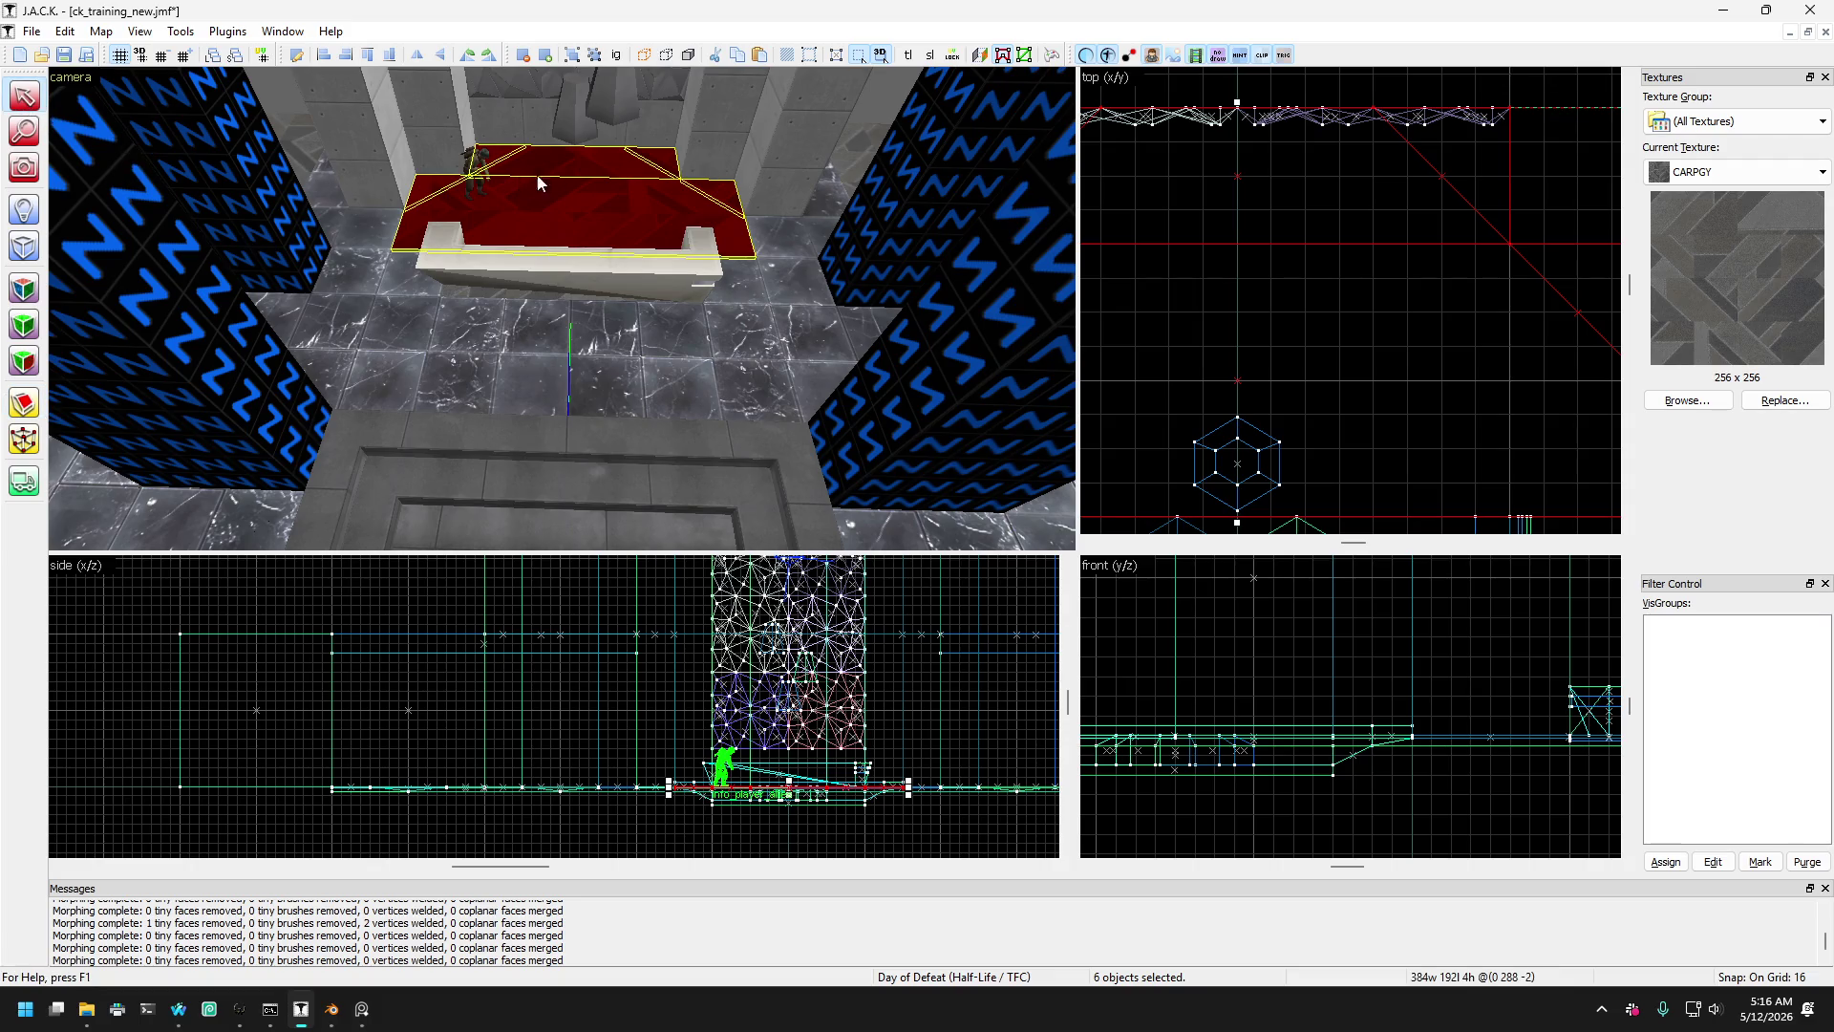
click(570, 203)
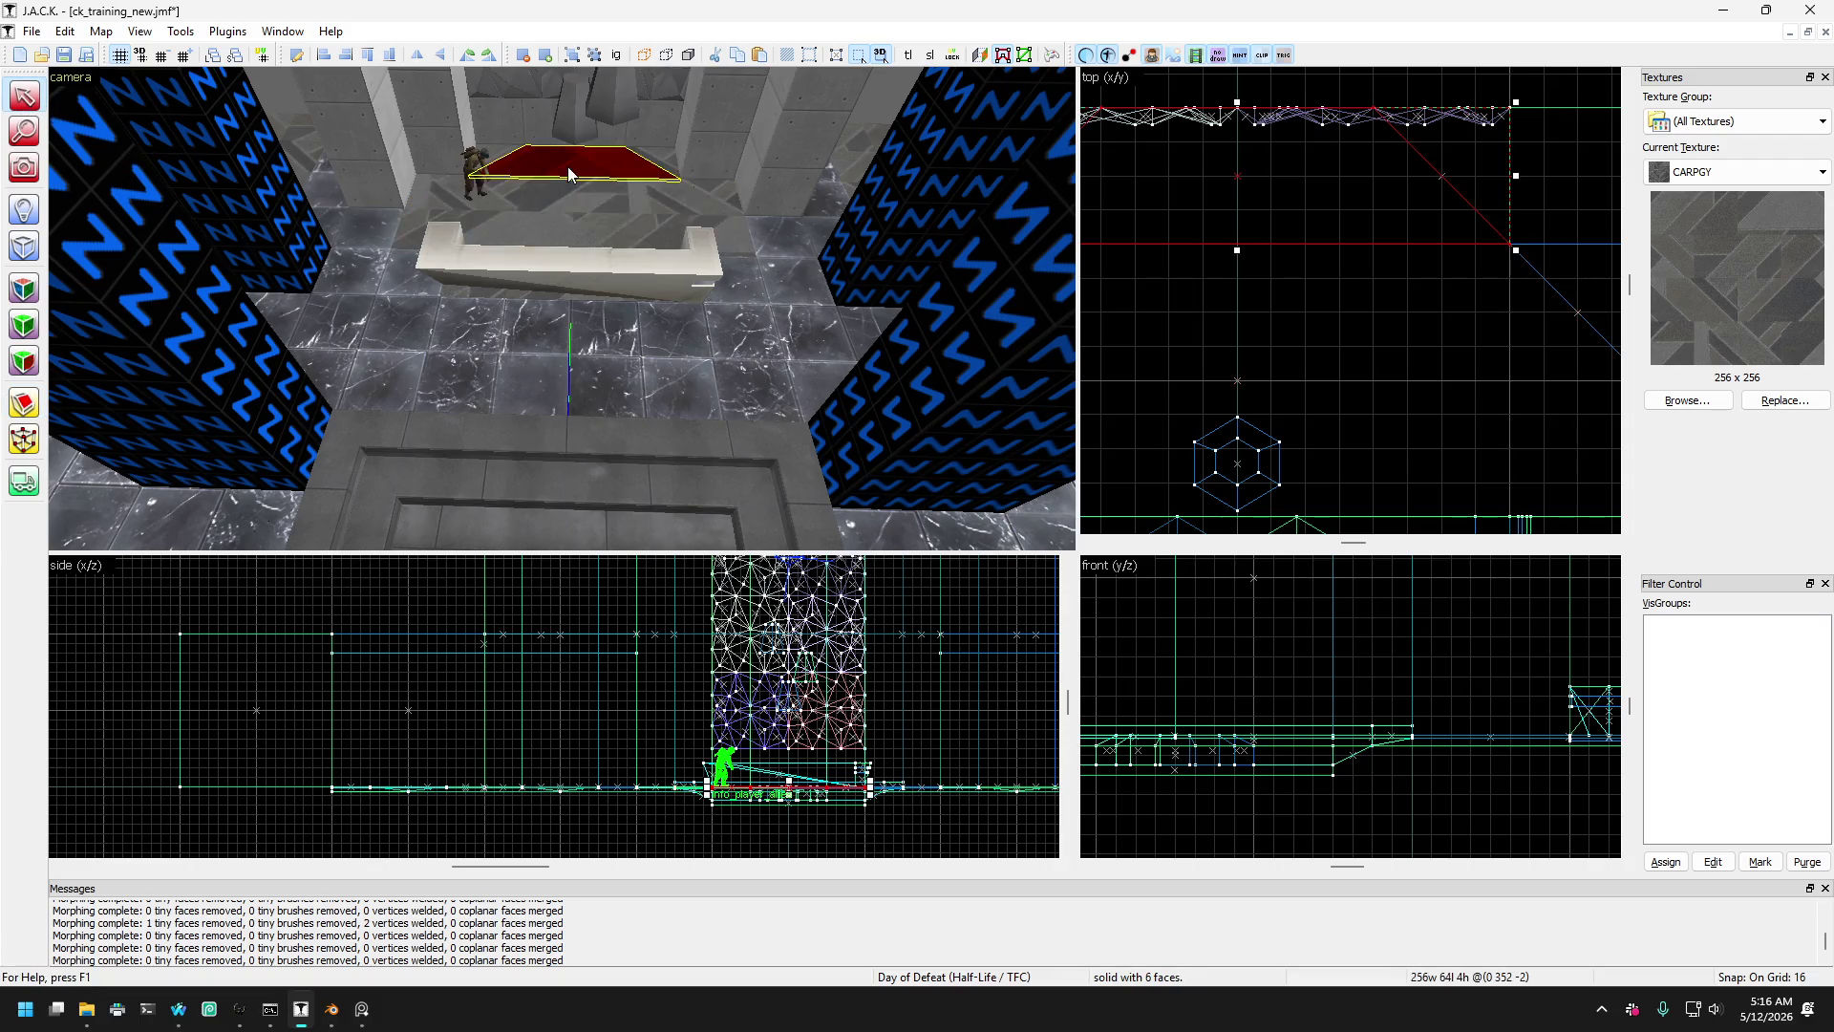
click(565, 171)
click(586, 200)
click(392, 235)
click(513, 216)
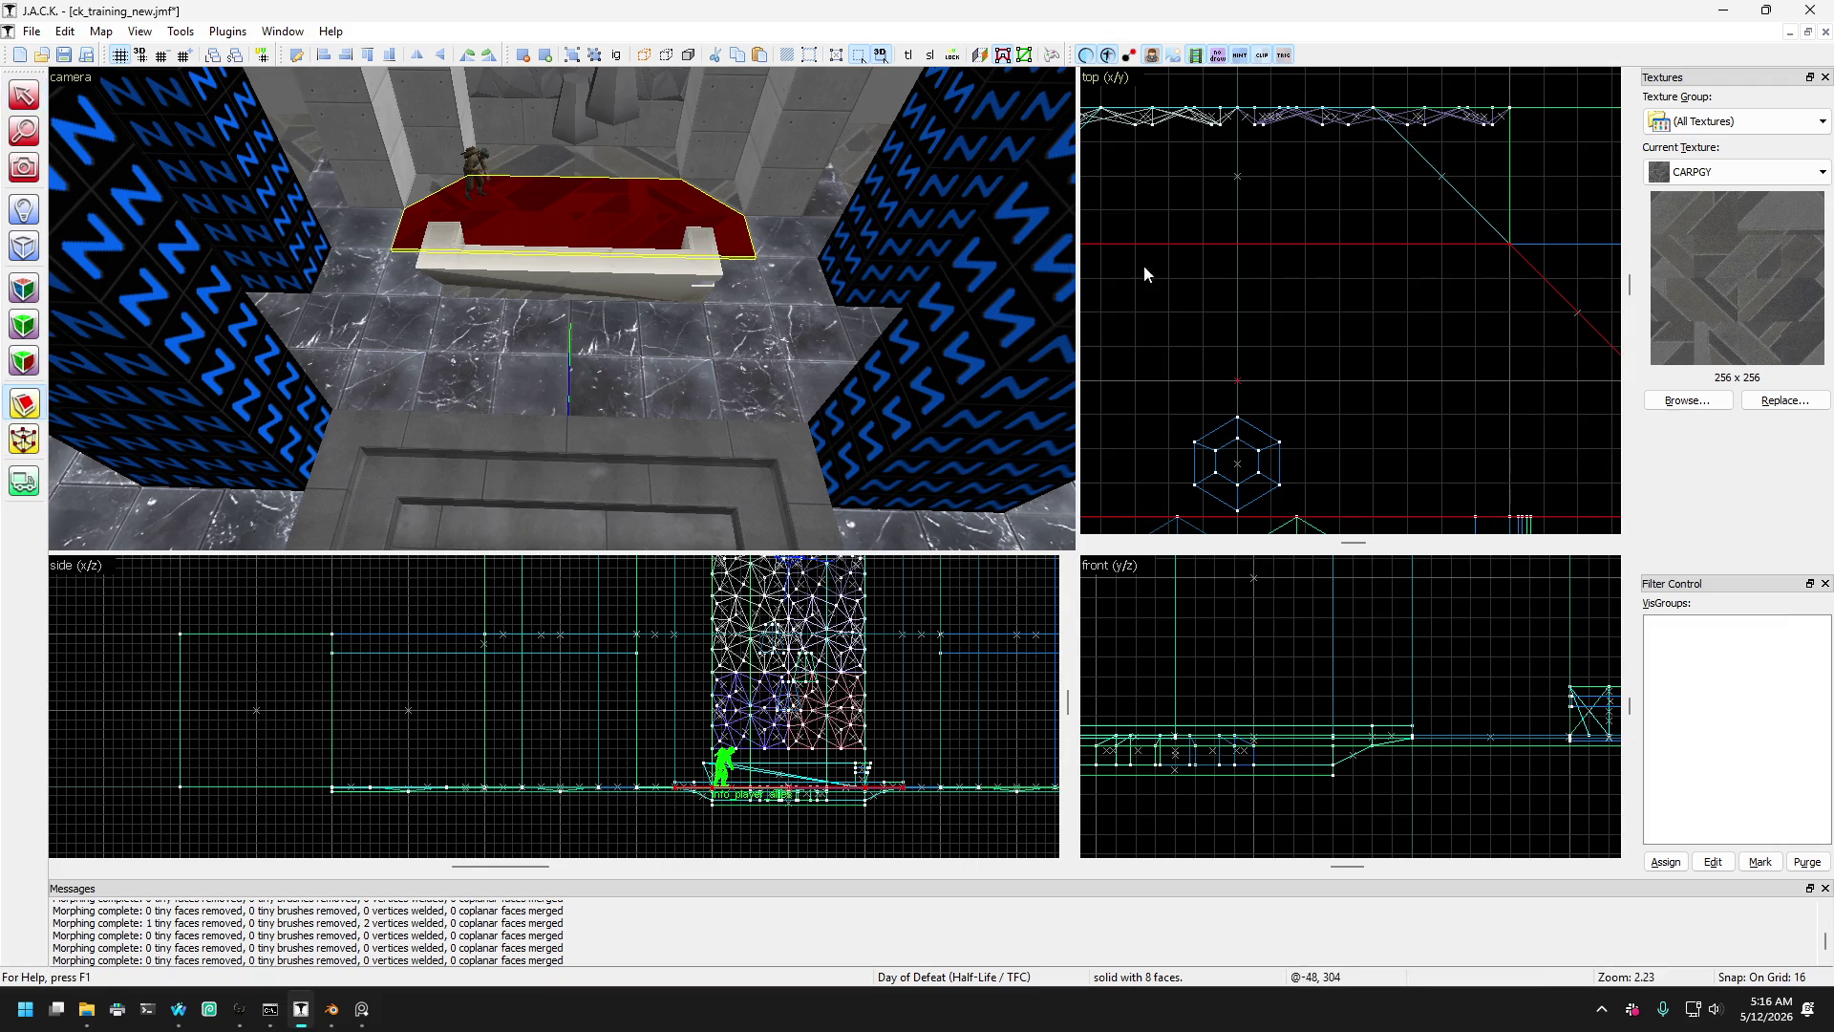
scroll(1384, 260, down, 4)
scroll(1385, 259, up, 3)
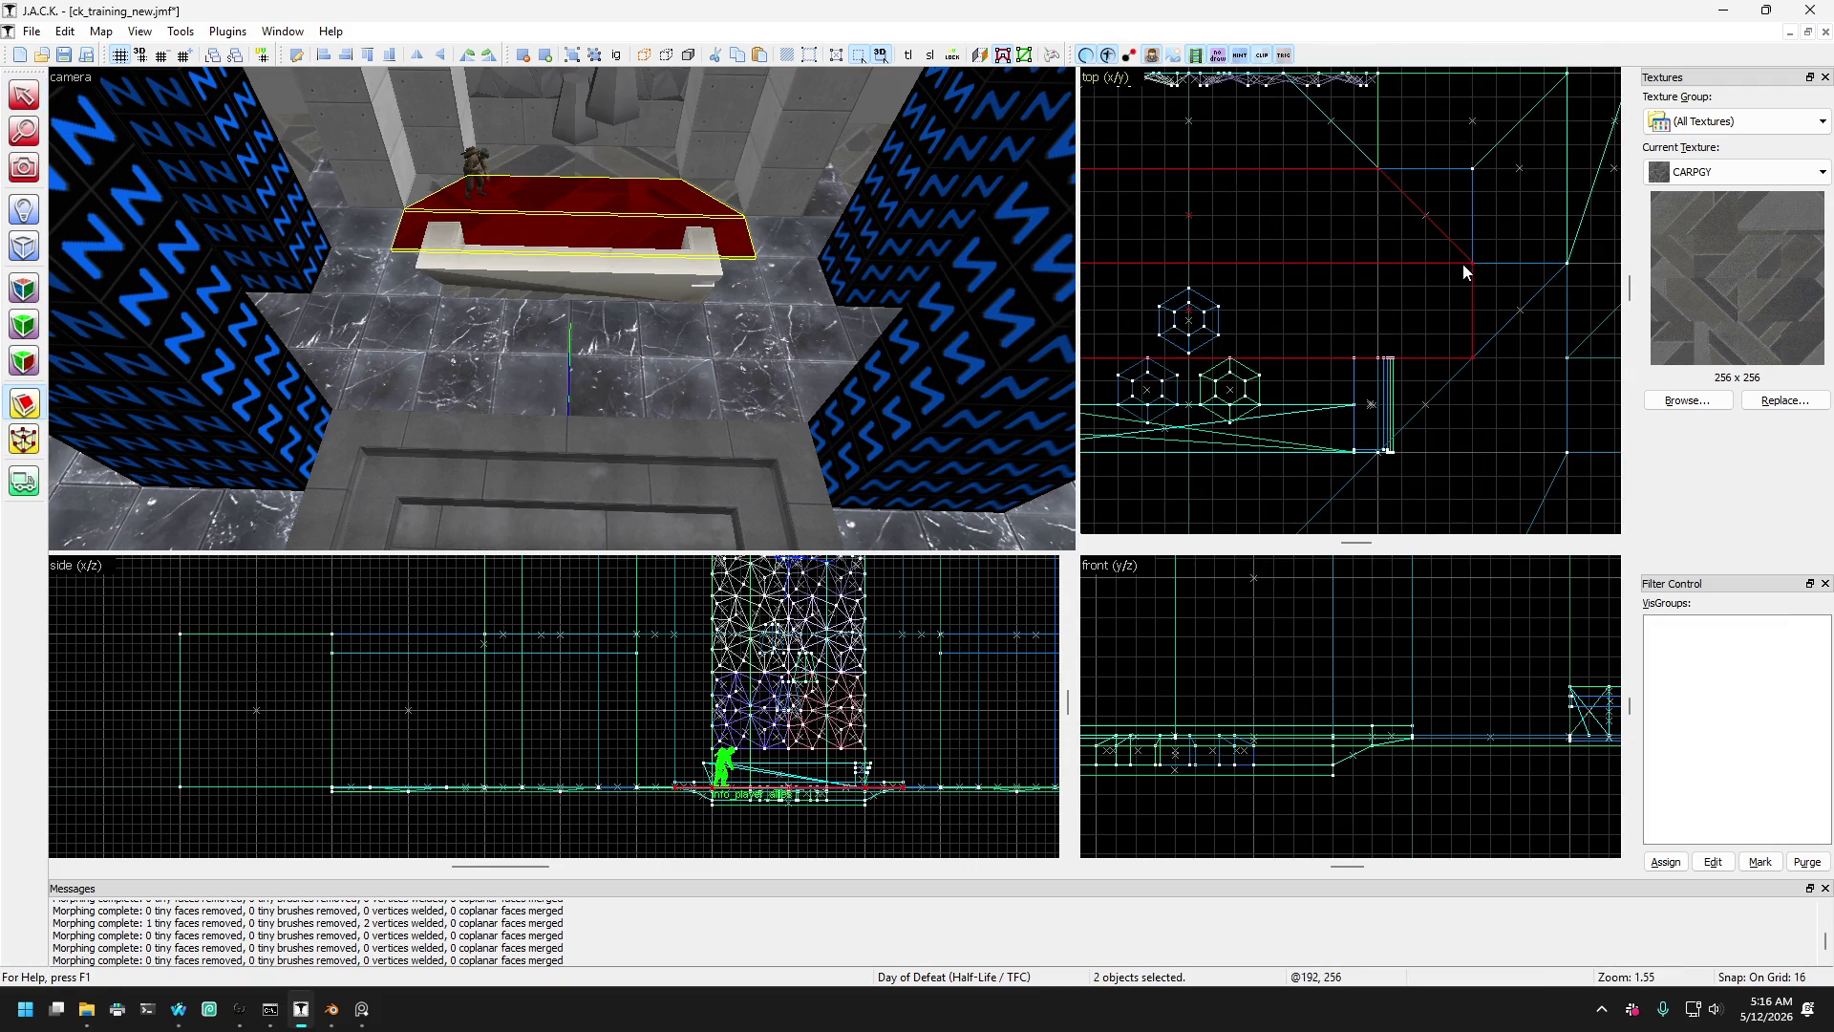
click(519, 182)
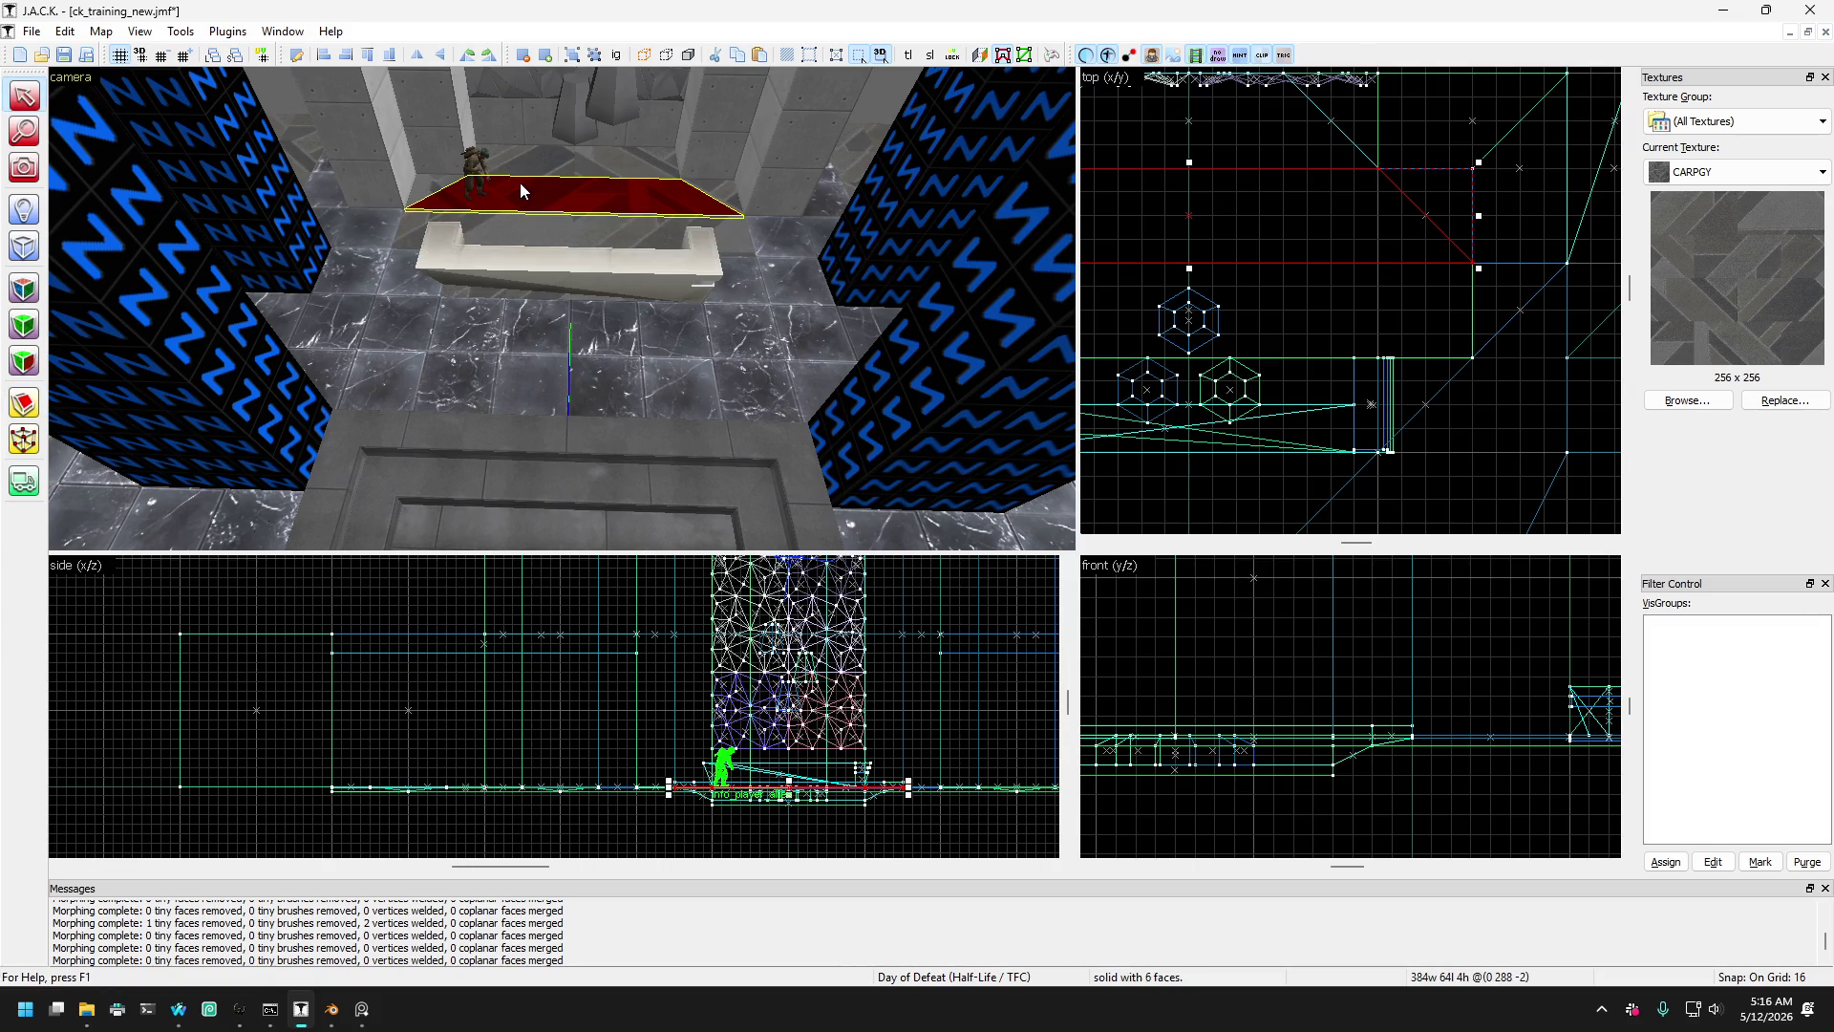
click(520, 182)
click(524, 155)
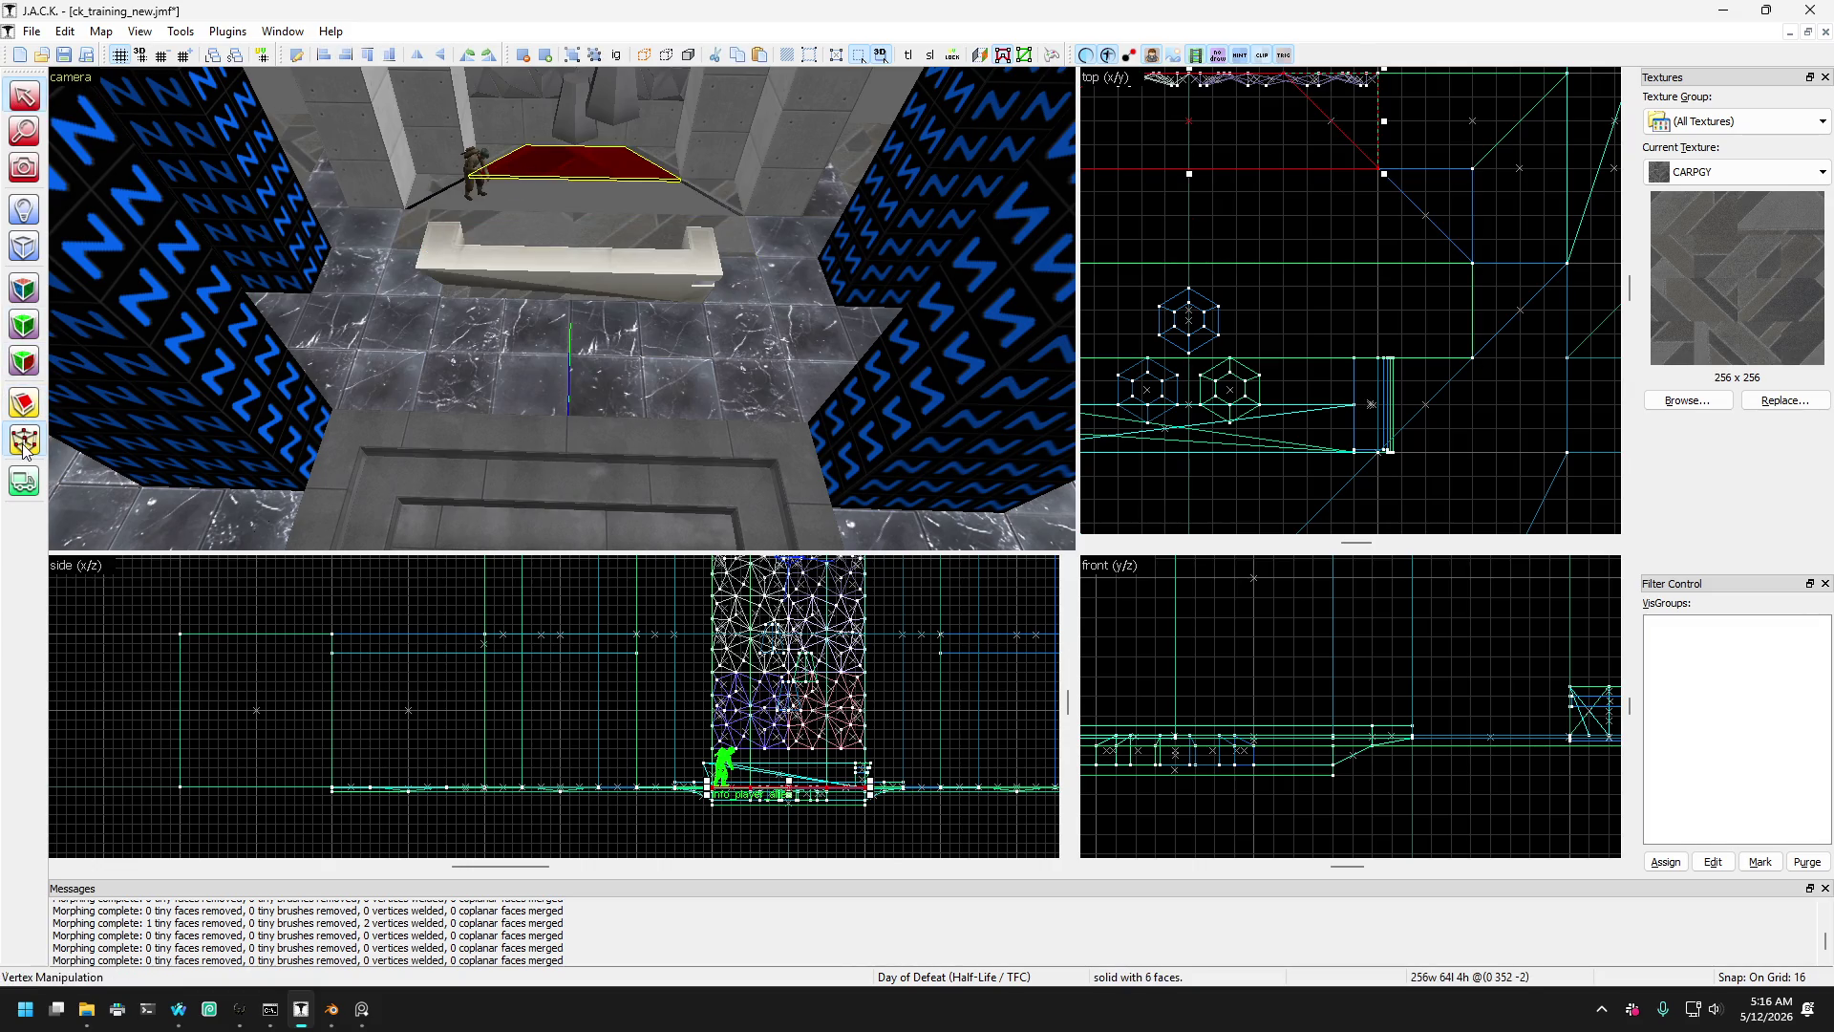
- Pull the platform's two corners diagonally outward to angle it into a wedge
drag(1378, 169, 1481, 275)
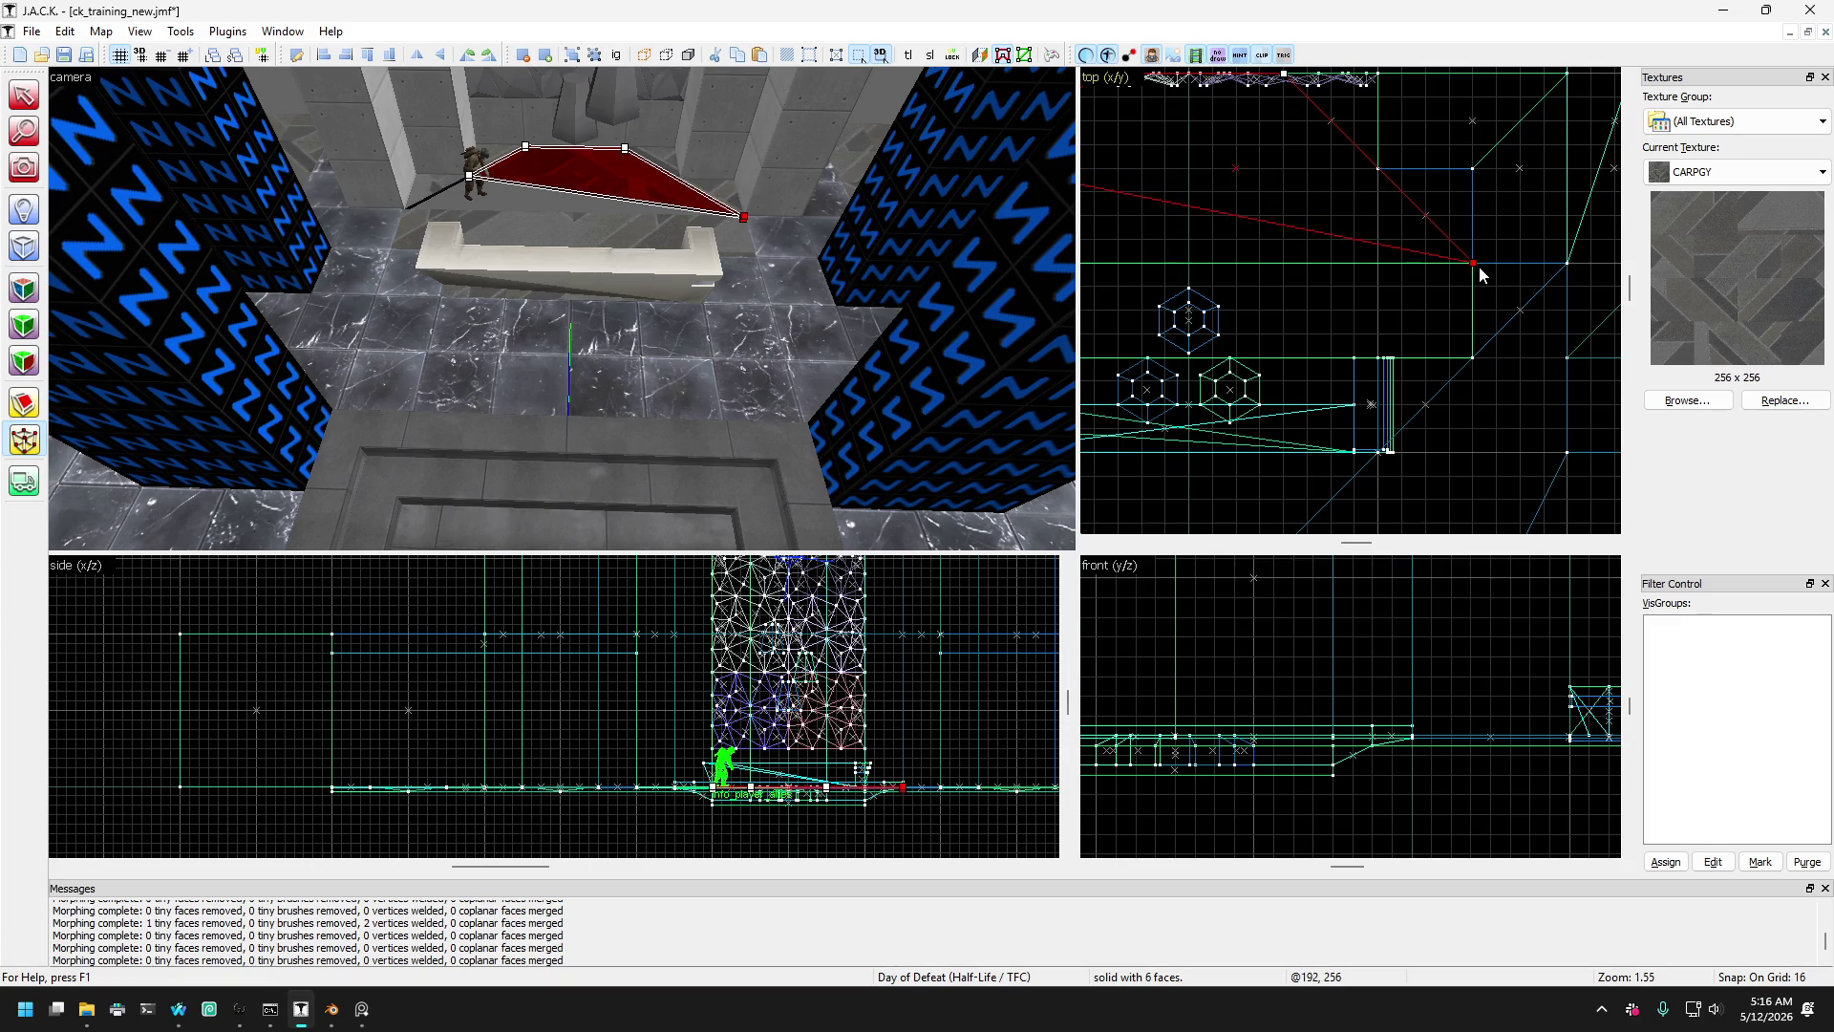
drag(1257, 191, 1163, 285)
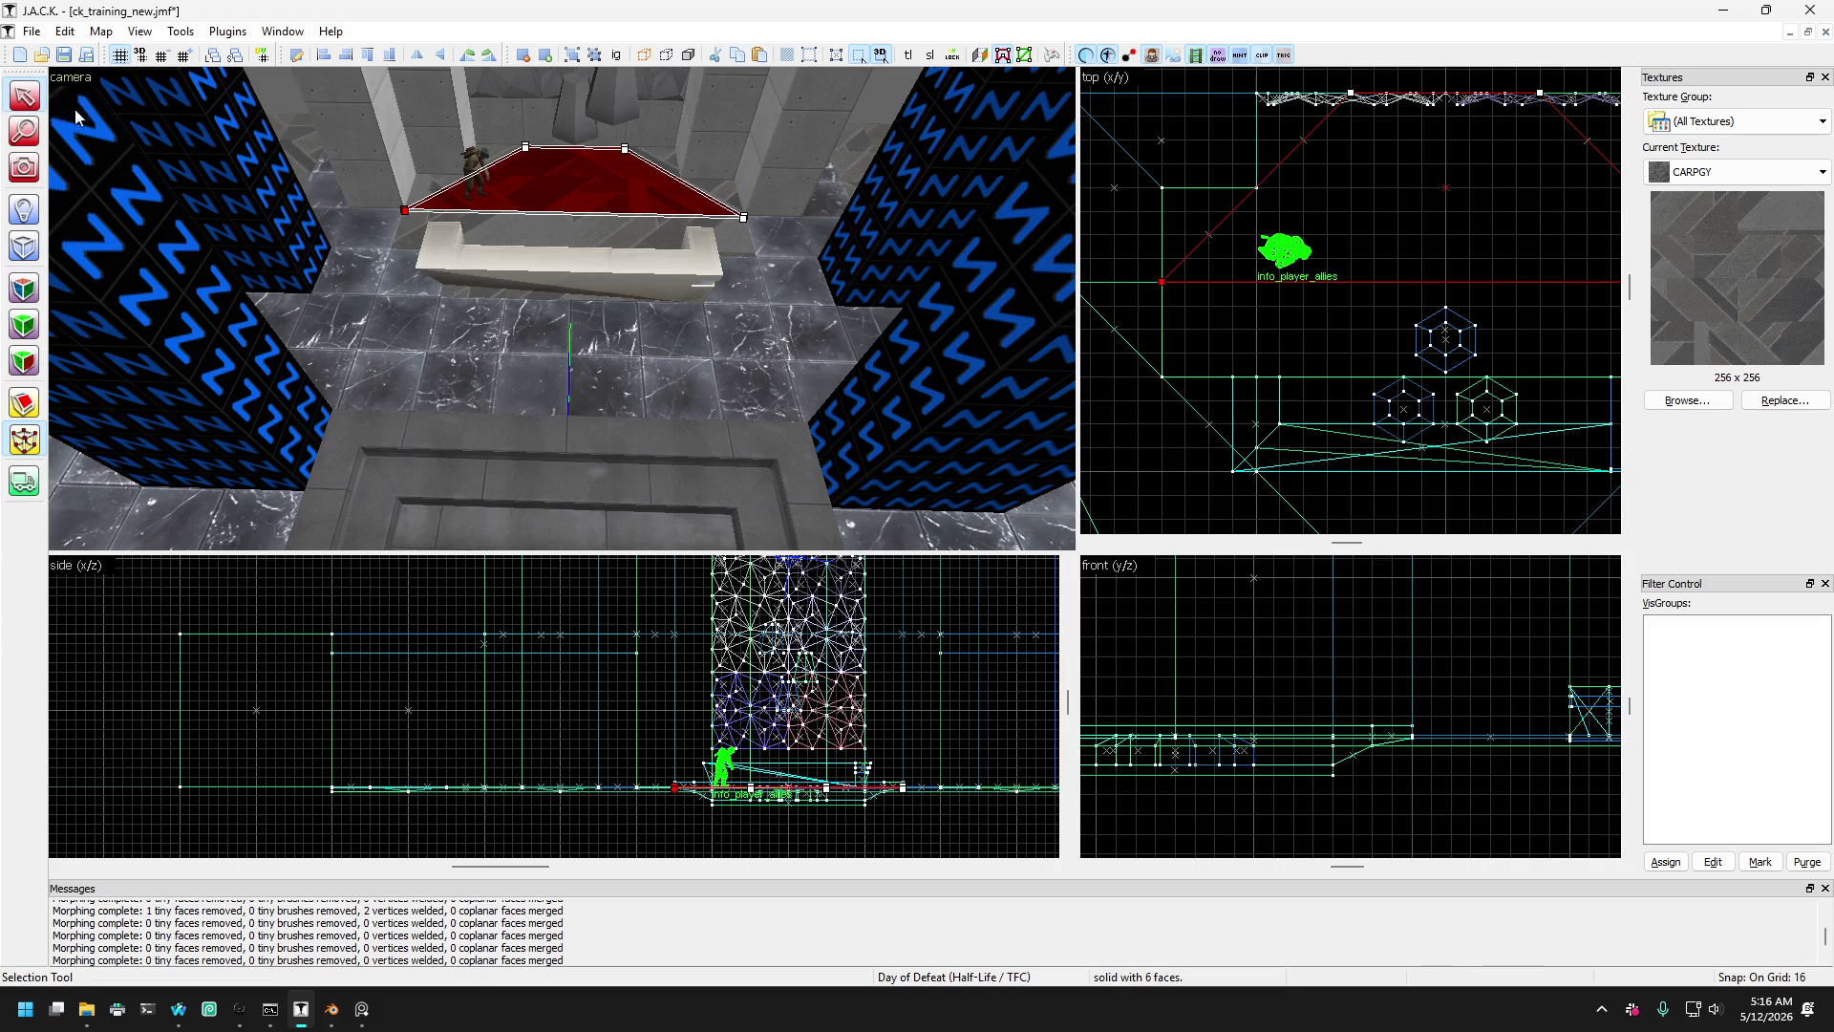
key(Escape)
scroll(200, 162, down, 3)
click(19, 165)
scroll(561, 315, up, 5)
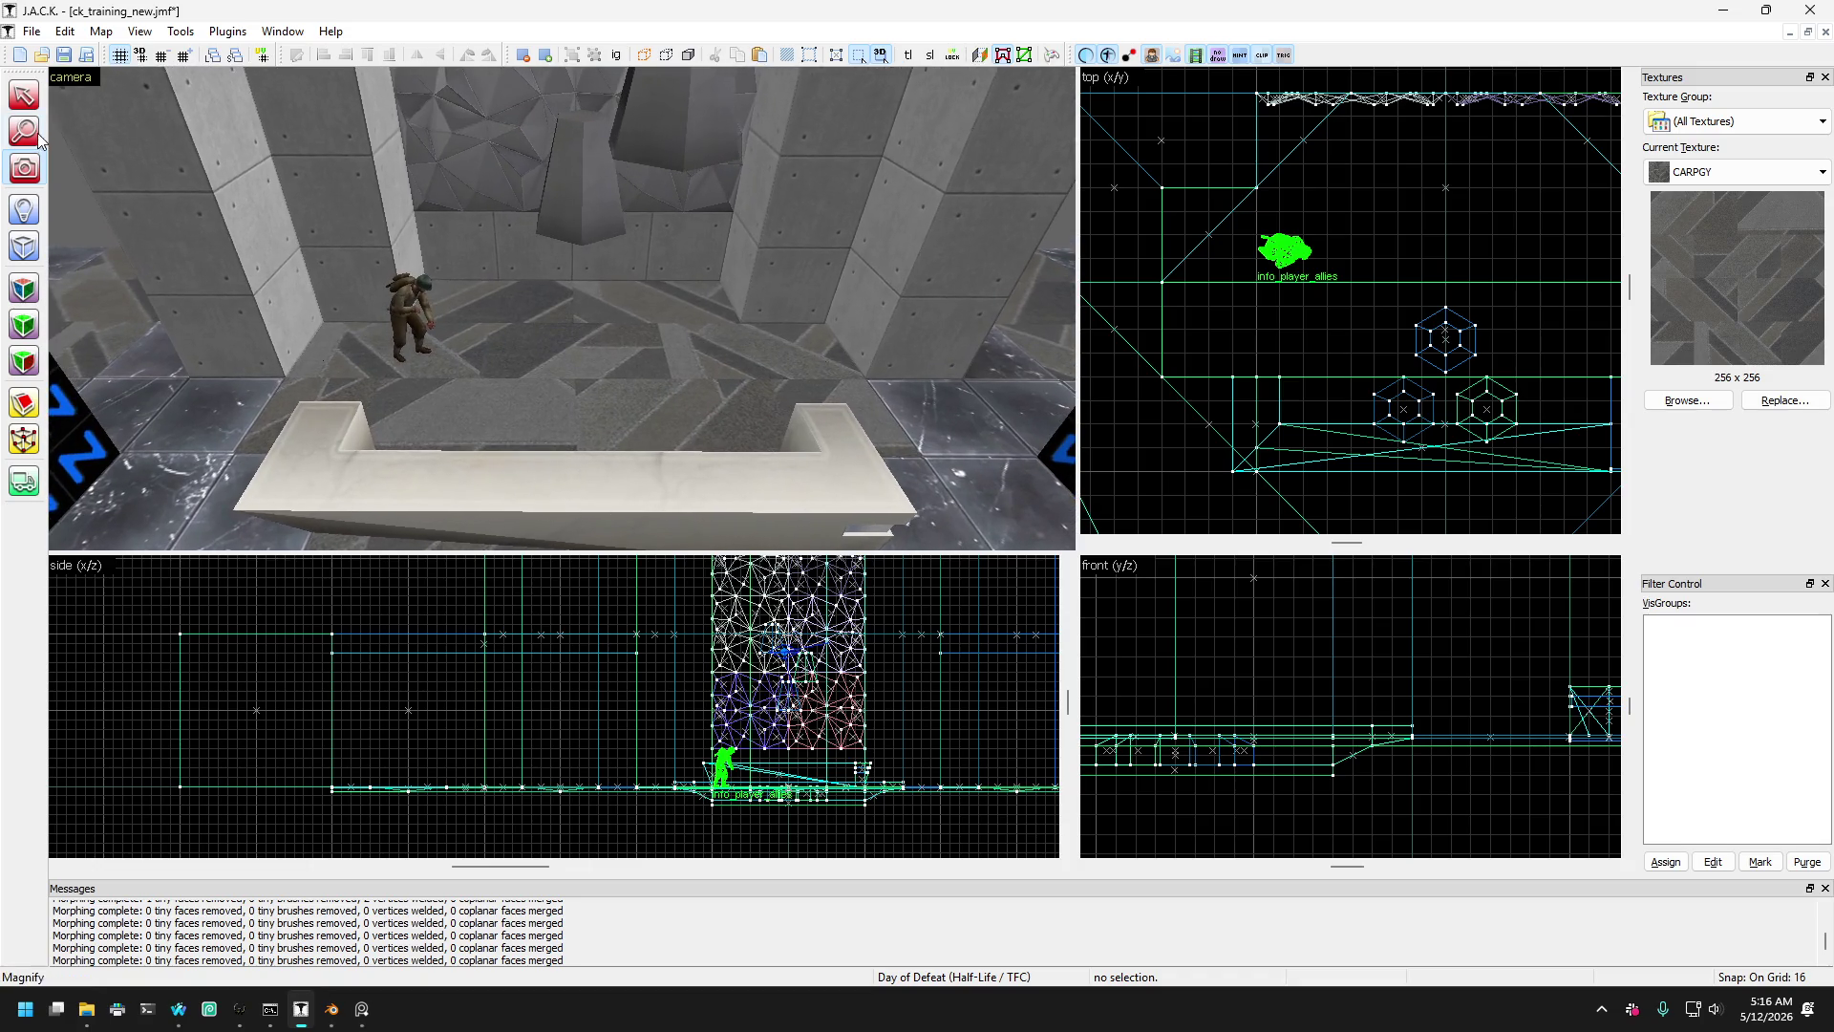
- Select the platform and the tall back wall brush, then turn toward the concrete back wall
key(shift+s)
click(495, 334)
mouse_move(496, 330)
mouse_down()
mouse_move(518, 383)
mouse_move(535, 309)
mouse_up()
click(483, 222)
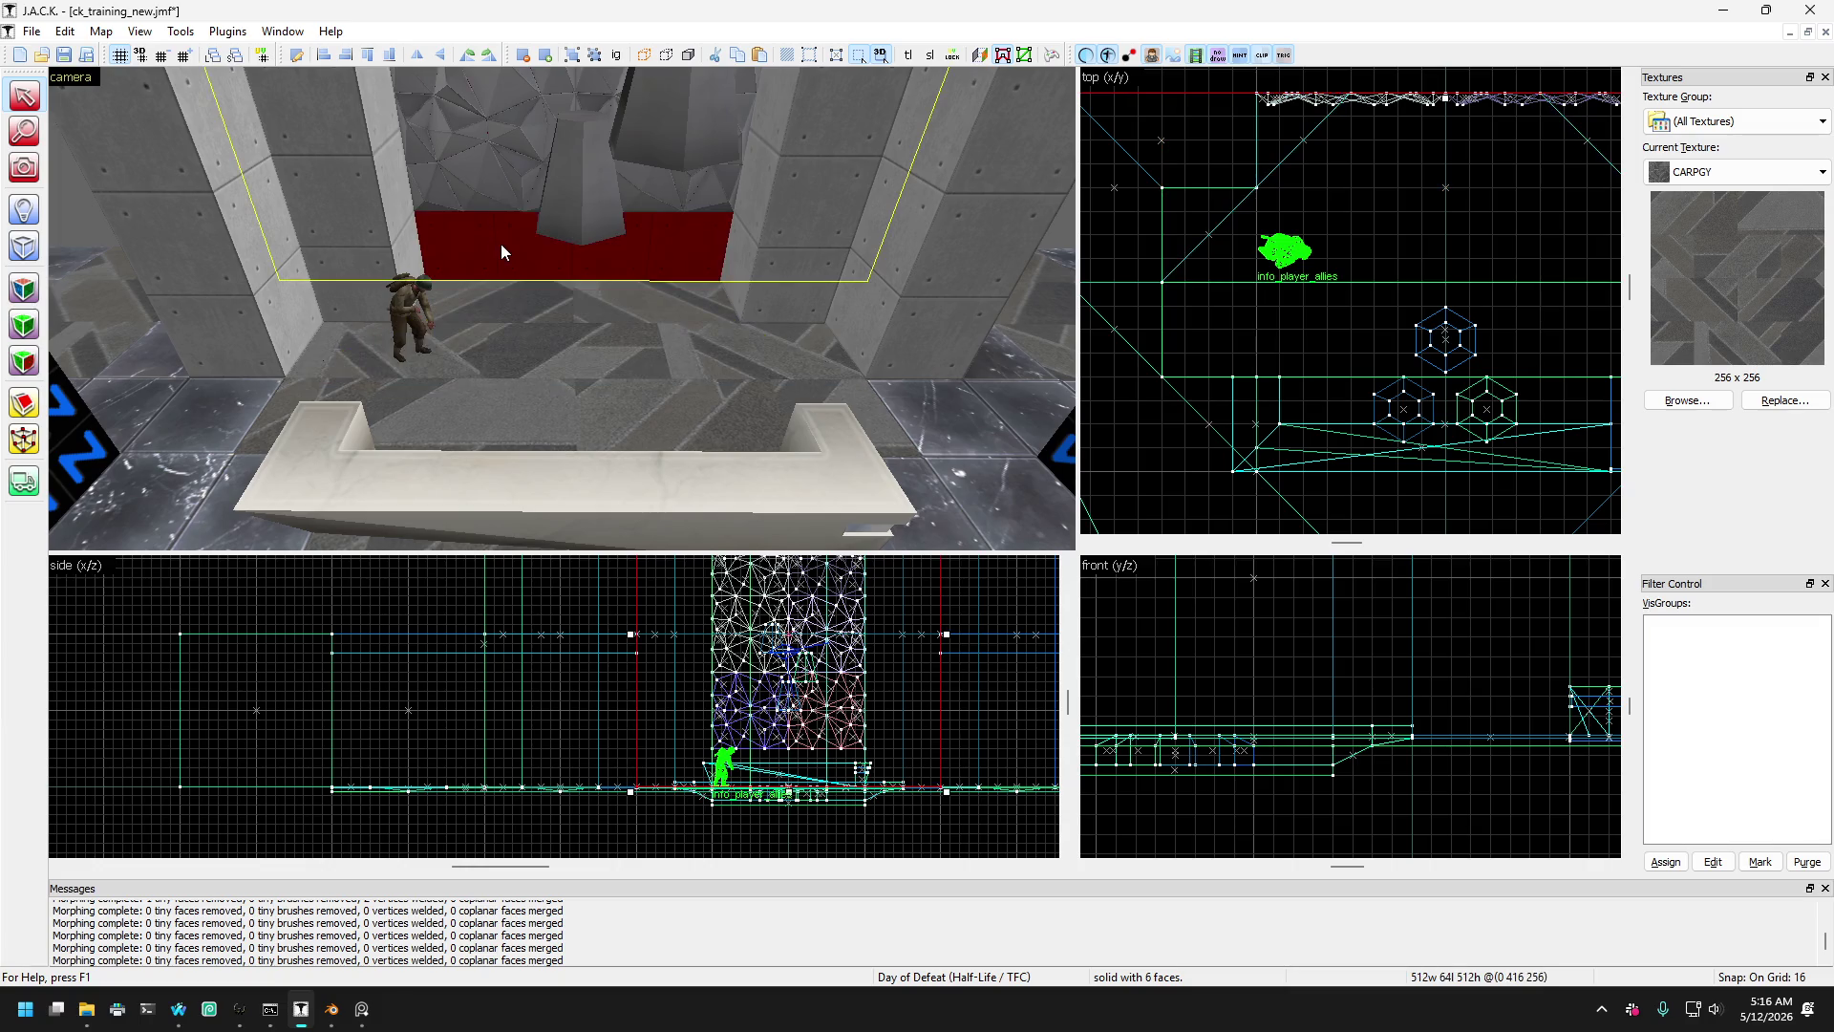
scroll(501, 243, down, 5)
scroll(501, 244, up, 6)
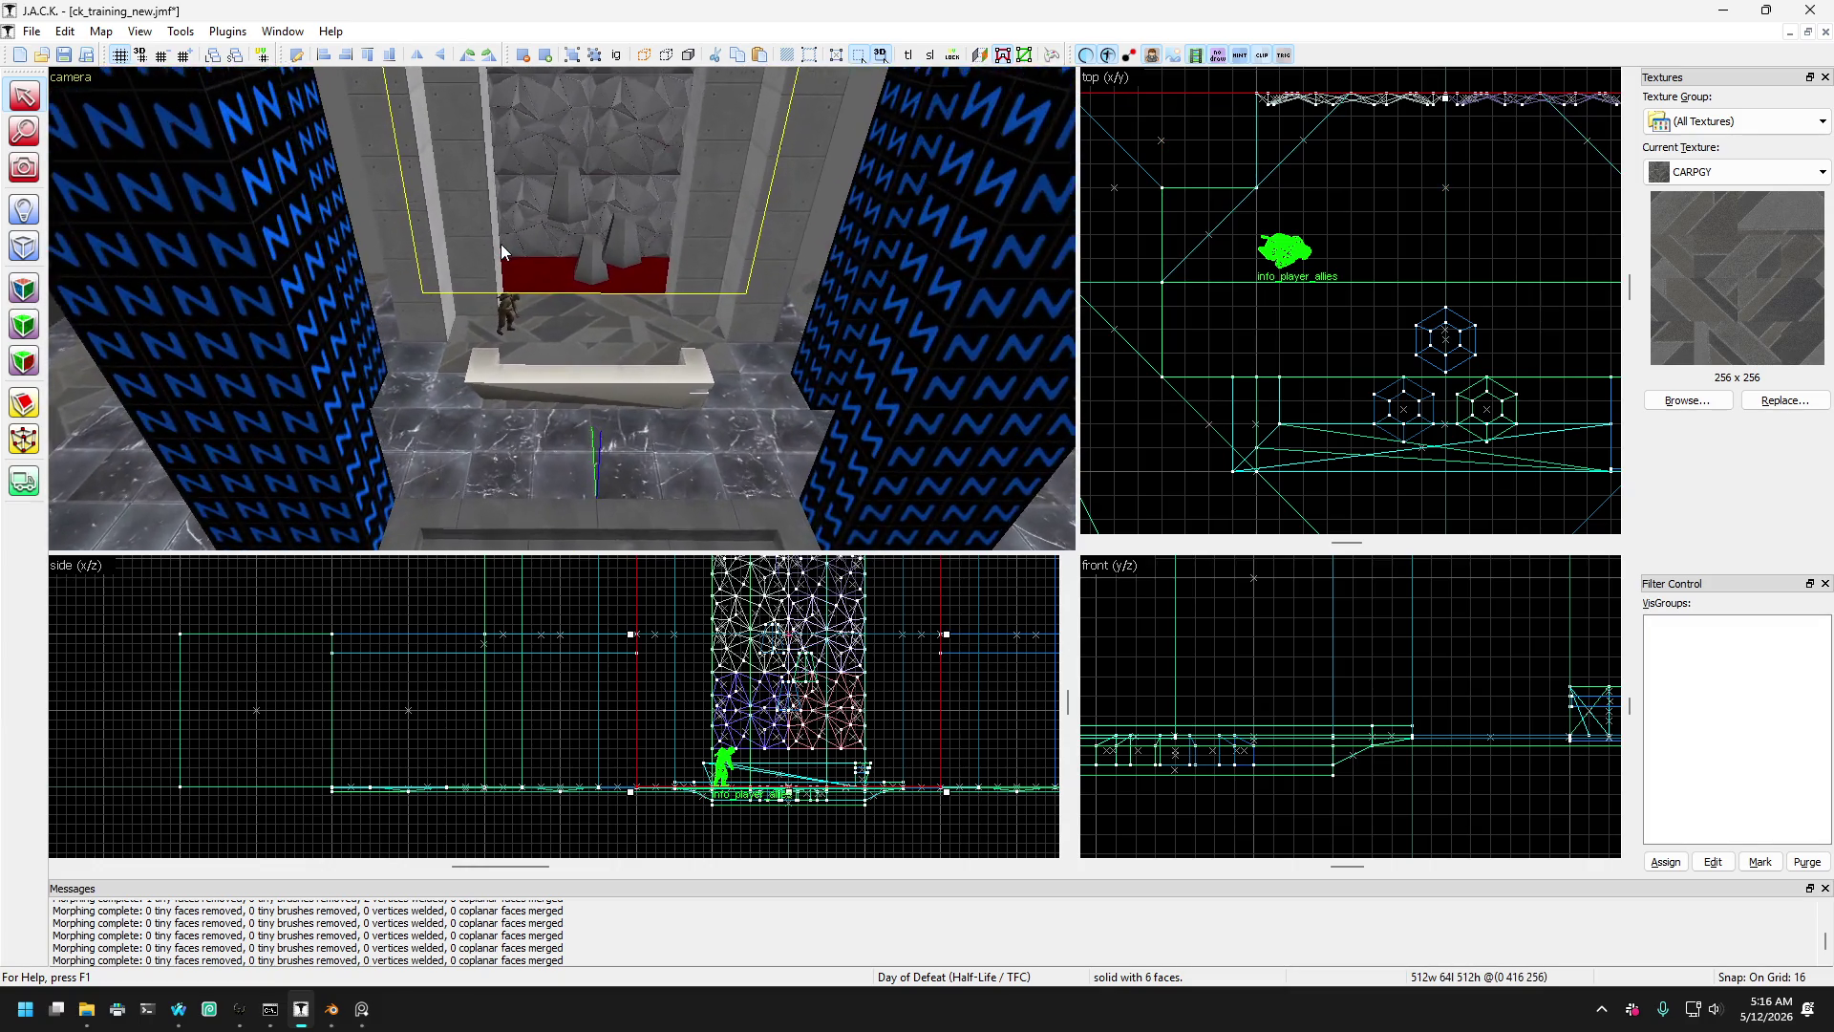
click(26, 172)
drag(562, 308, 561, 309)
- Select the wide brush along the top of the back wall, between its columns
click(24, 95)
click(368, 215)
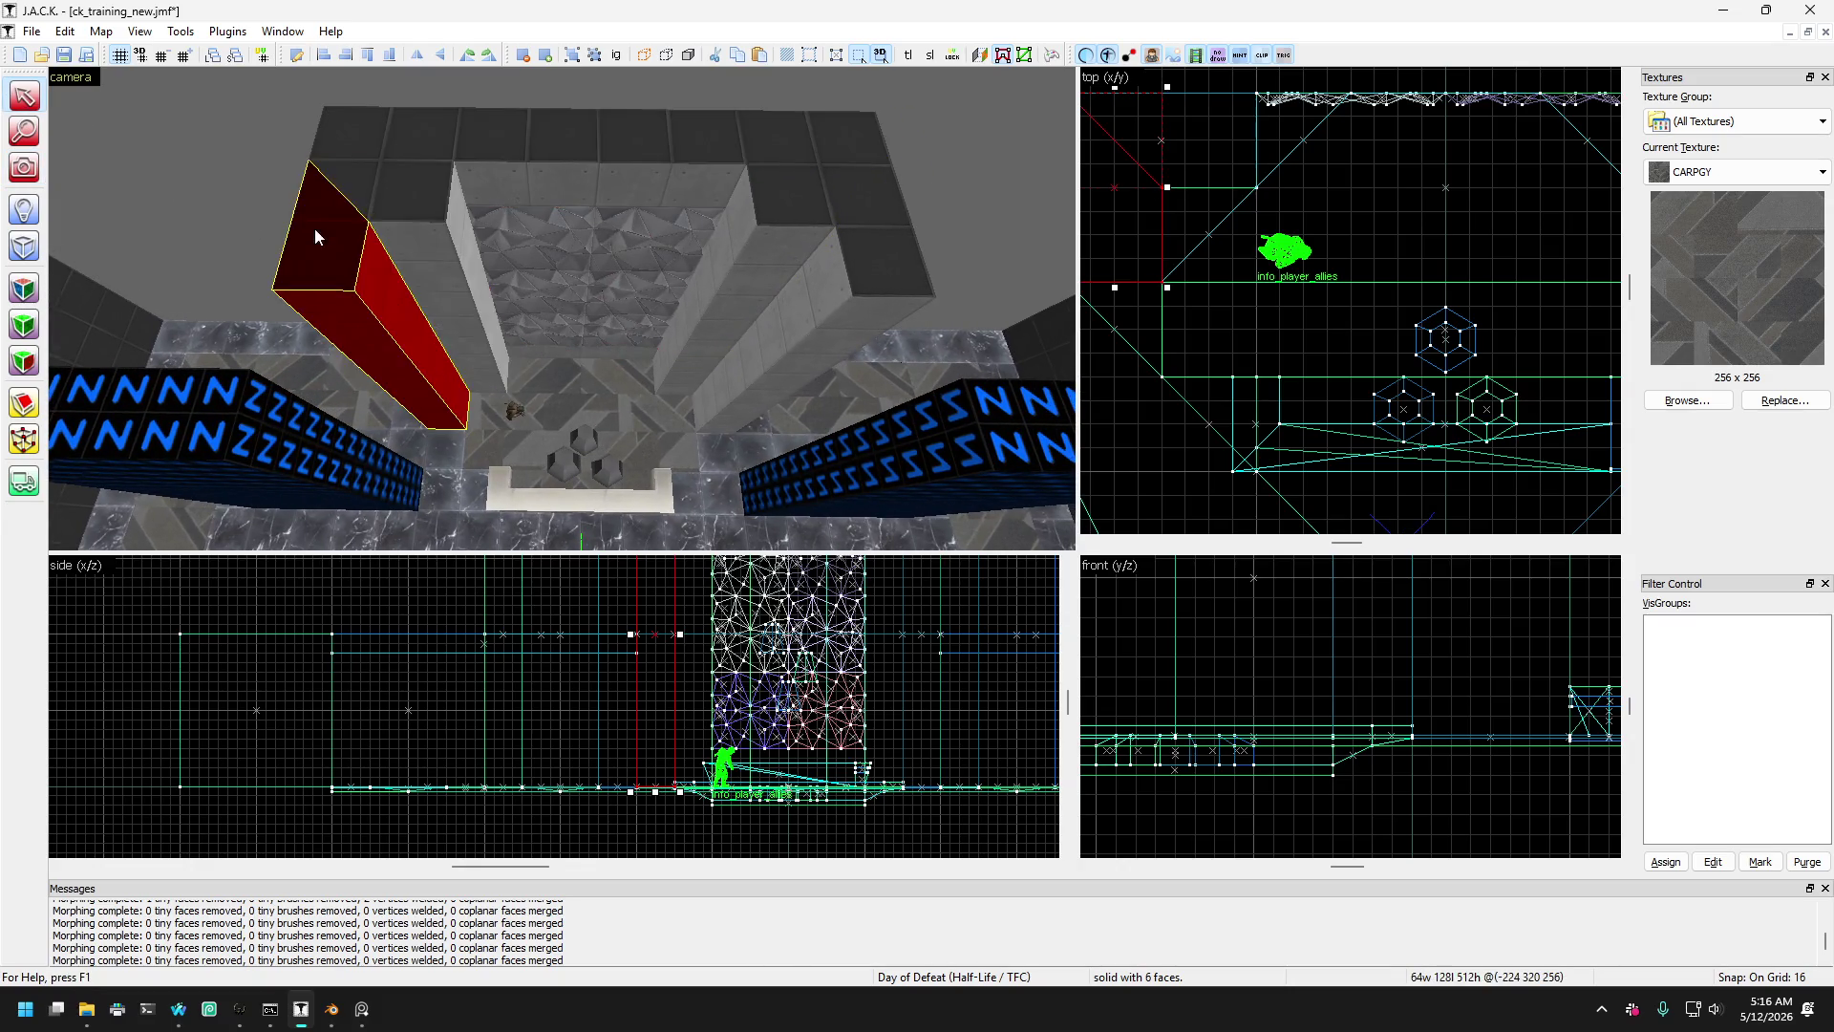
click(388, 180)
click(397, 233)
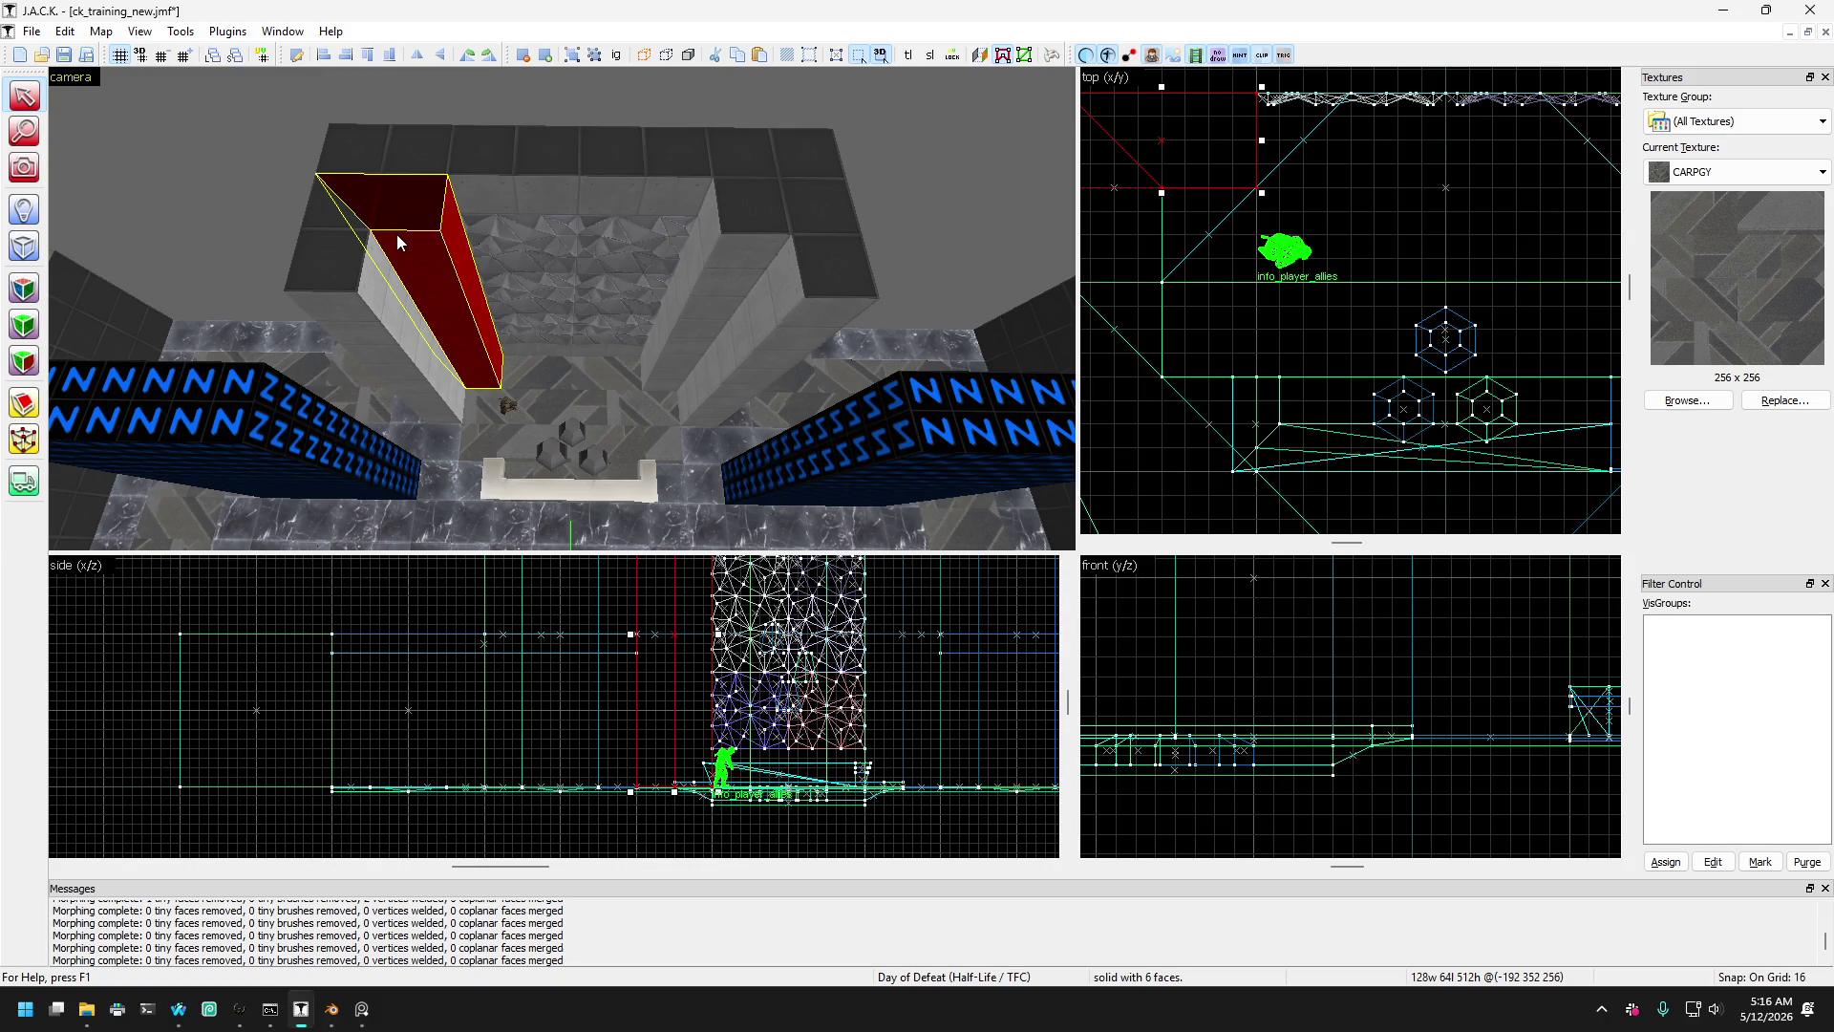
click(686, 188)
click(684, 182)
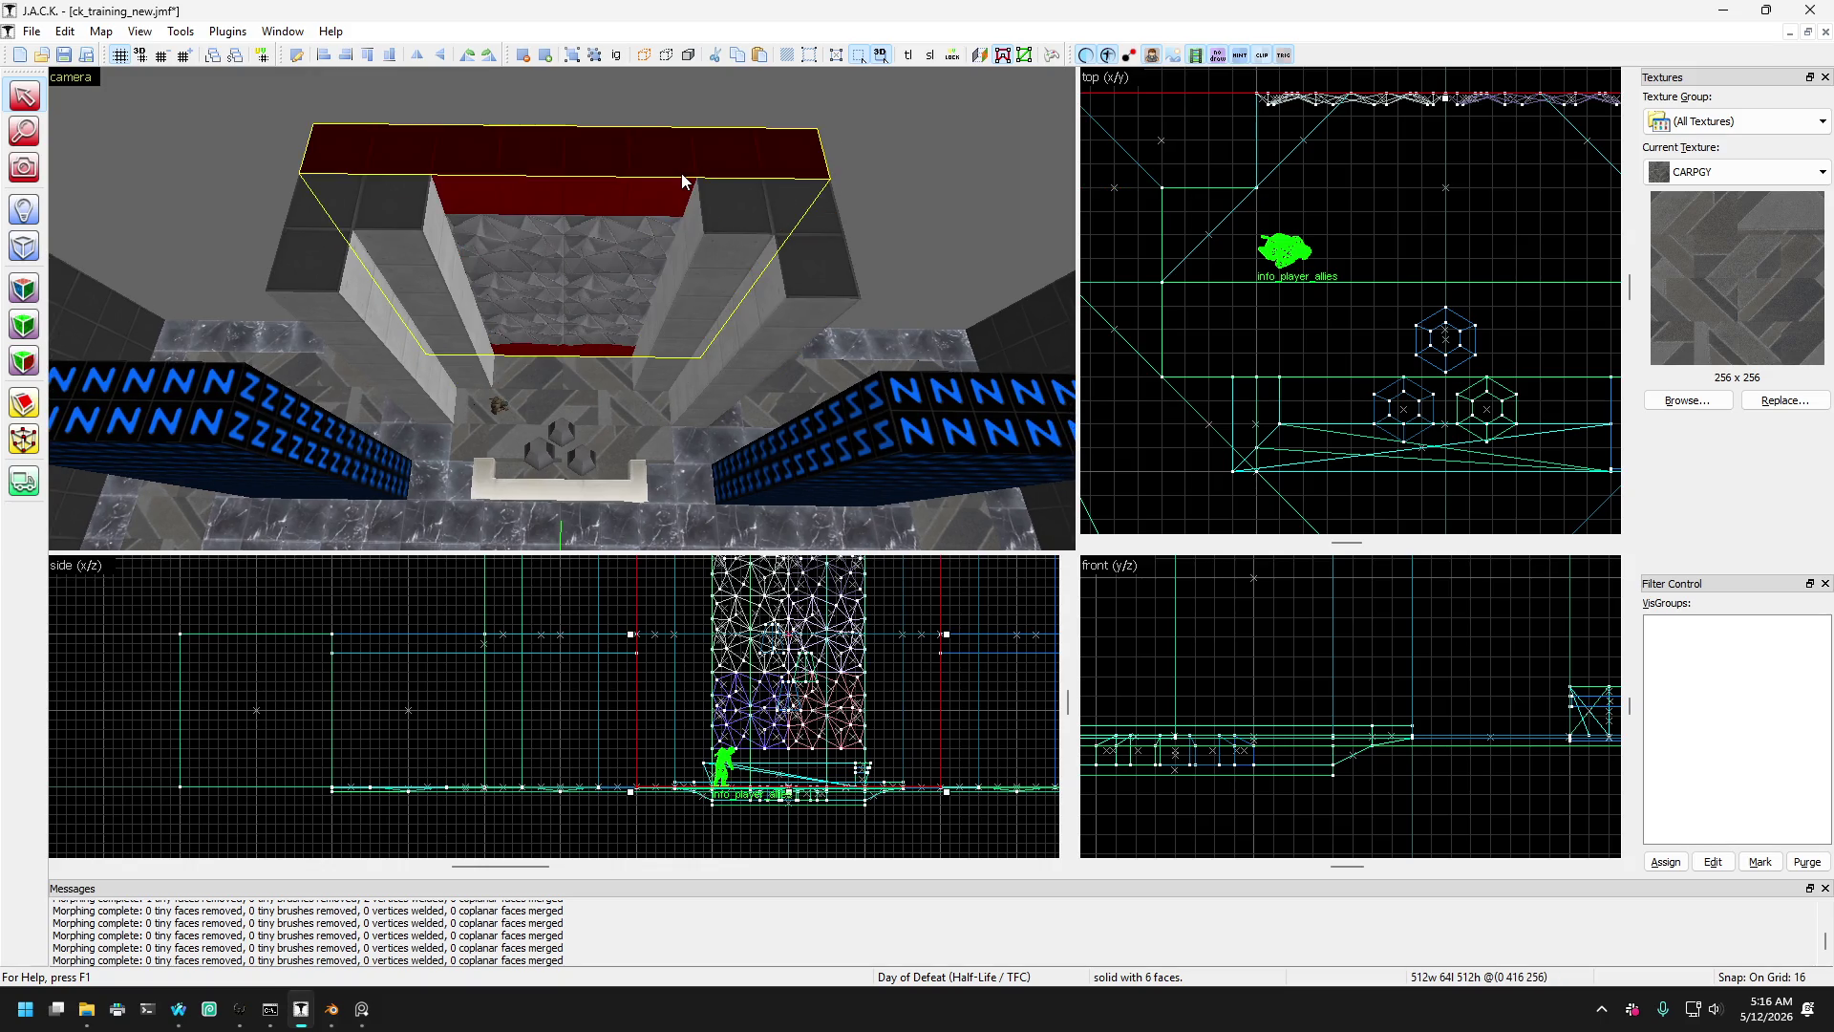
- Draw a clip line vertically across the wide top brush in the top view
scroll(1152, 318, down, 2)
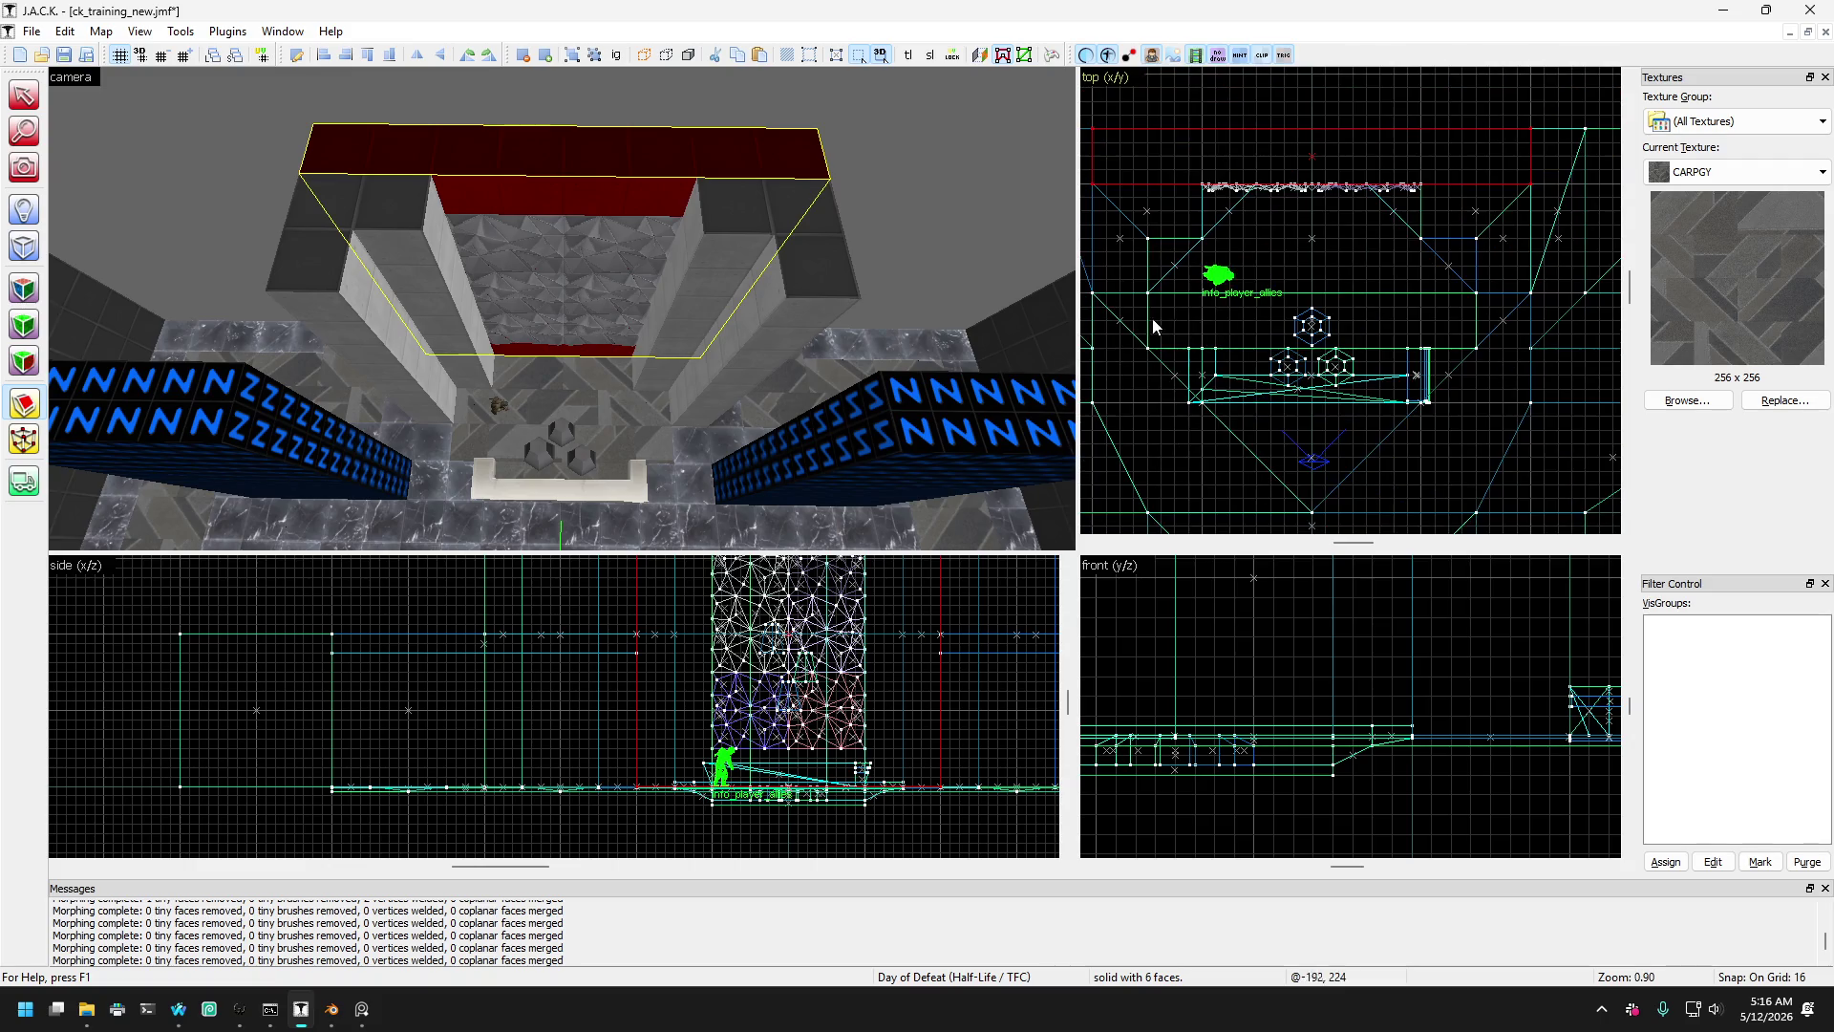
scroll(1302, 212, up, 3)
drag(1301, 221, 1302, 74)
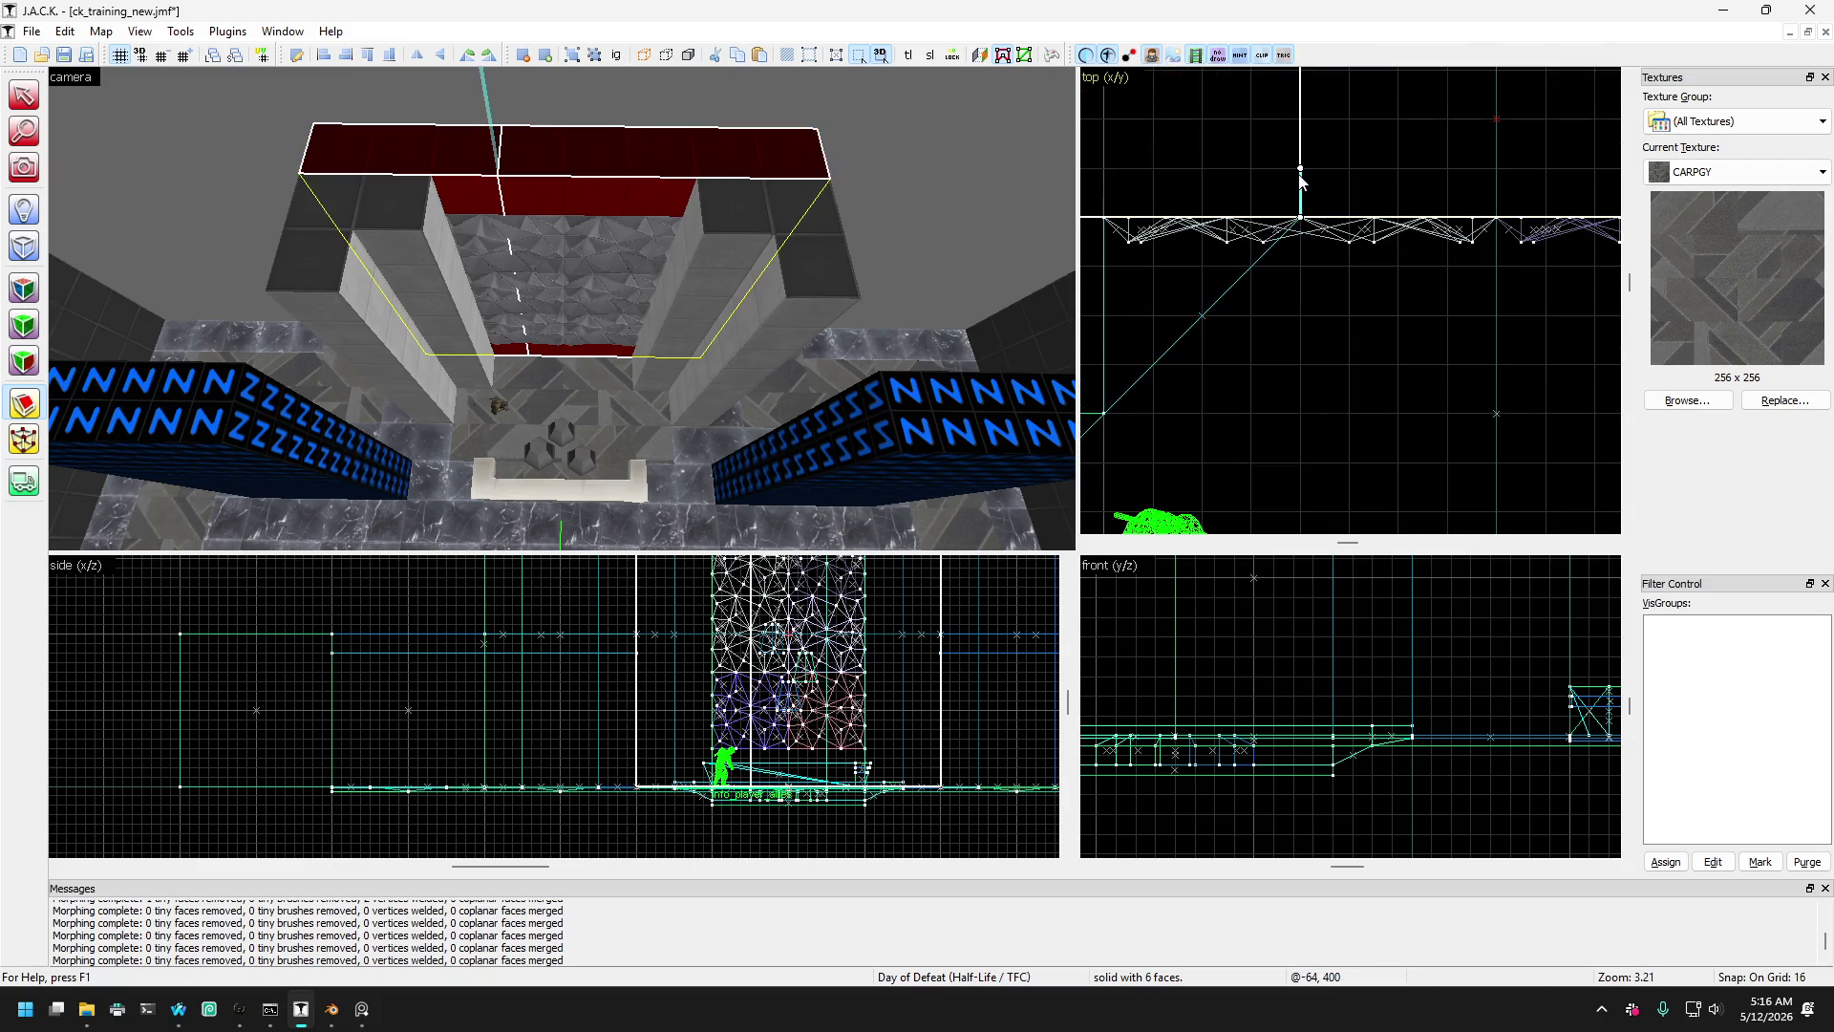
scroll(1433, 167, down, 2)
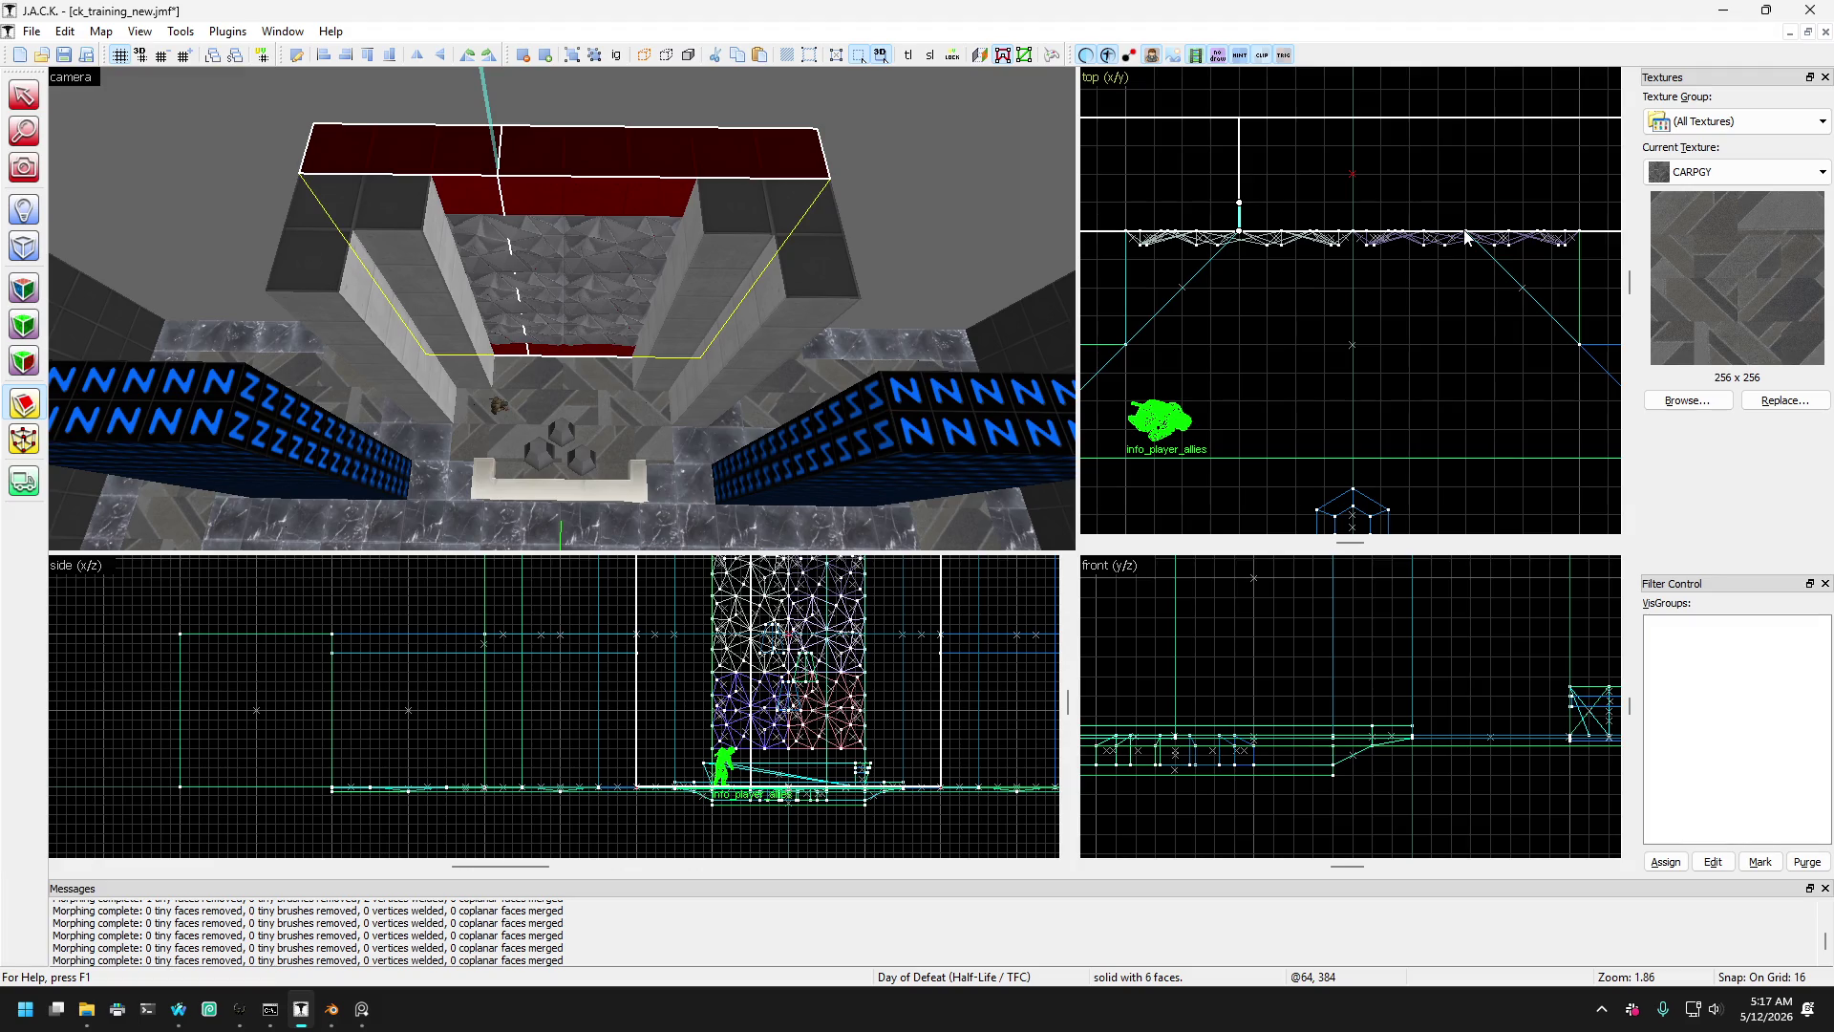
- Taper the brush spanning the pillar tops by pulling its left and right corner vertices inward
scroll(1394, 230, down, 1)
scroll(1479, 211, down, 3)
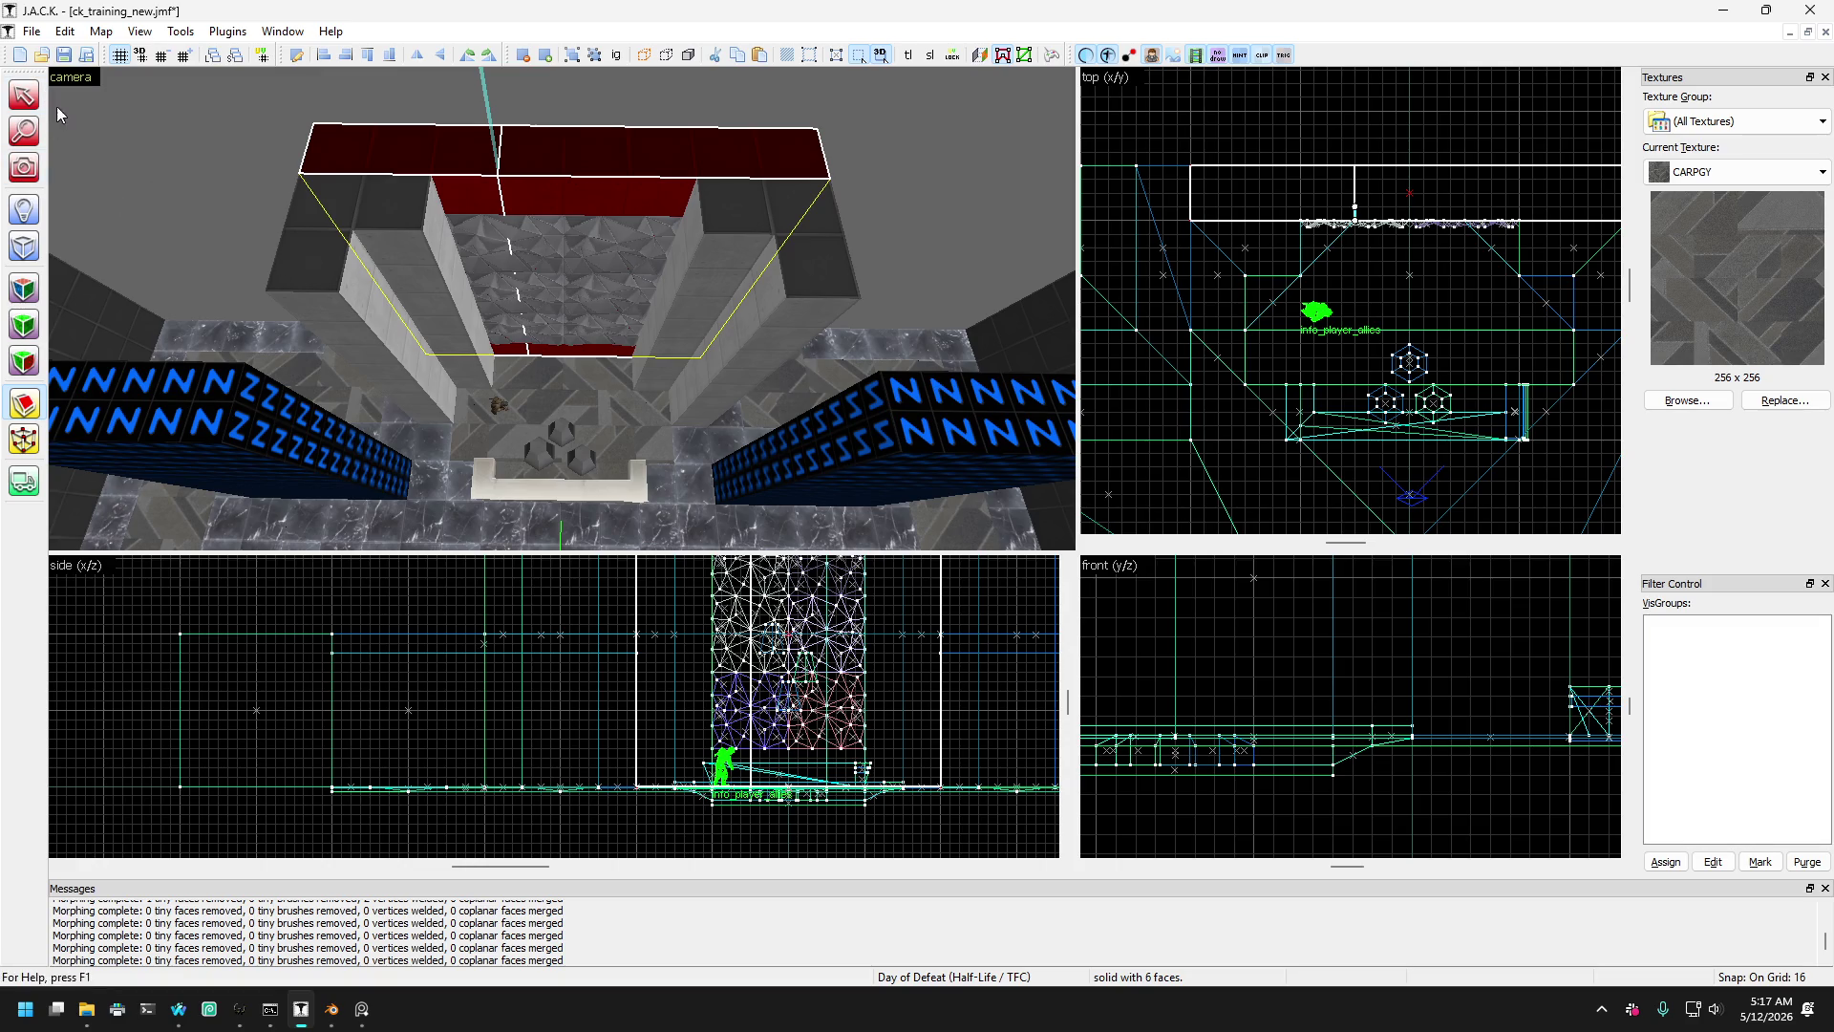
key(shift+s)
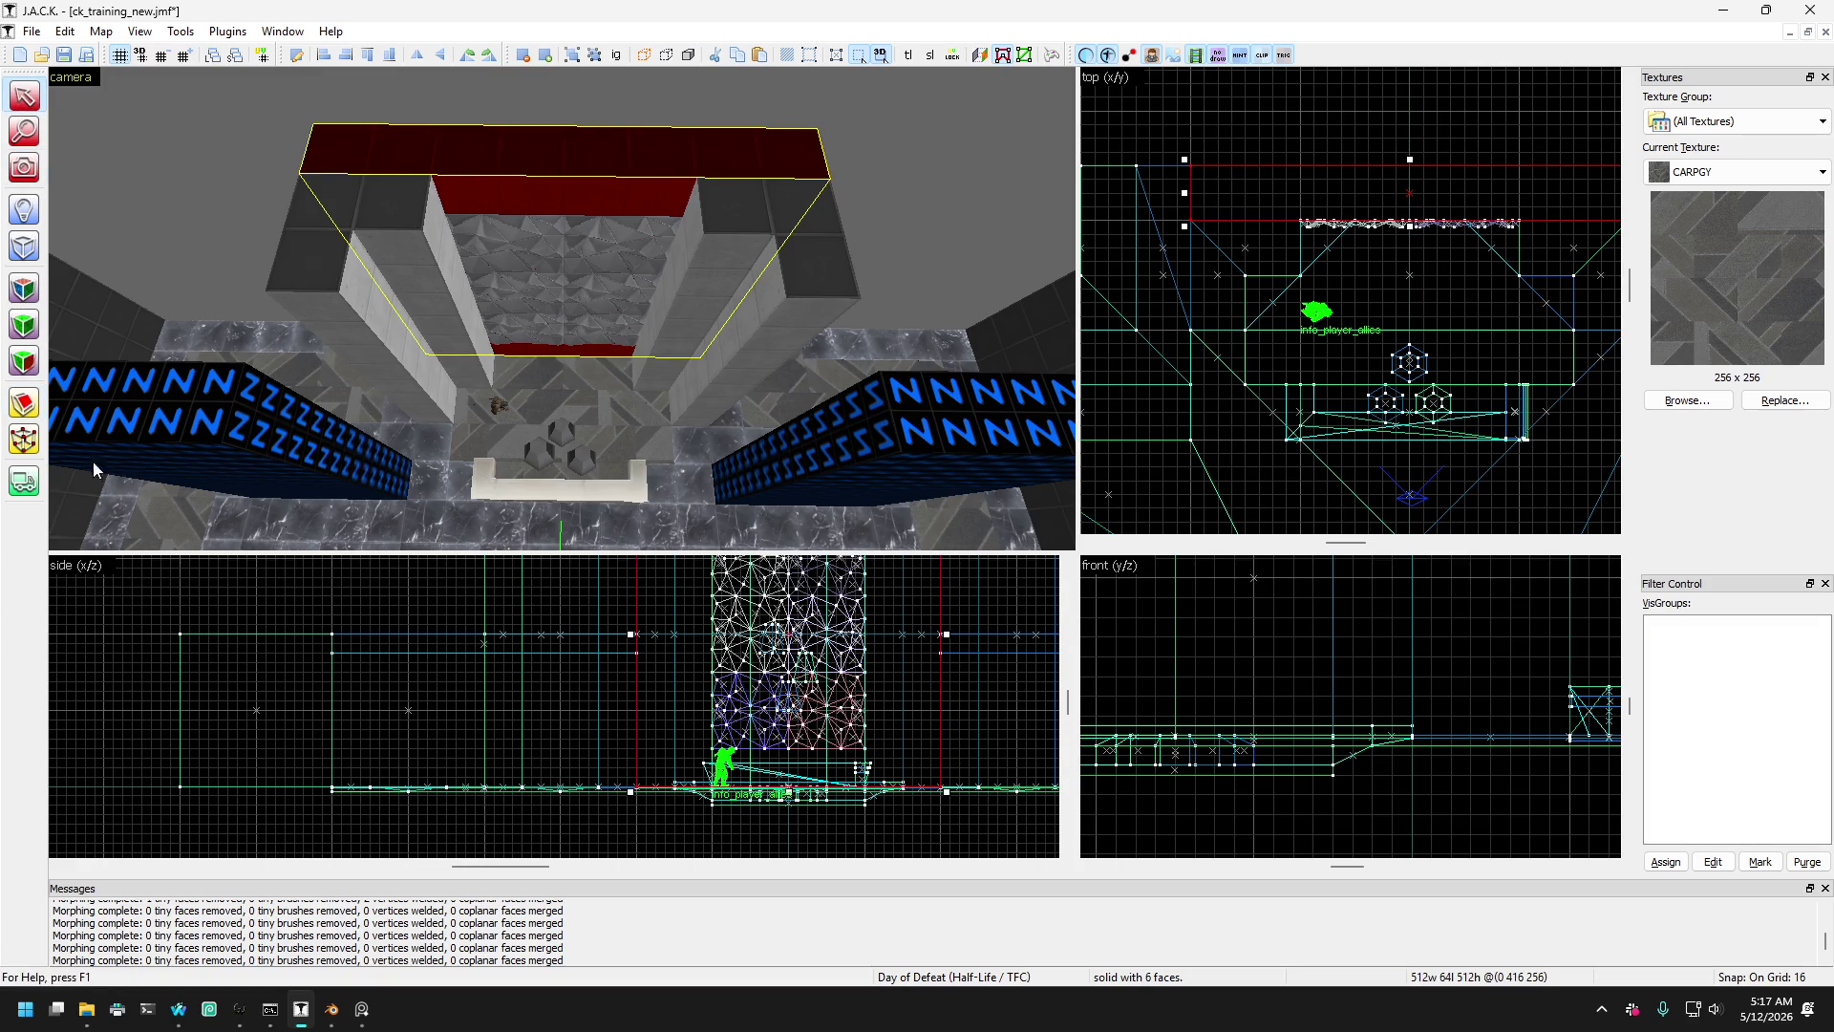
click(25, 441)
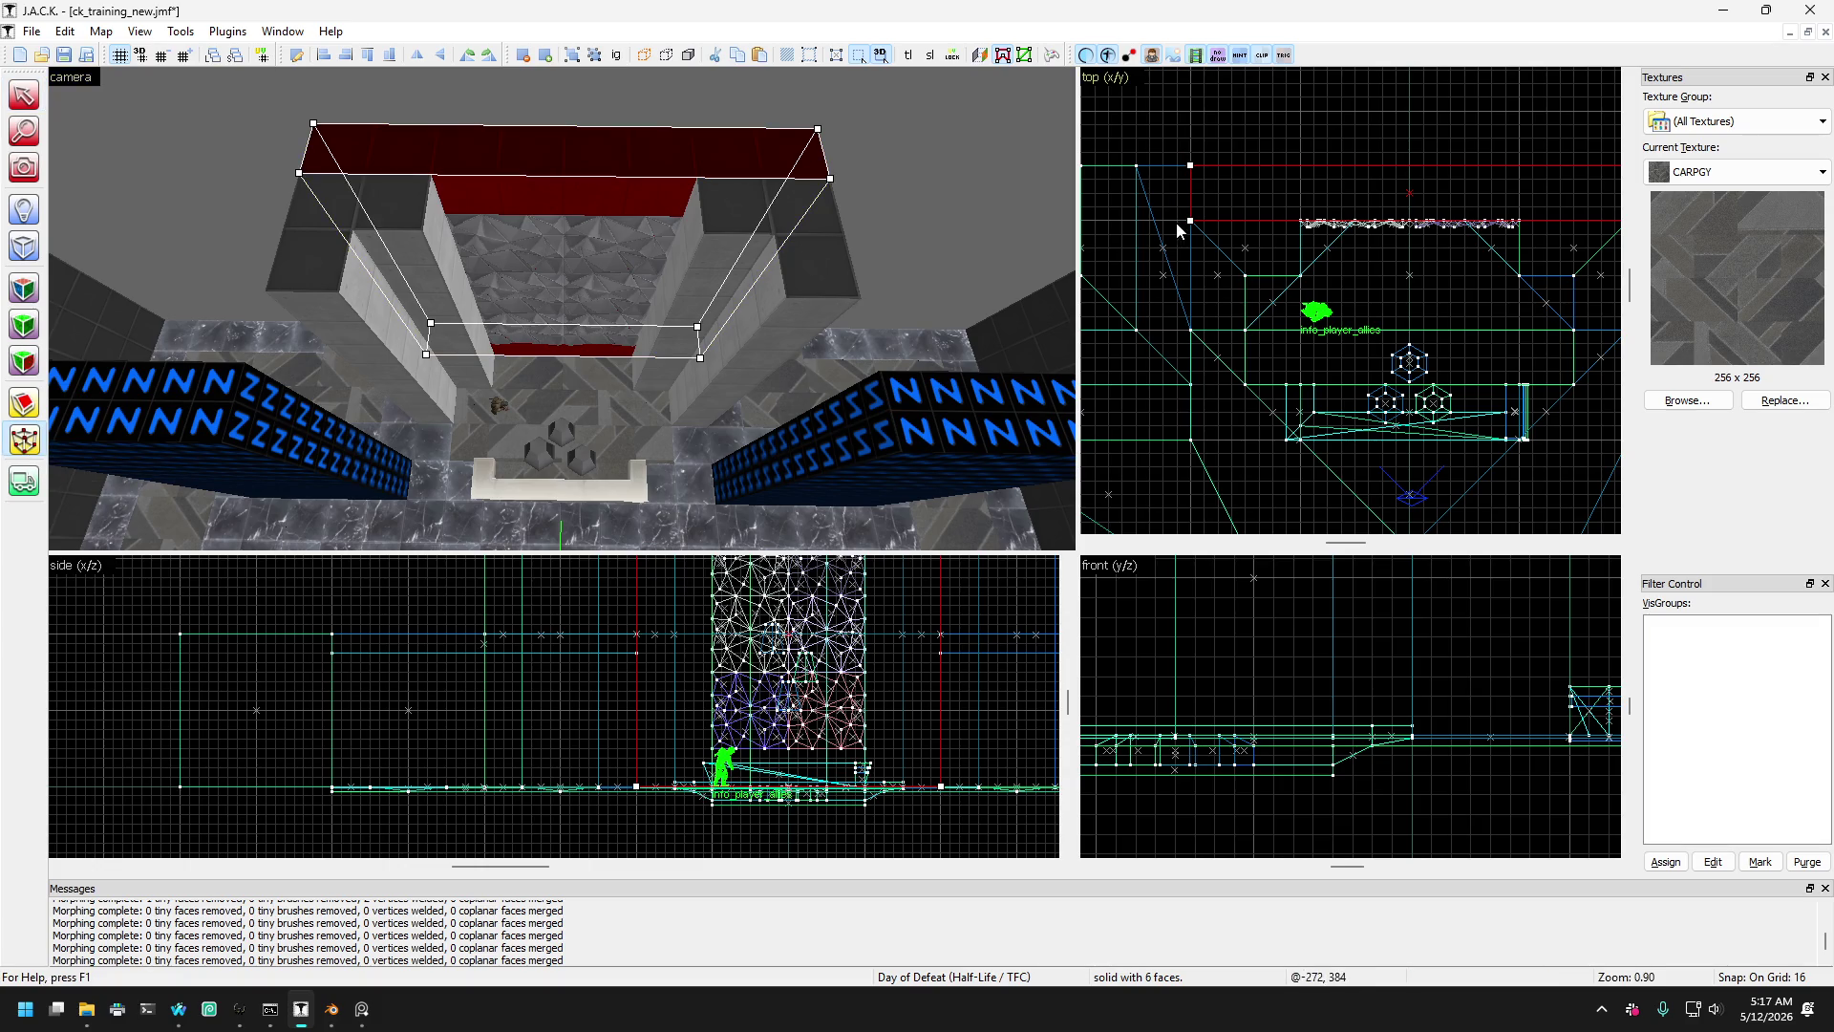
drag(1194, 222, 1306, 225)
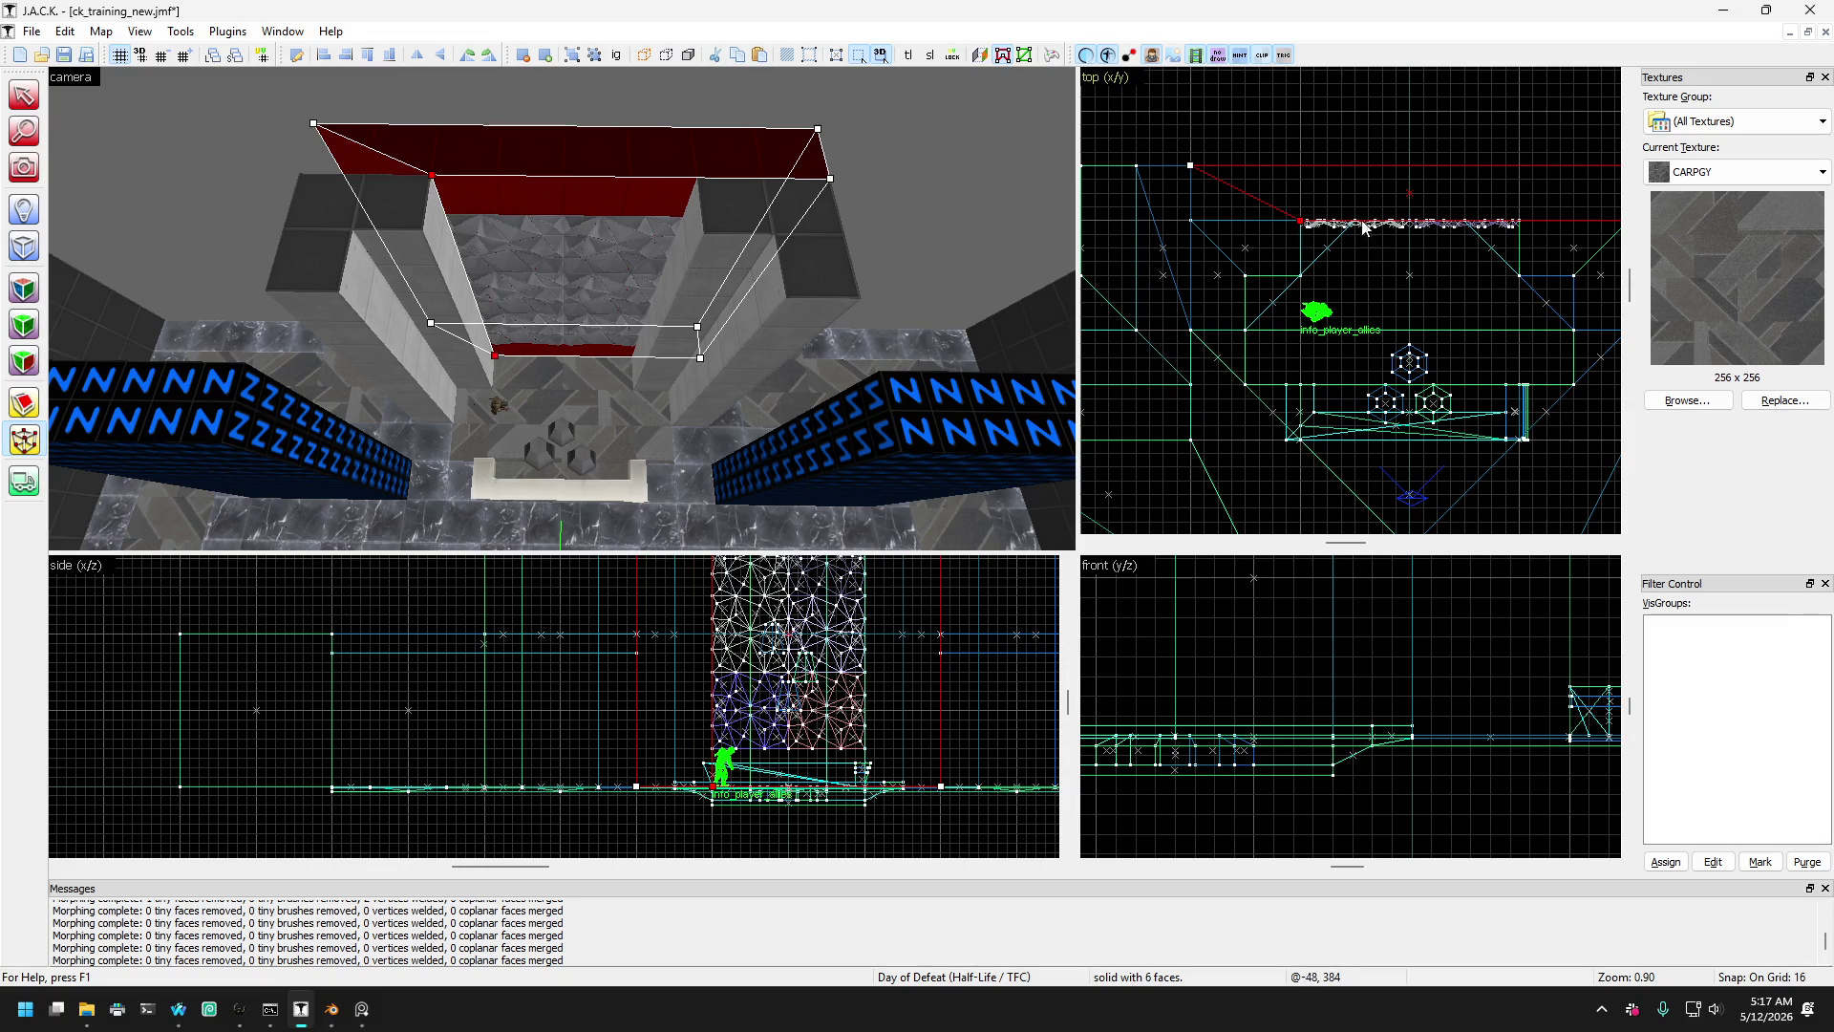
scroll(1500, 229, down, 2)
drag(1500, 231, 1413, 232)
- Select both side pillars together in the 3D view
click(24, 95)
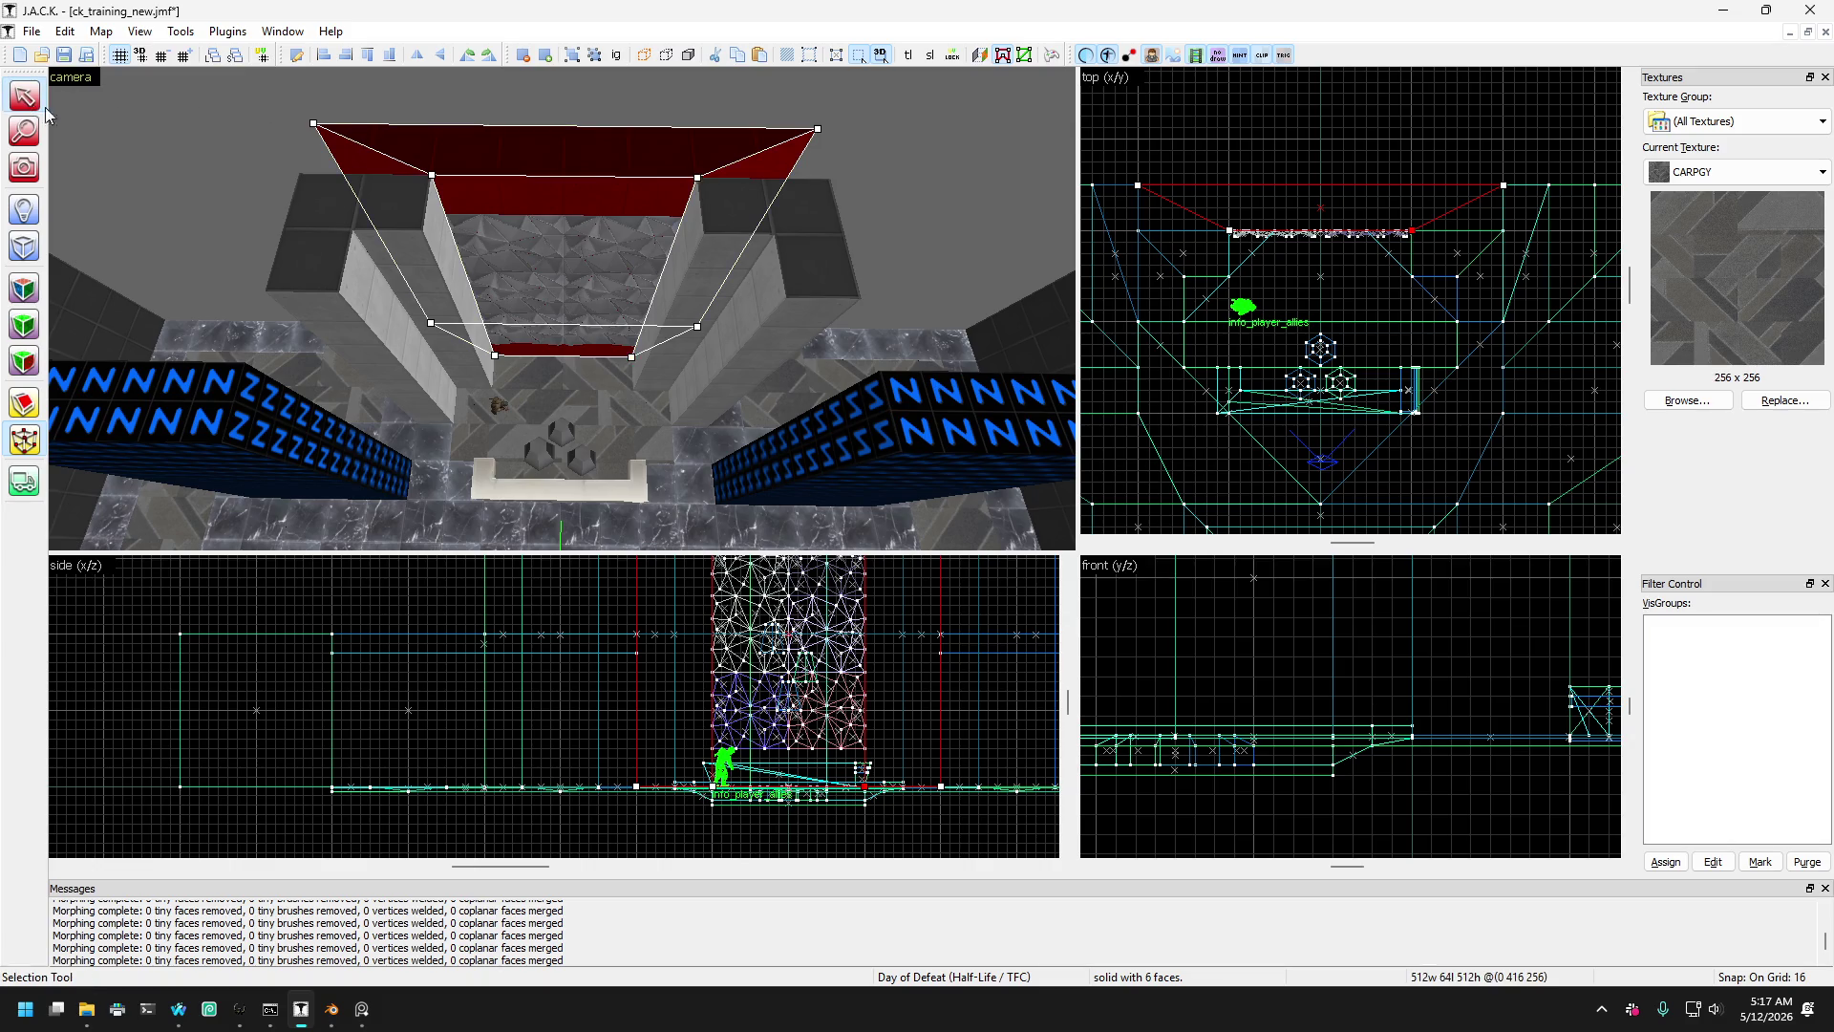
click(387, 216)
click(779, 232)
click(774, 245)
ctrl+click(774, 244)
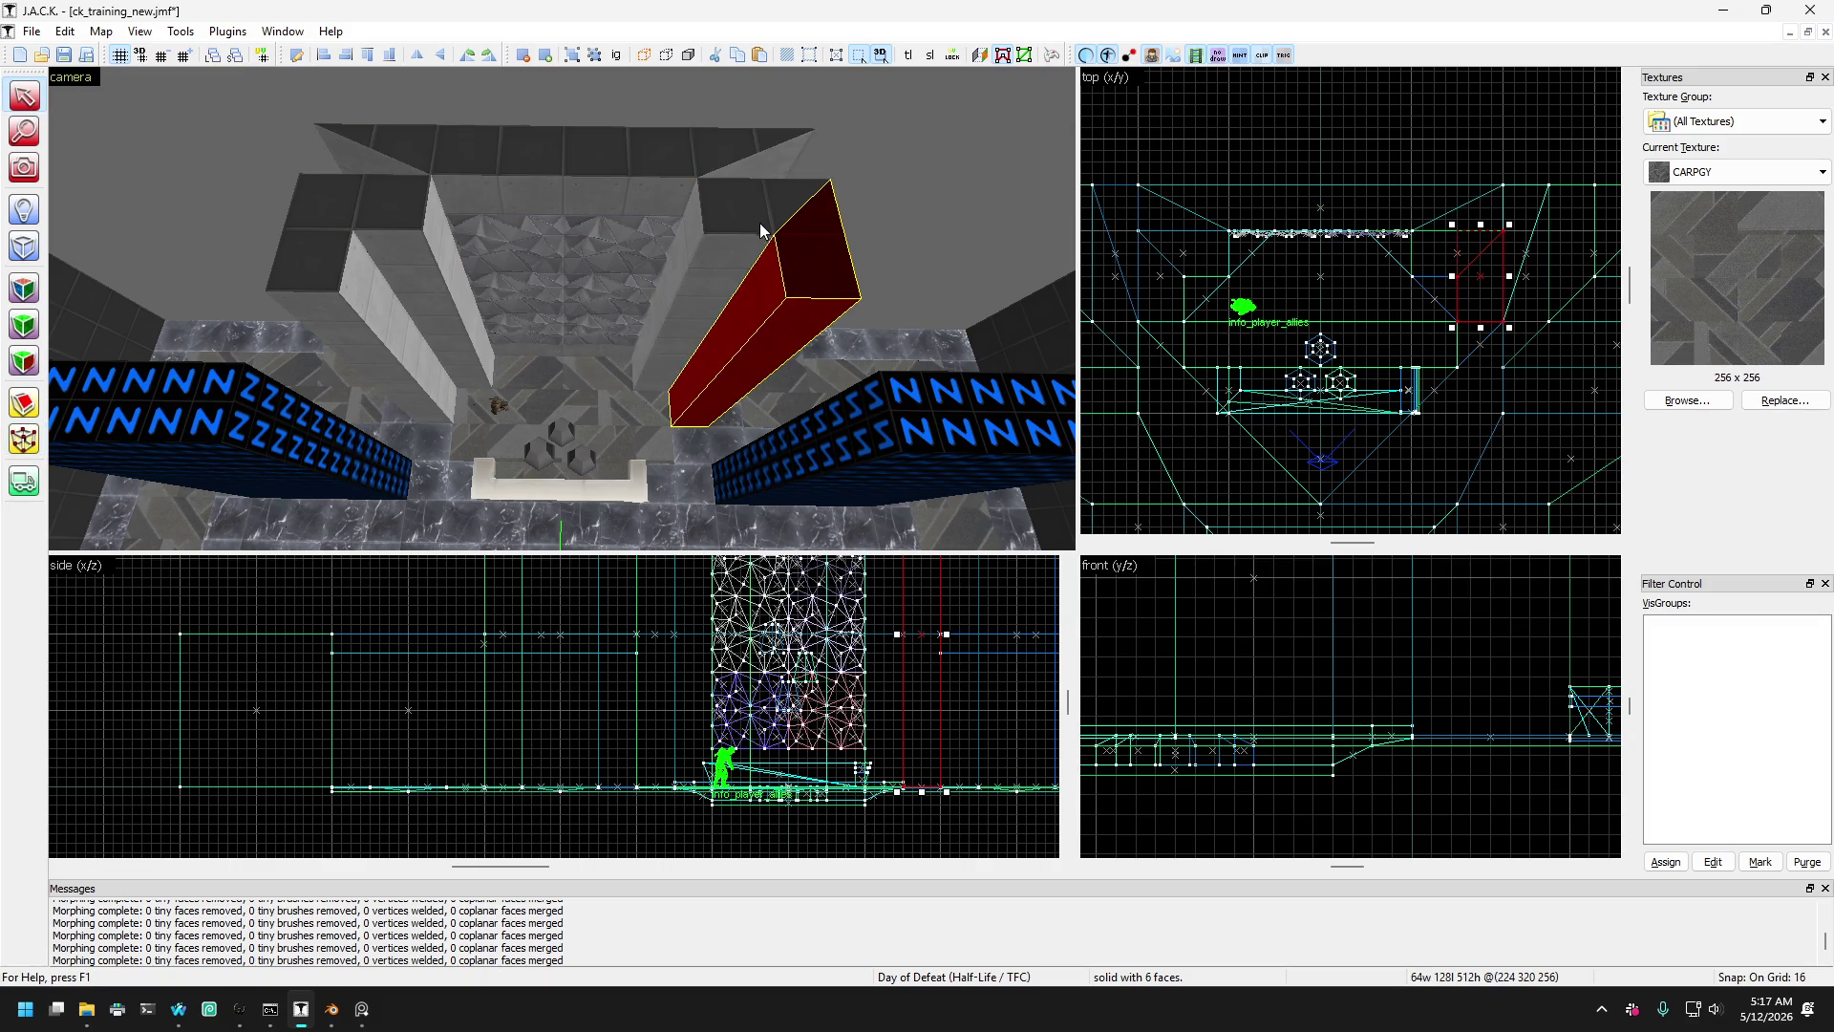
ctrl+click(410, 306)
ctrl+click(325, 229)
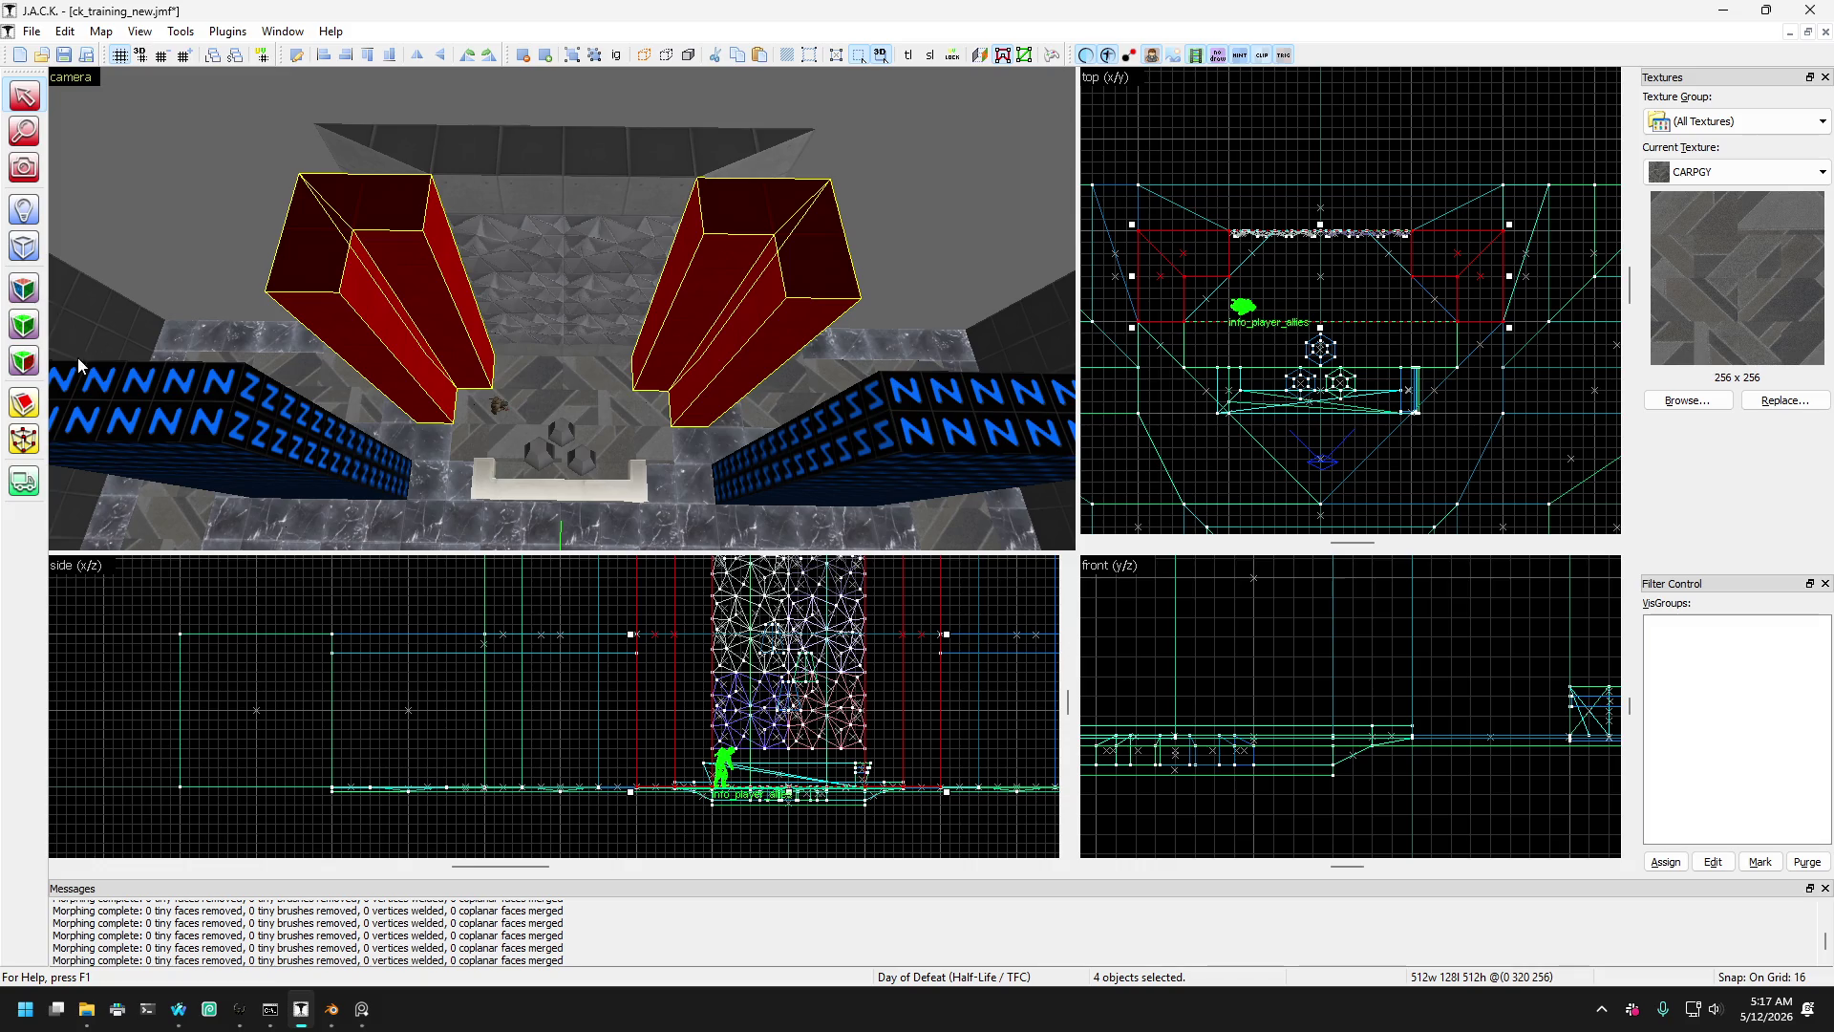
- Drag both pillars' outer corner vertices up in the top view to slant them, then deselect
click(24, 439)
click(1137, 231)
drag(1138, 237, 1138, 187)
click(1503, 231)
drag(1507, 239, 1506, 194)
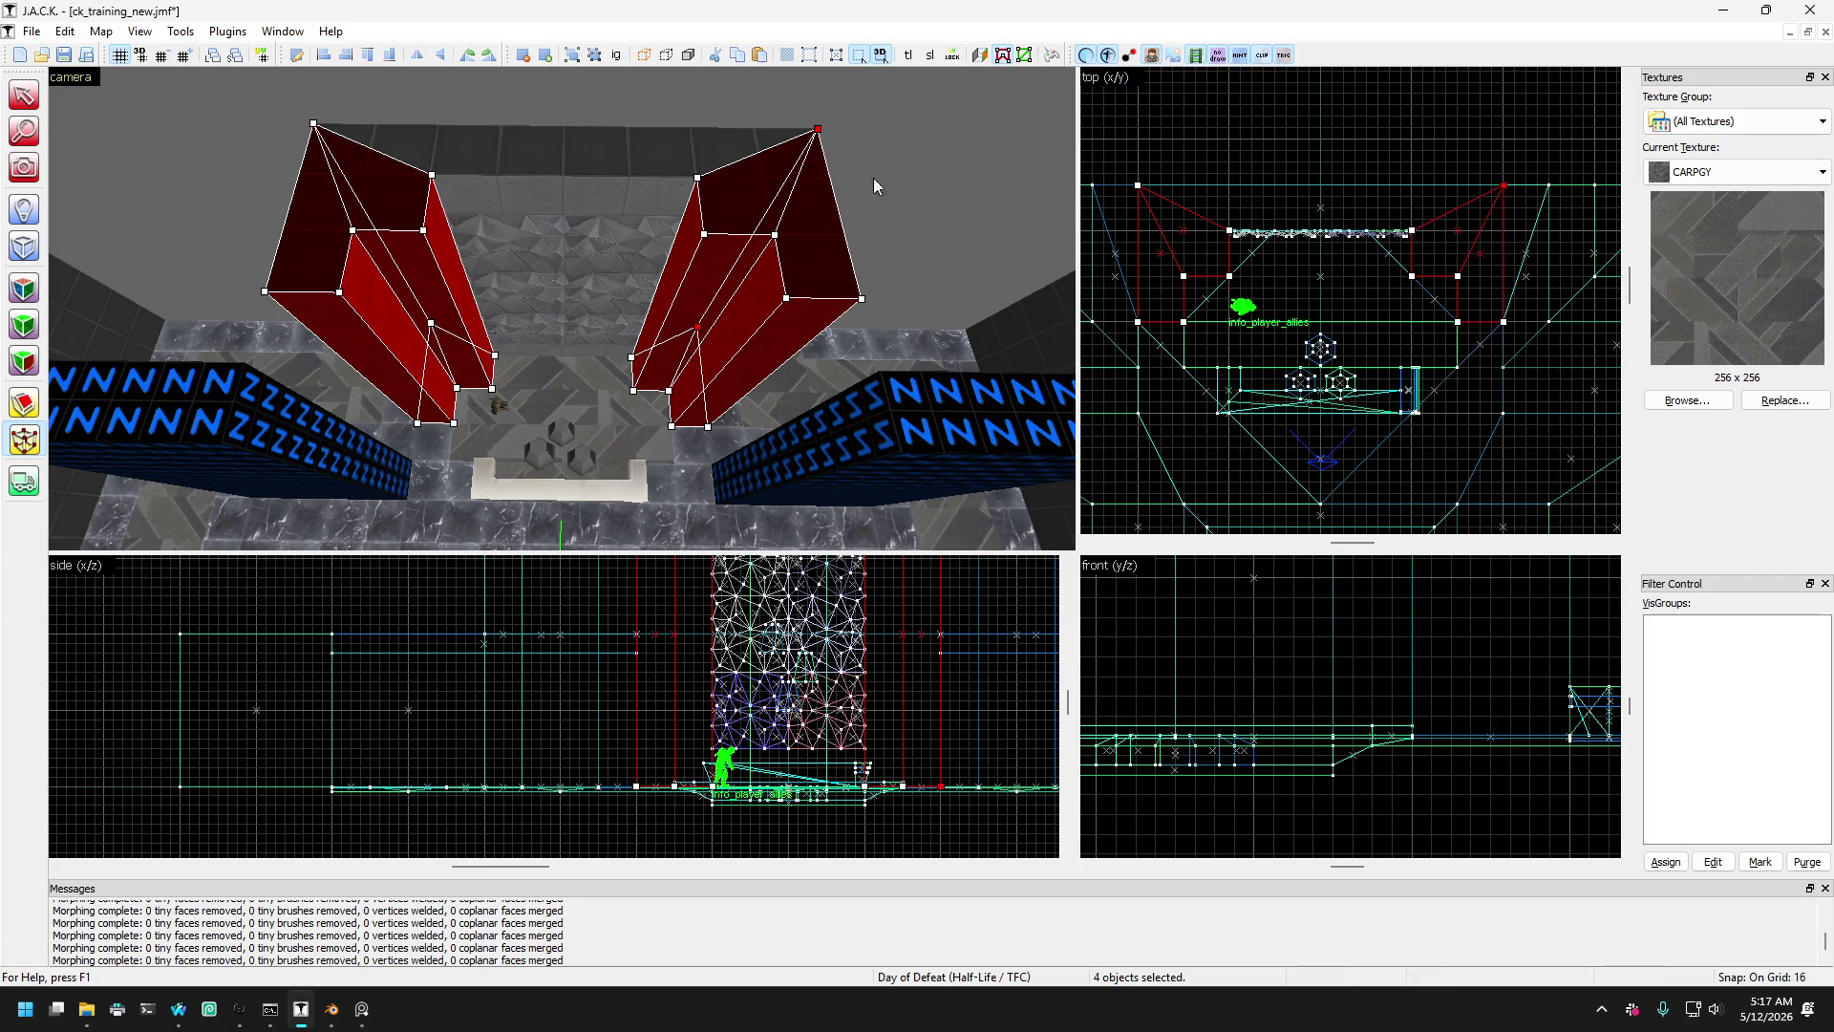
click(26, 95)
click(174, 151)
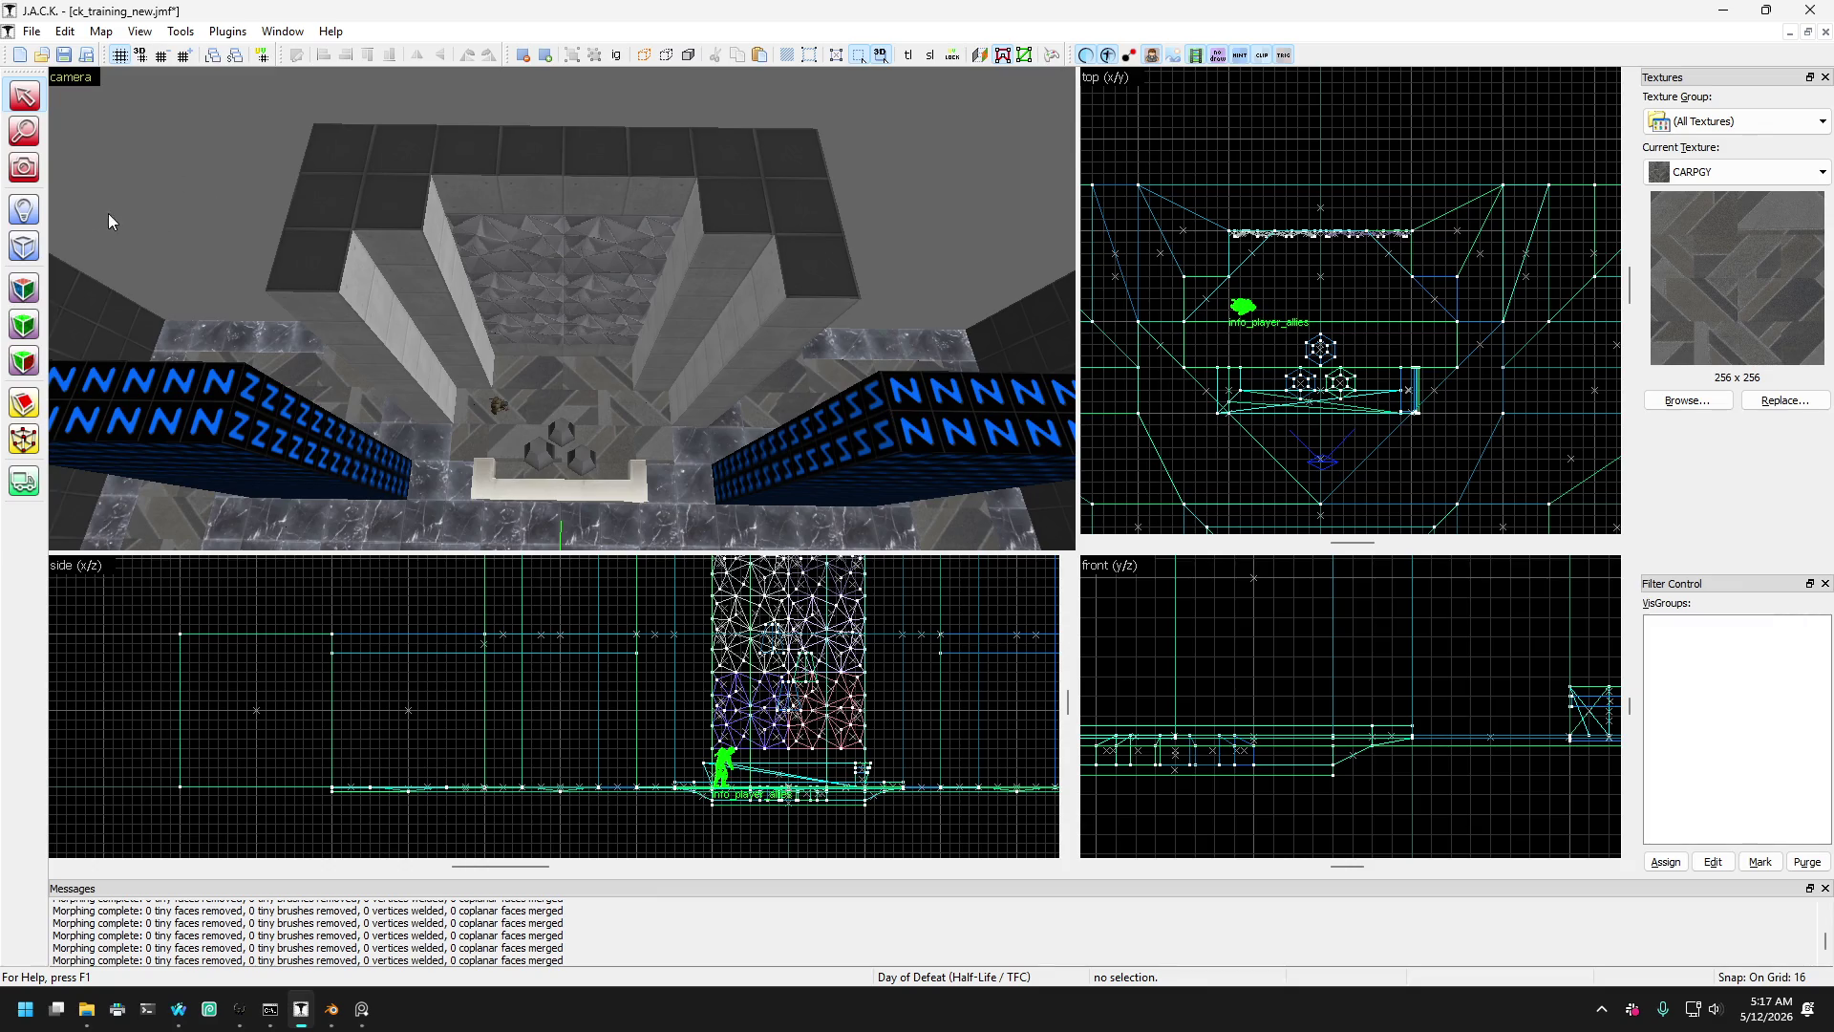
- Inspect the floor wedges beside the pillars, undoing back to the triangular floor wedge
click(24, 168)
drag(311, 225, 562, 309)
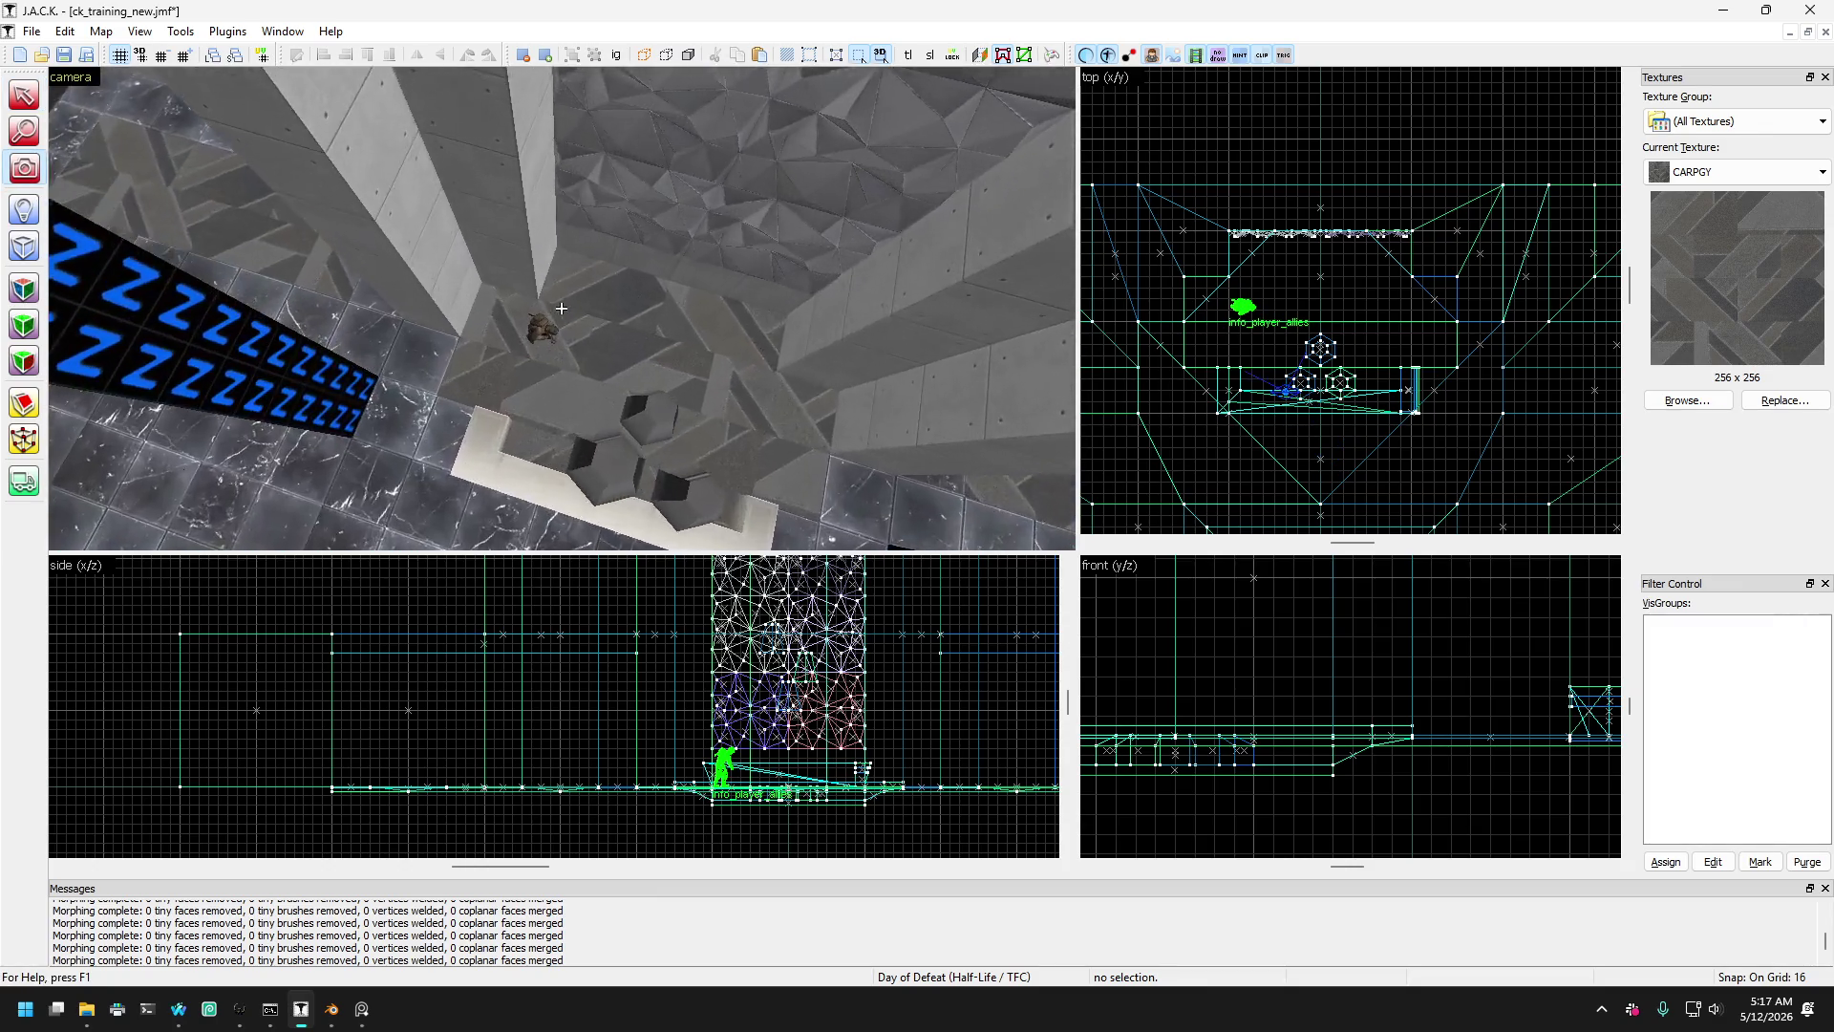
key(Page_Up)
key(Up)
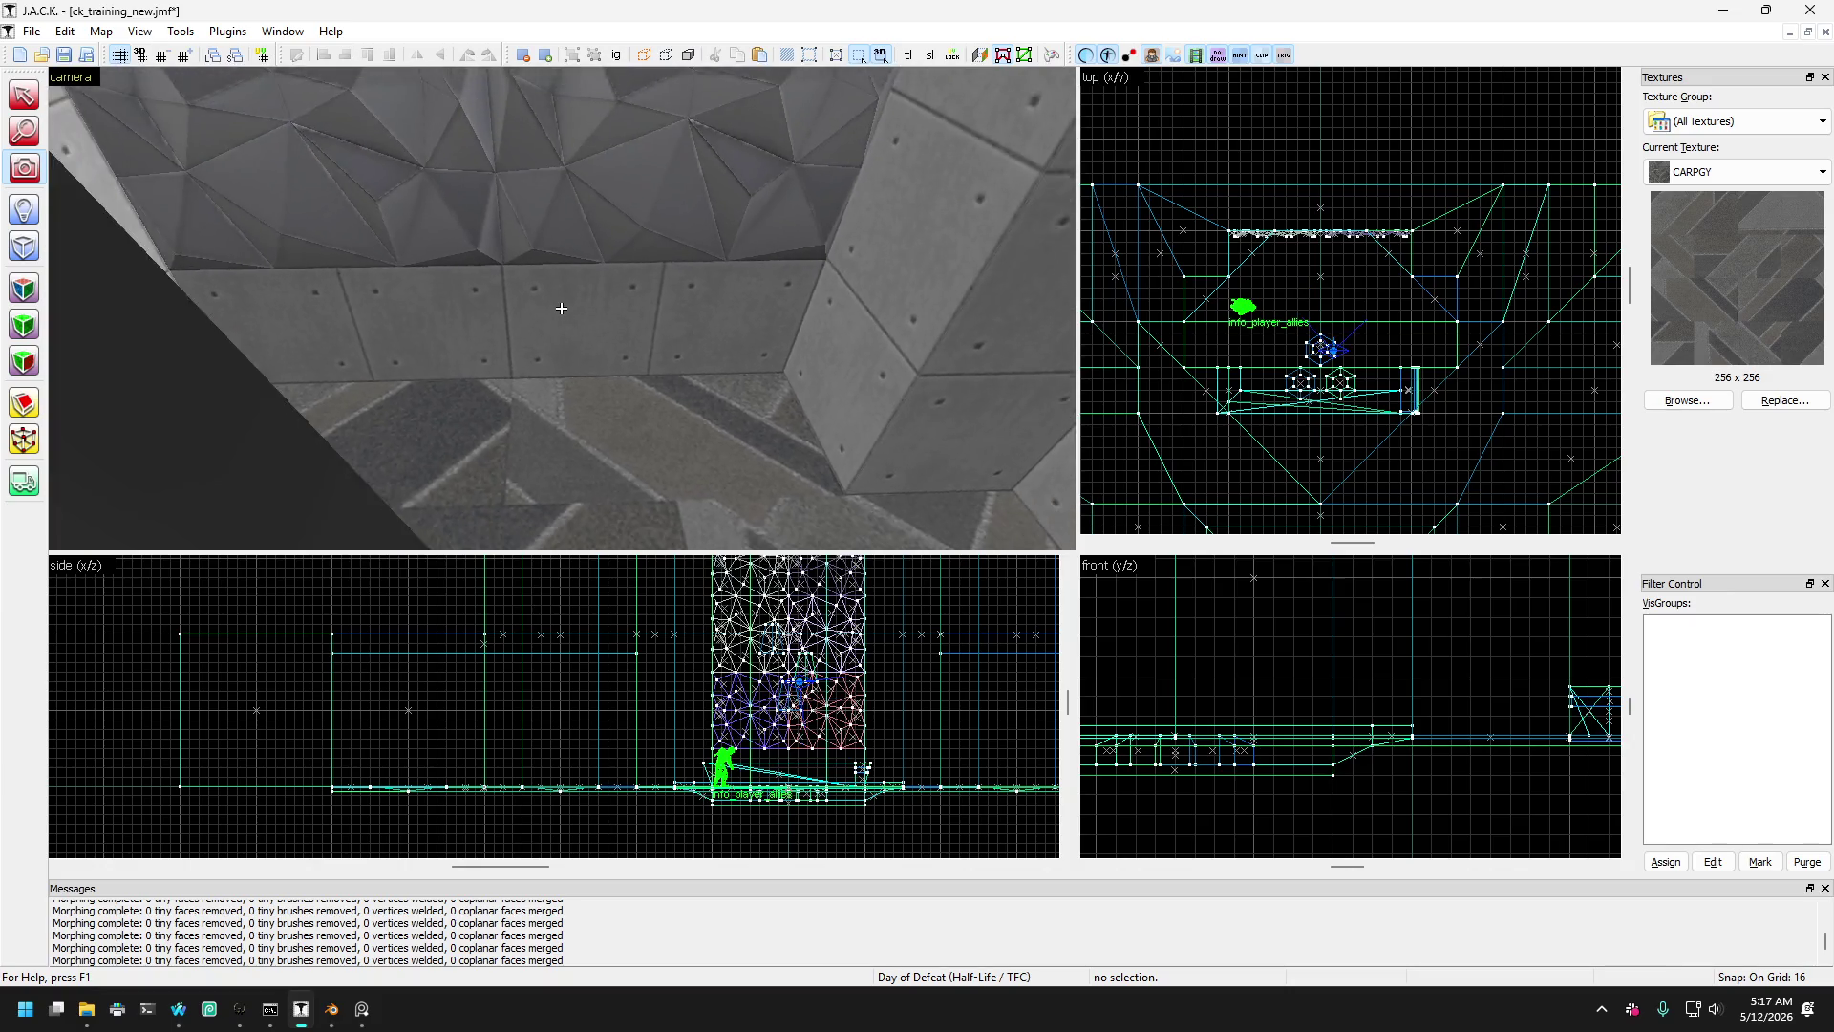
key(Down)
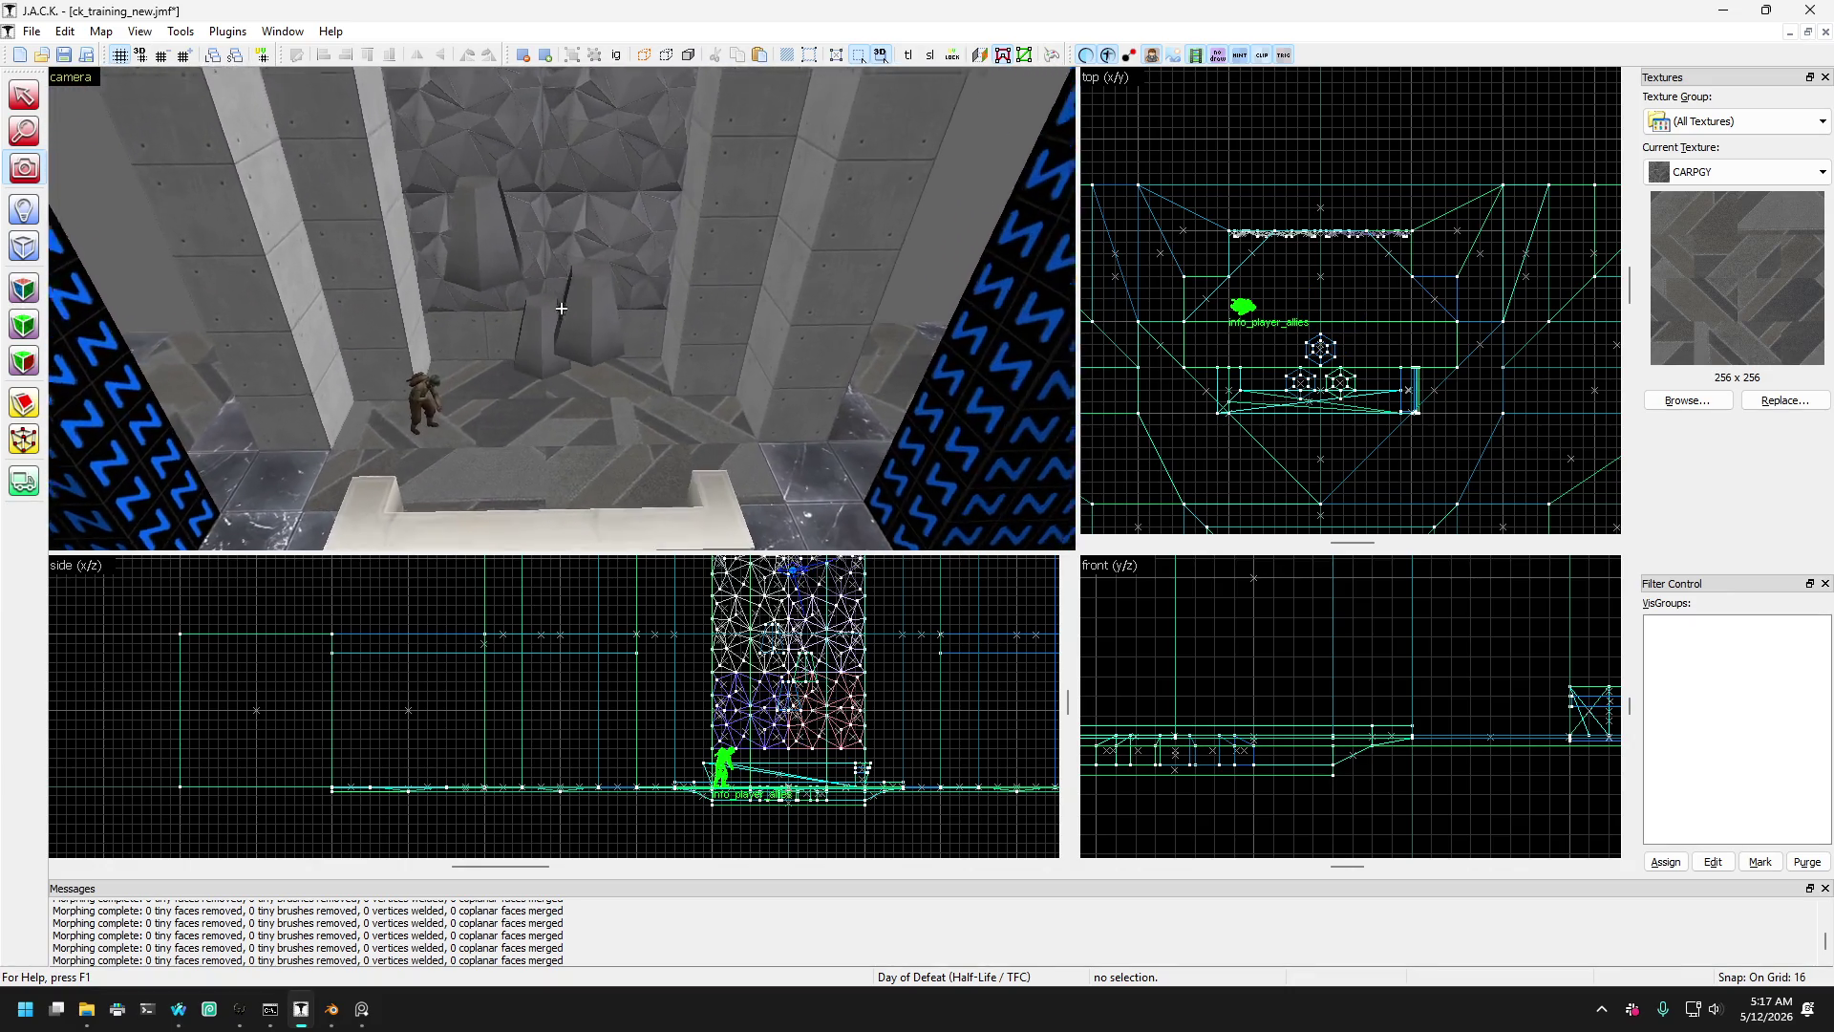
key(Down)
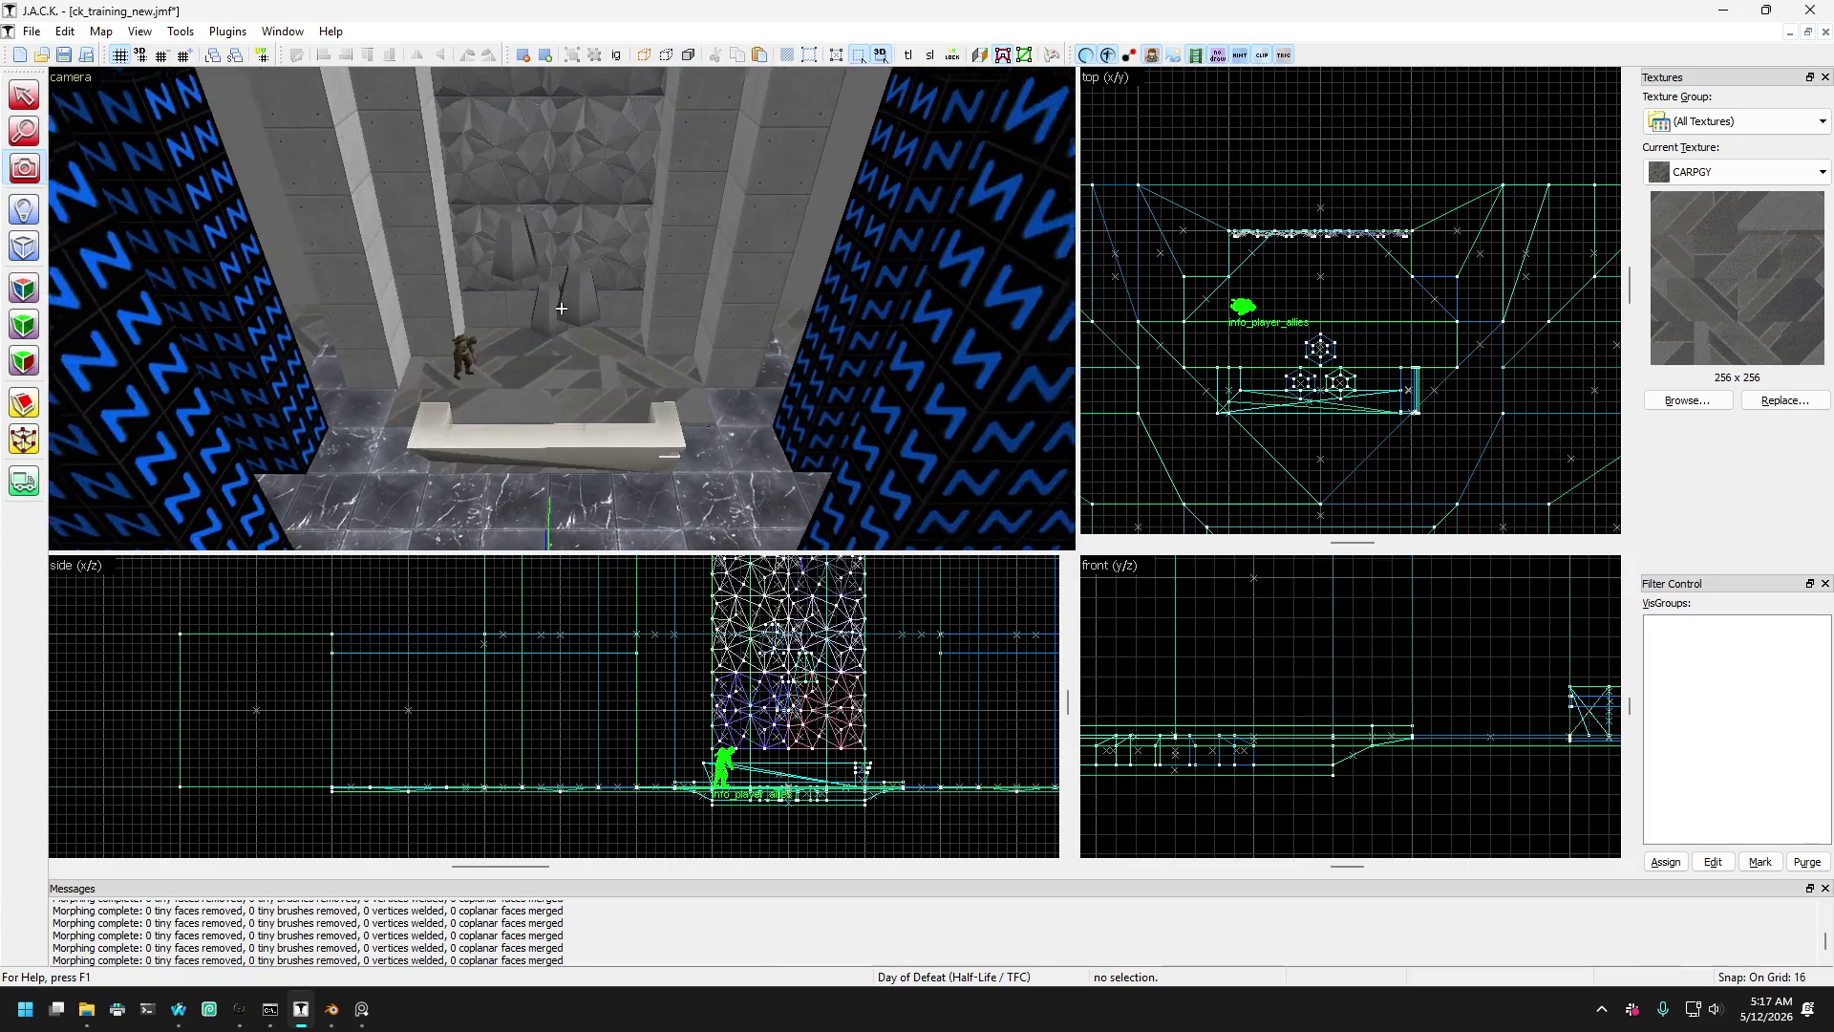
key(Down)
key(Page_Down)
key(Page_Up)
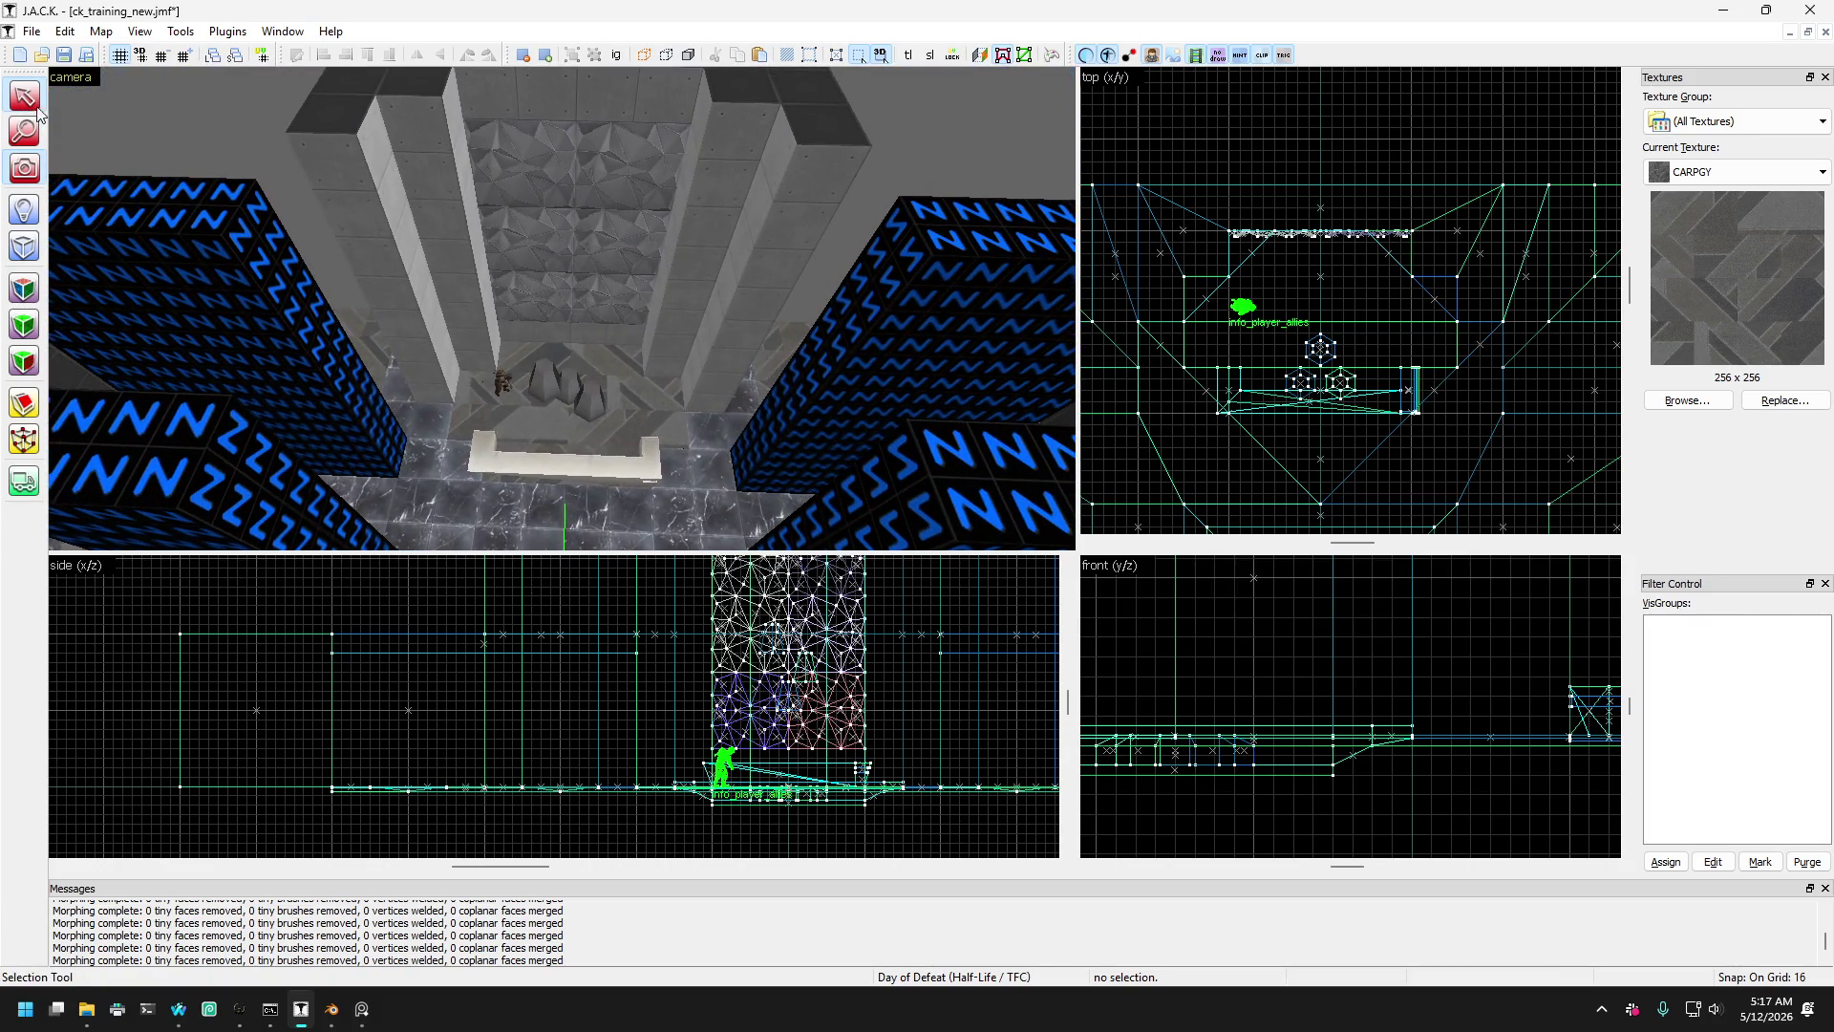
click(427, 443)
key(Page_Down)
key(Page_Down)
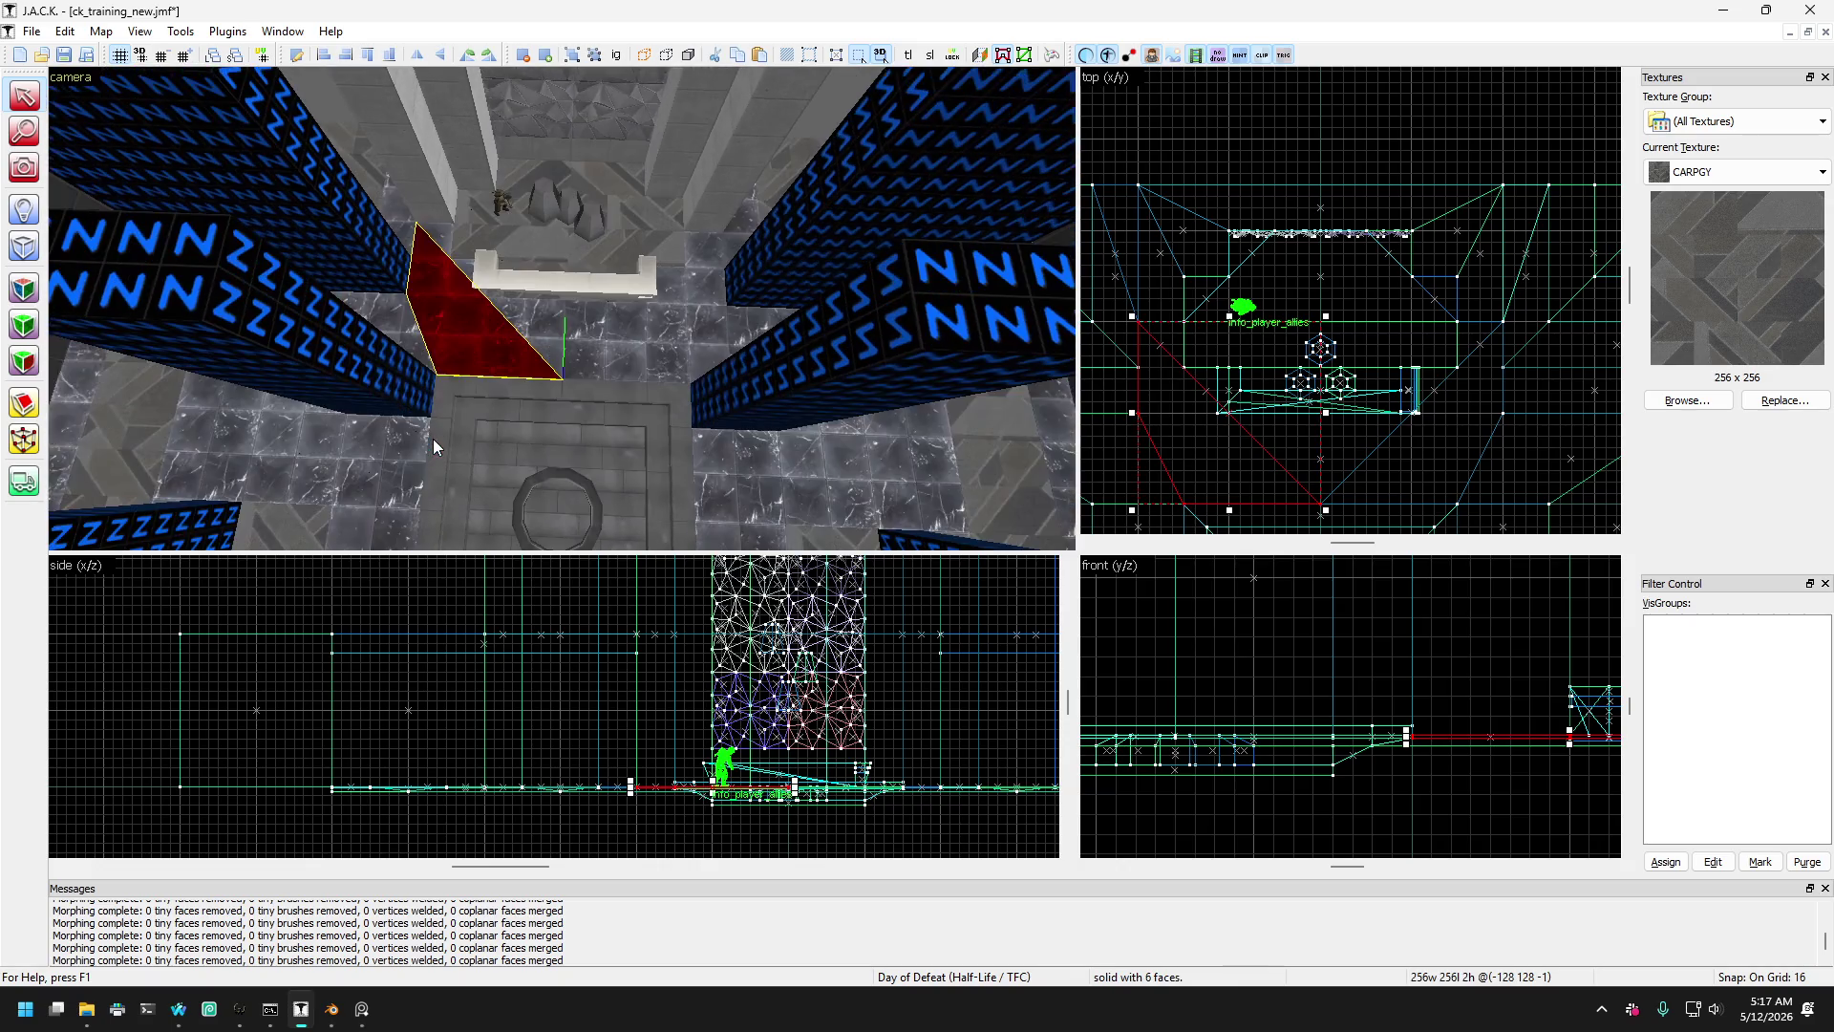
key(Page_Down)
key(ctrl+z)
key(ctrl+z)
key(ctrl+z)
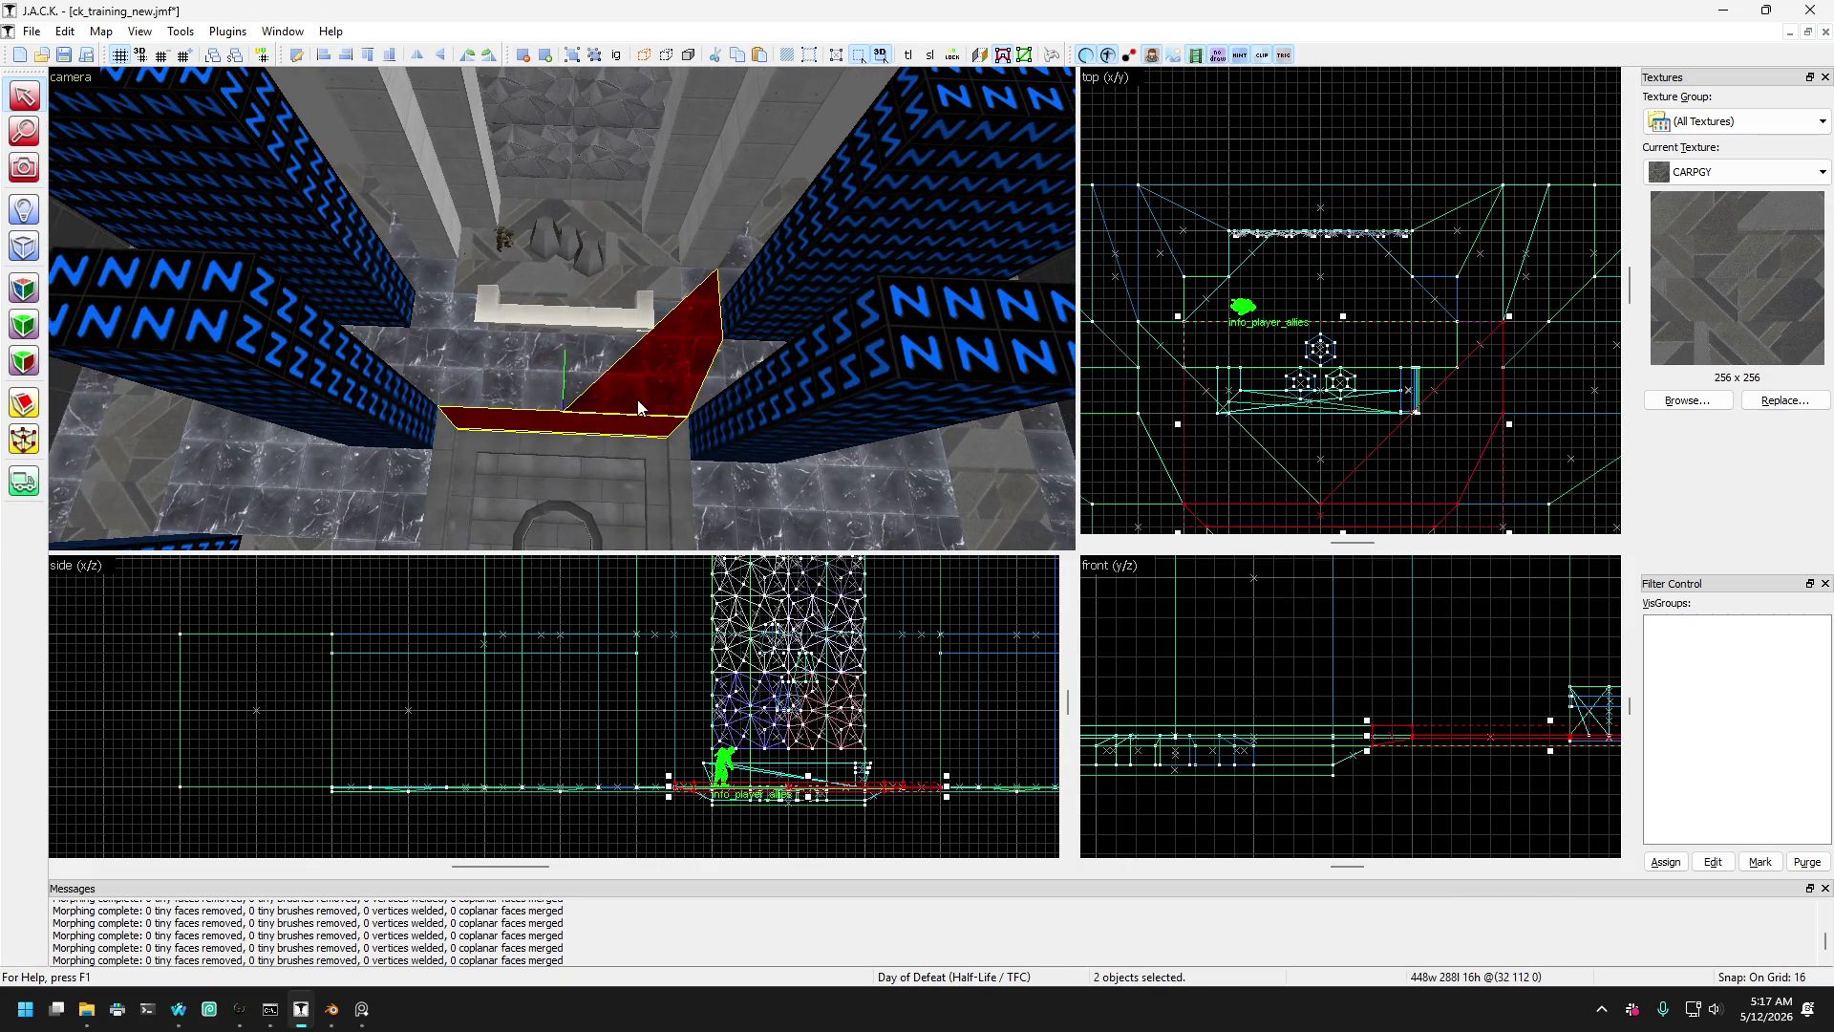
key(ctrl+z)
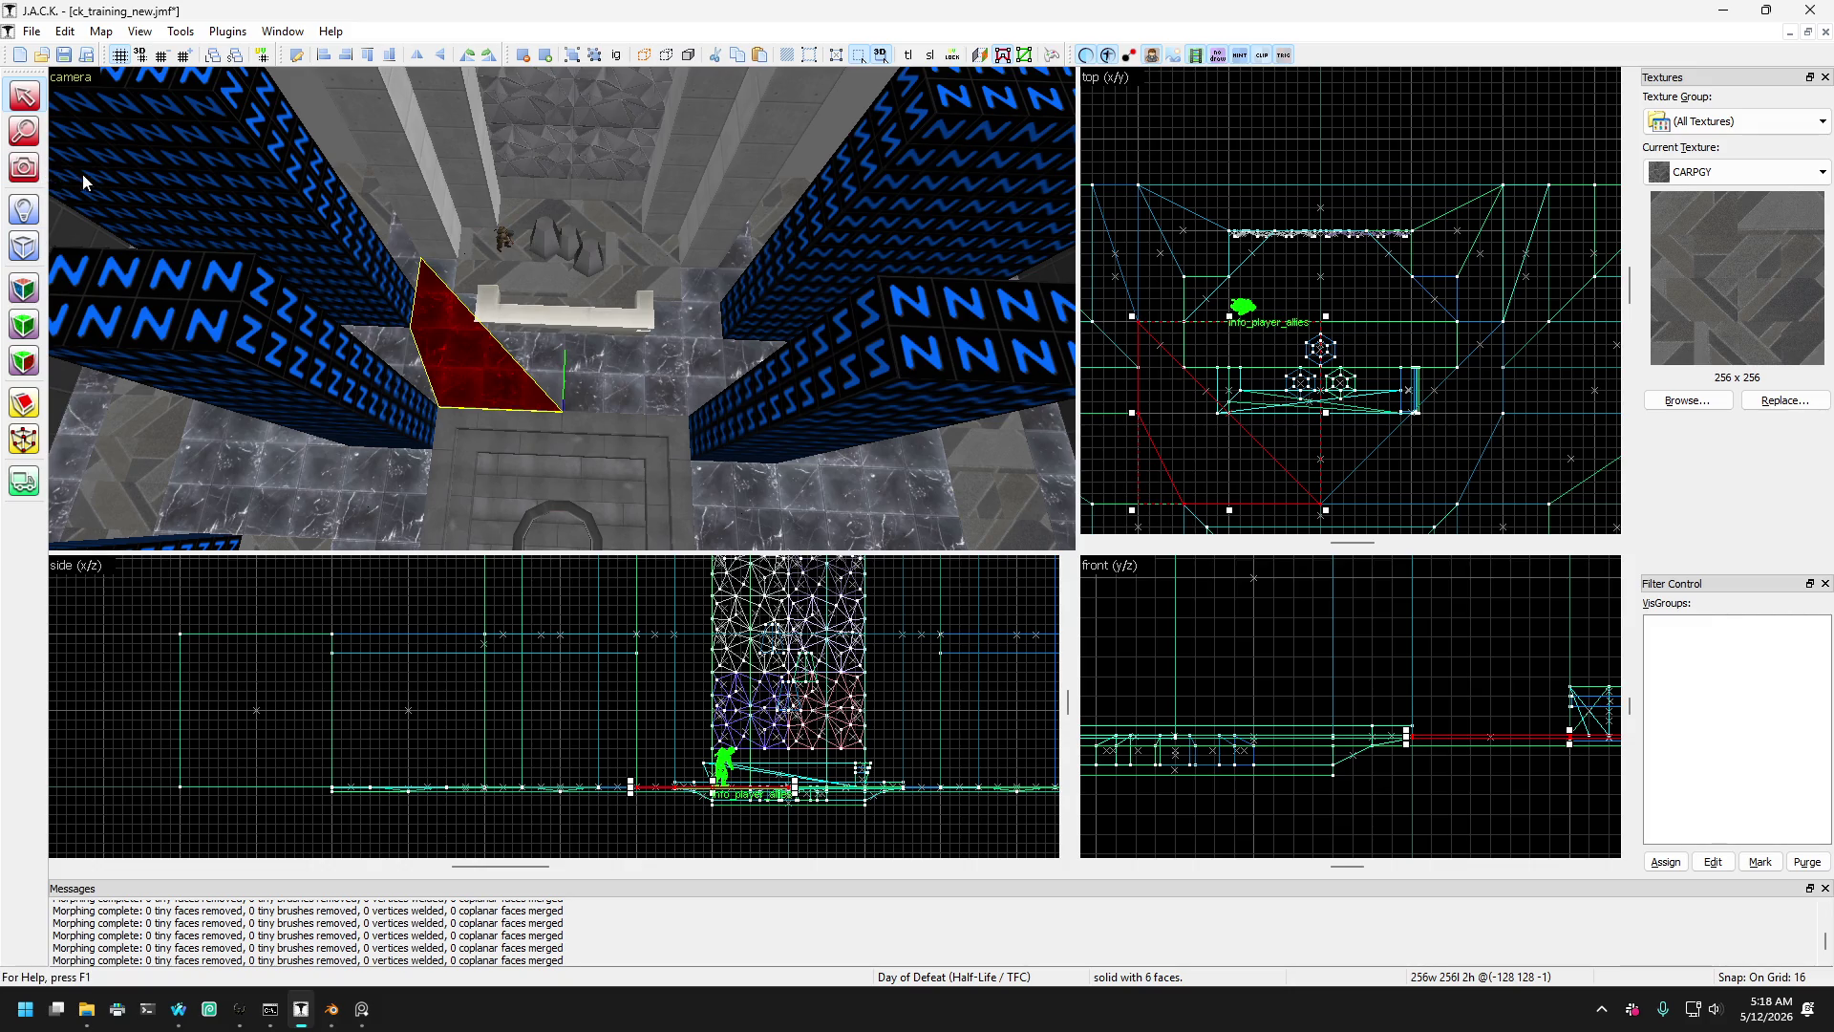
- Select the thin 384x64x4 floor slab along the bench
click(24, 167)
drag(564, 346, 562, 309)
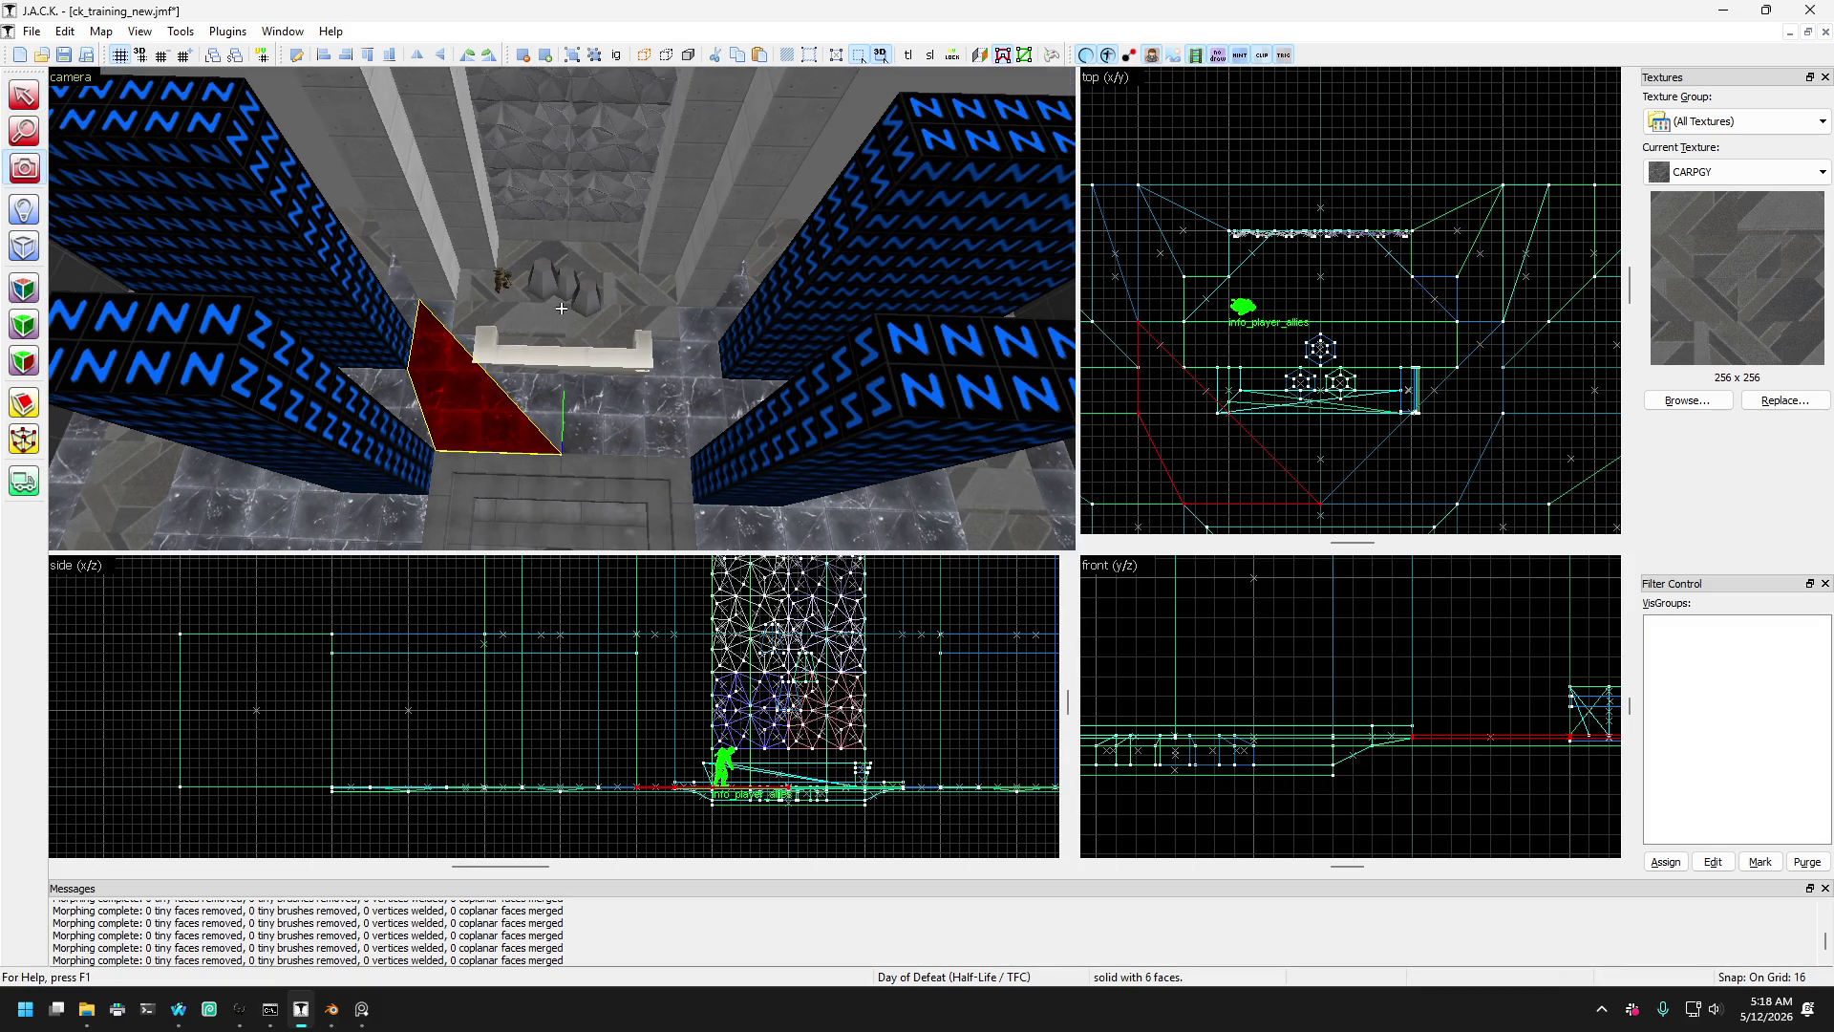
click(24, 95)
click(468, 285)
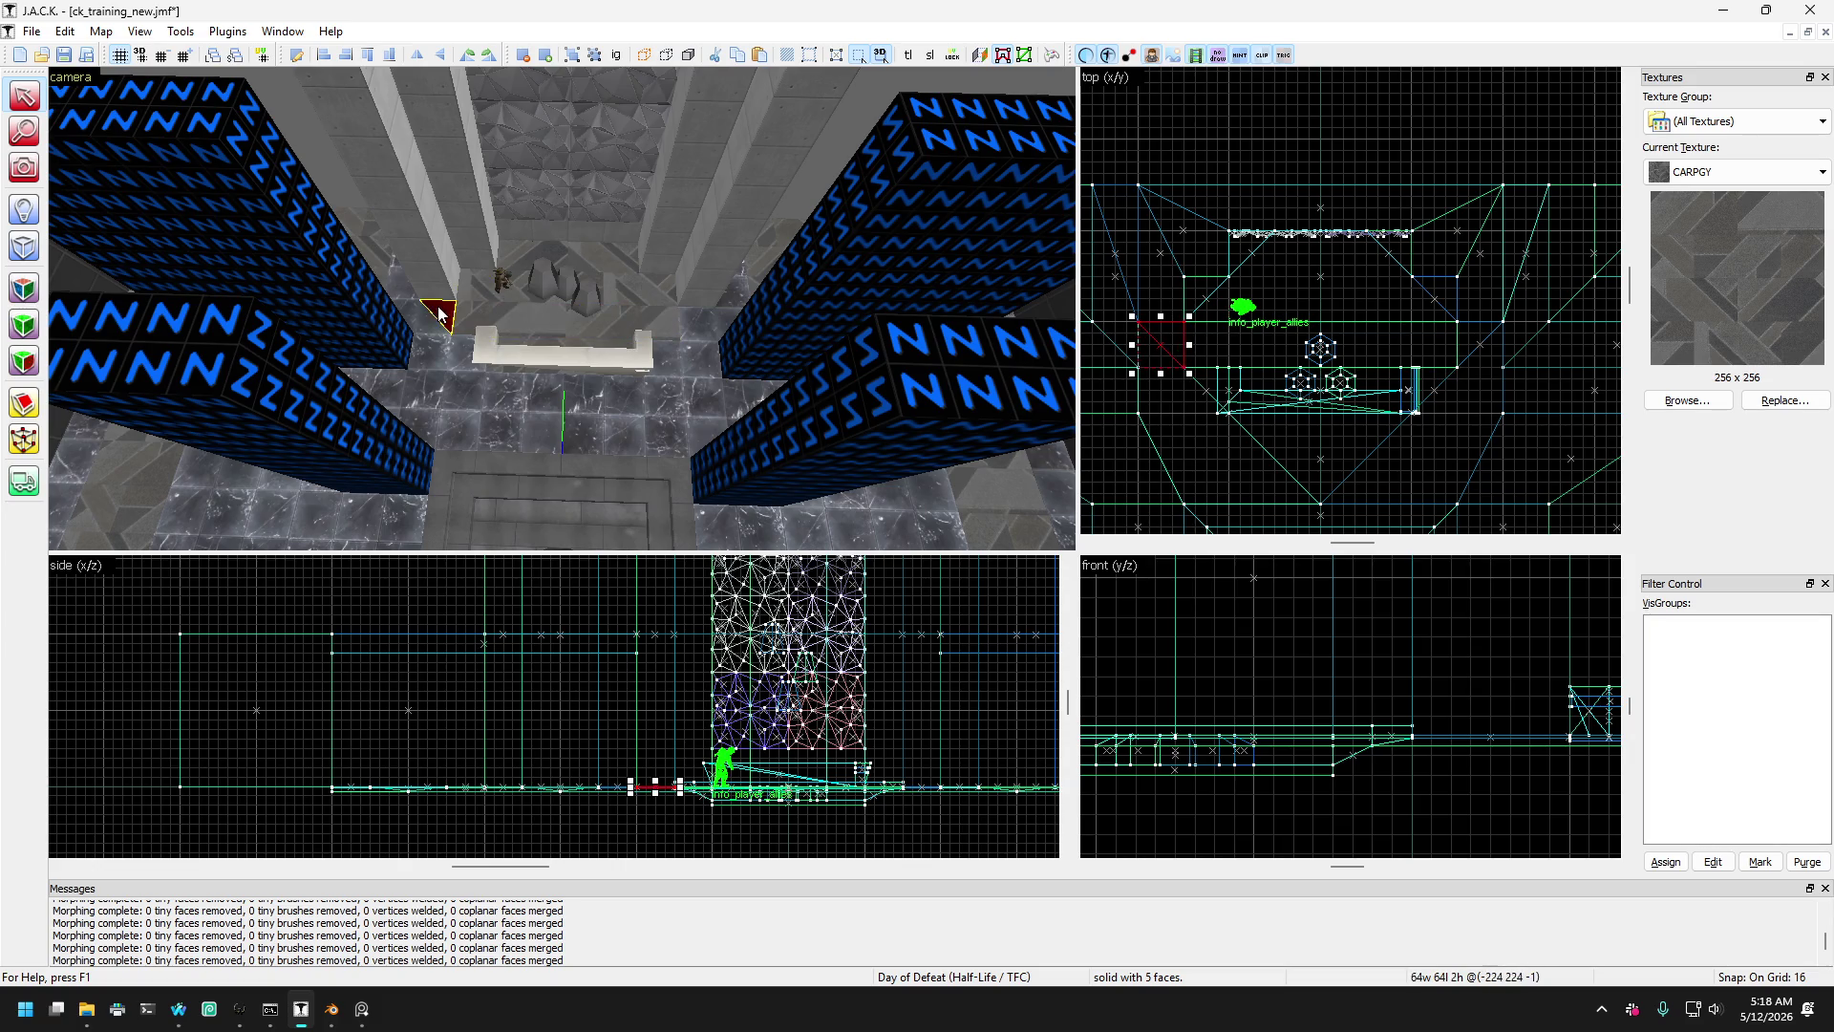
click(426, 331)
scroll(426, 330, up, 5)
click(439, 311)
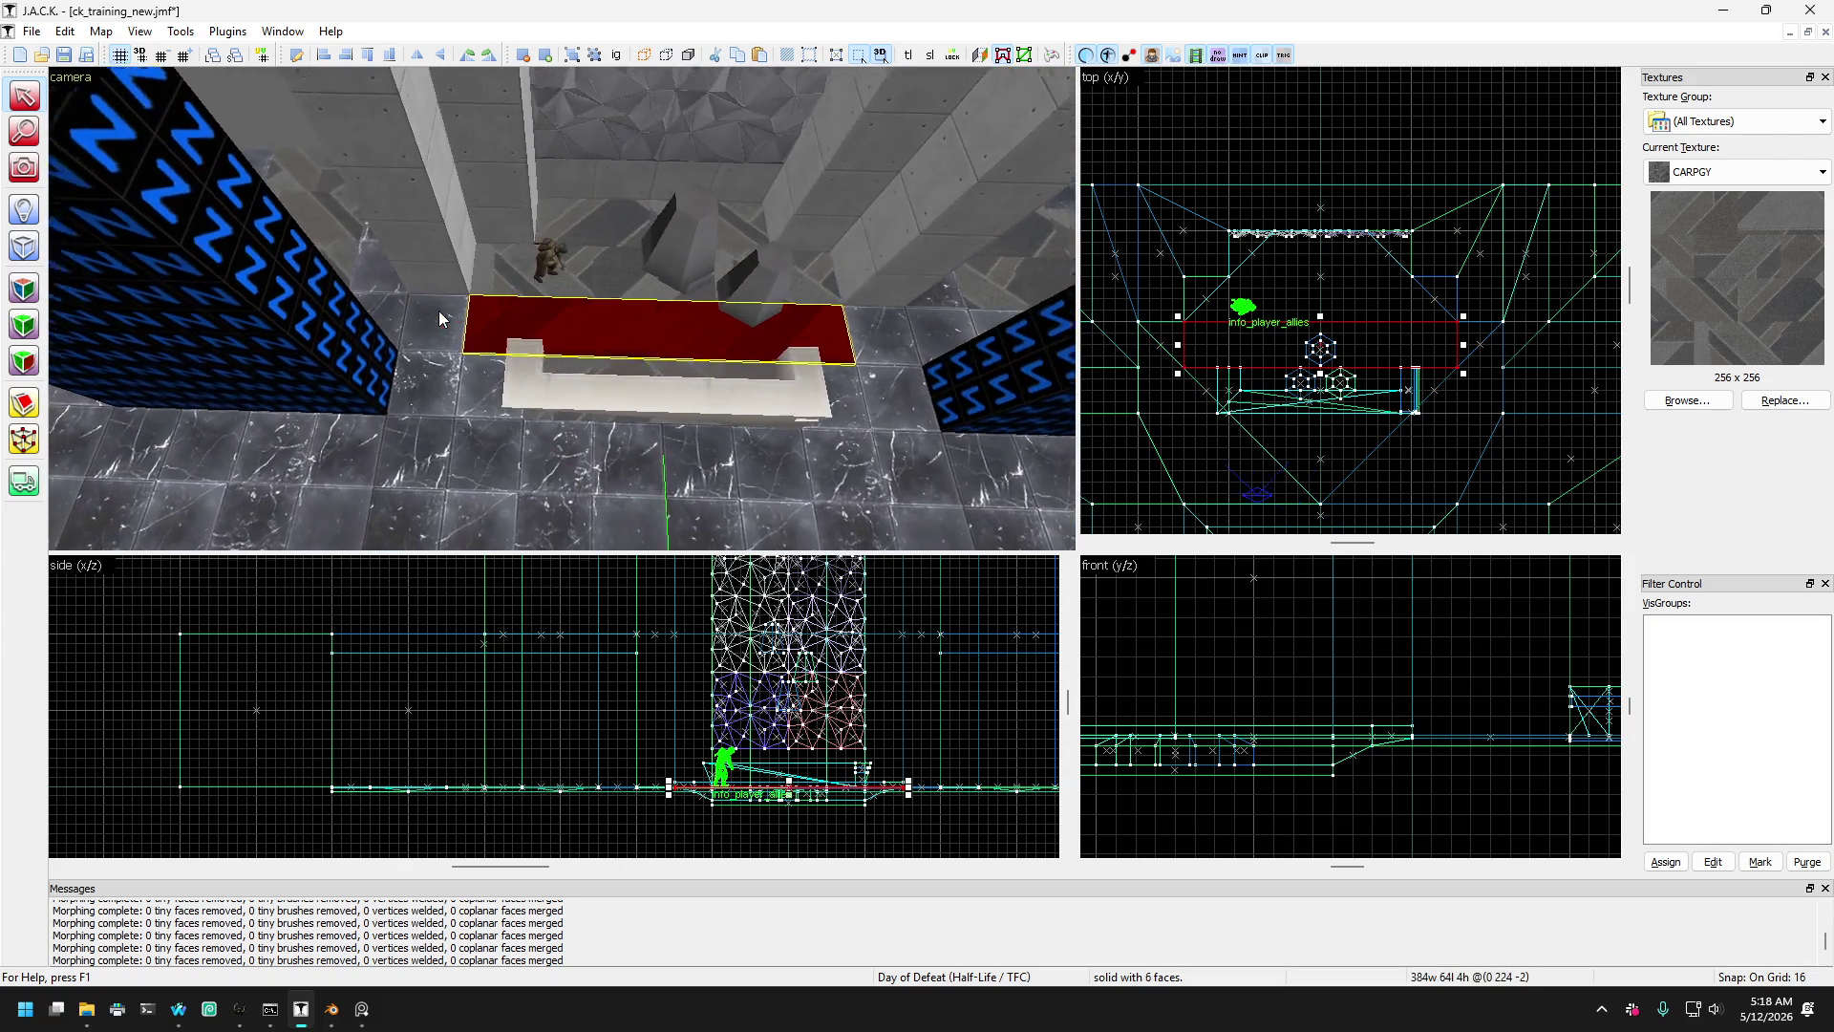
scroll(438, 311, up, 2)
click(438, 312)
click(481, 333)
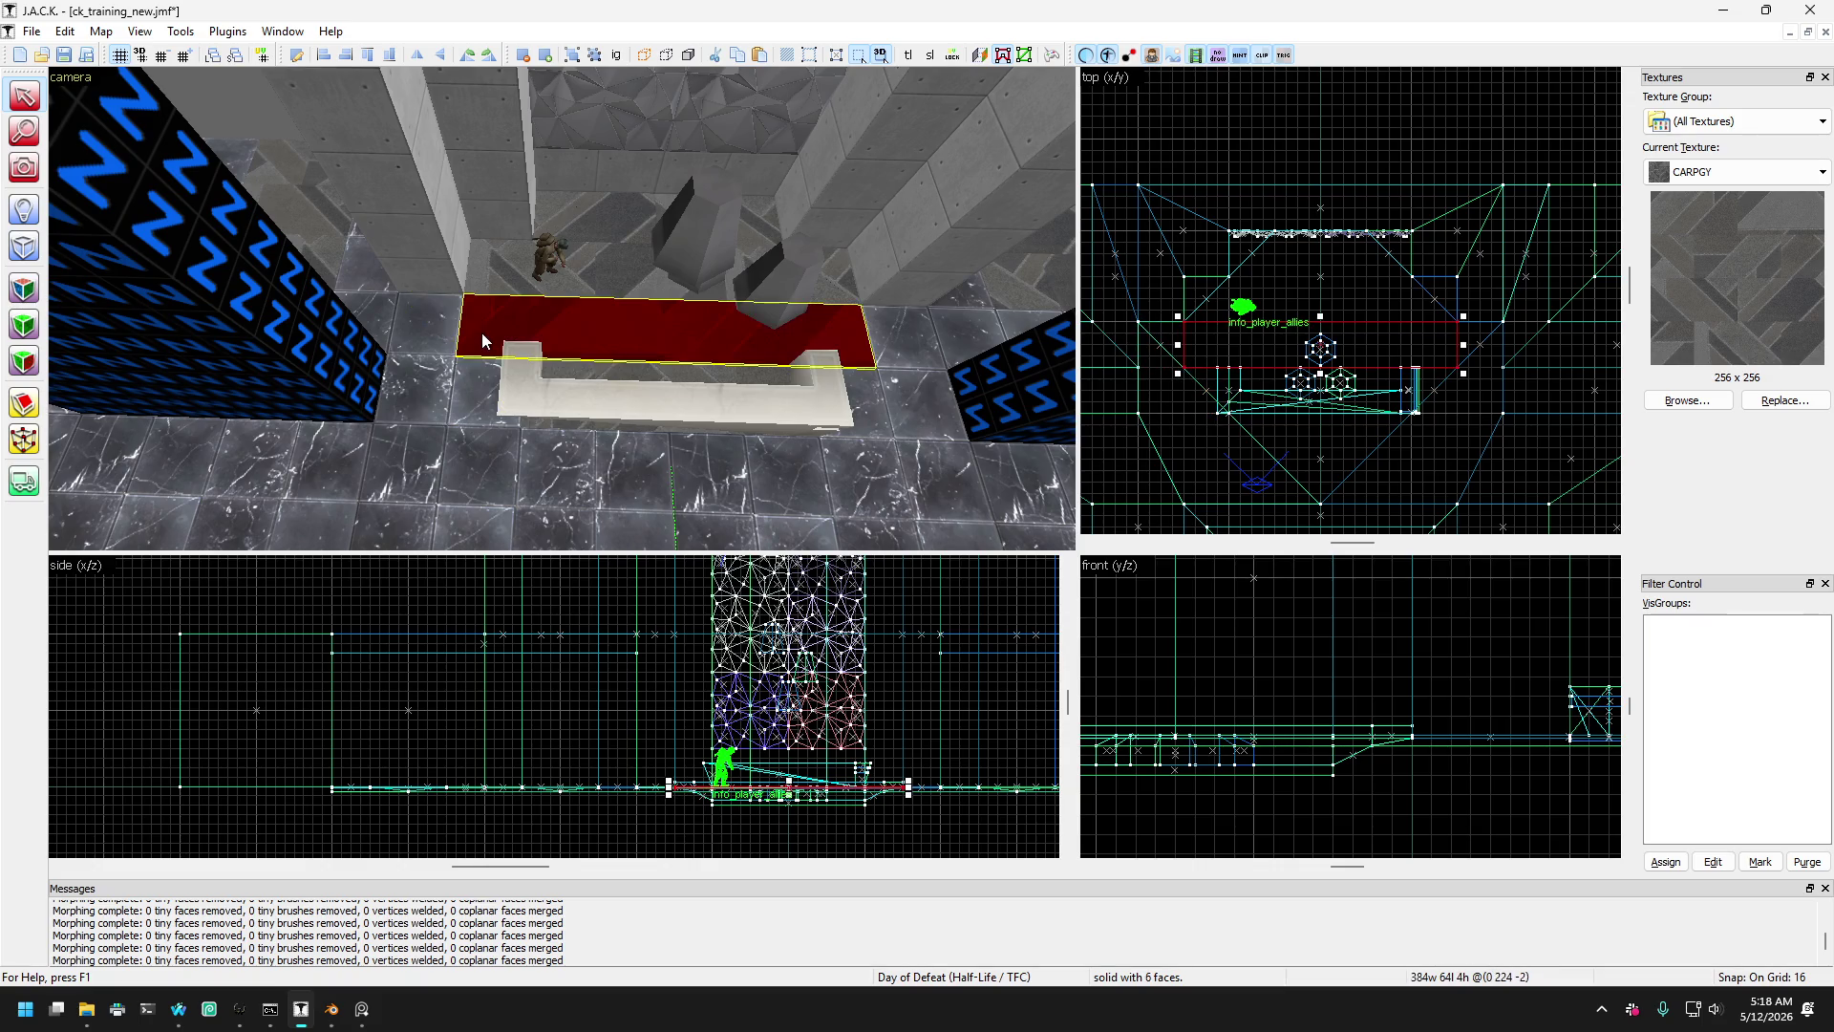
click(482, 258)
click(443, 302)
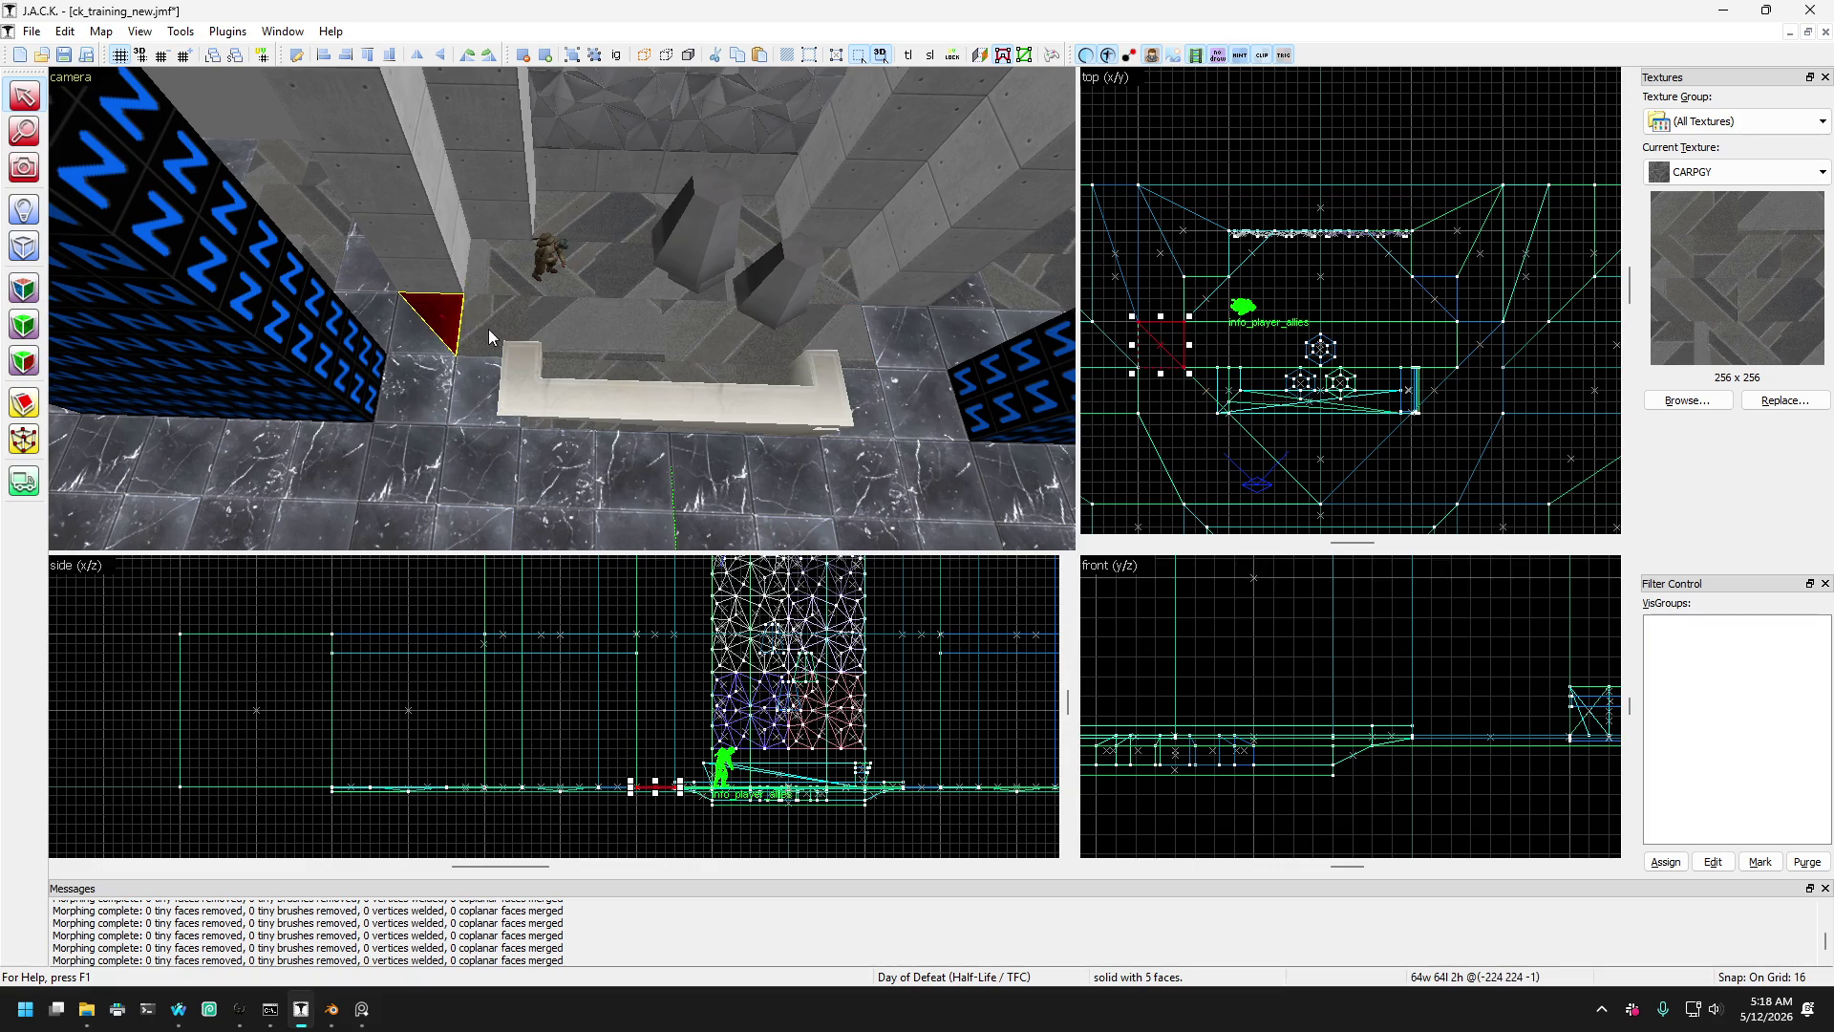
click(505, 349)
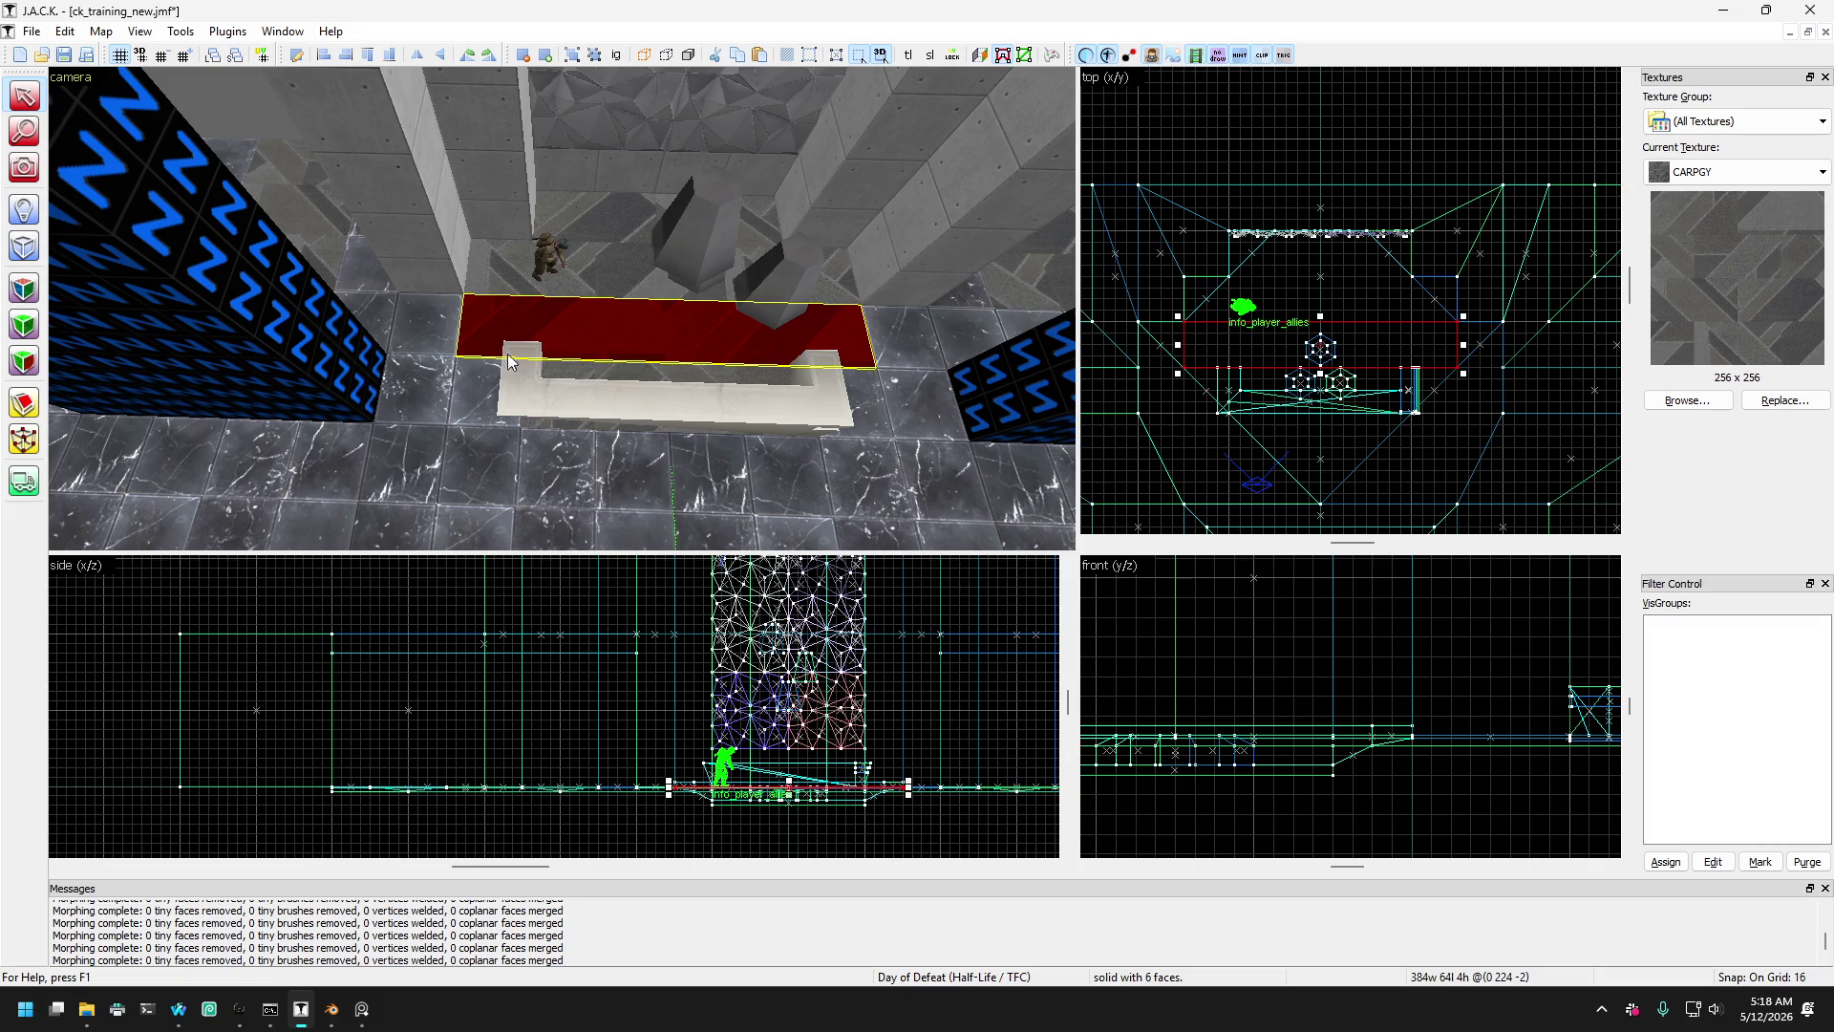
- Activate the Clip tool with Shift+X on the selected slab
key(shift+x)
scroll(1211, 352, up, 2)
scroll(1215, 348, down, 1)
scroll(1215, 347, up, 2)
- Clip the thin slab with a diagonal cut at its left end
drag(1175, 306, 1313, 447)
scroll(1206, 346, down, 3)
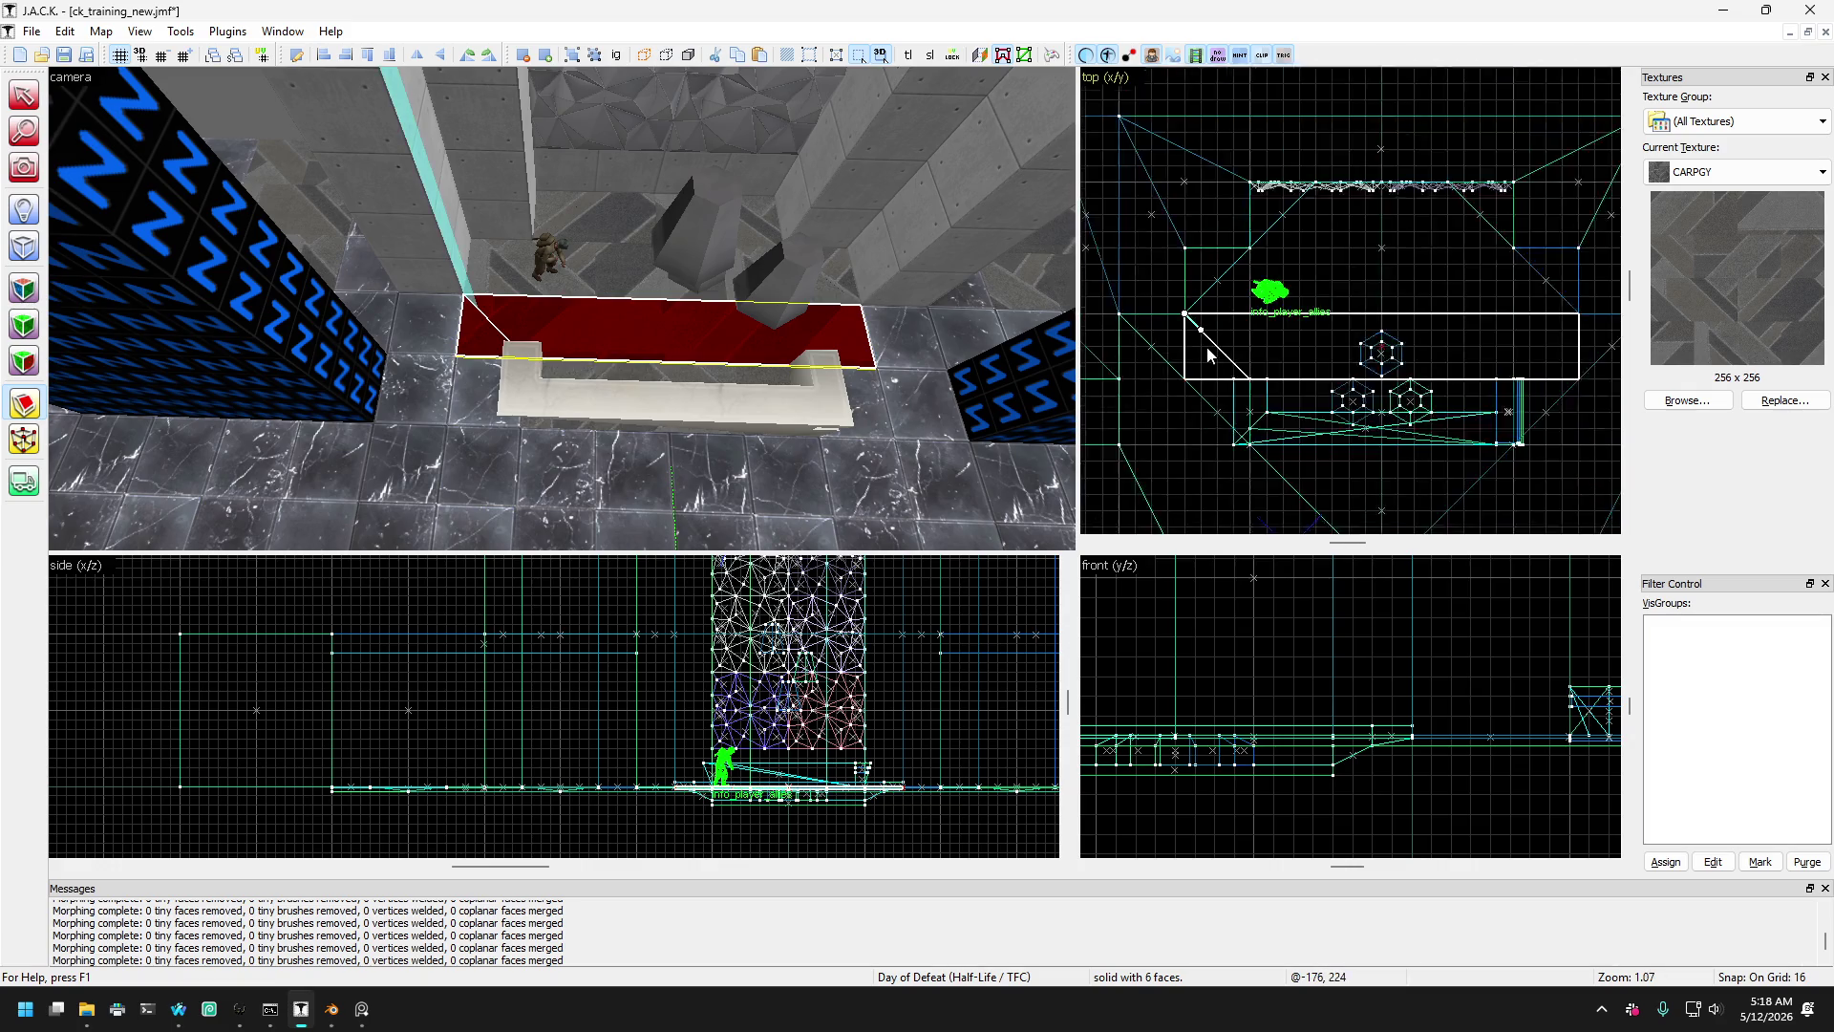
scroll(1493, 324, up, 3)
key(Return)
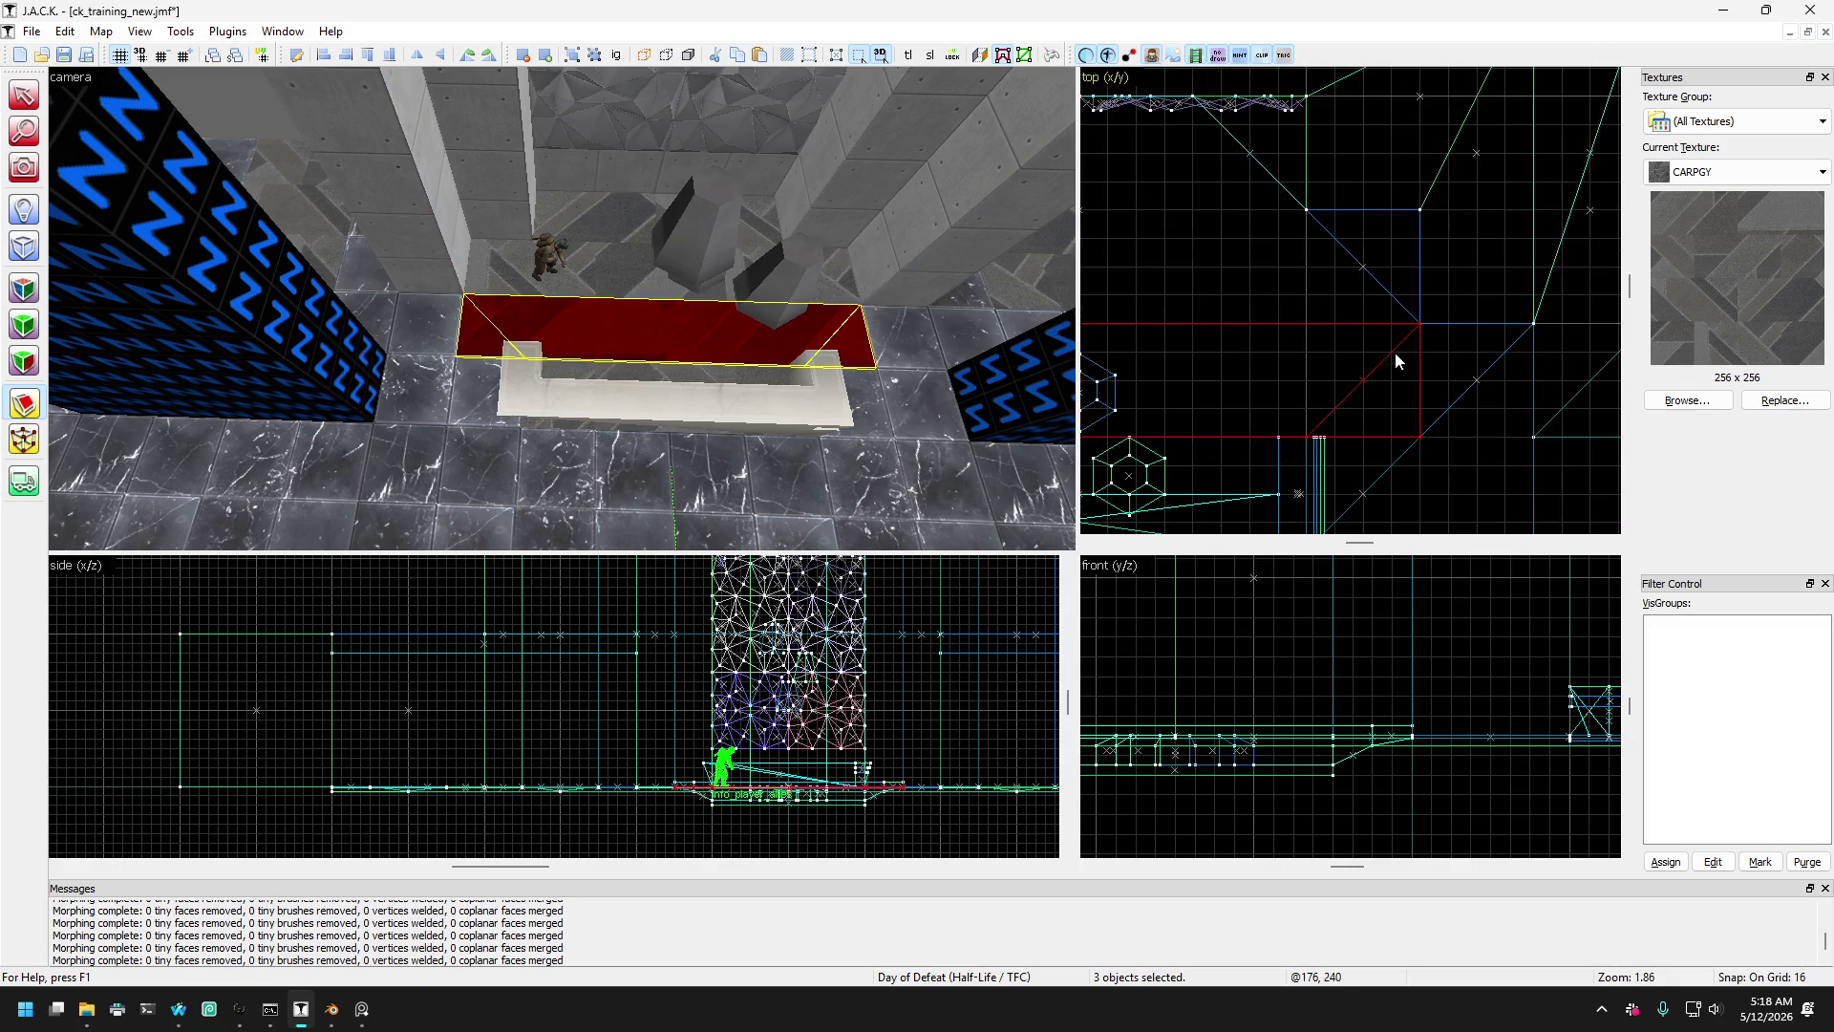
click(24, 94)
key(Escape)
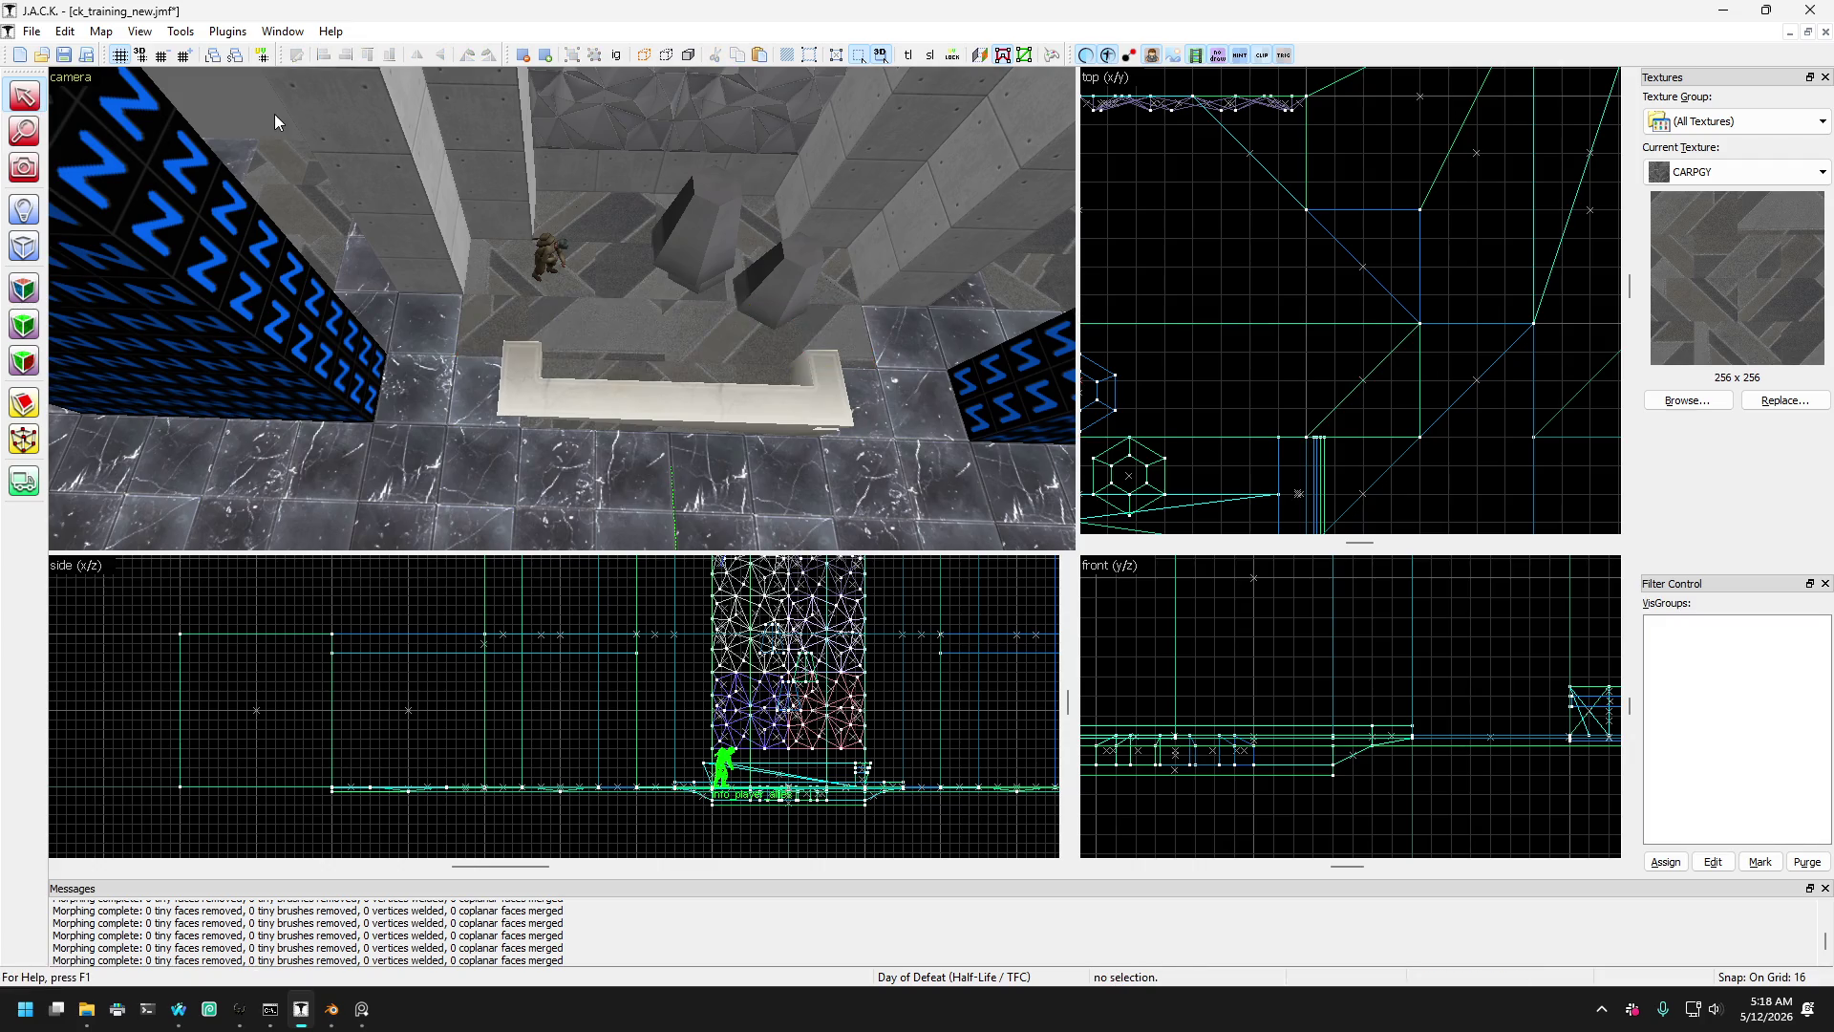
- Cycle through the overlapping brushes above the ledge, then deselect
scroll(584, 332, up, 1)
scroll(583, 325, up, 1)
click(473, 346)
click(506, 271)
click(615, 344)
click(621, 347)
click(630, 376)
key(d)
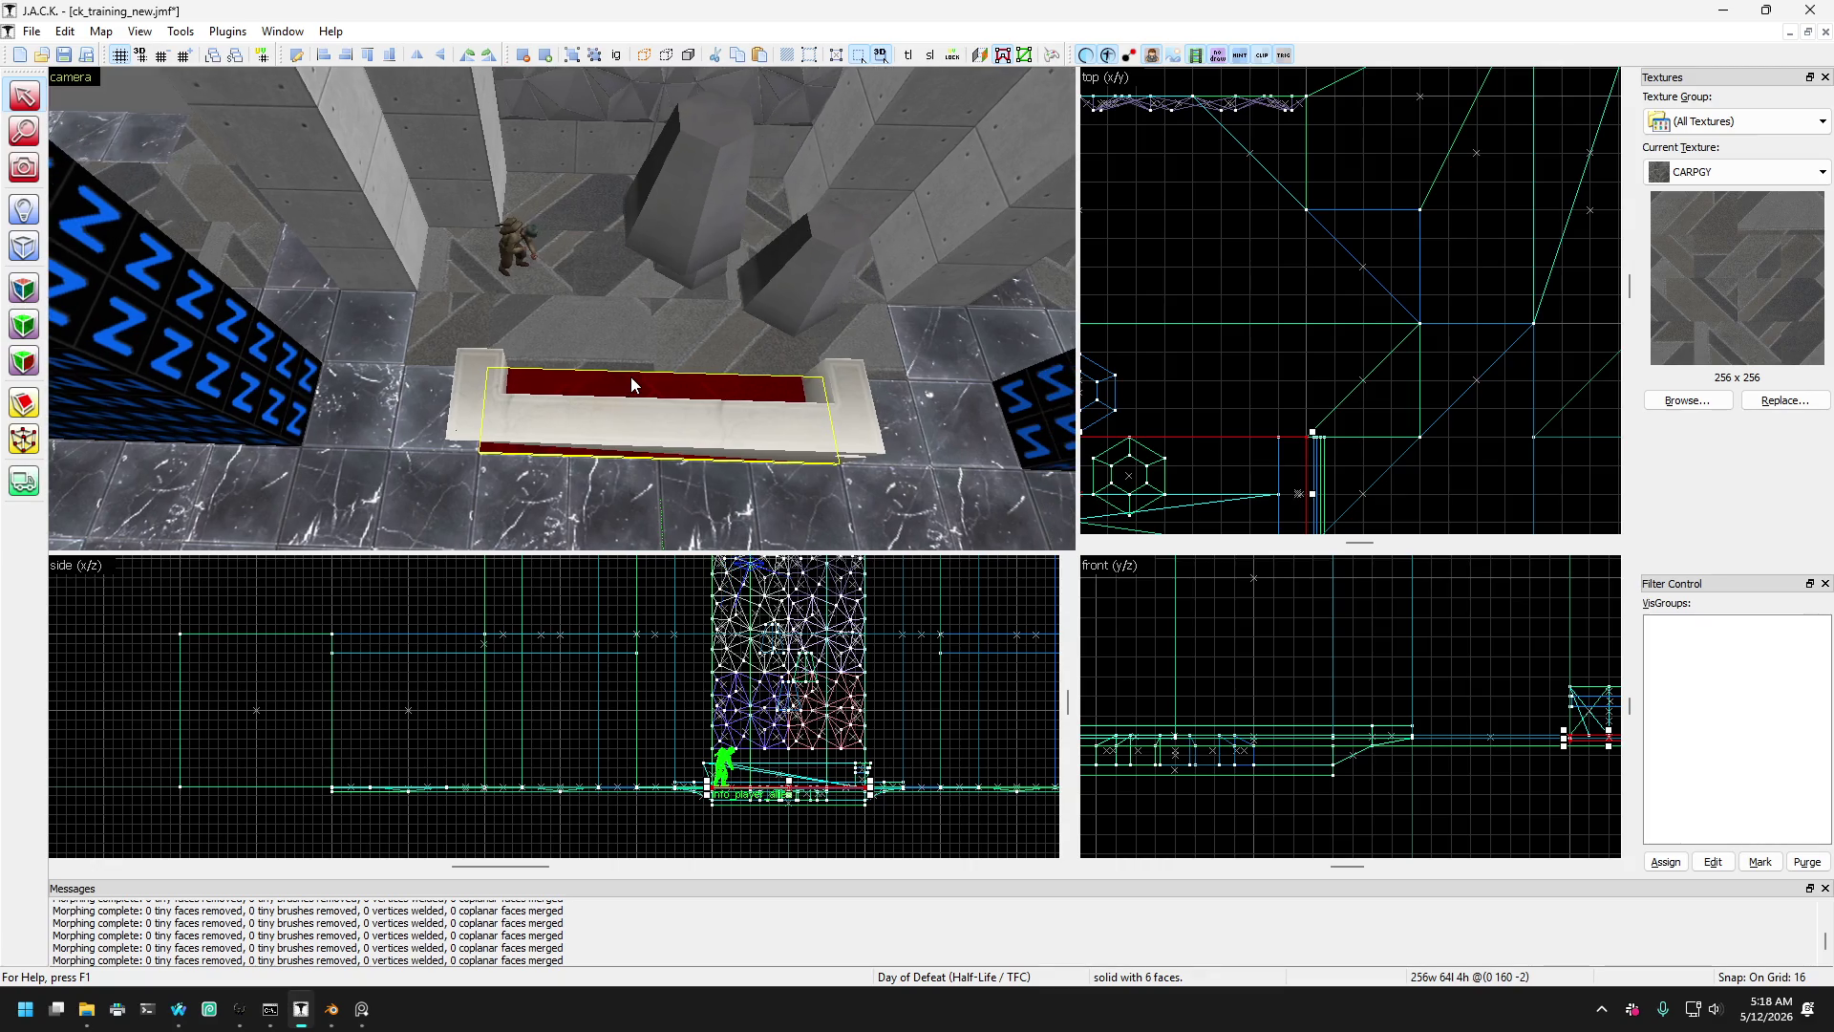
click(498, 328)
key(Escape)
- Check the small wedge and the 256-wide brush inside the ledge
click(583, 382)
scroll(556, 347, down, 1)
scroll(542, 422, up, 2)
scroll(477, 362, down, 2)
click(459, 331)
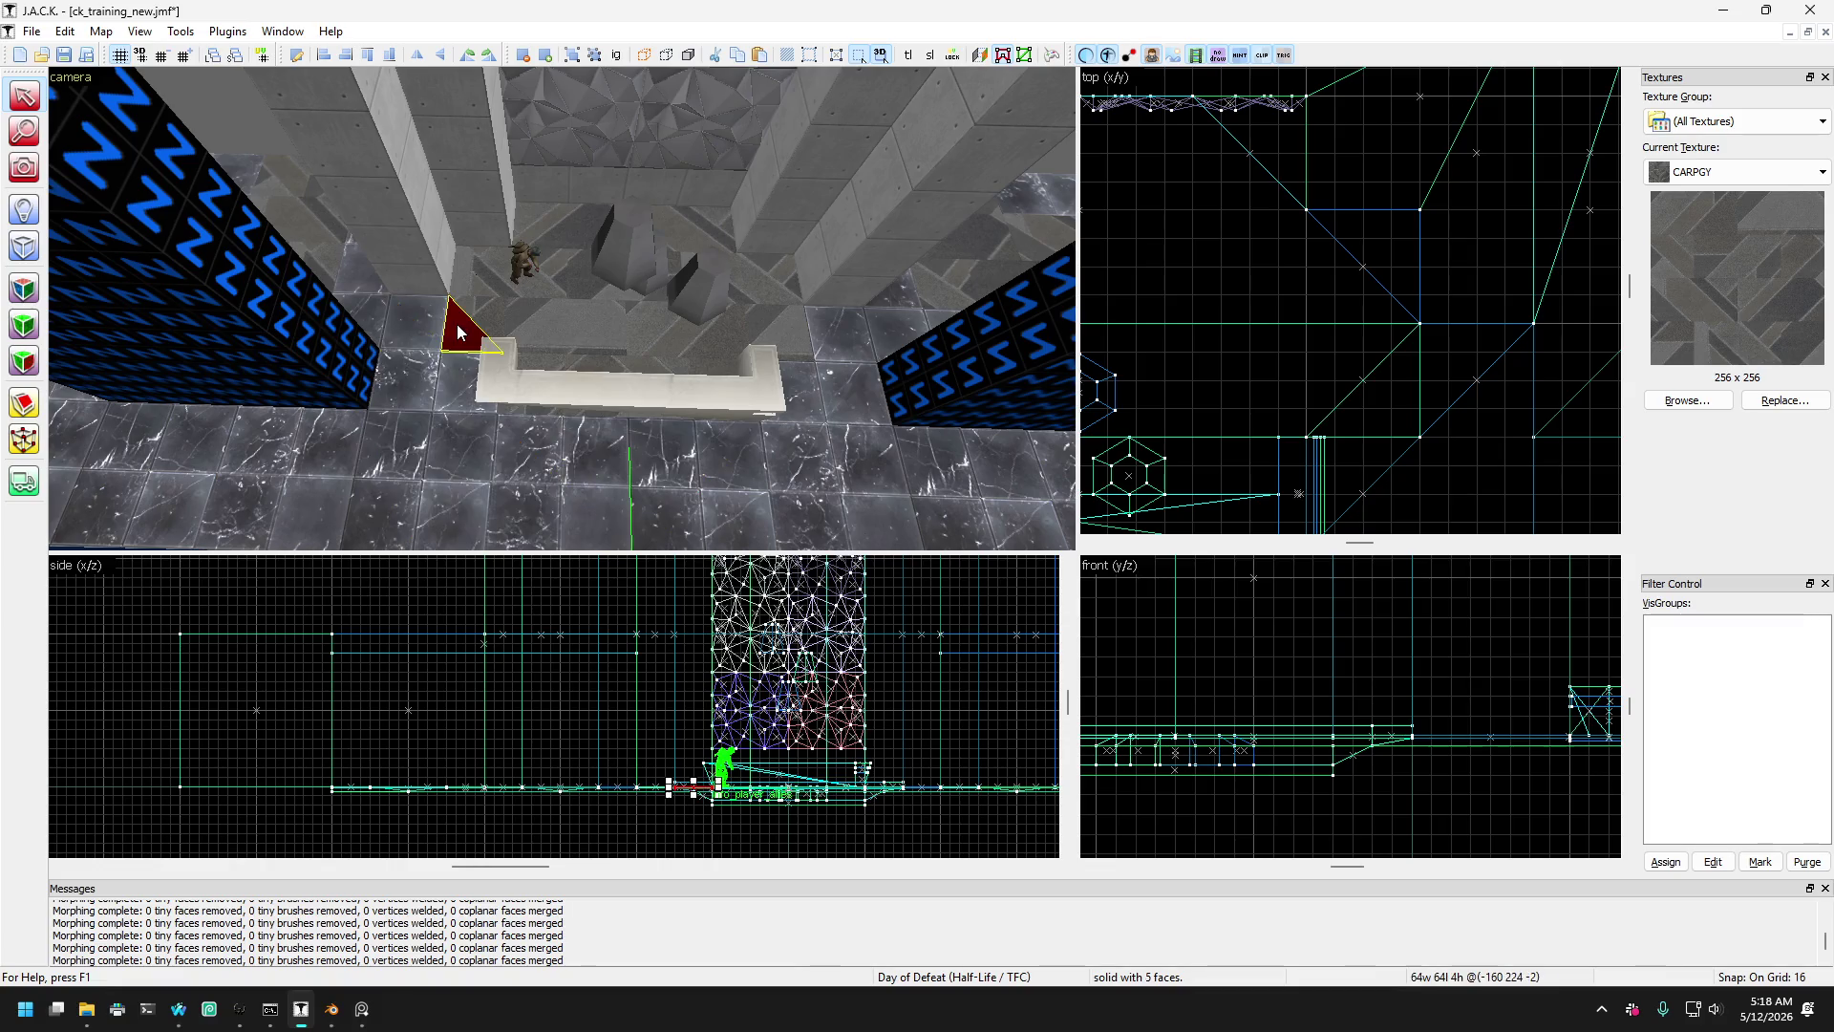
click(573, 366)
scroll(570, 369, up, 2)
scroll(571, 369, down, 2)
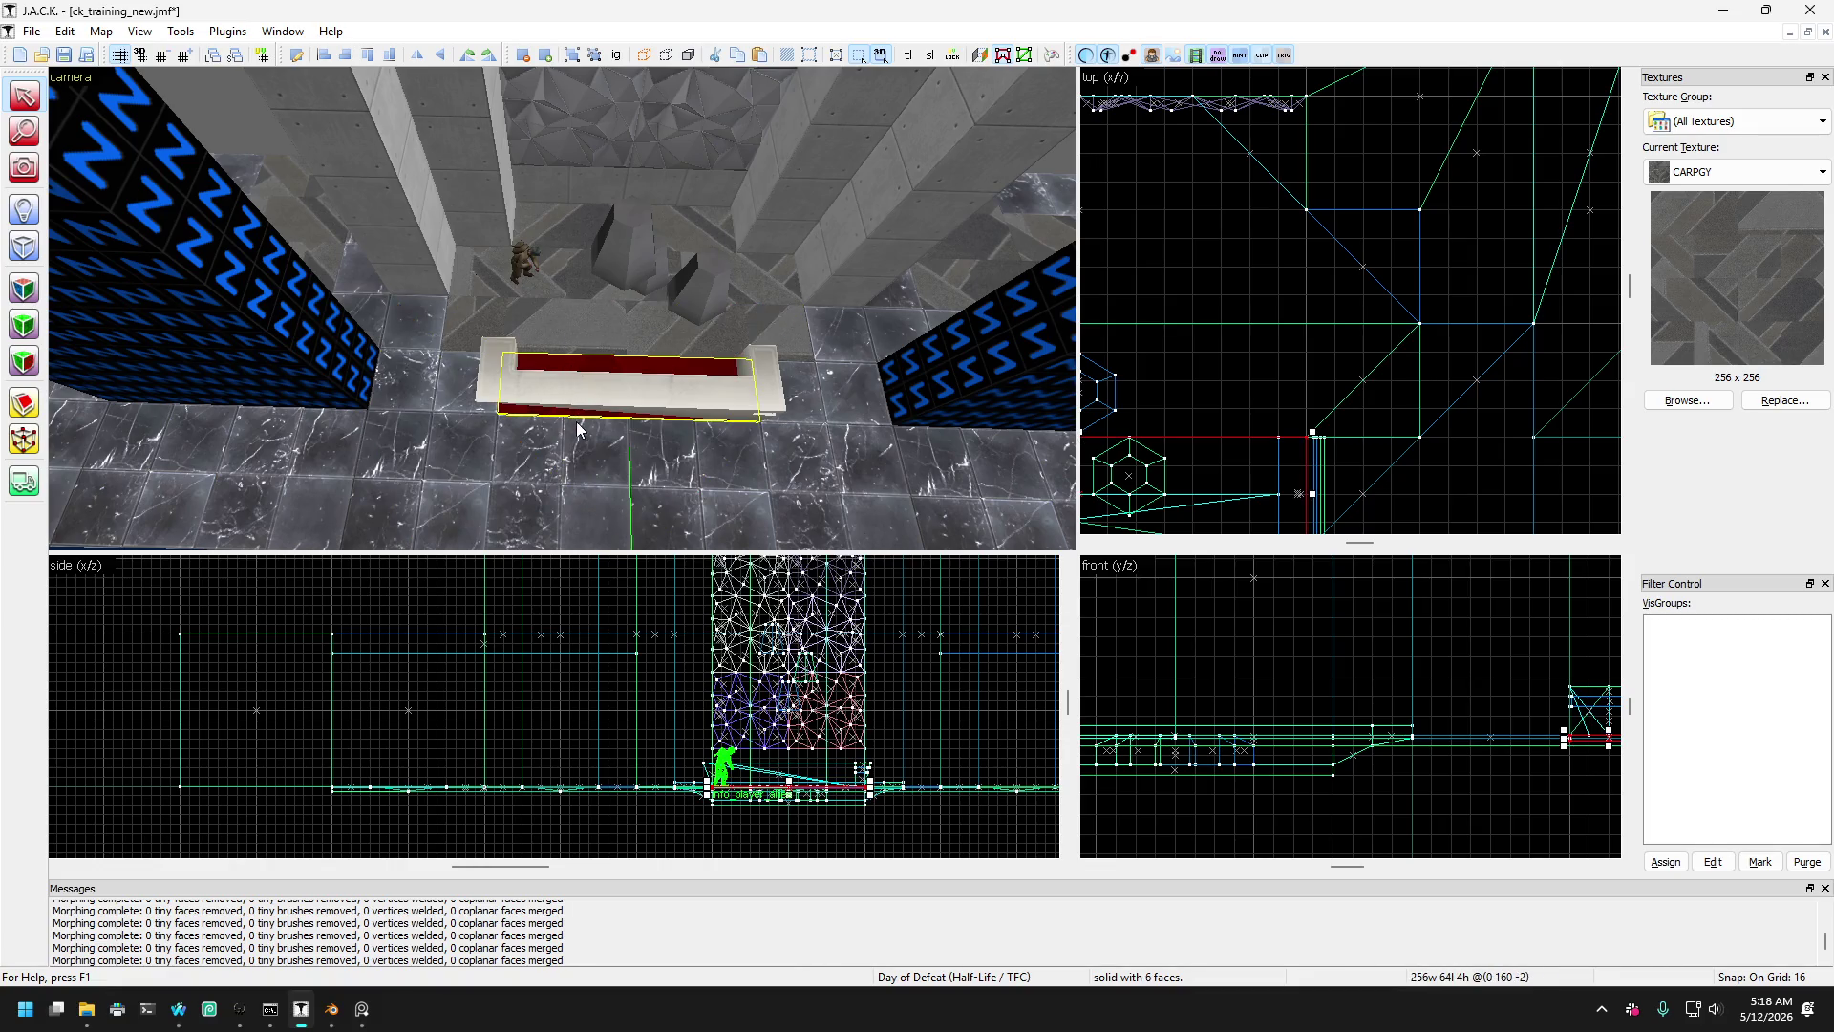
scroll(578, 426, up, 3)
- Stretch the 384-wide slab behind the ledge back to 128 units long
click(586, 361)
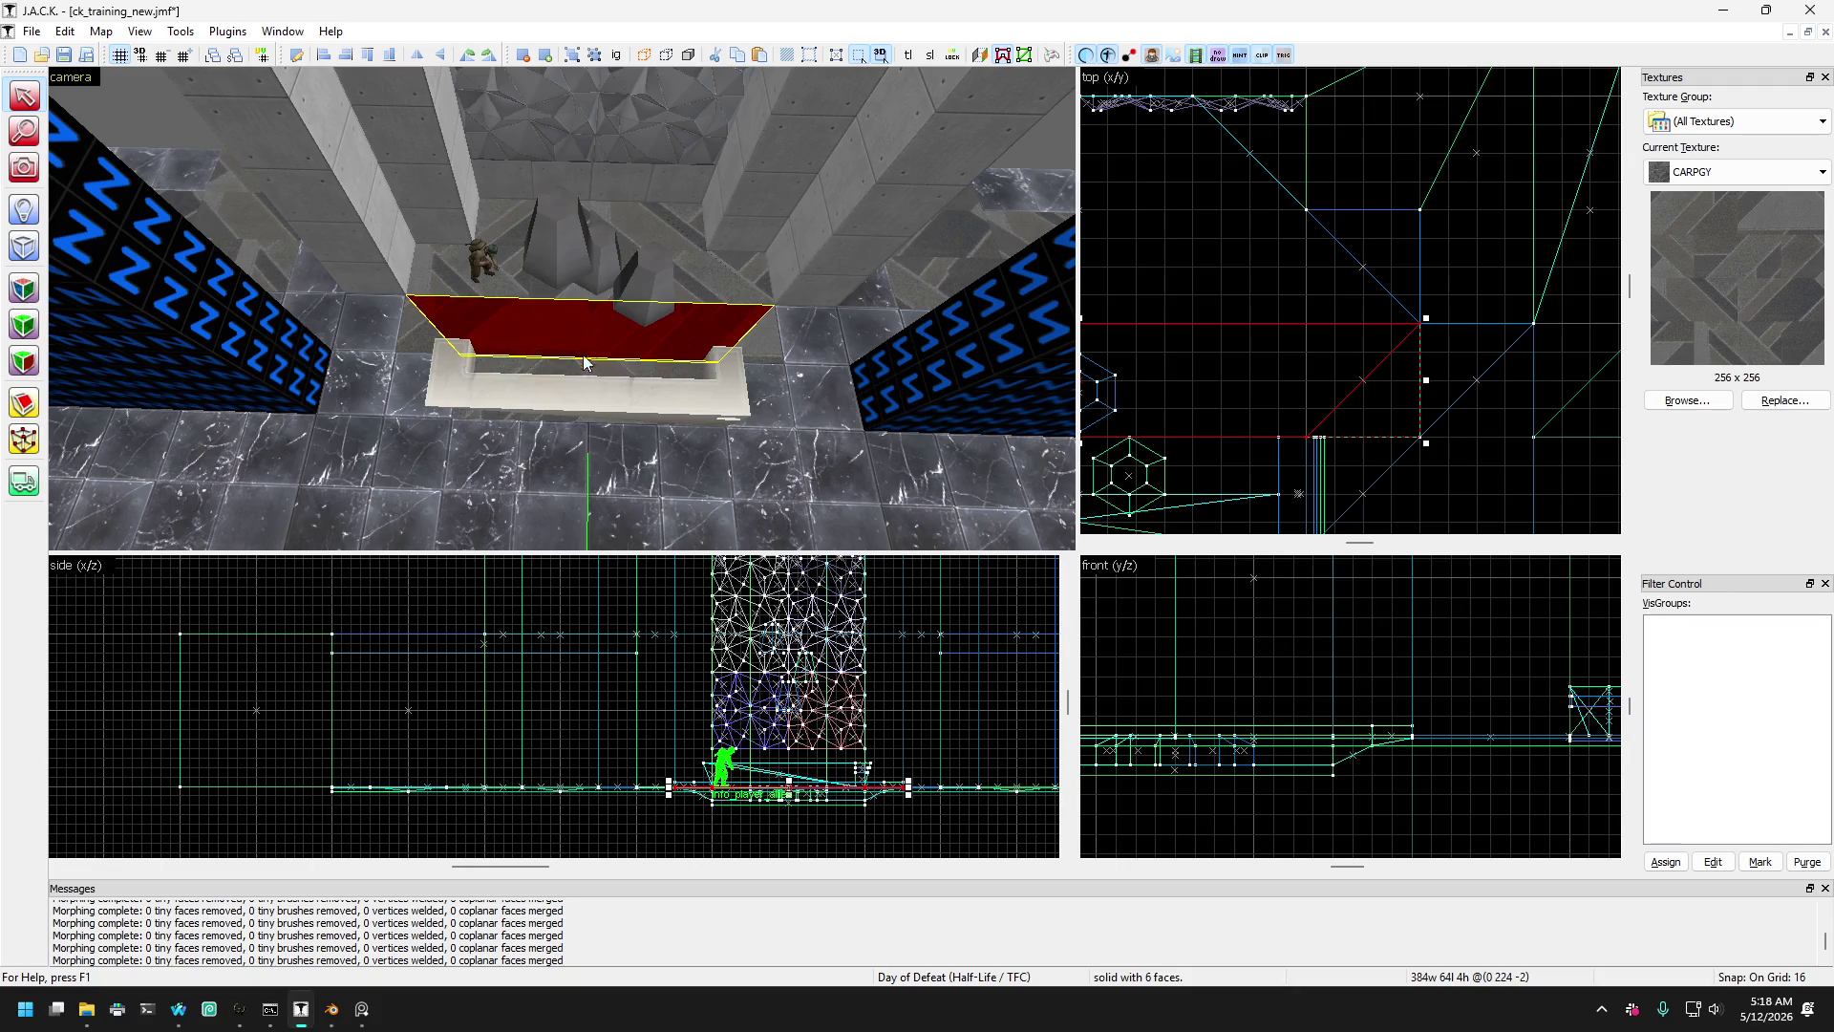
mouse_move(587, 361)
mouse_down()
mouse_move(575, 375)
mouse_move(781, 353)
mouse_move(745, 272)
mouse_move(709, 323)
mouse_move(710, 284)
mouse_up()
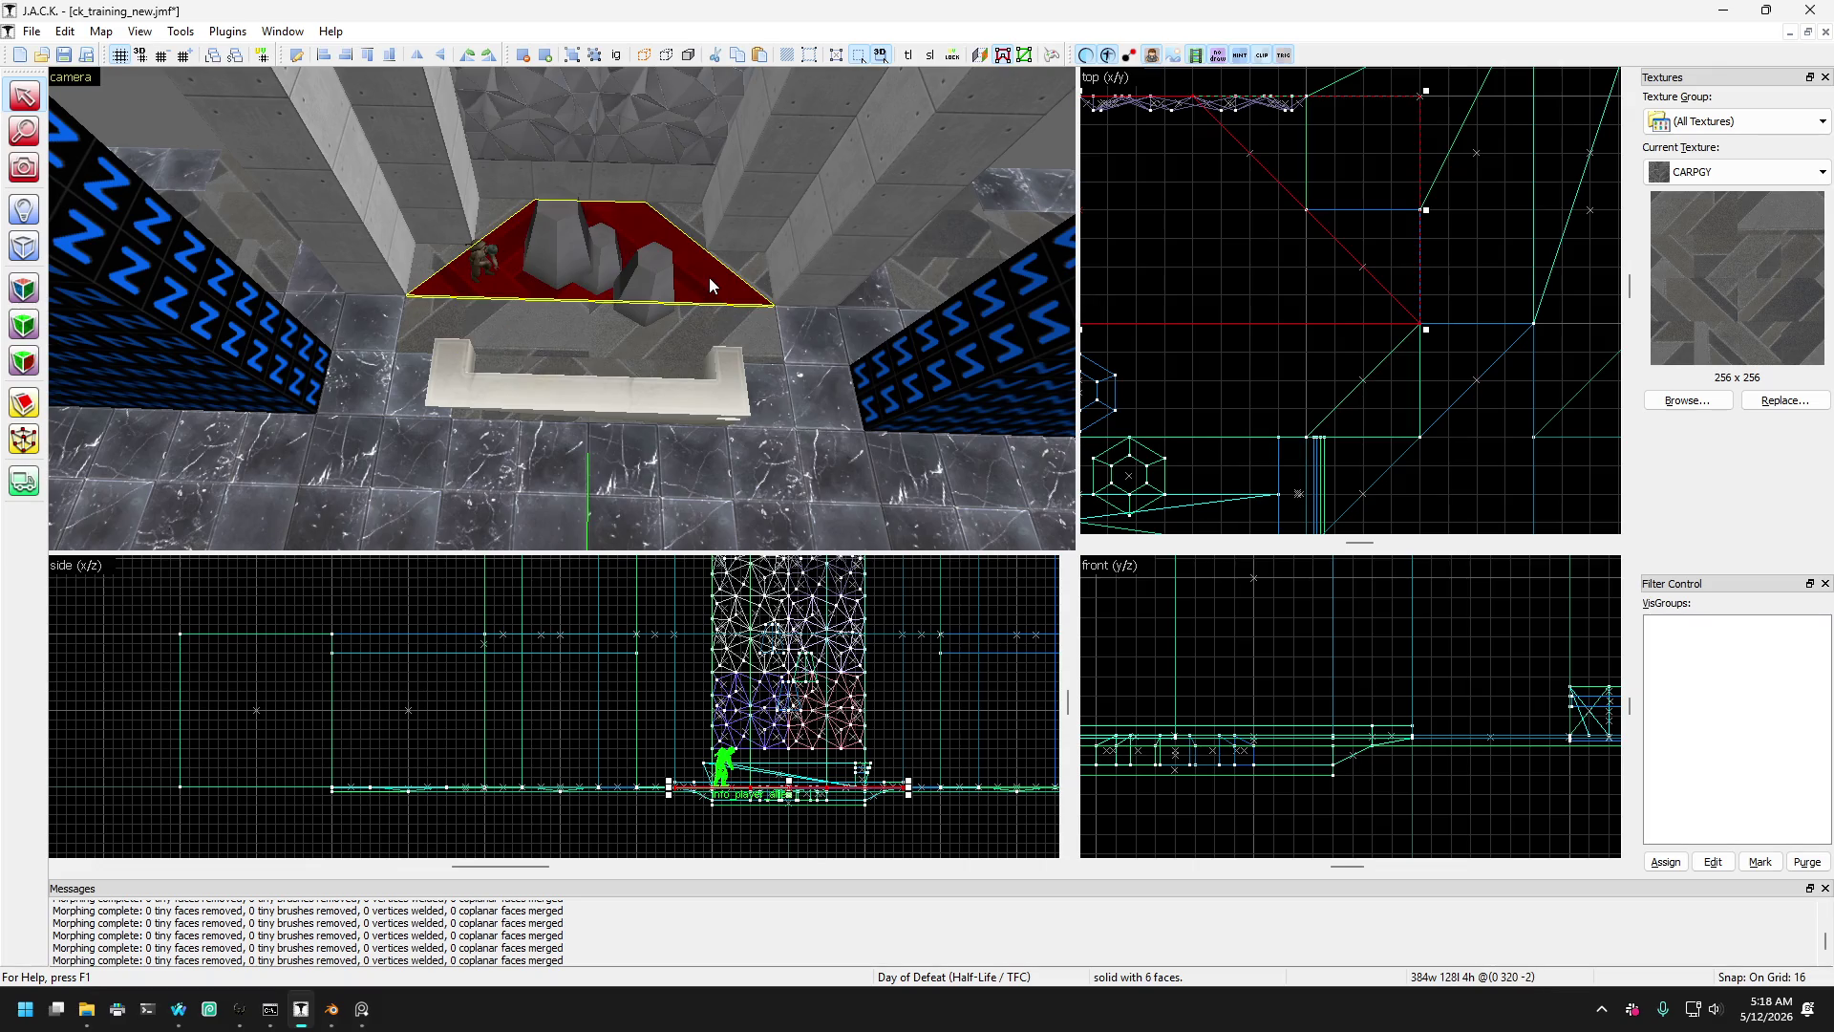
scroll(523, 239, down, 5)
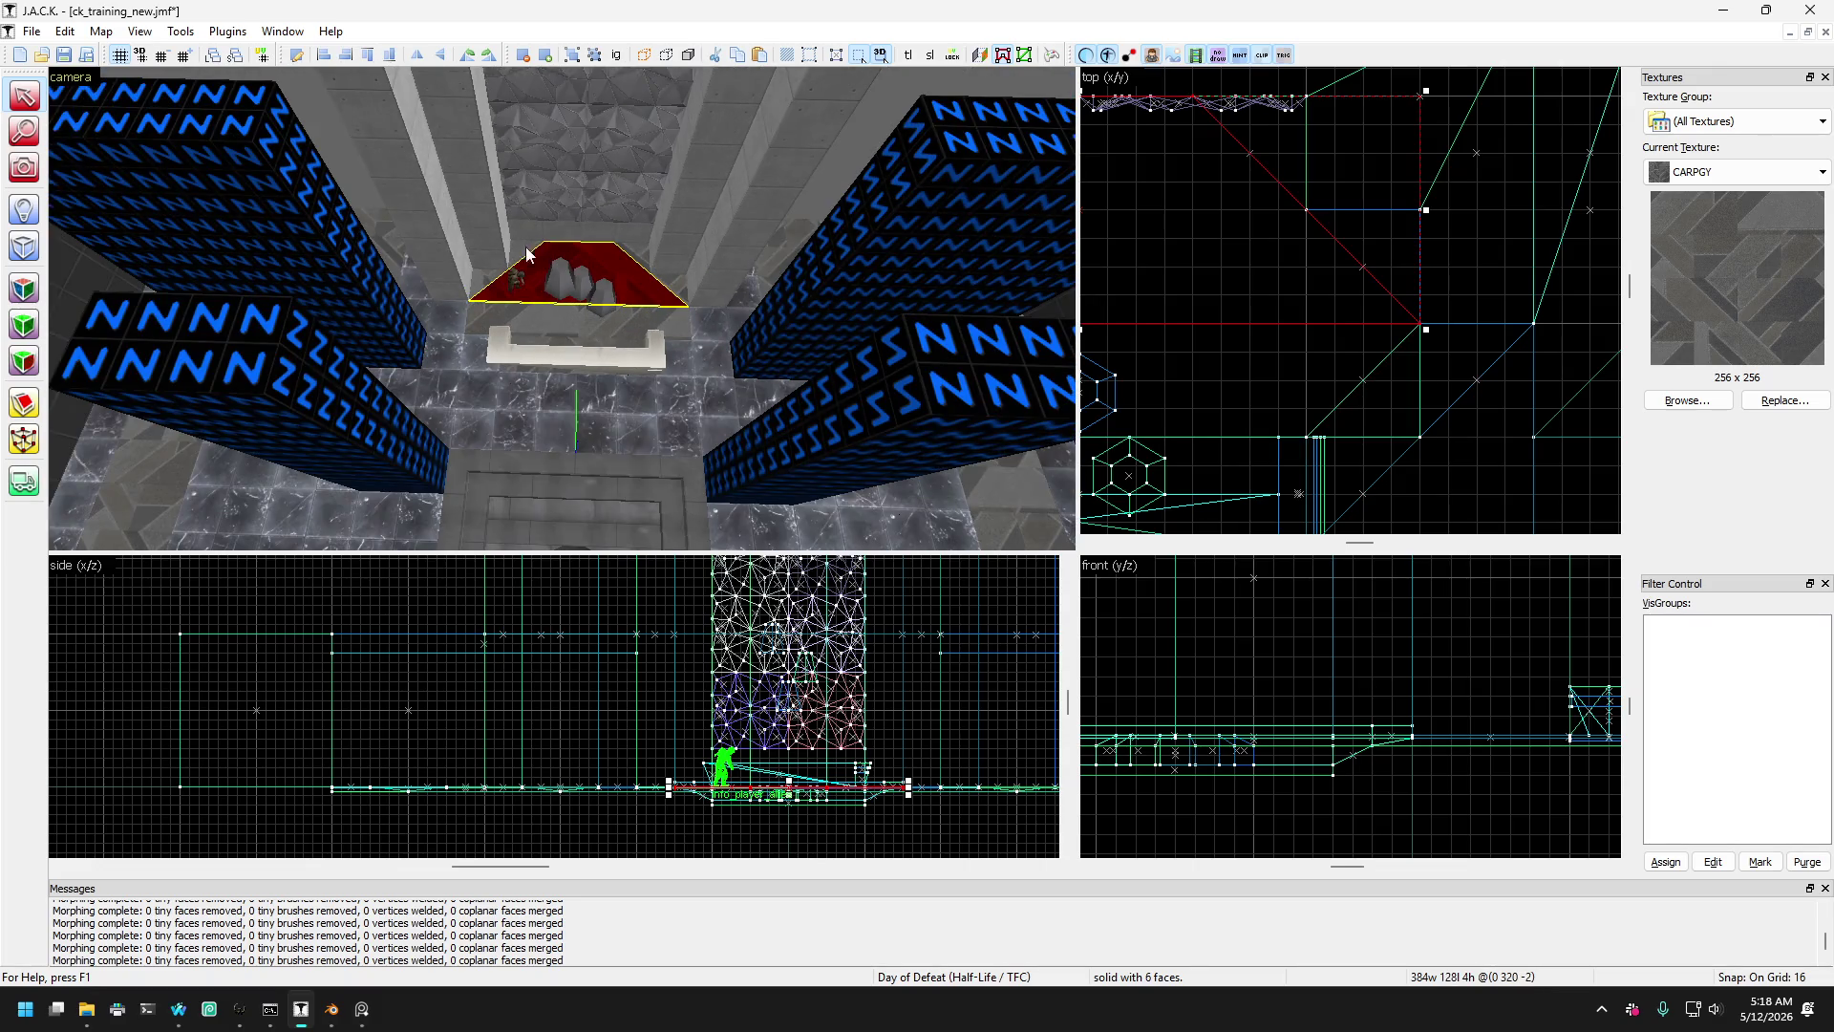
click(24, 167)
drag(348, 238, 561, 308)
- Select the brushes around the pit rim and the floor square inside, then look down into the pit
scroll(562, 309, up, 10)
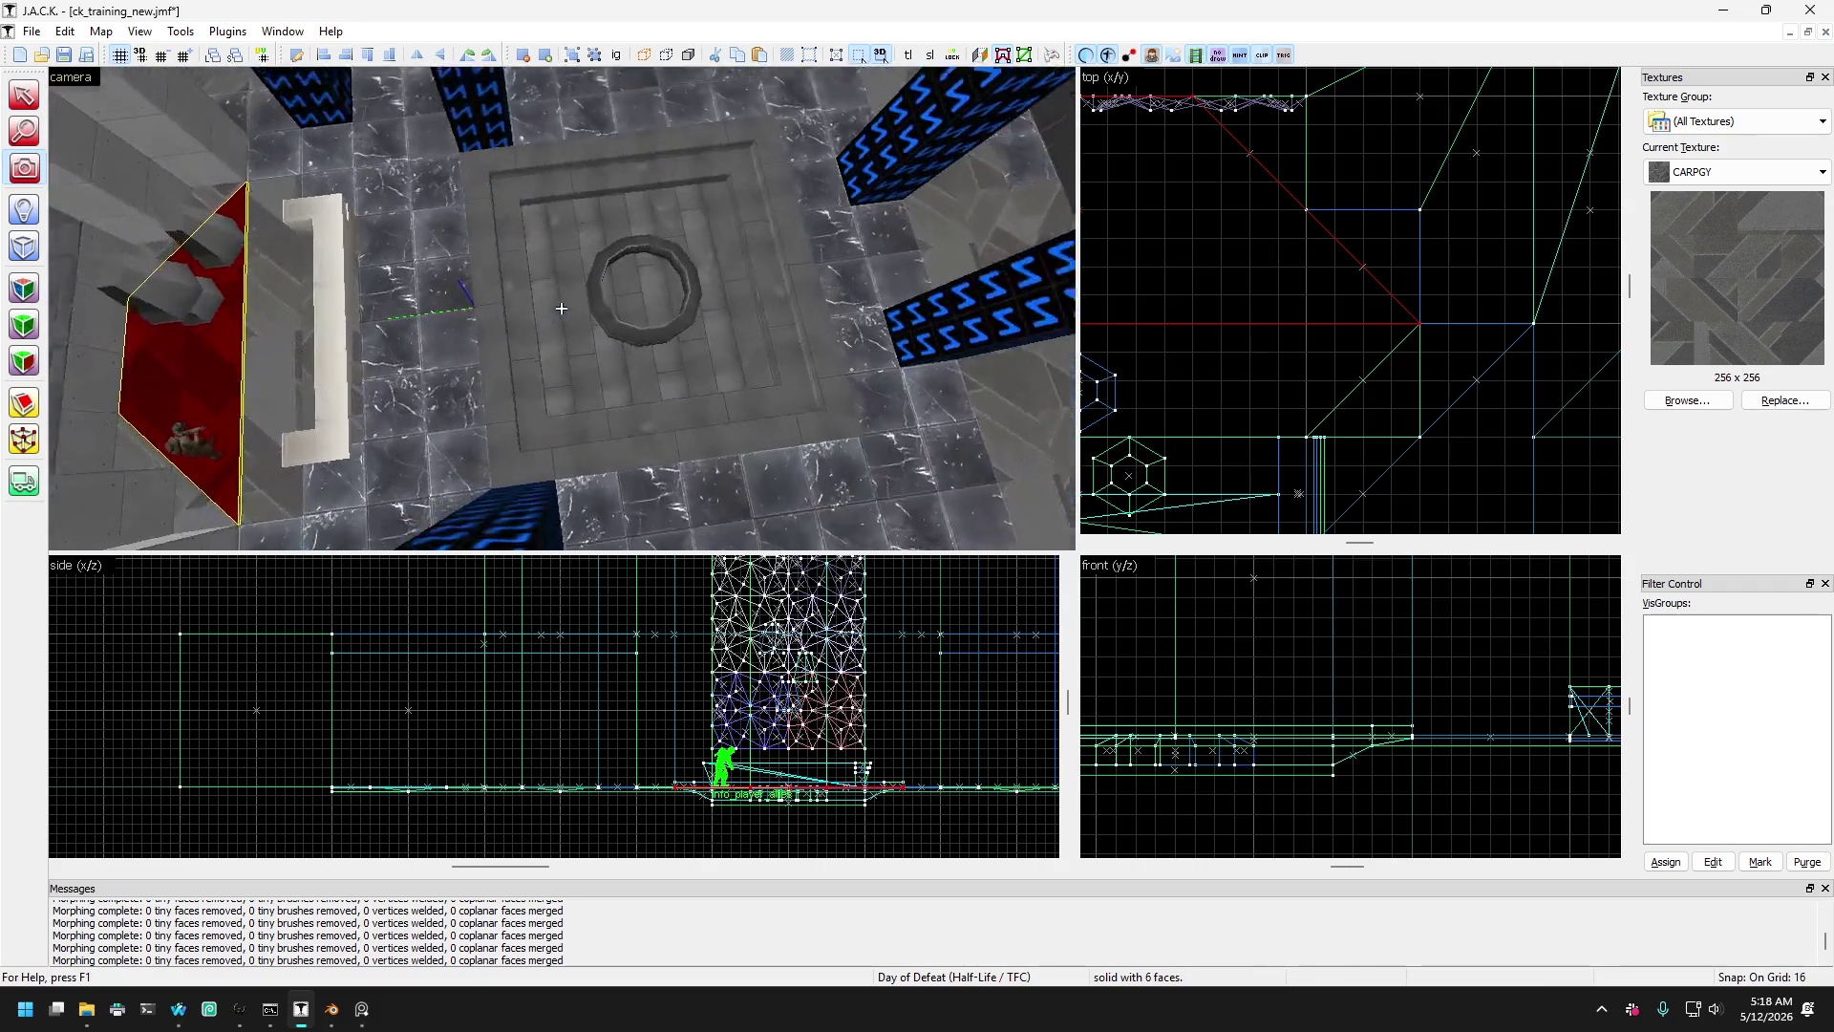
scroll(562, 309, down, 5)
click(24, 96)
click(402, 171)
click(370, 209)
click(736, 321)
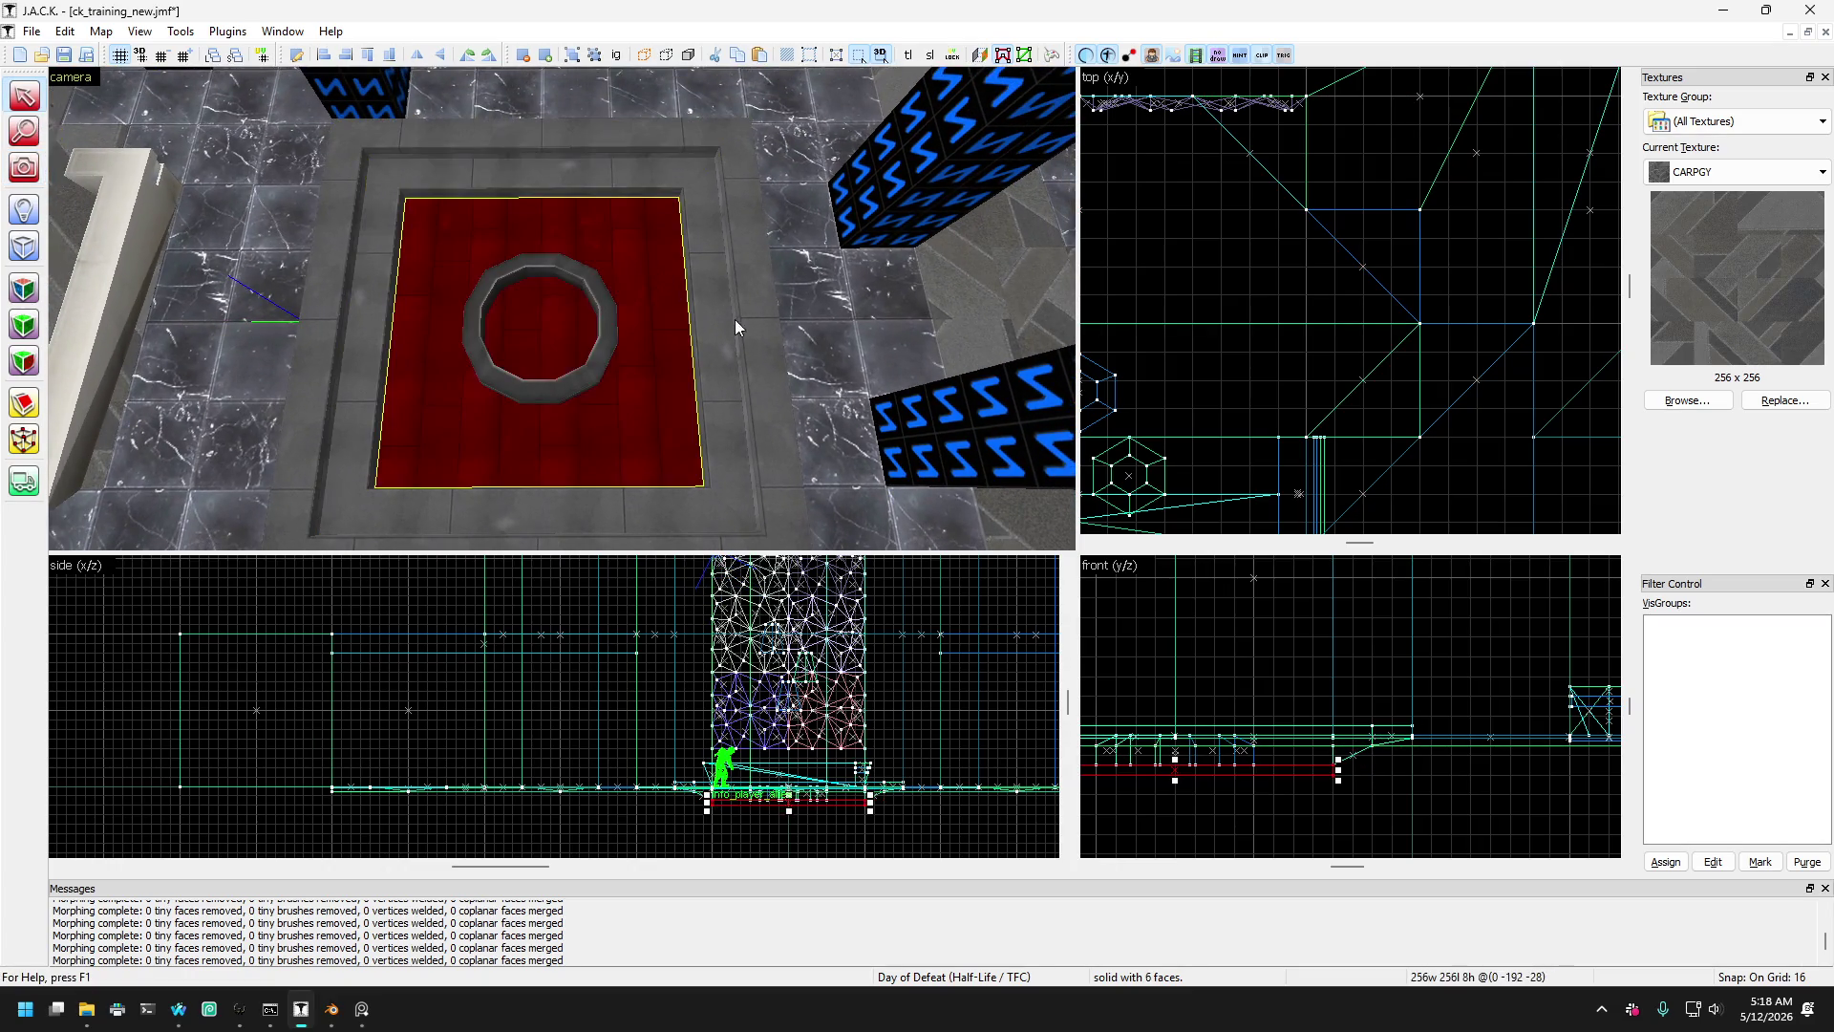
click(736, 409)
click(661, 483)
click(633, 433)
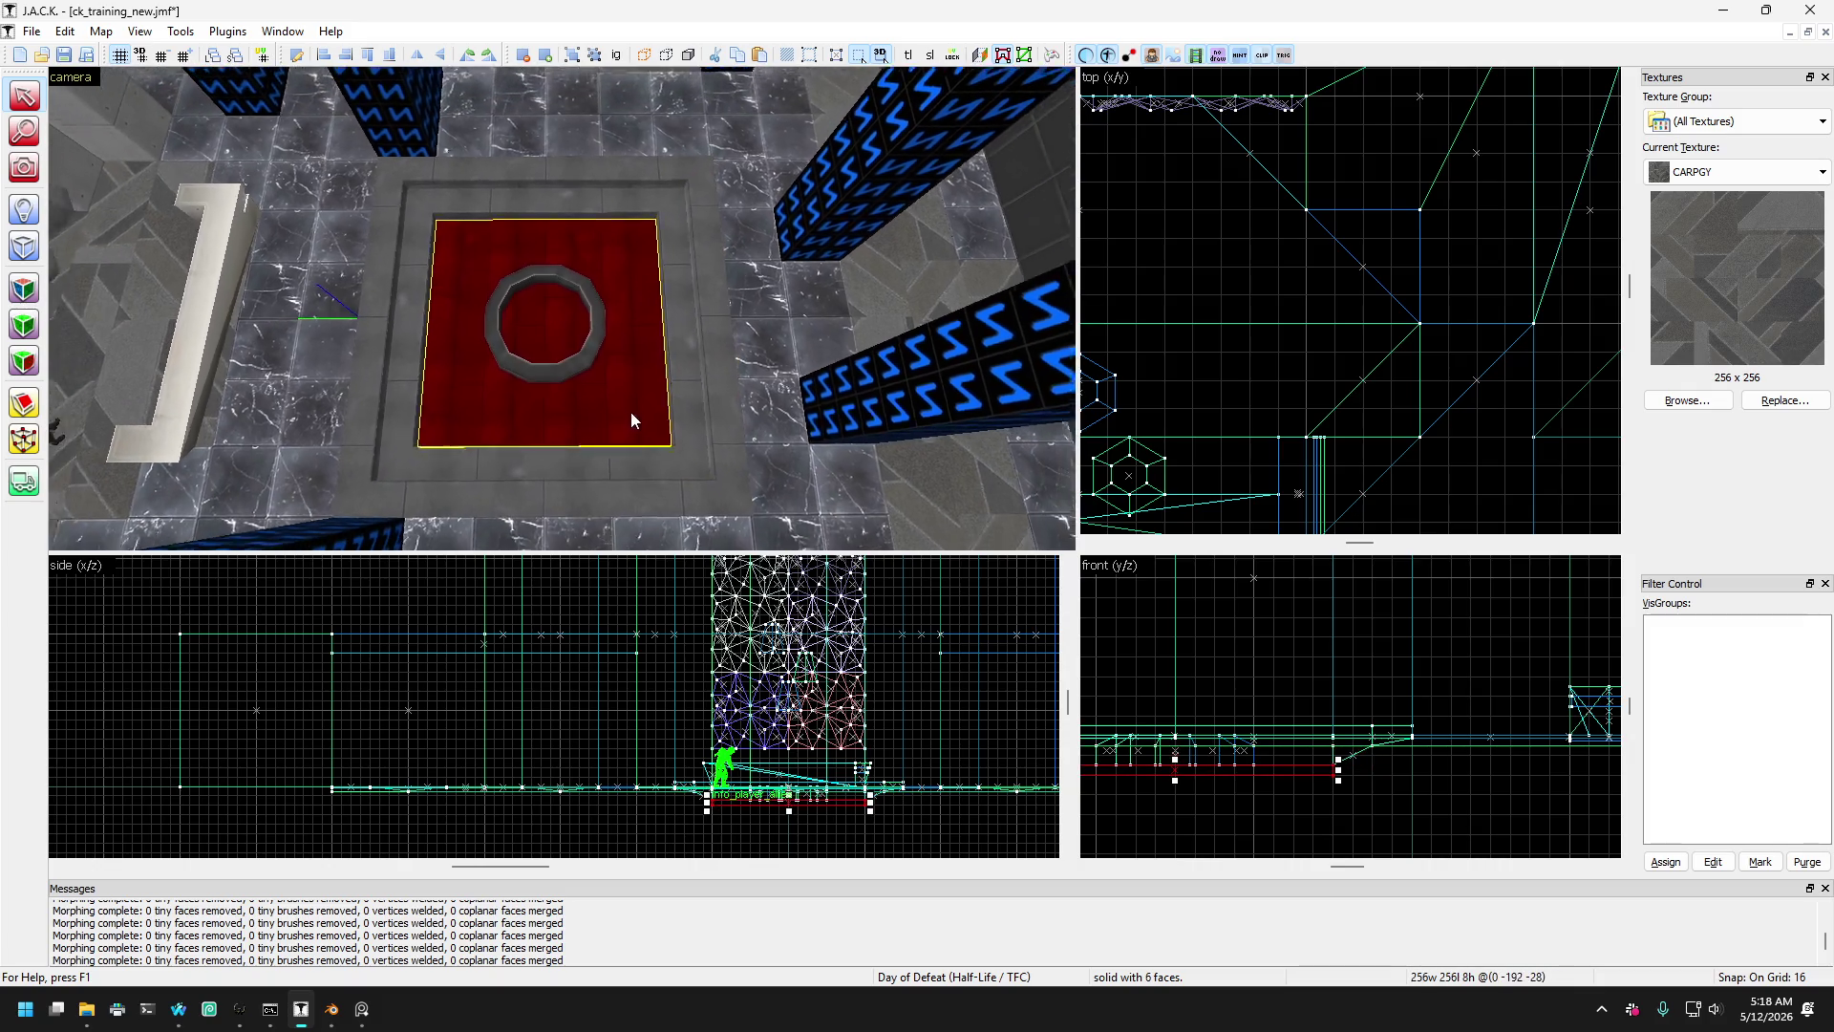
click(24, 167)
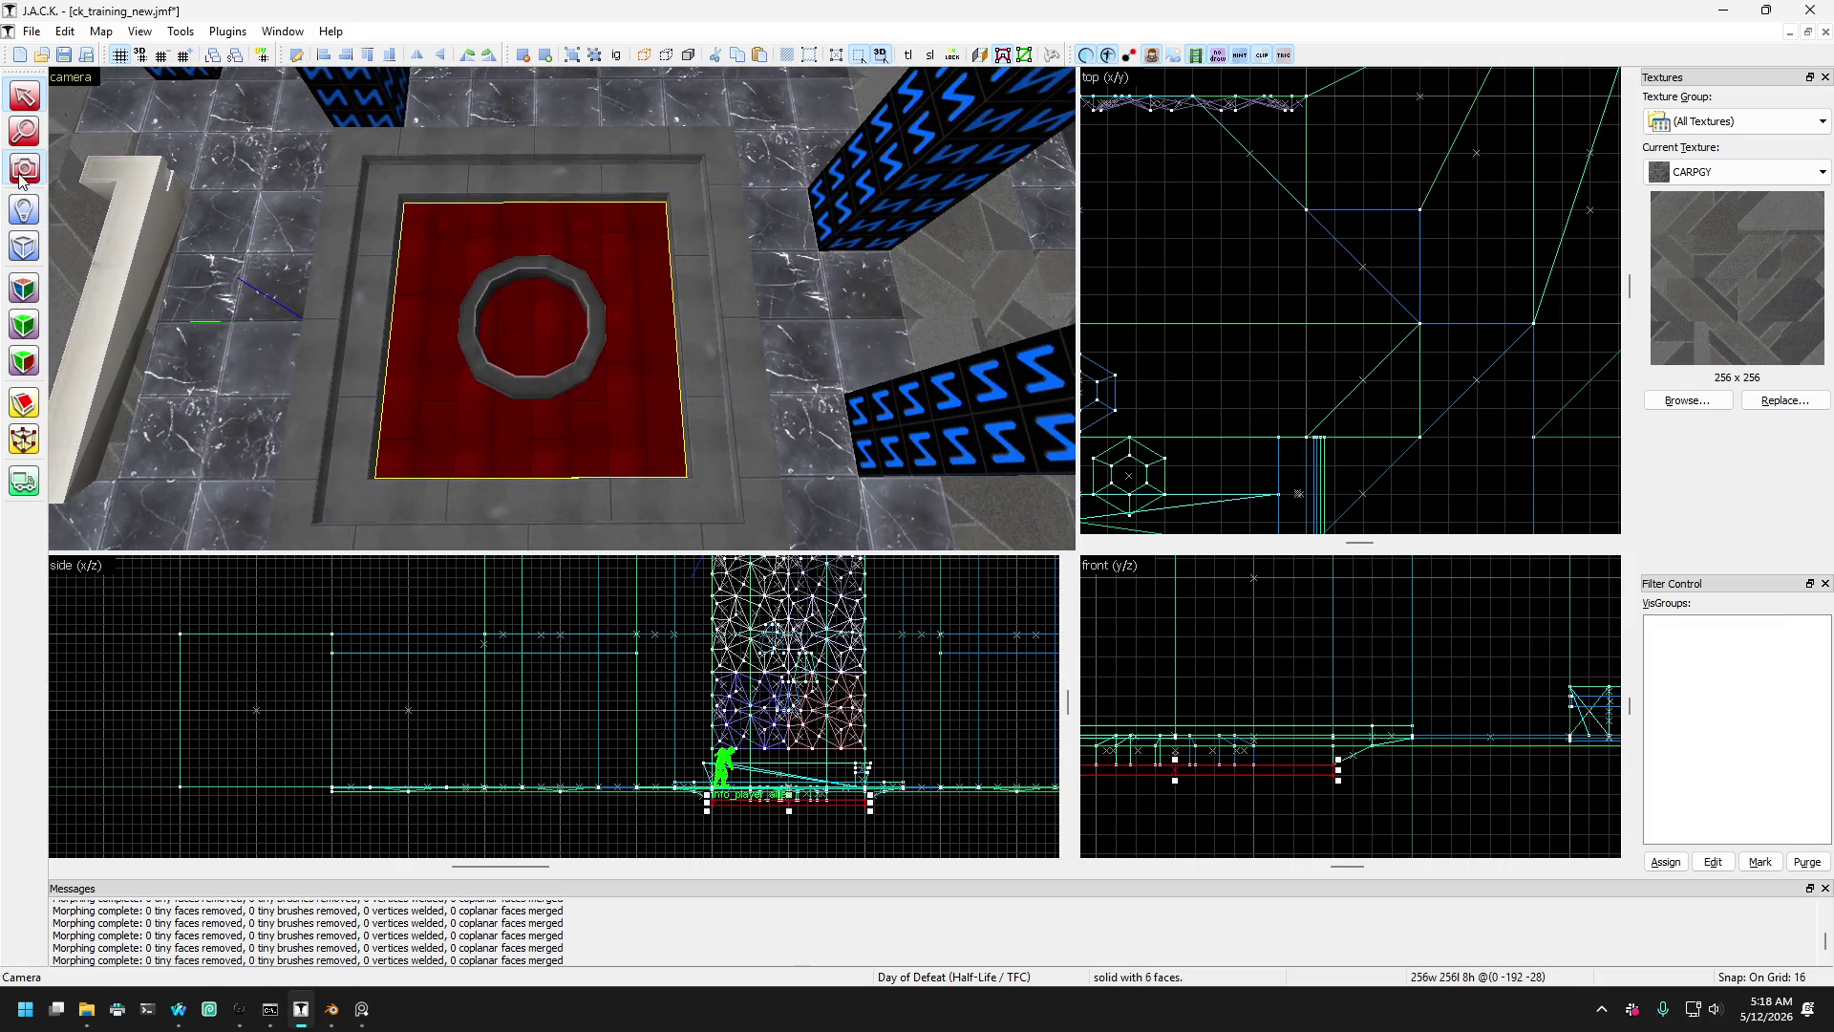
mouse_move(410, 256)
mouse_down()
mouse_move(564, 305)
mouse_move(455, 277)
mouse_move(79, 85)
mouse_up()
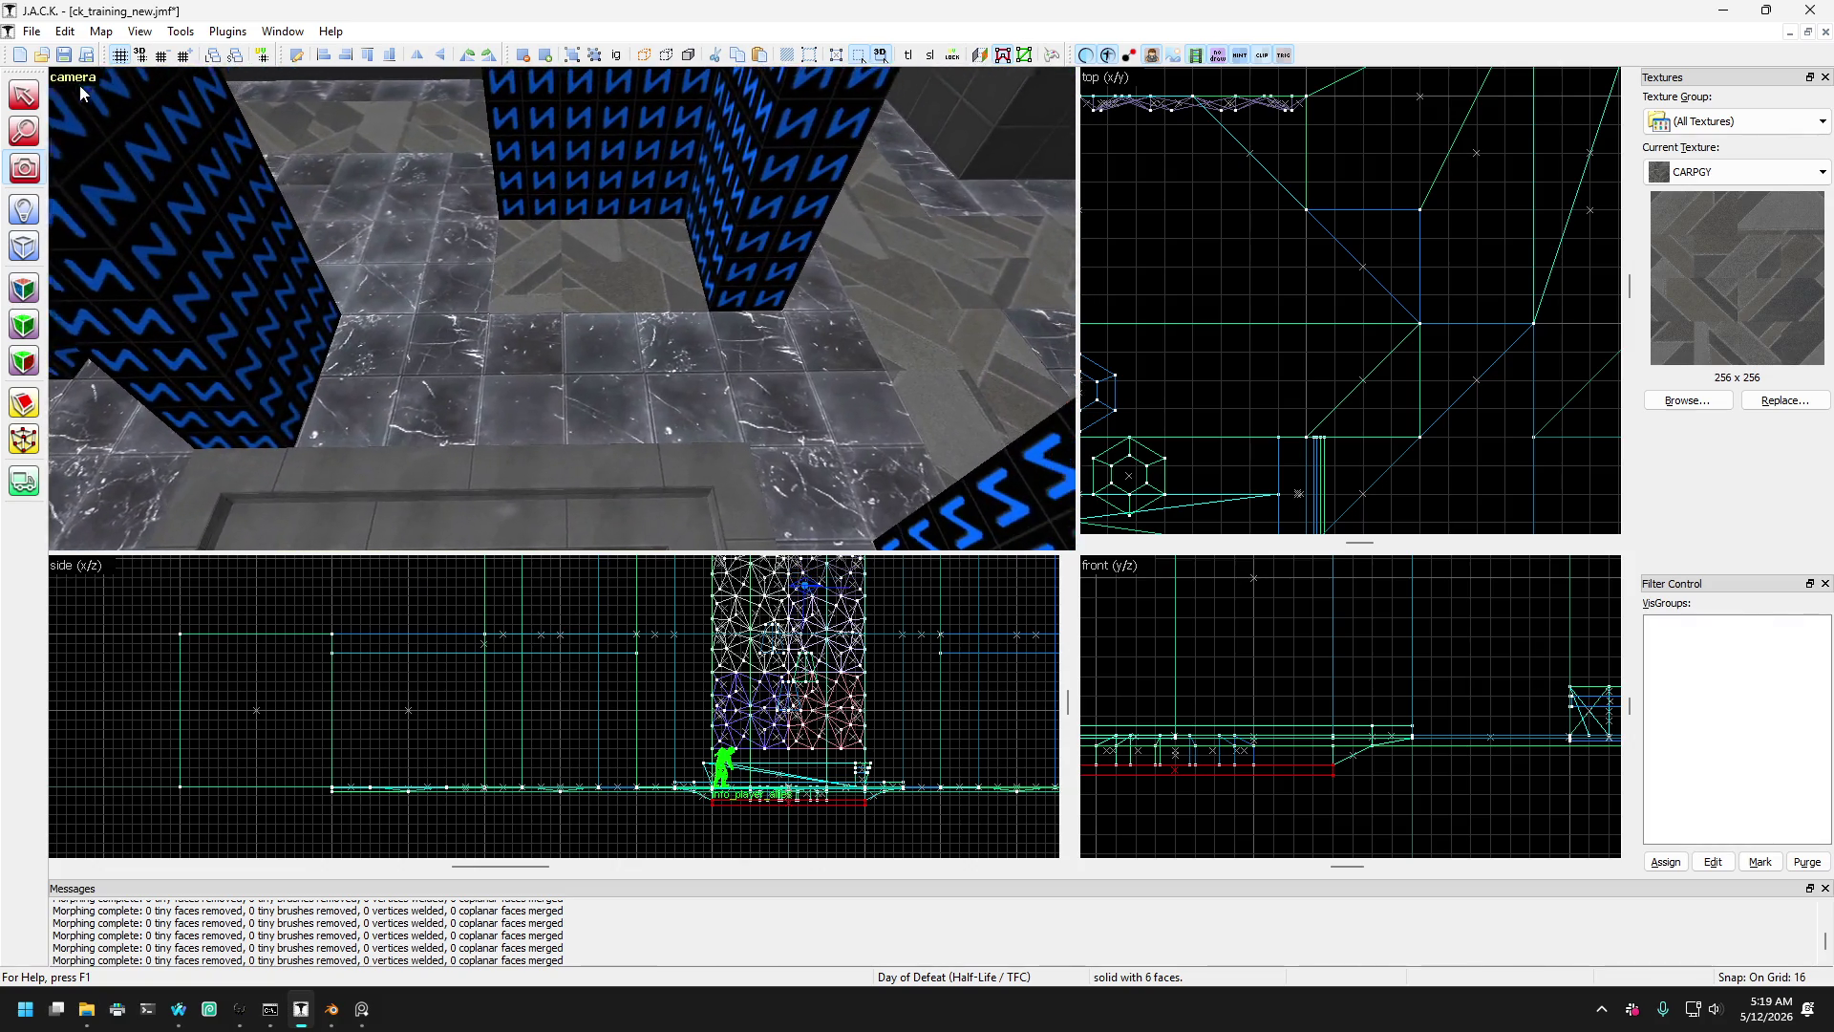
- Move the thin floor slab beside the pillar down onto the floor and into place between the pillars
click(24, 95)
click(286, 248)
mouse_move(415, 191)
mouse_down()
mouse_move(402, 271)
mouse_move(478, 357)
mouse_up()
drag(723, 420, 842, 391)
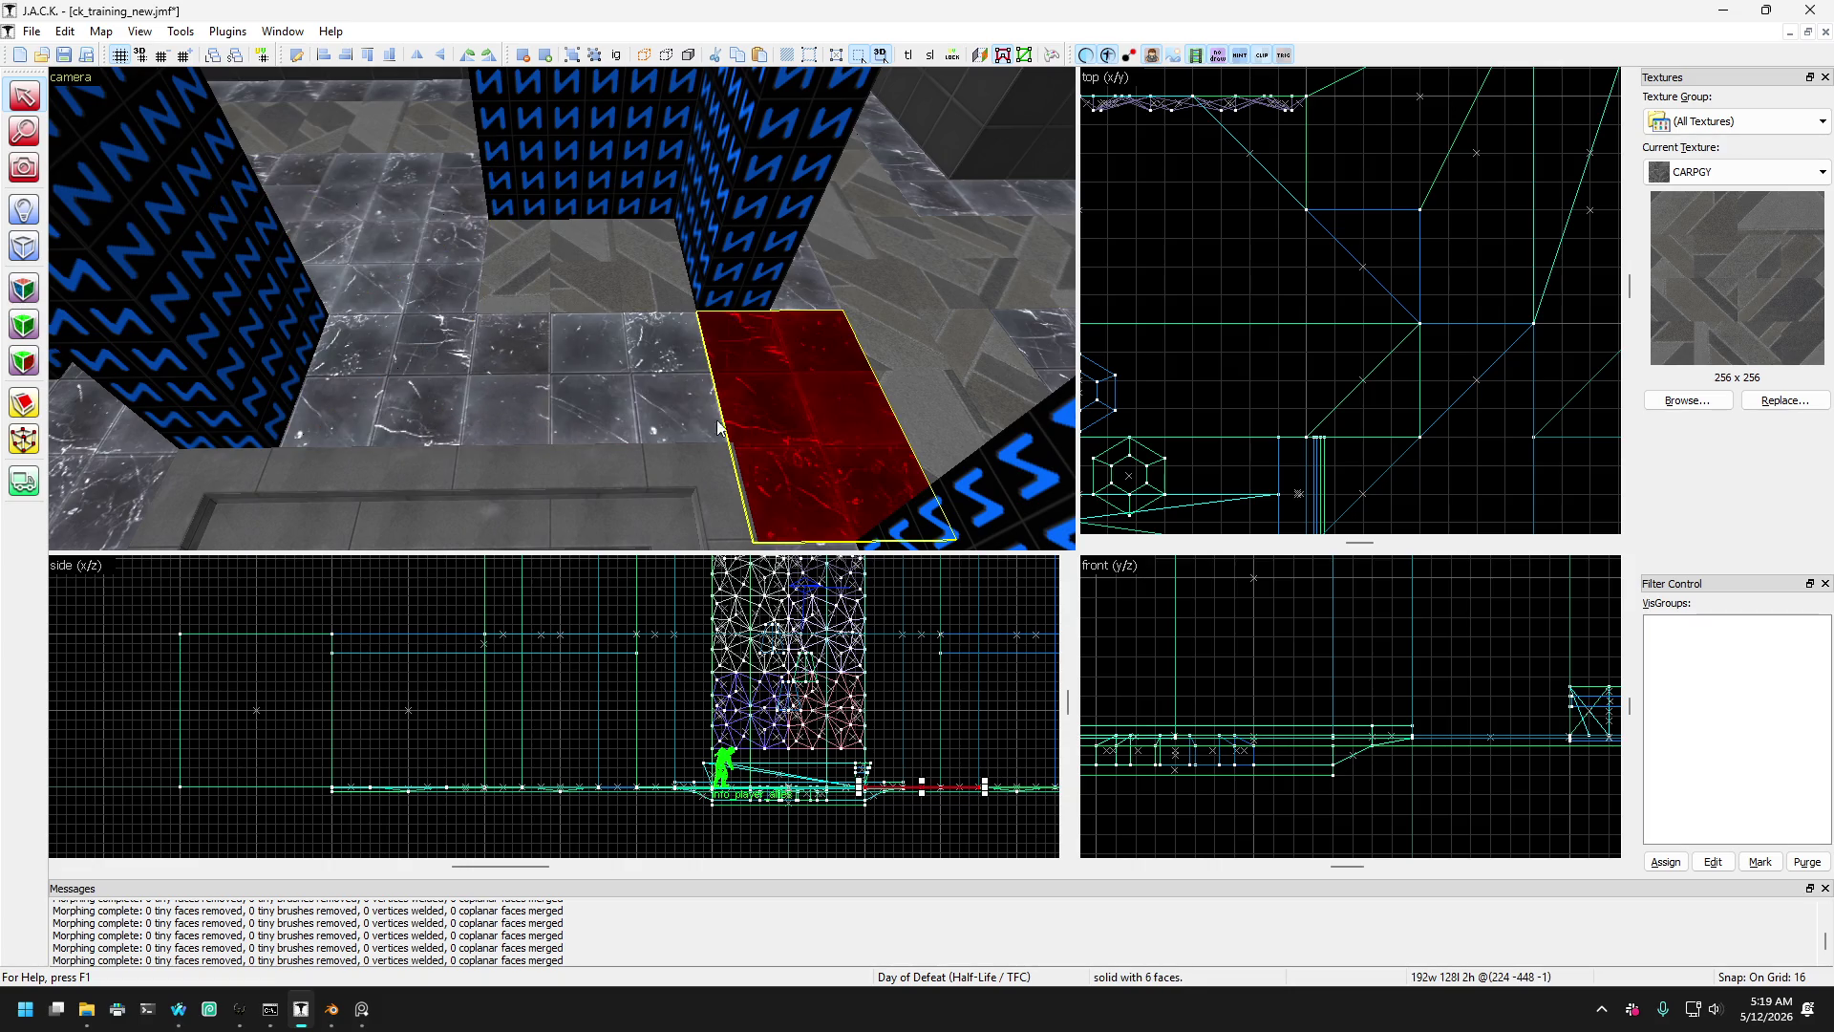
key(Escape)
key(Right)
click(24, 168)
drag(561, 306, 500, 323)
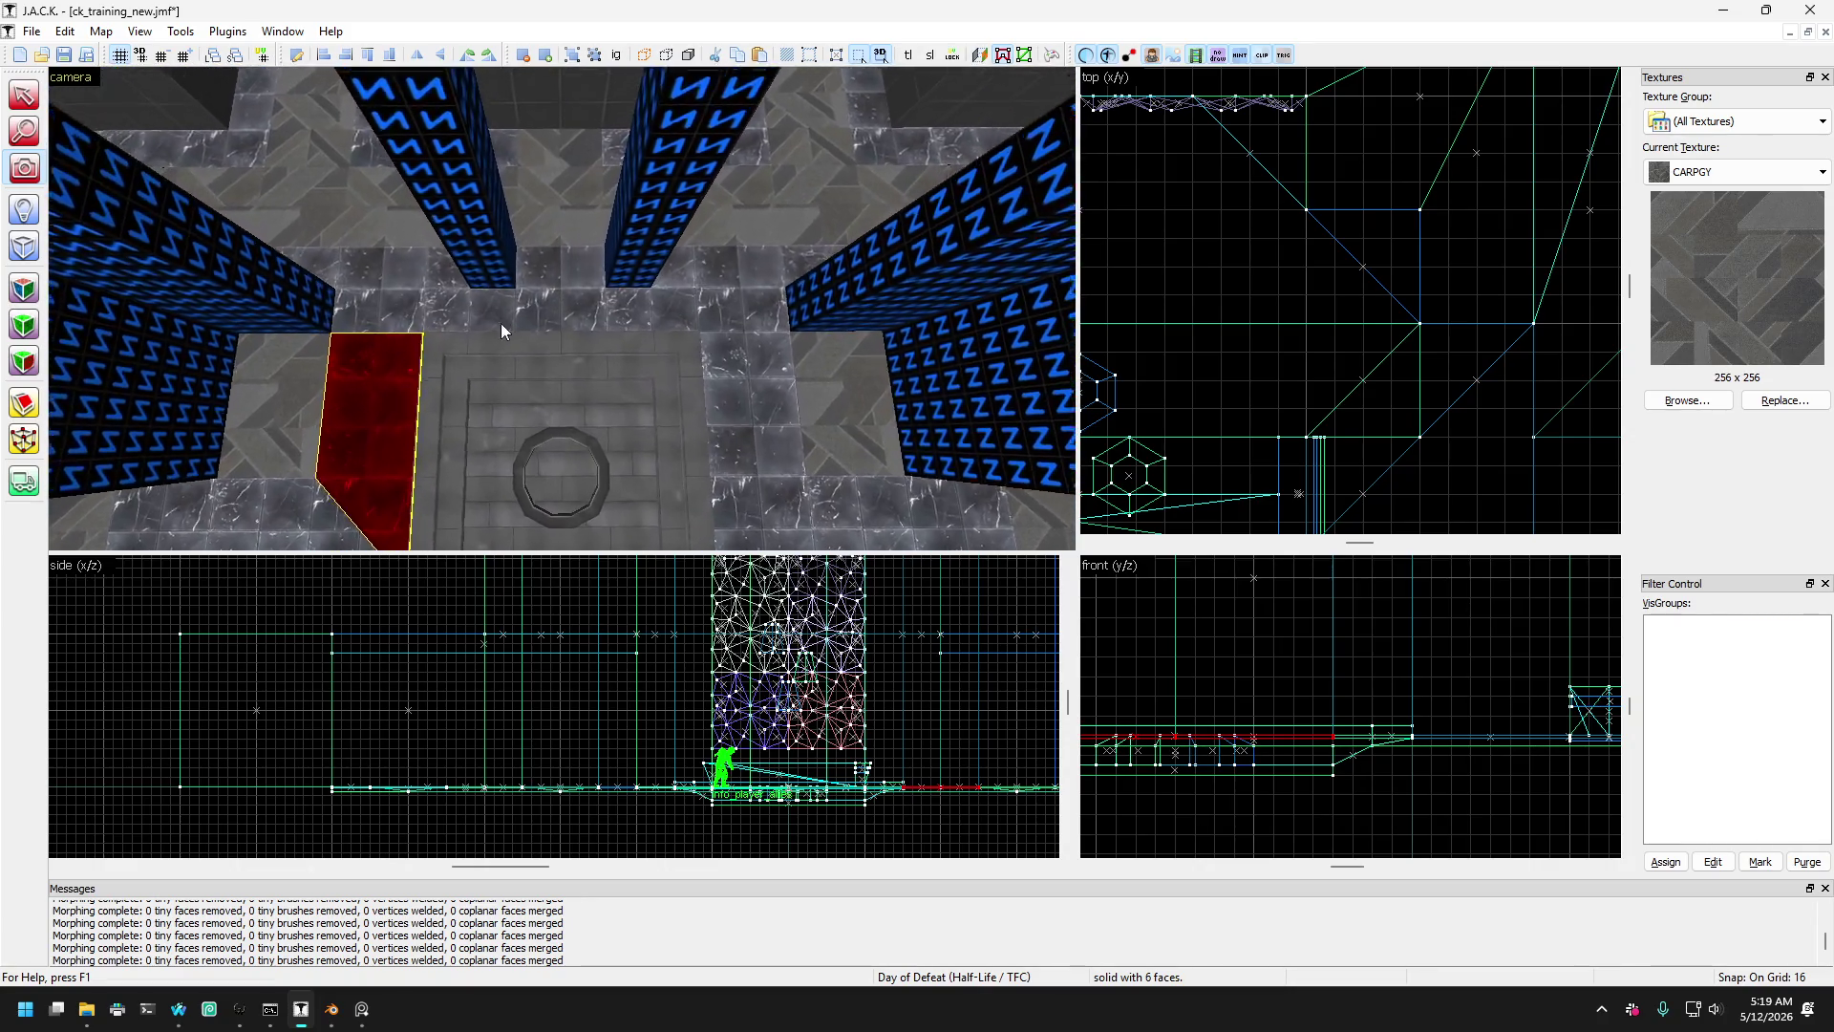
key(shift+s)
mouse_move(327, 291)
mouse_down()
mouse_move(376, 279)
mouse_move(490, 320)
mouse_up()
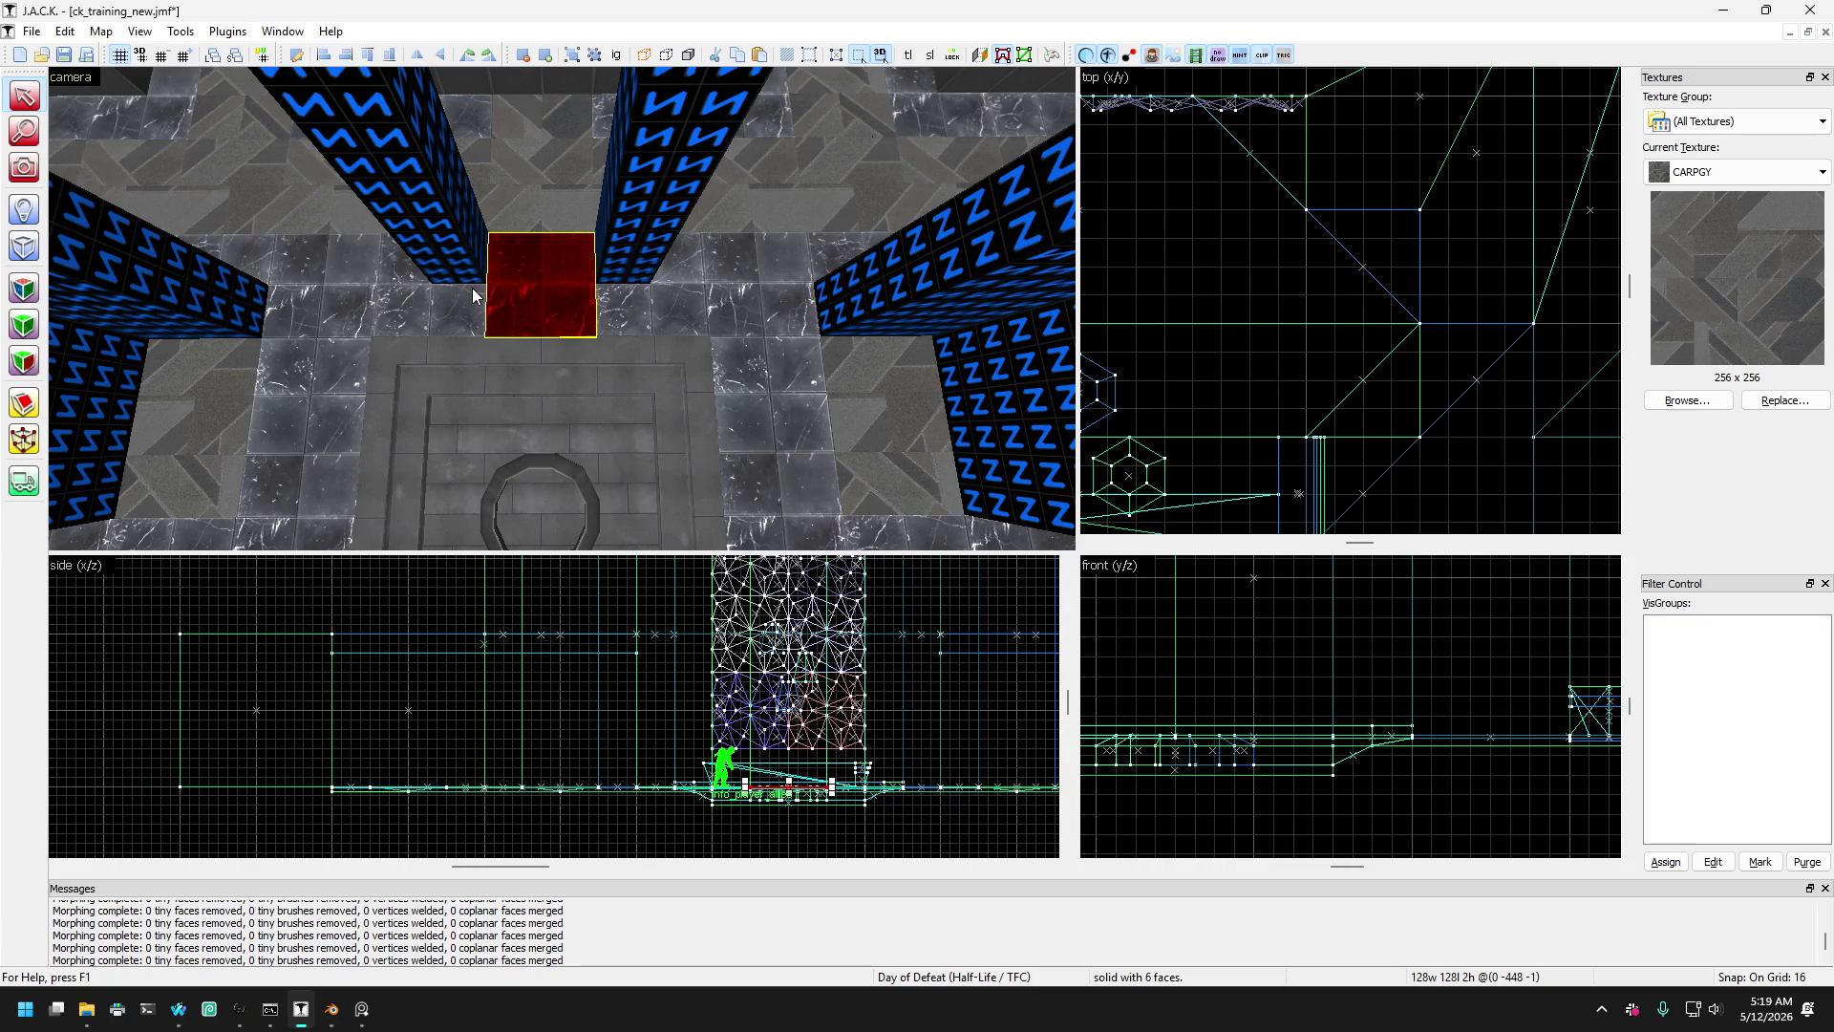
- Select the 192-wide slab beside the left pillar plus the matching slab by the right pillar
click(427, 305)
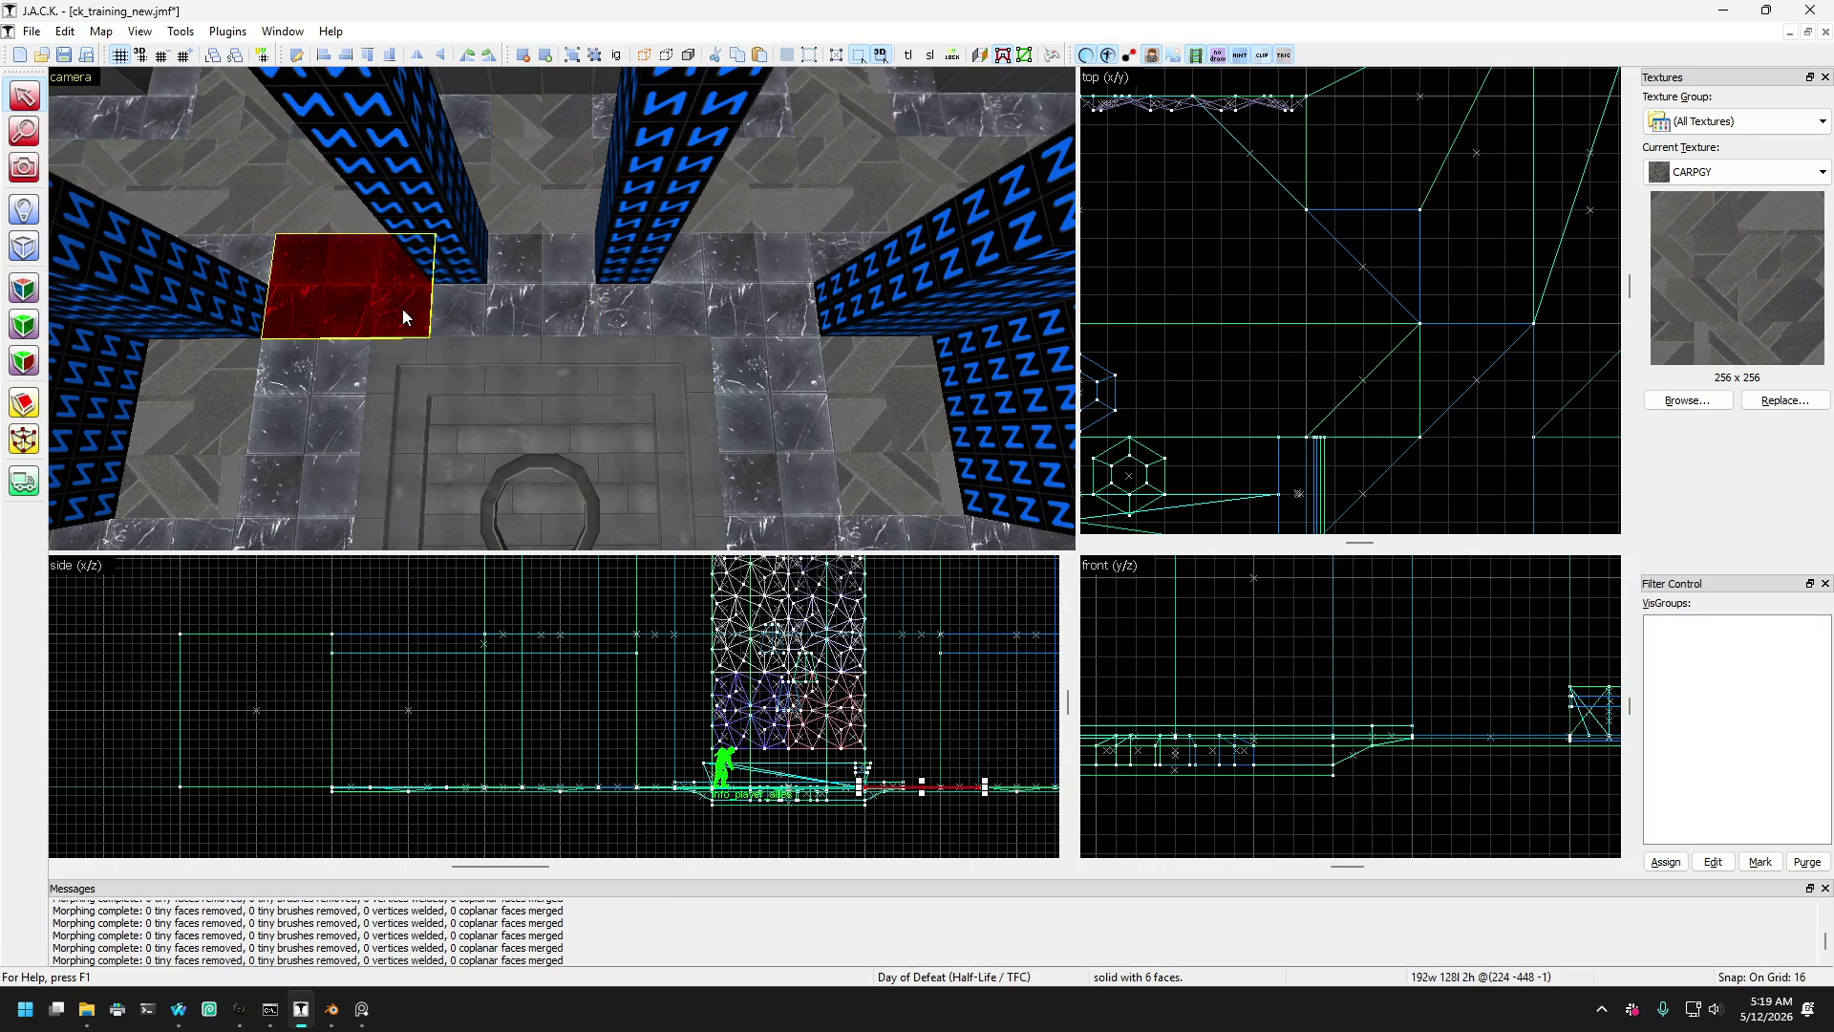
scroll(403, 307, up, 5)
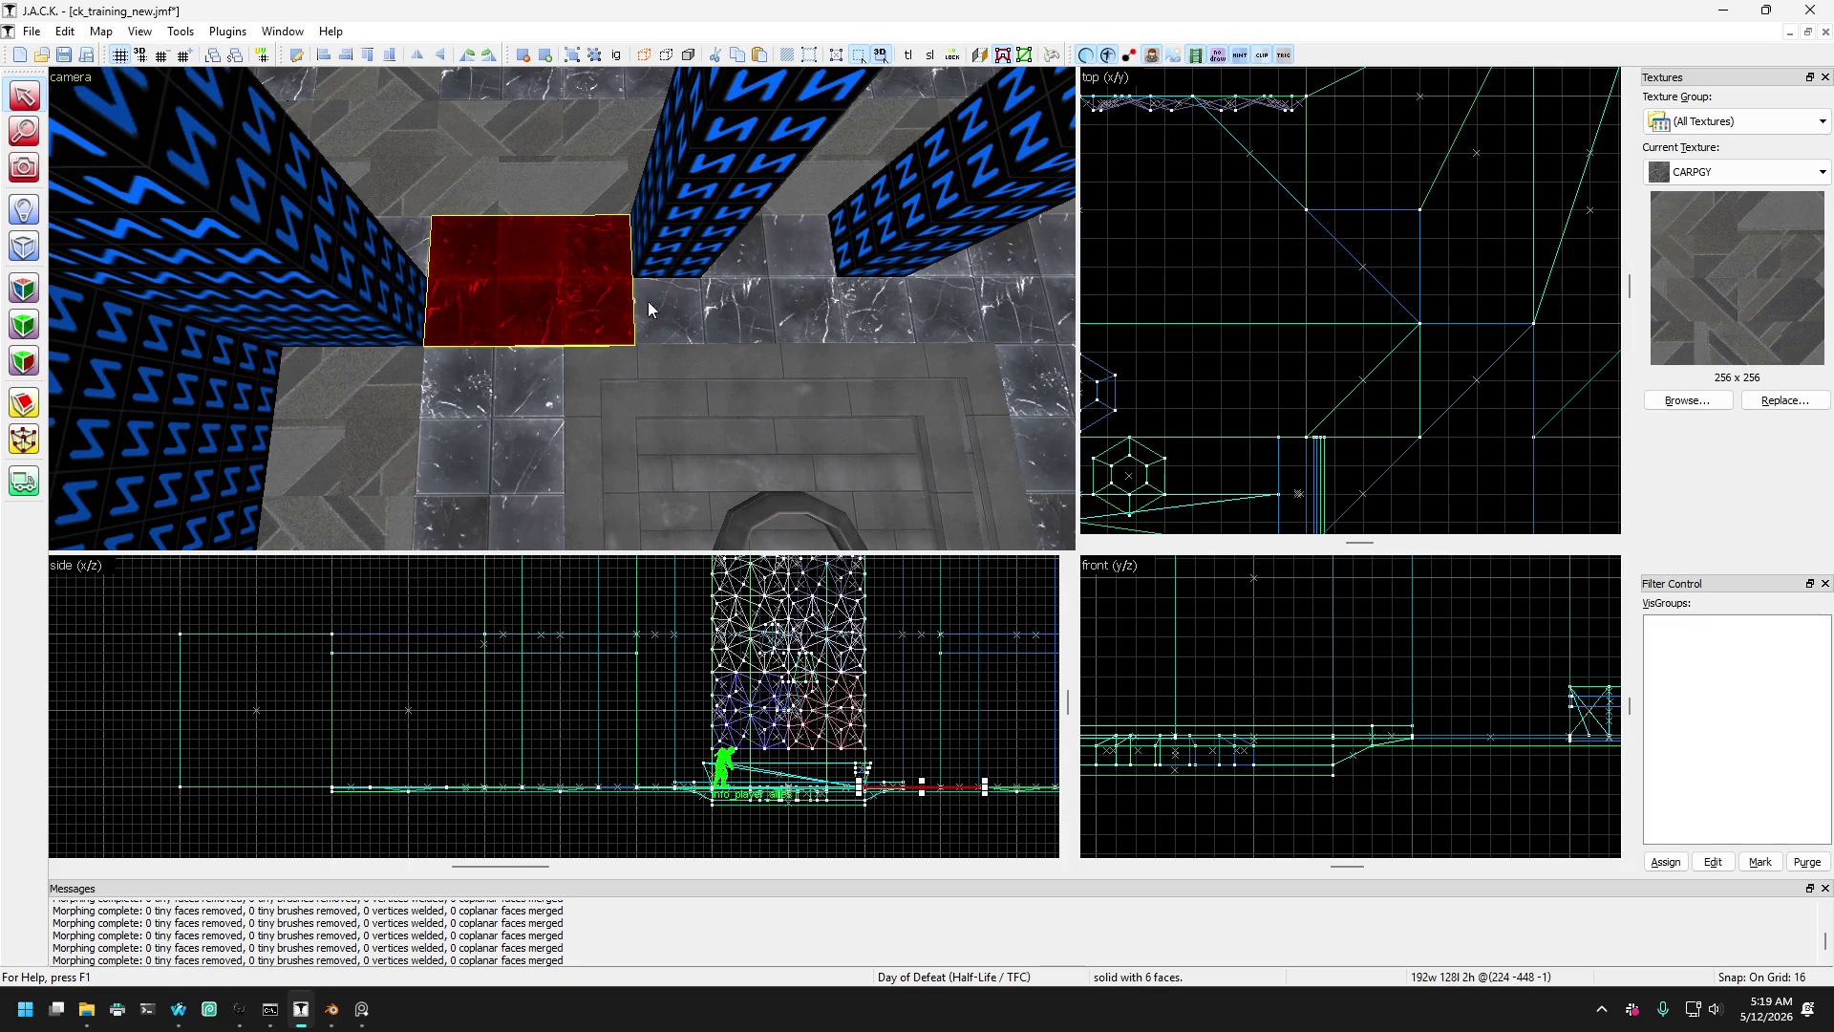
key(d)
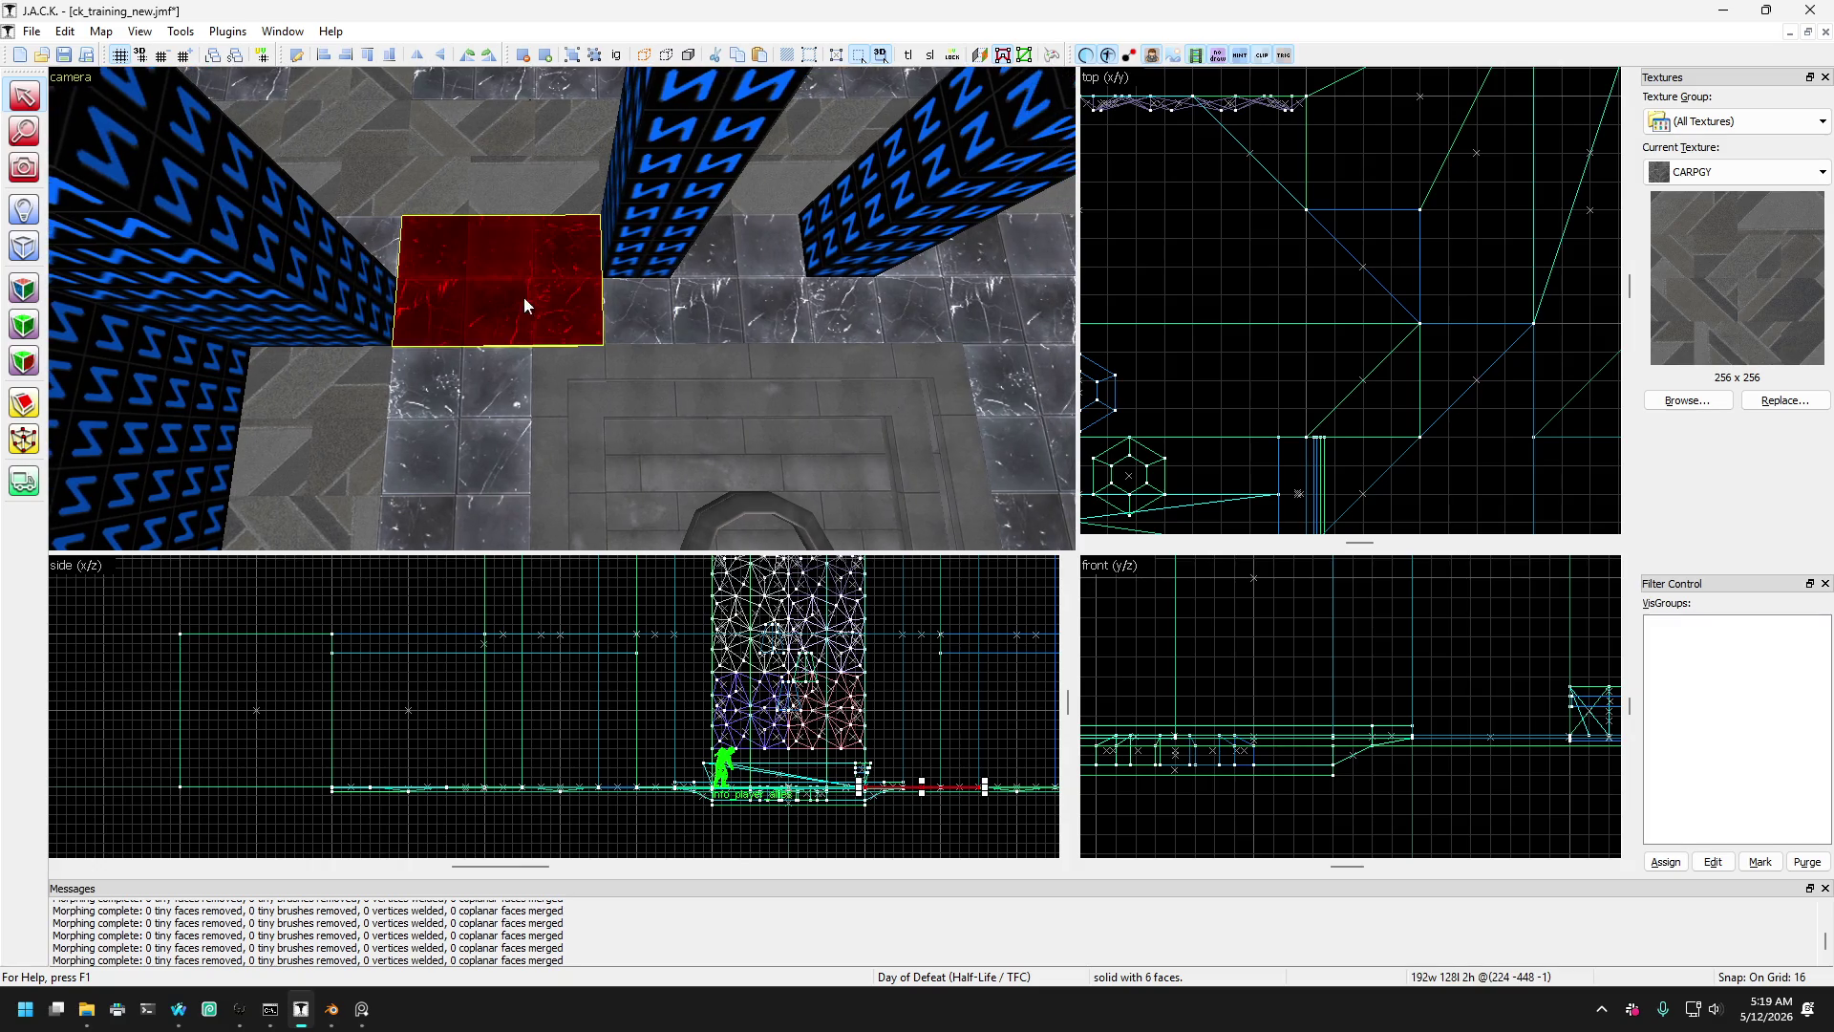
click(624, 313)
click(518, 321)
key(d)
ctrl+click(644, 308)
- Clip both slabs with the Clipping Tool along the pillar's angled edge
key(a)
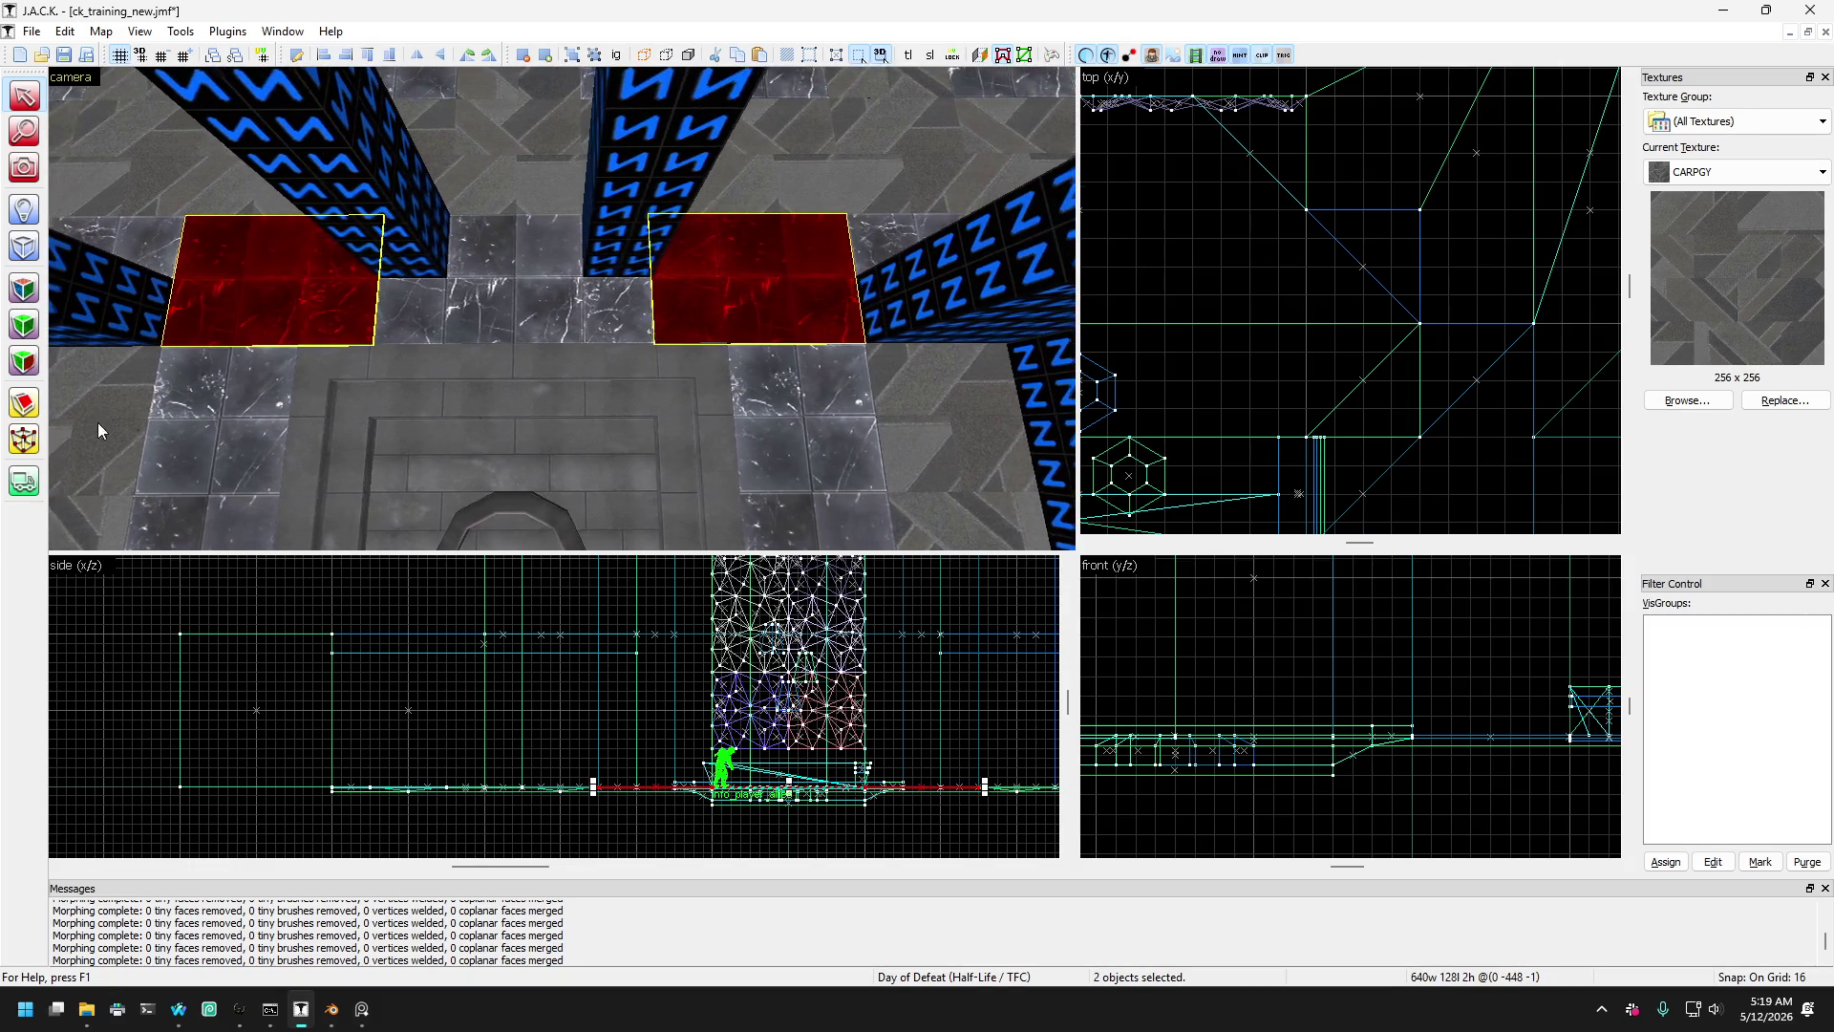
key(a)
click(24, 403)
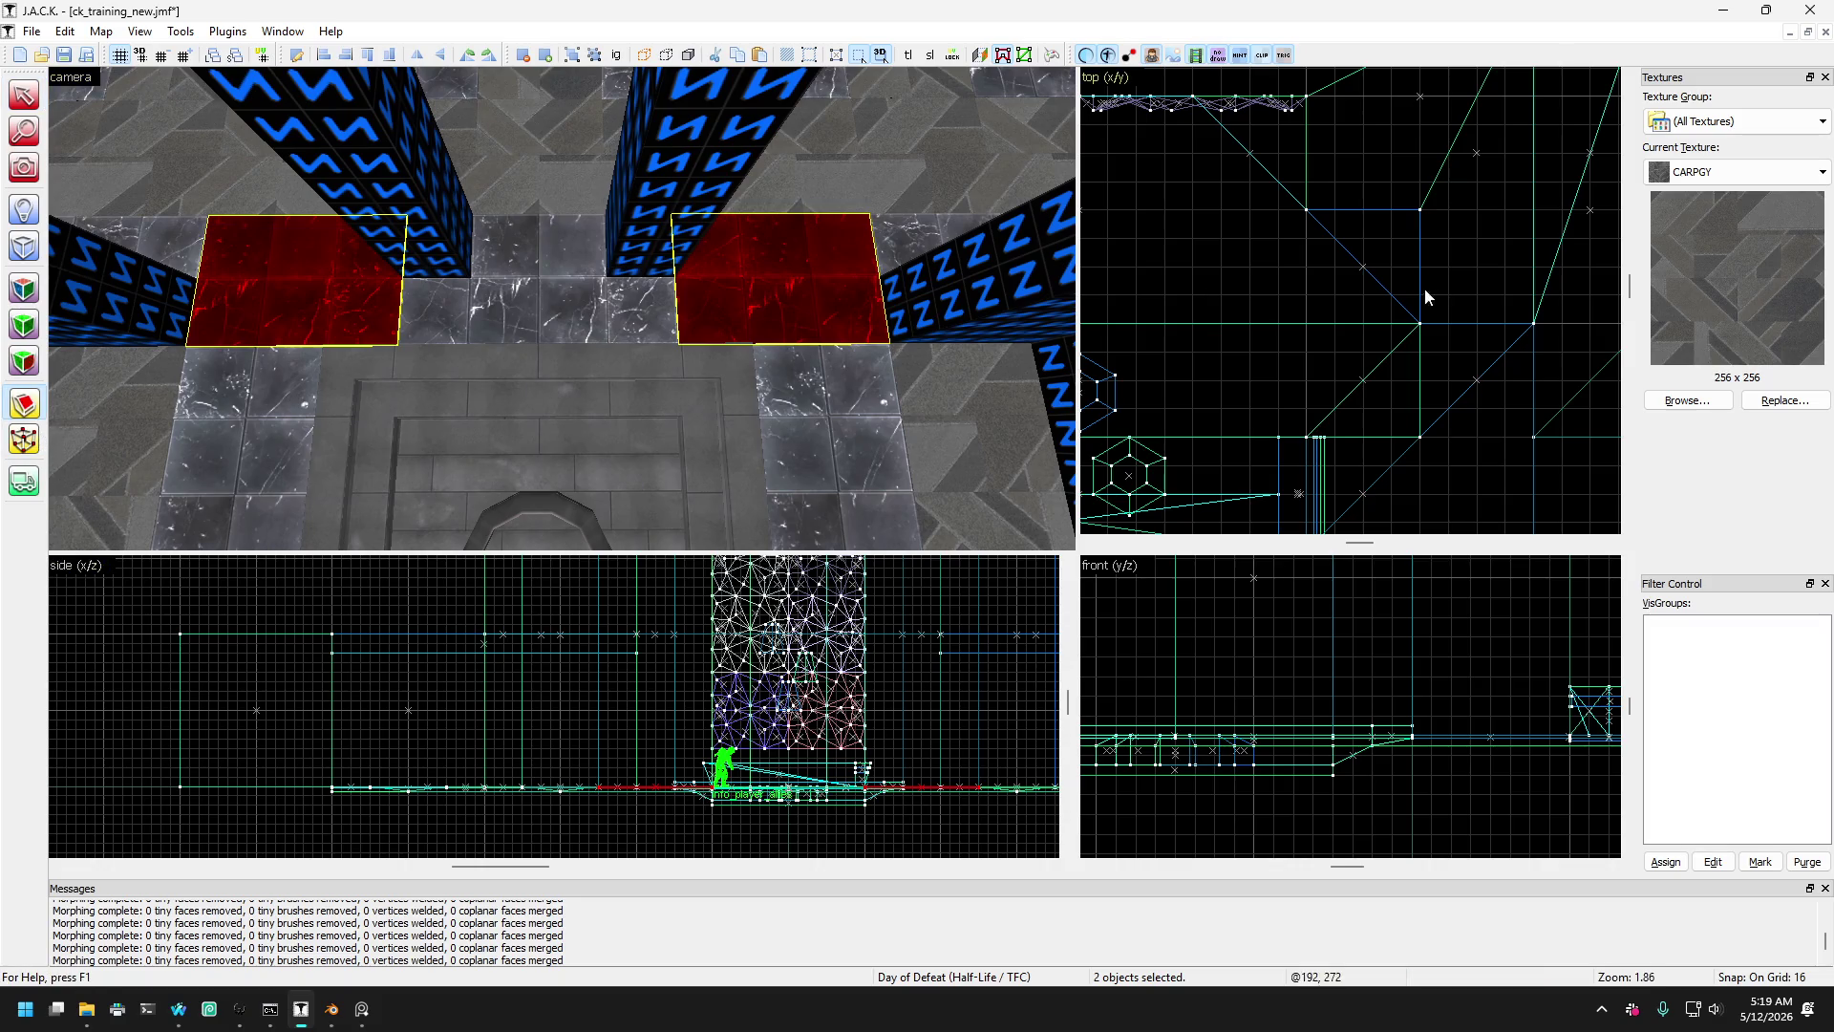
scroll(1424, 288, down, 2)
scroll(1387, 287, down, 4)
scroll(1334, 307, down, 5)
scroll(1314, 285, up, 3)
scroll(1301, 304, up, 2)
scroll(1299, 315, down, 3)
scroll(1297, 329, up, 1)
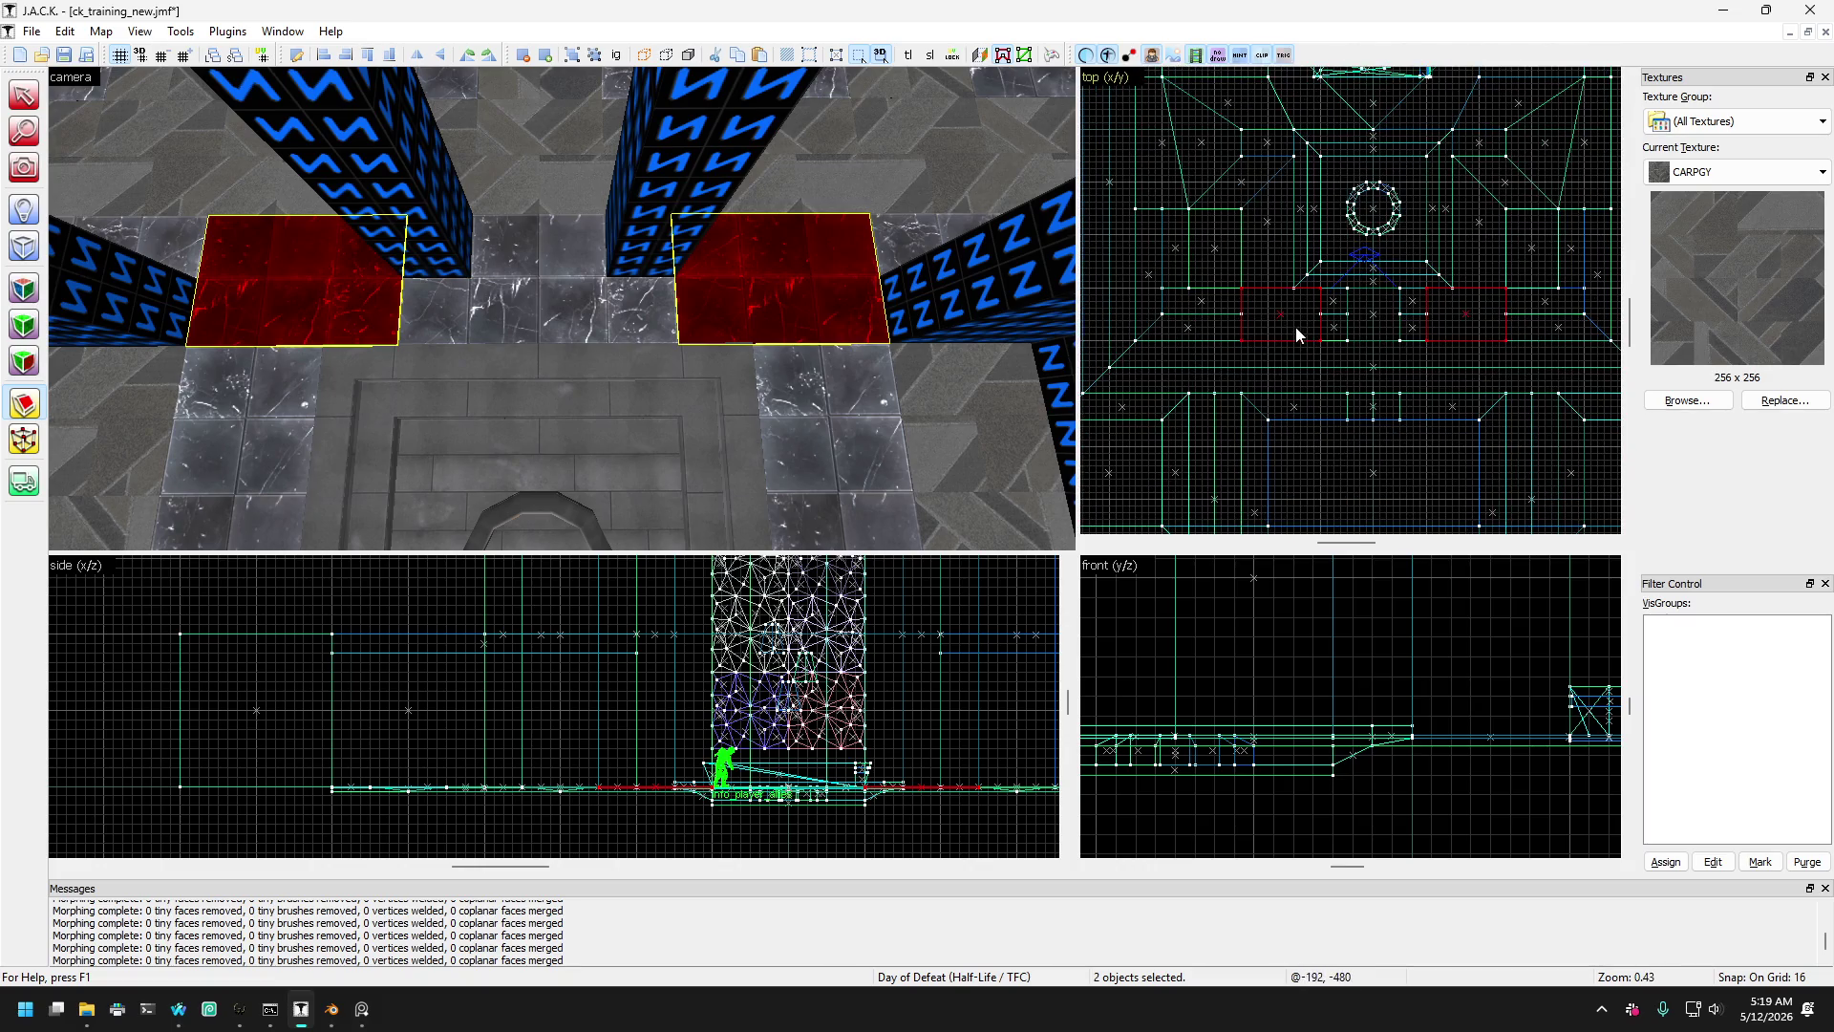
scroll(1295, 324, up, 9)
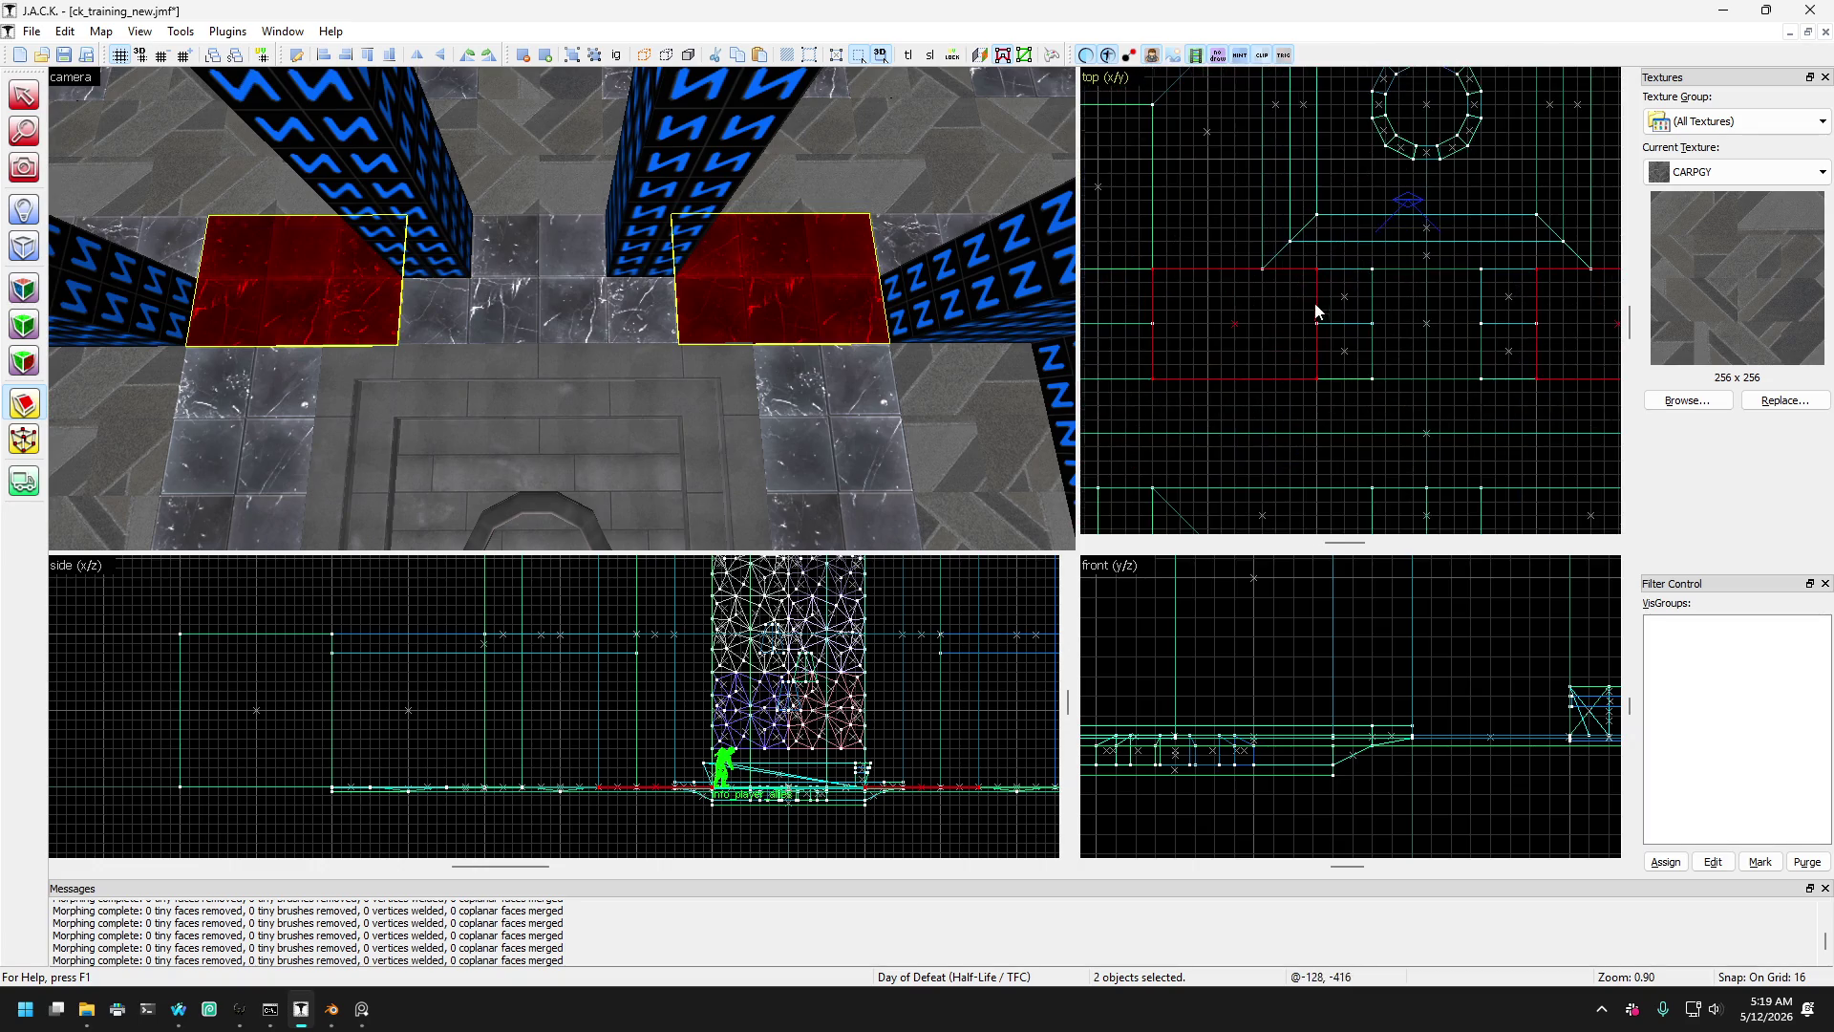
click(1181, 220)
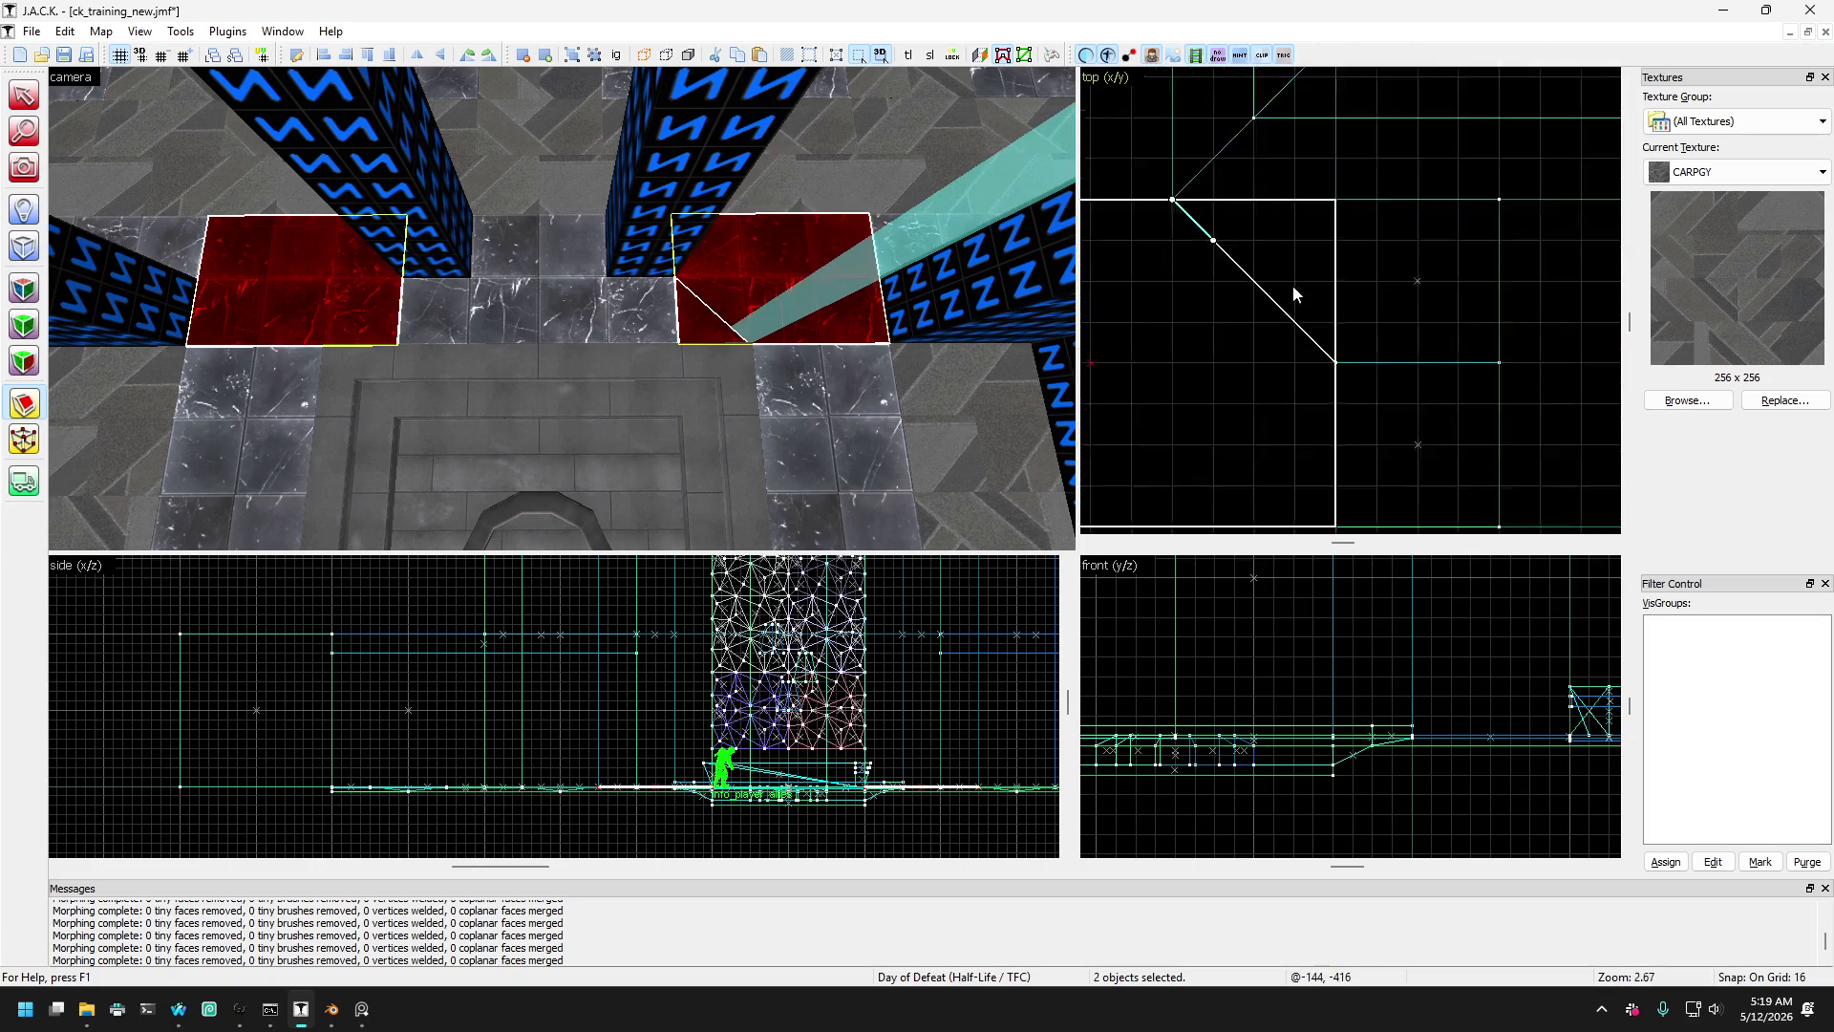
scroll(1292, 285, down, 5)
scroll(1401, 322, up, 2)
drag(1347, 342, 1422, 269)
key(Return)
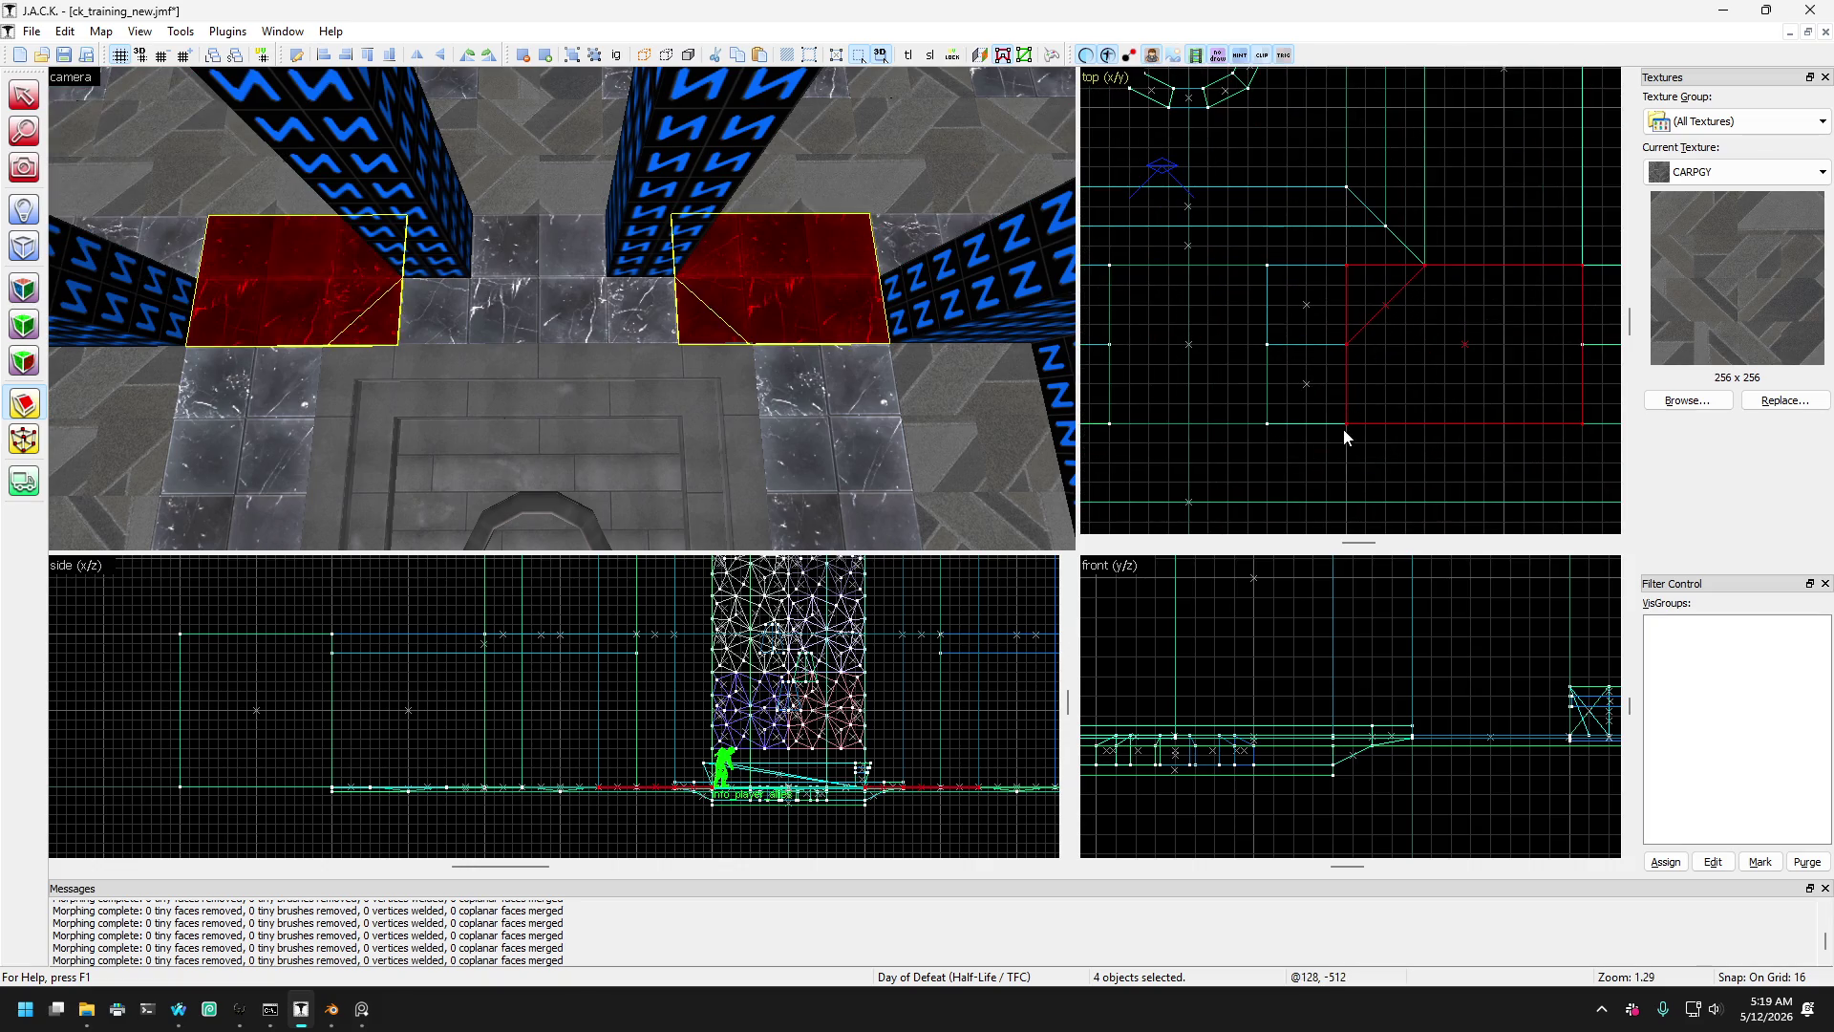
- Apply two more diagonal clips from corner to corner across the slabs
drag(1347, 423, 1421, 268)
scroll(1469, 314, down, 3)
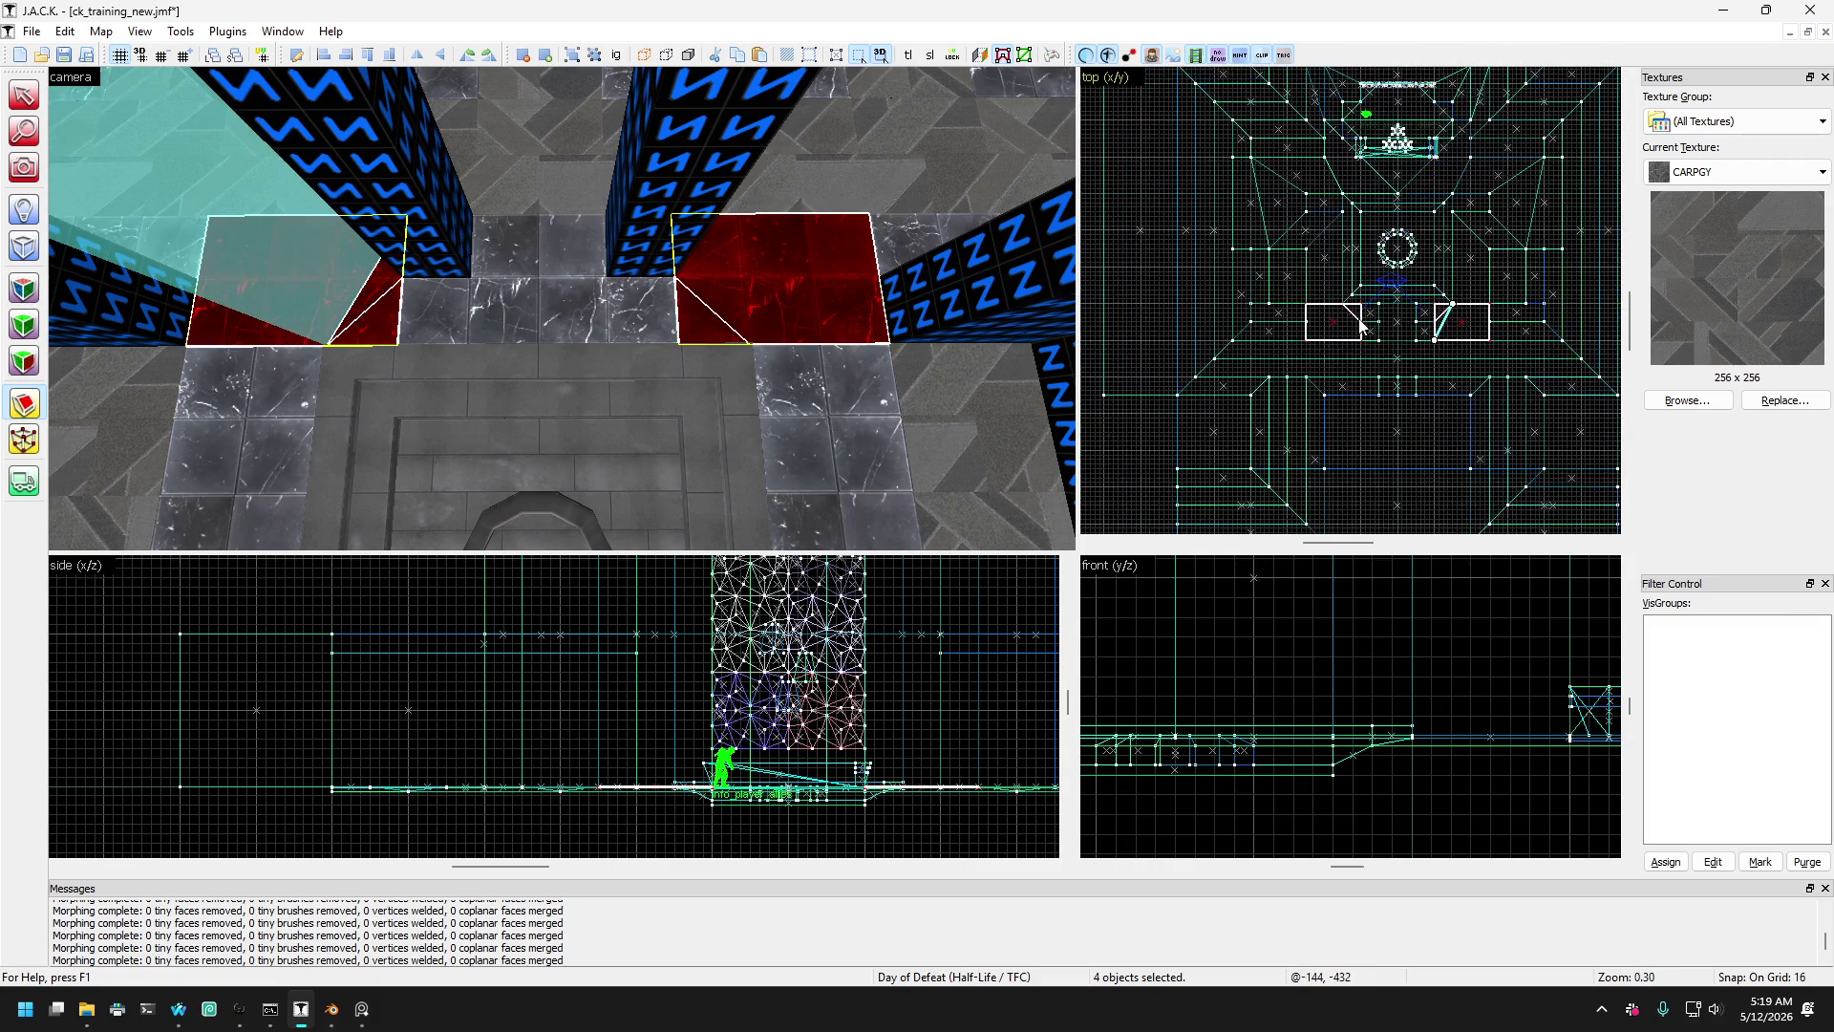
scroll(1339, 318, up, 3)
key(Return)
drag(1404, 409, 1324, 250)
key(Return)
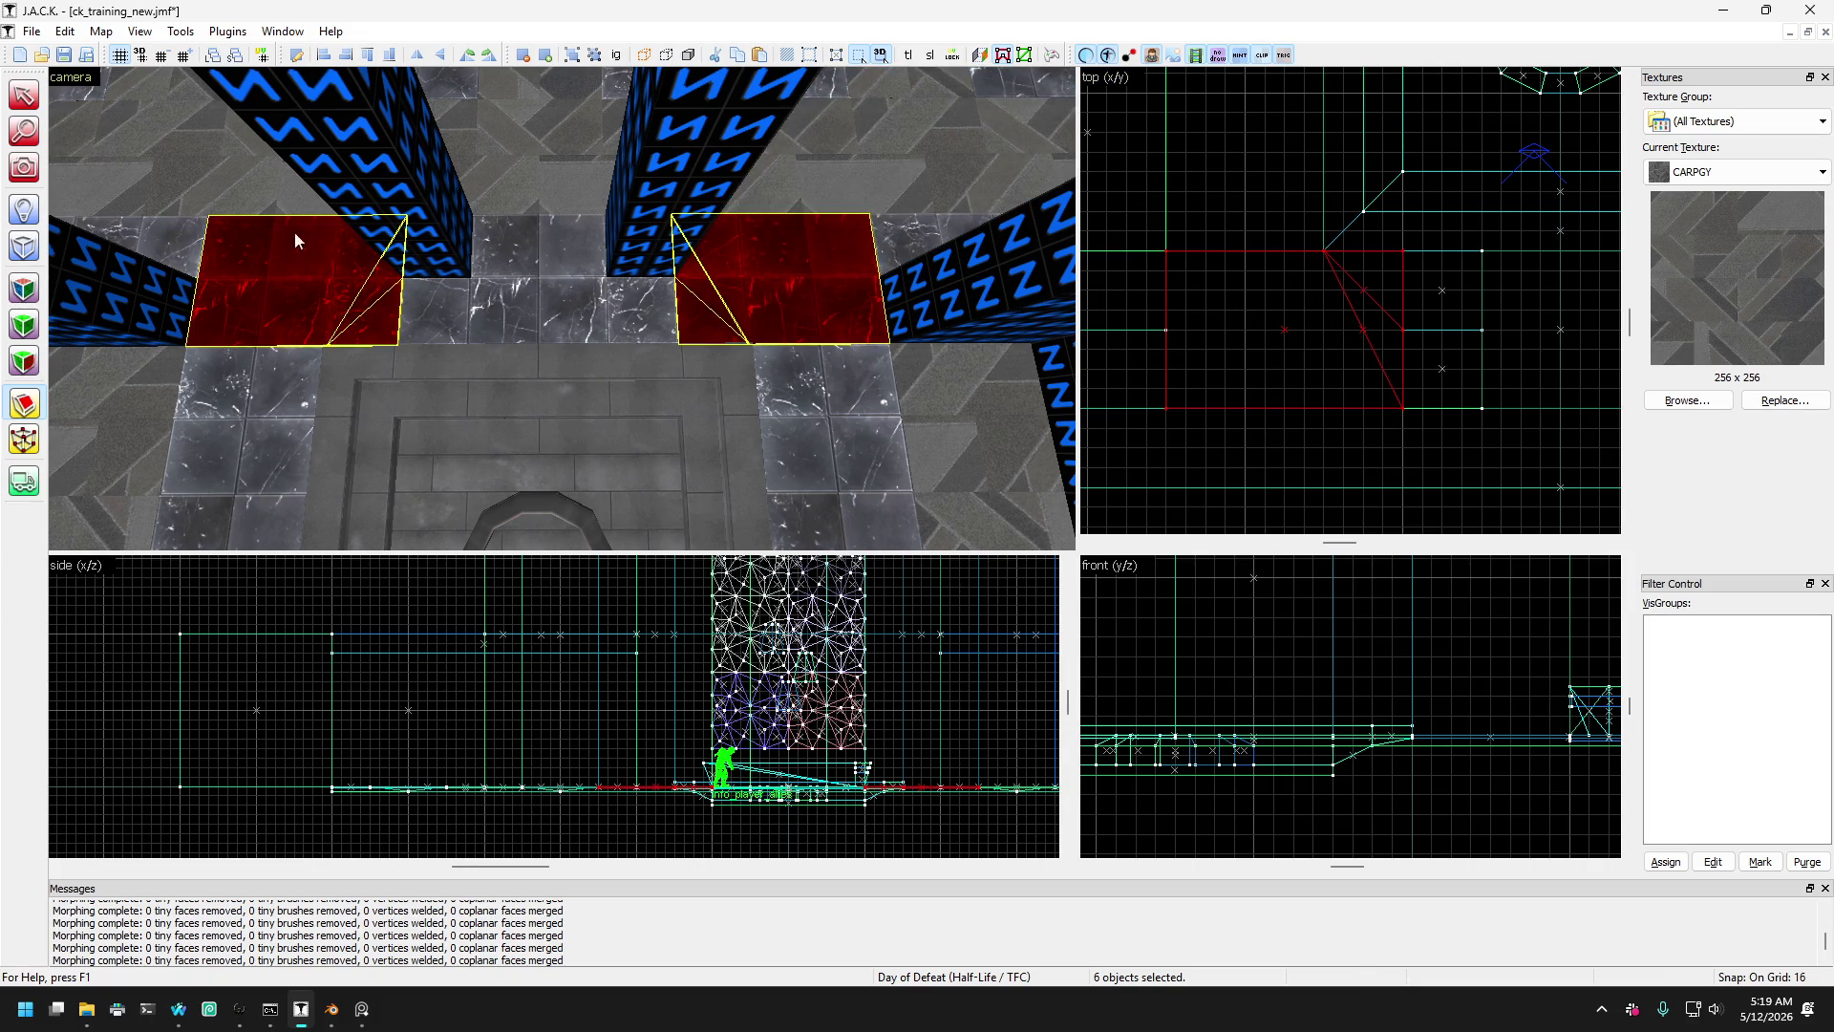
- Select the square slab between the pillars and clip it along both opposite diagonals
click(24, 95)
scroll(477, 316, up, 3)
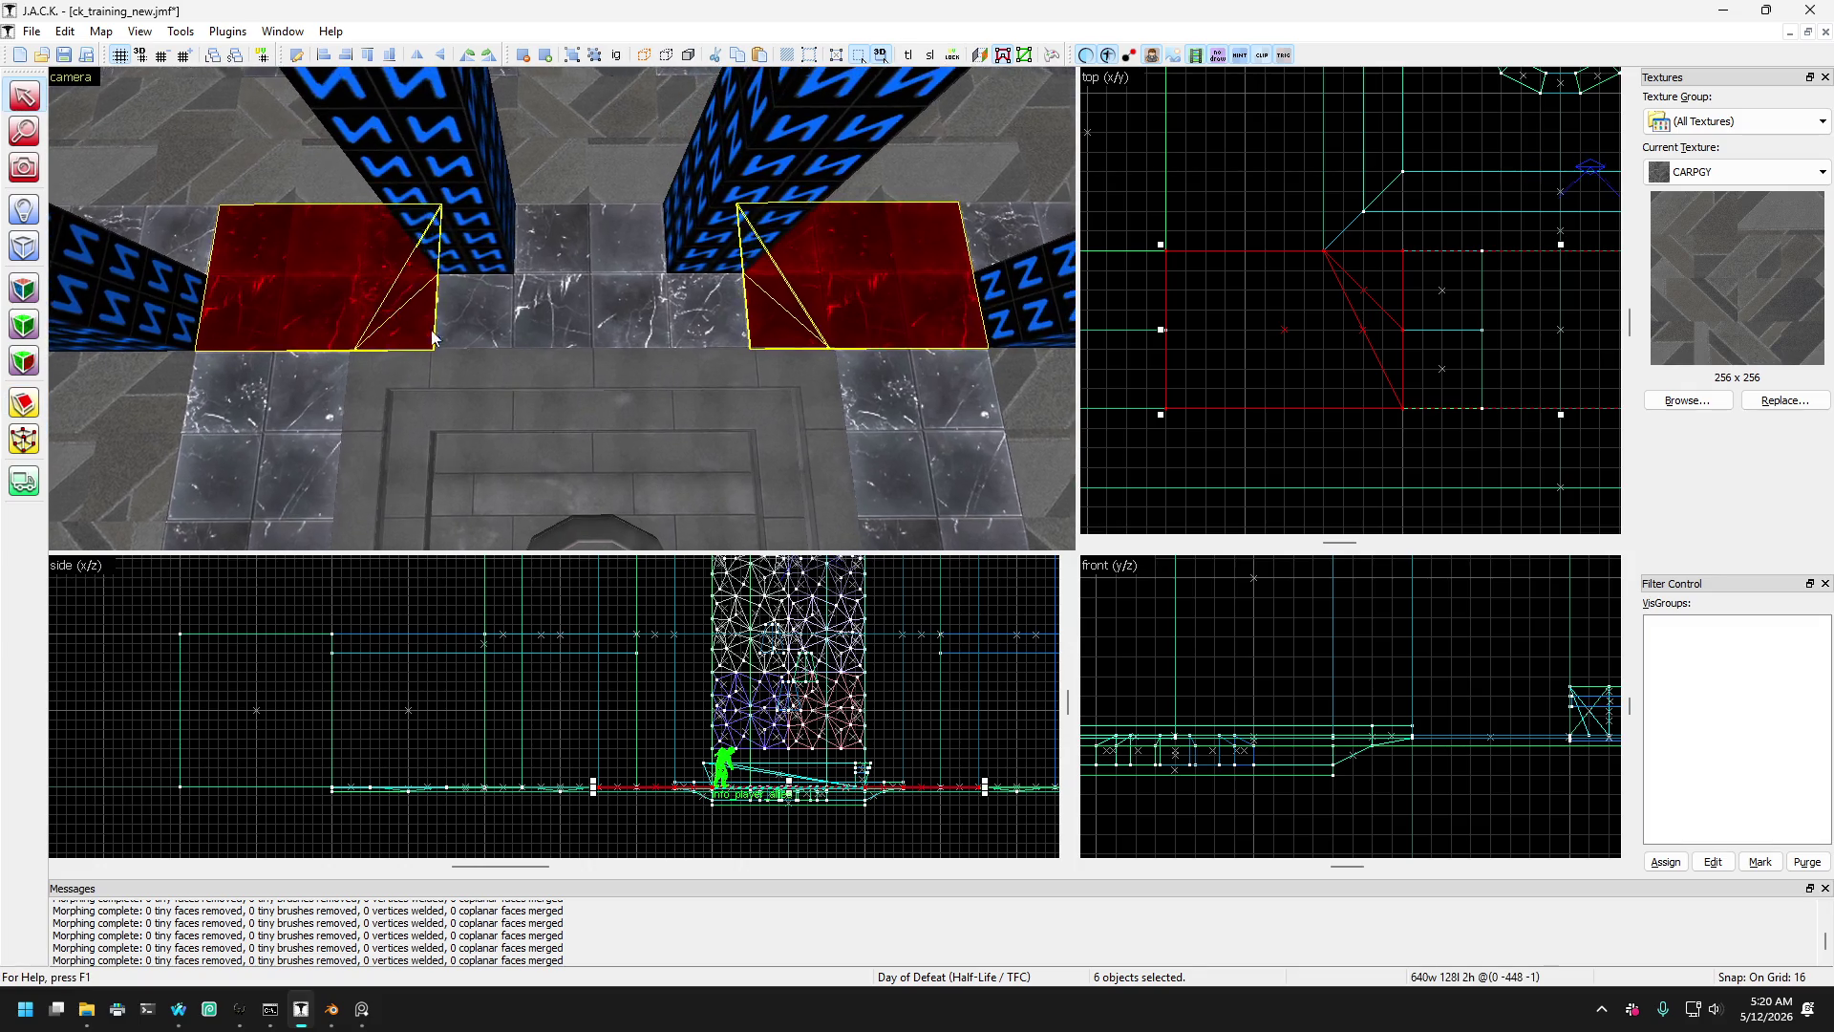
click(473, 316)
click(478, 310)
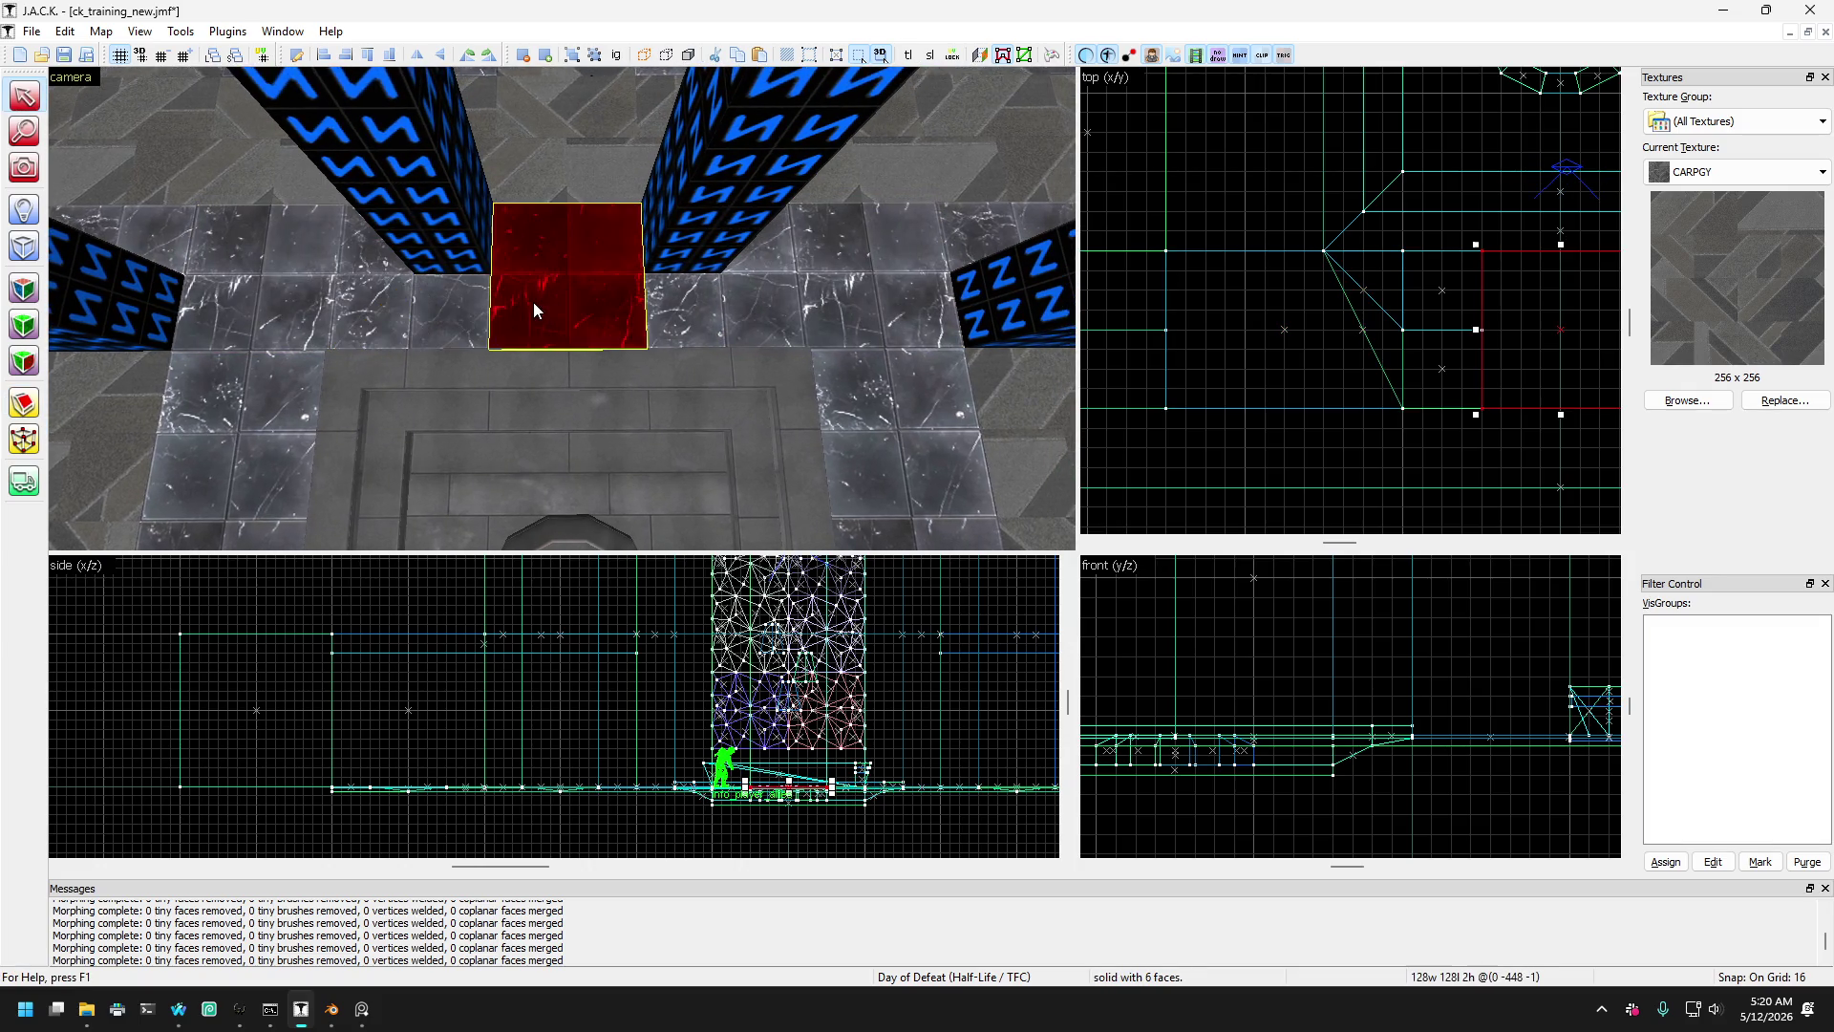
click(24, 403)
scroll(1188, 319, down, 3)
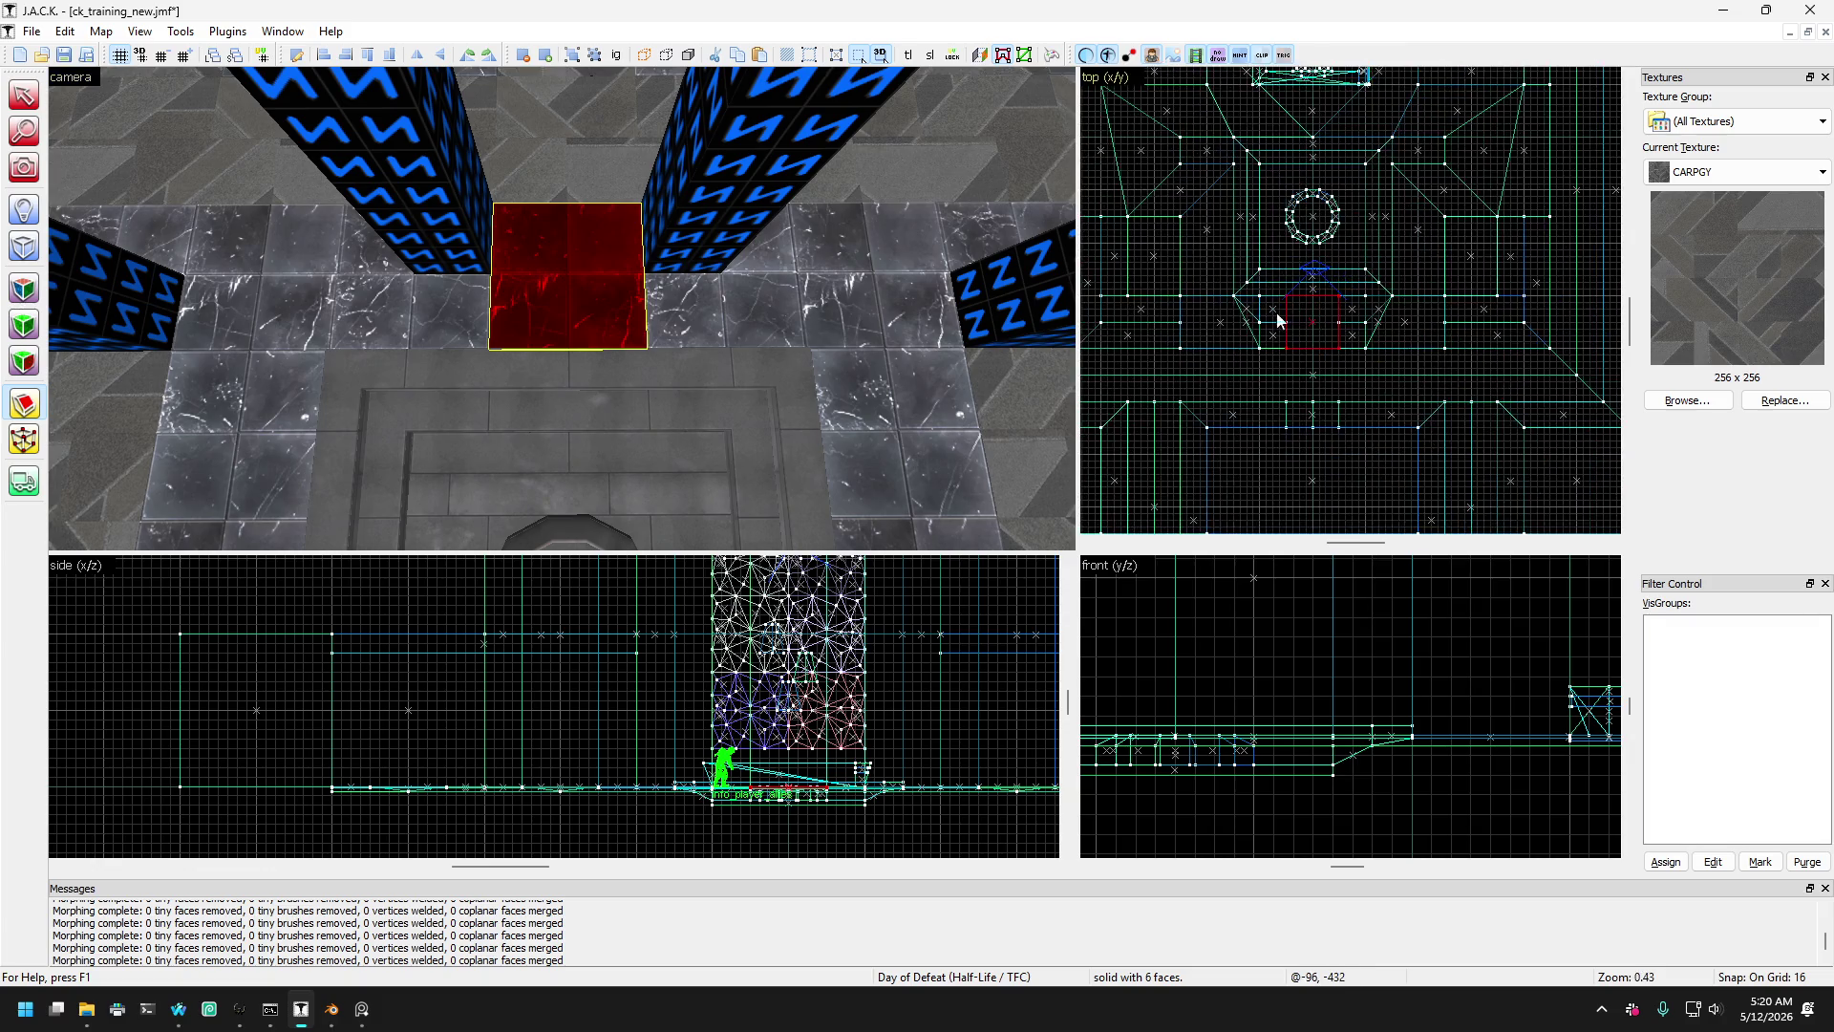
scroll(1292, 325, up, 3)
drag(1293, 336, 1318, 320)
key(Return)
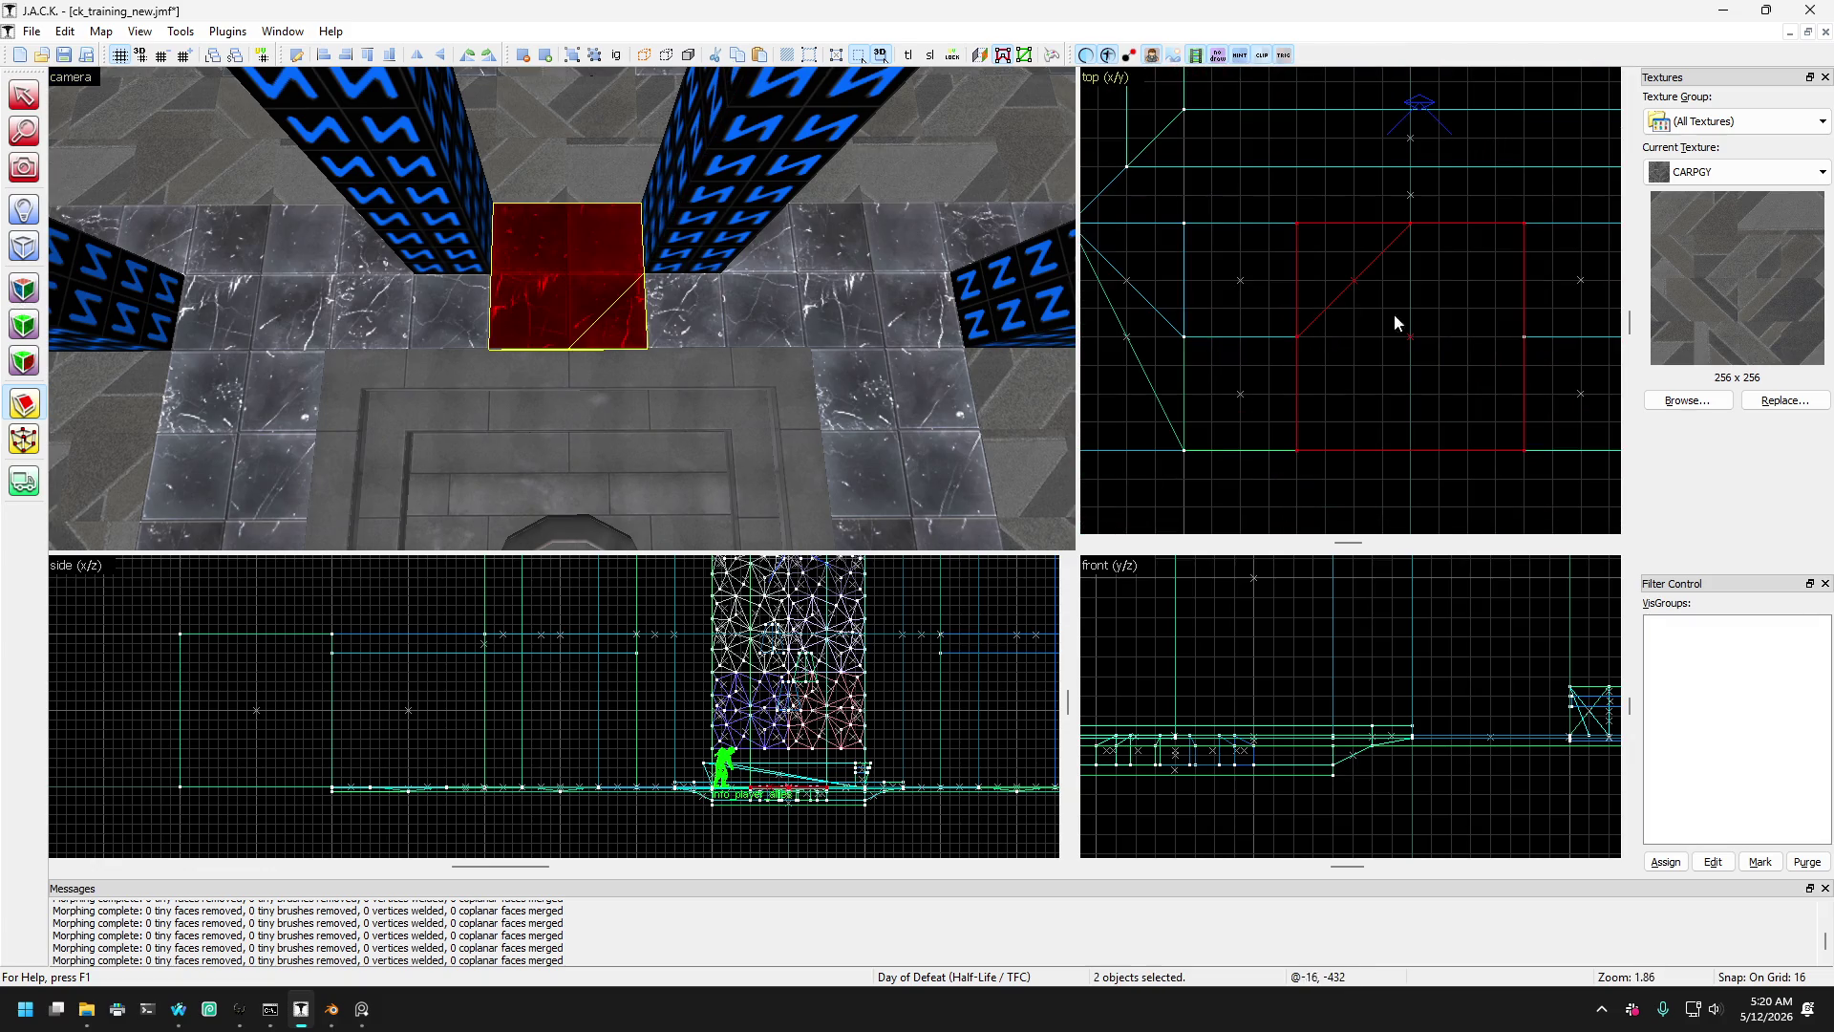
drag(1523, 336, 1505, 317)
key(Return)
- Check the resulting pieces by selecting the square floor piece, wedges and right-hand block, then clear the selection
click(14, 103)
scroll(489, 349, up, 4)
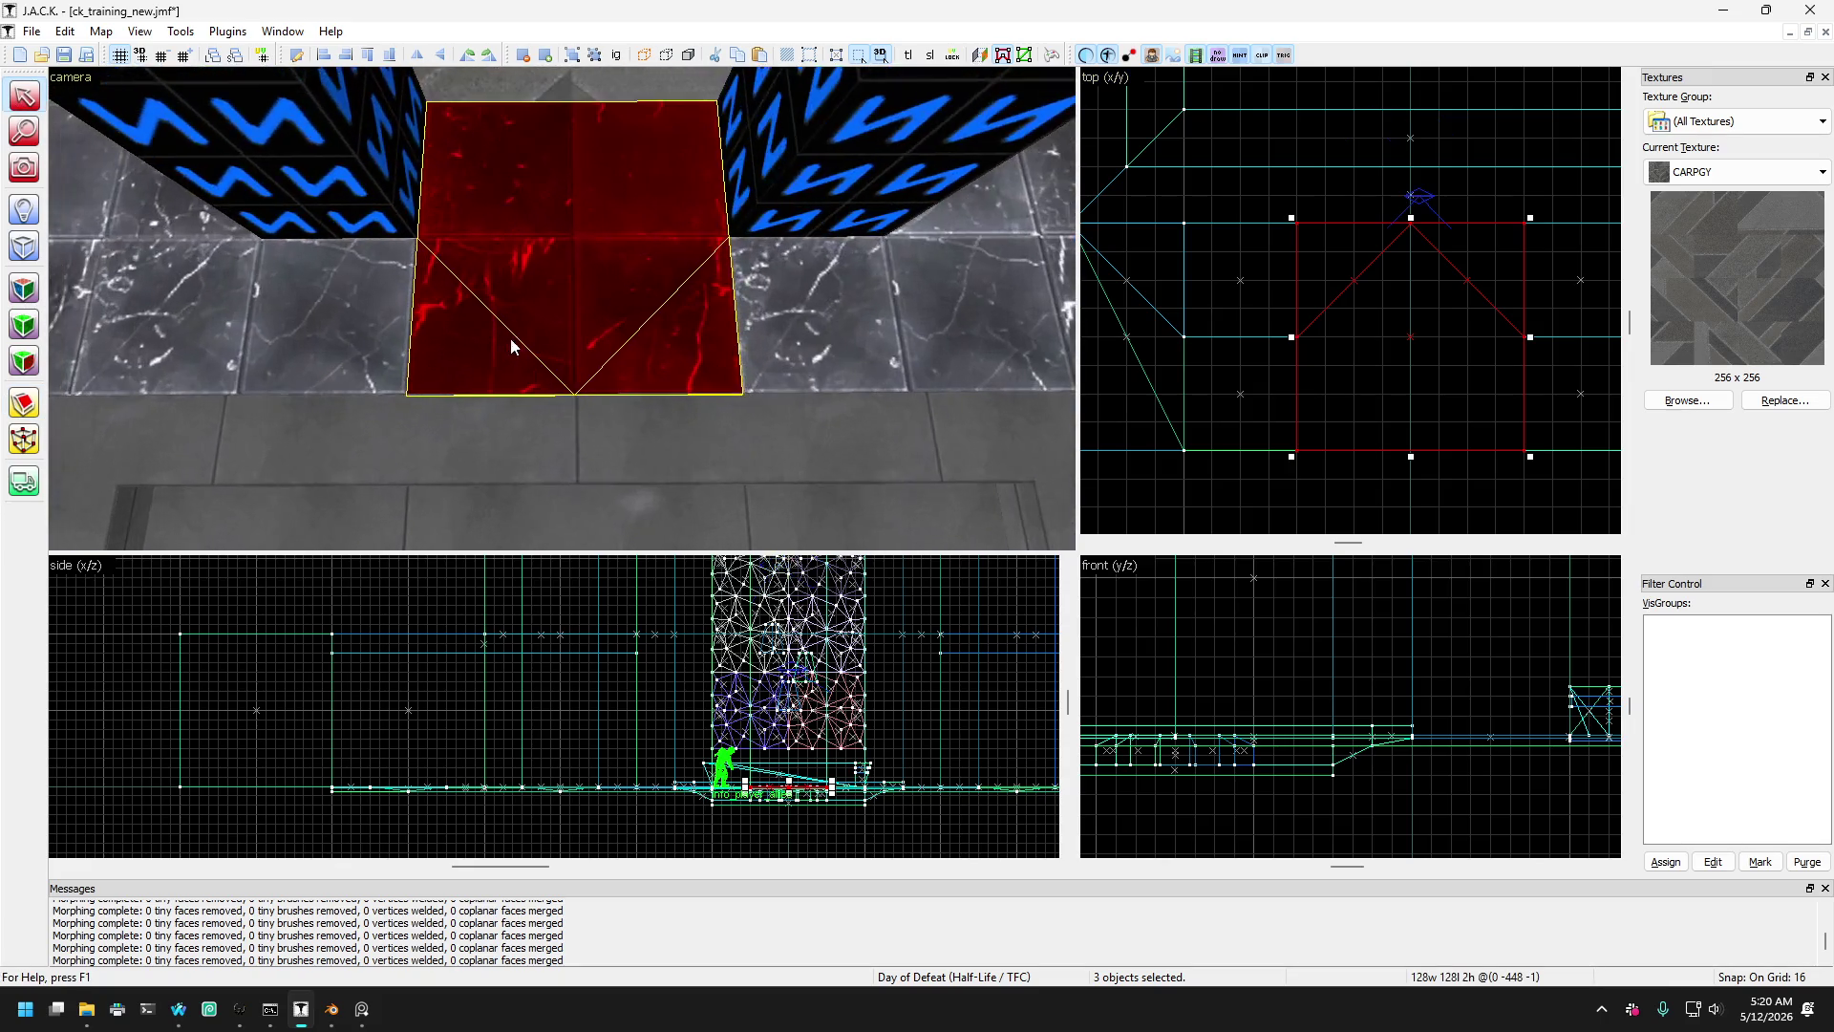
scroll(558, 288, down, 2)
ctrl+click(585, 254)
key(Escape)
click(749, 306)
click(838, 317)
ctrl+click(822, 301)
scroll(764, 315, down, 2)
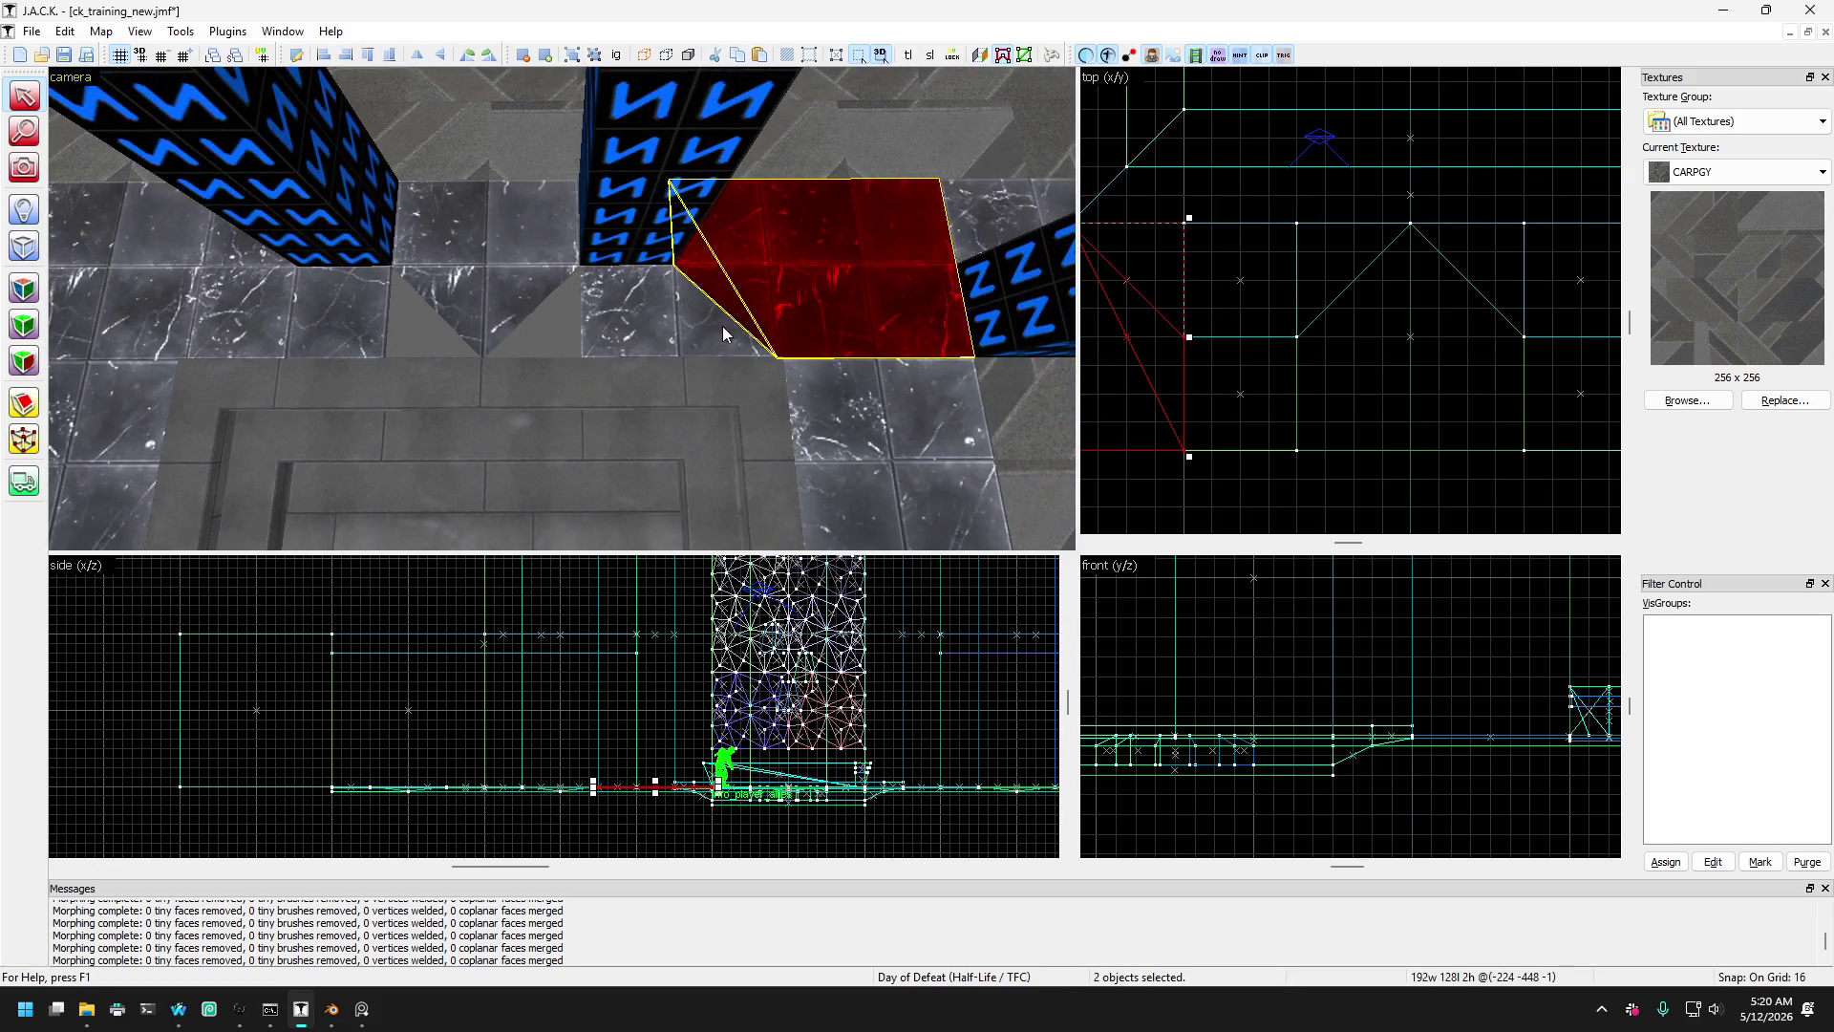
click(720, 327)
key(Escape)
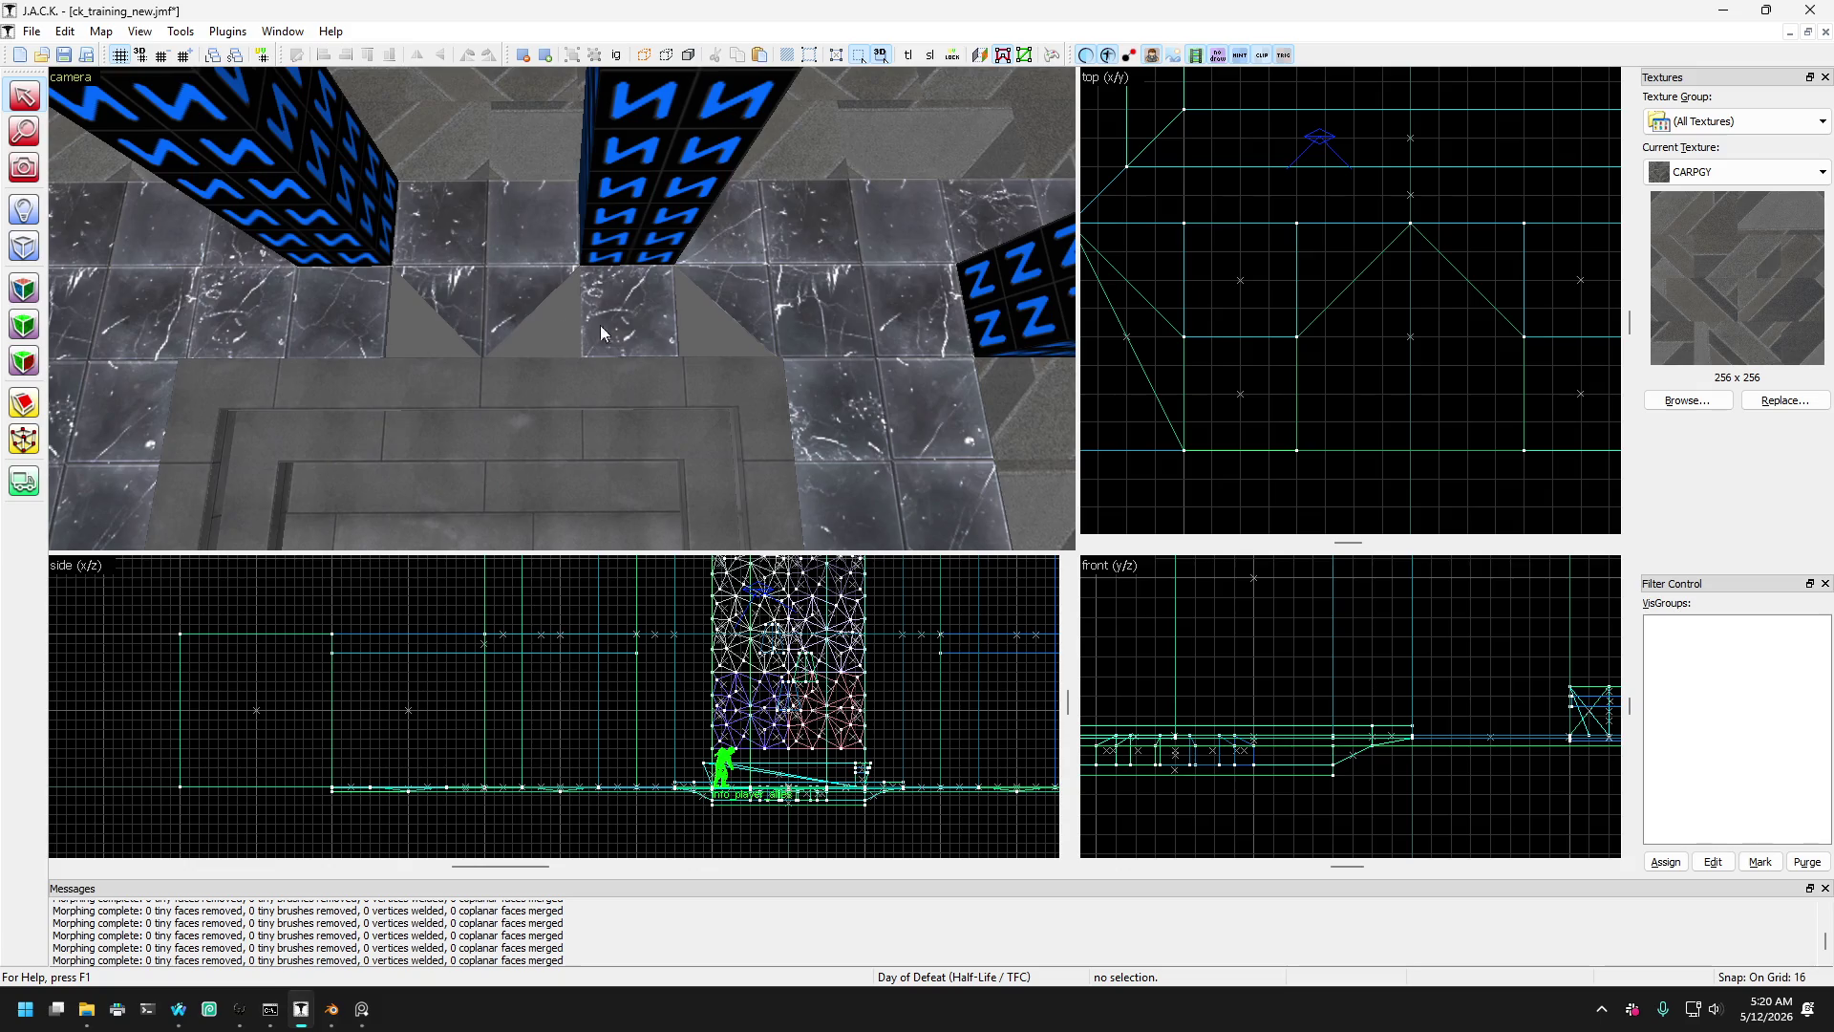
- Select the two square blocks beside the pillars
key(Left)
click(411, 315)
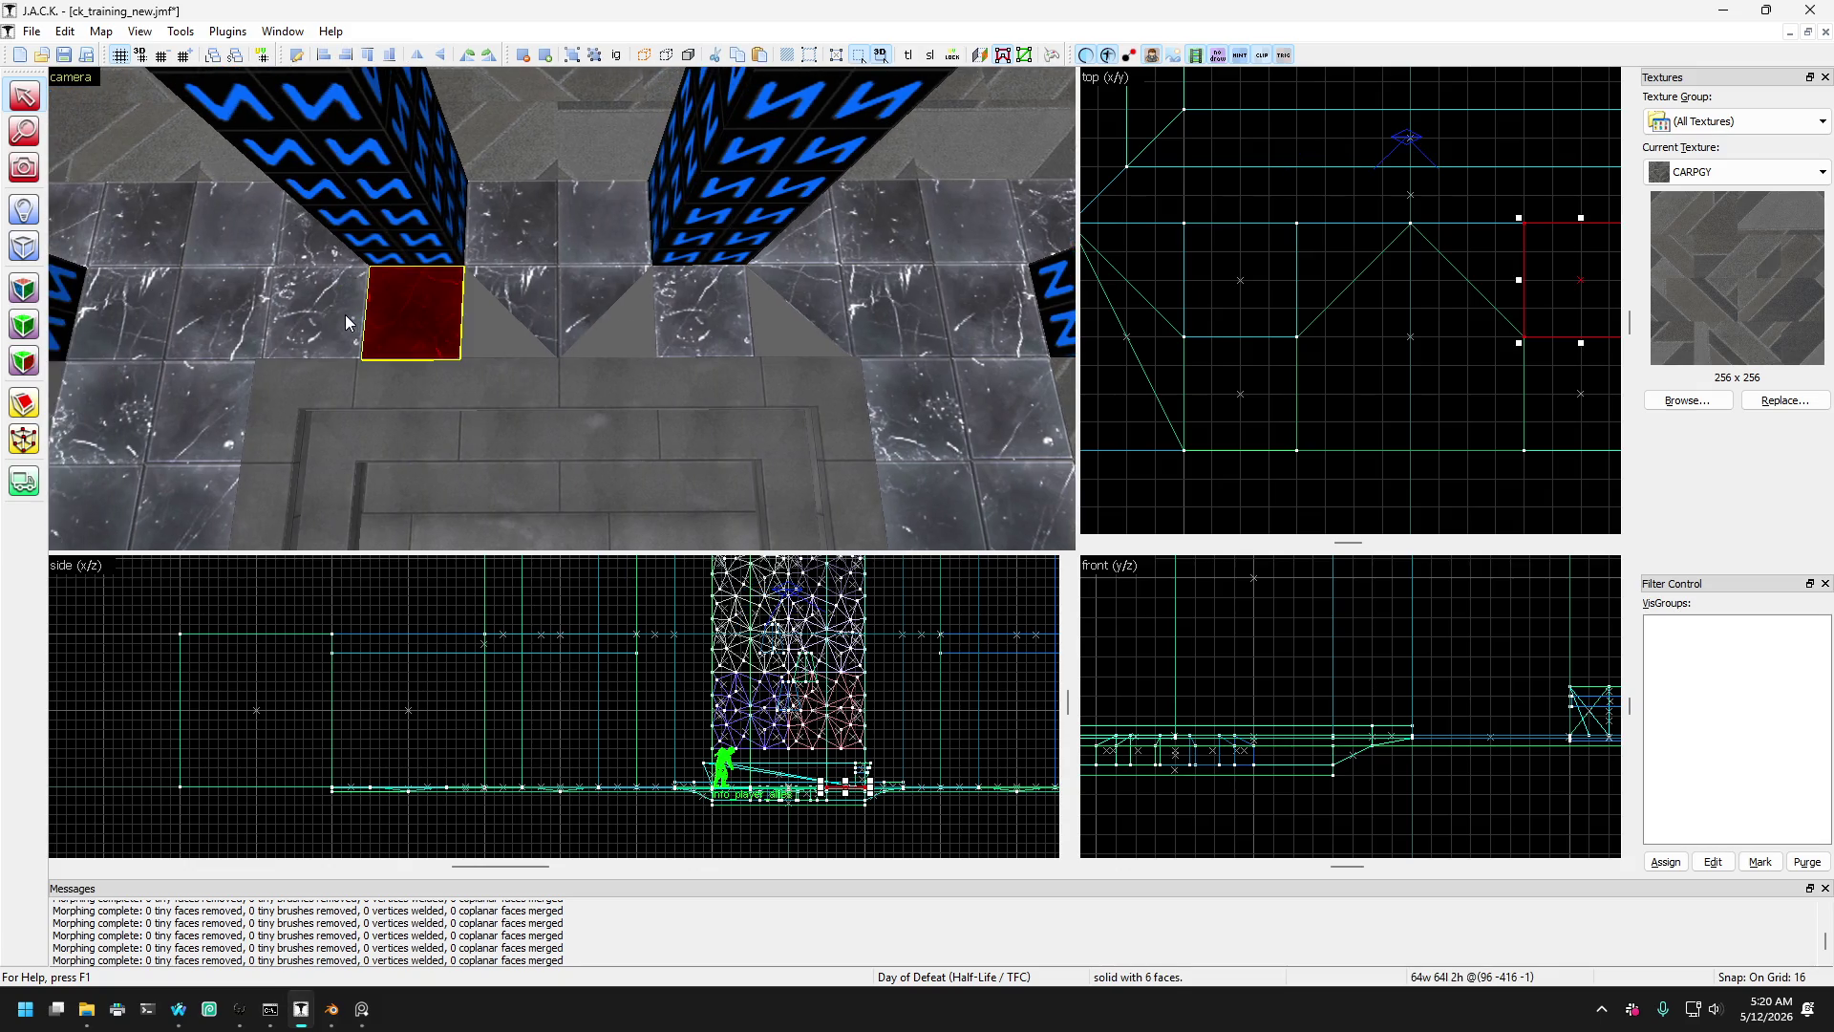
click(345, 313)
click(420, 322)
click(346, 330)
click(403, 325)
click(551, 313)
click(427, 330)
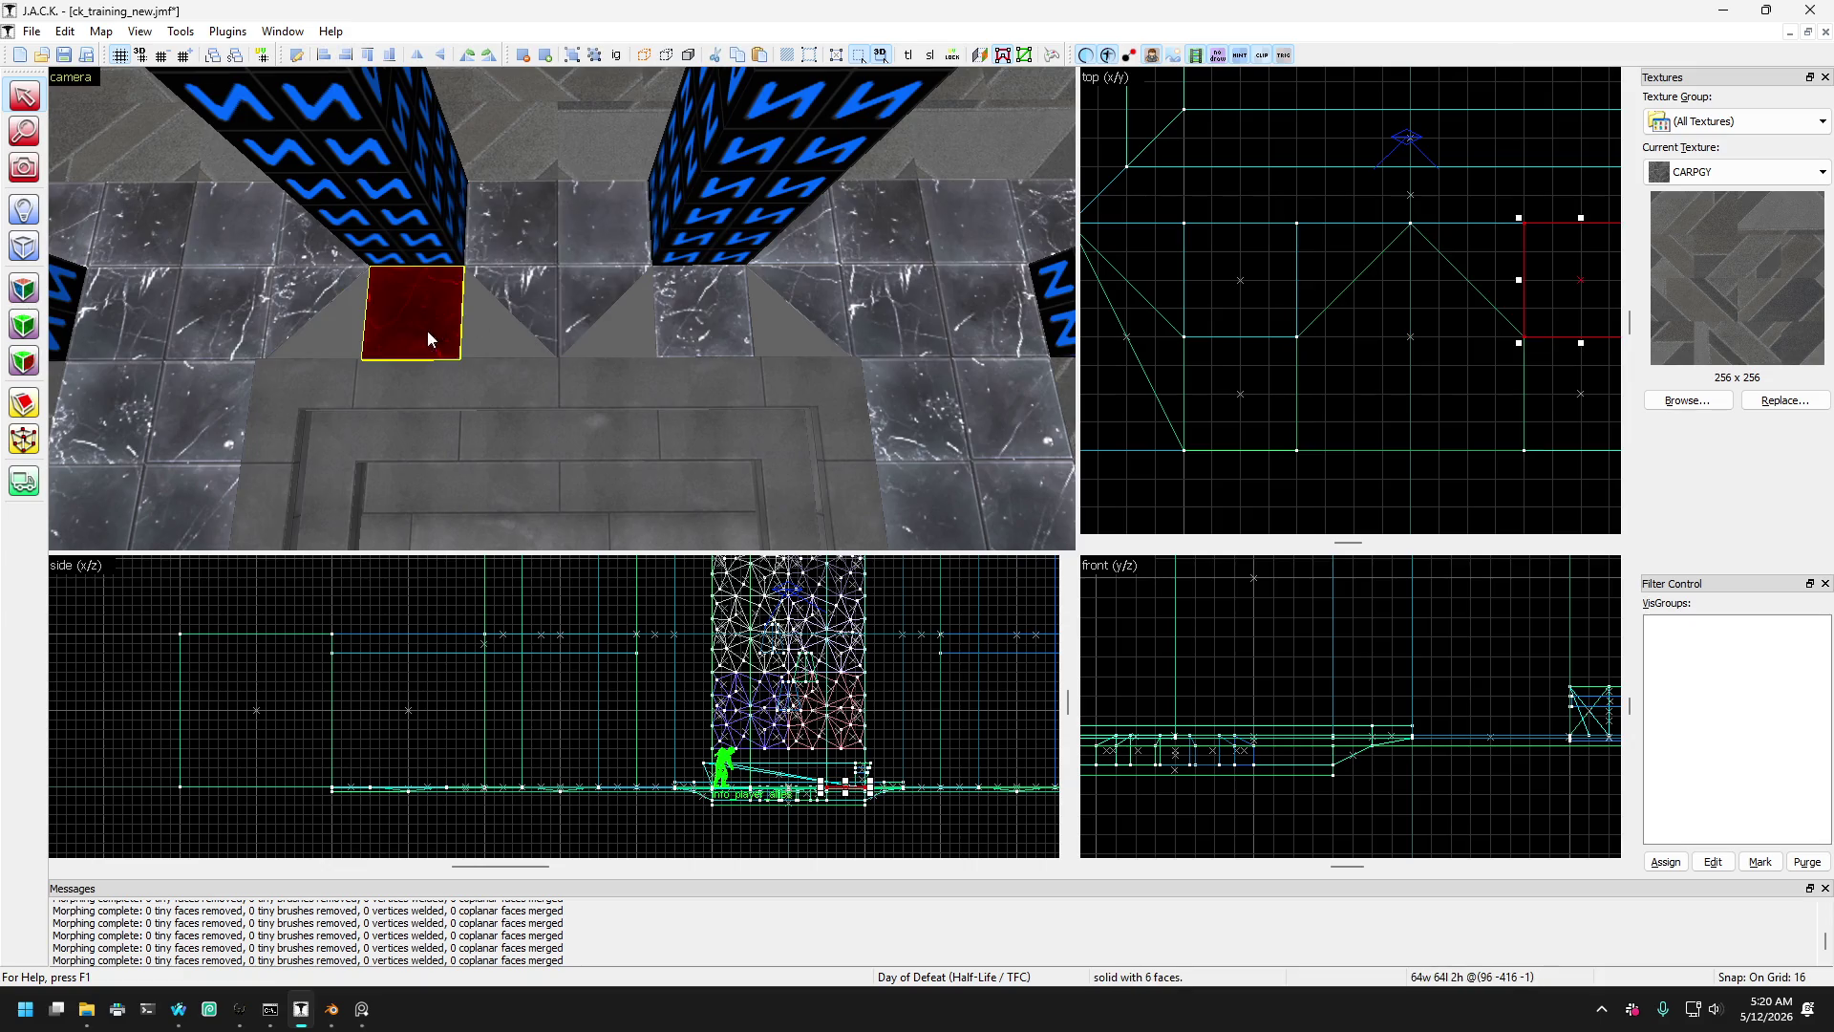
ctrl+click(710, 323)
- Drag the blocks' corners with the Vertex Tool to reshape them into angled trapezoids
click(24, 440)
scroll(1338, 309, up, 2)
scroll(1232, 263, up, 2)
drag(1268, 258, 1182, 256)
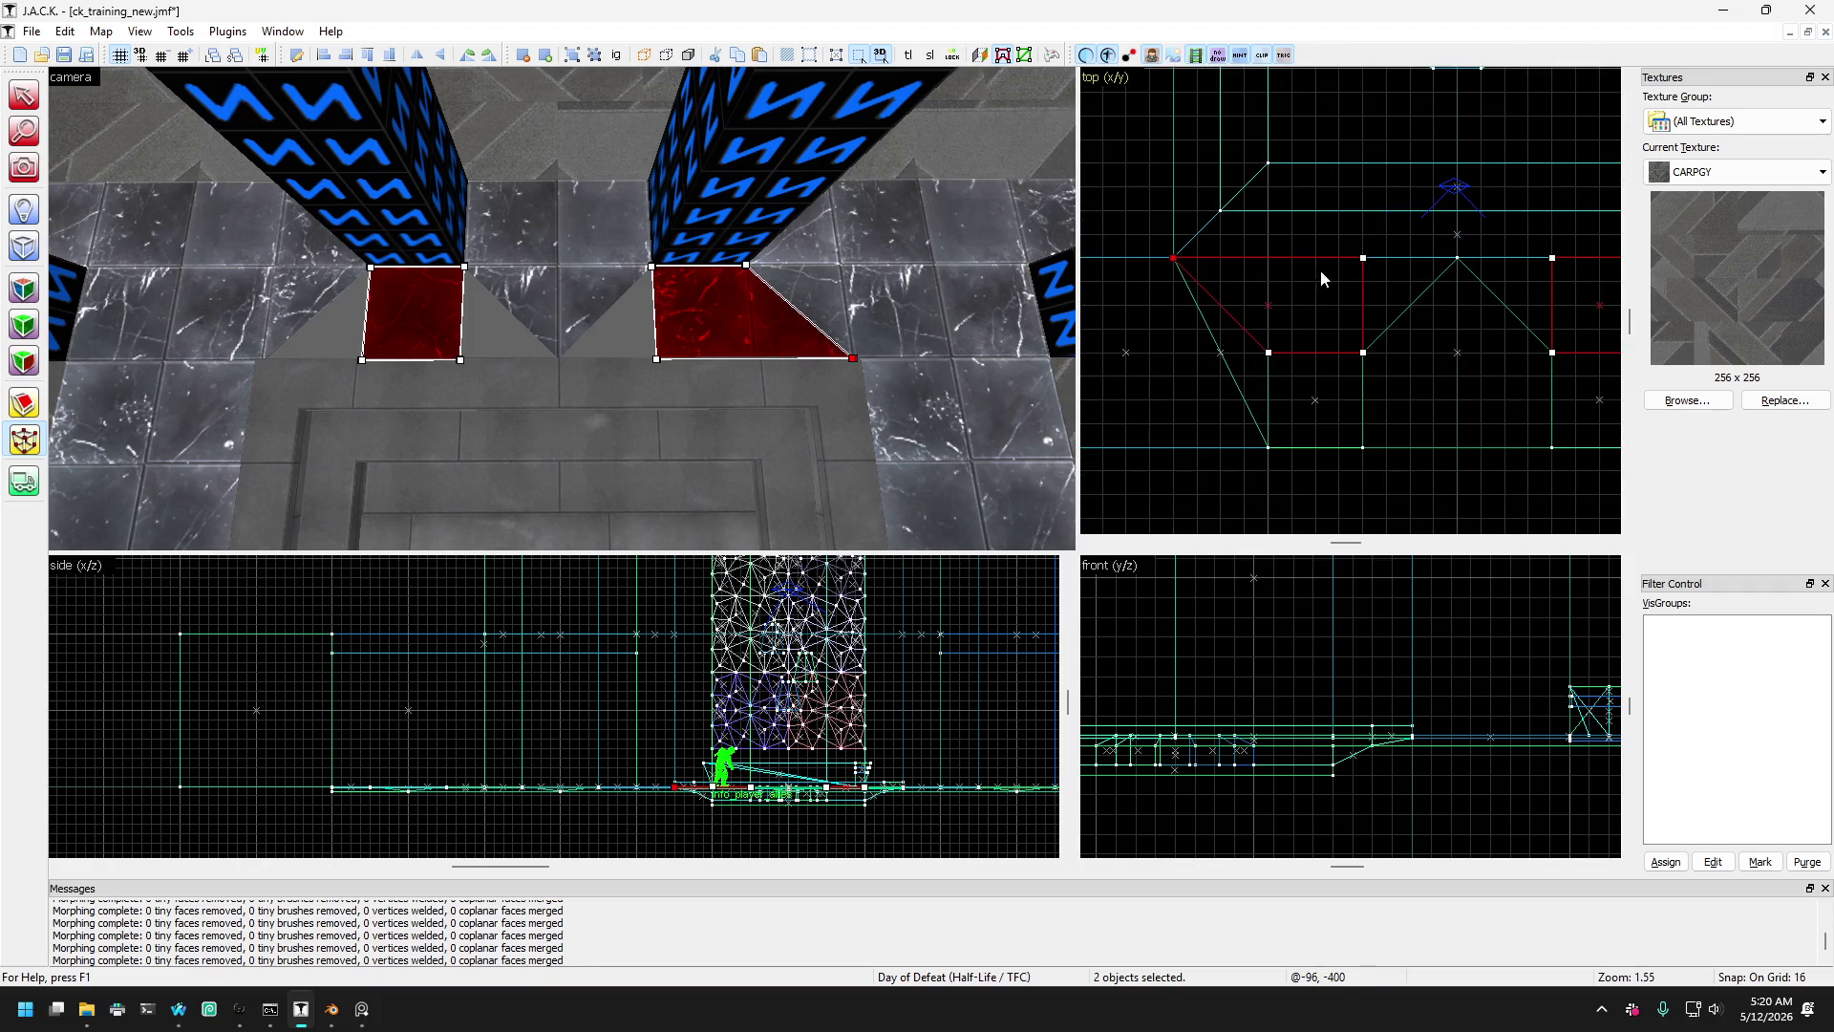
mouse_move(1366, 259)
mouse_down()
mouse_move(1458, 258)
mouse_move(1372, 279)
mouse_up()
scroll(1385, 285, down, 1)
drag(1534, 279, 1607, 278)
scroll(1606, 279, up, 1)
scroll(1419, 325, down, 2)
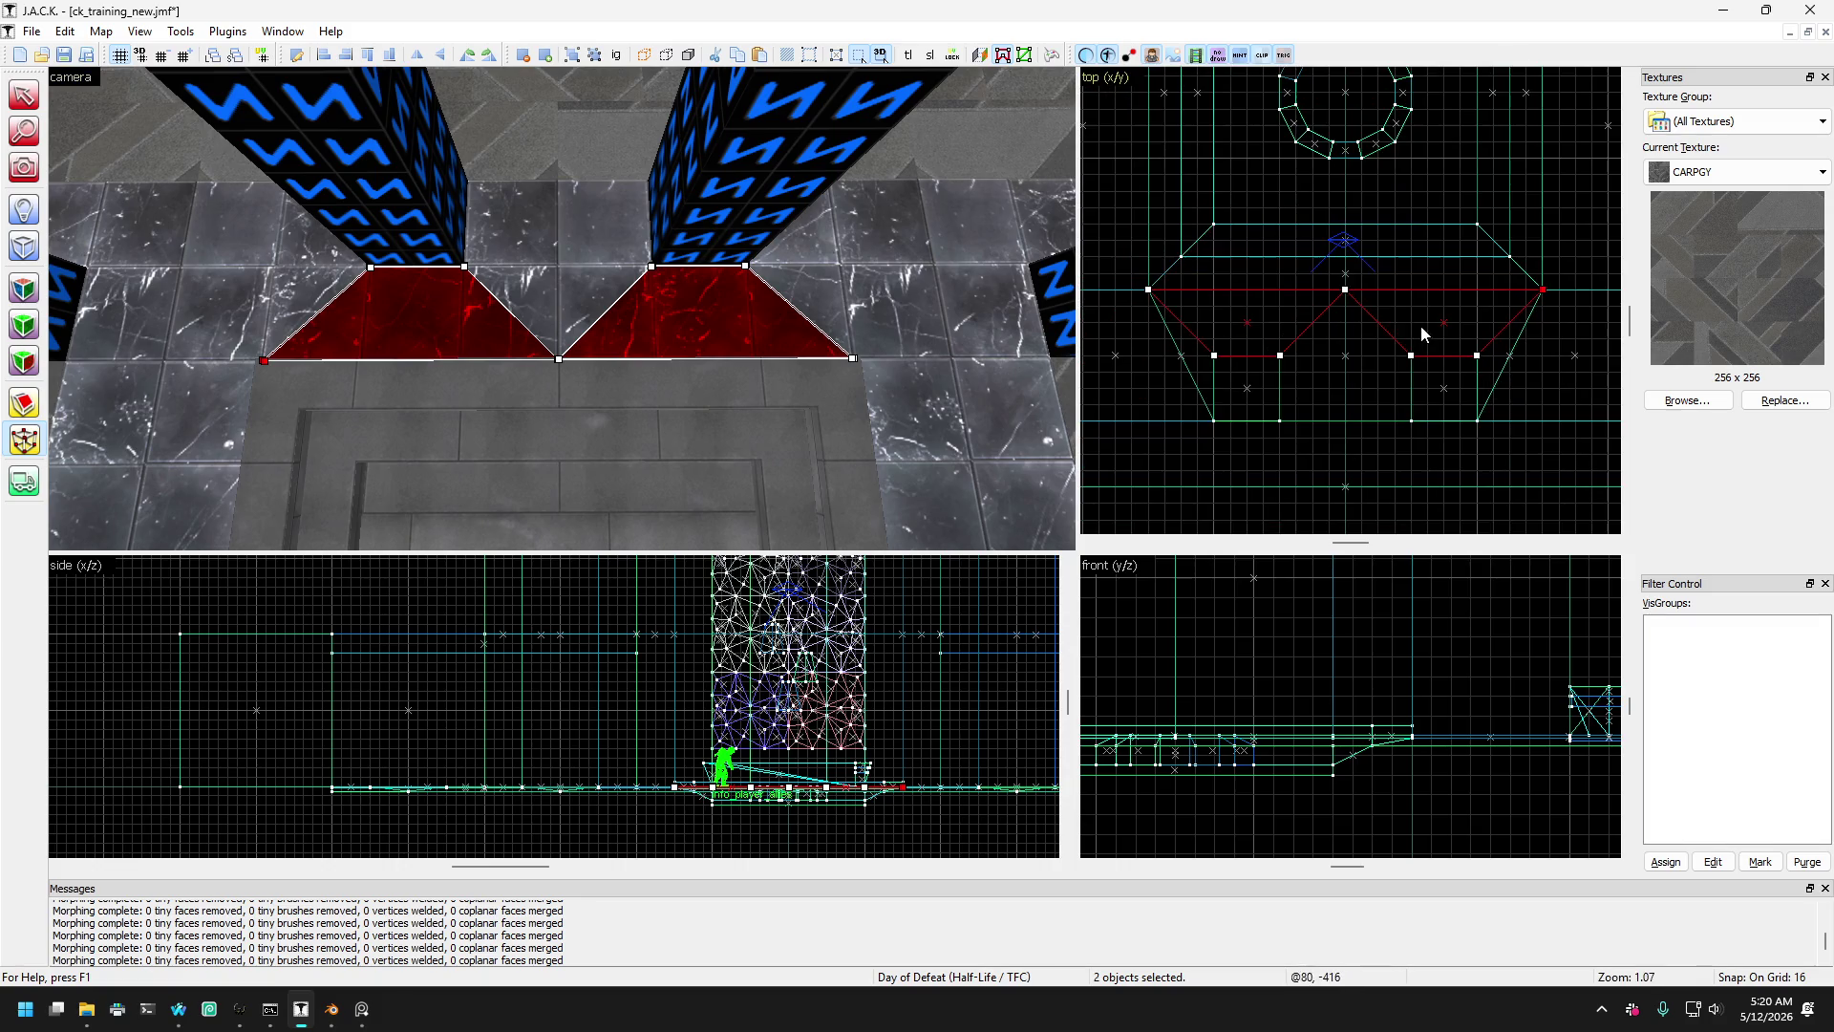
- Select the left and right red quad slabs beside the pillars
click(24, 96)
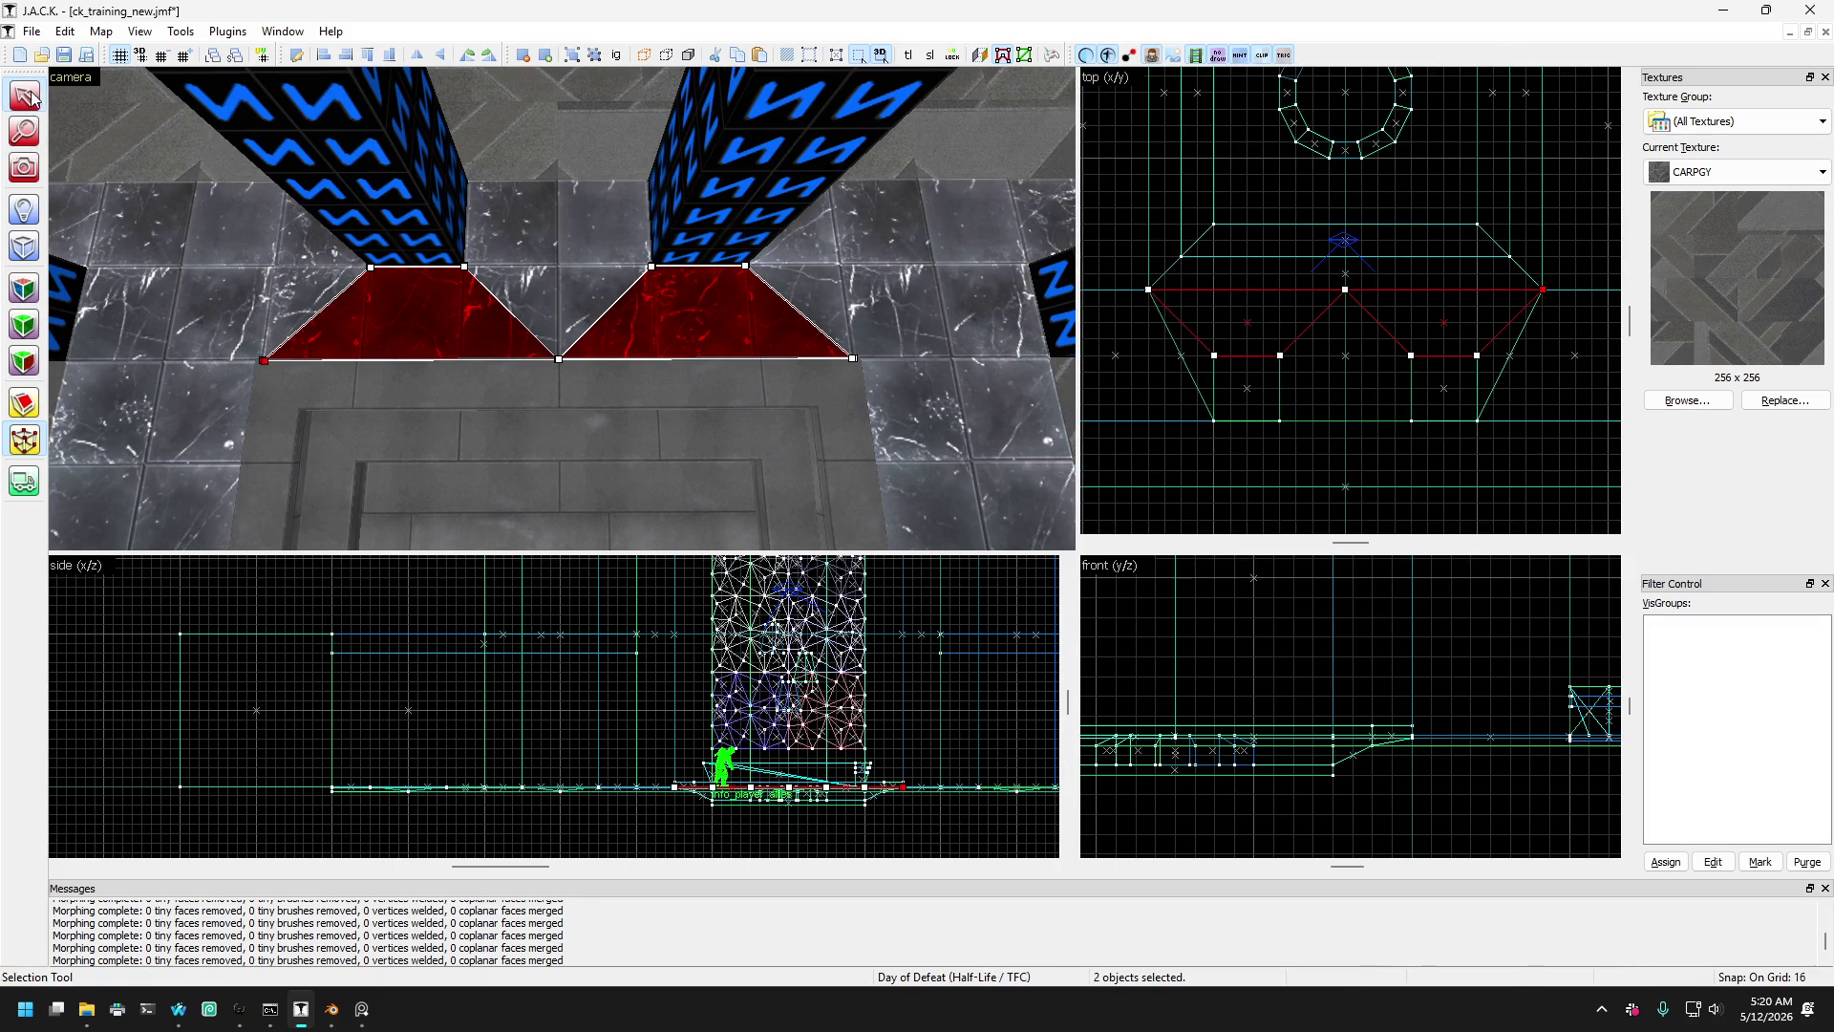
click(480, 233)
scroll(341, 260, up, 2)
click(487, 283)
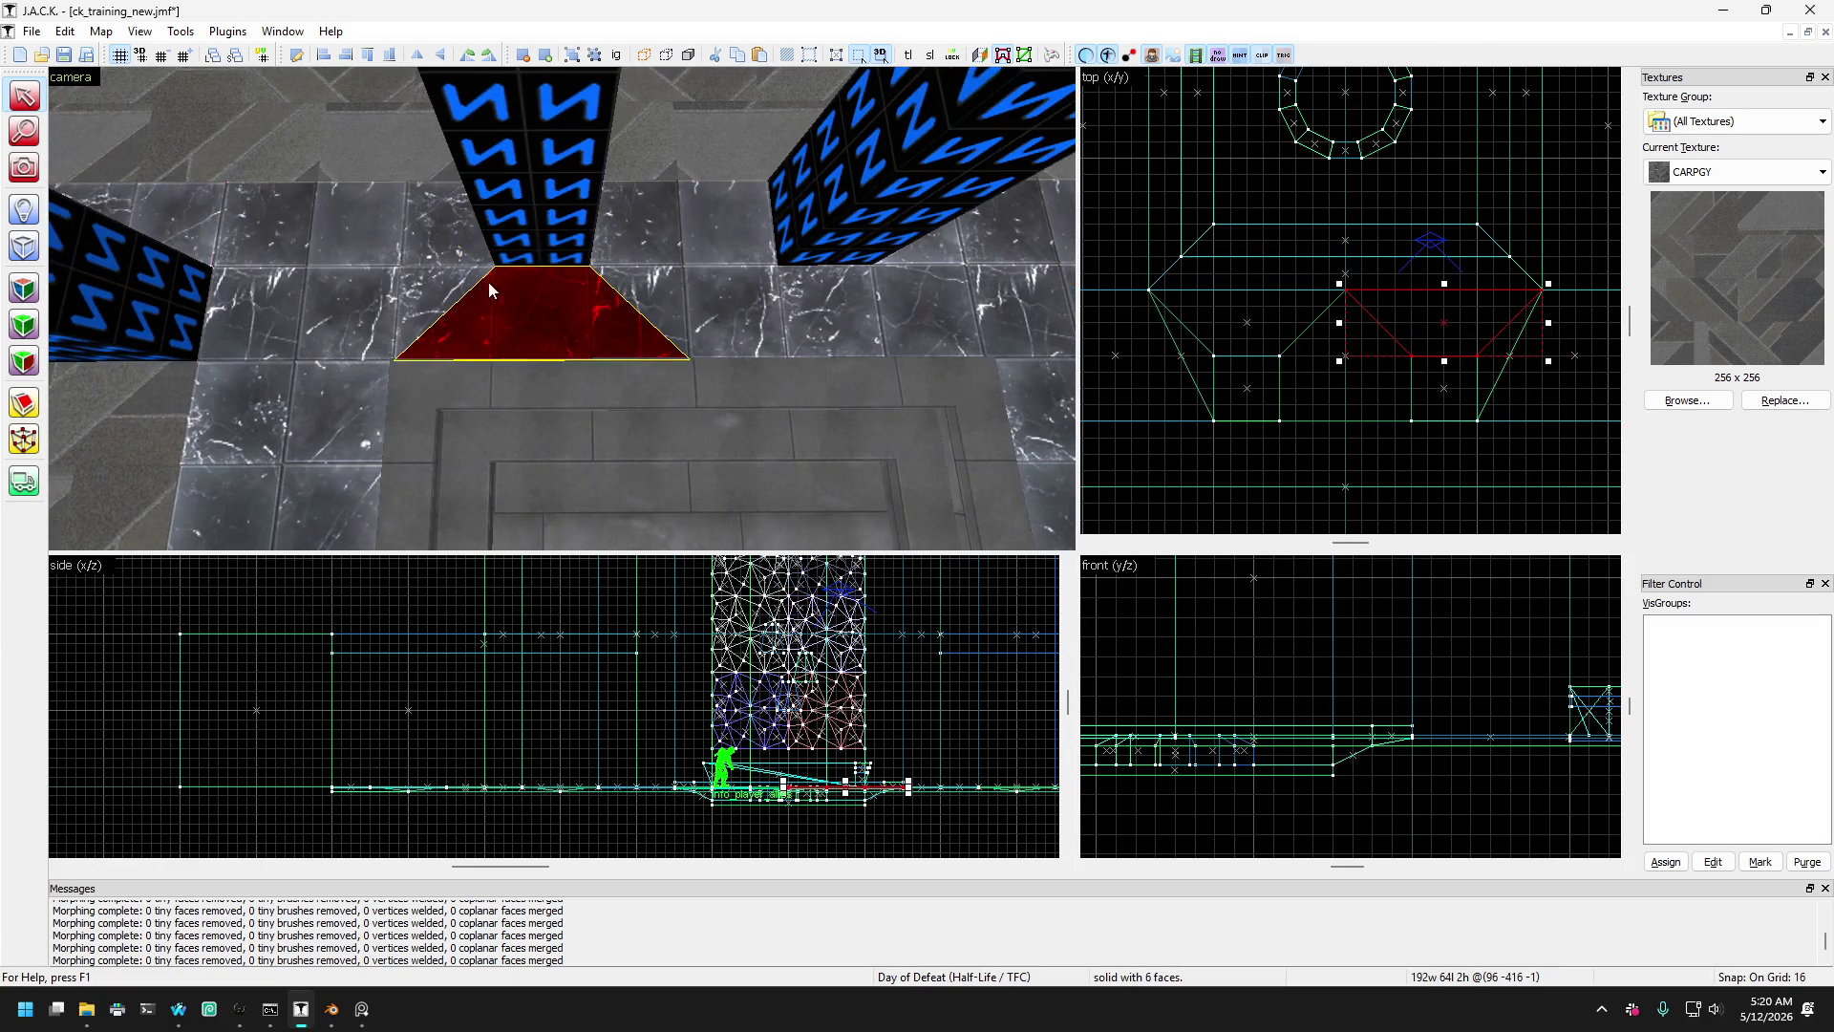
scroll(570, 256, down, 2)
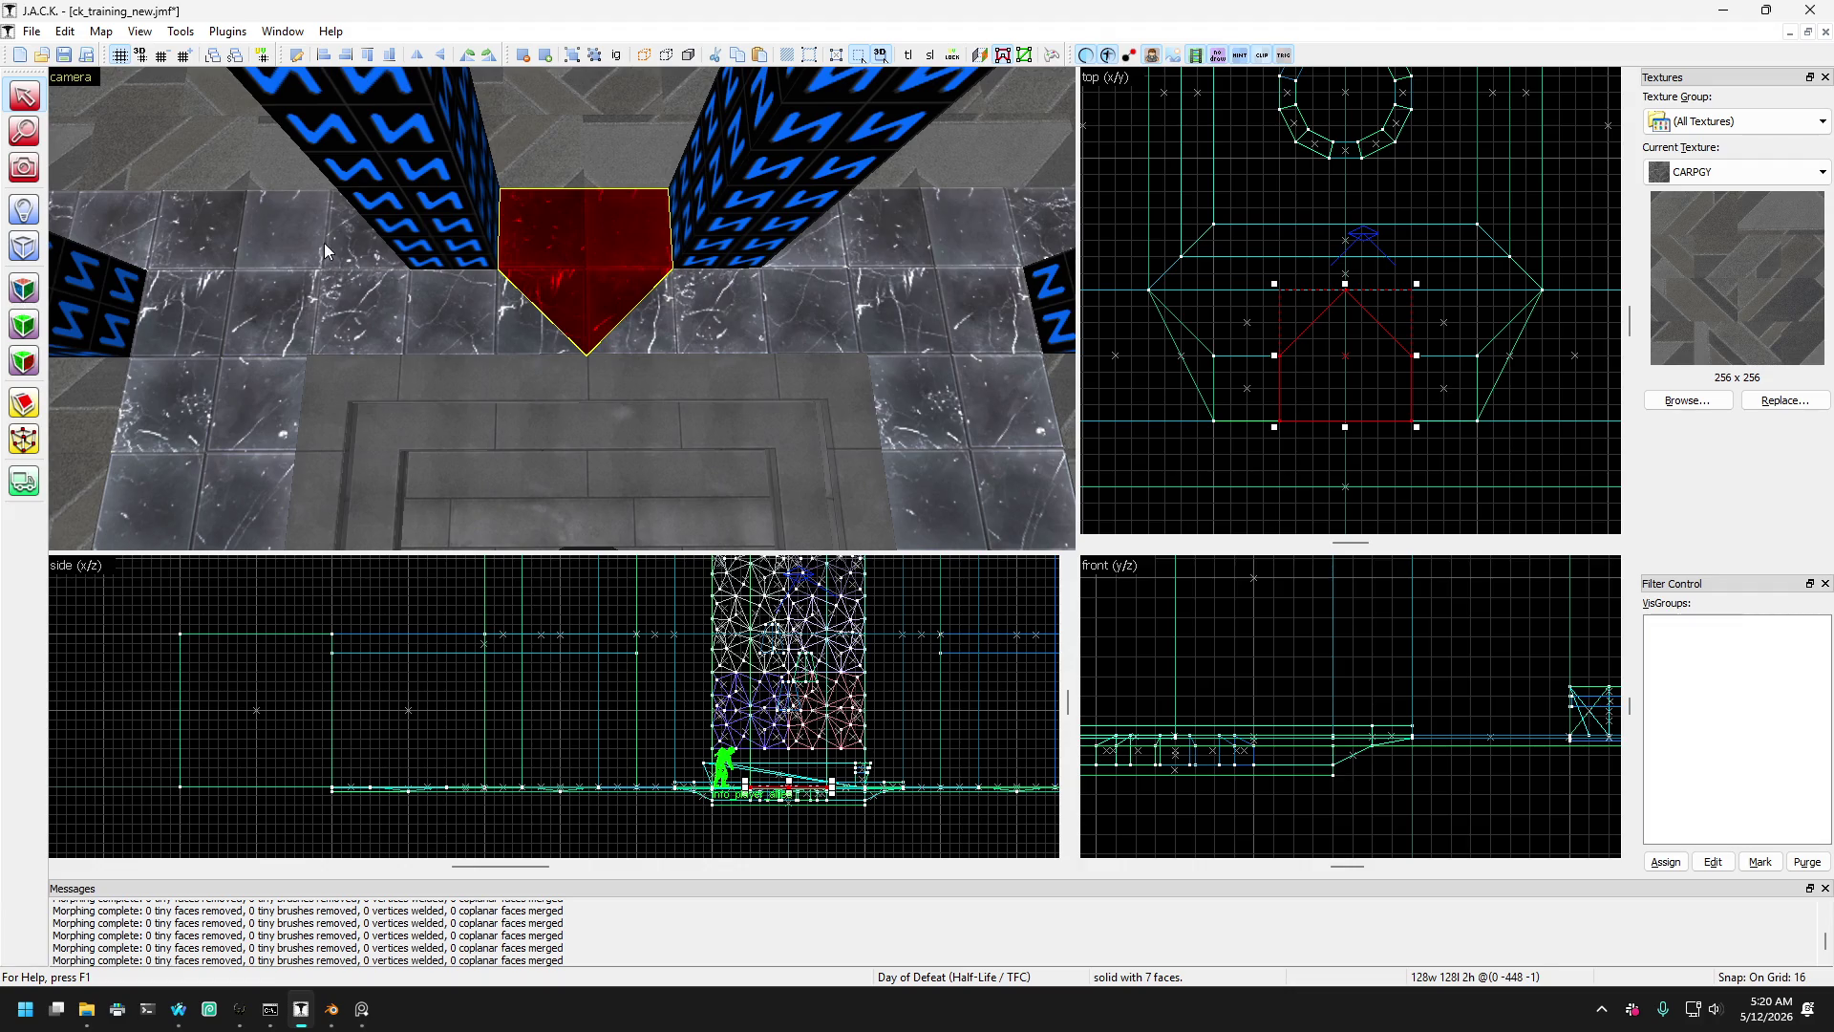
click(344, 282)
click(378, 289)
drag(378, 289, 724, 277)
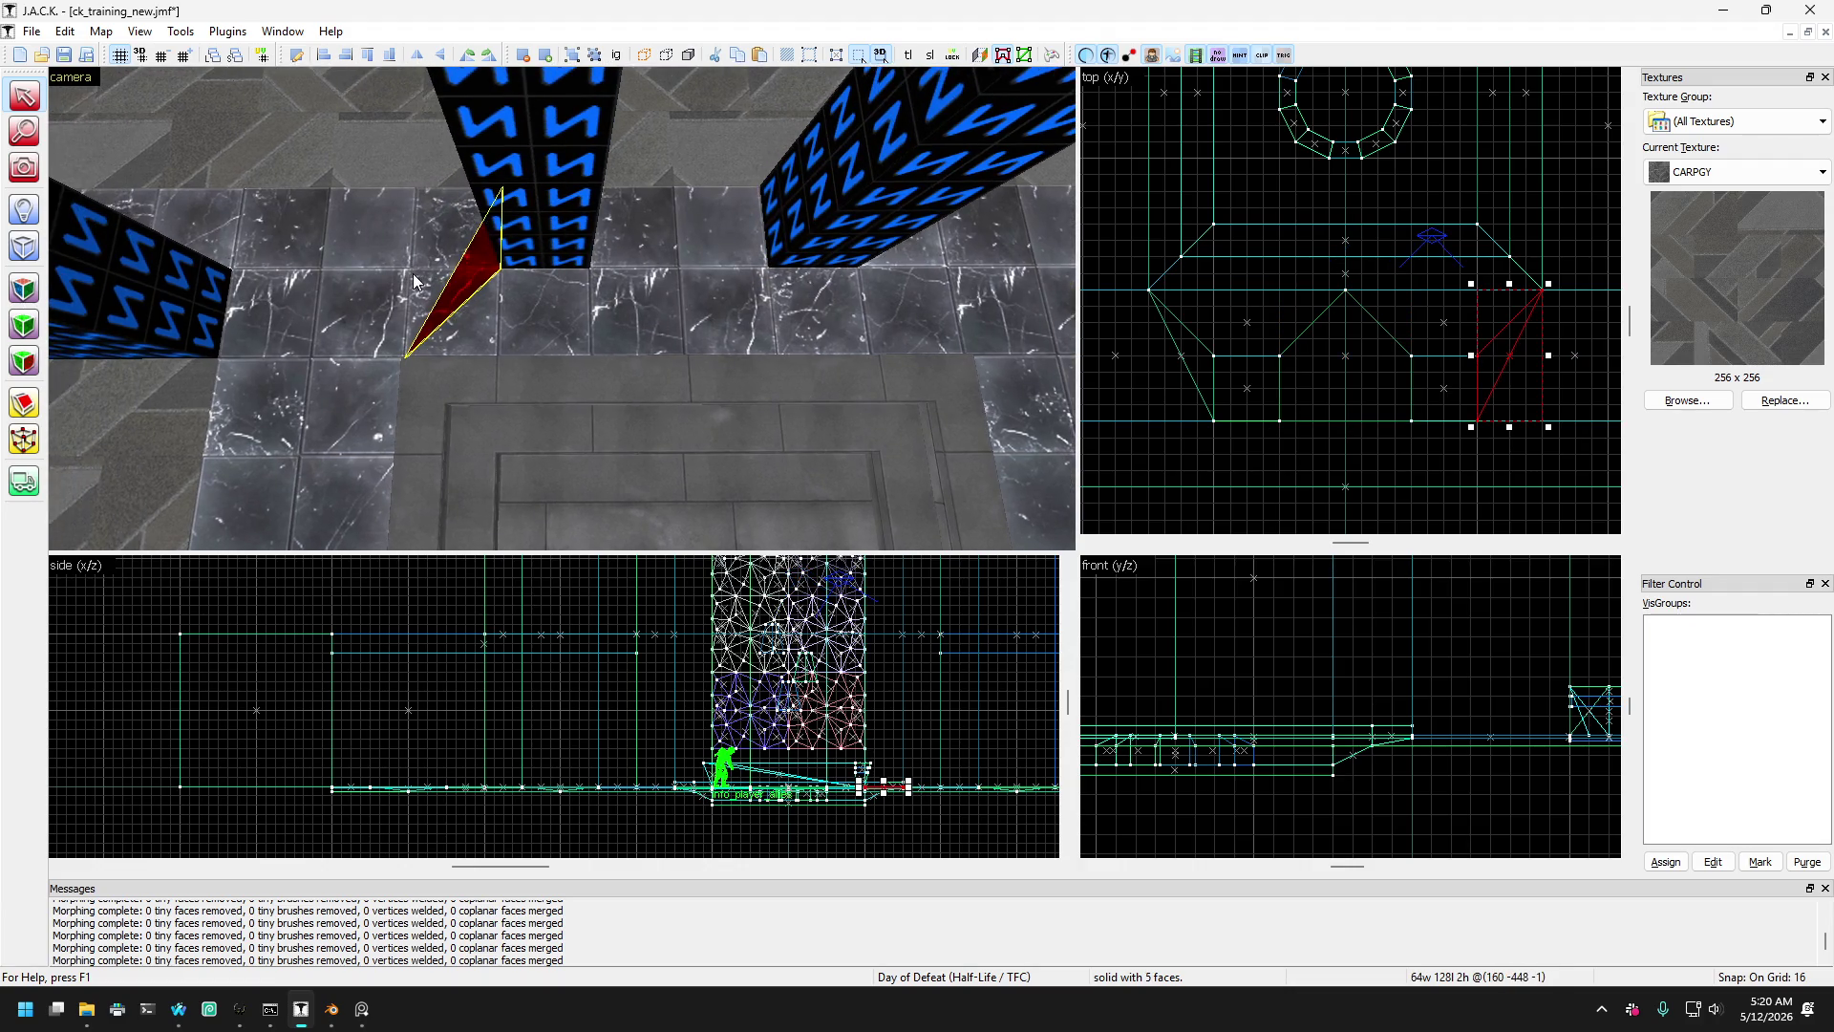
click(398, 271)
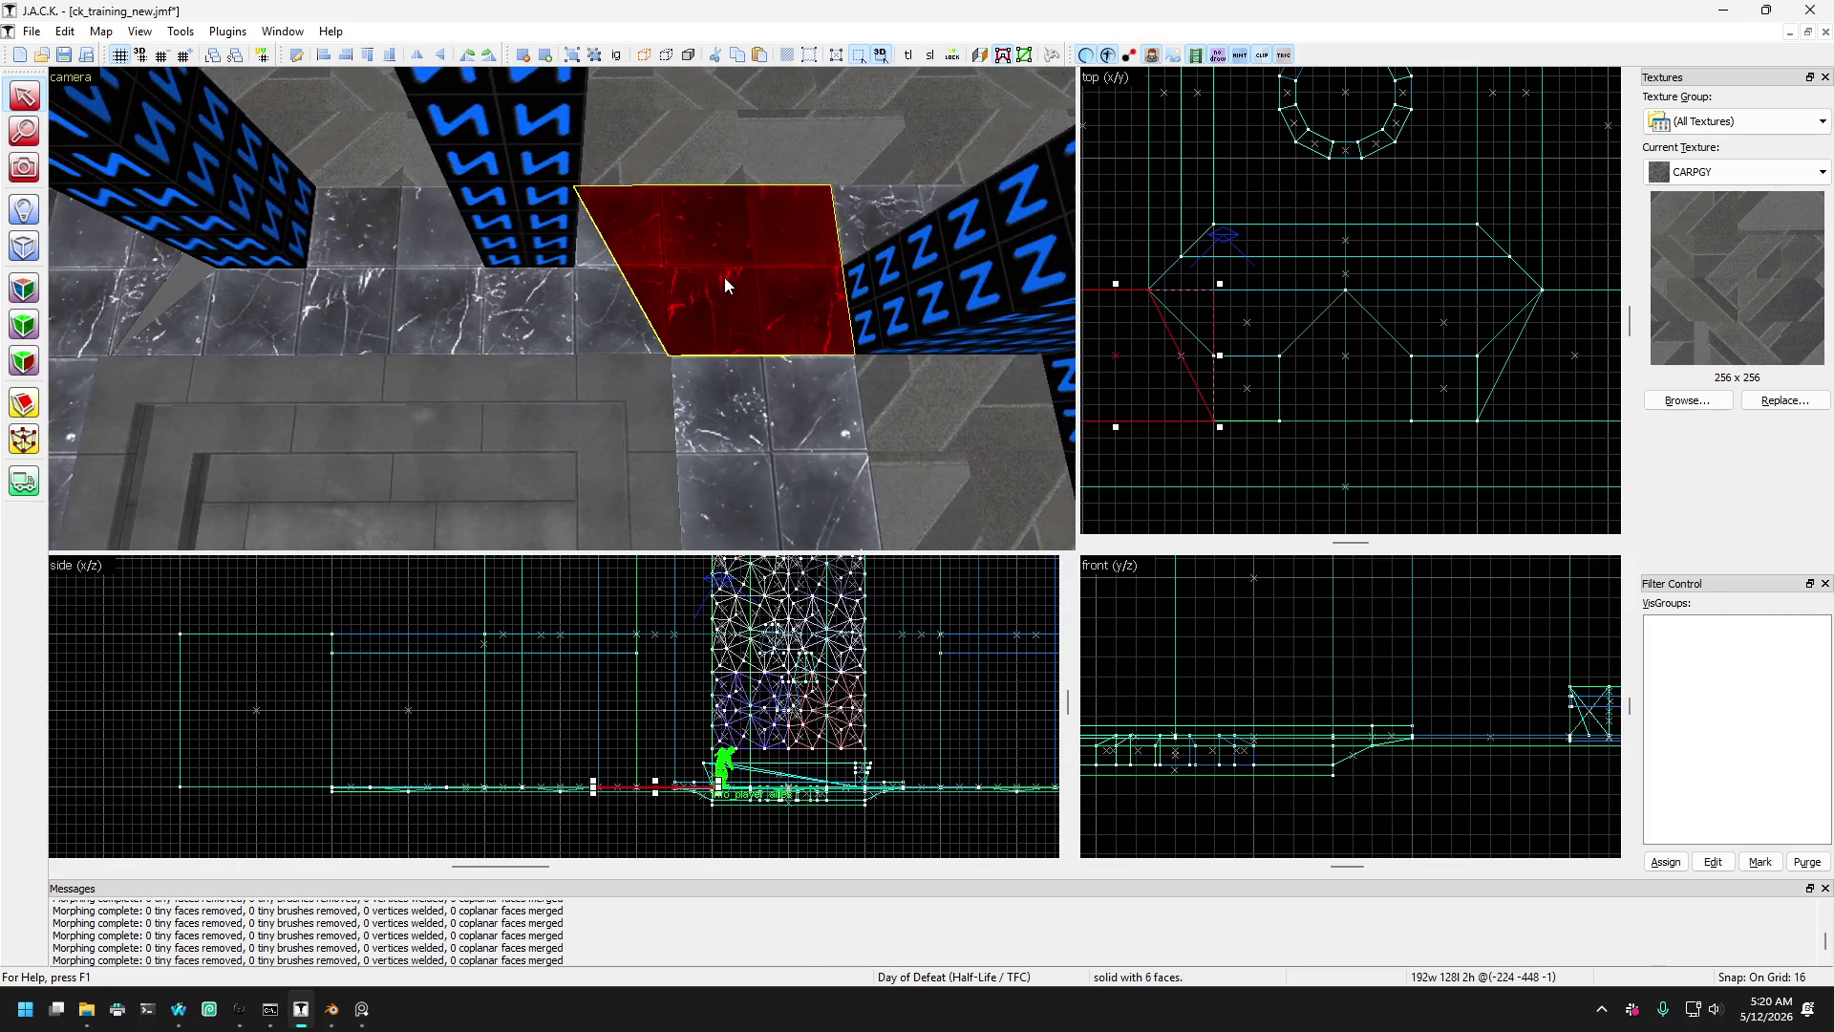
click(745, 296)
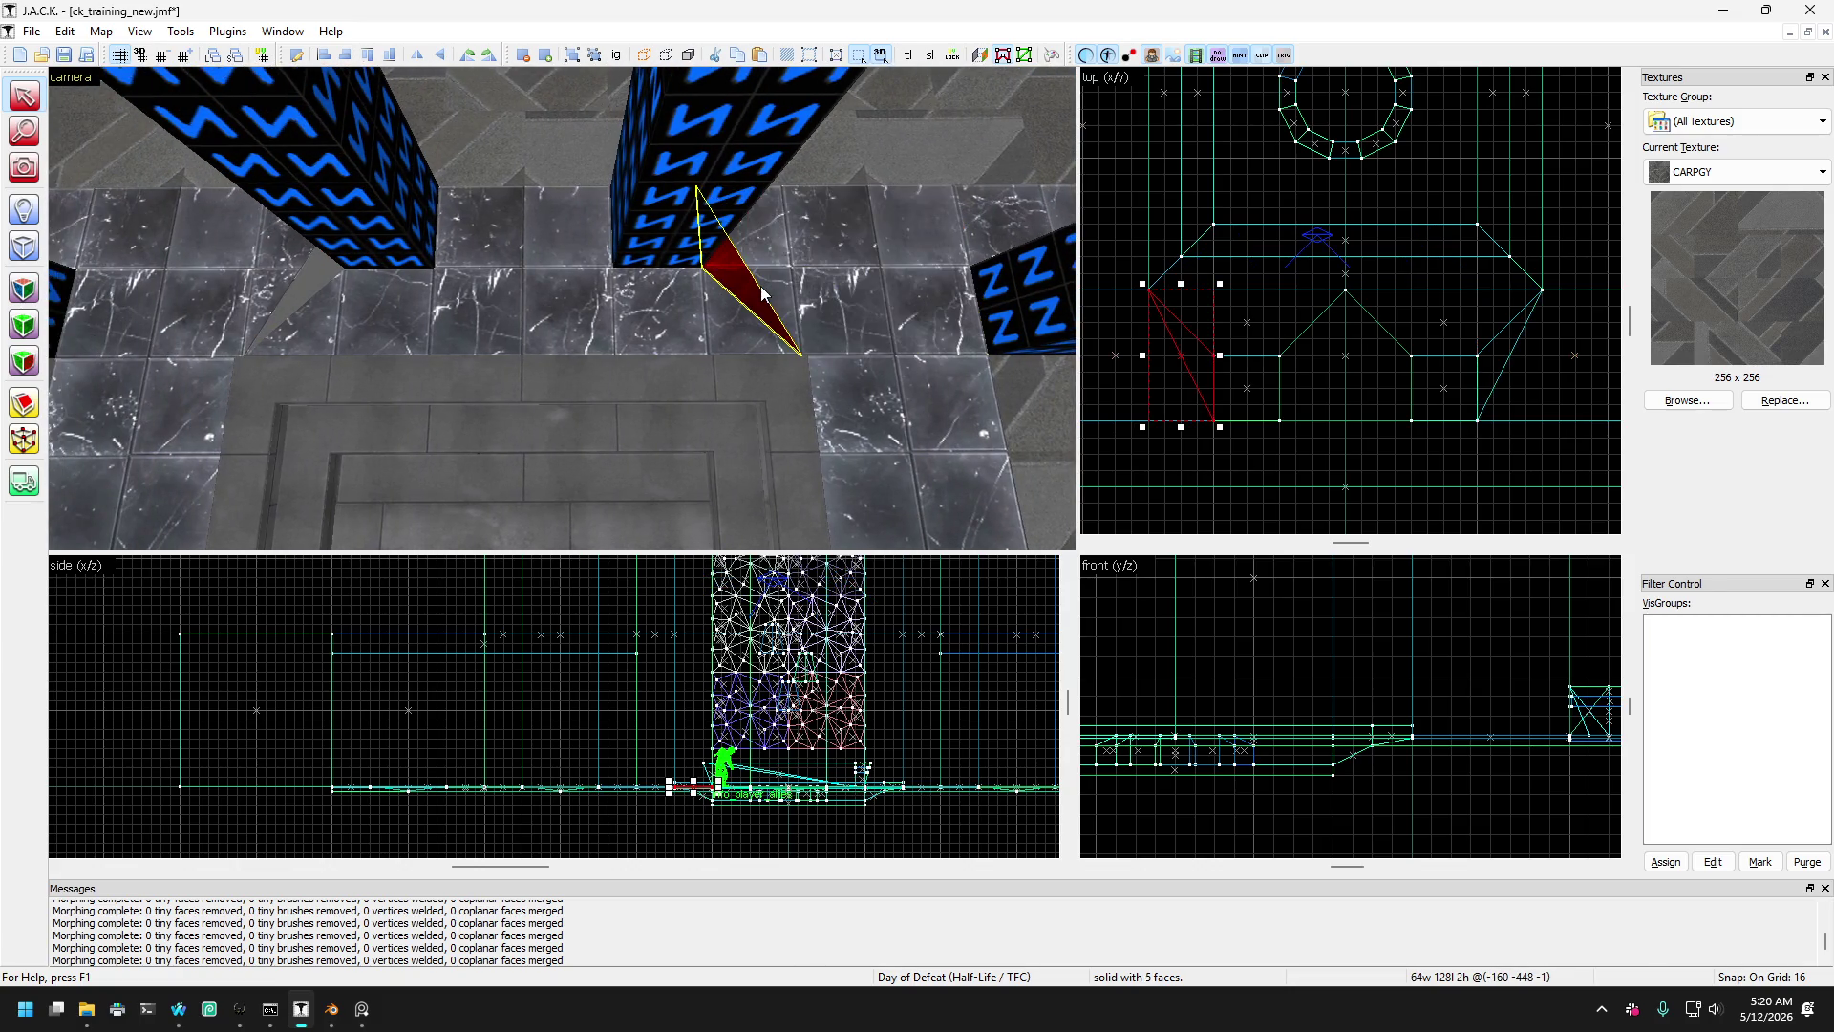
click(760, 285)
drag(502, 317, 311, 249)
ctrl+click(311, 249)
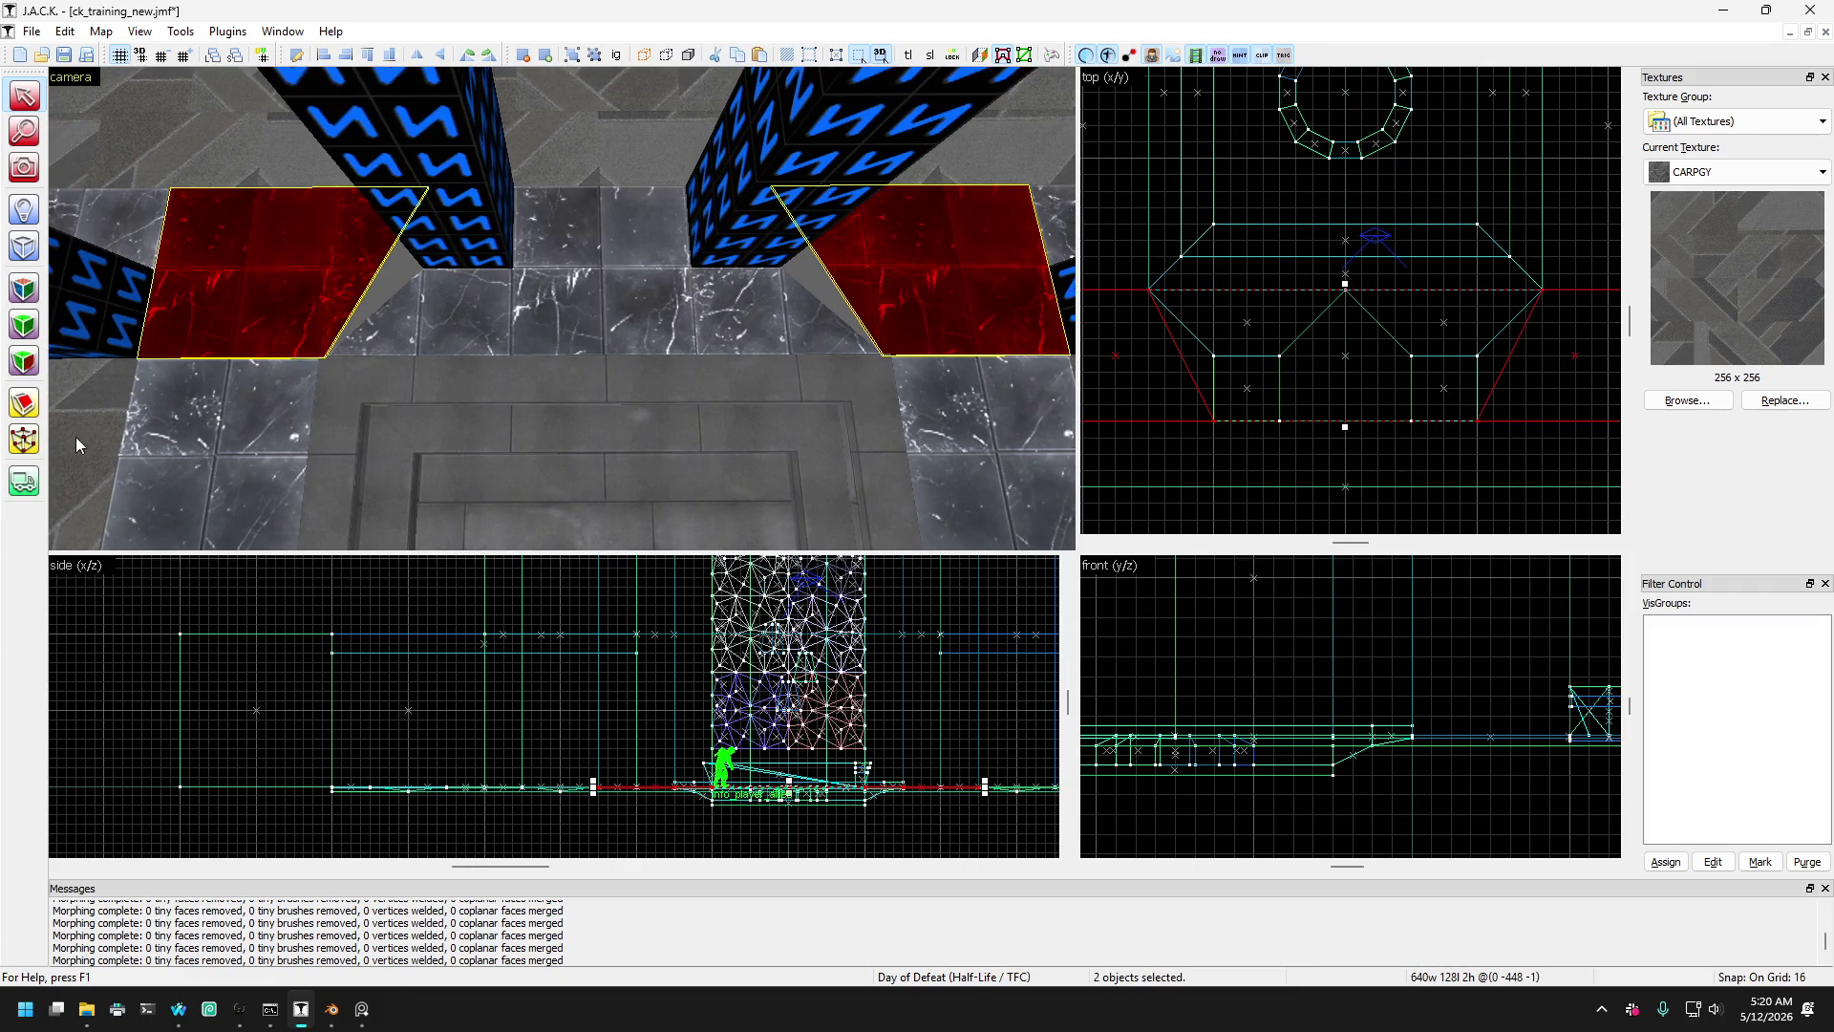
- Clip both quad slabs along the pillar edge
click(24, 404)
click(1185, 368)
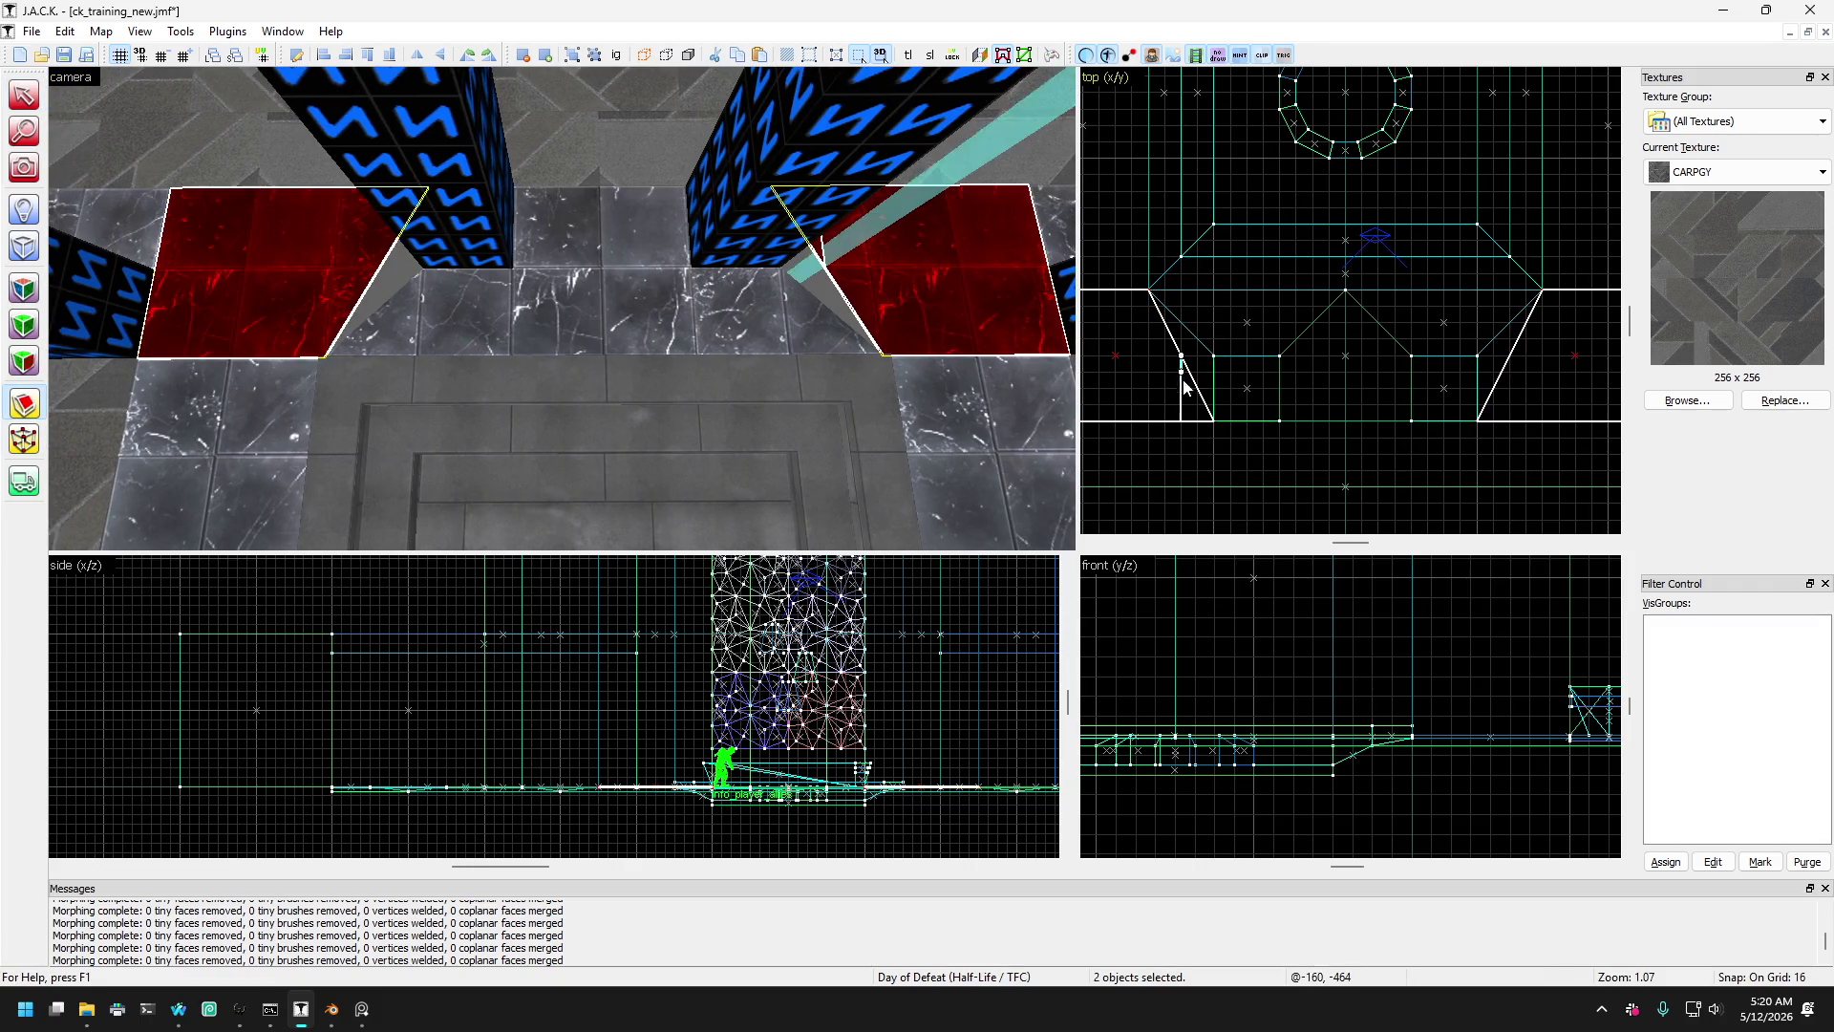
click(1513, 371)
key(Return)
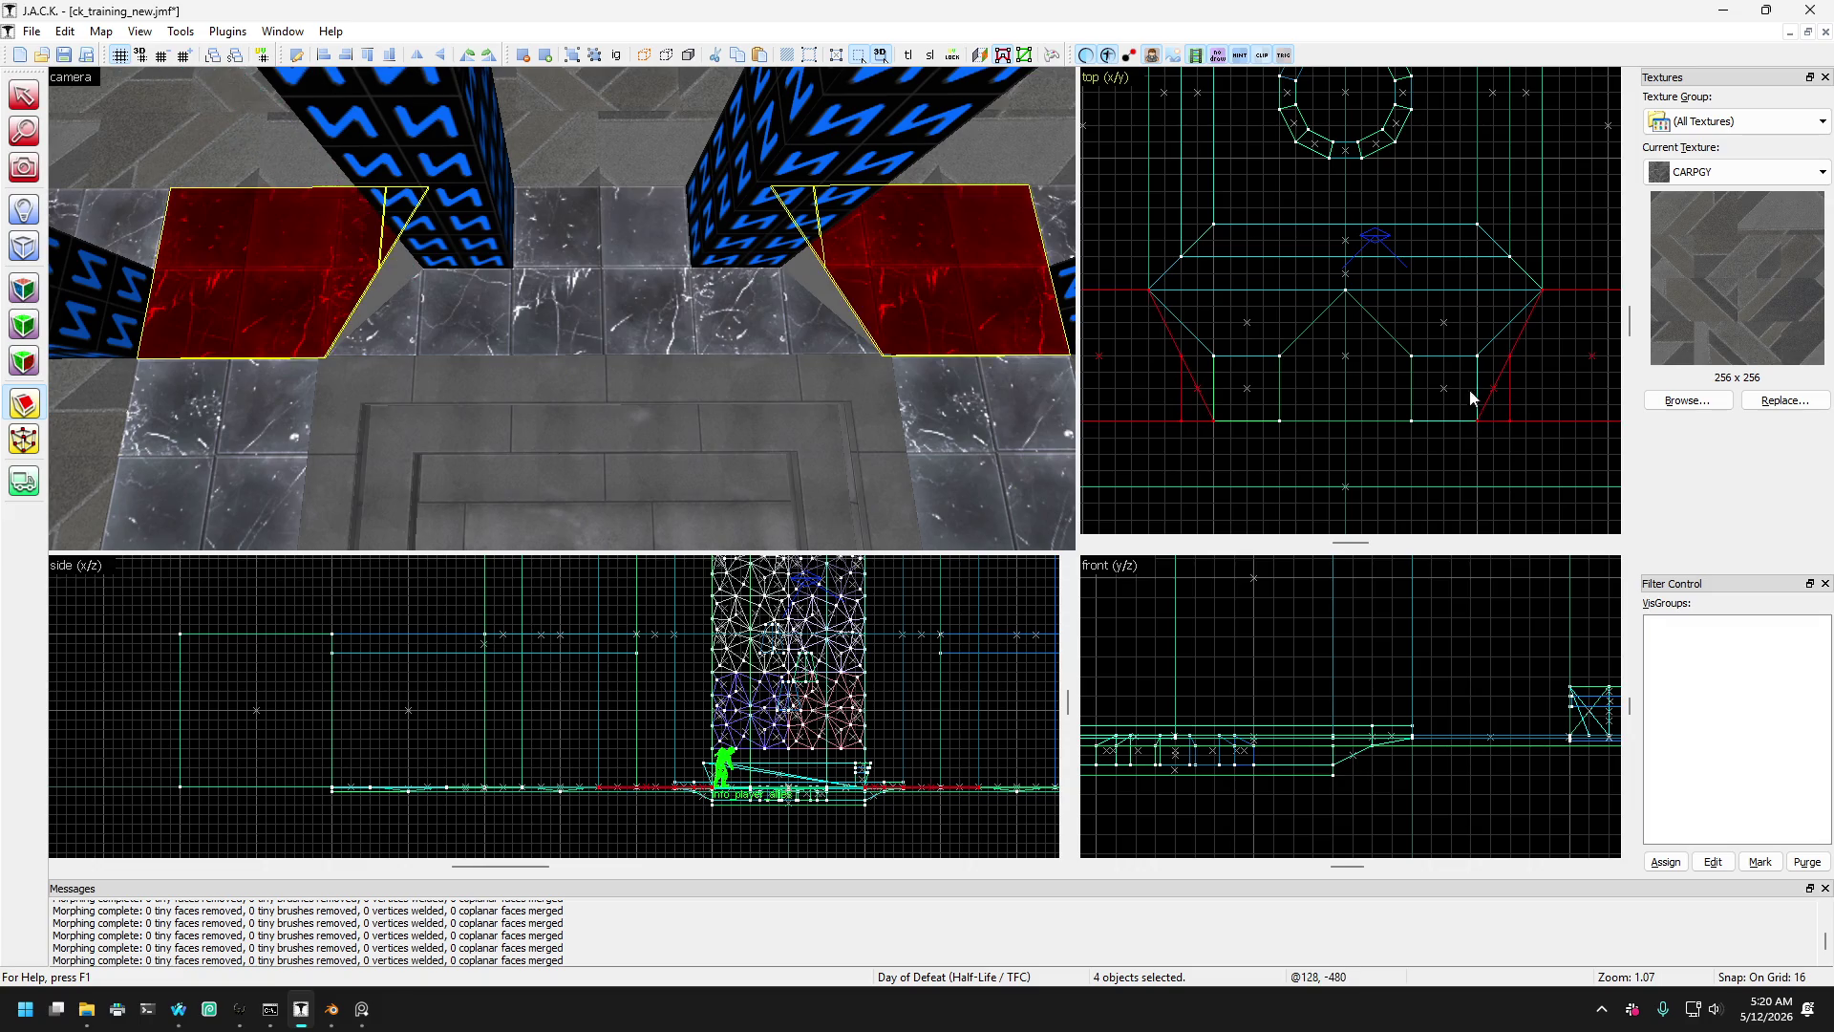
key(shift+s)
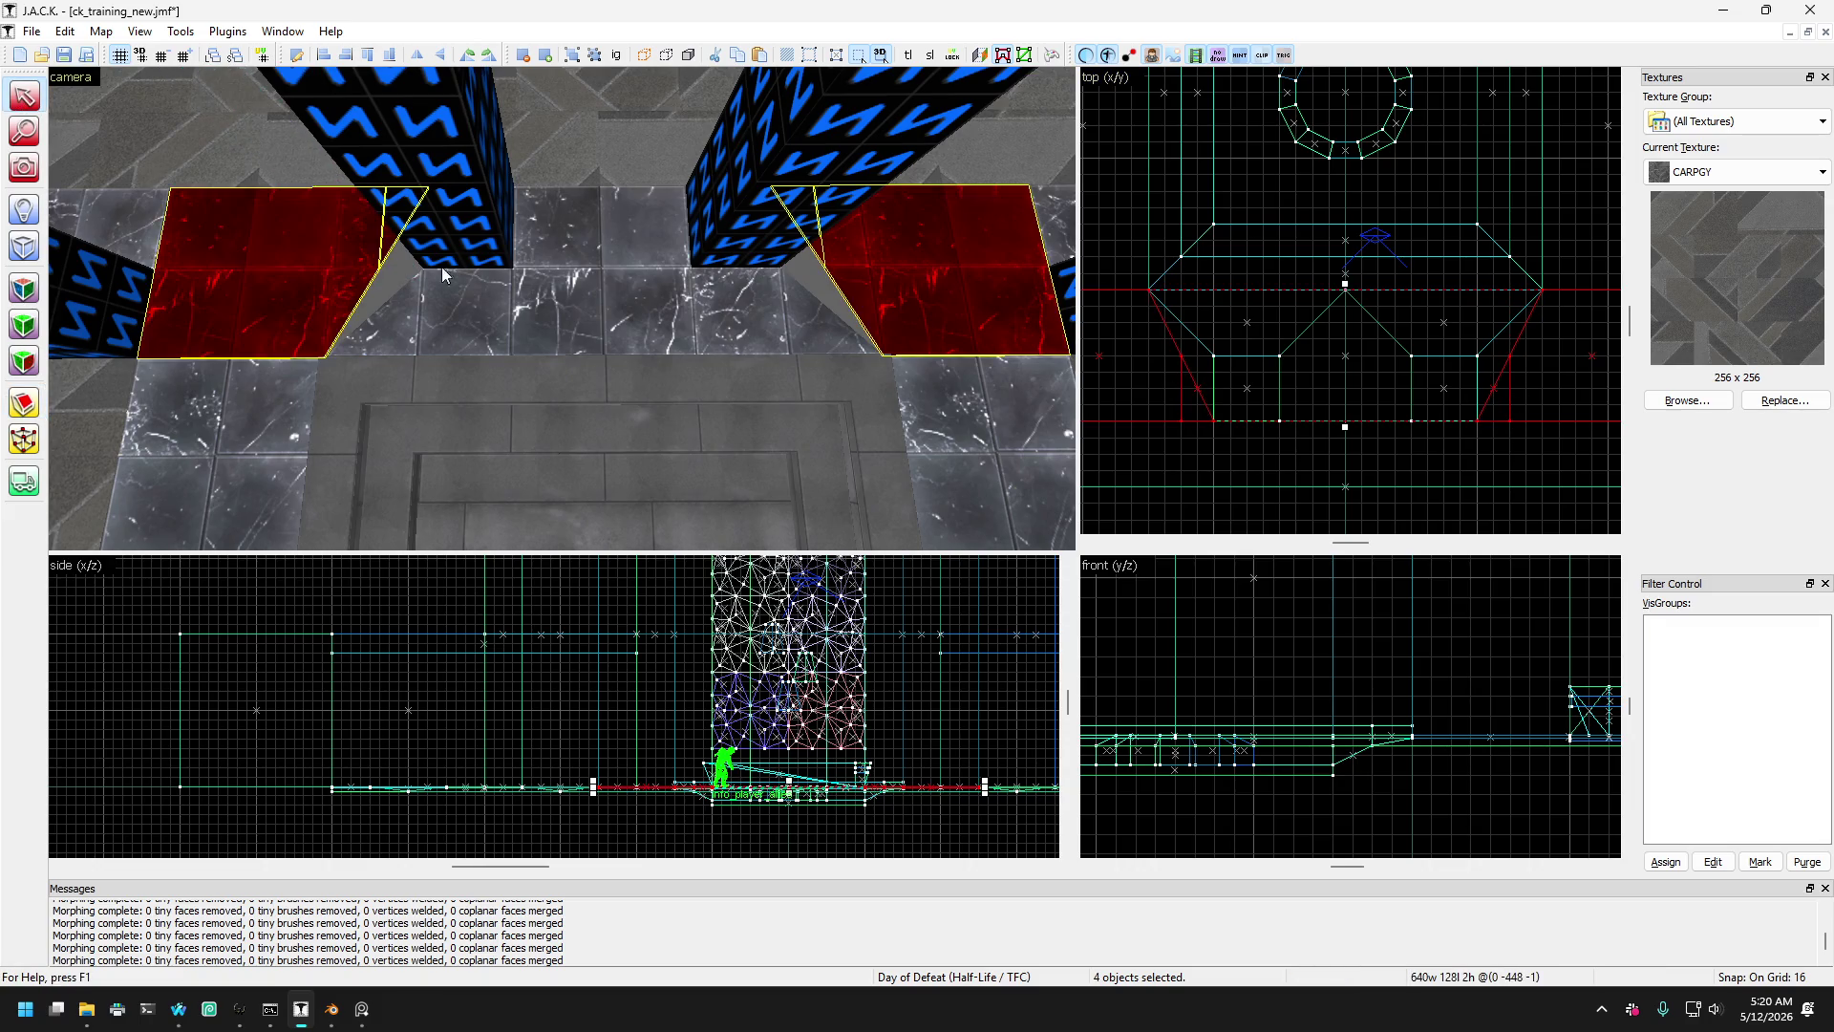
- Reselect both quad slabs and drag their inner vertices so the edges angle toward the pillars
ctrl+click(286, 267)
ctrl+click(879, 283)
click(862, 277)
ctrl+click(312, 290)
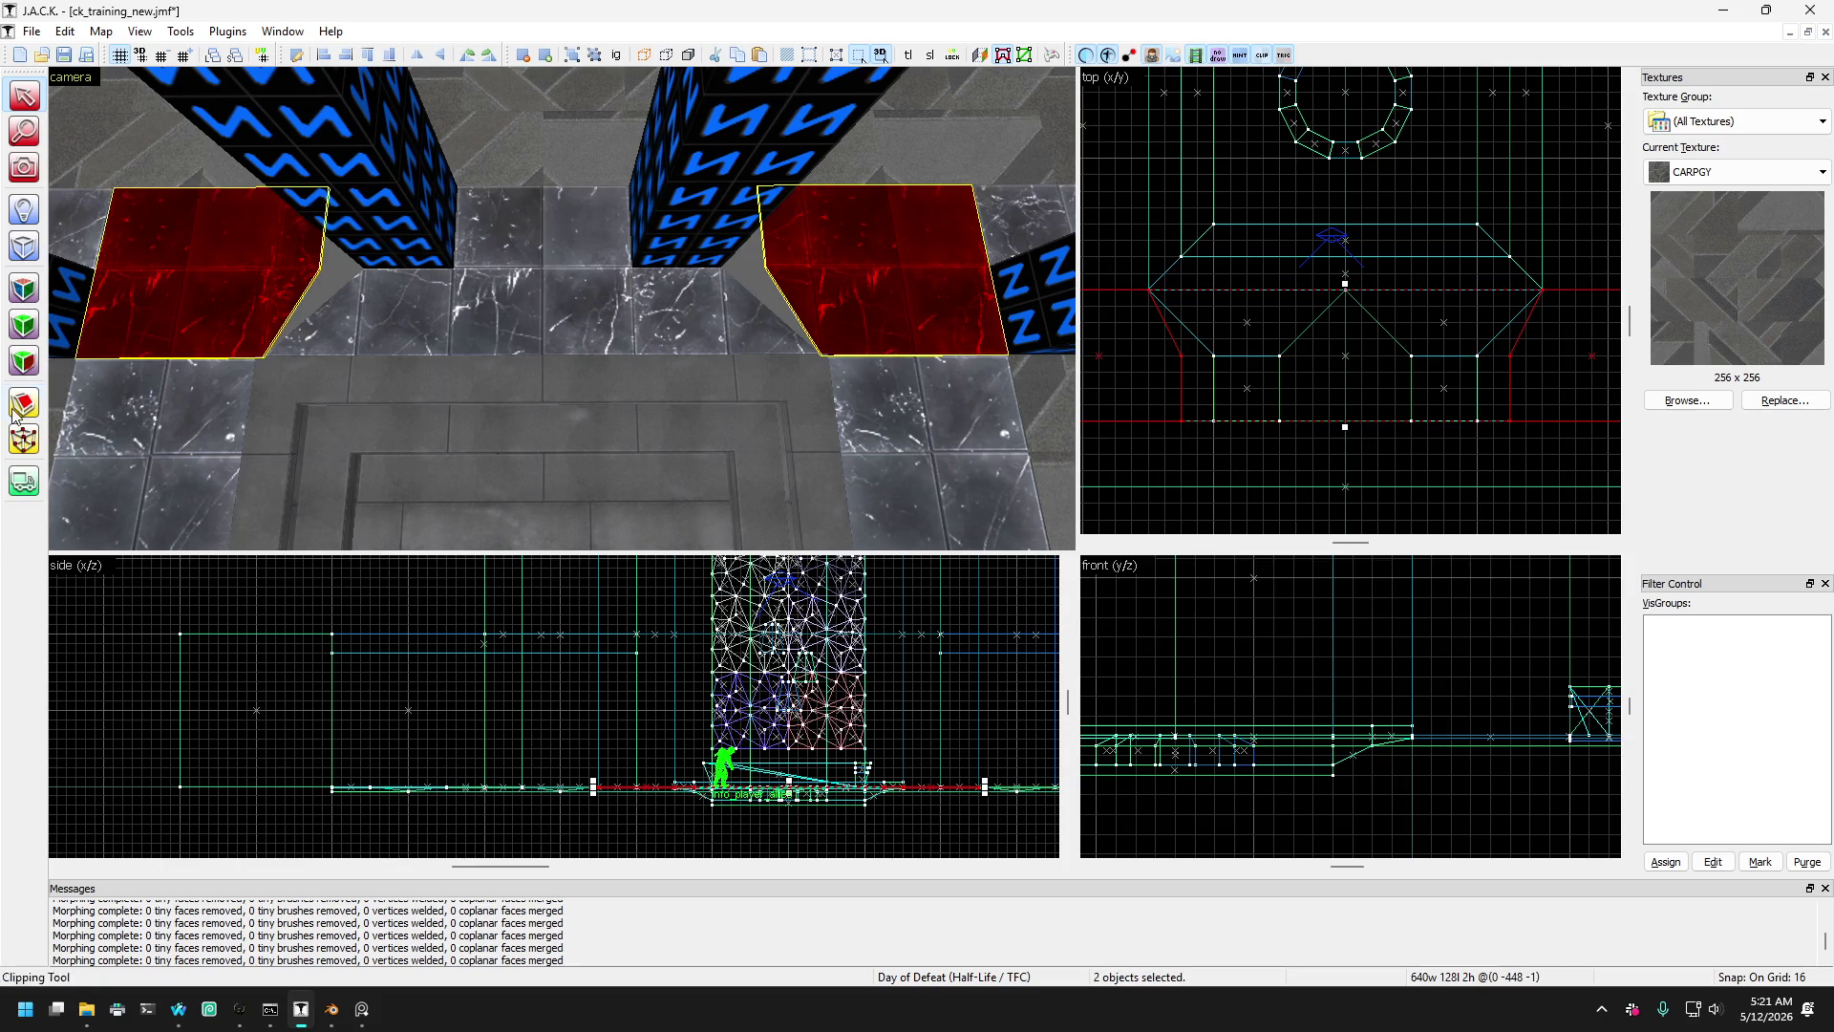
click(24, 440)
mouse_move(1133, 339)
mouse_down()
mouse_move(1221, 448)
mouse_move(1214, 420)
mouse_up()
mouse_move(1461, 455)
mouse_down()
mouse_move(1525, 371)
mouse_move(1515, 349)
mouse_move(1475, 359)
mouse_up()
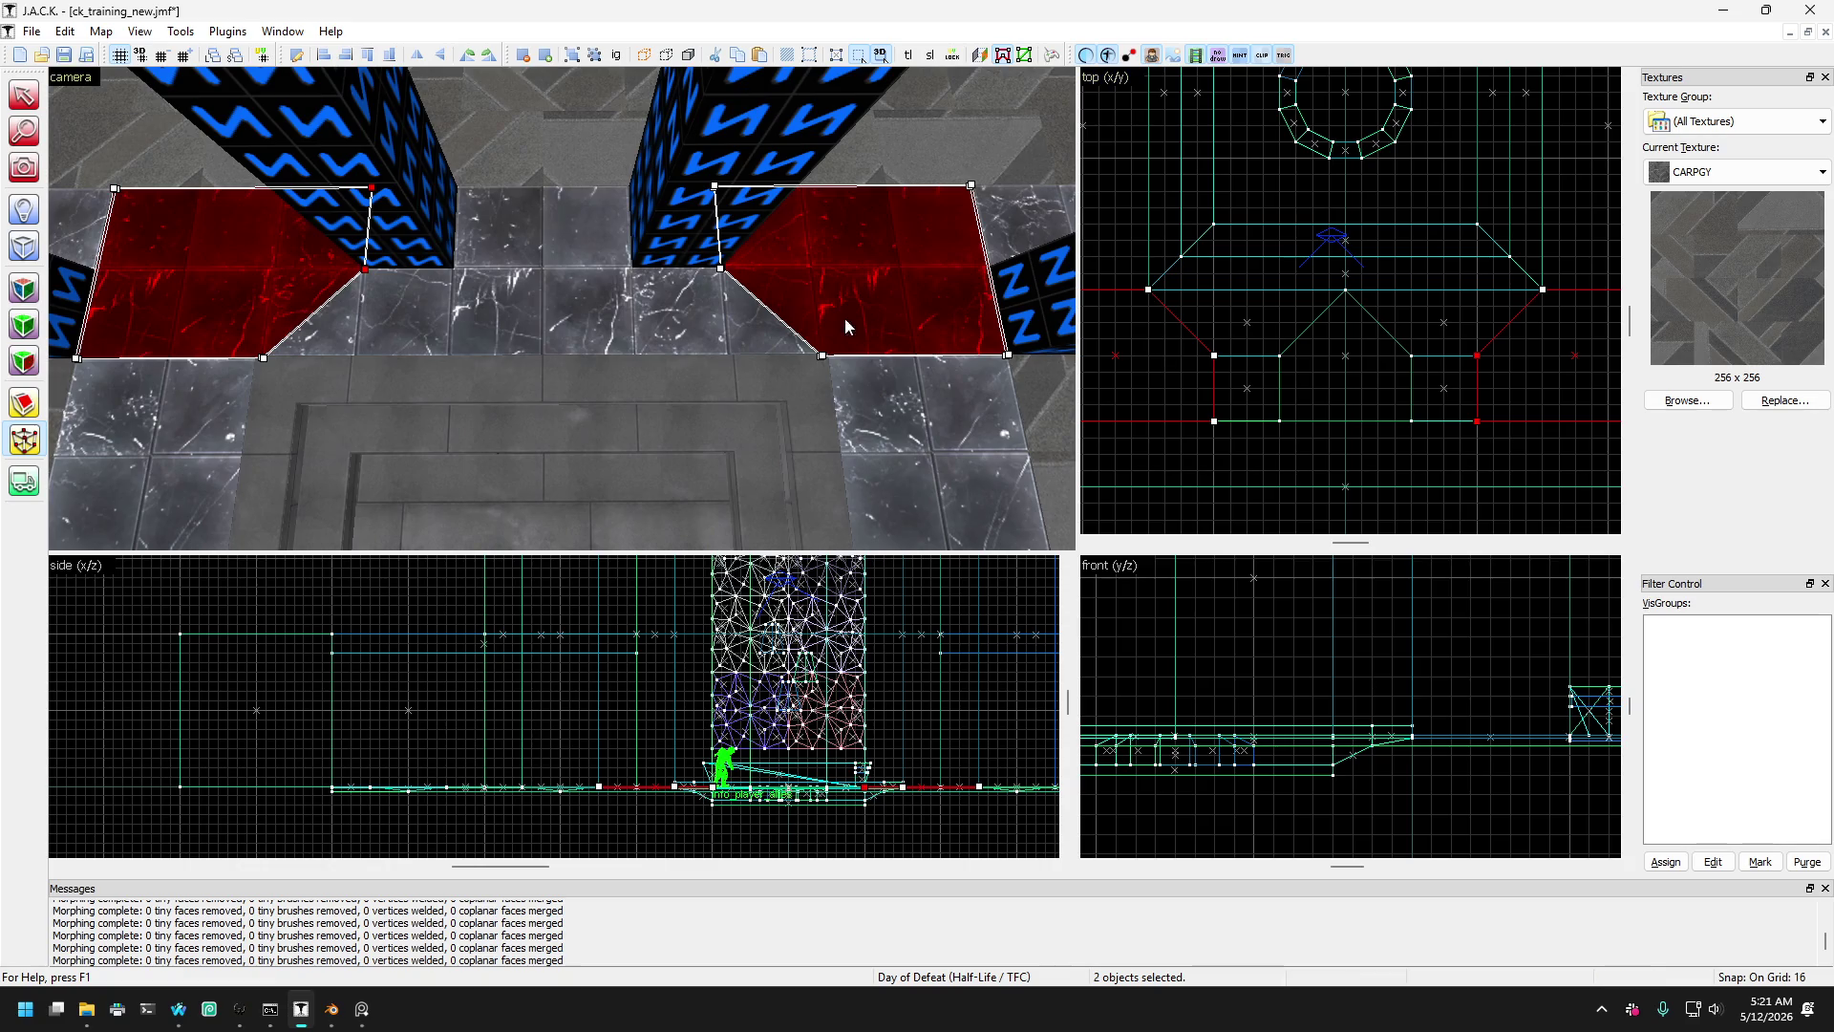
click(24, 95)
scroll(164, 203, down, 8)
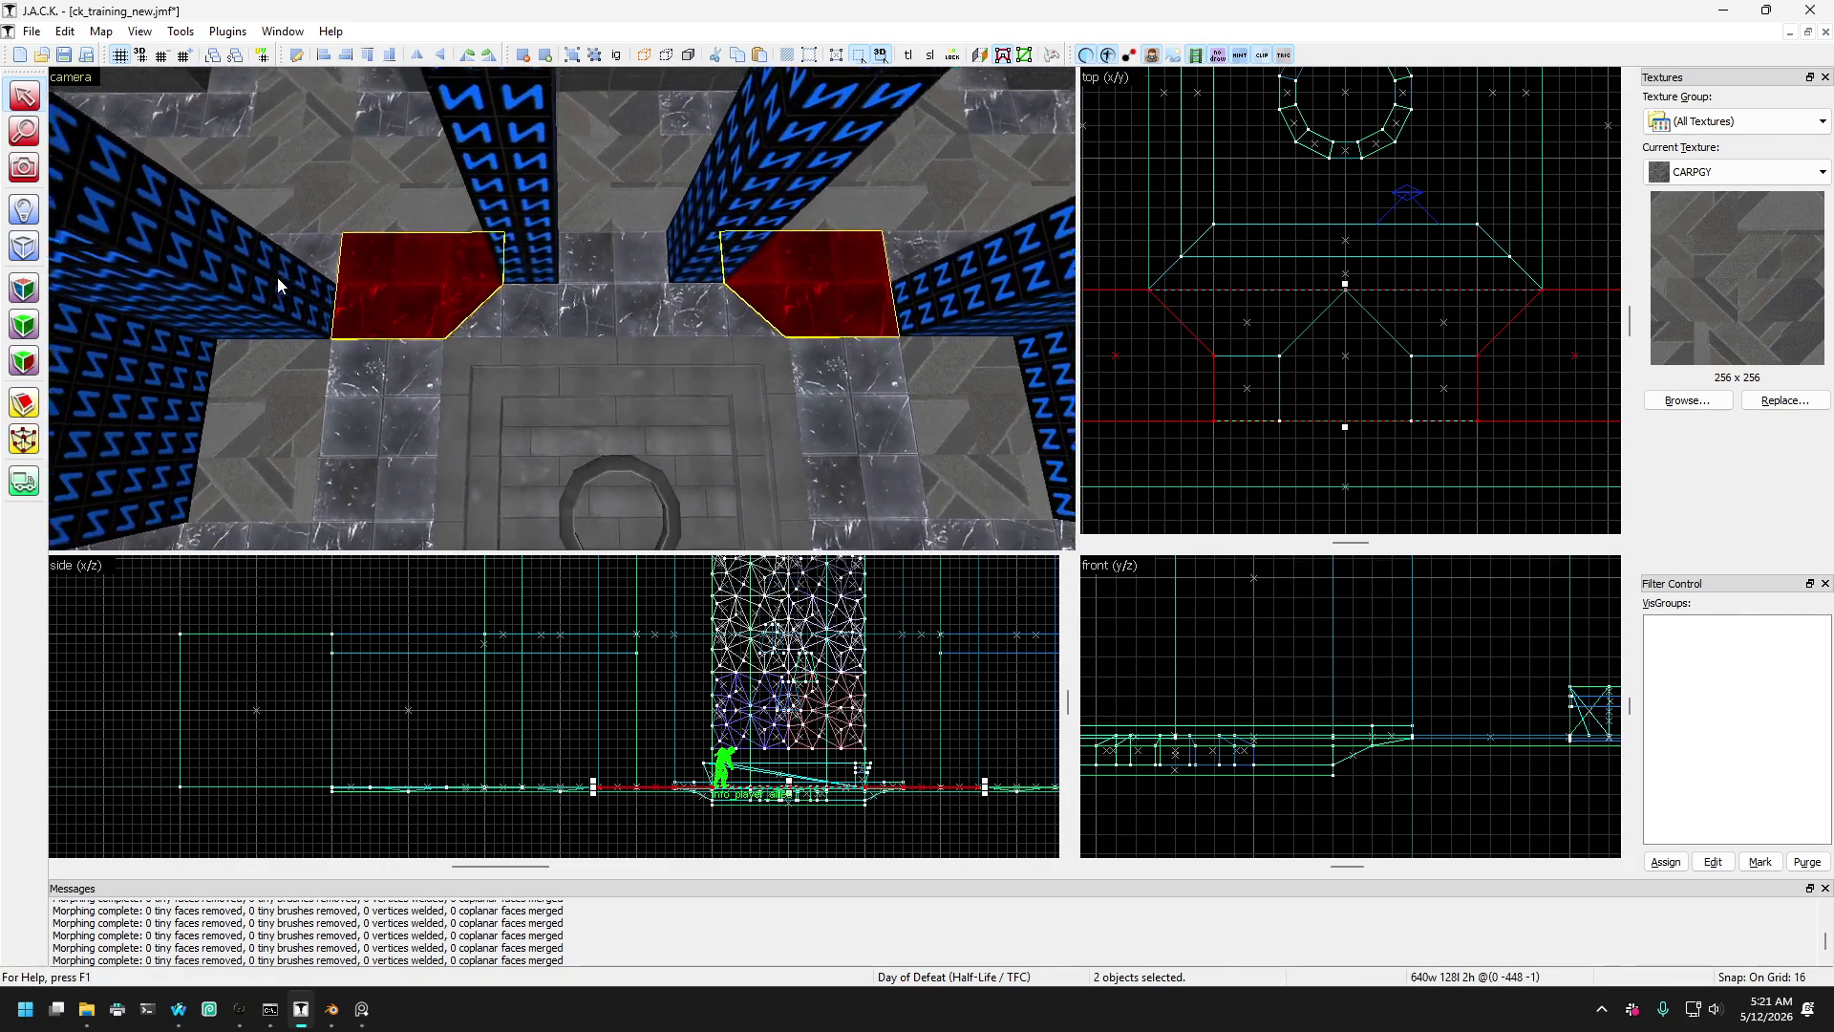
scroll(344, 191, down, 10)
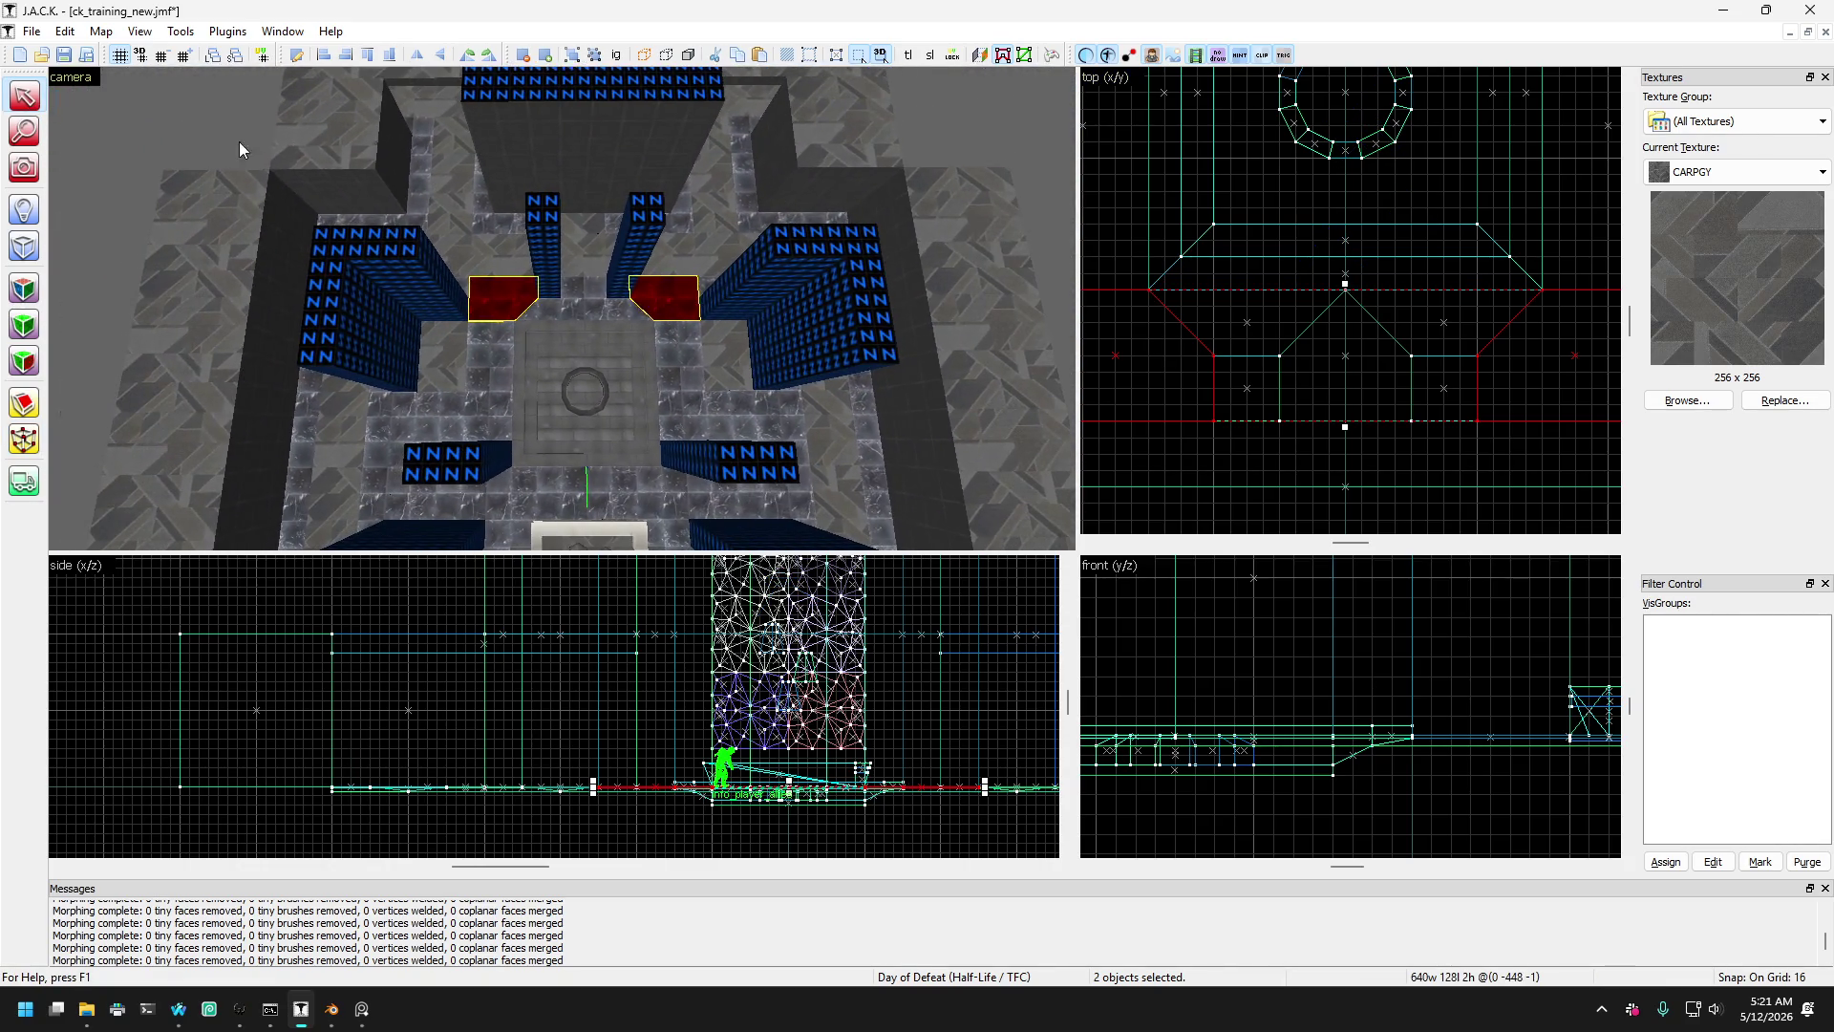
- Deselect the reshaped slabs, select the left pillar and fly the 3D camera over the pillars
key(Escape)
key(shift+c)
scroll(237, 220, up, 10)
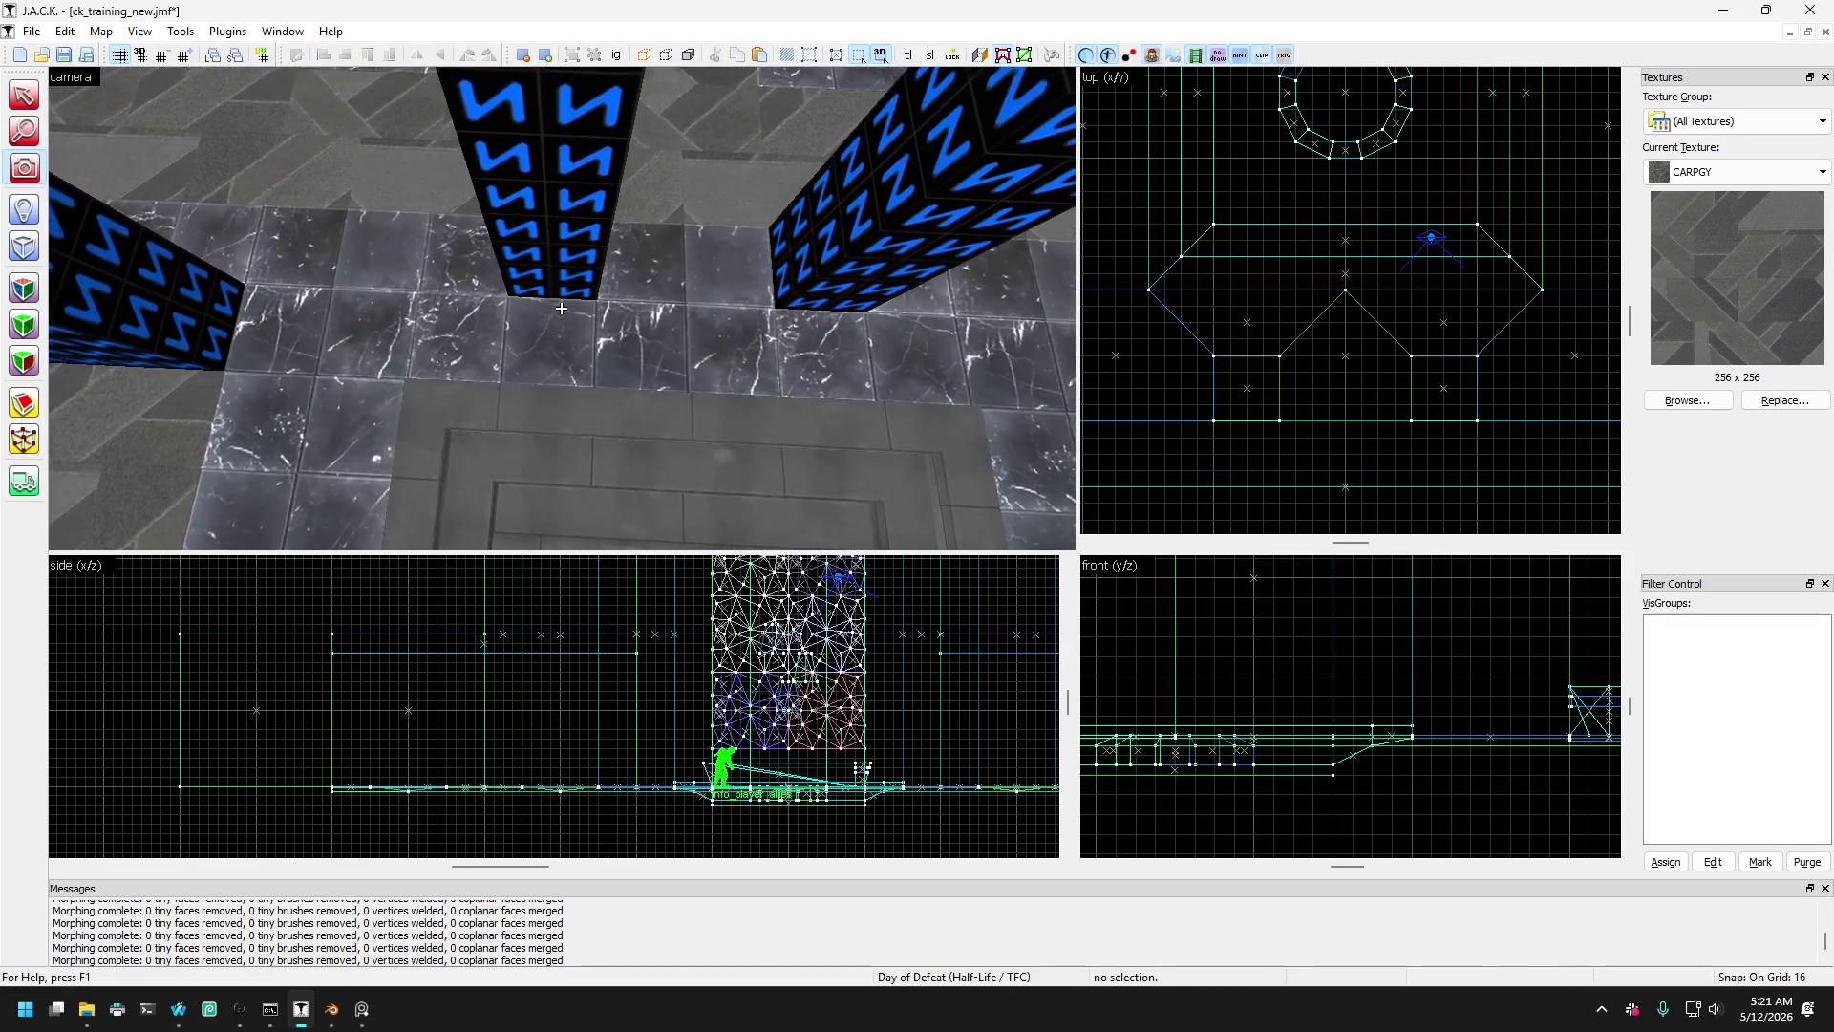
scroll(562, 308, up, 3)
click(23, 95)
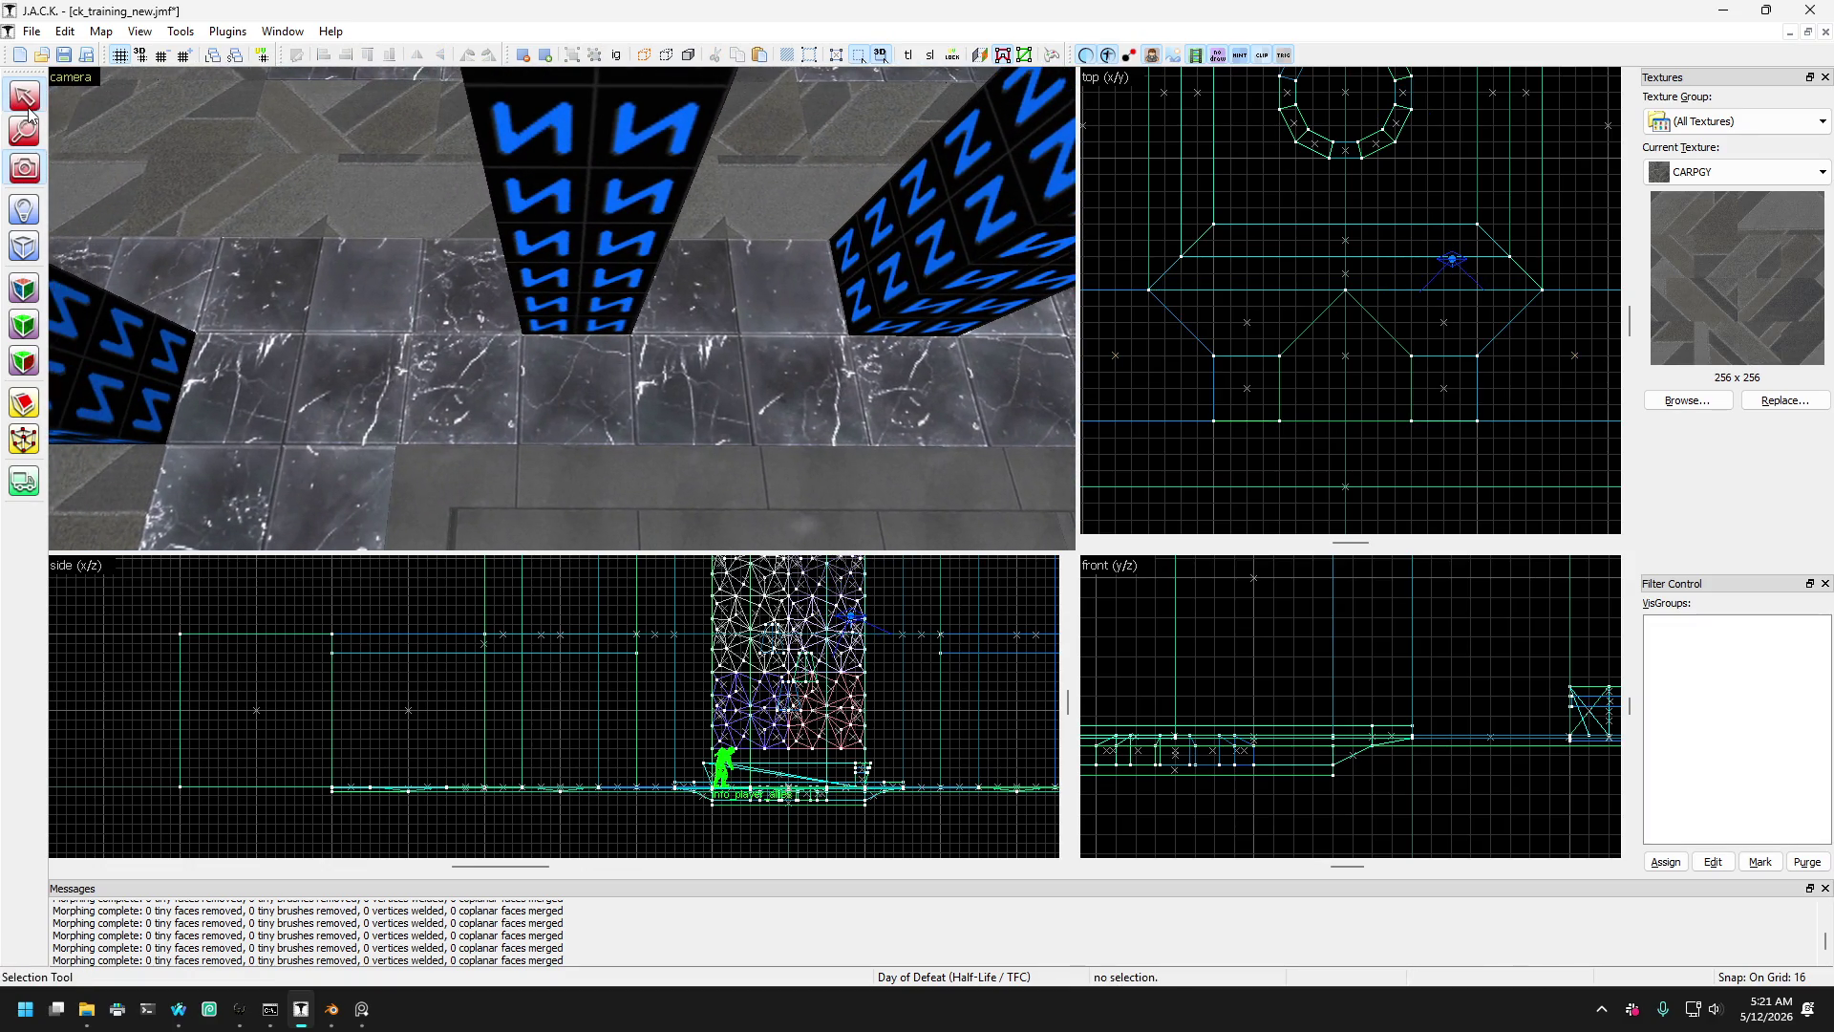
click(180, 306)
key(shift+c)
scroll(301, 315, down, 8)
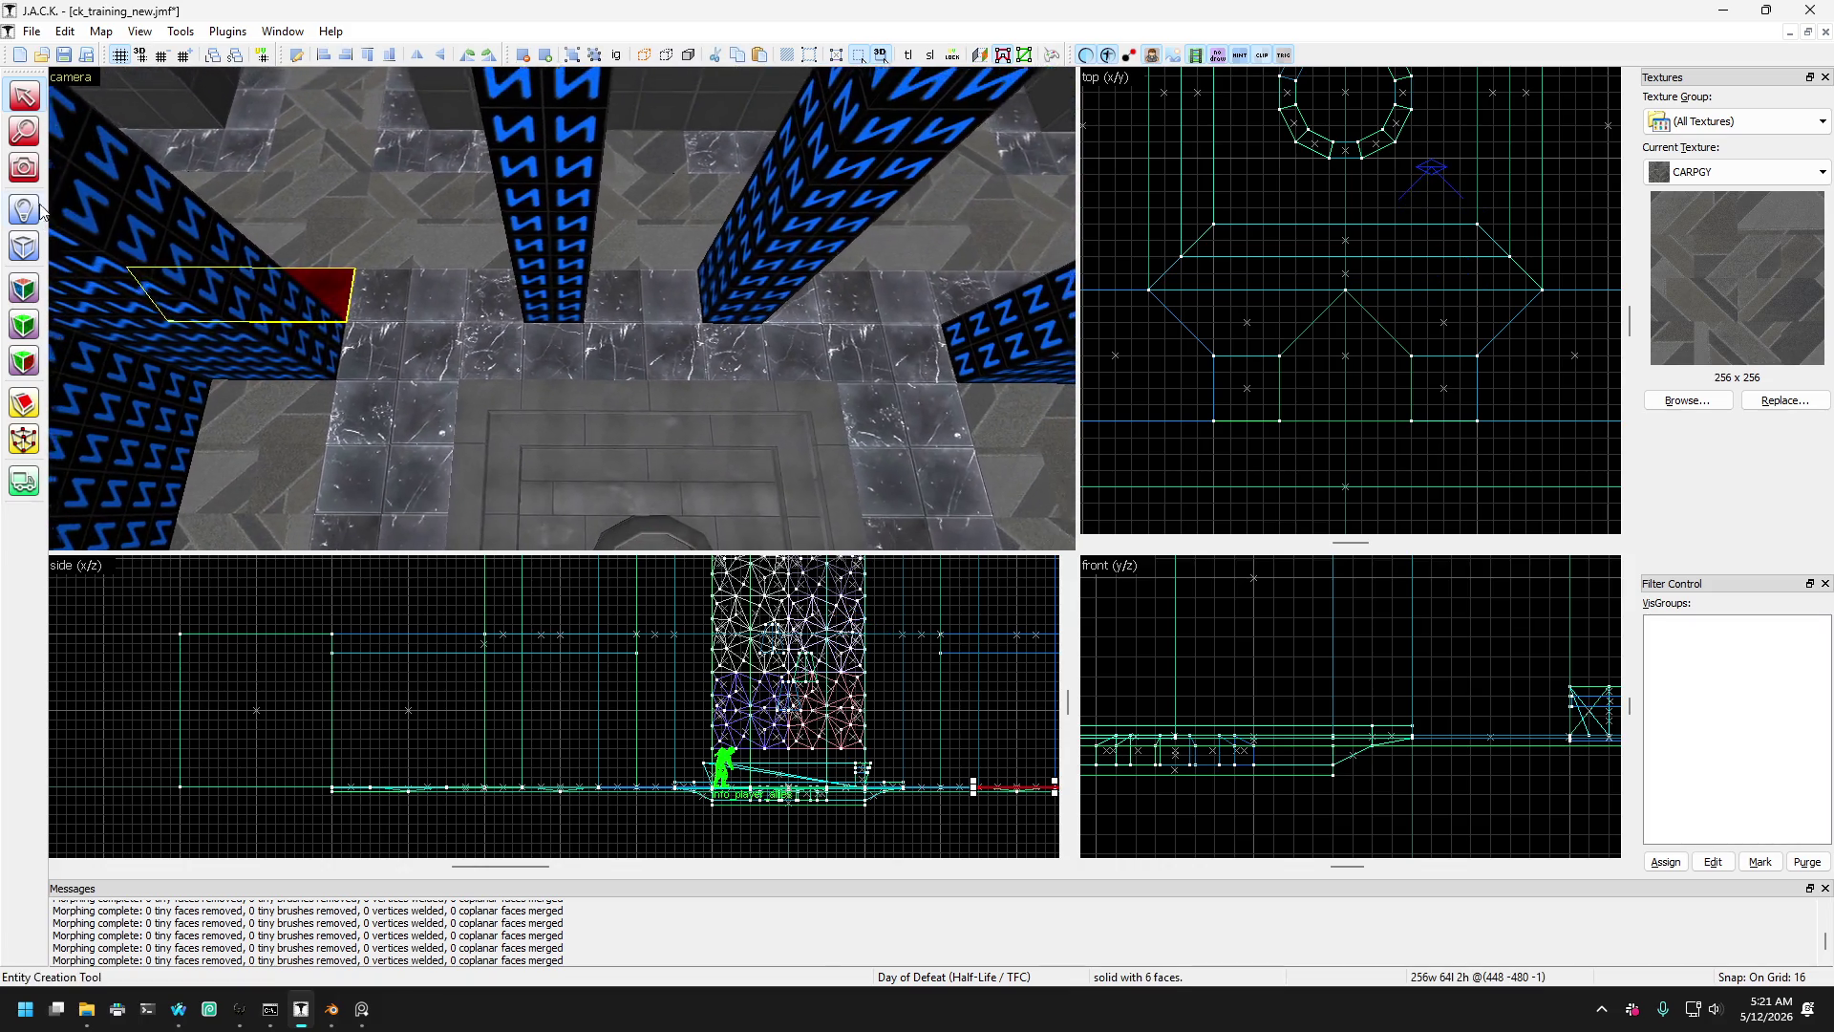
key(z)
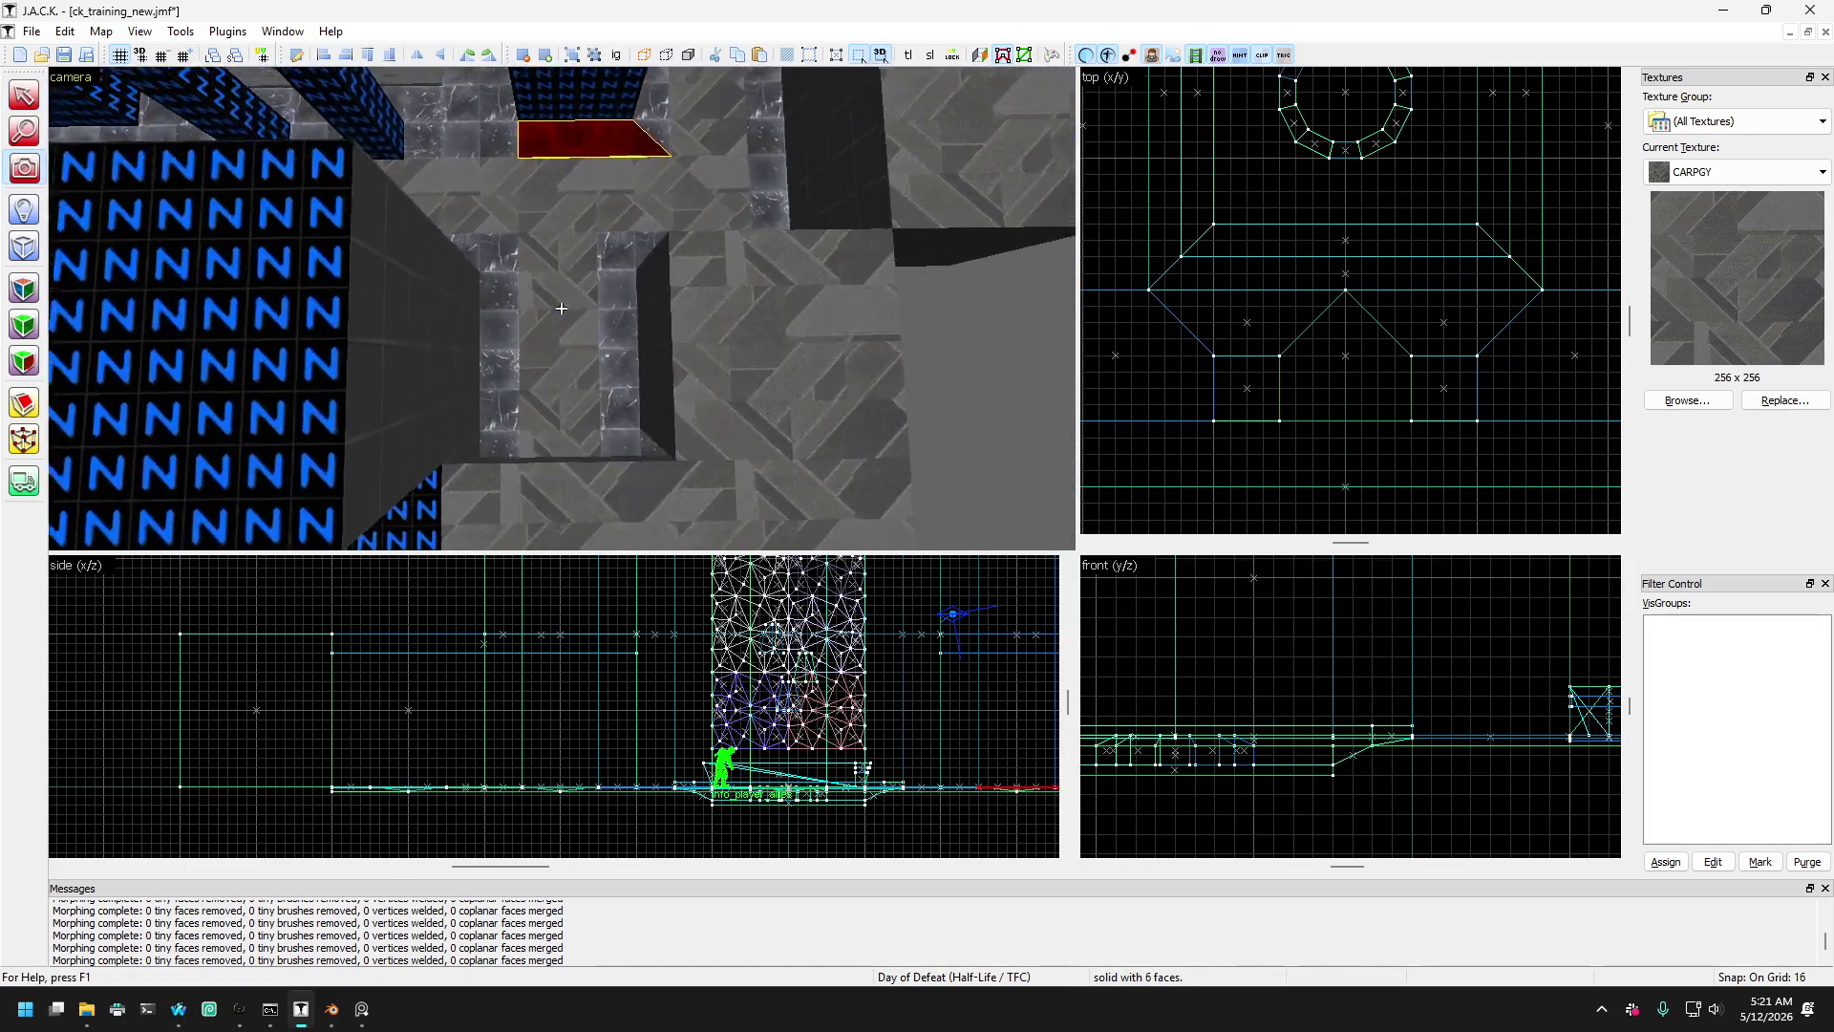
key(z)
key(shift+s)
- Select the two floor slabs beside the pillars and clip each diagonally in the top view
click(617, 339)
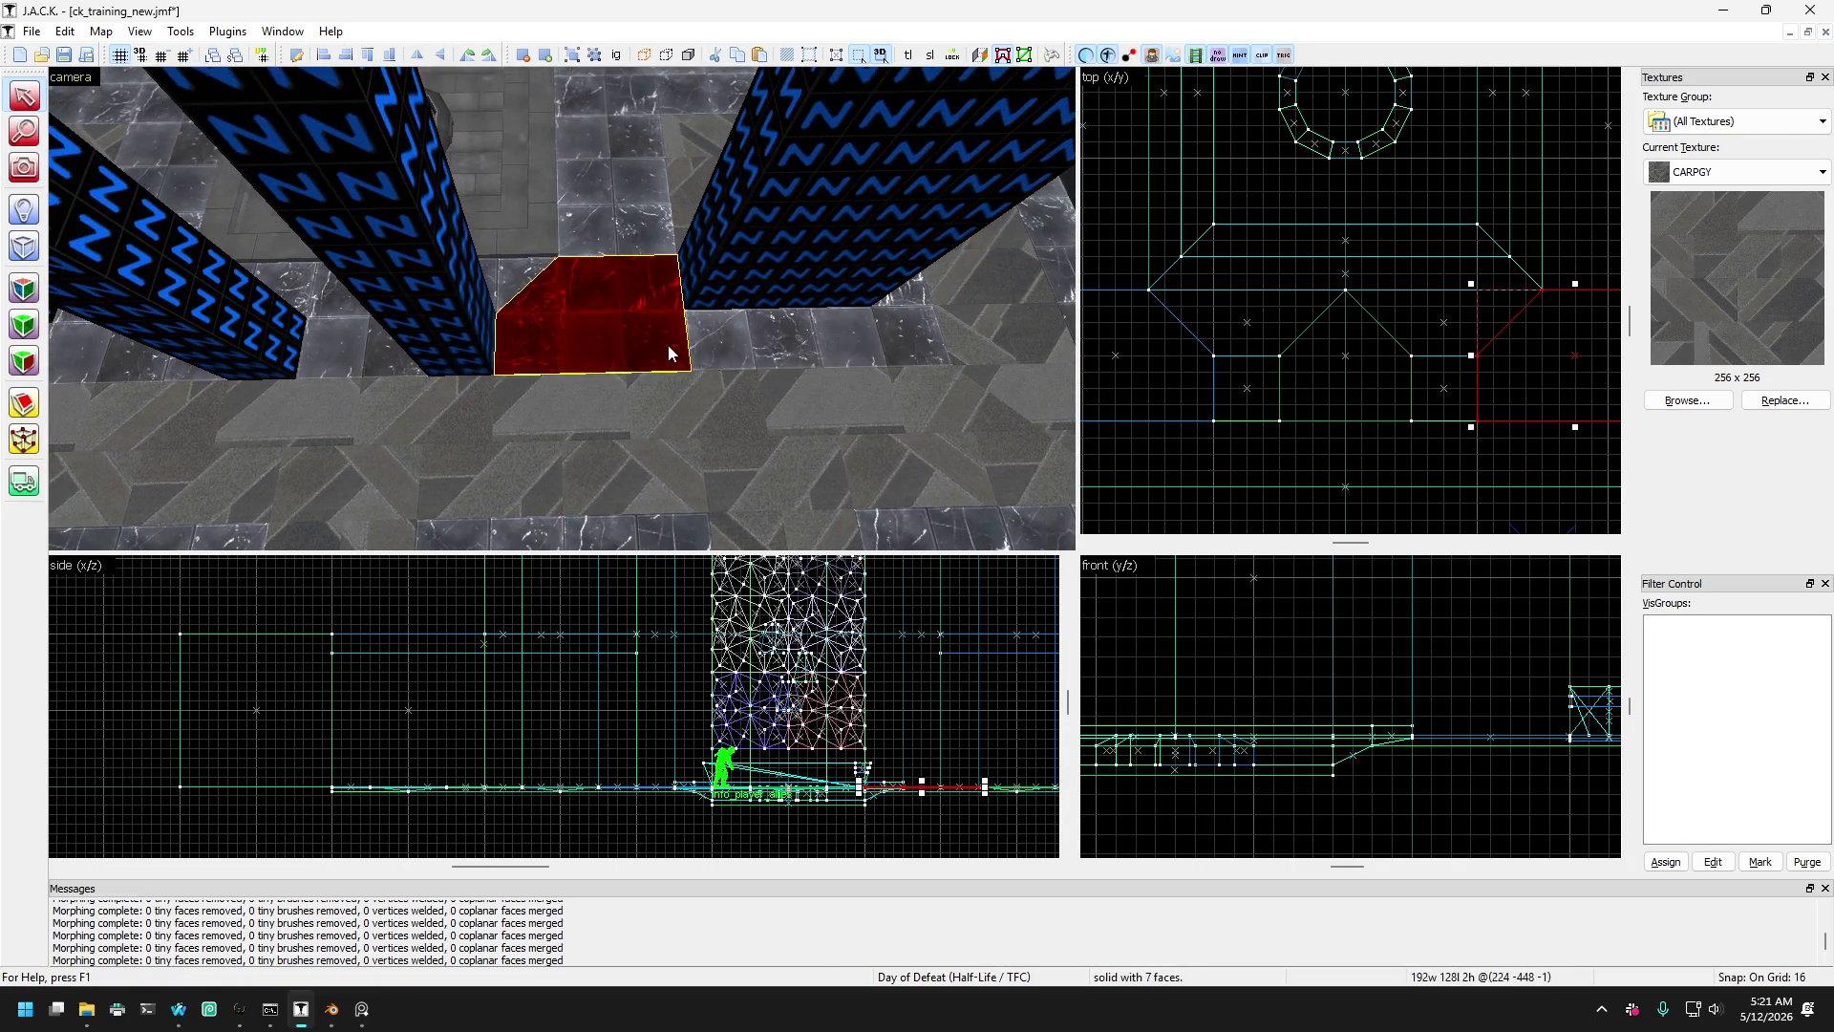
ctrl+click(505, 341)
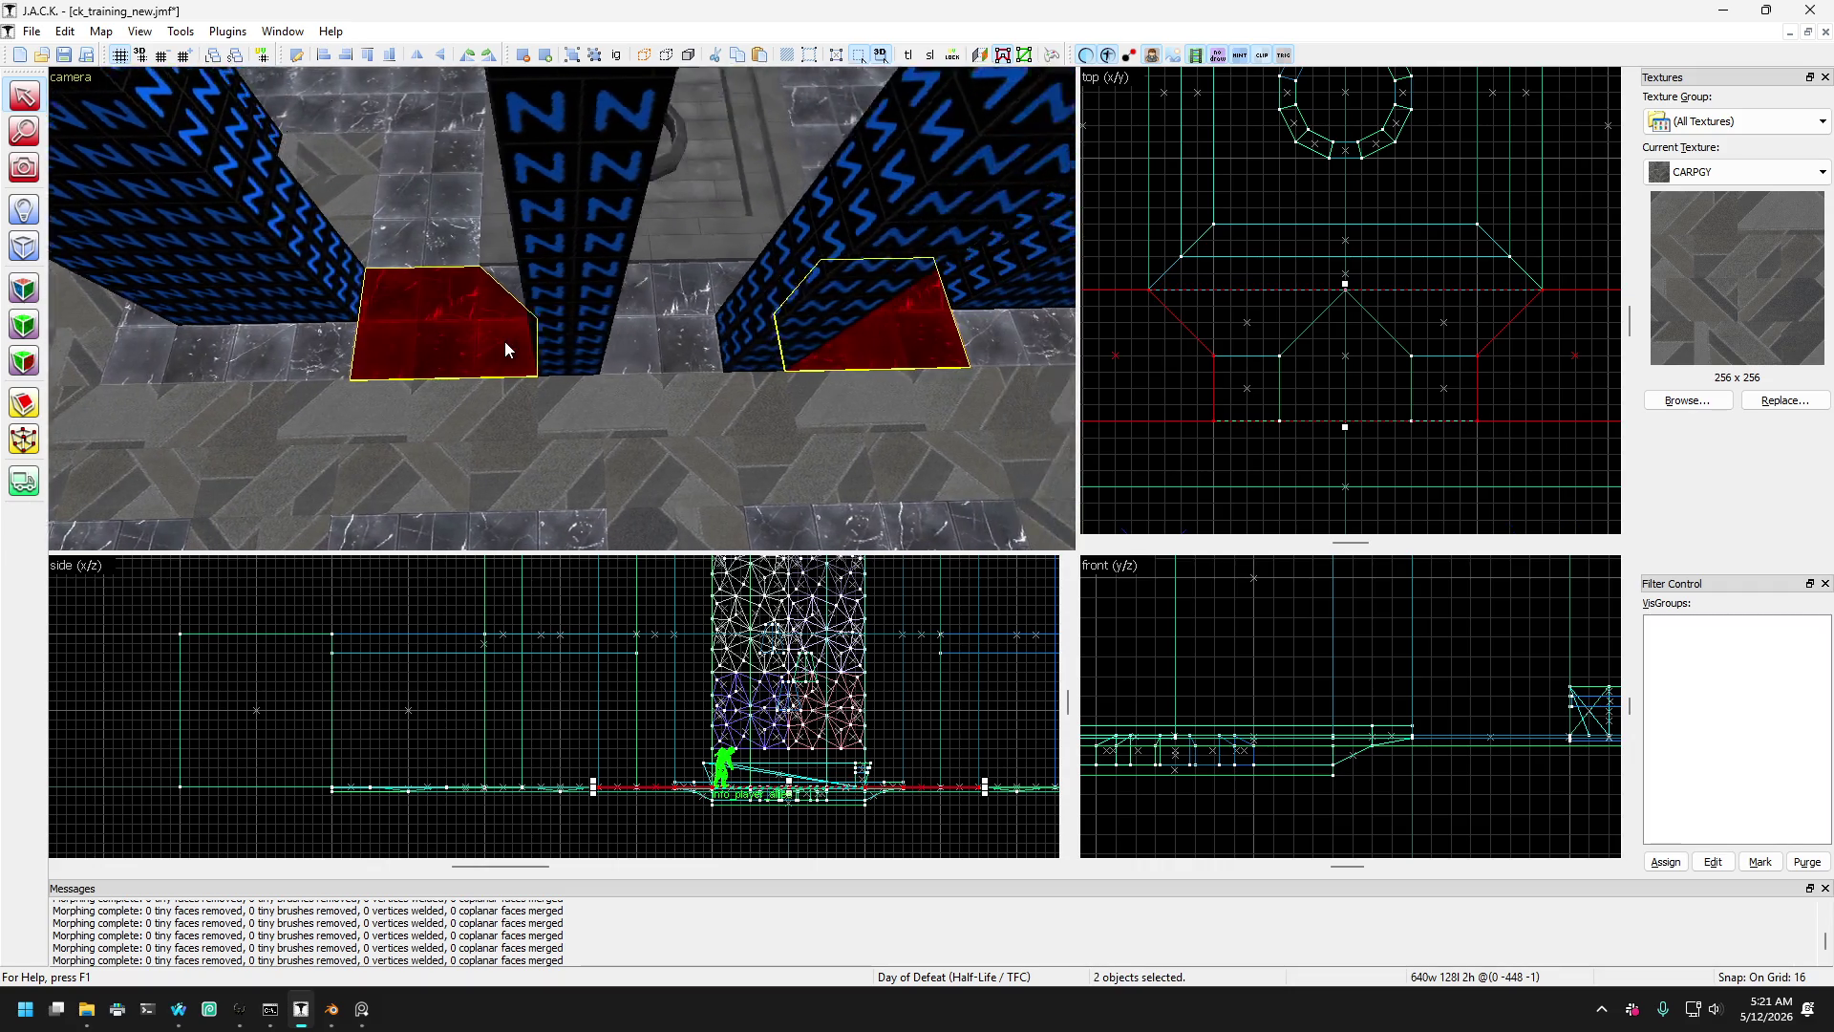
scroll(1341, 362, down, 3)
scroll(1271, 359, up, 3)
drag(1228, 353, 1423, 419)
scroll(1426, 429, down, 2)
scroll(1332, 401, up, 2)
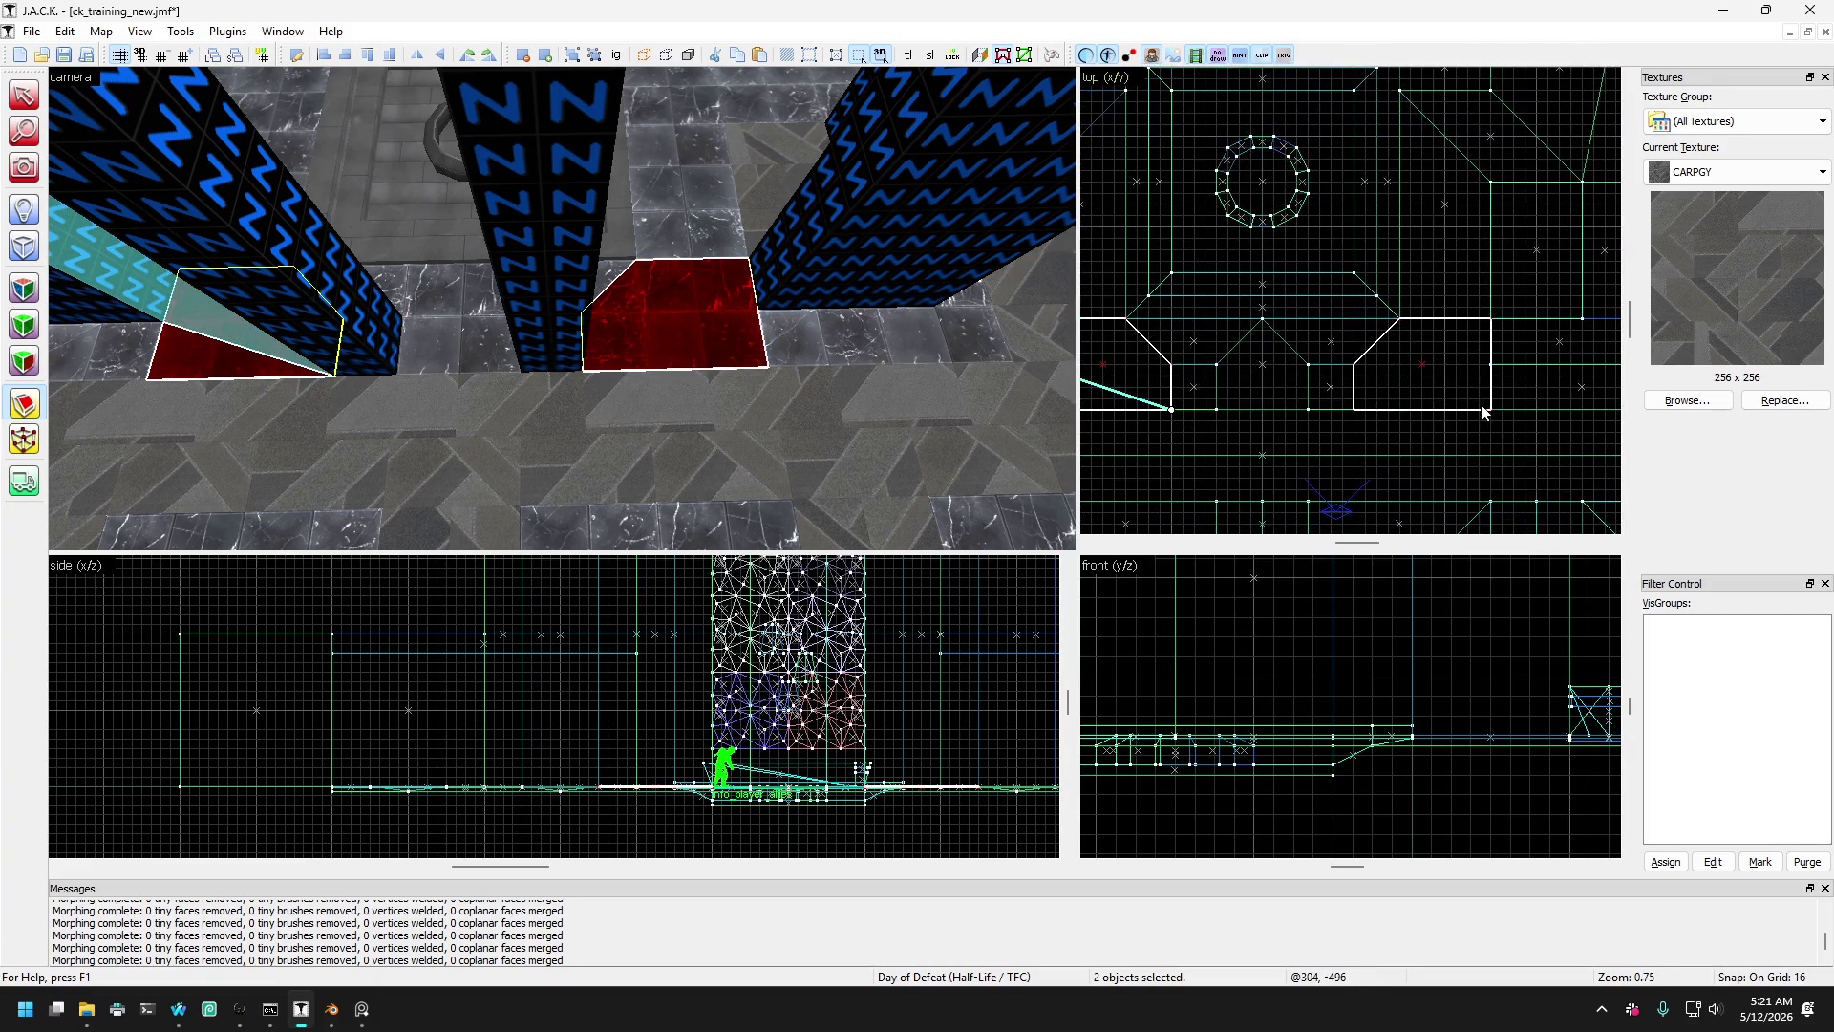
key(Return)
mouse_move(1299, 412)
mouse_down()
mouse_move(1465, 393)
mouse_move(1495, 347)
mouse_up()
key(Return)
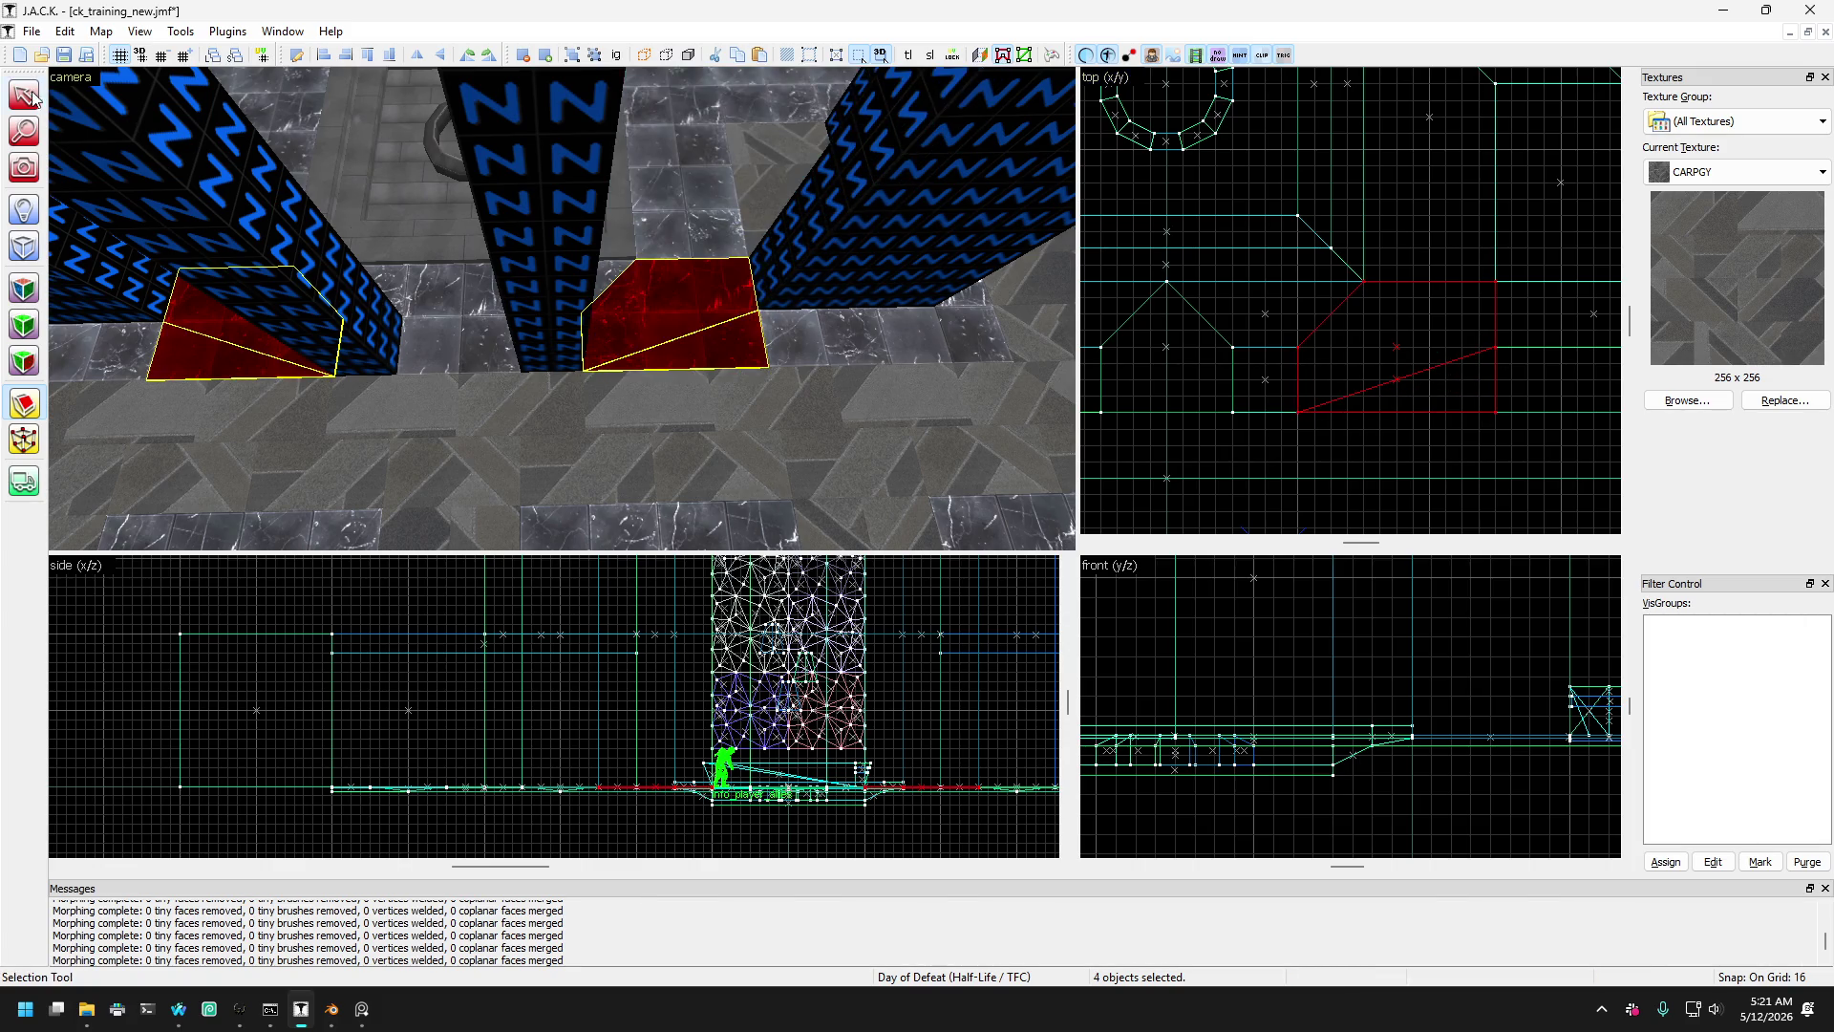
- Inspect the new angled pieces and triangular wedge around the right pillar
key(shift+s)
click(565, 311)
click(654, 338)
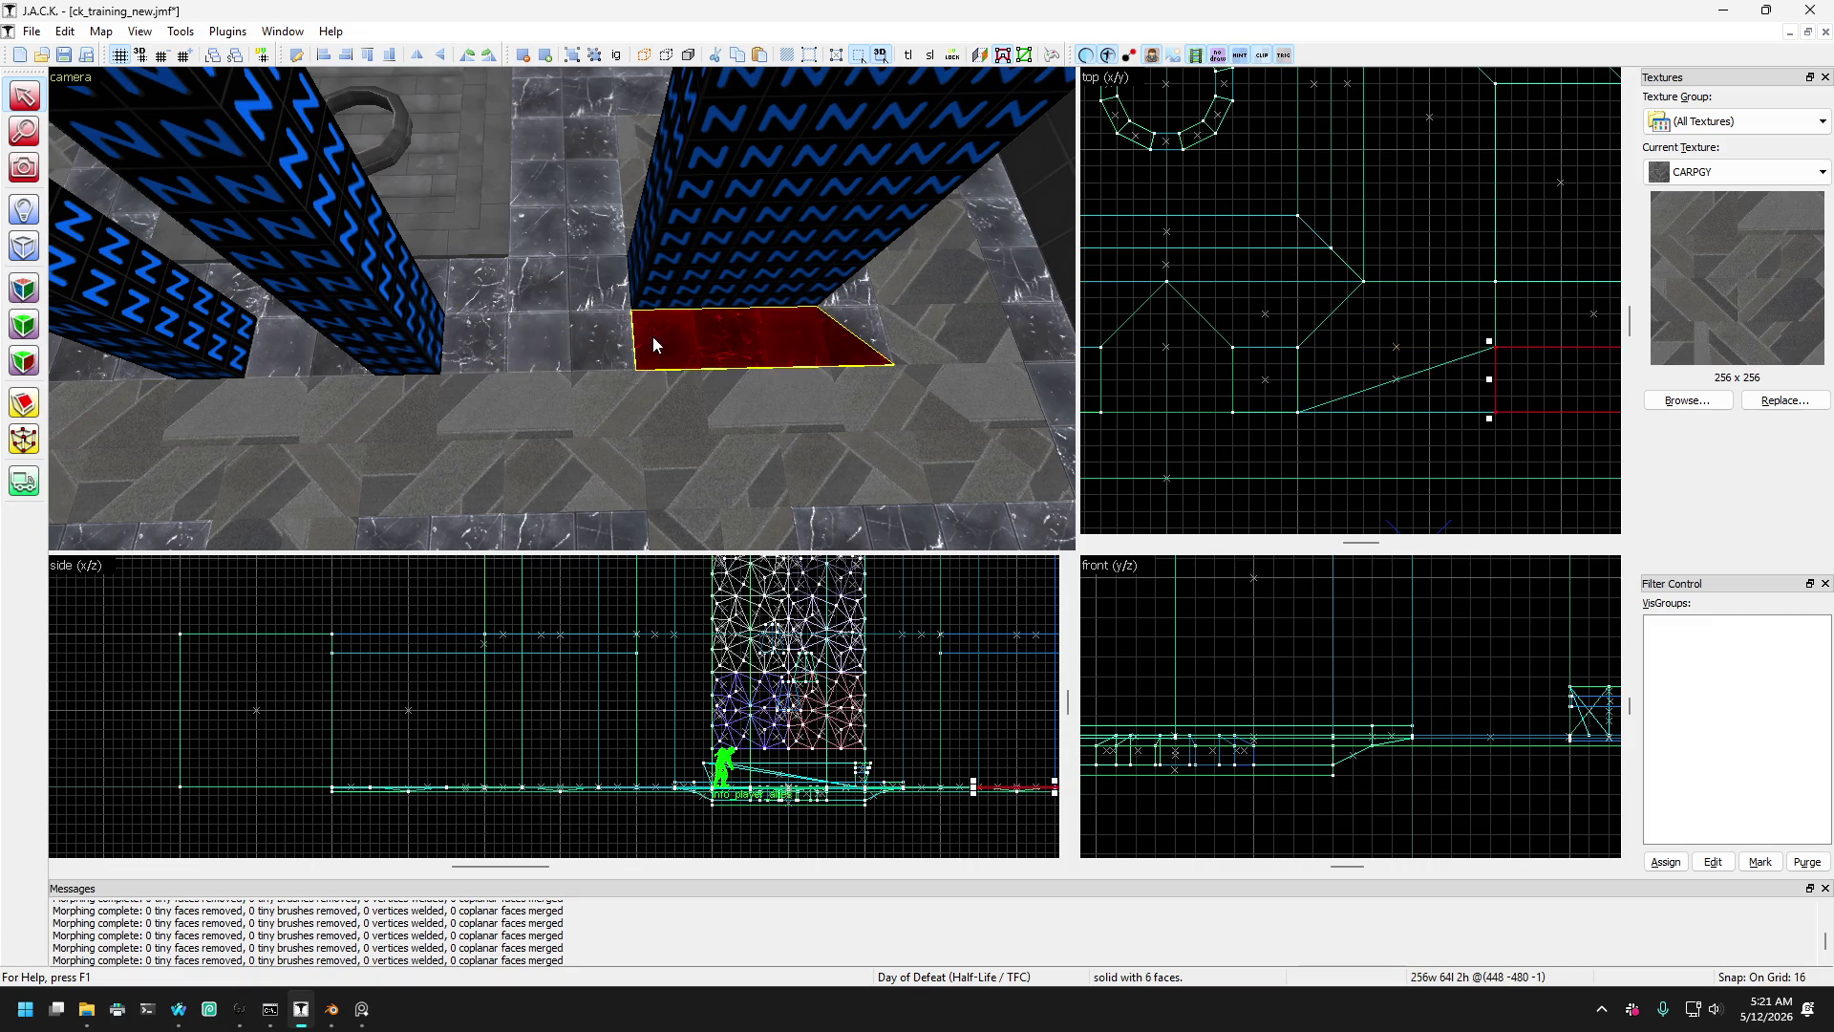
click(577, 330)
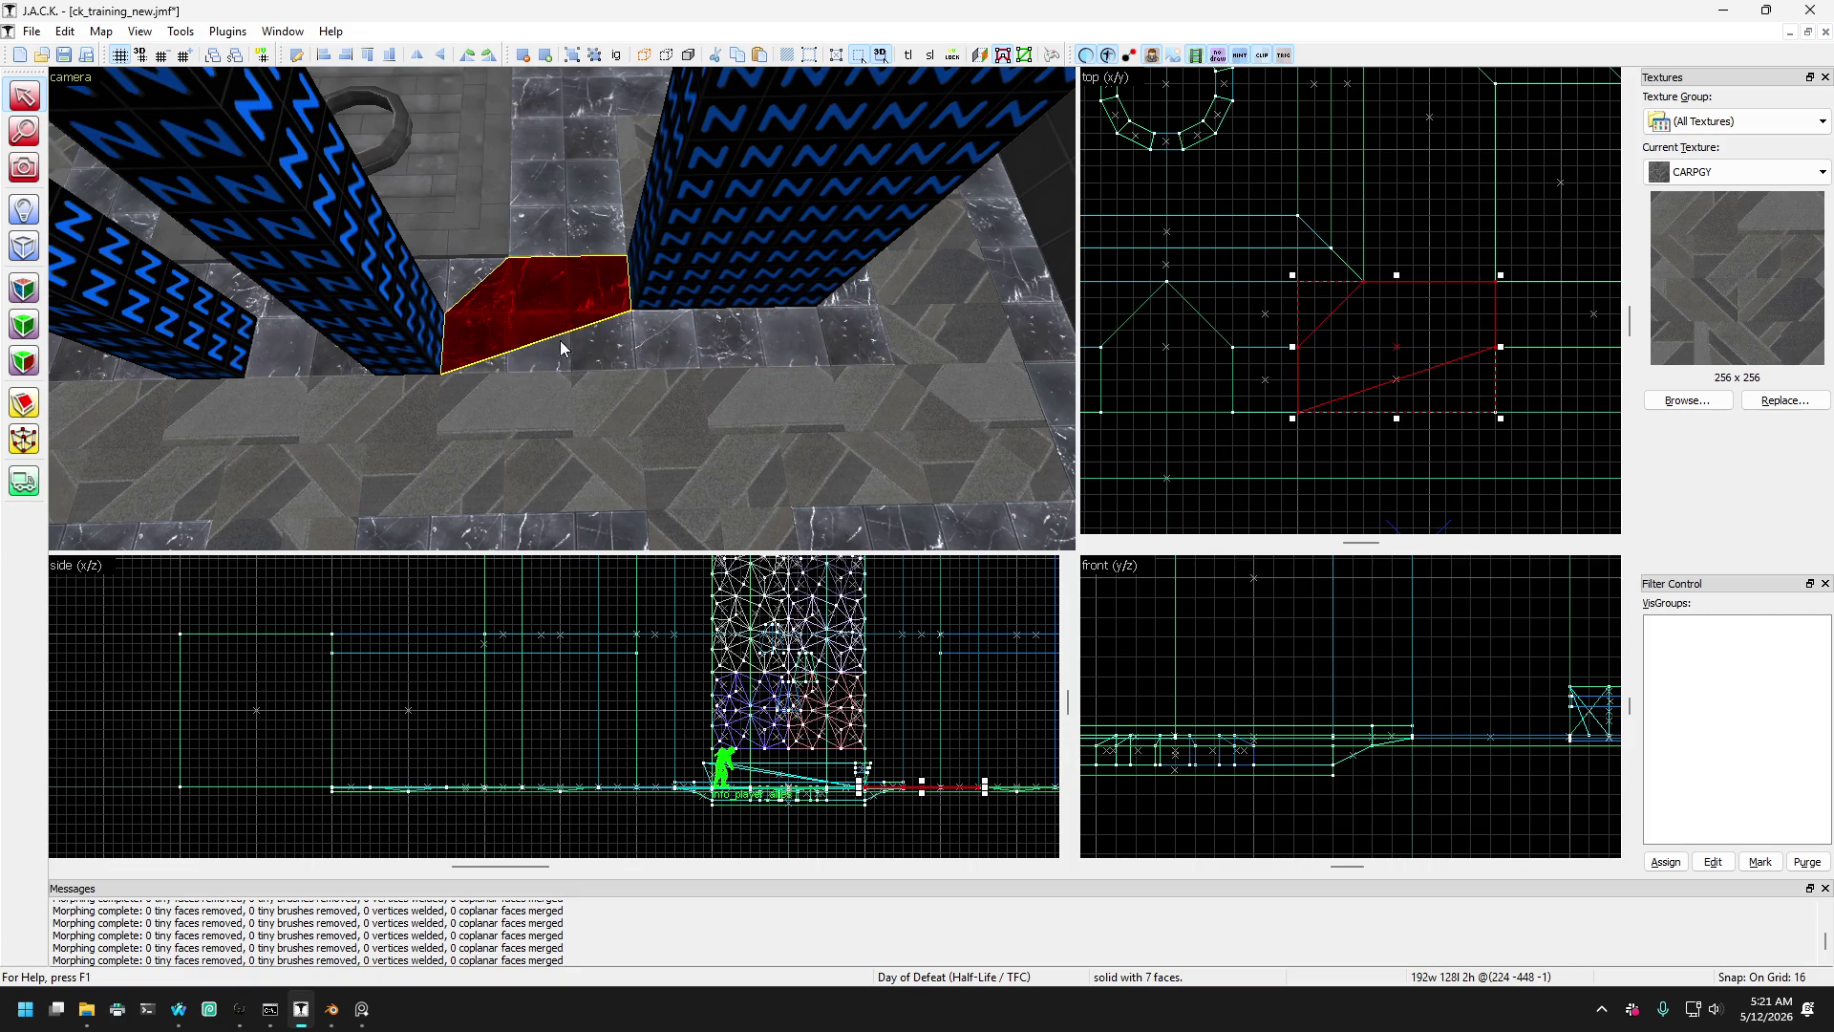
click(571, 321)
click(708, 340)
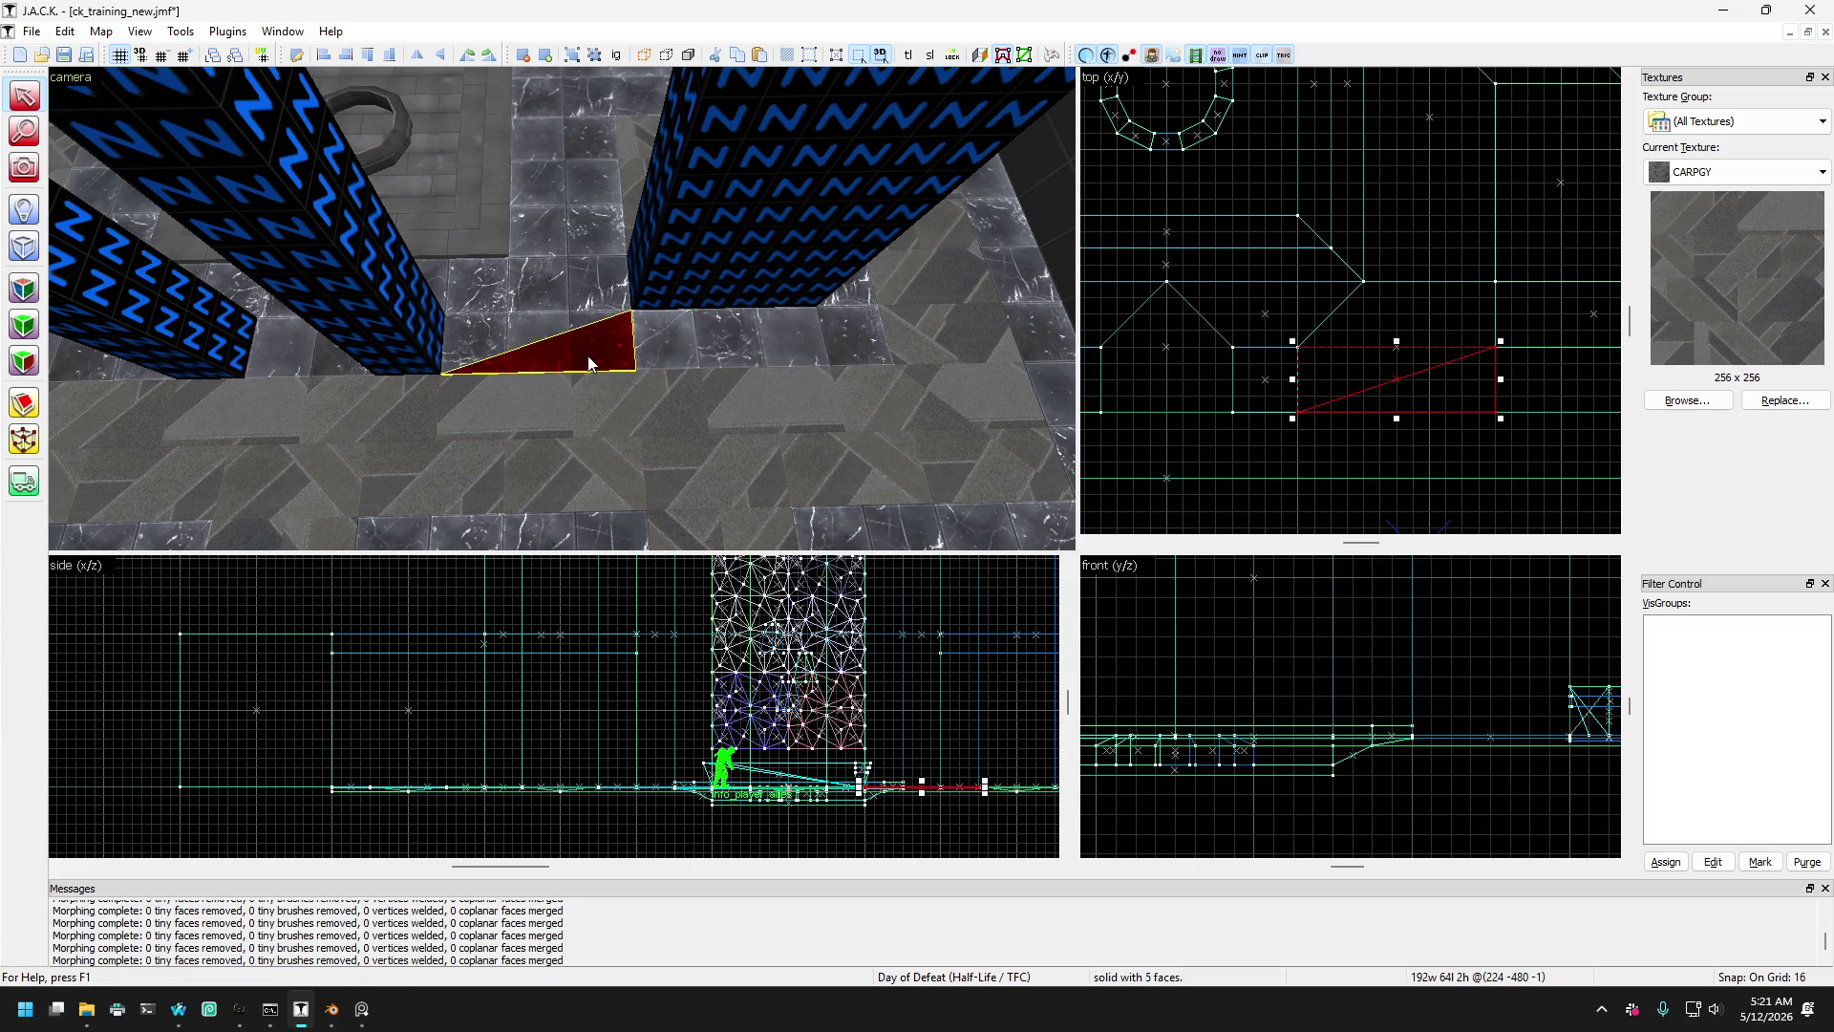
click(602, 346)
key(Left)
key(Left)
- Select the left floor slab with its neighbour and stretch the slab's corner leftward
ctrl+click(420, 363)
ctrl+click(432, 371)
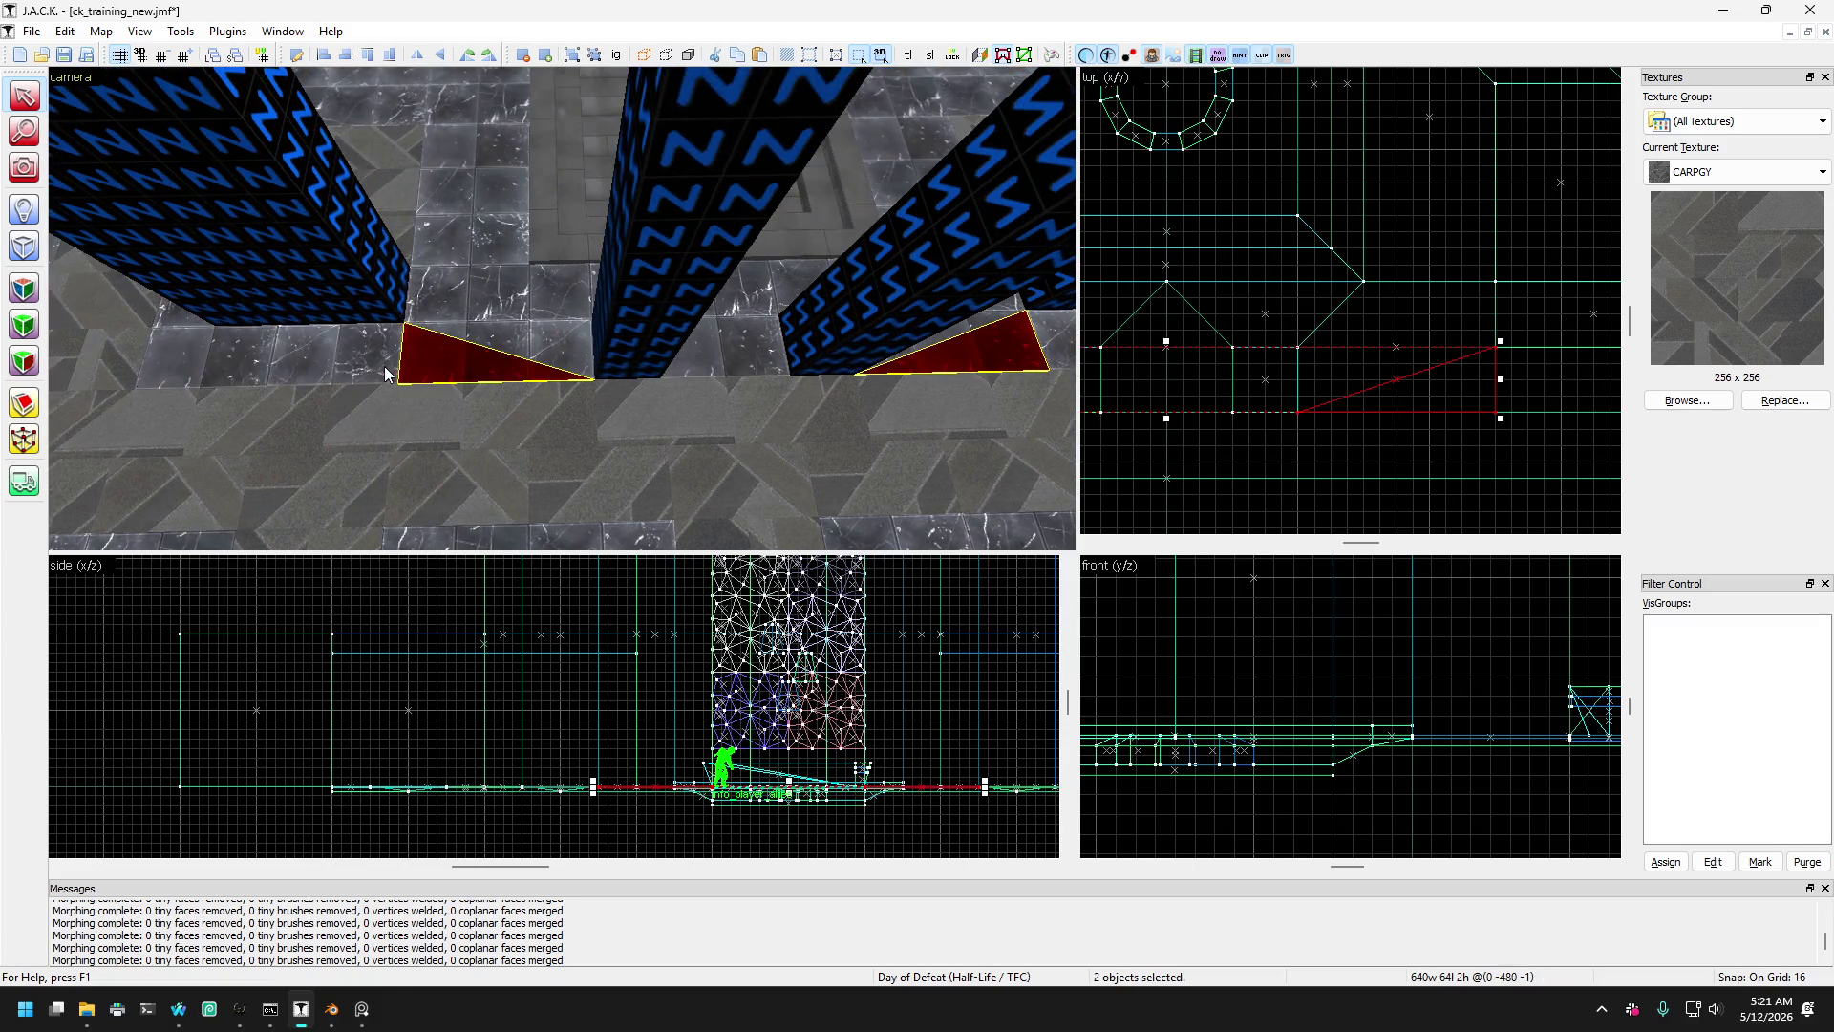
click(384, 367)
key(Right)
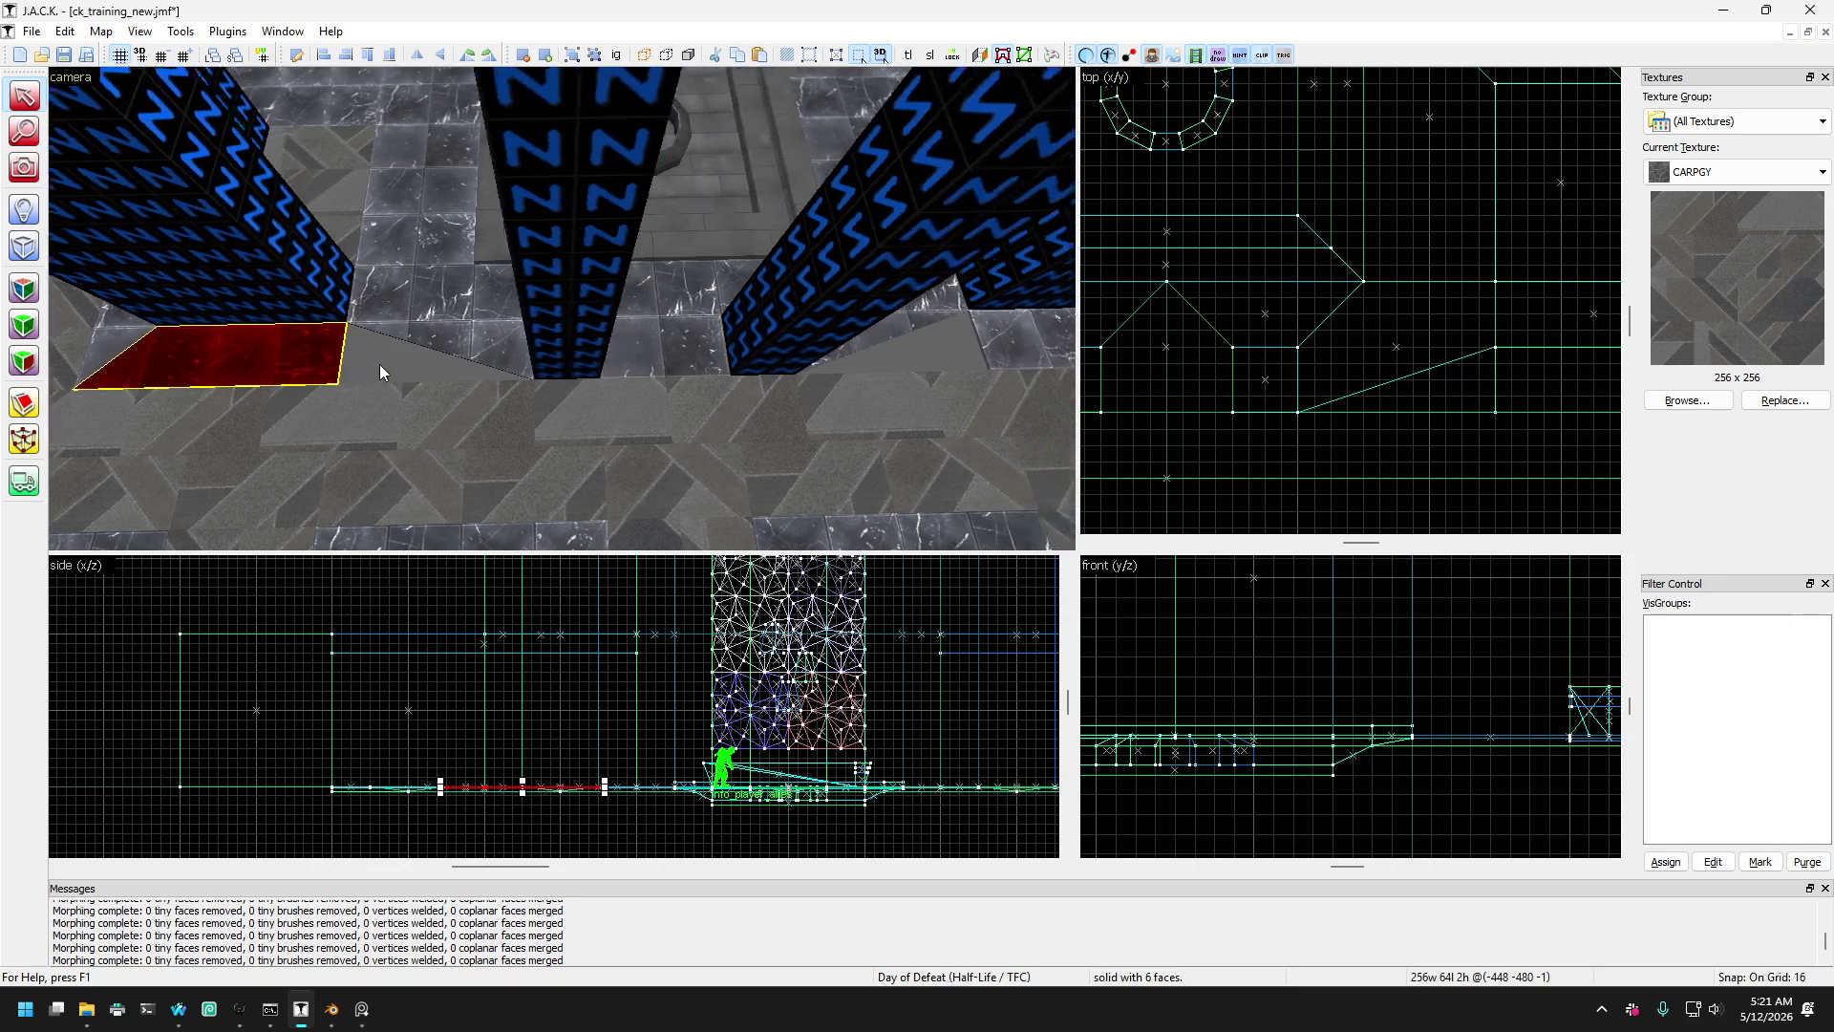
ctrl+click(782, 347)
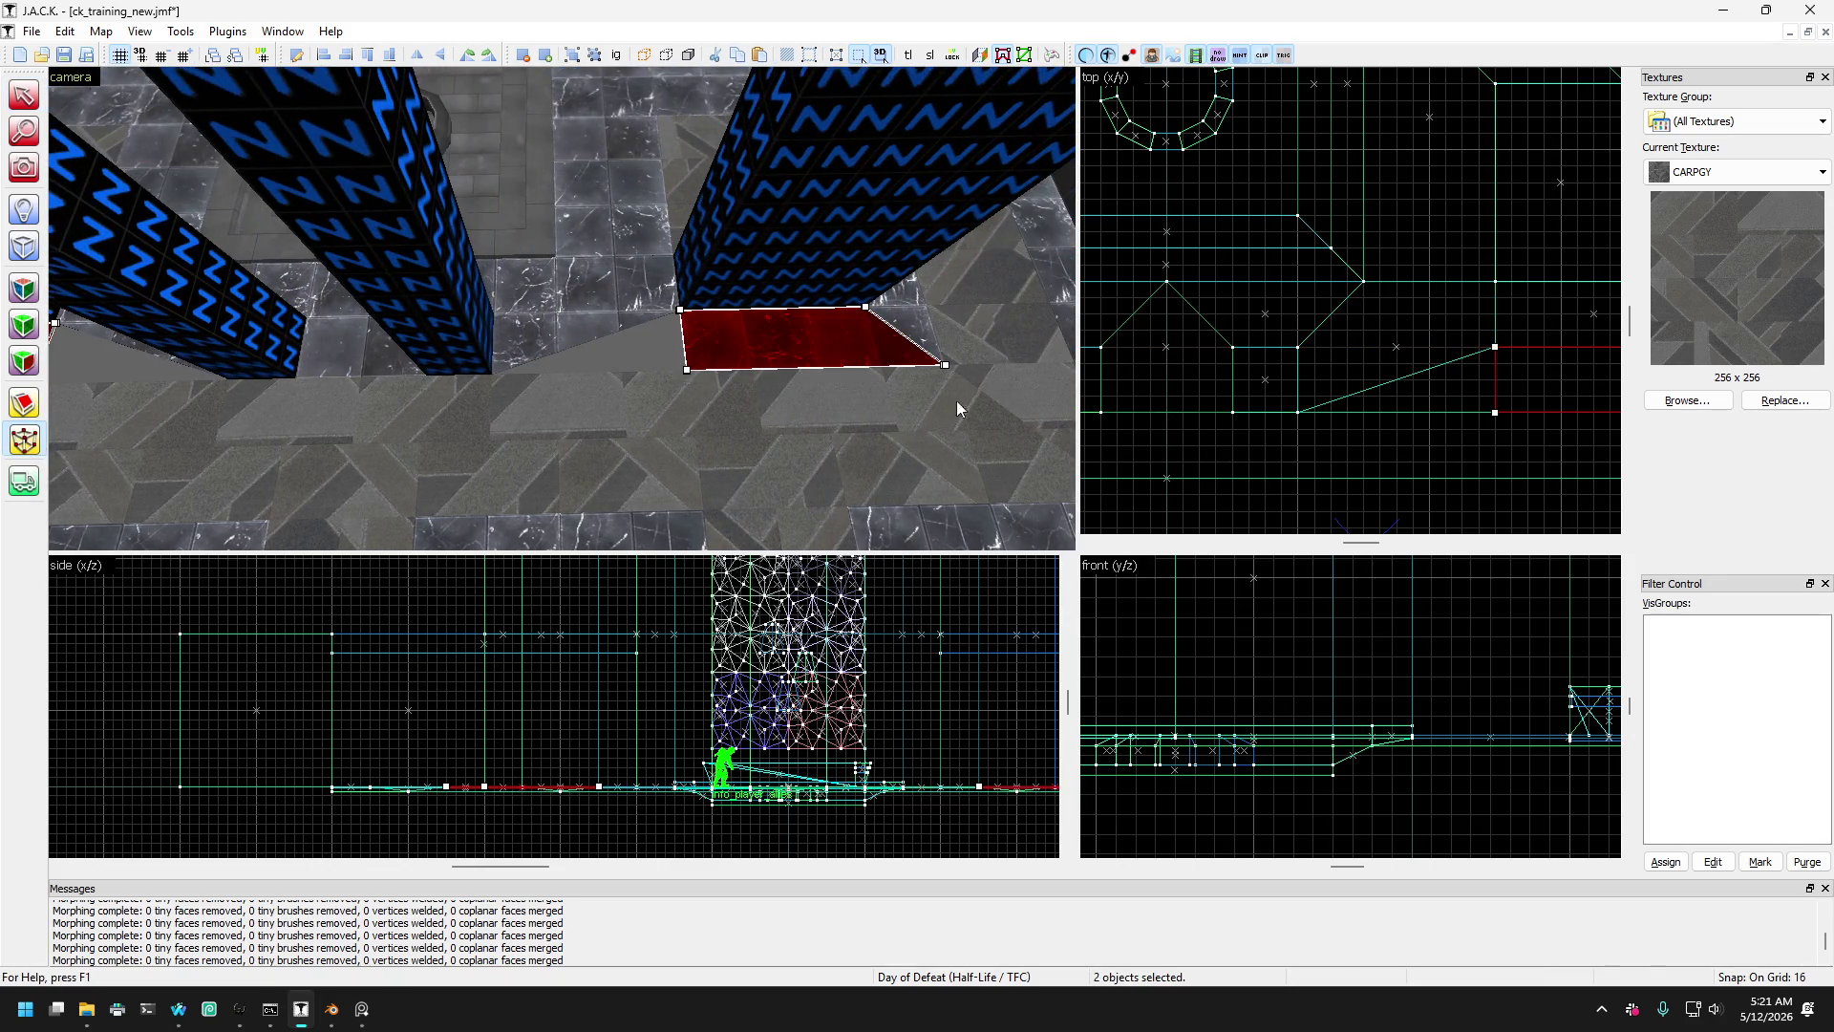
mouse_move(1496, 417)
mouse_down()
mouse_move(1302, 414)
mouse_move(1385, 418)
mouse_up()
scroll(1324, 384, down, 4)
scroll(1229, 422, up, 3)
- Bring the camera close to the floor and check the angled slab and the slab behind the pillars
click(24, 95)
click(557, 286)
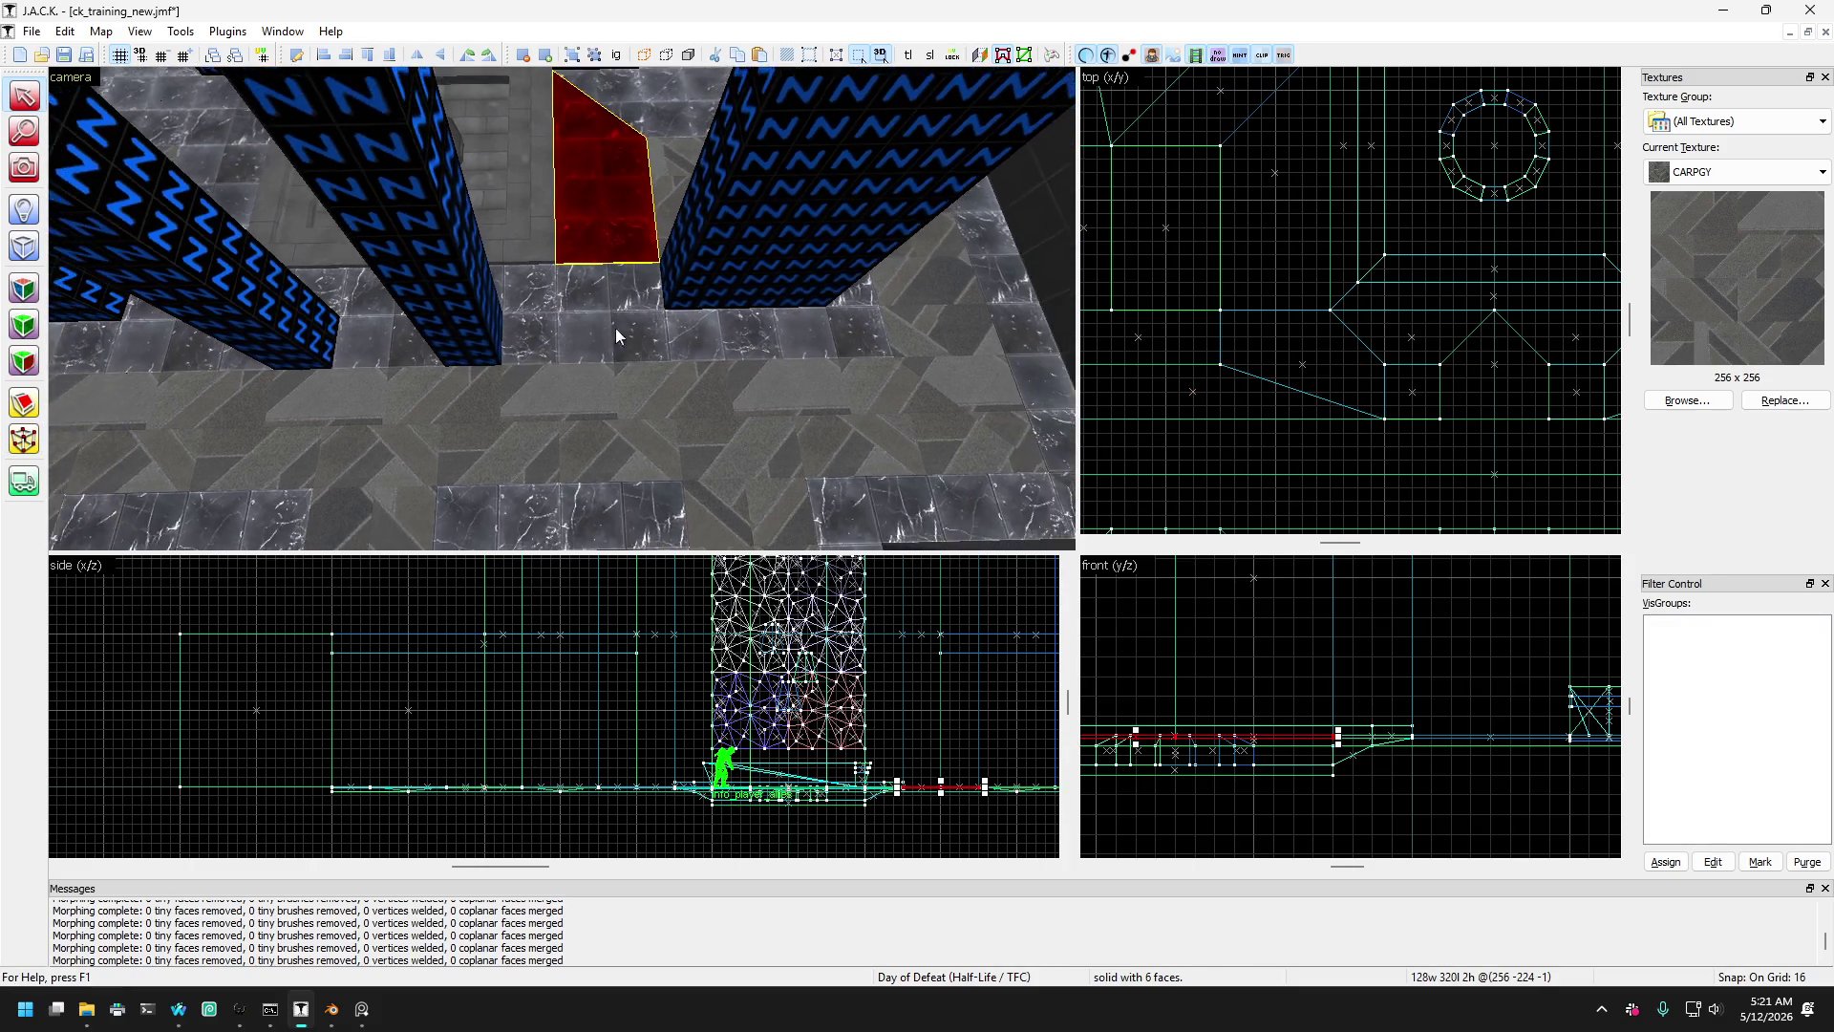
key(Down)
key(Escape)
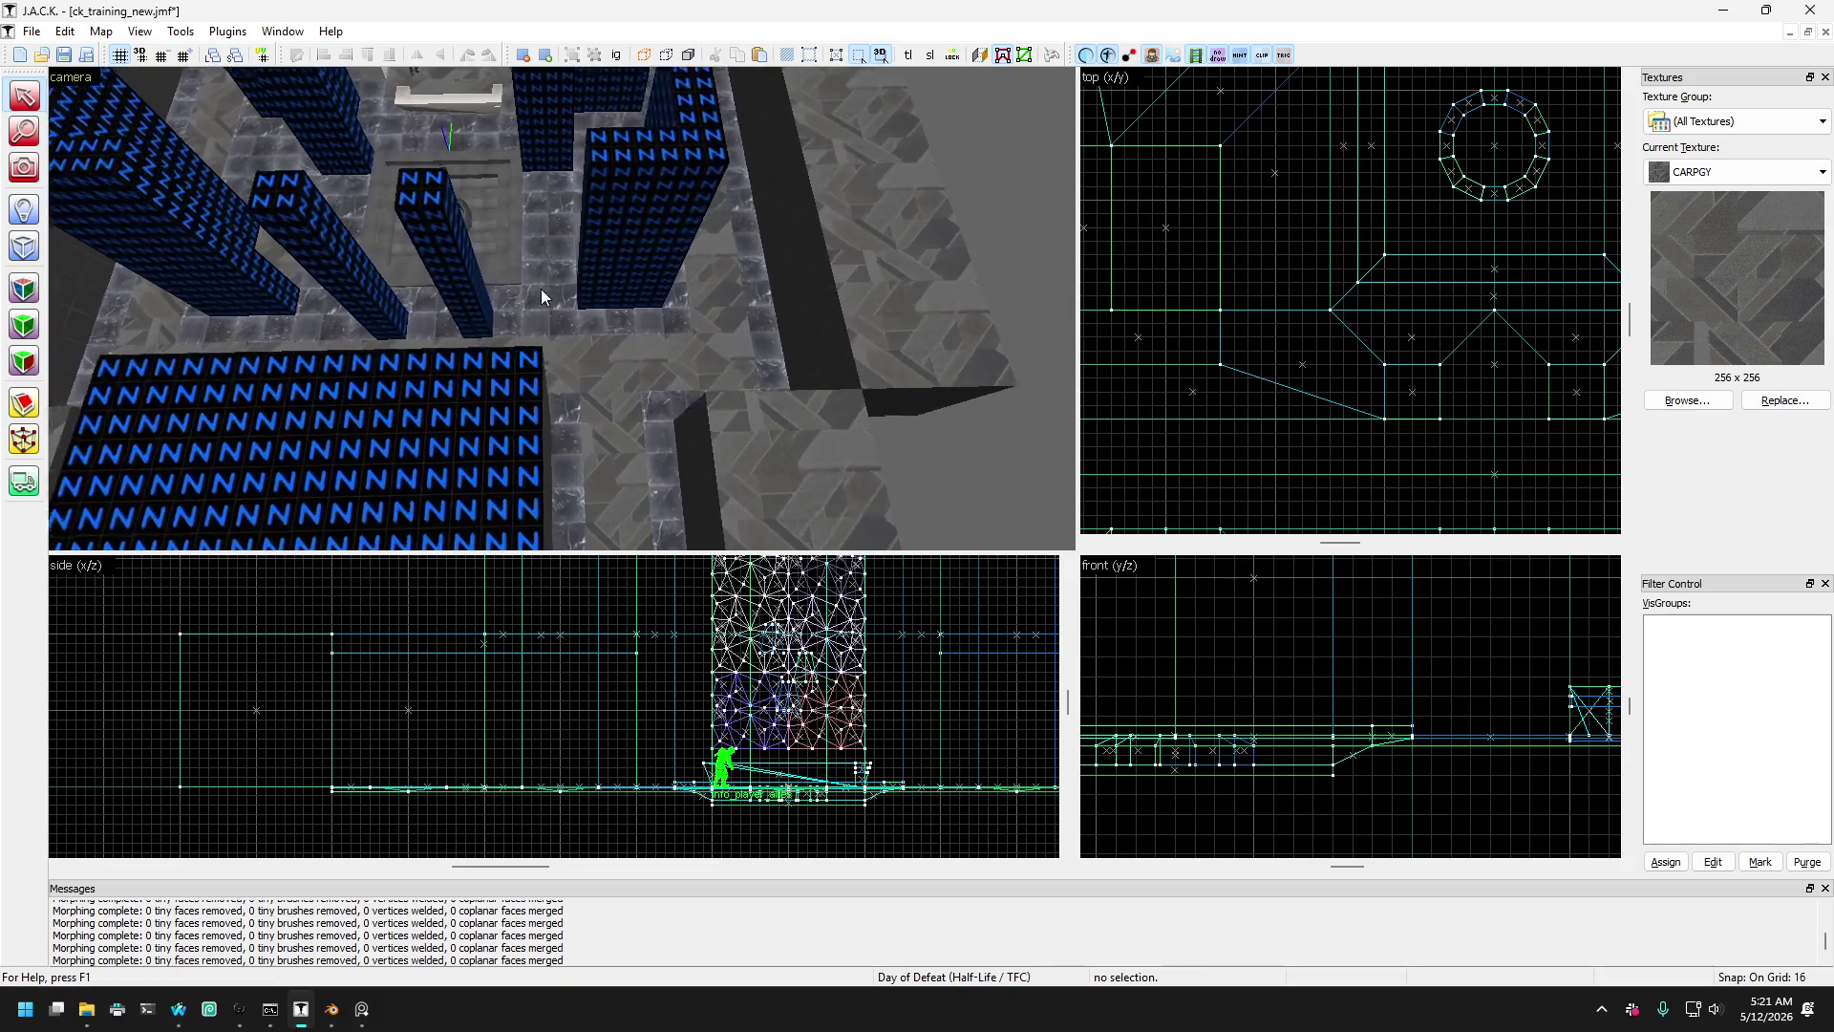
key(Up)
click(581, 336)
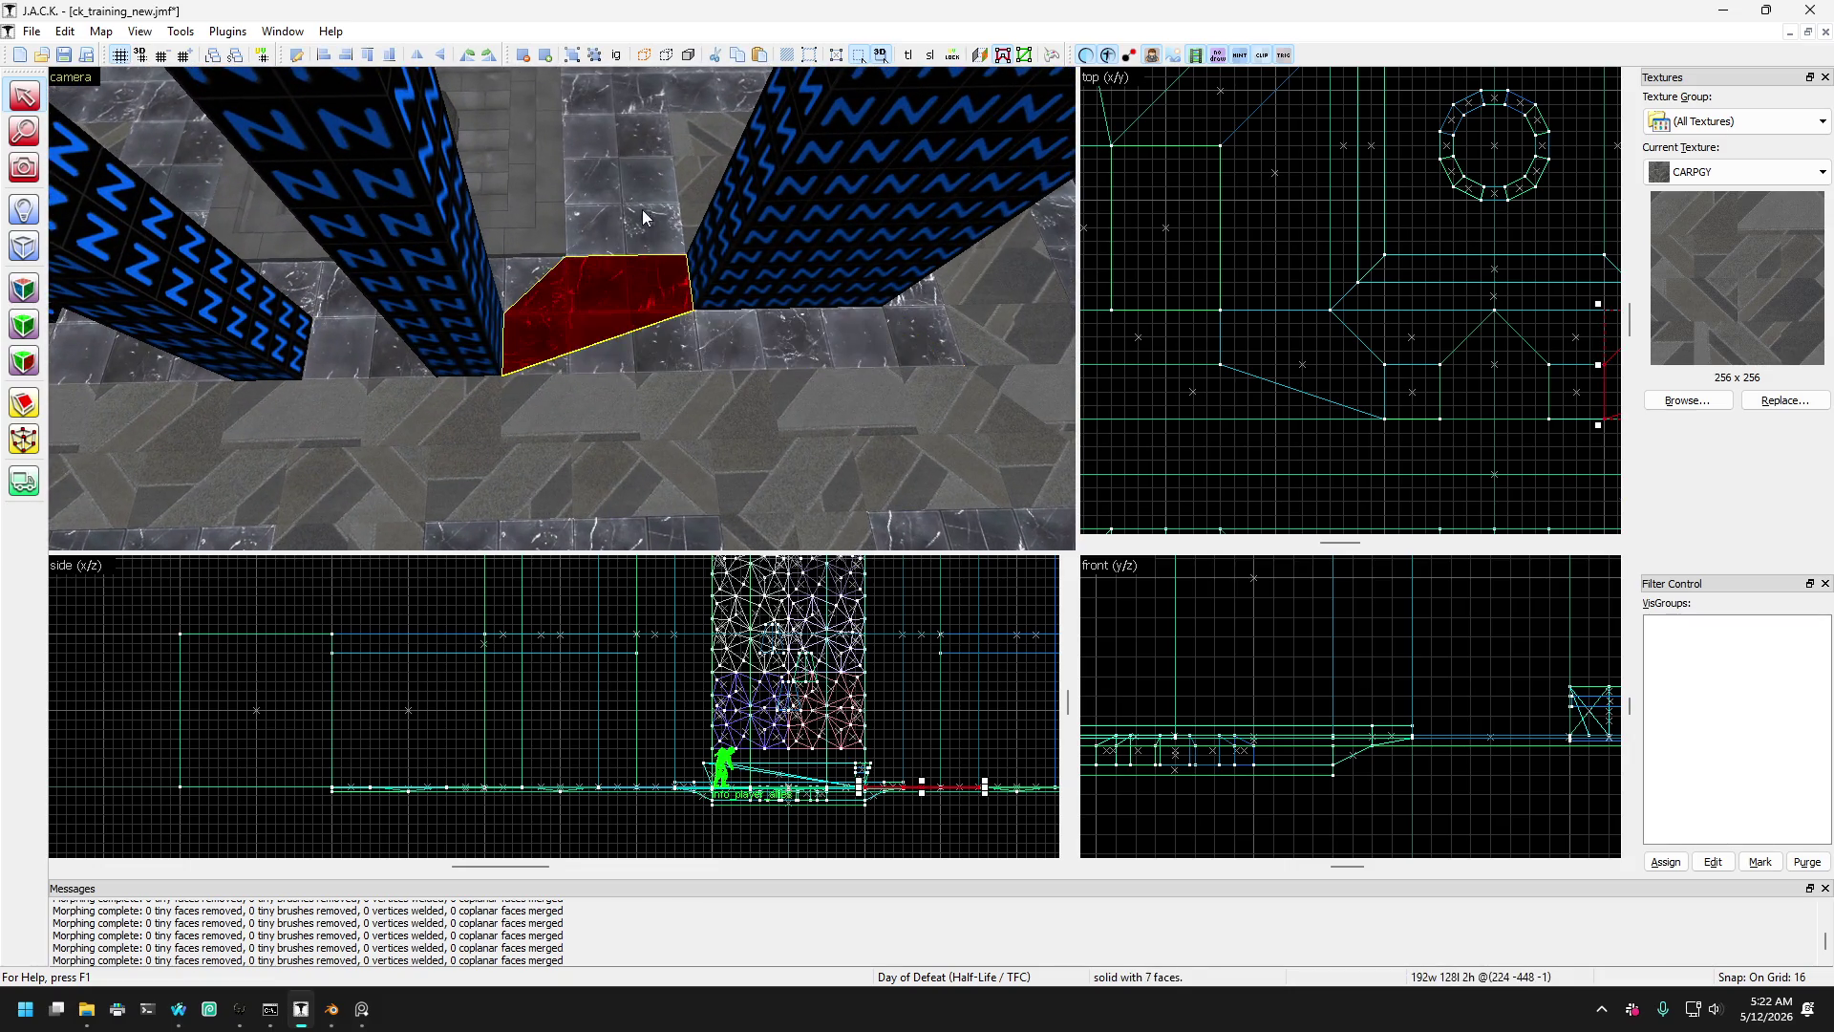
click(642, 212)
key(Up)
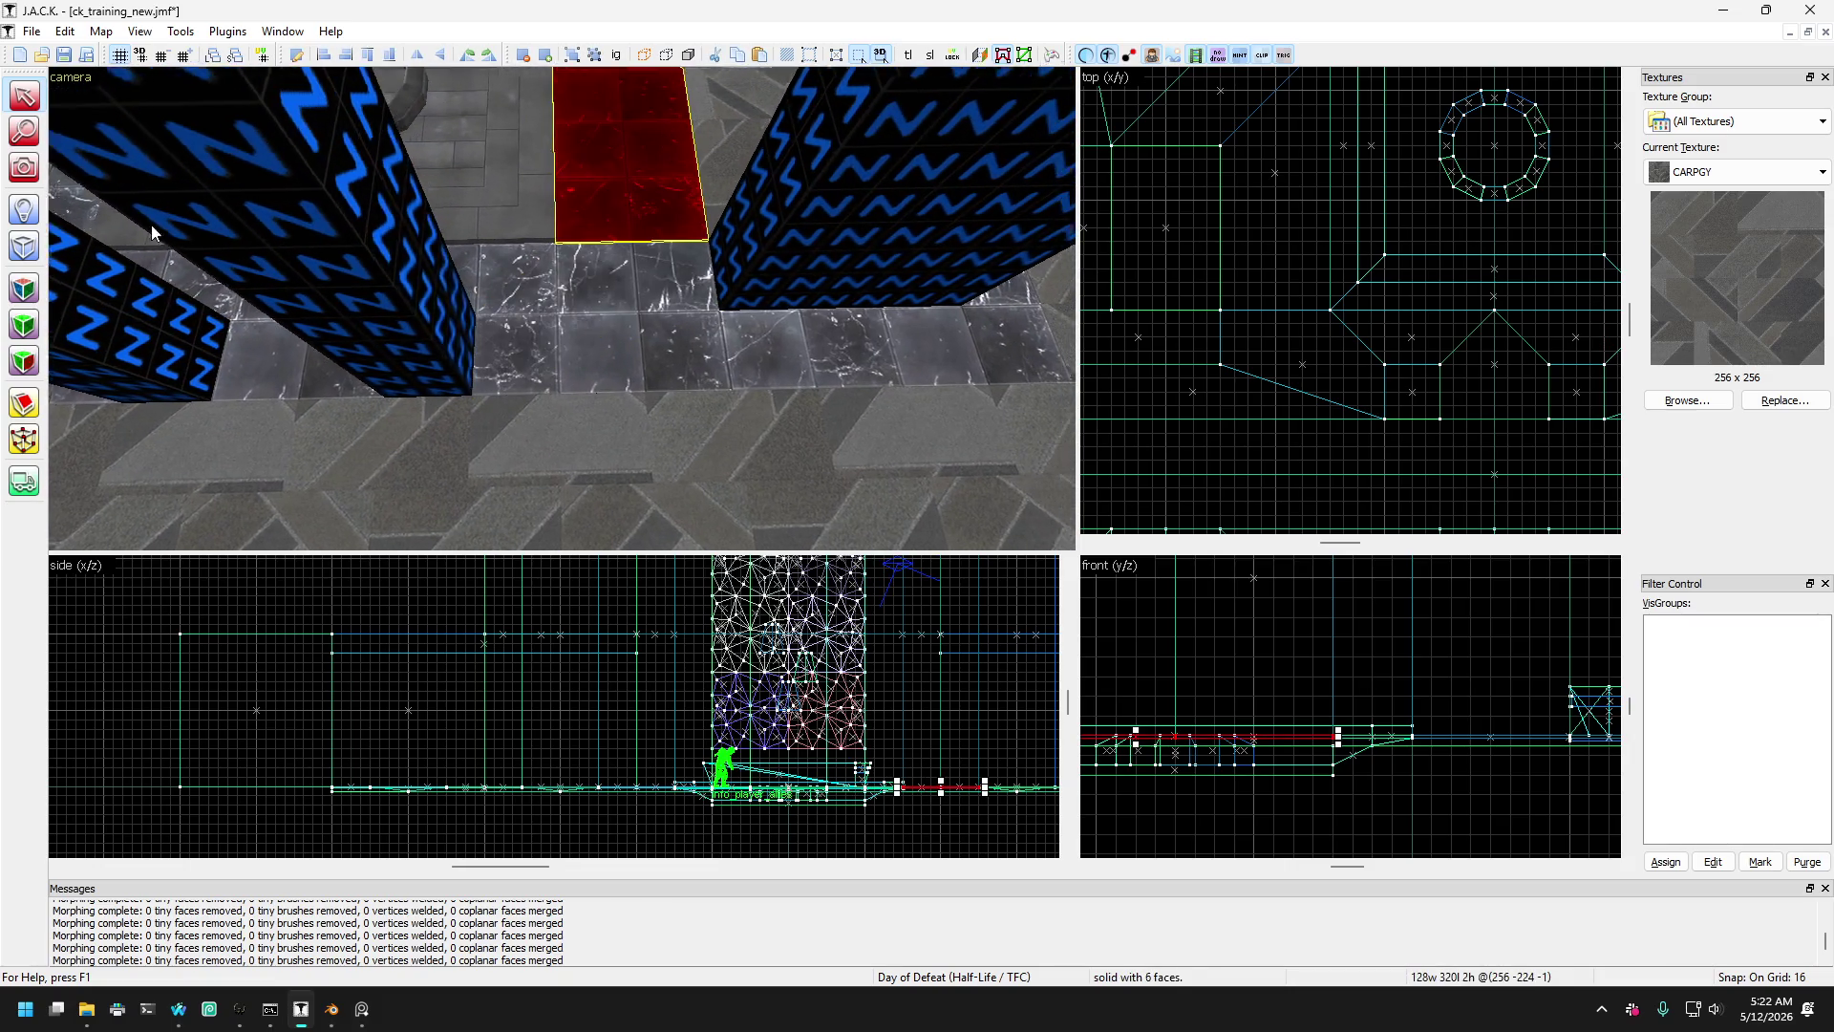
key(z)
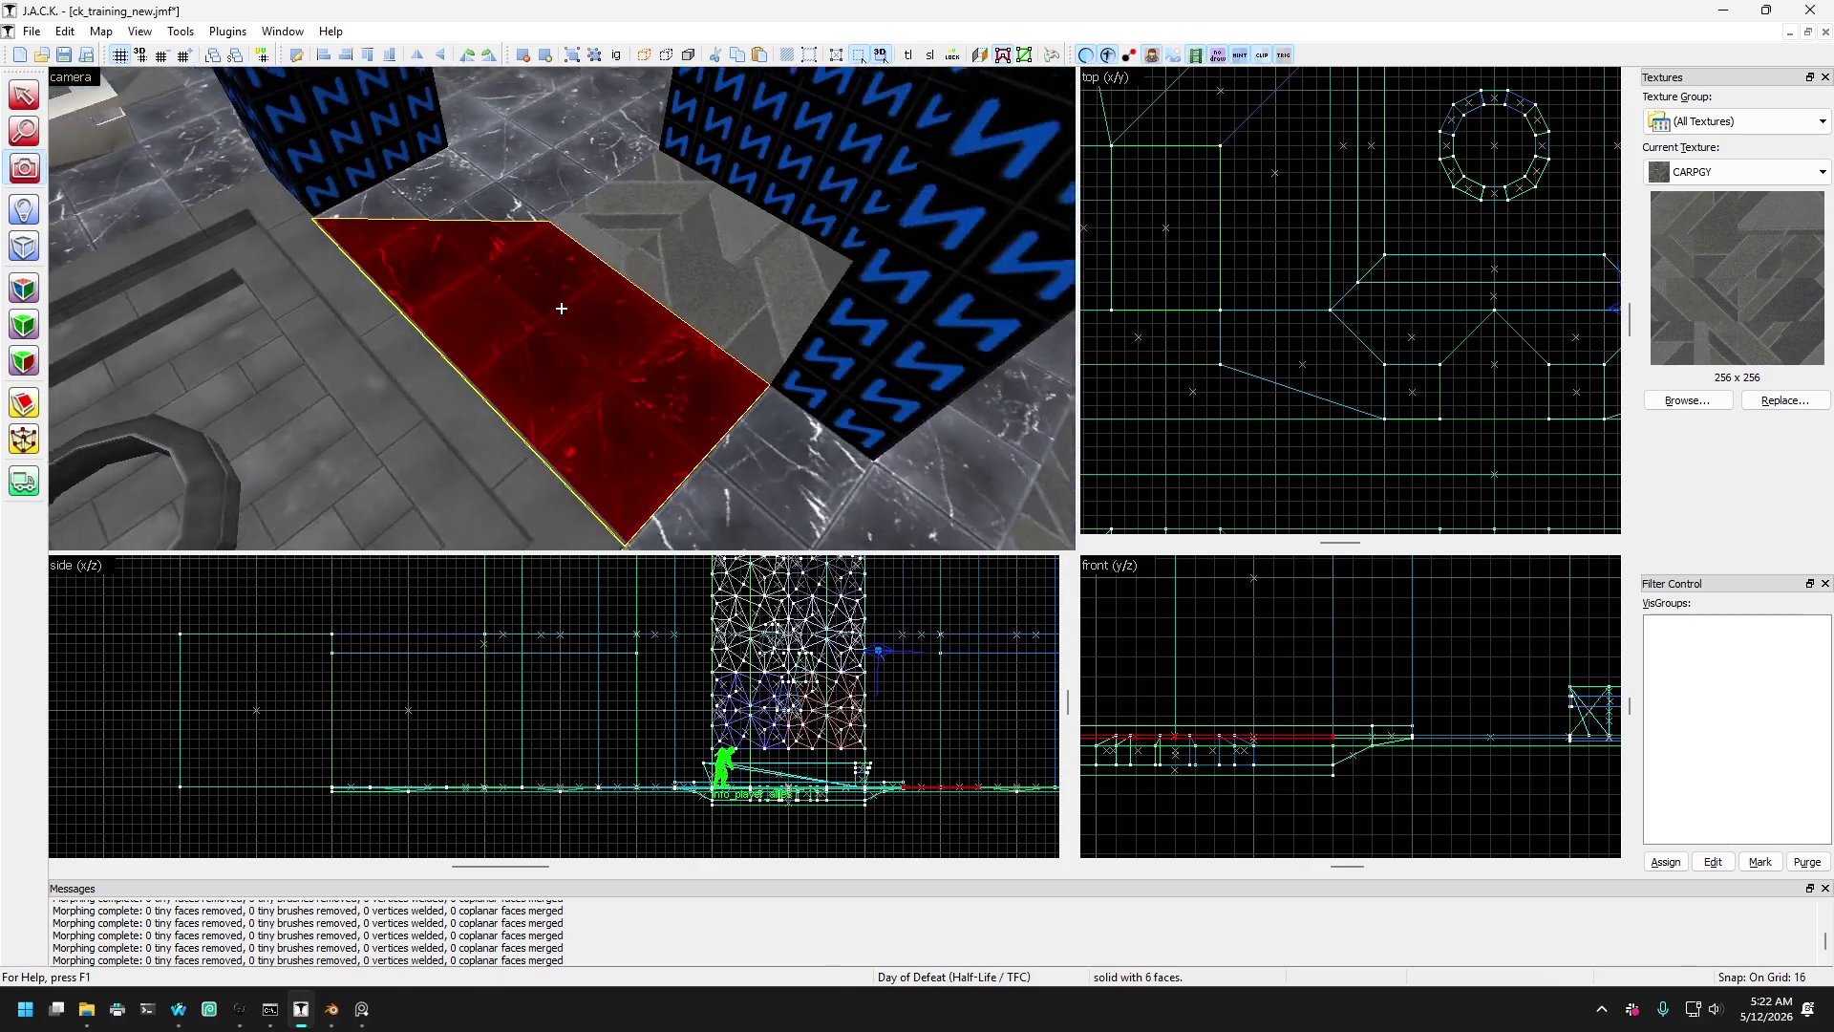
key(Down)
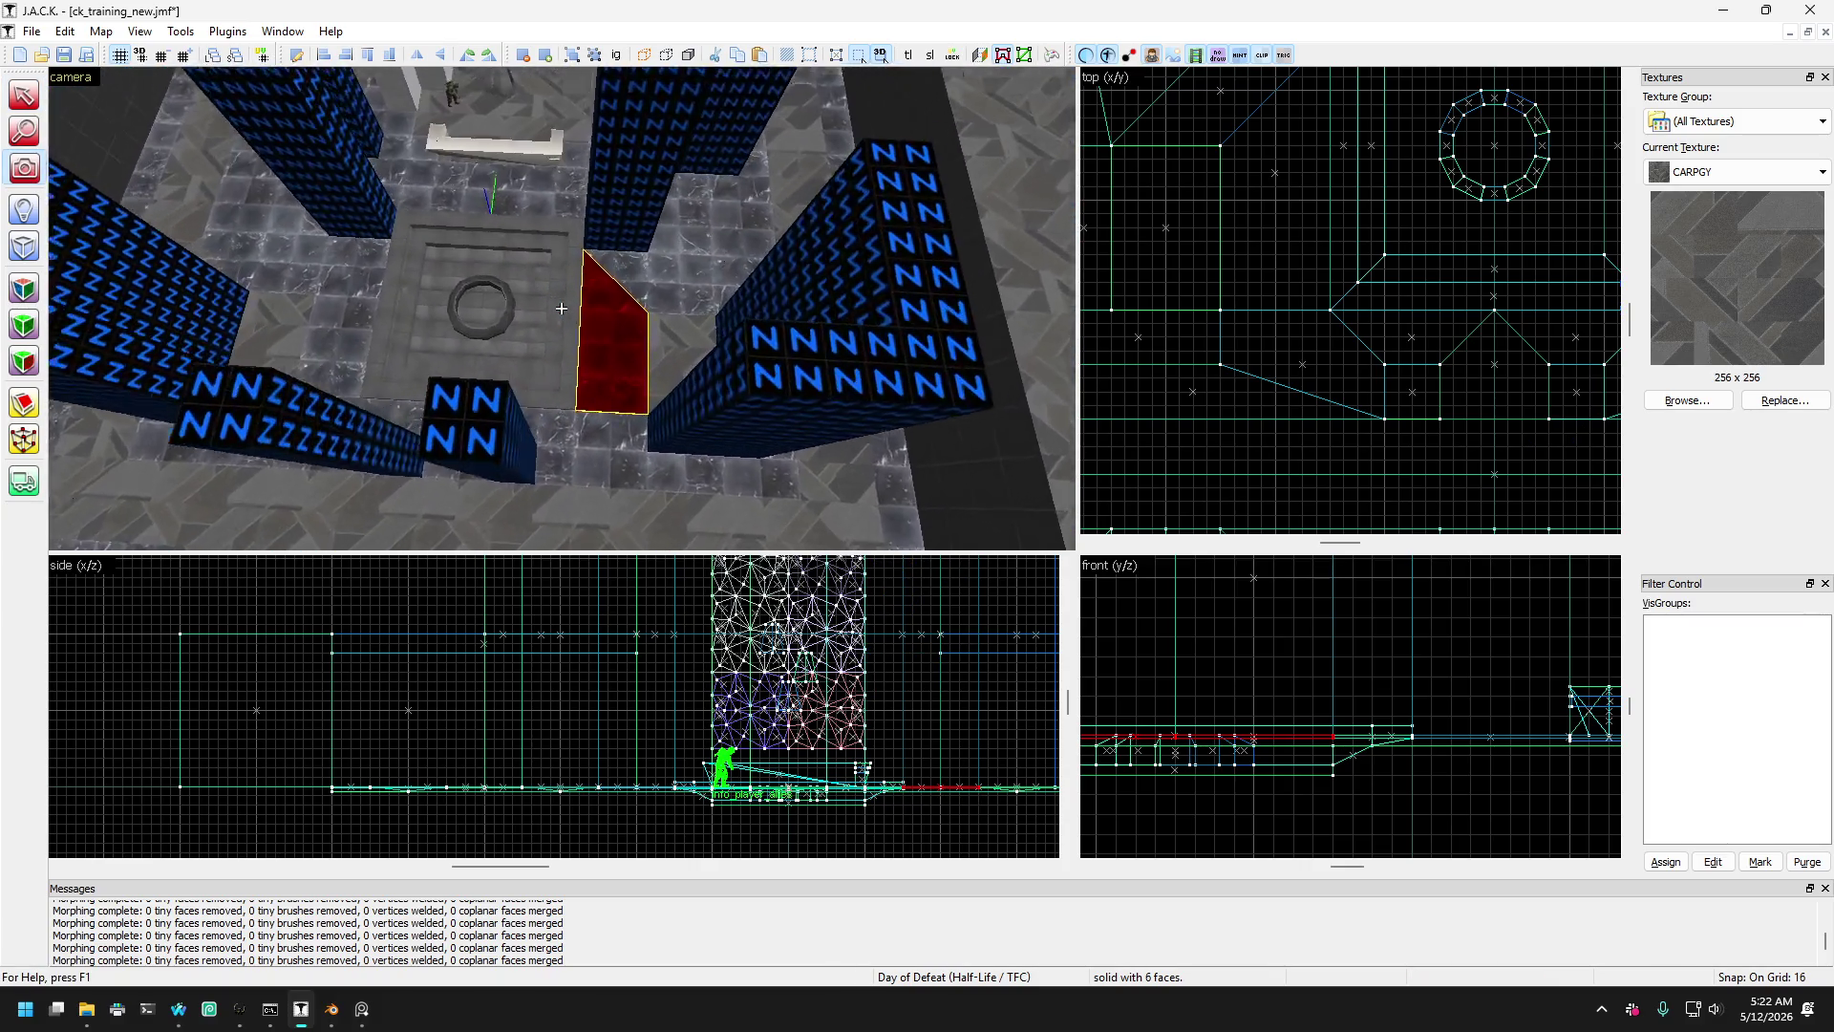
key(Up)
key(Down)
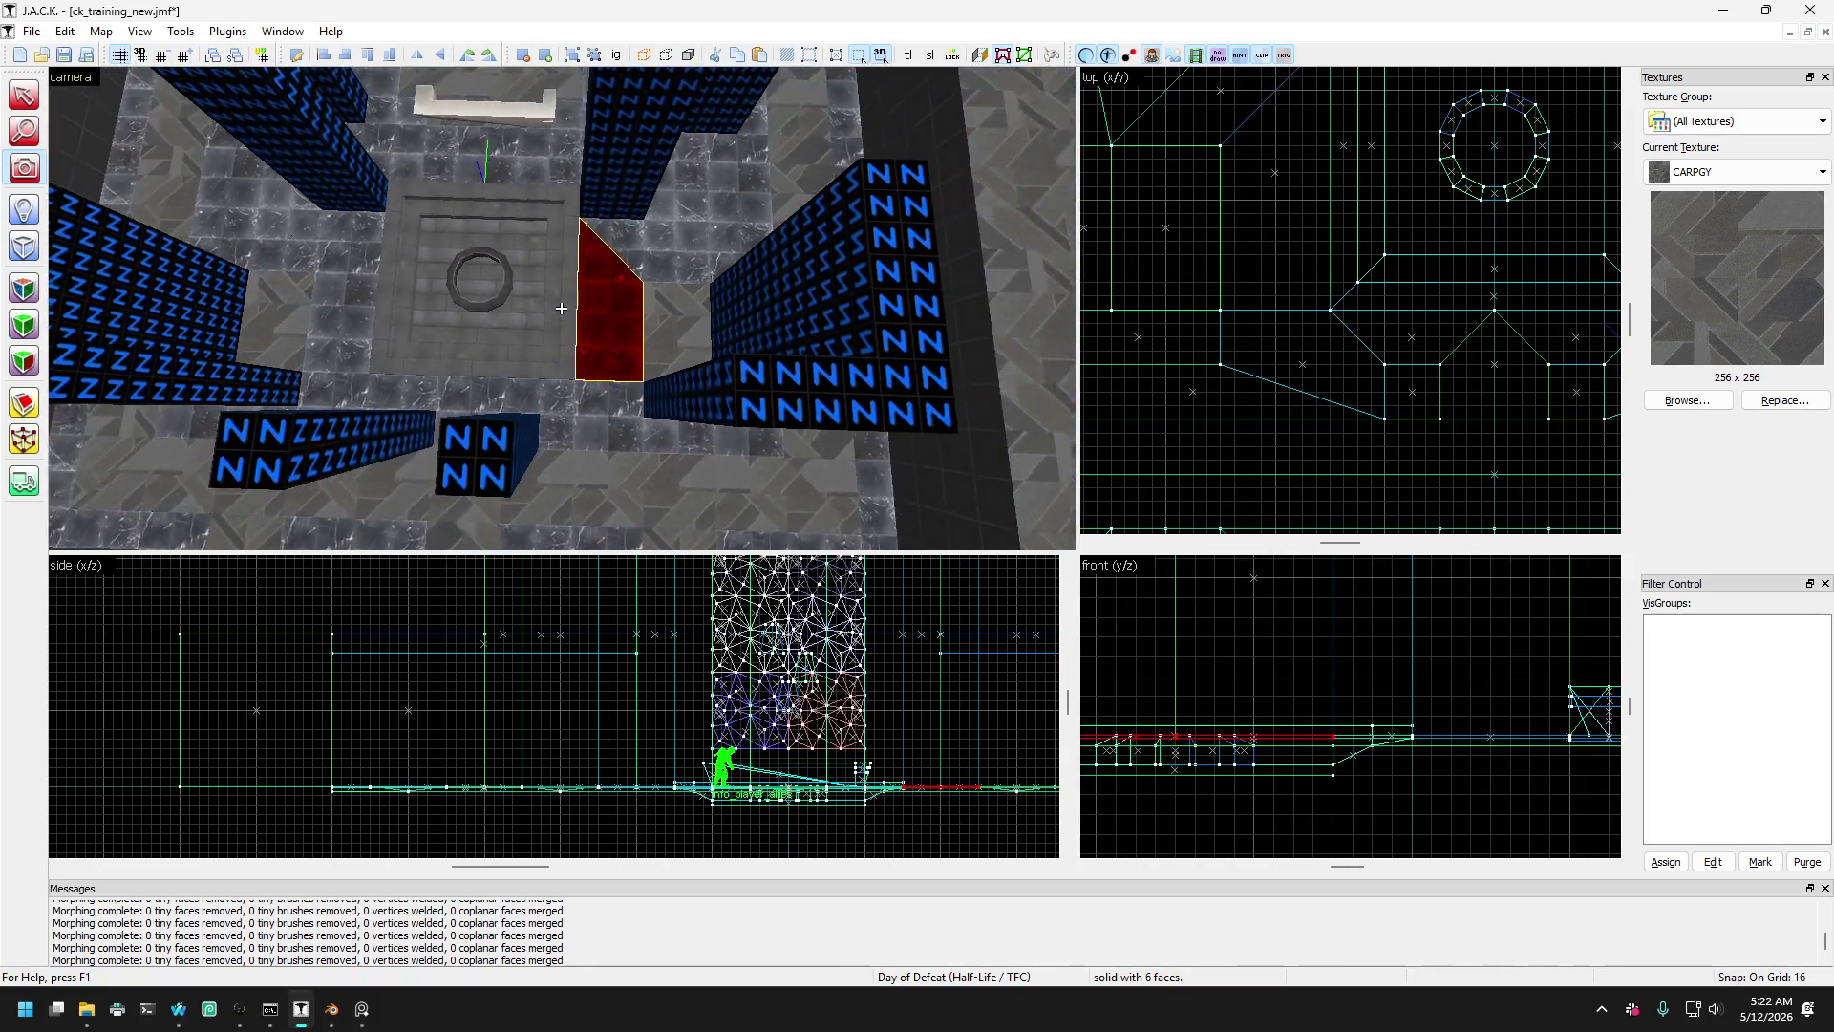
key(Up)
key(shift+s)
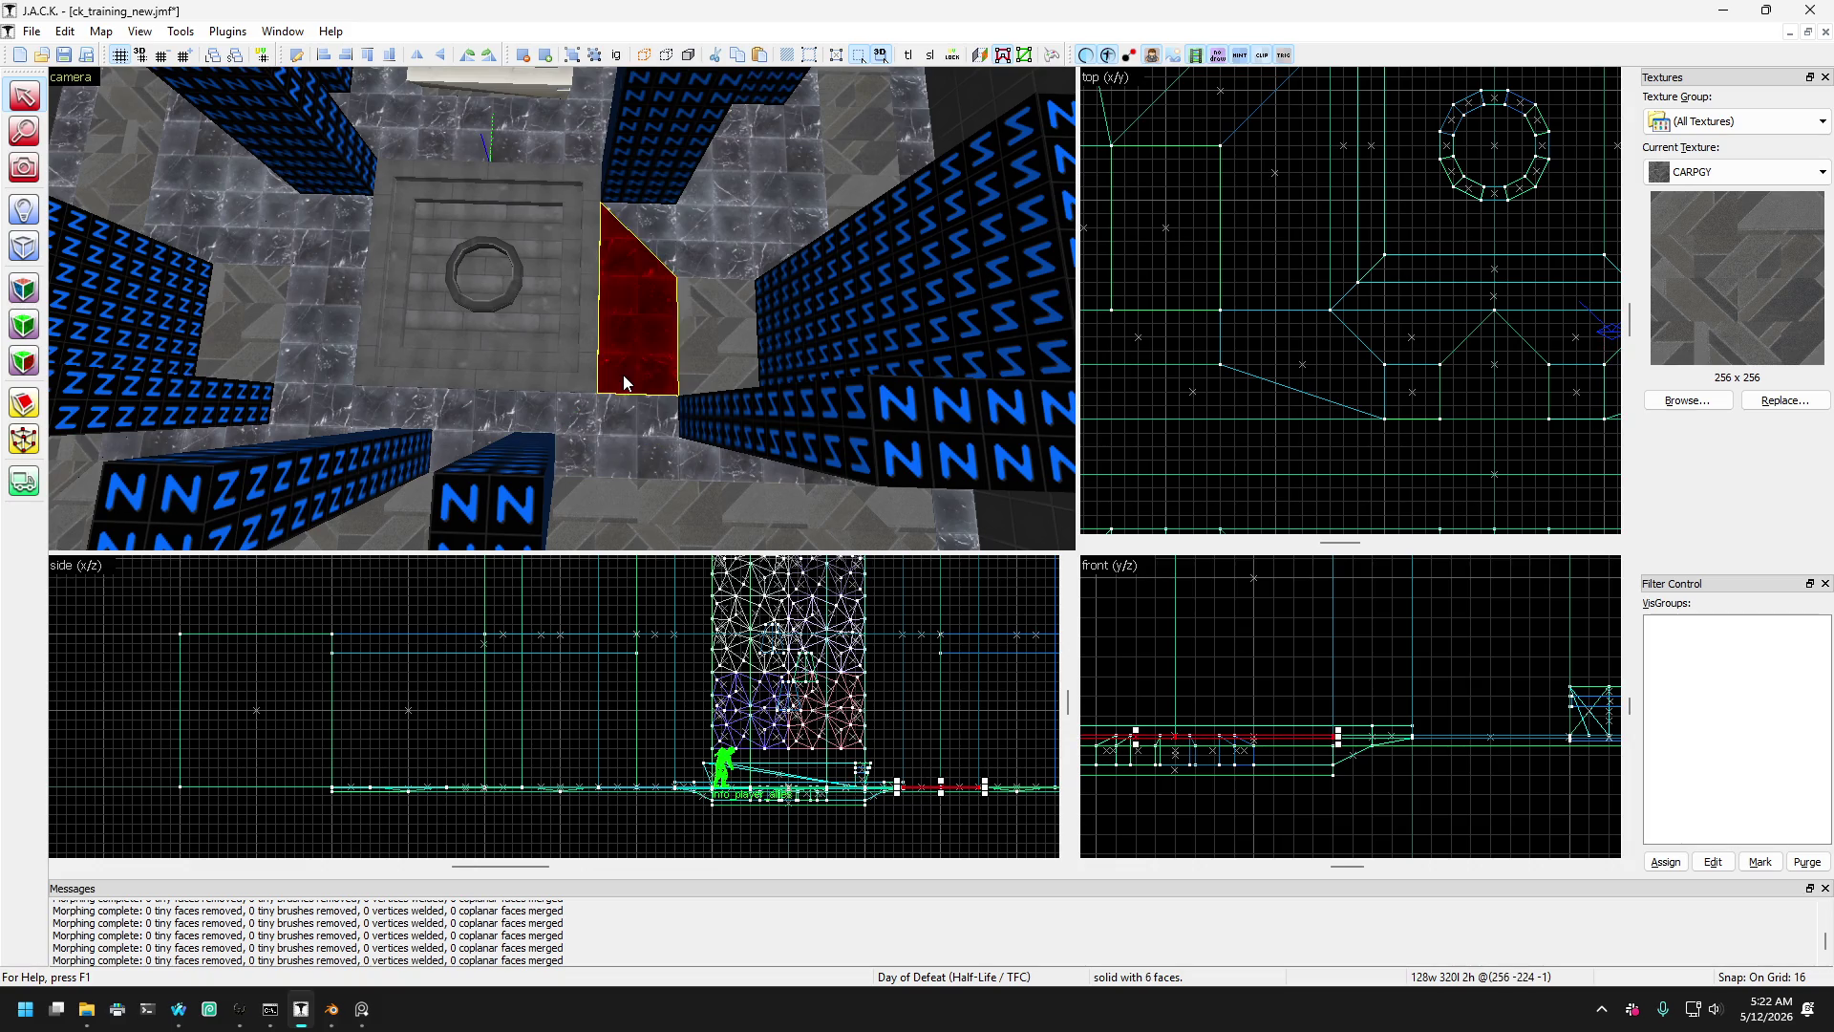
- Select the upright slab beside the right pillar together with the left pillar's slab
key(a)
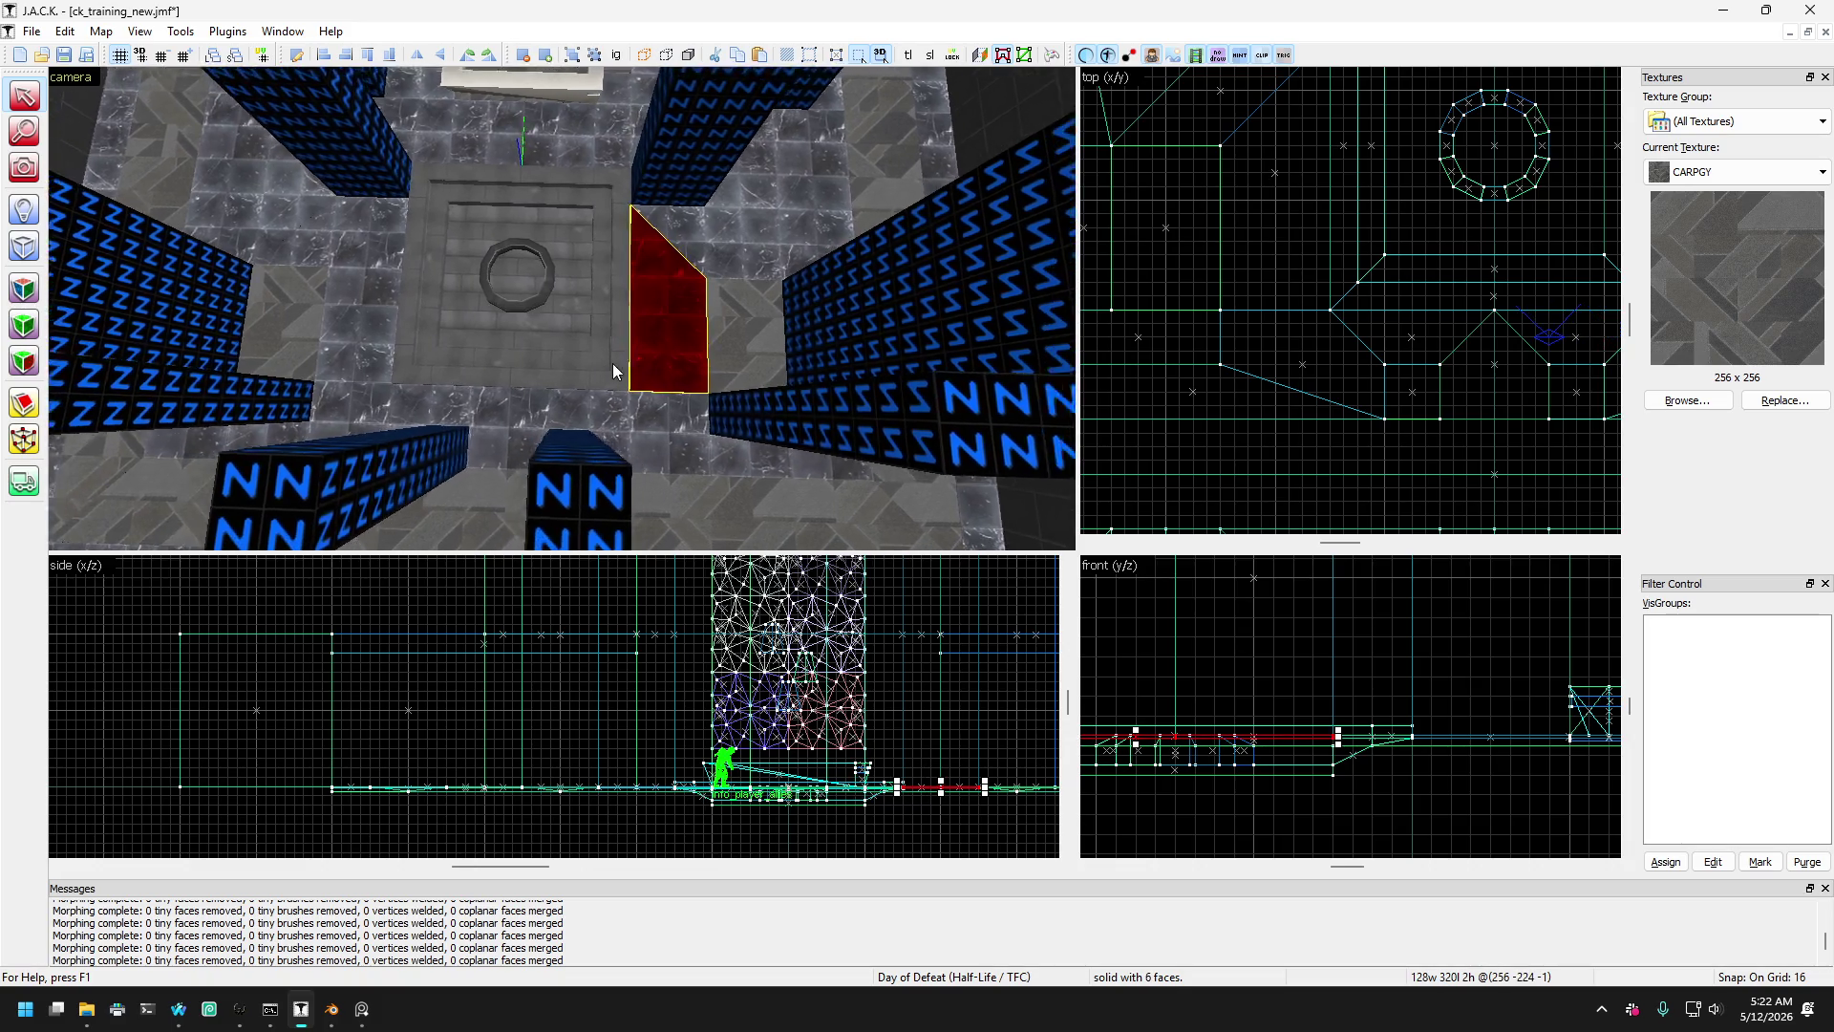
key(a)
click(631, 415)
click(612, 390)
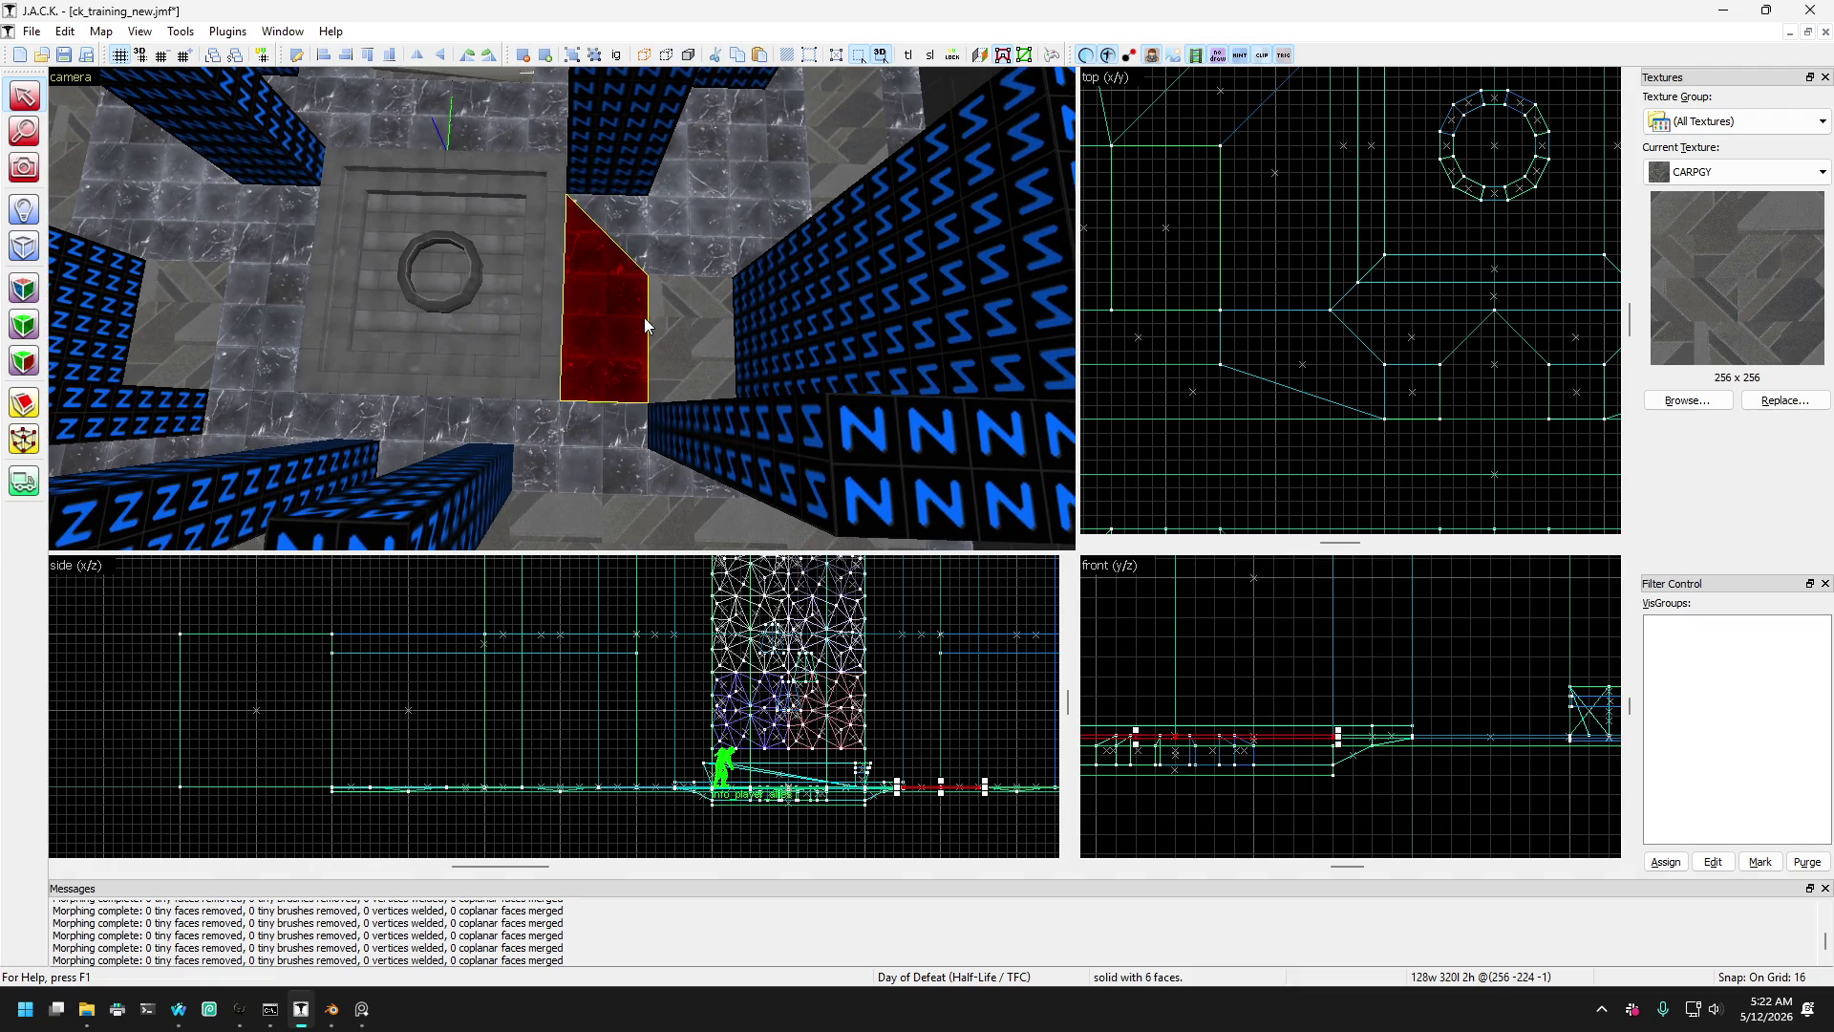
key(a)
ctrl+click(330, 313)
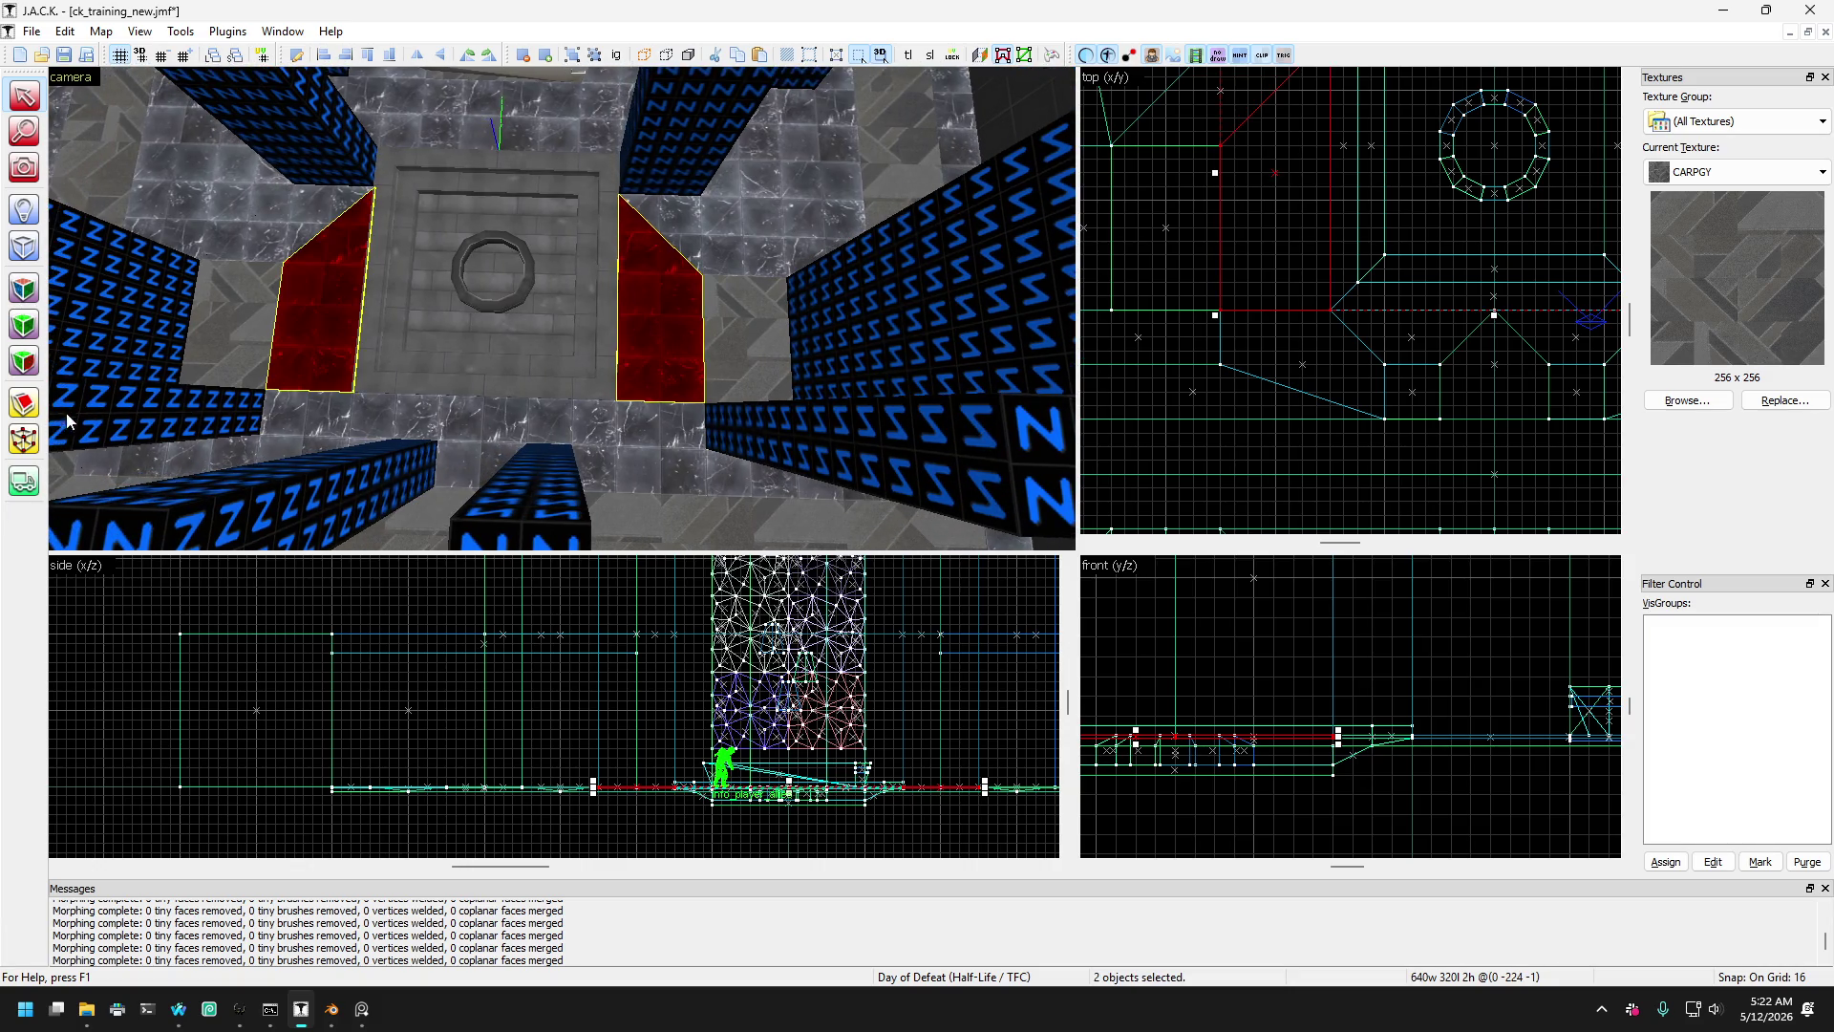
- Add the right slab to the selection and extend its diagonal edge toward the pillar
scroll(1094, 375, down, 3)
scroll(1267, 375, up, 5)
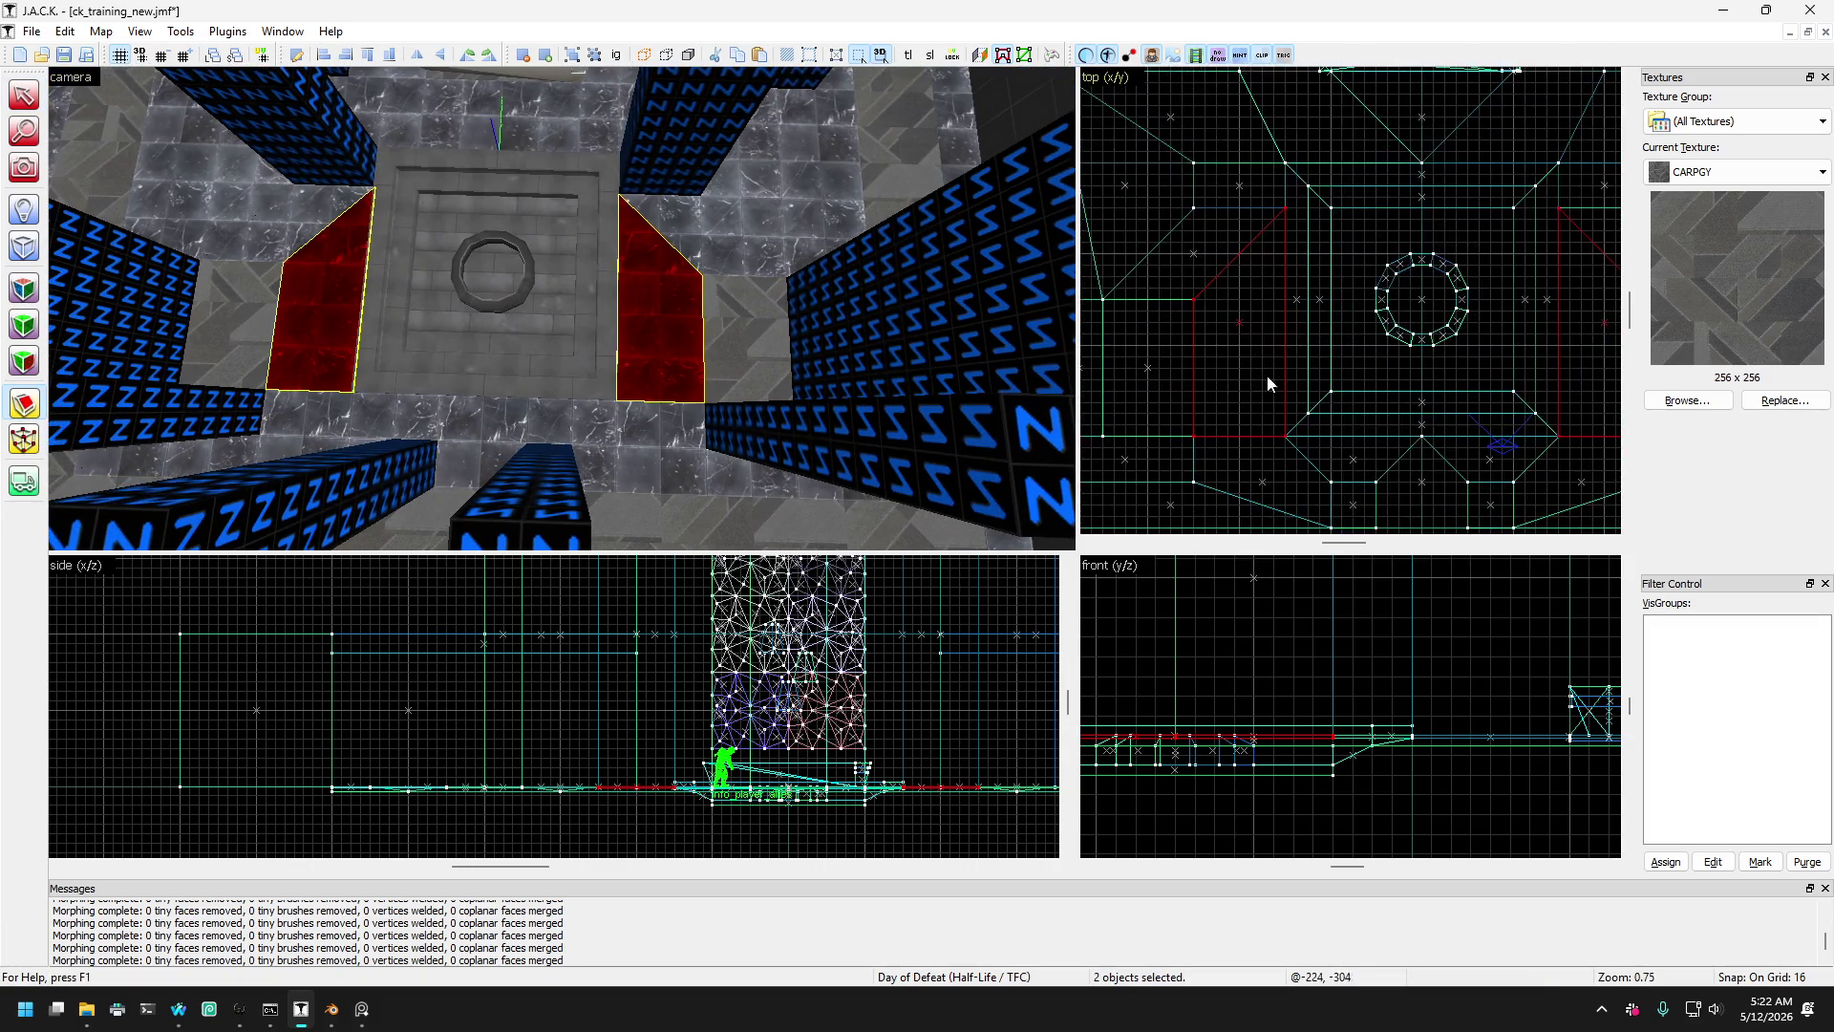
scroll(1292, 439, down, 2)
scroll(1512, 432, down, 3)
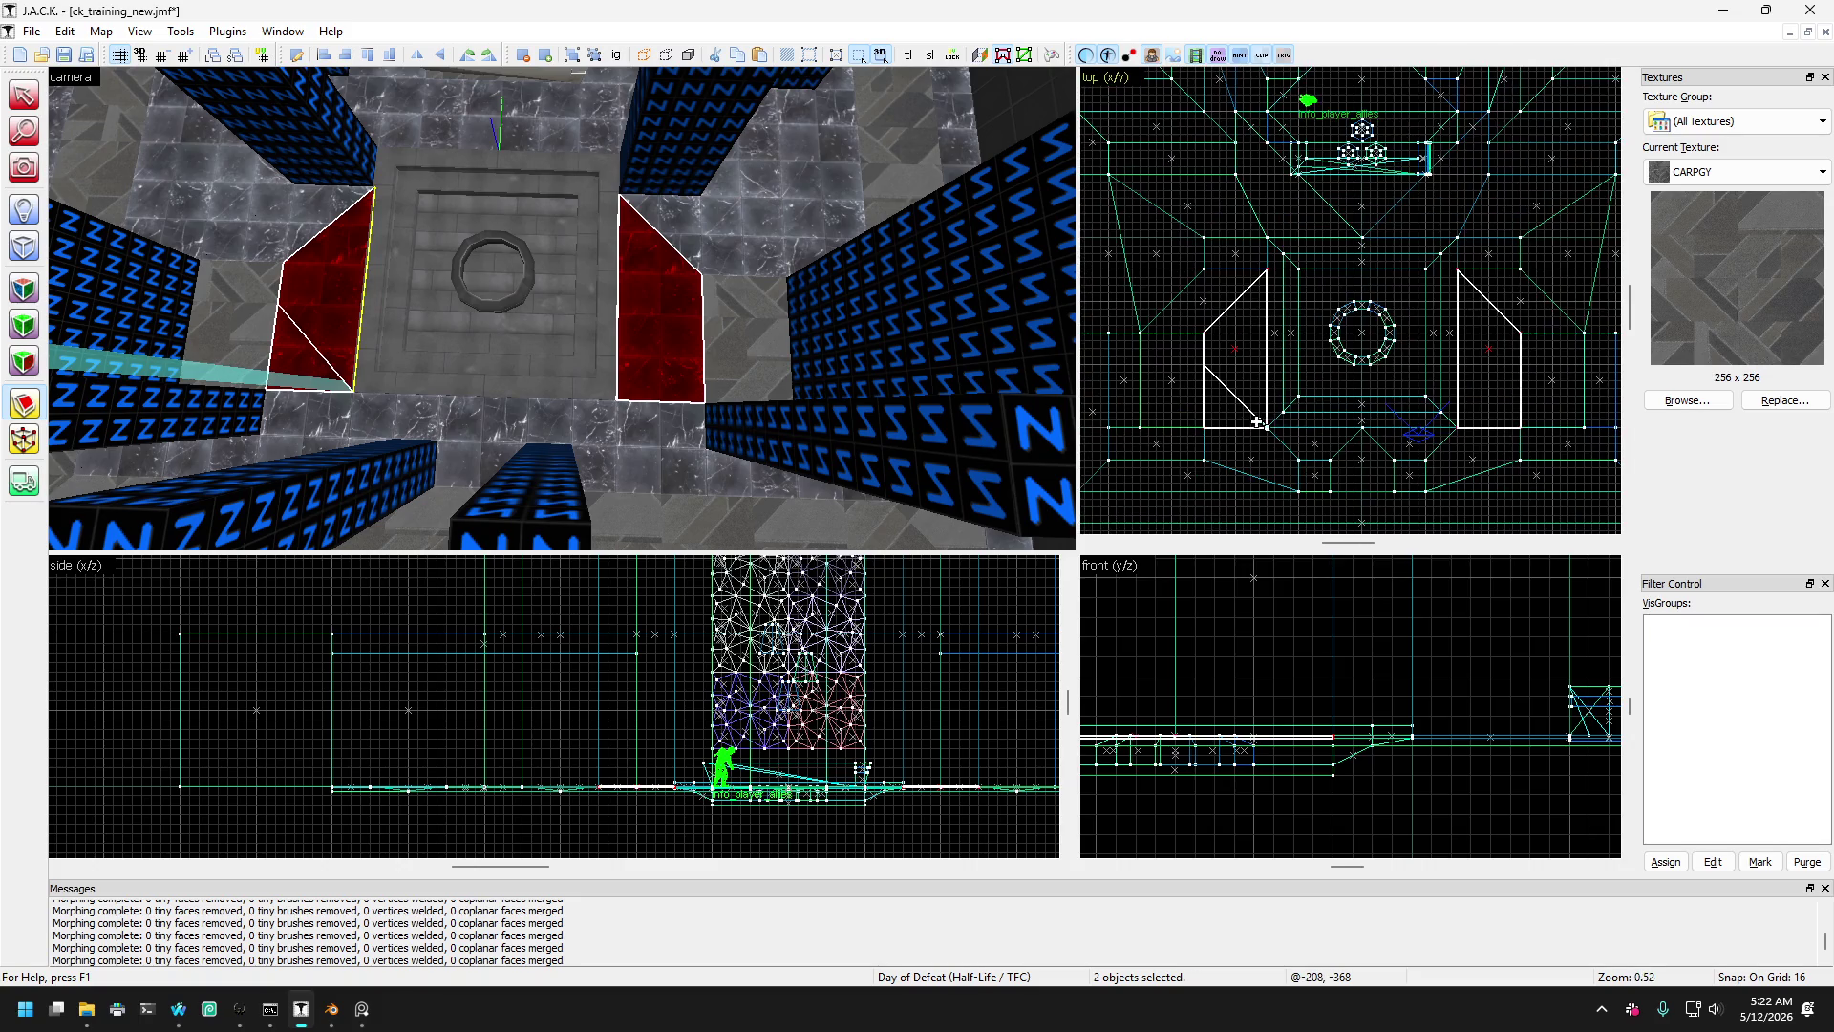
scroll(1512, 432, up, 4)
ctrl+click(1411, 435)
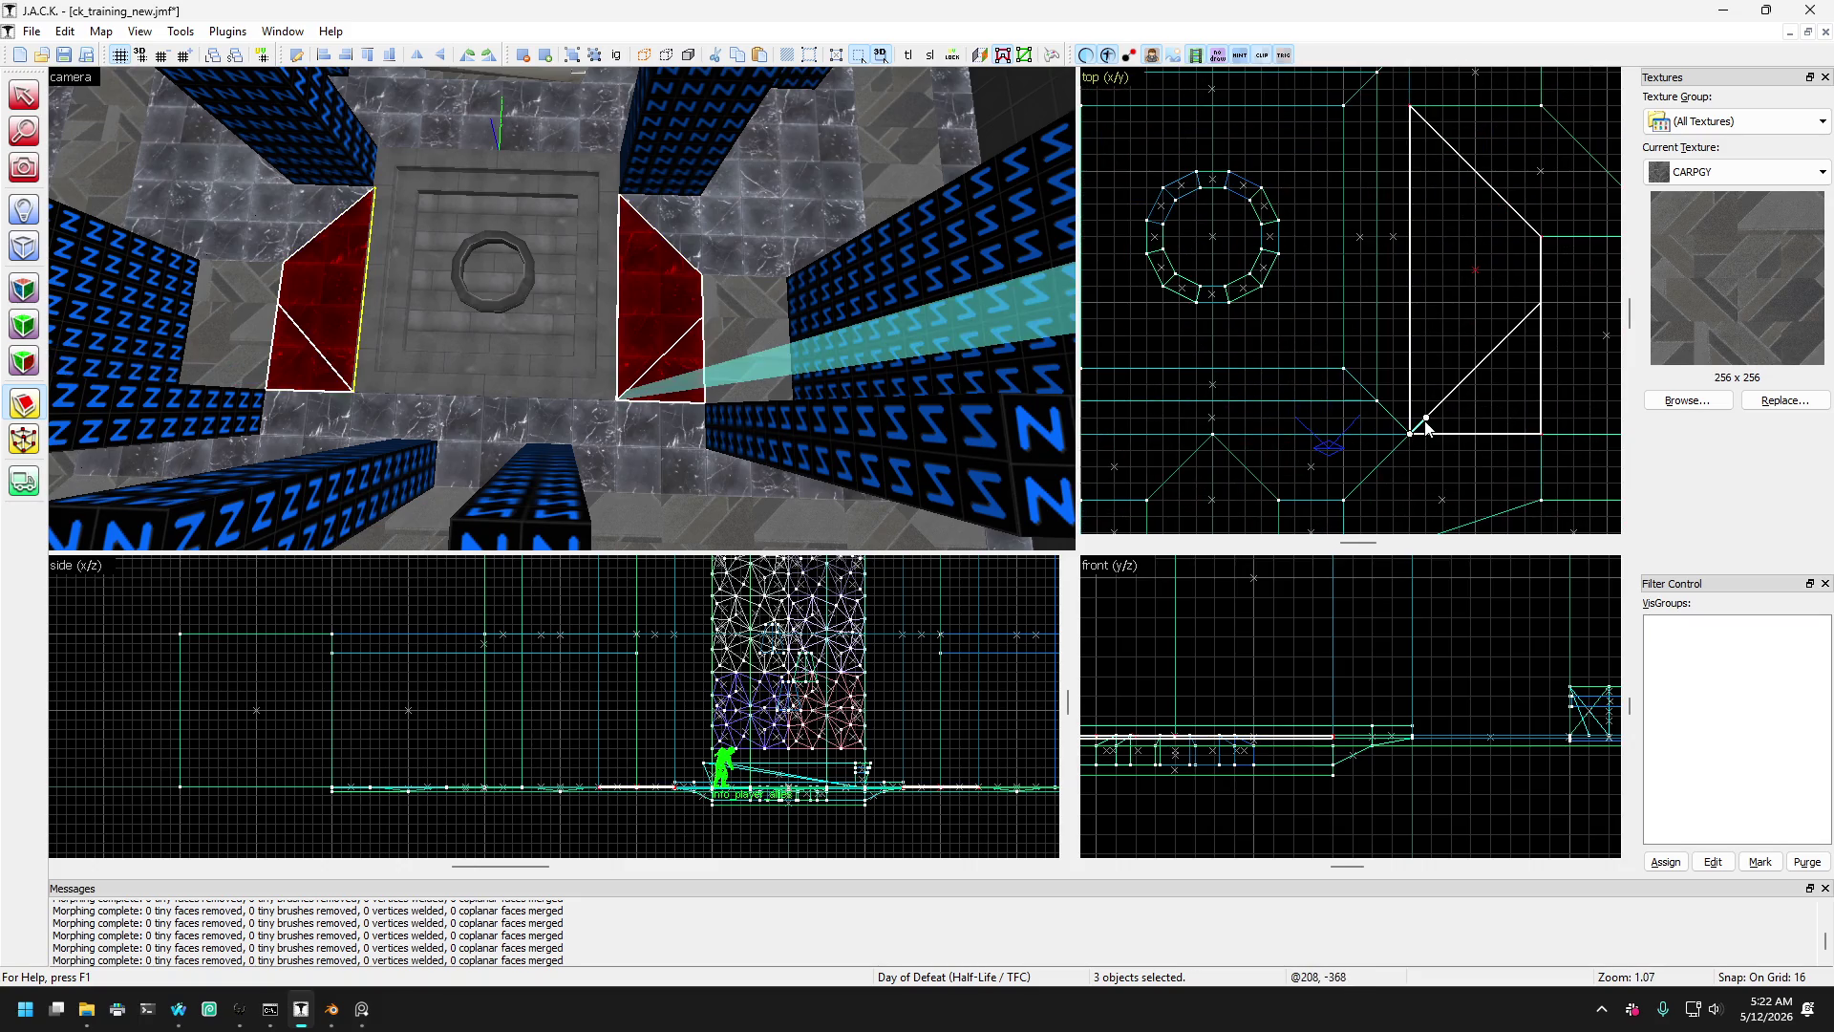
scroll(1477, 313, down, 4)
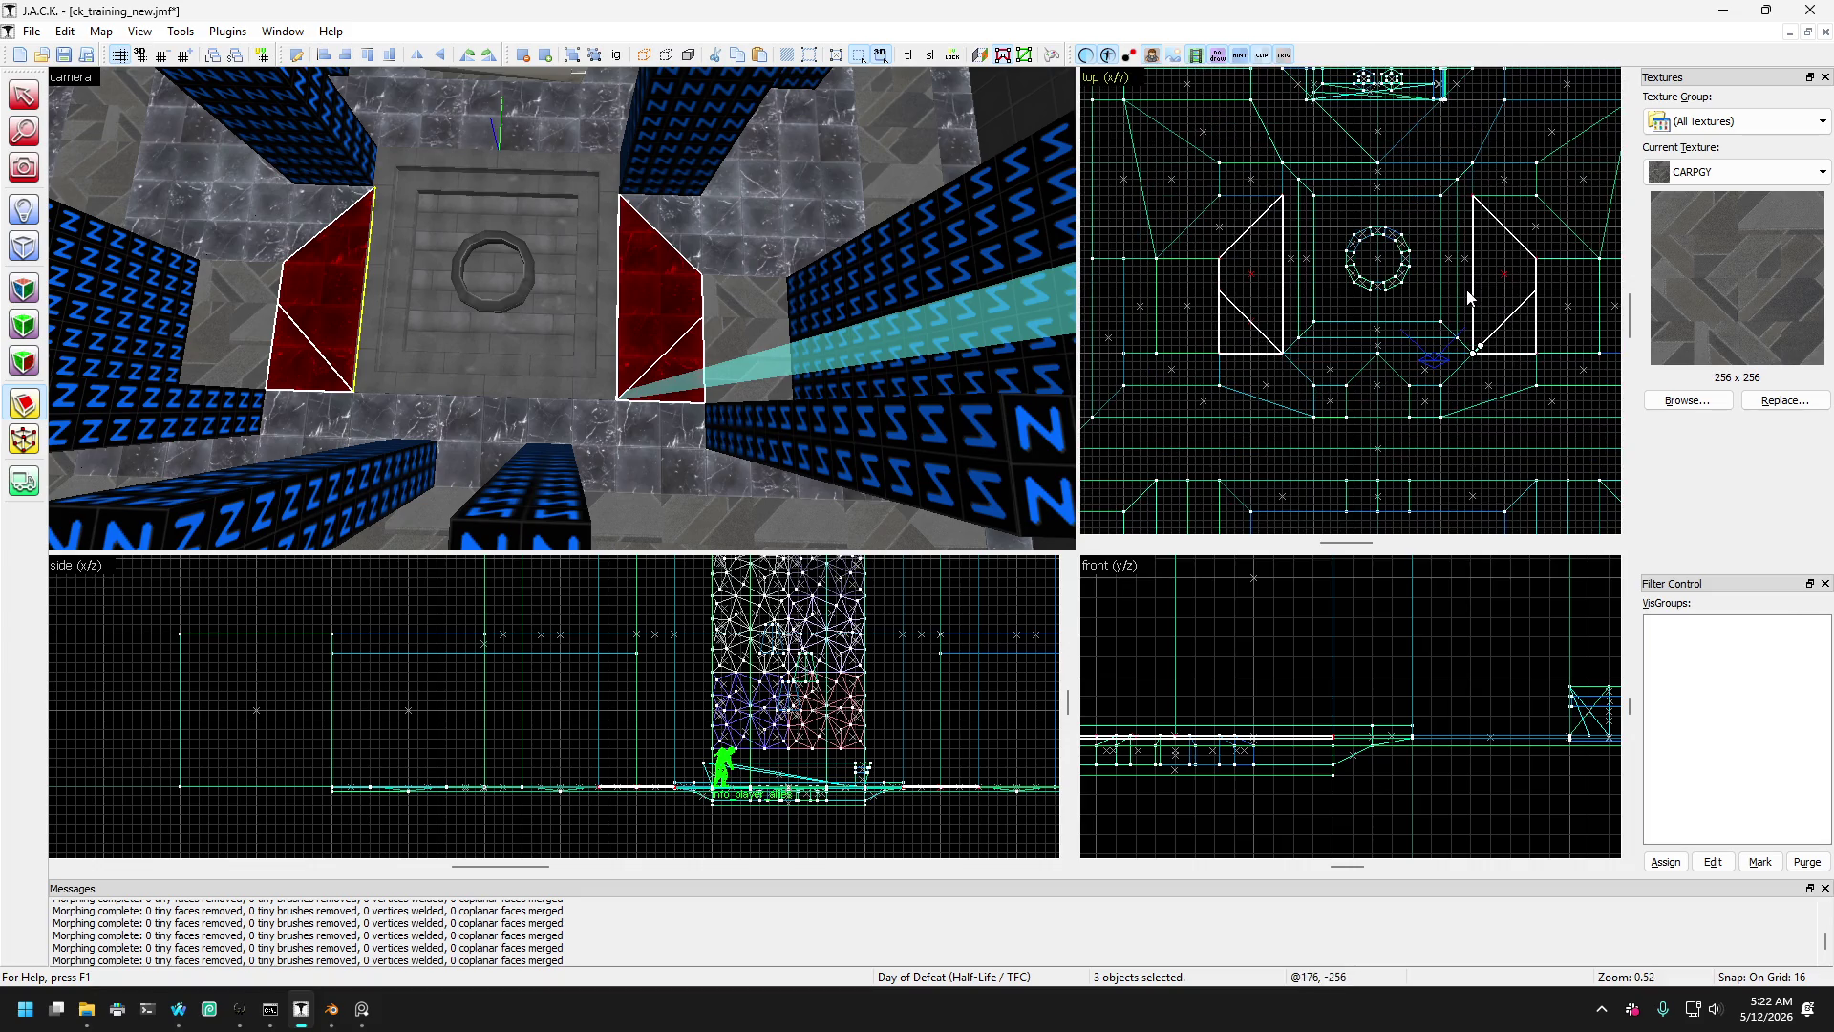
scroll(1518, 354, up, 3)
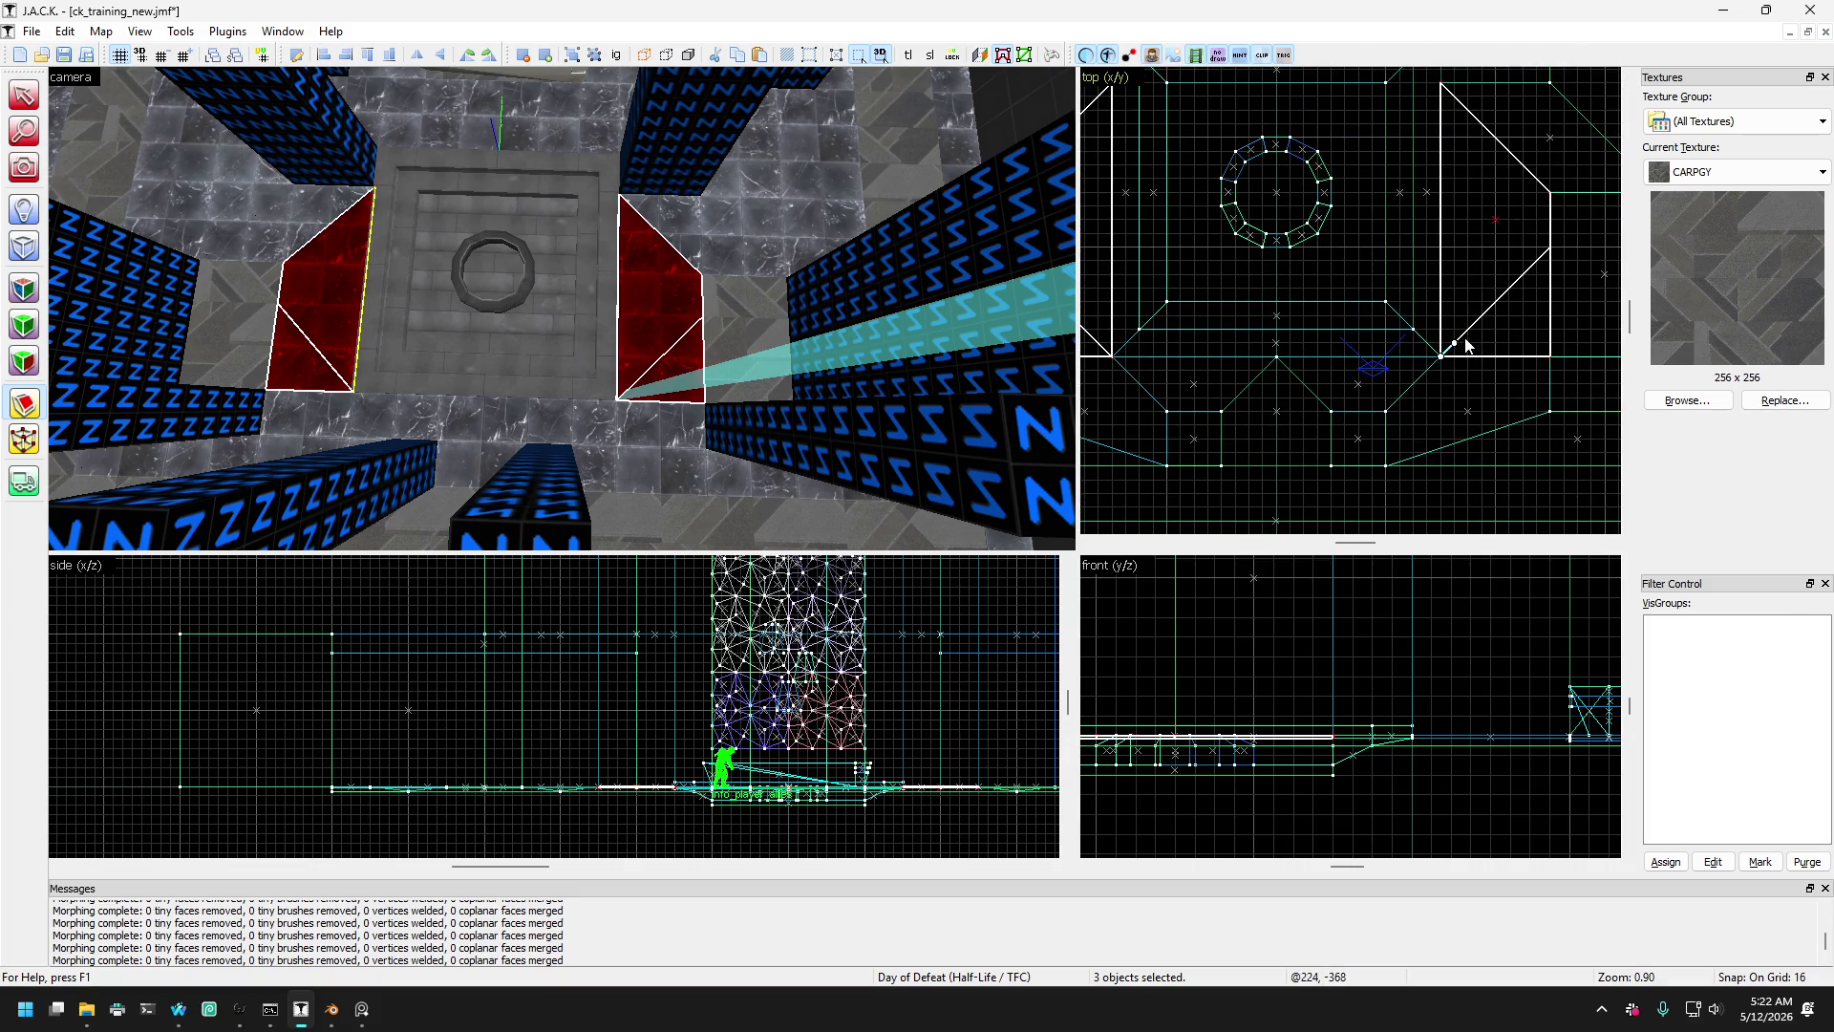
drag(1455, 340, 1554, 196)
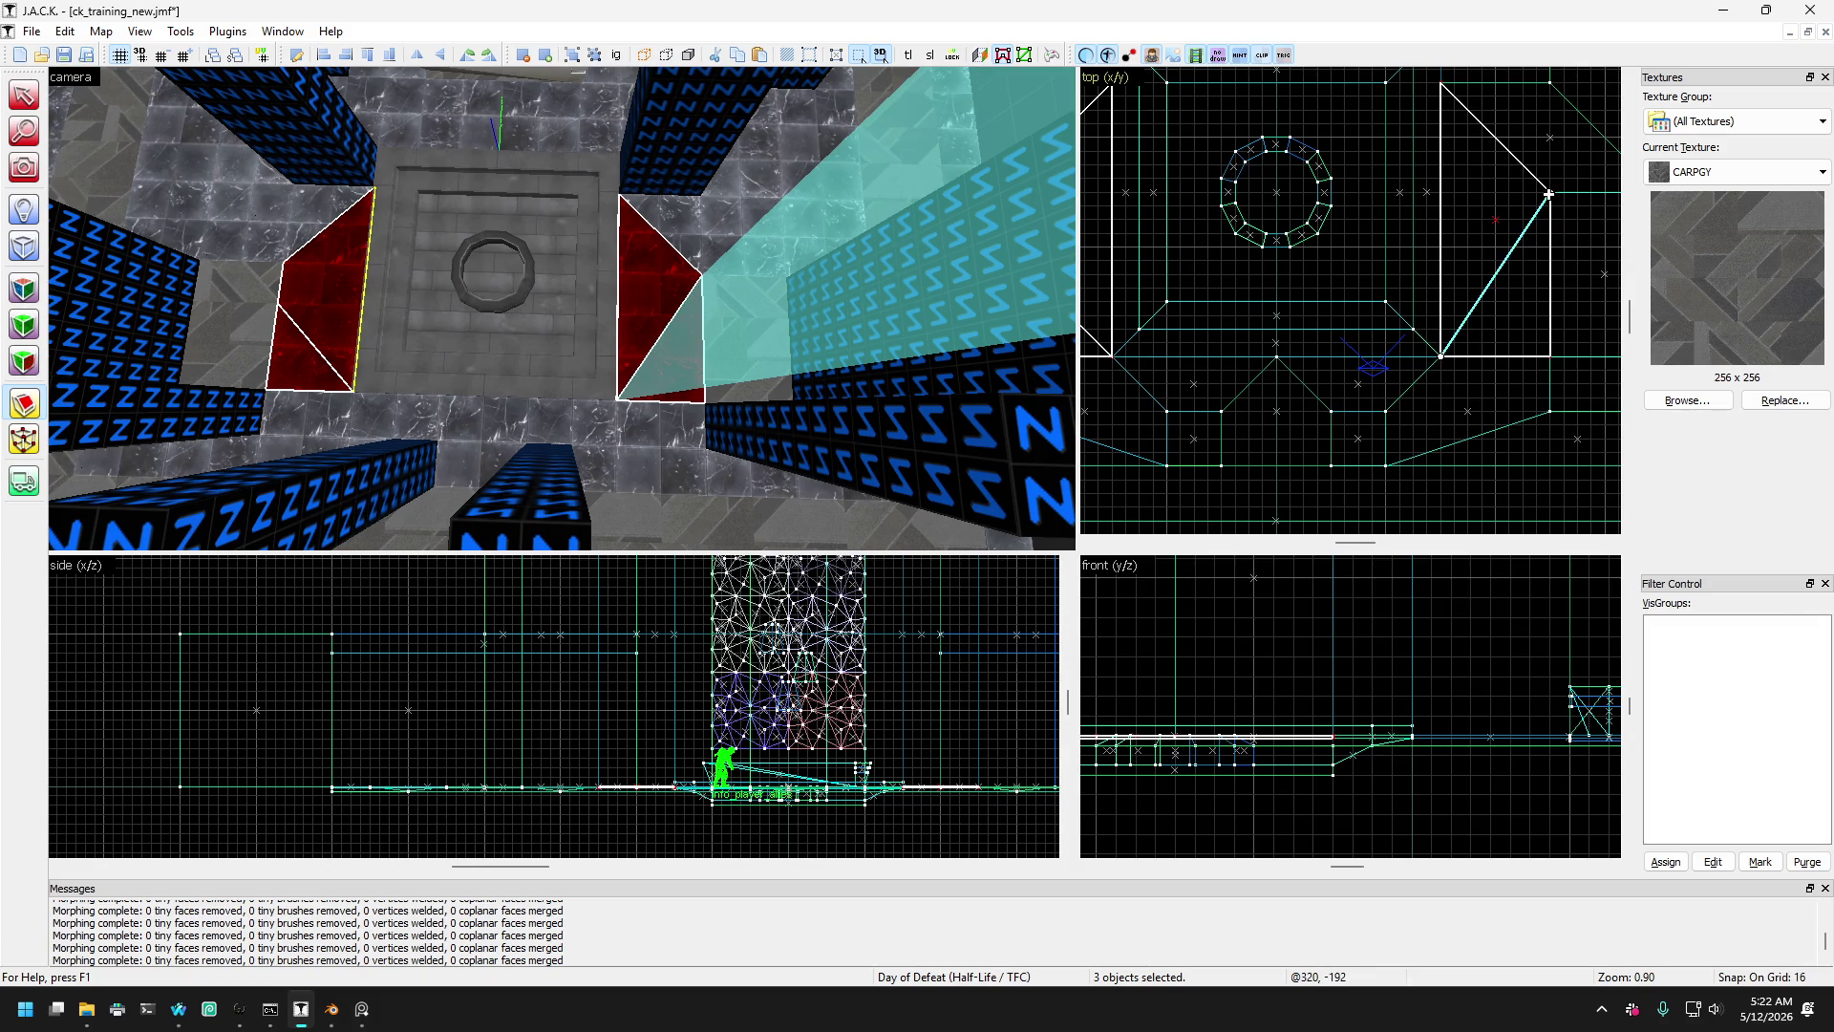
- Pull the right slab's corner down-left to angle it into a wedge beside the pillar
scroll(1547, 220, down, 3)
scroll(1529, 254, up, 5)
drag(1456, 202, 1321, 418)
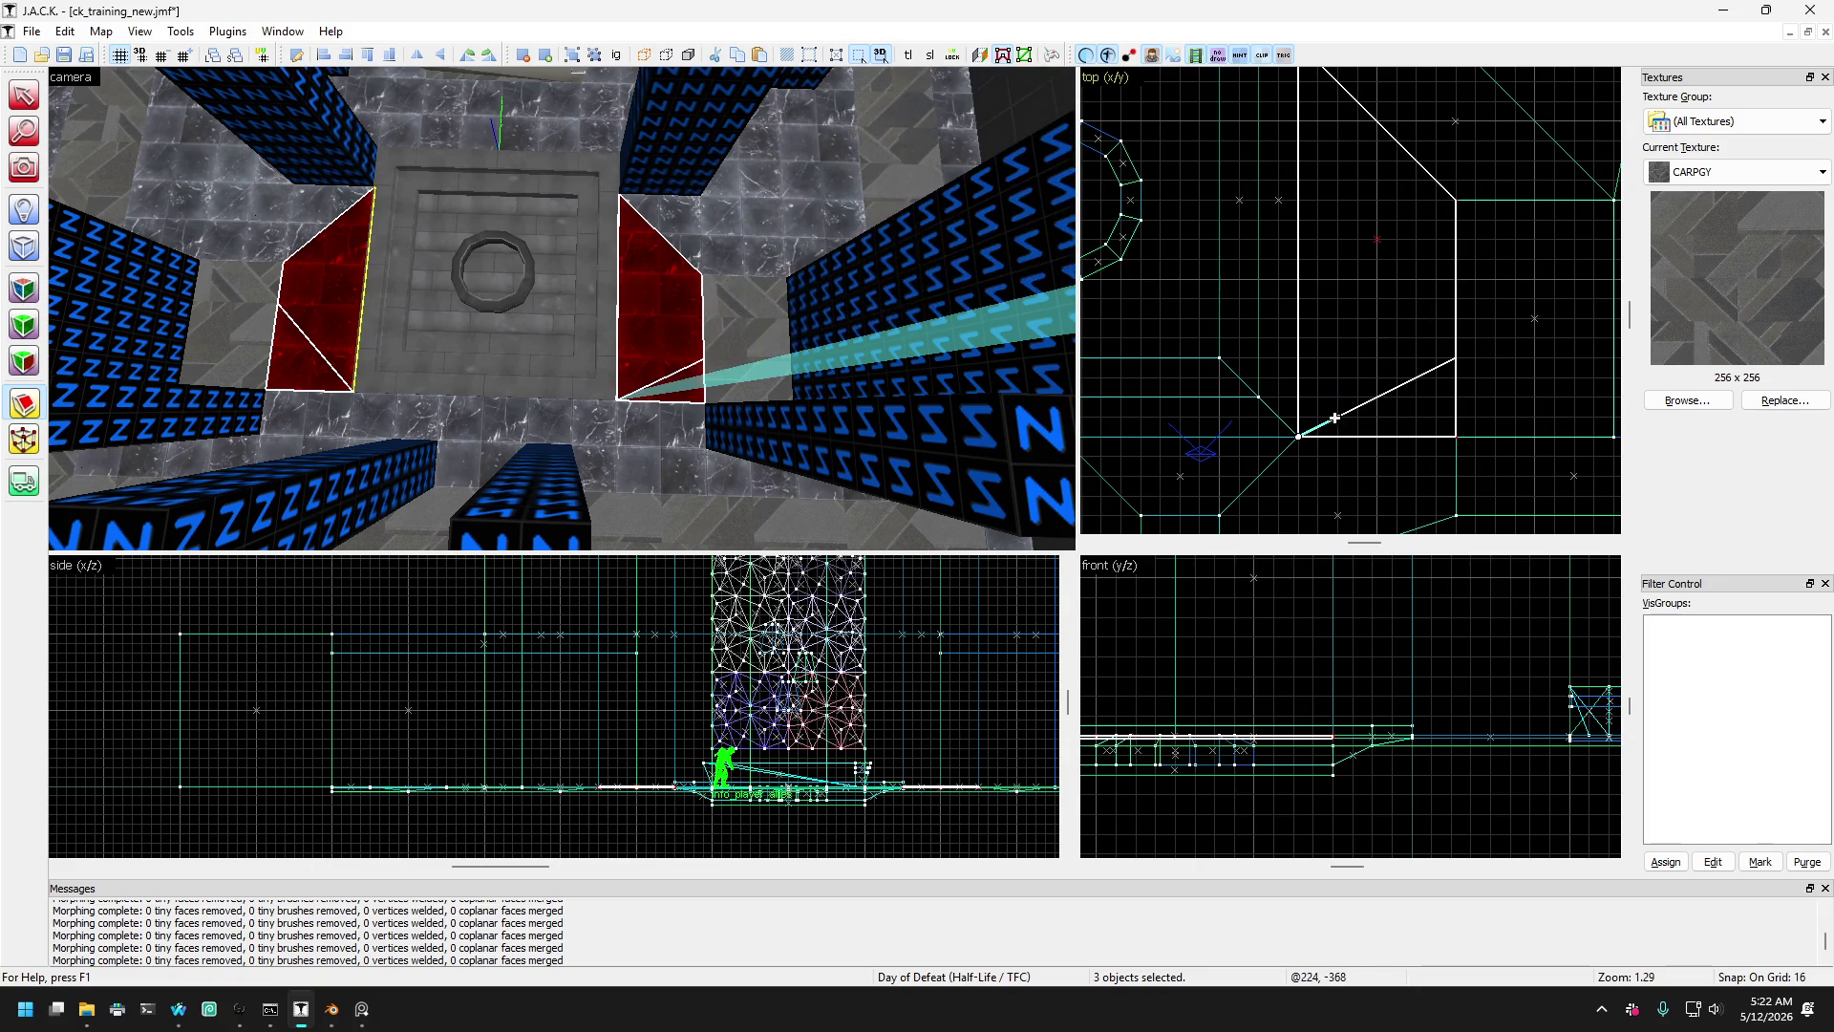
scroll(1323, 414, up, 2)
scroll(1443, 322, down, 6)
scroll(1490, 267, down, 1)
key(shift+v)
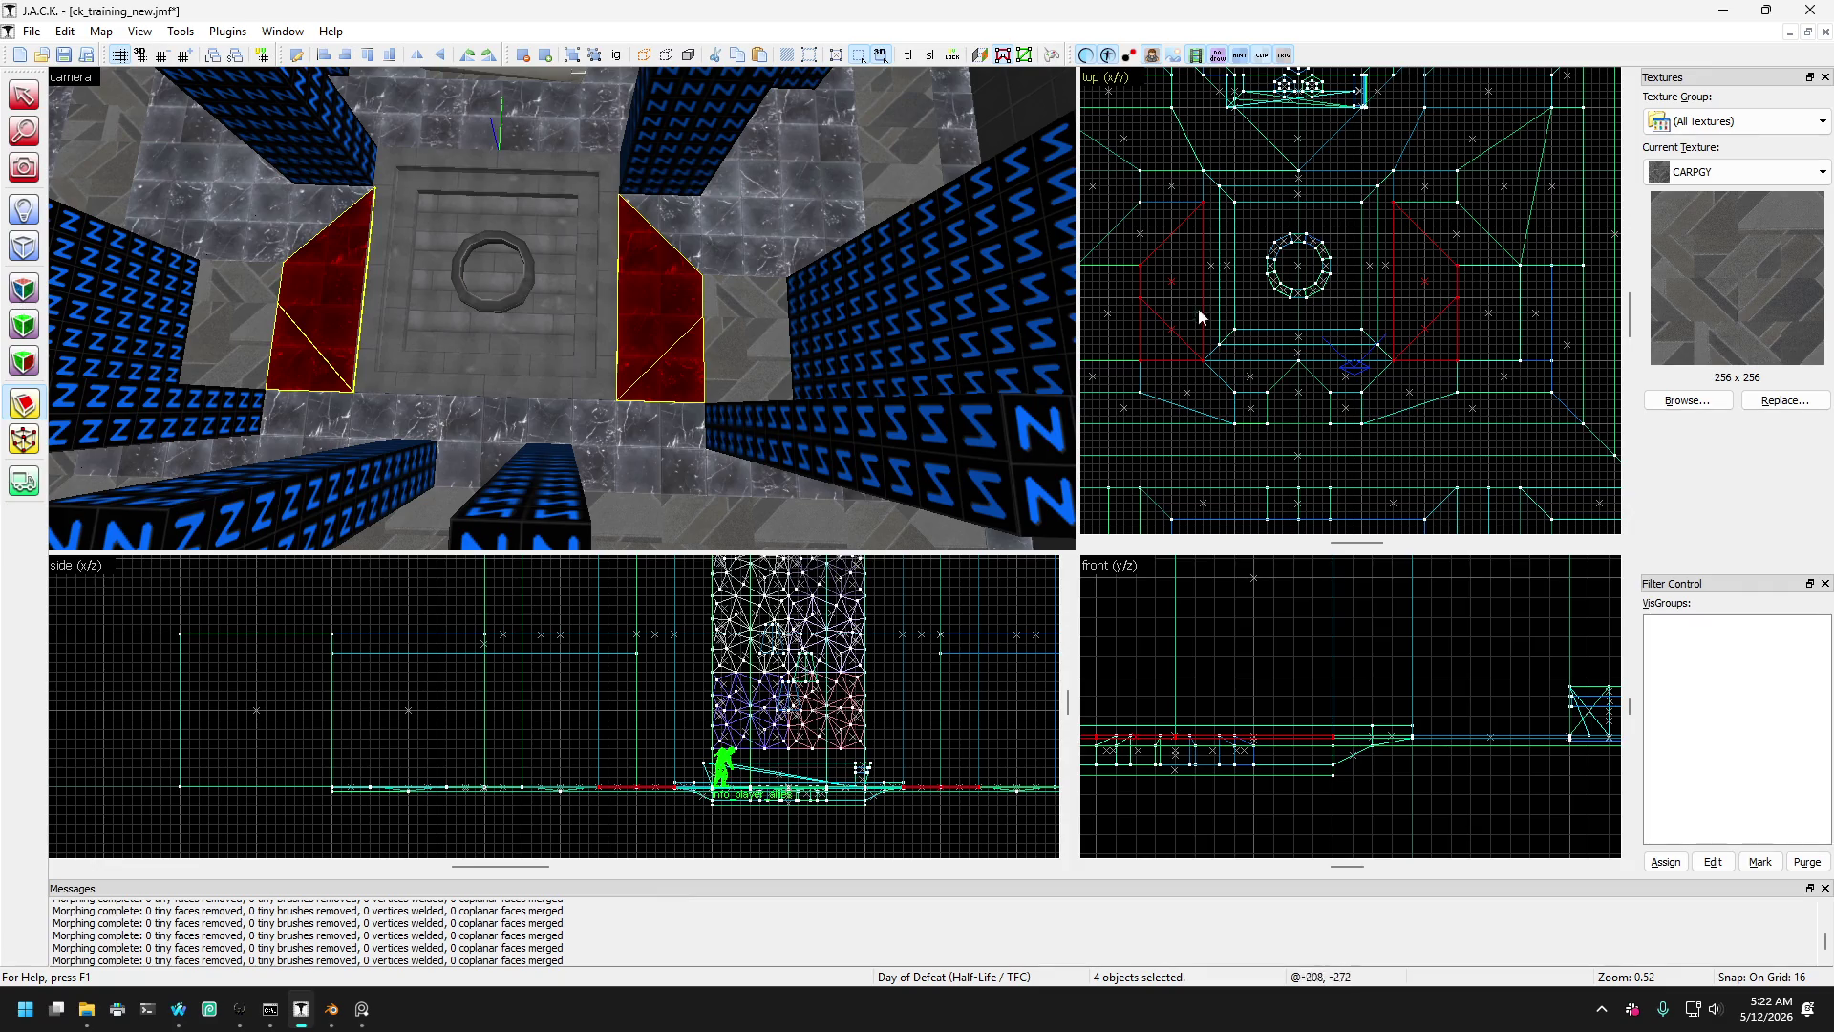
- Select the rectangular floor slab beside the left pillar and reshape it
click(24, 94)
click(243, 294)
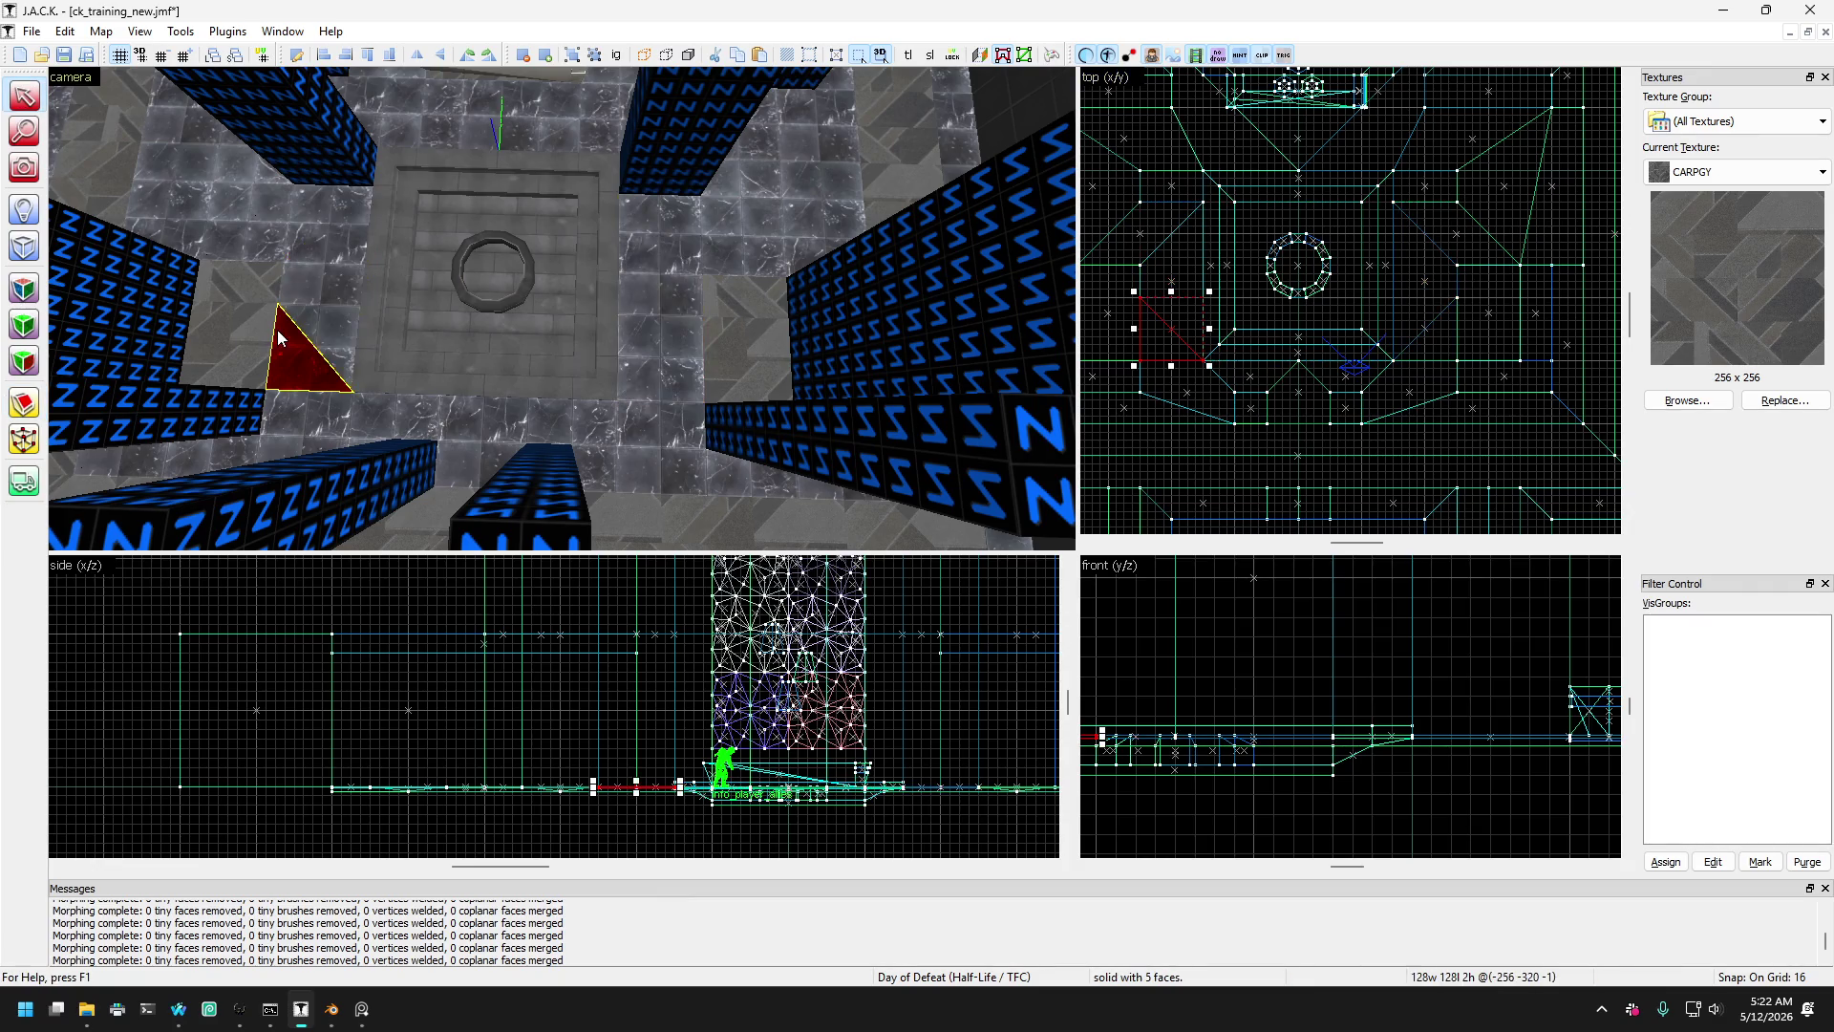
key(a)
click(302, 346)
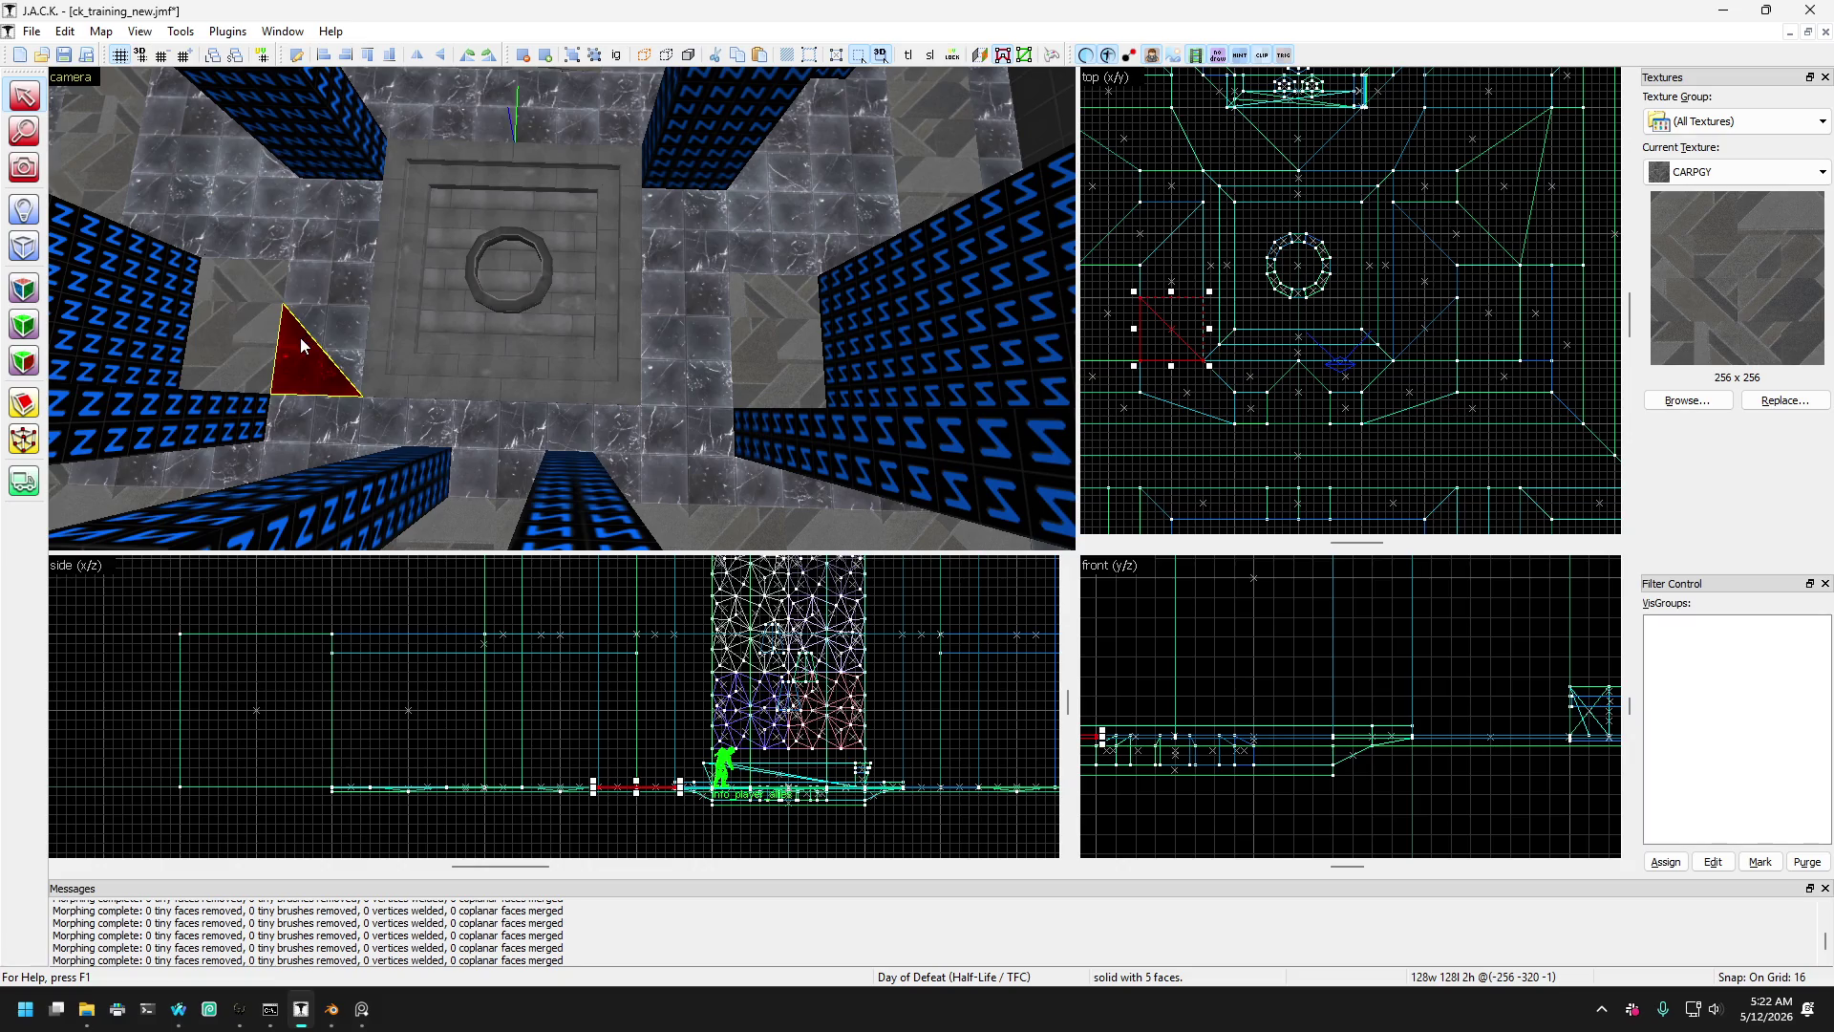
click(247, 311)
mouse_move(285, 351)
mouse_down()
mouse_move(268, 301)
mouse_move(298, 273)
mouse_move(277, 272)
mouse_move(287, 214)
mouse_move(312, 295)
mouse_move(277, 237)
mouse_move(291, 382)
mouse_move(316, 415)
mouse_move(303, 364)
mouse_move(315, 415)
mouse_move(330, 327)
mouse_move(300, 370)
mouse_move(684, 388)
mouse_move(586, 443)
mouse_up()
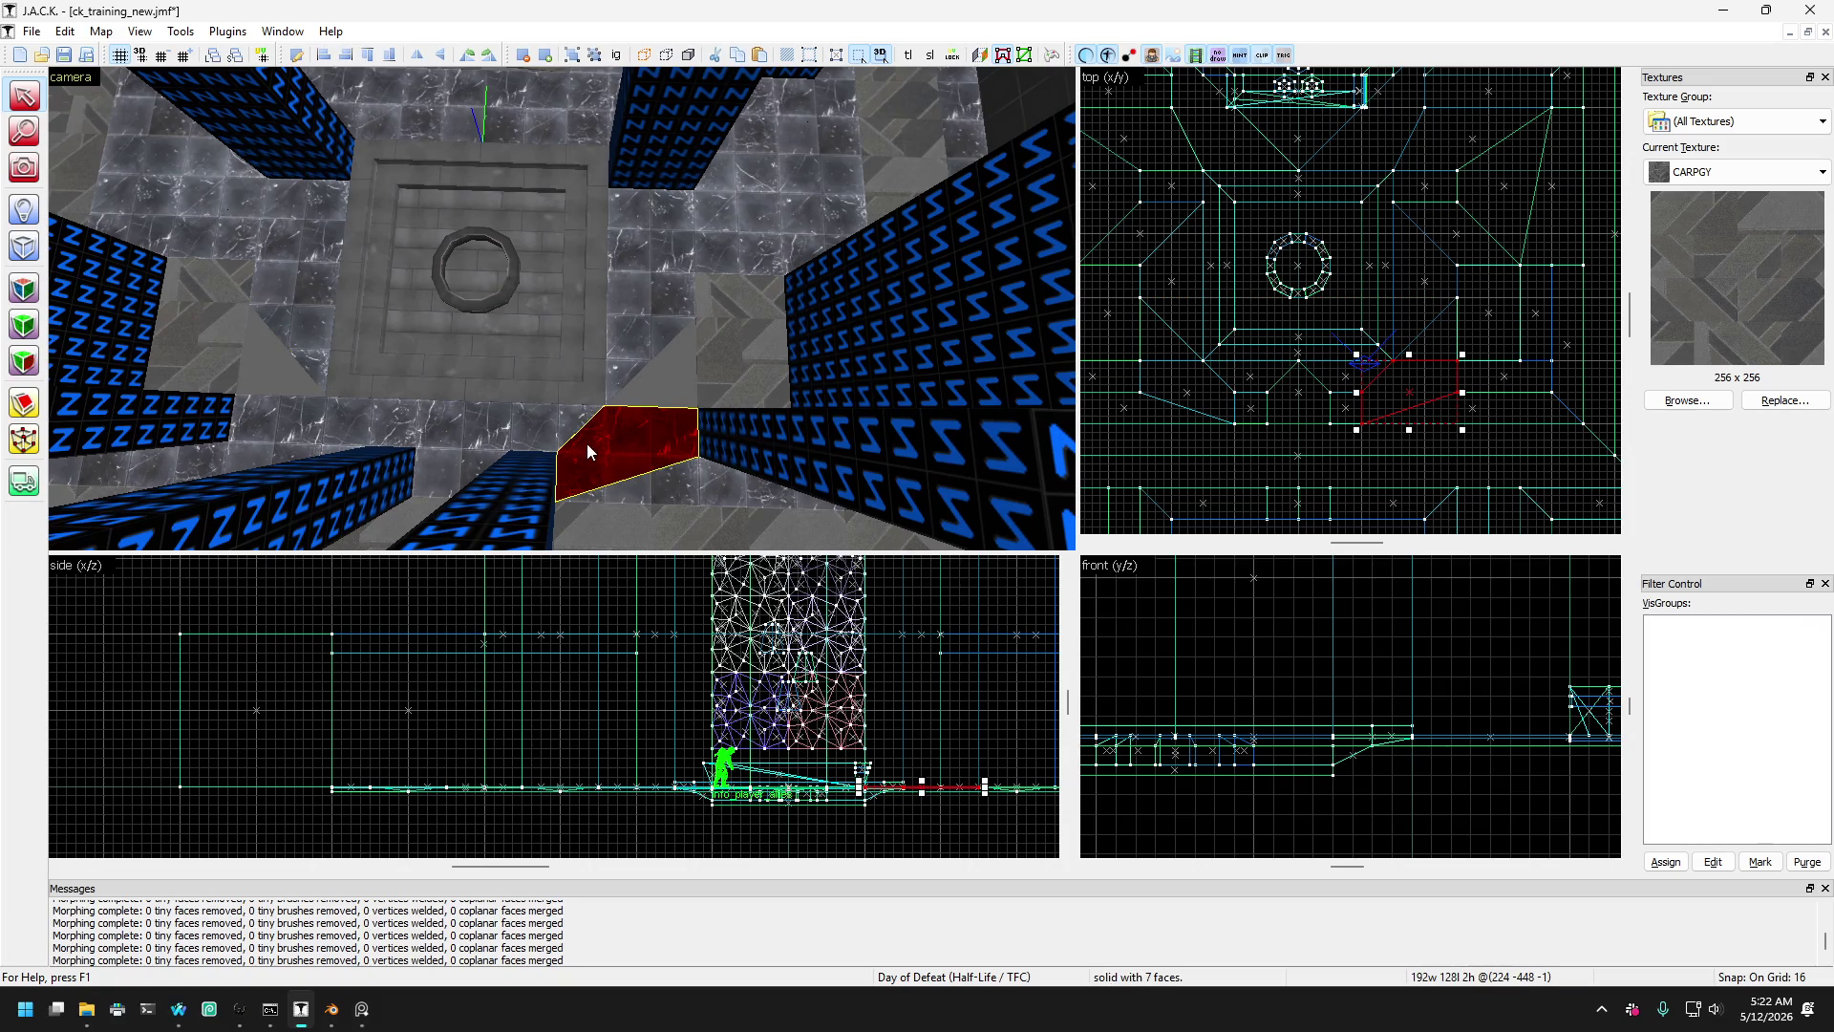
- Weld the corner vertices of both front slabs up along their pillars to form angled wedges
ctrl+click(262, 425)
click(23, 439)
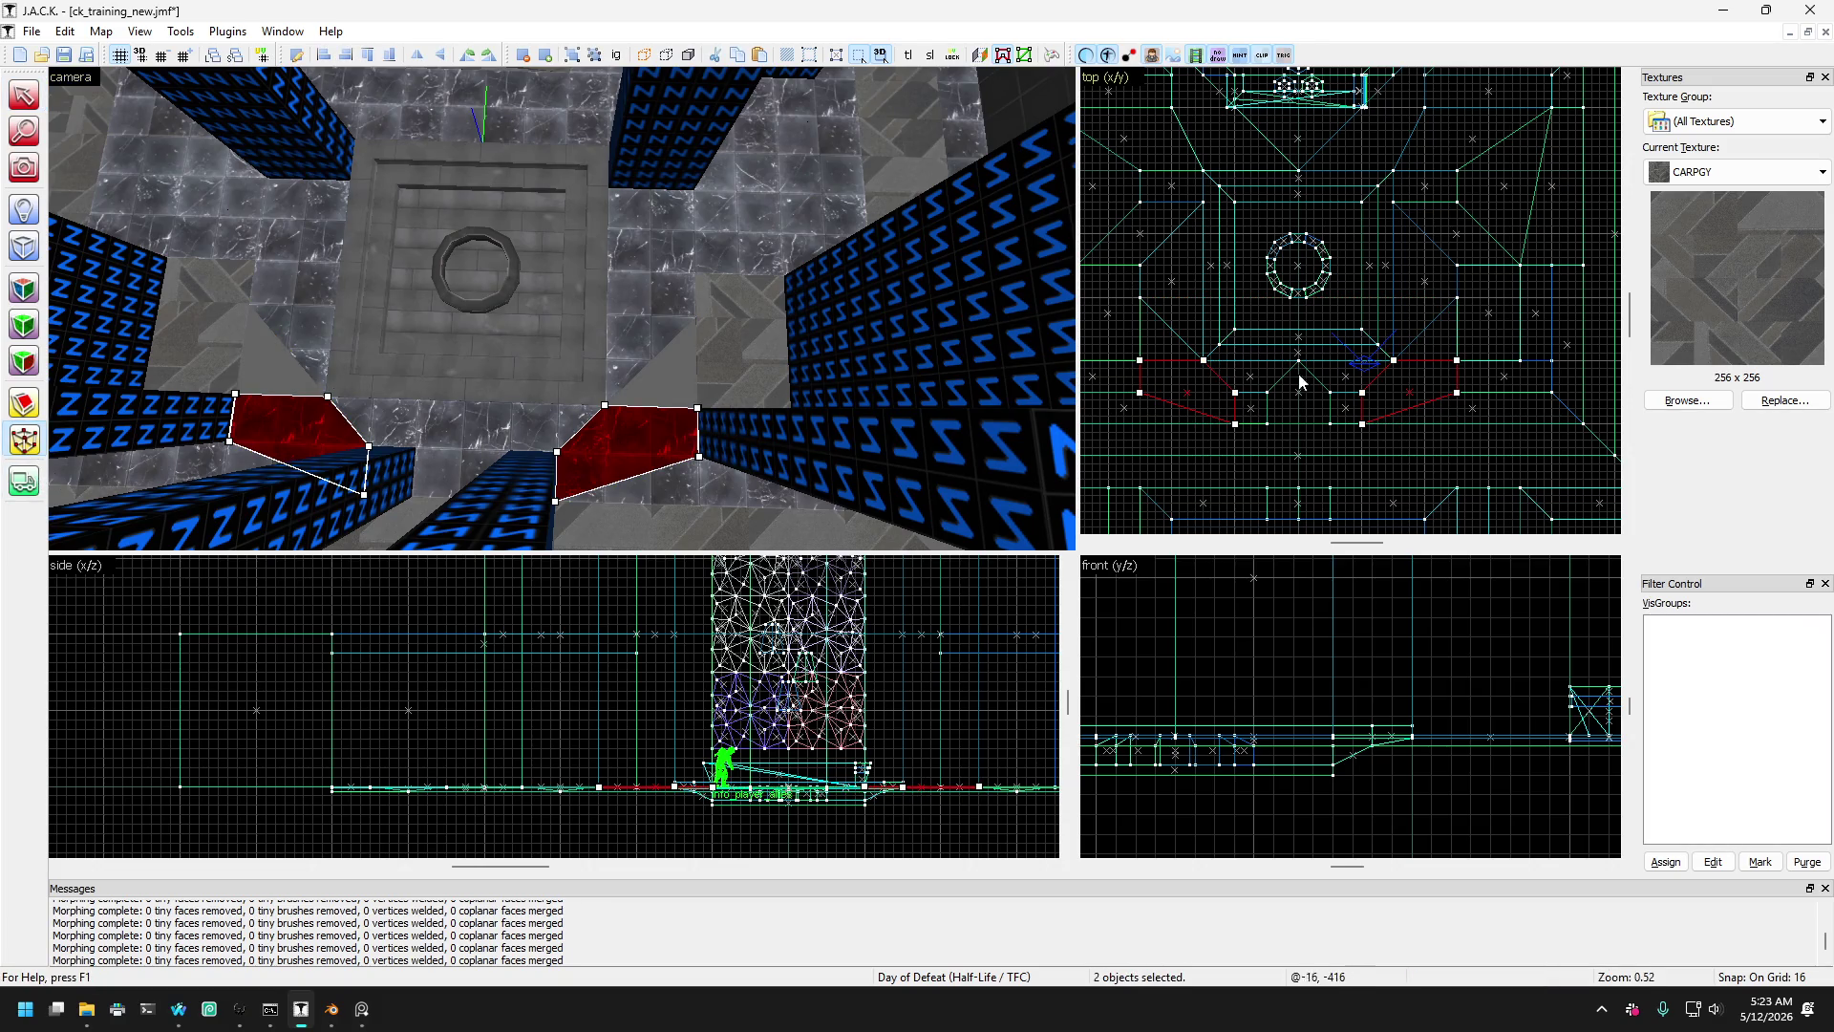
click(1393, 360)
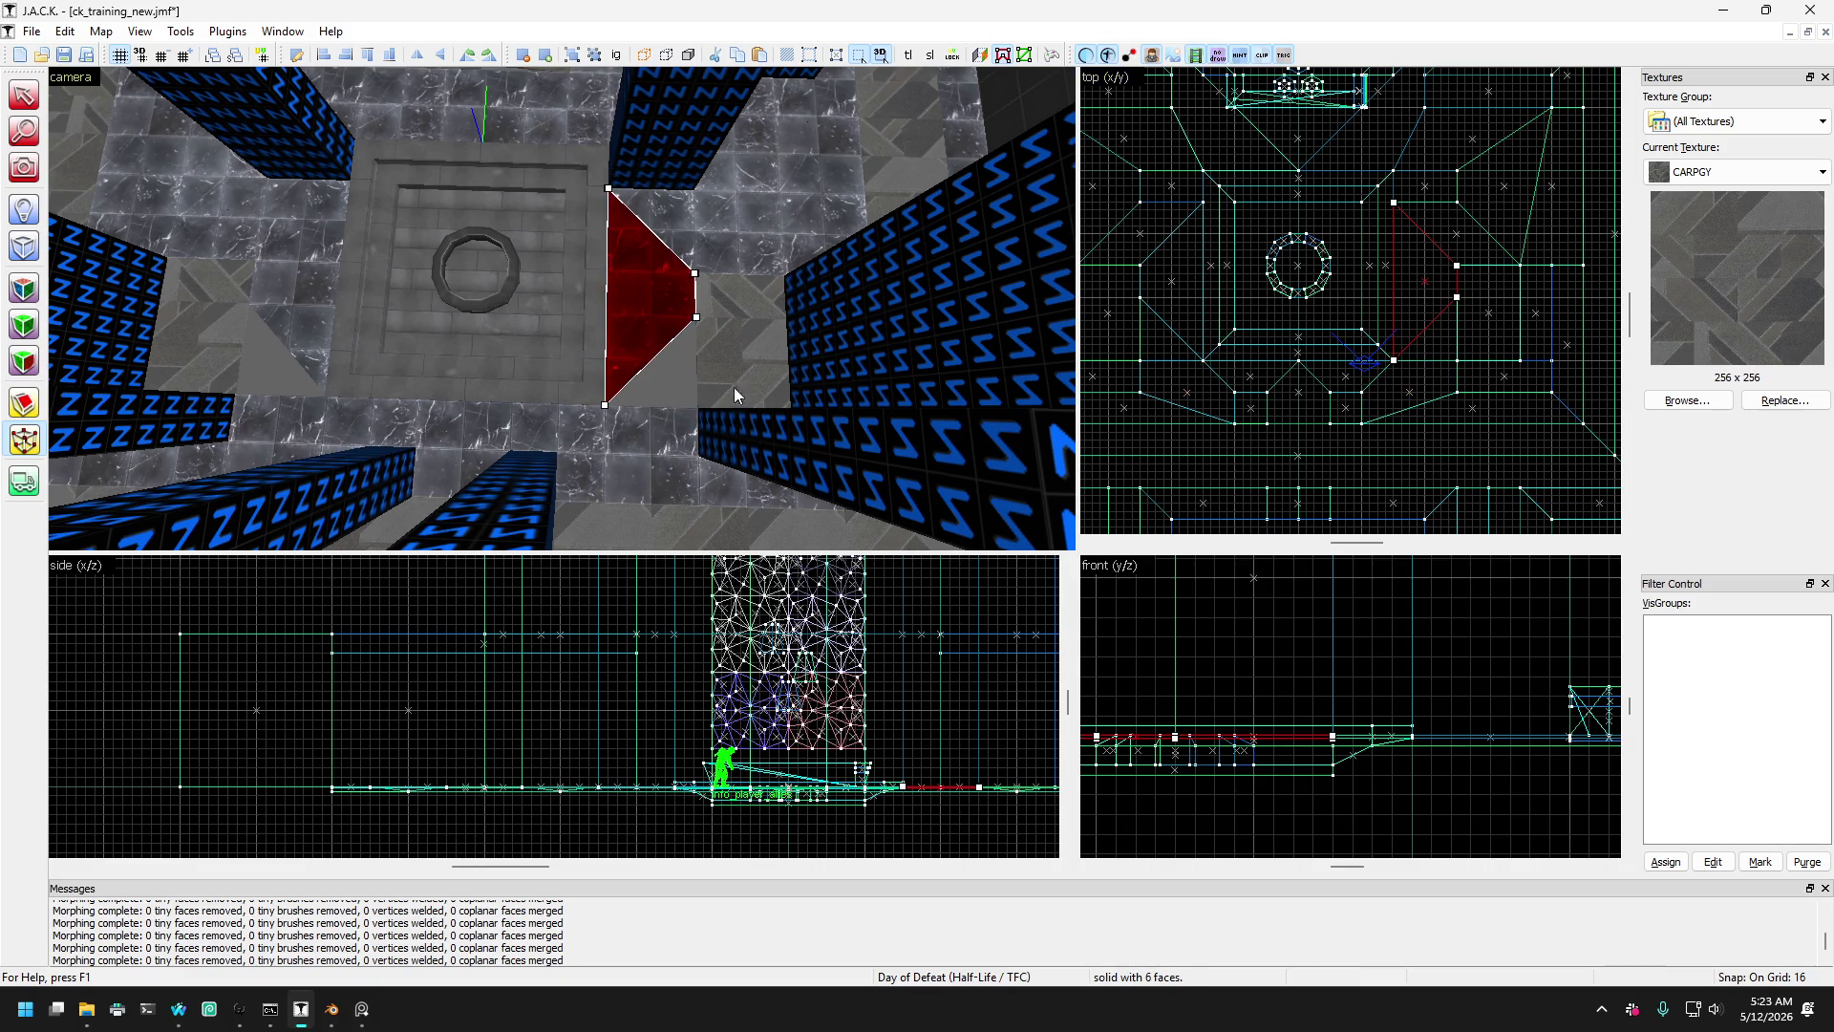
click(587, 431)
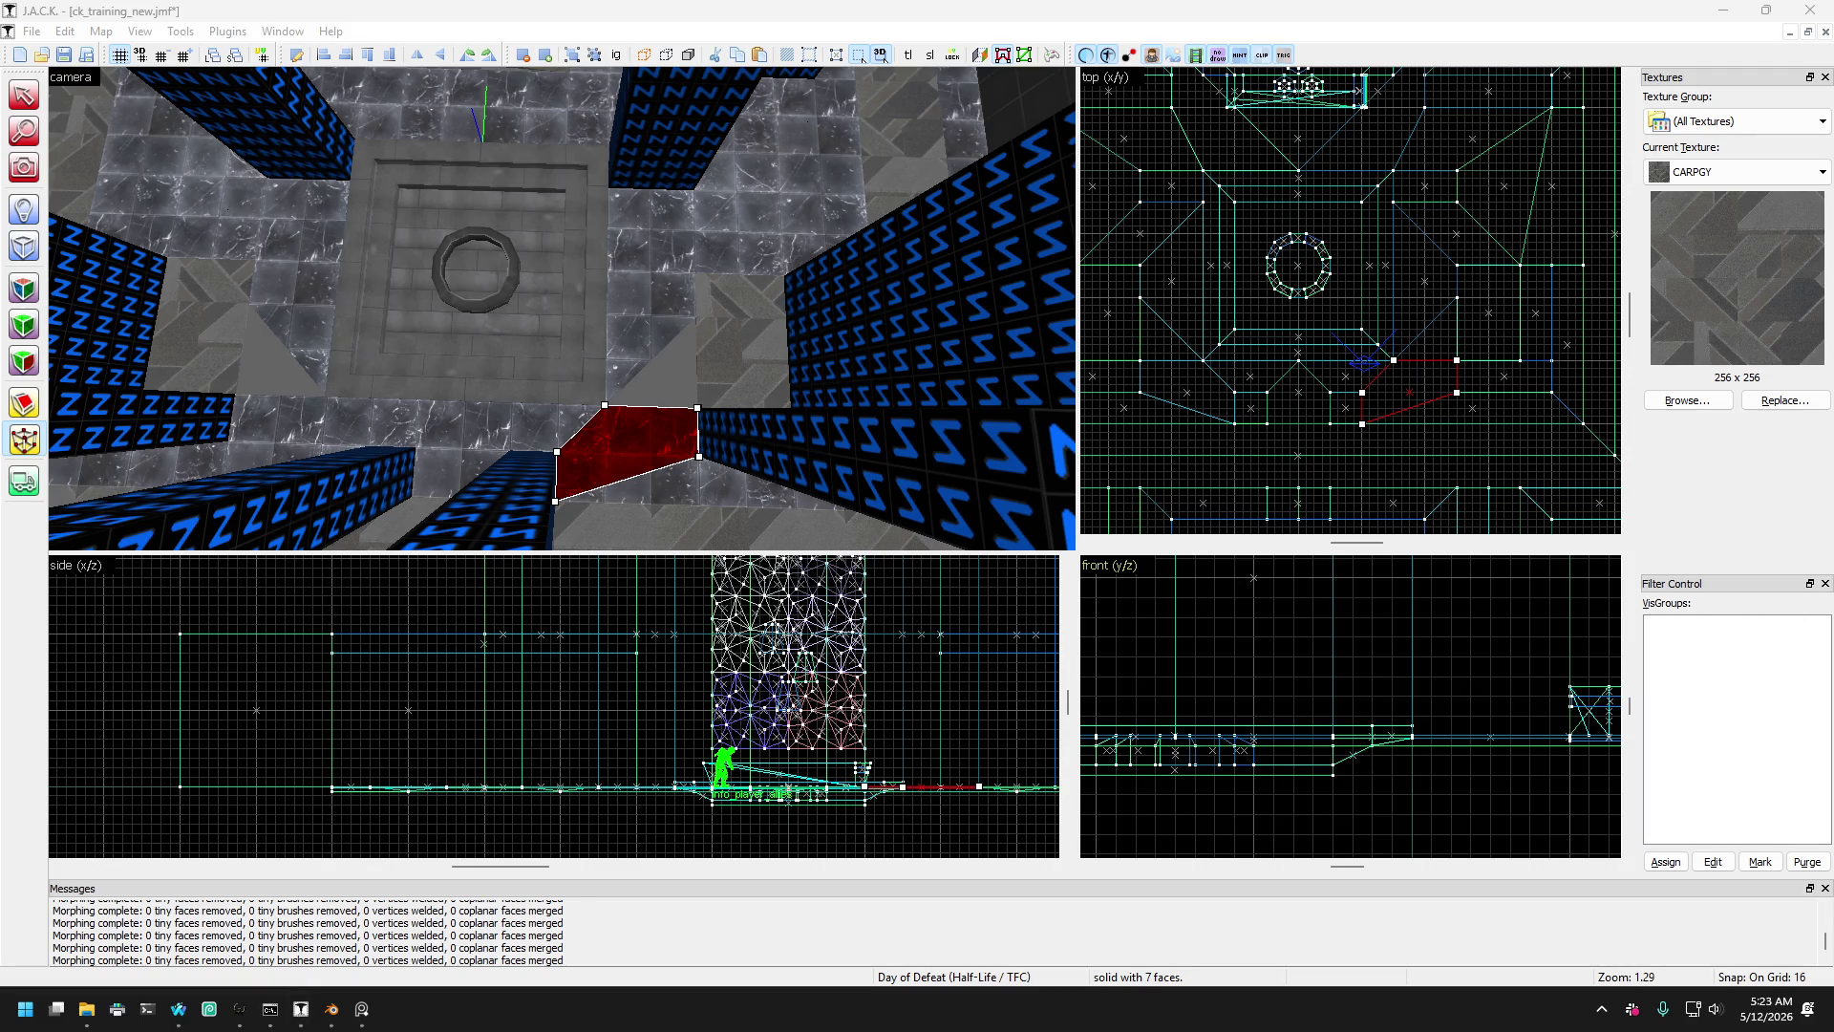
ctrl+click(293, 426)
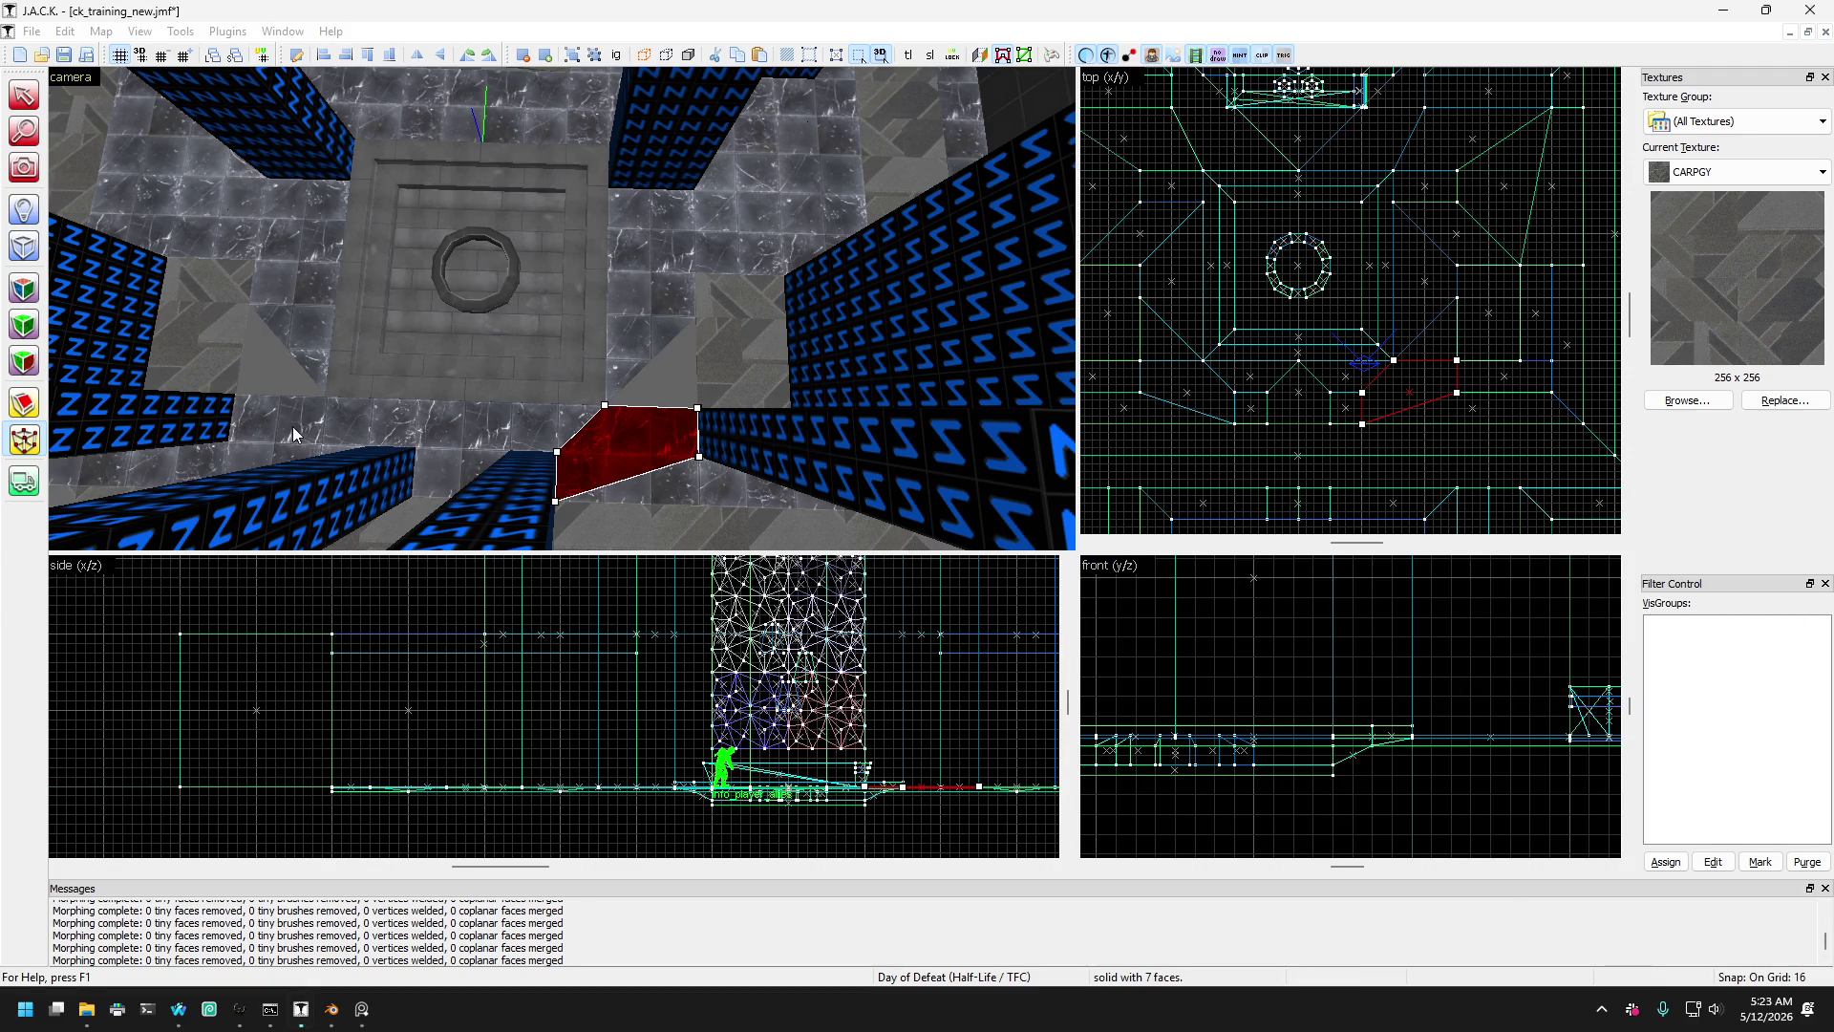
drag(1395, 364, 1456, 297)
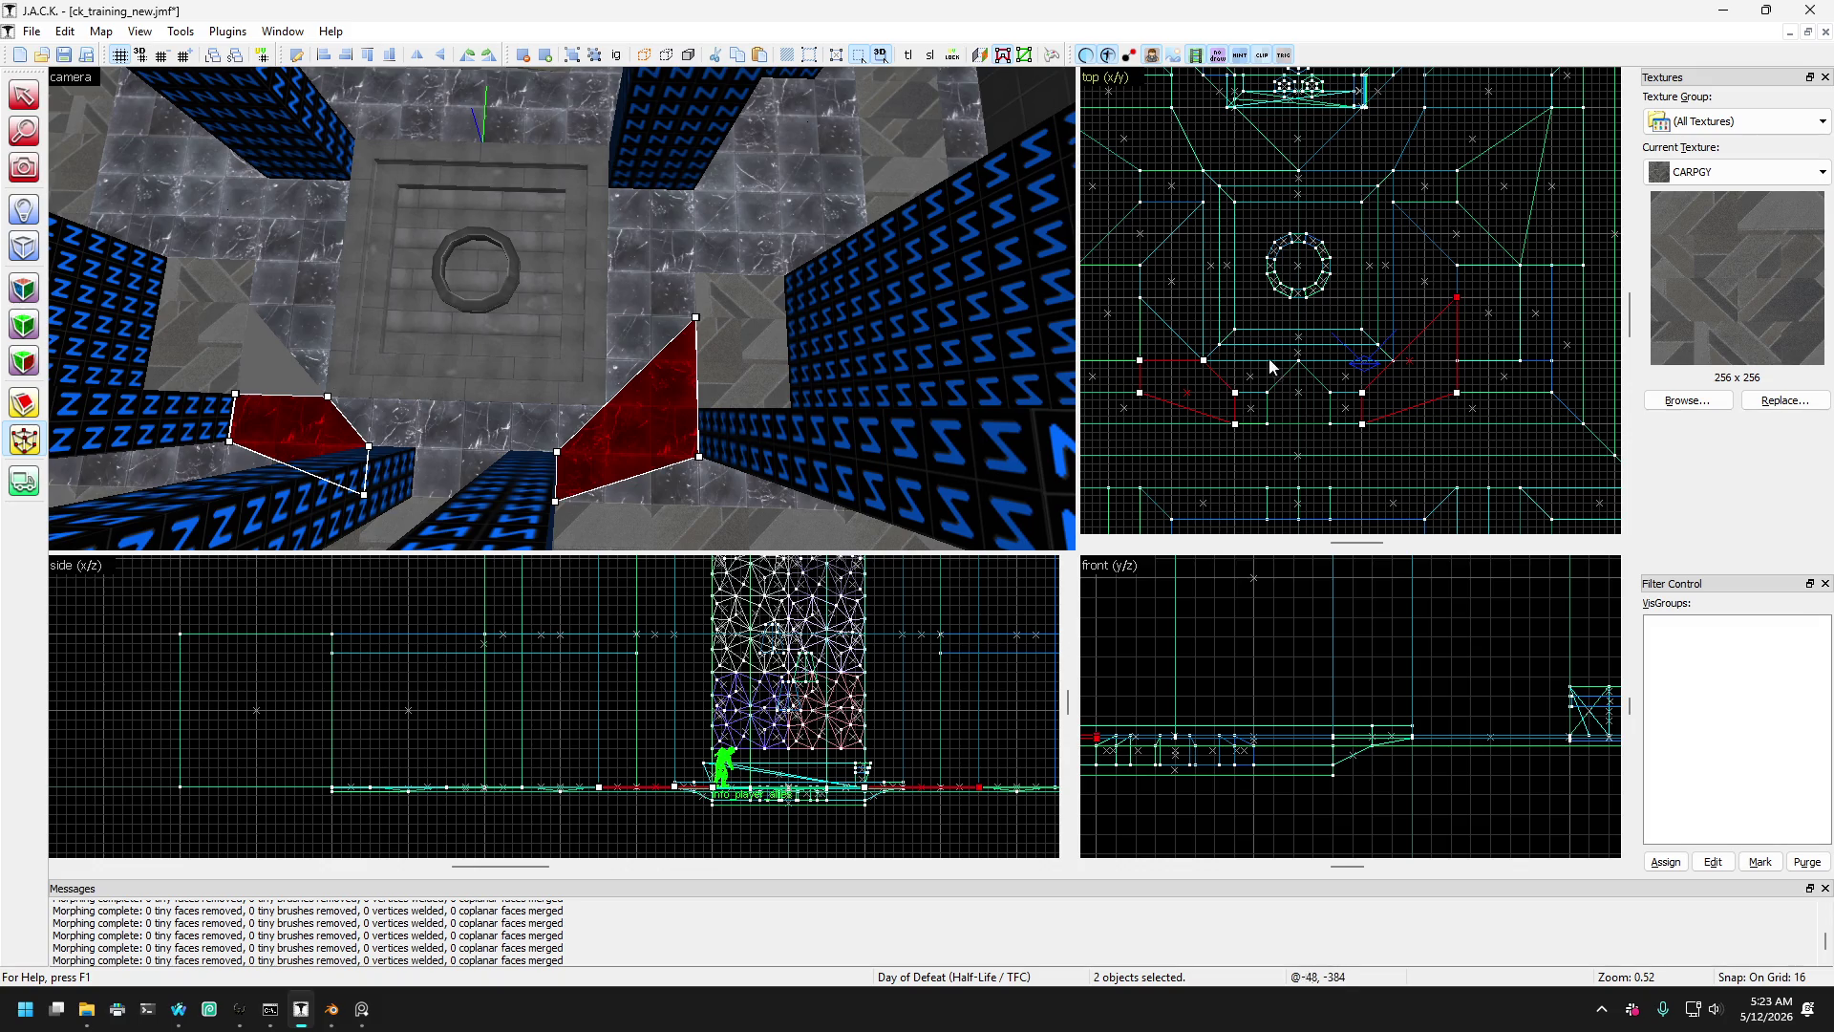
drag(1140, 361, 1141, 298)
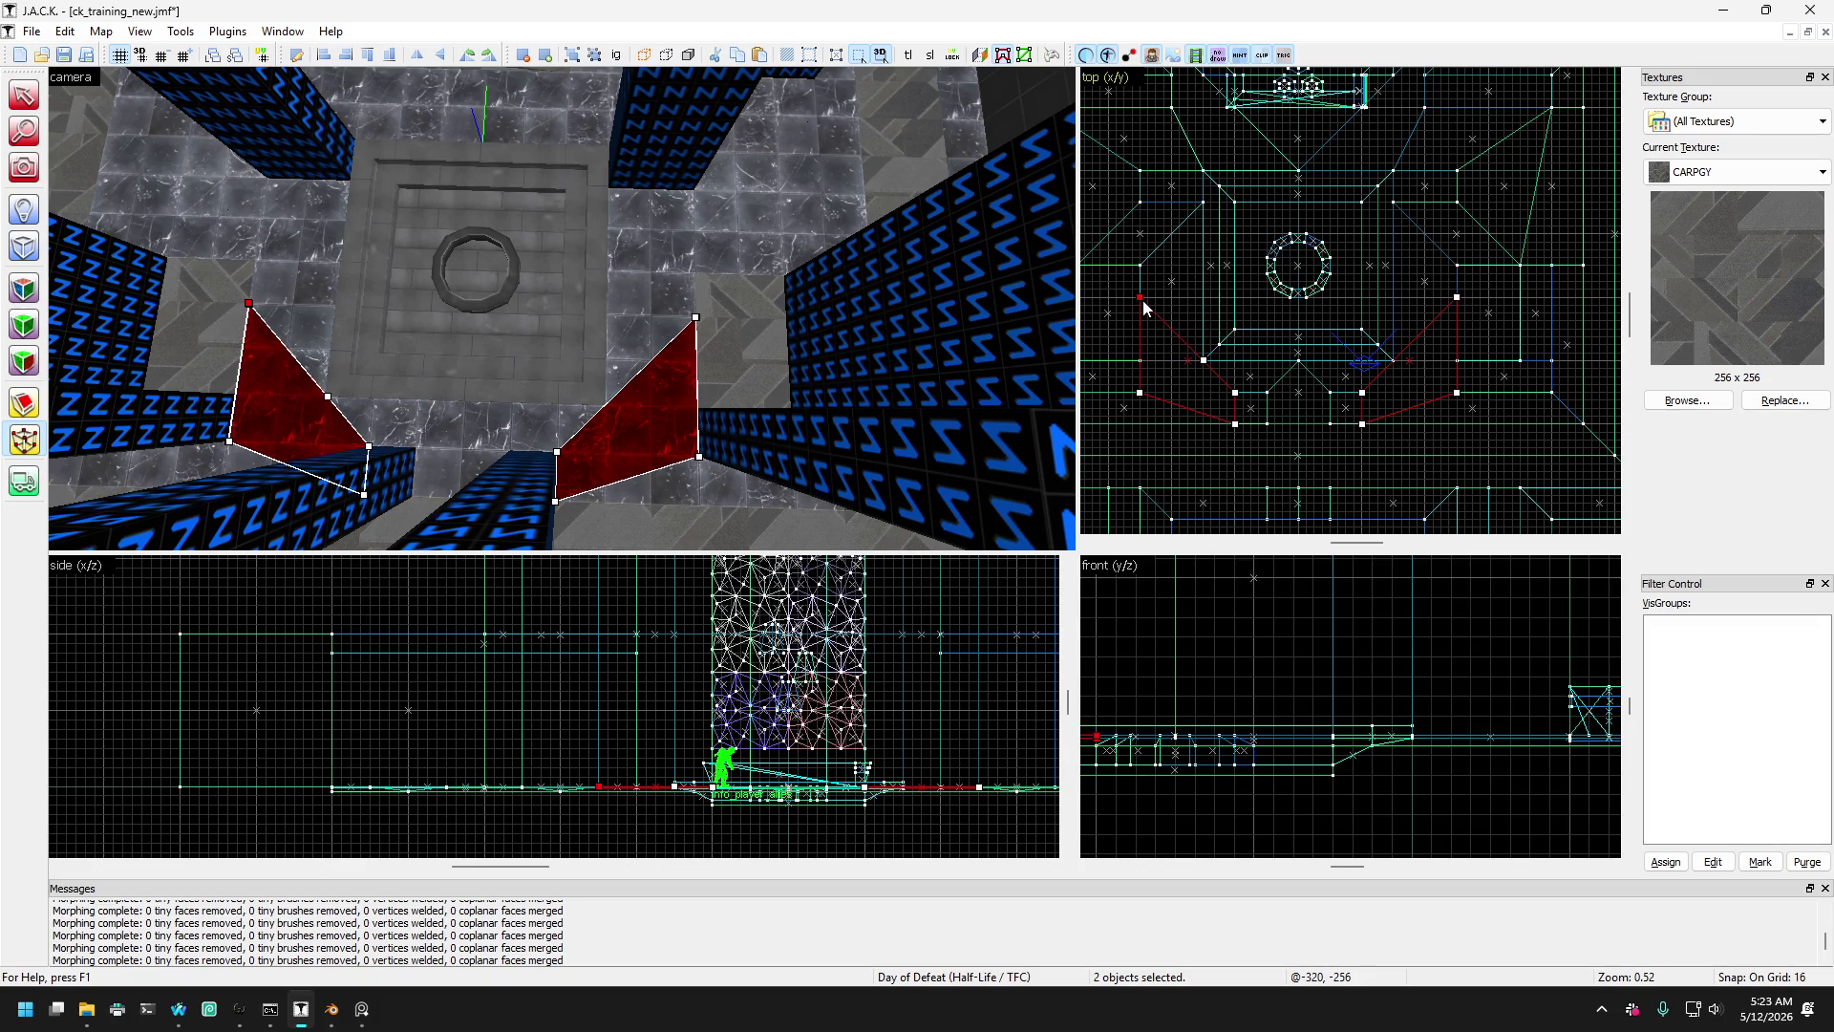
mouse_move(1205, 361)
mouse_down()
mouse_move(1141, 299)
mouse_move(1199, 292)
mouse_up()
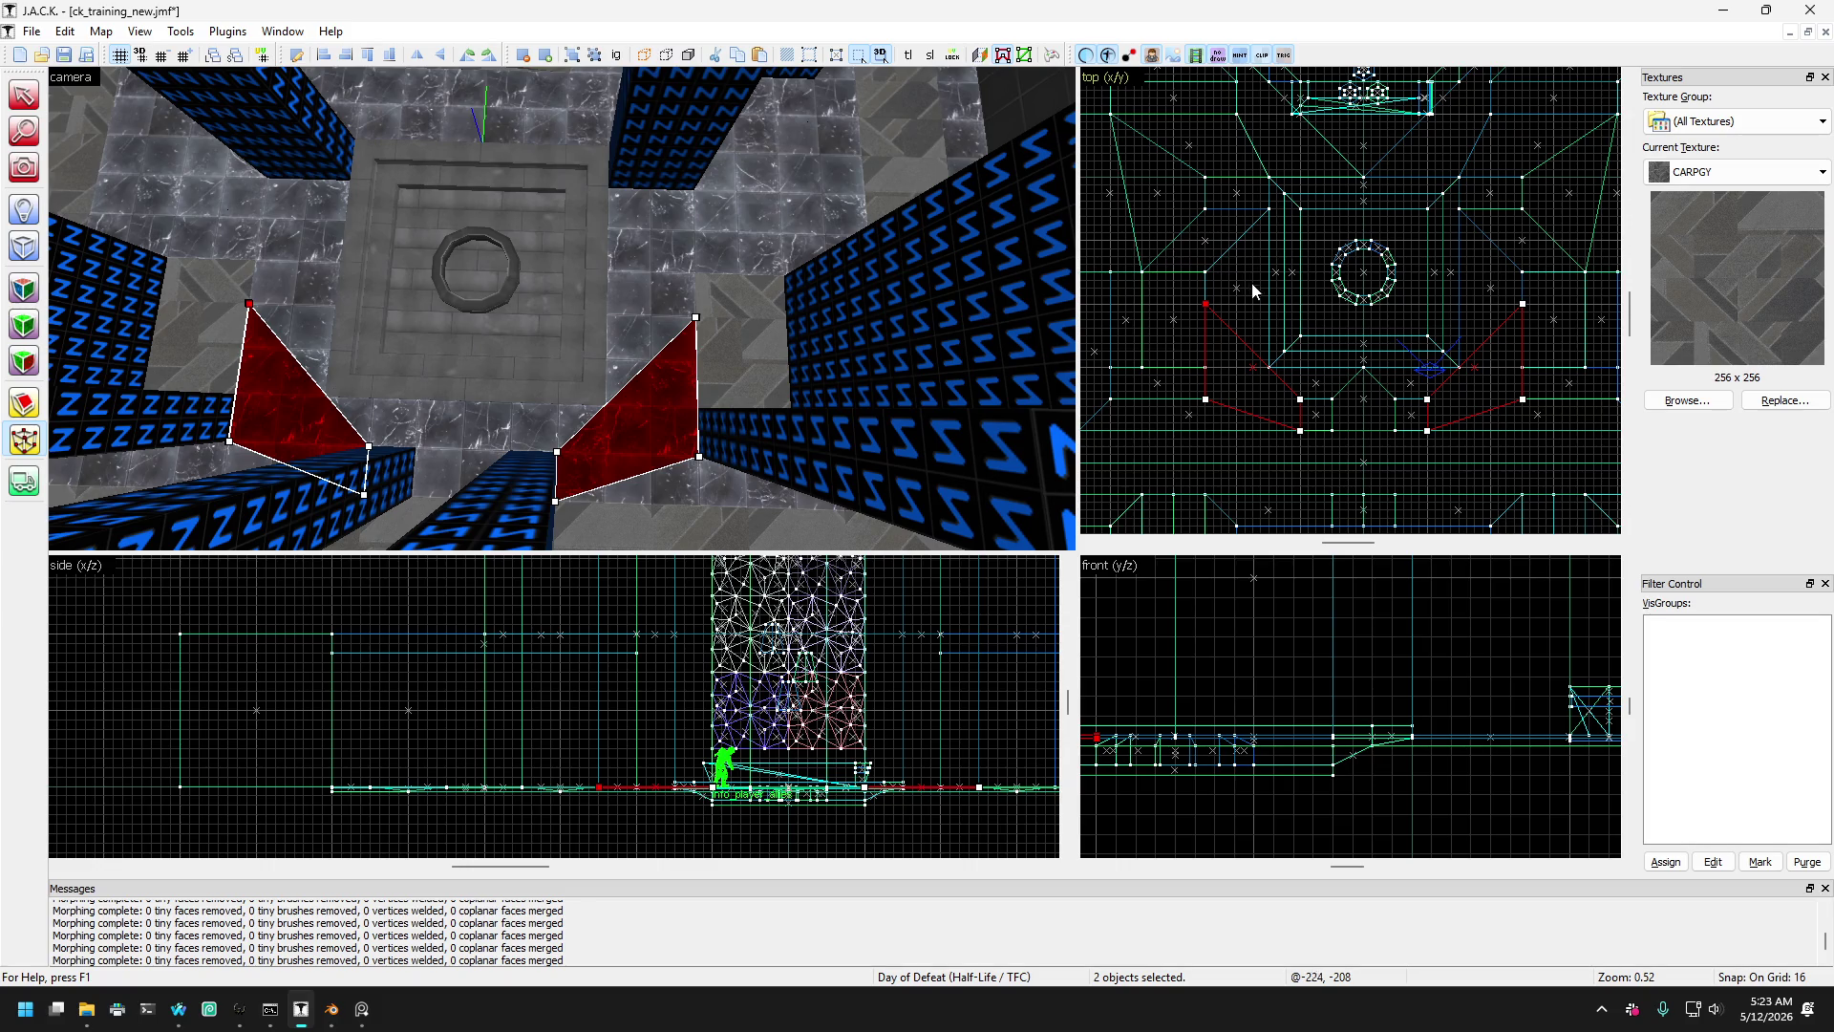
scroll(1493, 288, up, 1)
scroll(1535, 305, down, 1)
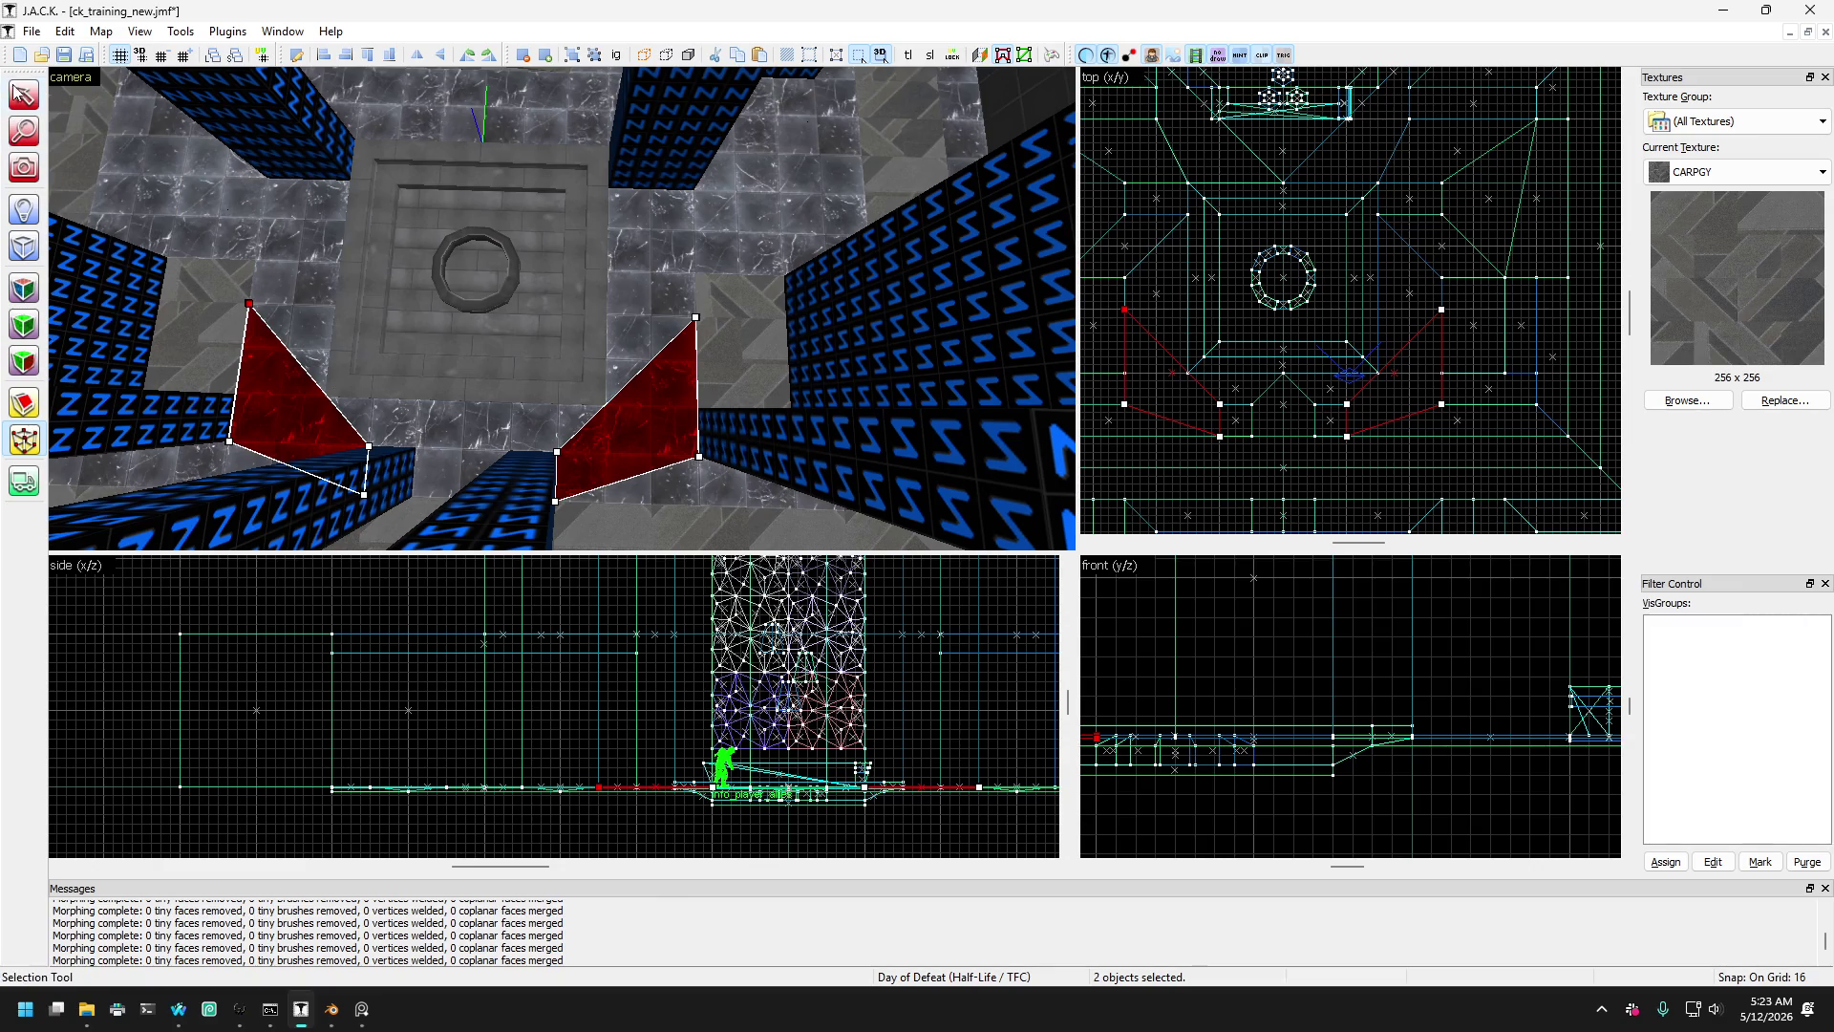
click(30, 105)
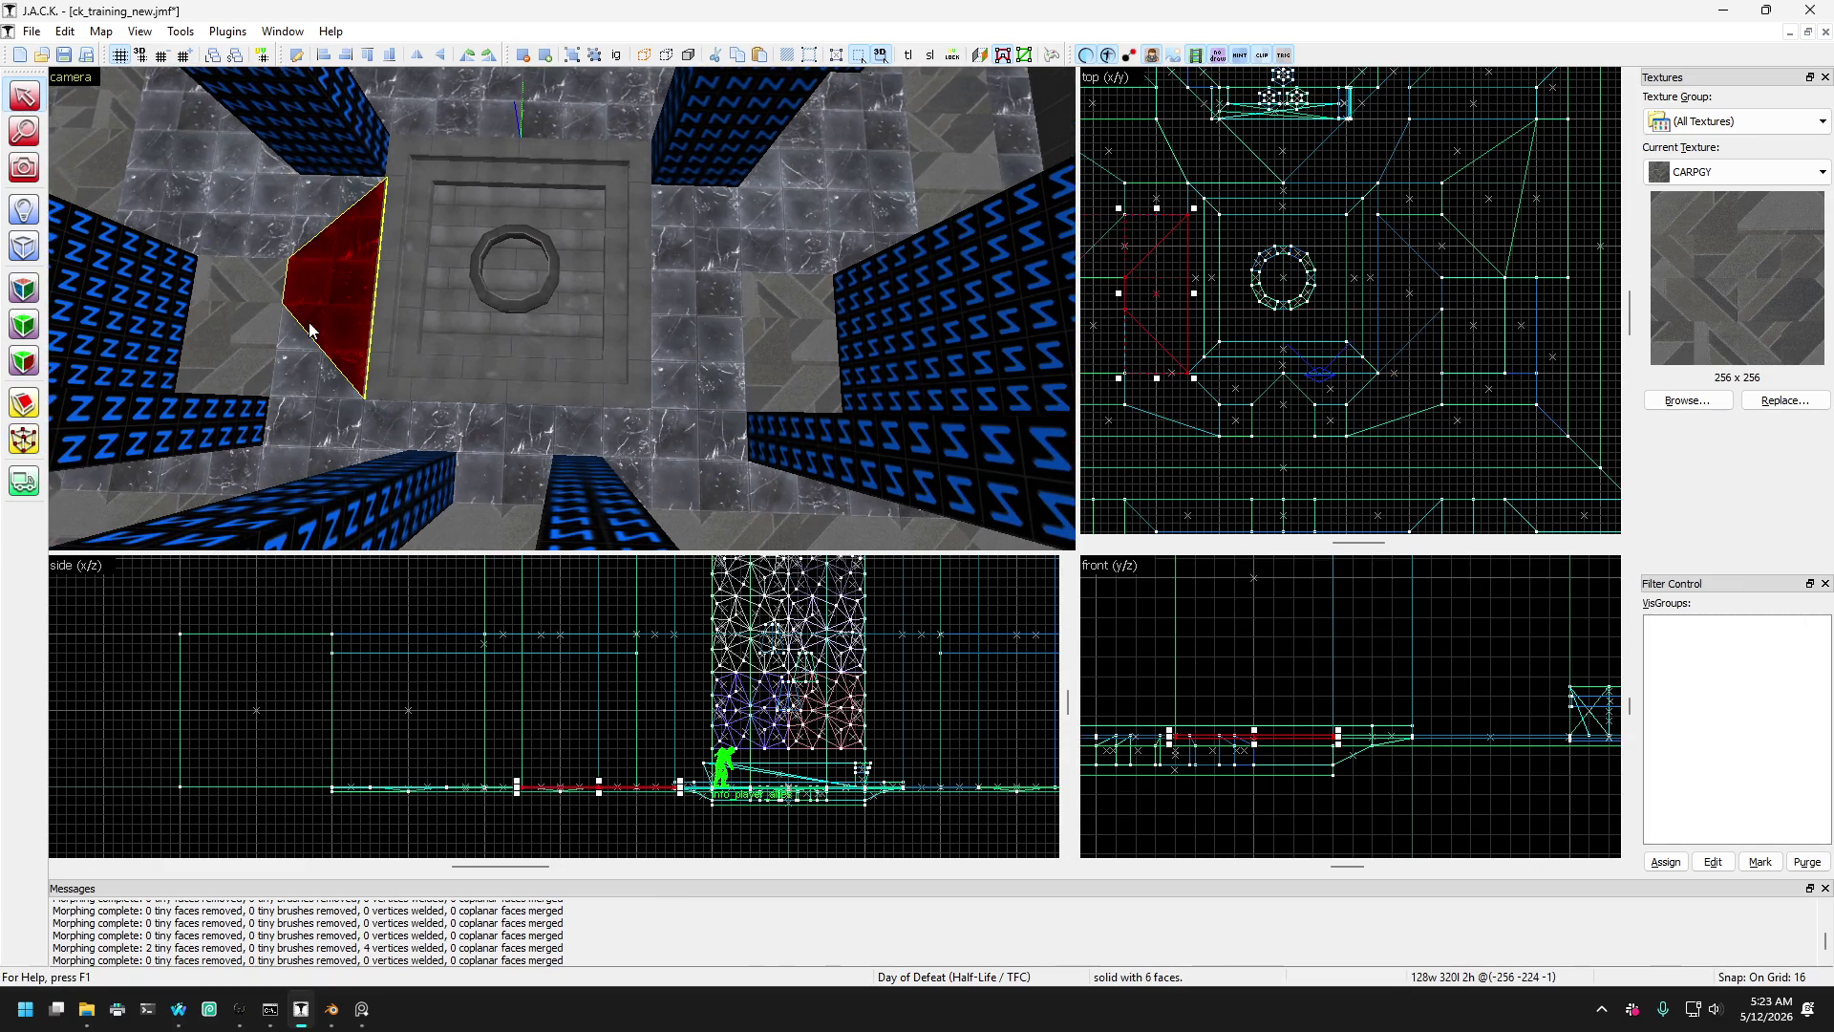
- Resize the wedge beside the left pillar to 192 by 256 and view it from overhead
click(270, 375)
mouse_move(271, 375)
mouse_down()
mouse_move(329, 317)
mouse_move(325, 380)
mouse_move(341, 337)
mouse_move(301, 388)
mouse_up()
click(496, 170)
click(468, 349)
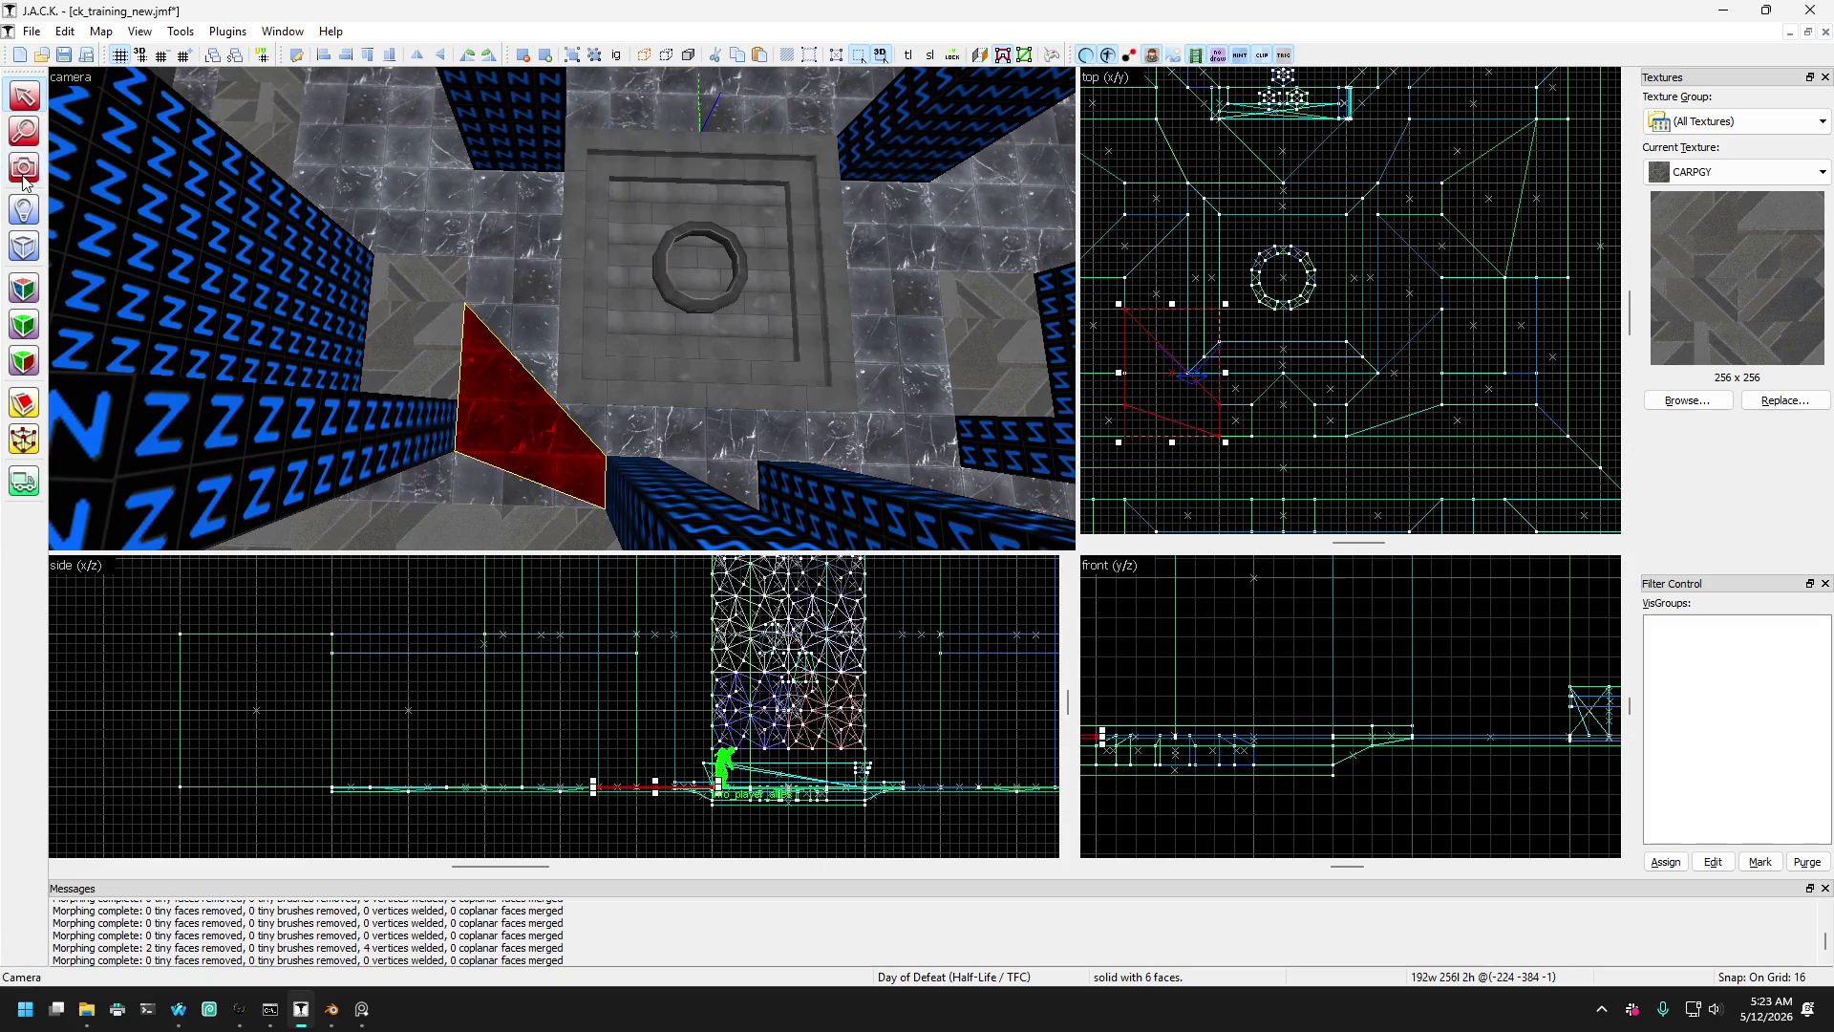
key(z)
key(s)
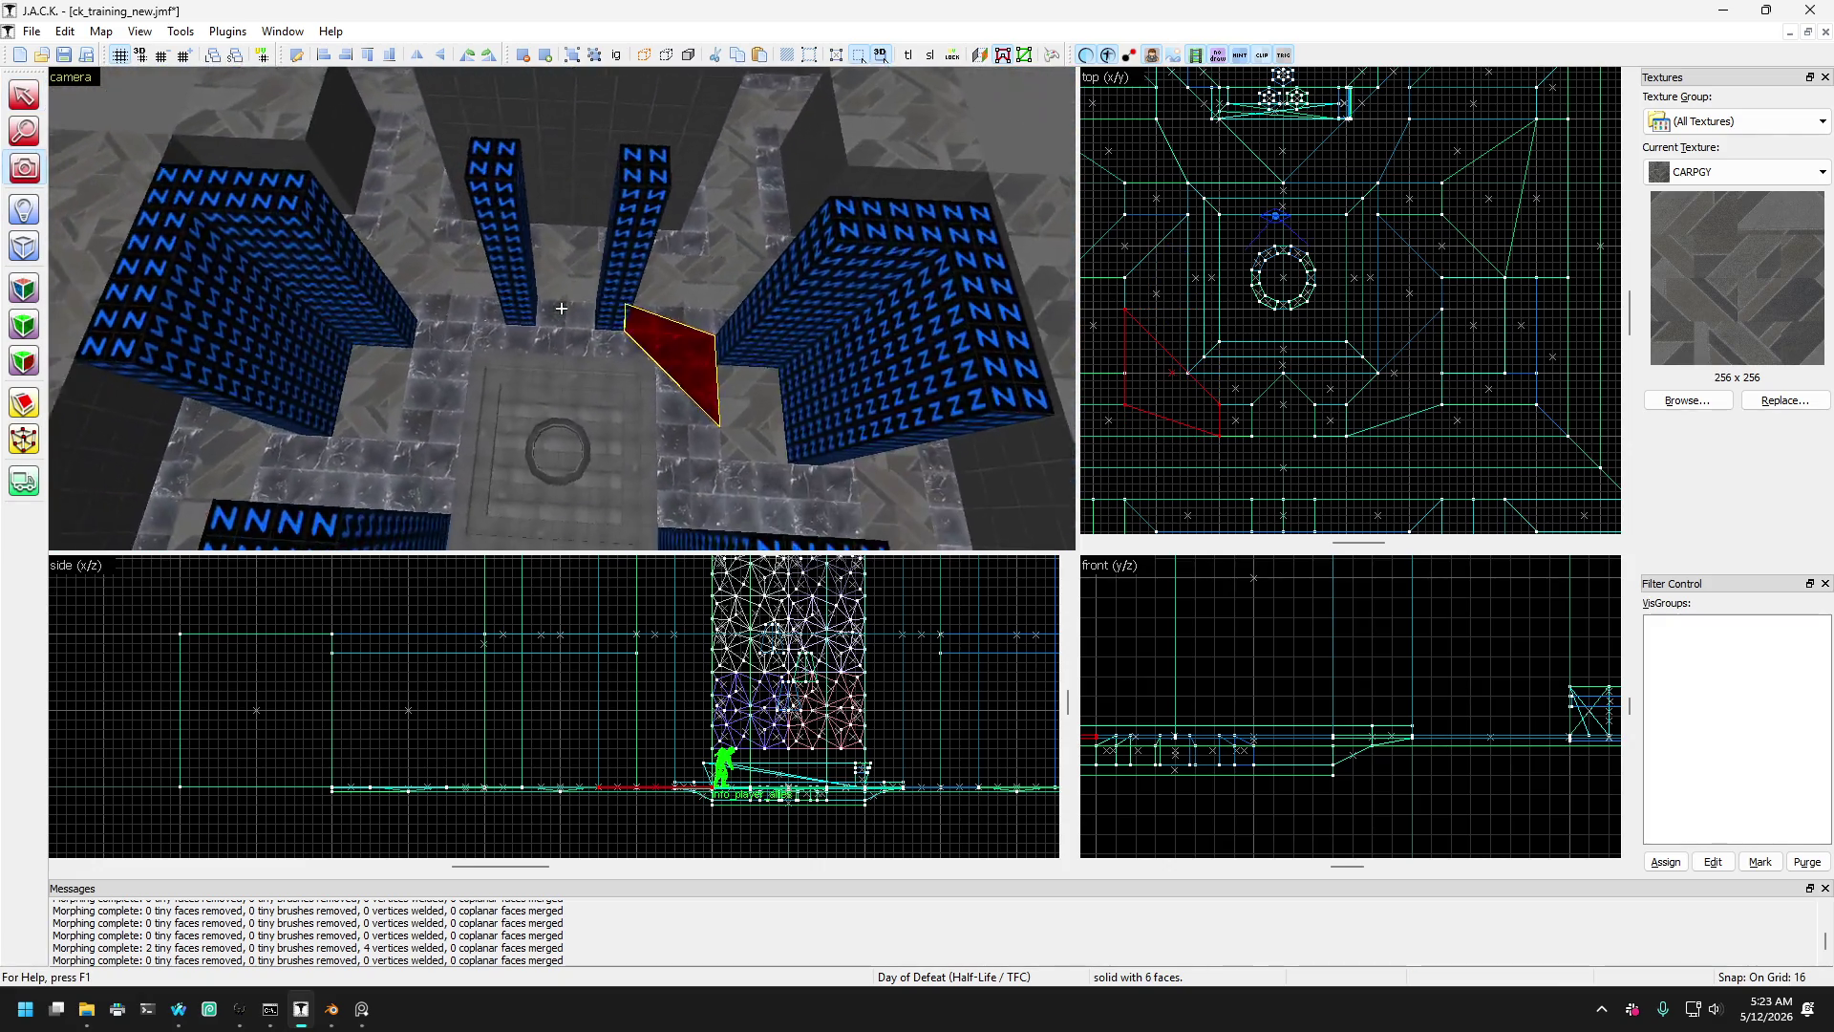
key(w)
key(z)
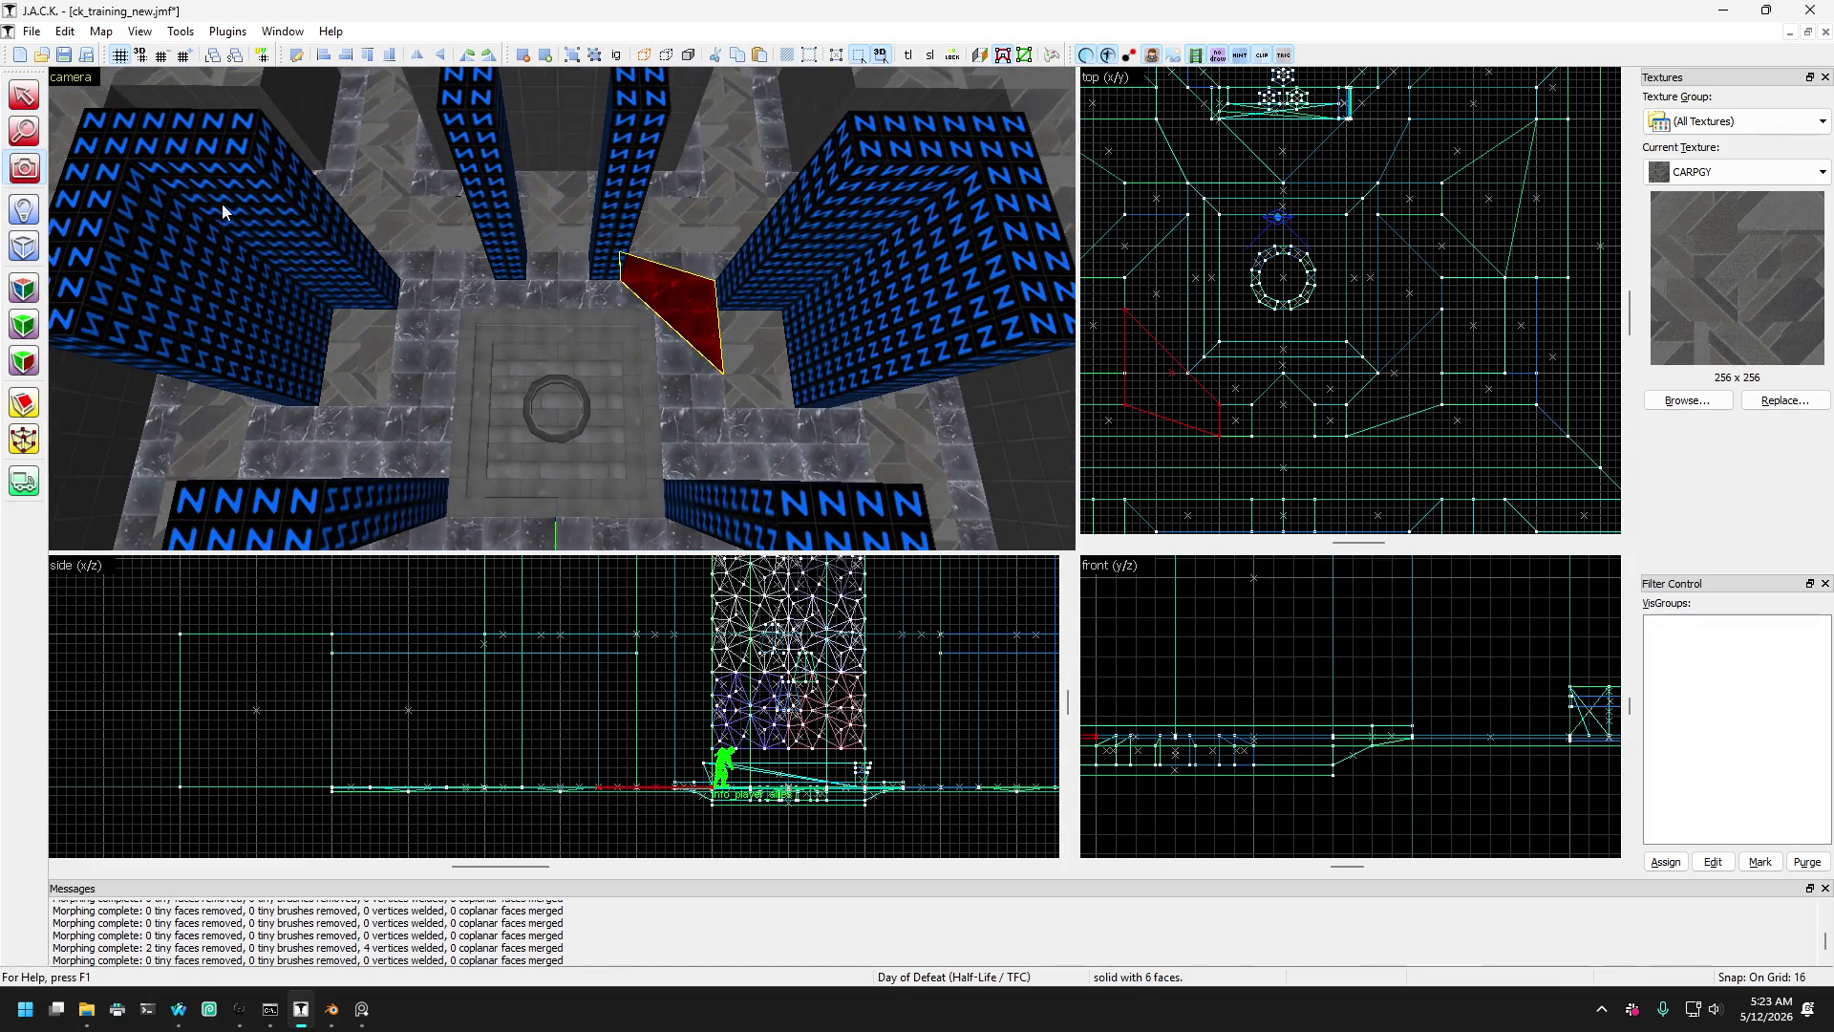
- Test Flip Horizontal and Flip Vertical on the wedge, ending with it on its original side
click(36, 103)
key(ctrl+l)
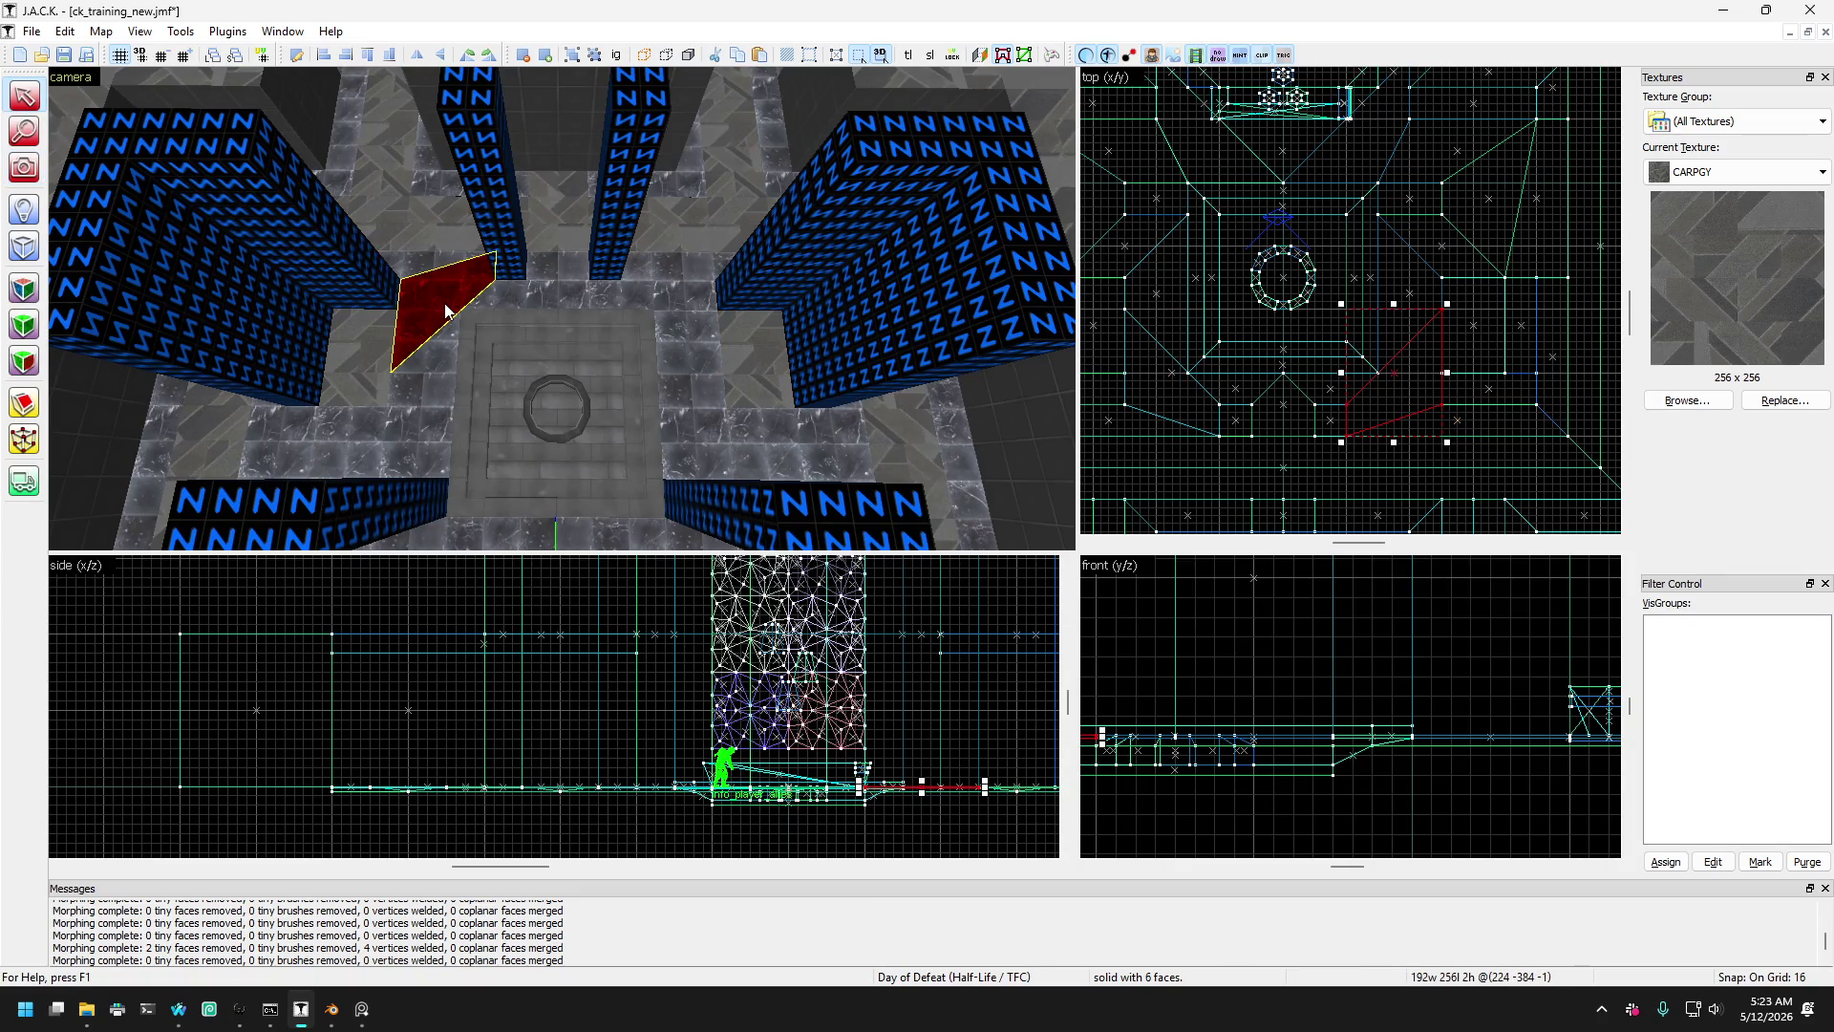
key(ctrl+z)
key(ctrl+i)
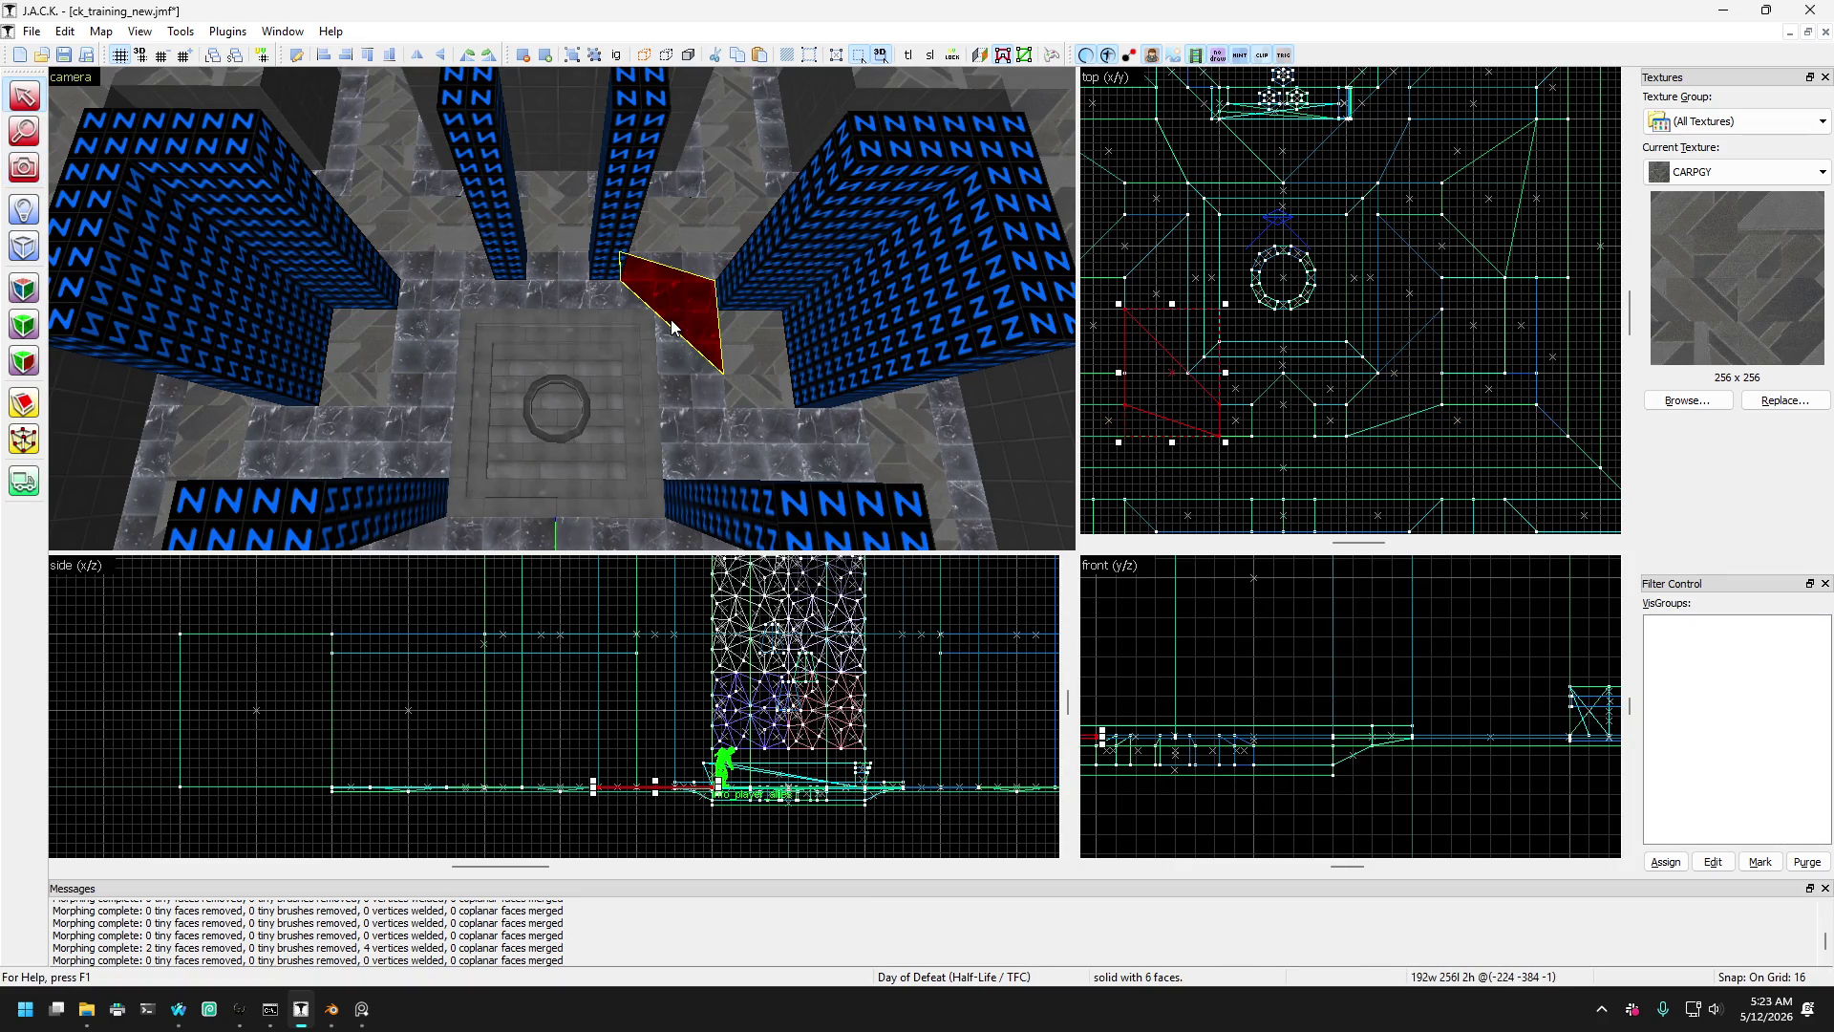
key(ctrl+z)
key(ctrl+l)
key(ctrl+z)
key(ctrl+l)
key(ctrl+i)
key(ctrl+z)
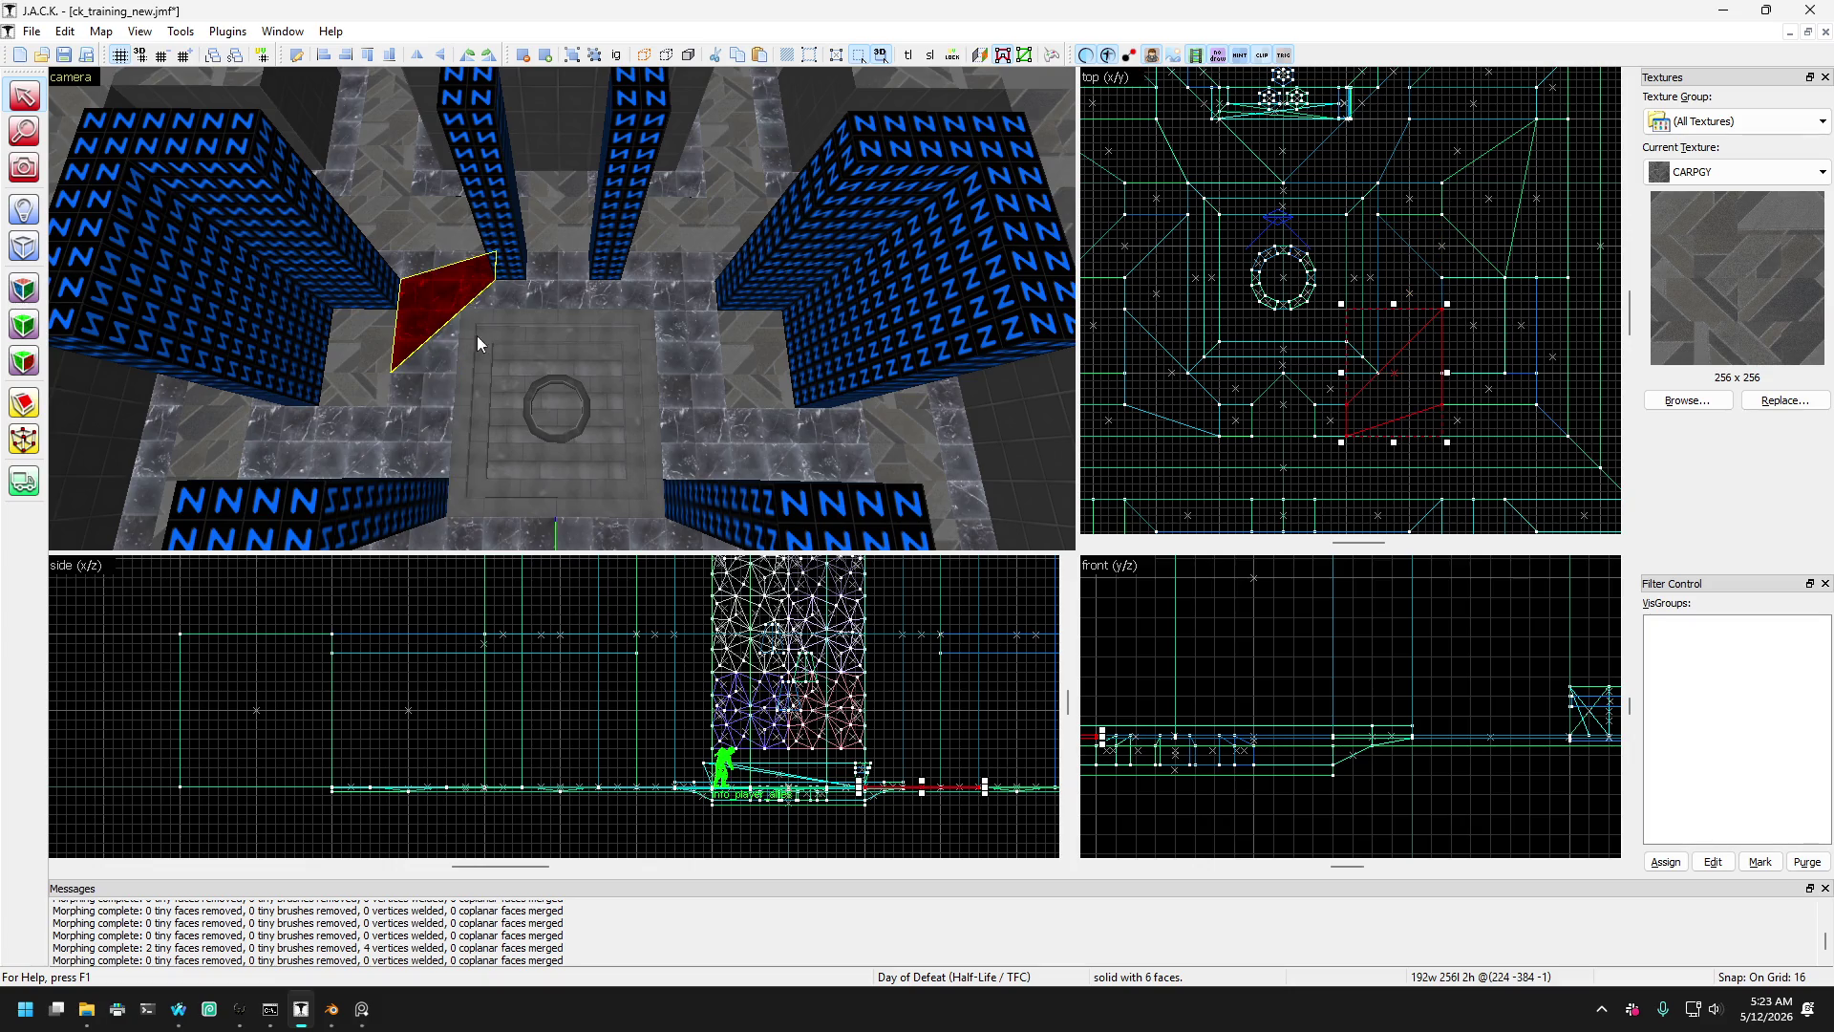
key(ctrl+l)
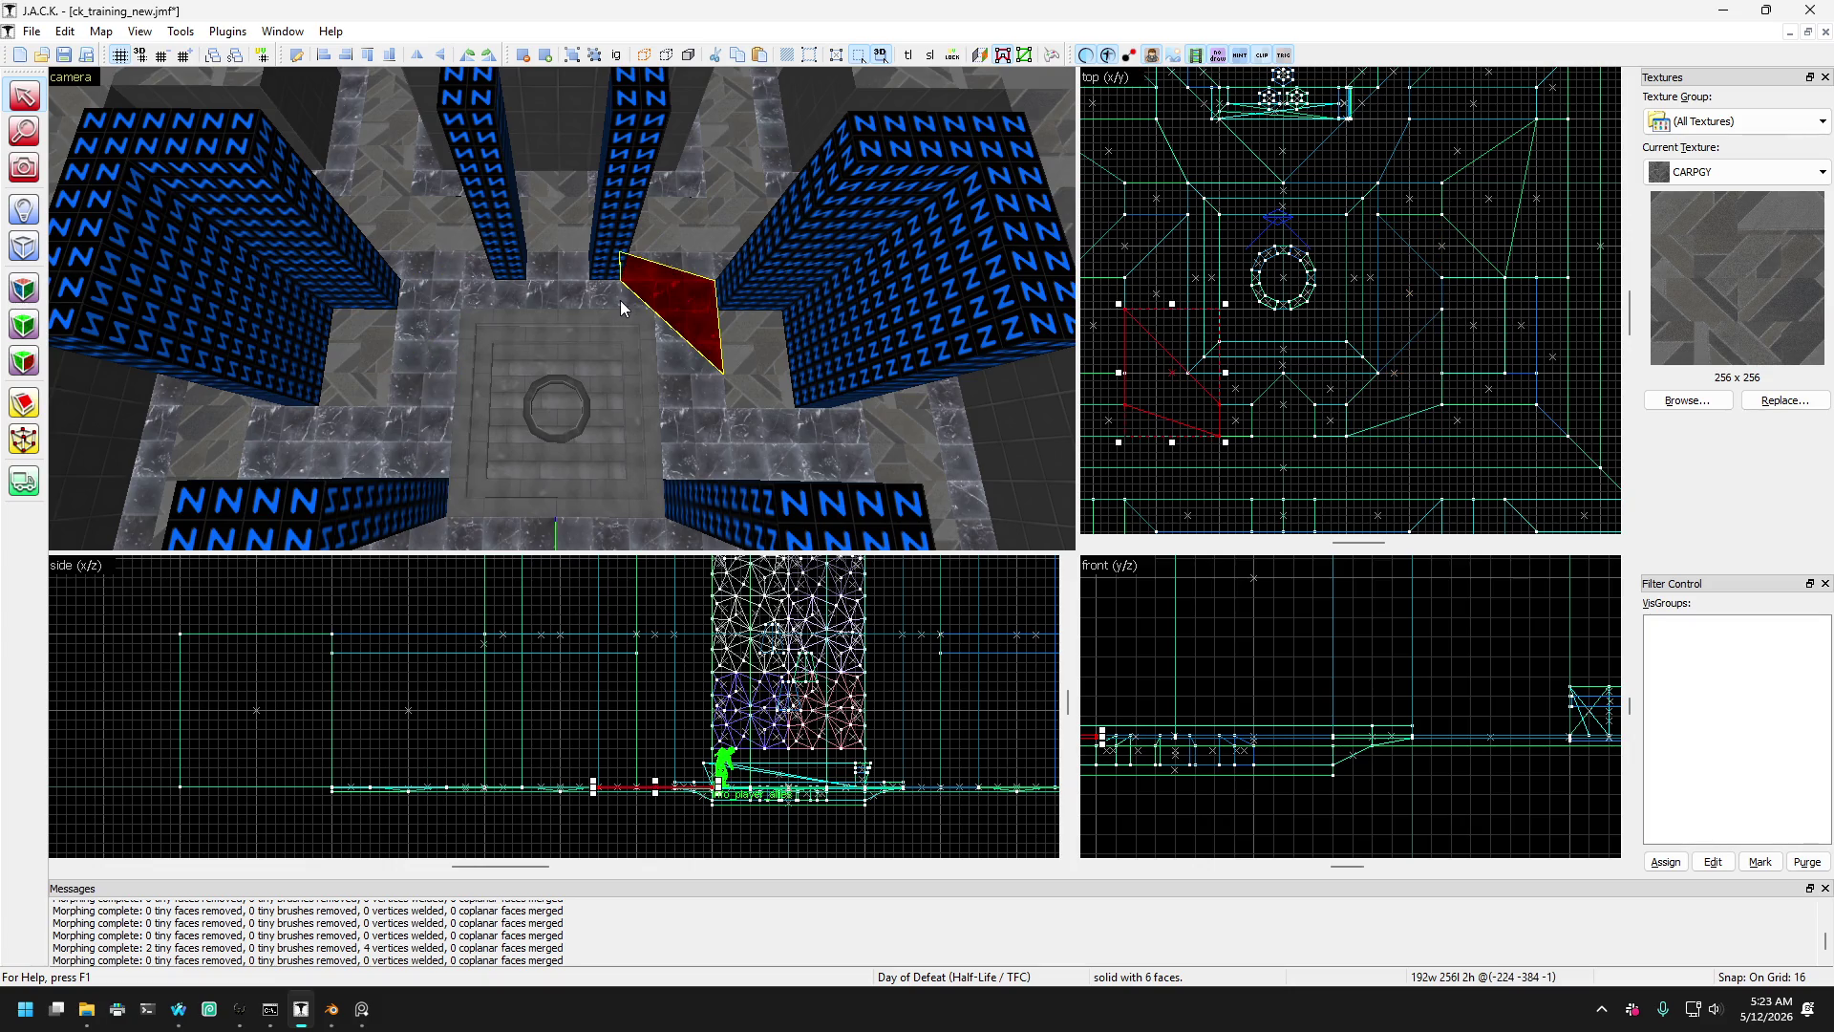
- Cycle through the overlapping wedges to compare the tall wedge, thin brush and flat front wedge
click(593, 277)
click(584, 282)
click(513, 296)
click(497, 287)
click(581, 284)
click(582, 285)
click(578, 291)
click(585, 277)
click(581, 290)
click(610, 270)
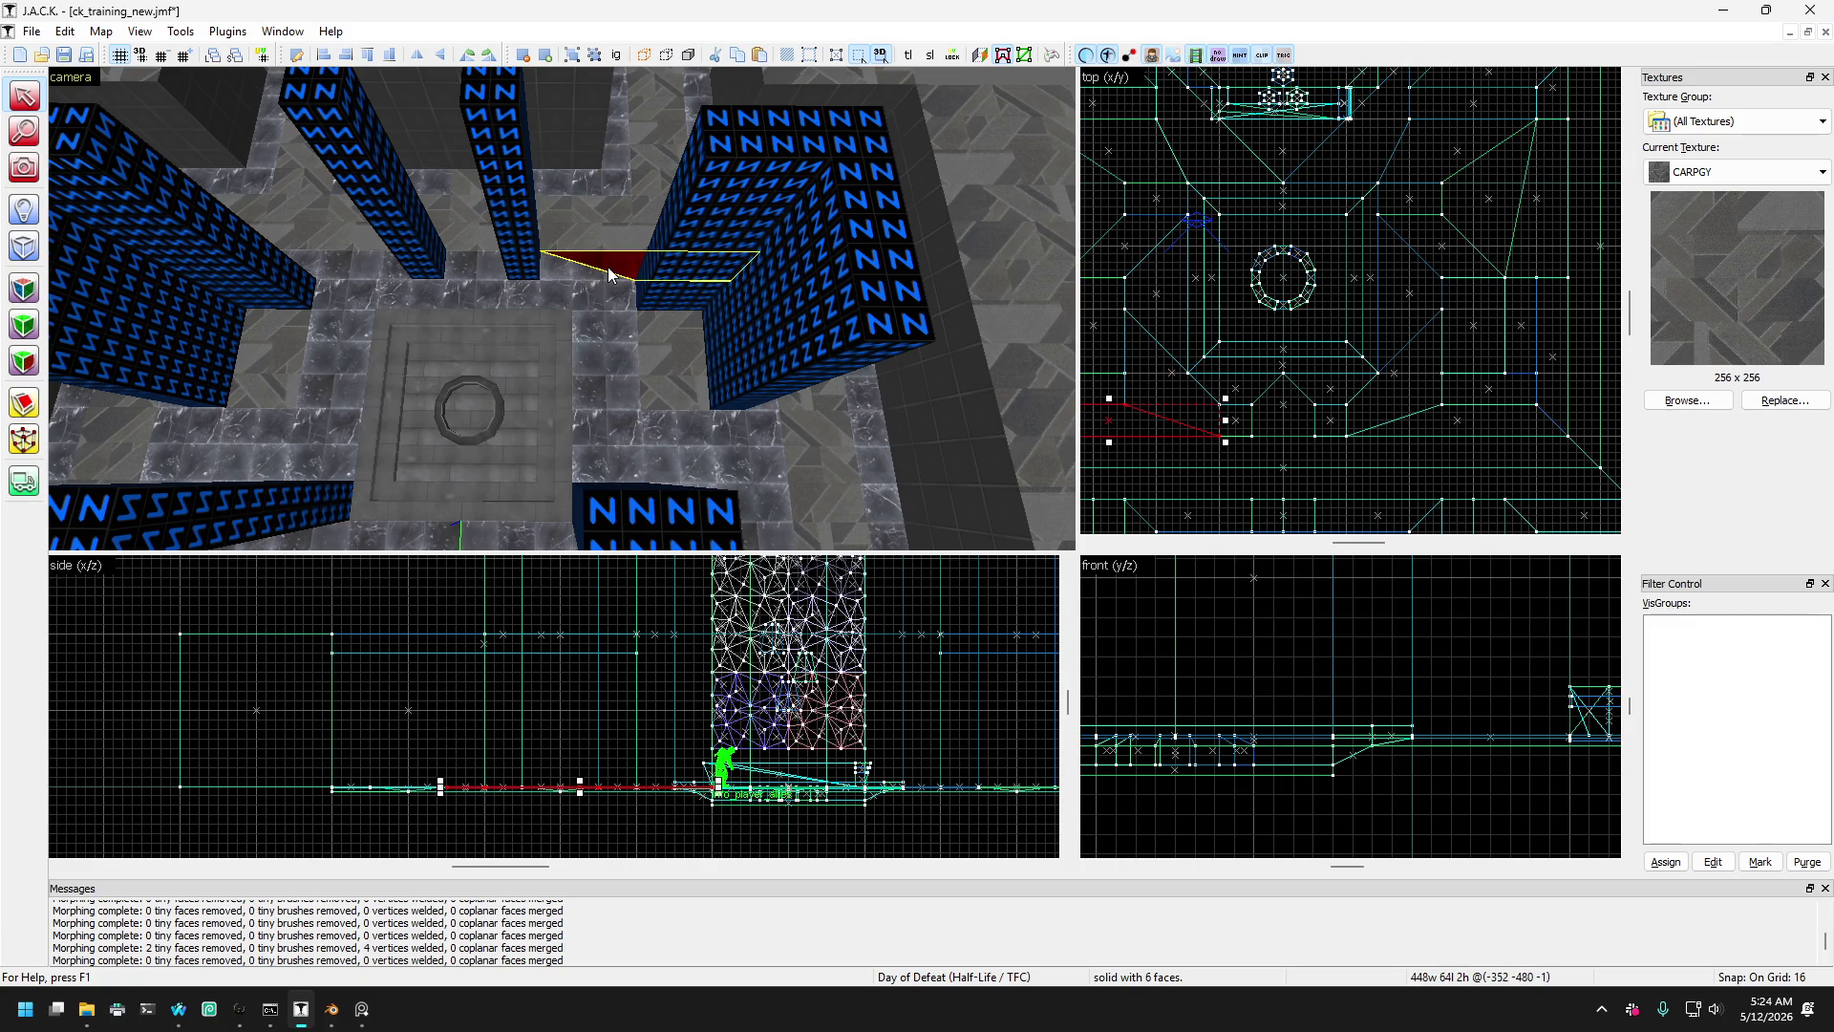
click(626, 273)
click(637, 271)
click(610, 300)
click(631, 275)
- Add the second flat front wedge to the selection alongside the first
key(a)
ctrl+click(304, 277)
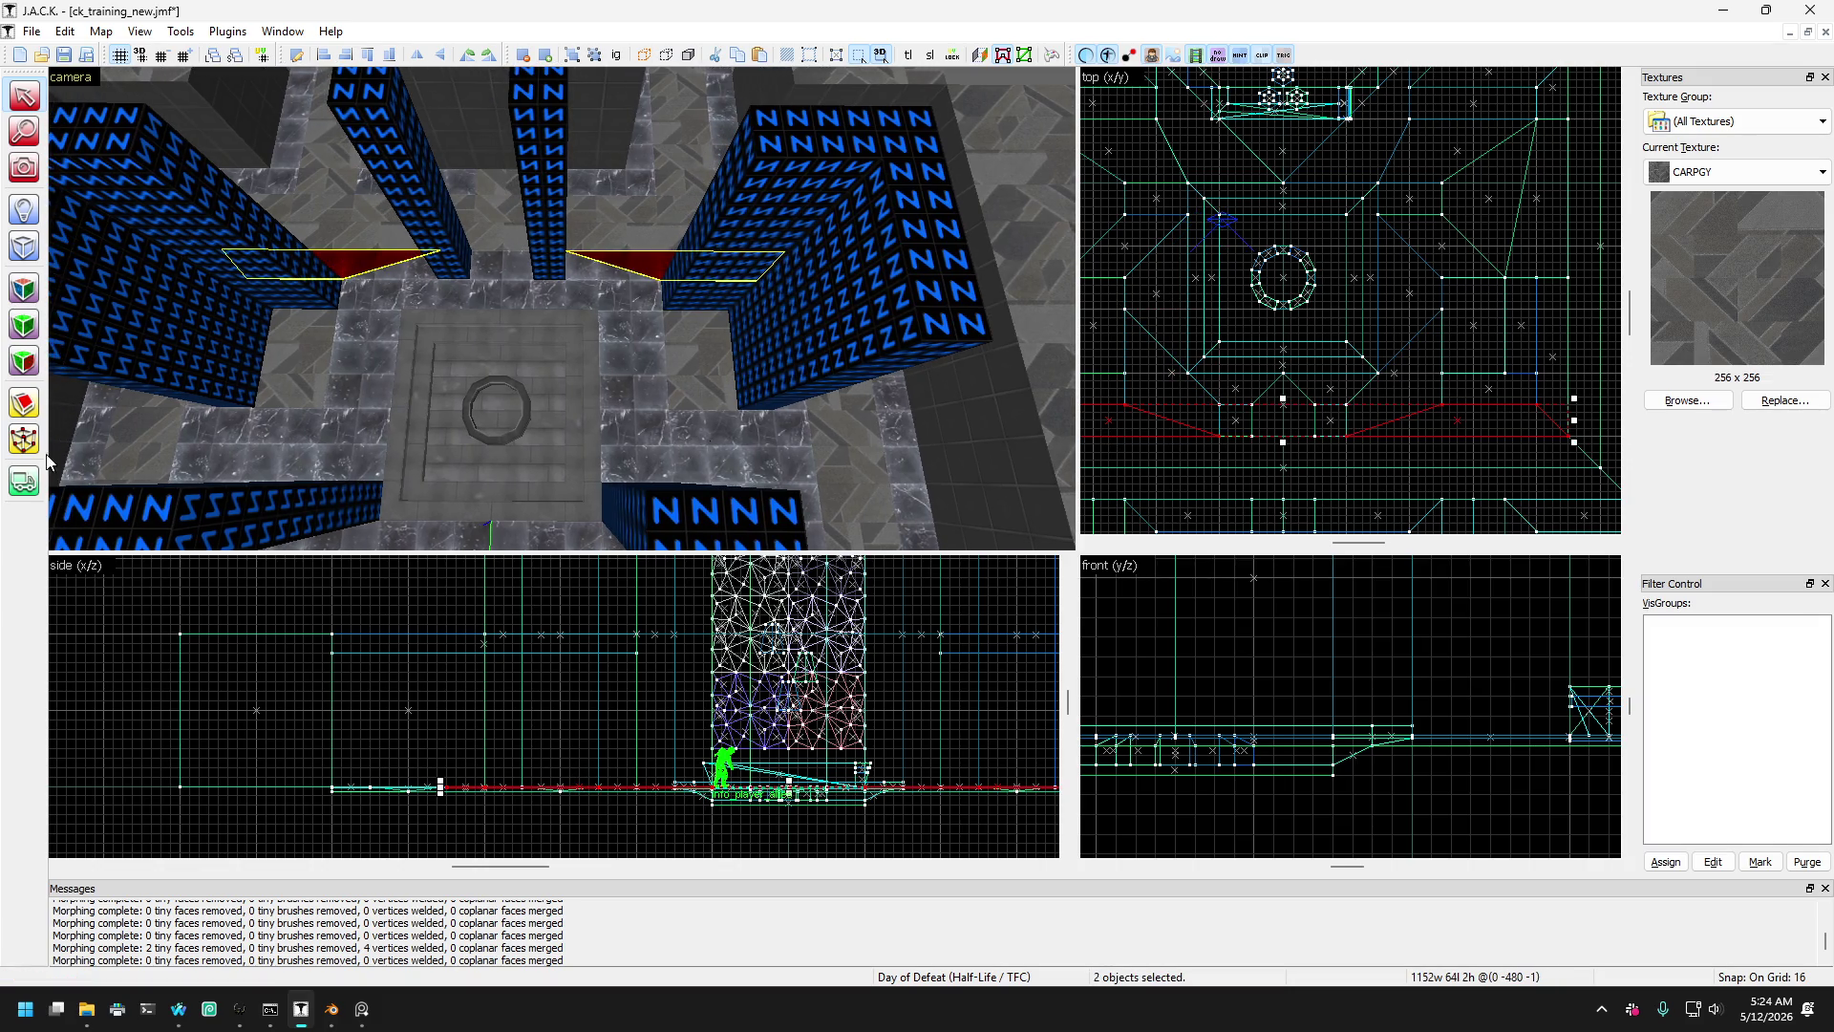
scroll(1450, 405, up, 2)
scroll(1376, 368, down, 3)
scroll(1433, 392, up, 2)
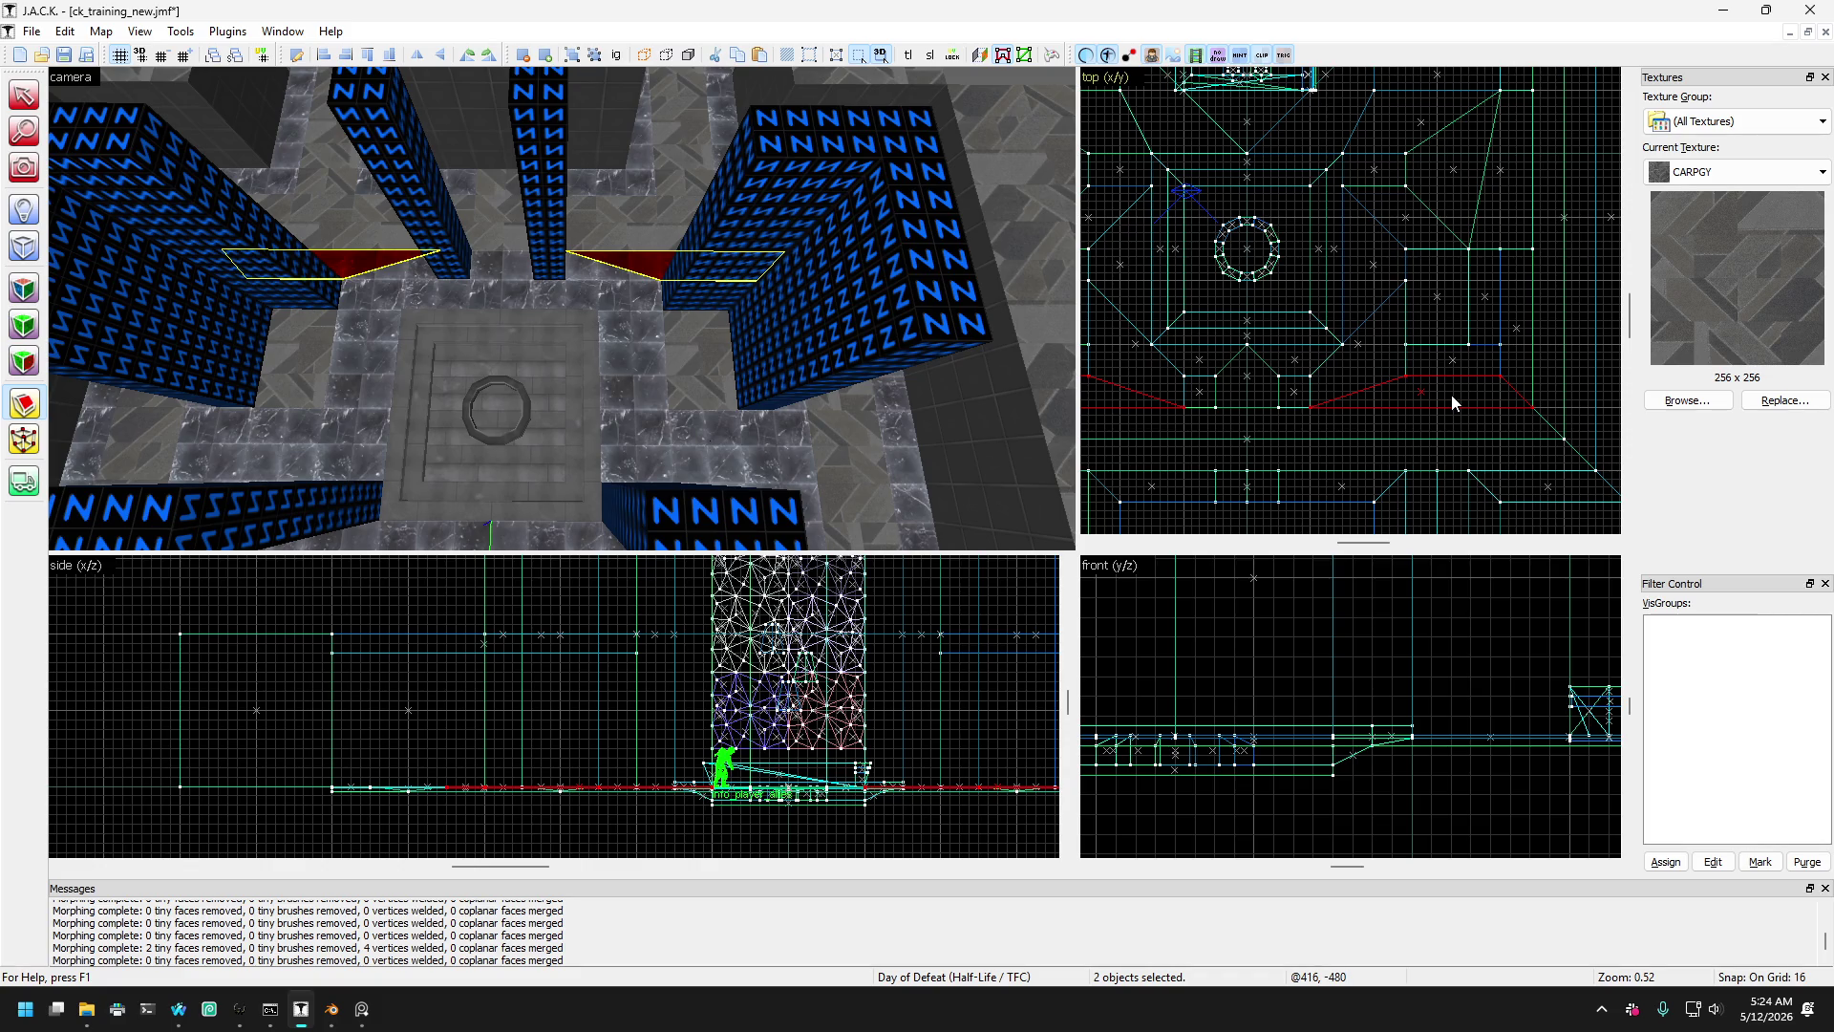
scroll(1452, 394, down, 2)
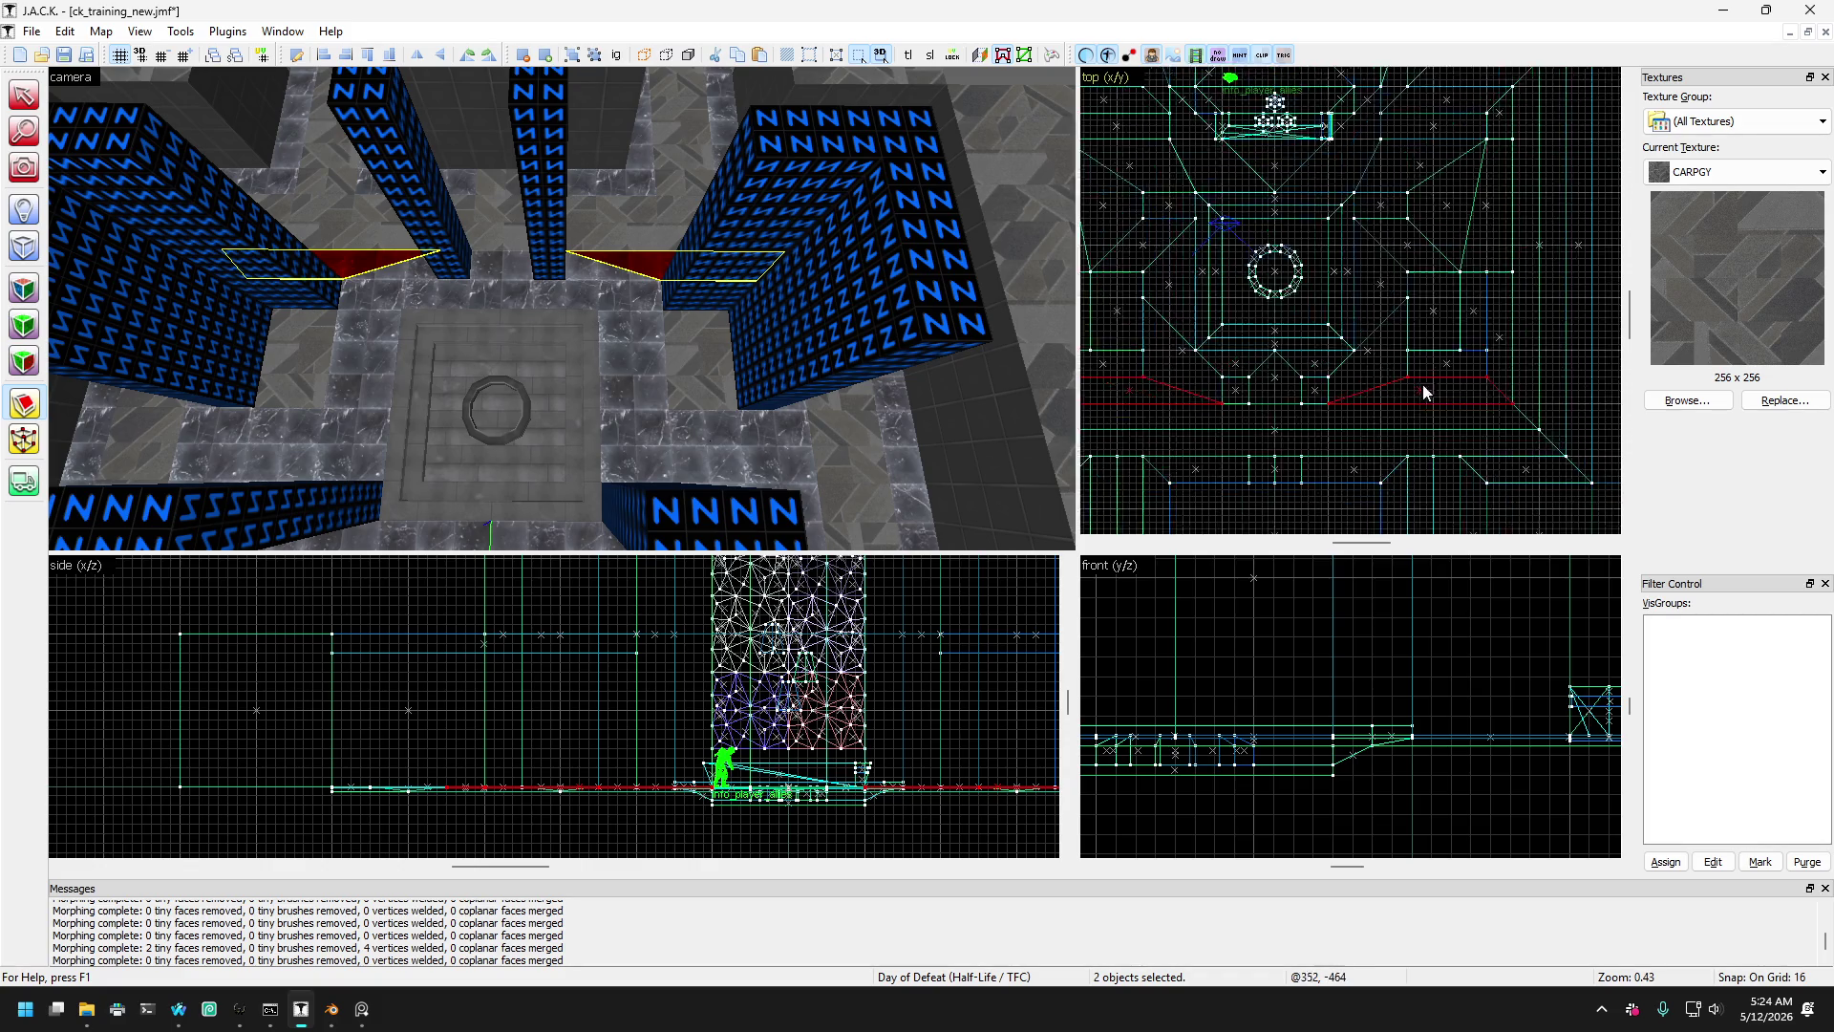